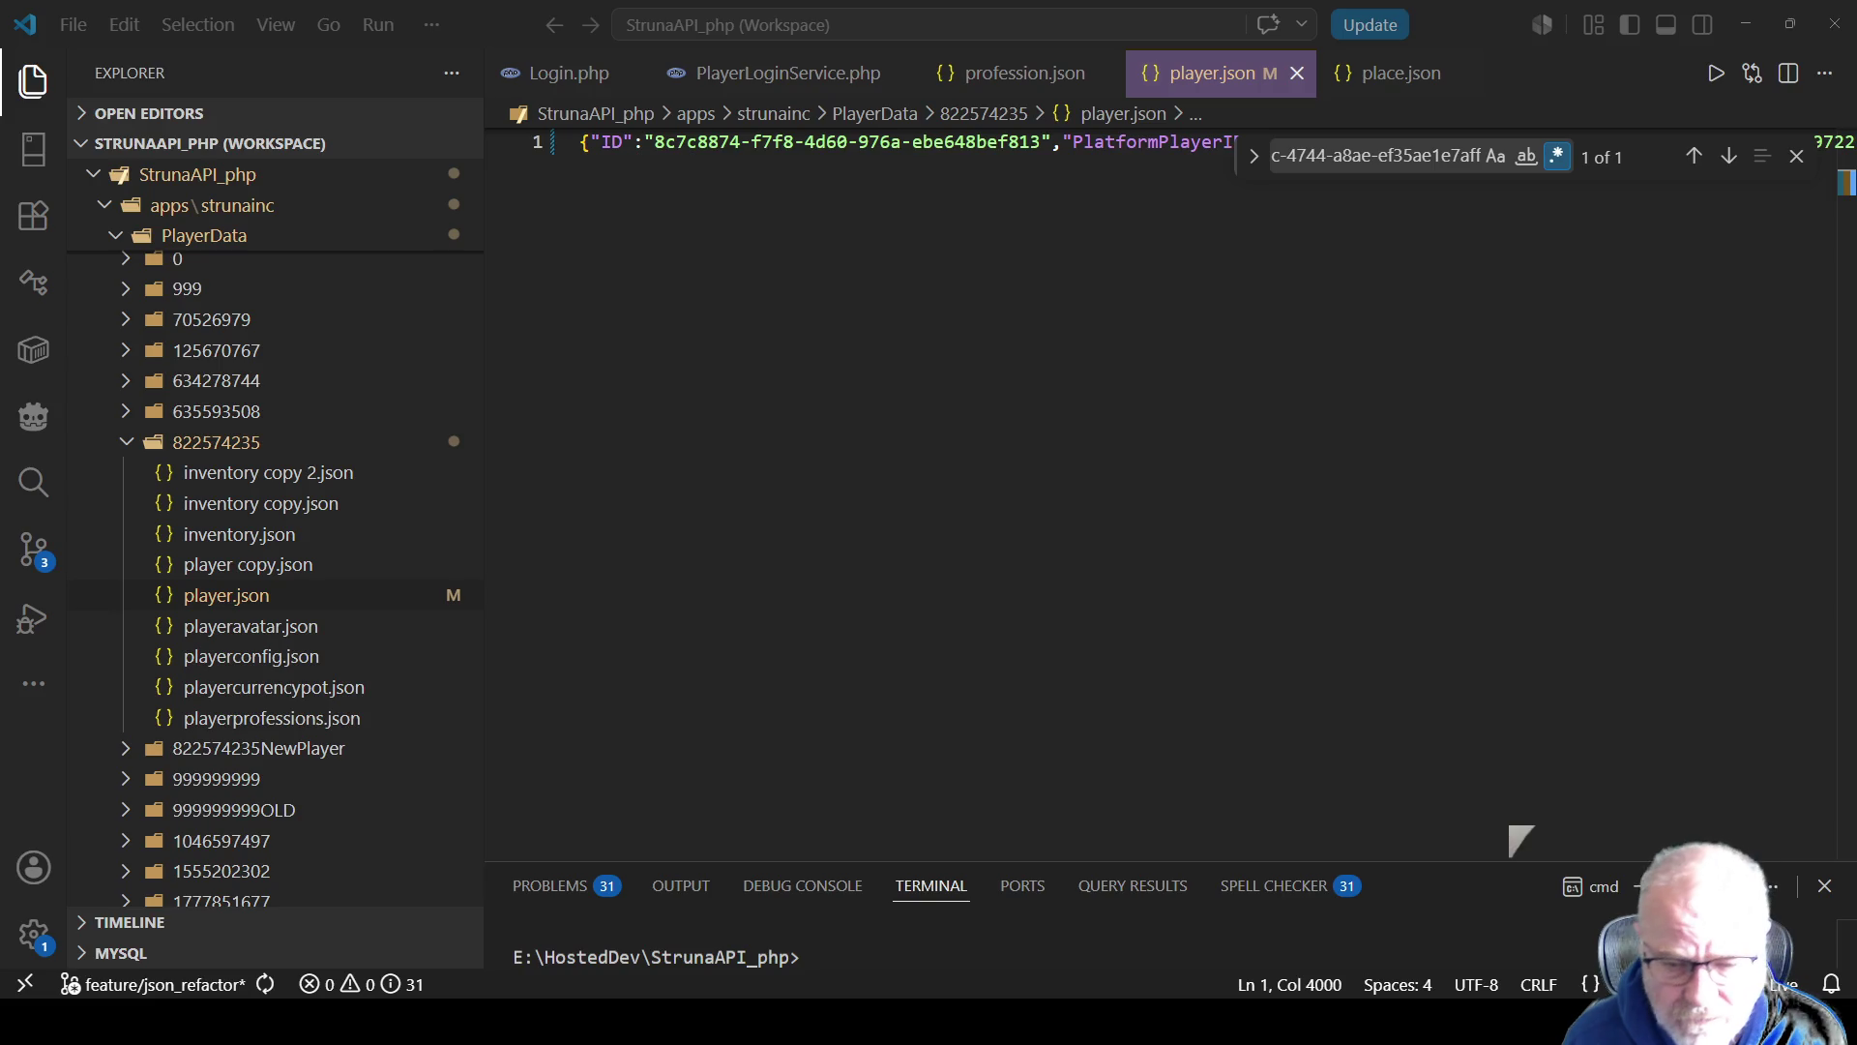
Step: Reformat player.json into readable multi-line JSON
click(936, 230)
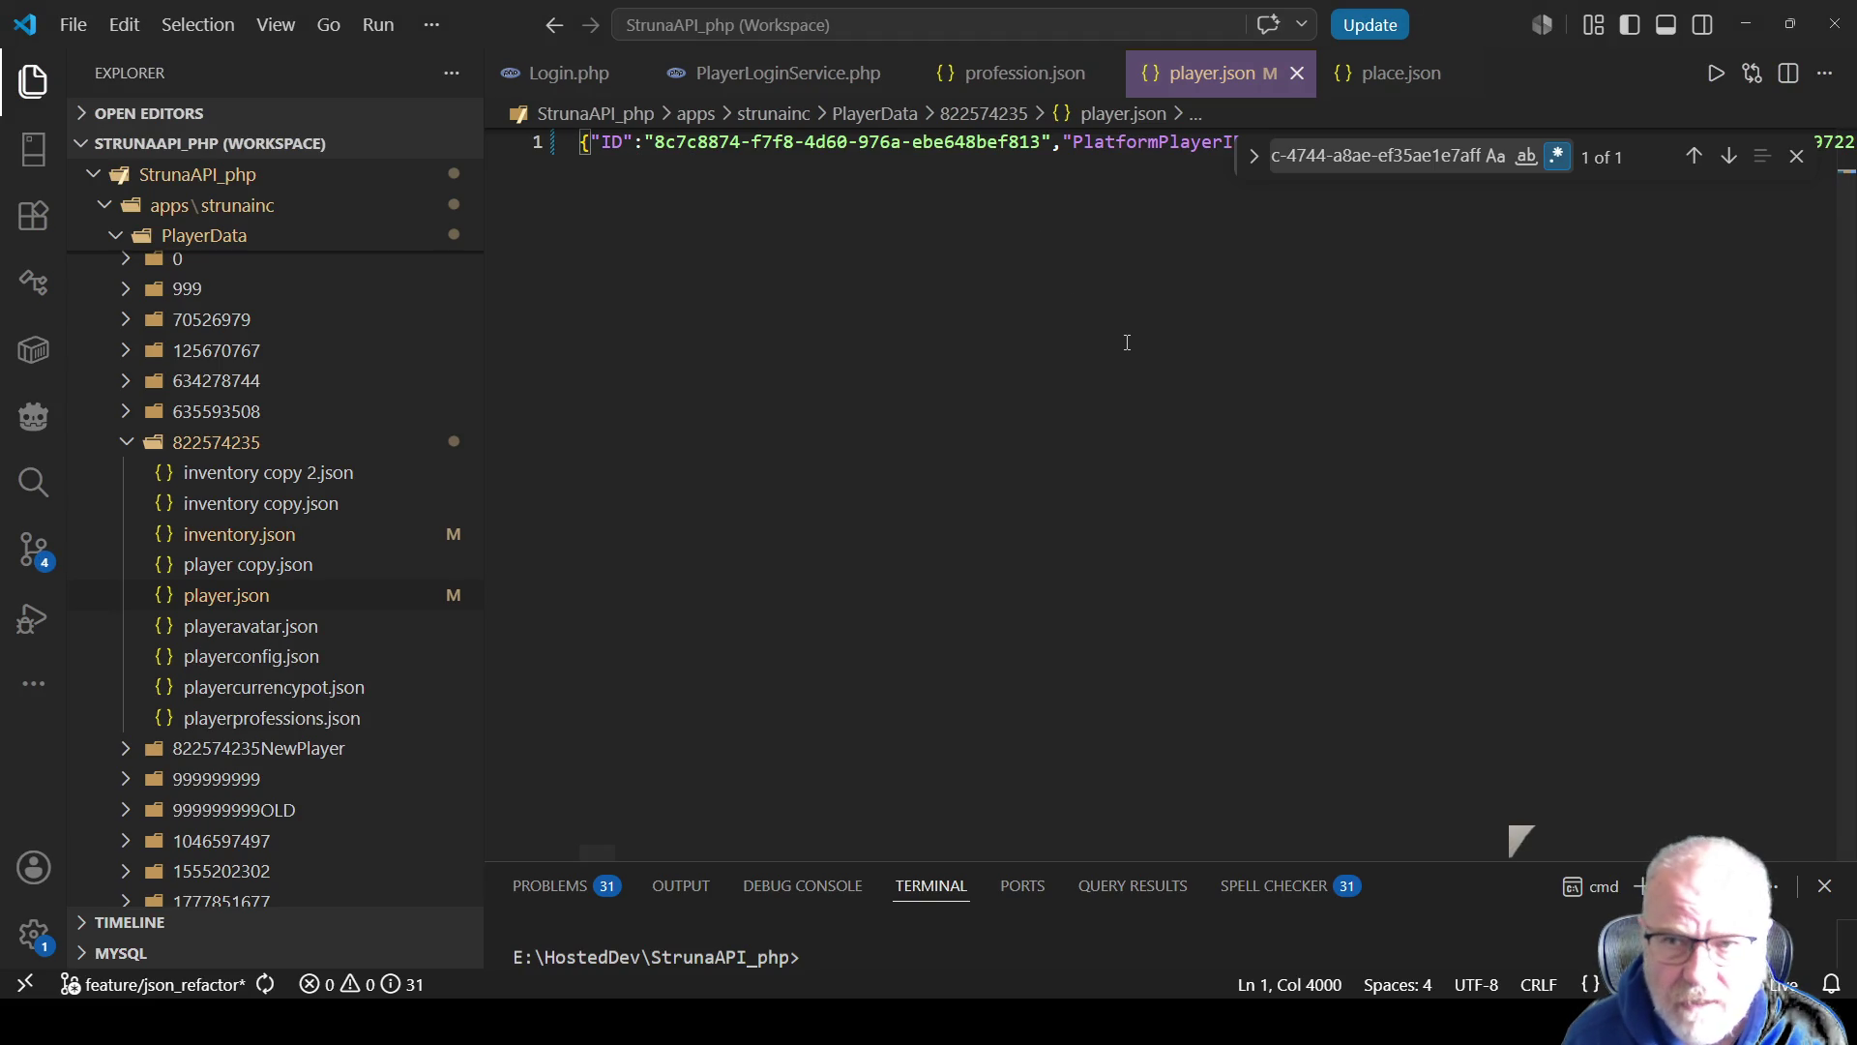
right_click(1043, 282)
click(1203, 544)
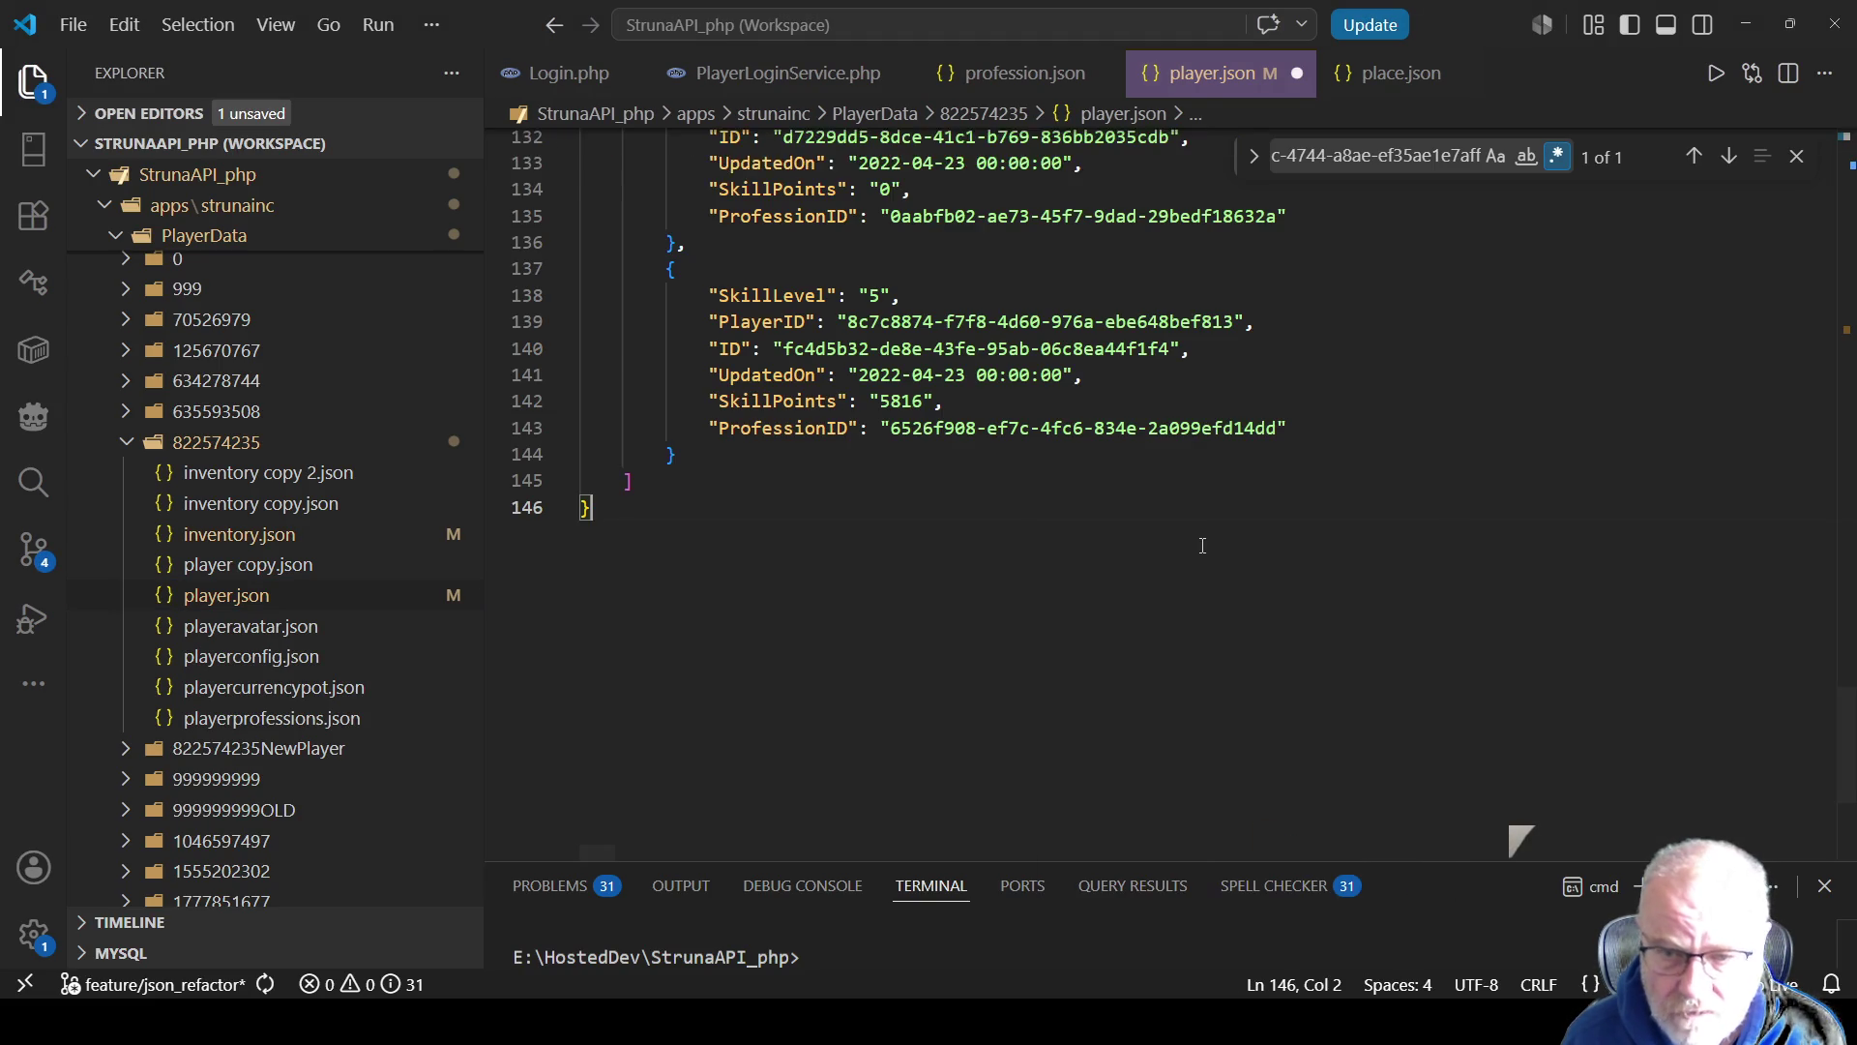
key(ctrl+f)
key(ctrl+v)
key(Escape)
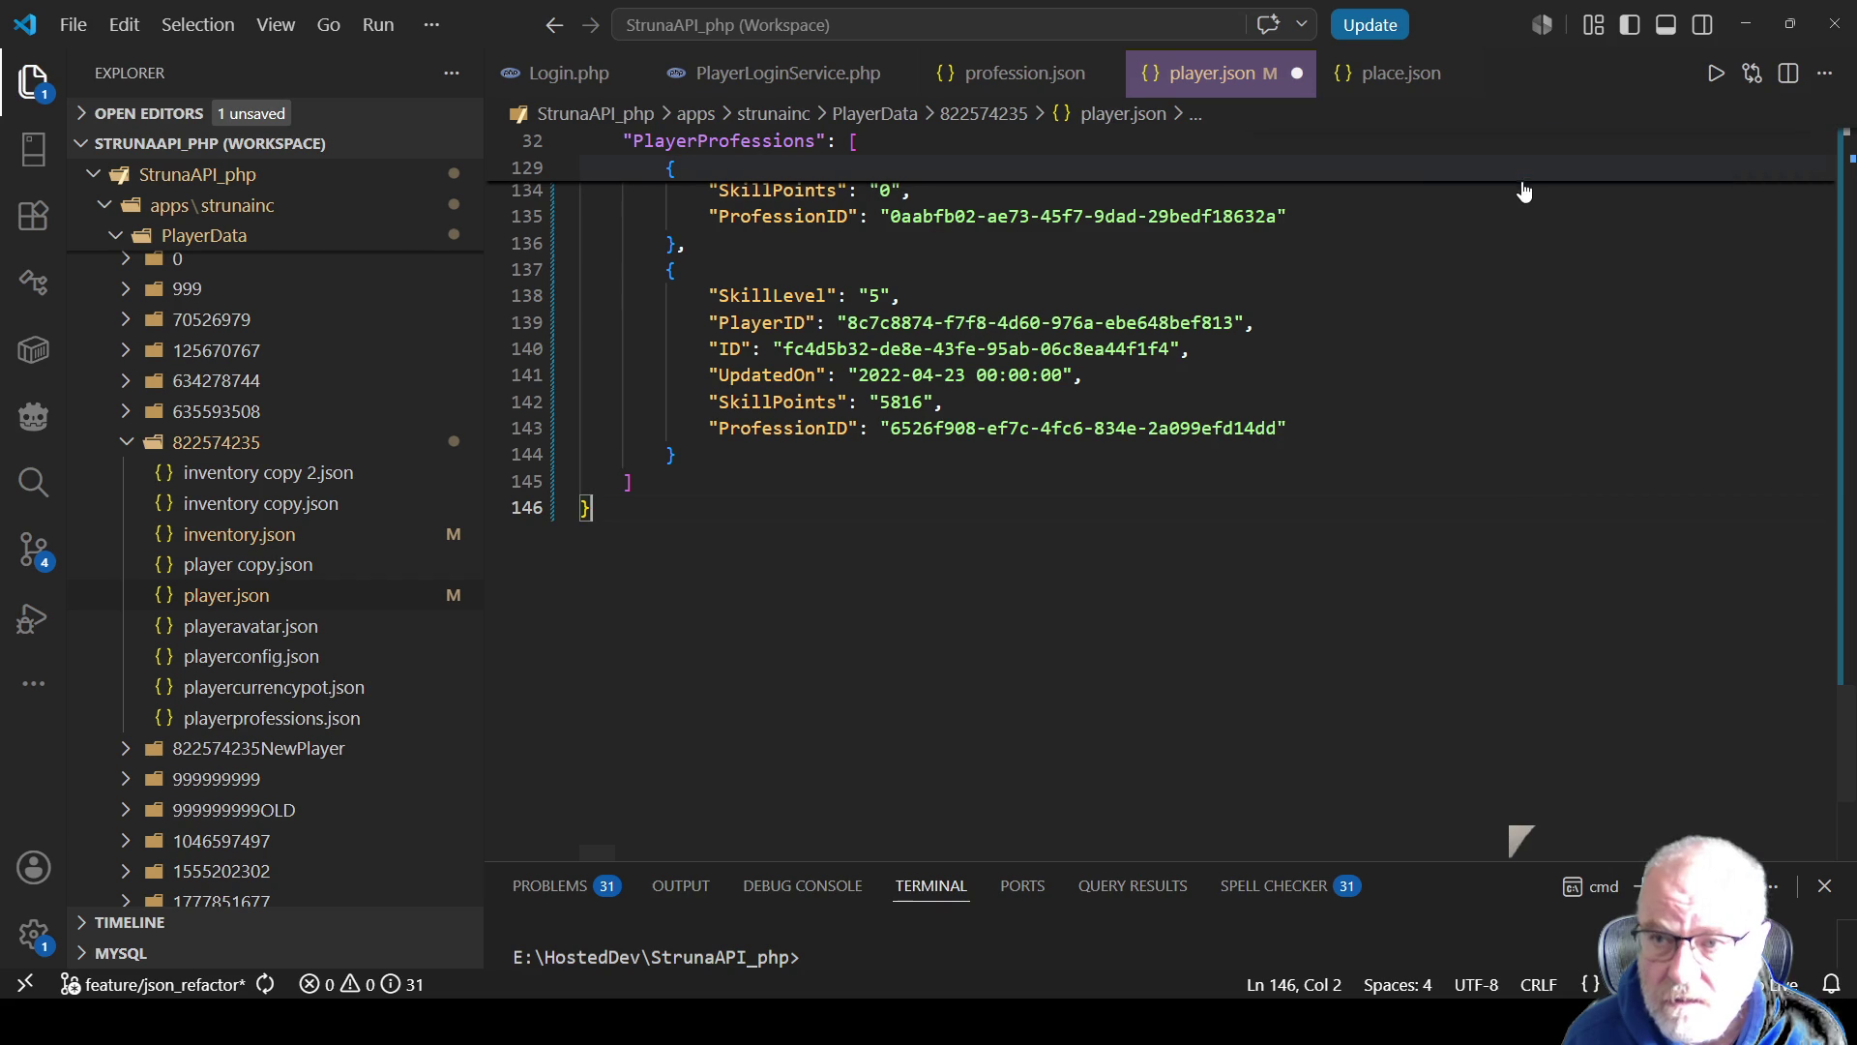
click(1130, 402)
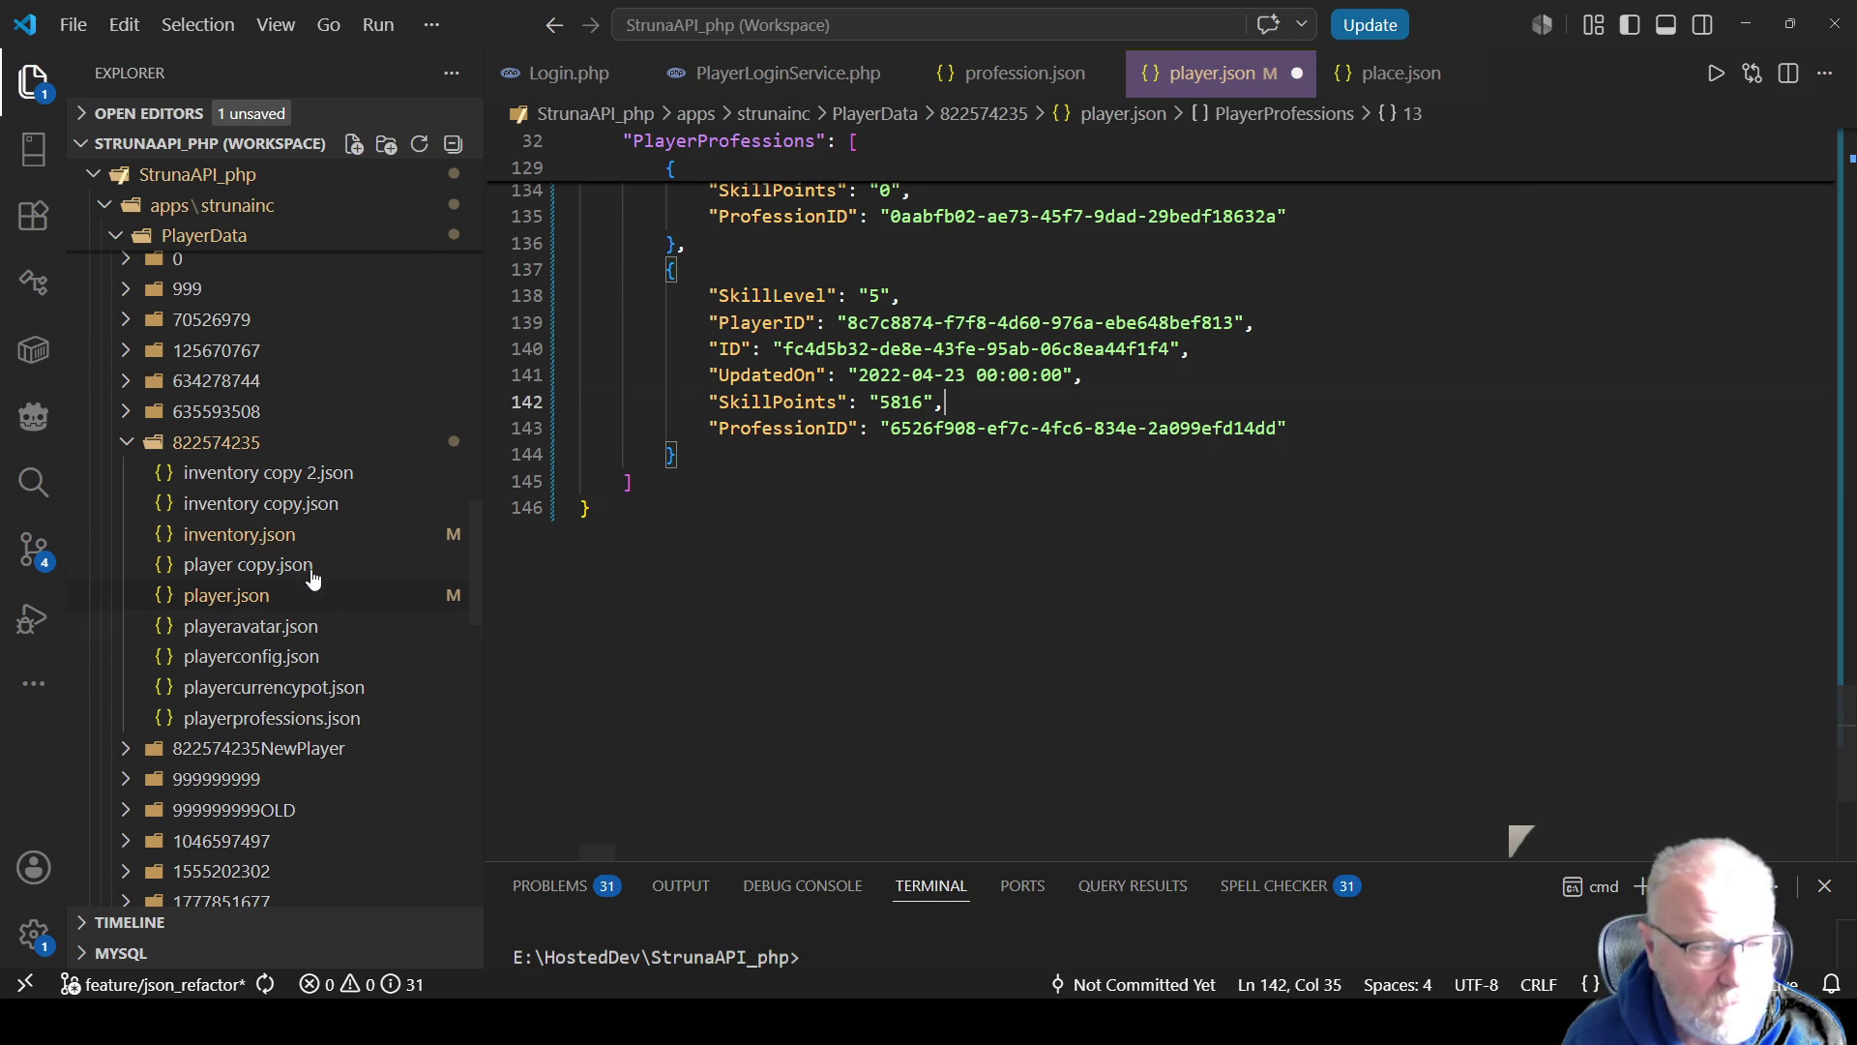
Step: Copy the Mining profession ID from profession.json and find its entry in player.json
click(1016, 73)
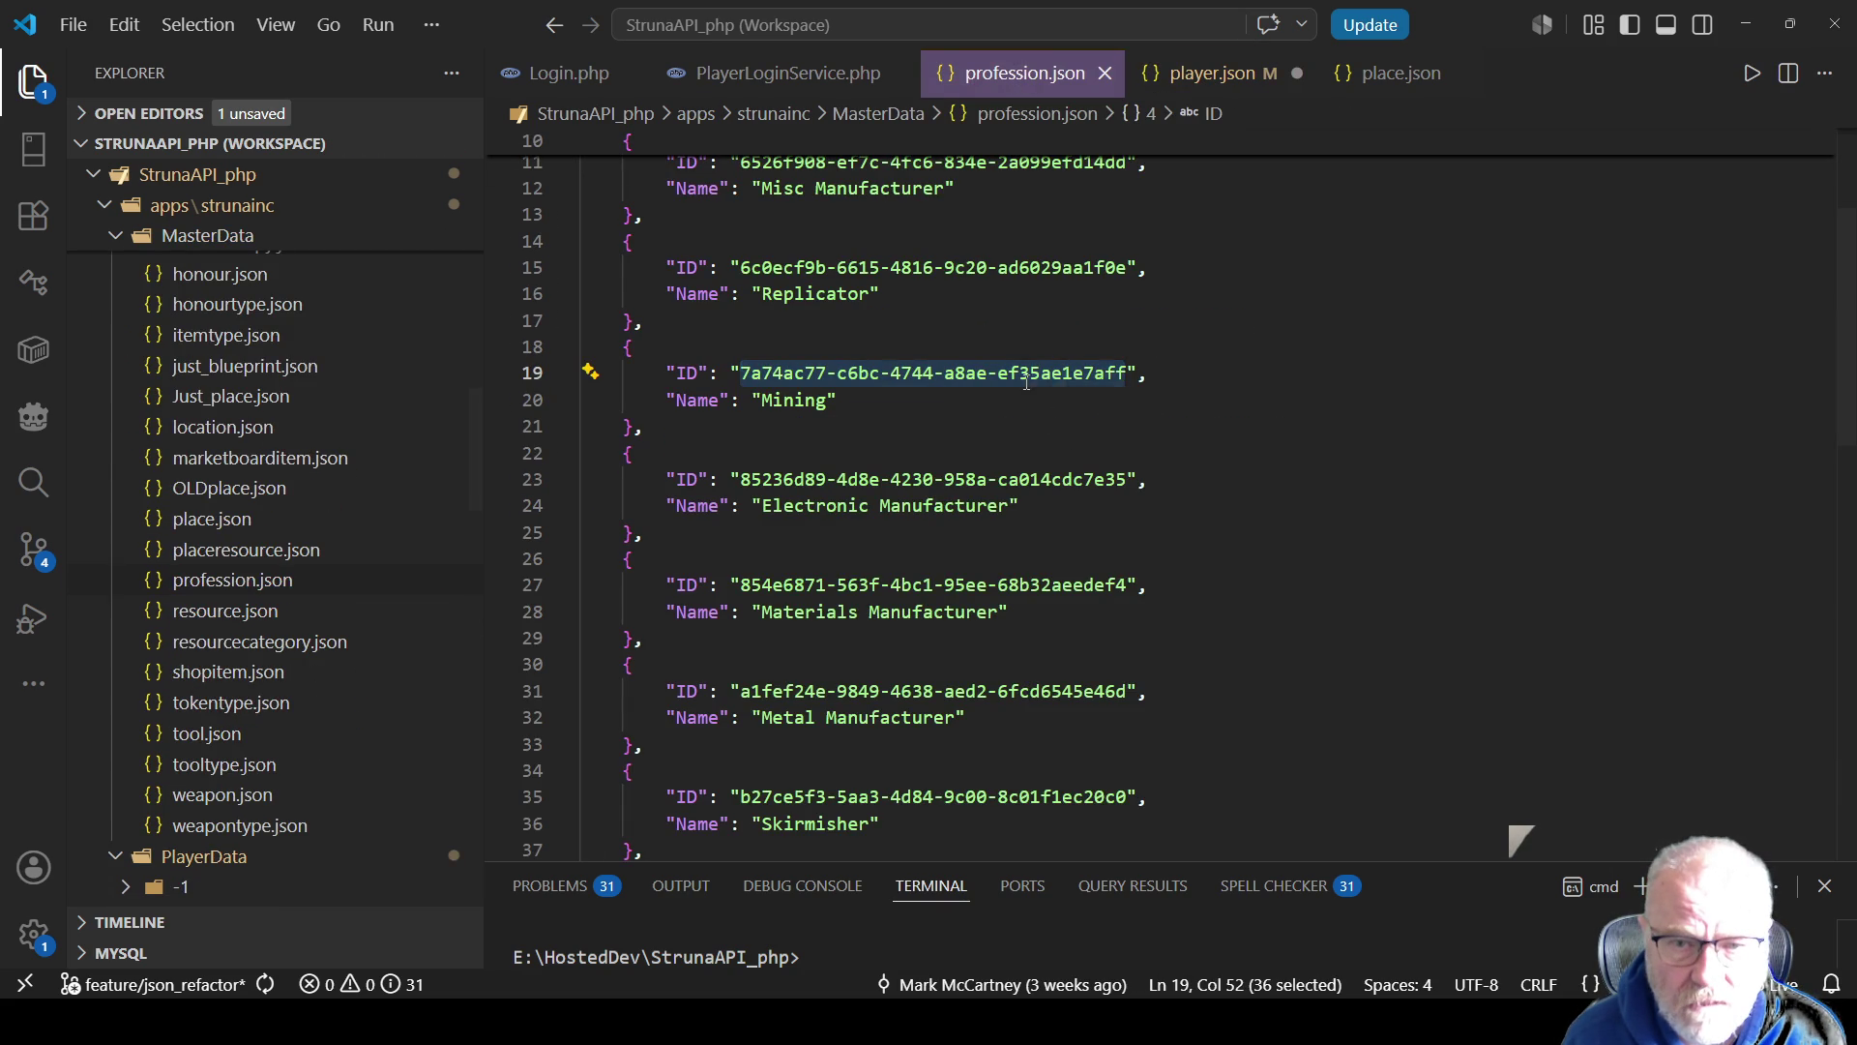
right_click(1027, 380)
click(1112, 818)
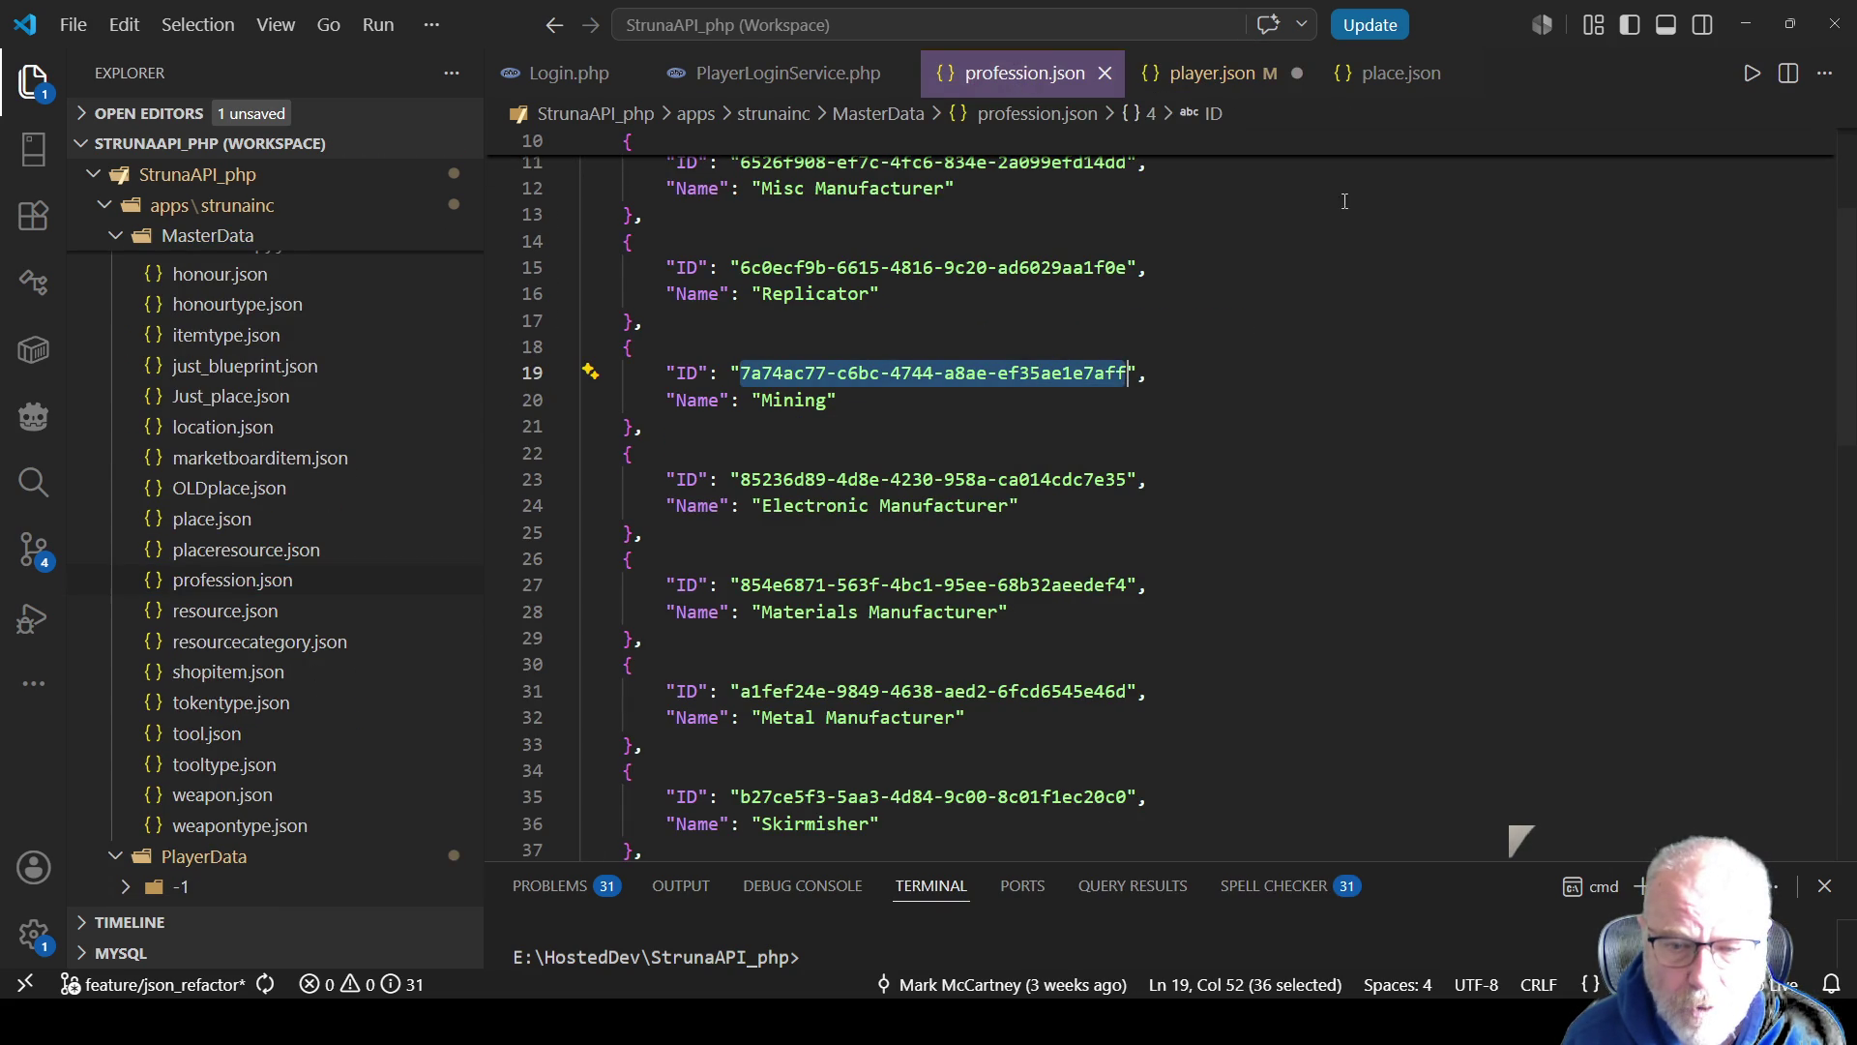
click(1233, 73)
key(ctrl+f)
text(7a74ac77-c6bc-4744-a8ae-ef35ae1e7aff)
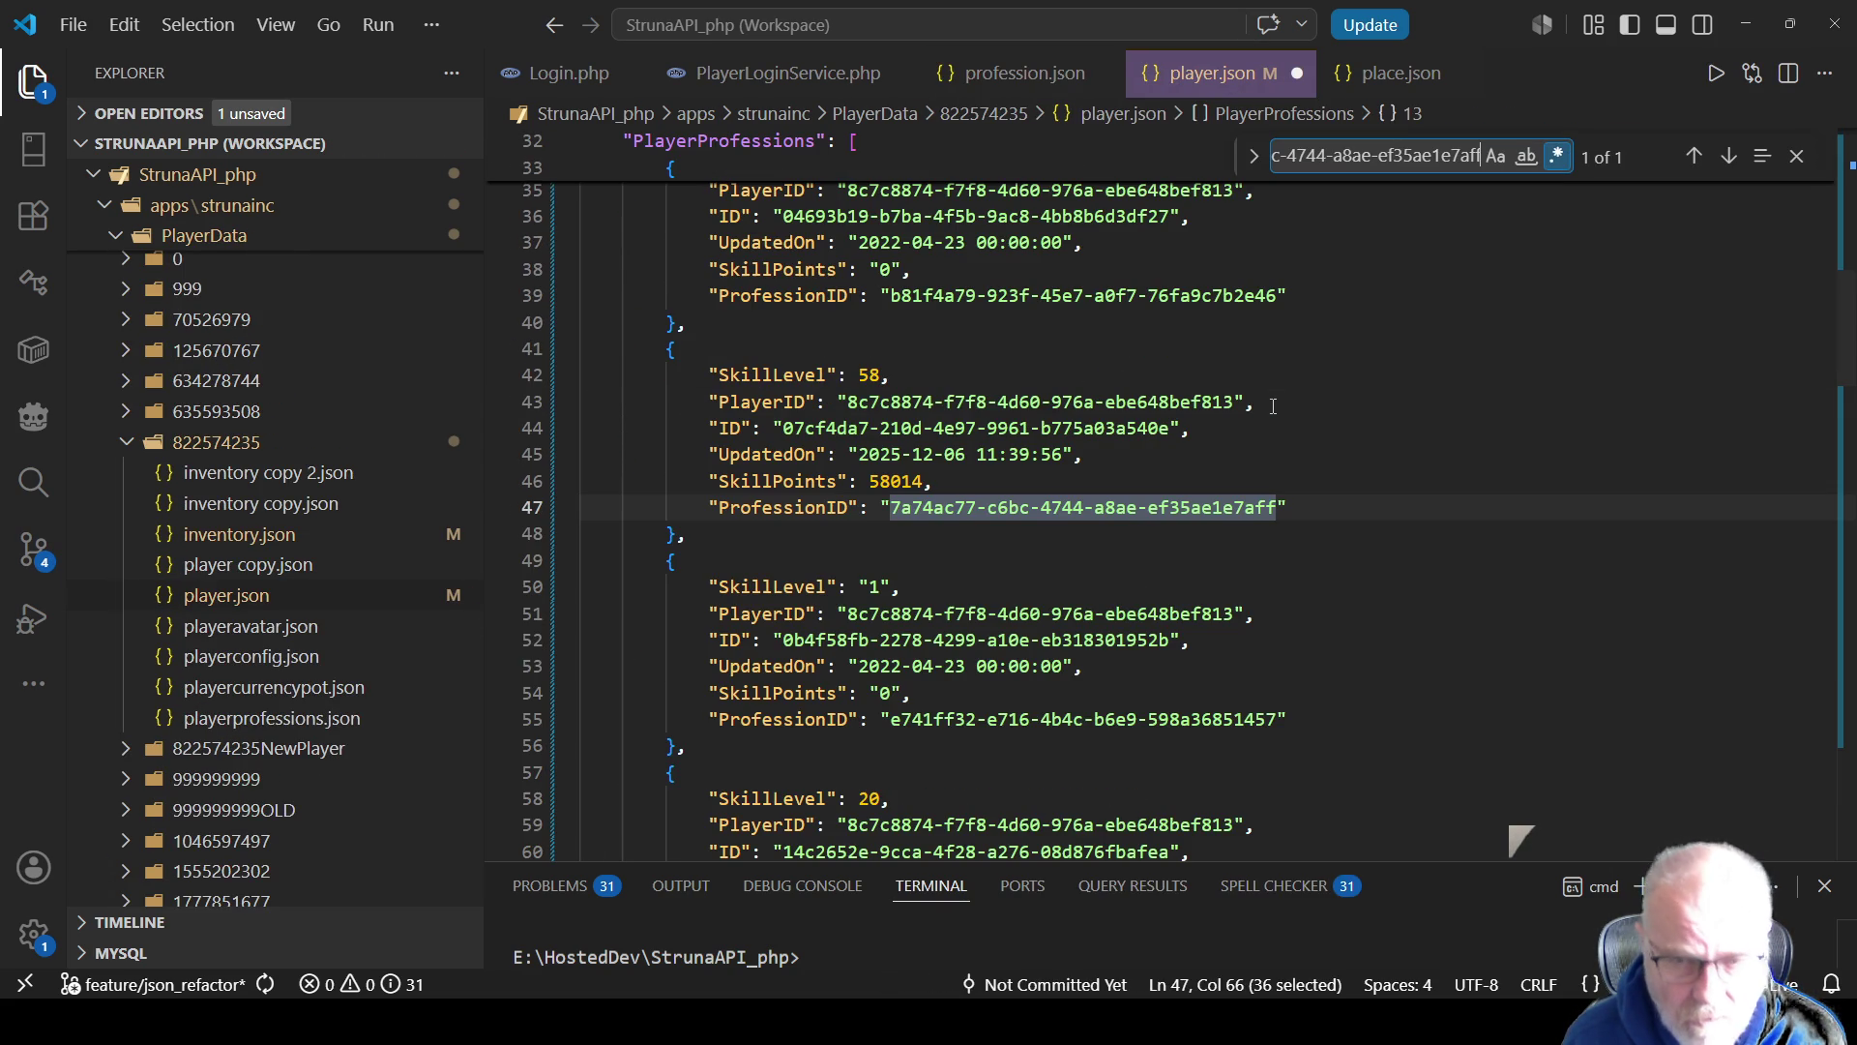
Step: Change Mining's skill points from 58014 to 57990 and its level from 58 to 57, then save
double_click(902, 481)
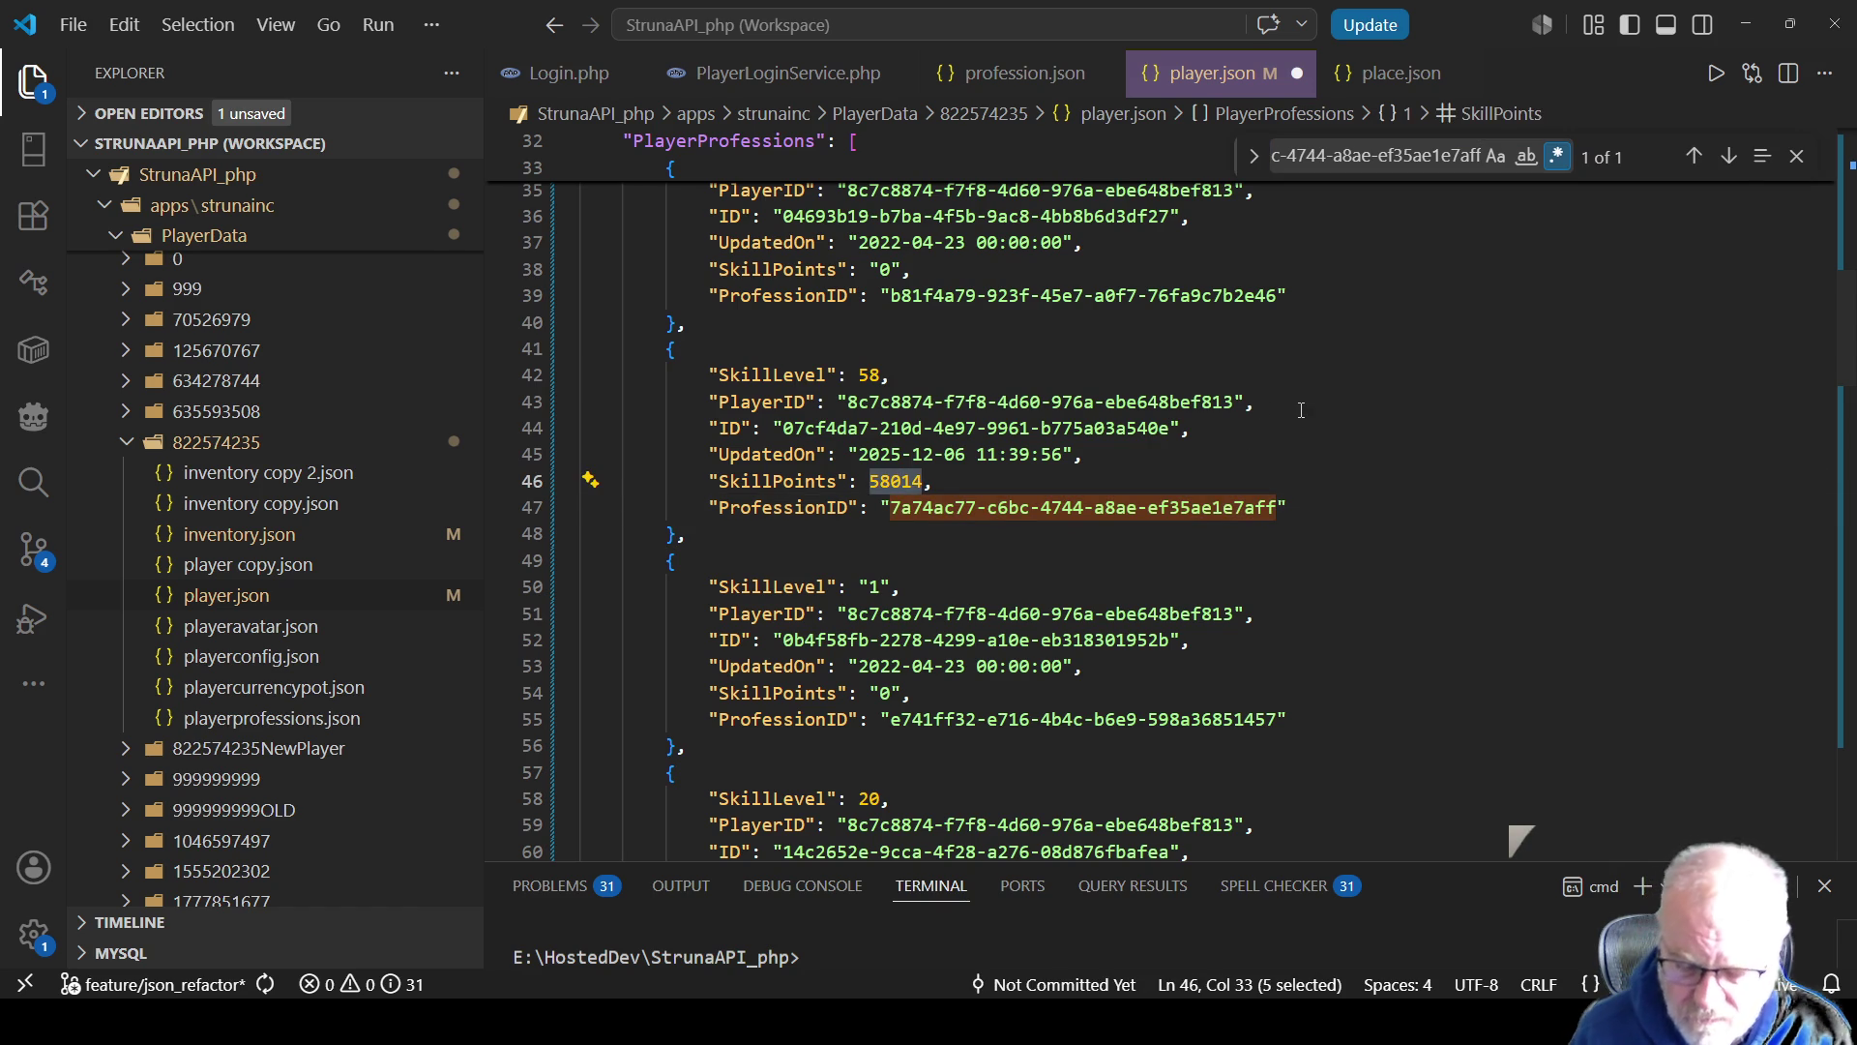
text(57990)
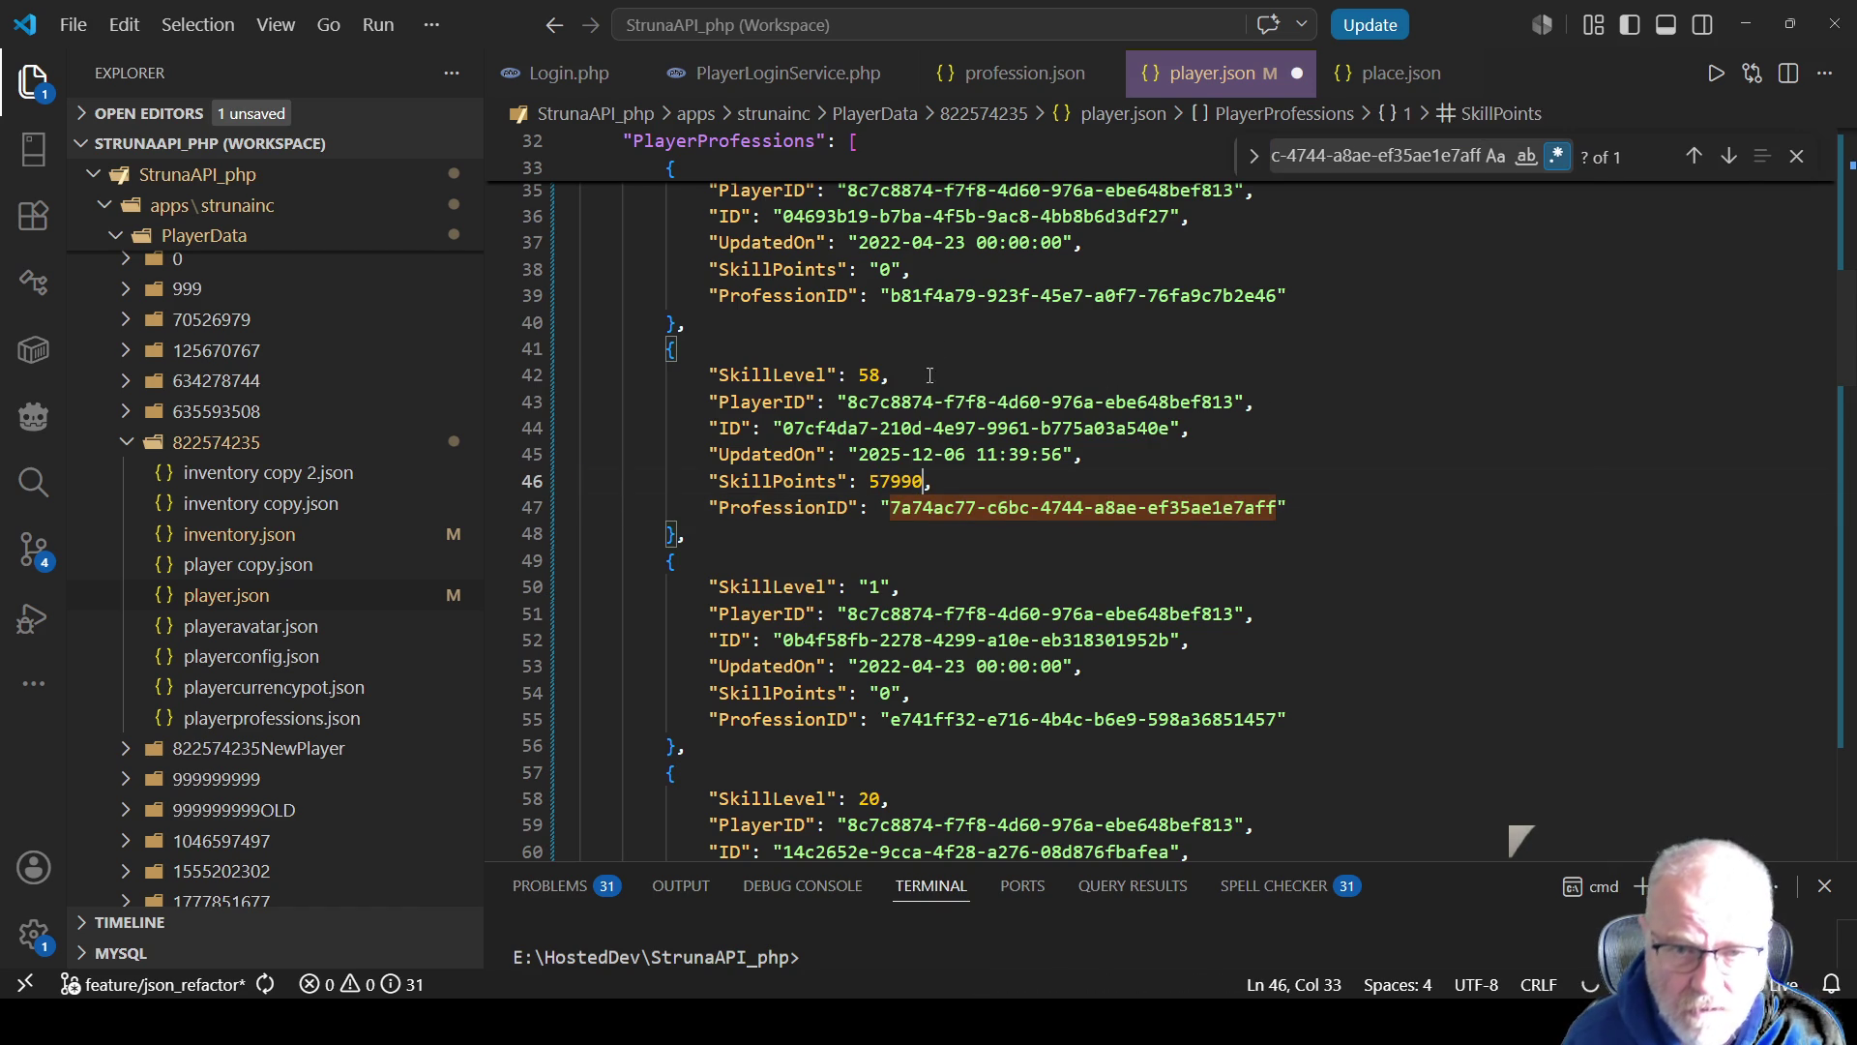
double_click(879, 385)
text(57)
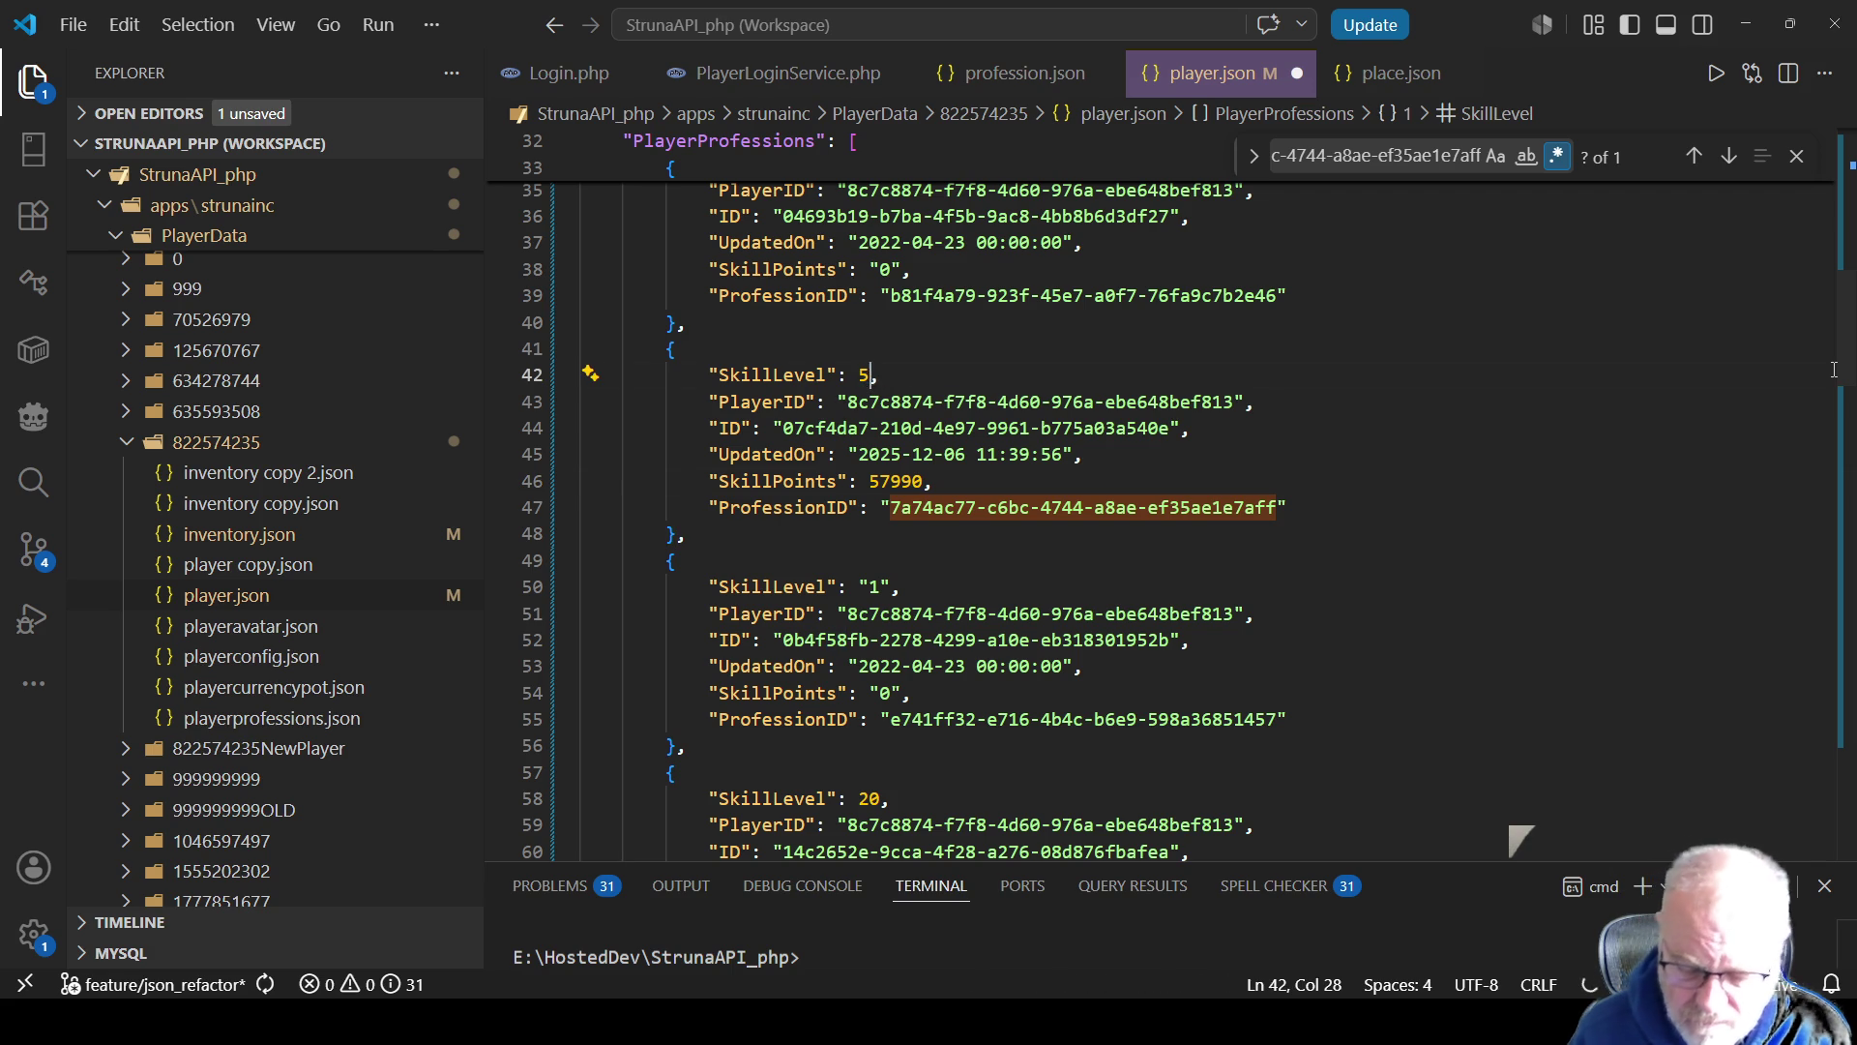
key(ctrl+s)
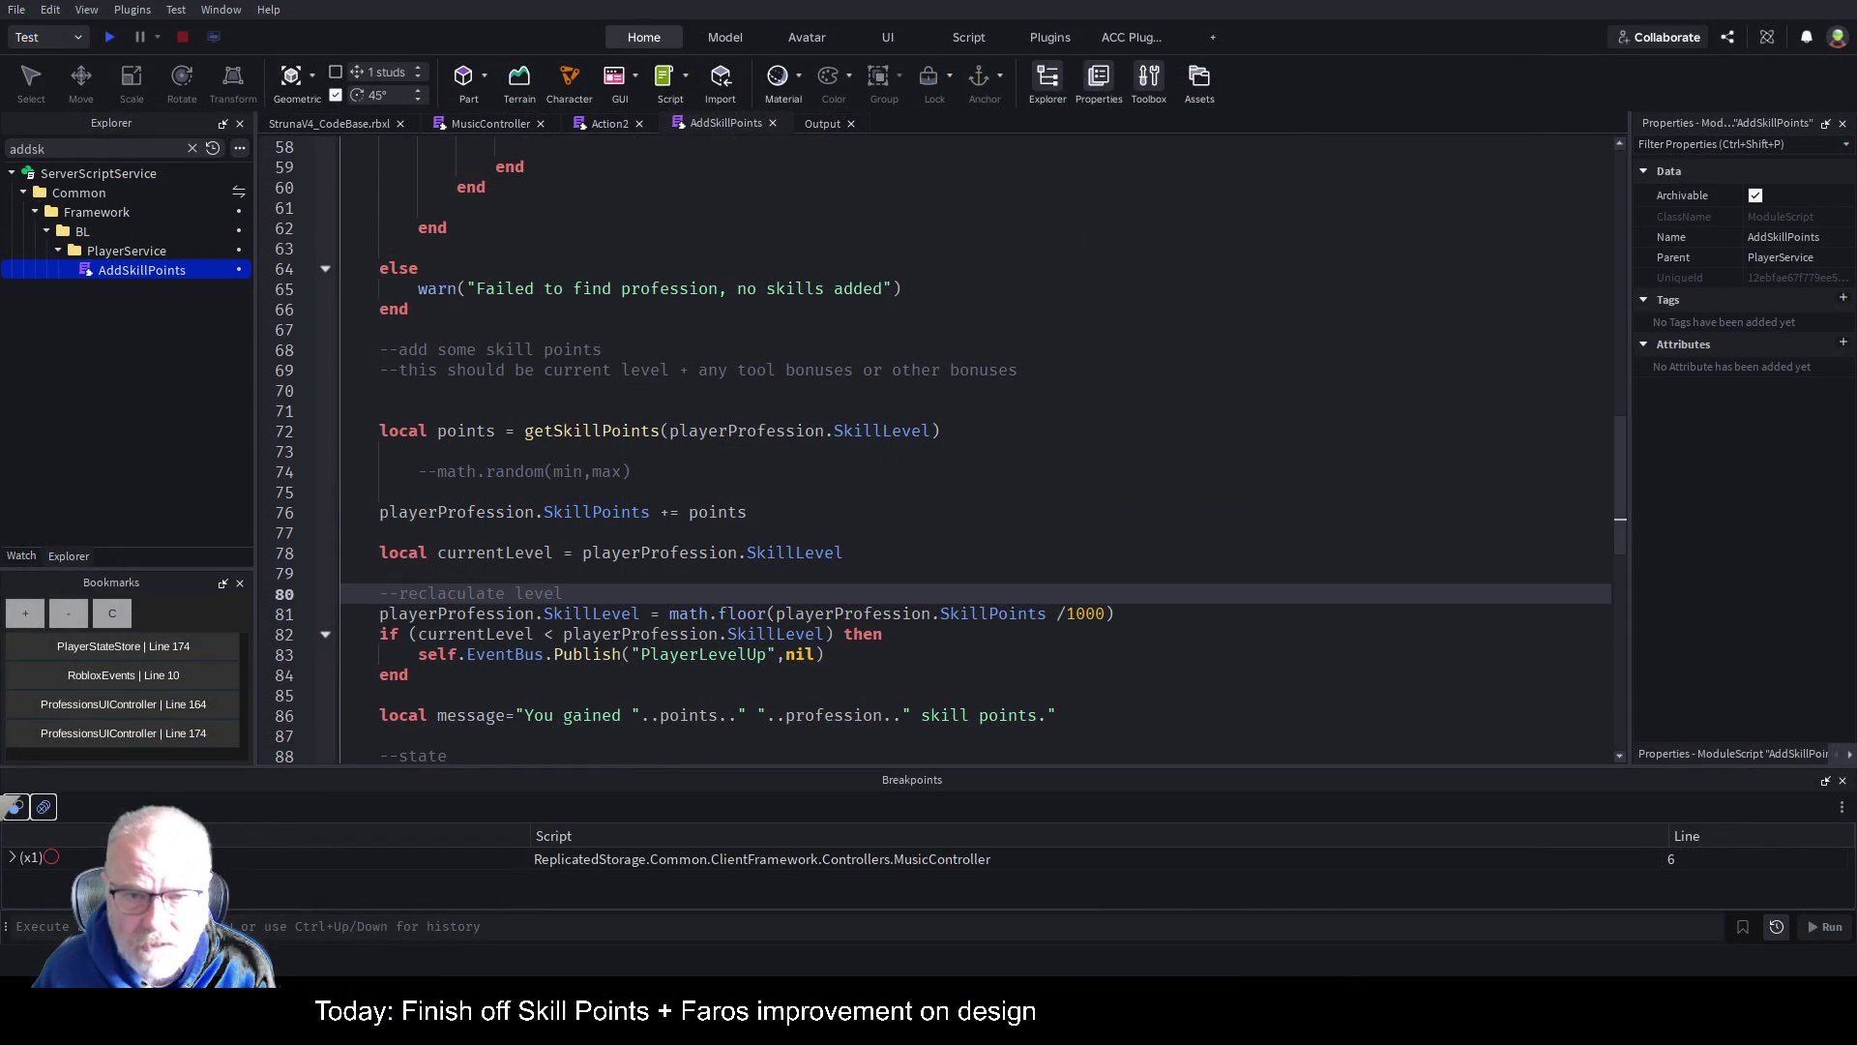
Step: Play-test StrunaV4_CodeBase.rbxl and re-dock the game viewport as the centre panel
click(373, 127)
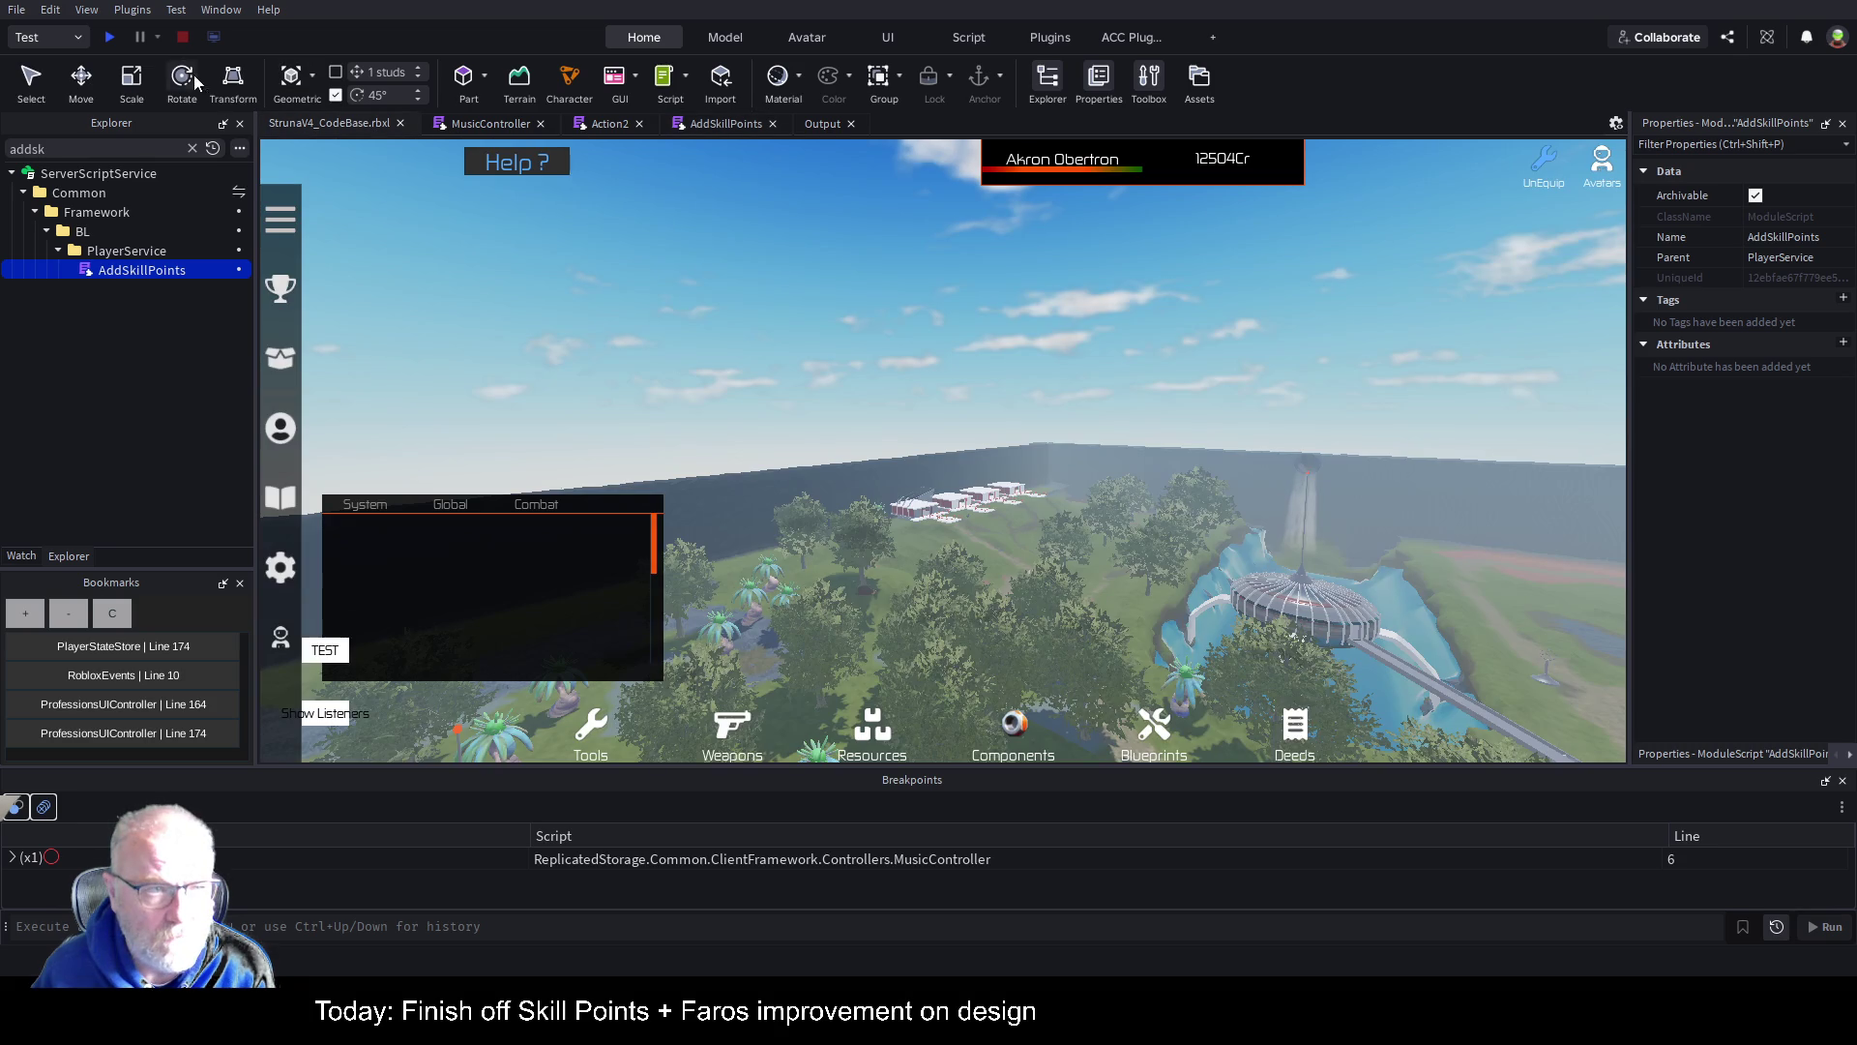
click(112, 38)
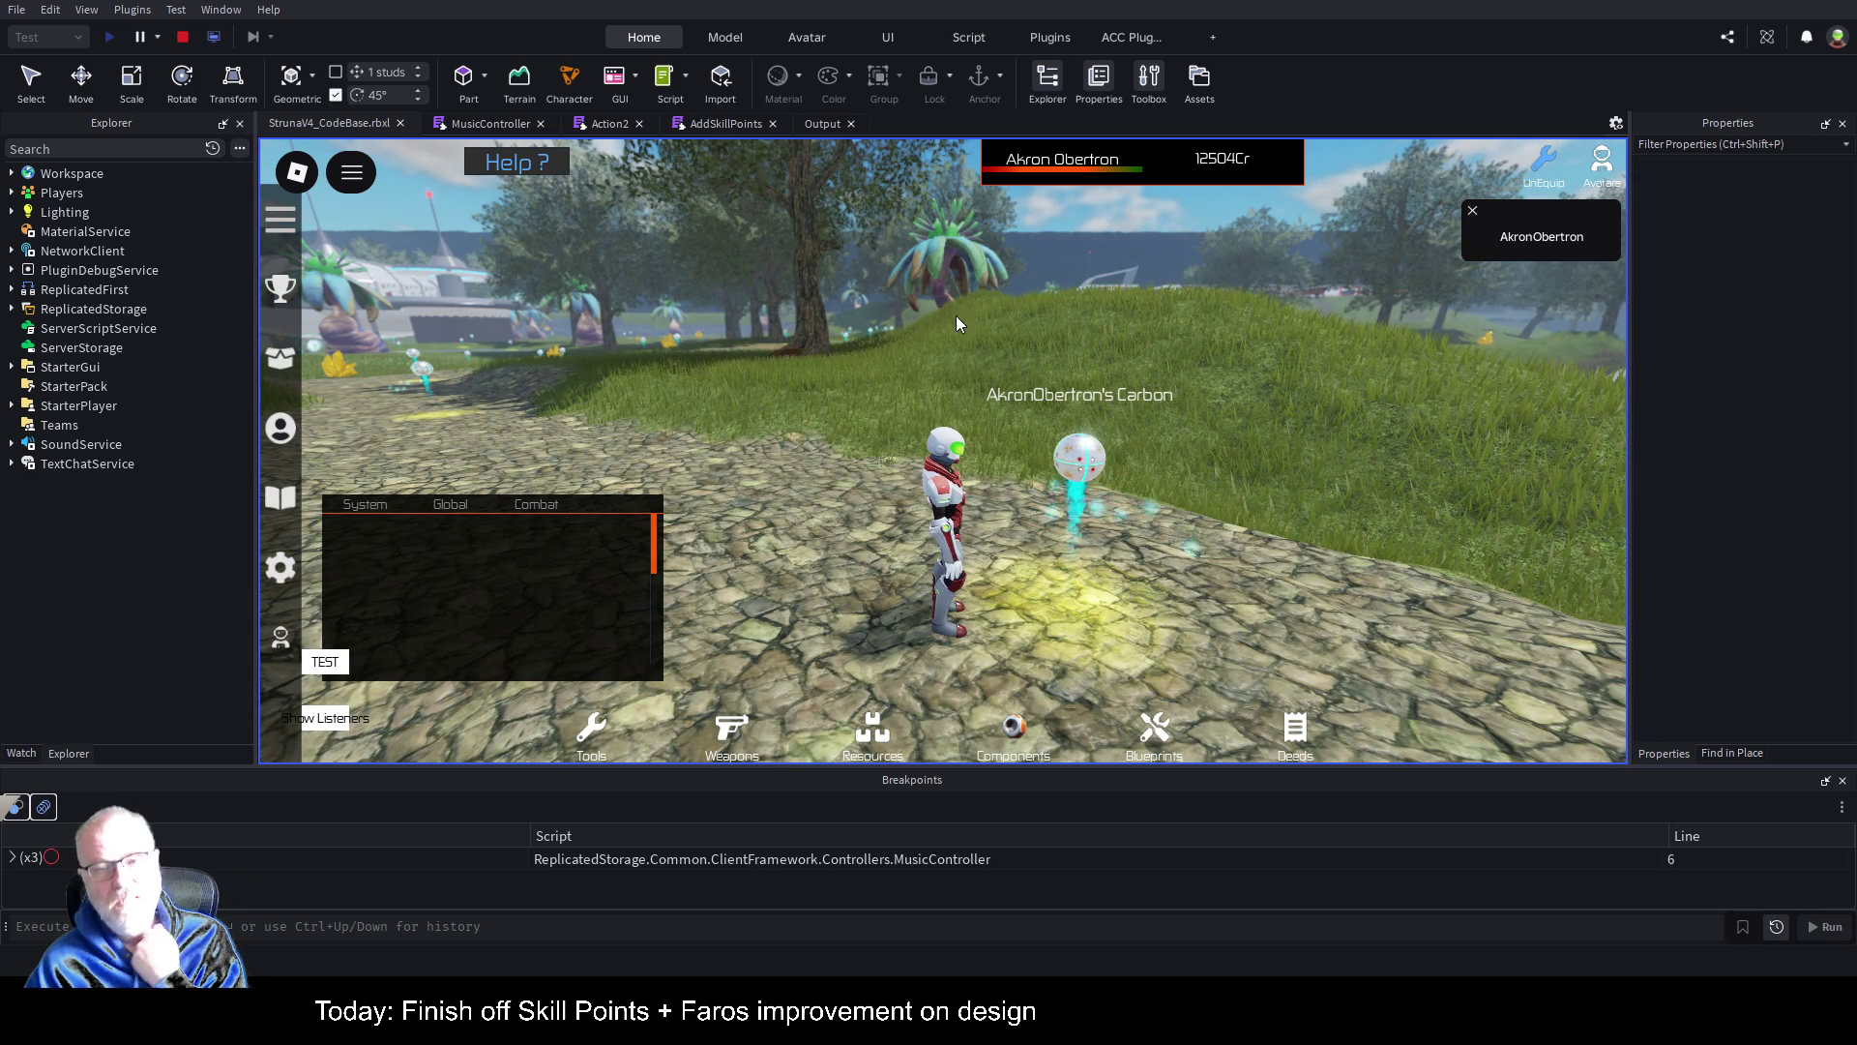
drag(973, 315, 118, 608)
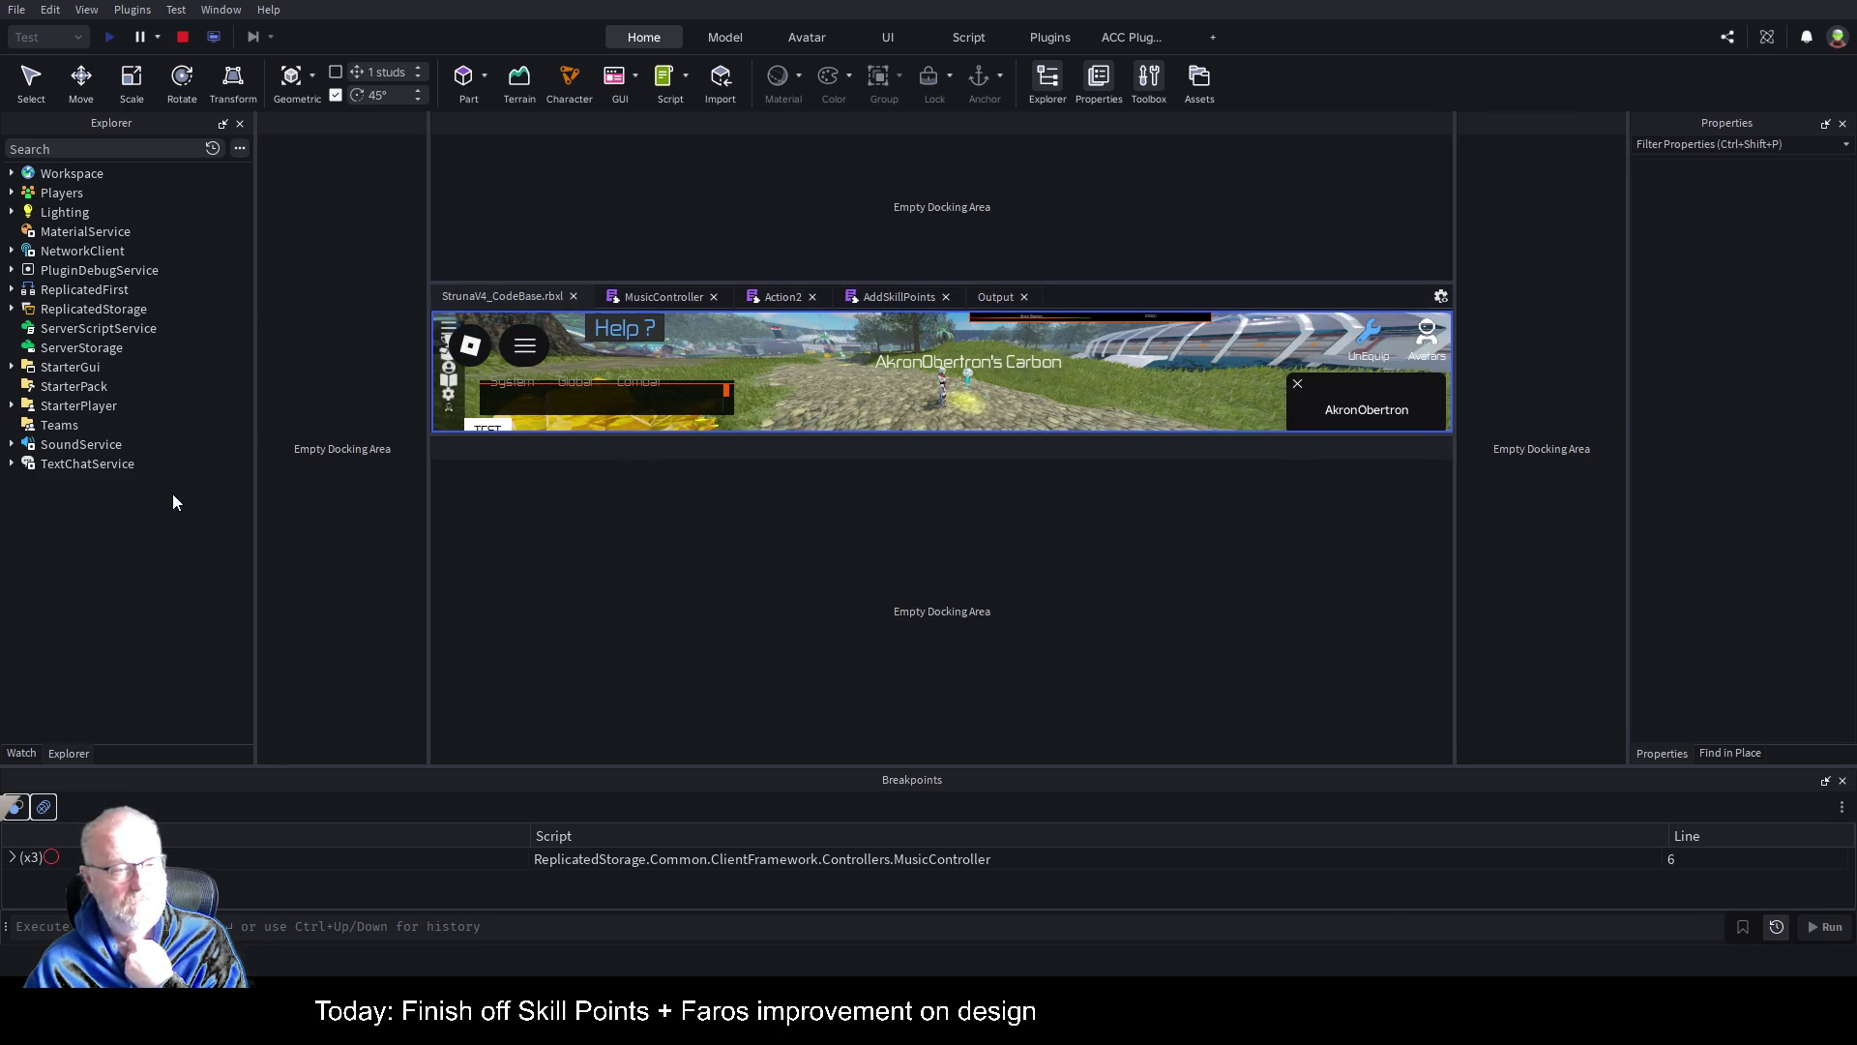
drag(133, 478, 134, 478)
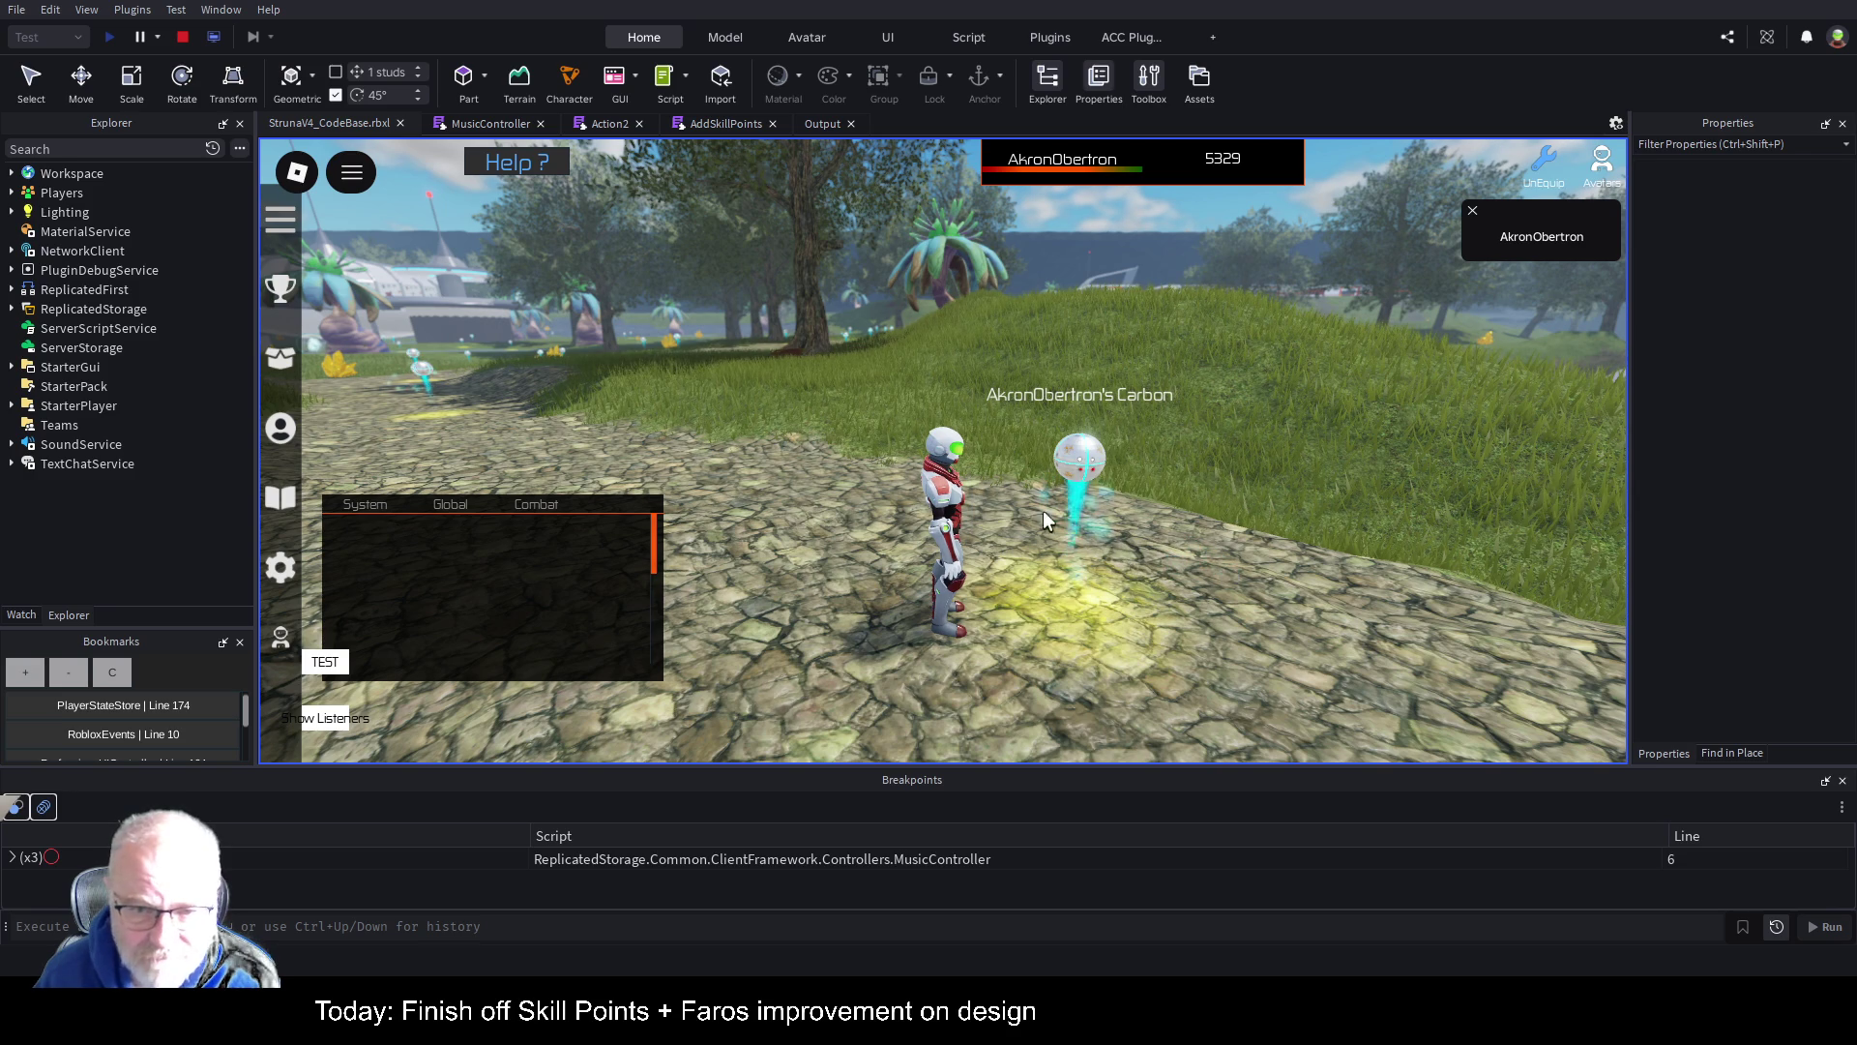
Step: Clear the Output log, then walk forward in the game and open the Tools inventory
click(821, 123)
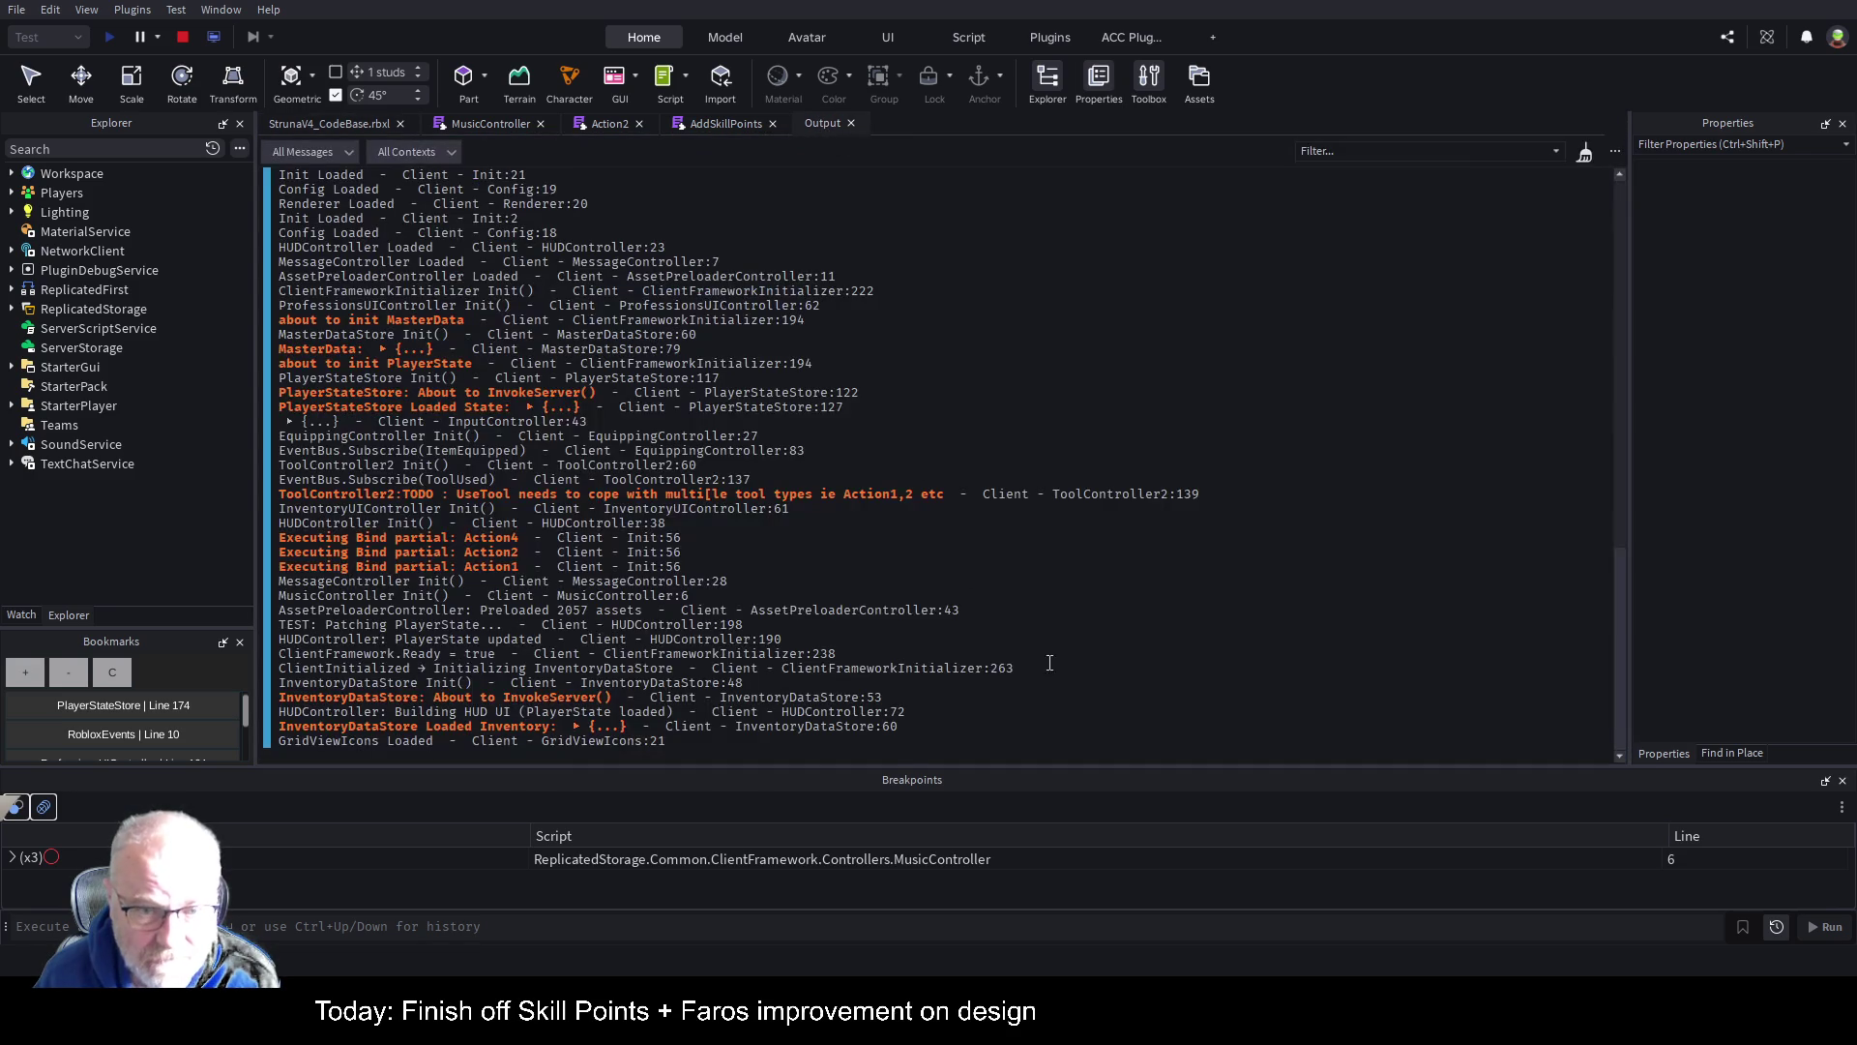
key(ctrl+l)
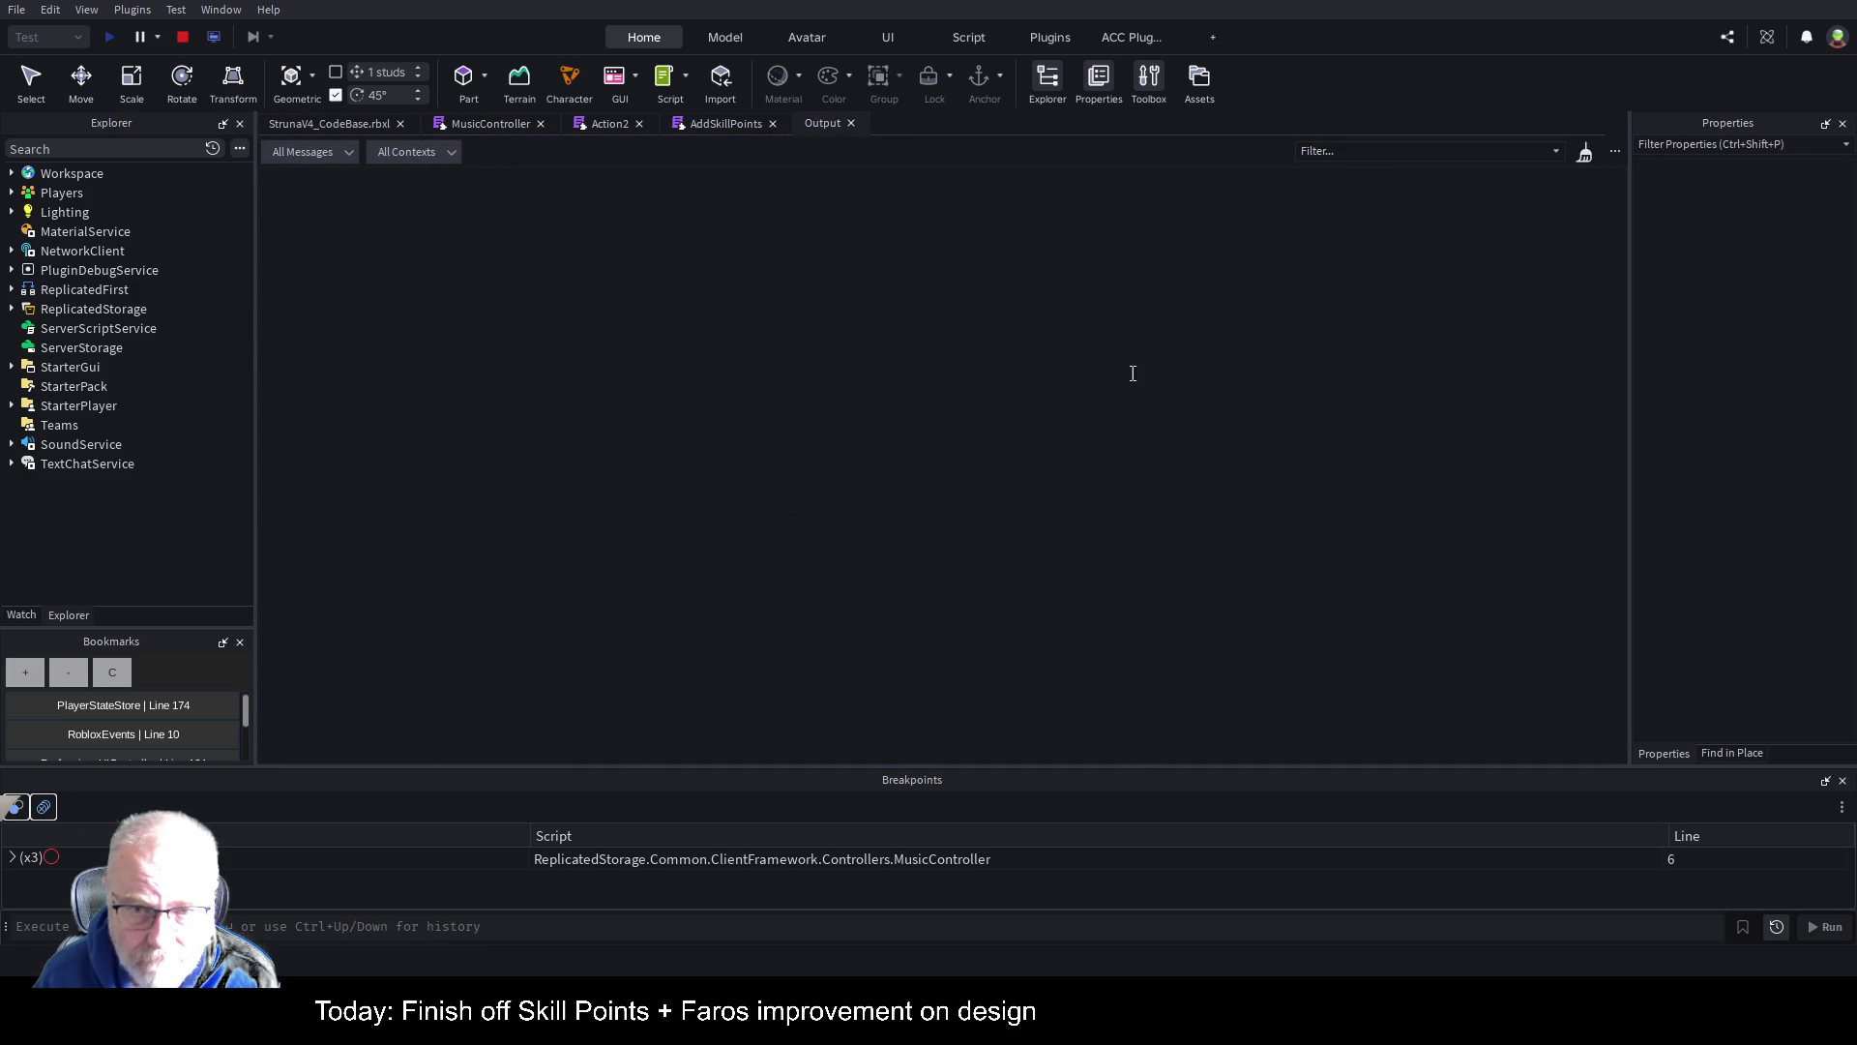
click(286, 123)
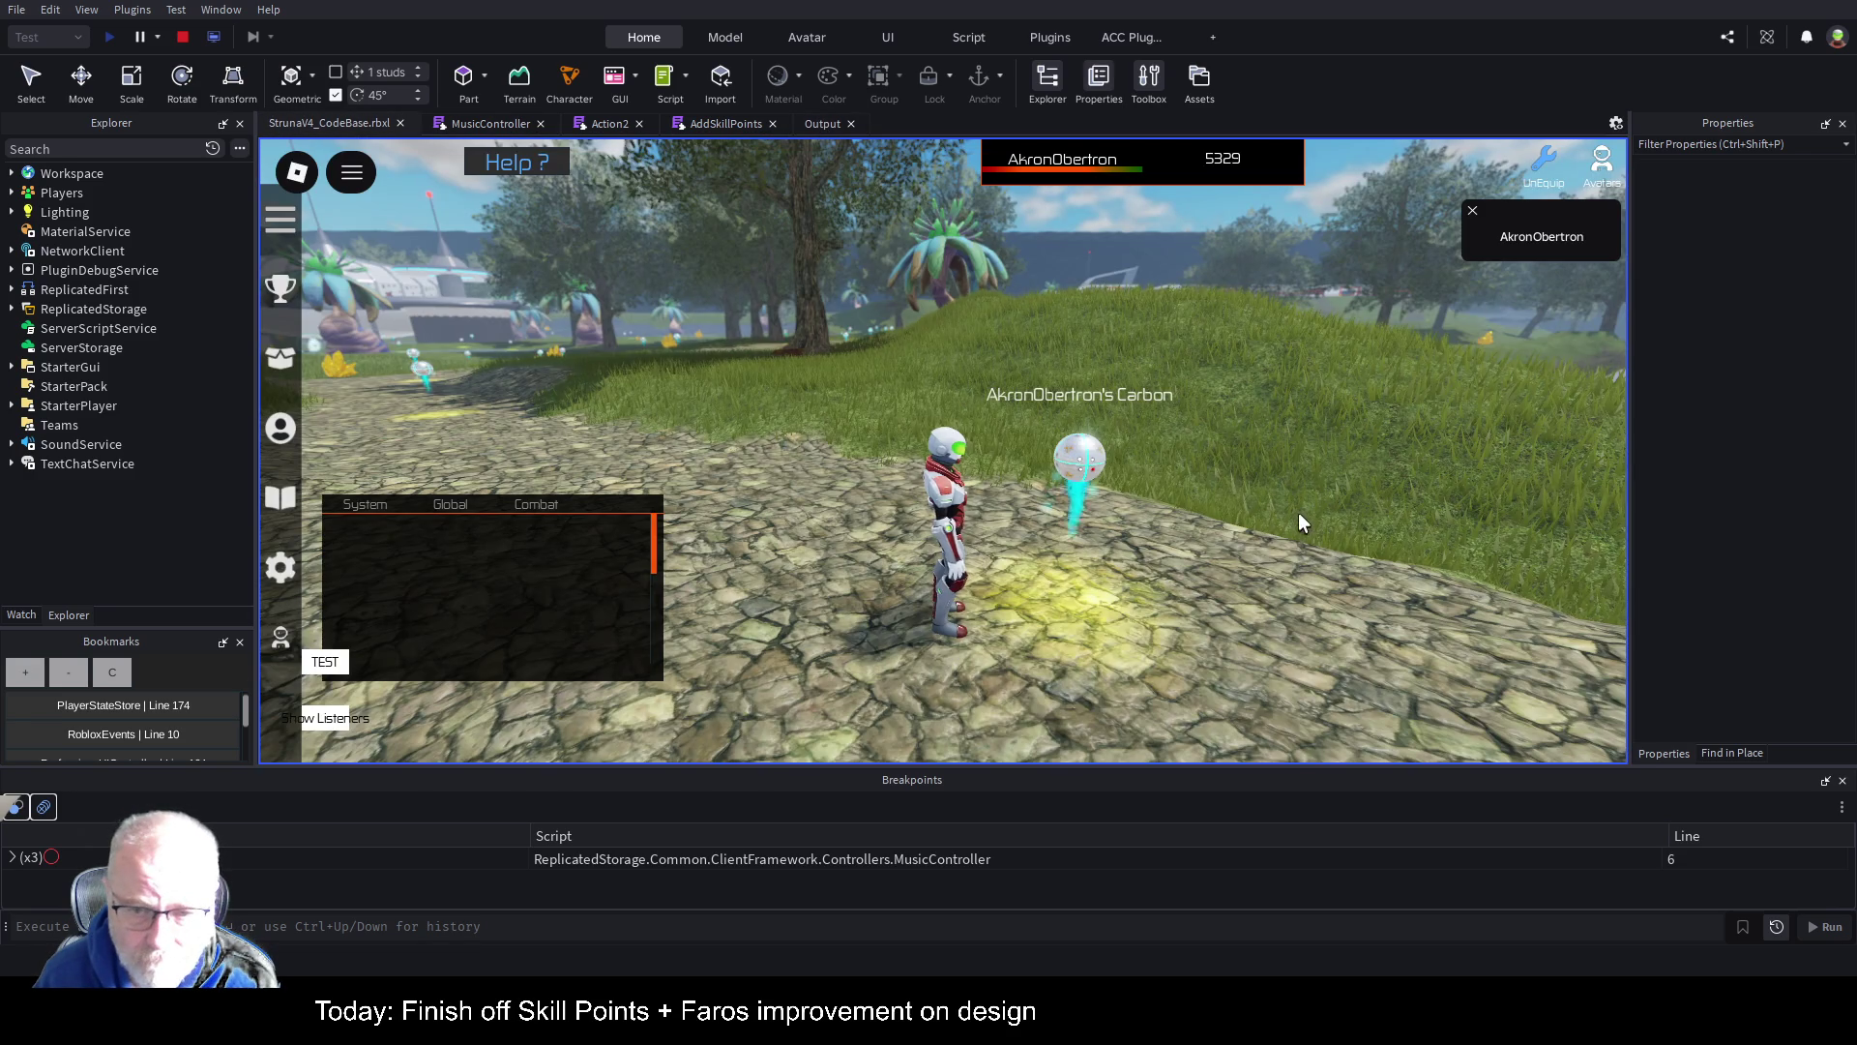
key(w)
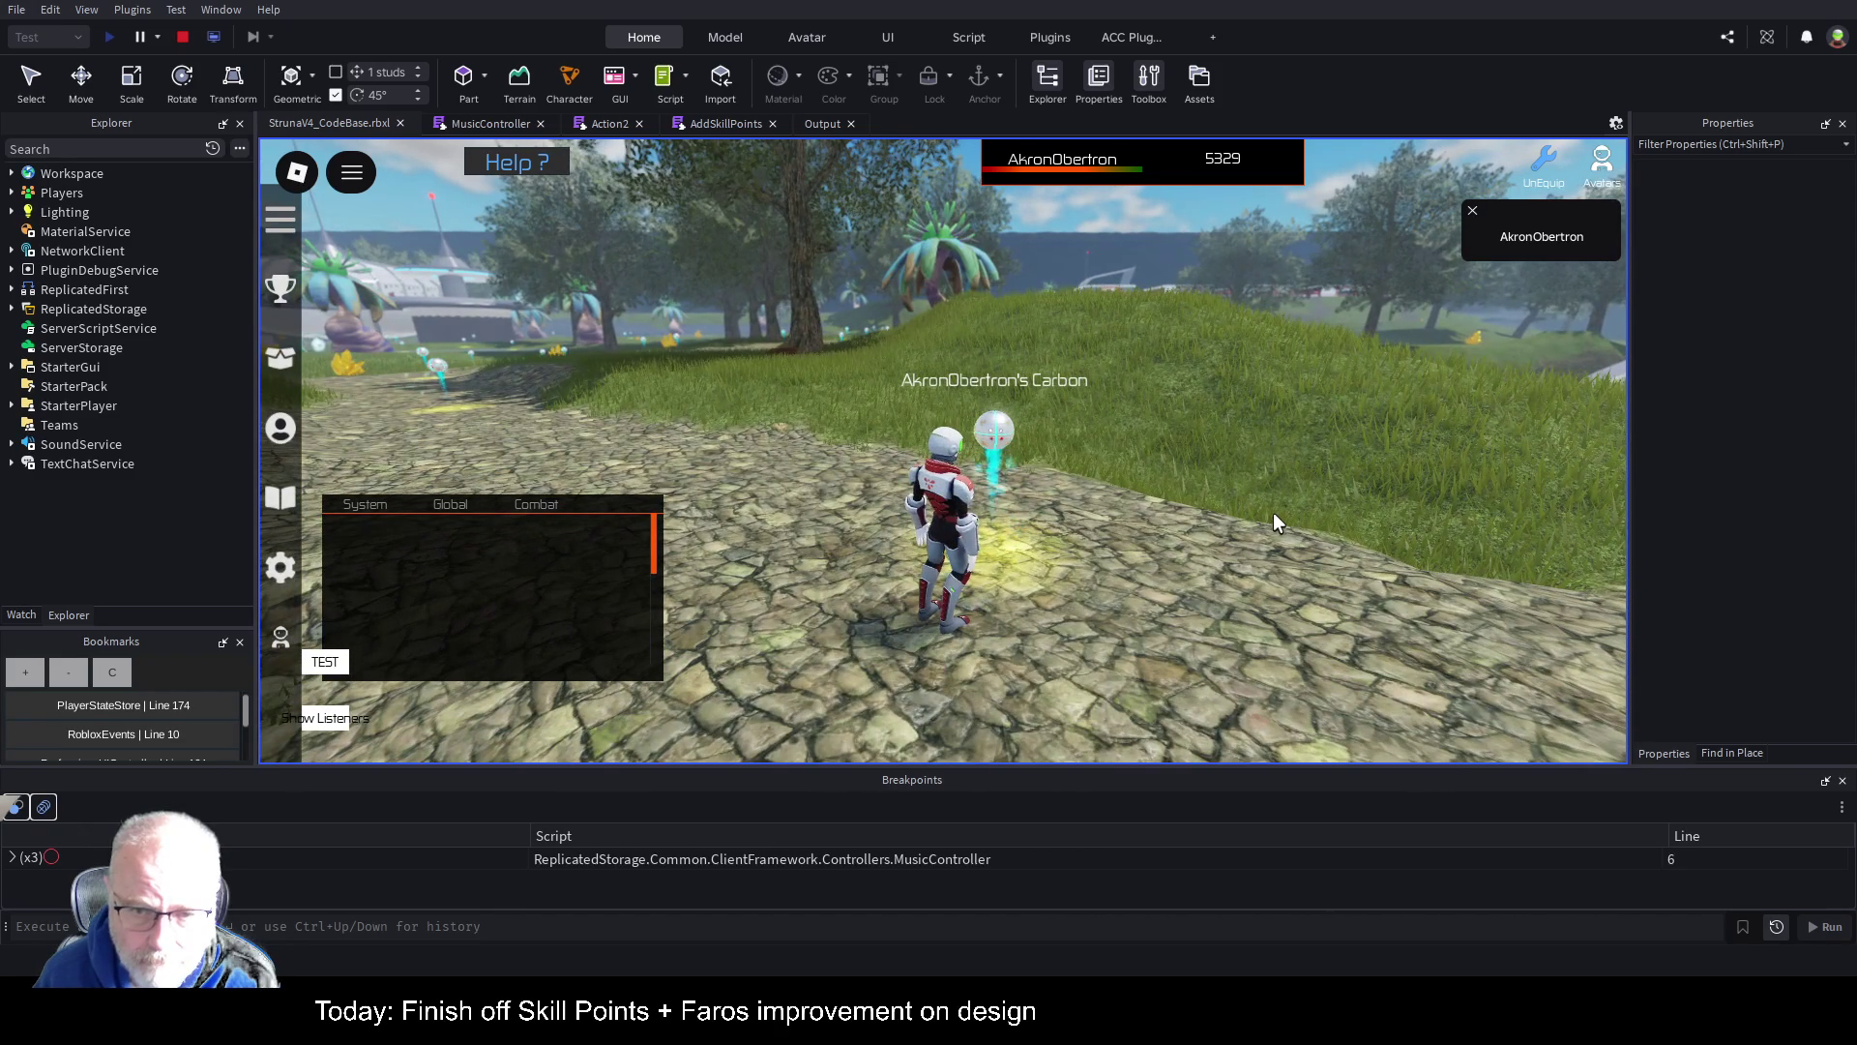
key(i)
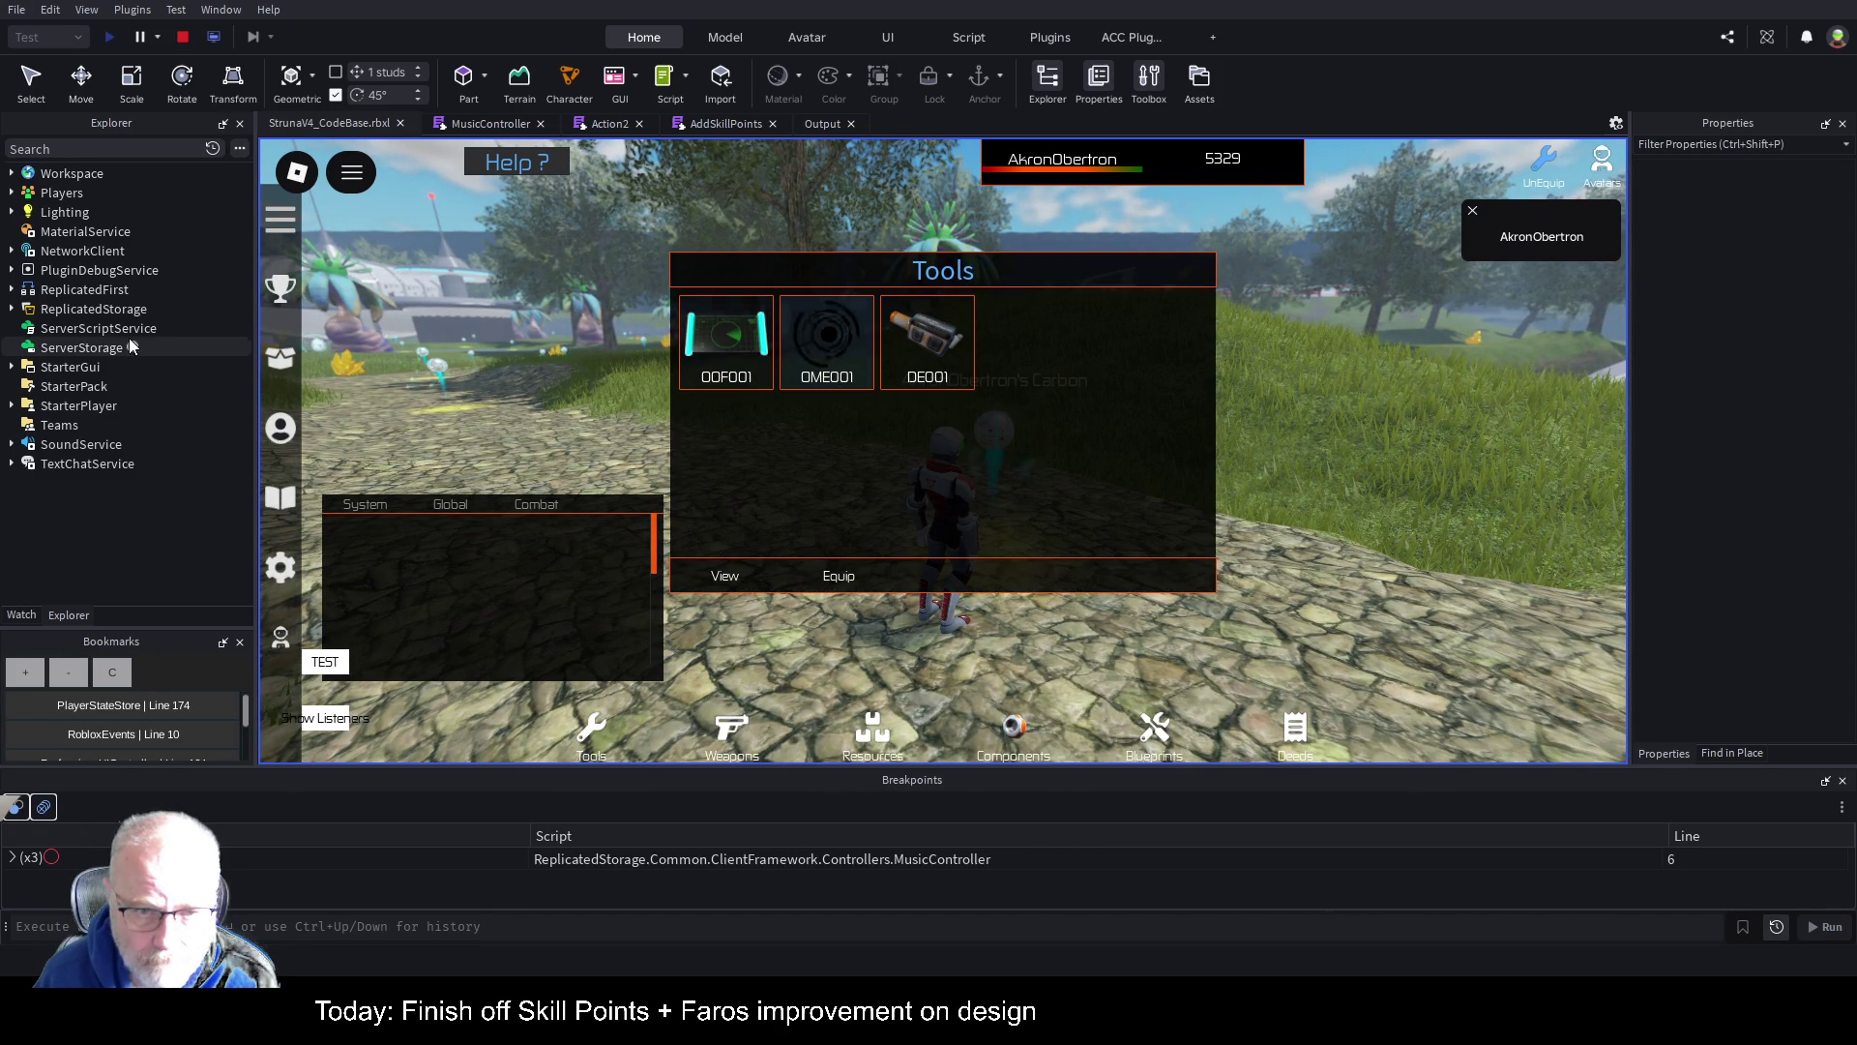
Step: Check Mining at level 57 with 57990 points in Professions, close it, and centre Tools
click(287, 443)
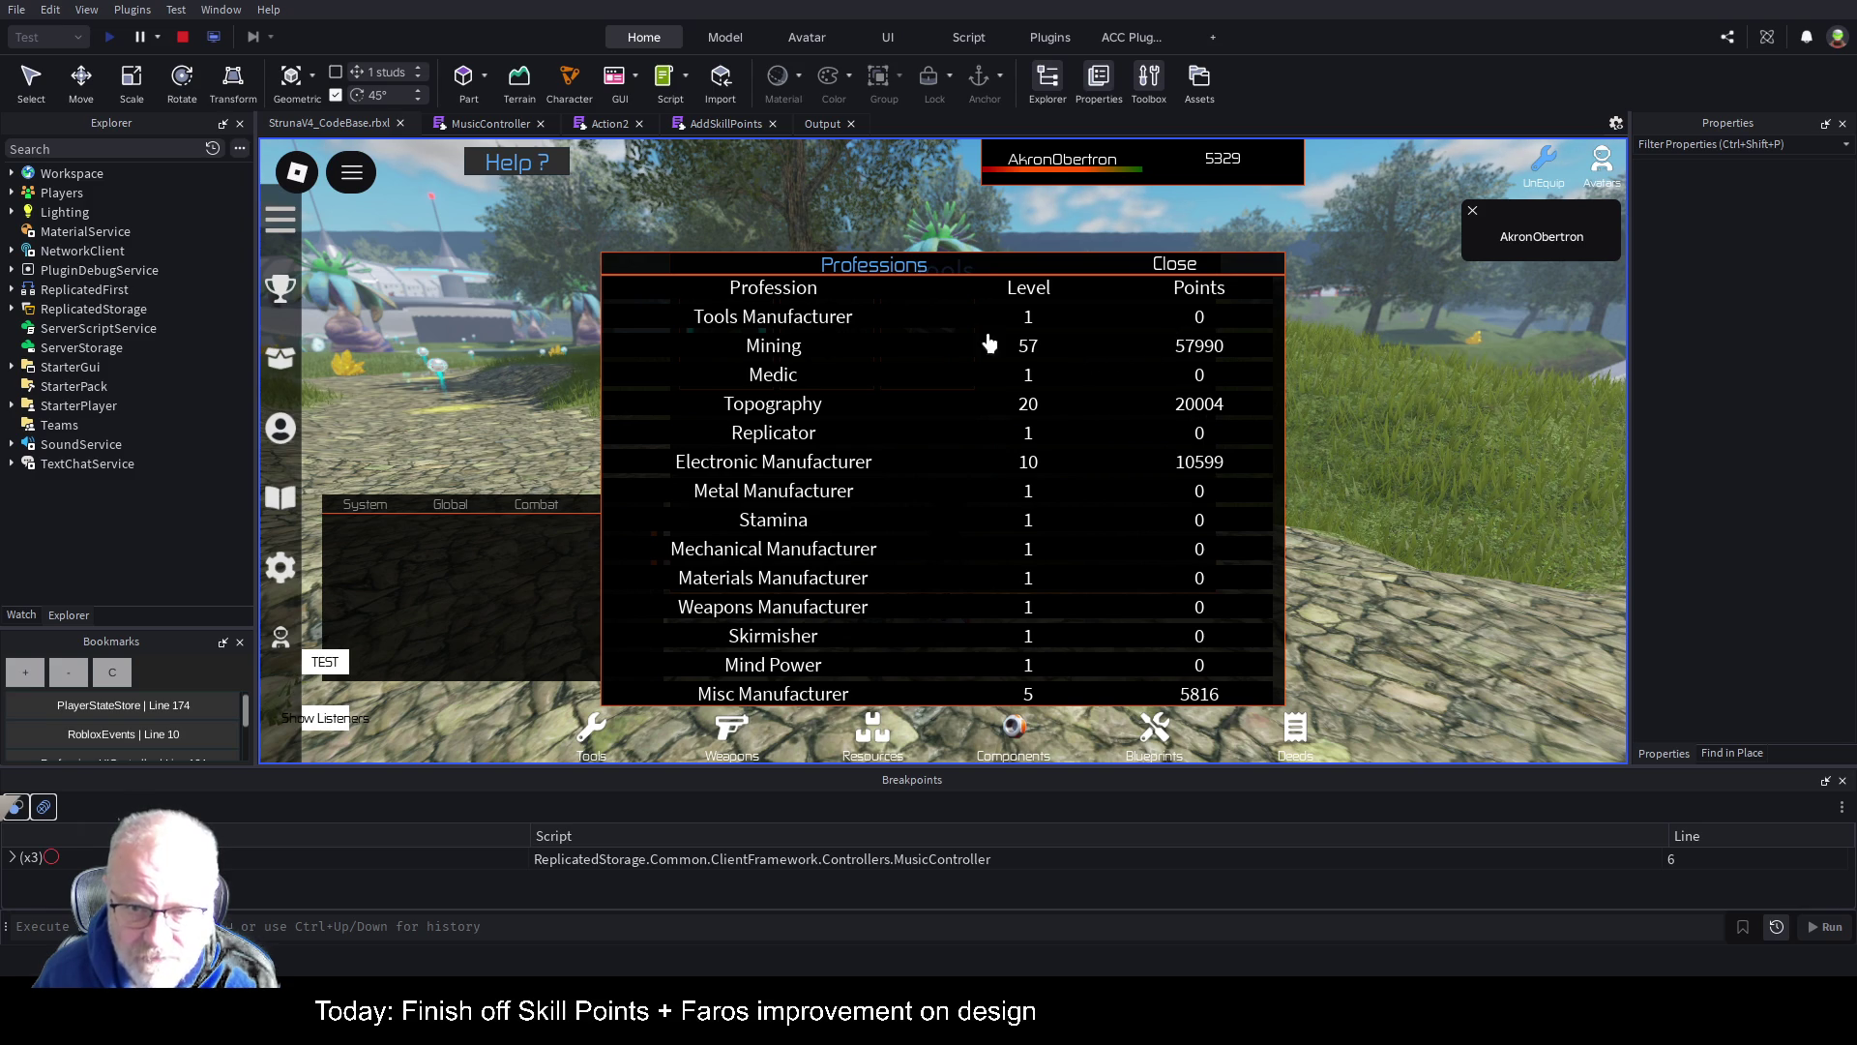
mouse_move(960, 247)
mouse_down()
mouse_move(1029, 426)
mouse_move(1029, 664)
mouse_up()
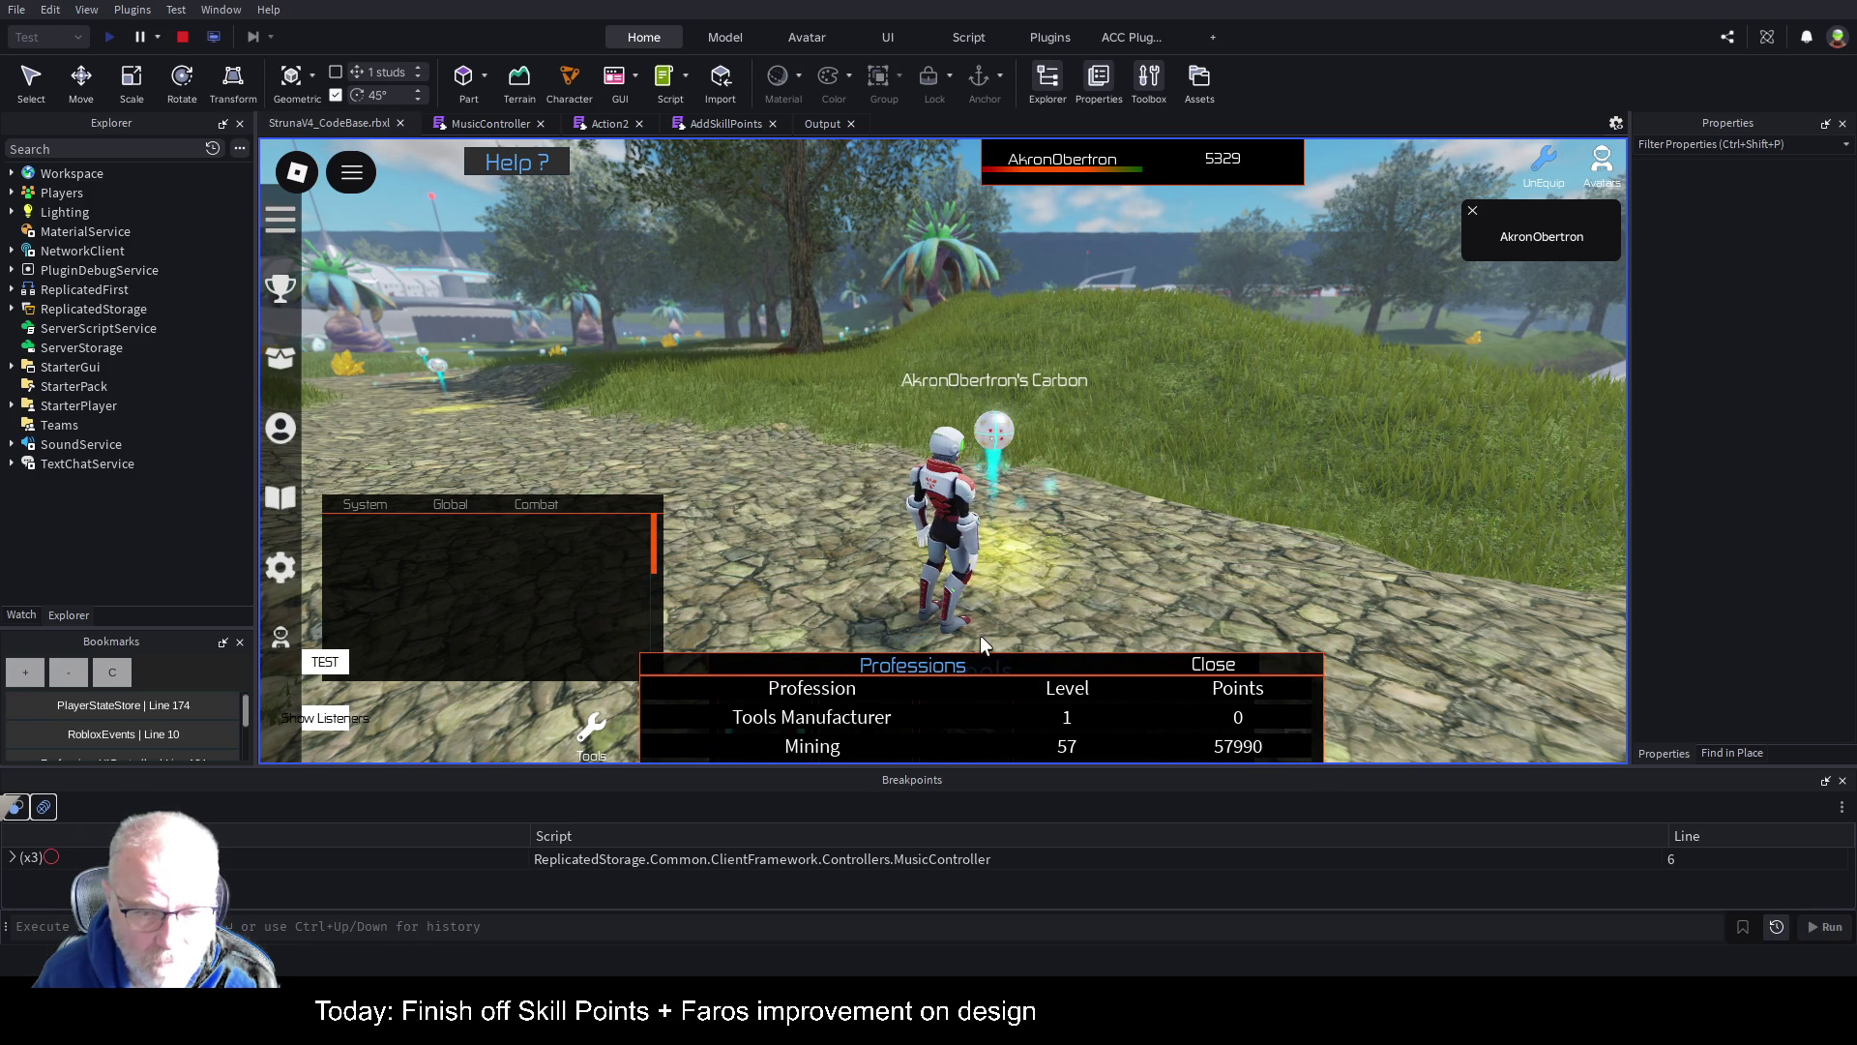
mouse_move(1008, 659)
mouse_down()
mouse_move(1053, 536)
mouse_move(1021, 188)
mouse_up()
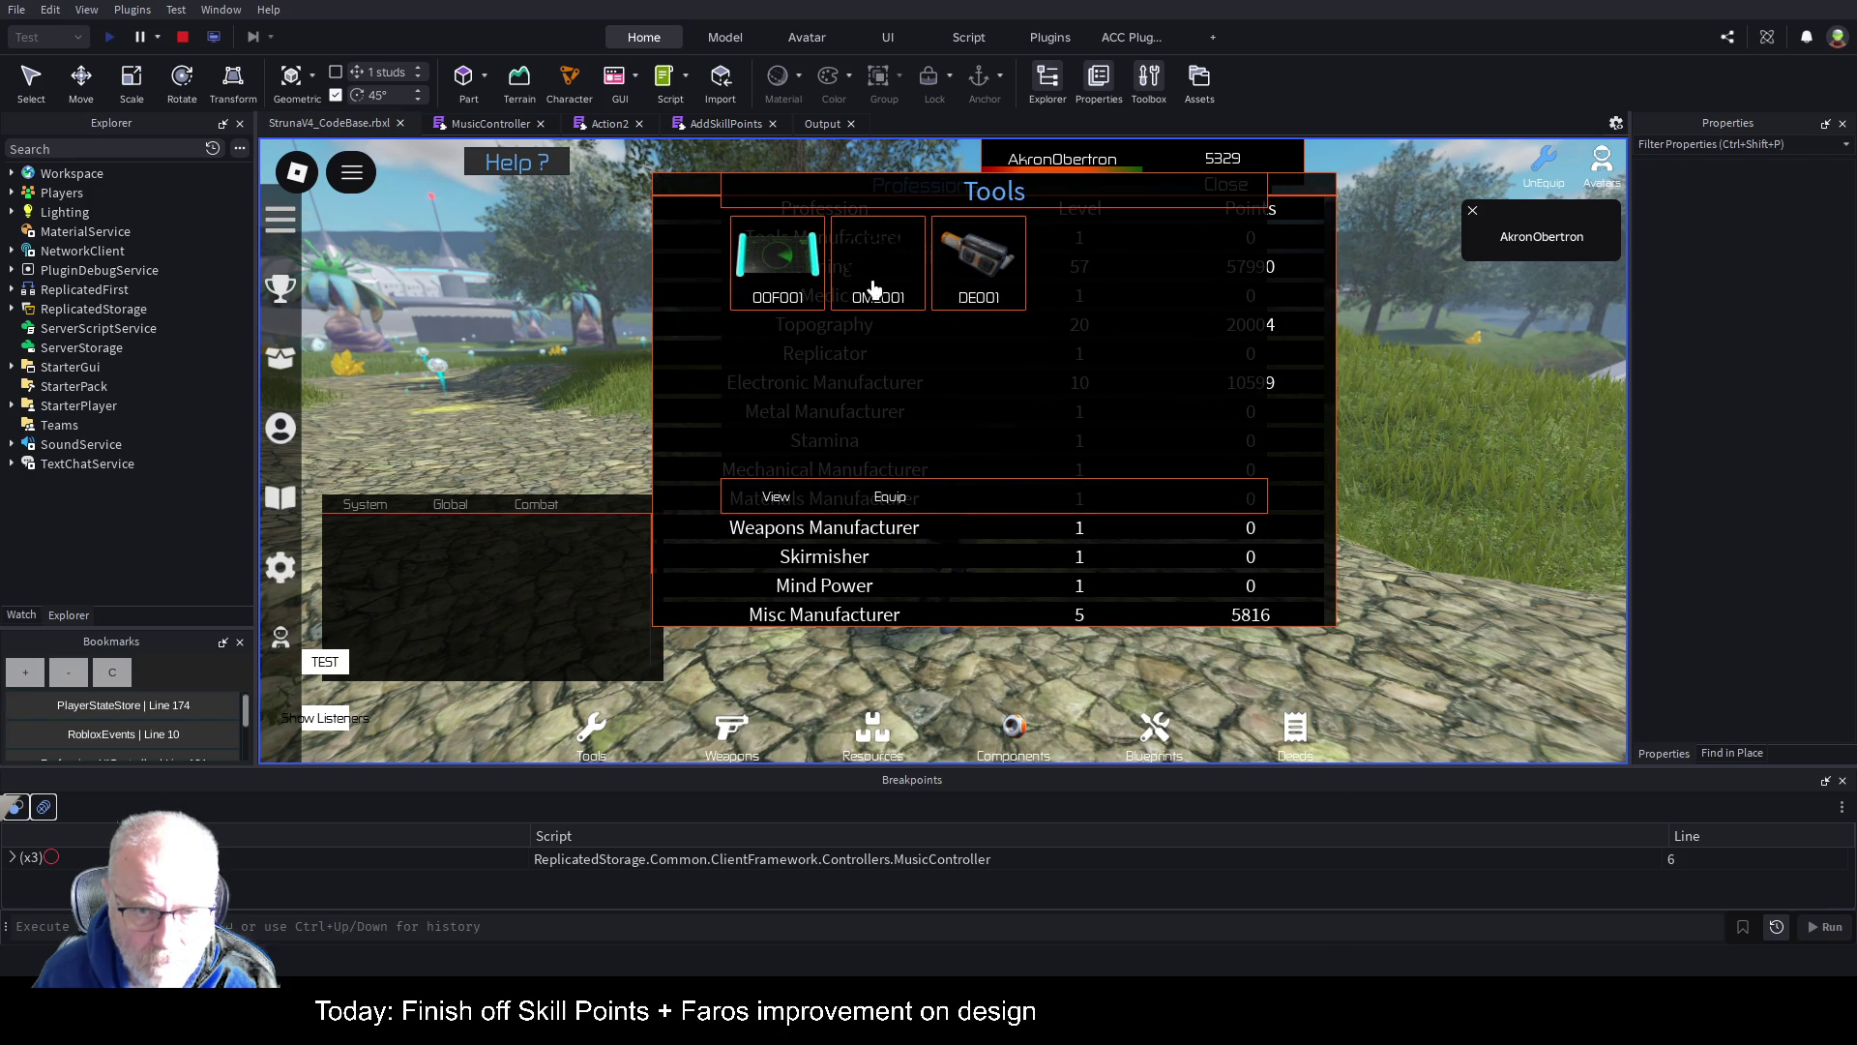
drag(1252, 170, 1446, 176)
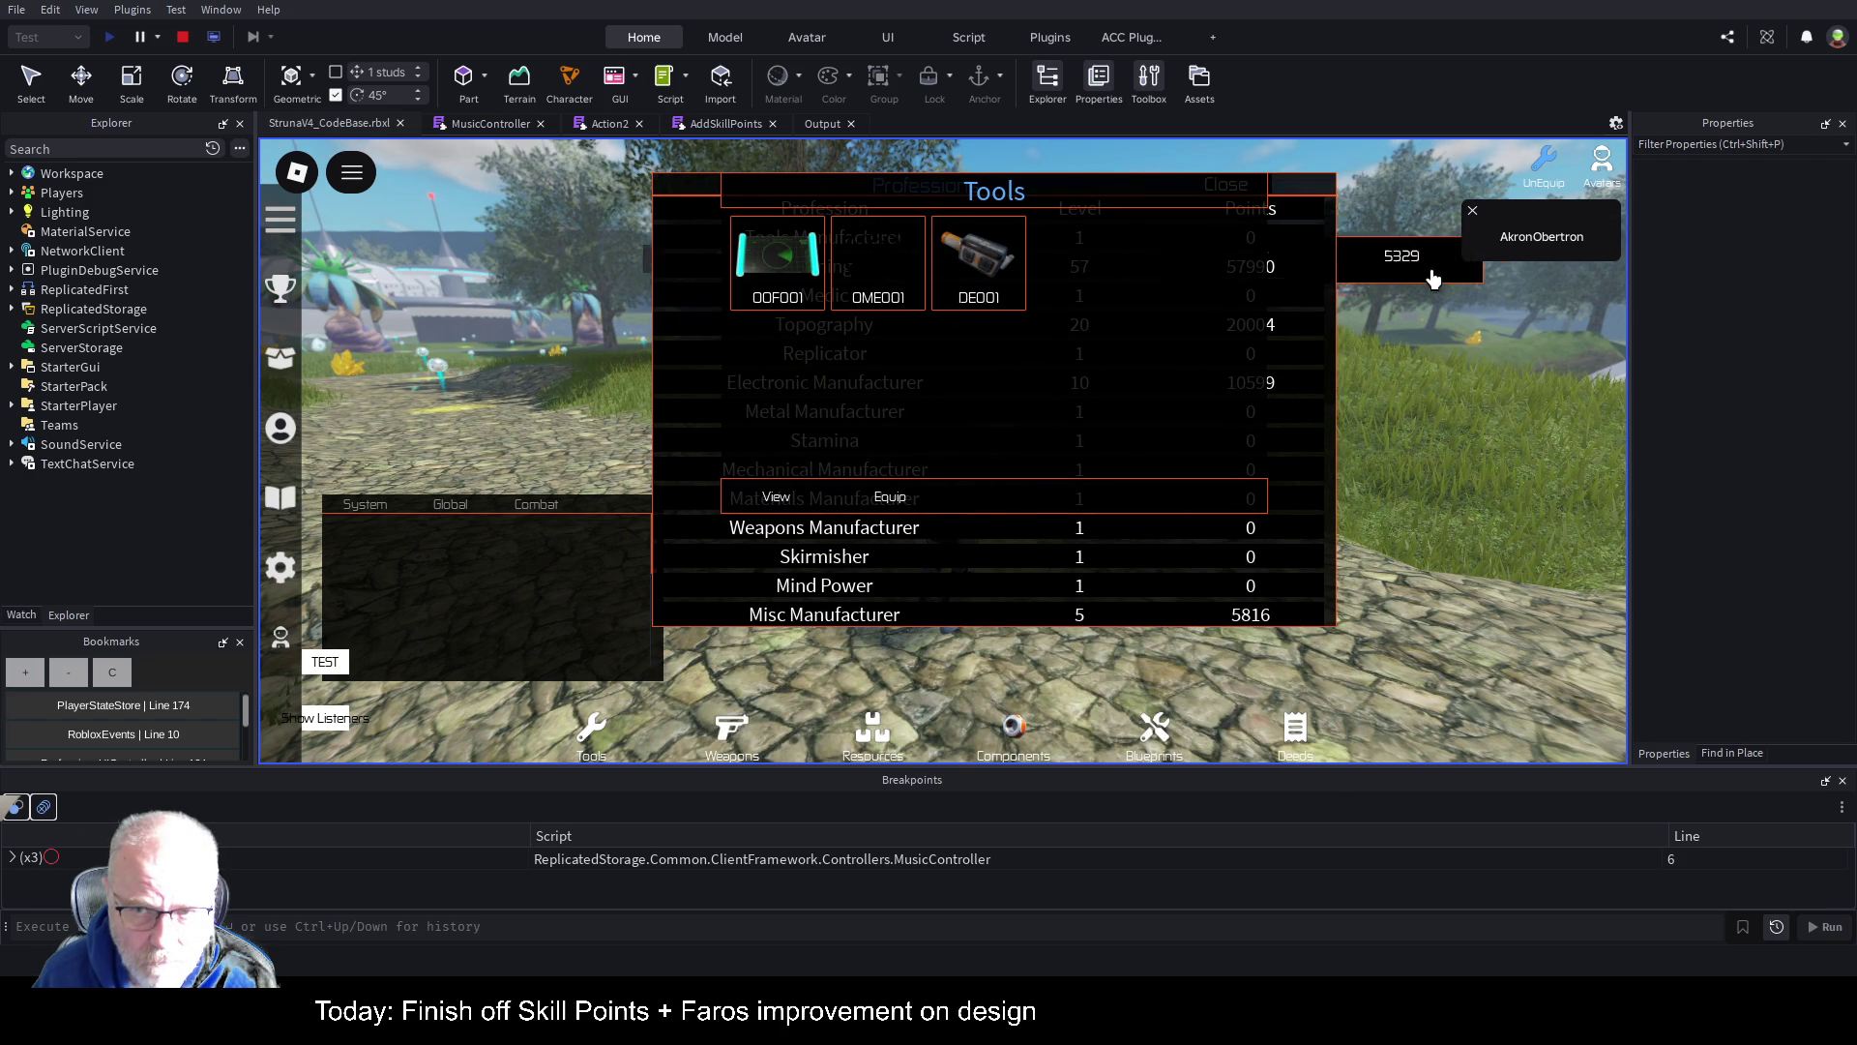
drag(1297, 185, 1309, 424)
mouse_move(1175, 203)
mouse_down()
mouse_move(971, 194)
mouse_move(764, 227)
mouse_up()
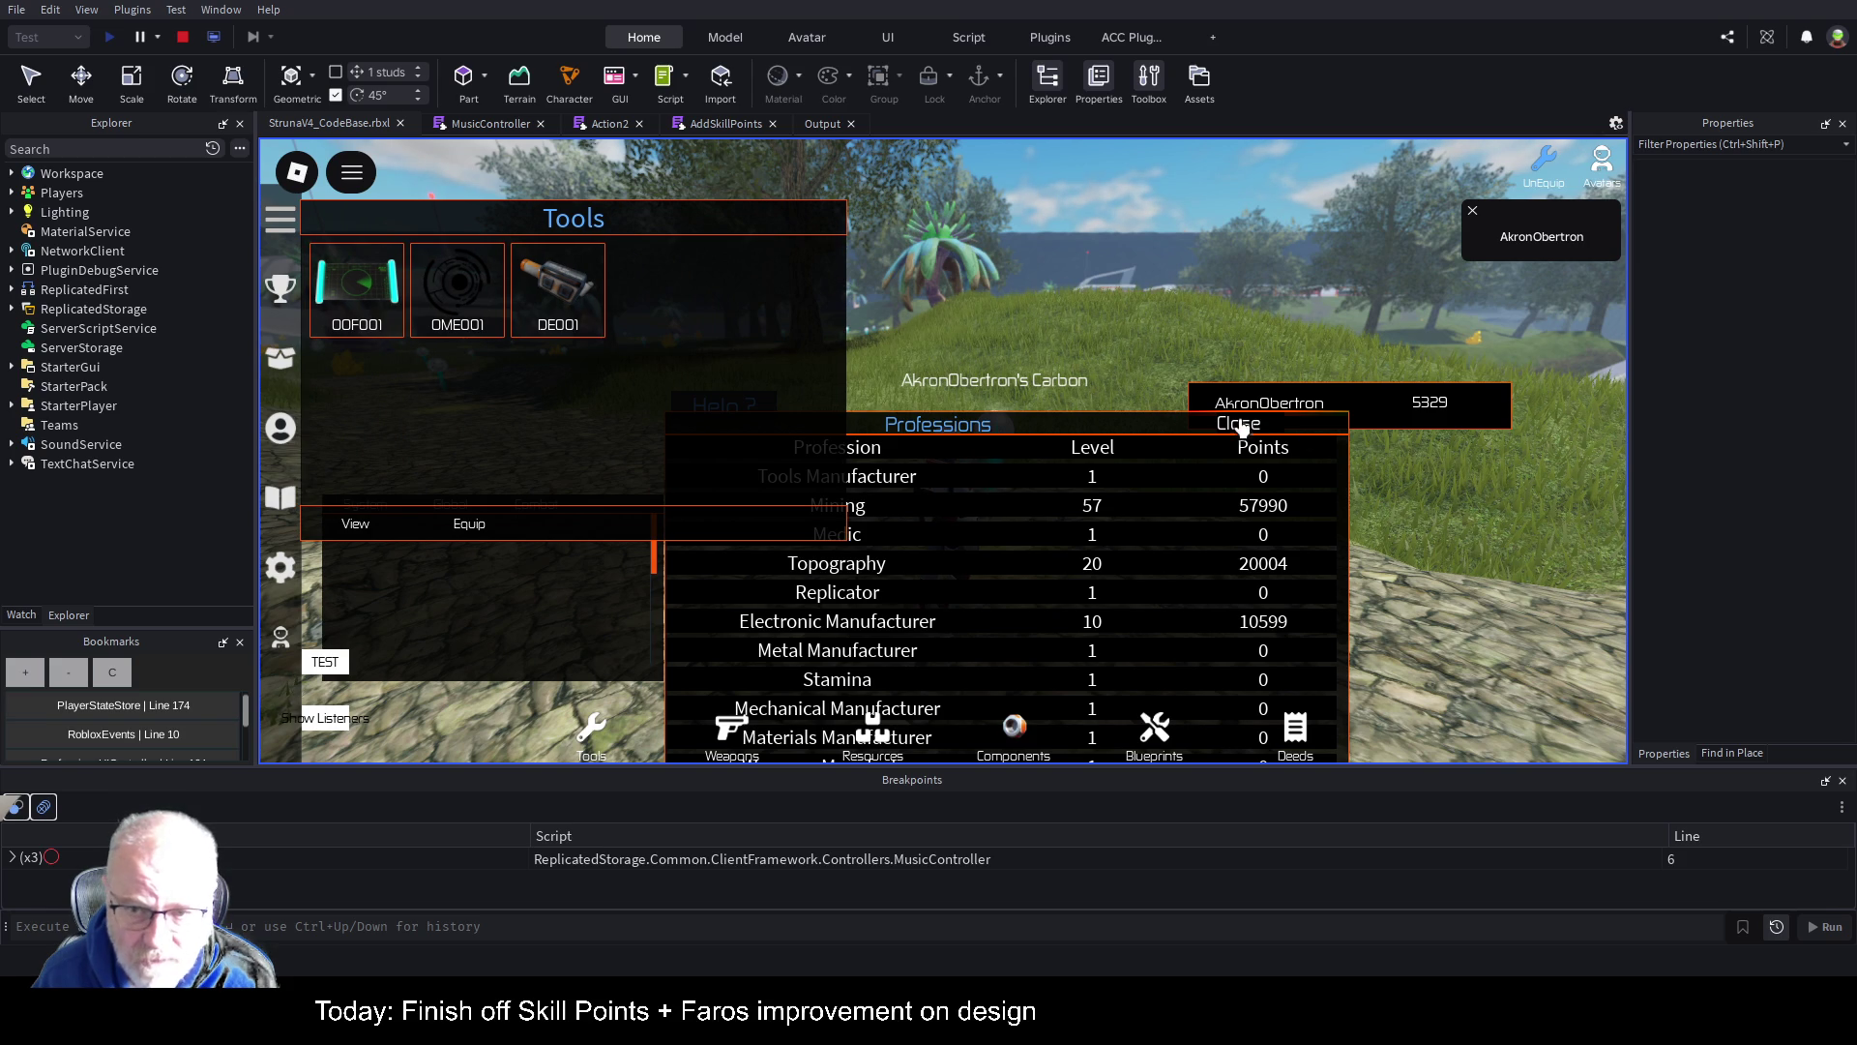
click(1242, 424)
drag(1368, 420, 1350, 167)
mouse_move(717, 233)
mouse_down()
mouse_move(861, 253)
mouse_move(1161, 373)
mouse_up()
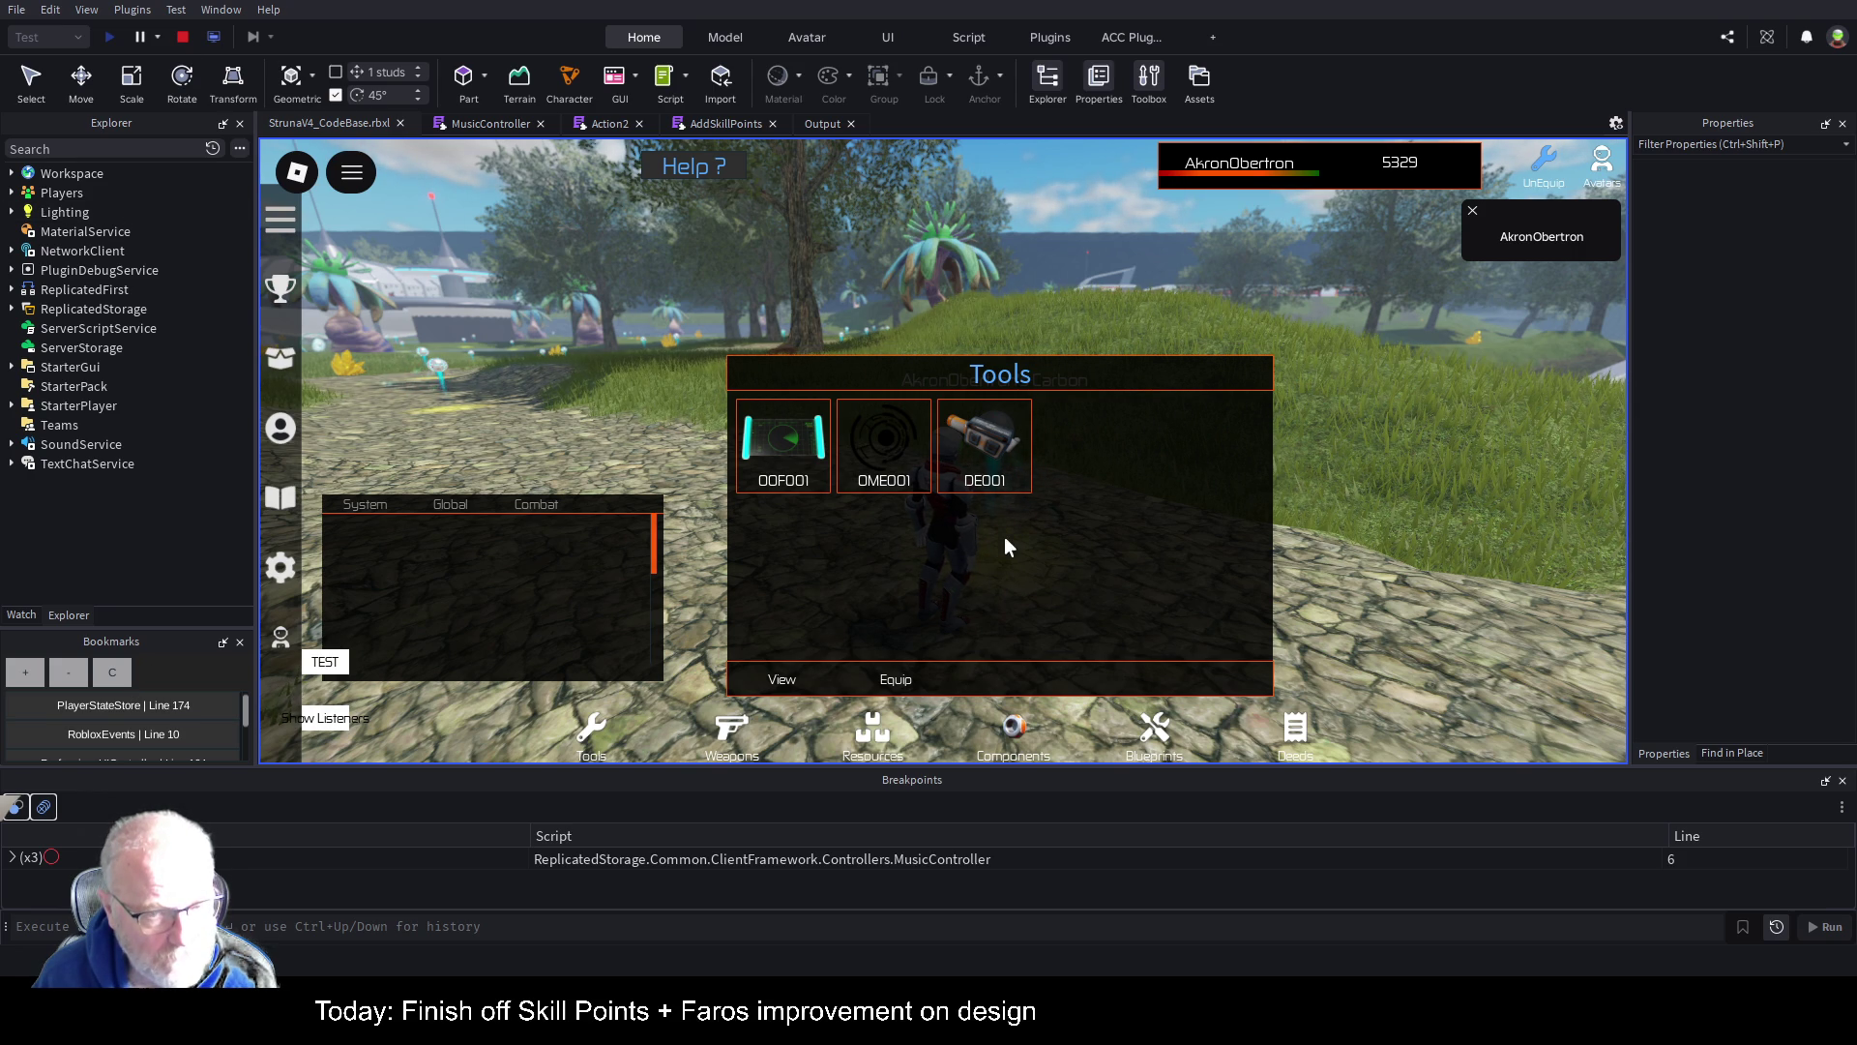
Step: Equip OME001 and move the Professions panel lower, showing Mining at level 58 with 58015 points
click(884, 445)
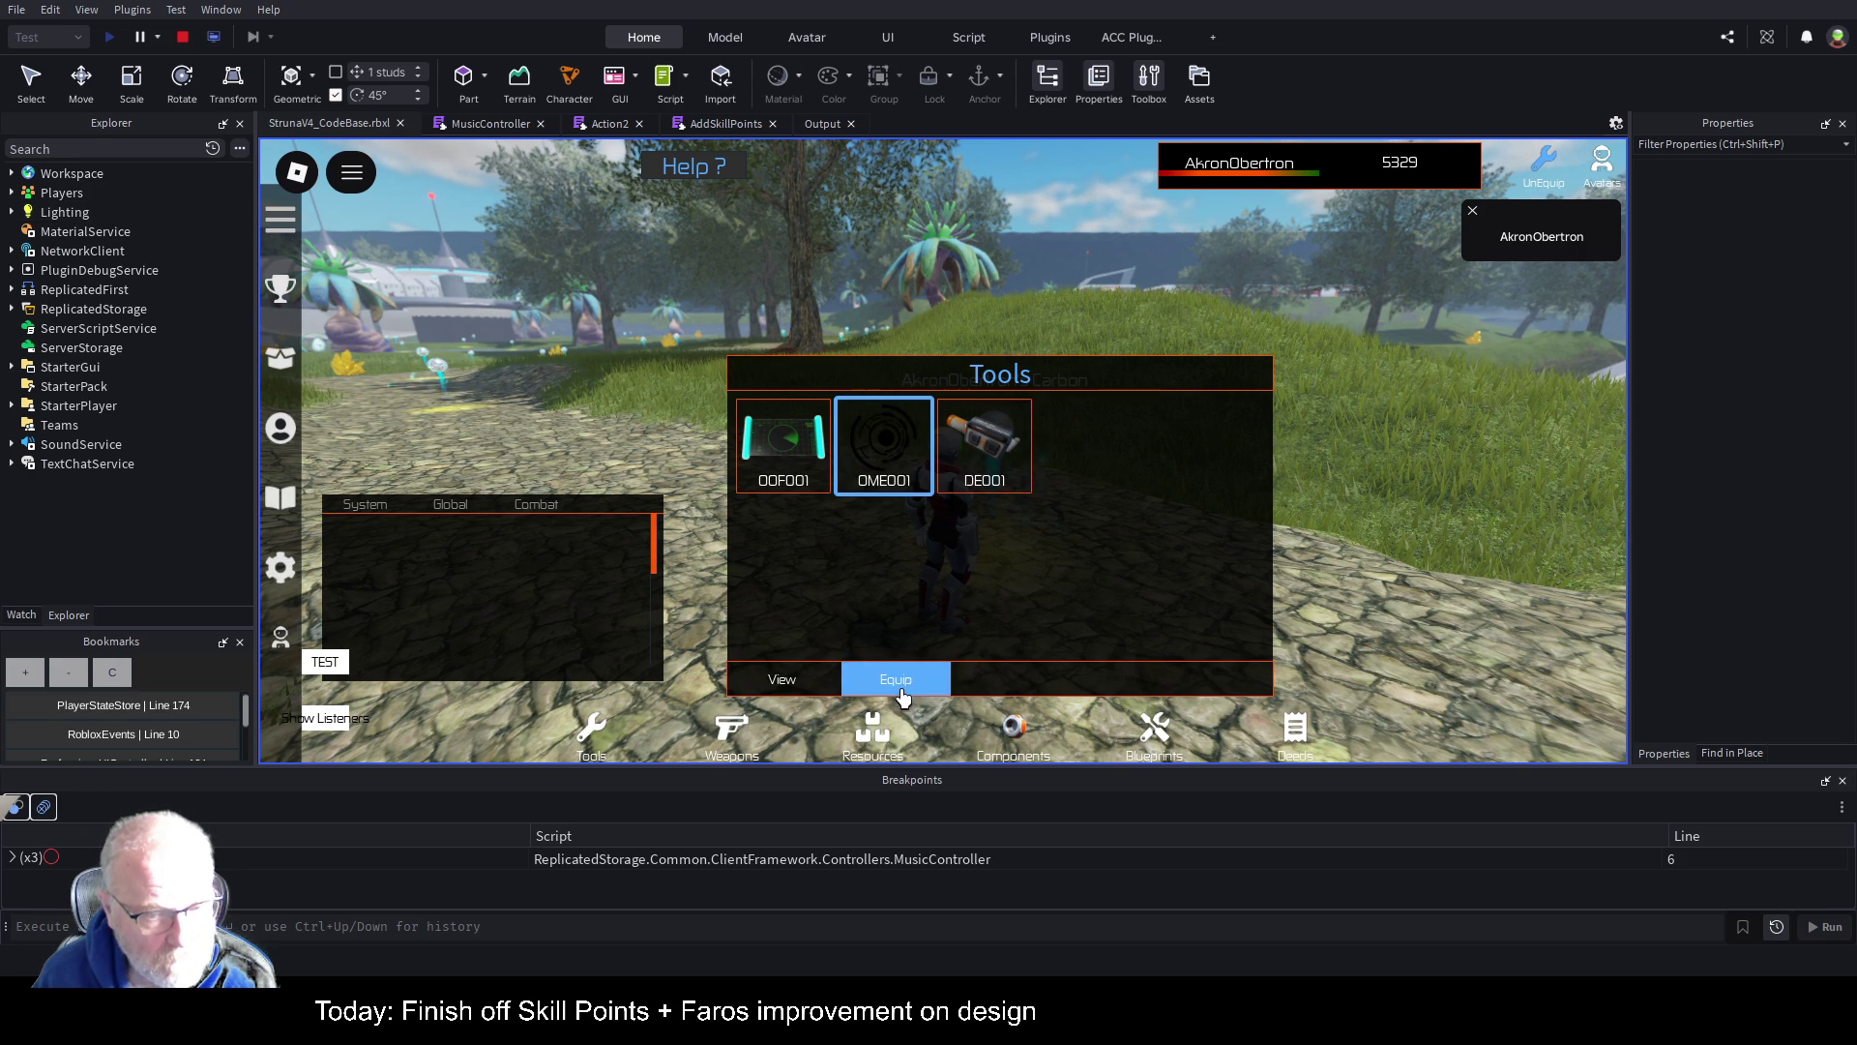
click(900, 691)
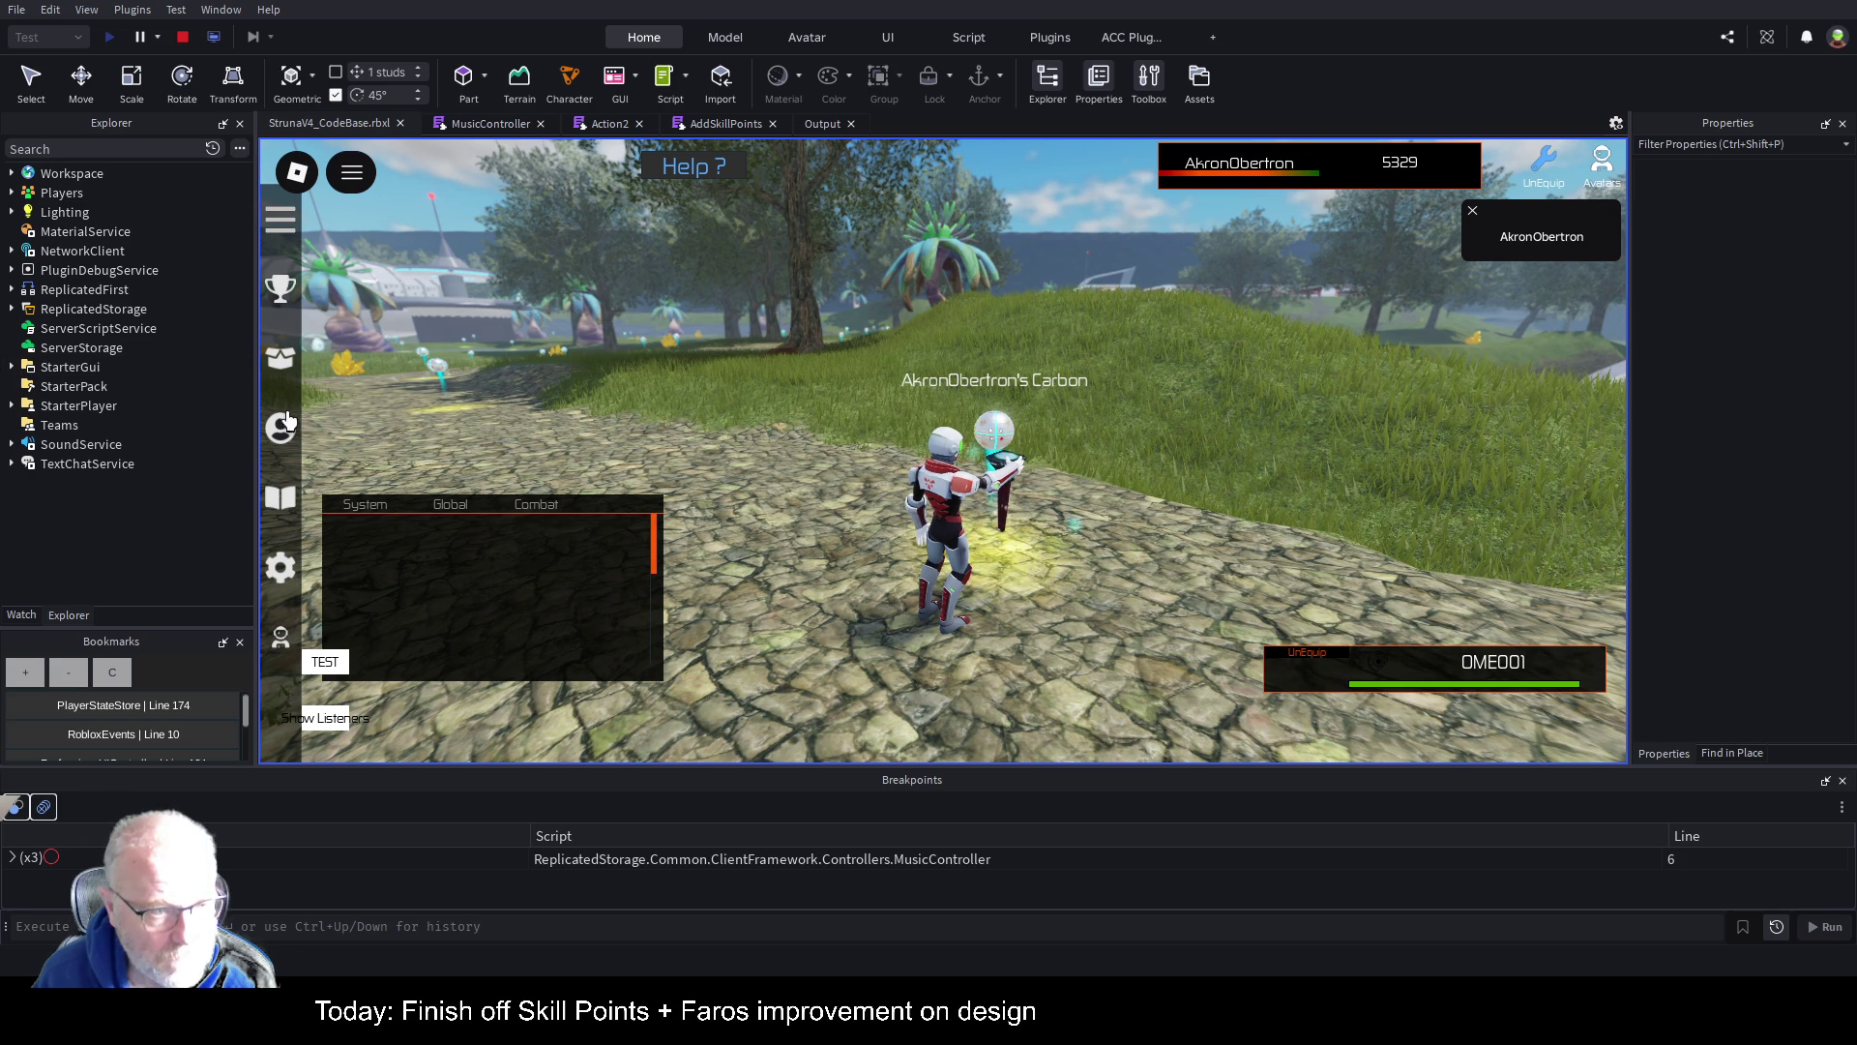
click(291, 437)
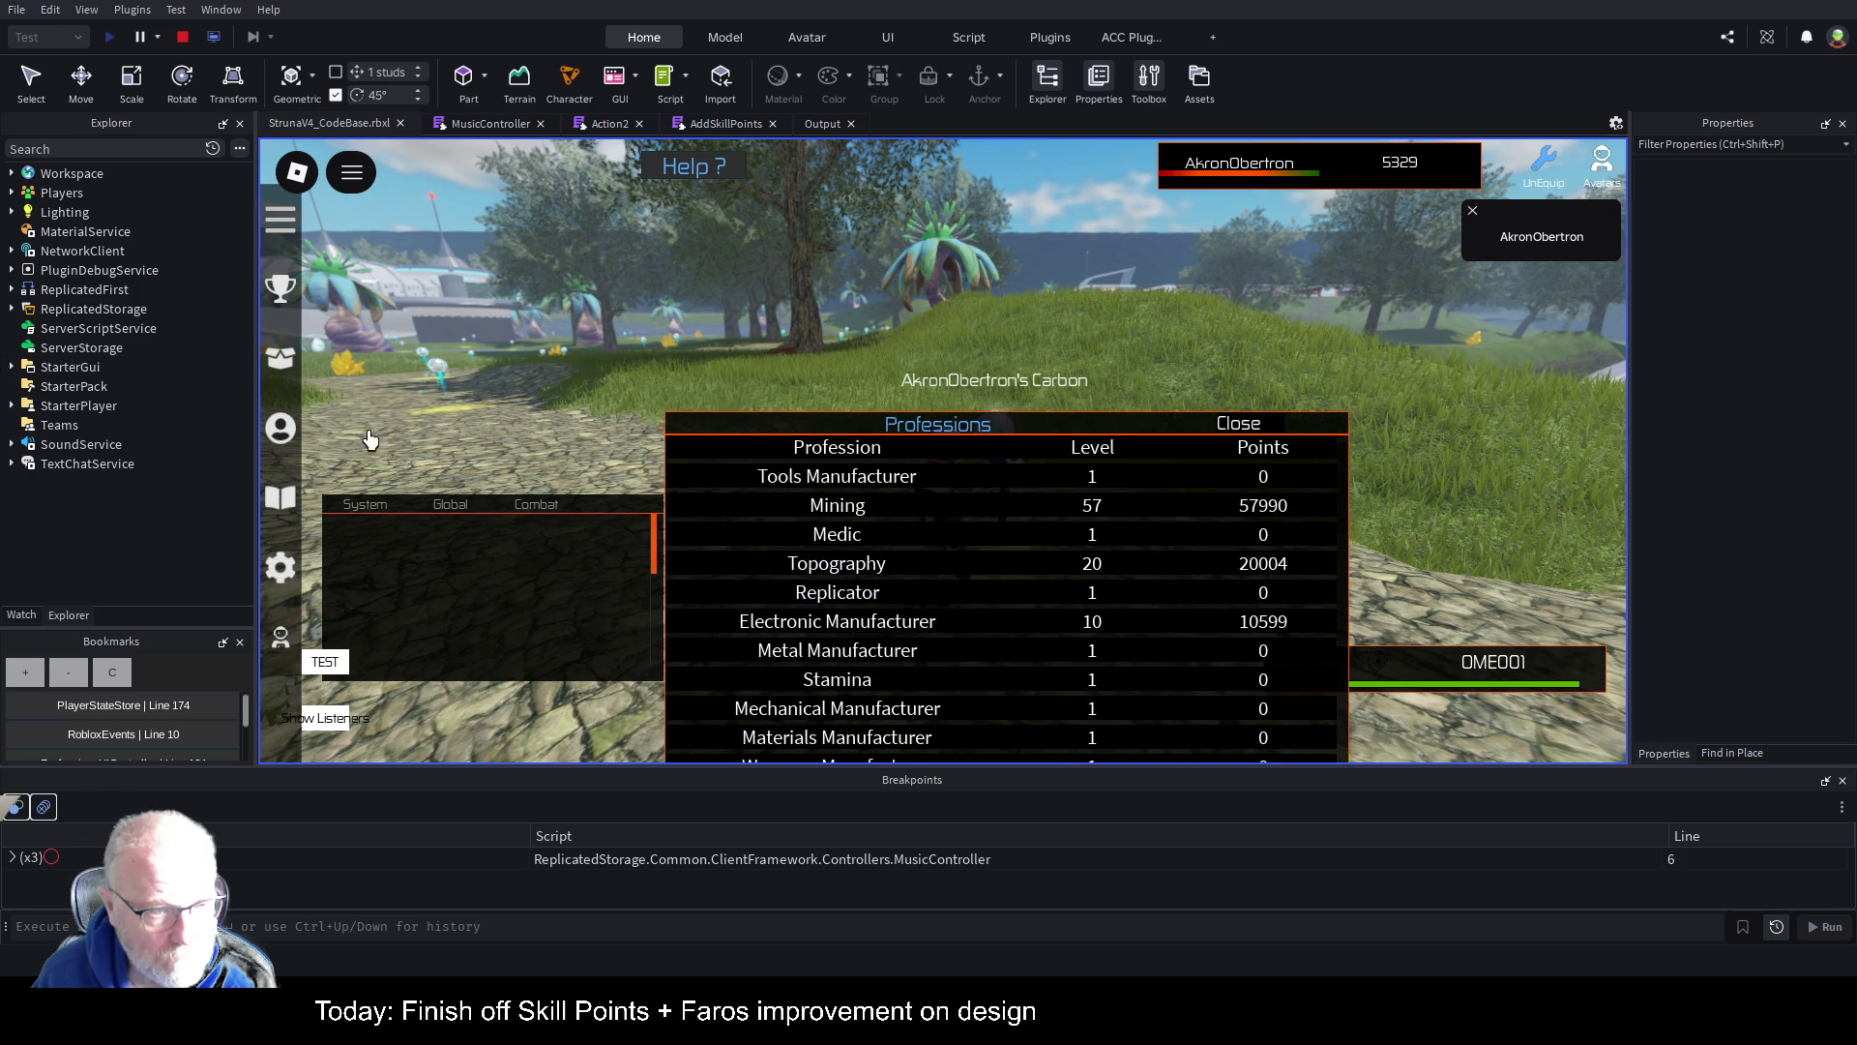
drag(1096, 426, 1096, 660)
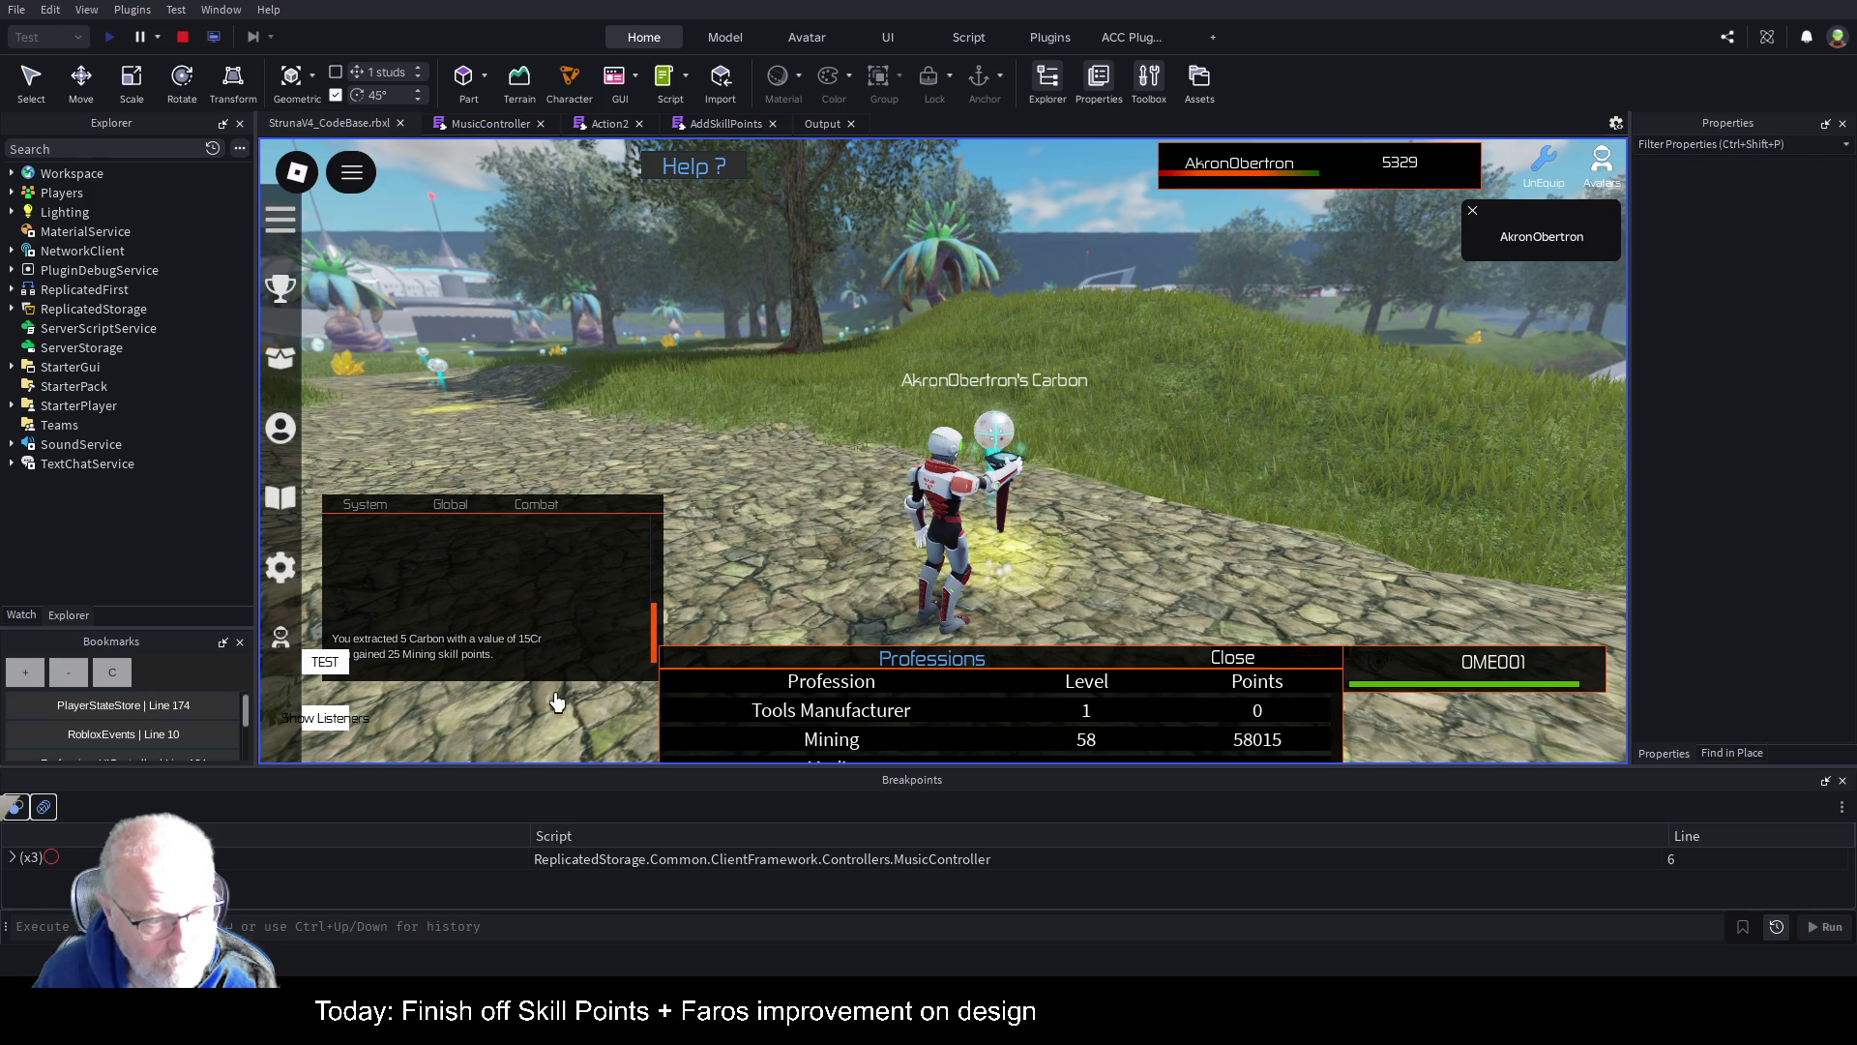
scroll(1125, 569, down, 3)
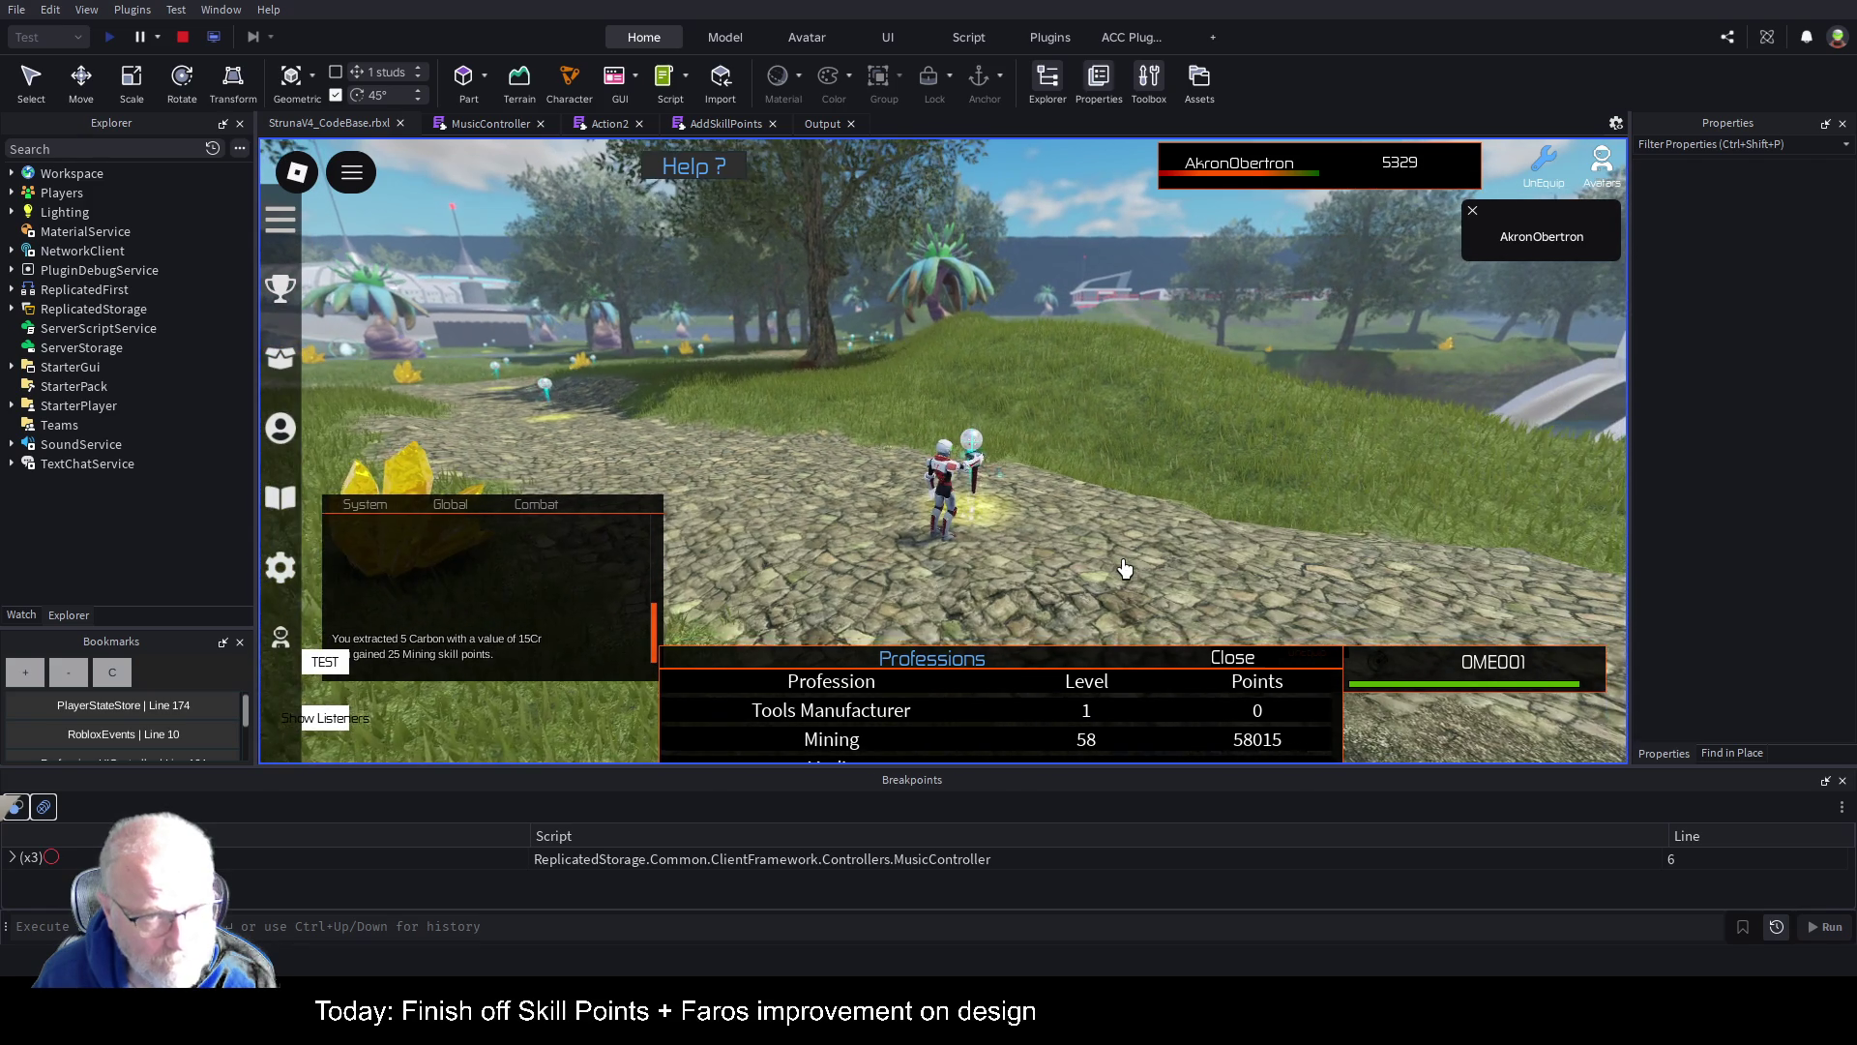
scroll(1125, 569, up, 2)
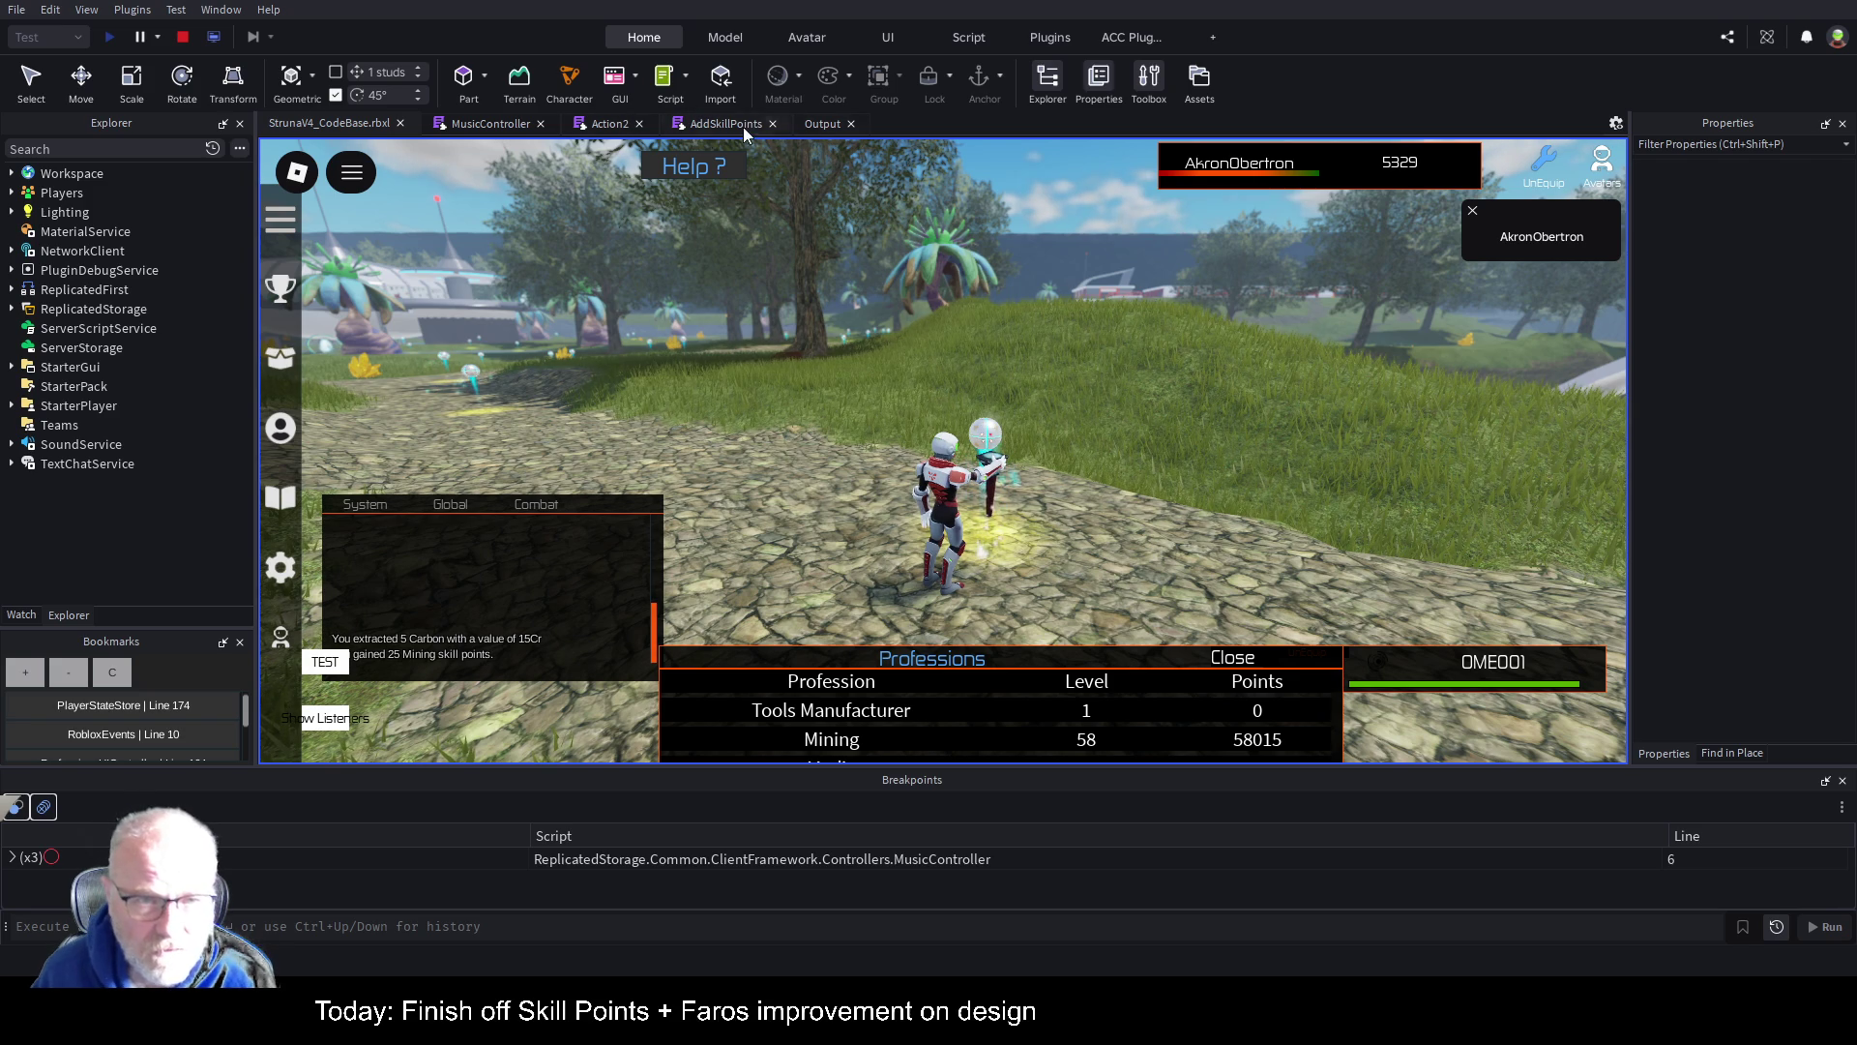
click(492, 126)
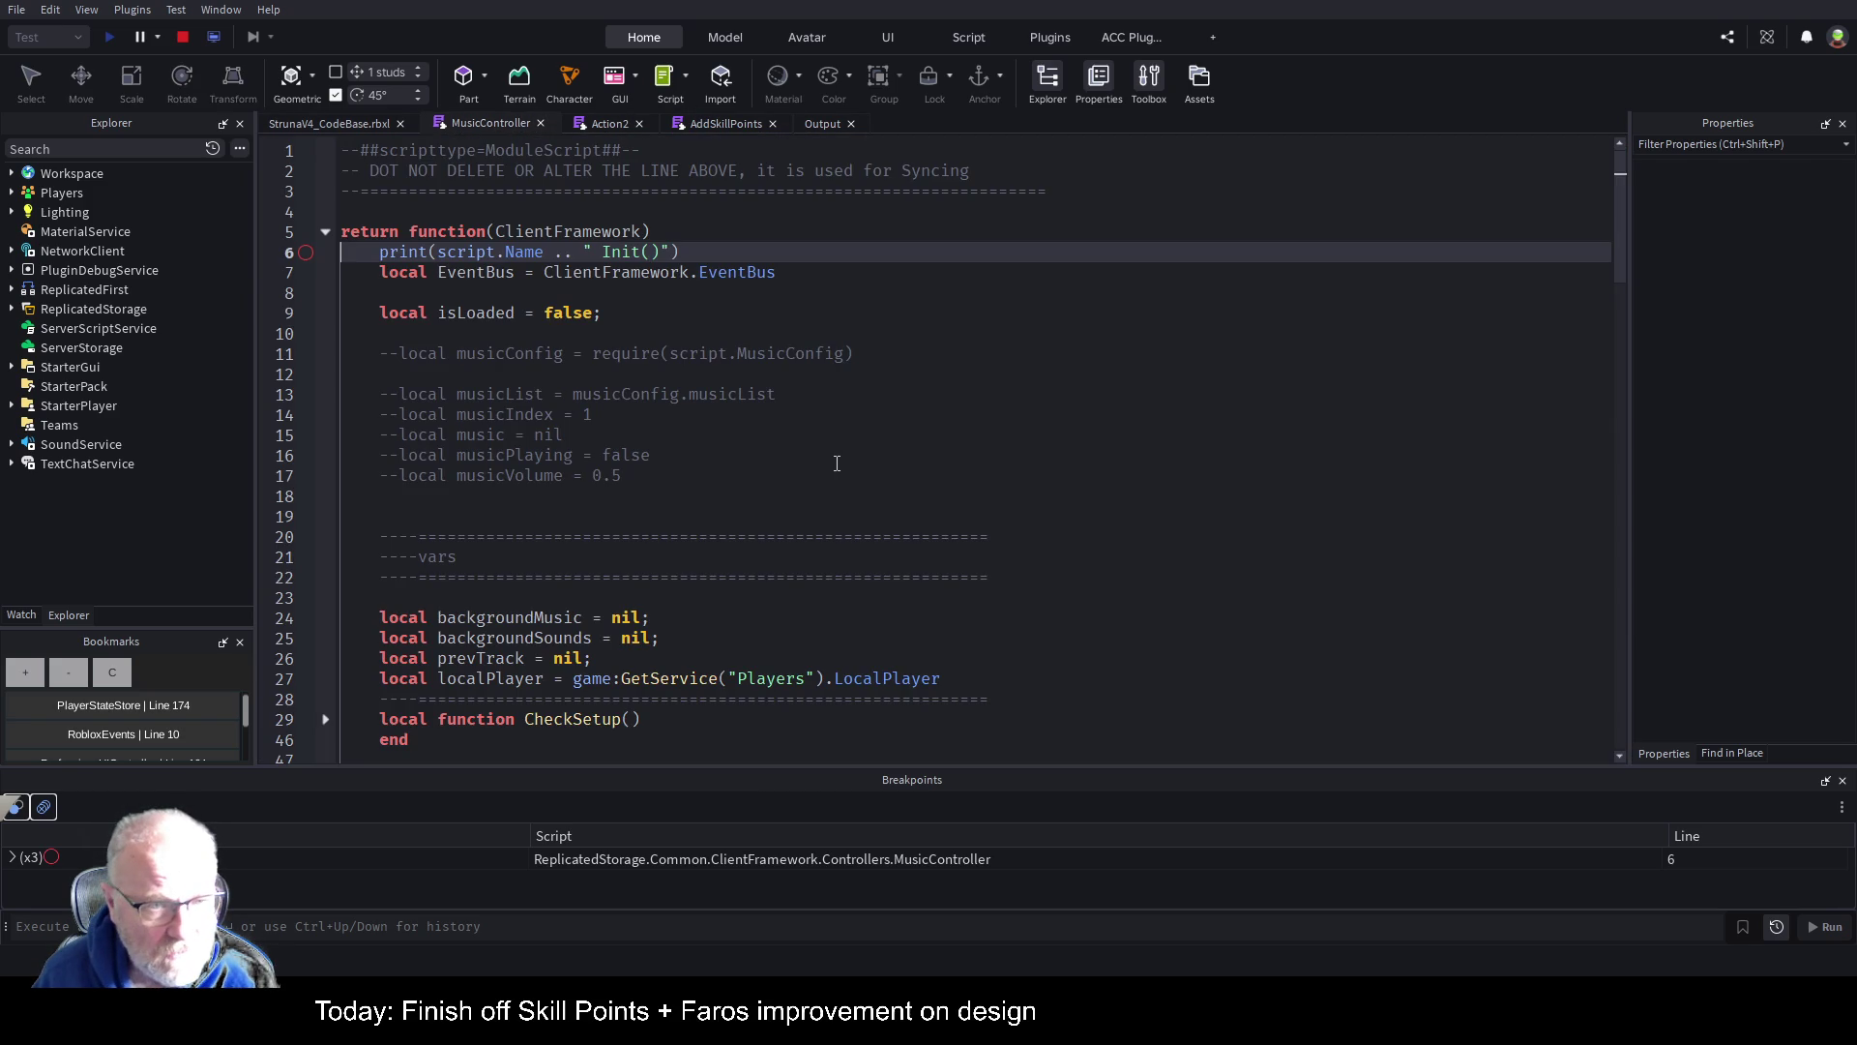
Step: Add a backgroundSounds.SkillLevelUp:Play() call on line 54 of MusicController
scroll(653, 542, down, 7)
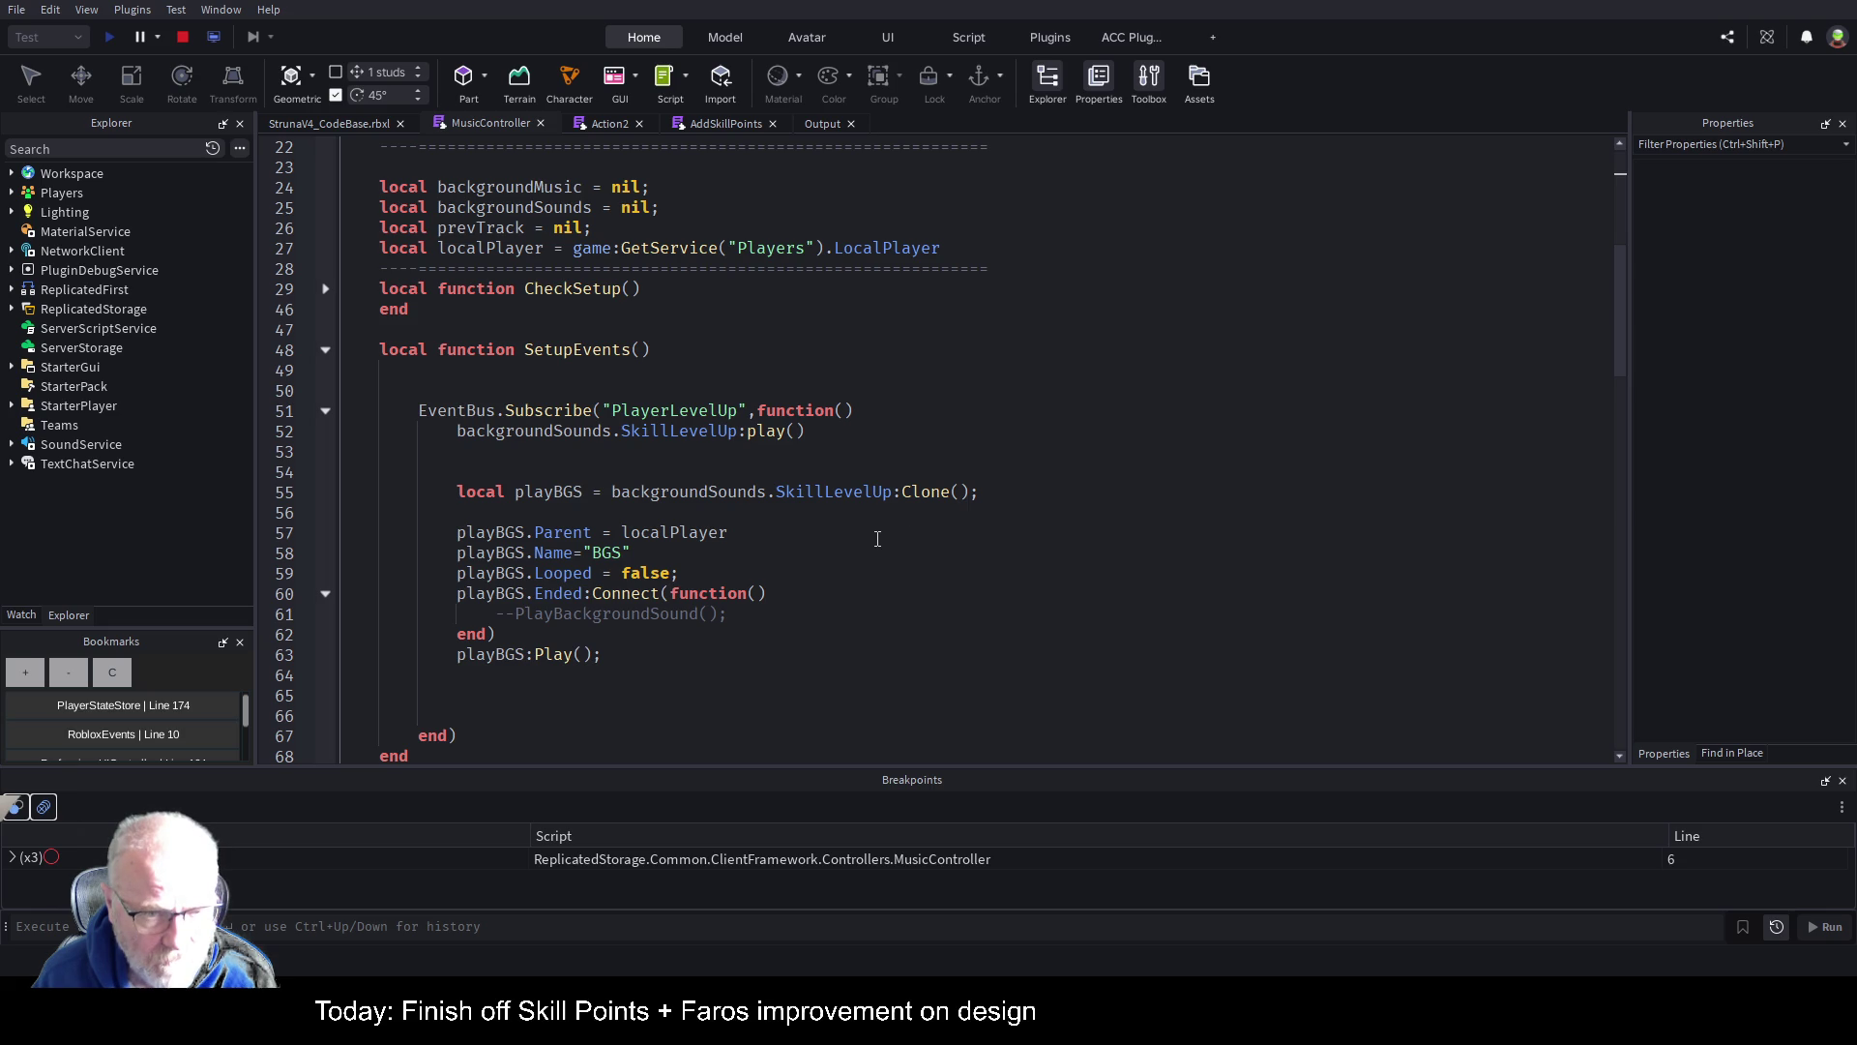
click(796, 496)
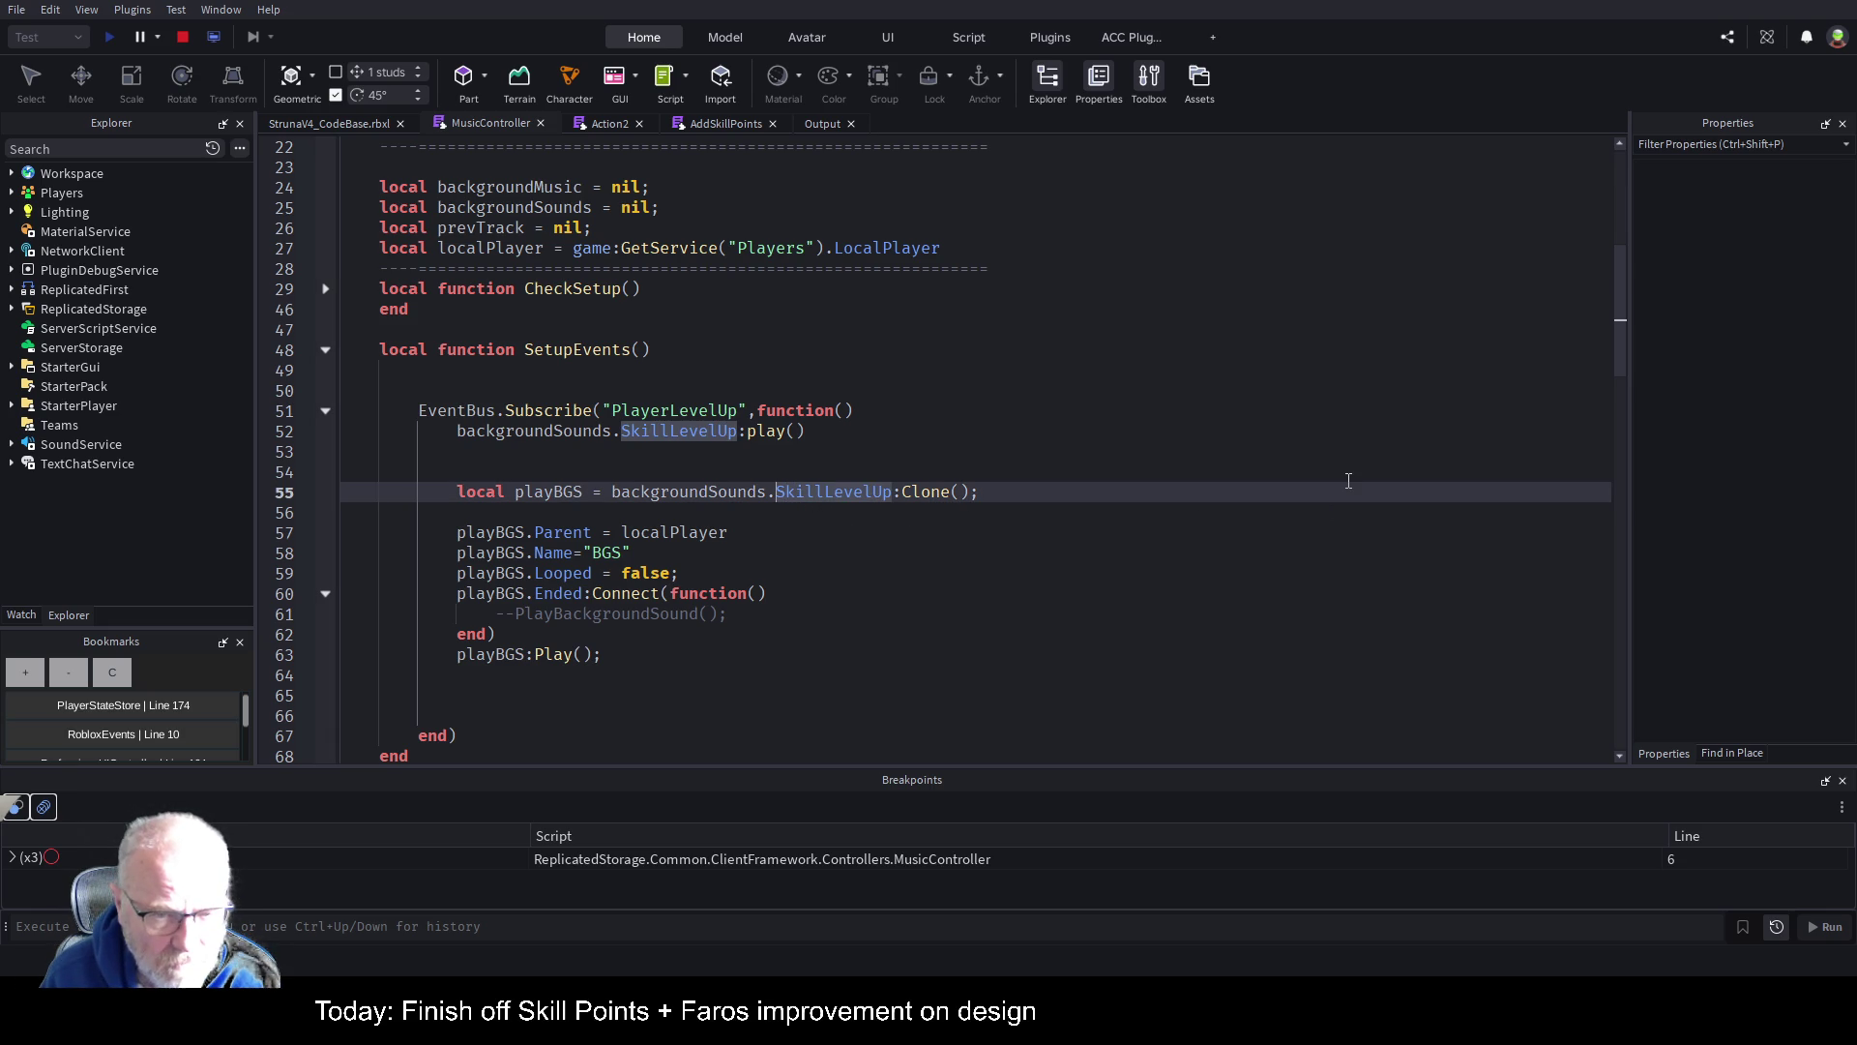
key(Right)
key(Right)
key(Right)
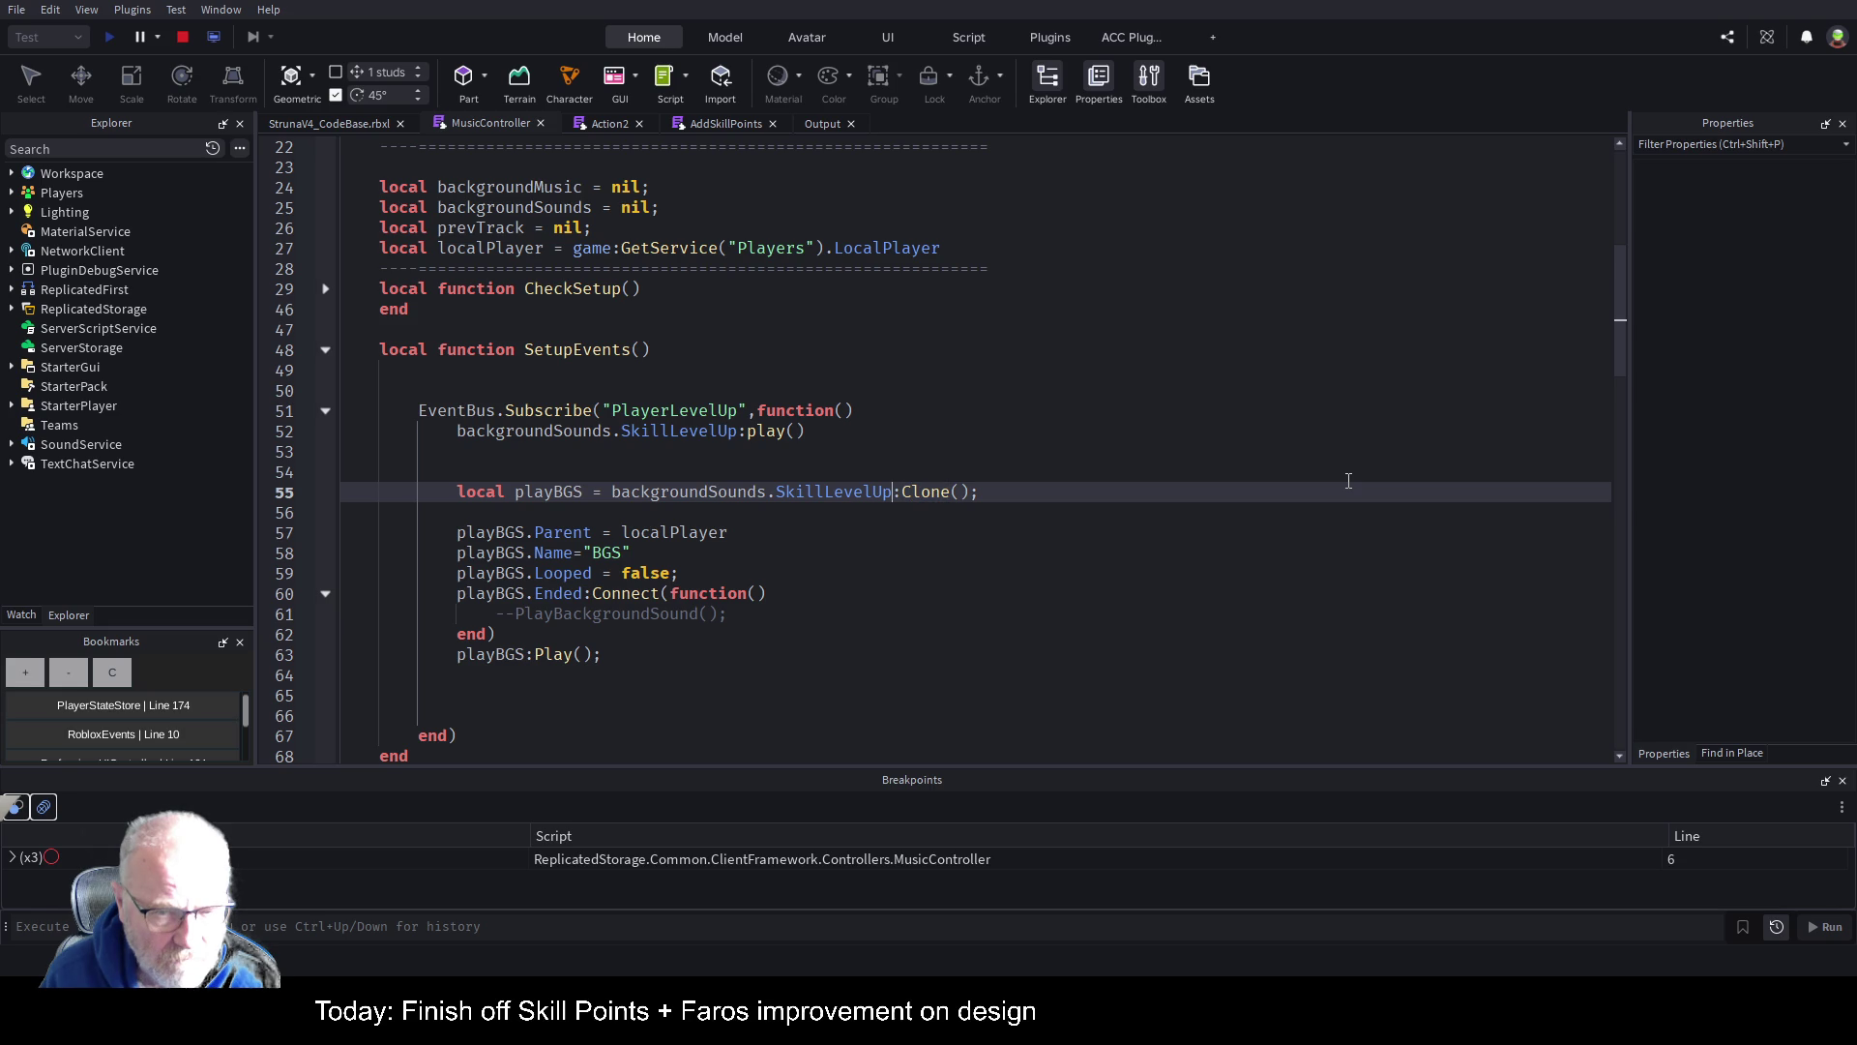
key(shift+Home)
key(ctrl+shift+Right)
key(ctrl+shift+Right)
key(ctrl+shift+Right)
key(ctrl+c)
key(Up)
key(ctrl+v)
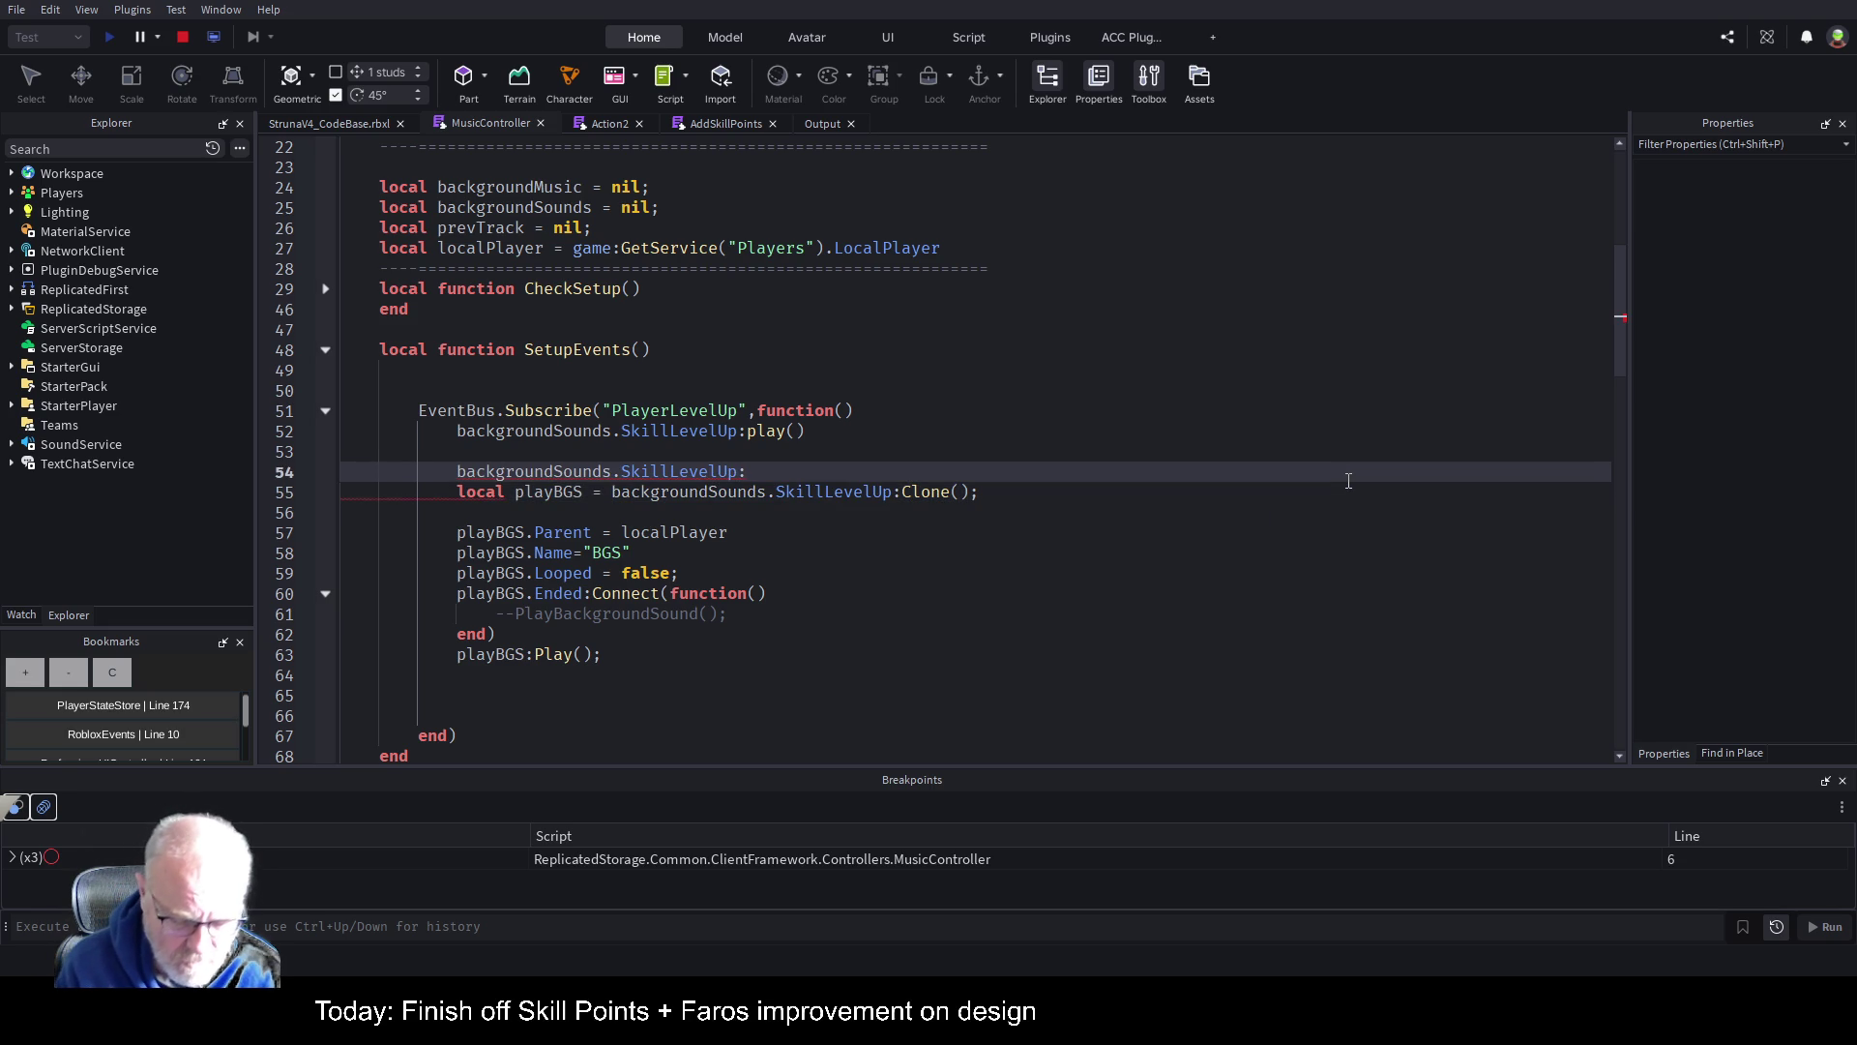
text(Play();)
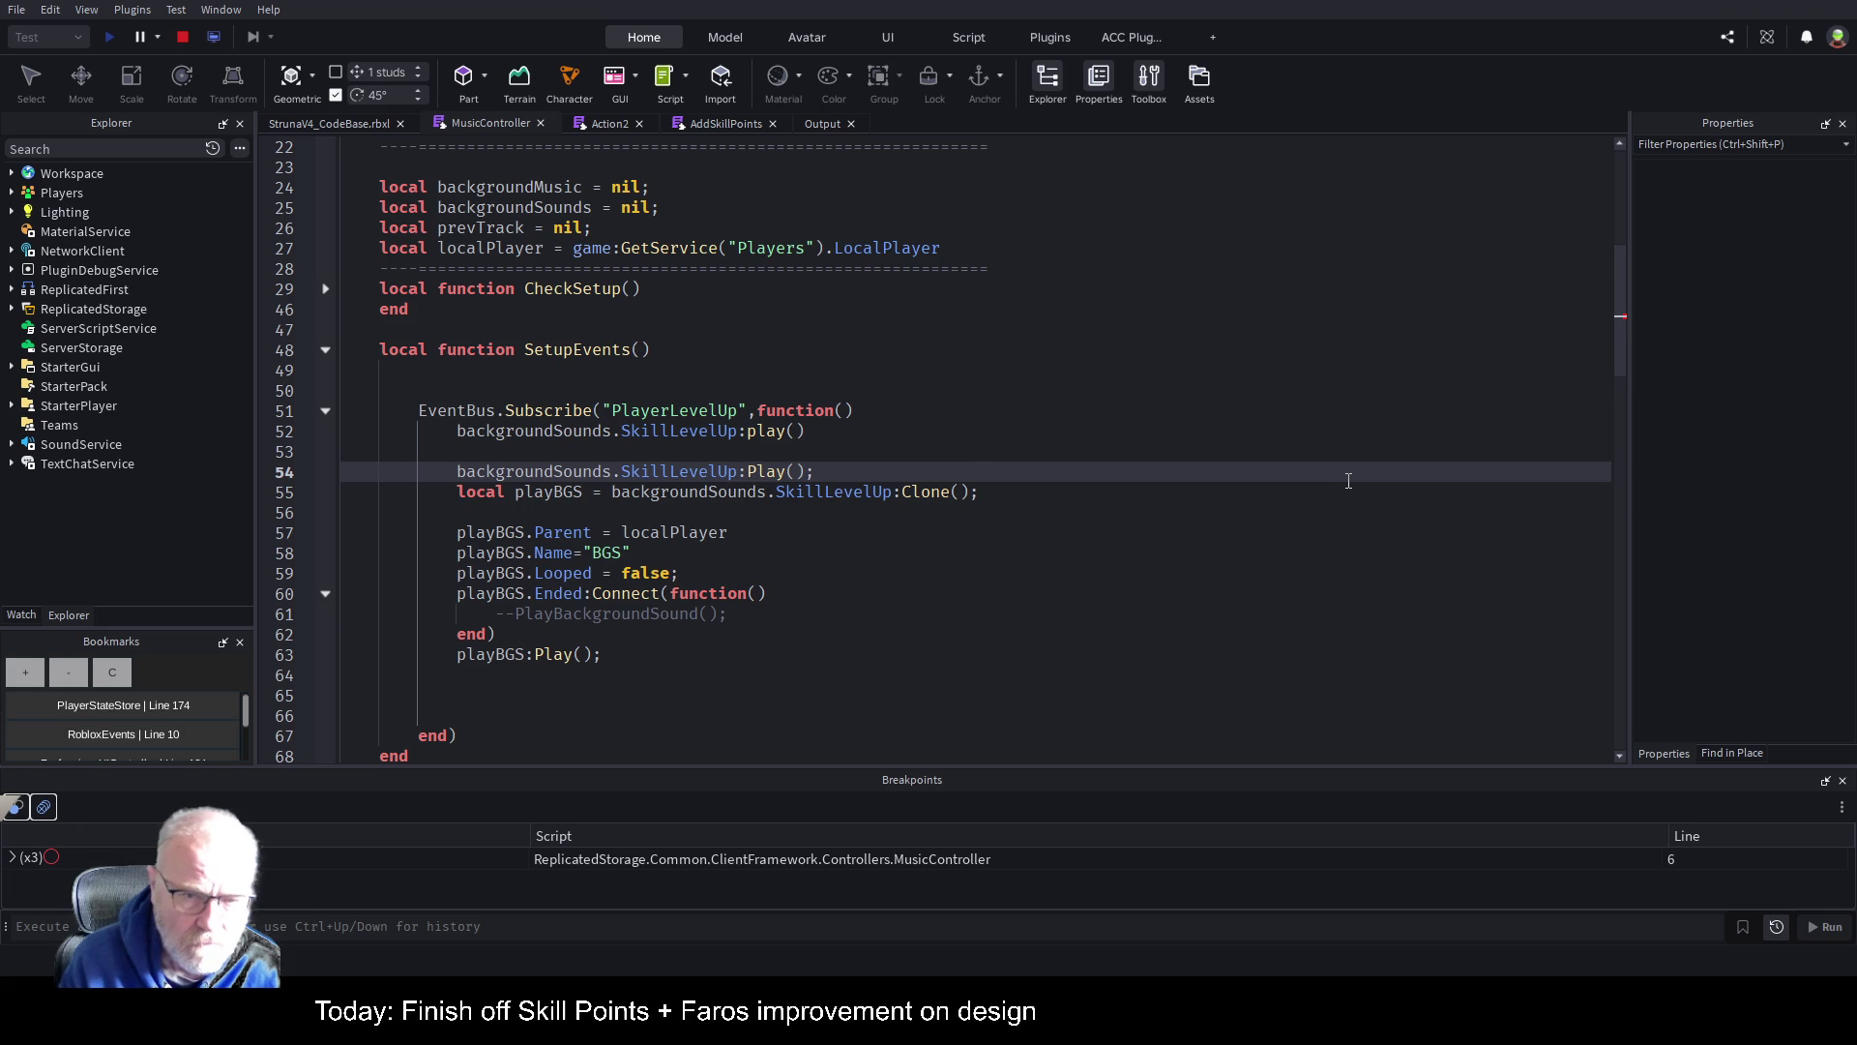
Step: Comment out the old clone-and-play lines 55–63 and clear the Explorer search
key(Down)
key(Home)
key(shift+End)
key(shift+Down)
key(shift+Down)
key(shift+Down)
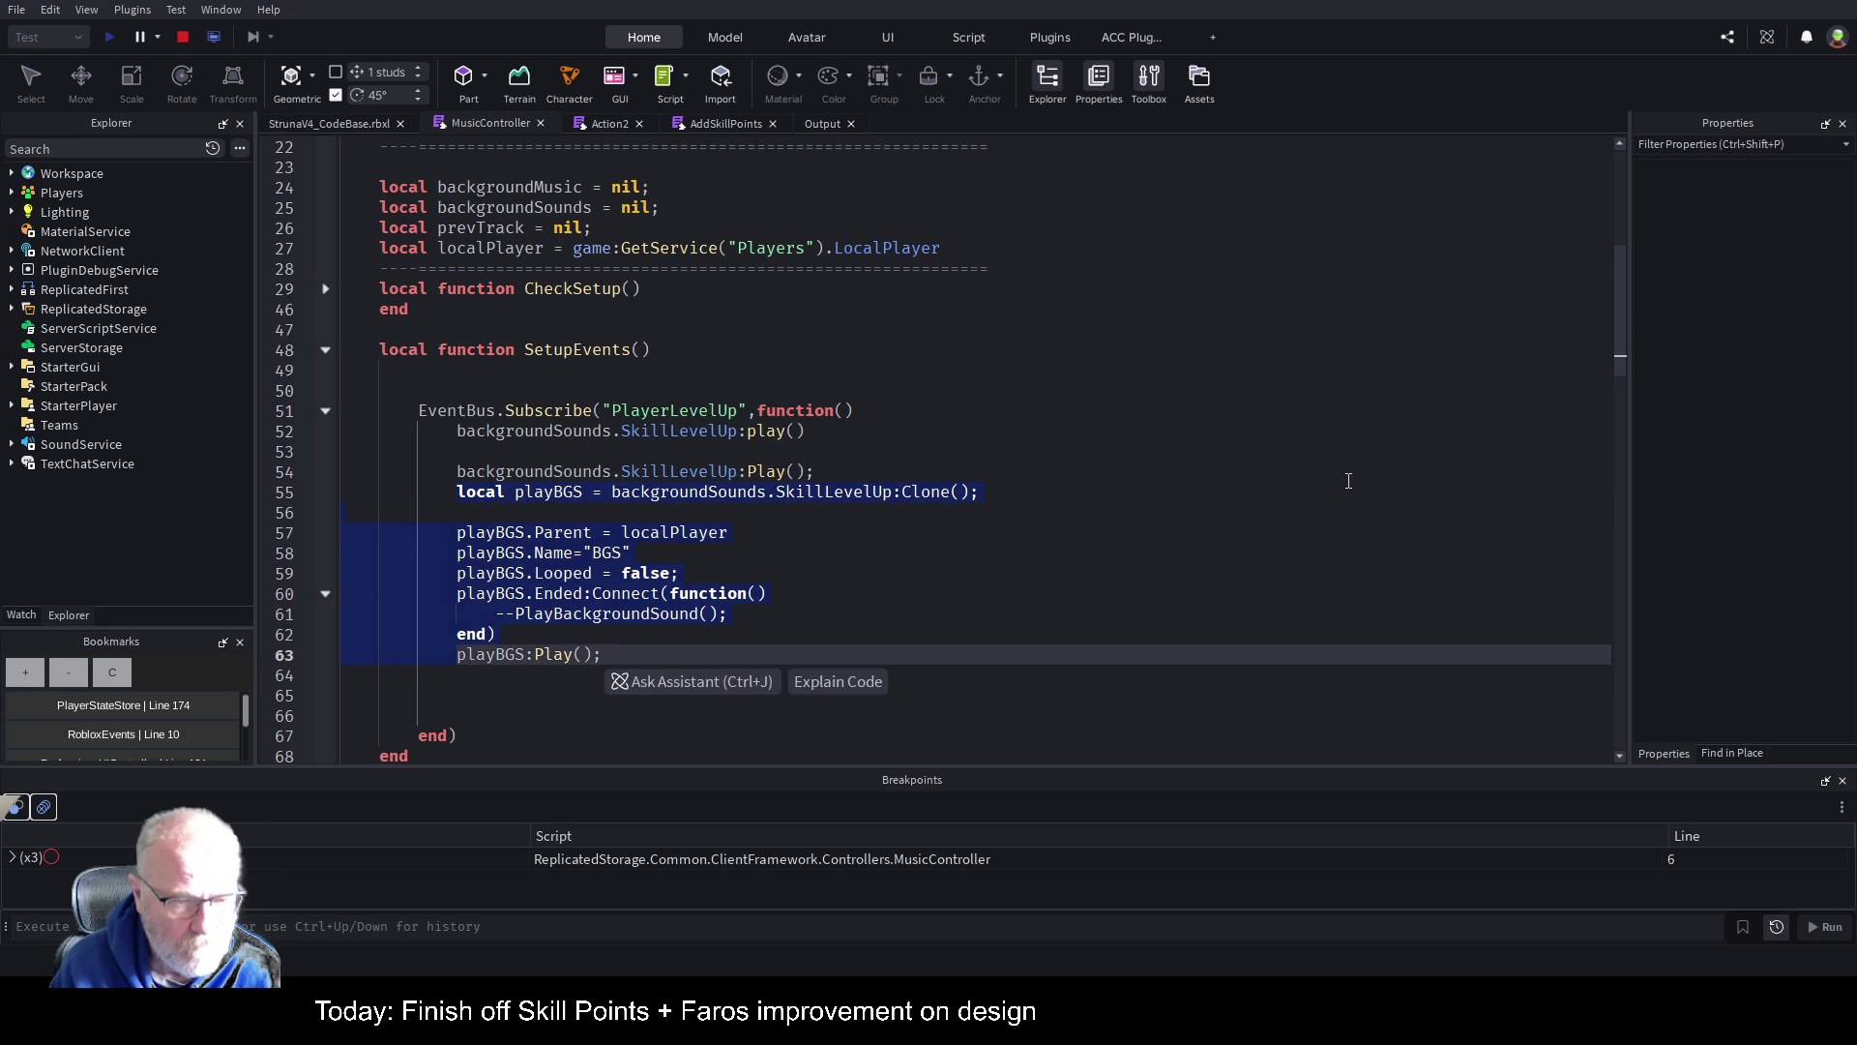
key(shift+Down)
key(ctrl+slash)
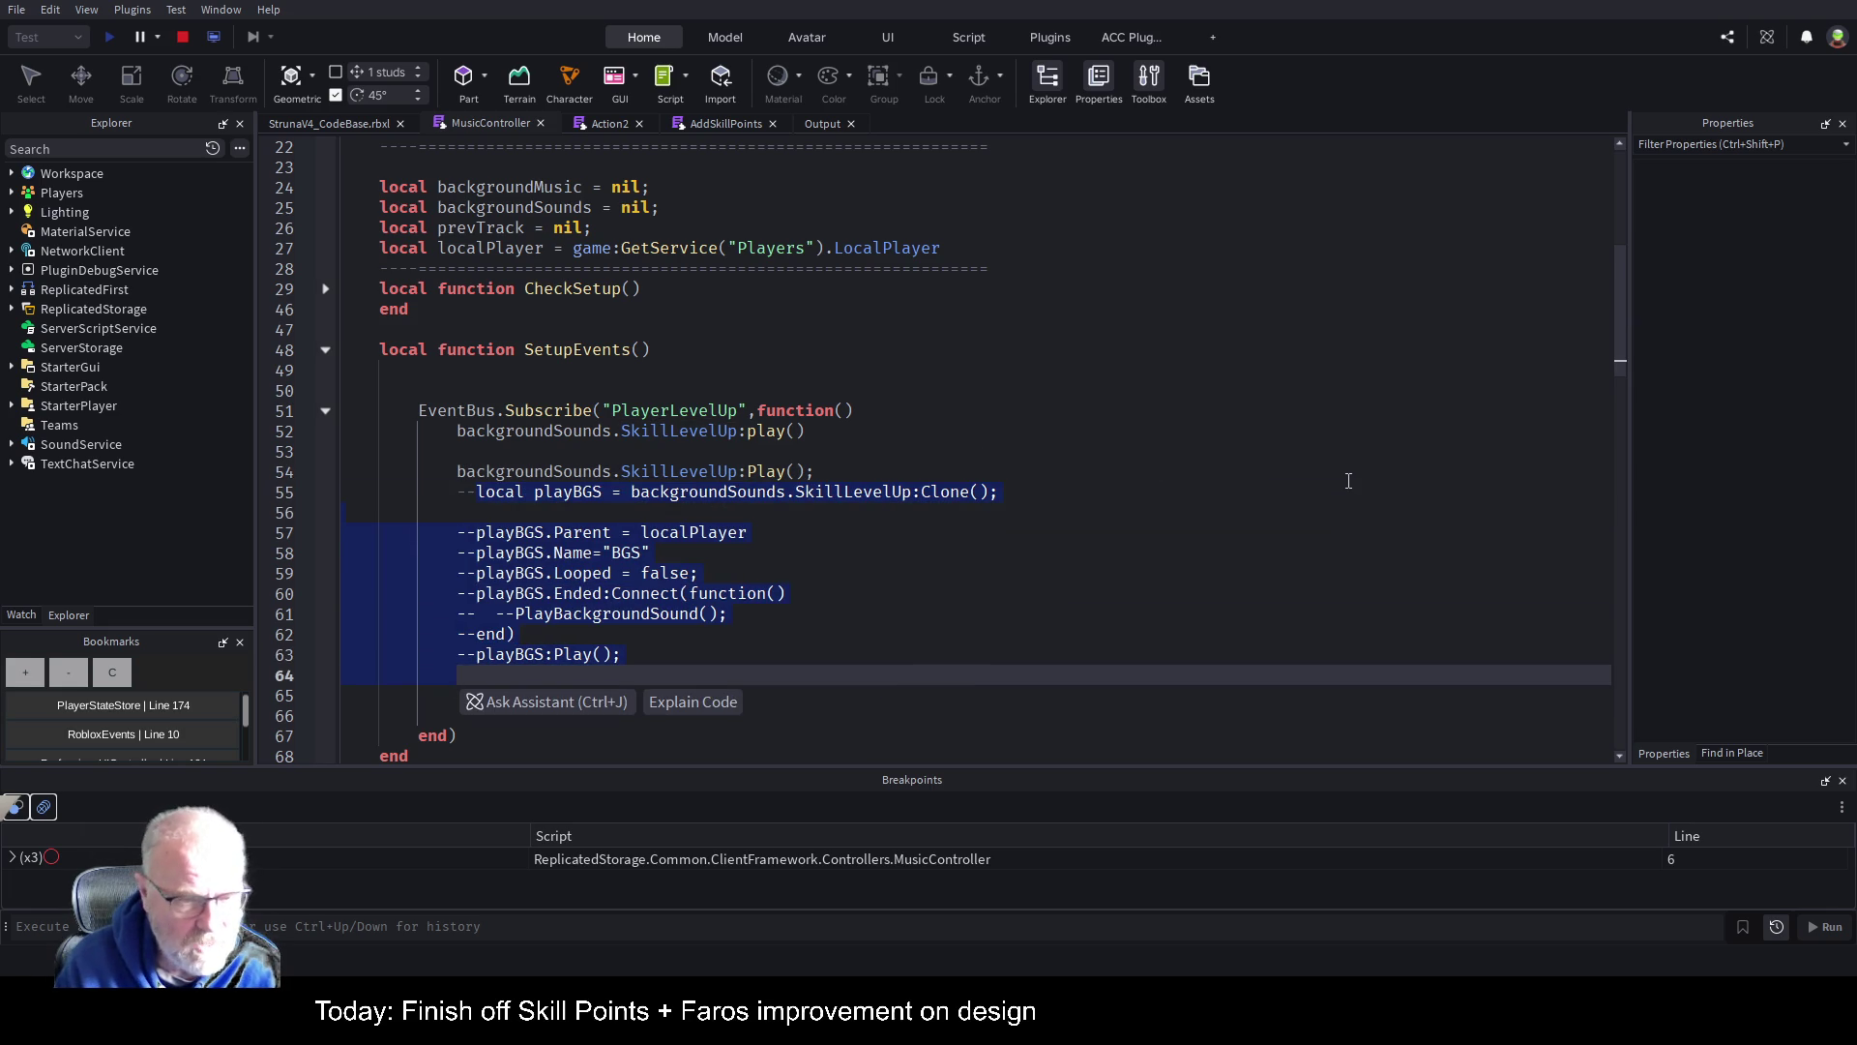
click(609, 471)
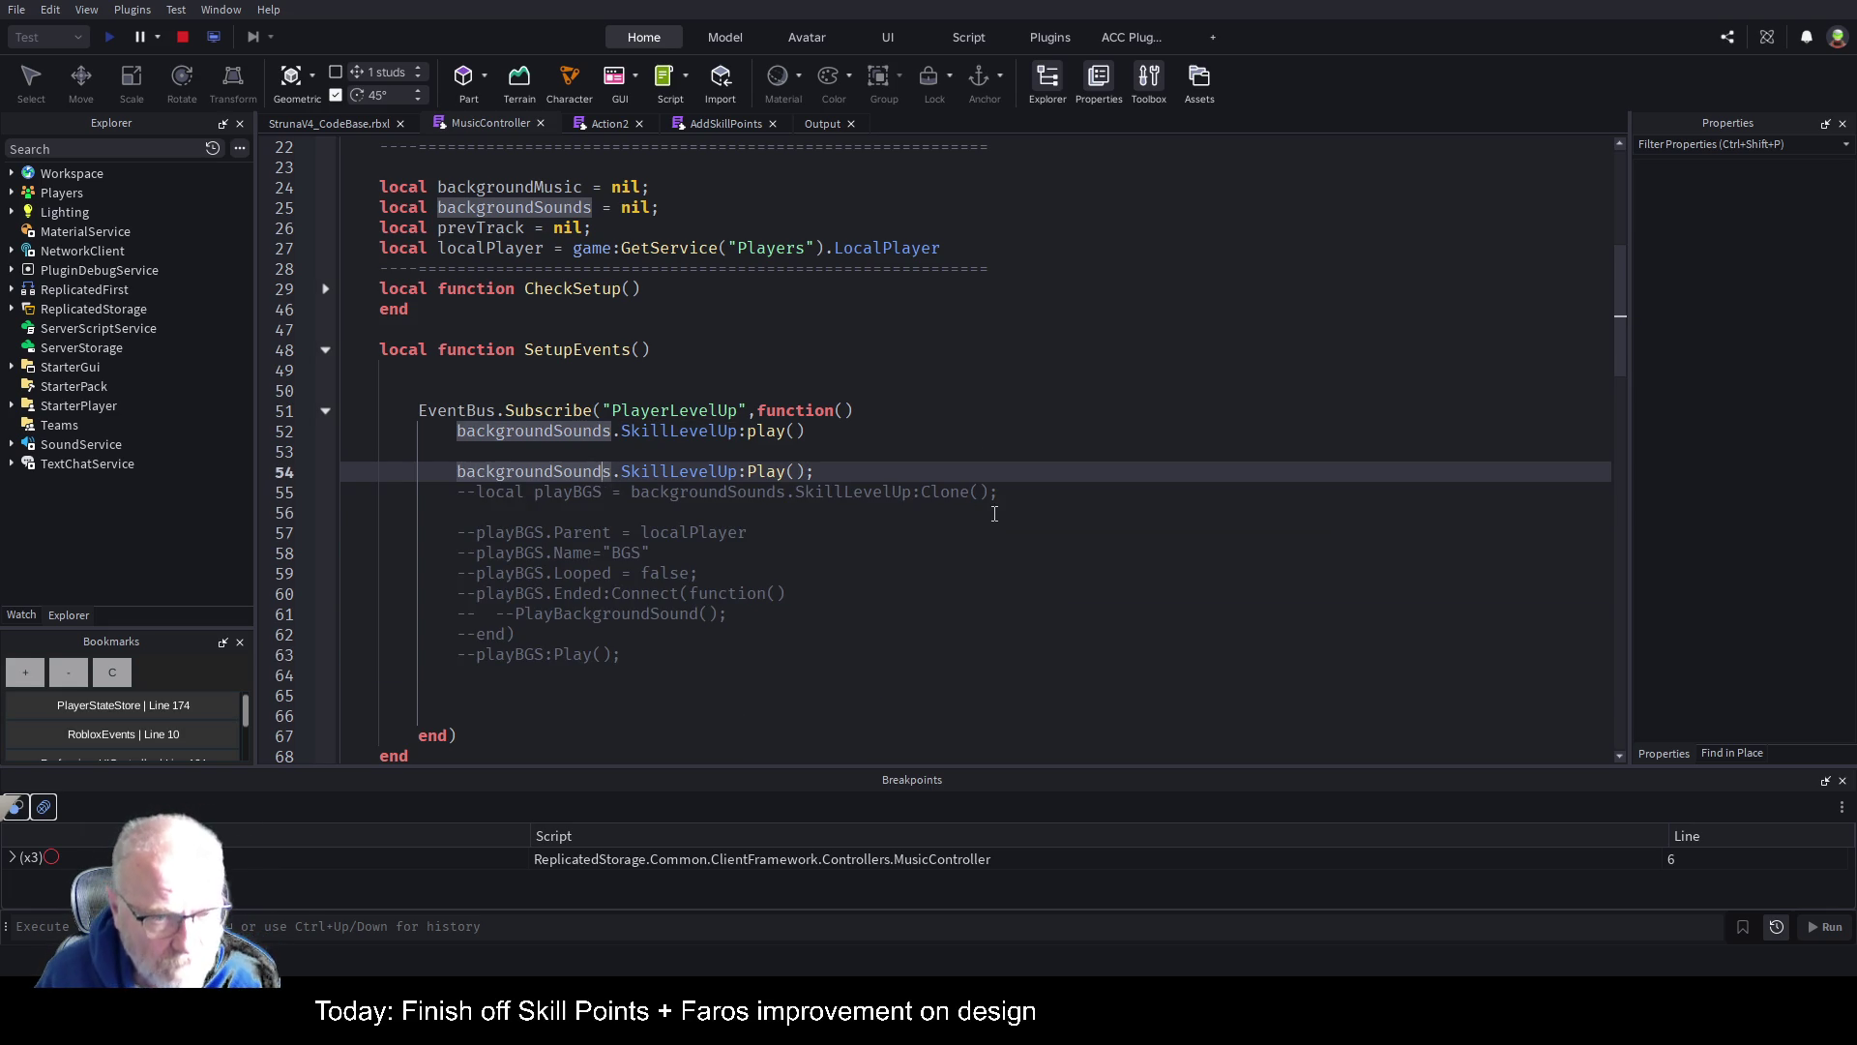
scroll(802, 486, down, 2)
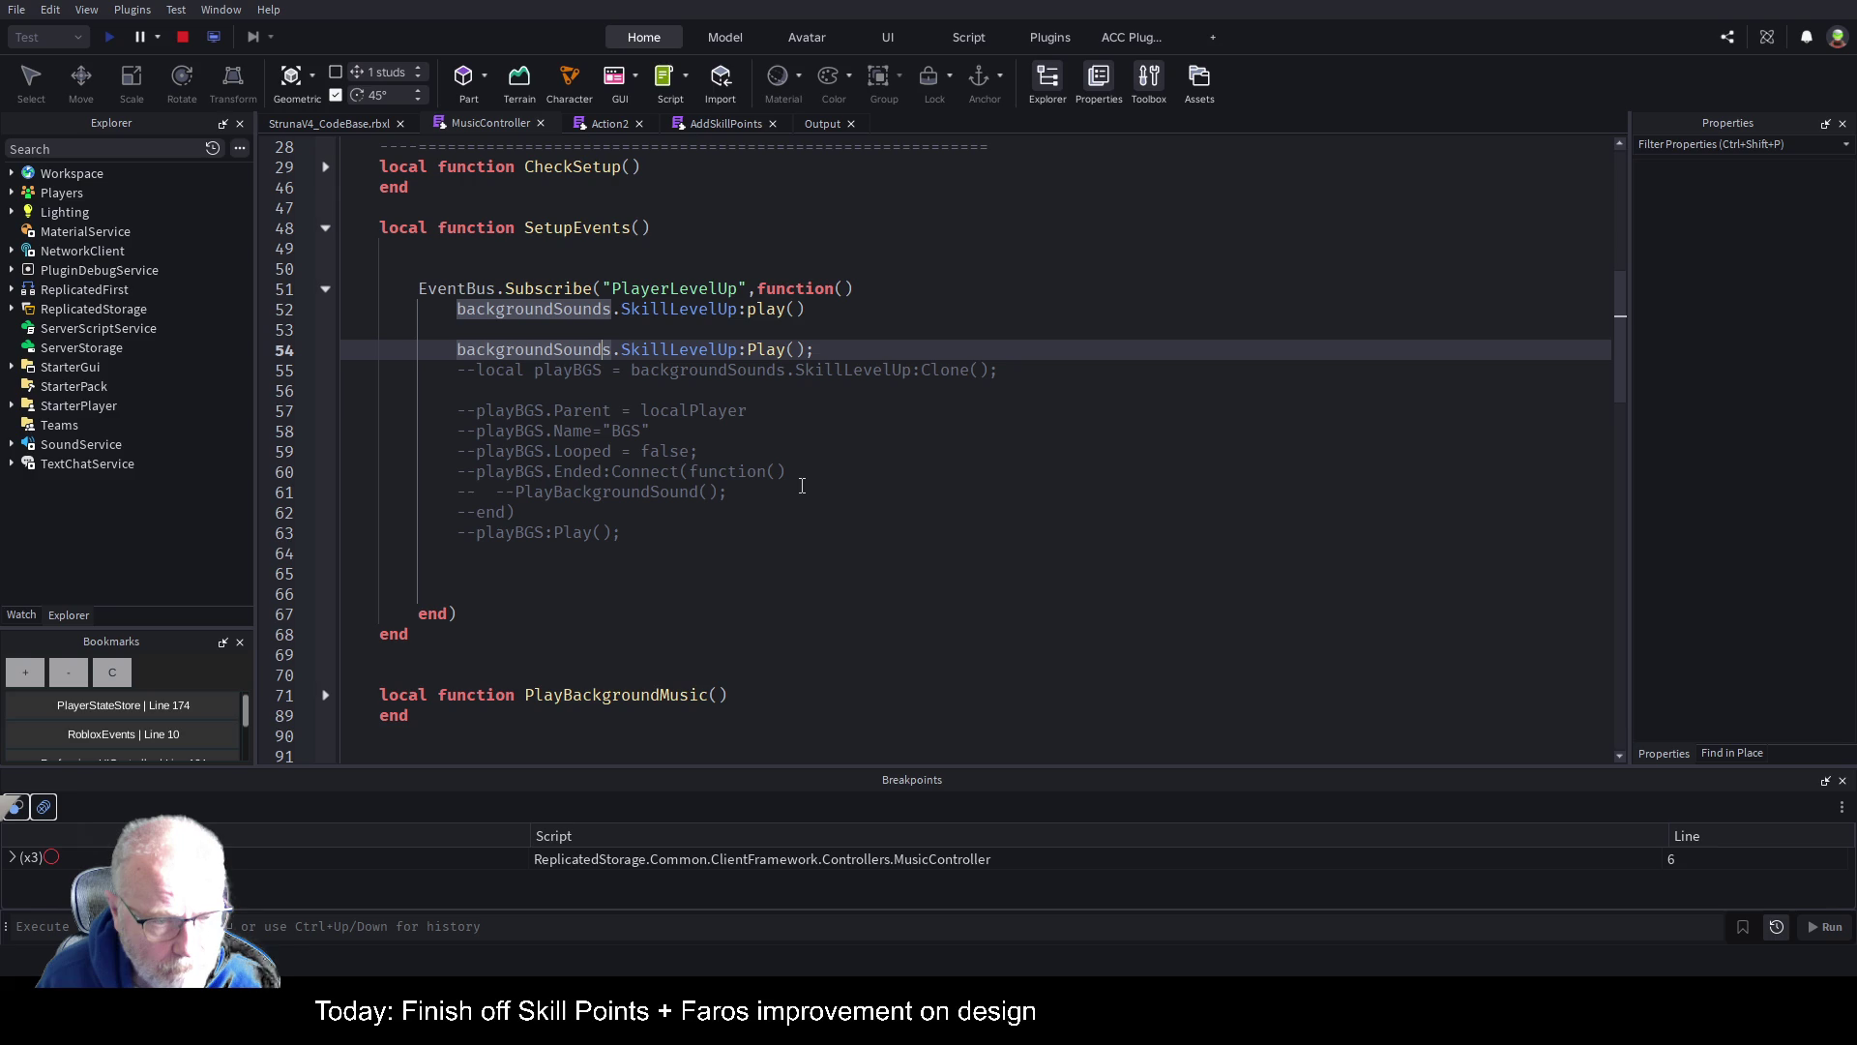
scroll(802, 486, down, 6)
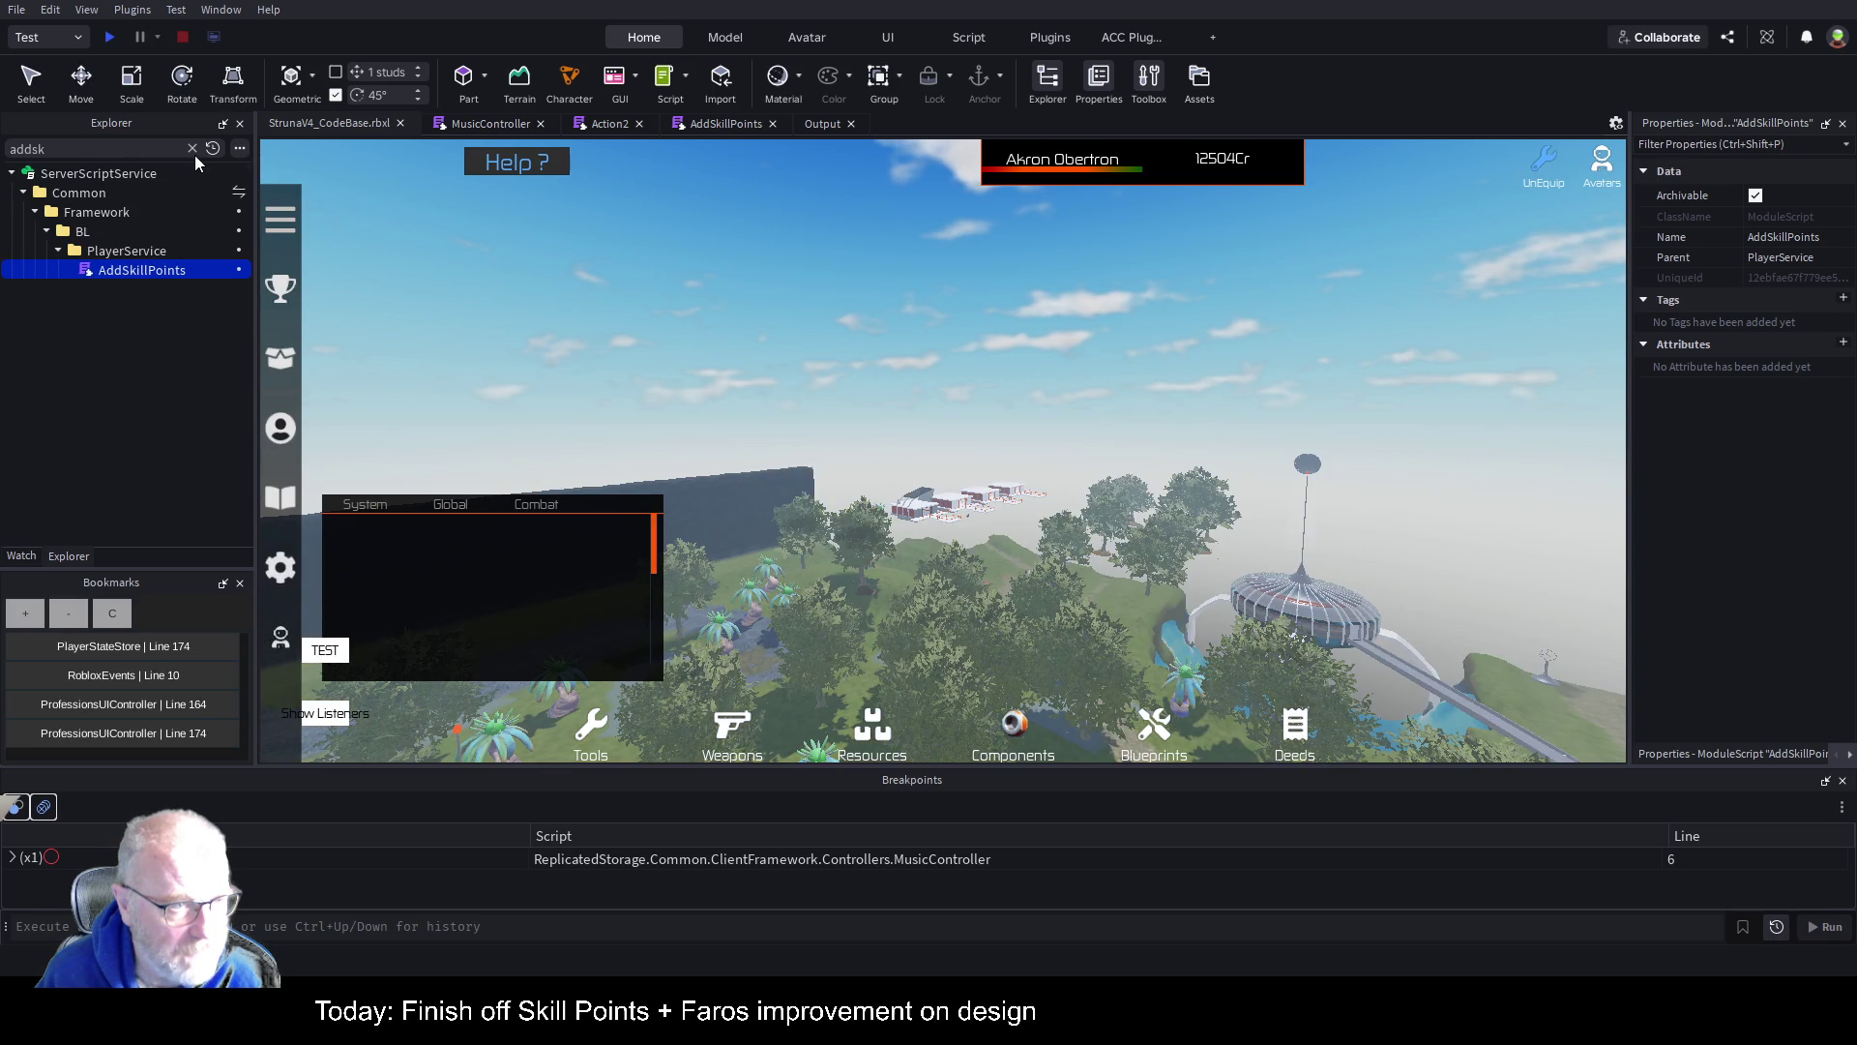
click(192, 148)
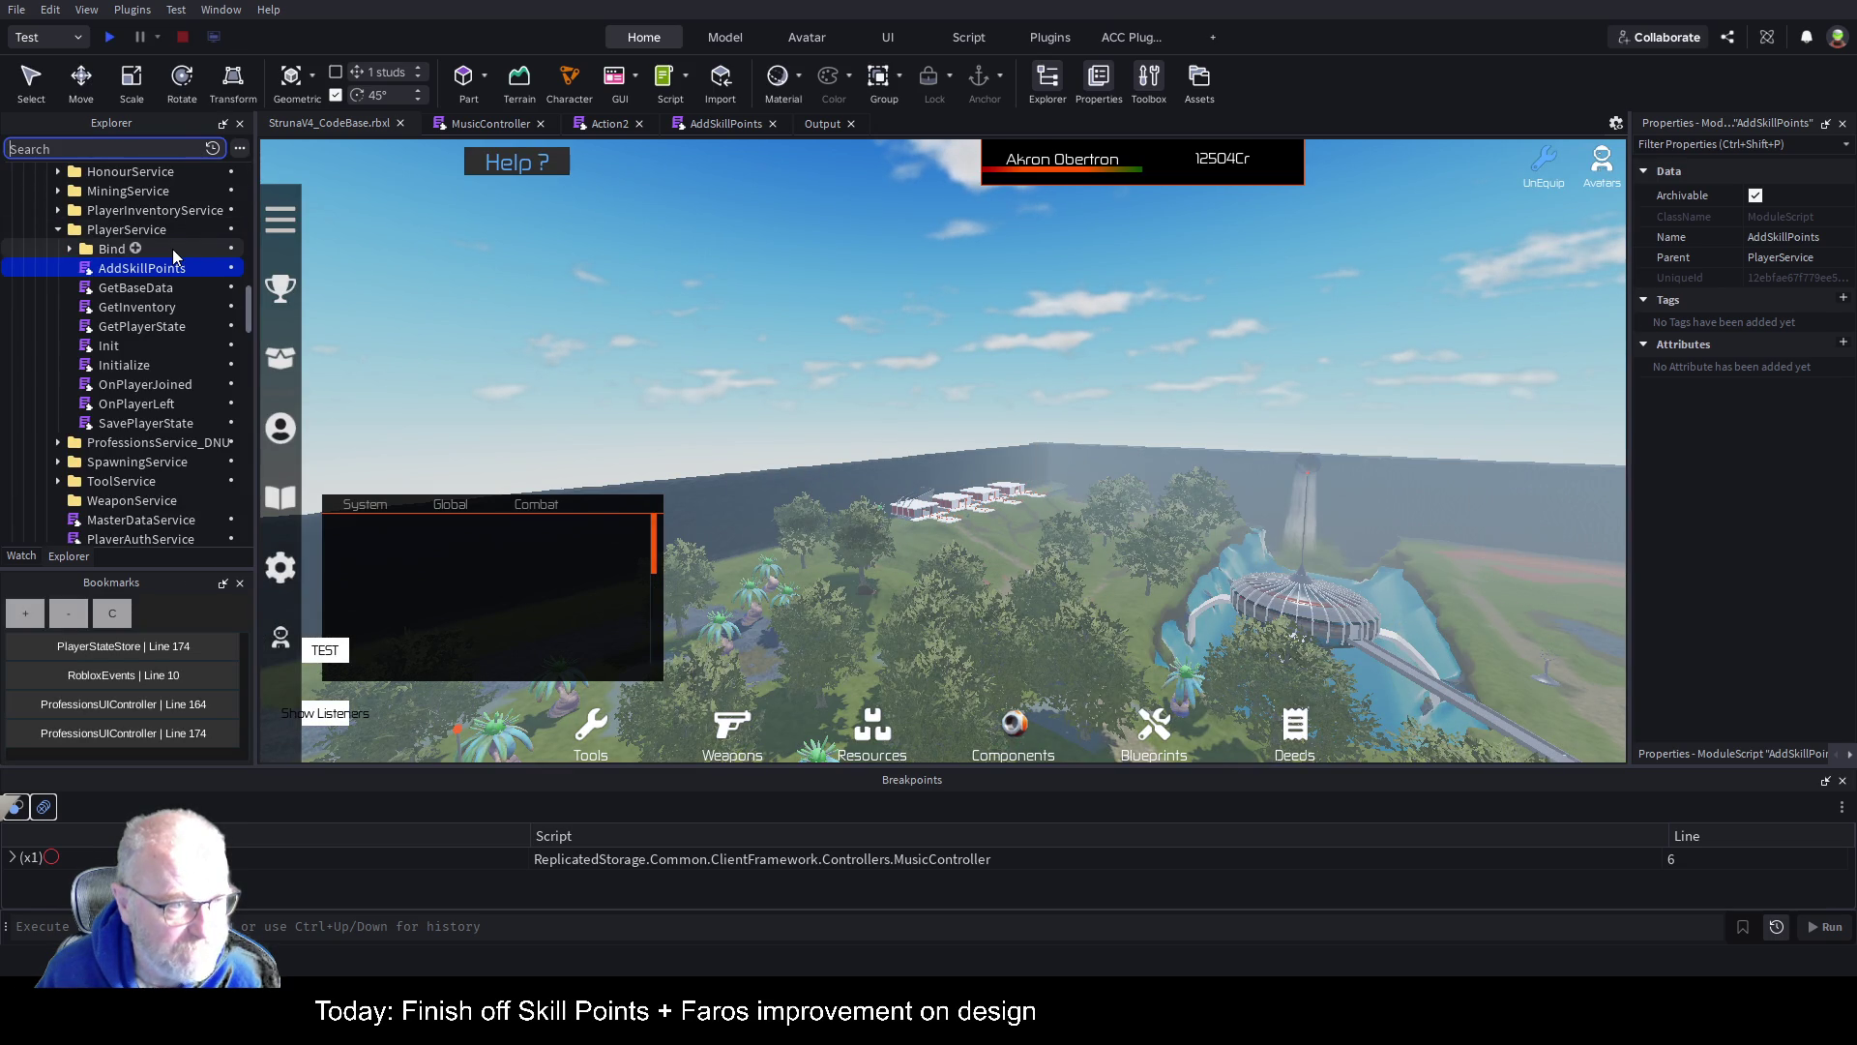
scroll(172, 247, down, 2)
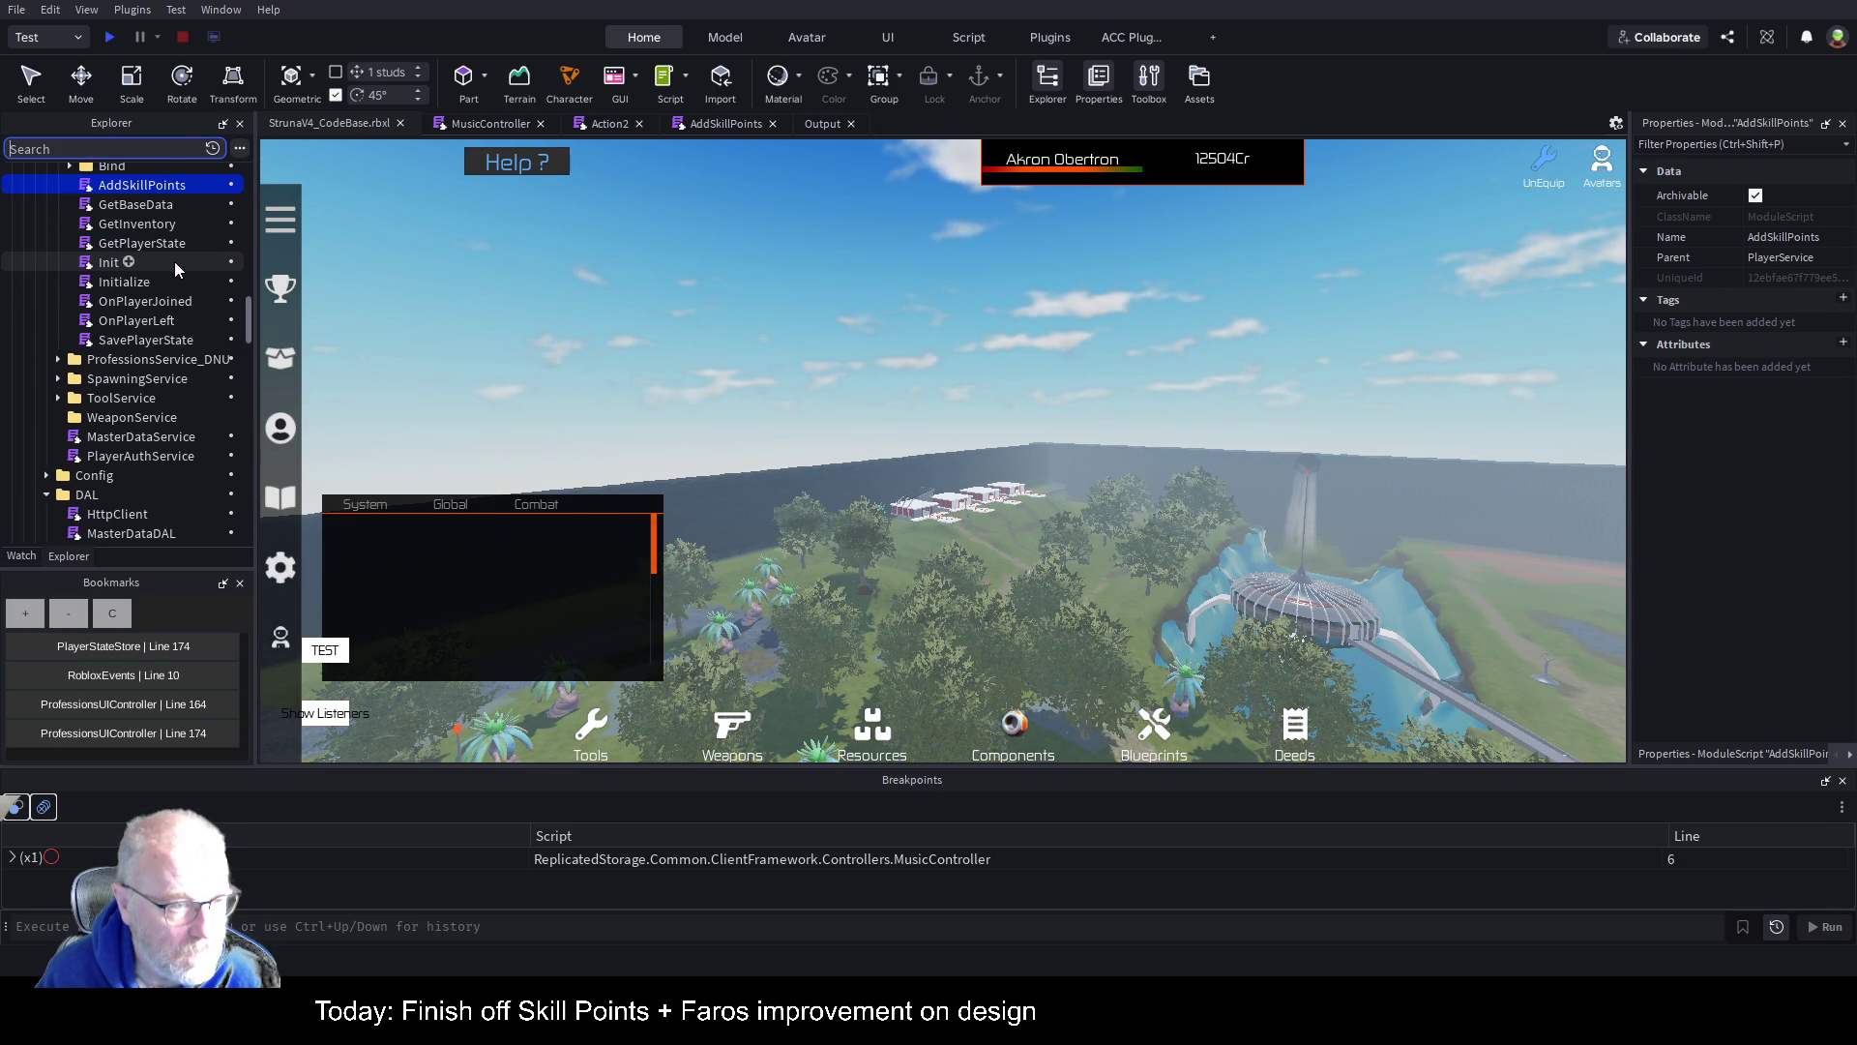
scroll(174, 261, up, 8)
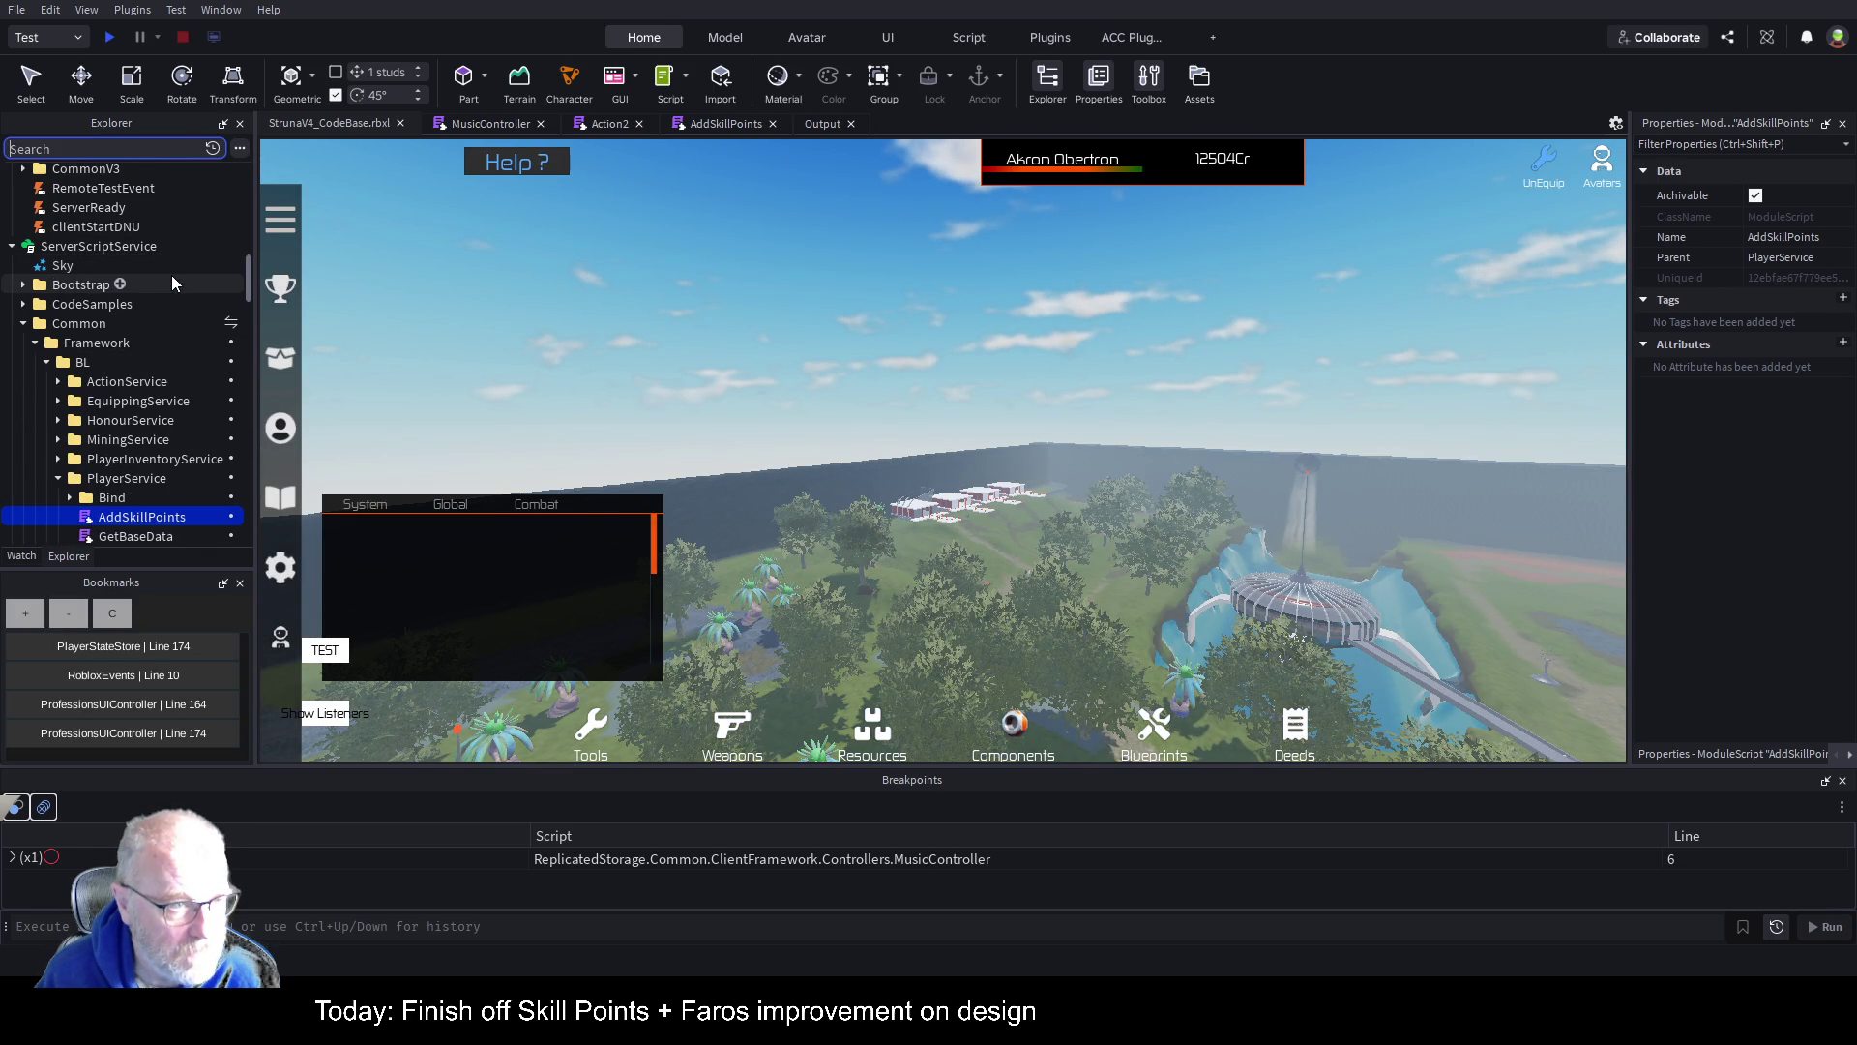
Step: Add a new folder under MusicController, first named GamePlayerEffects
scroll(171, 275, up, 8)
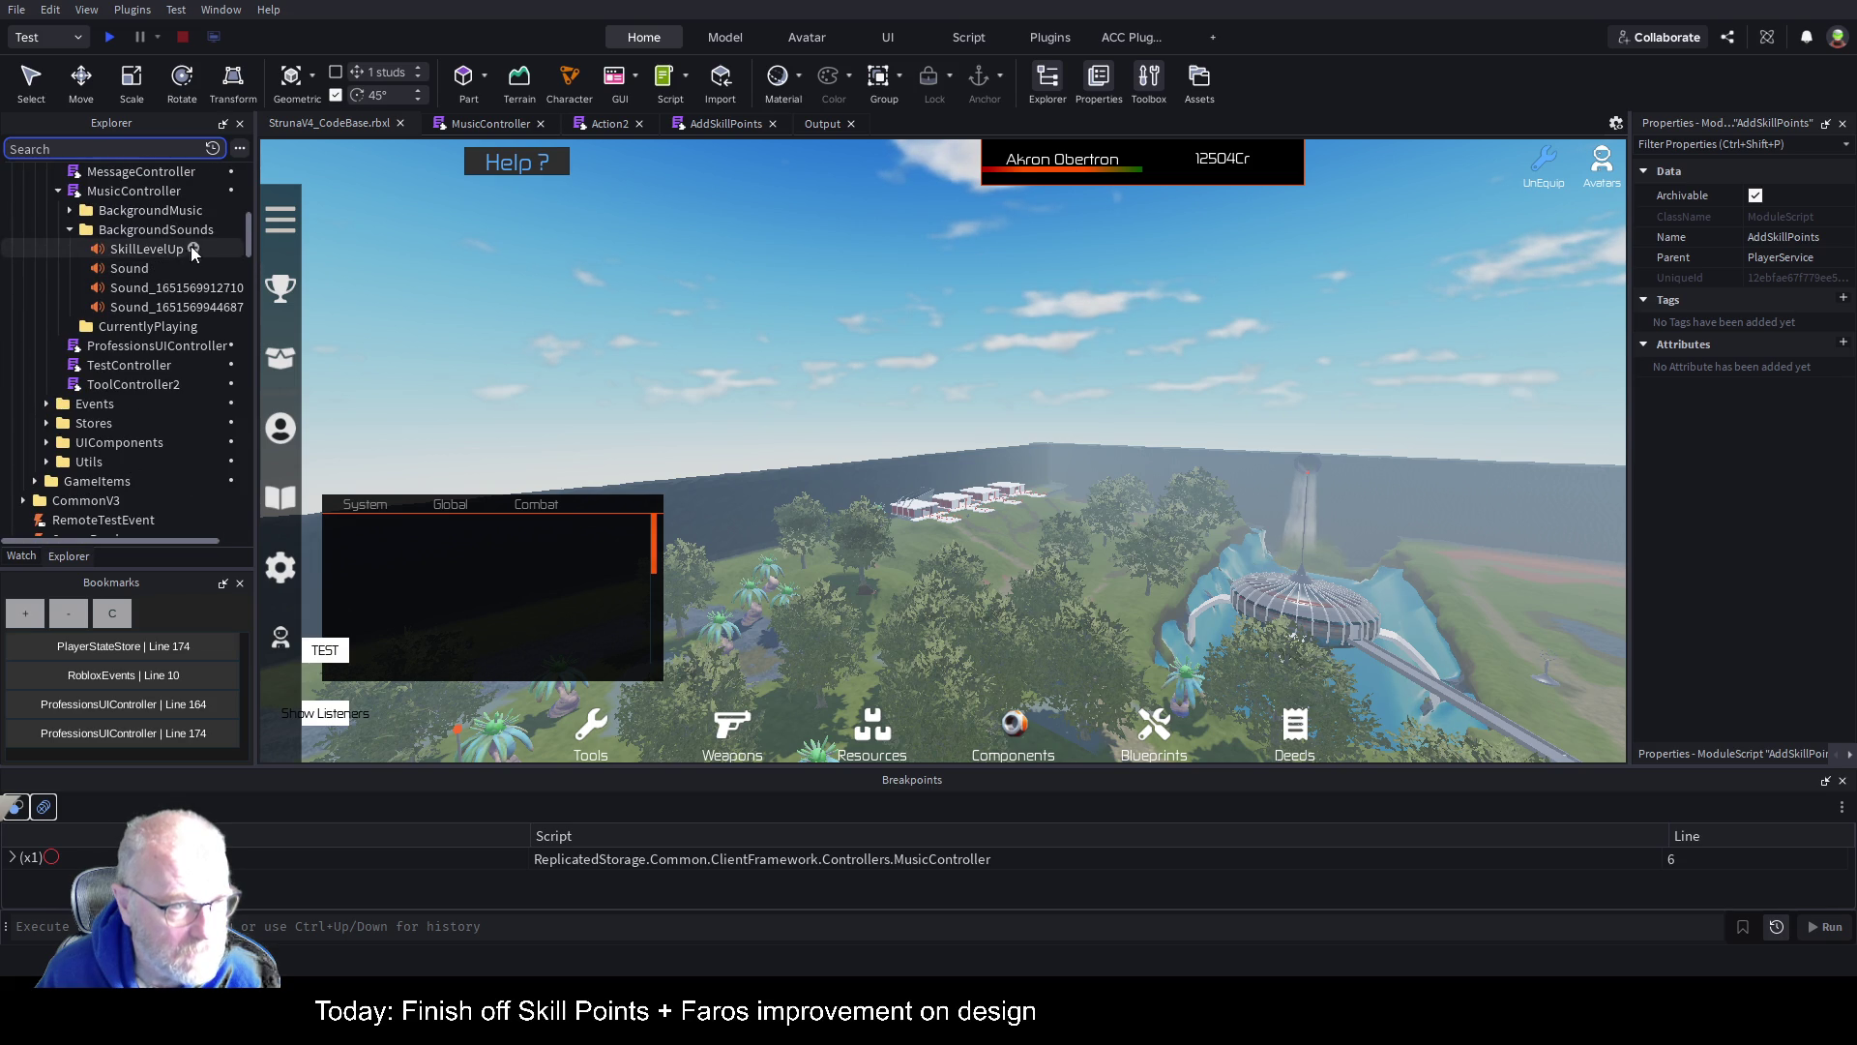
click(163, 248)
drag(254, 209, 557, 208)
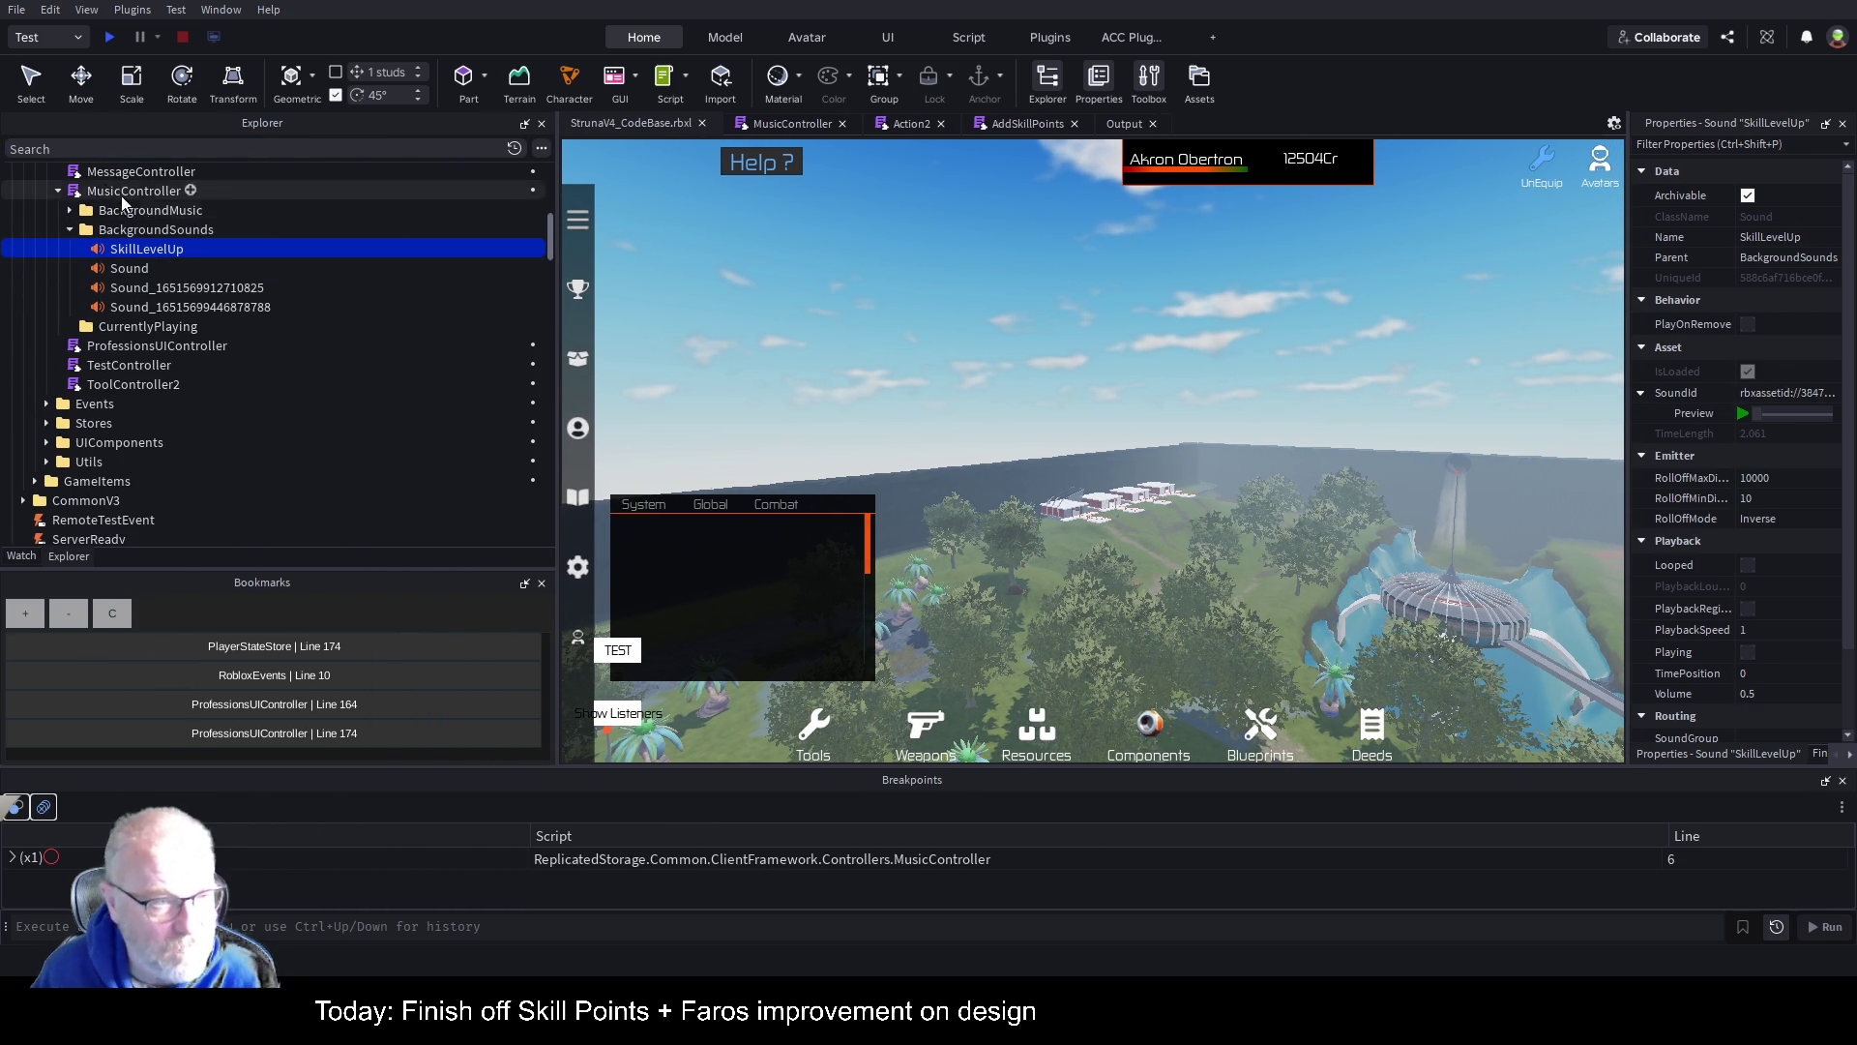
click(184, 190)
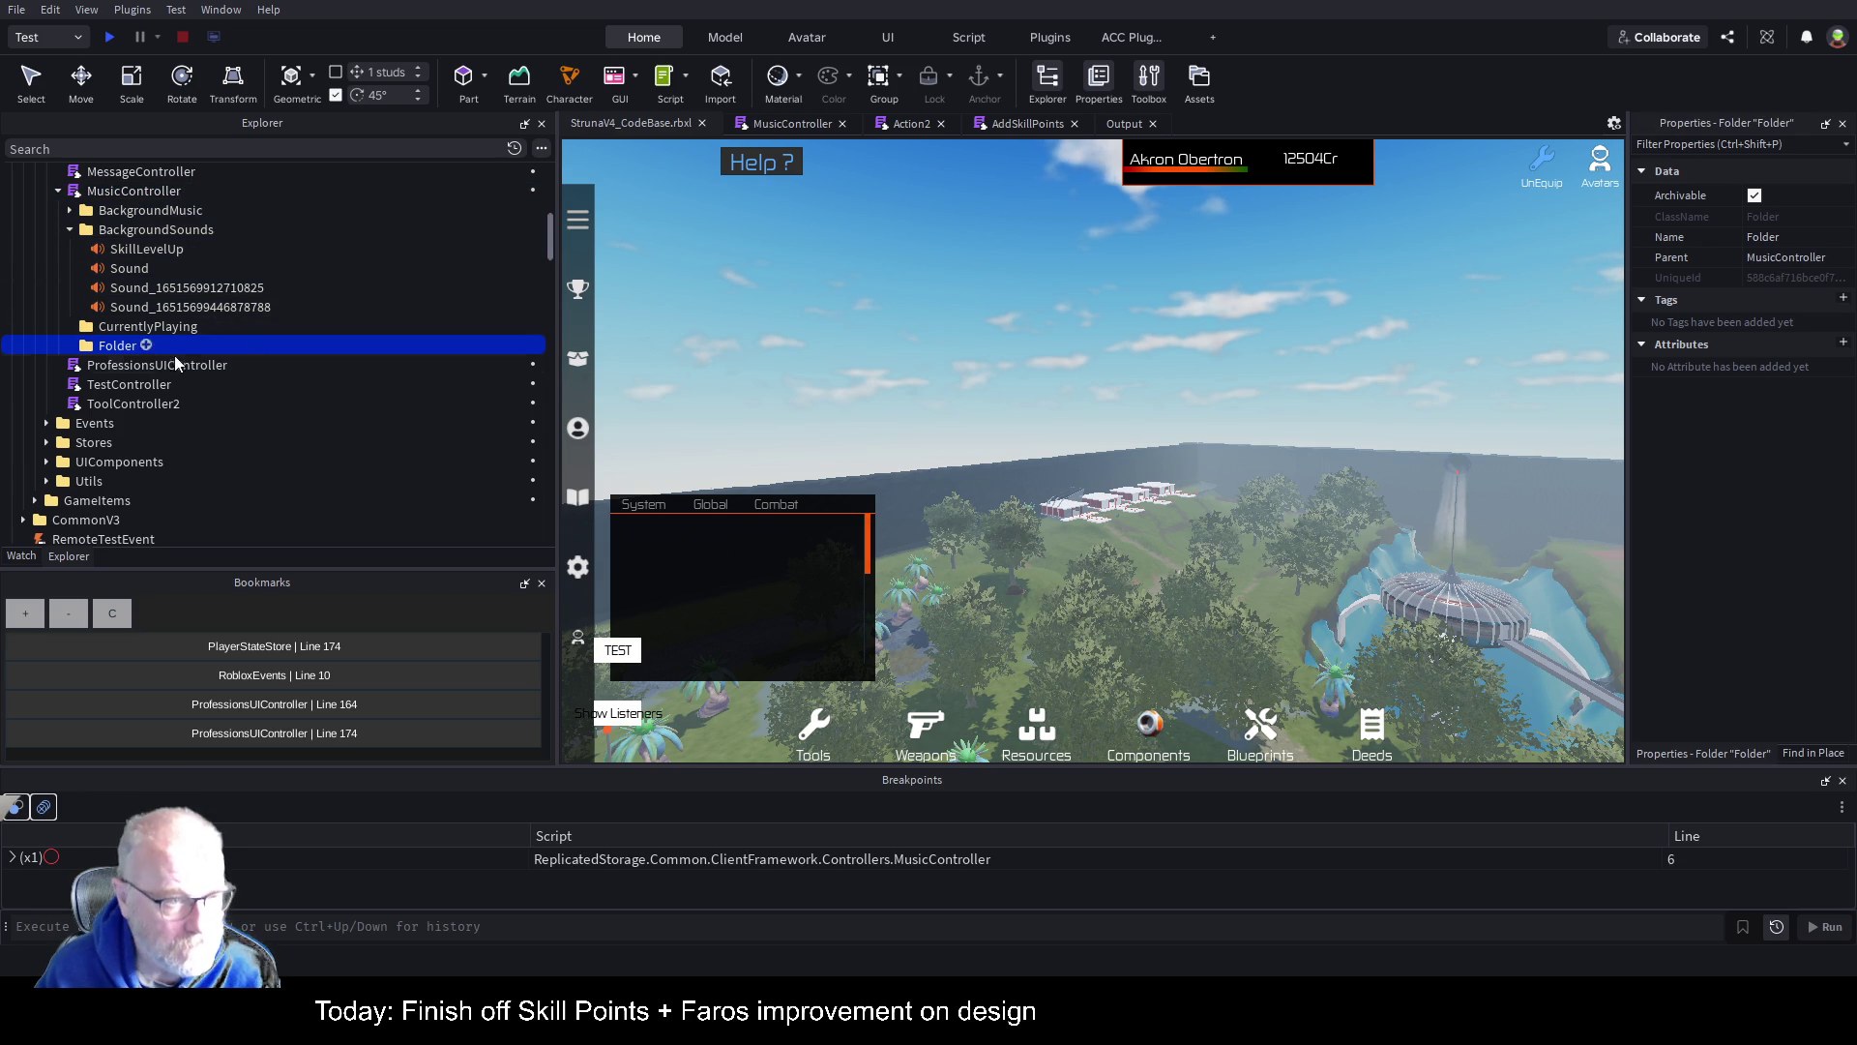
key(F2)
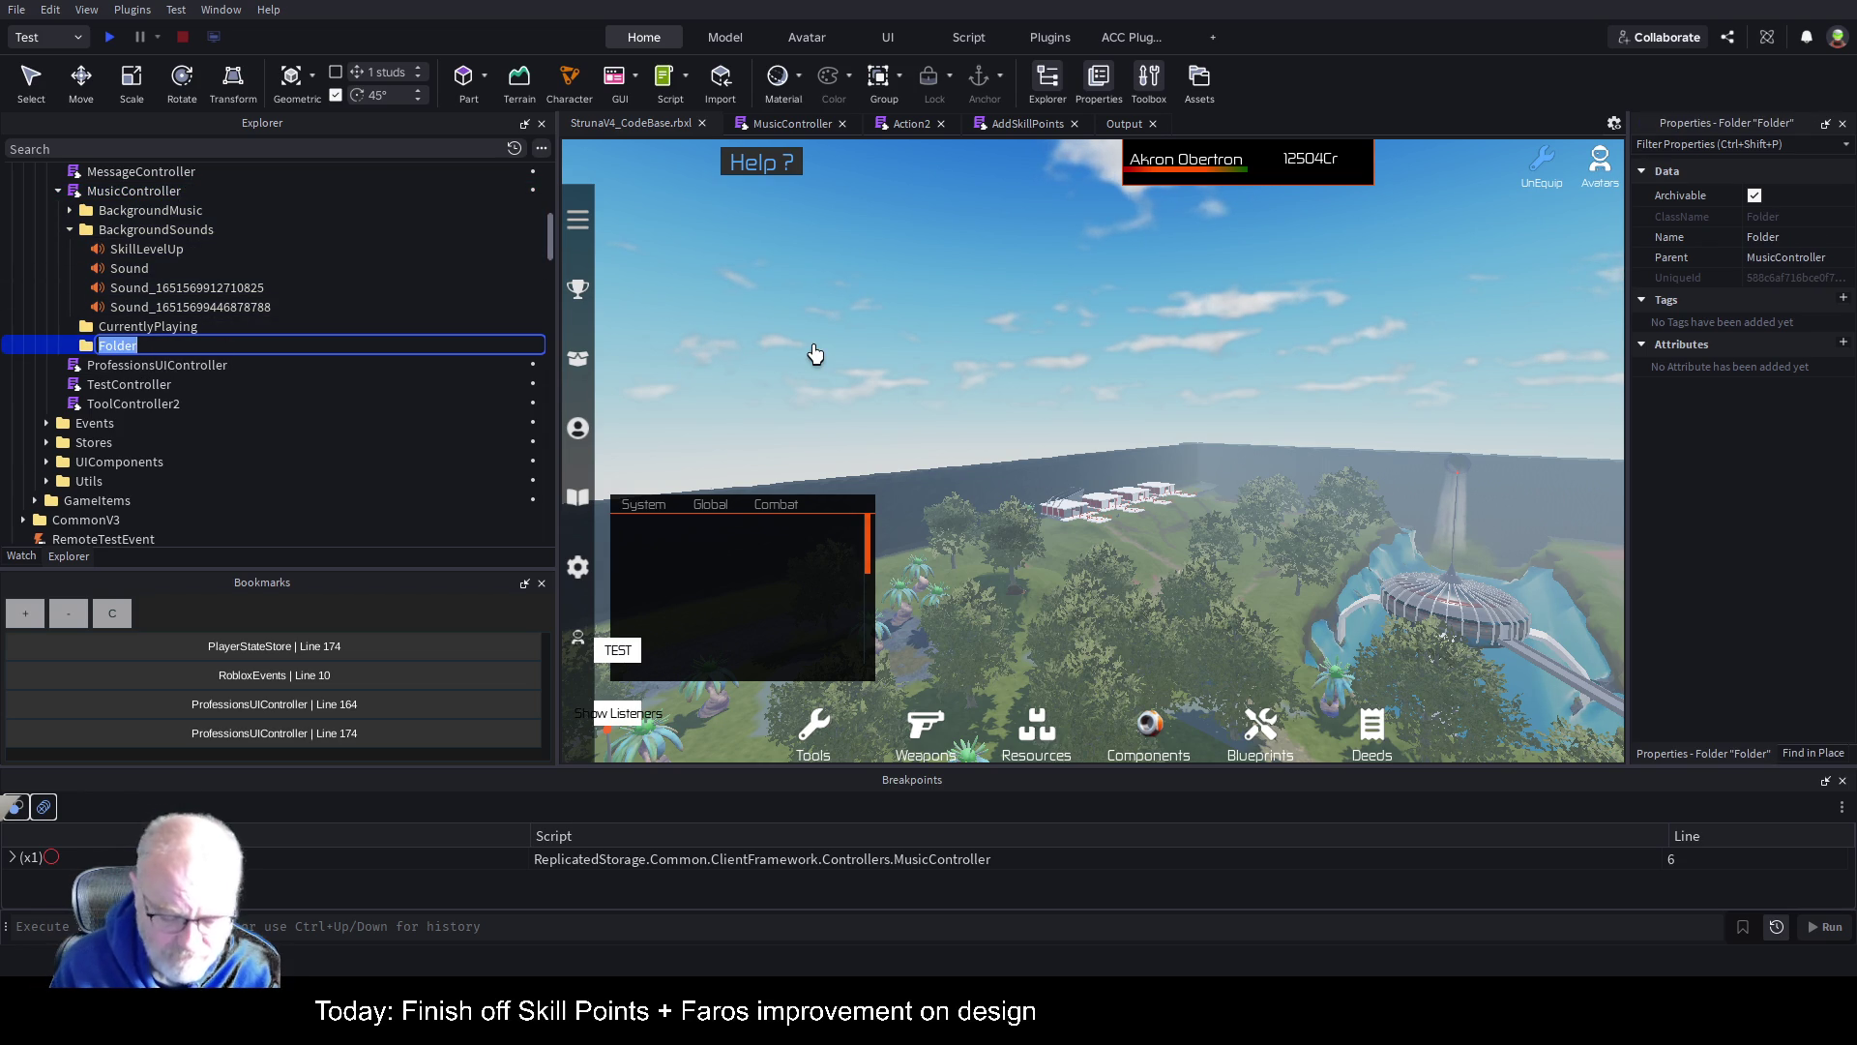
text(Game)
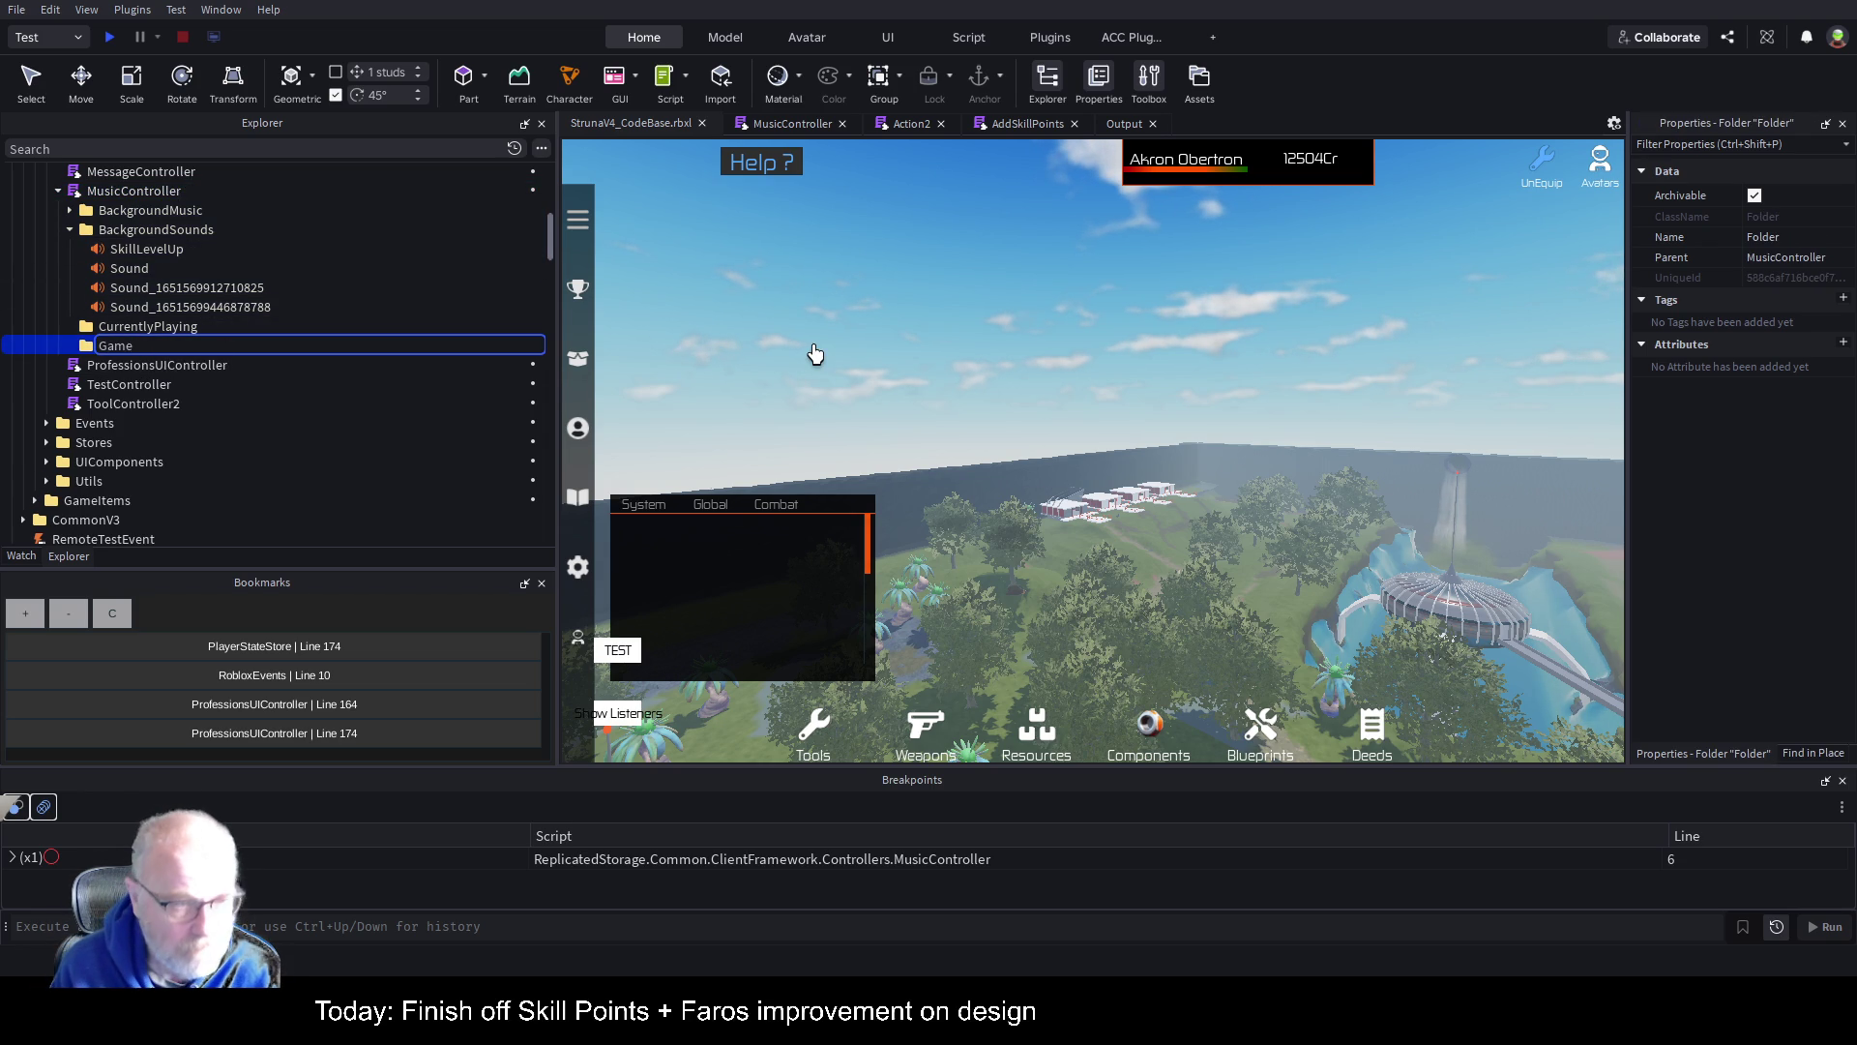
text(PlayerE)
key(BackSpace)
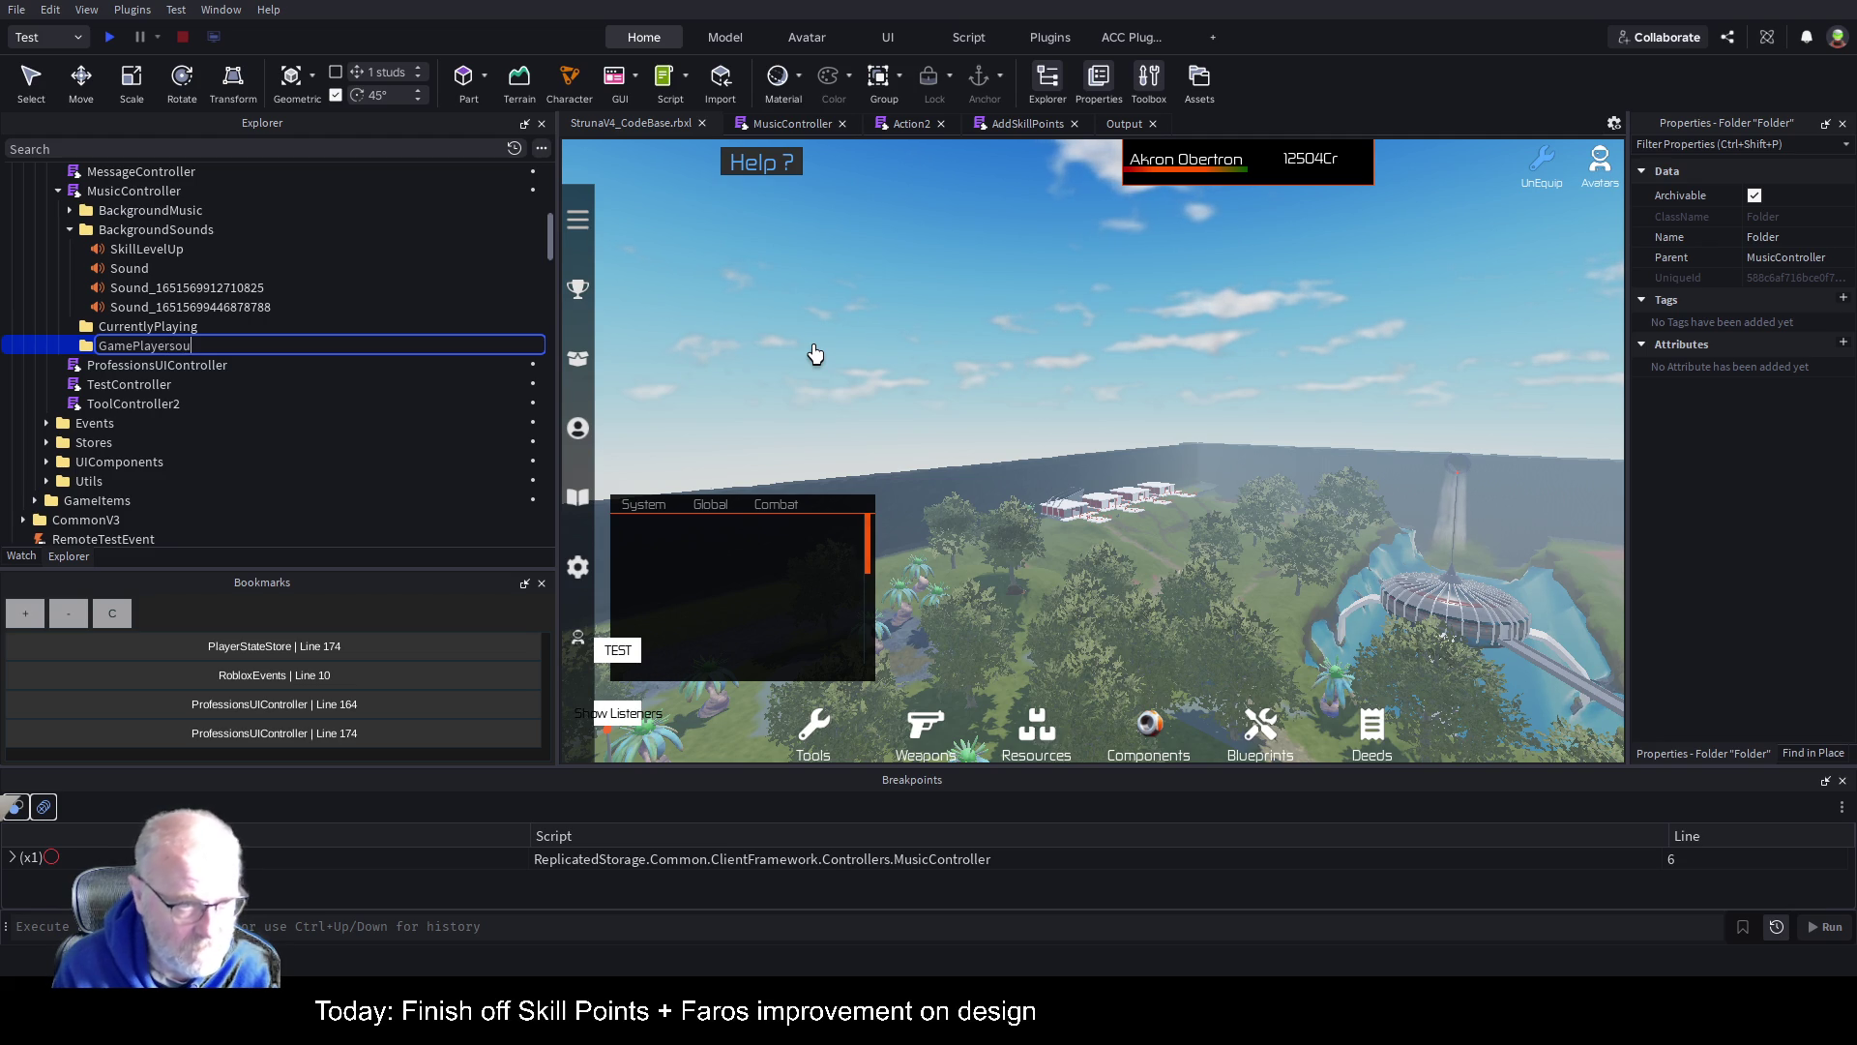
text(E)
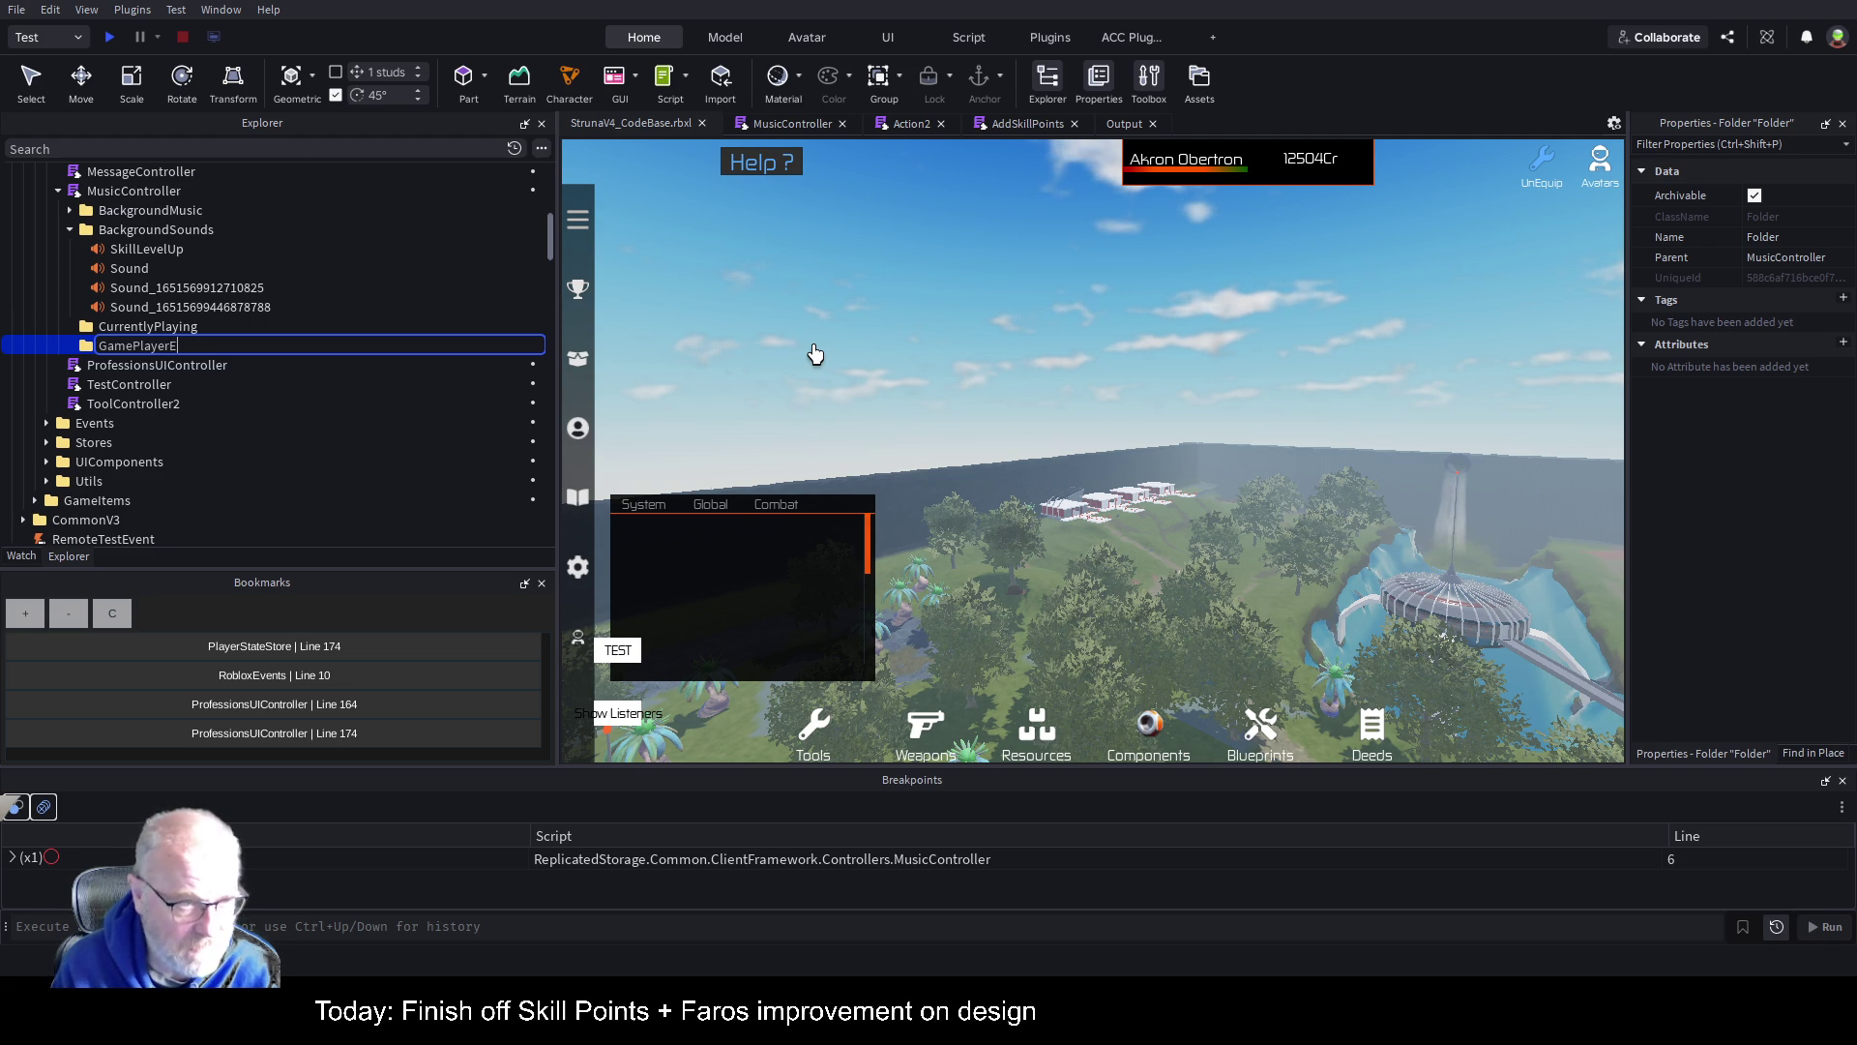
text(ffects)
key(Return)
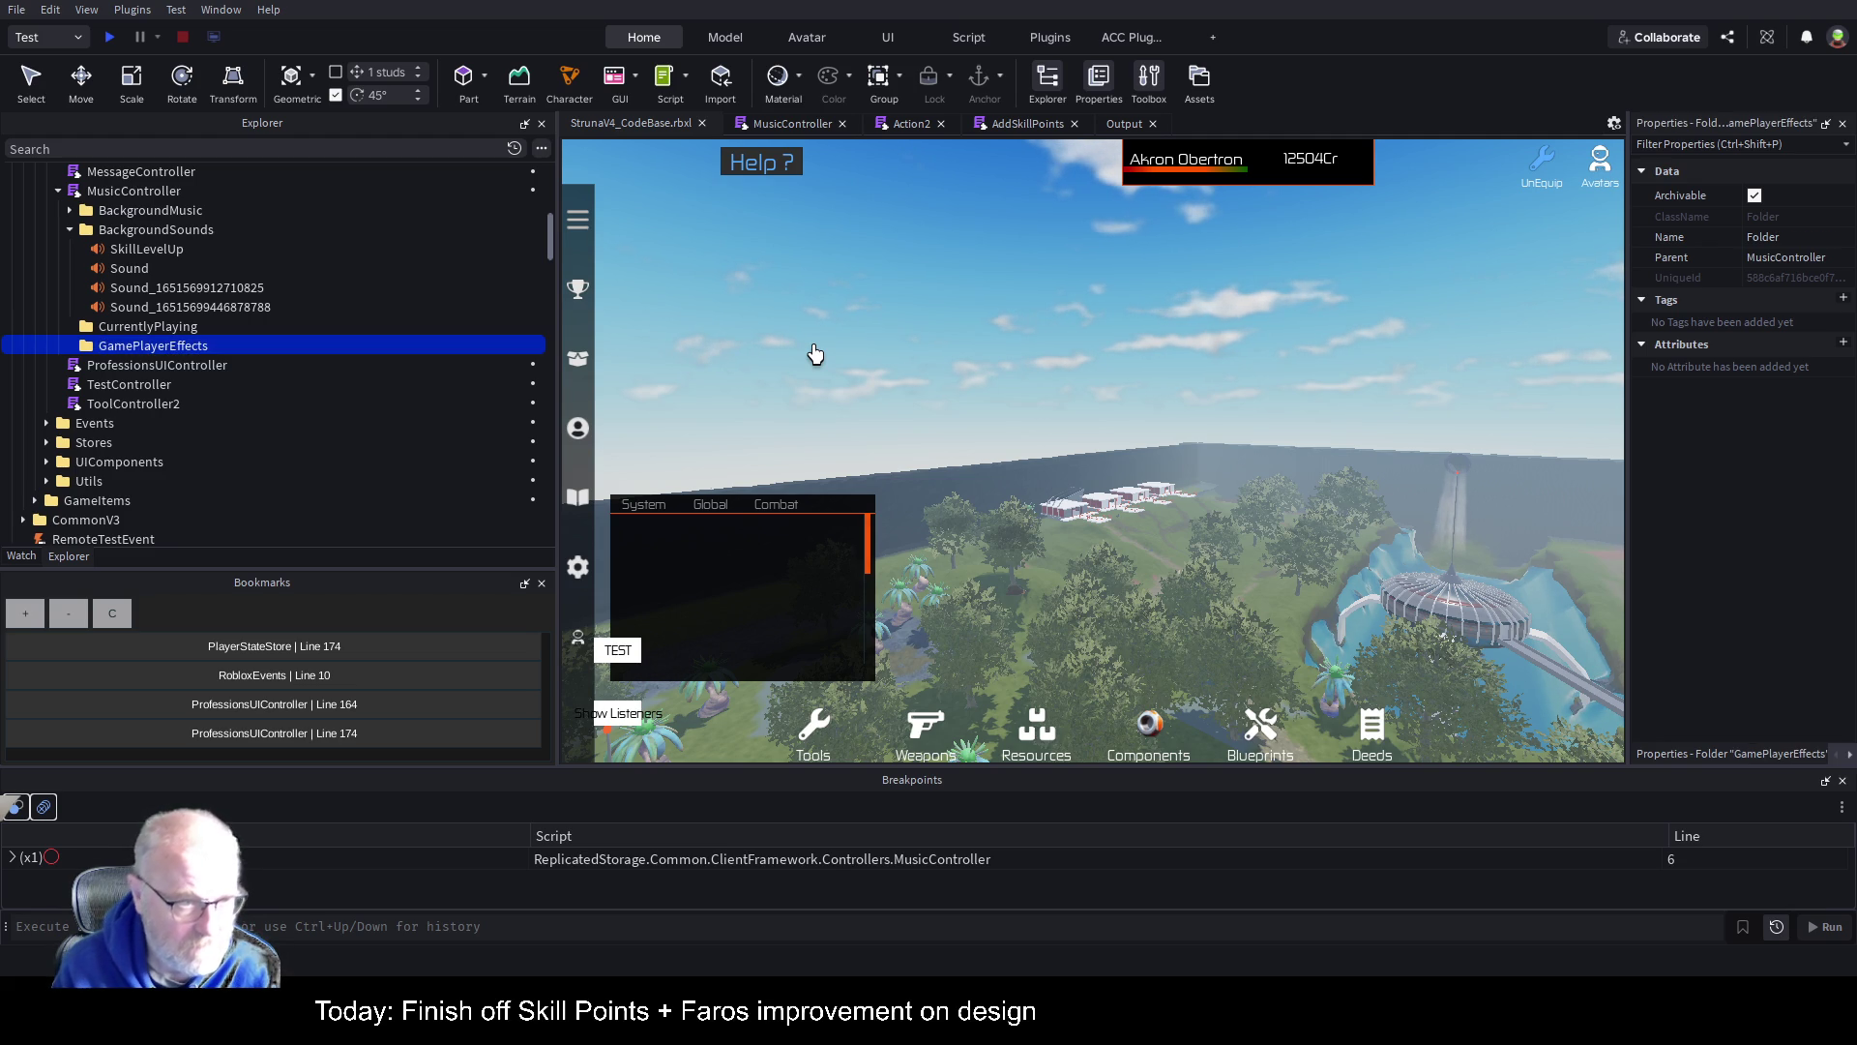
Step: Rename the folder to PlayerEffects and move the SkillLevelUp sound into it
key(F2)
key(Delete)
key(Delete)
key(Return)
key(F2)
text(P)
key(Return)
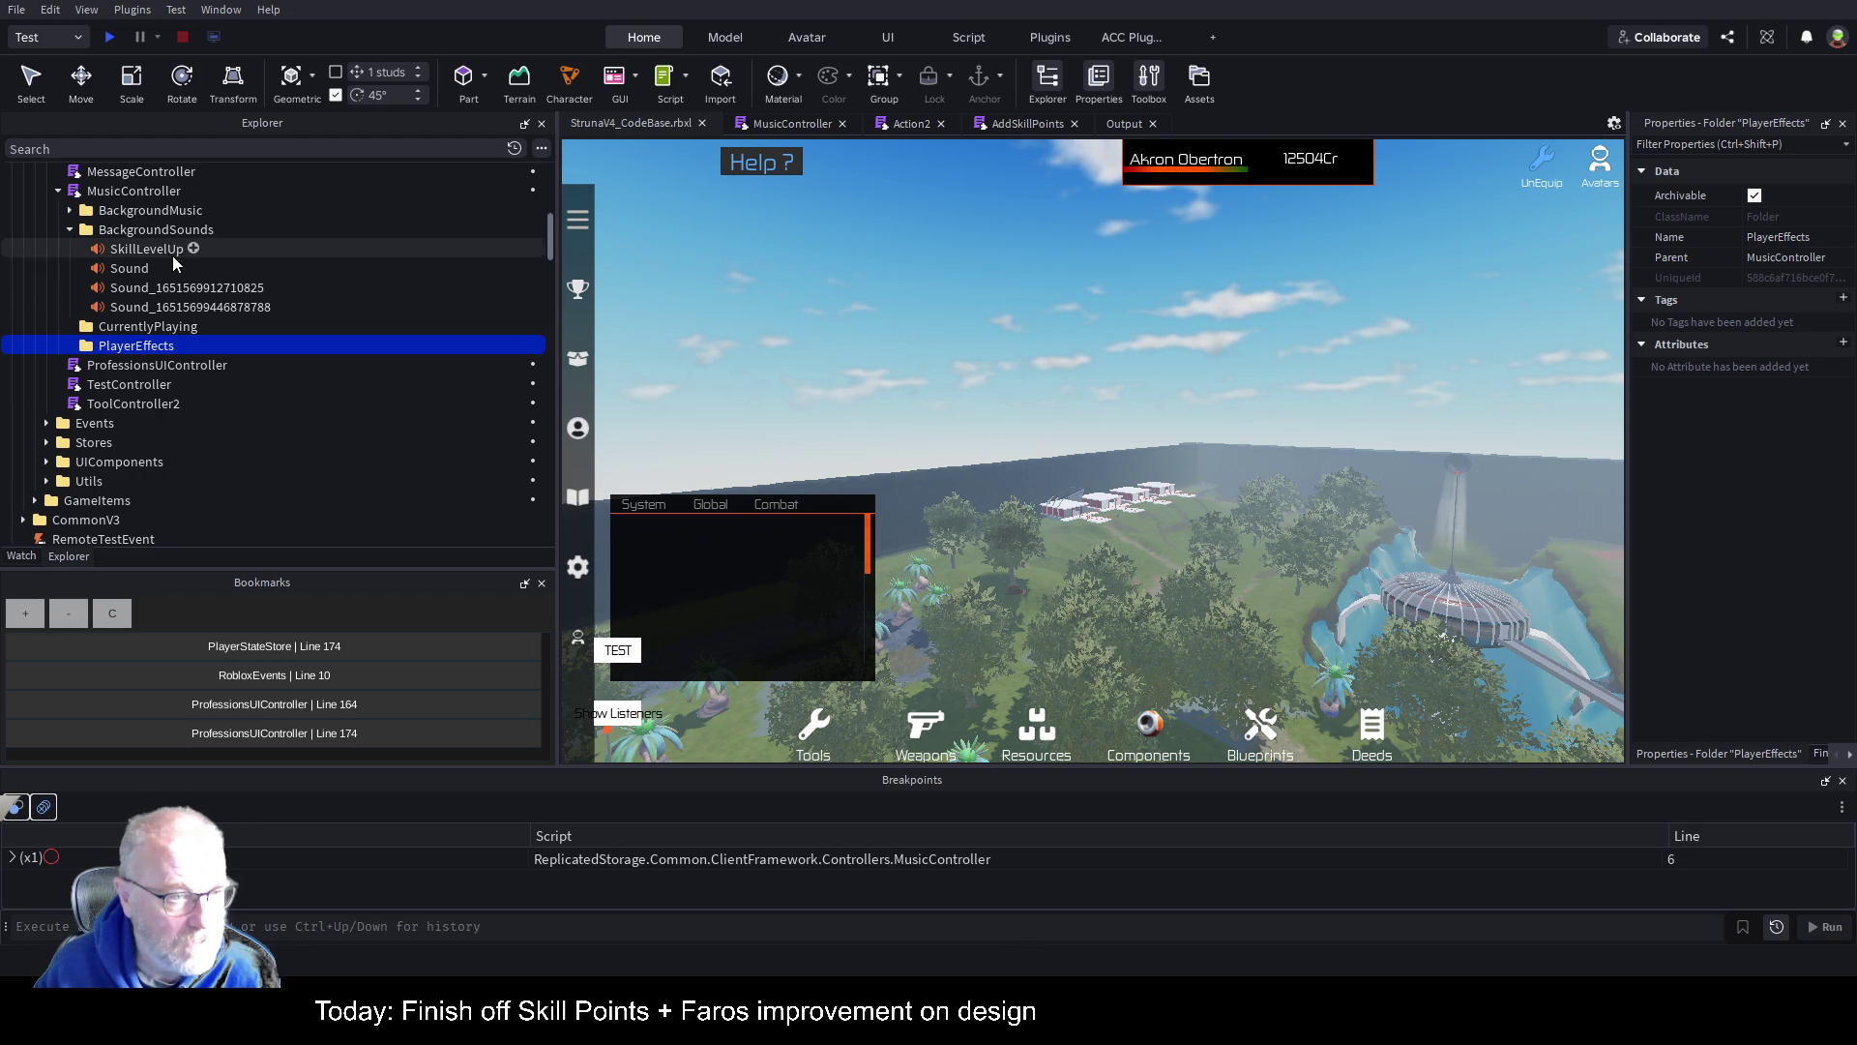
drag(174, 249, 145, 346)
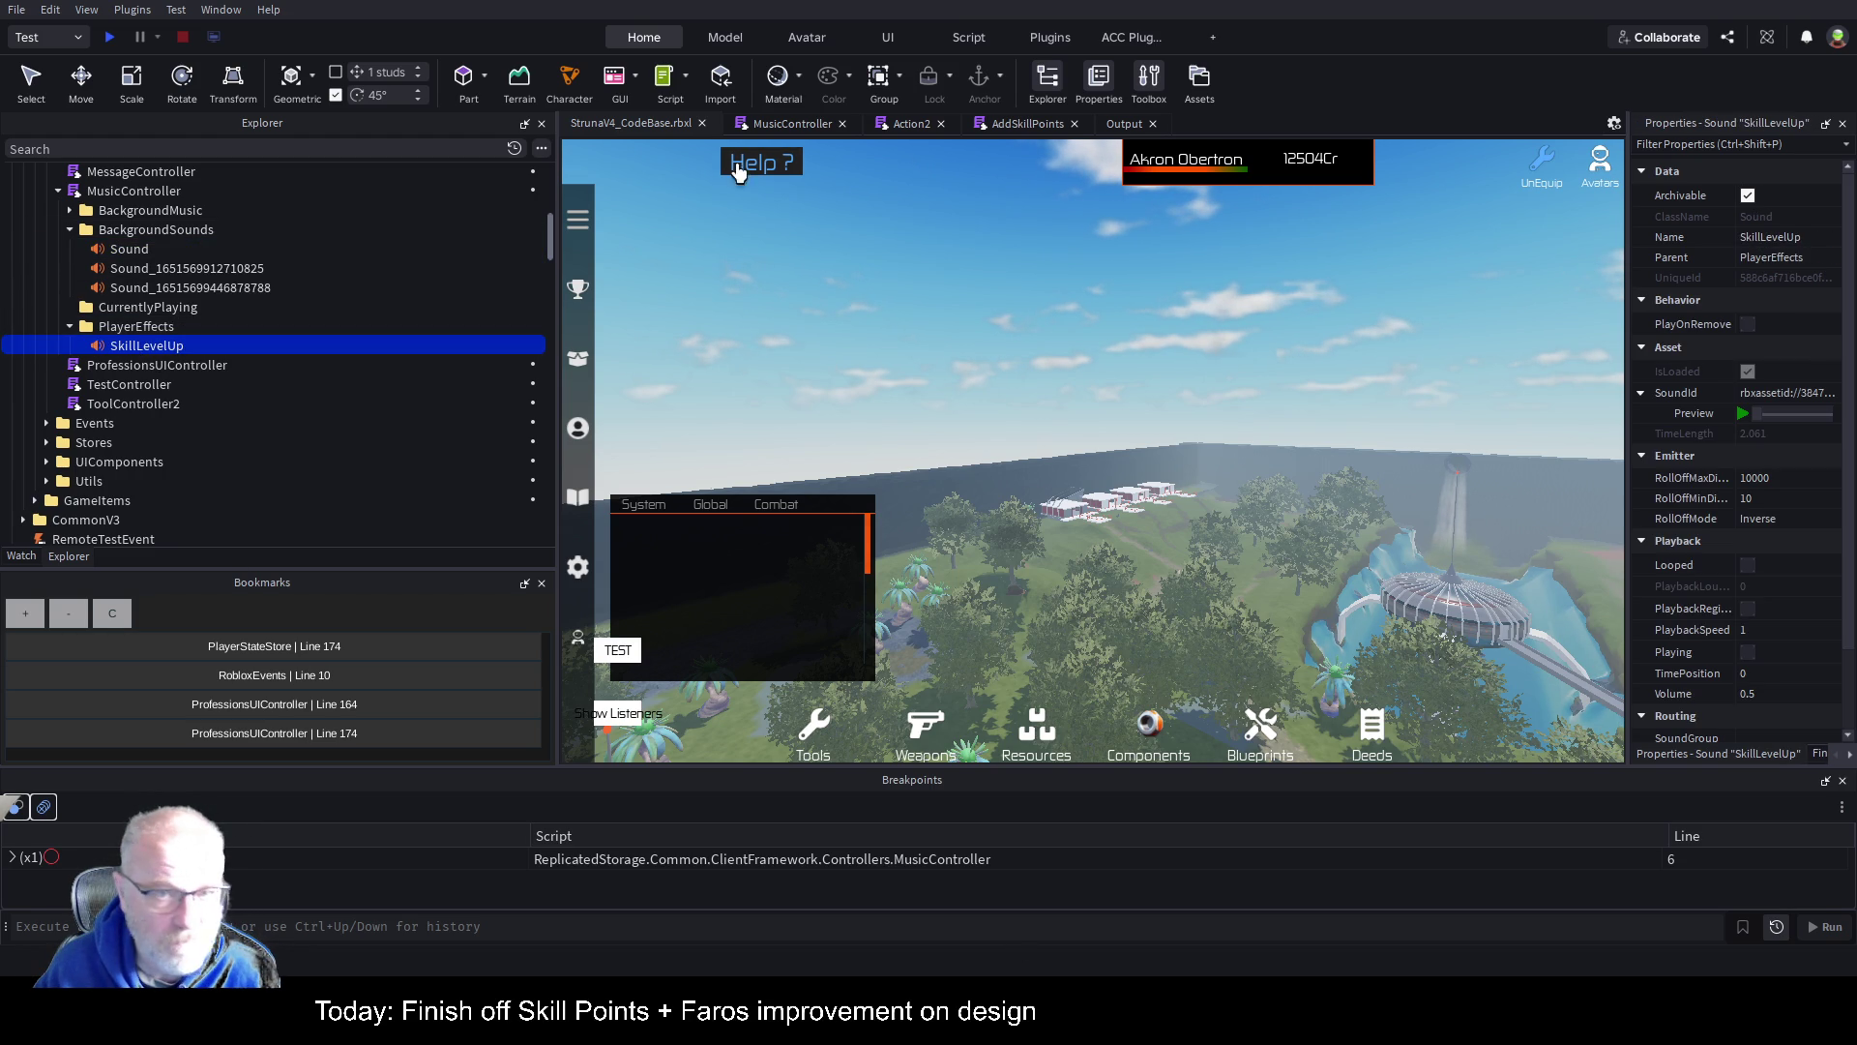
click(807, 124)
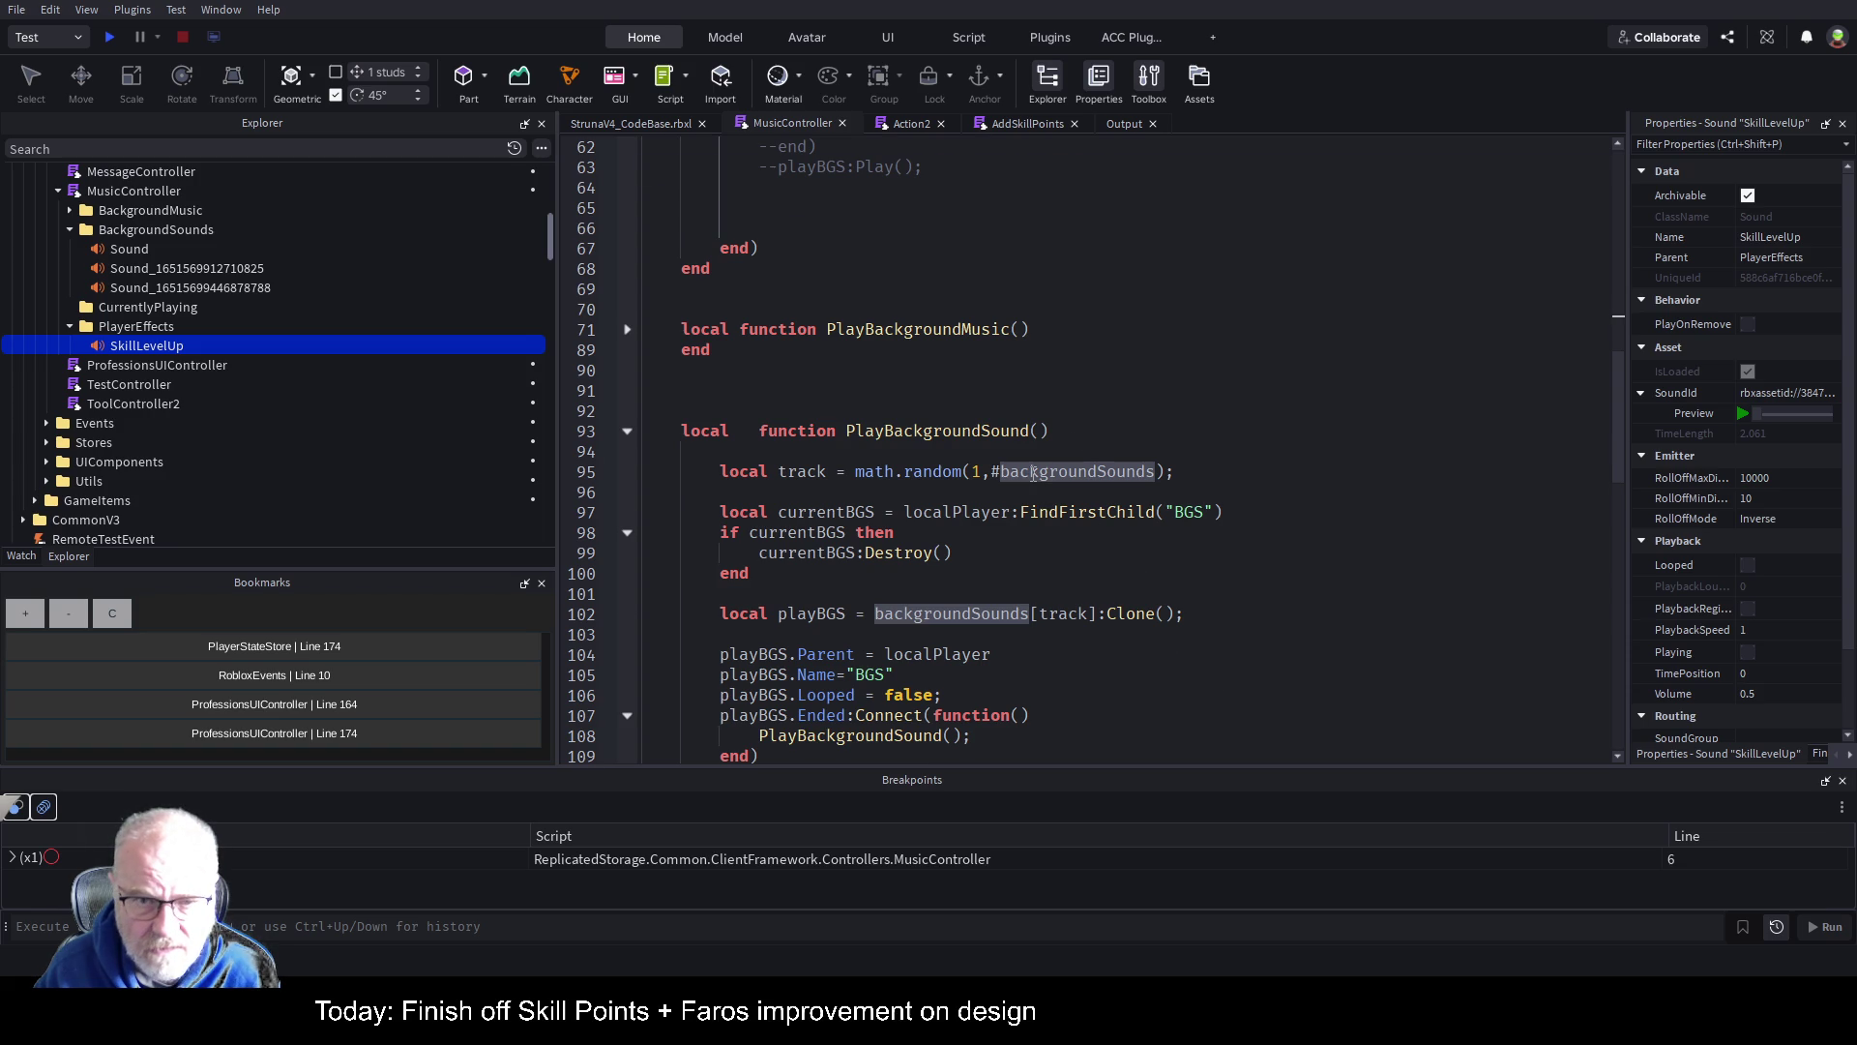
Step: Declare 'local playerEffects = nil;' after the backgroundSounds declaration
scroll(1035, 471, up, 7)
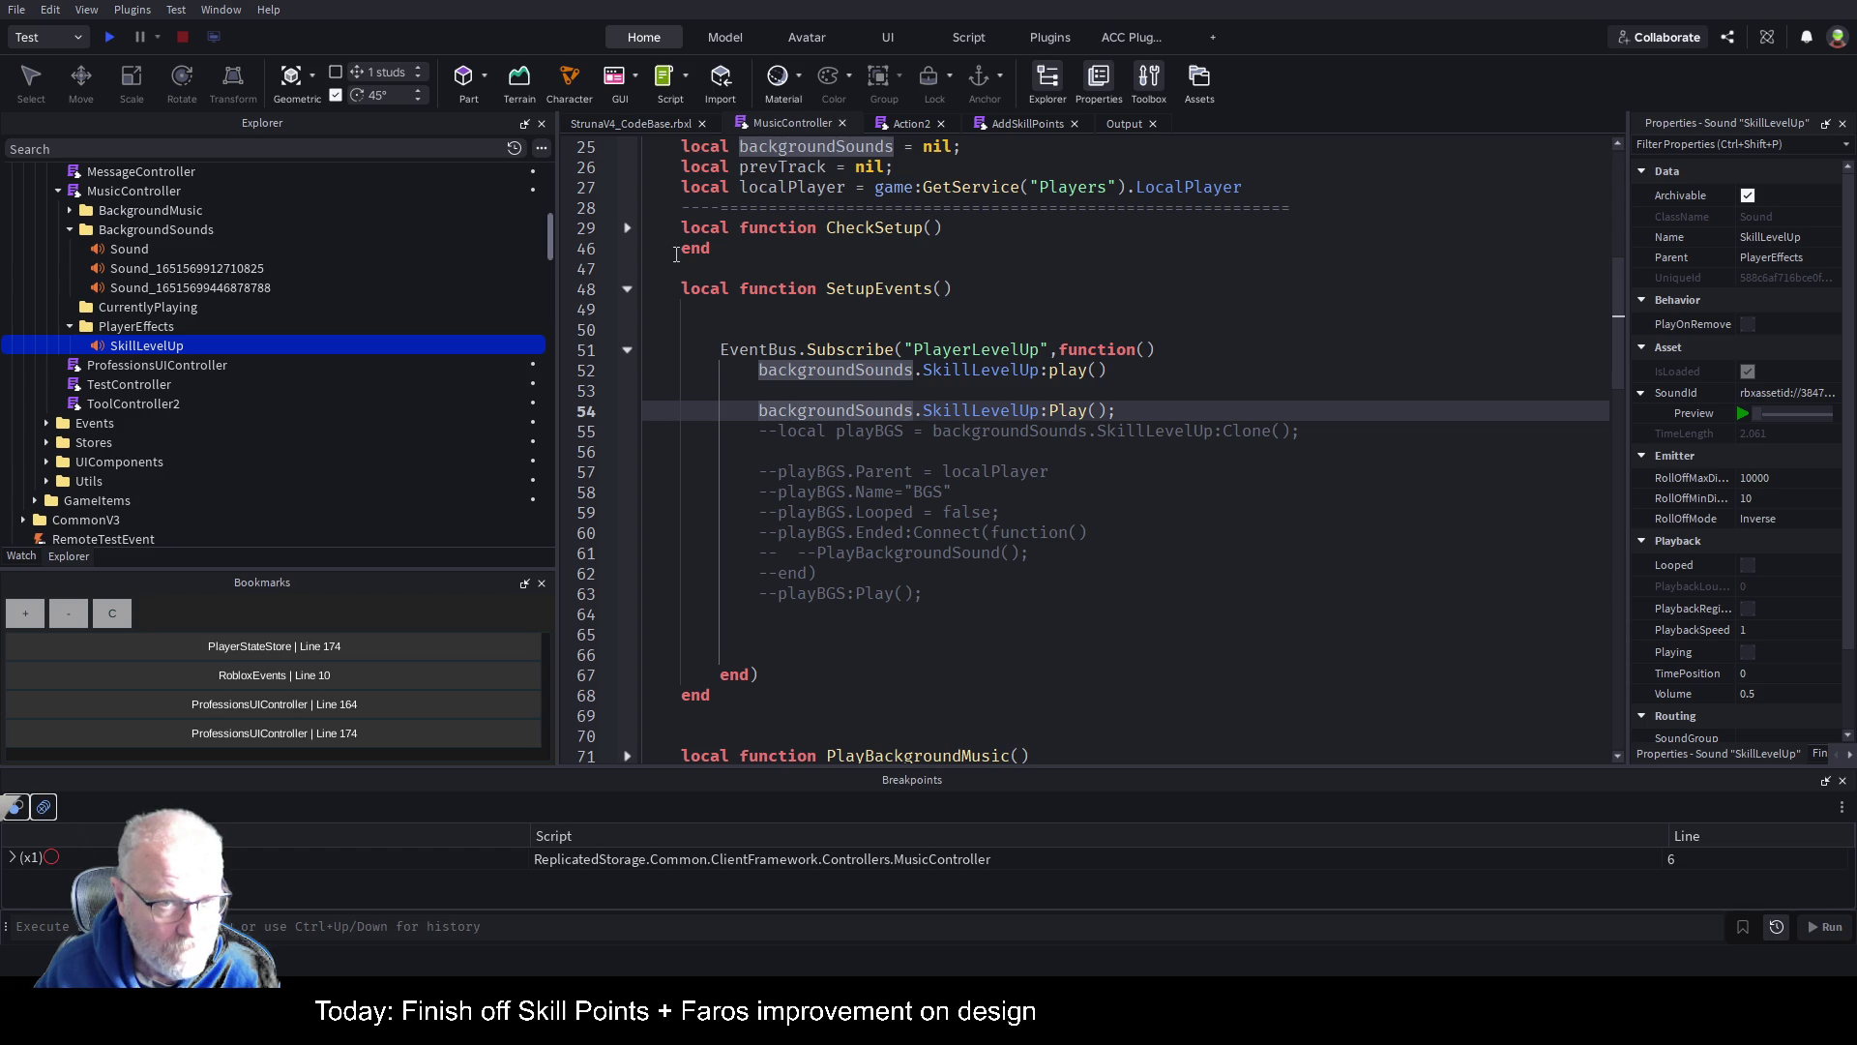
click(626, 229)
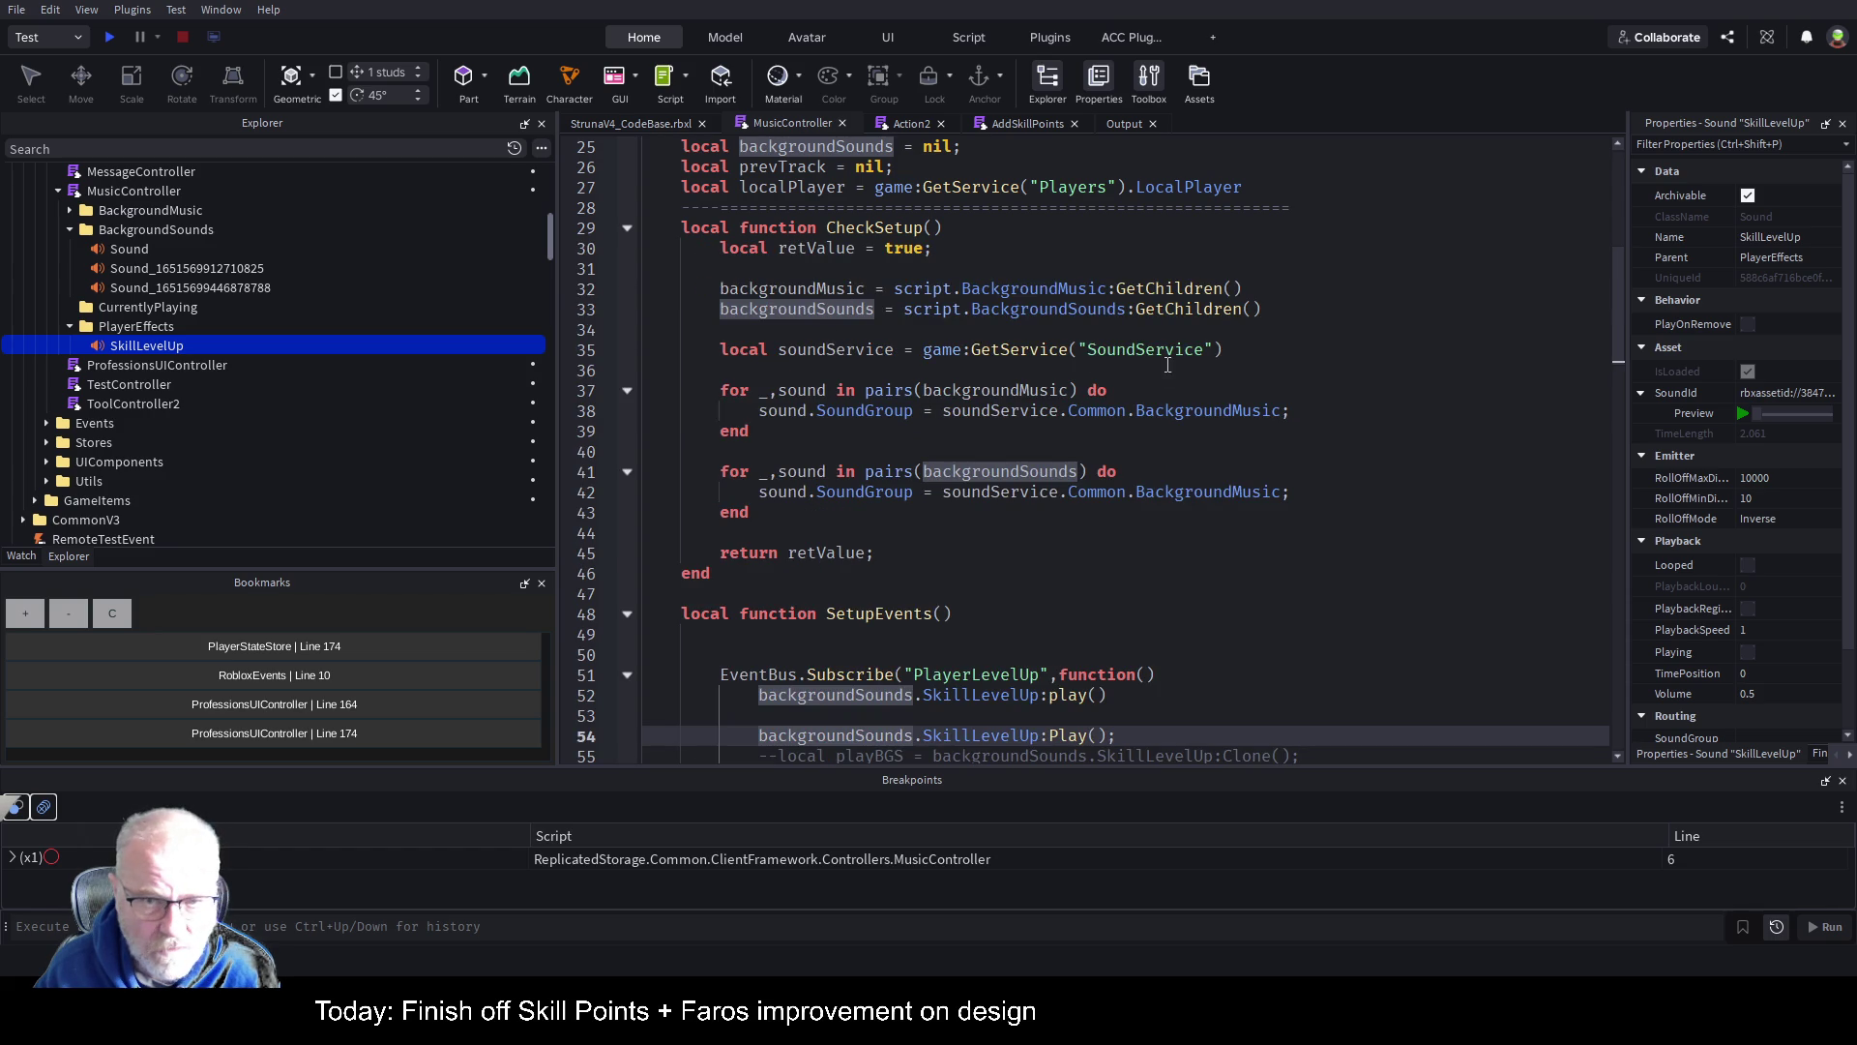
scroll(1209, 348, up, 4)
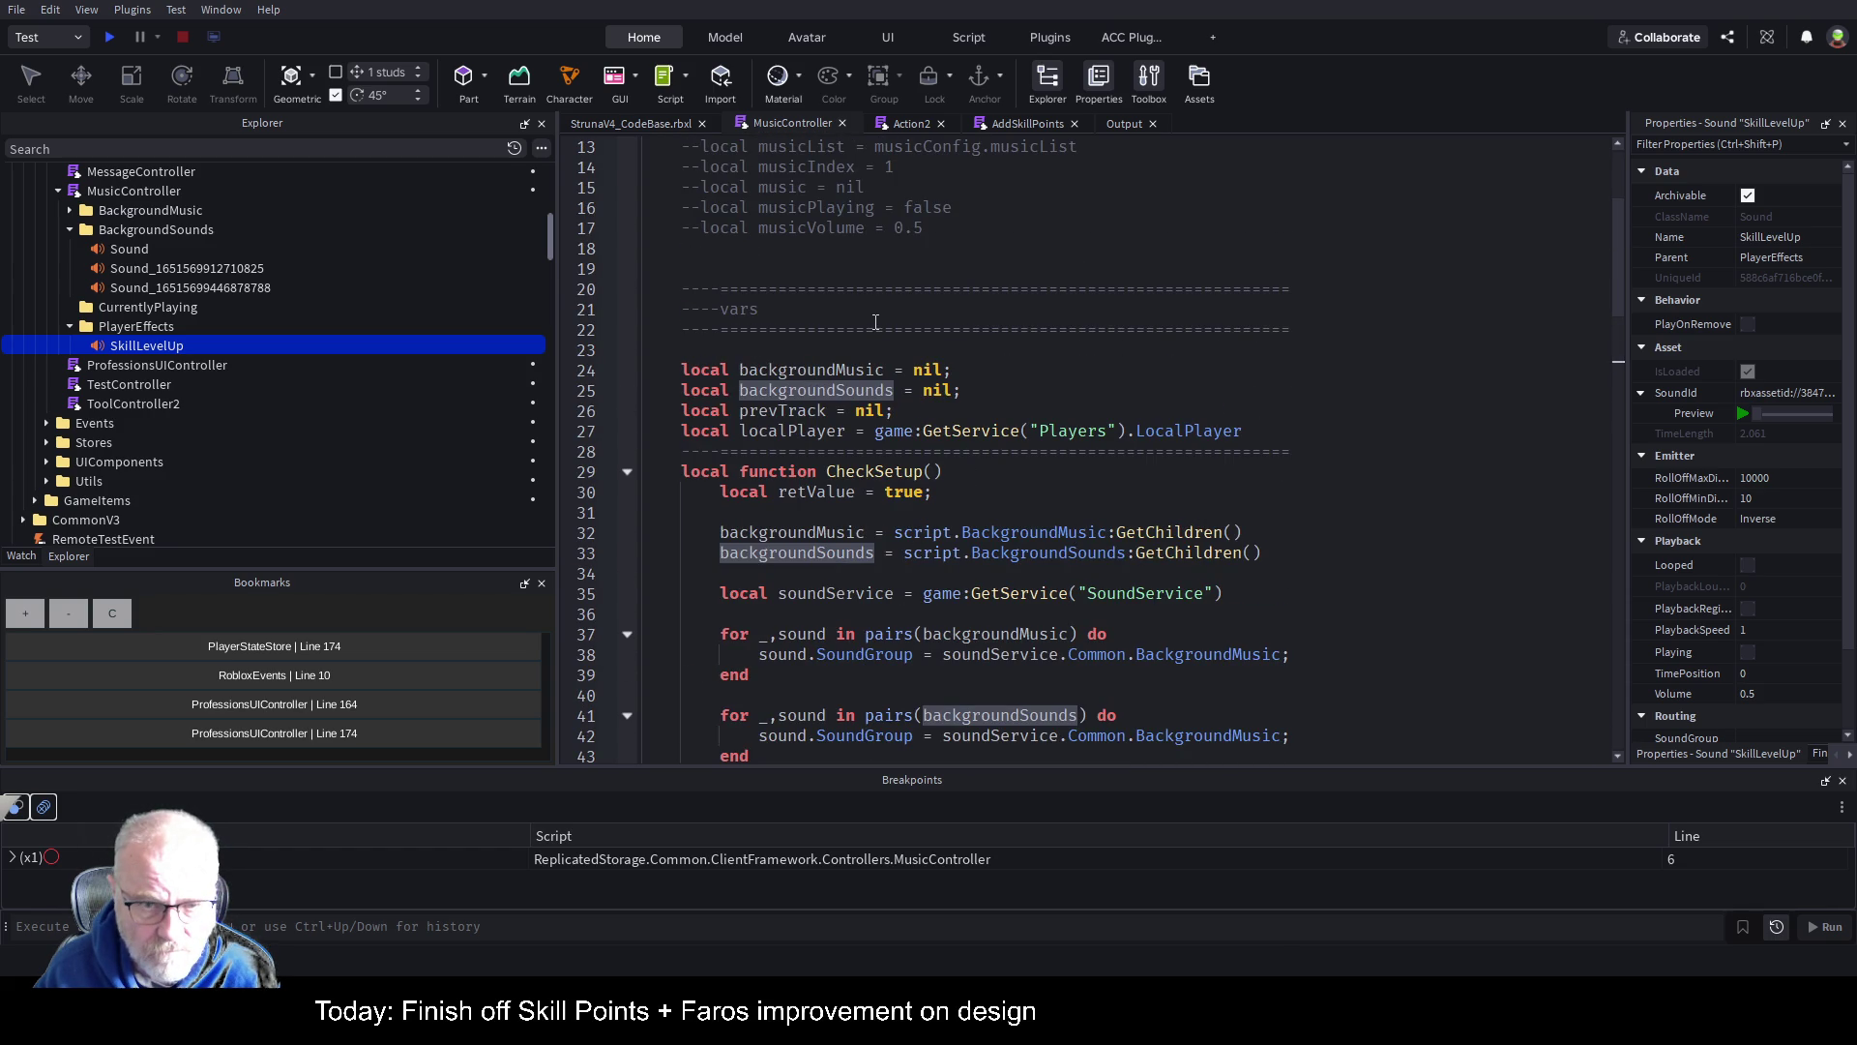
click(992, 396)
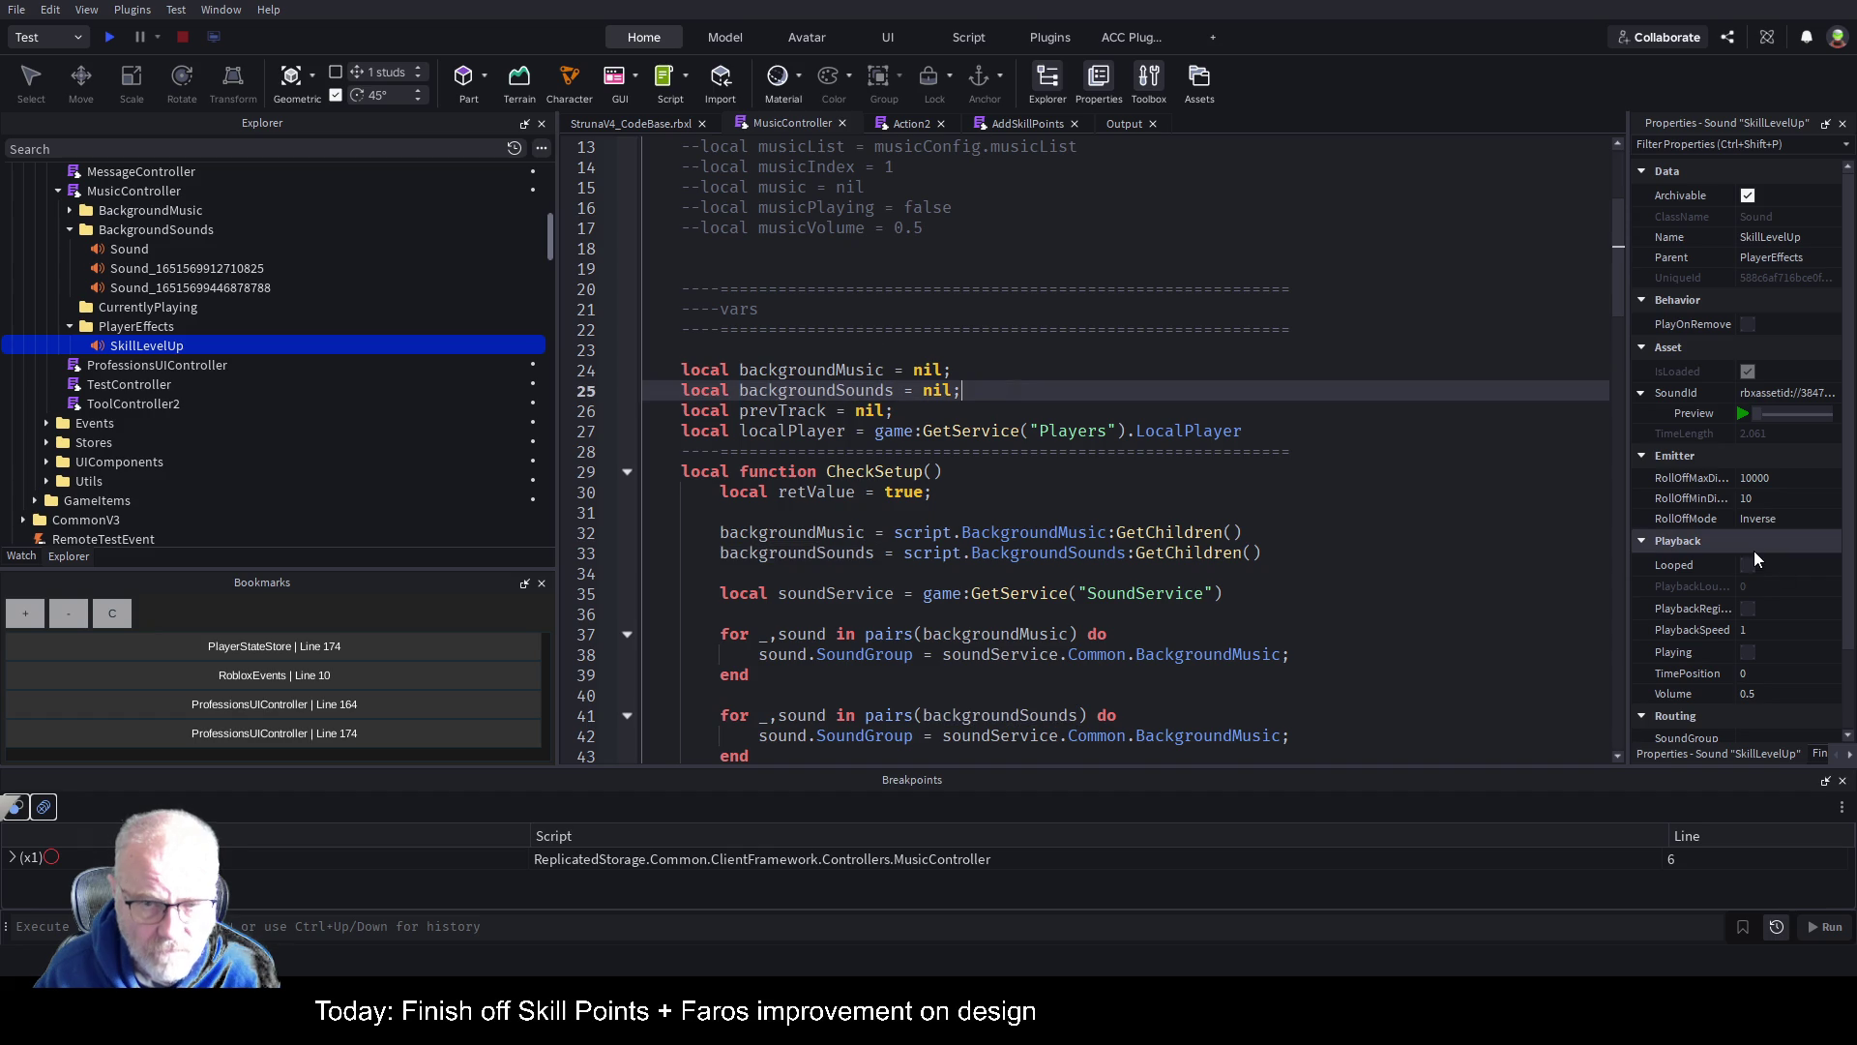
key(Return)
text(local )
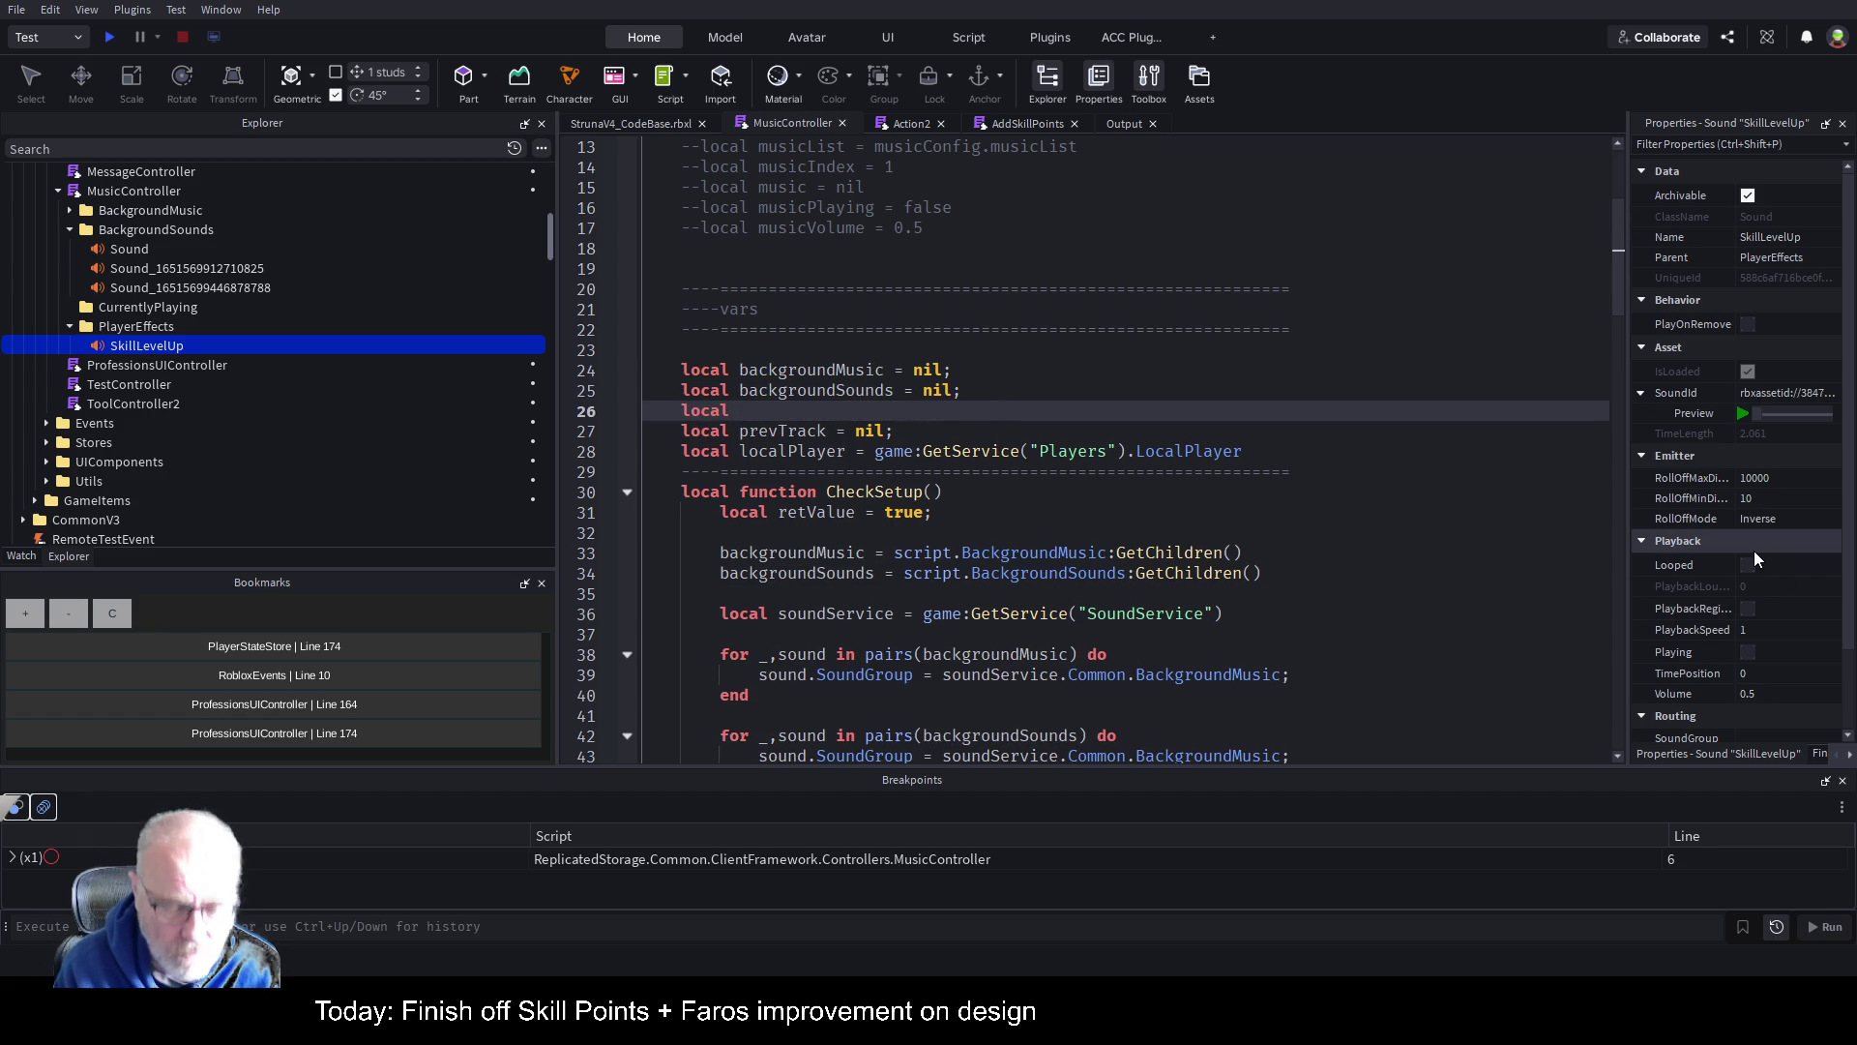
text(playerEffects = )
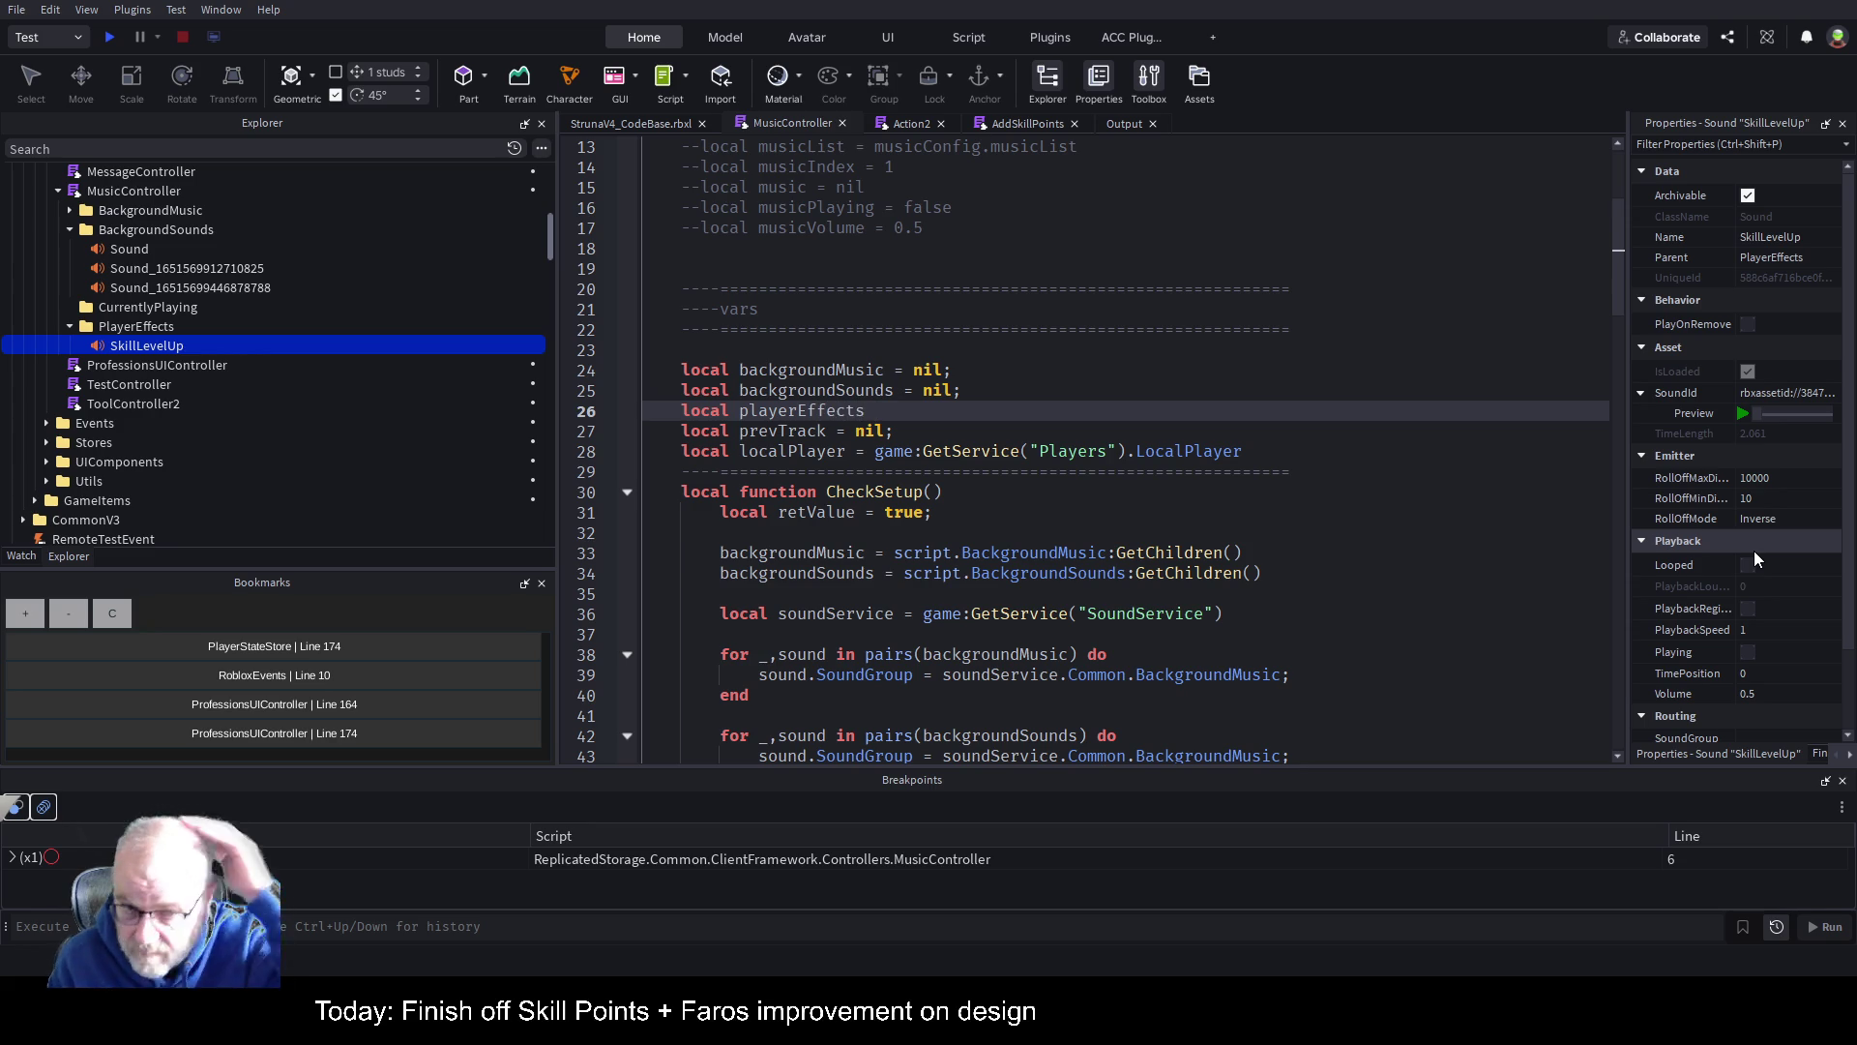
text(nil;)
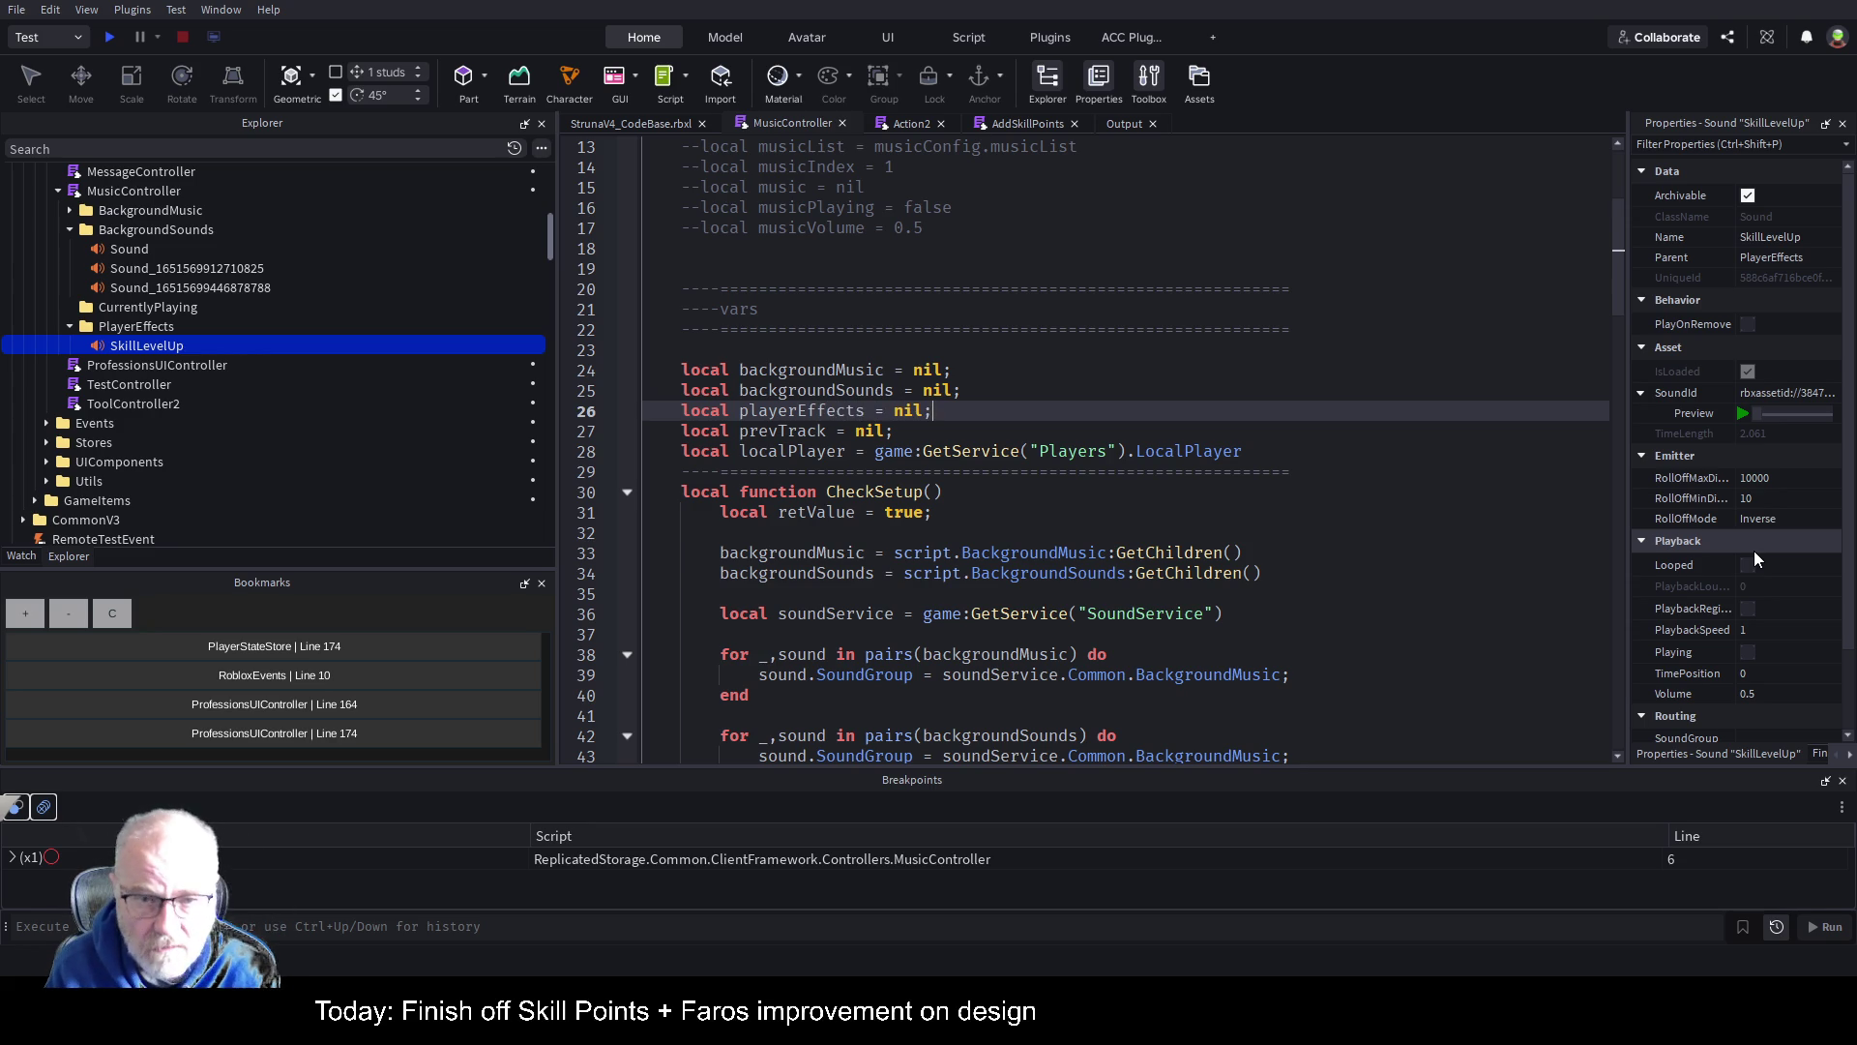
Step: Assign playerEffects = script.PlayerEffects in CheckSetup and save
key(Down)
key(Down)
key(Down)
key(Down)
key(End)
key(Return)
text(pla)
key(Tab)
text(script.)
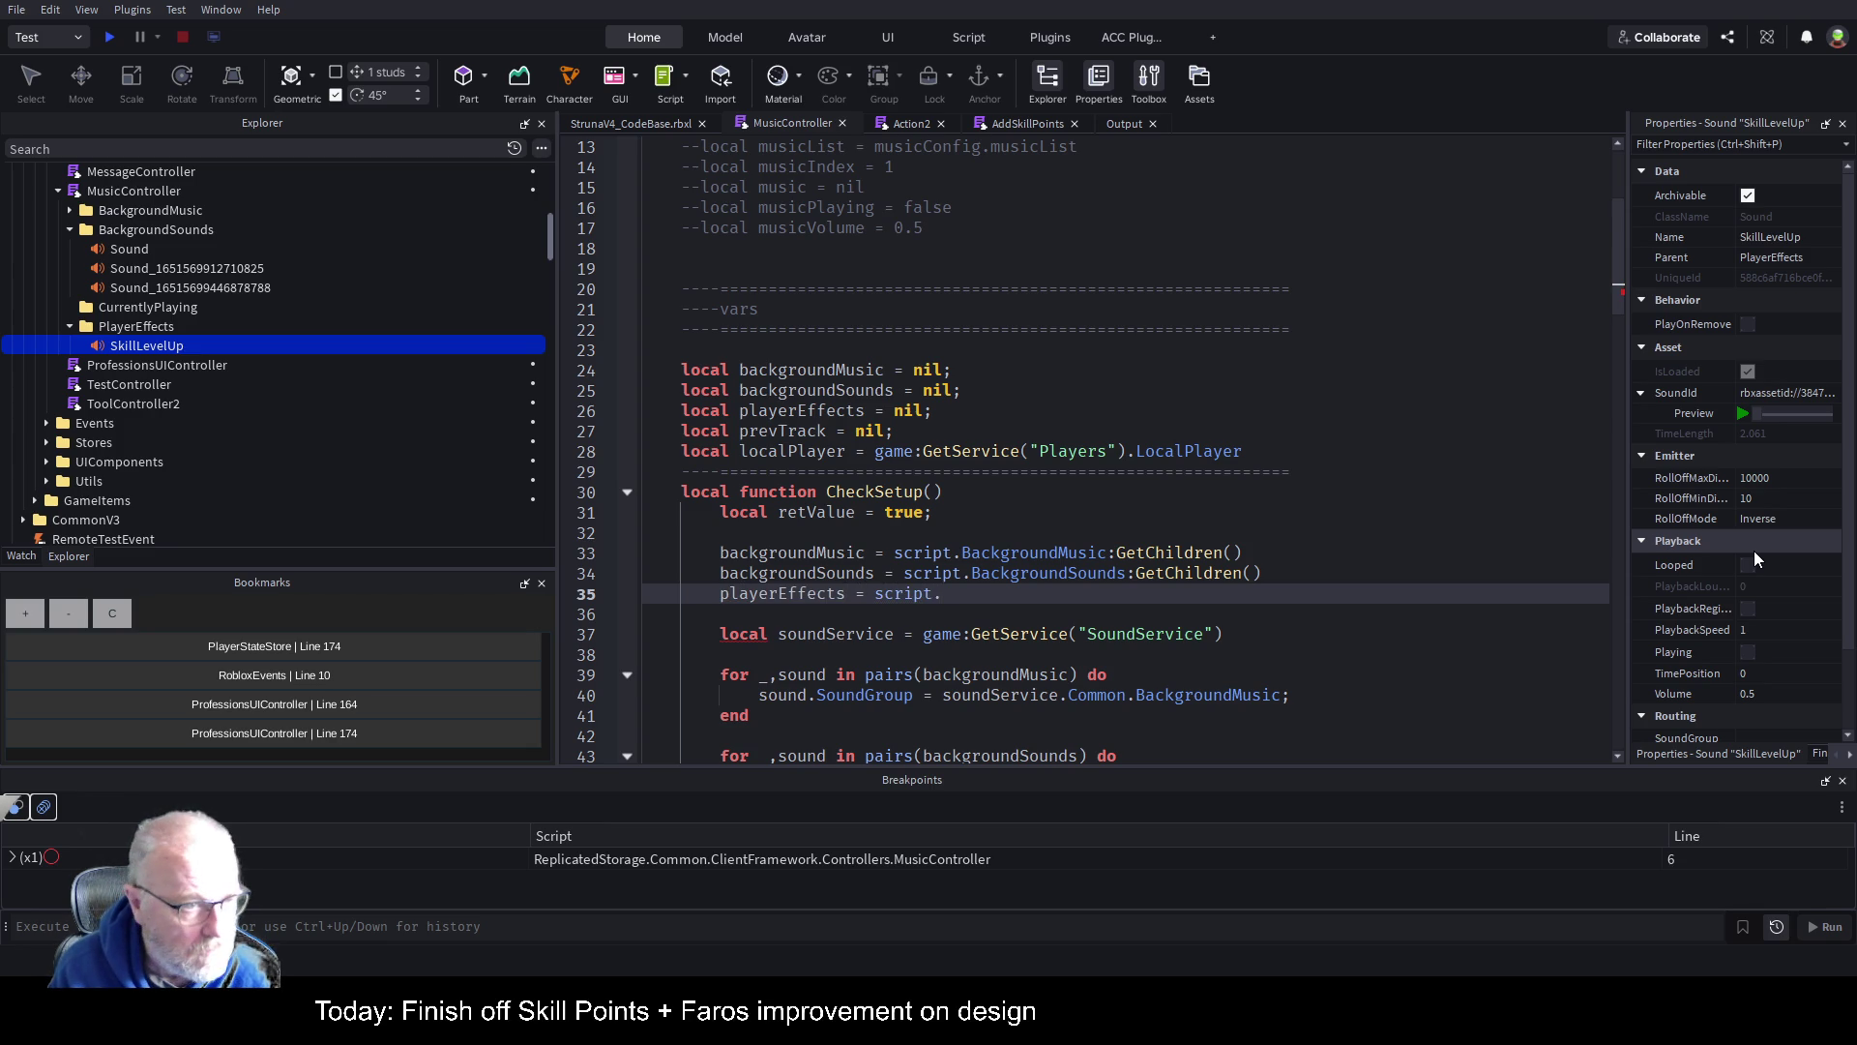
text(Pla)
key(Tab)
key(ctrl+s)
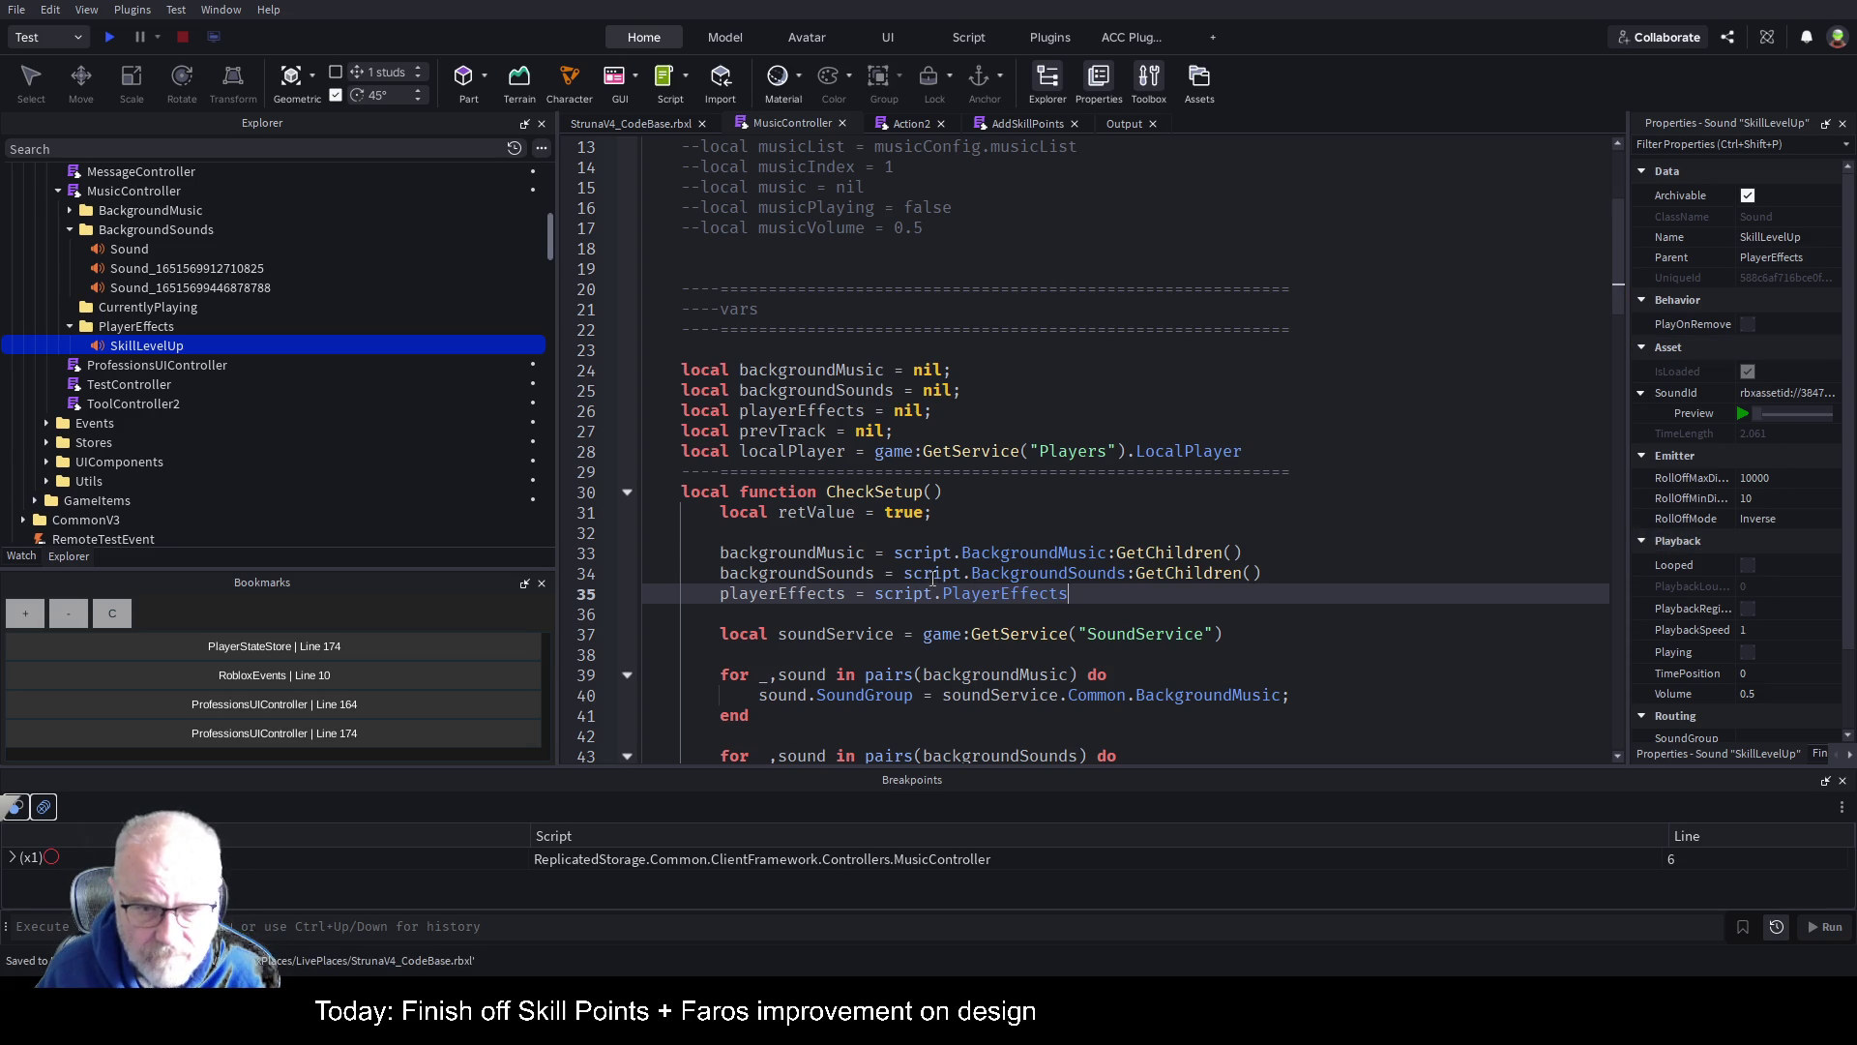
Step: Use playerEffects.SkillLevelUp in the level-up play line, comment out the old backgroundSounds line, and save
double_click(759, 593)
key(ctrl+c)
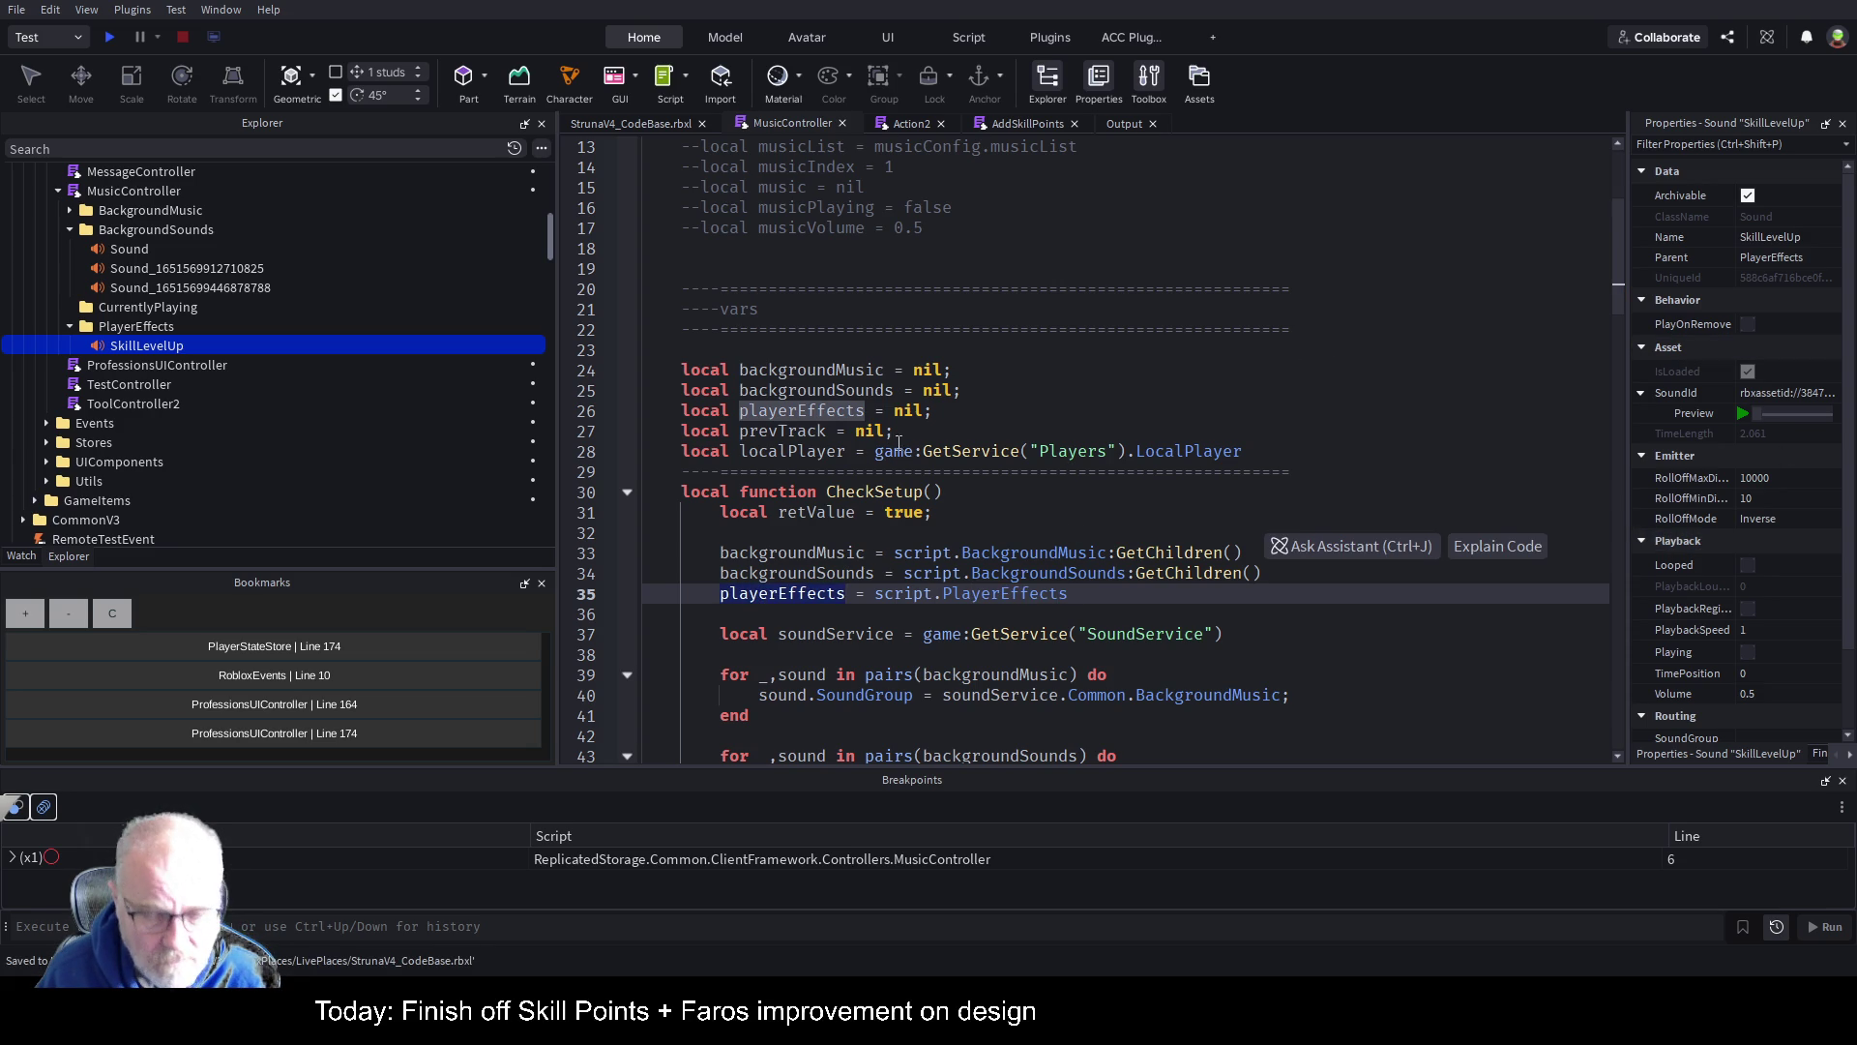
scroll(881, 455, down, 8)
scroll(870, 460, down, 3)
scroll(883, 436, up, 2)
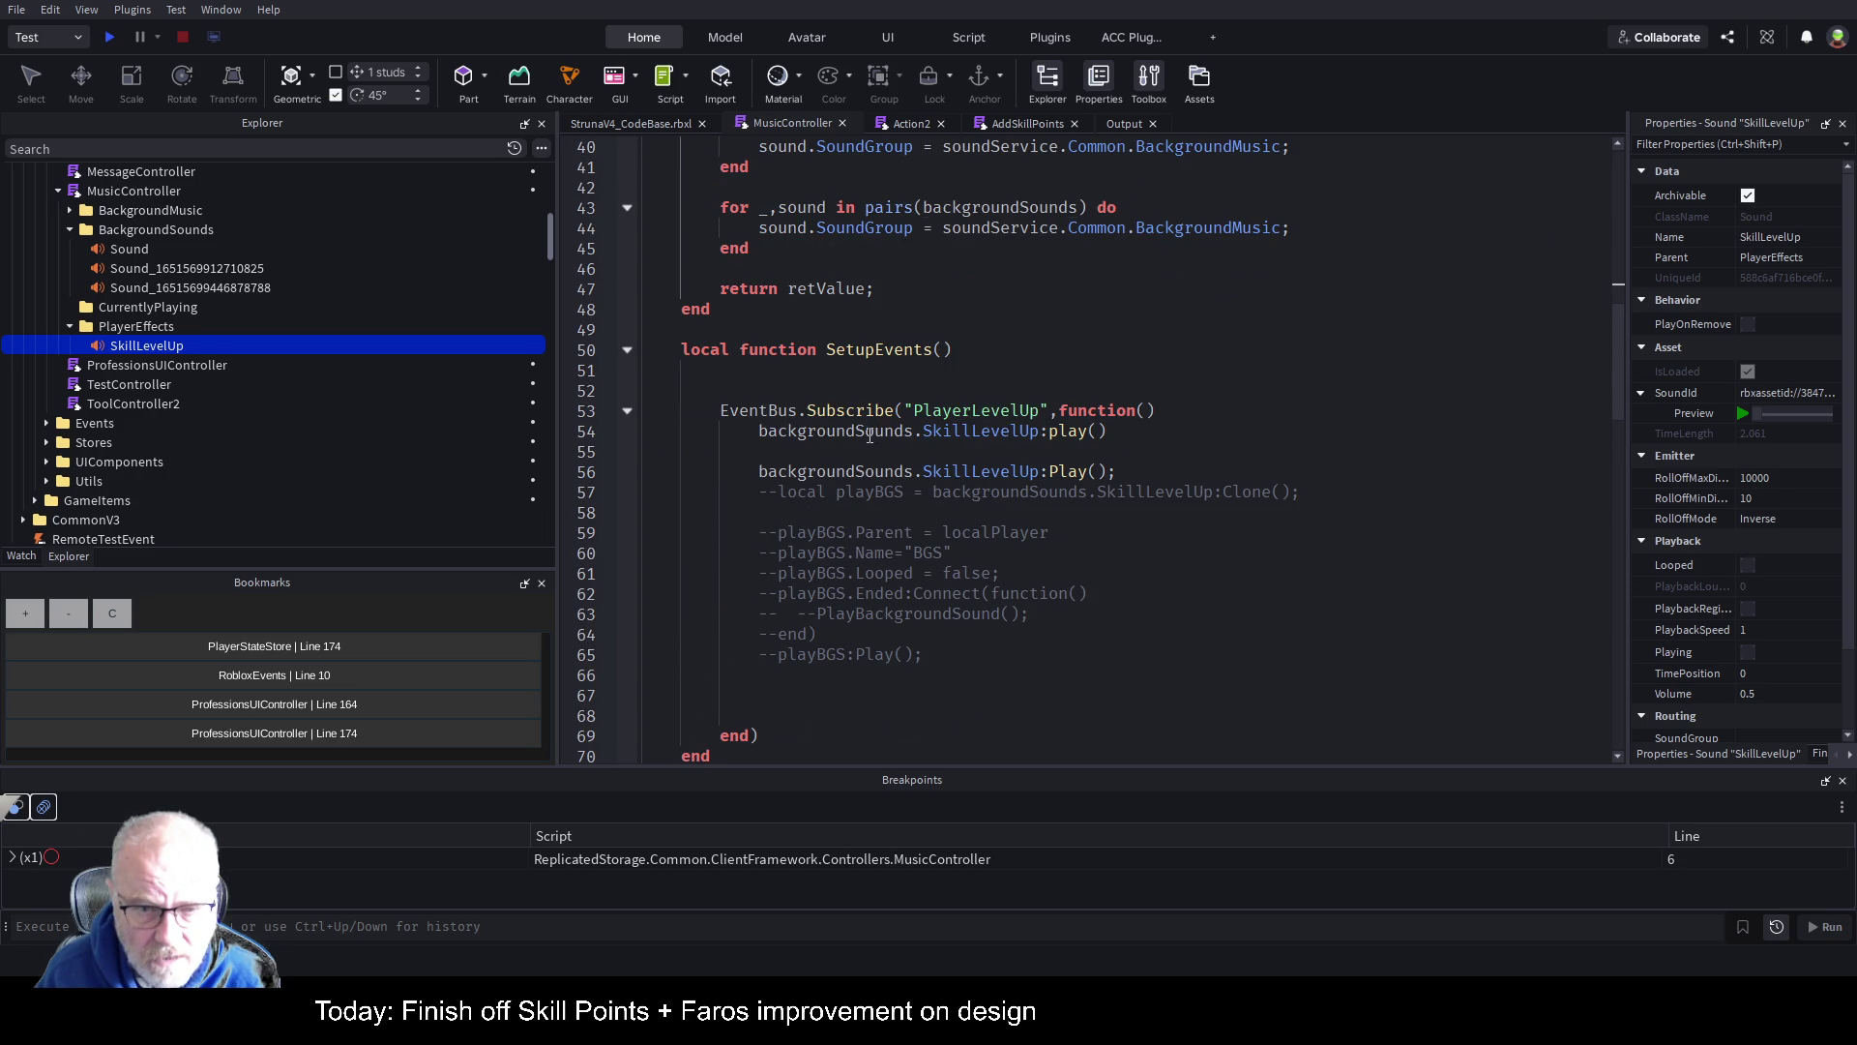
double_click(851, 431)
key(ctrl+v)
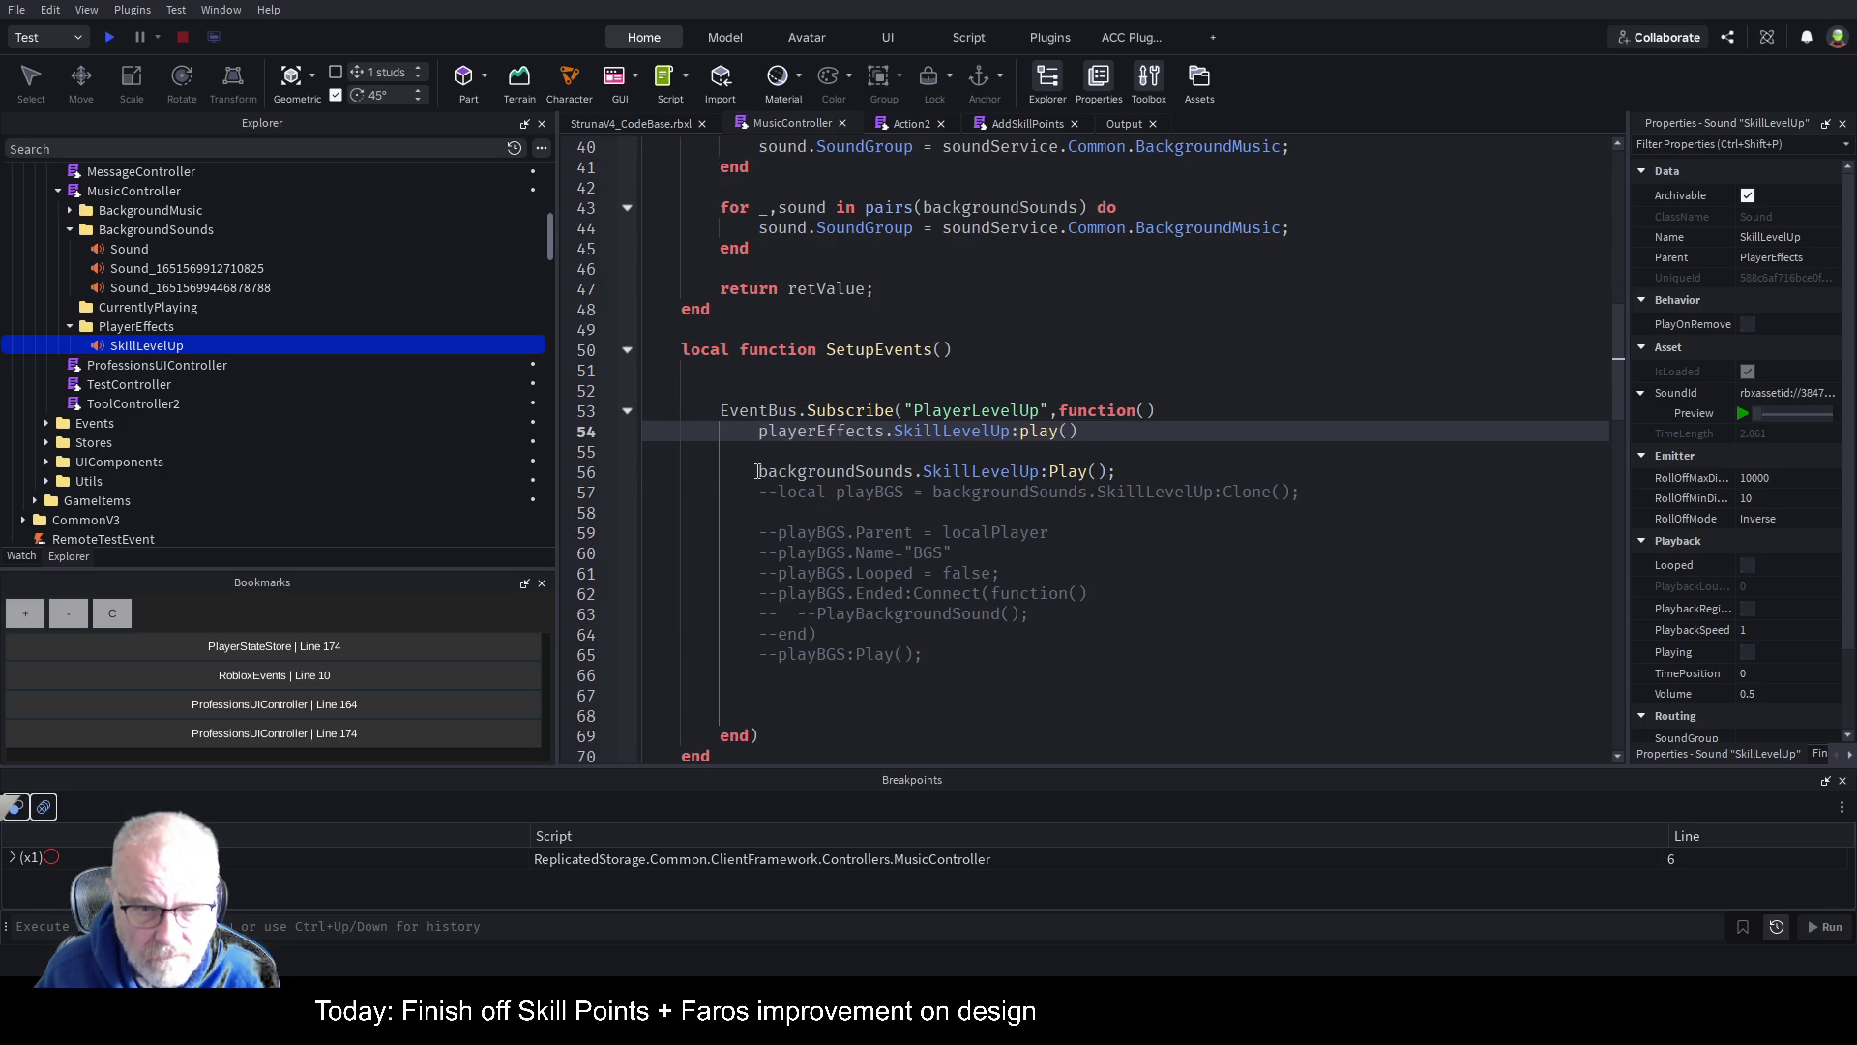
click(756, 471)
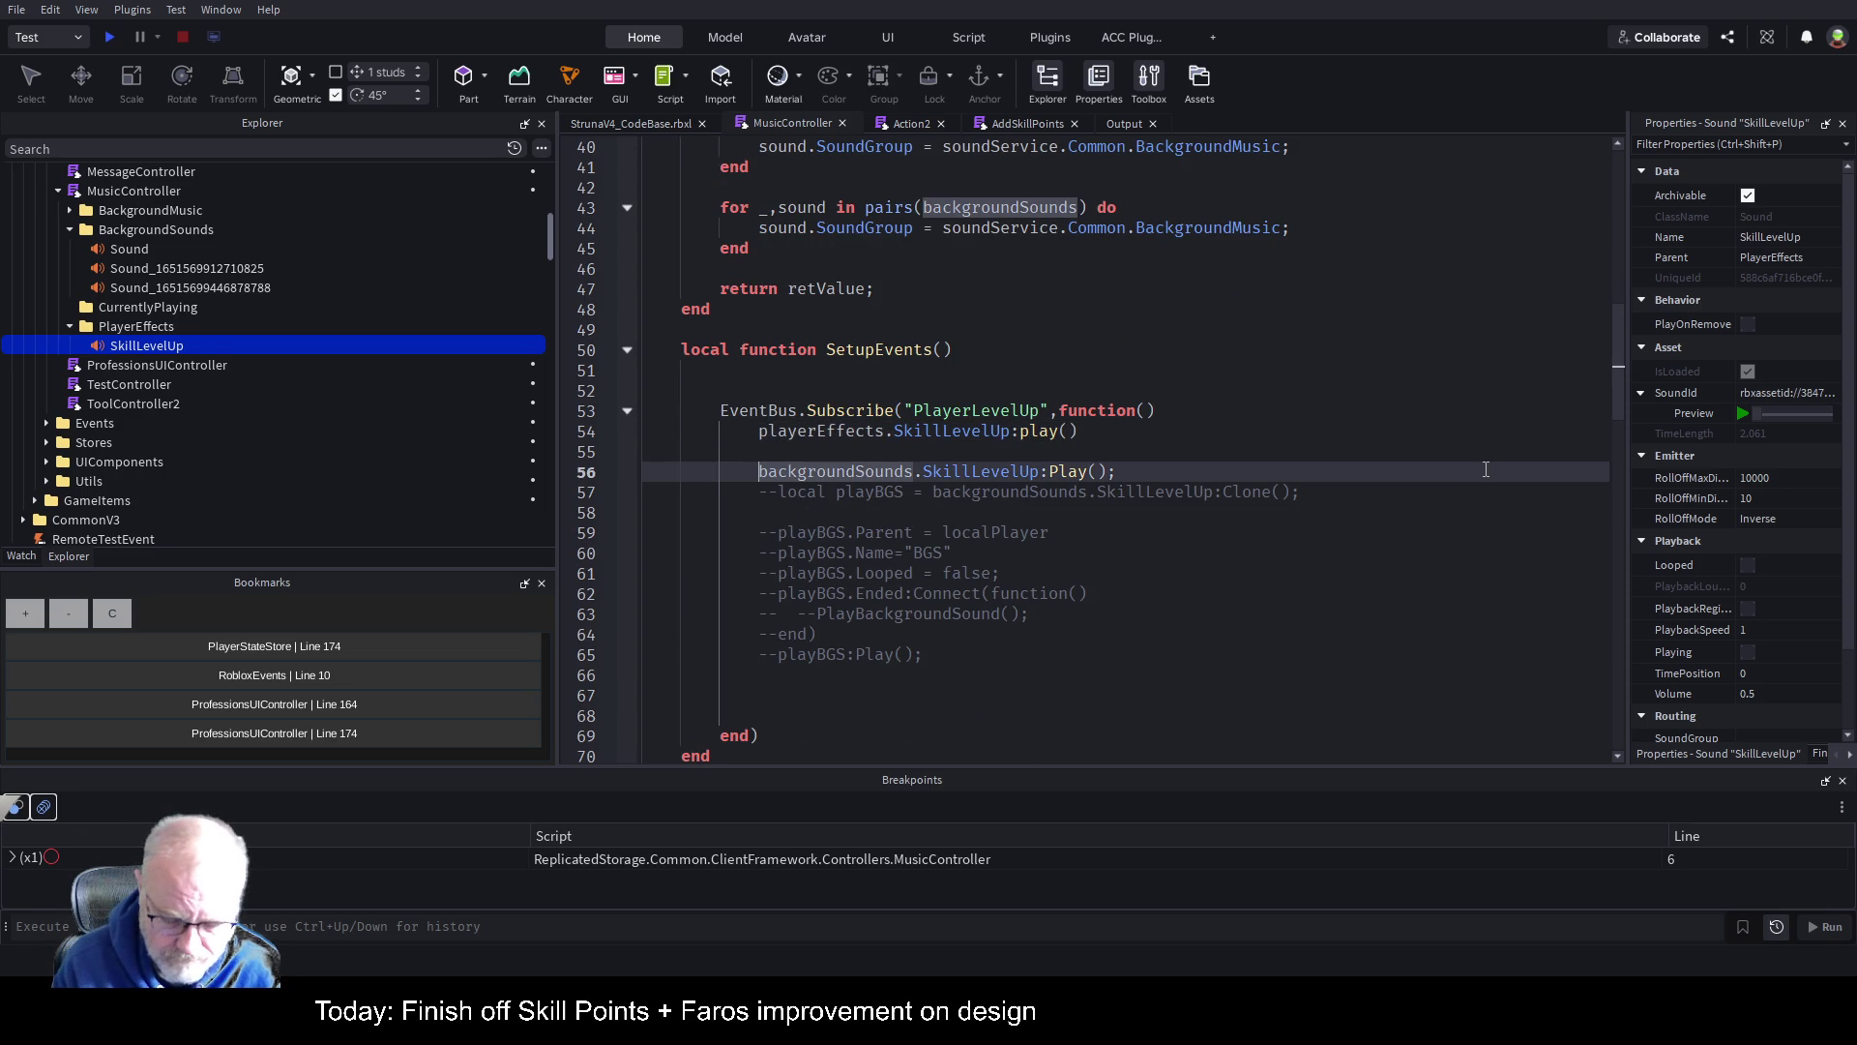
text(--)
key(ctrl+s)
click(1131, 574)
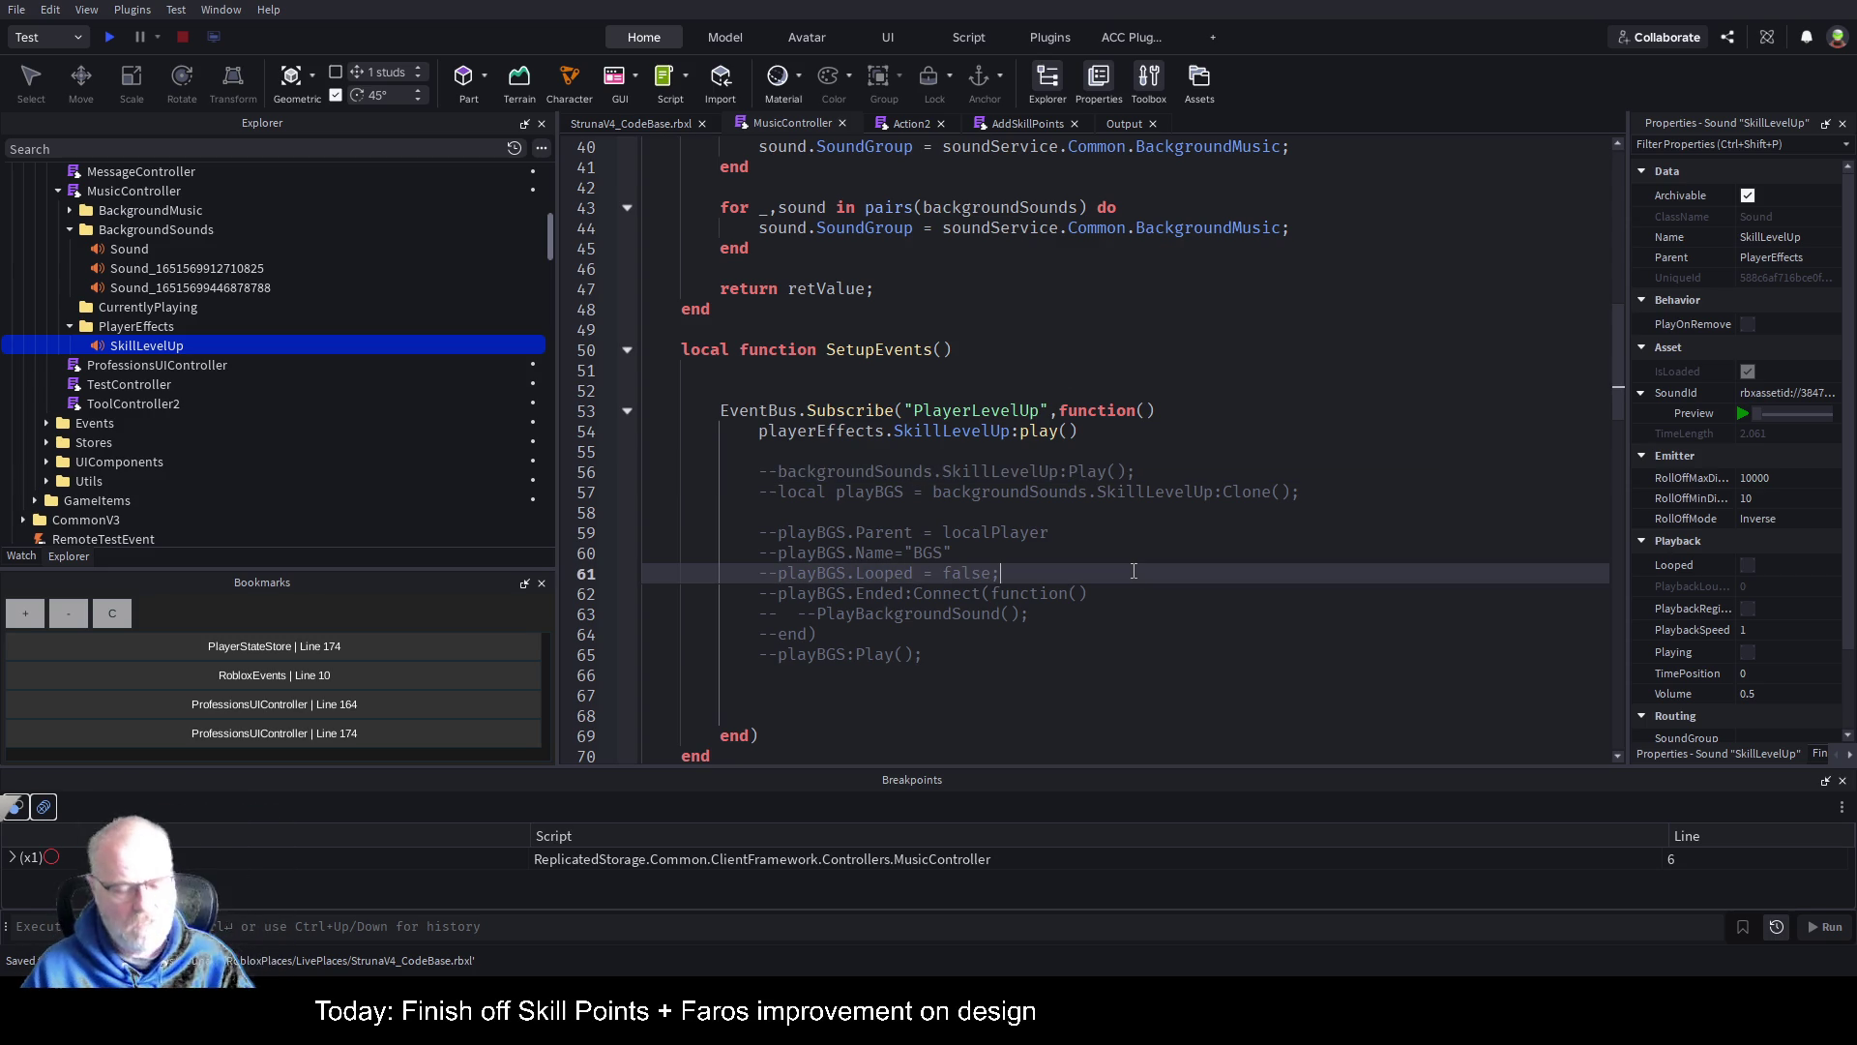
click(627, 123)
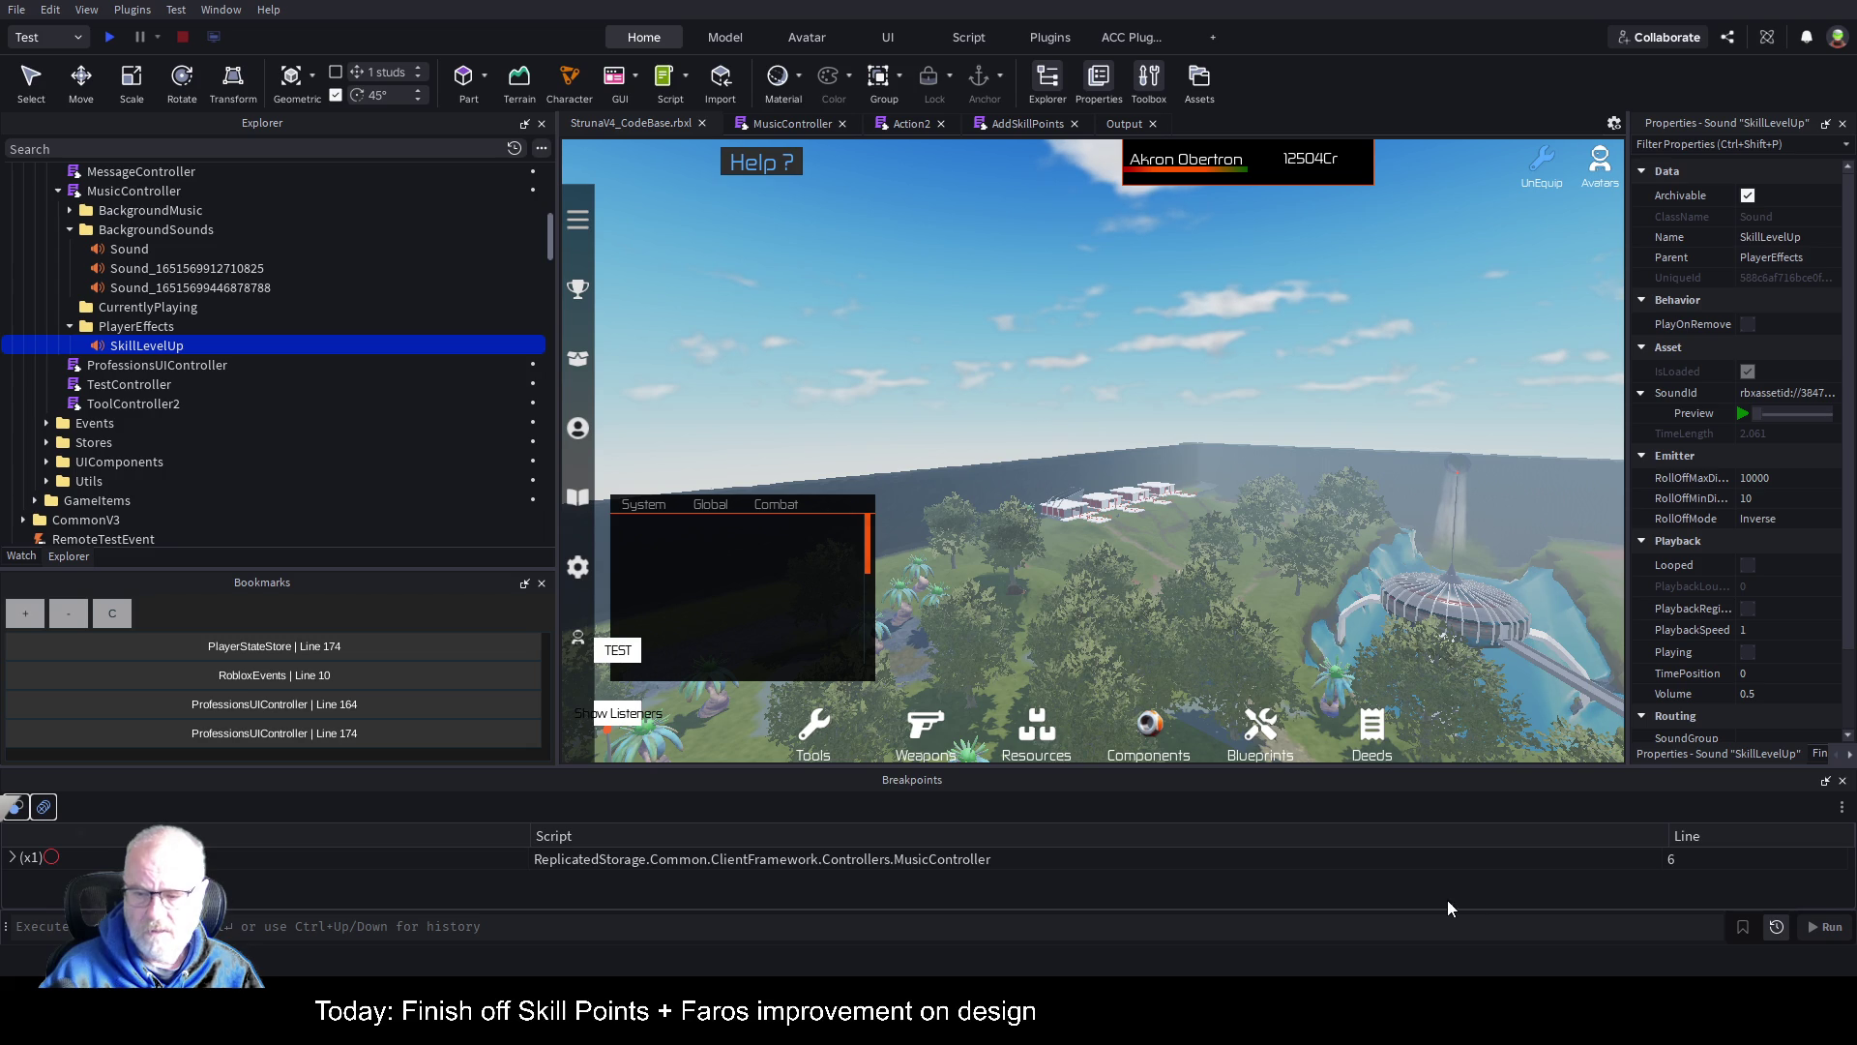
Step: Restart the play test, move the in-game chat window higher, and rotate the camera
click(166, 329)
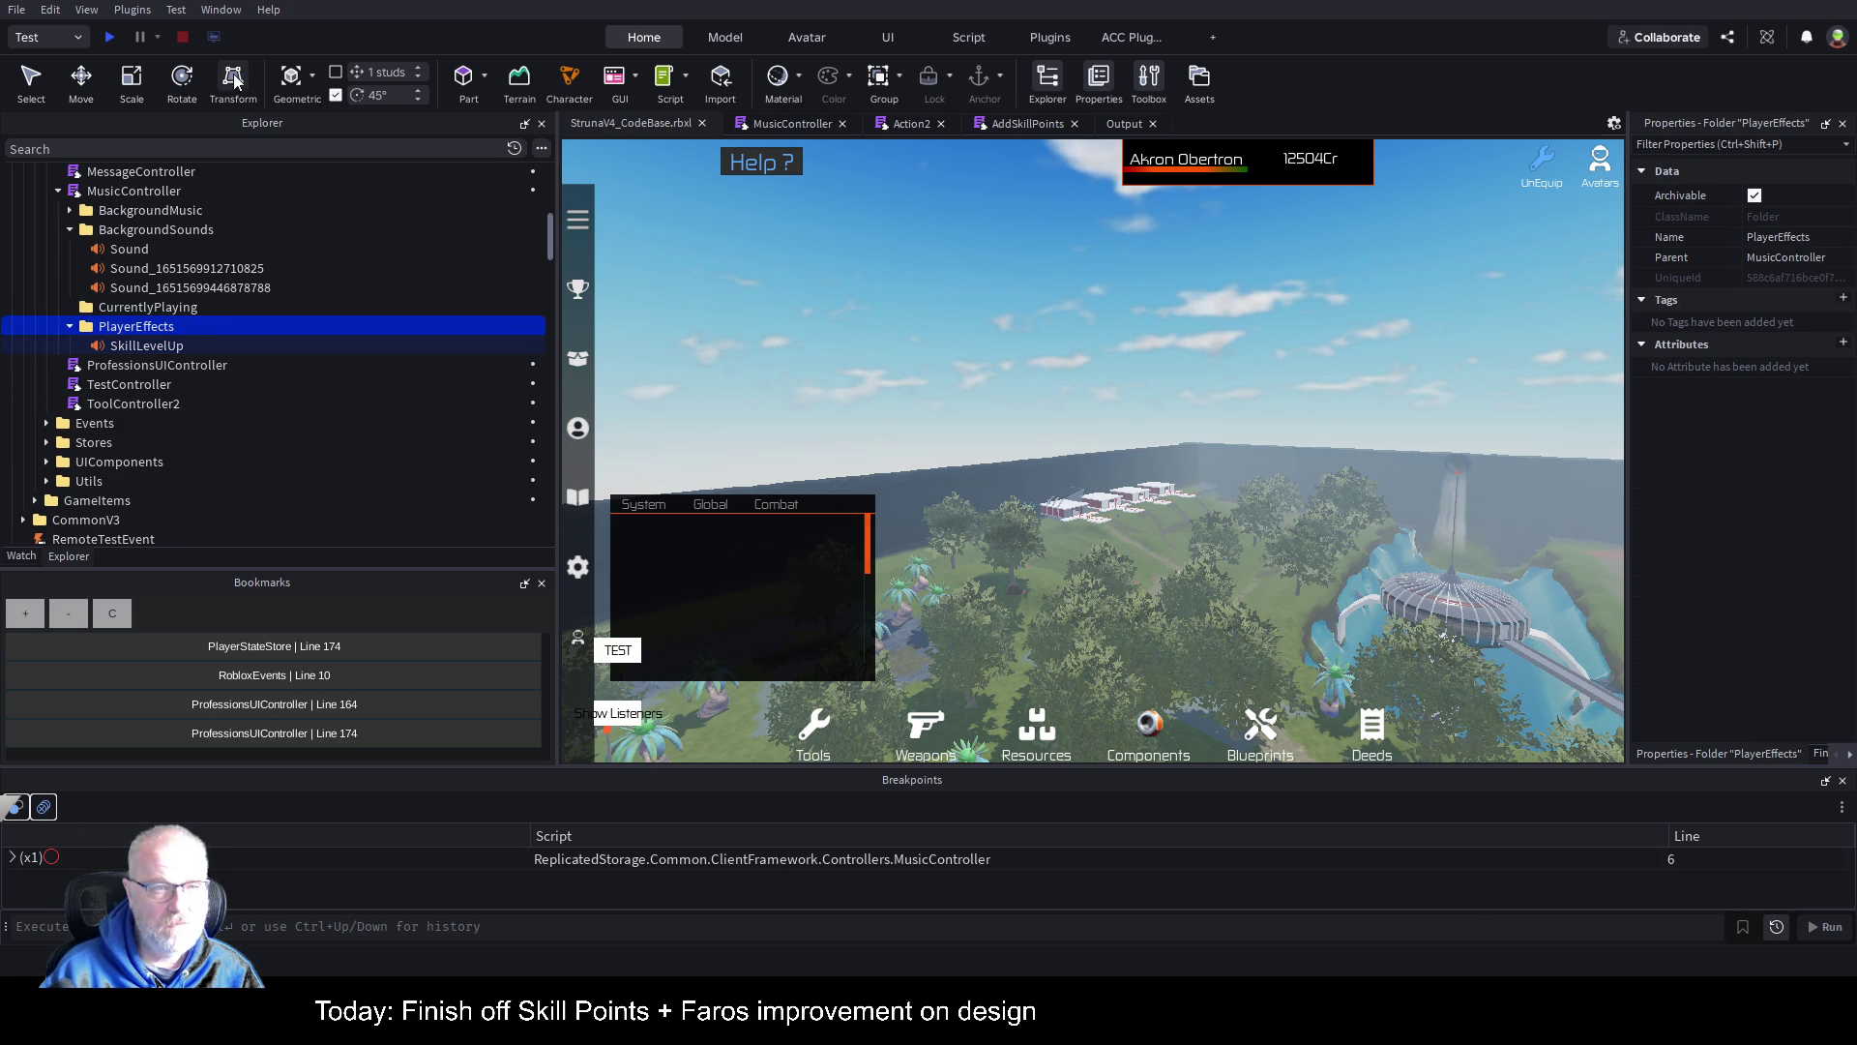
click(109, 37)
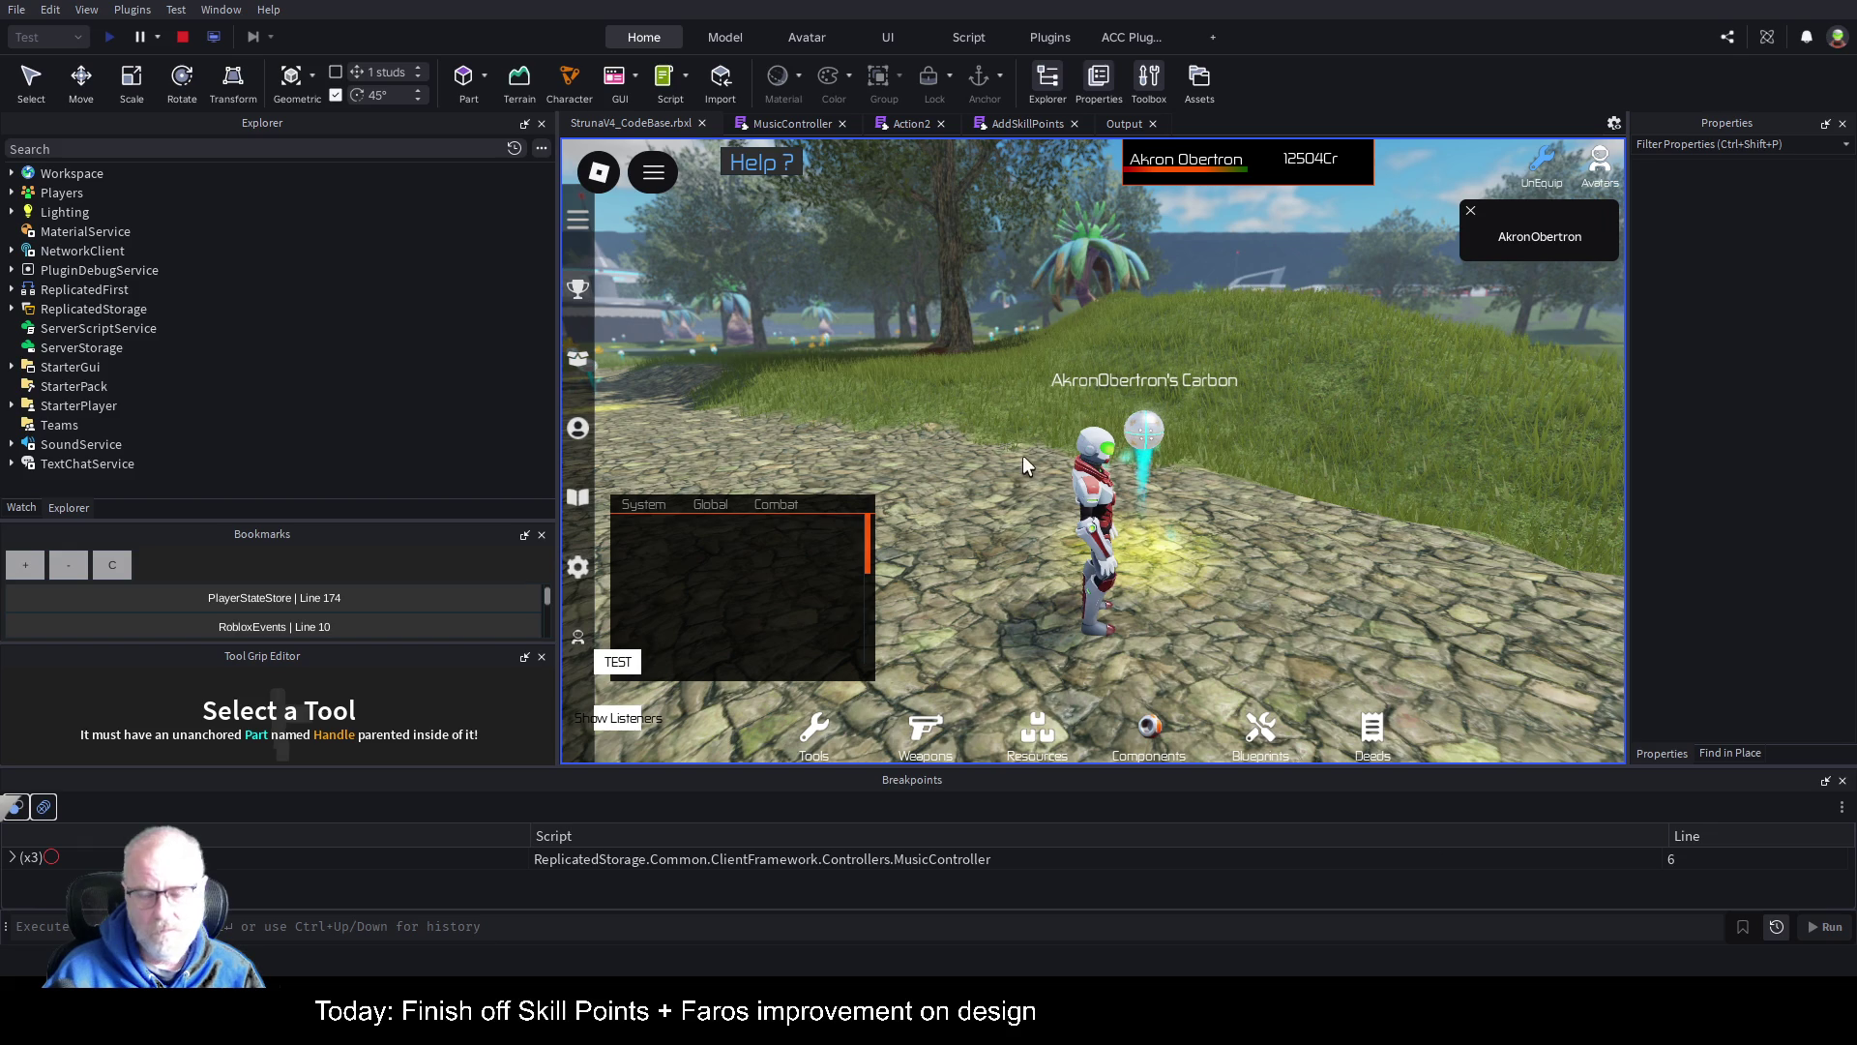
mouse_move(871, 590)
mouse_down()
mouse_move(755, 443)
mouse_move(701, 542)
mouse_move(737, 528)
mouse_up()
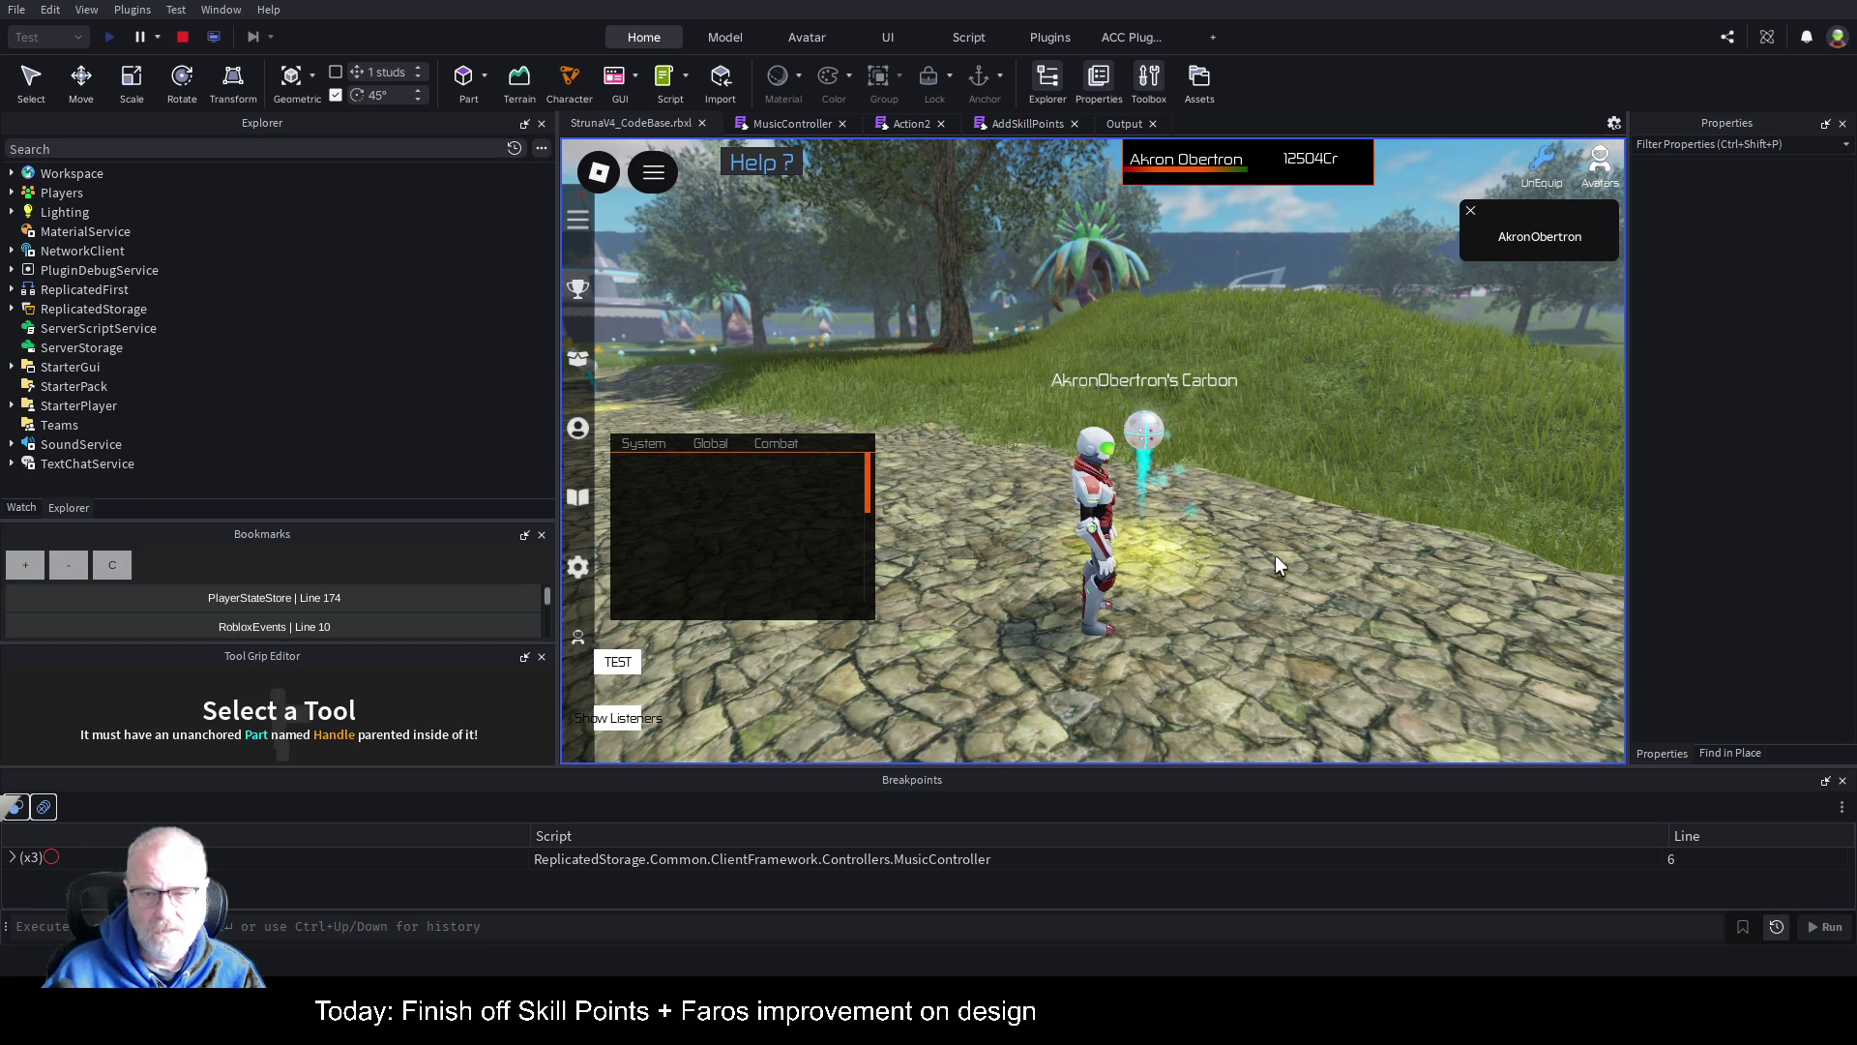
key(Left)
key(Left)
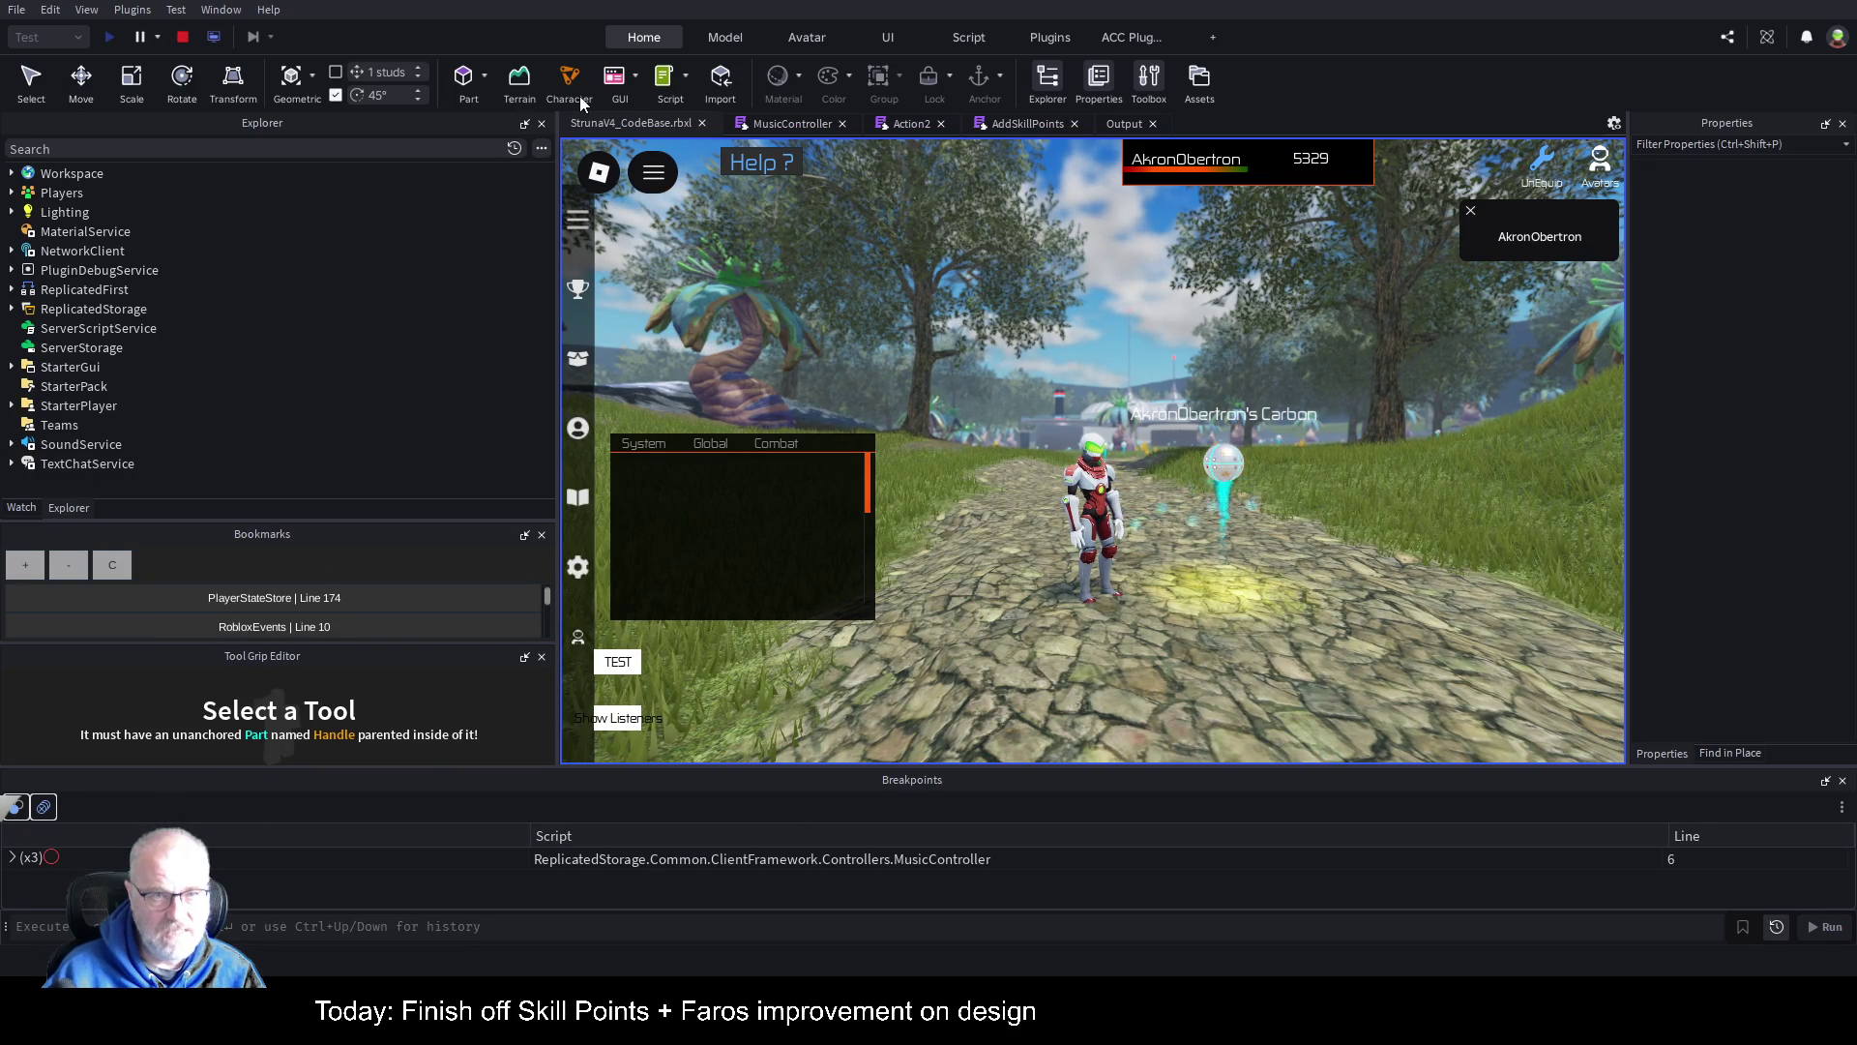
click(1114, 126)
Step: Open Professions, equip OME001, and mine the Carbon node to raise Mining to level 58
scroll(1305, 434, up, 10)
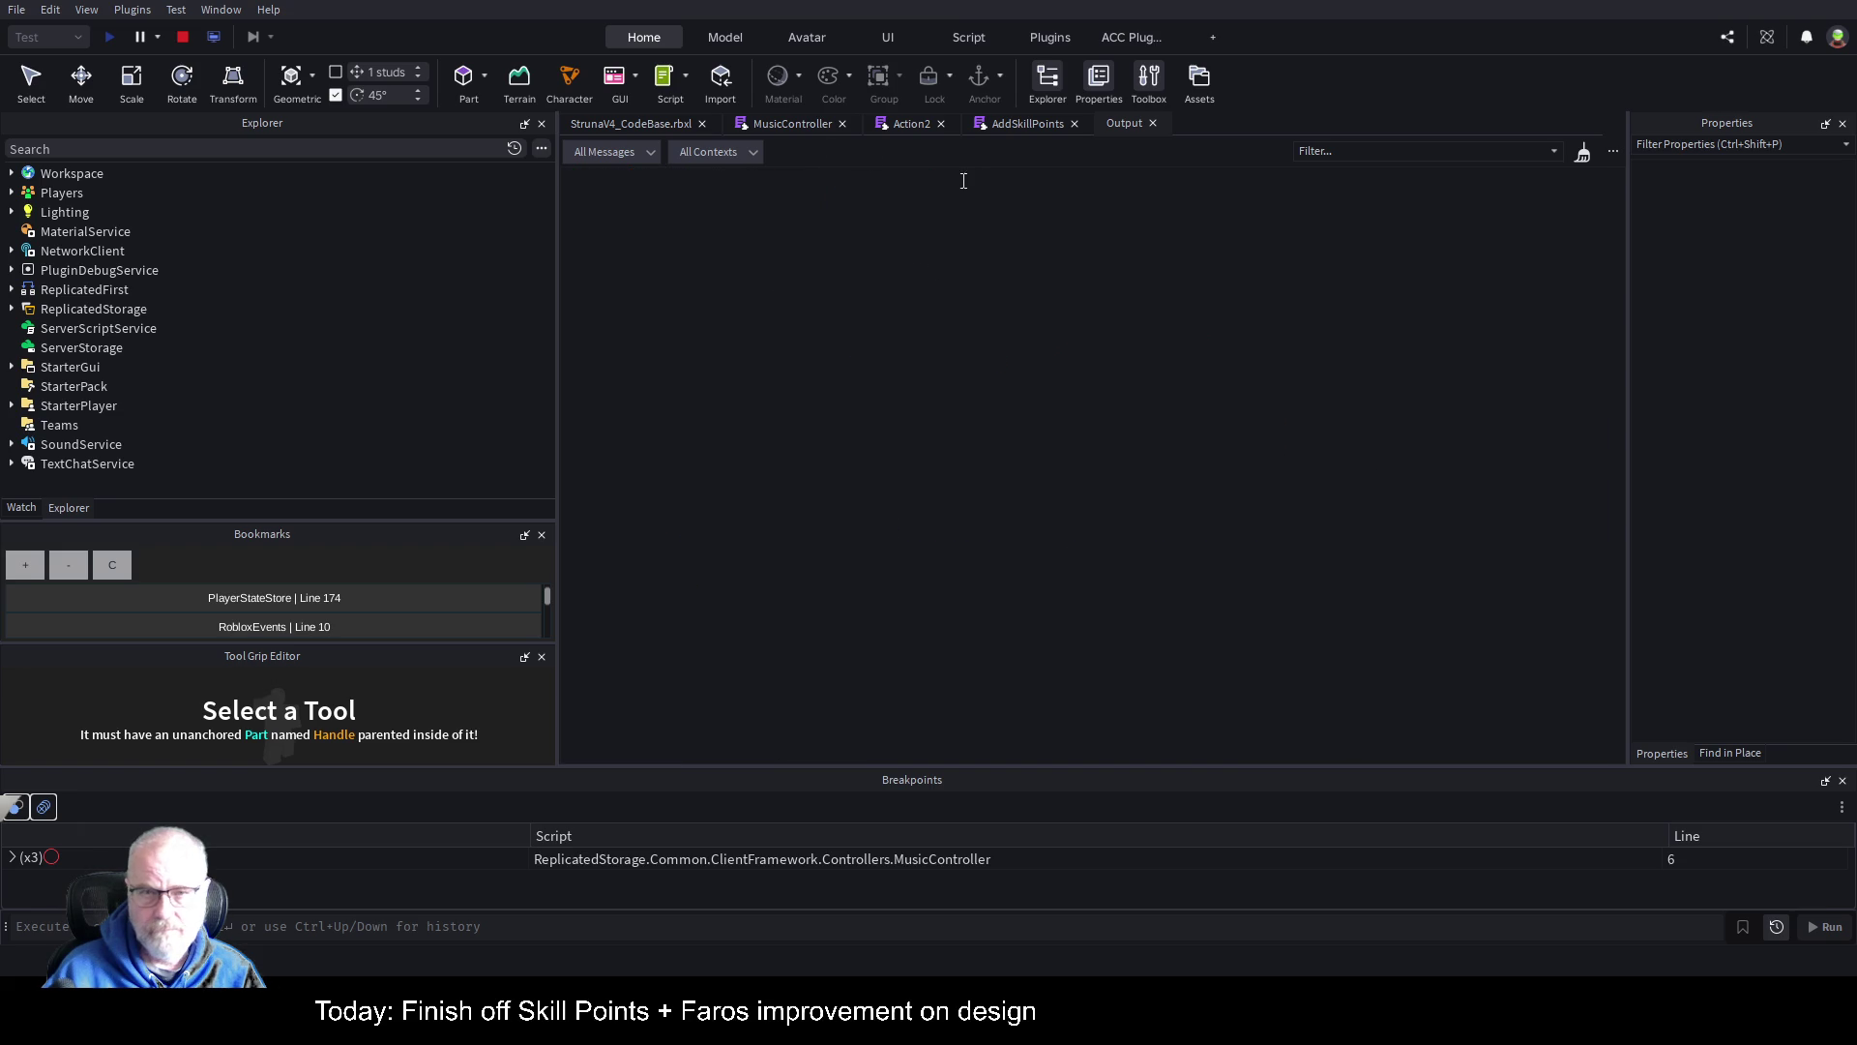
click(650, 123)
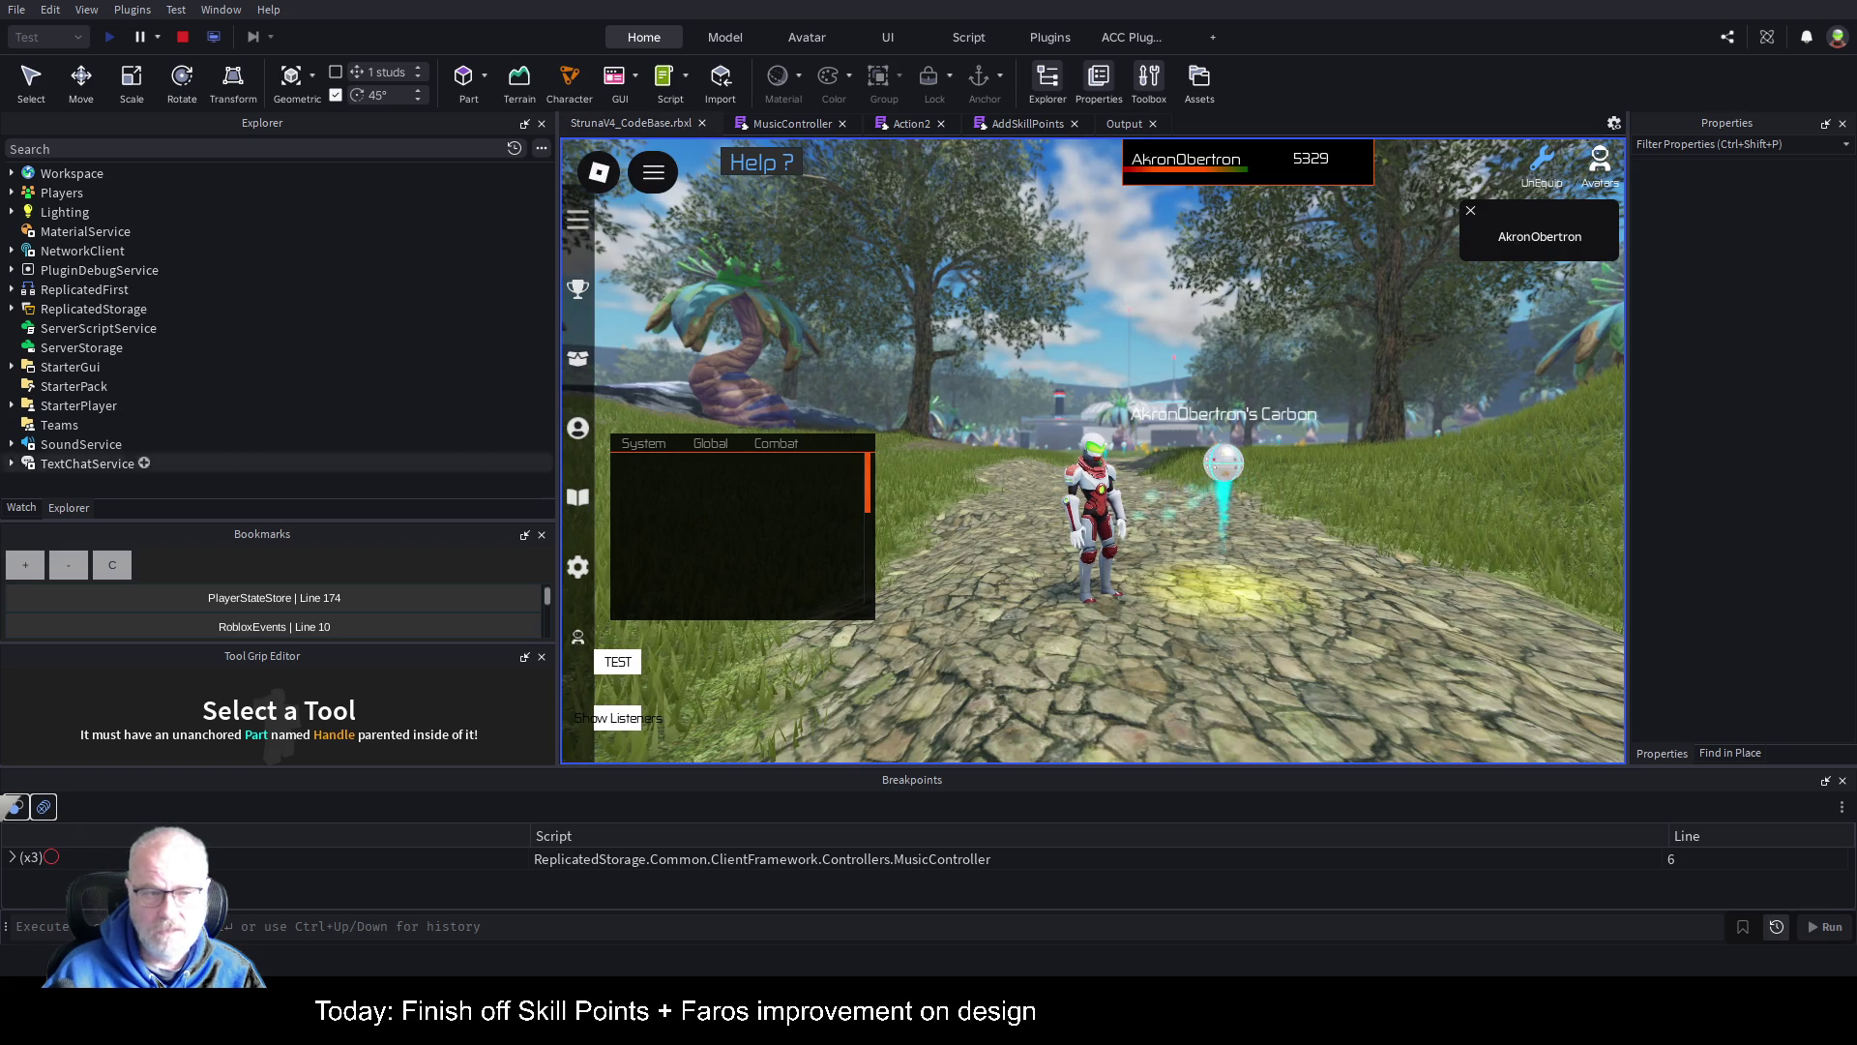
click(576, 437)
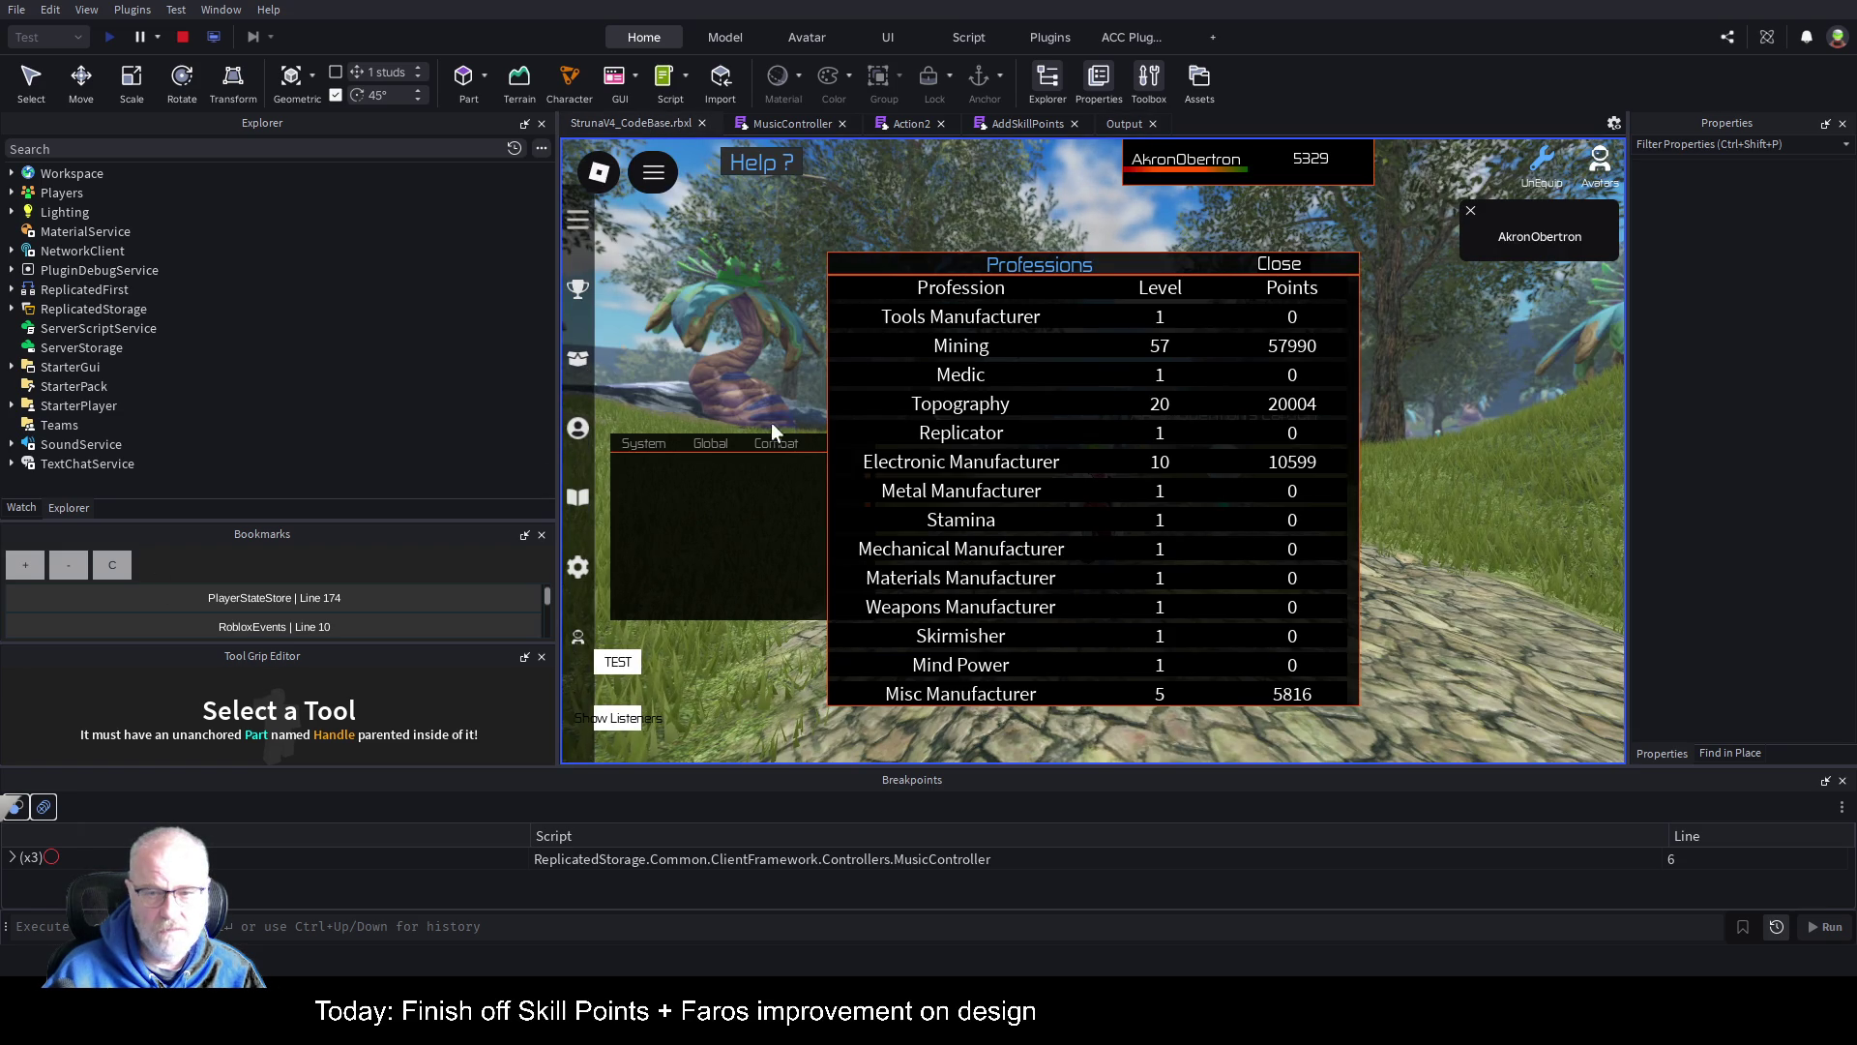
drag(1188, 263, 1193, 653)
key(i)
click(1037, 343)
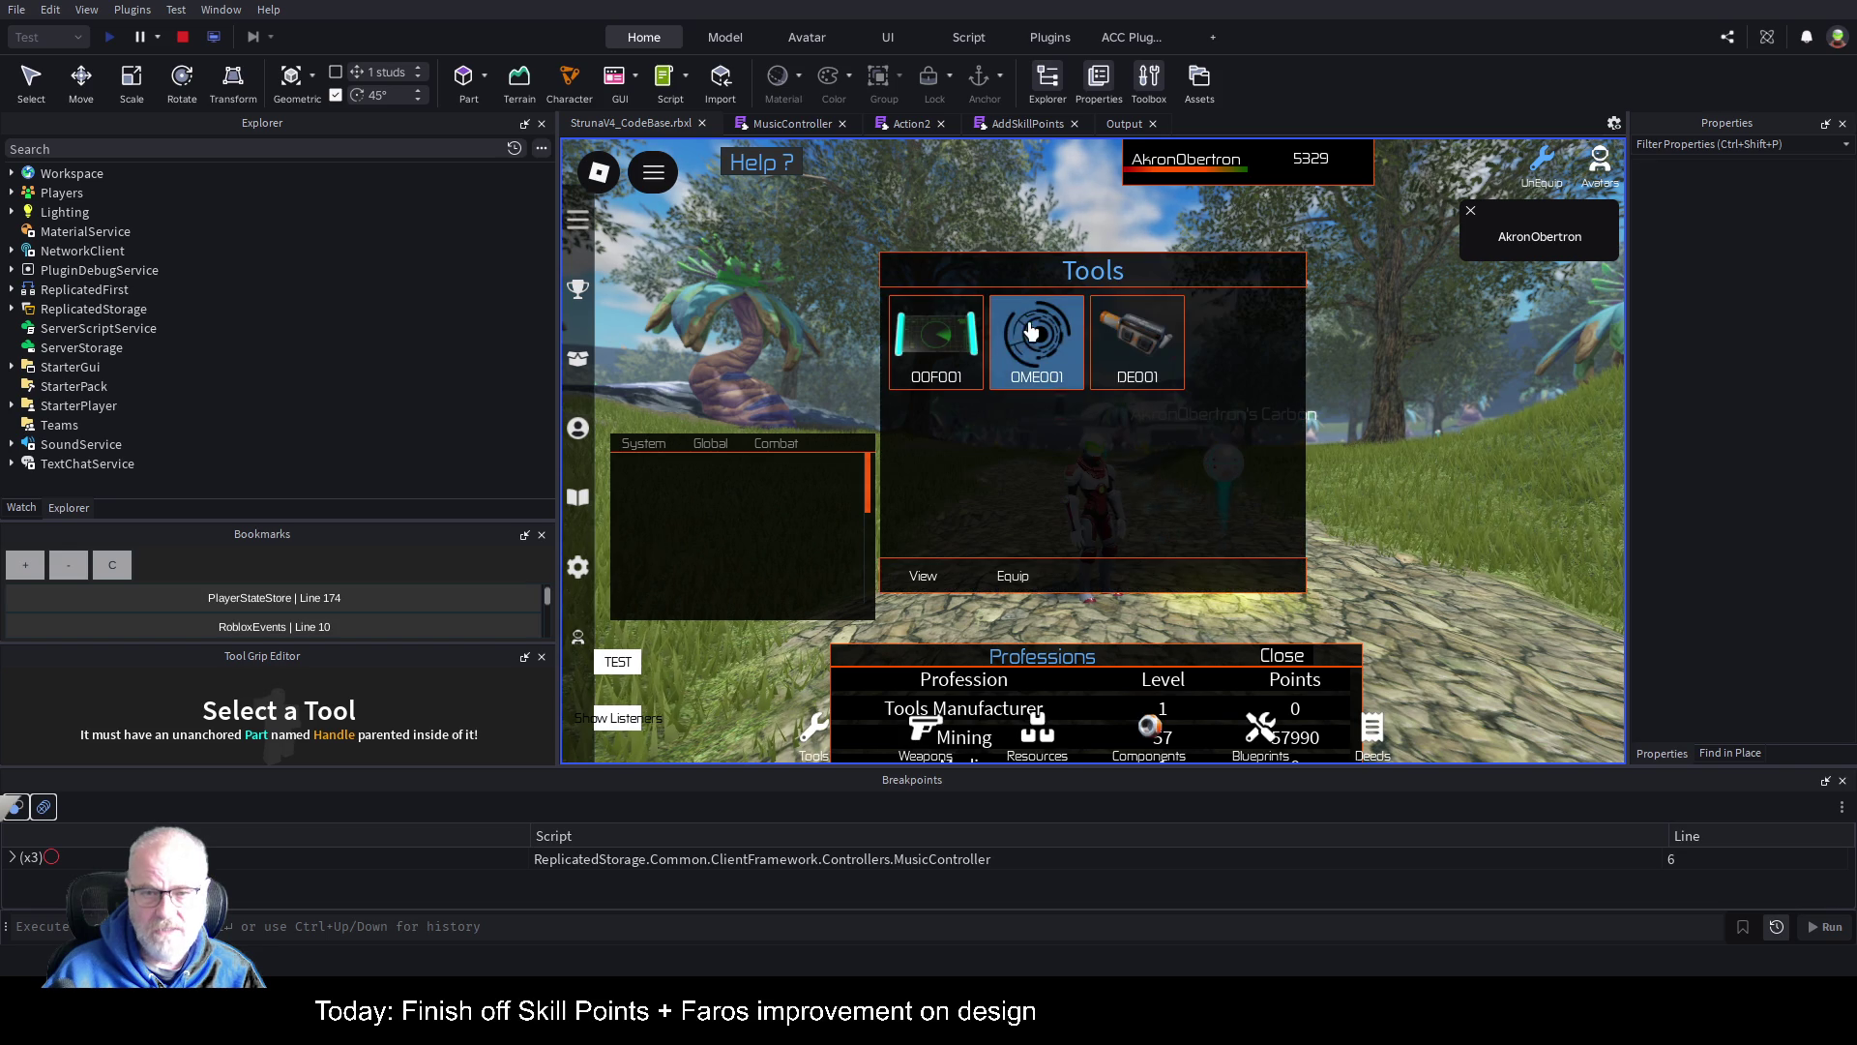
click(1014, 578)
click(1329, 504)
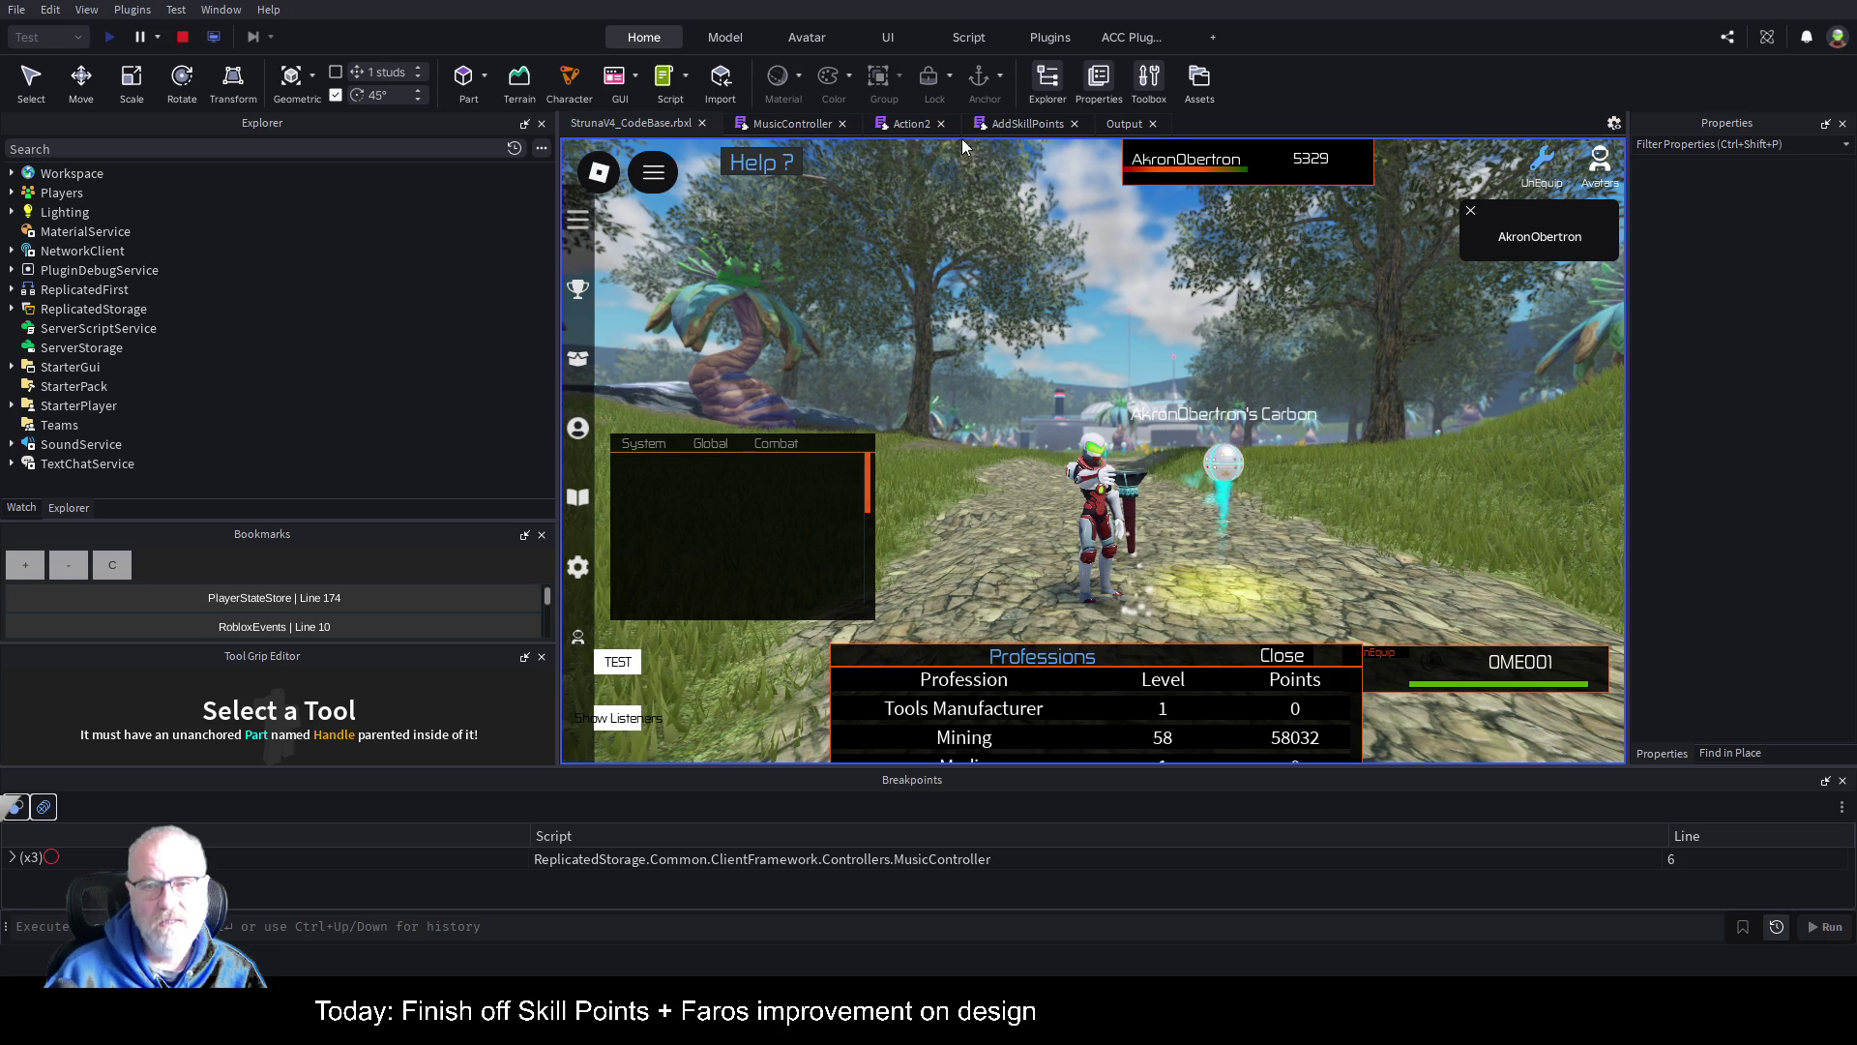
click(1042, 126)
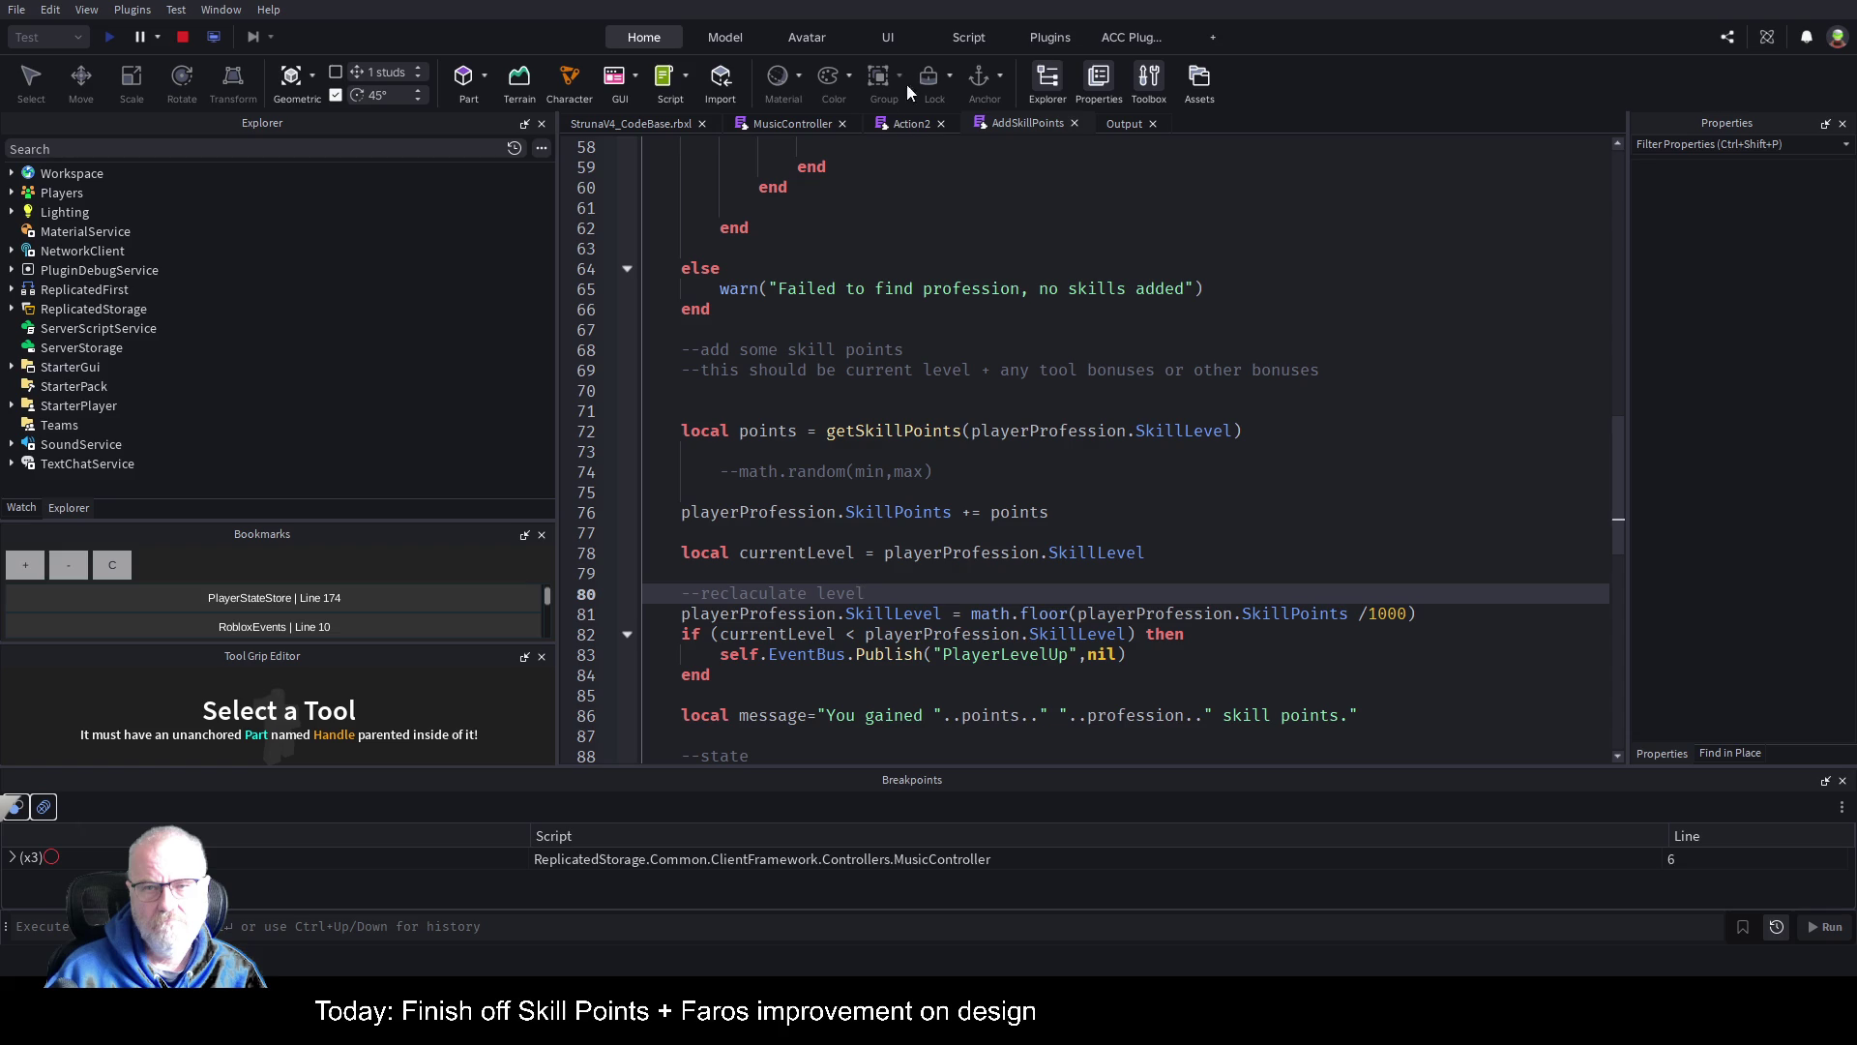
Step: Add two dashed warn("----…") separator lines at the top of MusicController's SetupEvents function
click(822, 122)
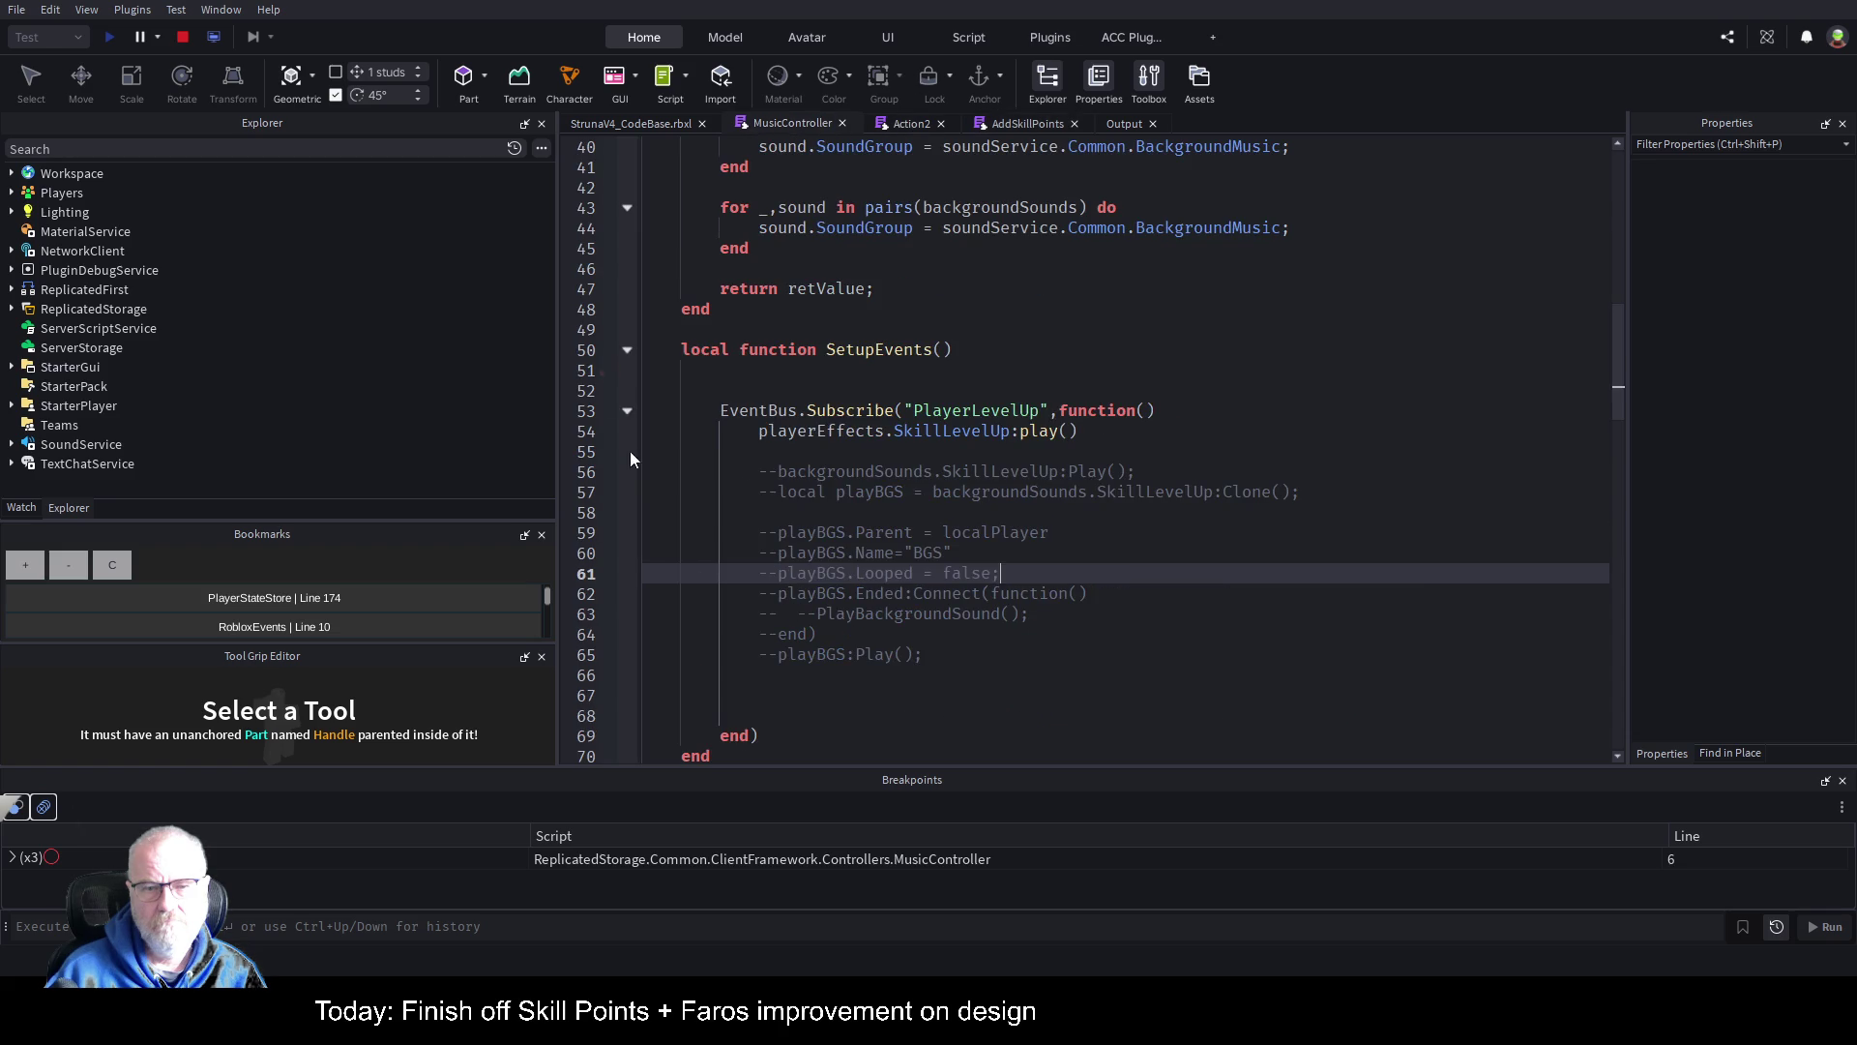
click(869, 358)
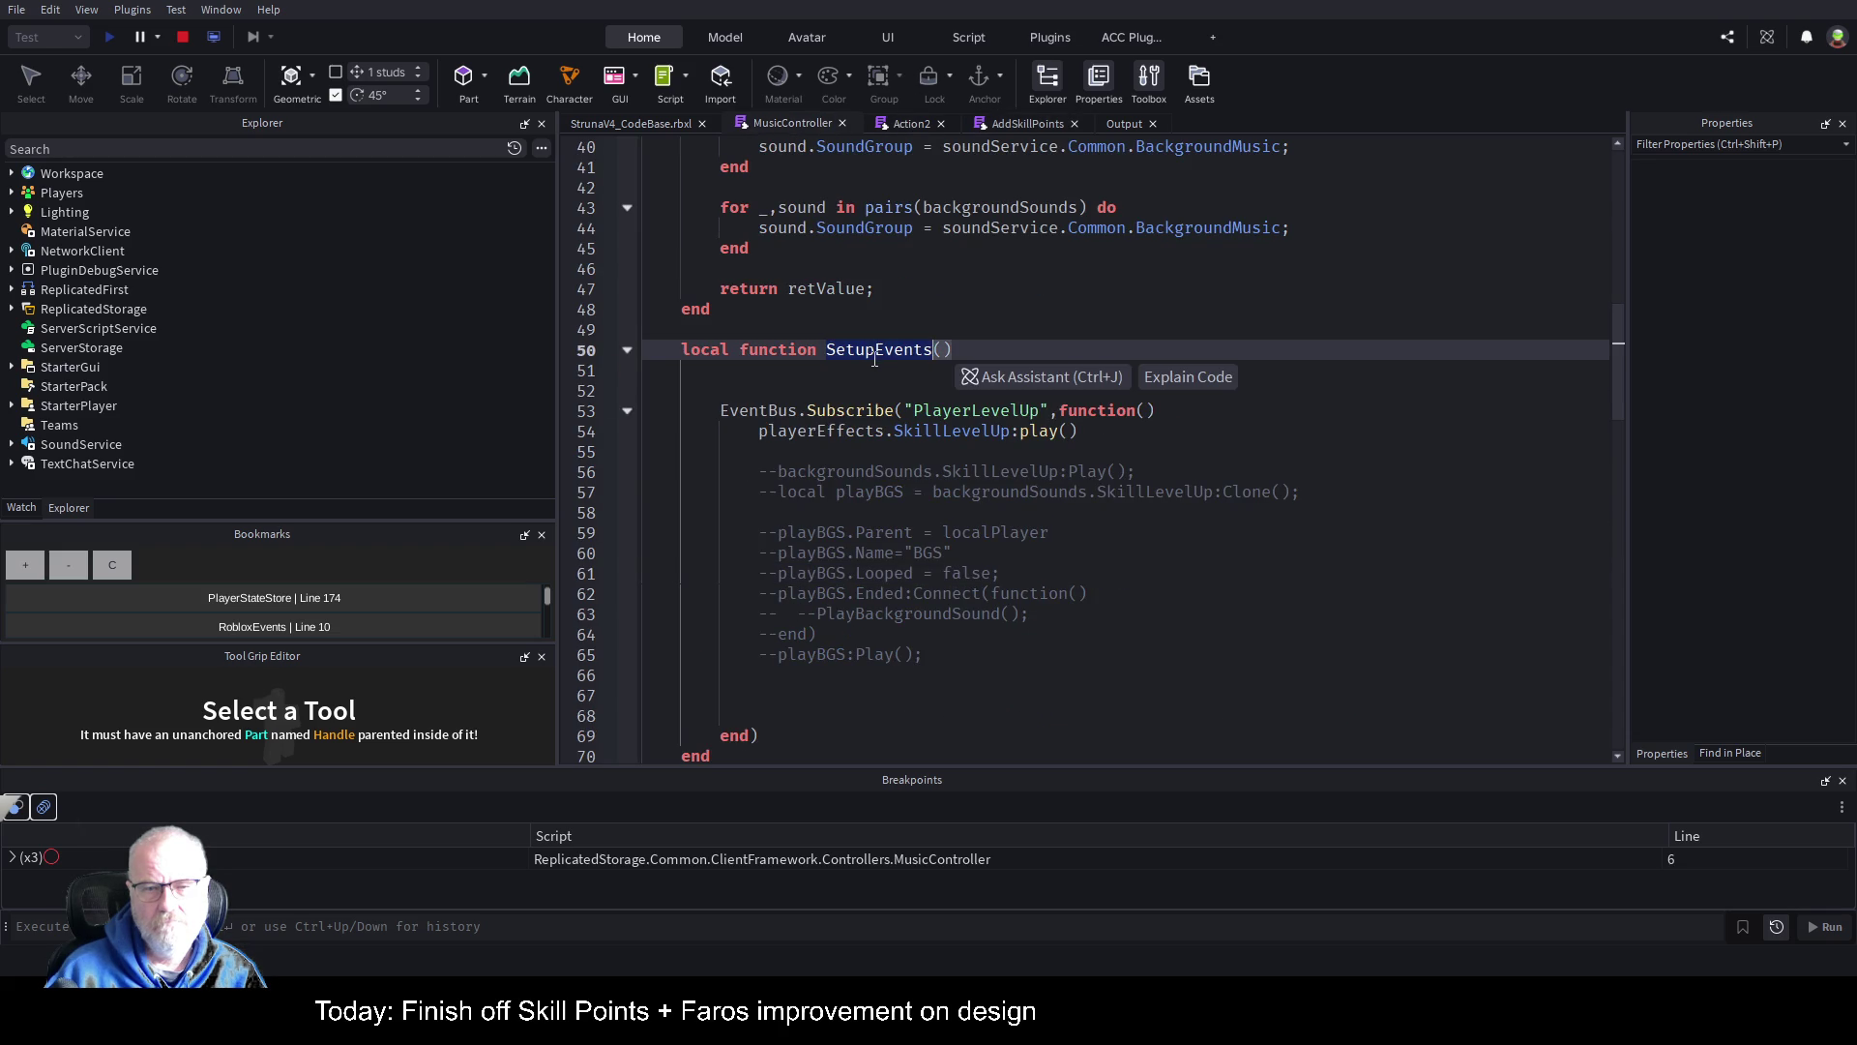
scroll(846, 644, down, 8)
scroll(845, 643, down, 8)
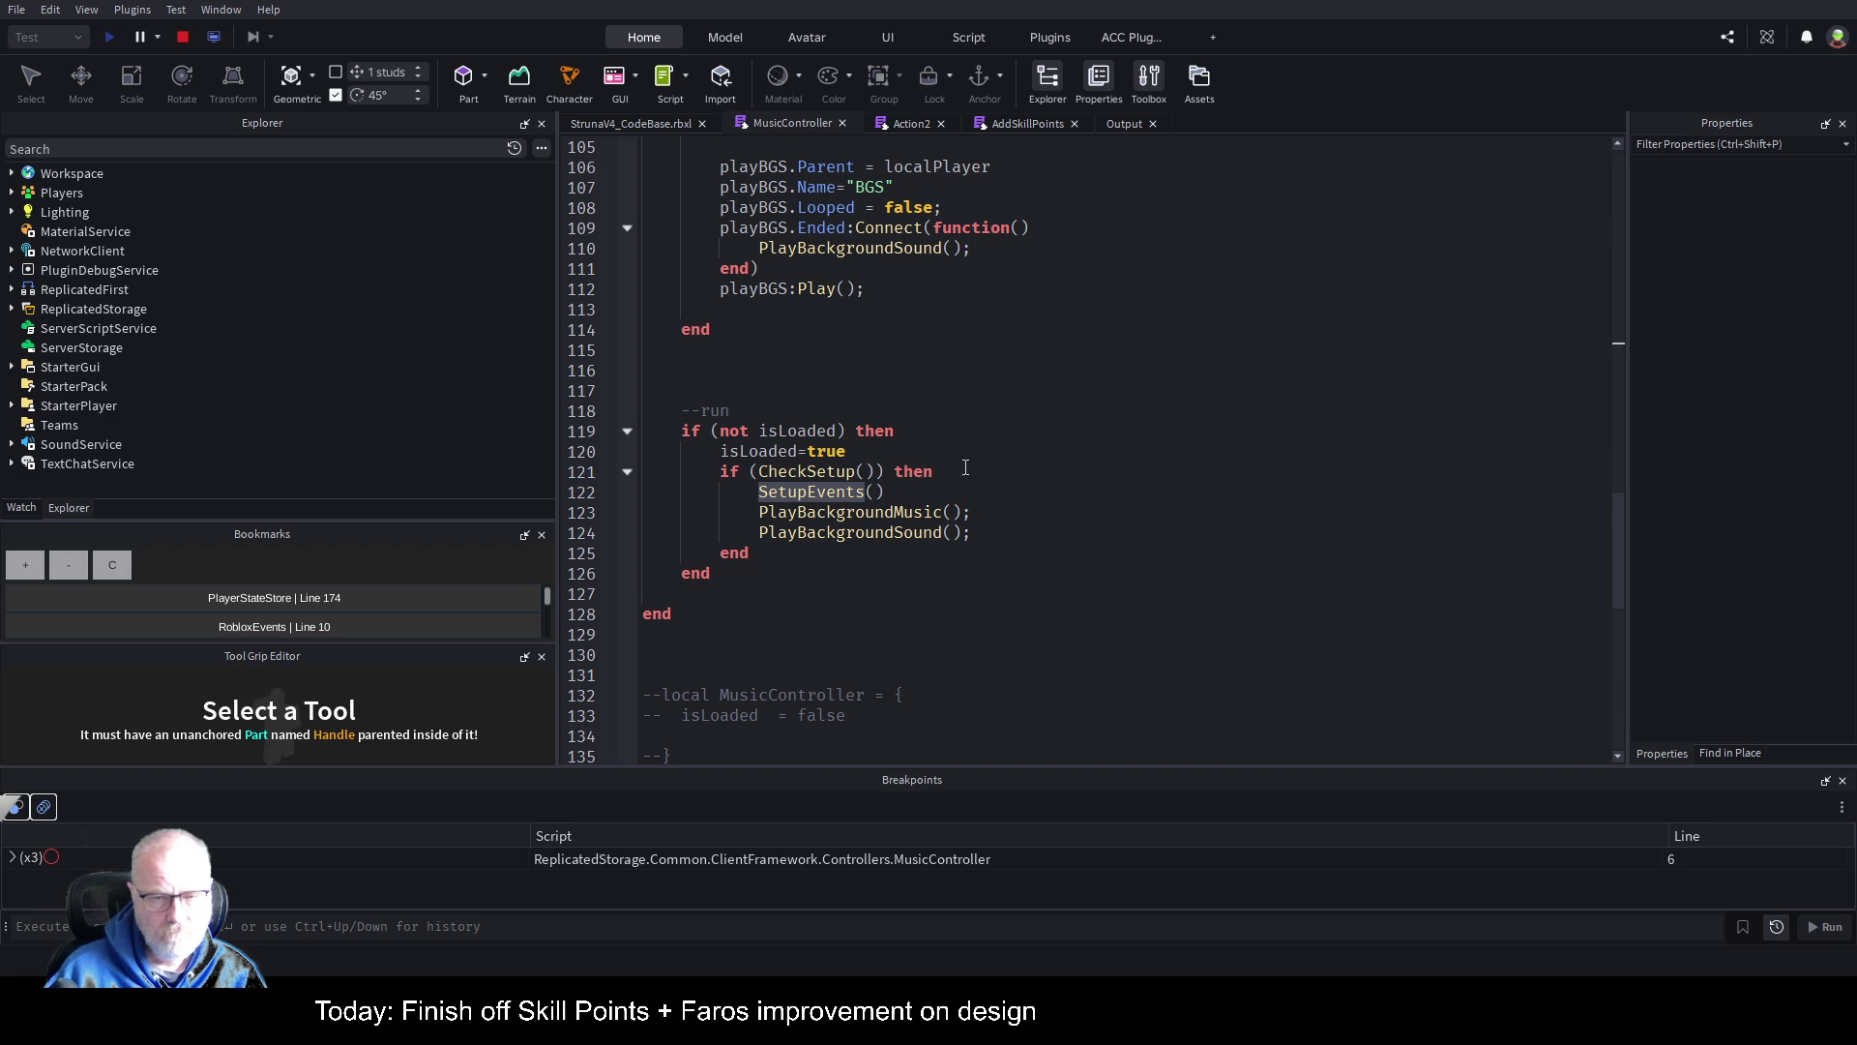
ctrl+click(875, 493)
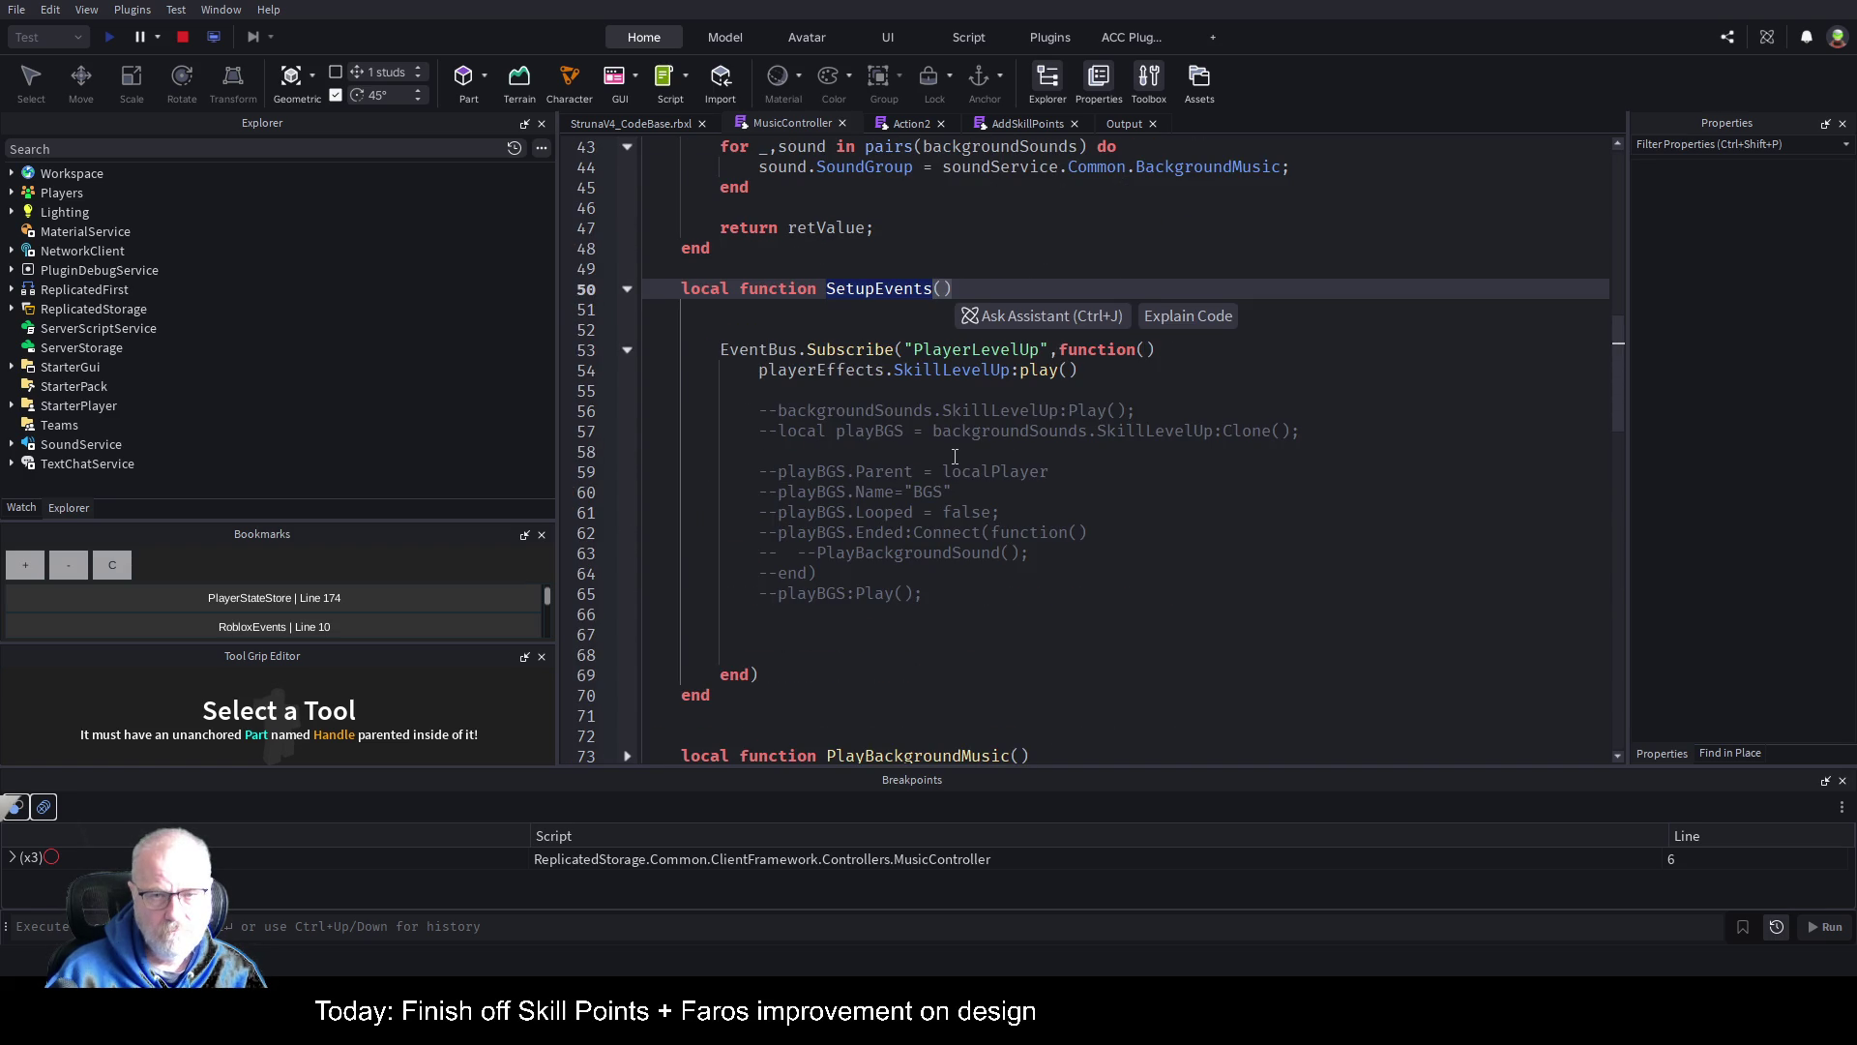
click(993, 334)
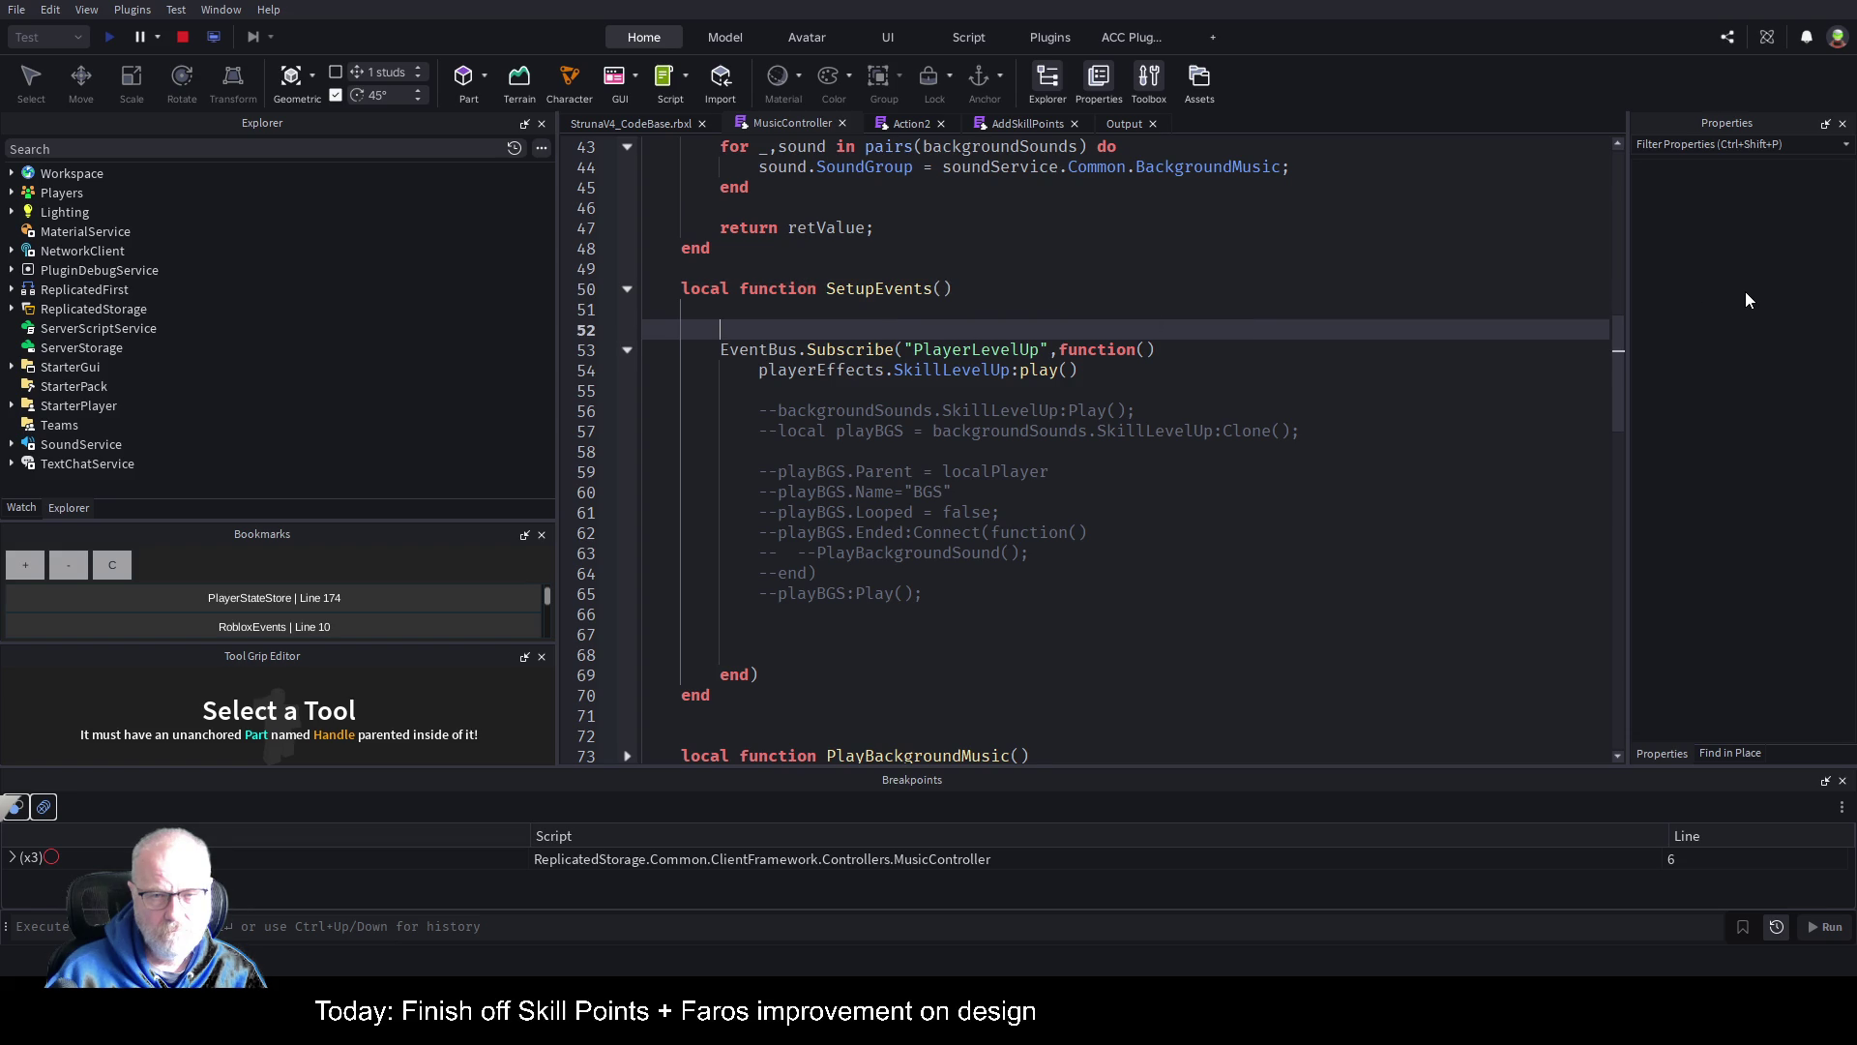
text(print(")
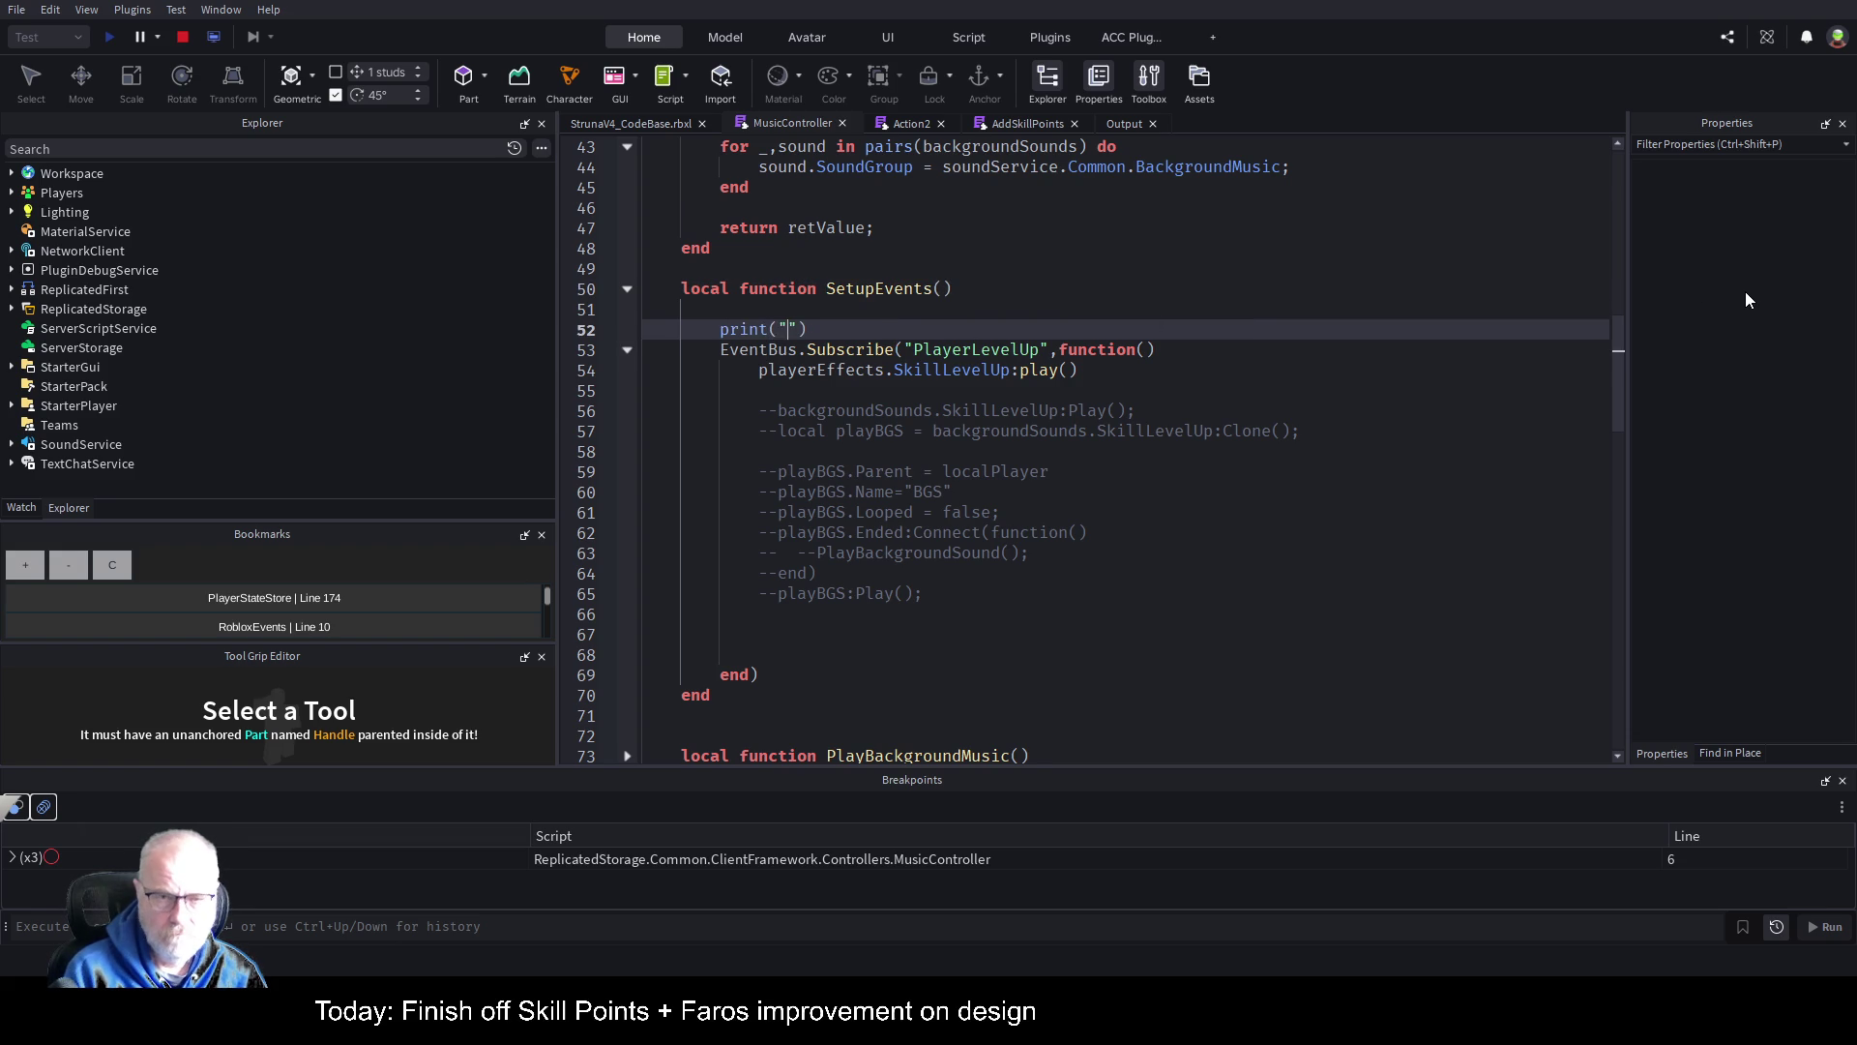
text(----------------------------------------------)
key(Home)
key(Delete)
key(Delete)
key(Delete)
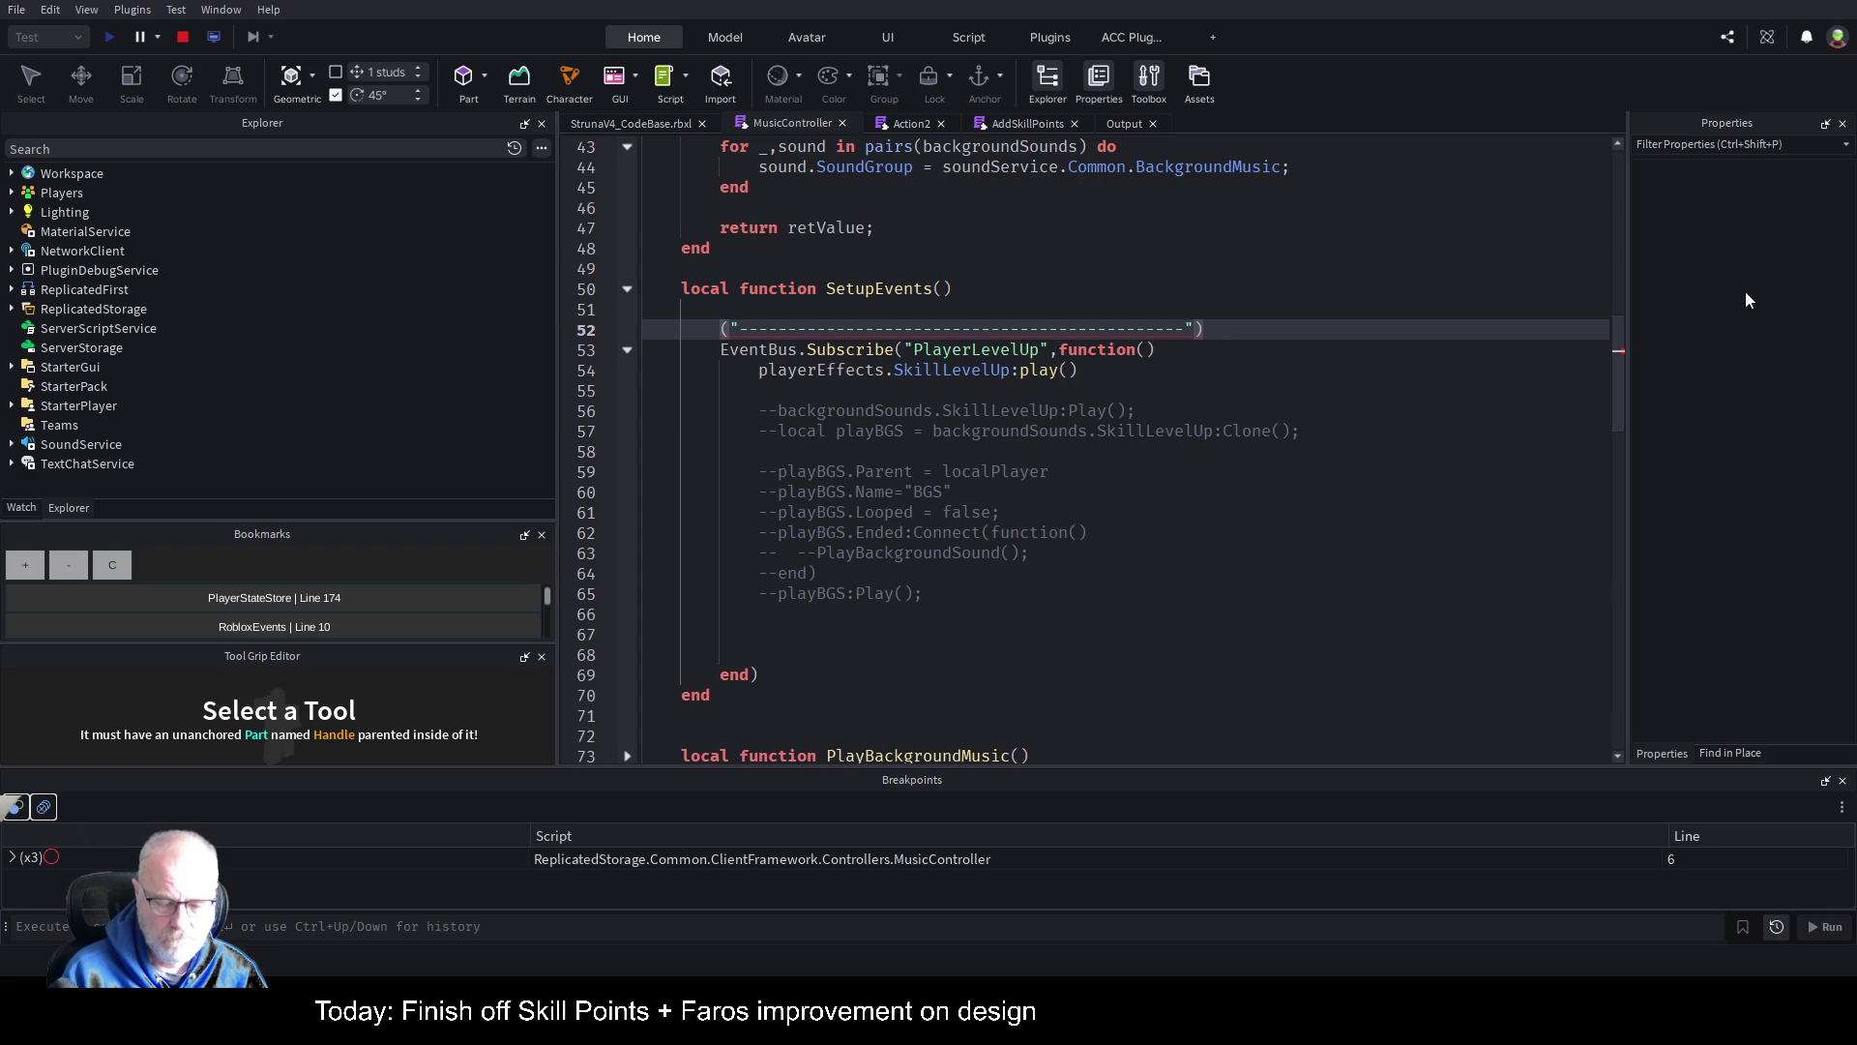
text(warn)
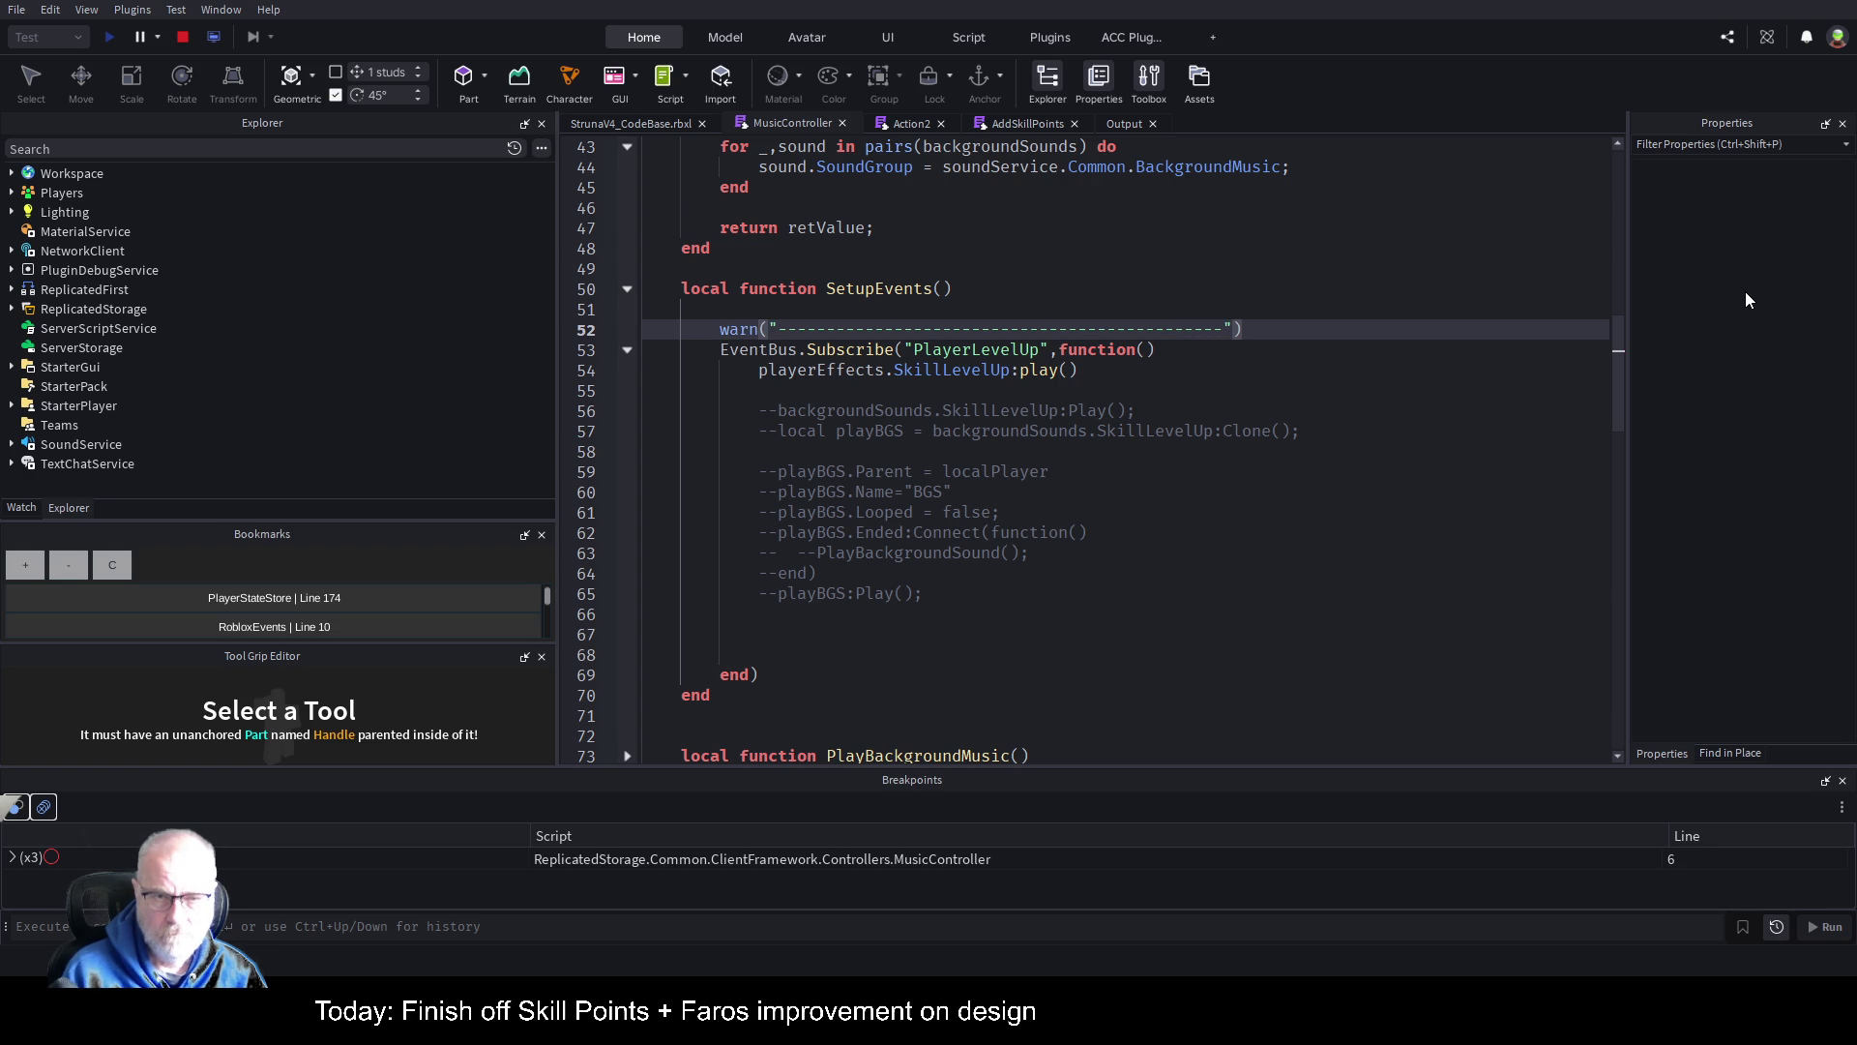
key(alt+shift+Up)
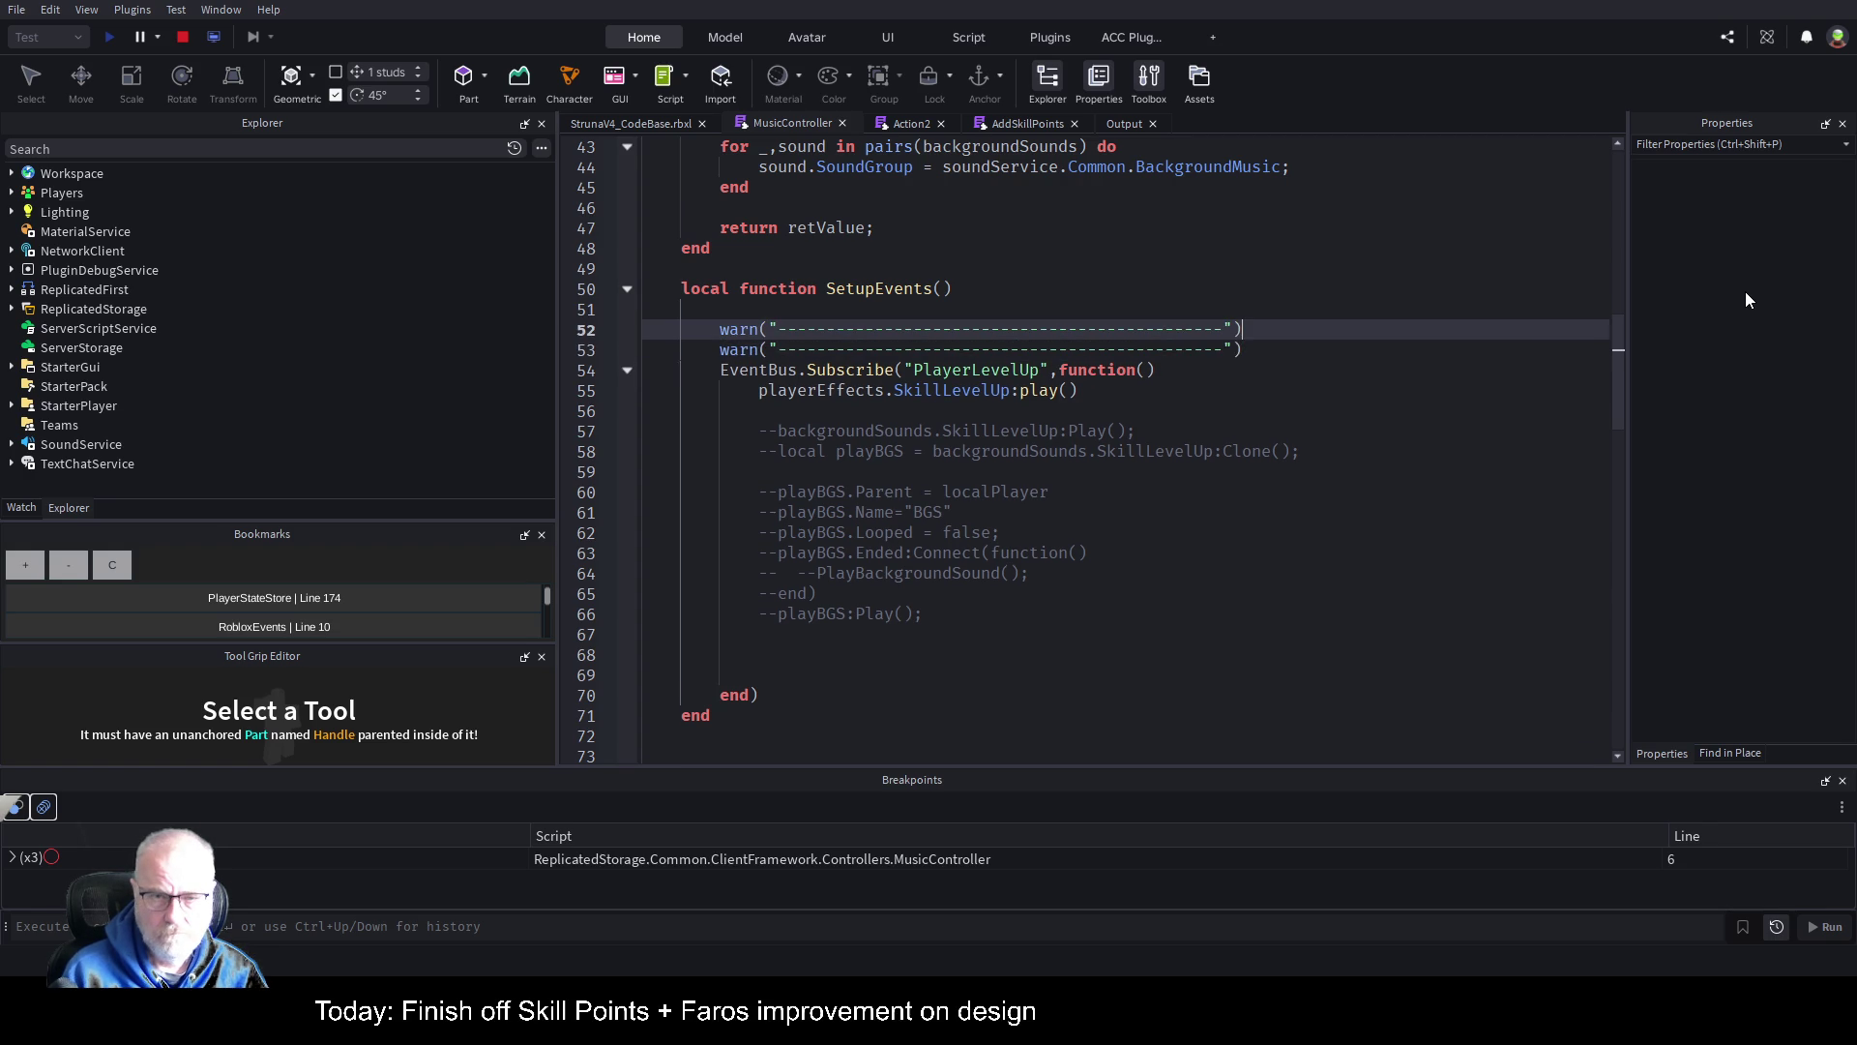
key(Return)
Step: Between the separators, add print(script:GetFullName().." SetupEvents")
text(print(")
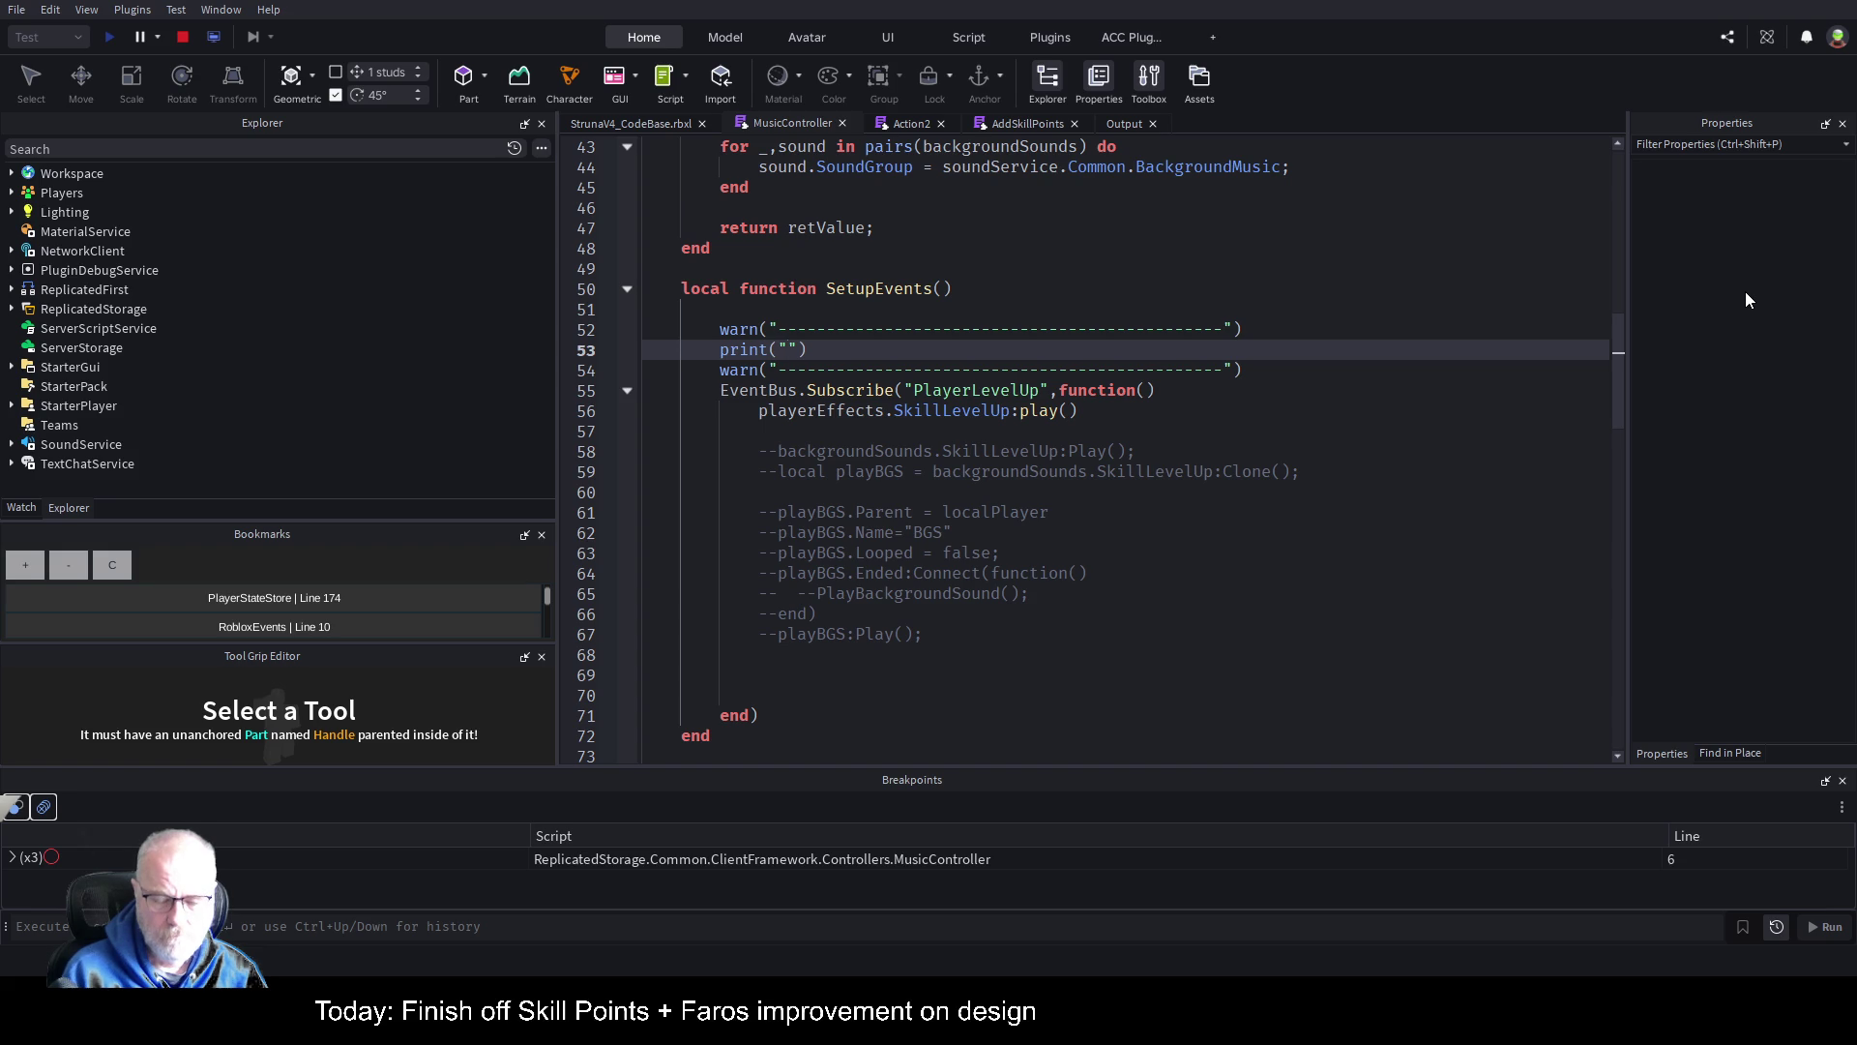
text(Mus)
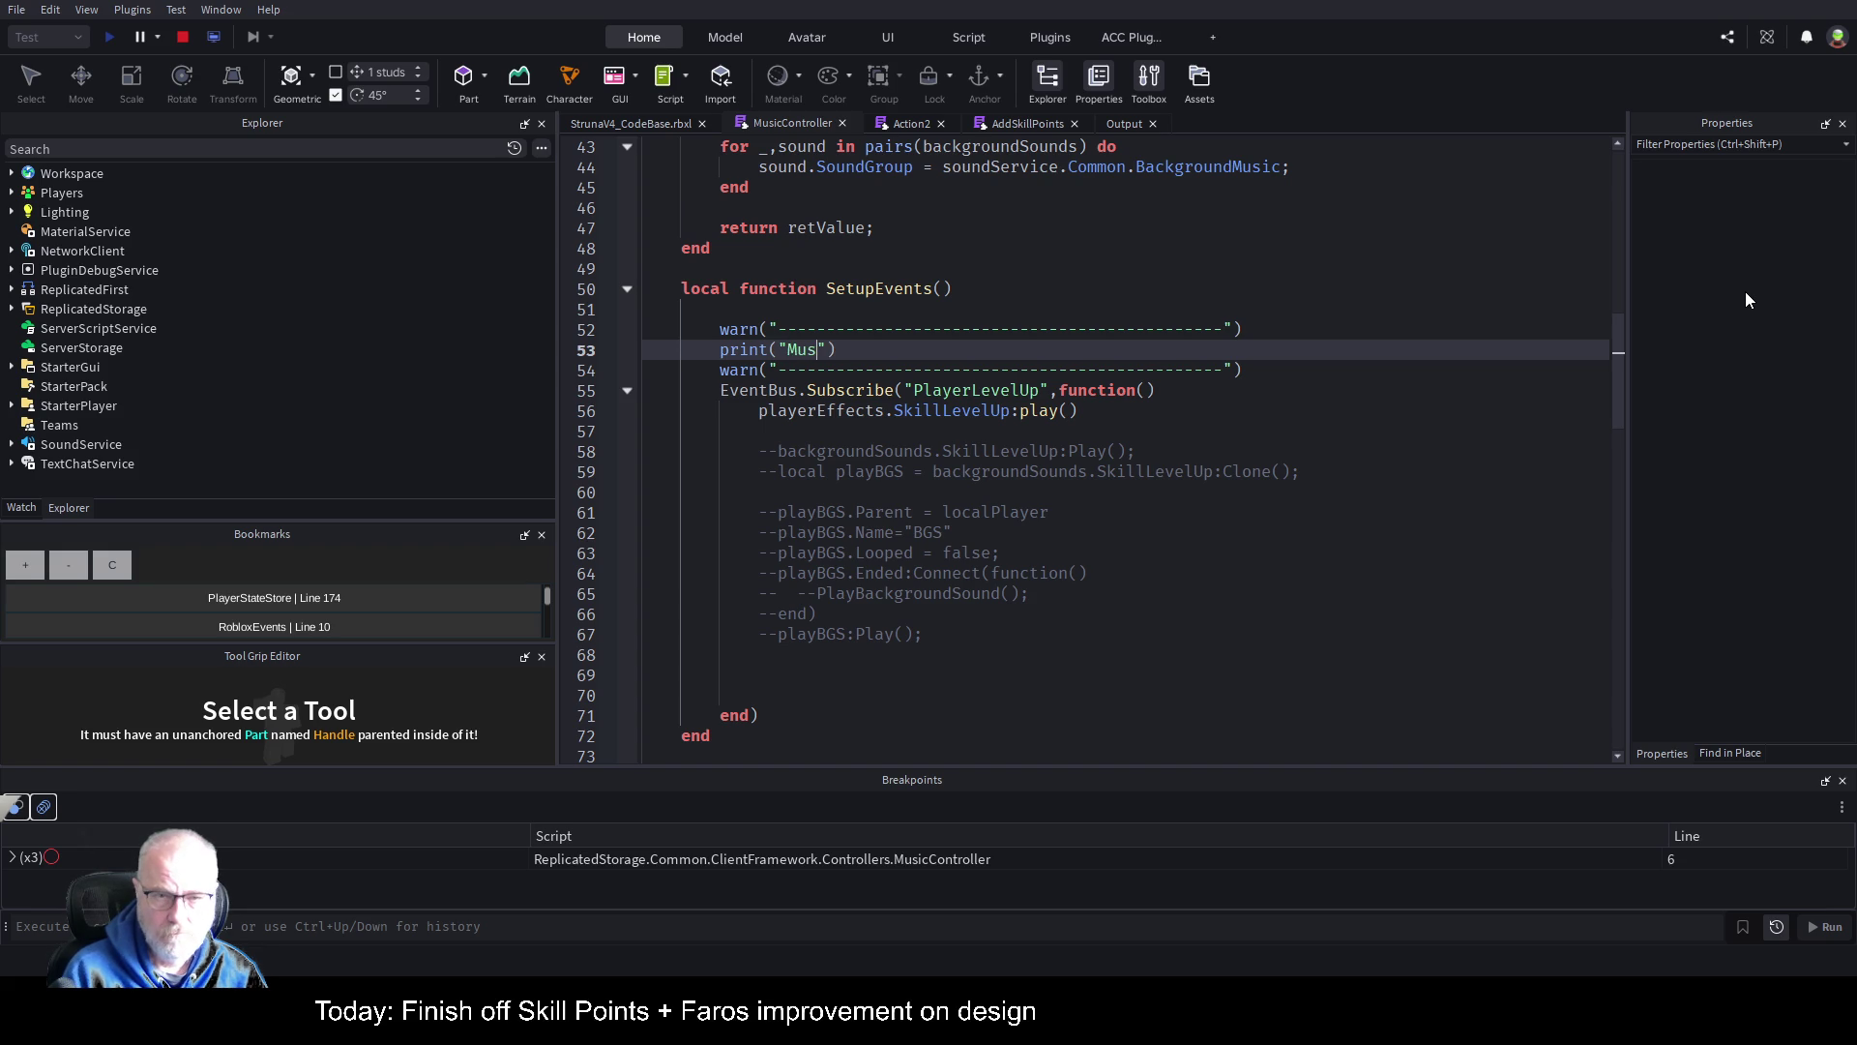
key(BackSpace)
key(BackSpace)
key(BackSpace)
text(sctip.)
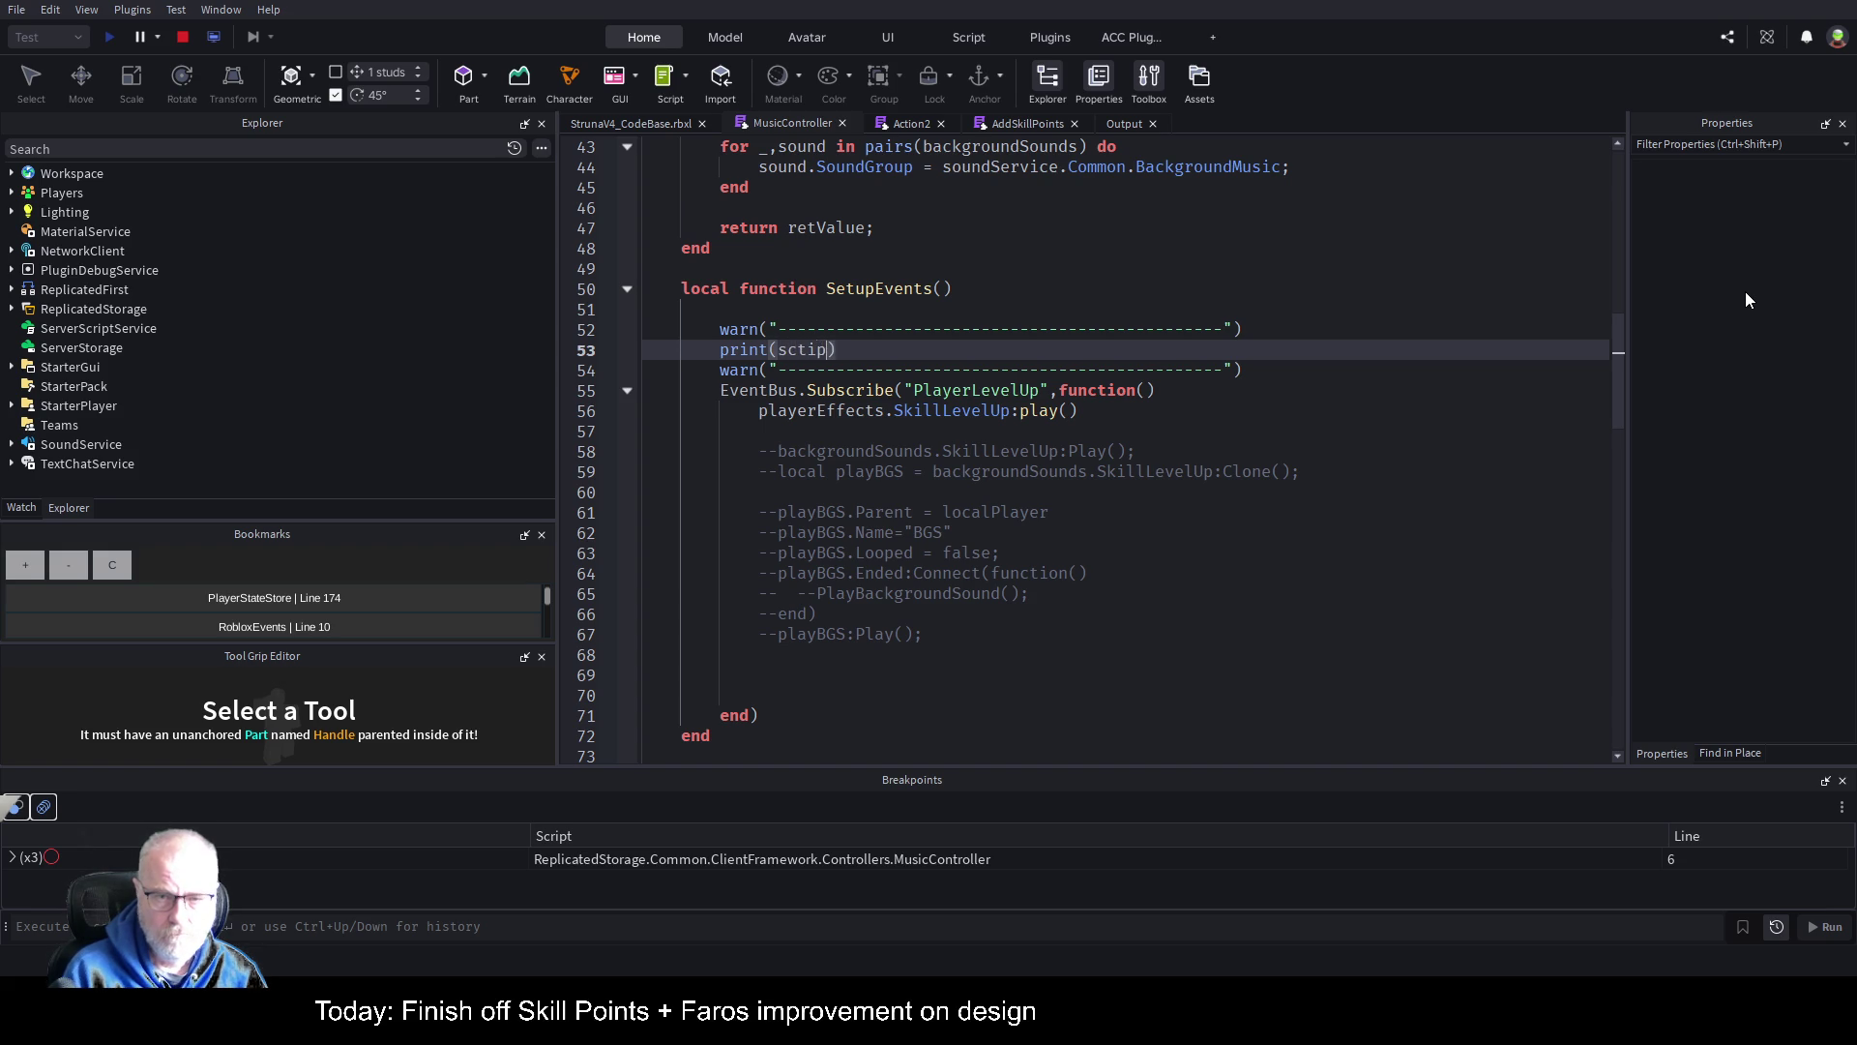
key(BackSpace)
key(BackSpace)
key(BackSpace)
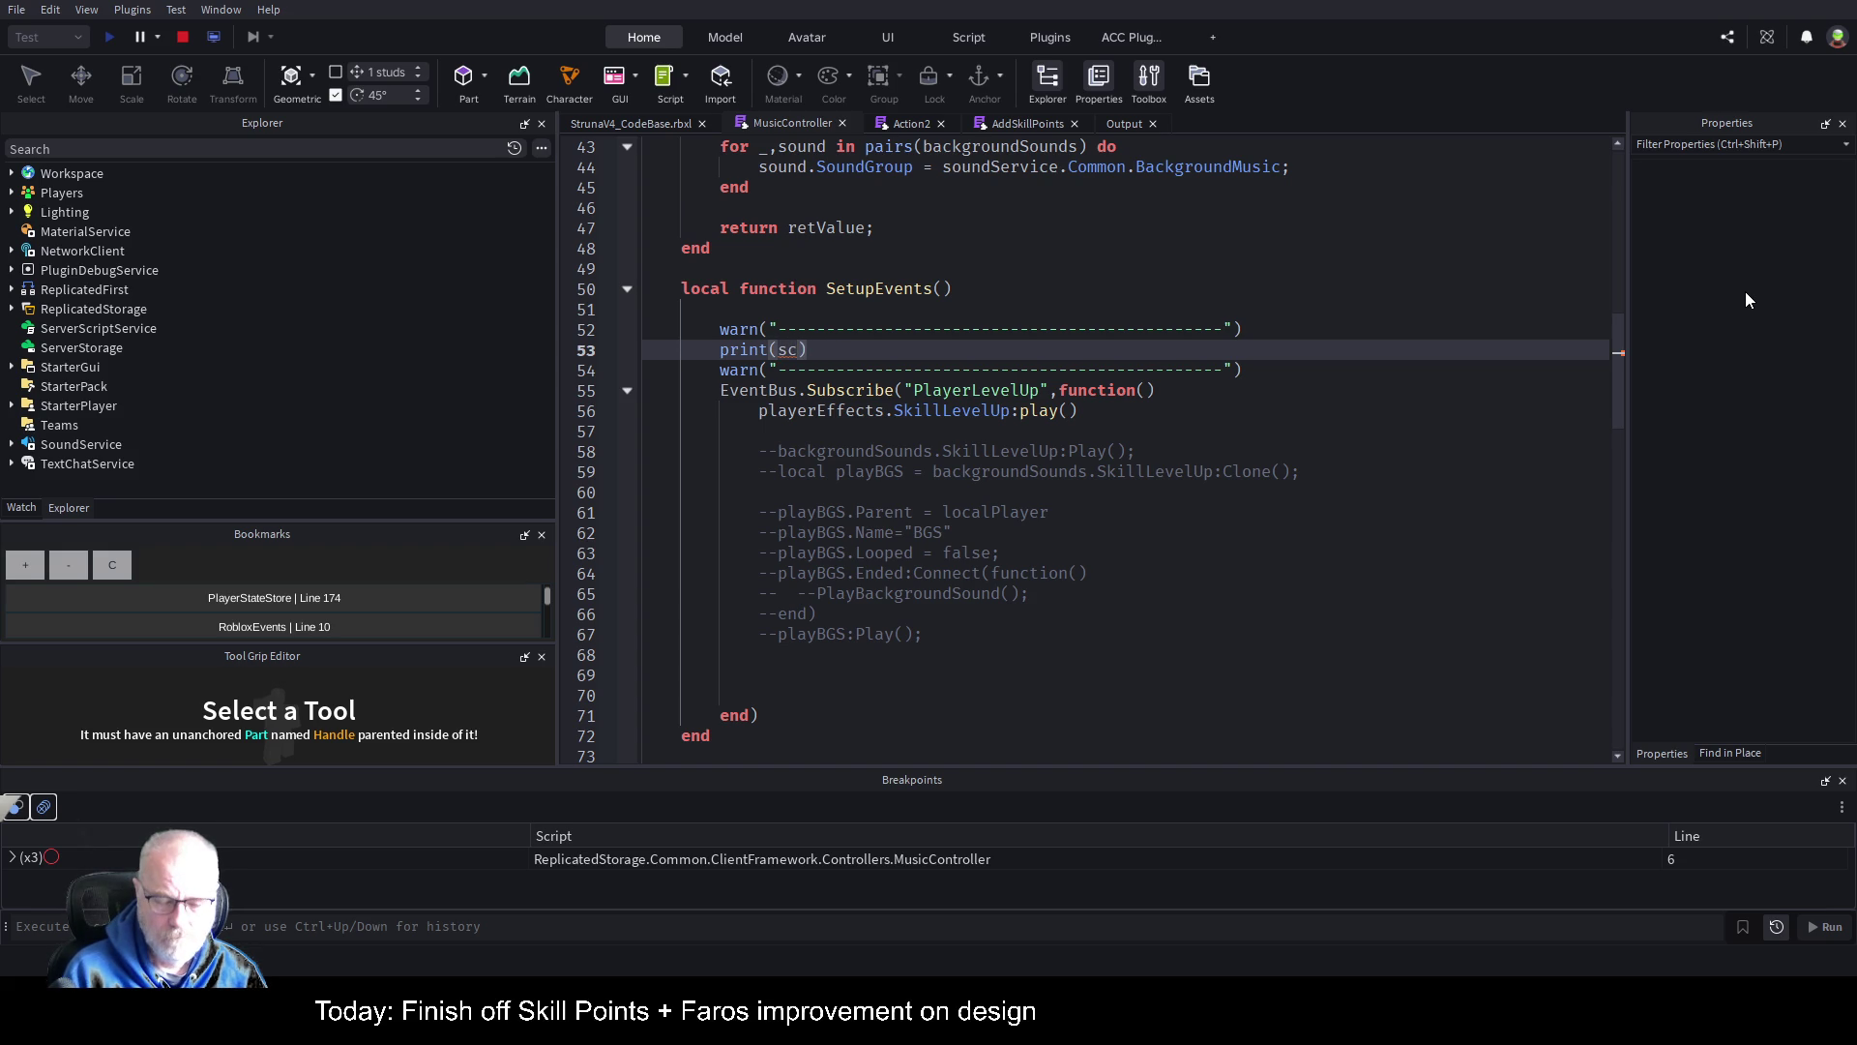
text(ript.)
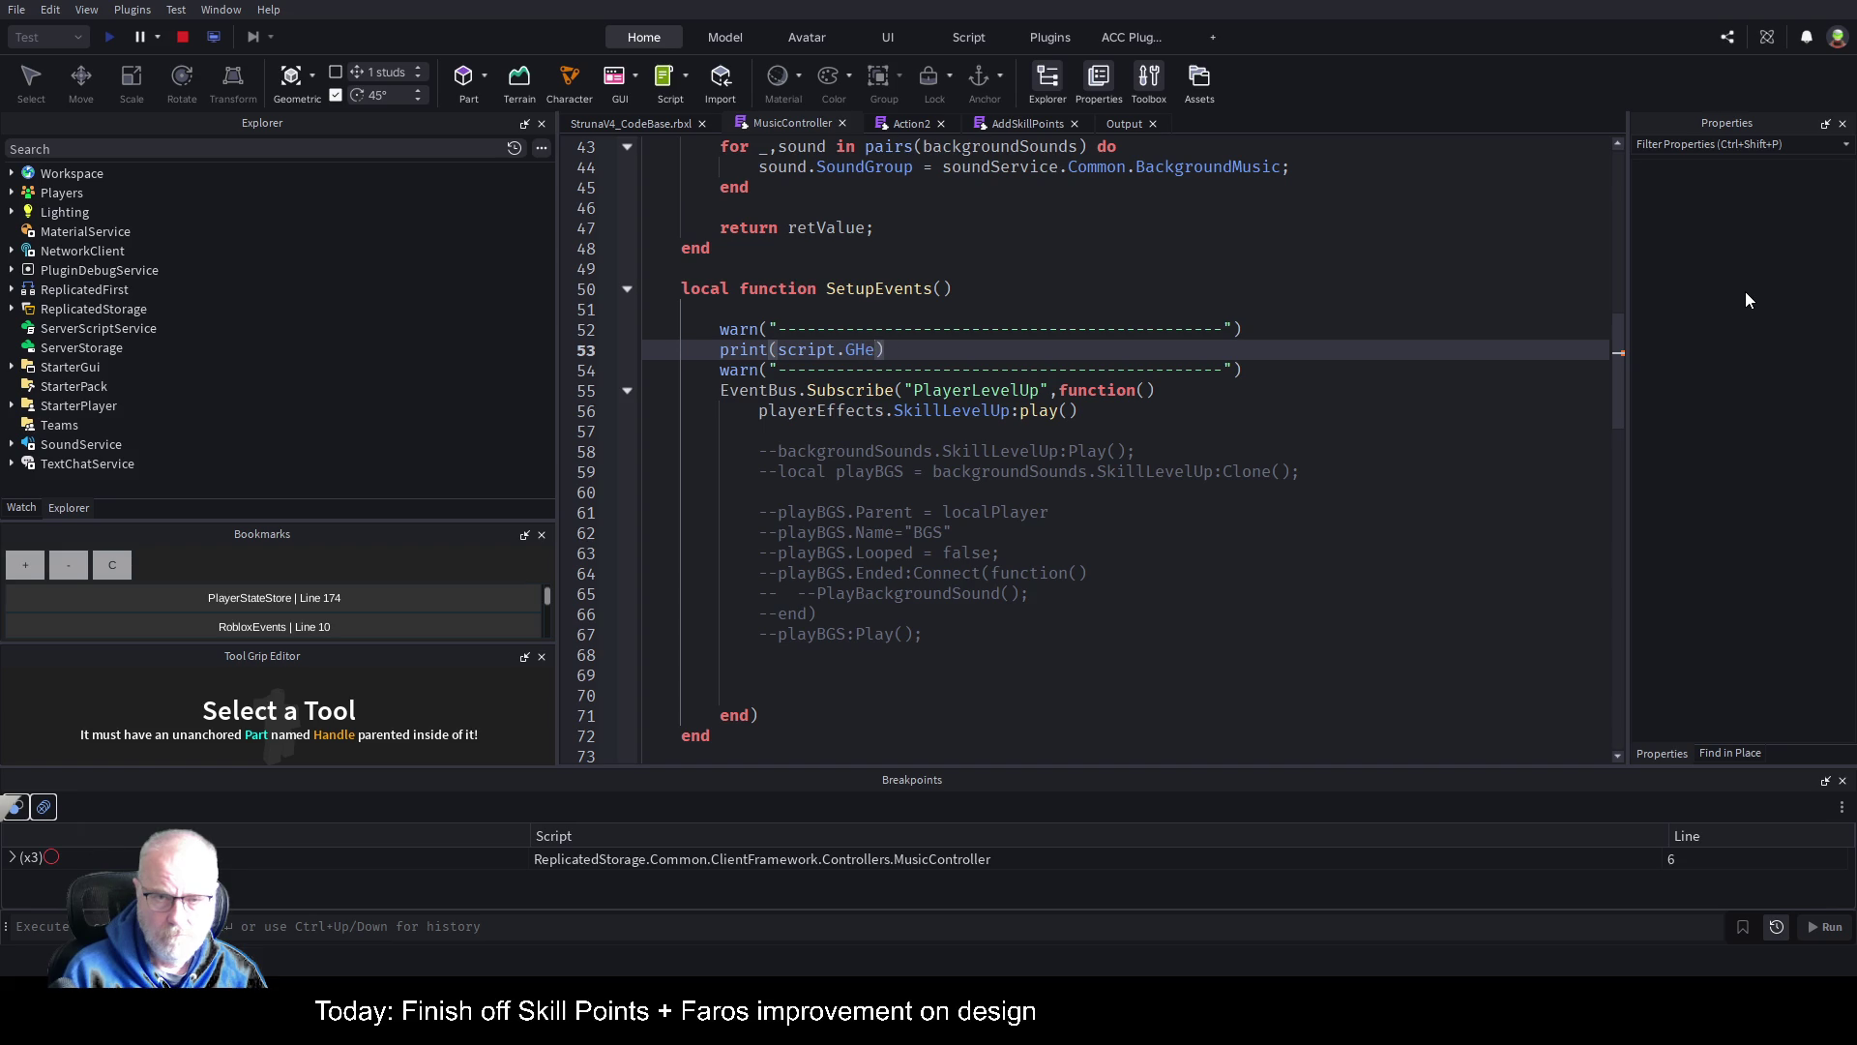
key(BackSpace)
text(:Get)
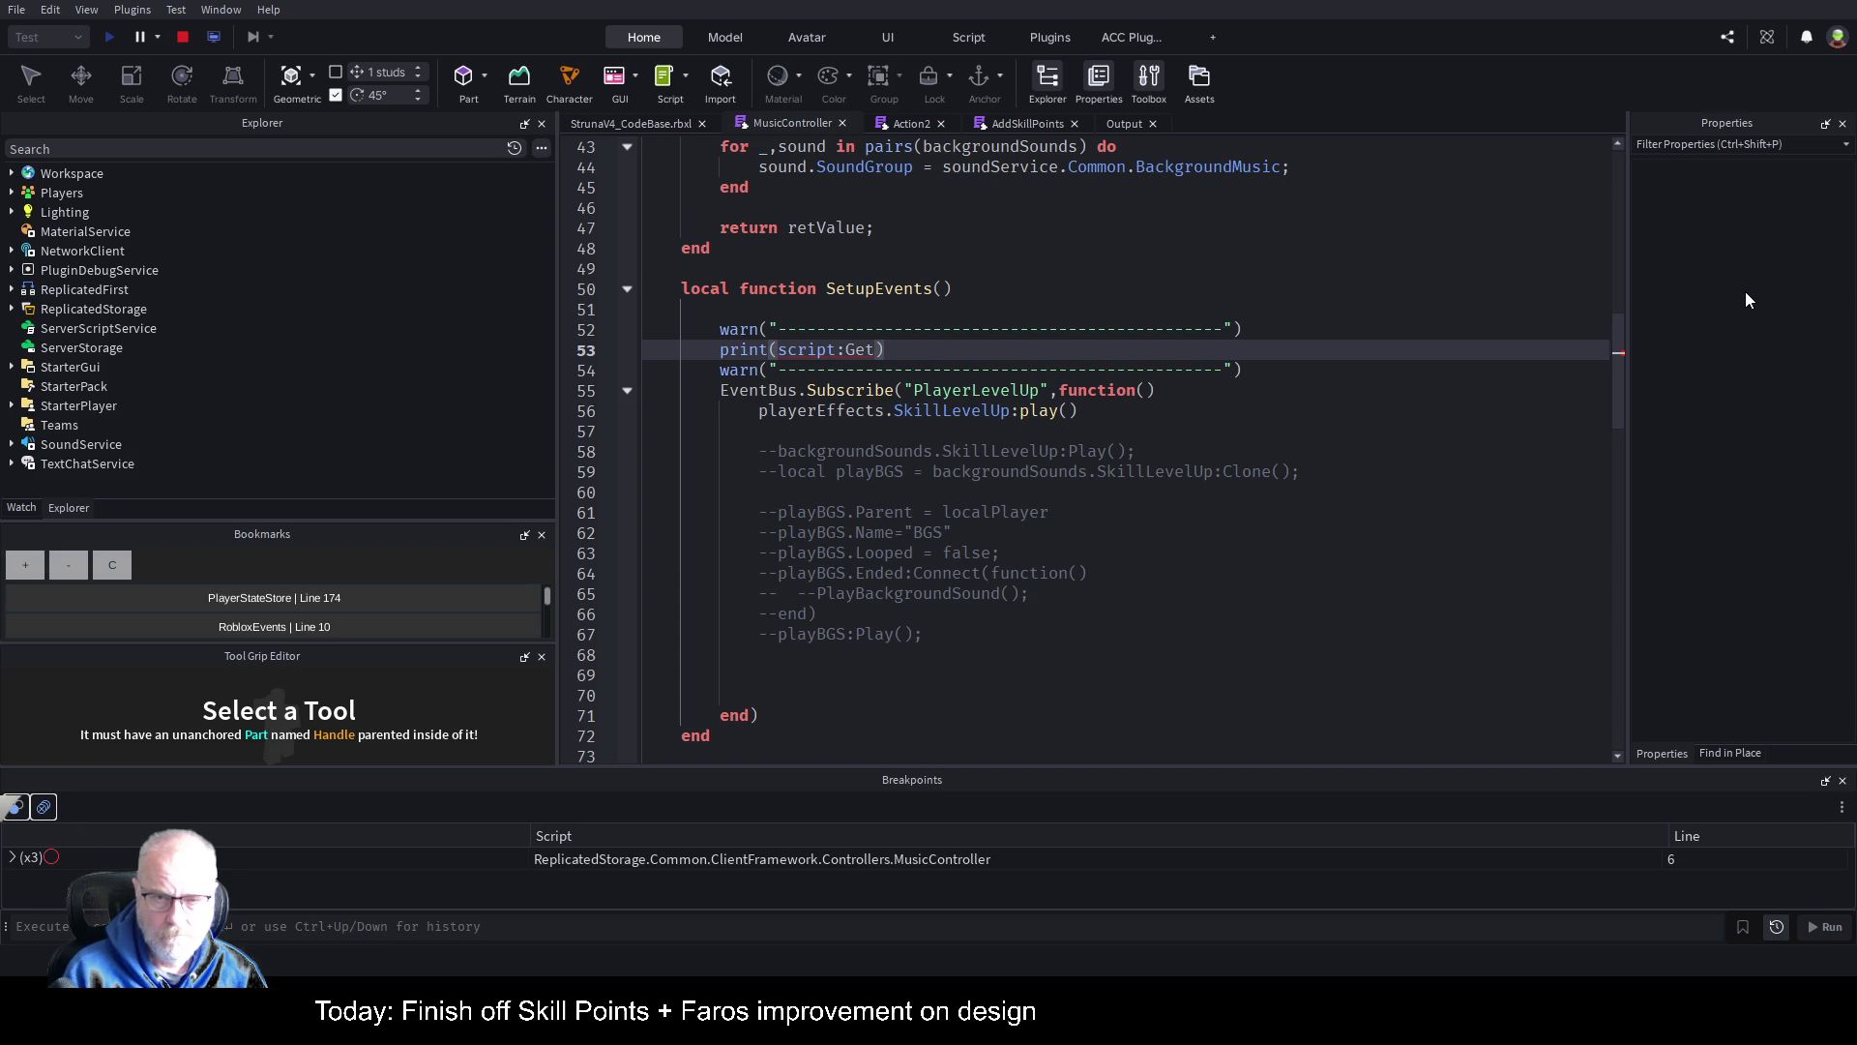
text(F)
key(Tab)
key(Right)
key(Left)
text(SetupEvents)
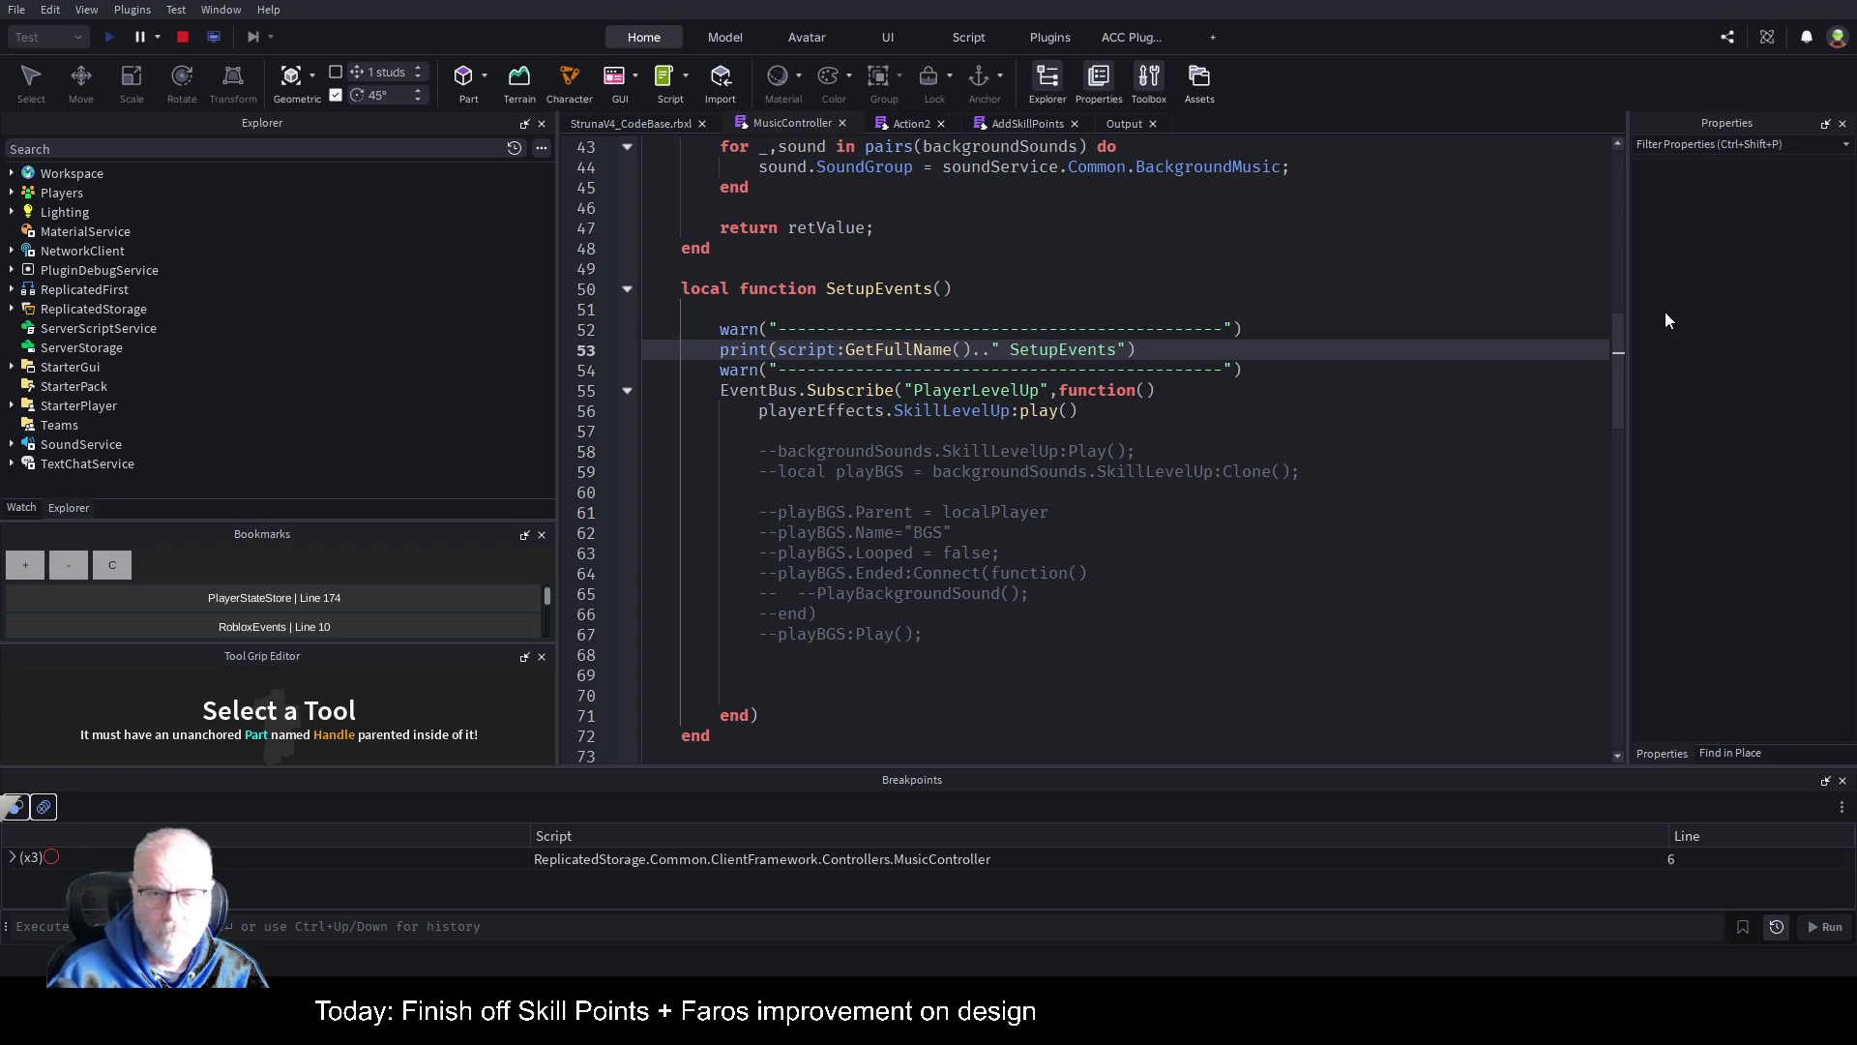
click(1204, 438)
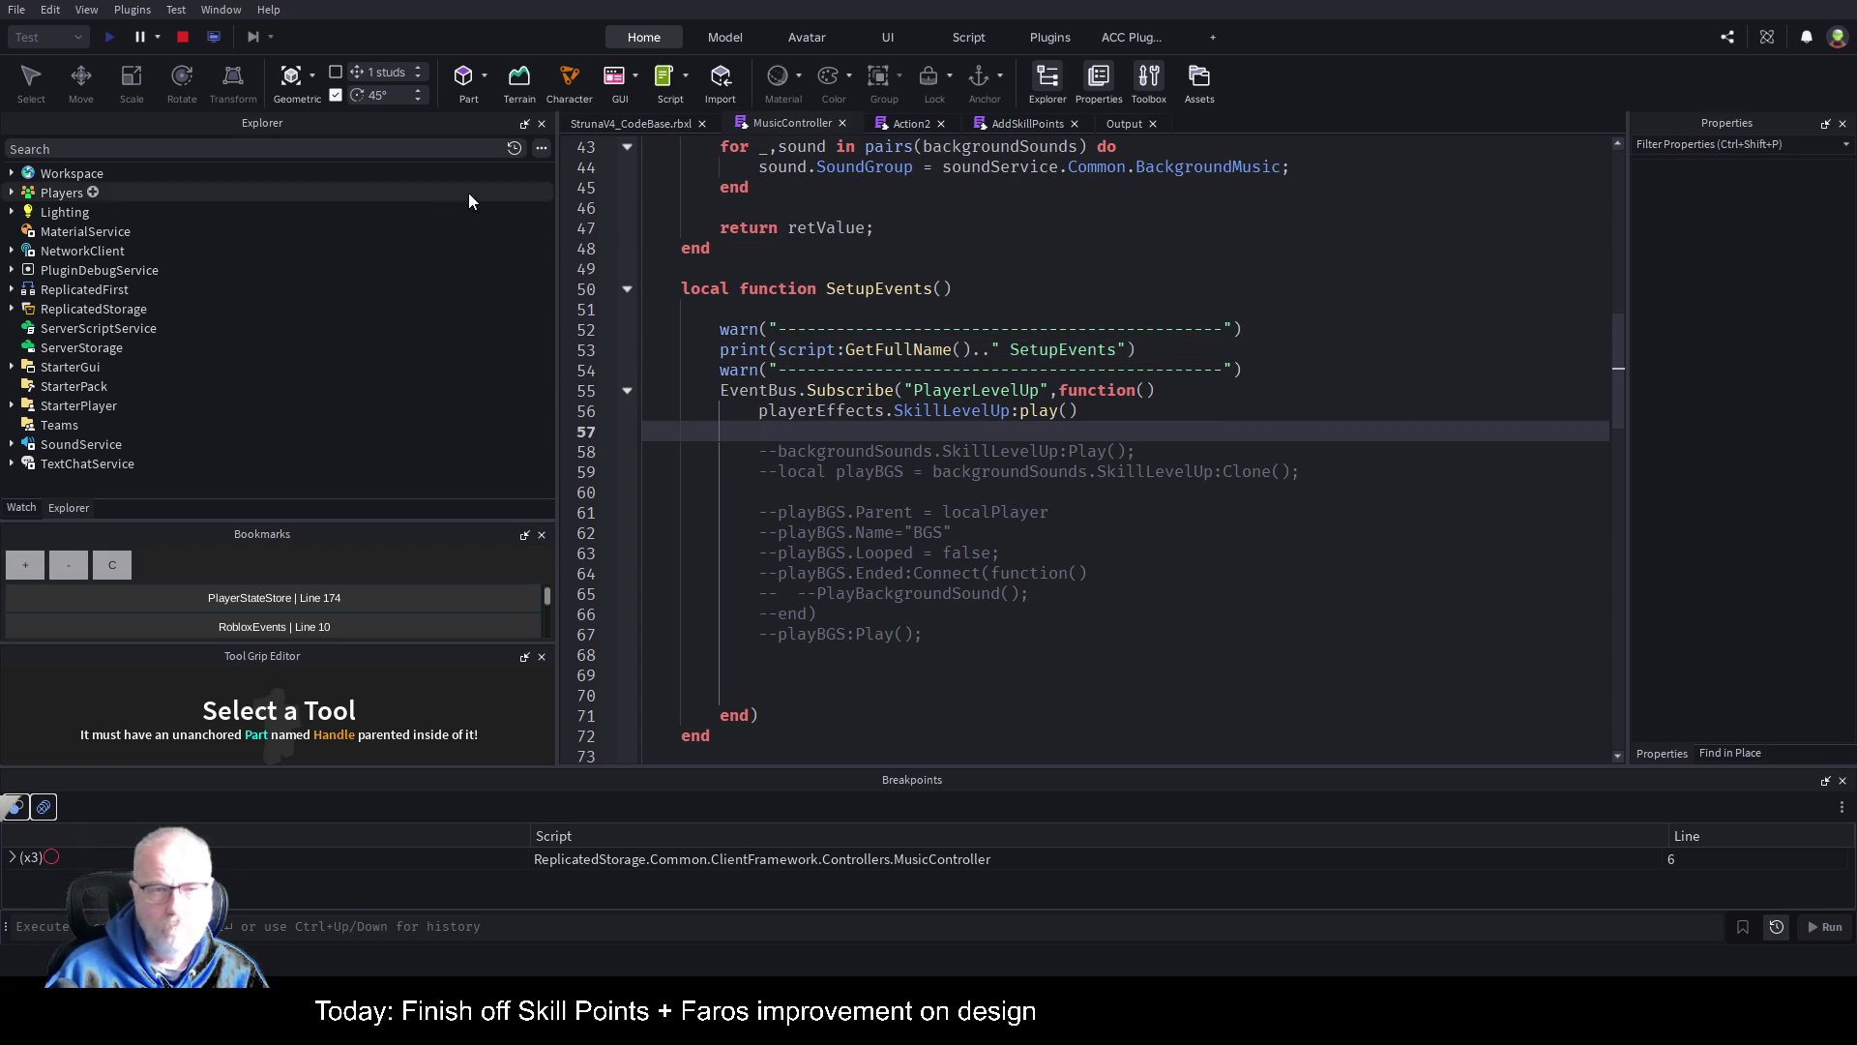
Step: Stop the playtest, redock the script editor, start a new test, and go back to MusicController
click(183, 43)
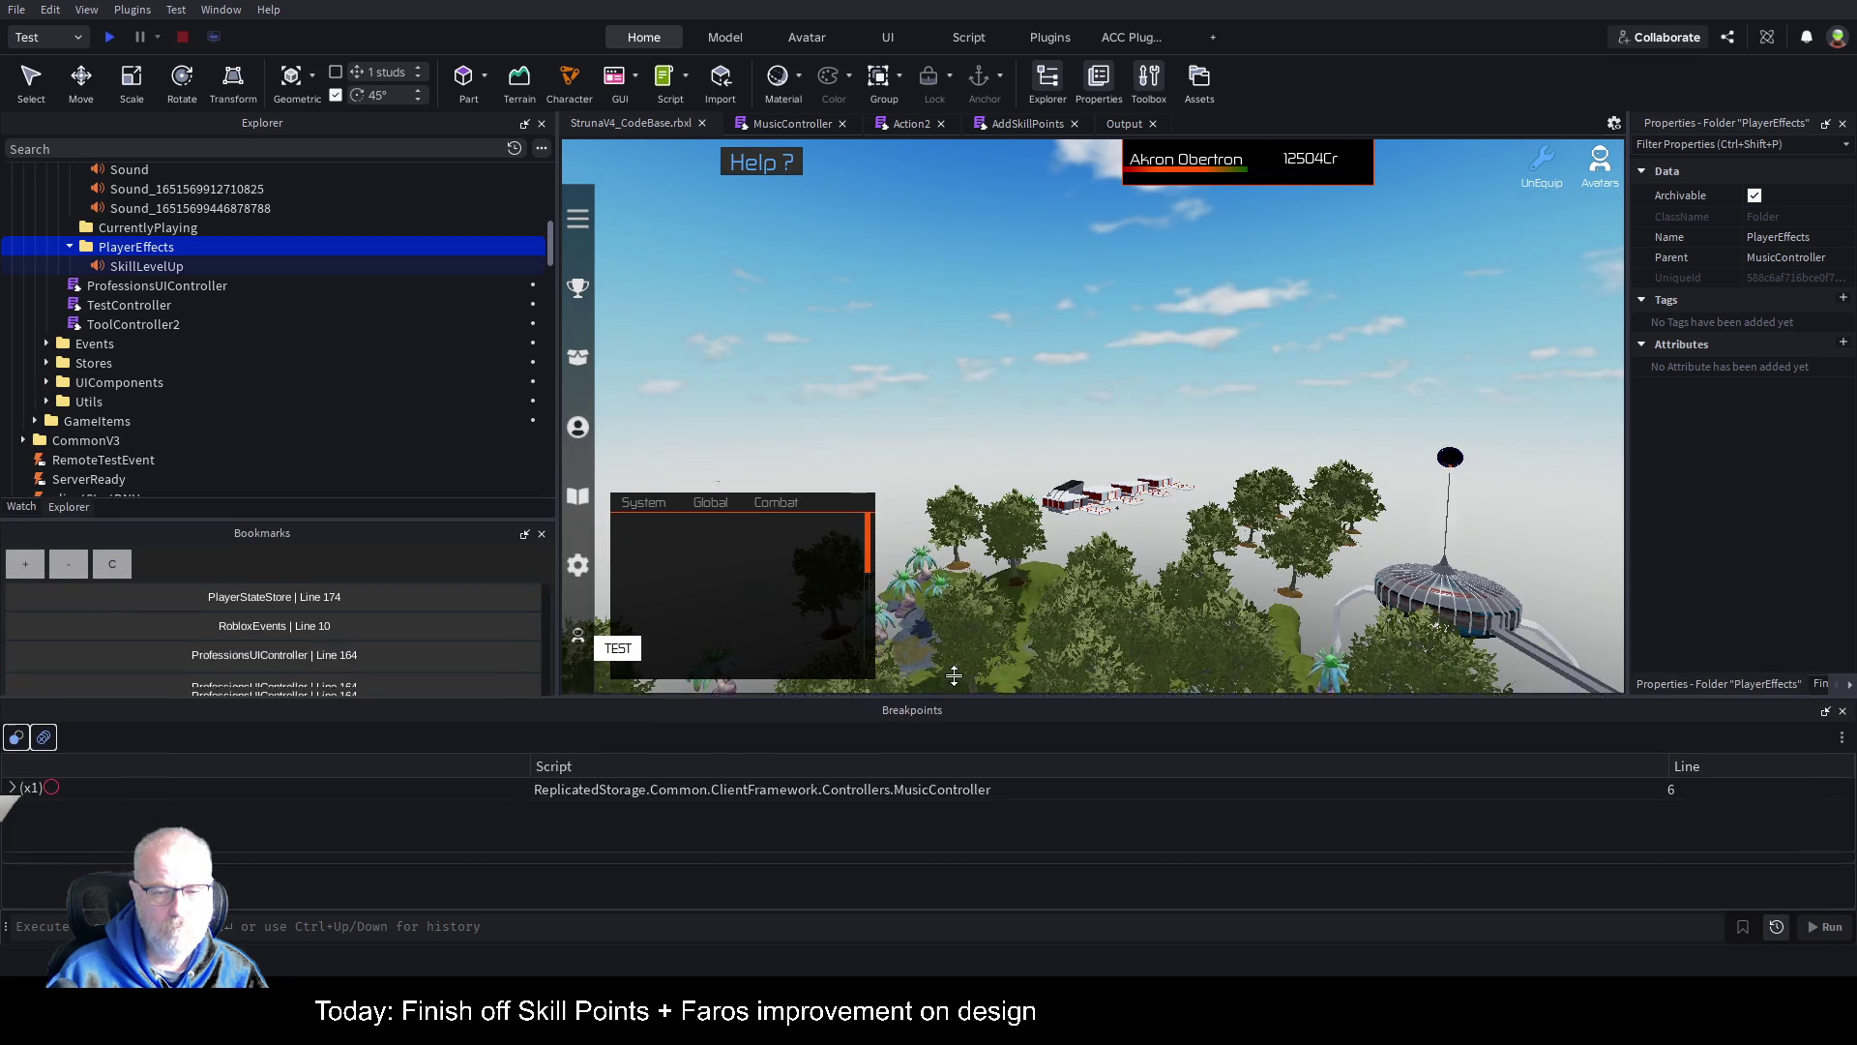
mouse_move(1117, 125)
mouse_down()
mouse_move(881, 763)
mouse_move(779, 780)
mouse_up()
drag(914, 796, 935, 785)
click(108, 37)
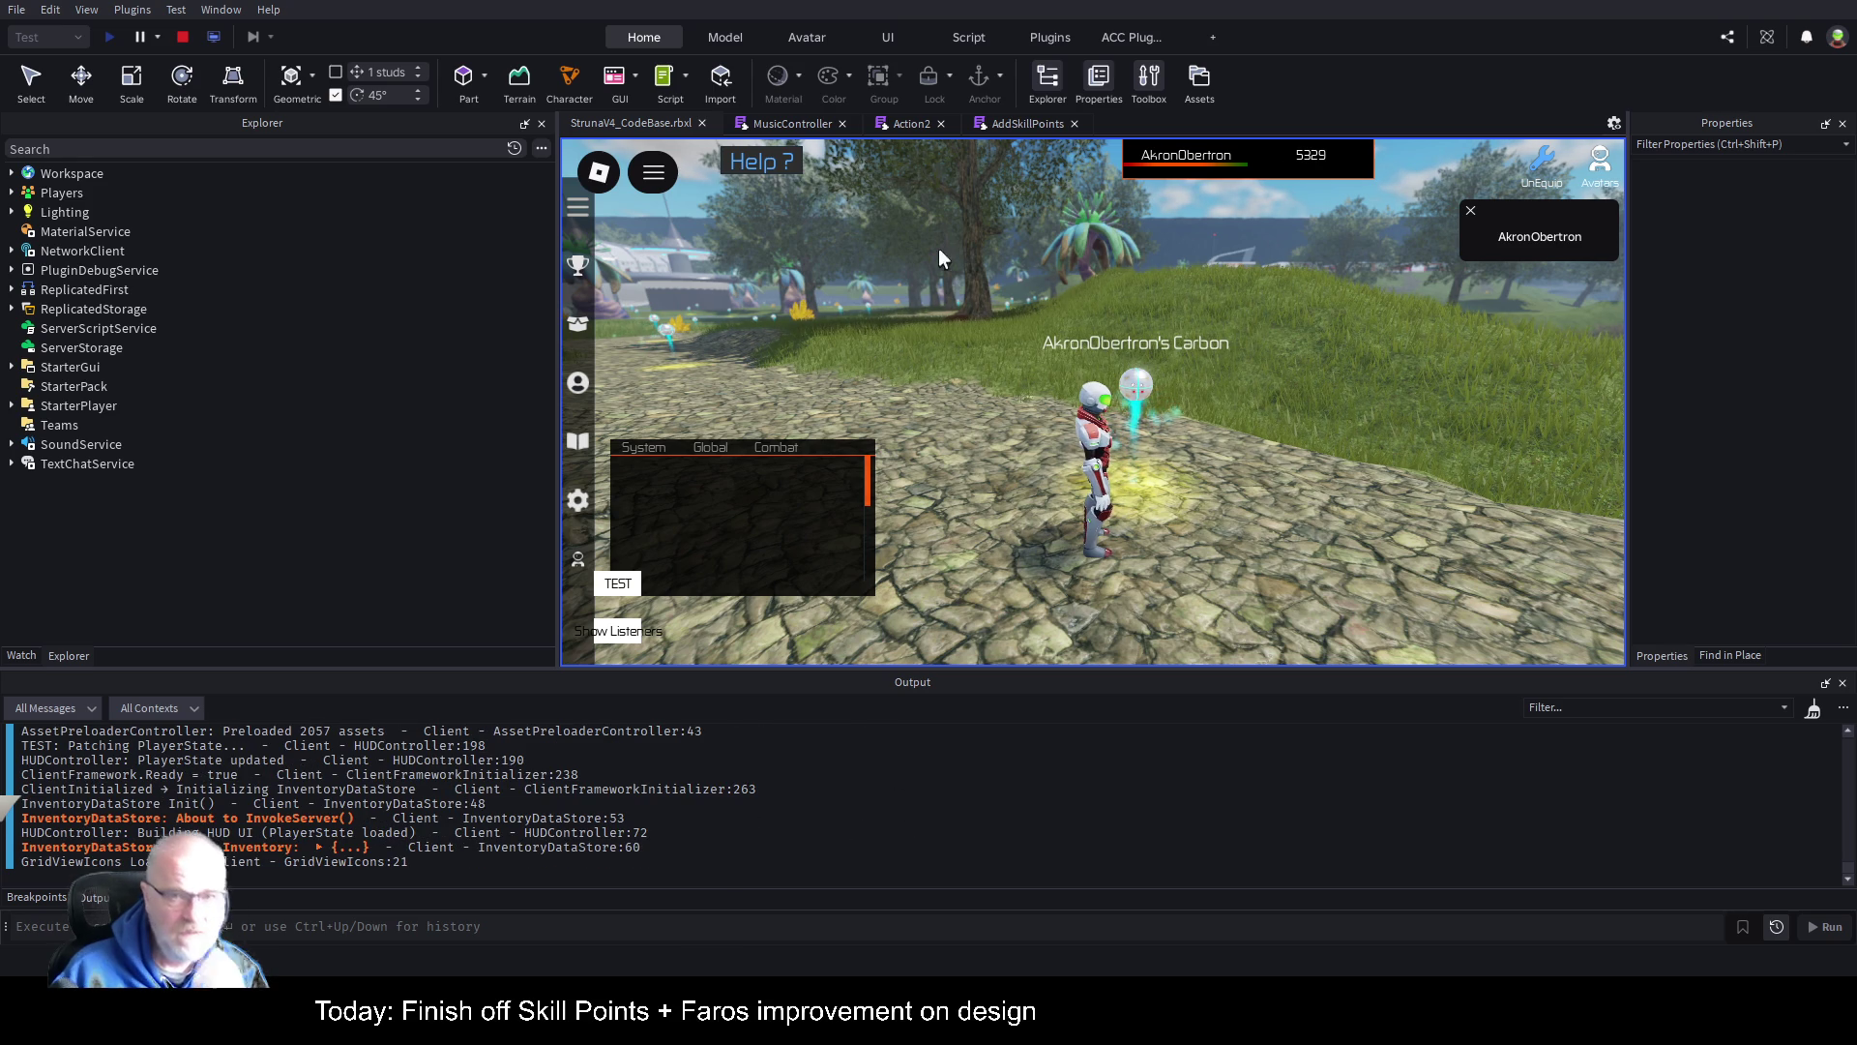
click(788, 126)
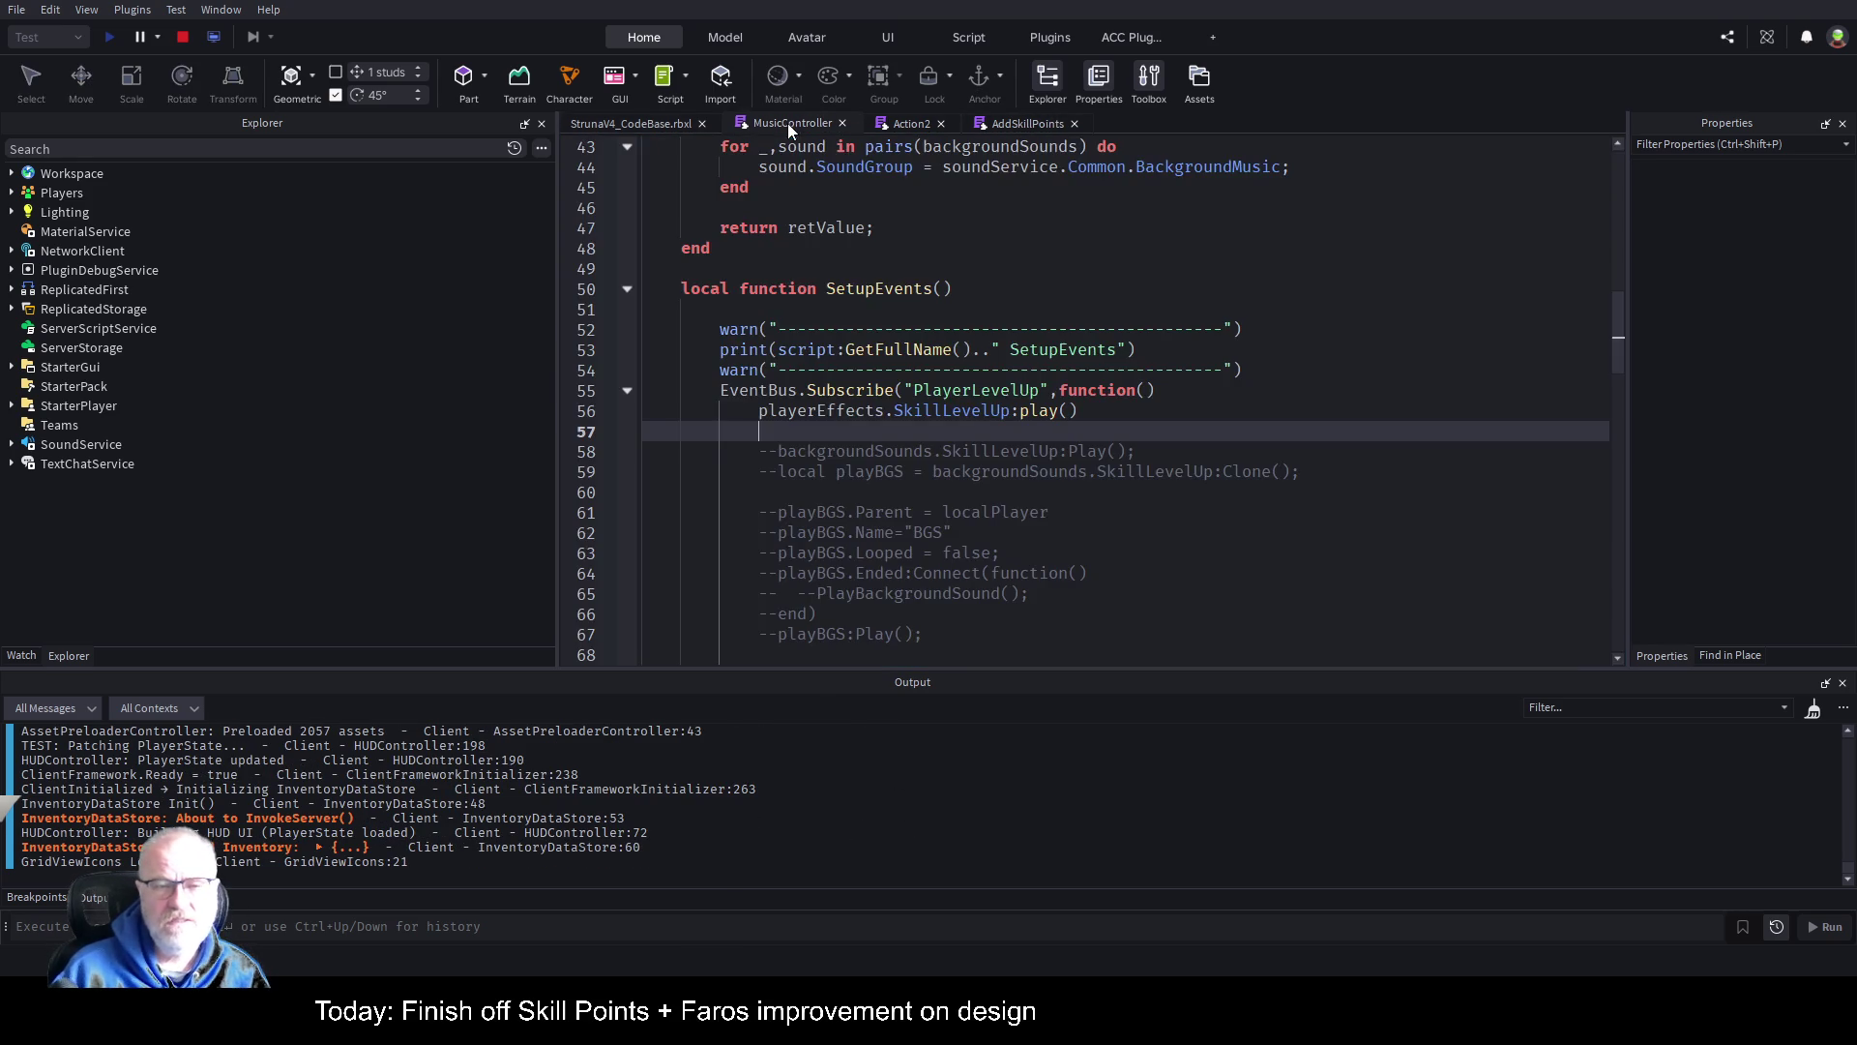
Step: Dock Bookmarks under Explorer, visit PlayerStateStore line 174, then break on MusicController line 56
key(ctrl+b)
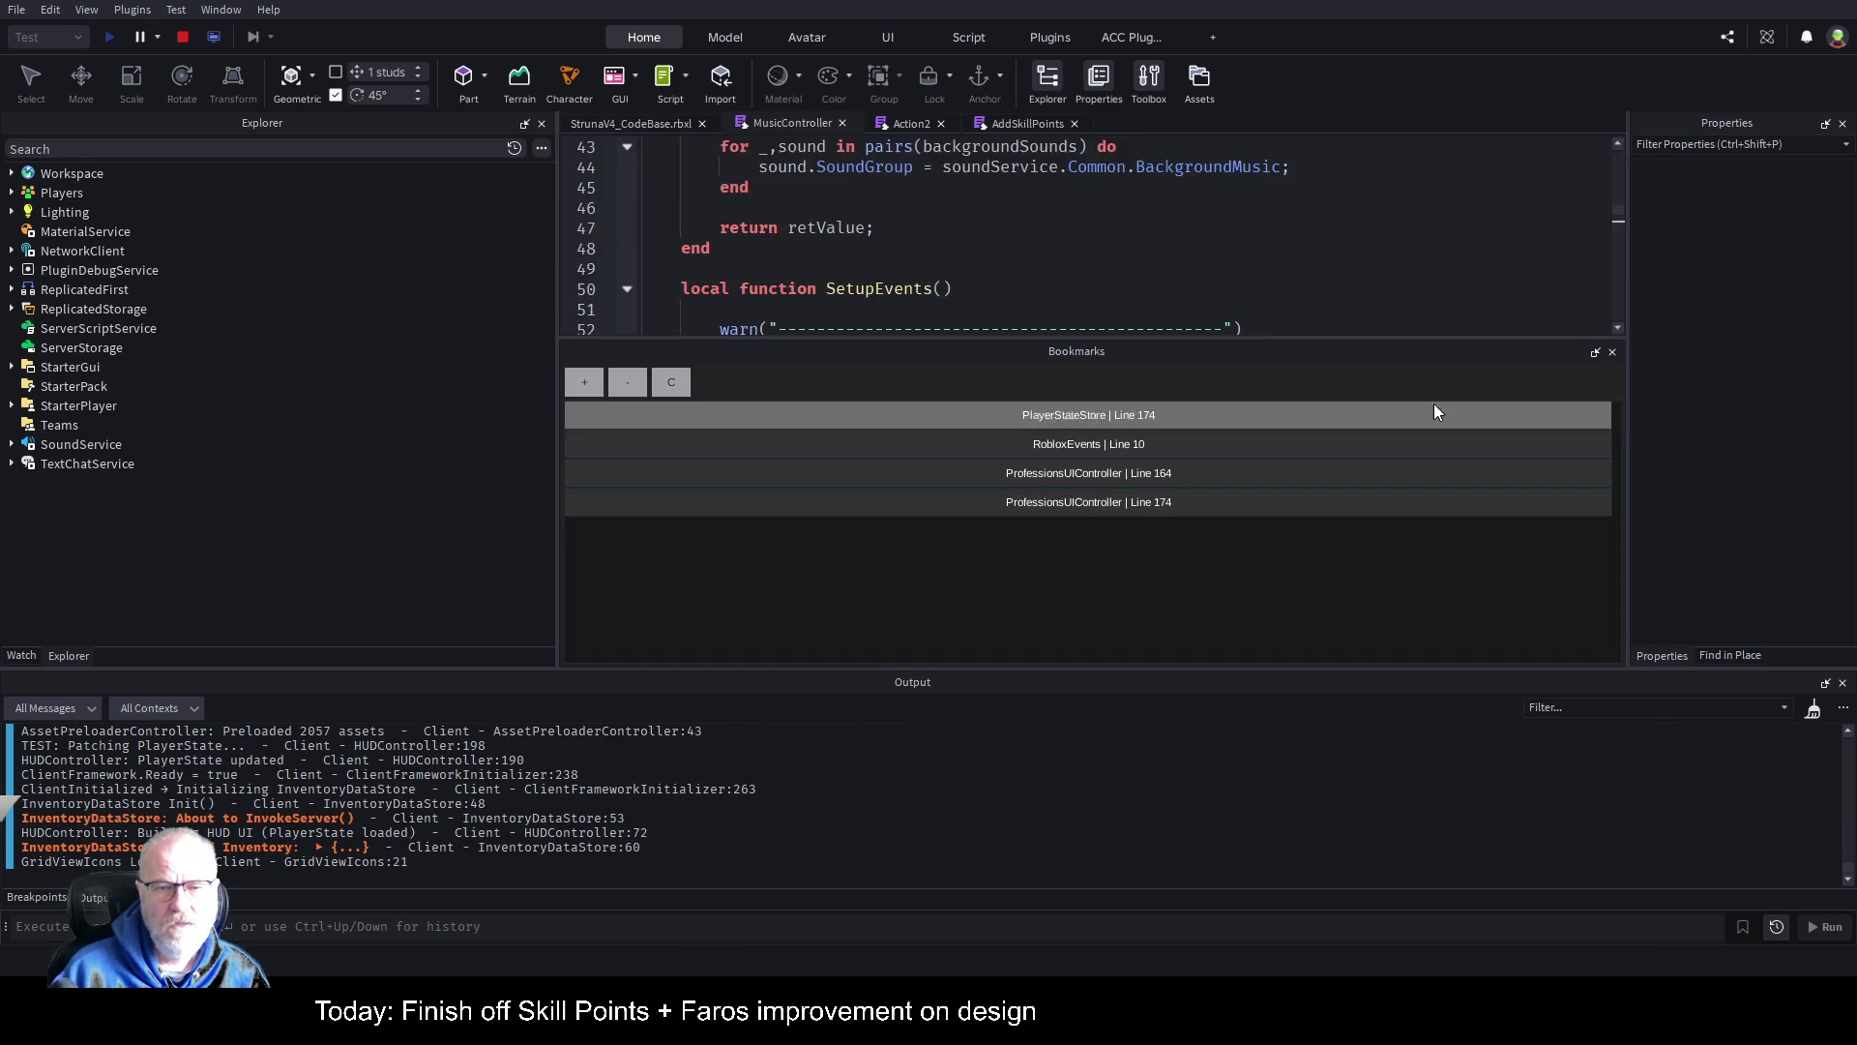
click(1434, 408)
drag(629, 443, 165, 547)
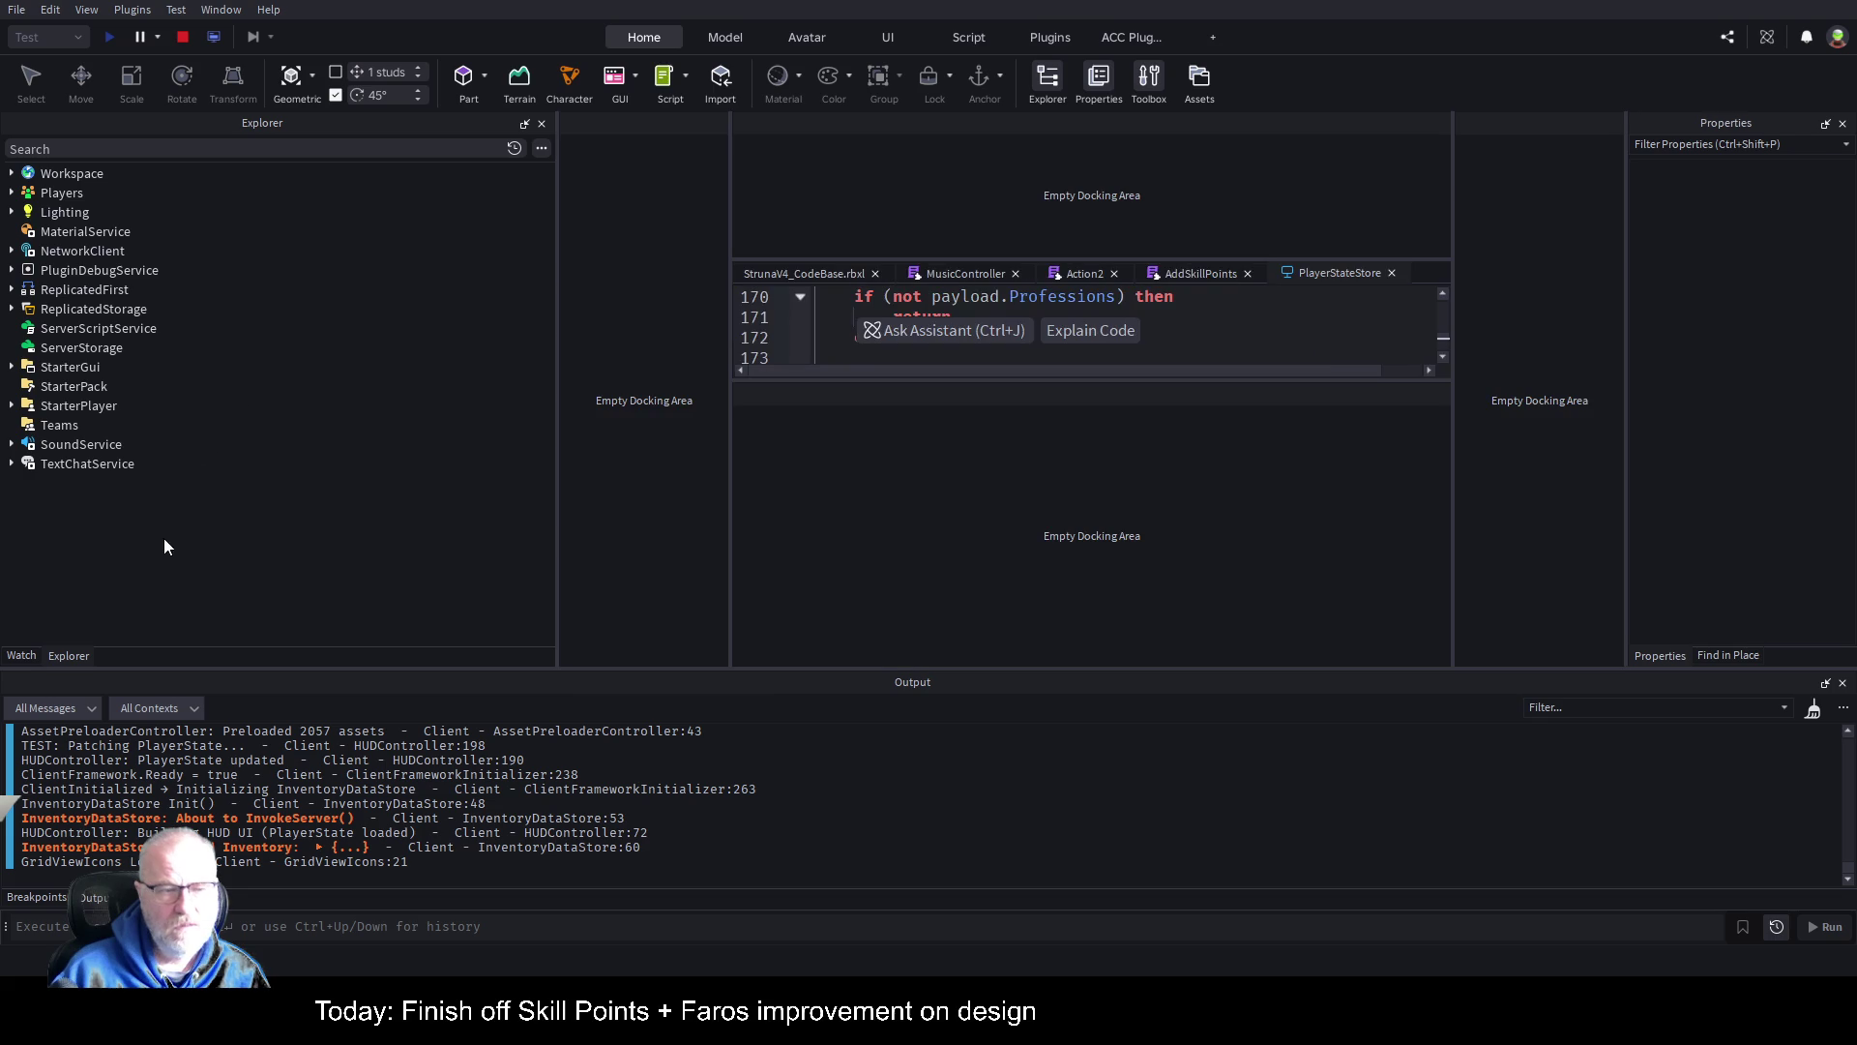
drag(294, 433, 279, 435)
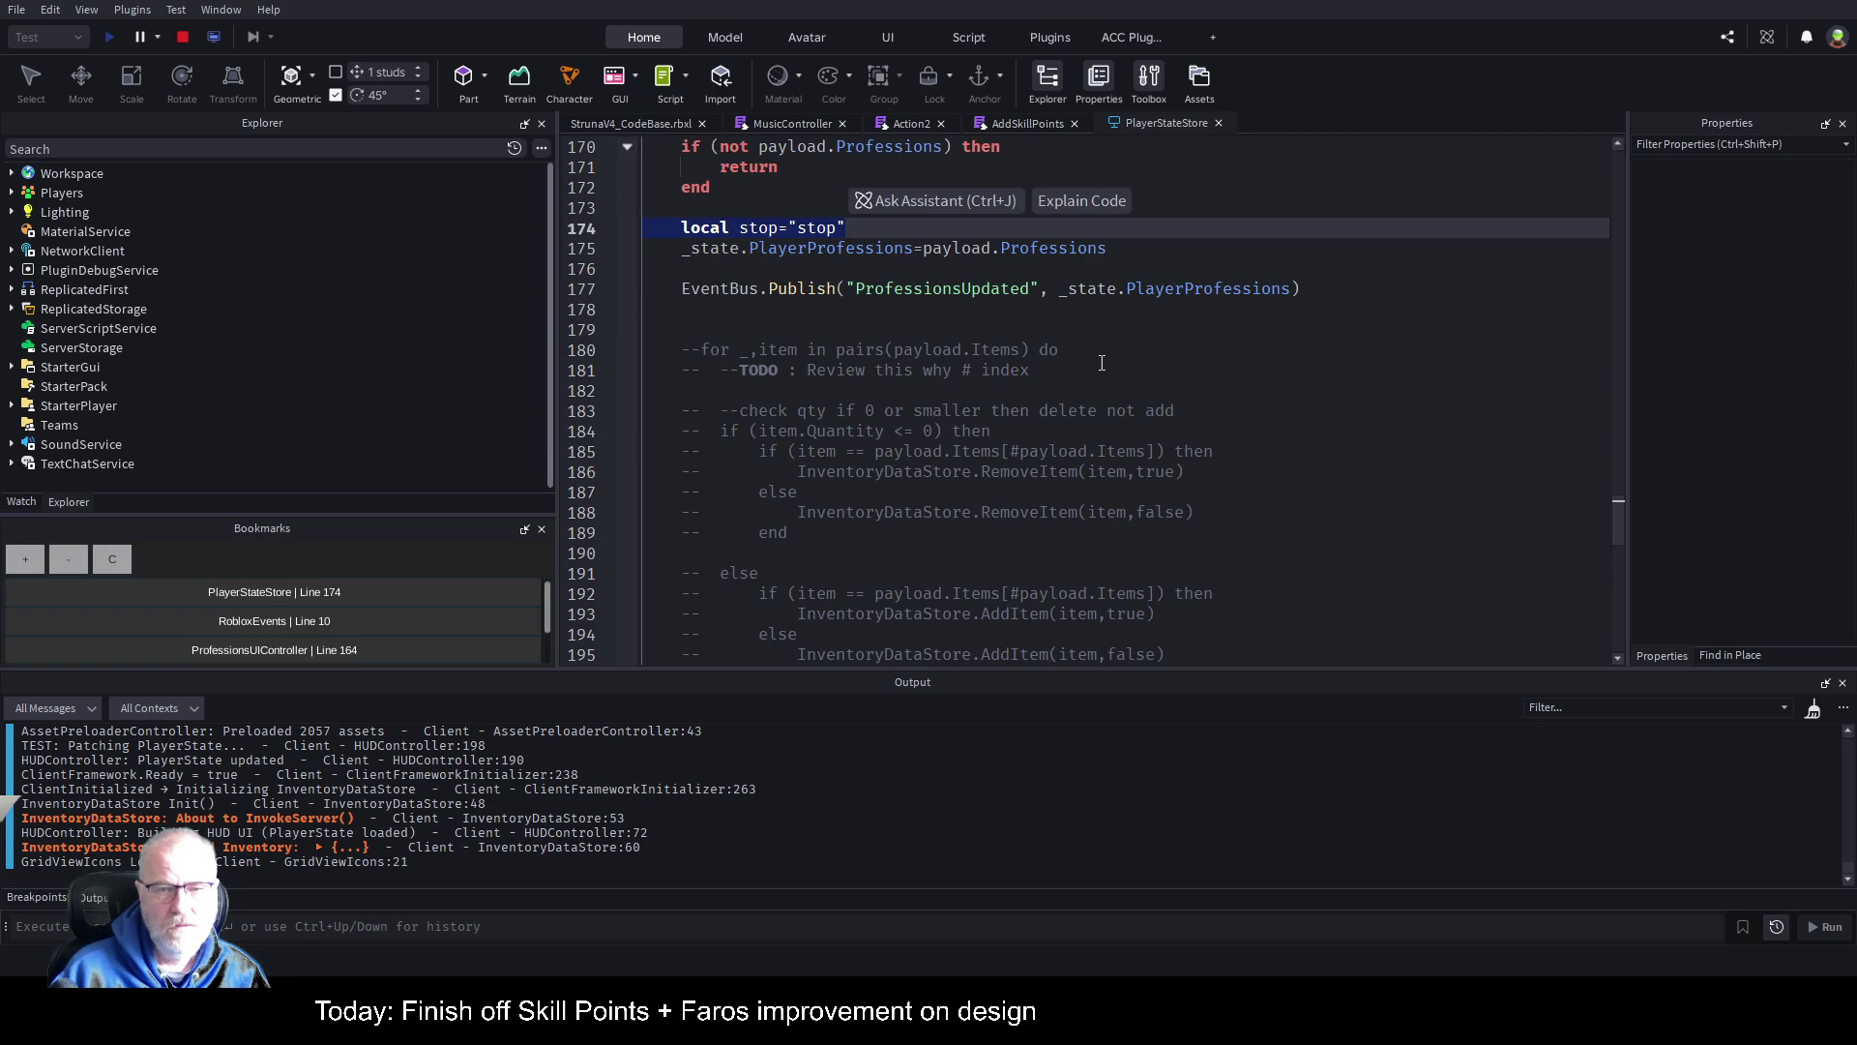
click(1125, 374)
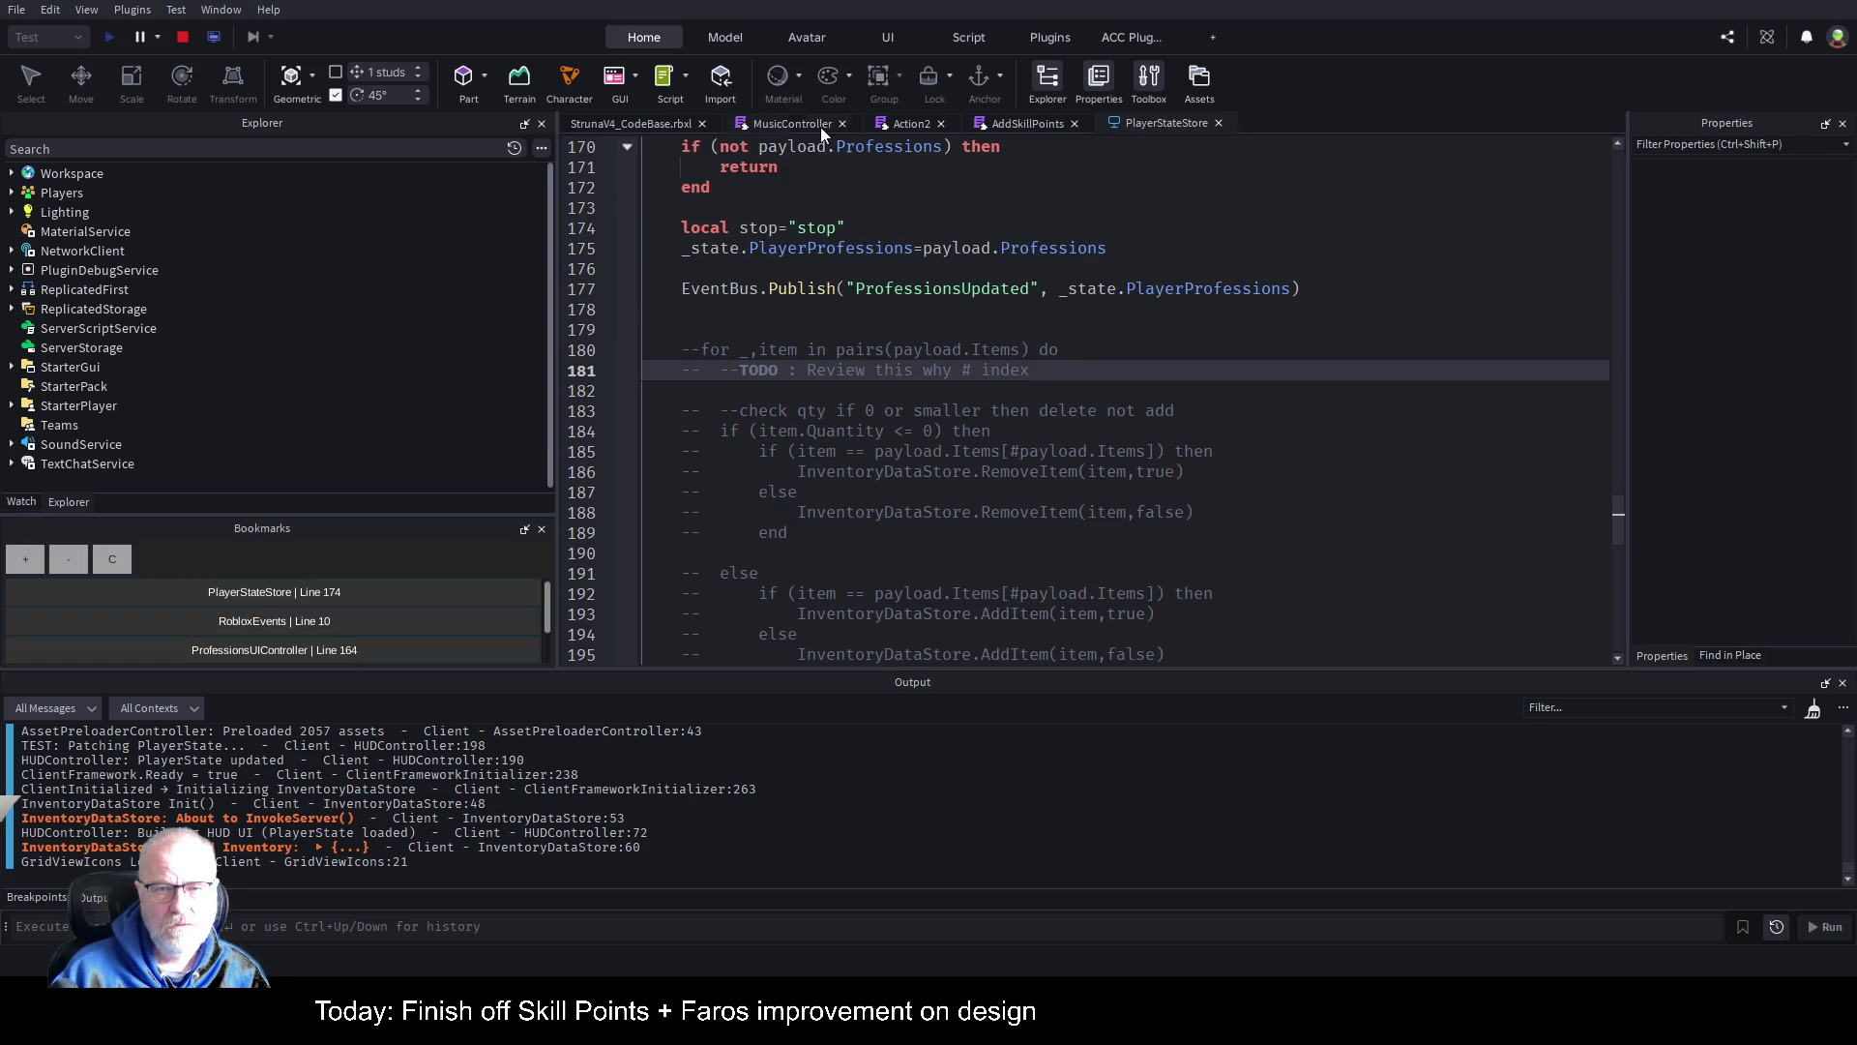
click(790, 126)
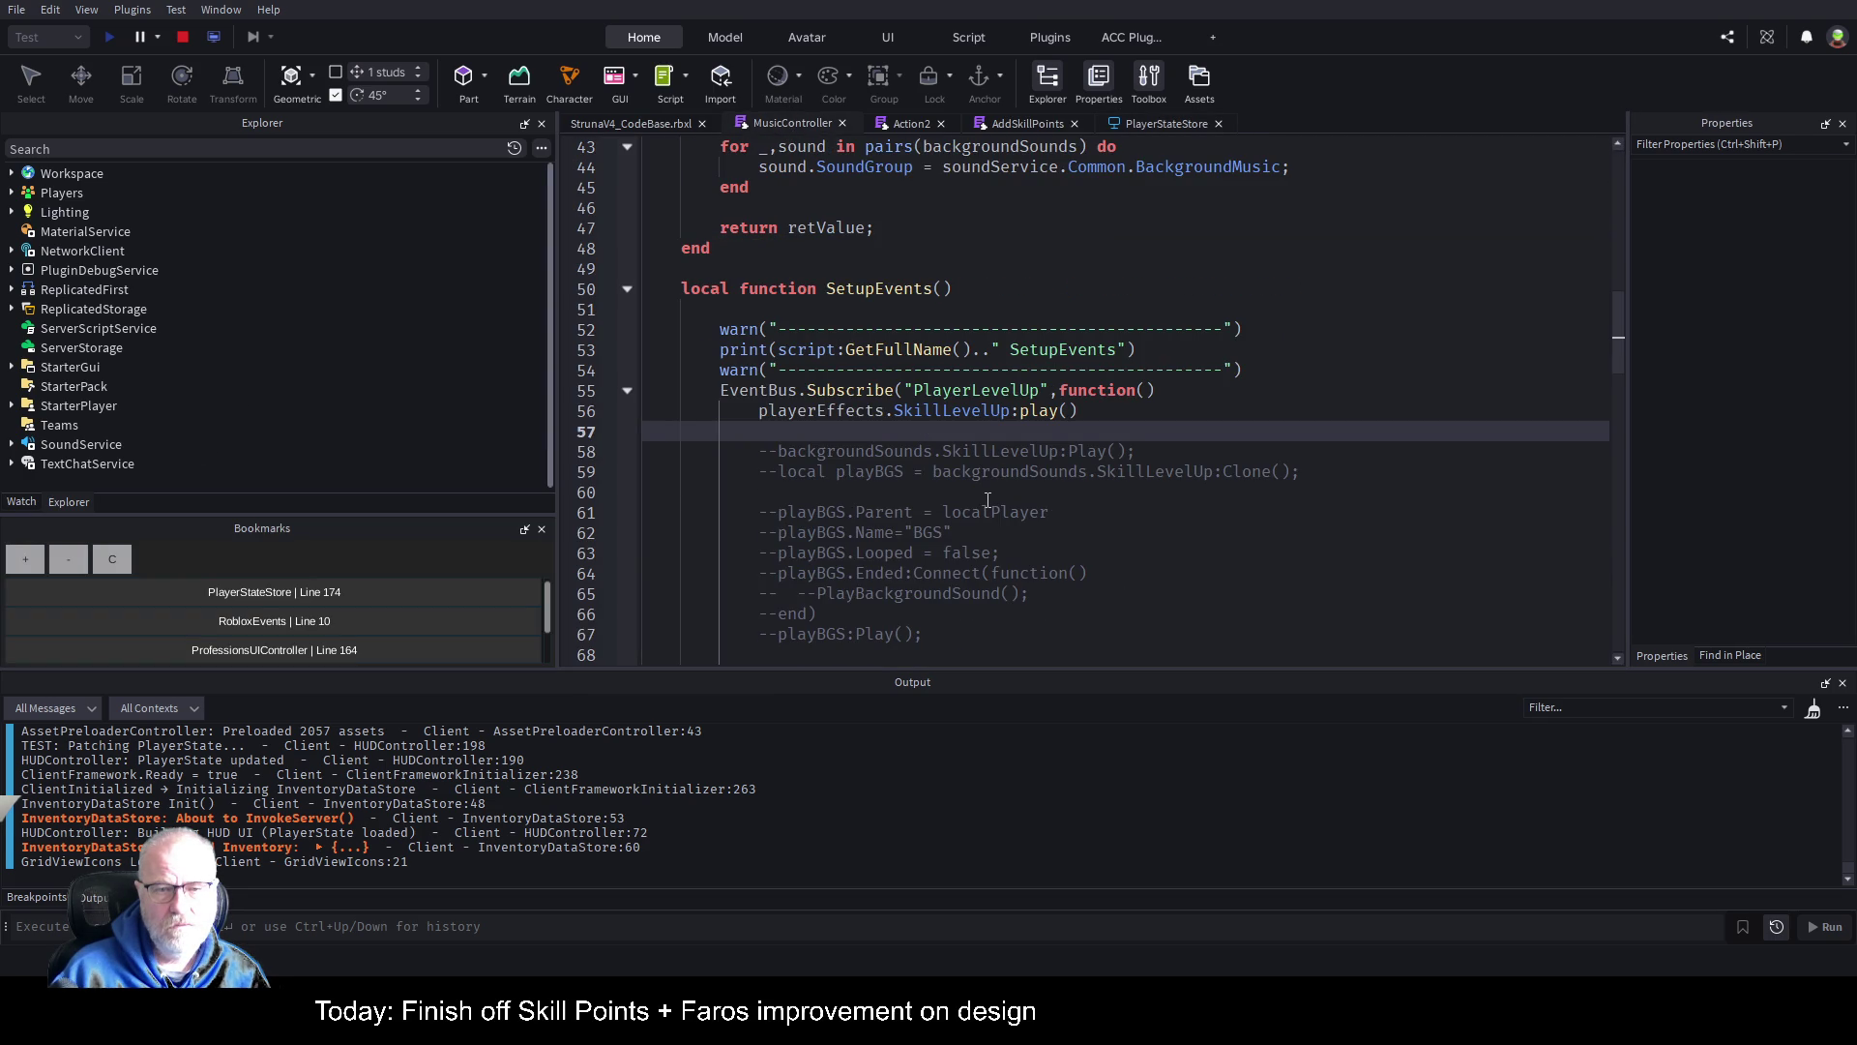
click(608, 412)
Step: View profession levels and points in the Professions panel, then end the test and return to MusicController
click(653, 124)
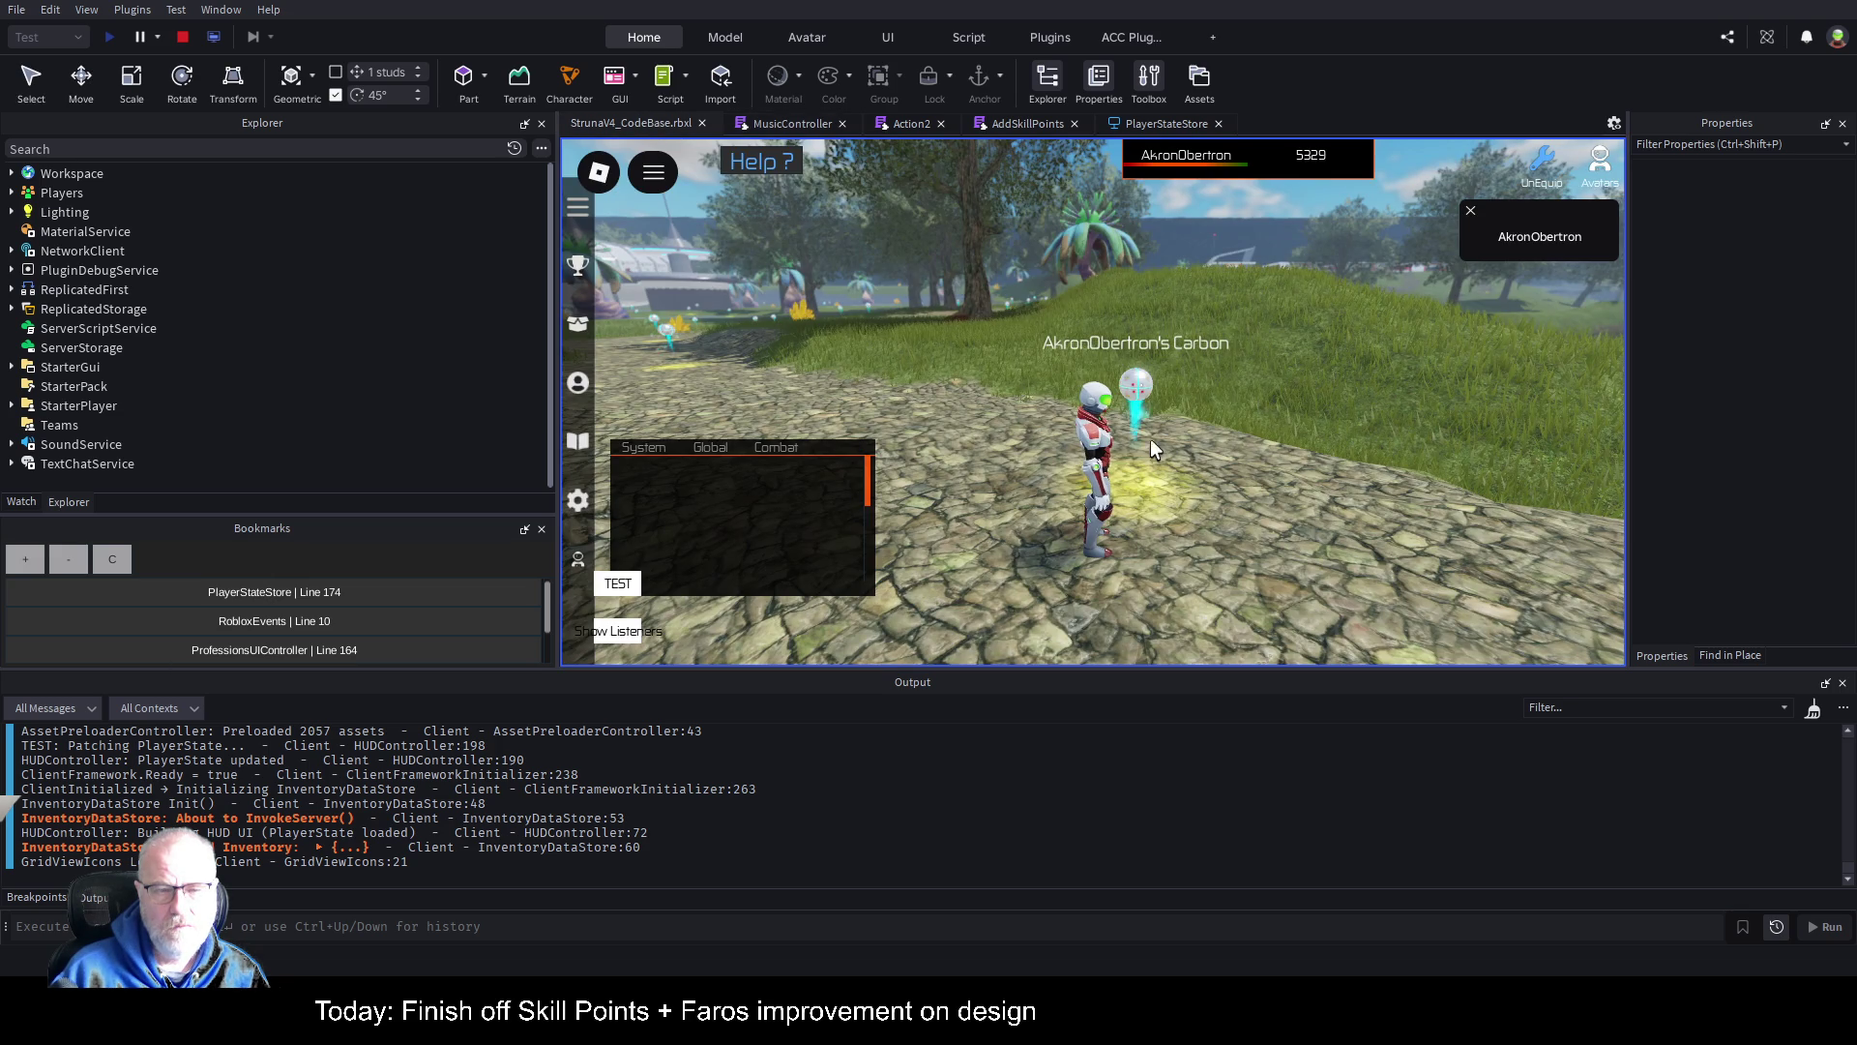
click(578, 384)
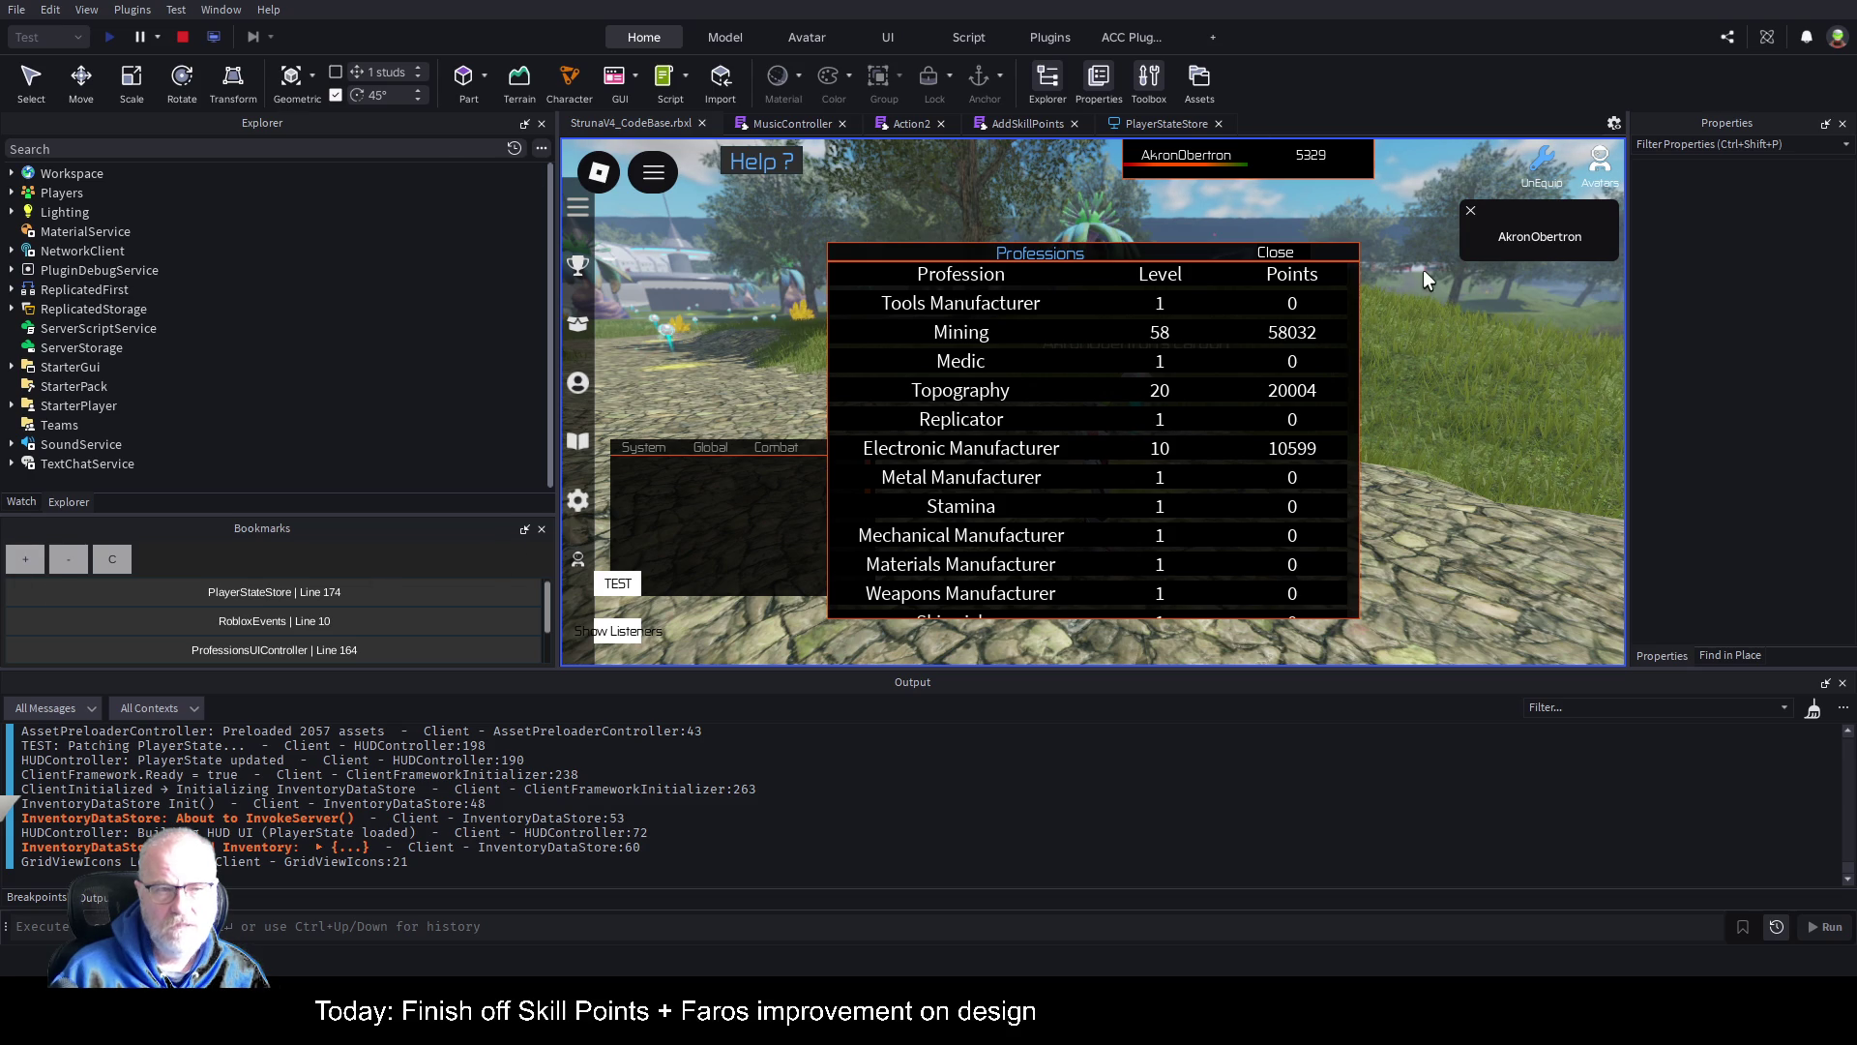
click(1277, 253)
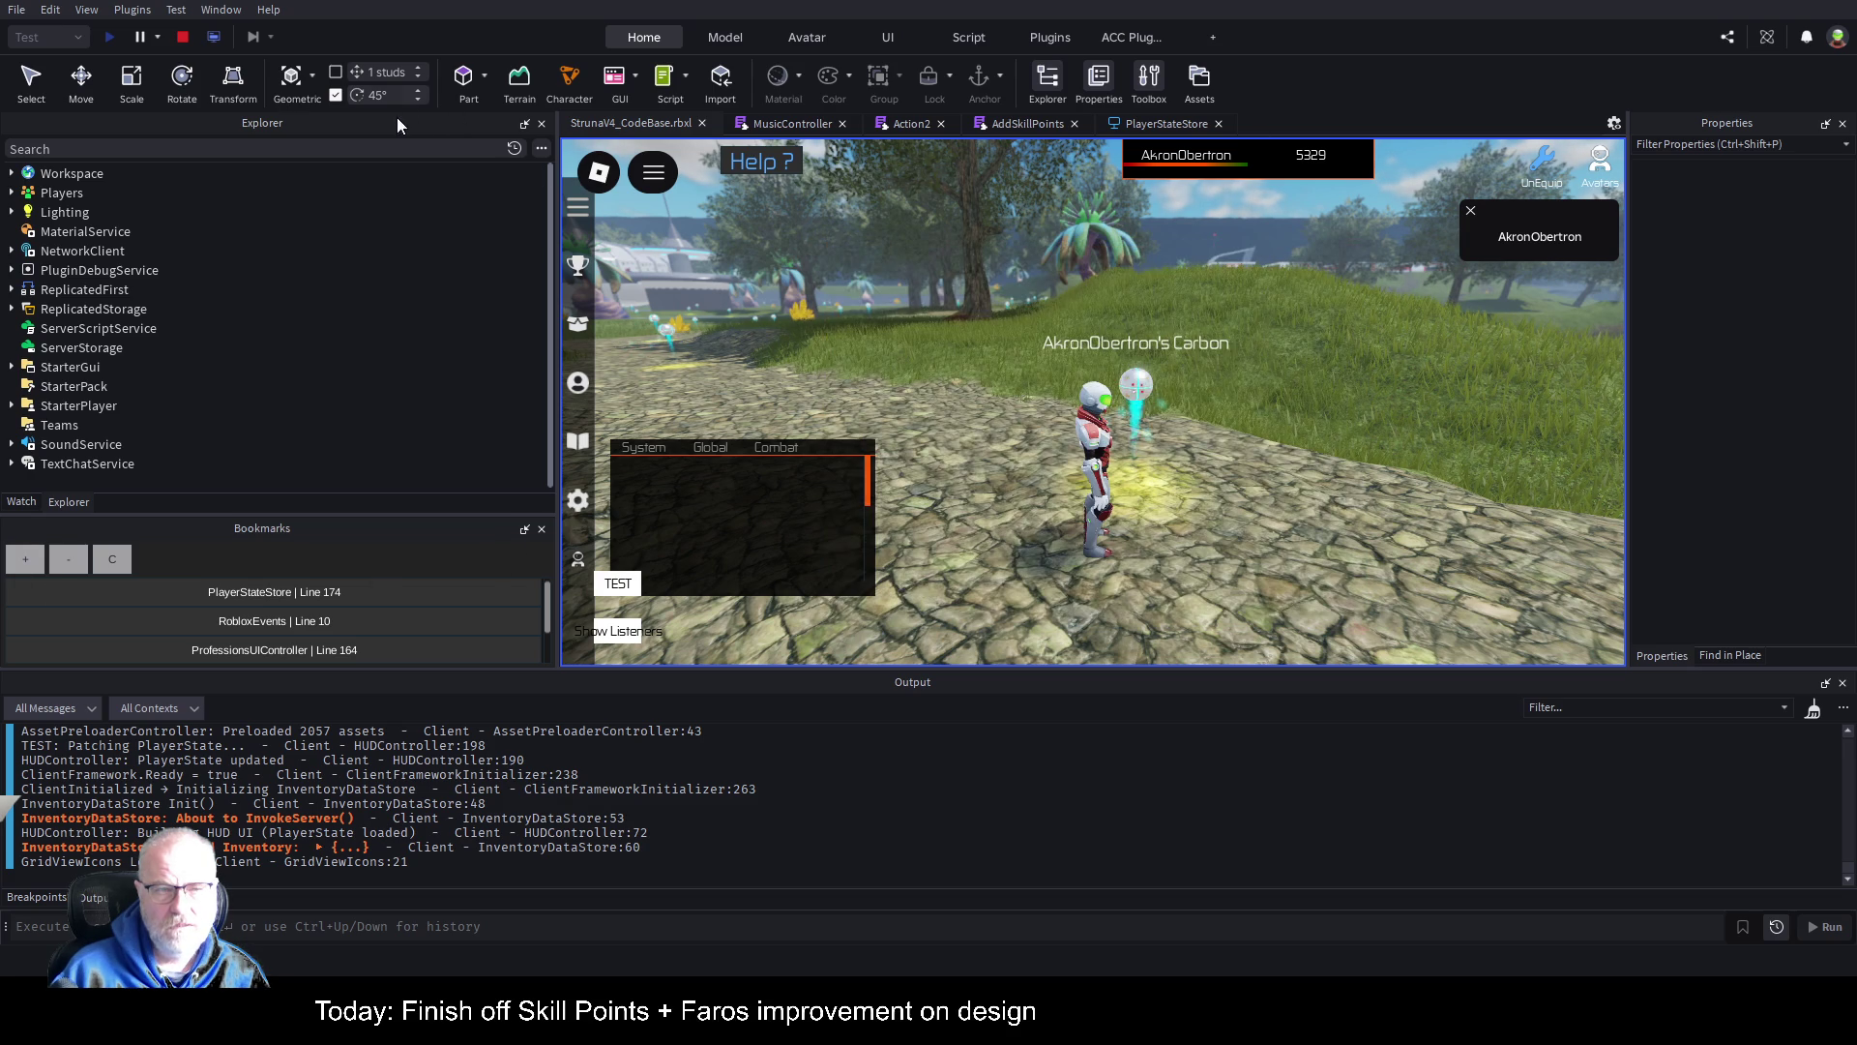
click(183, 37)
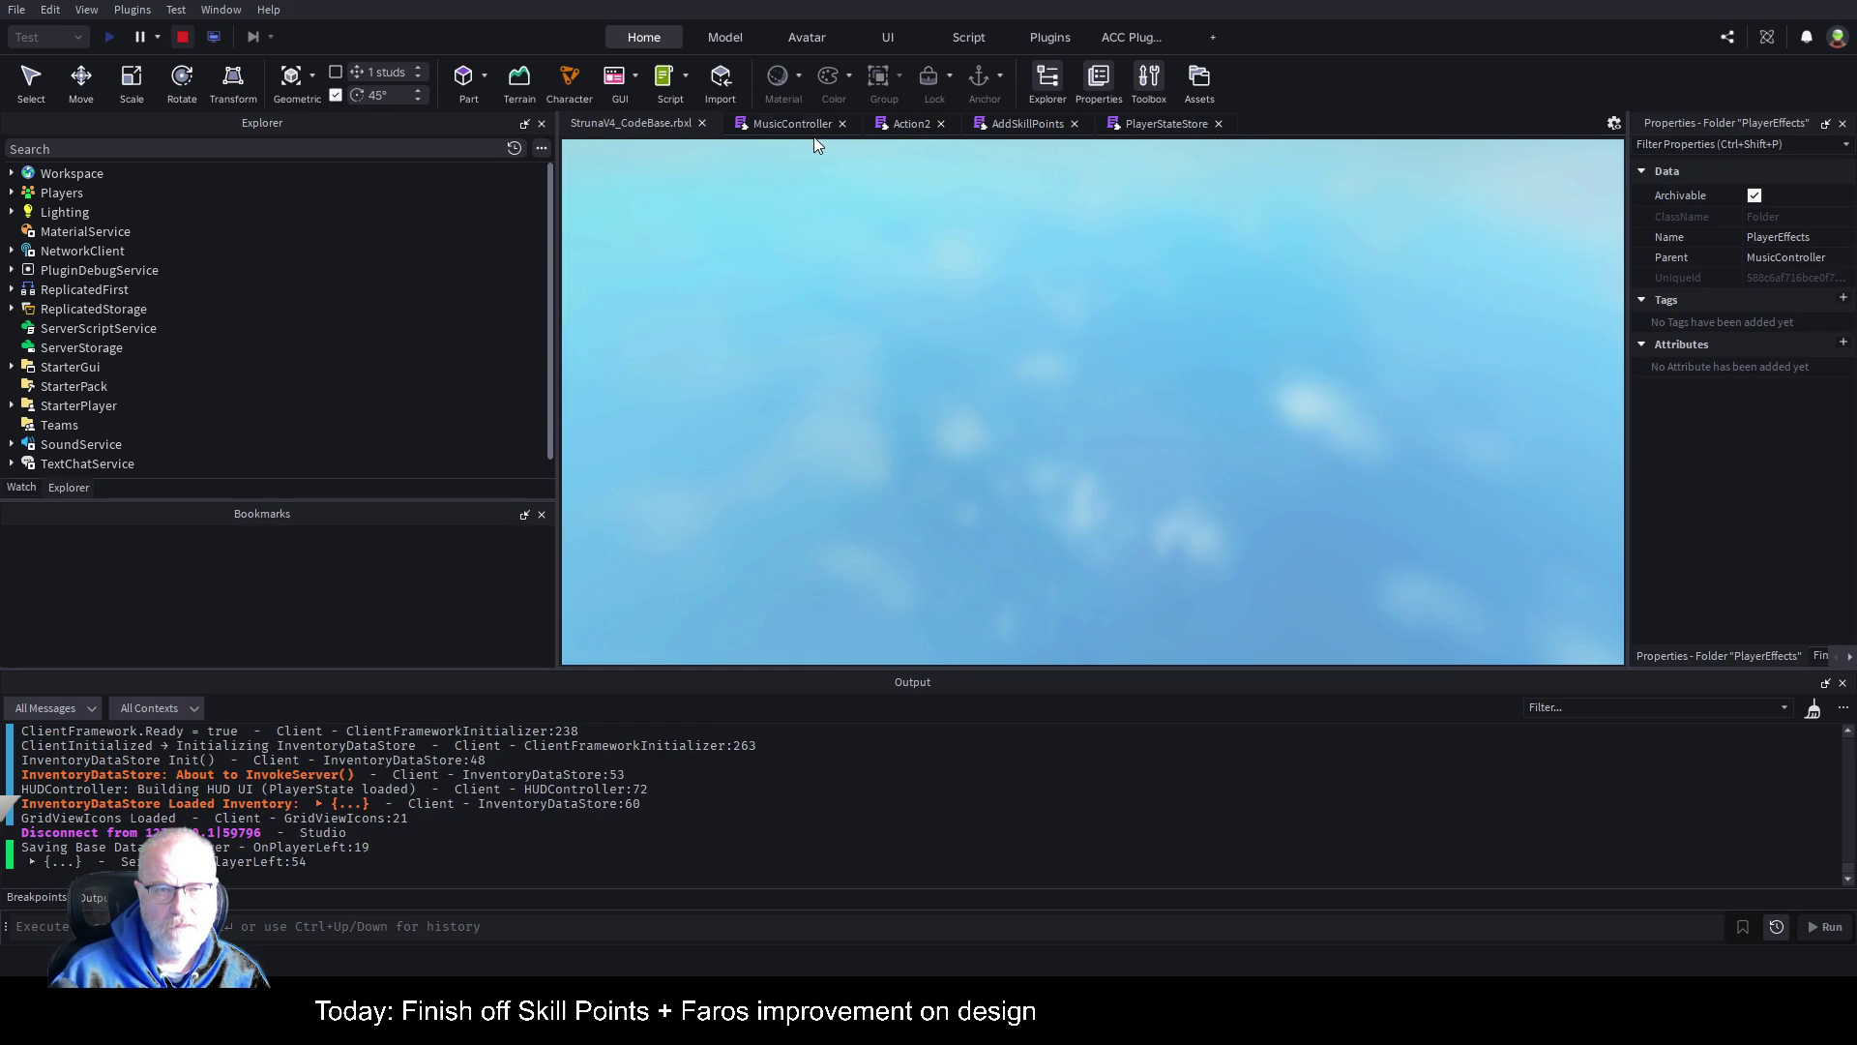
click(786, 126)
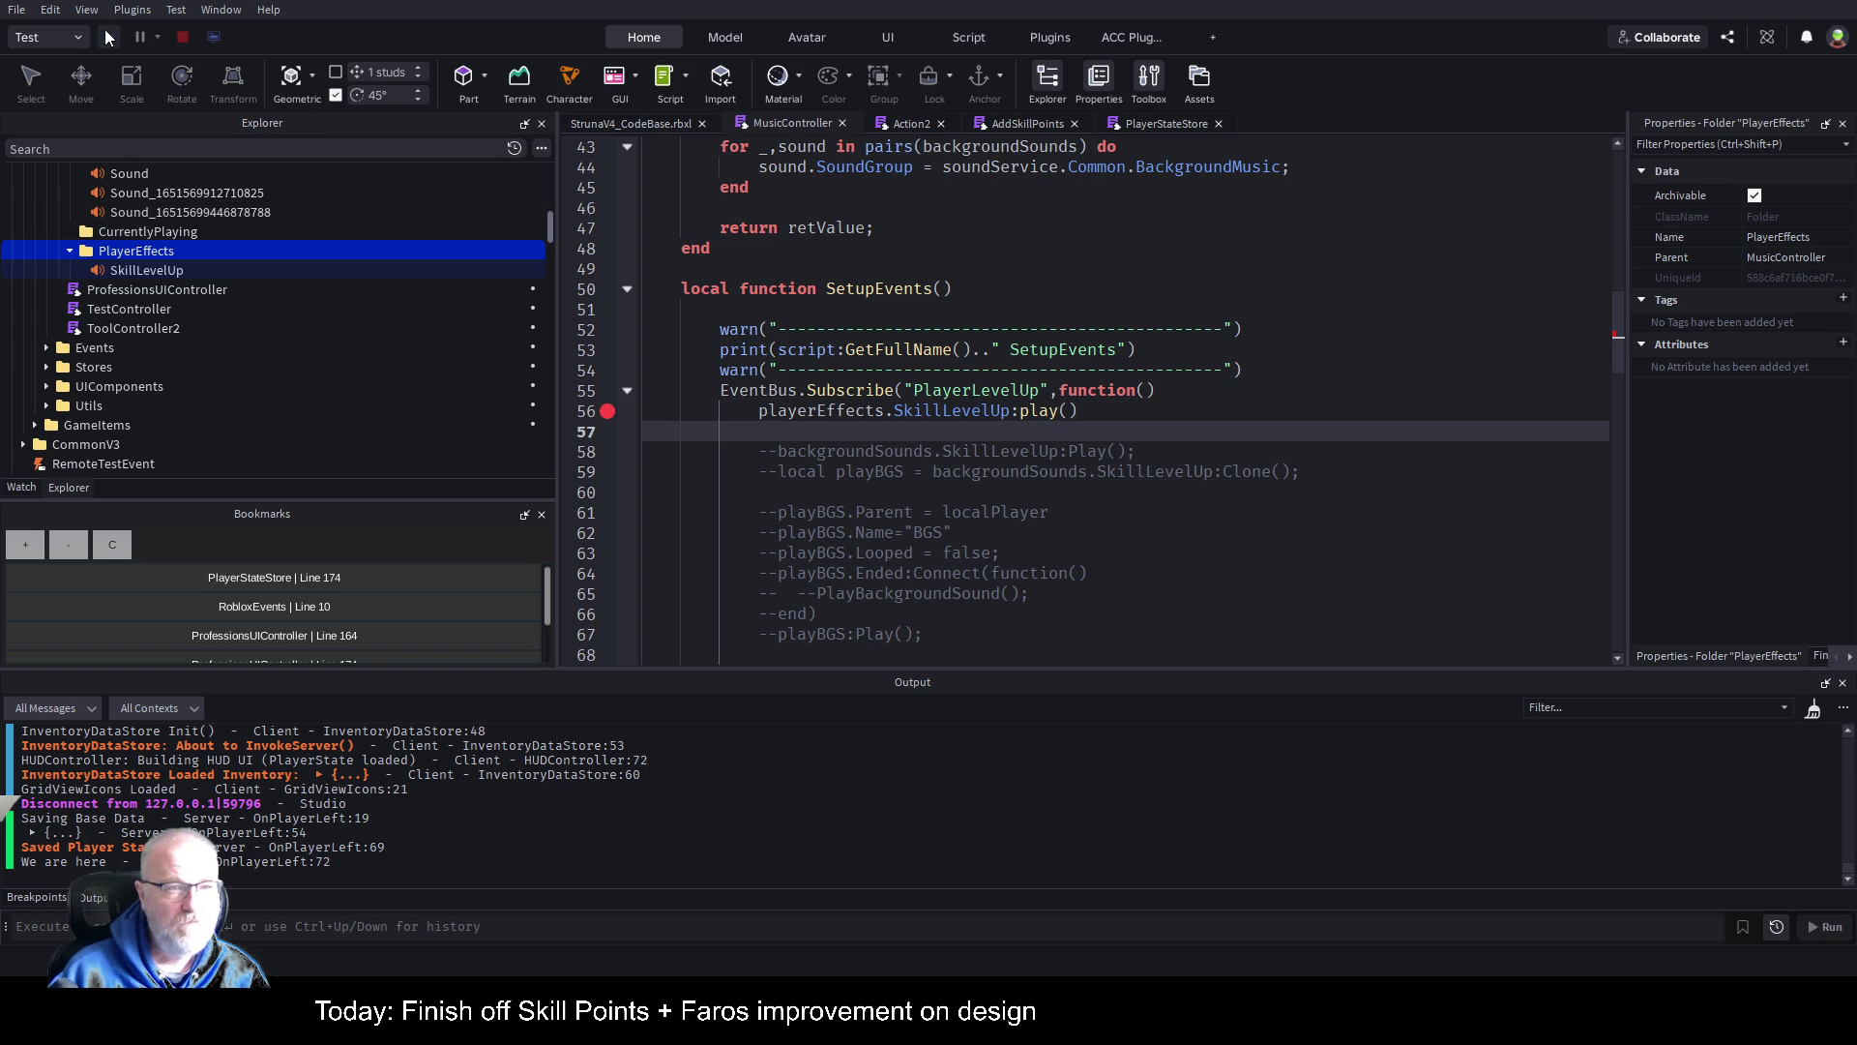
Step: Start a fresh play test session from the Home tab's Play button
click(109, 37)
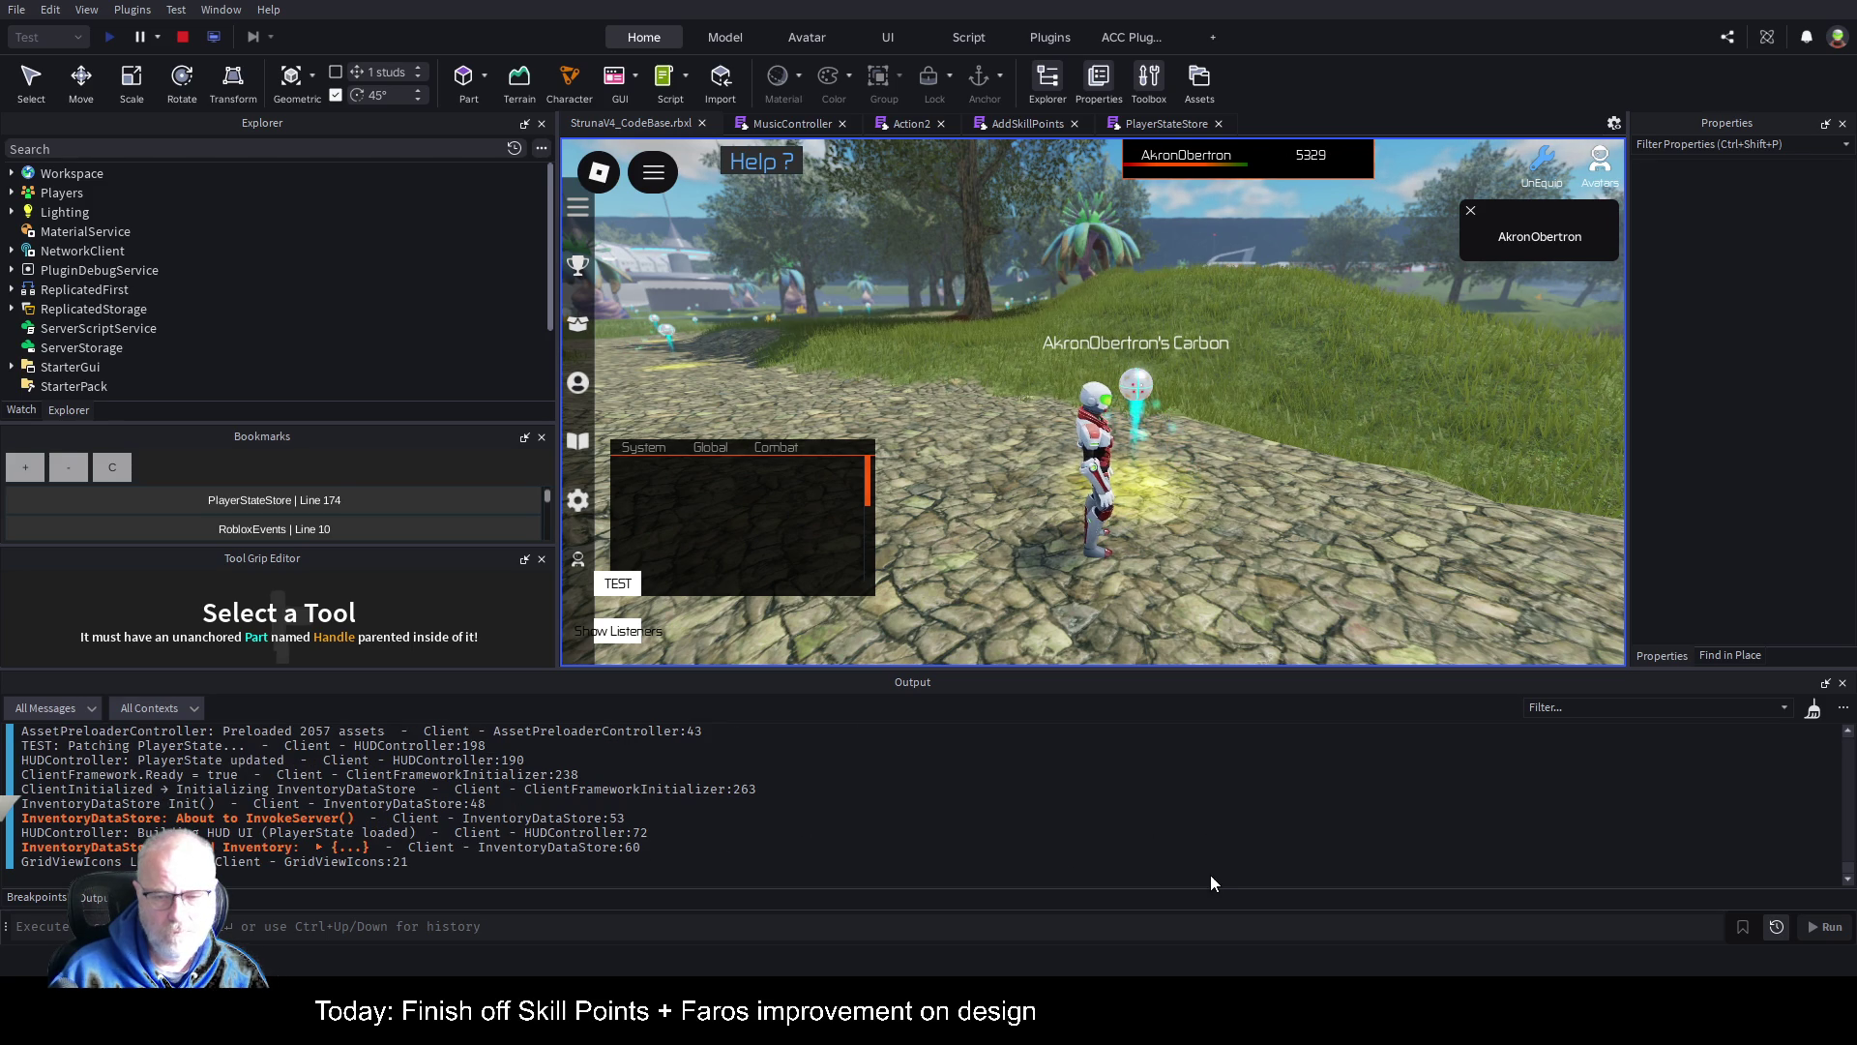
Step: Move the Professions panel to the bottom, equip OME001 from Tools, and return to MusicController
scroll(1210, 873, down, 5)
click(578, 382)
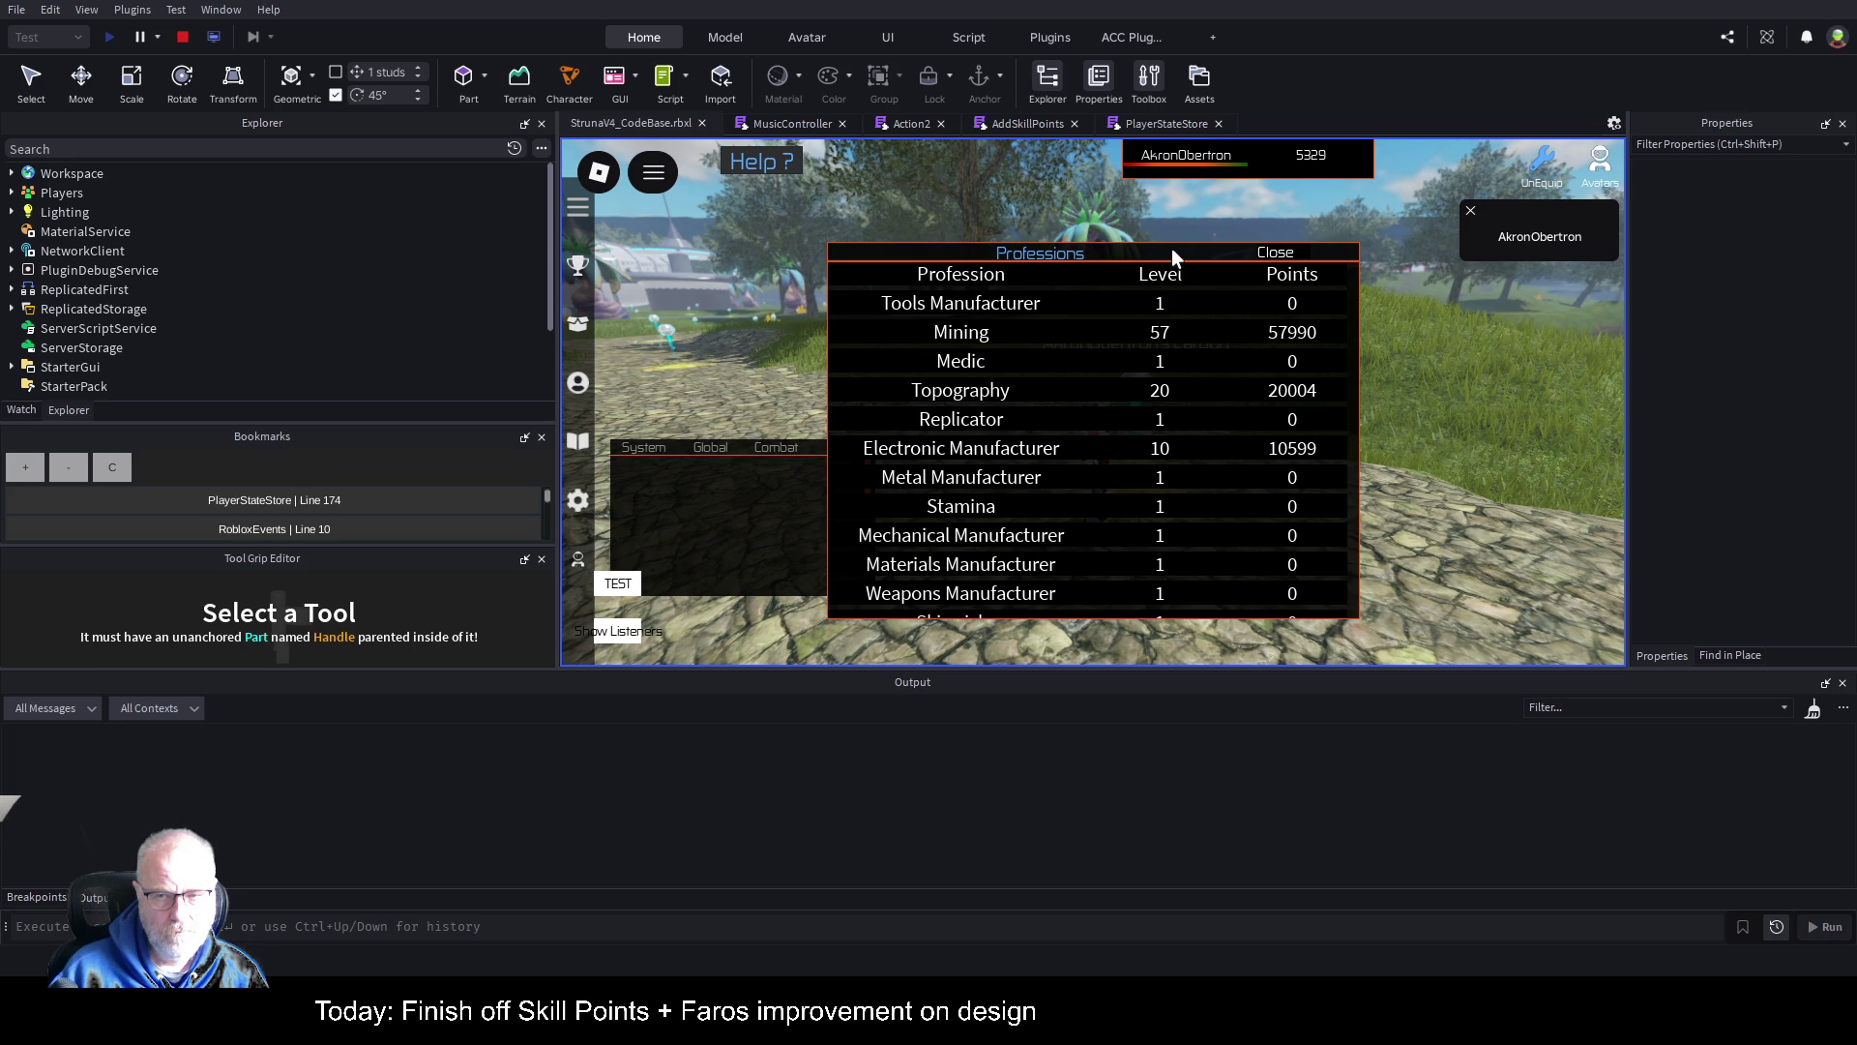
drag(1171, 248, 1163, 565)
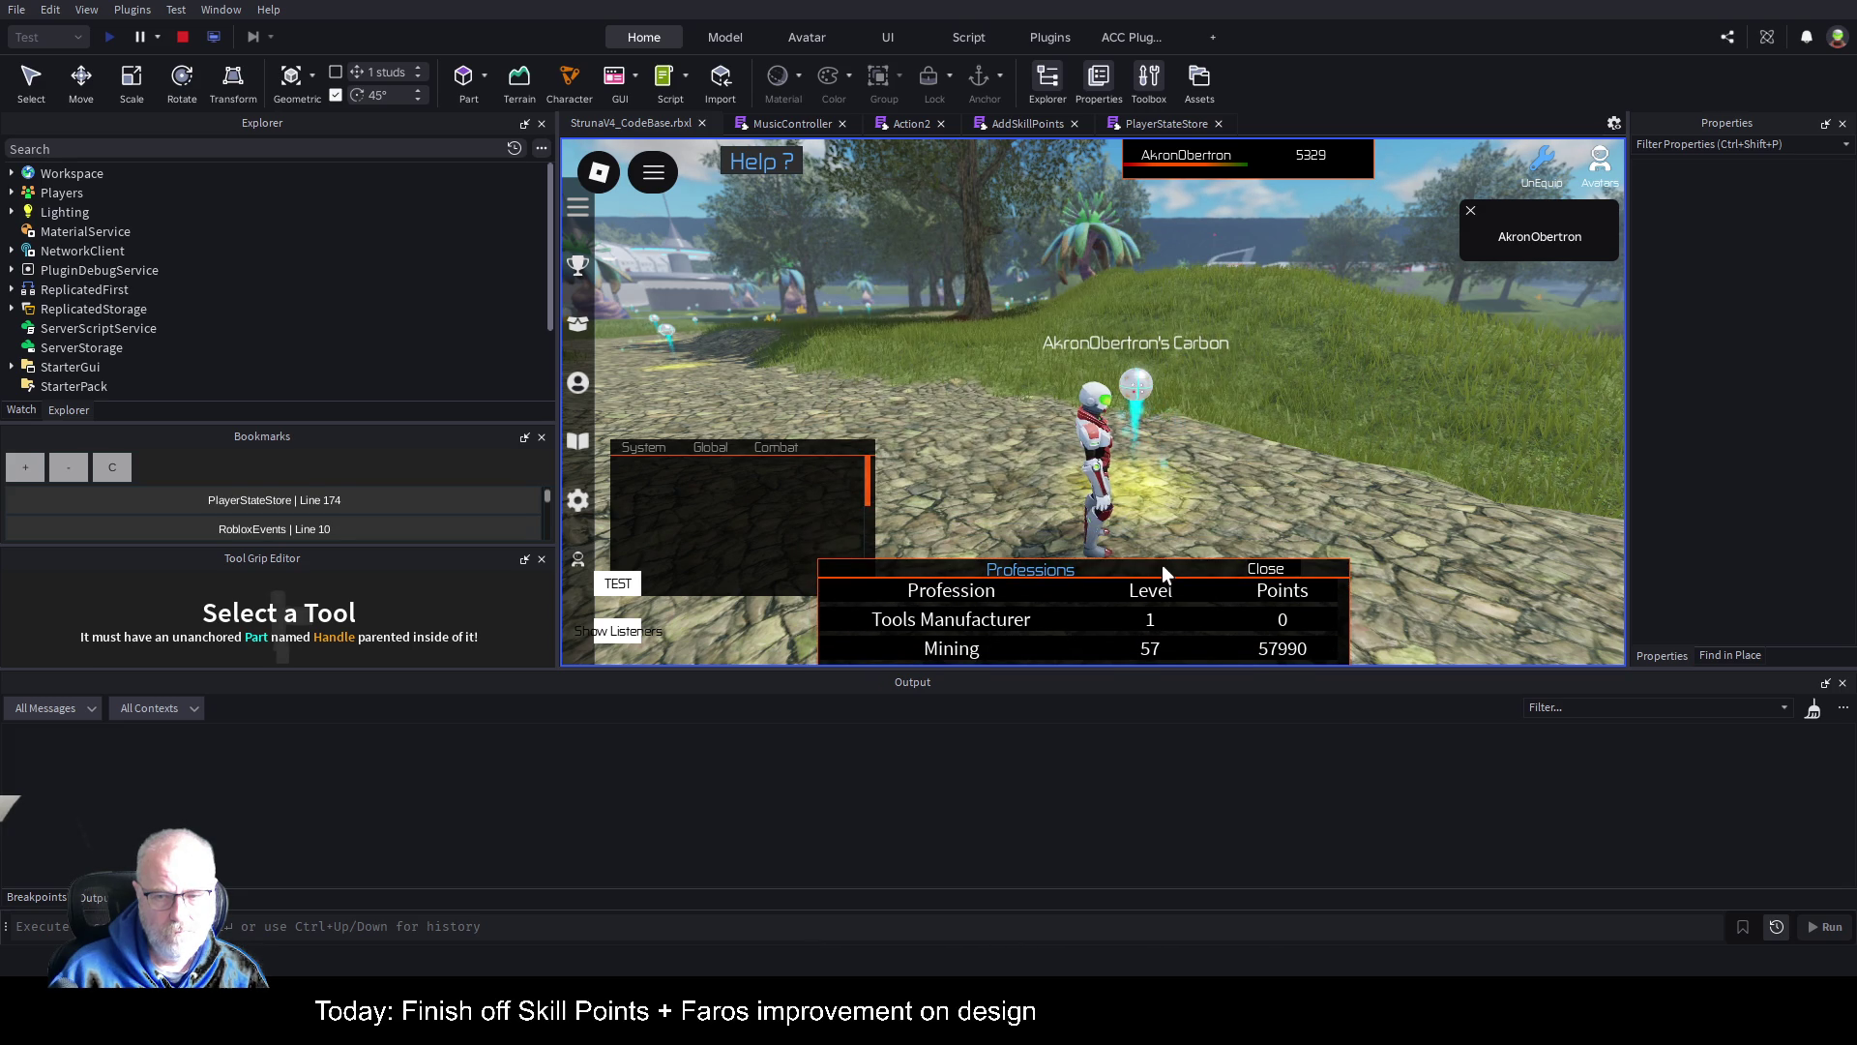
key(i)
click(1023, 343)
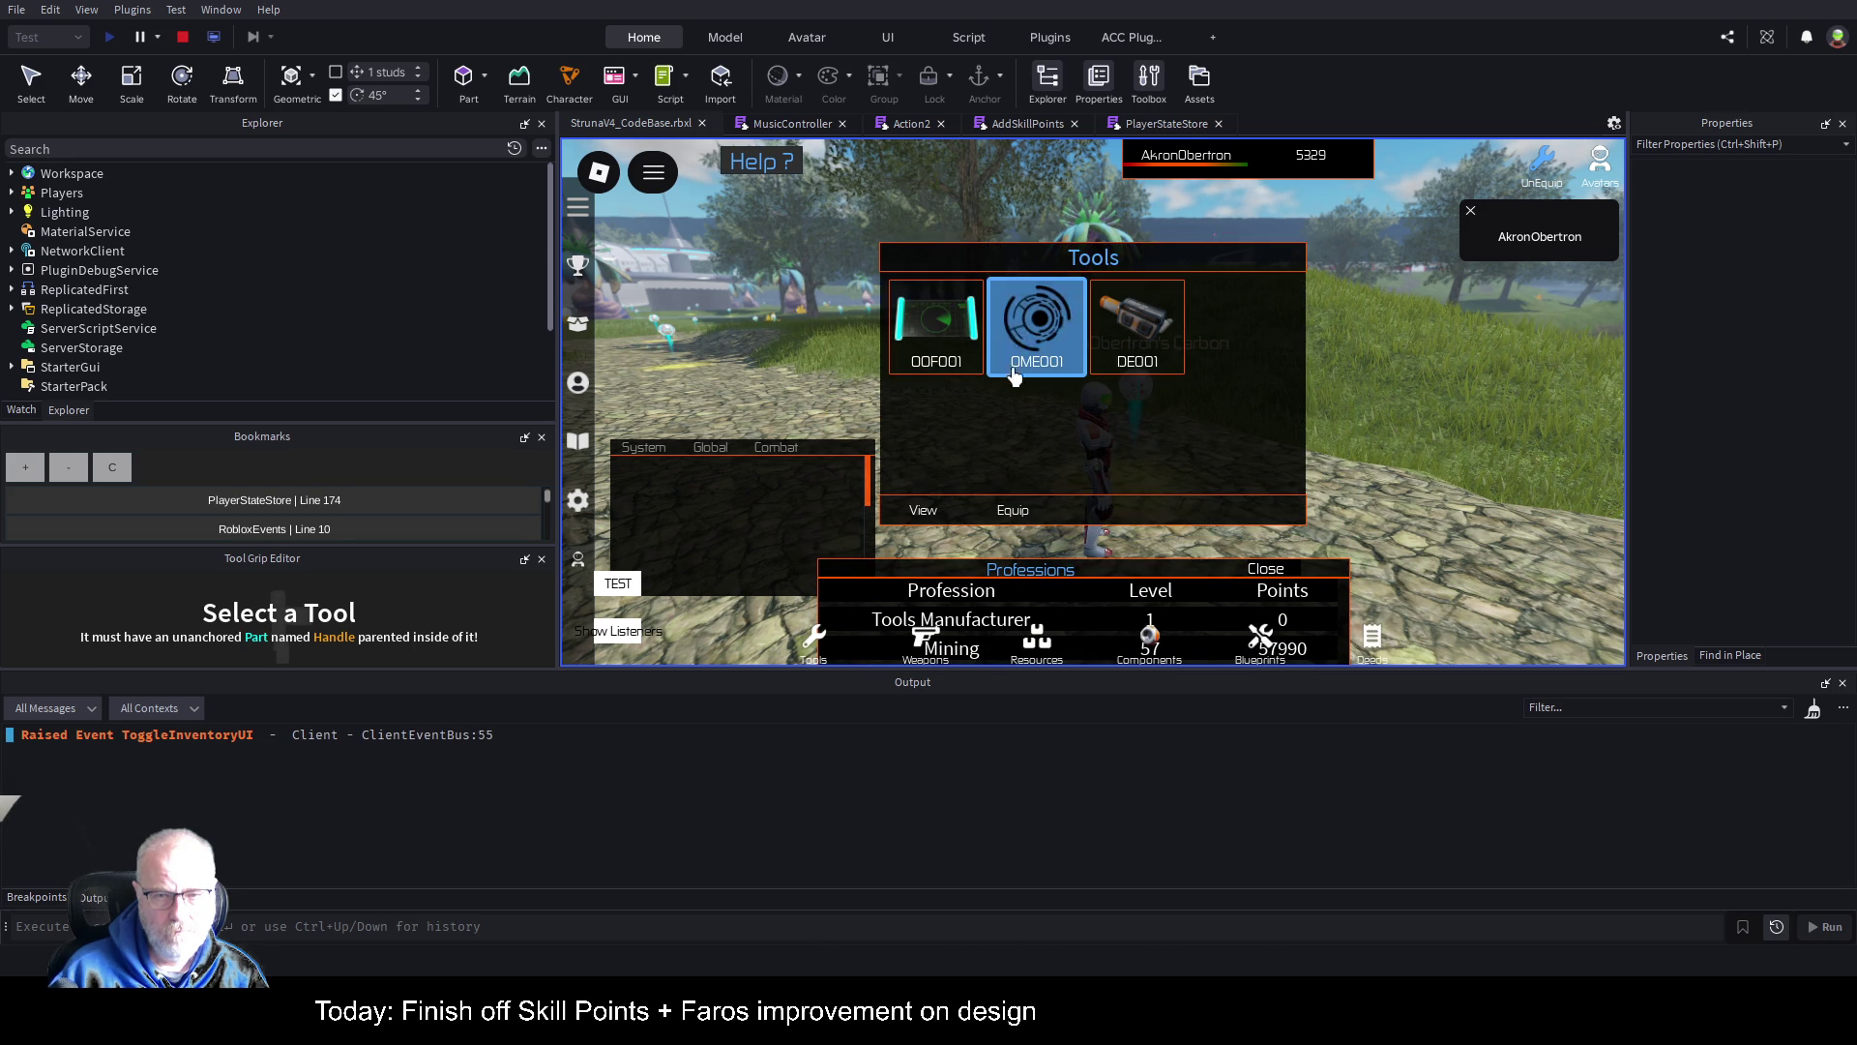
click(1013, 510)
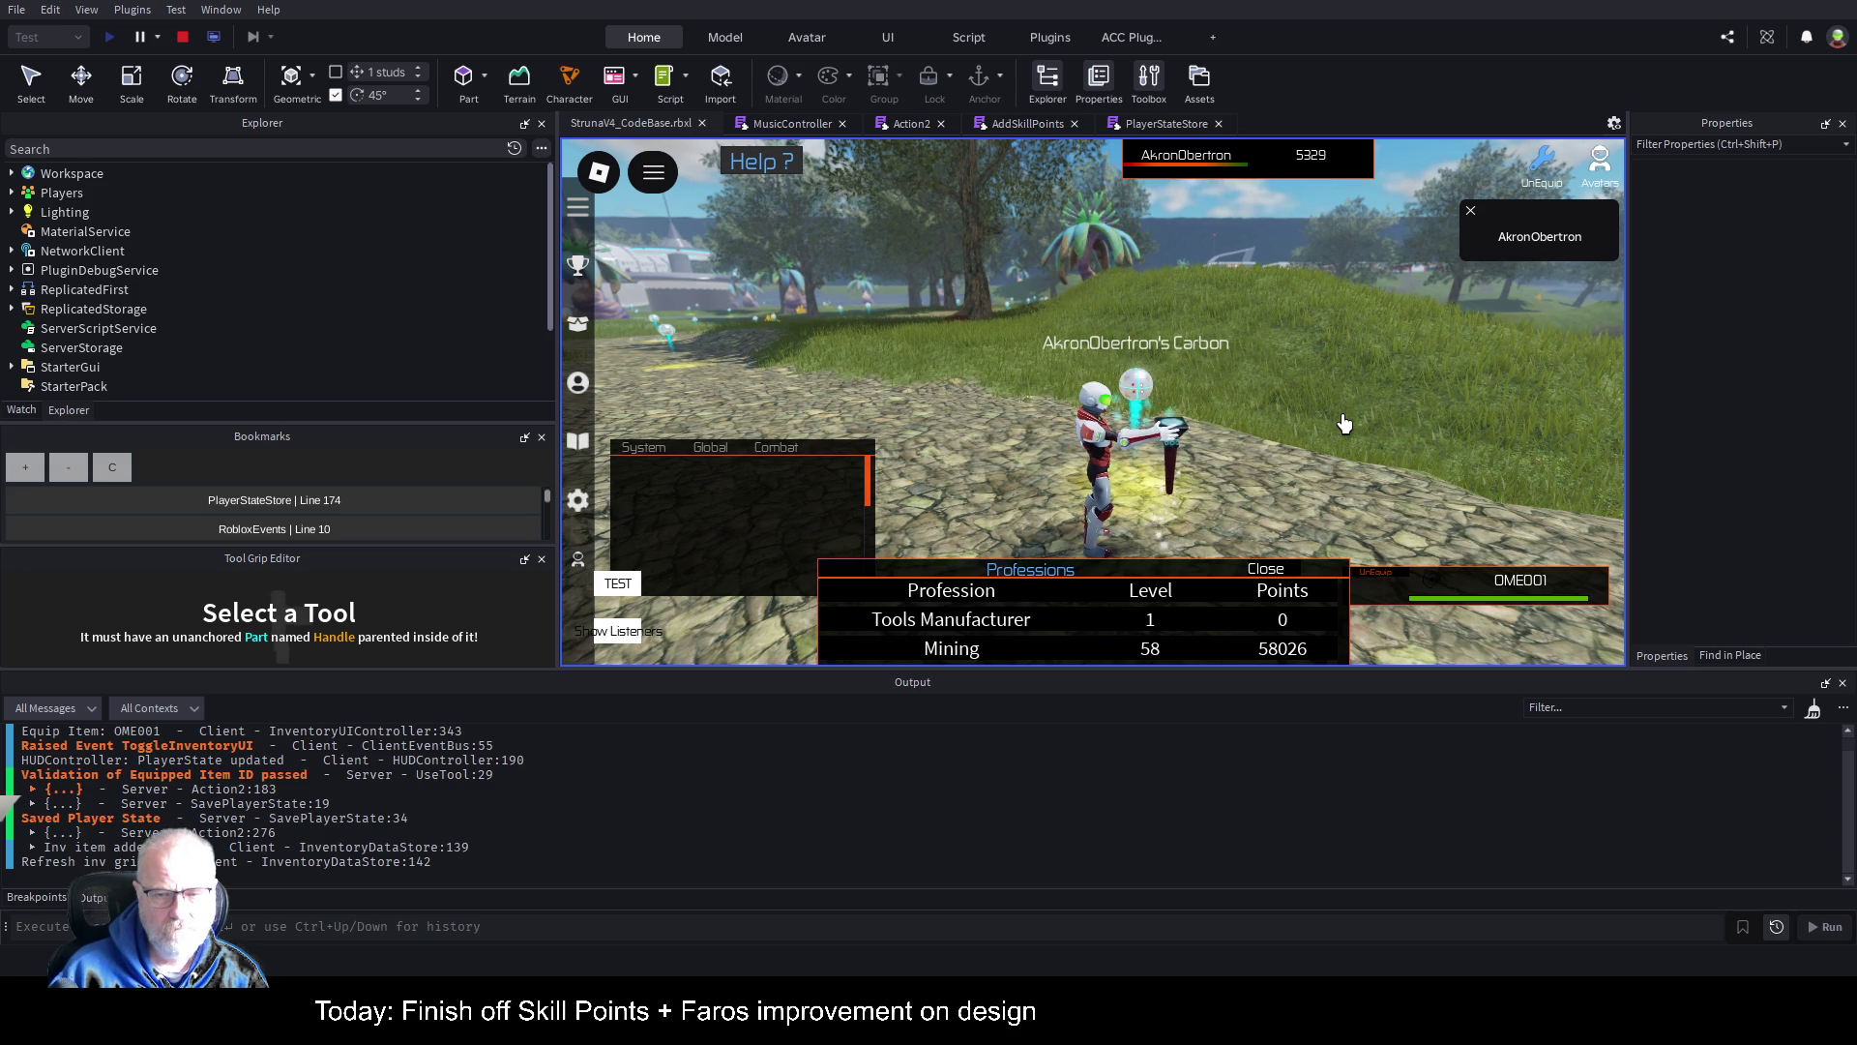
click(792, 124)
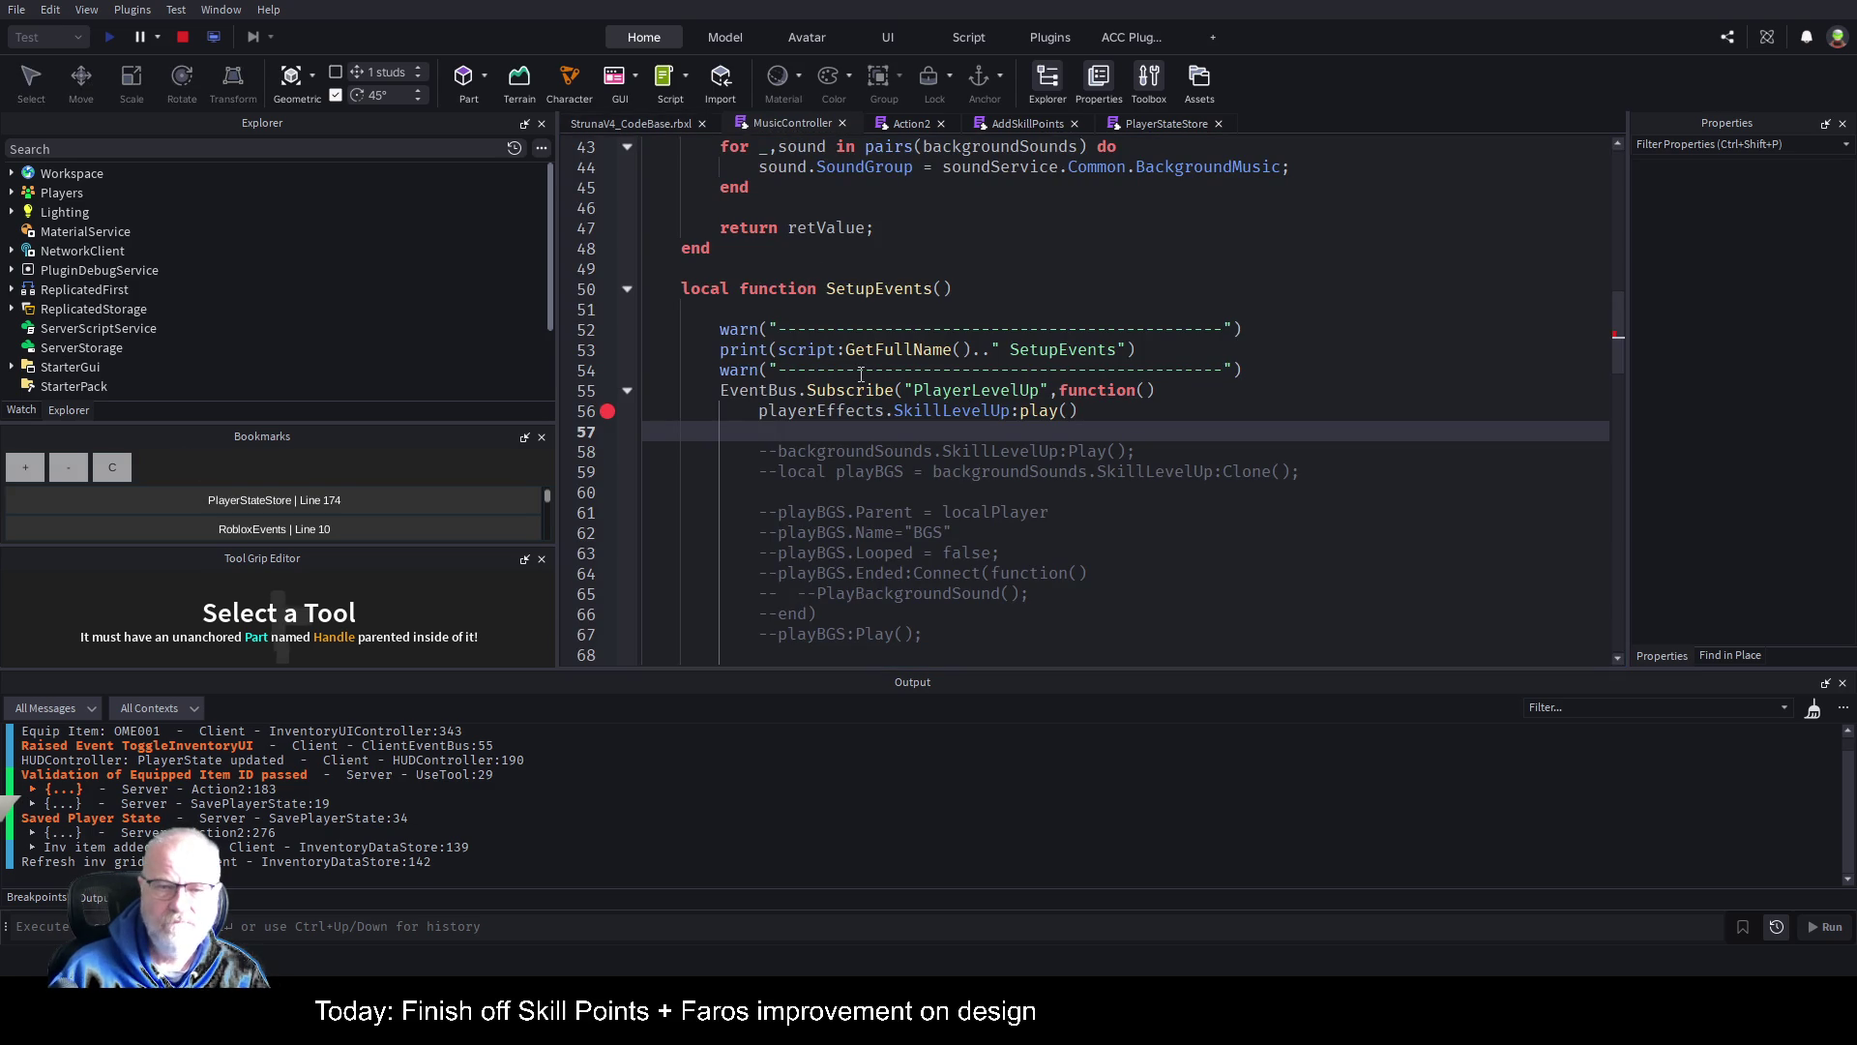
Step: Trace PlayerLevelUp to its Publish call on AddSkillPoints line 83, then end the playtest
double_click(988, 392)
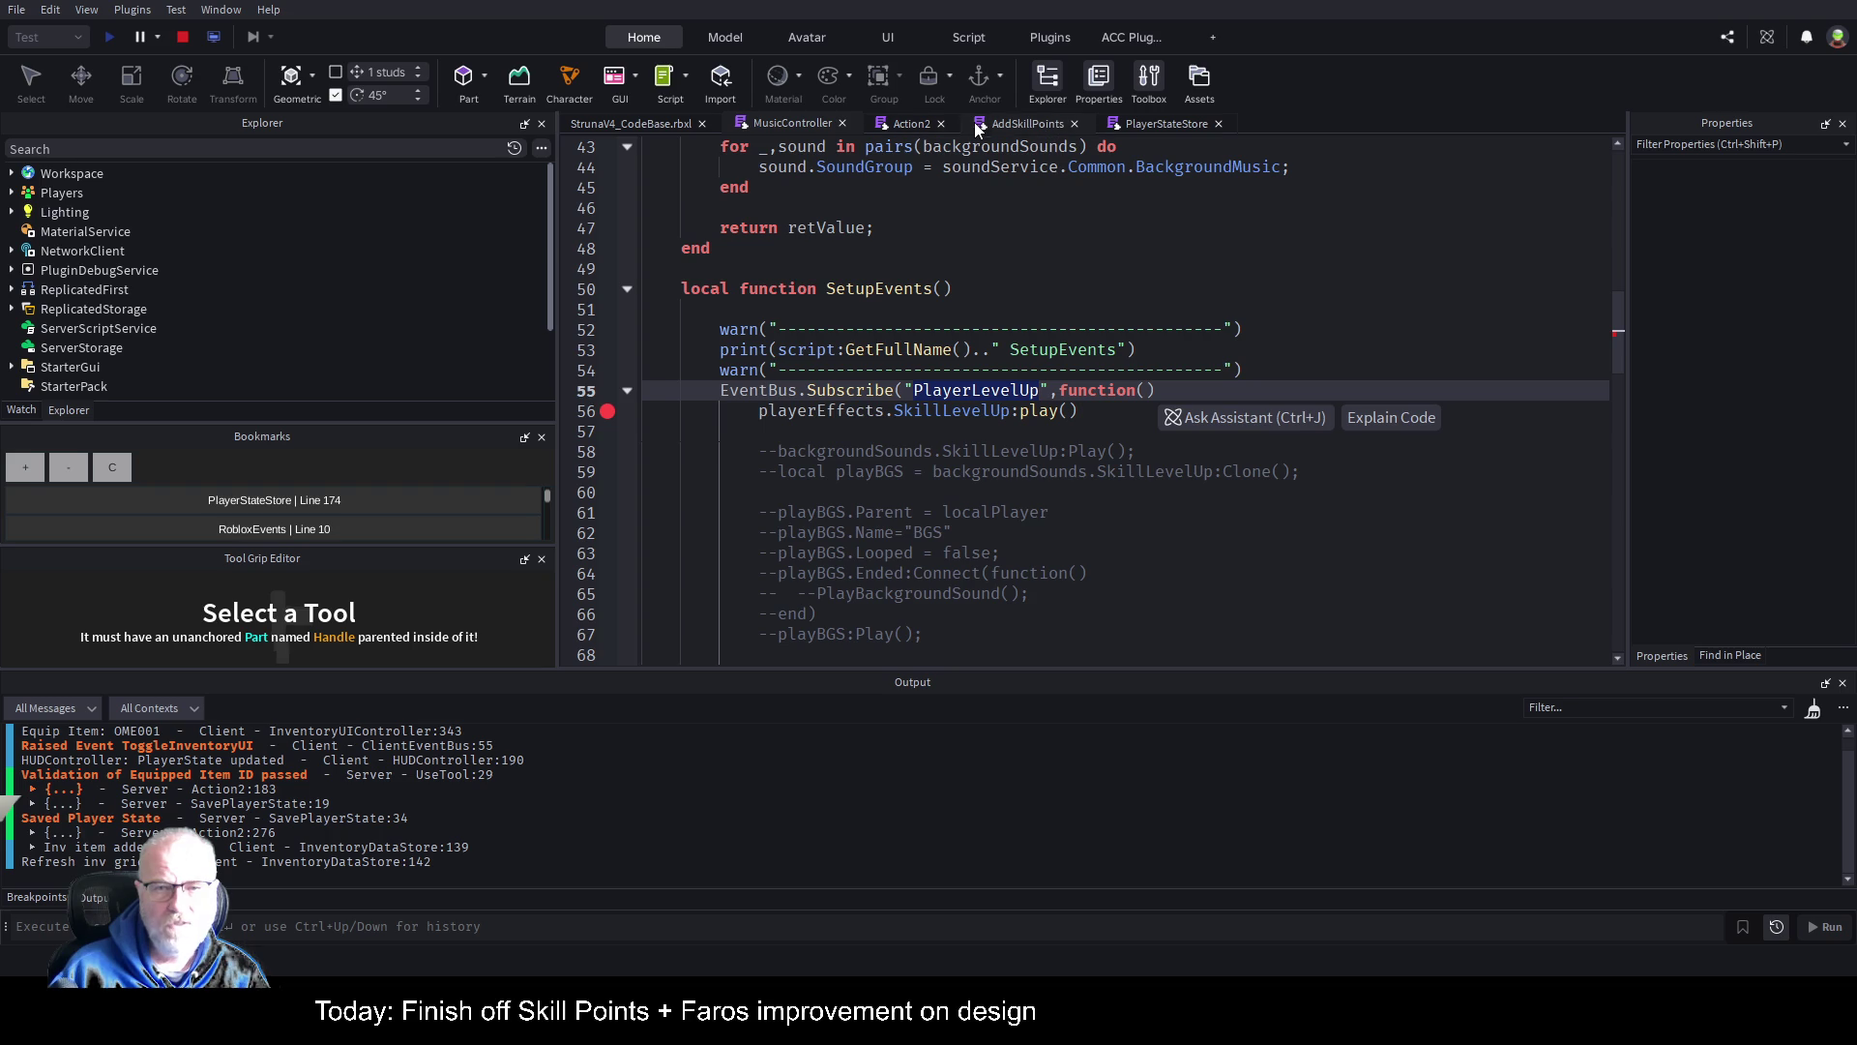
click(1037, 124)
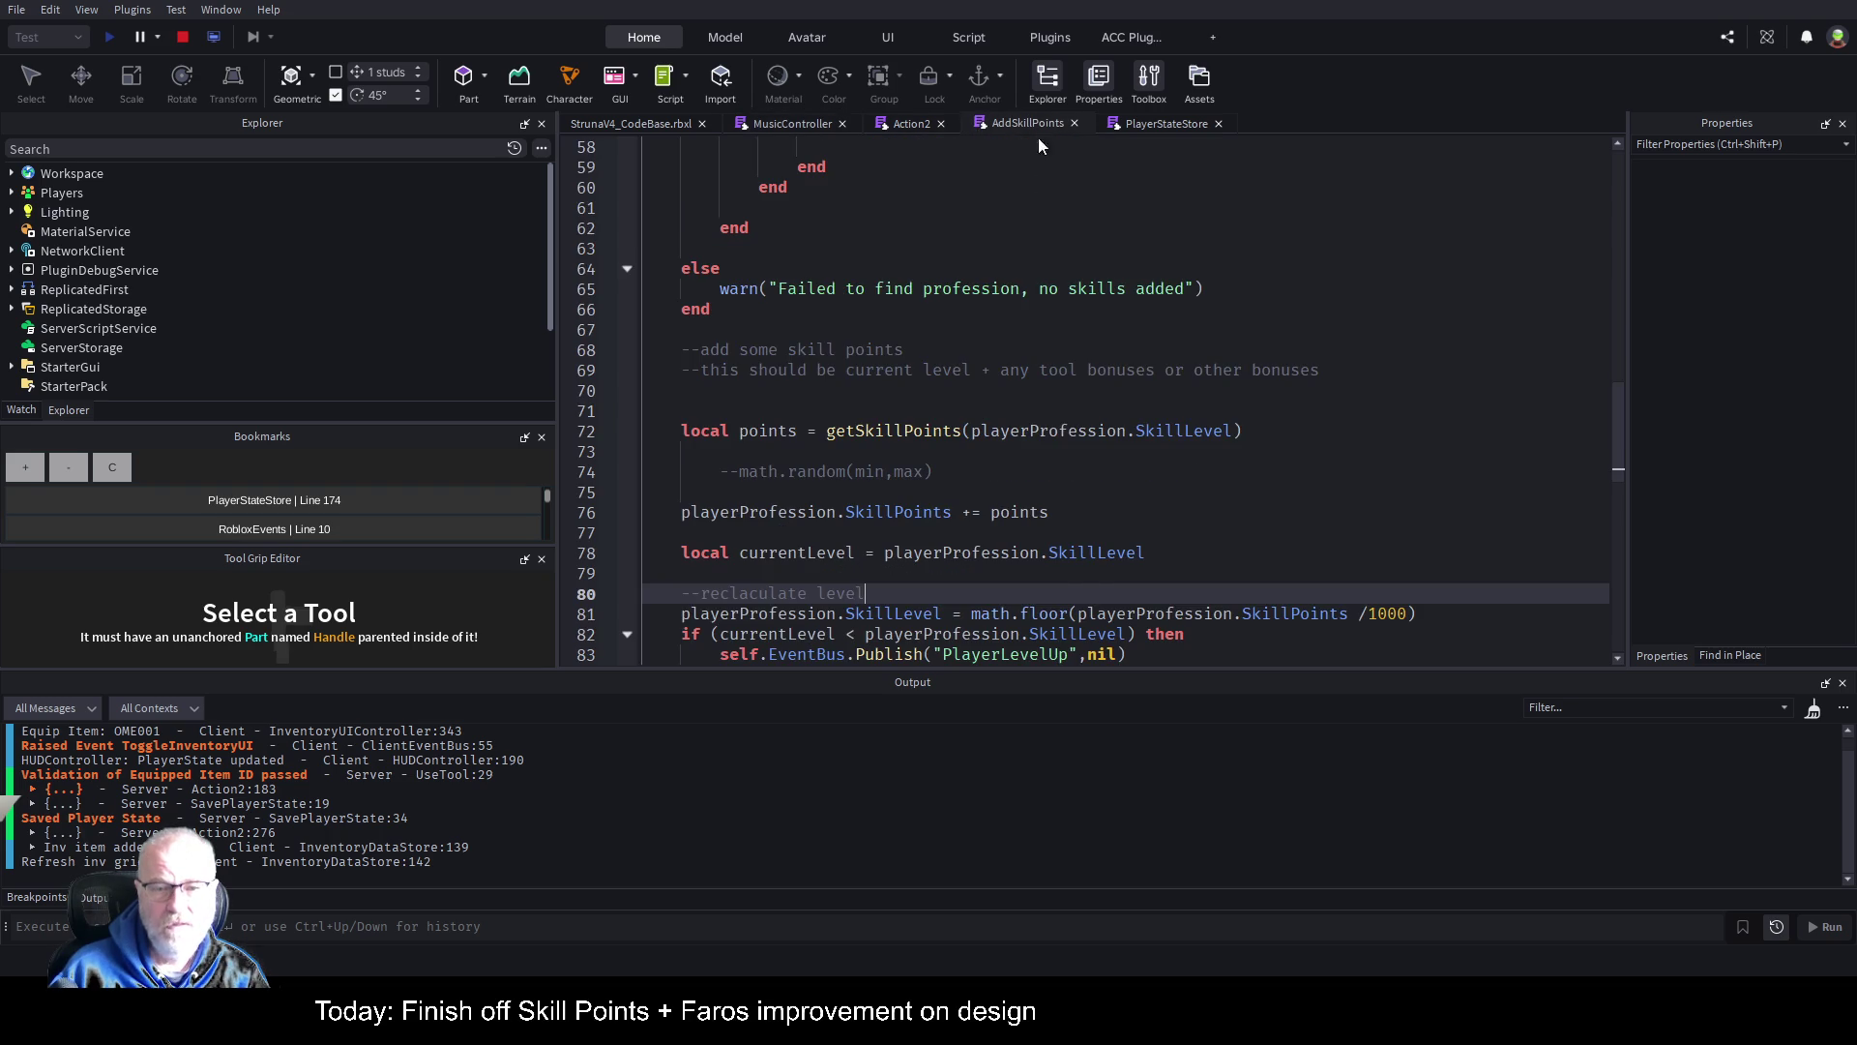
scroll(1102, 438, down, 2)
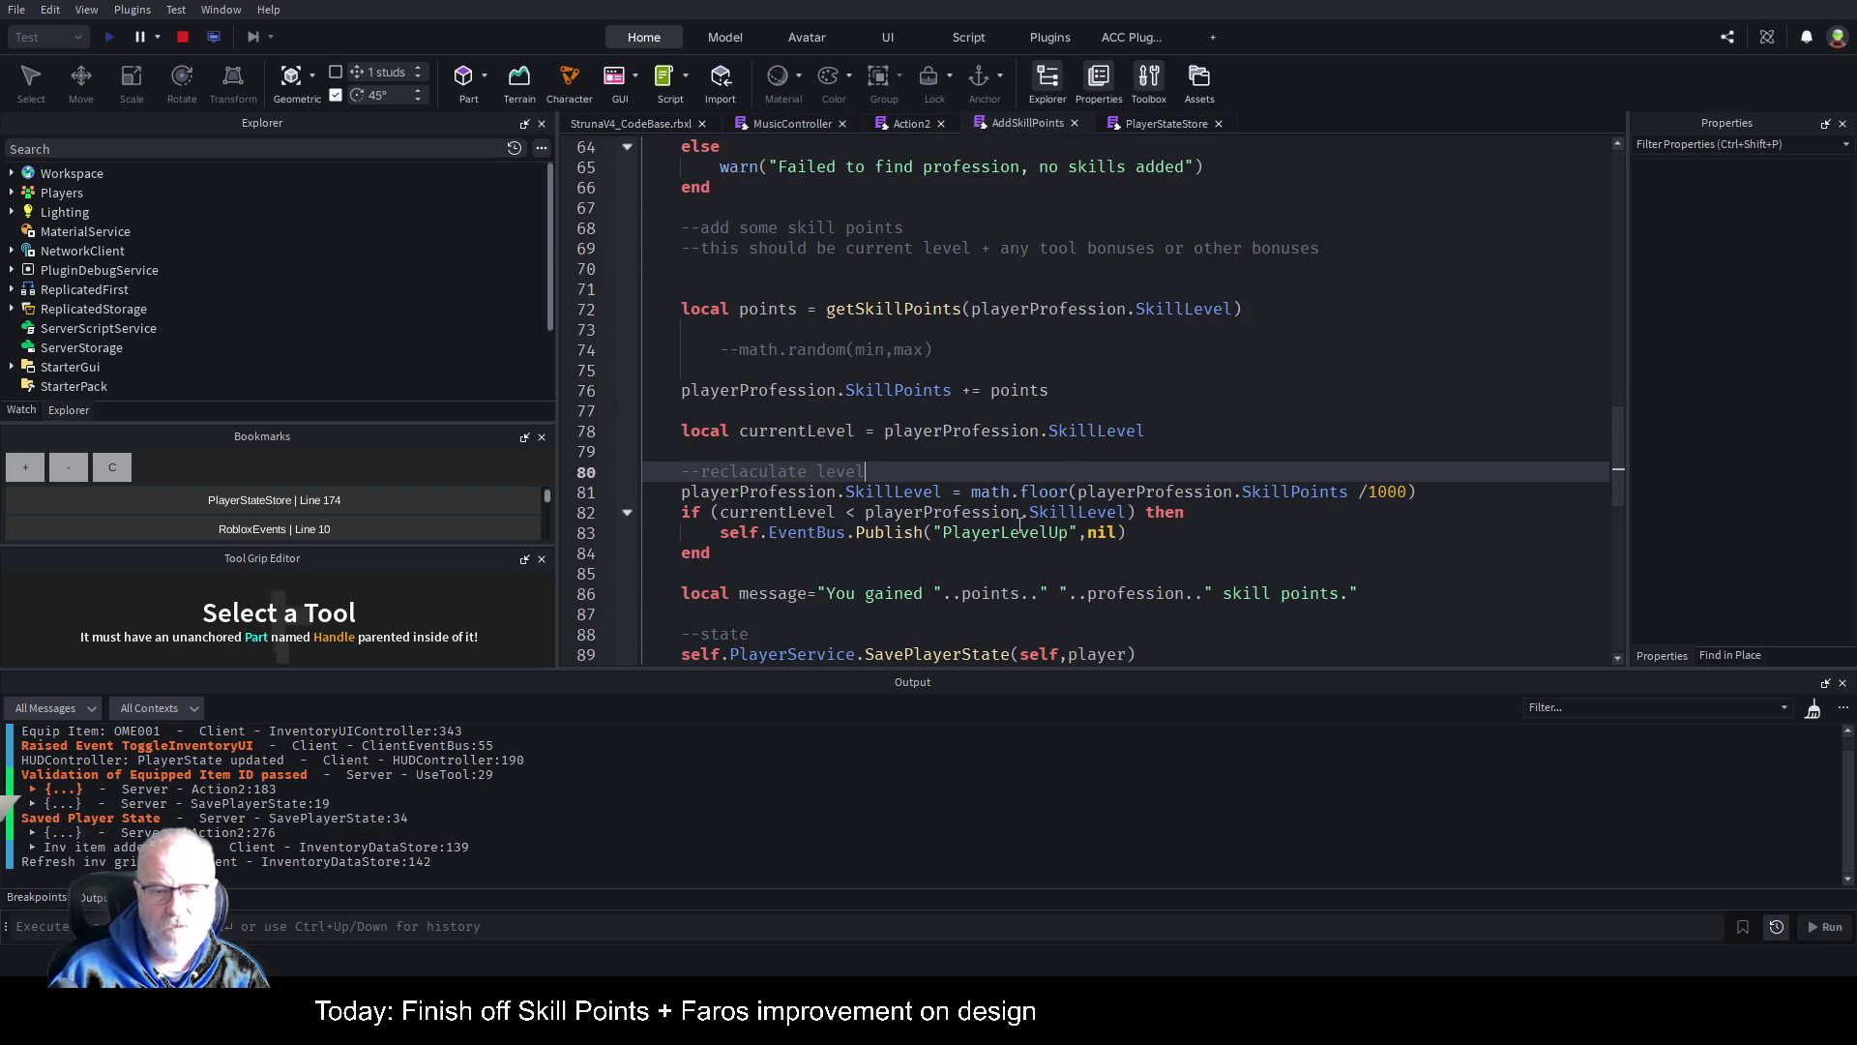
click(1068, 532)
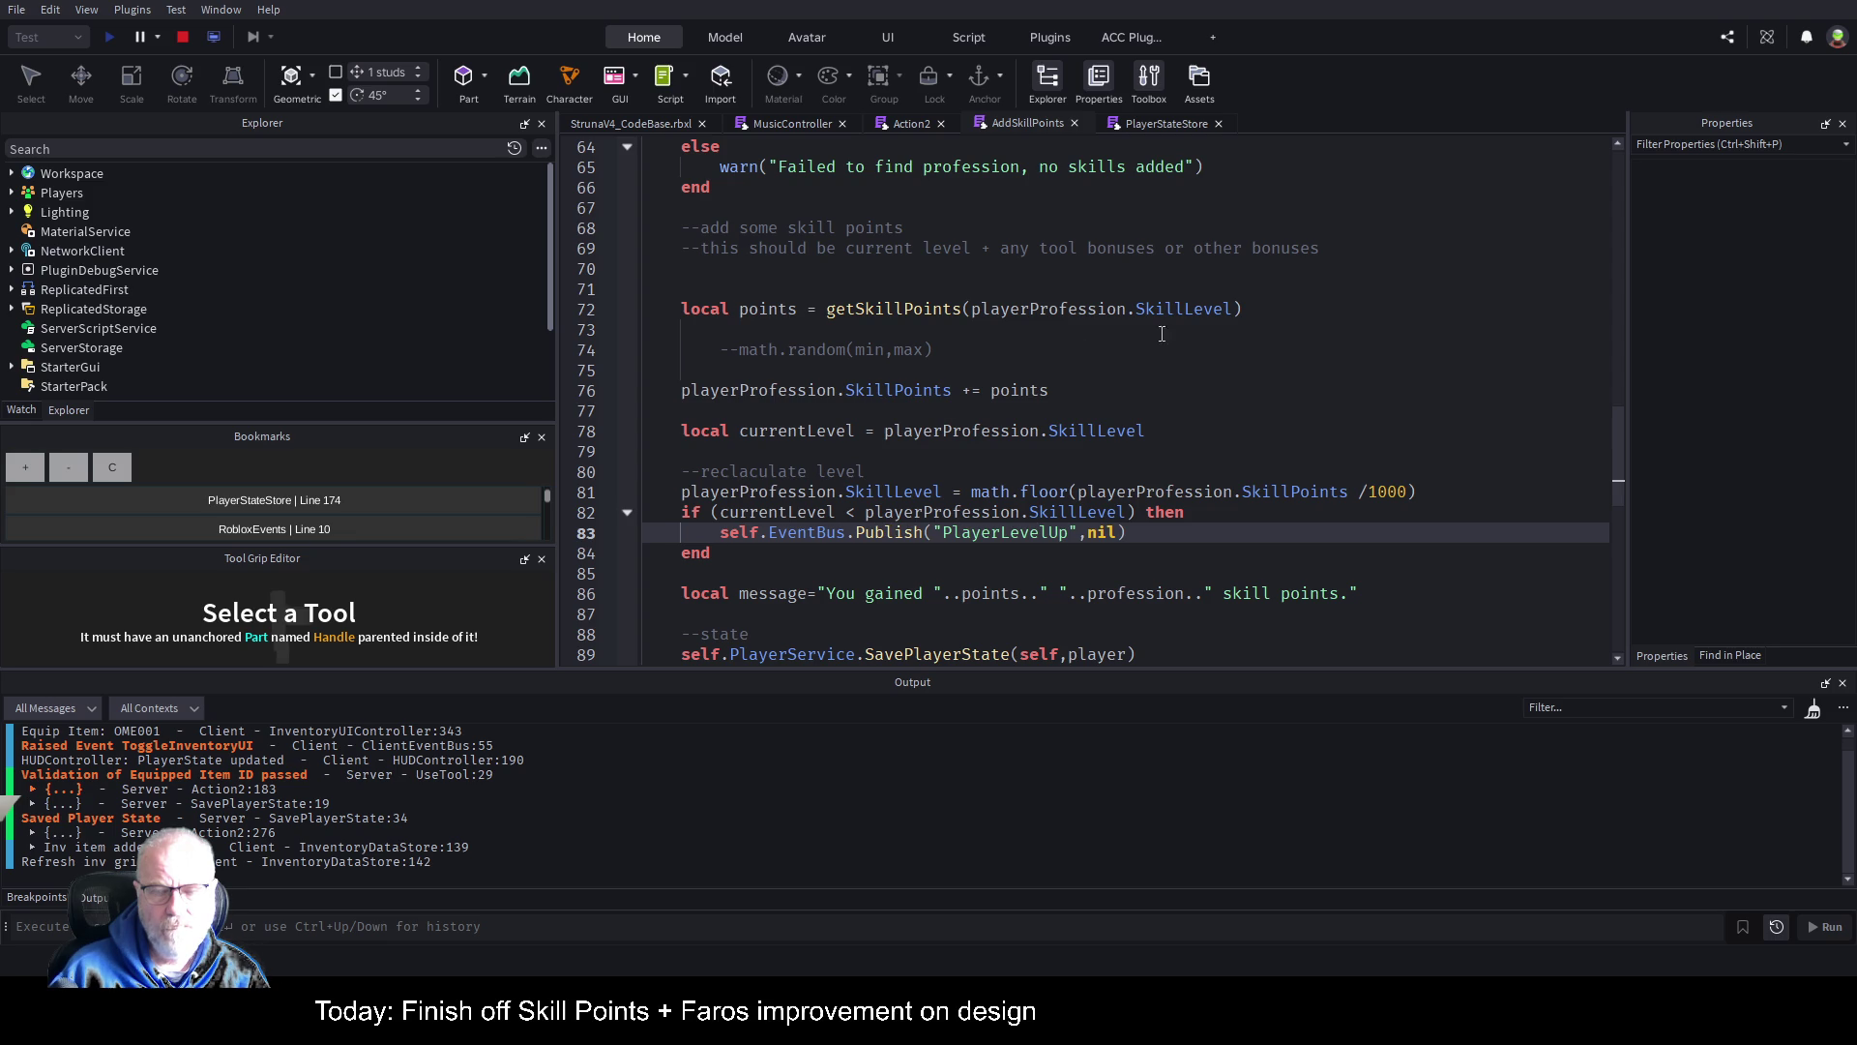
click(1079, 331)
click(886, 535)
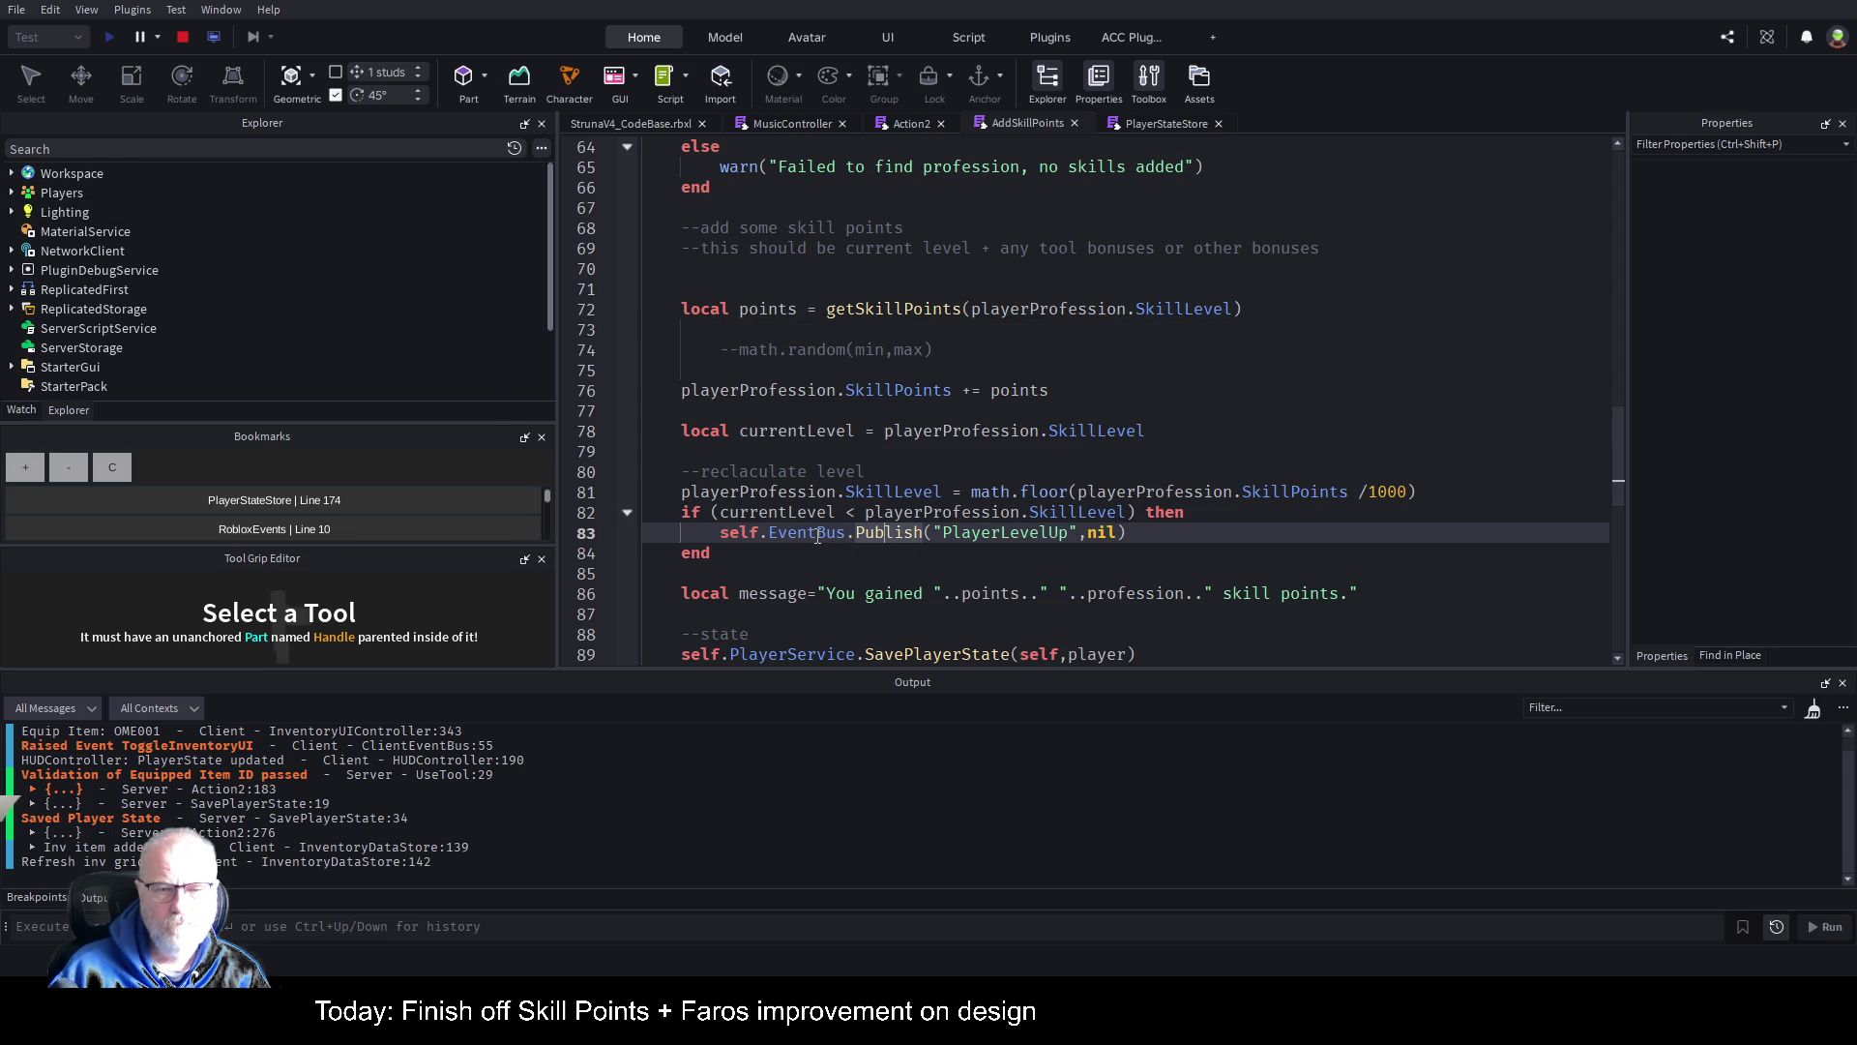
click(857, 554)
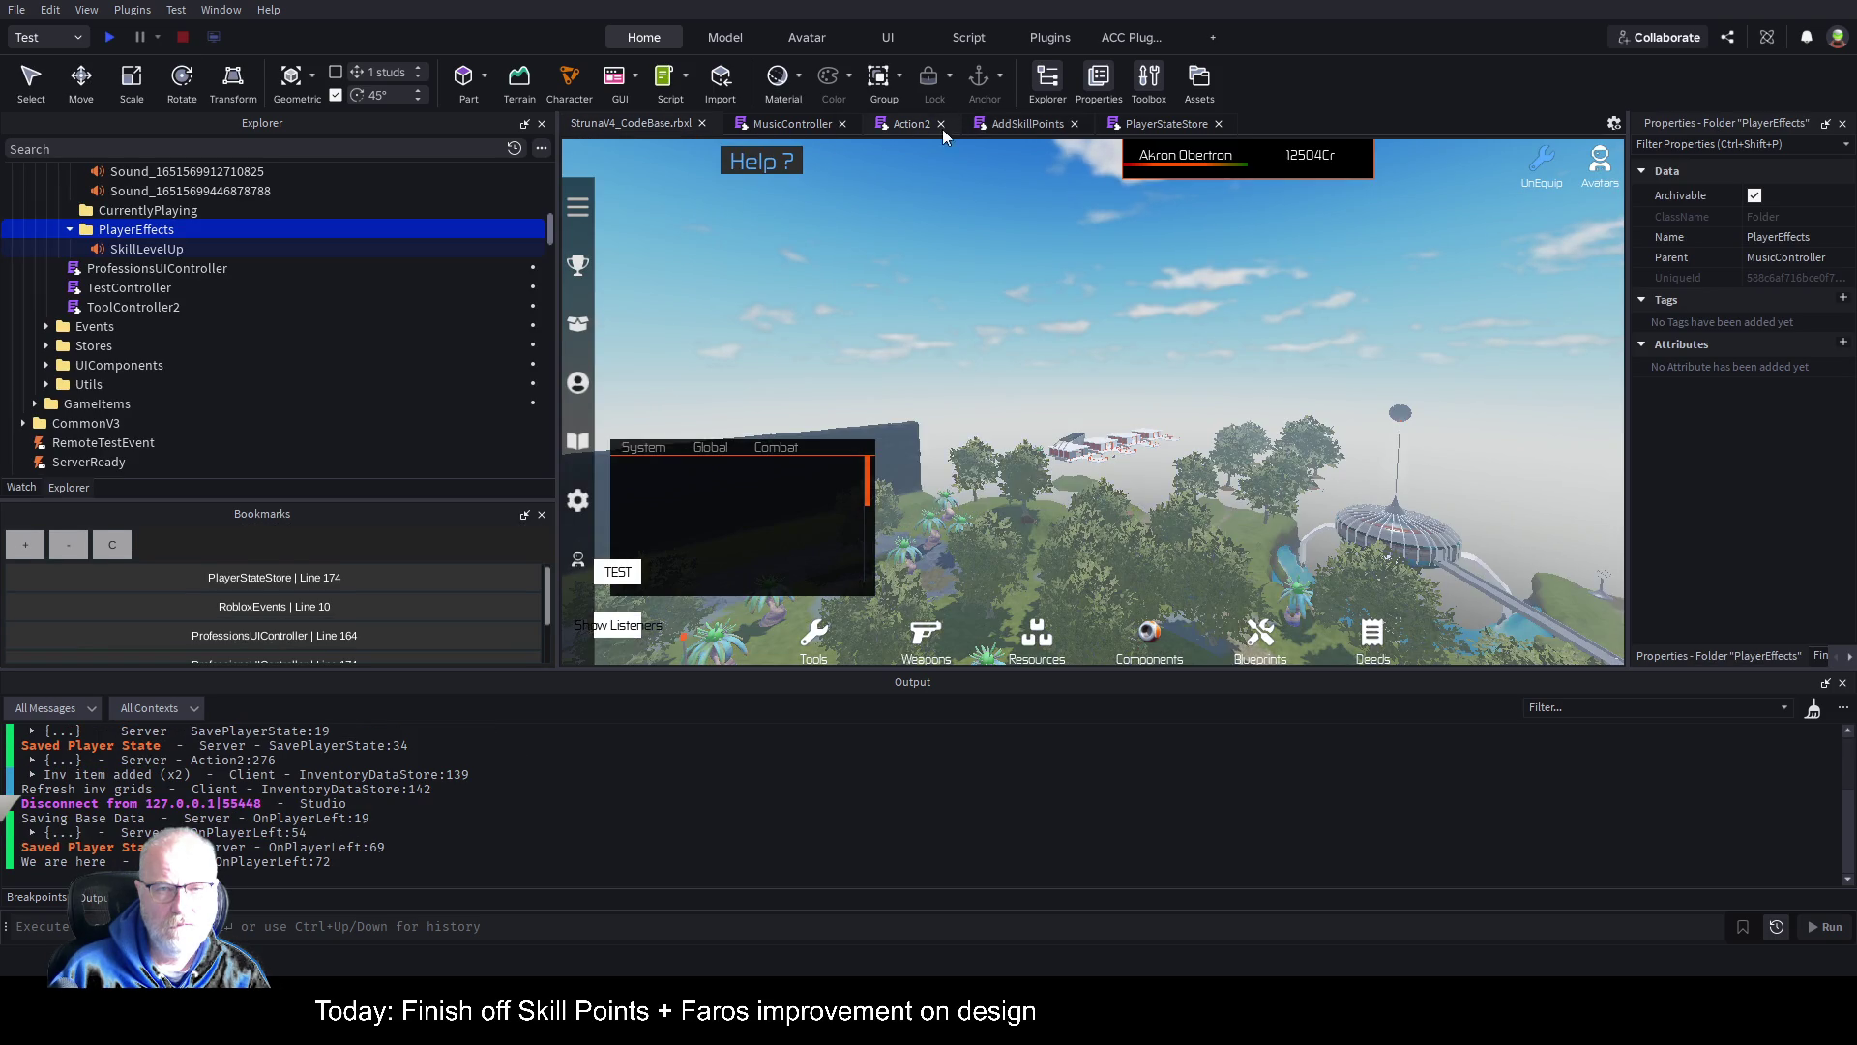
Step: From MusicController's Subscribe call, open ClientFramework > Events > ClientEventBus and find Subscribe on line 35
click(809, 121)
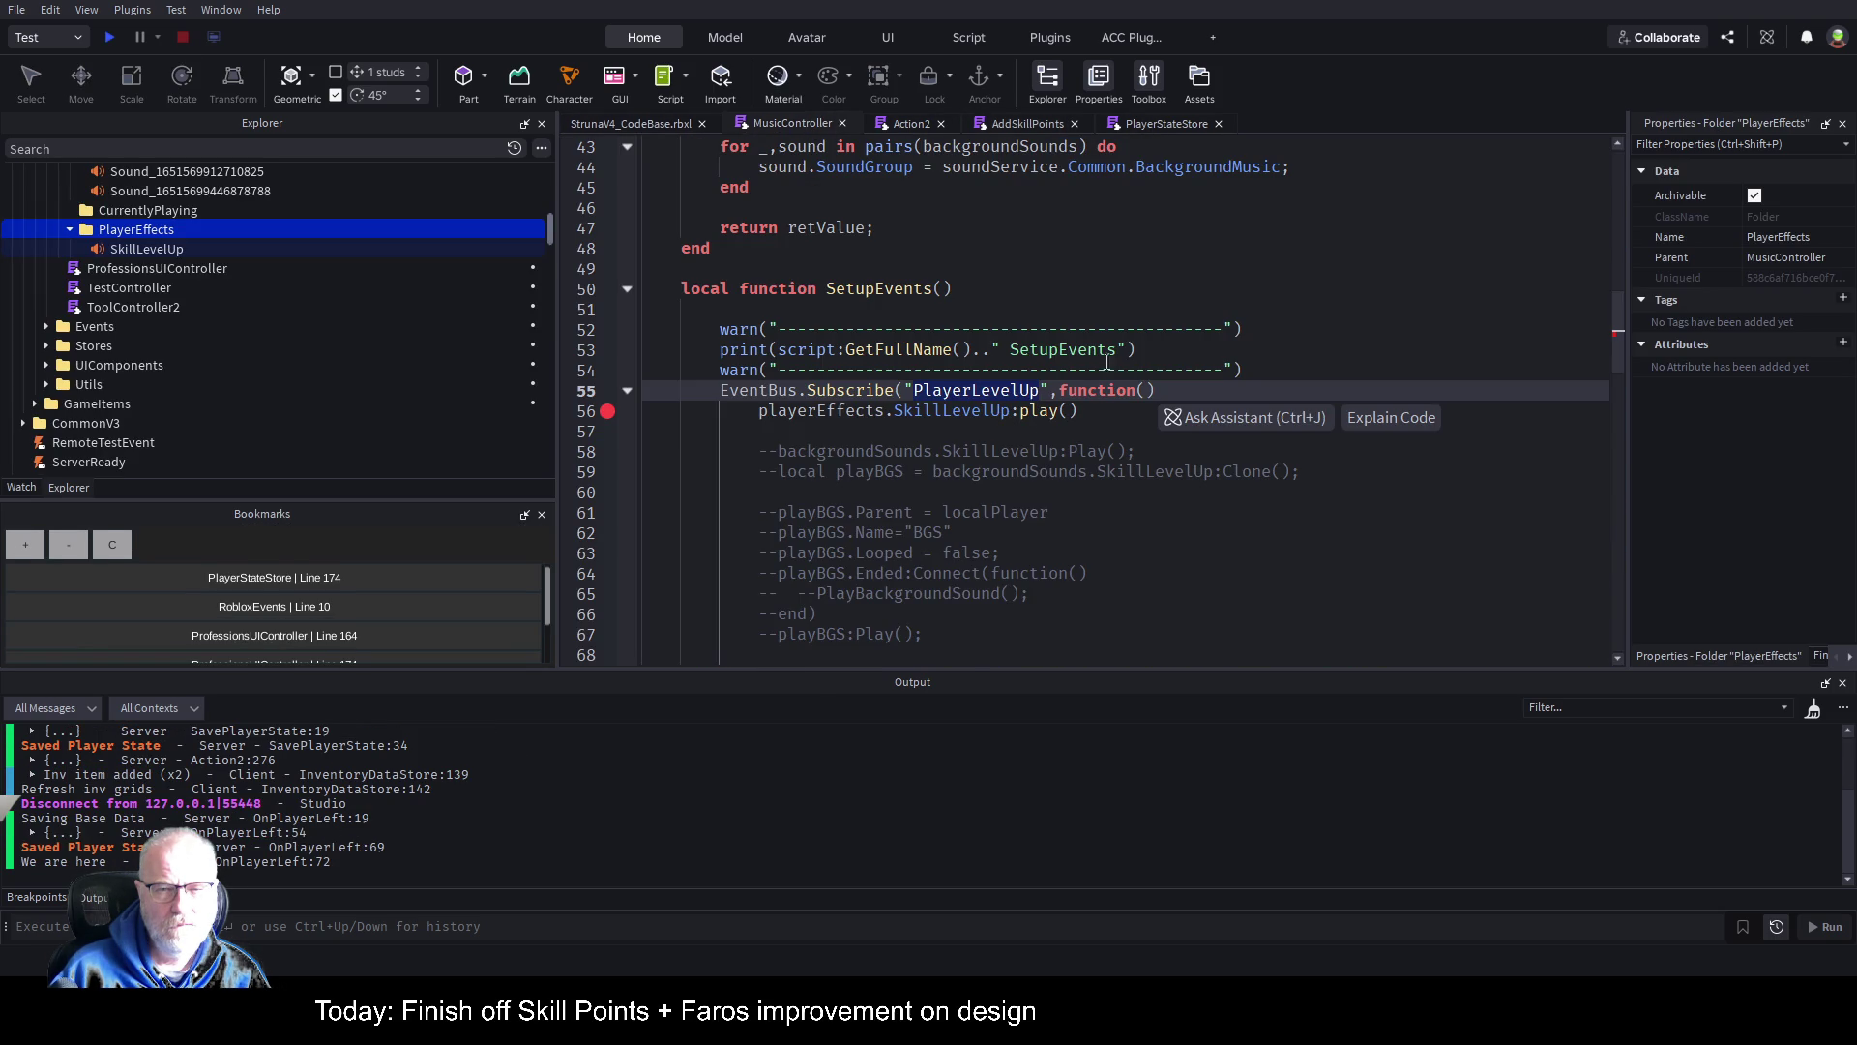
key(ctrl+Left)
key(ctrl+Left)
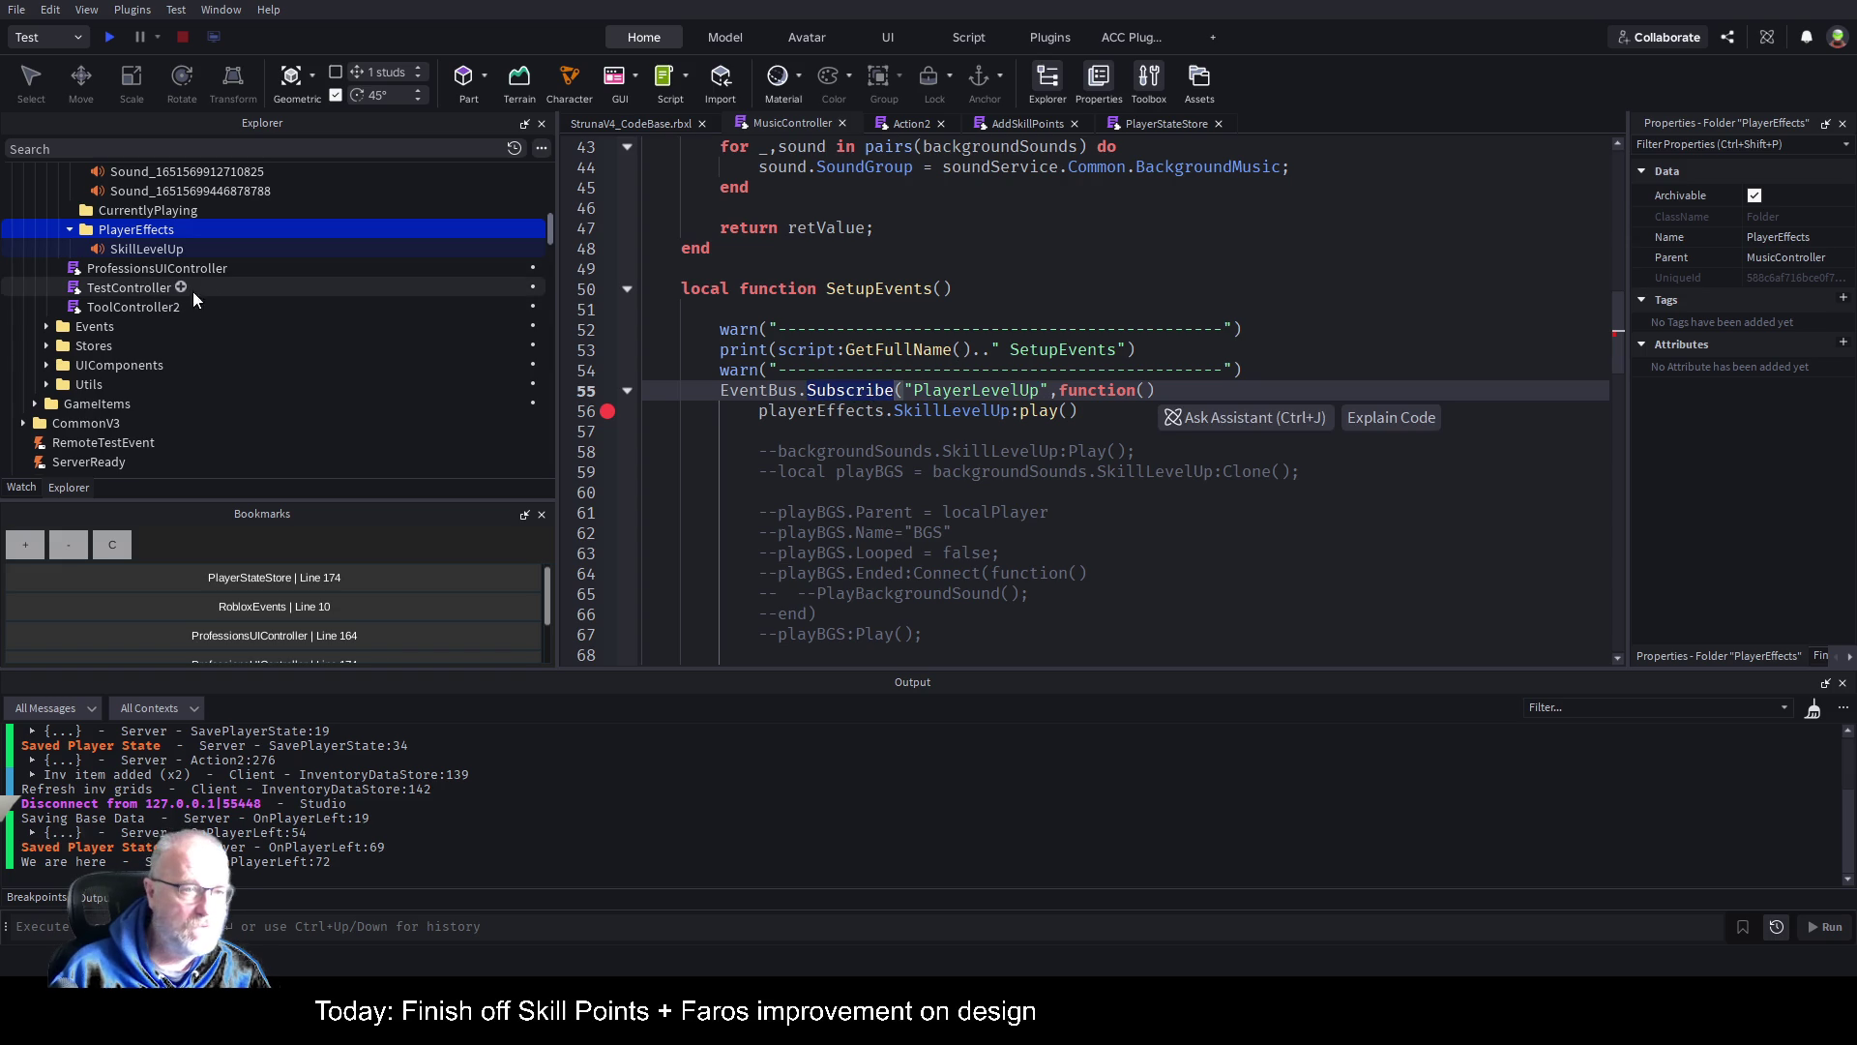
scroll(242, 347, up, 3)
scroll(242, 344, up, 6)
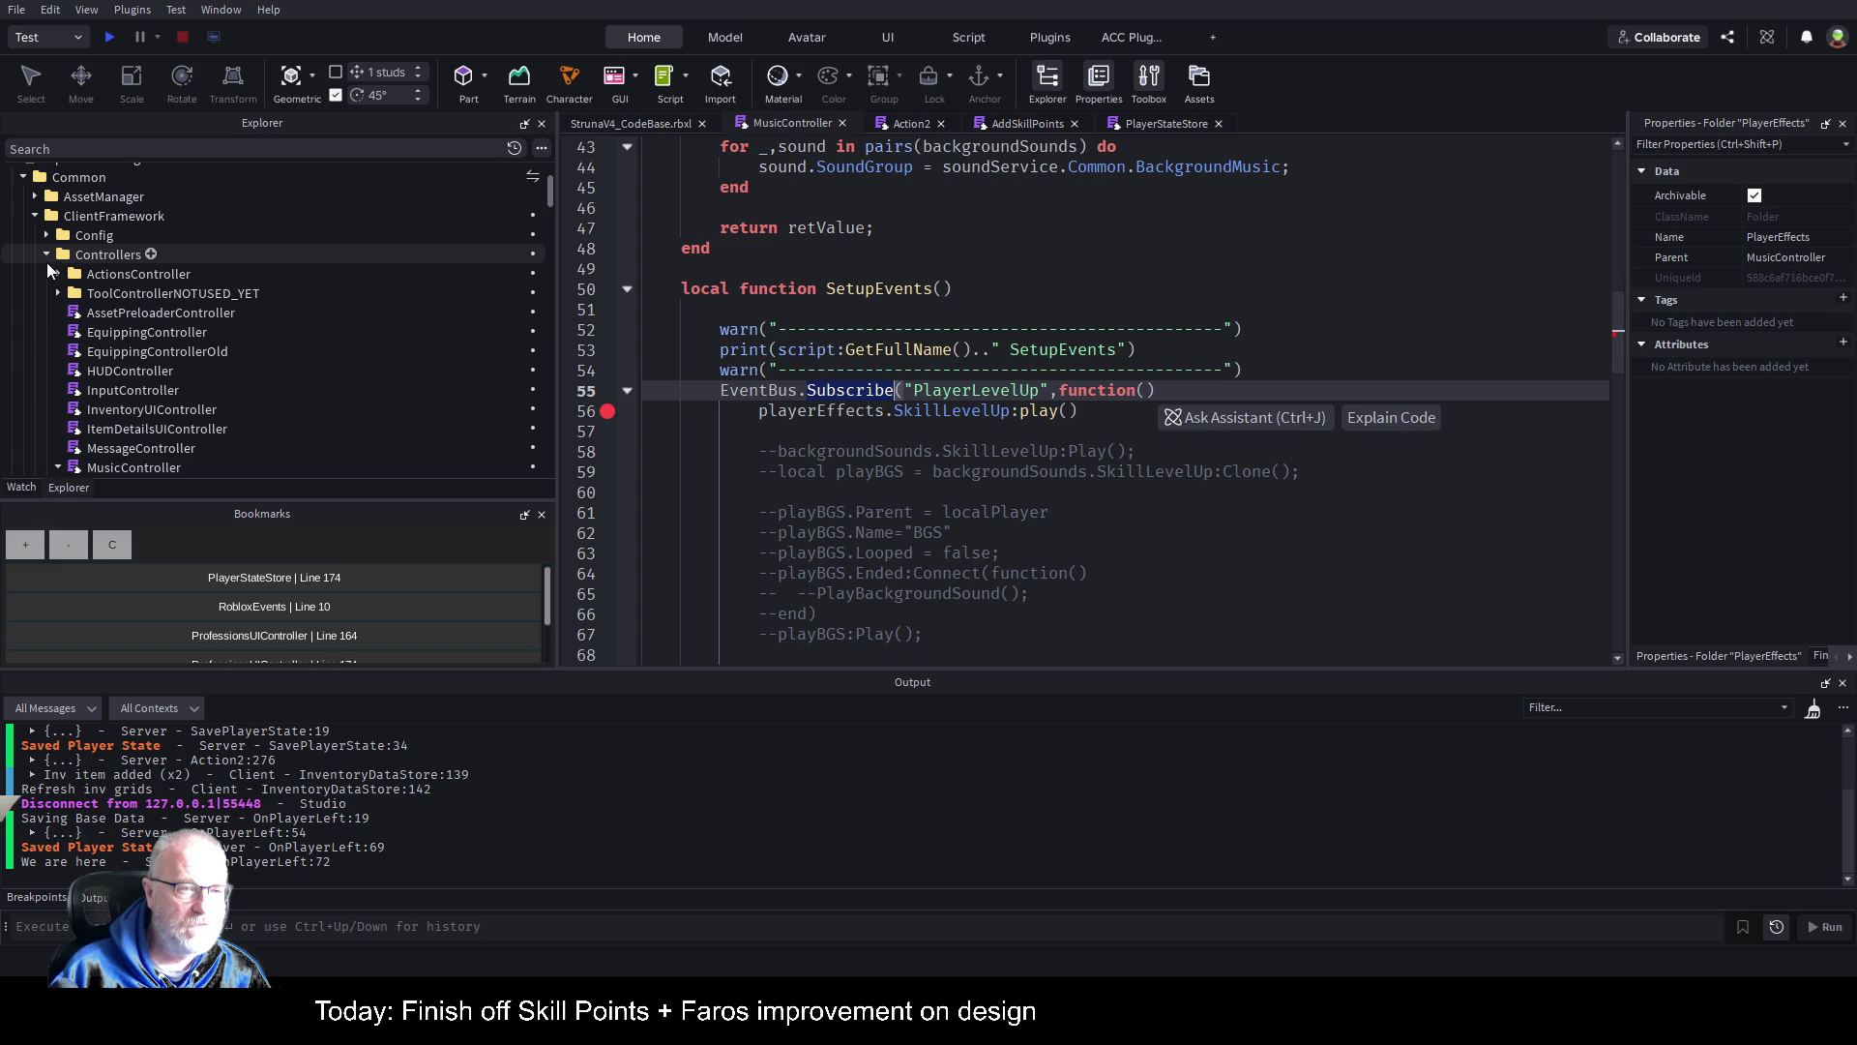
click(46, 256)
click(49, 273)
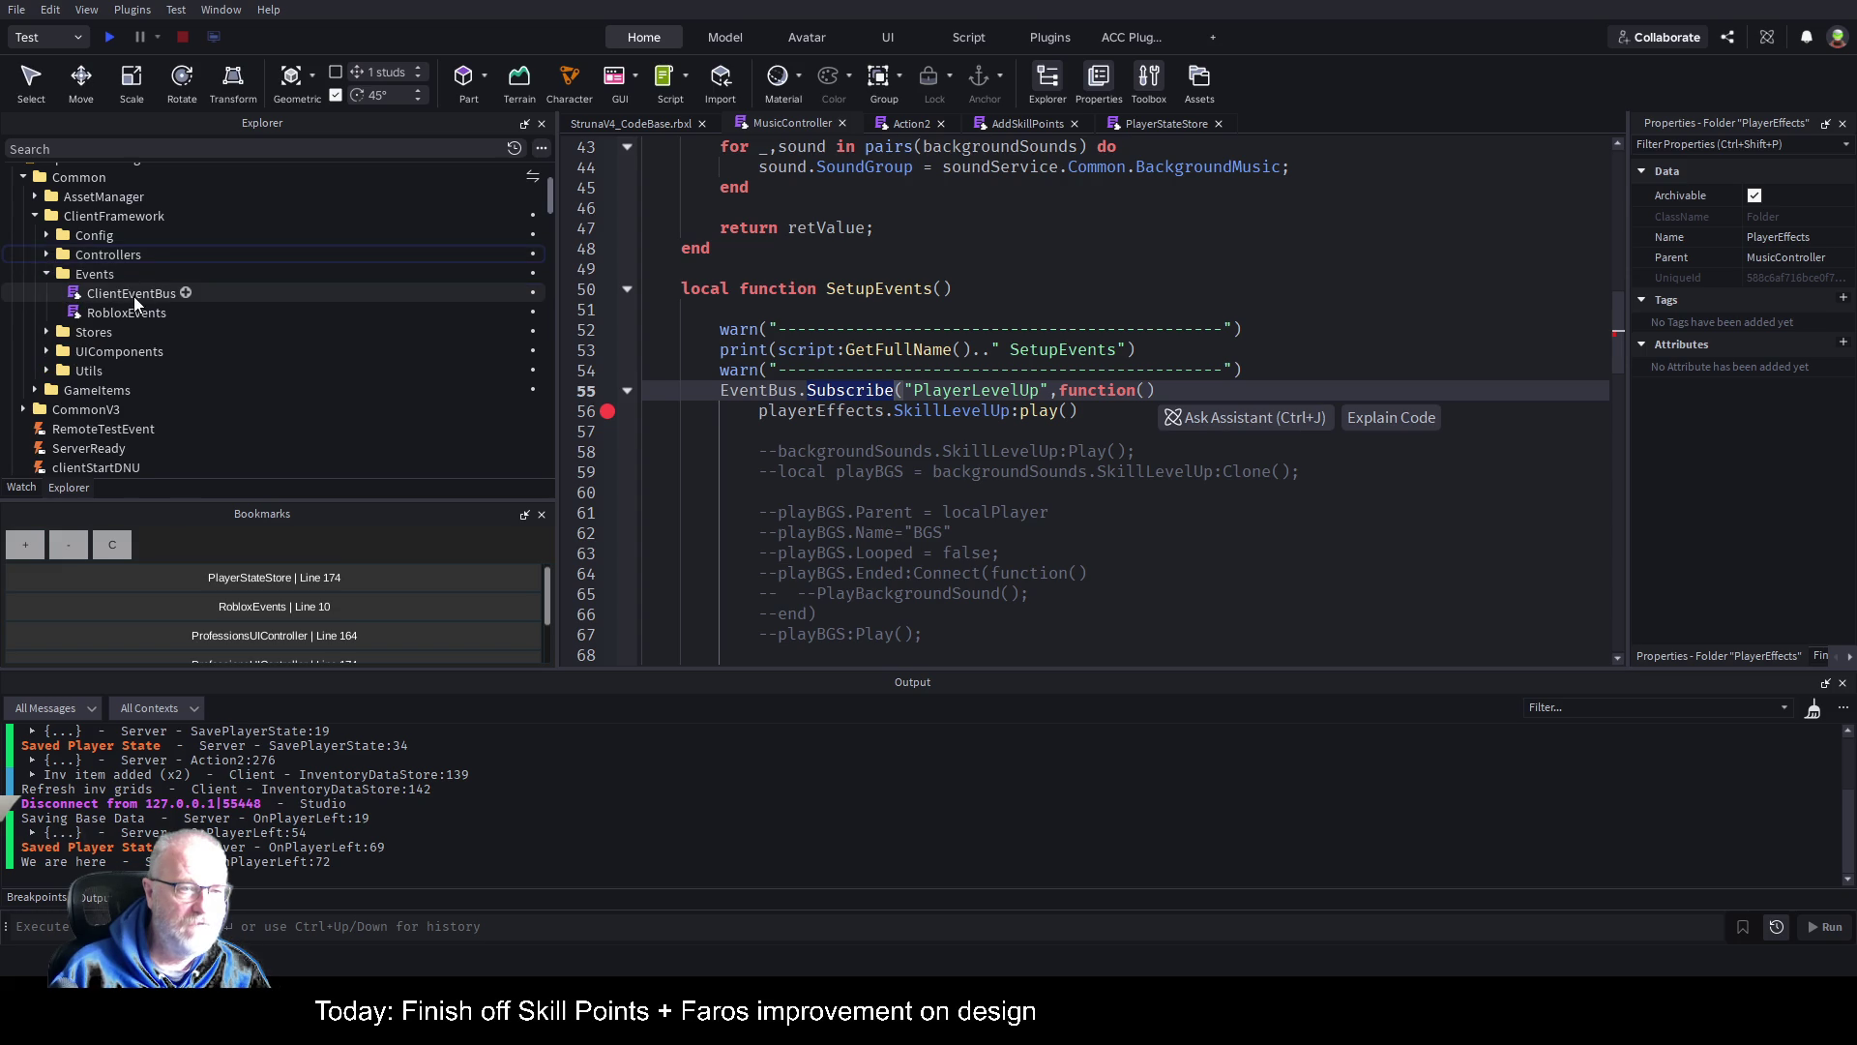
double_click(163, 296)
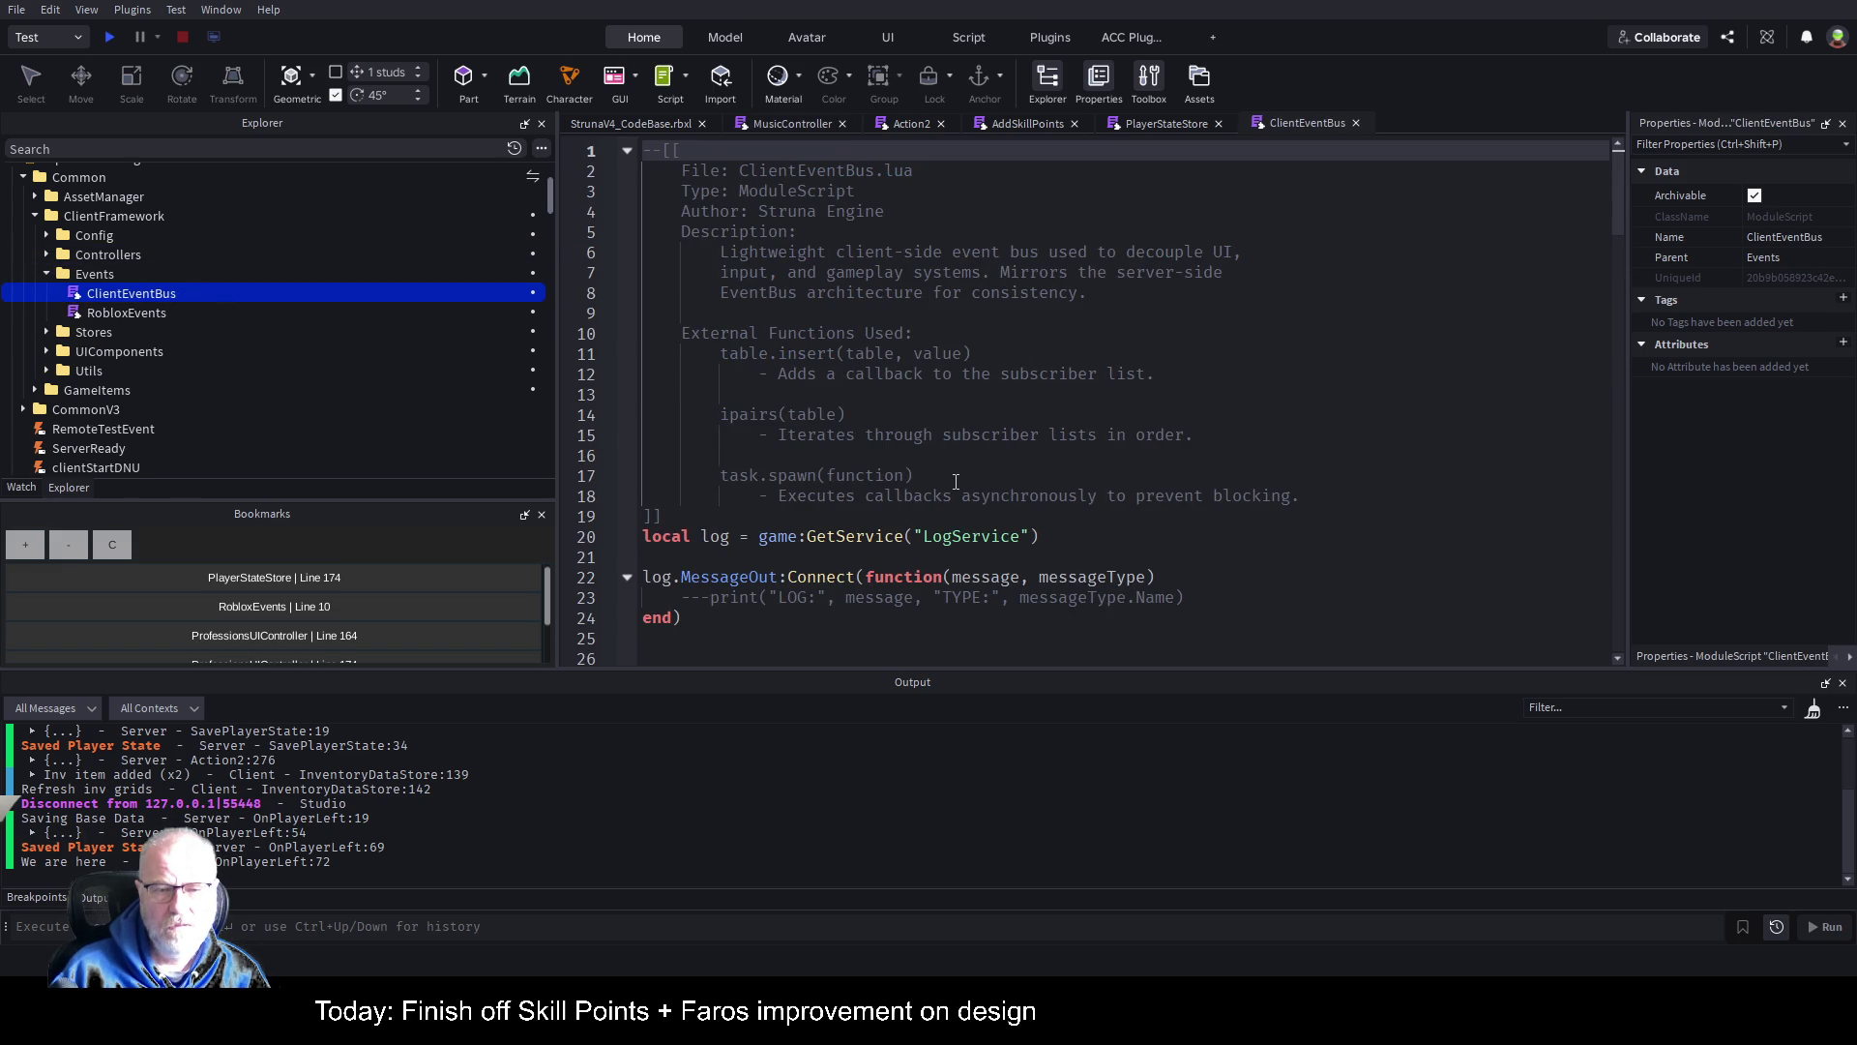
scroll(911, 443, down, 4)
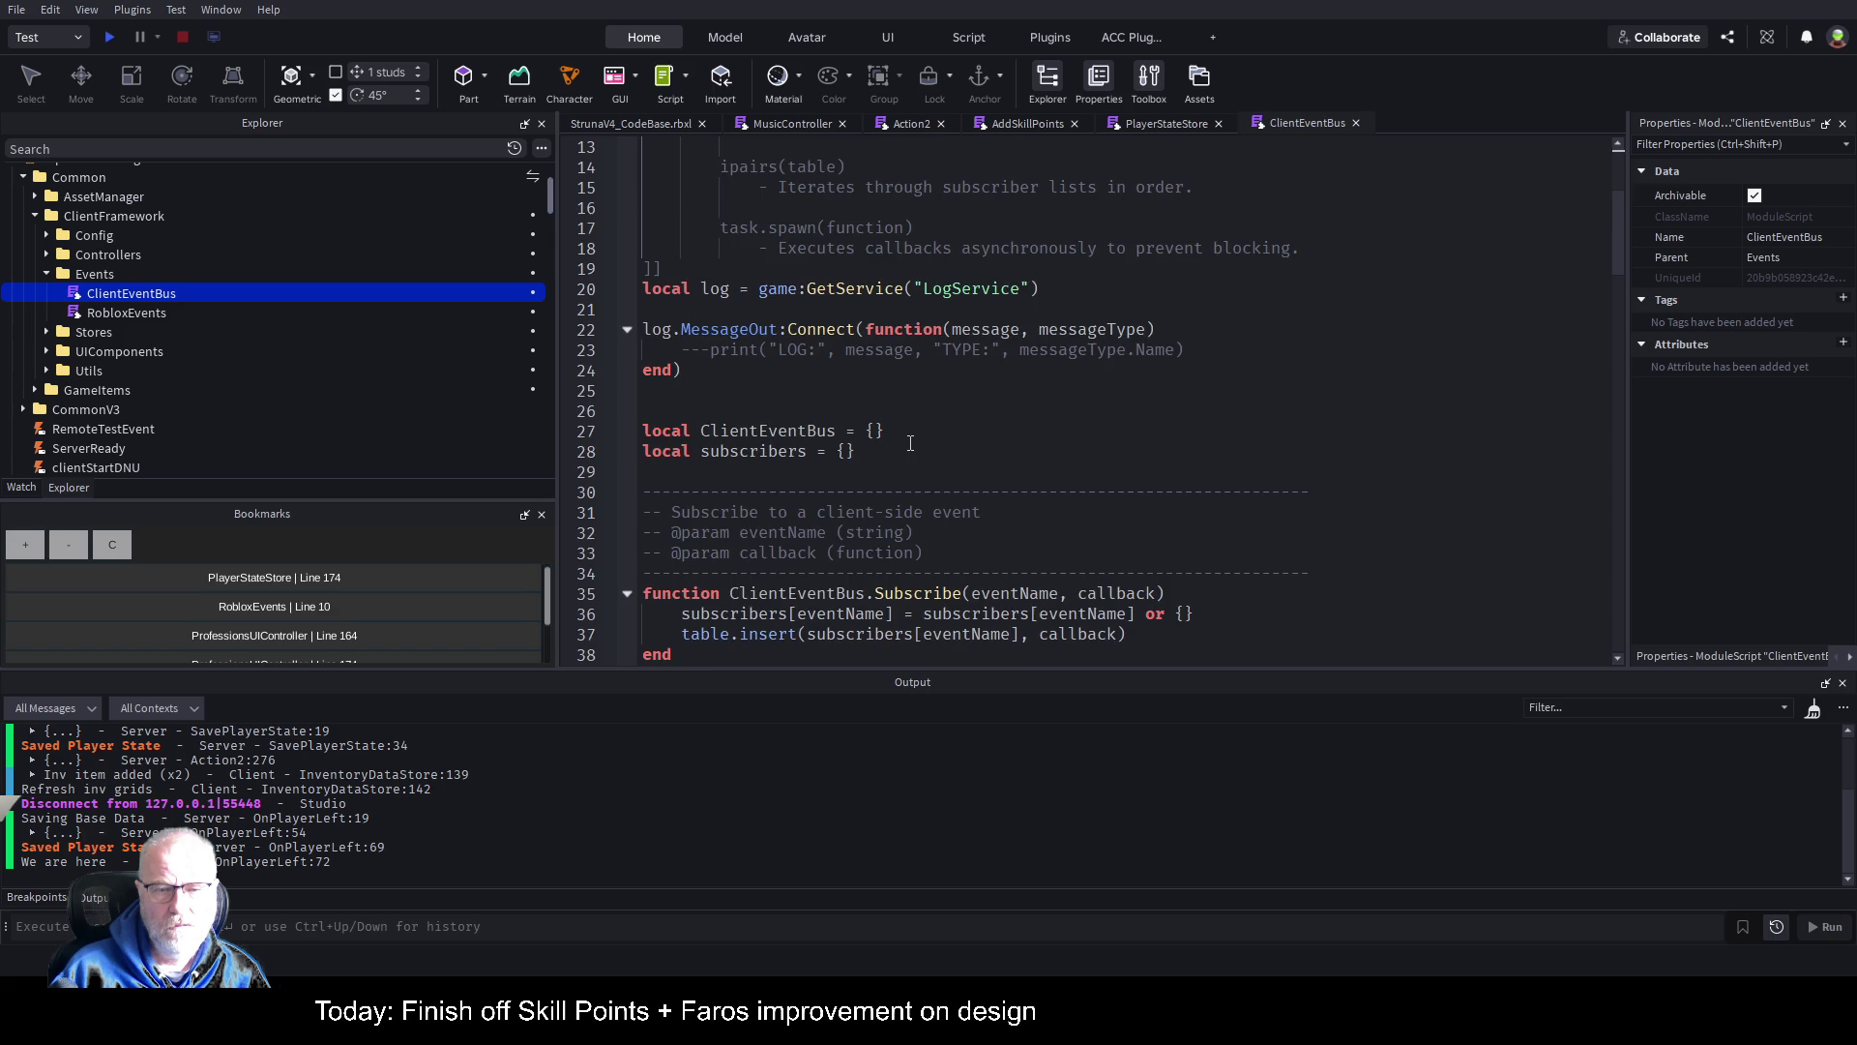
scroll(911, 443, down, 4)
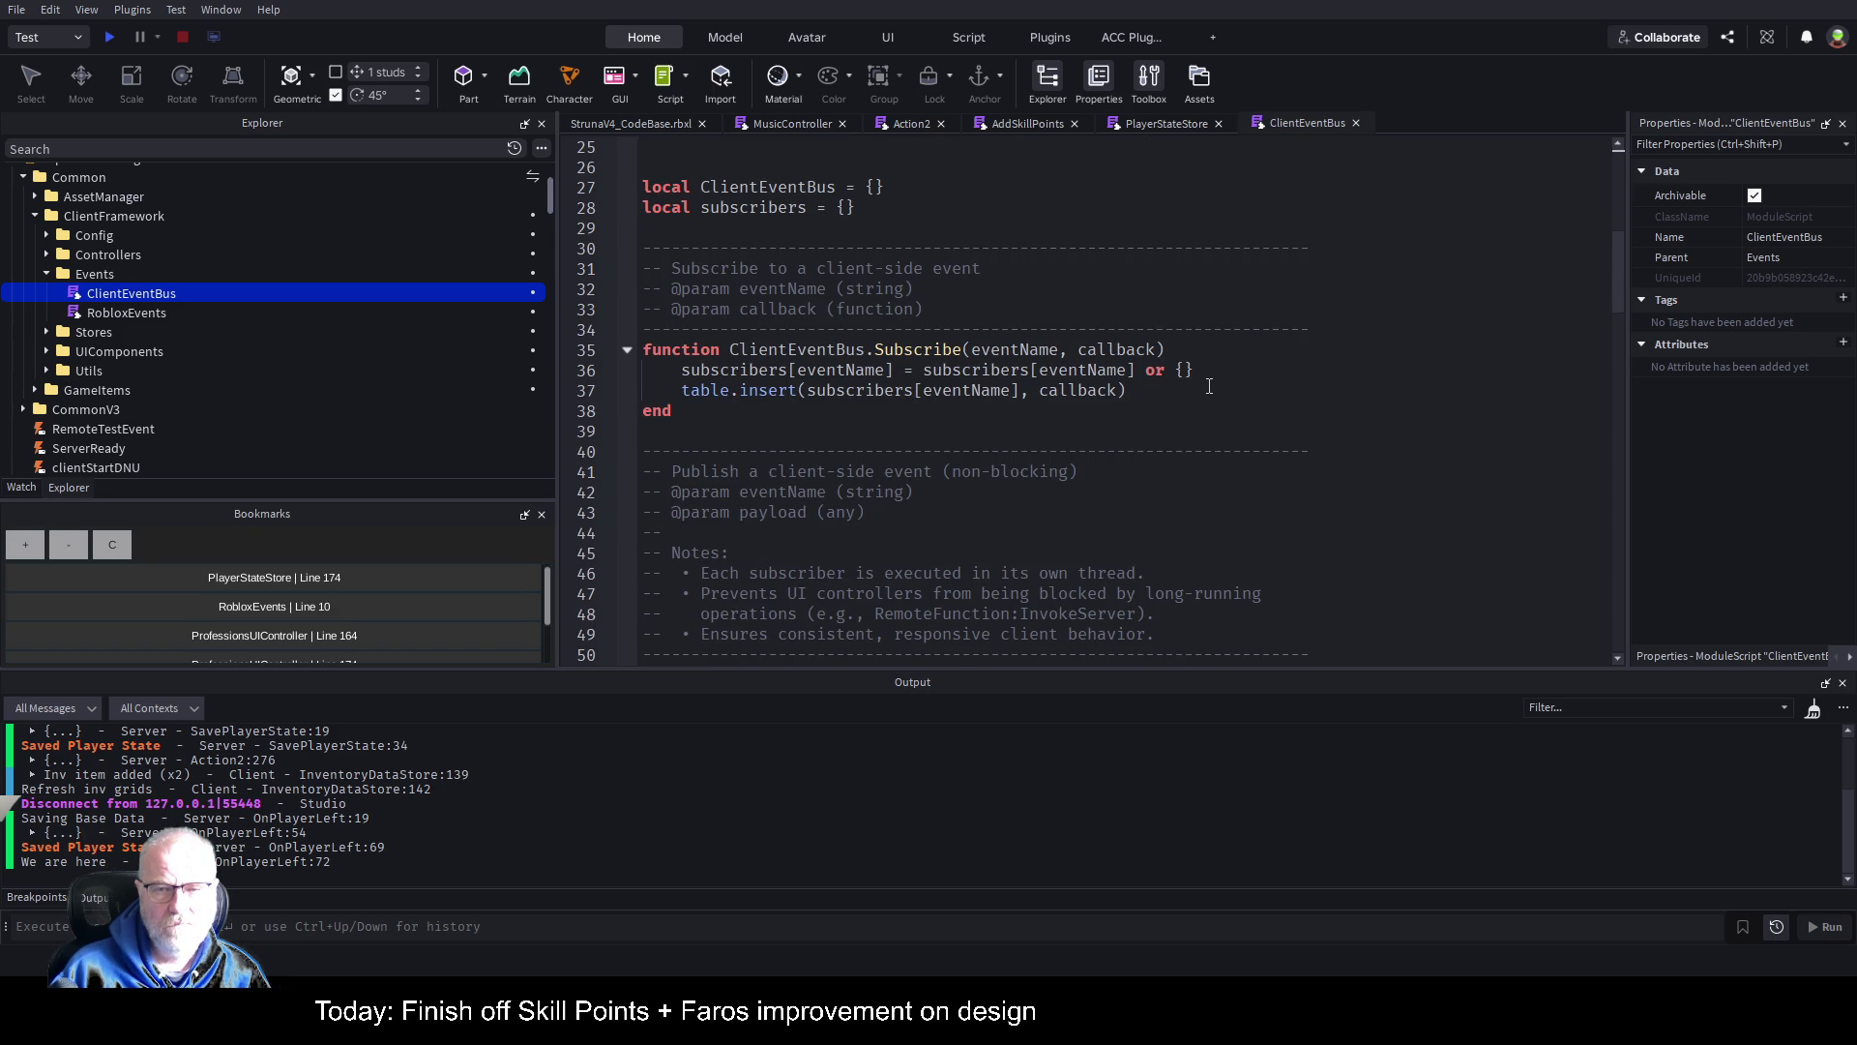
double_click(928, 352)
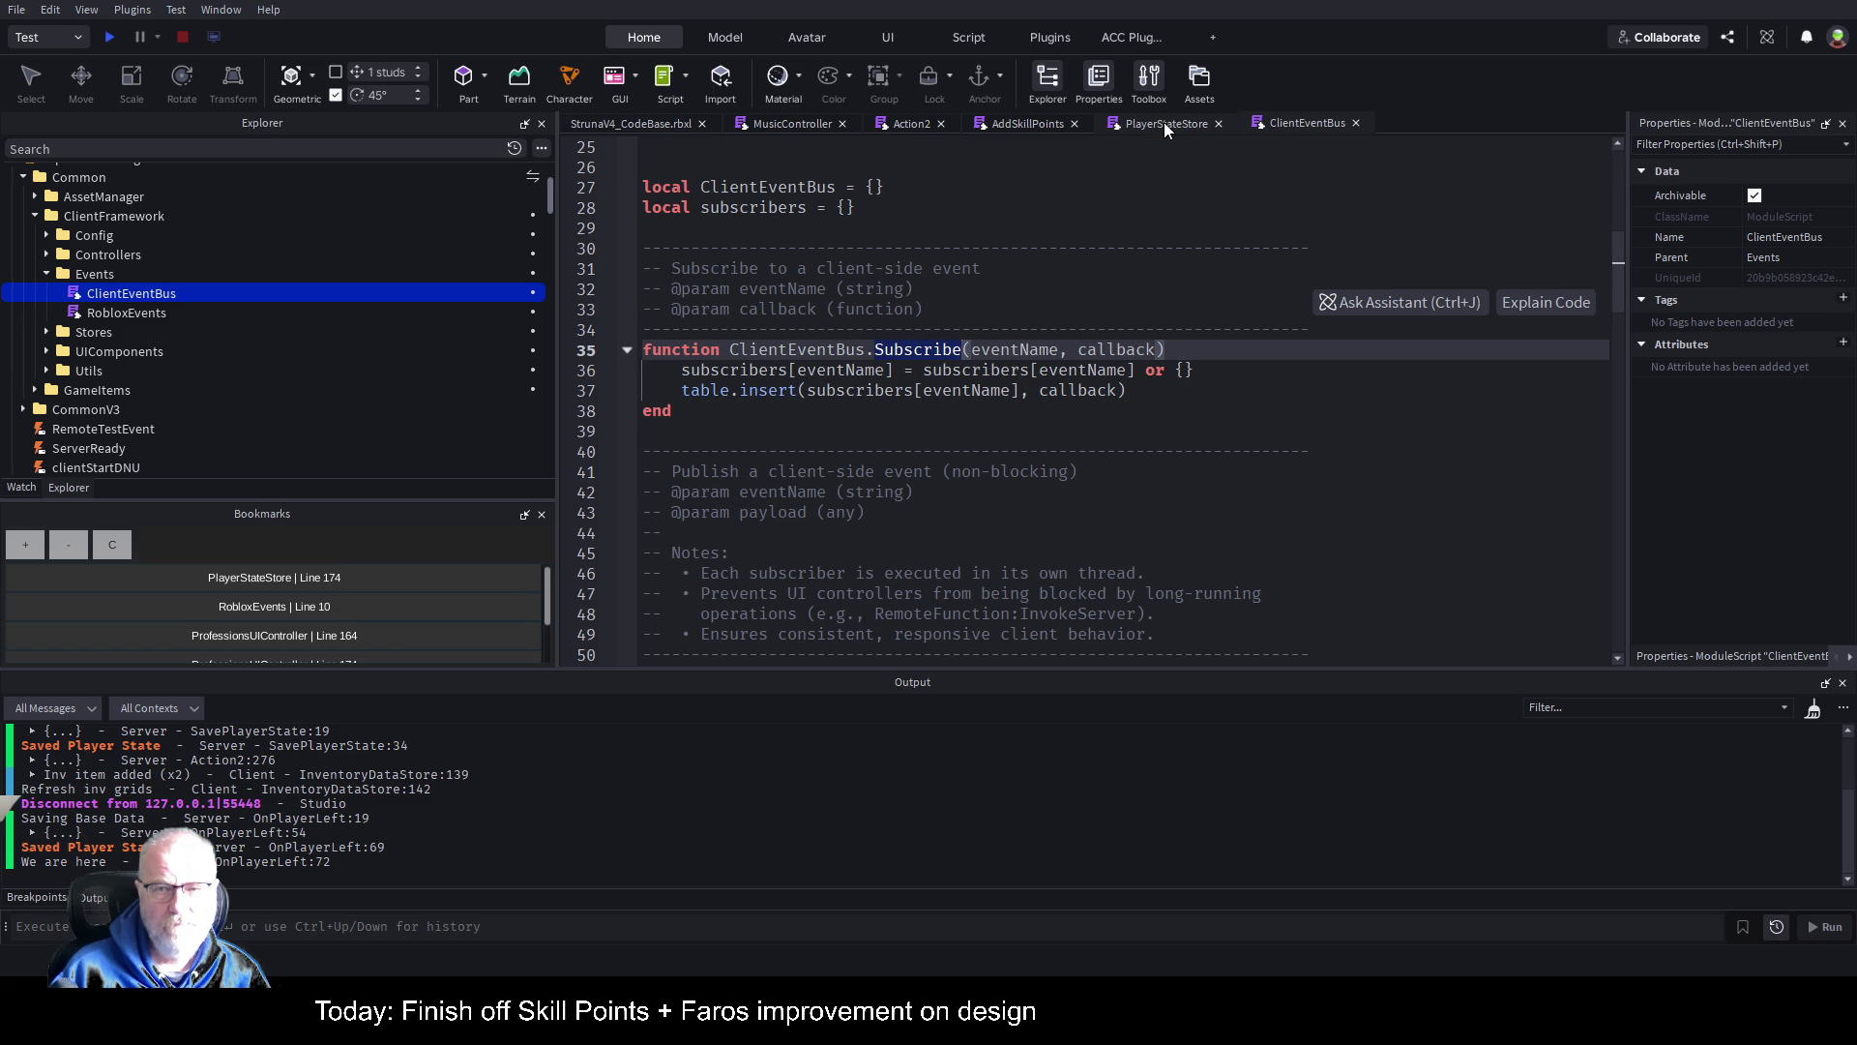
Step: Compare AddSkillPoints and MusicController, scroll through ClientEventBus's Publish function, then return to MusicController
click(1037, 129)
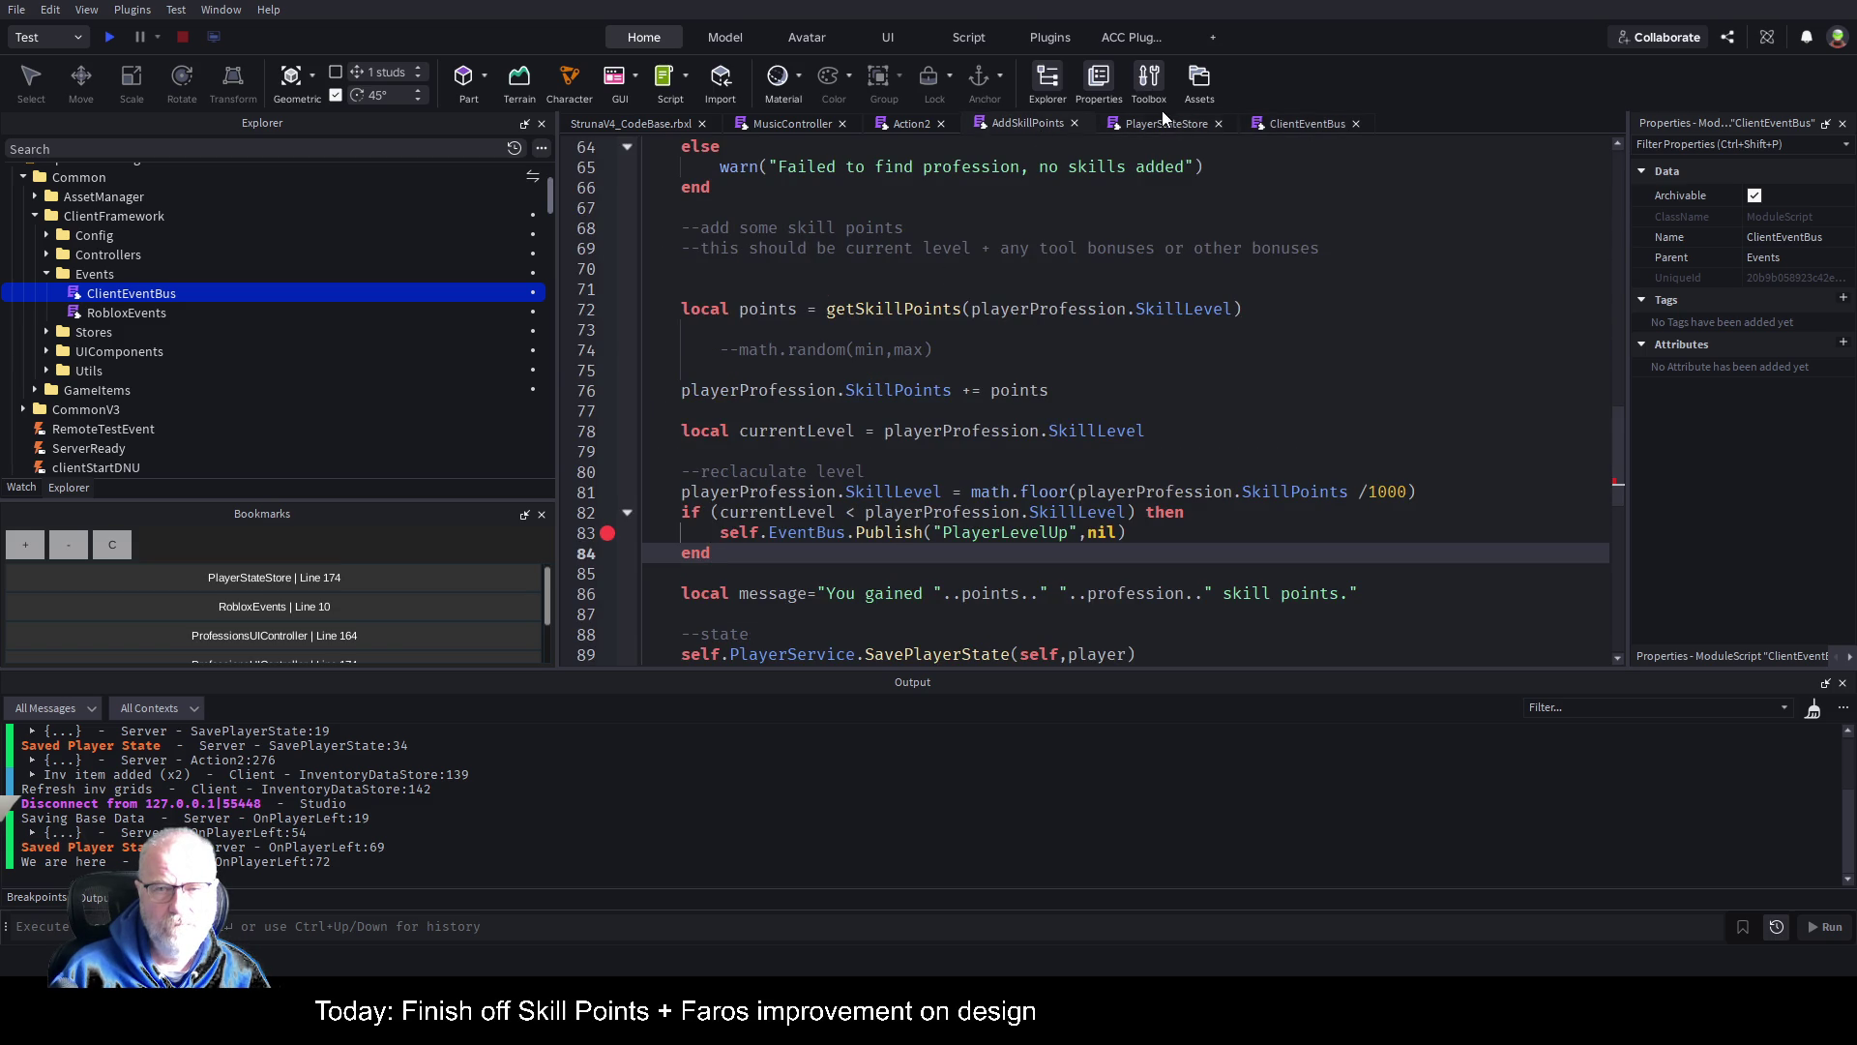
click(821, 124)
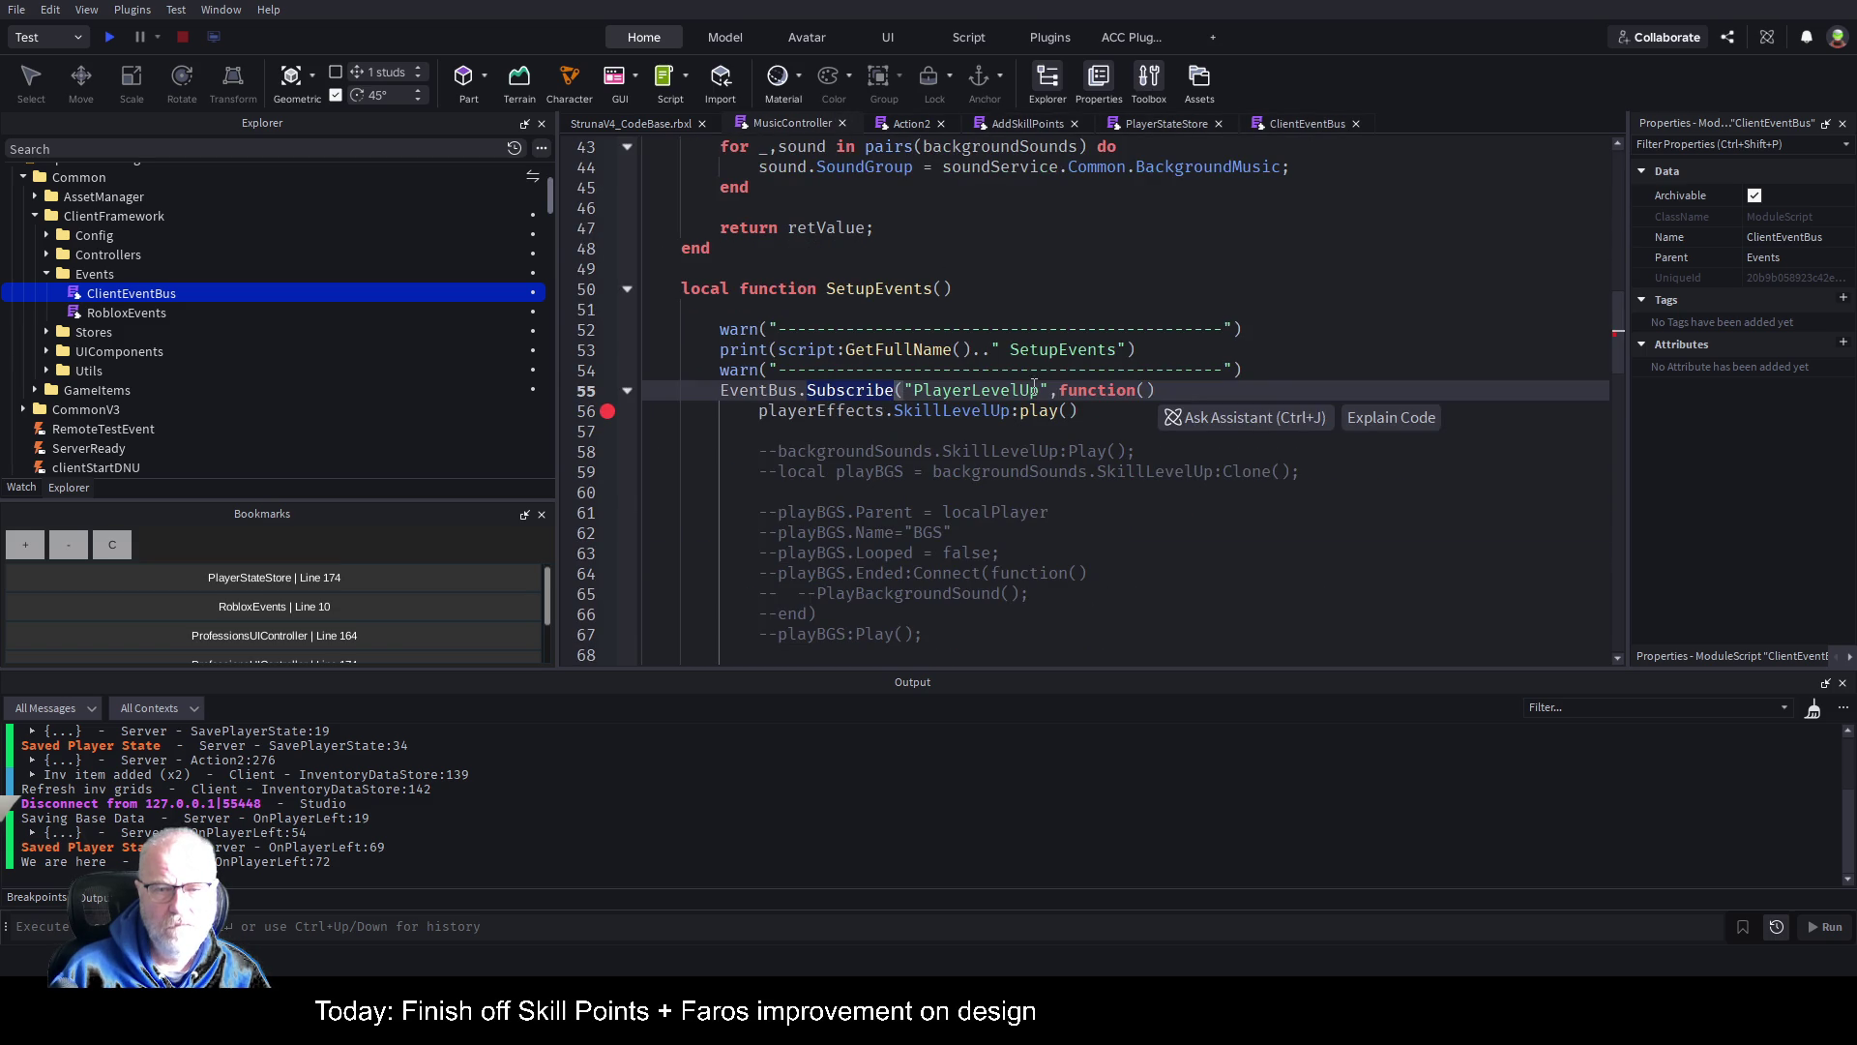
click(1053, 432)
scroll(1064, 335, down, 3)
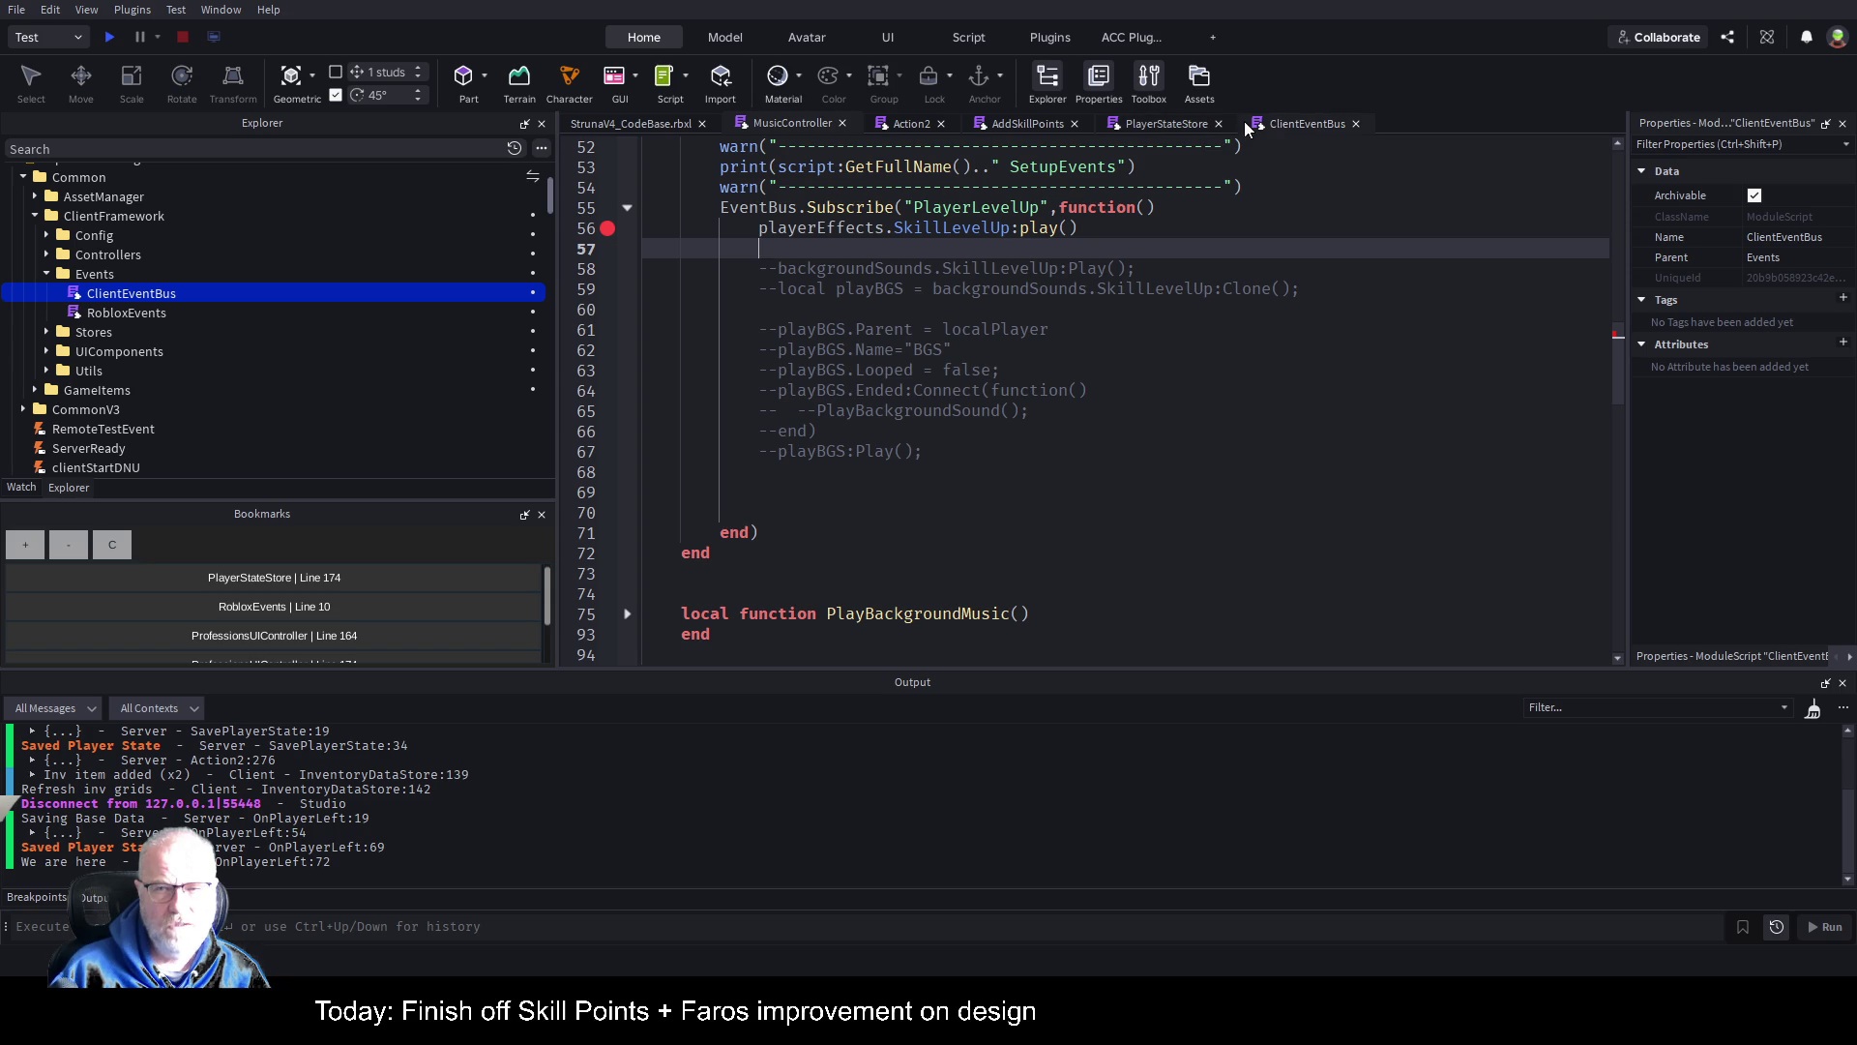
click(1295, 123)
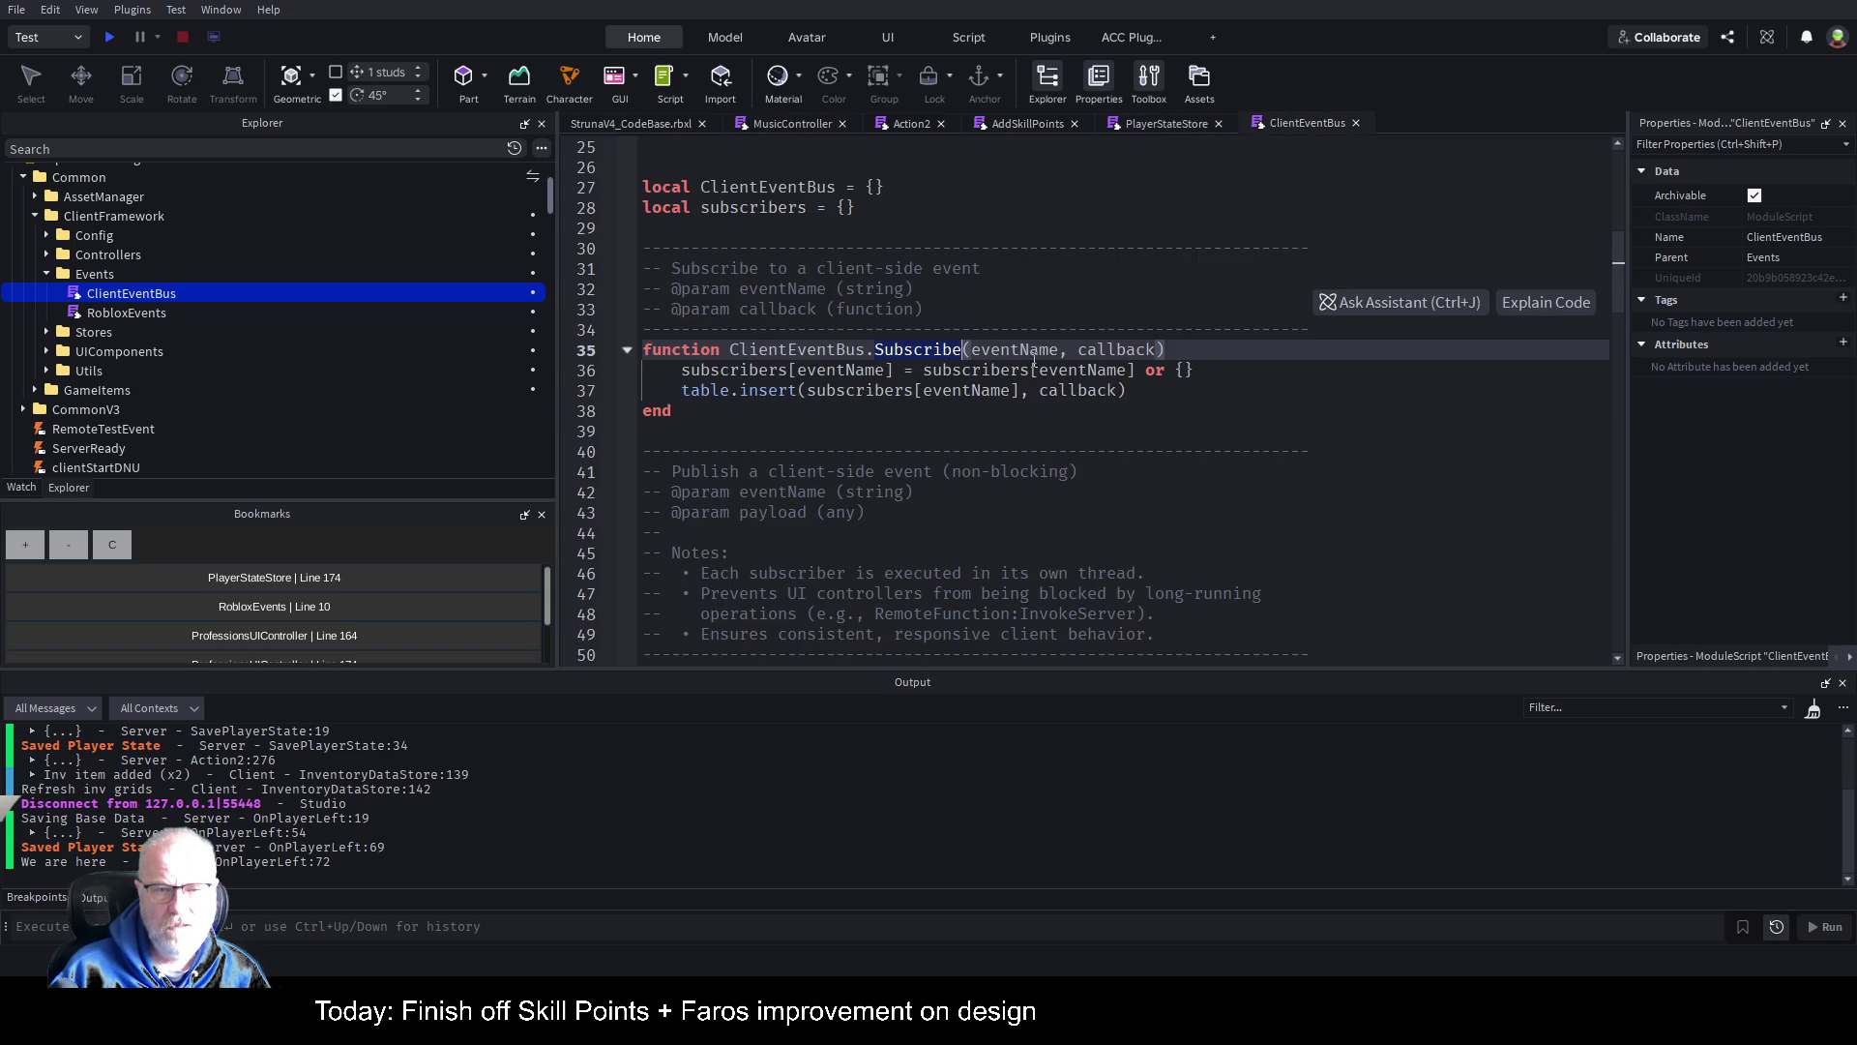
scroll(1033, 362, down, 4)
scroll(989, 380, down, 2)
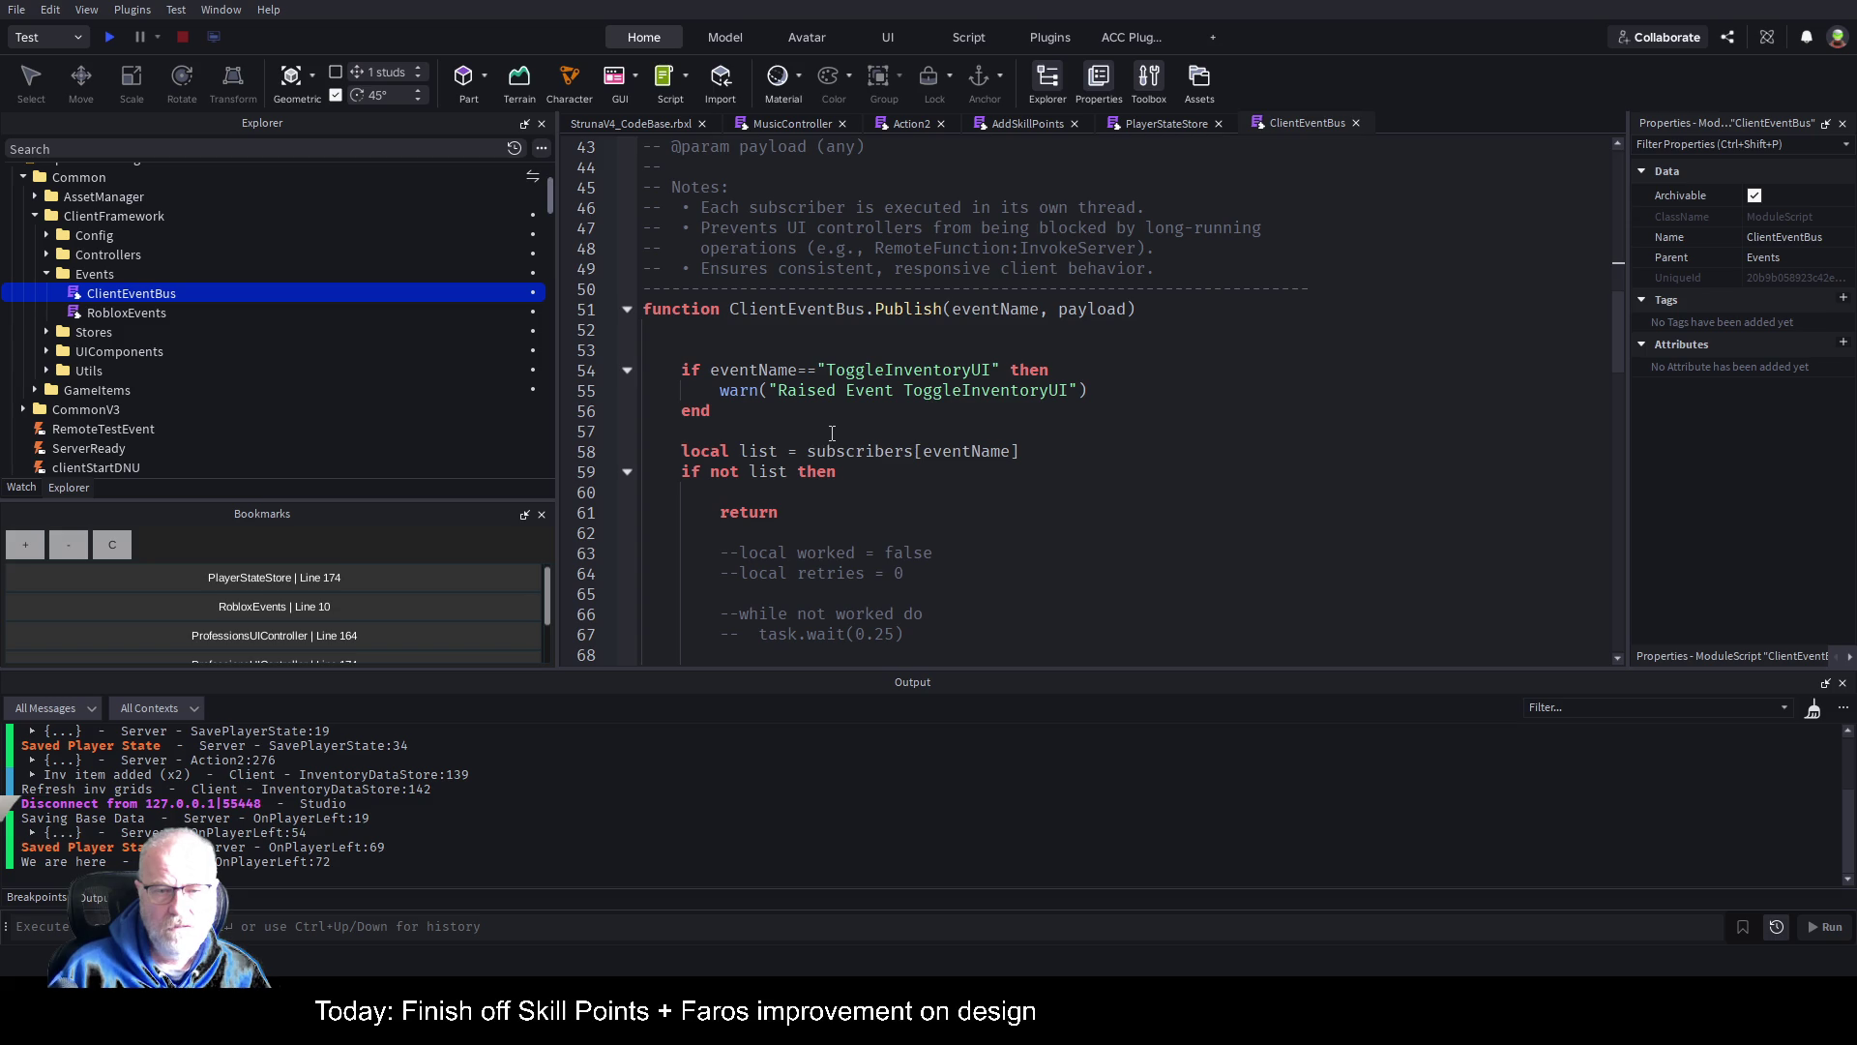
scroll(984, 477, down, 2)
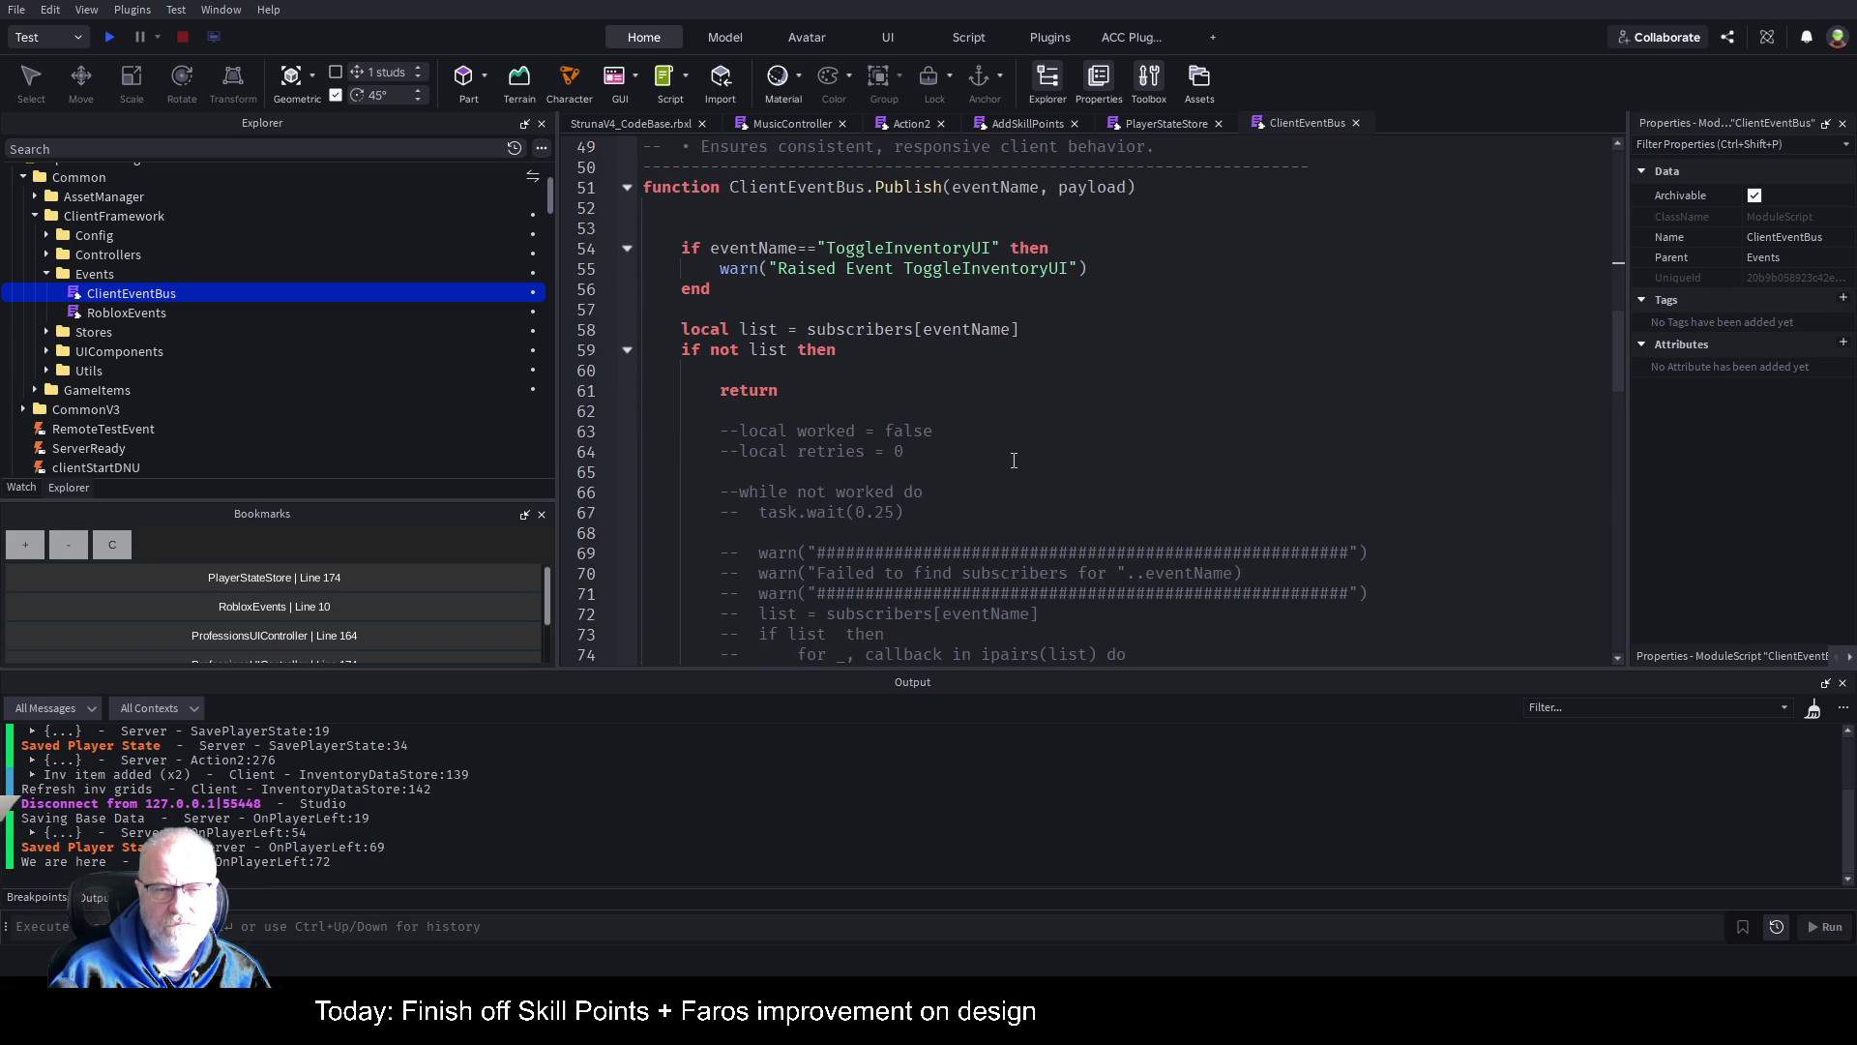
scroll(1025, 458, down, 6)
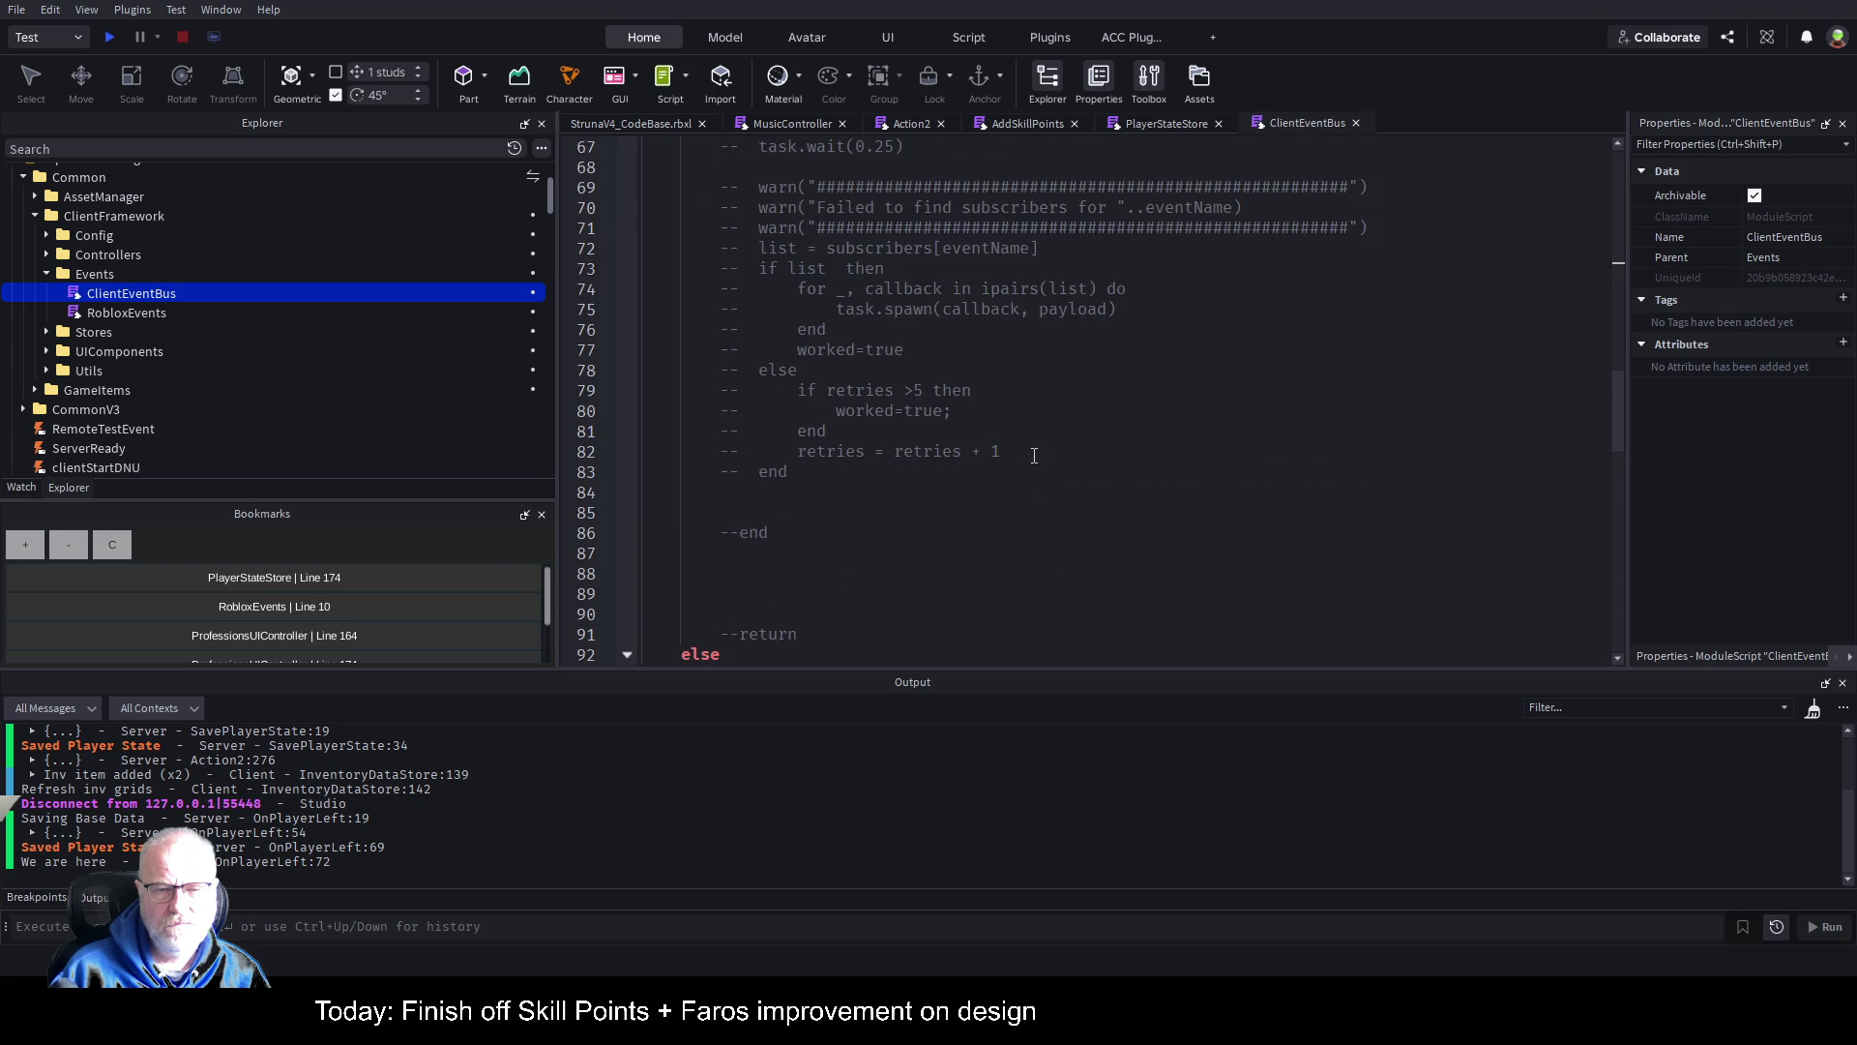
scroll(1025, 457, down, 4)
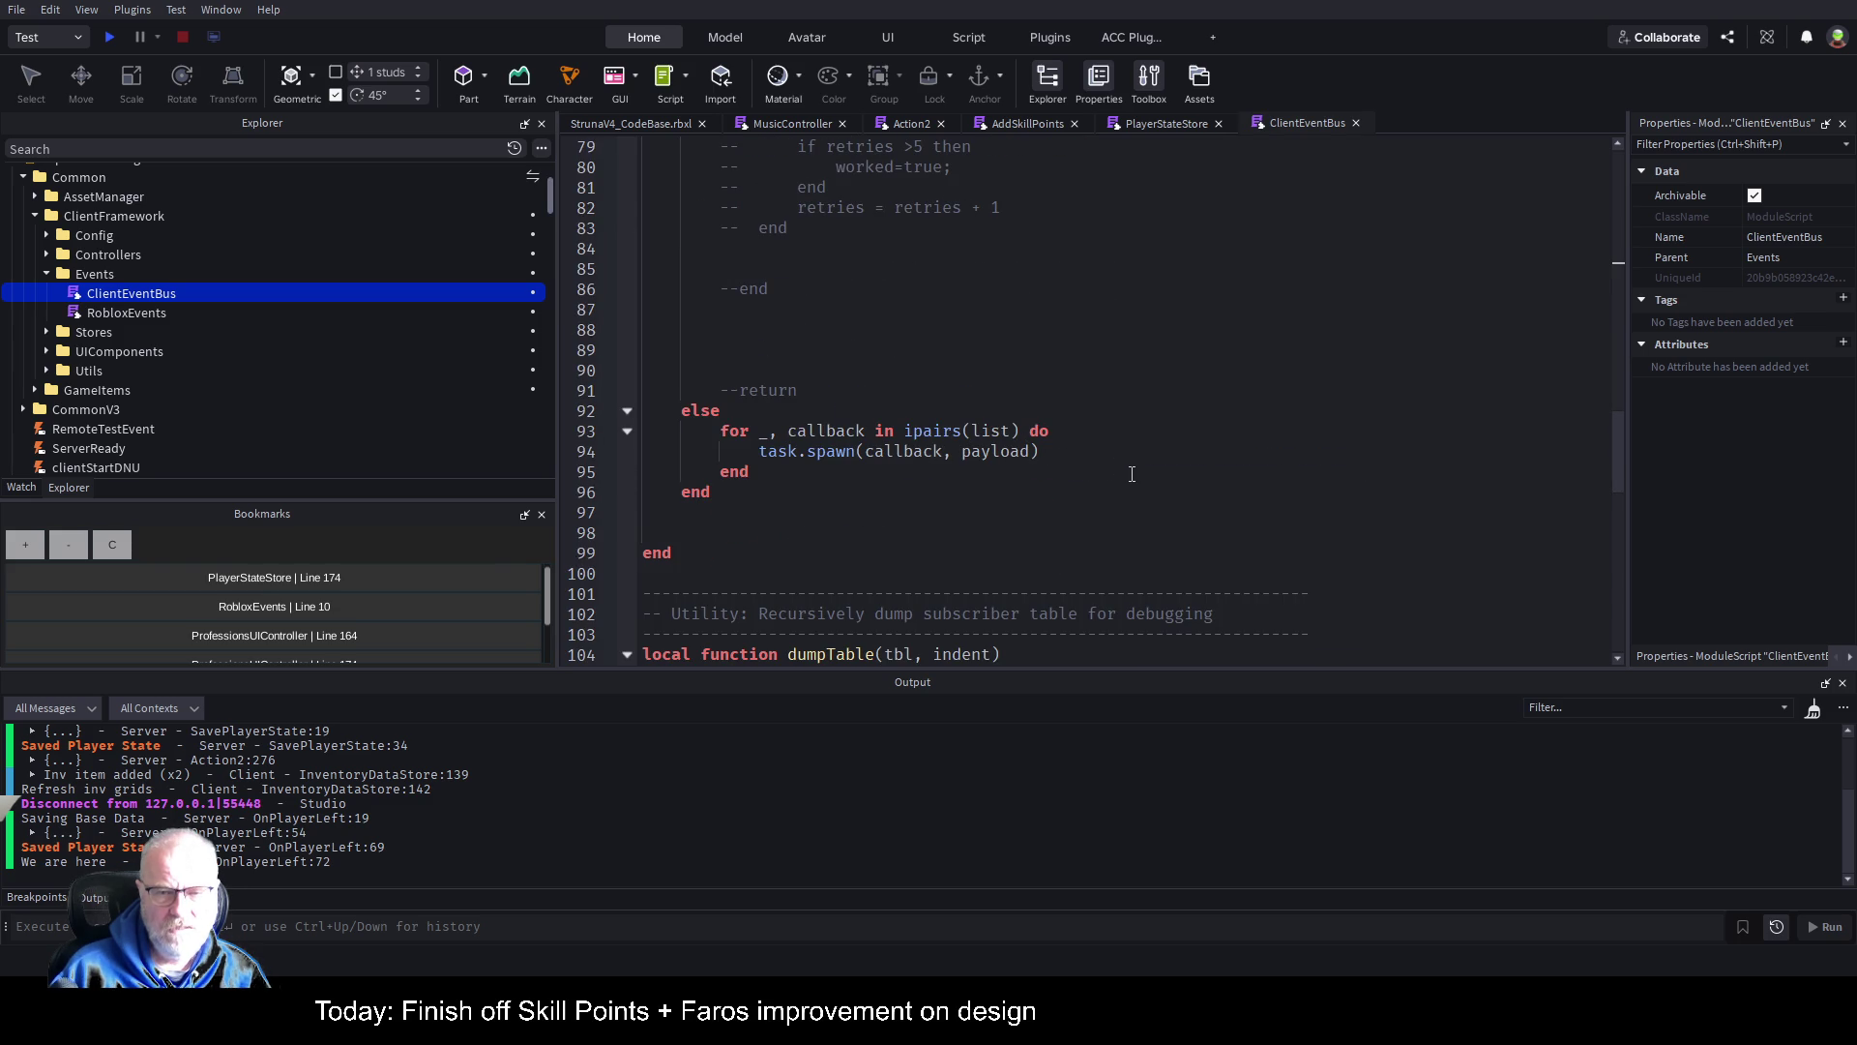
scroll(1132, 473, down, 2)
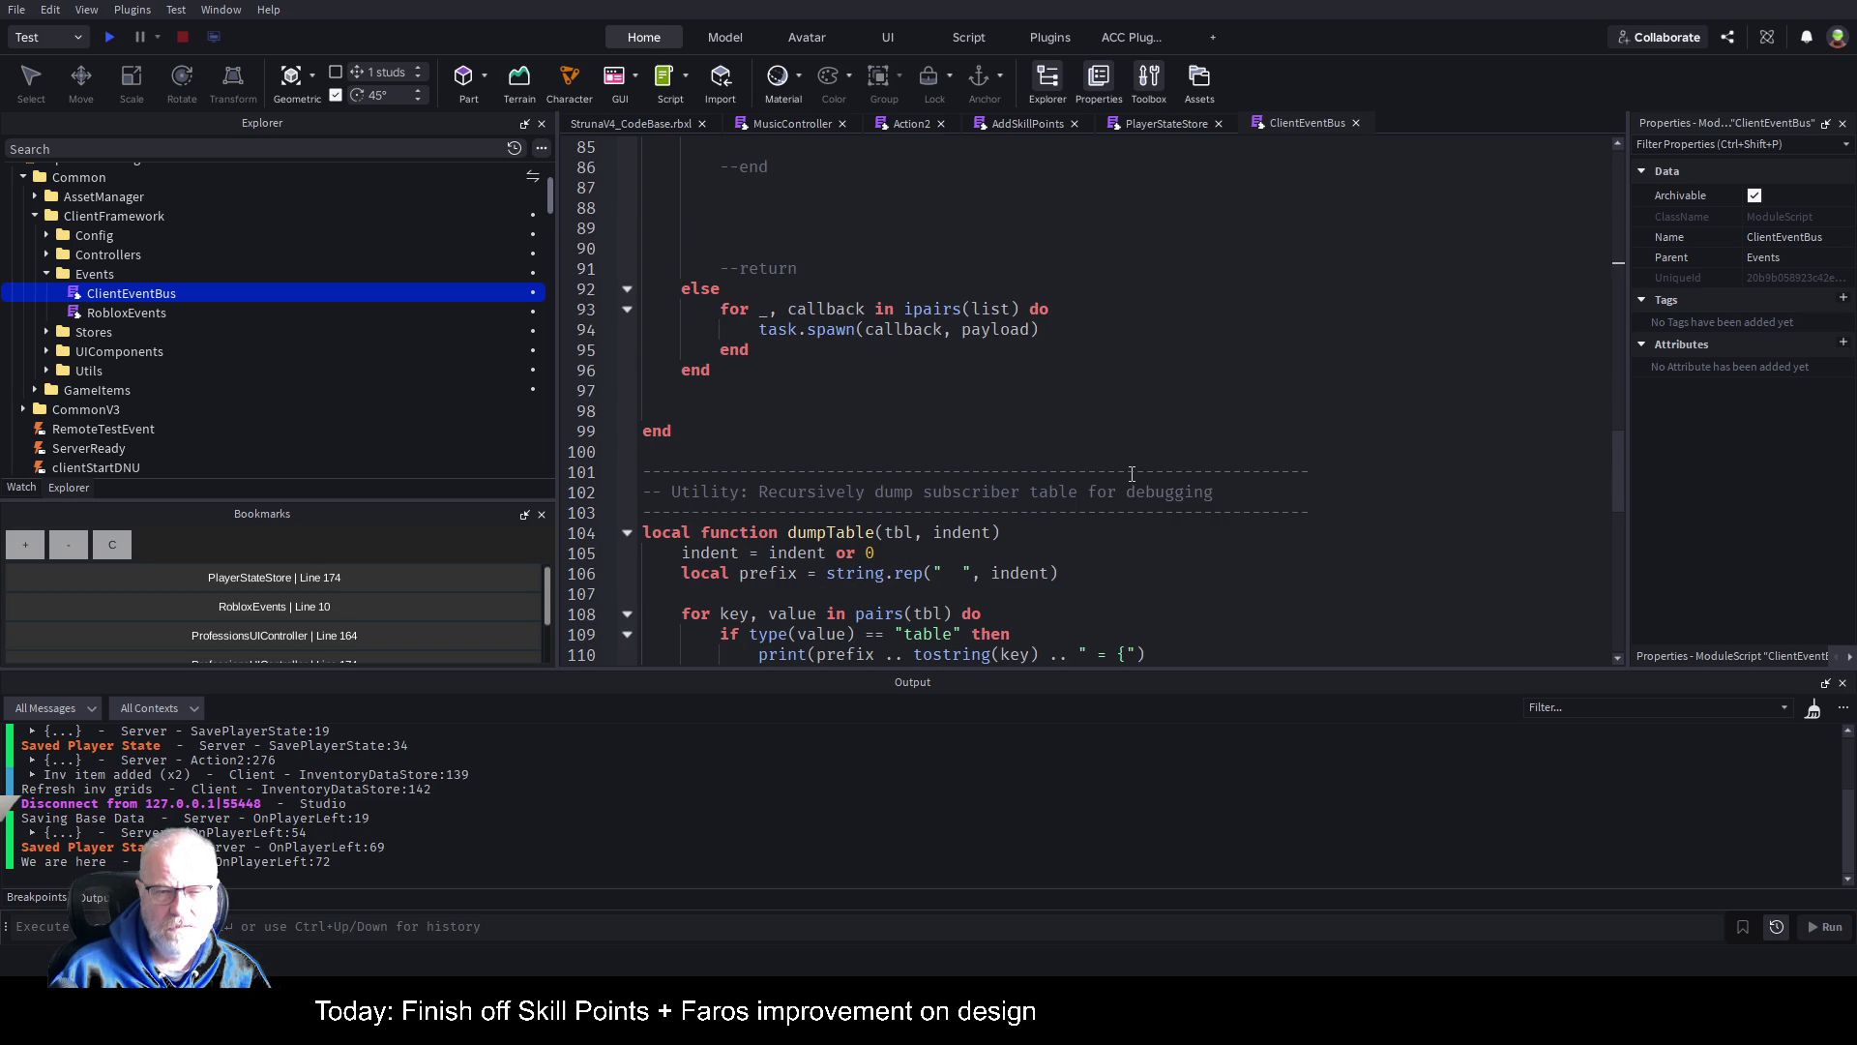
scroll(1179, 362, up, 5)
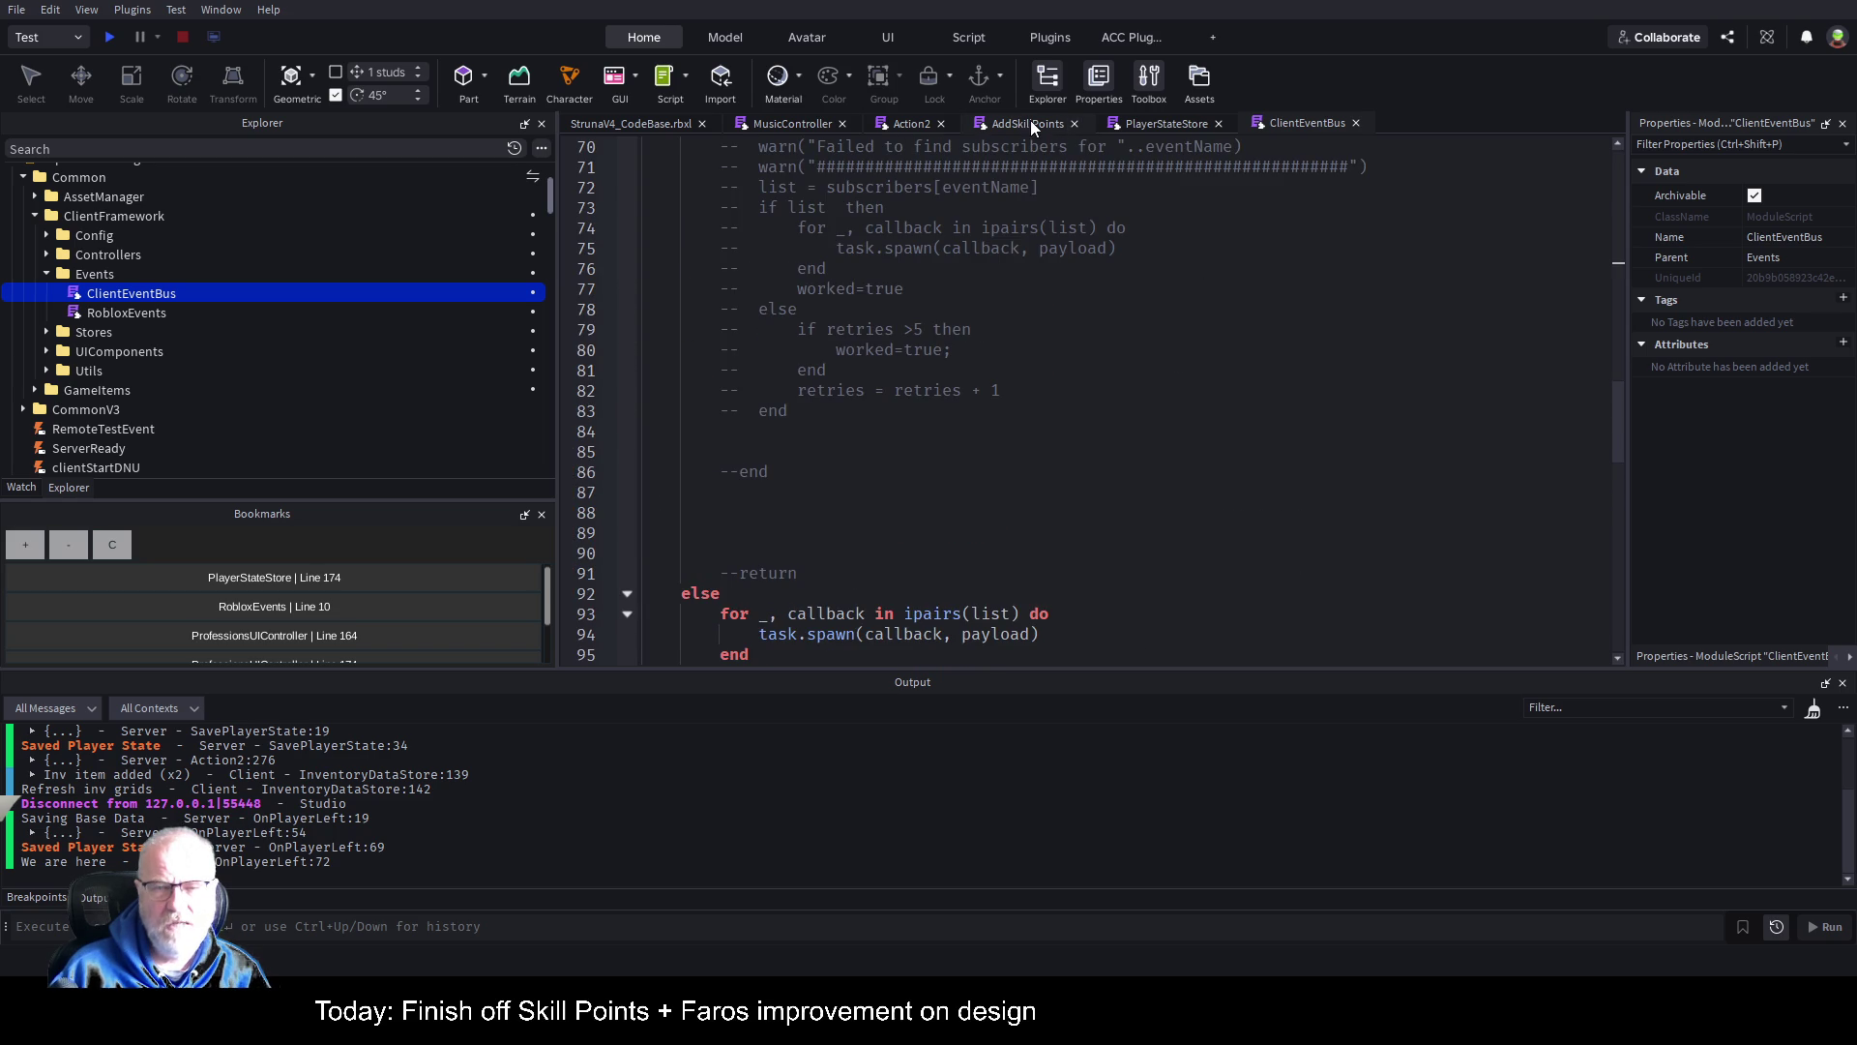
click(798, 122)
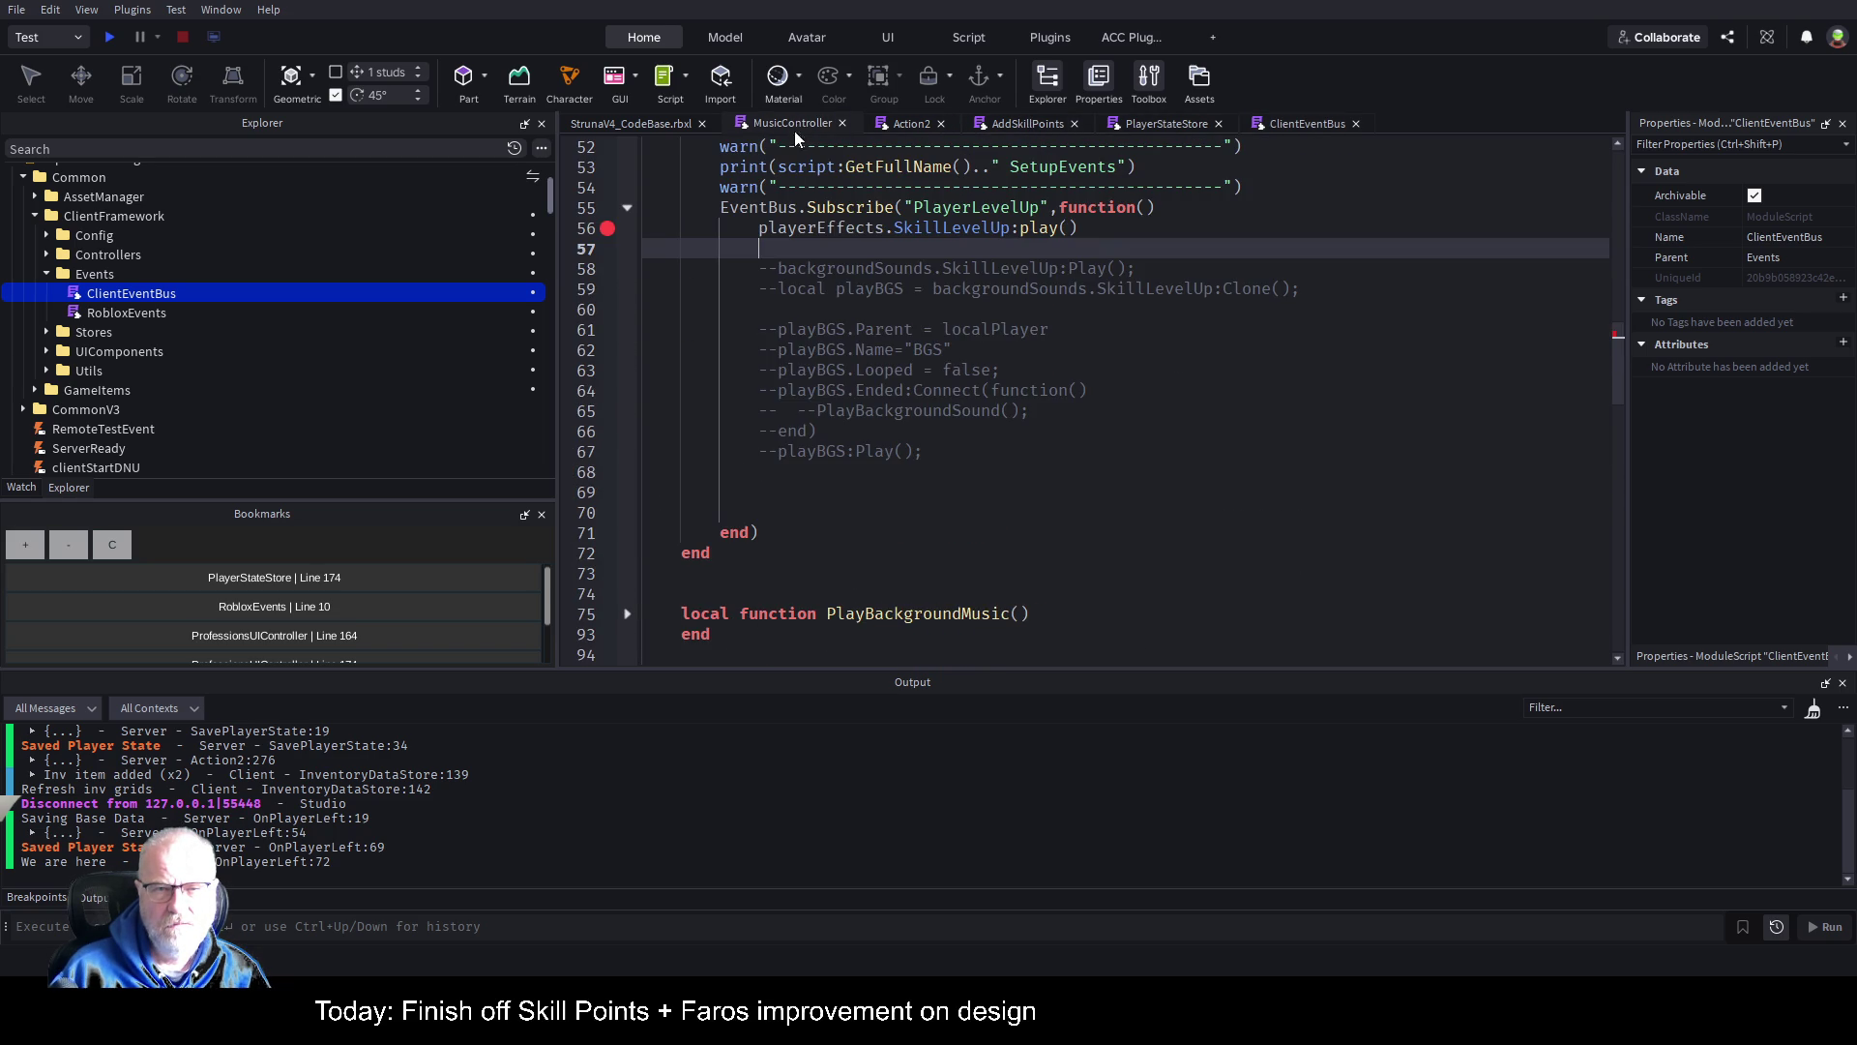
Step: Add a payload parameter to MusicController's level-up handler and save the script
click(1148, 207)
text(payload)
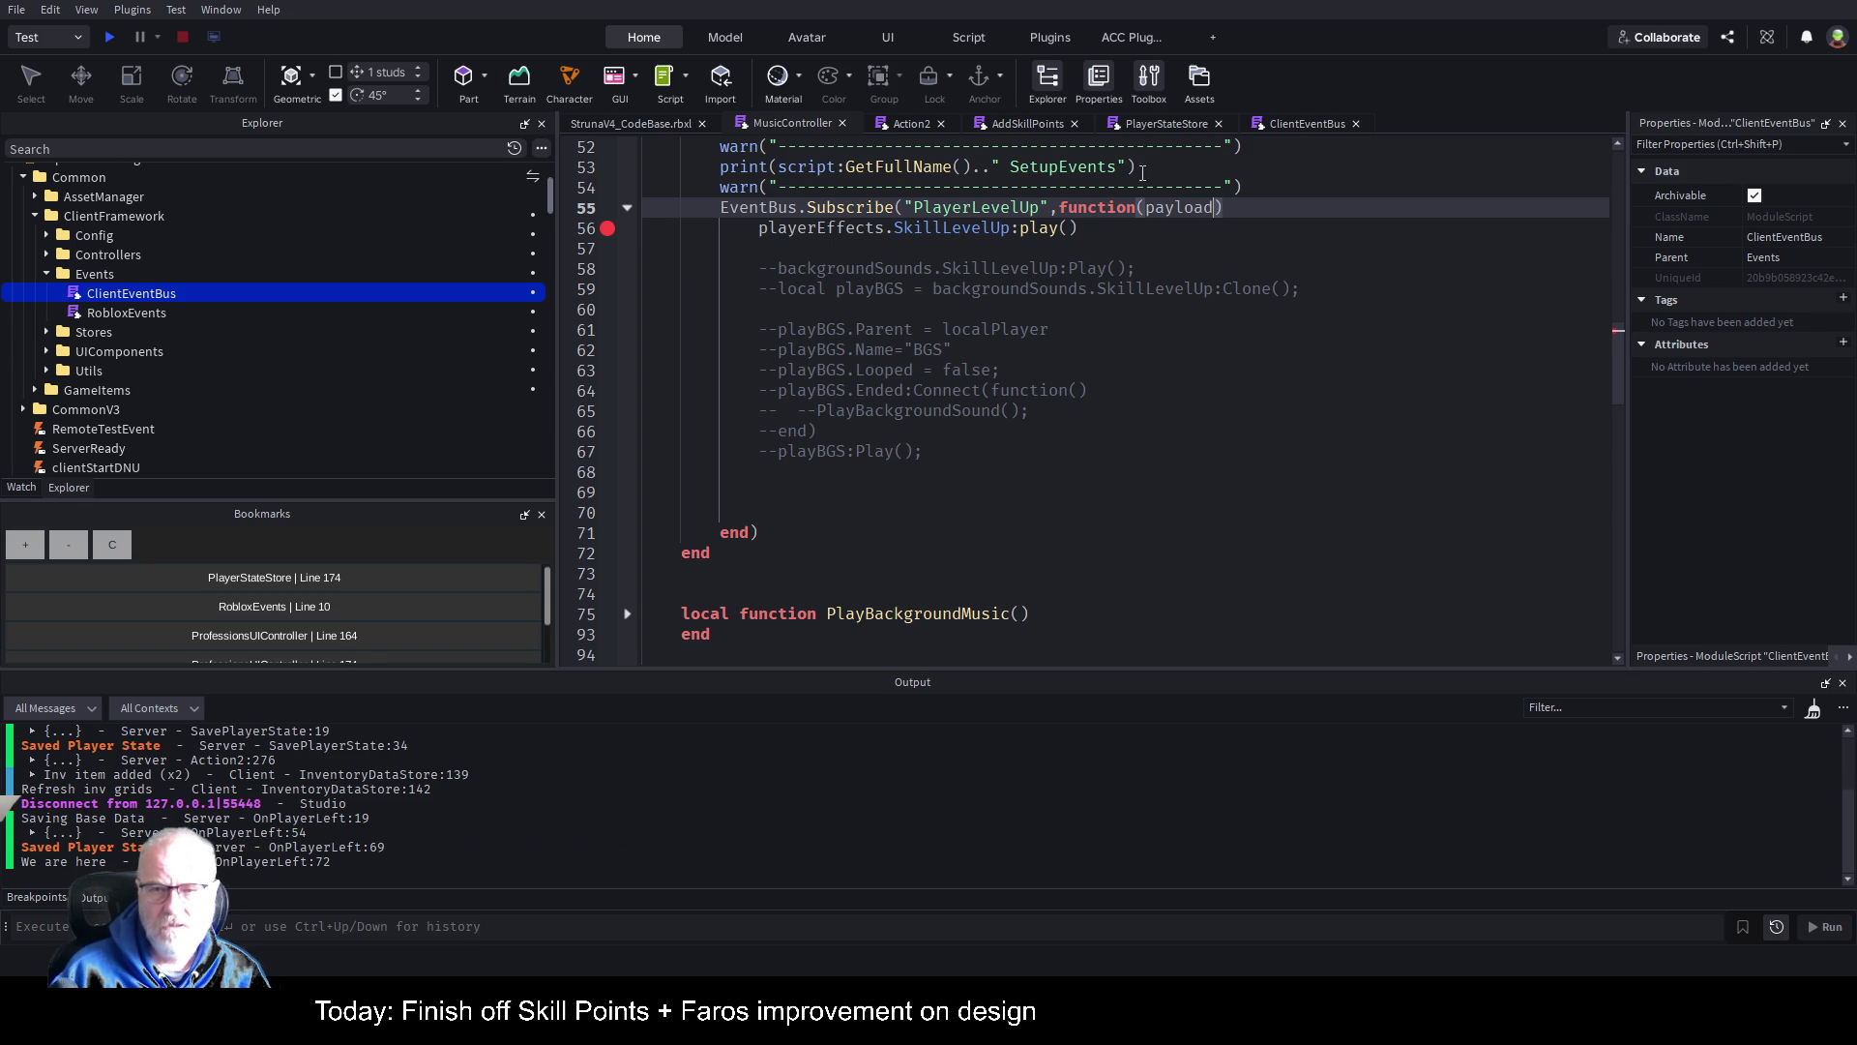
key(ctrl+s)
click(1141, 223)
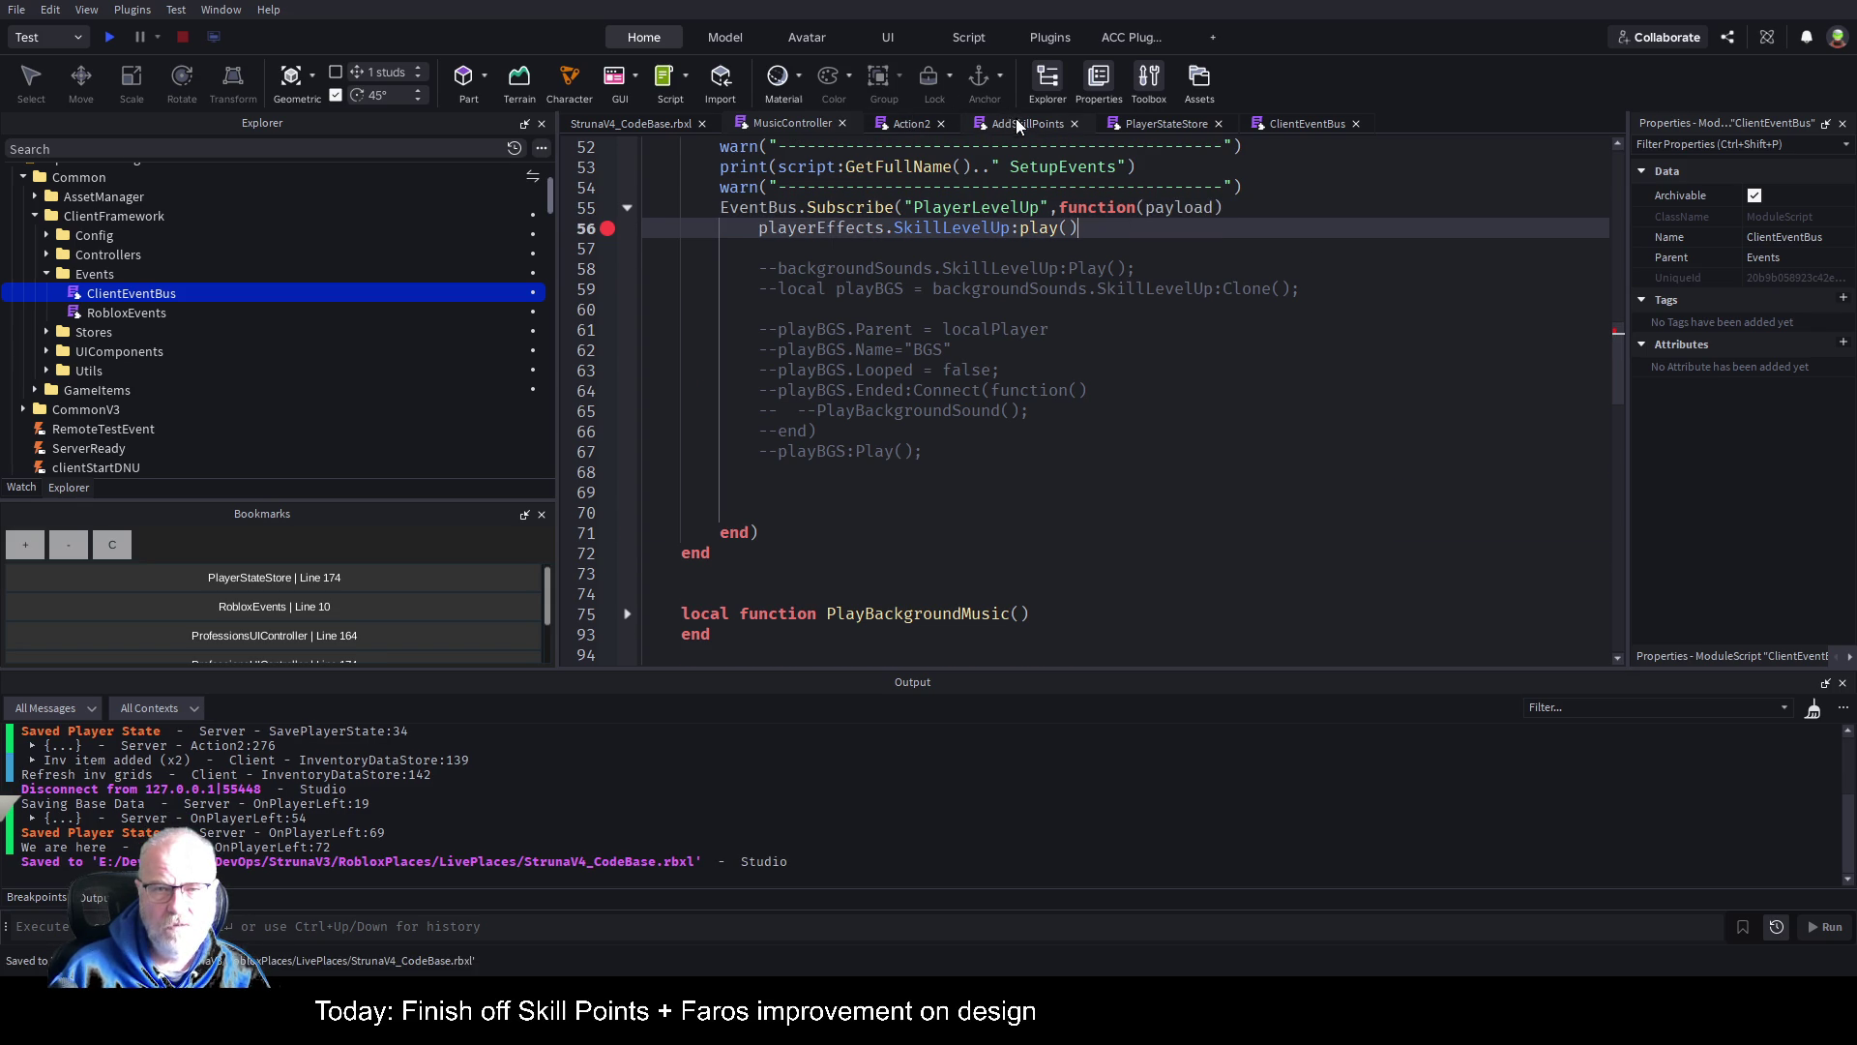
Step: Go to AddSkillPoints' level recalculation line and save the place file
click(1023, 123)
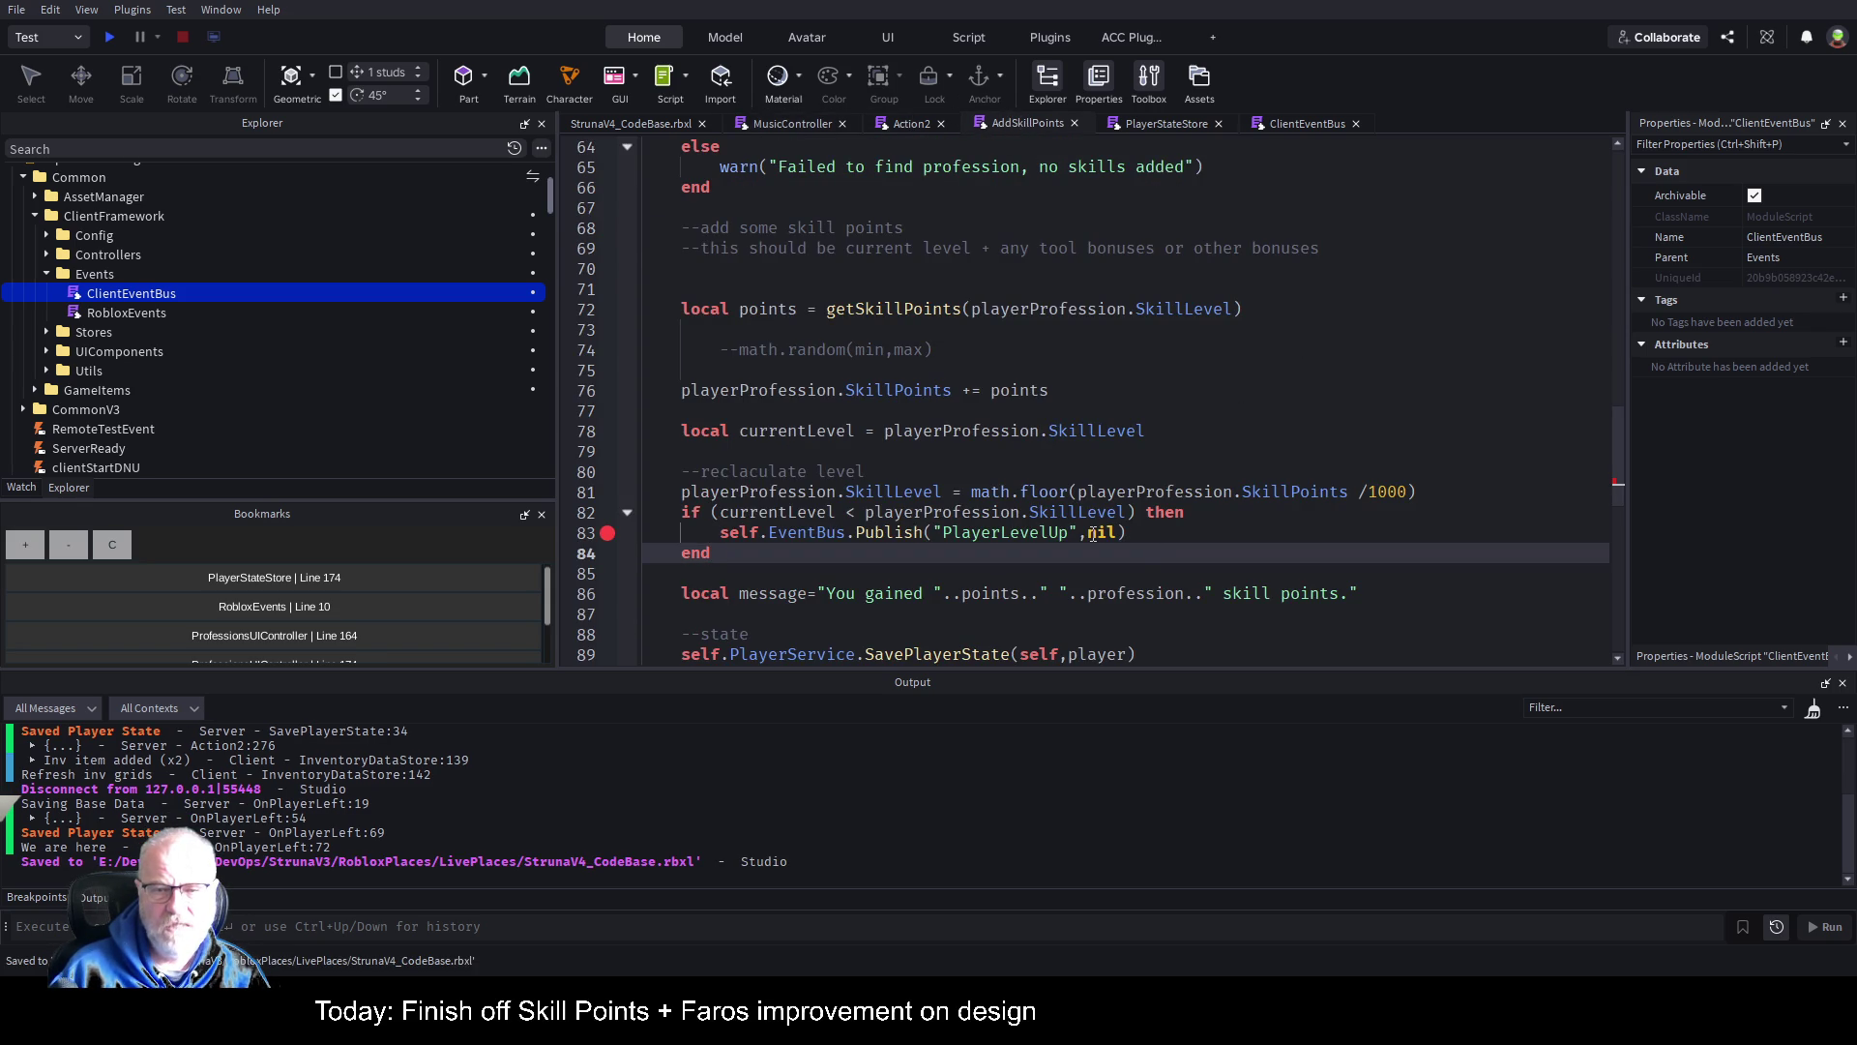
click(1129, 471)
key(ctrl+s)
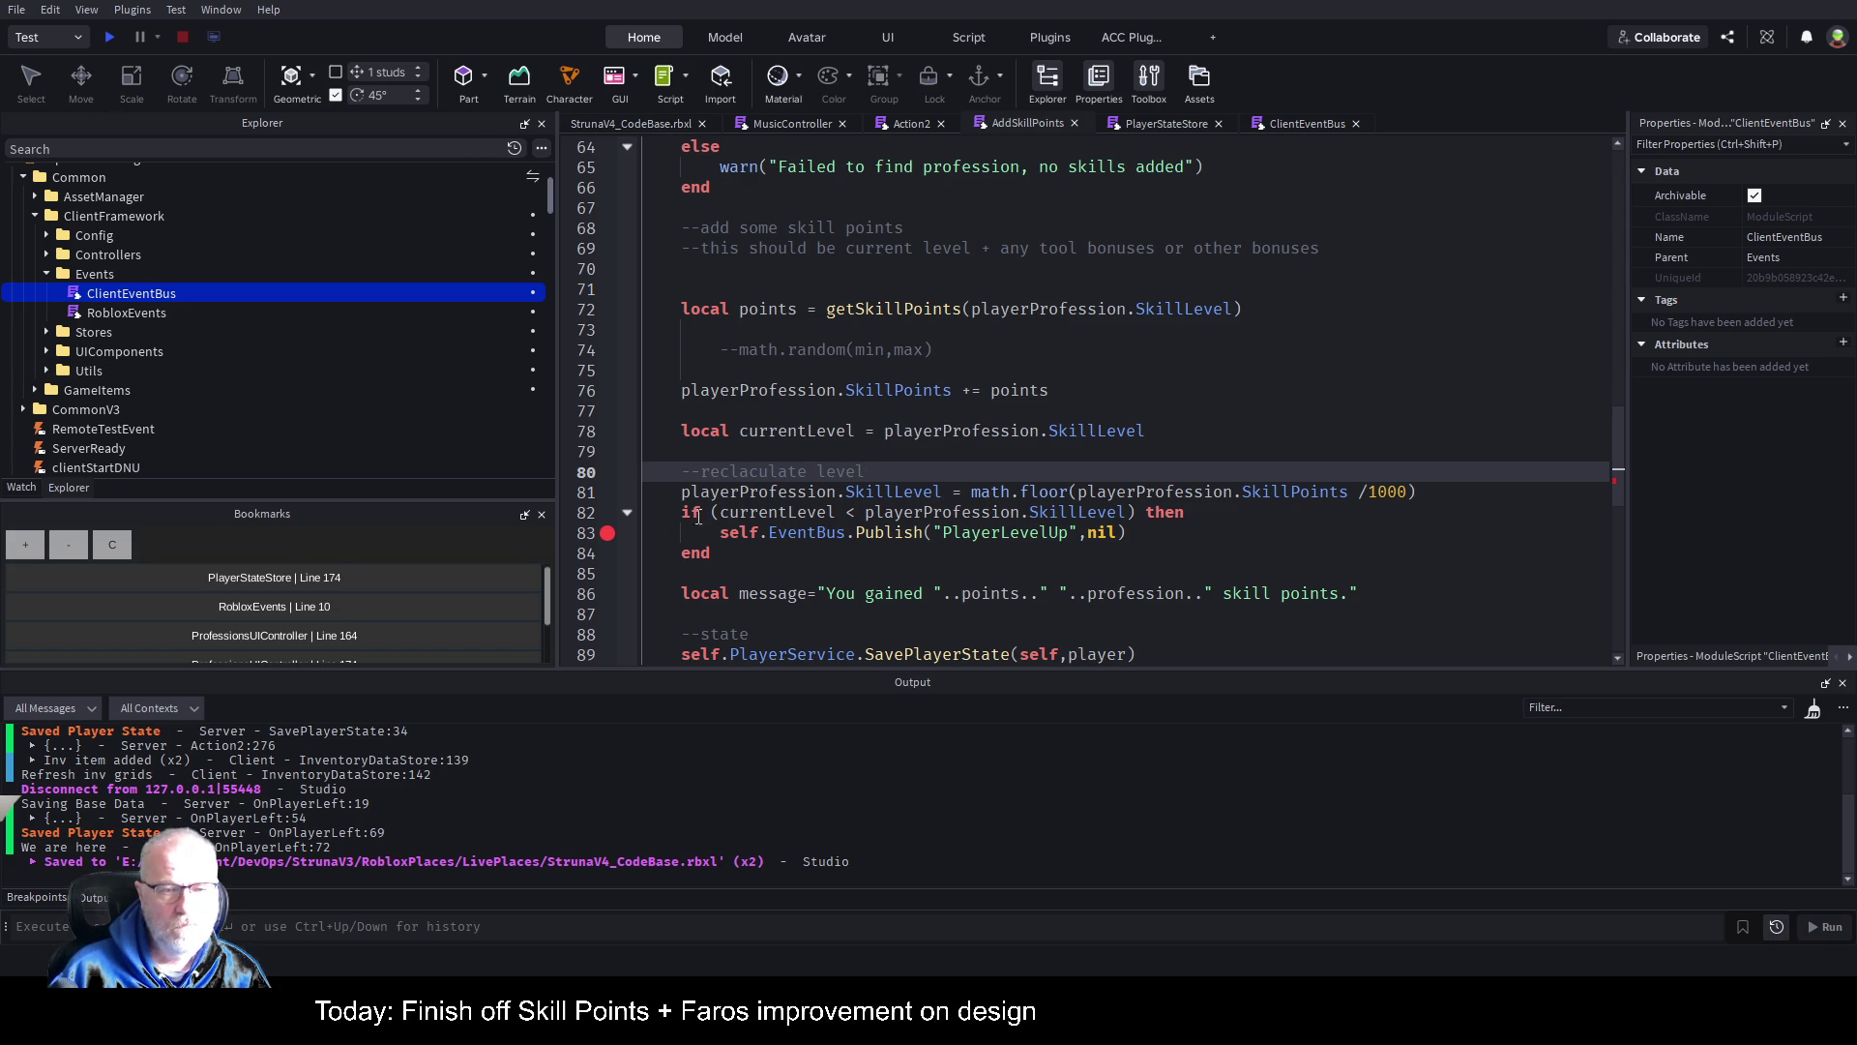
Step: Remove all breakpoints and review existing bookmarks such as RobloxEvents line 10
click(32, 899)
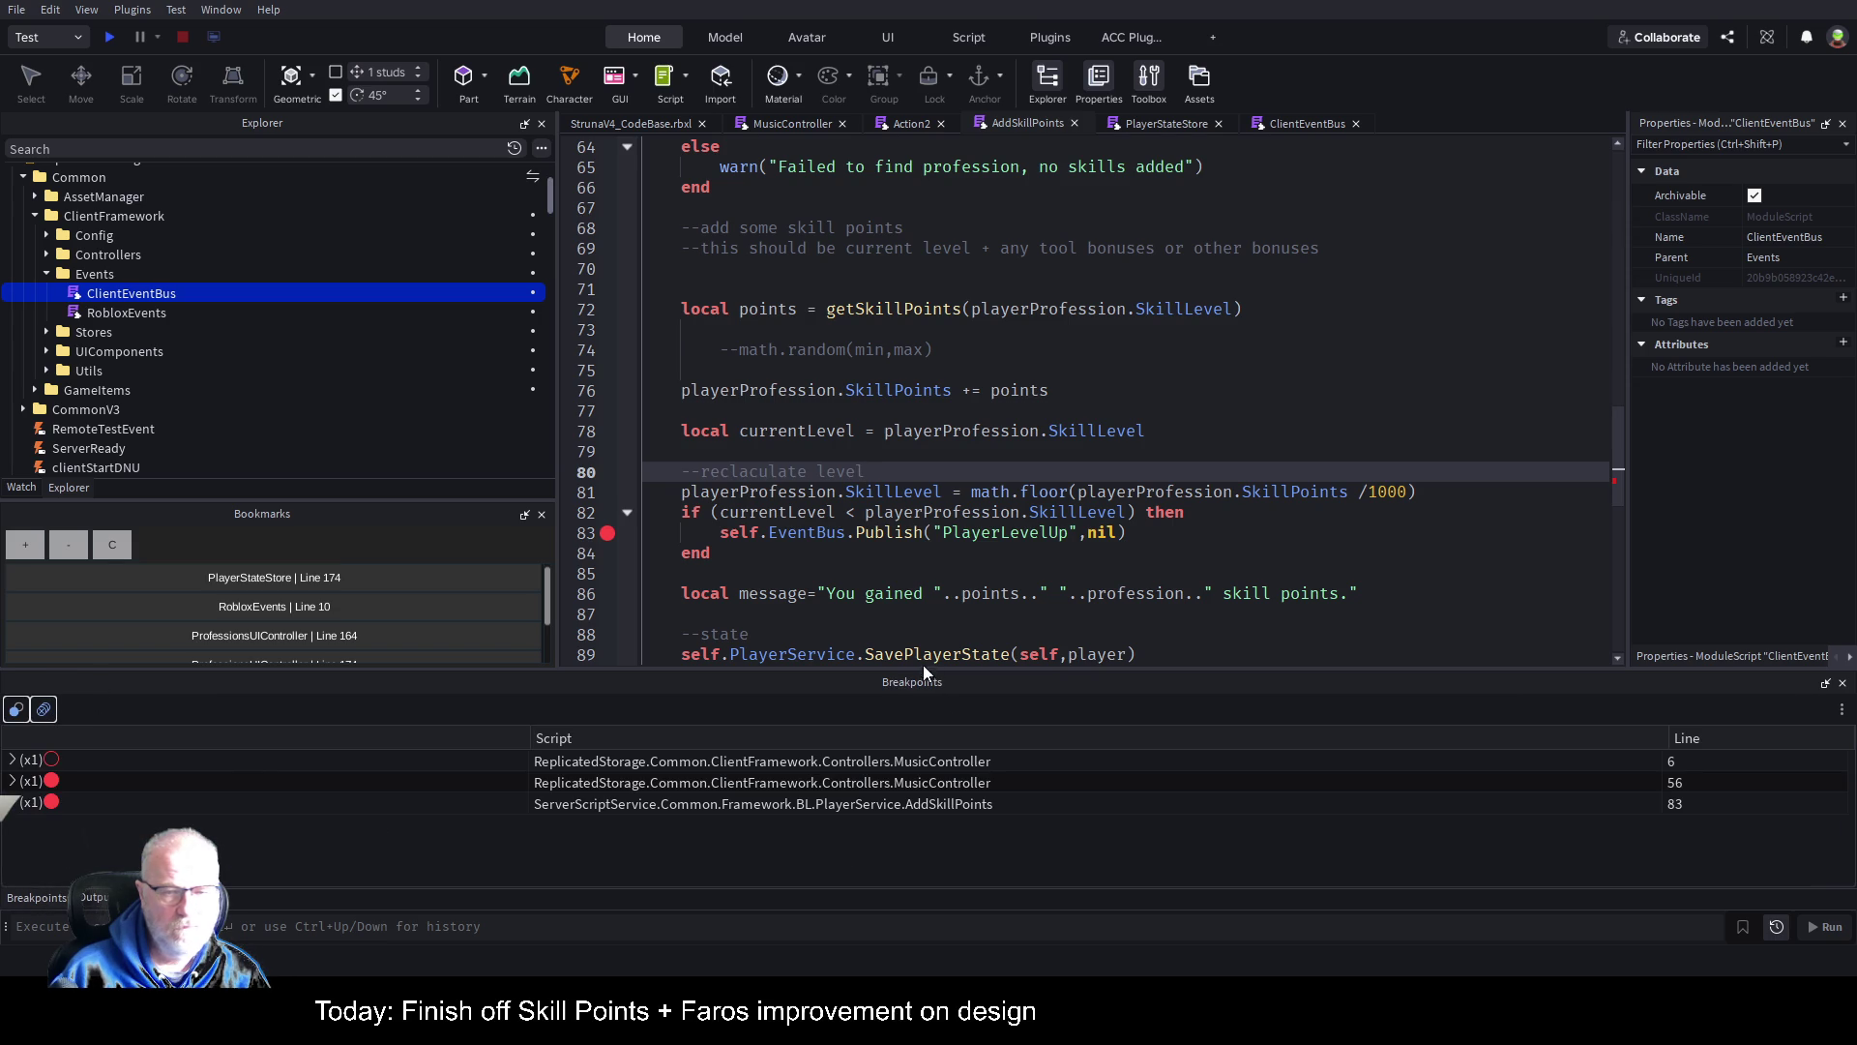
key(ctrl+shift+F9)
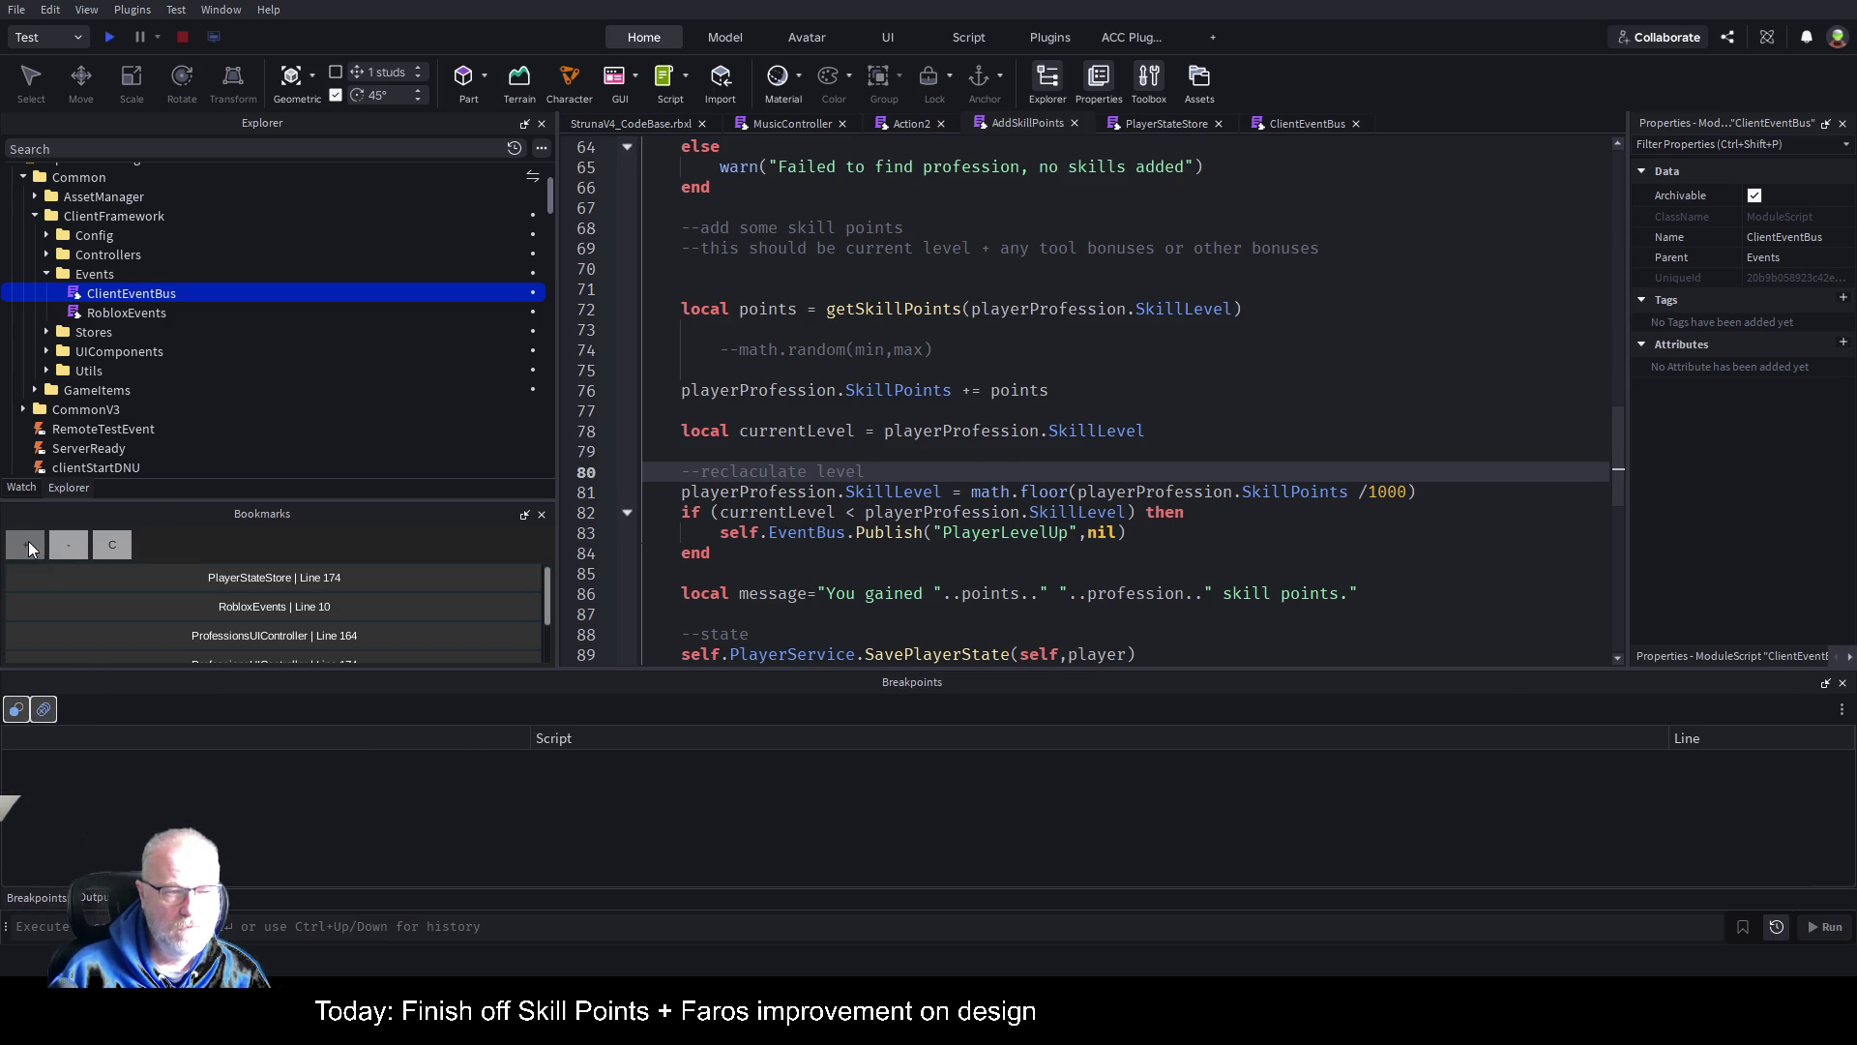
click(27, 542)
scroll(290, 600, down, 2)
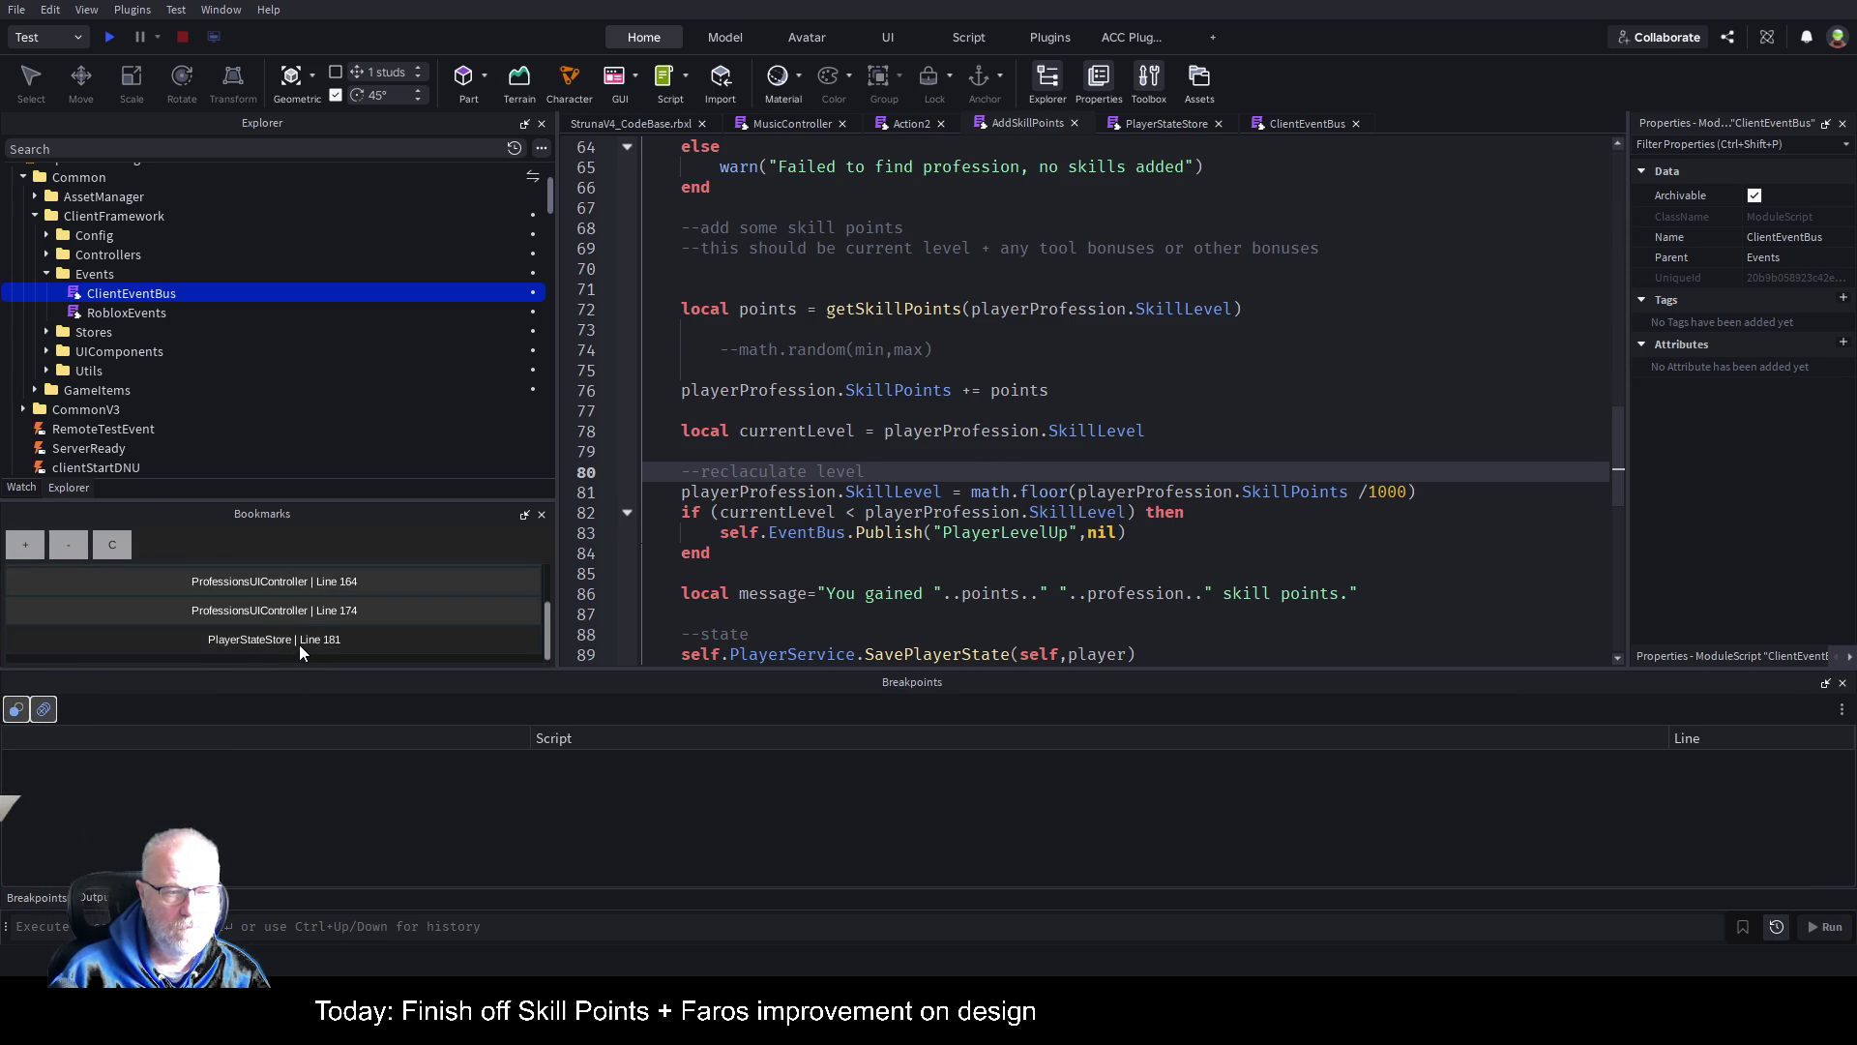
scroll(348, 595, up, 2)
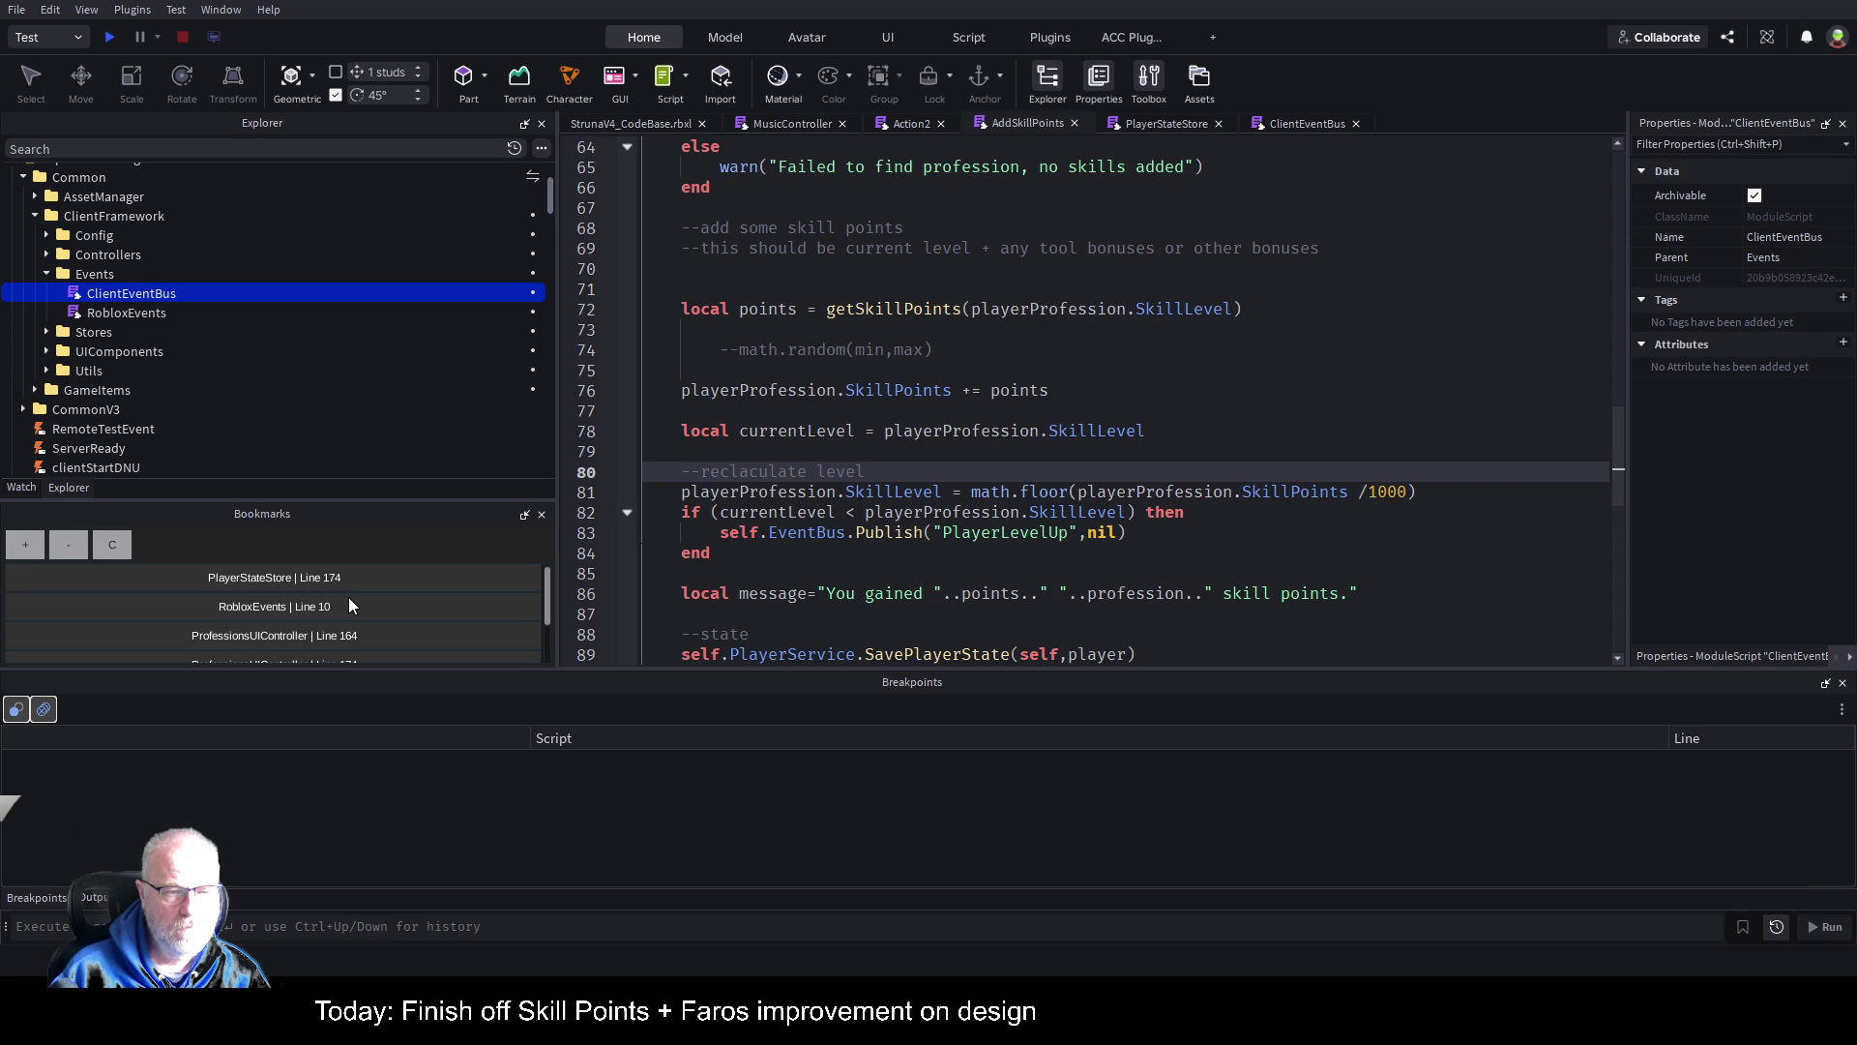
click(337, 610)
scroll(373, 634, down, 3)
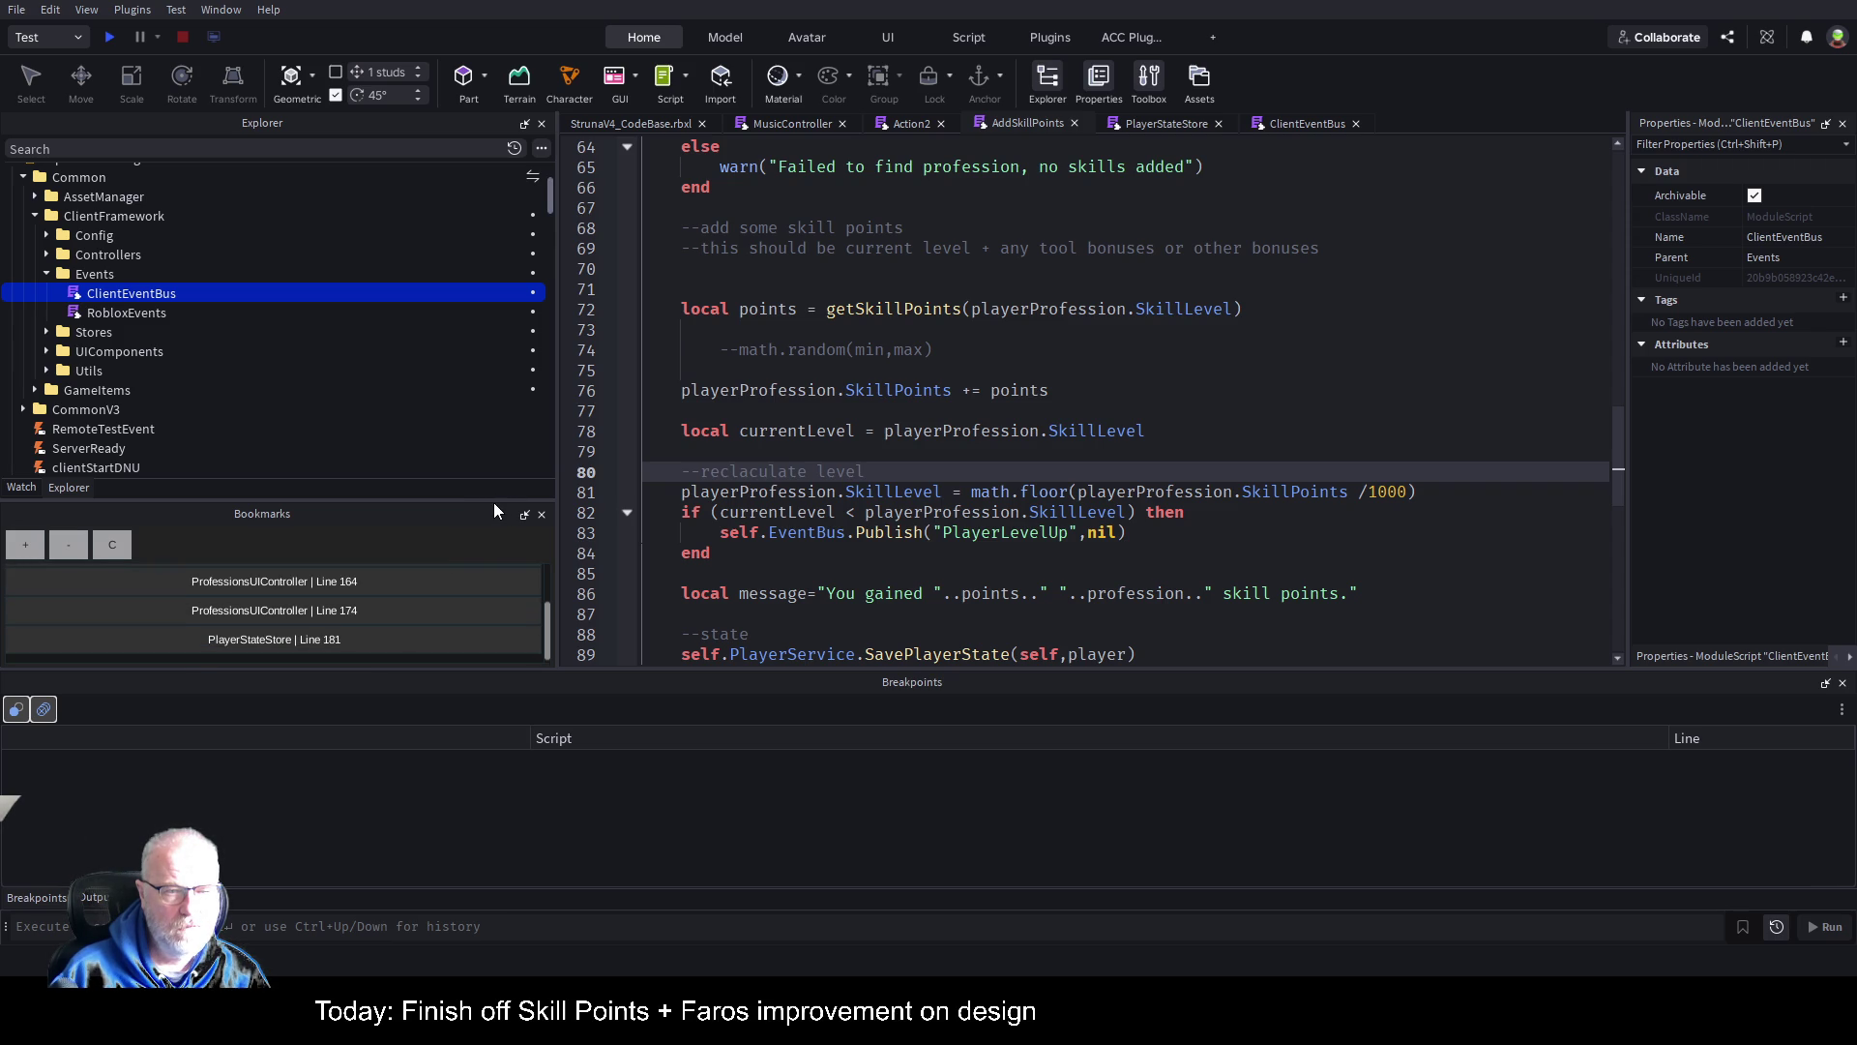
Step: Enlarge the Bookmarks list, bookmark MusicController line 56, and start a play test
drag(500, 500, 497, 266)
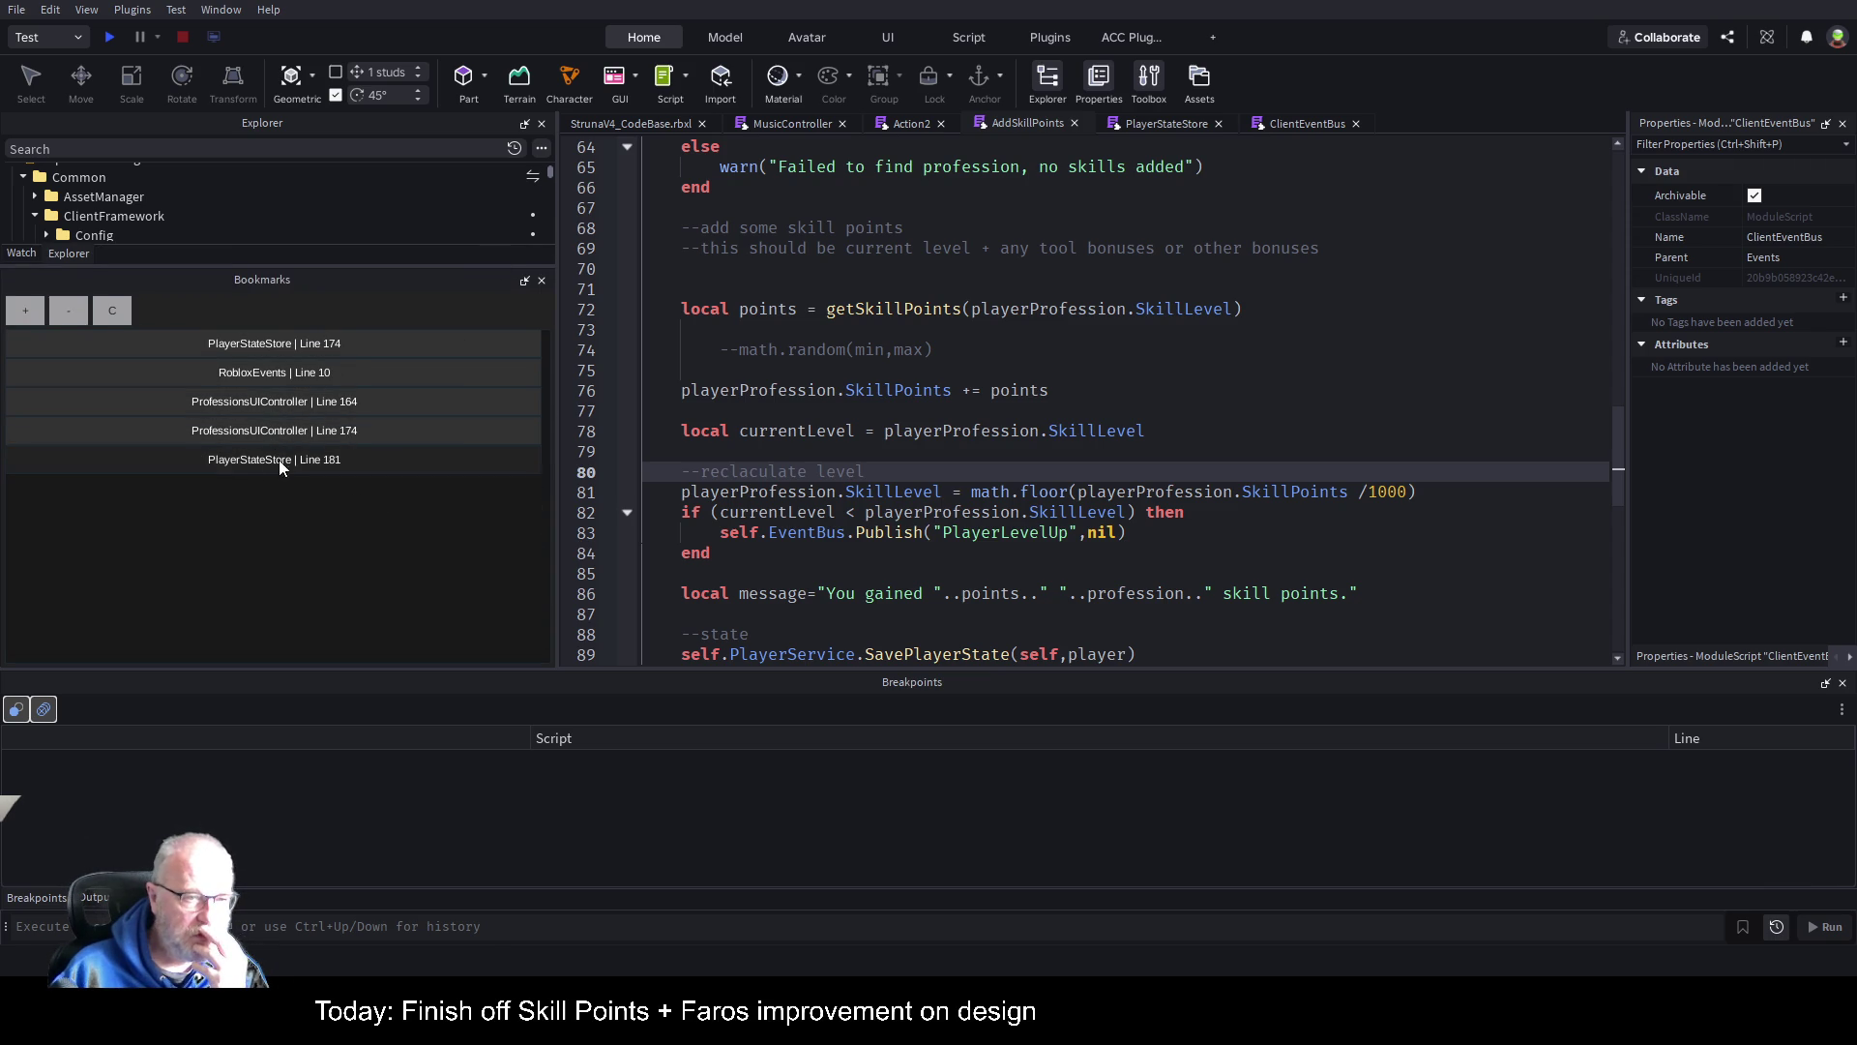
click(774, 124)
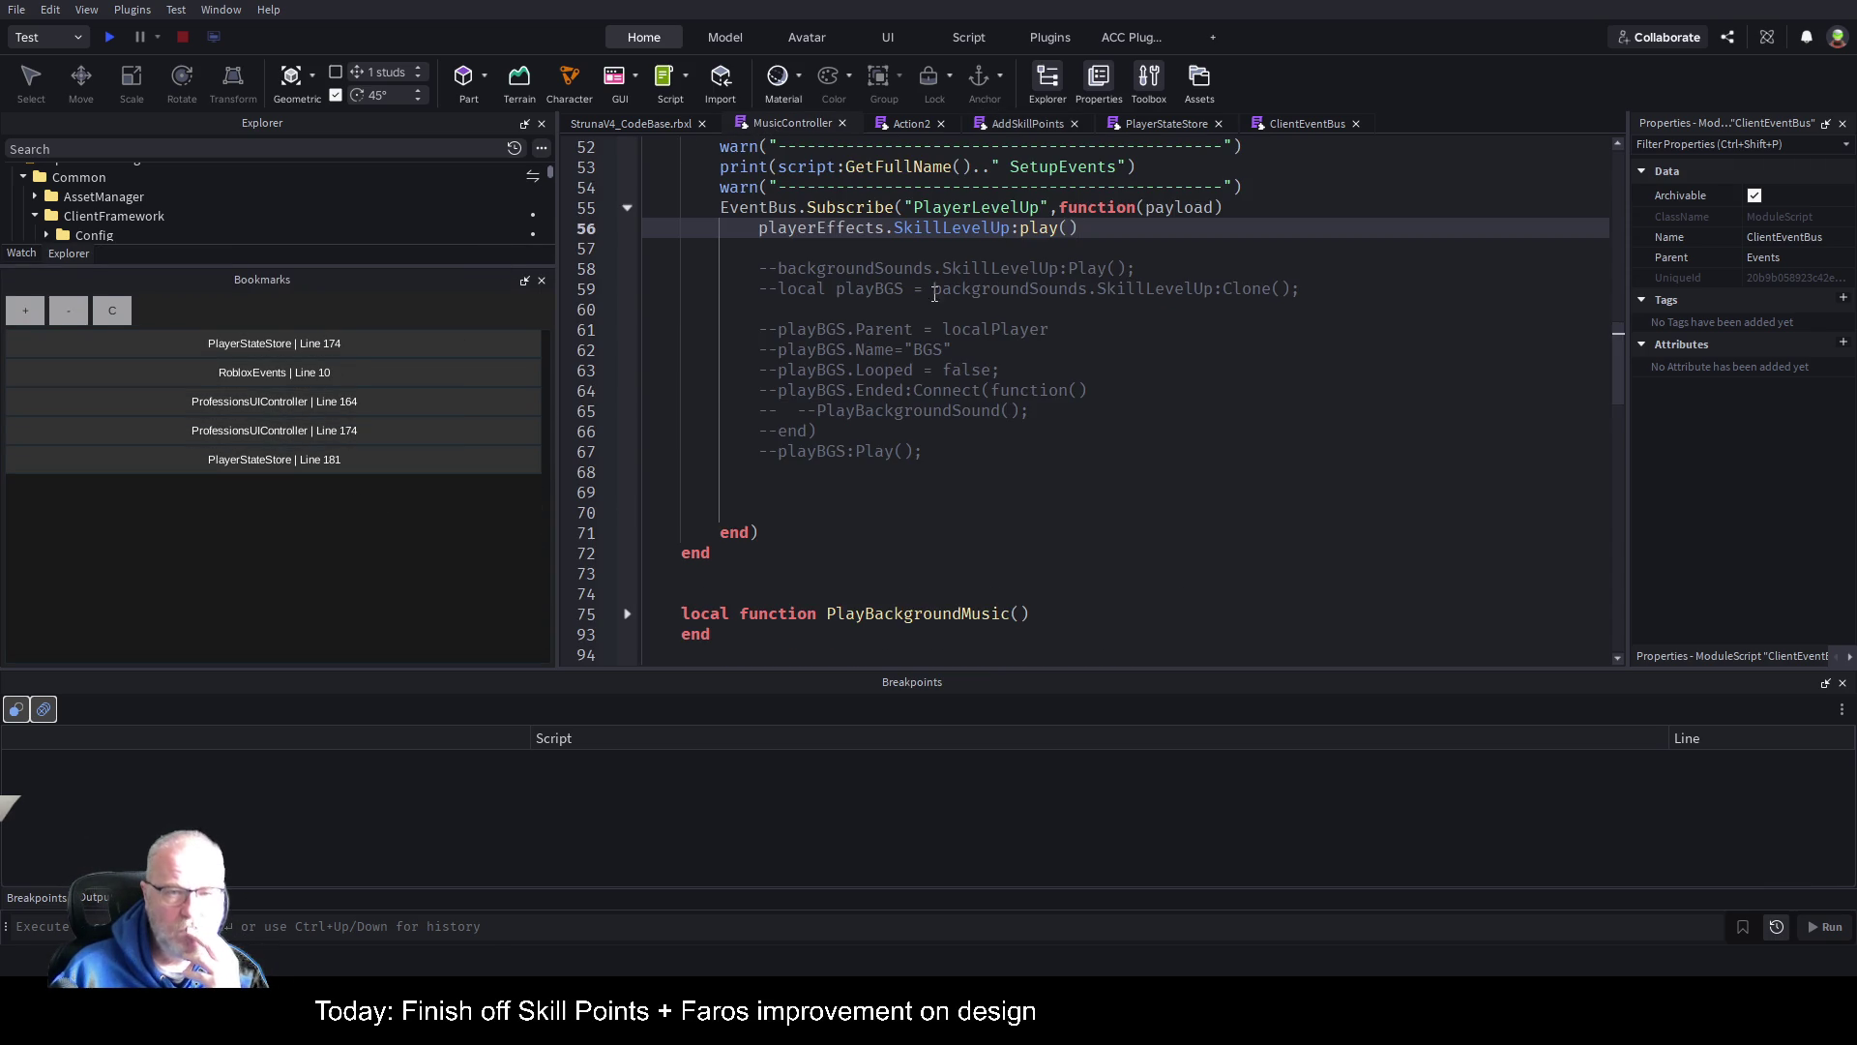
click(25, 310)
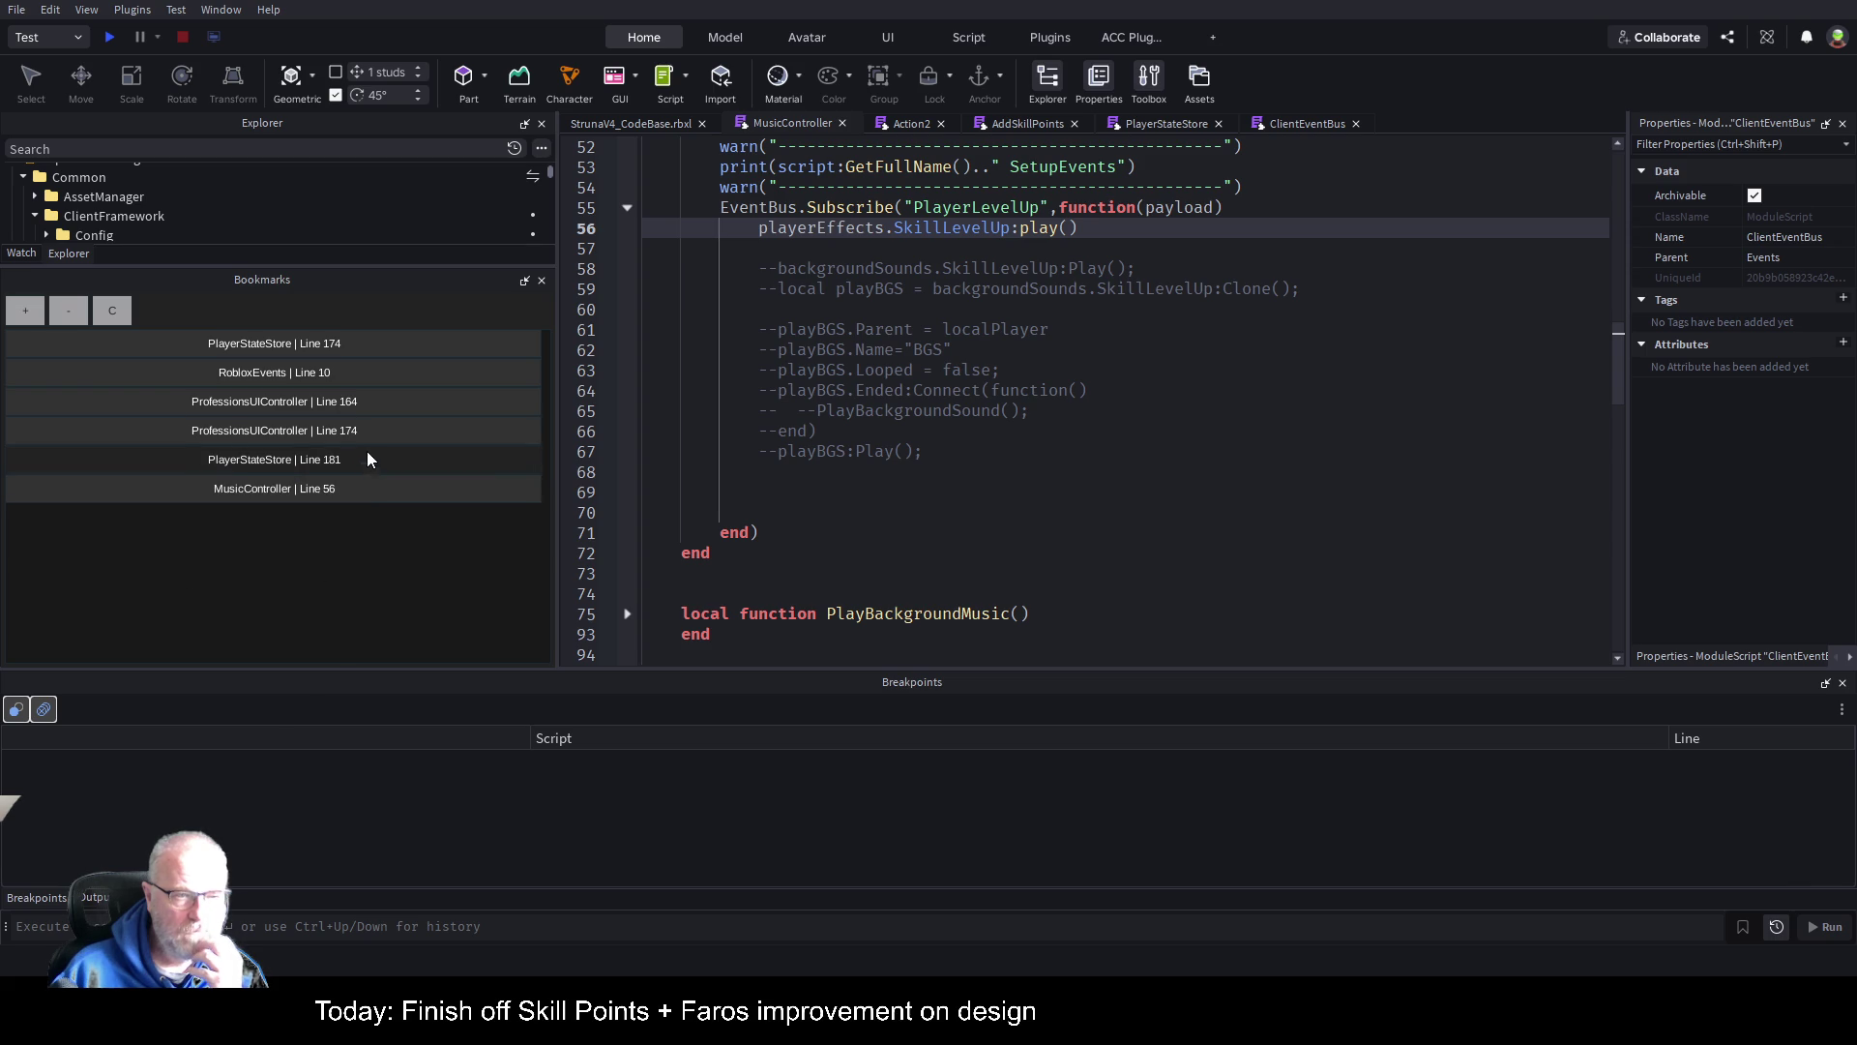
click(108, 39)
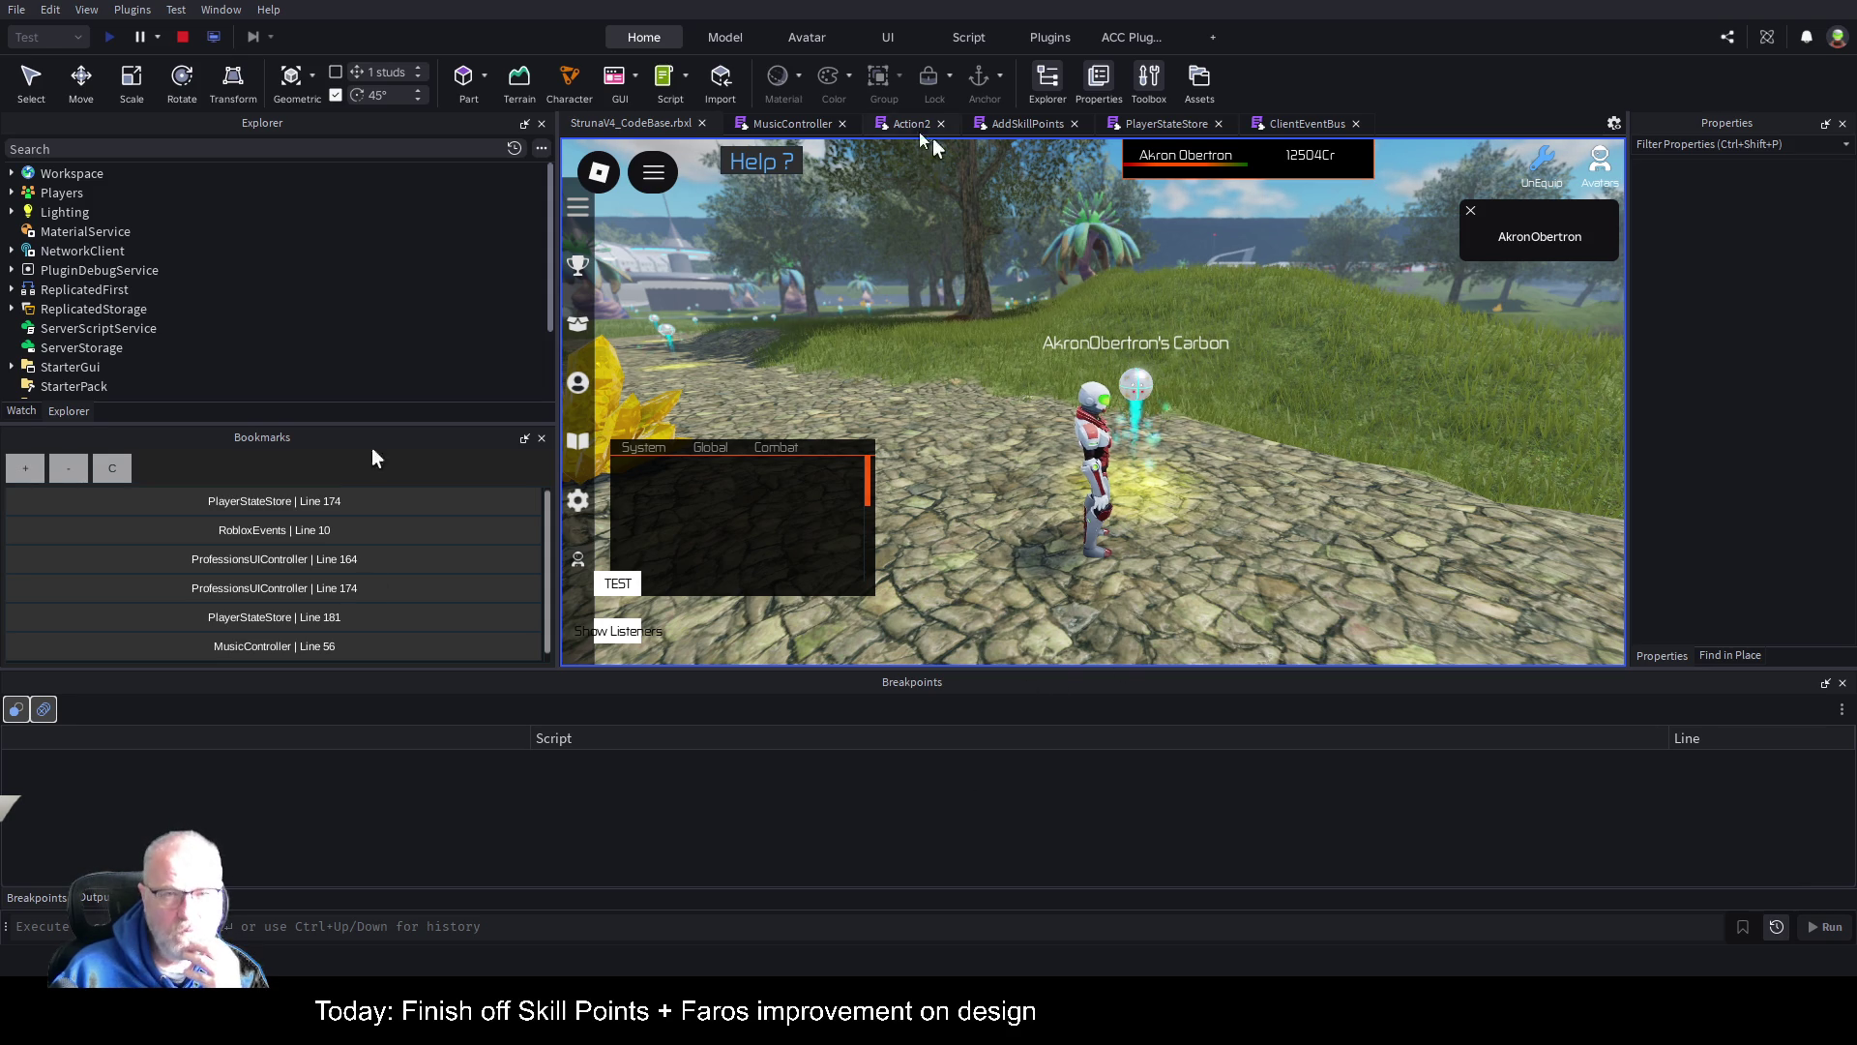
Step: Show the Output log and open the Professions panel, moved lower on screen
click(96, 899)
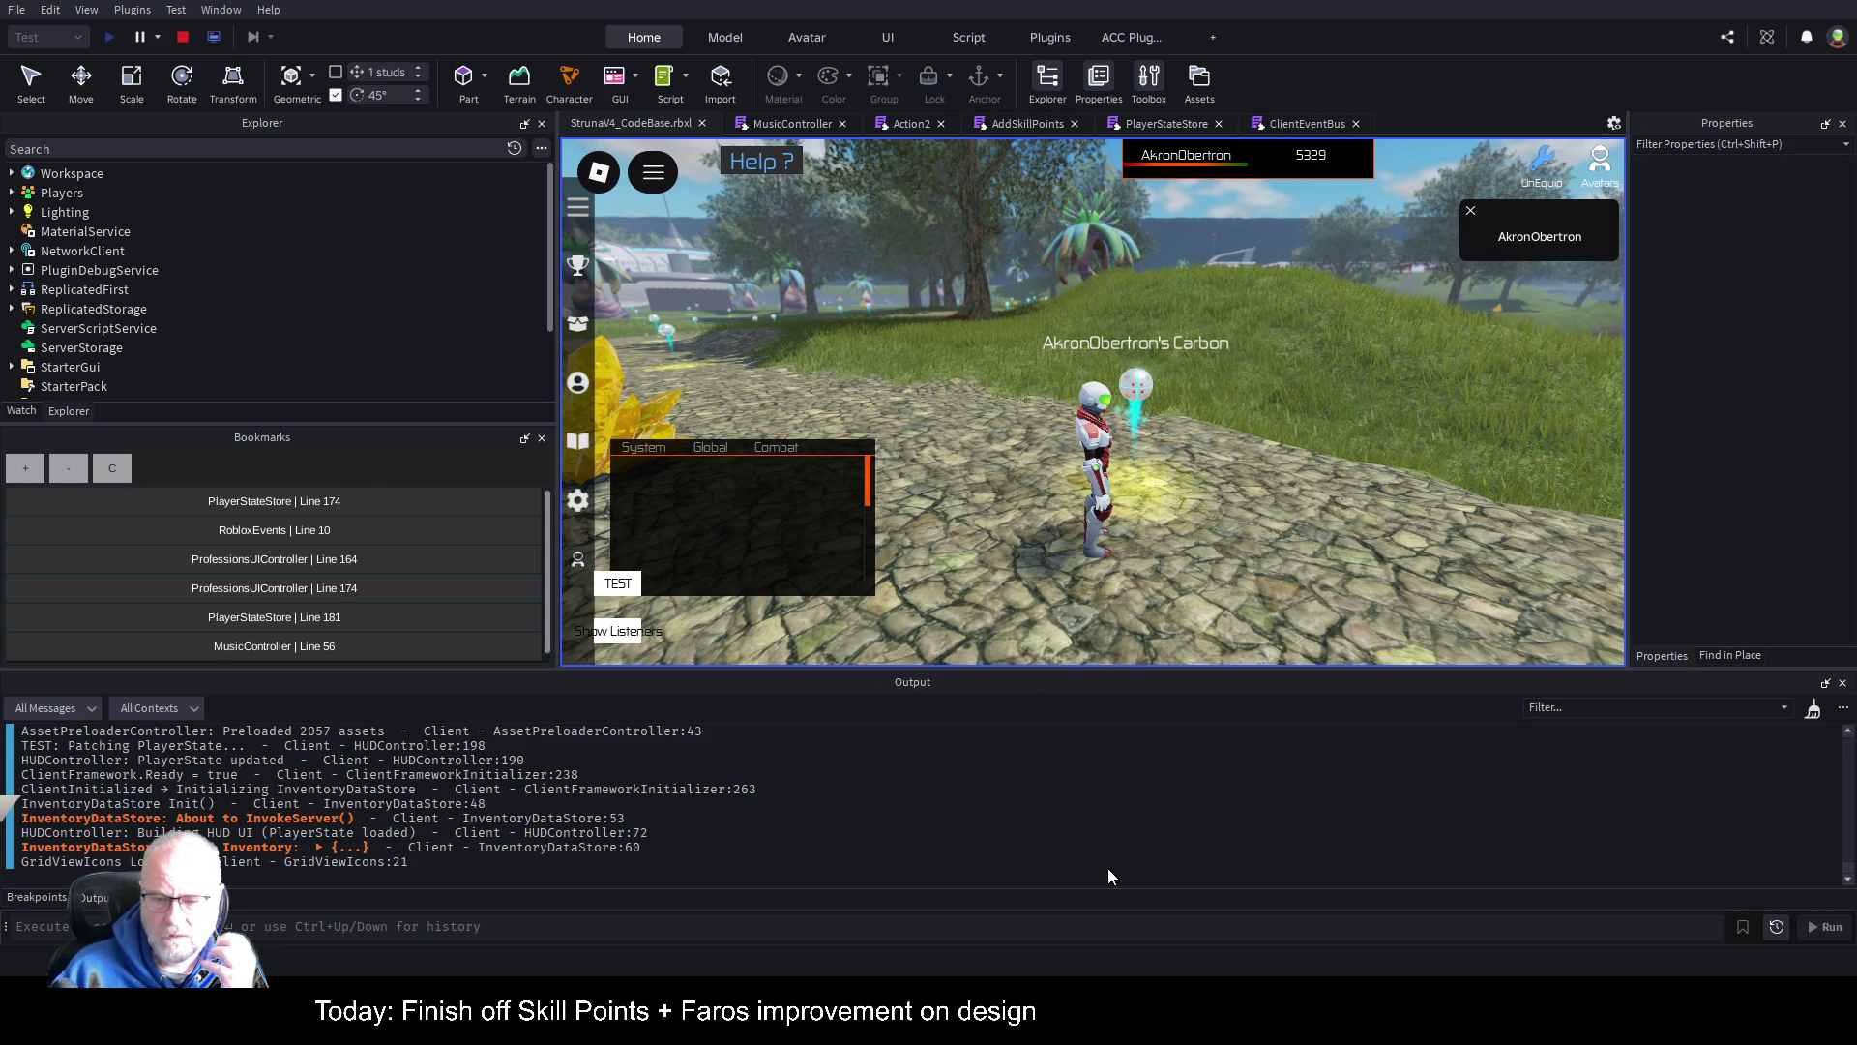
click(577, 385)
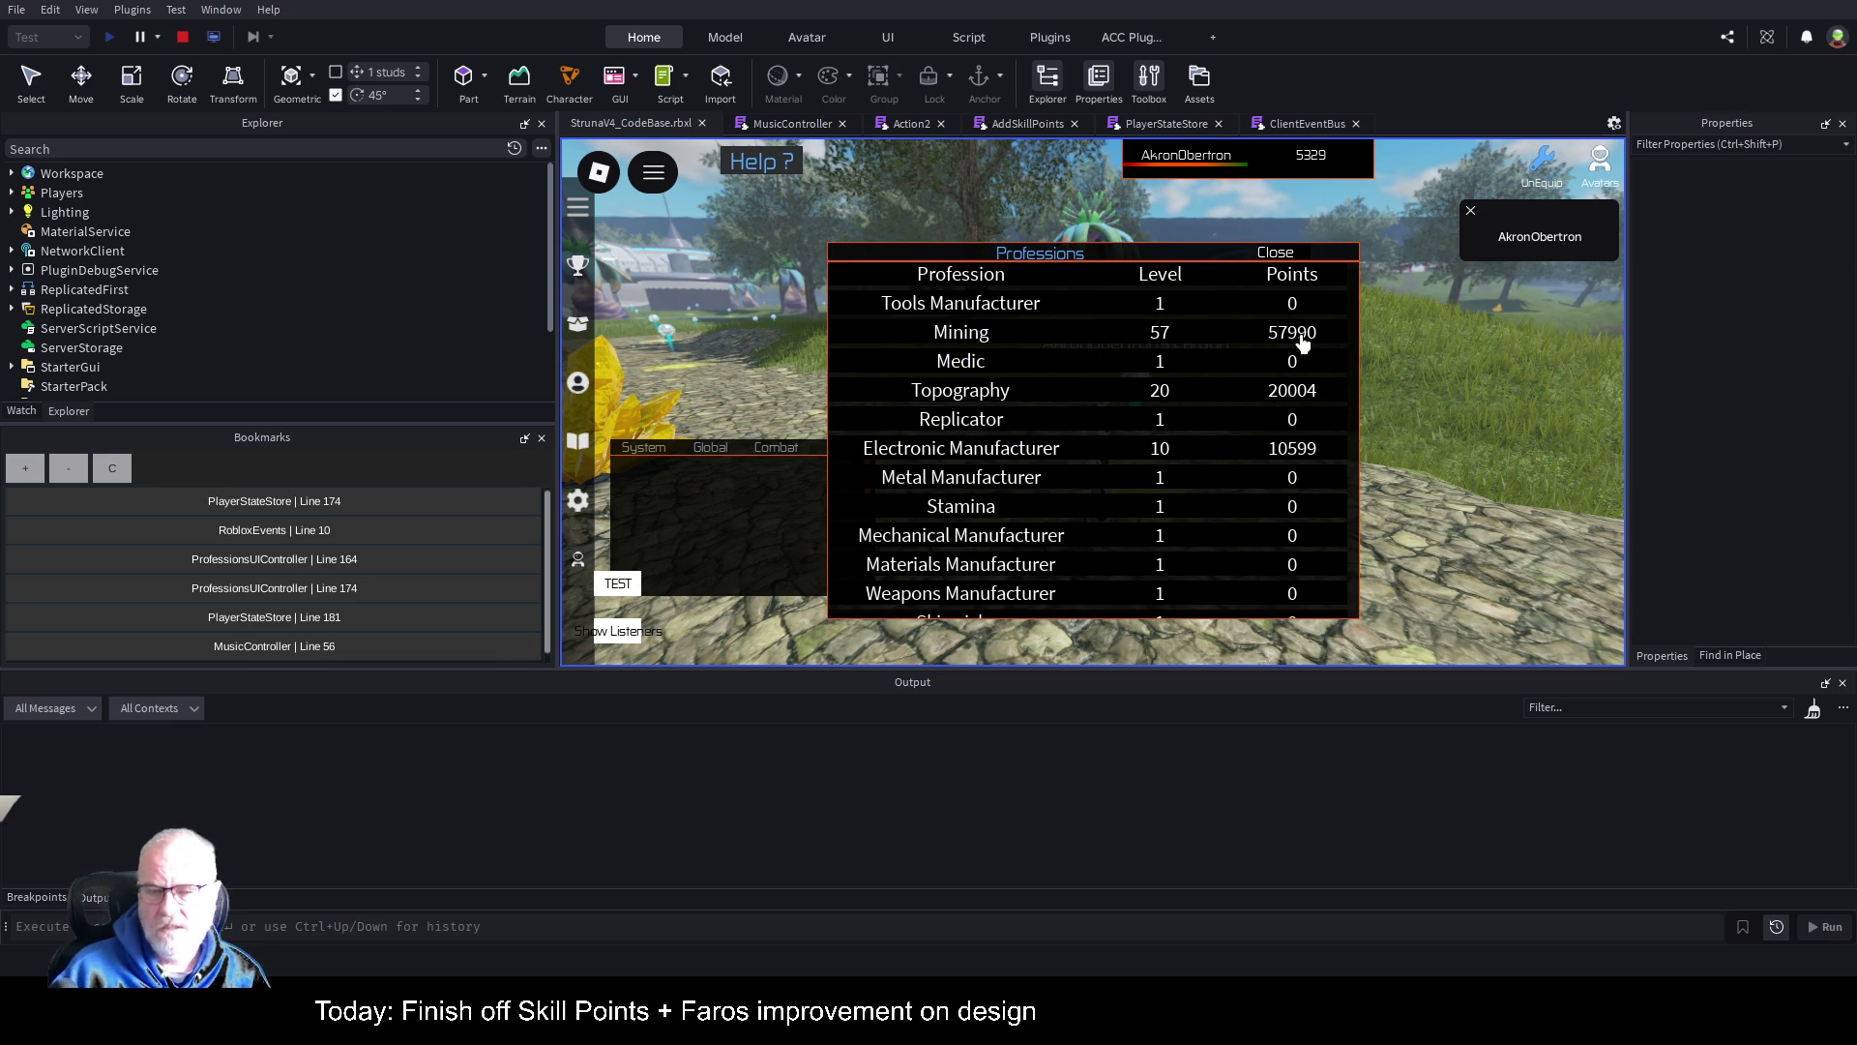
mouse_move(1205, 254)
mouse_down()
mouse_move(1228, 308)
mouse_move(1227, 567)
mouse_up()
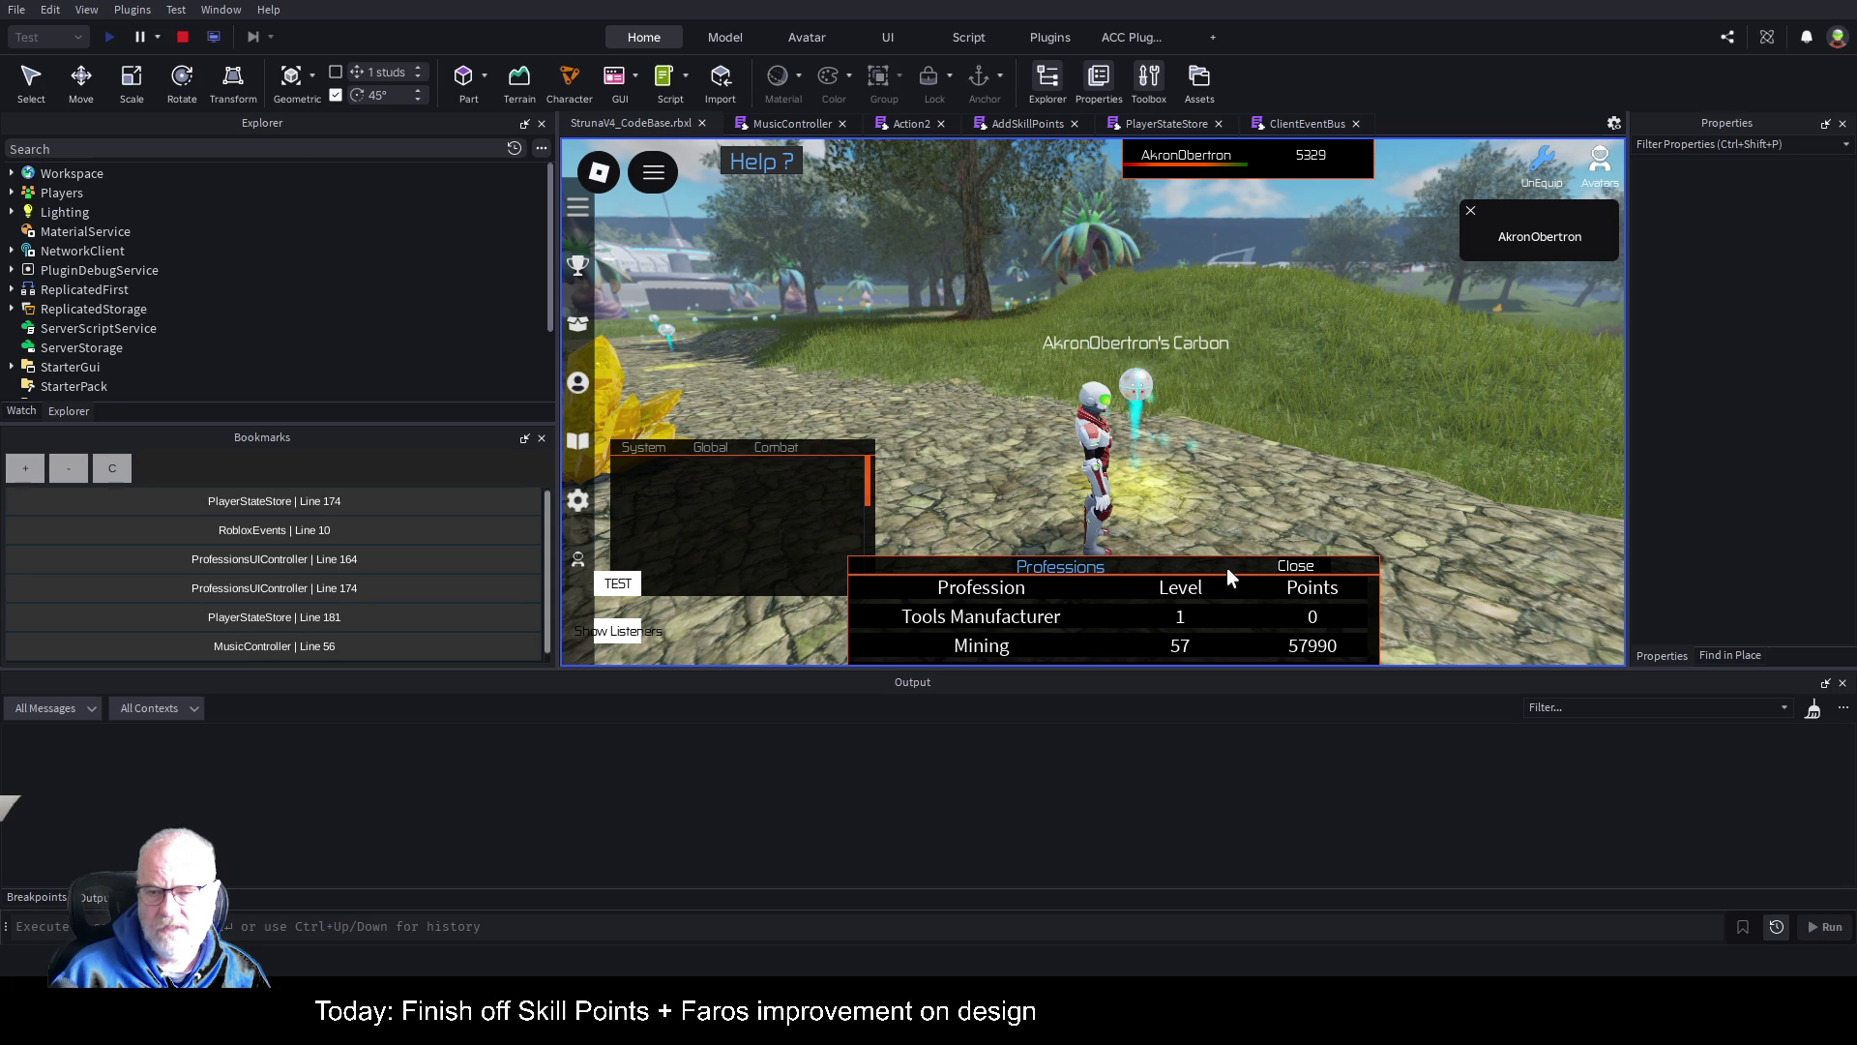
Step: Equip OME001 and mine Carbon, raising Mining to level 58 with 58030 points
key(i)
click(1057, 323)
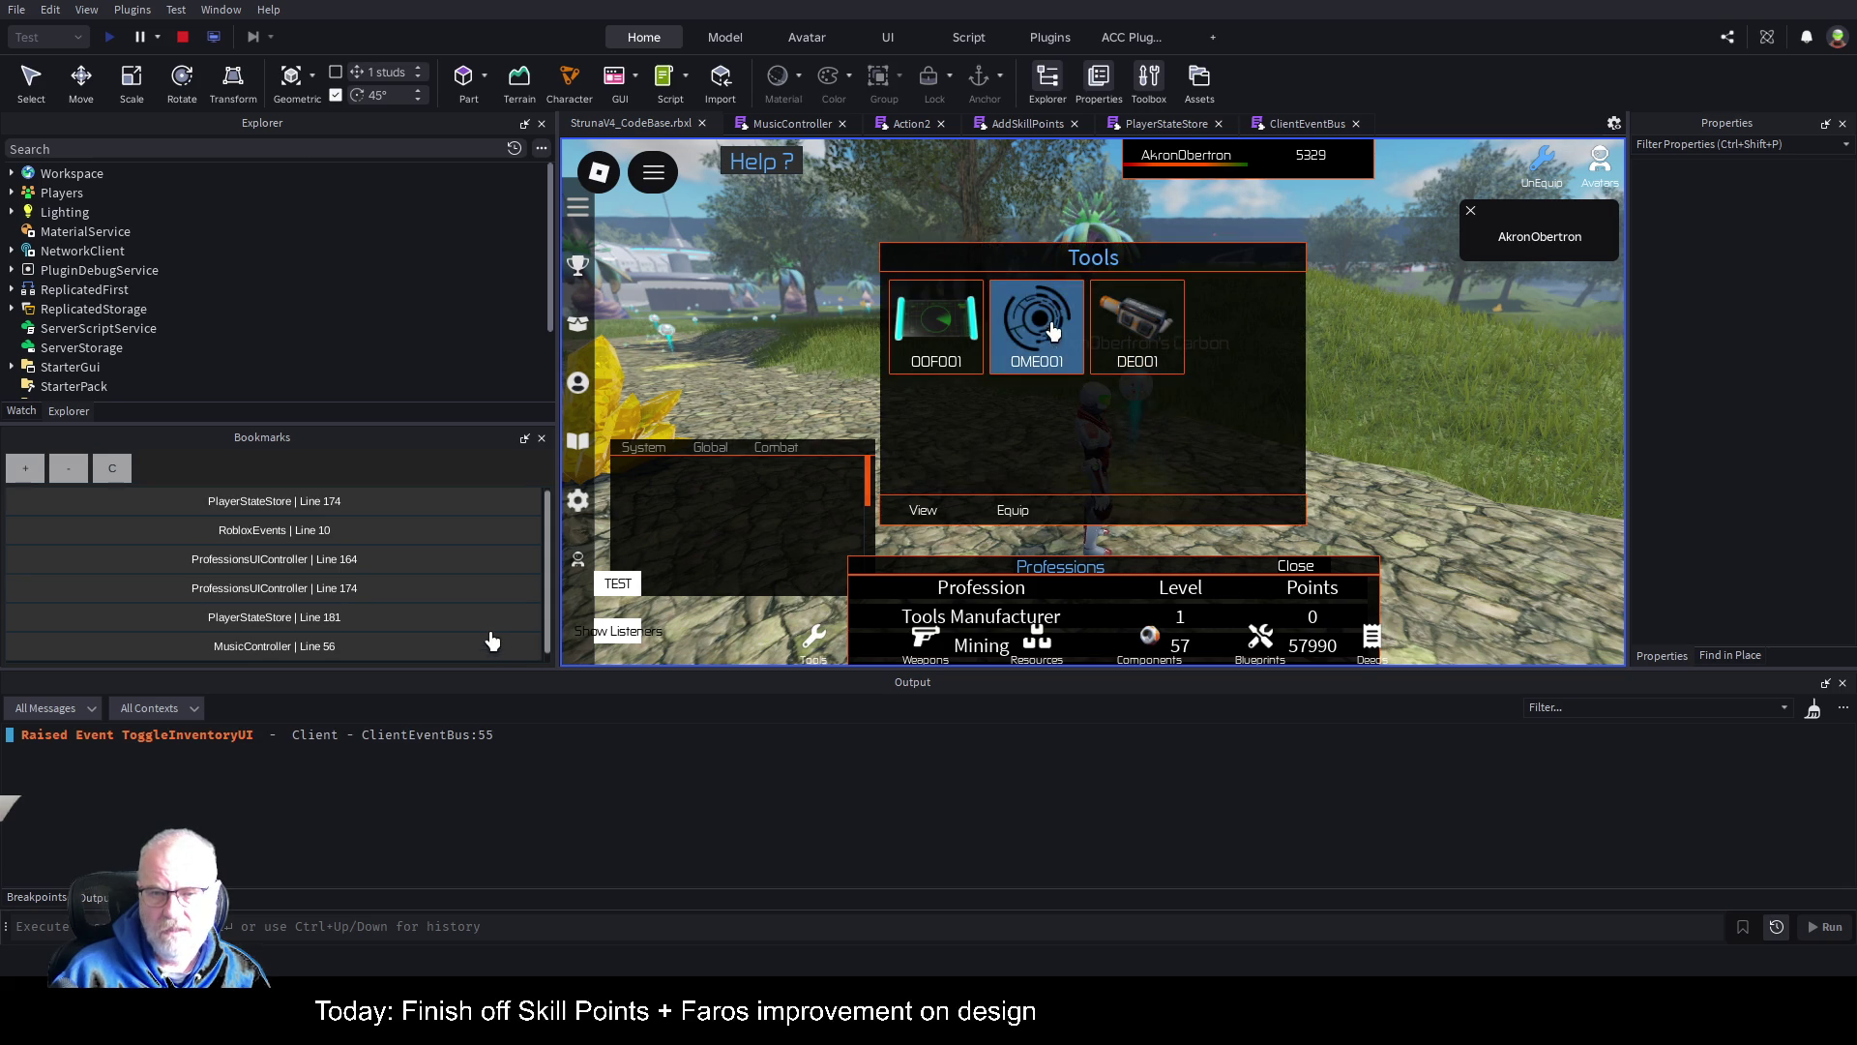
click(1011, 510)
click(1252, 424)
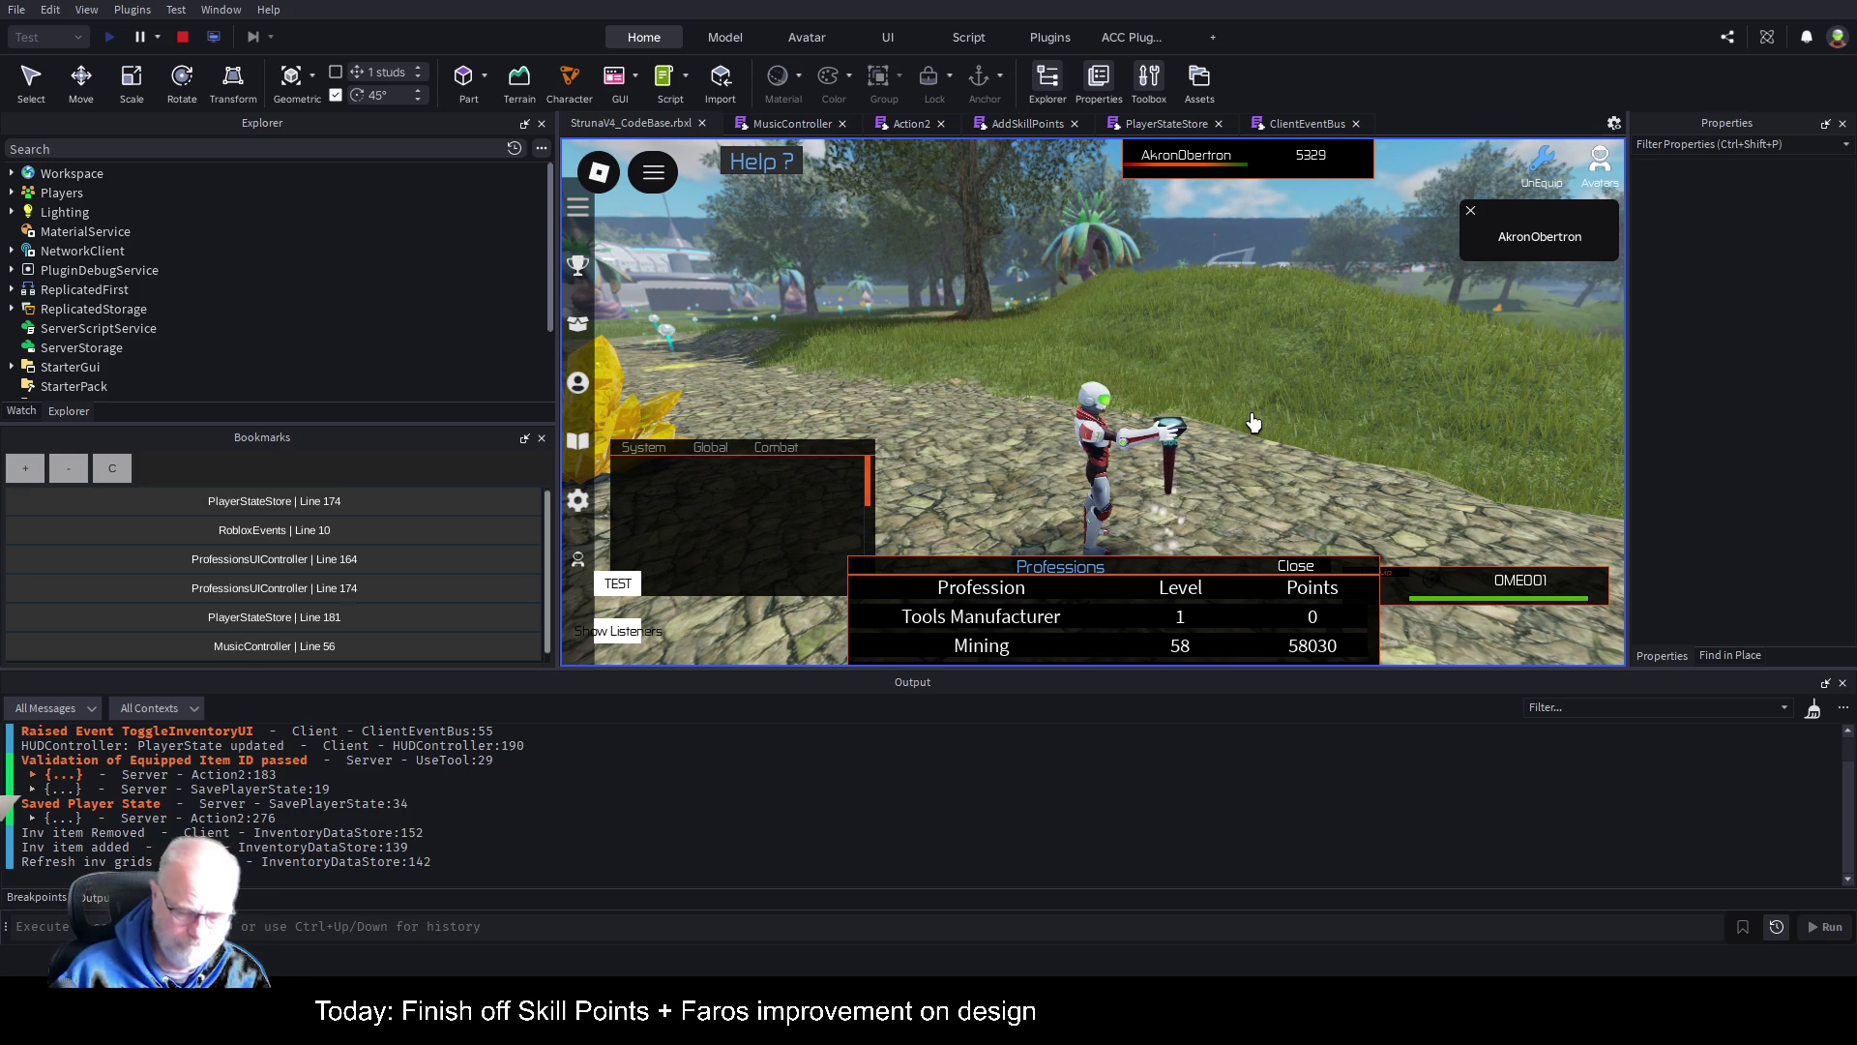
click(788, 124)
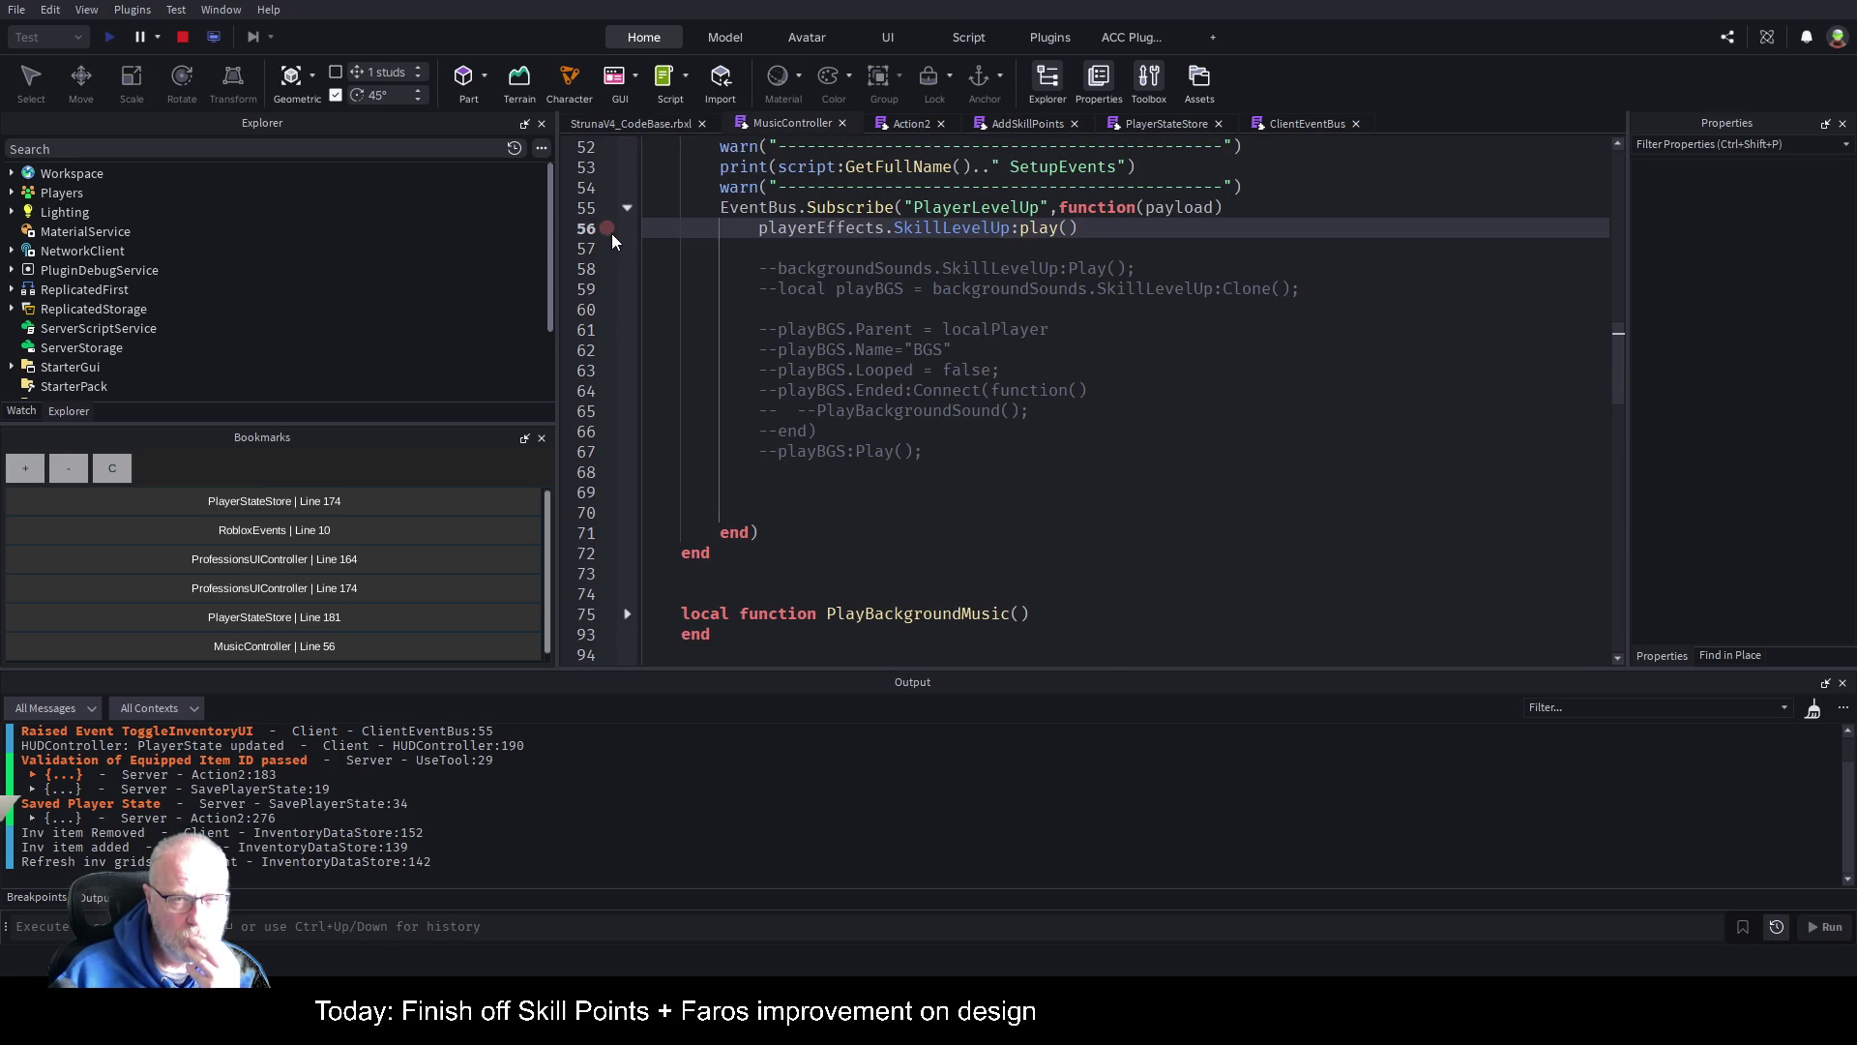
Step: Set a breakpoint on line 56's SkillLevelUp play call in MusicController
scroll(1204, 362, up, 2)
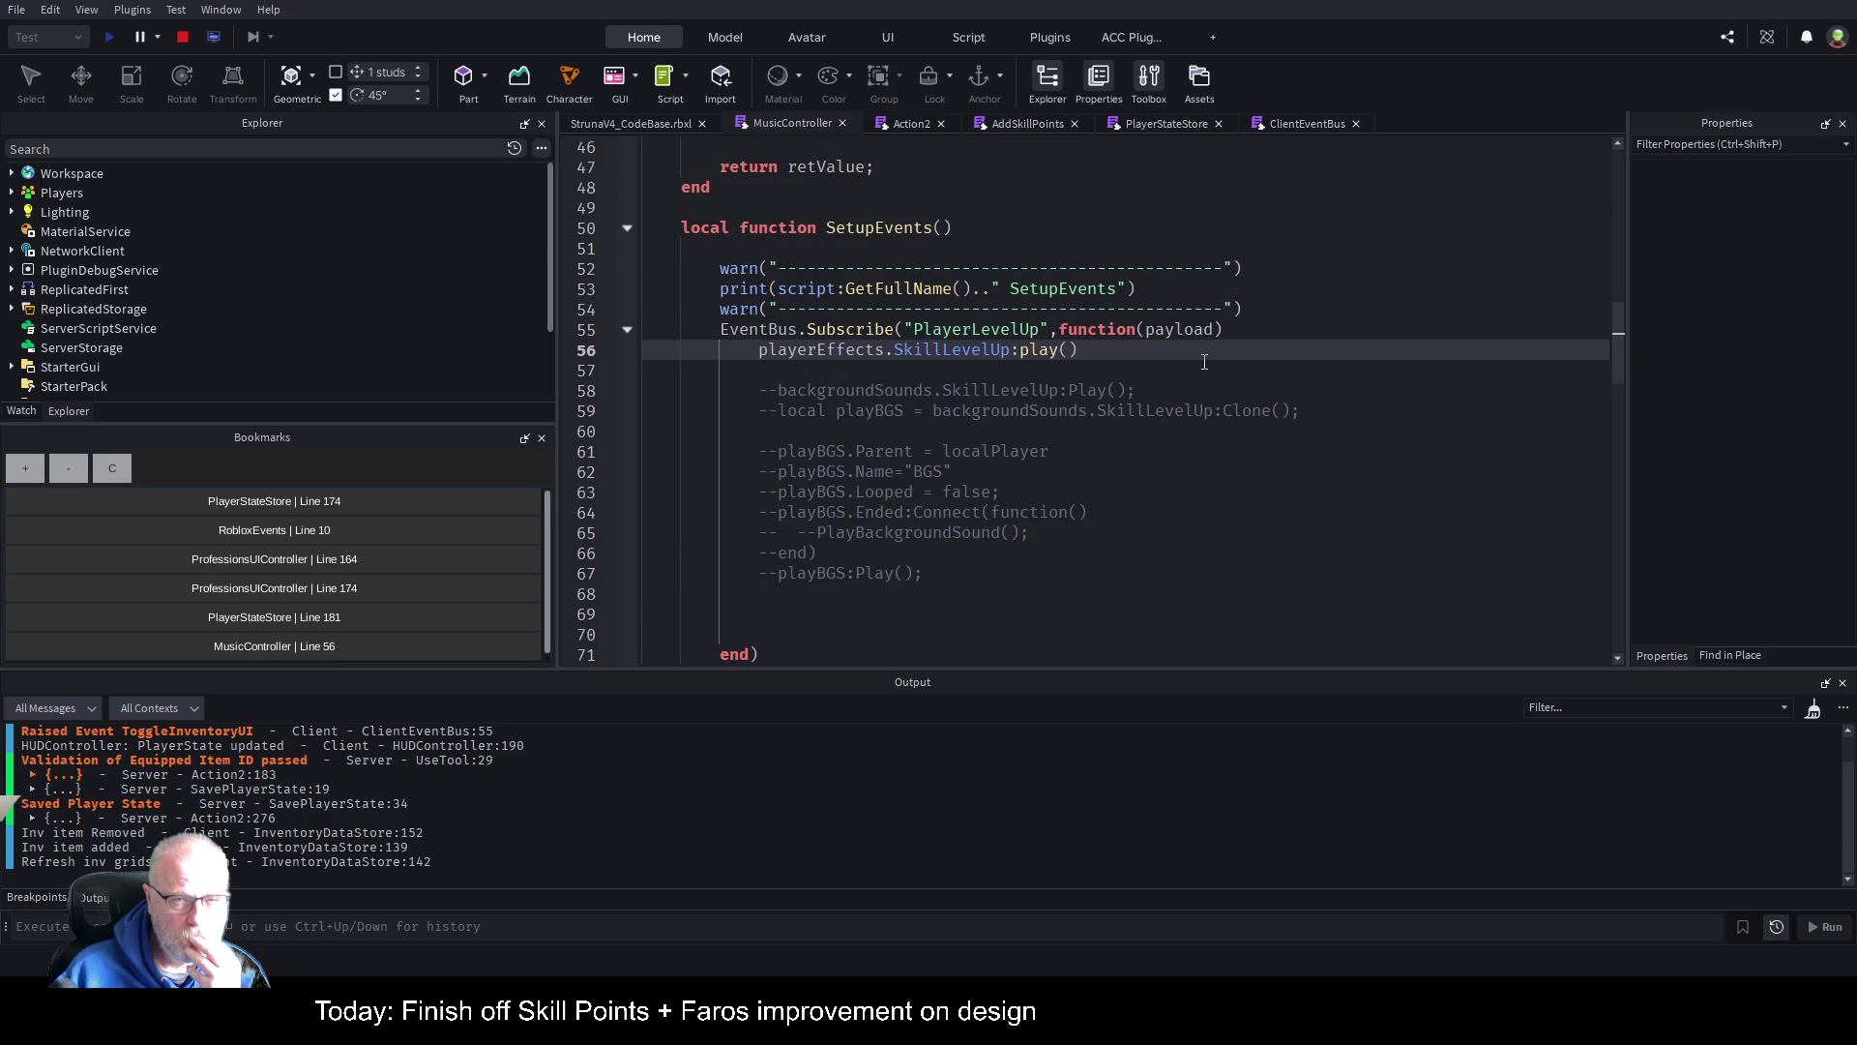
scroll(652, 783, up, 1)
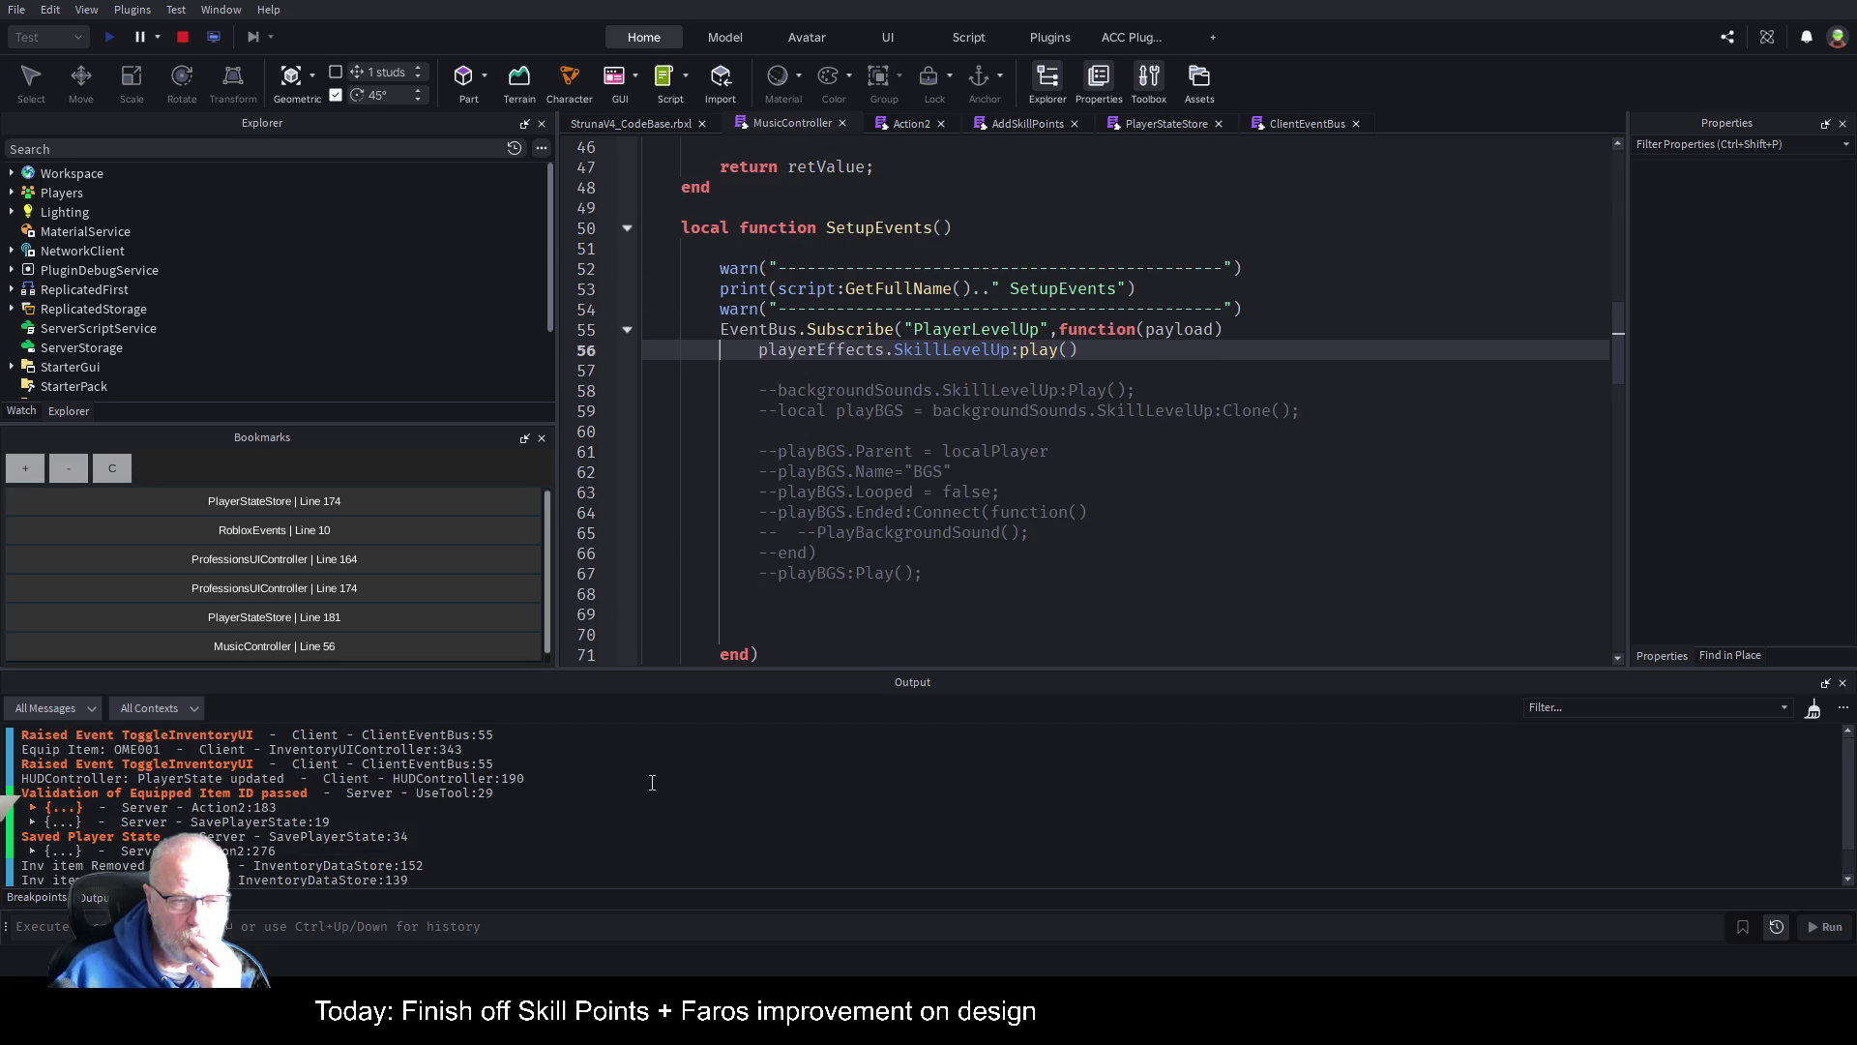
scroll(652, 782, down, 1)
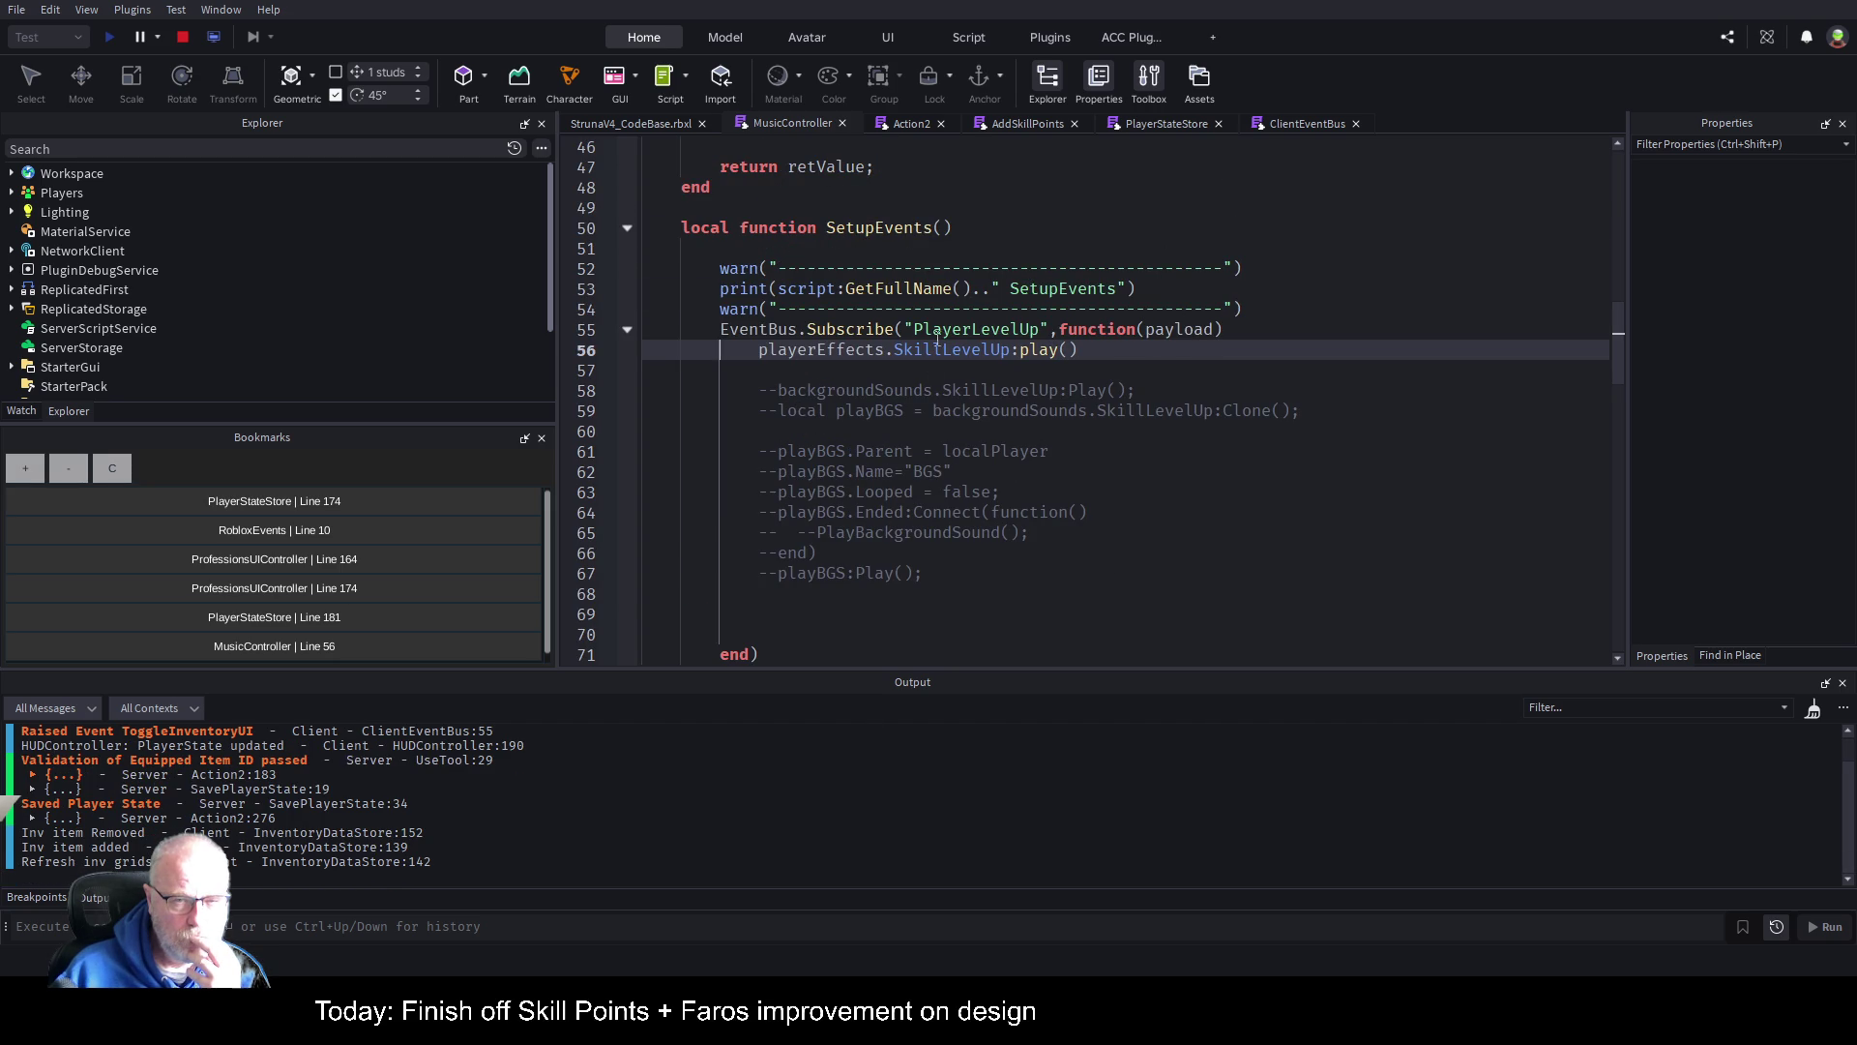
click(608, 351)
Step: Close the Professions panel in the running game and stop the play test
click(610, 123)
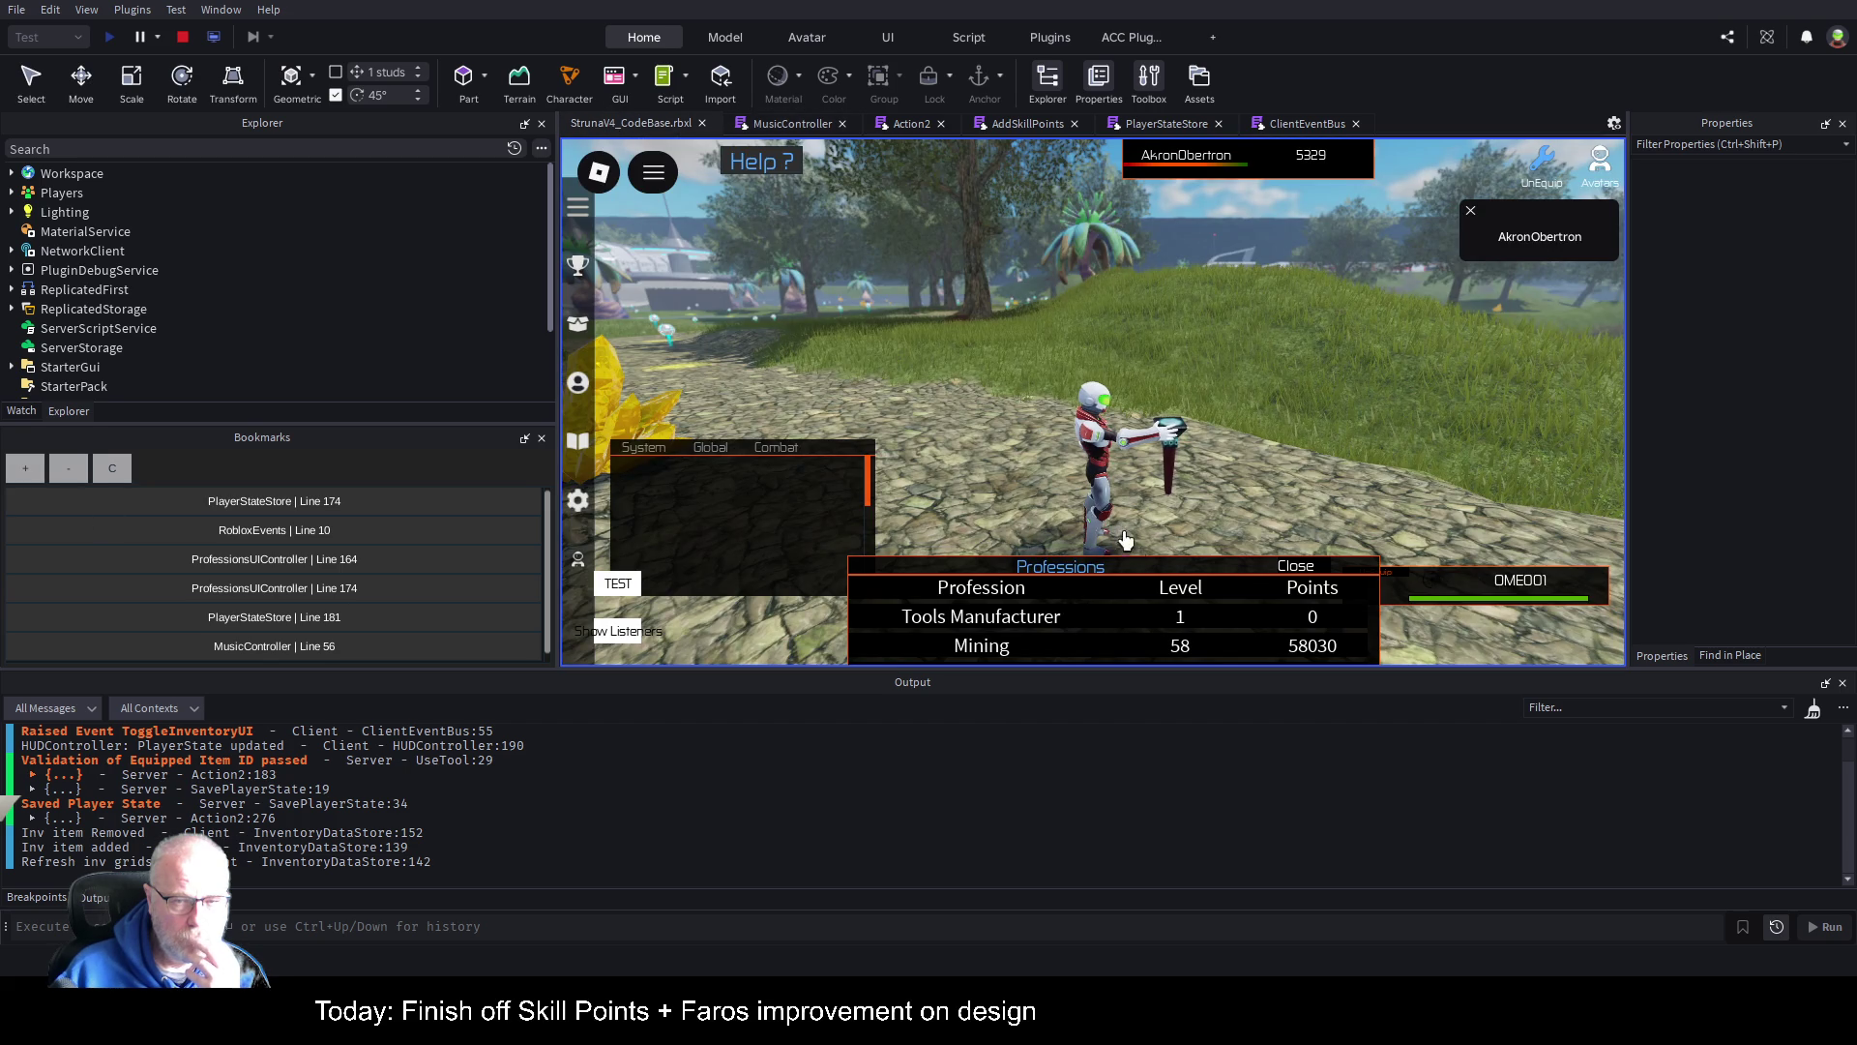
mouse_move(1241, 568)
mouse_down()
mouse_move(1244, 240)
mouse_move(1261, 200)
mouse_up()
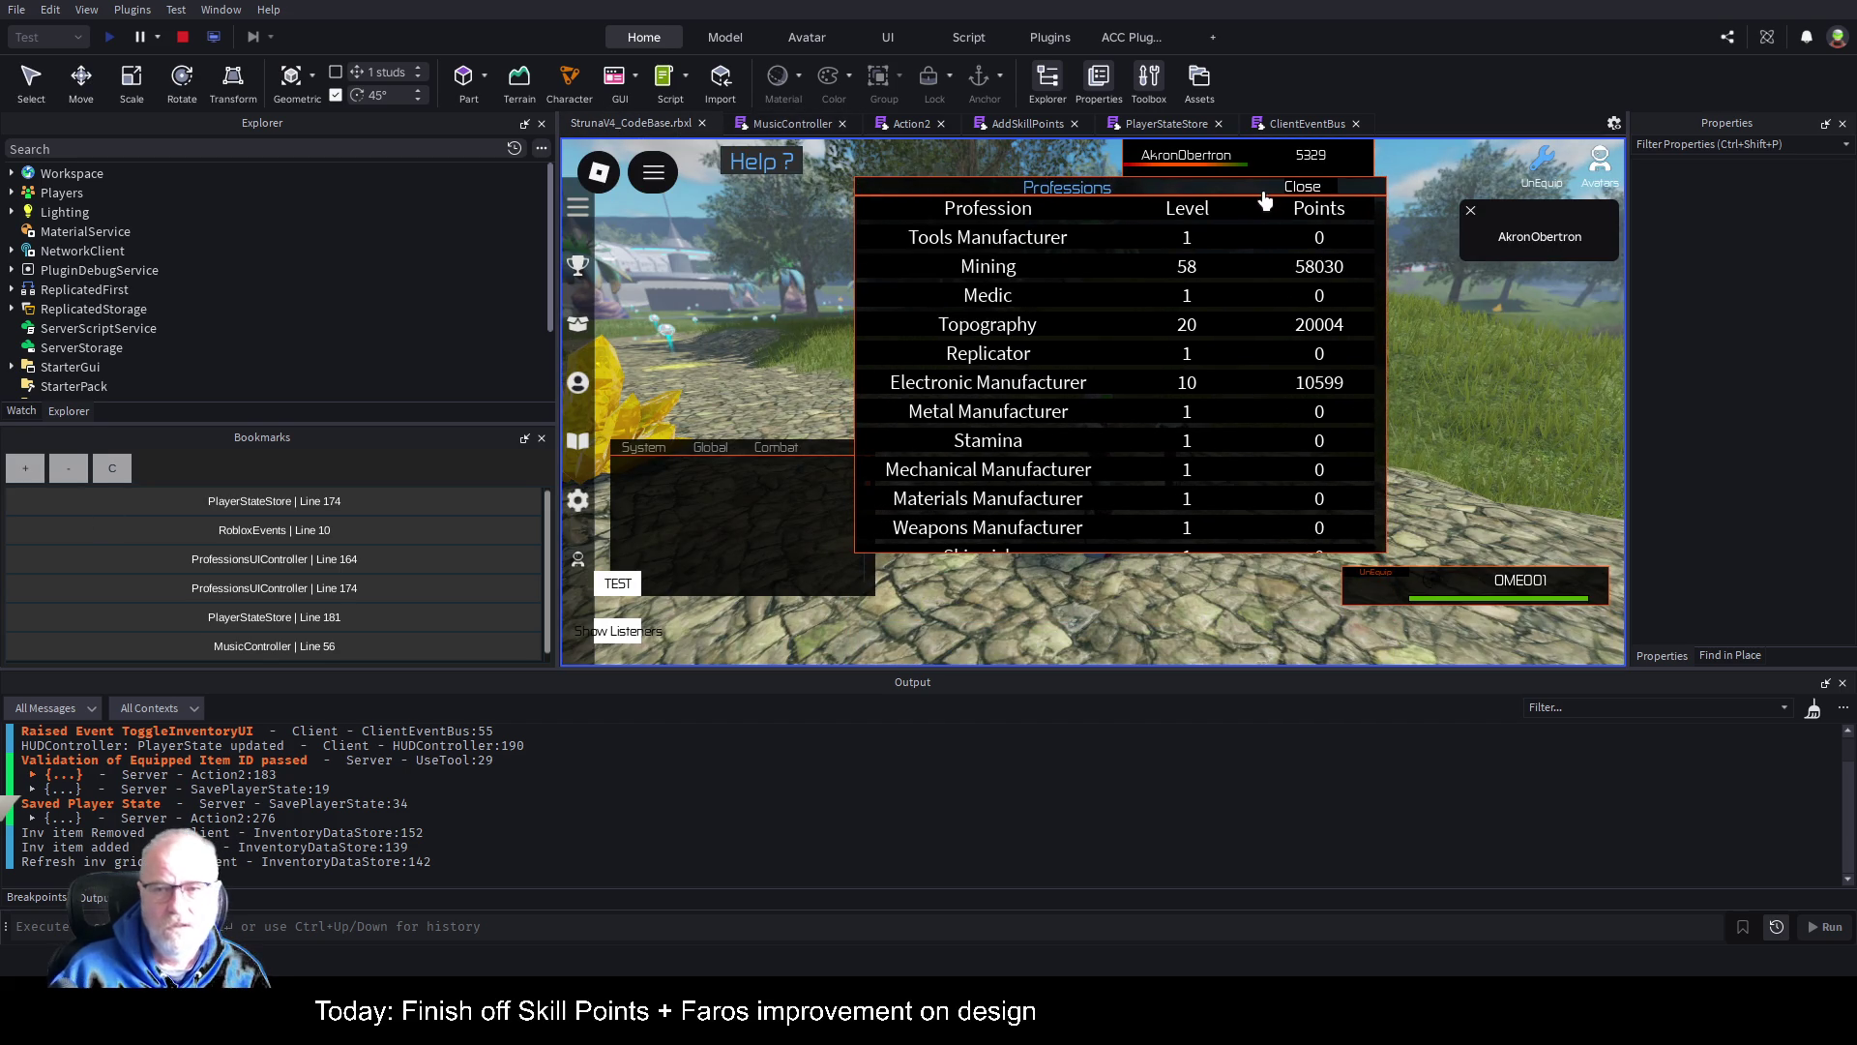
click(1304, 189)
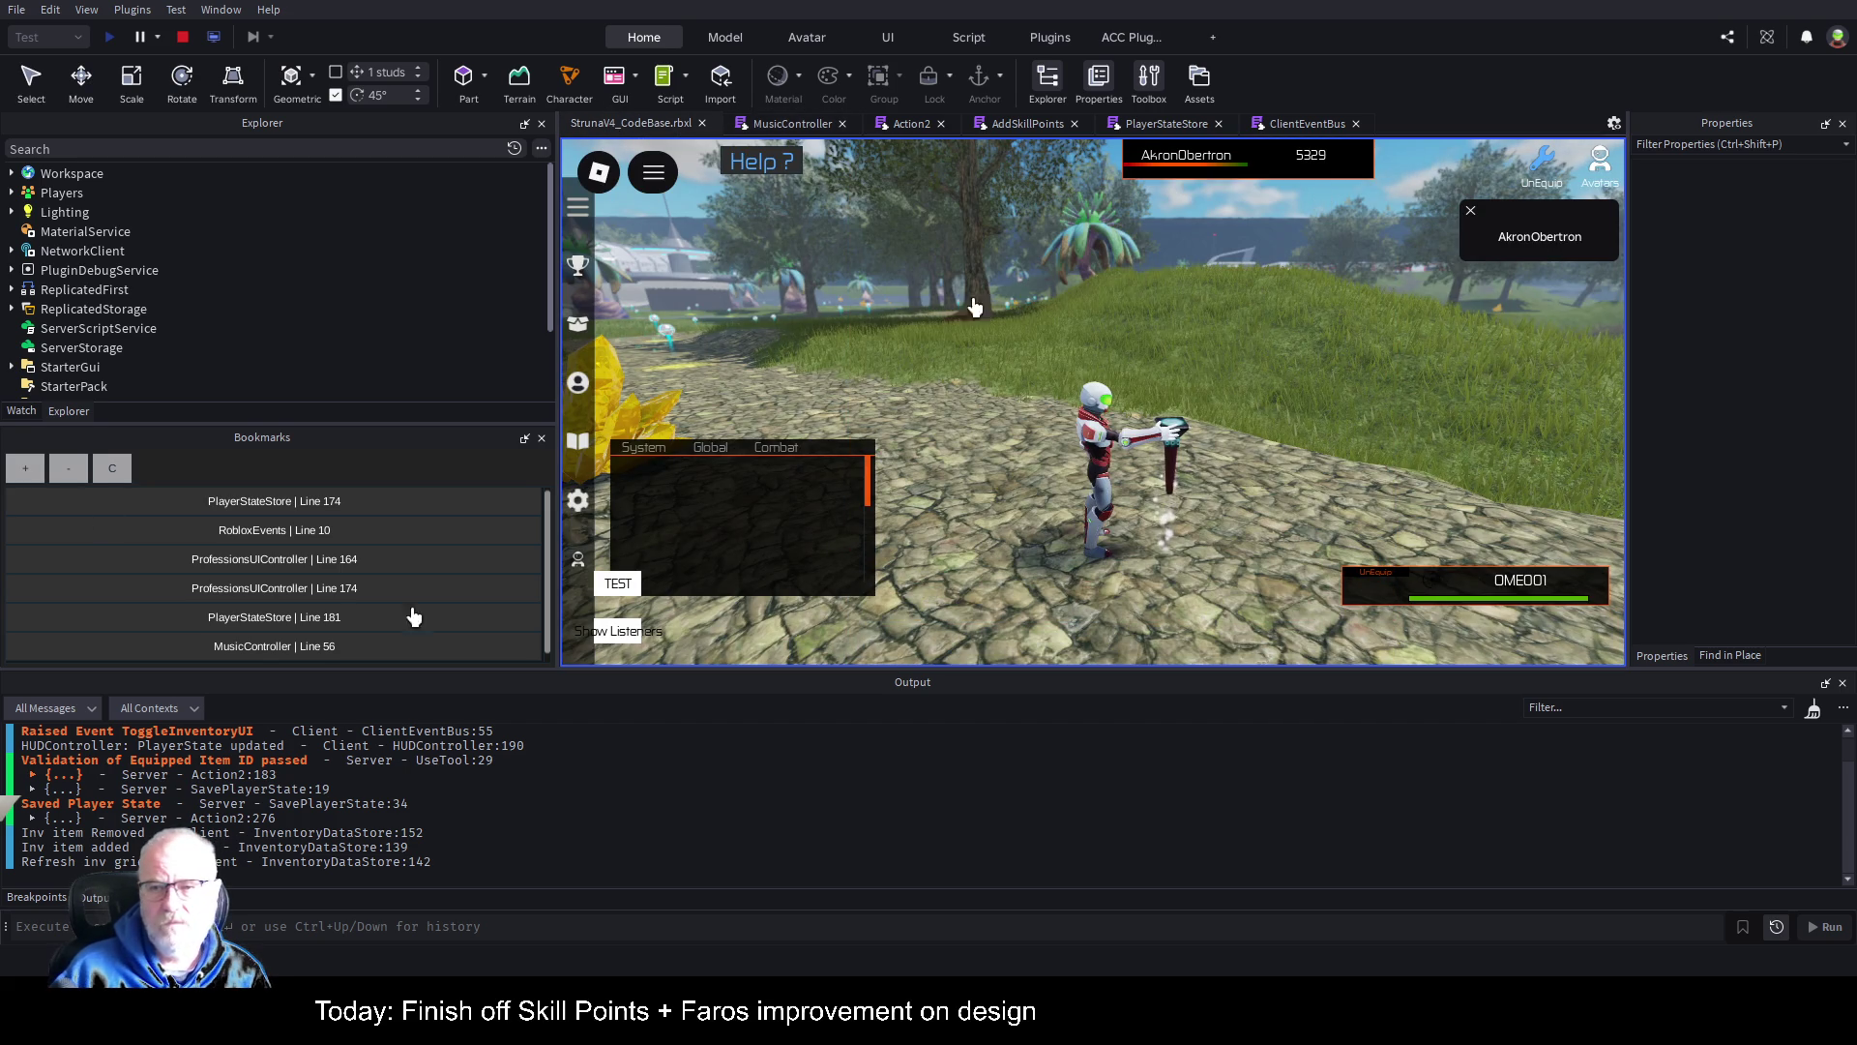
click(187, 39)
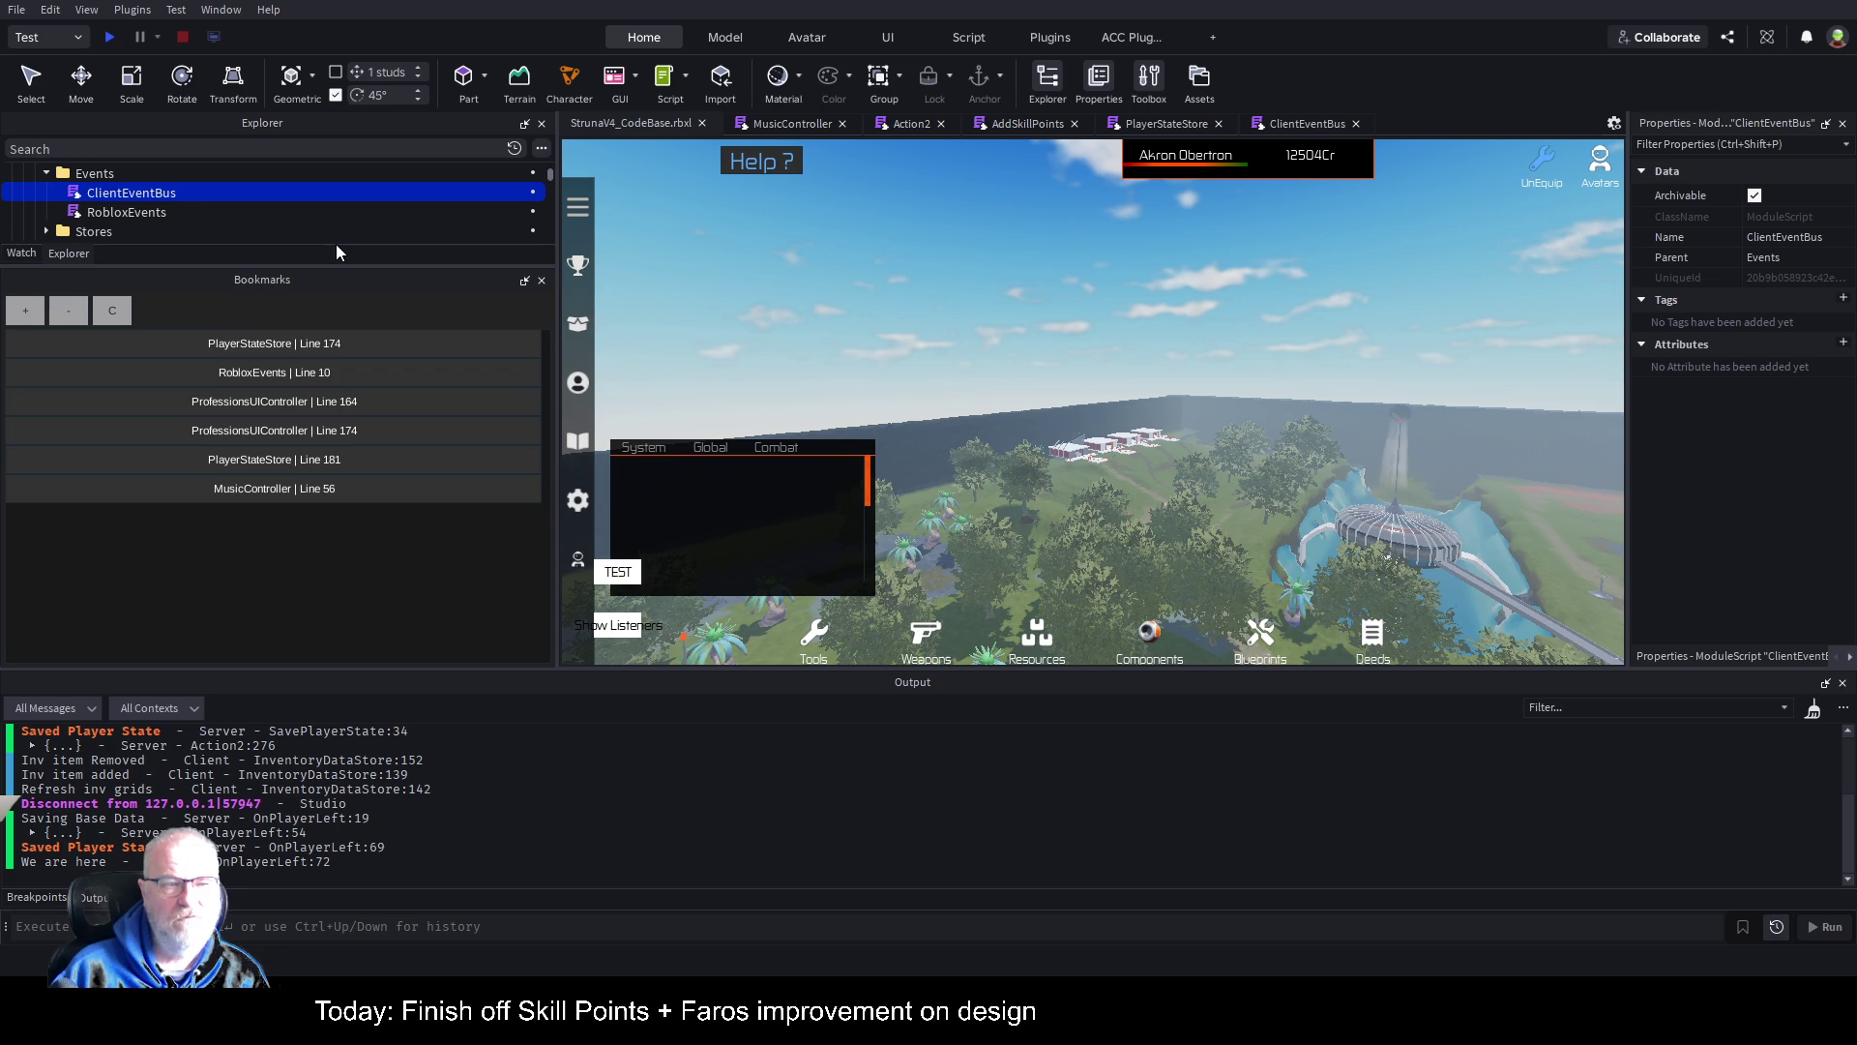
drag(359, 267, 360, 545)
scroll(289, 338, up, 3)
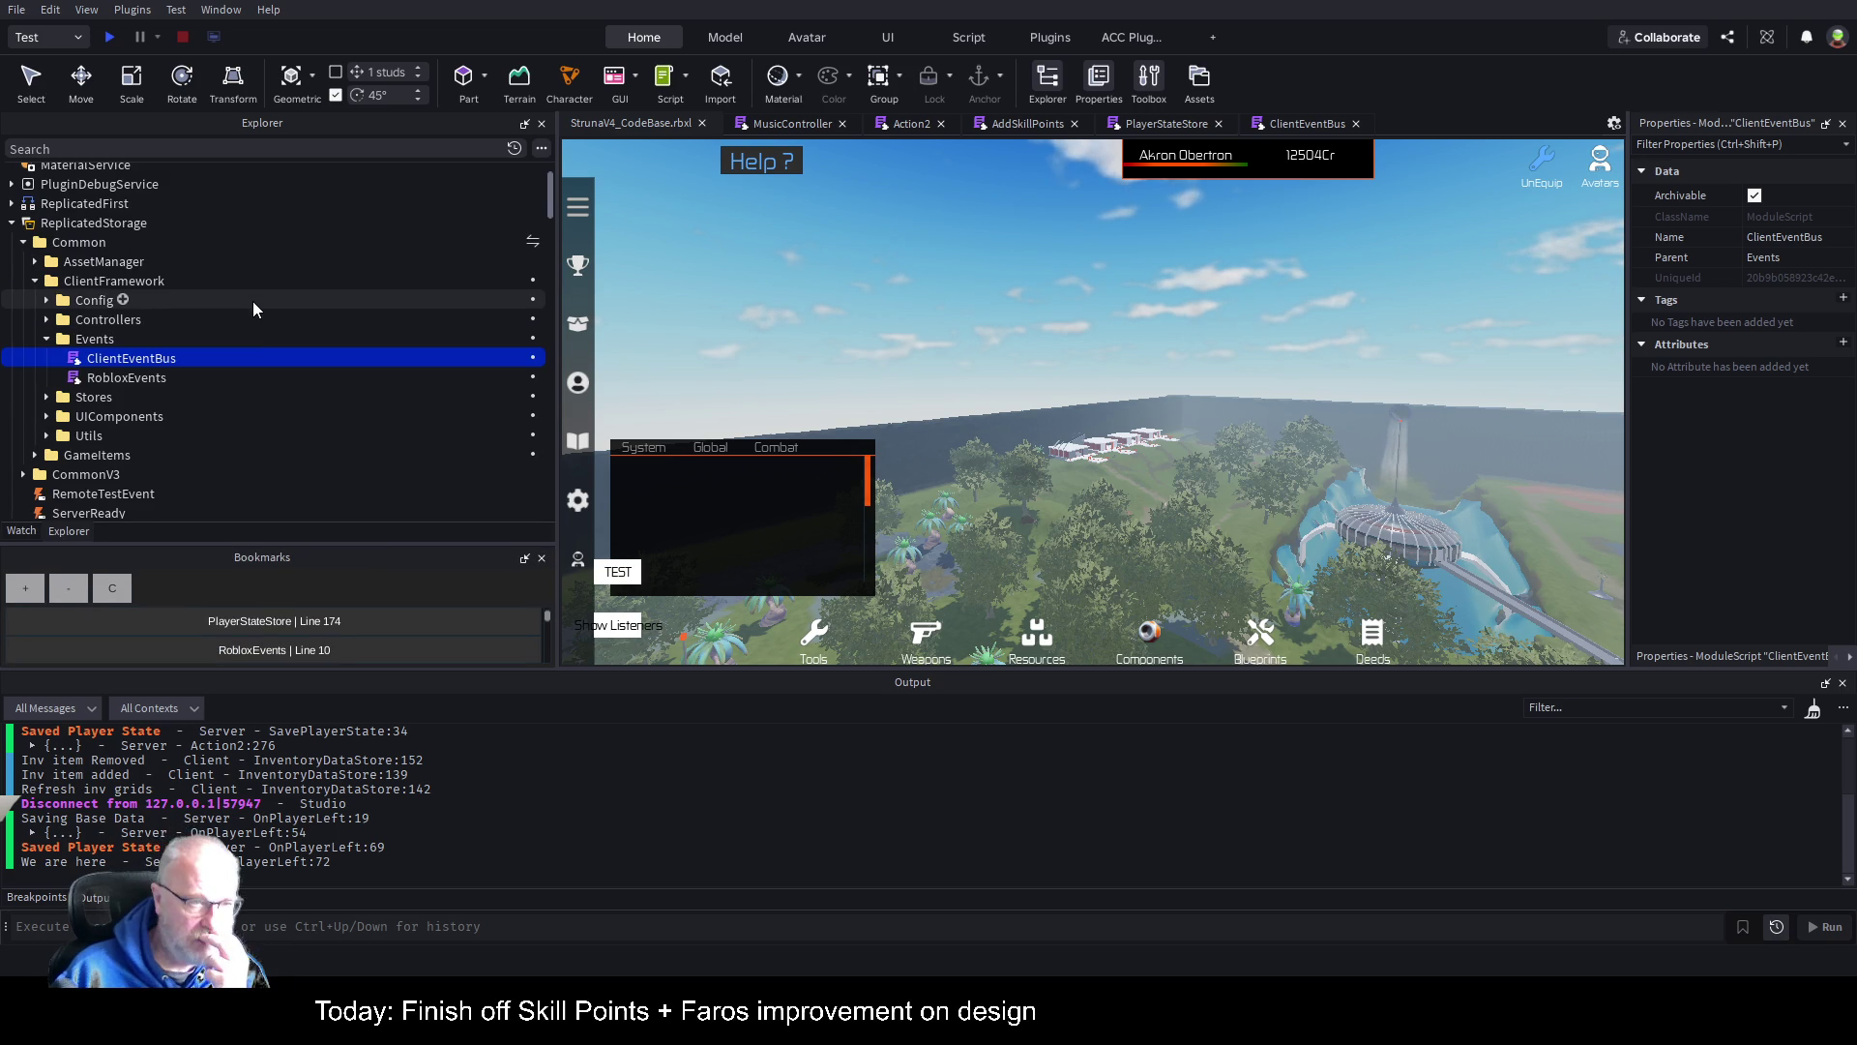
click(79, 241)
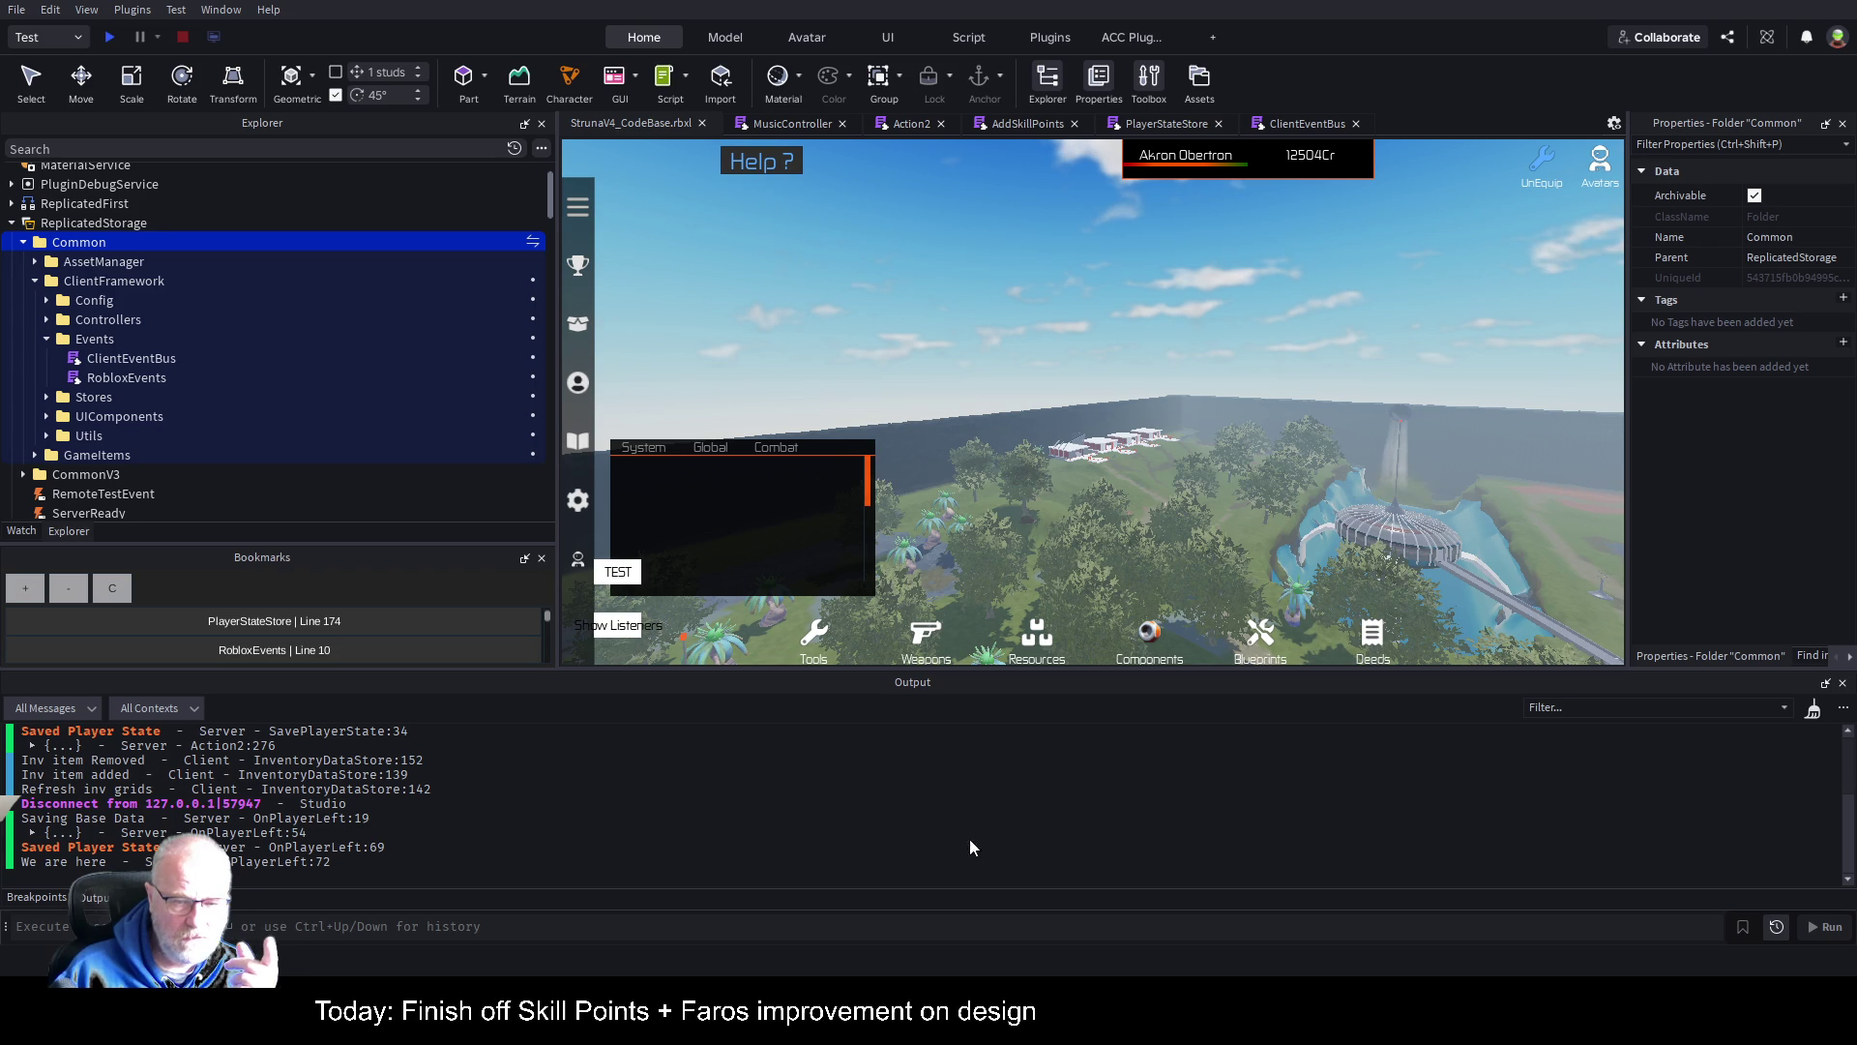
scroll(292, 420, down, 2)
scroll(292, 420, down, 2)
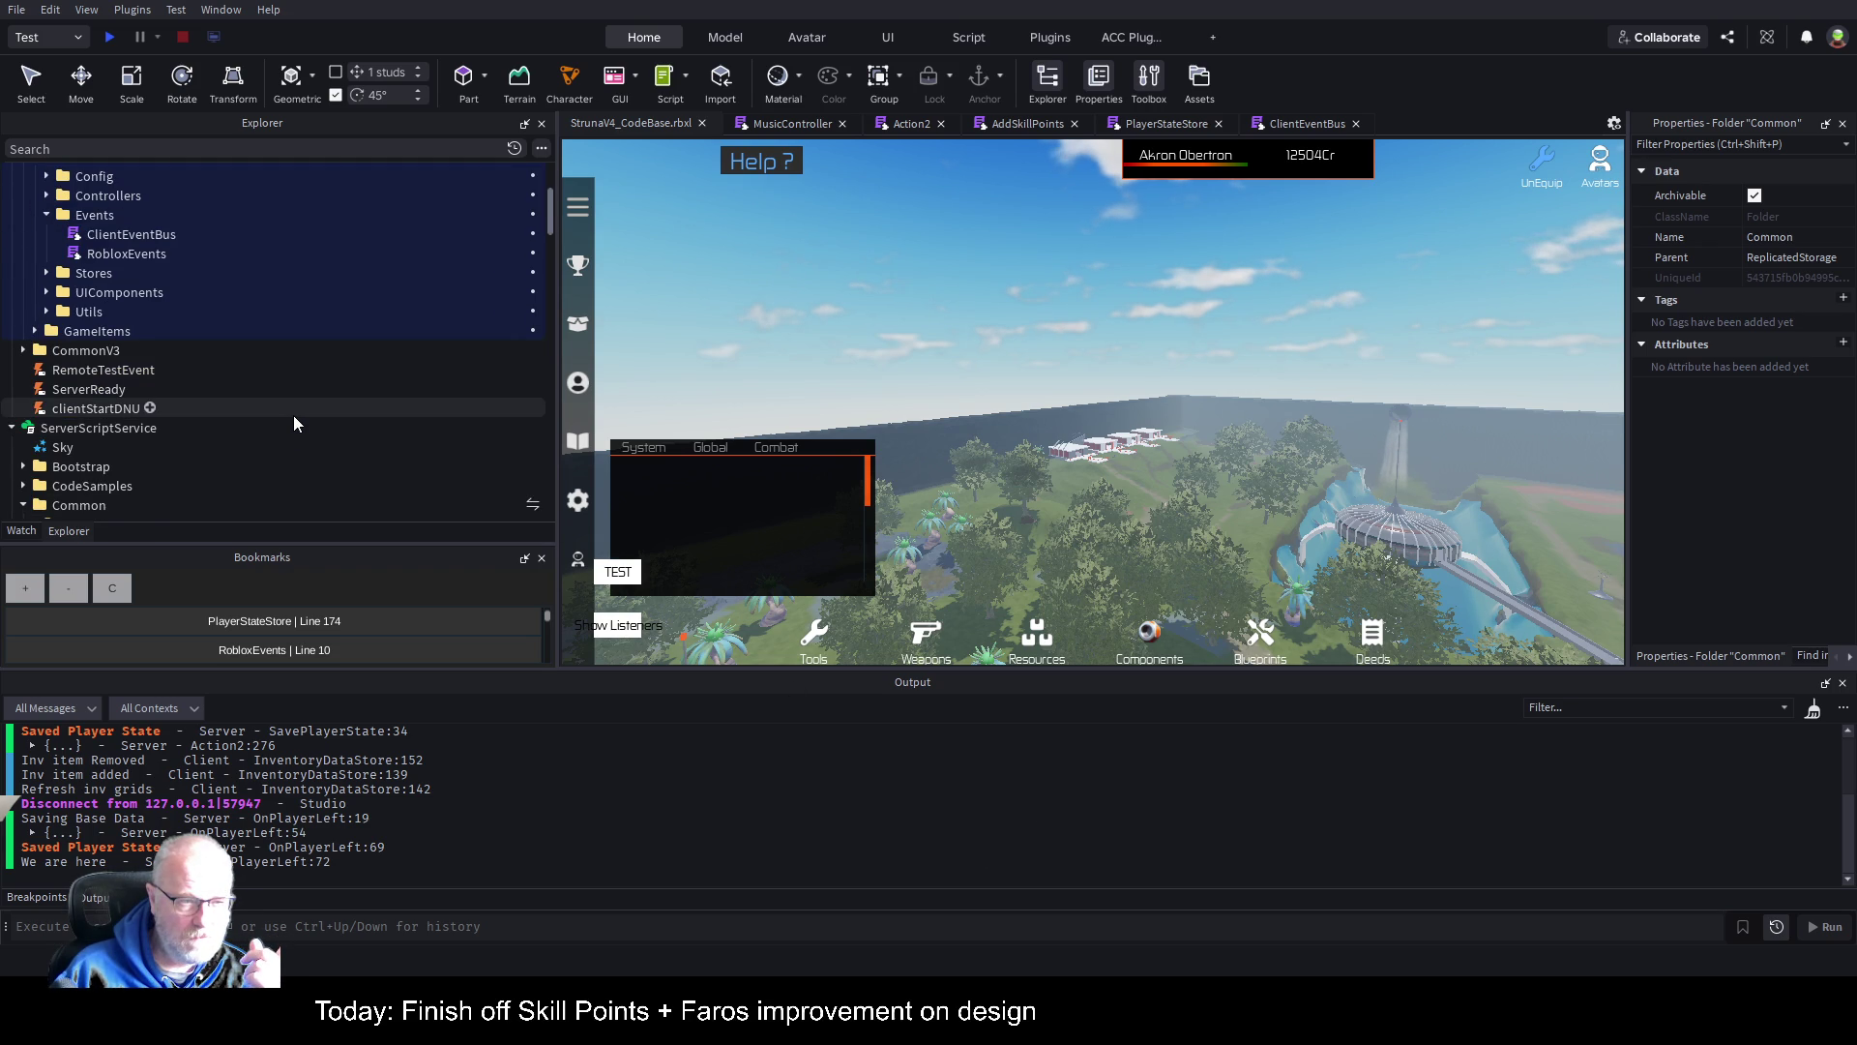
scroll(294, 415, down, 5)
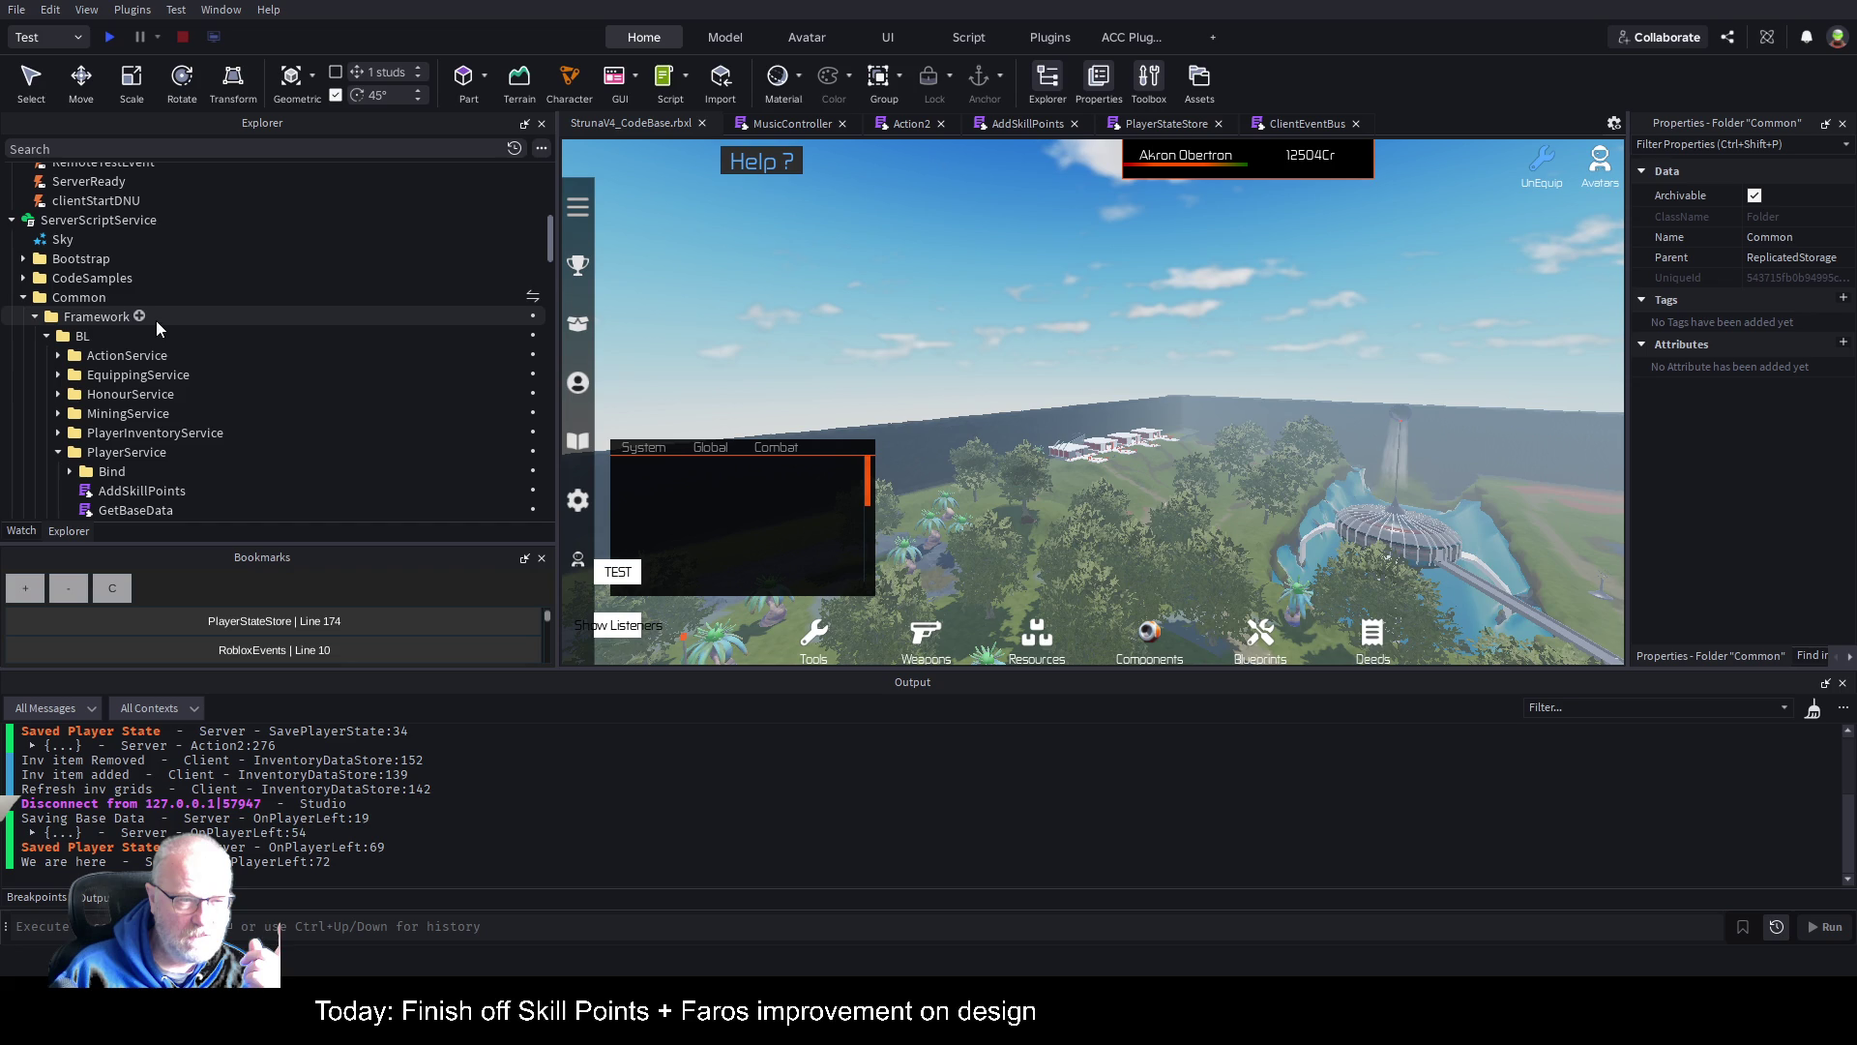
click(78, 297)
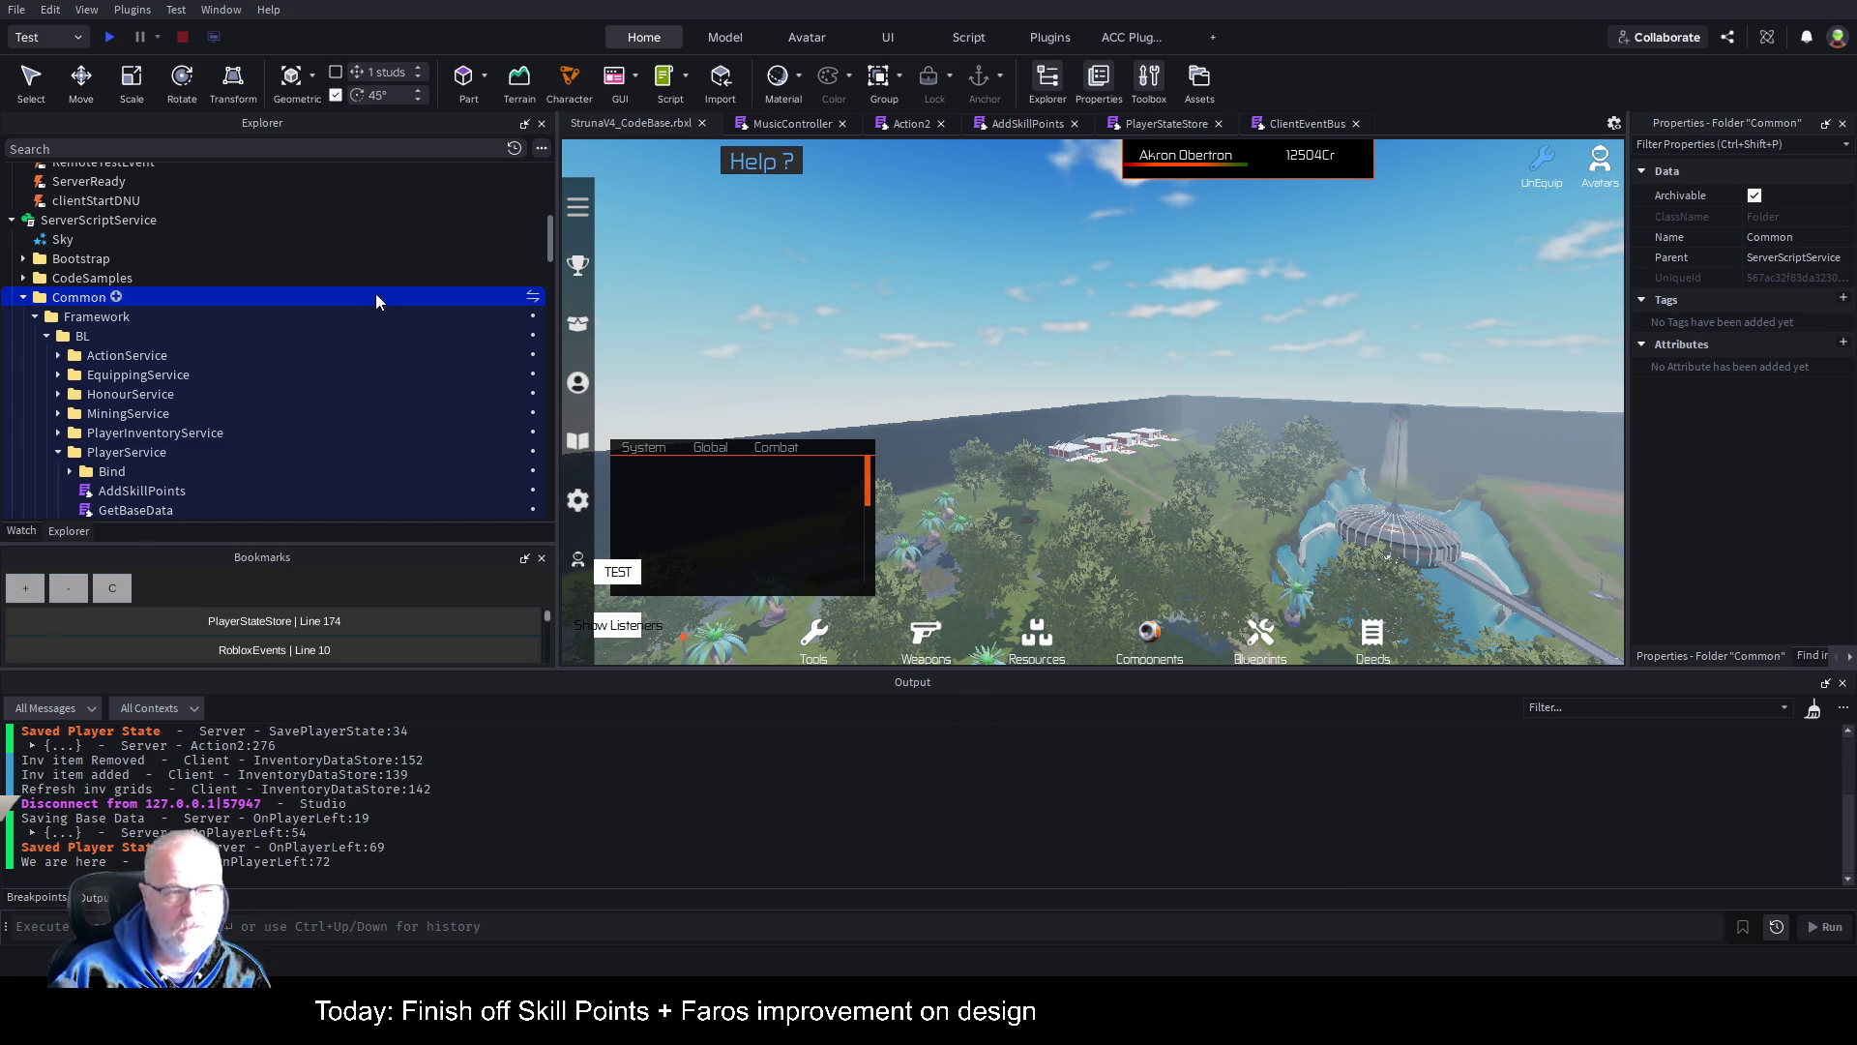
click(235, 149)
Step: Filter Explorer for 'http' and confirm HttpClient's Live attribute is on
text(http)
click(165, 275)
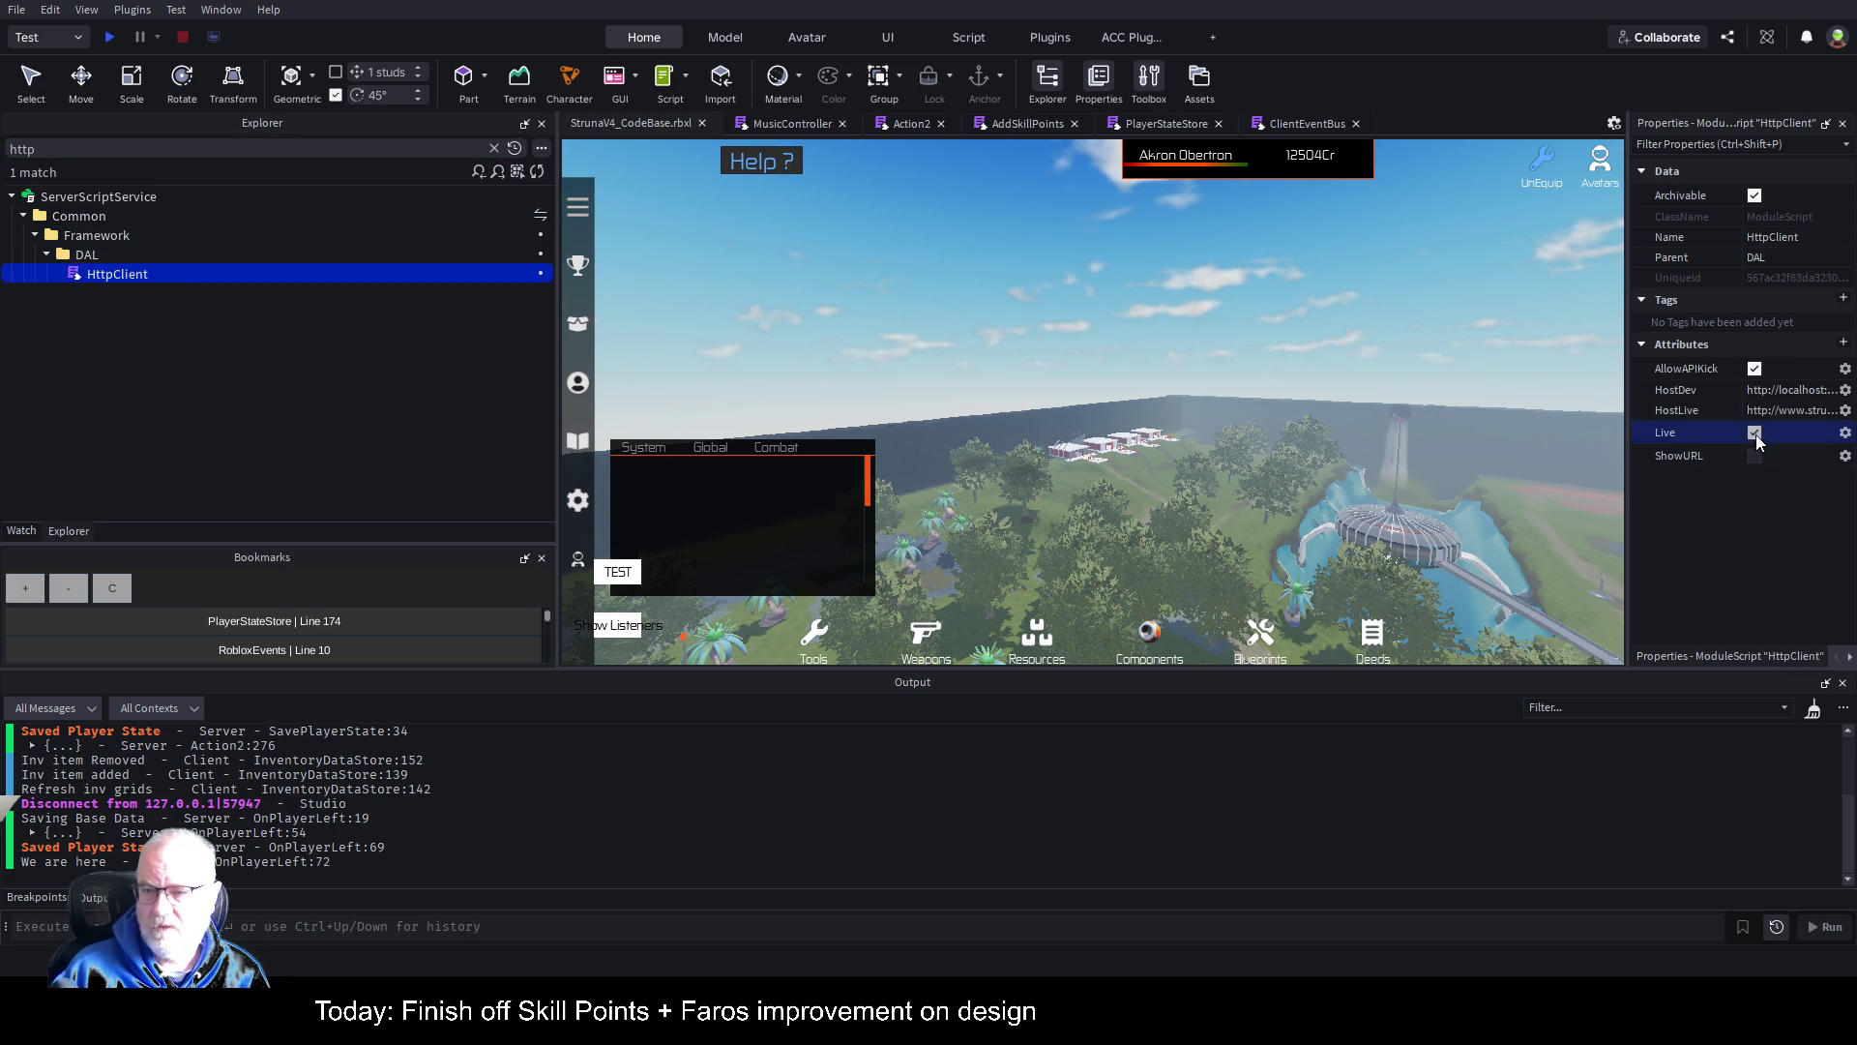
click(340, 371)
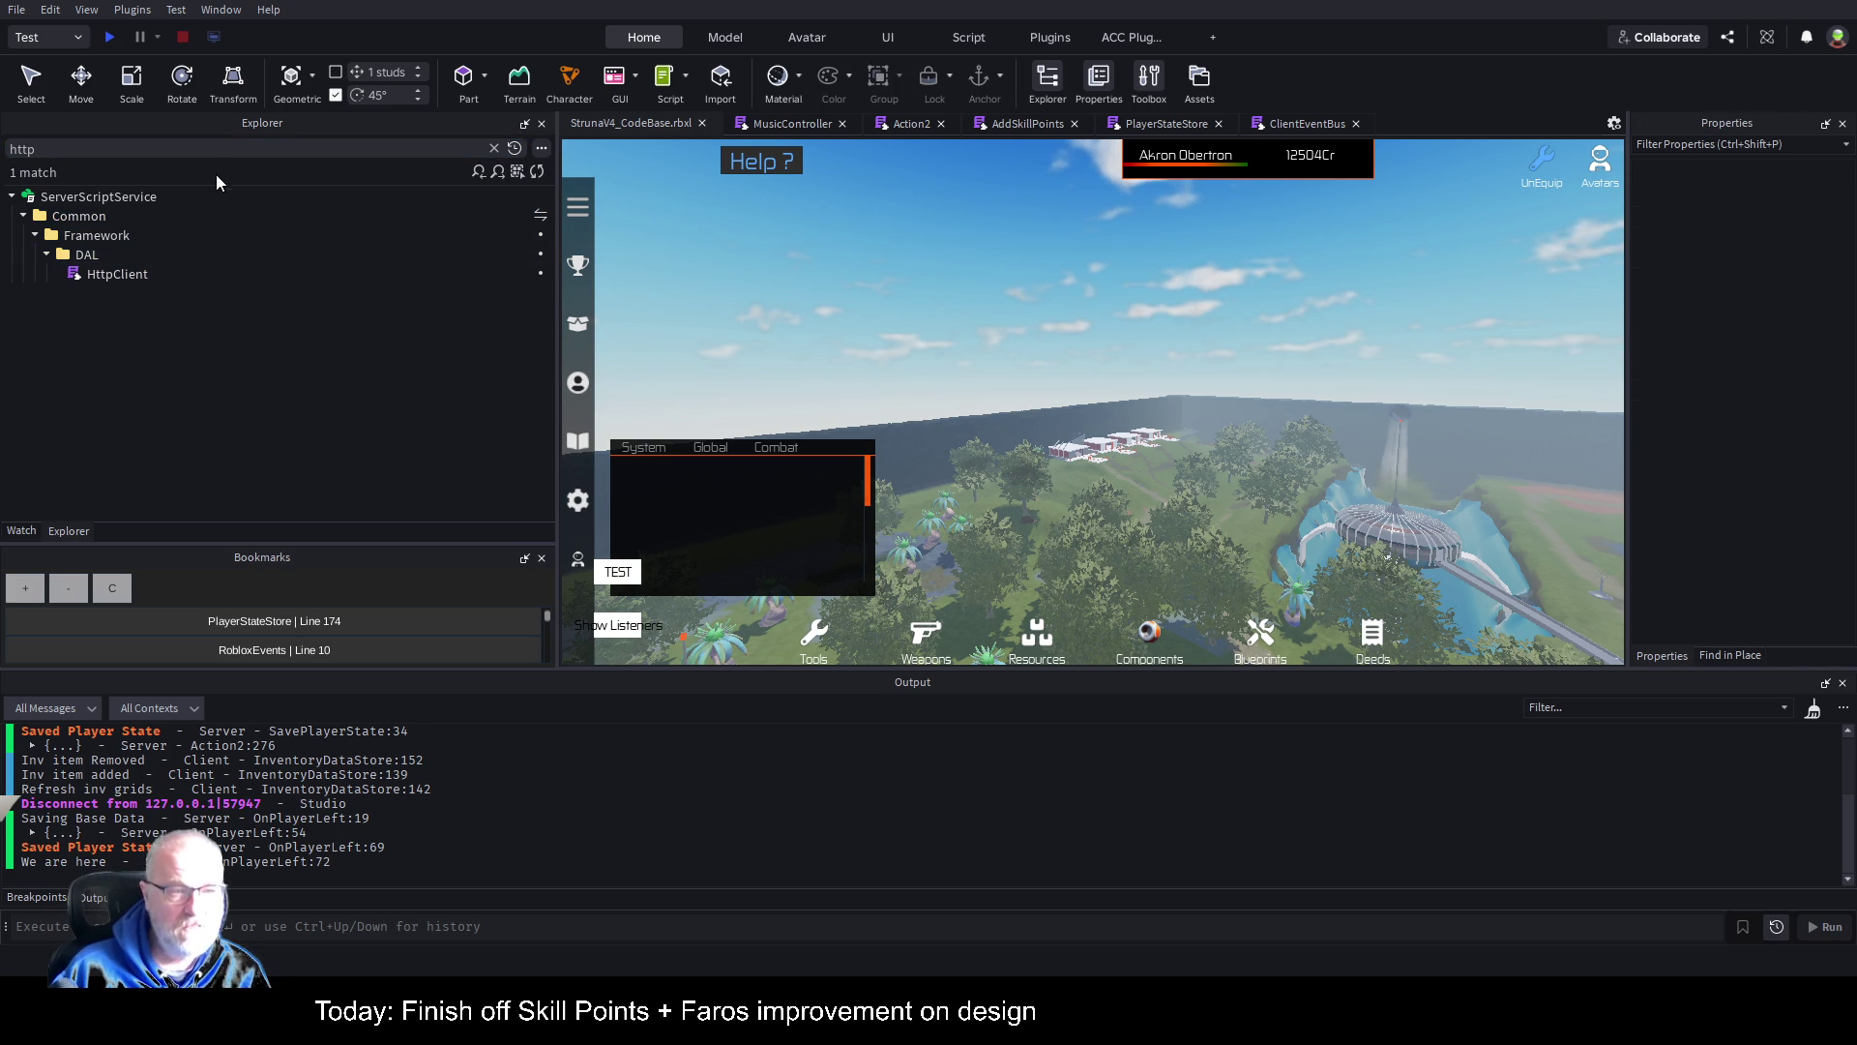
Step: Save the place, clear the search, and select the Common folder under ServerScriptService
key(ctrl+s)
click(494, 148)
click(340, 386)
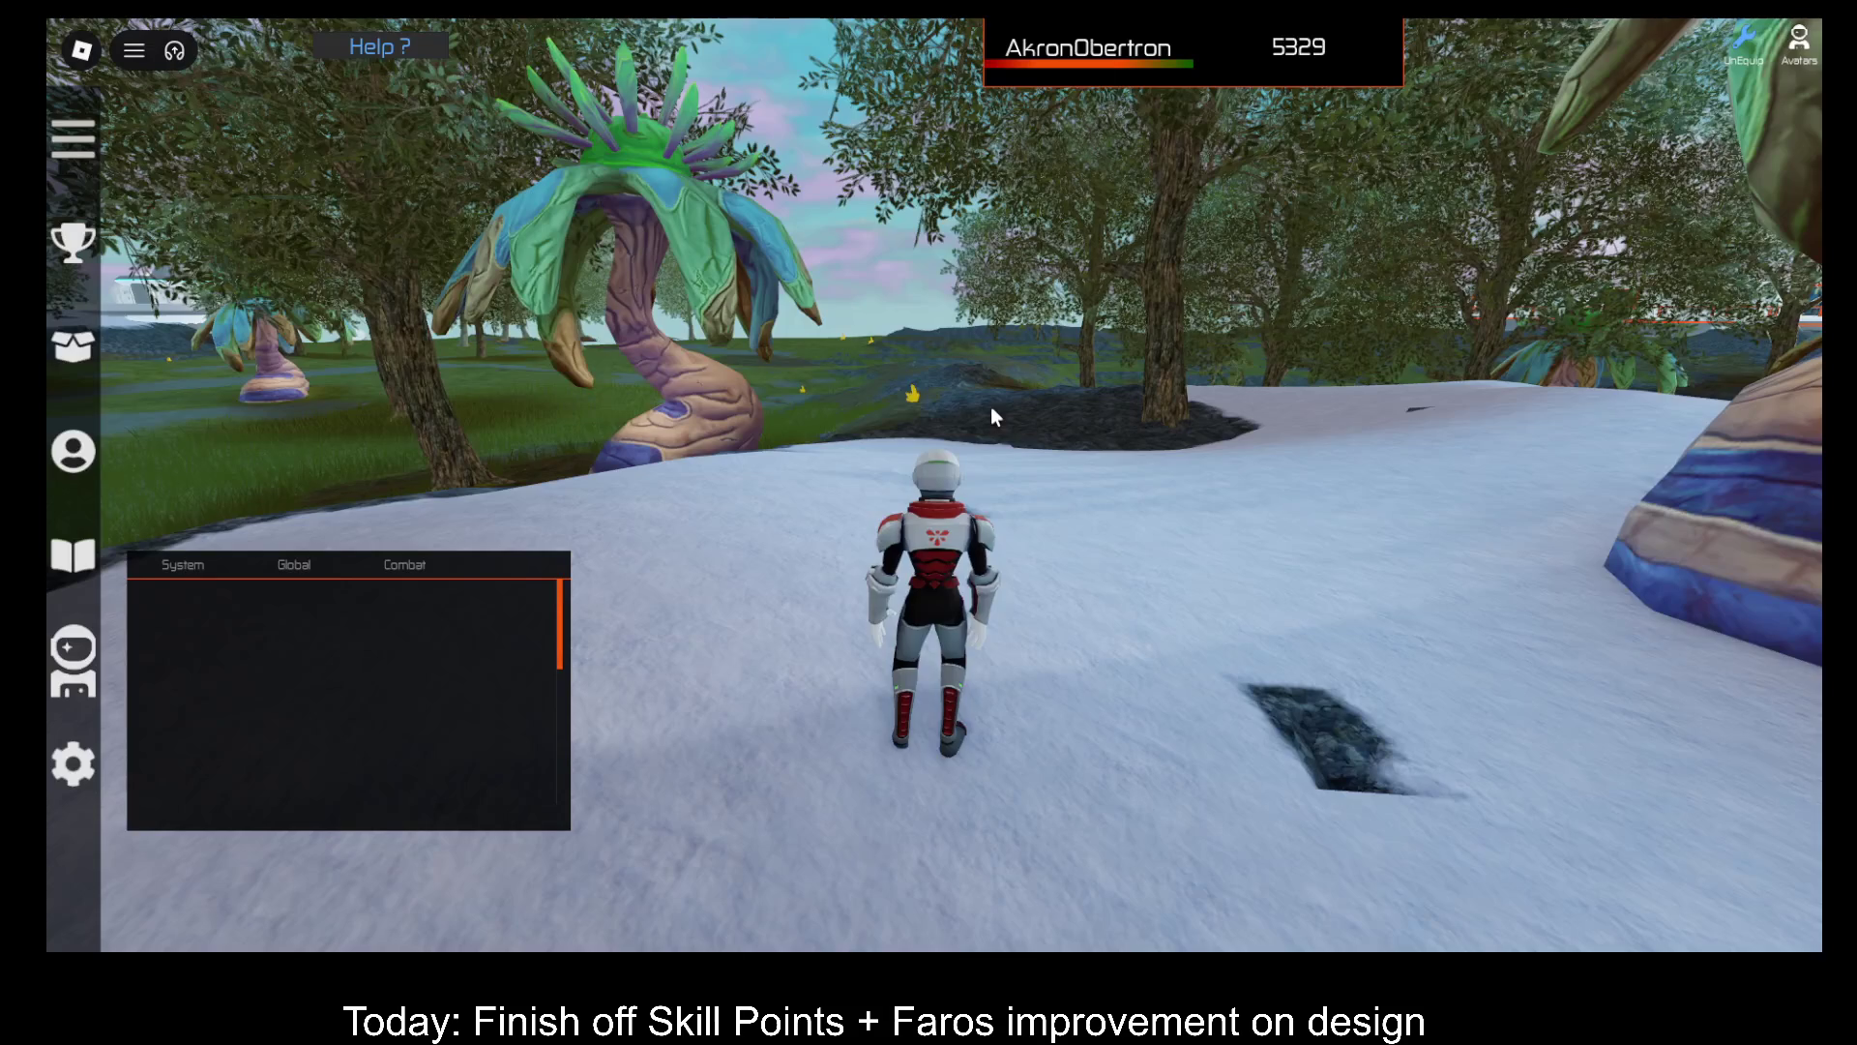
Step: Walk the character across the snow toward the grass edge
key(i)
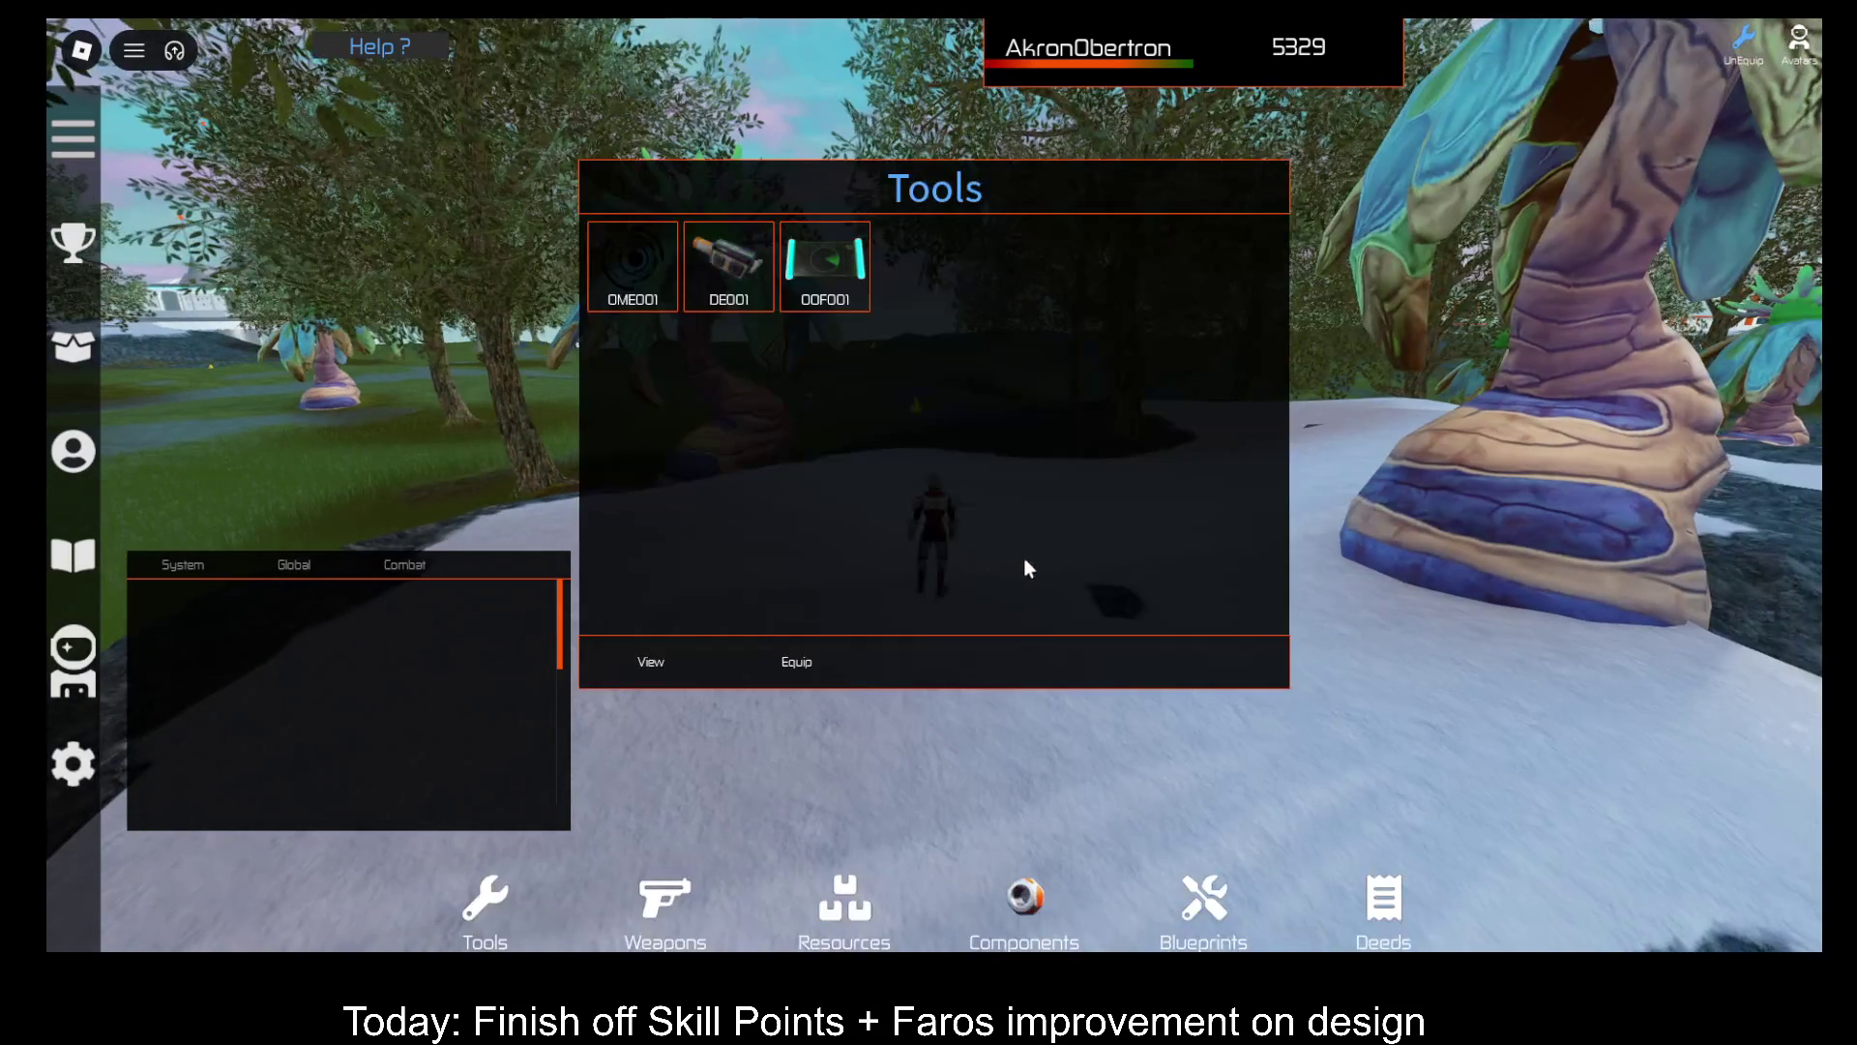
scroll(954, 725, up, 5)
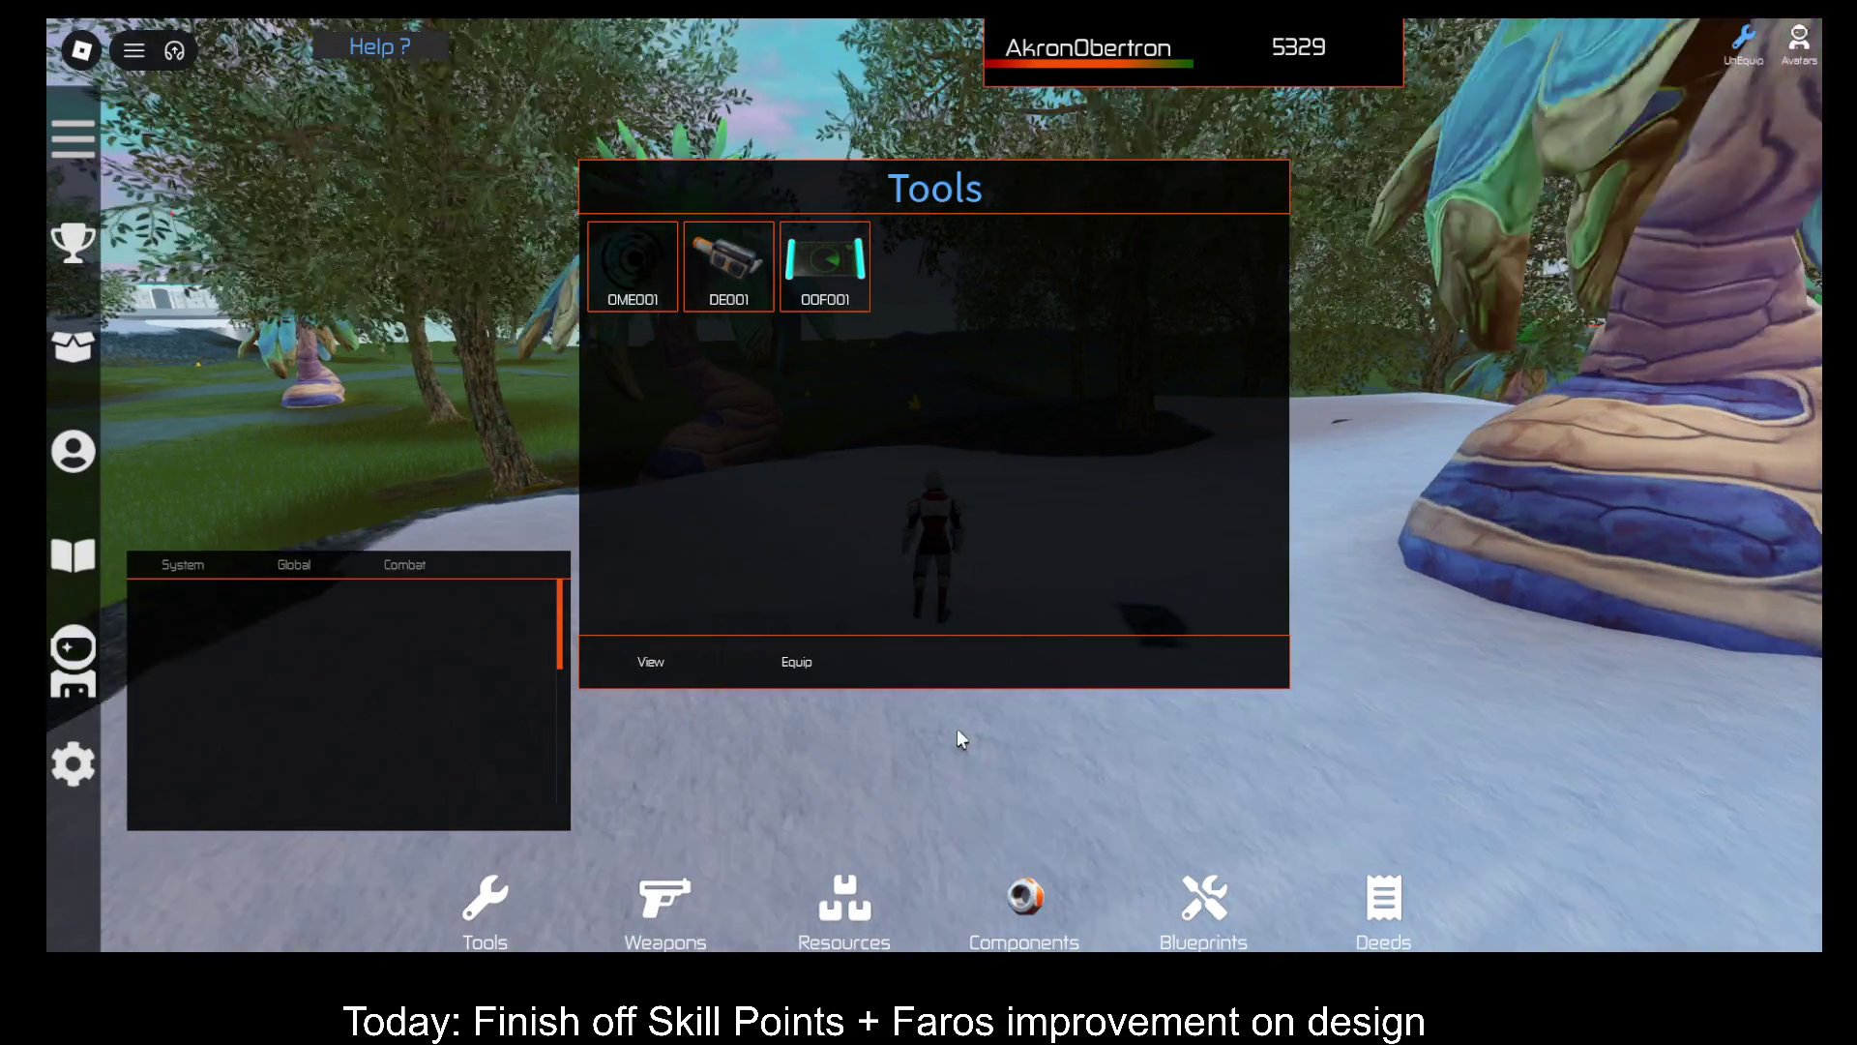
key(i)
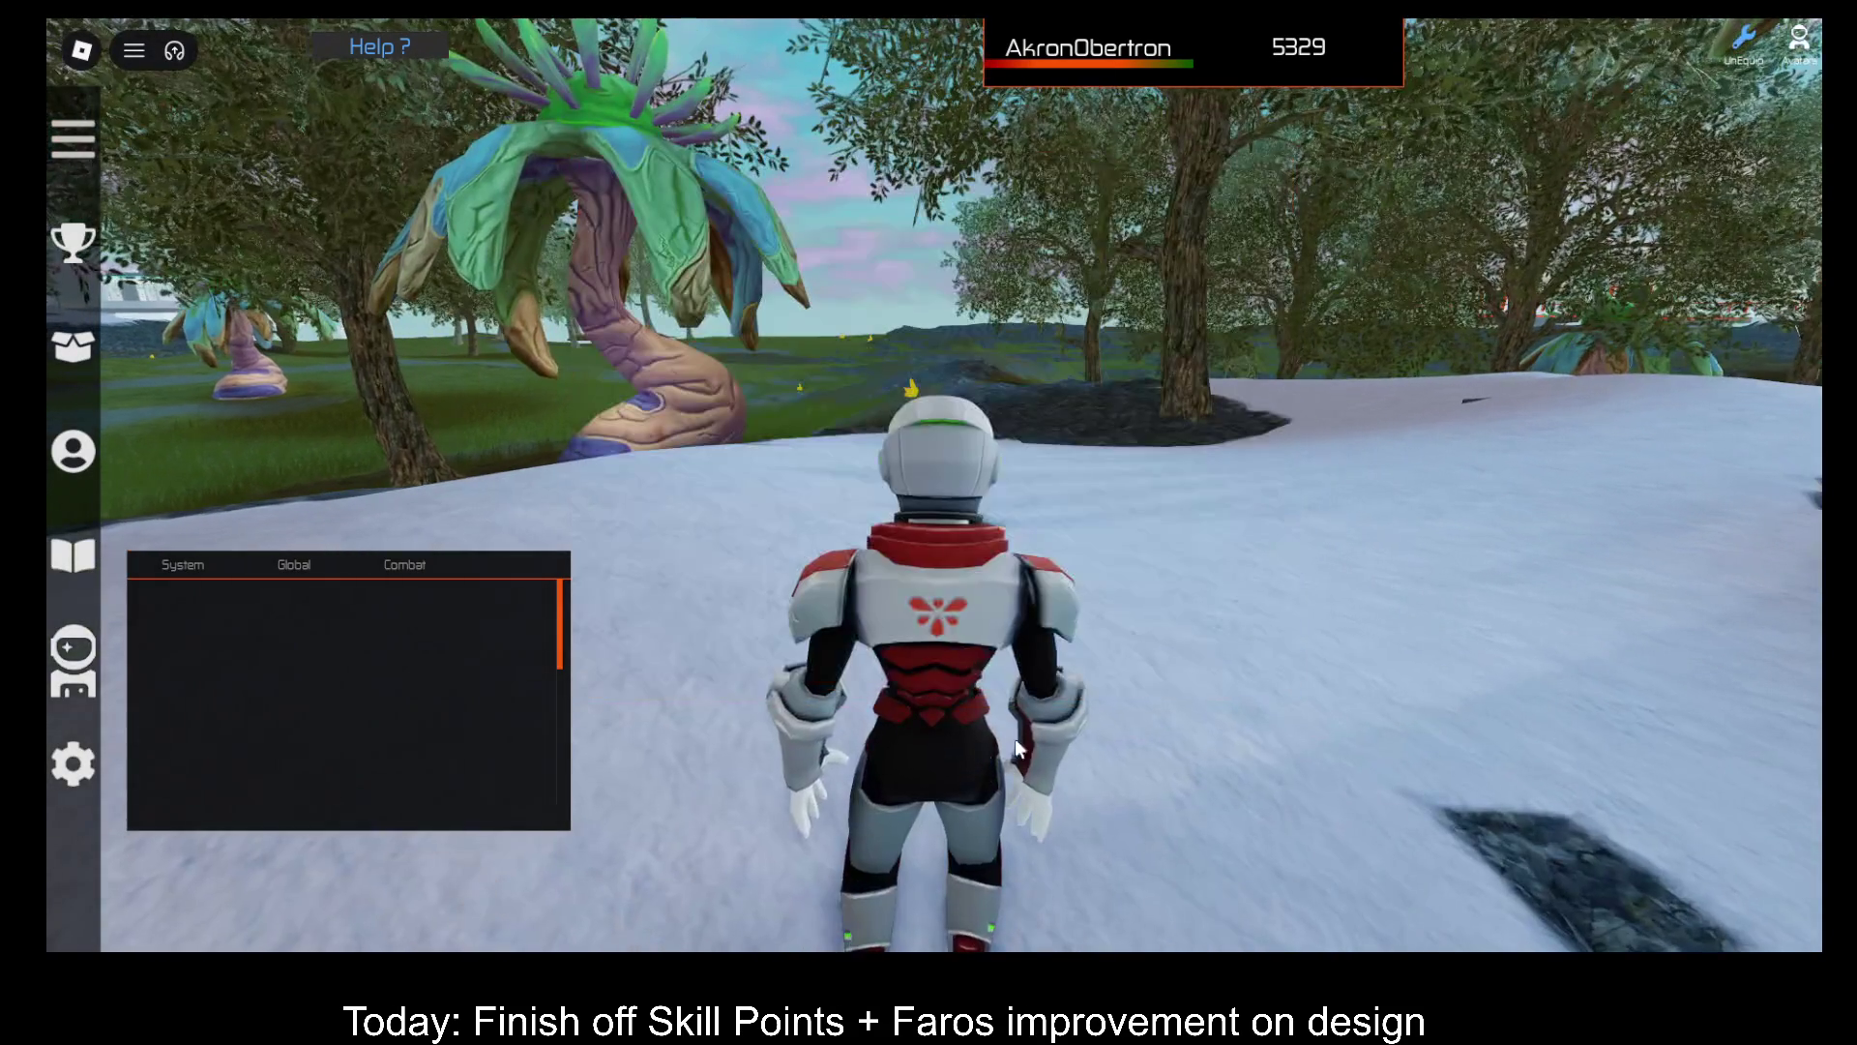
scroll(1298, 533, down, 5)
key(d)
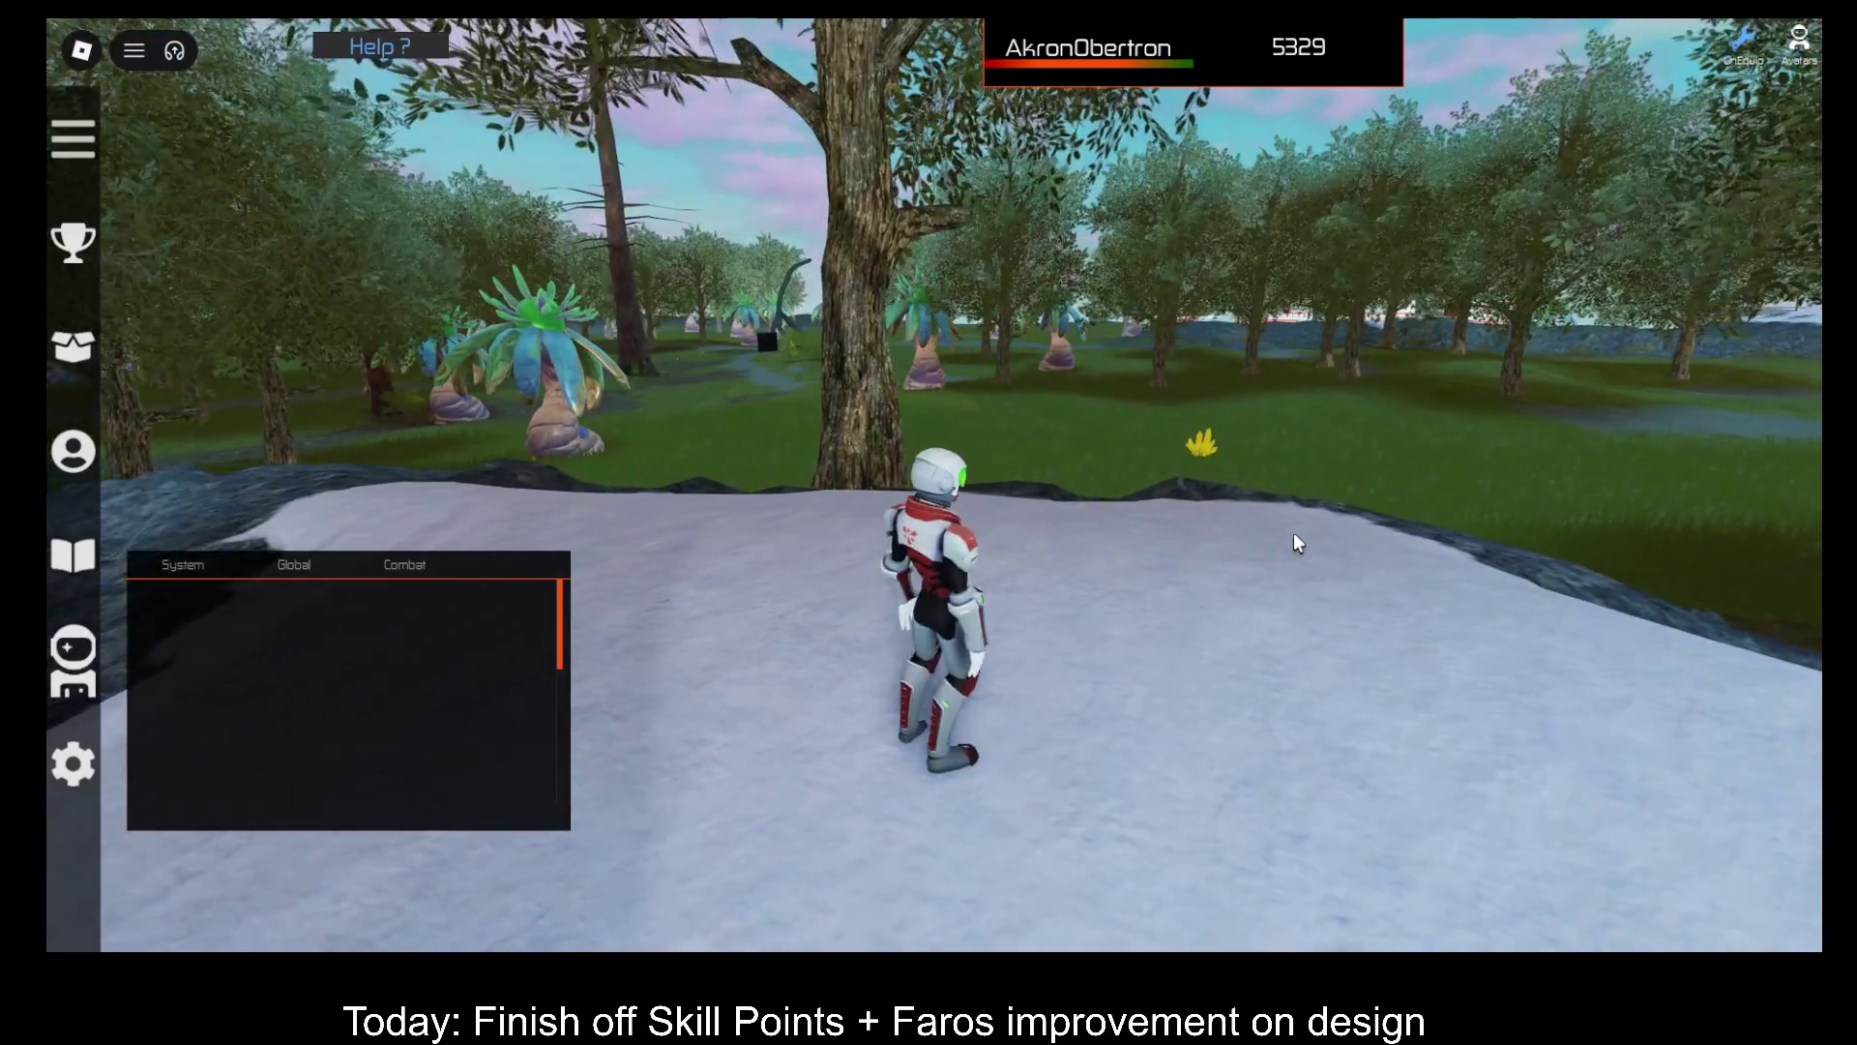
key(w)
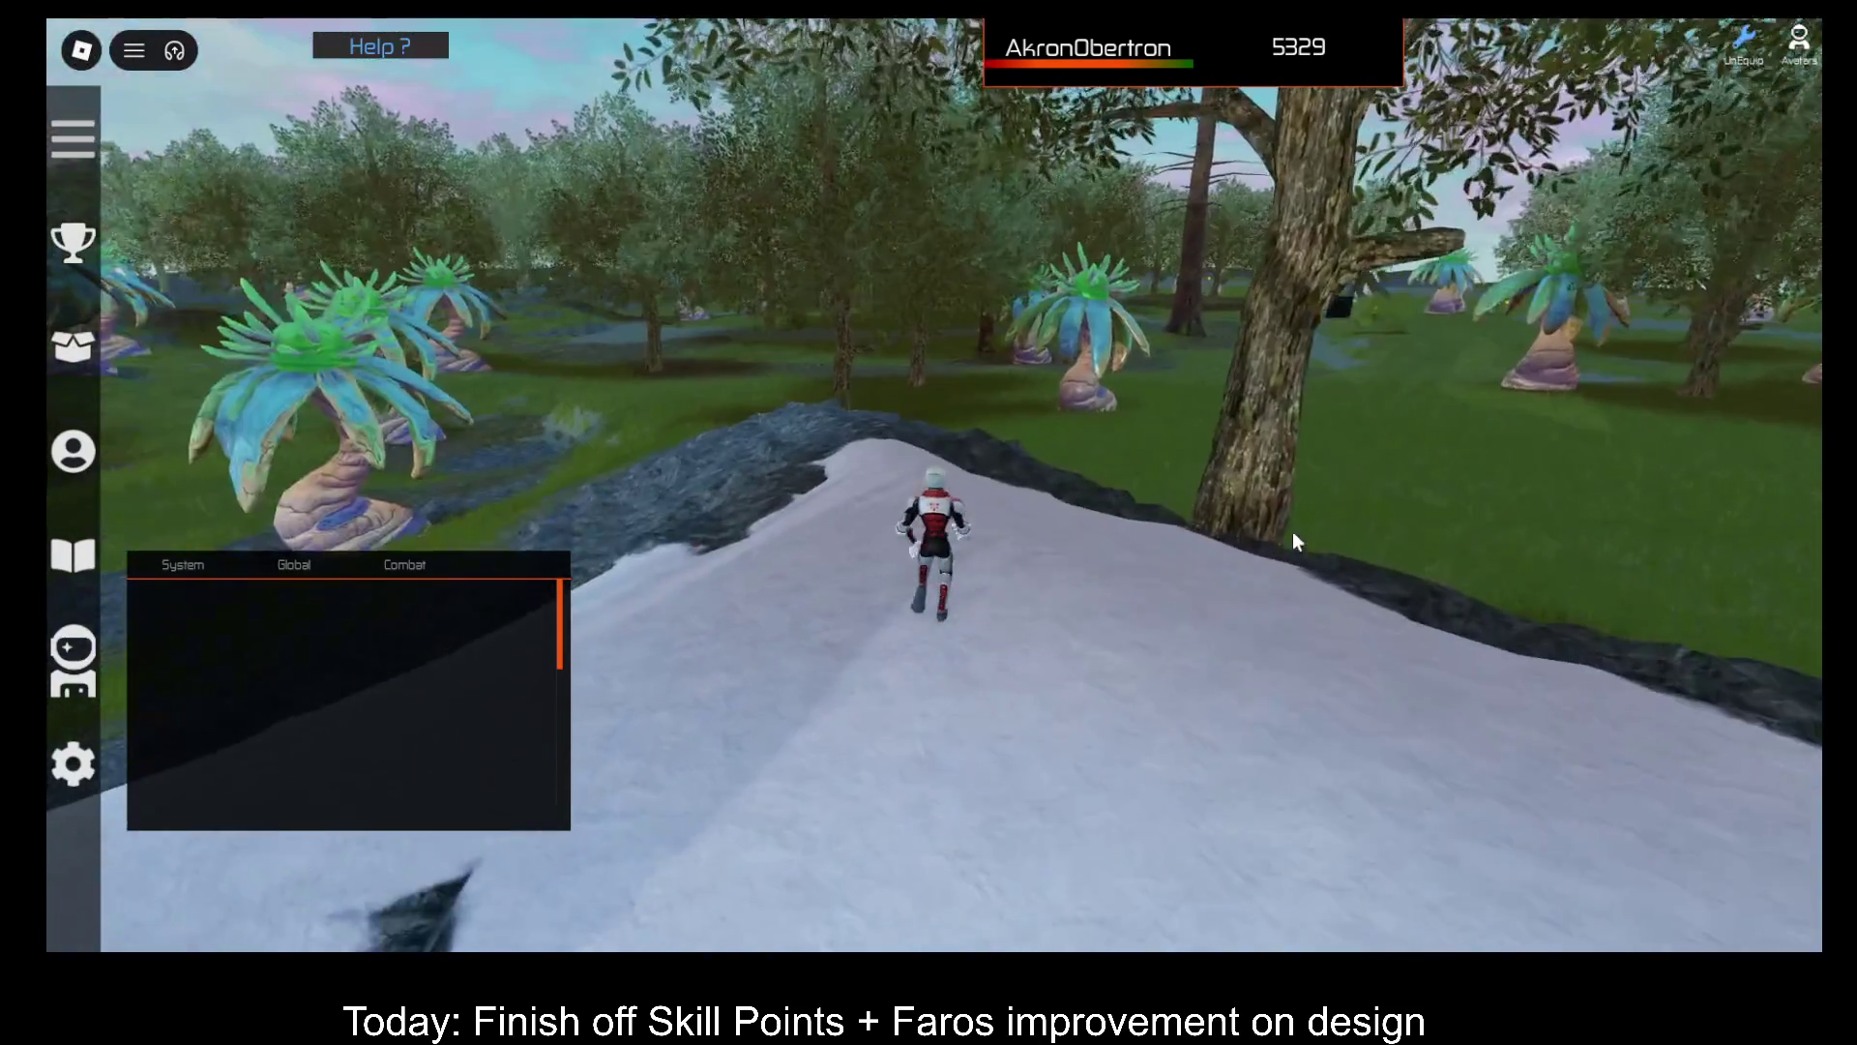
key(a)
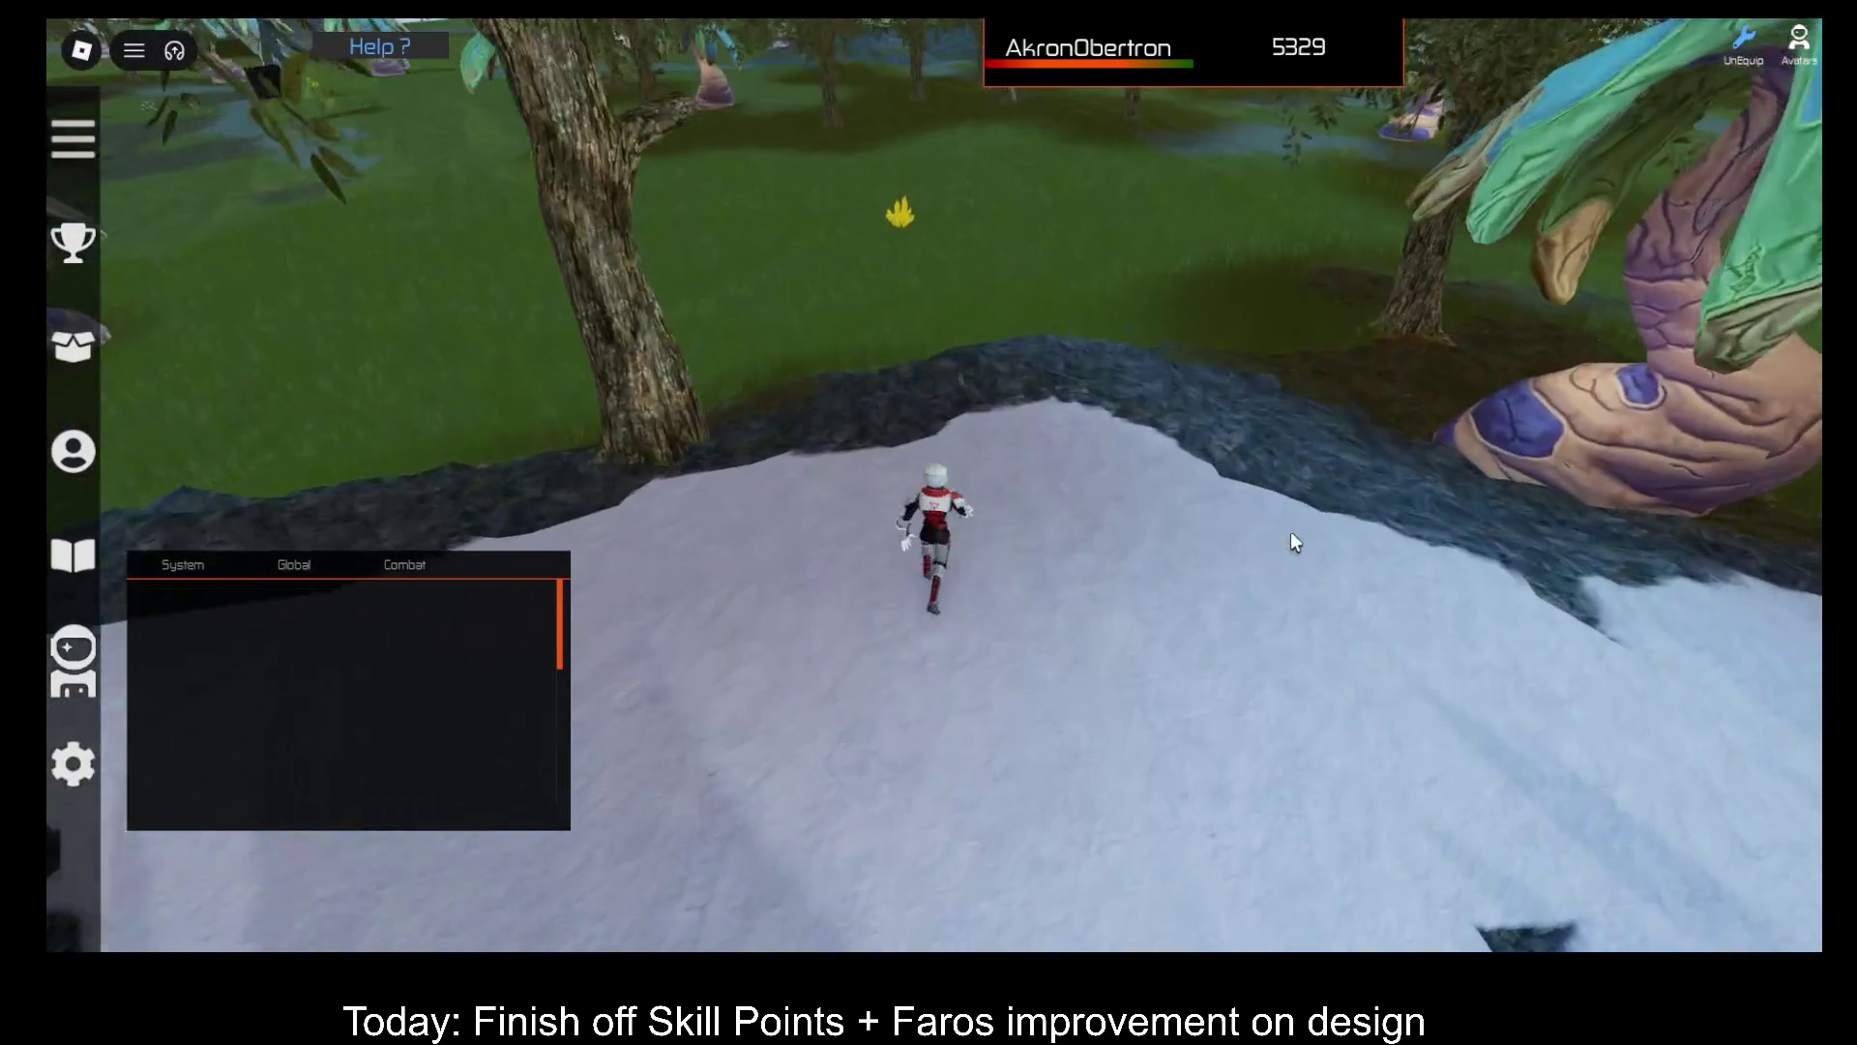
Step: Dock the Professions table at the screen bottom and equip the OOF001 tool
key(t)
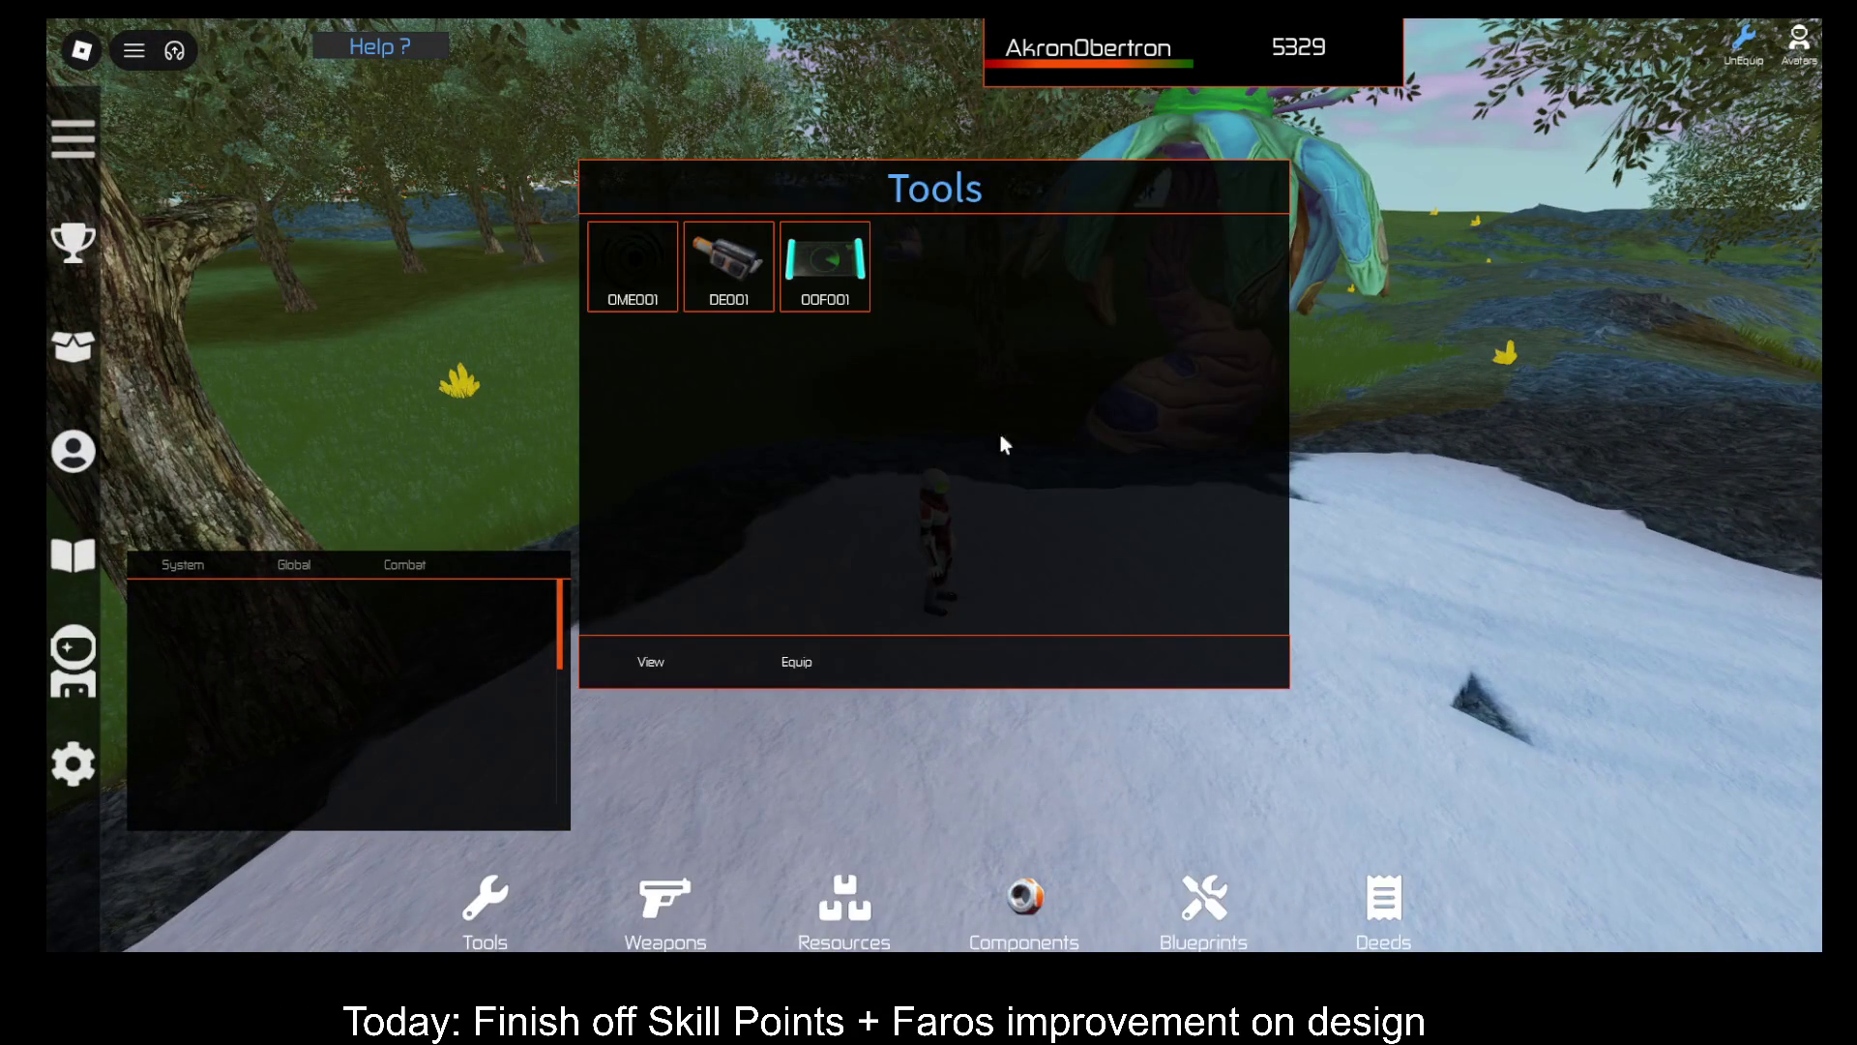
key(t)
click(73, 463)
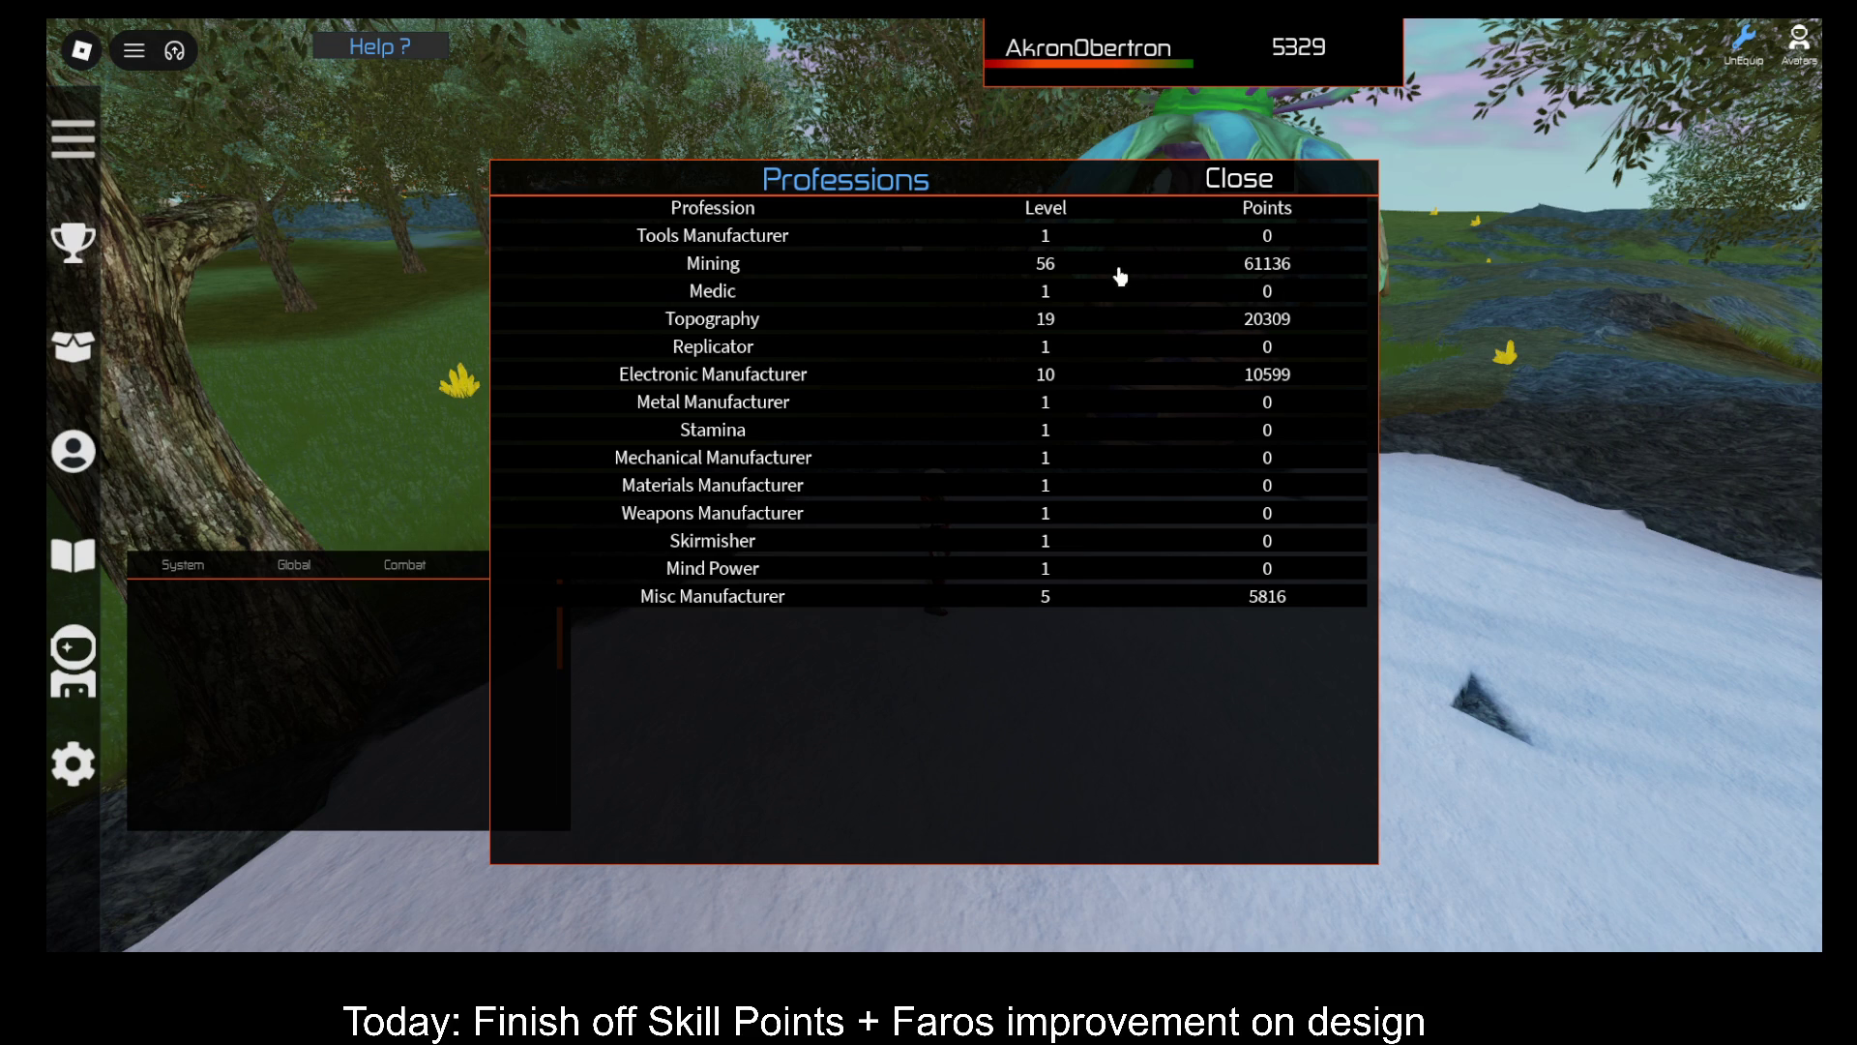
mouse_move(1128, 178)
mouse_down()
mouse_move(1165, 679)
mouse_move(1153, 834)
mouse_up()
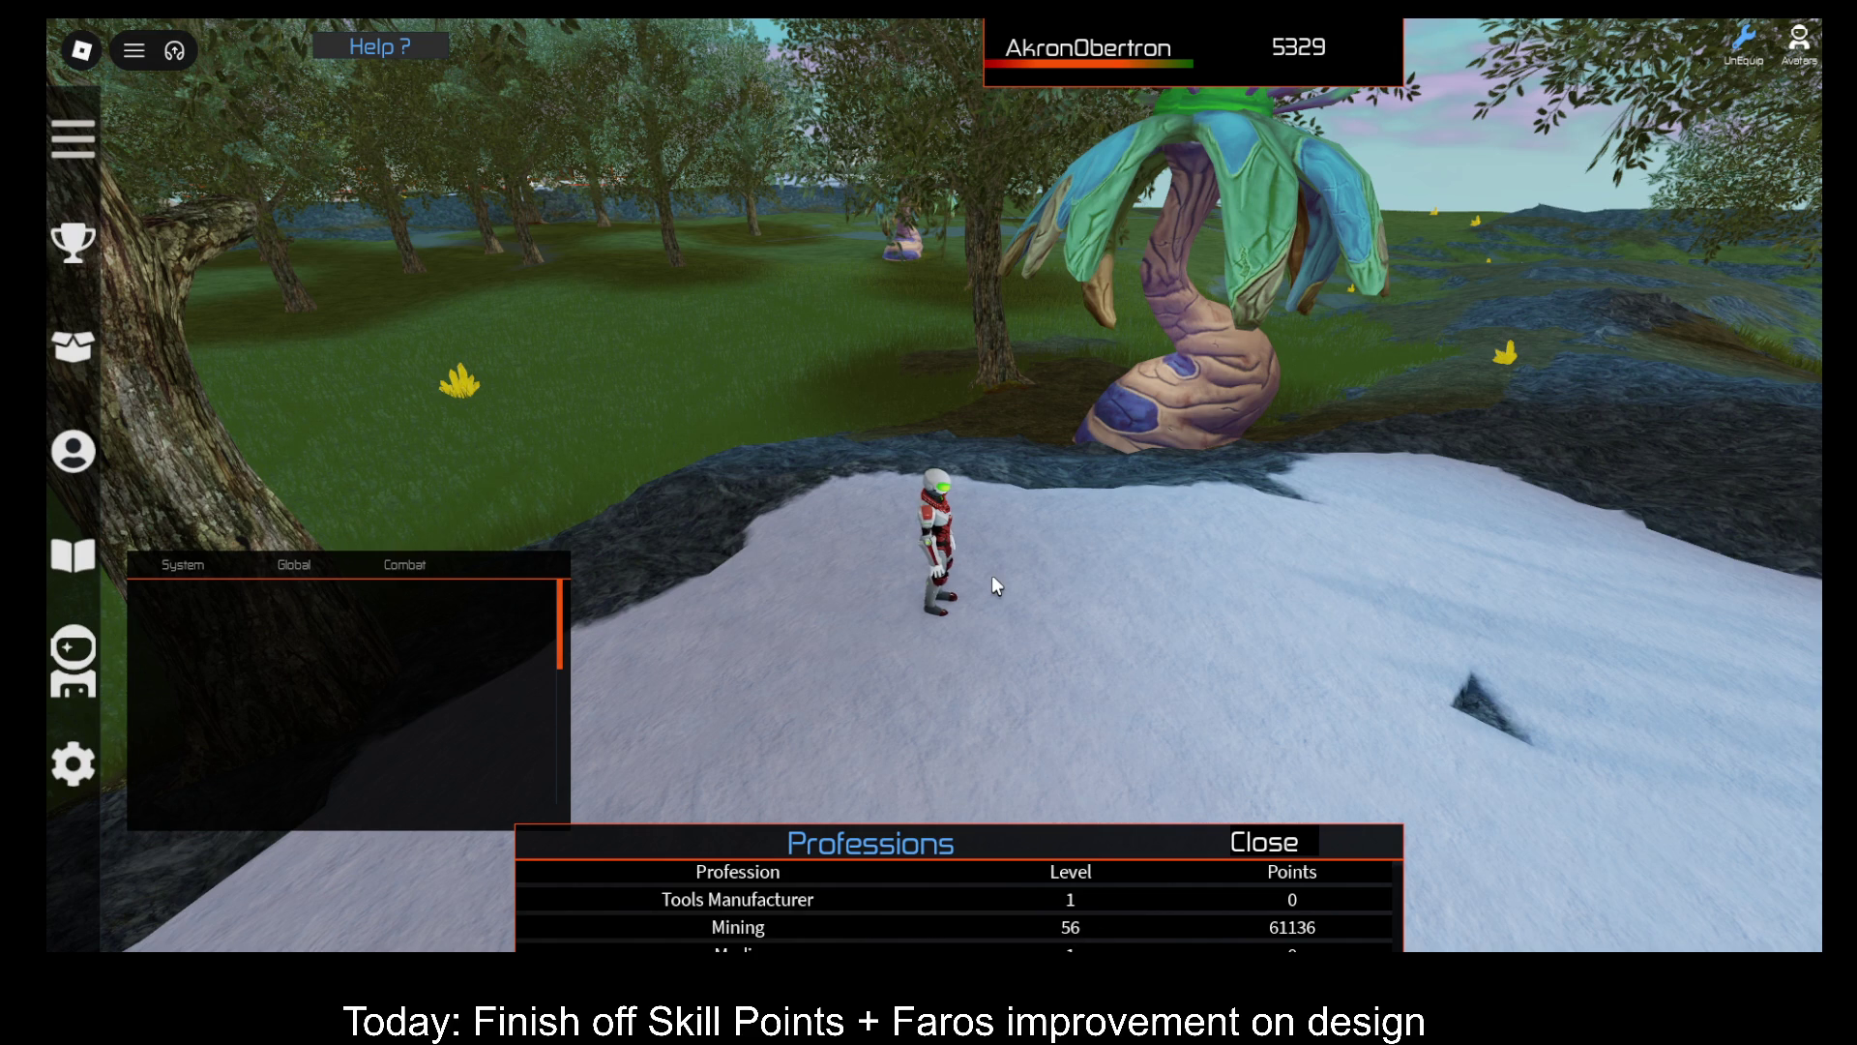
key(i)
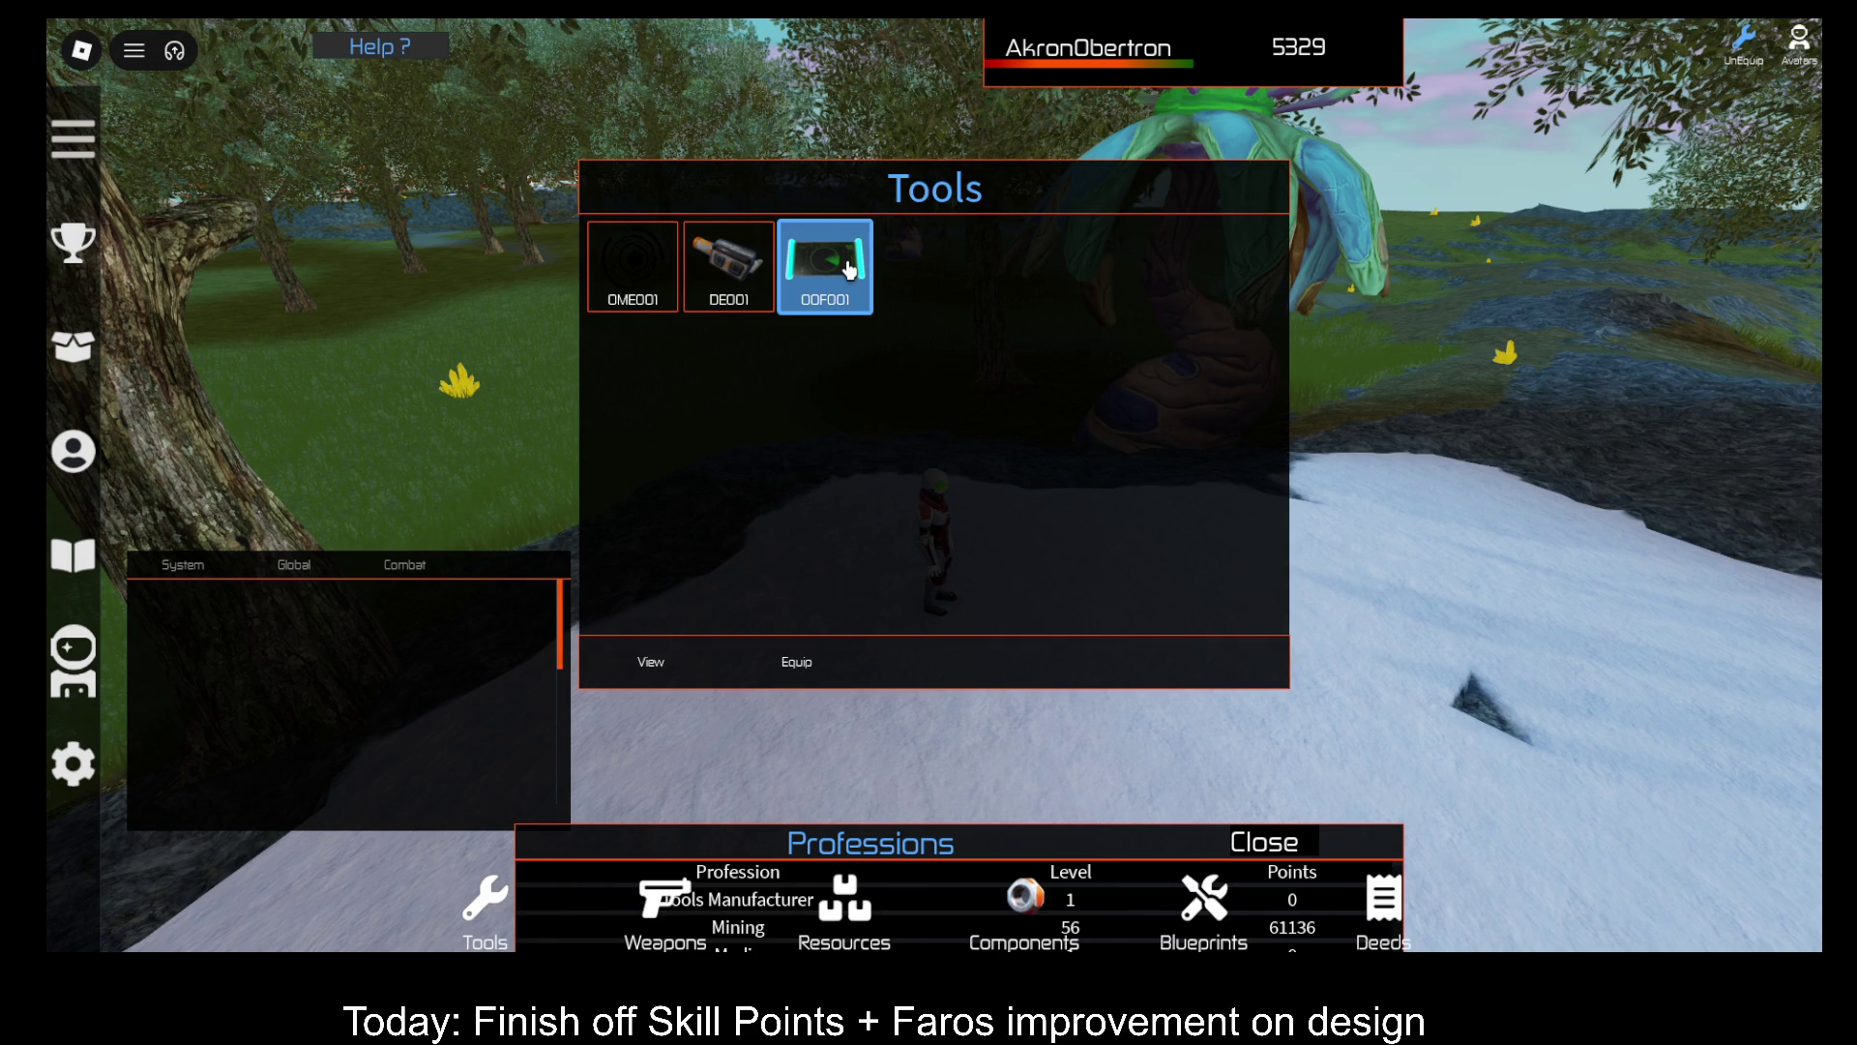
click(804, 664)
mouse_move(1103, 857)
mouse_down()
mouse_move(1140, 684)
mouse_move(1105, 797)
mouse_up()
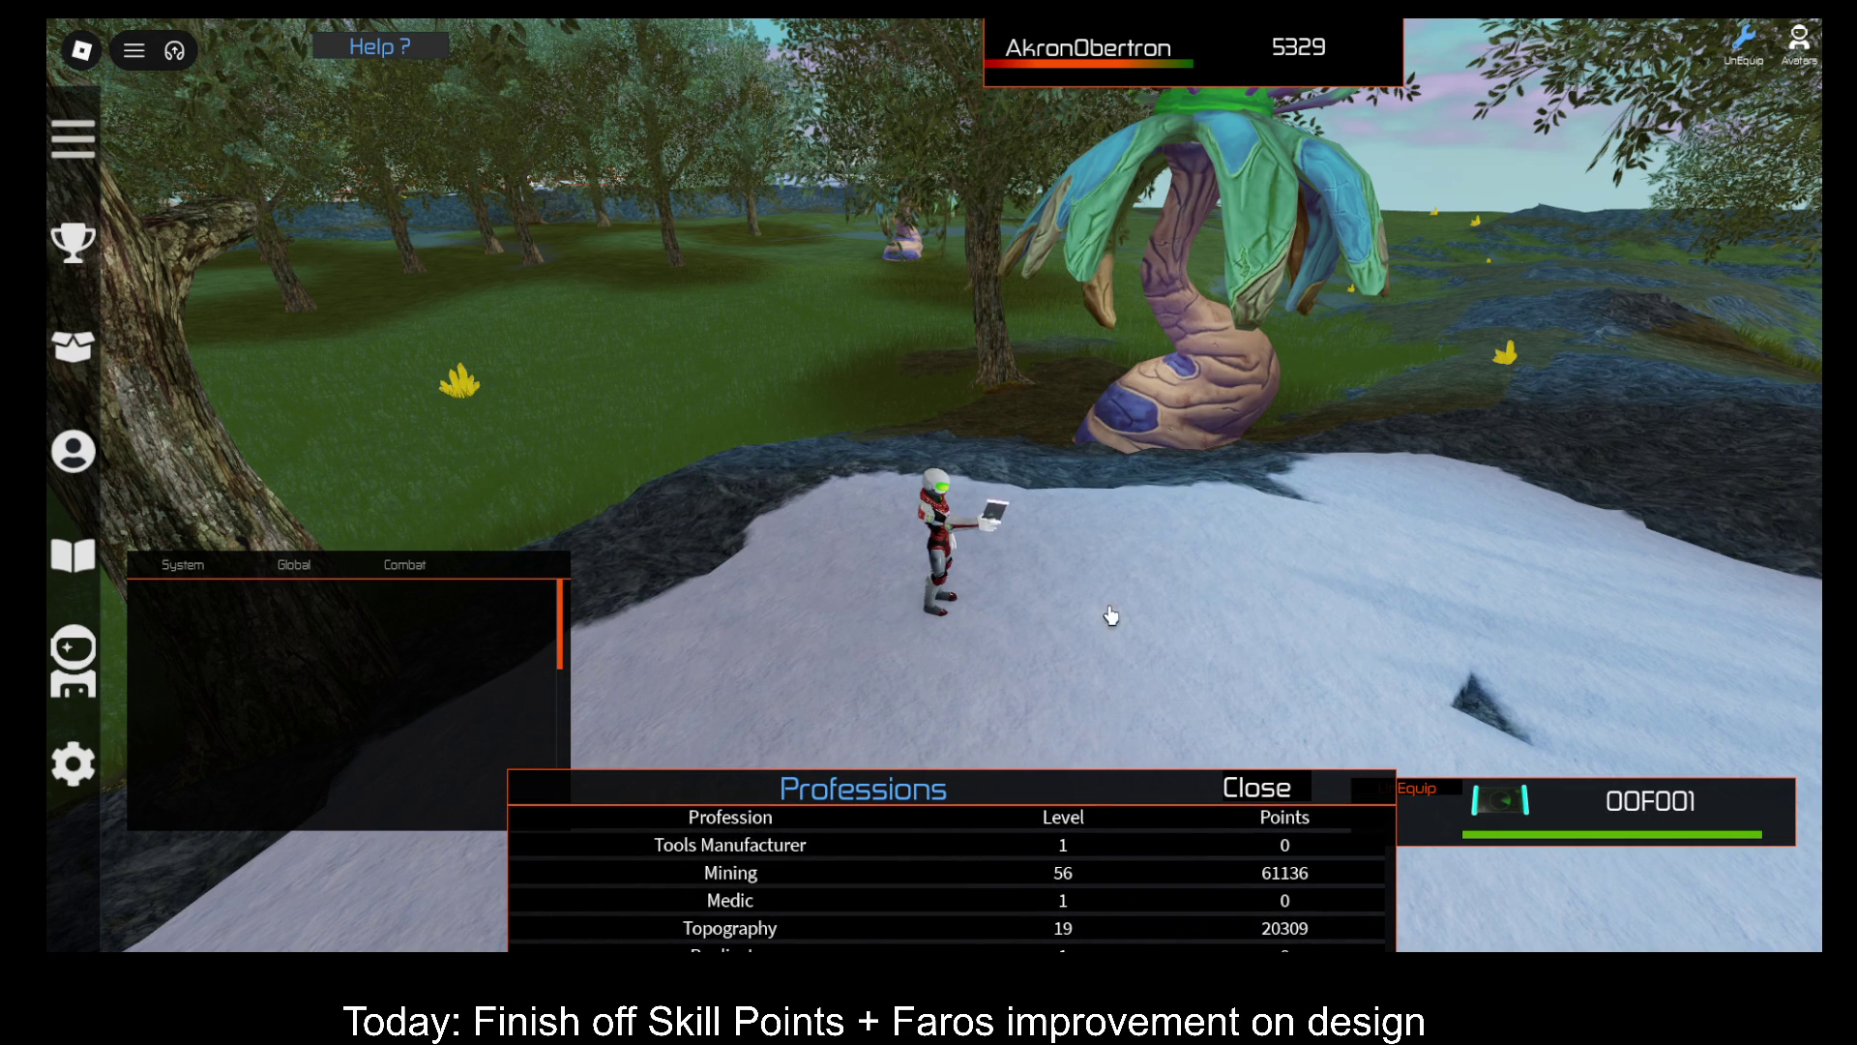
Step: Deploy the OOF001 scanner, run onto the grass, and scan it for resources
click(1147, 621)
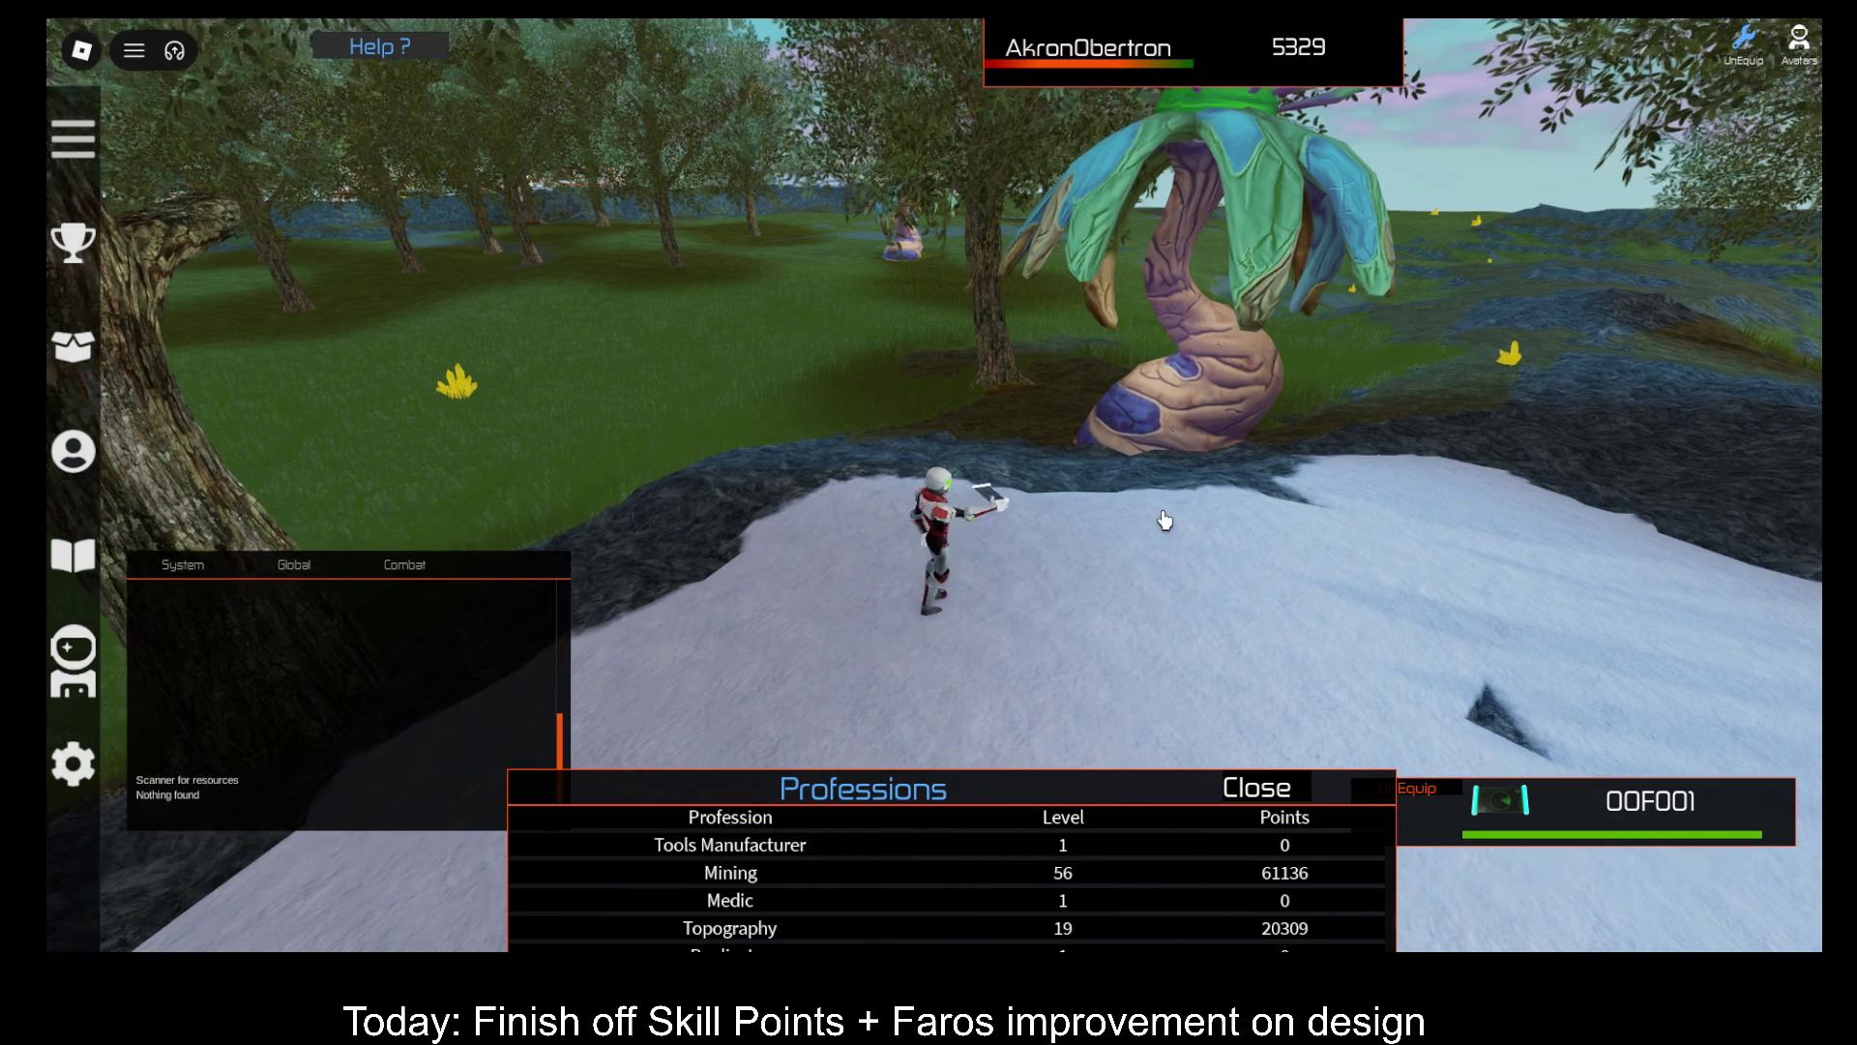
key(w)
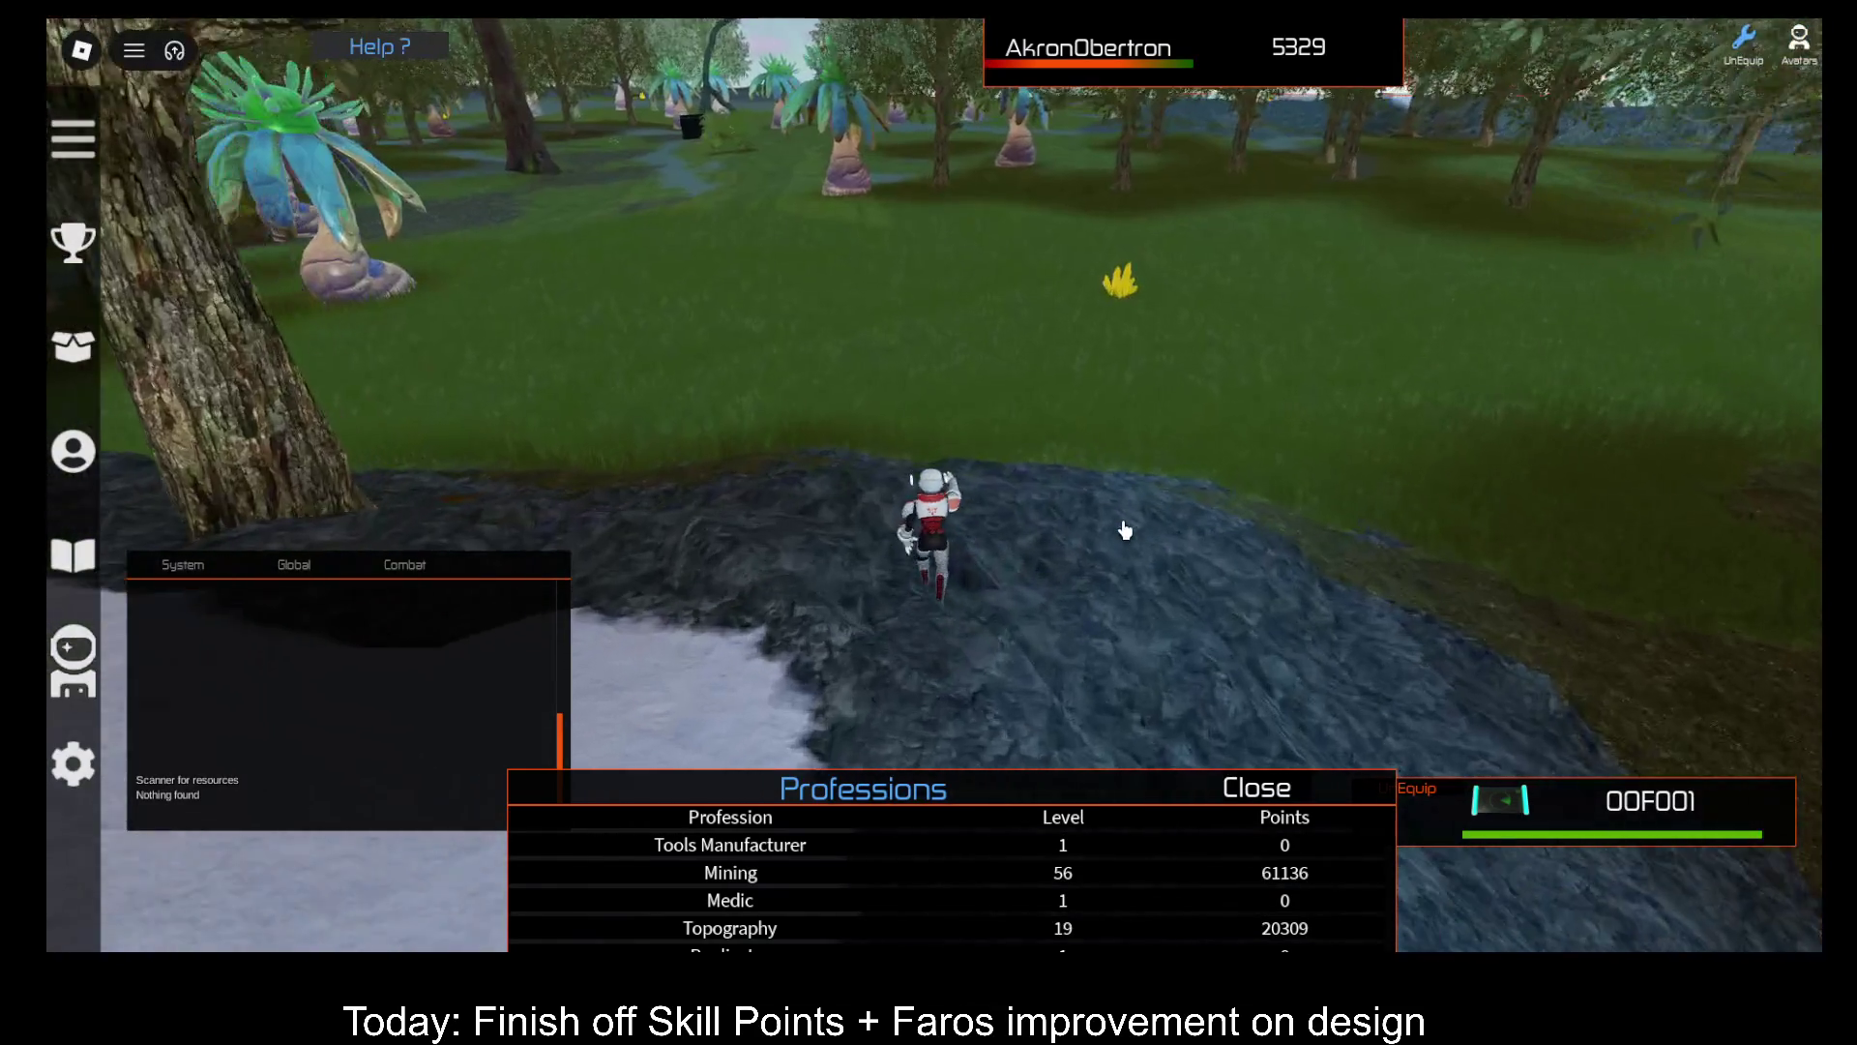
key(w)
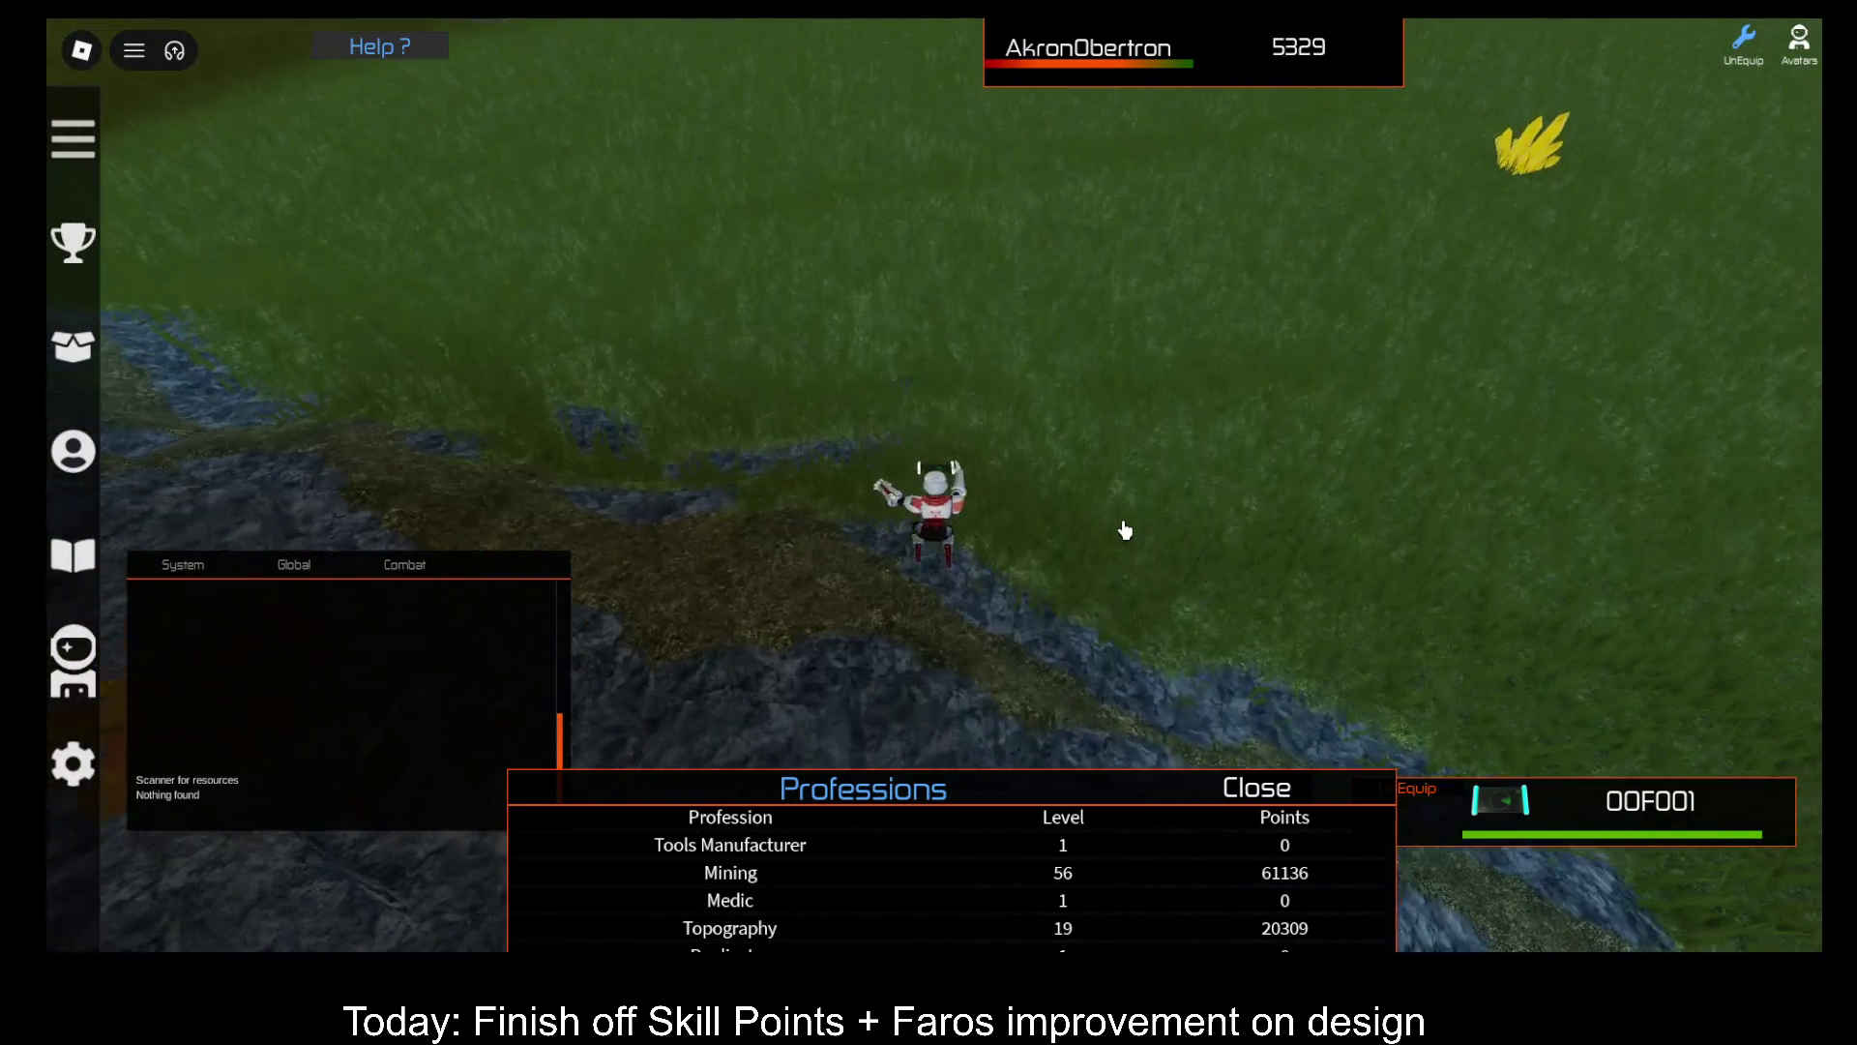
click(1125, 530)
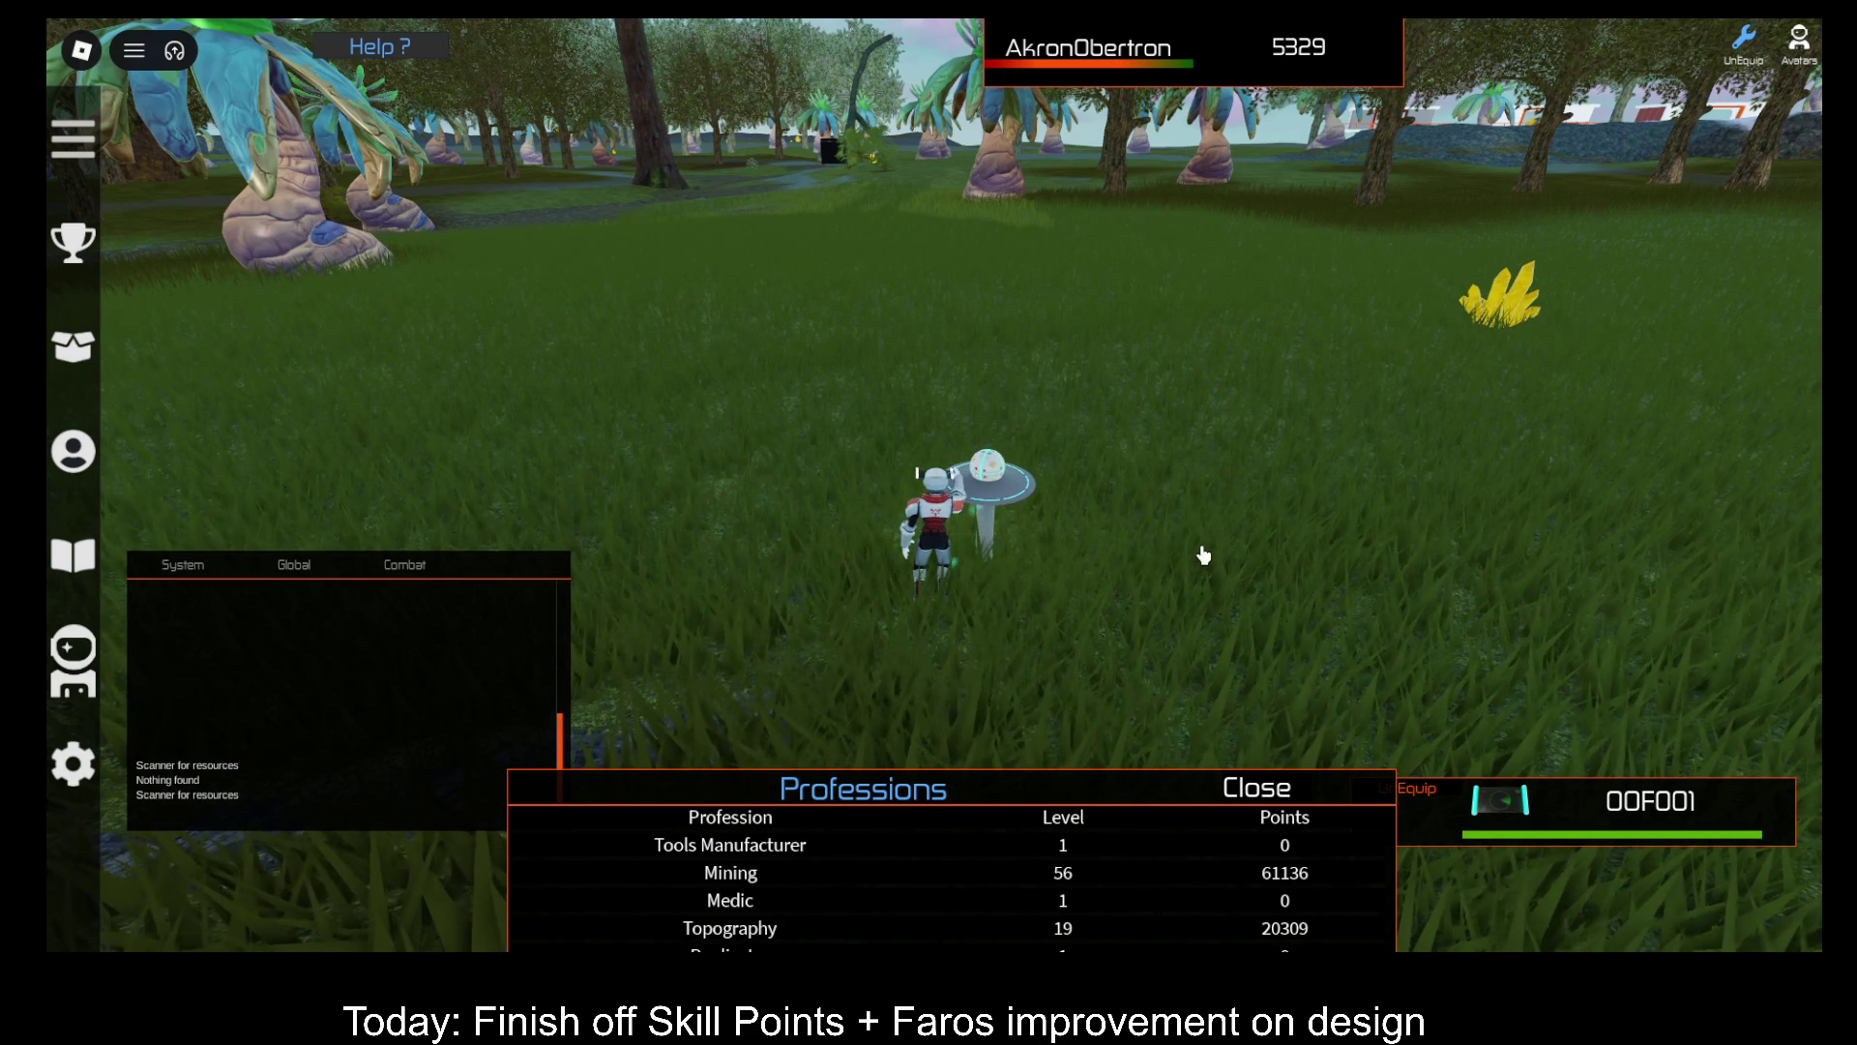
key(F9)
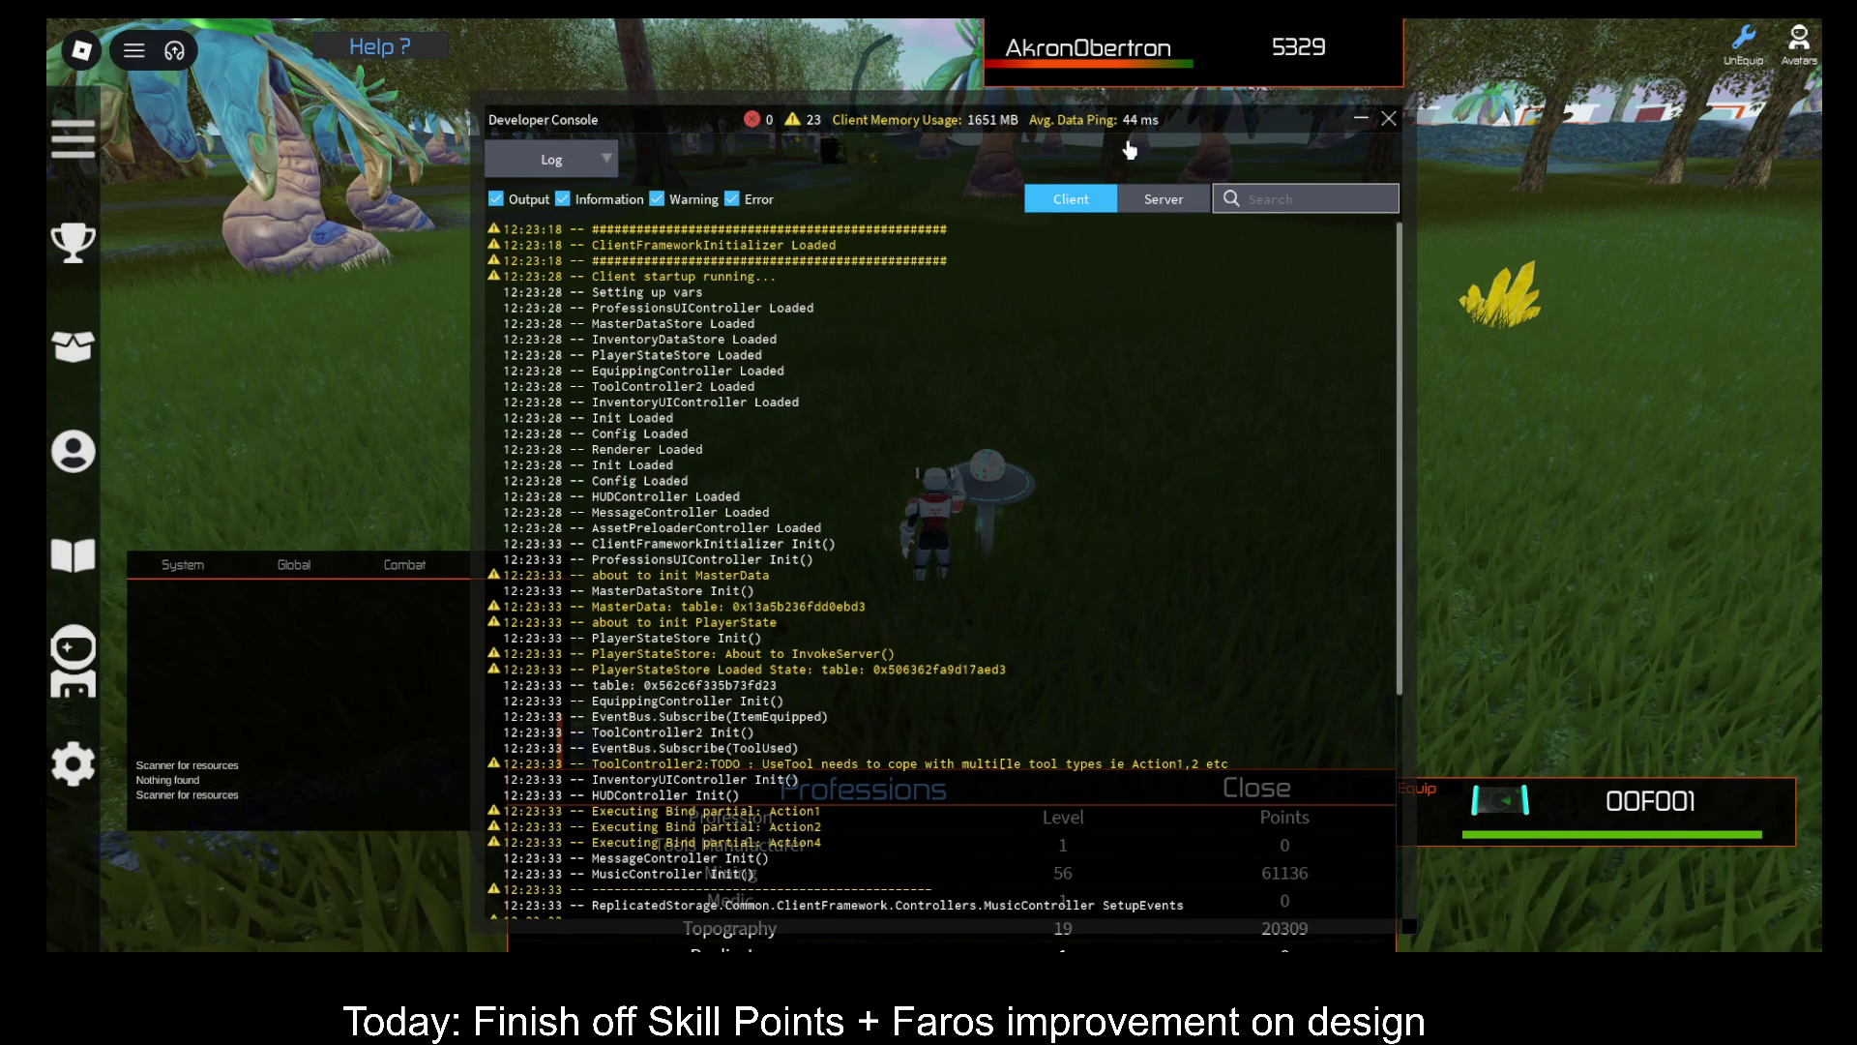
Step: Show the server log's AddSkillPoints line 82 'attempt to compare string < number' error
click(1170, 200)
scroll(995, 626, down, 10)
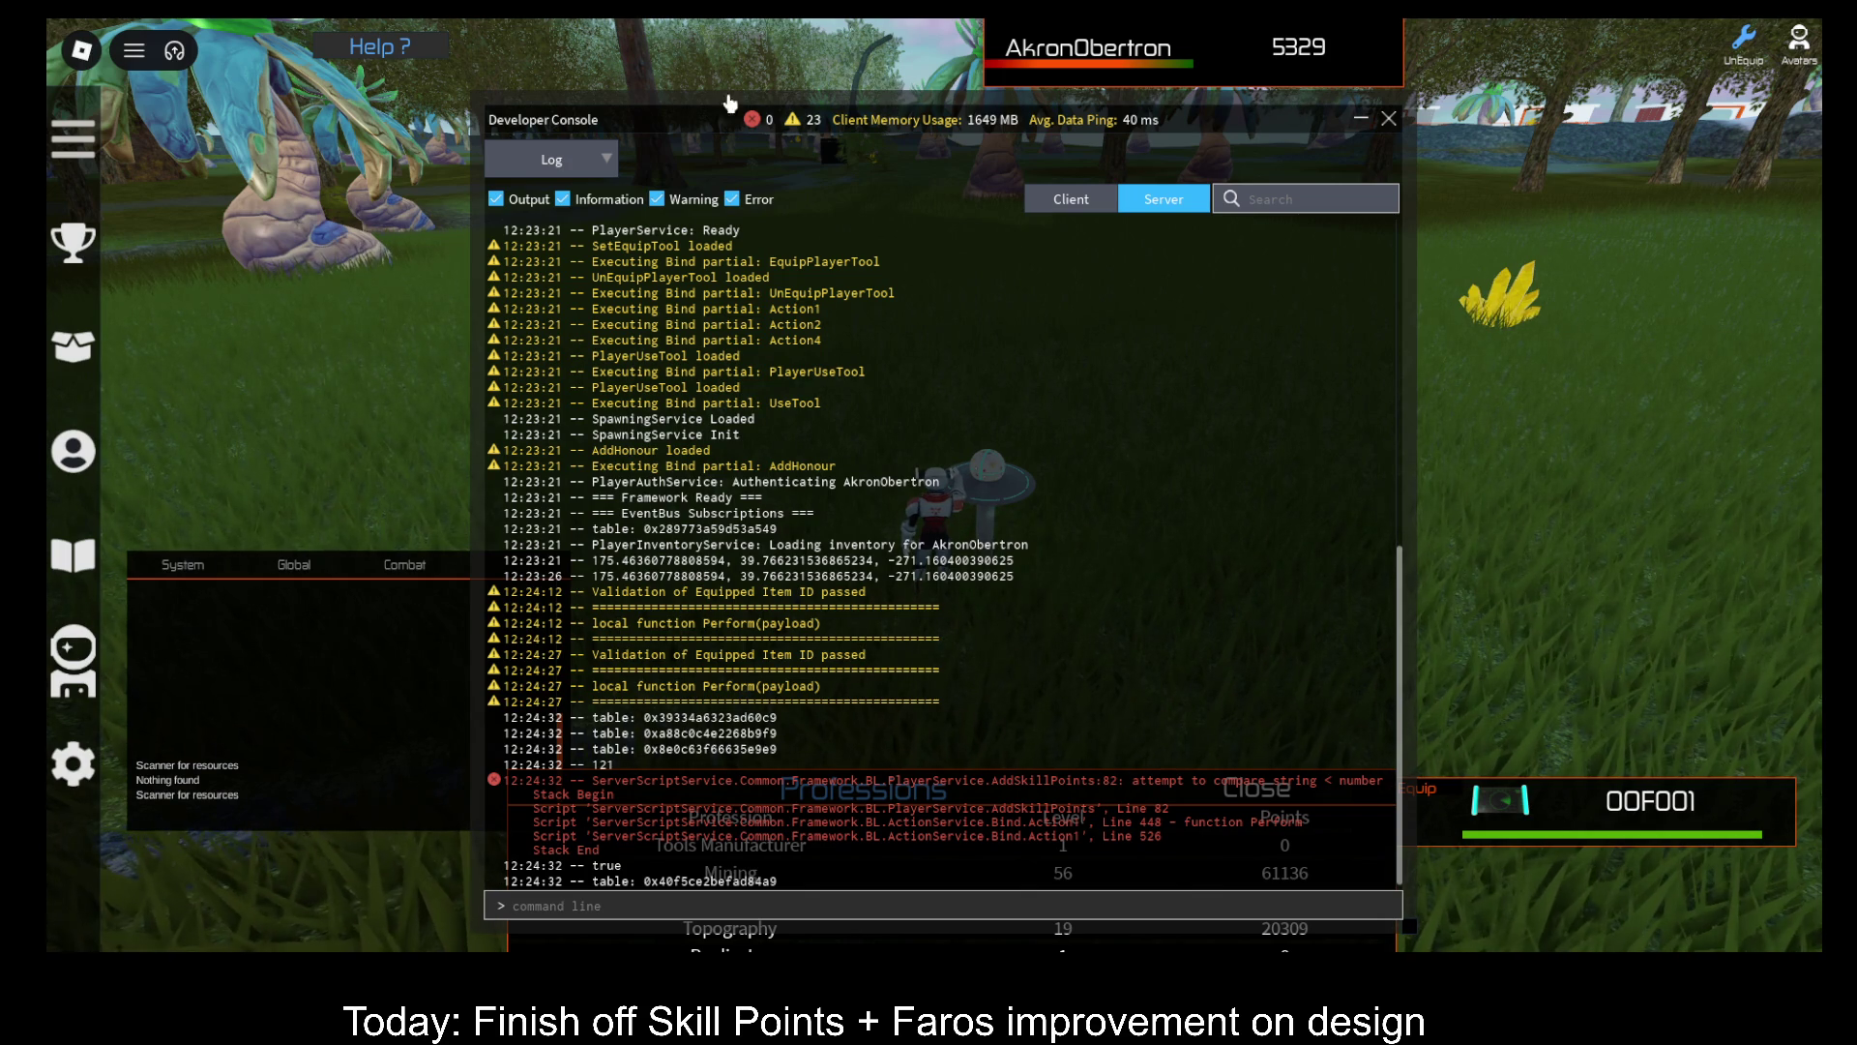
mouse_move(1248, 131)
mouse_down()
mouse_move(881, 130)
mouse_move(668, 27)
mouse_up()
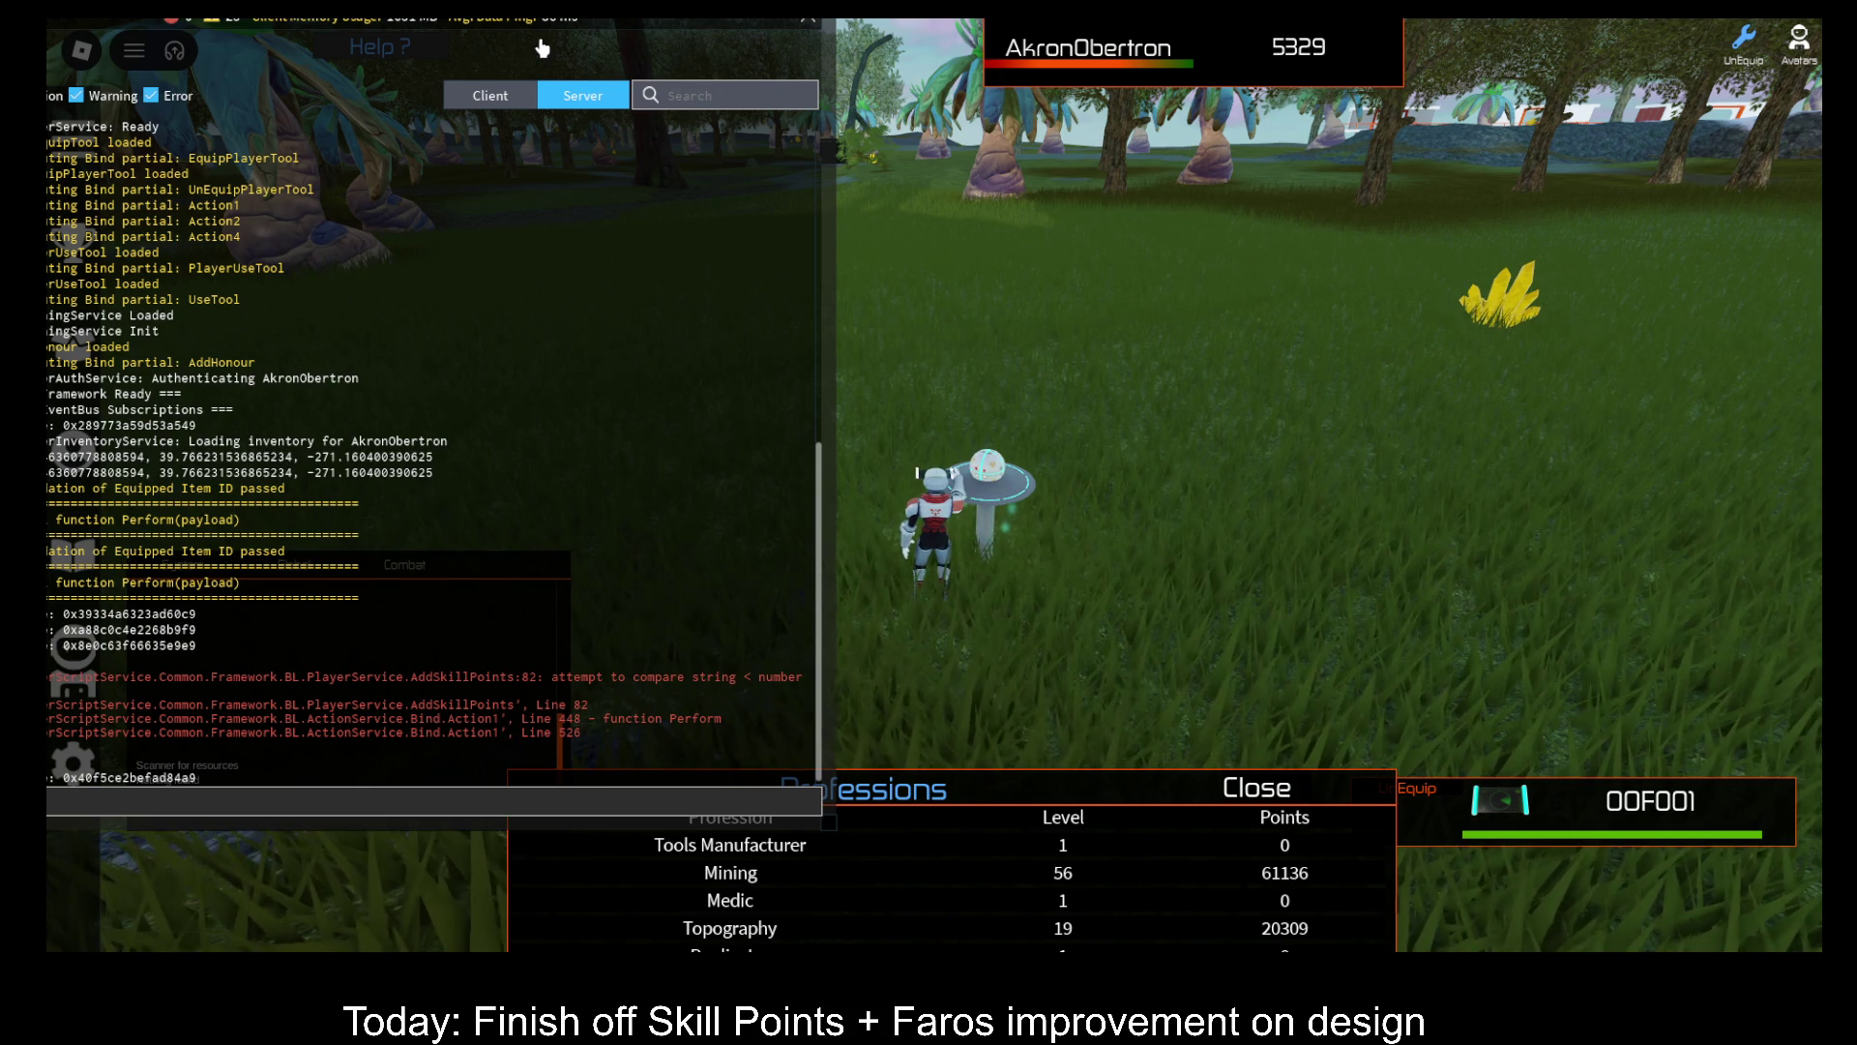
drag(580, 39, 822, 72)
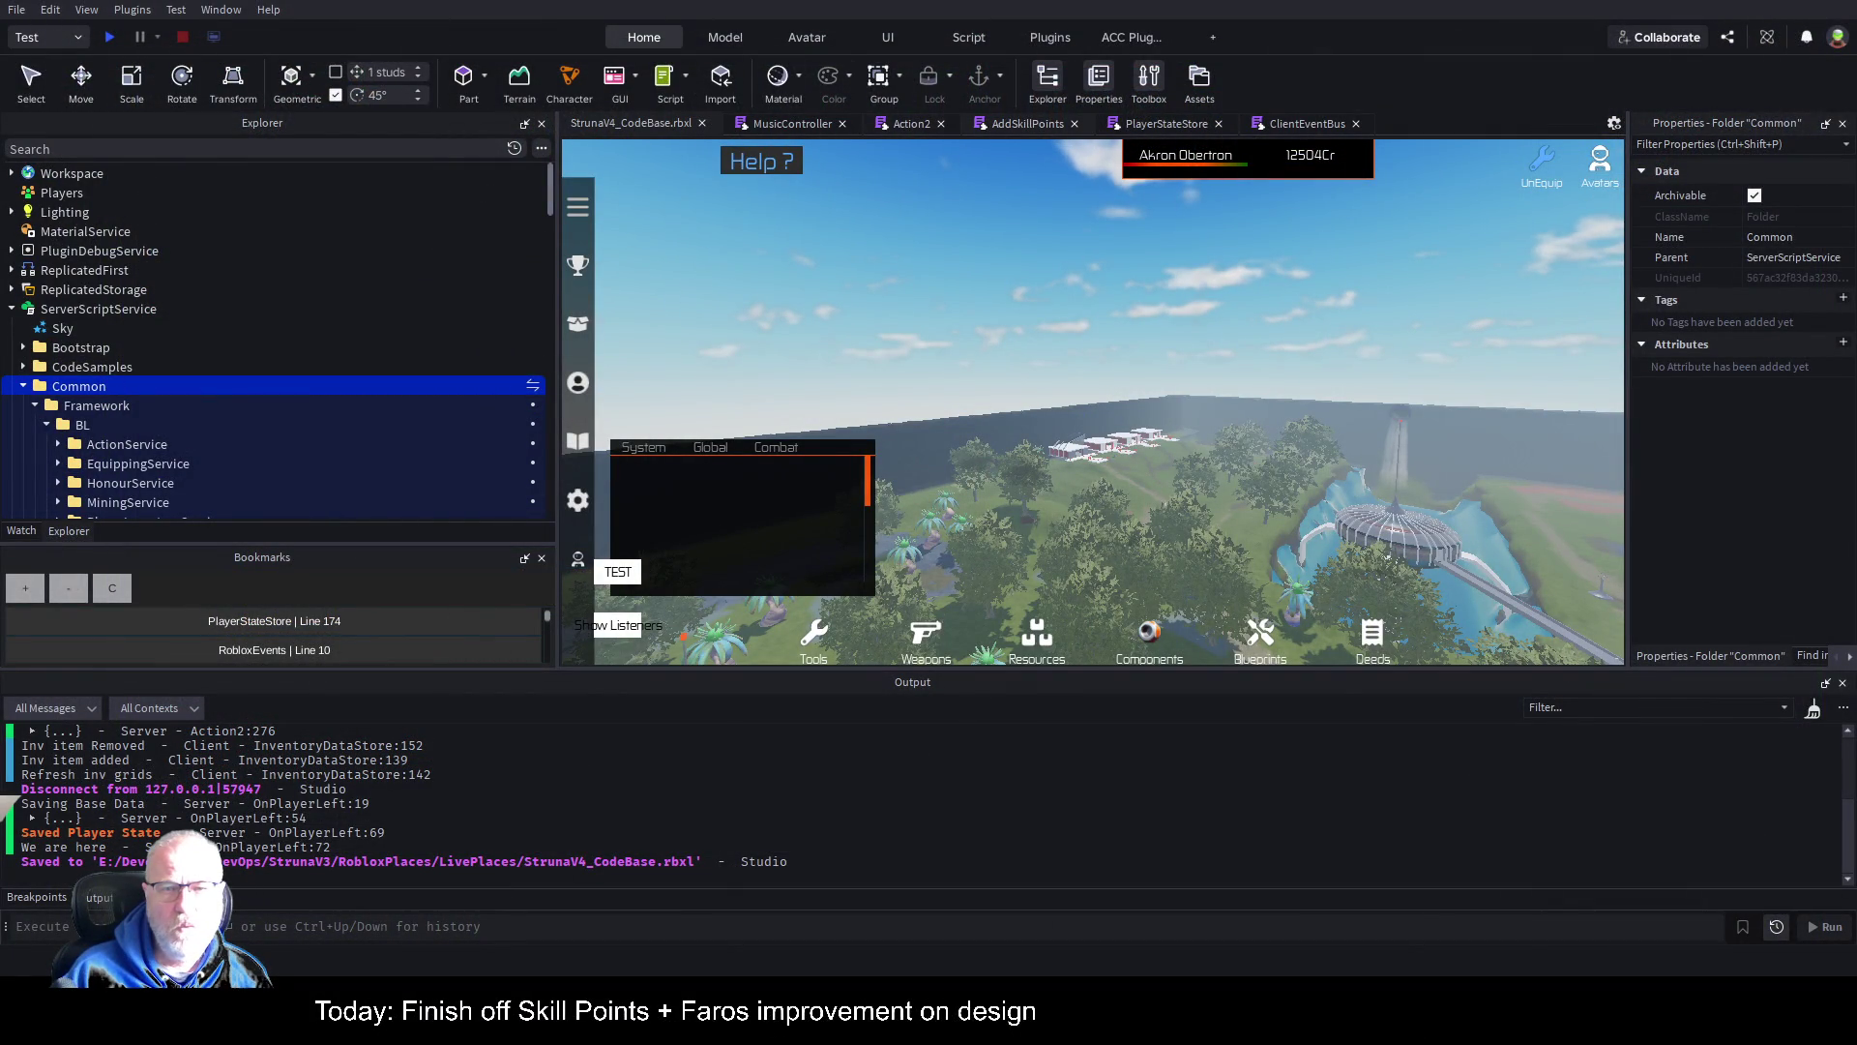
Step: Inspect the currentLevel comparison on line 82 of AddSkillPoints
click(1052, 125)
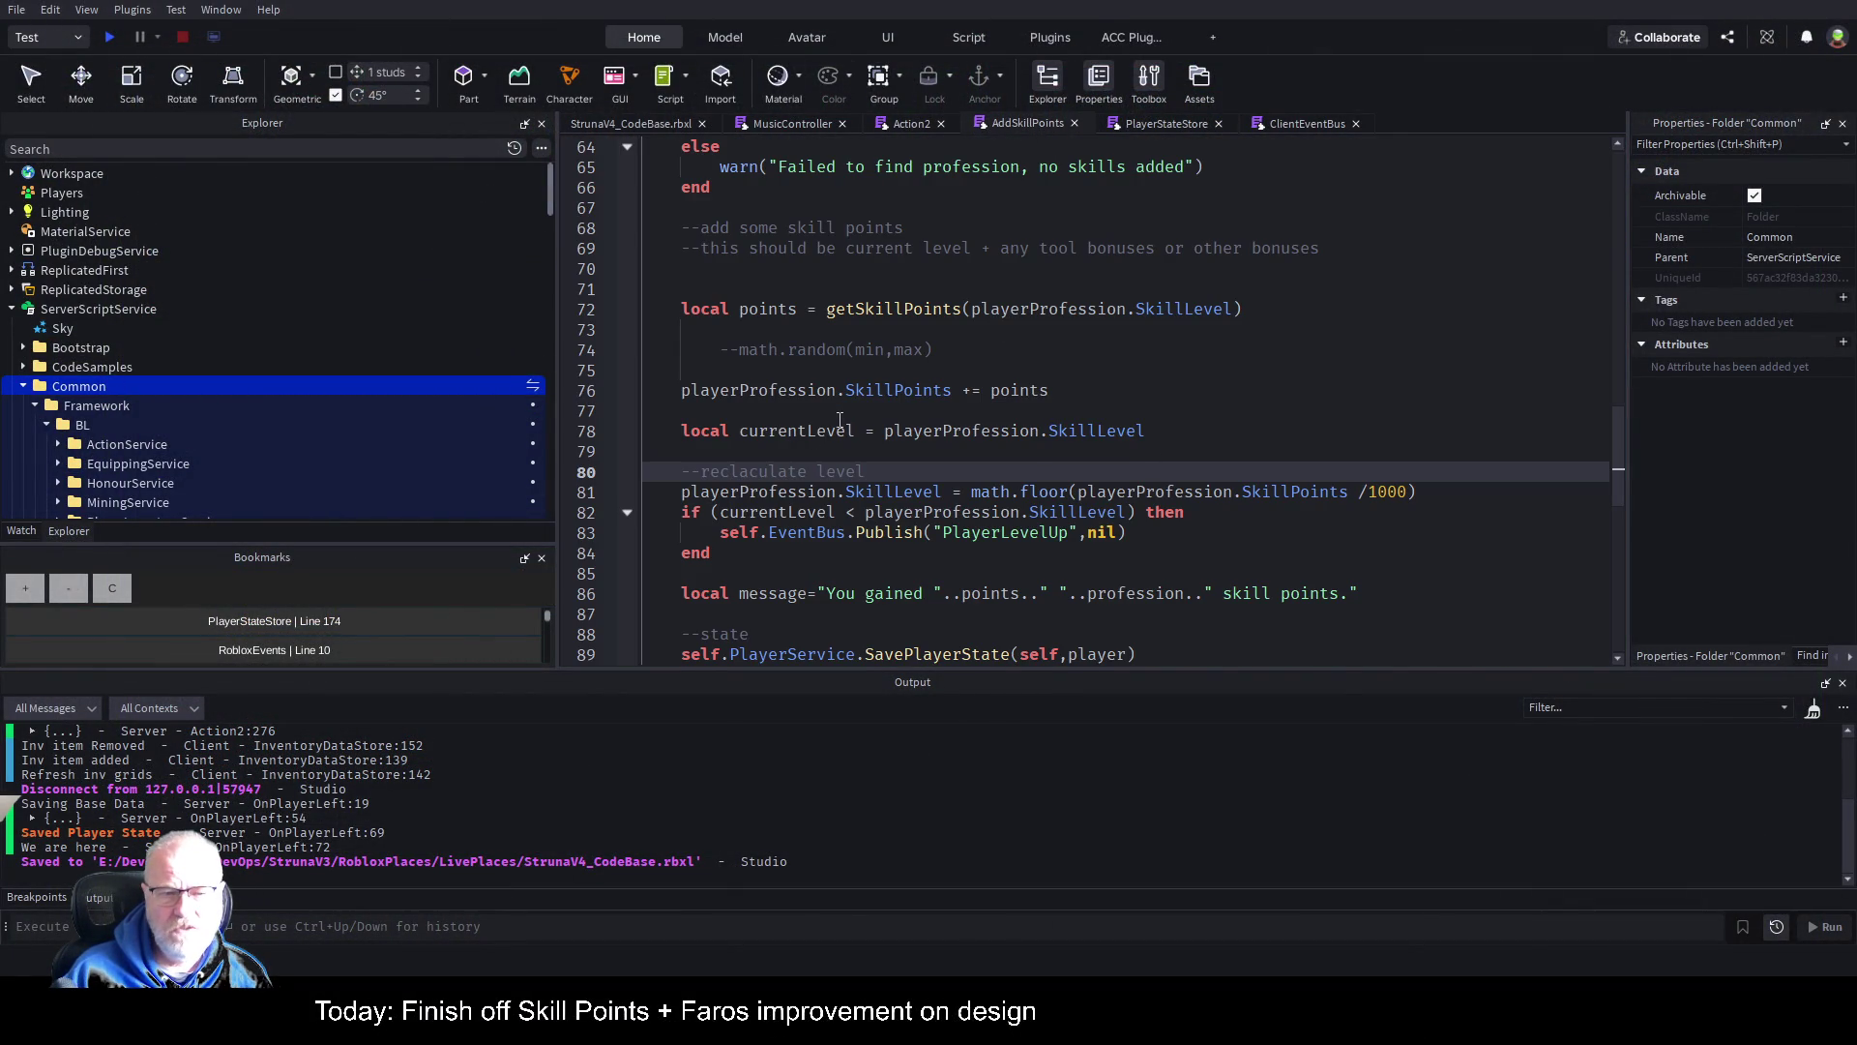
click(850, 513)
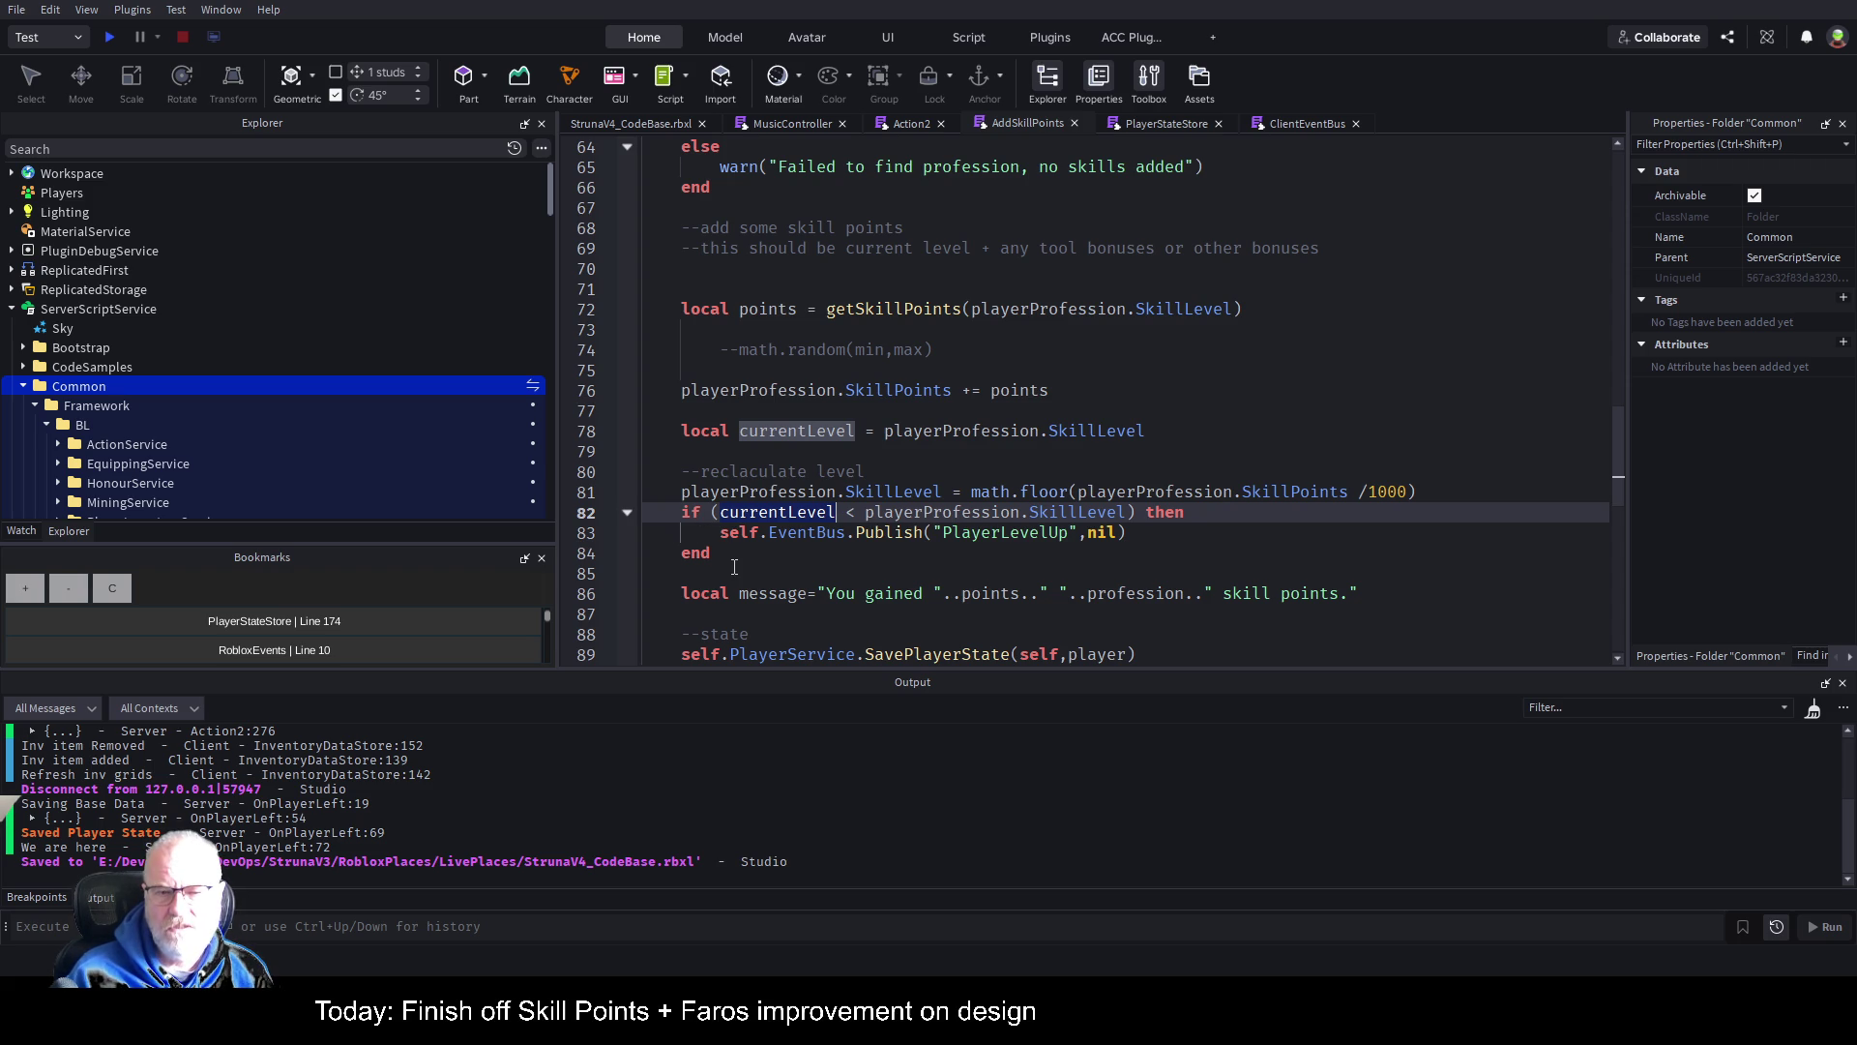
scroll(738, 561, down, 3)
scroll(790, 493, up, 3)
Step: Add a pcall(function() block after the level recalculation line
click(1440, 487)
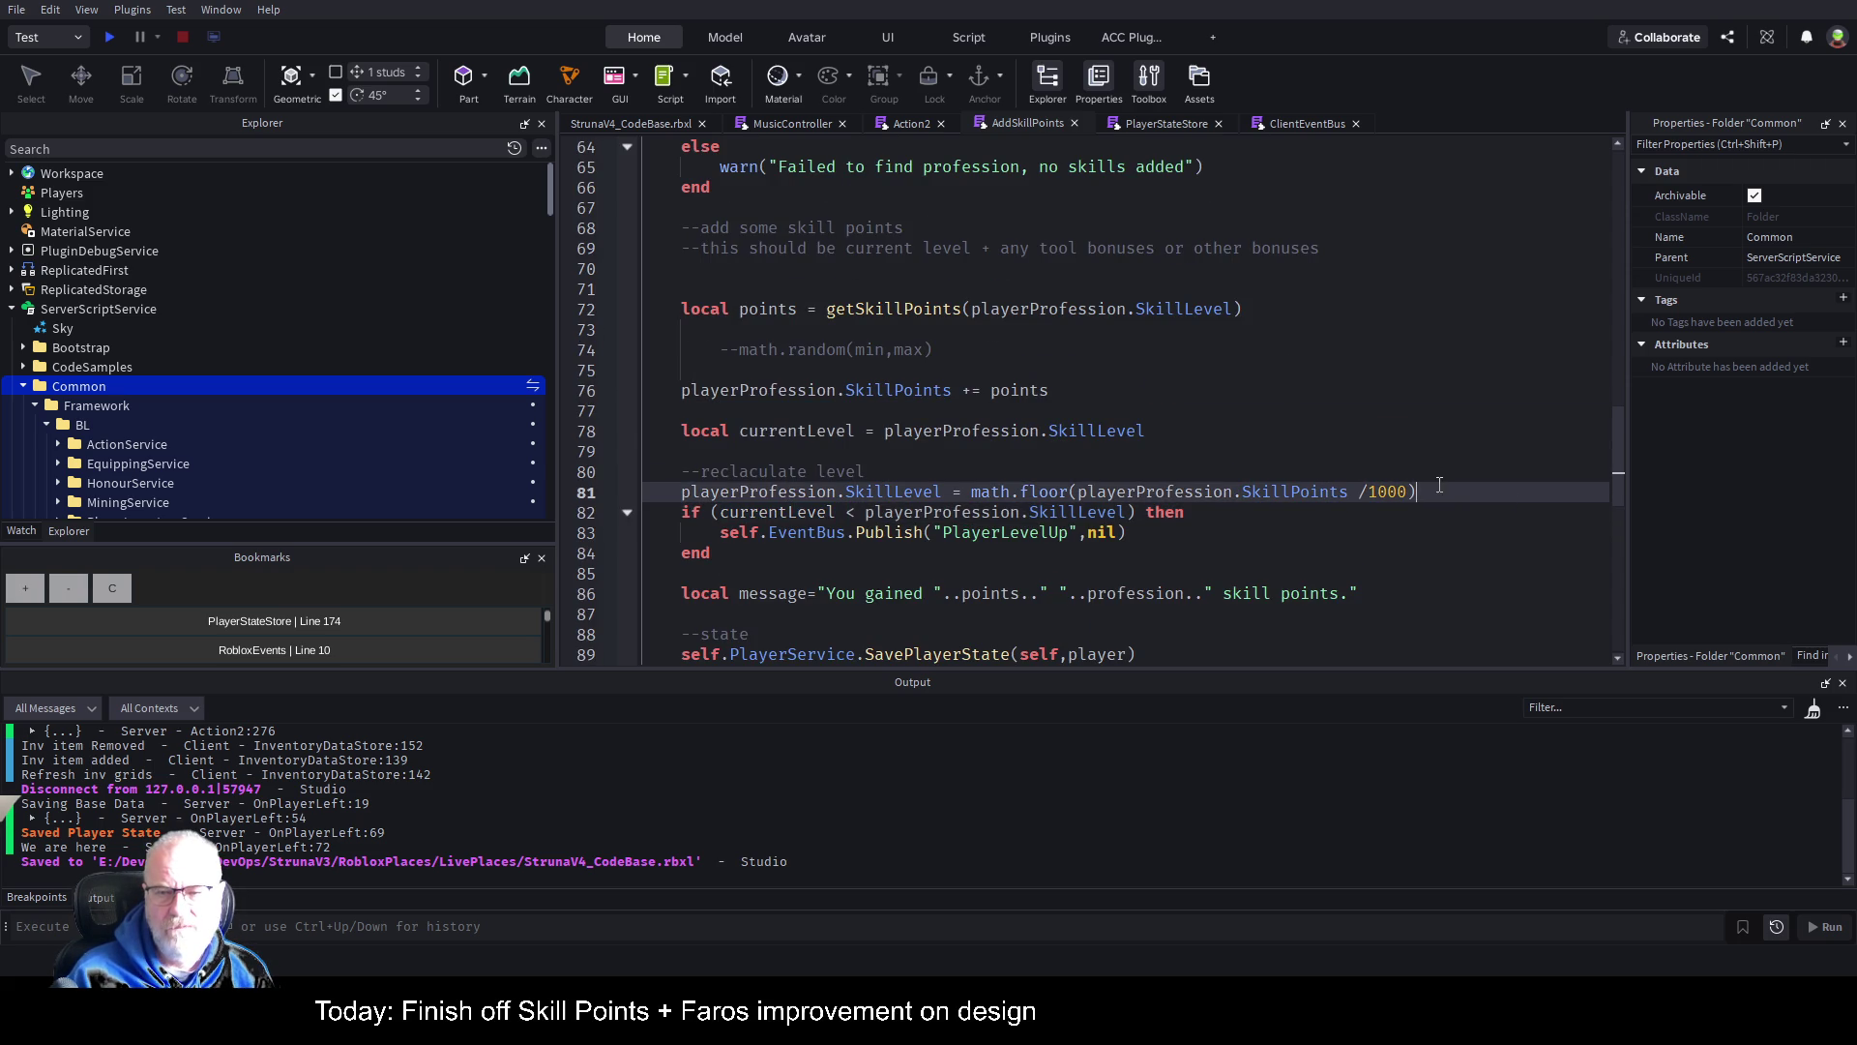
key(Return)
key(Return)
text(pcall()
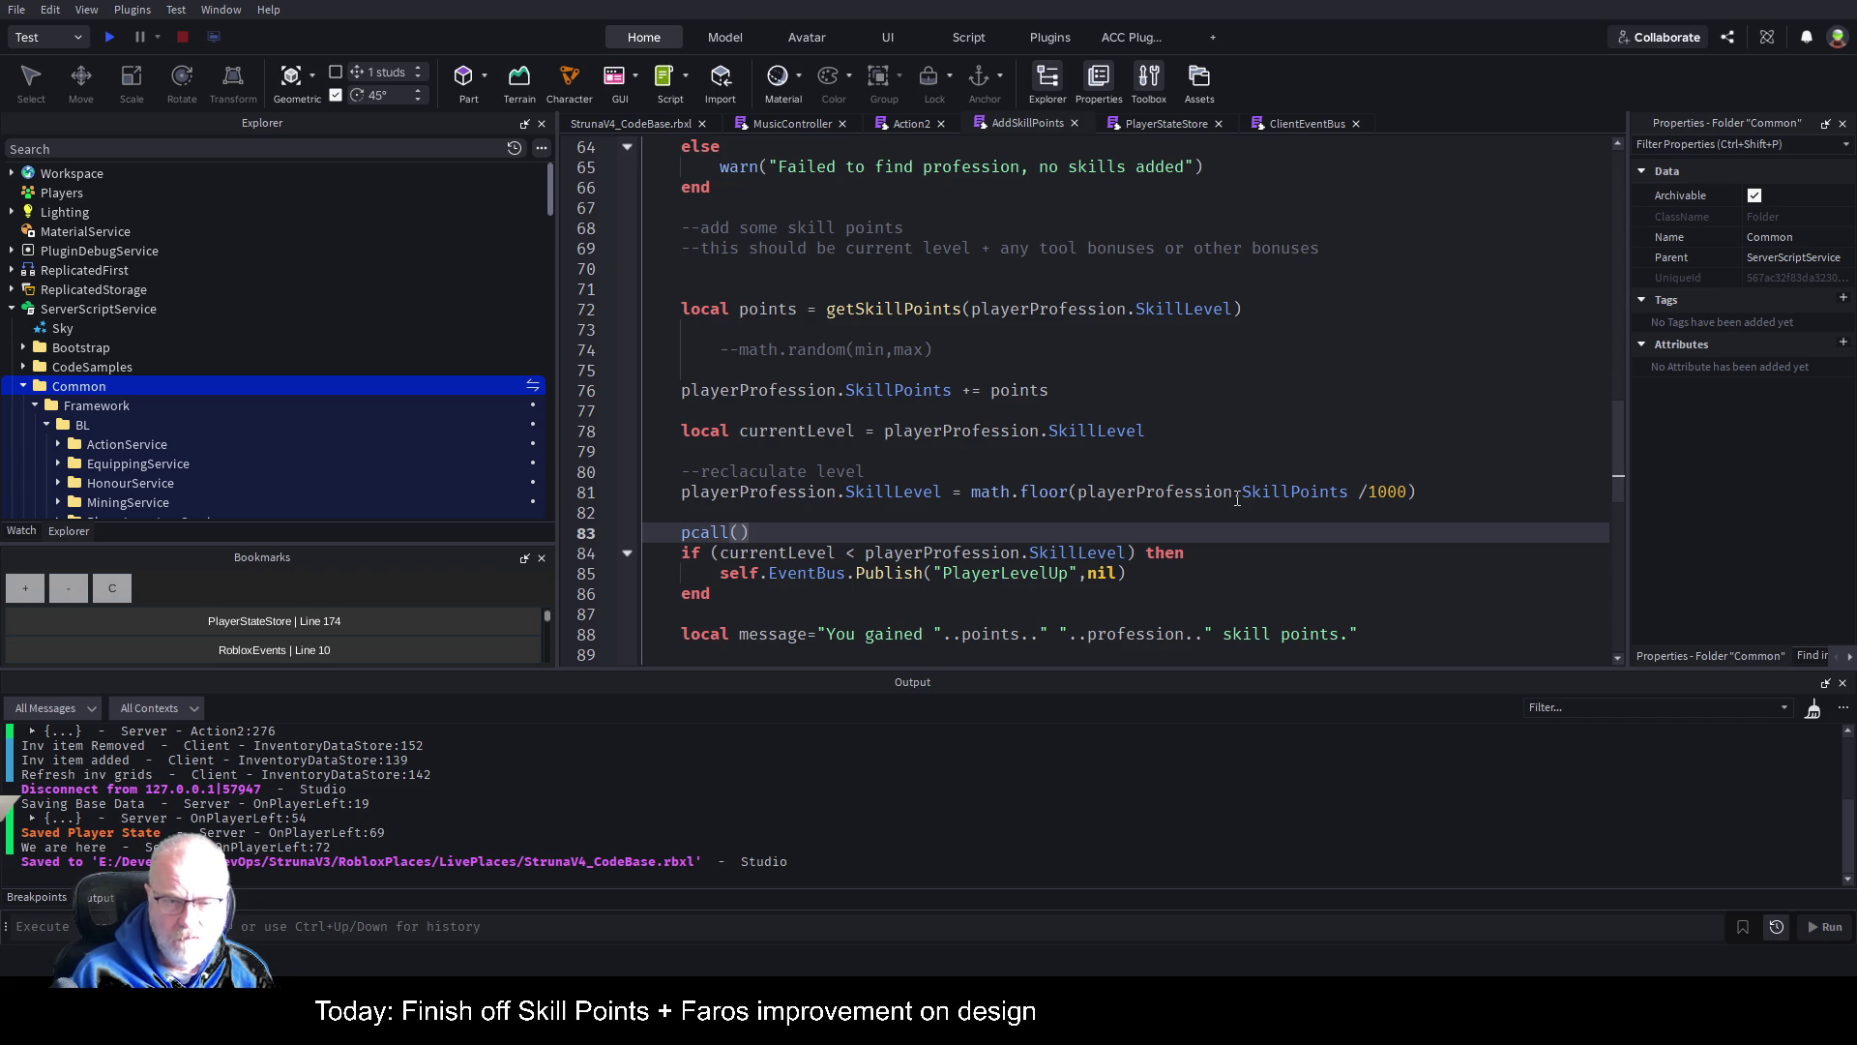
text(function(*)
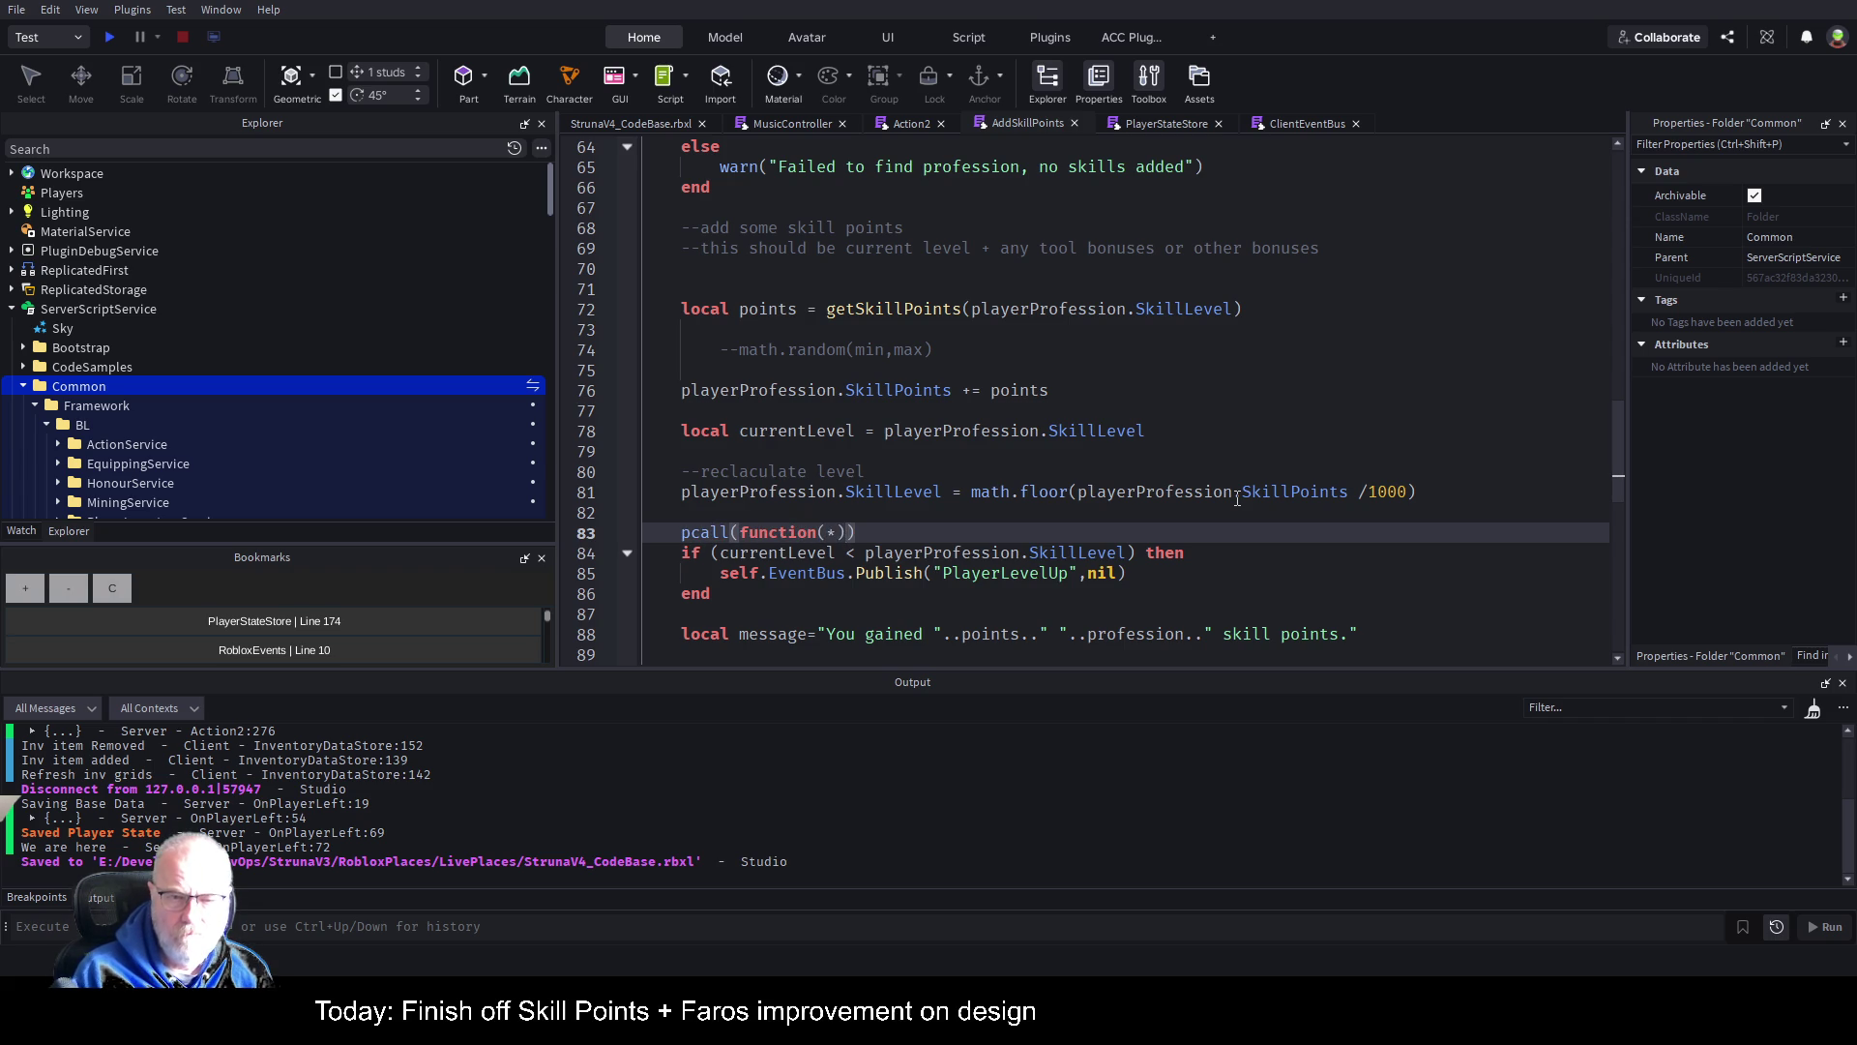
key(Delete)
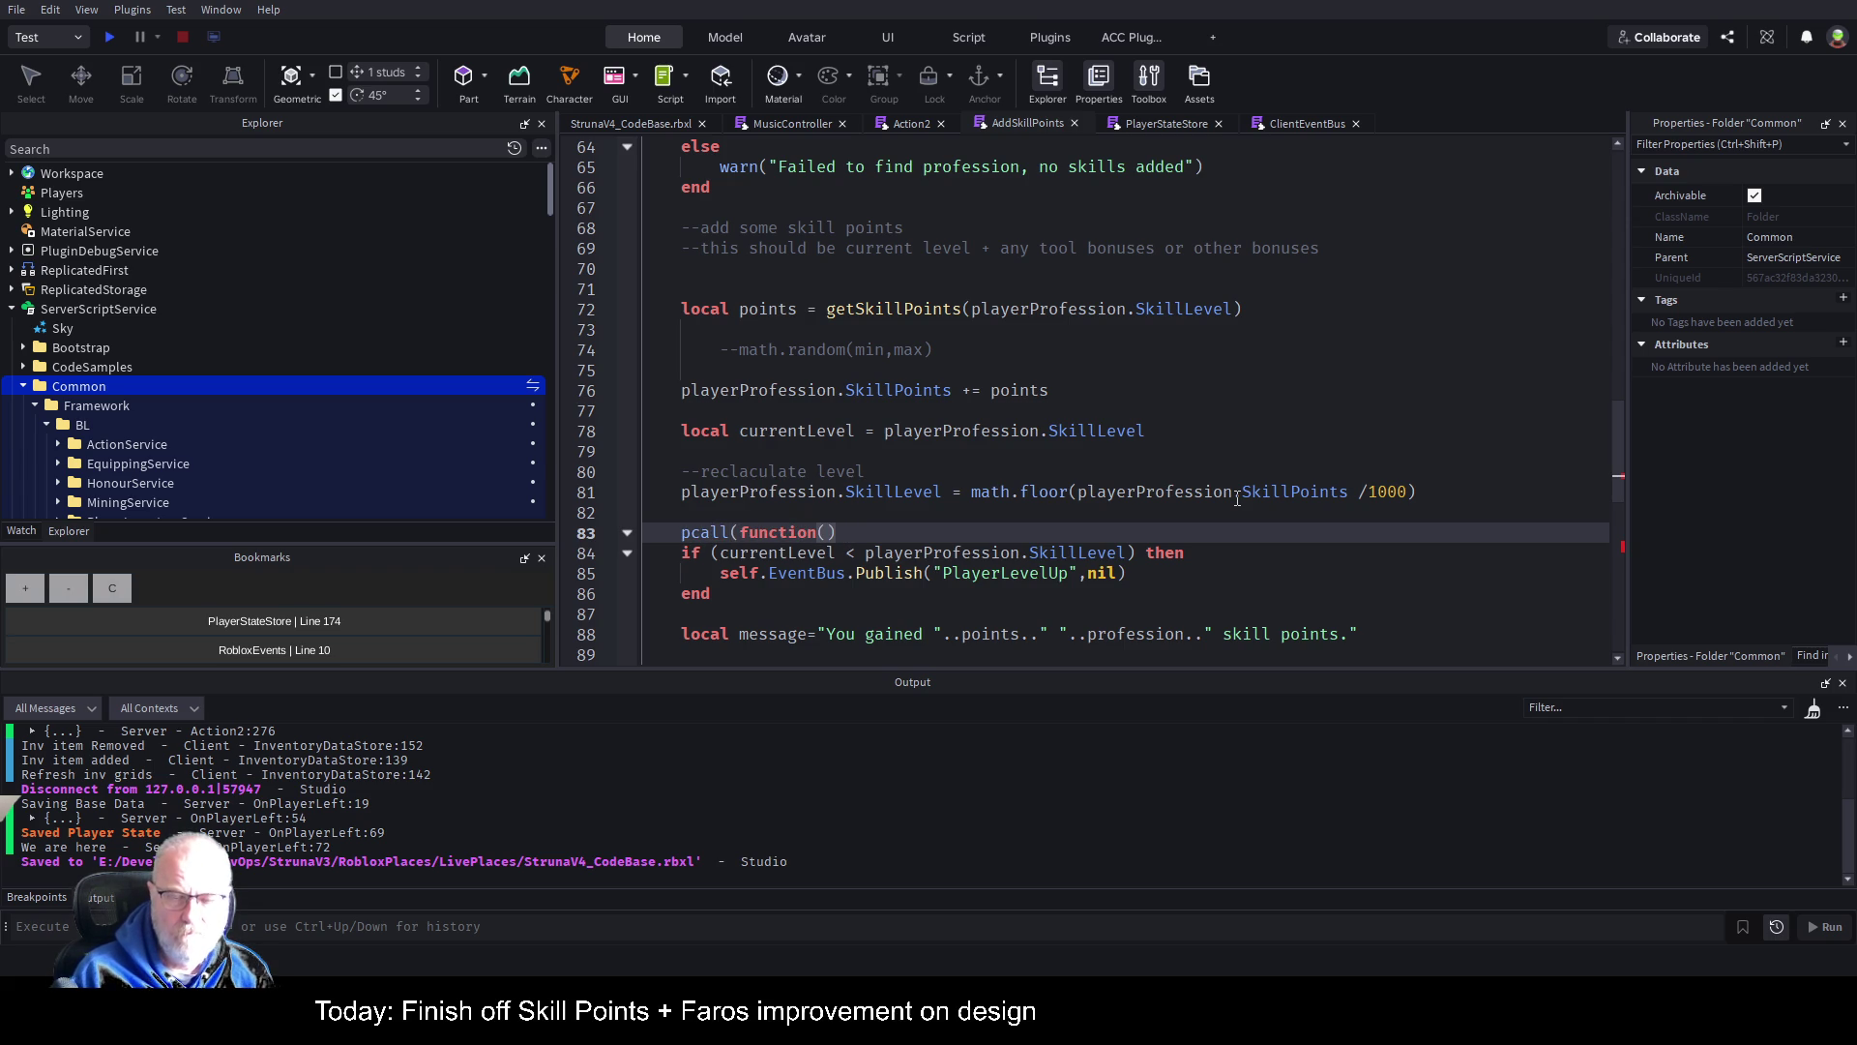
key(End)
key(Return)
key(Down)
key(Down)
key(Home)
Step: Move the PlayerLevelUp level-up check inside the pcall block and save
key(shift+Down)
key(shift+Down)
key(shift+Down)
key(ctrl+x)
key(Up)
key(Up)
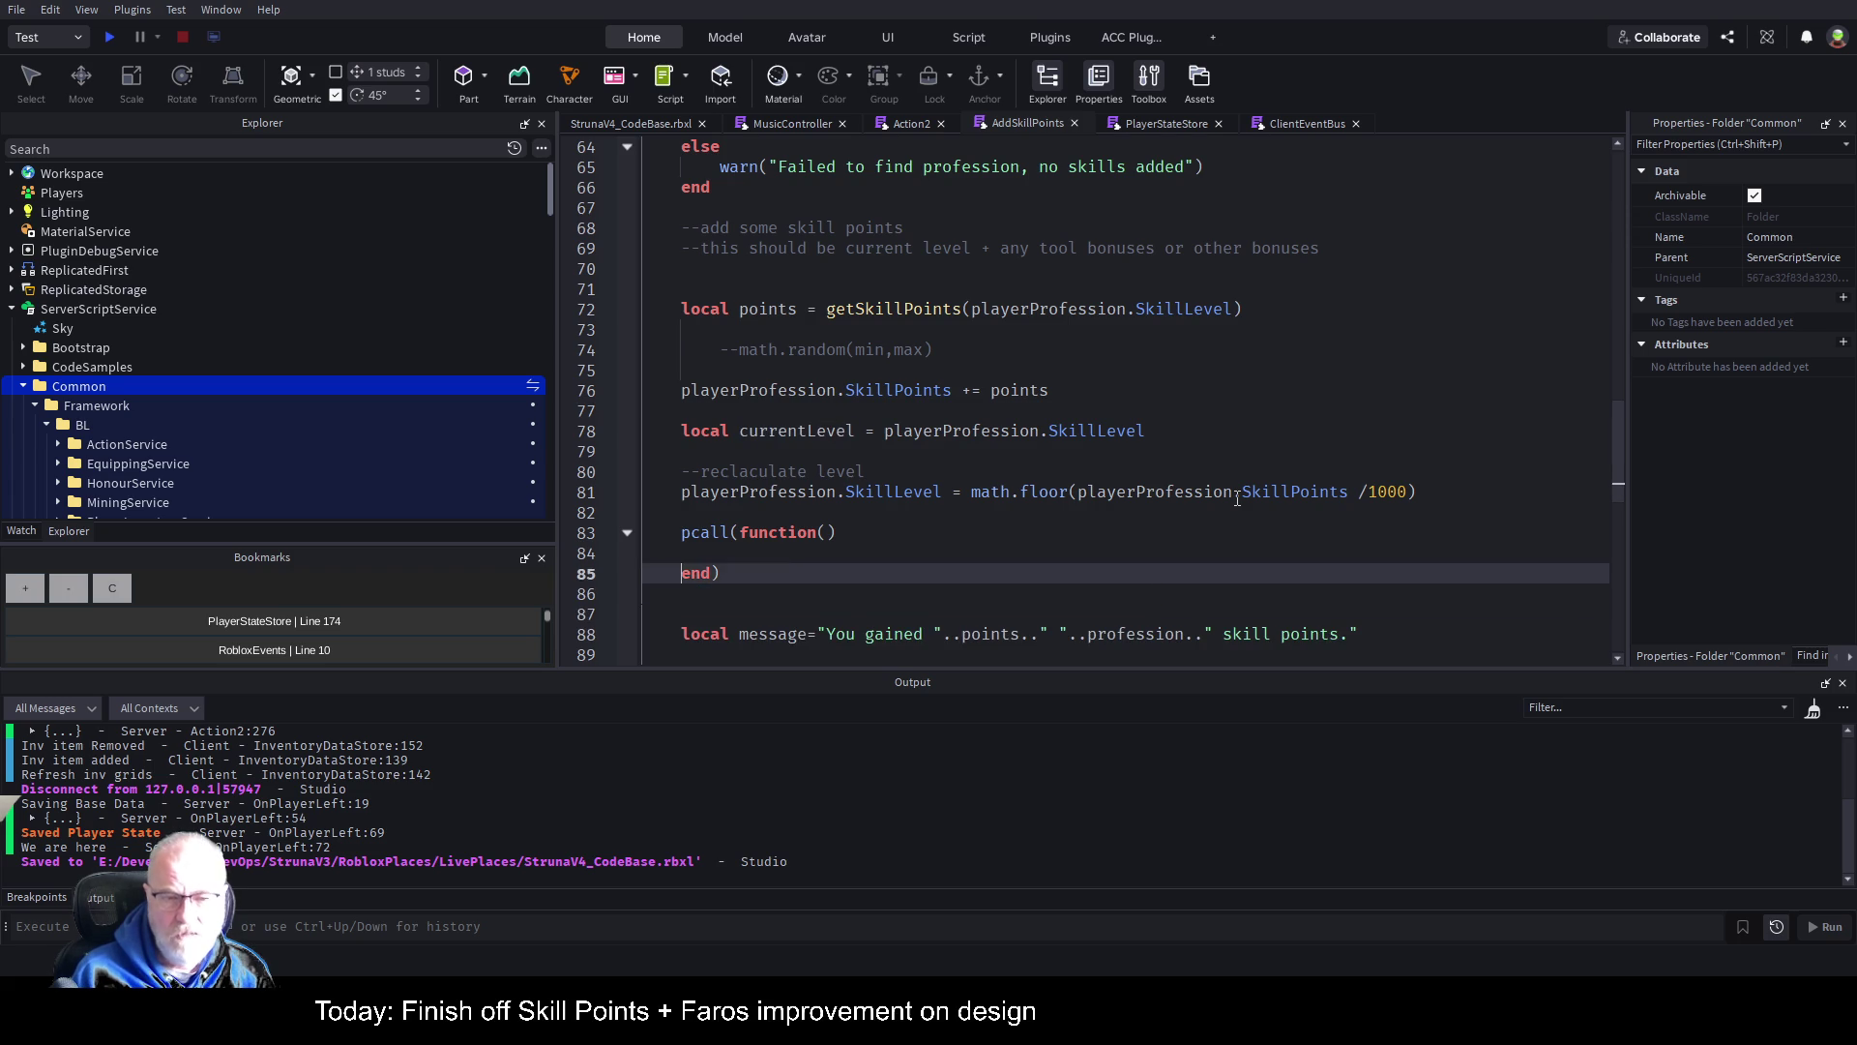
key(ctrl+v)
key(ctrl+s)
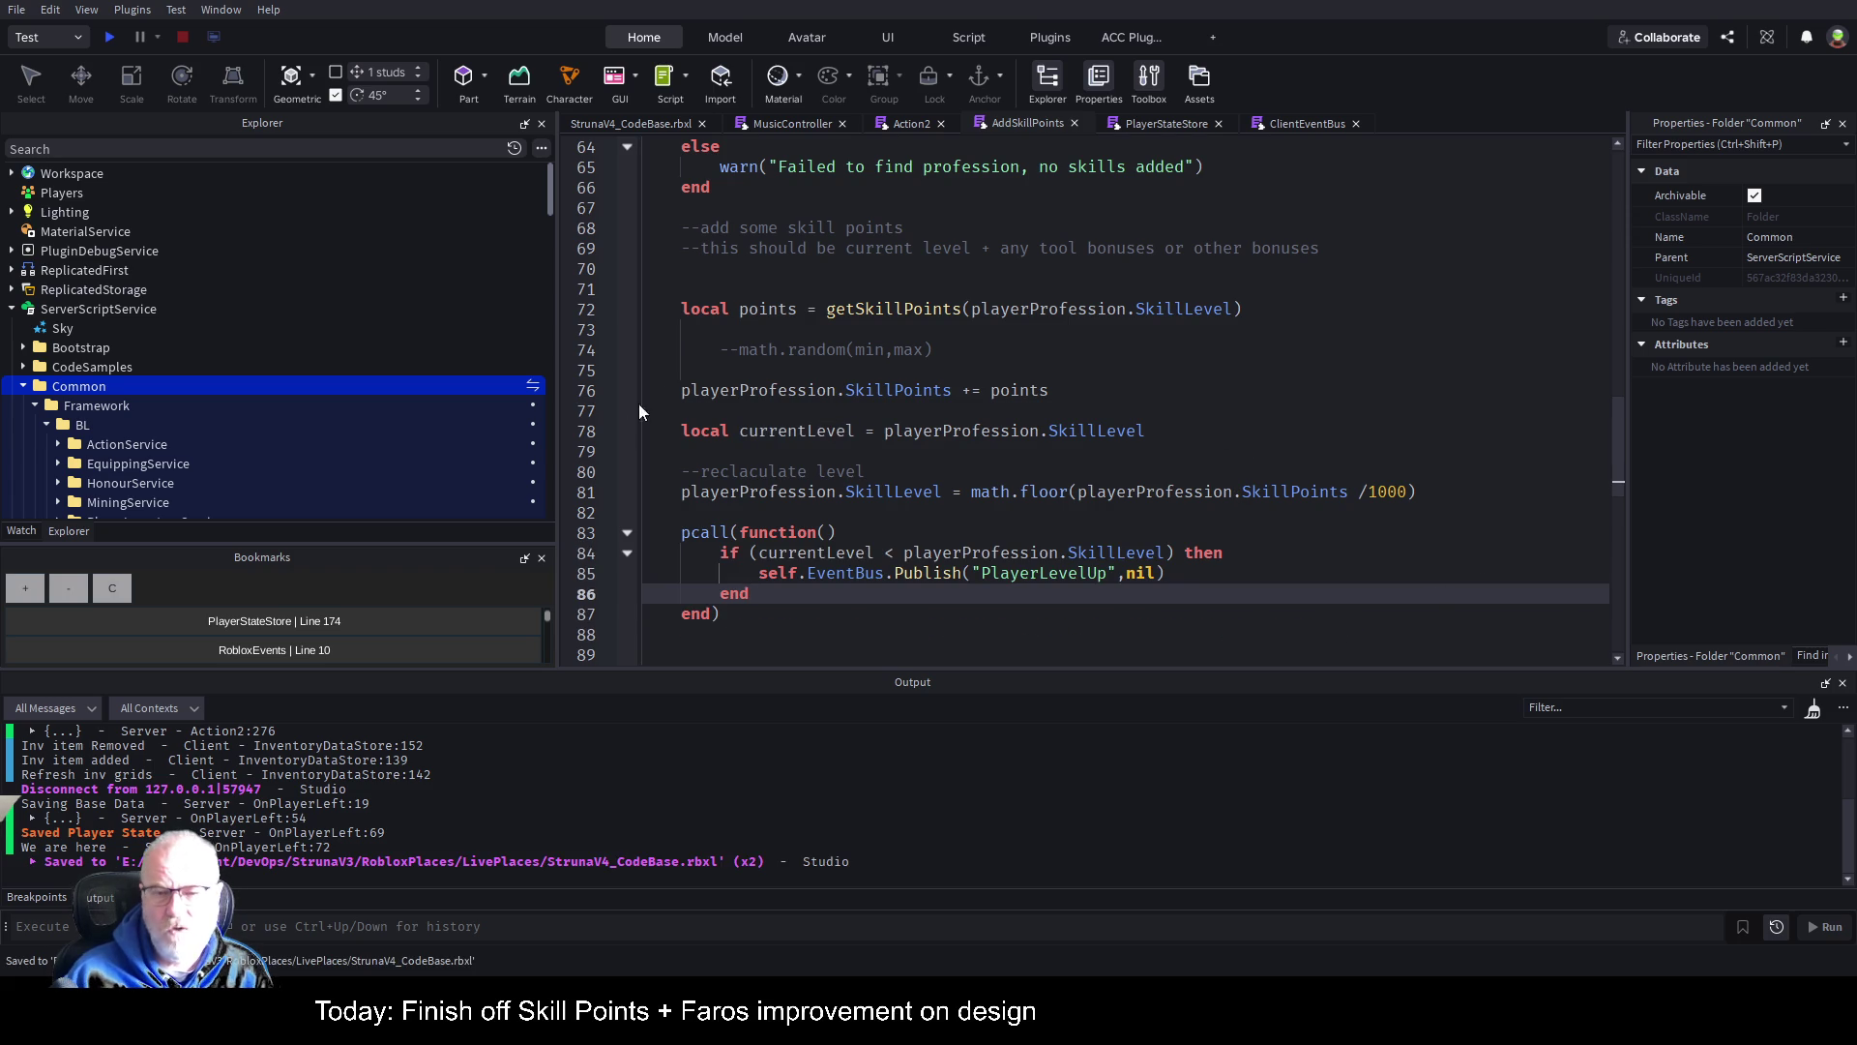
click(1067, 584)
click(956, 473)
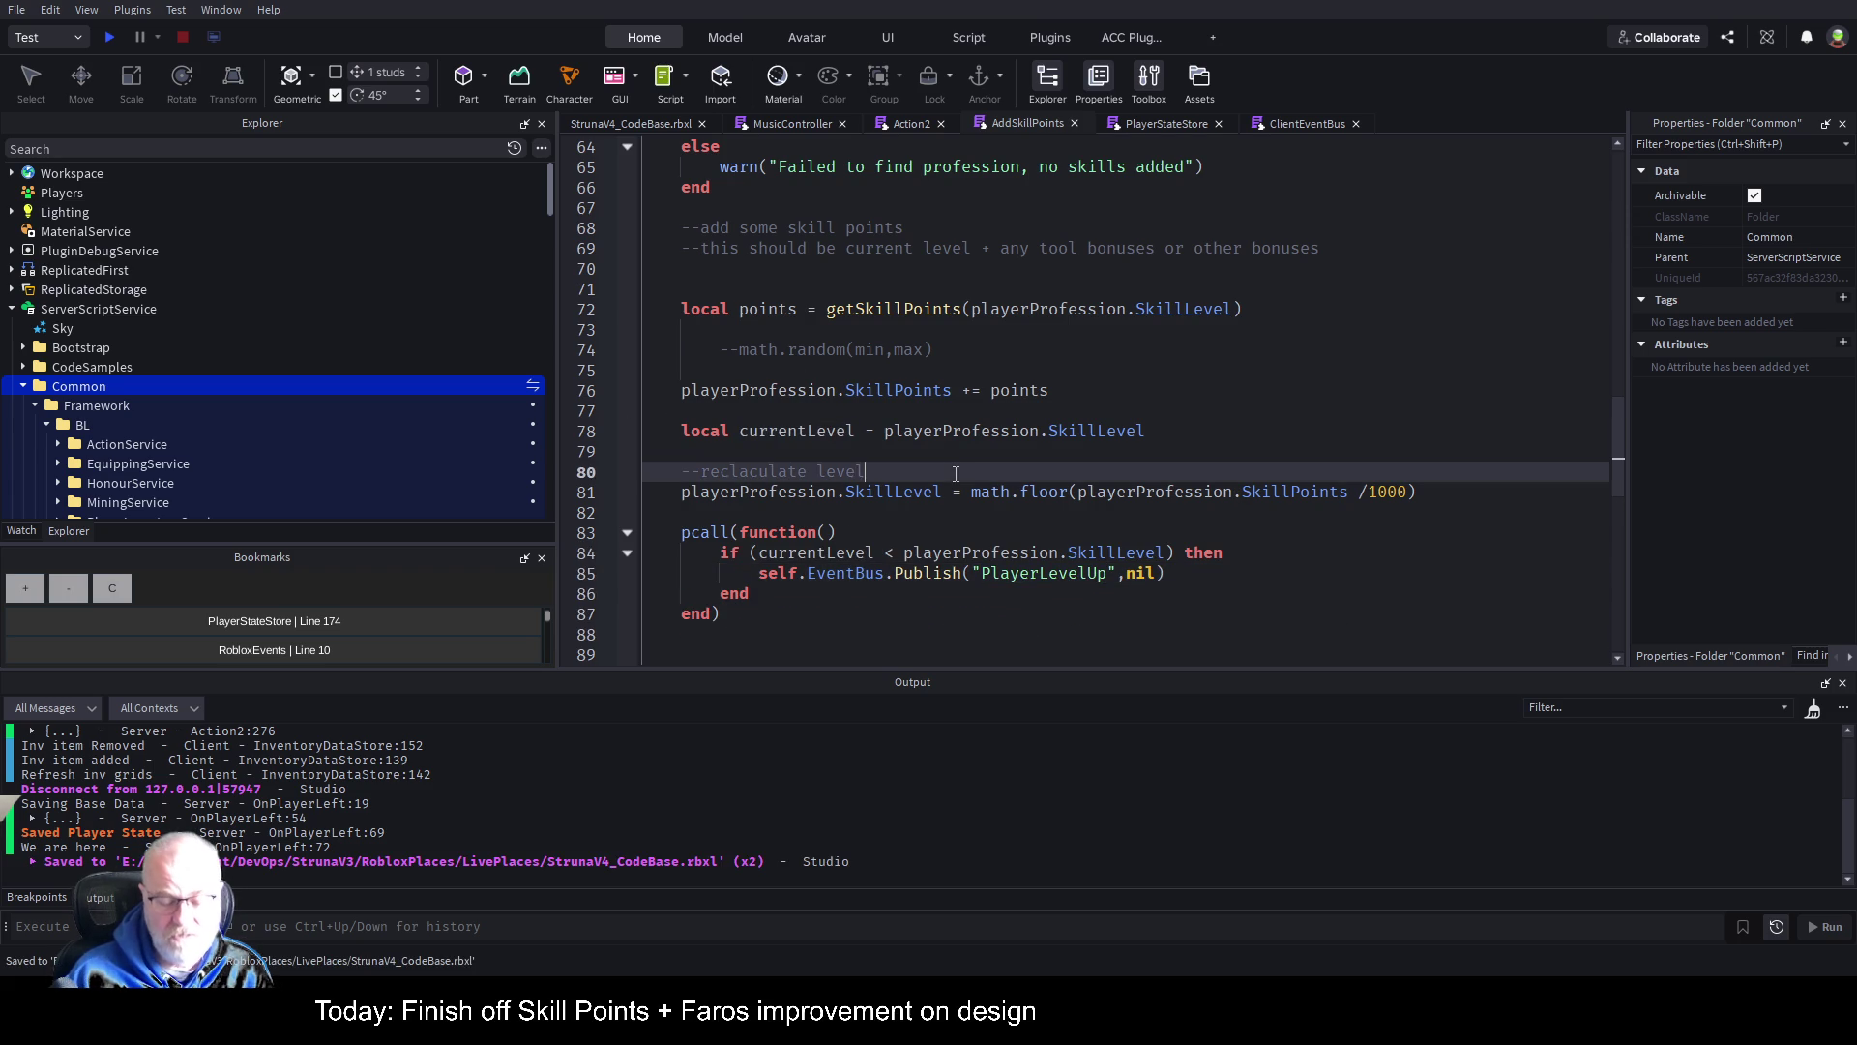
Step: Search Explorer for 'http' and select HttpClient to review its attributes
click(231, 148)
text(hh)
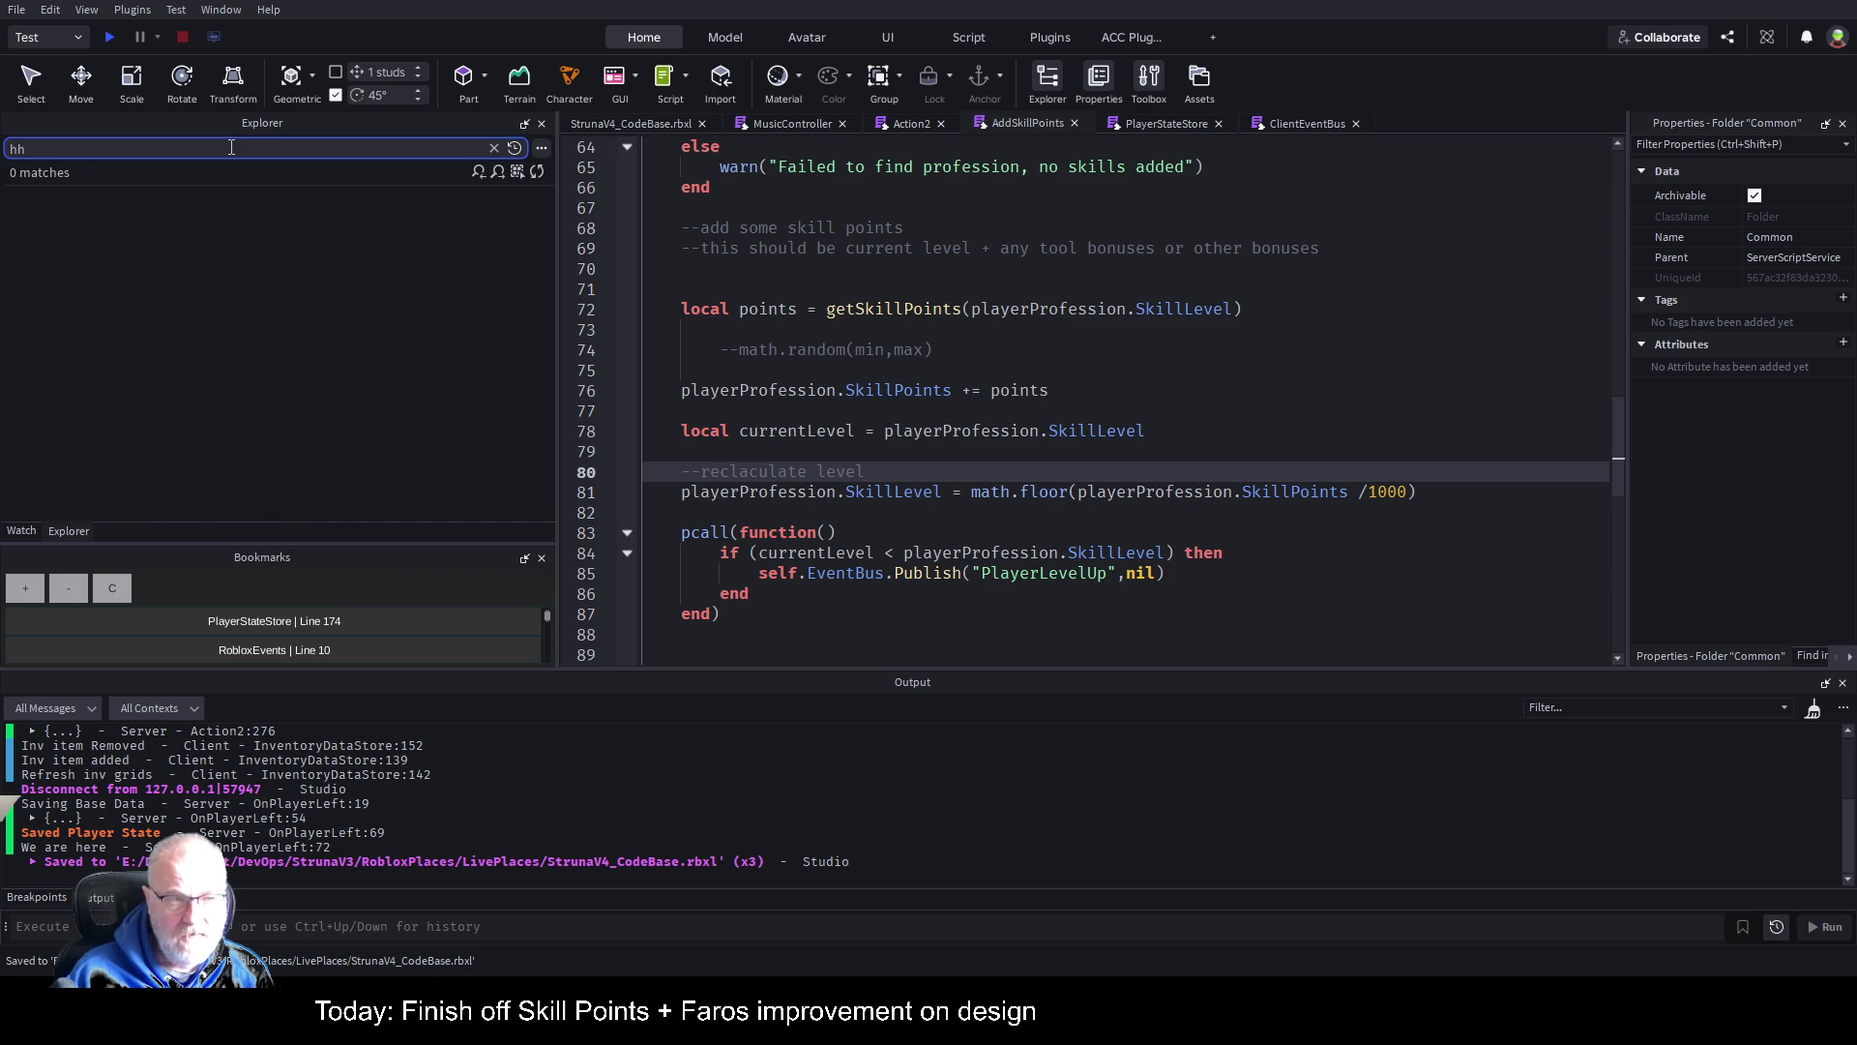
key(BackSpace)
text(ttp)
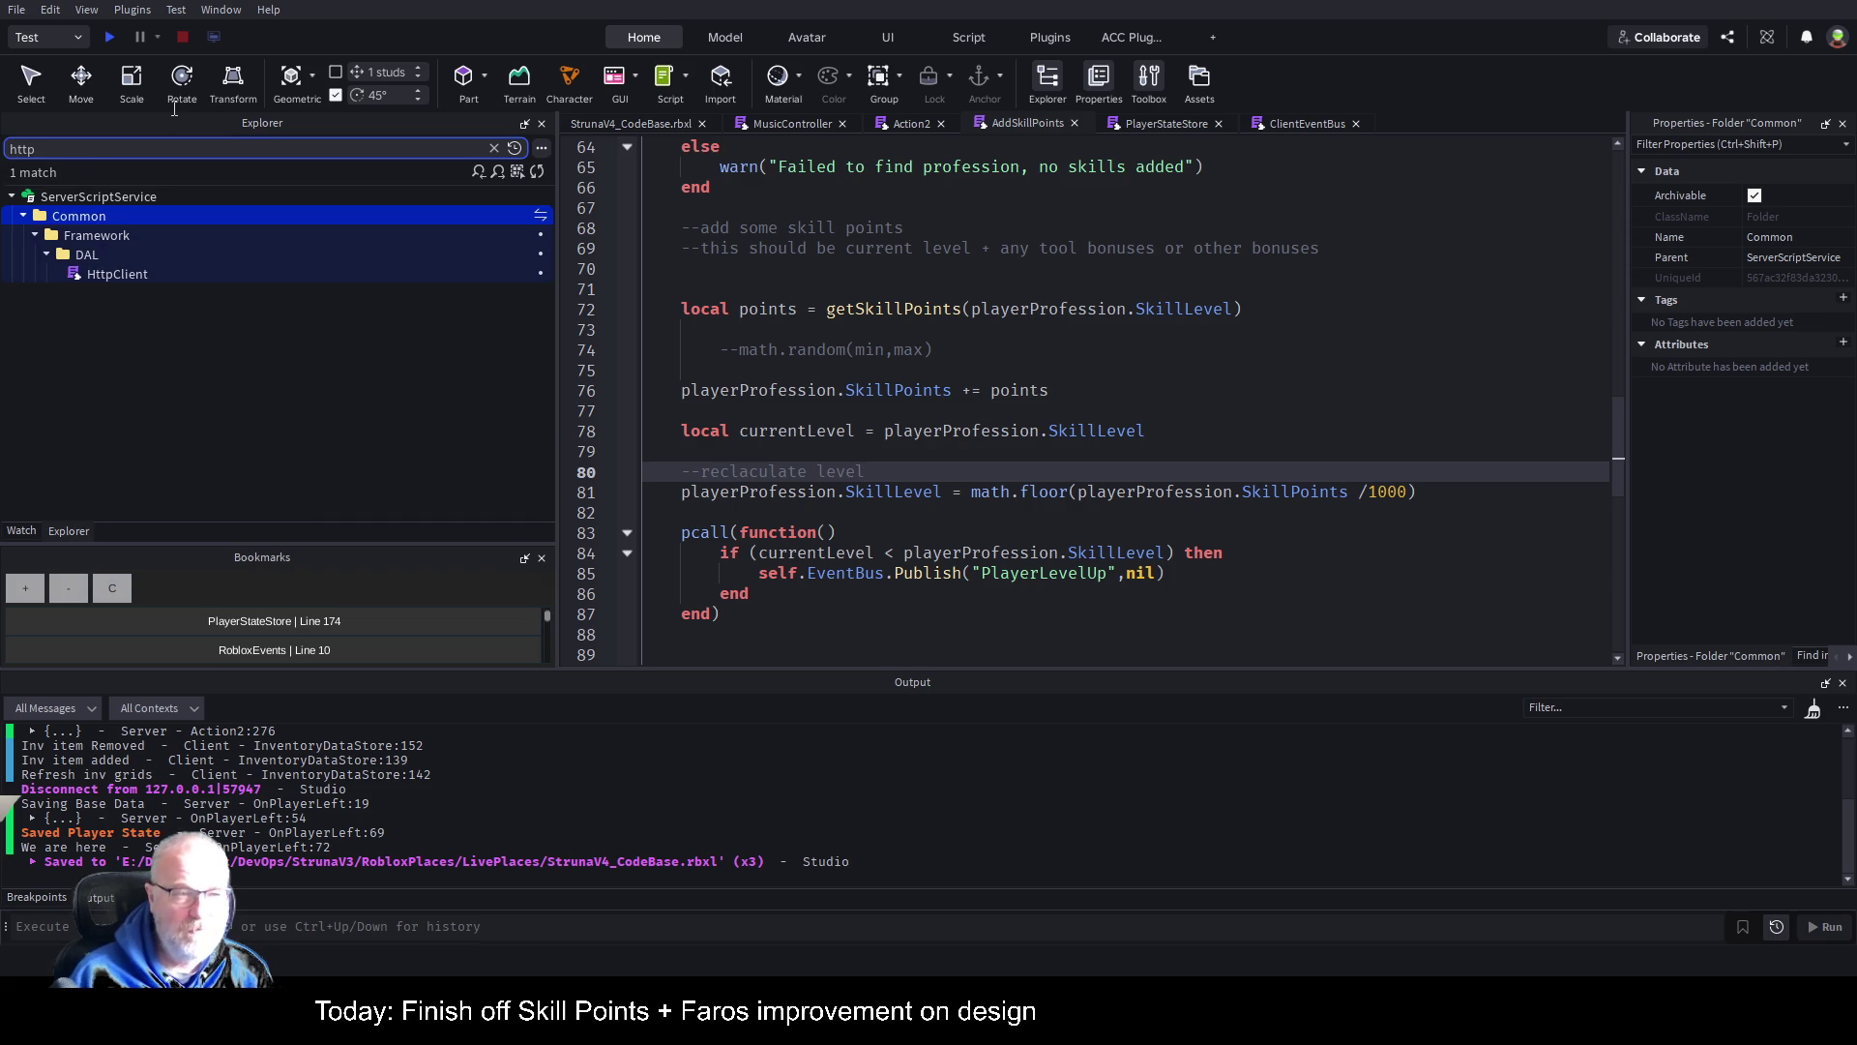
click(153, 272)
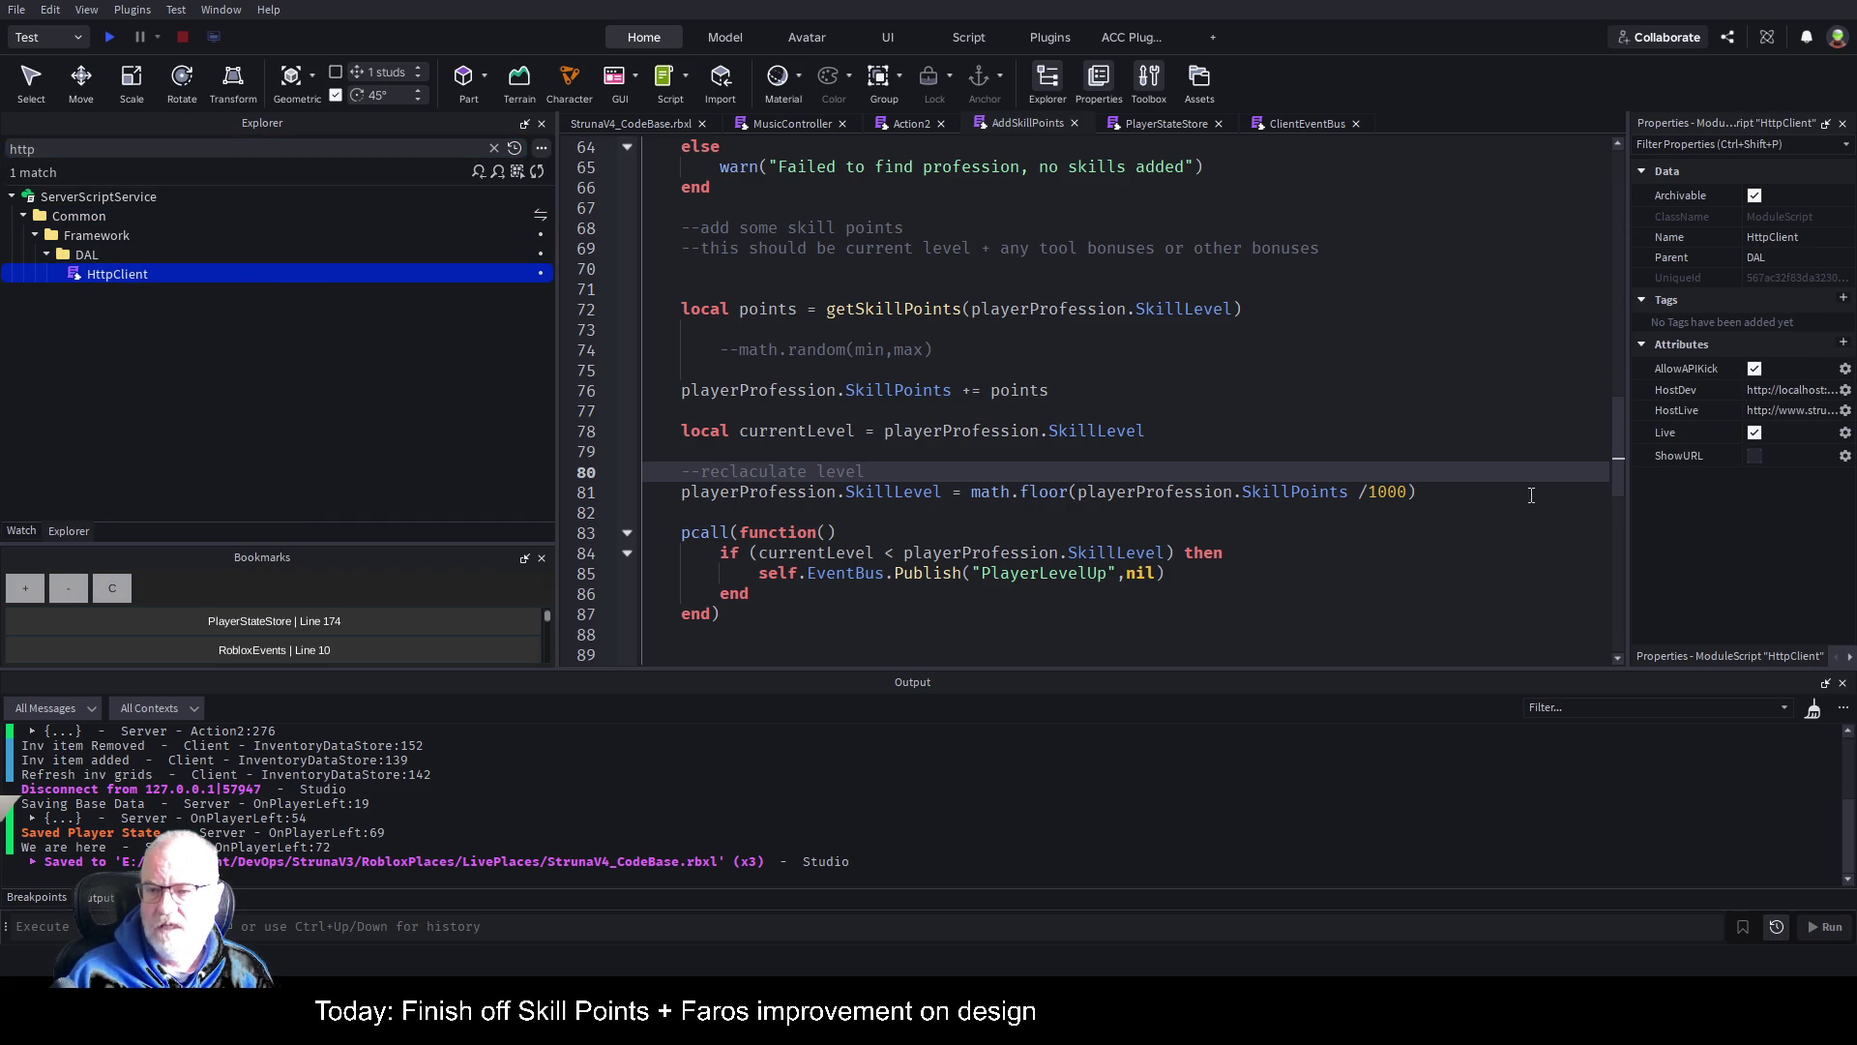
Step: Save the place, clear the search filter, and select the Common folder
click(1018, 404)
key(ctrl+s)
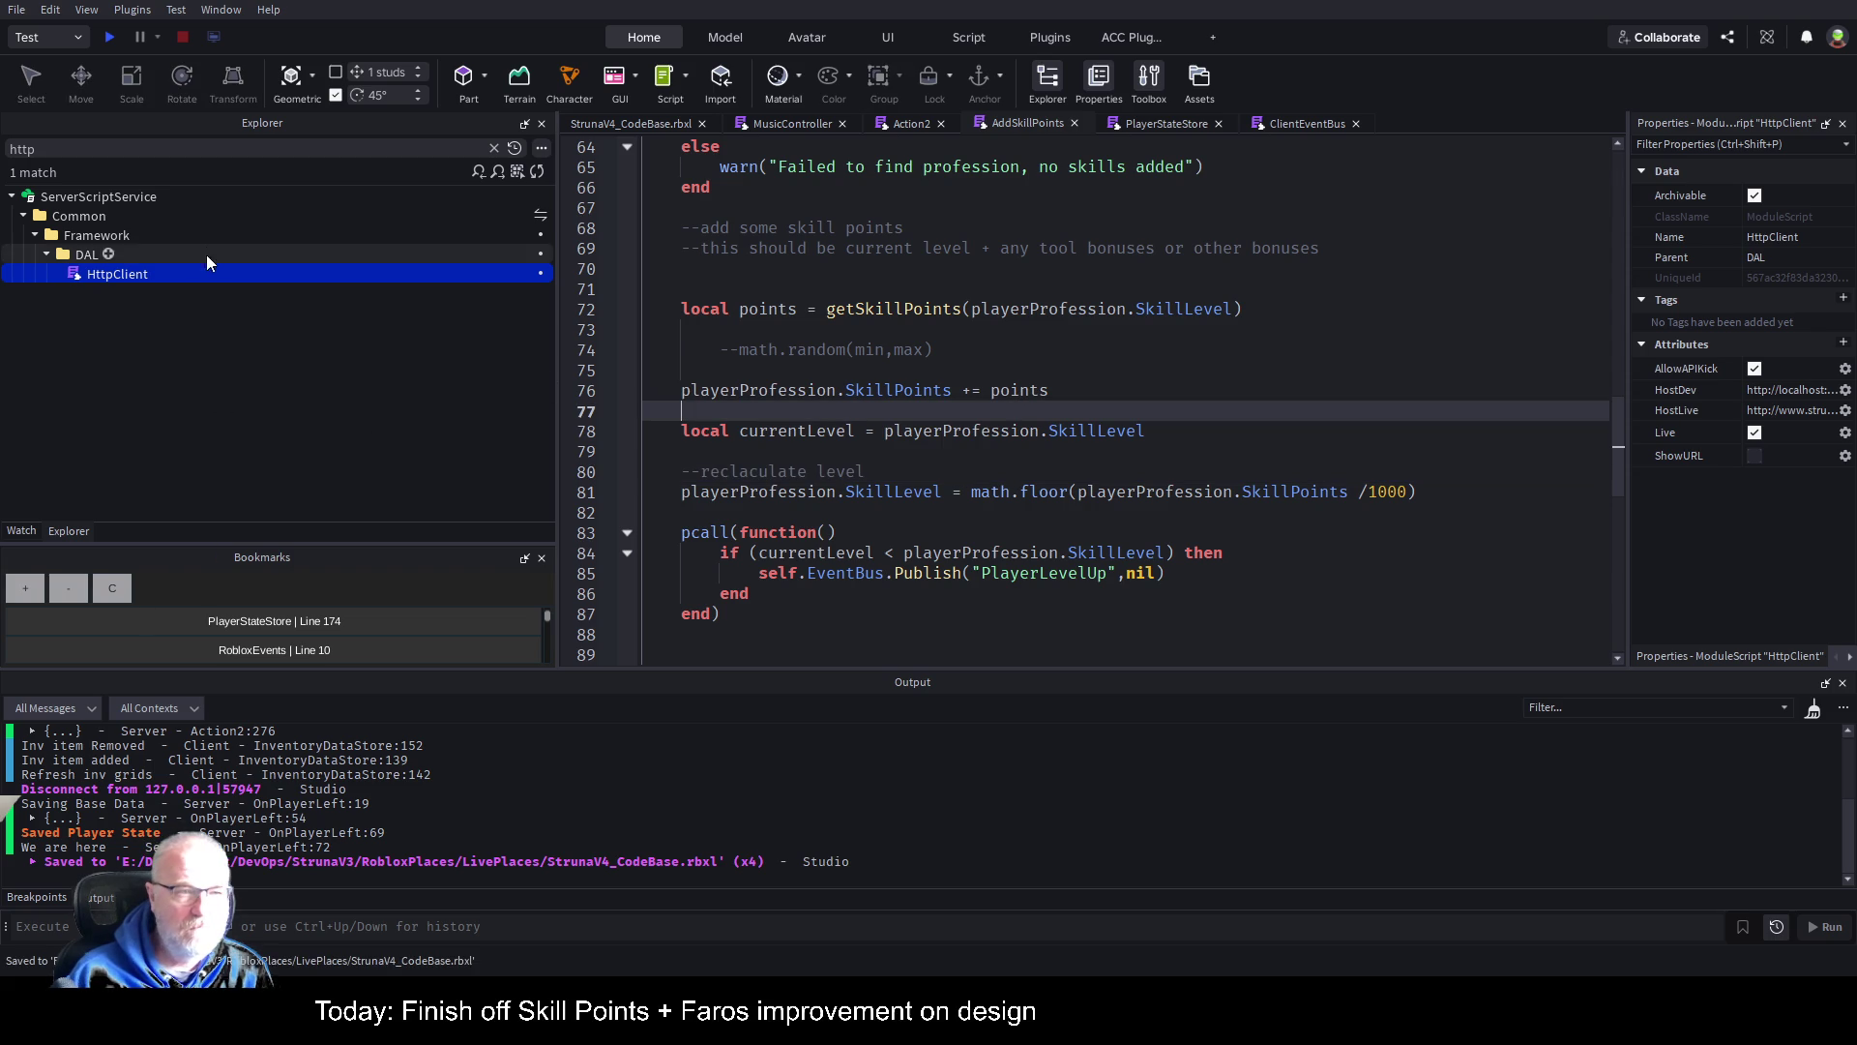
click(73, 232)
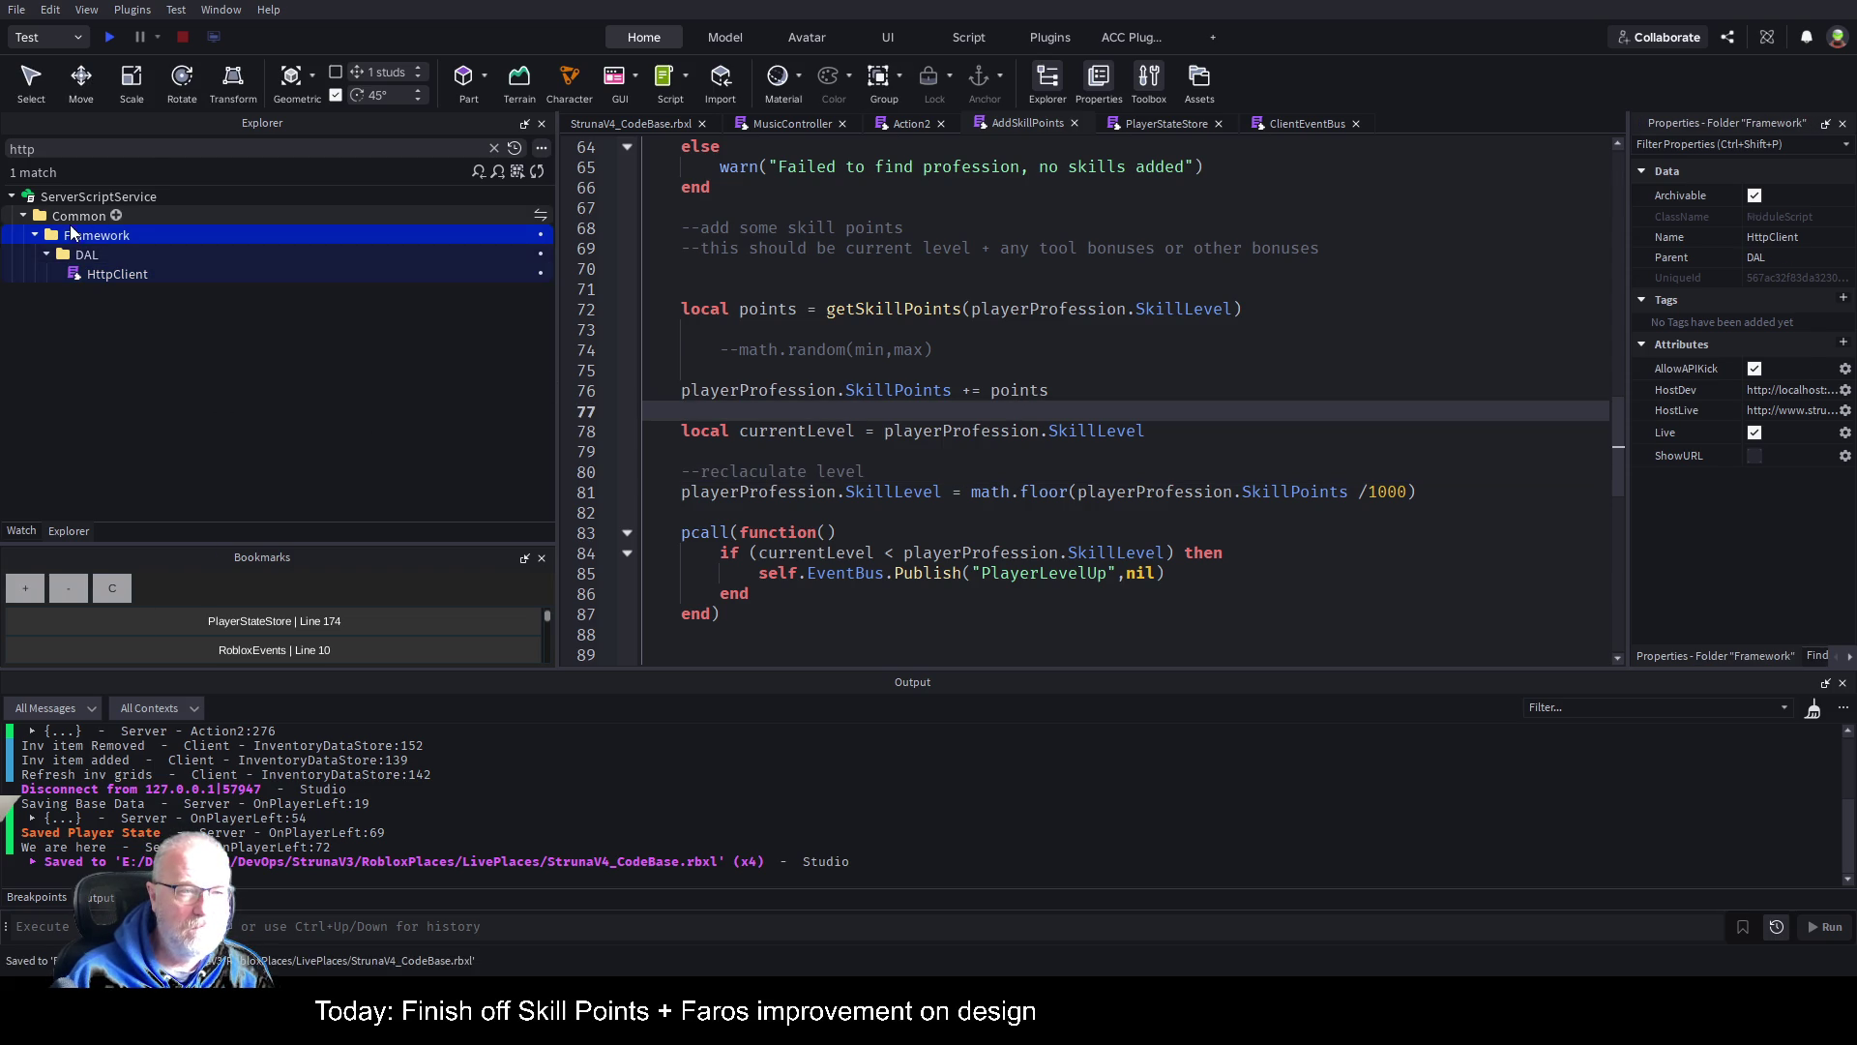
click(495, 148)
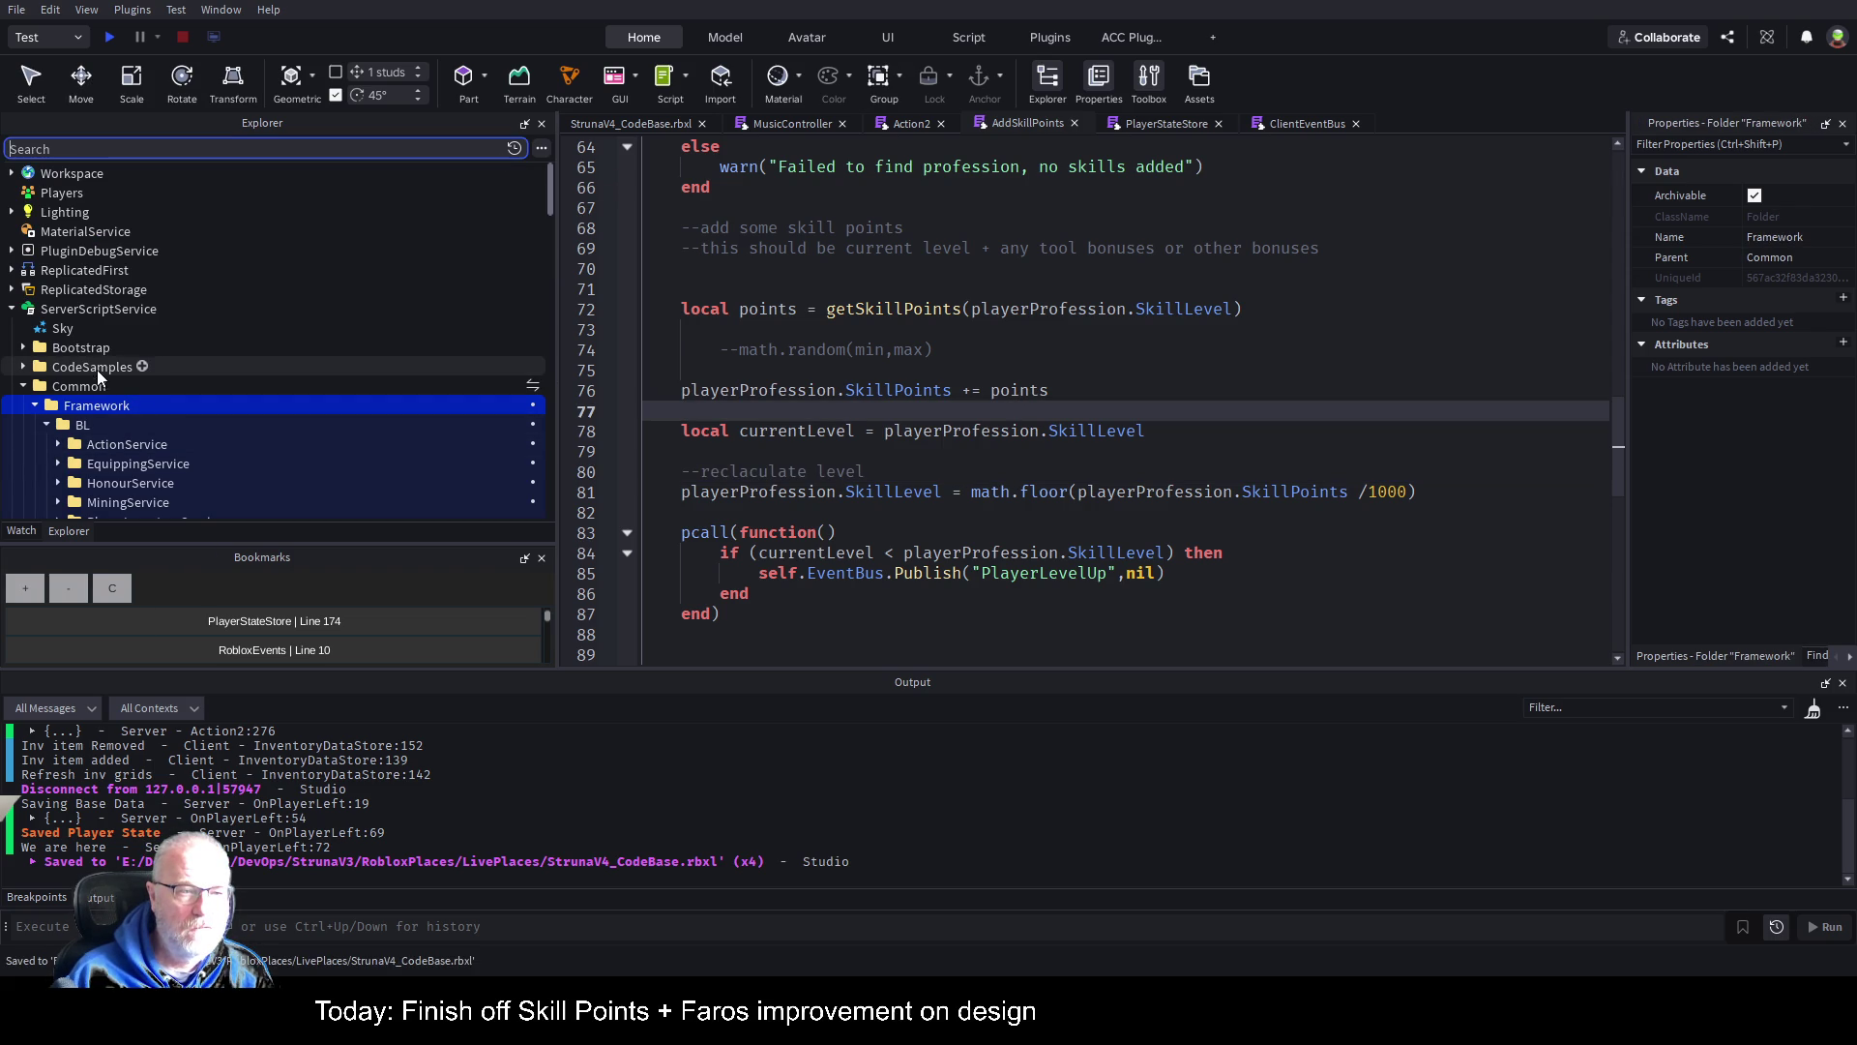
click(78, 387)
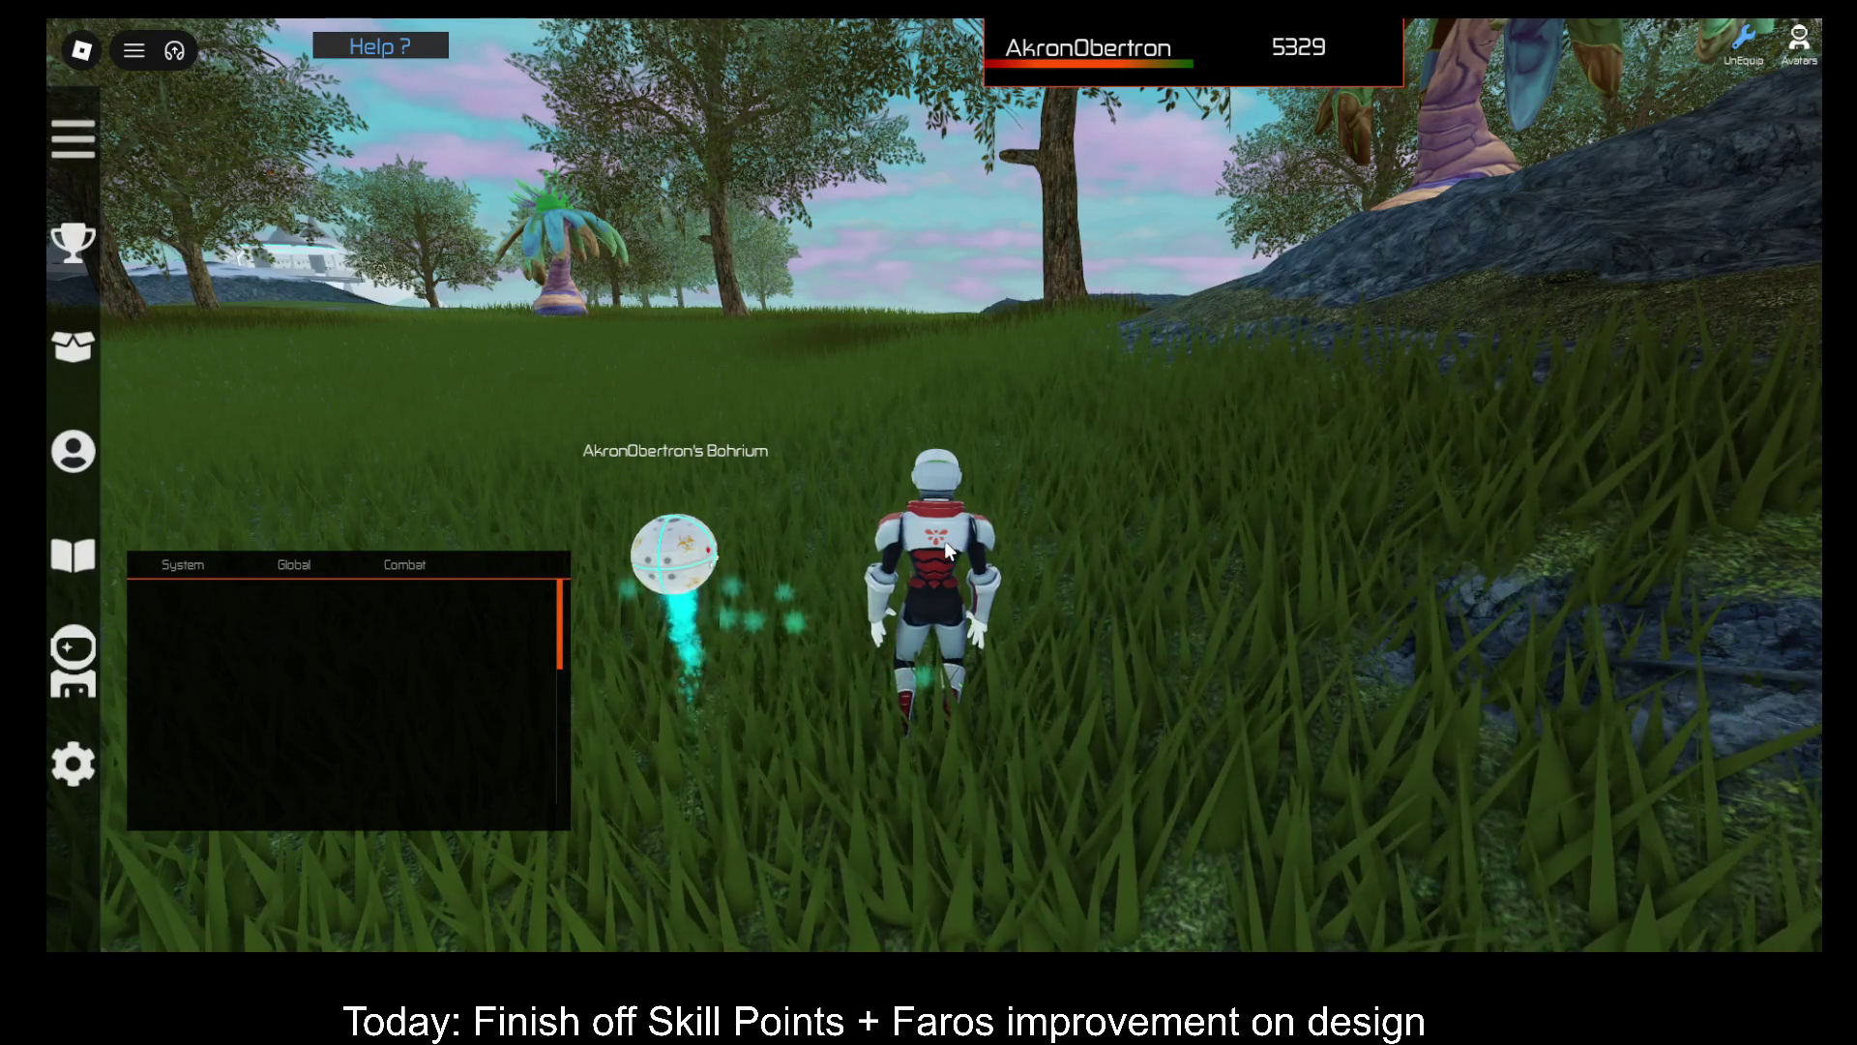
key(F9)
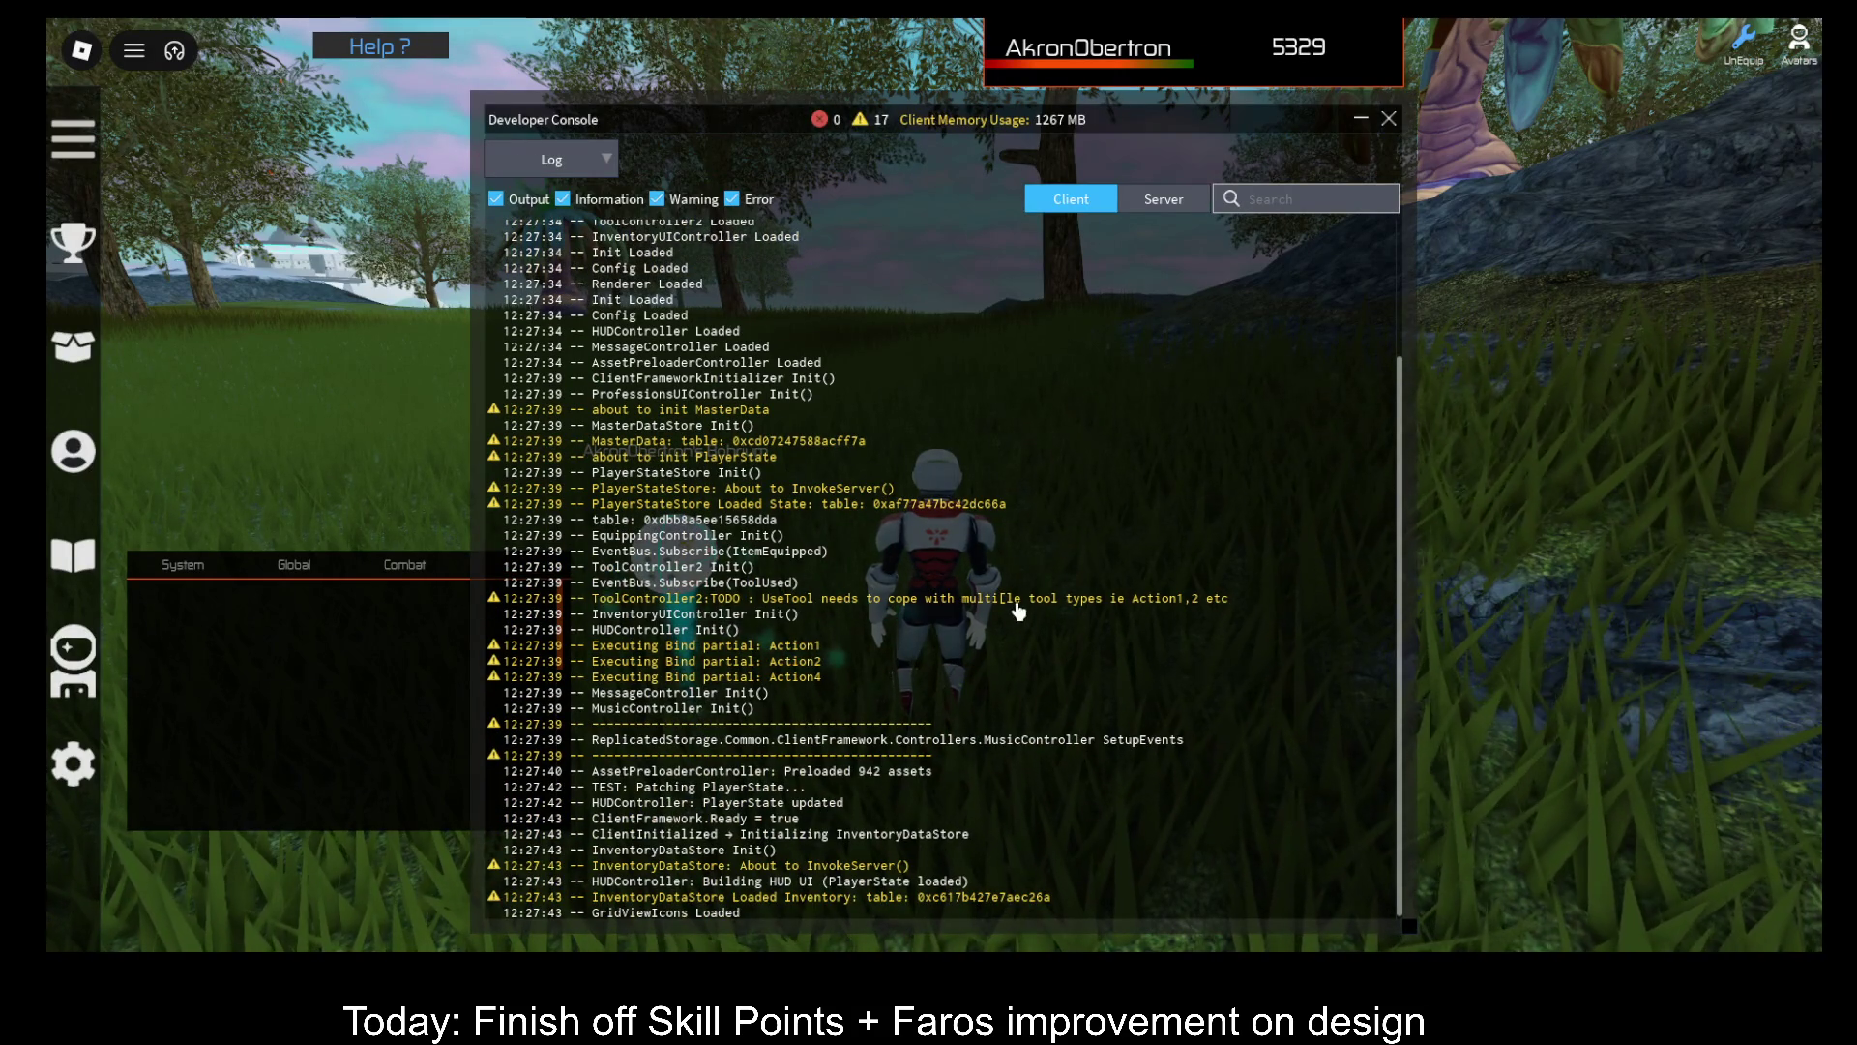
Step: Check server messages, then dock Professions (Mining level 56) at the bottom and open Tools
click(1164, 198)
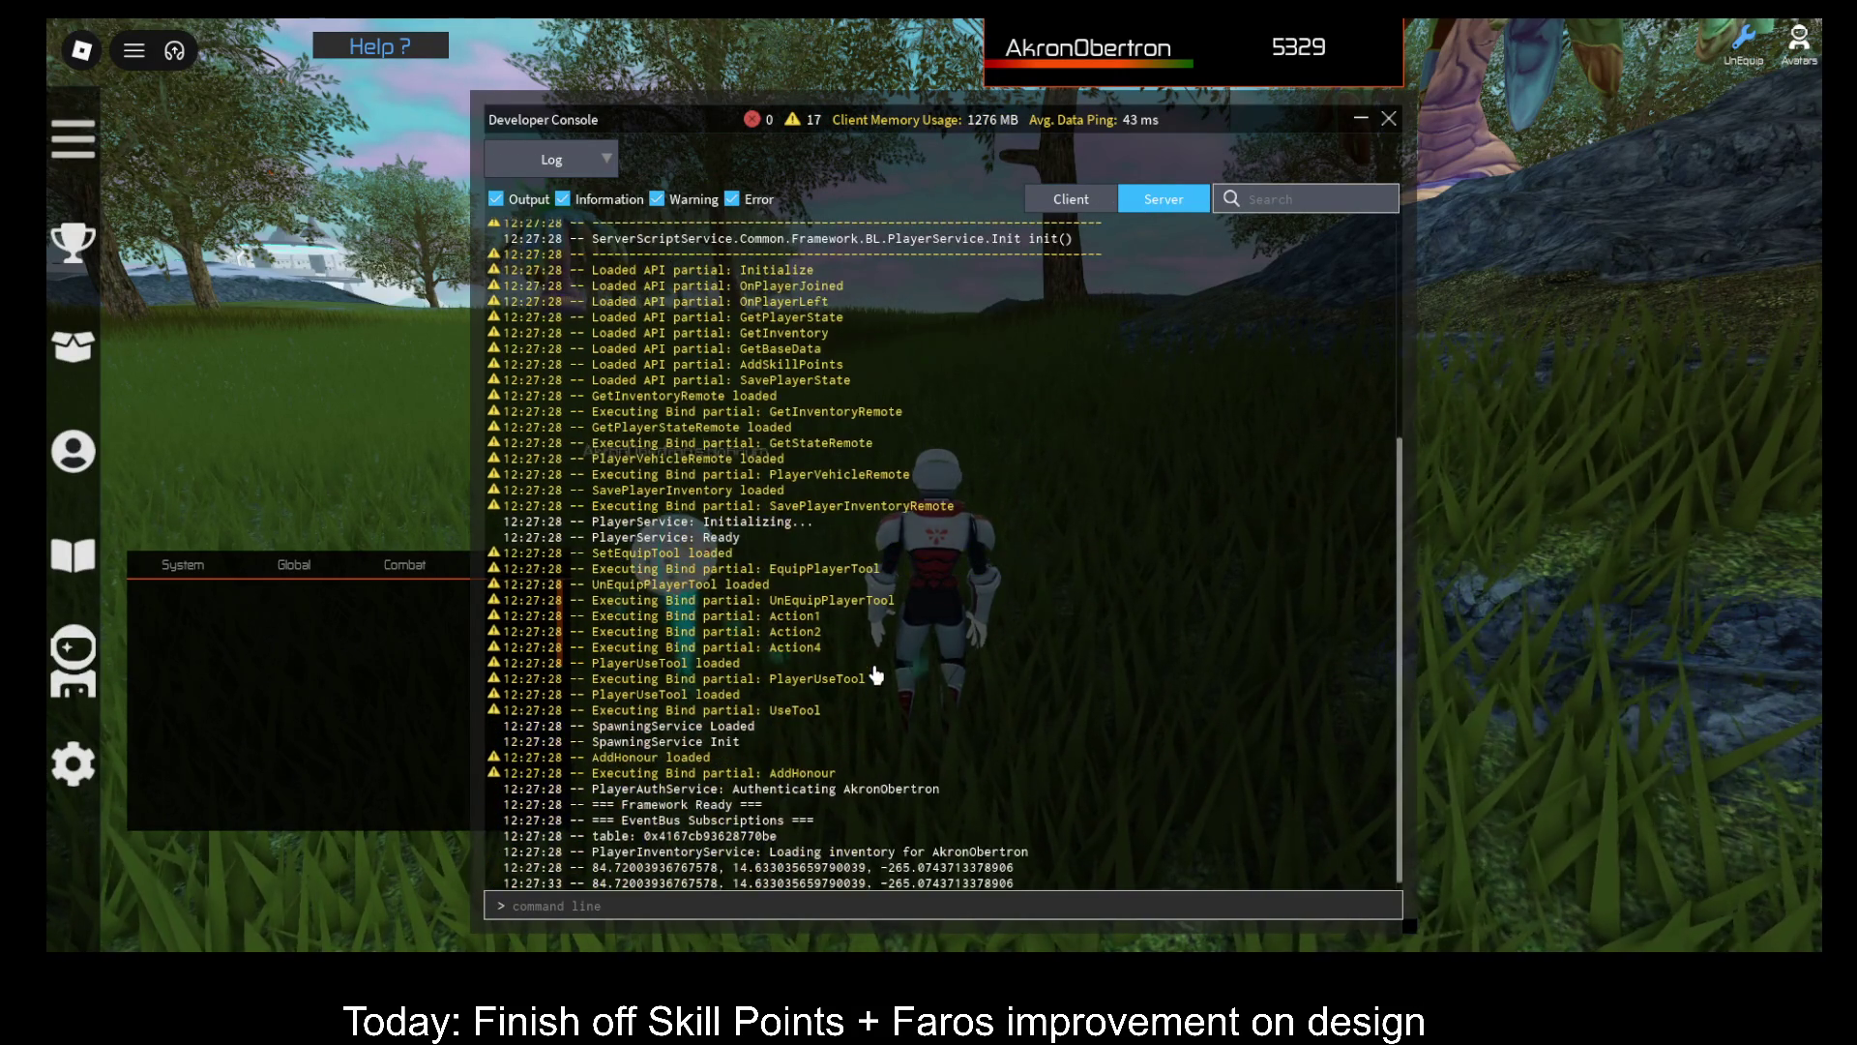
click(1391, 119)
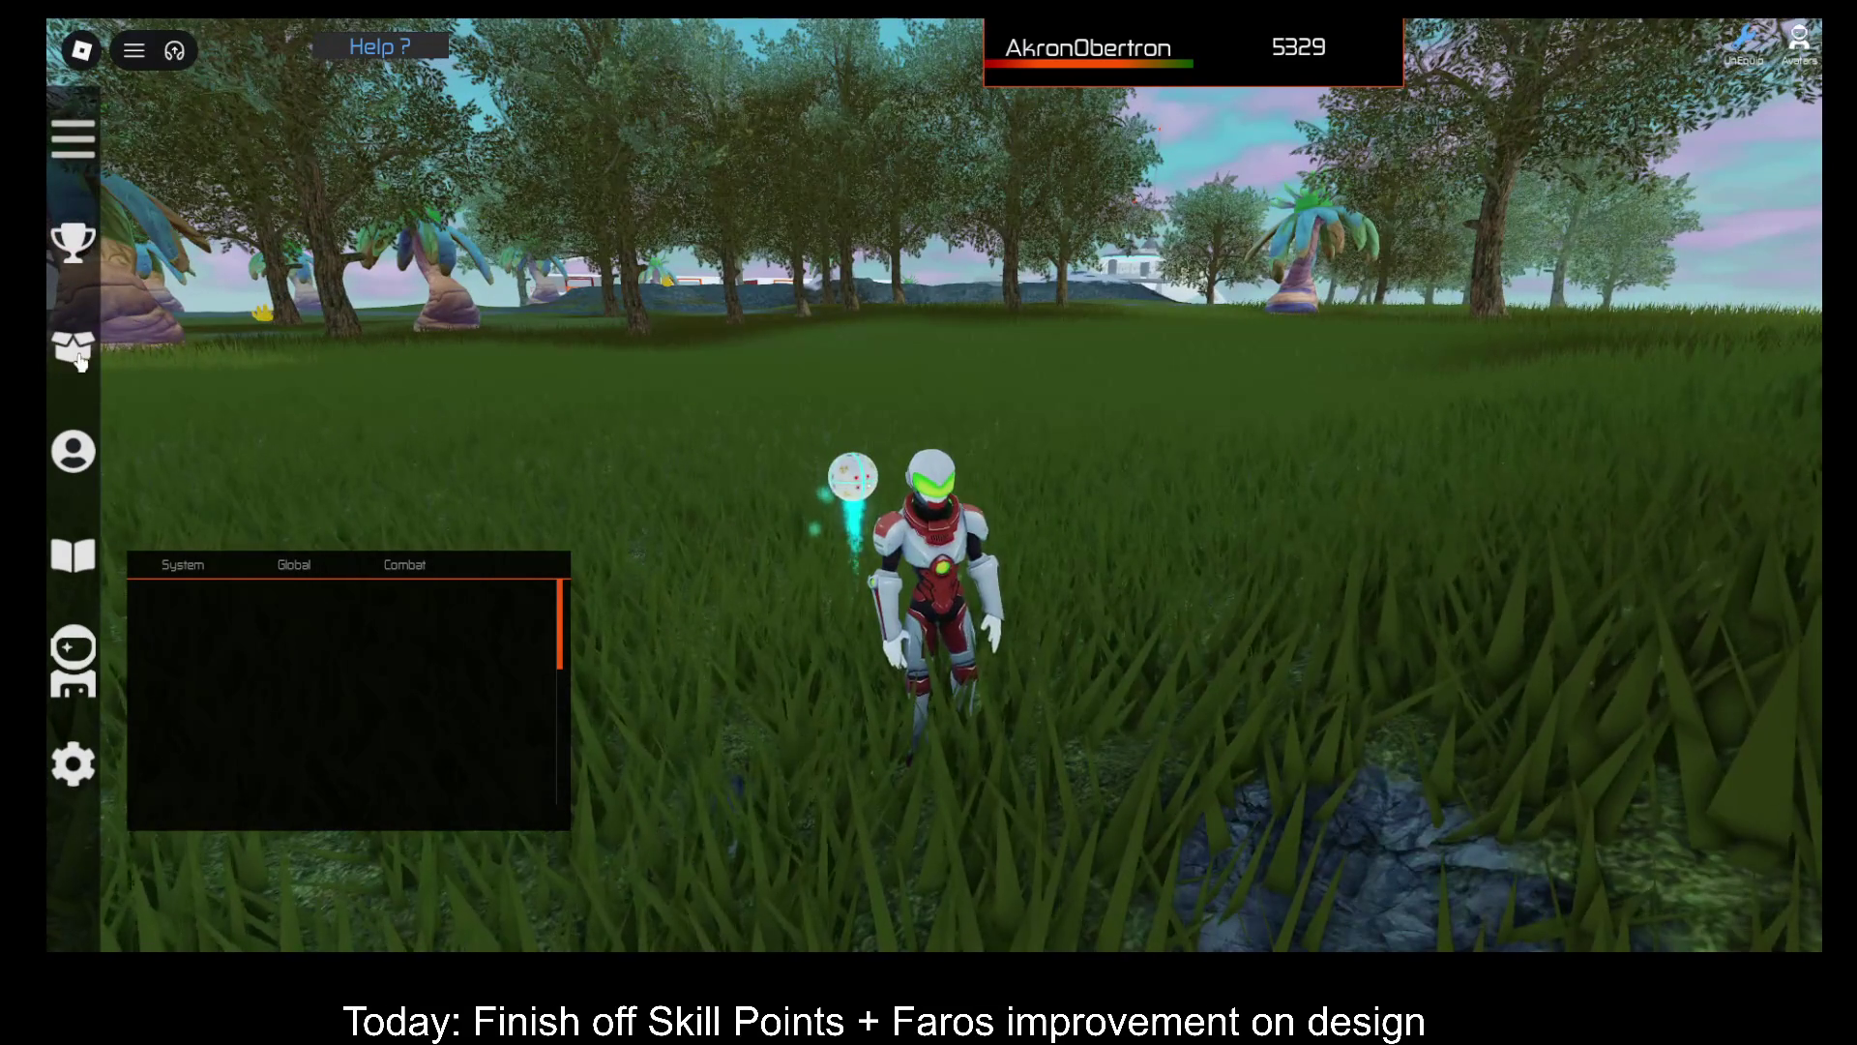
click(75, 447)
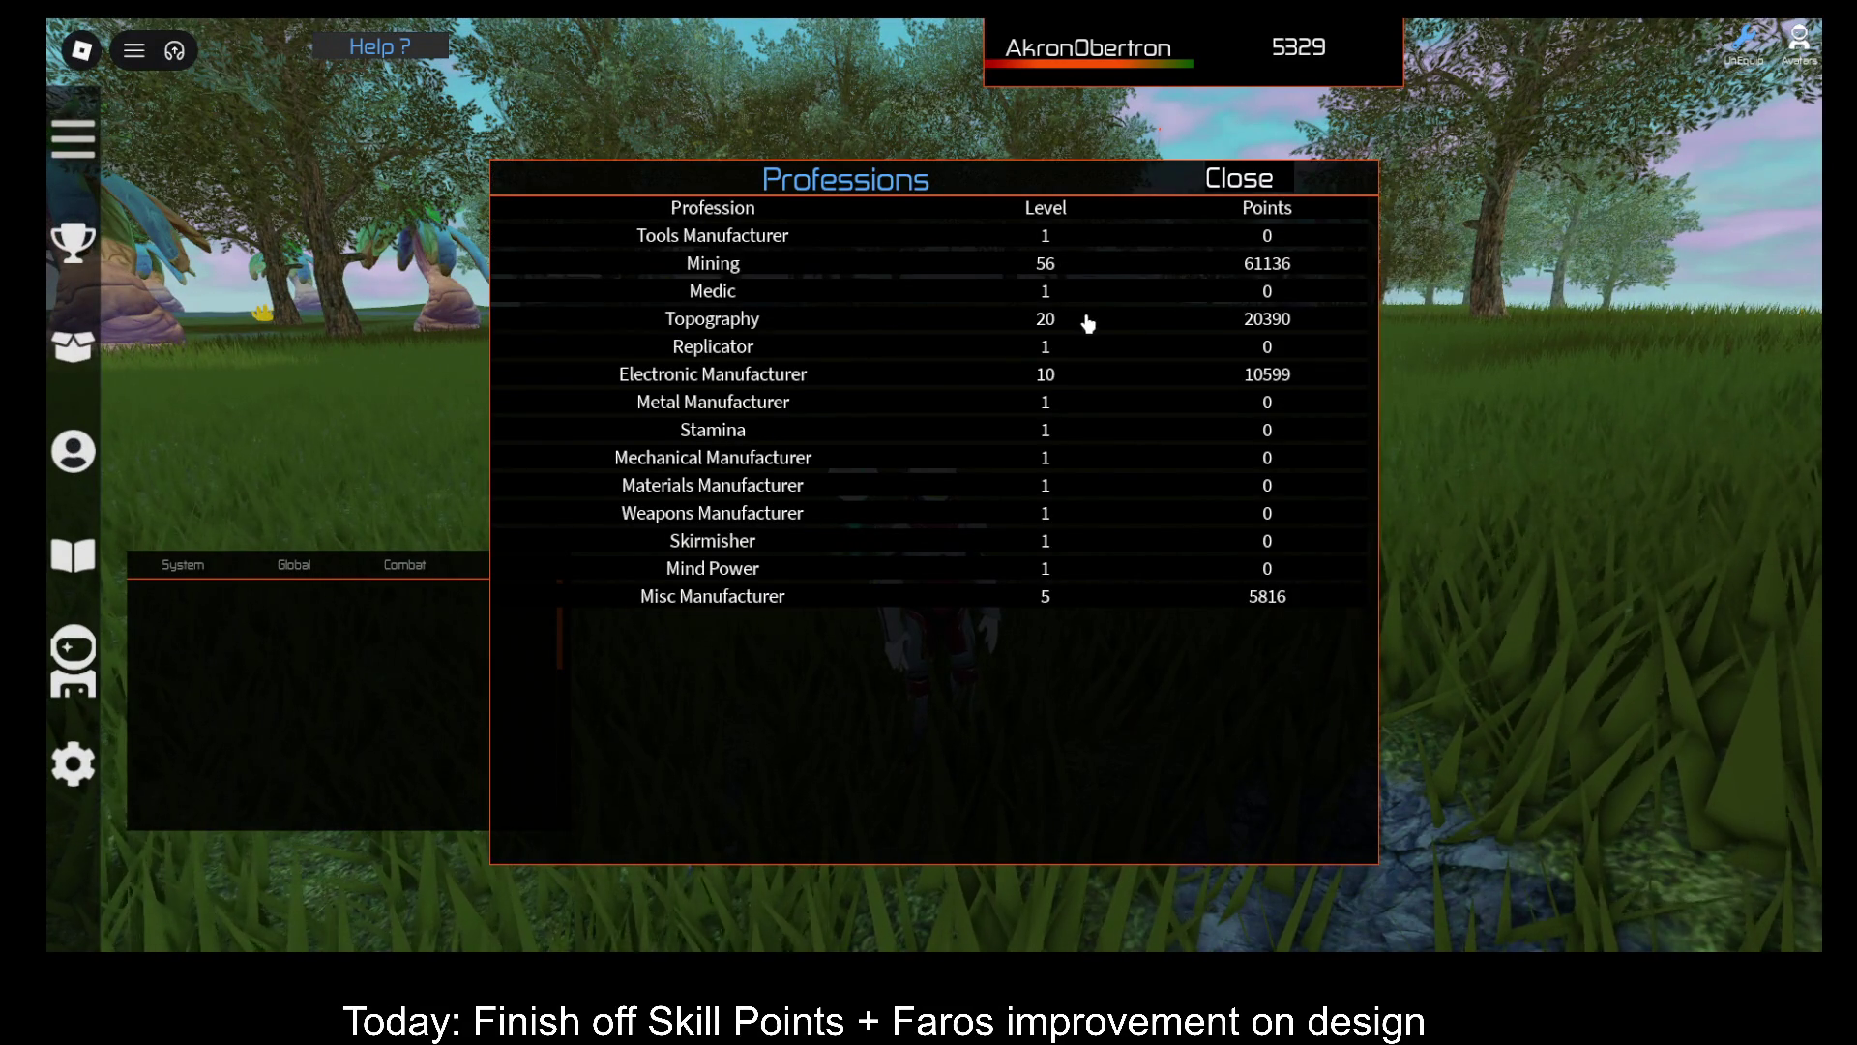
drag(1147, 235, 1110, 850)
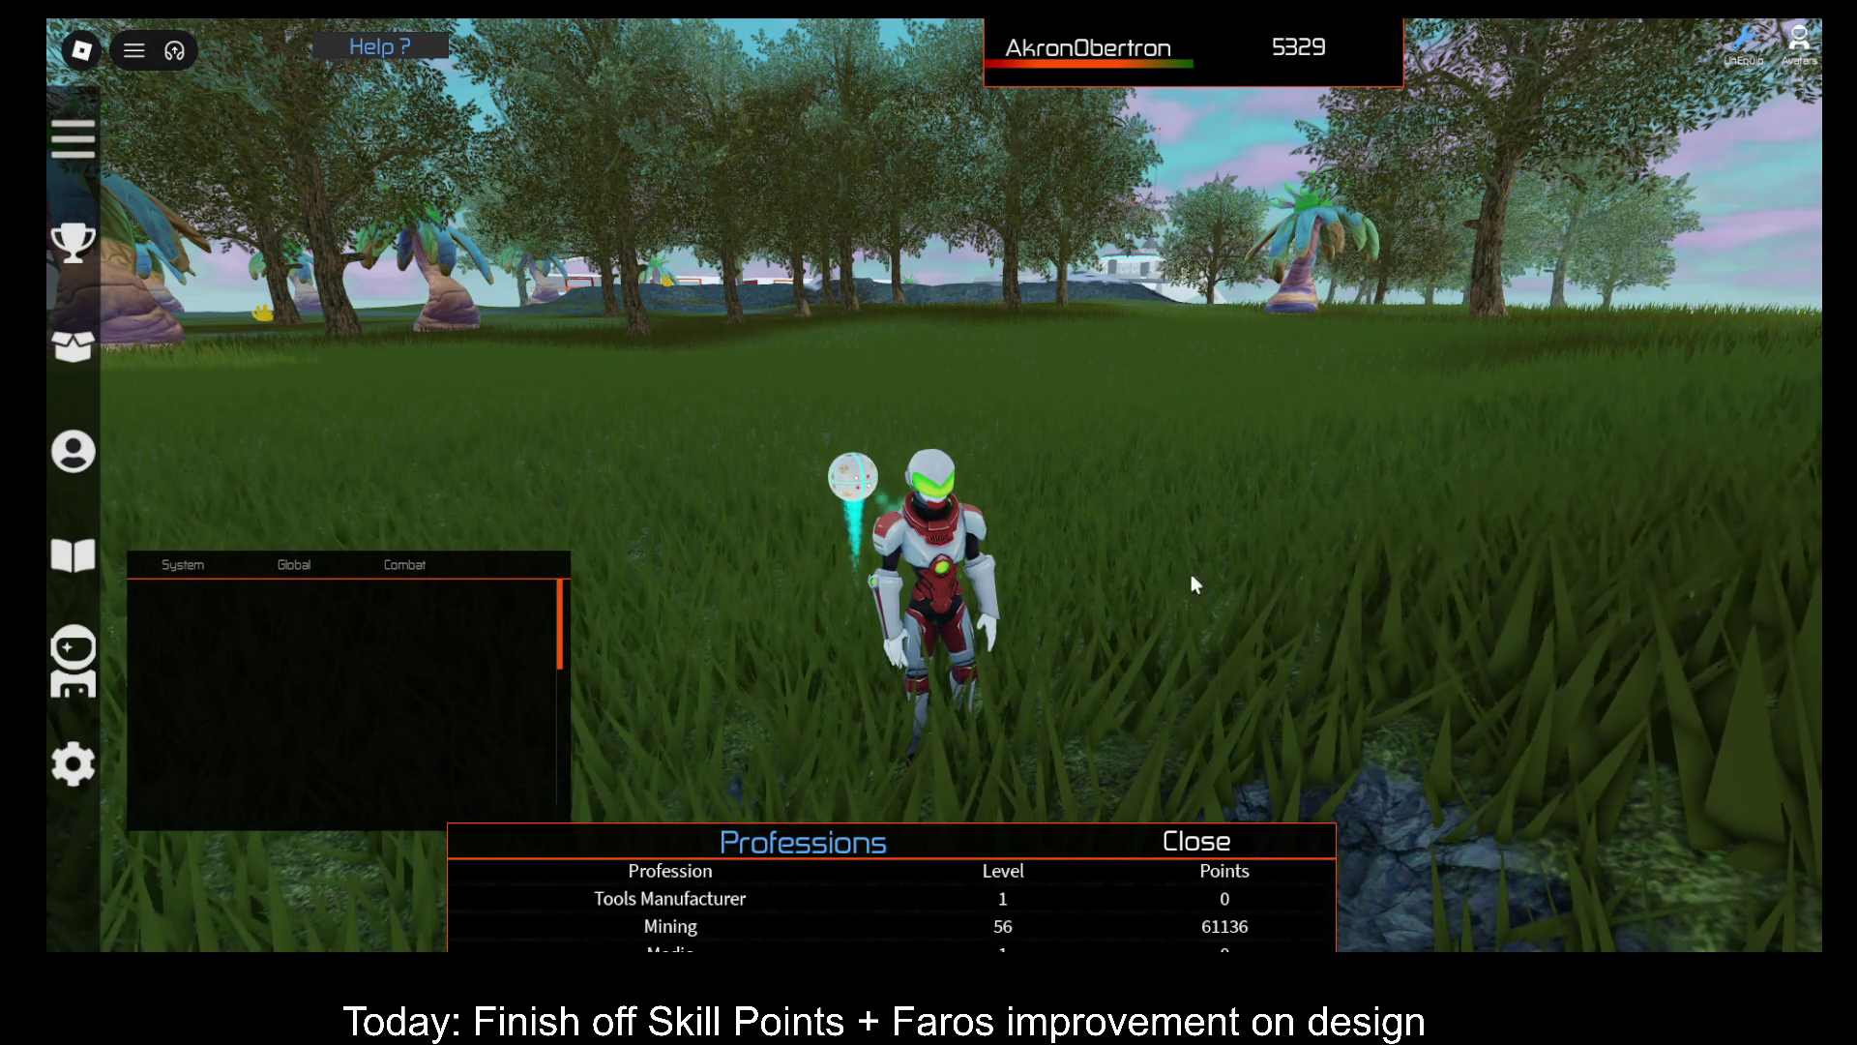
key(i)
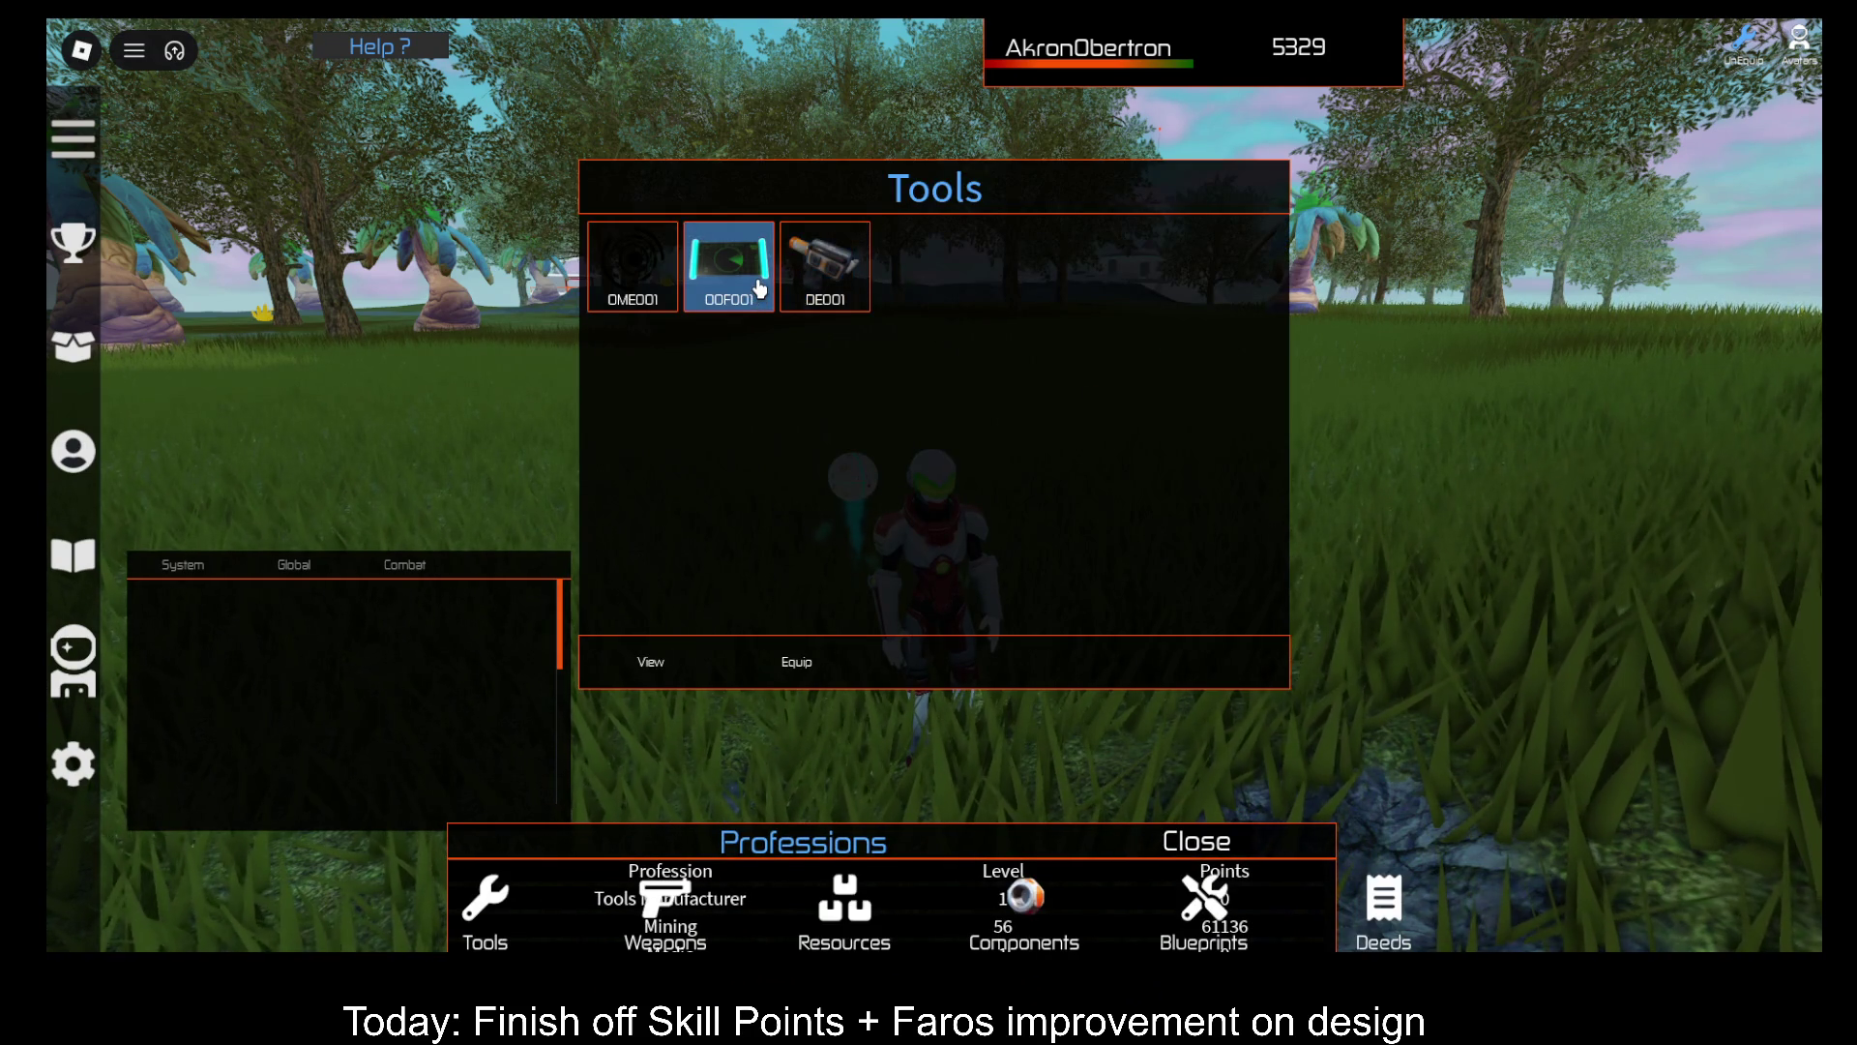
Step: Place the Professions panel at bottom centre and equip the OME001 tool
mouse_move(1147, 848)
mouse_down()
mouse_move(1403, 522)
mouse_move(1511, 465)
mouse_move(1530, 476)
mouse_up()
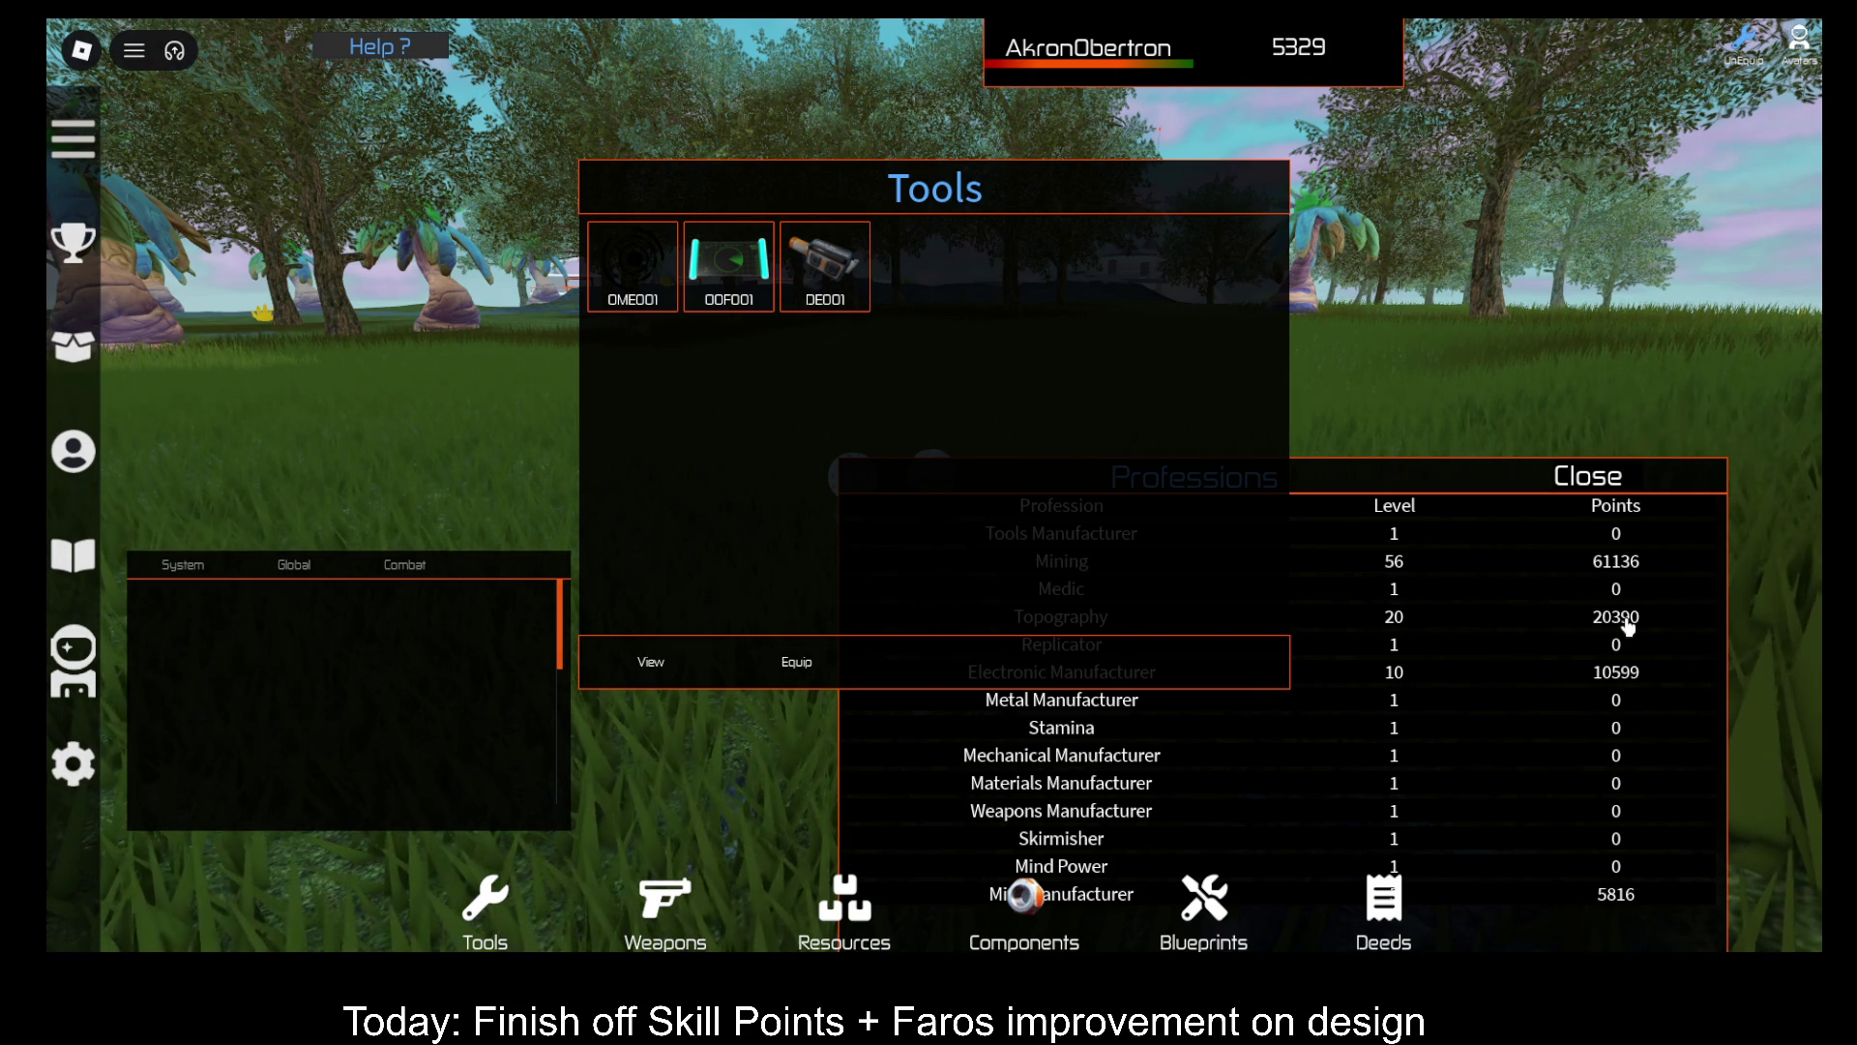
mouse_move(1490, 470)
mouse_down()
mouse_move(1361, 643)
mouse_move(1210, 718)
mouse_move(1213, 735)
mouse_up()
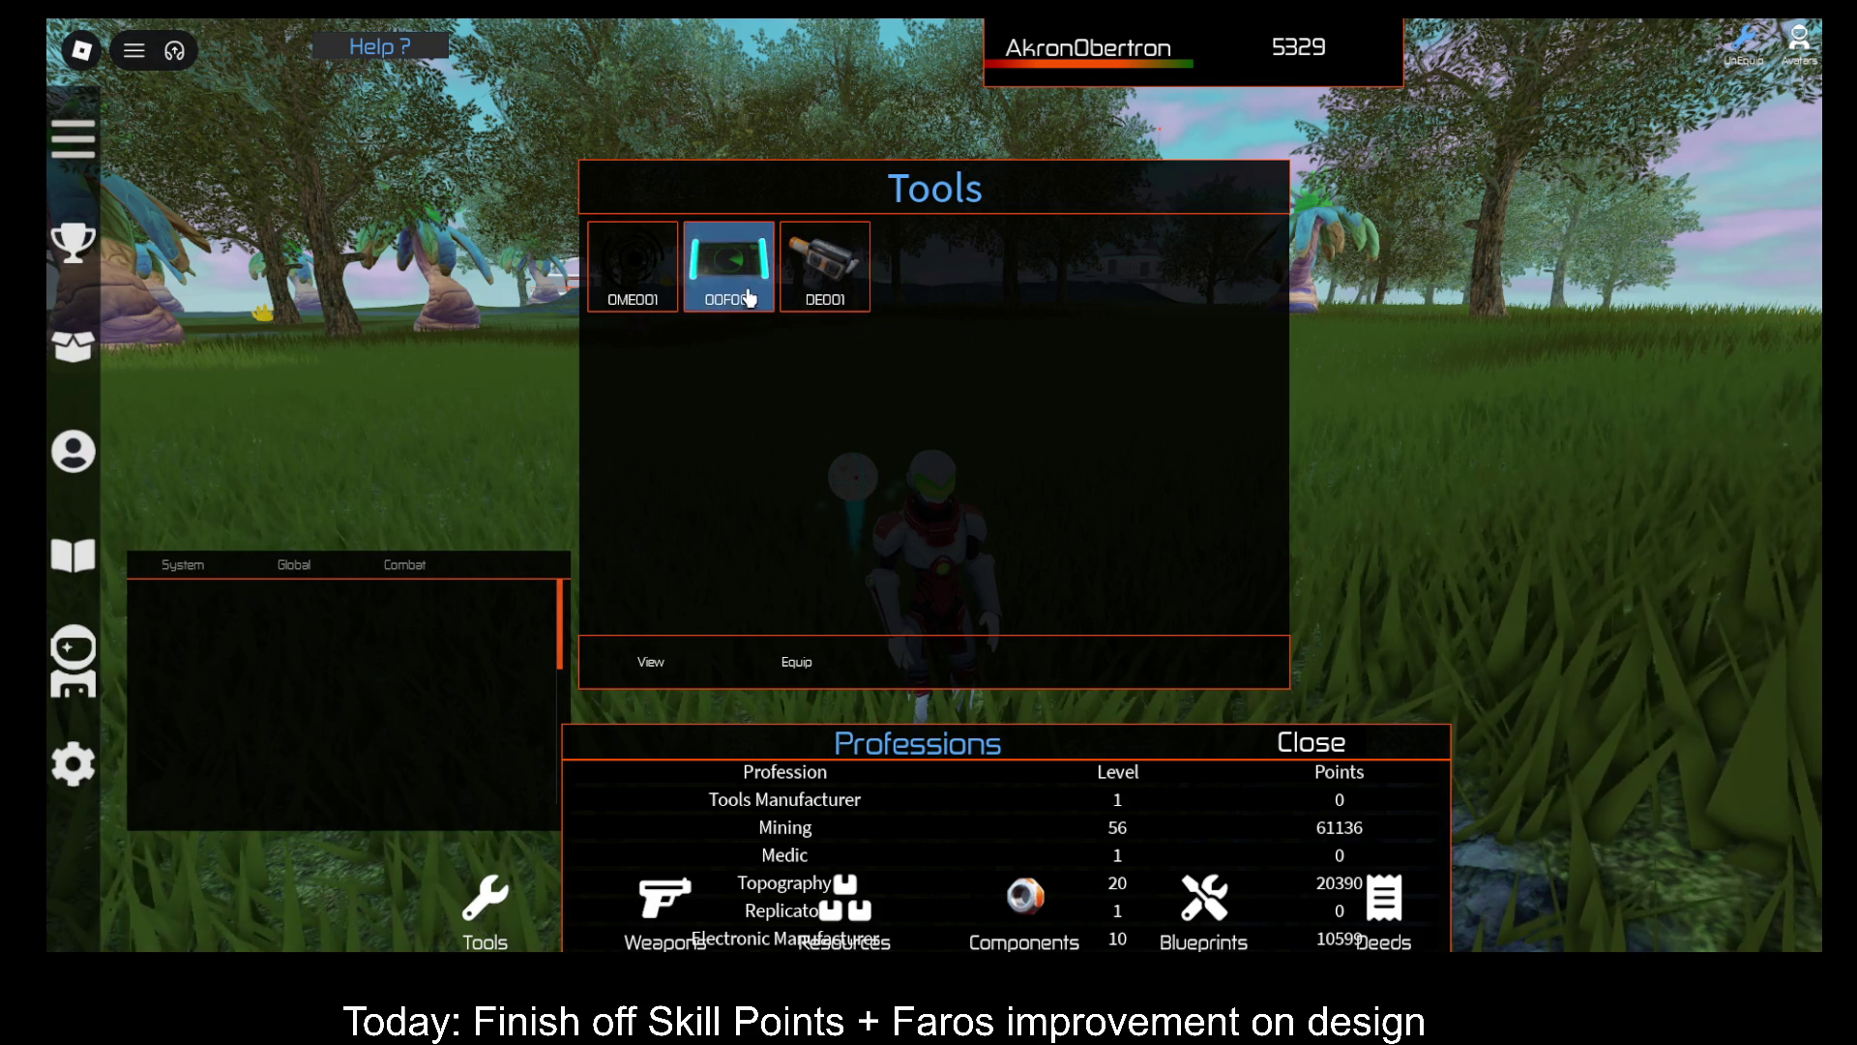
click(647, 282)
click(787, 654)
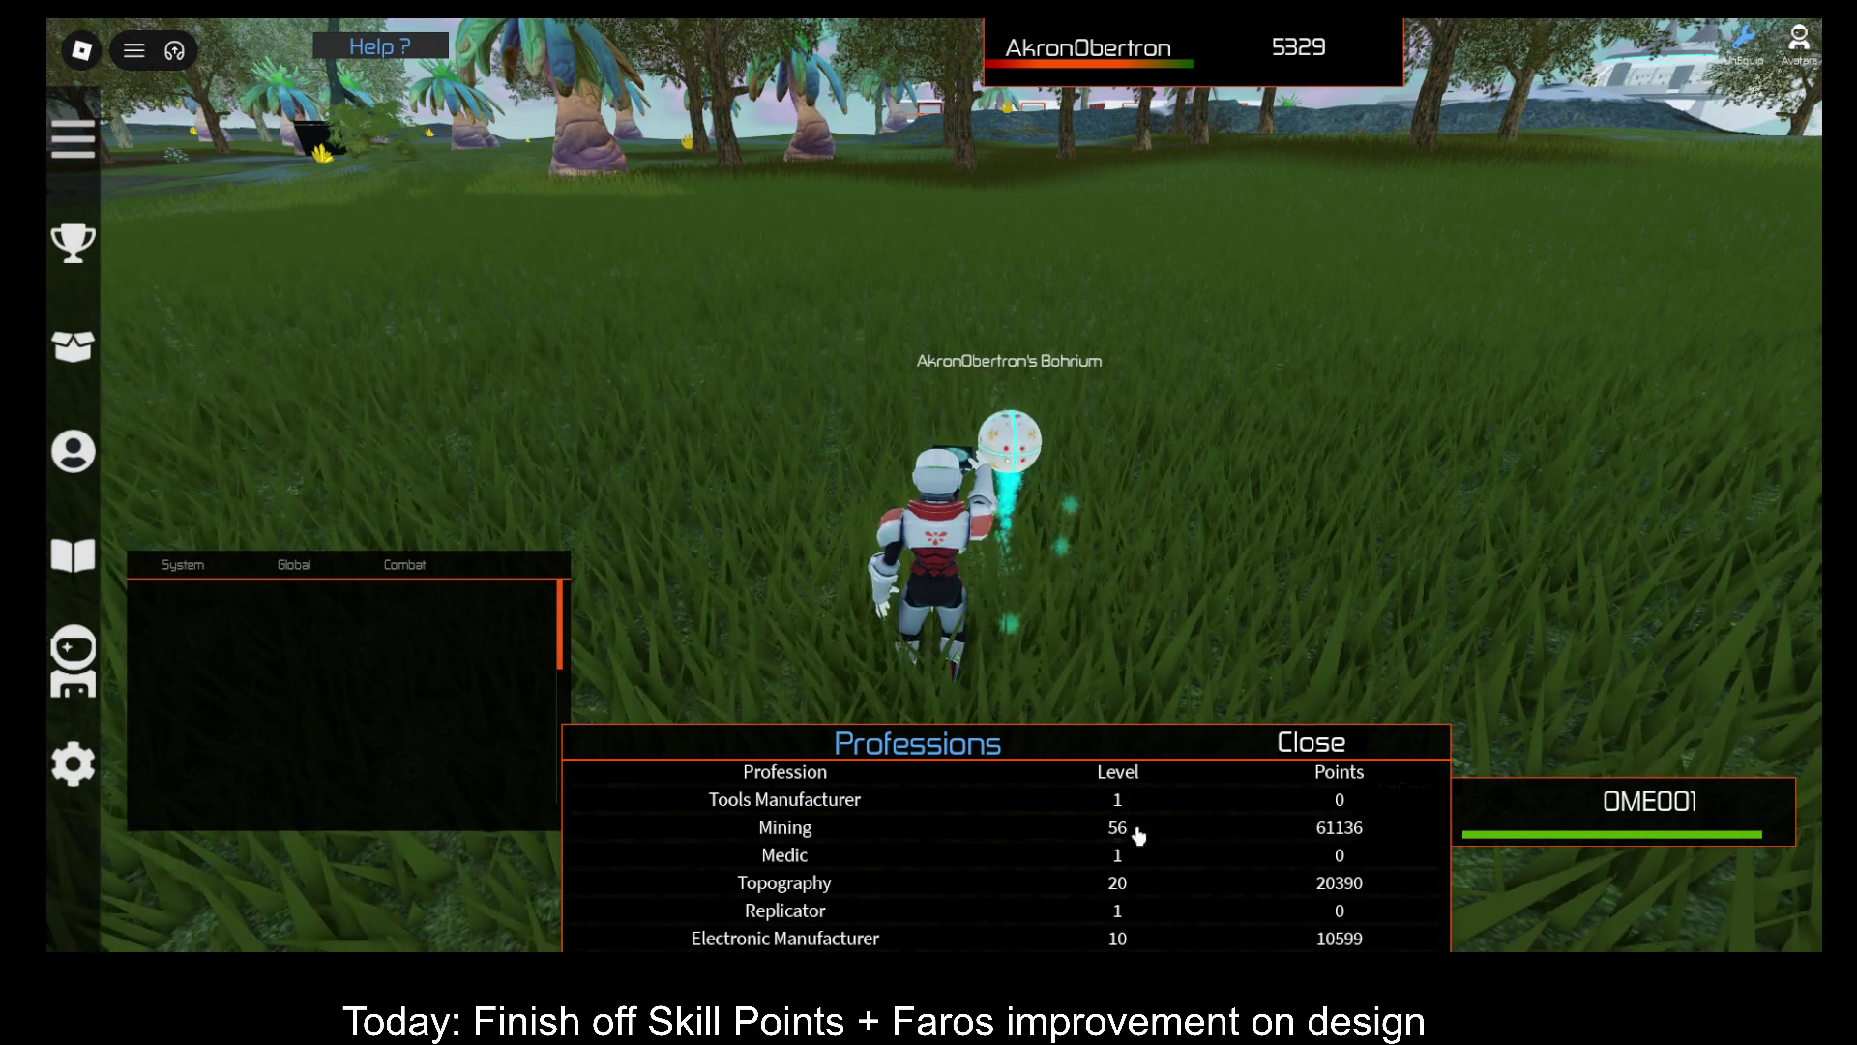
Step: Mine the Bohrium deposit with the OME001 and walk around as Mining climbs to level 61 (61189 points)
click(1368, 578)
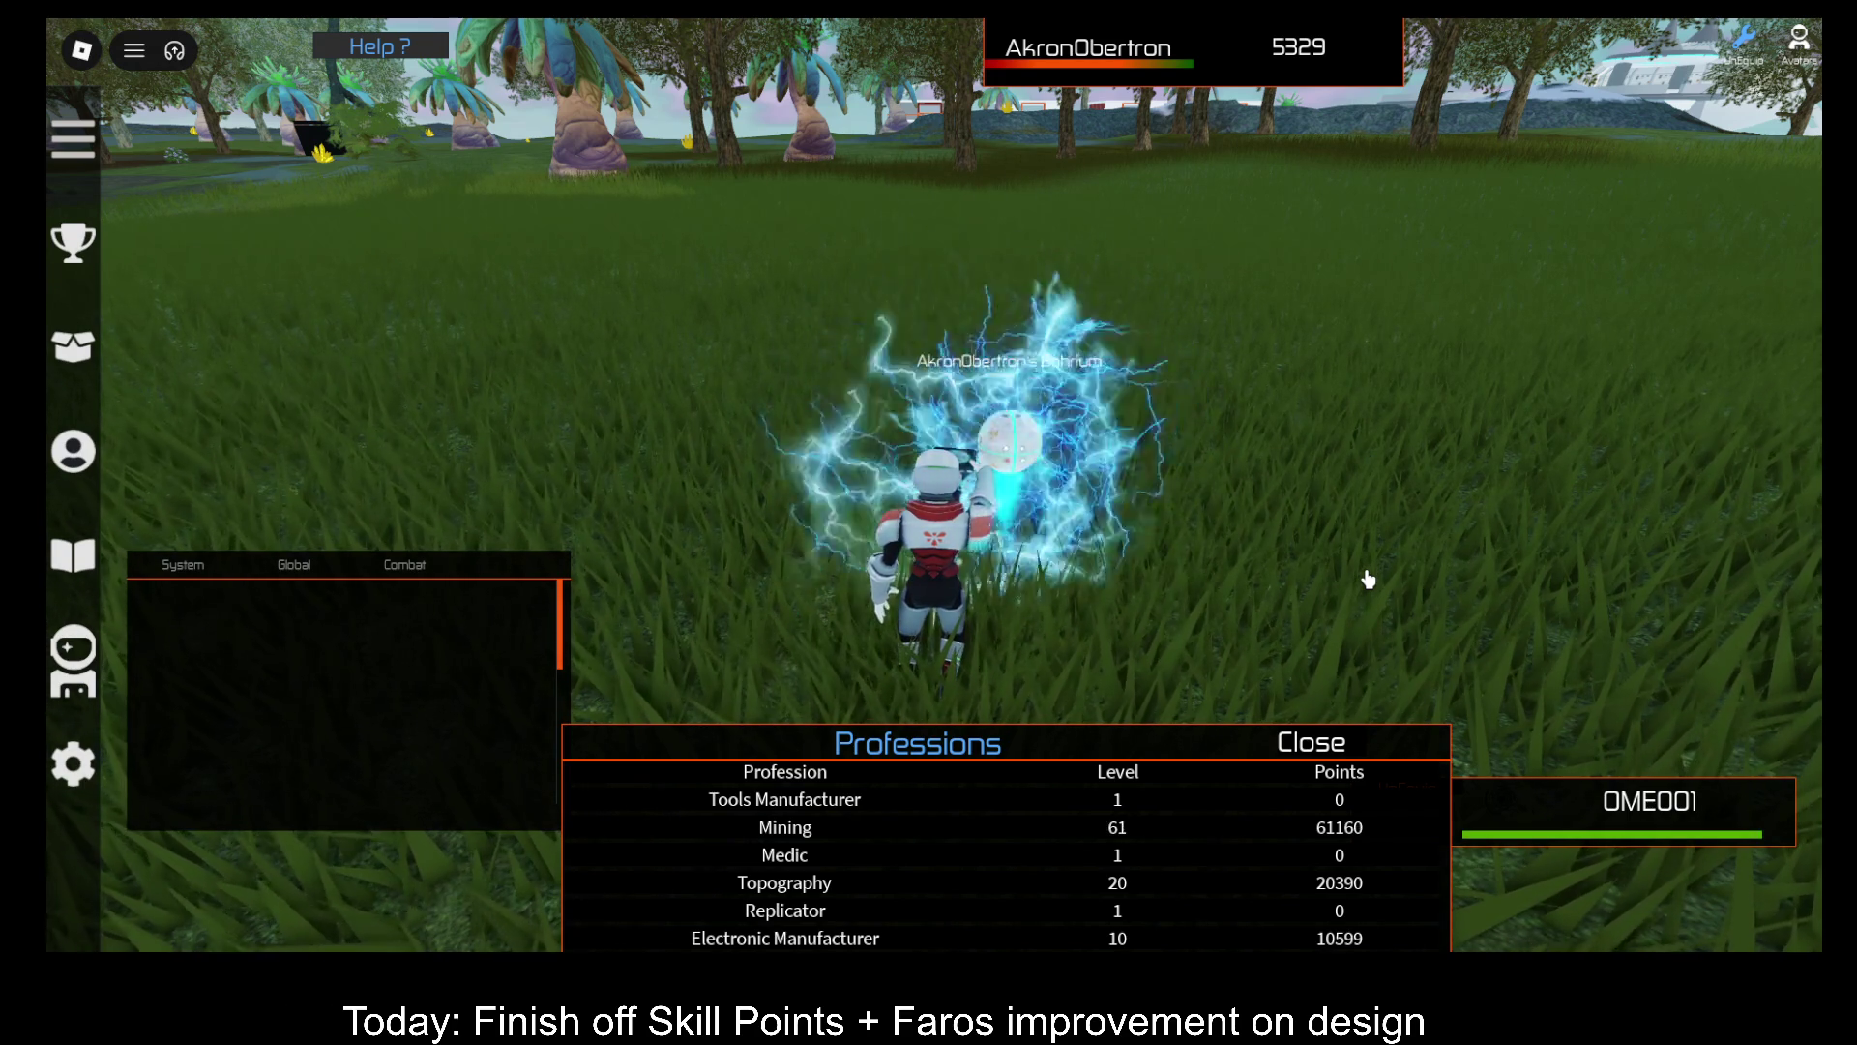
key(a)
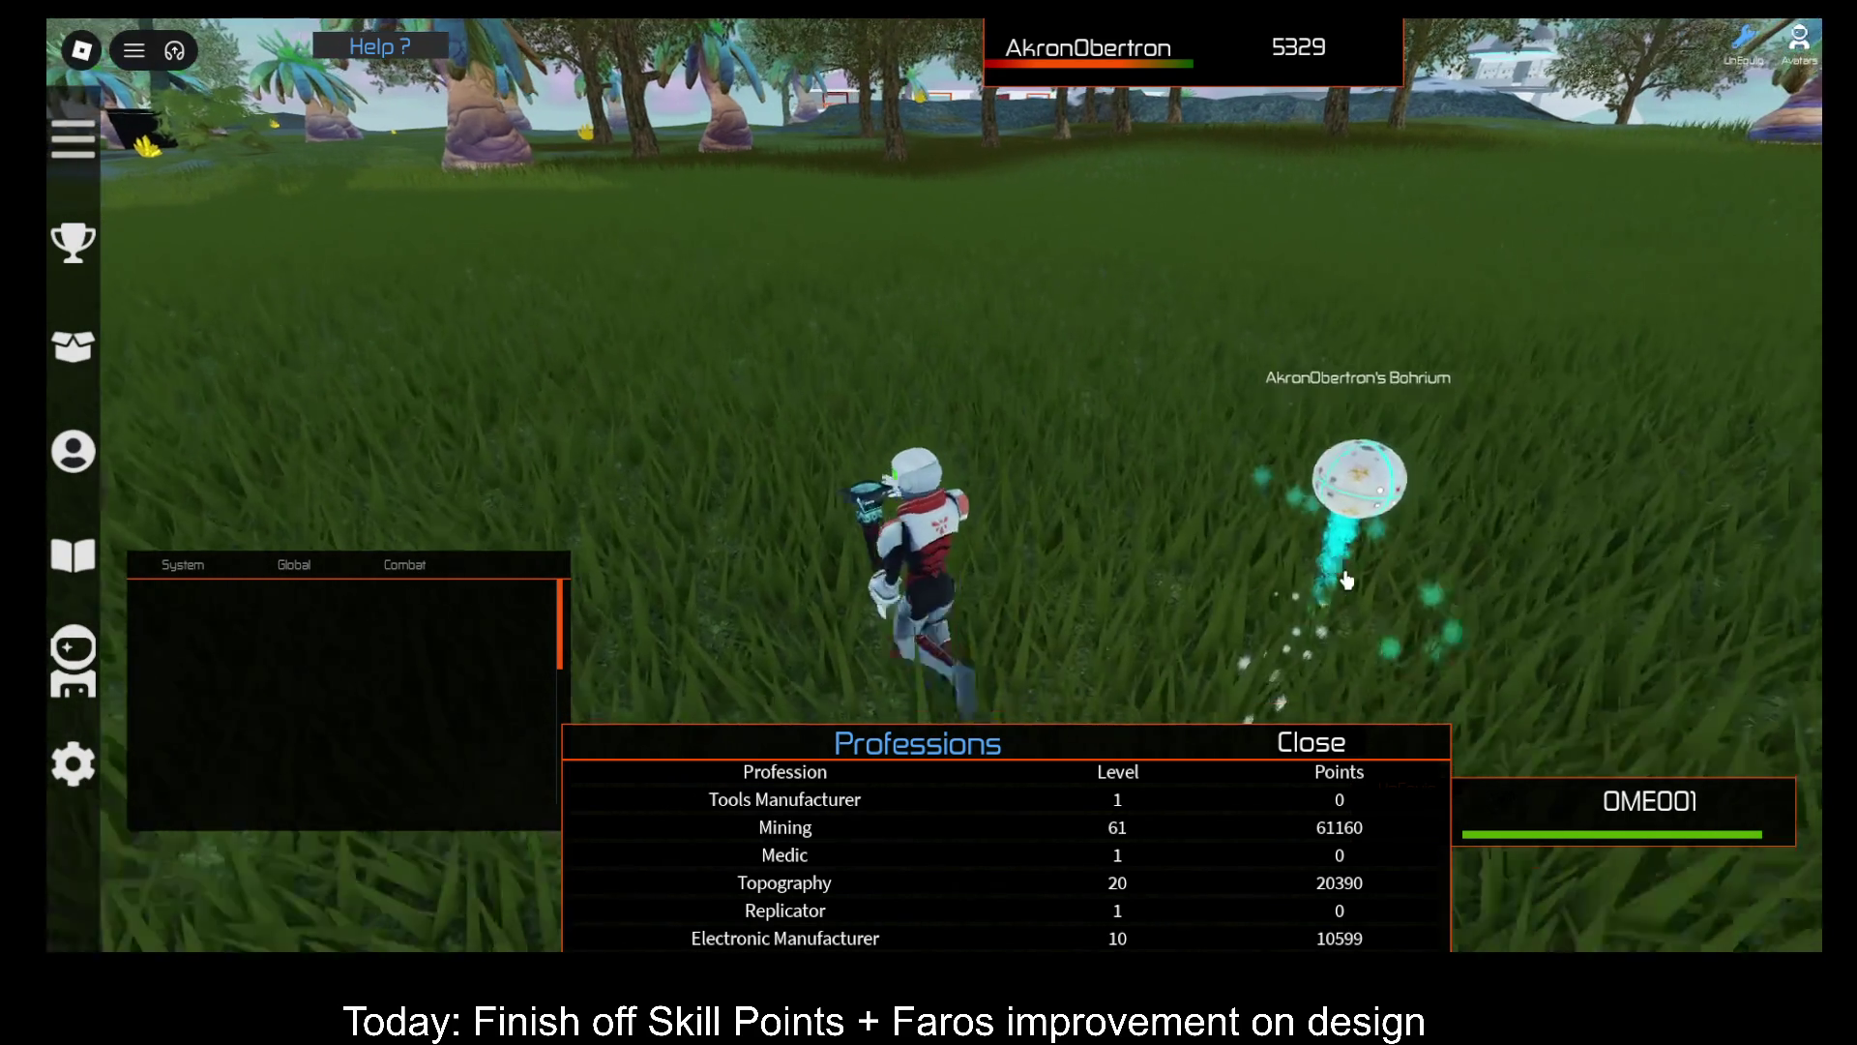
key(Right)
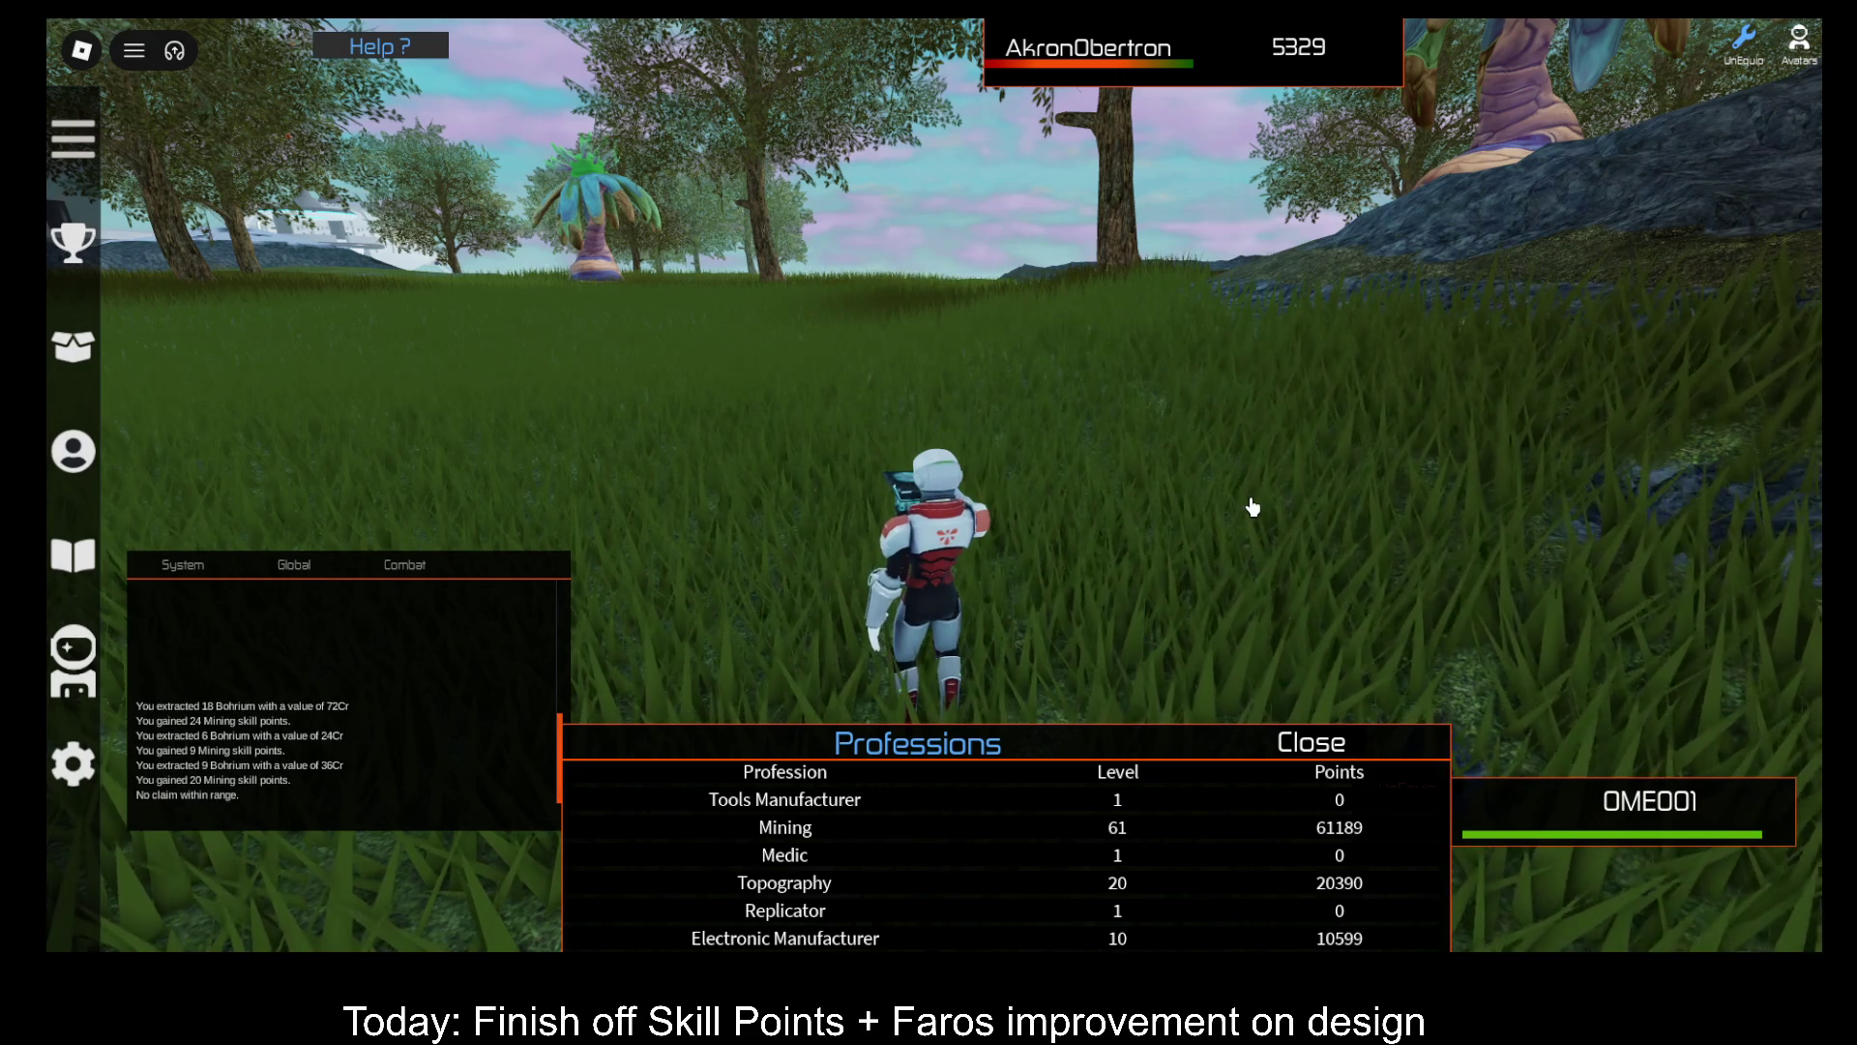
key(w)
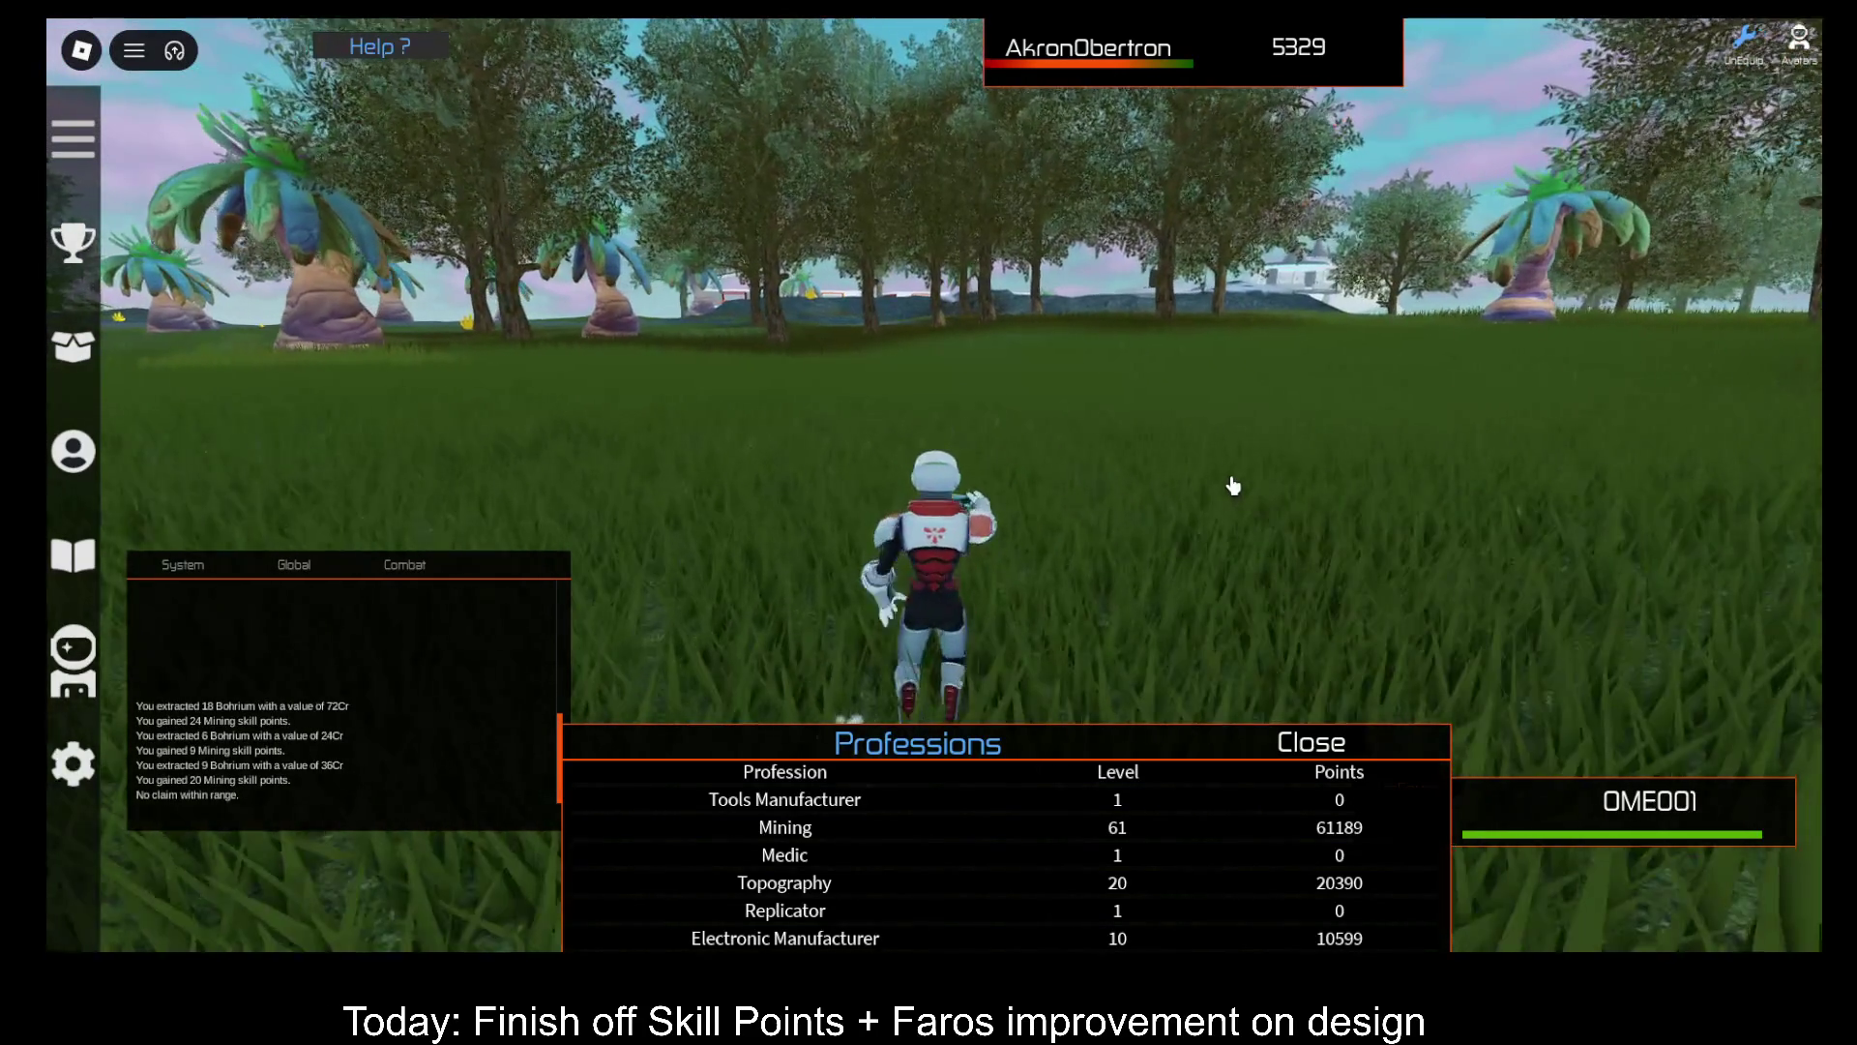
key(Left)
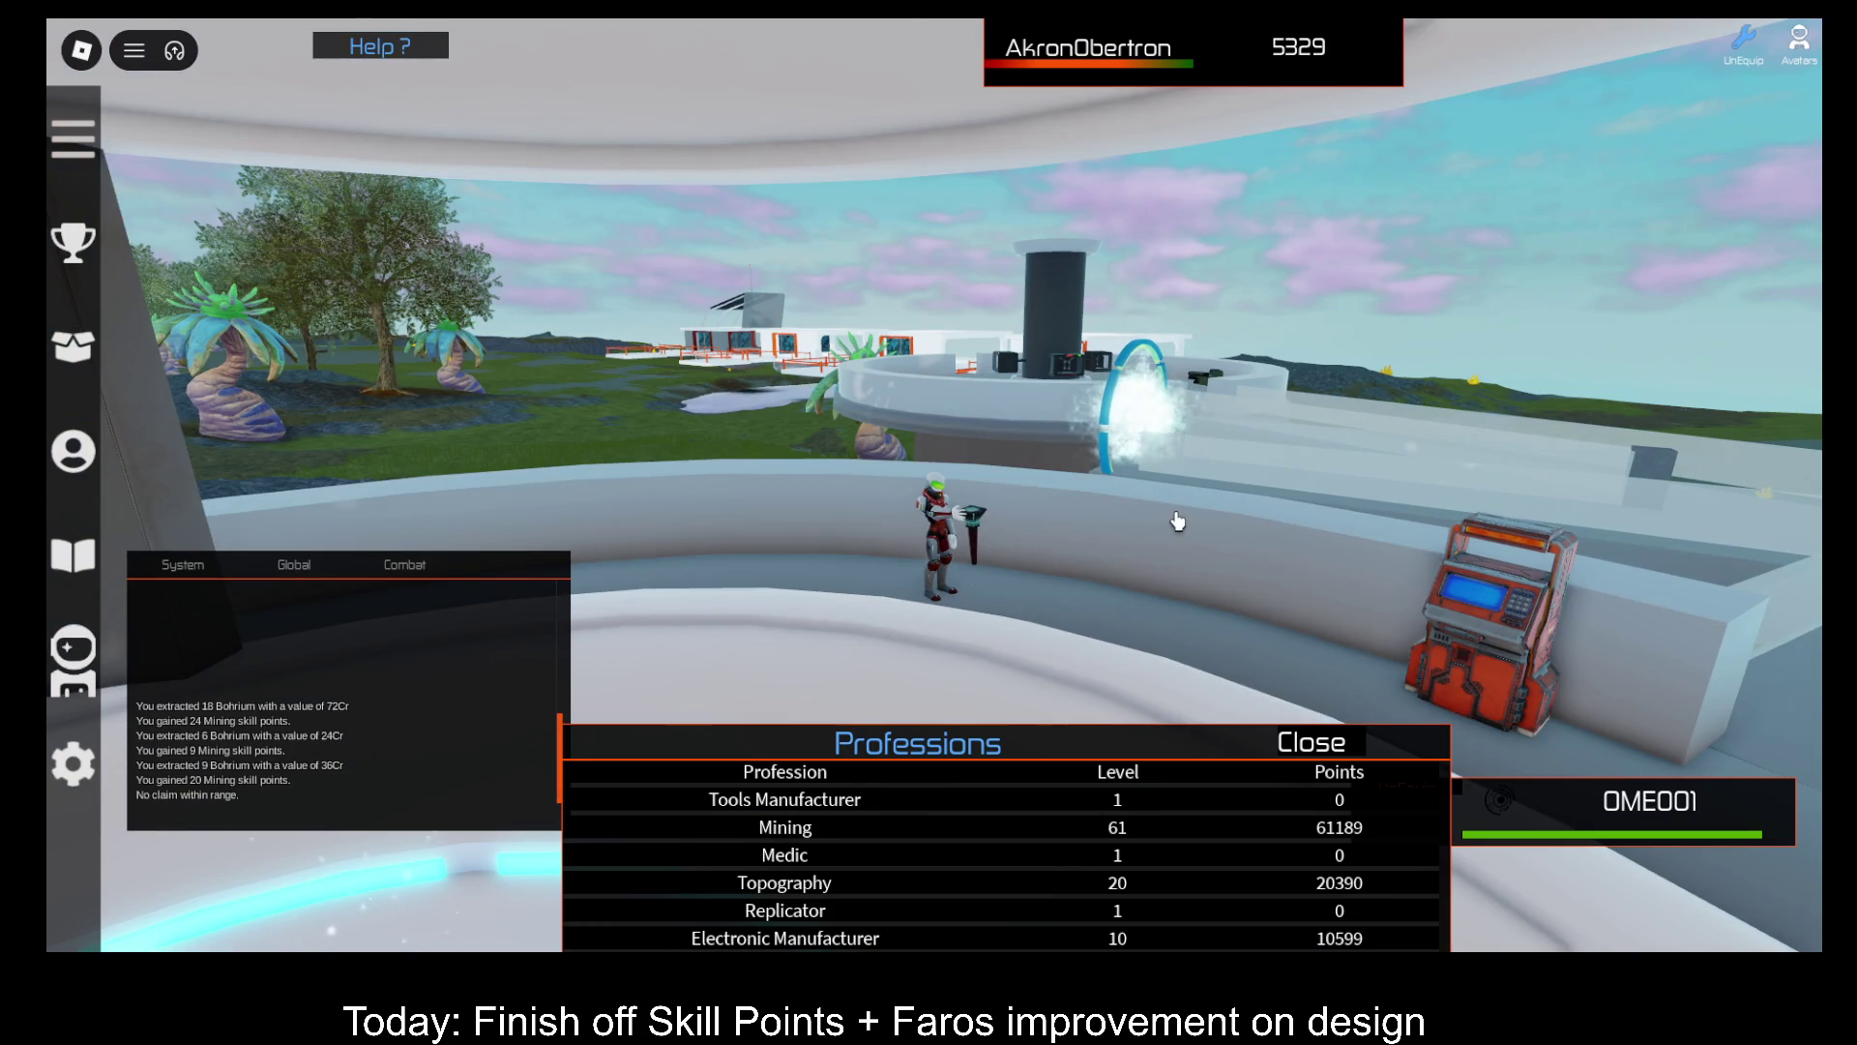
Step: Swing the view around the avatar and close the Professions panel
key(Left)
key(Left)
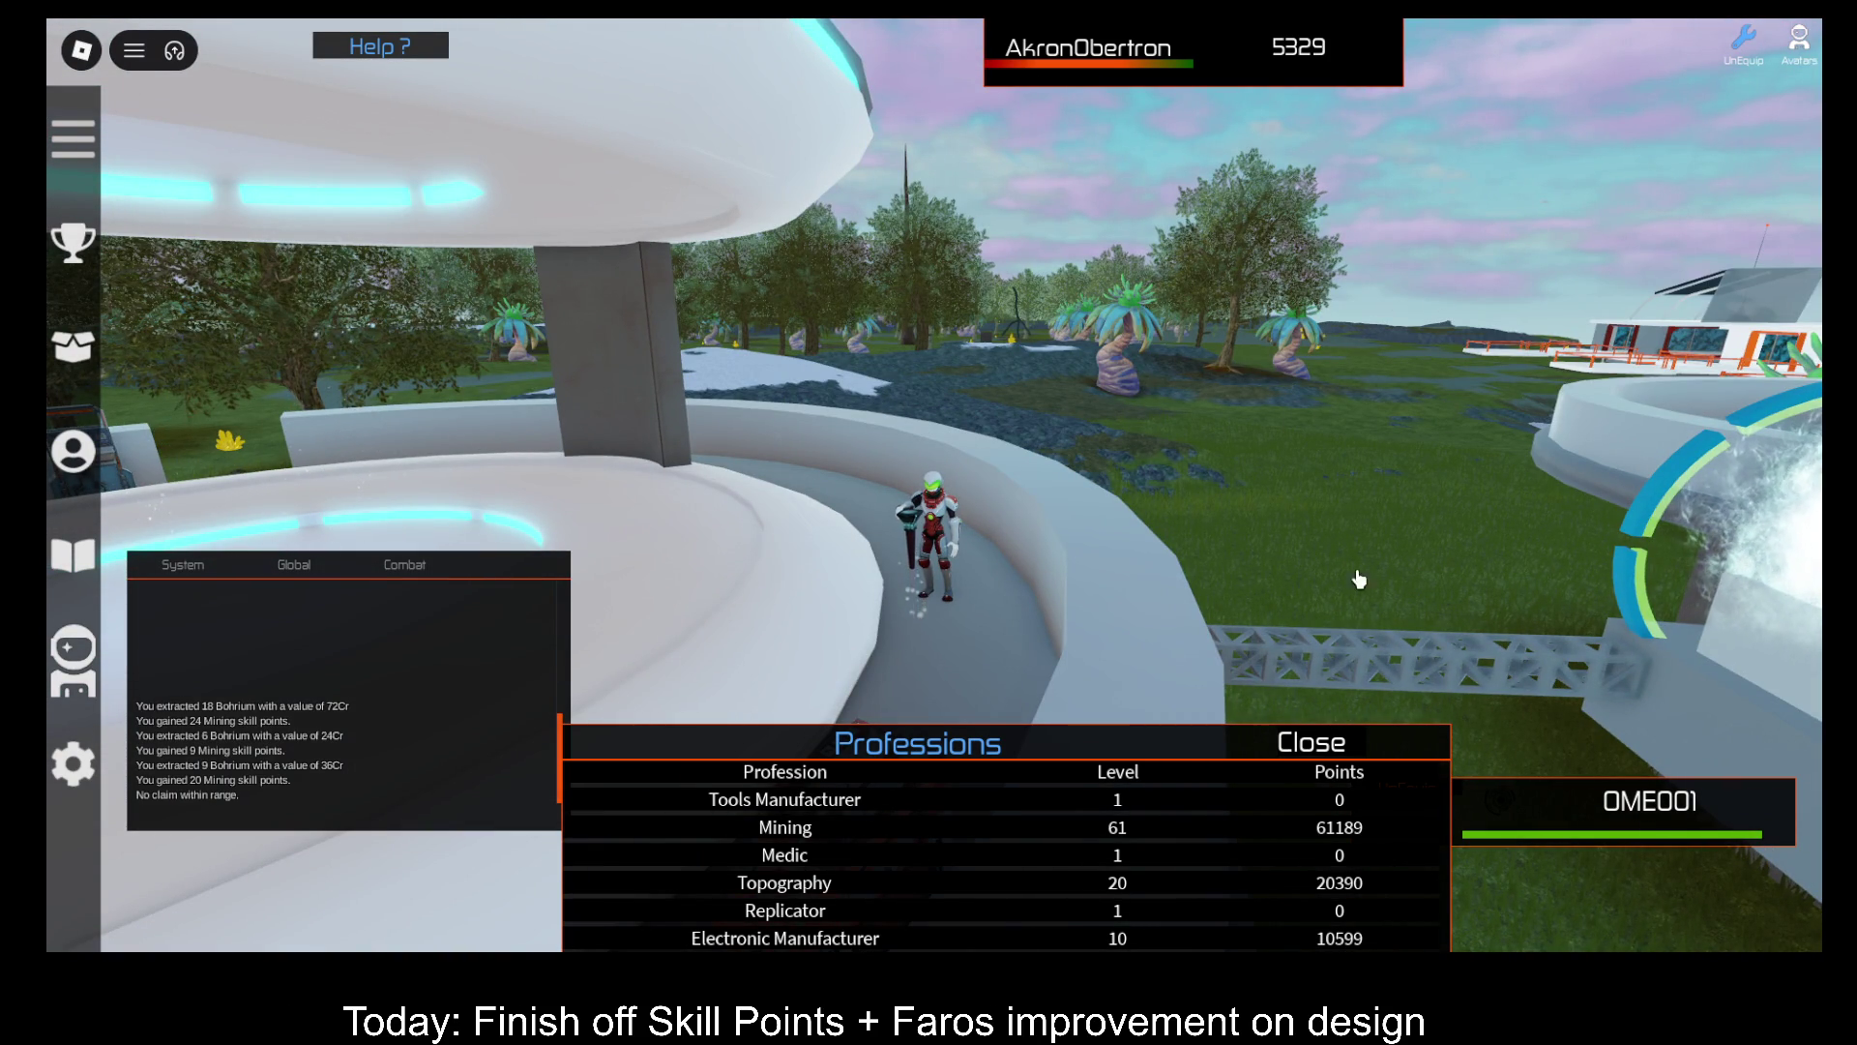
click(1366, 741)
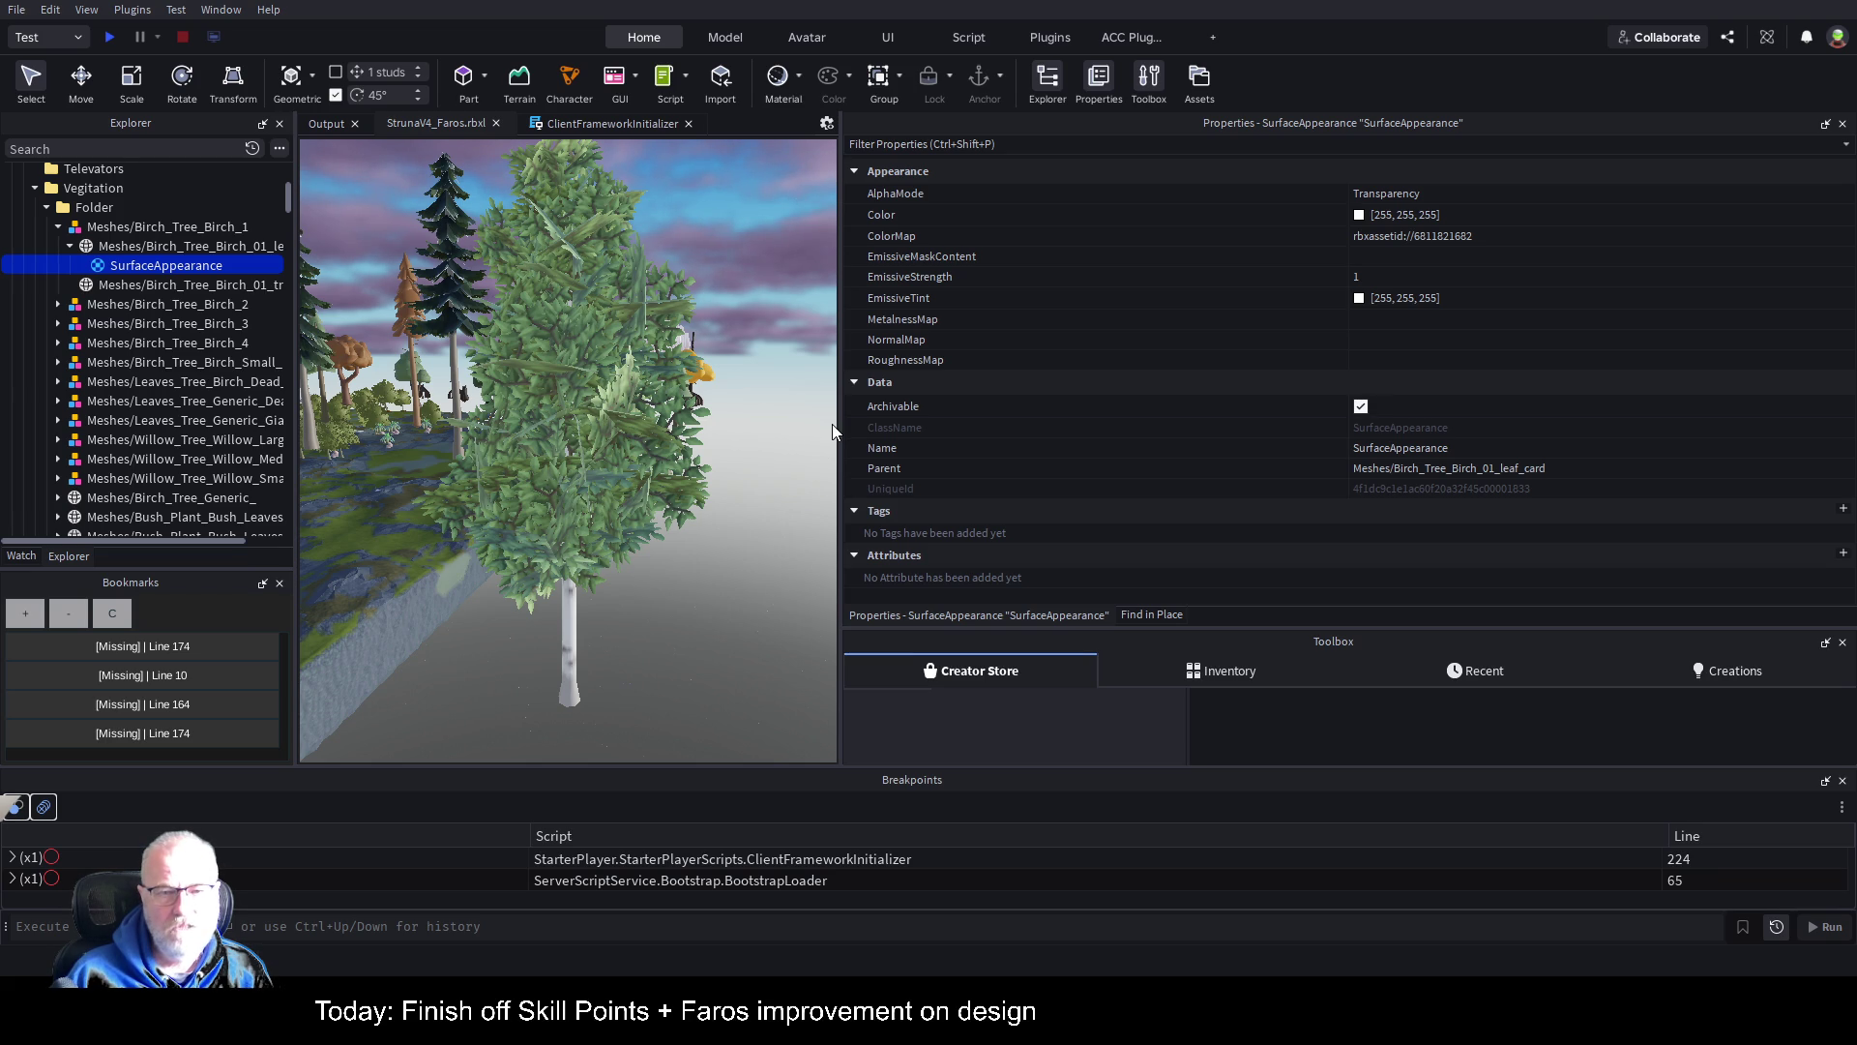
Step: Drag the viewport–Properties splitter right so the birch trees fill more of the 3D view
drag(840, 427, 1565, 380)
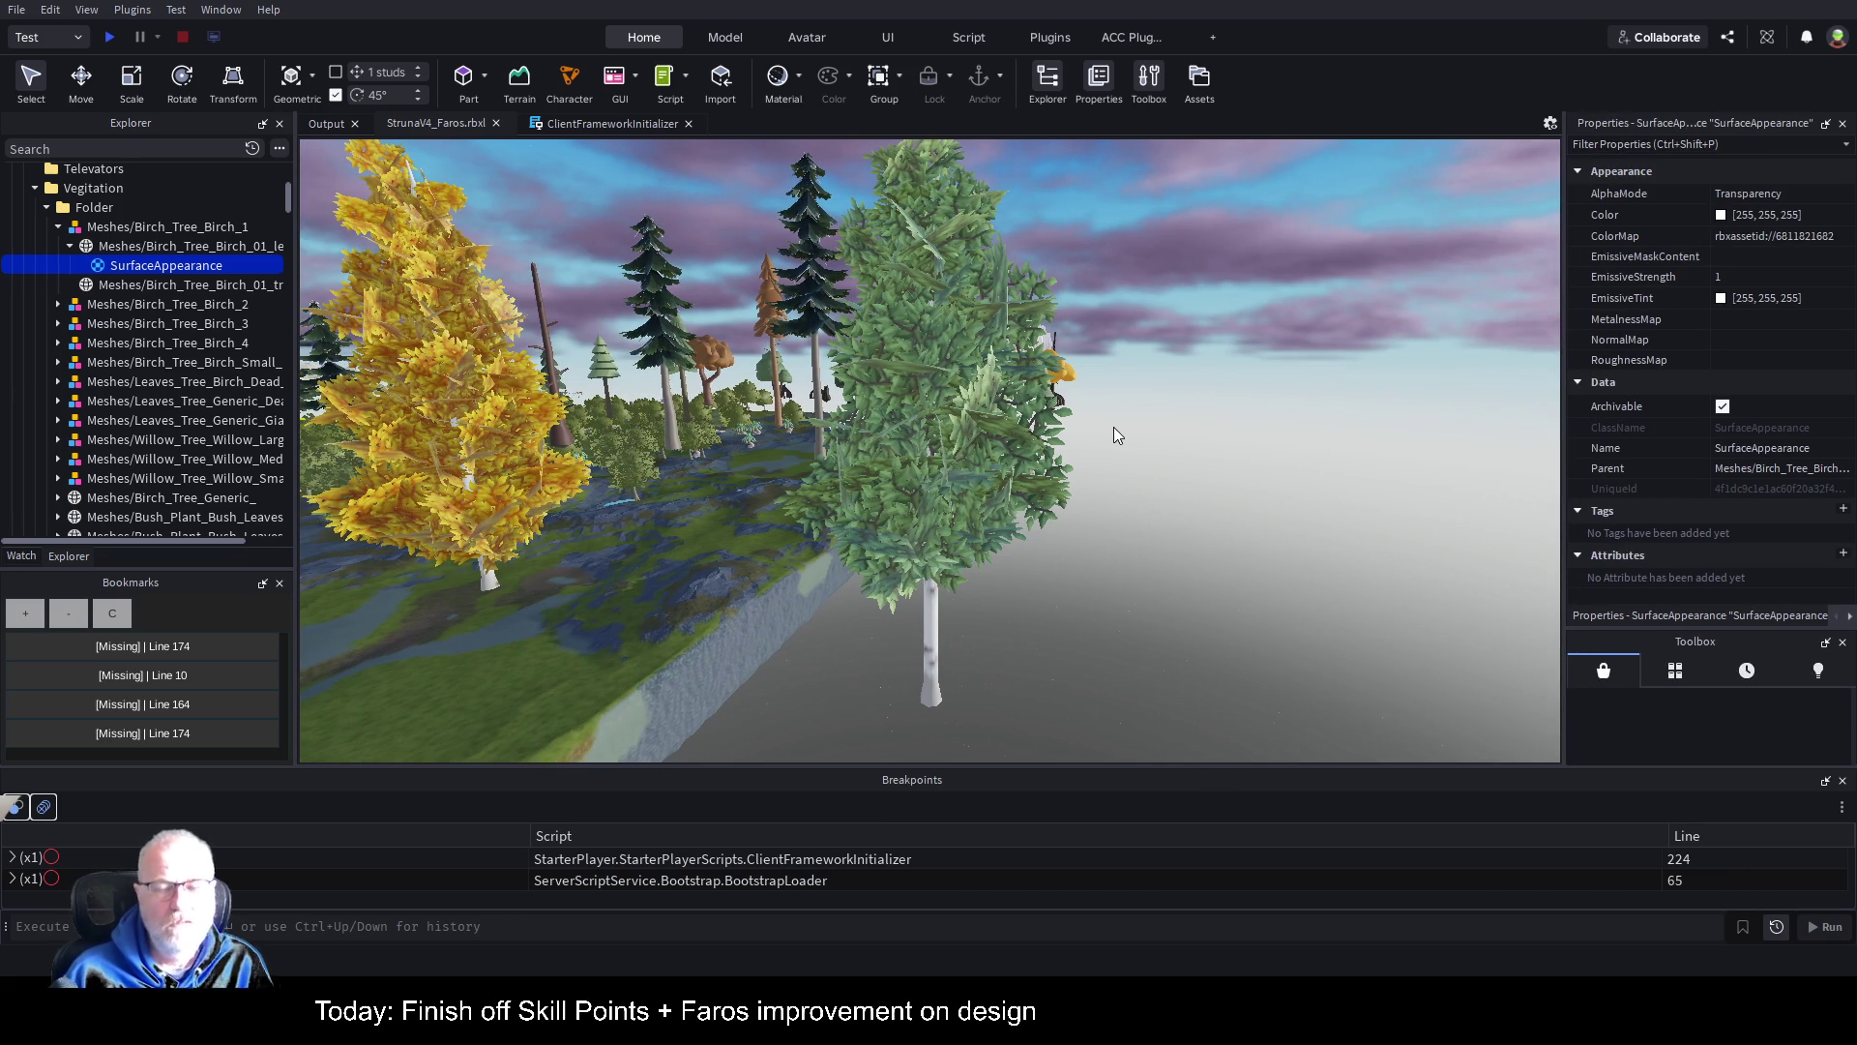
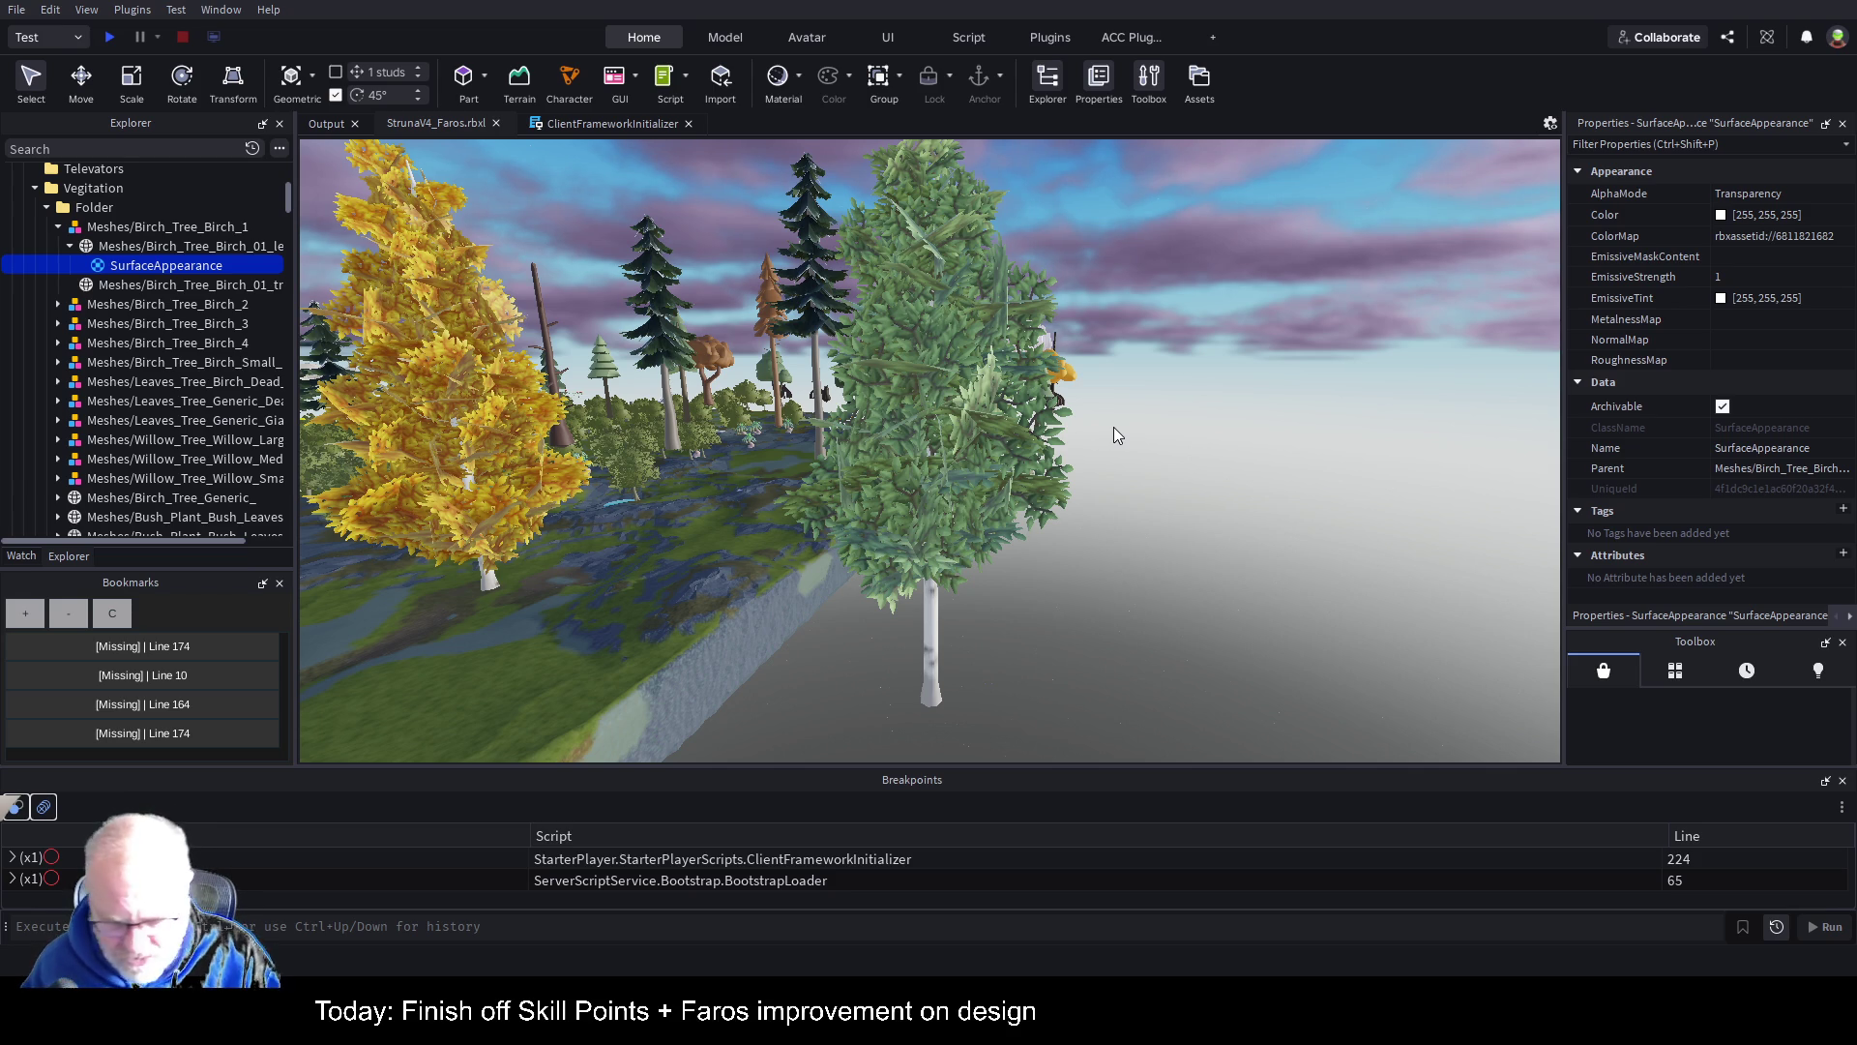
Step: Cut the birch, willow and bush Folder from Vegitation and paste it into ServerStorage
key(f)
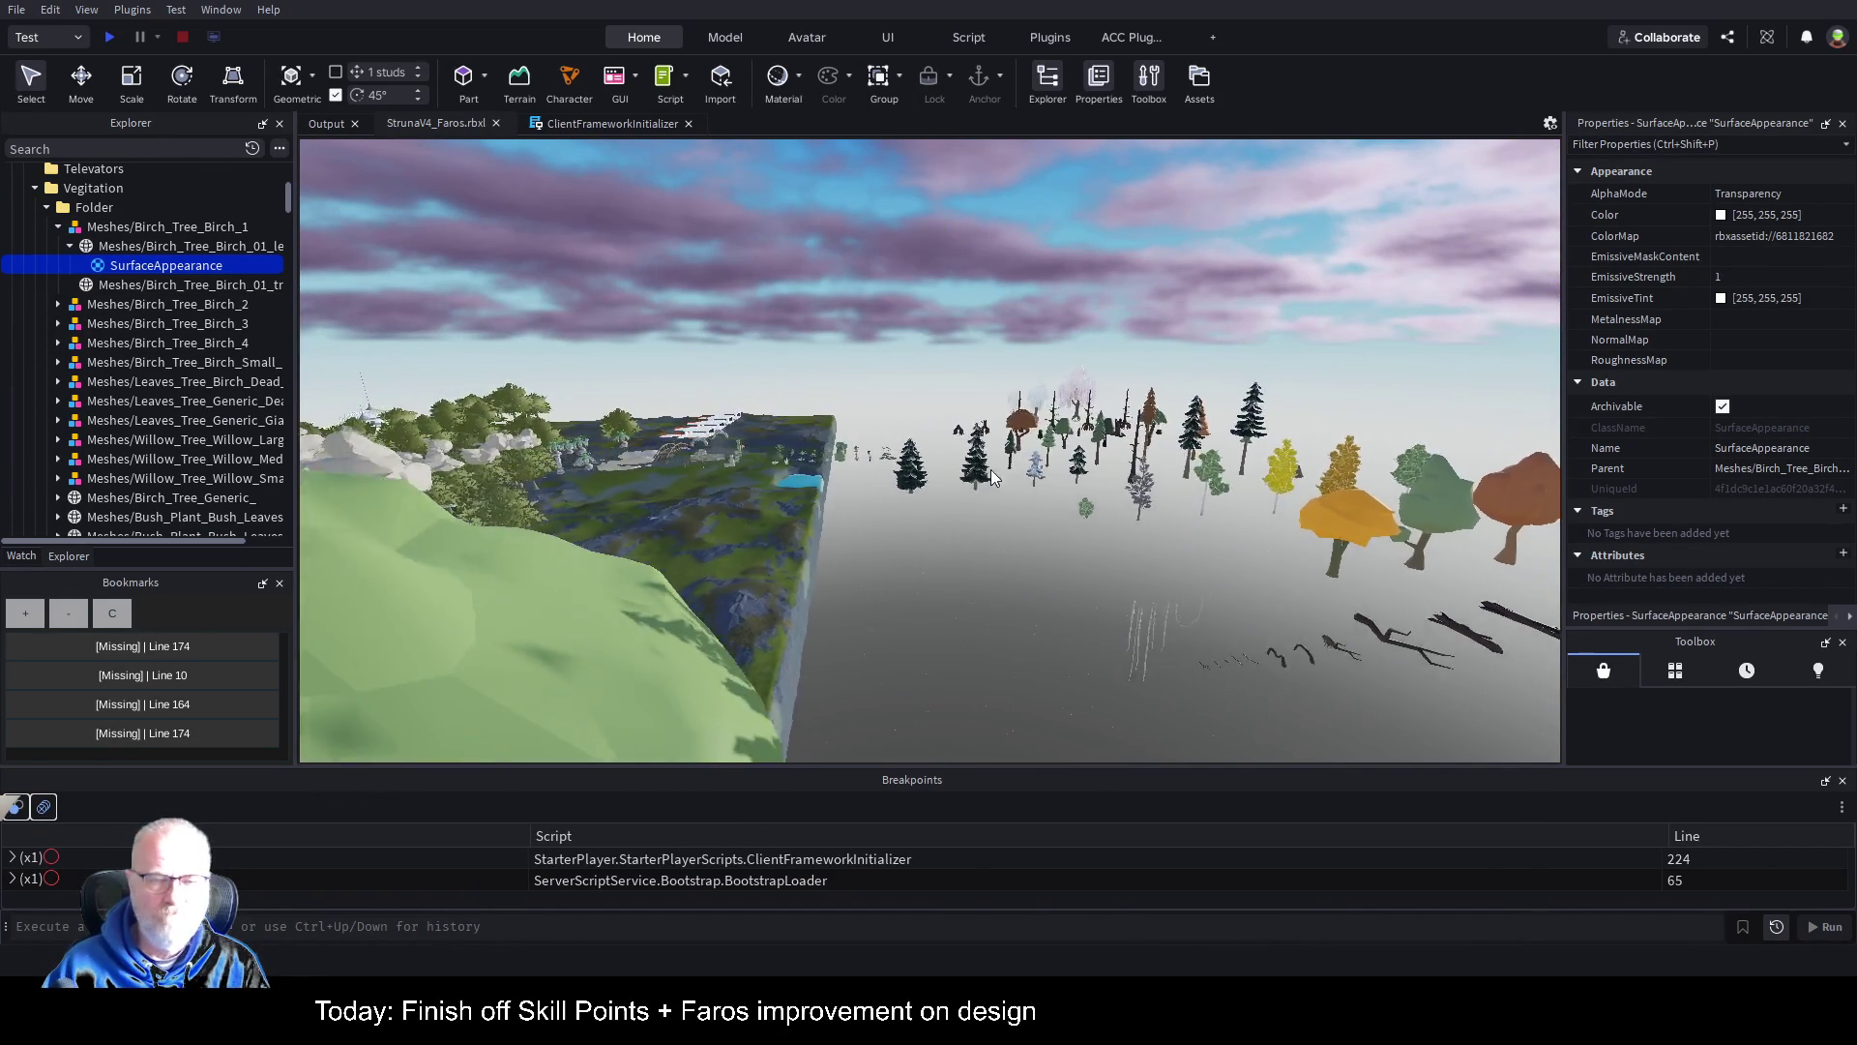
click(94, 207)
click(45, 208)
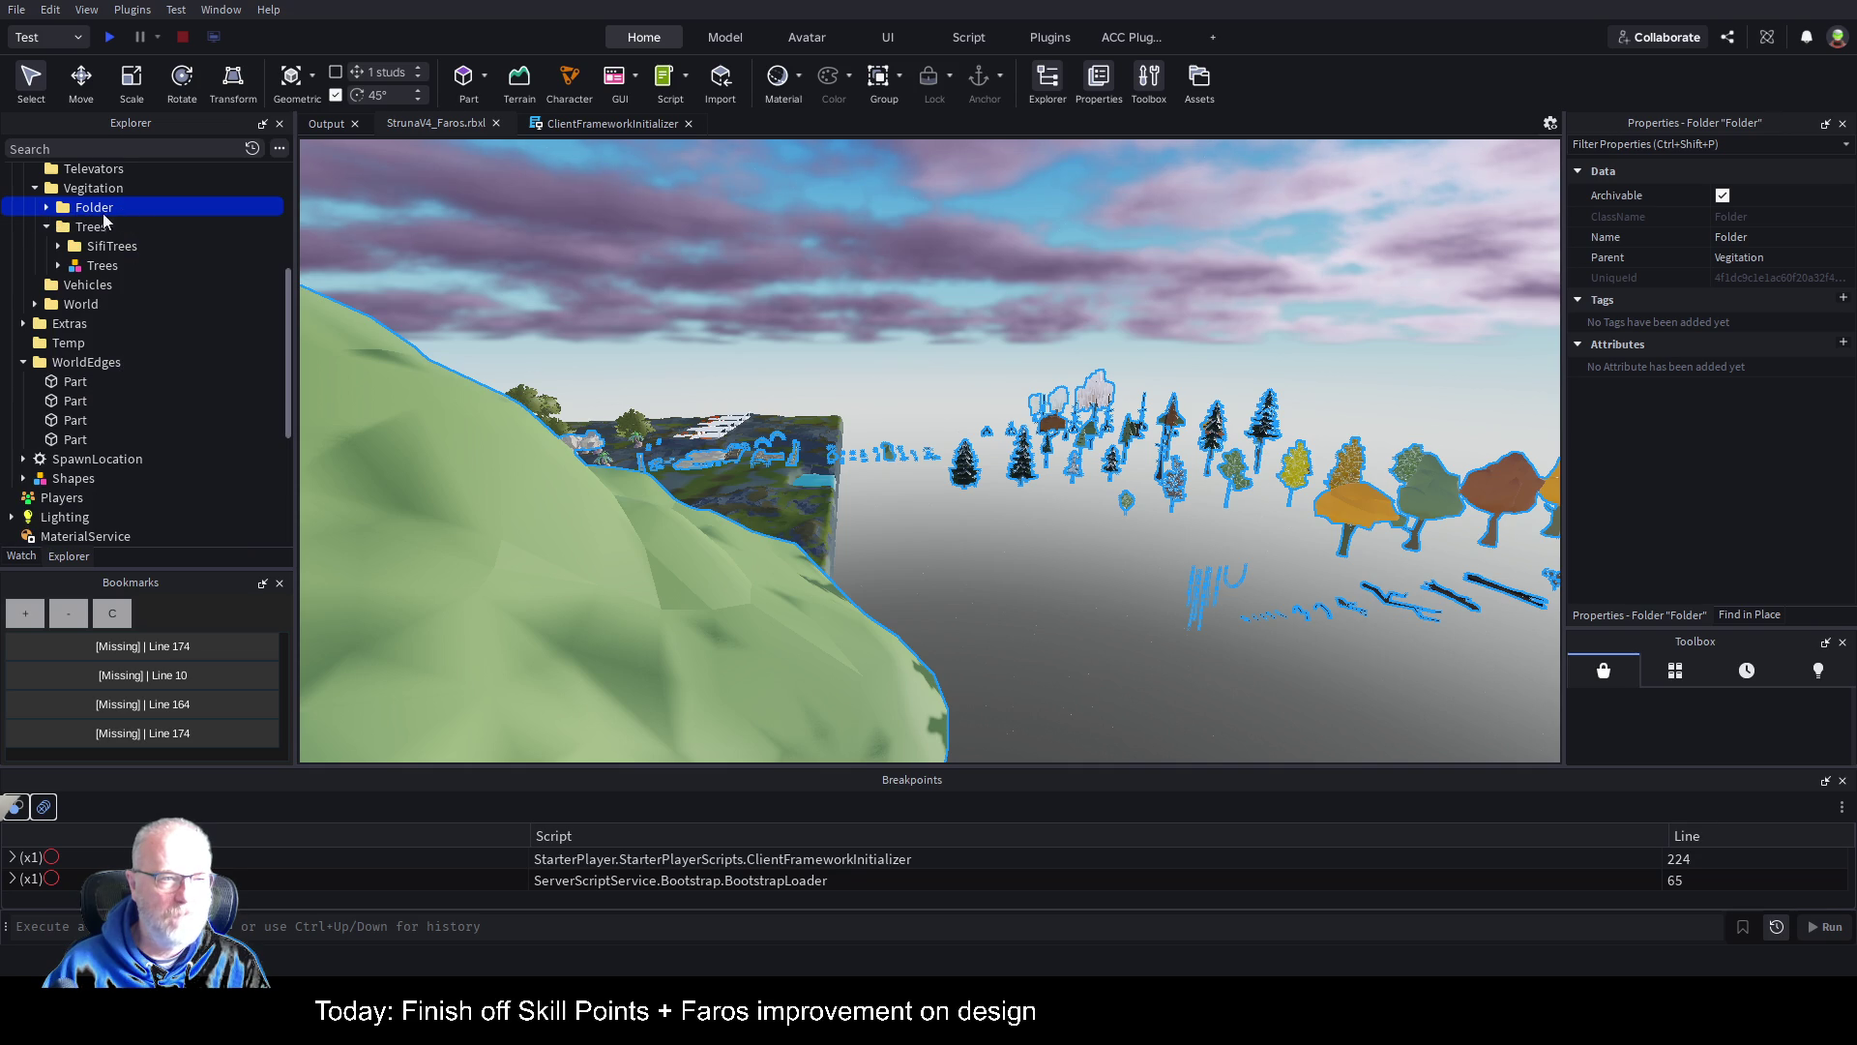
key(Delete)
scroll(166, 334, down, 4)
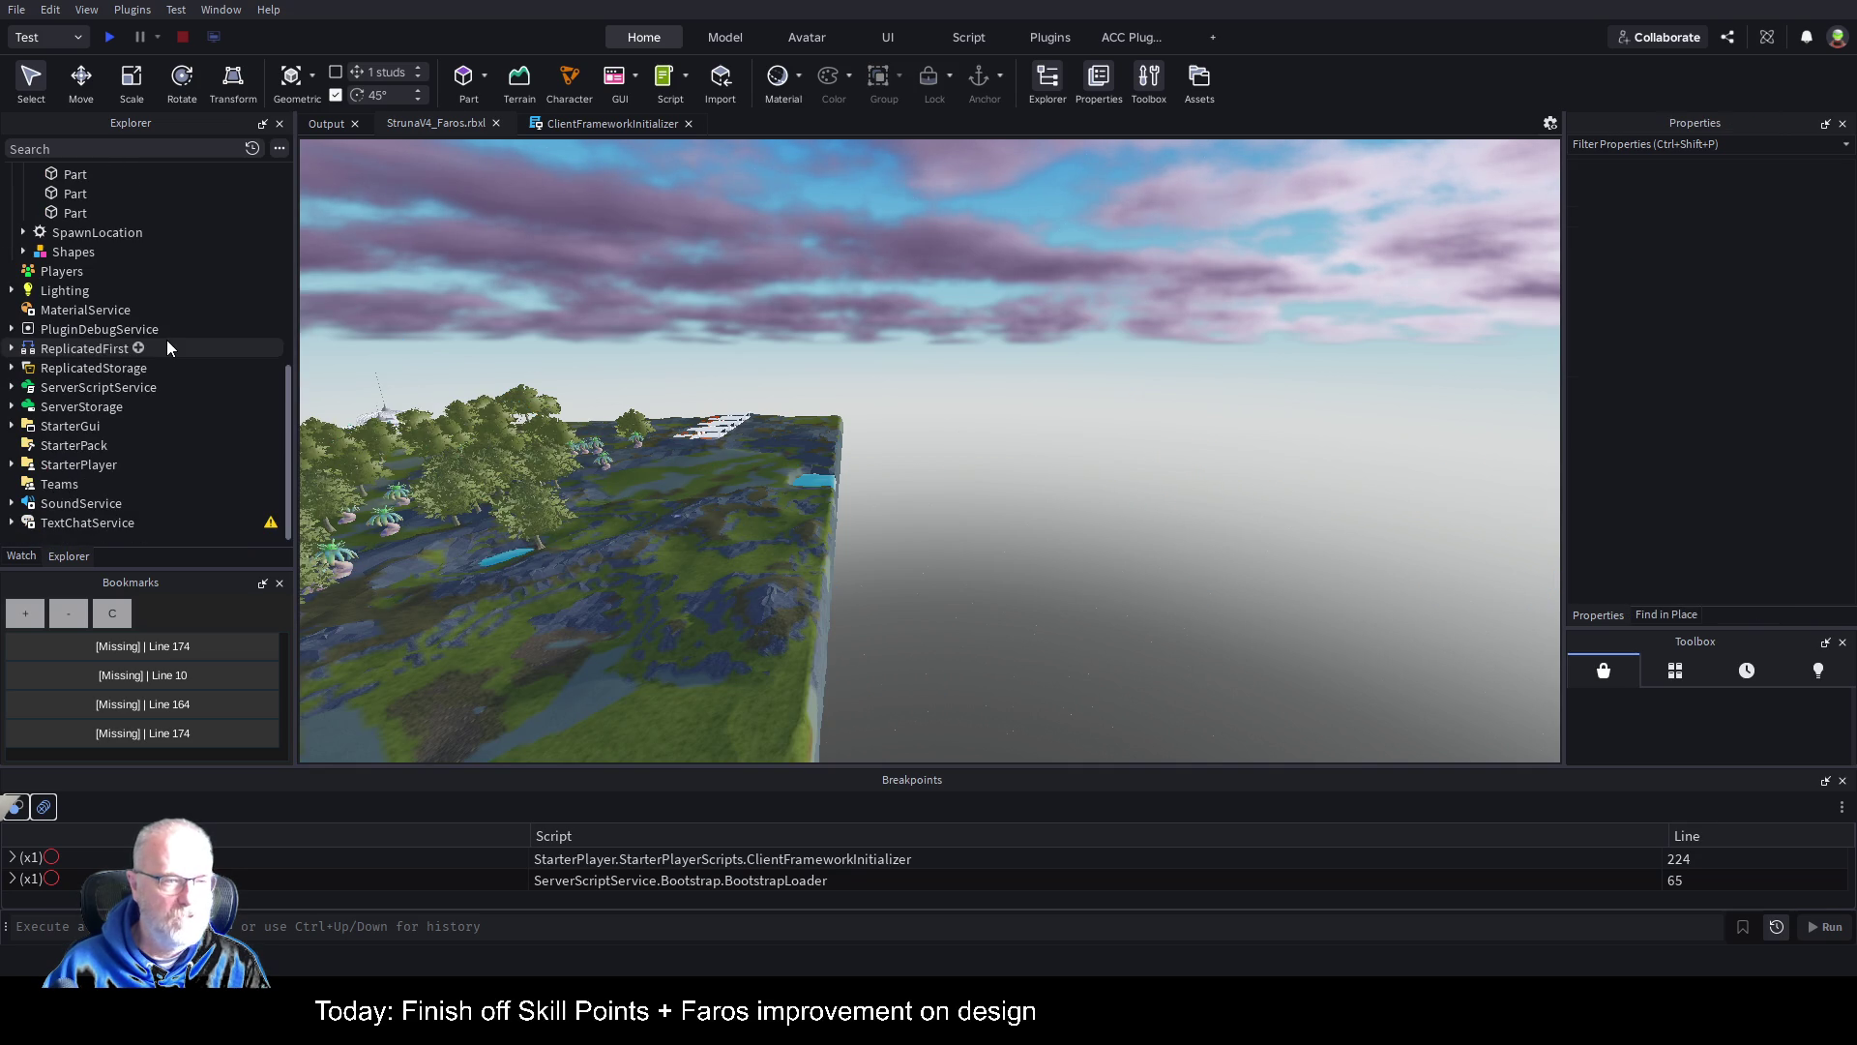
click(11, 407)
click(50, 408)
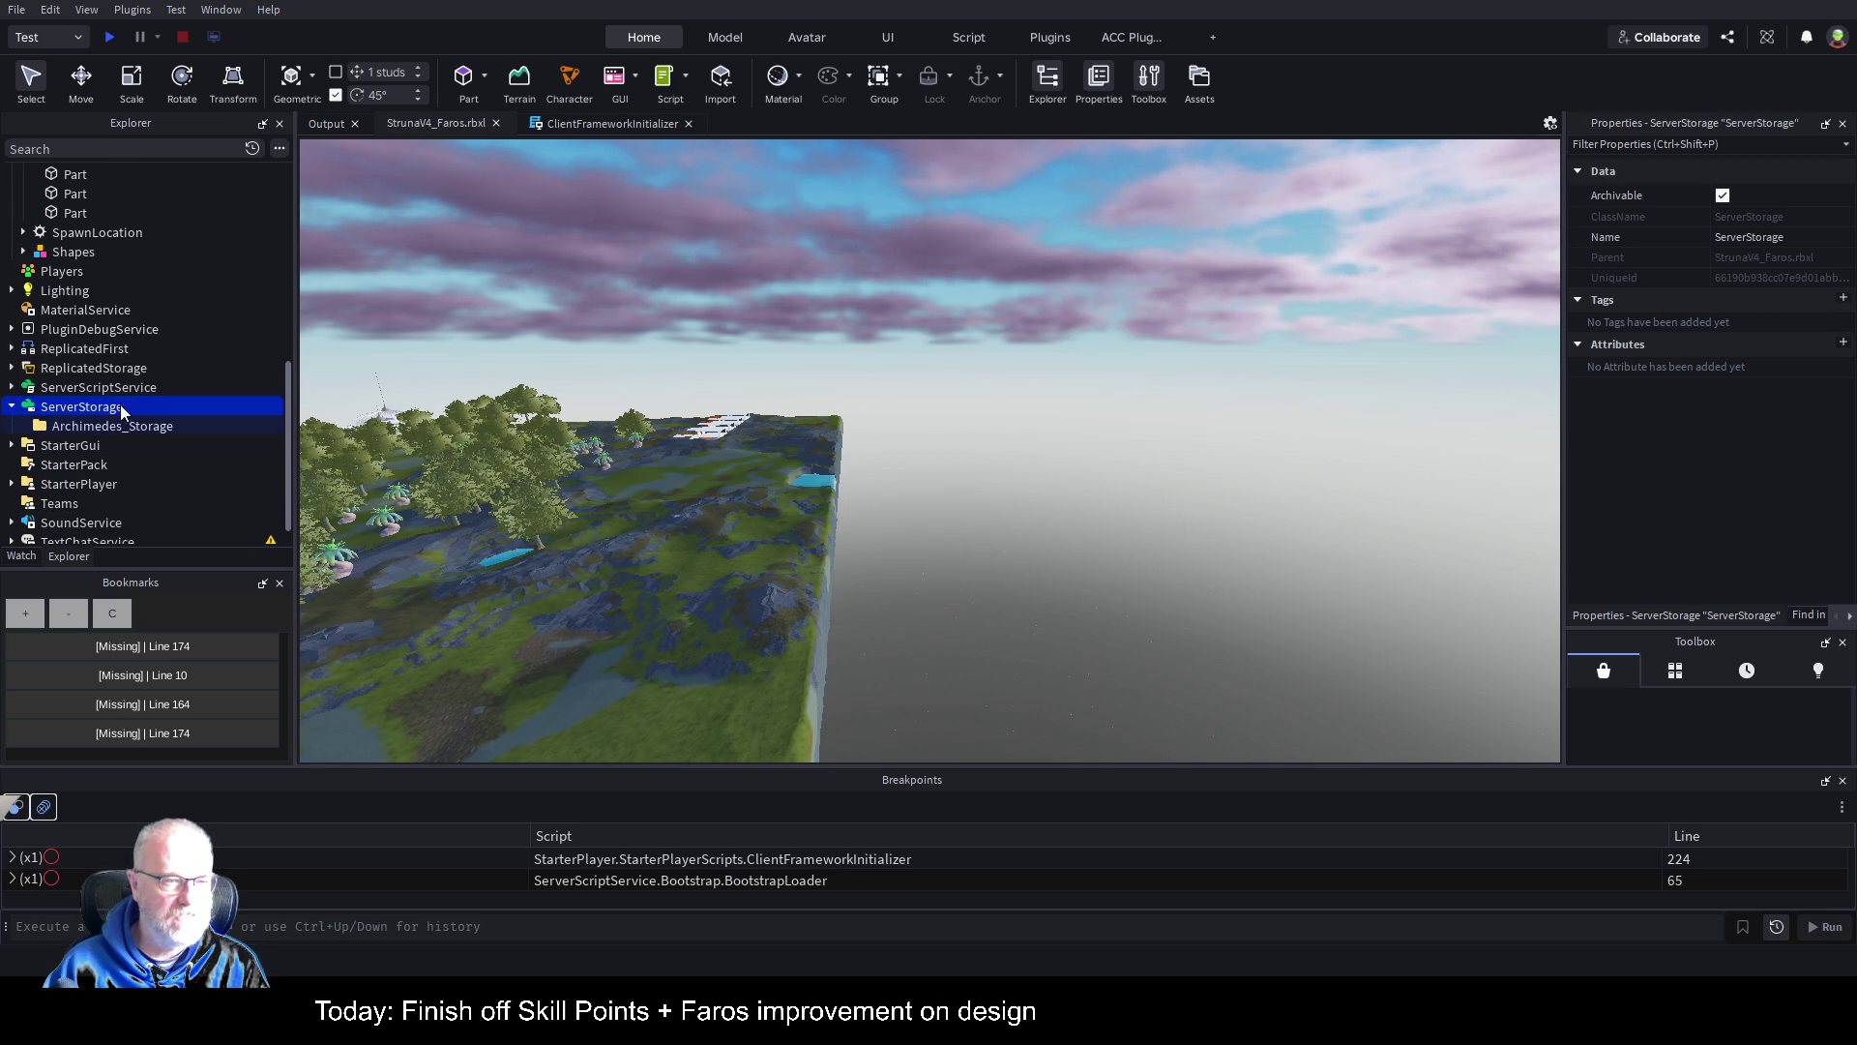
key(ctrl+shift+v)
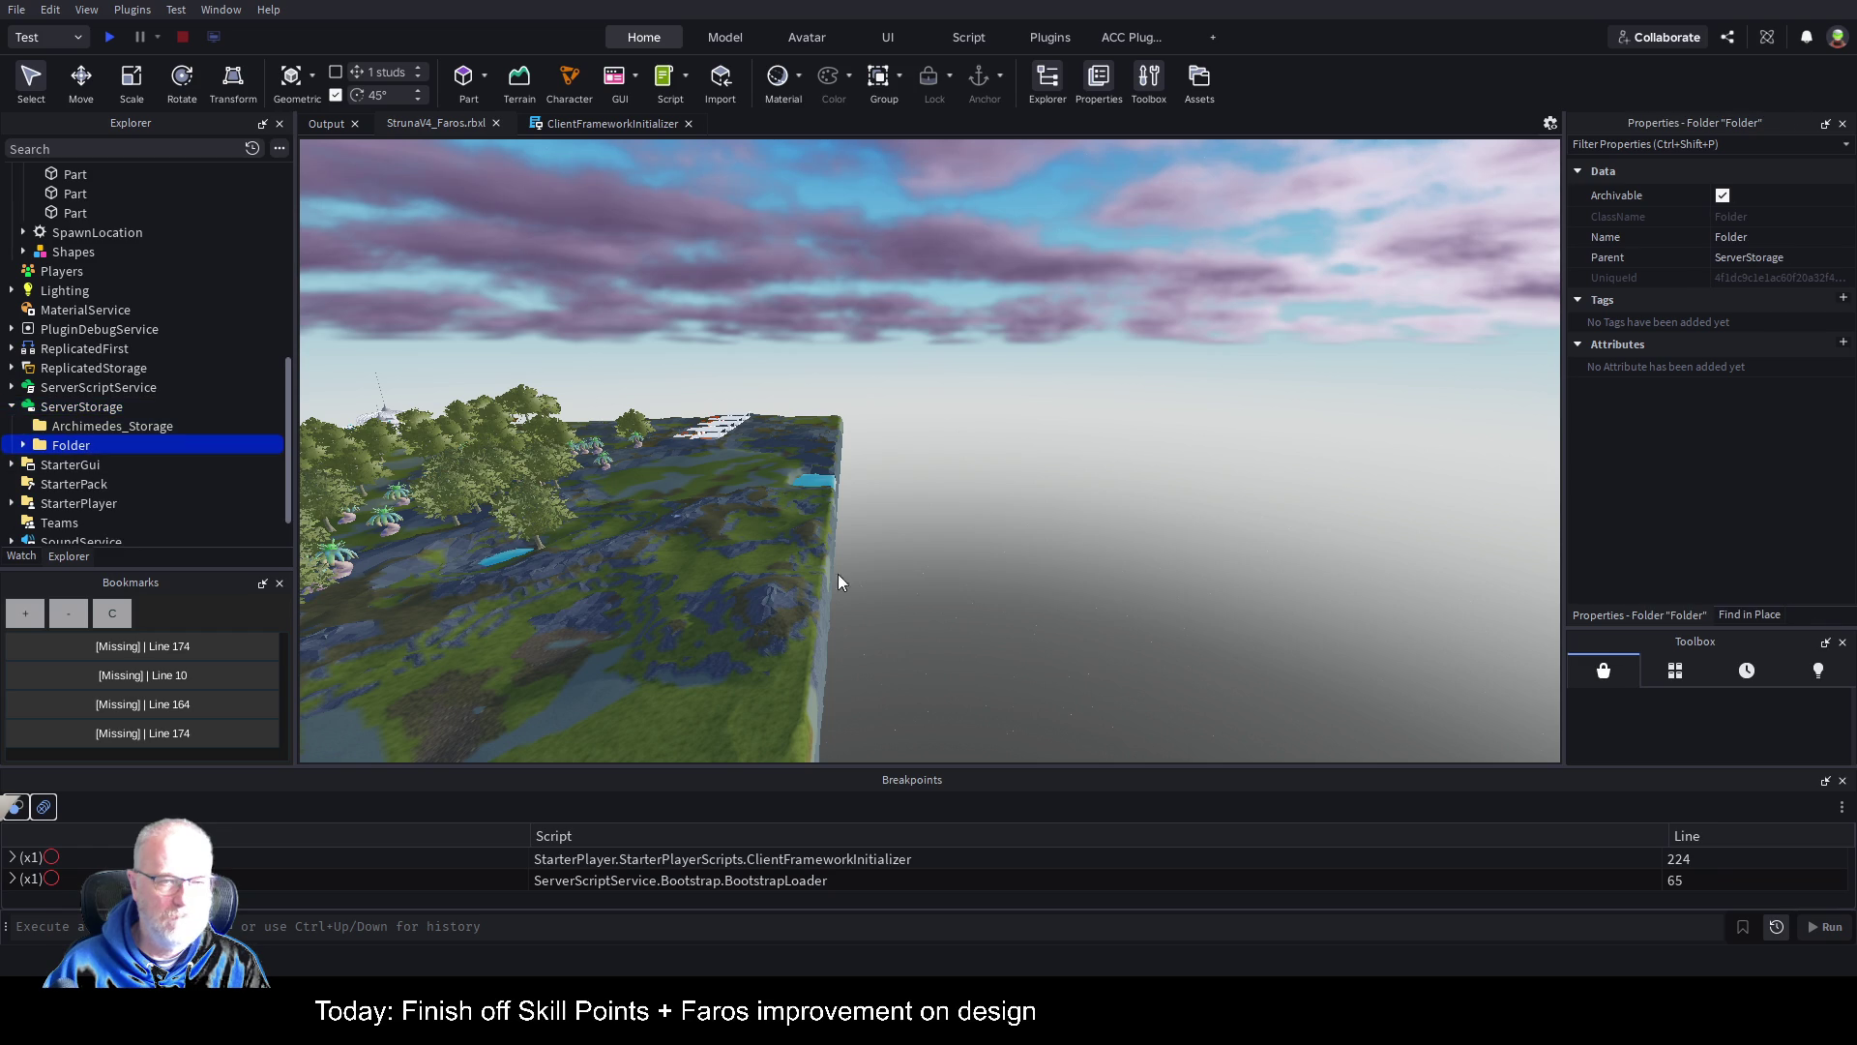
click(1086, 494)
scroll(1085, 493, up, 5)
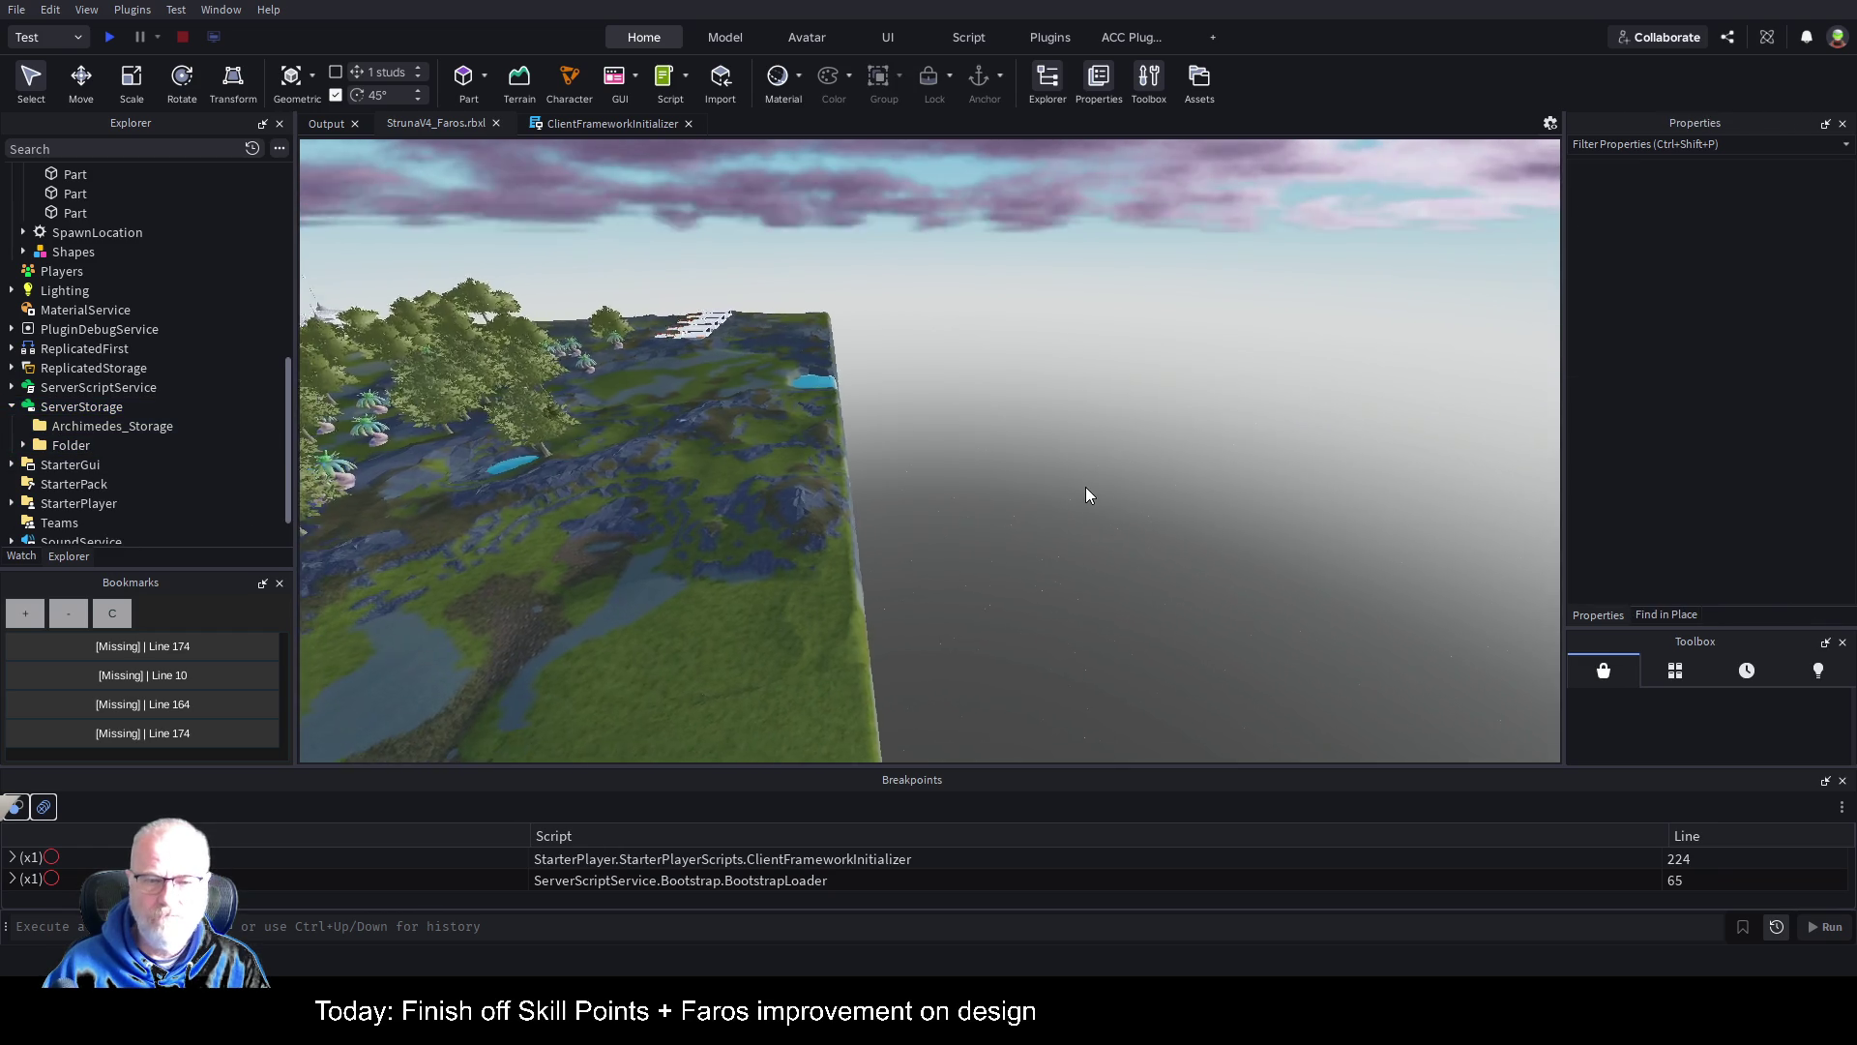
Step: Fly over the island, tilting the view up to the sky and back down onto the buildings
scroll(1086, 495, up, 10)
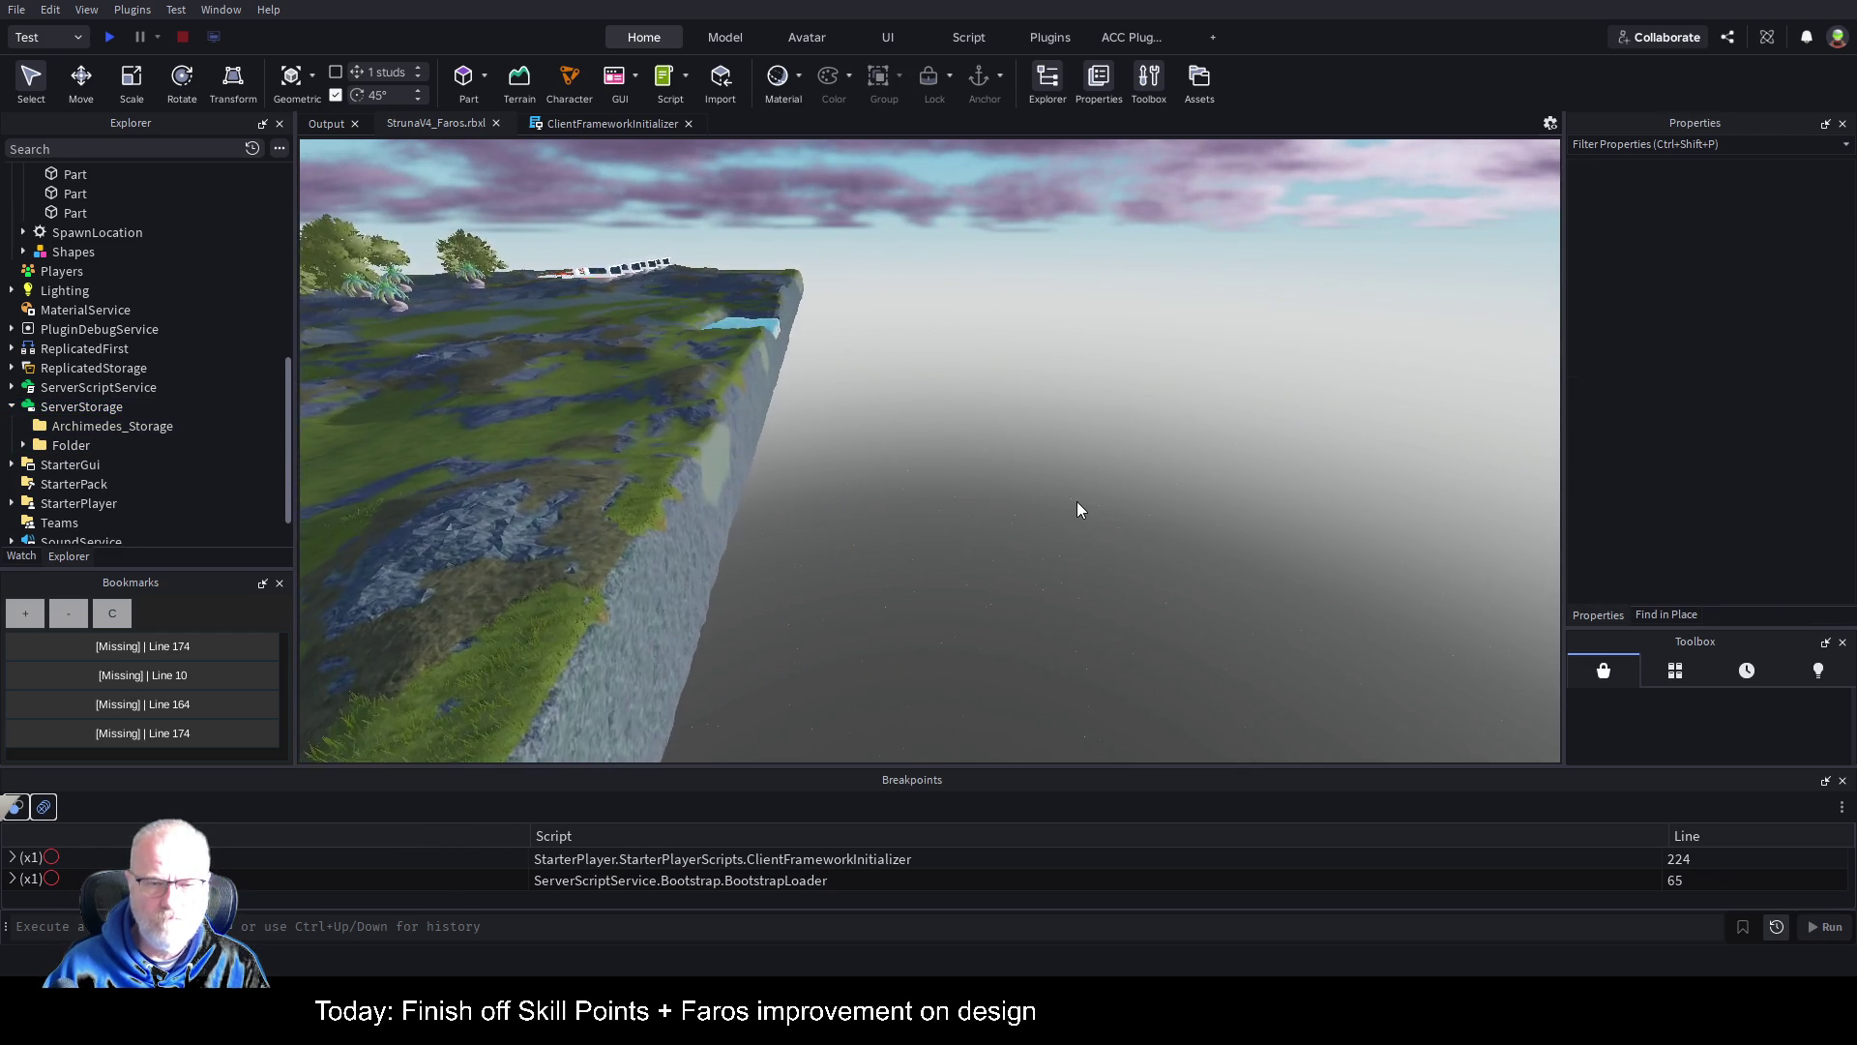
scroll(693, 496, up, 10)
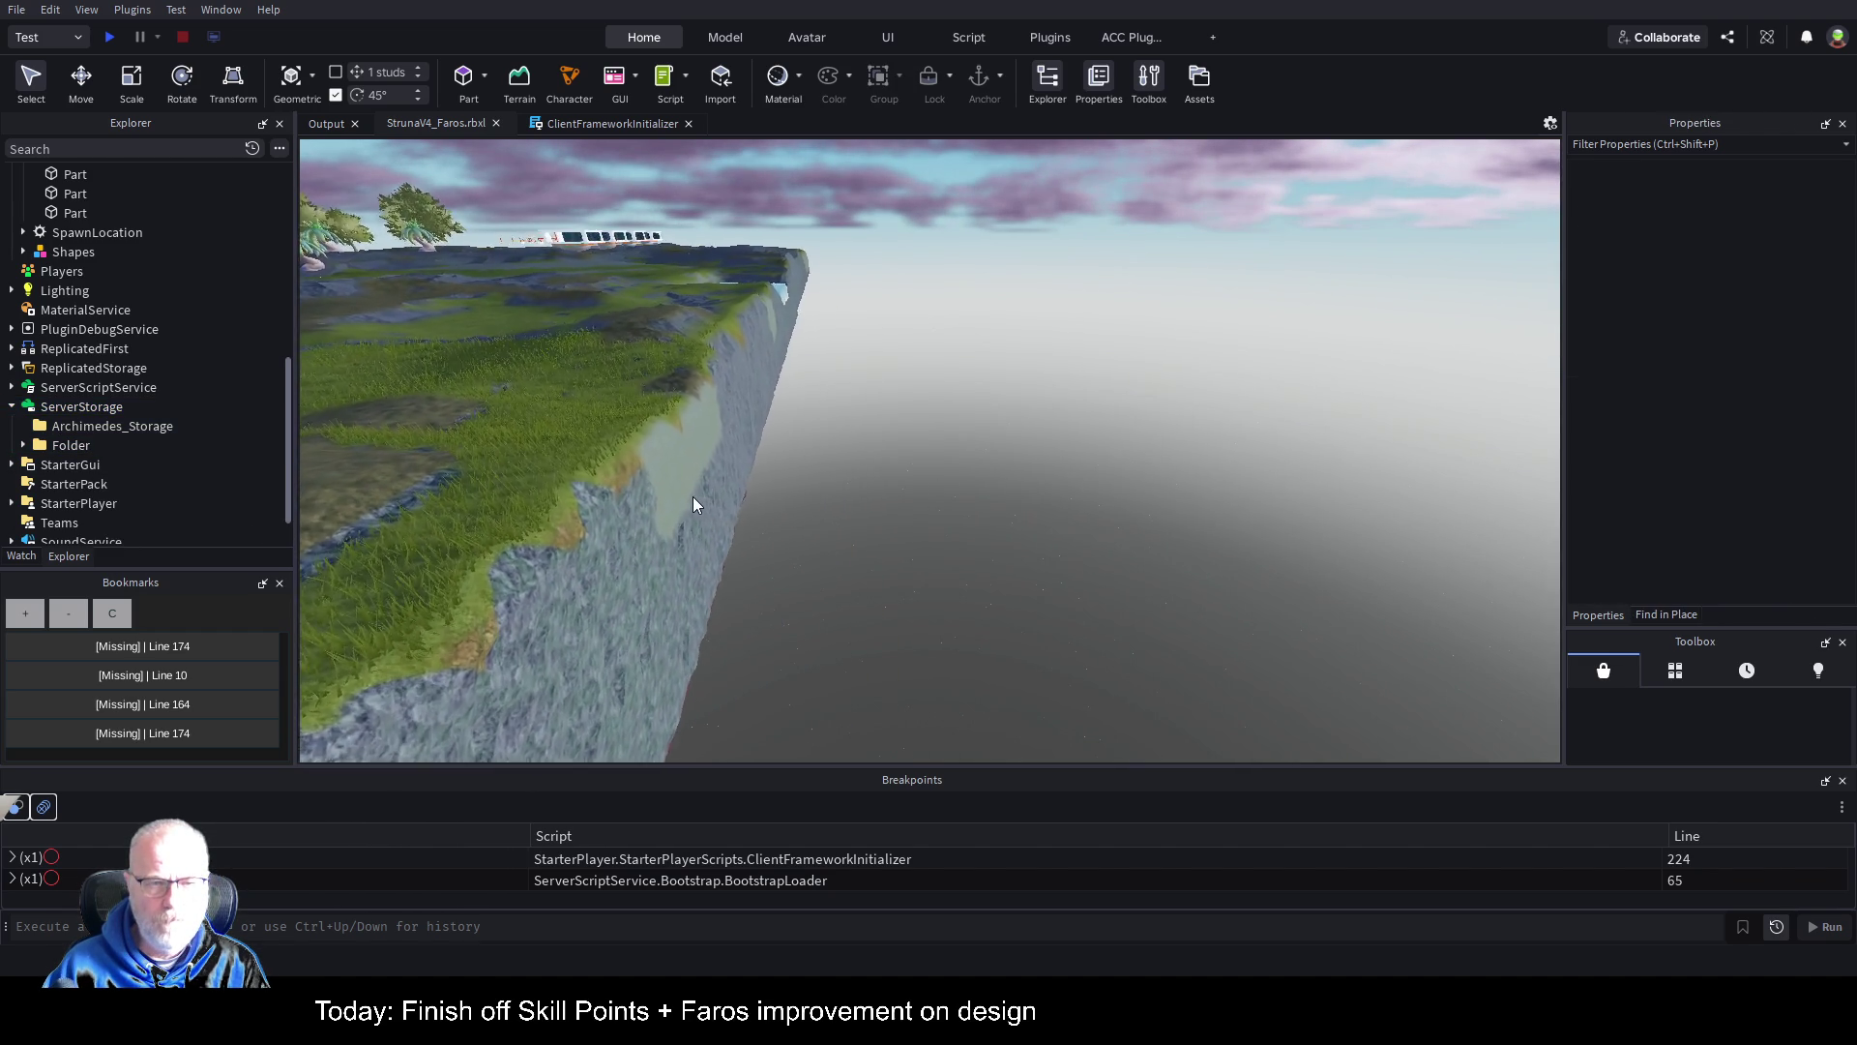
scroll(693, 496, up, 10)
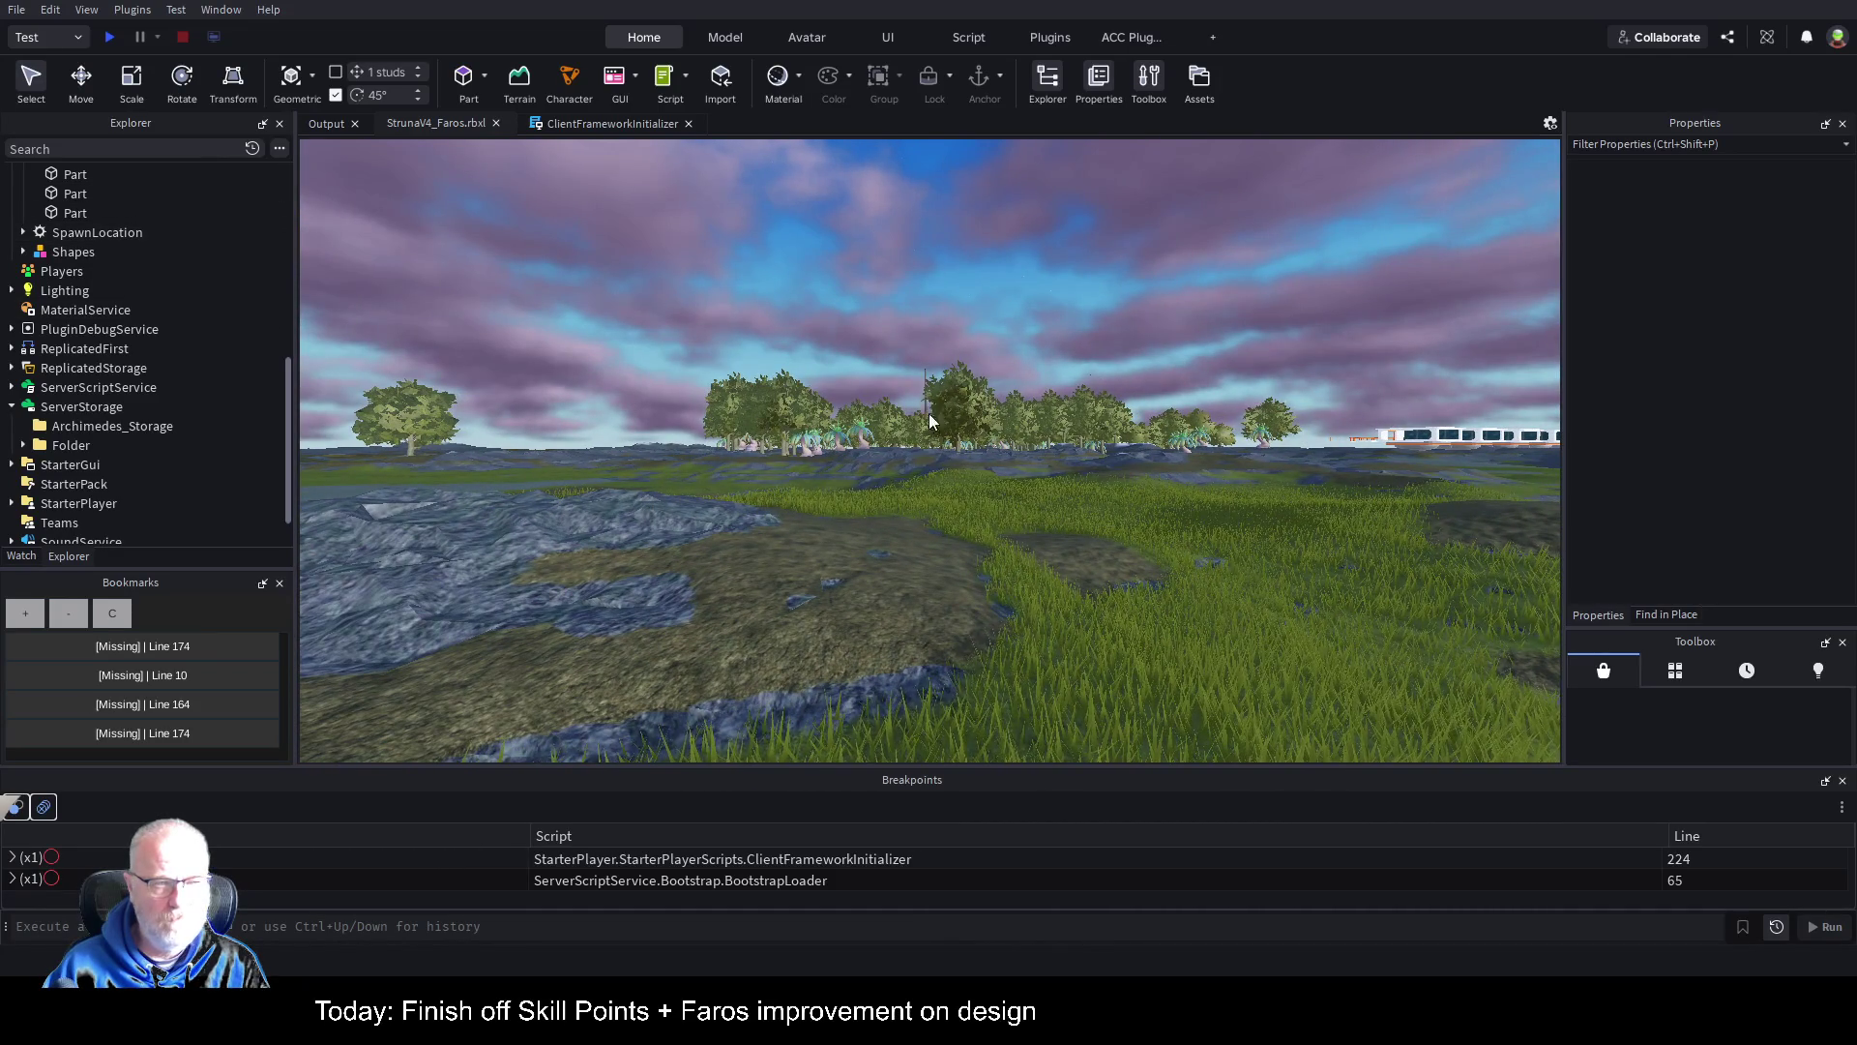
drag(990, 483, 990, 421)
scroll(991, 422, up, 10)
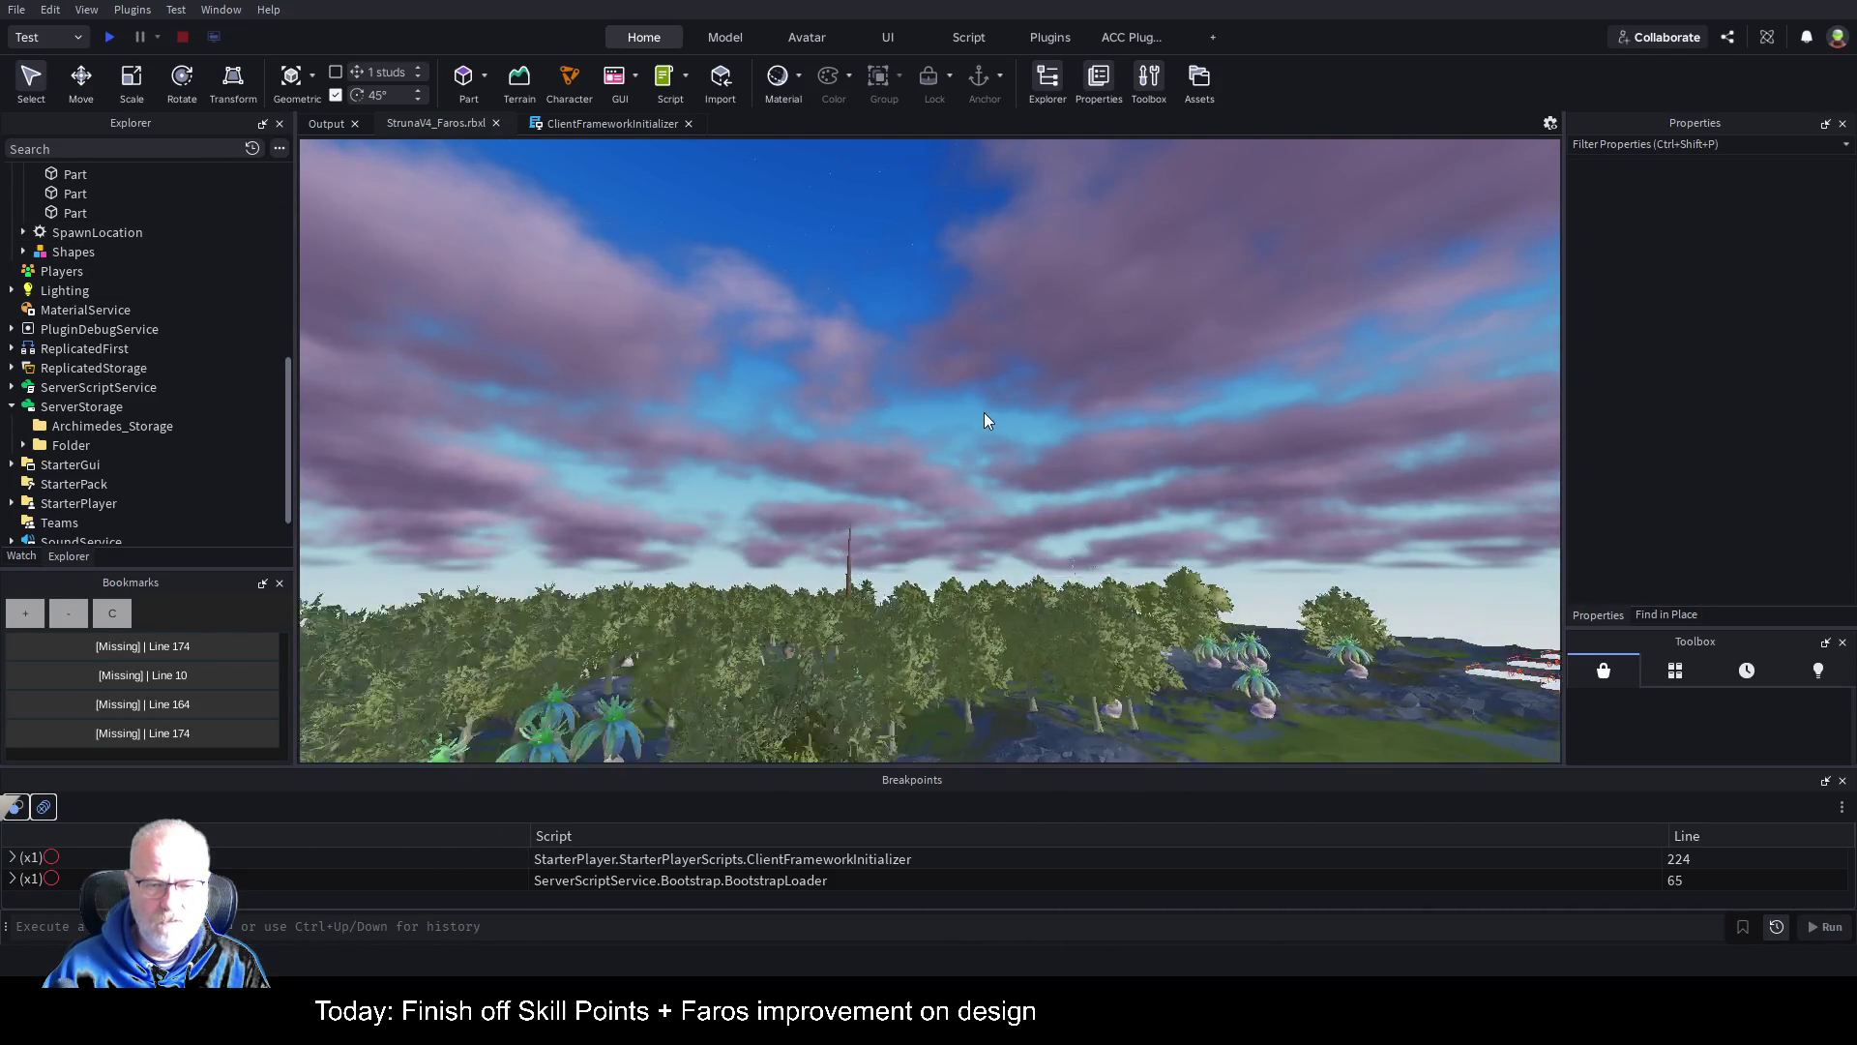
scroll(977, 427, up, 5)
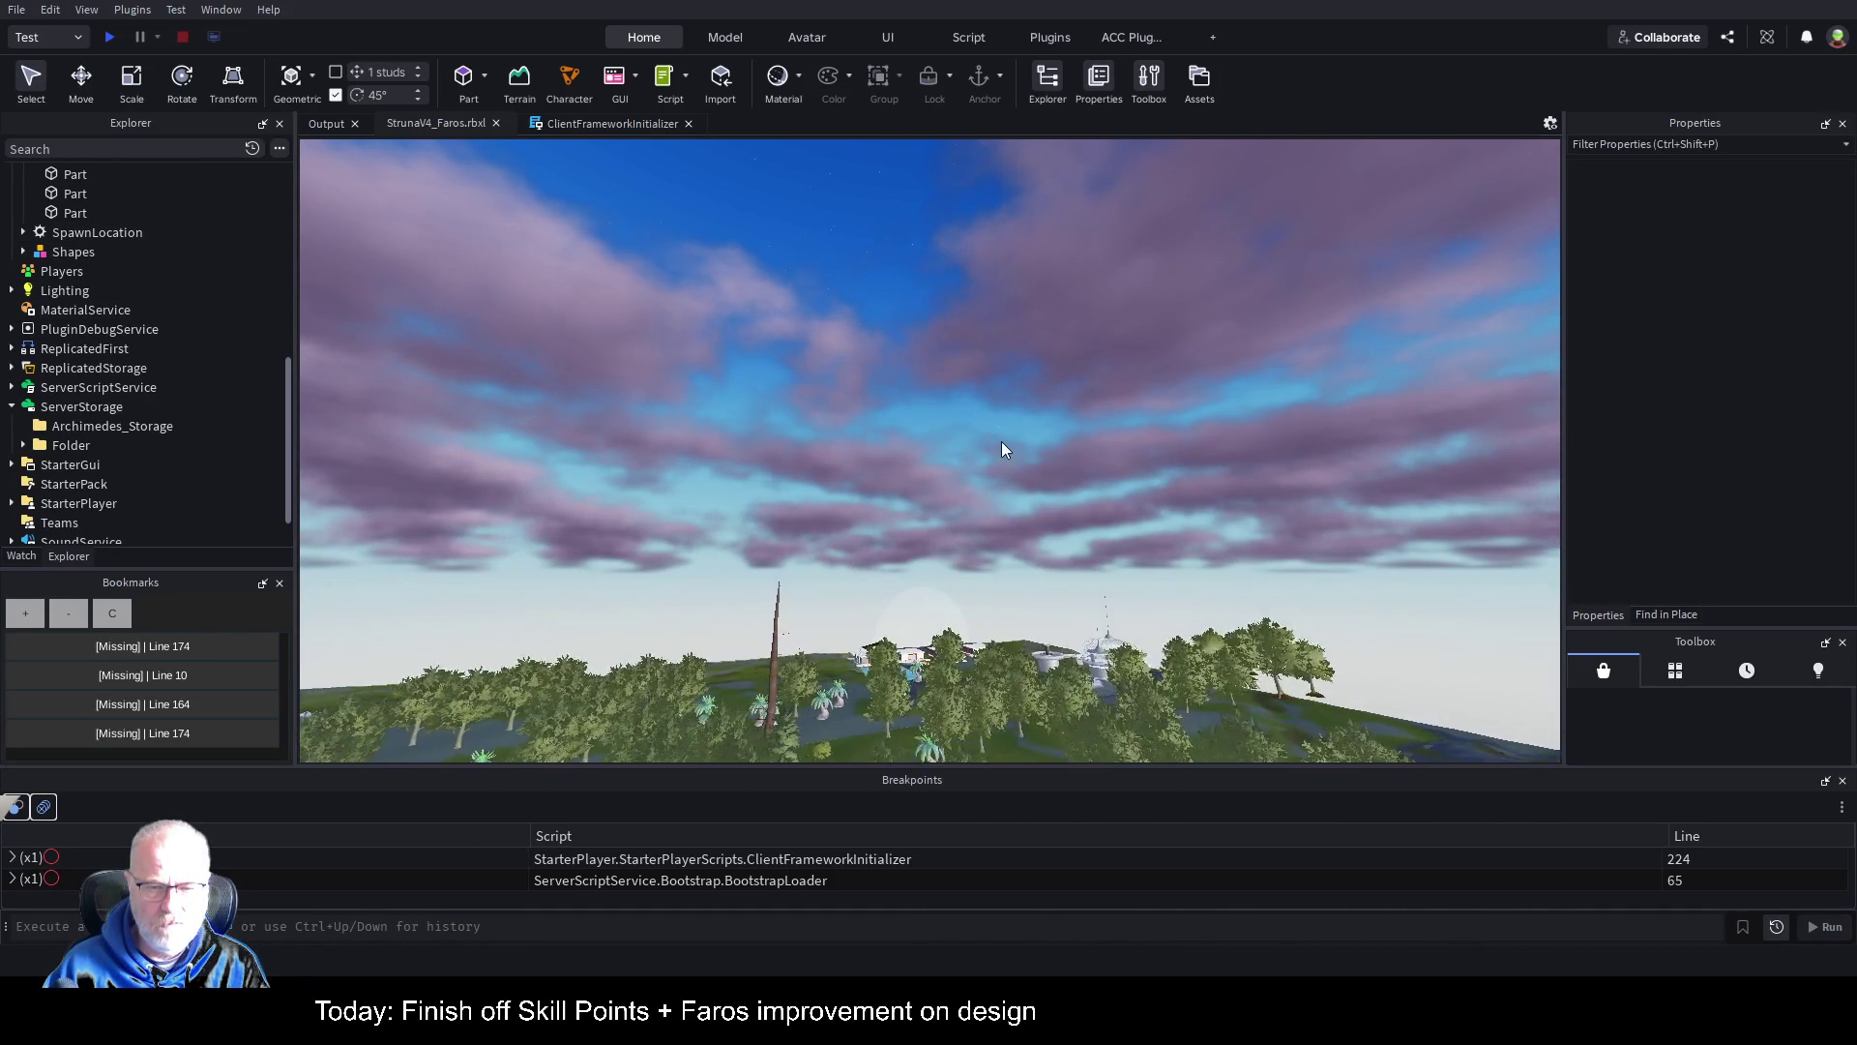
drag(1052, 418, 1060, 414)
scroll(1060, 414, up, 10)
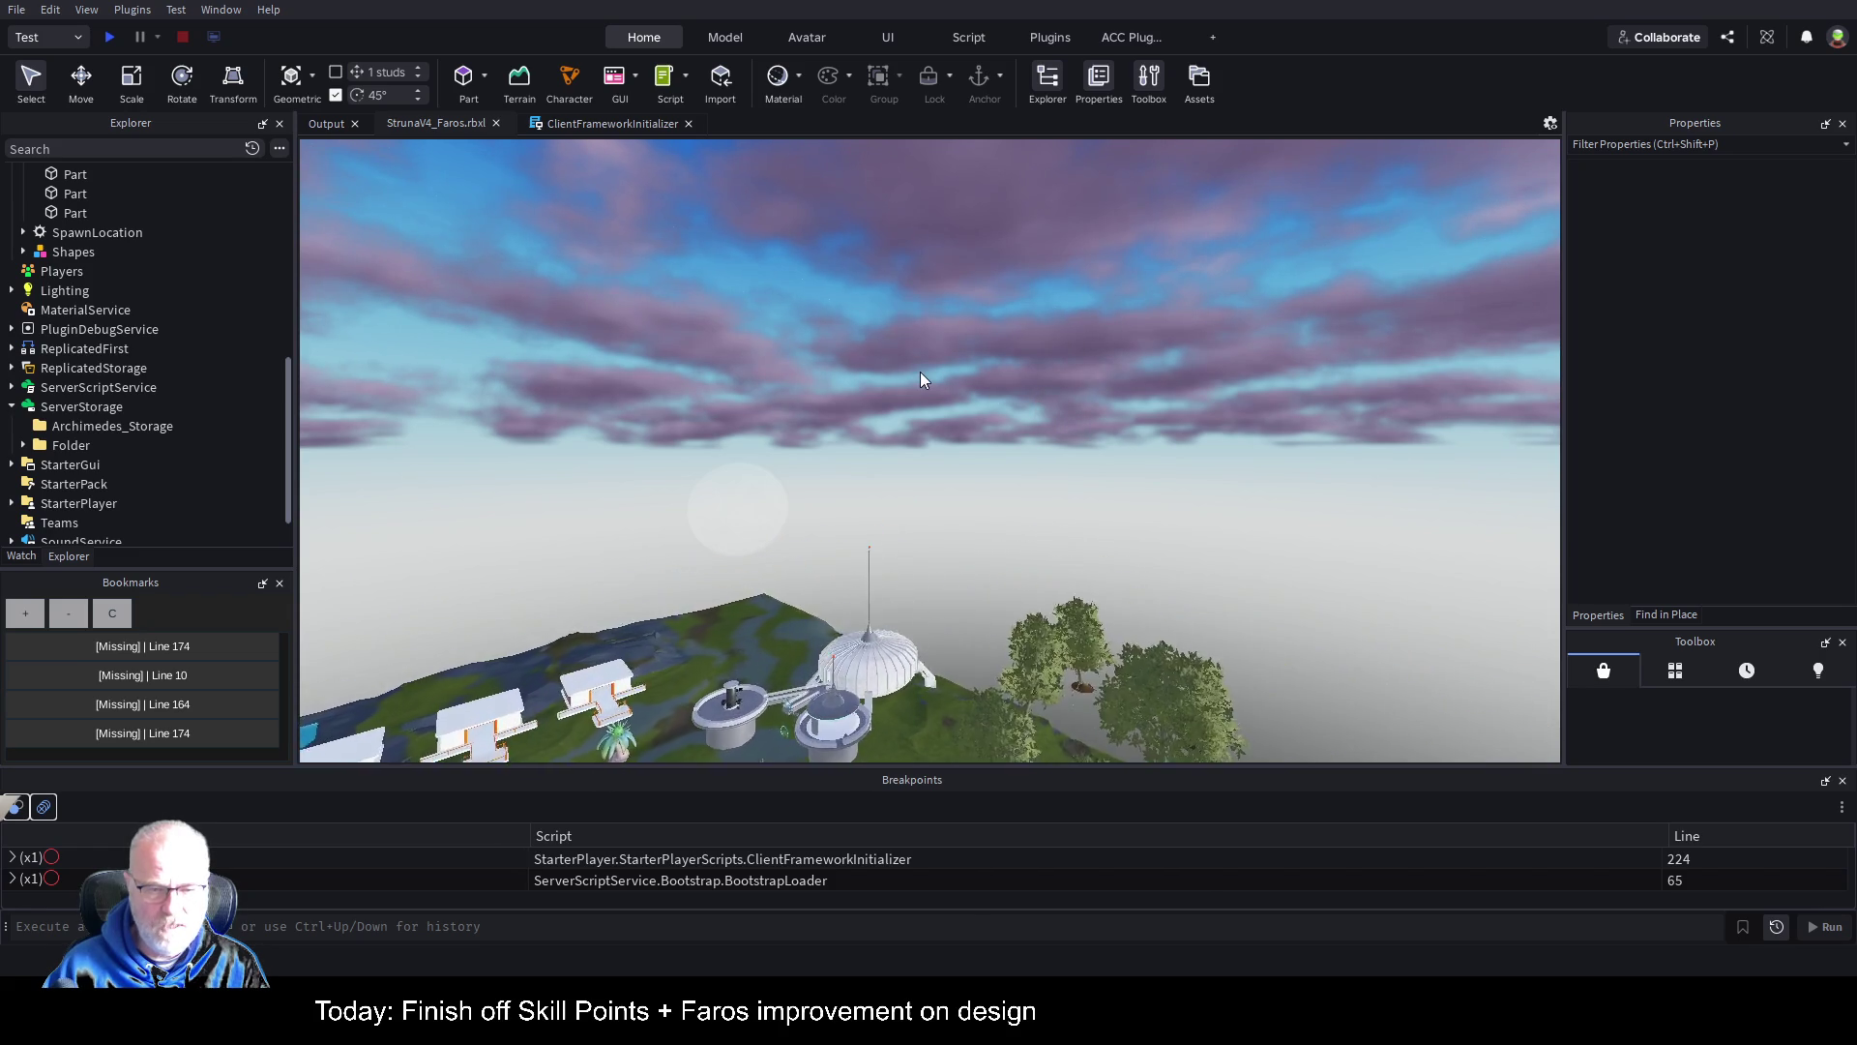
Step: Close in on the dome, sweep across the grassland, then expand Terrain to show Clouds
key(f)
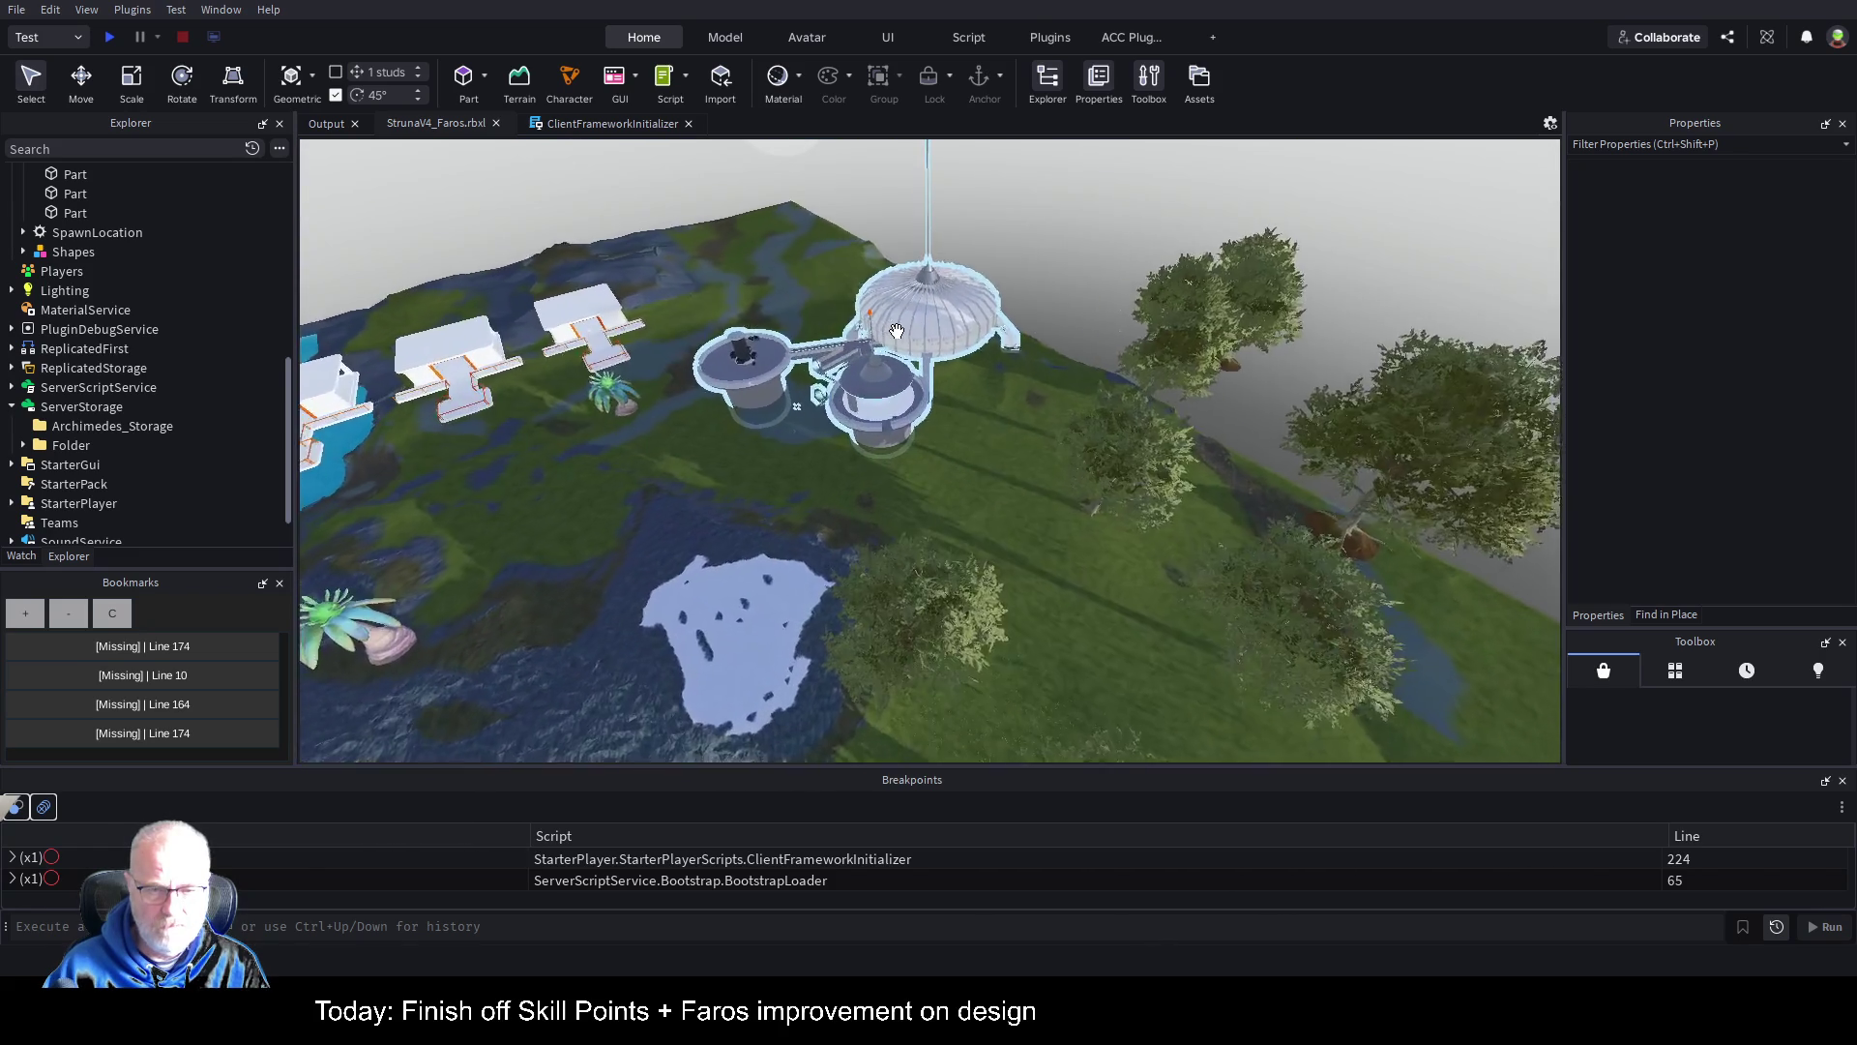
scroll(898, 331, up, 8)
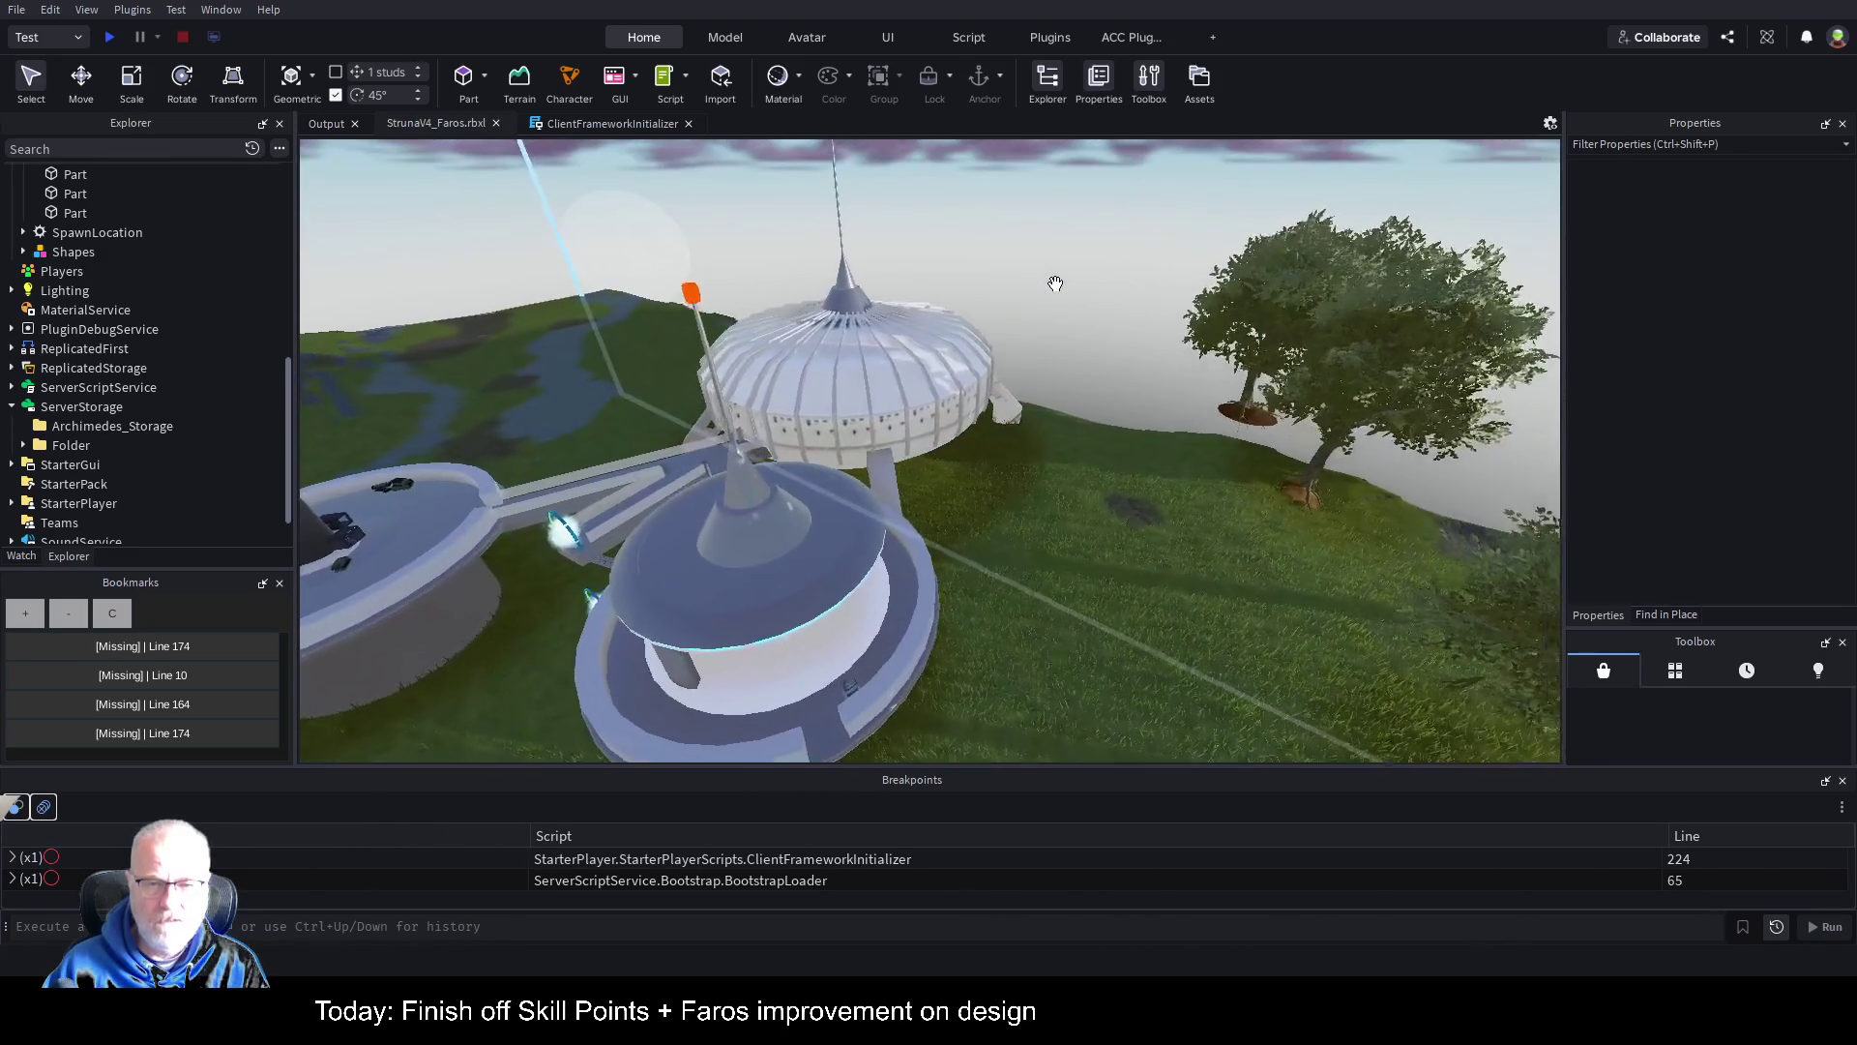
key(f)
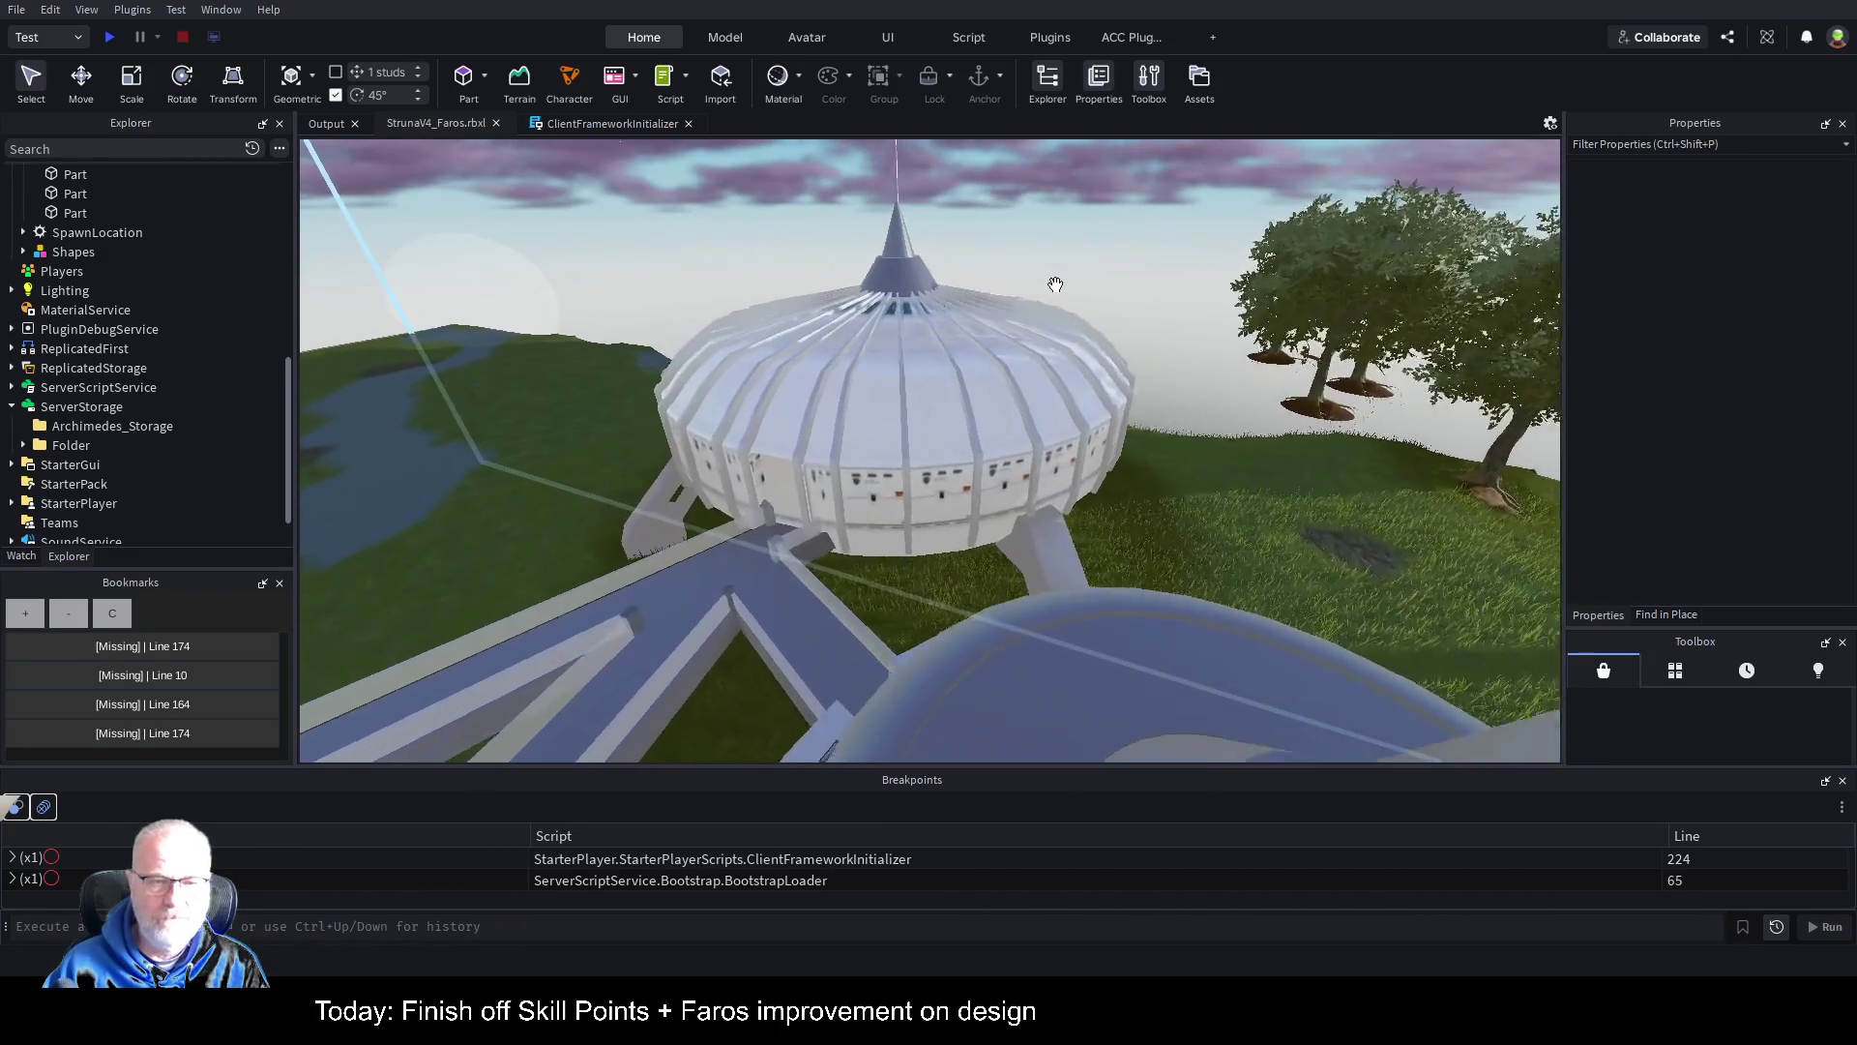
scroll(1055, 283, up, 10)
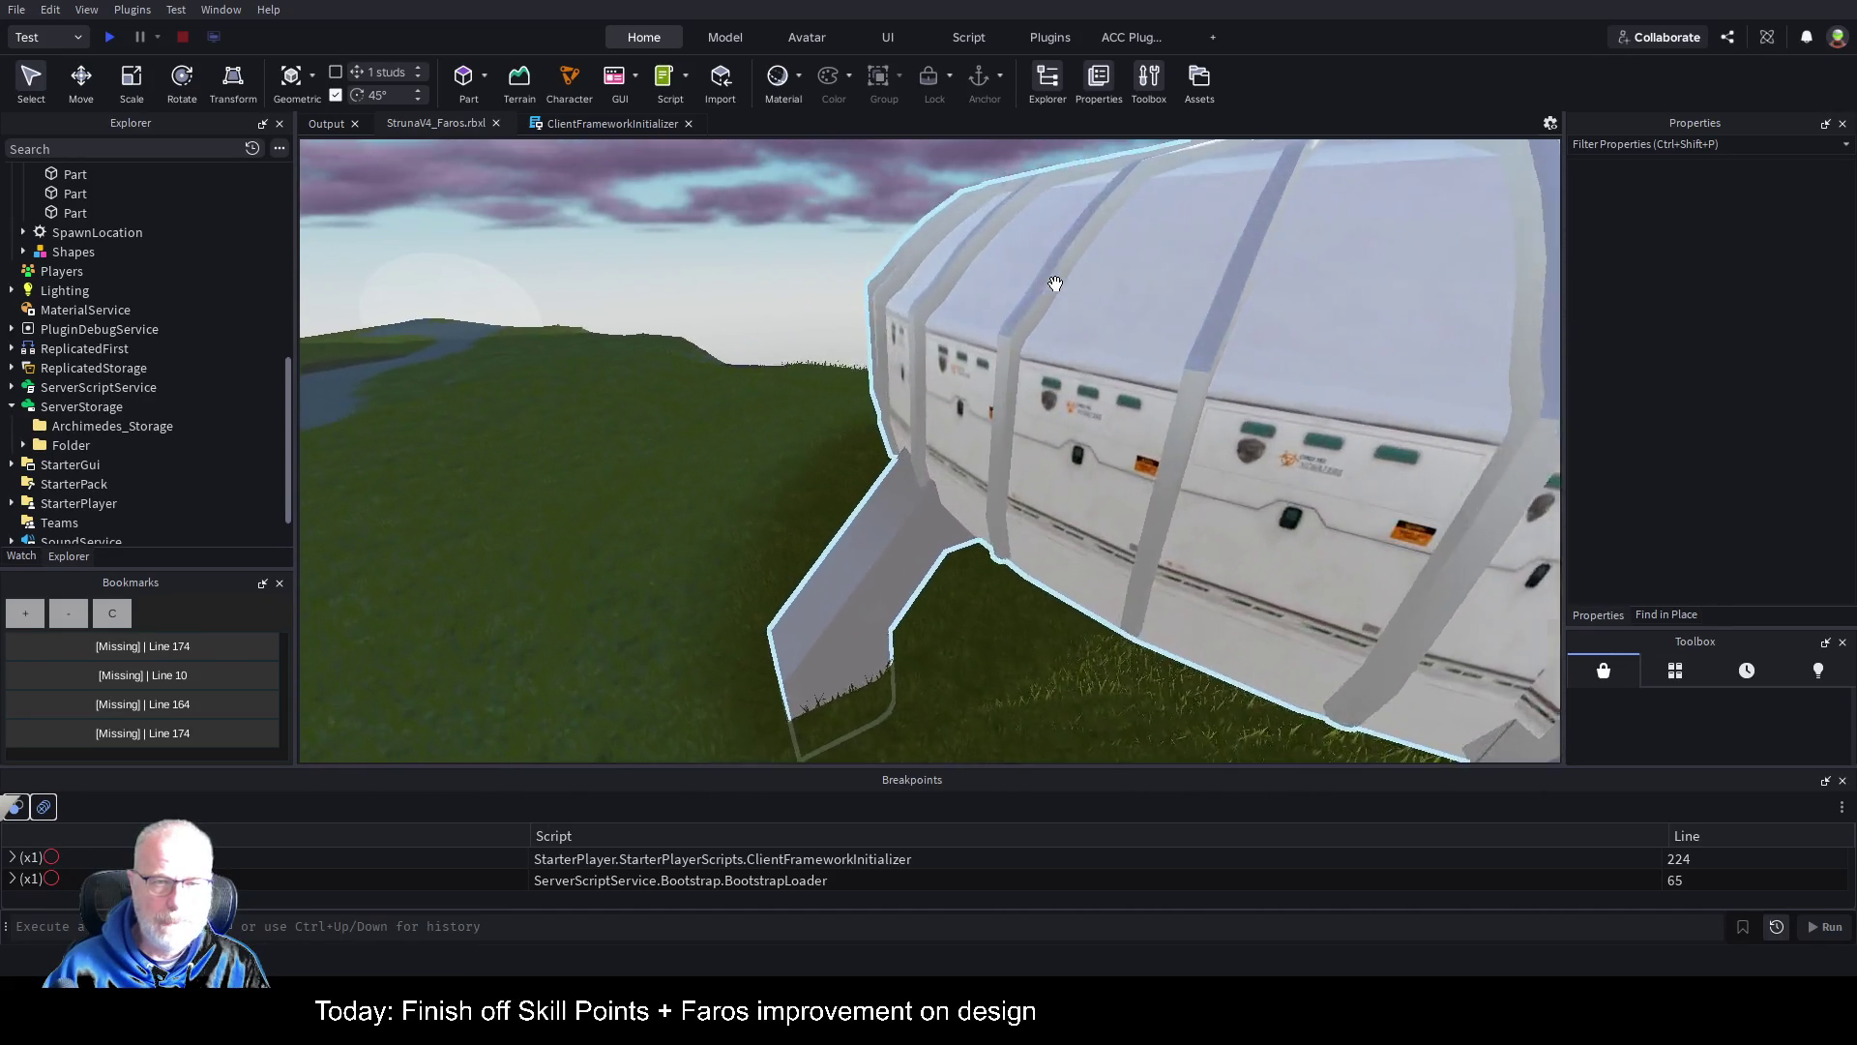
scroll(1055, 284, down, 10)
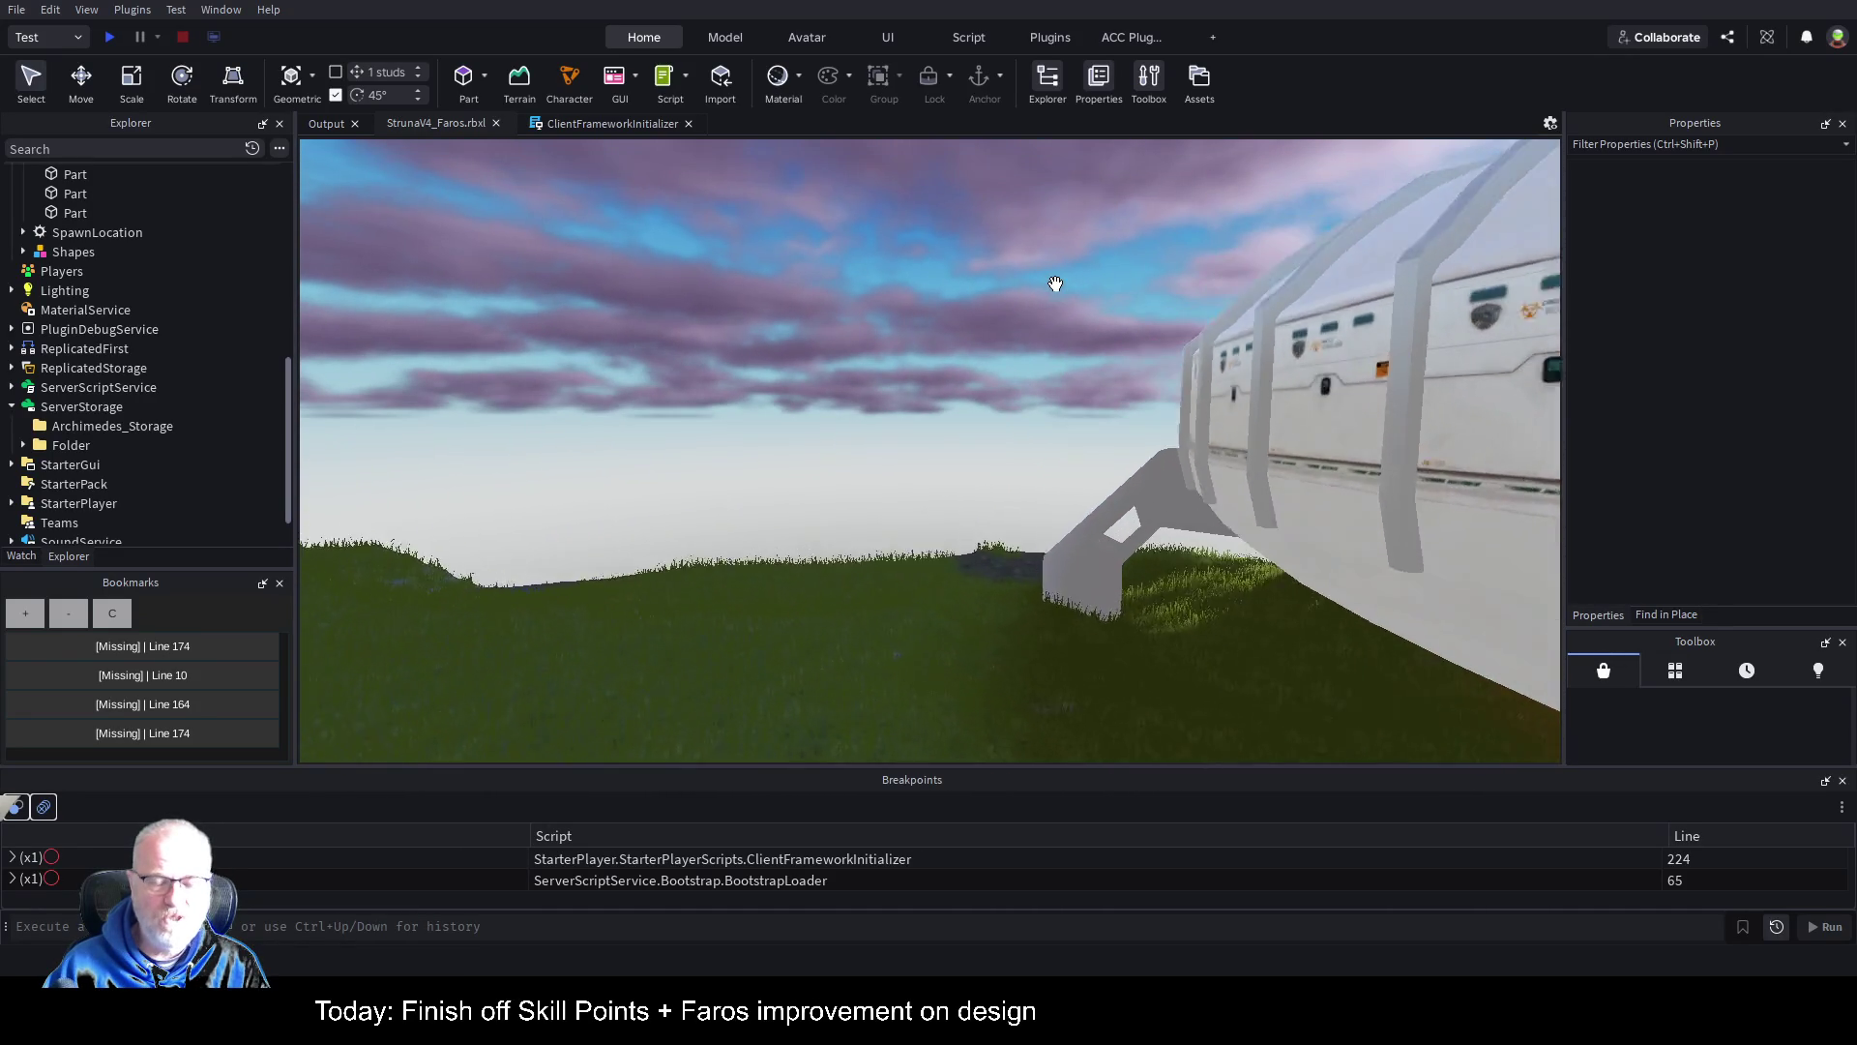
mouse_move(1059, 291)
mouse_down()
mouse_move(978, 419)
mouse_move(850, 415)
mouse_move(867, 397)
mouse_up()
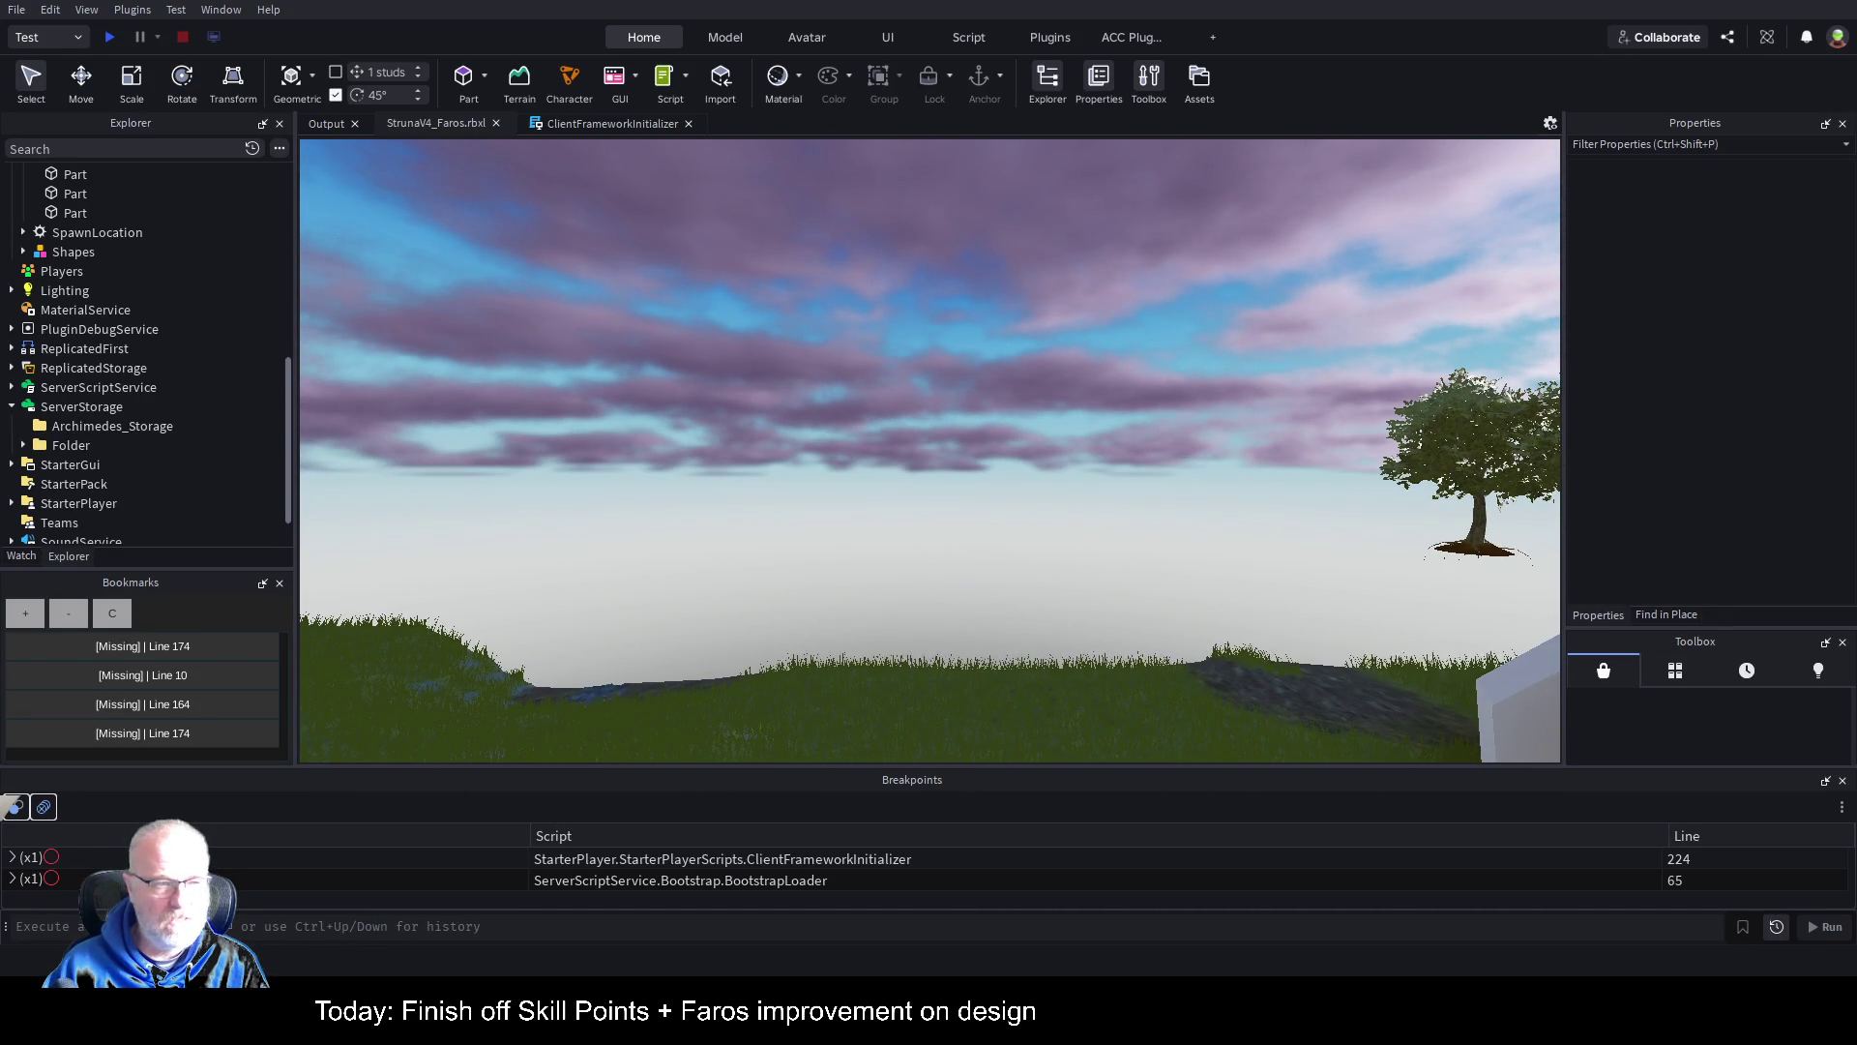
scroll(109, 401, up, 3)
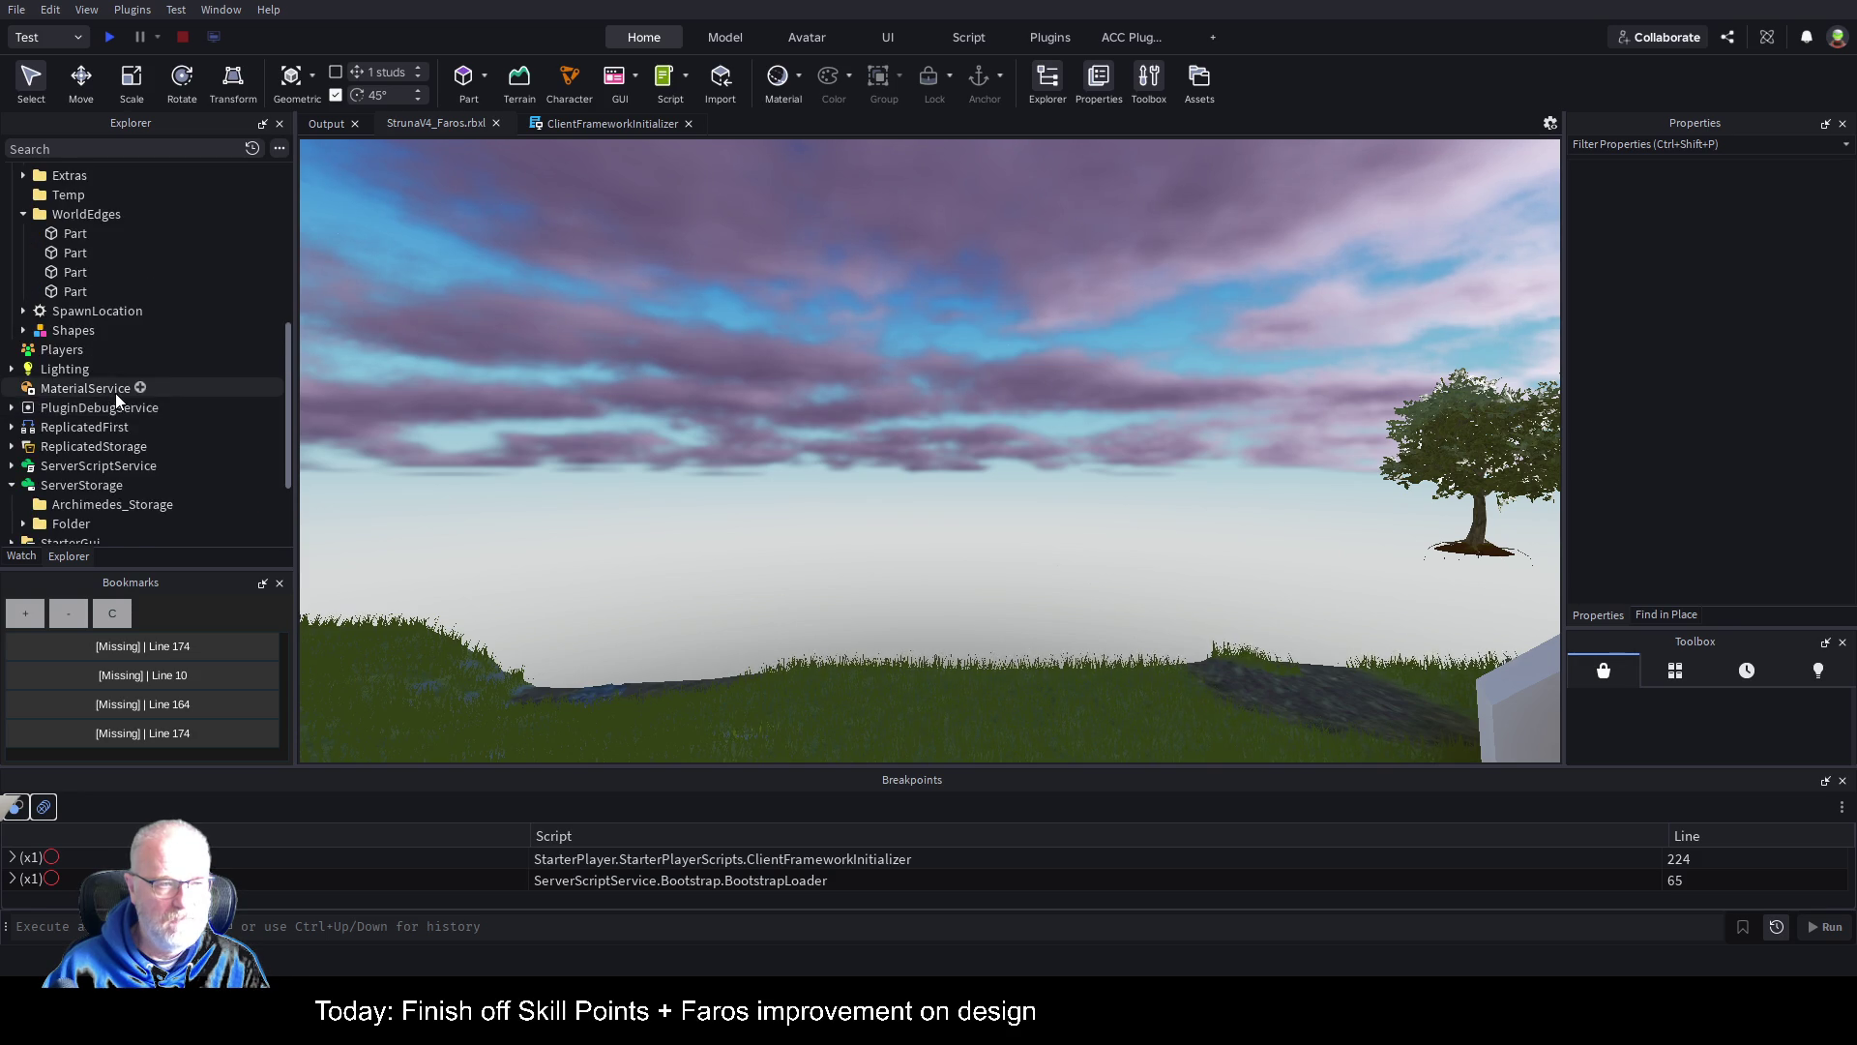
scroll(115, 393, up, 8)
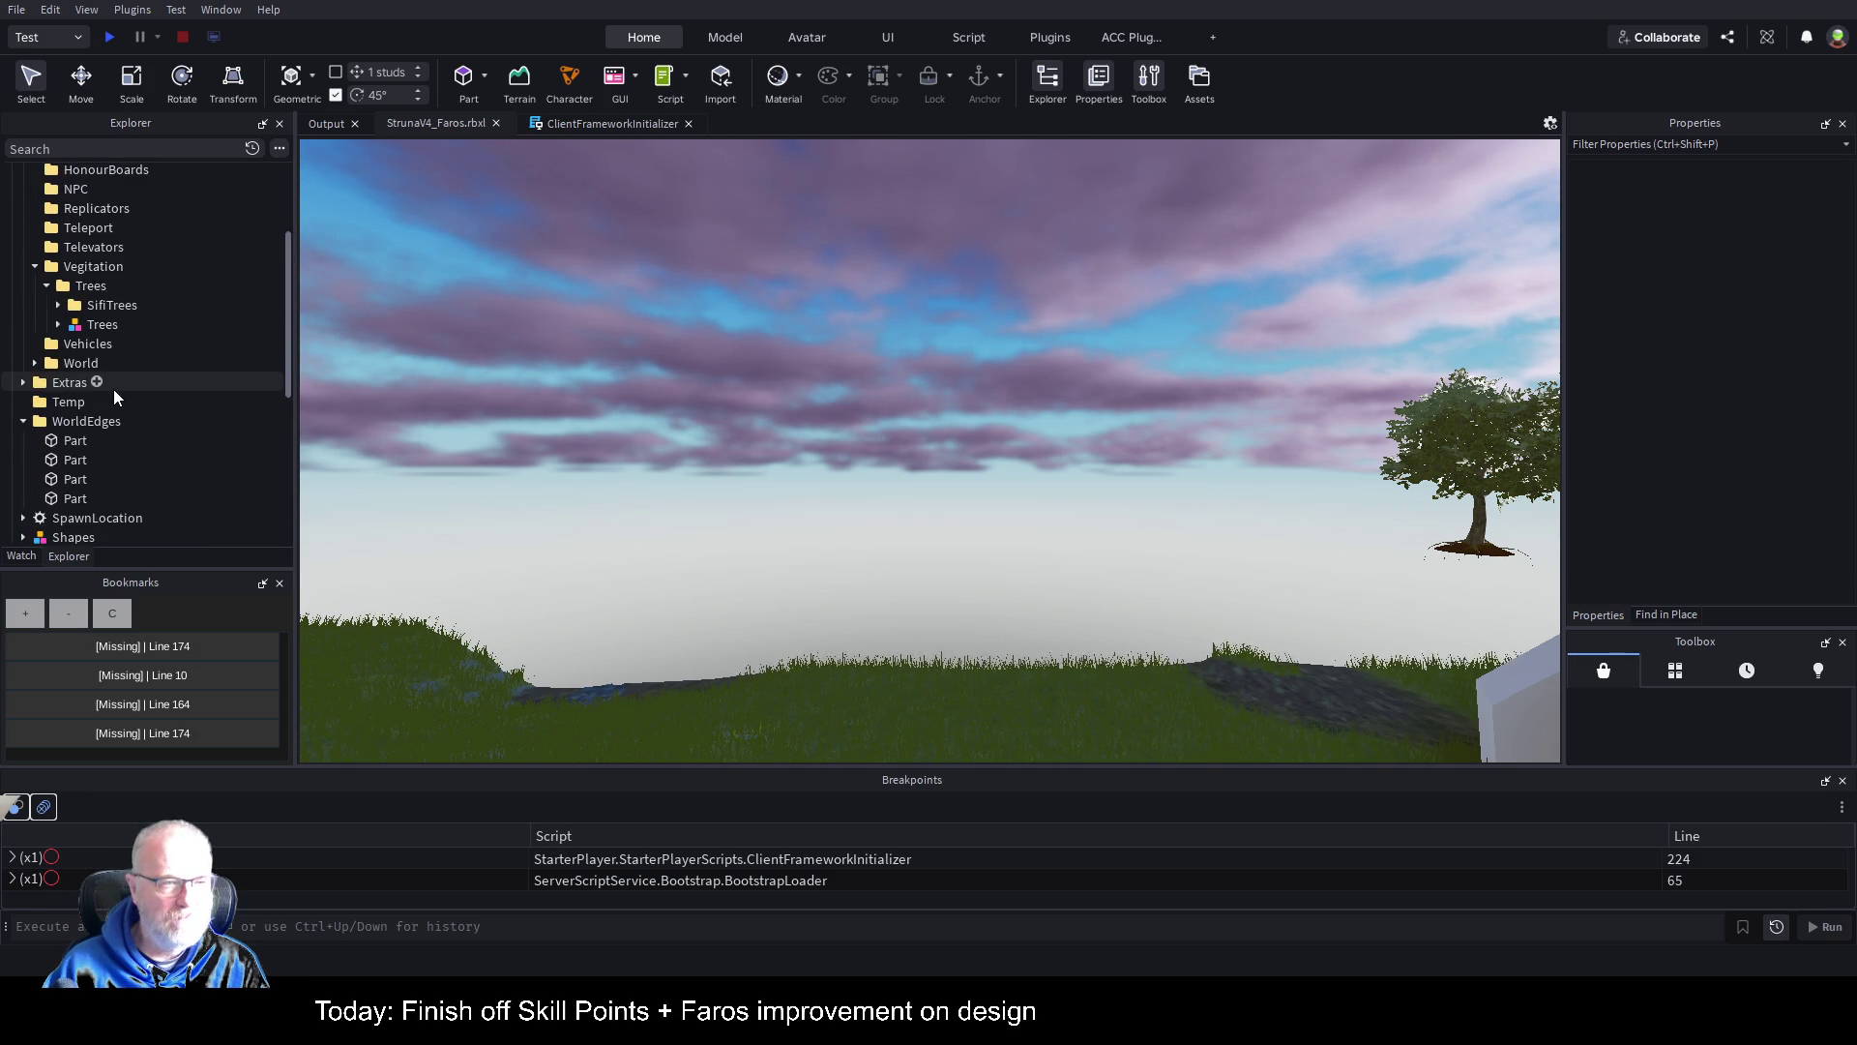
click(23, 212)
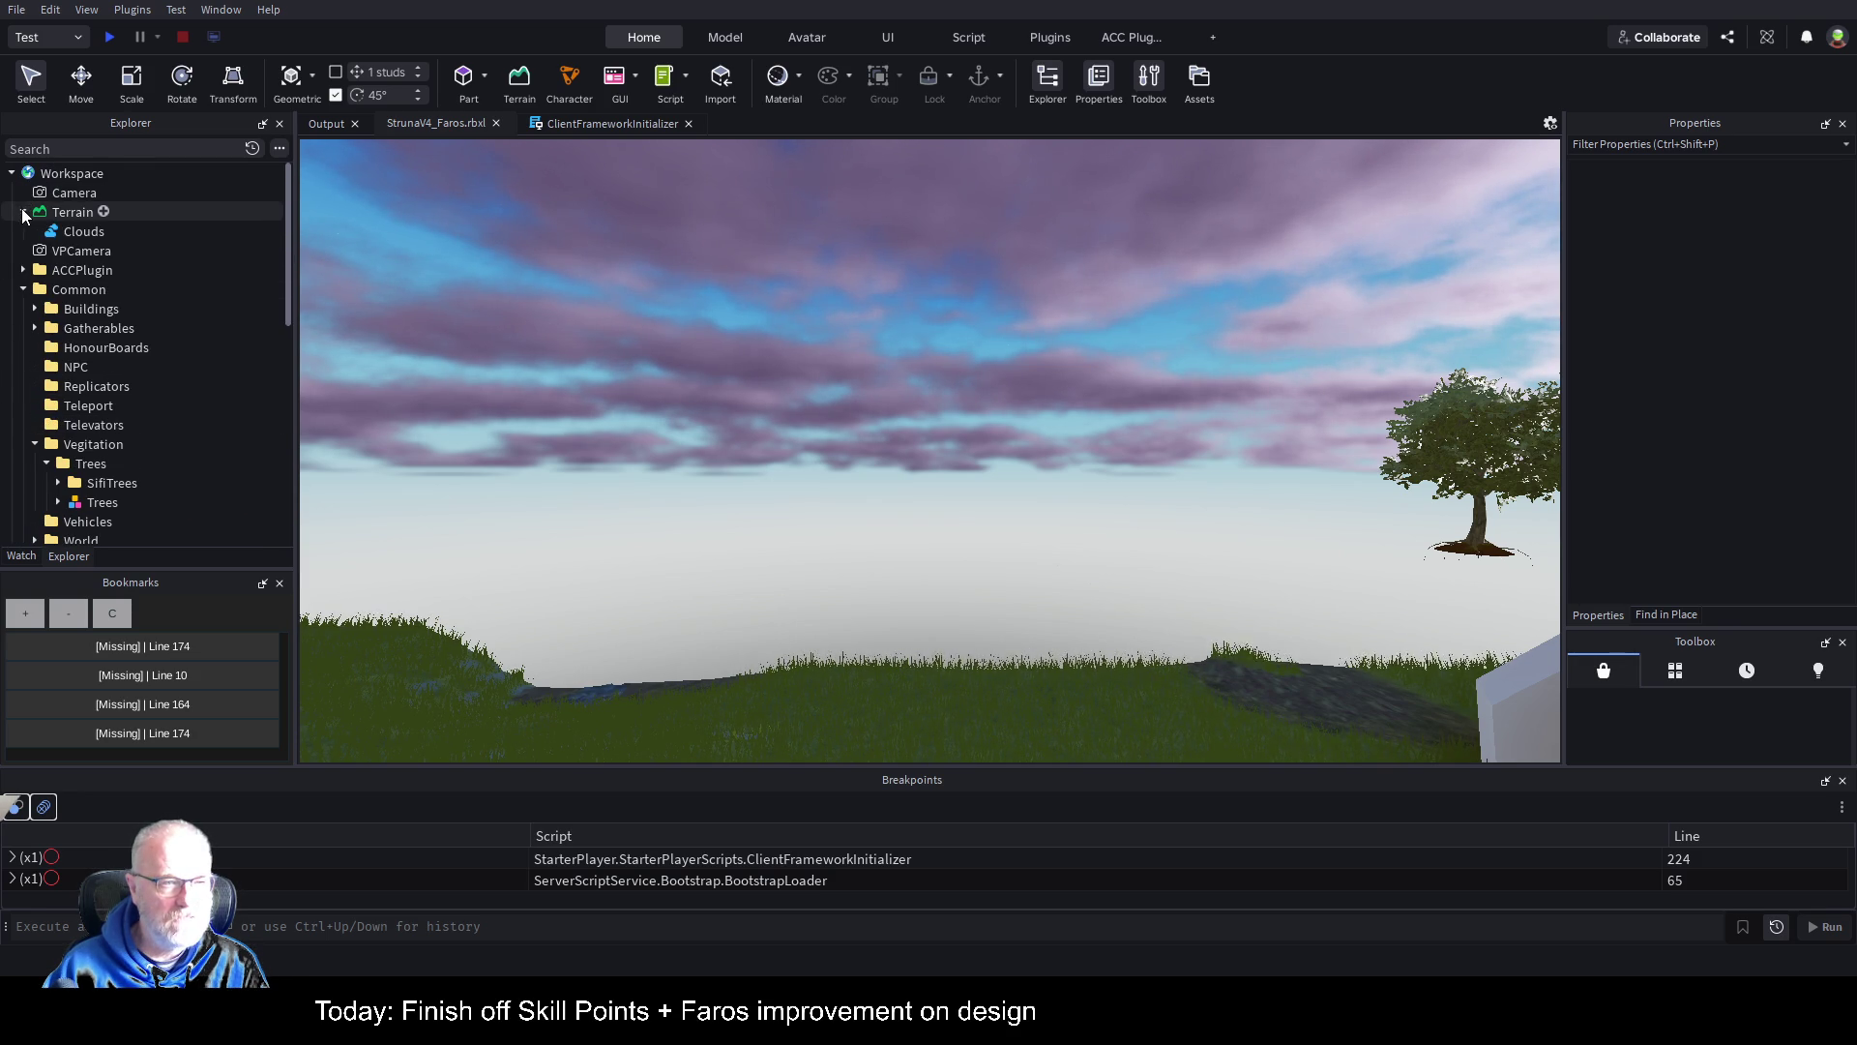
Step: Select Terrain's Clouds and set their Color property to 233, 189, 255
click(76, 233)
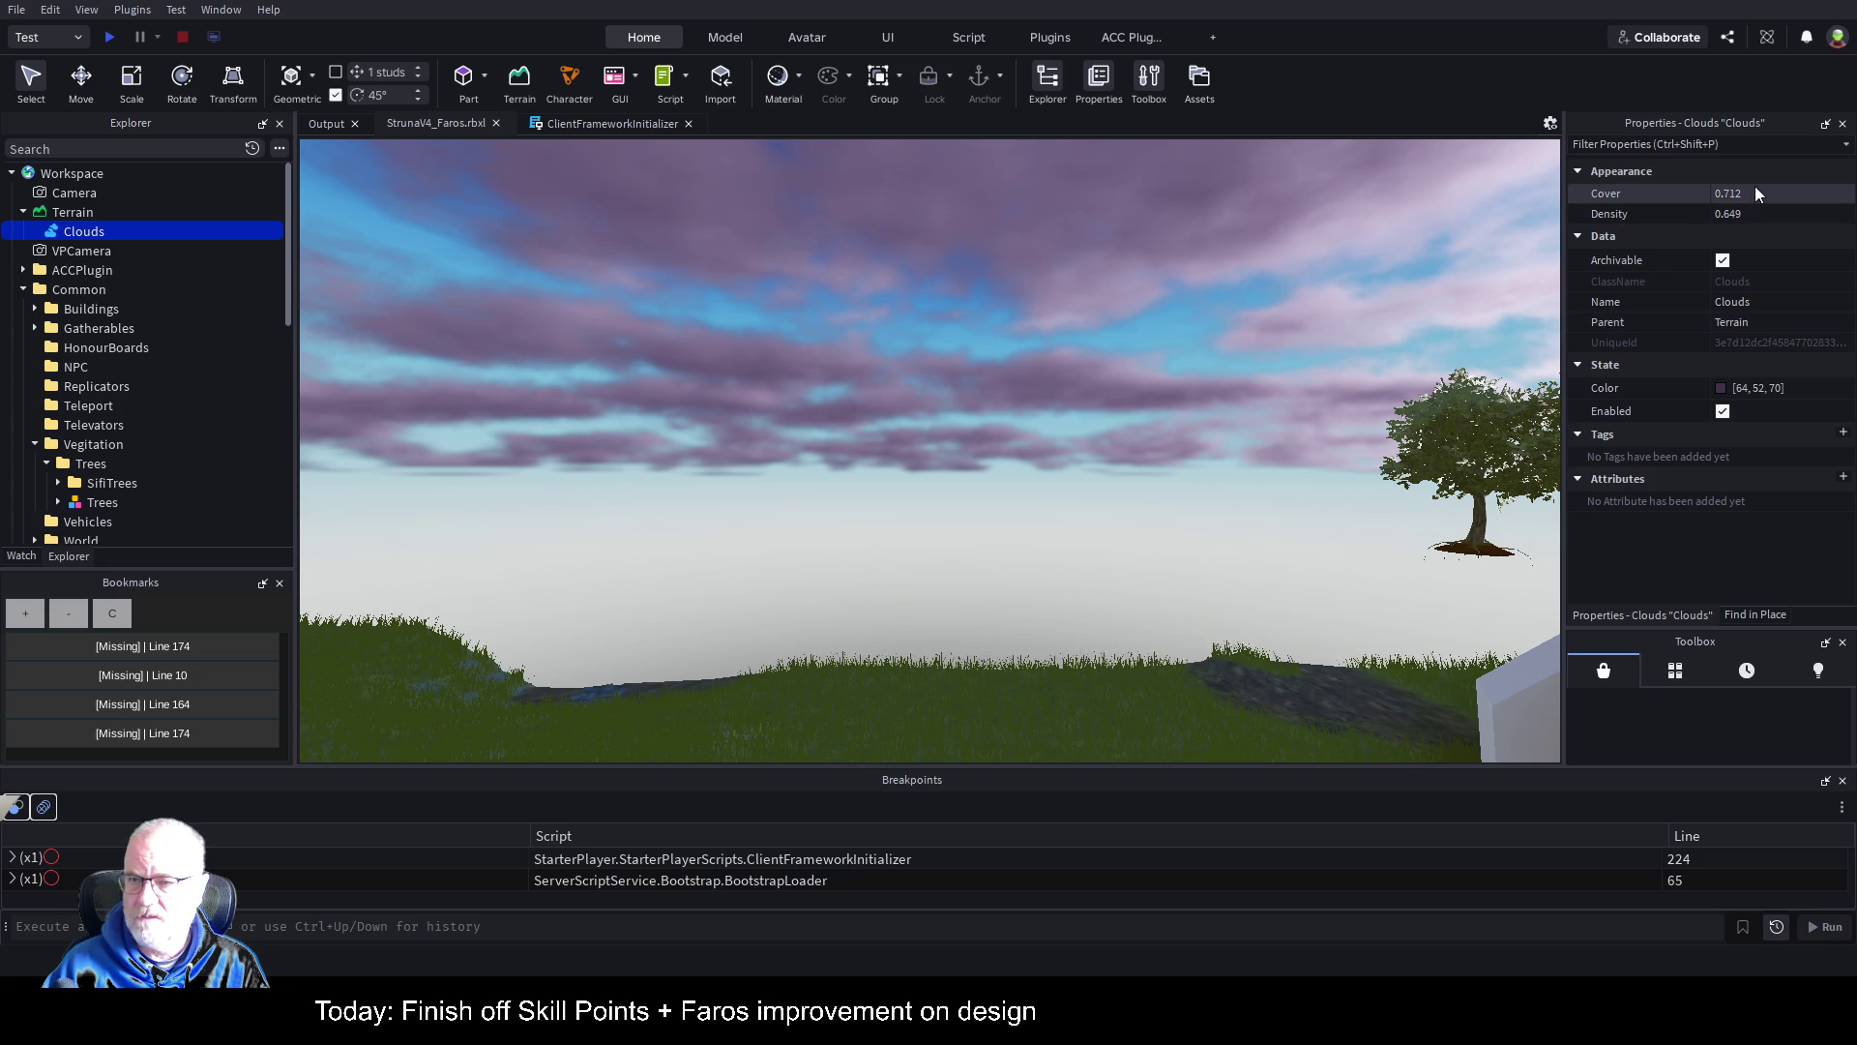
click(1722, 394)
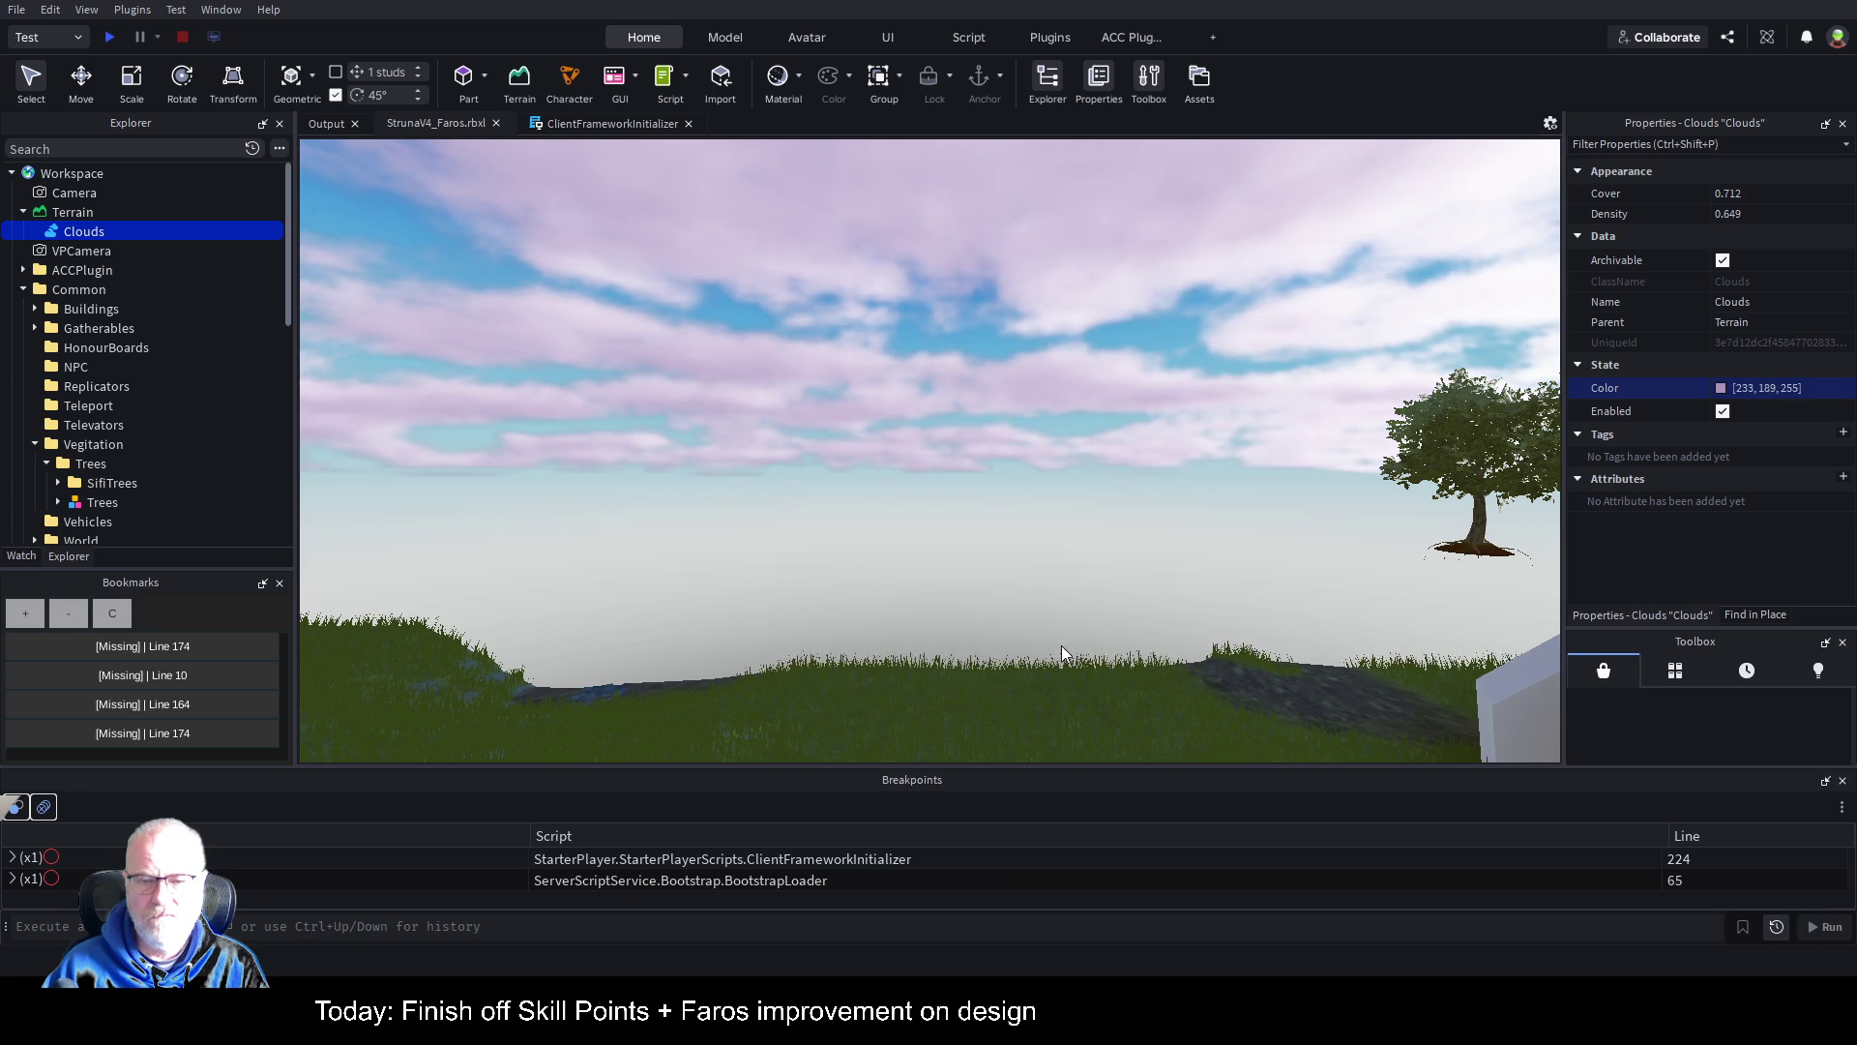
scroll(1215, 452, up, 10)
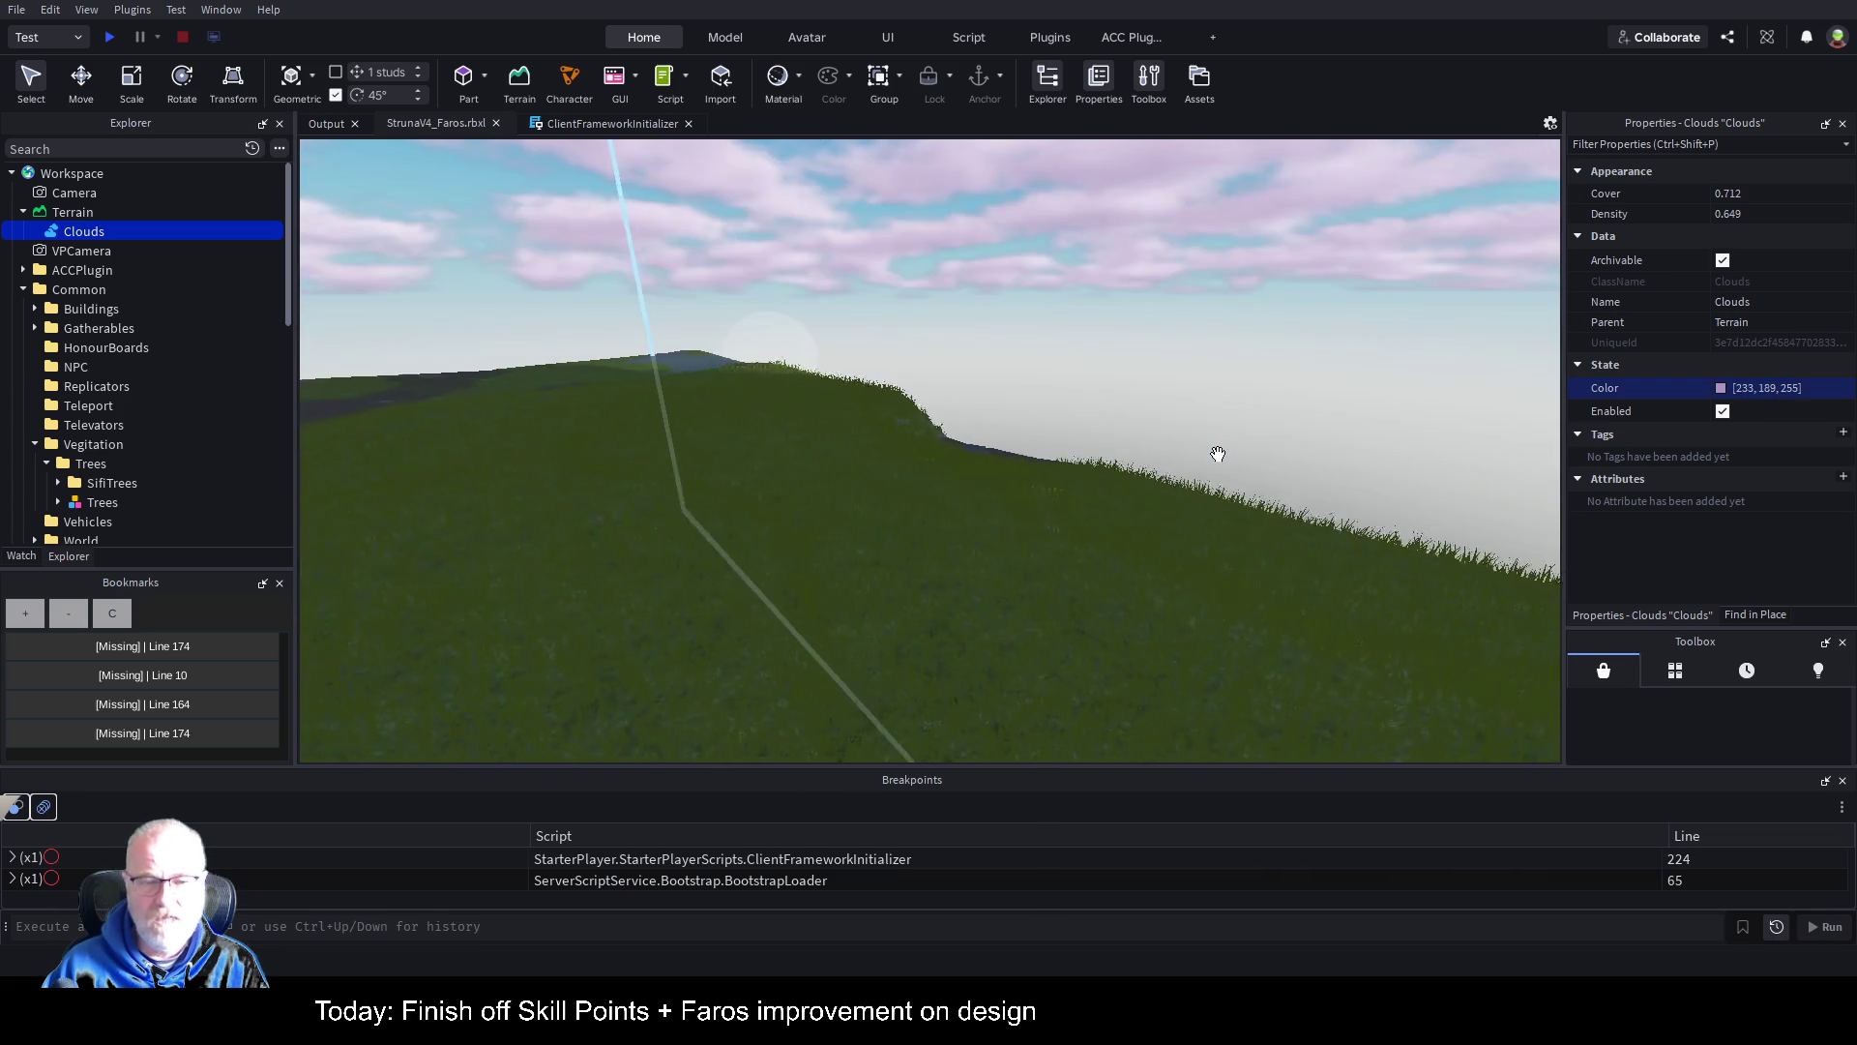
scroll(1217, 454, up, 10)
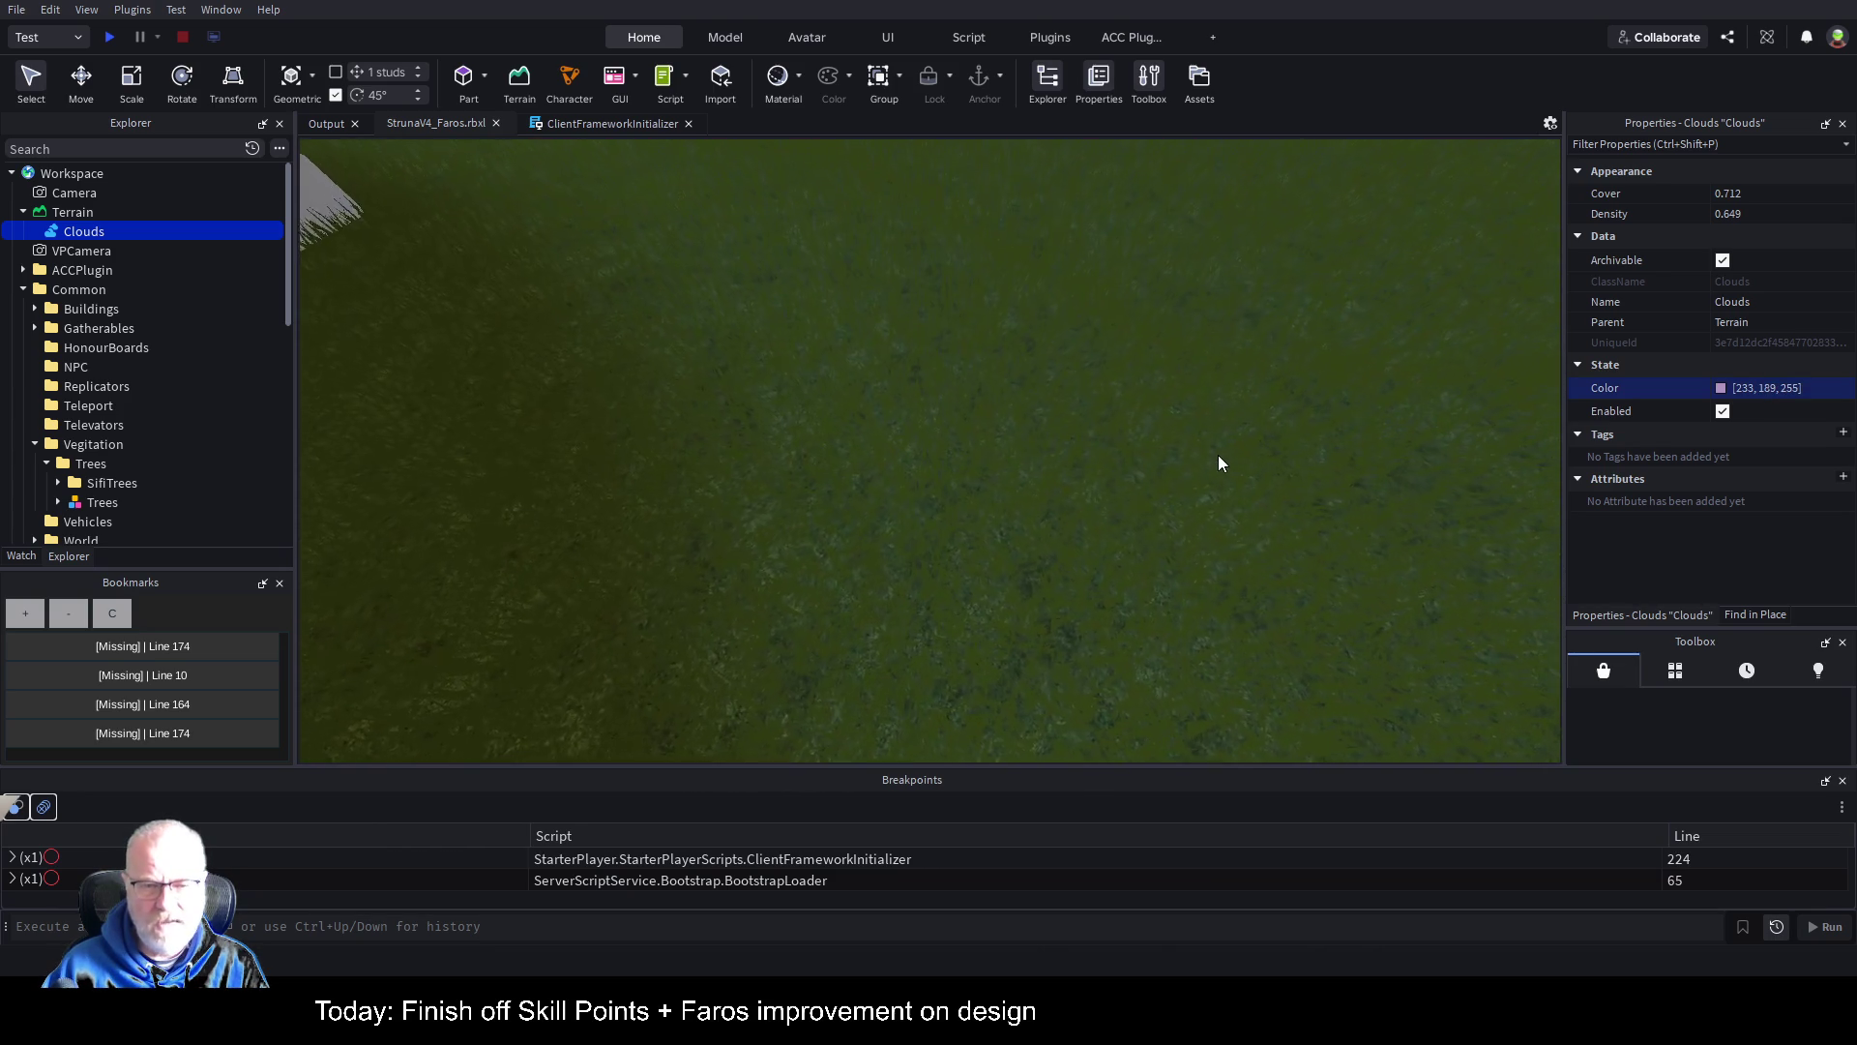
scroll(131, 372, down, 6)
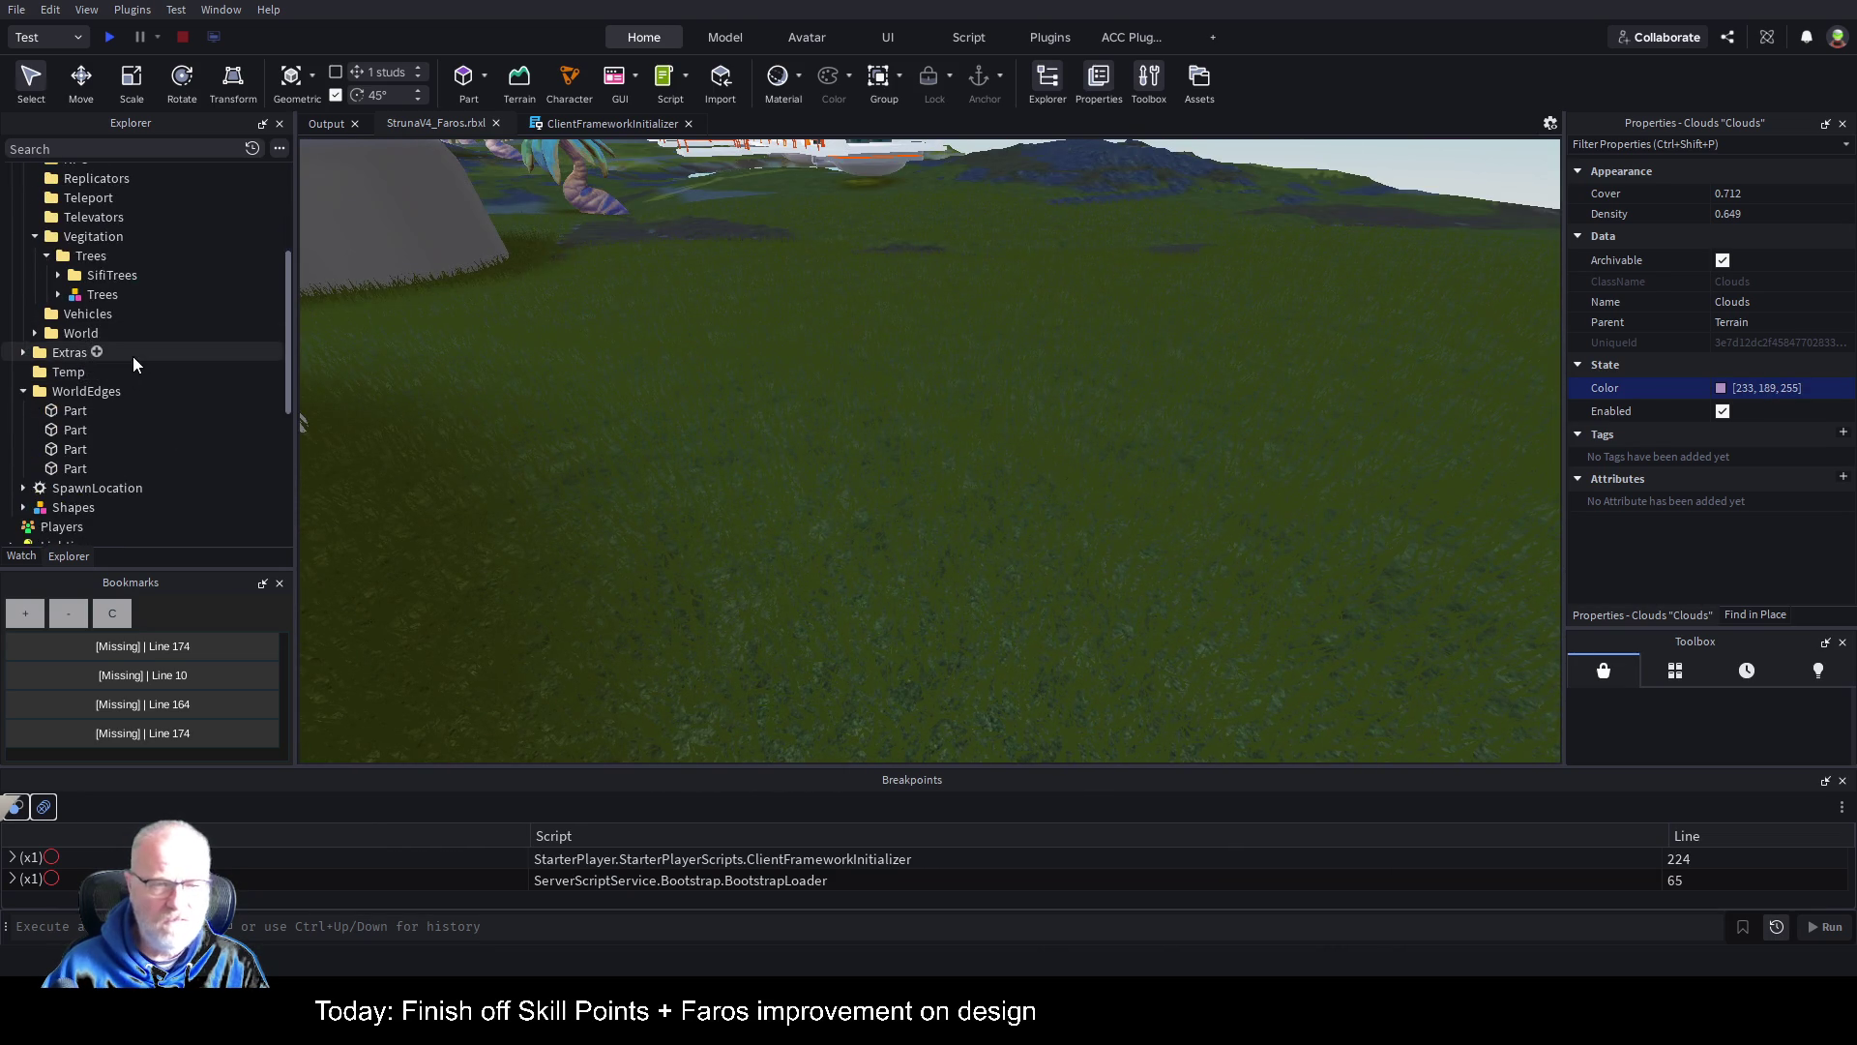
scroll(136, 363, down, 3)
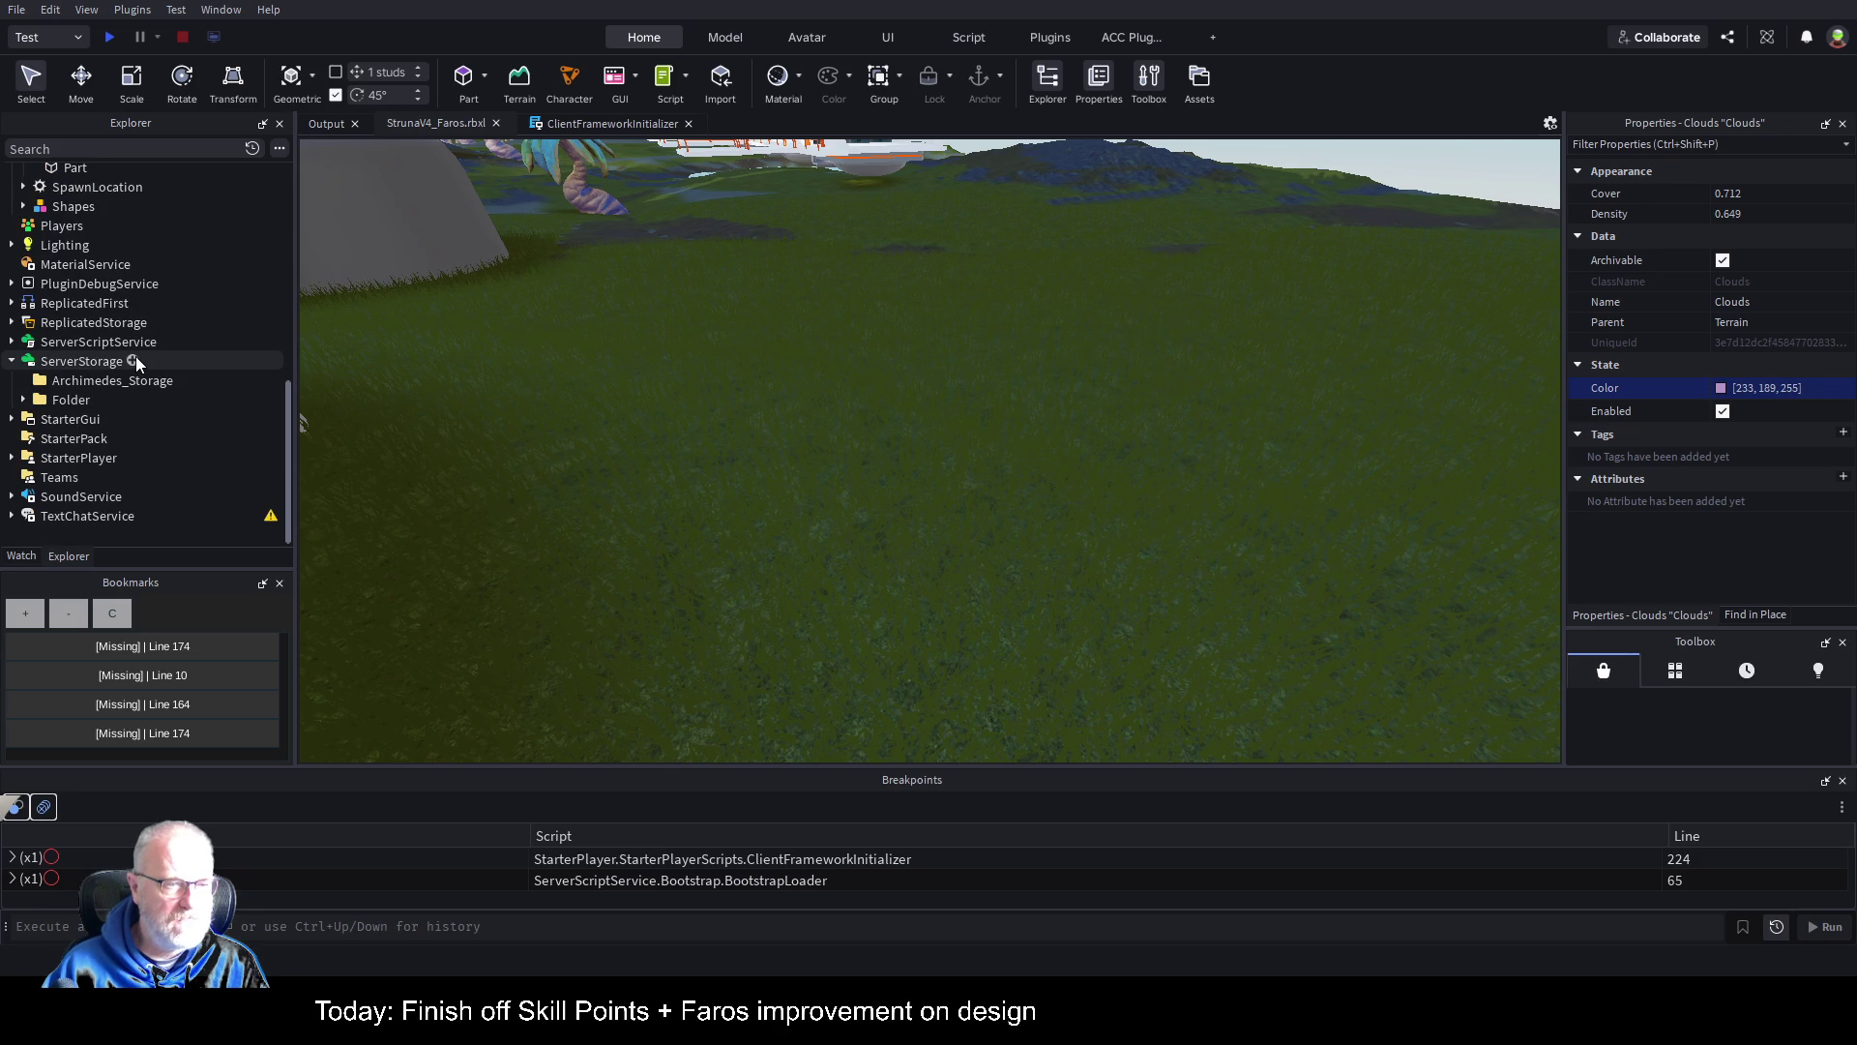
scroll(141, 343, up, 5)
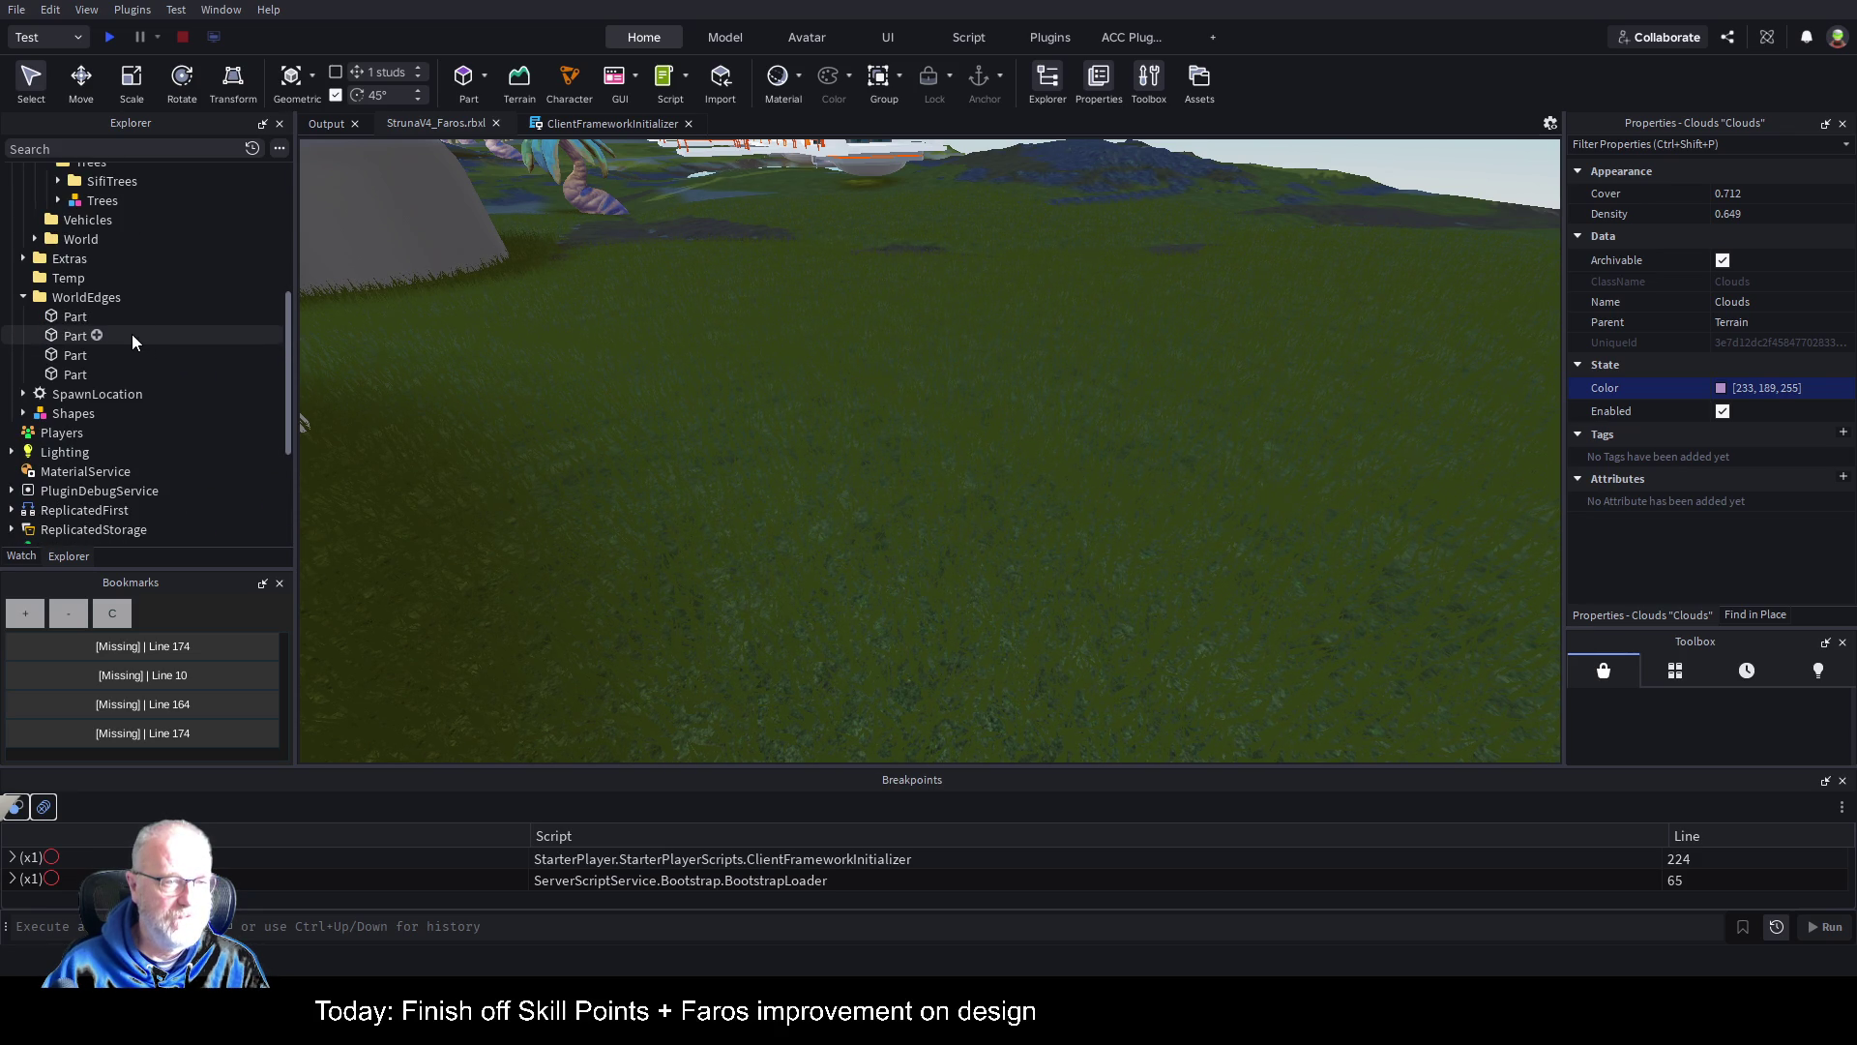
scroll(132, 333, up, 6)
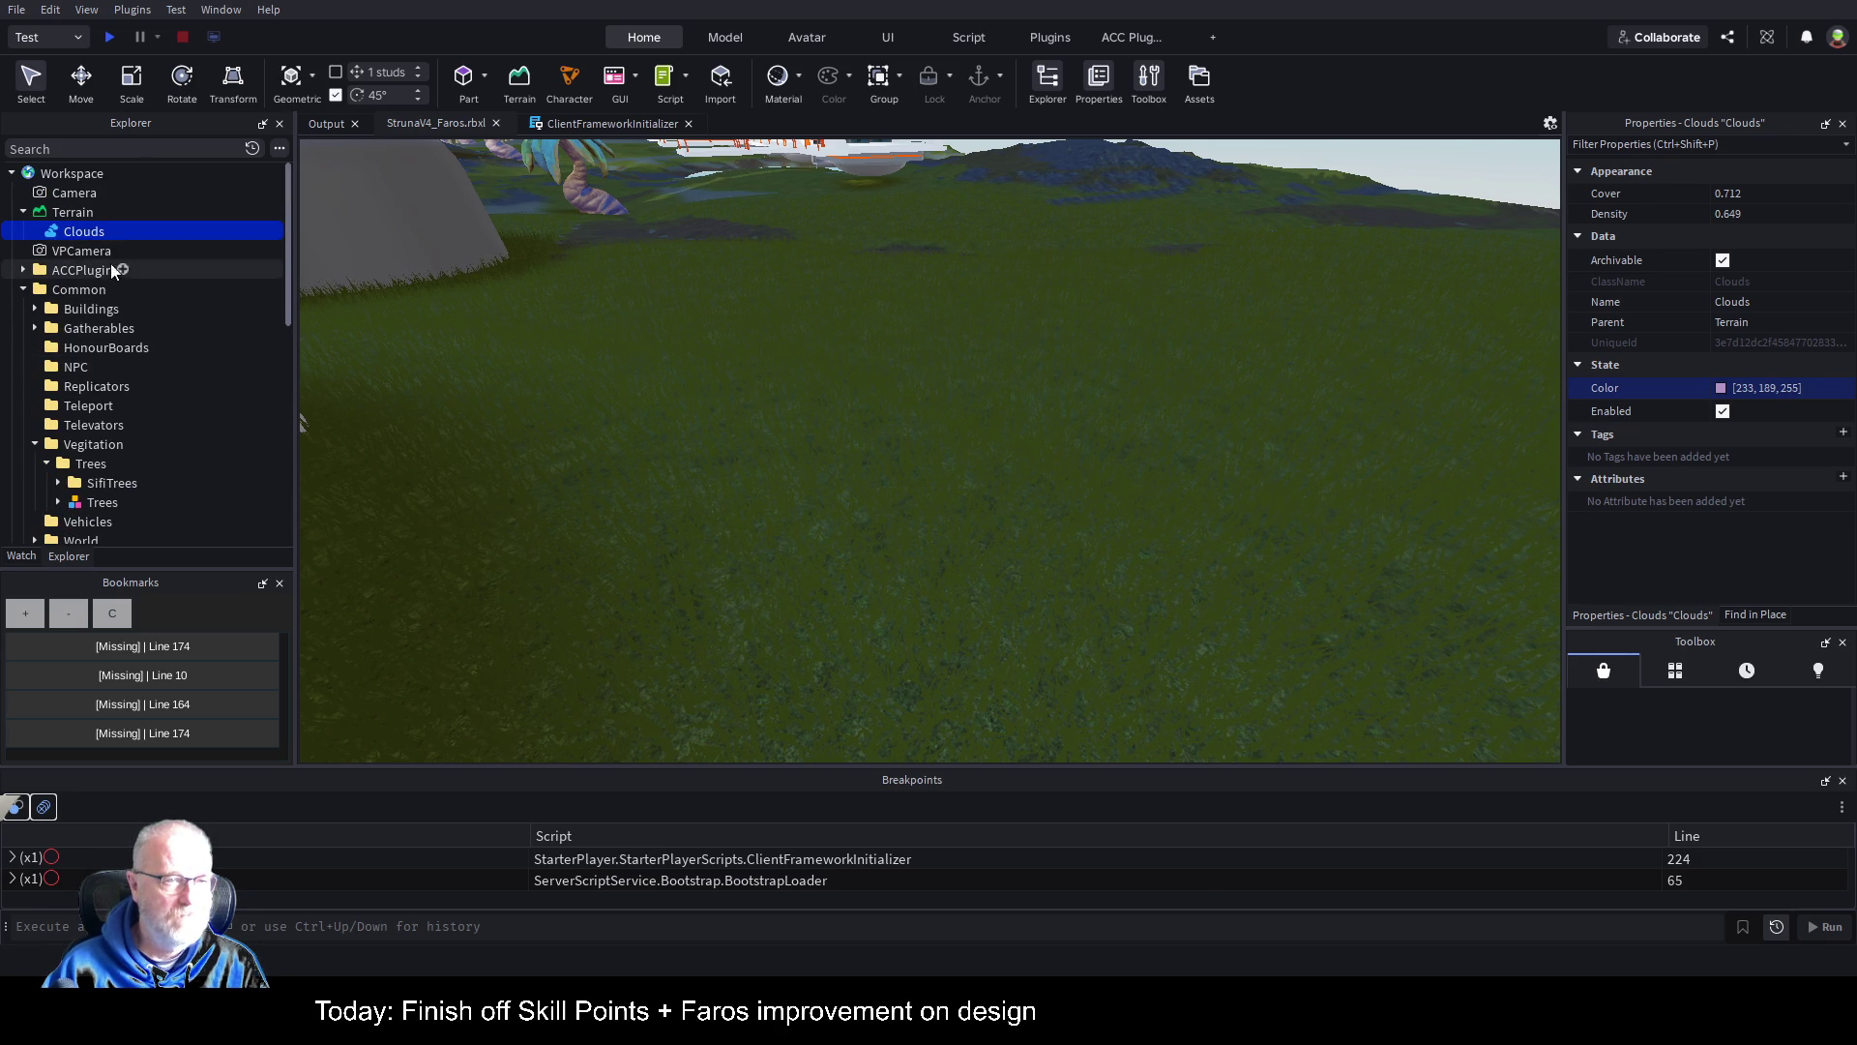
Step: Expand Lighting in Explorer, close the Toolbox and widen the Properties panel
click(12, 174)
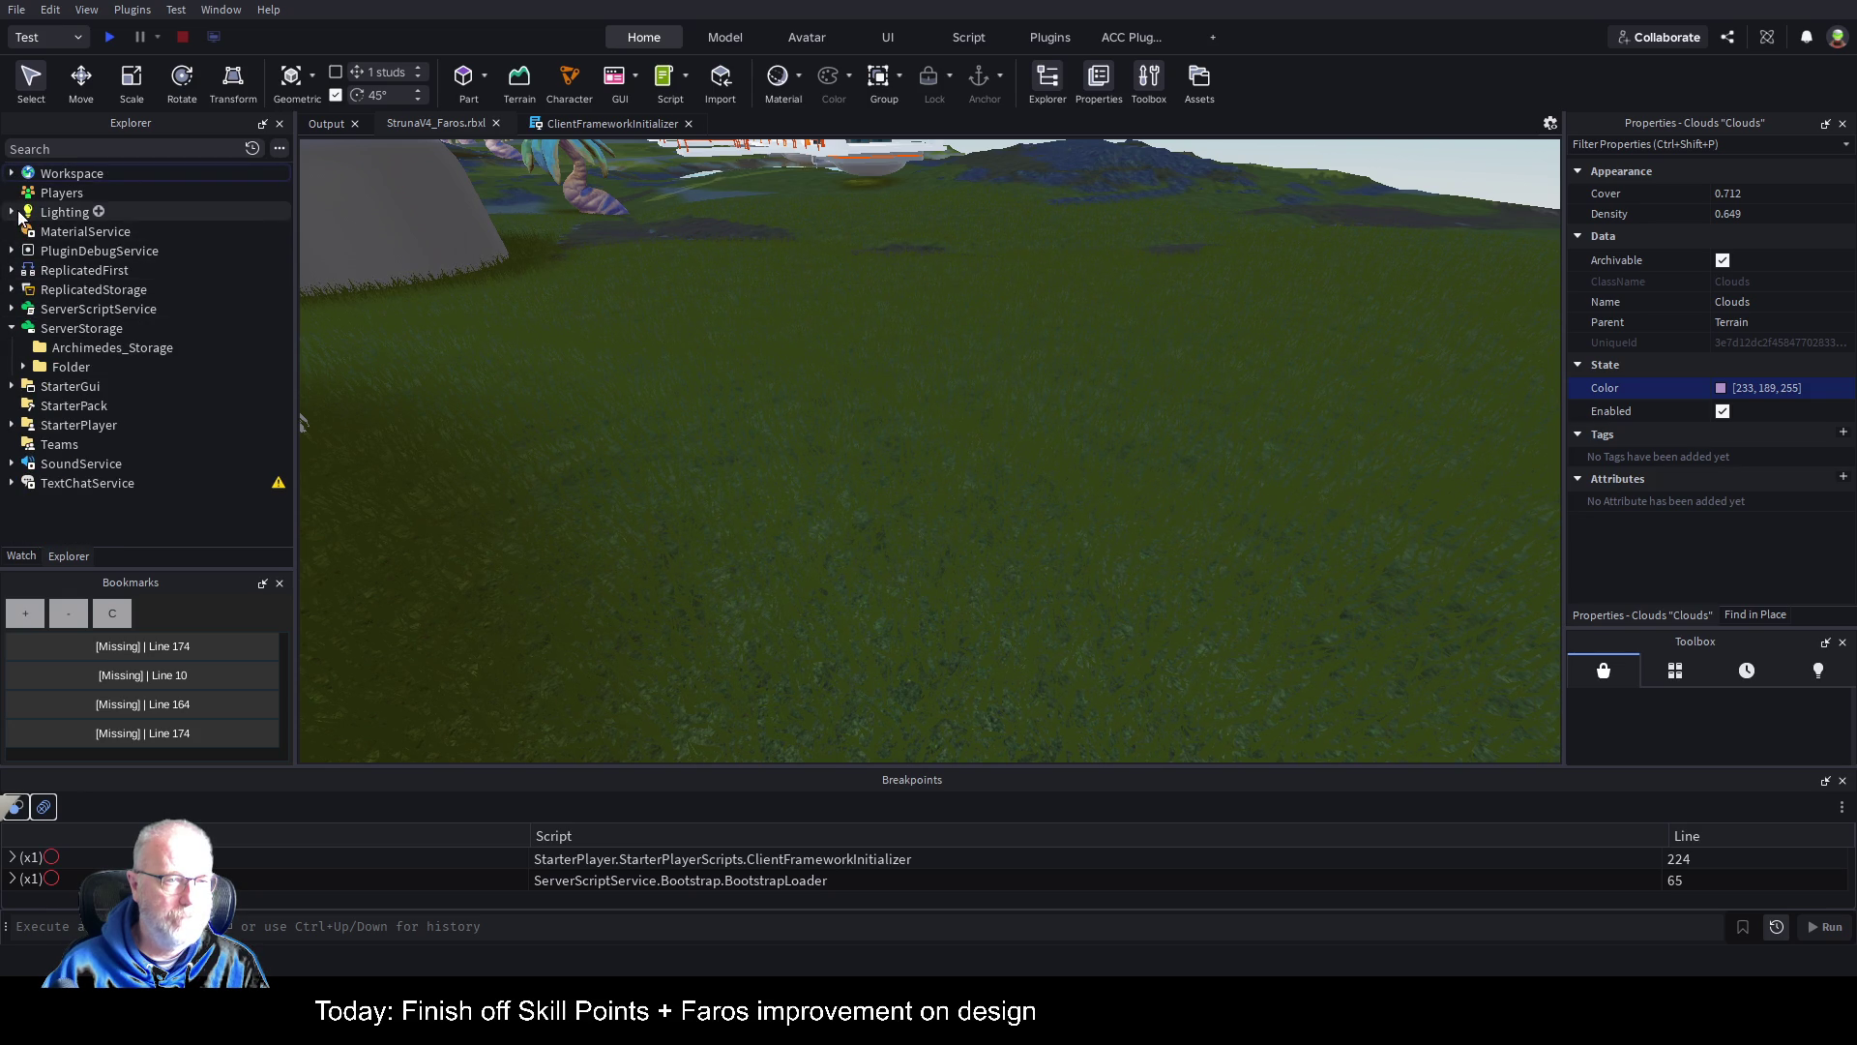
click(13, 212)
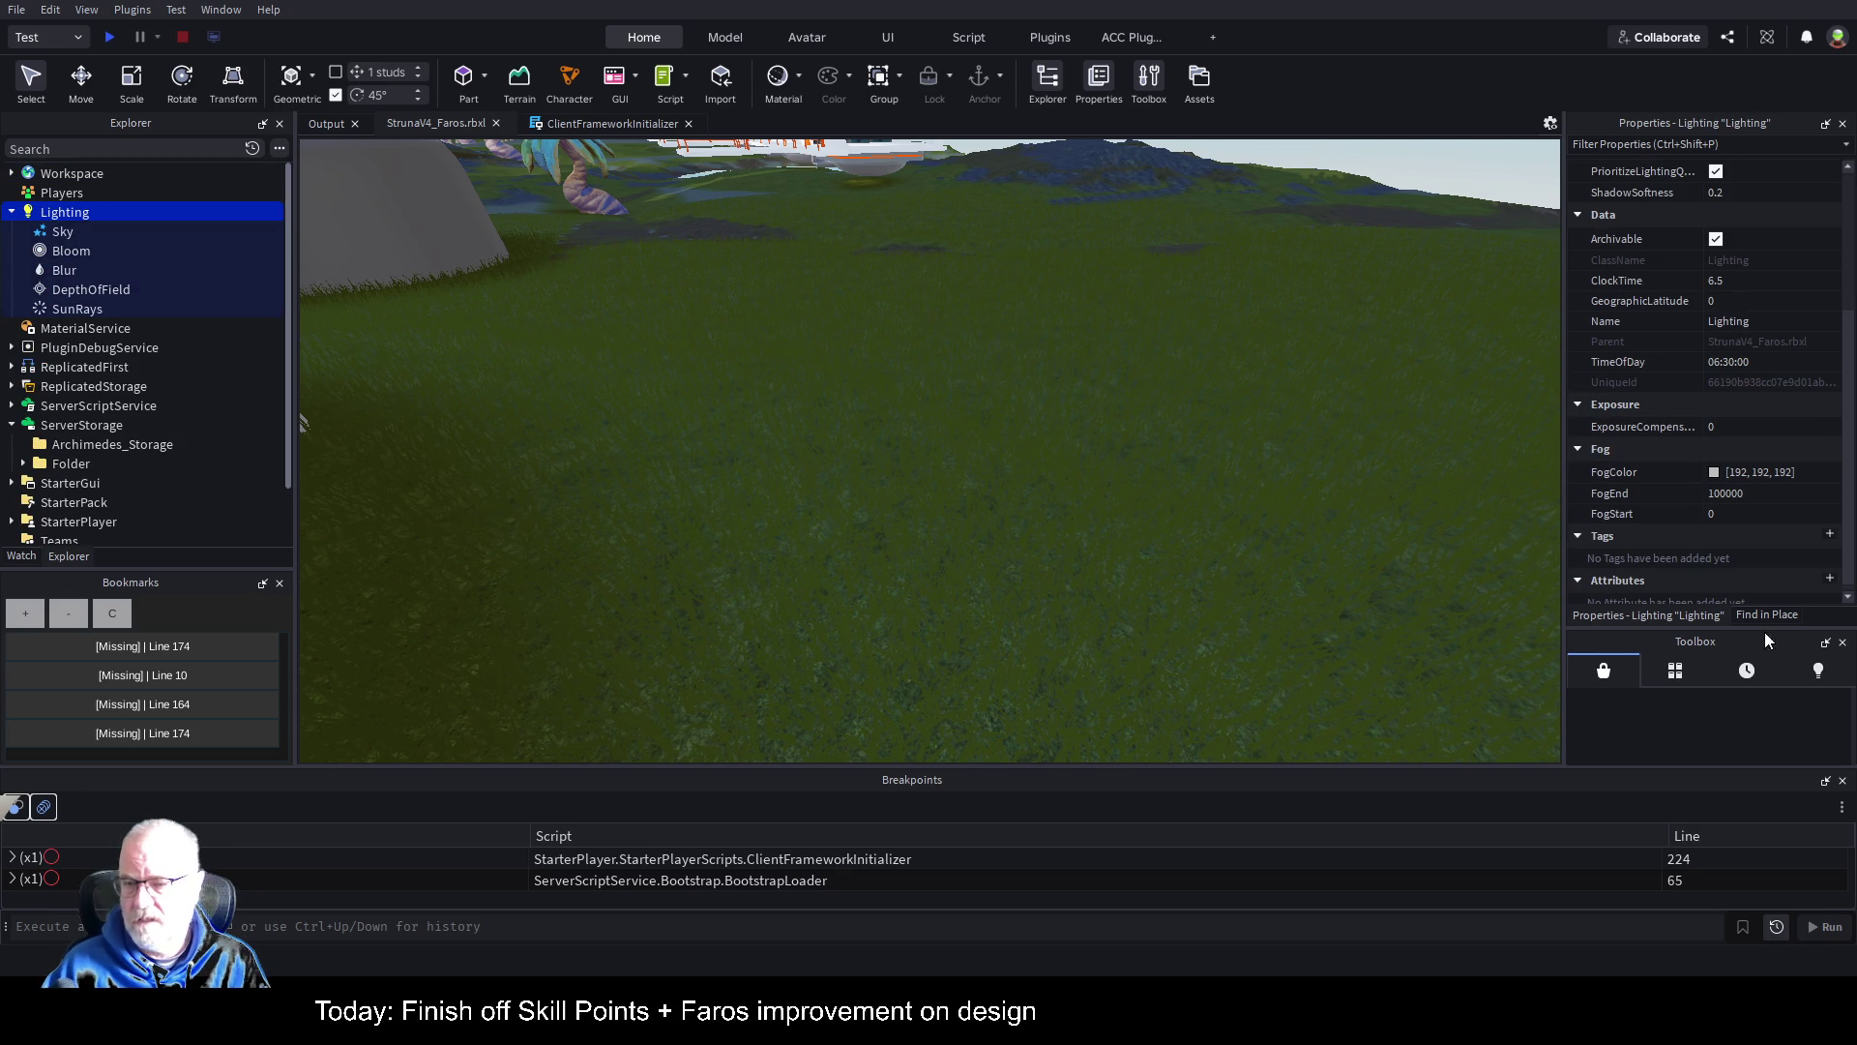
click(1842, 642)
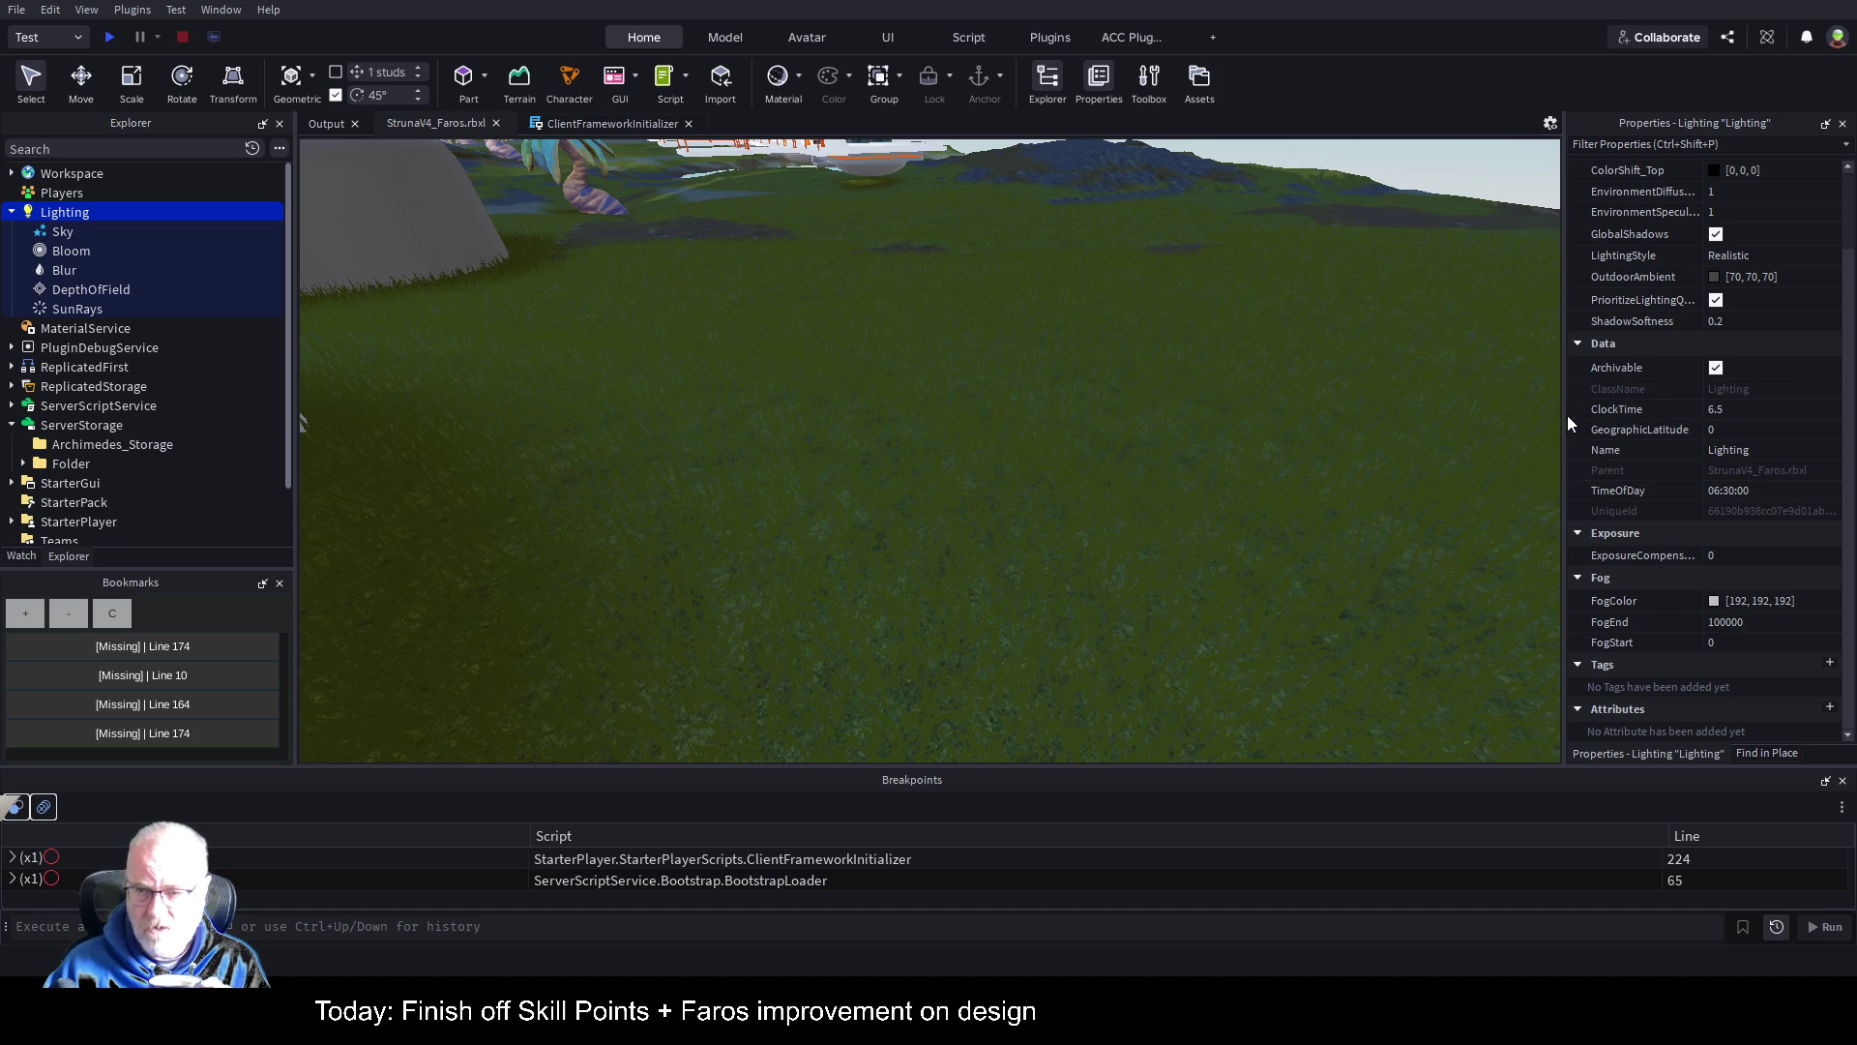
drag(1565, 415, 1366, 418)
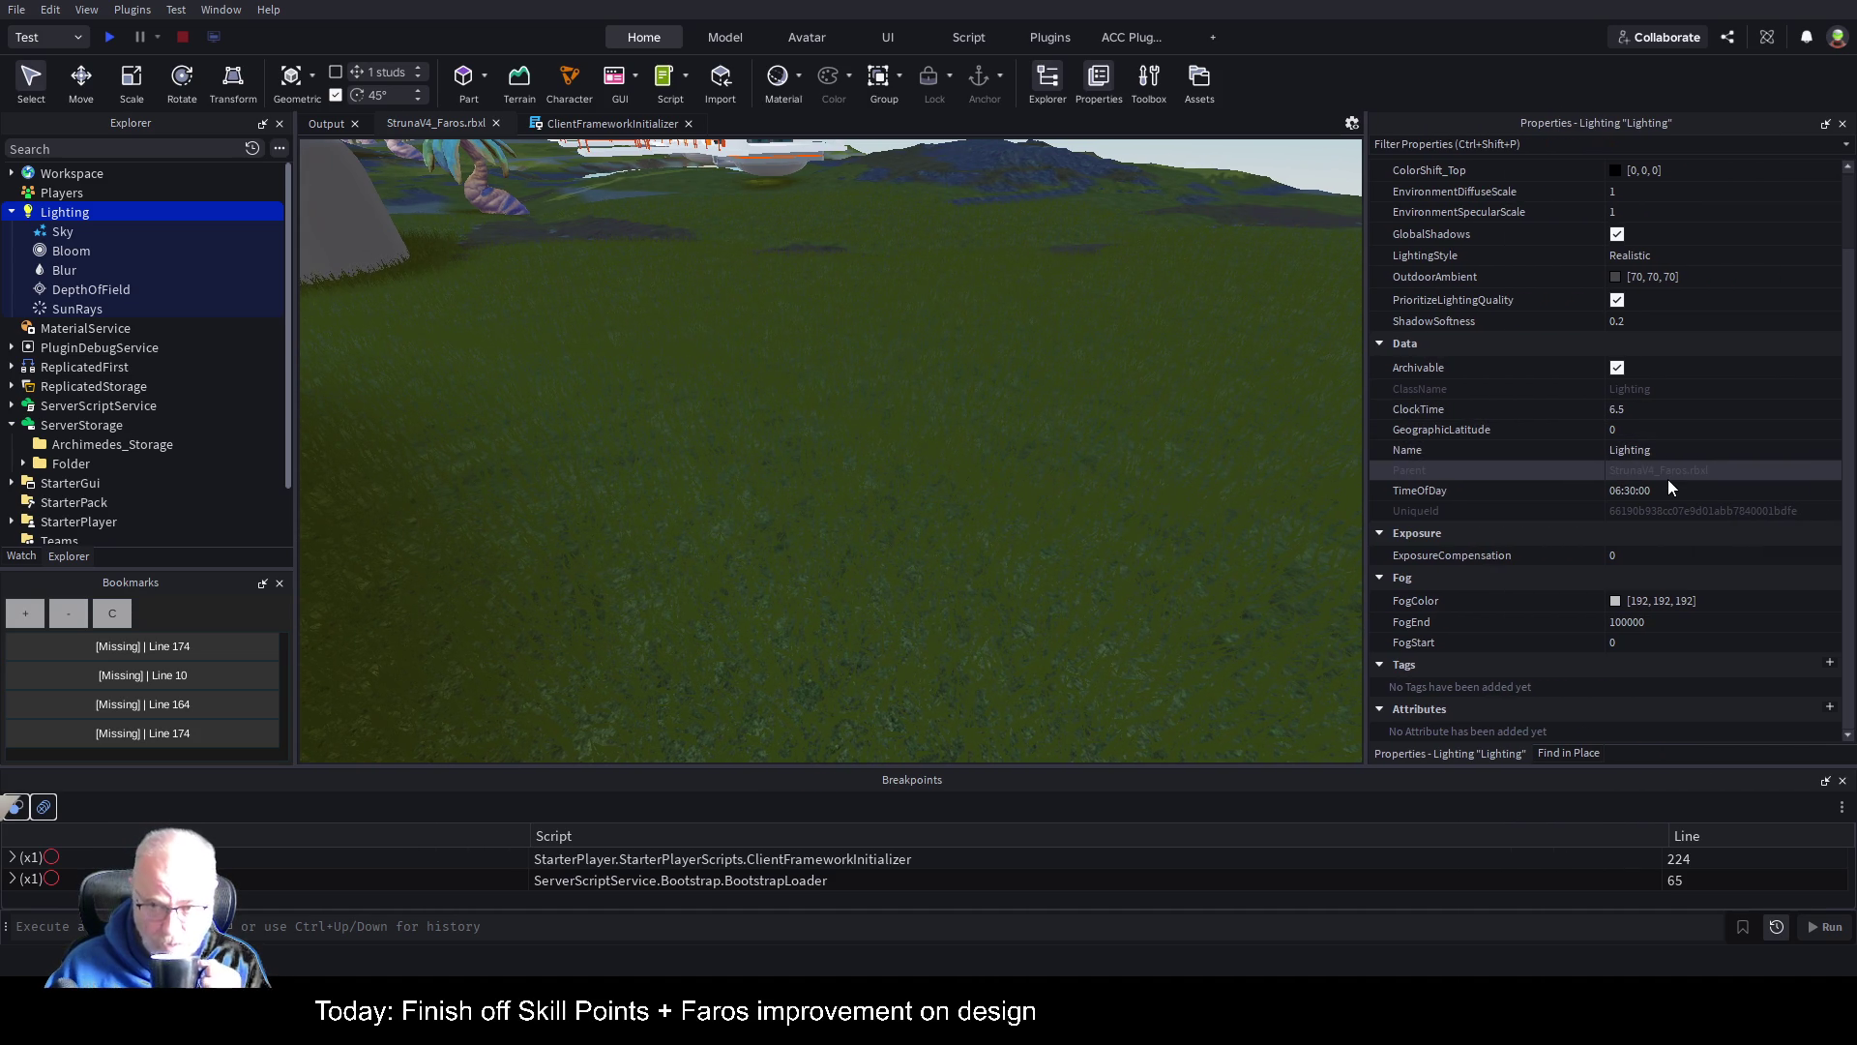
Step: Drag the Lighting ClockTime from 6.5 to 12.5 for midday light
click(1724, 409)
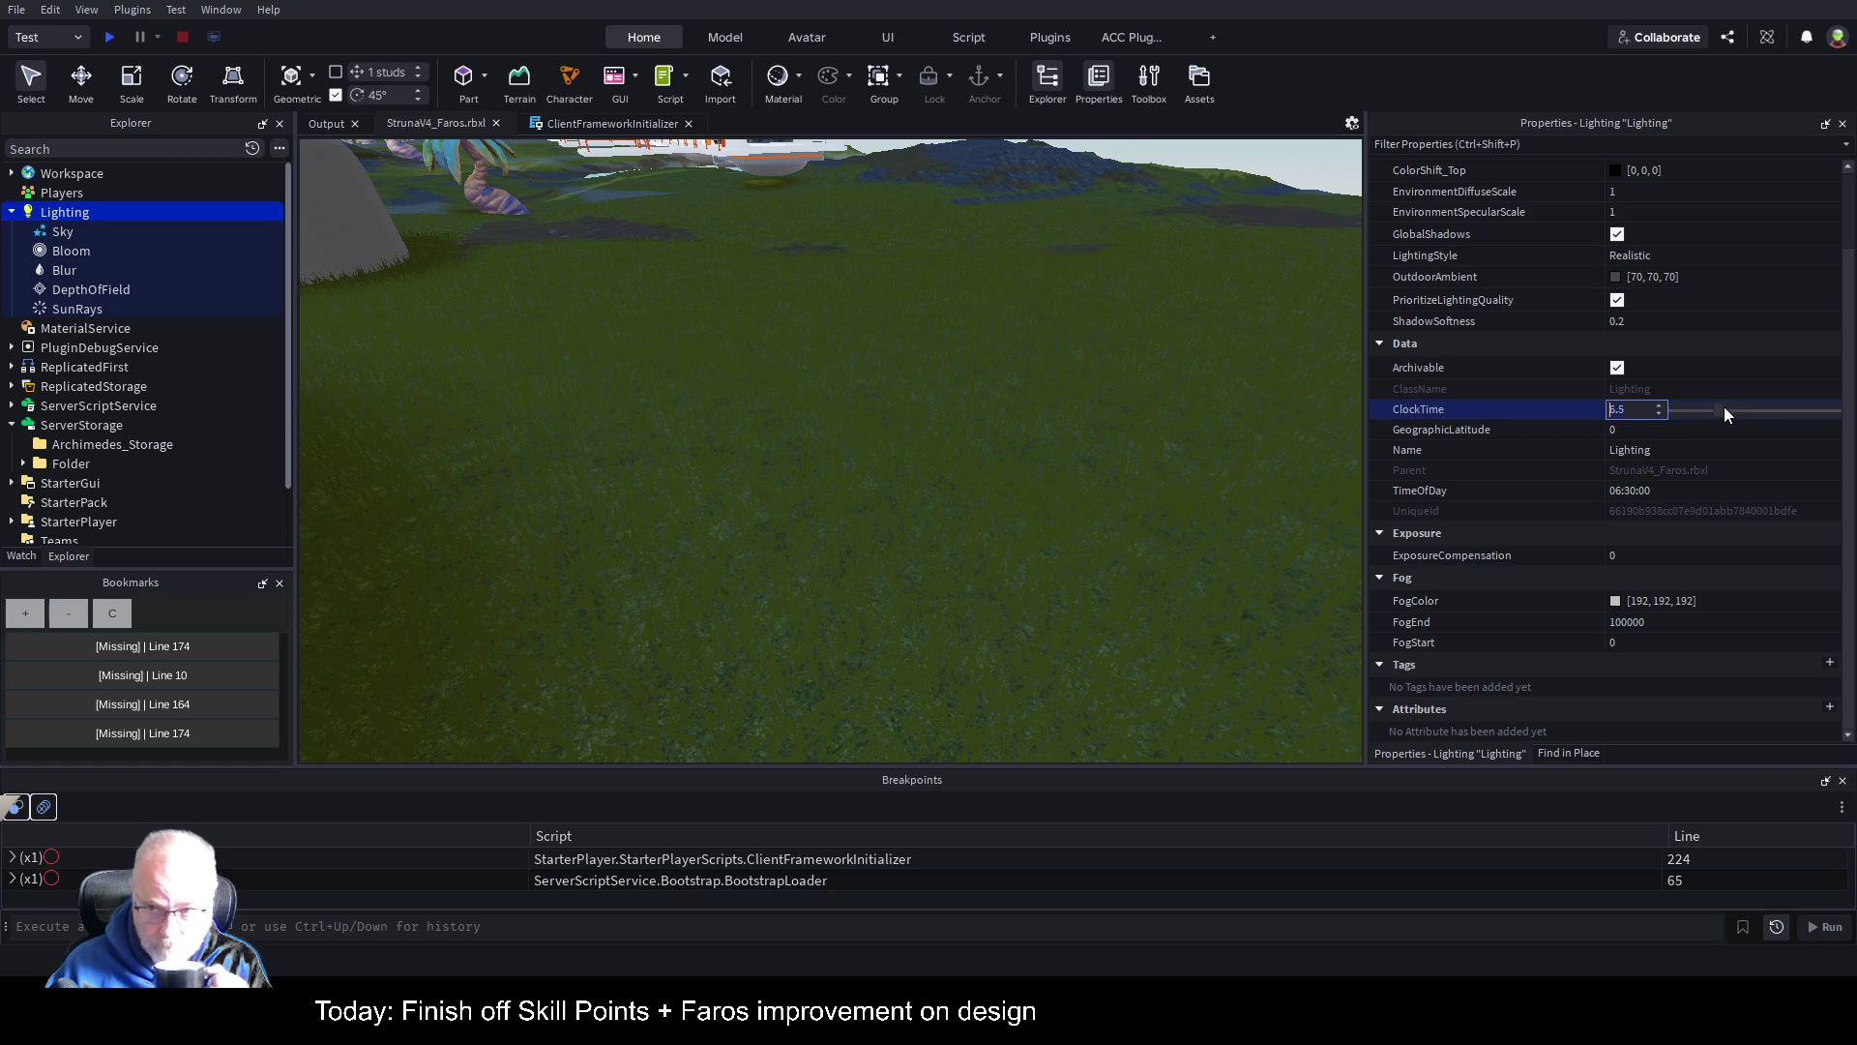
mouse_move(1721, 416)
mouse_down()
mouse_move(1796, 408)
mouse_move(1728, 415)
mouse_move(1786, 412)
mouse_move(1762, 414)
mouse_up()
scroll(1258, 420, up, 5)
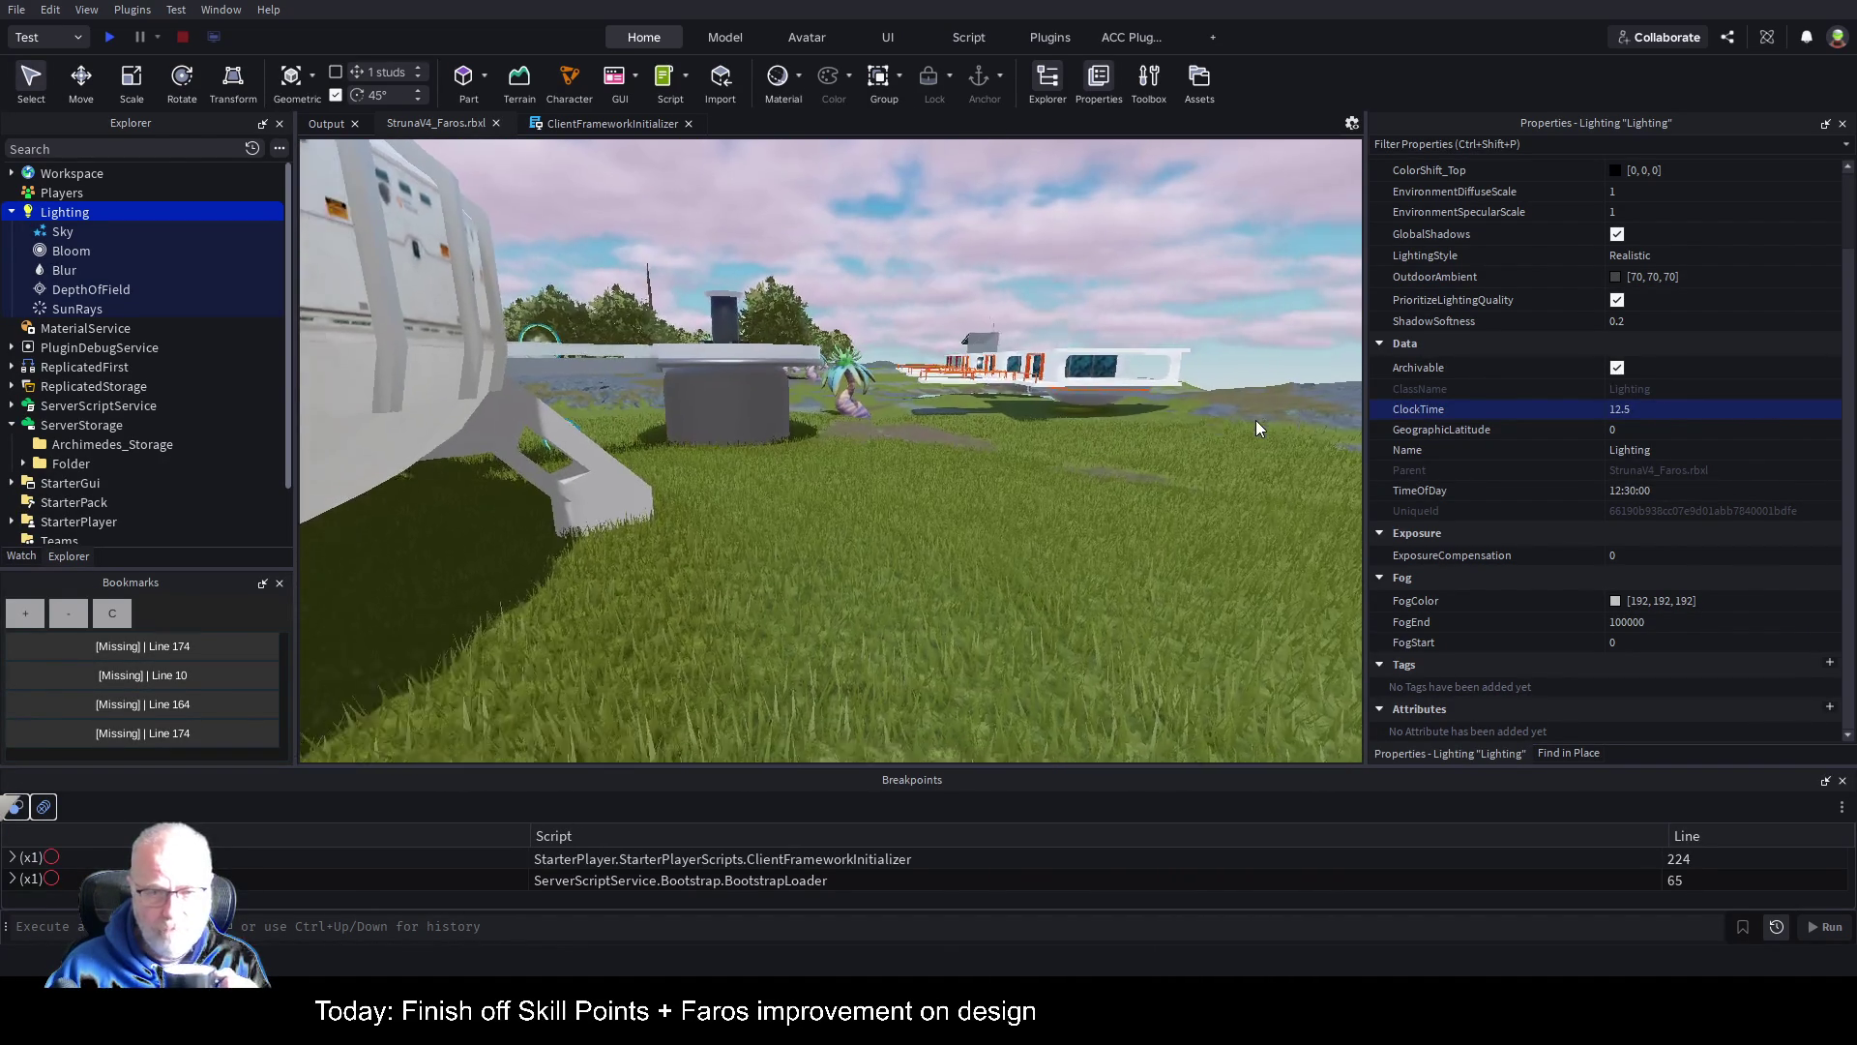
scroll(1257, 420, down, 8)
scroll(1094, 410, down, 10)
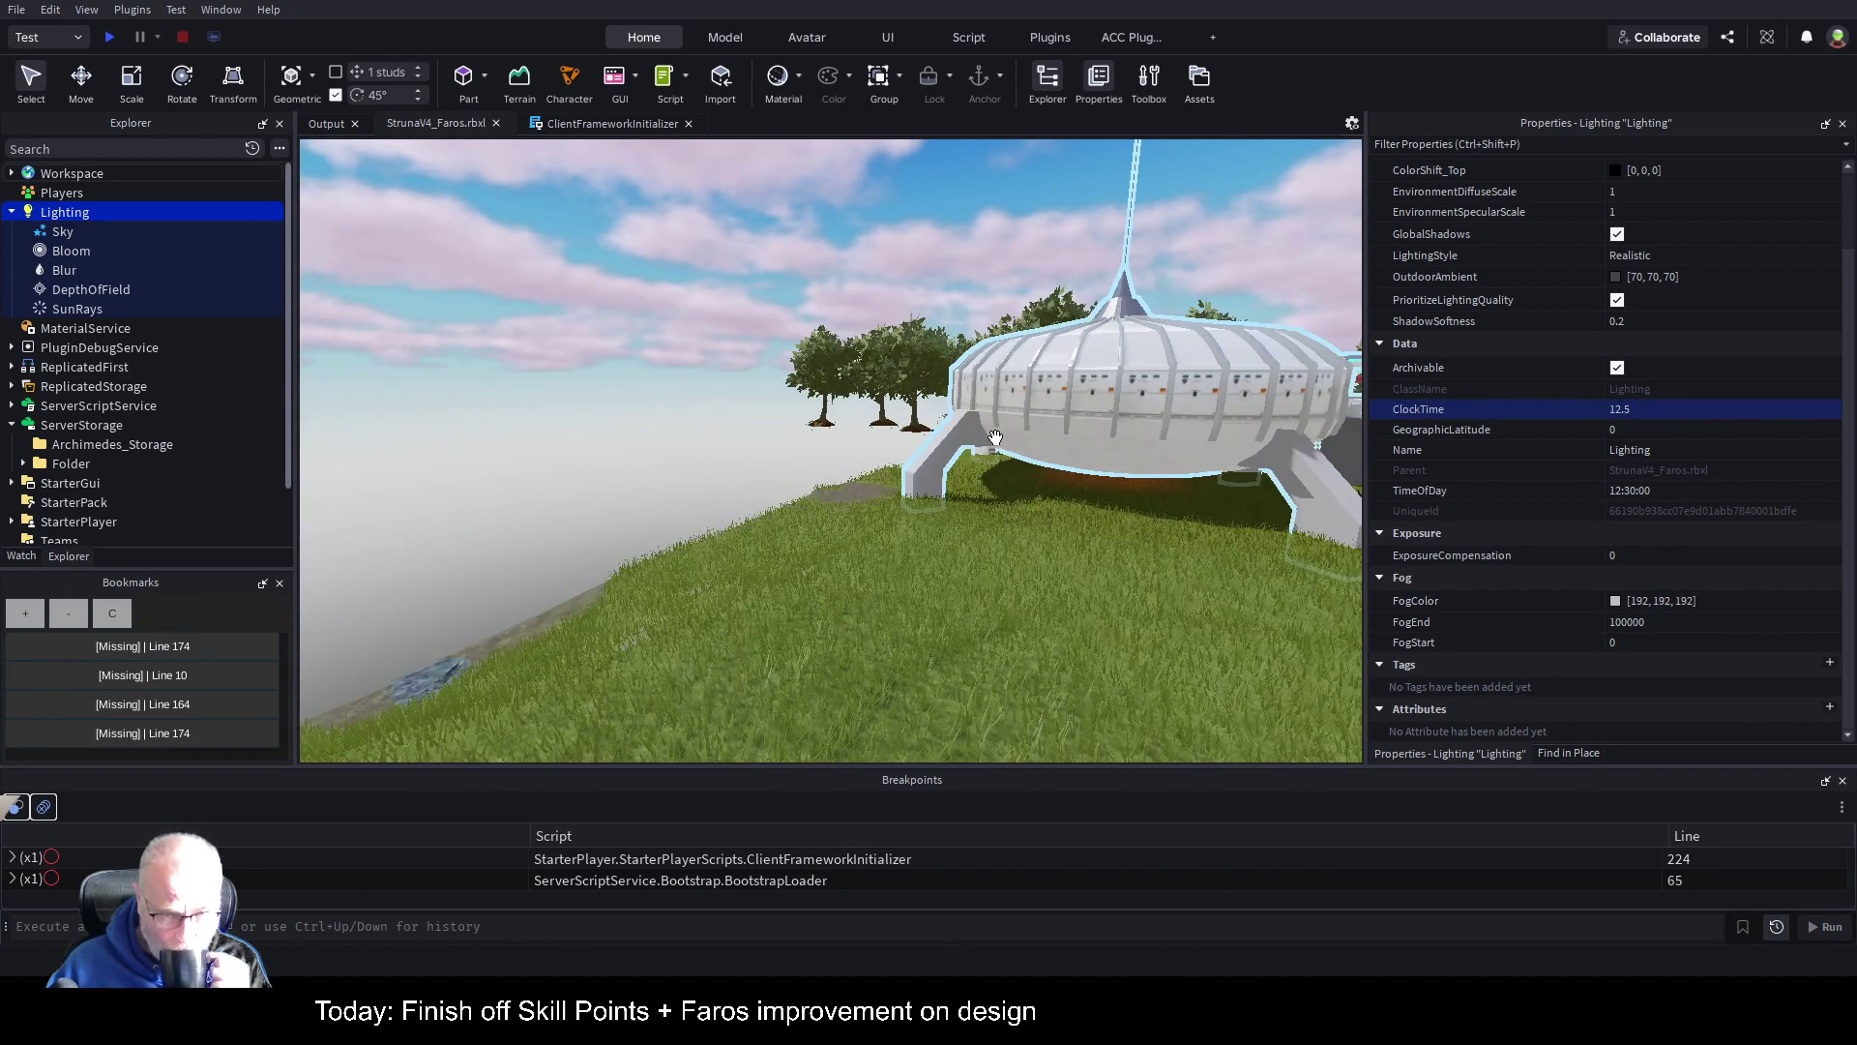
scroll(1000, 447, down, 10)
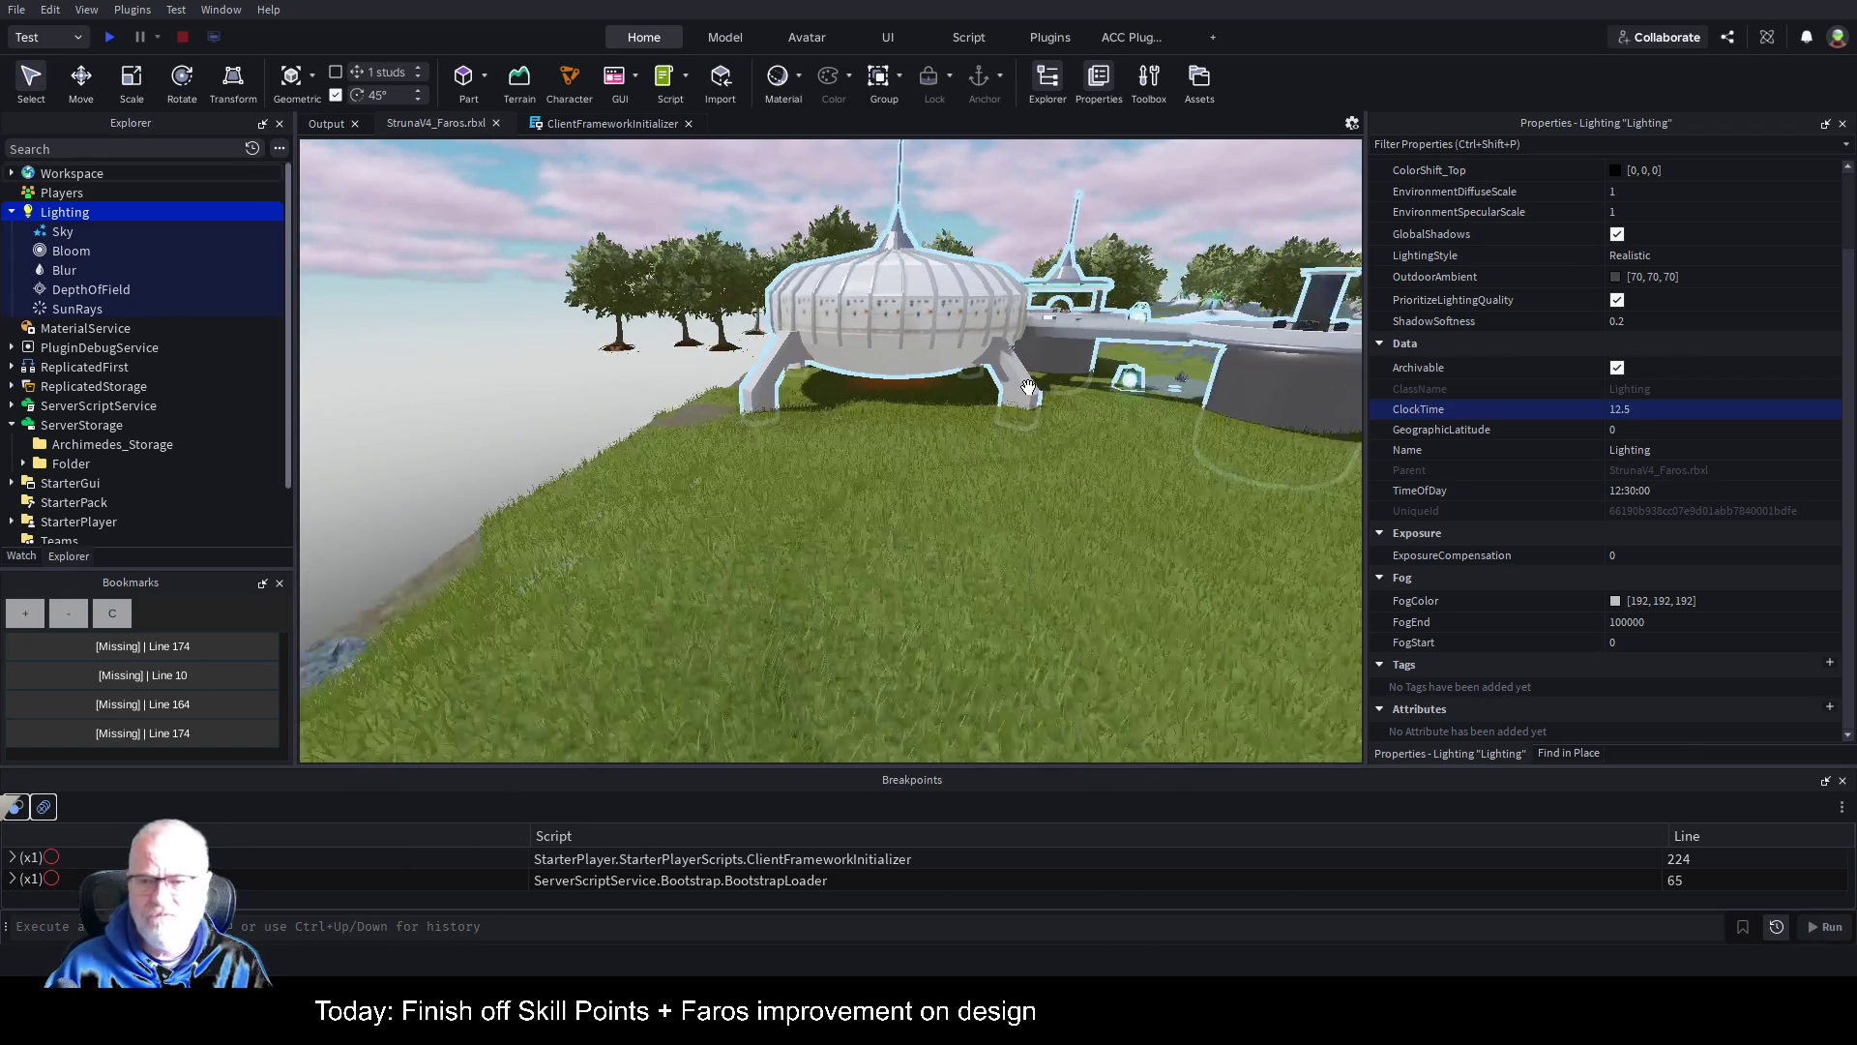
scroll(1064, 444, up, 5)
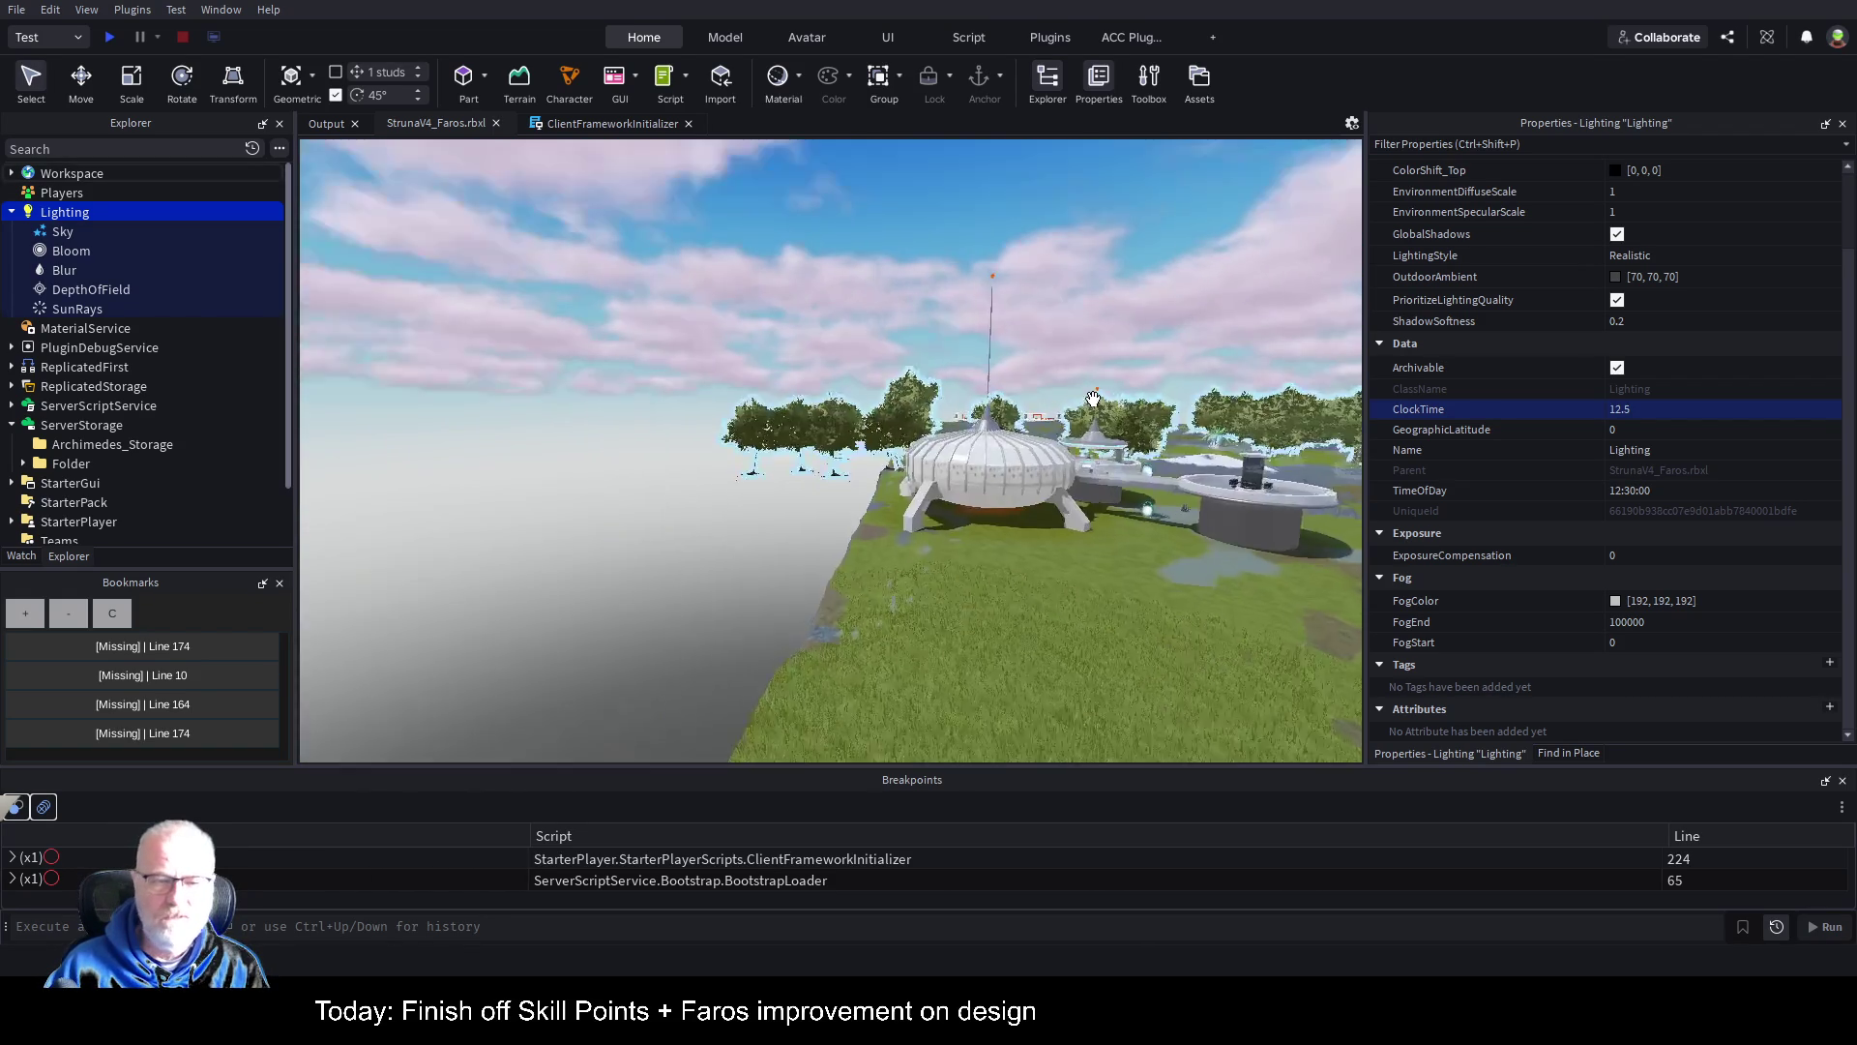
click(765, 460)
scroll(1092, 467, up, 5)
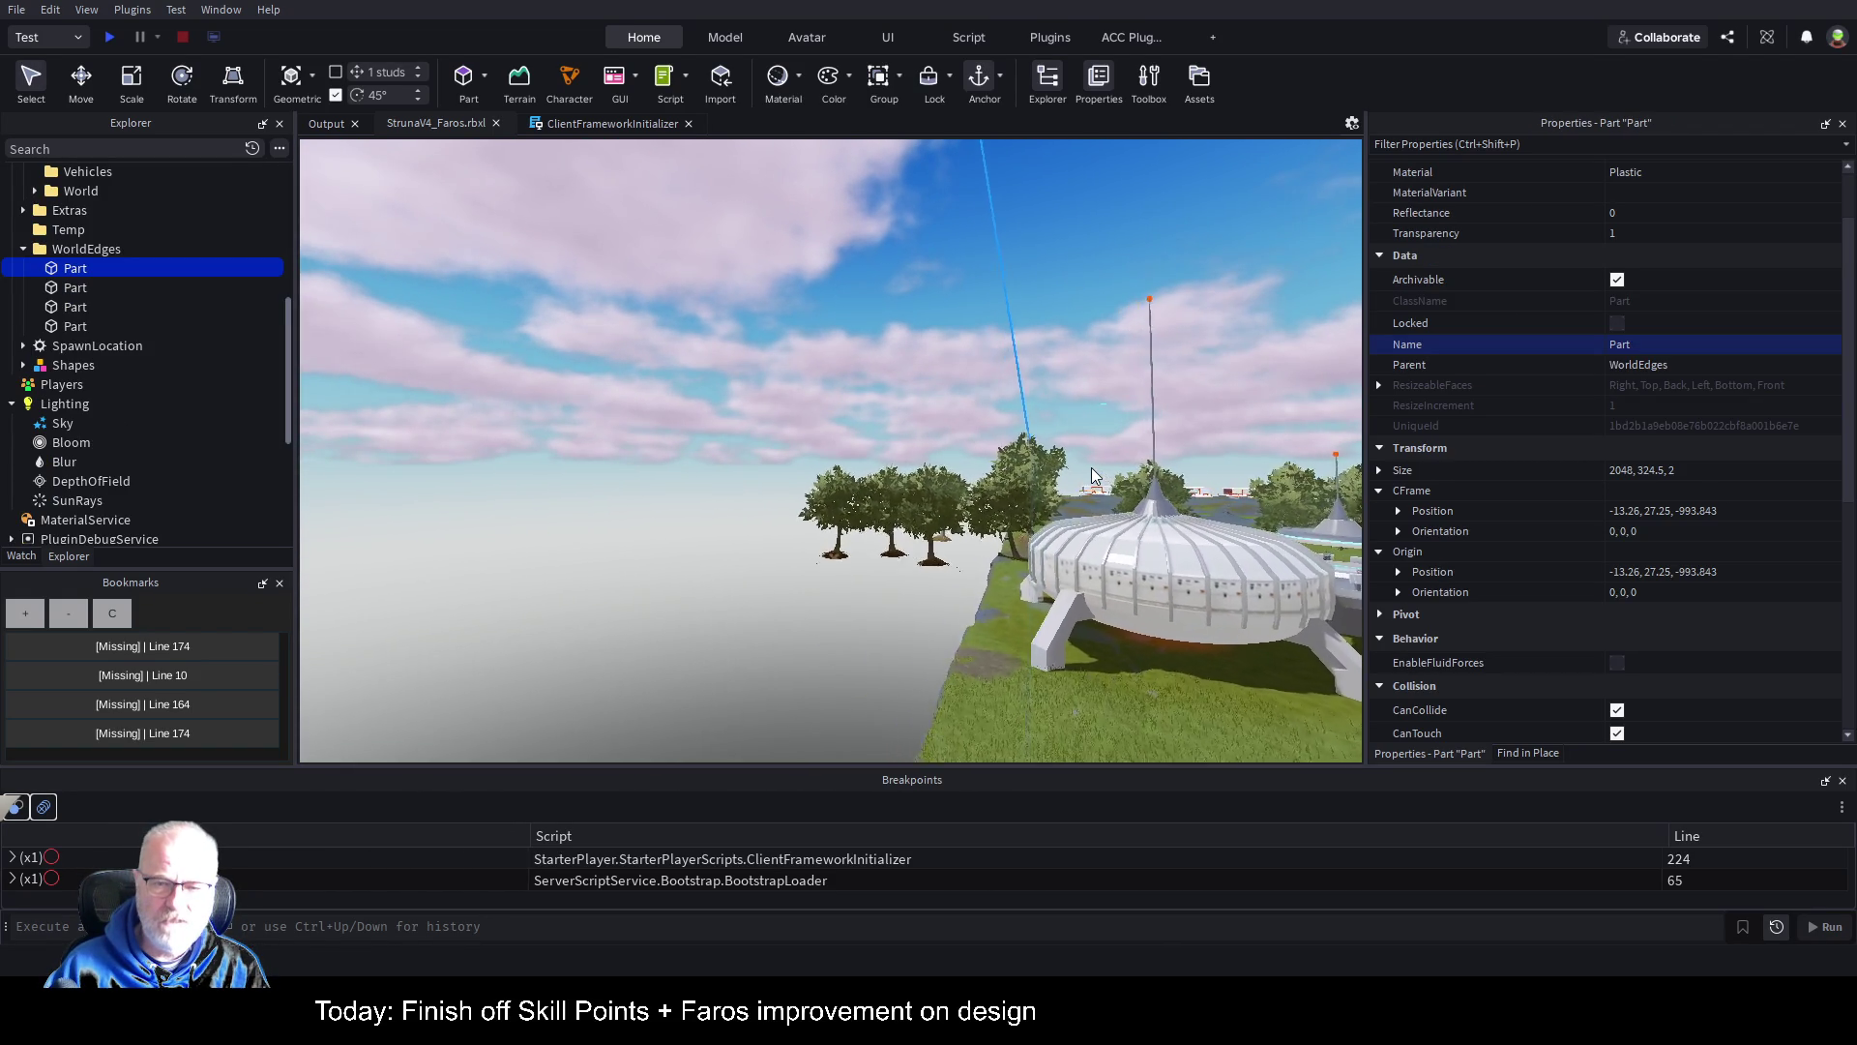
key(a)
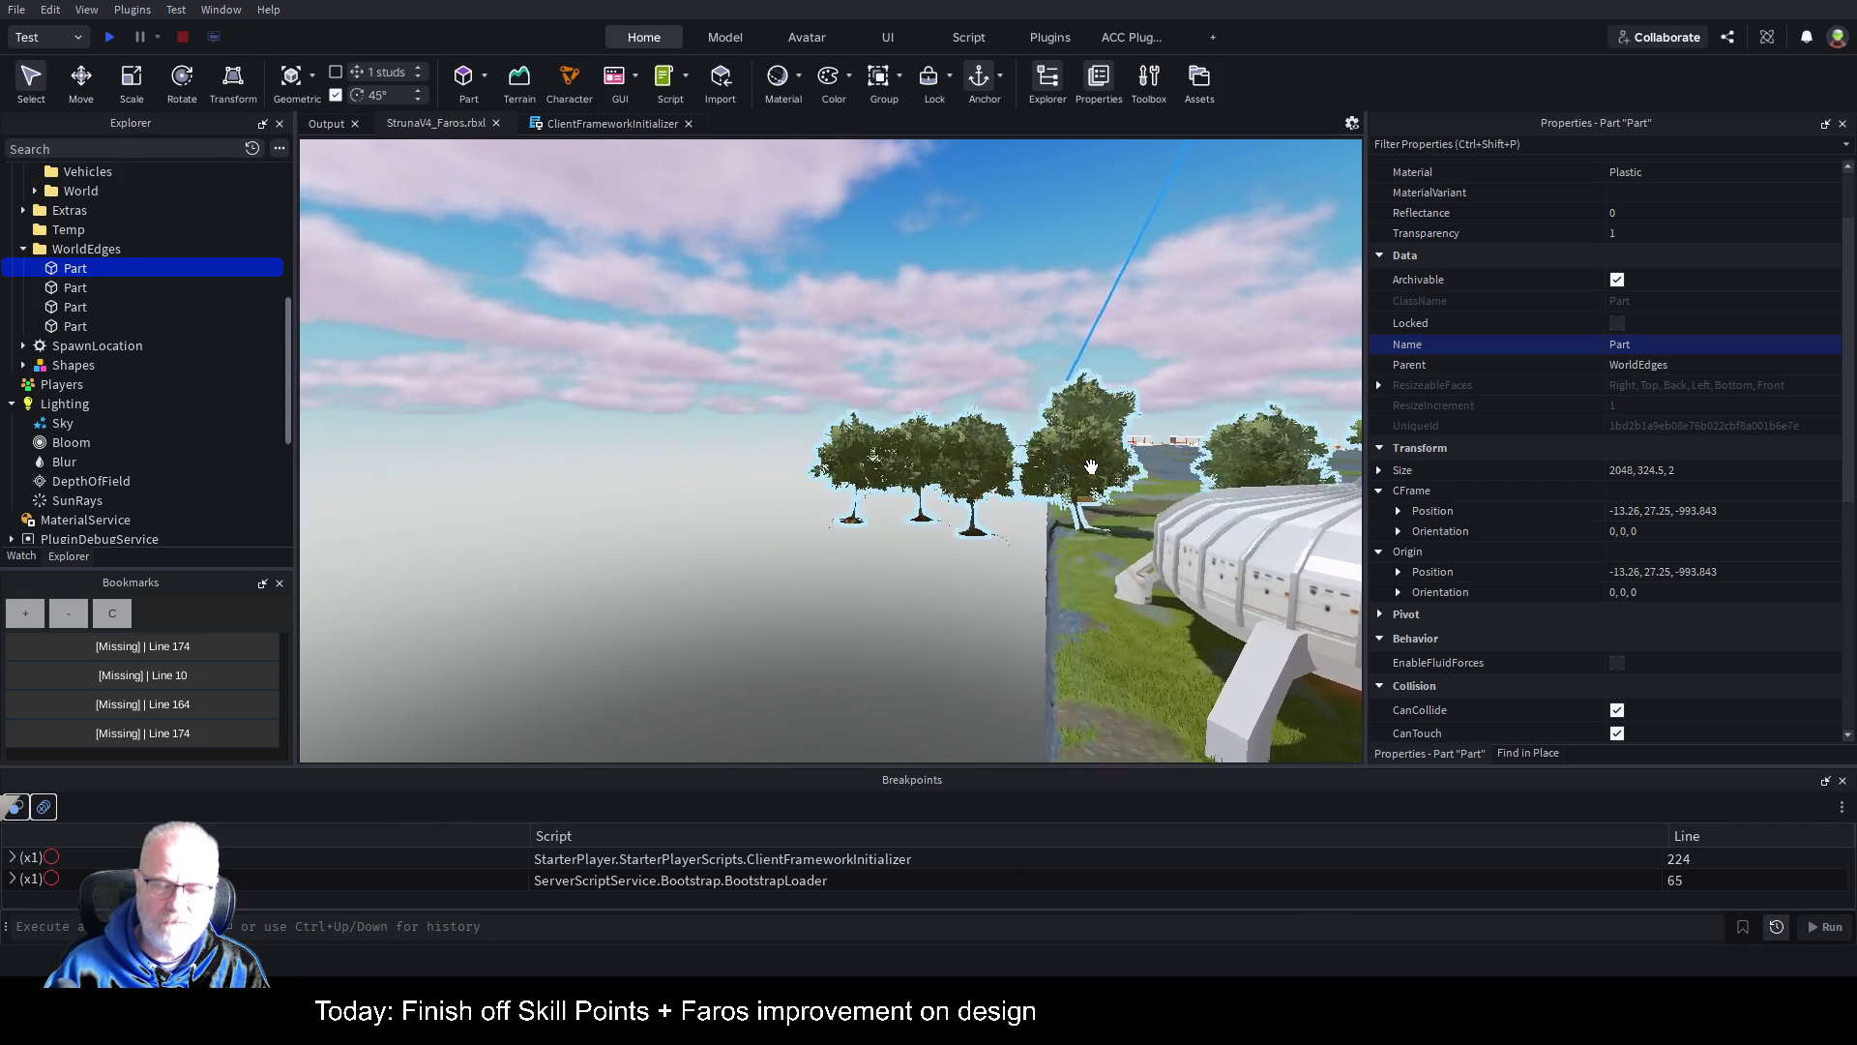
key(d)
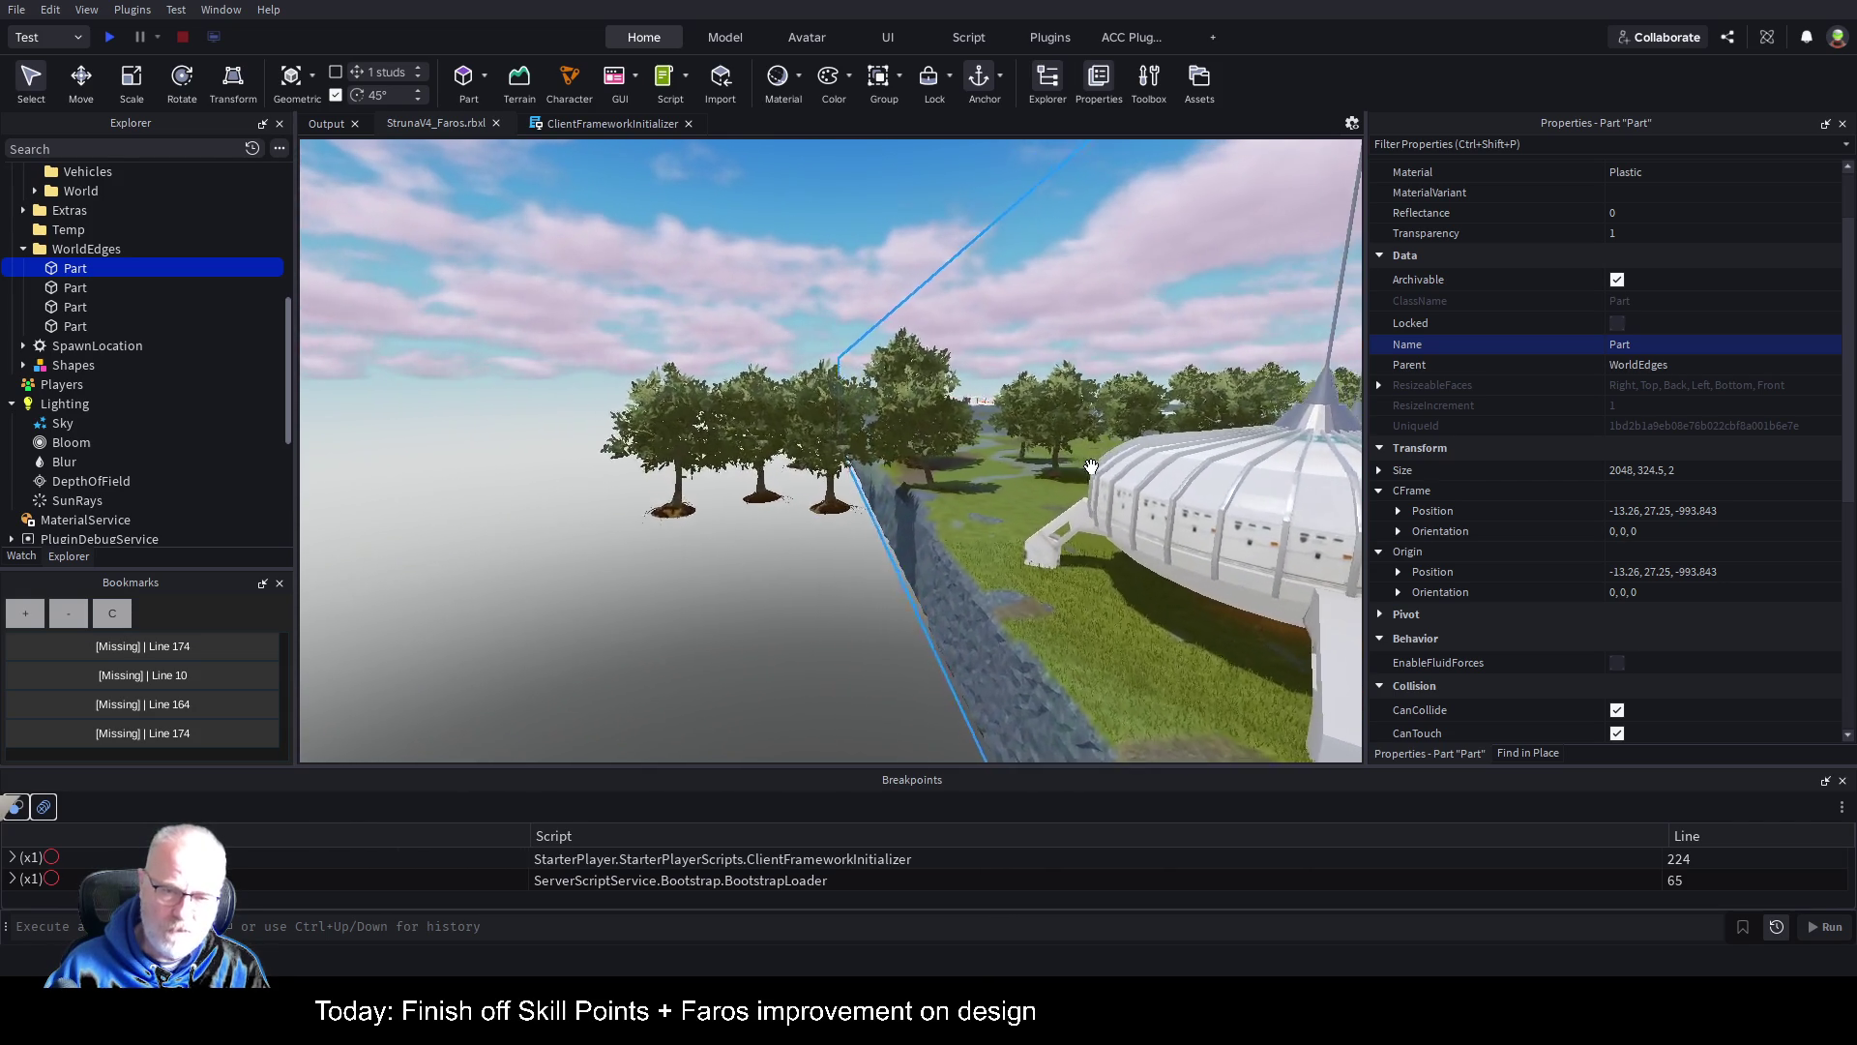
key(a)
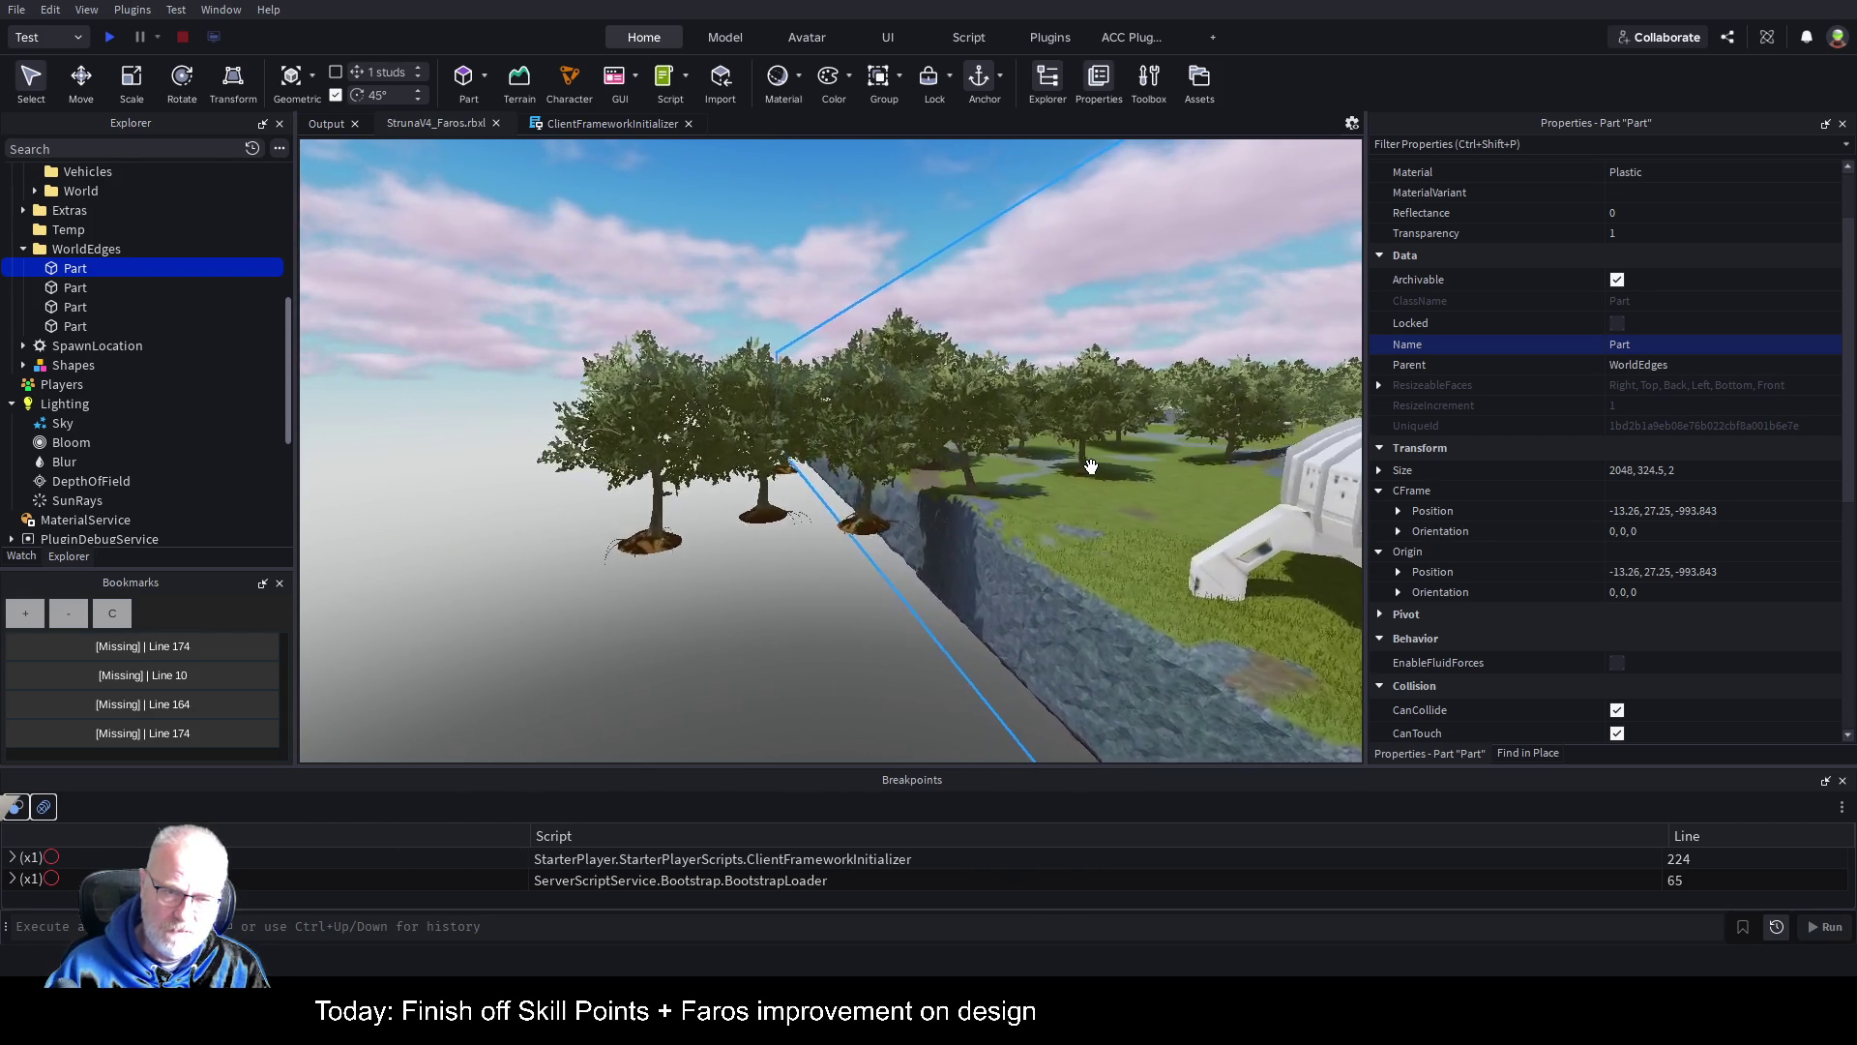
key(w)
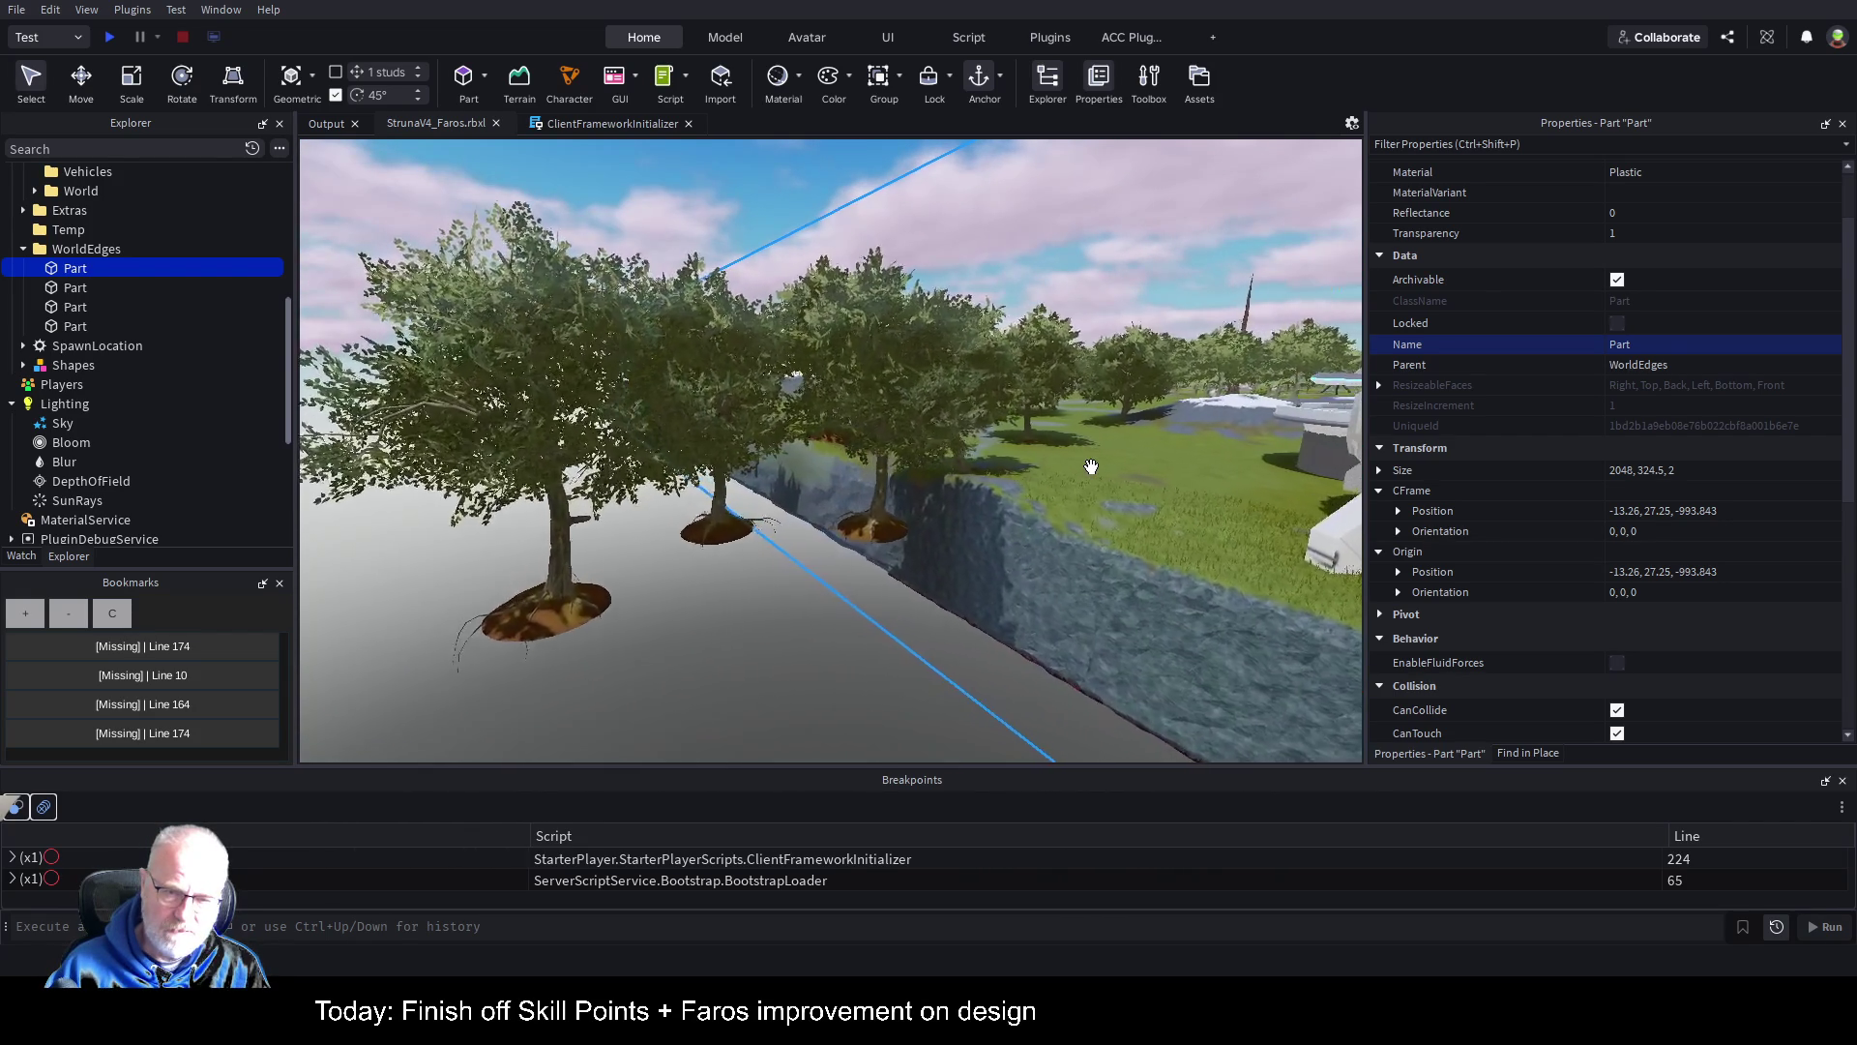
key(w)
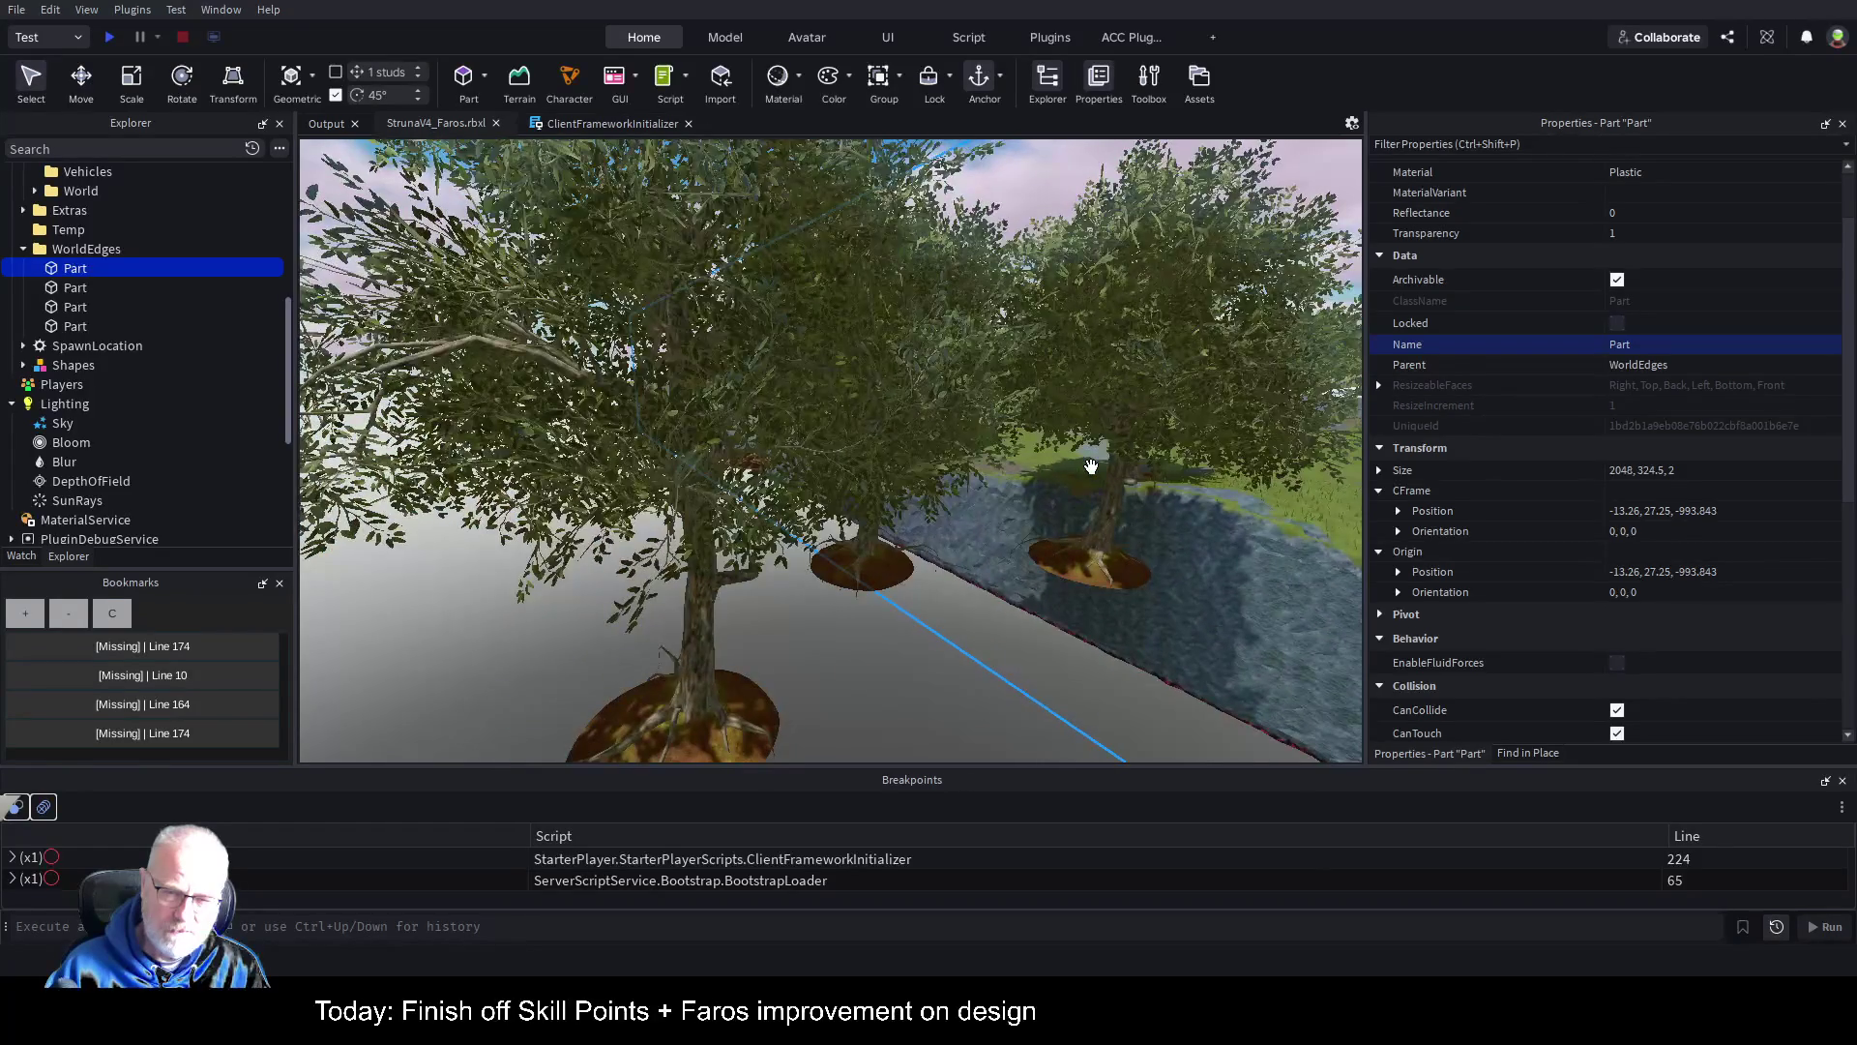
key(s)
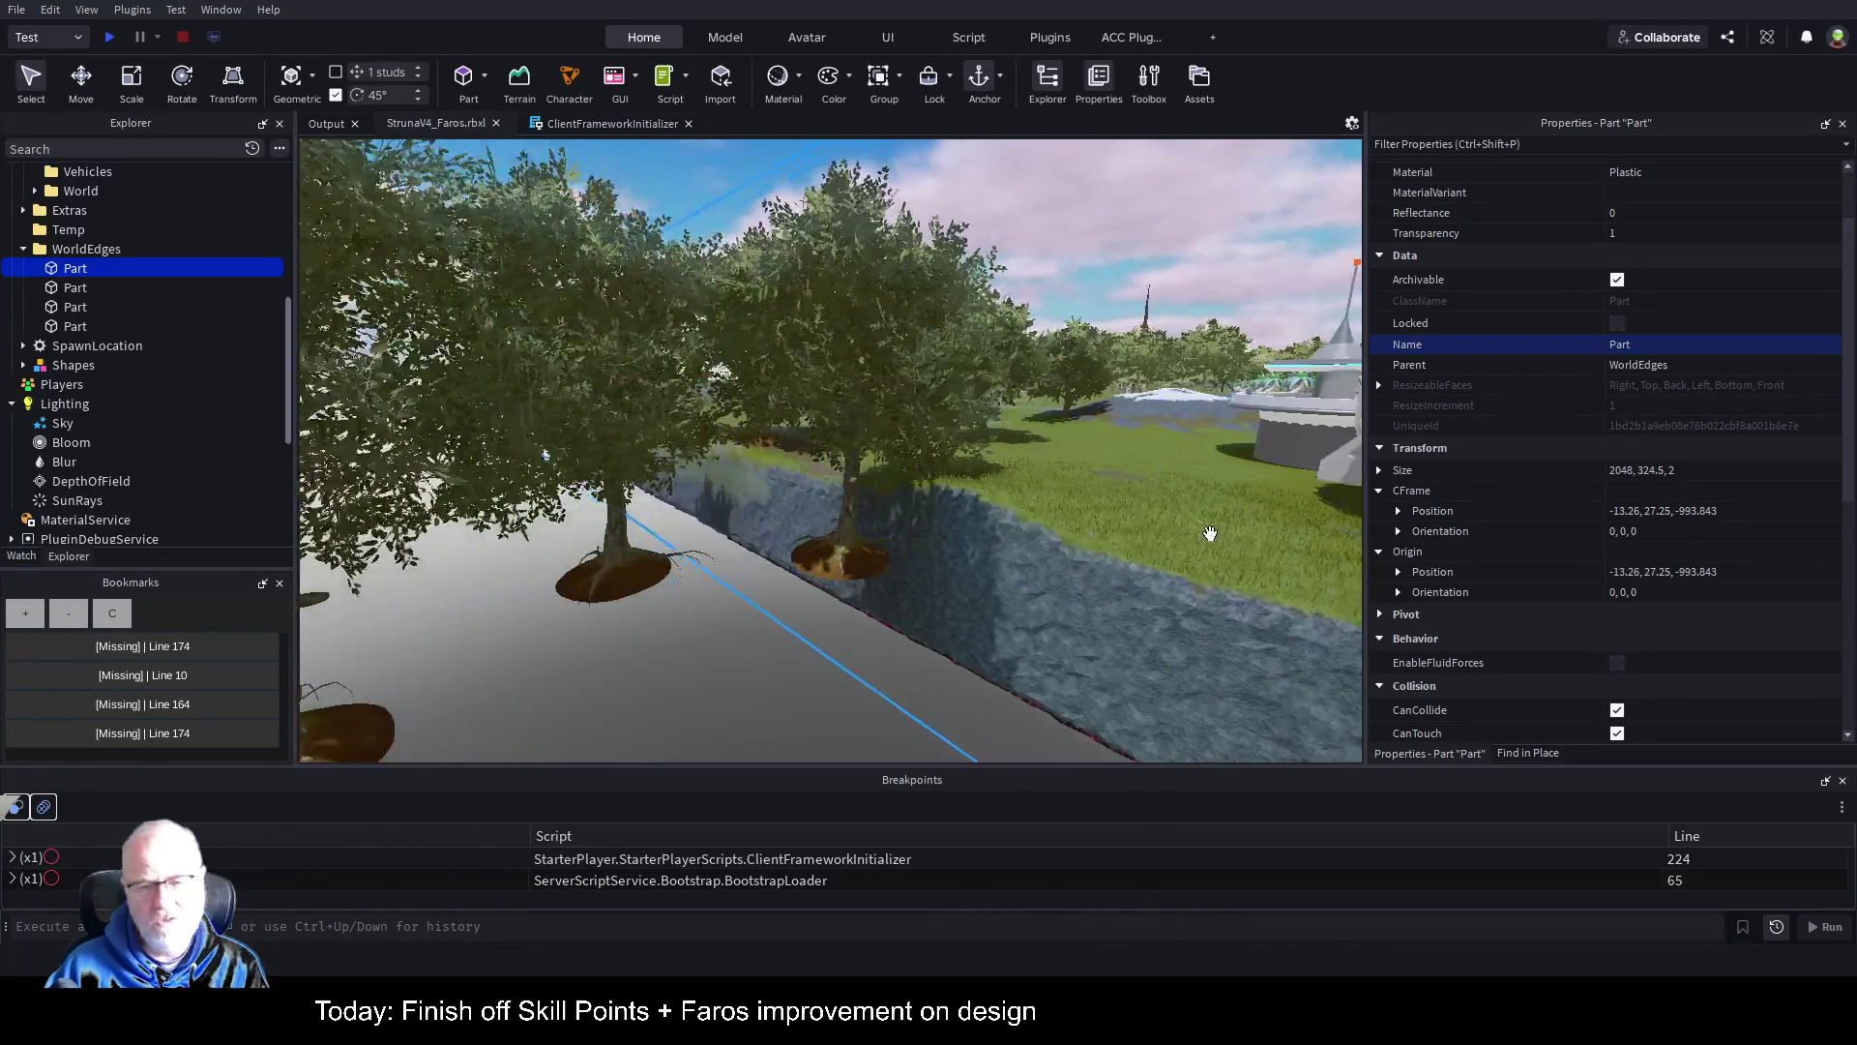
key(d)
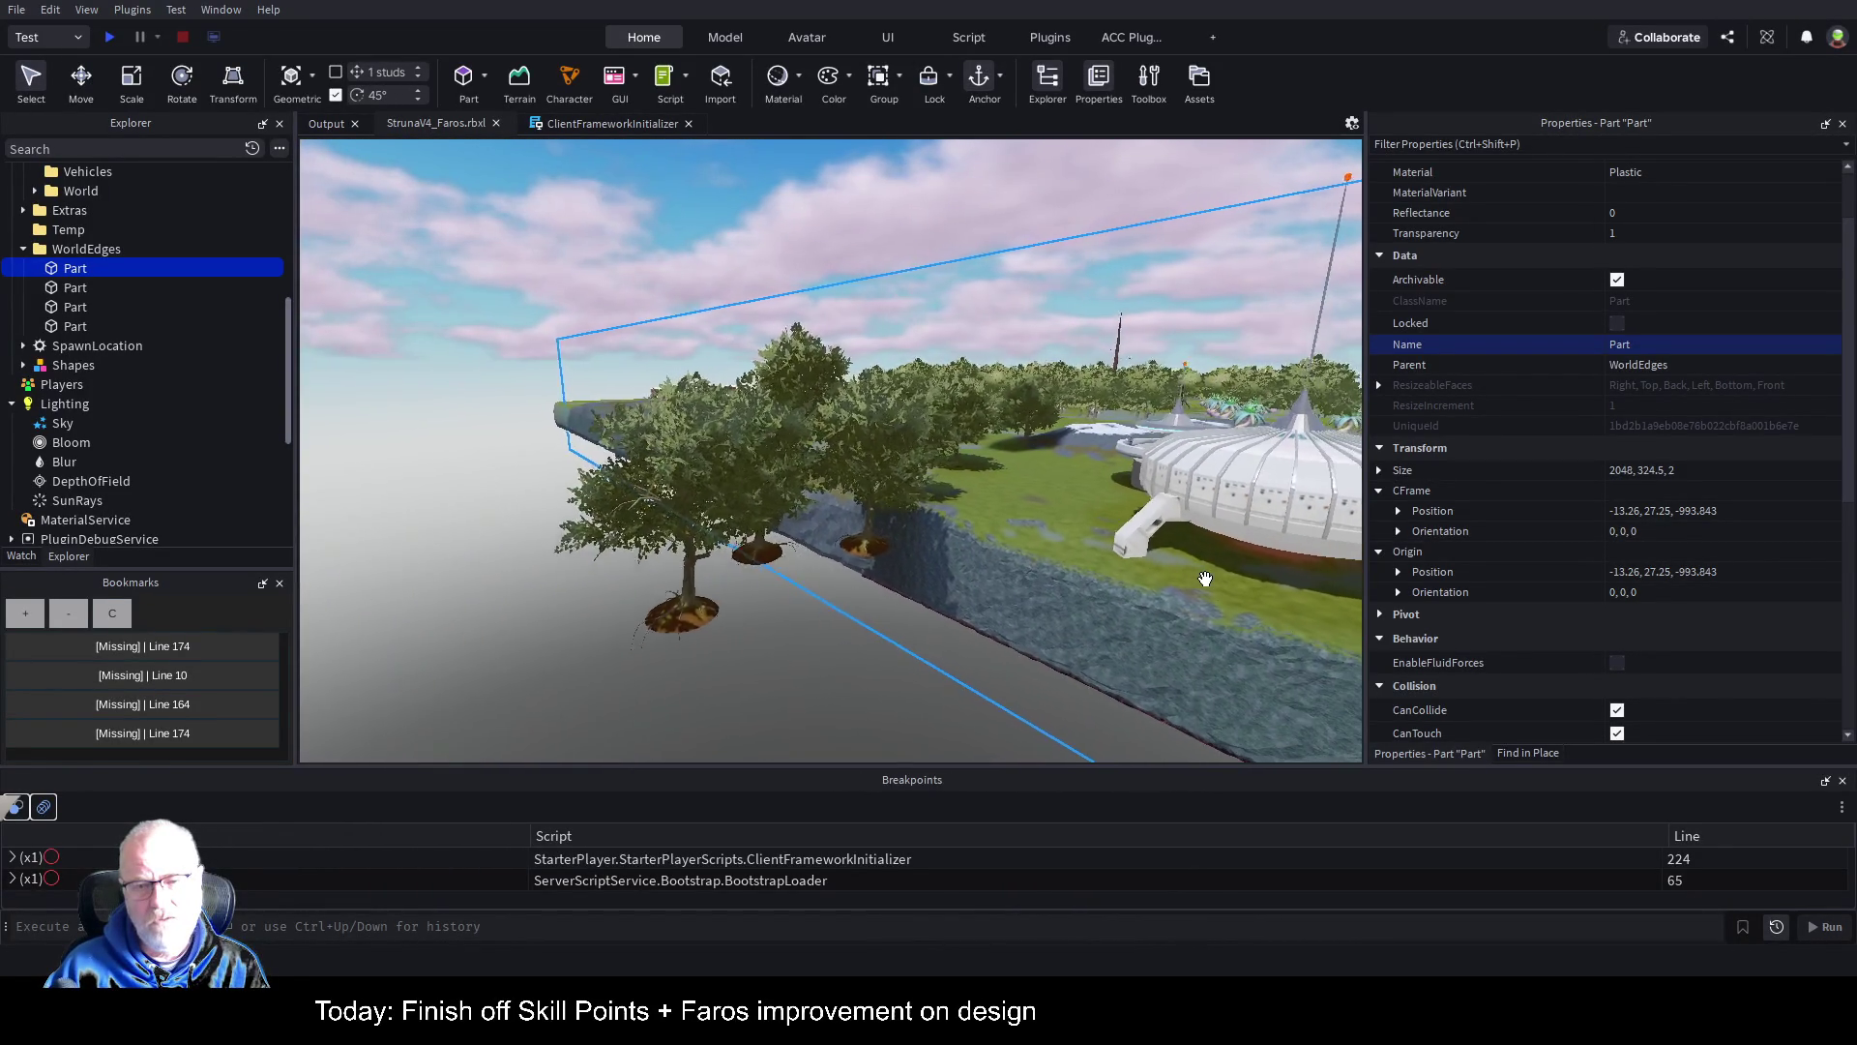
key(w)
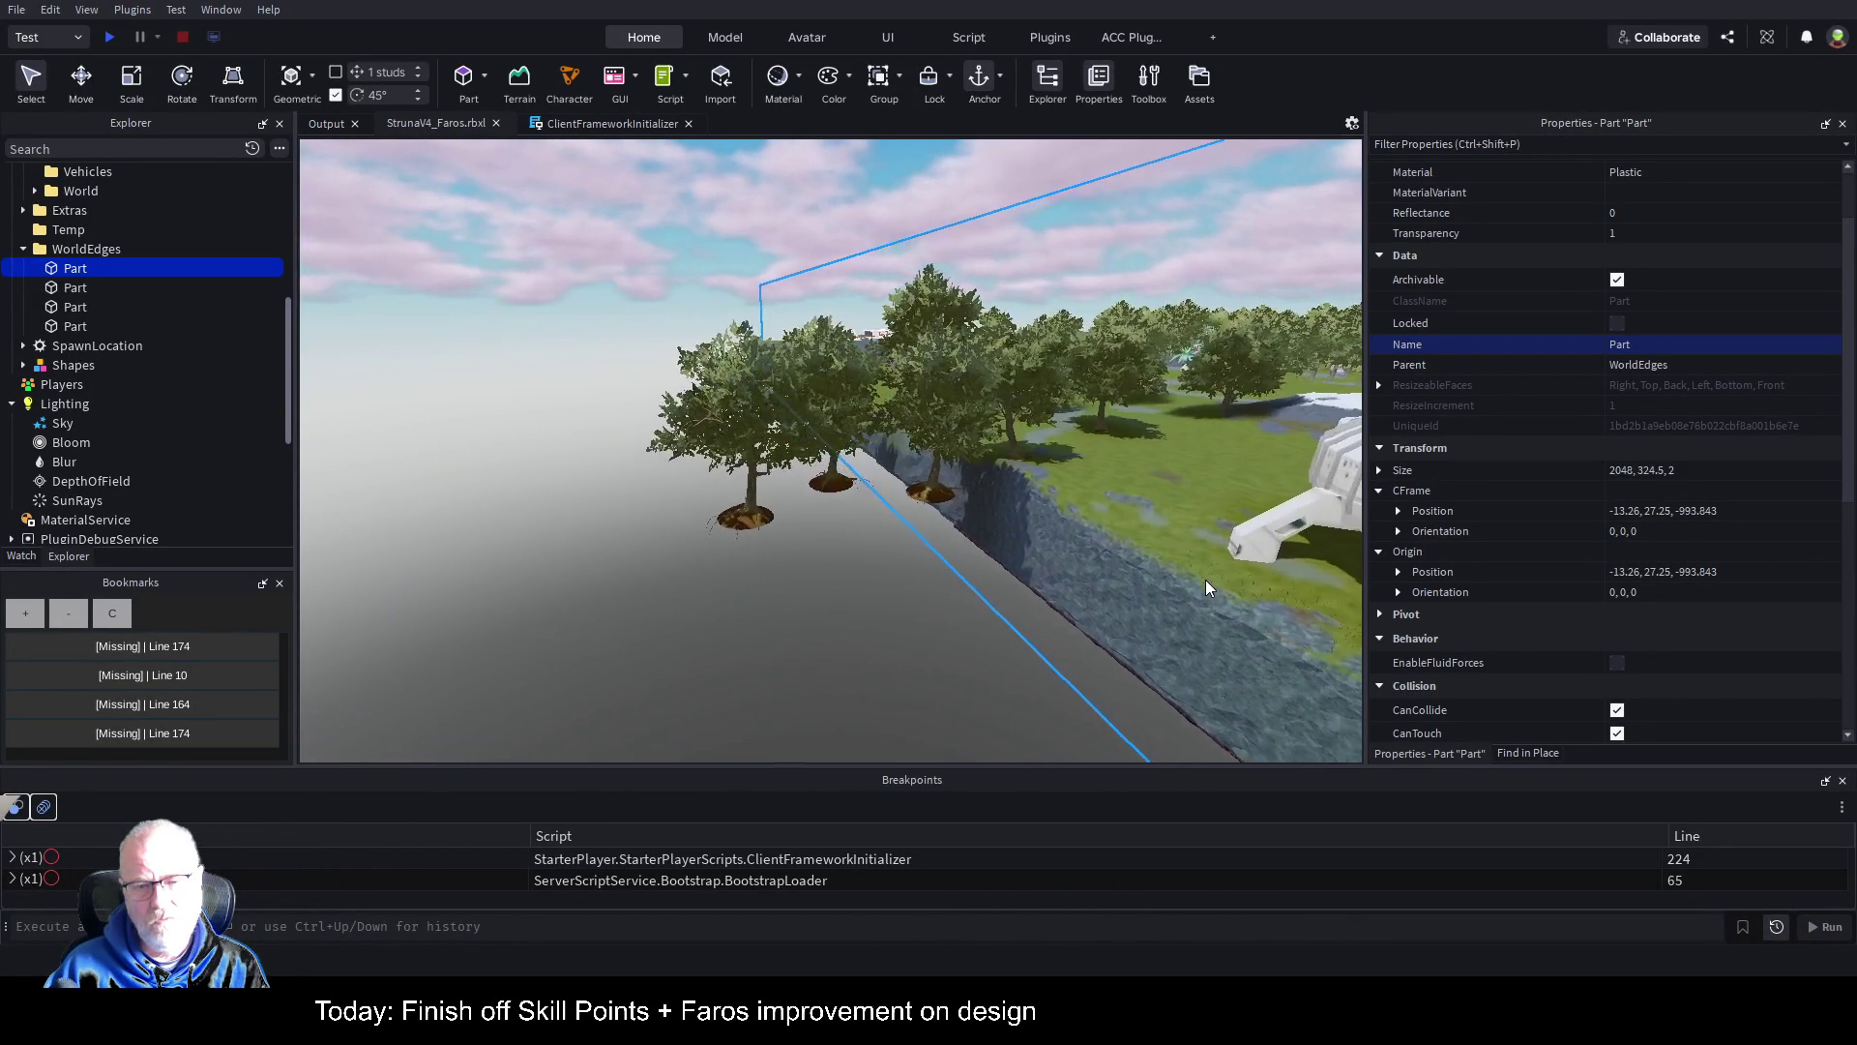
key(w)
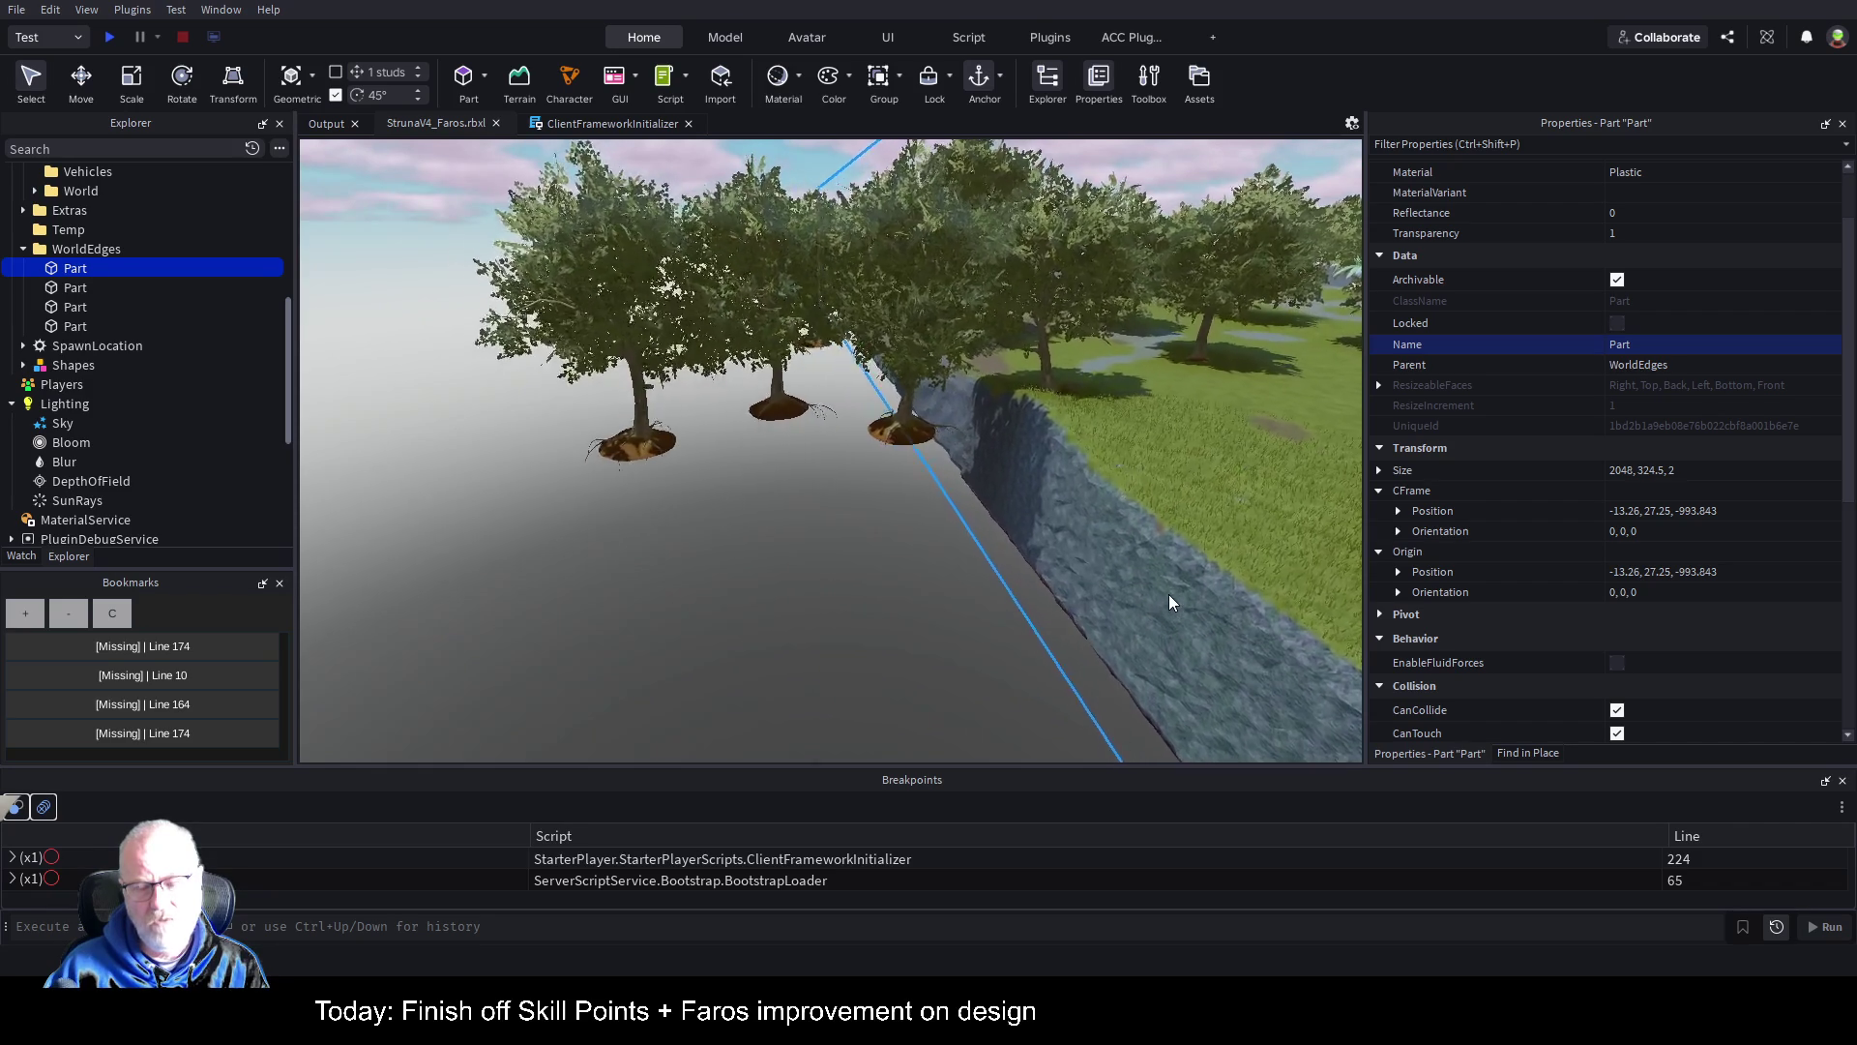
key(w)
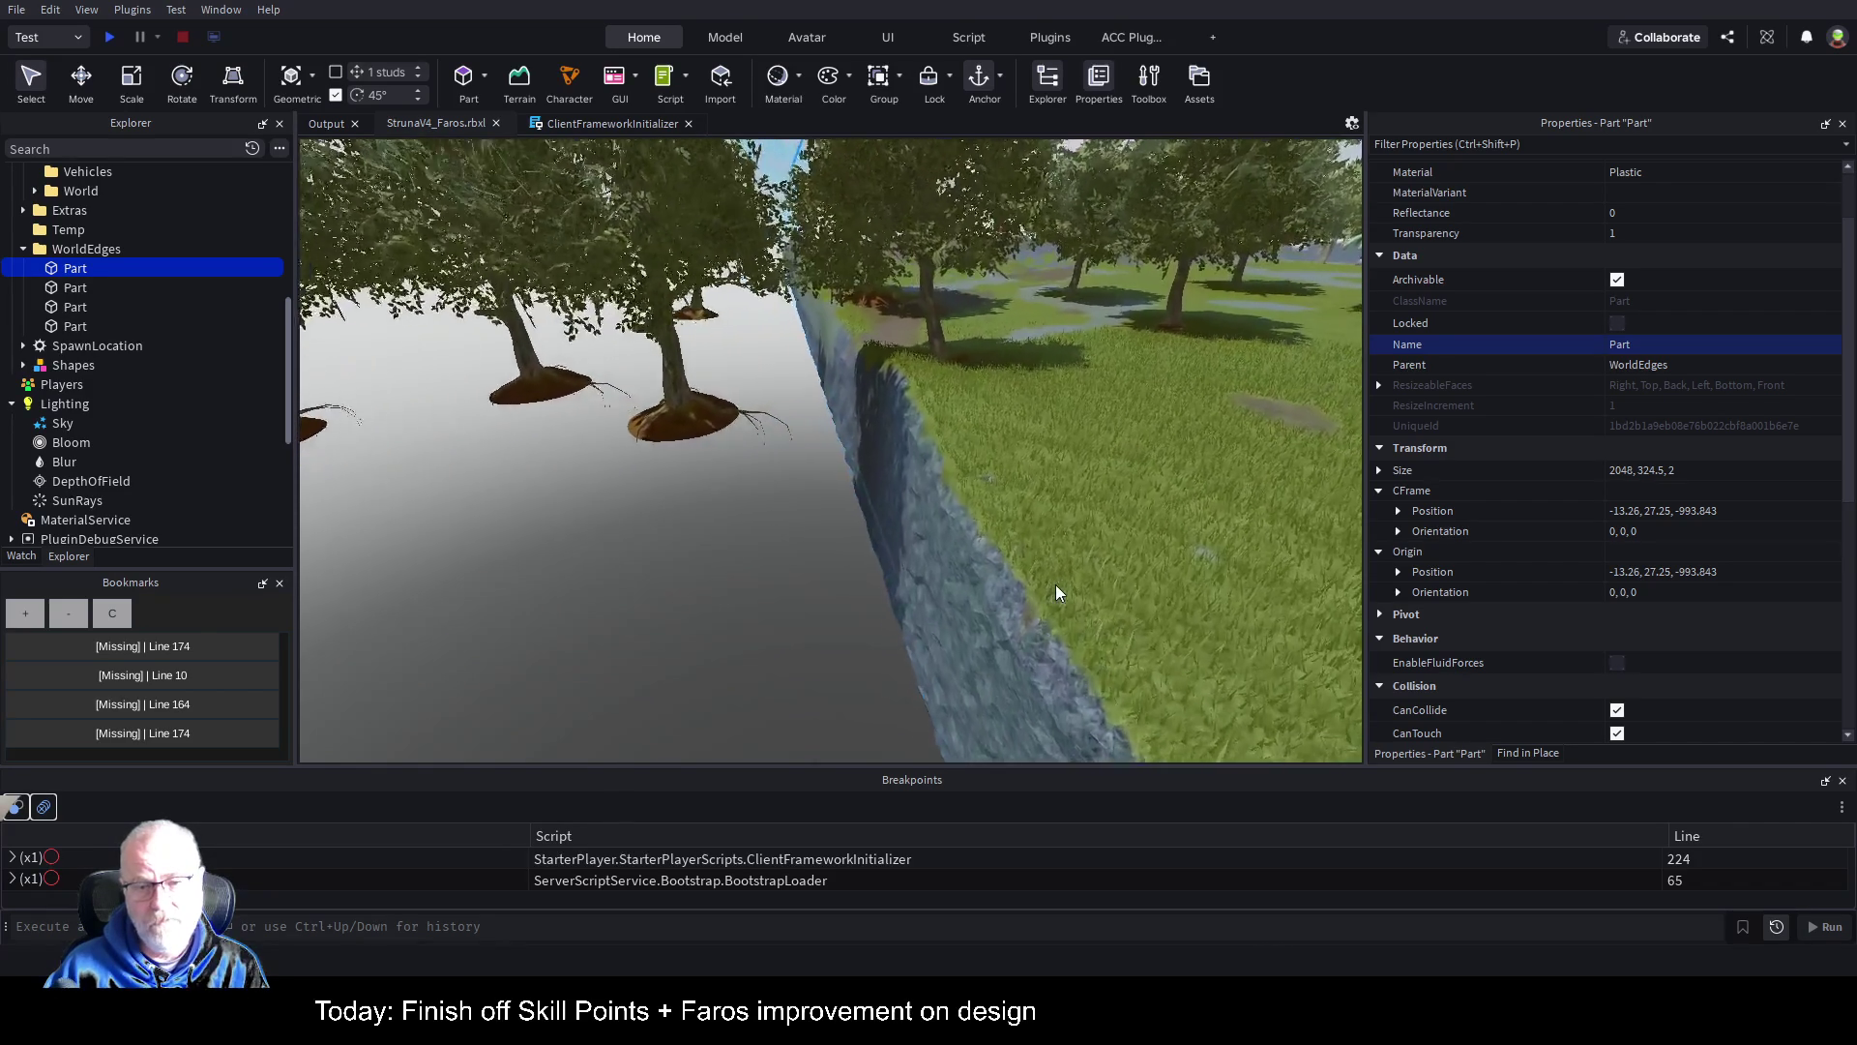
key(Left)
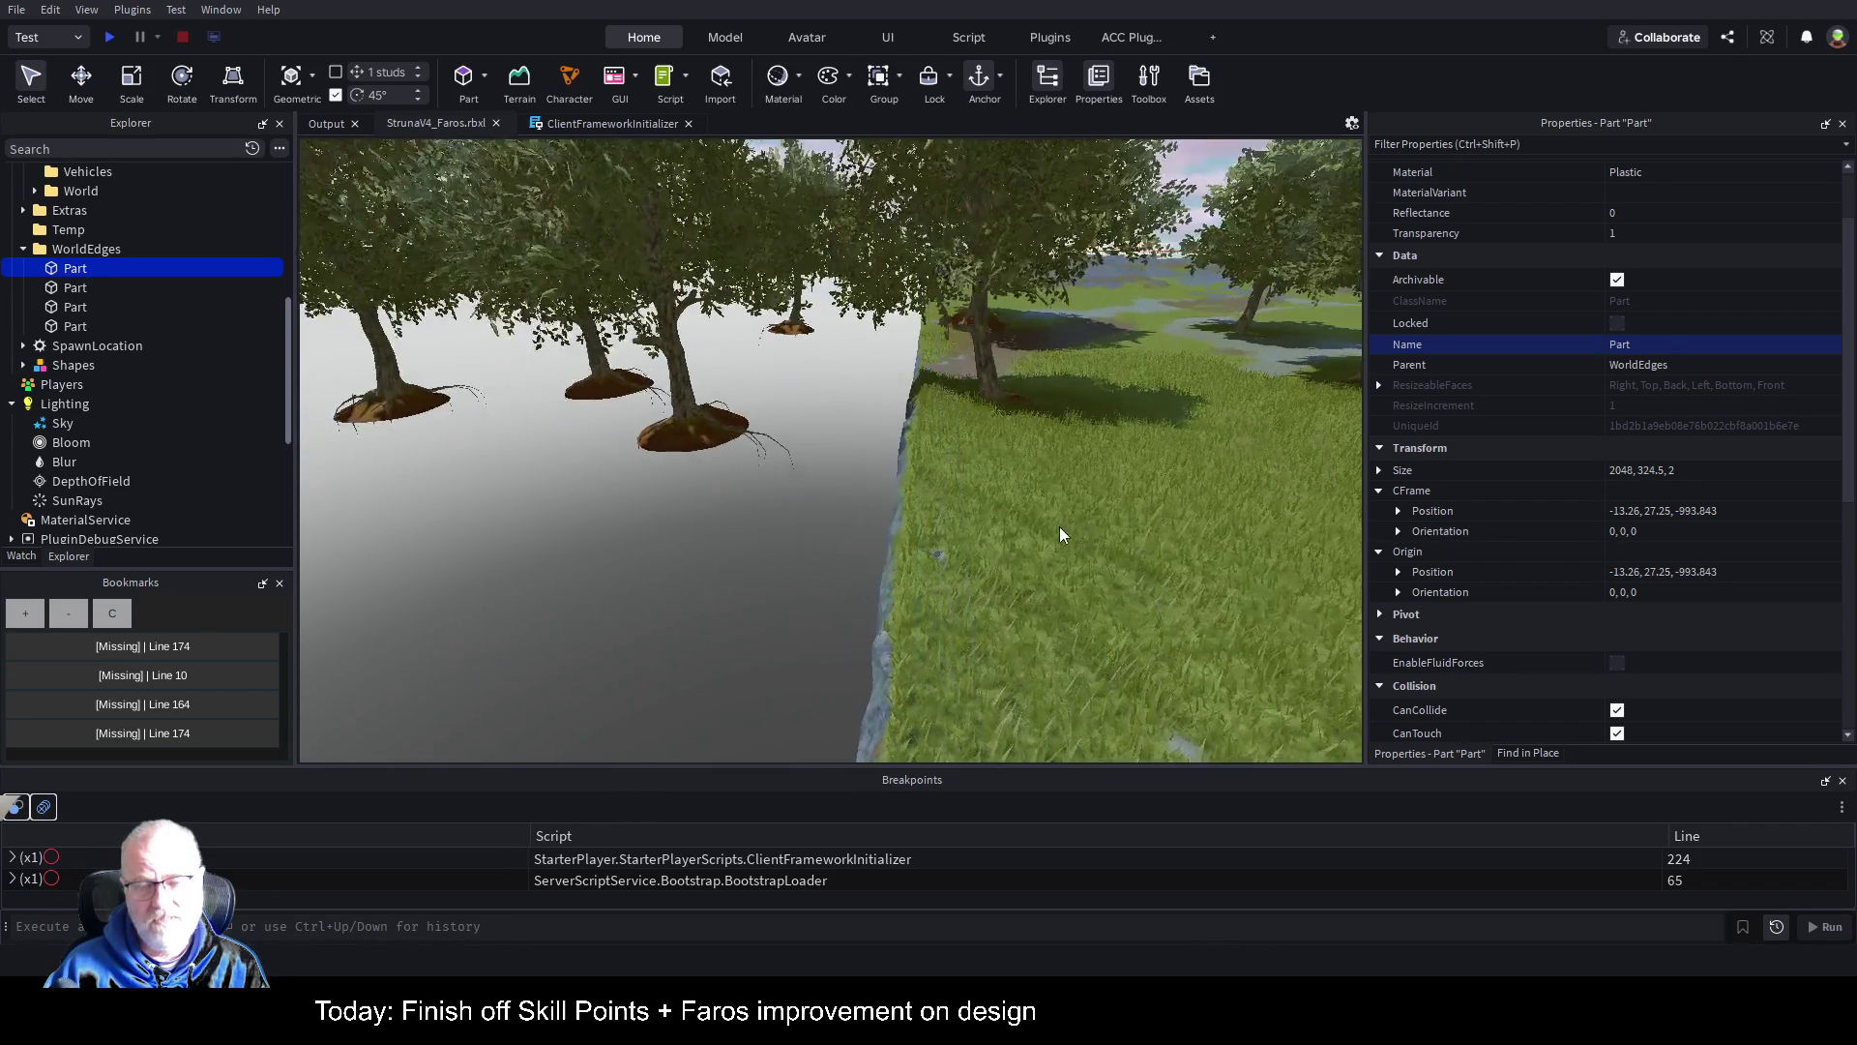
key(Left)
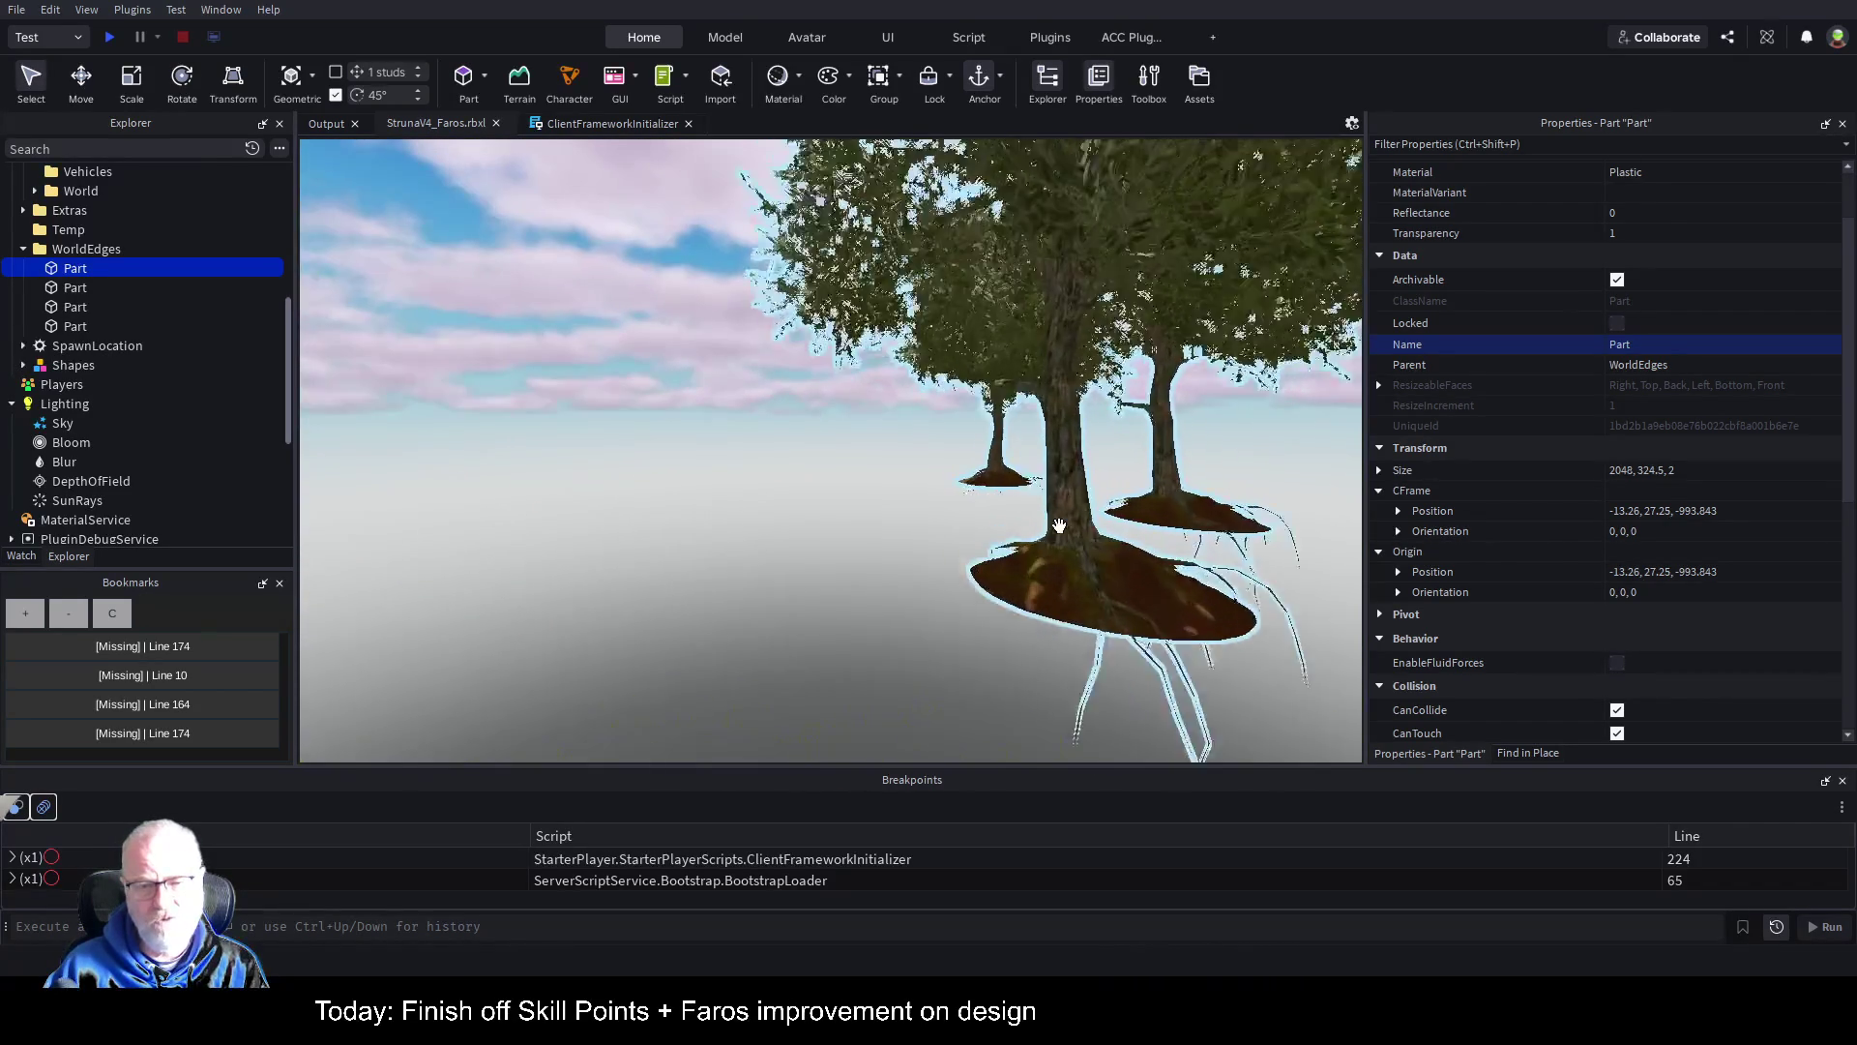
key(Right)
key(s)
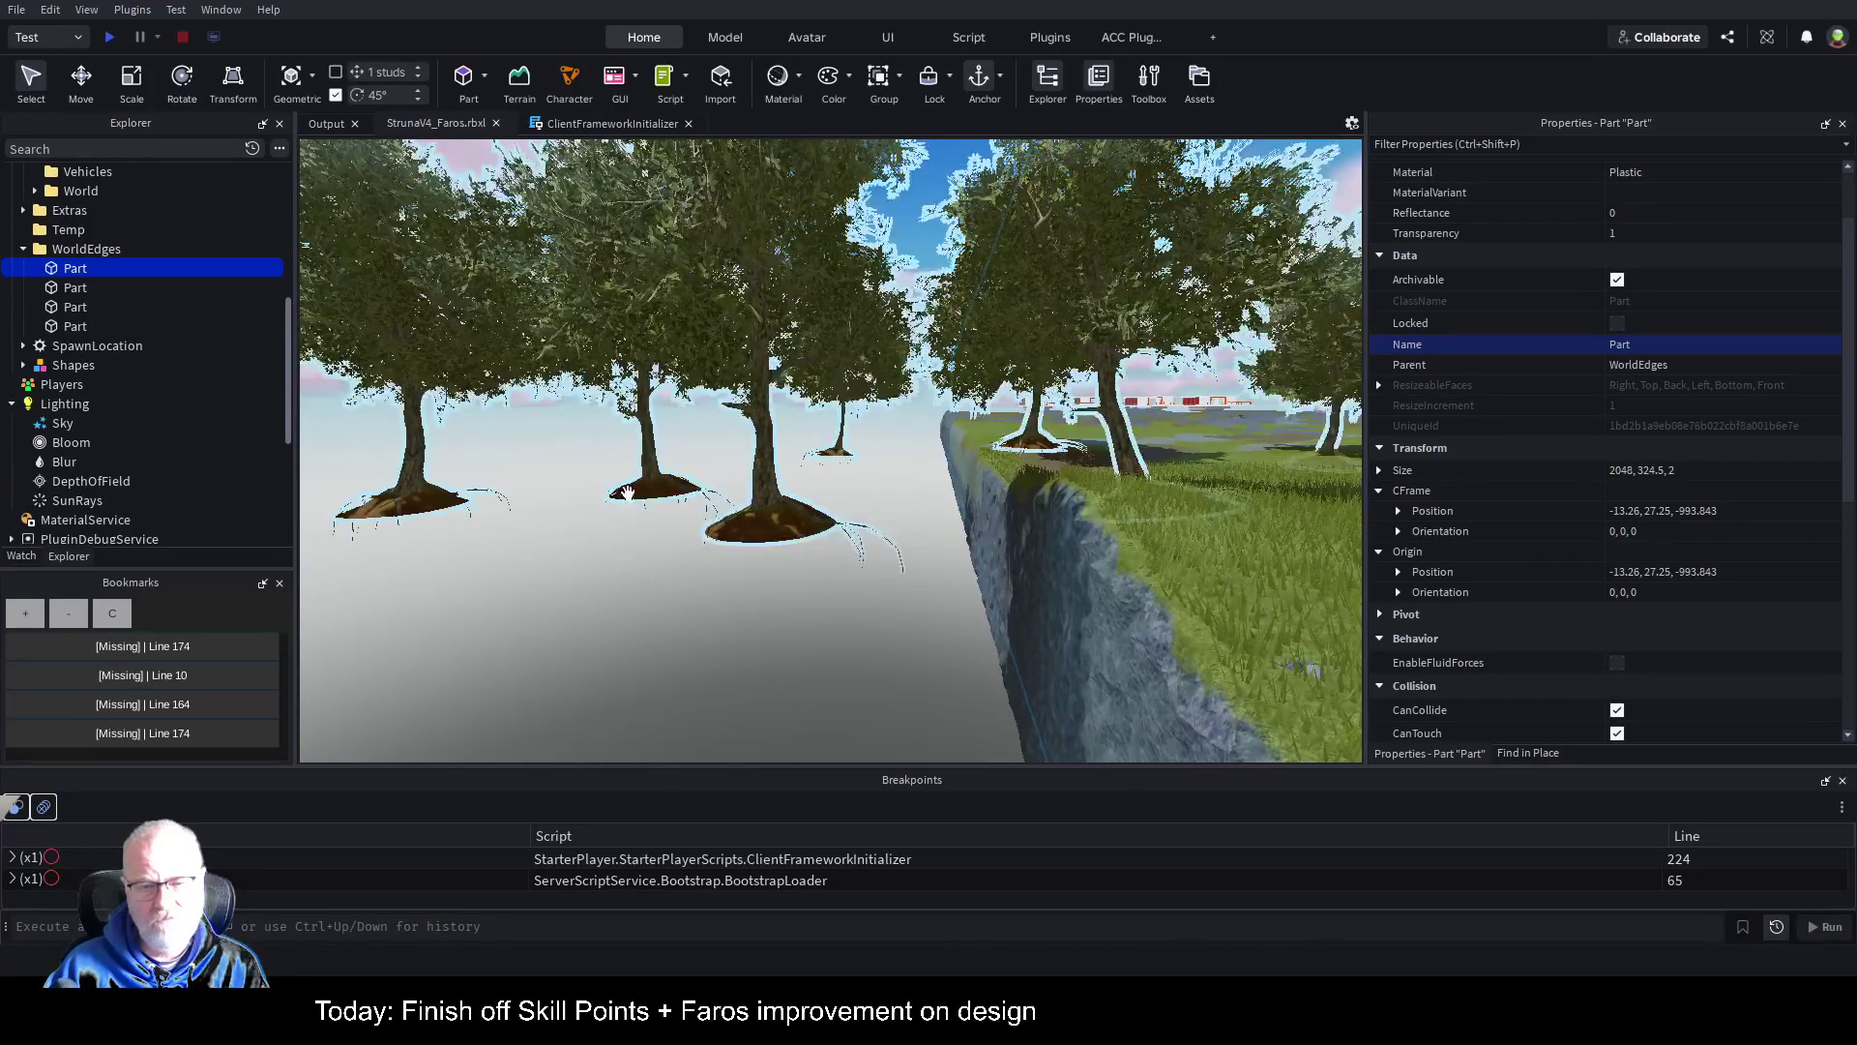
click(767, 523)
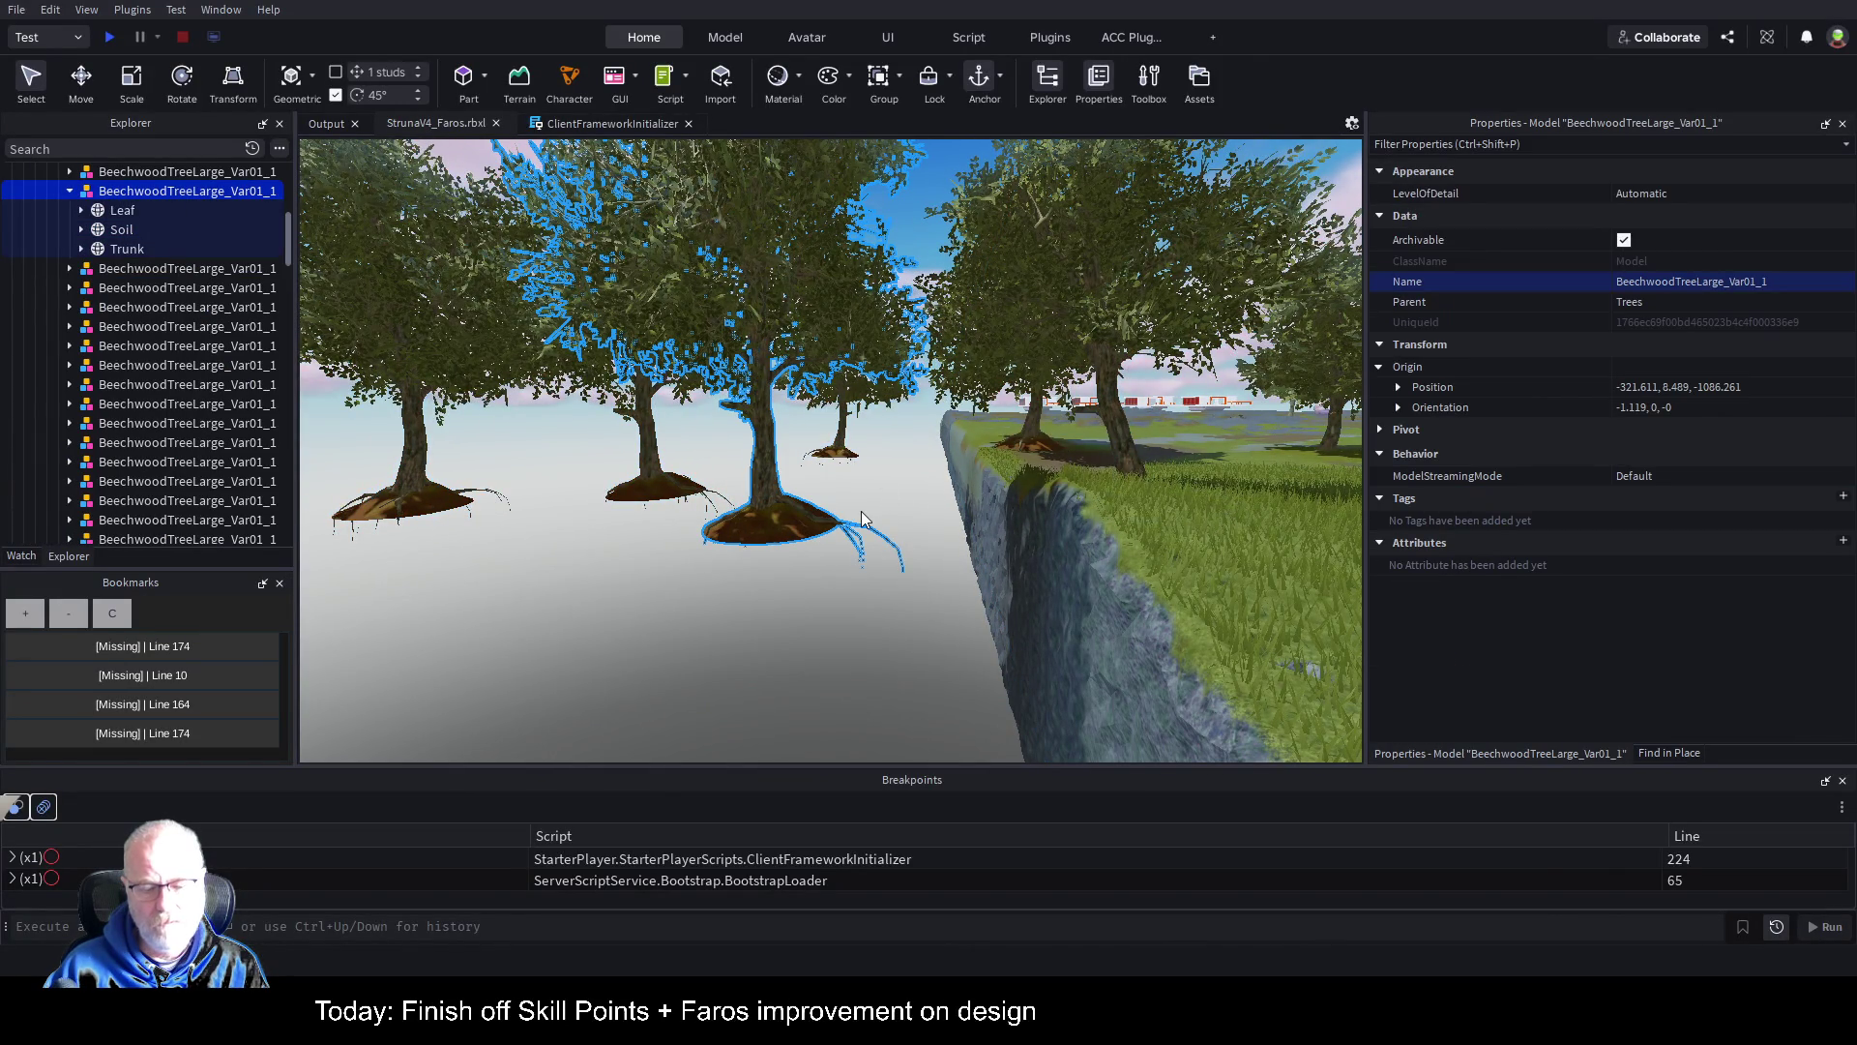
Step: Slide the first overhanging beech tree model back toward the island's grass
mouse_move(895, 514)
mouse_down()
mouse_move(1354, 503)
mouse_move(1403, 530)
mouse_move(1231, 559)
mouse_move(1225, 497)
mouse_up()
key(ctrl+z)
key(f)
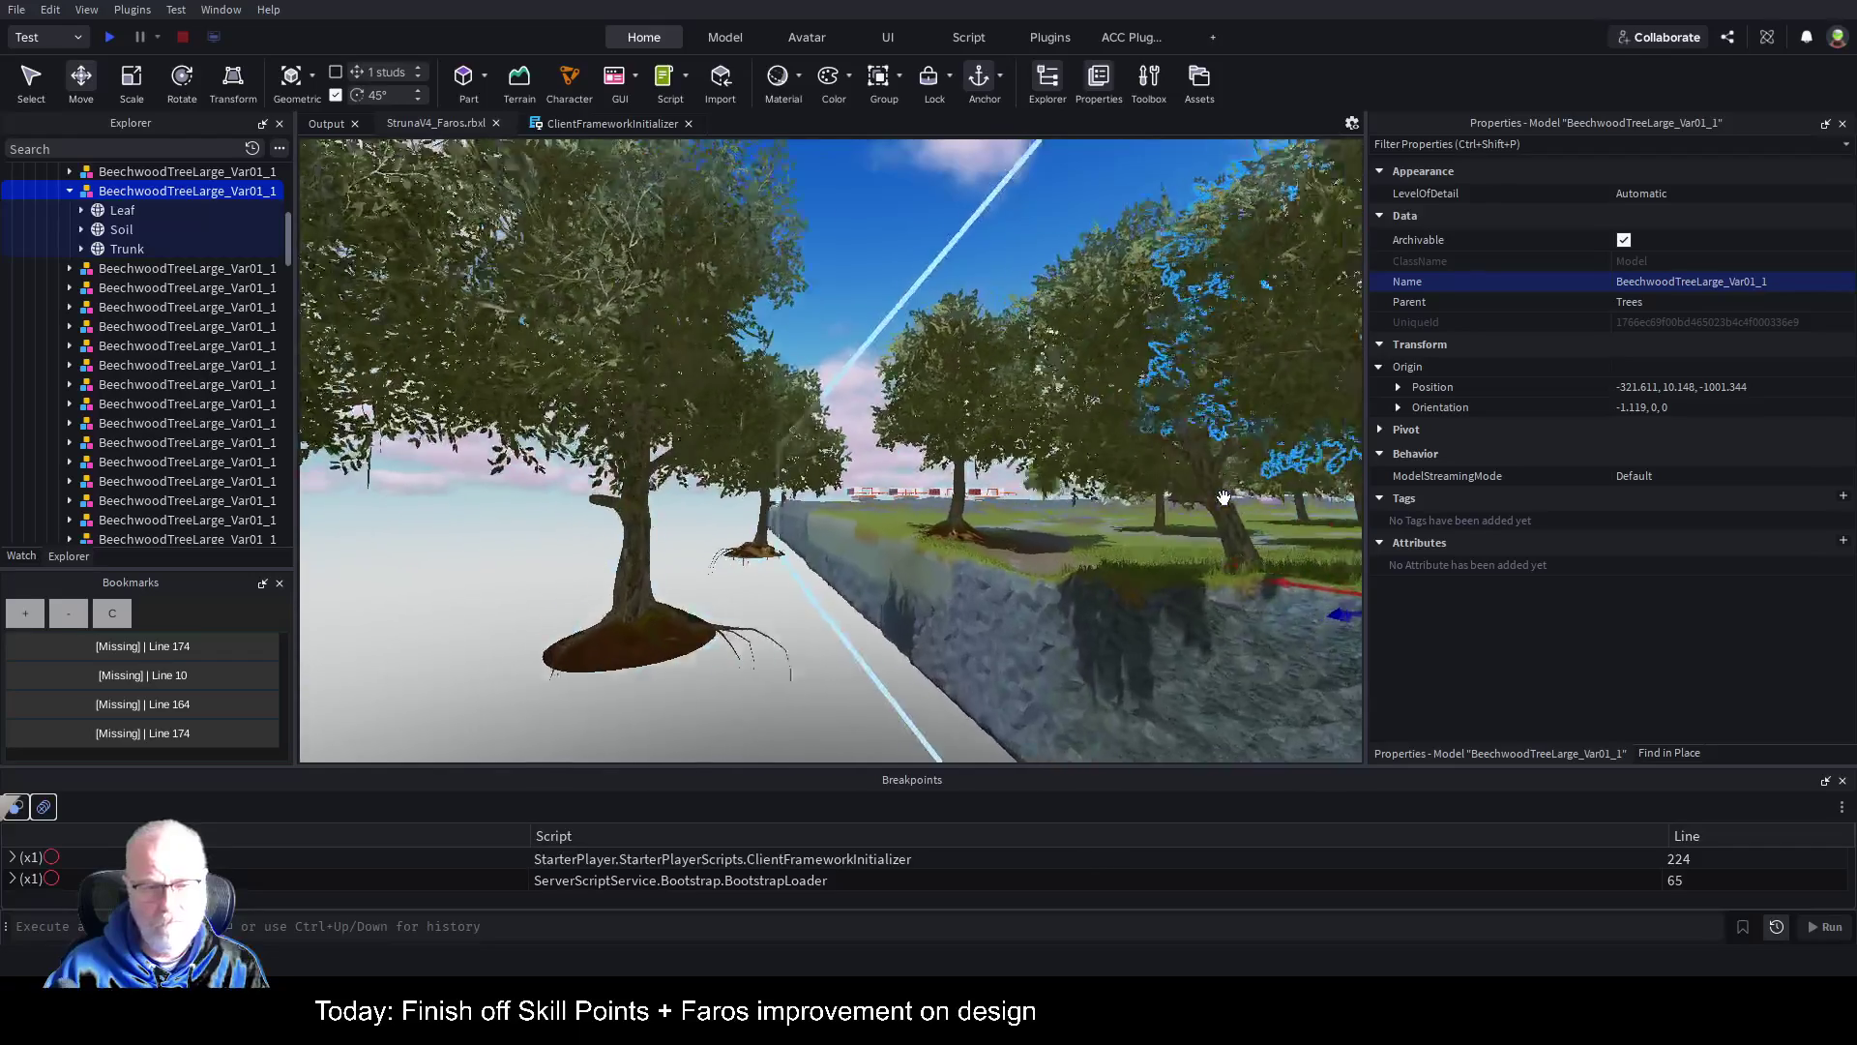
alt+click(758, 574)
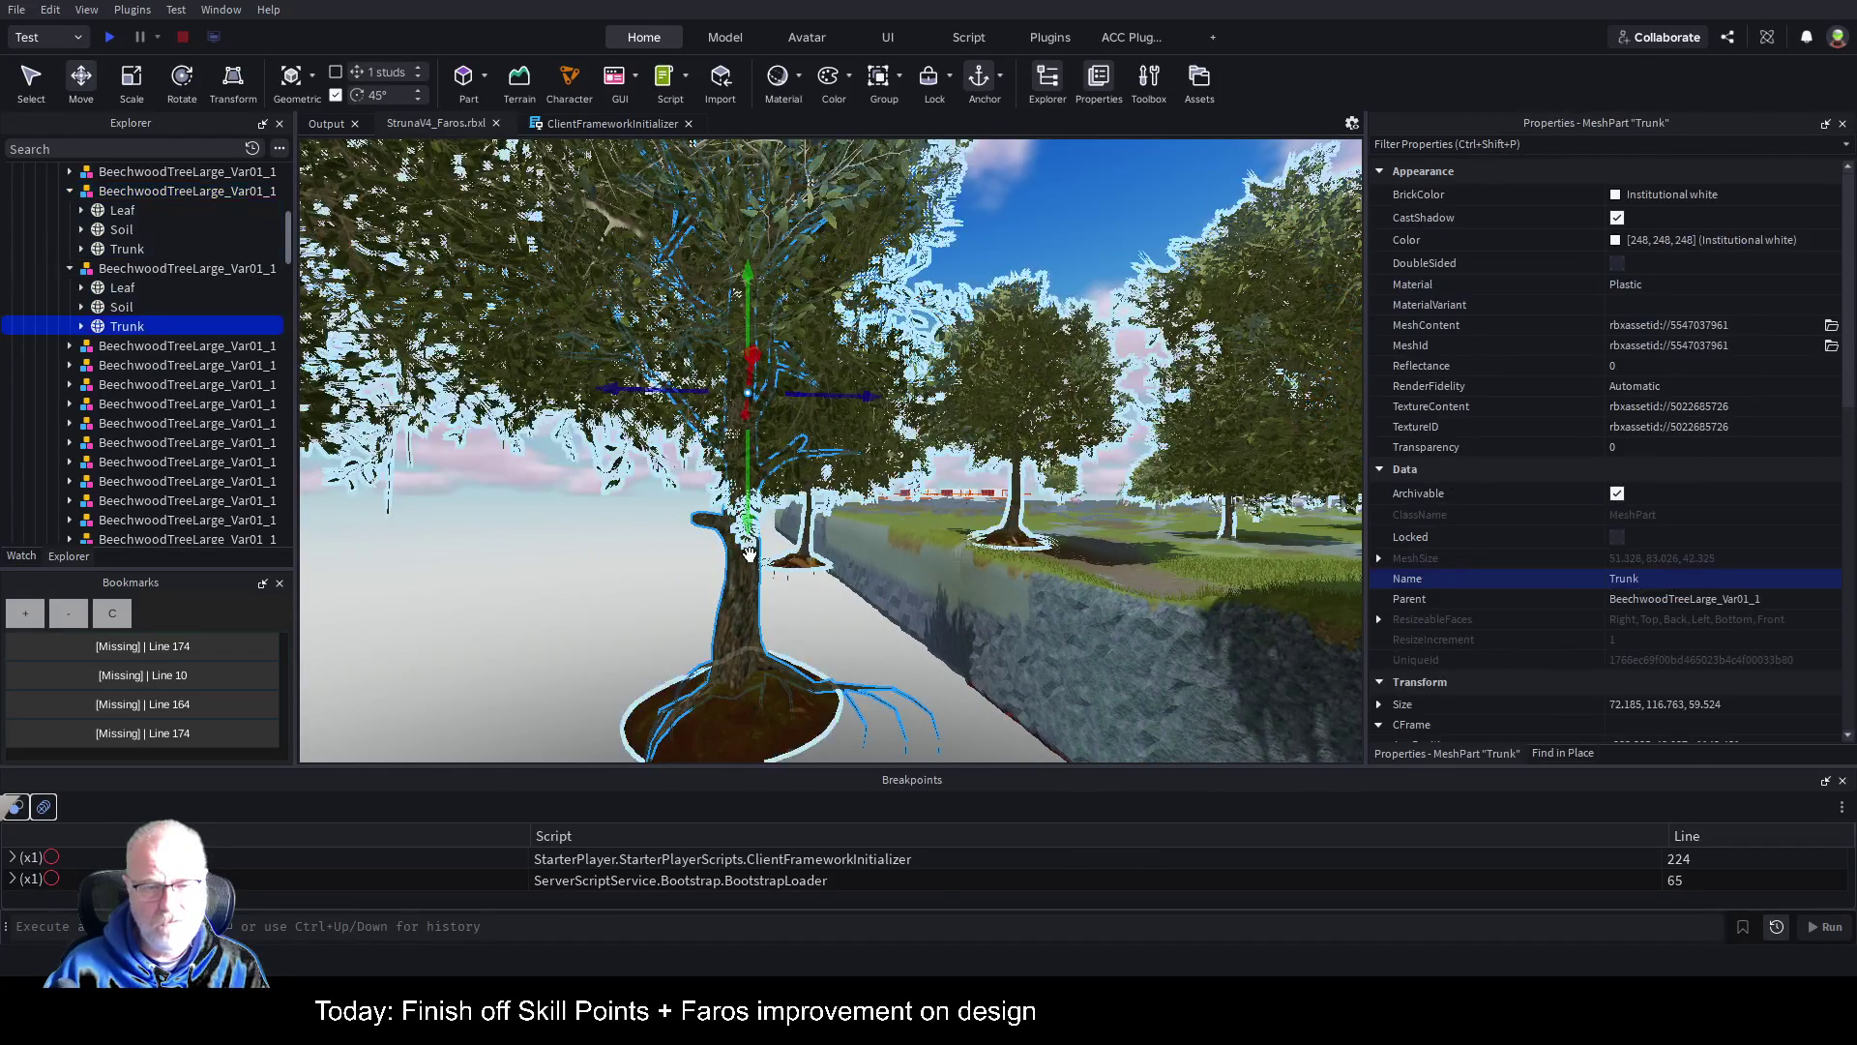
click(145, 271)
mouse_move(749, 667)
mouse_down()
mouse_move(1417, 578)
mouse_move(1532, 583)
mouse_up()
key(f)
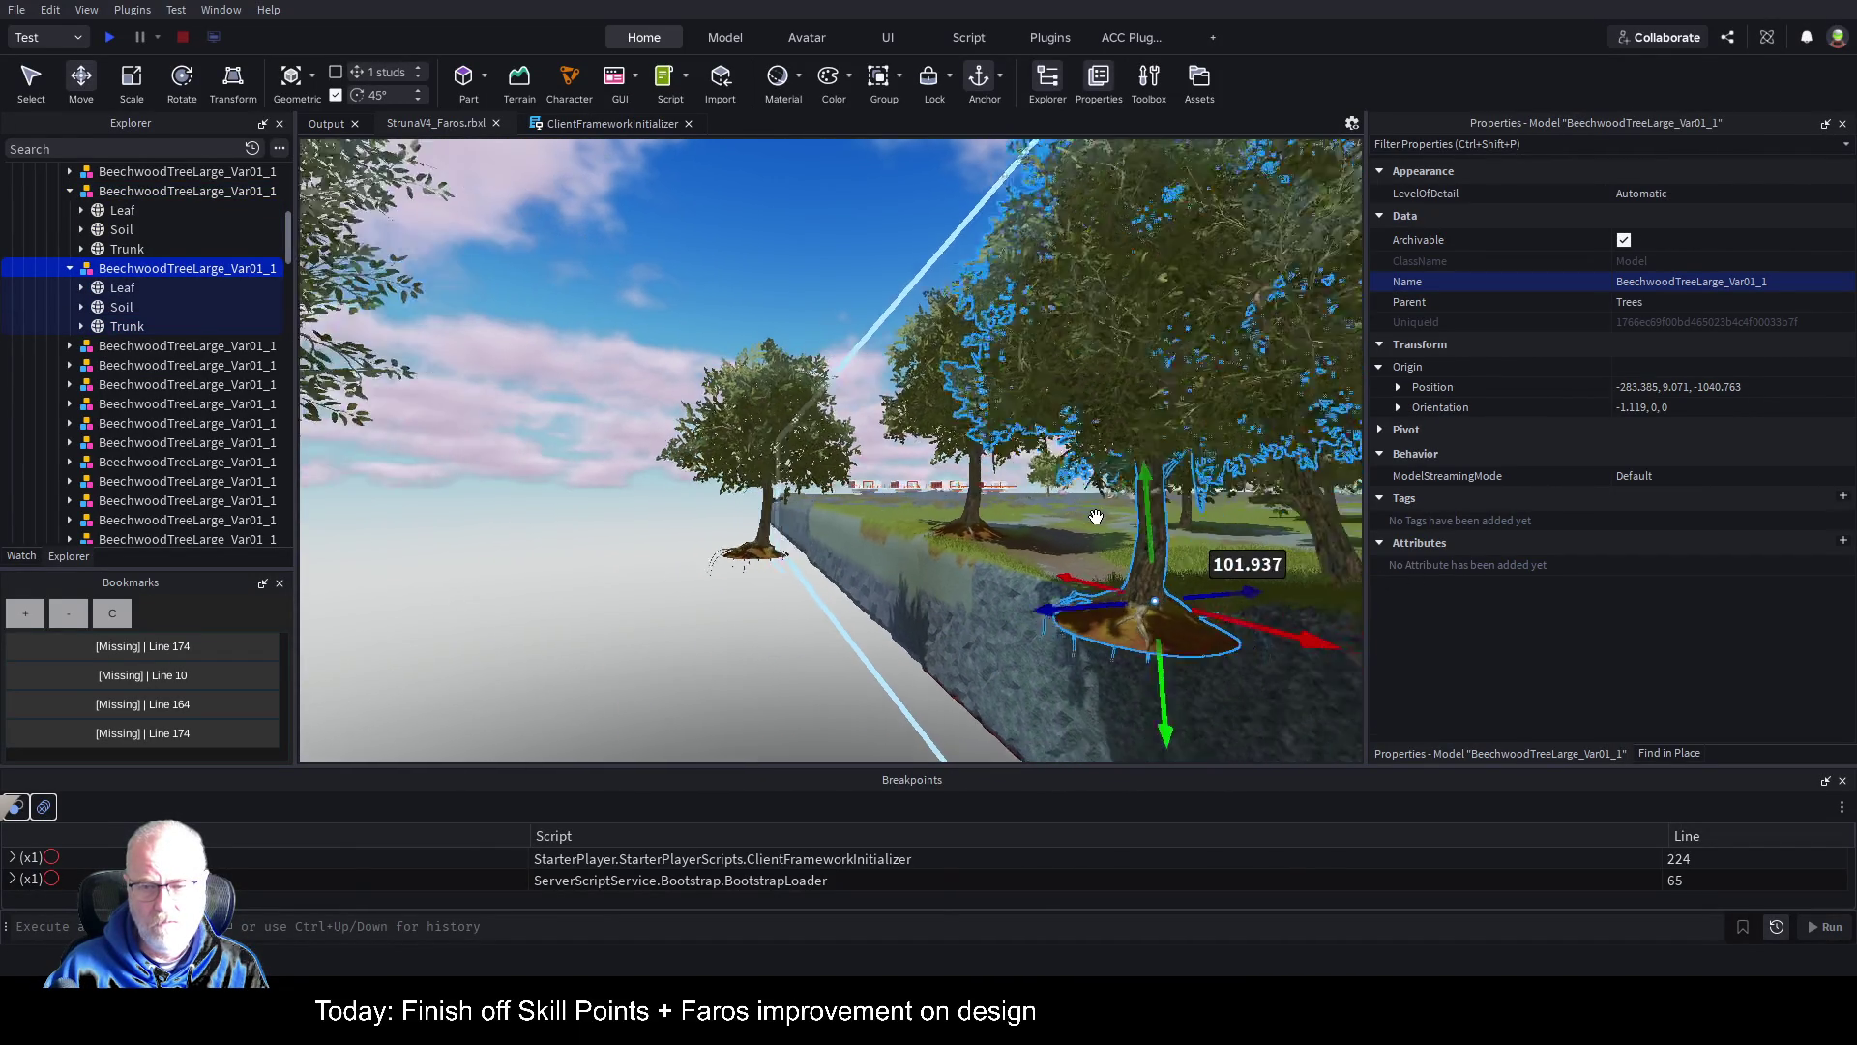
drag(1025, 555, 1242, 550)
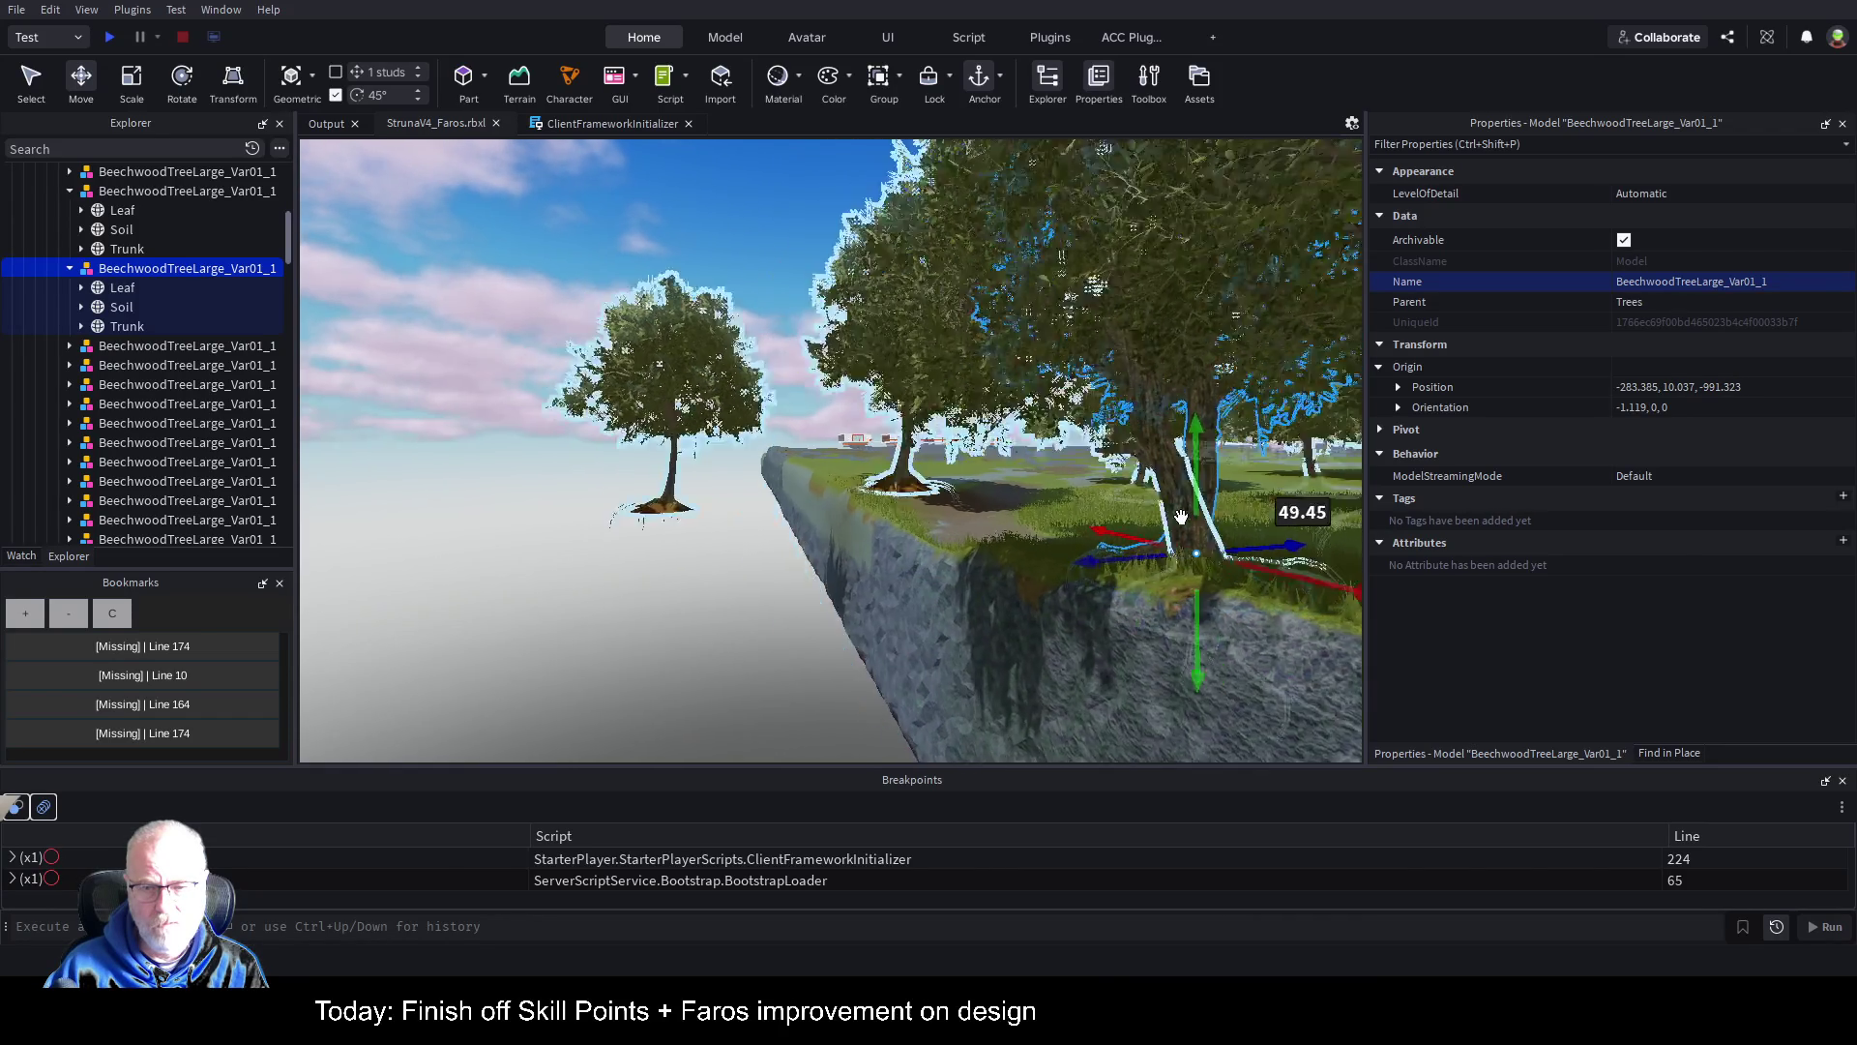
key(f)
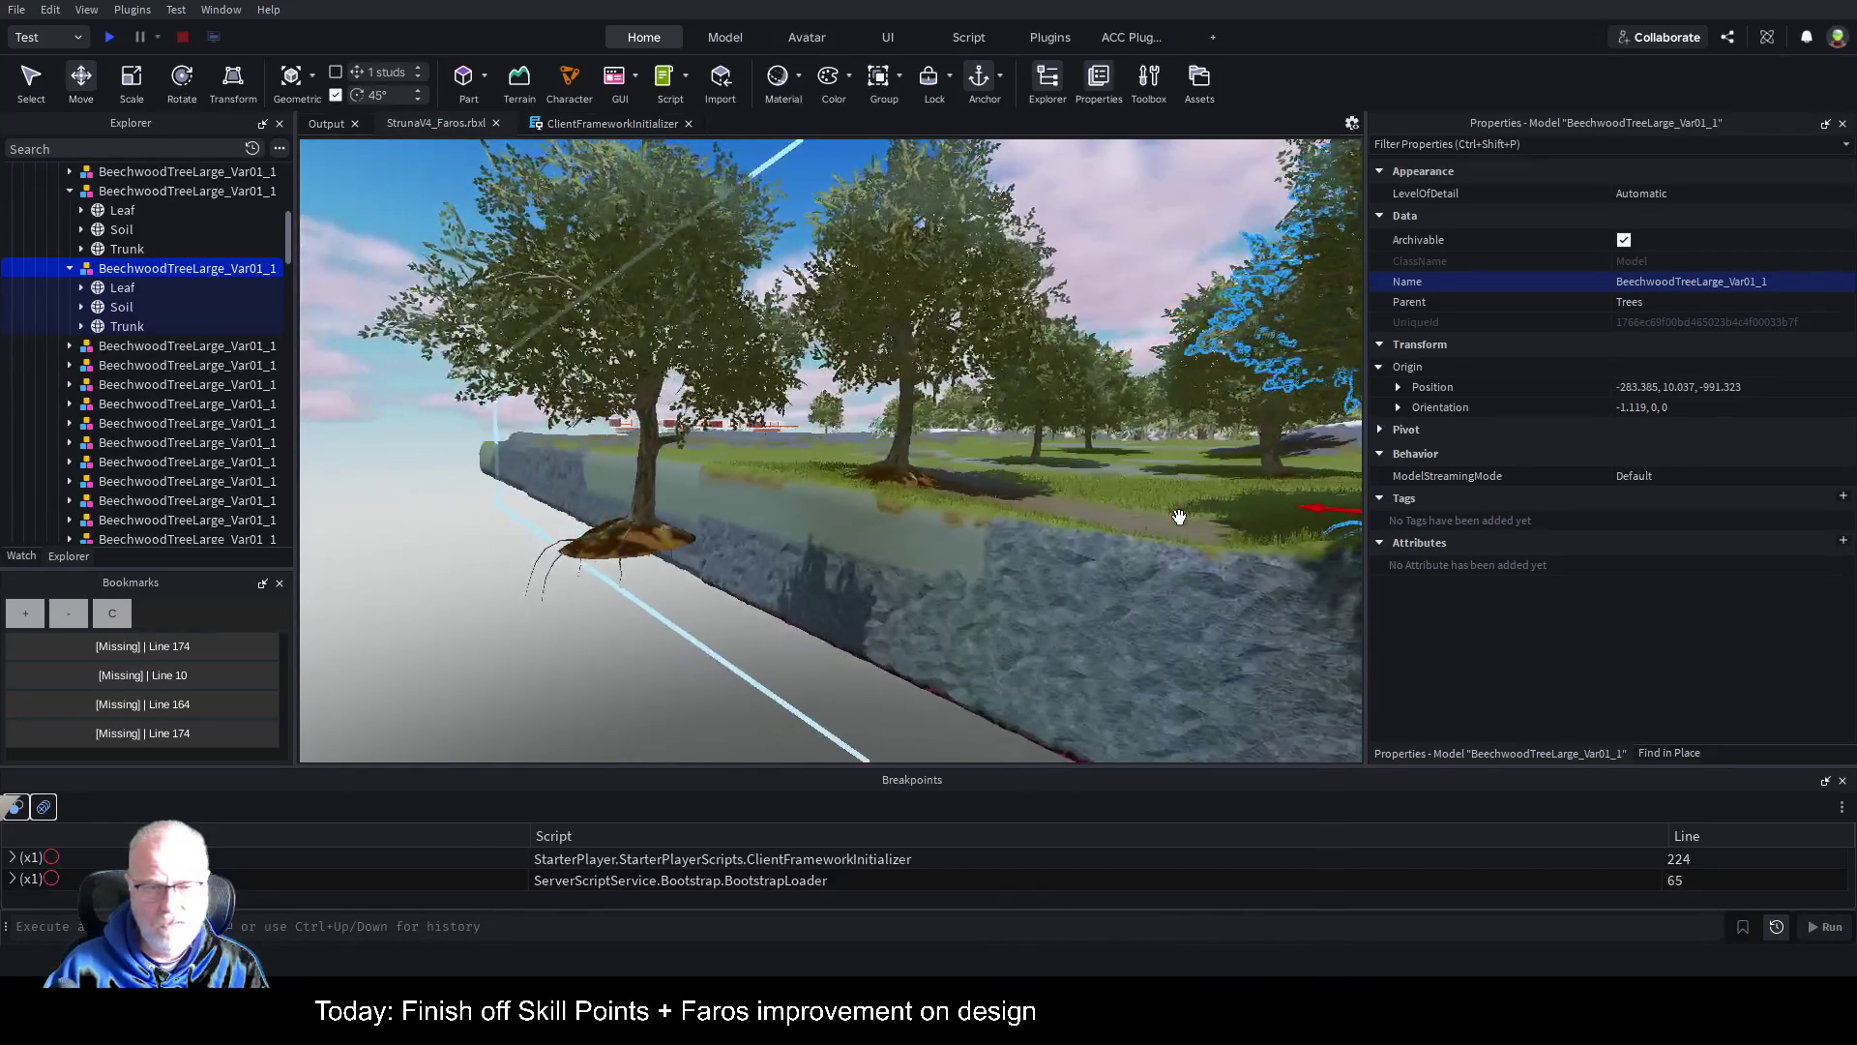
Step: Move the beech tree overhanging the cliff edge back onto the grass
click(711, 525)
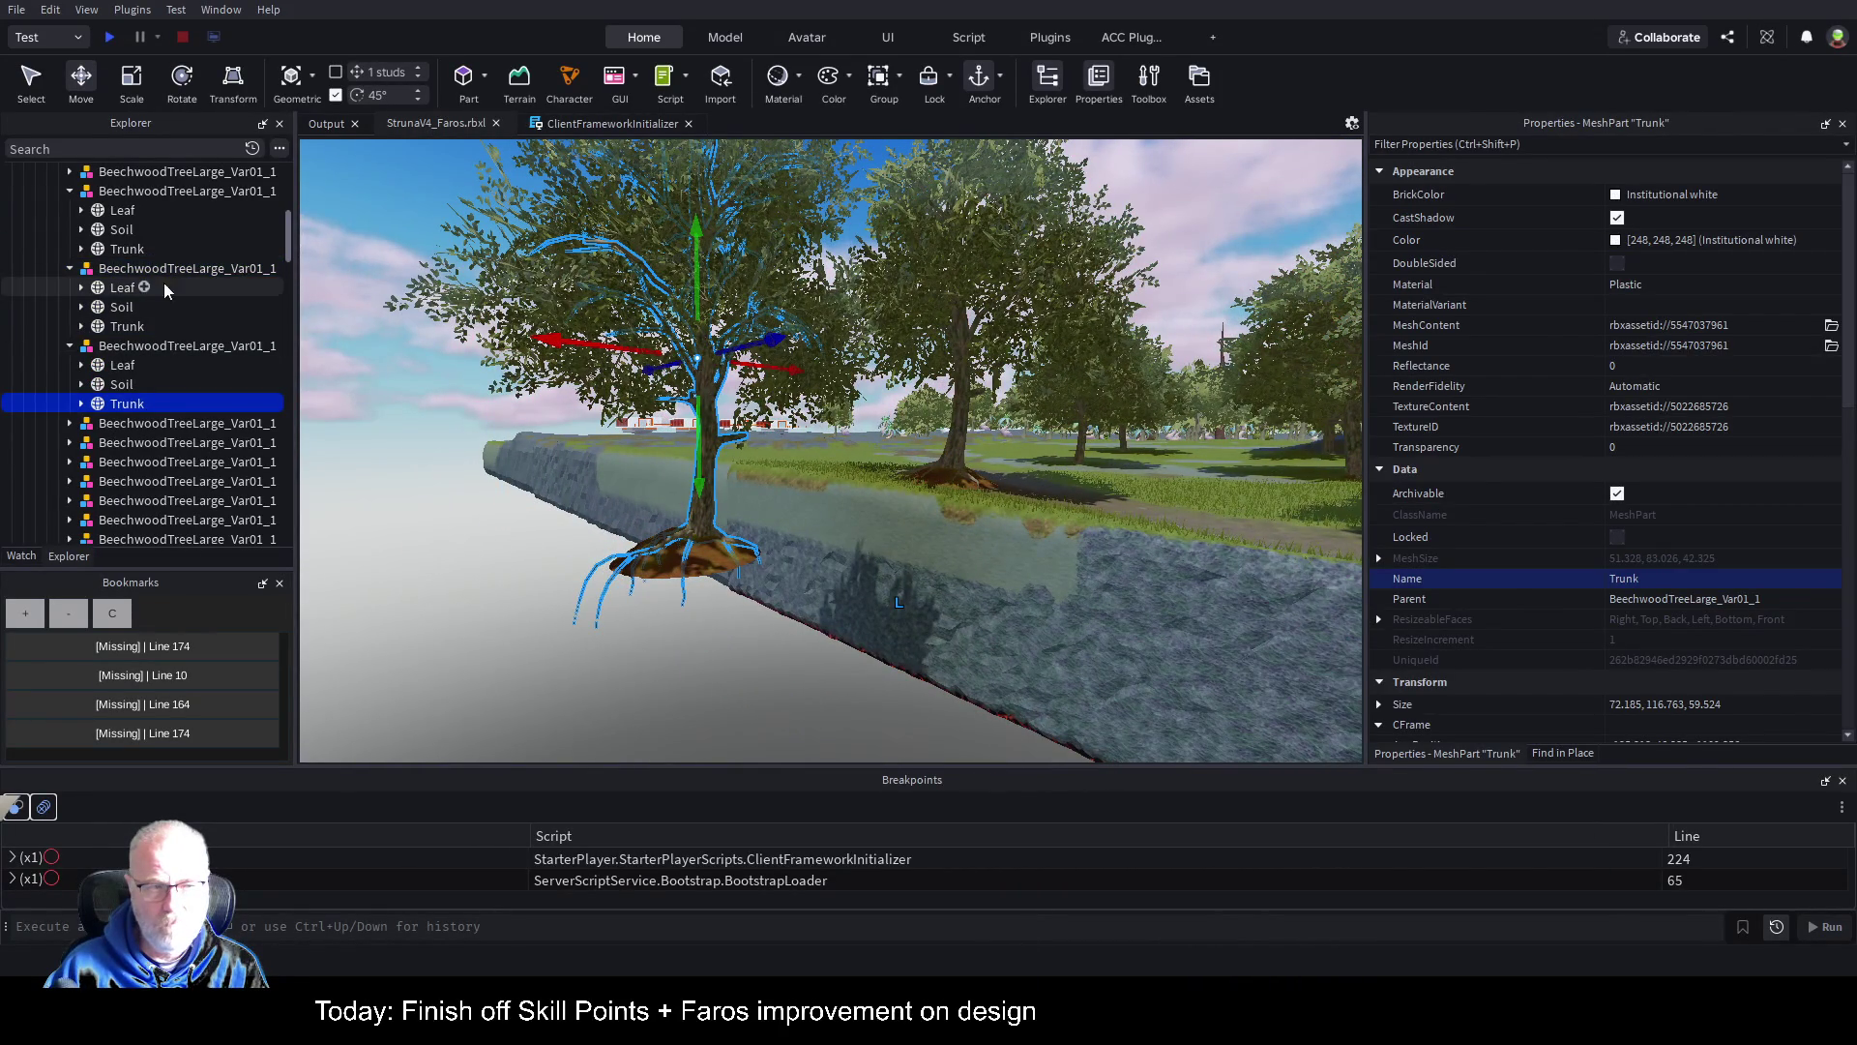
mouse_move(793, 530)
mouse_down()
mouse_move(779, 487)
mouse_move(1083, 489)
mouse_move(985, 507)
mouse_move(1069, 503)
mouse_move(1138, 541)
mouse_up()
scroll(1138, 542, up, 10)
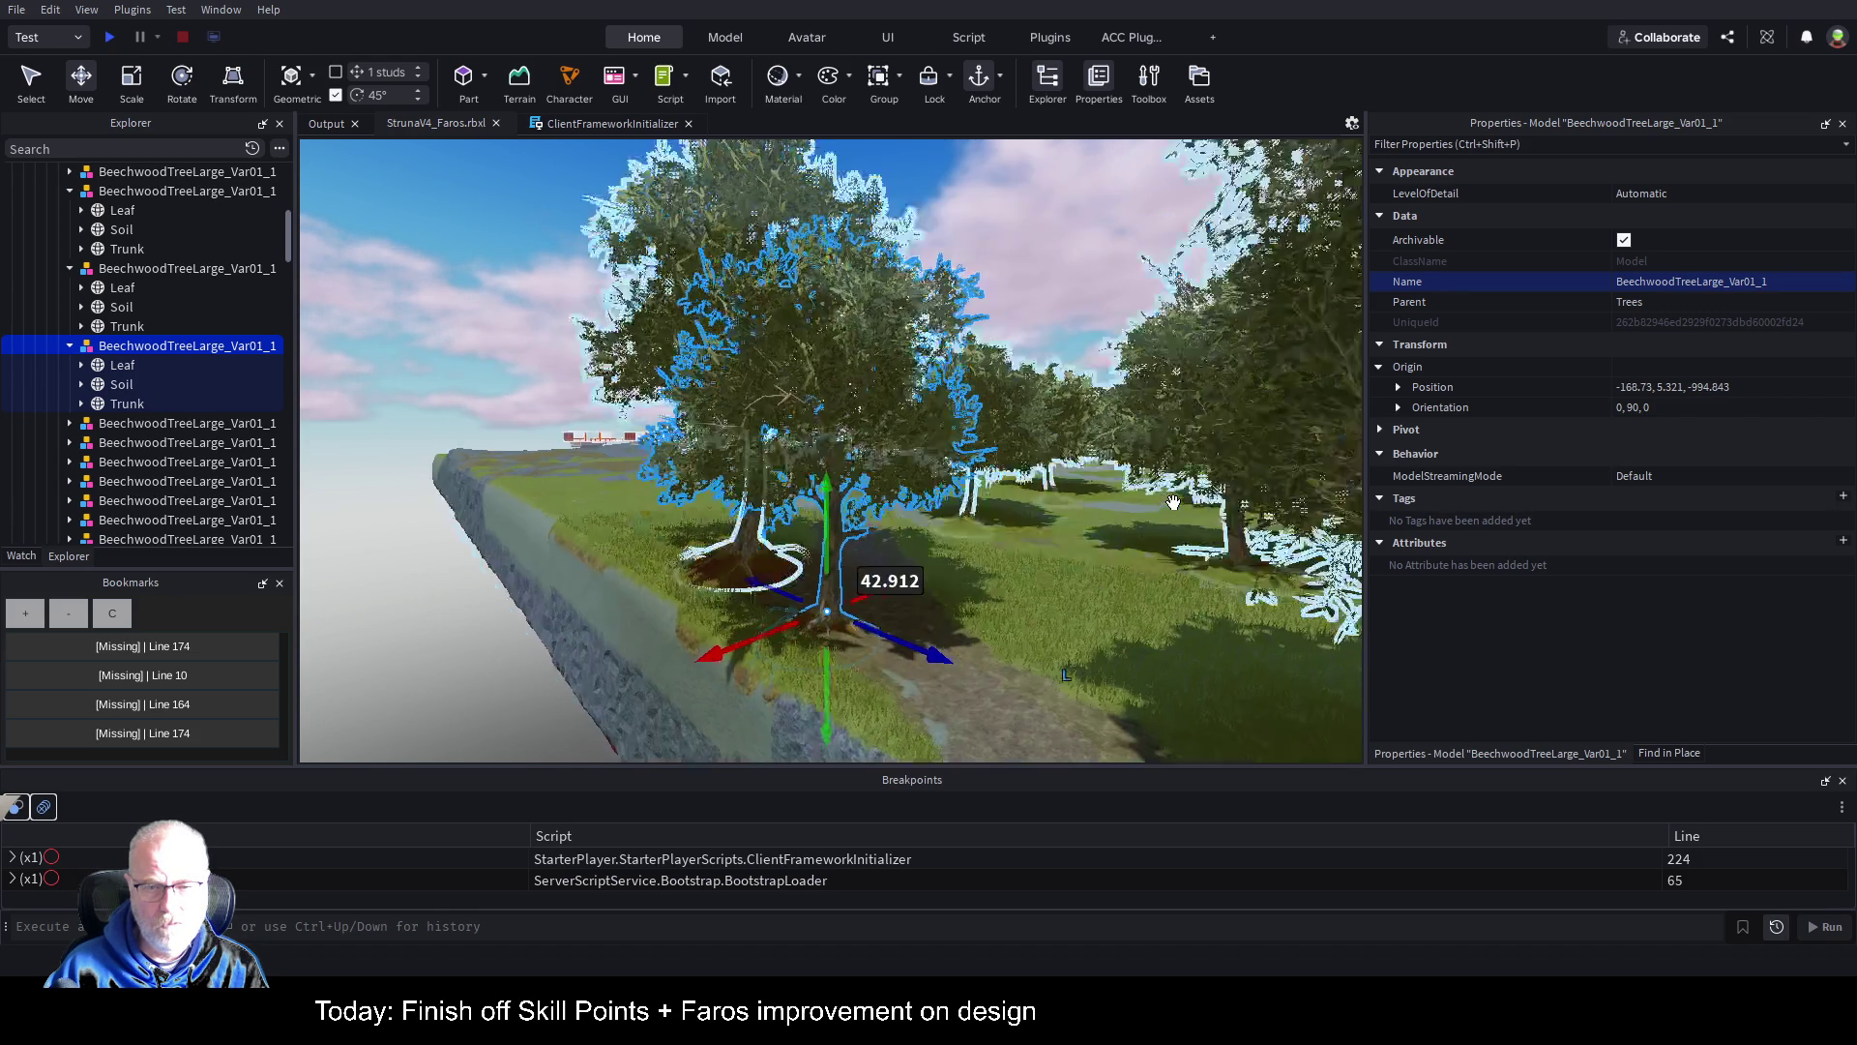
scroll(1171, 503, down, 5)
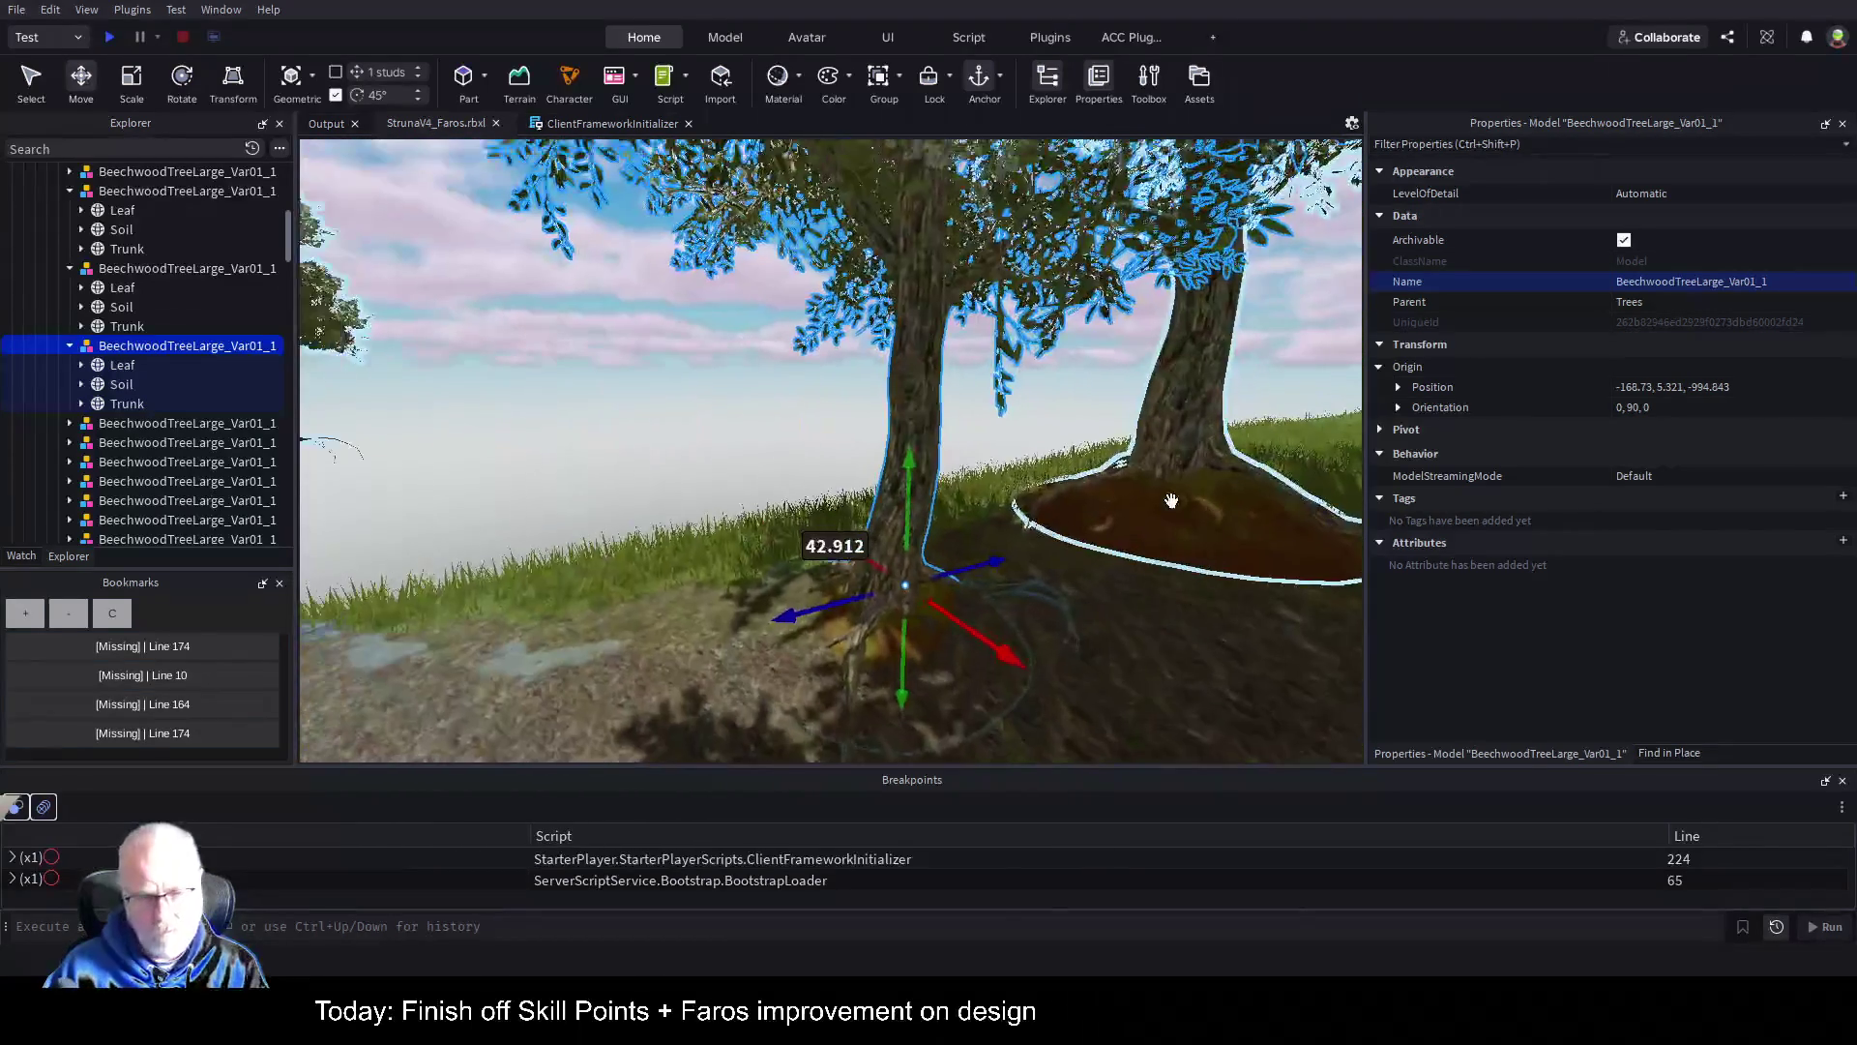
scroll(1172, 500, down, 10)
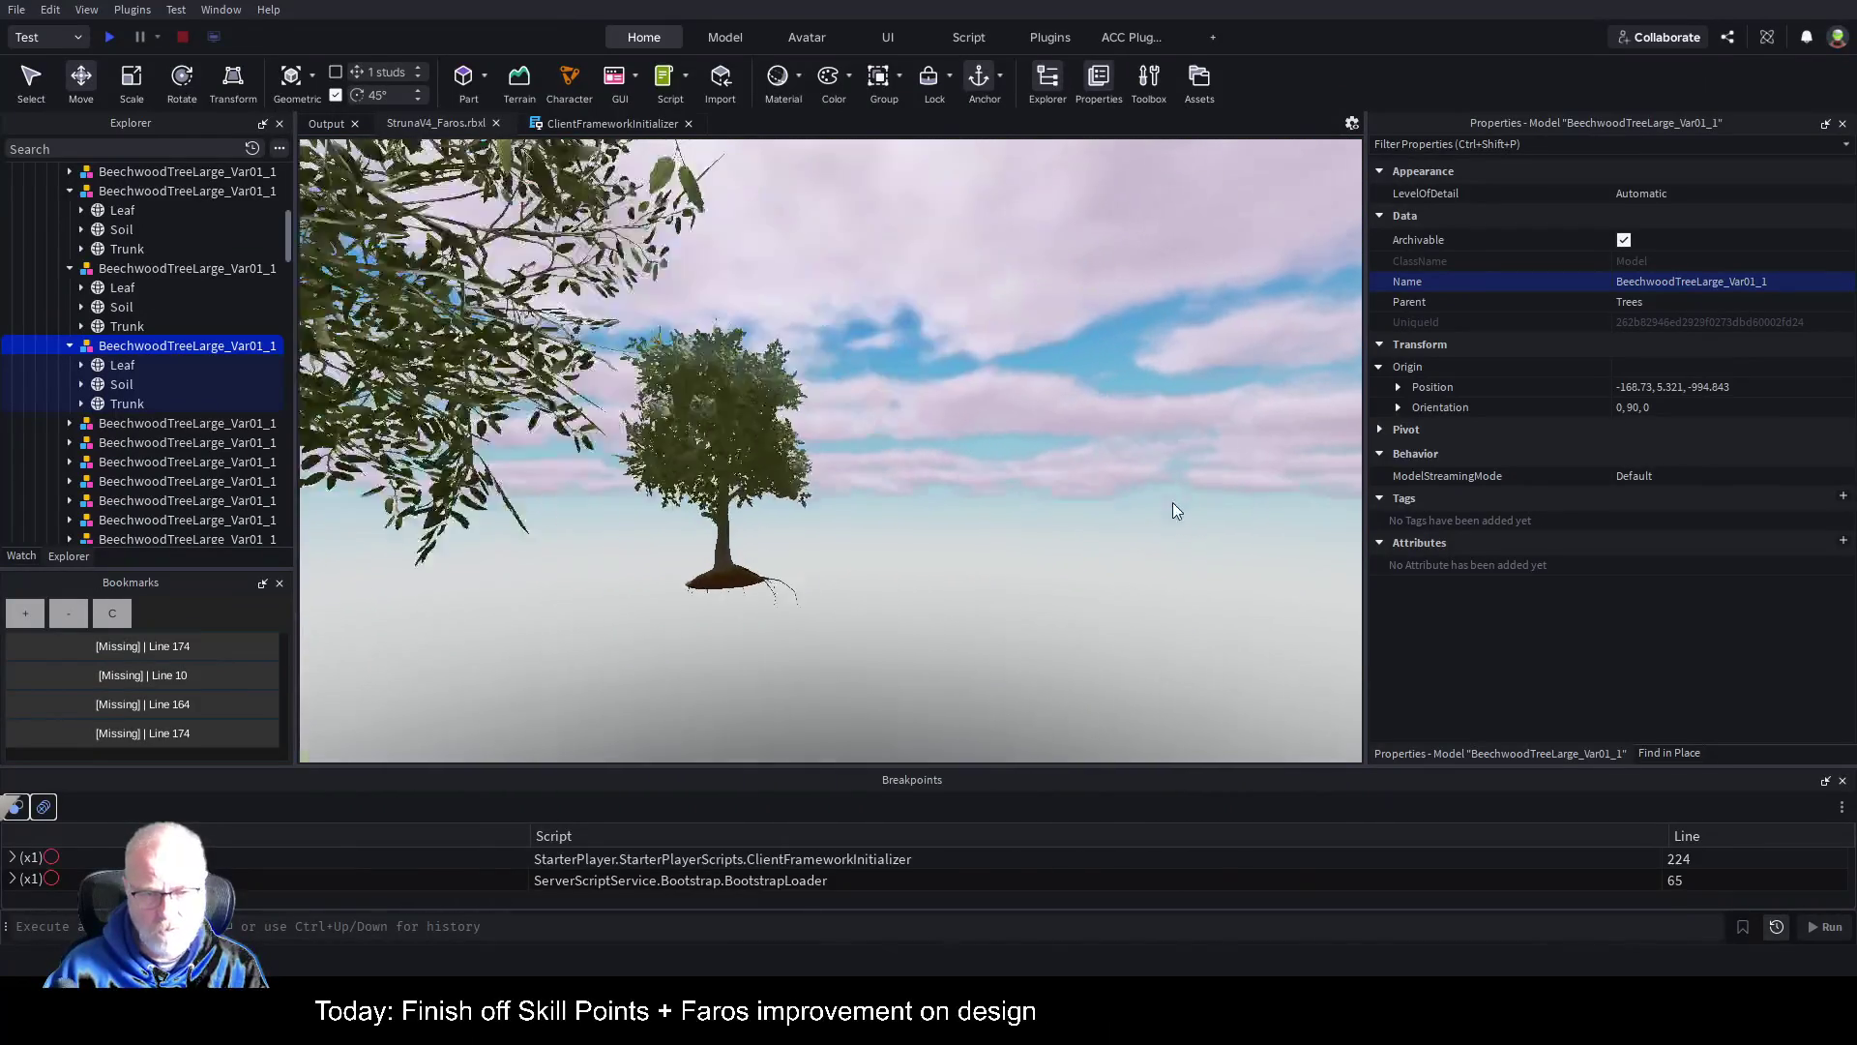
Step: Pull the floating beech tree onto the island and rotate it a quarter turn
click(947, 401)
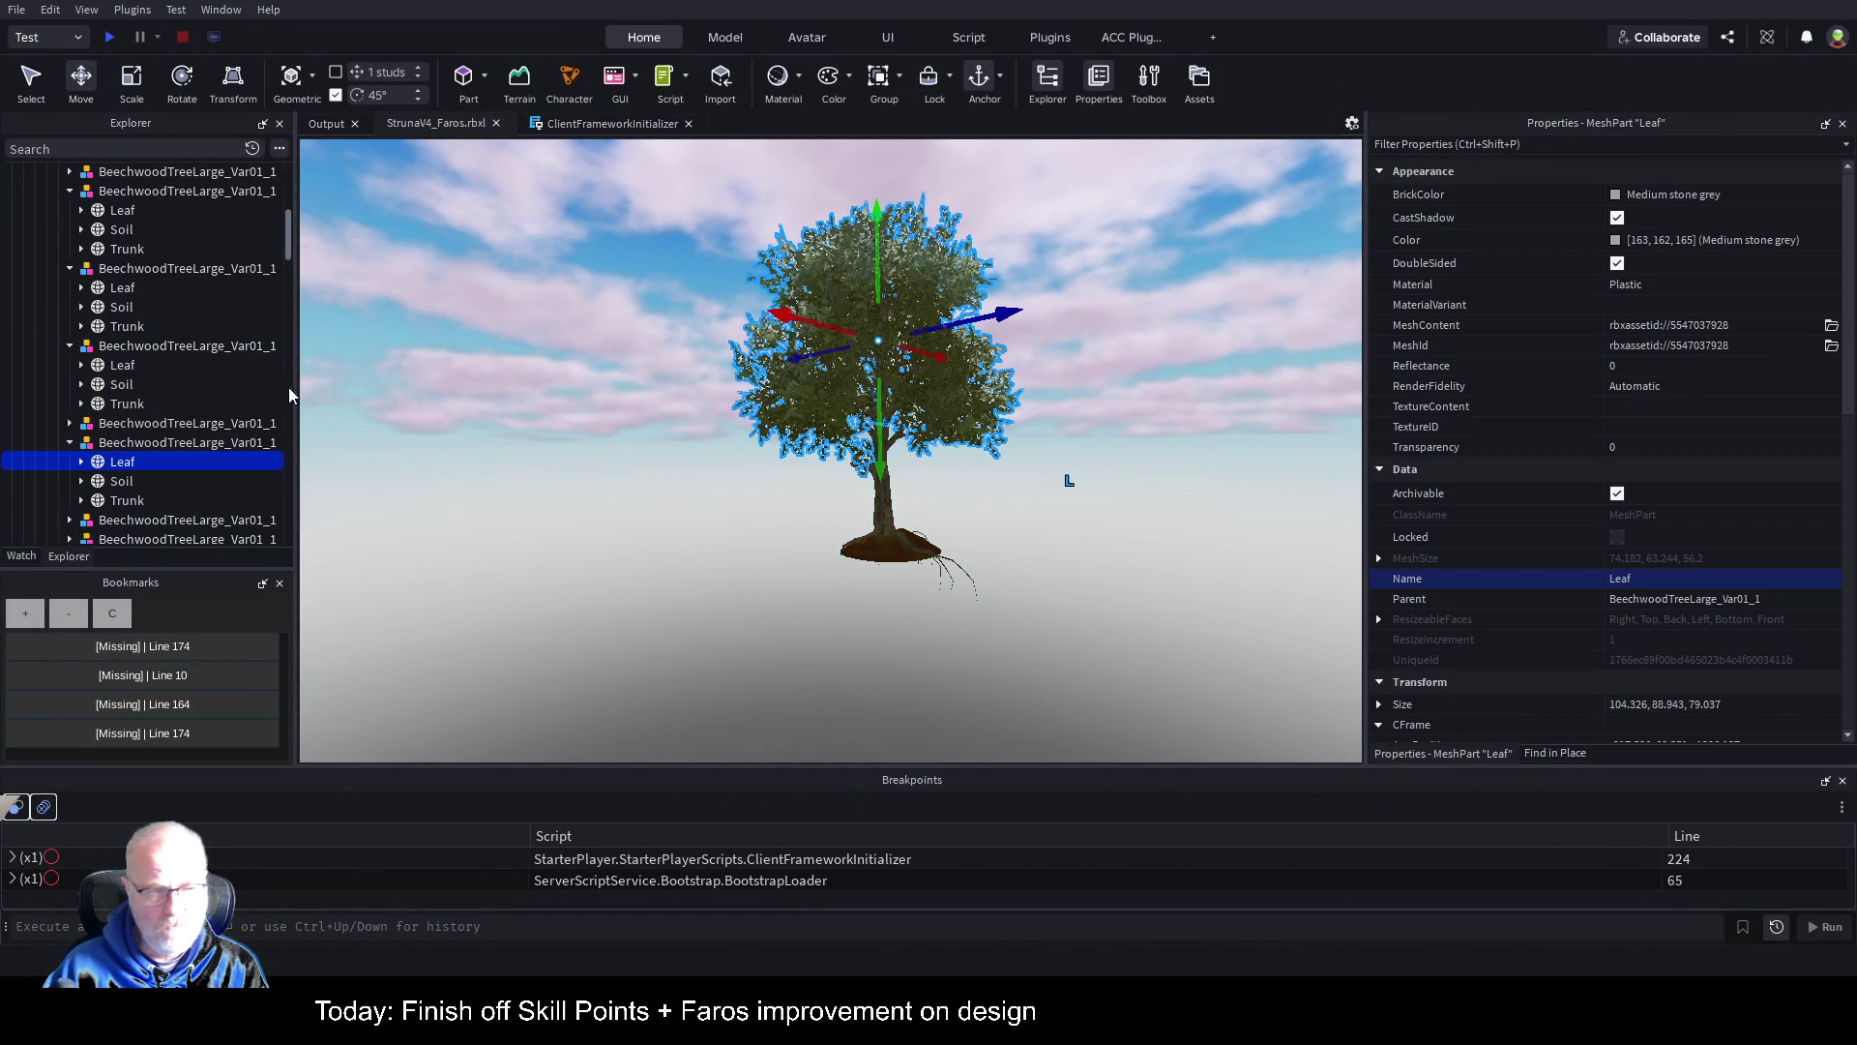
click(152, 443)
mouse_move(802, 525)
mouse_down()
mouse_move(793, 573)
mouse_move(1064, 658)
mouse_up()
key(w)
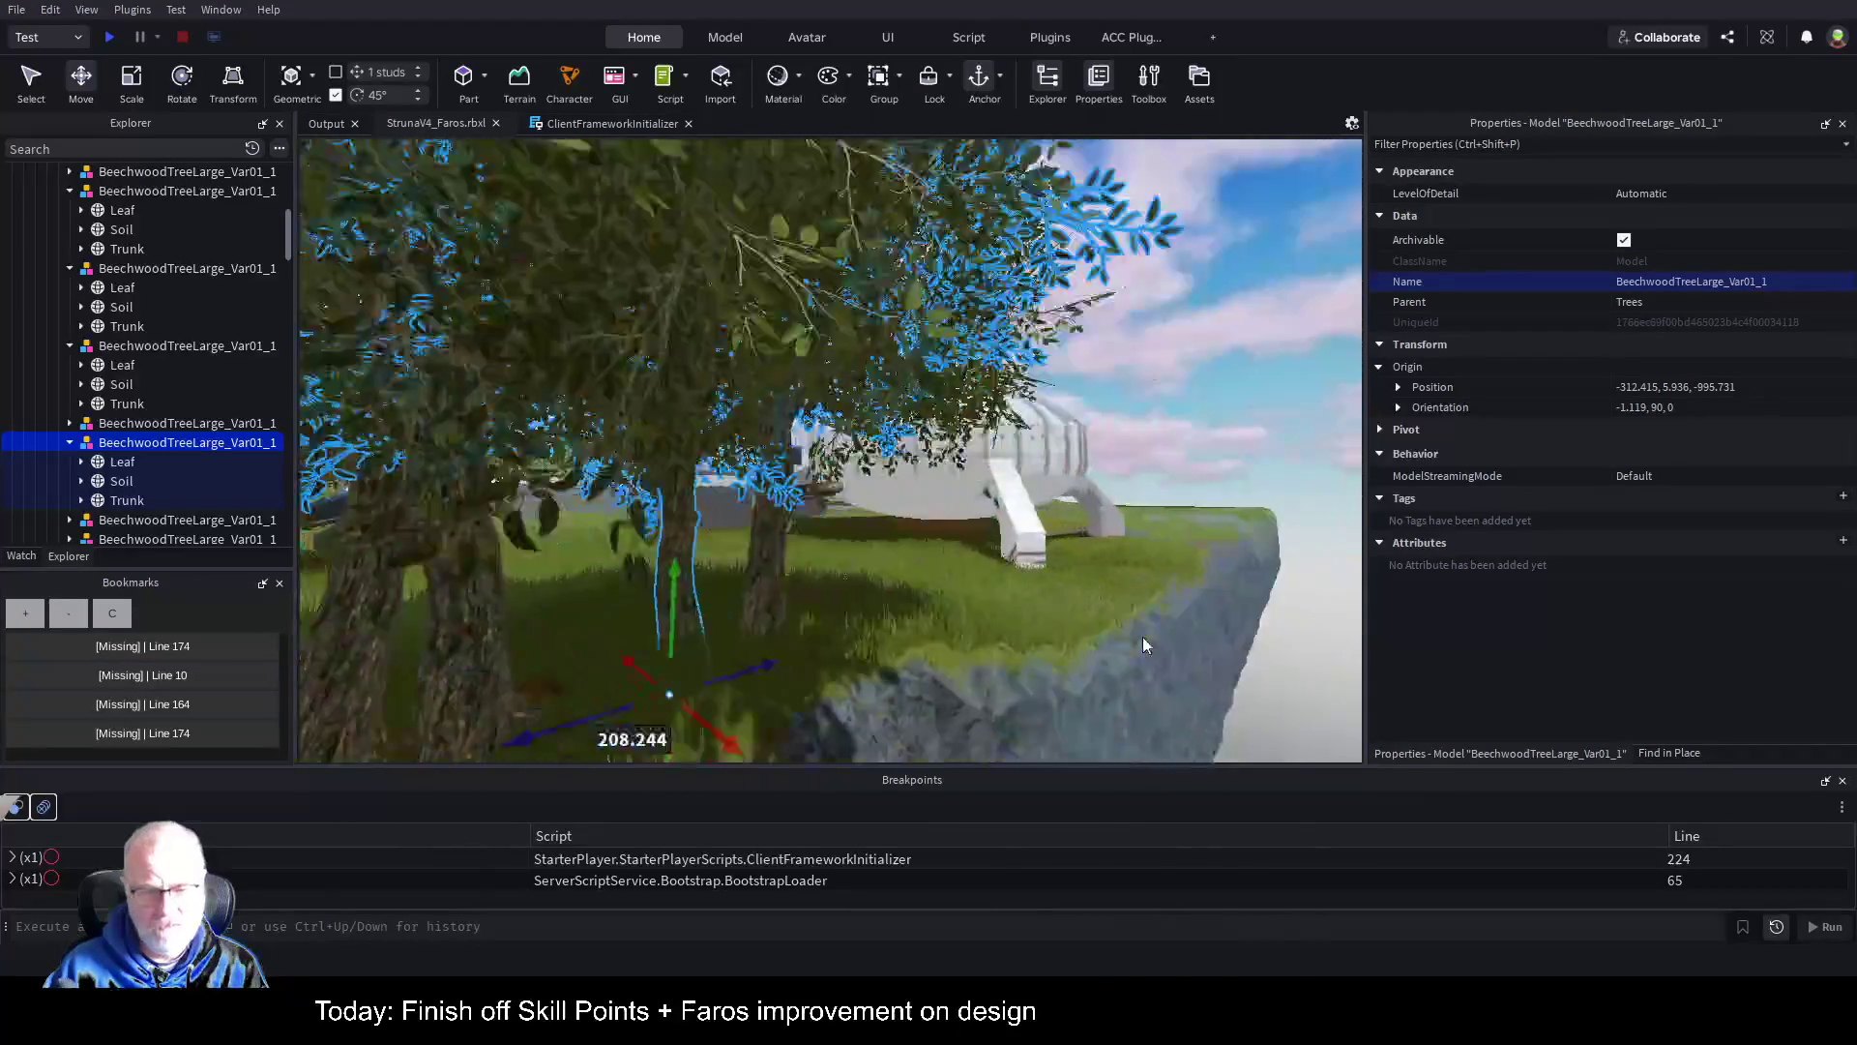
key(ctrl+r)
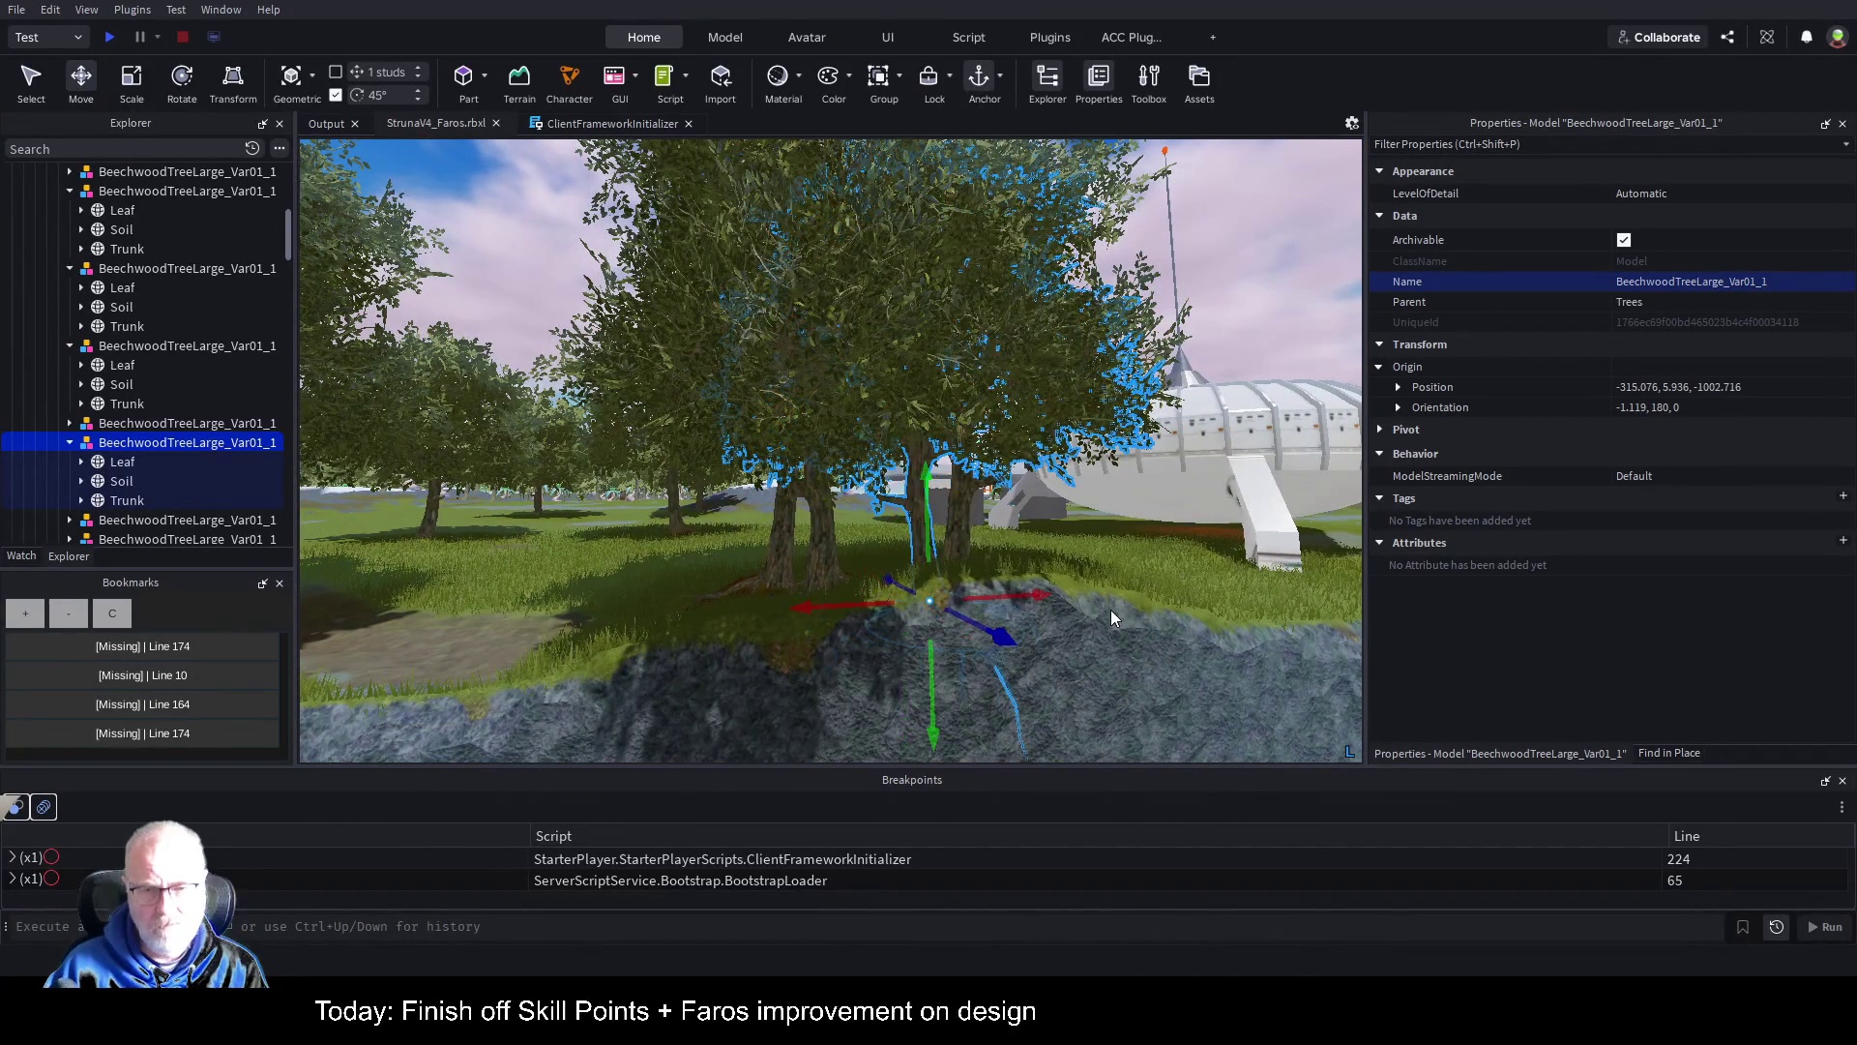
key(d)
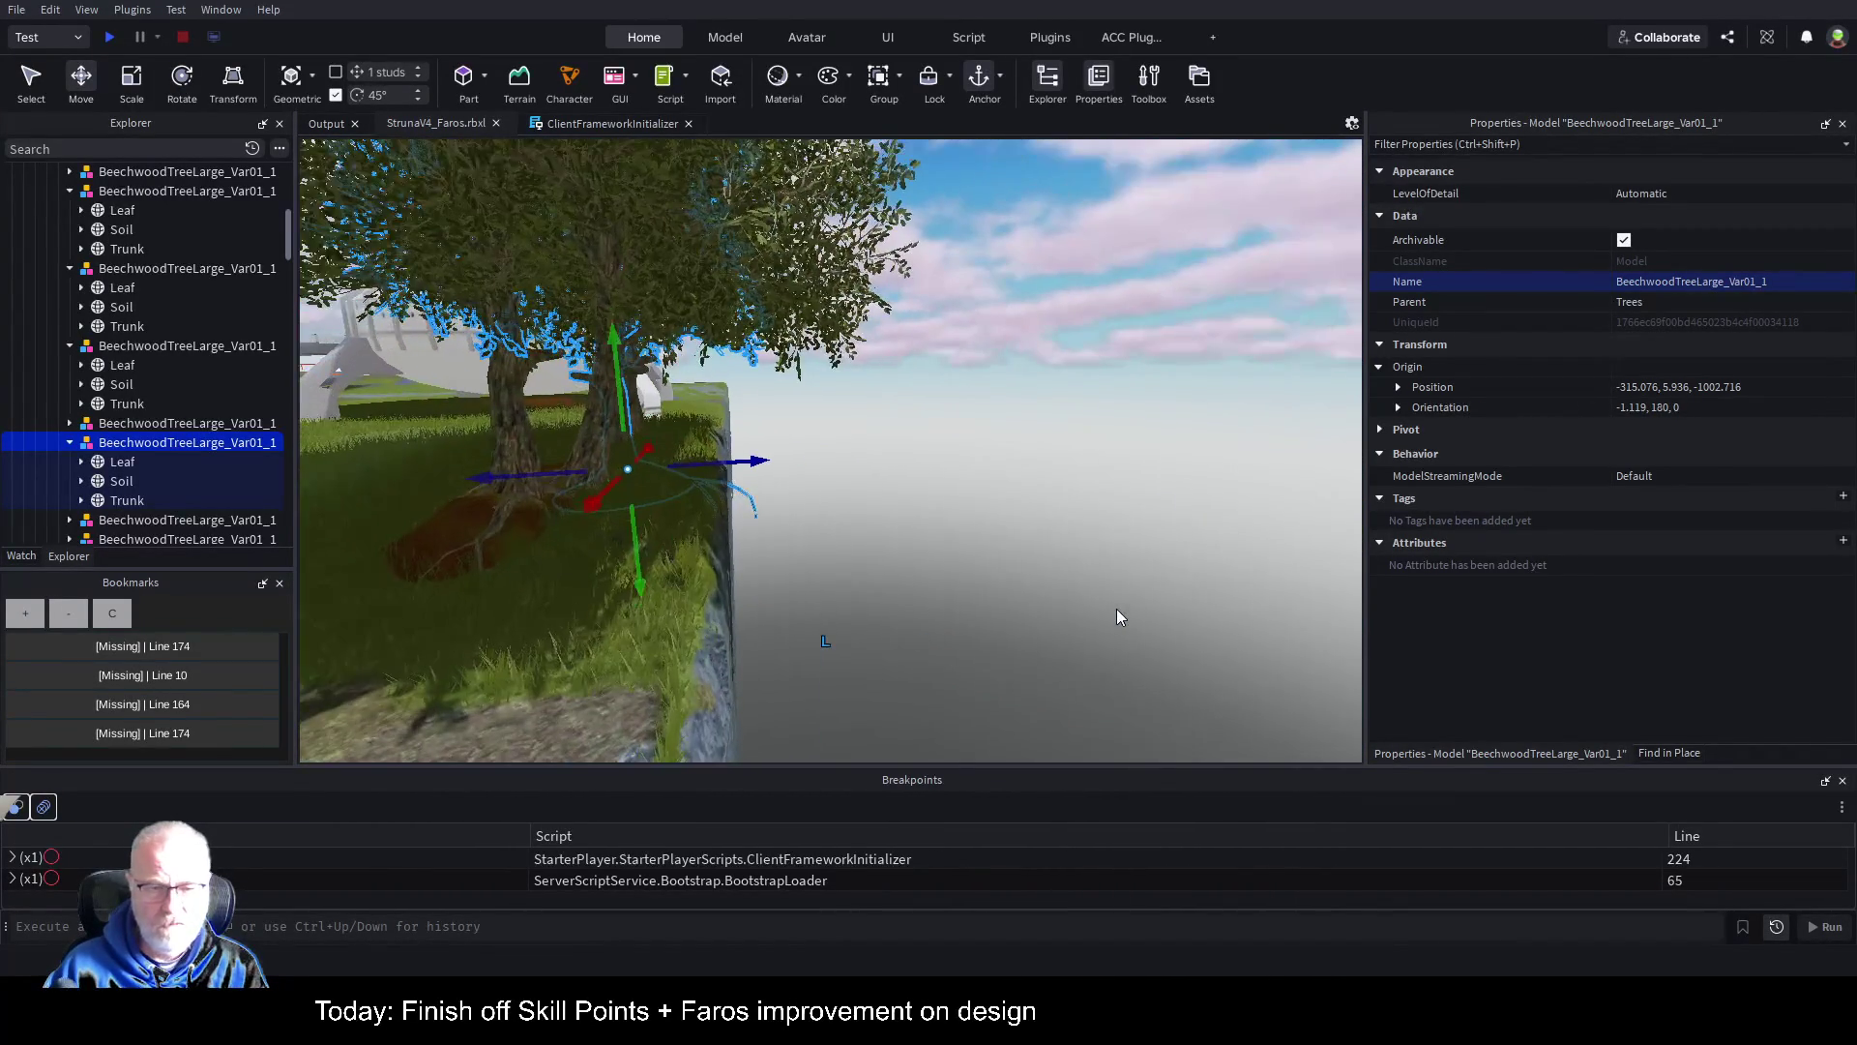
key(w)
key(s)
key(a)
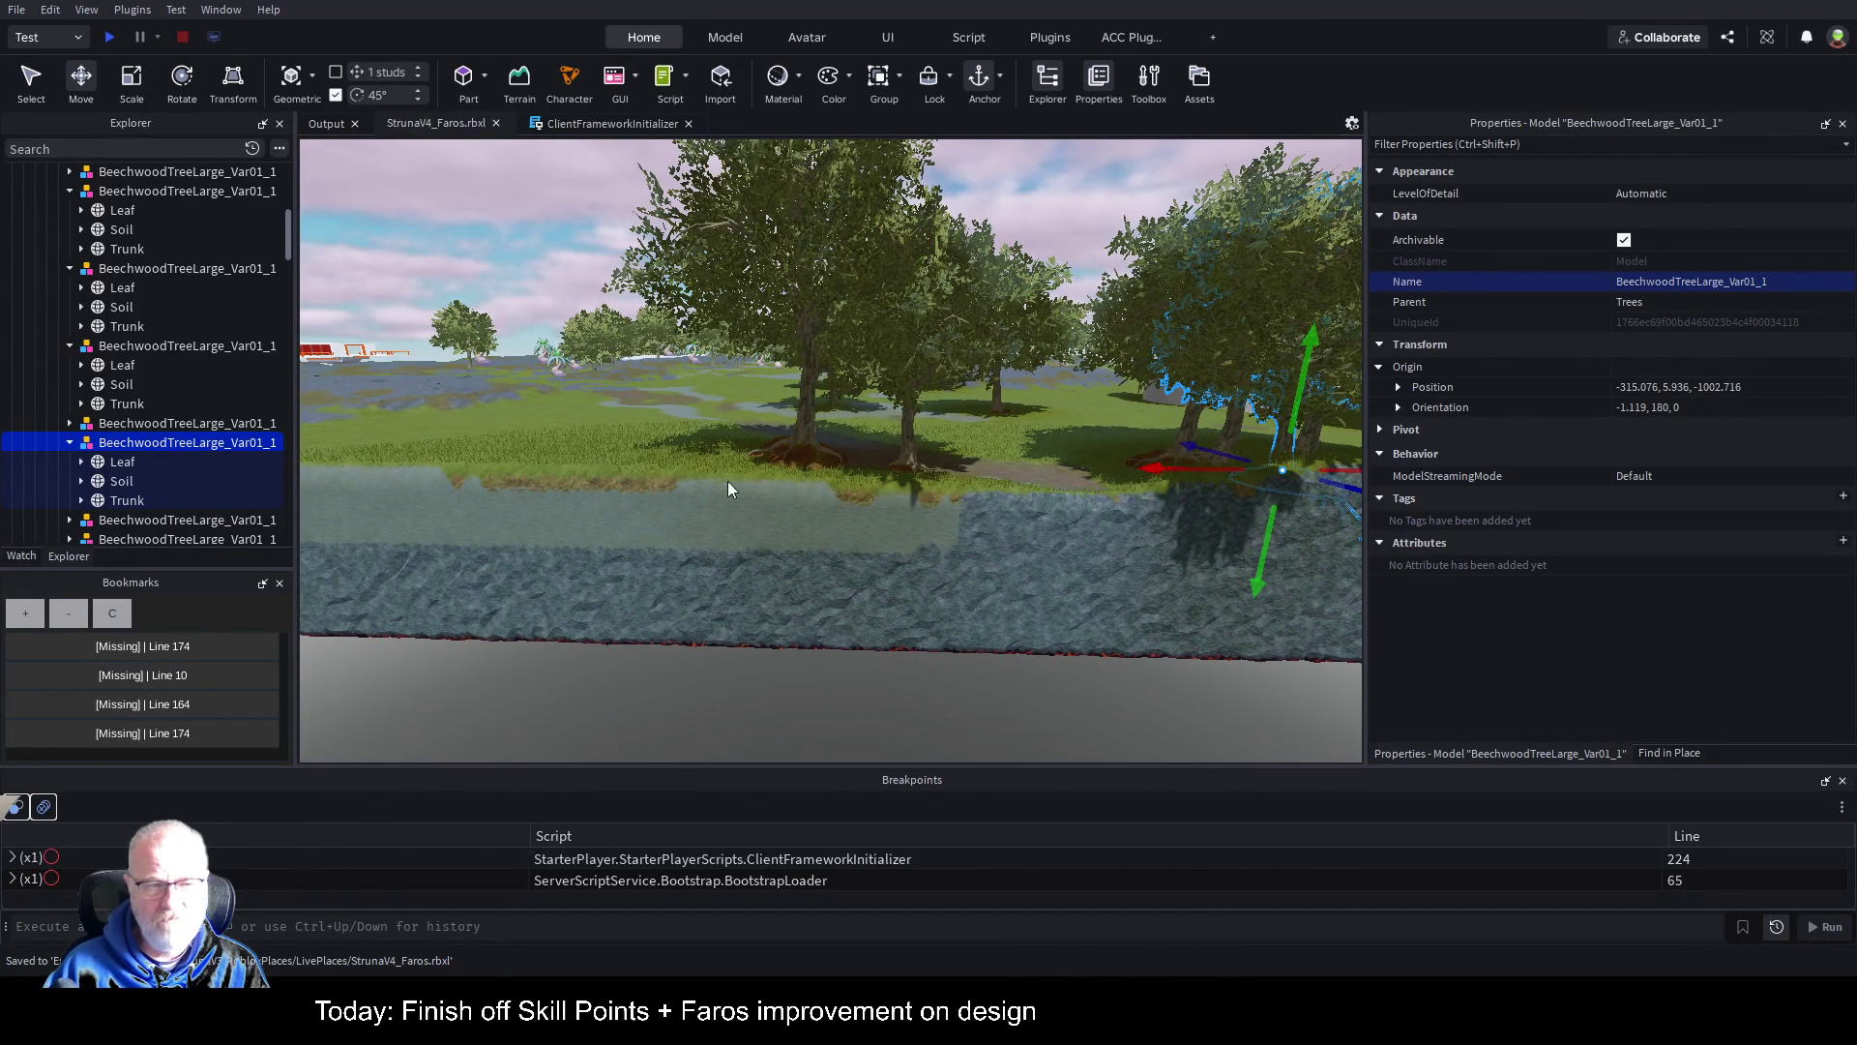
drag(288, 253, 290, 178)
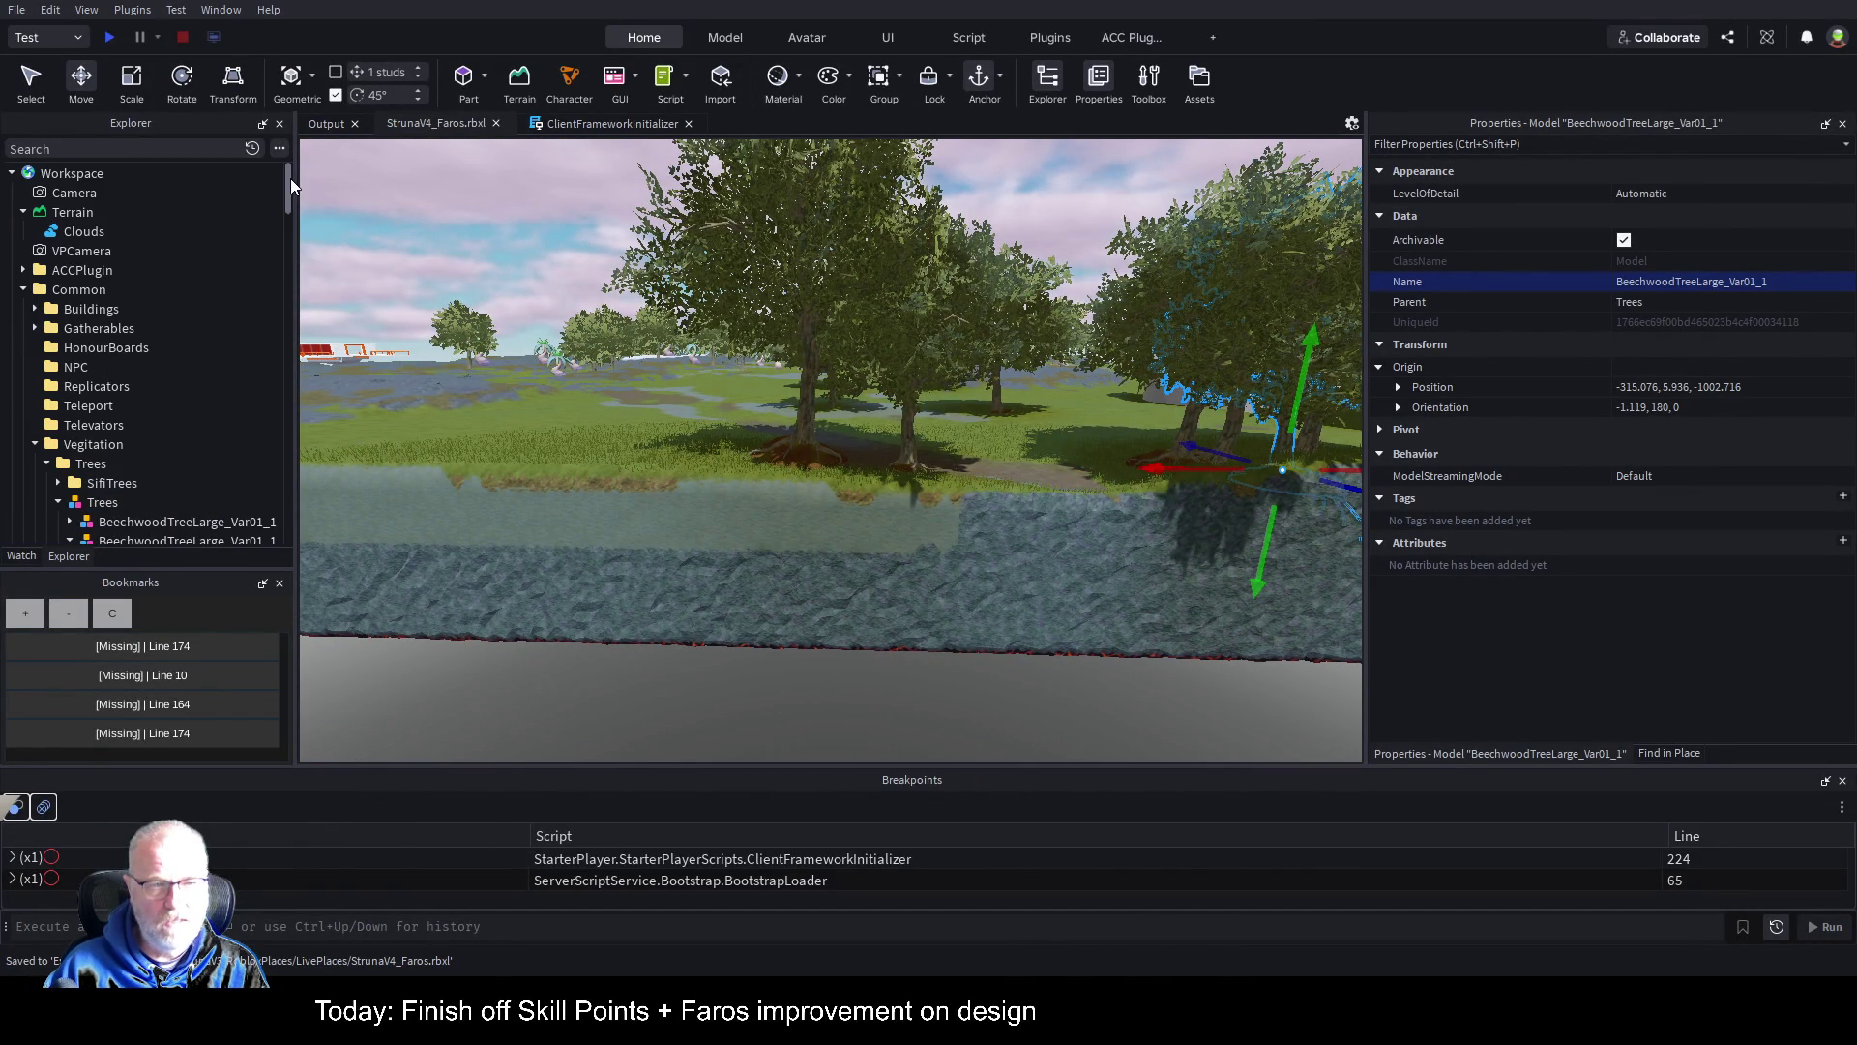
Step: Open the Terrain Editor's Sea Level tool, showing the 16000 × 128 × 16000 region
click(64, 211)
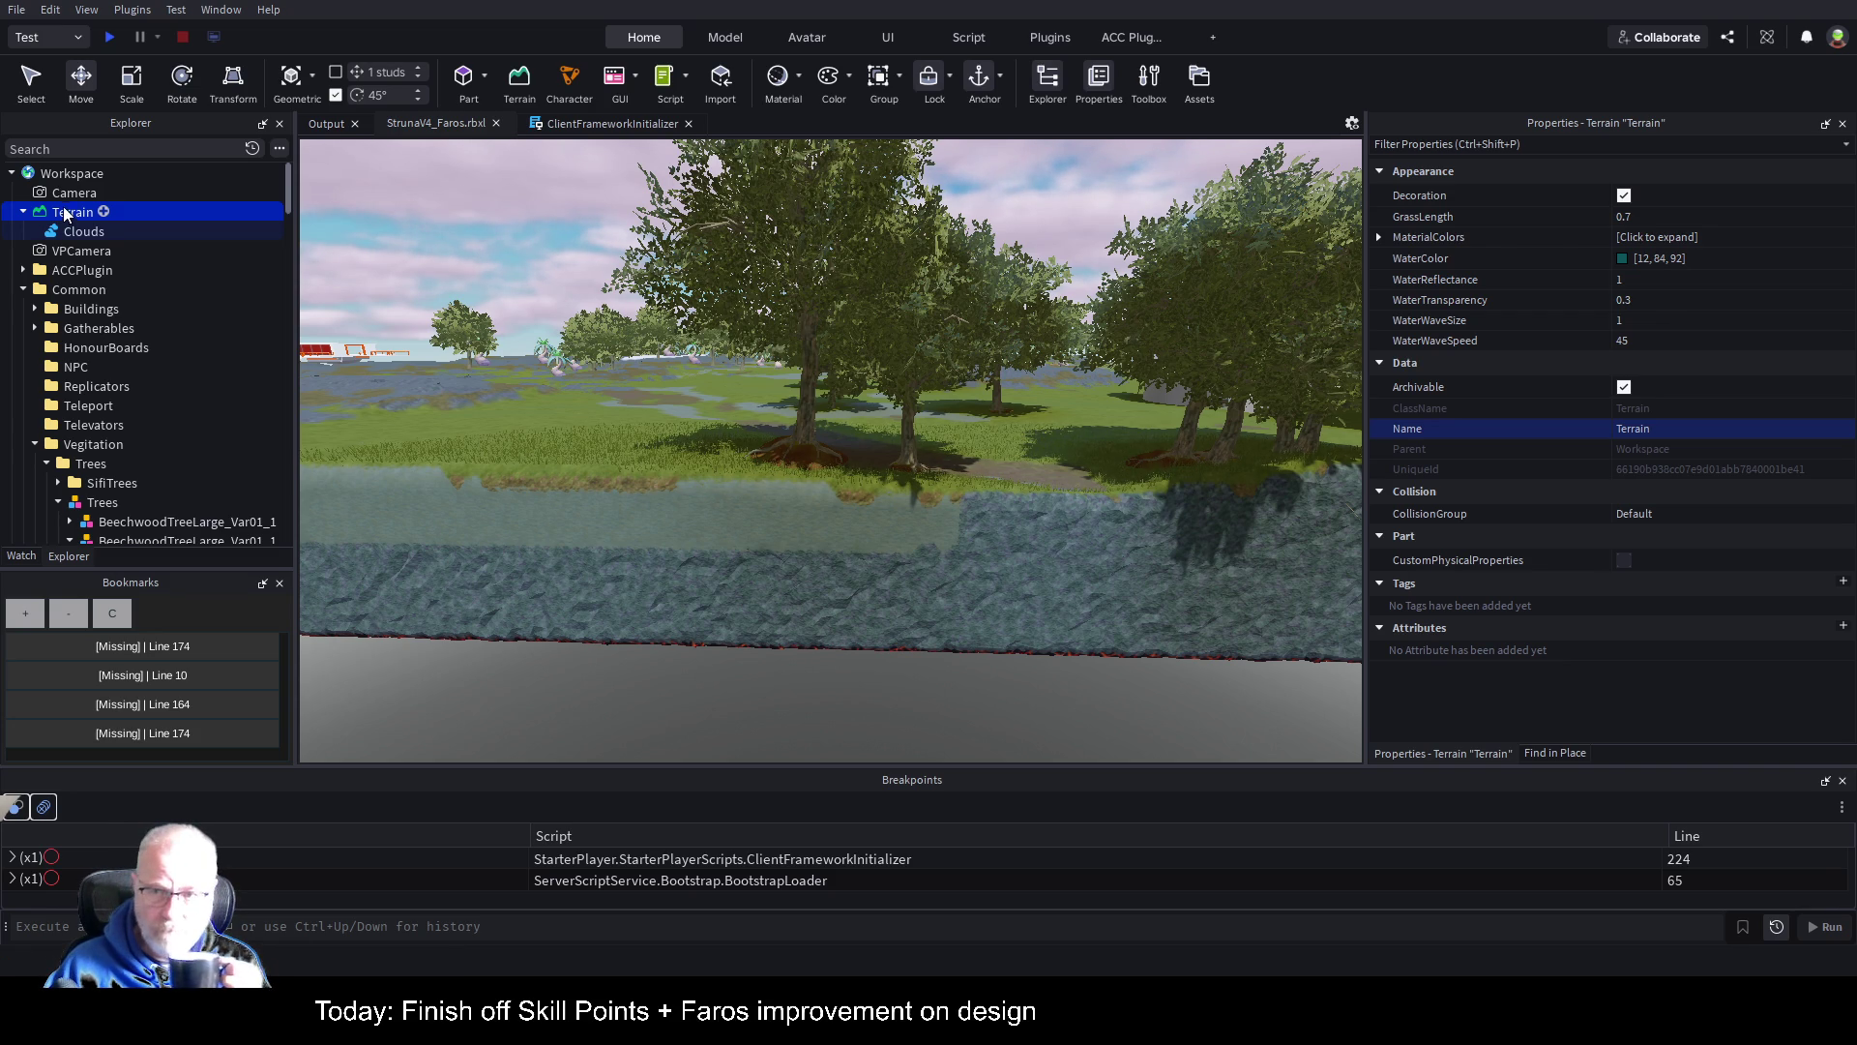
click(523, 92)
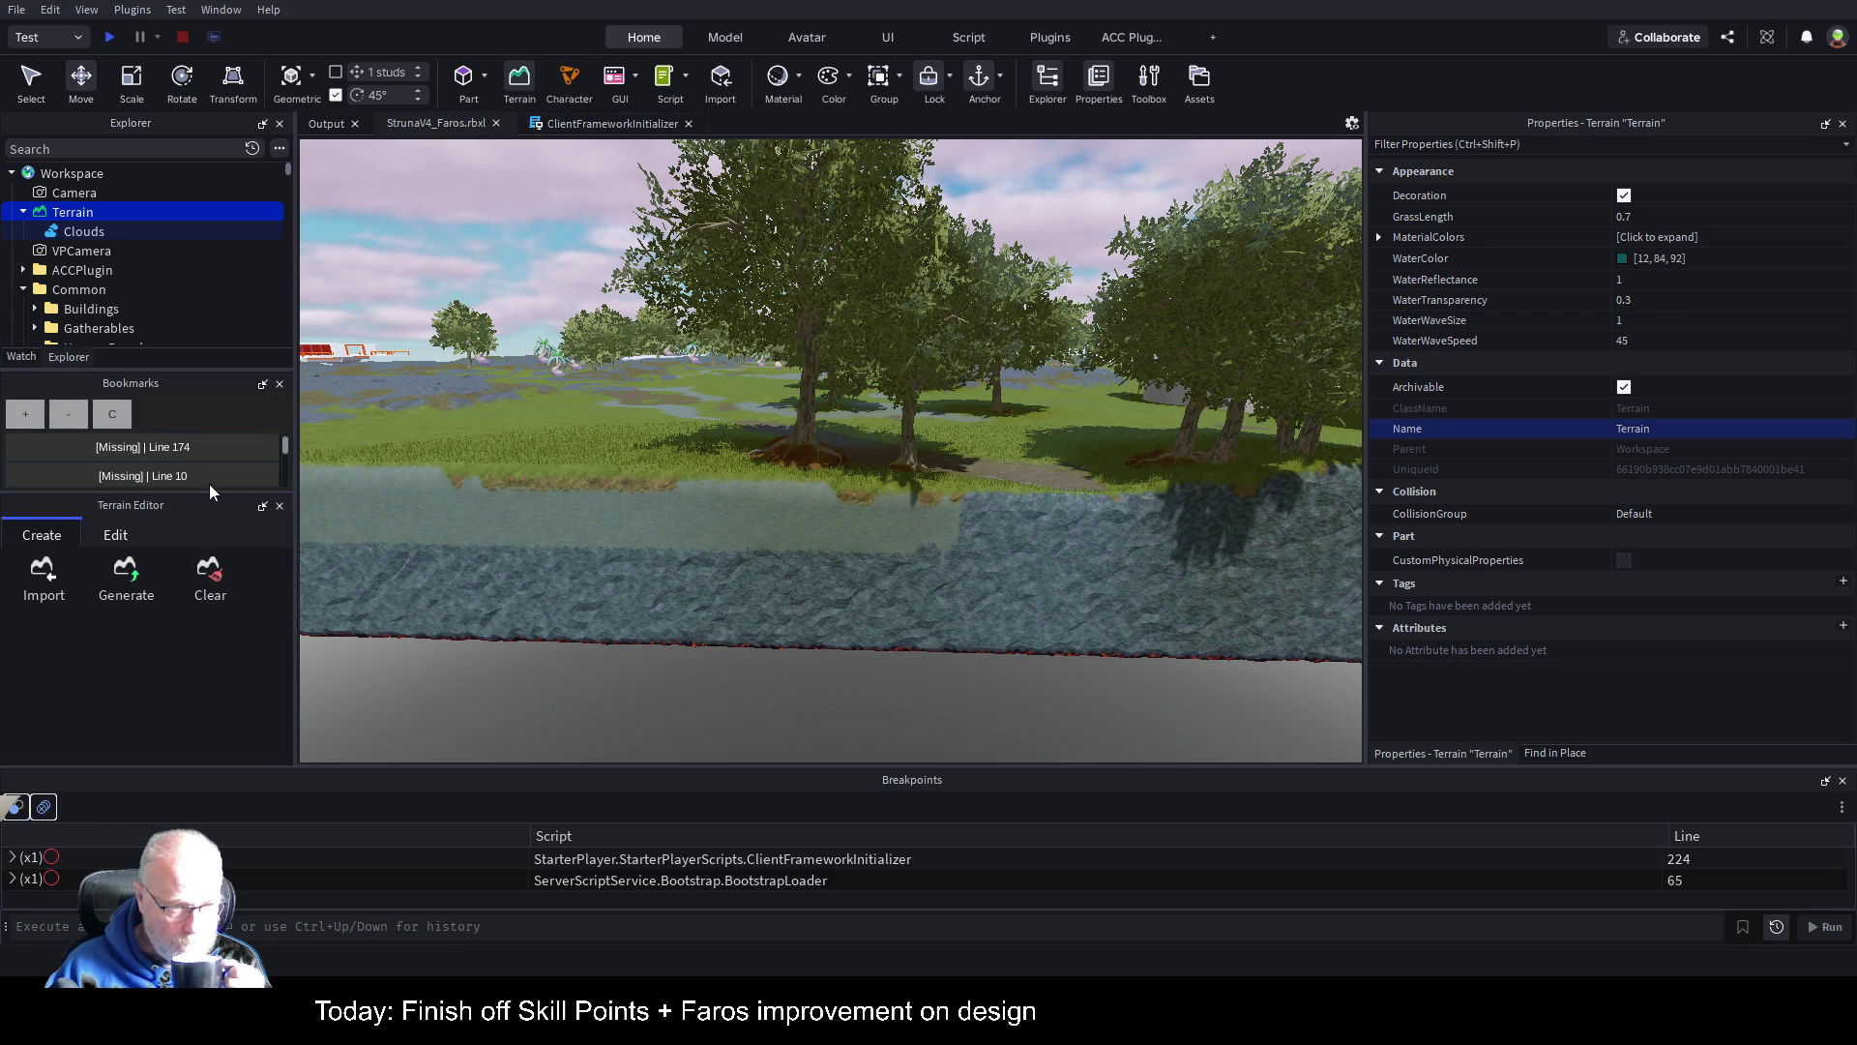
click(279, 385)
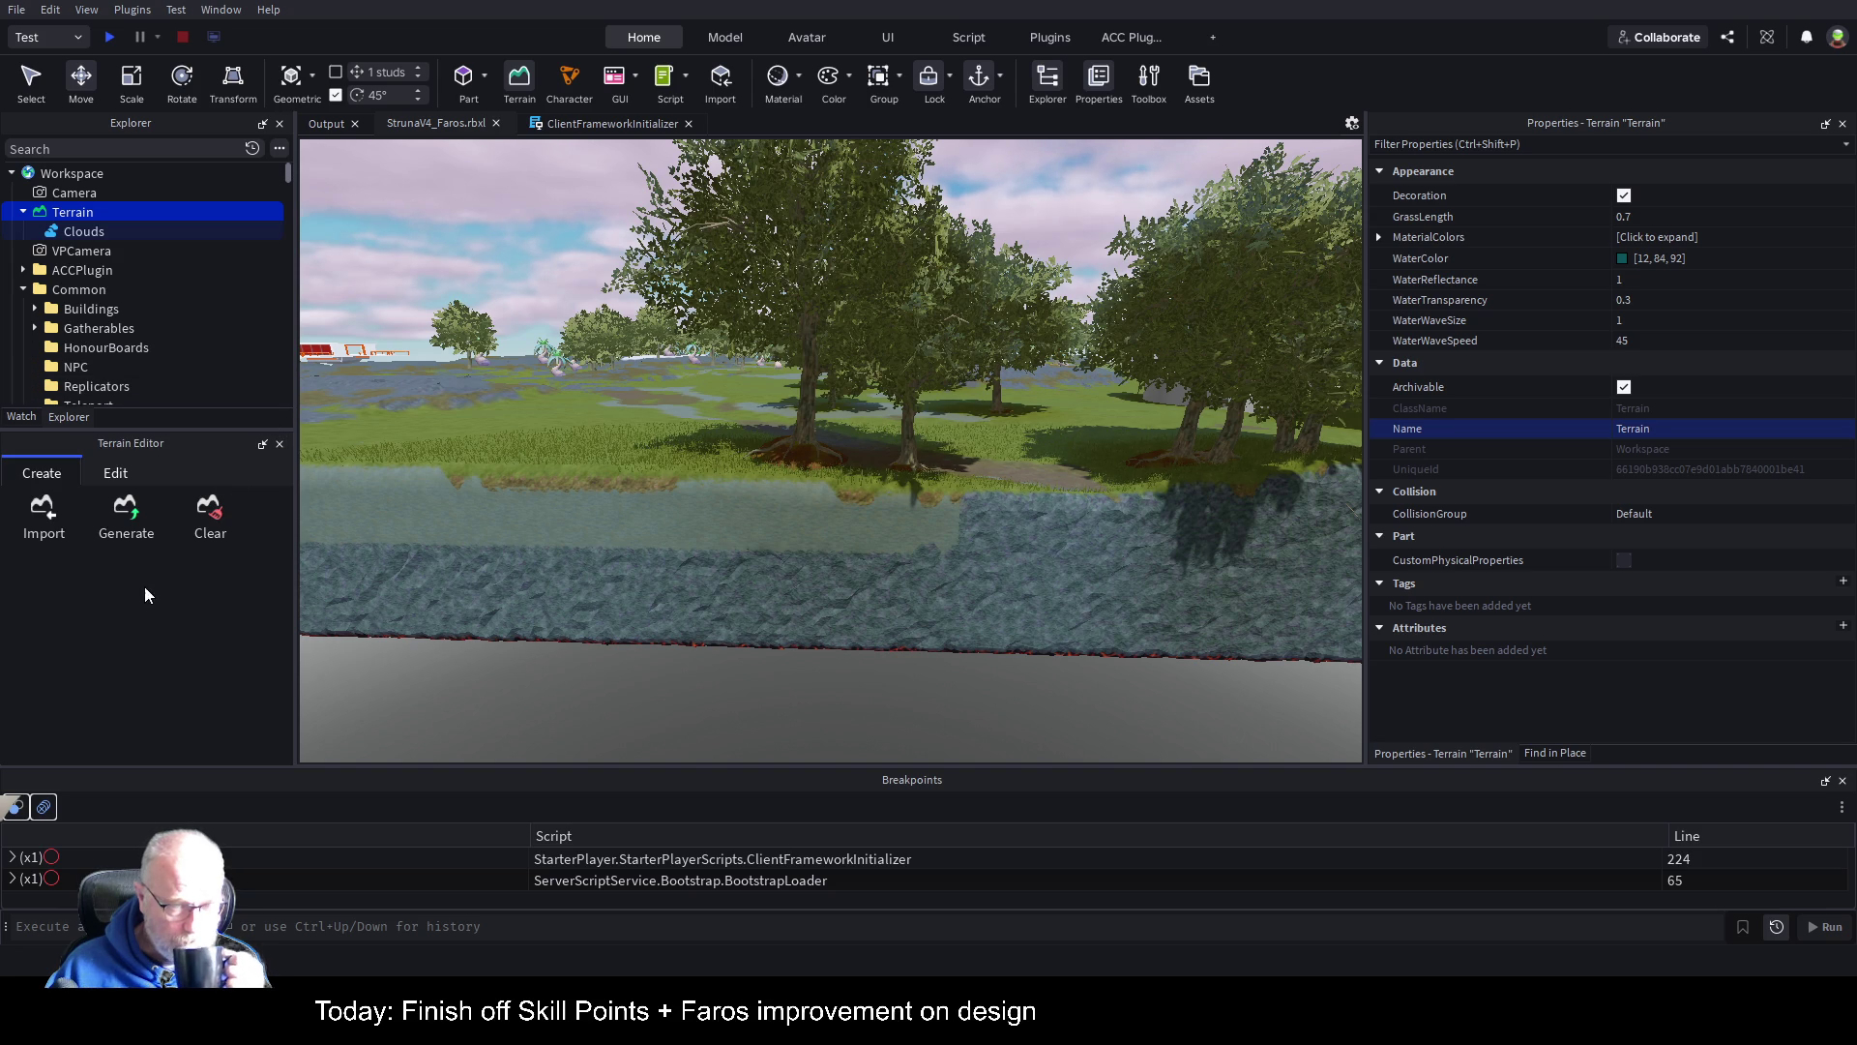
click(115, 481)
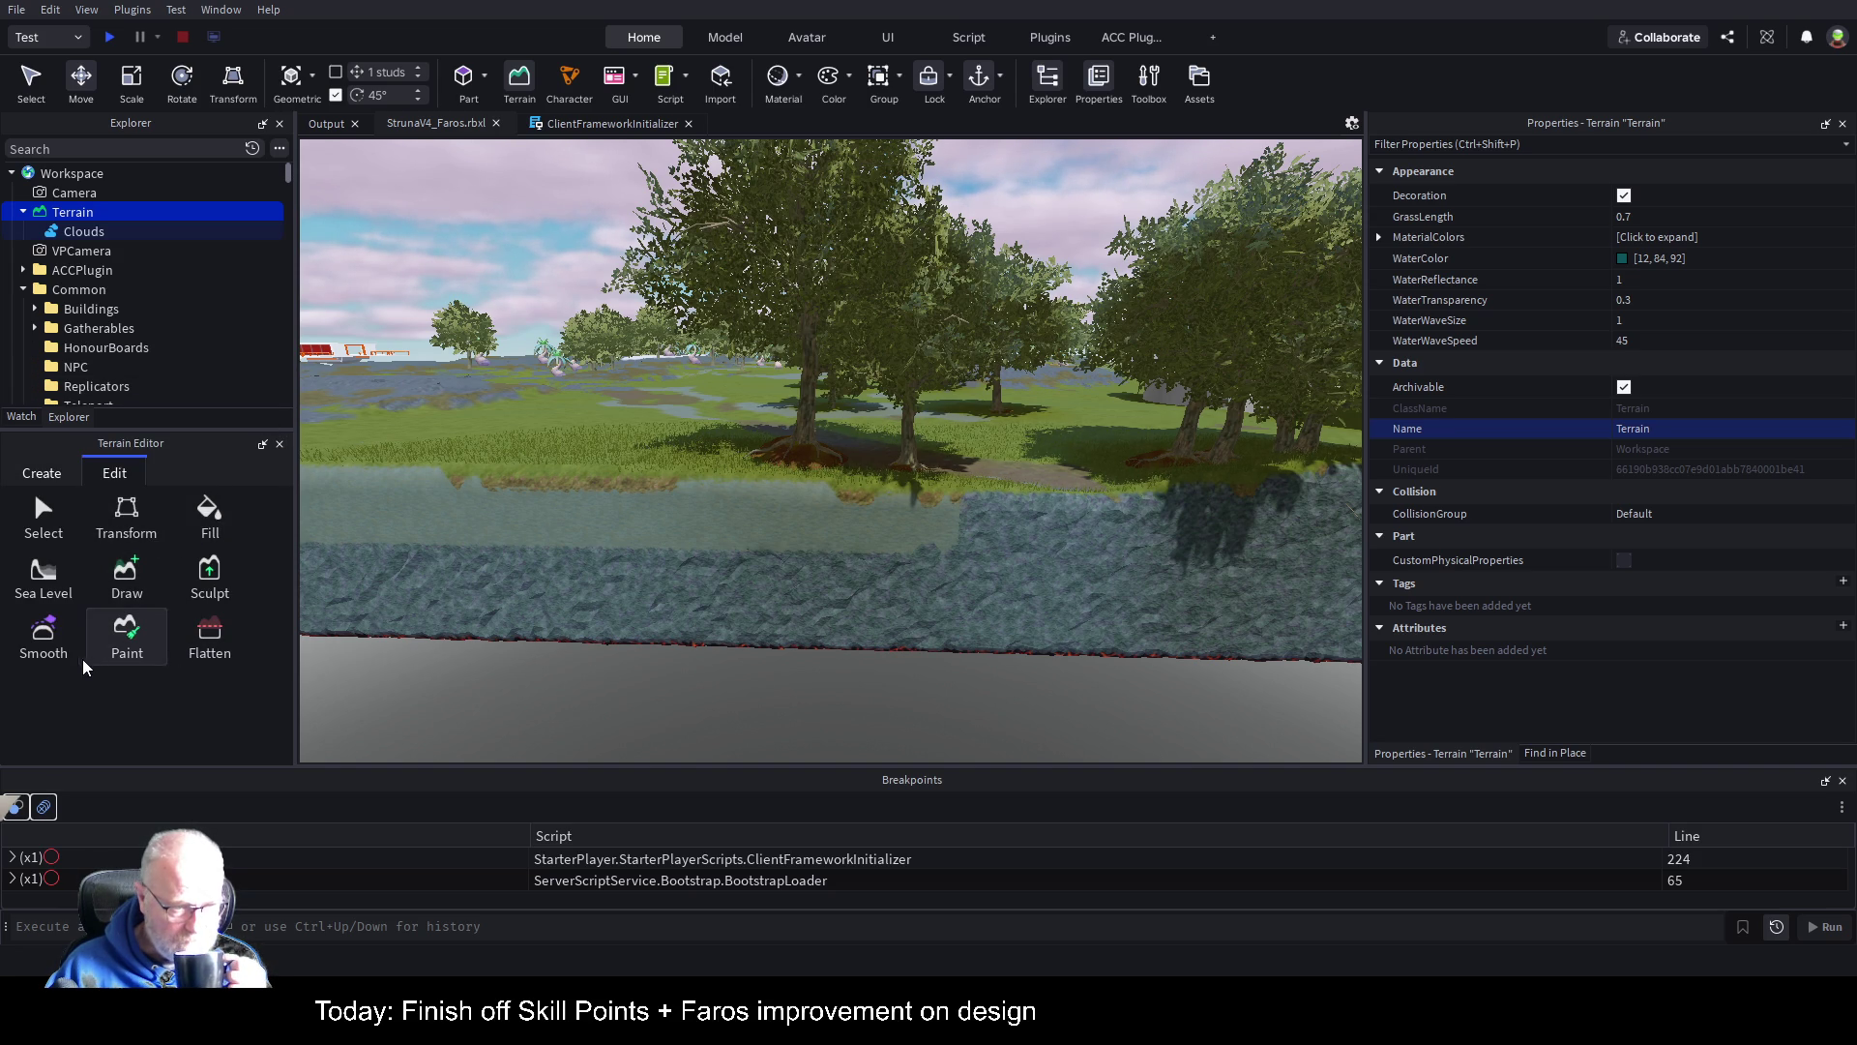
click(76, 592)
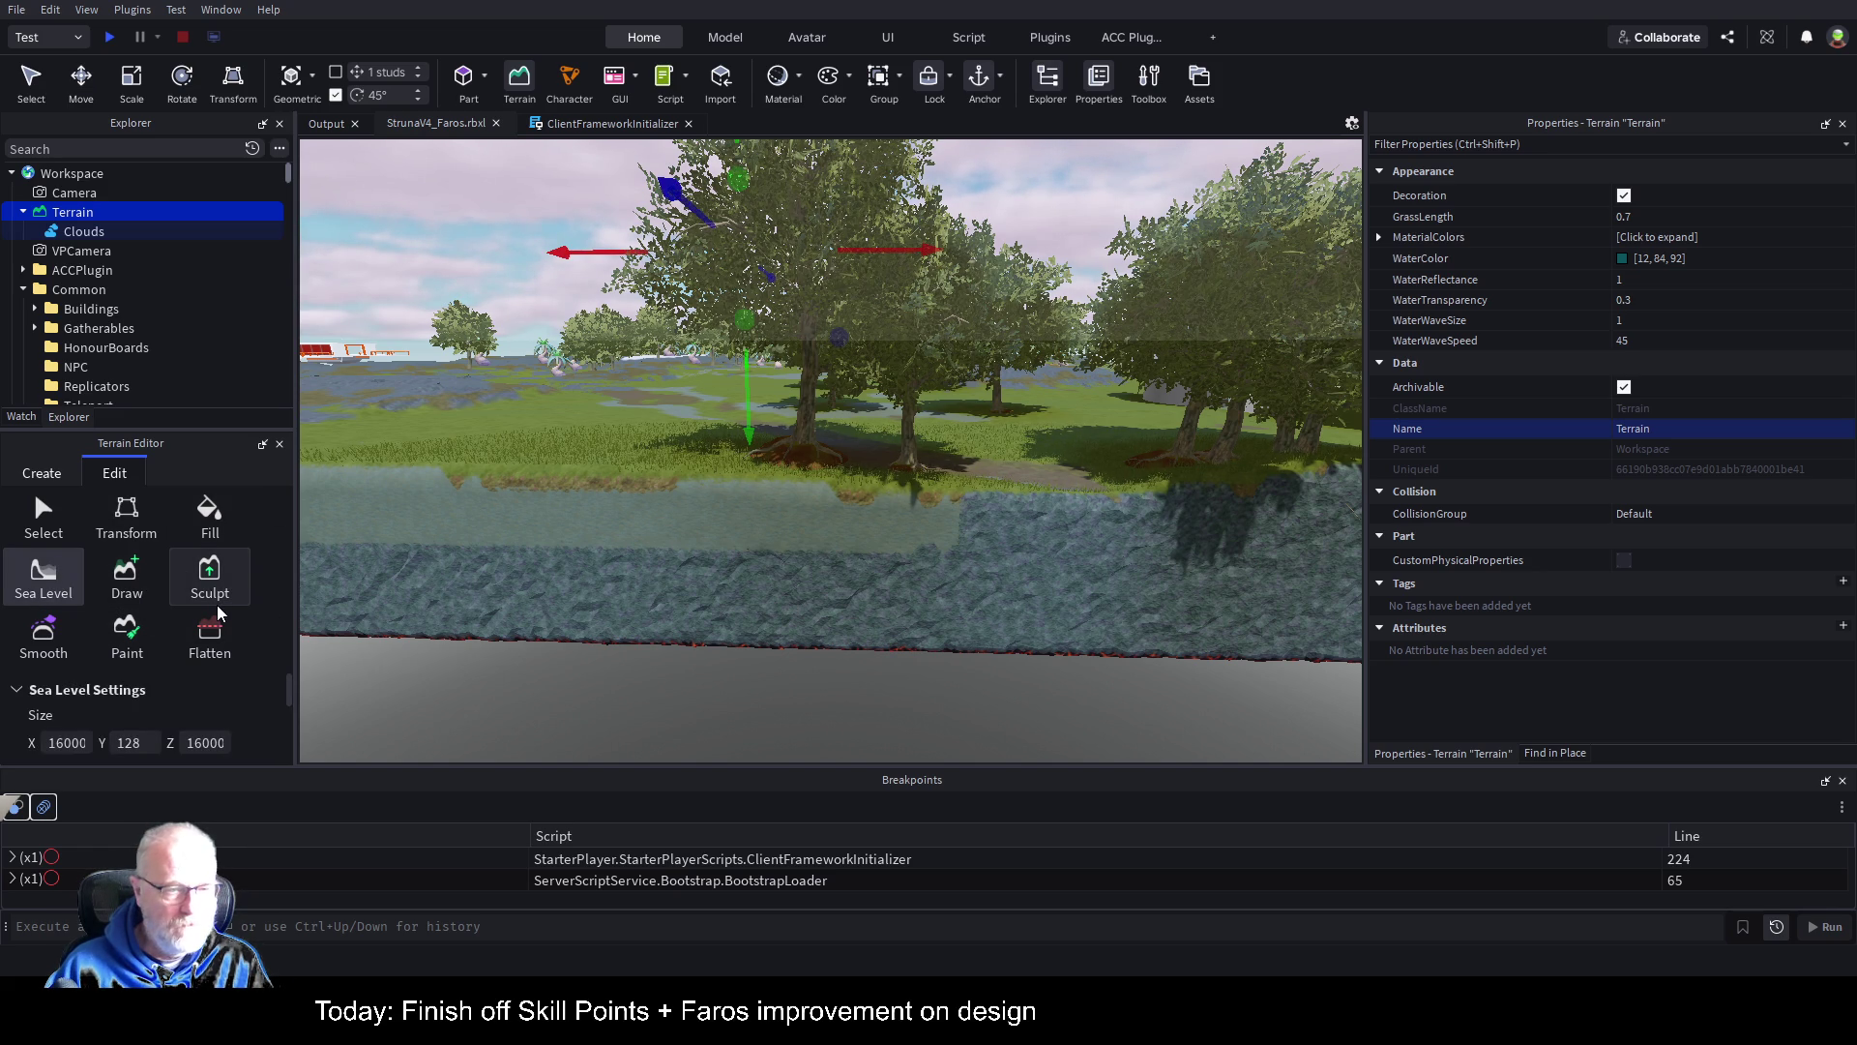
scroll(834, 369, up, 2)
Step: Expand Buildings > Outposts in Explorer to reach OutpostSouth
key(f)
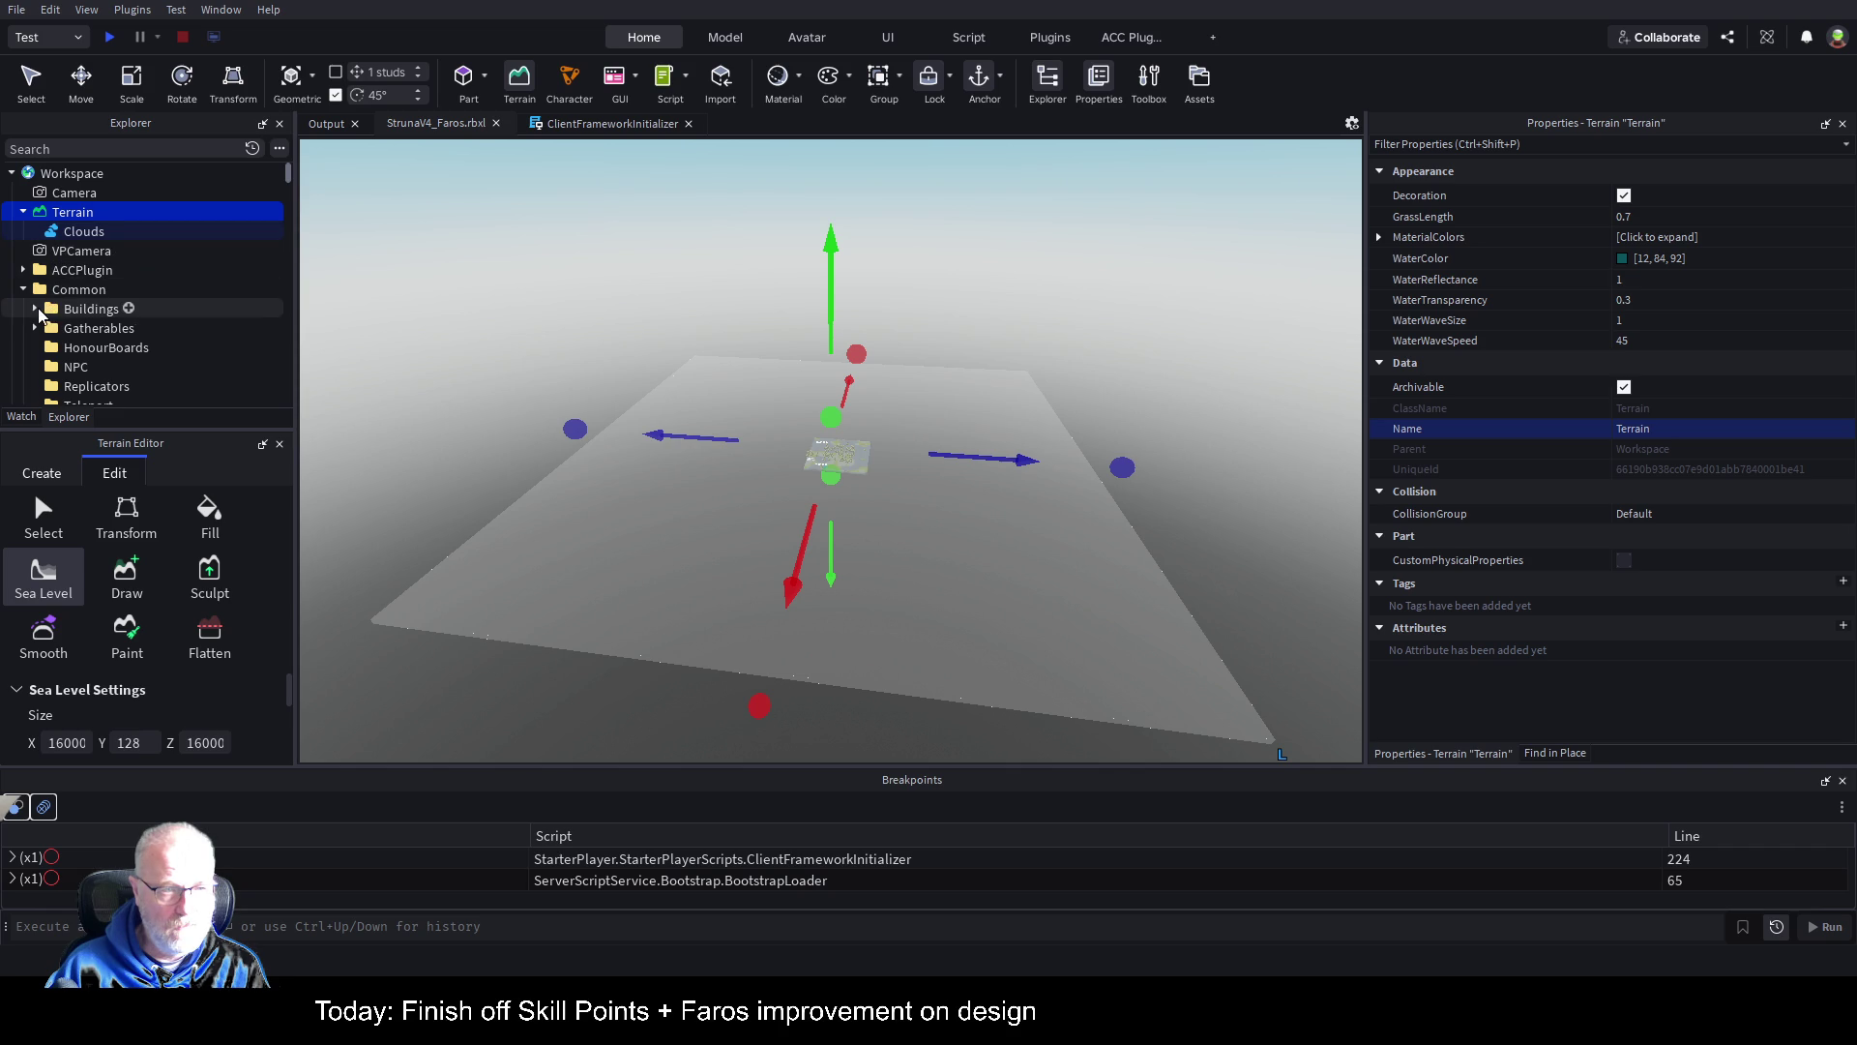
click(35, 308)
click(47, 328)
click(82, 349)
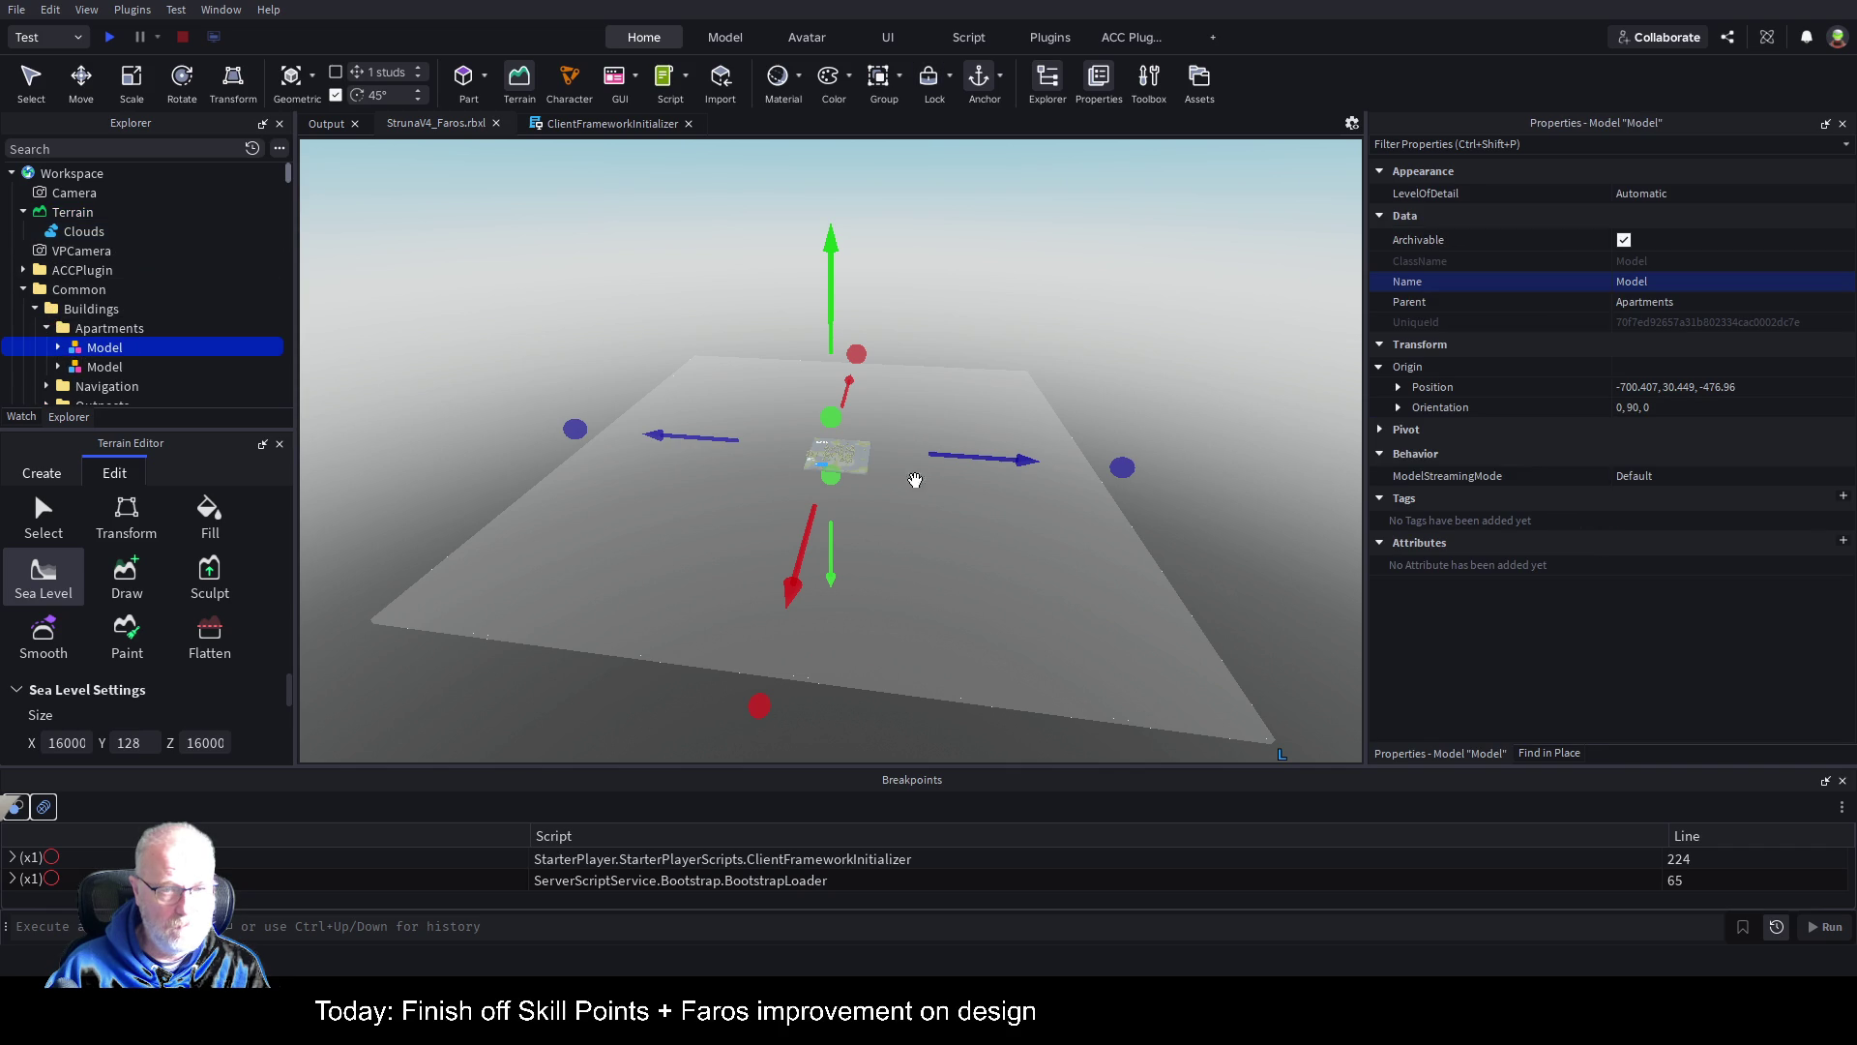
click(47, 328)
click(47, 367)
click(125, 386)
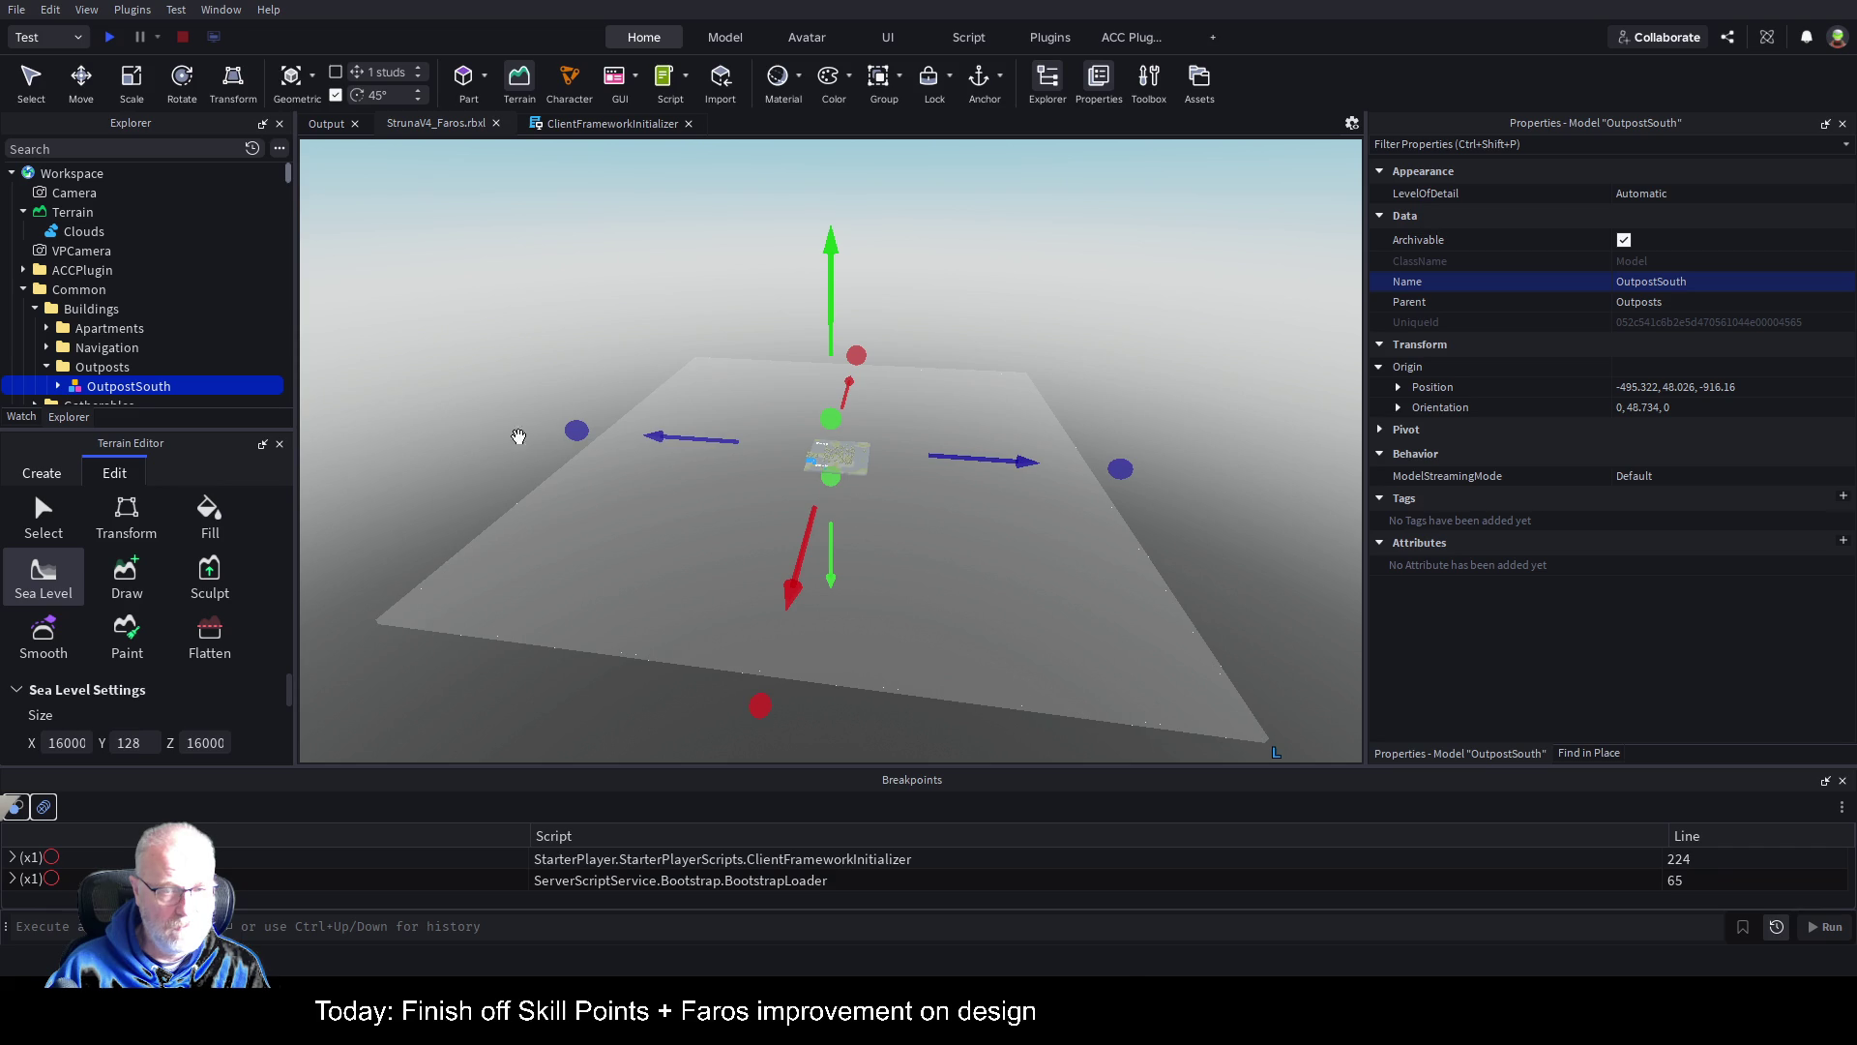
scroll(87, 348, down, 2)
Step: Select the HoF board under OutpostSouth > HonourBoards and focus the view on it
click(58, 345)
click(70, 364)
click(117, 384)
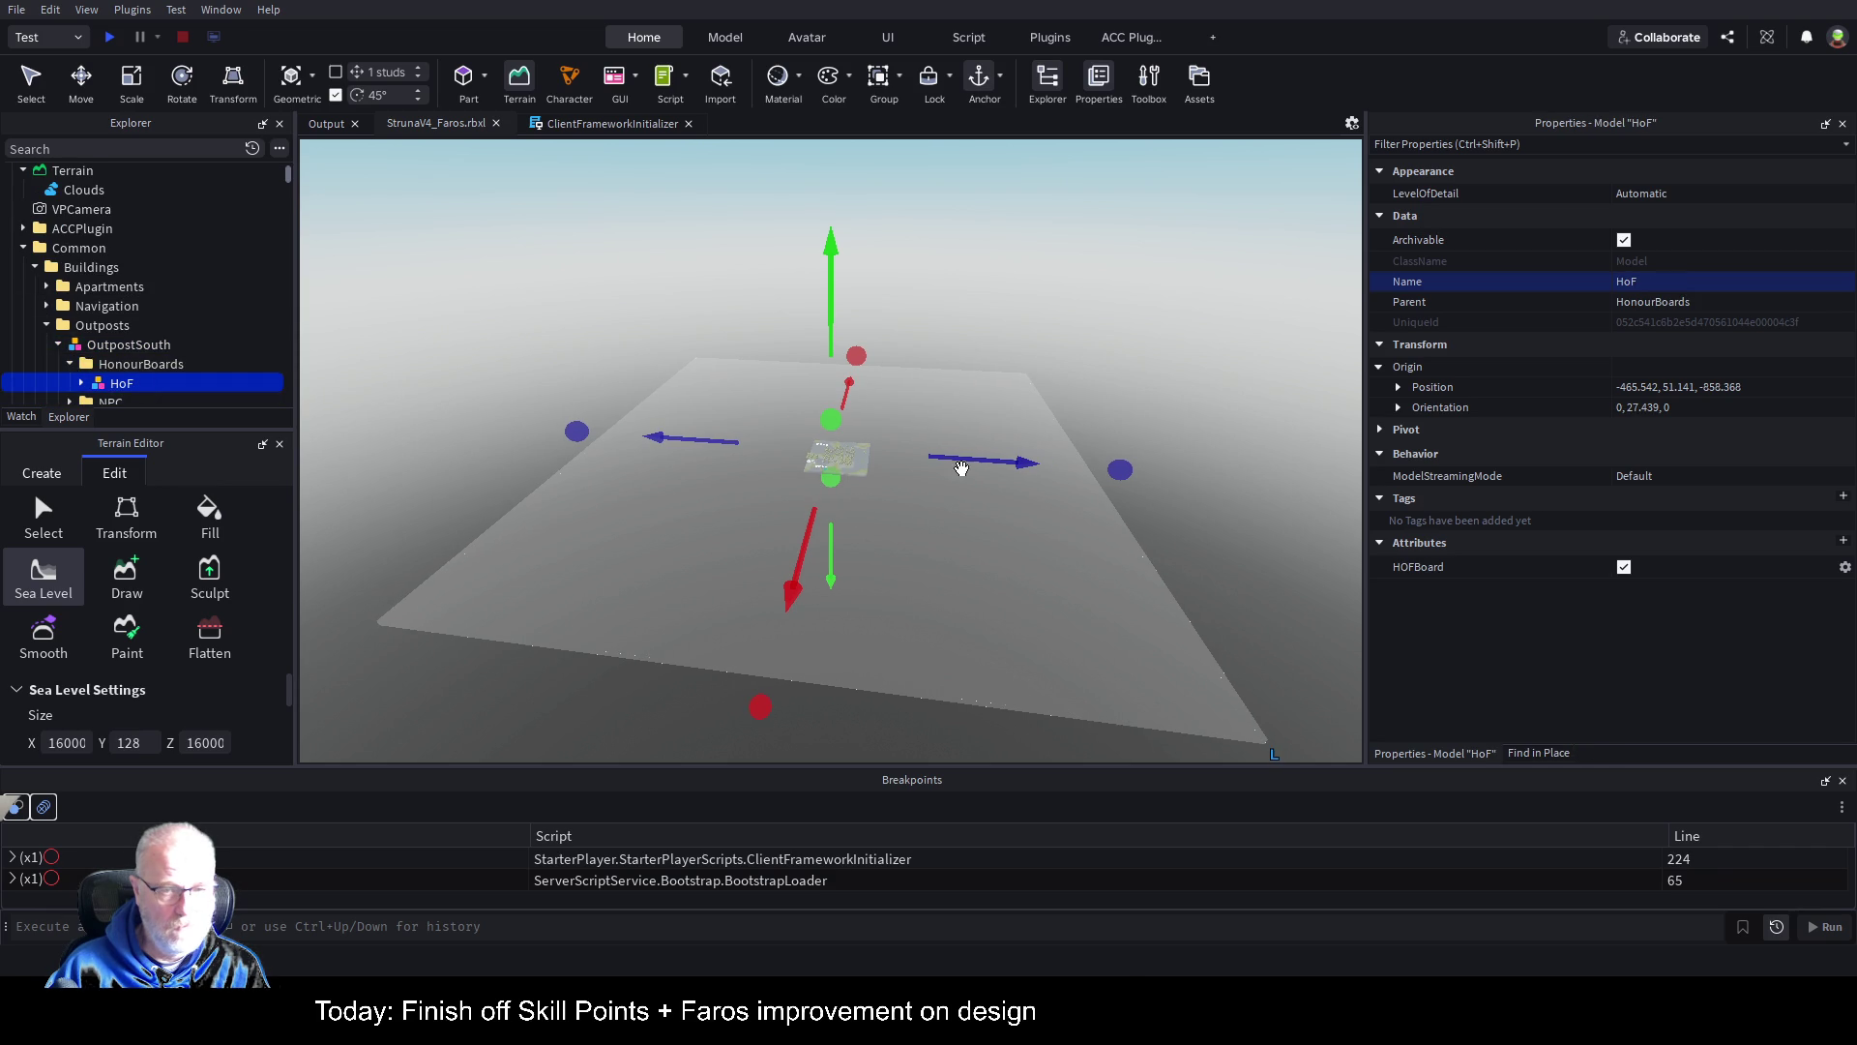
scroll(1024, 523, up, 1)
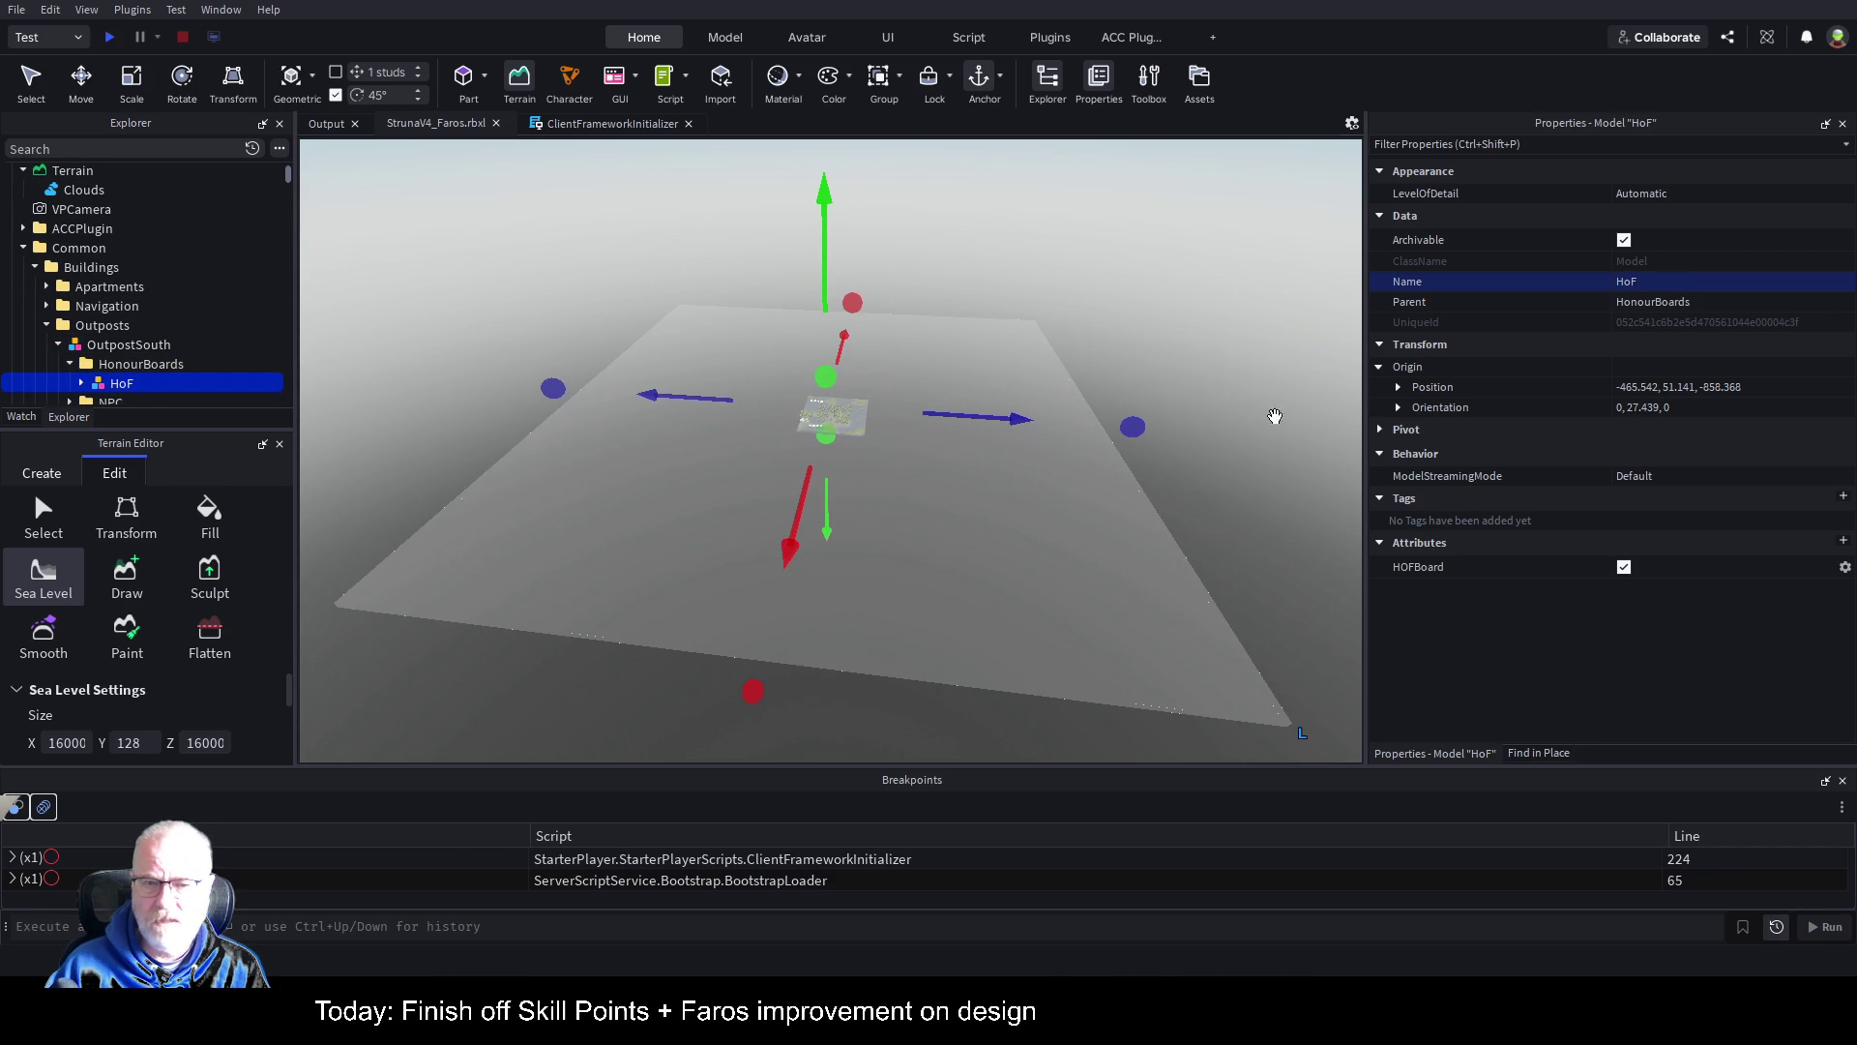
click(520, 81)
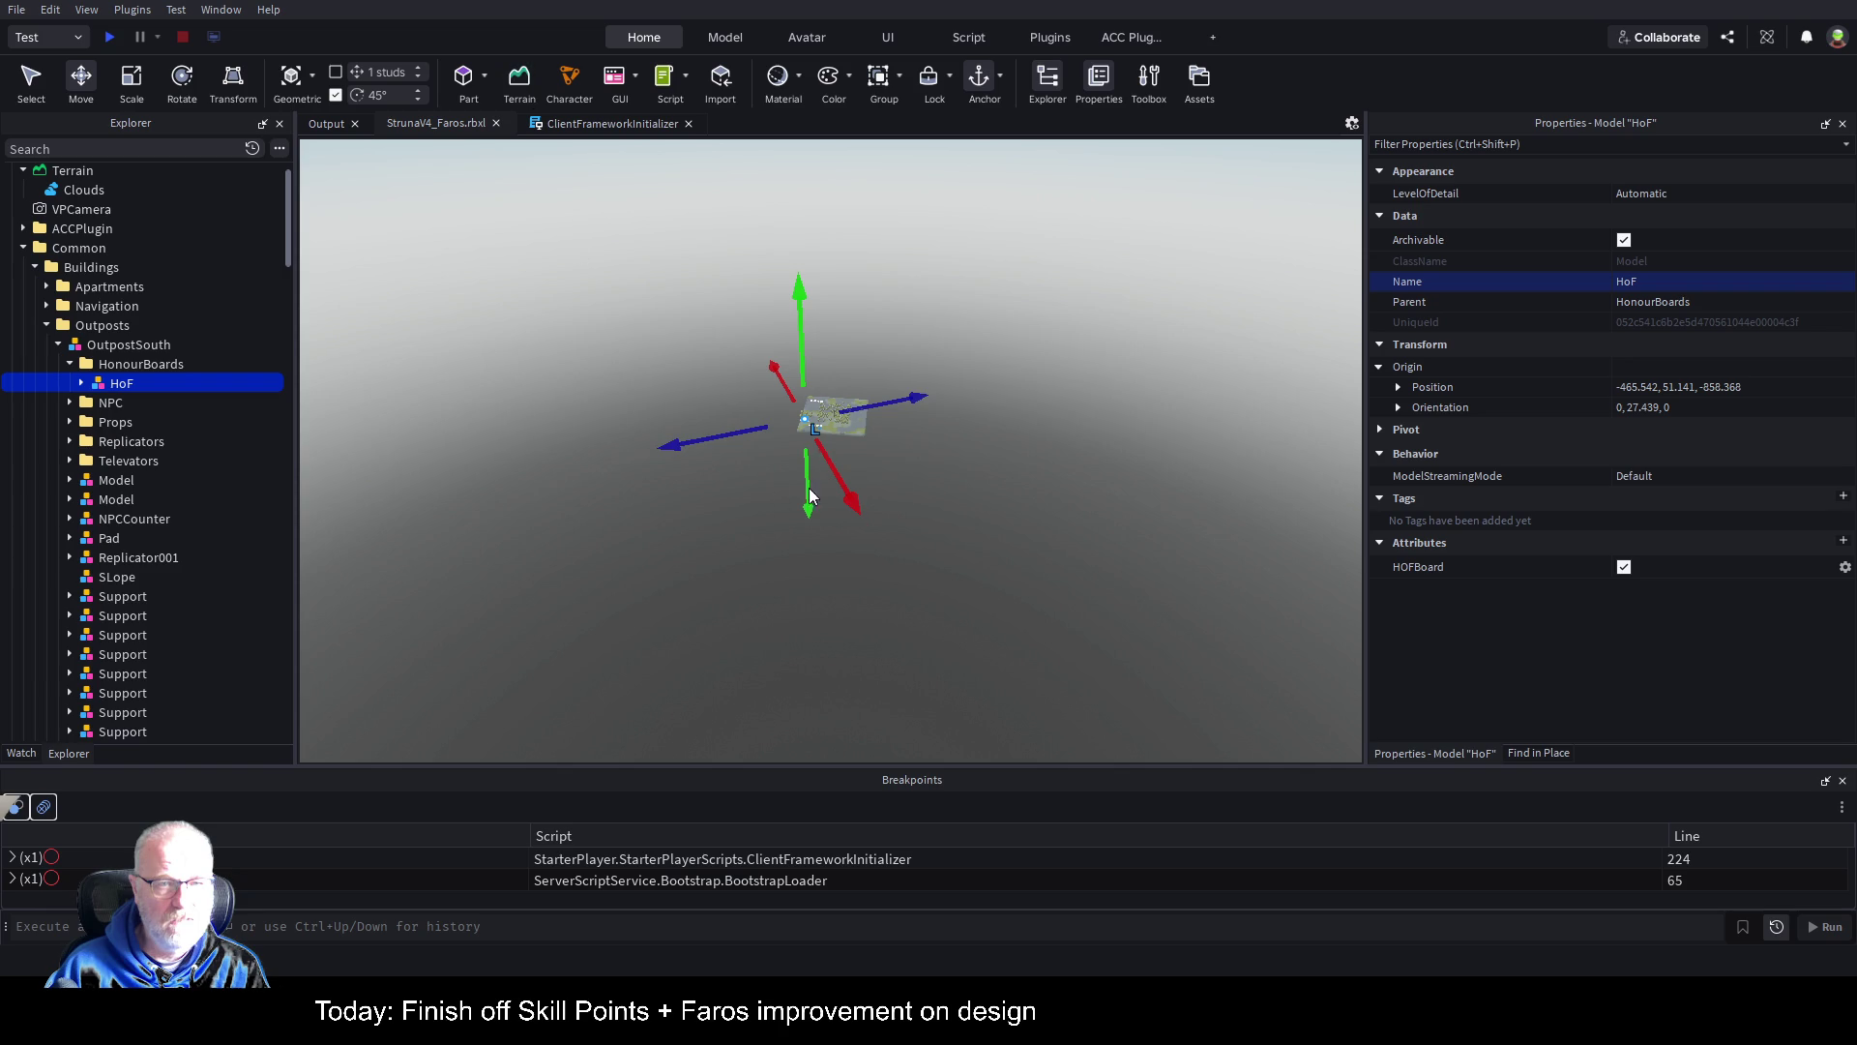
key(f)
right_click(924, 487)
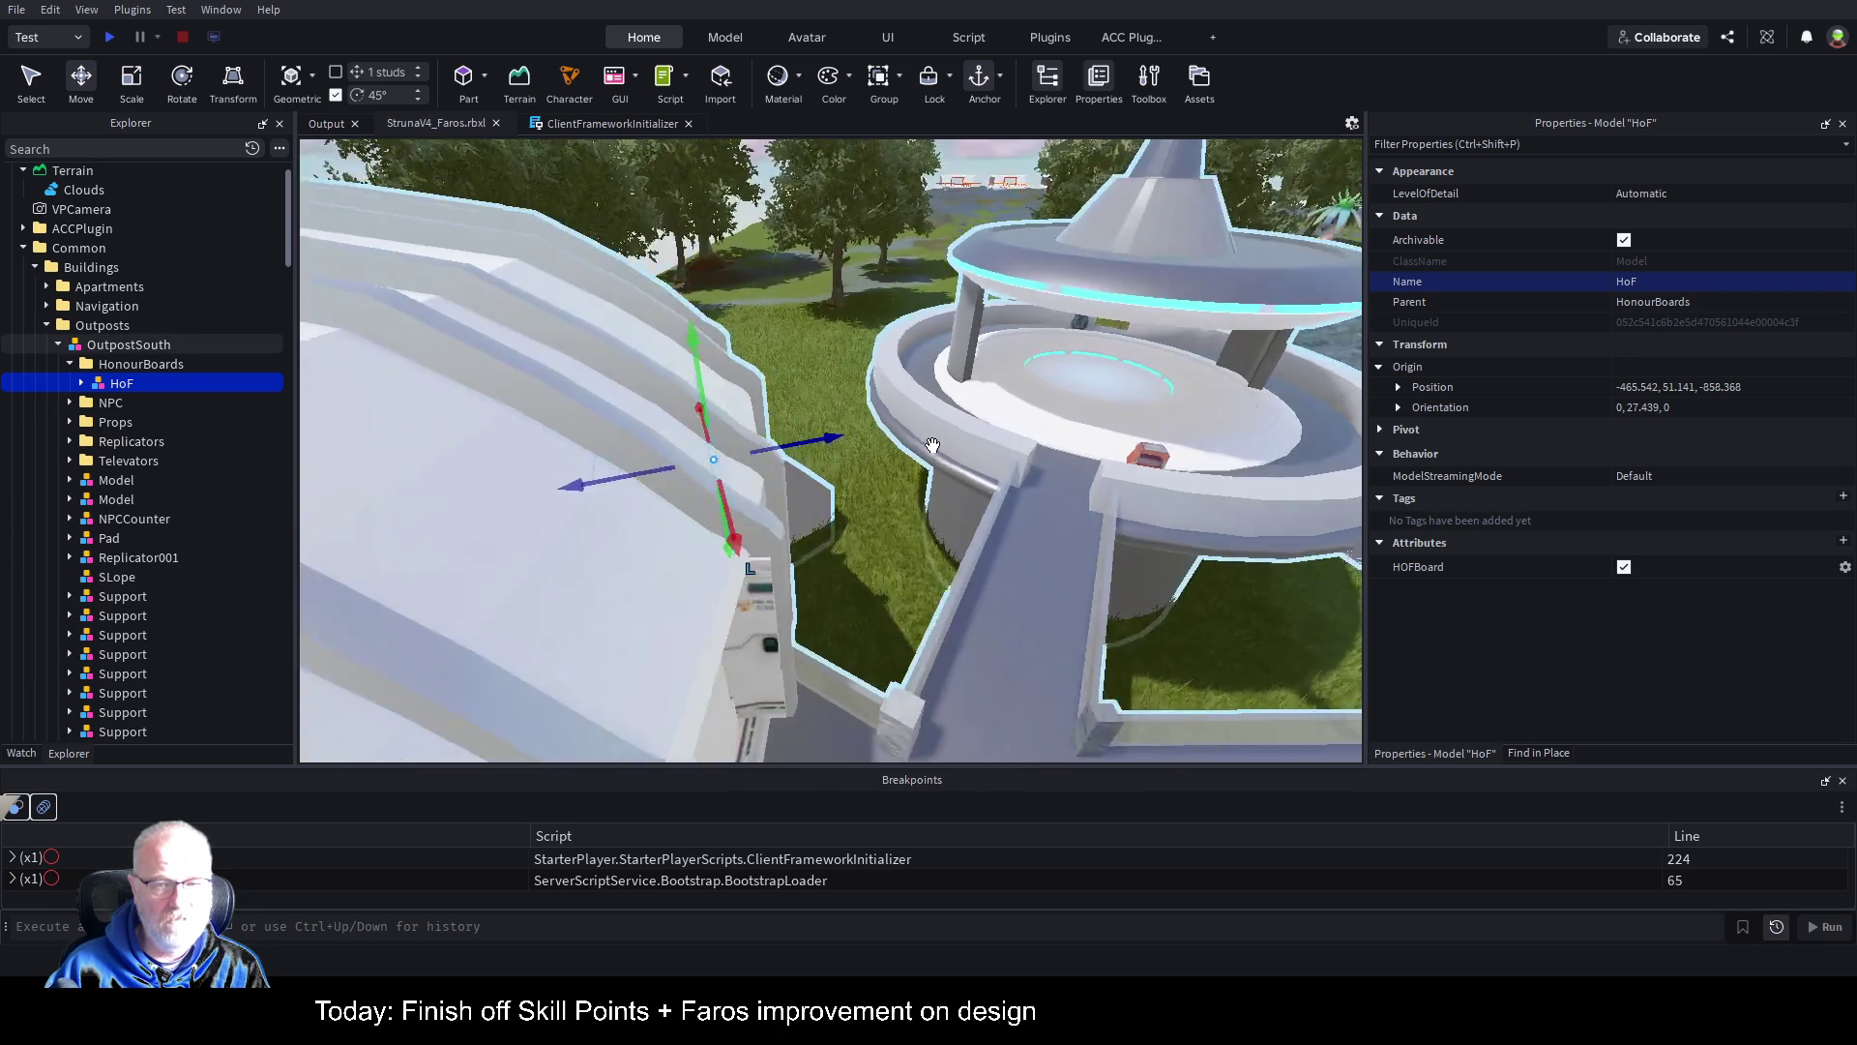
Step: Reopen the terrain tools and make a first adjustment to the sea-level region's height
key(d)
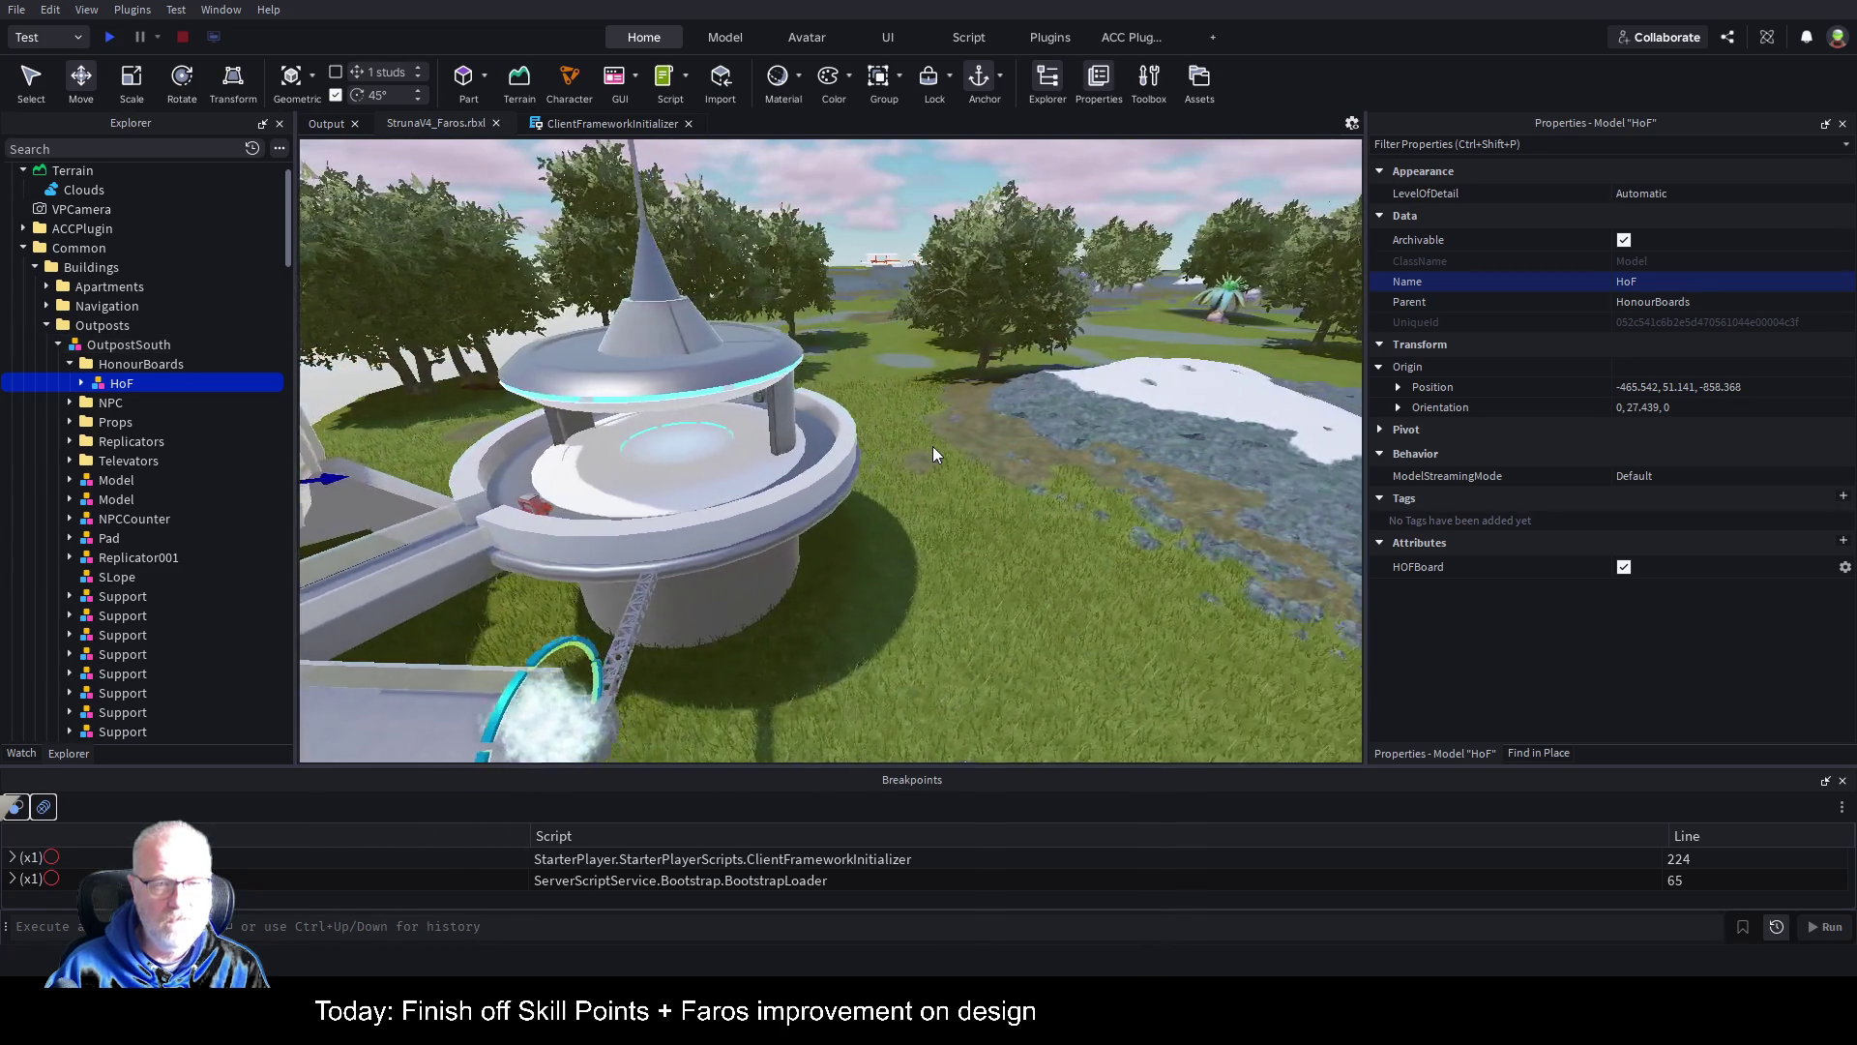
click(522, 97)
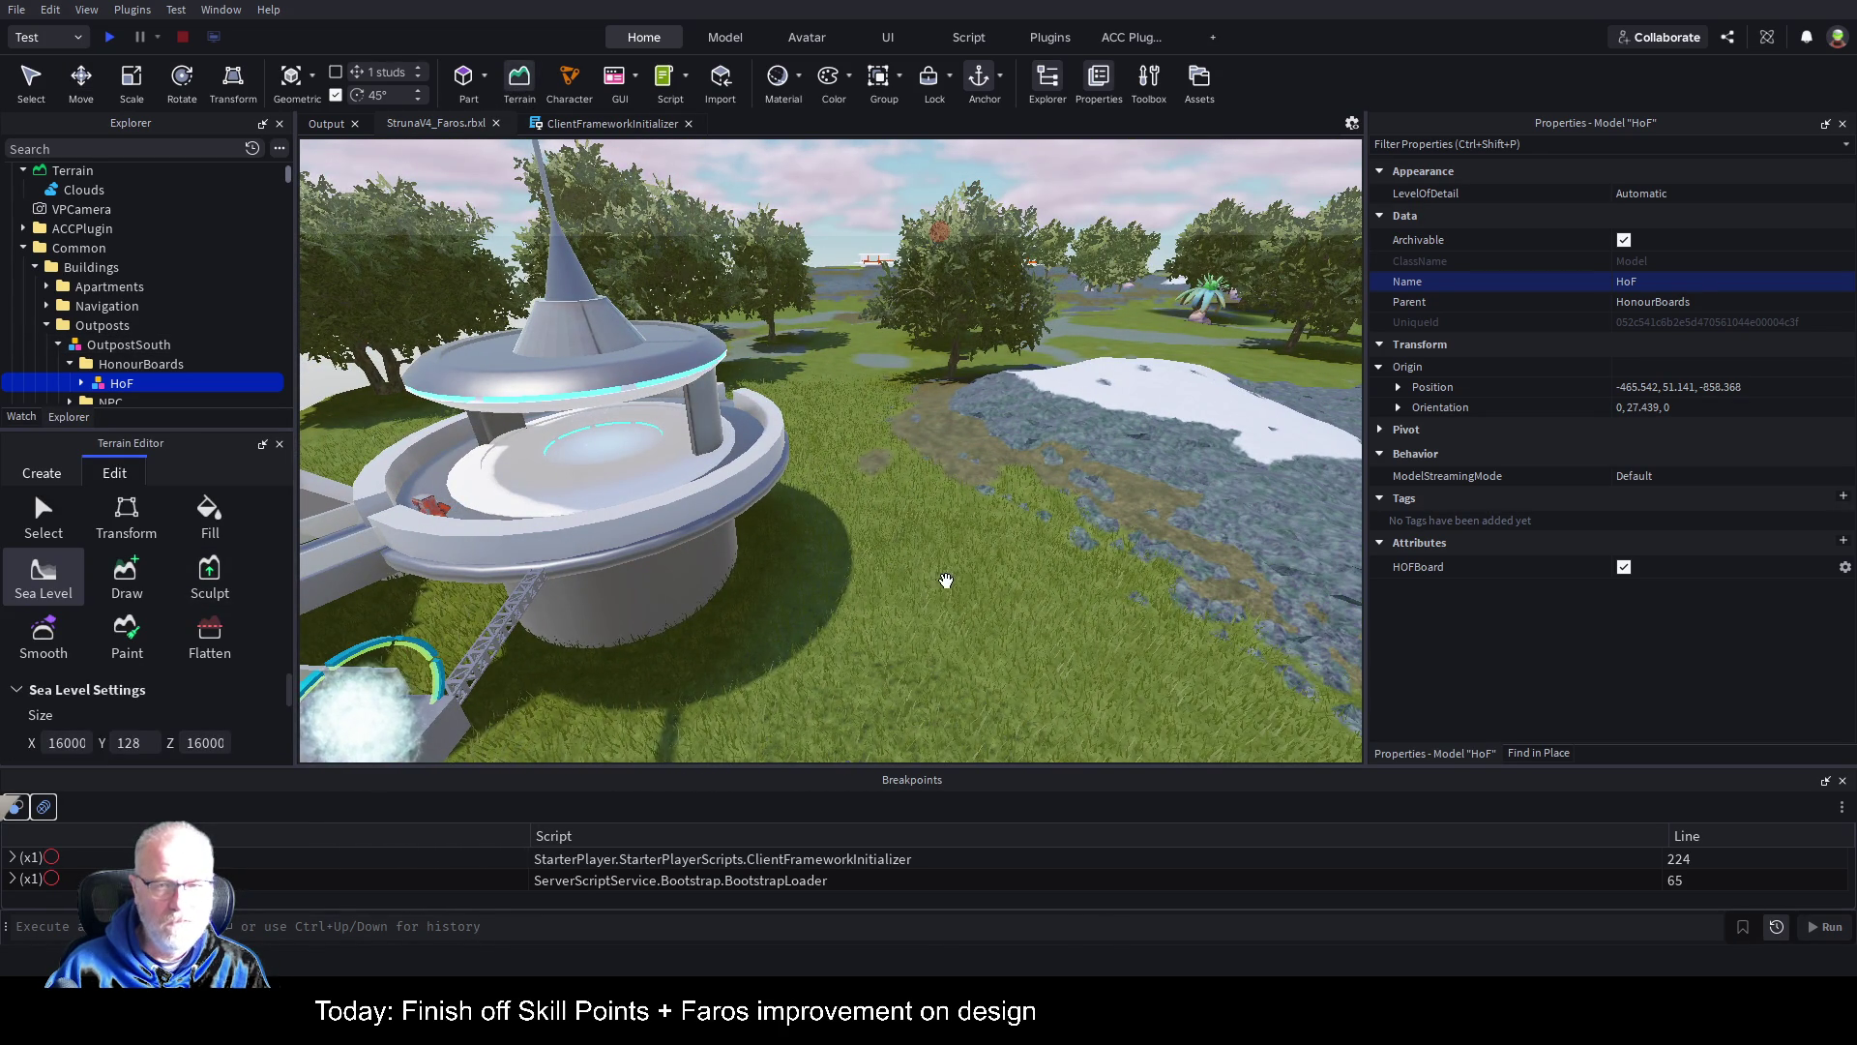
key(d)
key(a)
mouse_move(951, 416)
mouse_down()
mouse_move(945, 600)
mouse_move(944, 580)
mouse_up()
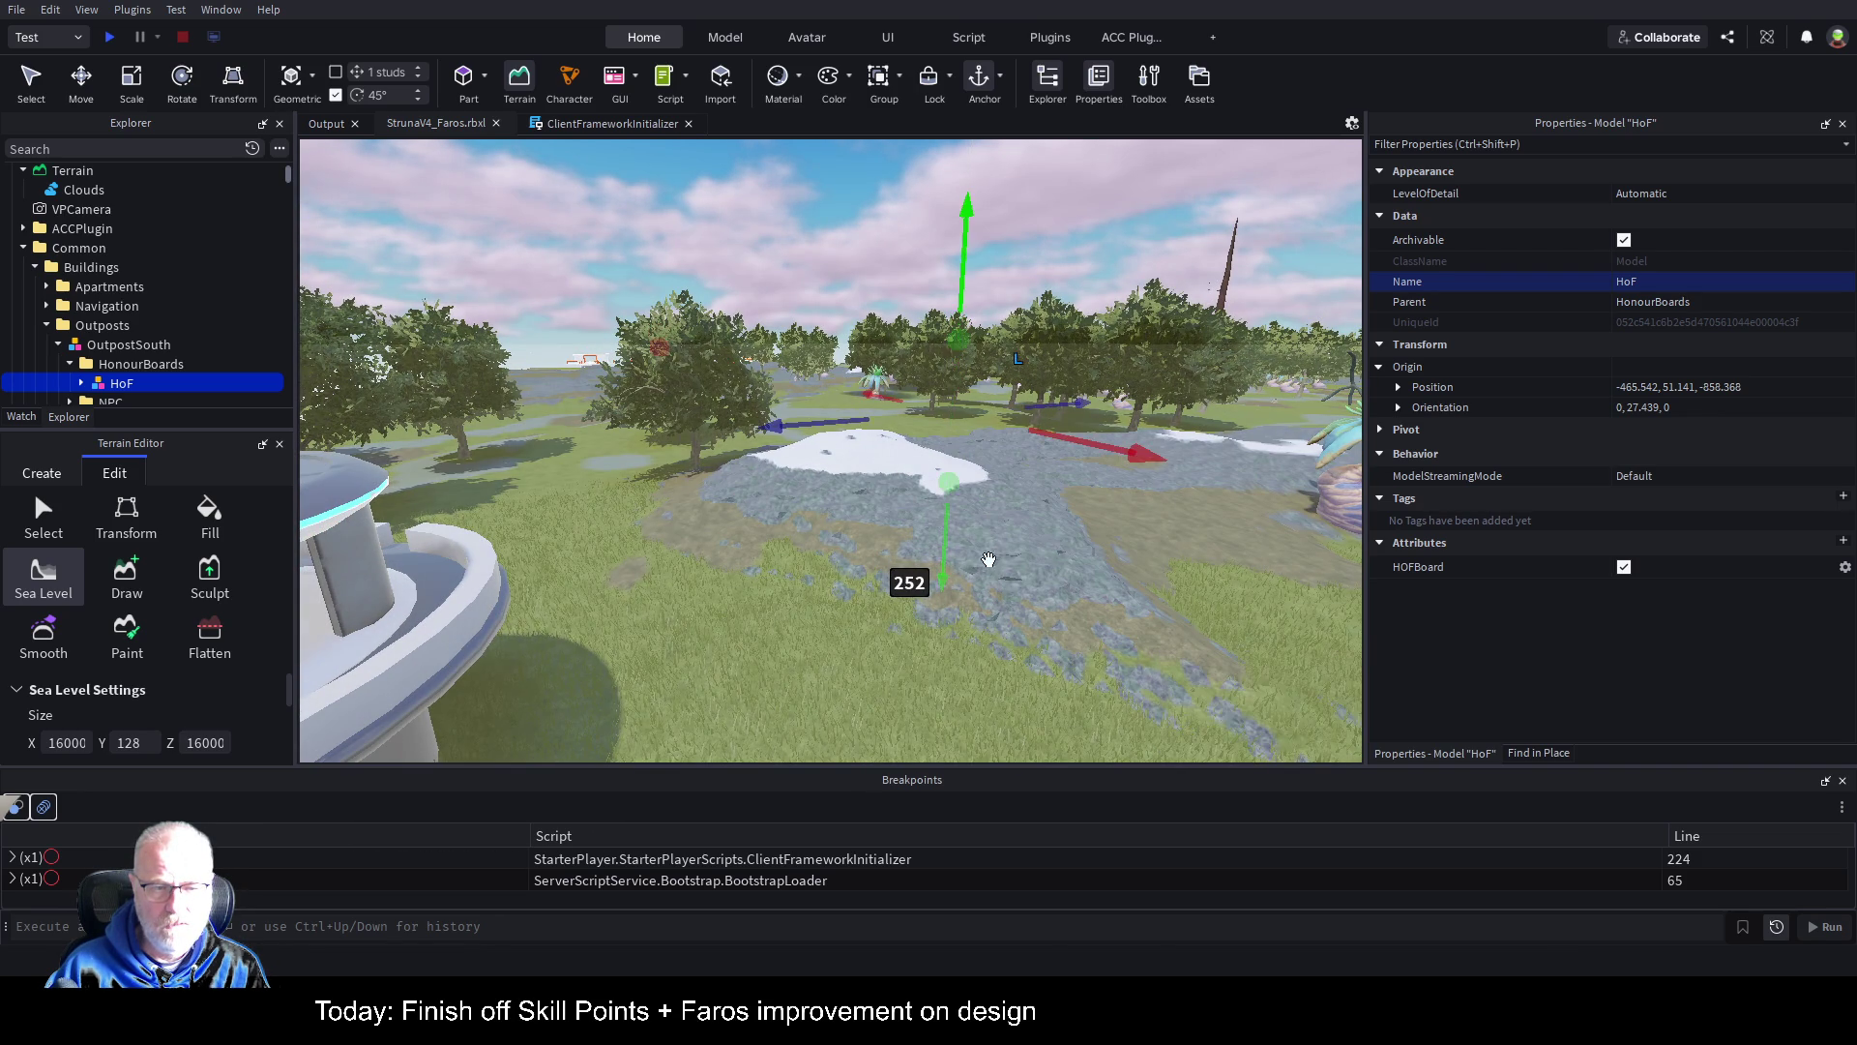
key(a)
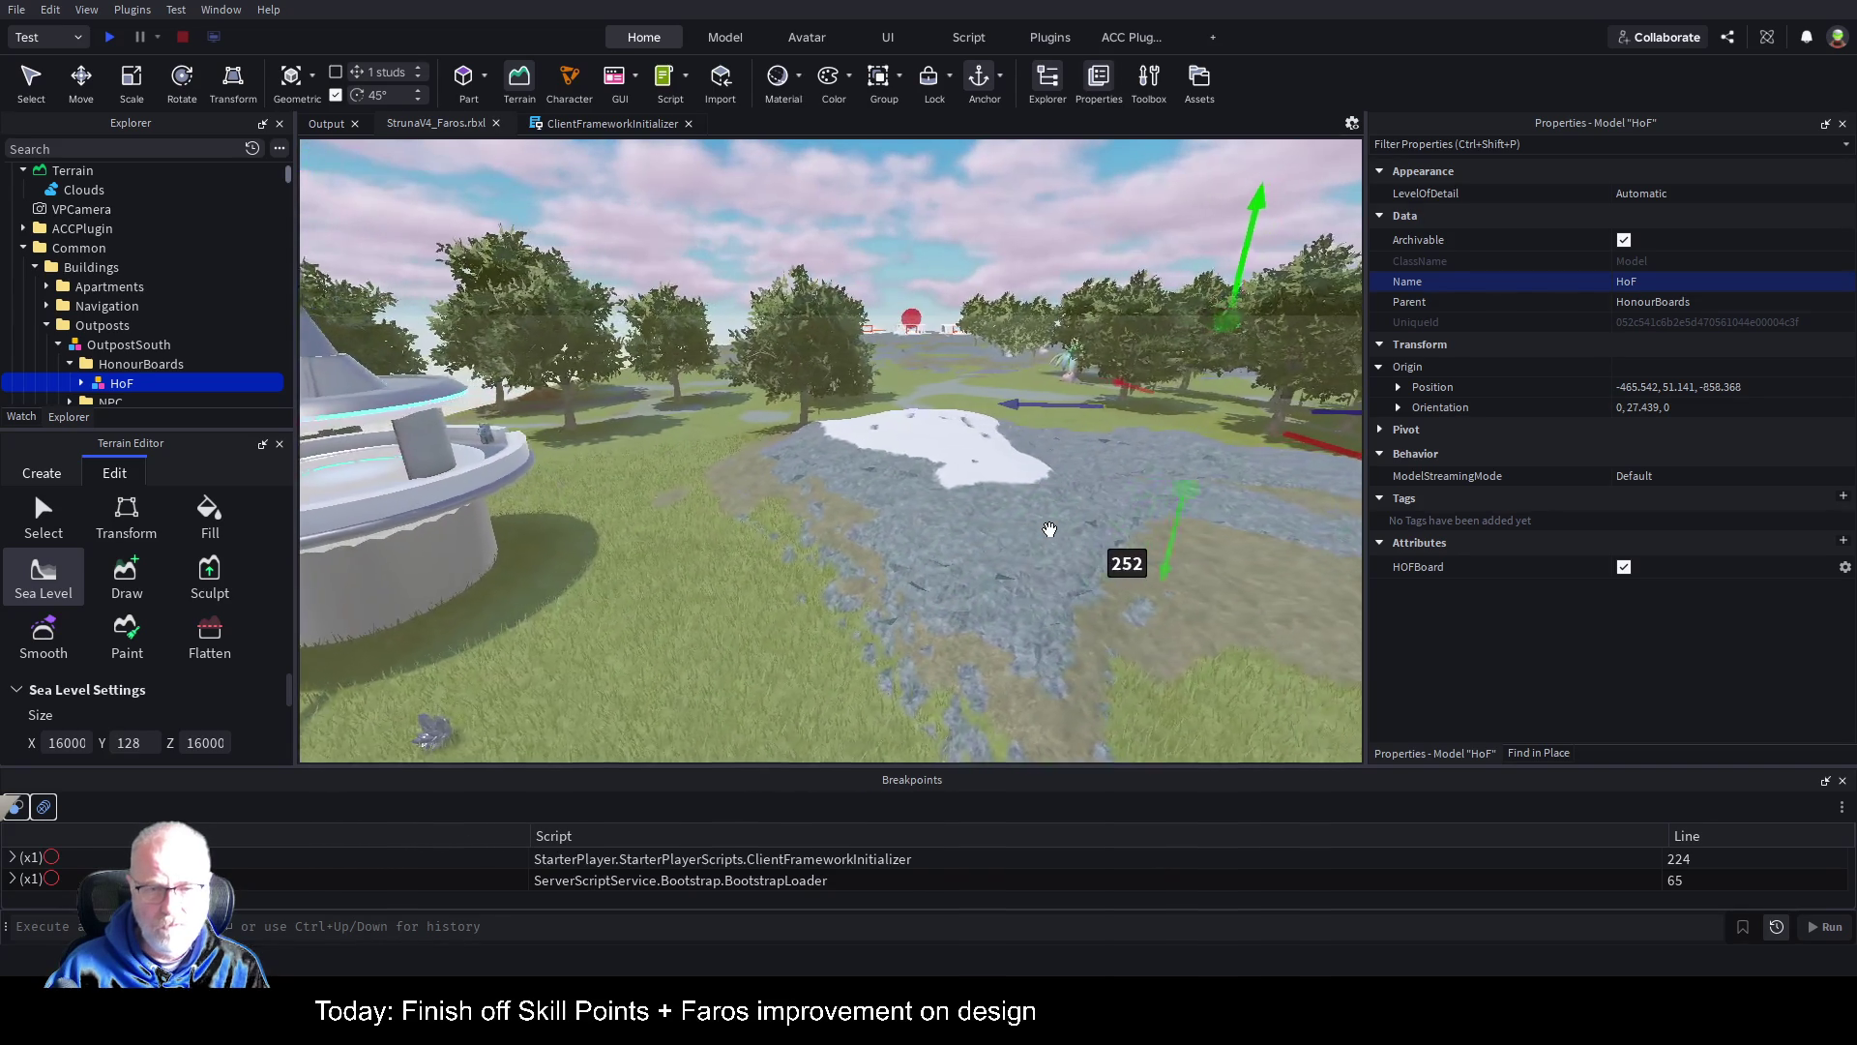
key(s)
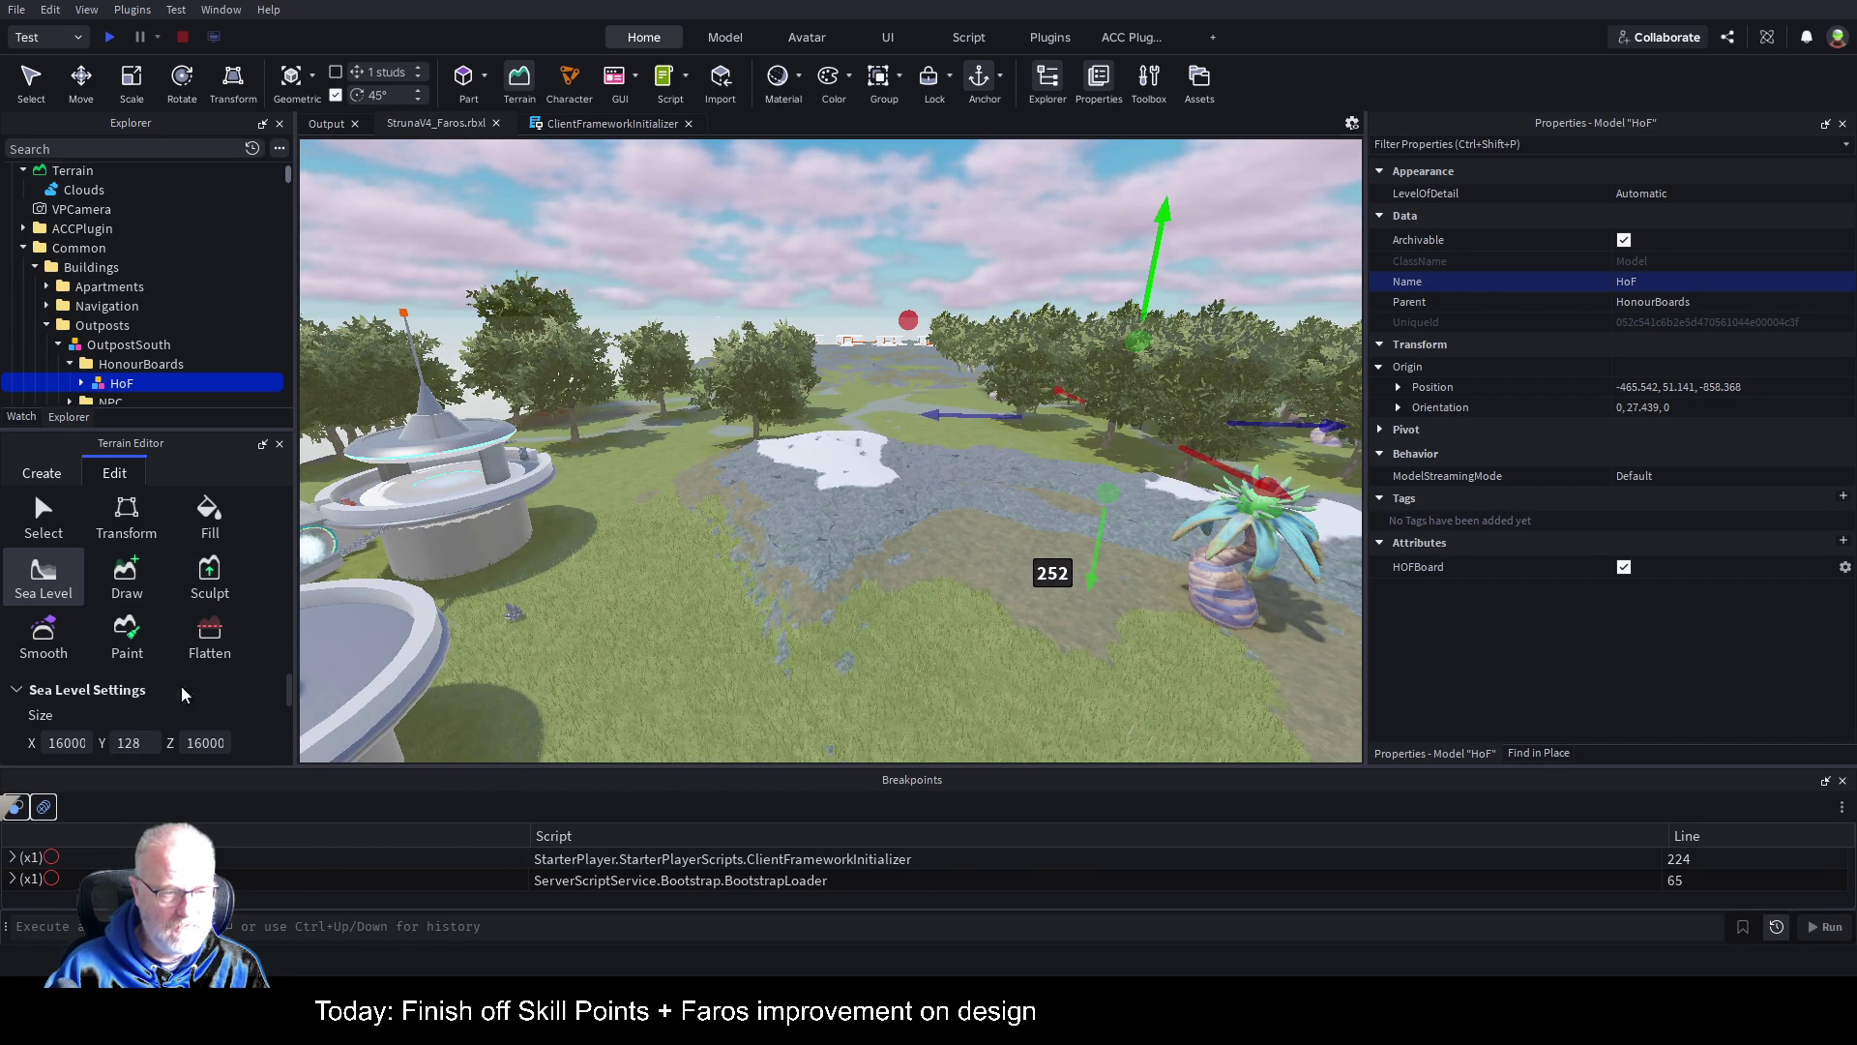
drag(292, 682, 295, 764)
mouse_move(1161, 213)
mouse_down()
mouse_move(1153, 322)
mouse_move(1119, 363)
mouse_move(1036, 398)
mouse_up()
Step: Fly down to the cliff below the dome and set the sea-level region's top to -28
key(a)
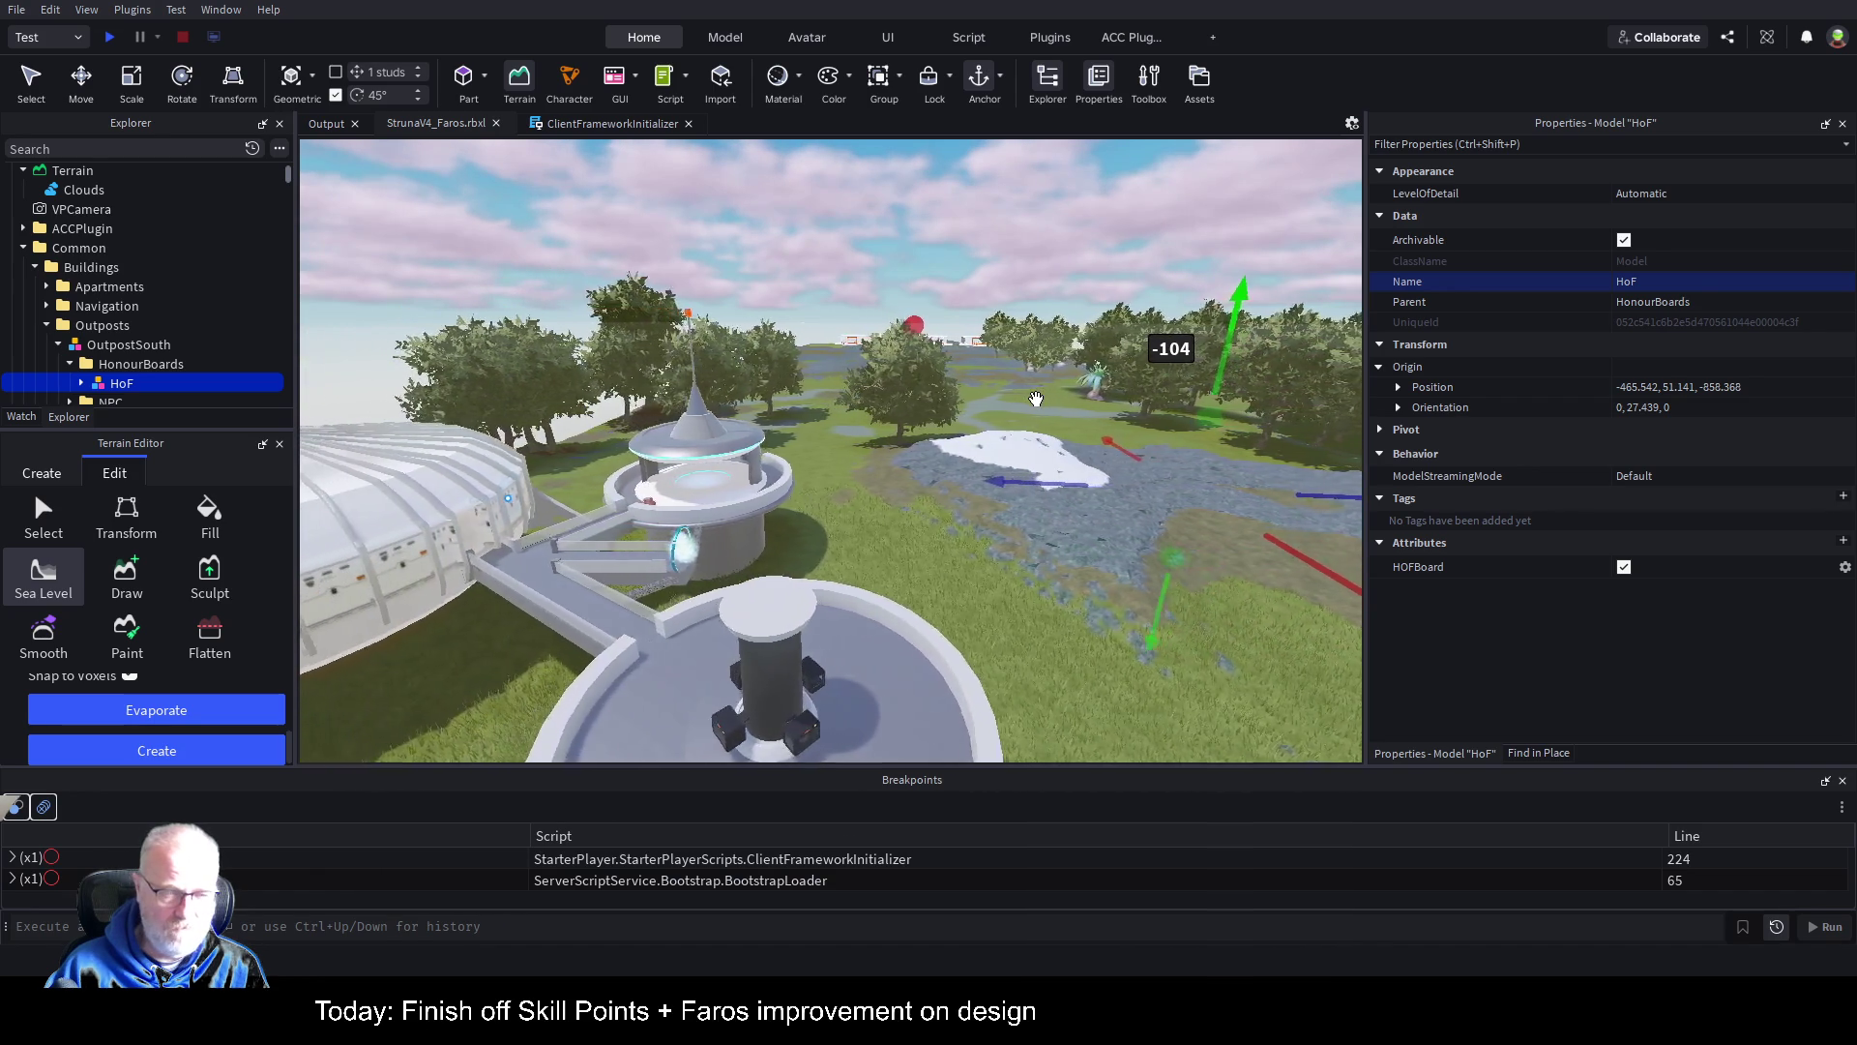
key(a)
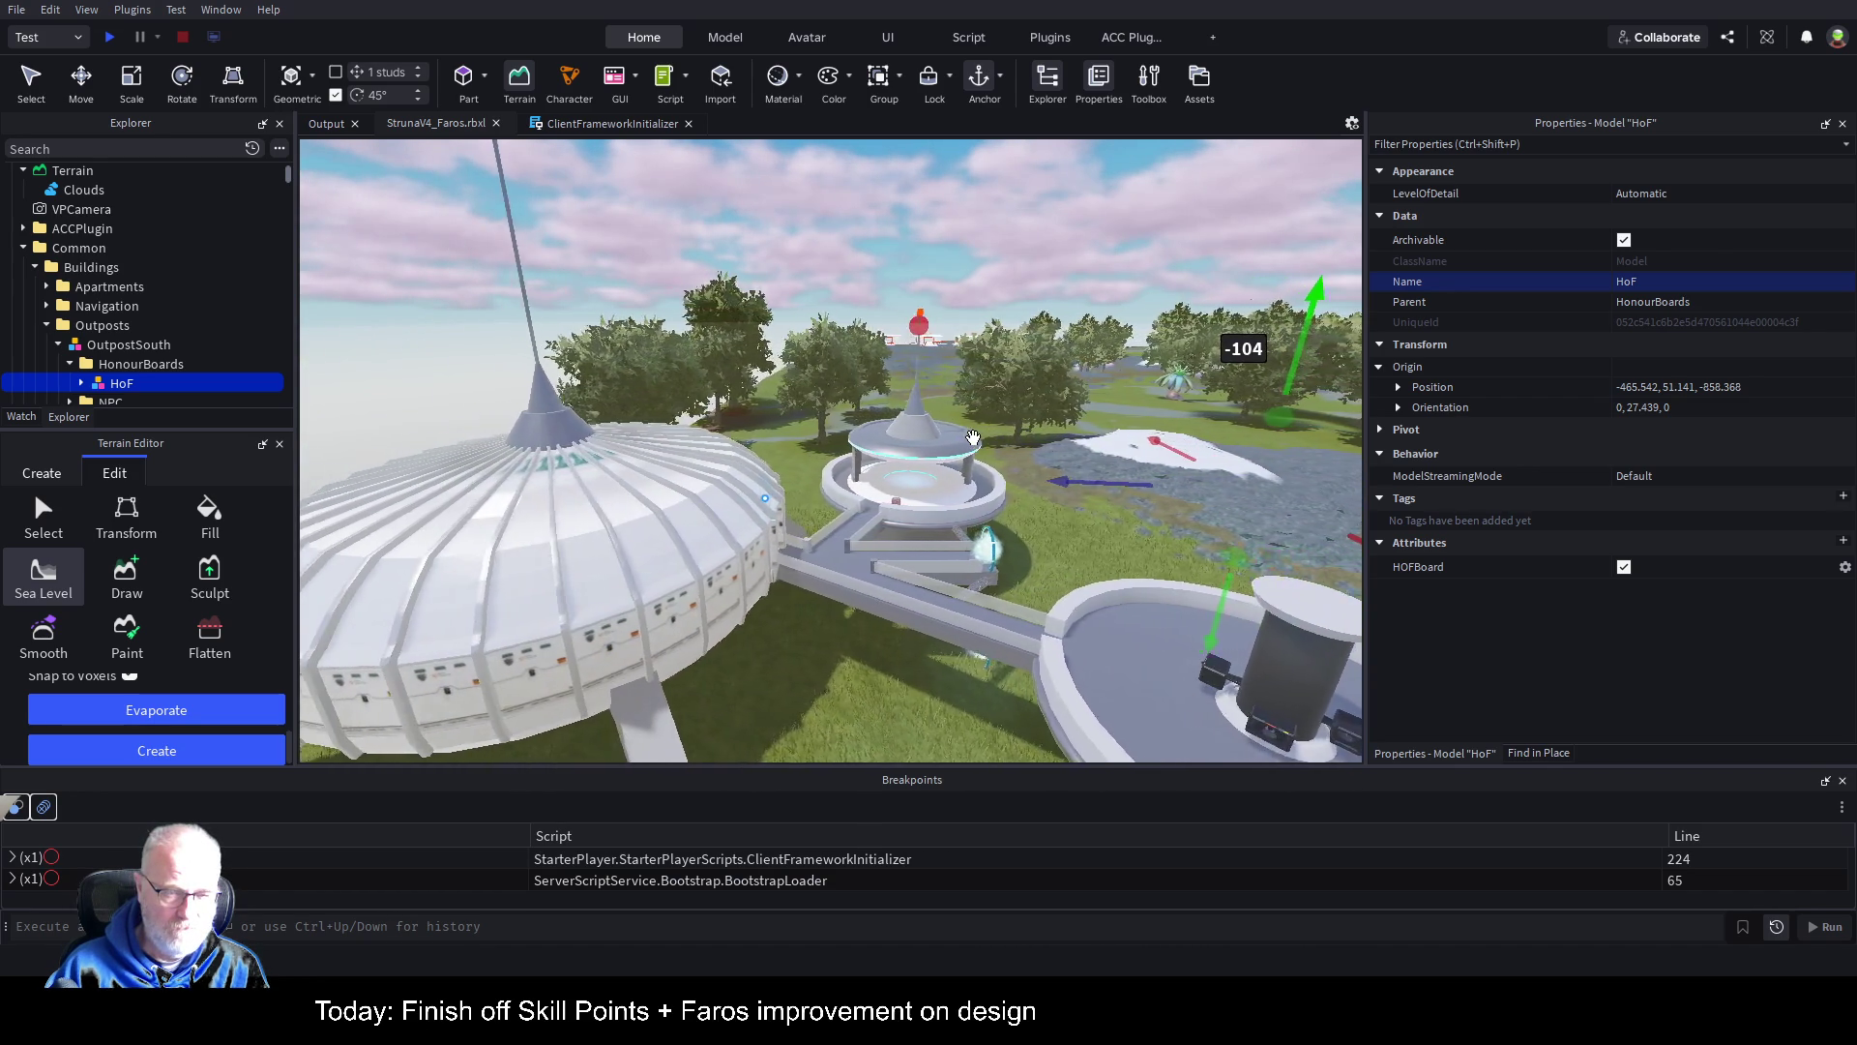
key(a)
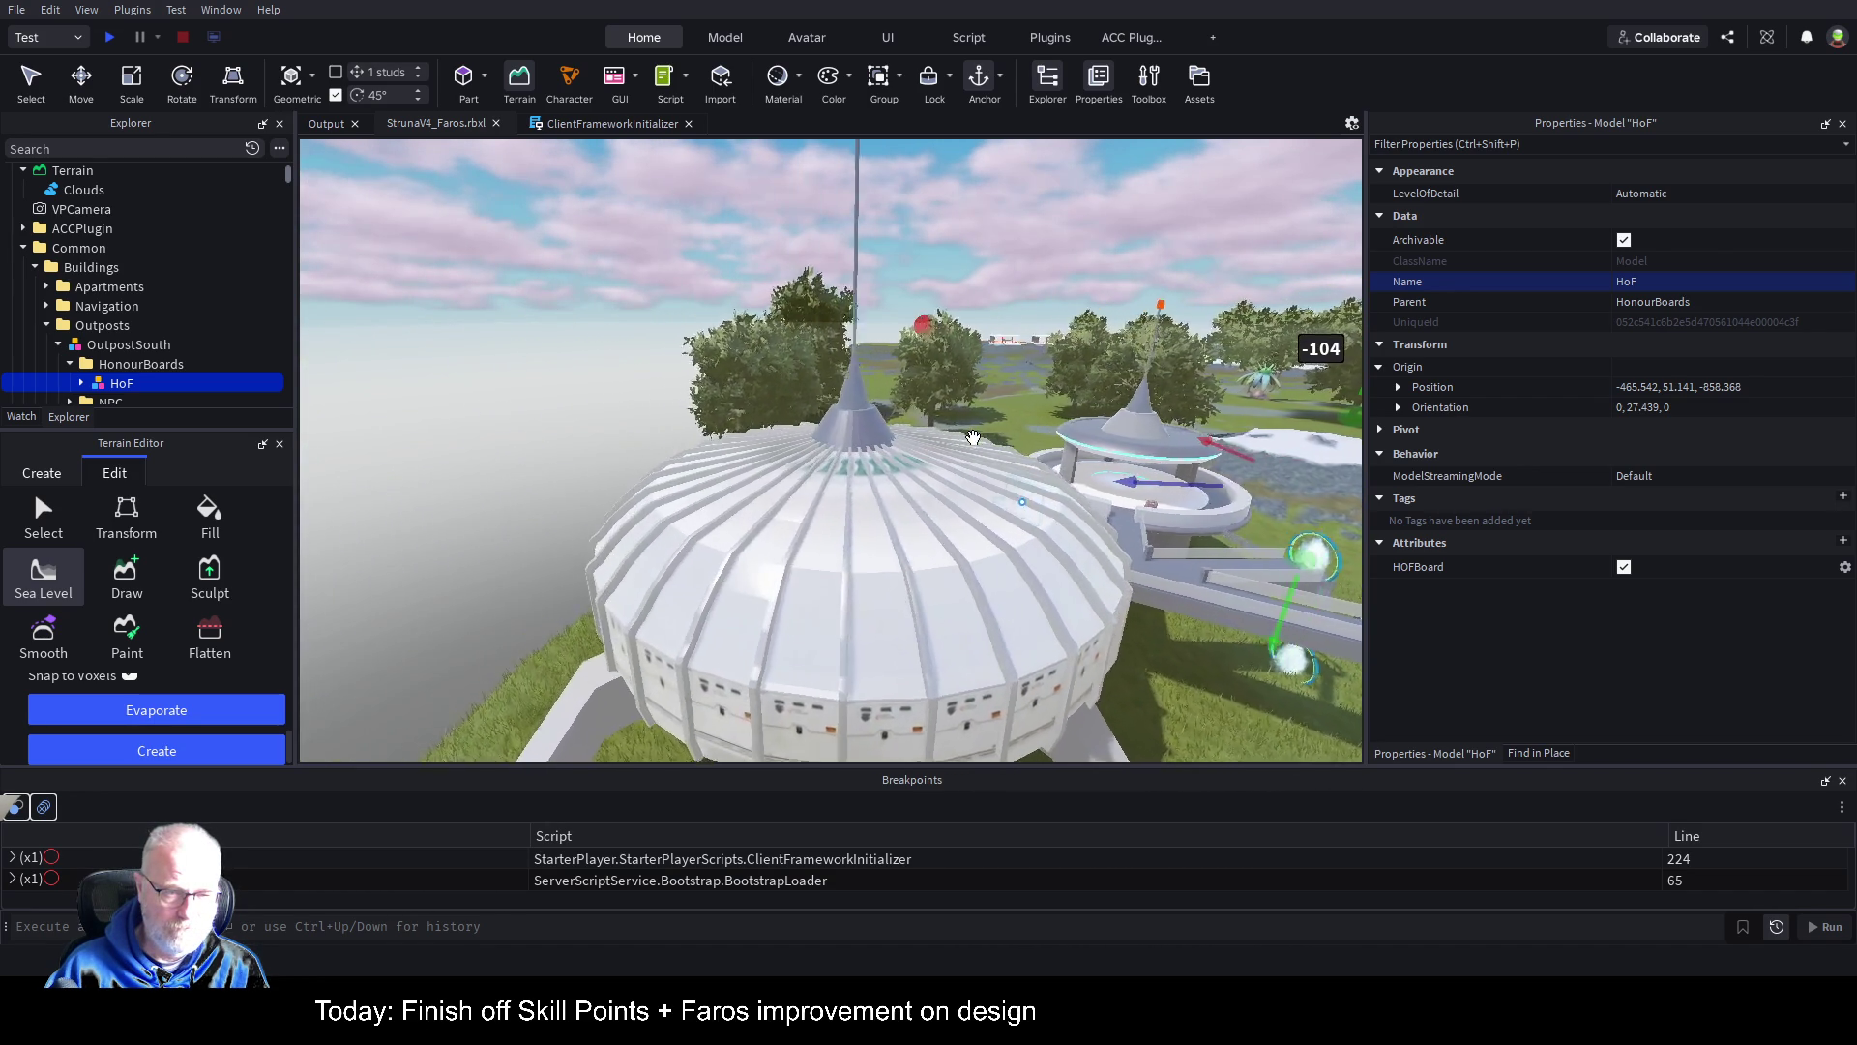
key(w)
key(a)
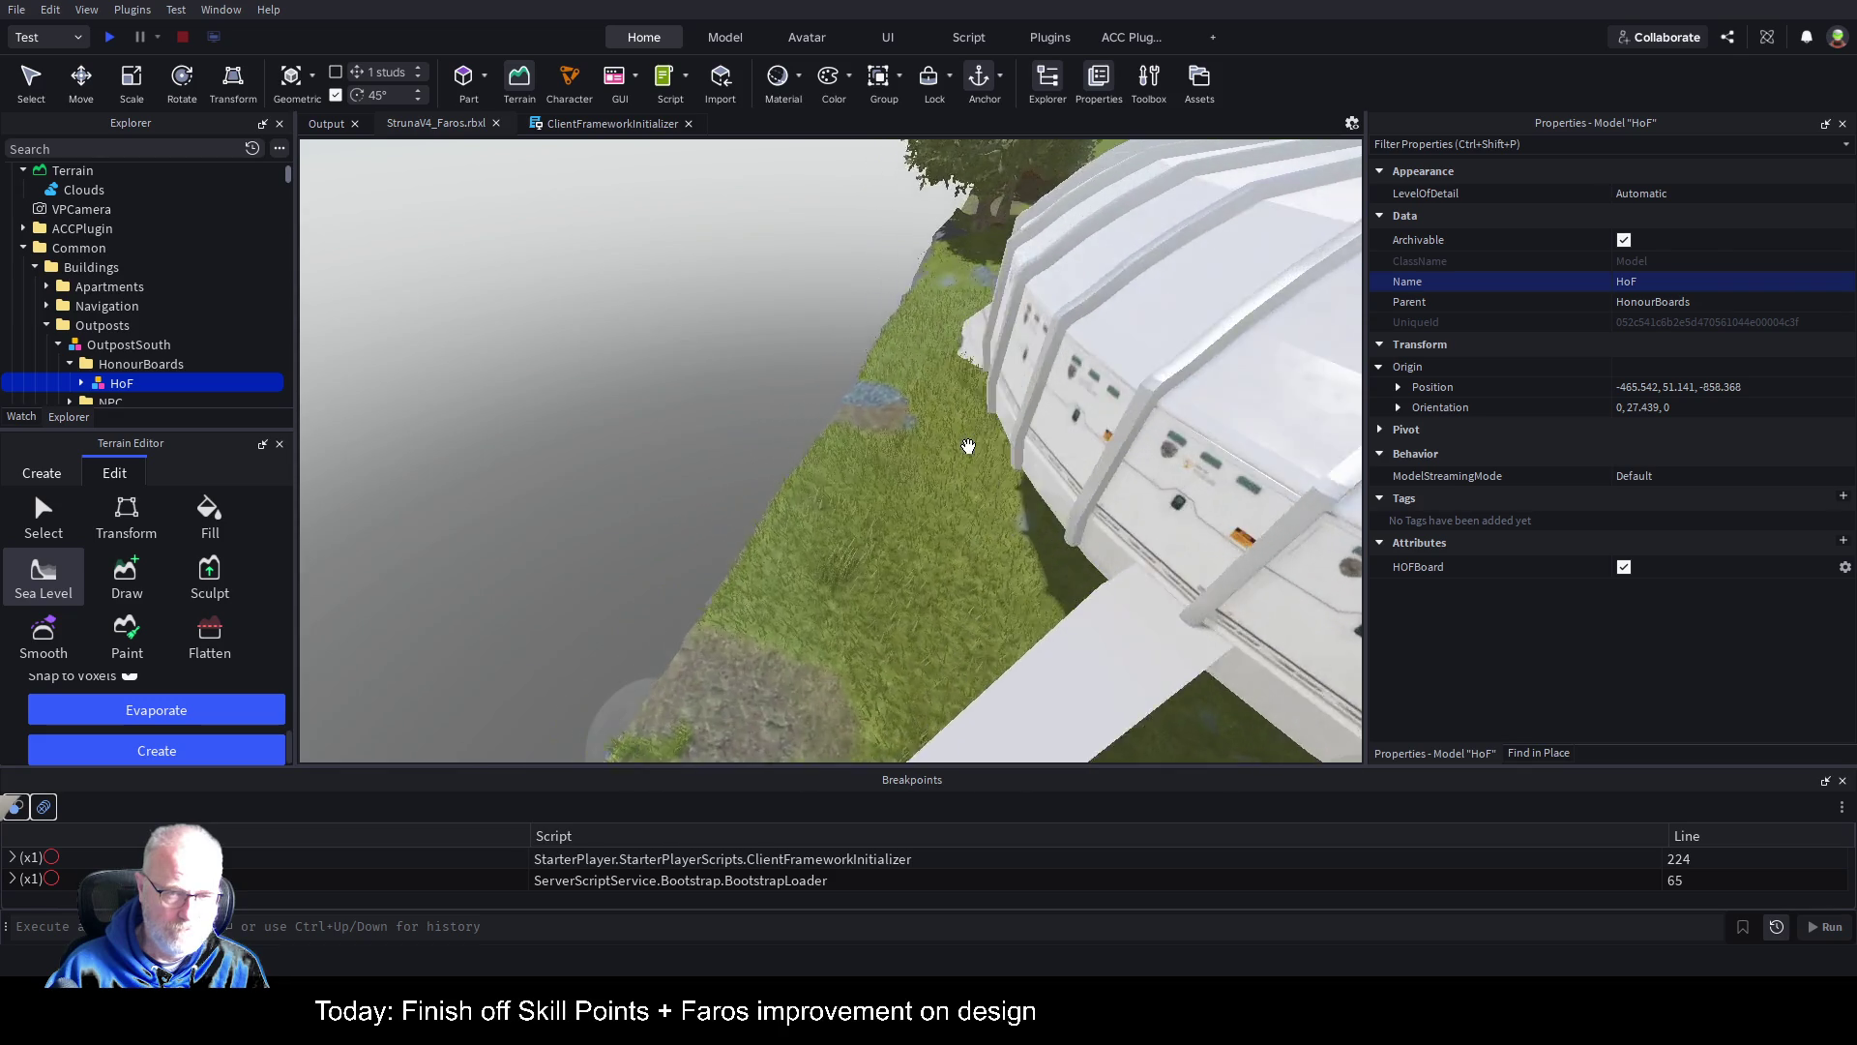
key(q)
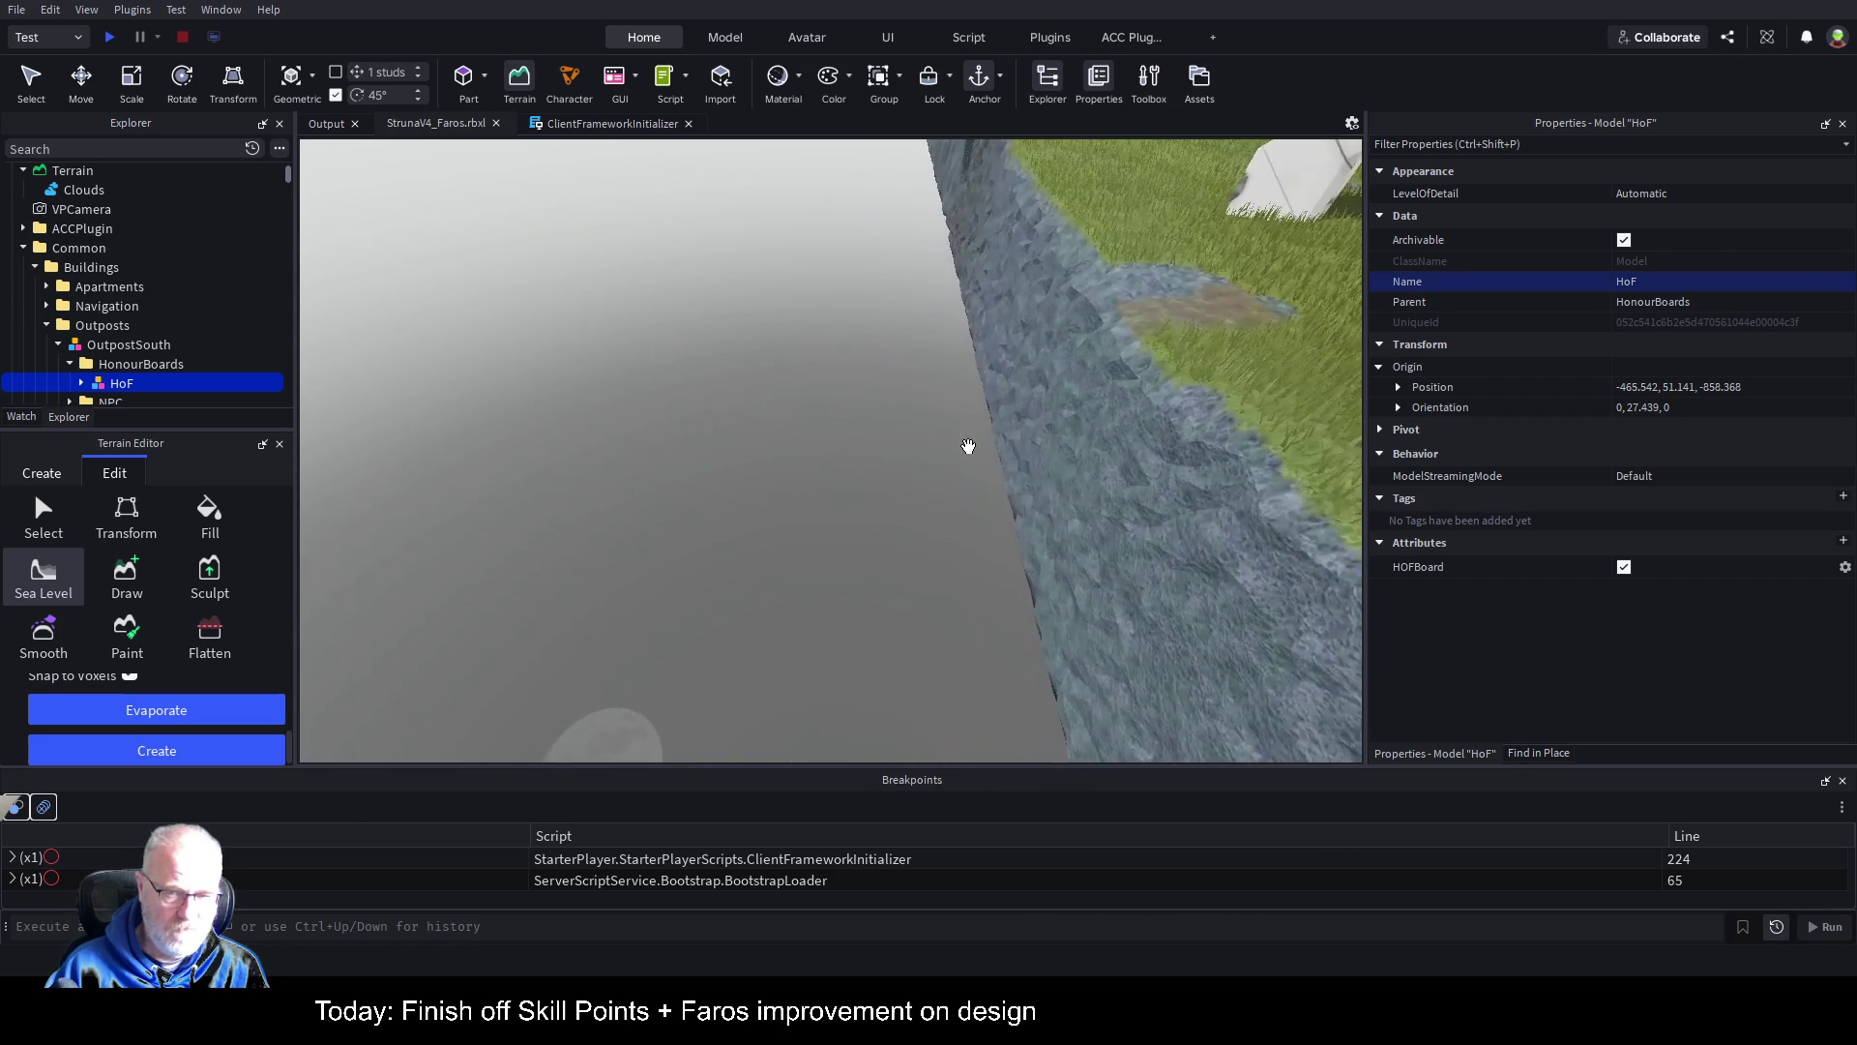
key(s)
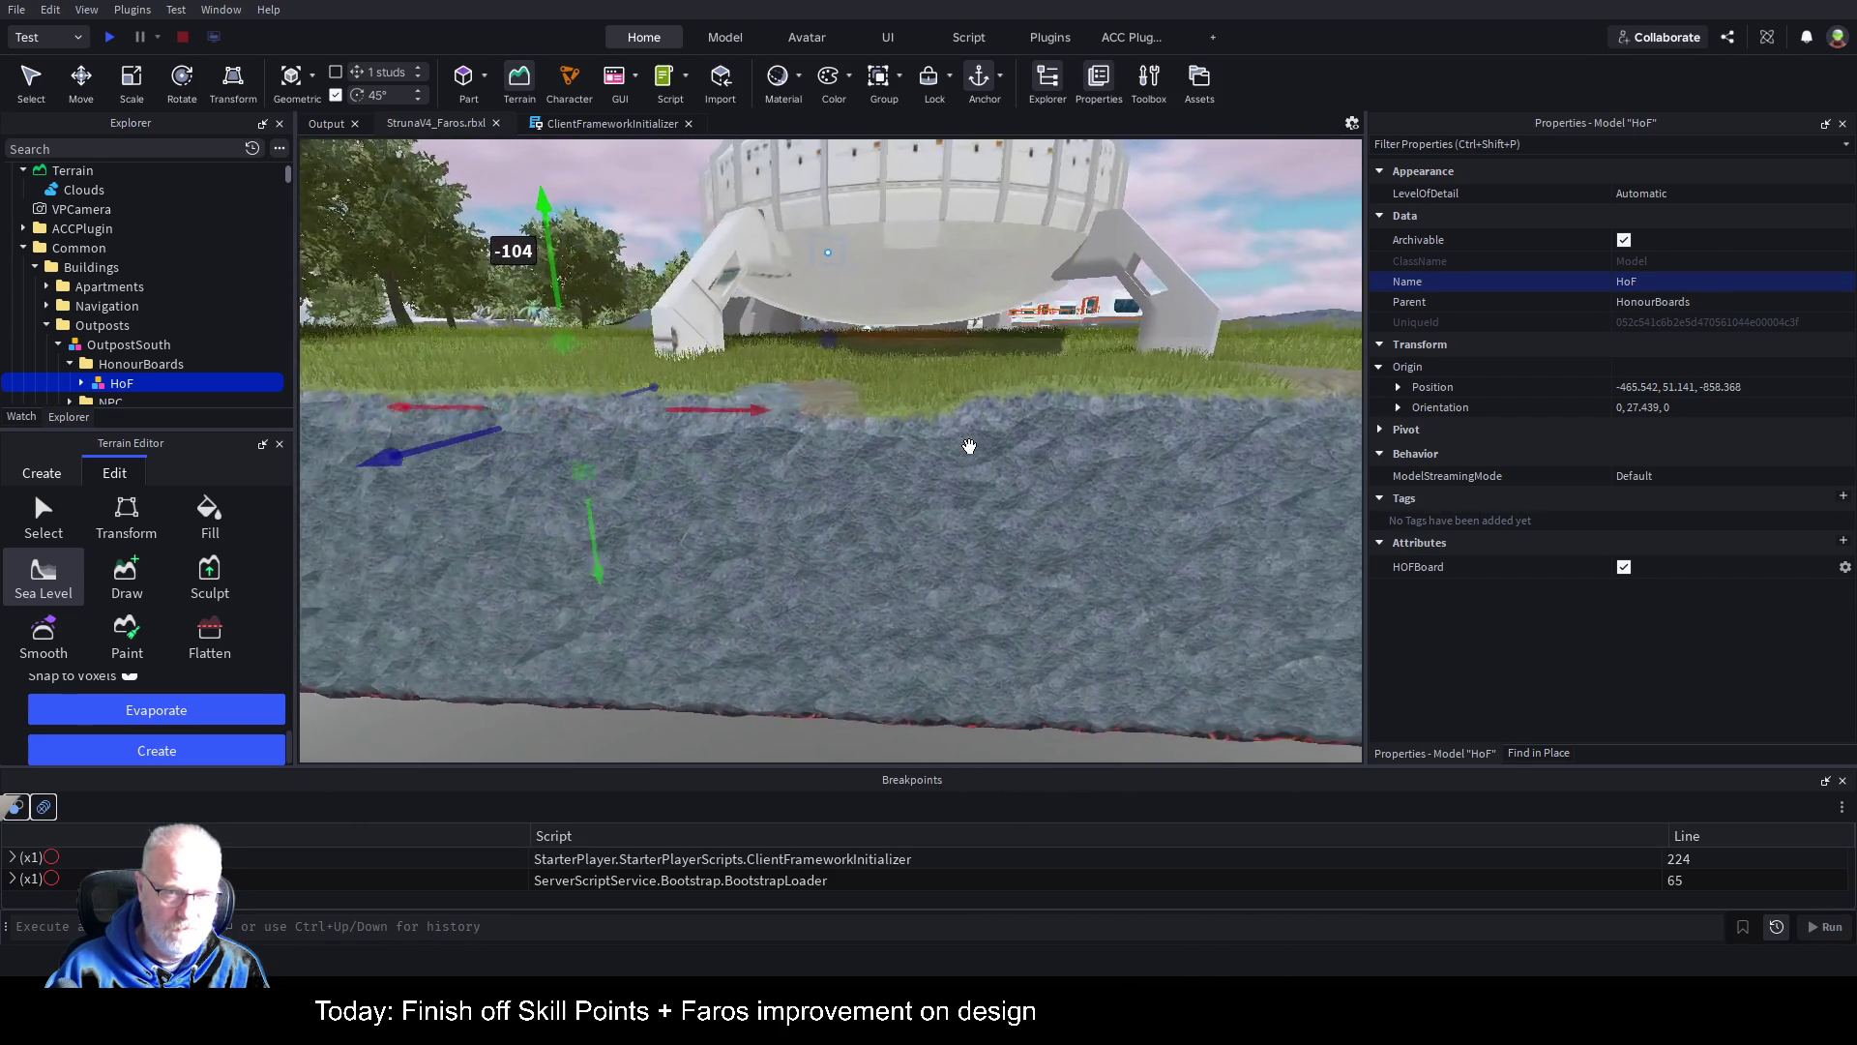
mouse_move(613, 535)
mouse_down()
mouse_move(621, 513)
mouse_move(626, 542)
mouse_move(636, 530)
mouse_up()
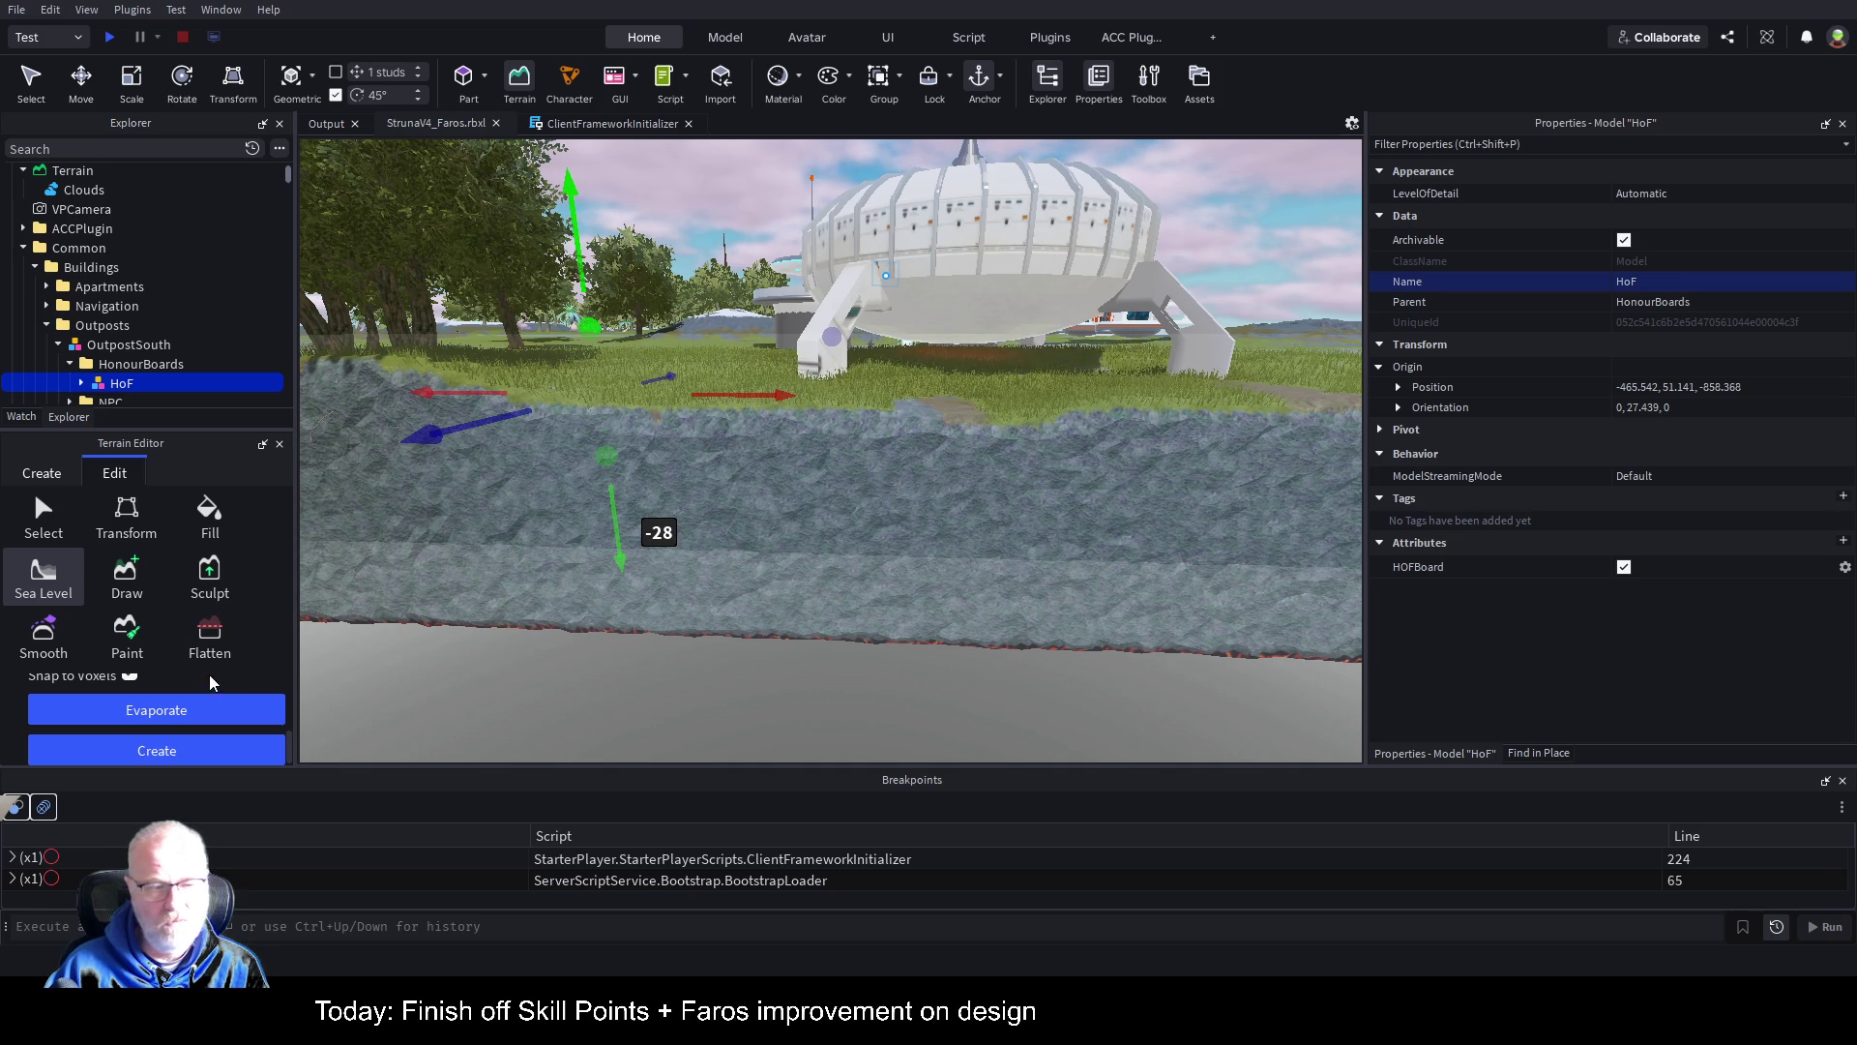
click(188, 757)
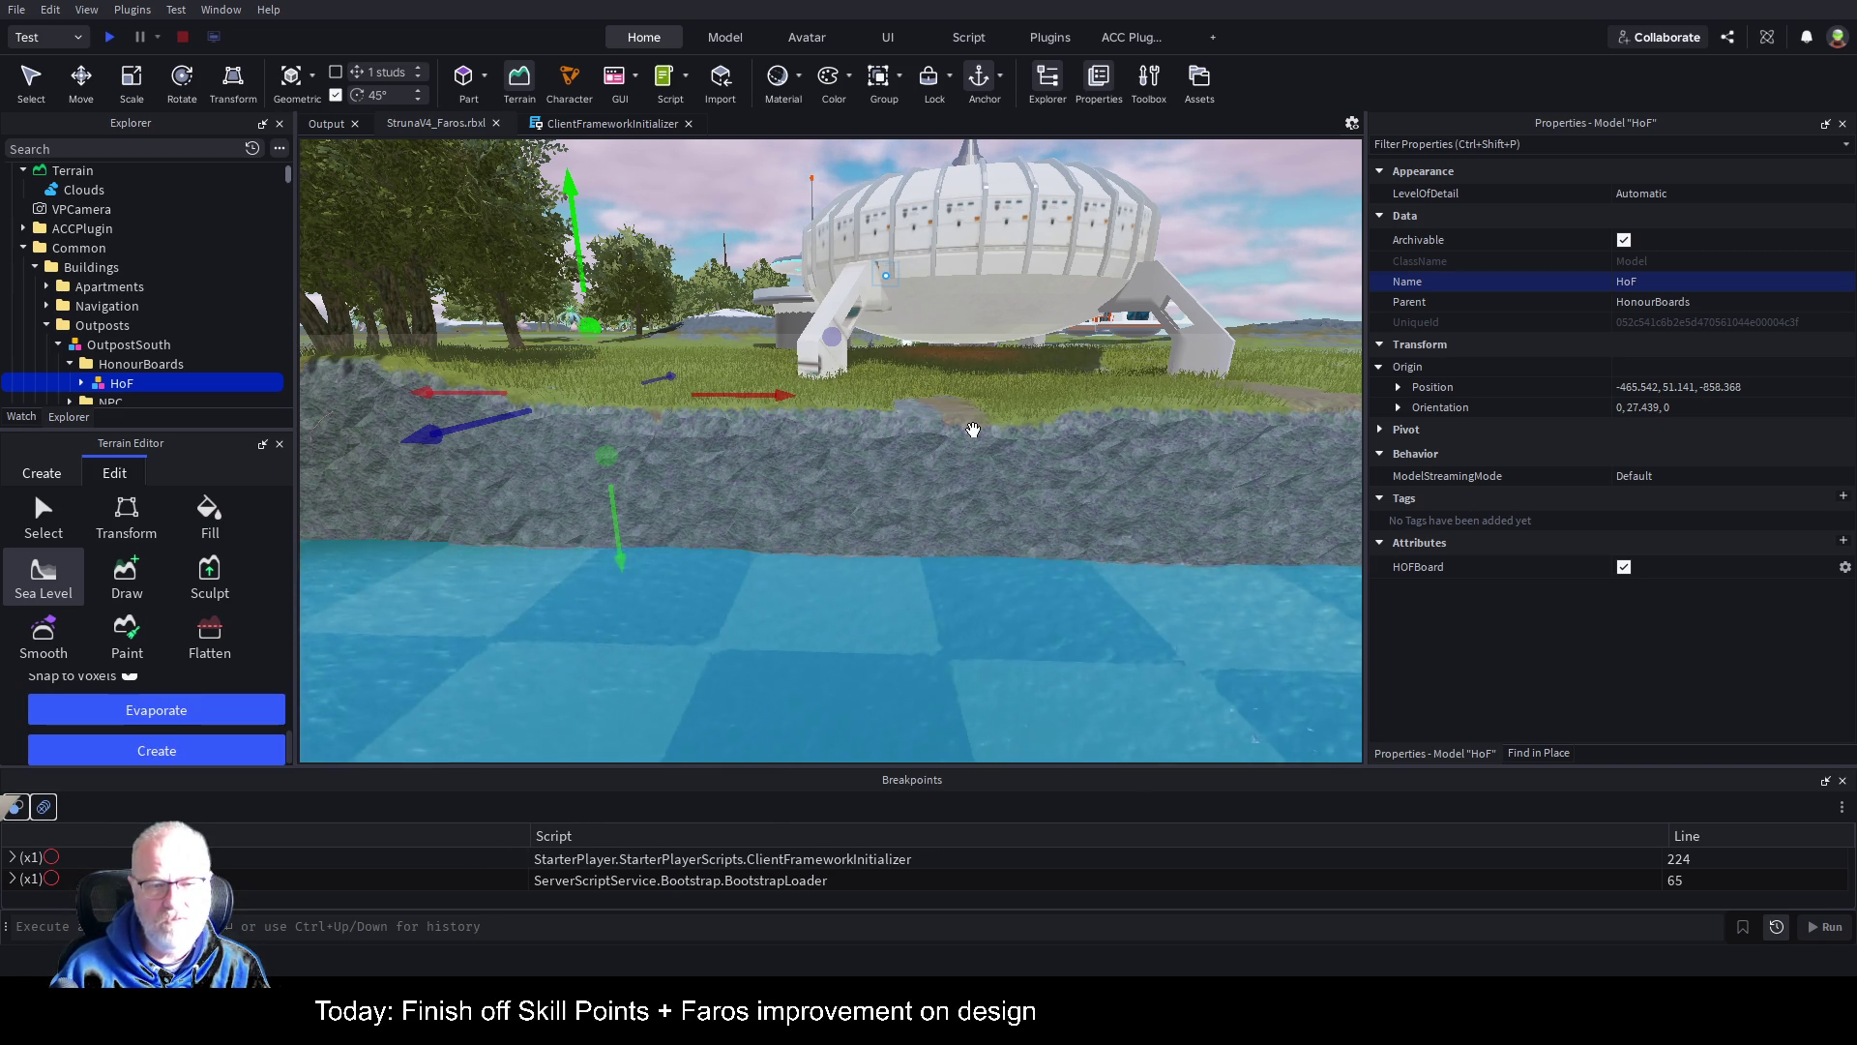
Step: Start a play test of the place, bringing up the 'Loading Struna...' screen
click(108, 39)
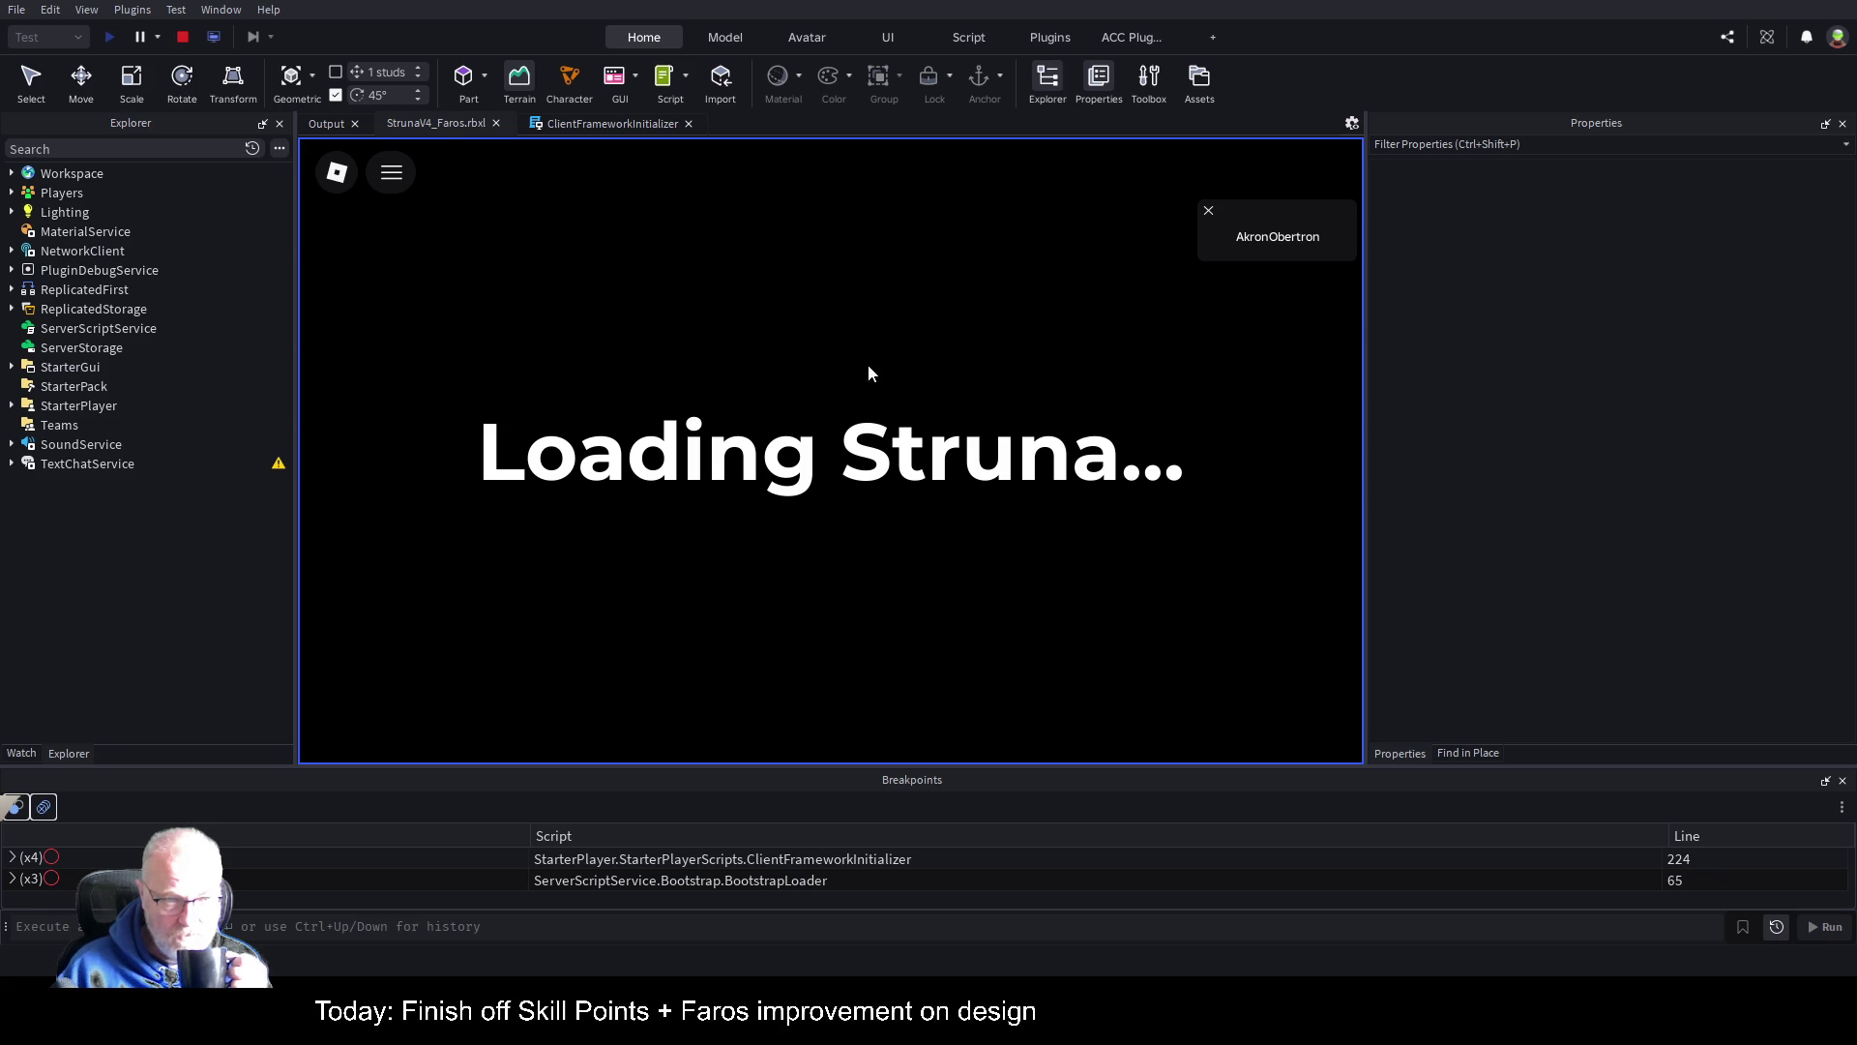
Step: Undock the game view panel and dock it back in the centre while loading finishes
drag(979, 321, 176, 651)
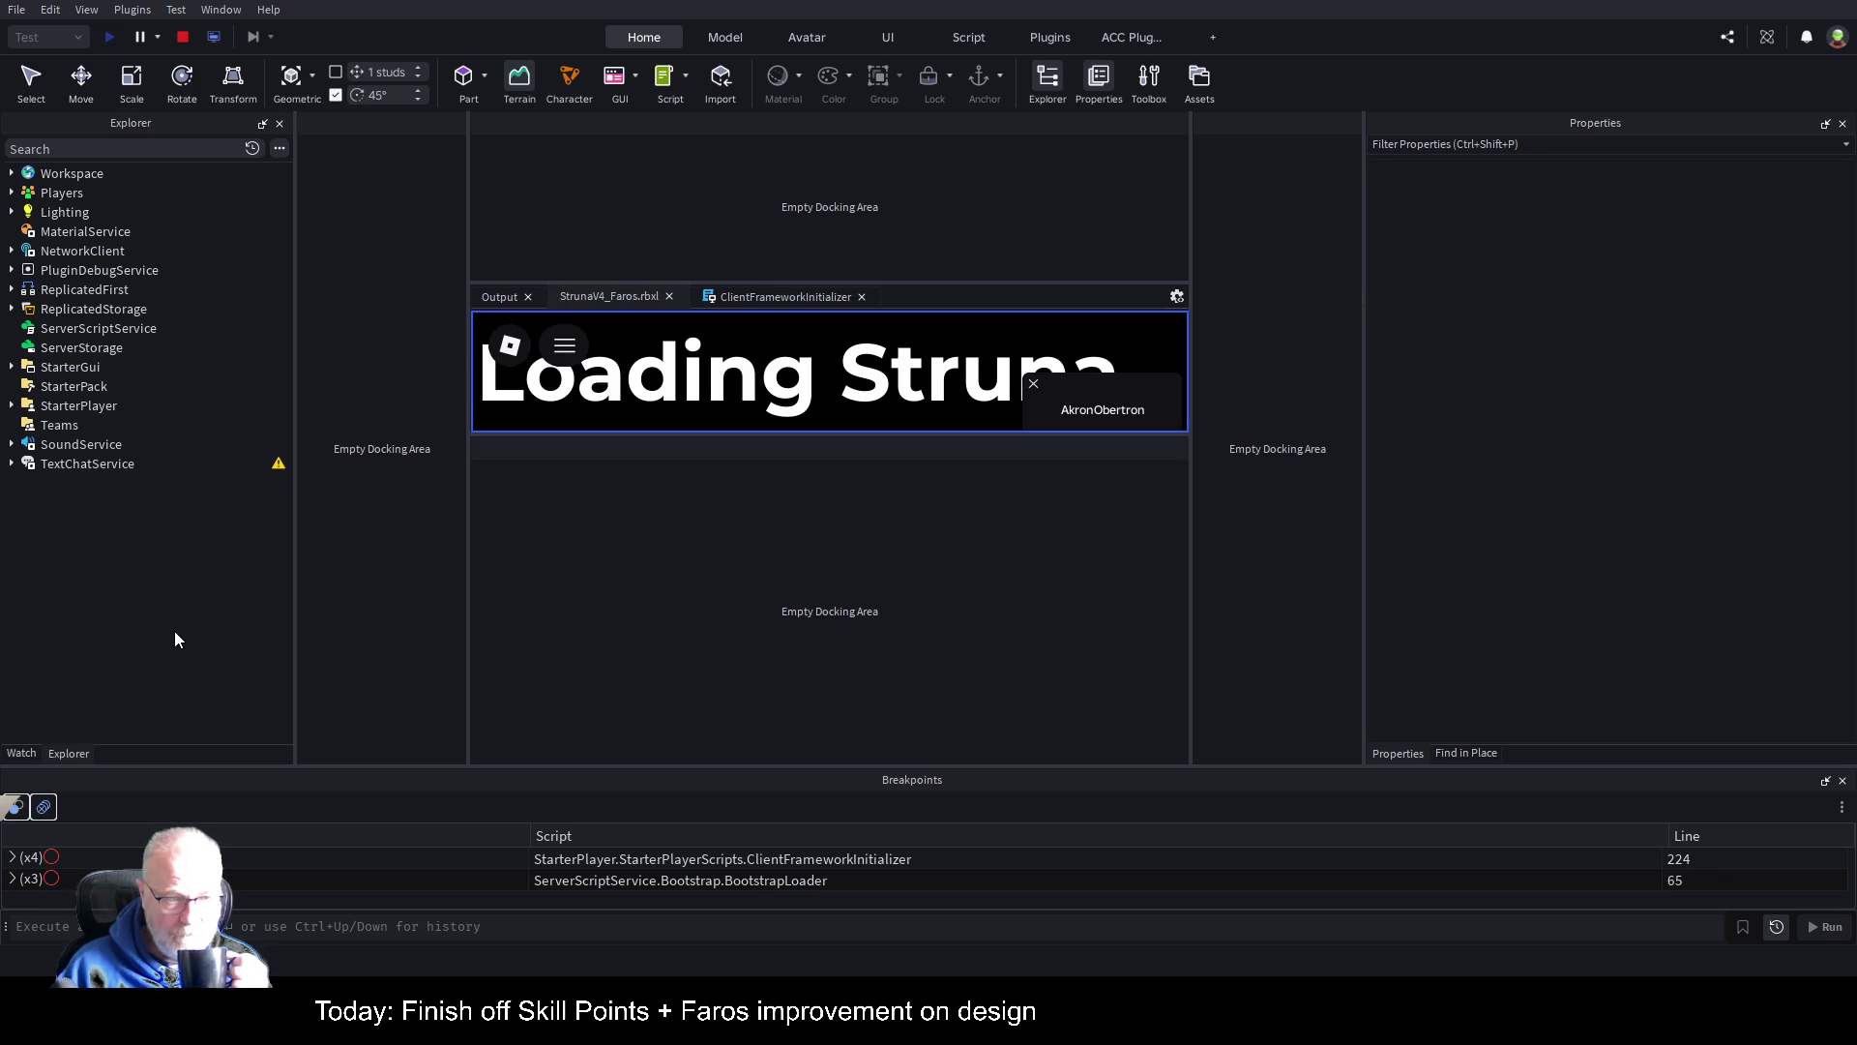
drag(160, 500, 155, 482)
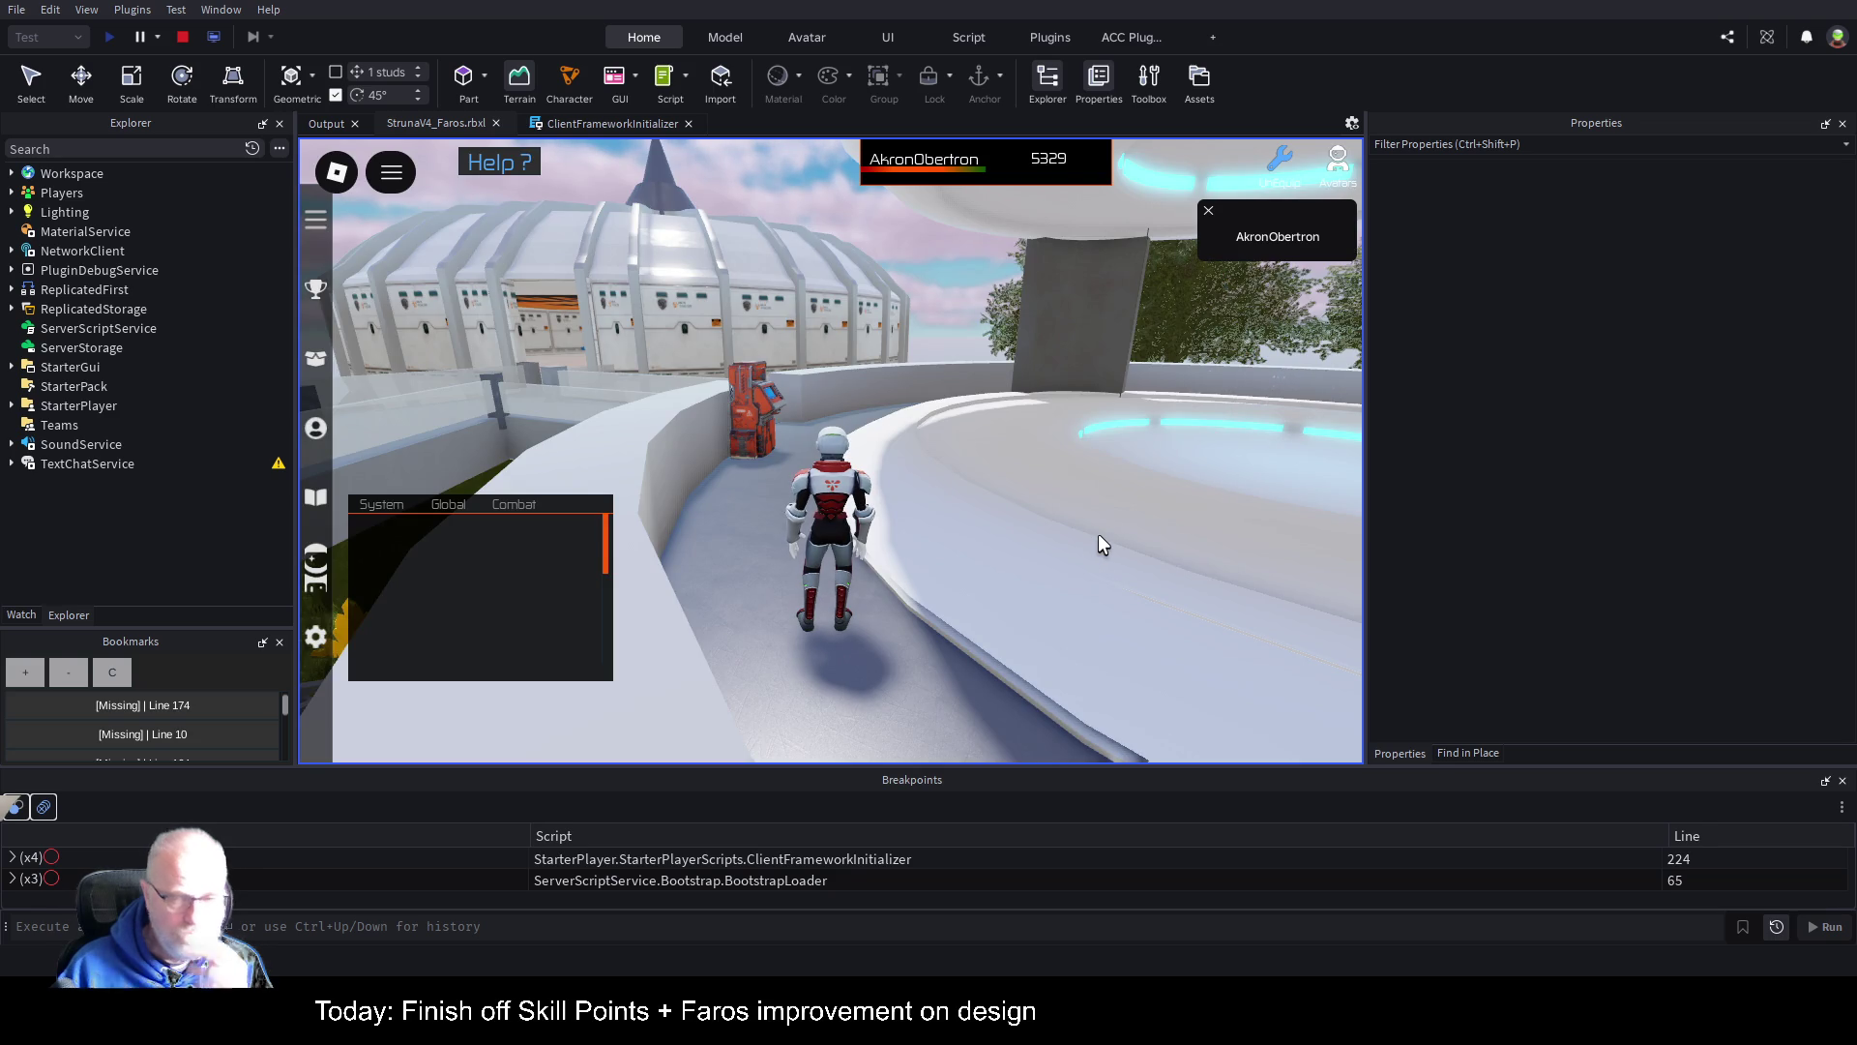
Step: Run the character along the curved walkway past the buildings and off the ledge onto the grass
key(w)
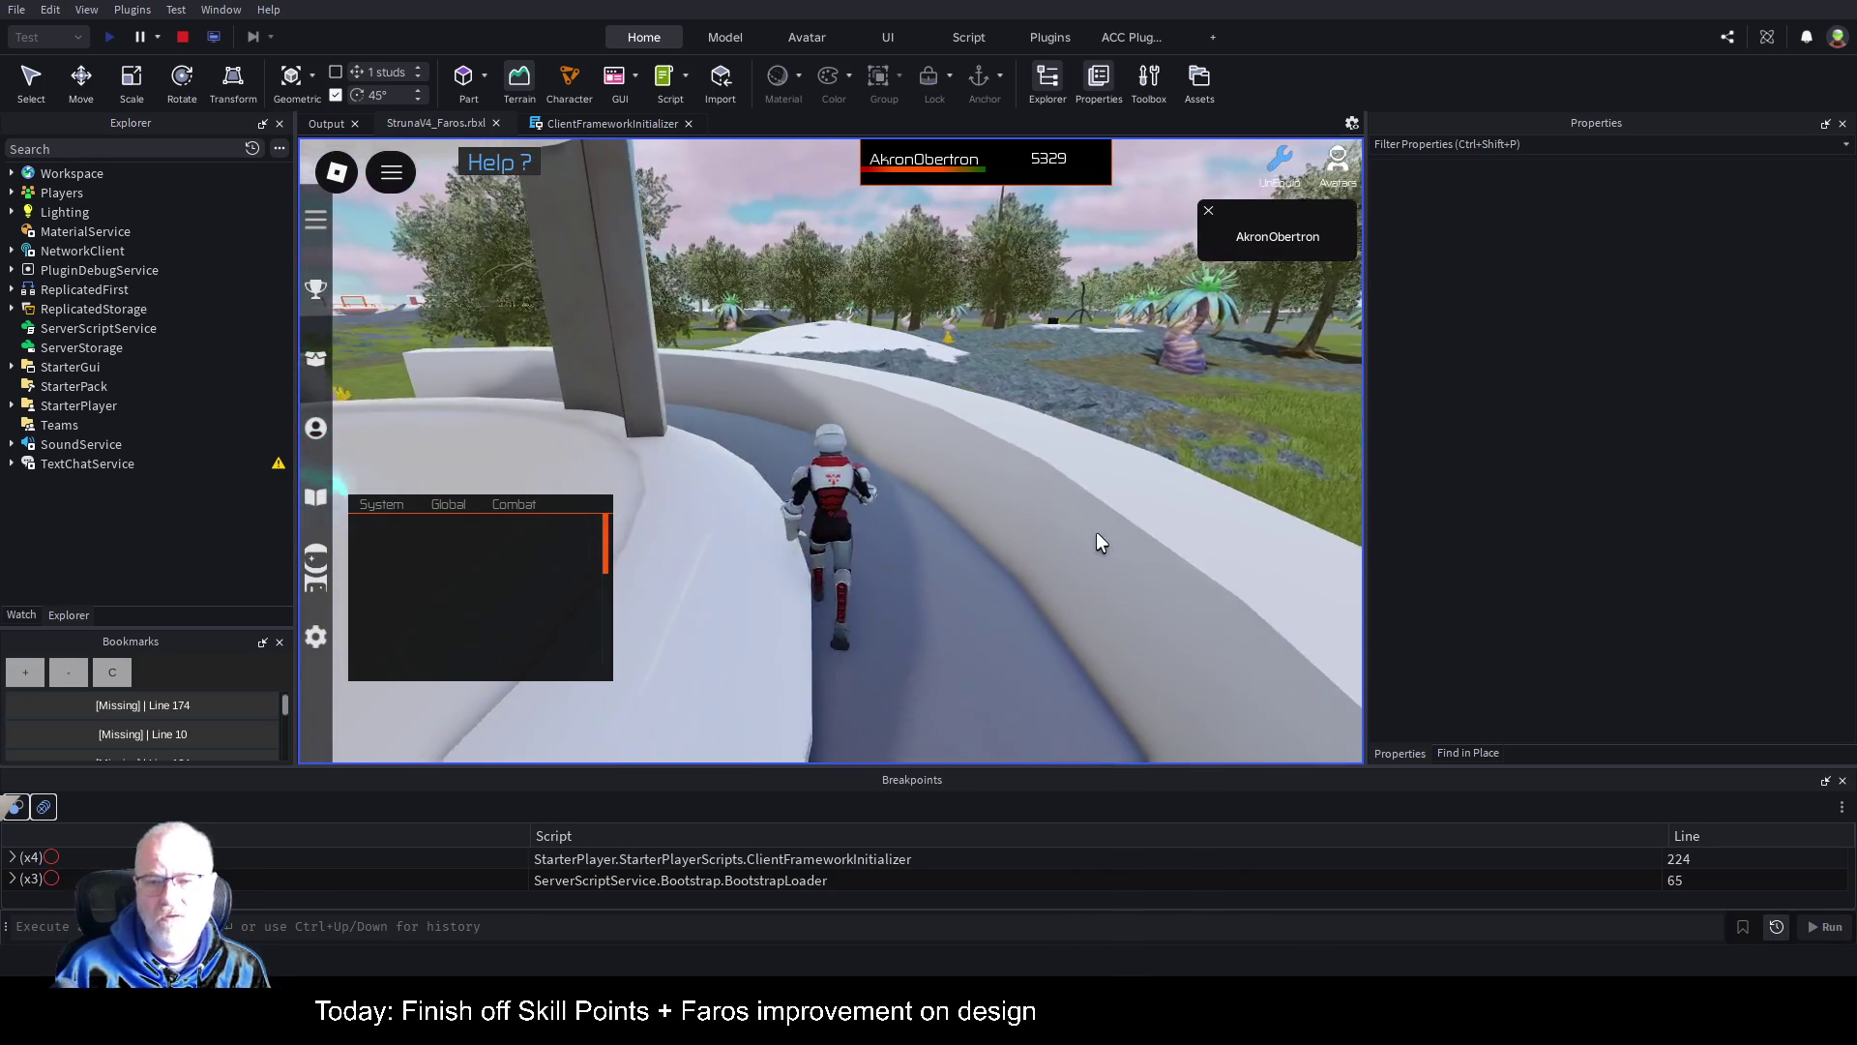
key(w)
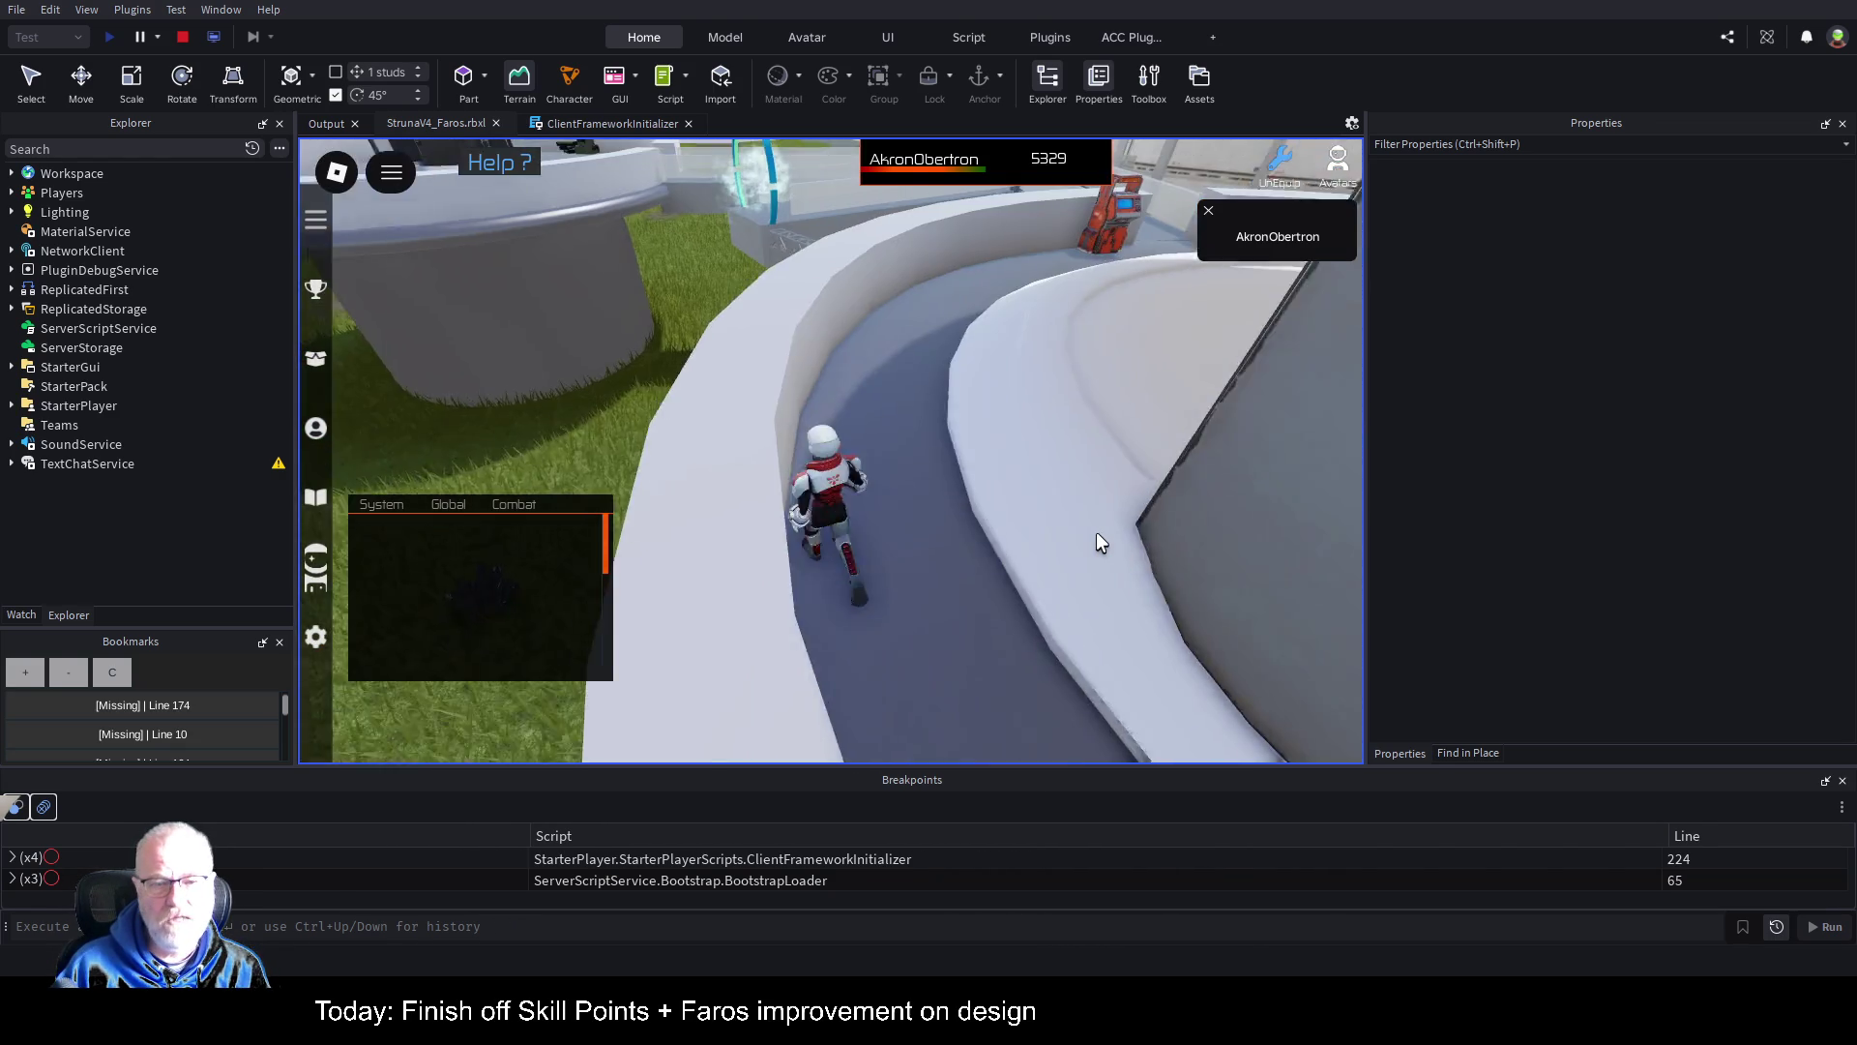
key(w)
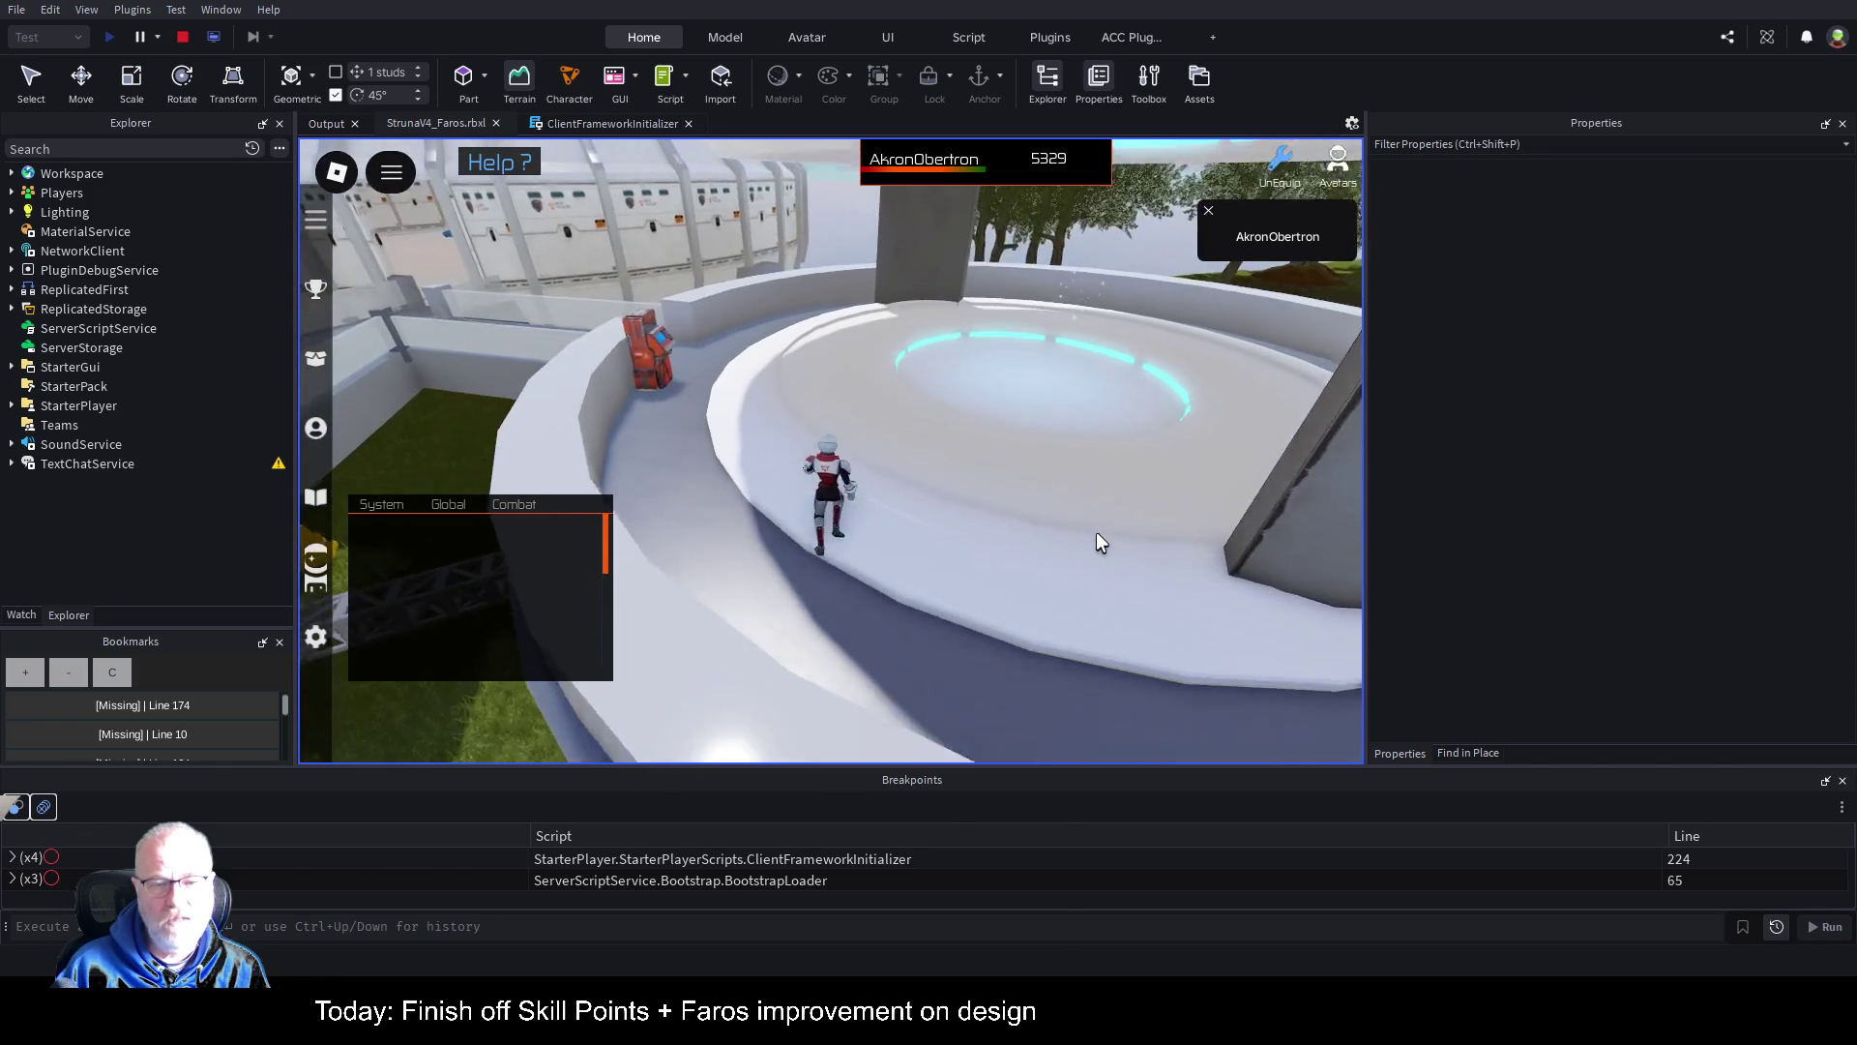
key(w)
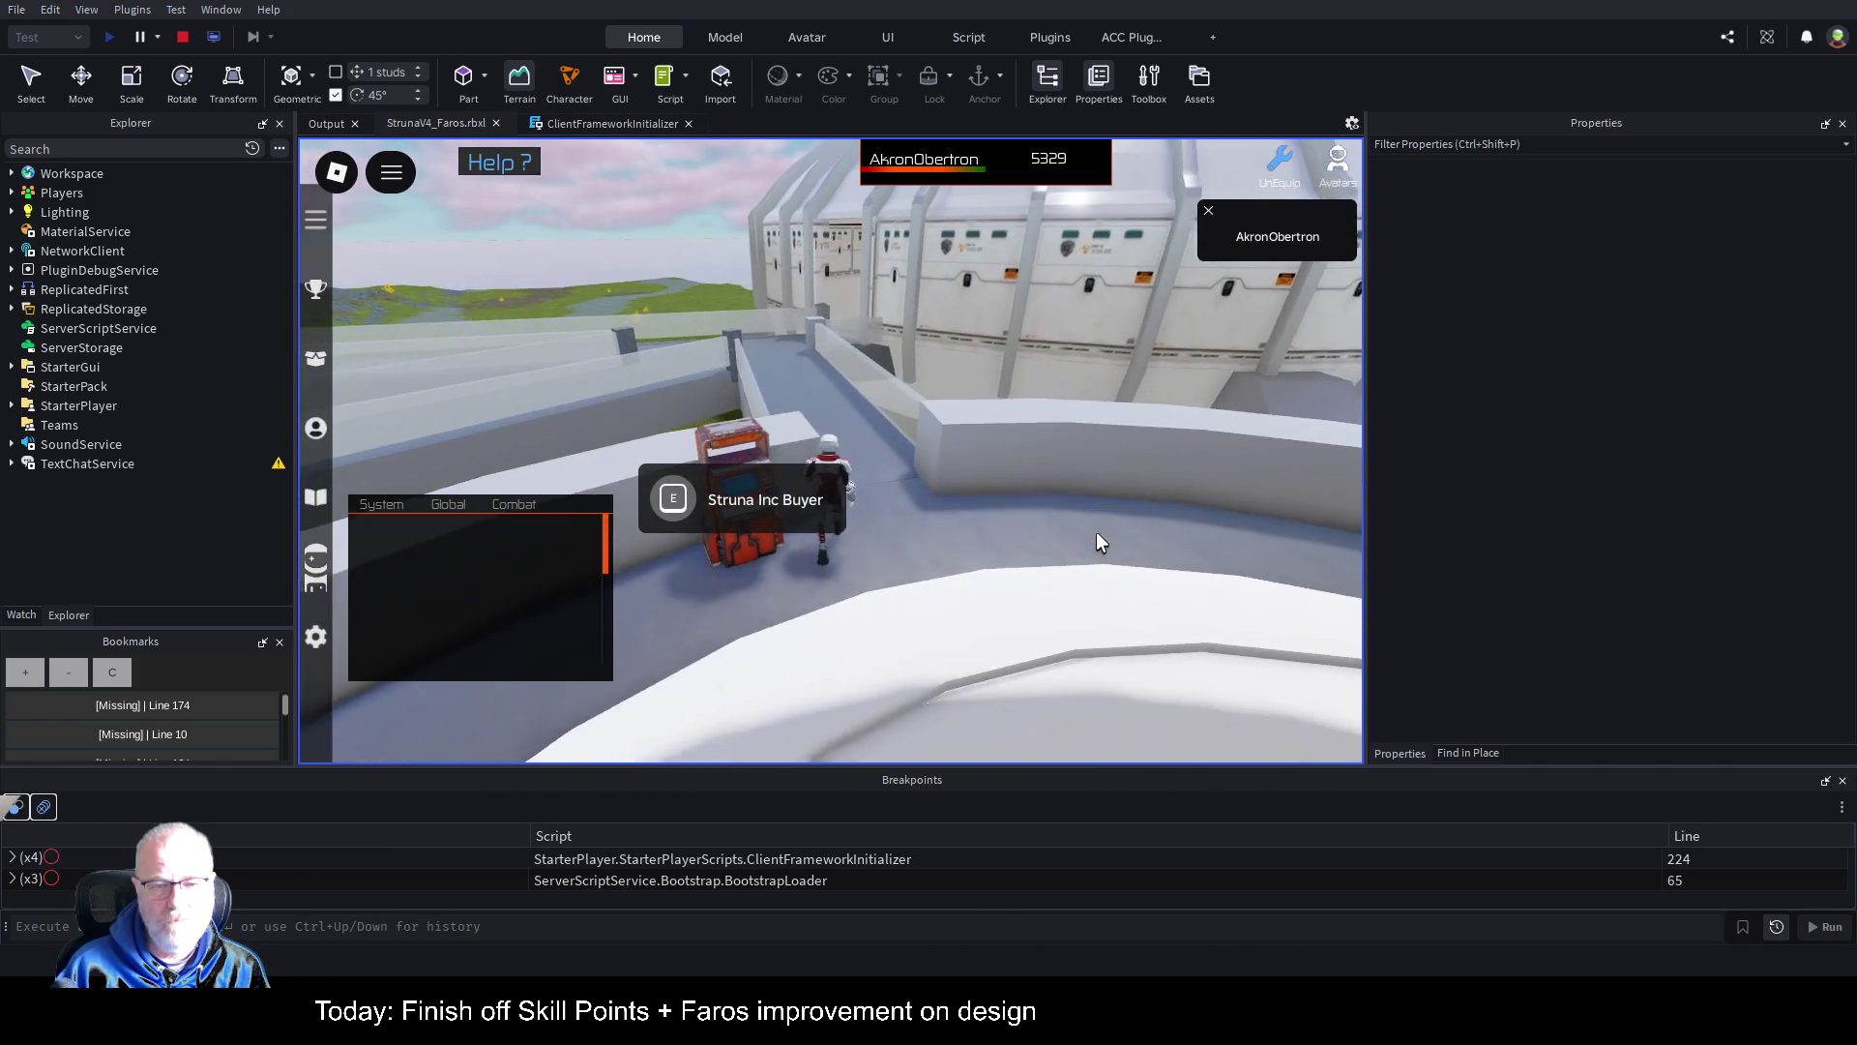
key(w)
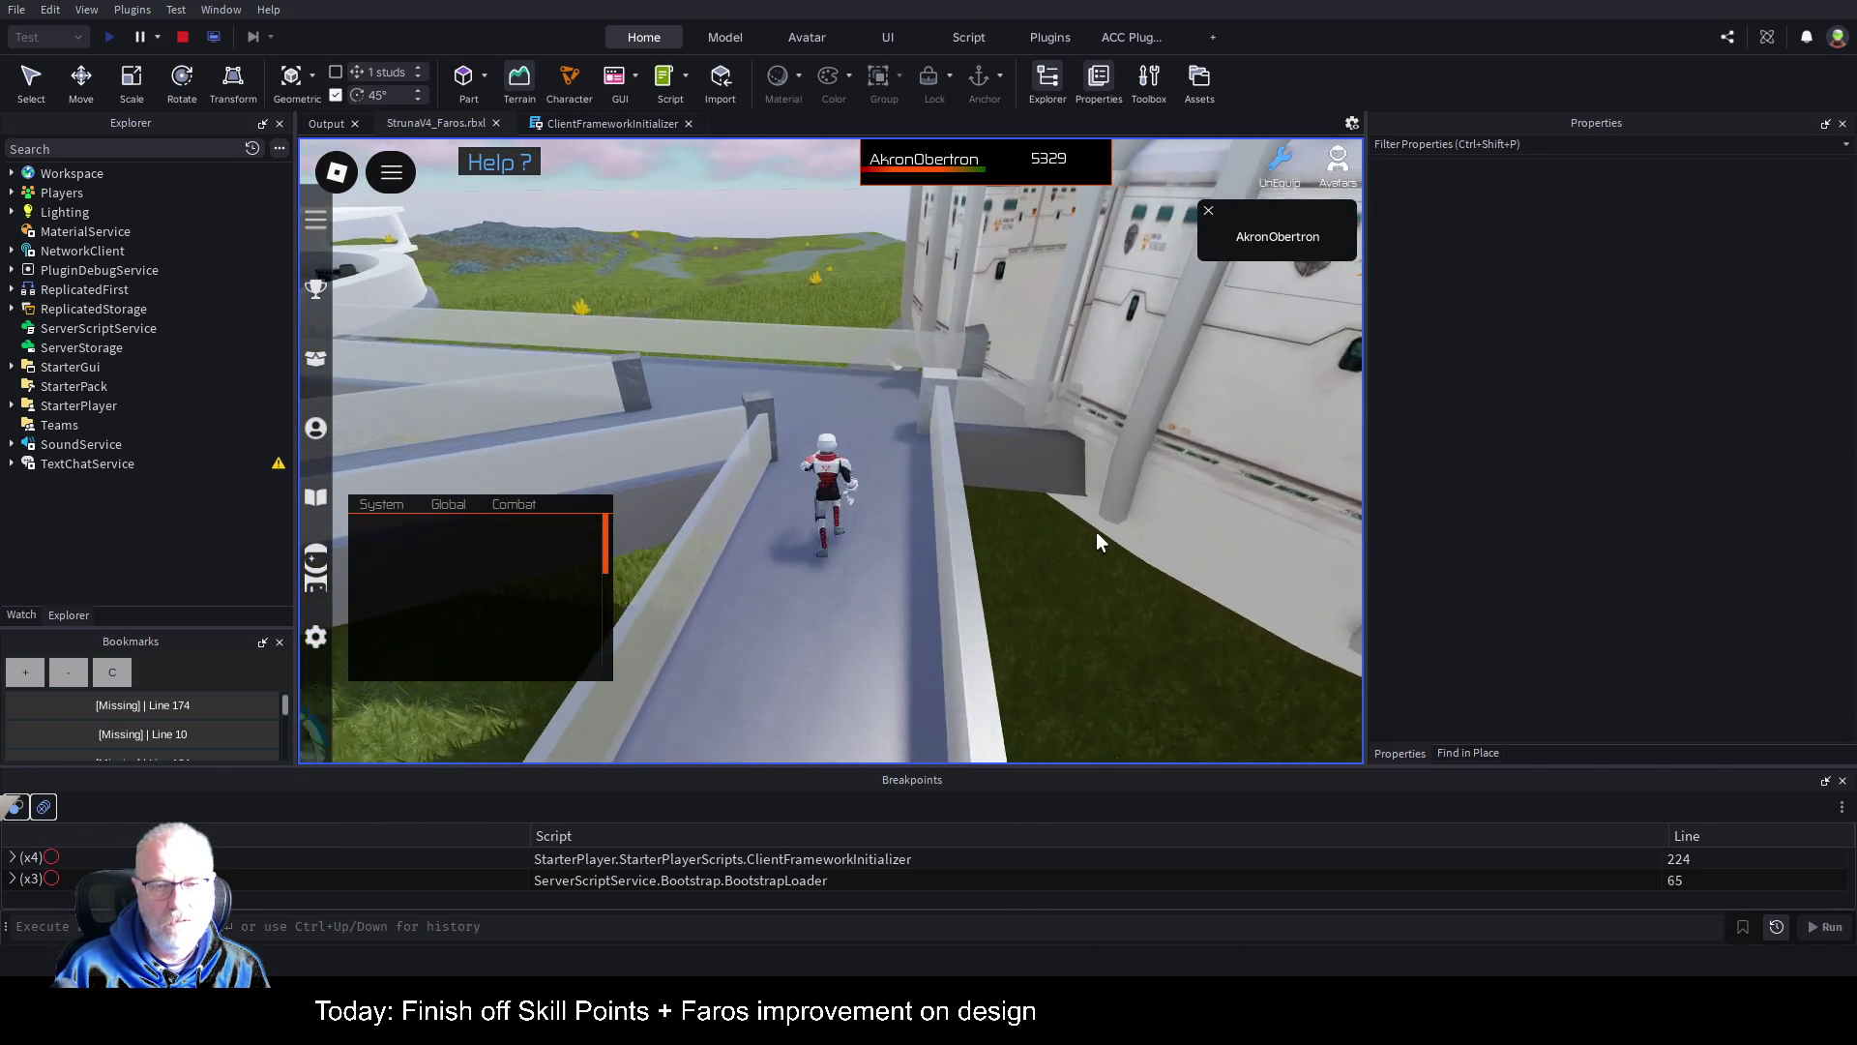
key(w)
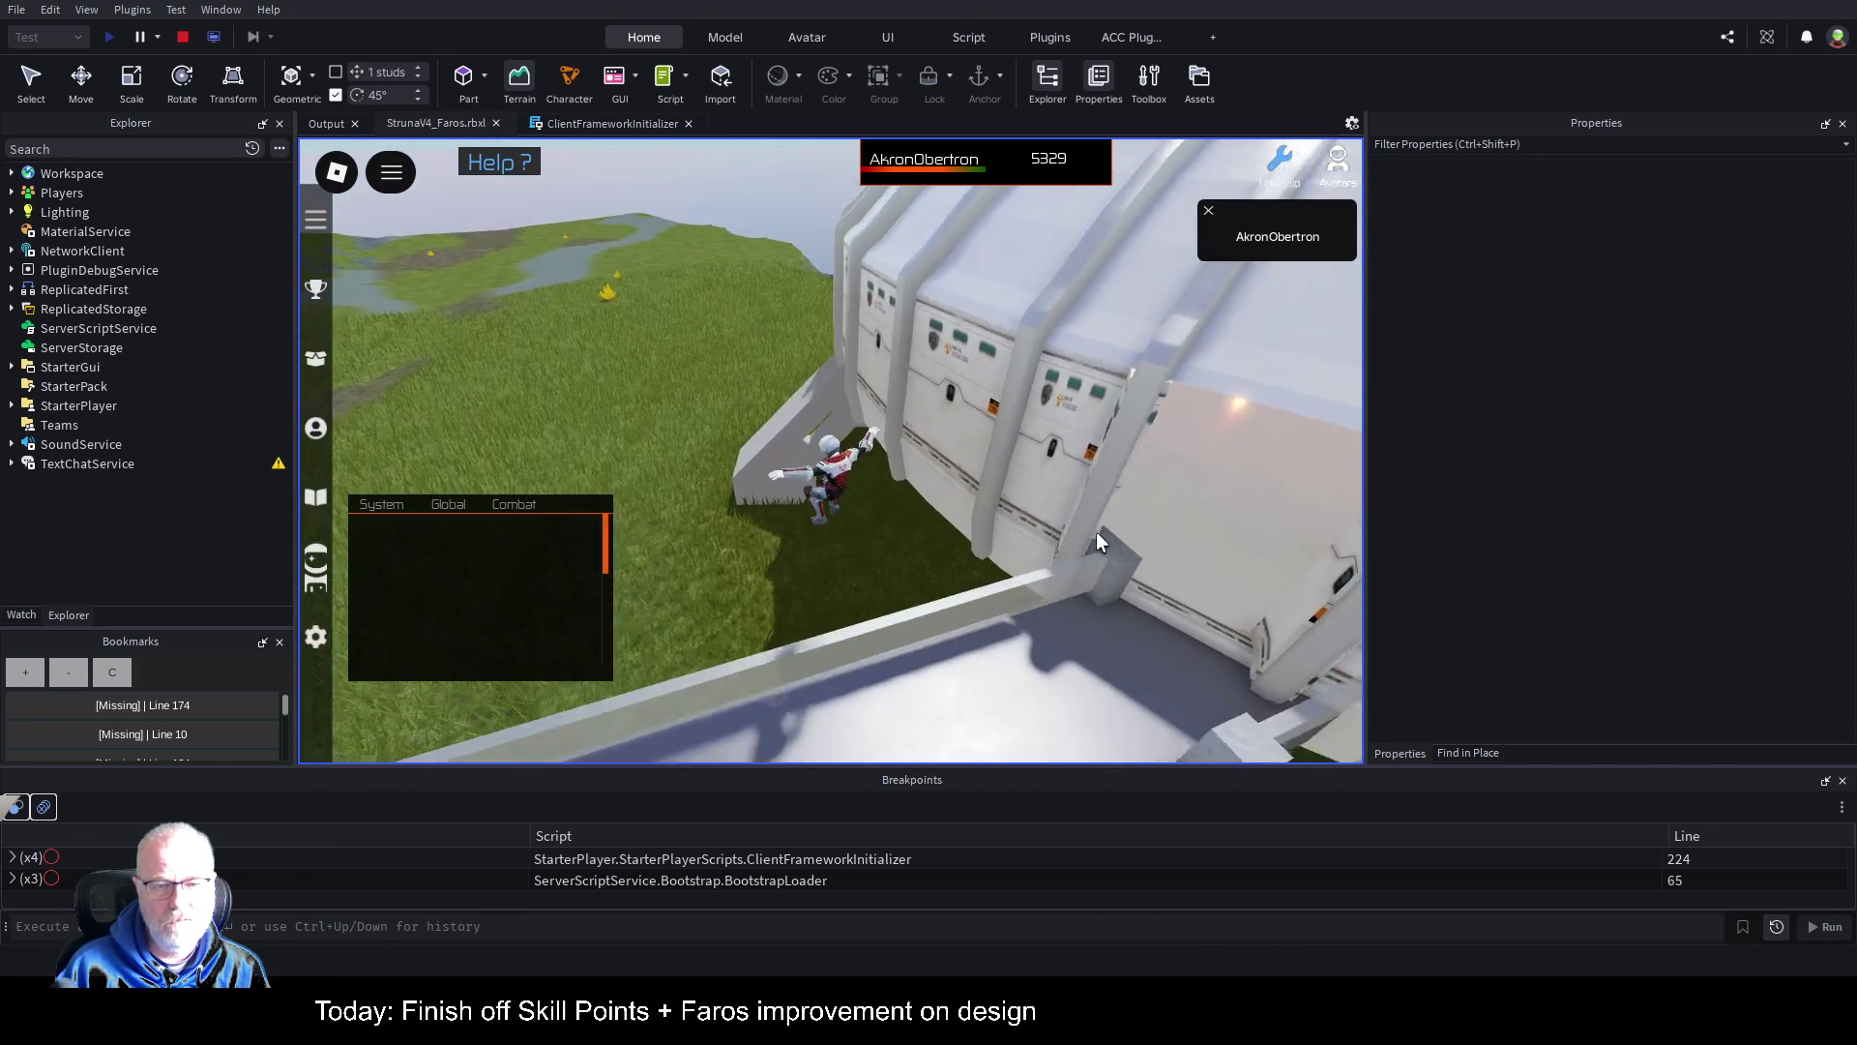
key(w)
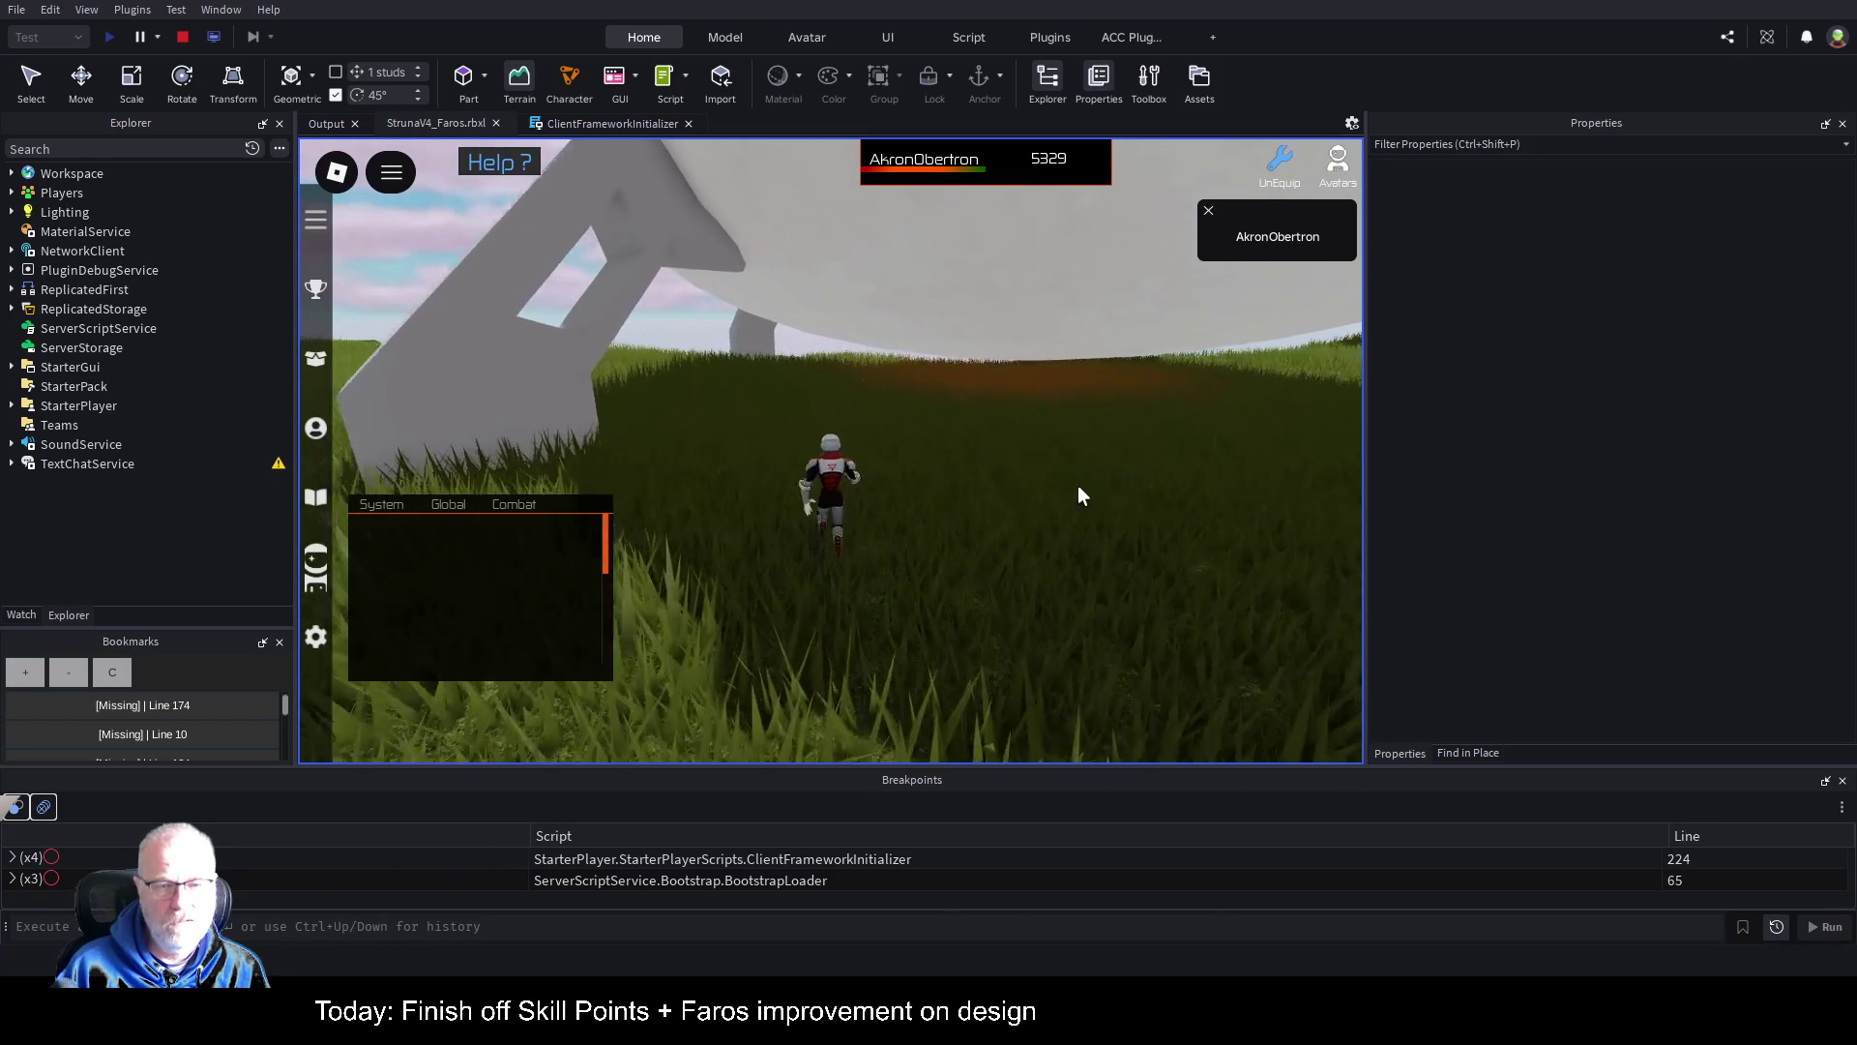
Step: Cross the grass field past the structure to the cliff edge and look out over the sea
key(w)
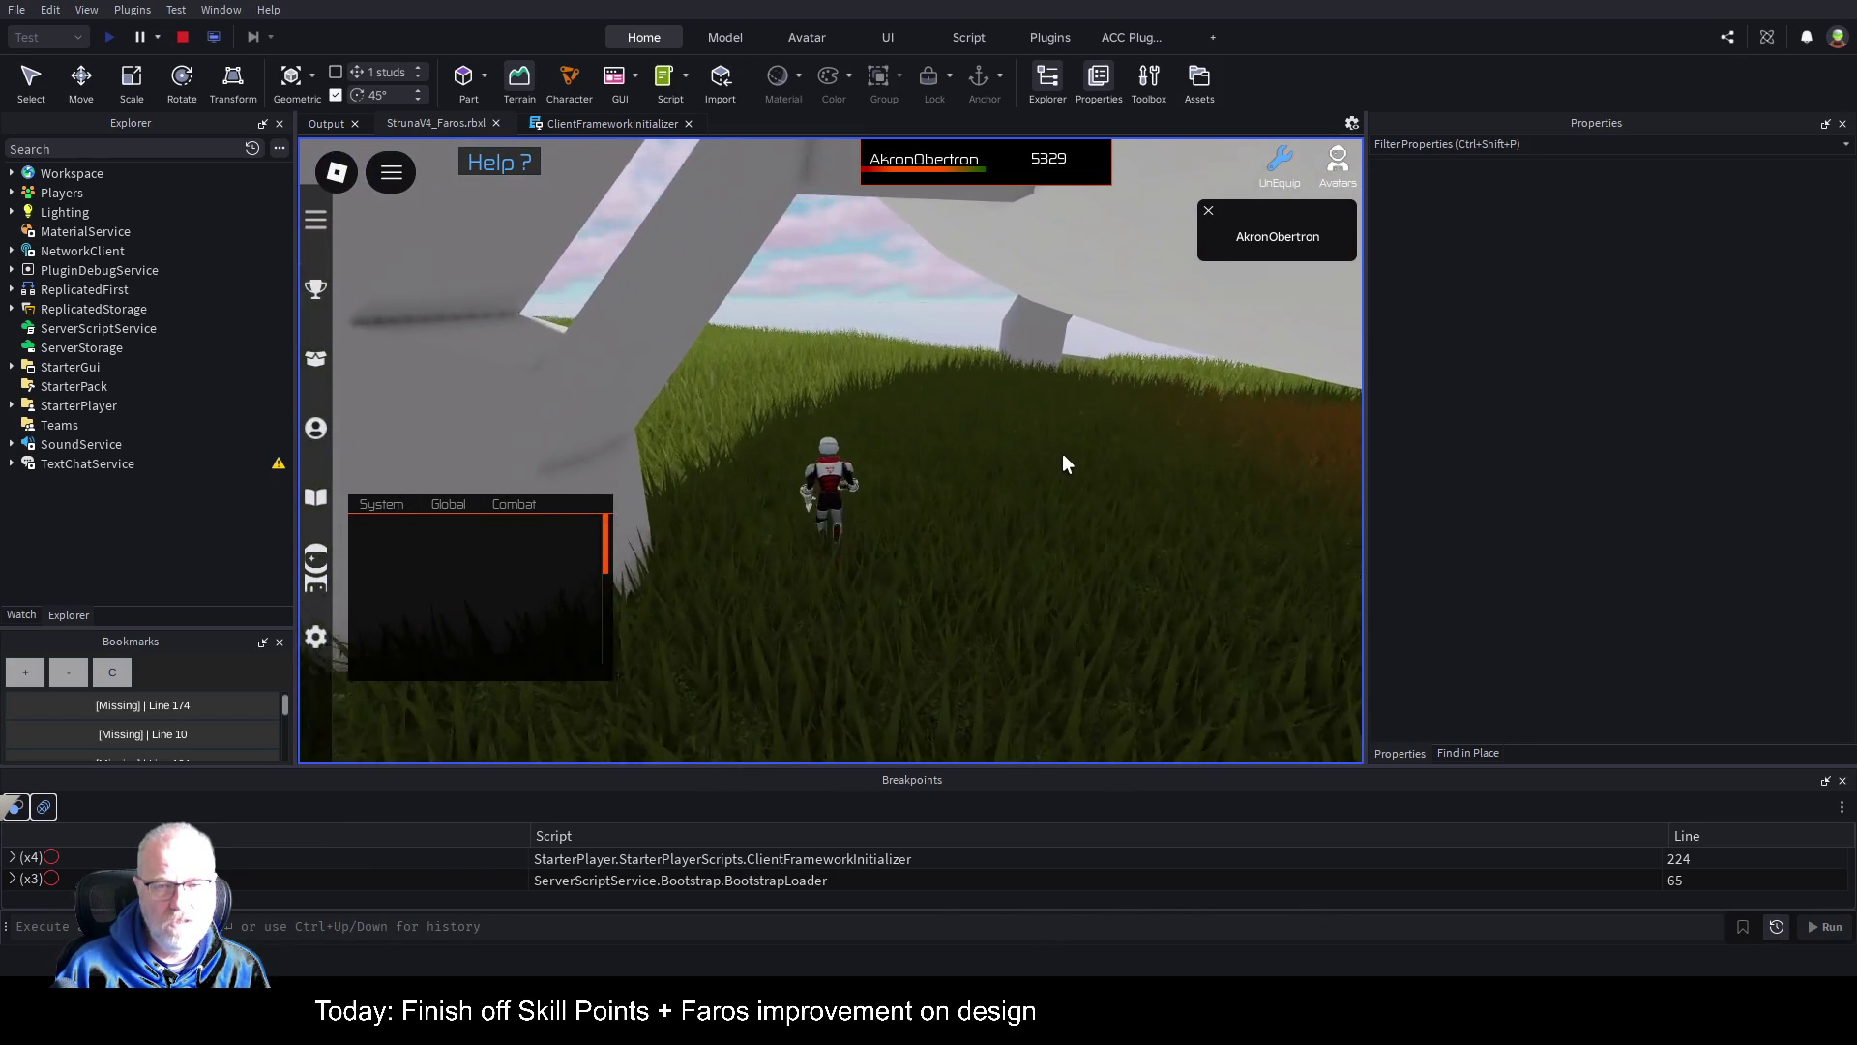
key(w)
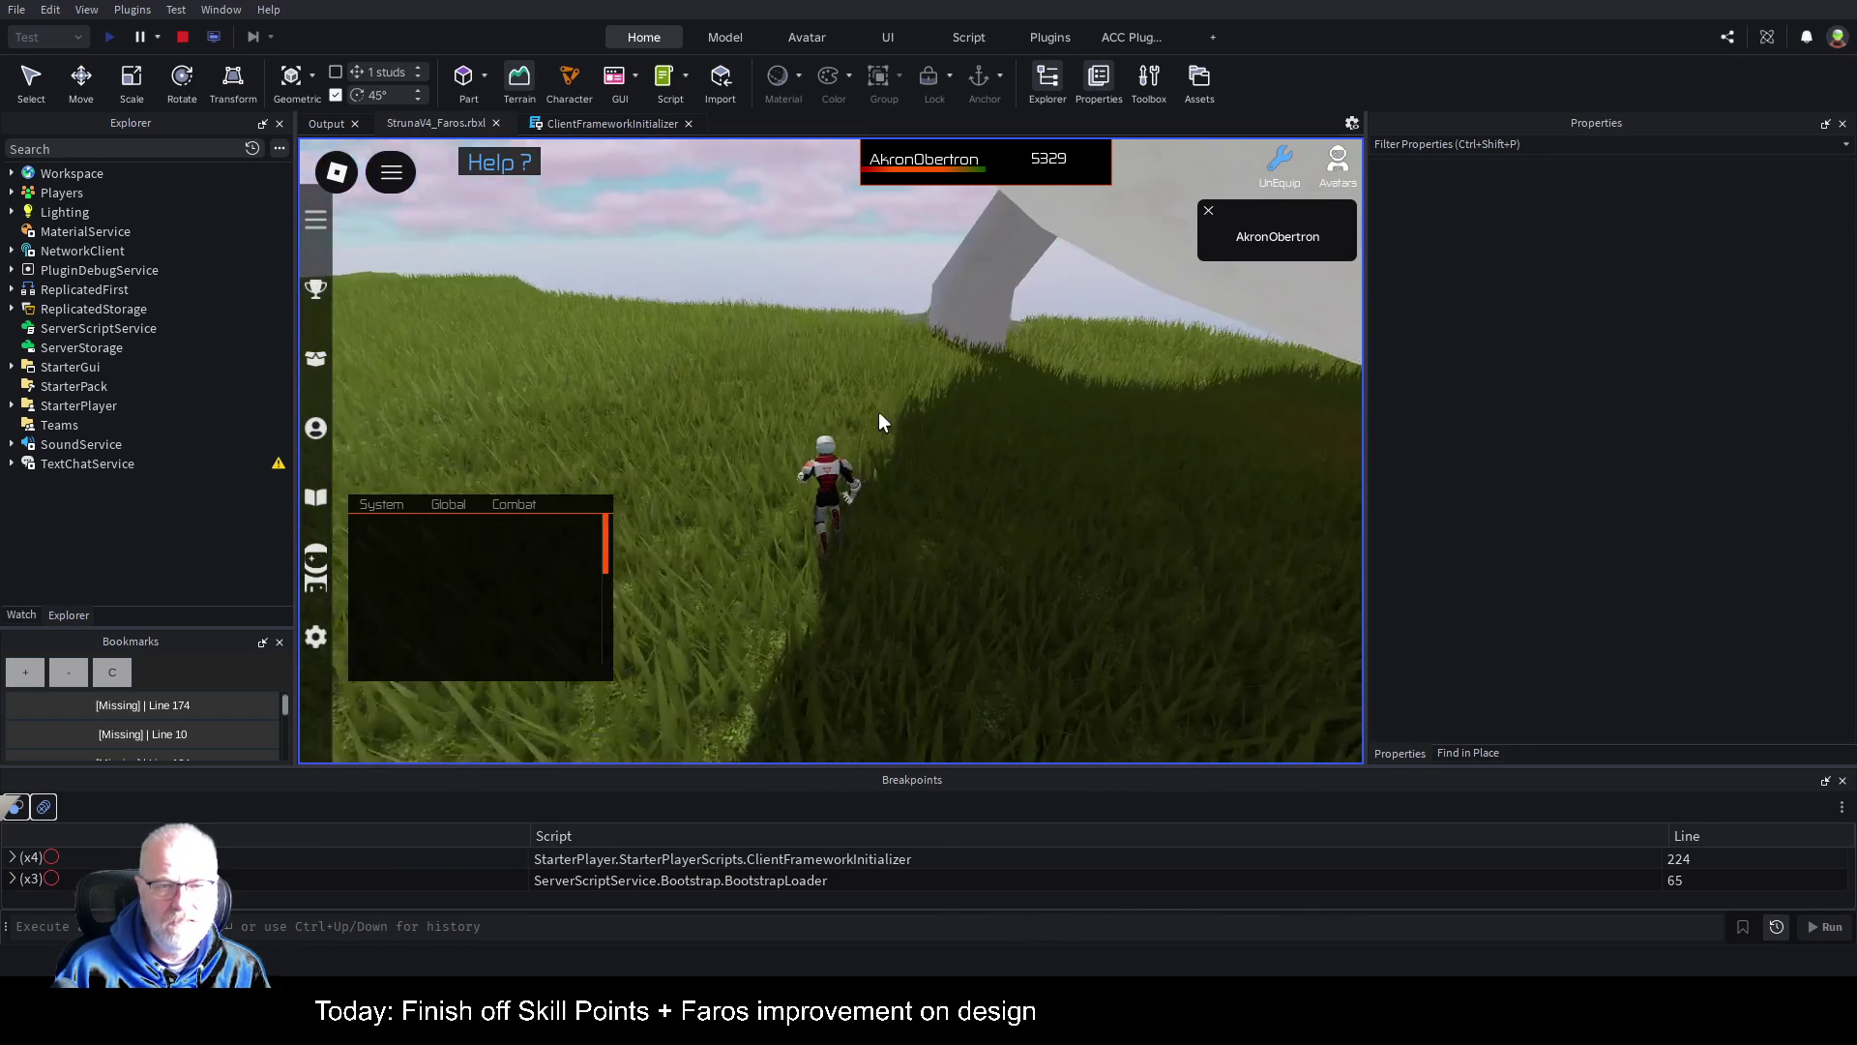
key(w)
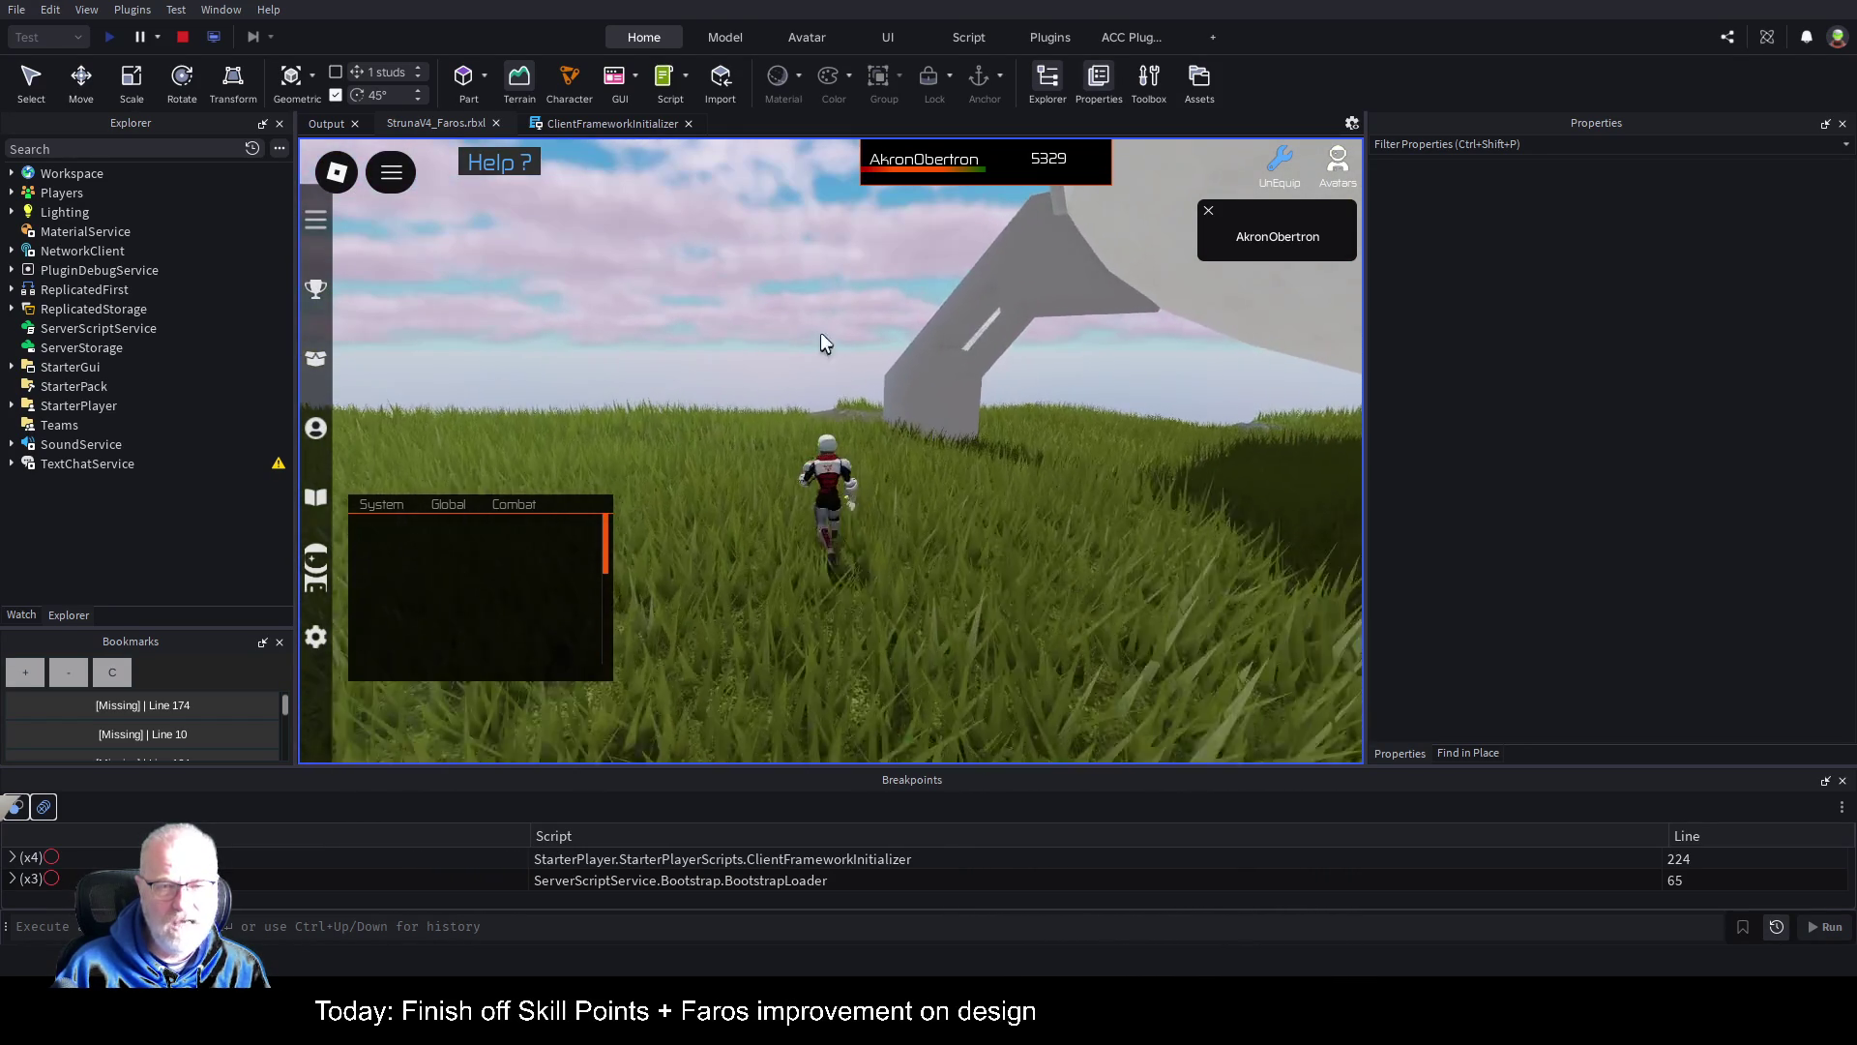
key(w)
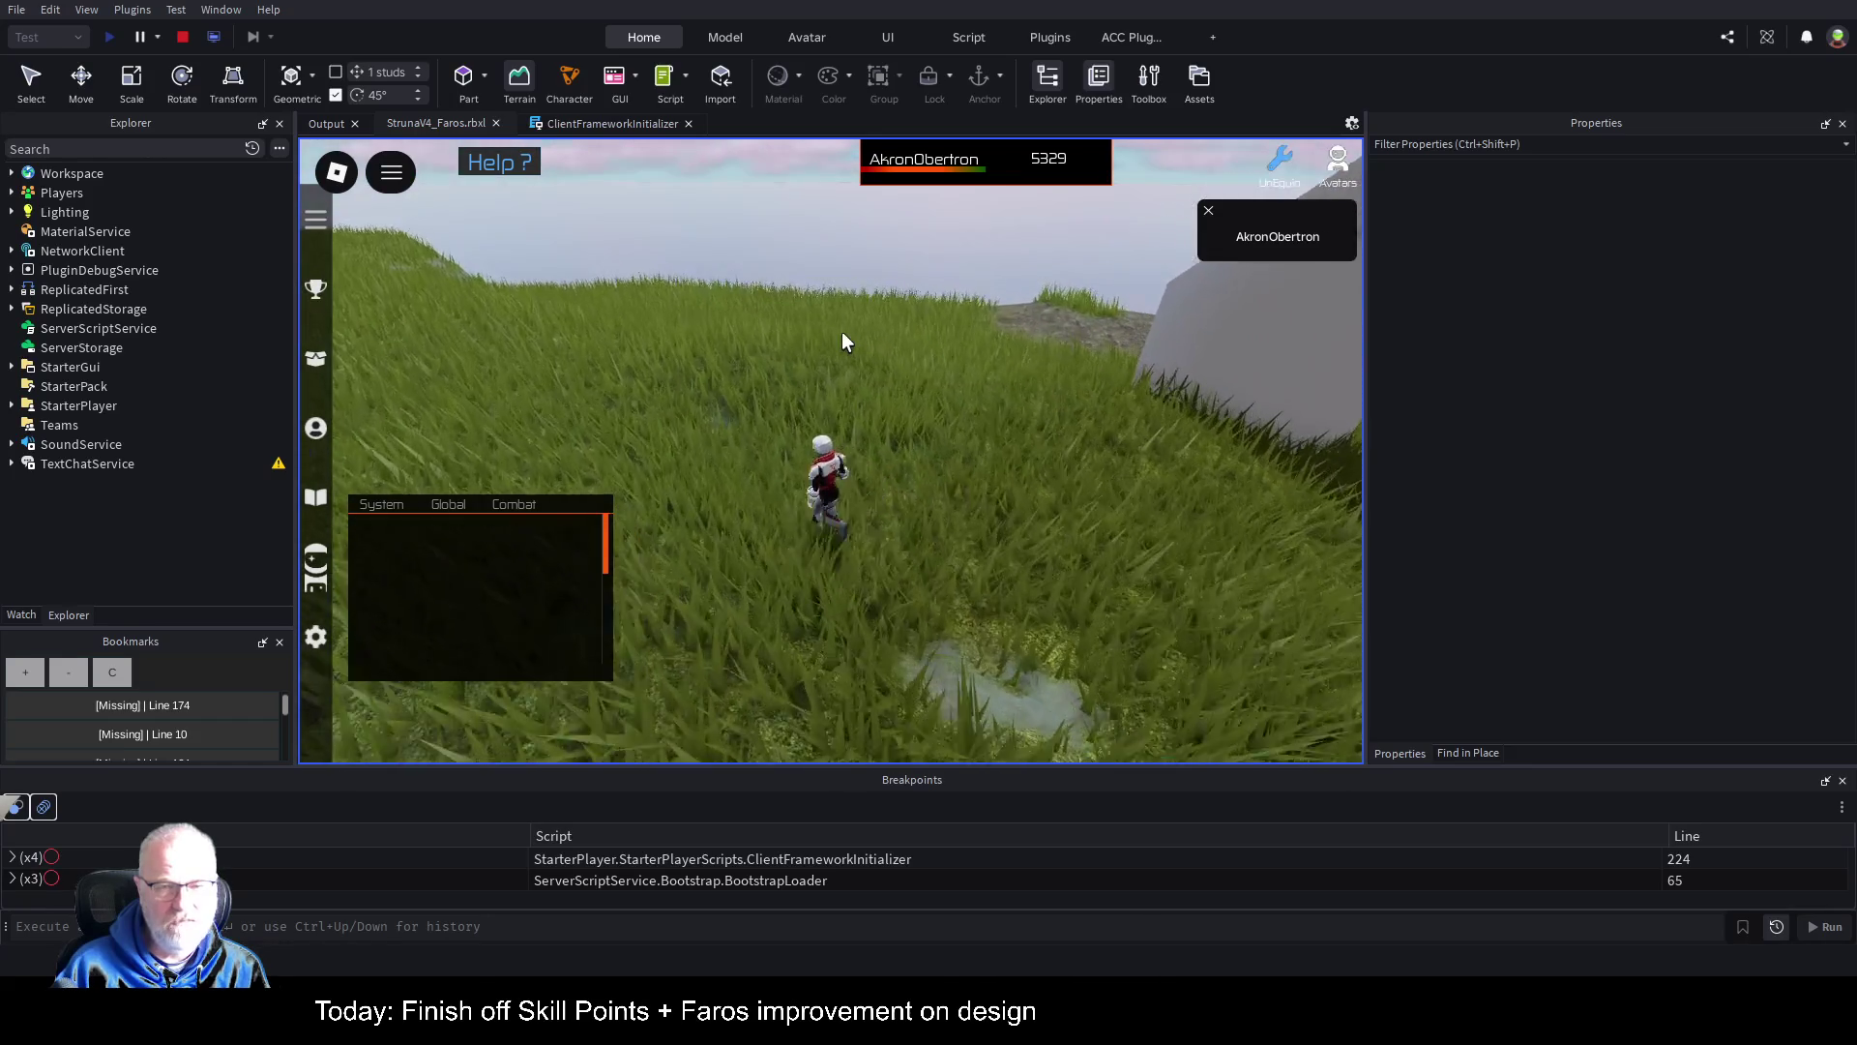
key(w)
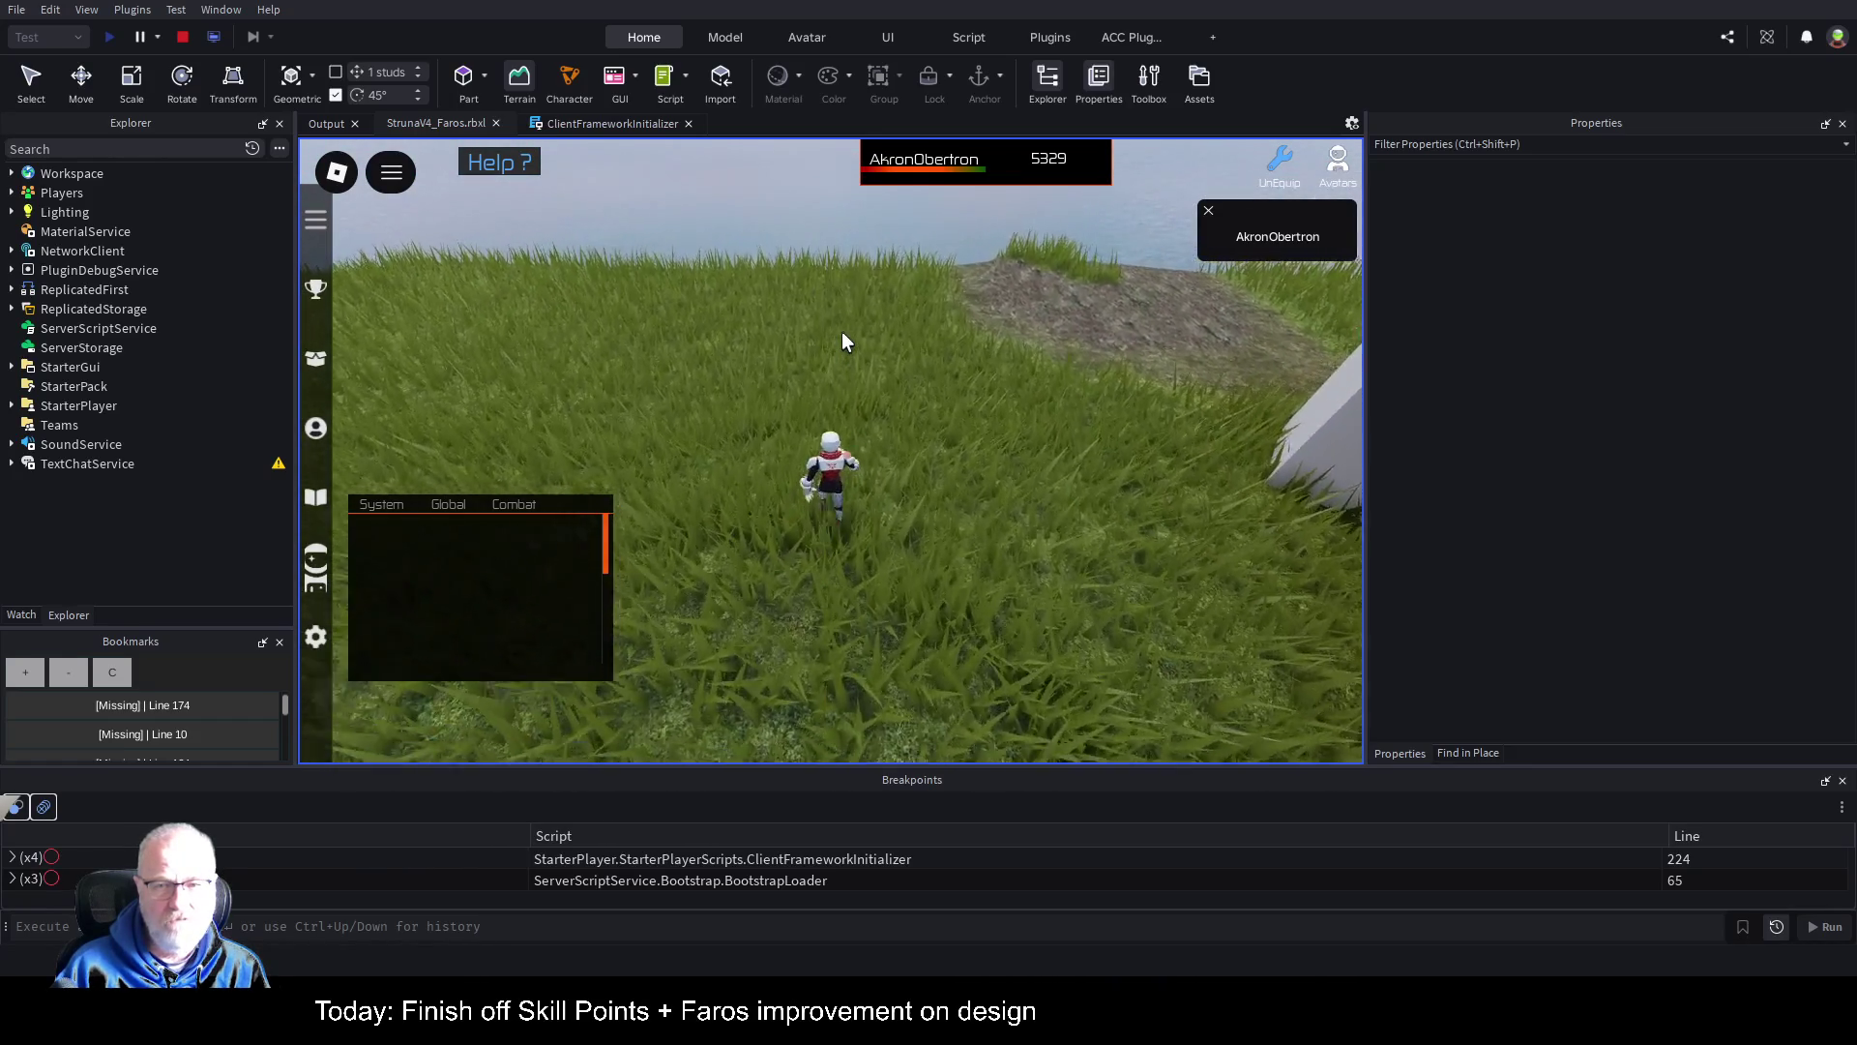
key(w)
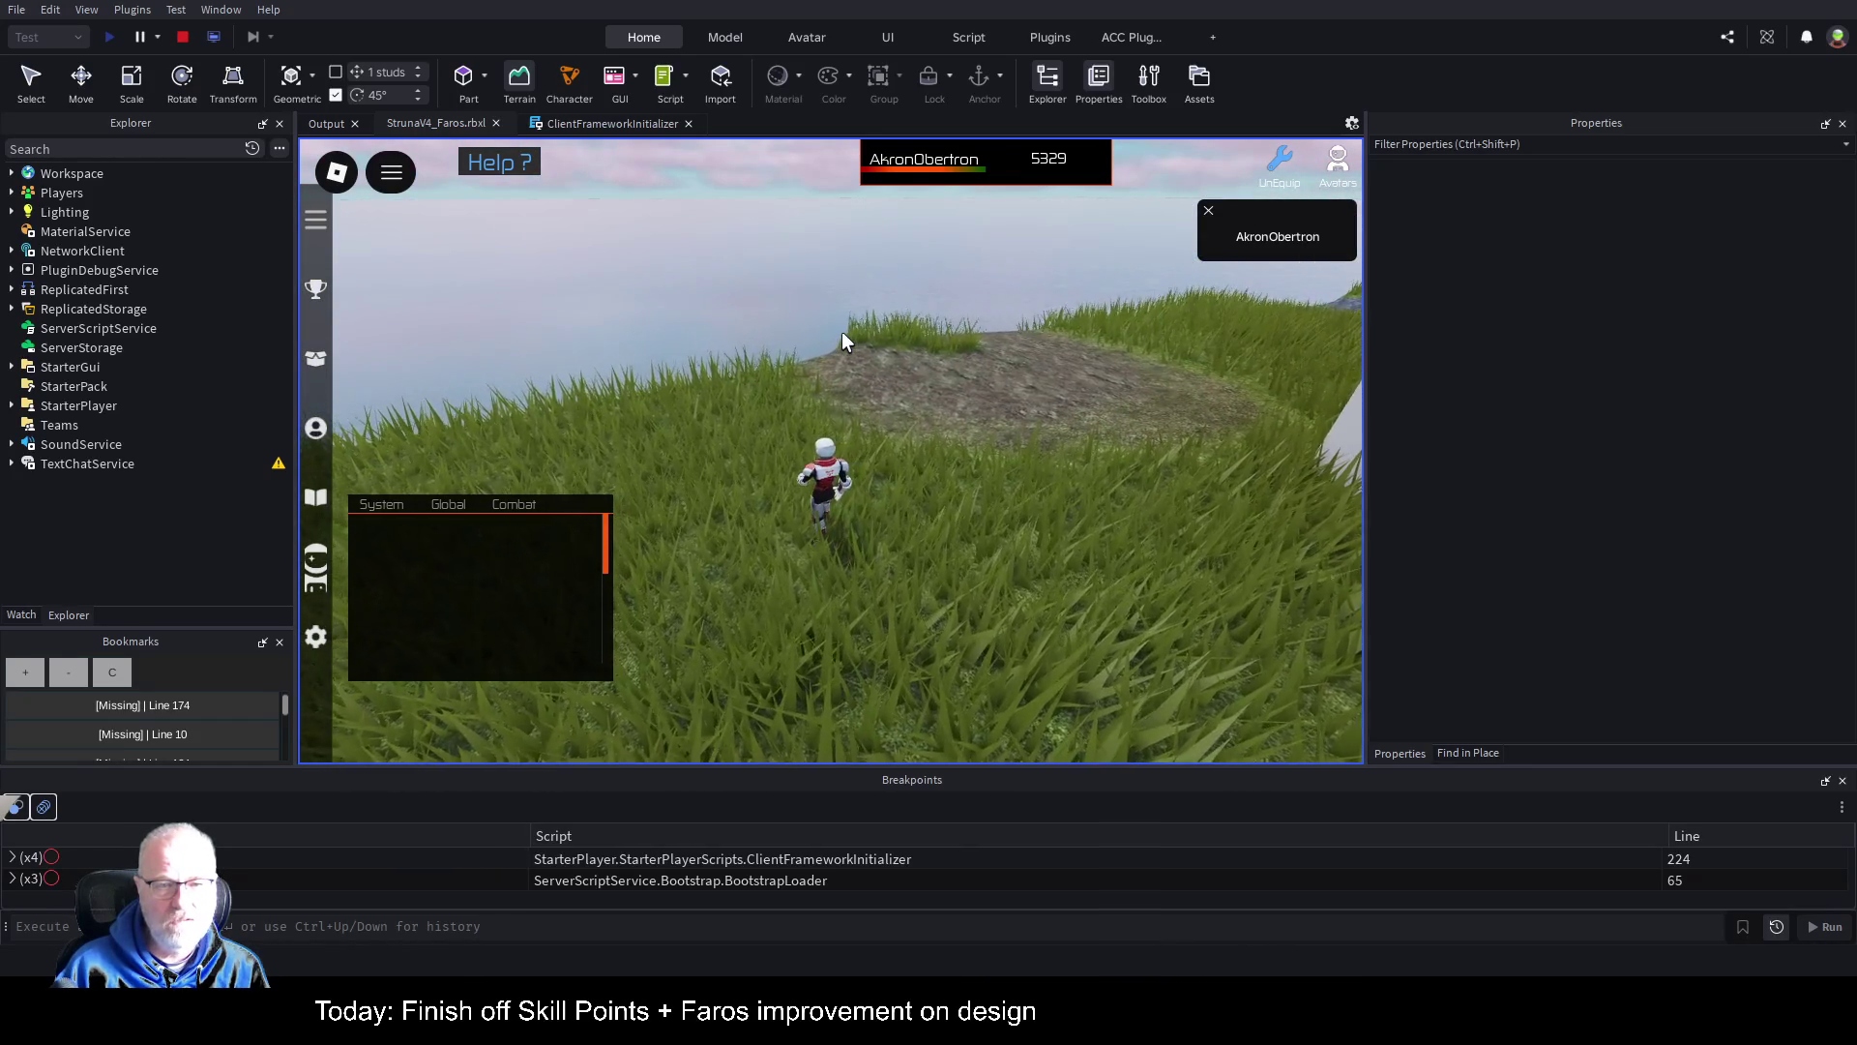
key(w)
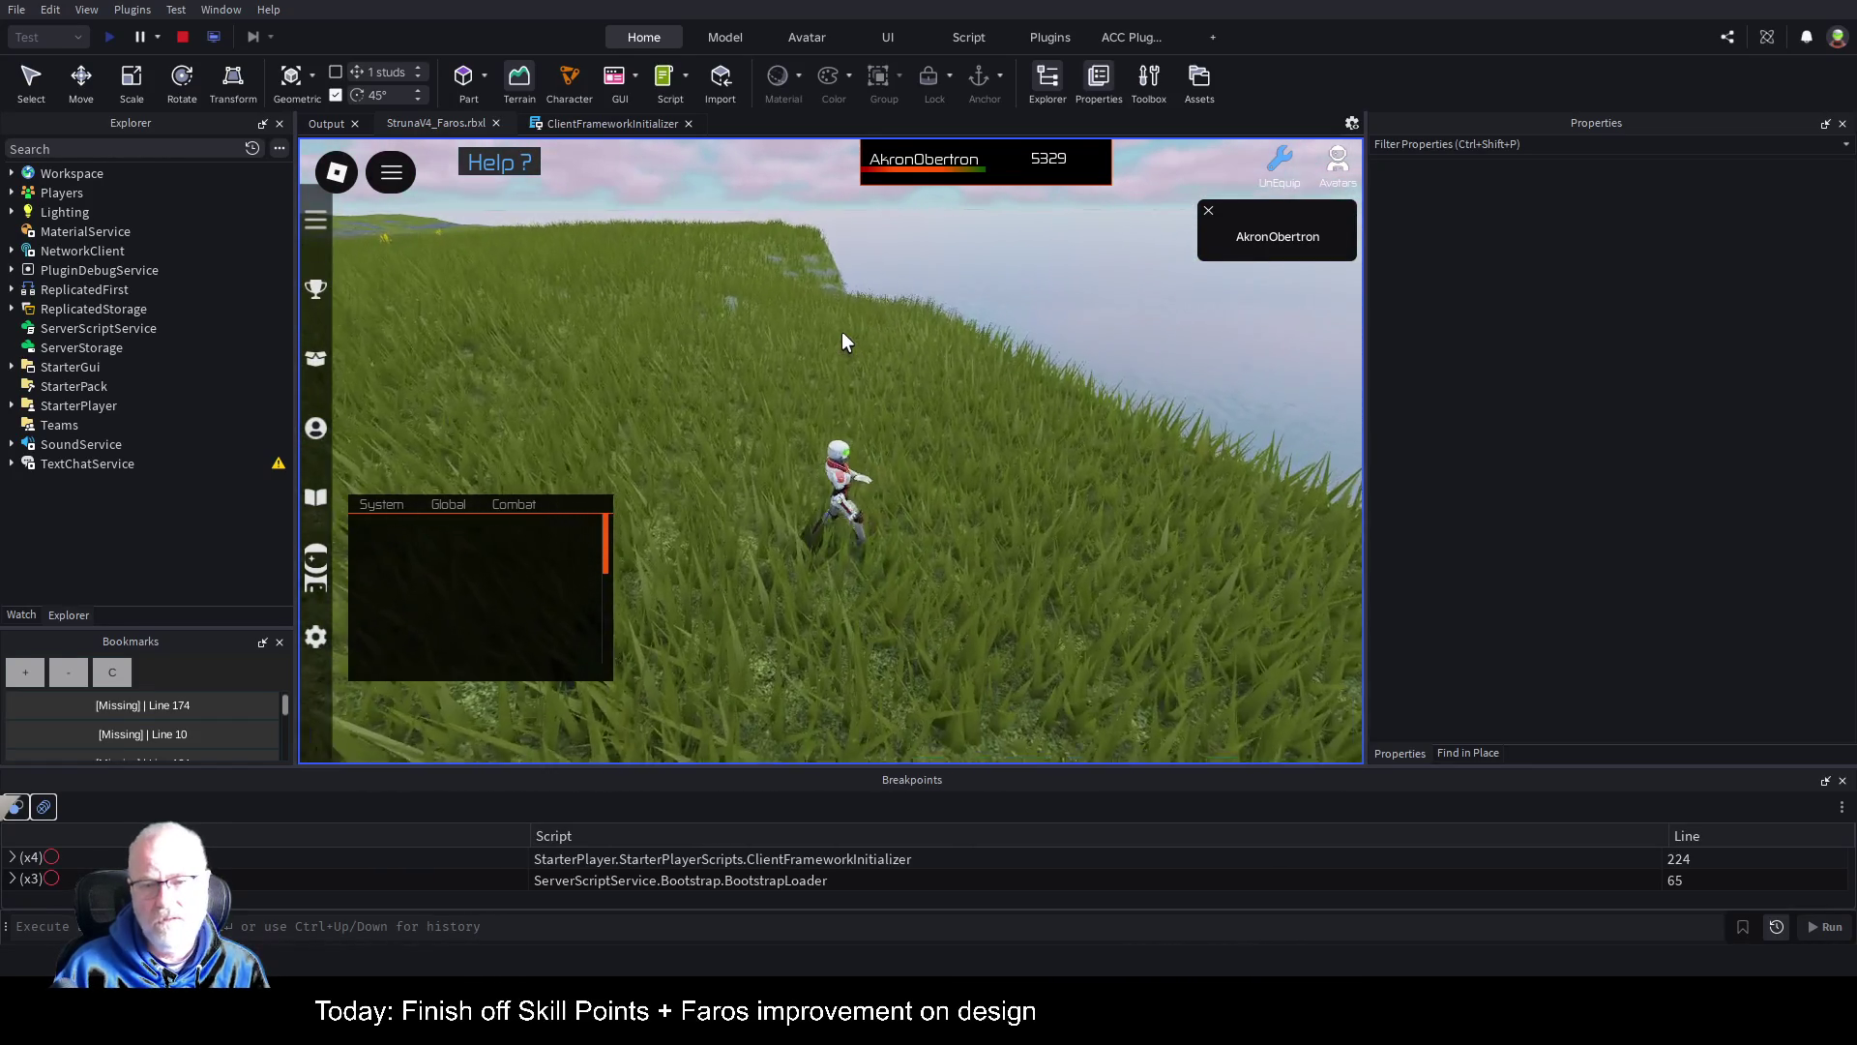
key(w)
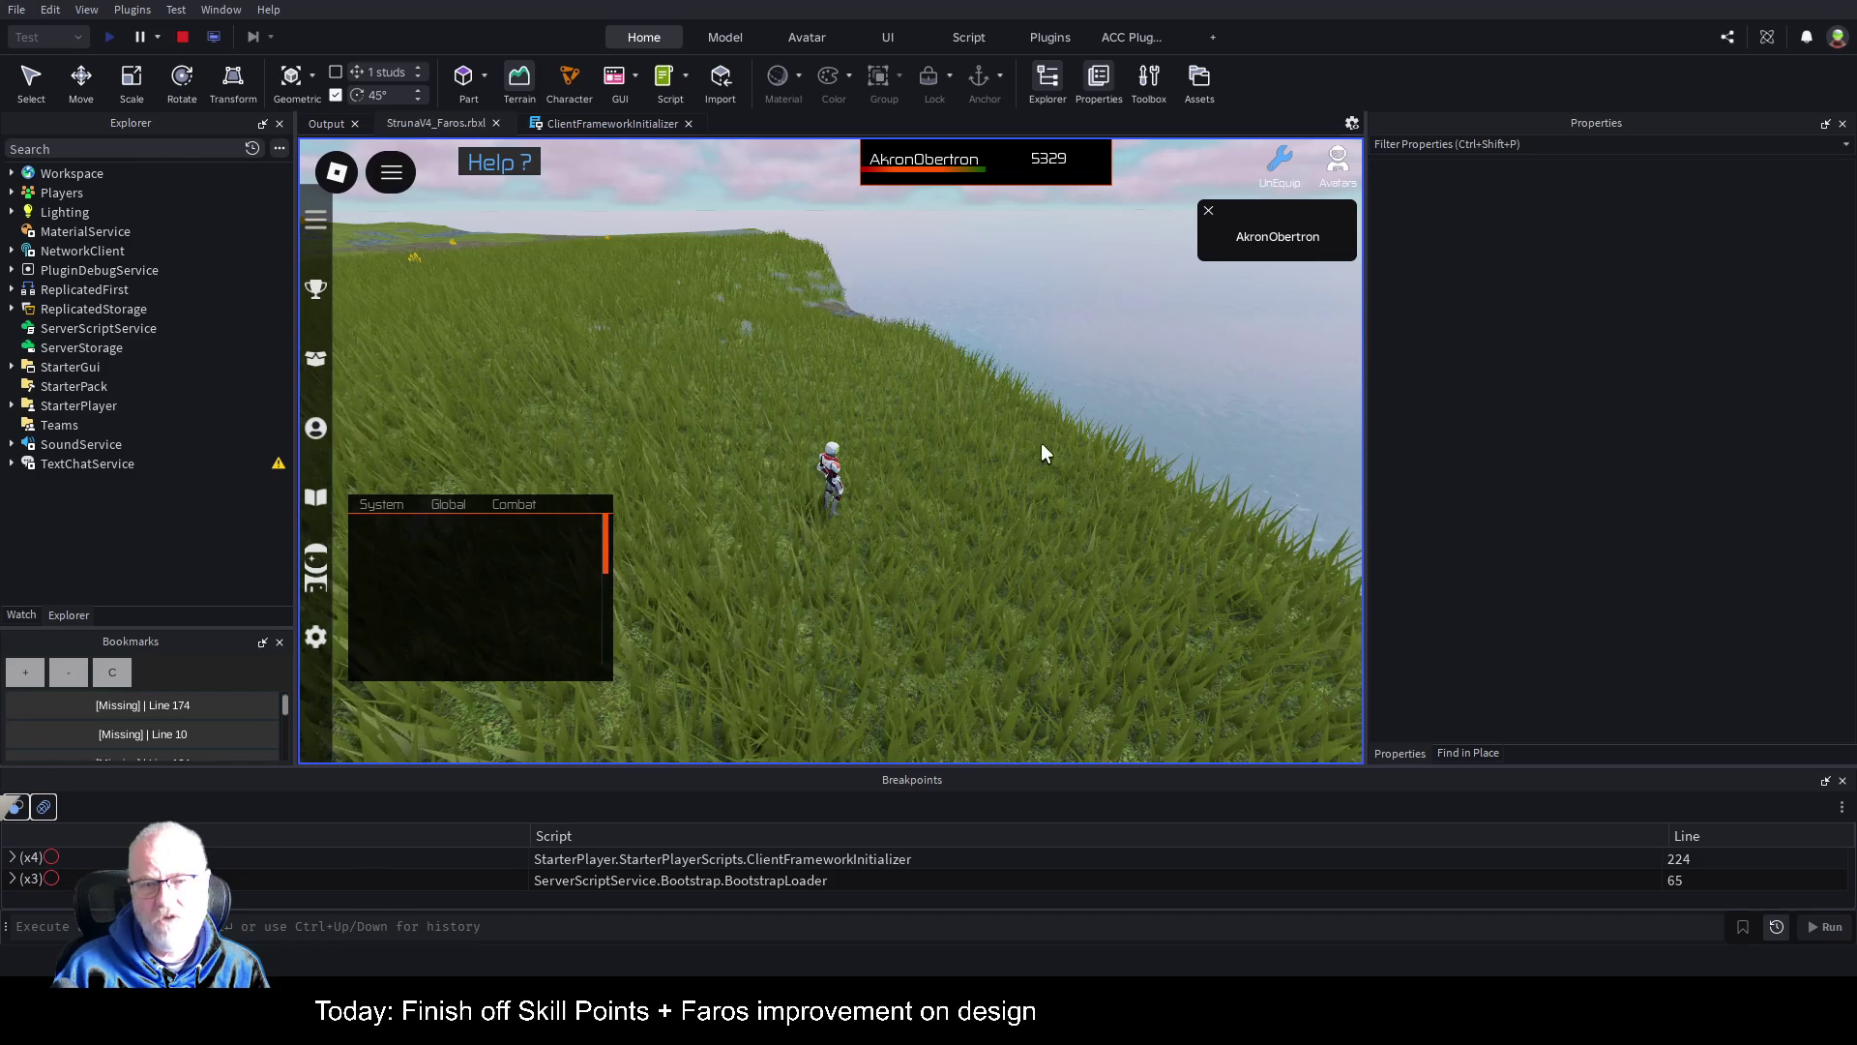
scroll(1065, 457, up, 5)
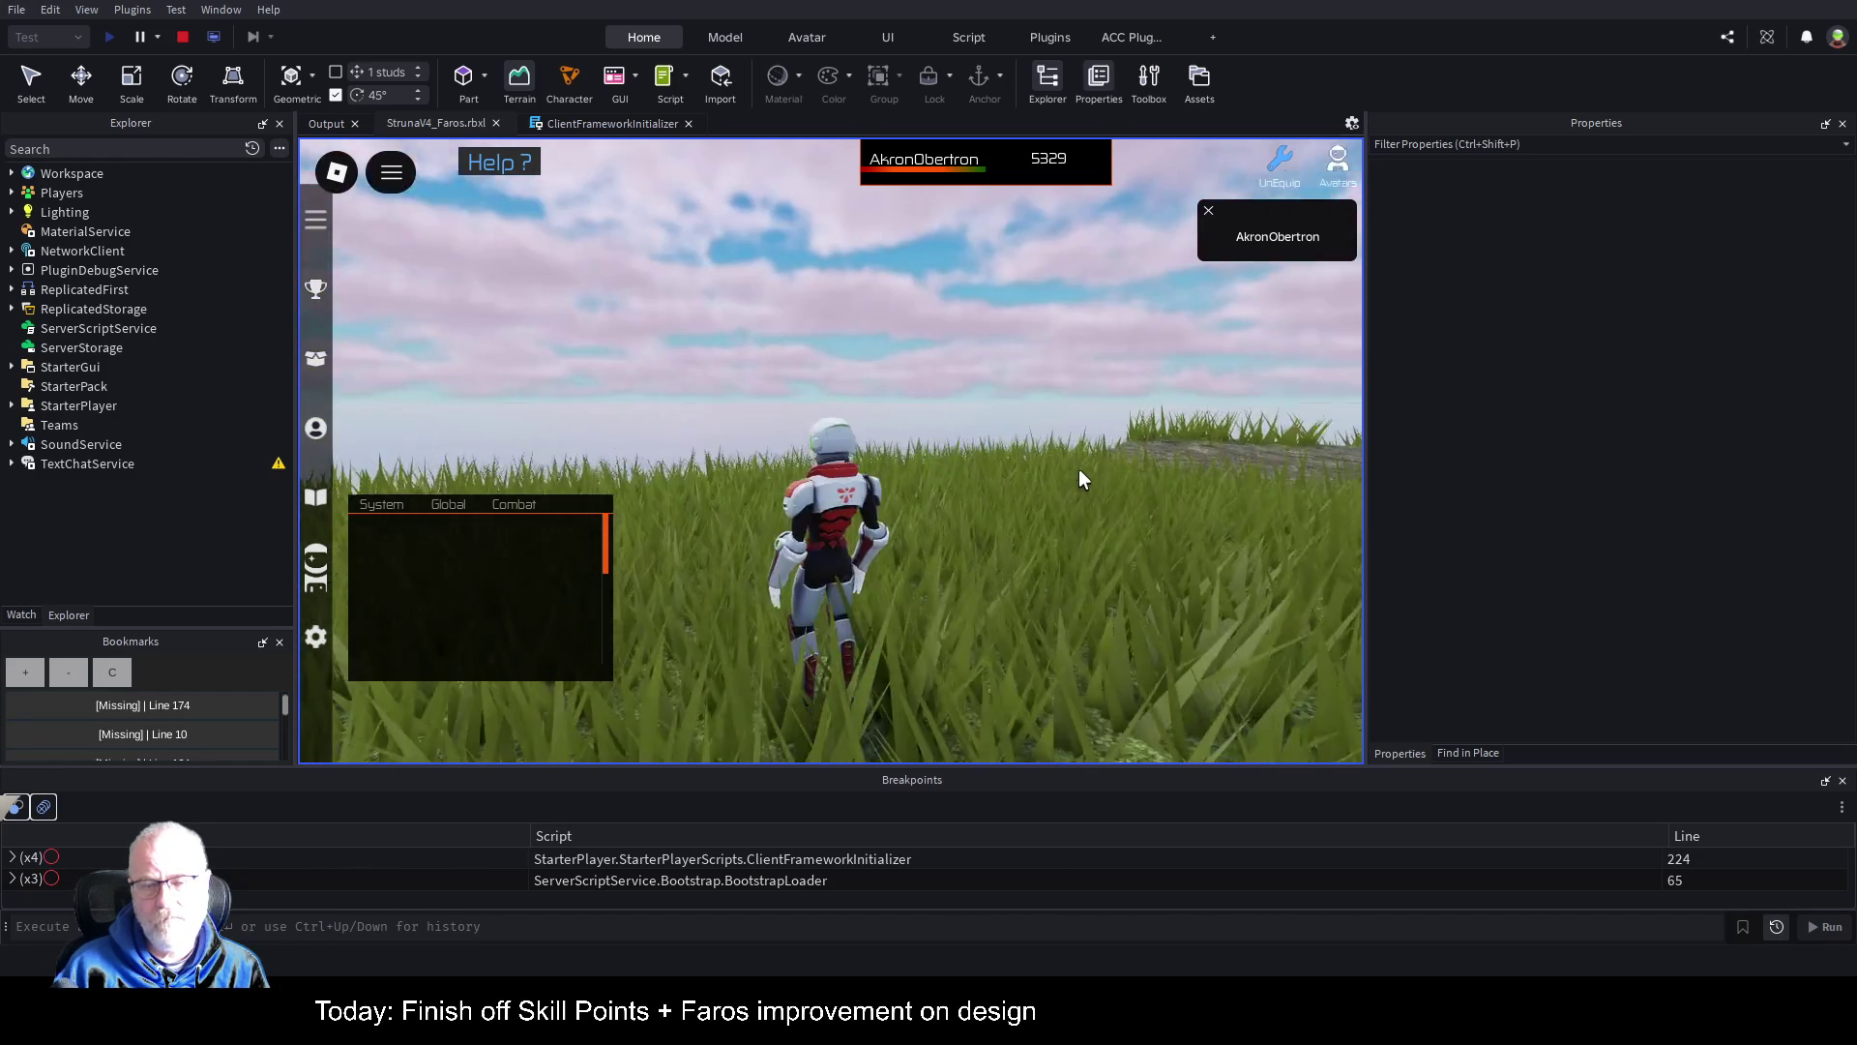
scroll(1080, 478, down, 5)
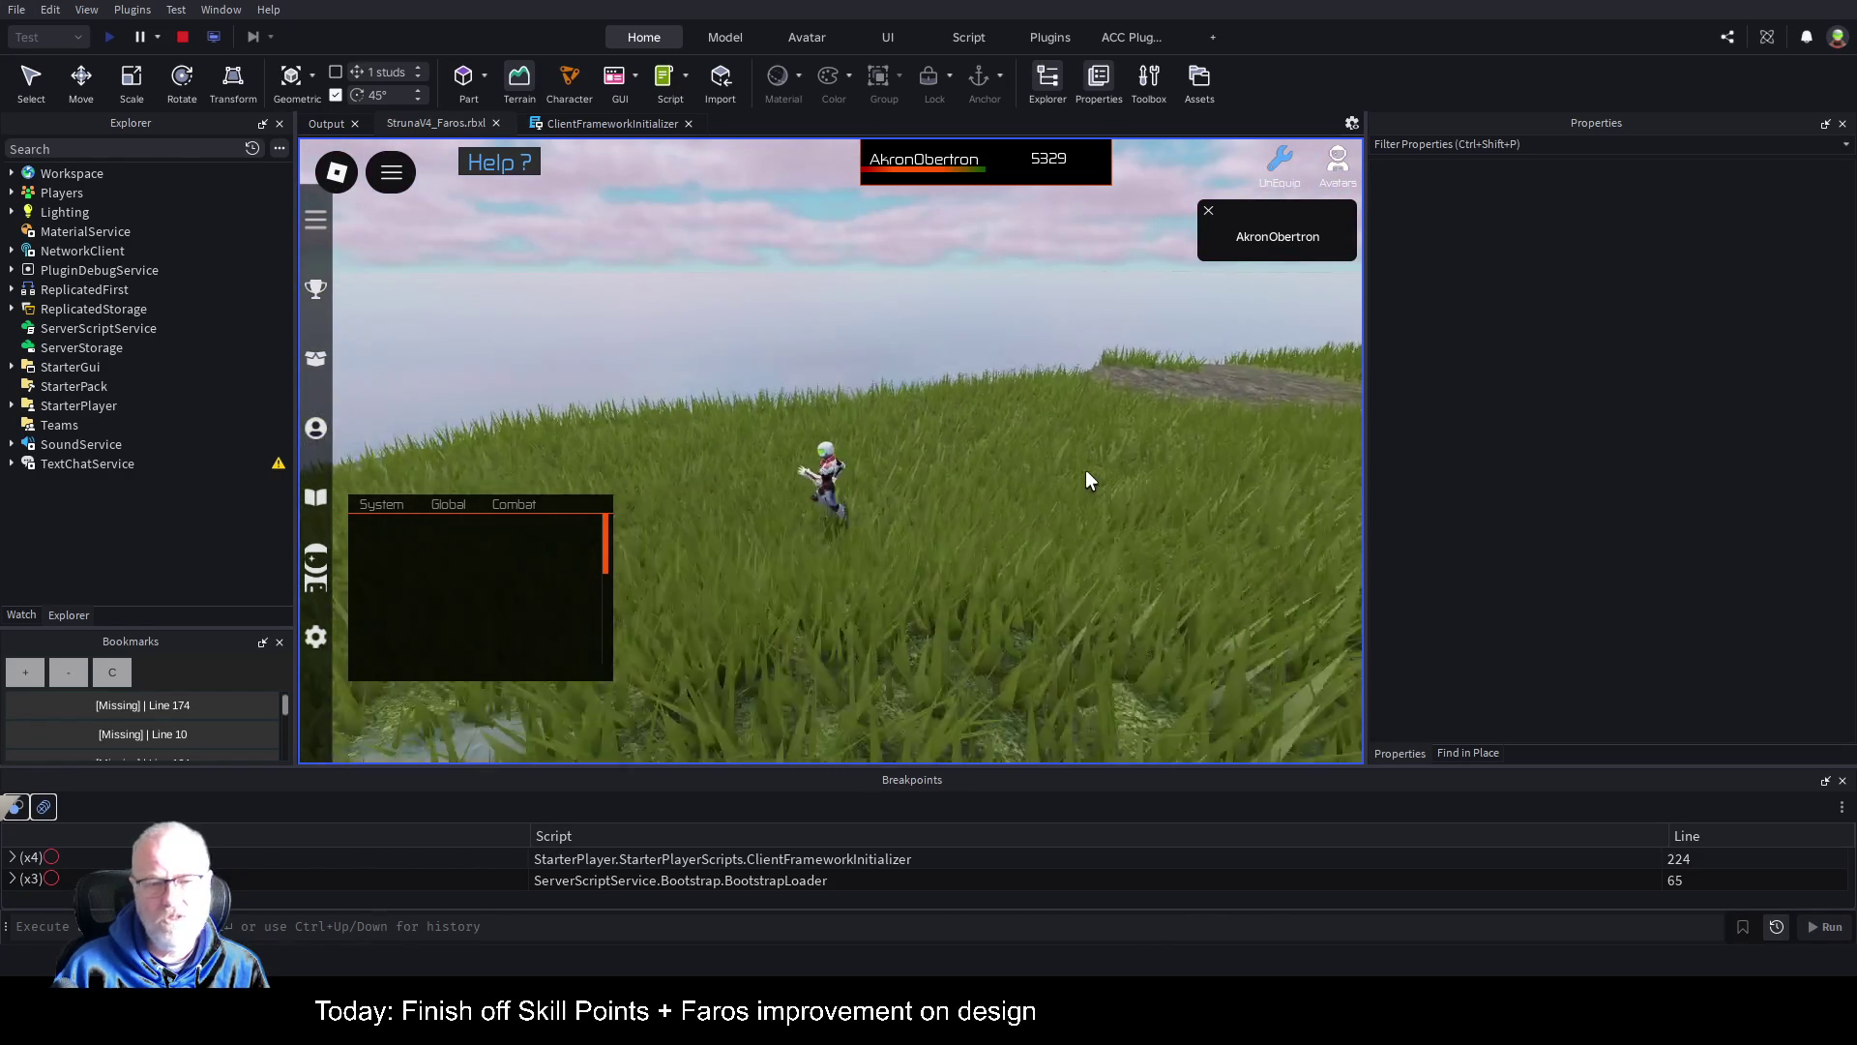
key(a)
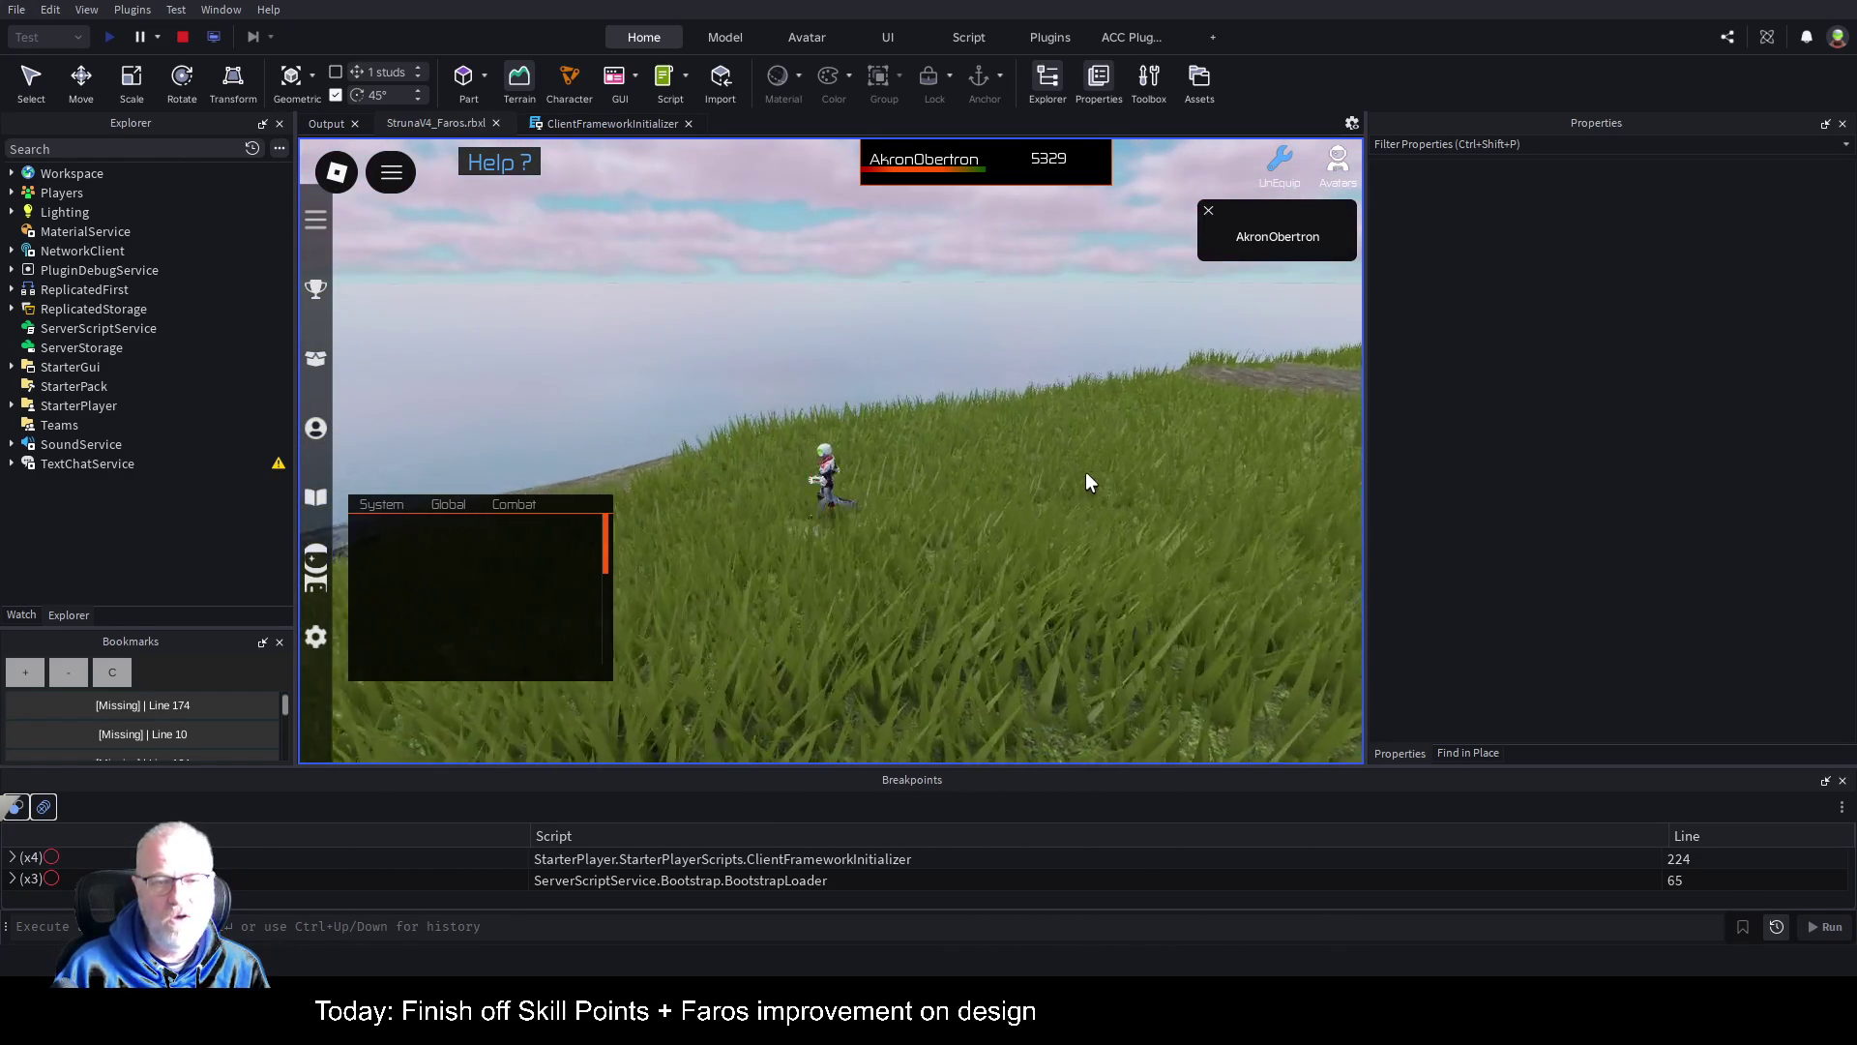
key(w)
key(Left)
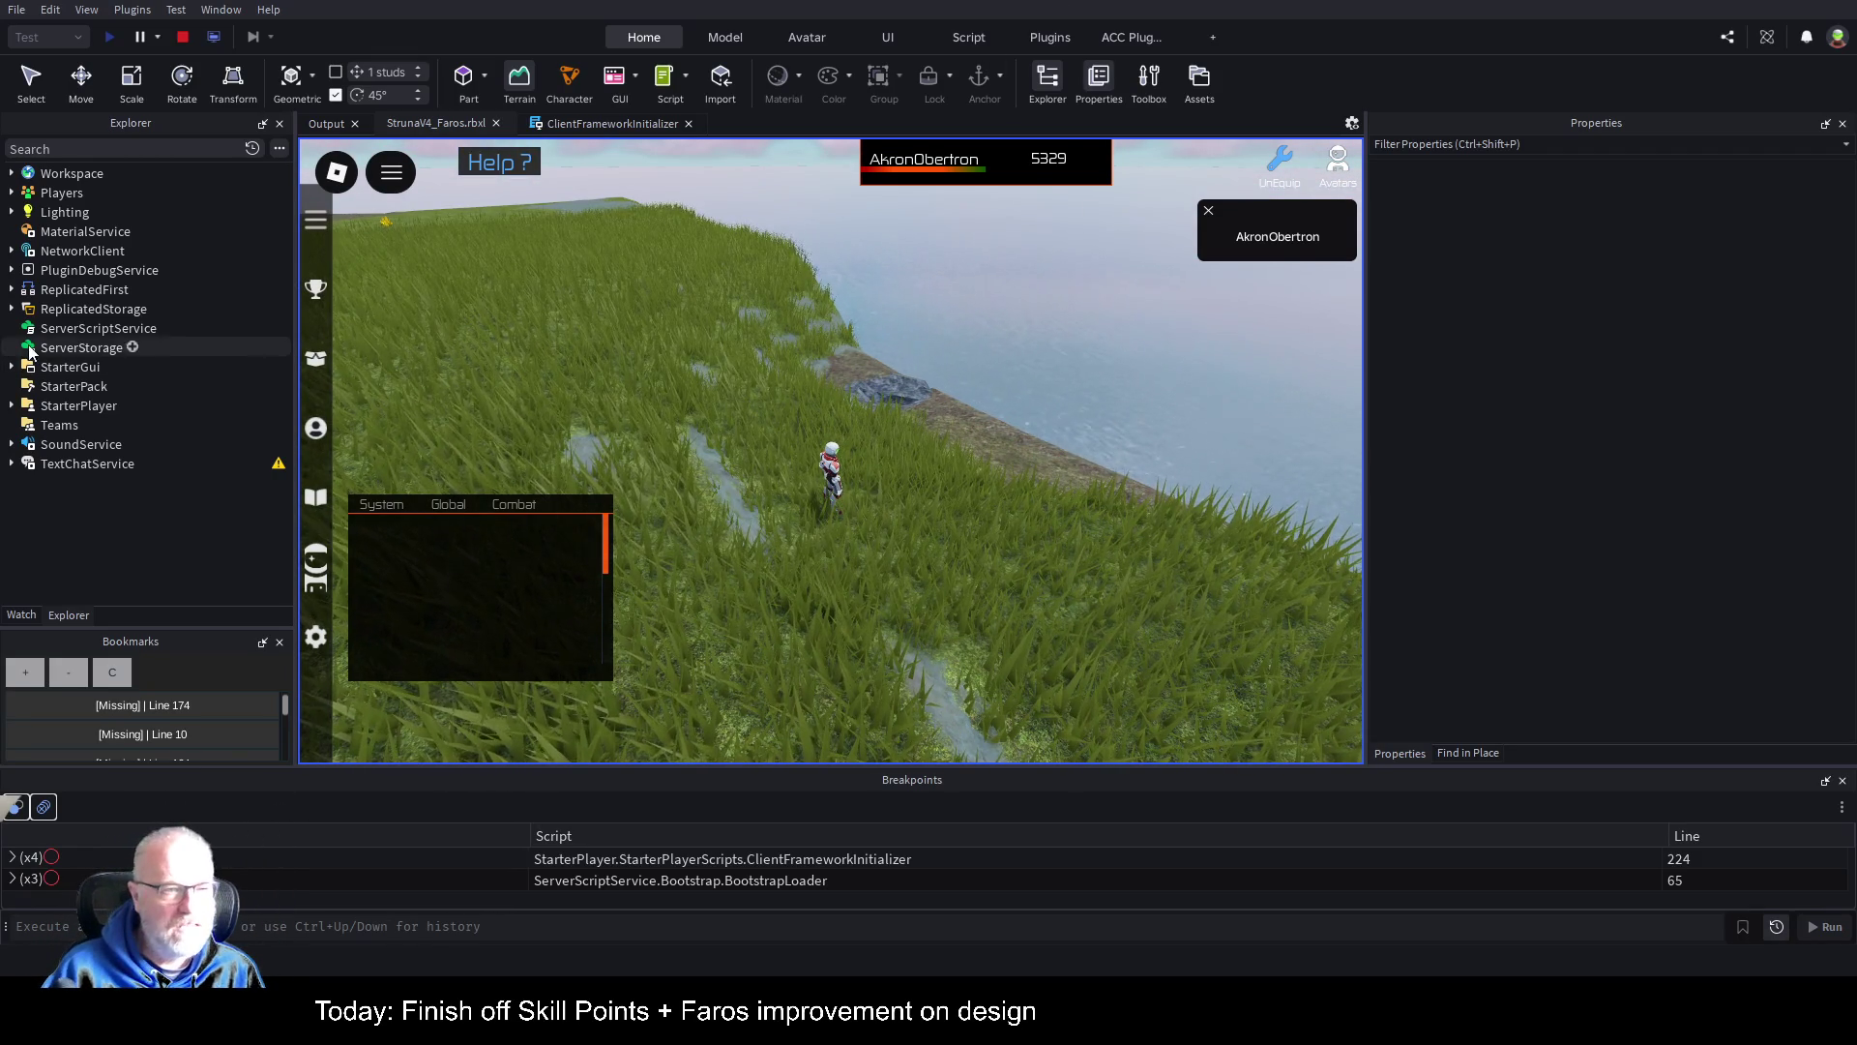
Step: Select Workspace in the Explorer and scroll its properties back to the top
click(43, 174)
scroll(1670, 484, down, 10)
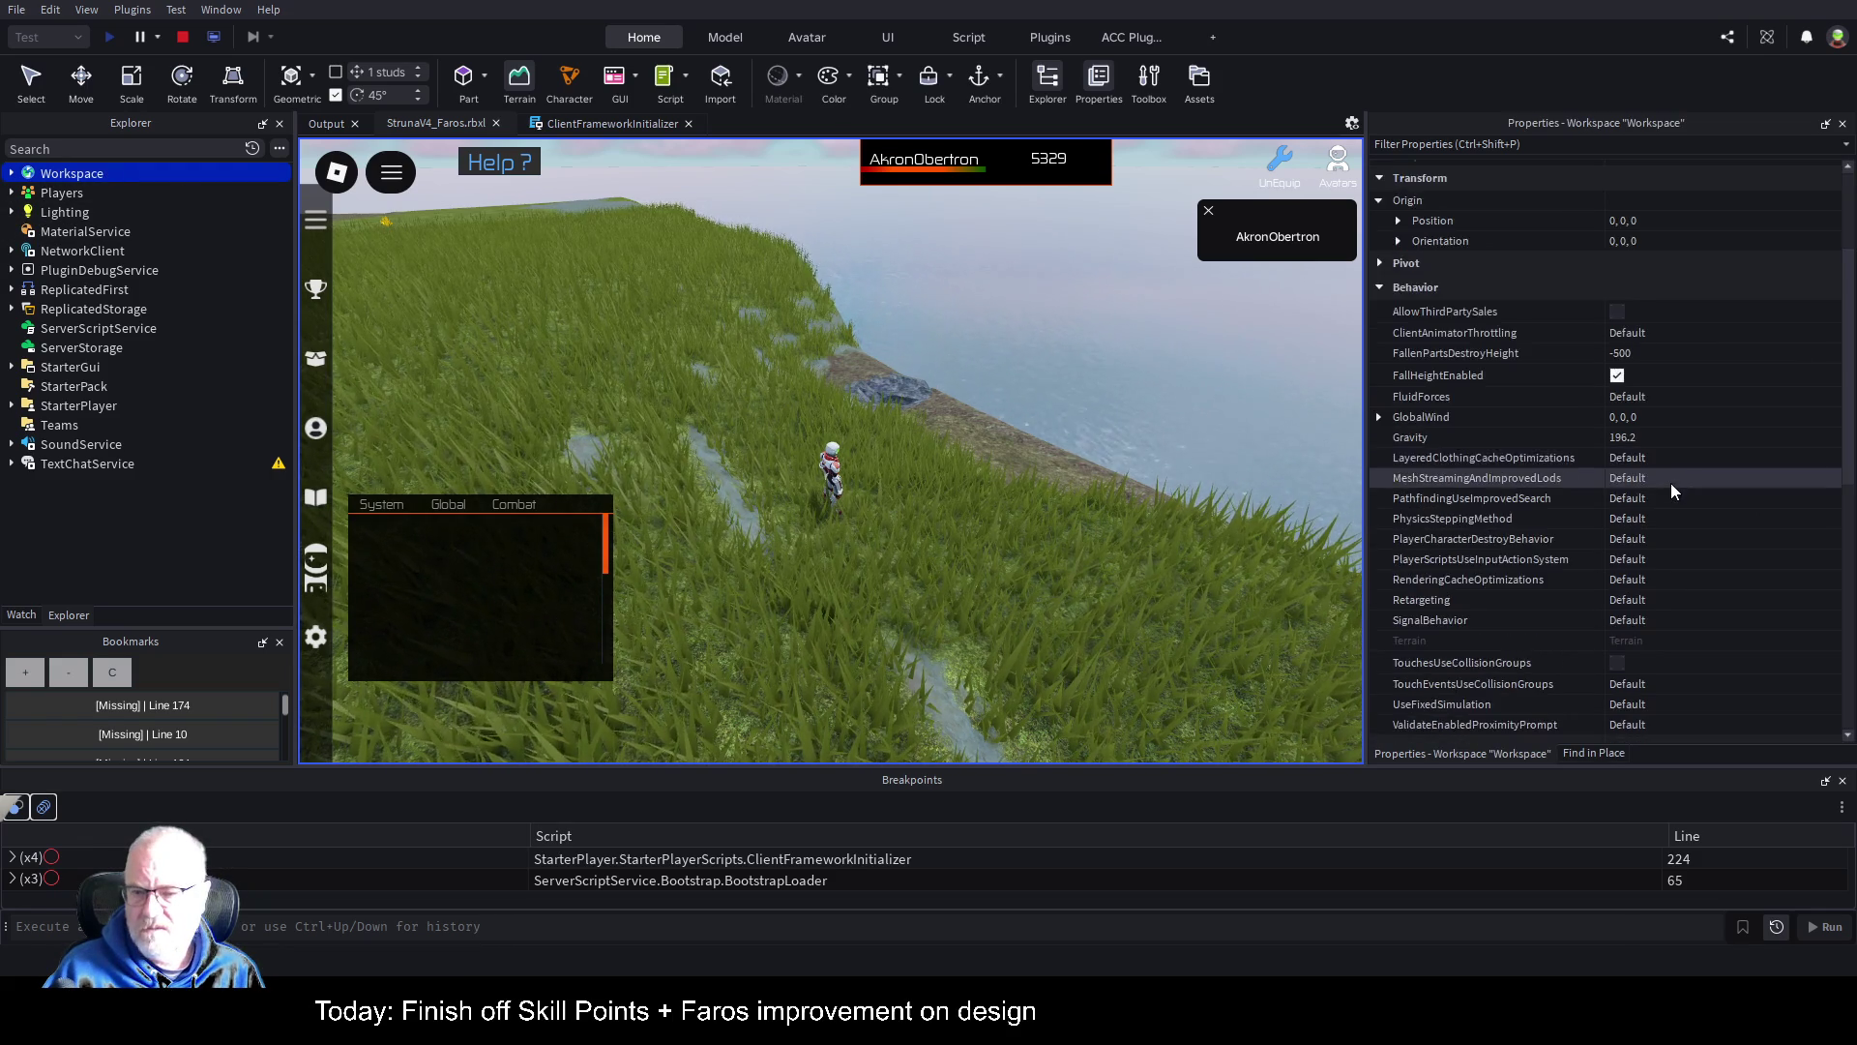
scroll(1669, 483, down, 3)
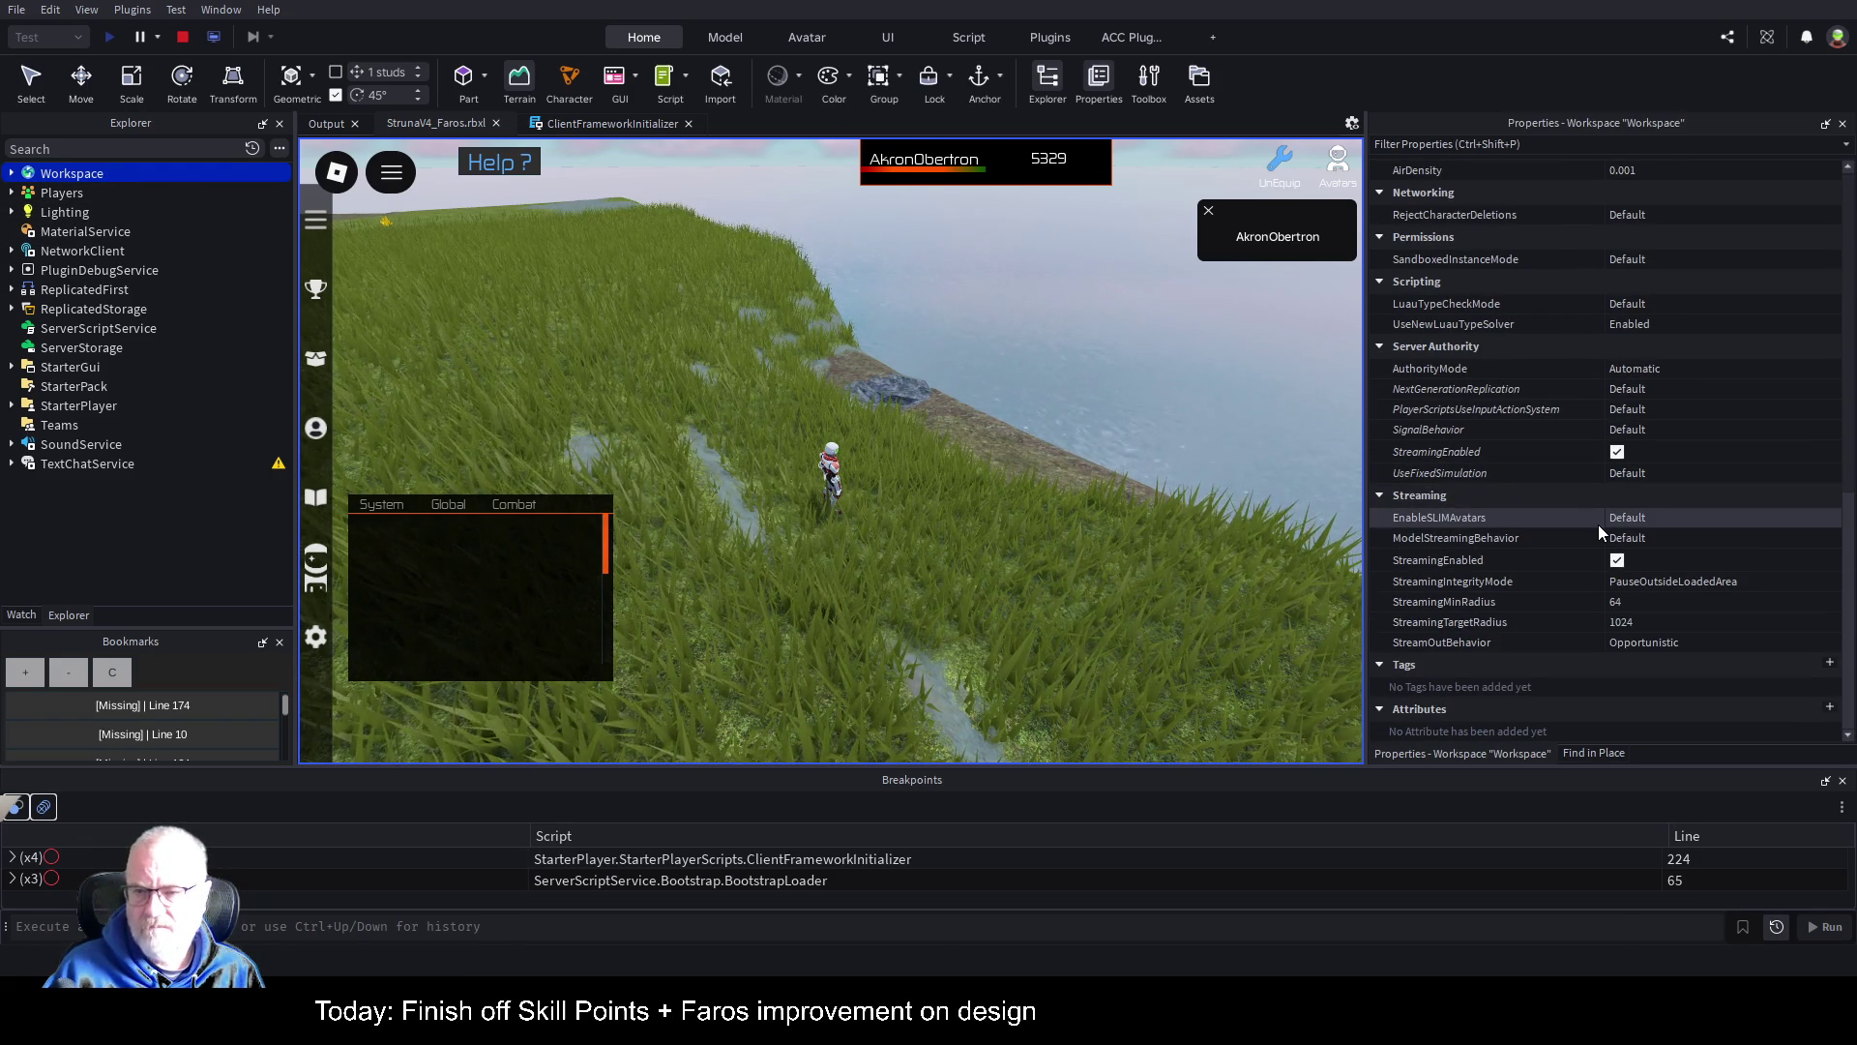
scroll(1599, 530, up, 10)
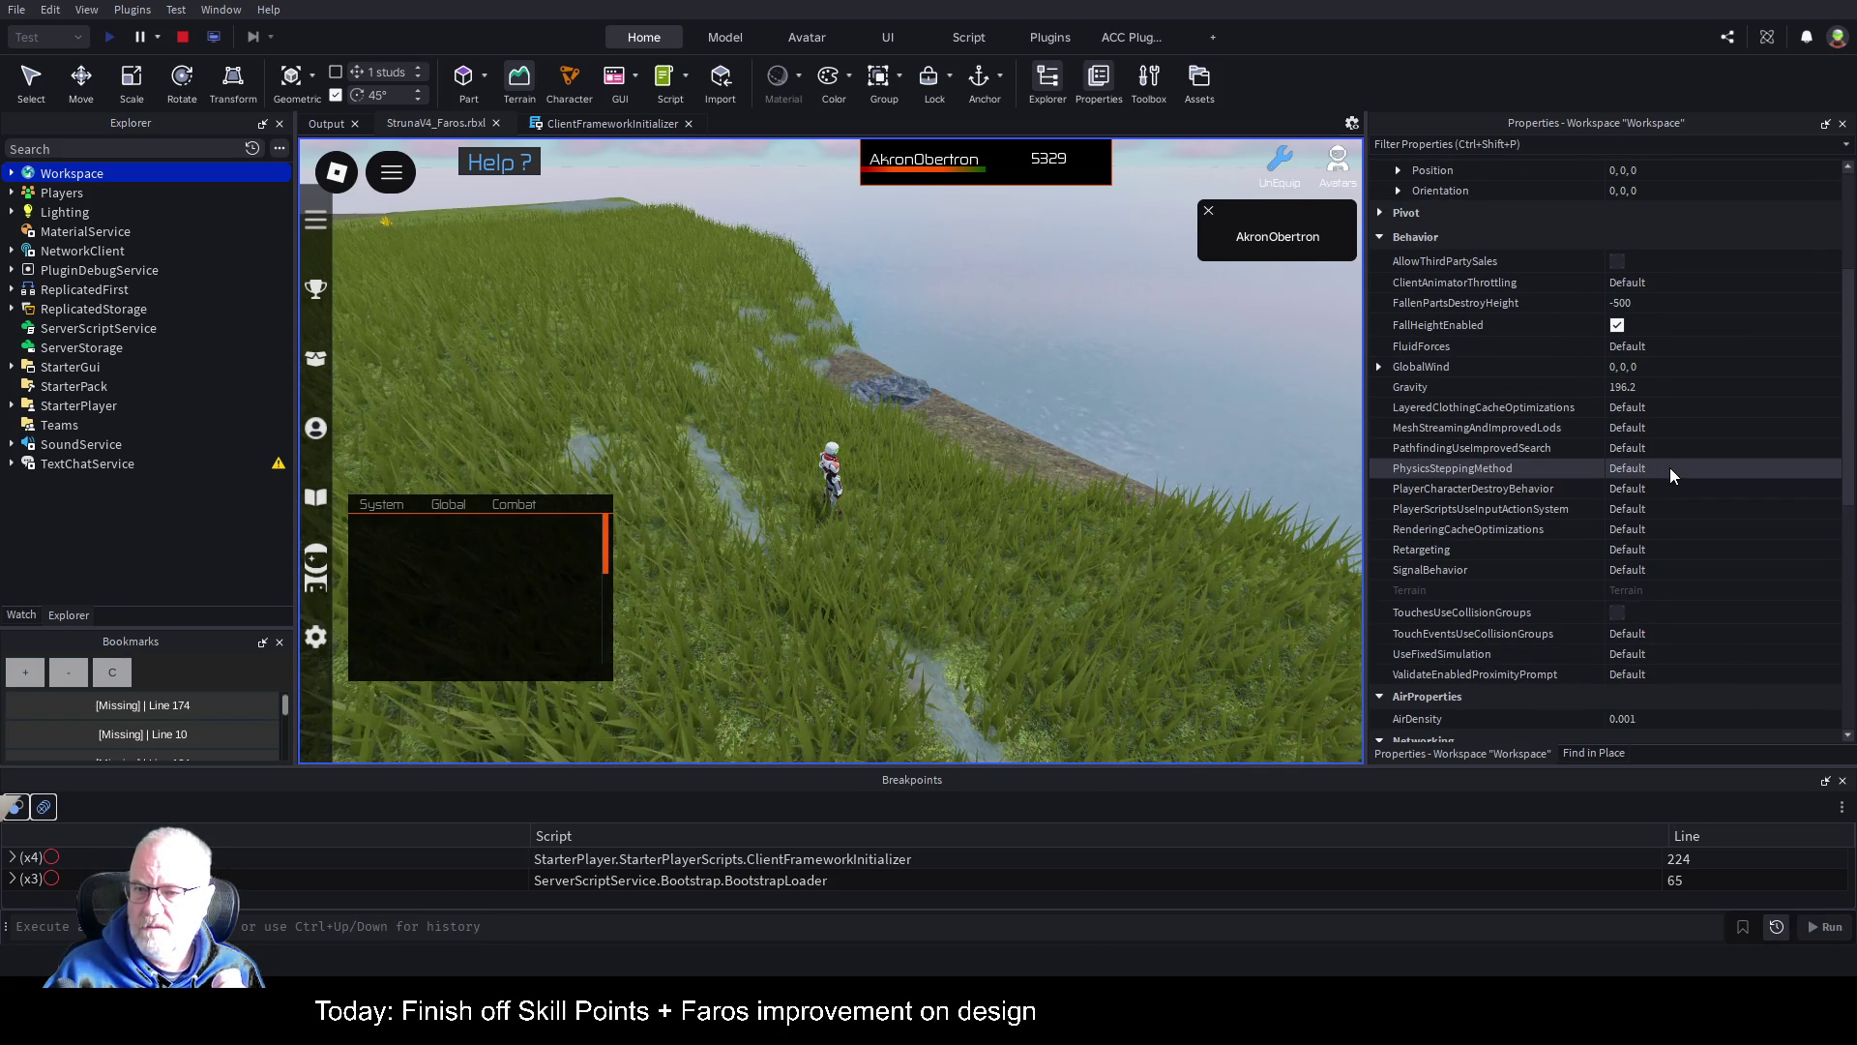
scroll(1670, 468, up, 3)
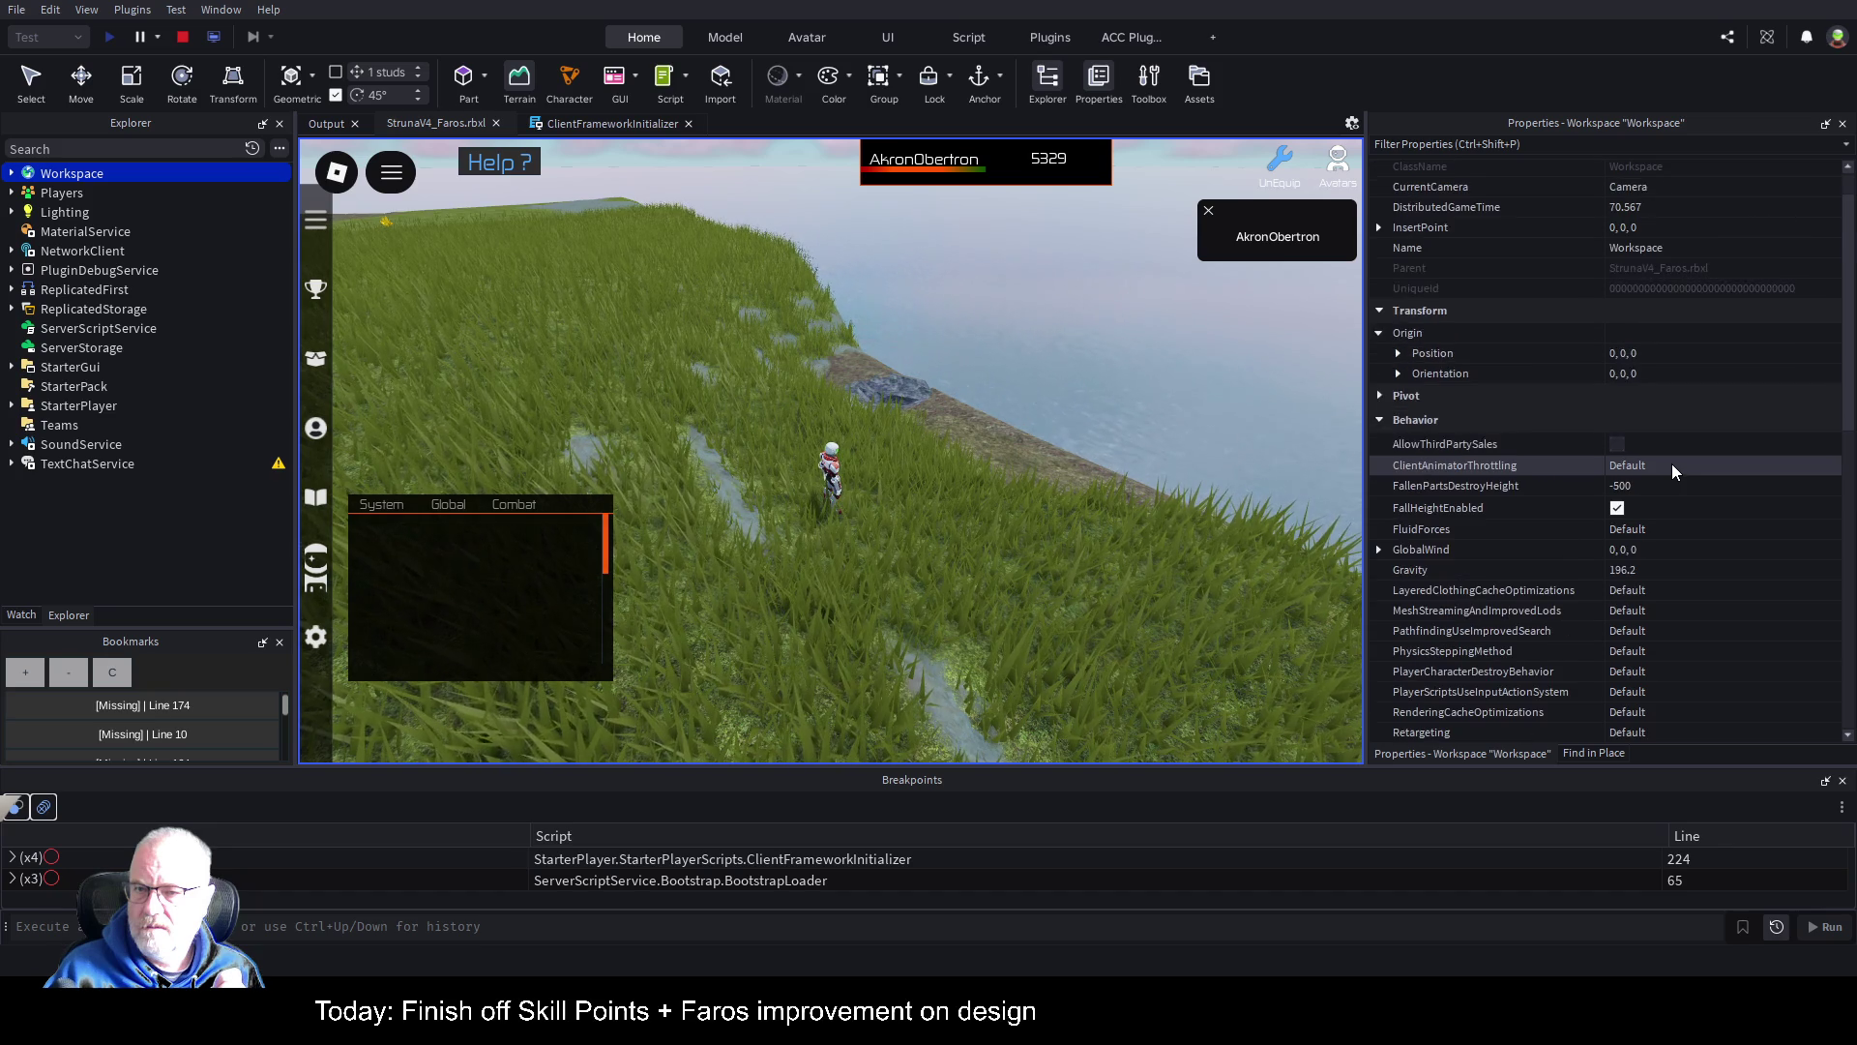
scroll(1676, 455, up, 1)
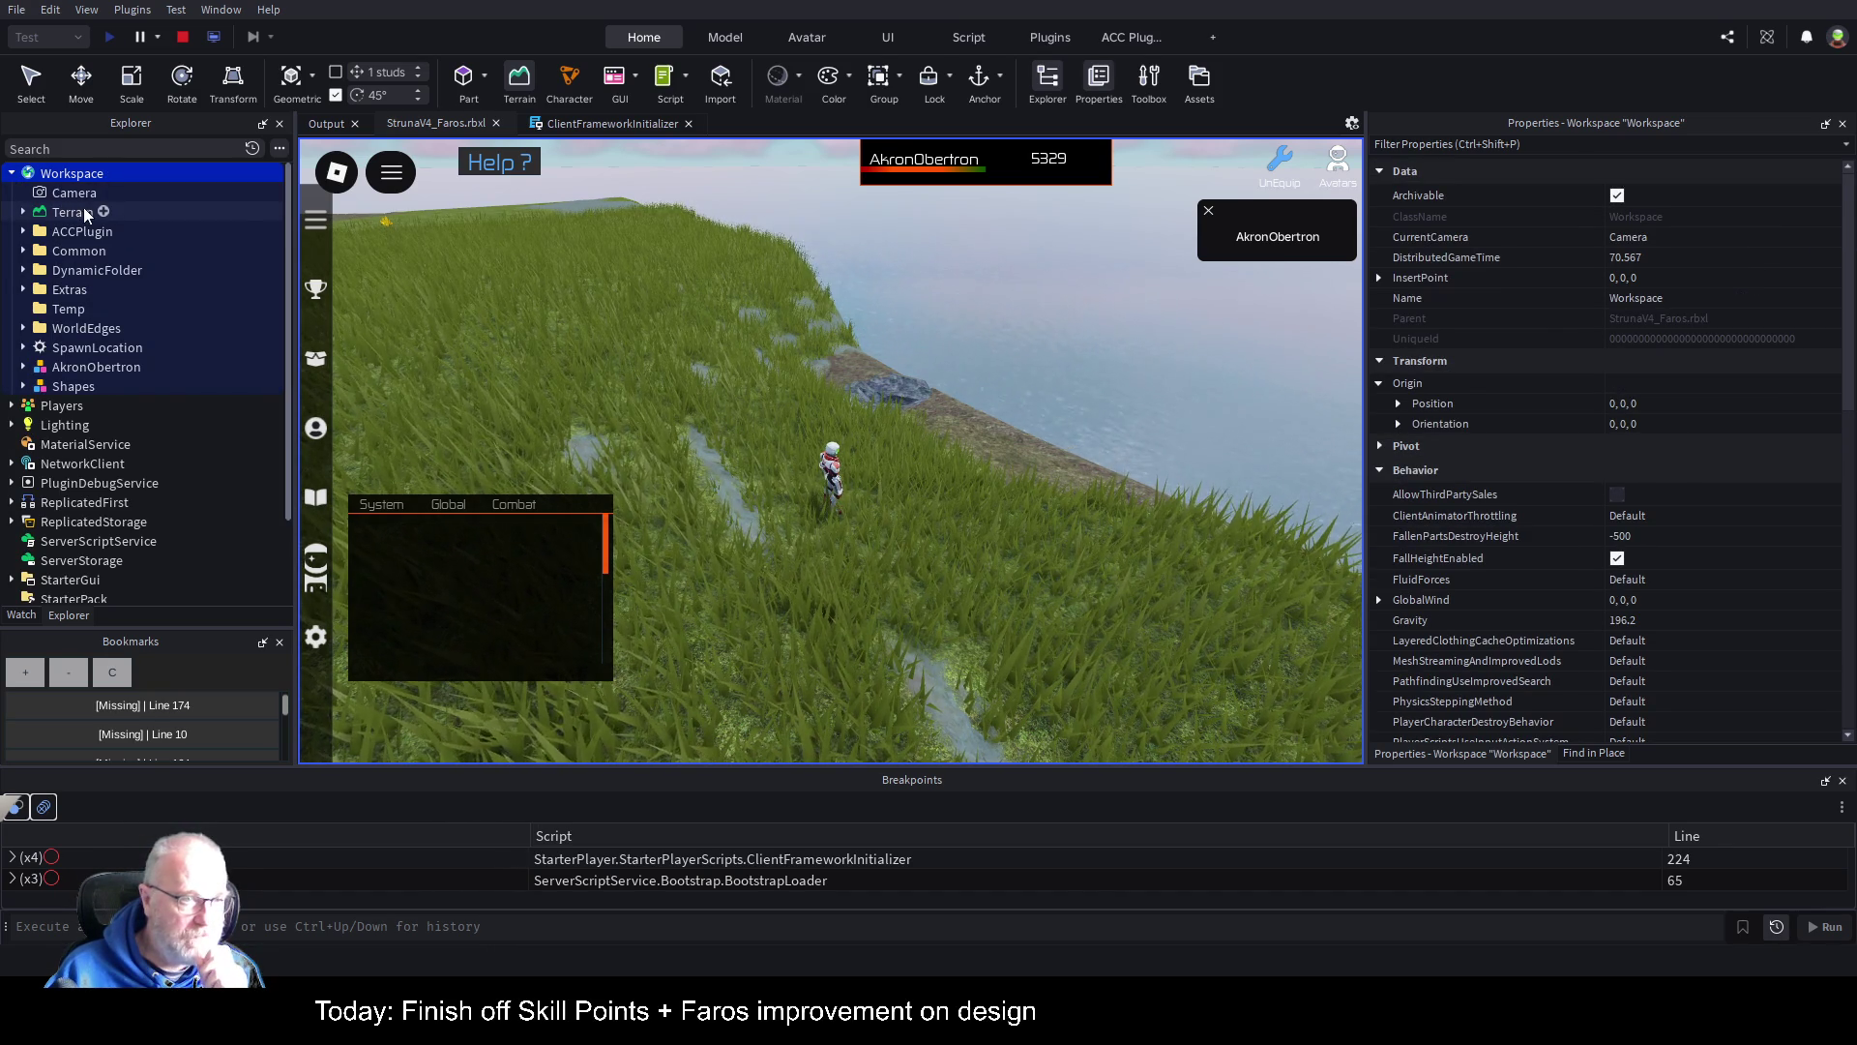
Step: Select Terrain and lower its WaterWaveSize from 1 to 0.1
click(73, 212)
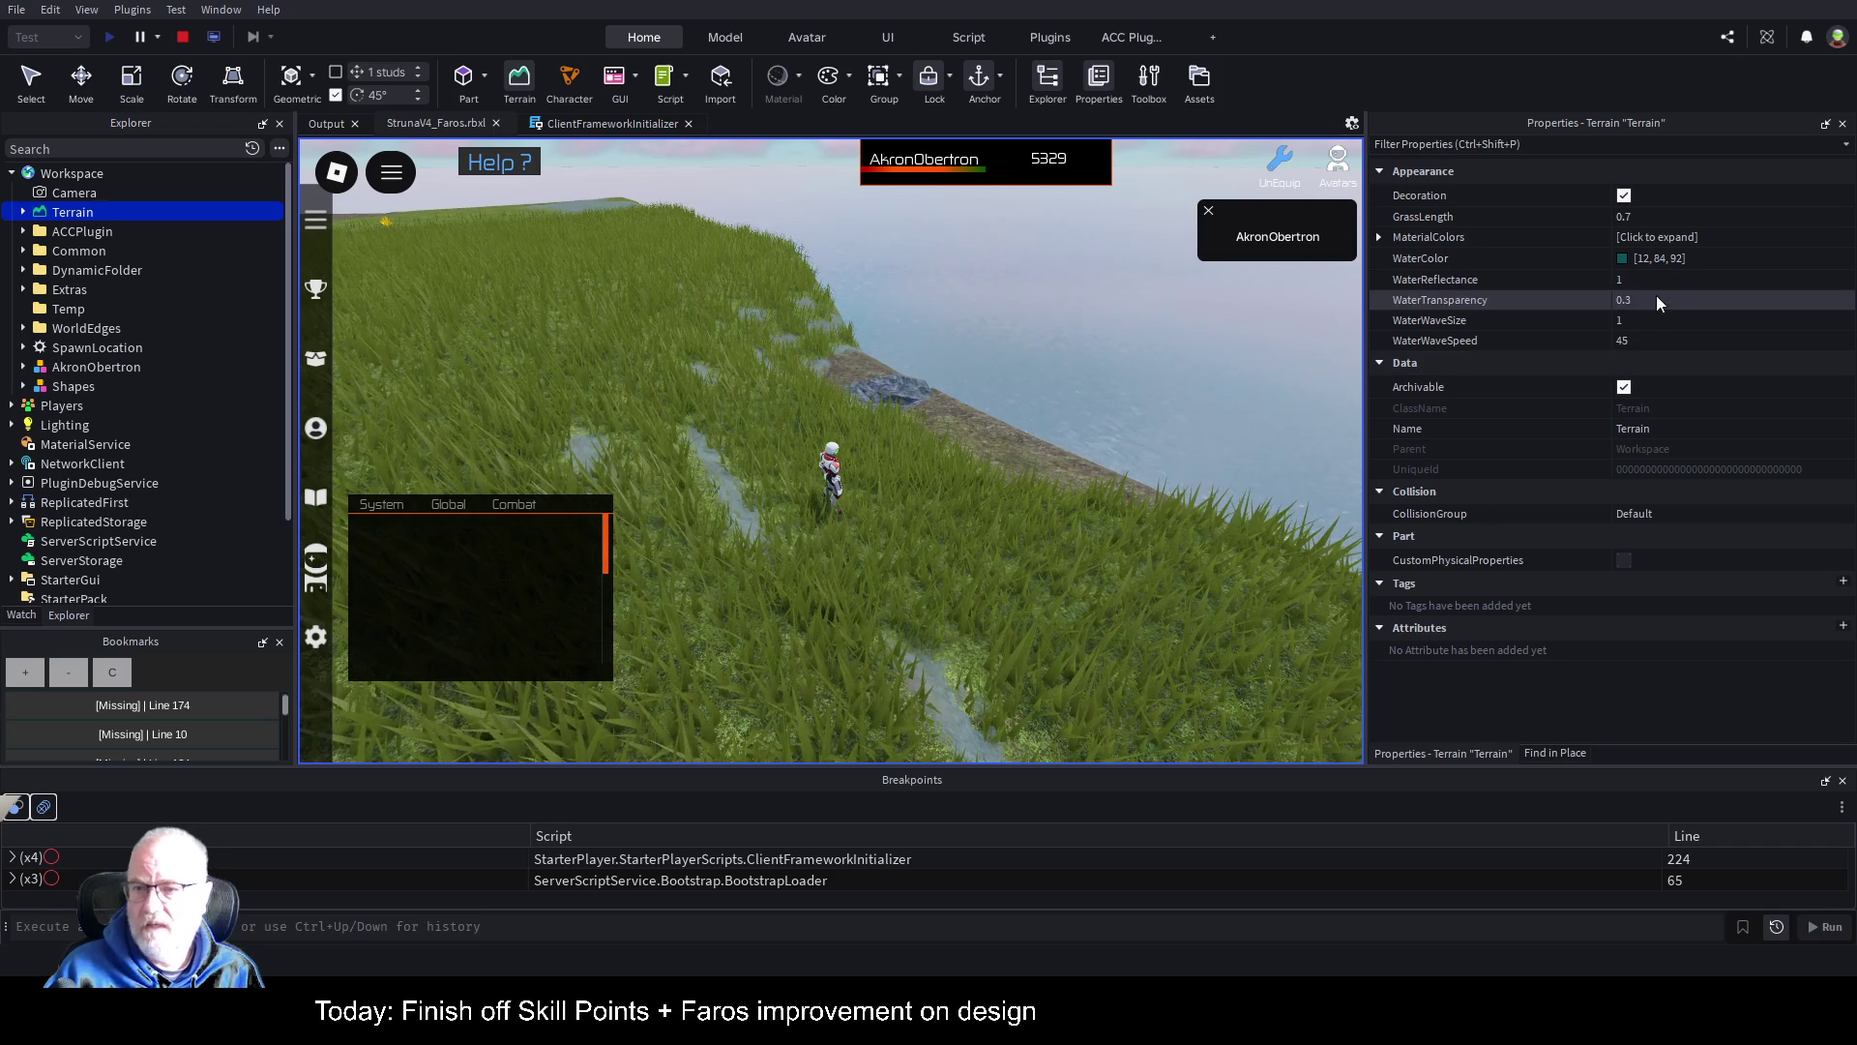
click(1646, 320)
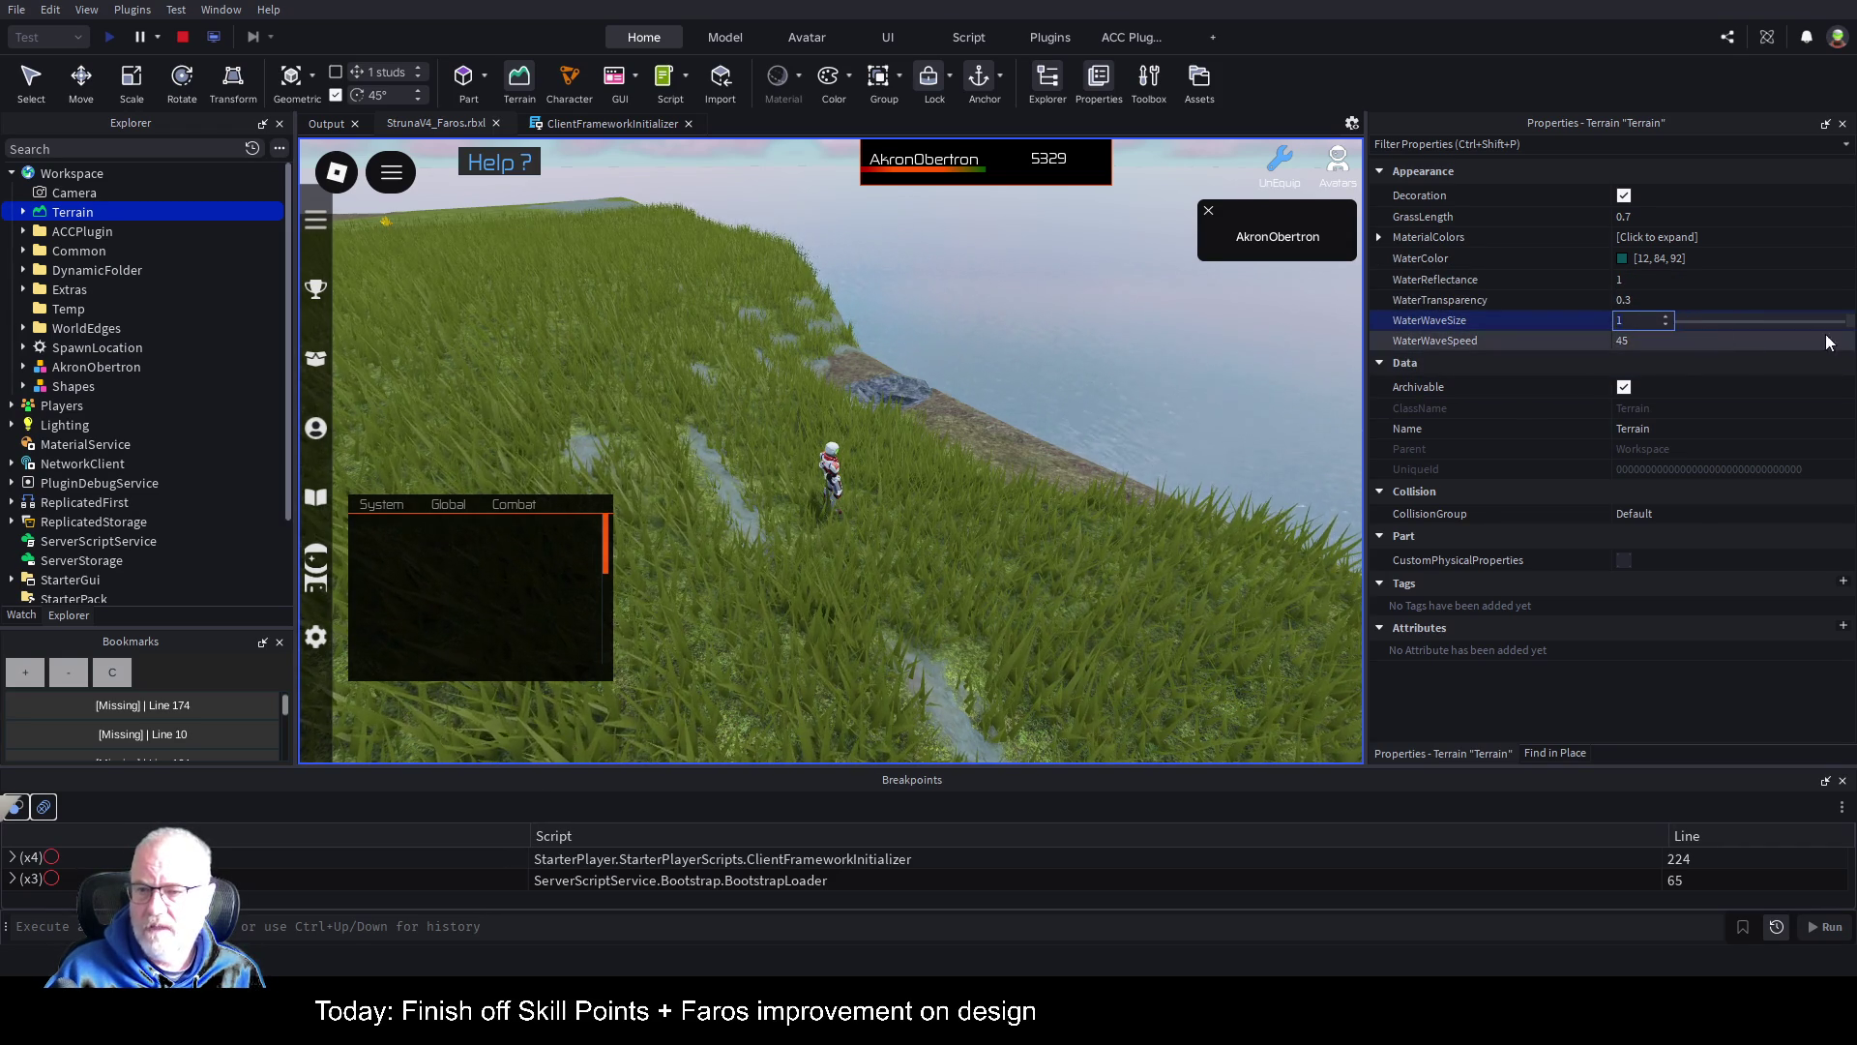
drag(1841, 329, 1693, 328)
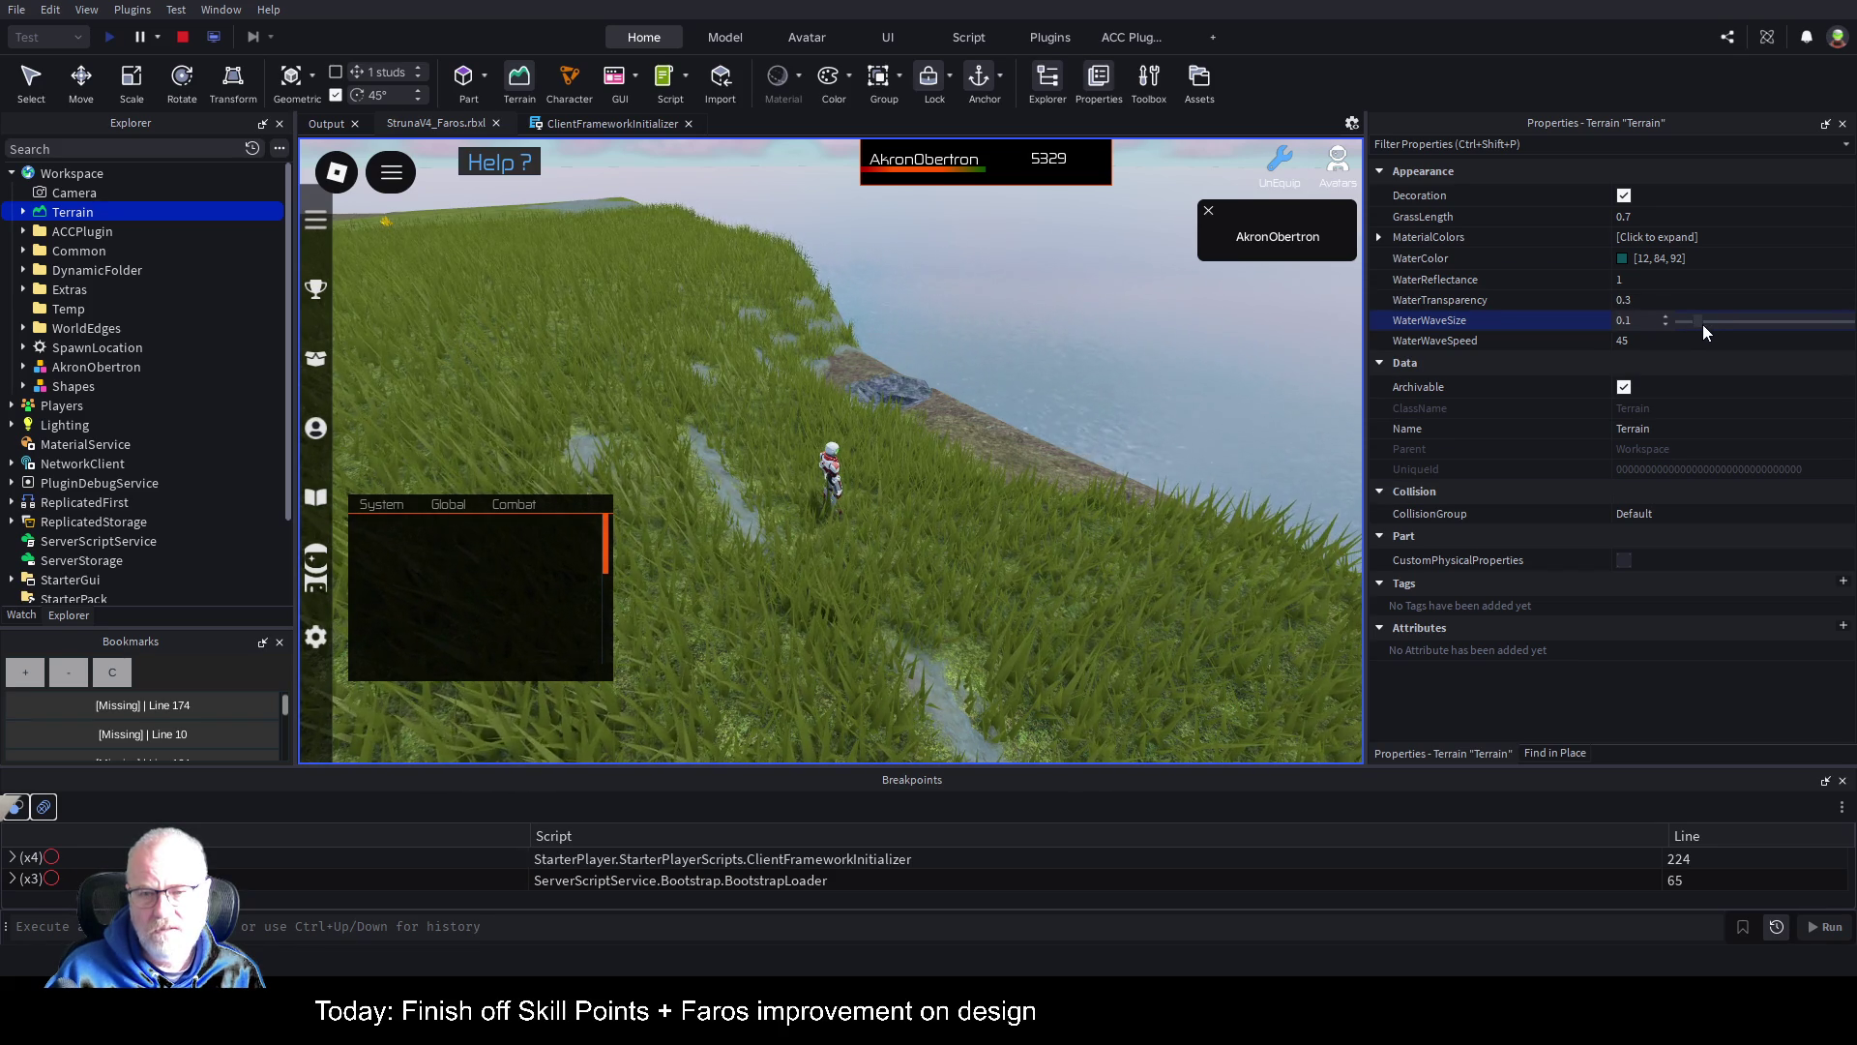
Step: Tilt the view to check the calmer shoreline water, then stop the playtest
drag(1257, 449, 1237, 457)
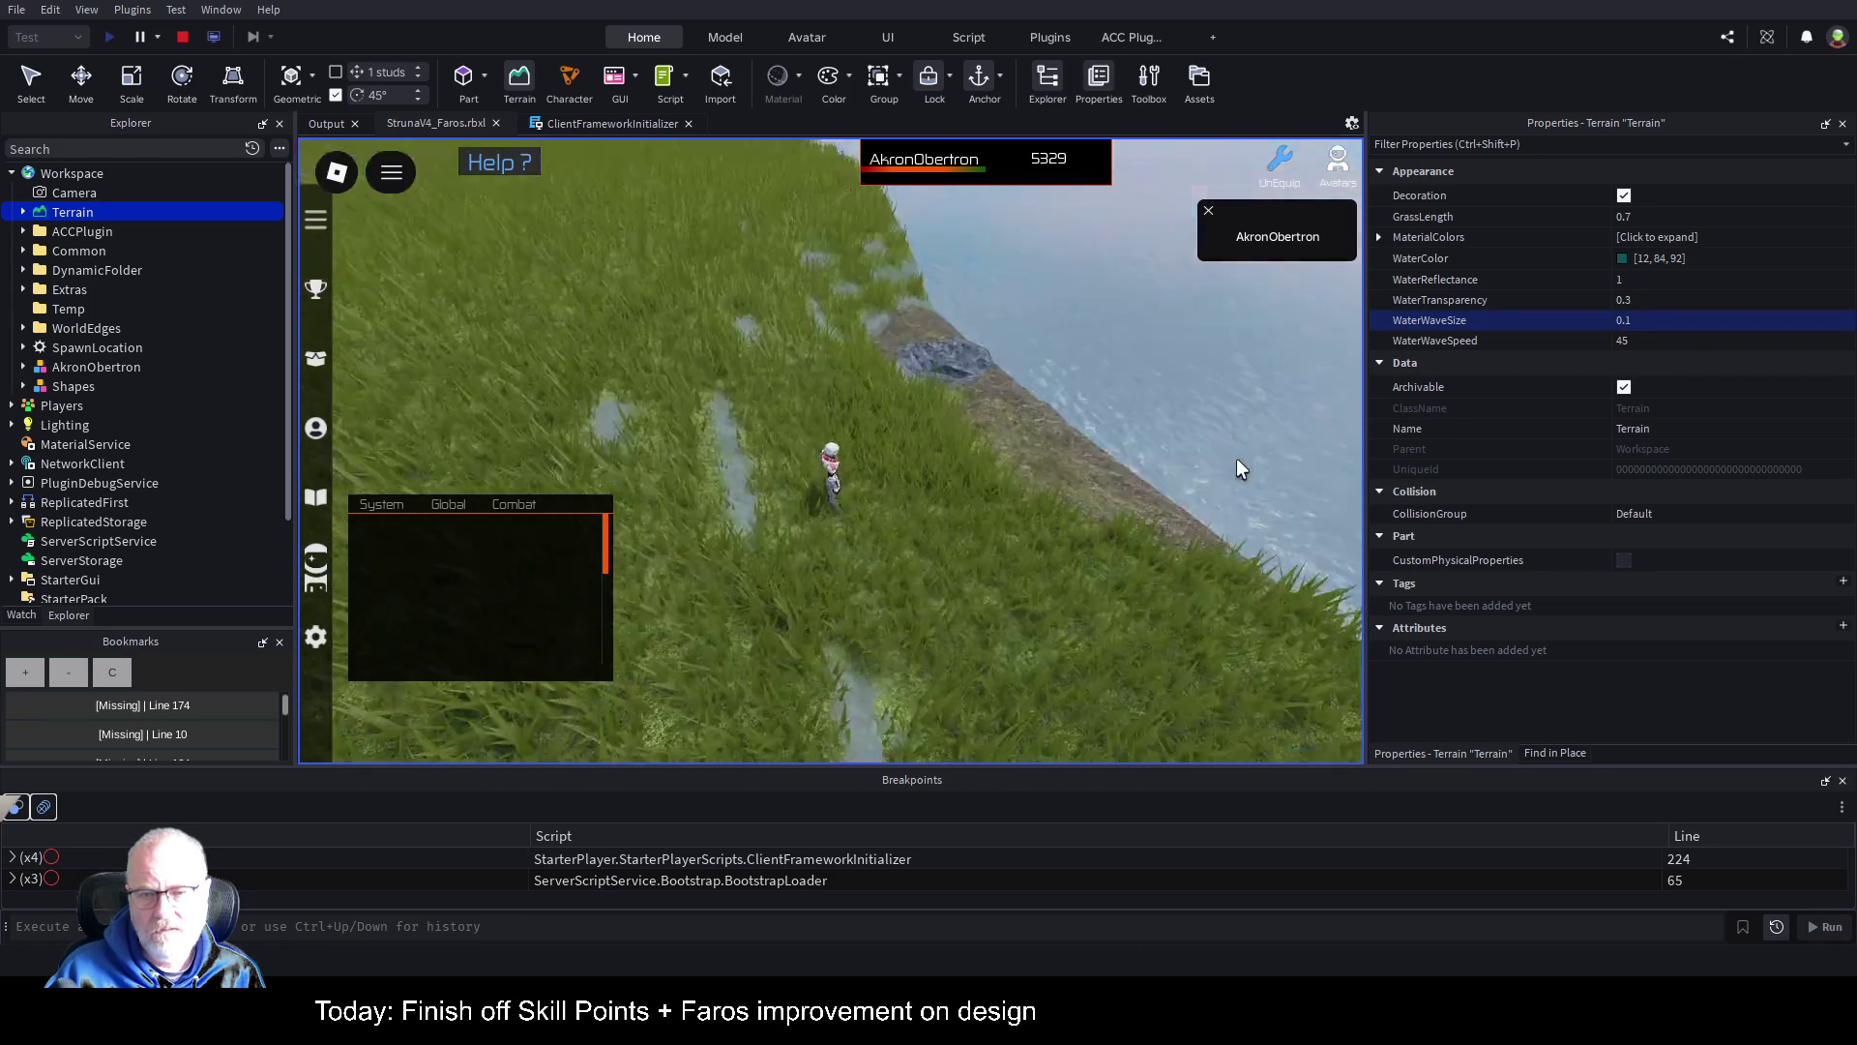
drag(1176, 534, 1170, 529)
key(shift+F5)
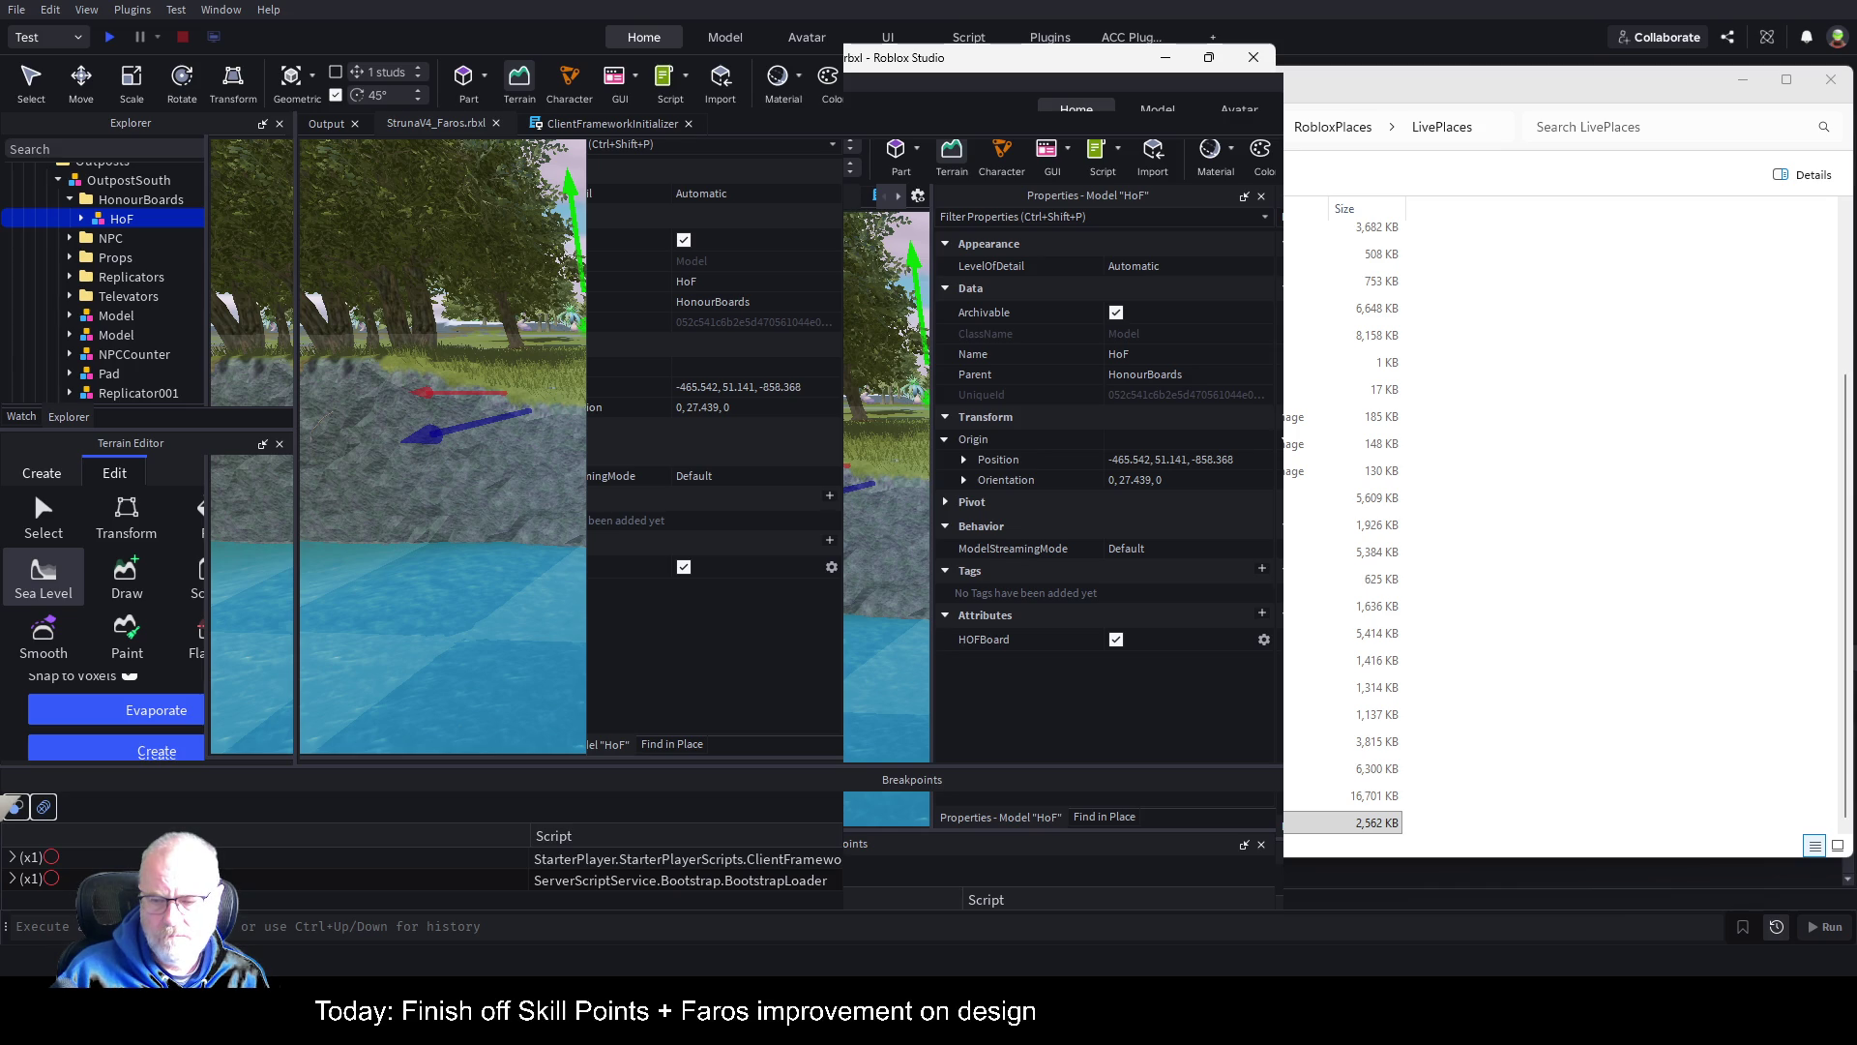
Step: Bring up the second Studio window with the StrunaV4_CodeBase place
click(1521, 906)
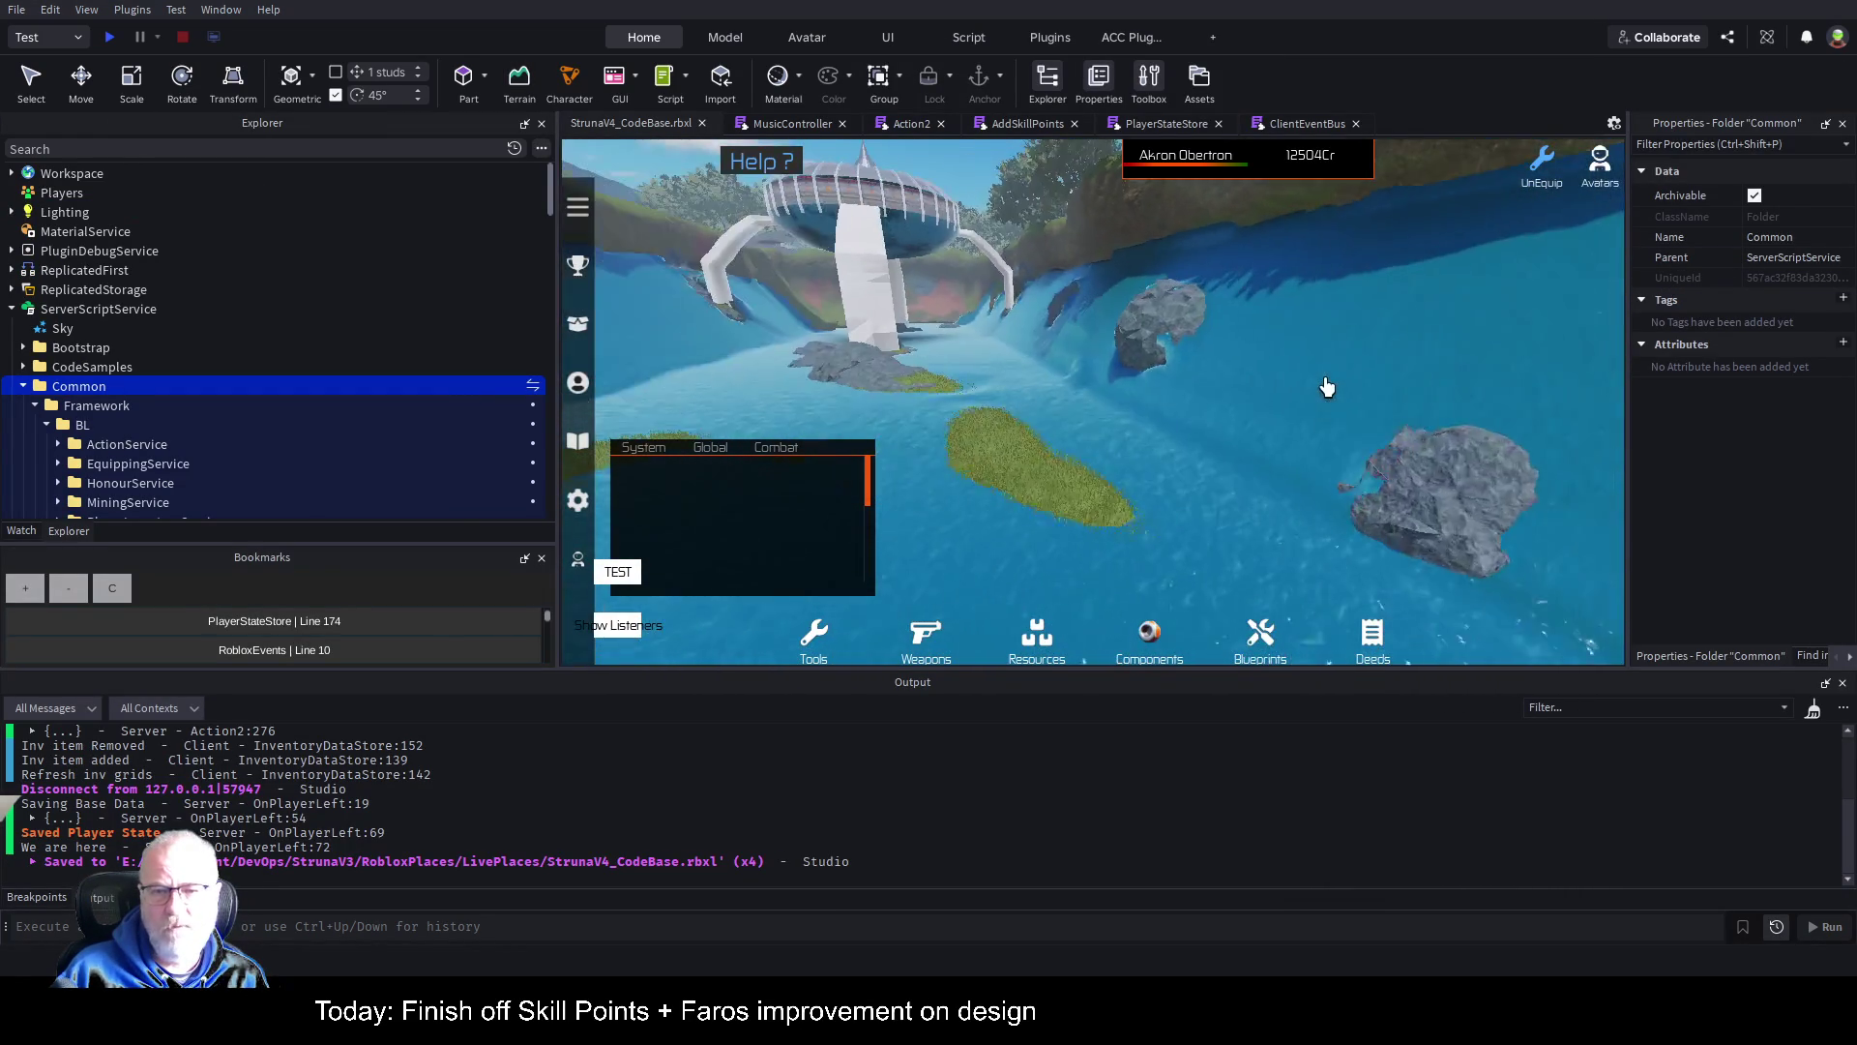
Step: Select Terrain and try WaterWaveSize values, settling on 0.1
click(12, 173)
click(72, 212)
click(23, 212)
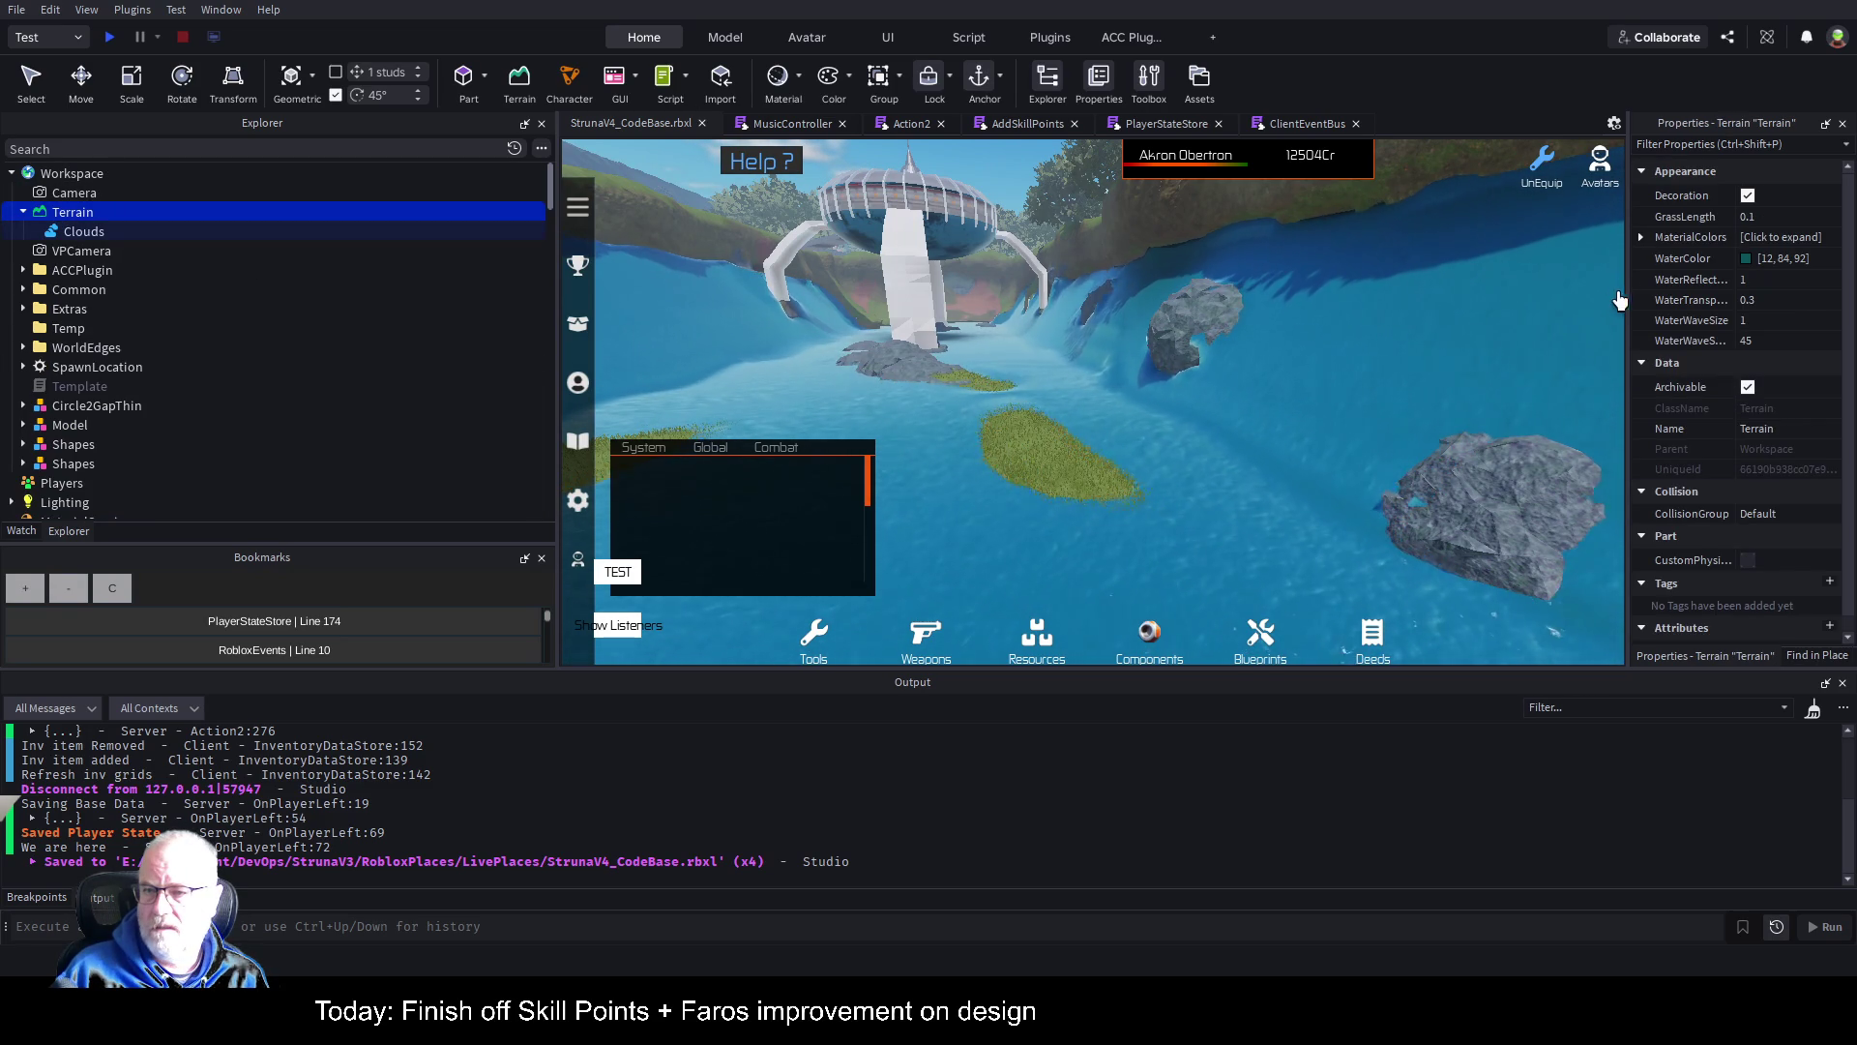
click(1802, 322)
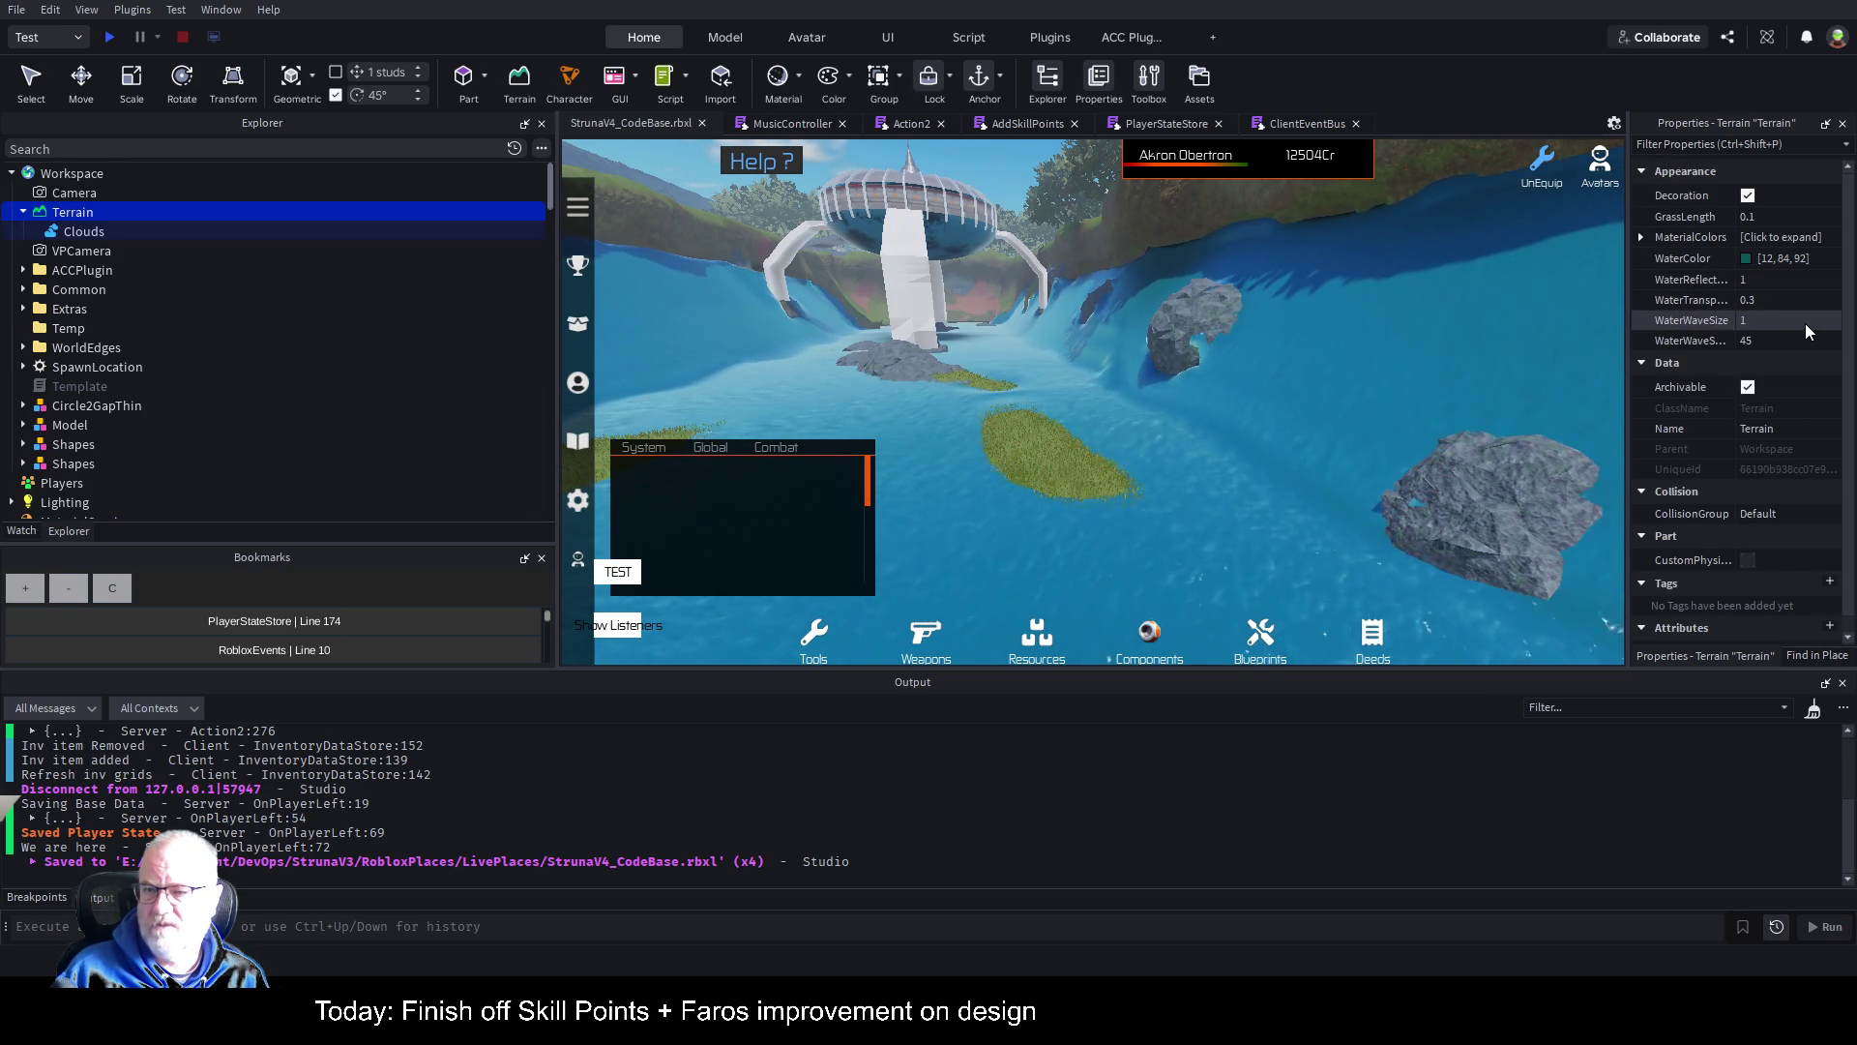
drag(1836, 321, 1811, 328)
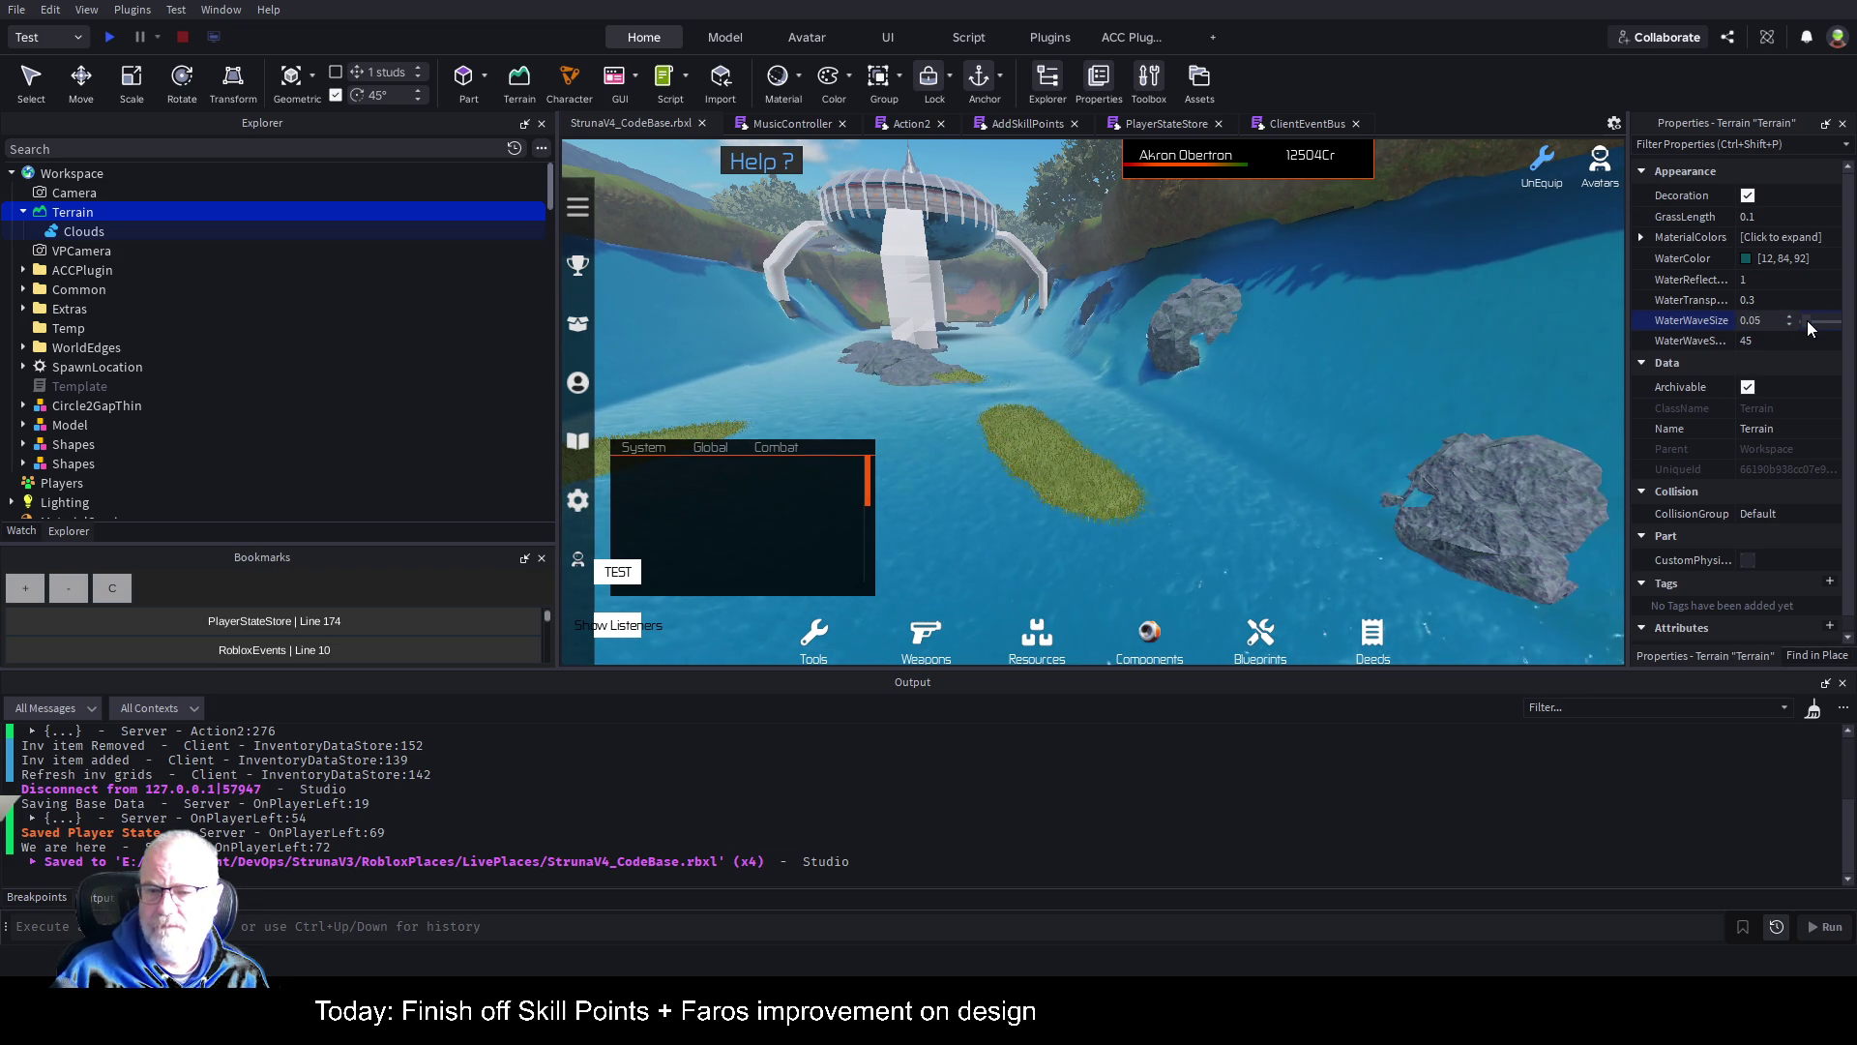
drag(1811, 333, 1820, 336)
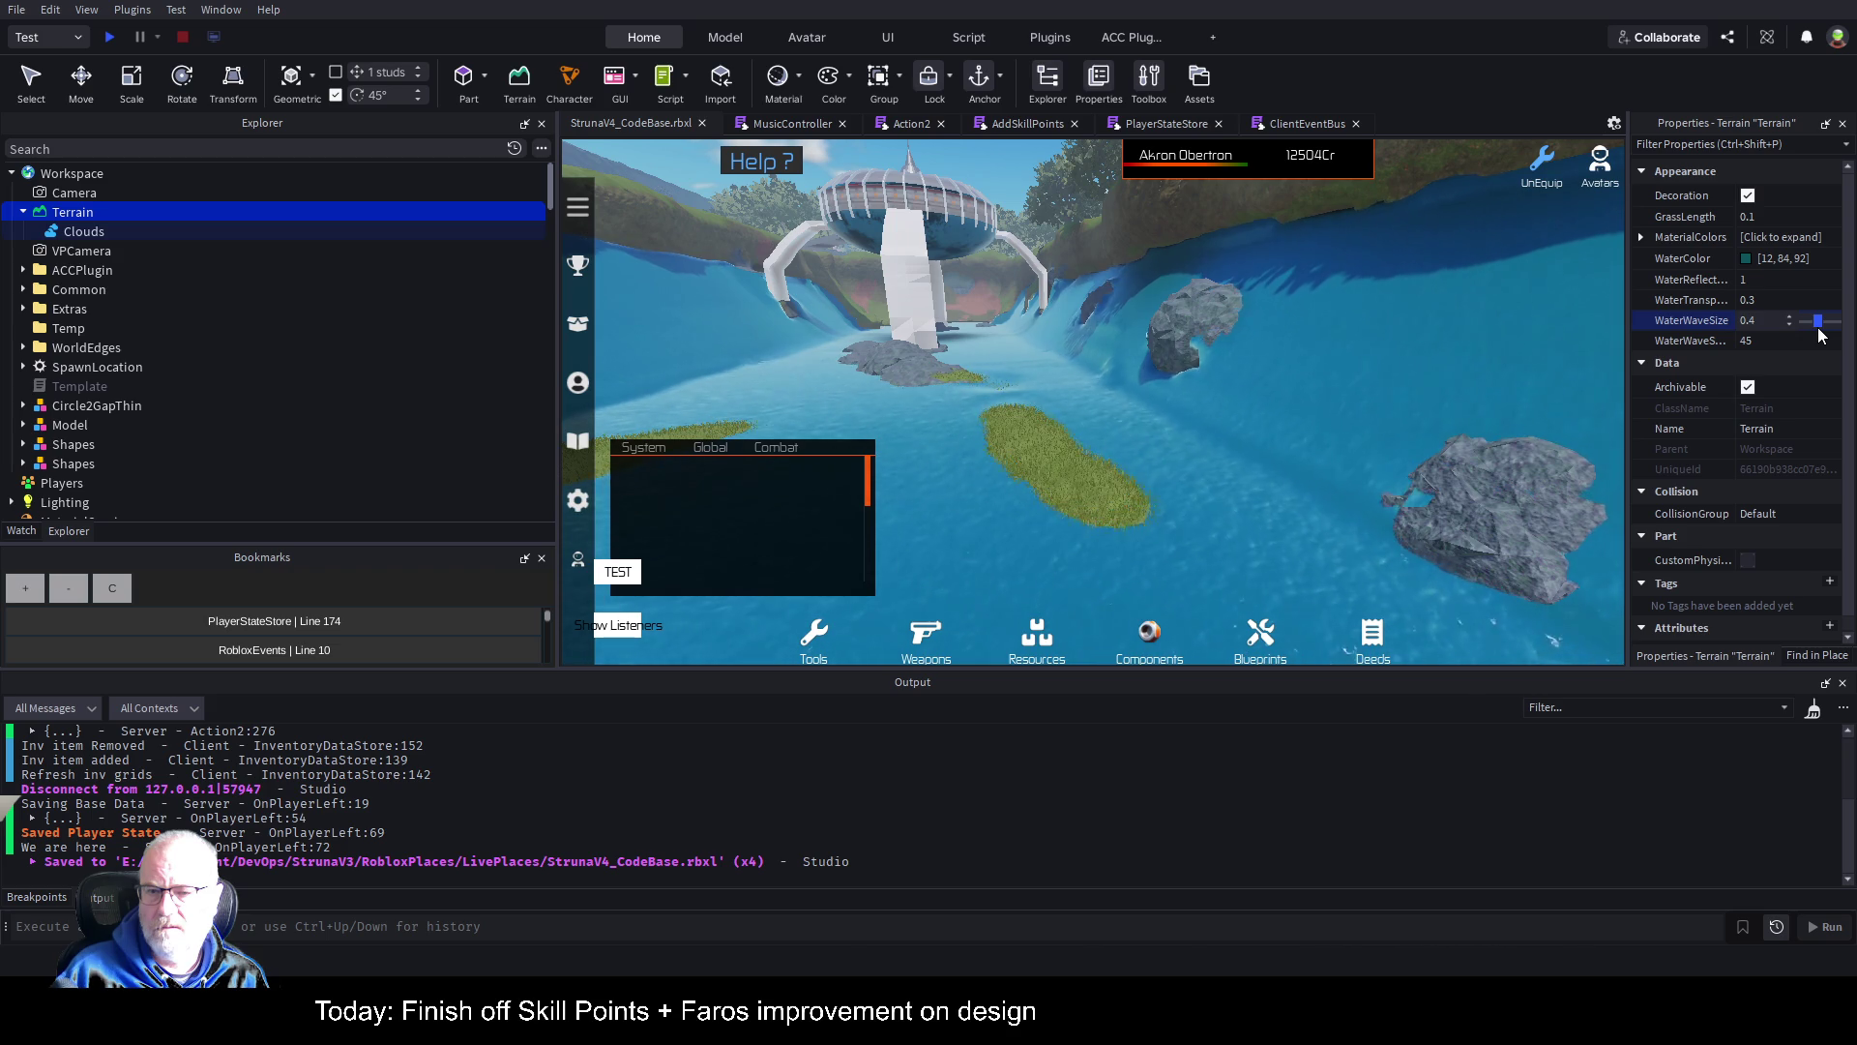
drag(1819, 335, 1813, 333)
Step: Fly over the river and open water to view the calmer waves, then widen the Properties panel
key(w)
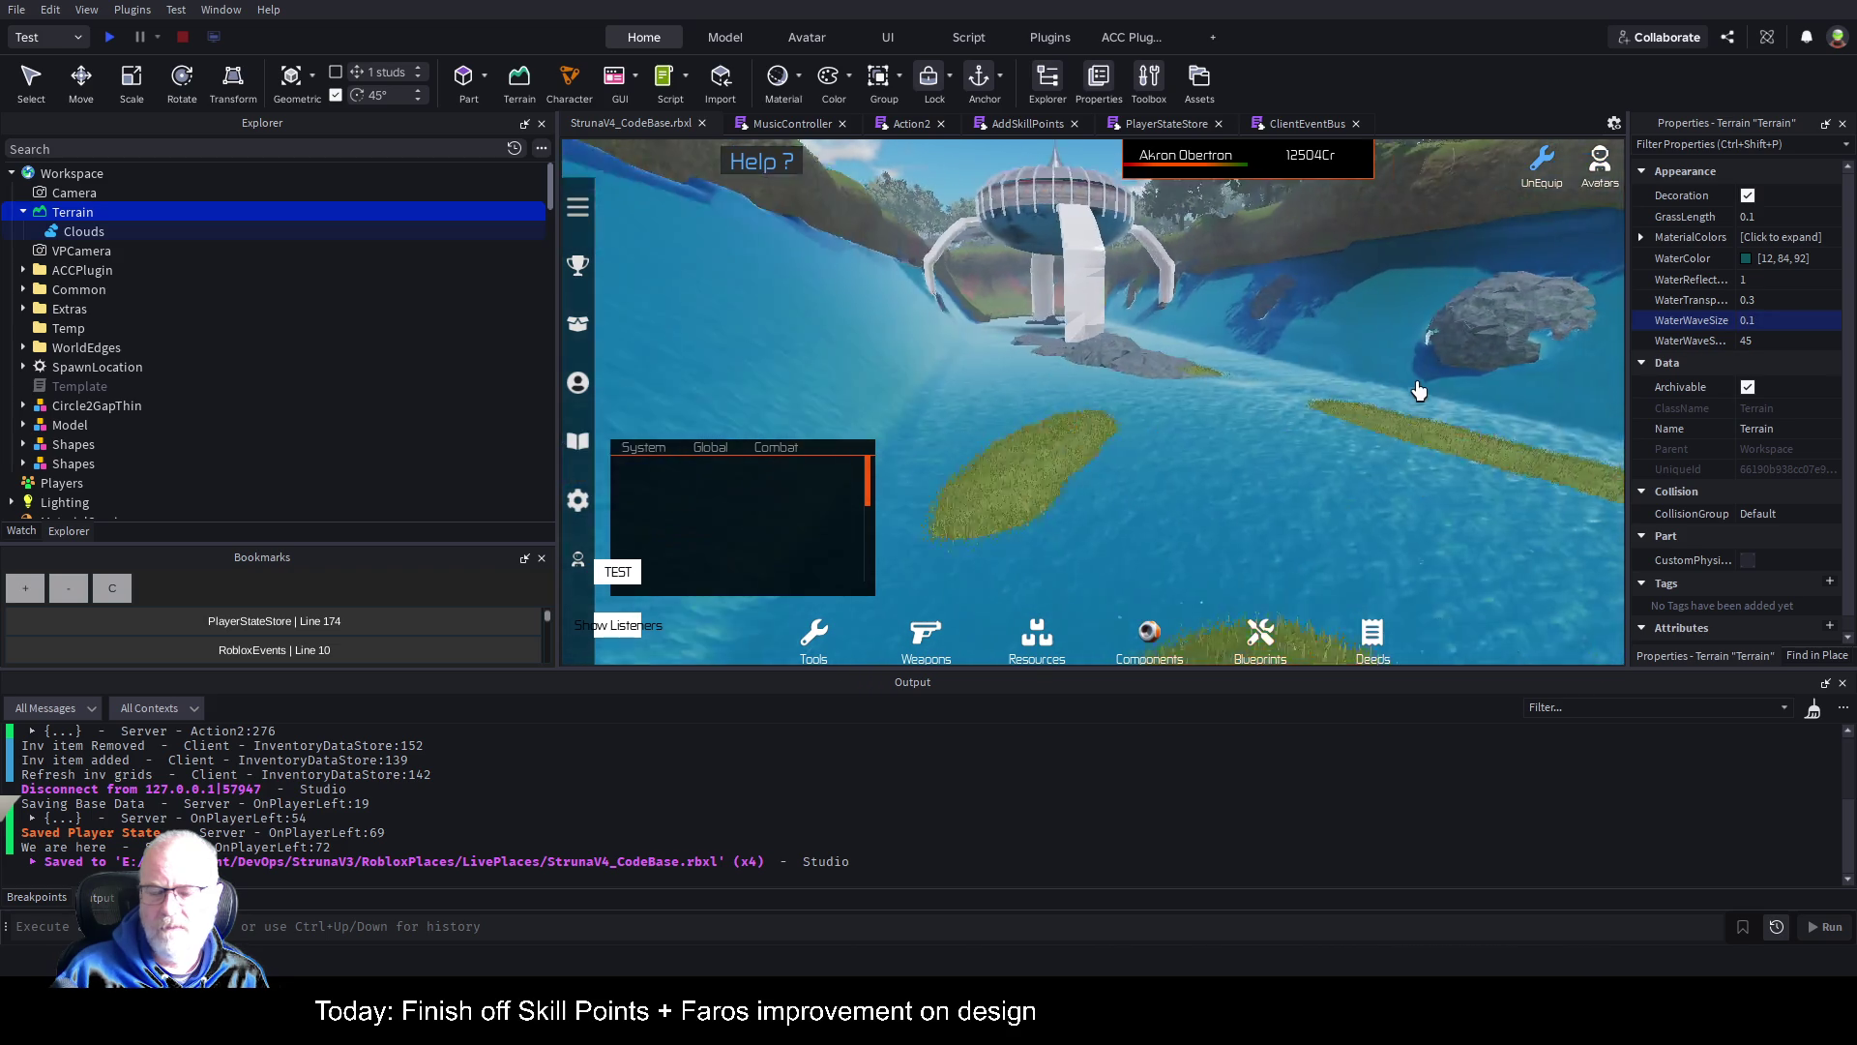
key(a)
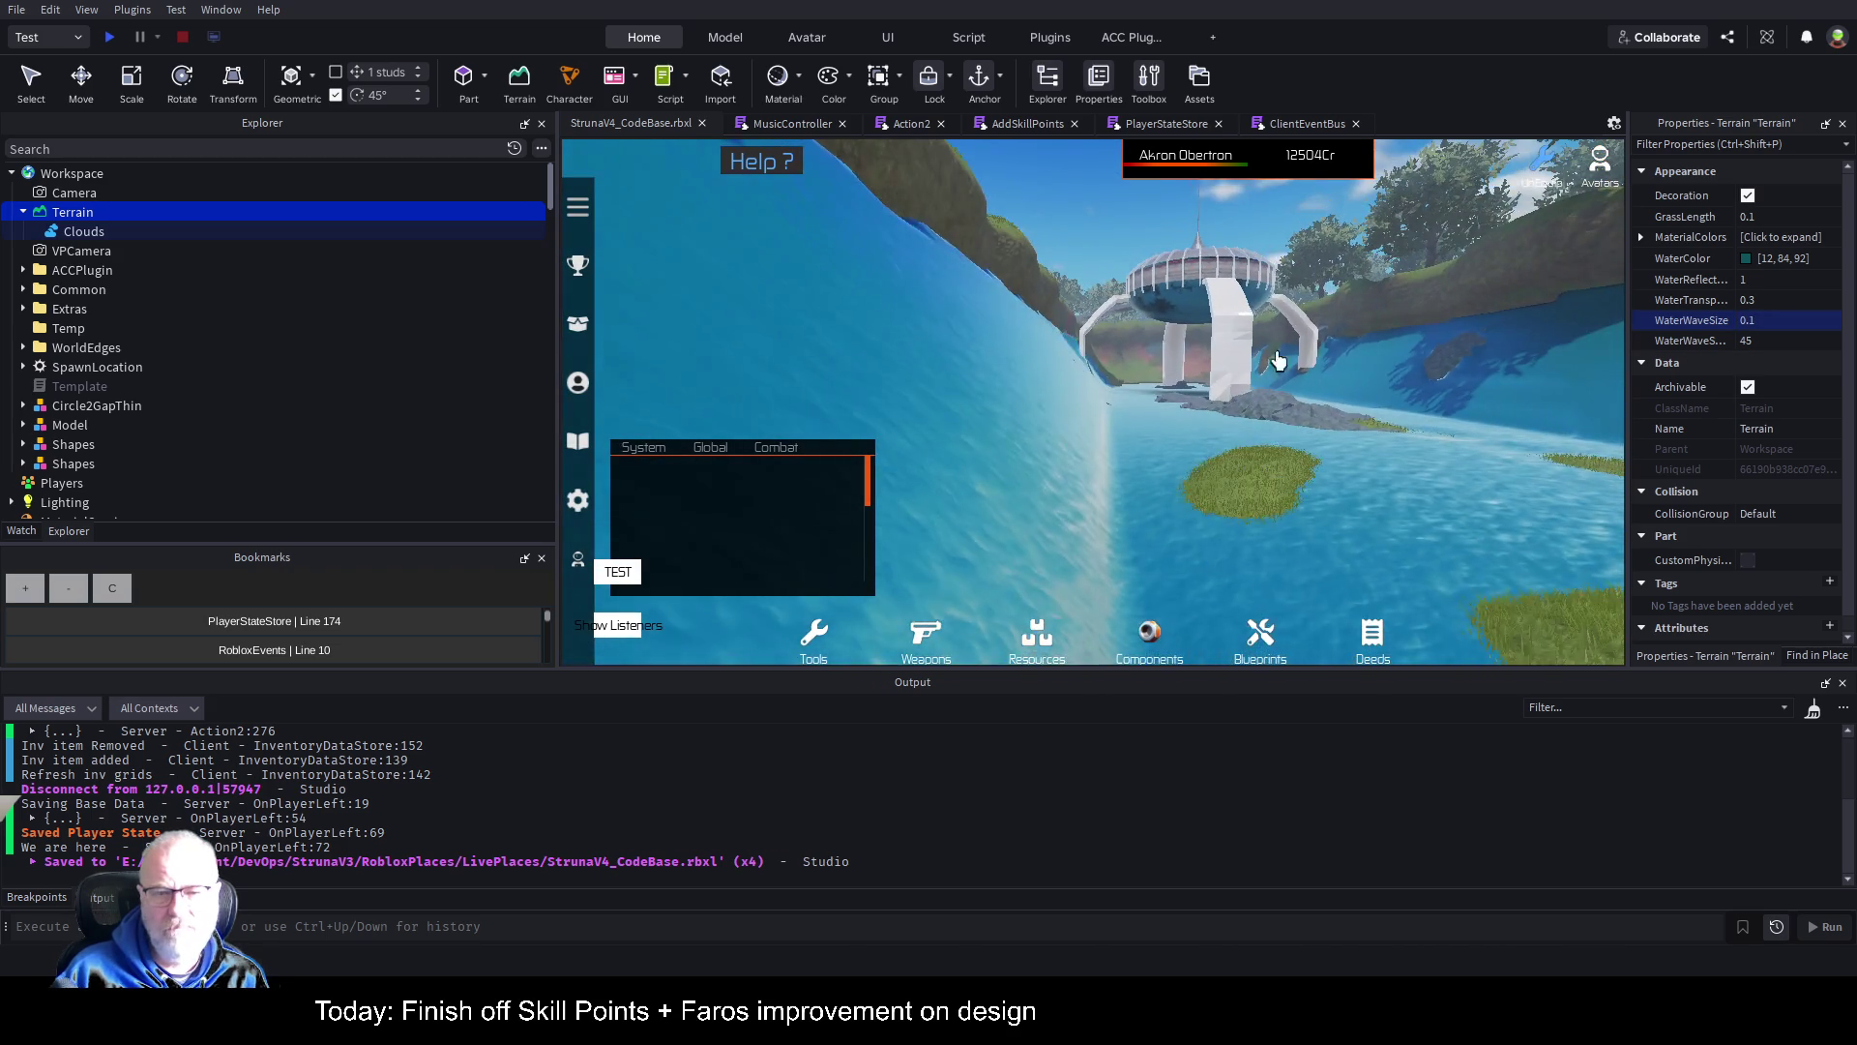
key(w)
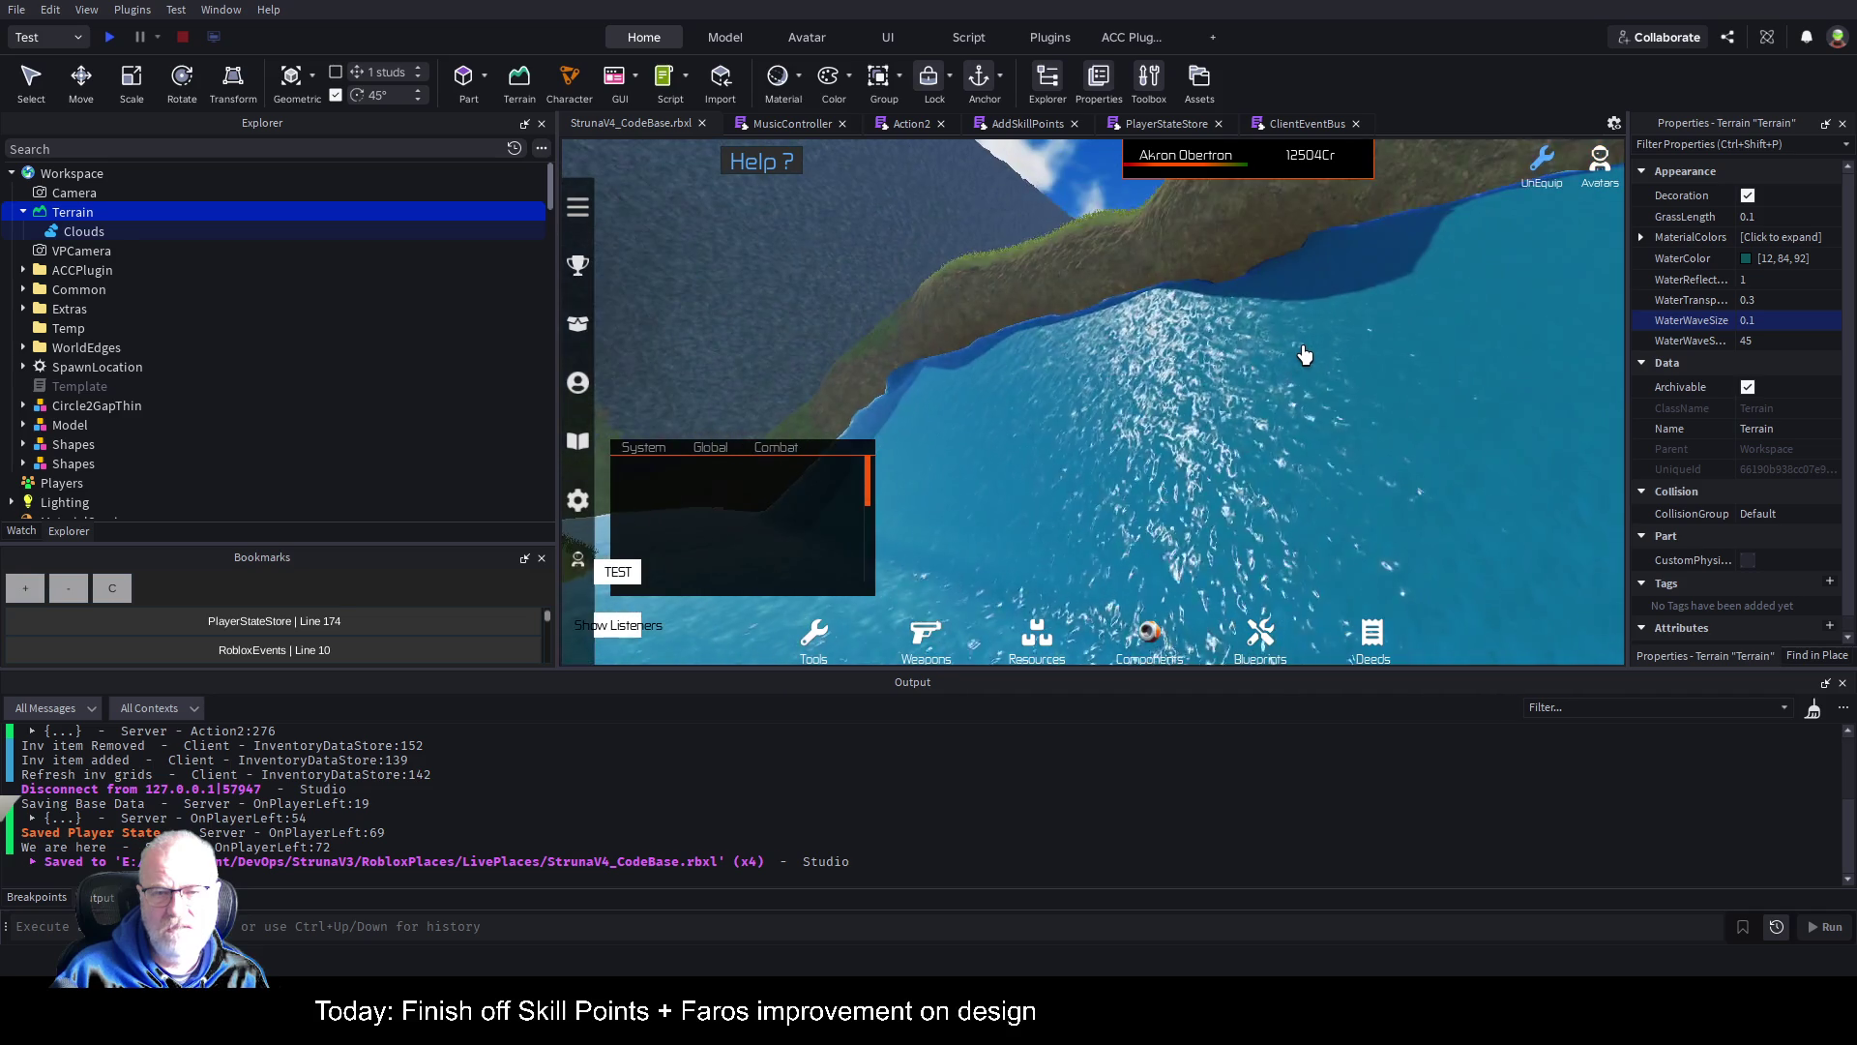
key(w)
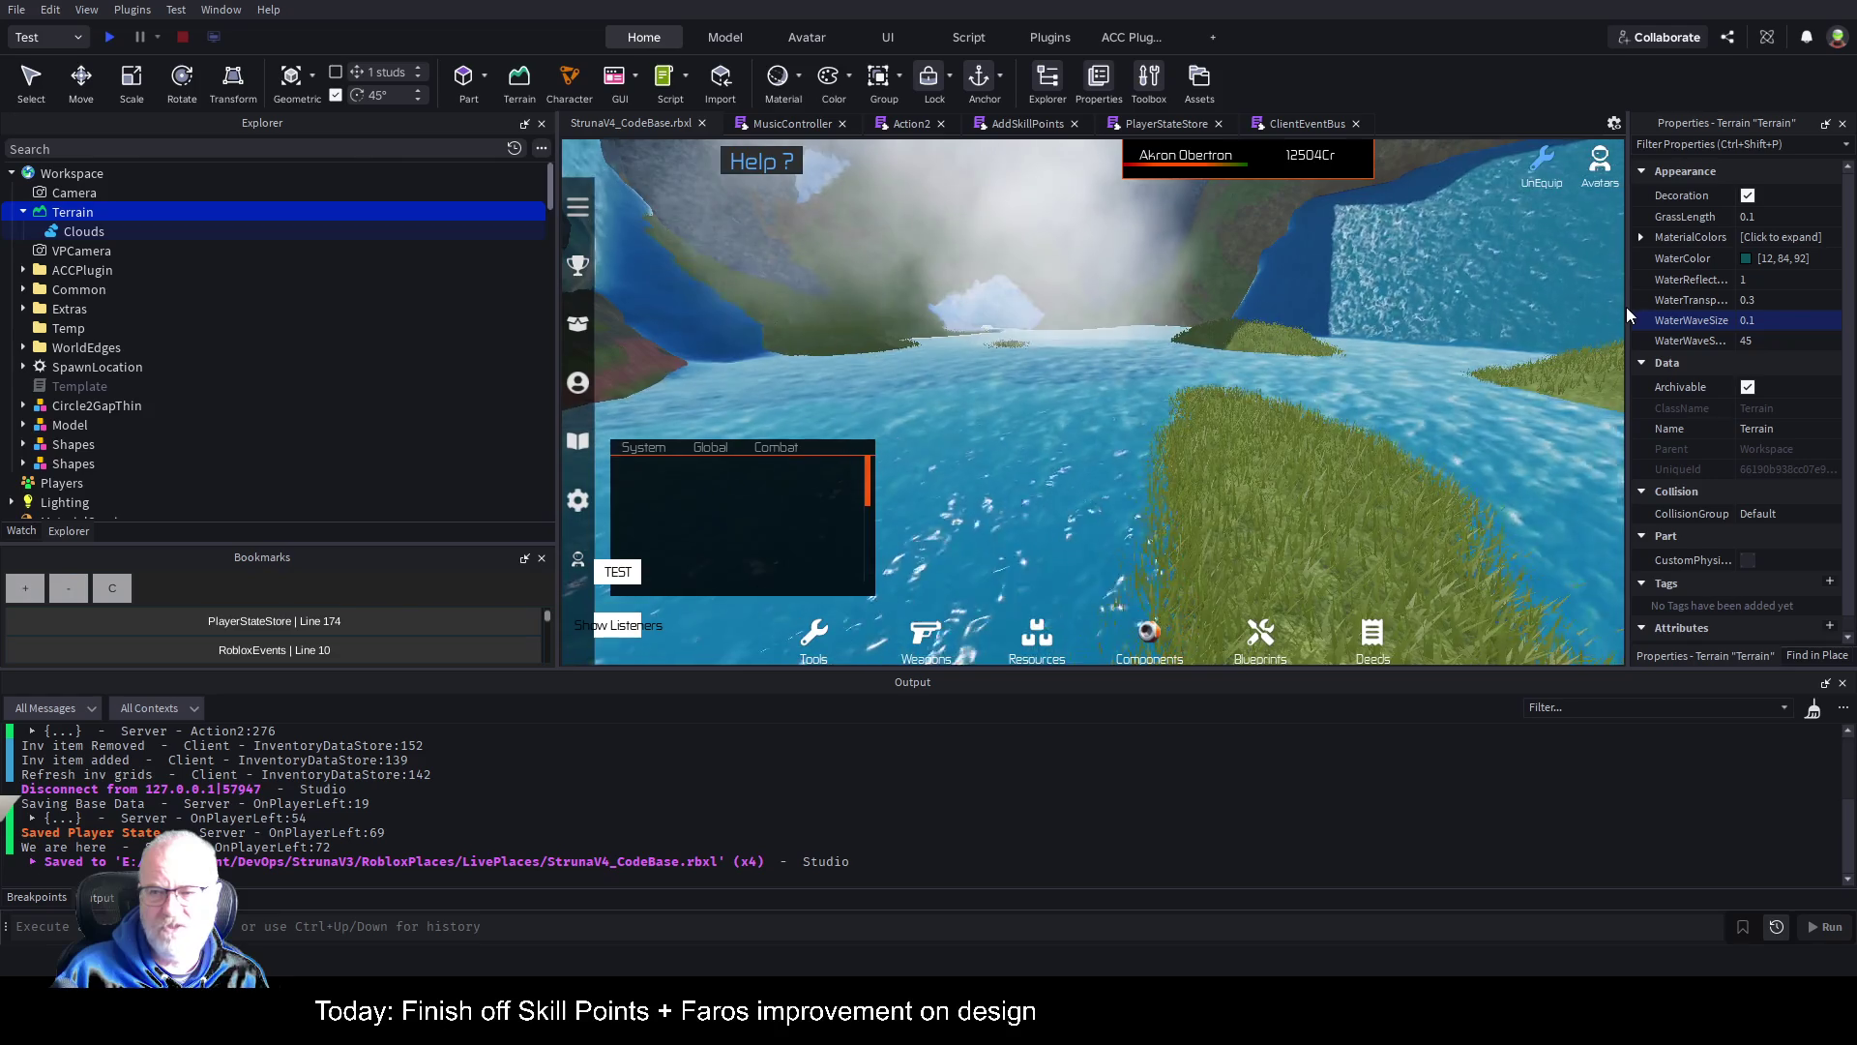
drag(1627, 306, 1502, 306)
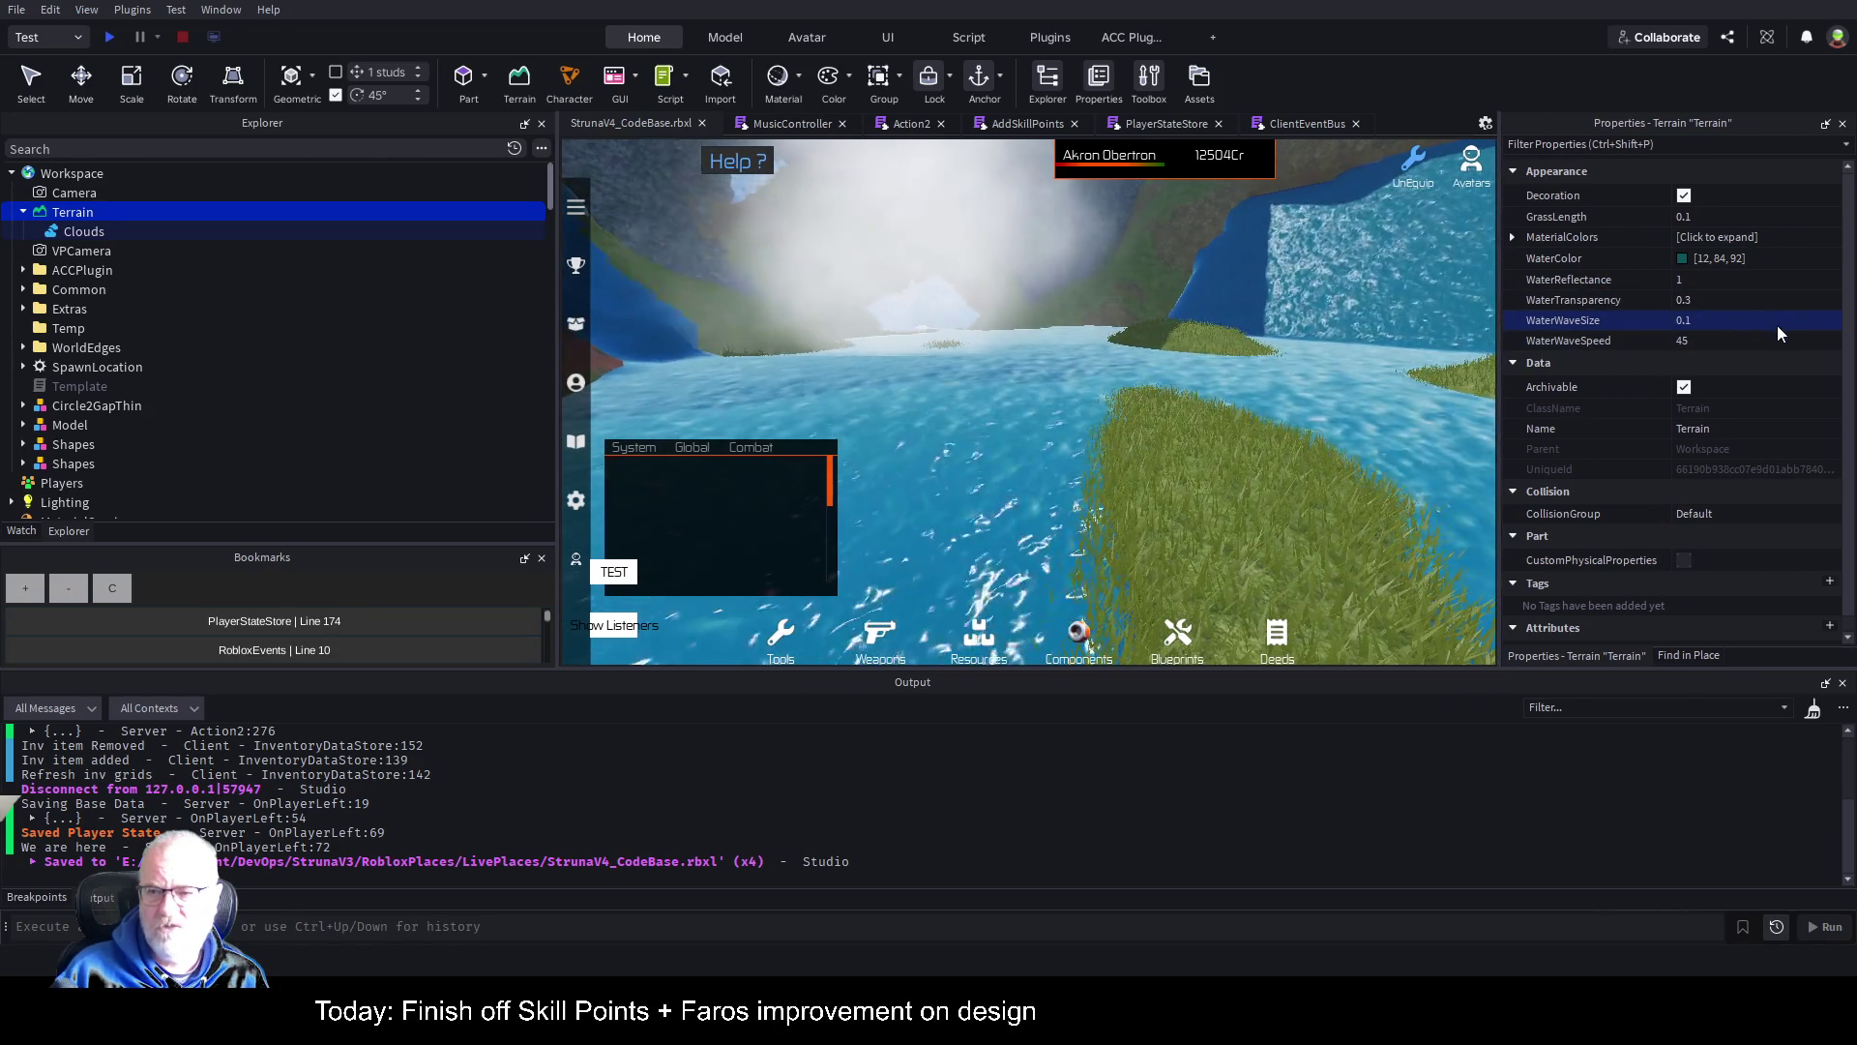
Step: Set water reflectance to 0 and try transparency 0.4 and 1 before settling on 0
click(1739, 279)
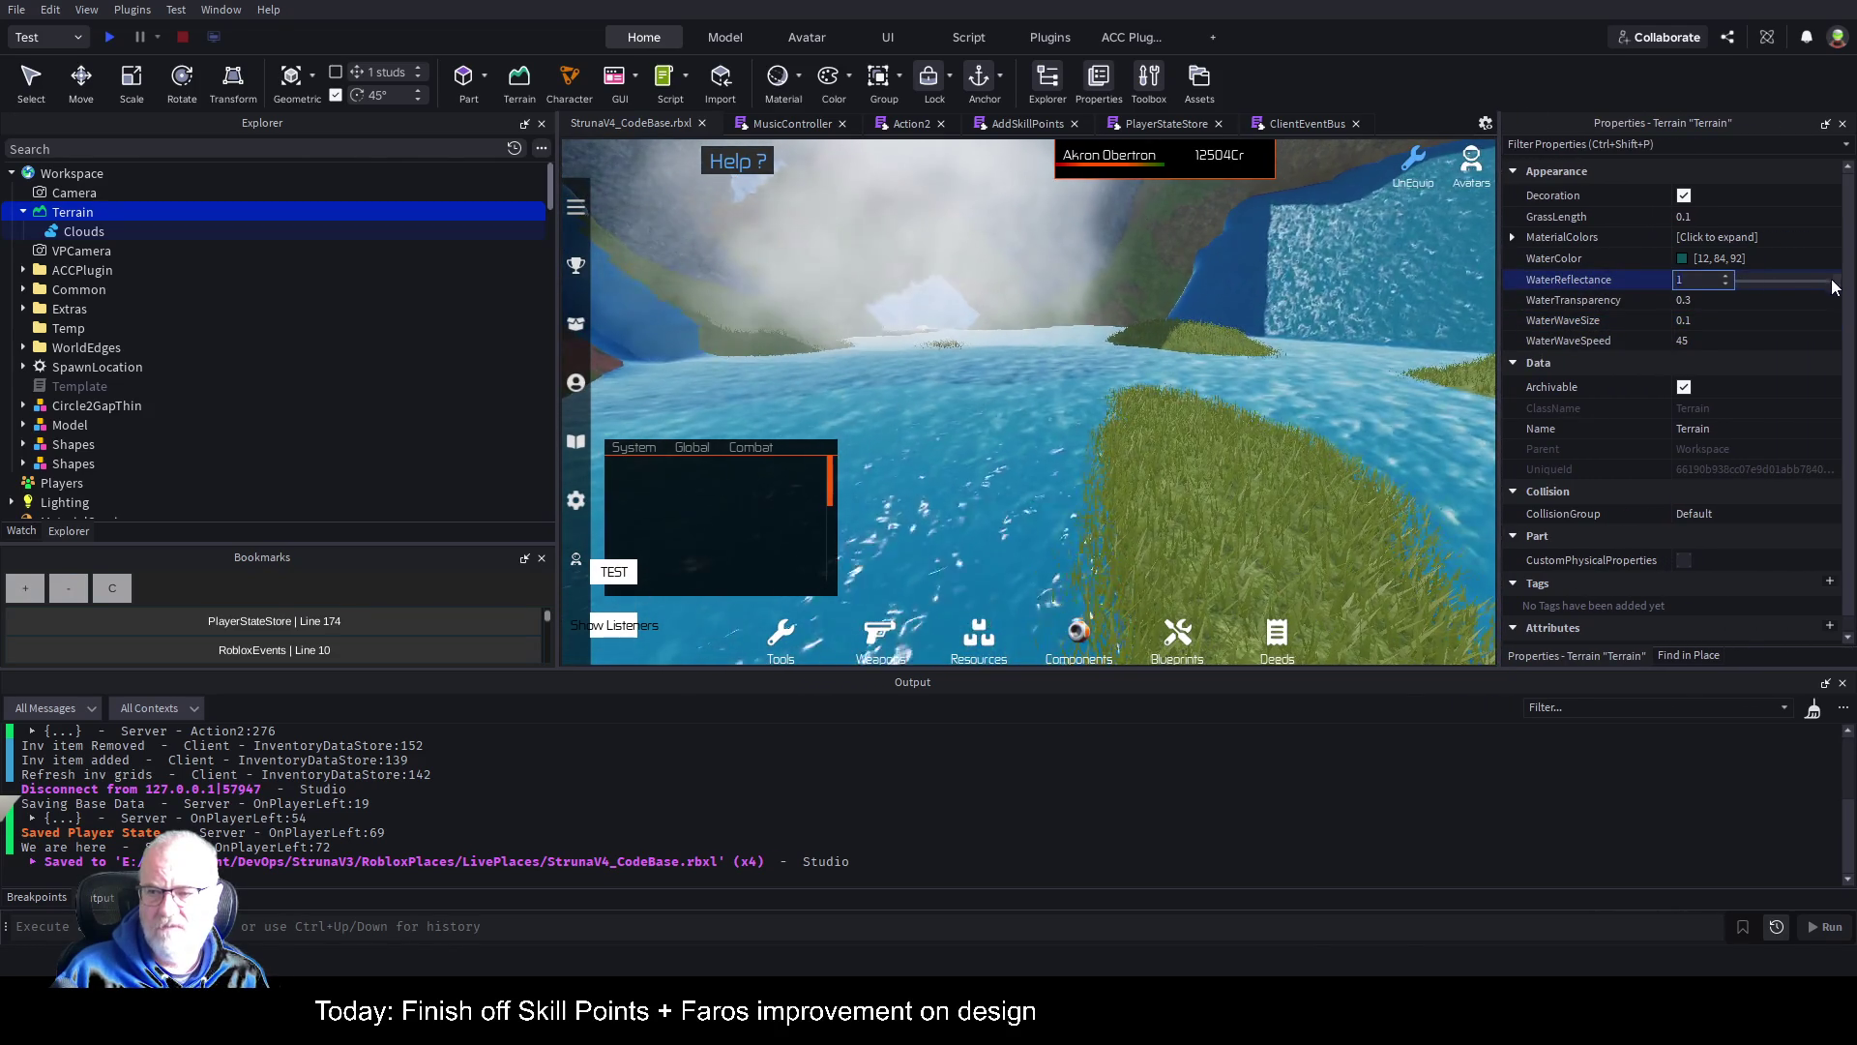
drag(1805, 280, 1718, 281)
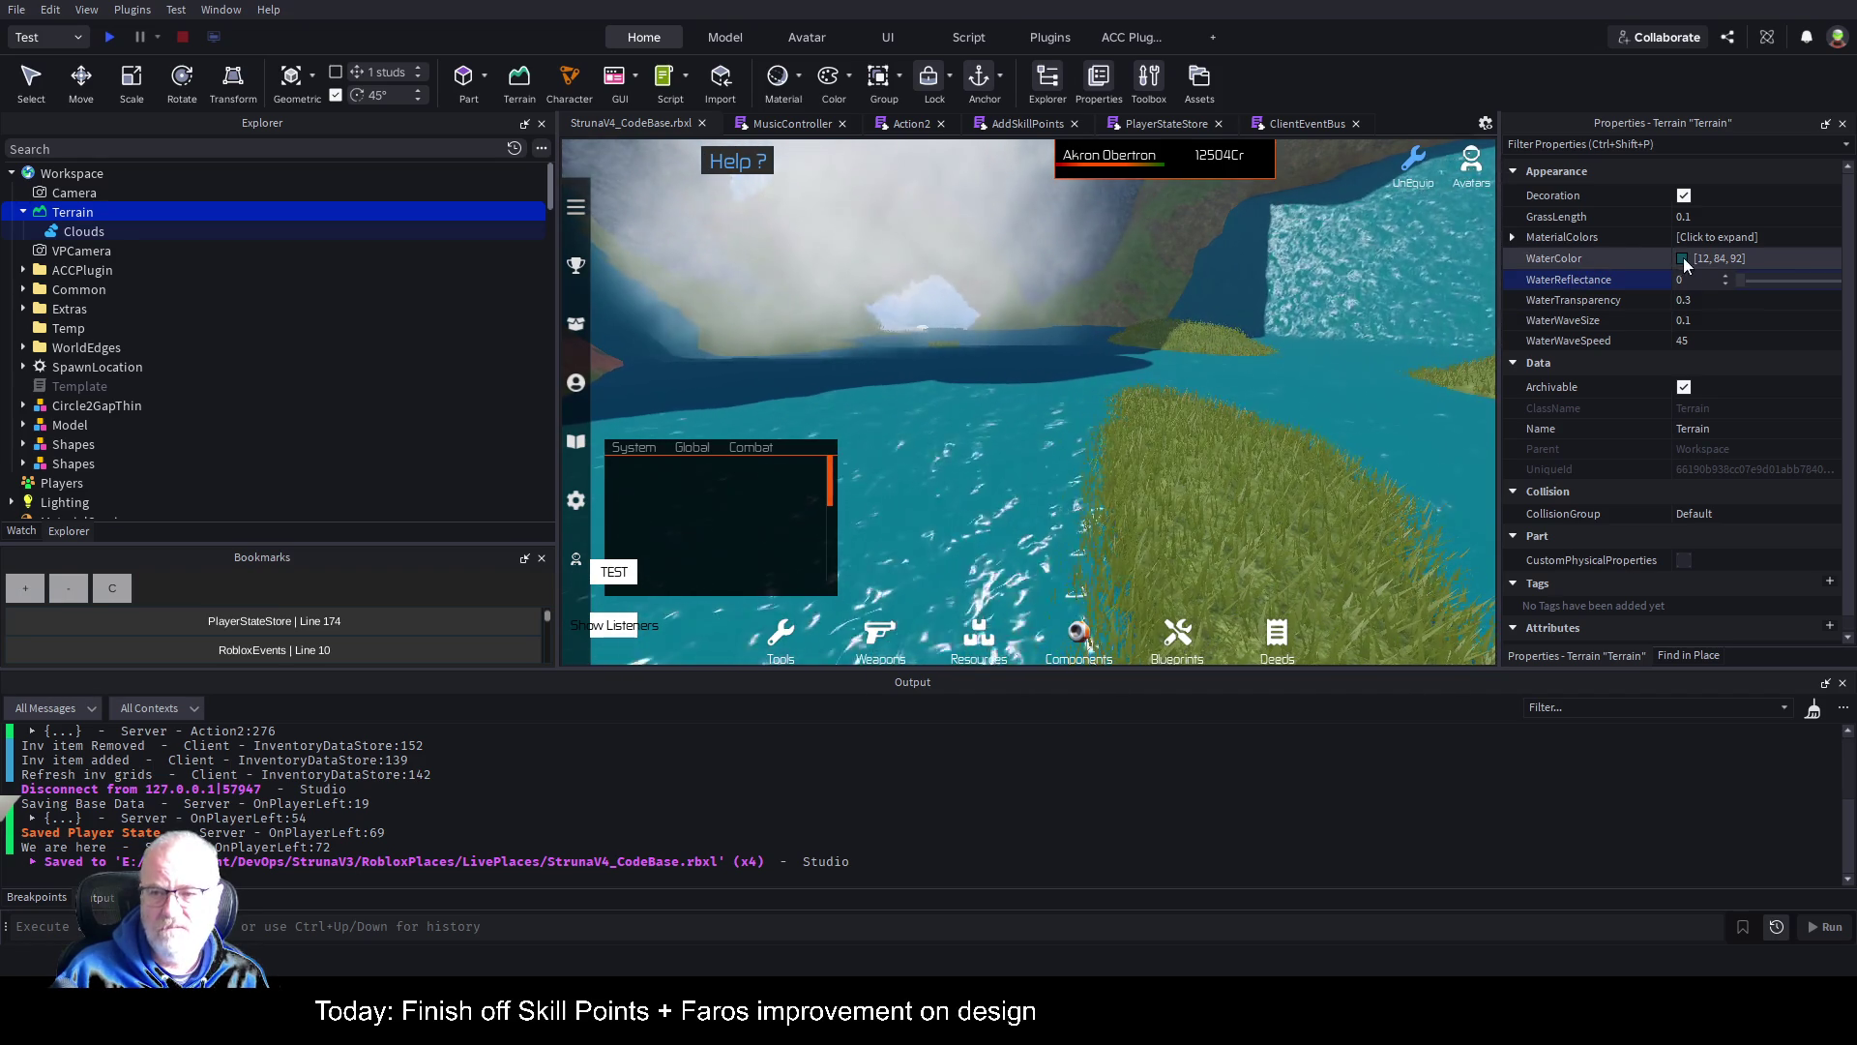
click(1703, 304)
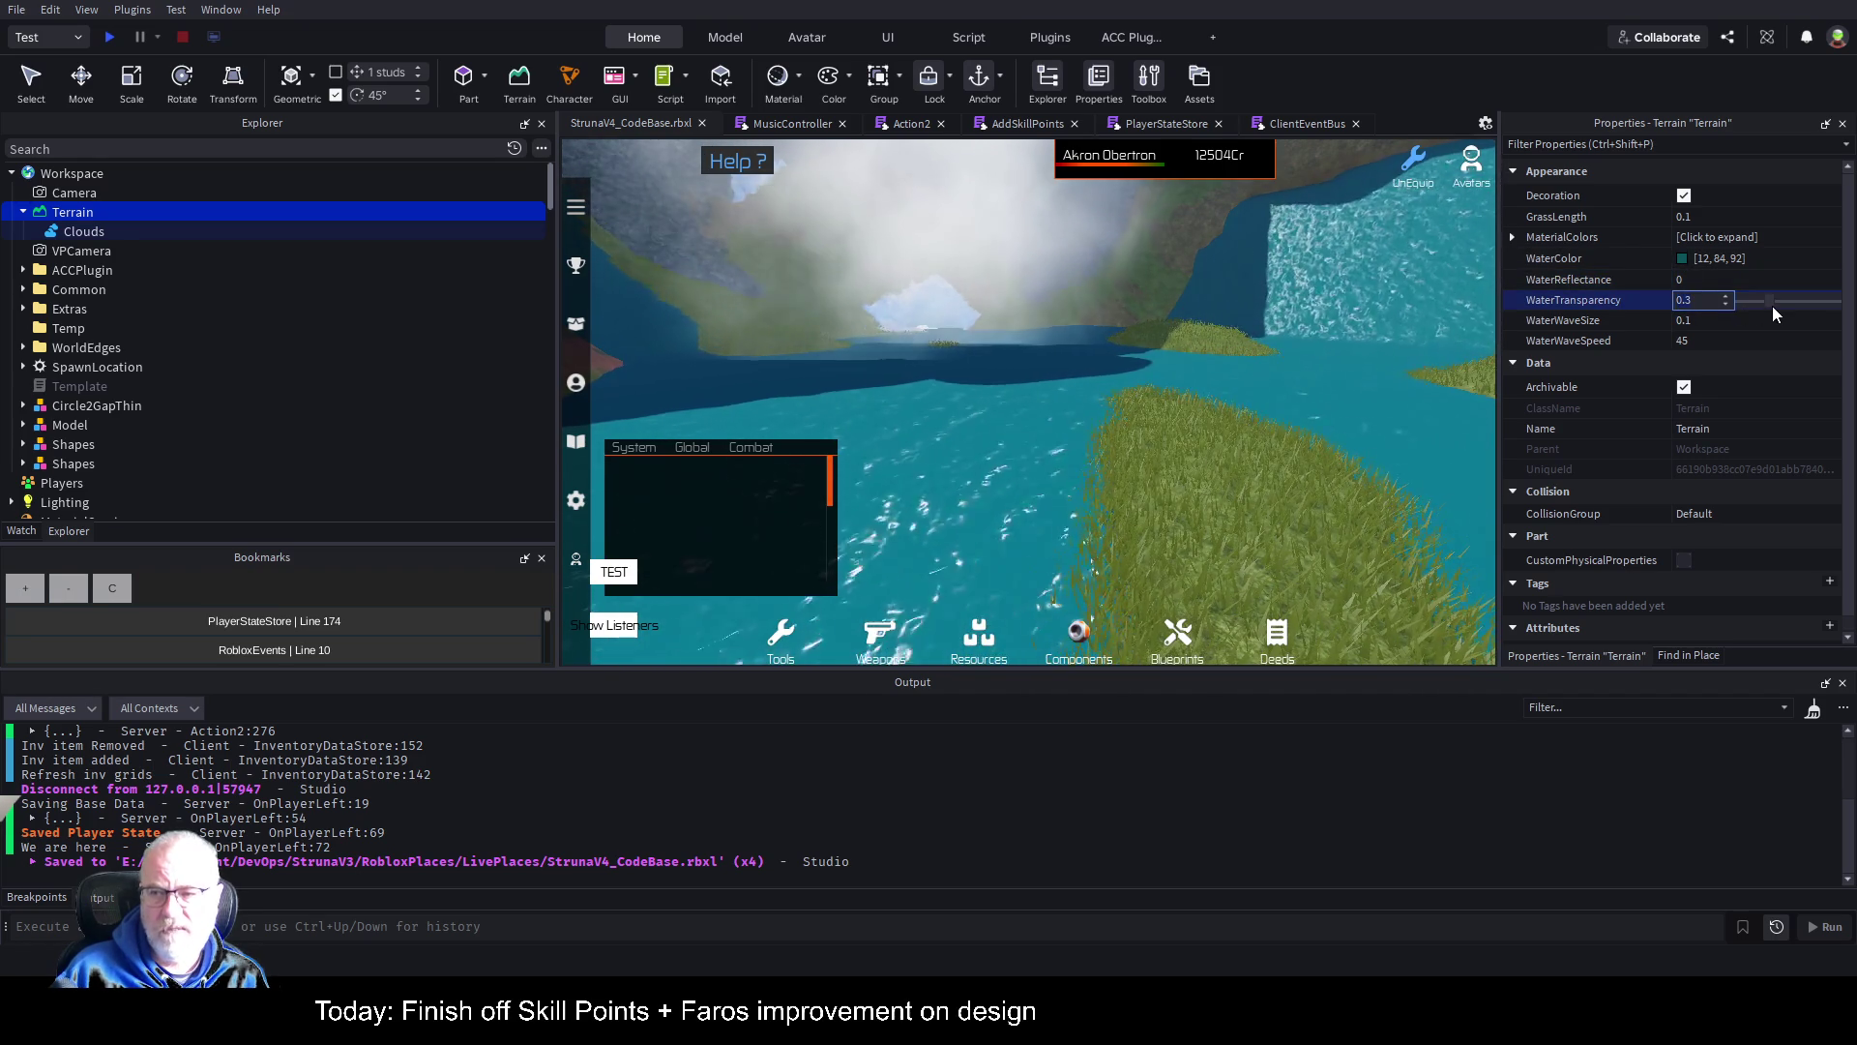
mouse_move(1773, 304)
mouse_down()
mouse_move(1726, 302)
mouse_move(1843, 302)
mouse_up()
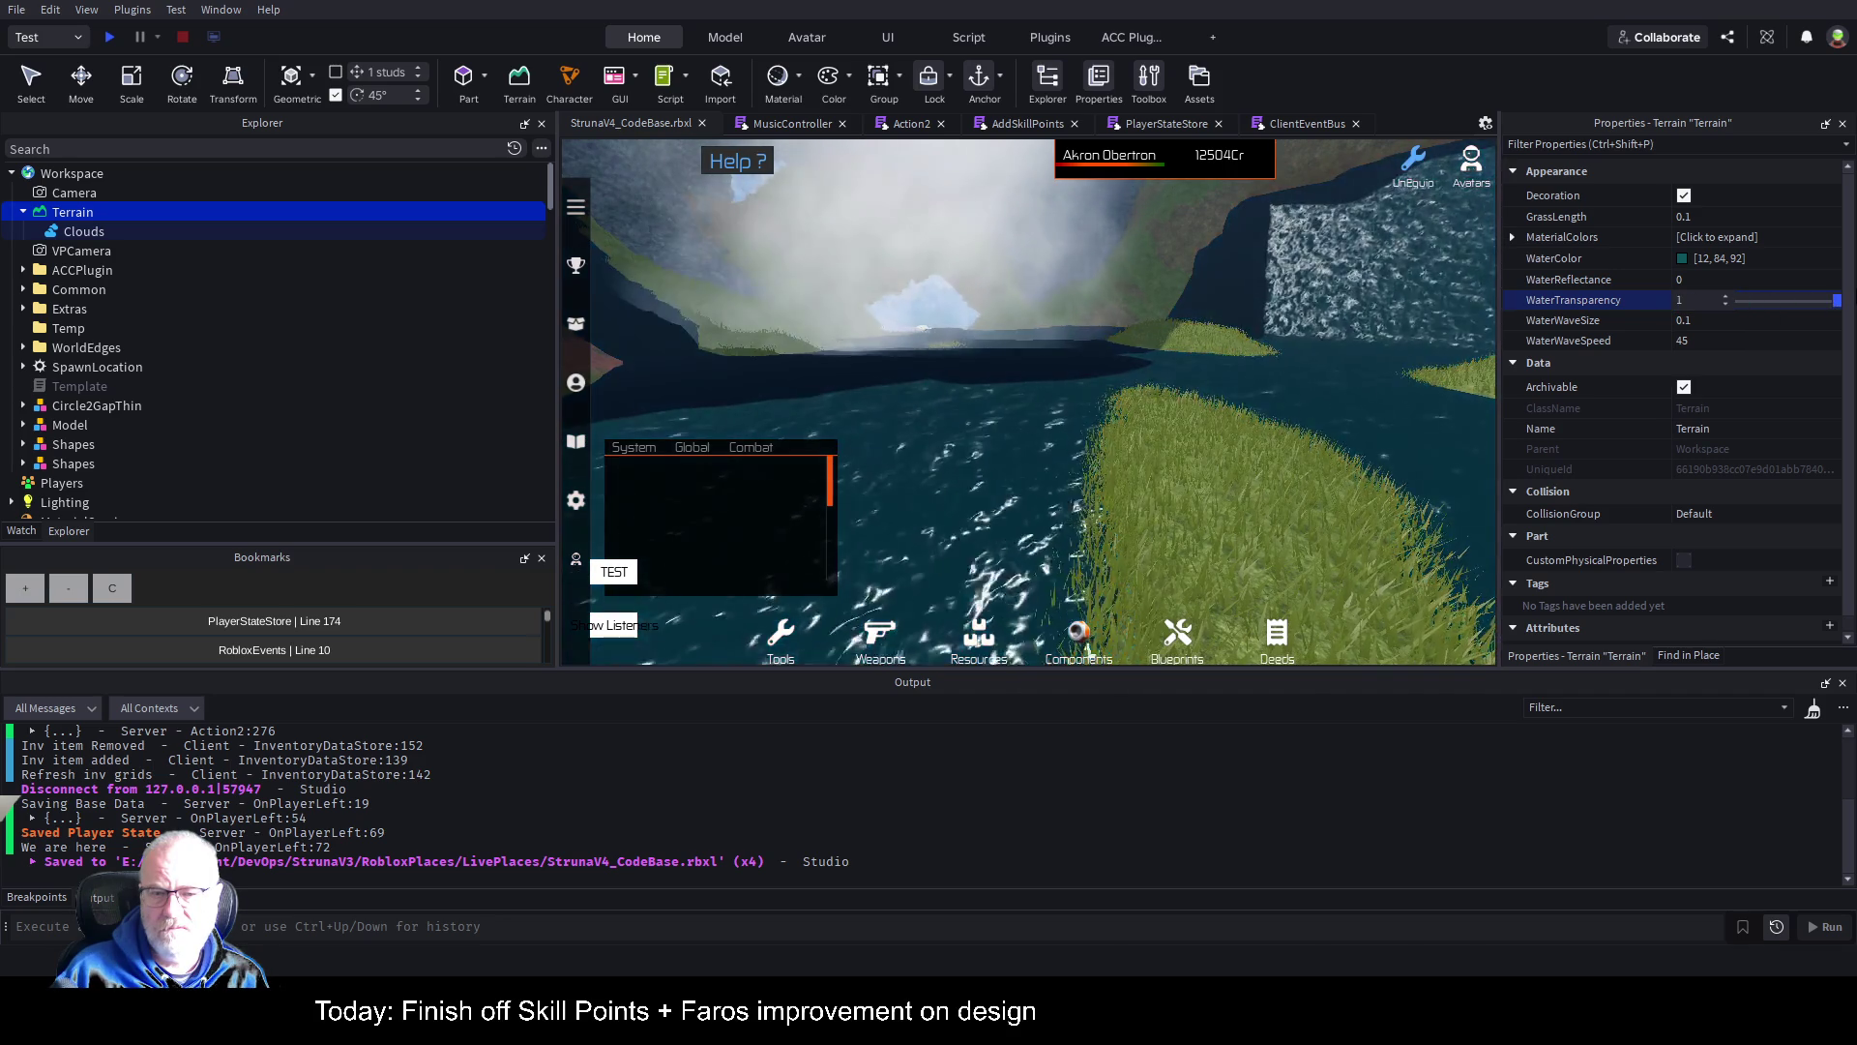
drag(1768, 299, 1780, 290)
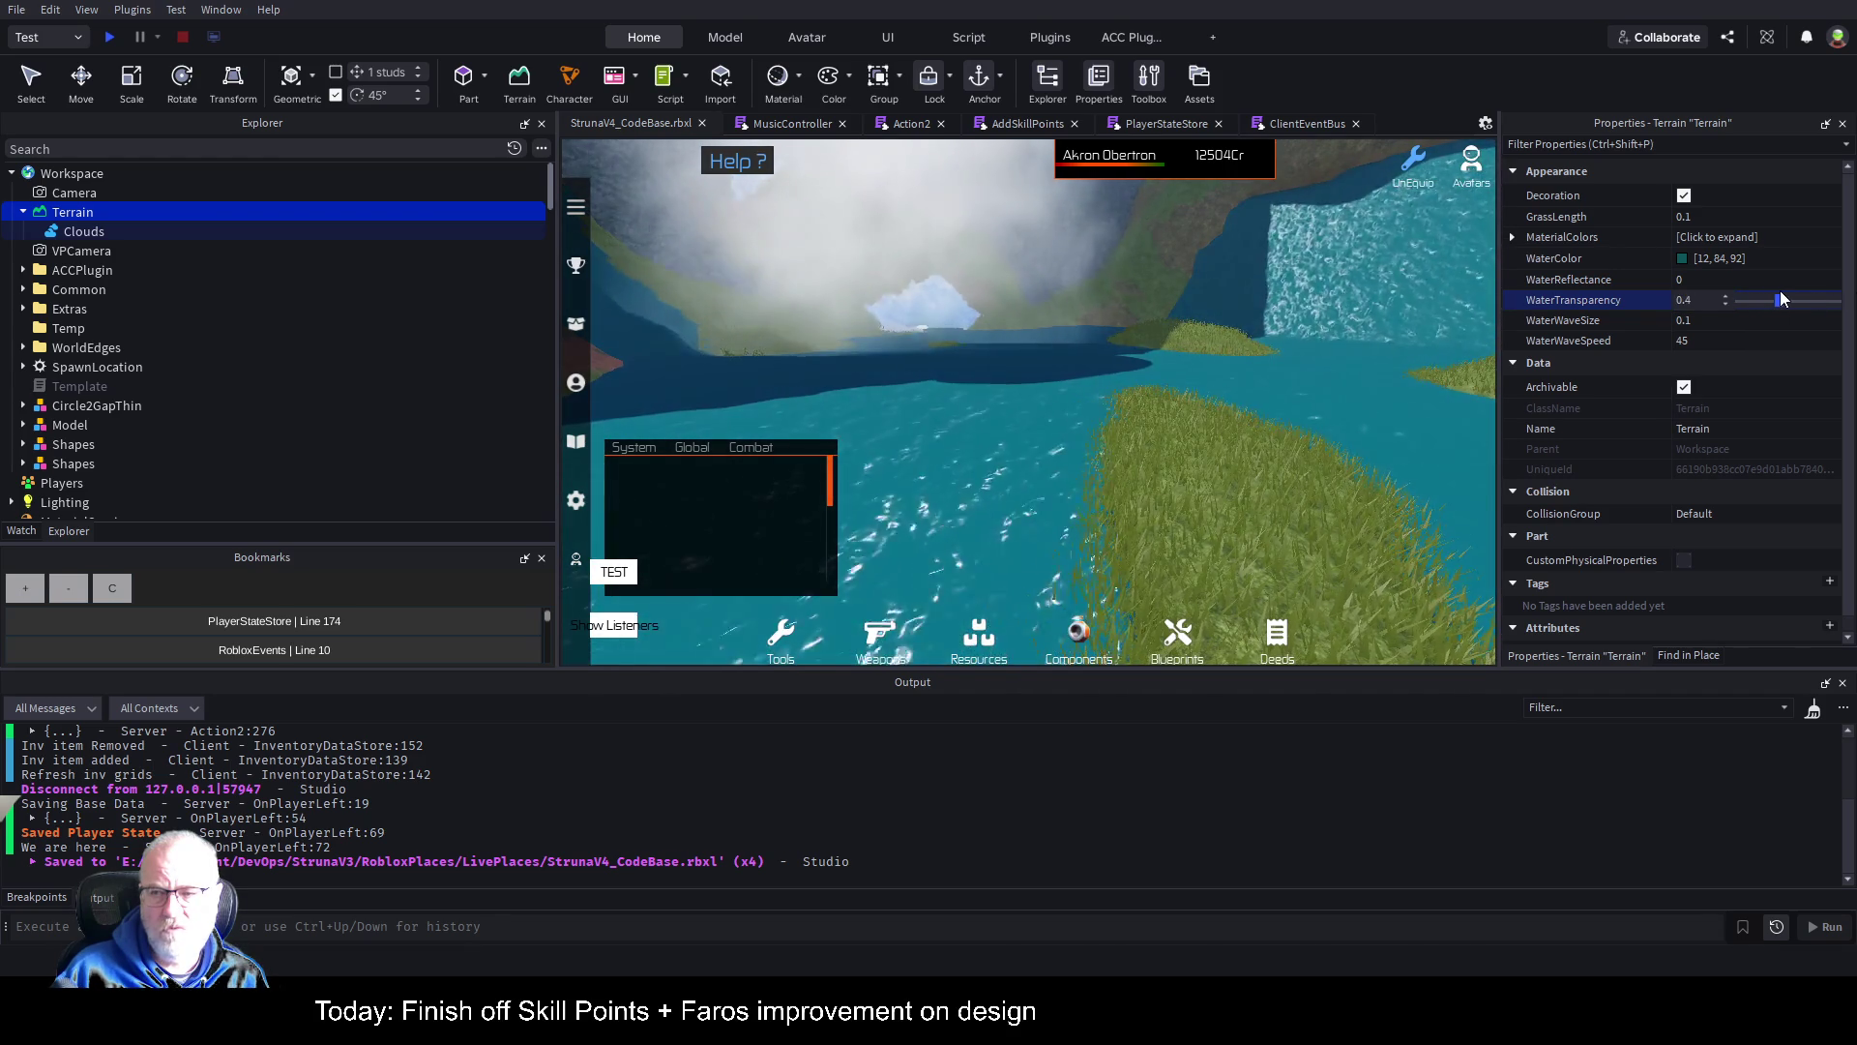
scroll(1248, 407, up, 5)
scroll(1230, 391, down, 10)
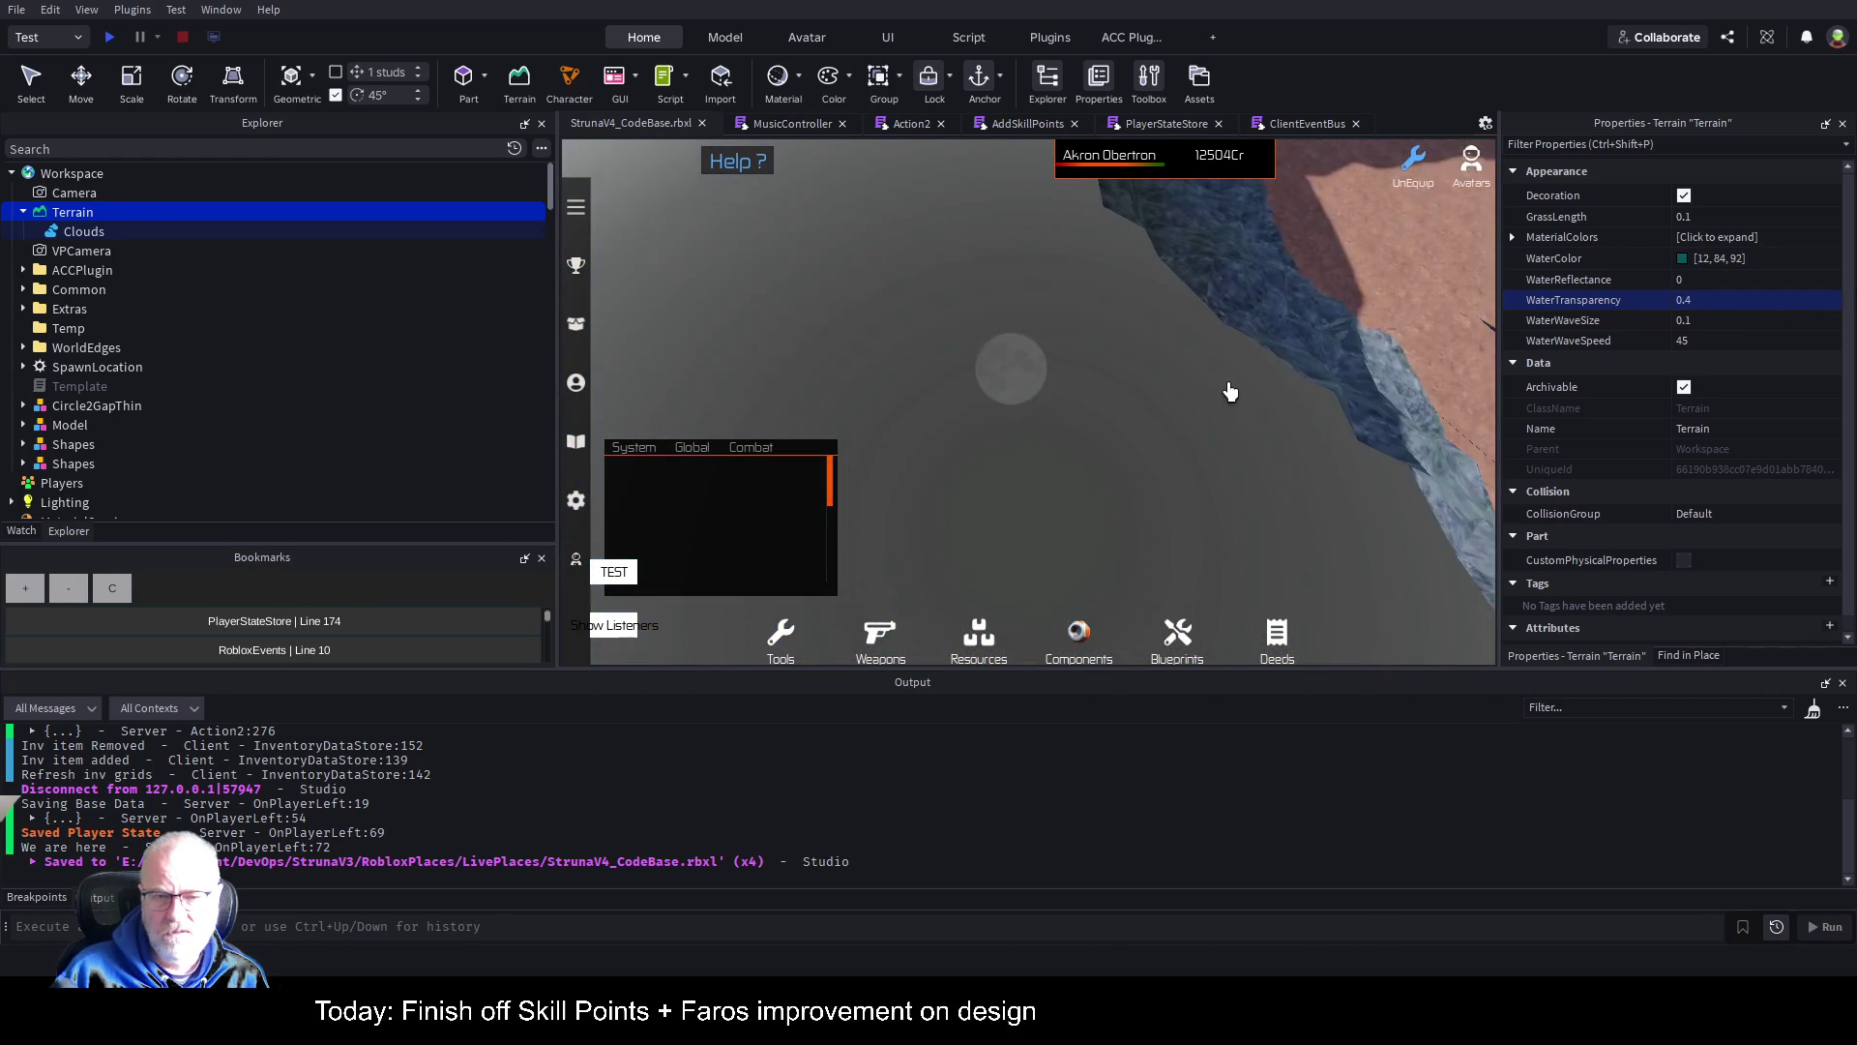
scroll(1231, 391, up, 10)
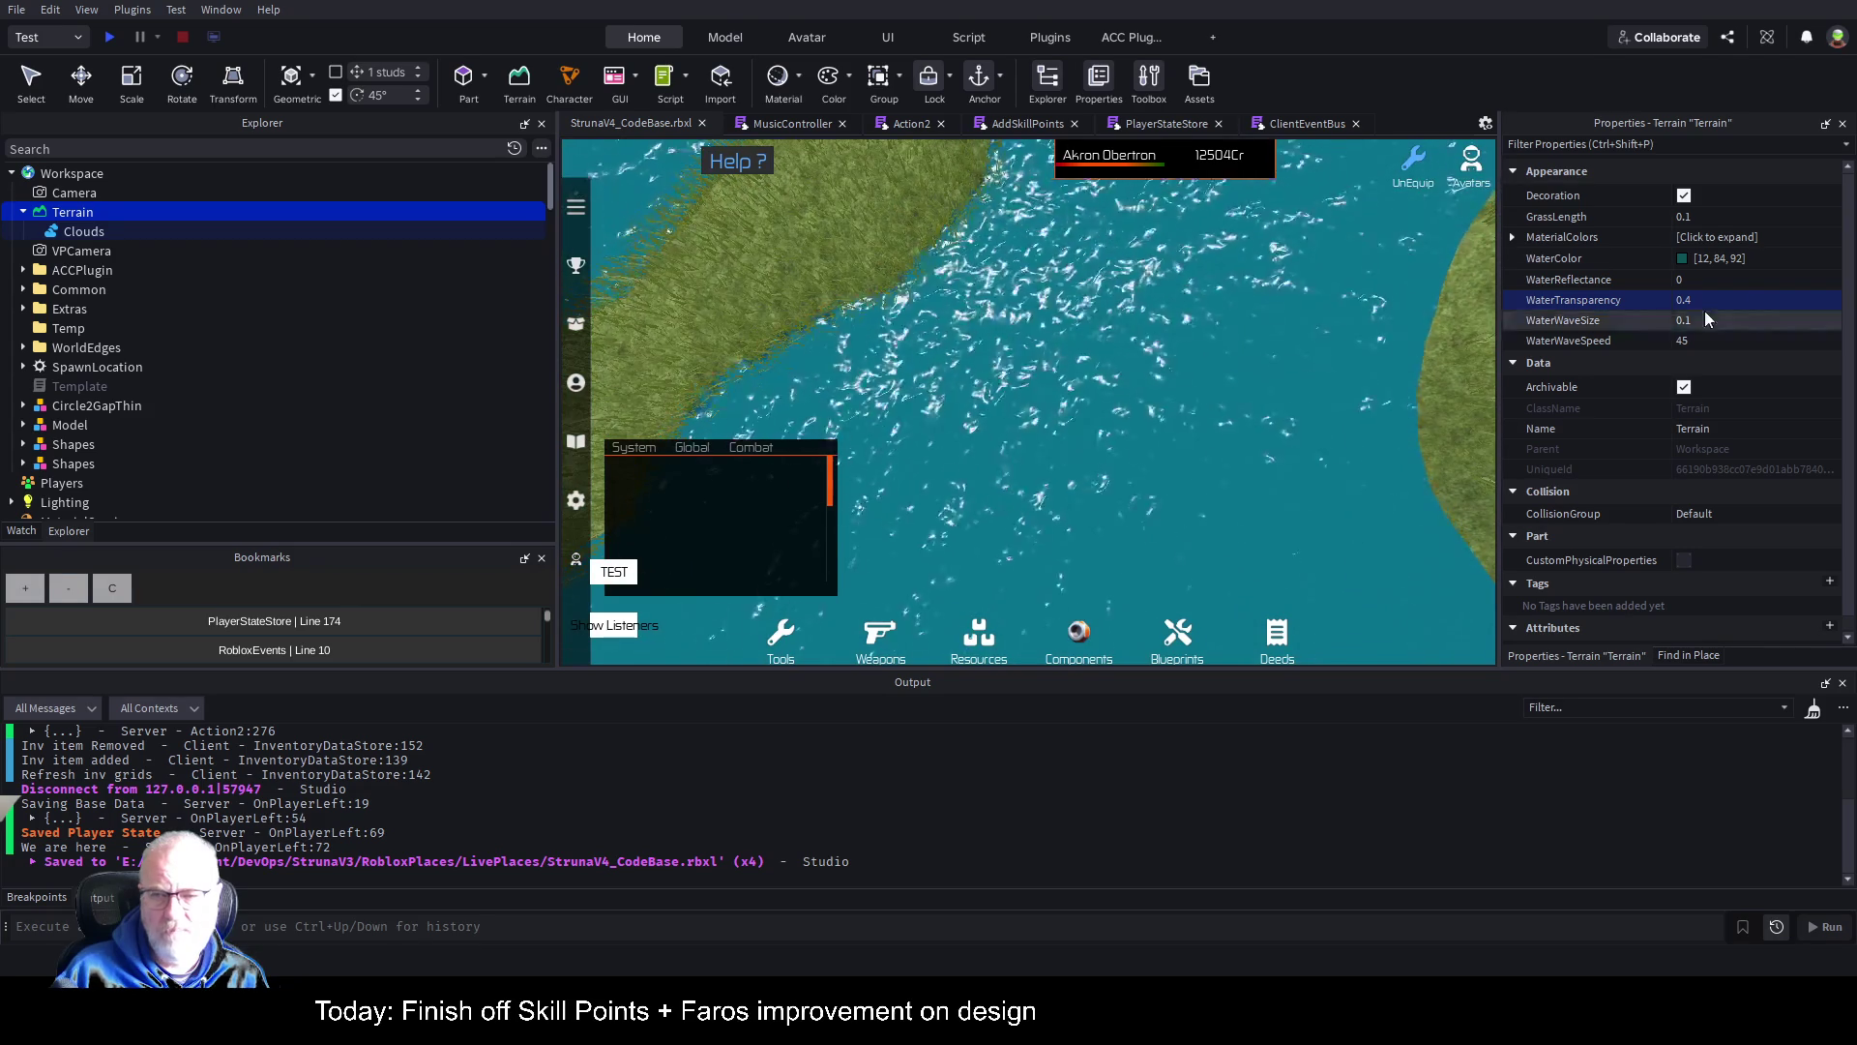
click(1736, 299)
click(1785, 300)
click(1833, 302)
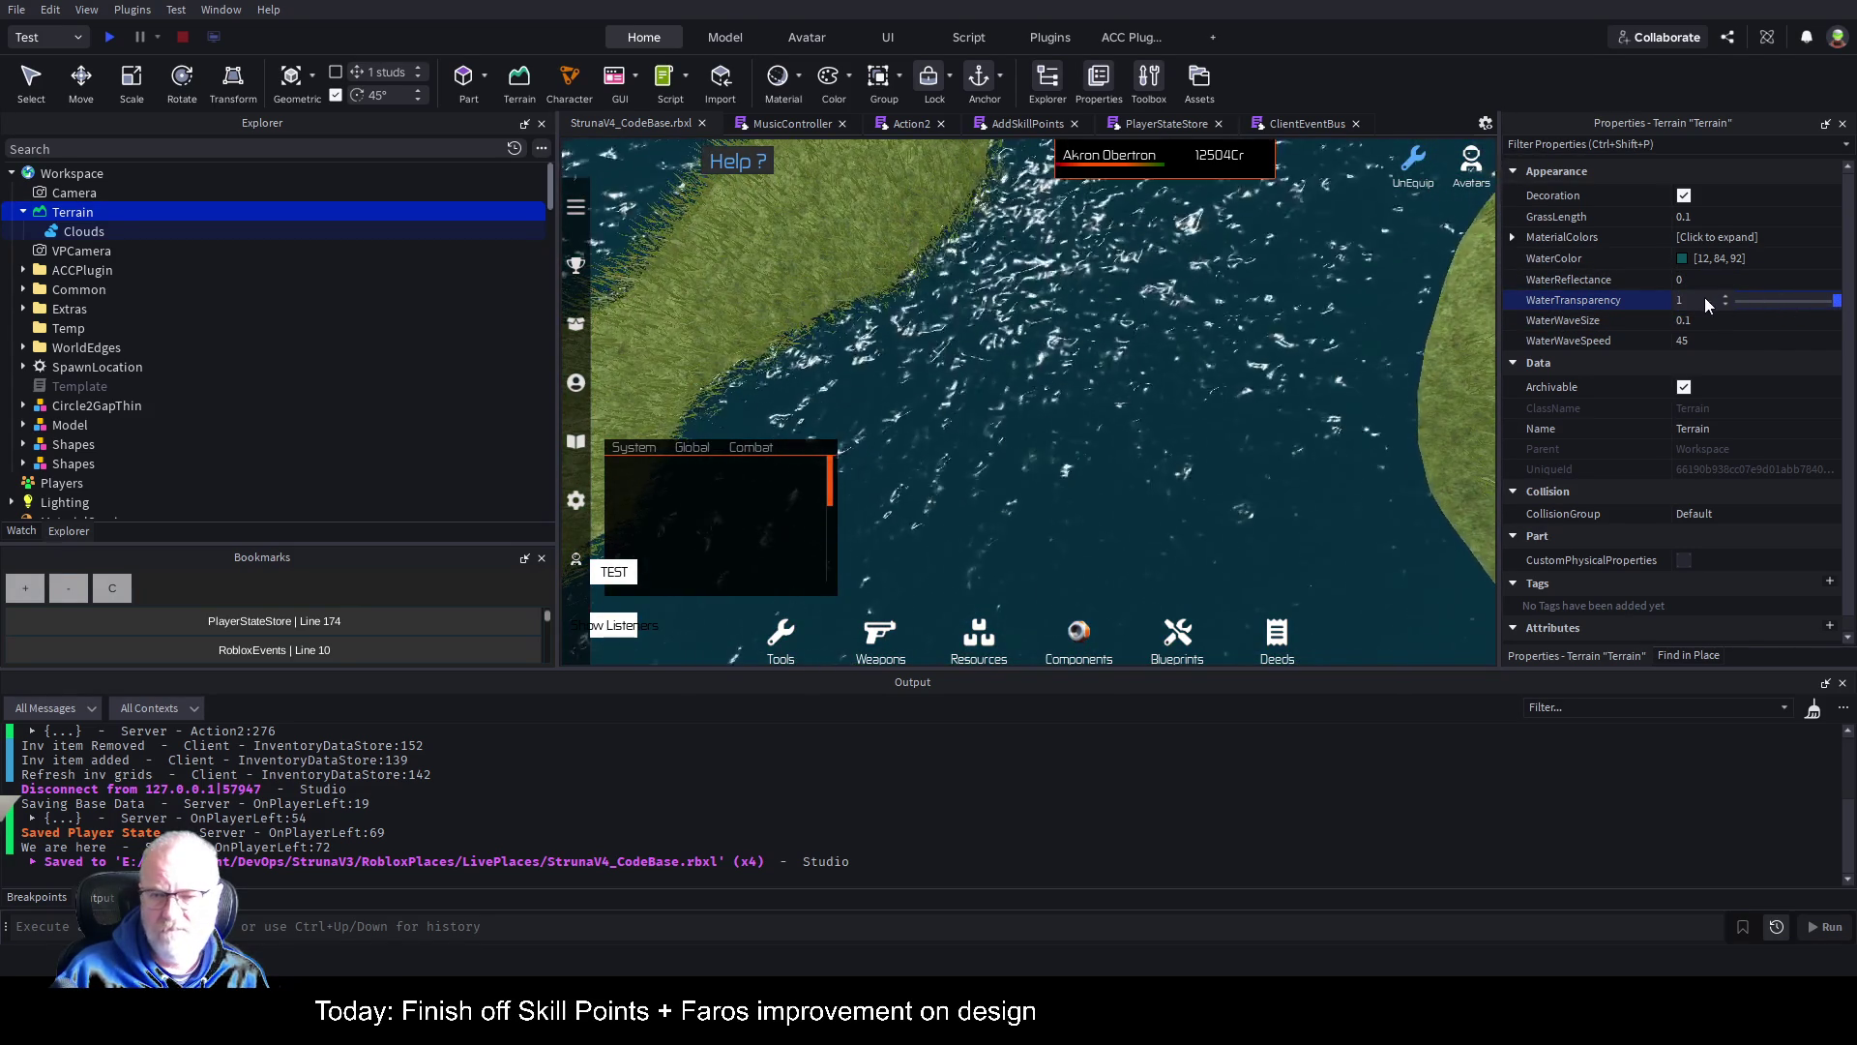
drag(1830, 308, 1735, 301)
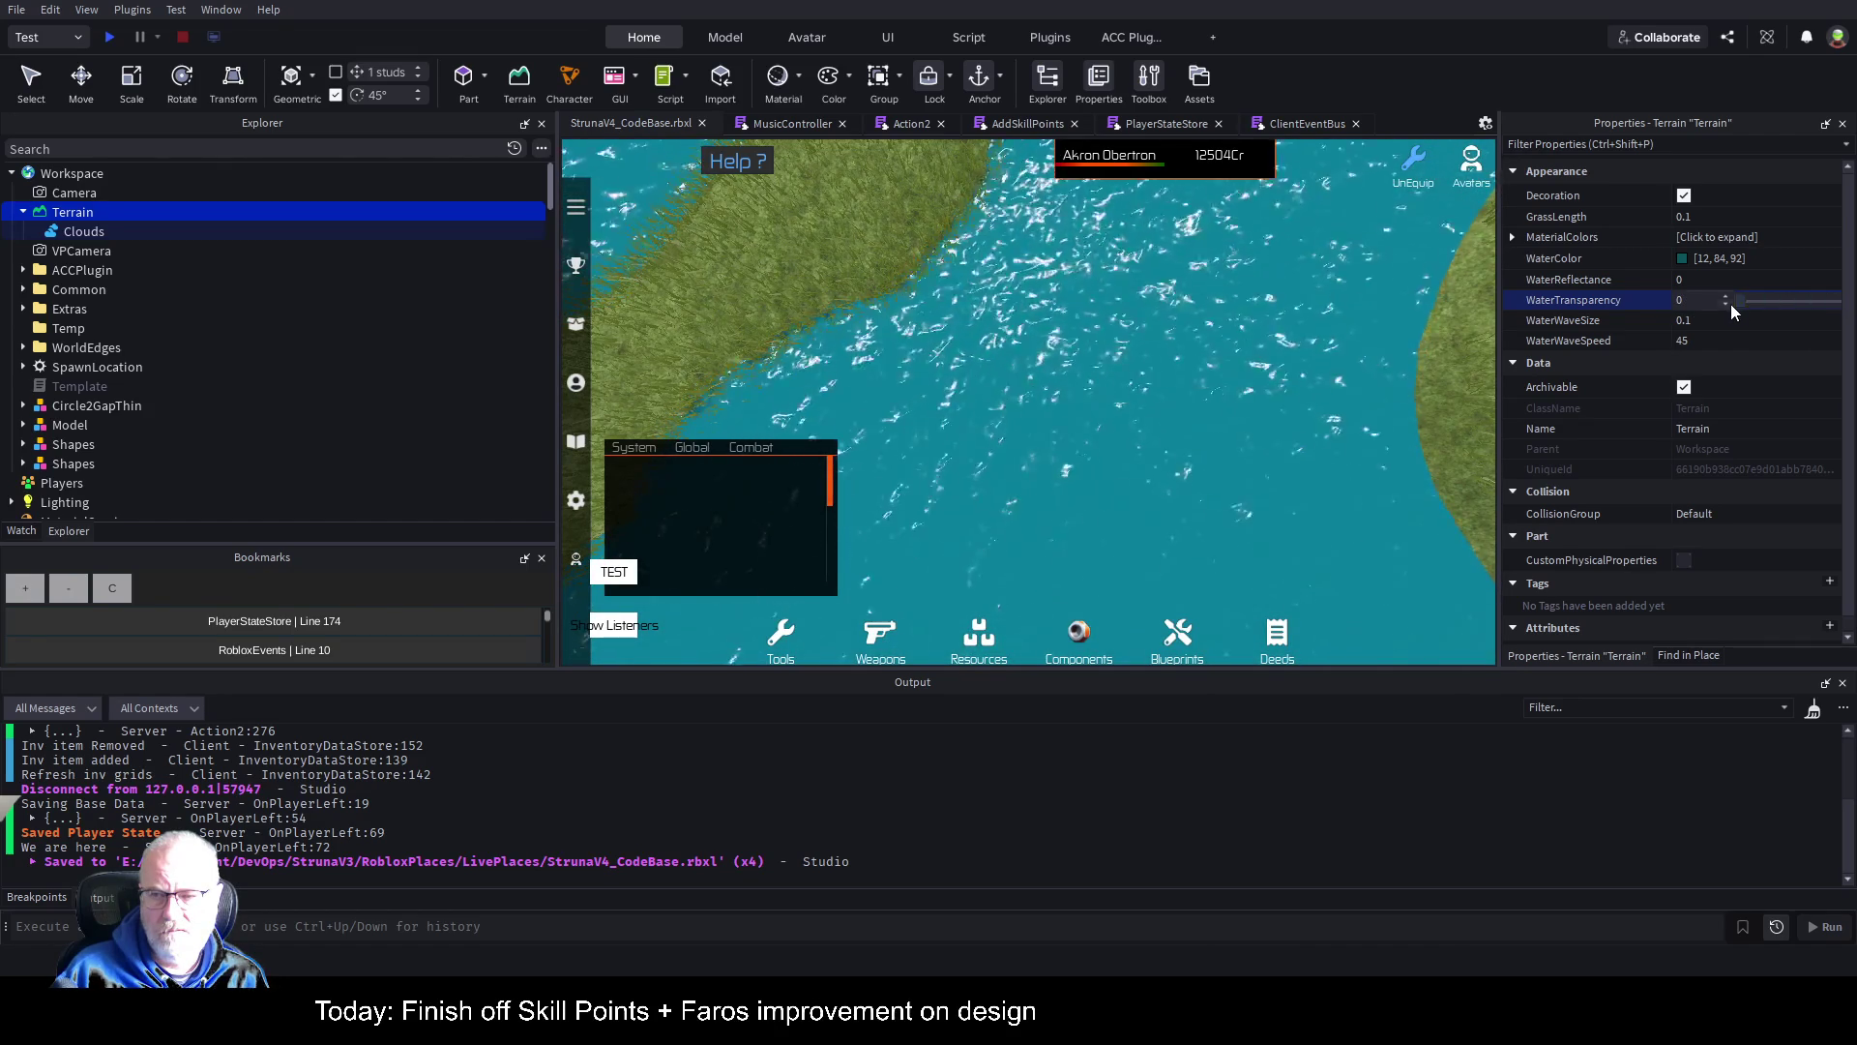
Step: Slow the terrain water's wave speed down to 5
click(1711, 340)
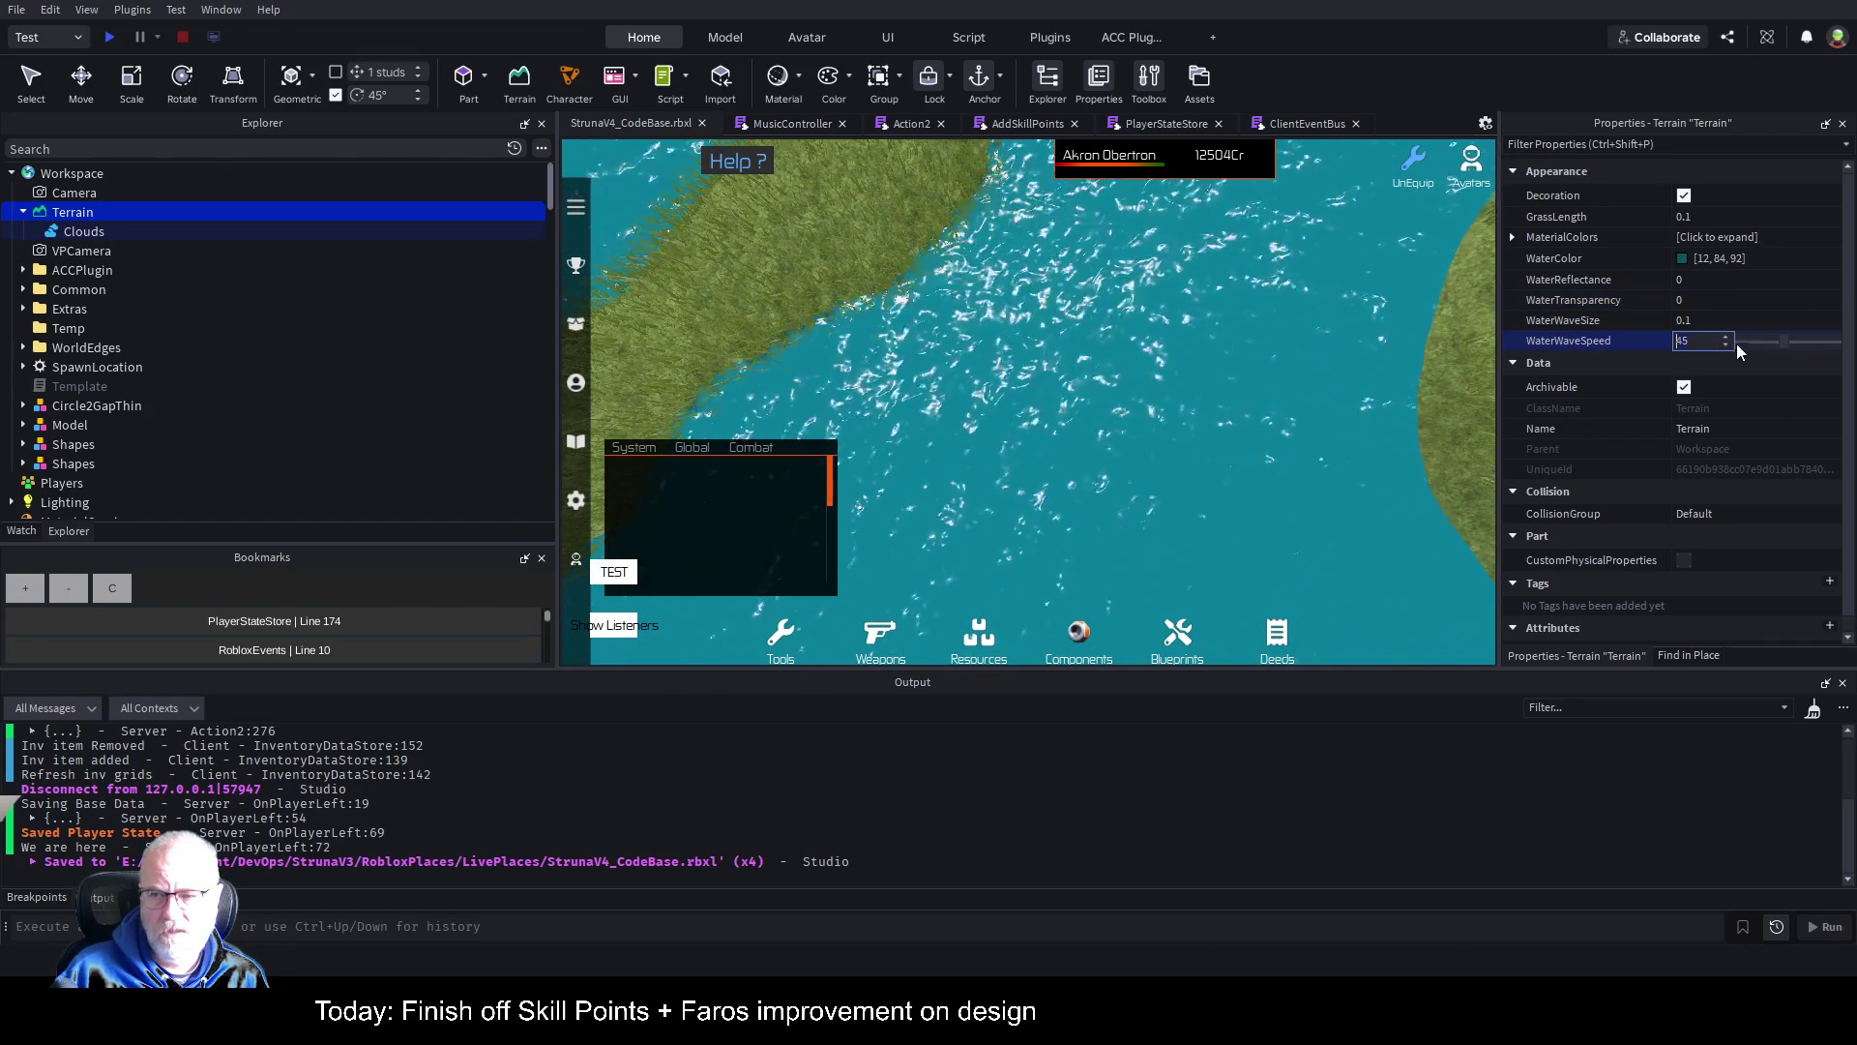
drag(1786, 340, 1741, 341)
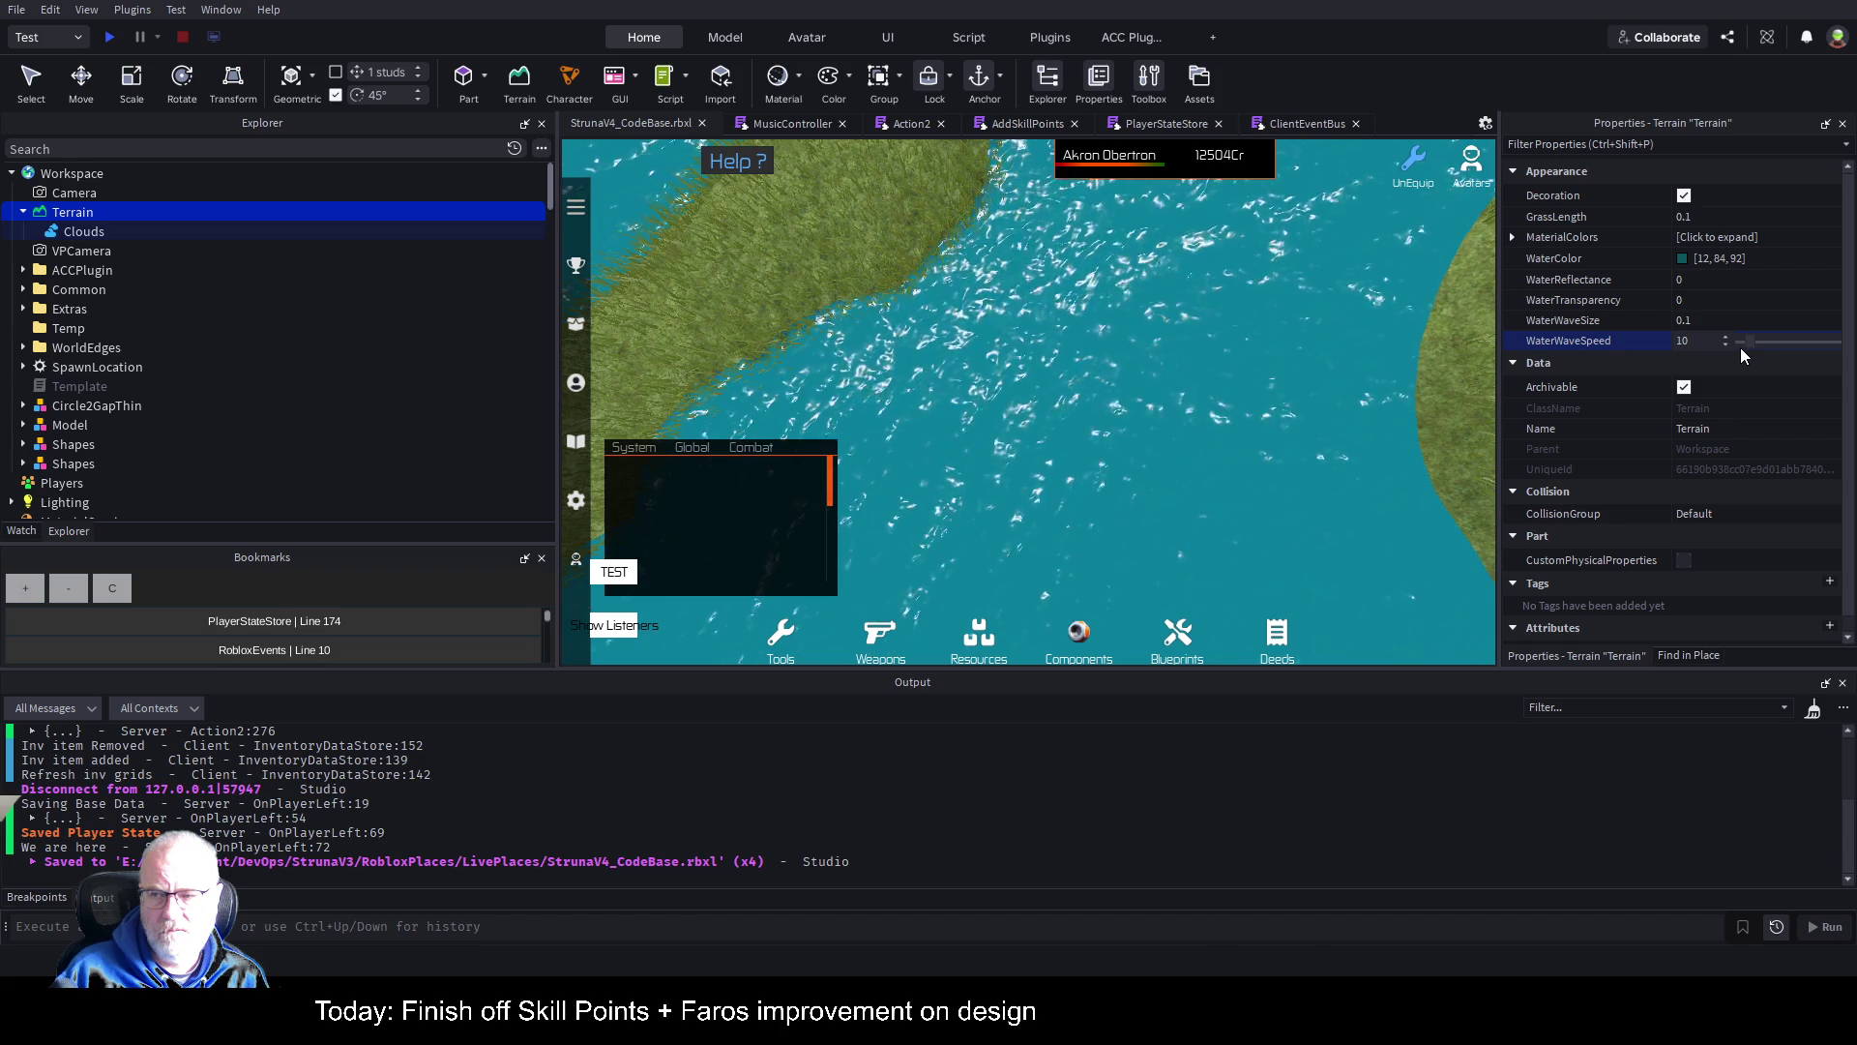
mouse_move(1747, 340)
mouse_down()
mouse_move(1834, 346)
mouse_move(1753, 346)
mouse_up()
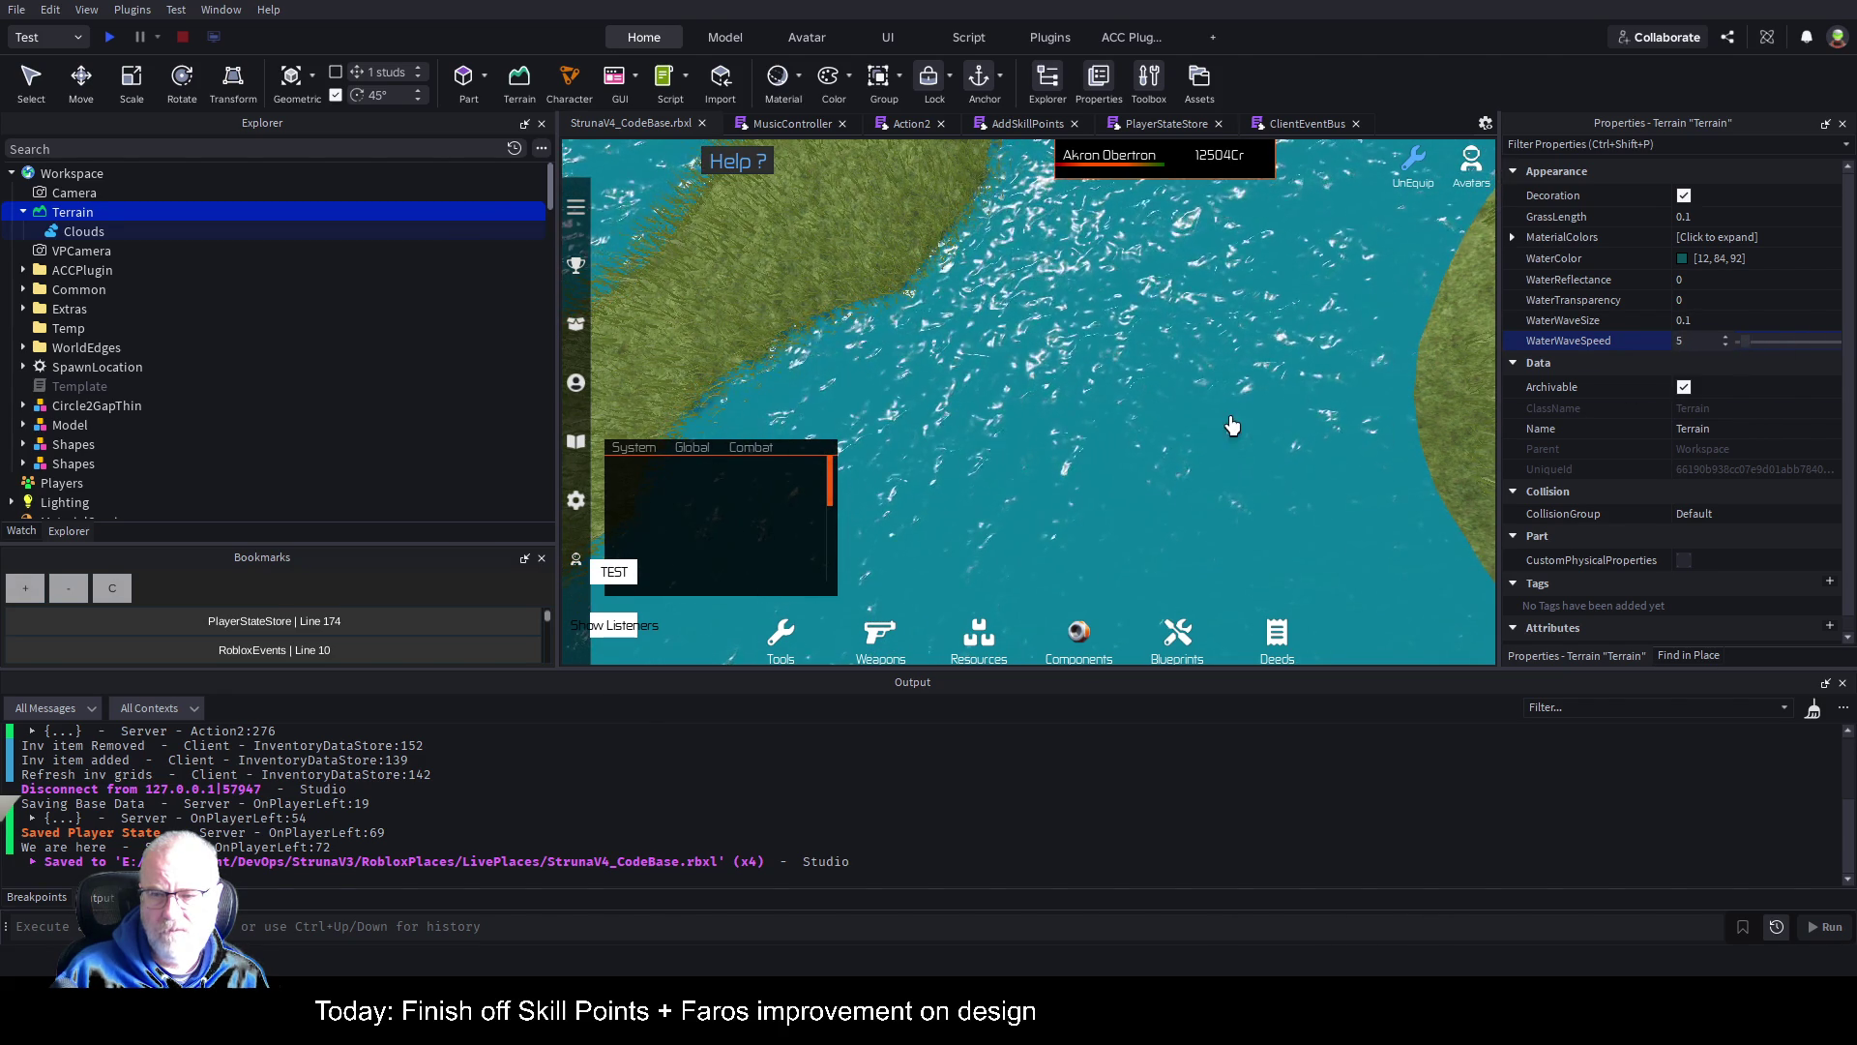
scroll(1248, 406, down, 5)
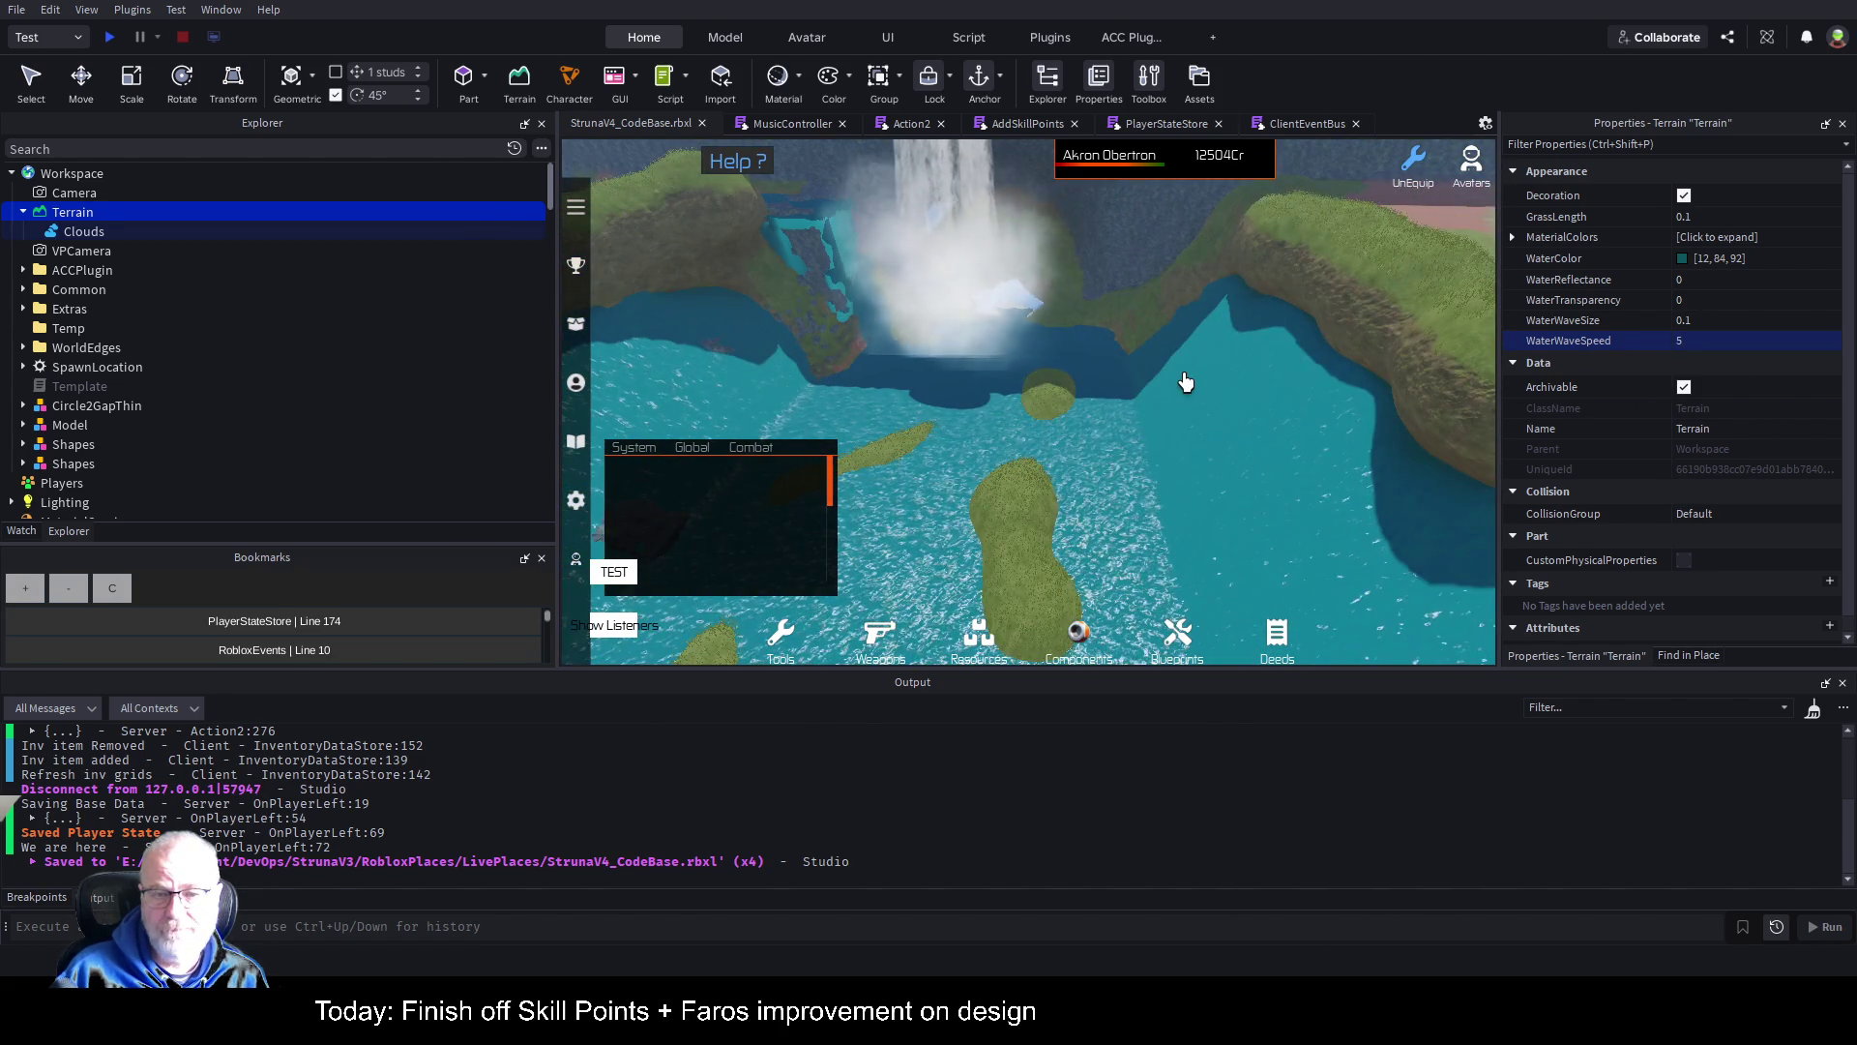
scroll(1186, 383, up, 10)
scroll(1166, 400, up, 1)
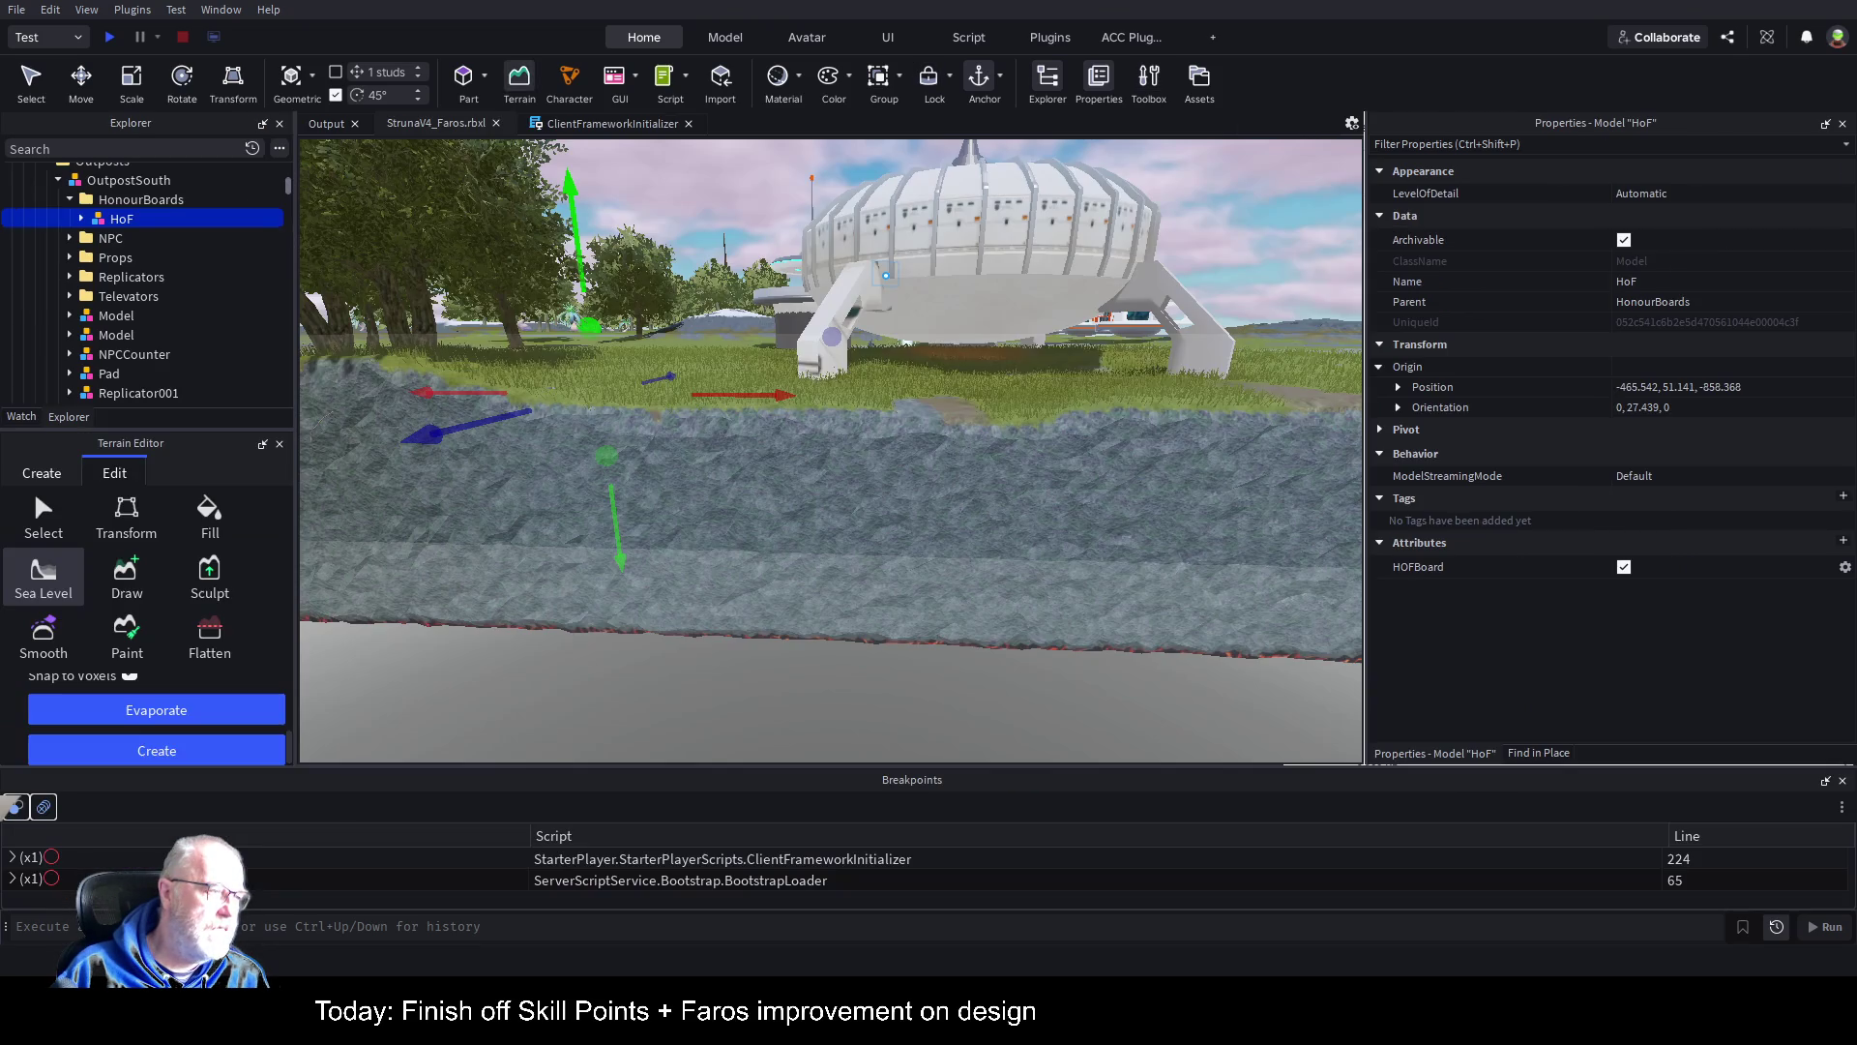
Step: Adjust the Faros sea-level region's height, then select Terrain to show its water properties
drag(926, 440, 926, 440)
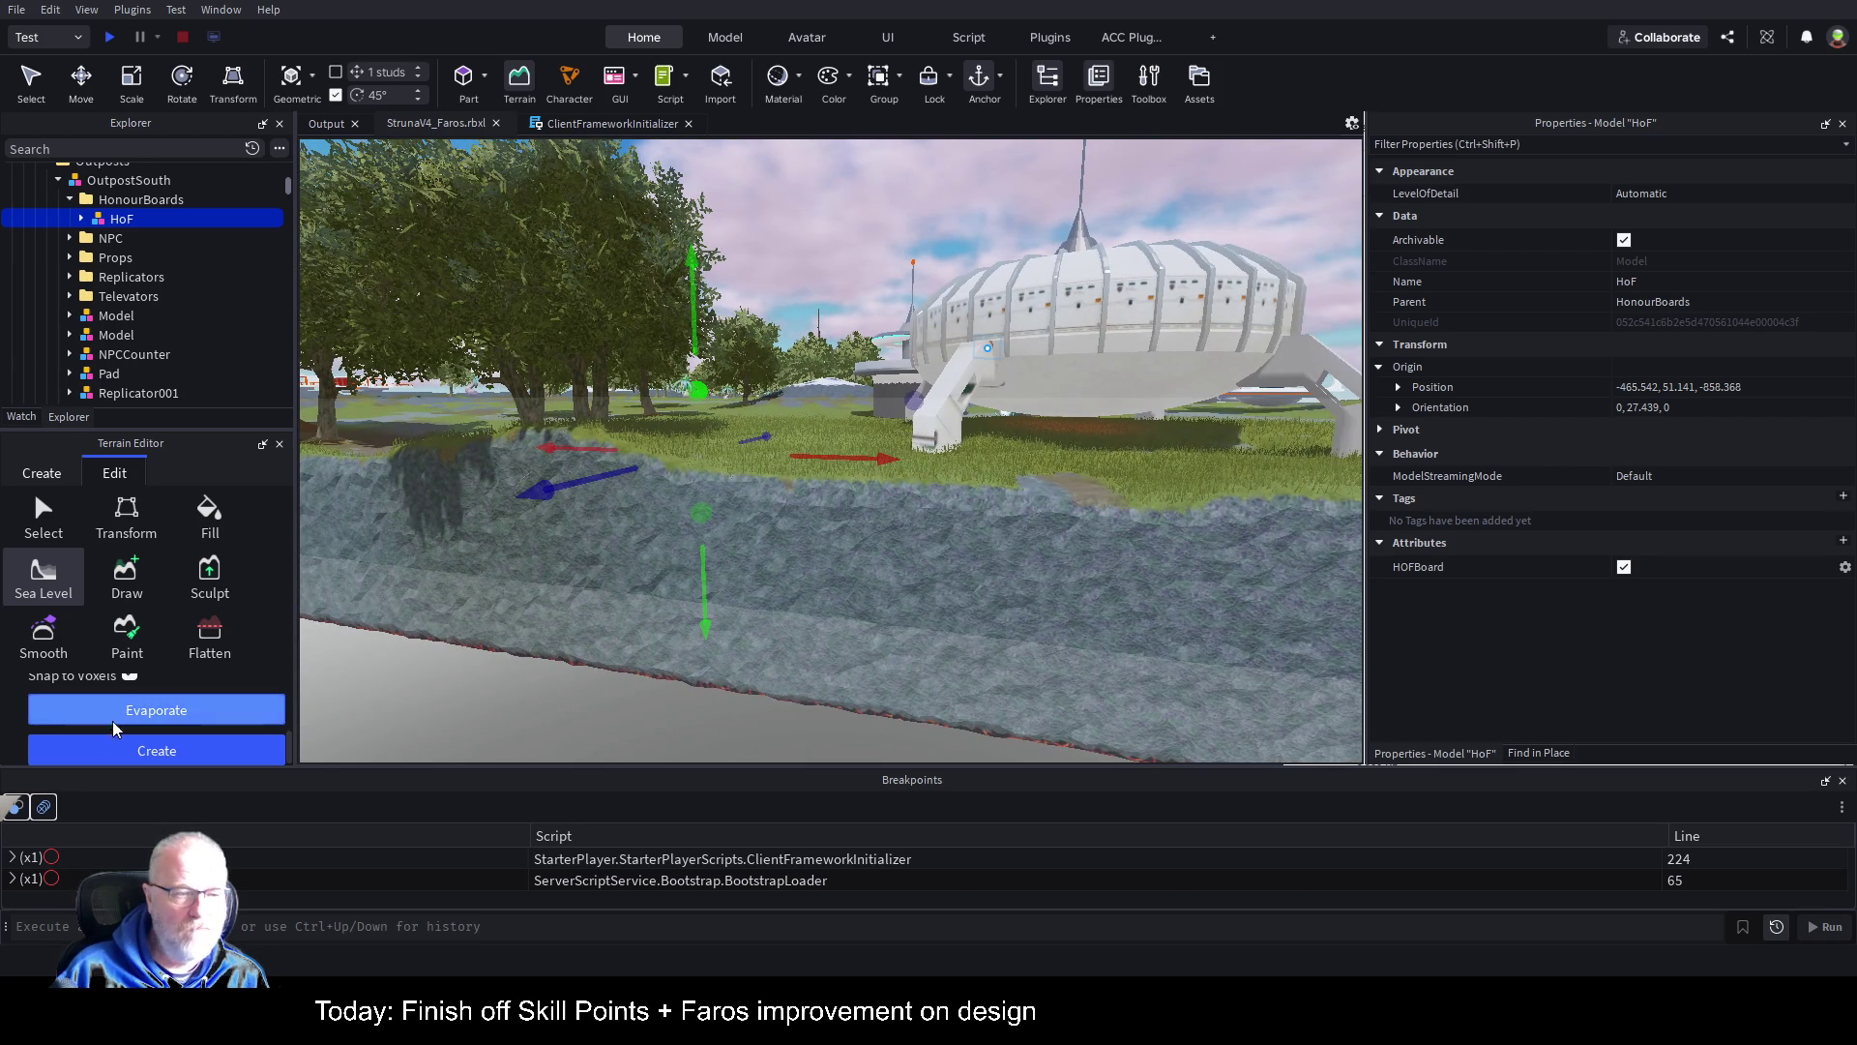
mouse_move(692, 338)
mouse_down()
mouse_move(703, 288)
mouse_move(704, 327)
mouse_up()
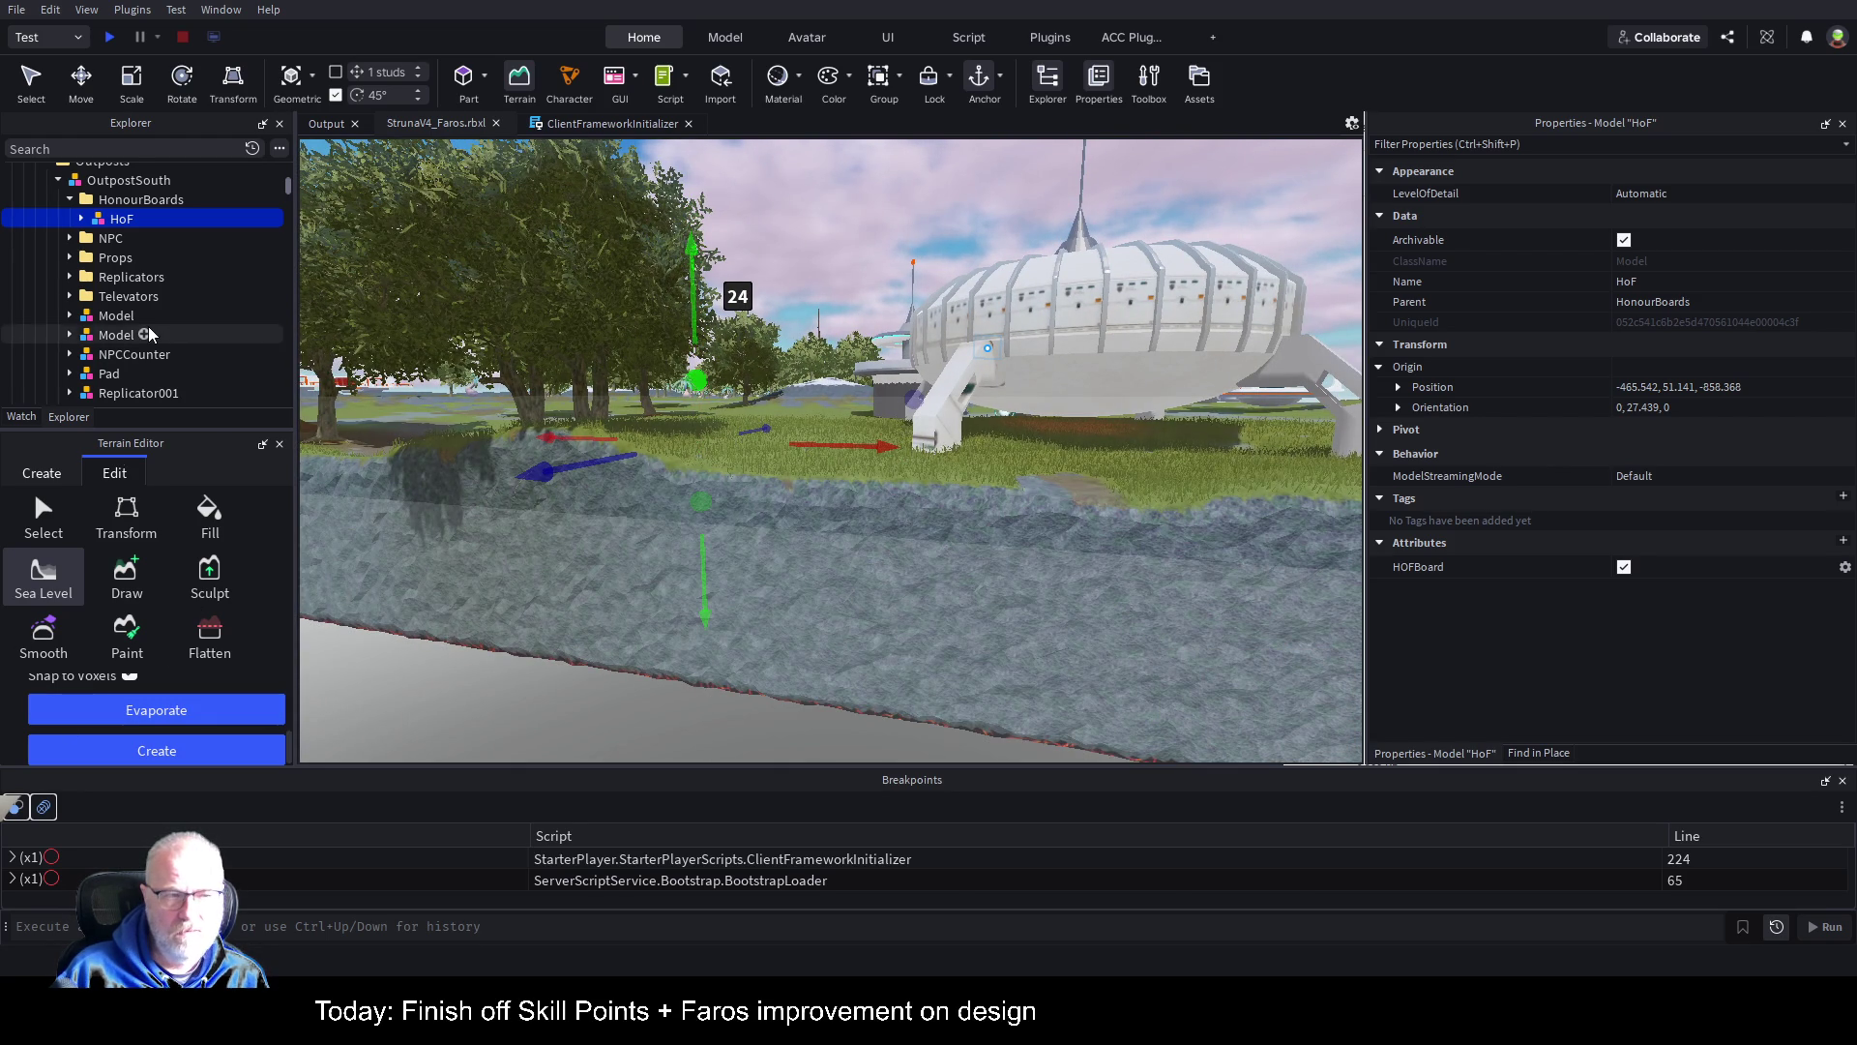
scroll(189, 269, up, 3)
scroll(188, 269, up, 1)
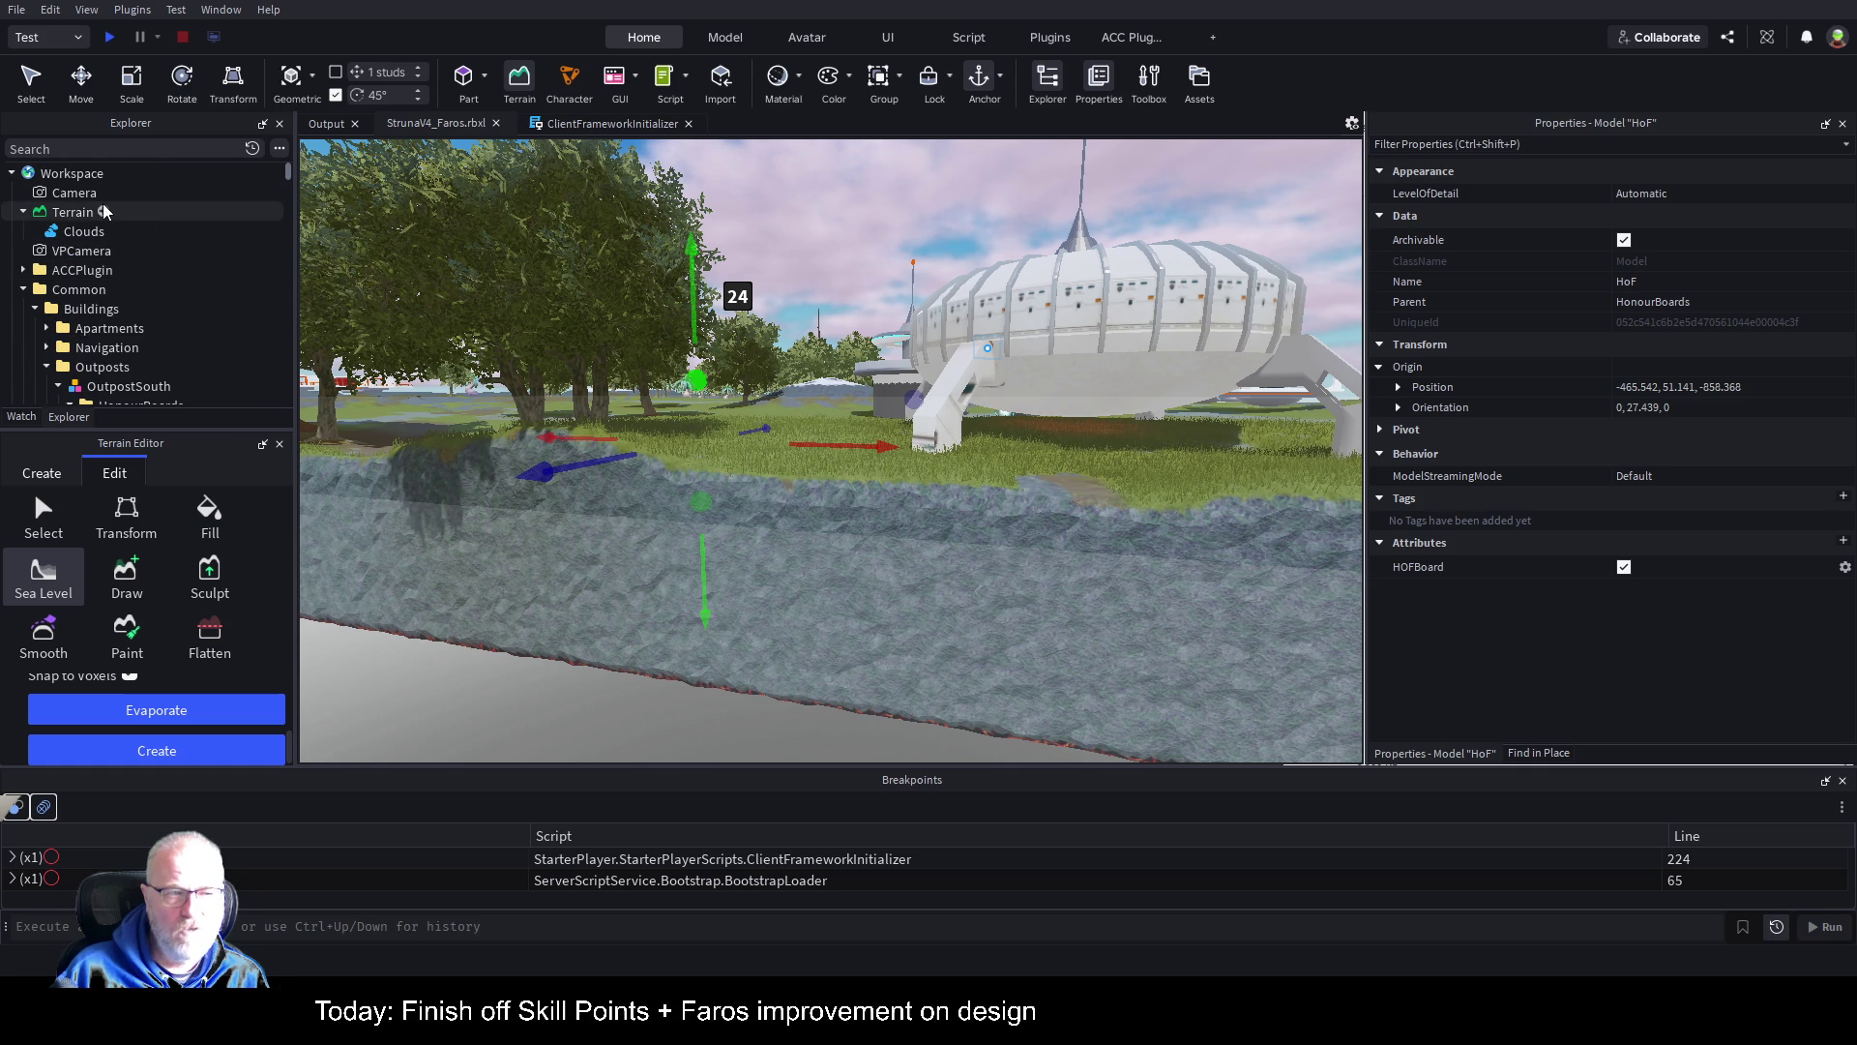
click(71, 212)
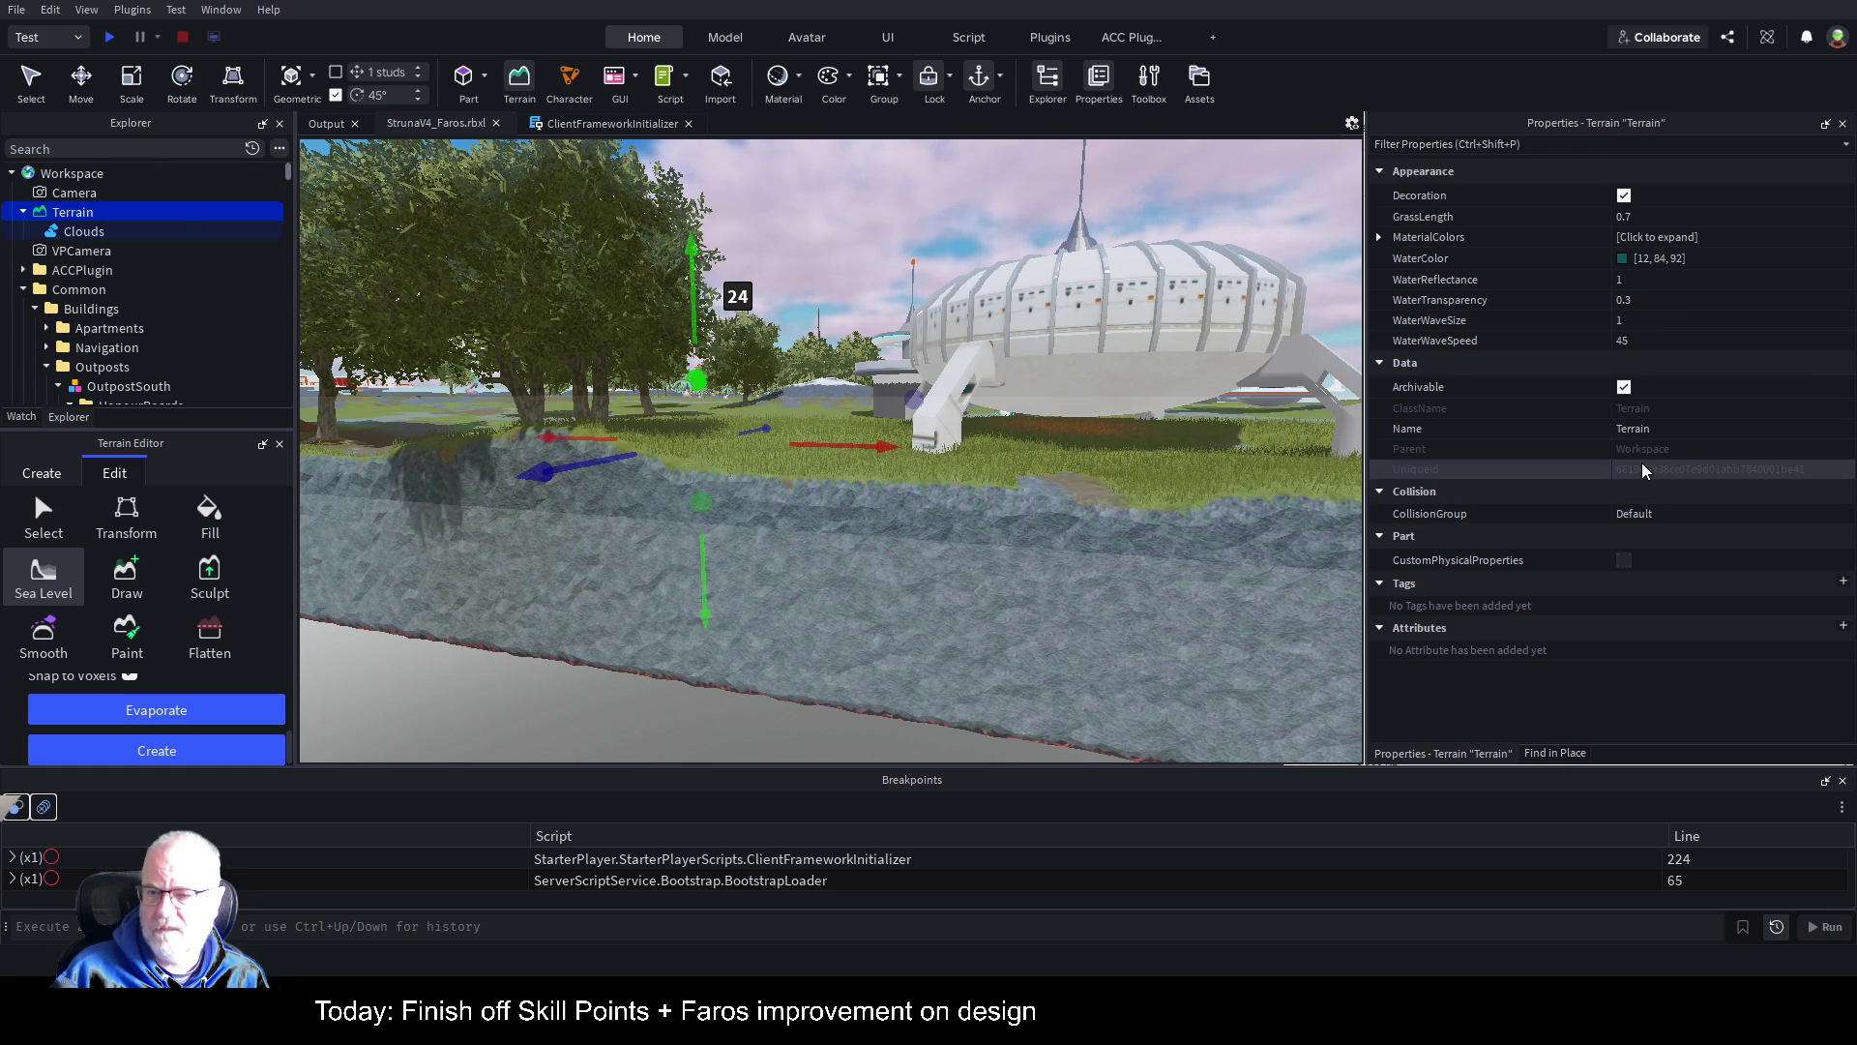
Step: Set Faros water reflectance 0, wave size 0.05 and wave speed 10, then save the place
click(1644, 279)
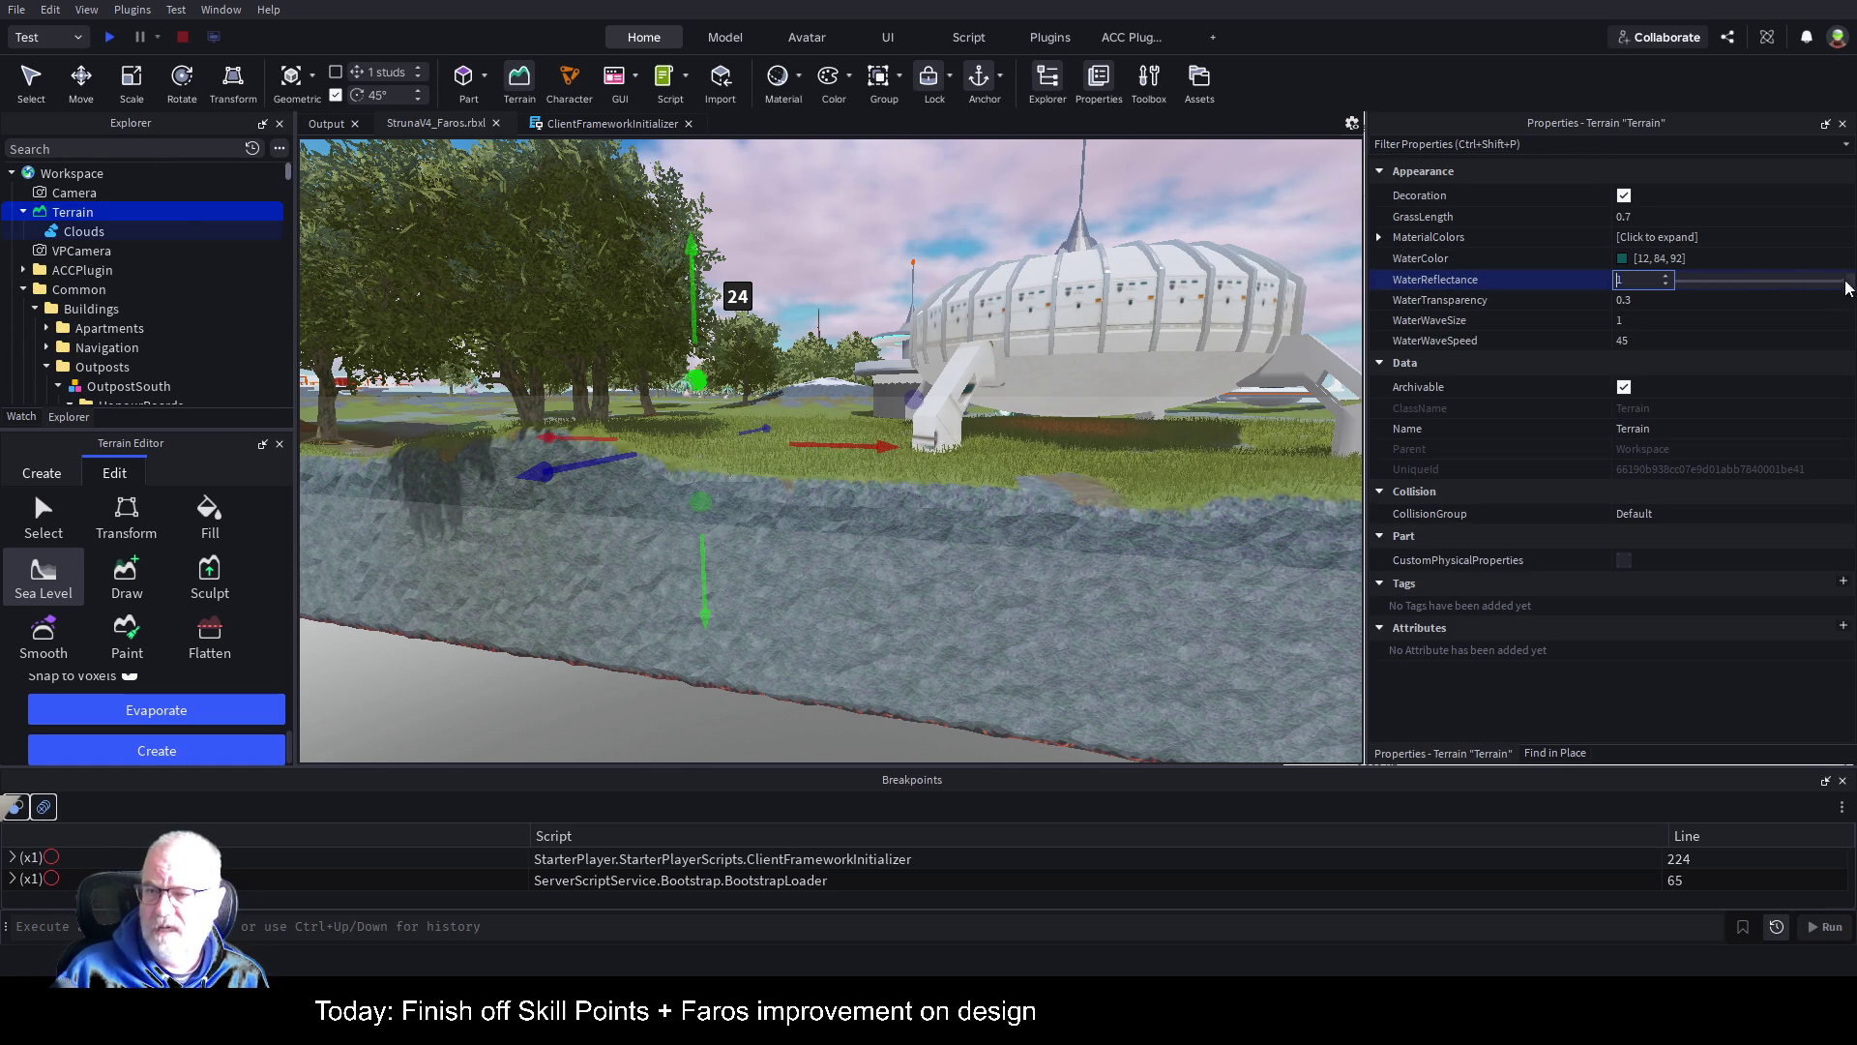
drag(1854, 281, 1680, 282)
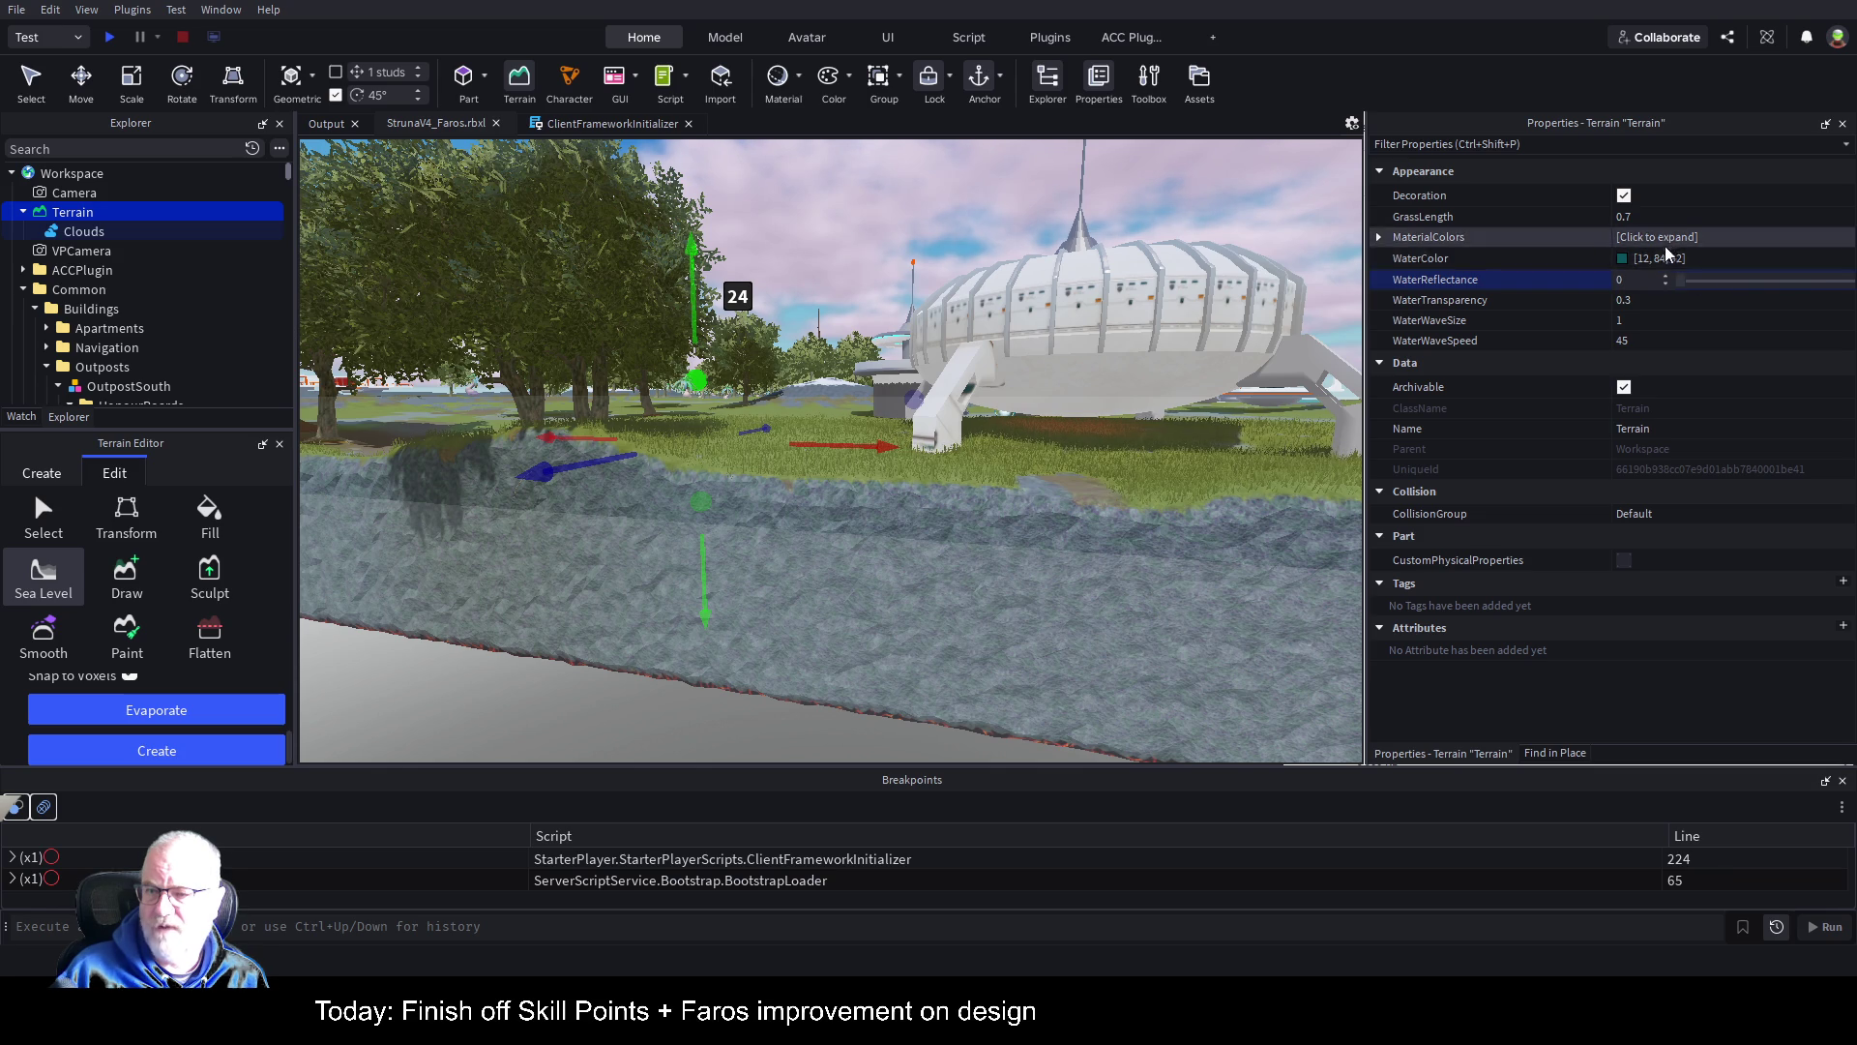
click(1678, 301)
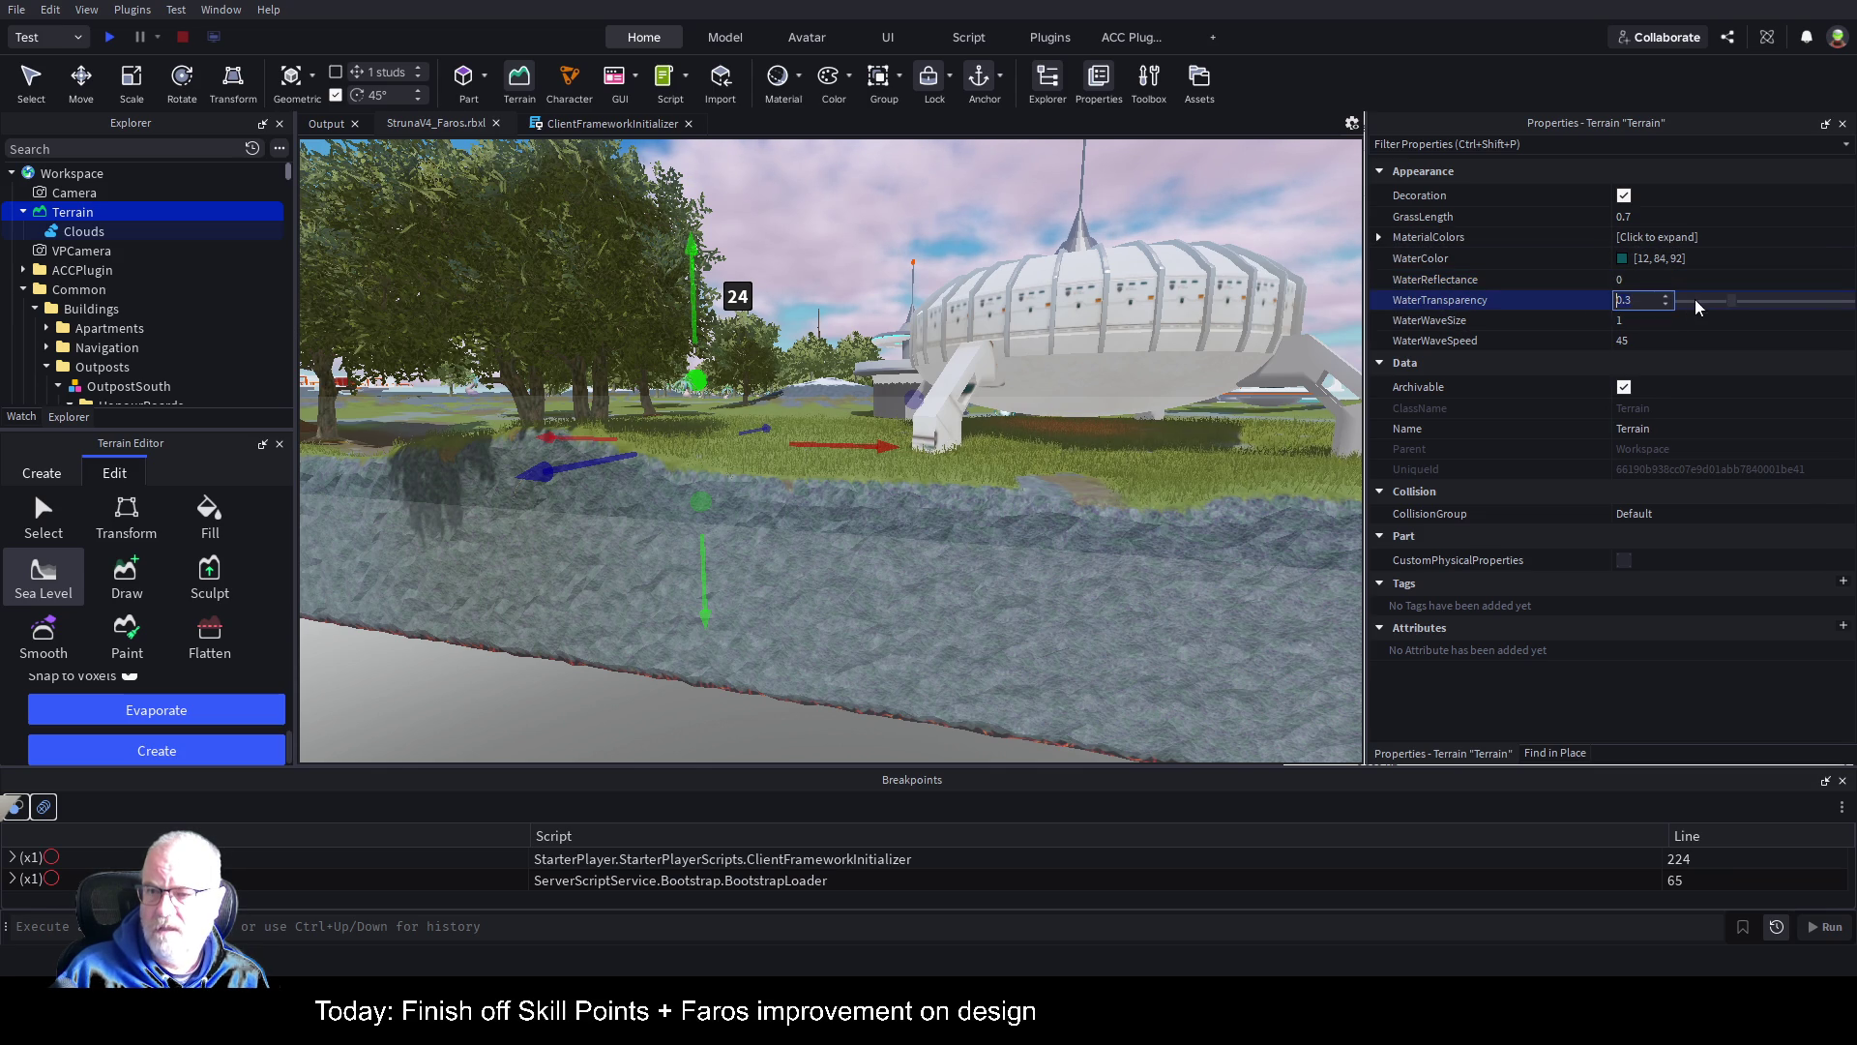
click(1693, 322)
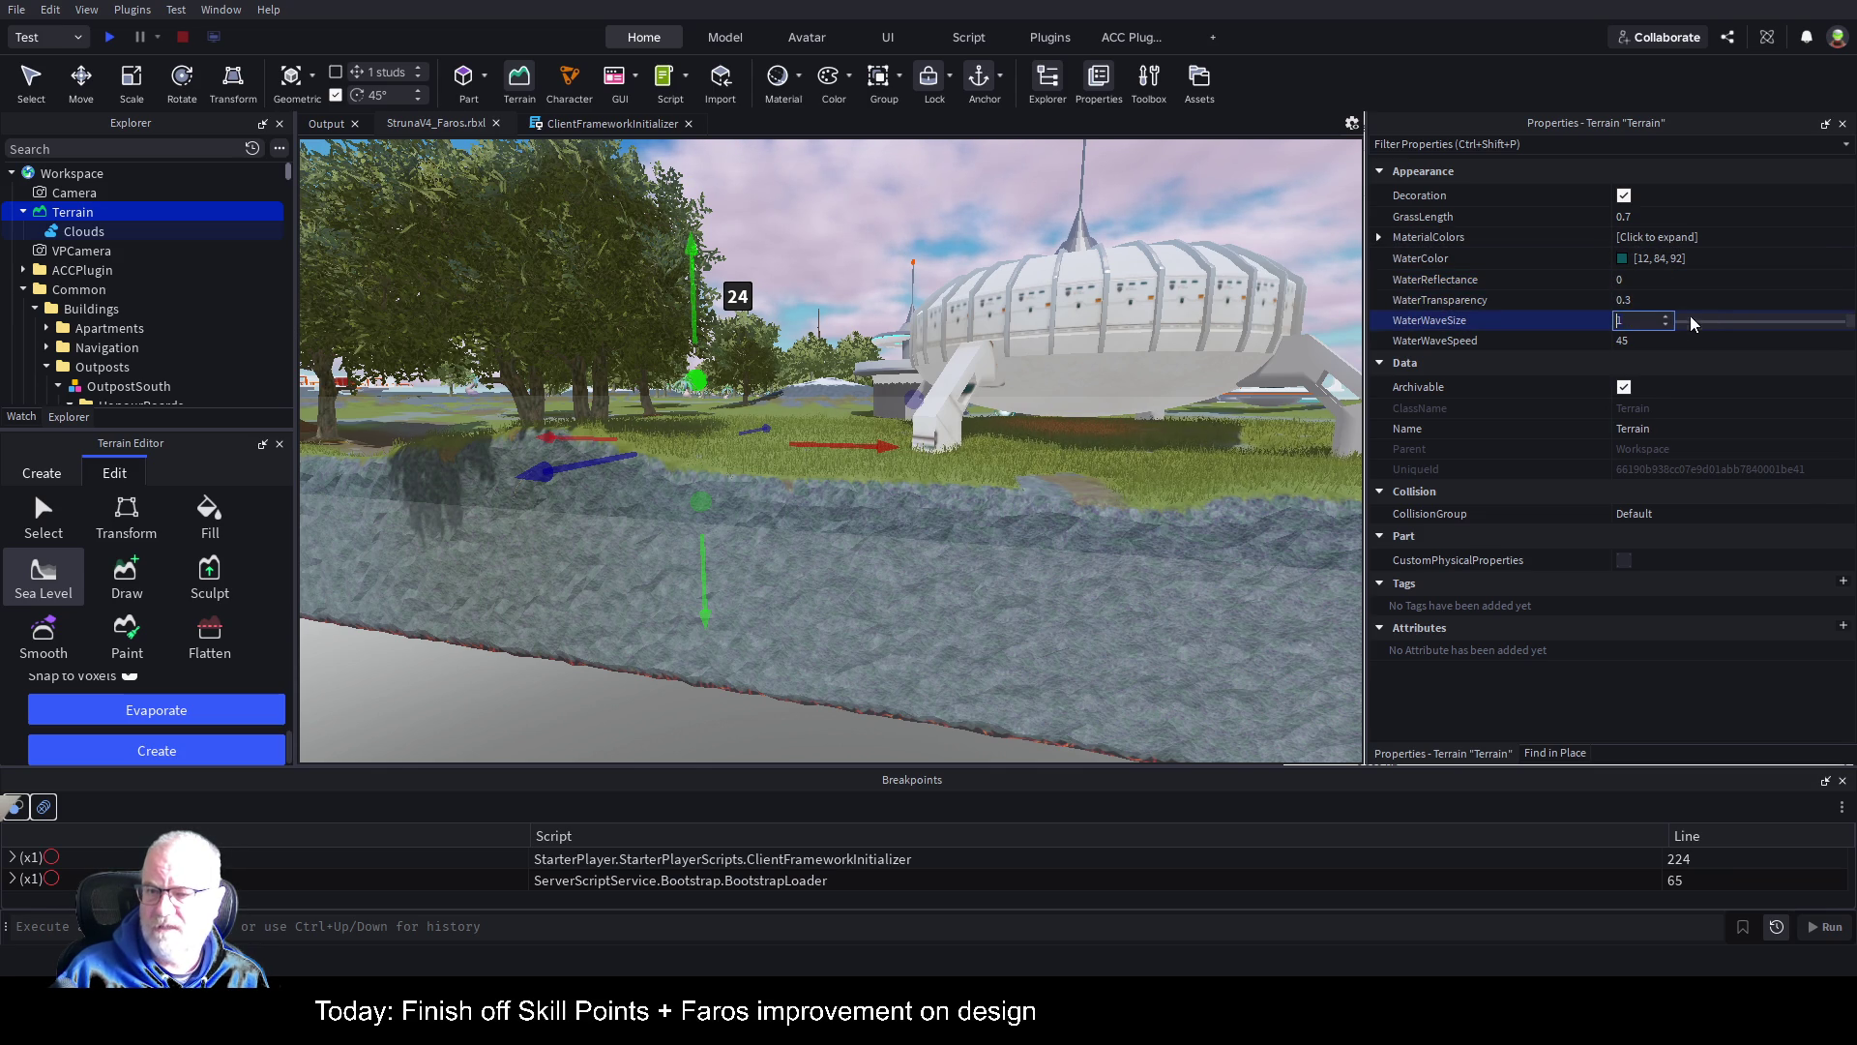
drag(1850, 332, 1694, 327)
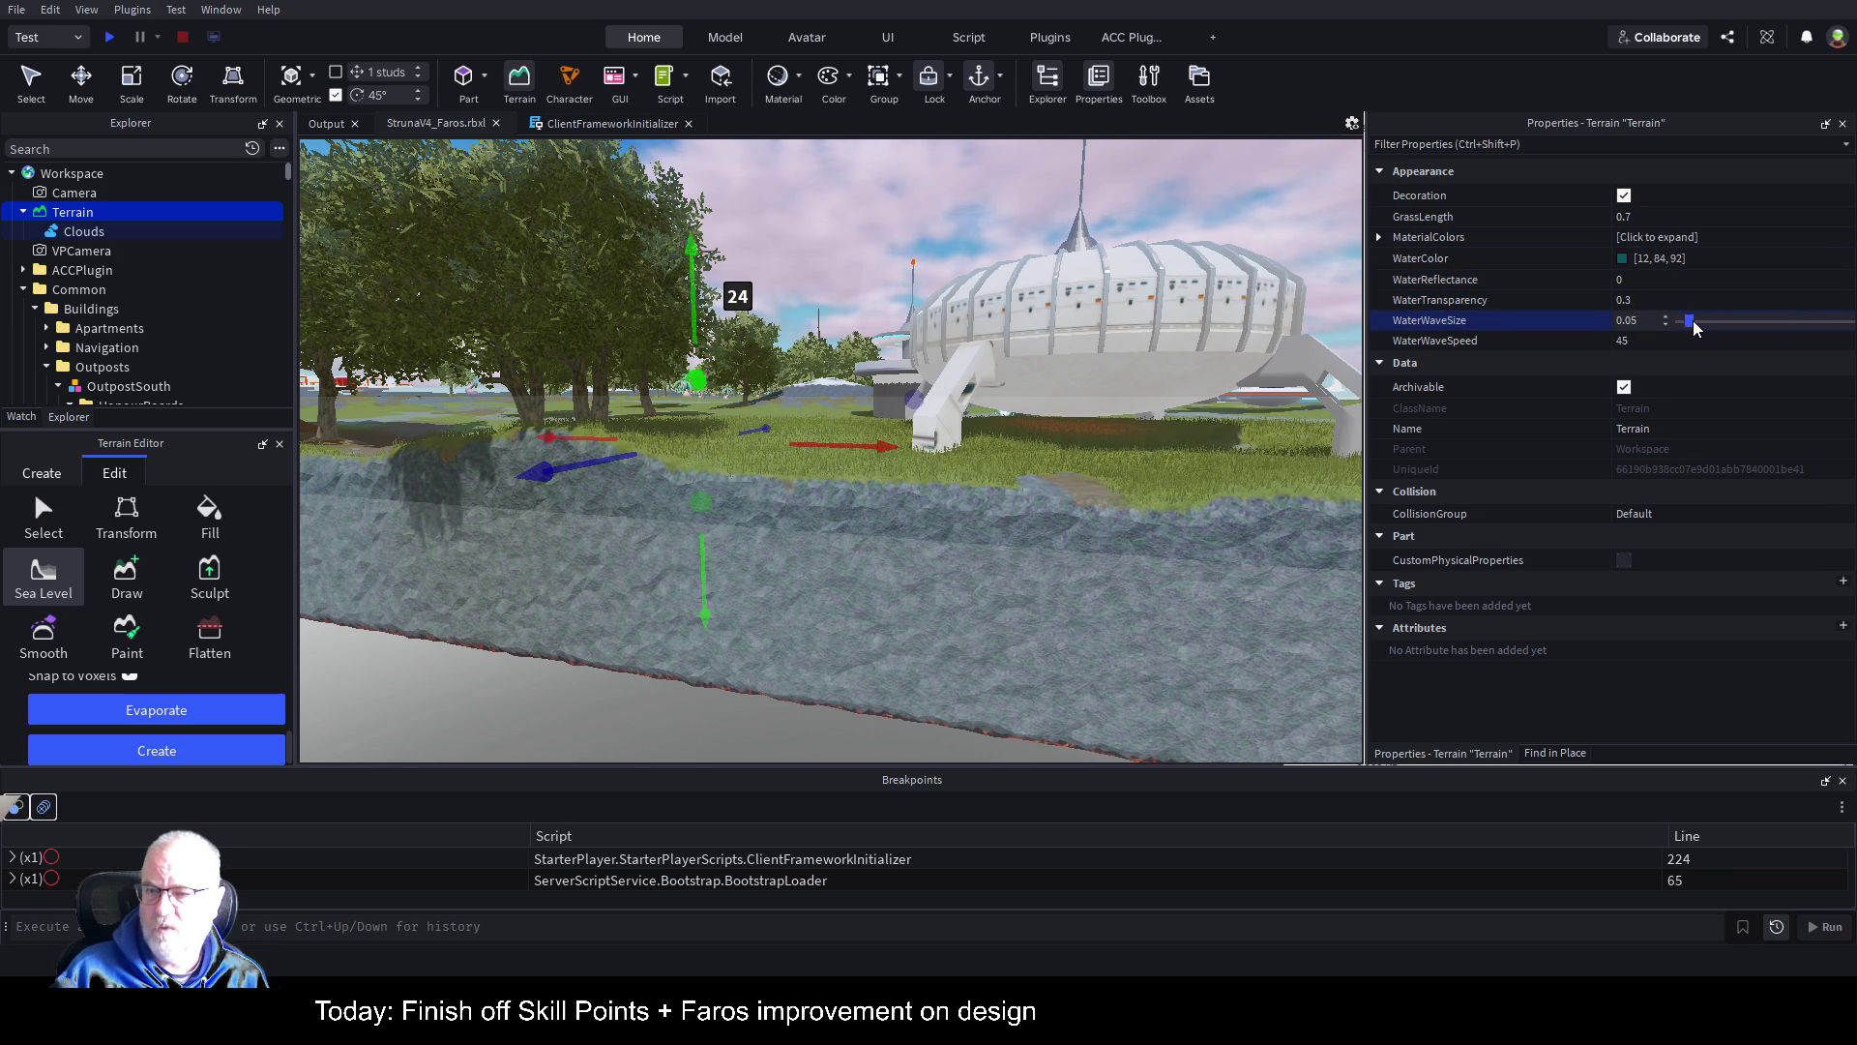
click(1792, 349)
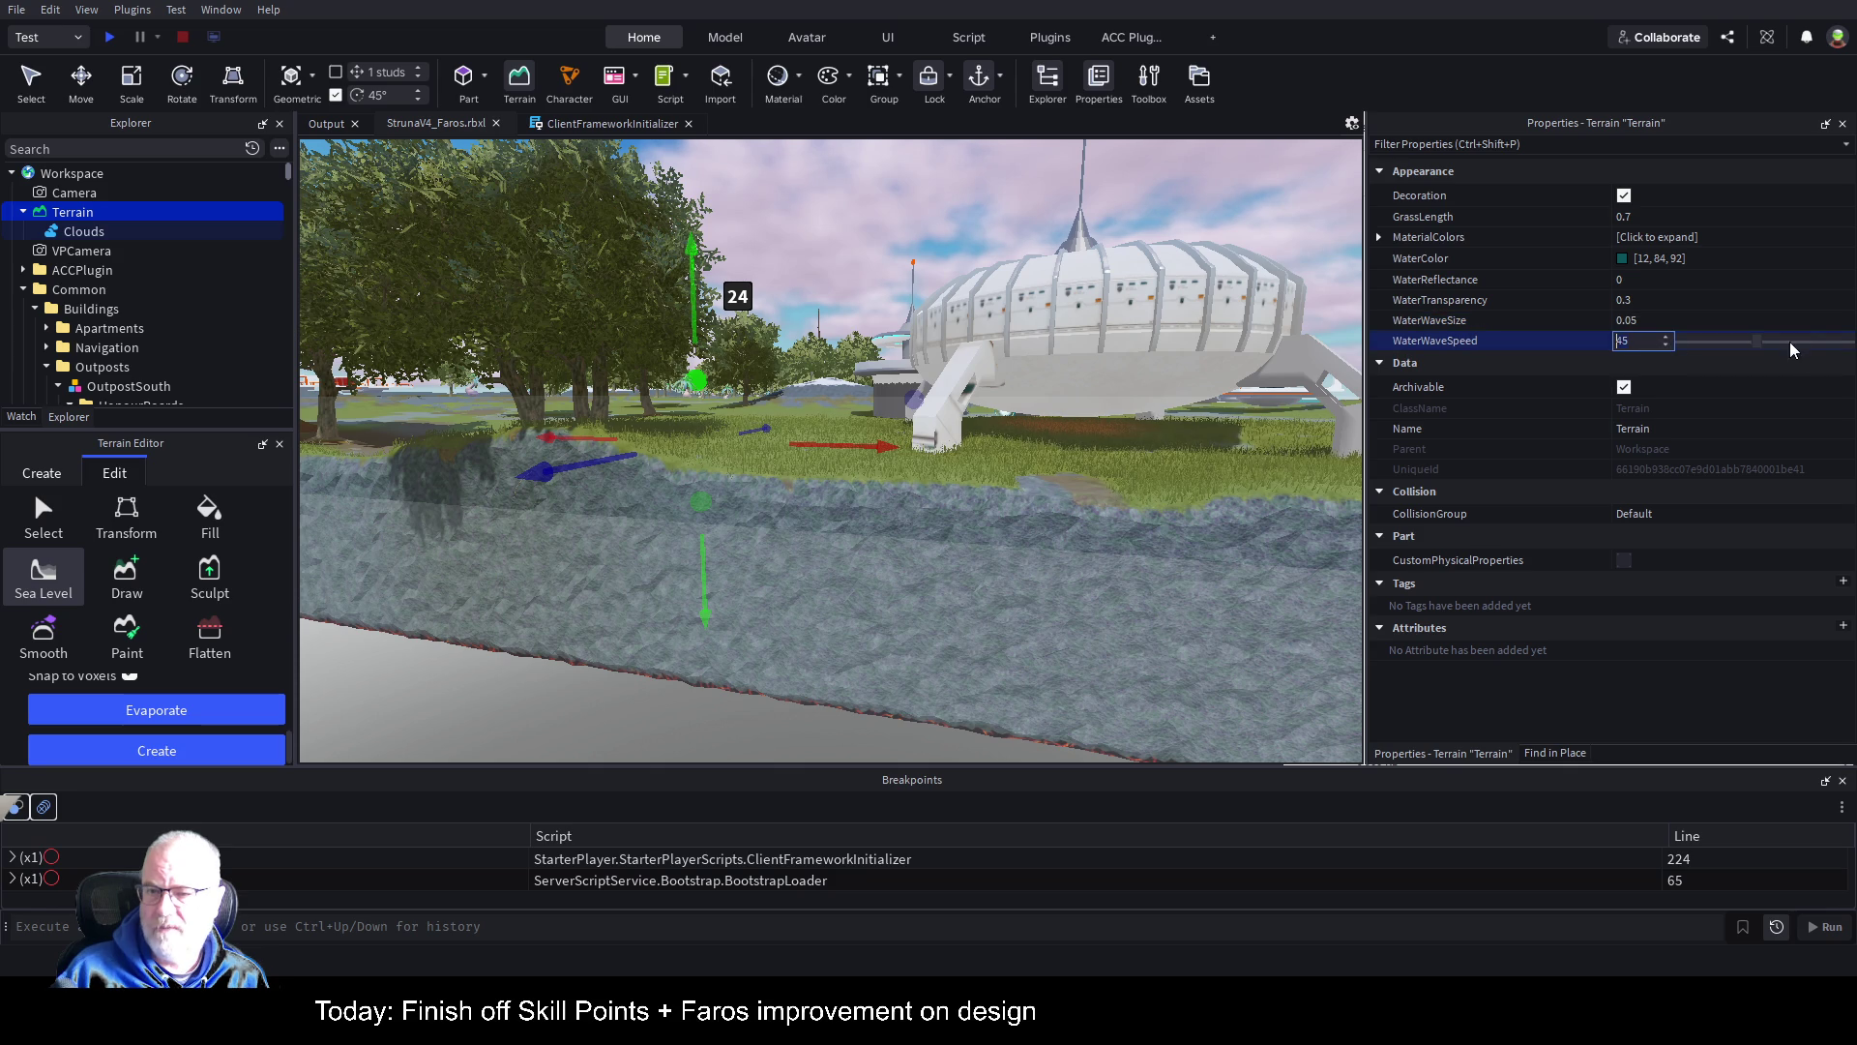
click(1759, 343)
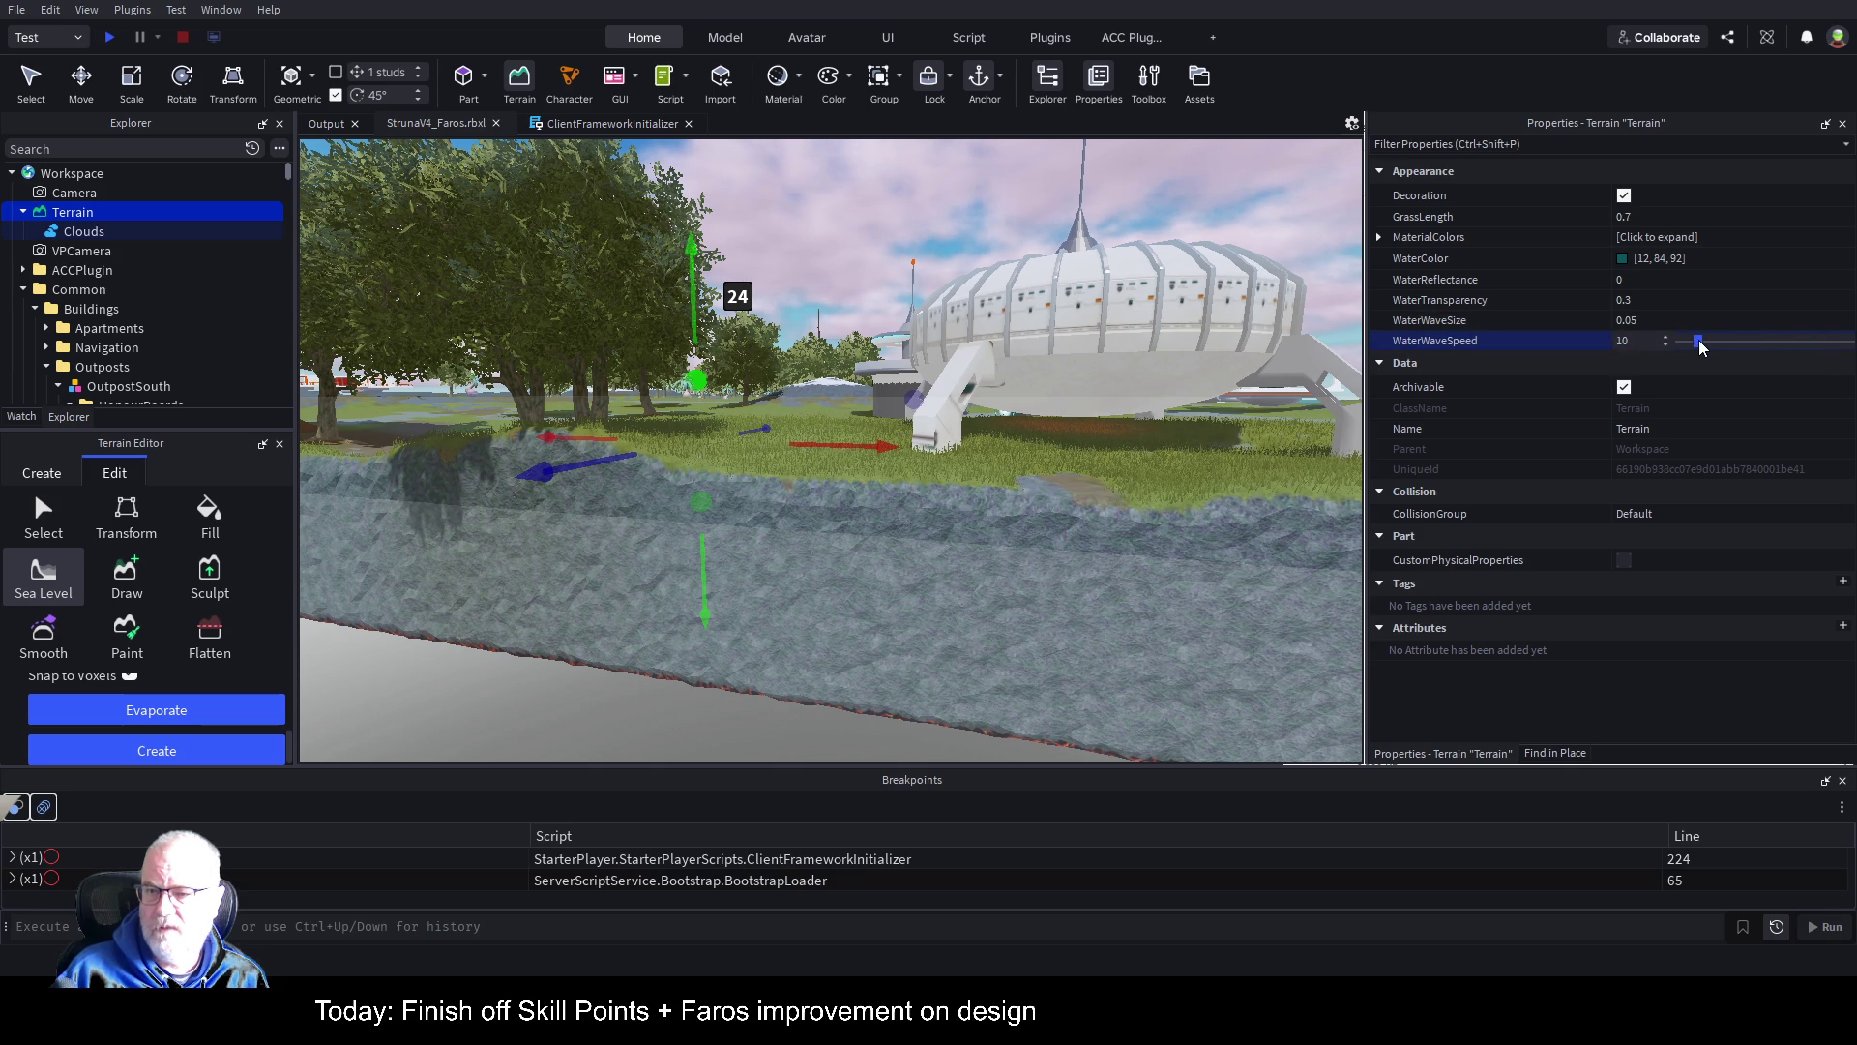
key(ctrl+s)
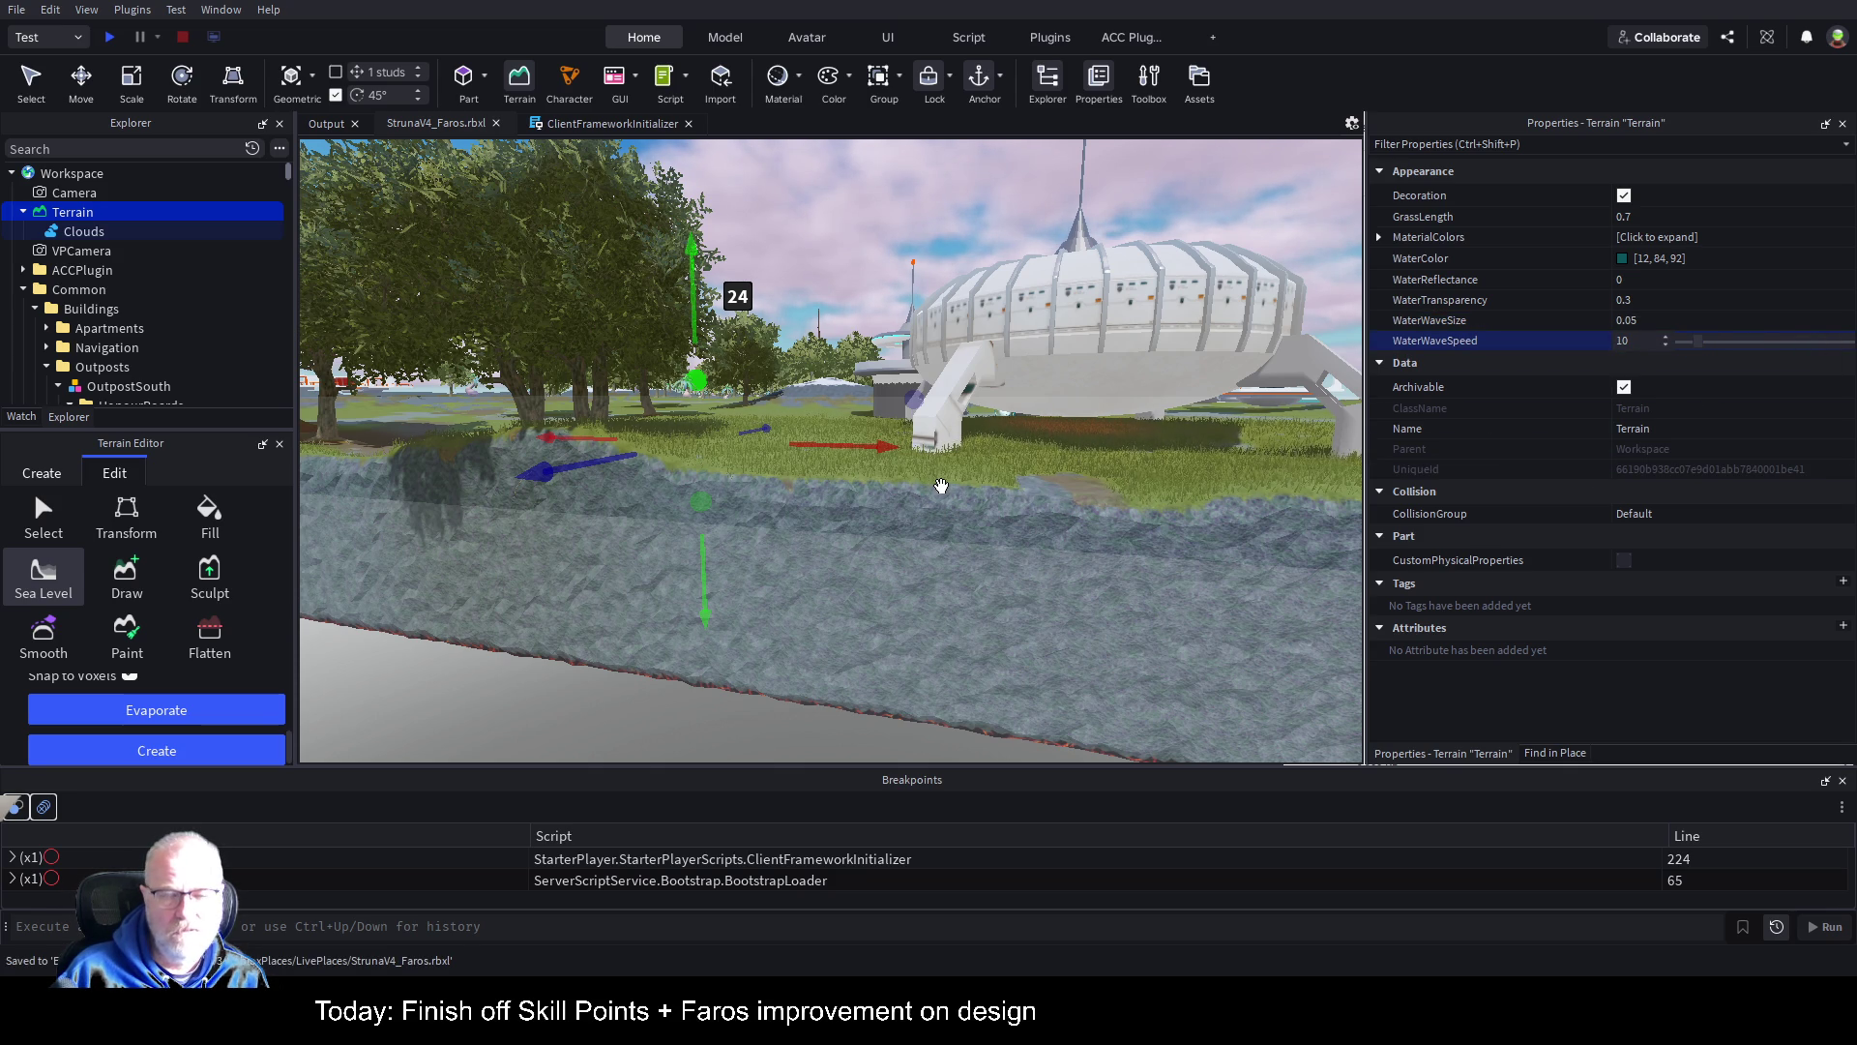
Step: Fly along the Faros cliff edge inspecting the calmer water, then undock the Terrain Editor
drag(790, 366, 1013, 468)
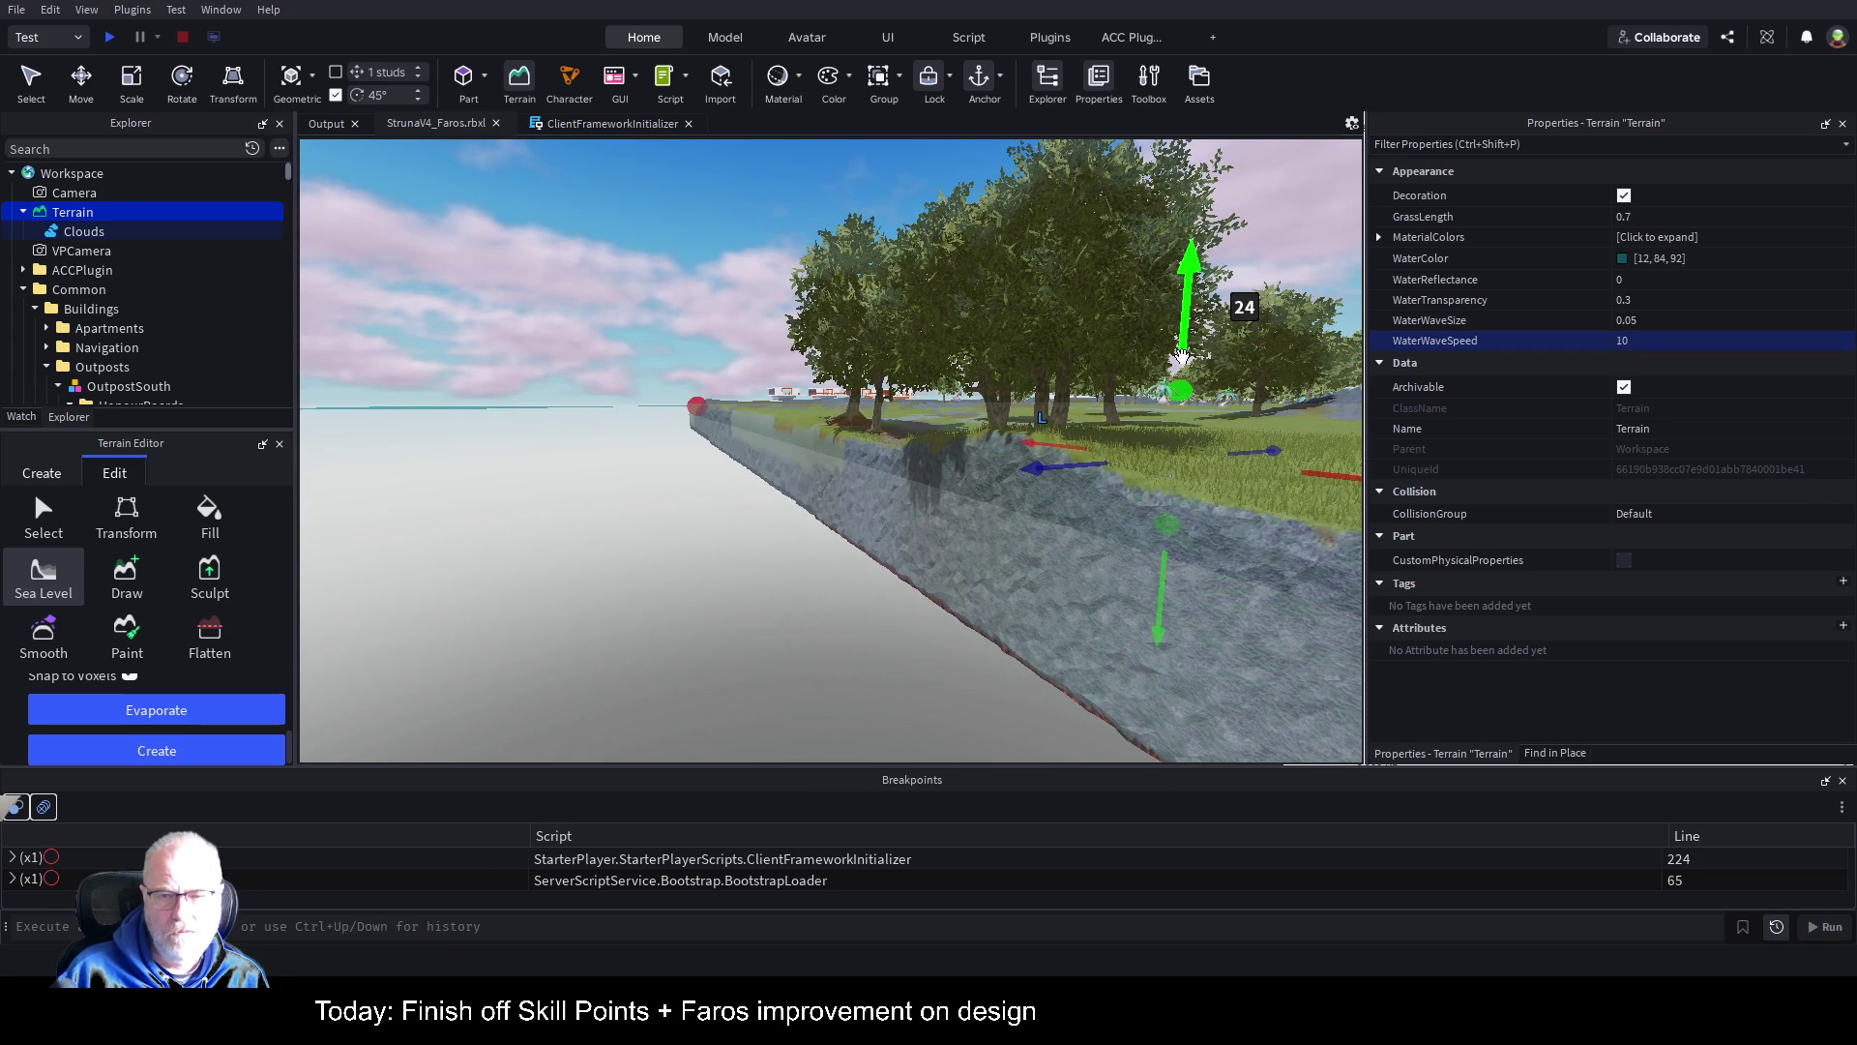
key(d)
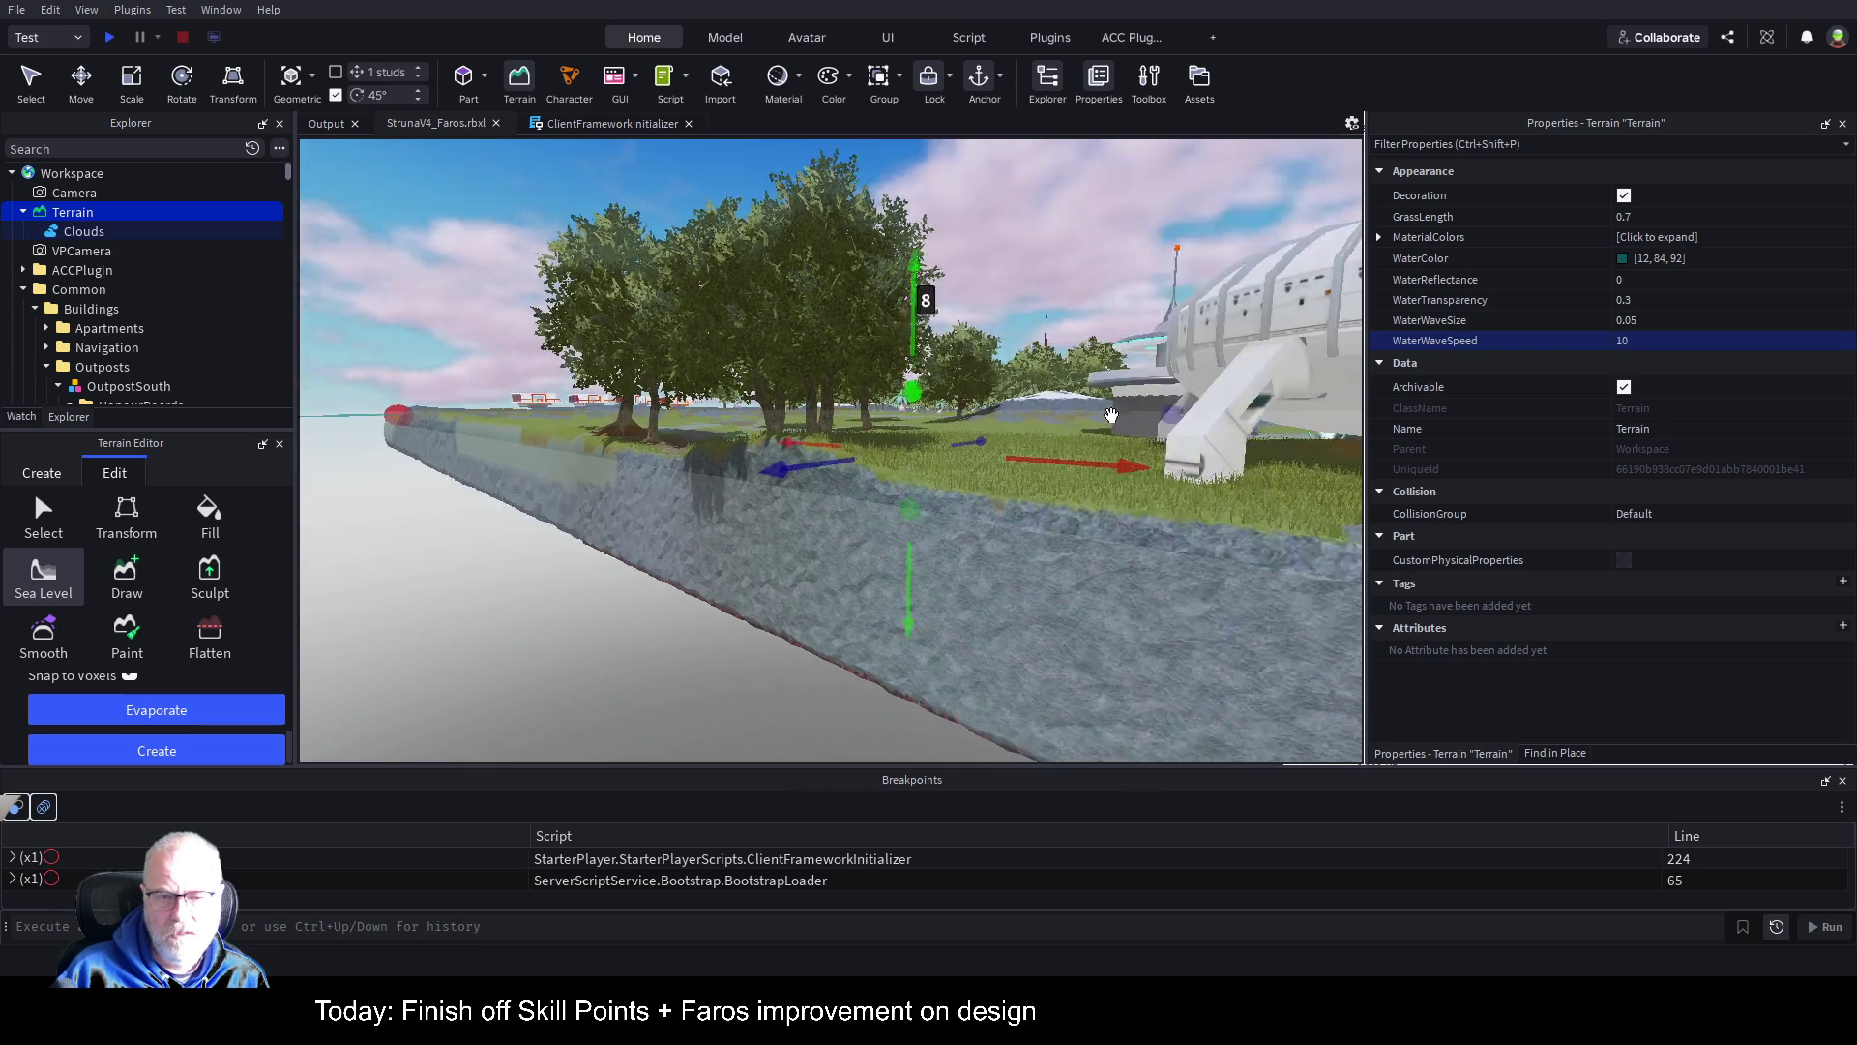
key(d)
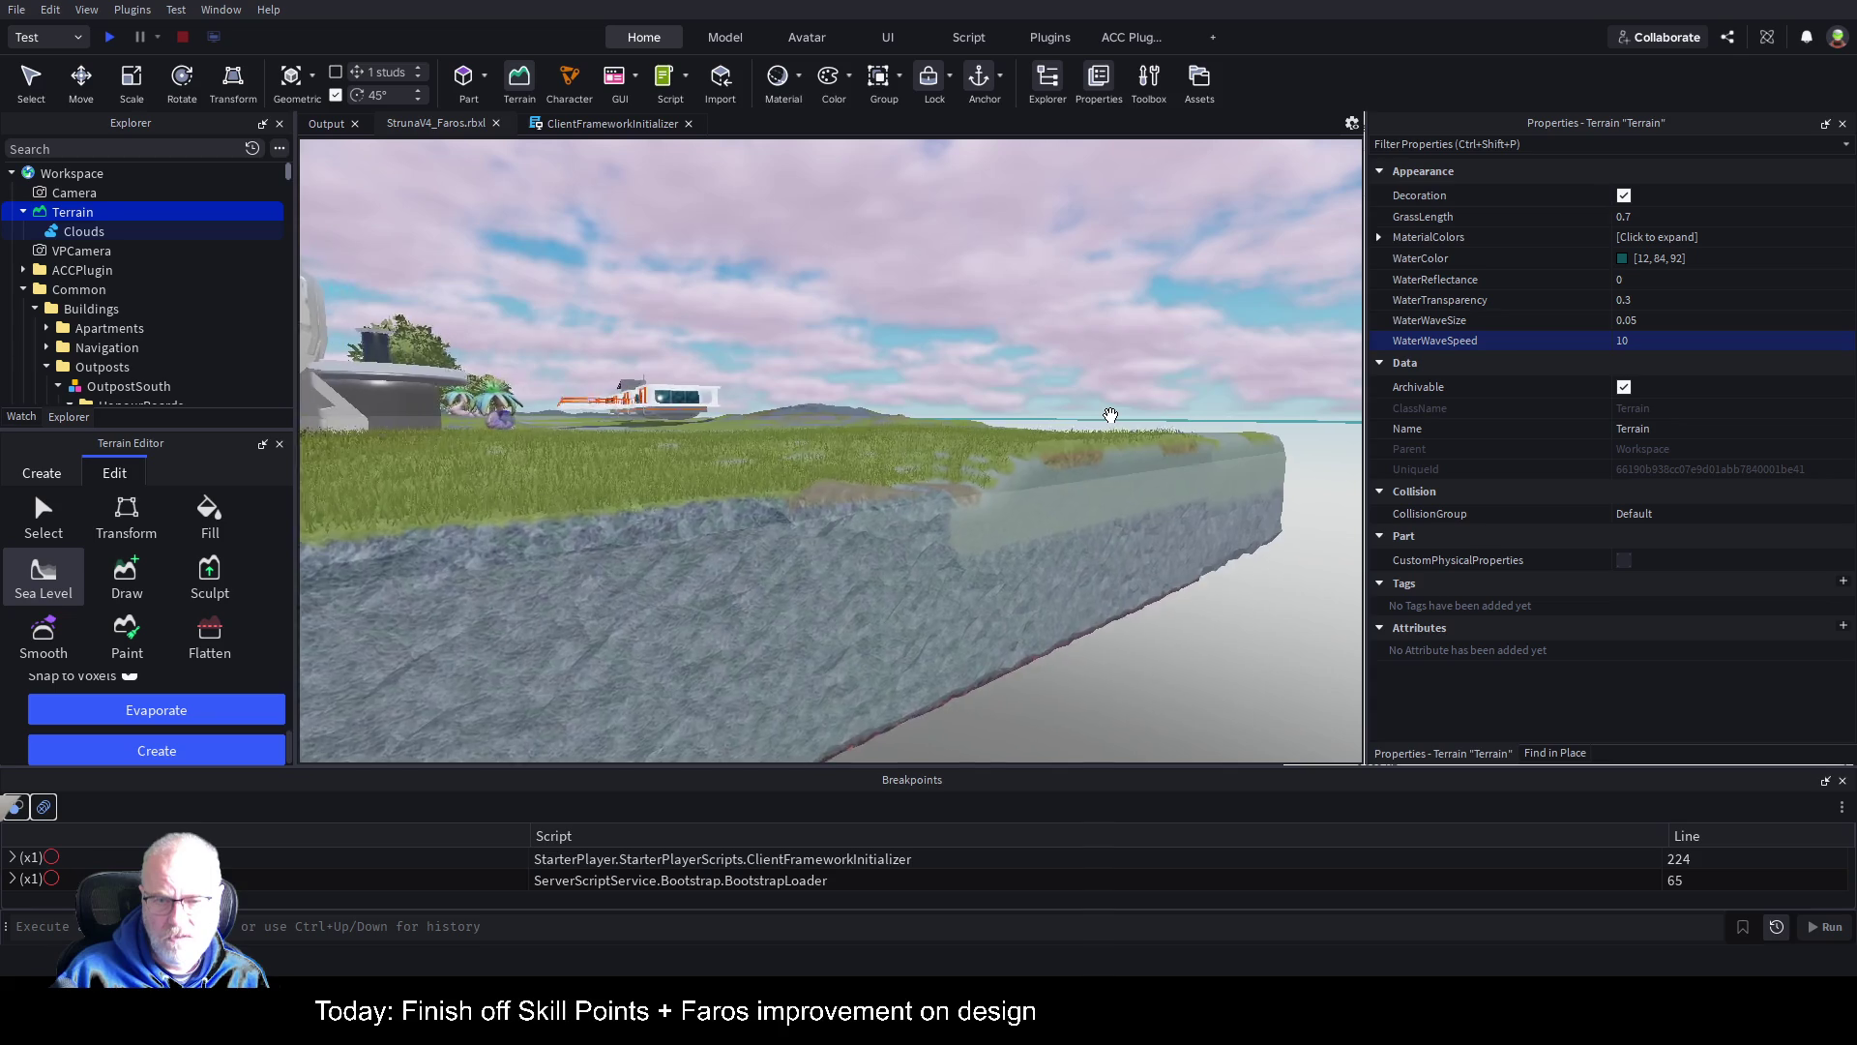
key(a)
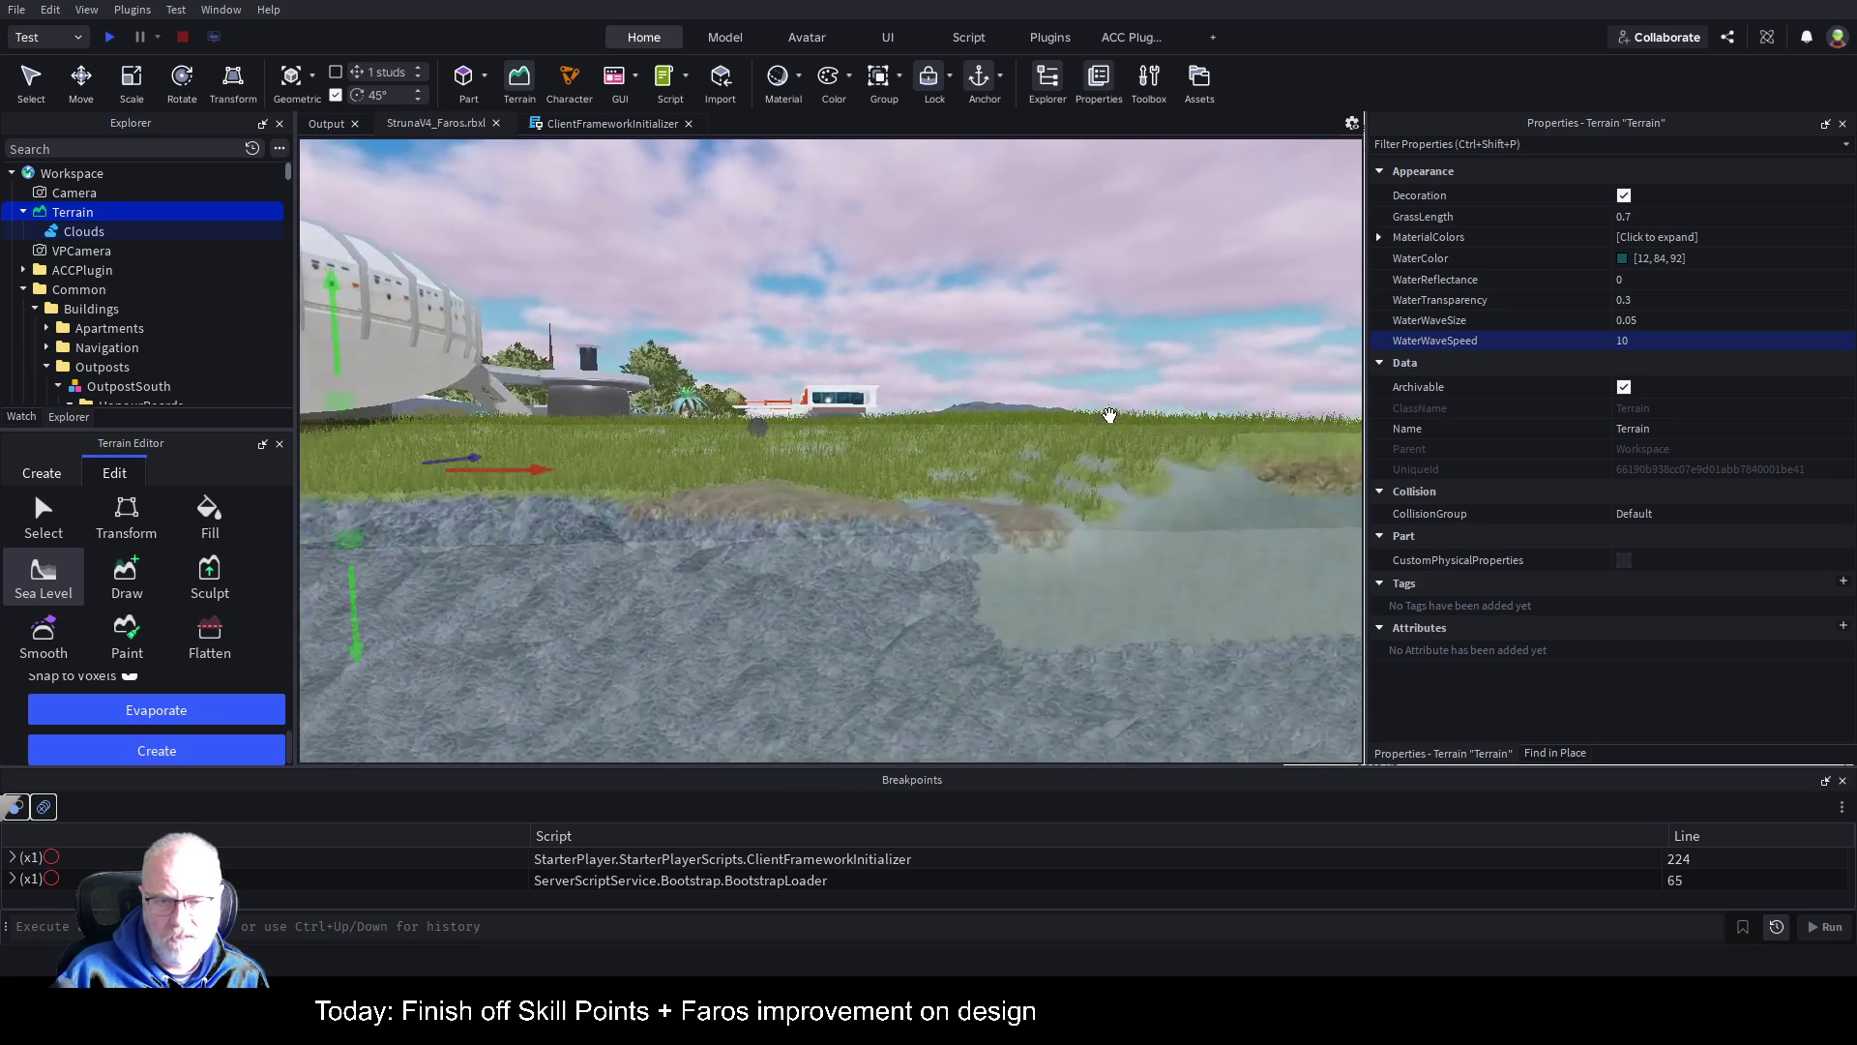
key(w)
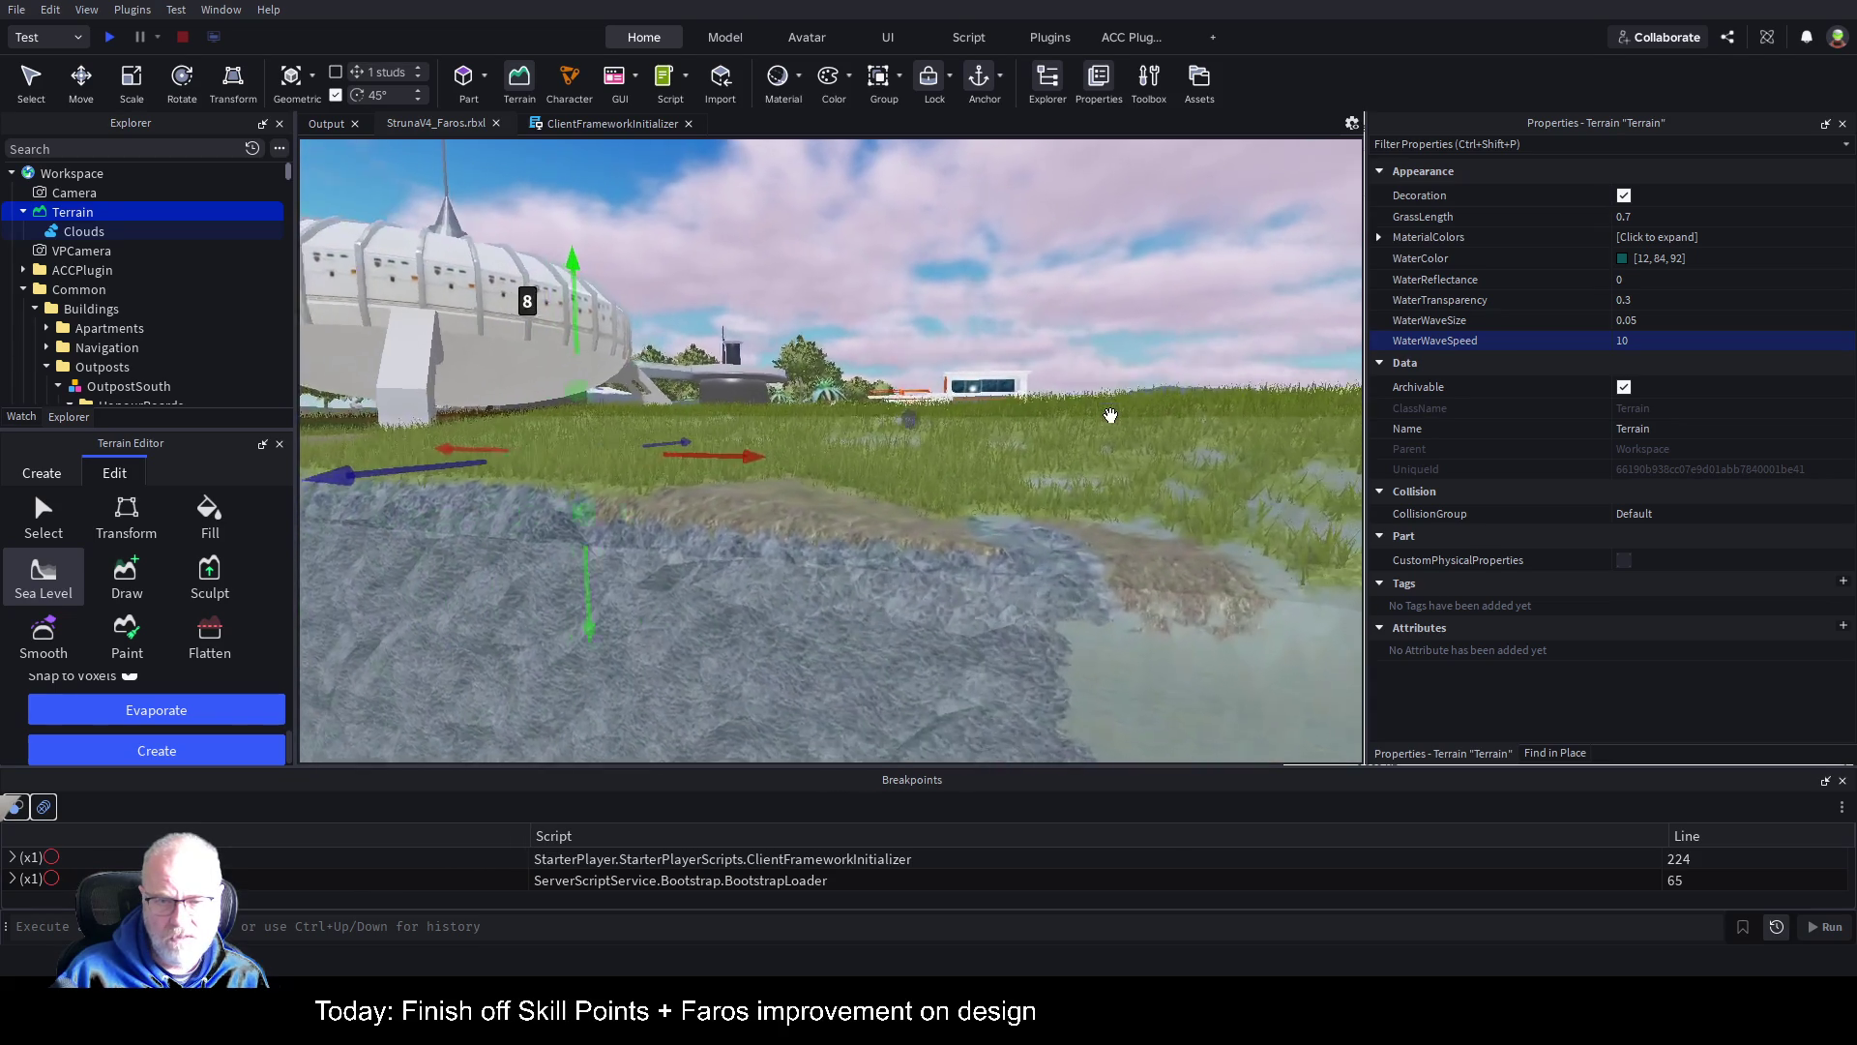
key(w)
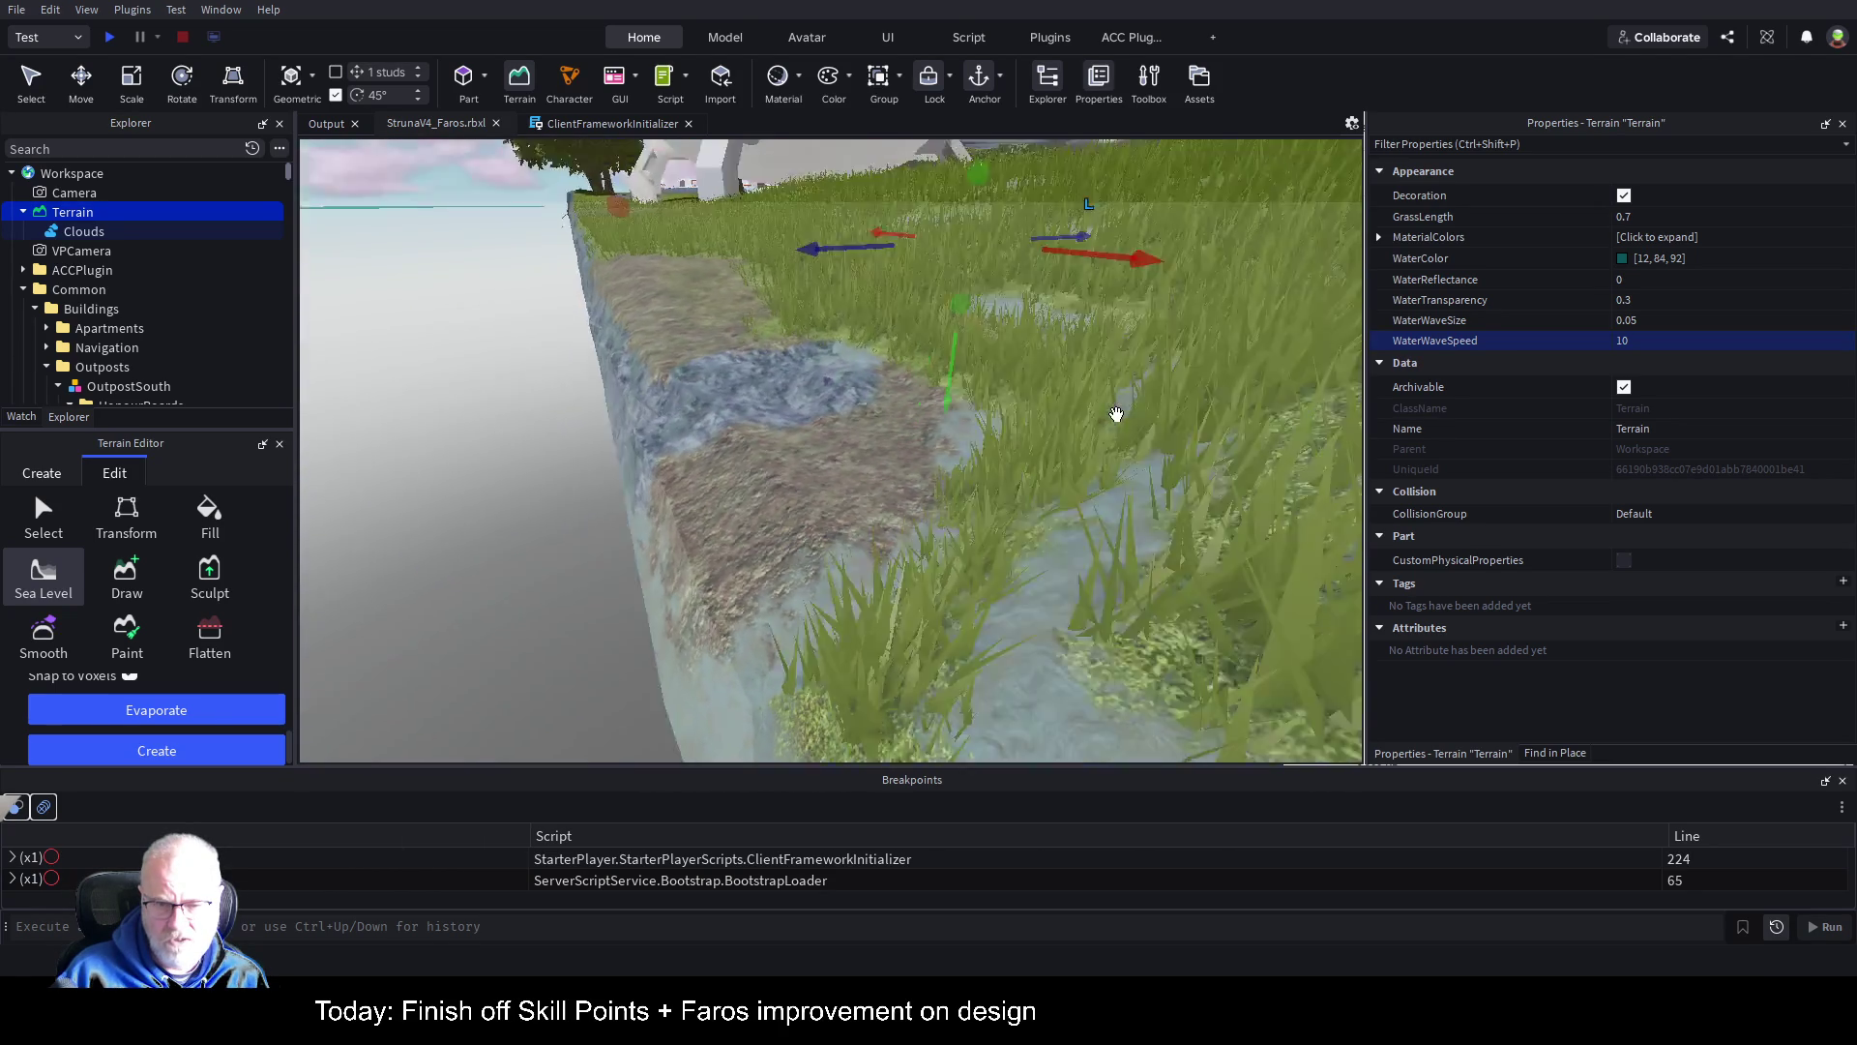
drag(1110, 415, 1111, 415)
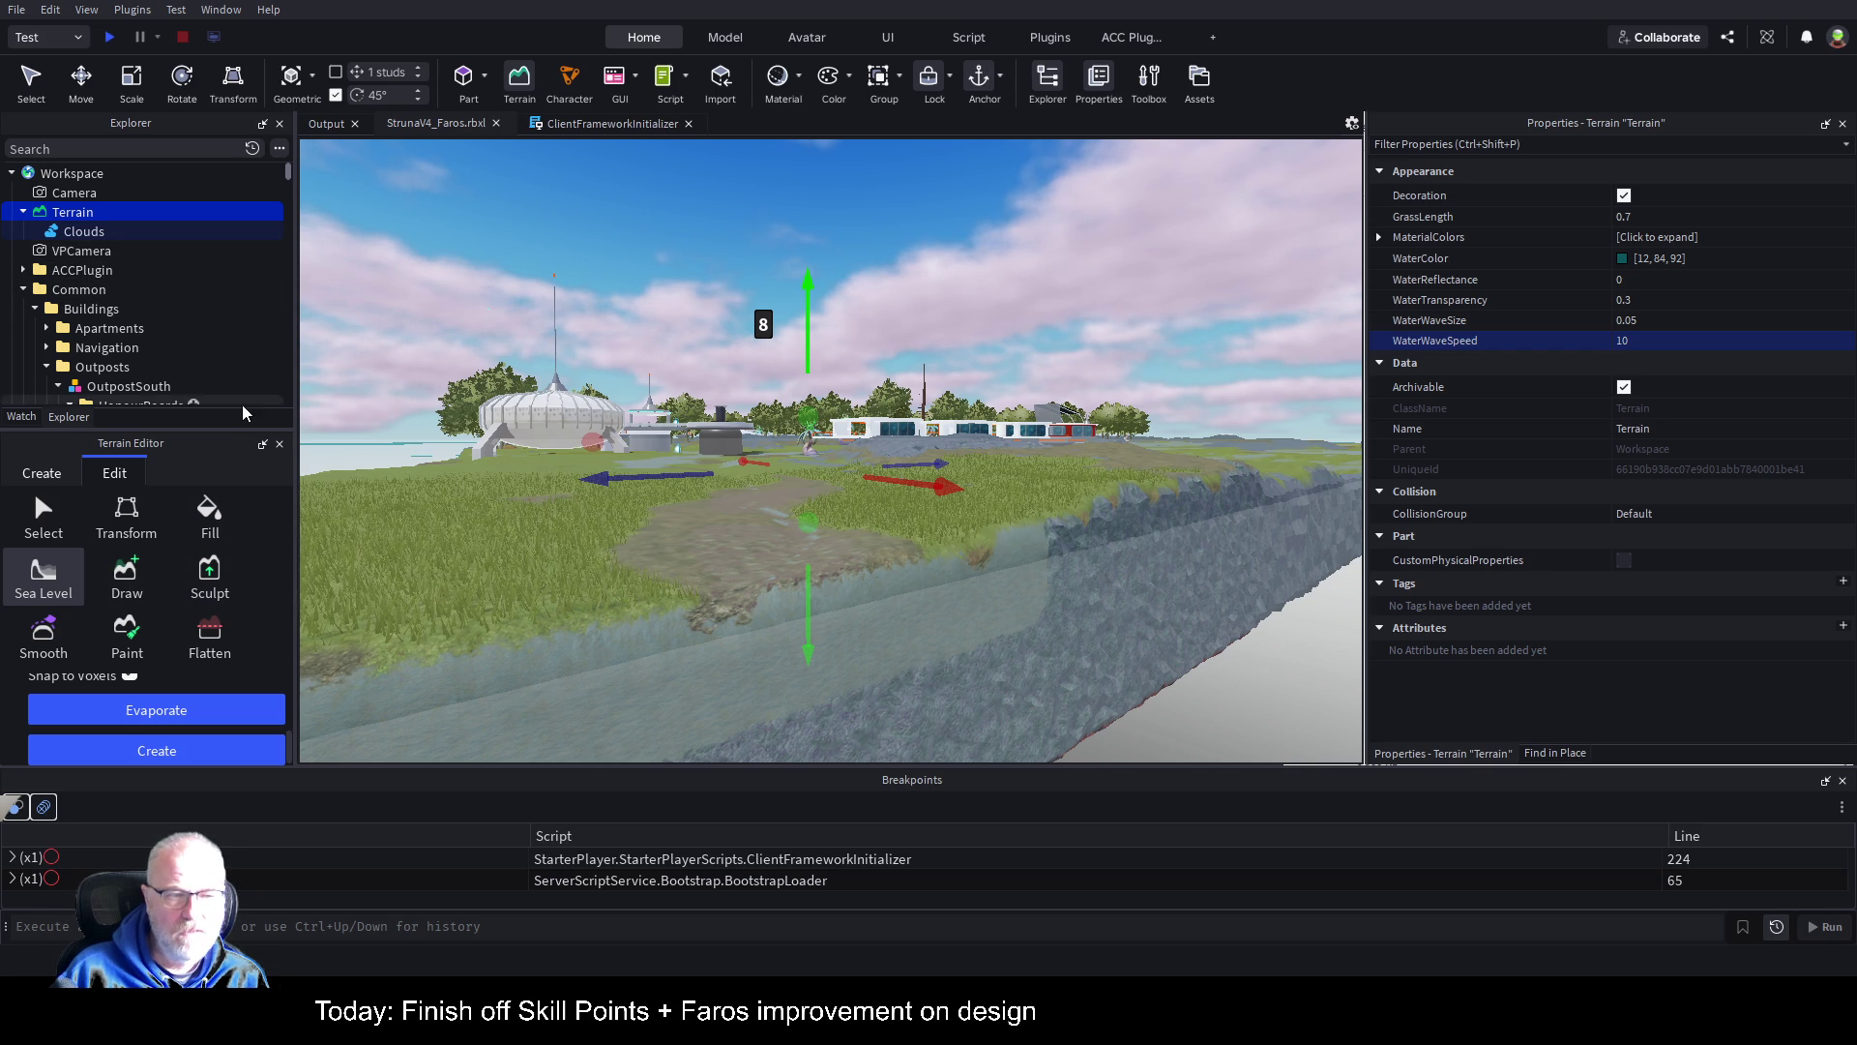
drag(221, 452, 1018, 308)
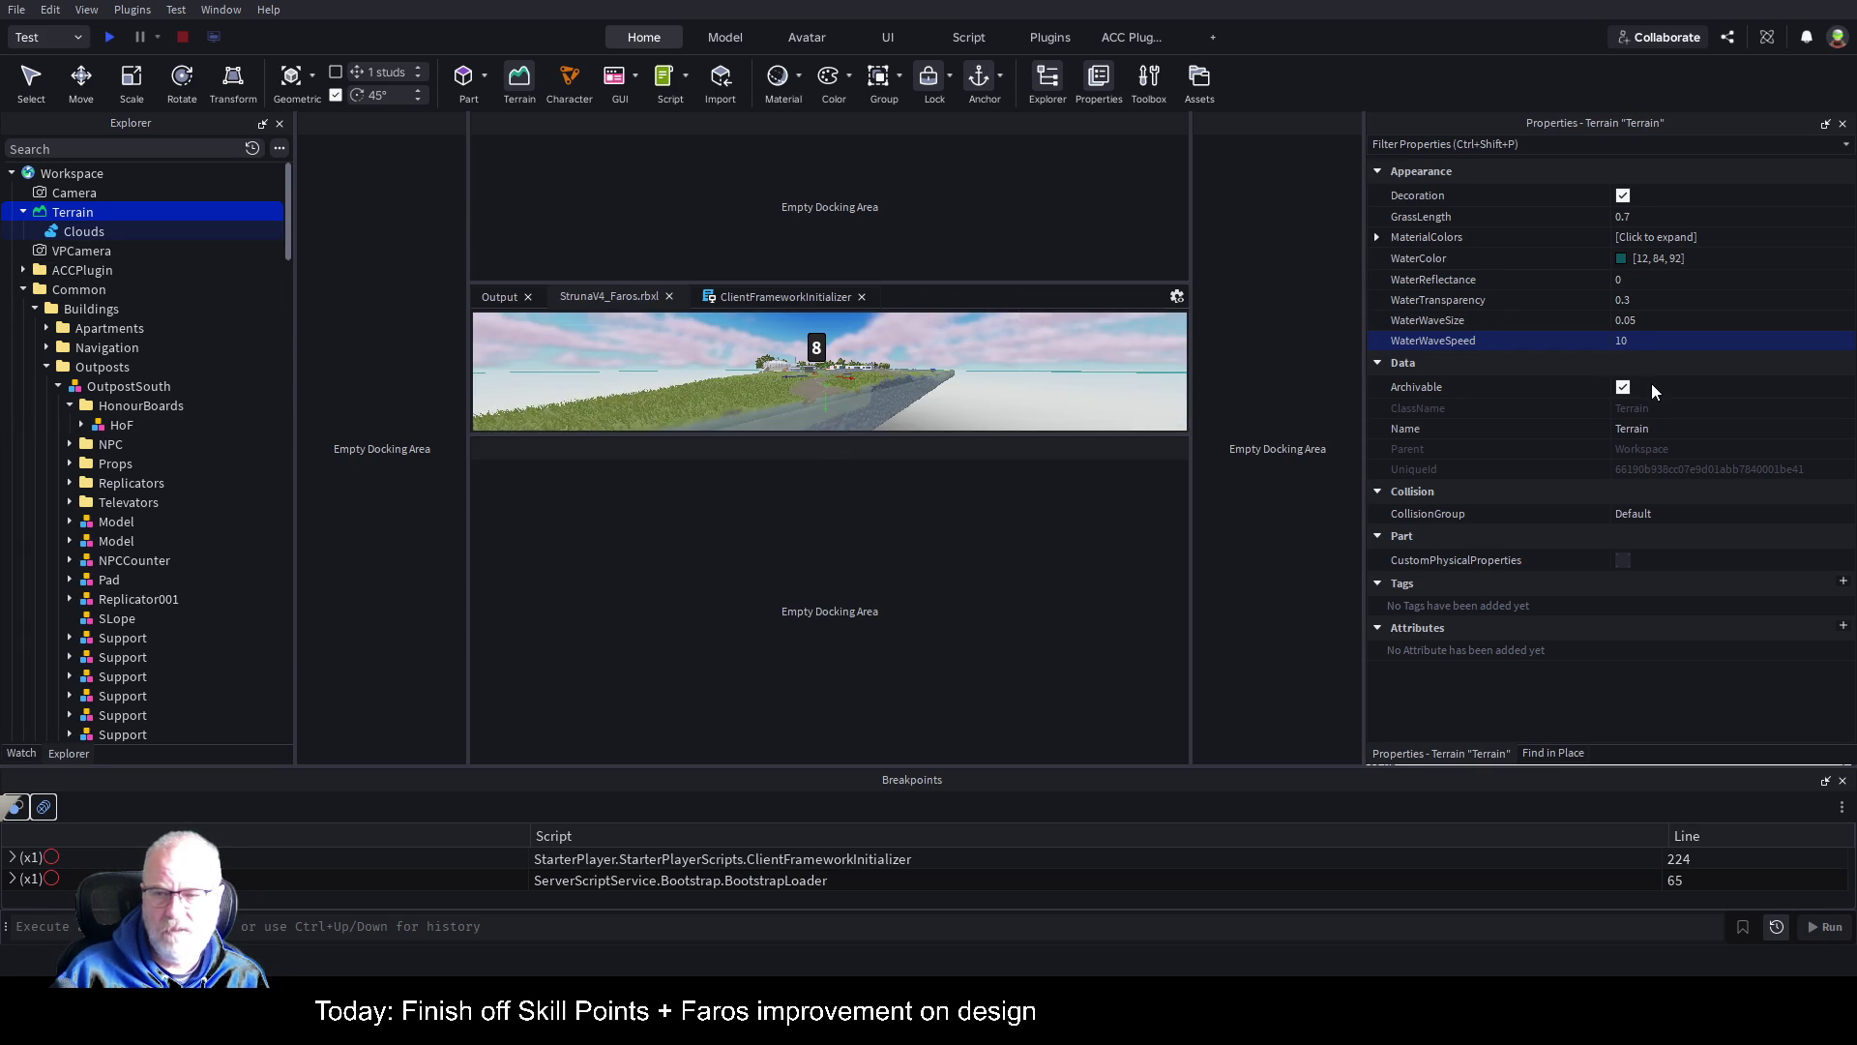
Step: Dock the Terrain Editor beside Properties, widen it, and fly the camera down and back up
drag(1608, 443, 1609, 442)
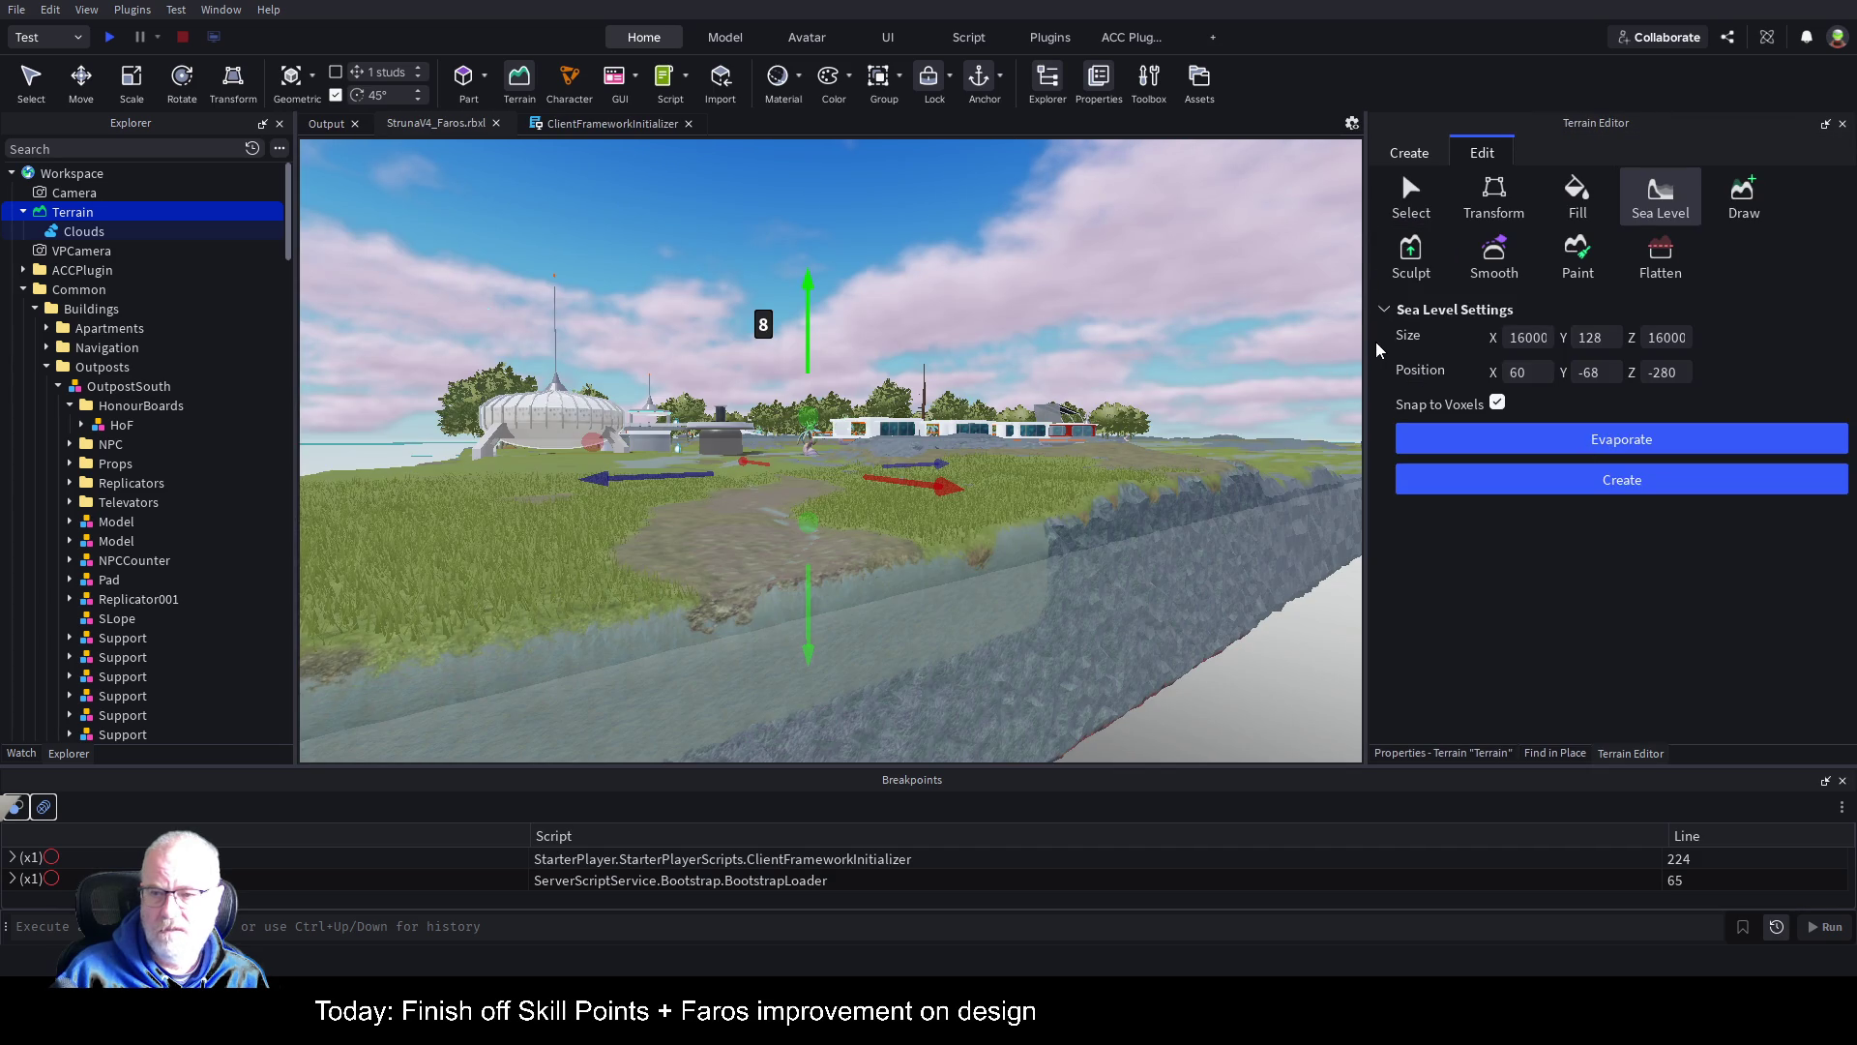
drag(1320, 355, 1077, 355)
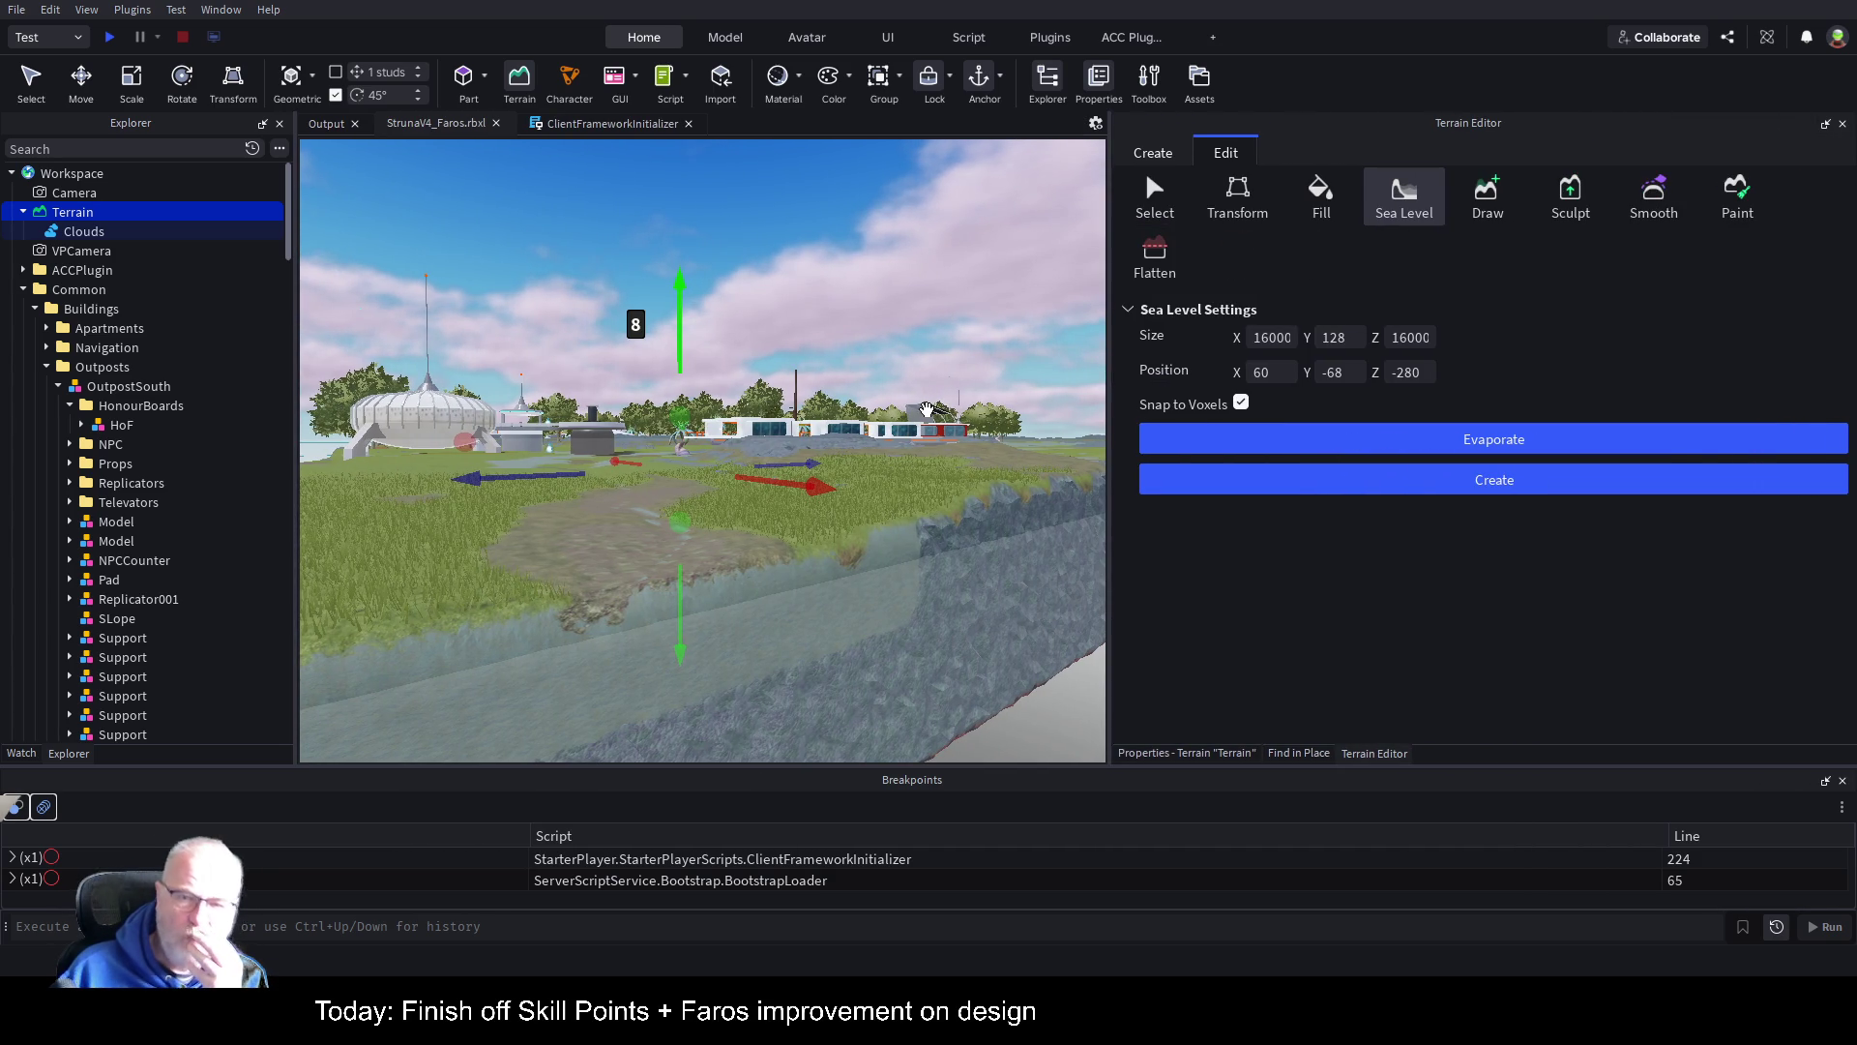
scroll(865, 428, down, 10)
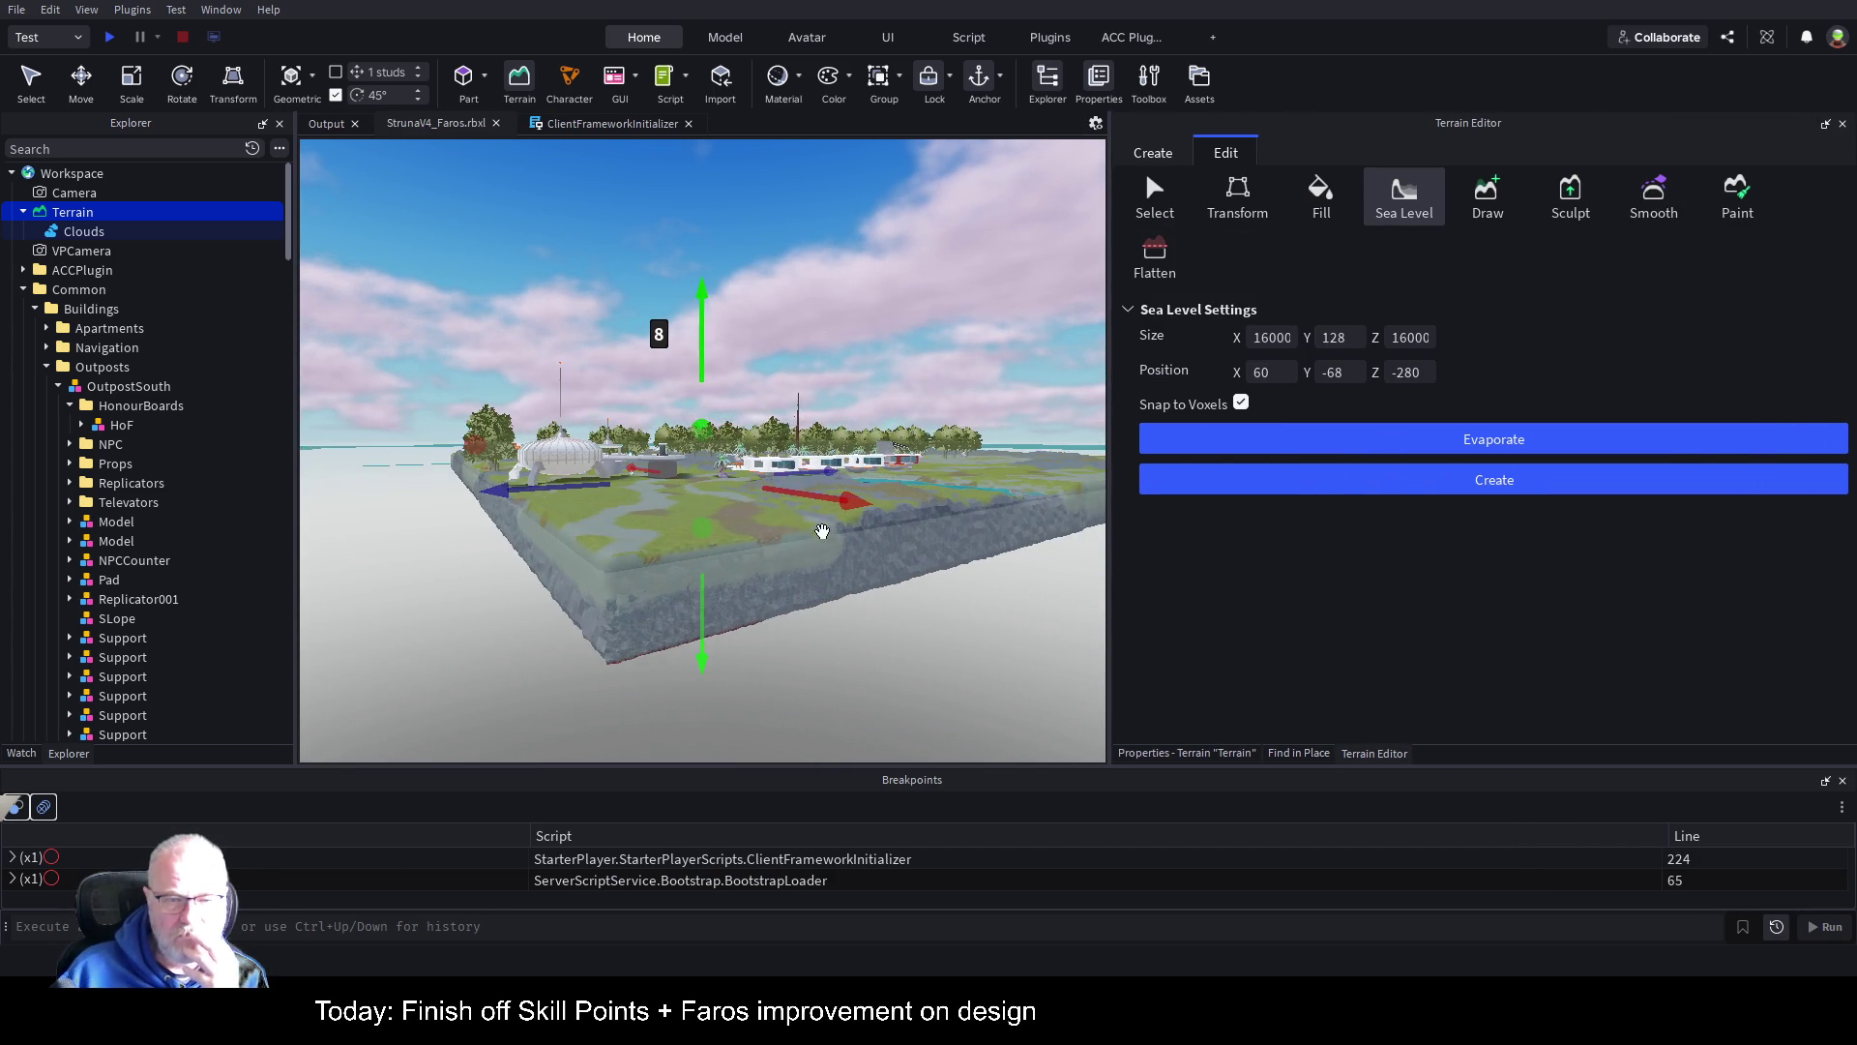
key(q)
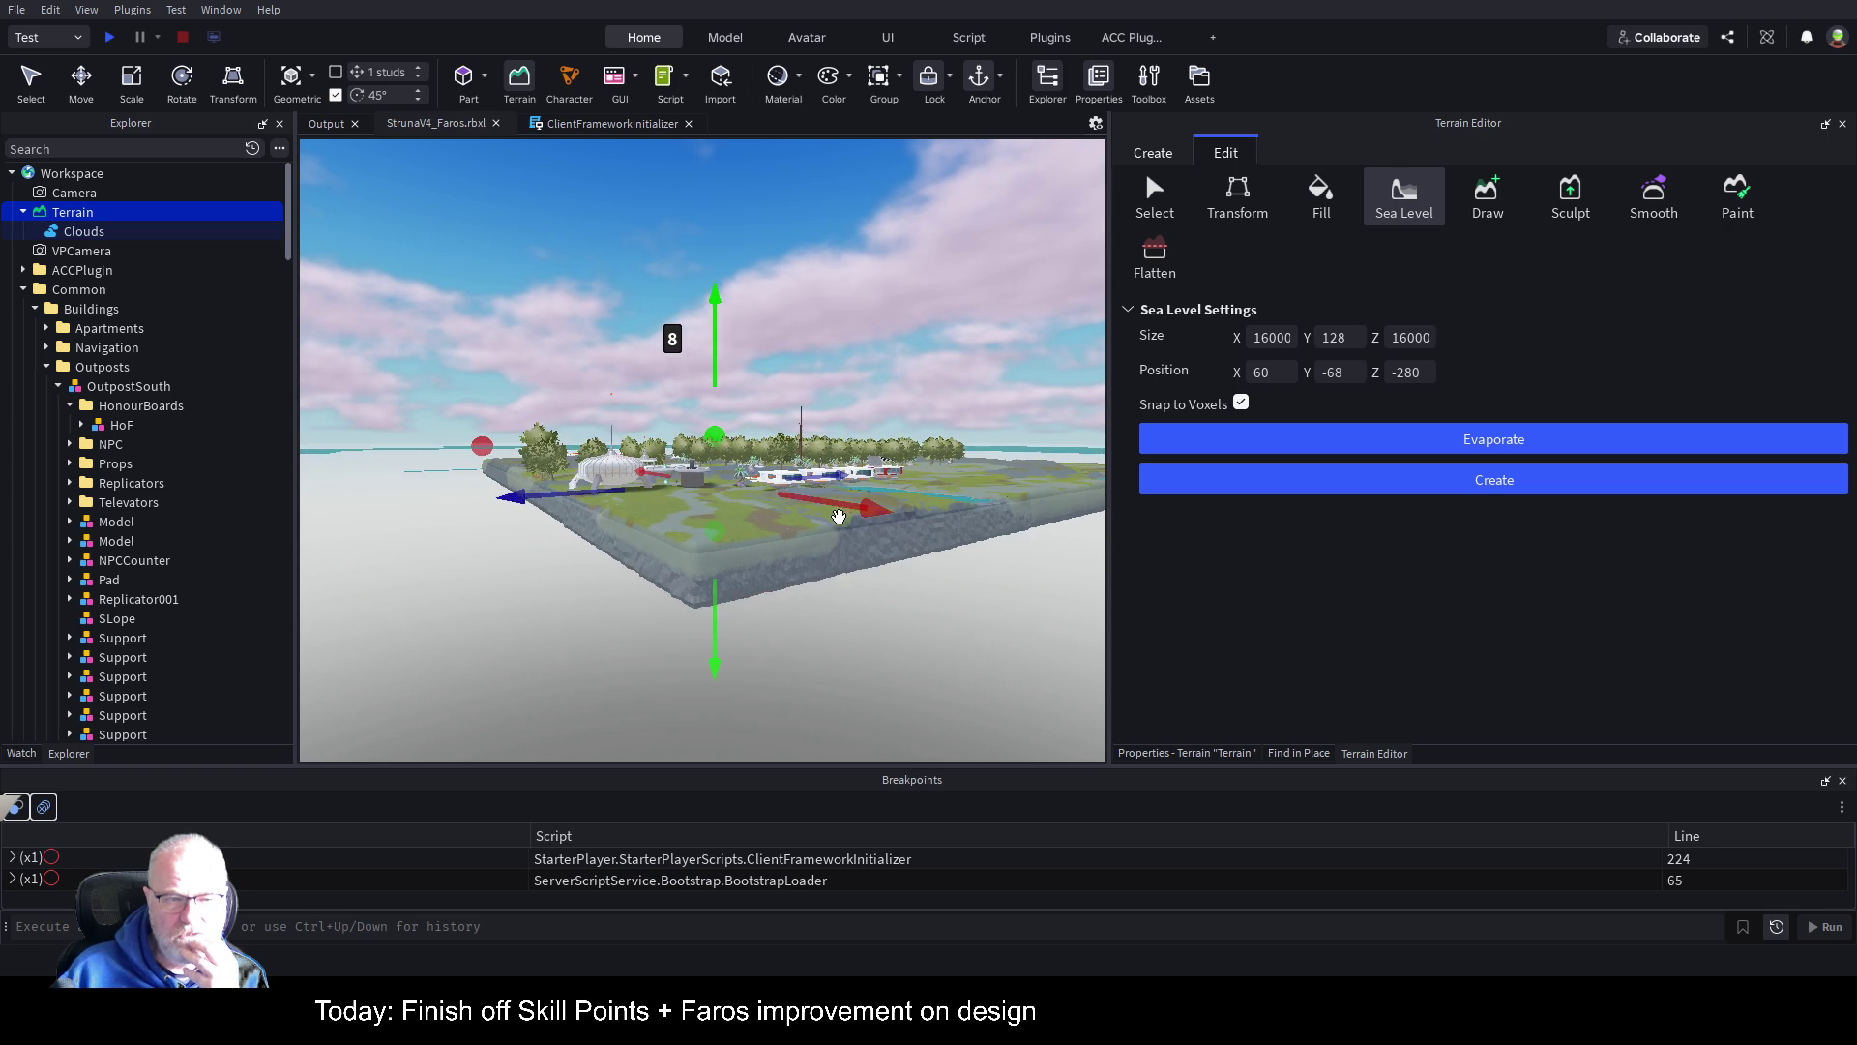
key(q)
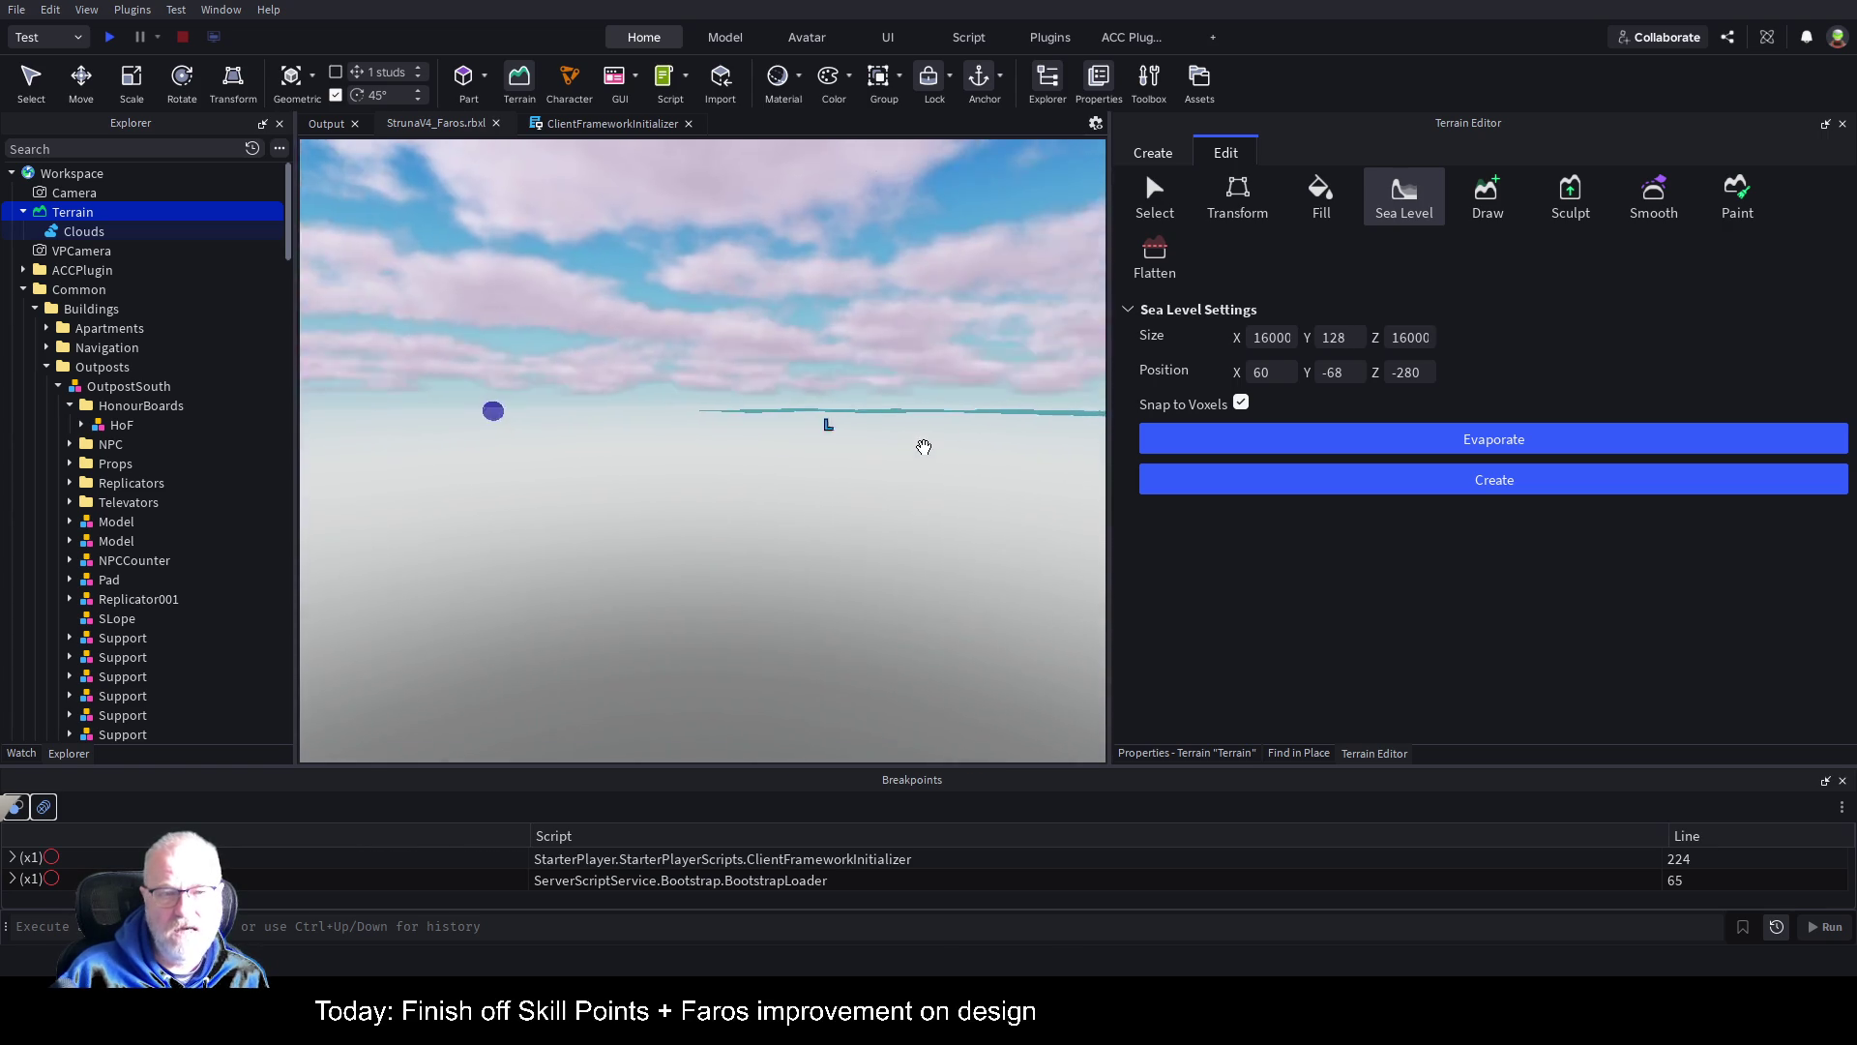
key(e)
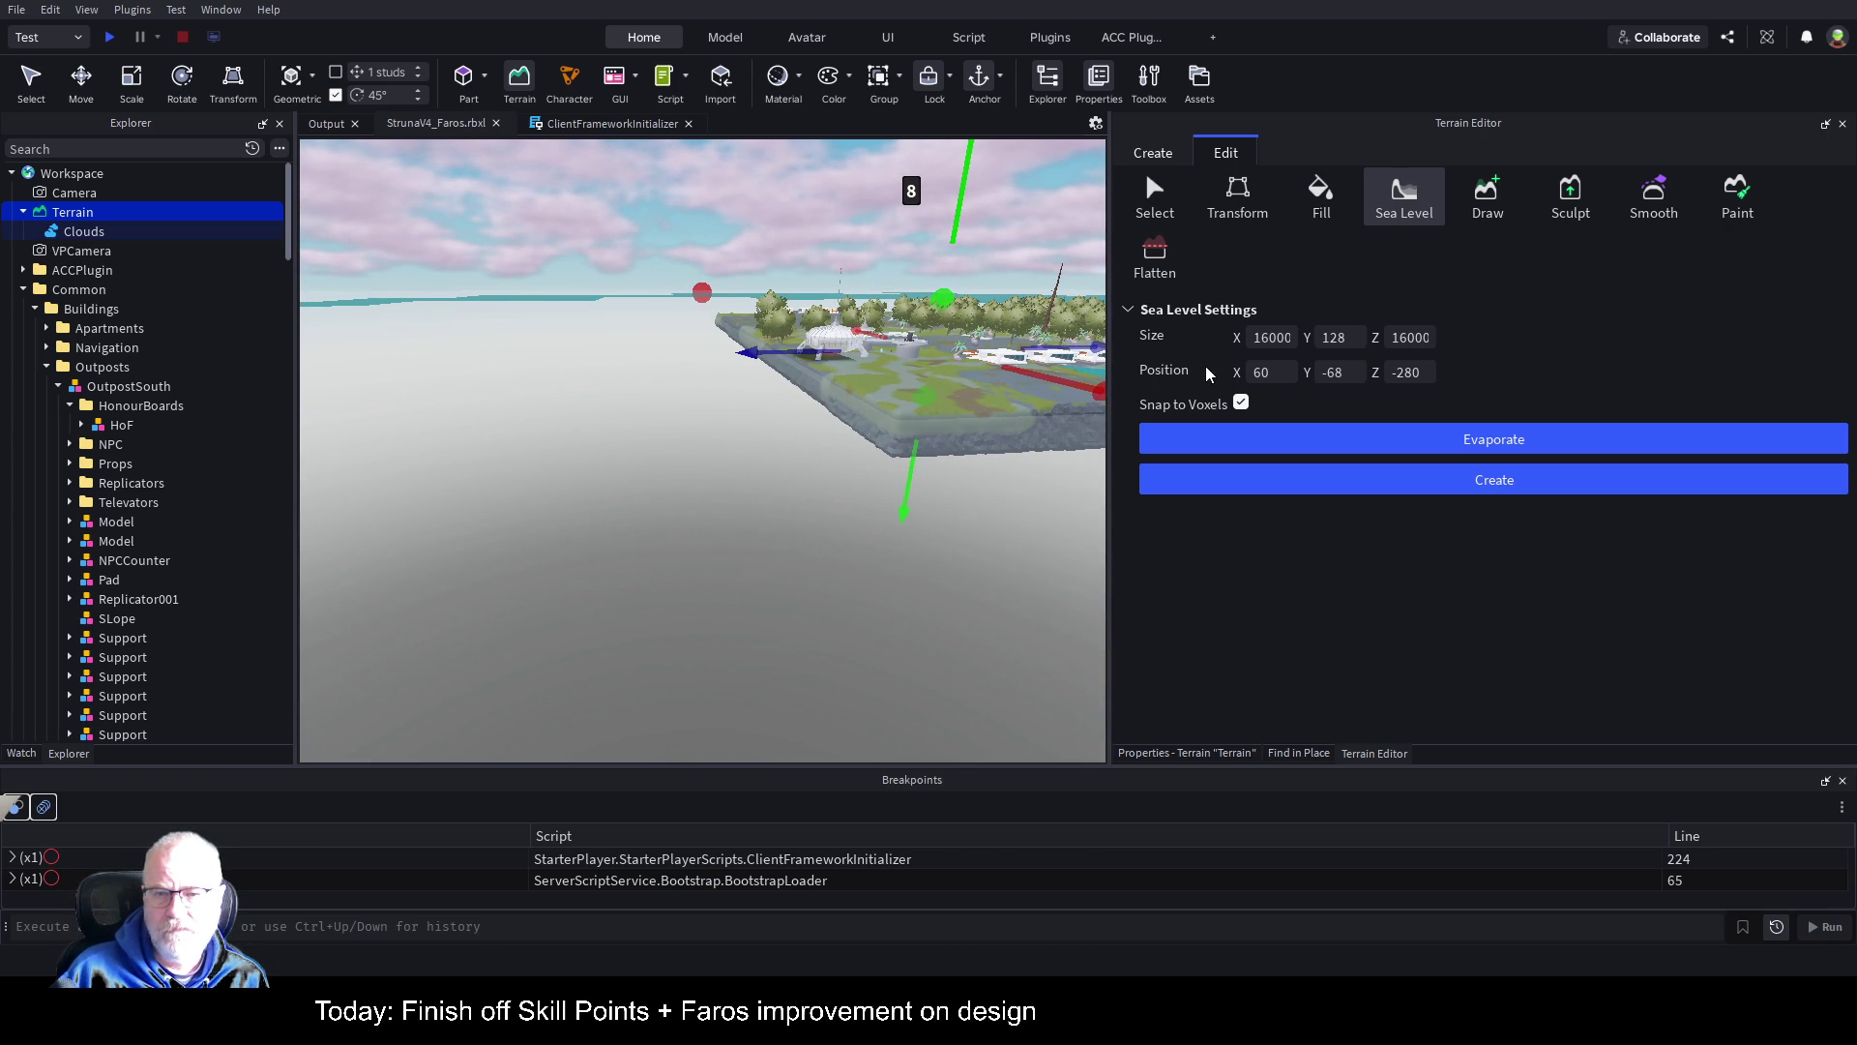
Step: Replace the sea-level width of 16000 with 8000 and commit the depth value
click(1293, 338)
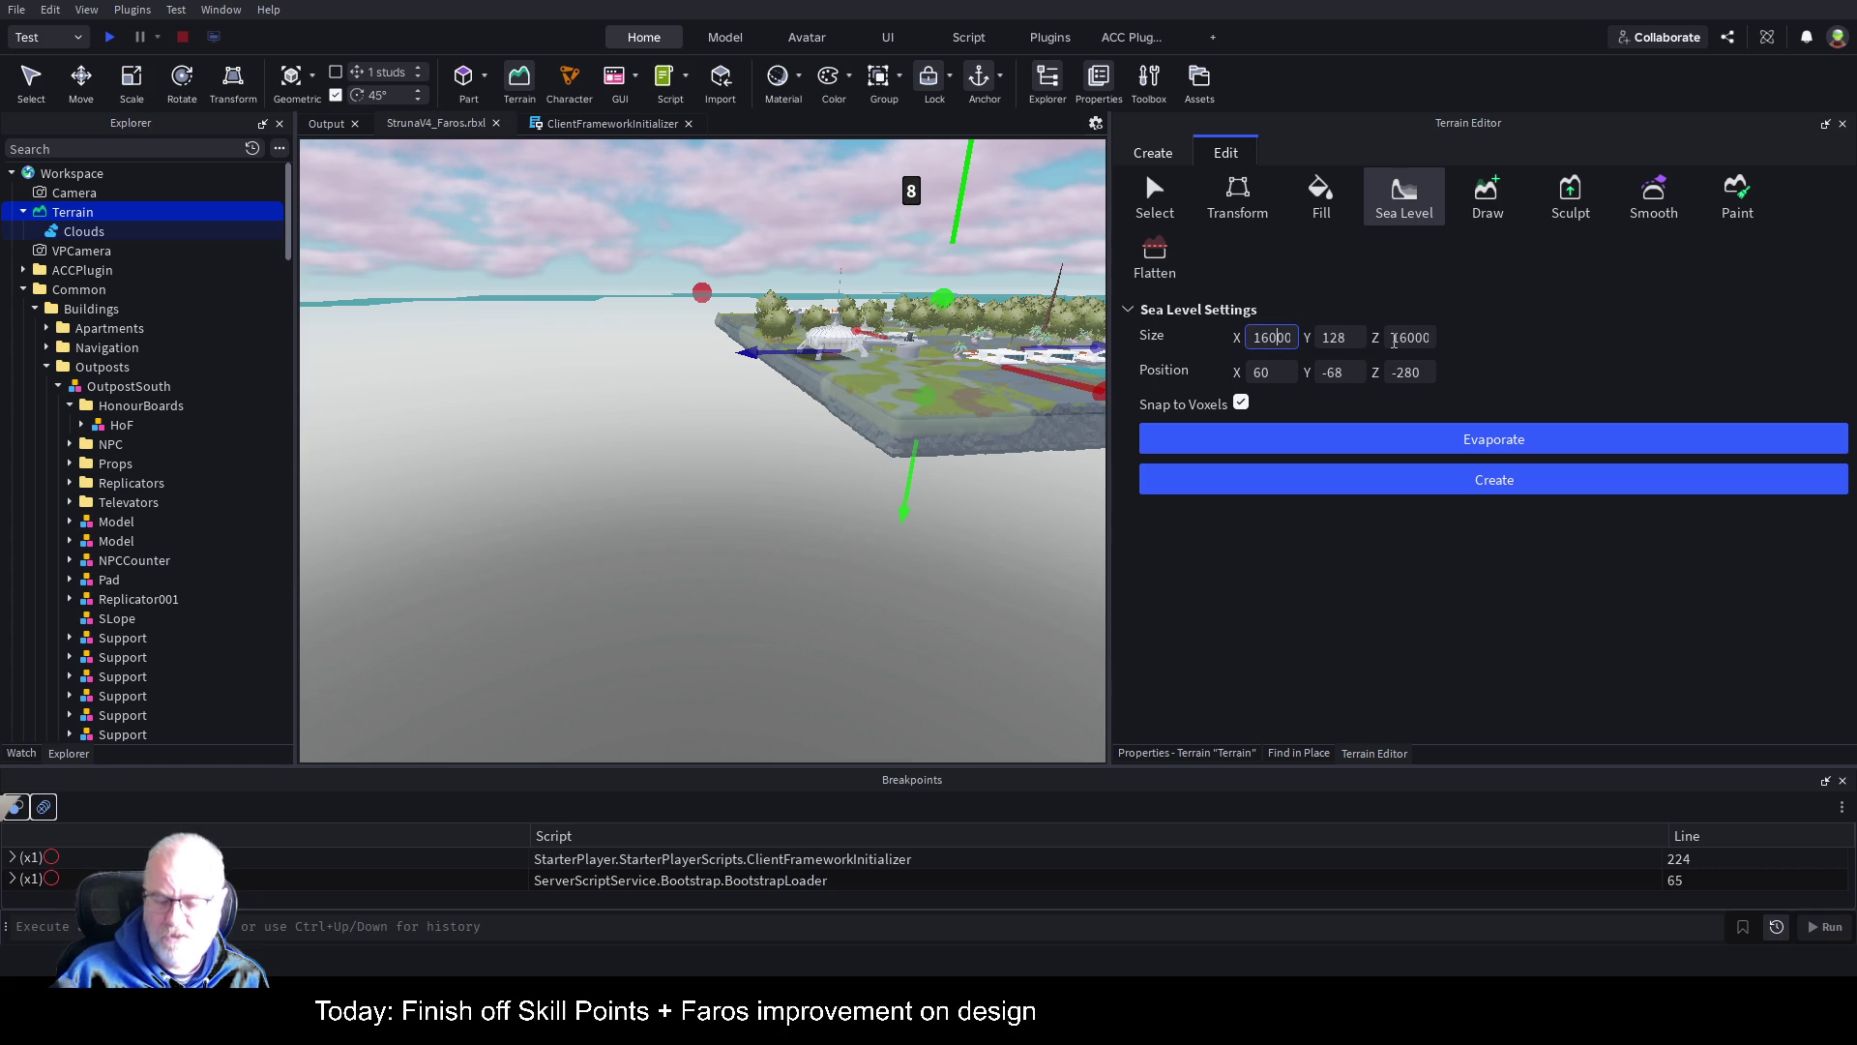
key(ctrl+a)
key(BackSpace)
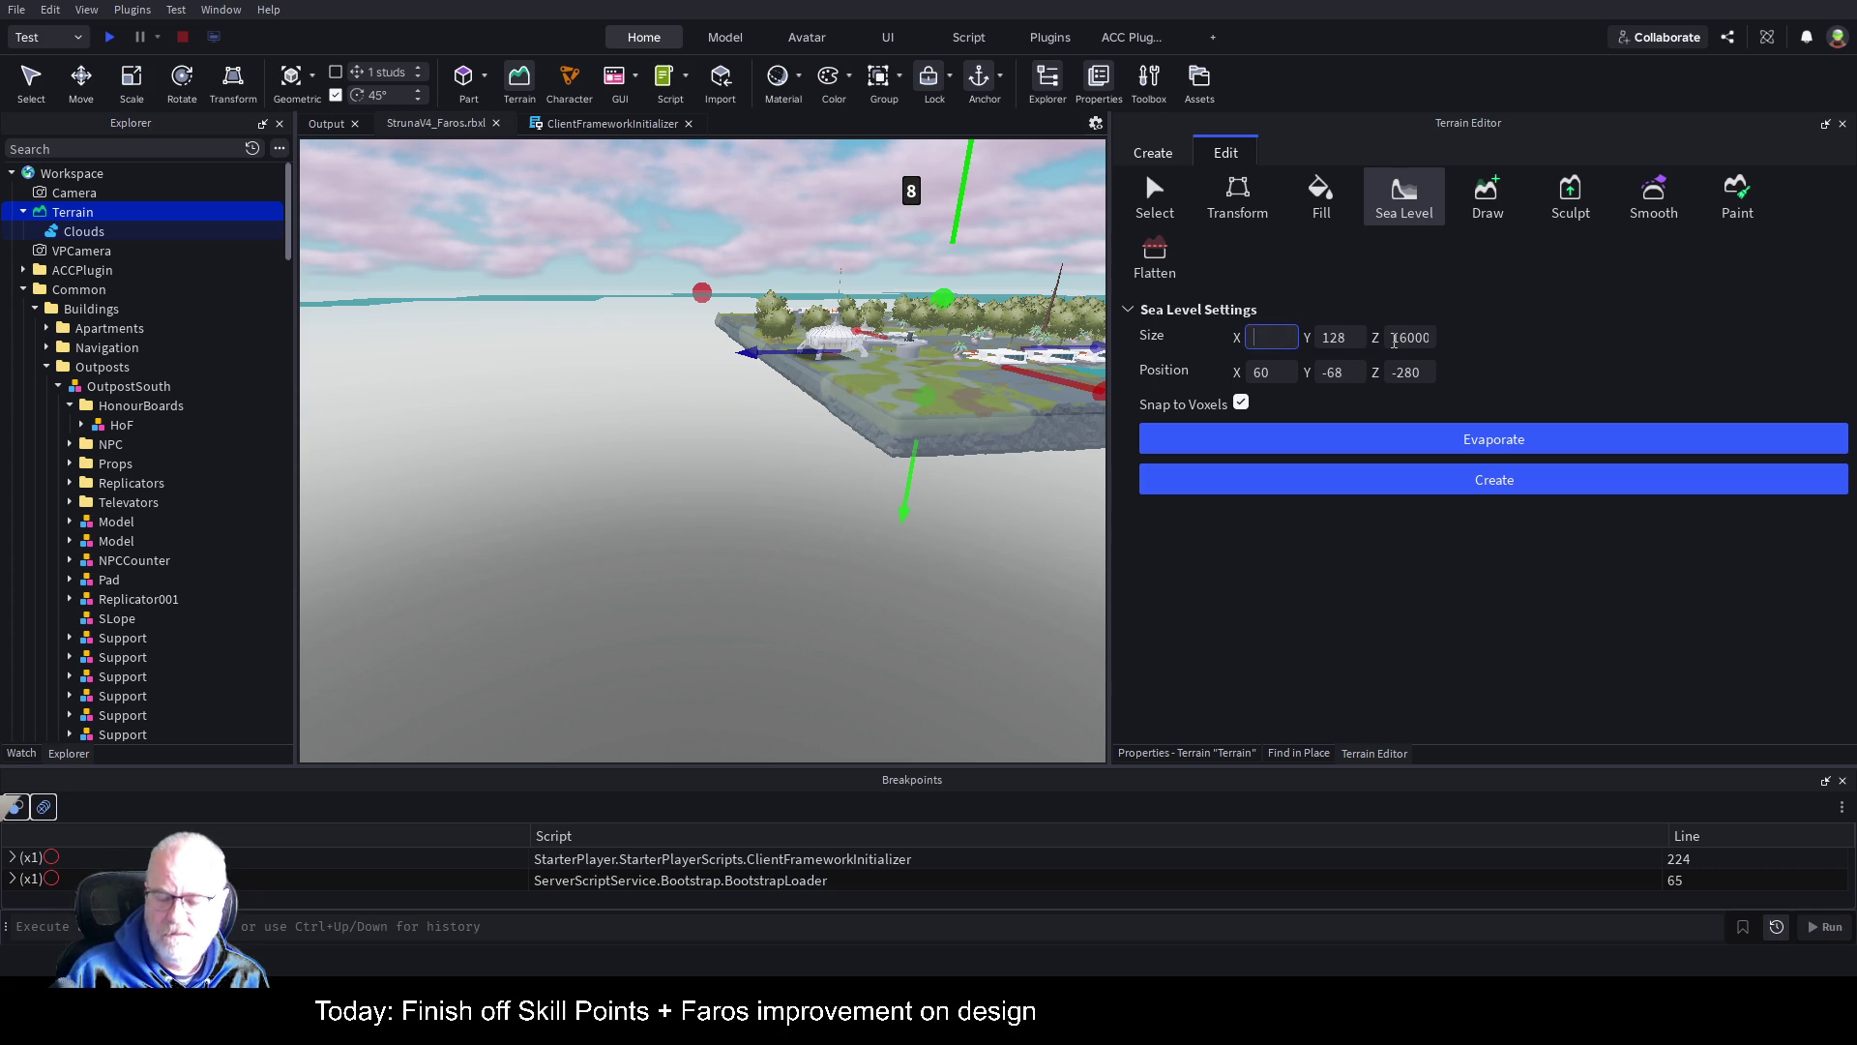
text(8000)
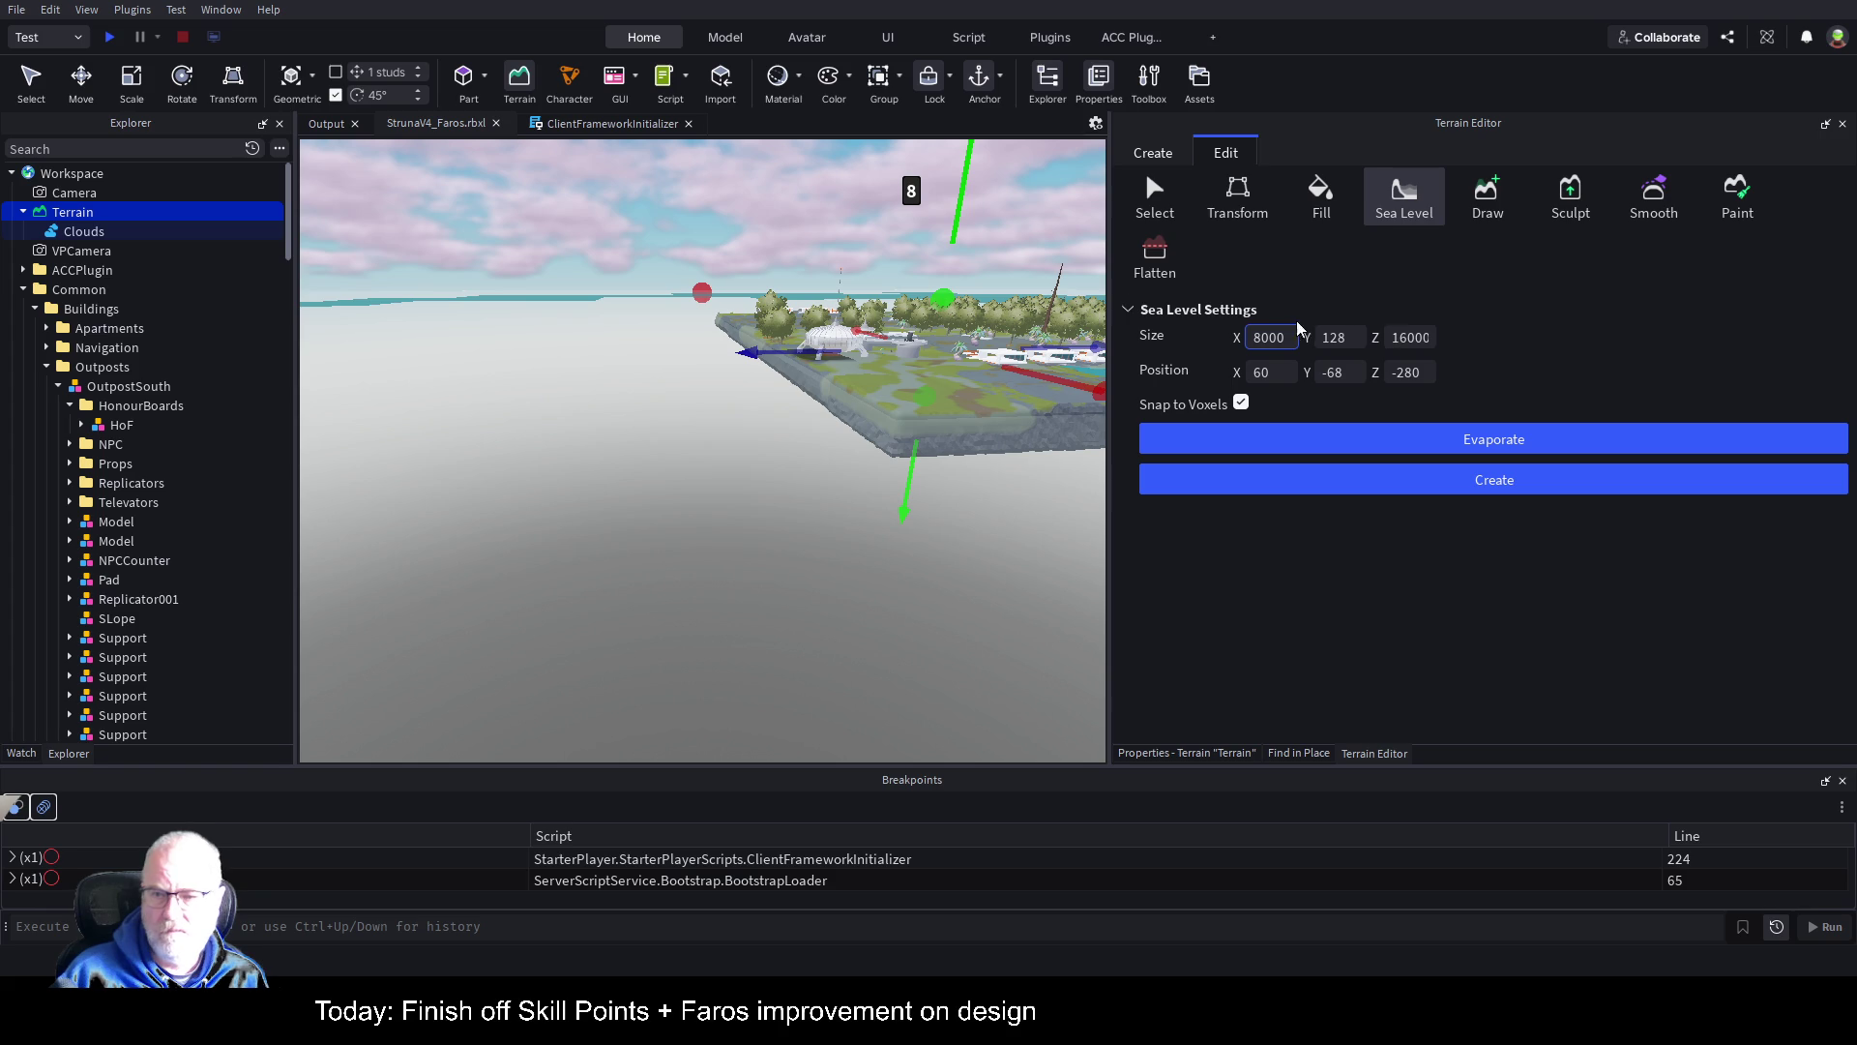
click(1405, 337)
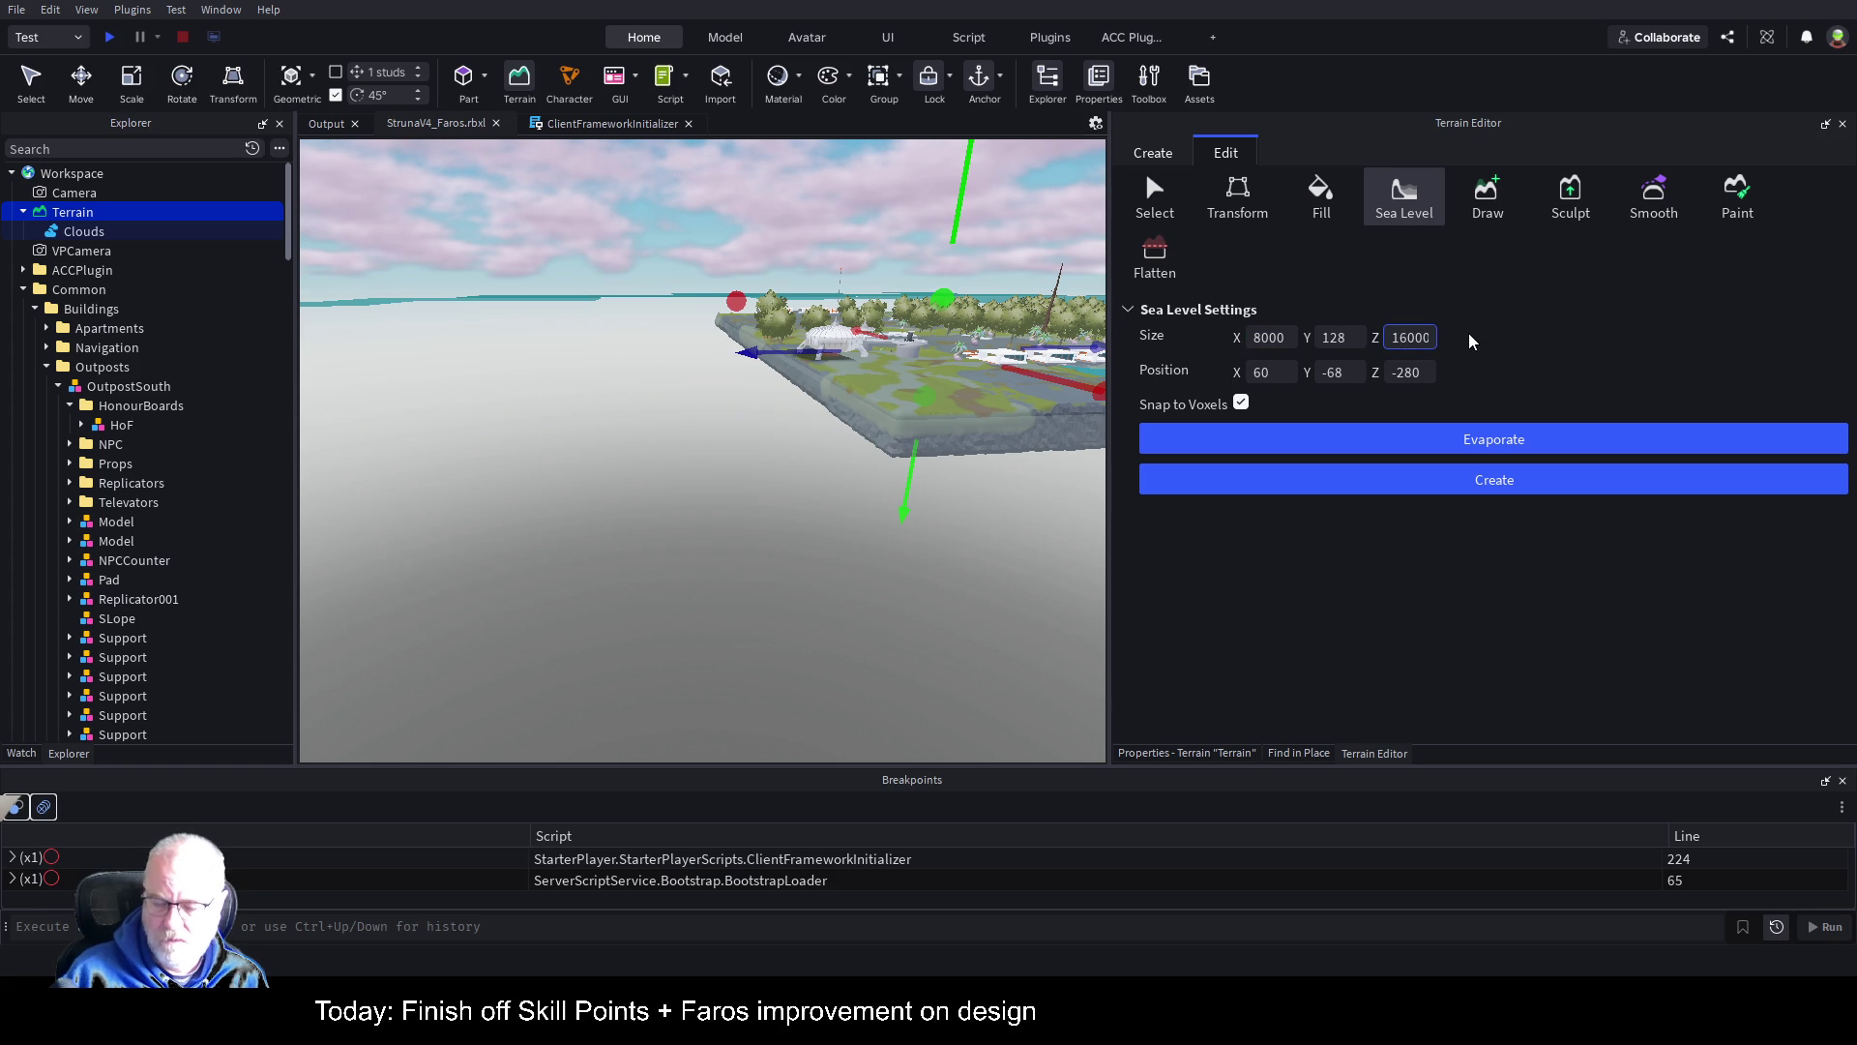
text(8000)
key(Return)
click(1412, 374)
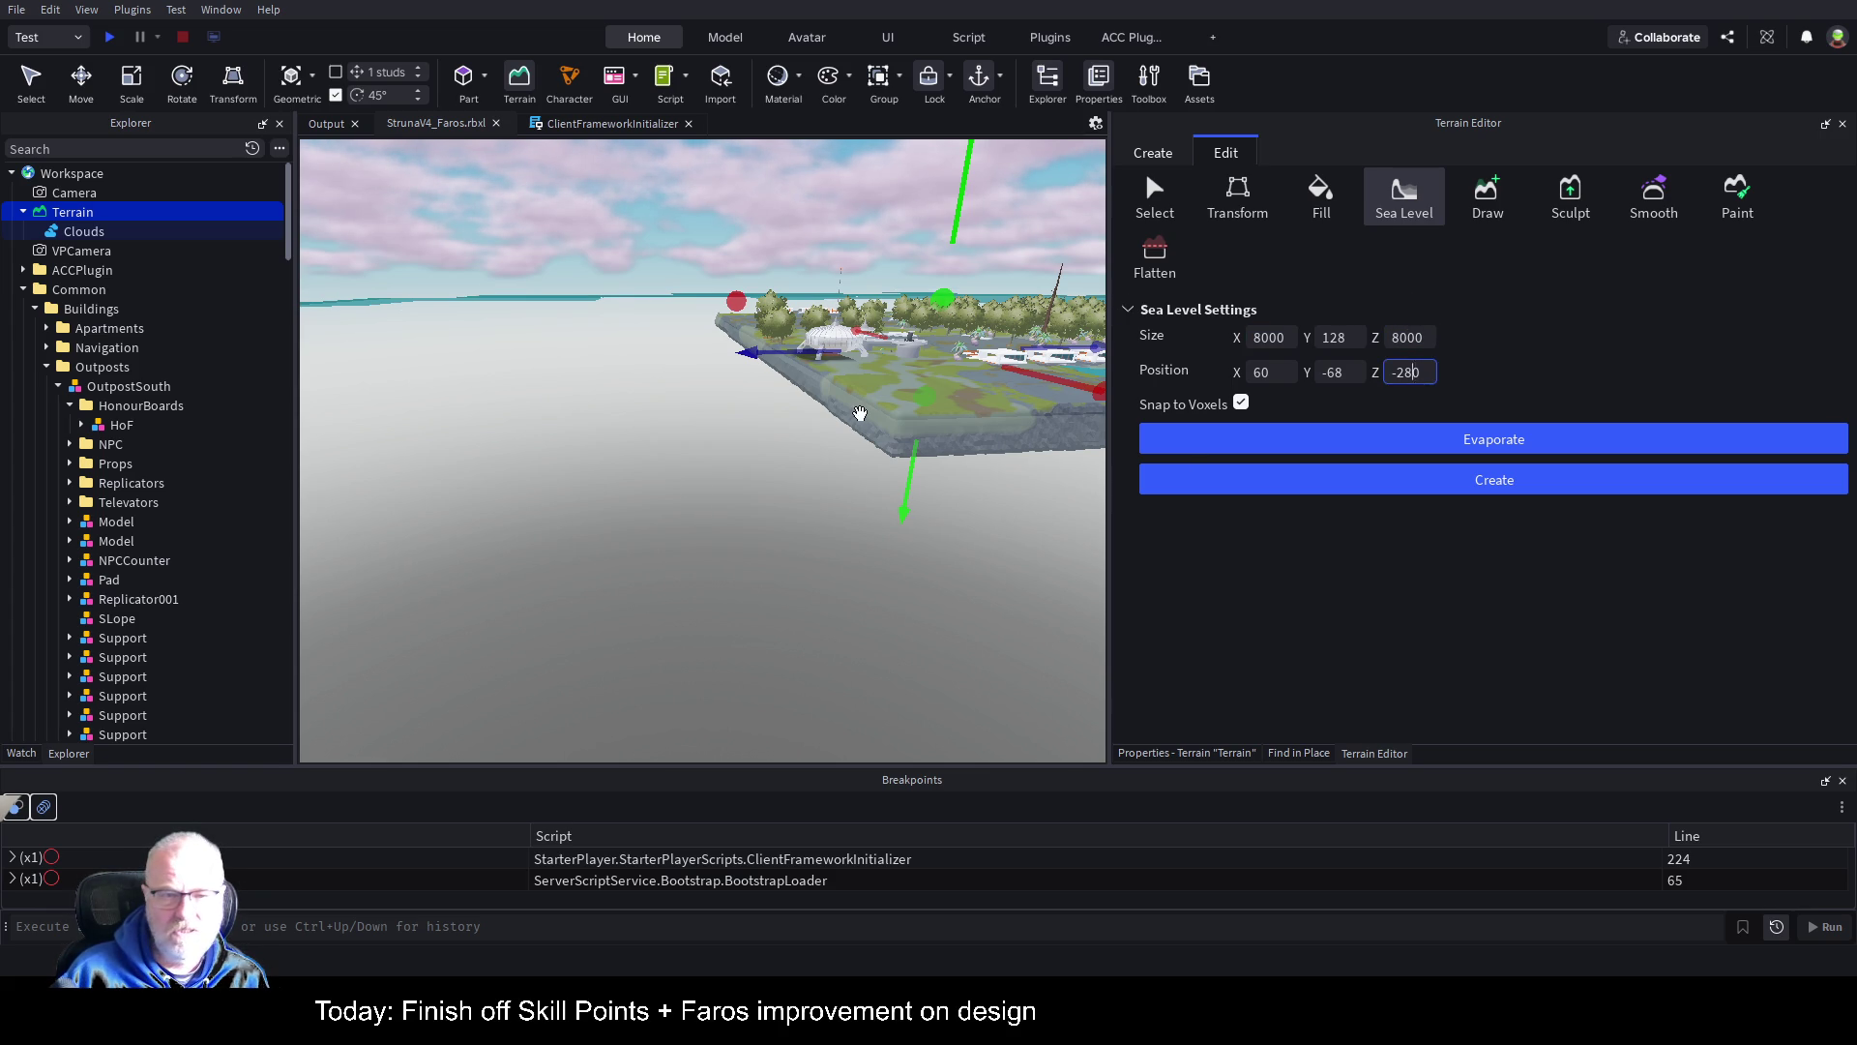
scroll(860, 413, up, 10)
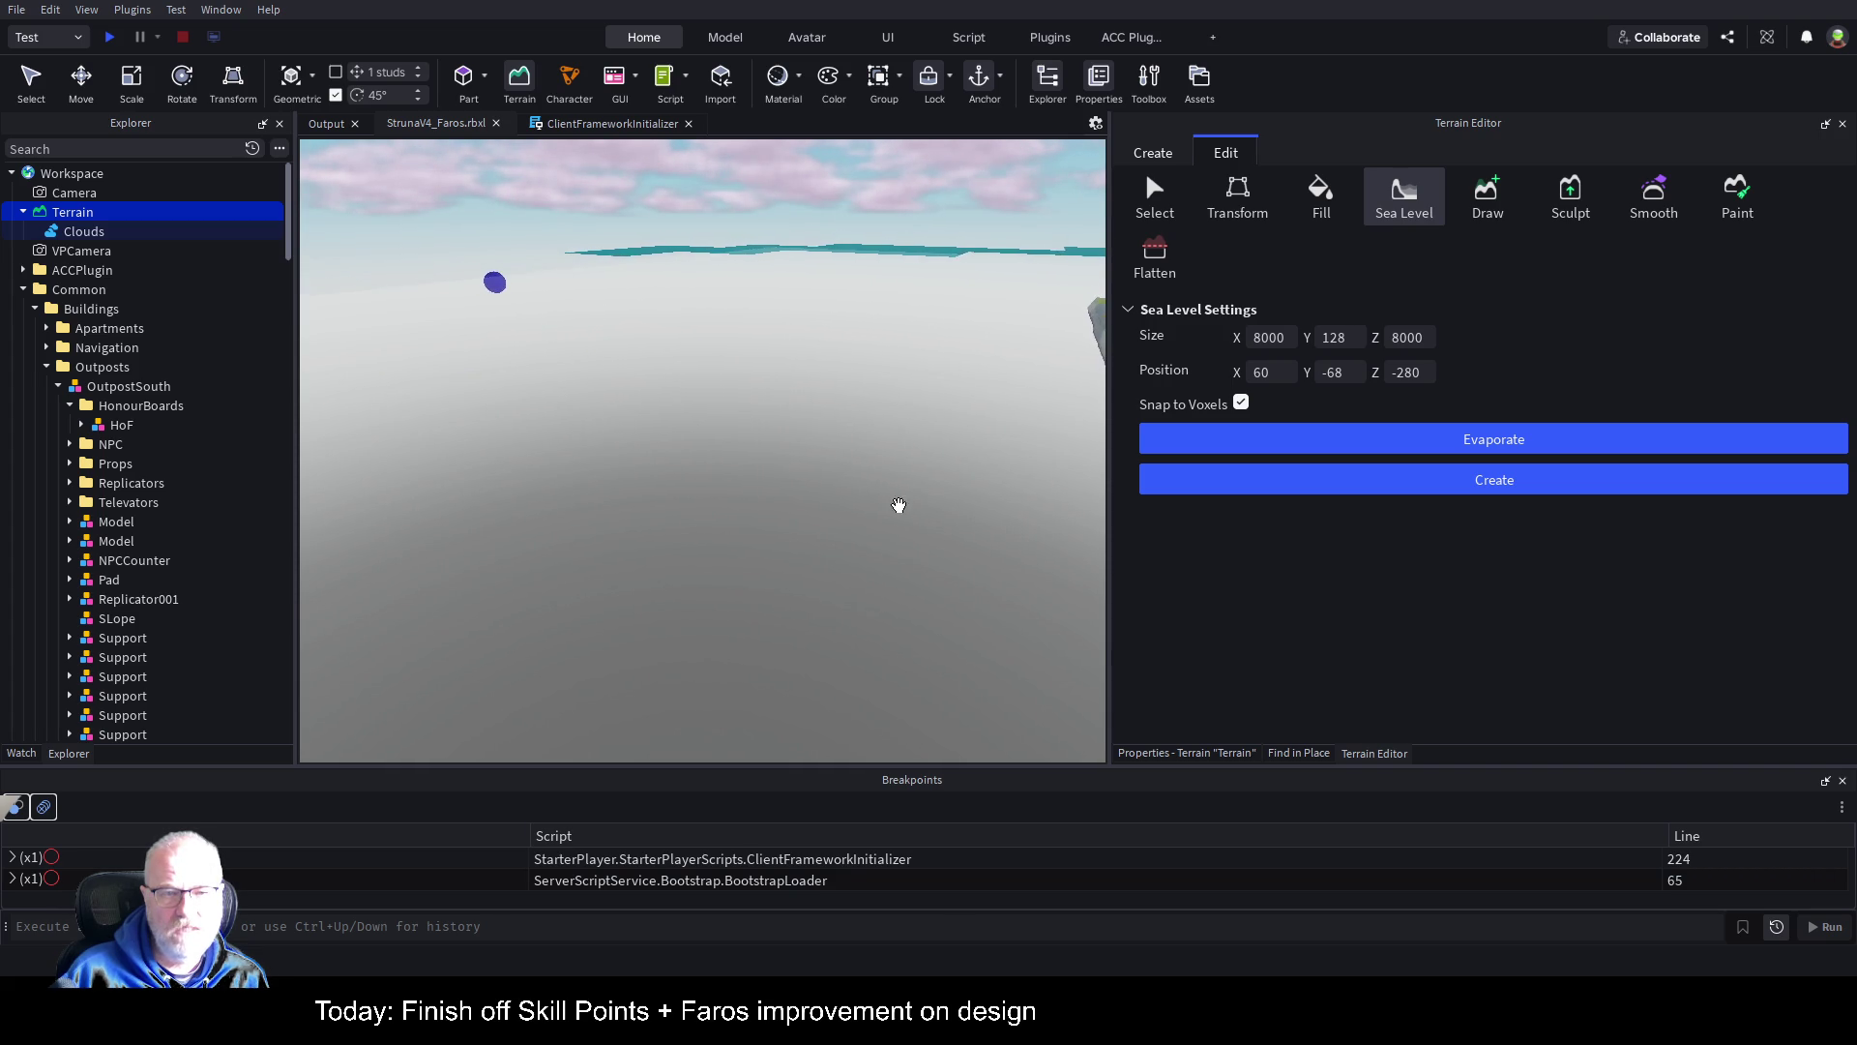
scroll(900, 479, down, 10)
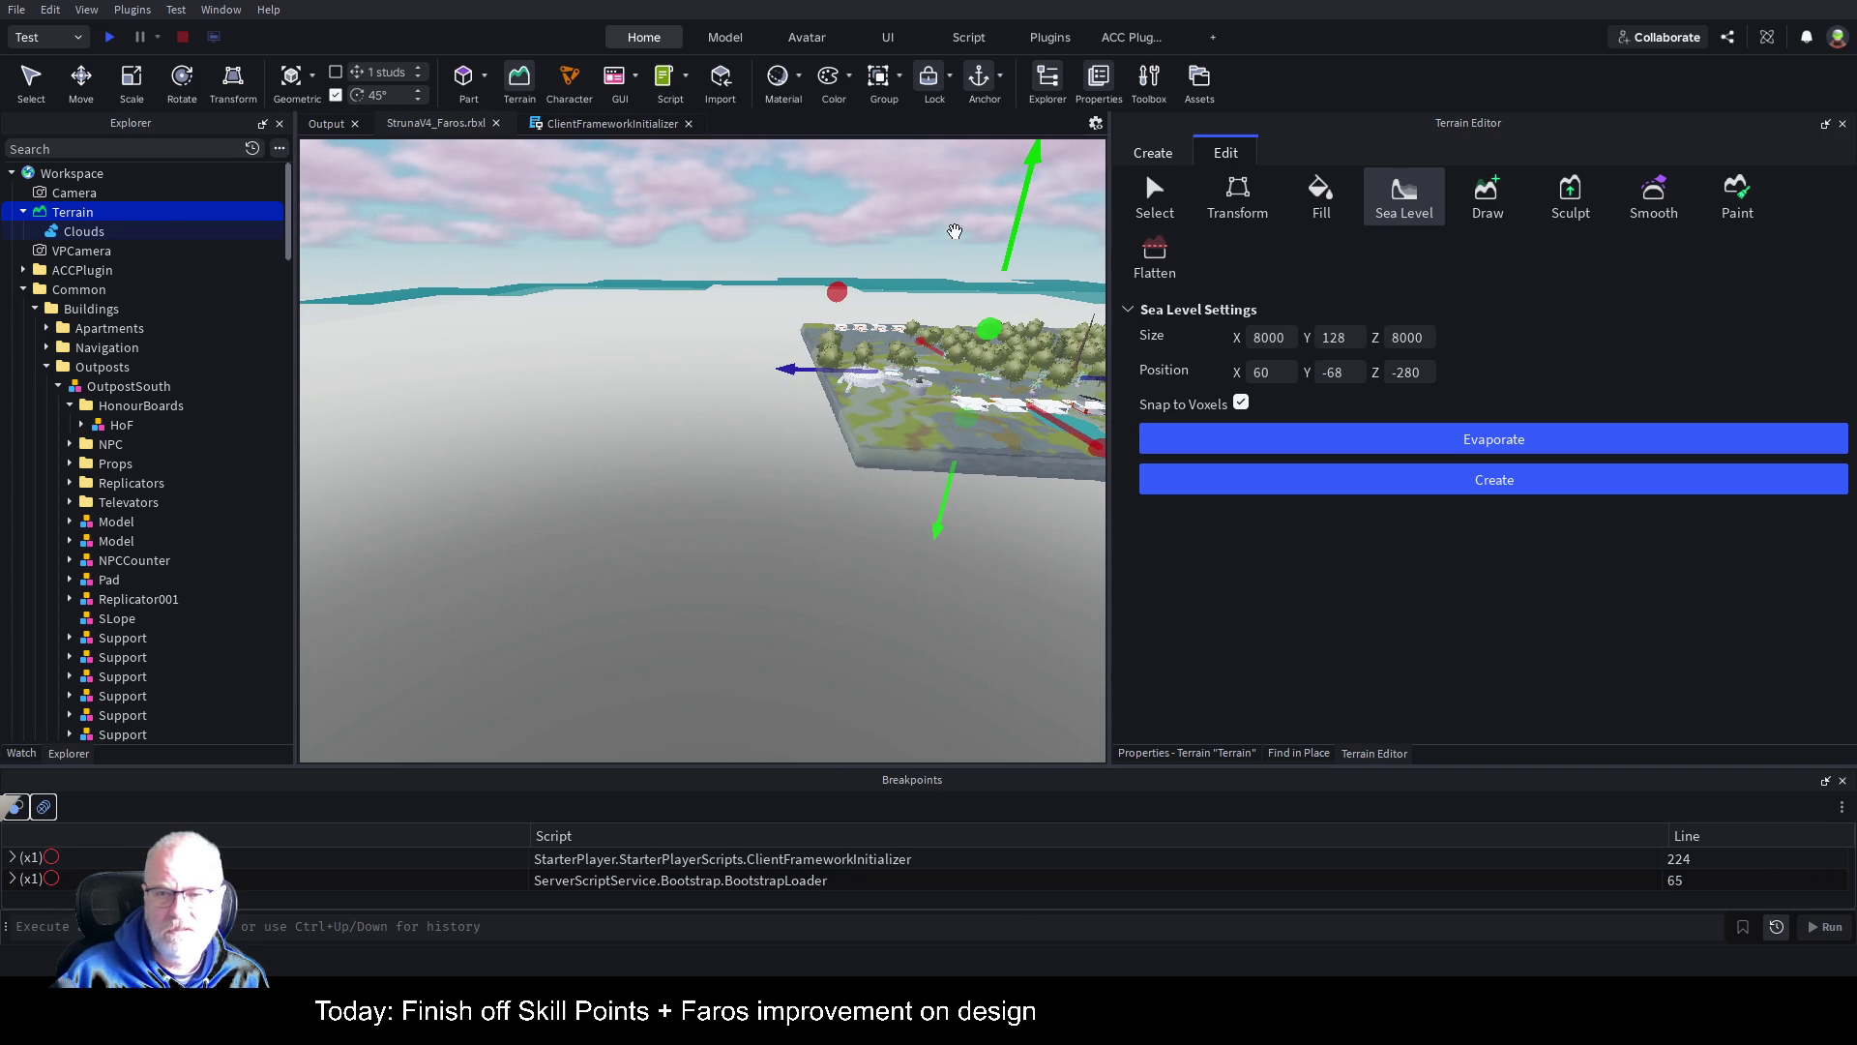
Step: After checking the island terrain's size, set the sea width to 4000 and create the water
click(1234, 197)
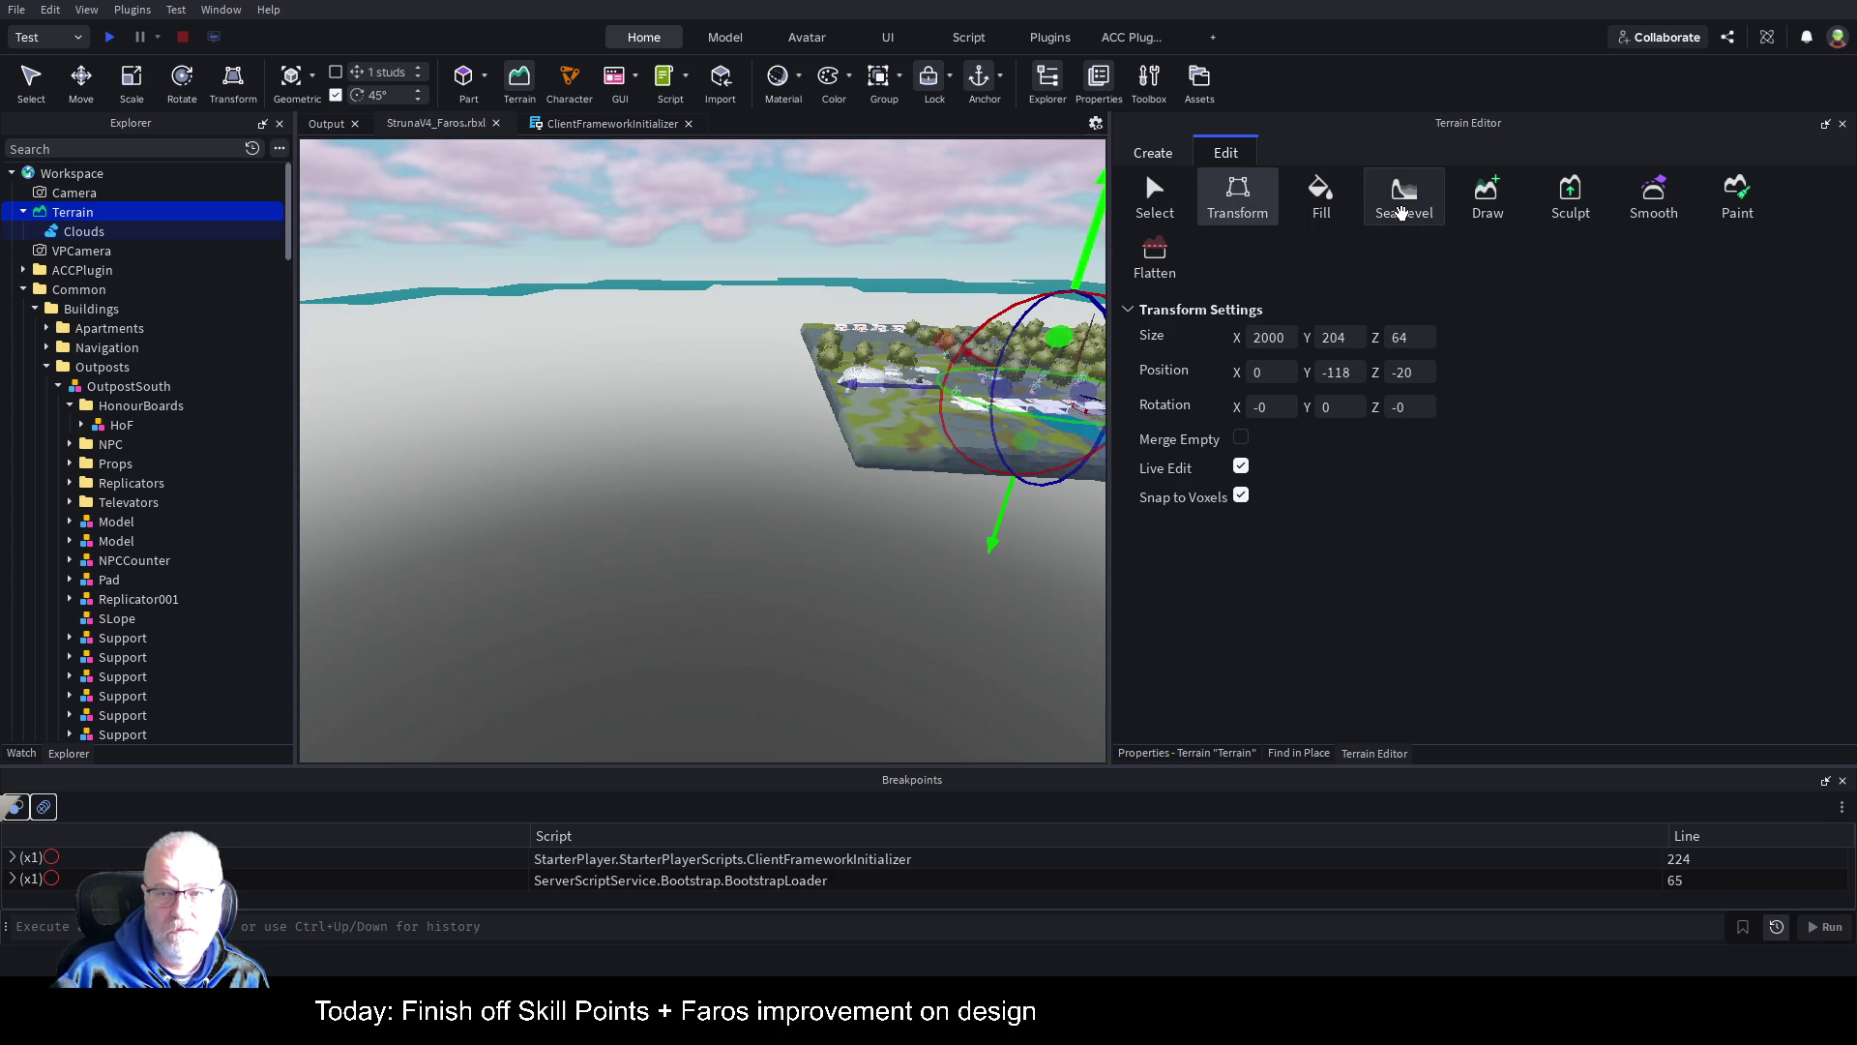
click(1405, 200)
click(1269, 336)
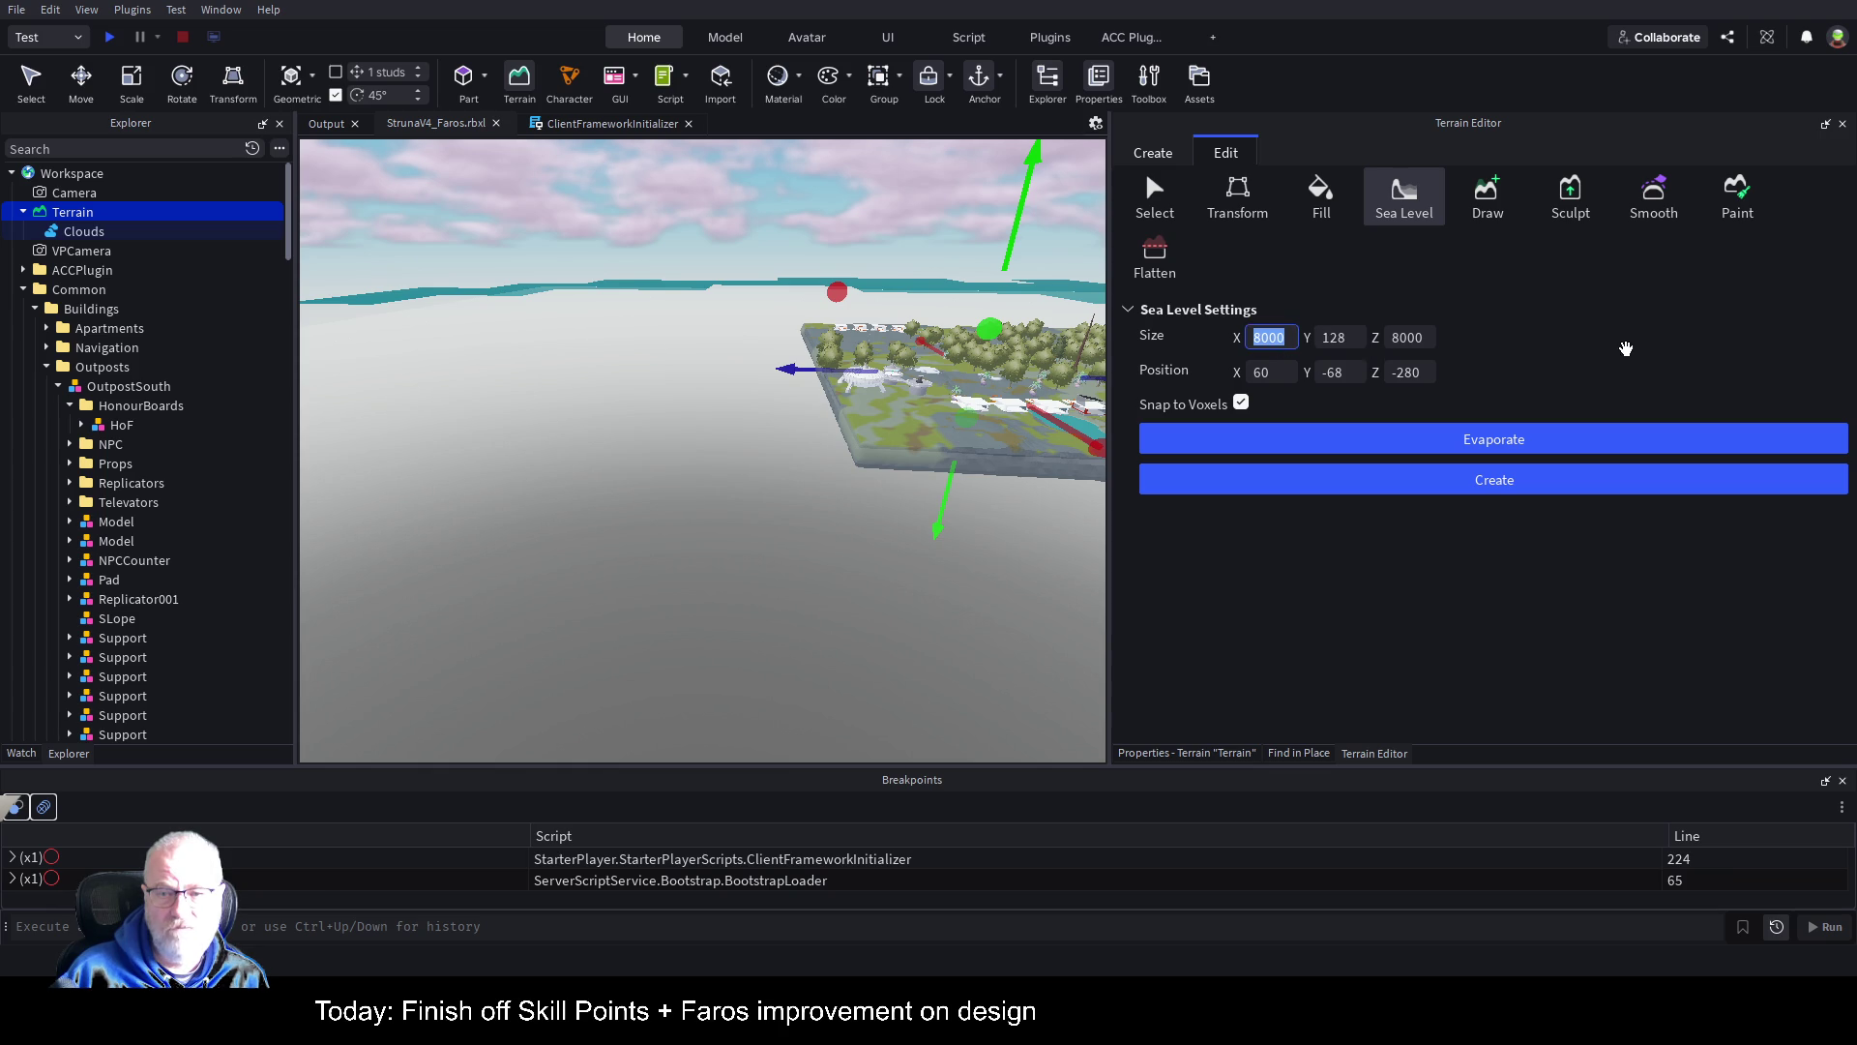
text(4000)
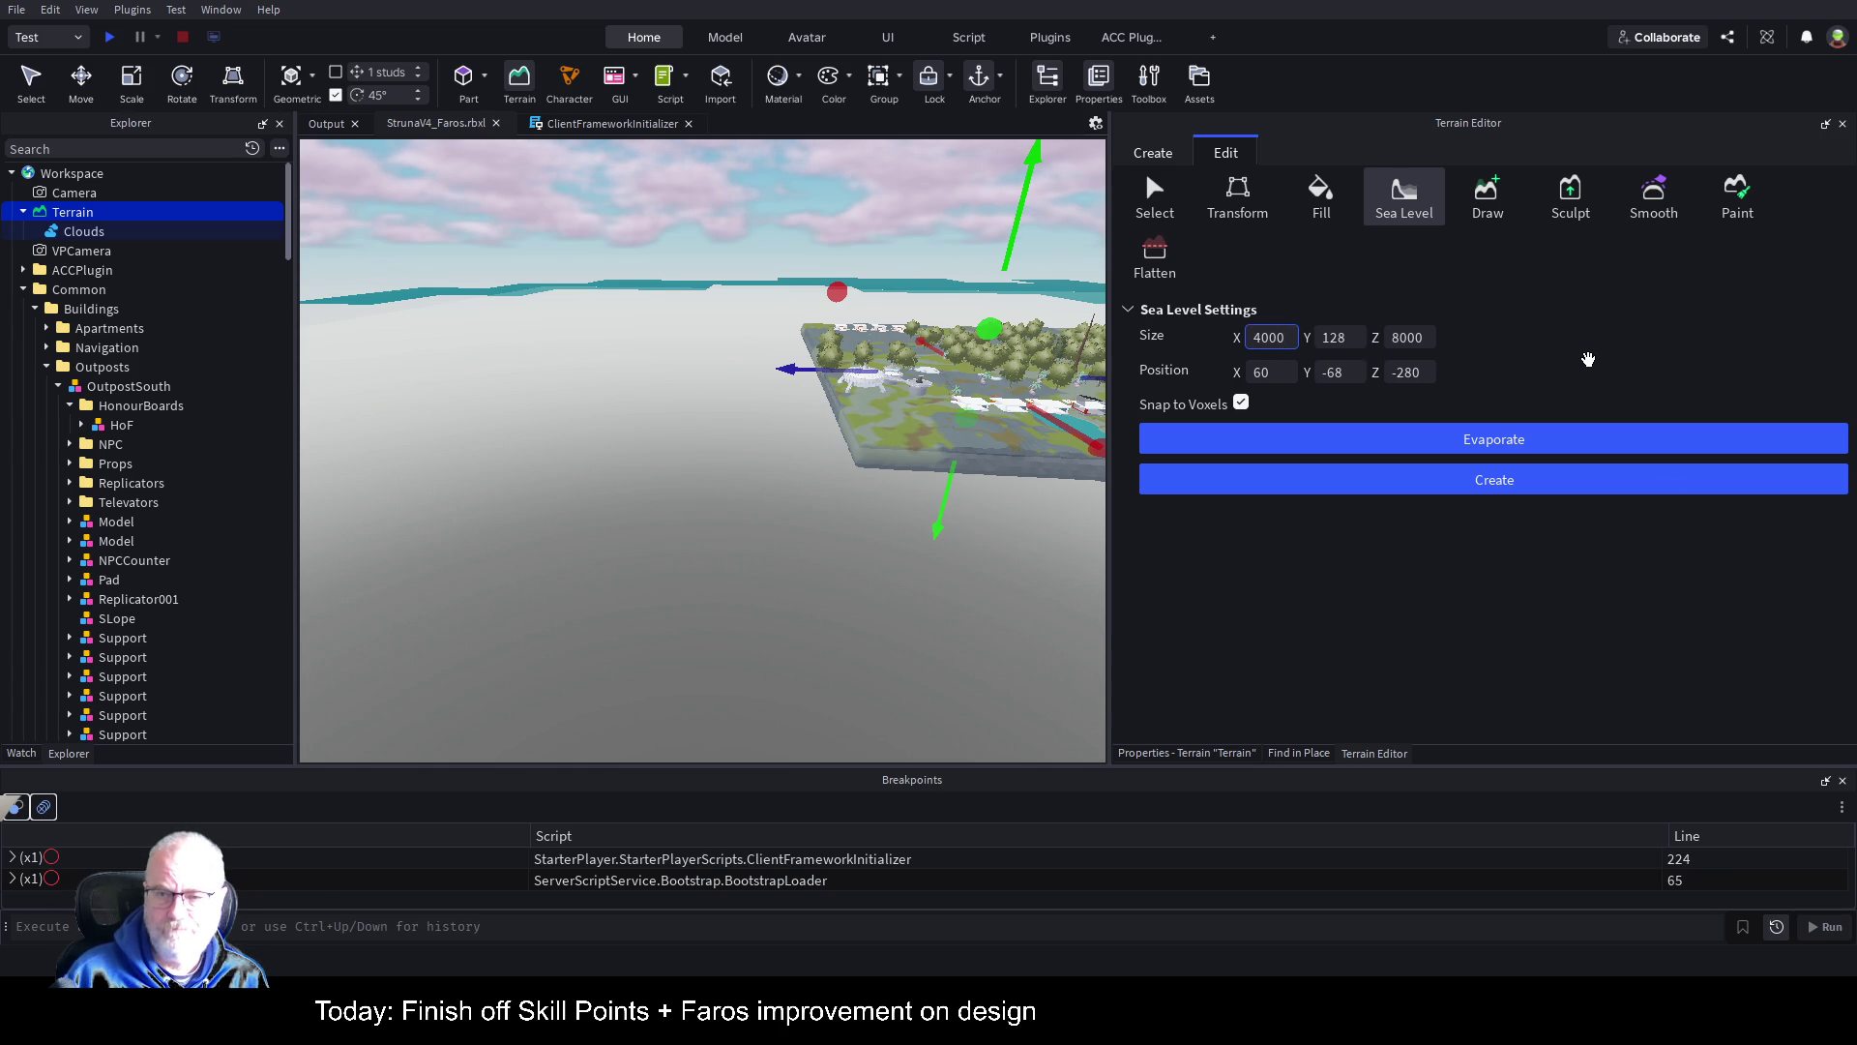
click(1426, 339)
text(4000)
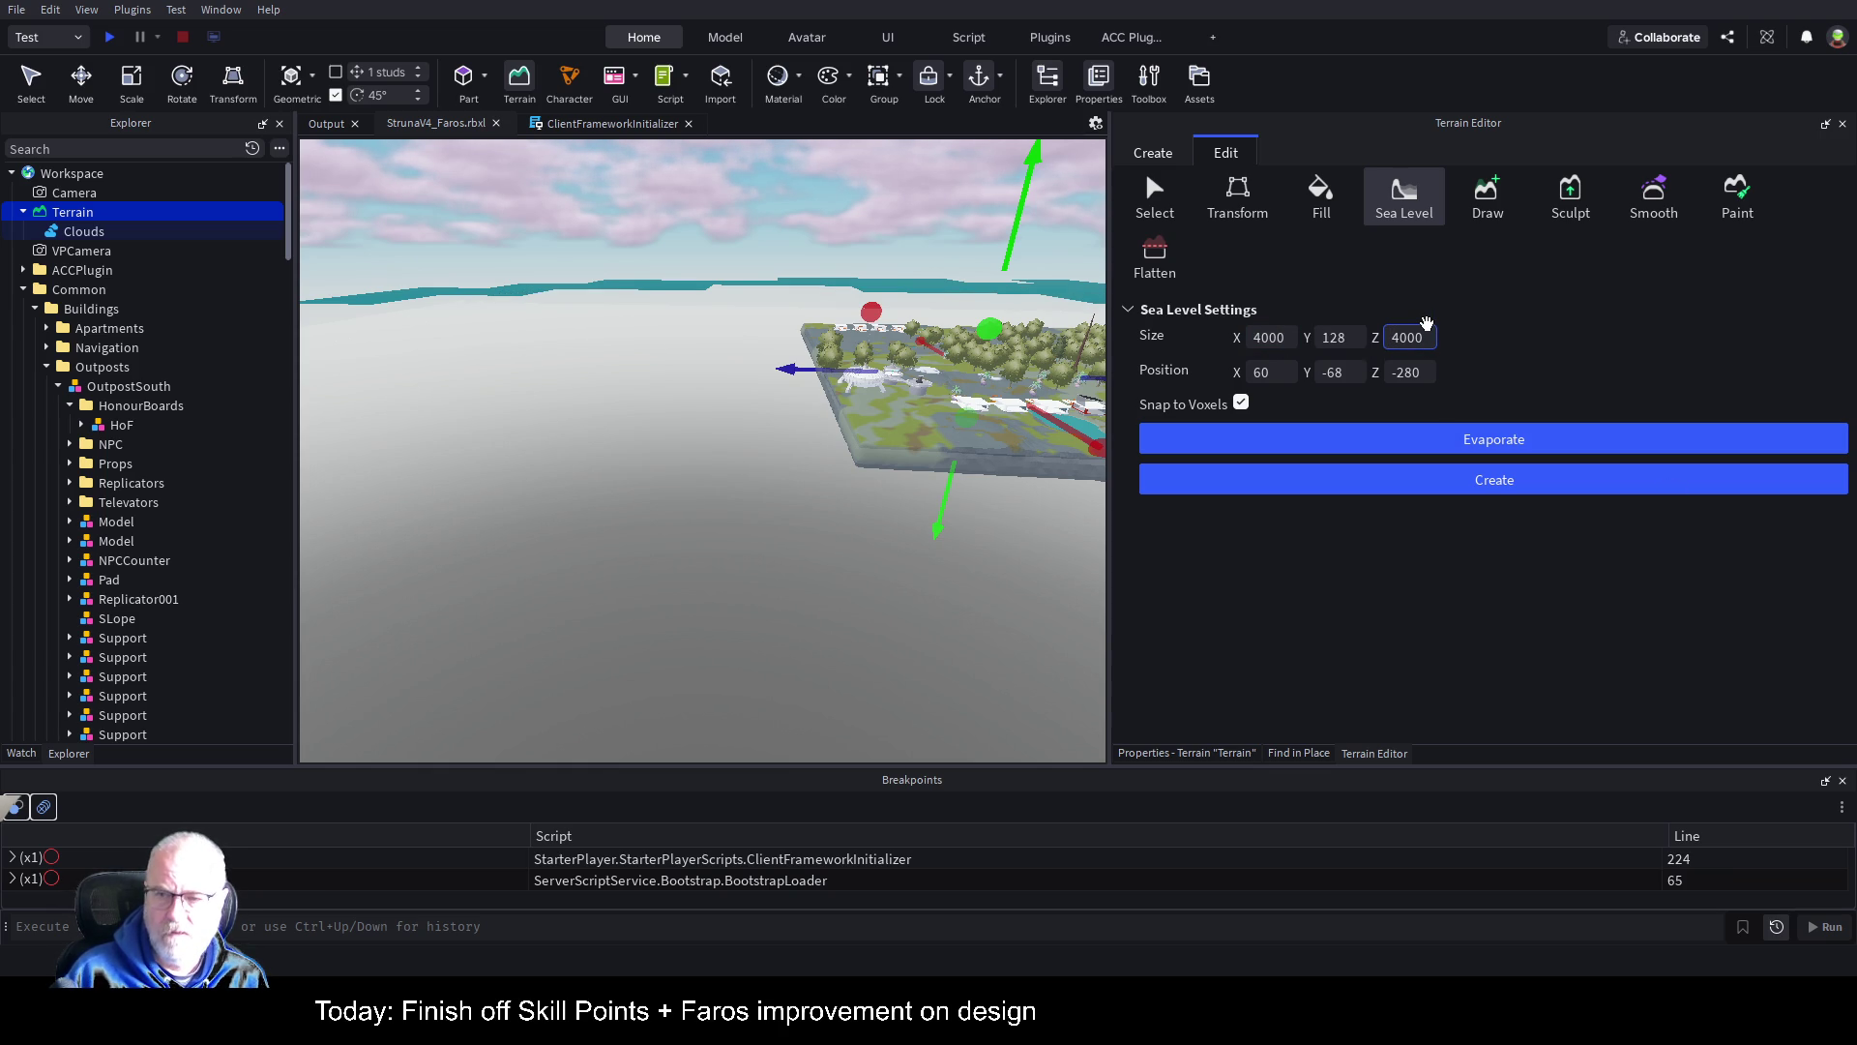
click(1393, 486)
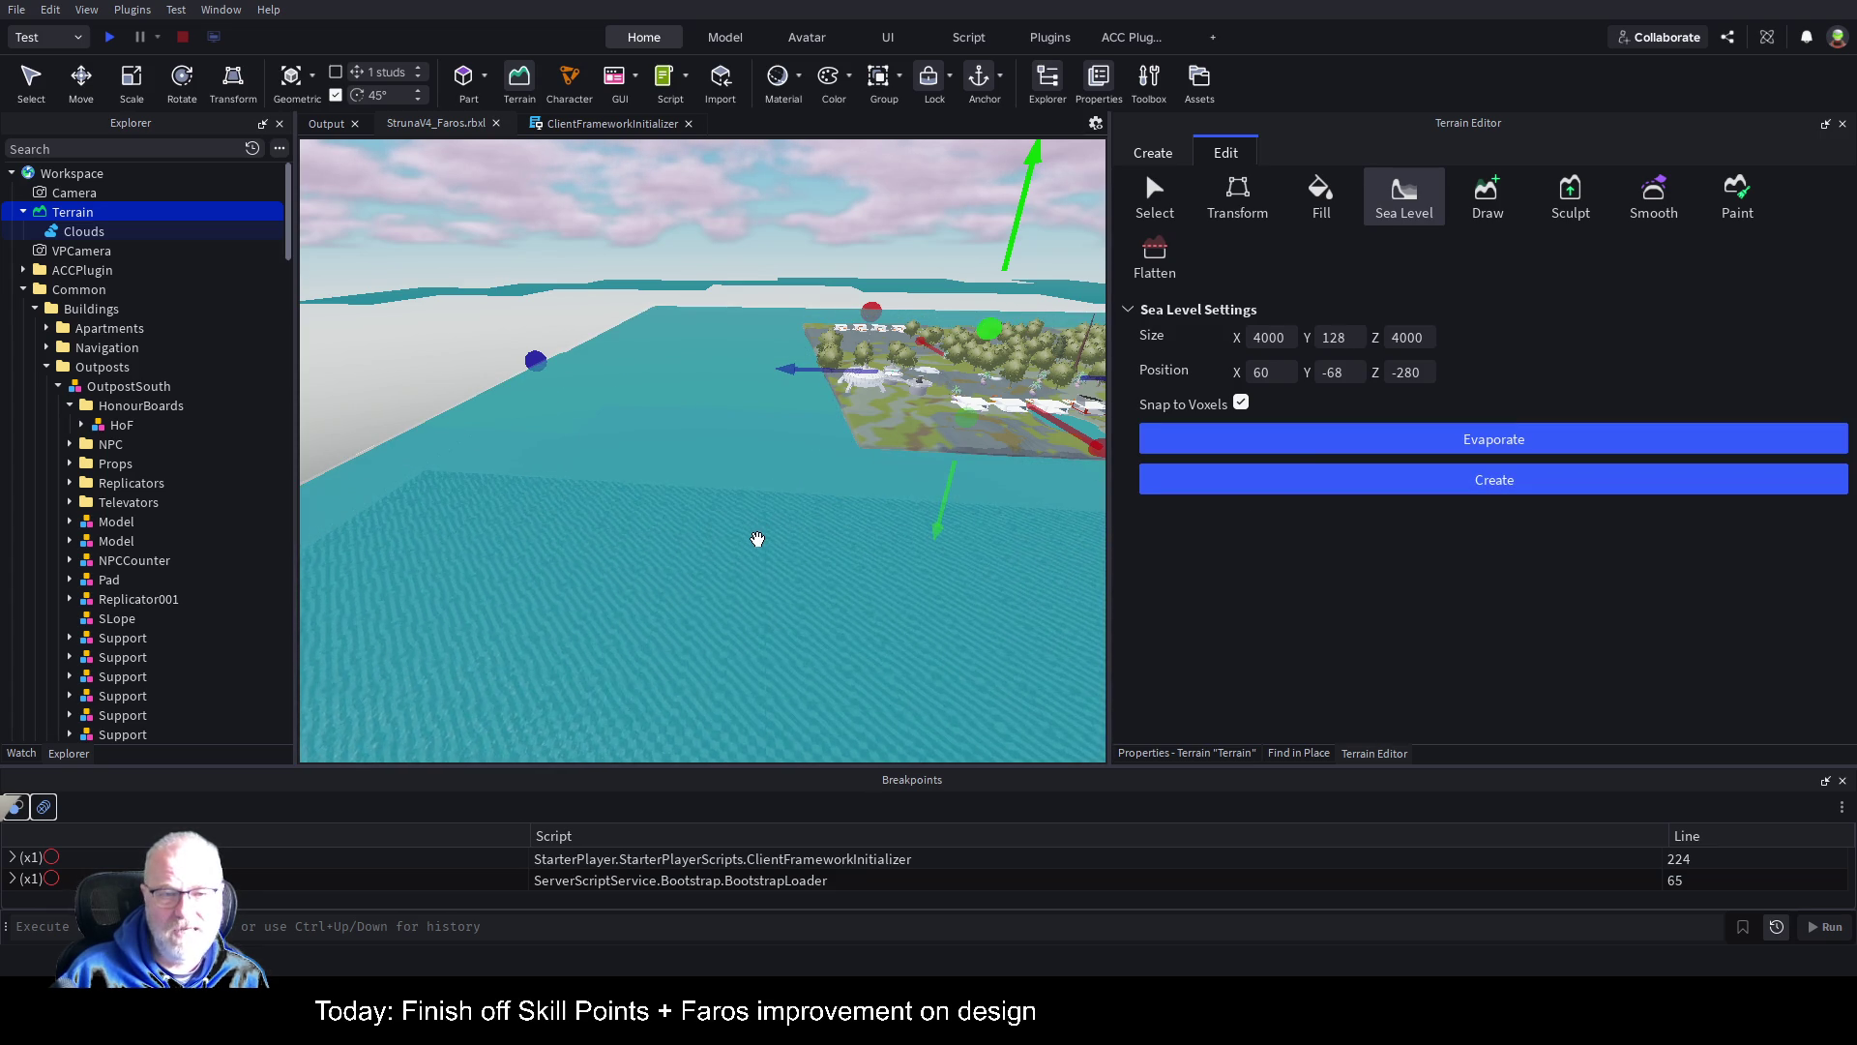
Step: Start a play test, then widen the game view and re-dock it in the centre
click(112, 39)
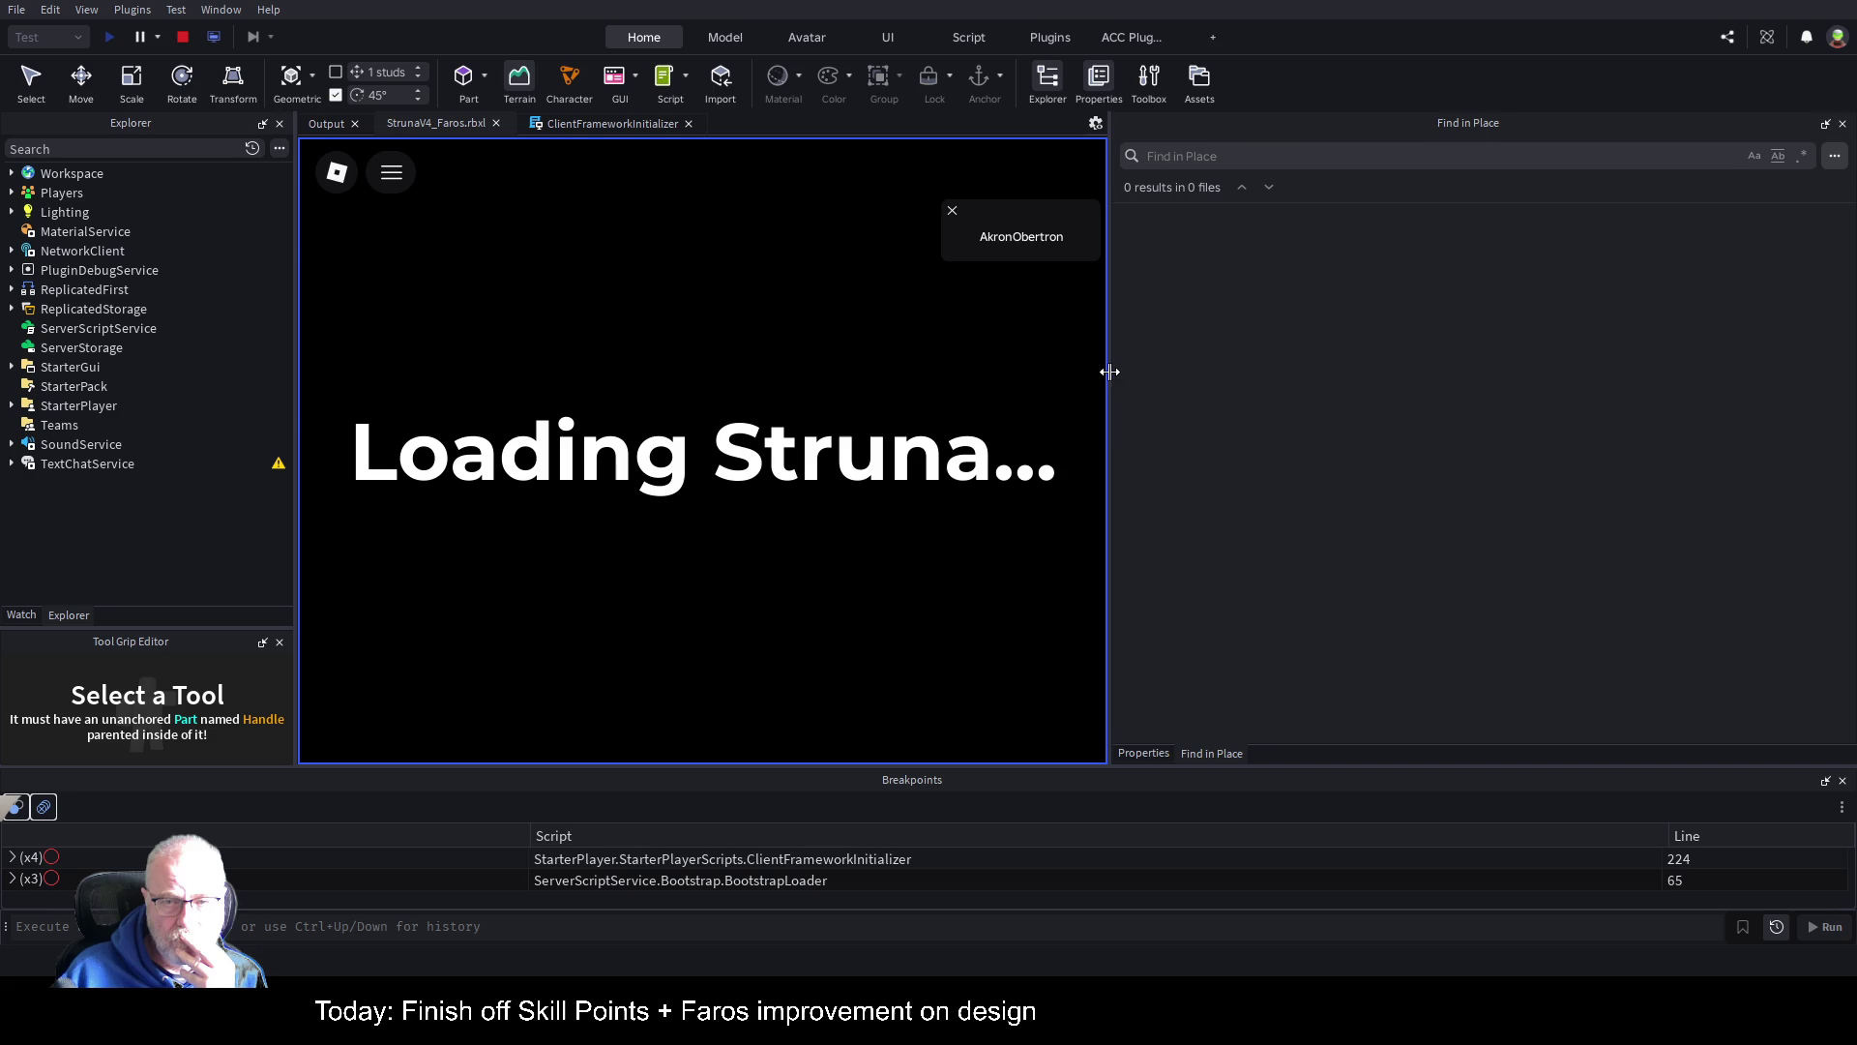
drag(1110, 372, 1677, 406)
mouse_move(967, 322)
mouse_down()
mouse_move(348, 393)
mouse_move(176, 471)
mouse_up()
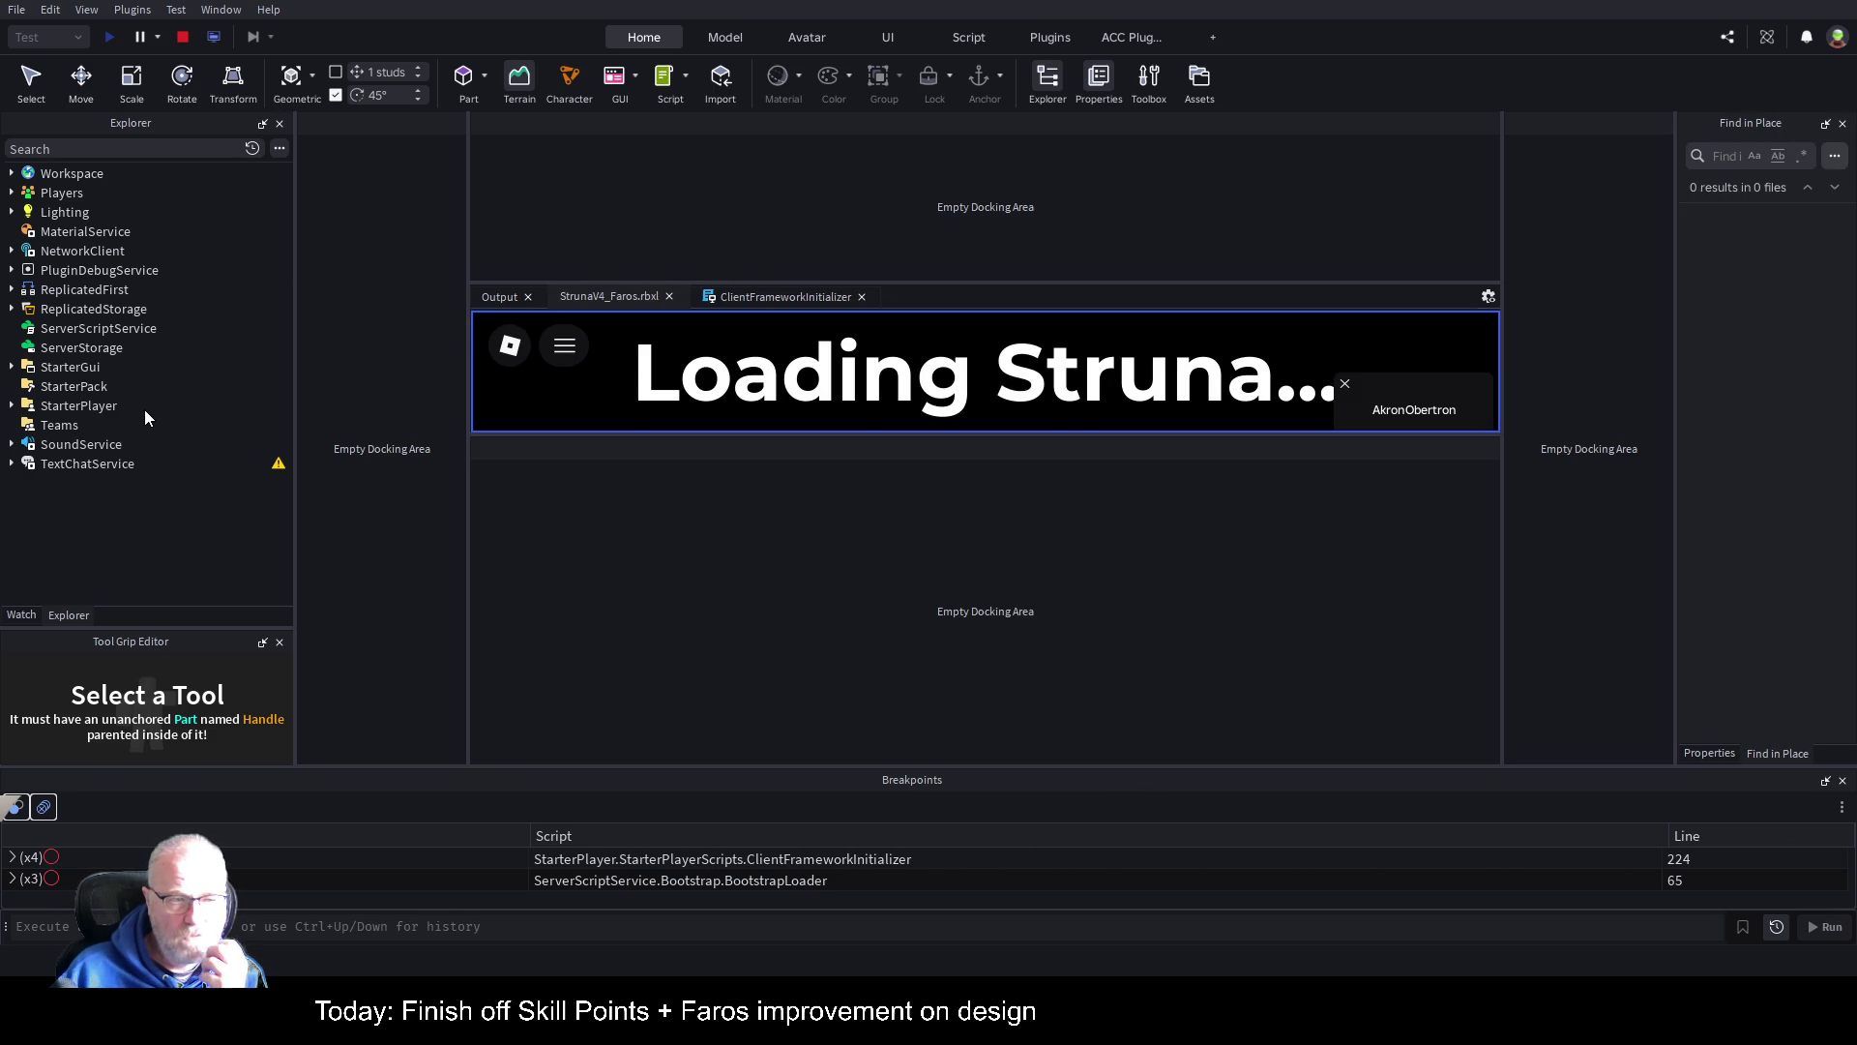
drag(143, 409, 143, 409)
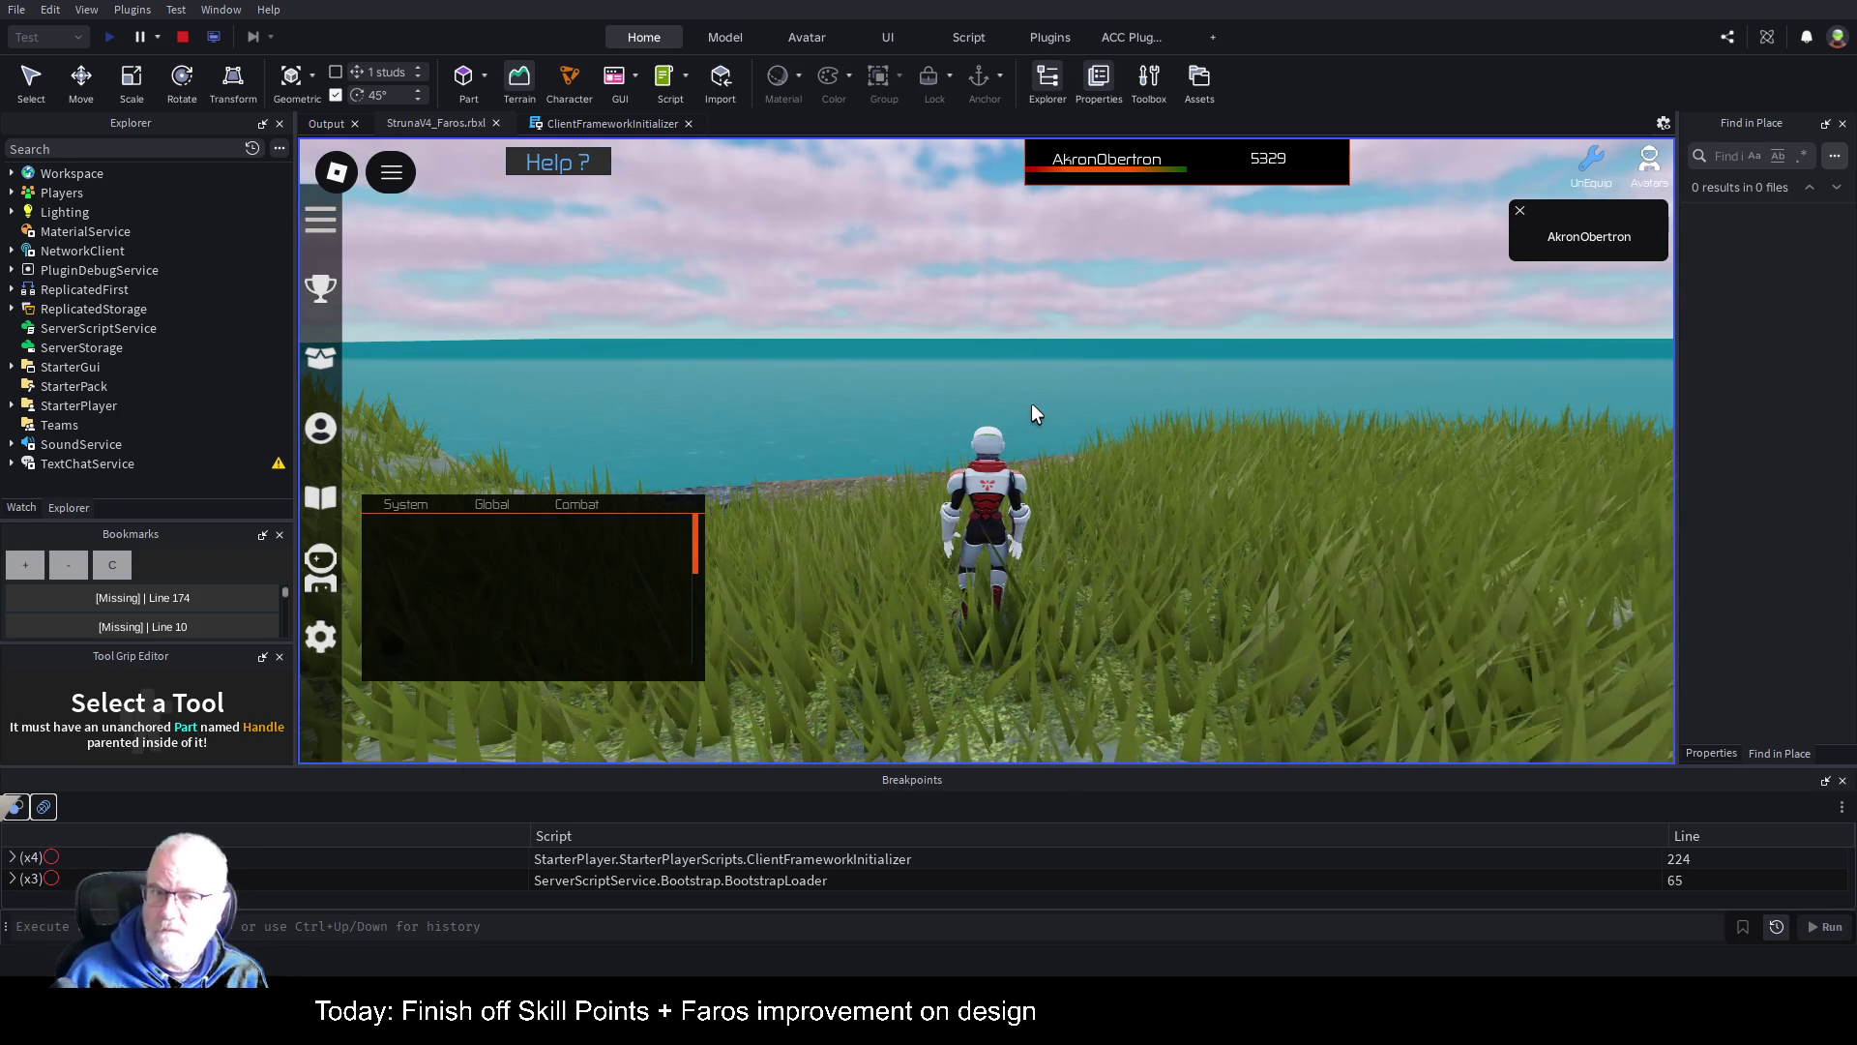
Step: Turn toward the ocean and walk the character to the shoreline, circling the camera over it
key(Right)
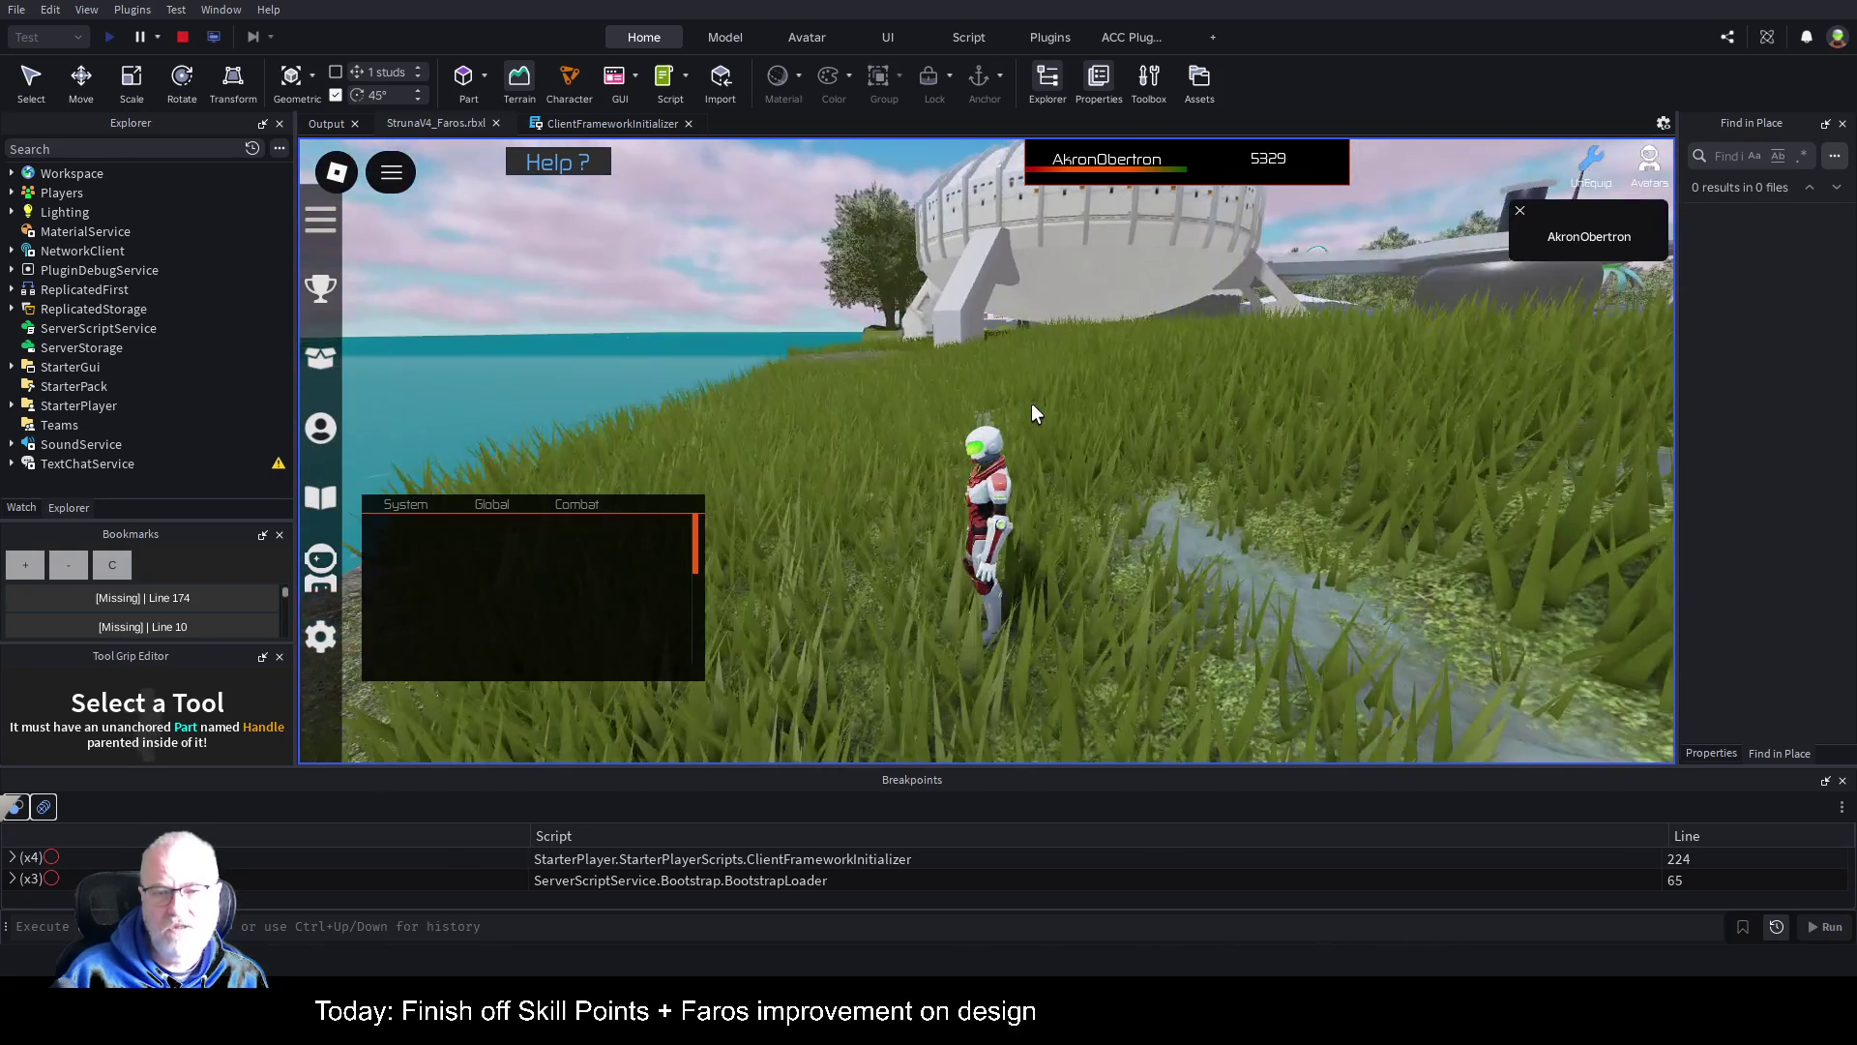
key(Right)
key(w)
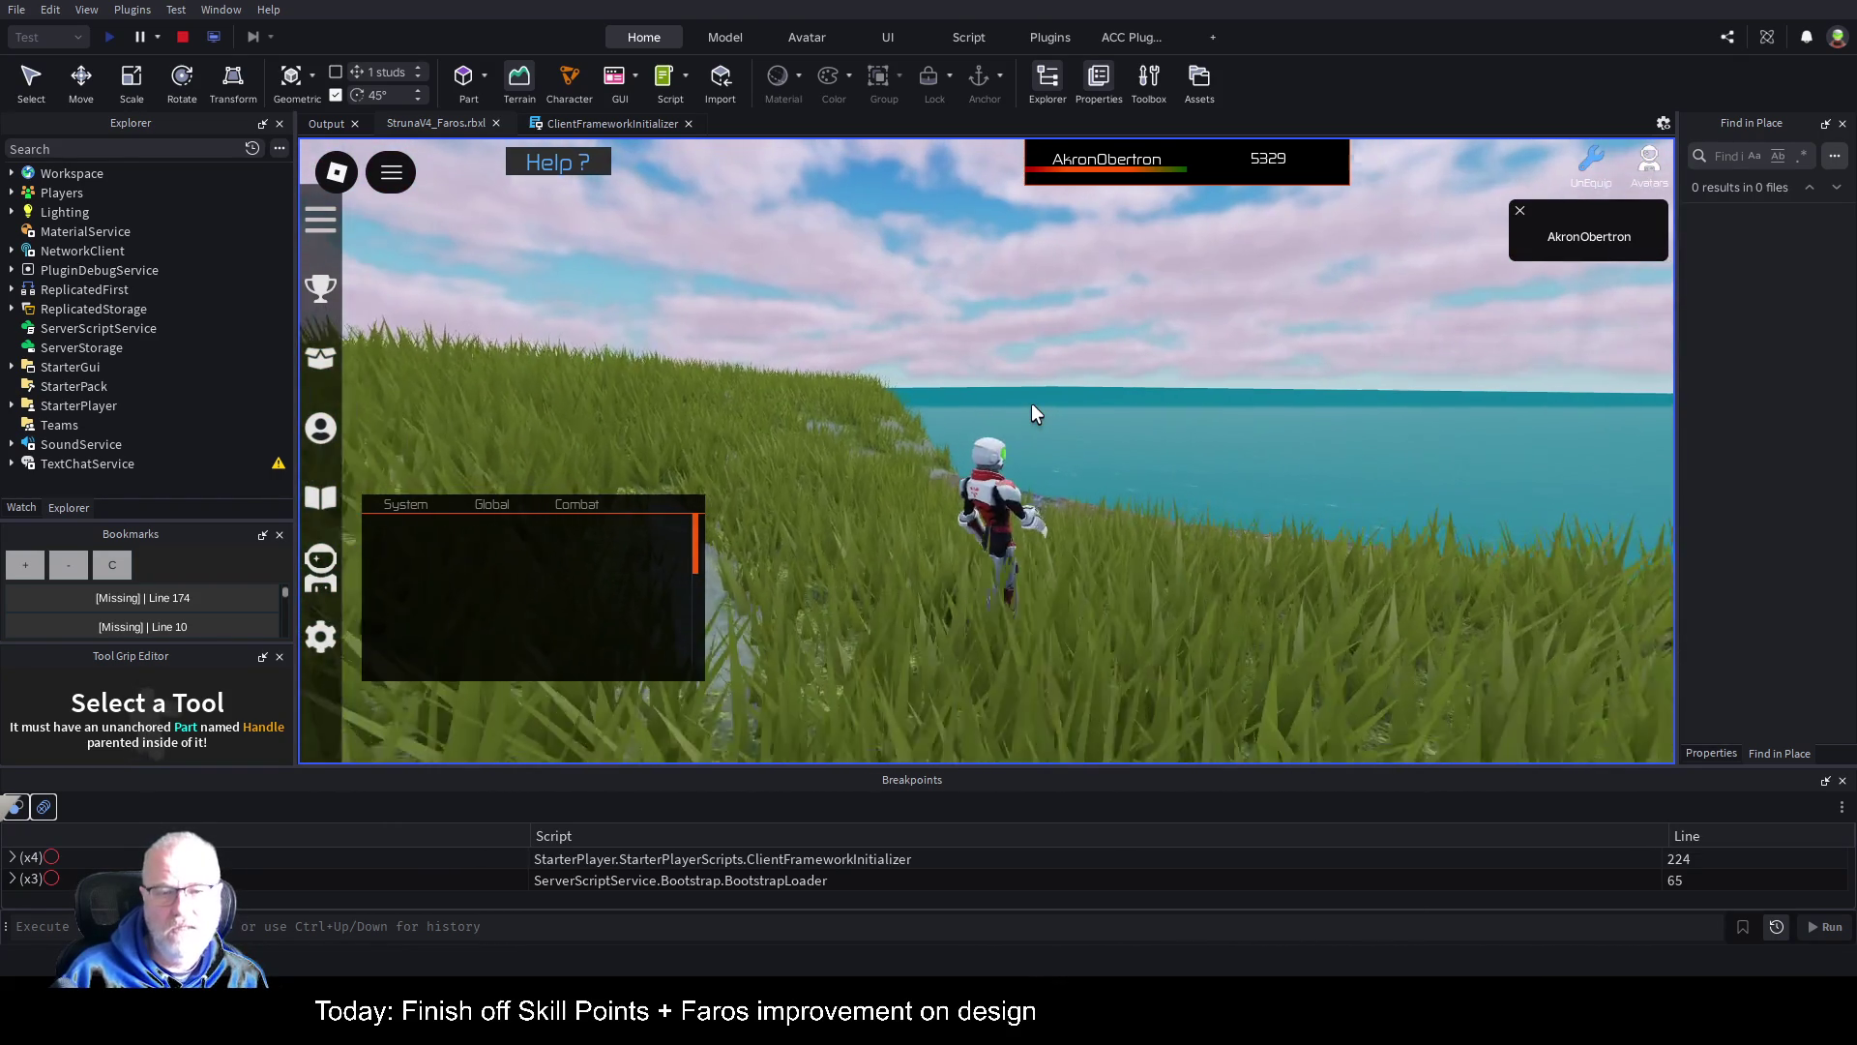
right_click(1054, 433)
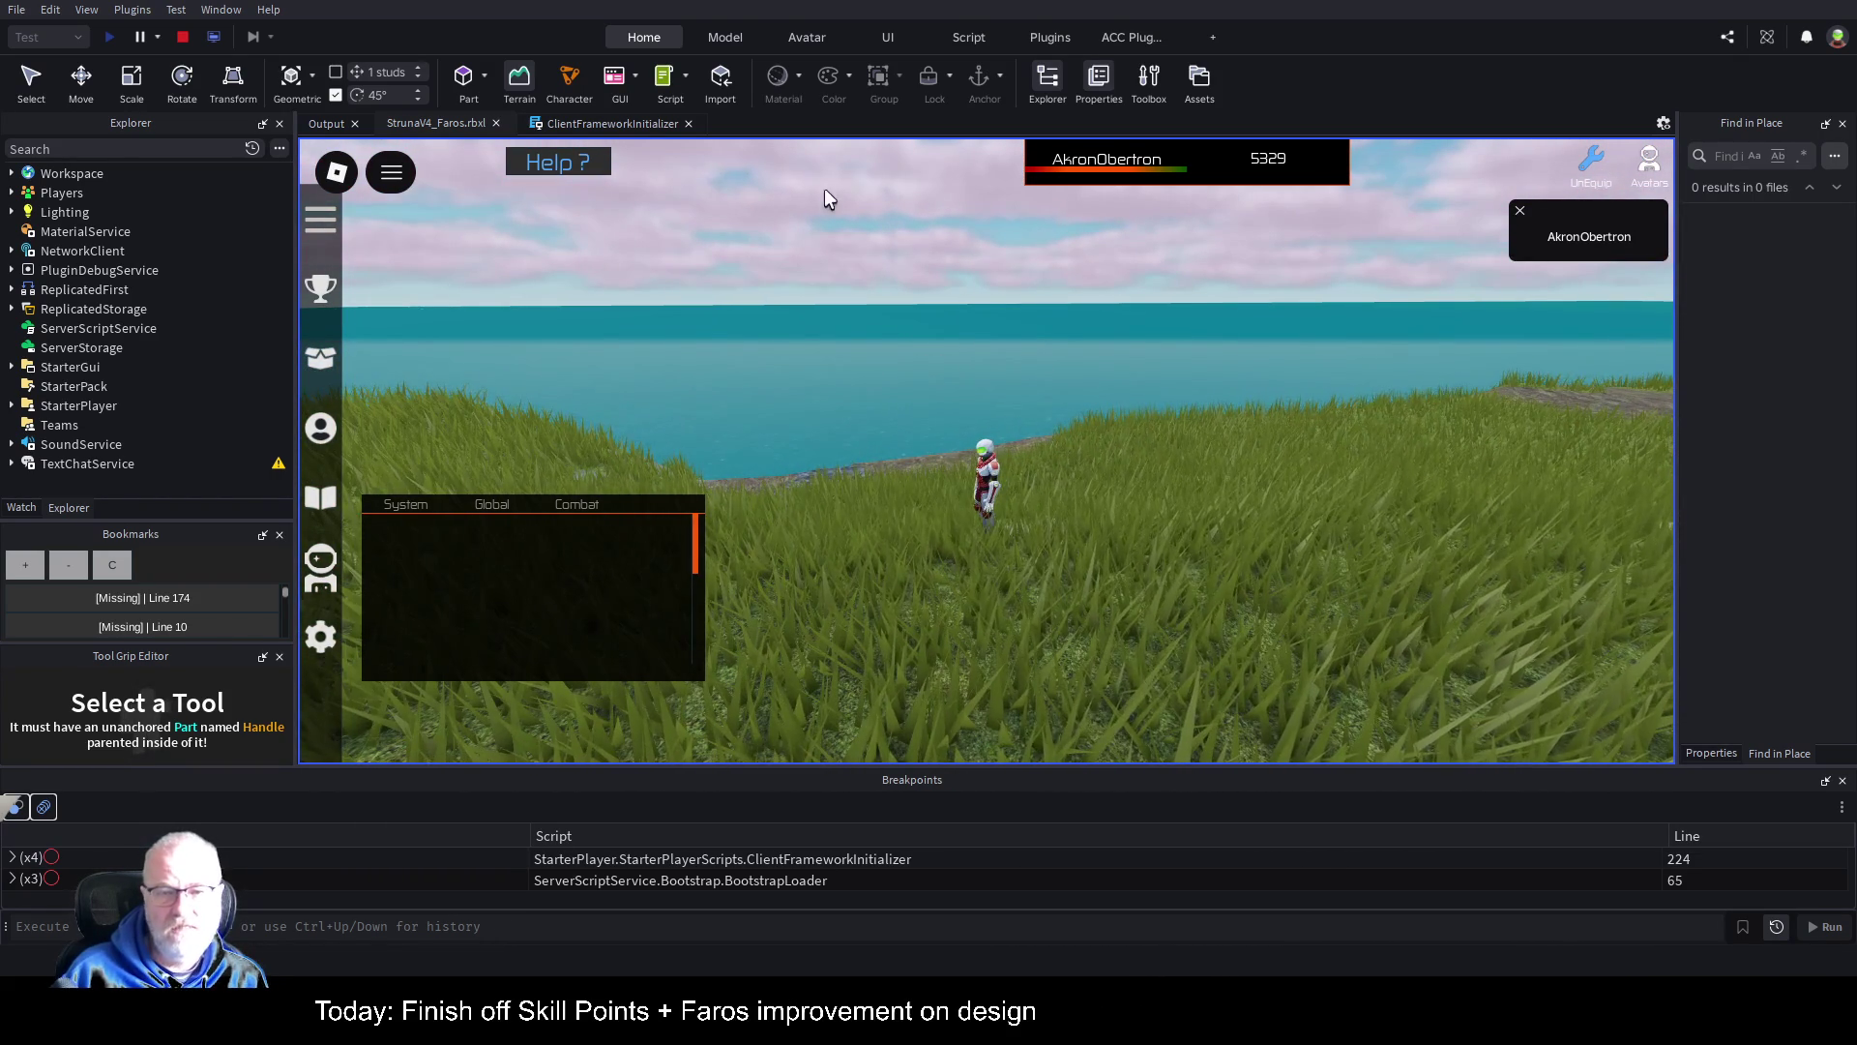
scroll(1140, 438, up, 2)
drag(1139, 454, 1175, 325)
scroll(1189, 374, up, 6)
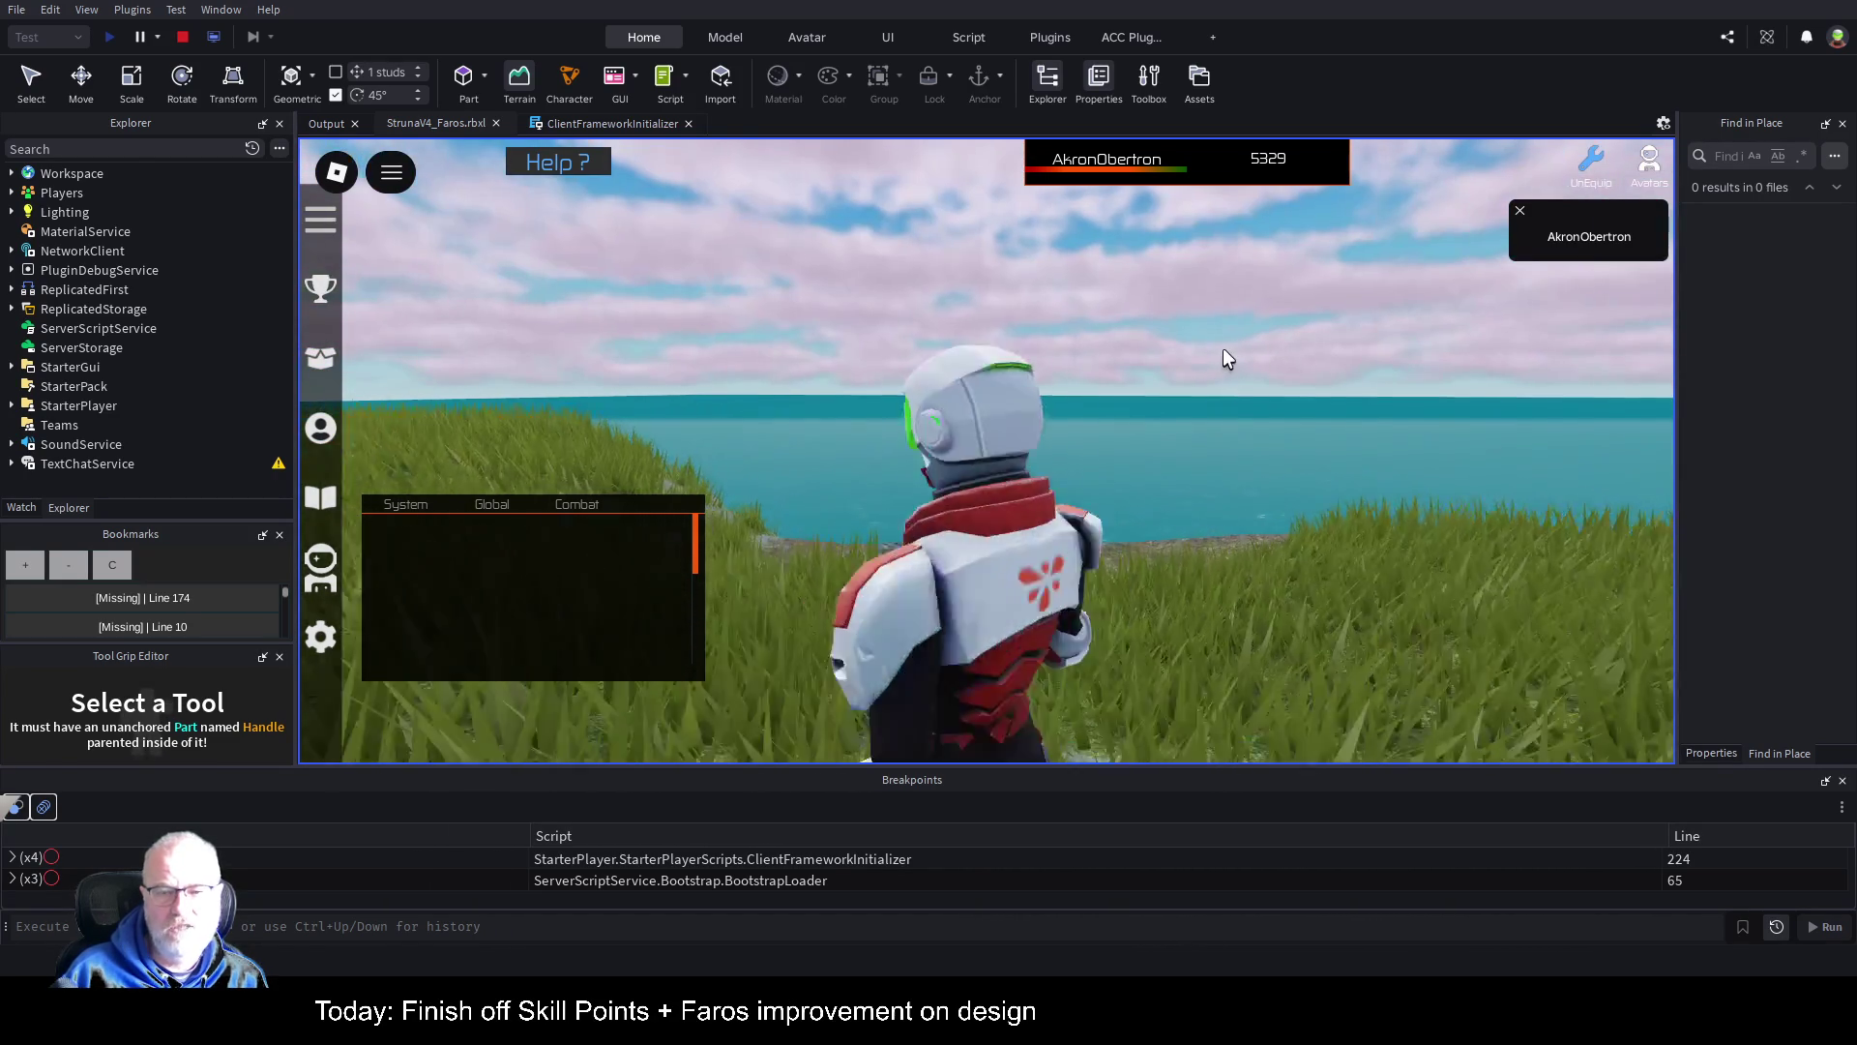
scroll(1225, 358, up, 4)
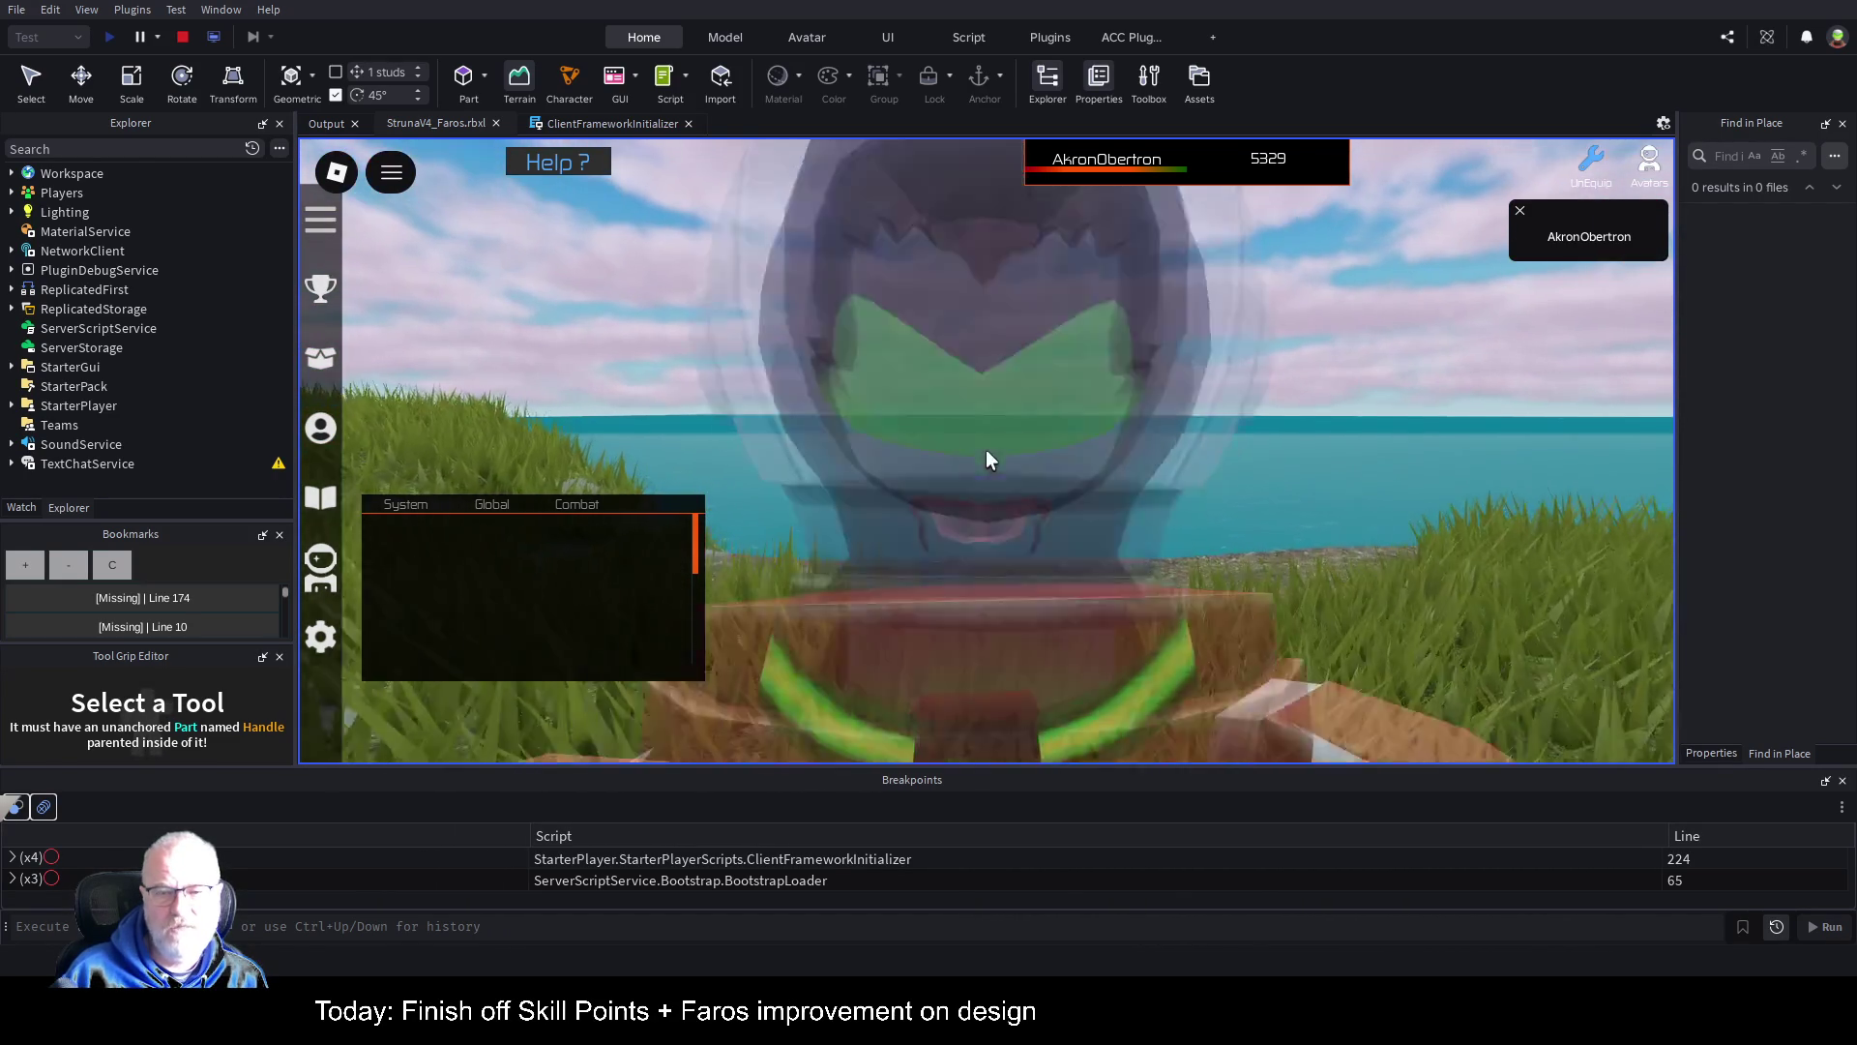
scroll(985, 449, down, 4)
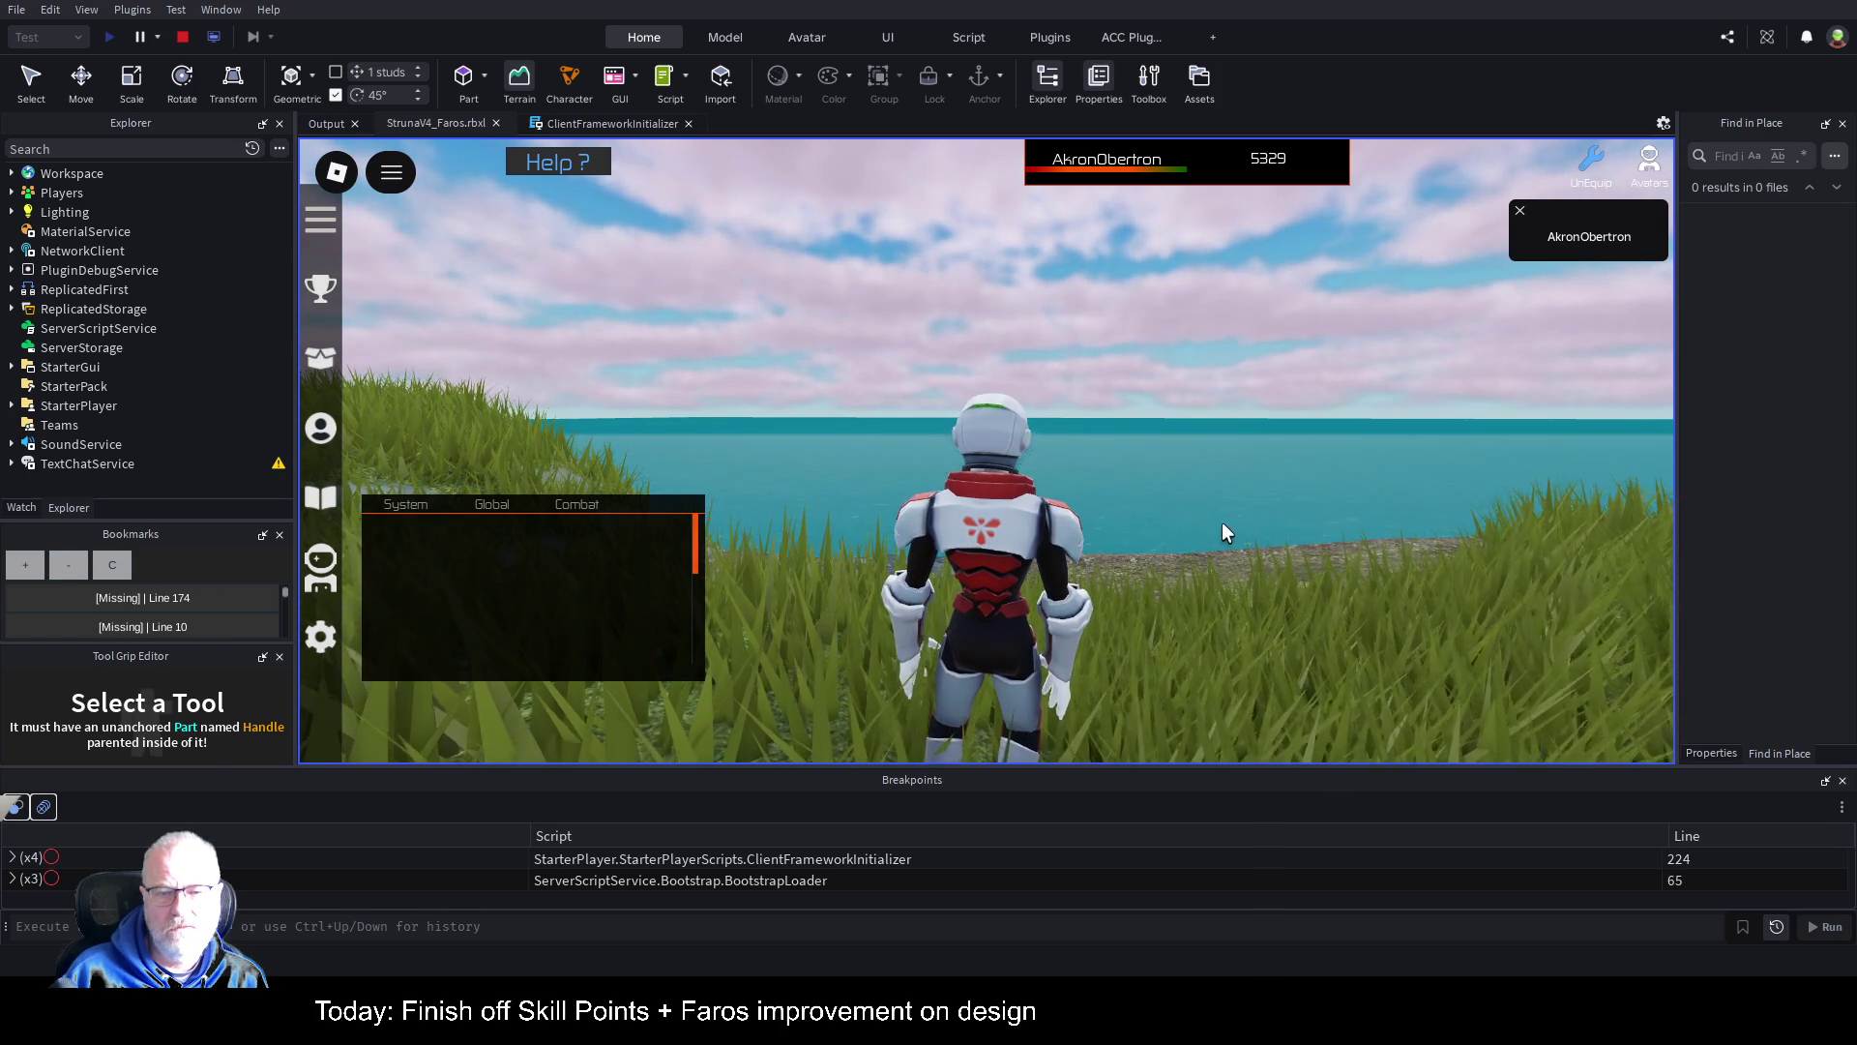
Step: Run through the grass, turning the camera toward the grassland and ship and back to the sea
key(w)
key(w)
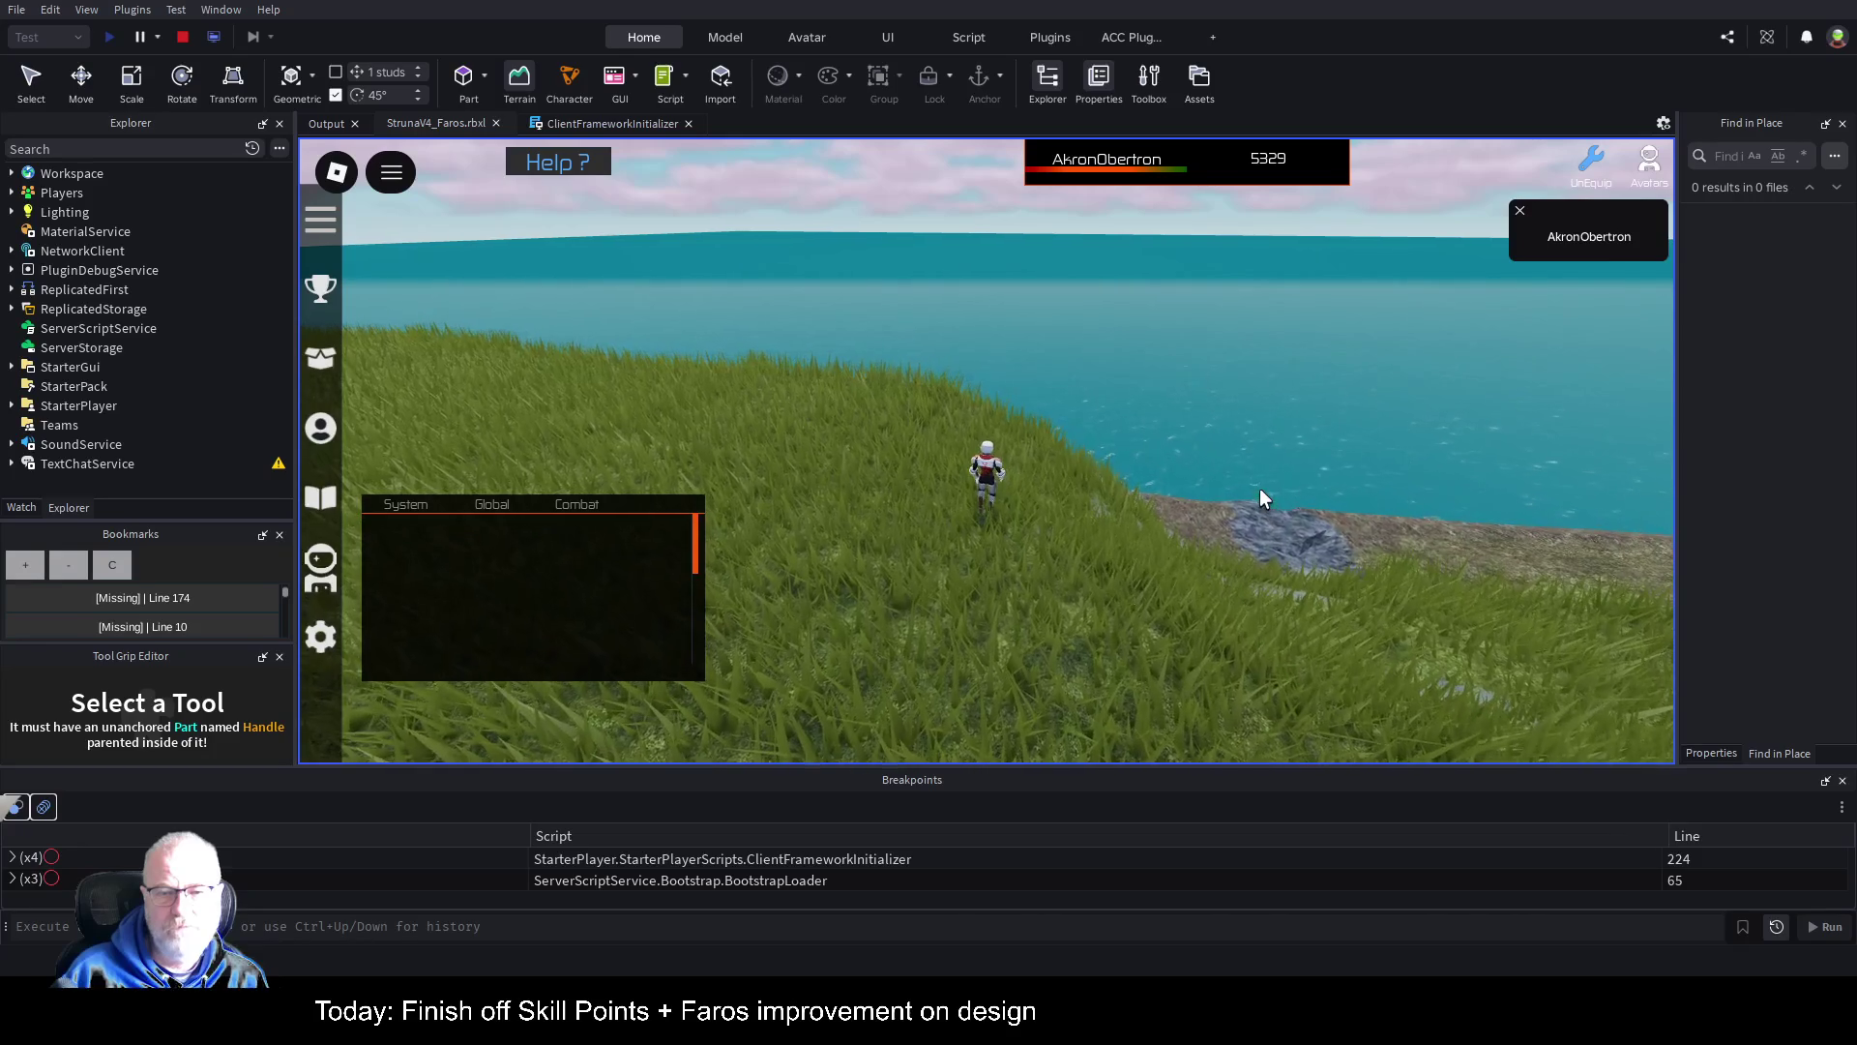
key(a)
key(d)
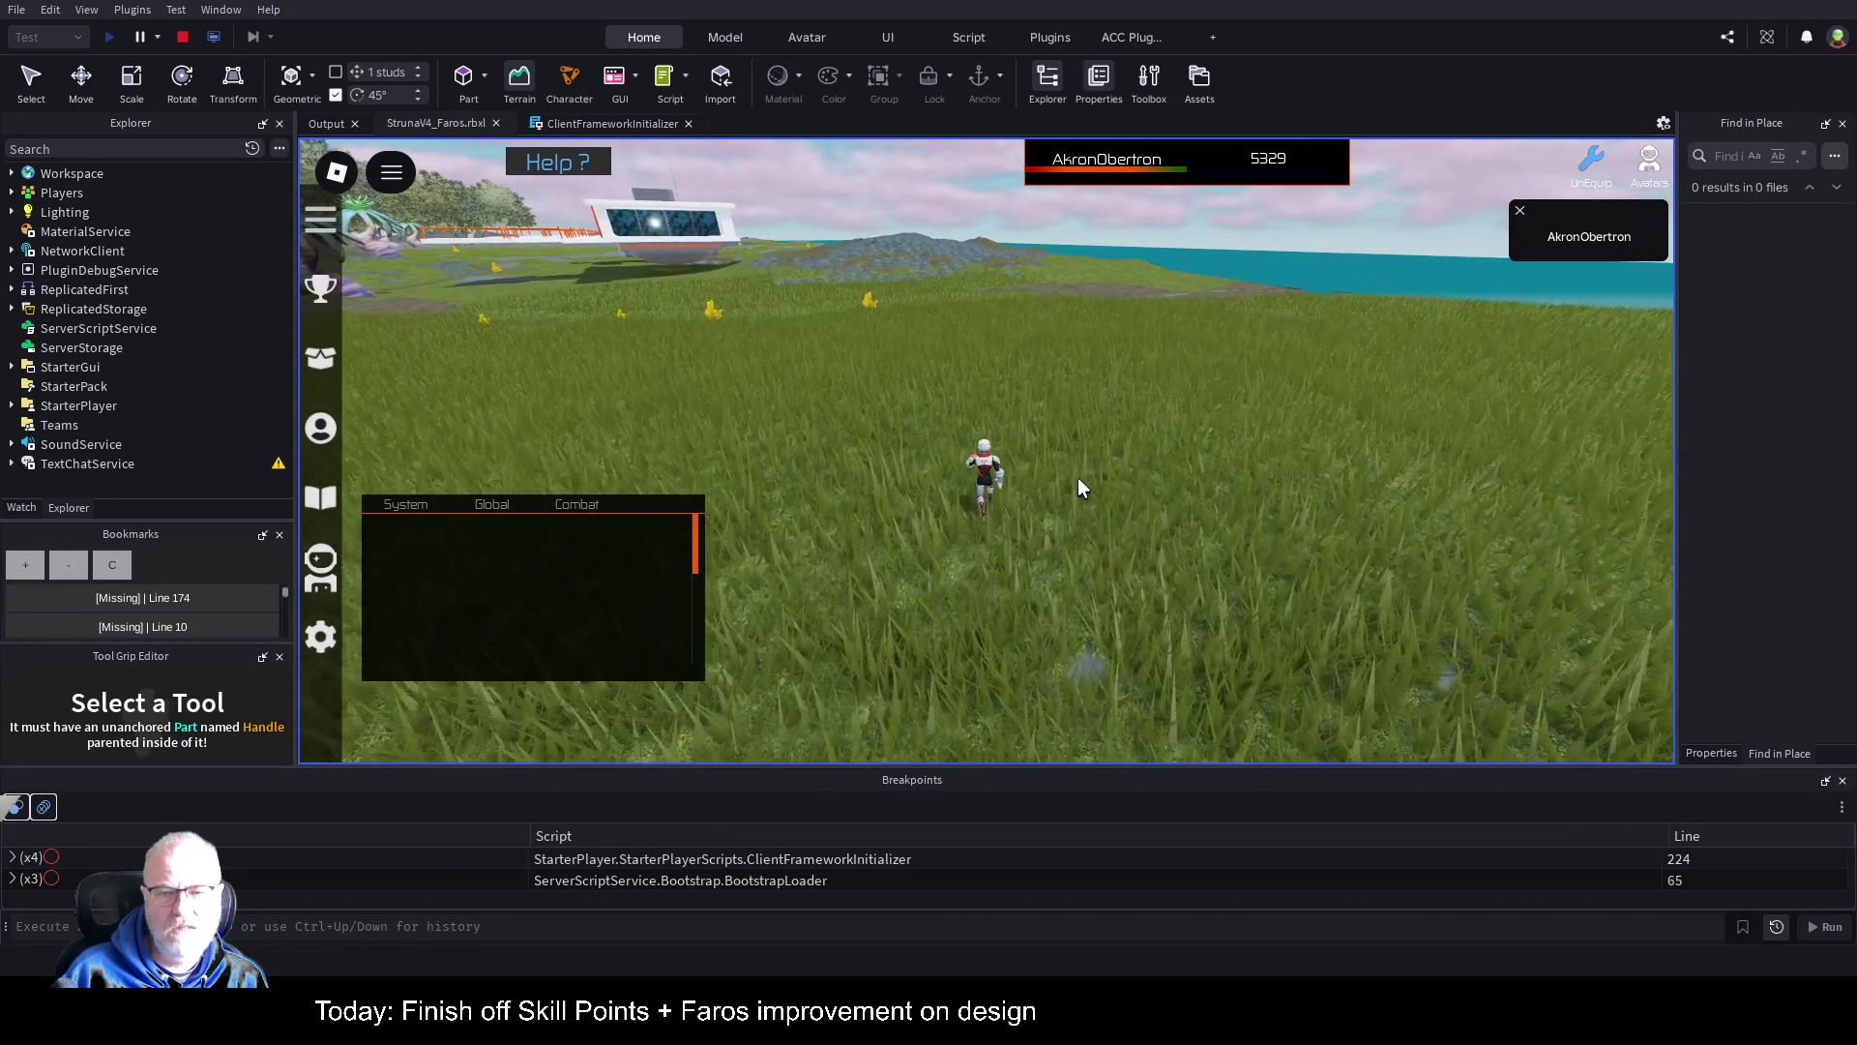
key(s)
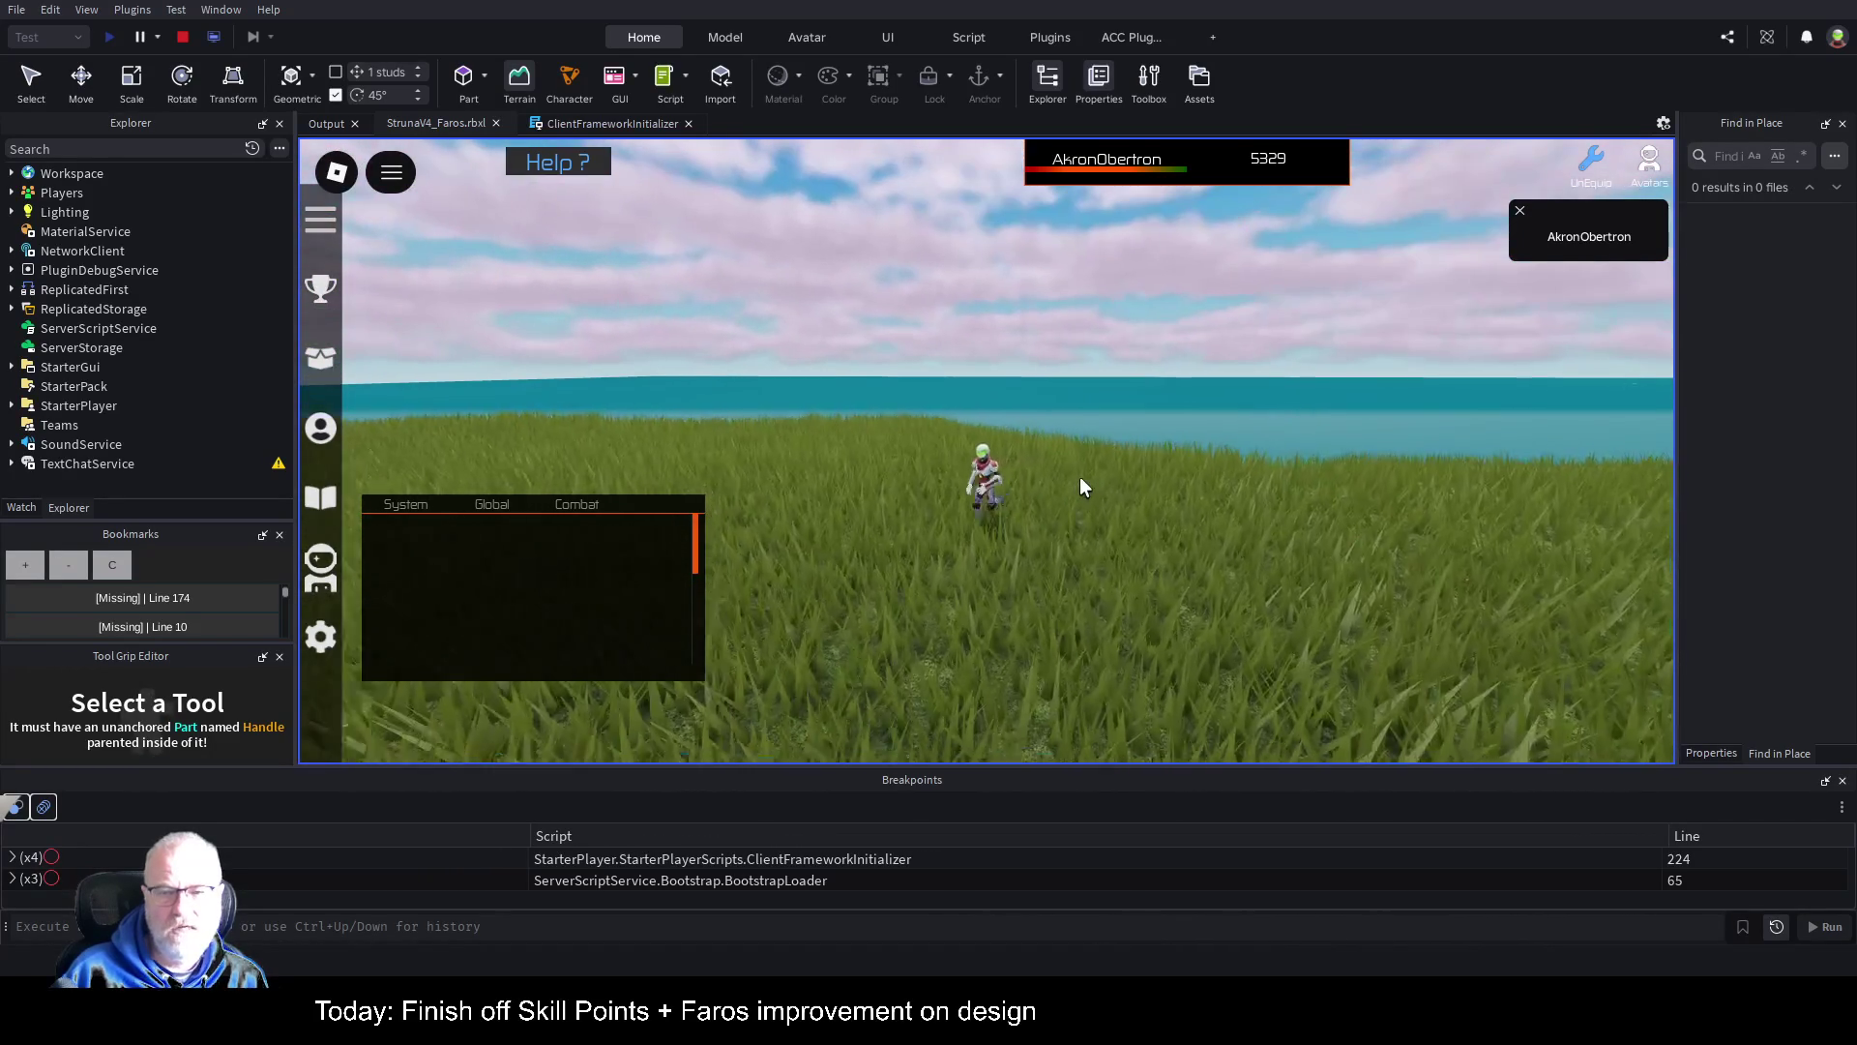
Step: Expand Workspace in Explorer and select the Terrain object
click(12, 174)
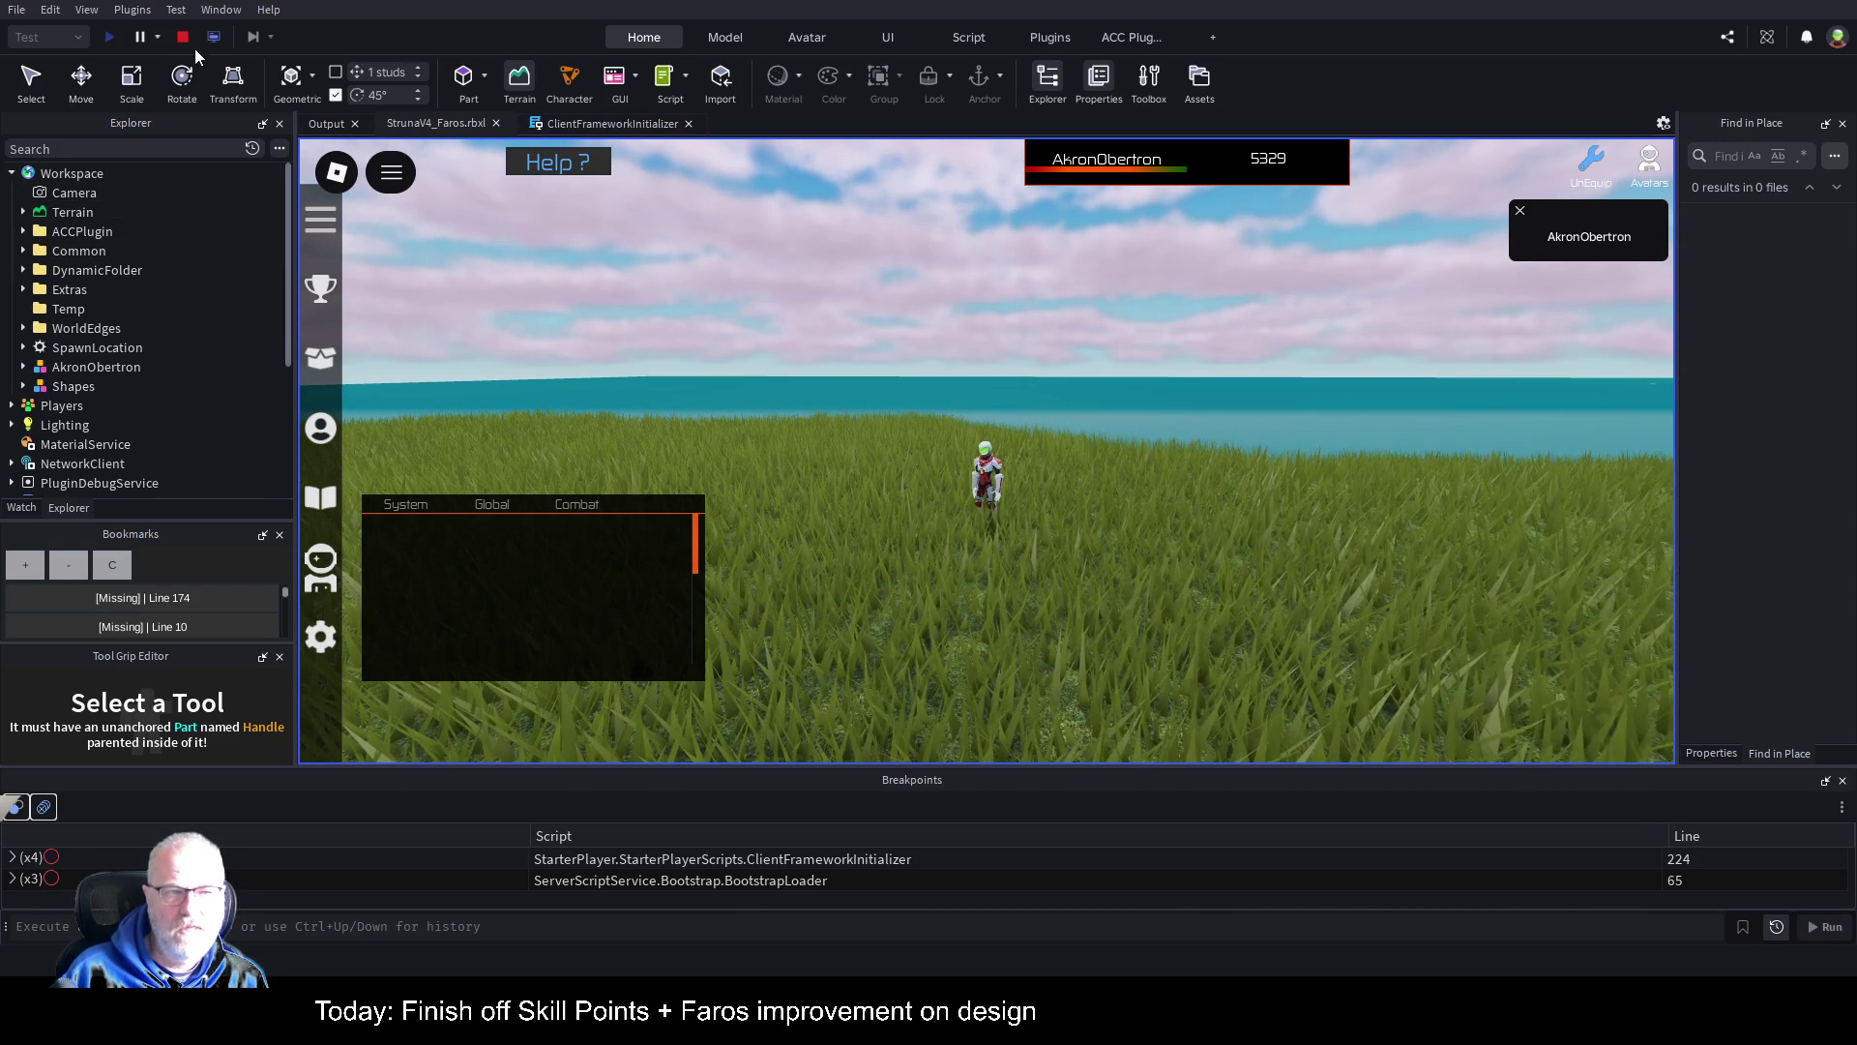
click(60, 210)
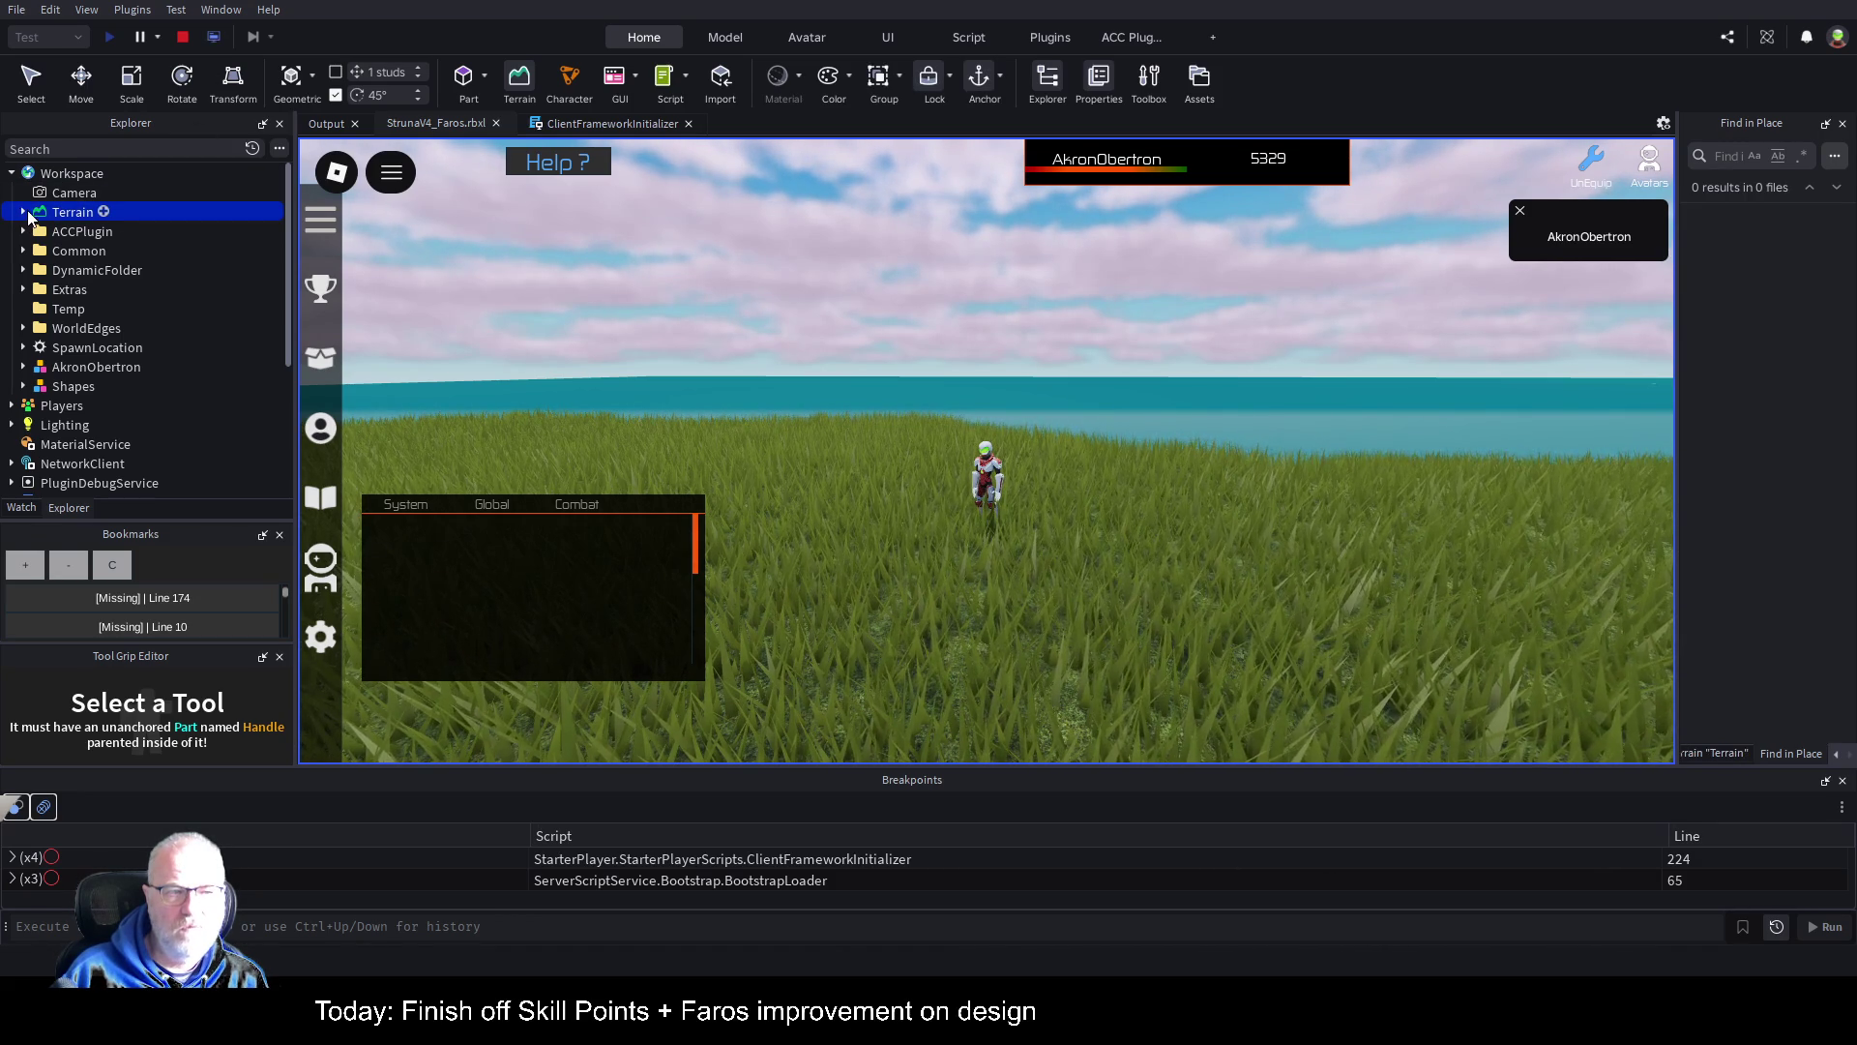
click(522, 85)
scroll(169, 352, down, 2)
scroll(174, 345, up, 2)
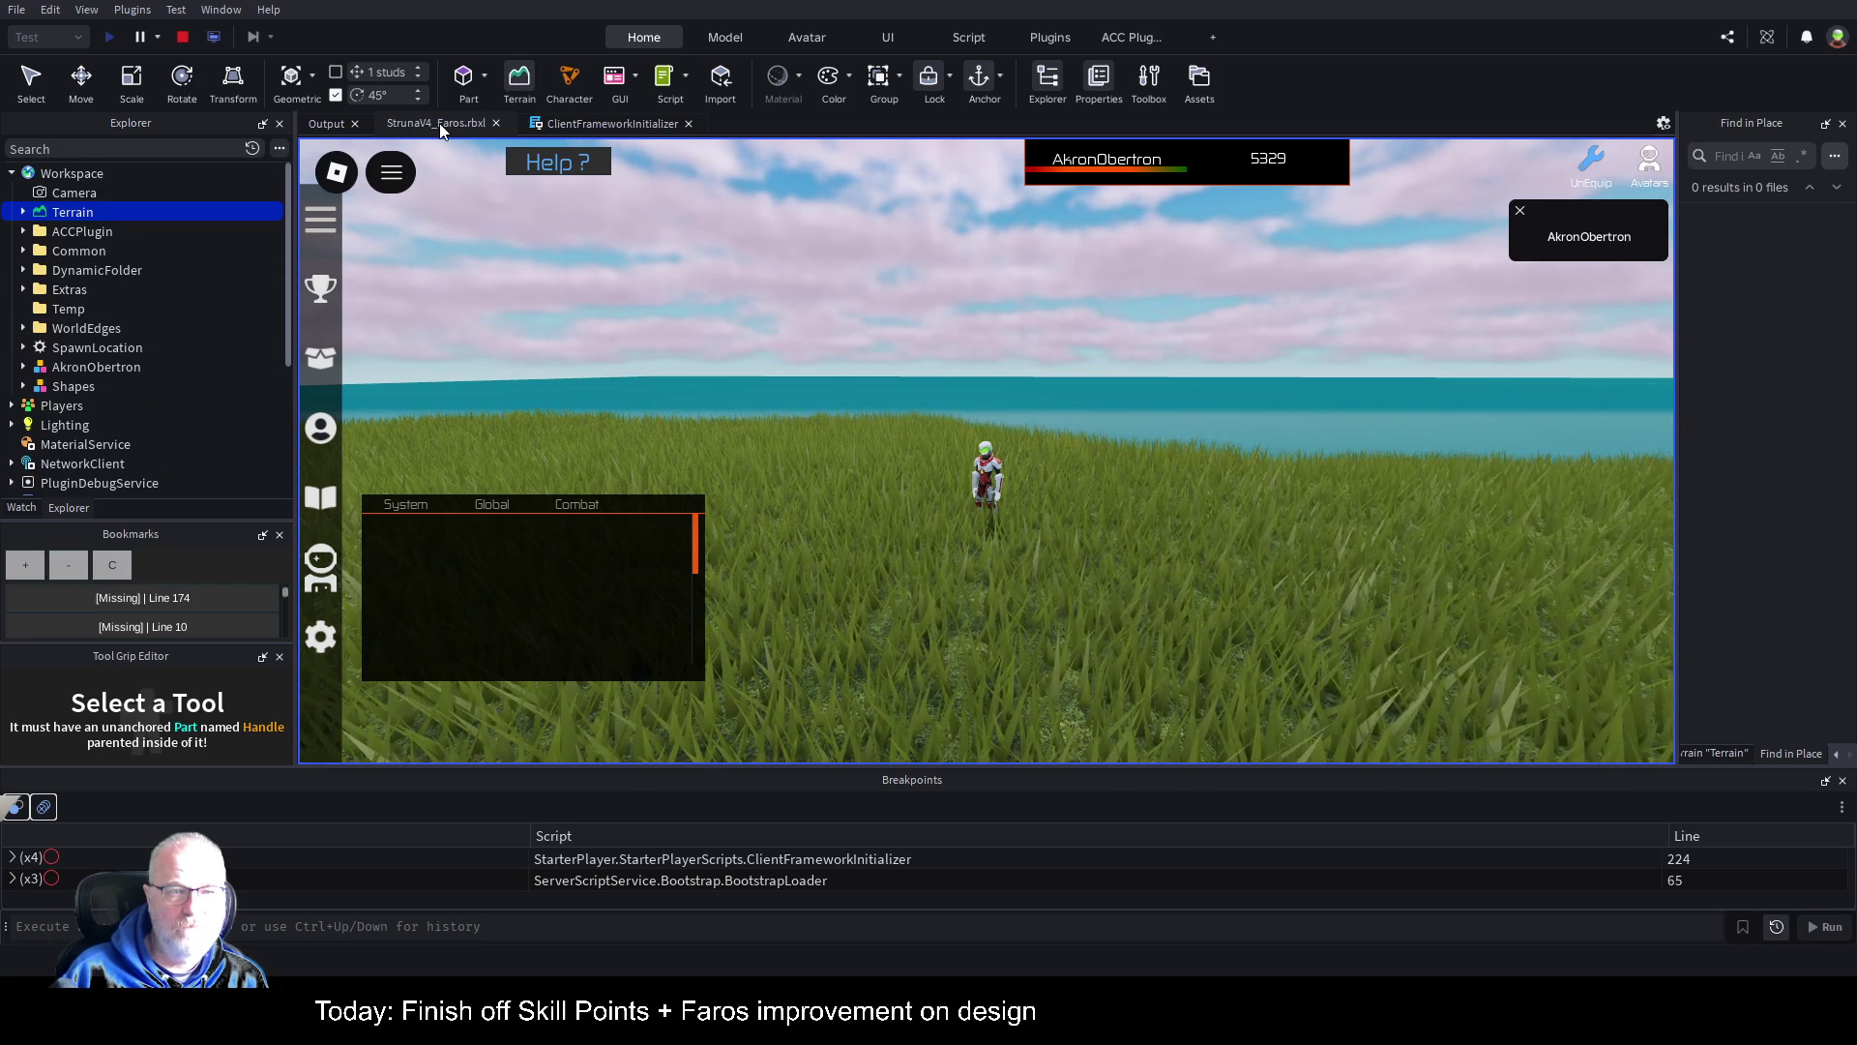
scroll(113, 310, down, 1)
scroll(114, 304, up, 1)
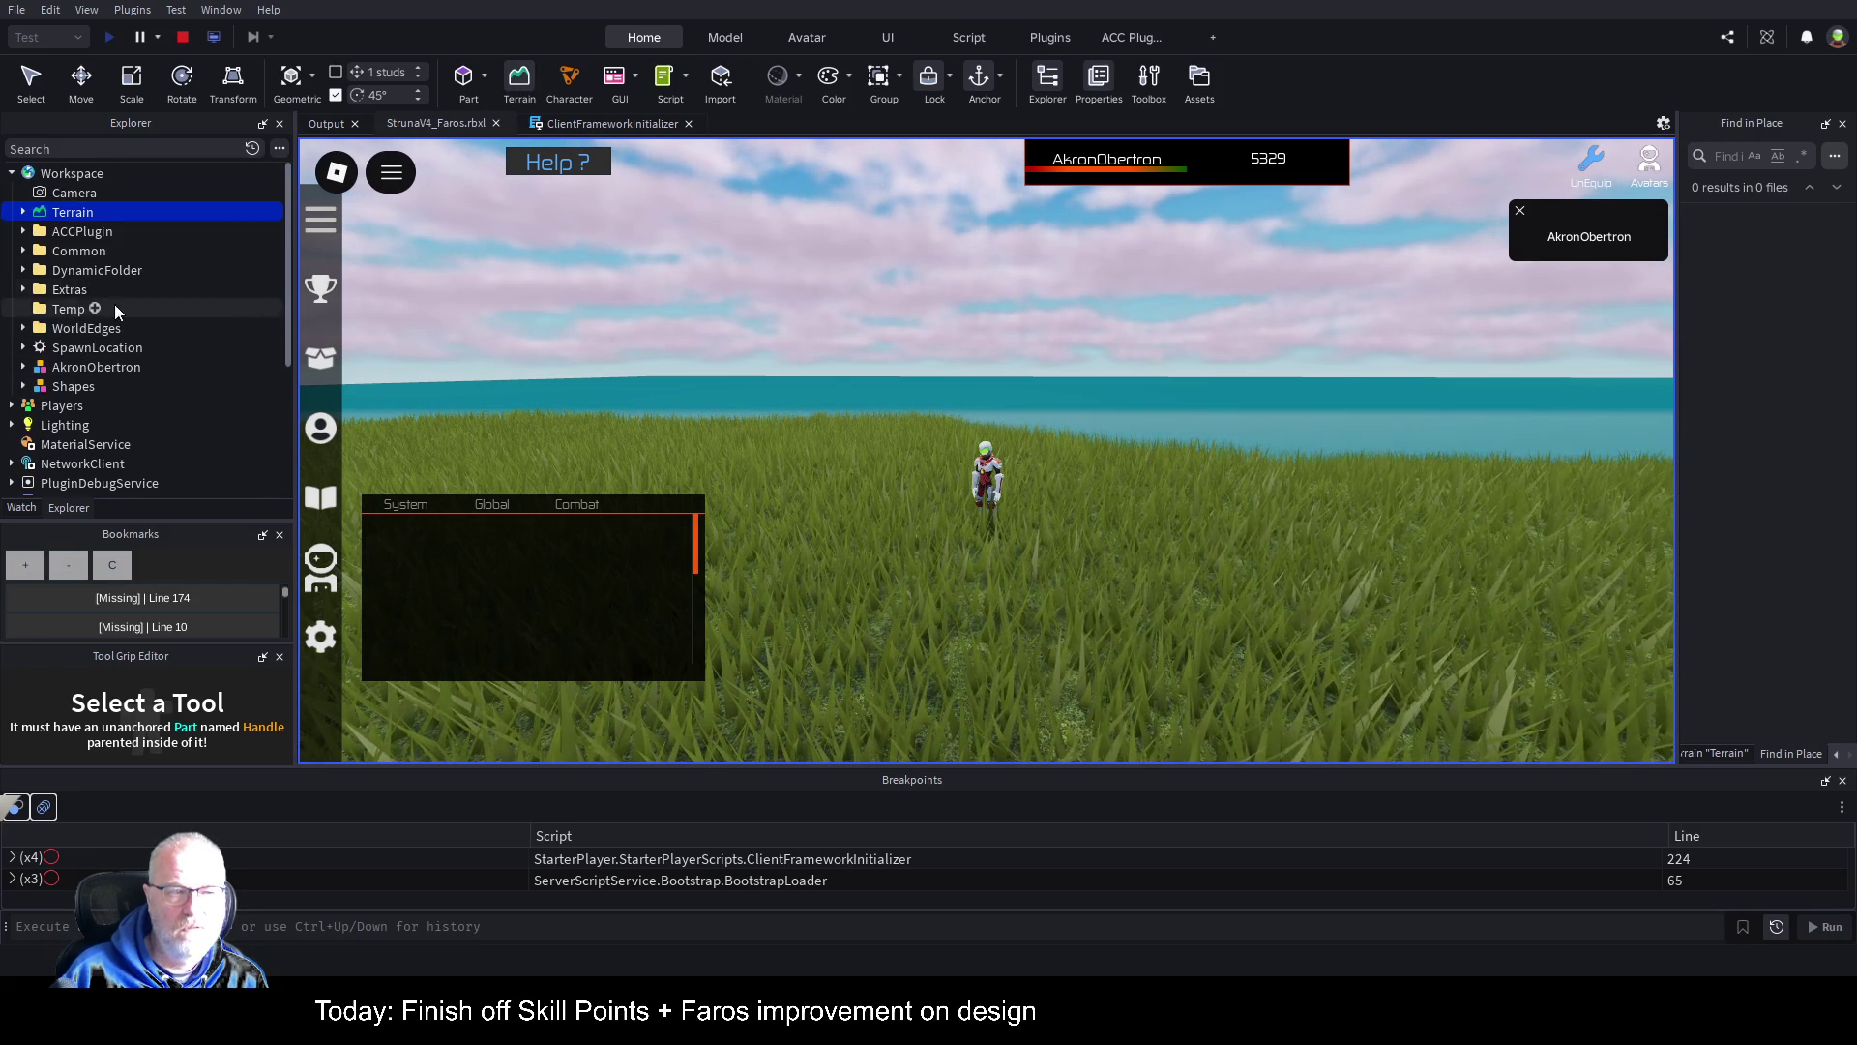
Step: Expand Terrain to reveal its Clouds child, then stop the play test
click(25, 212)
click(89, 174)
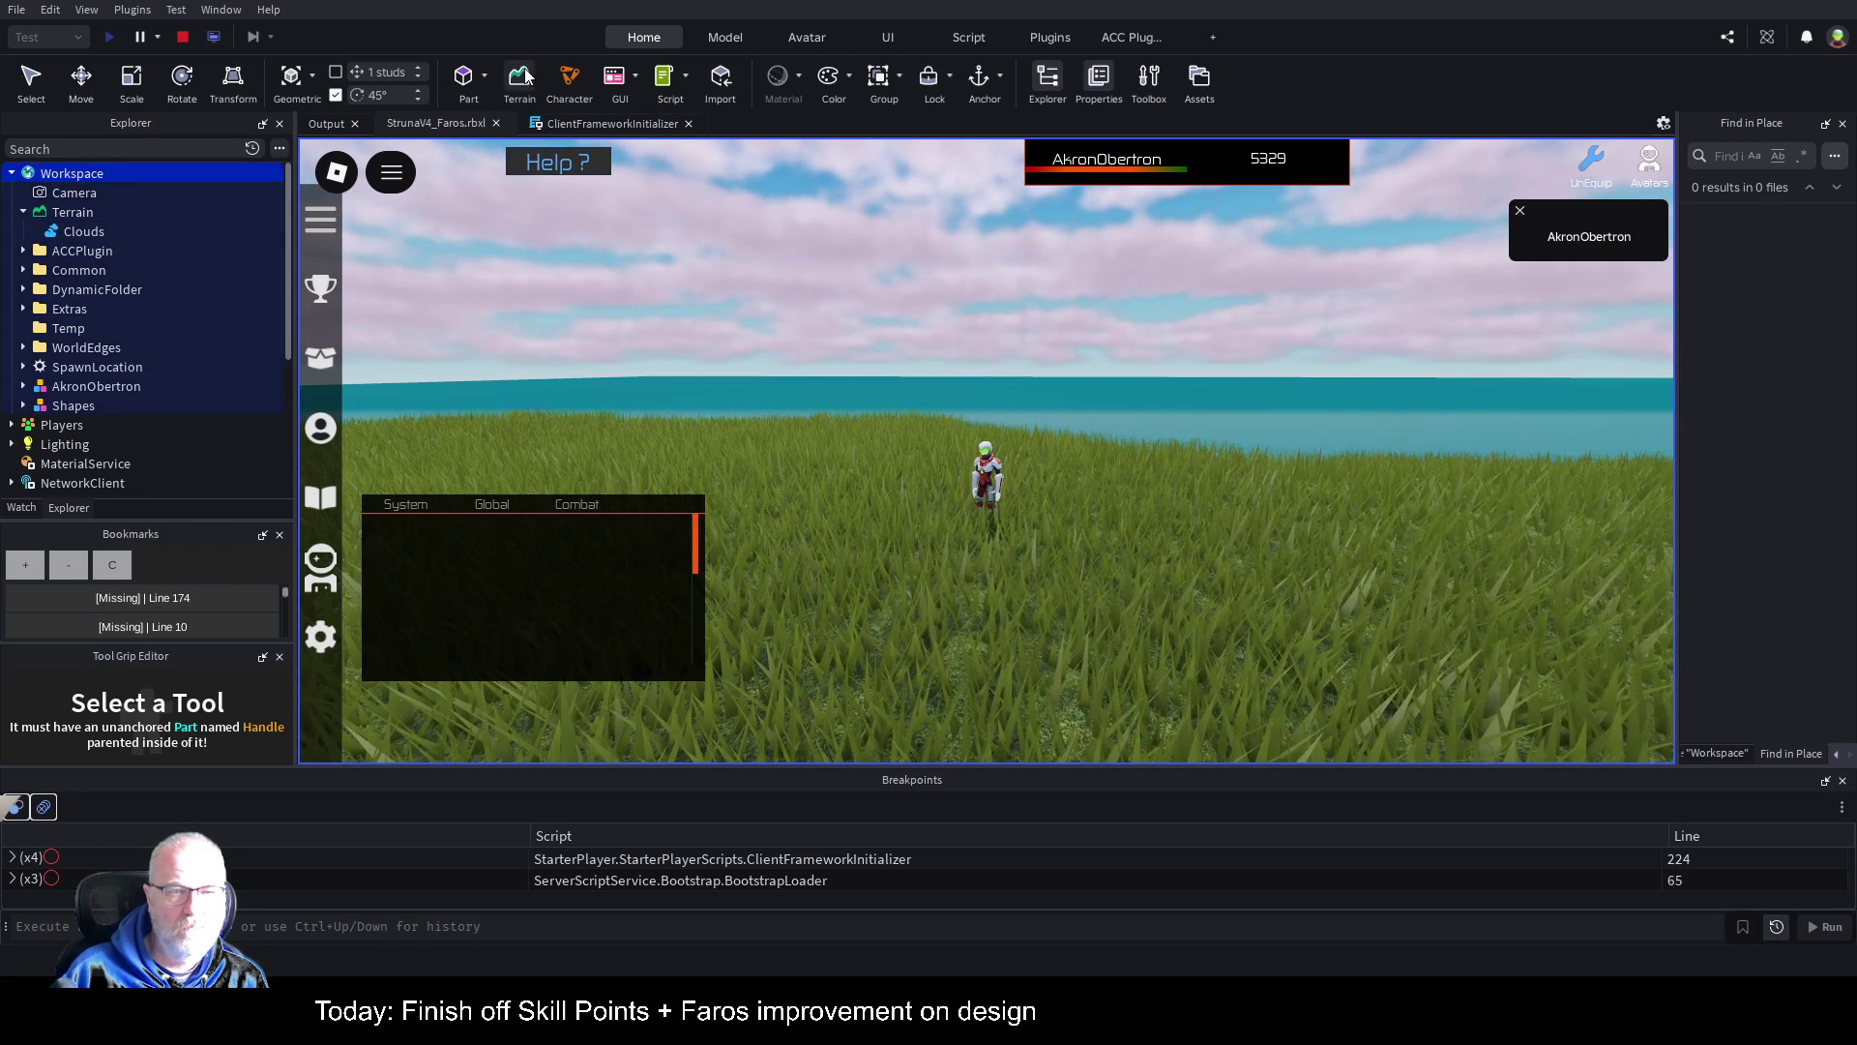
click(184, 39)
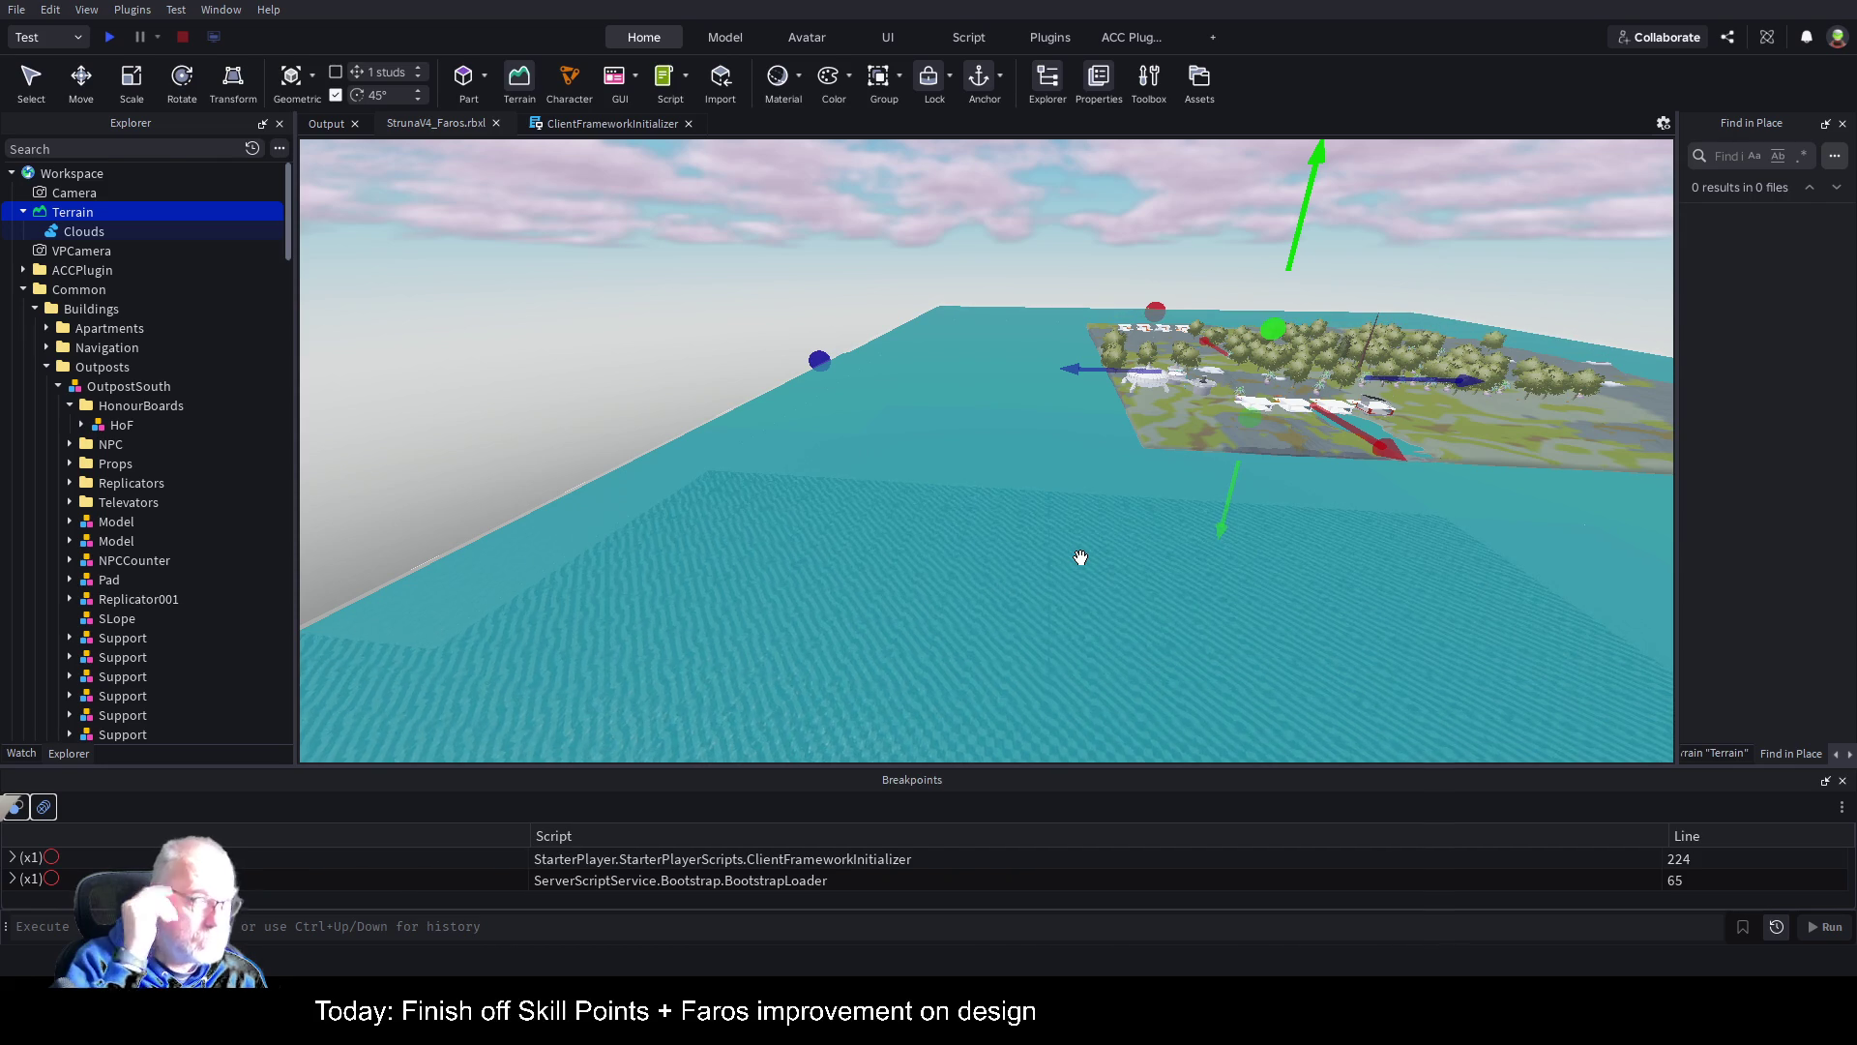
Step: Save the Faros place with Ctrl+S and tilt the view up to show more sky
key(ctrl+s)
drag(1255, 476, 1258, 455)
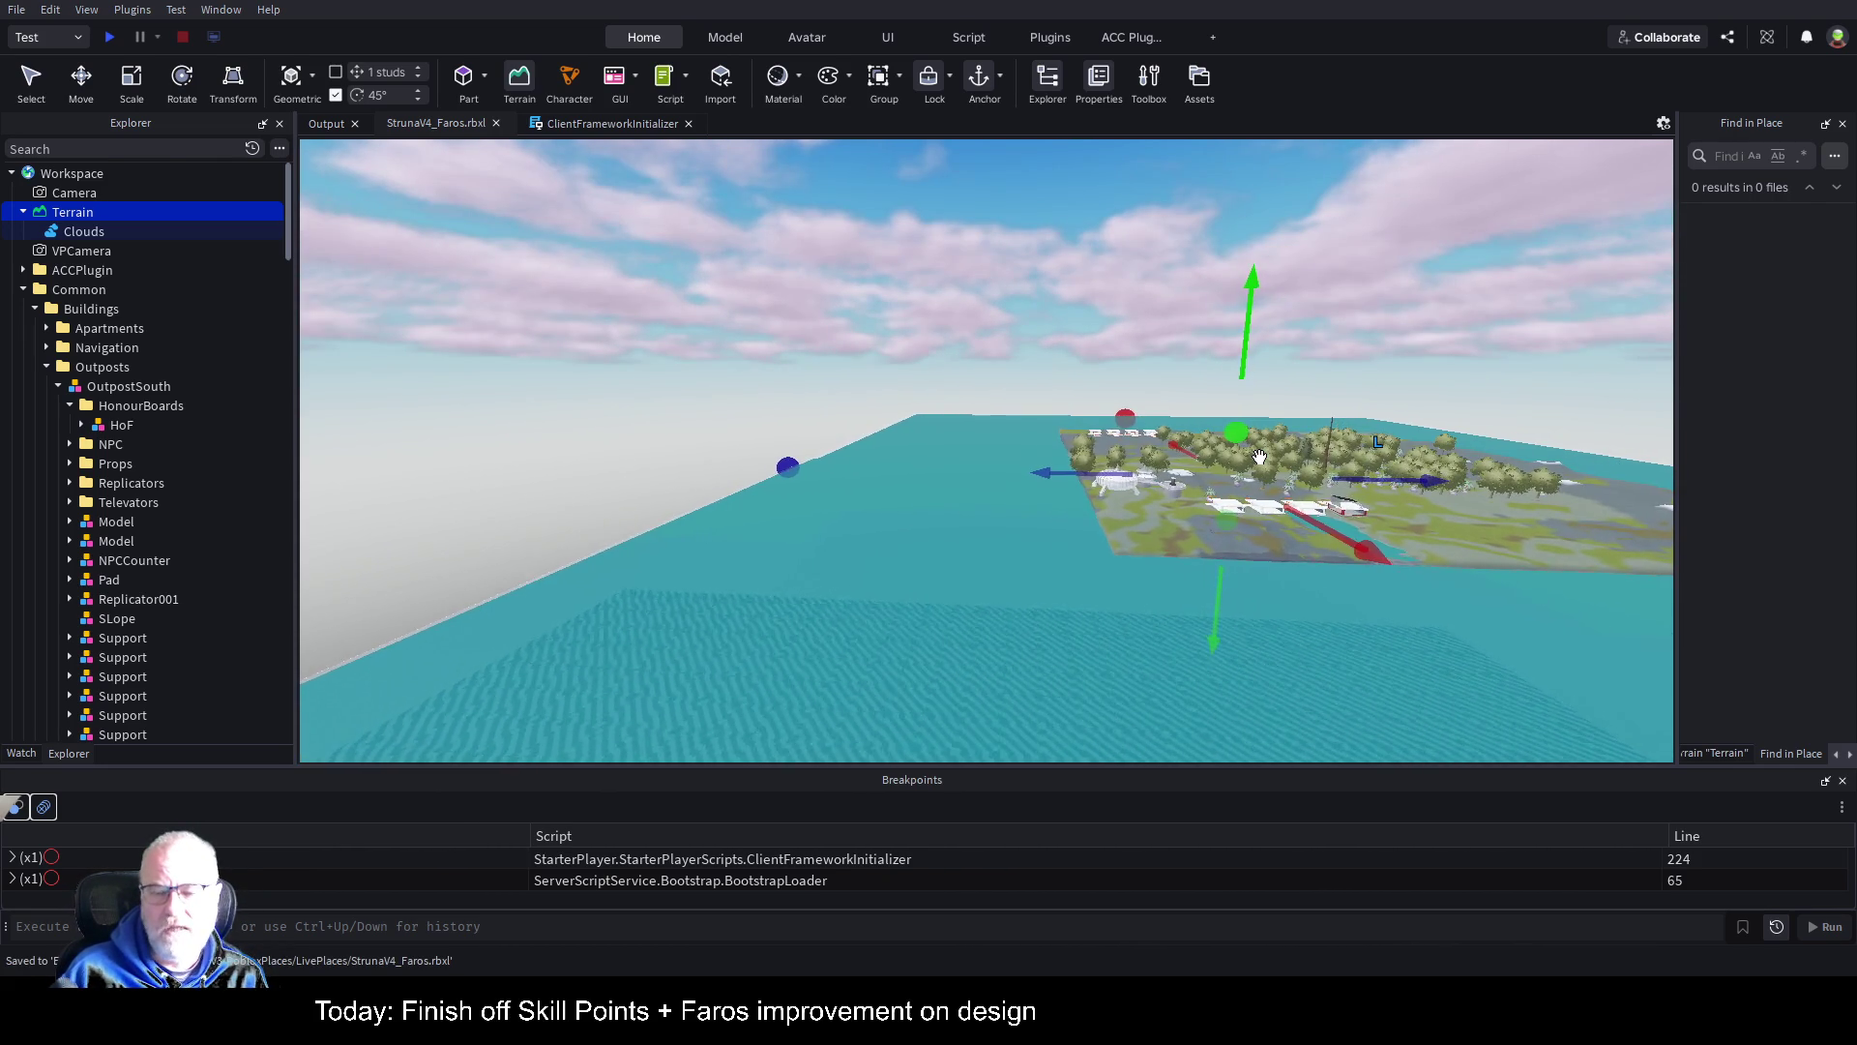
scroll(1259, 456, up, 2)
scroll(1256, 449, up, 3)
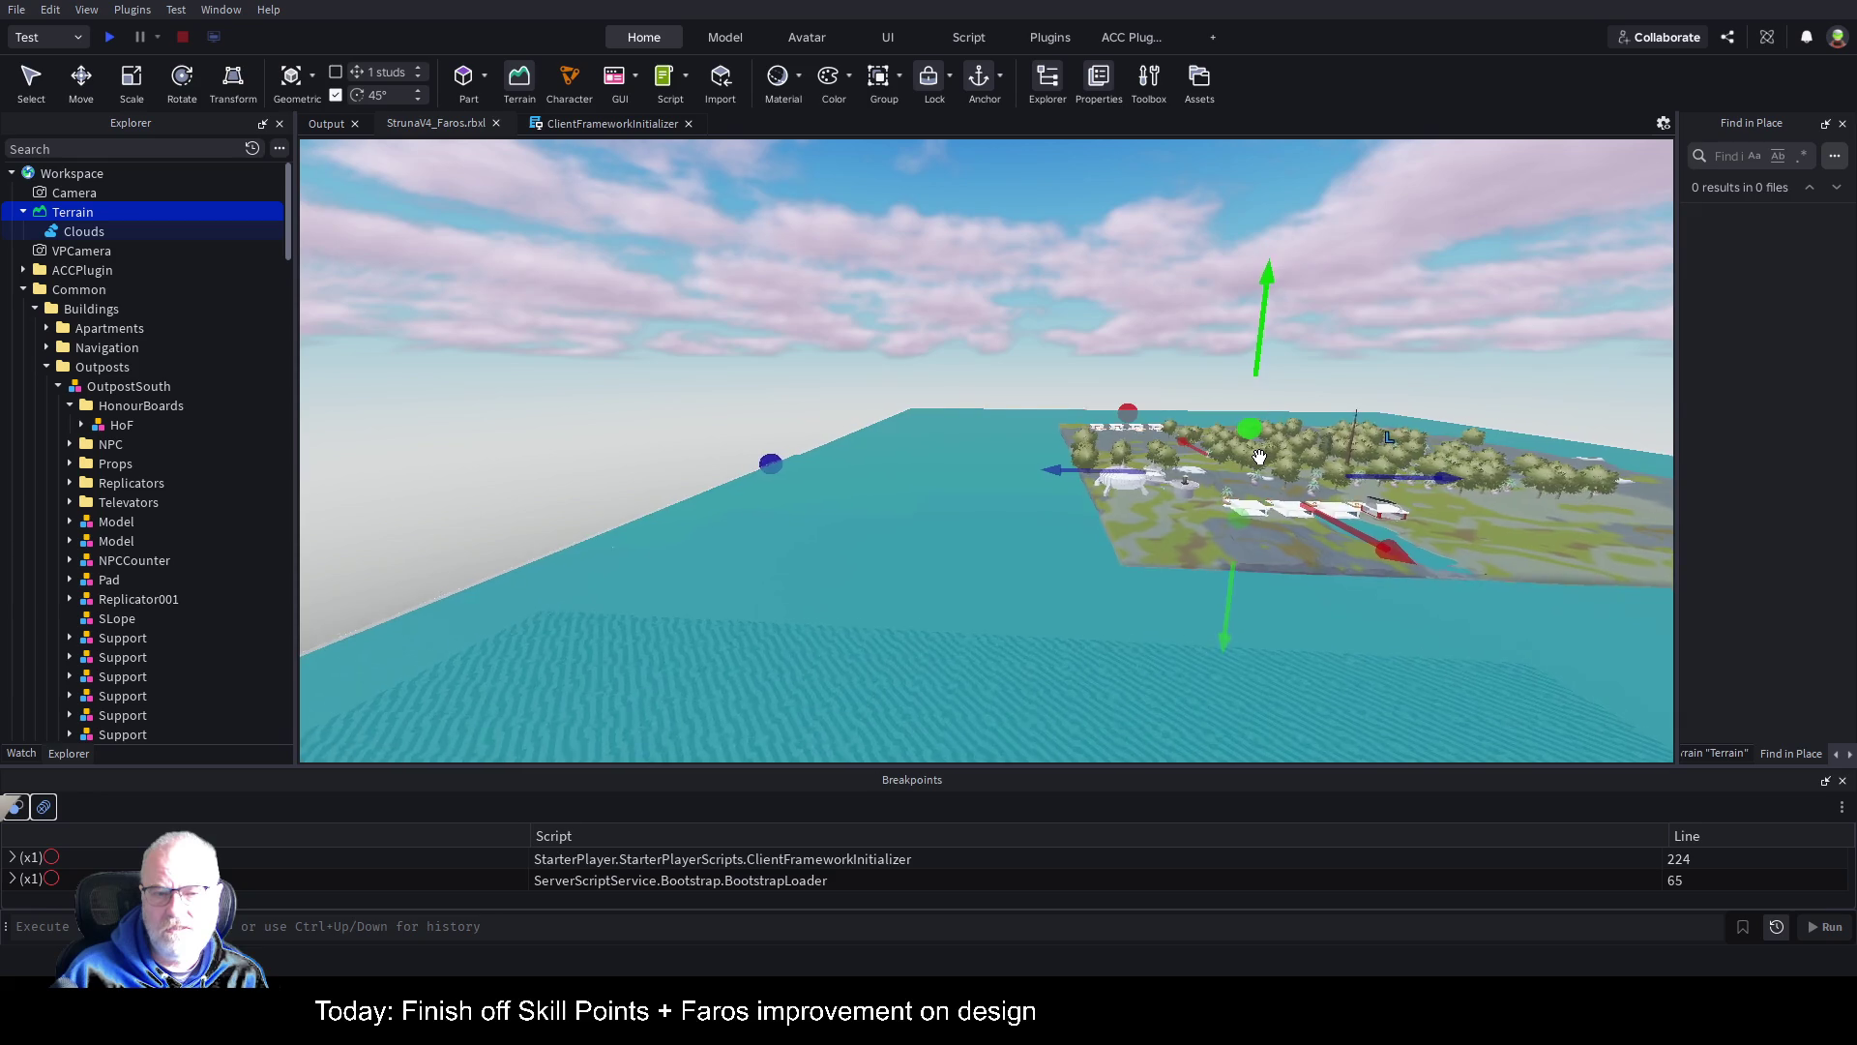
scroll(1250, 440, up, 3)
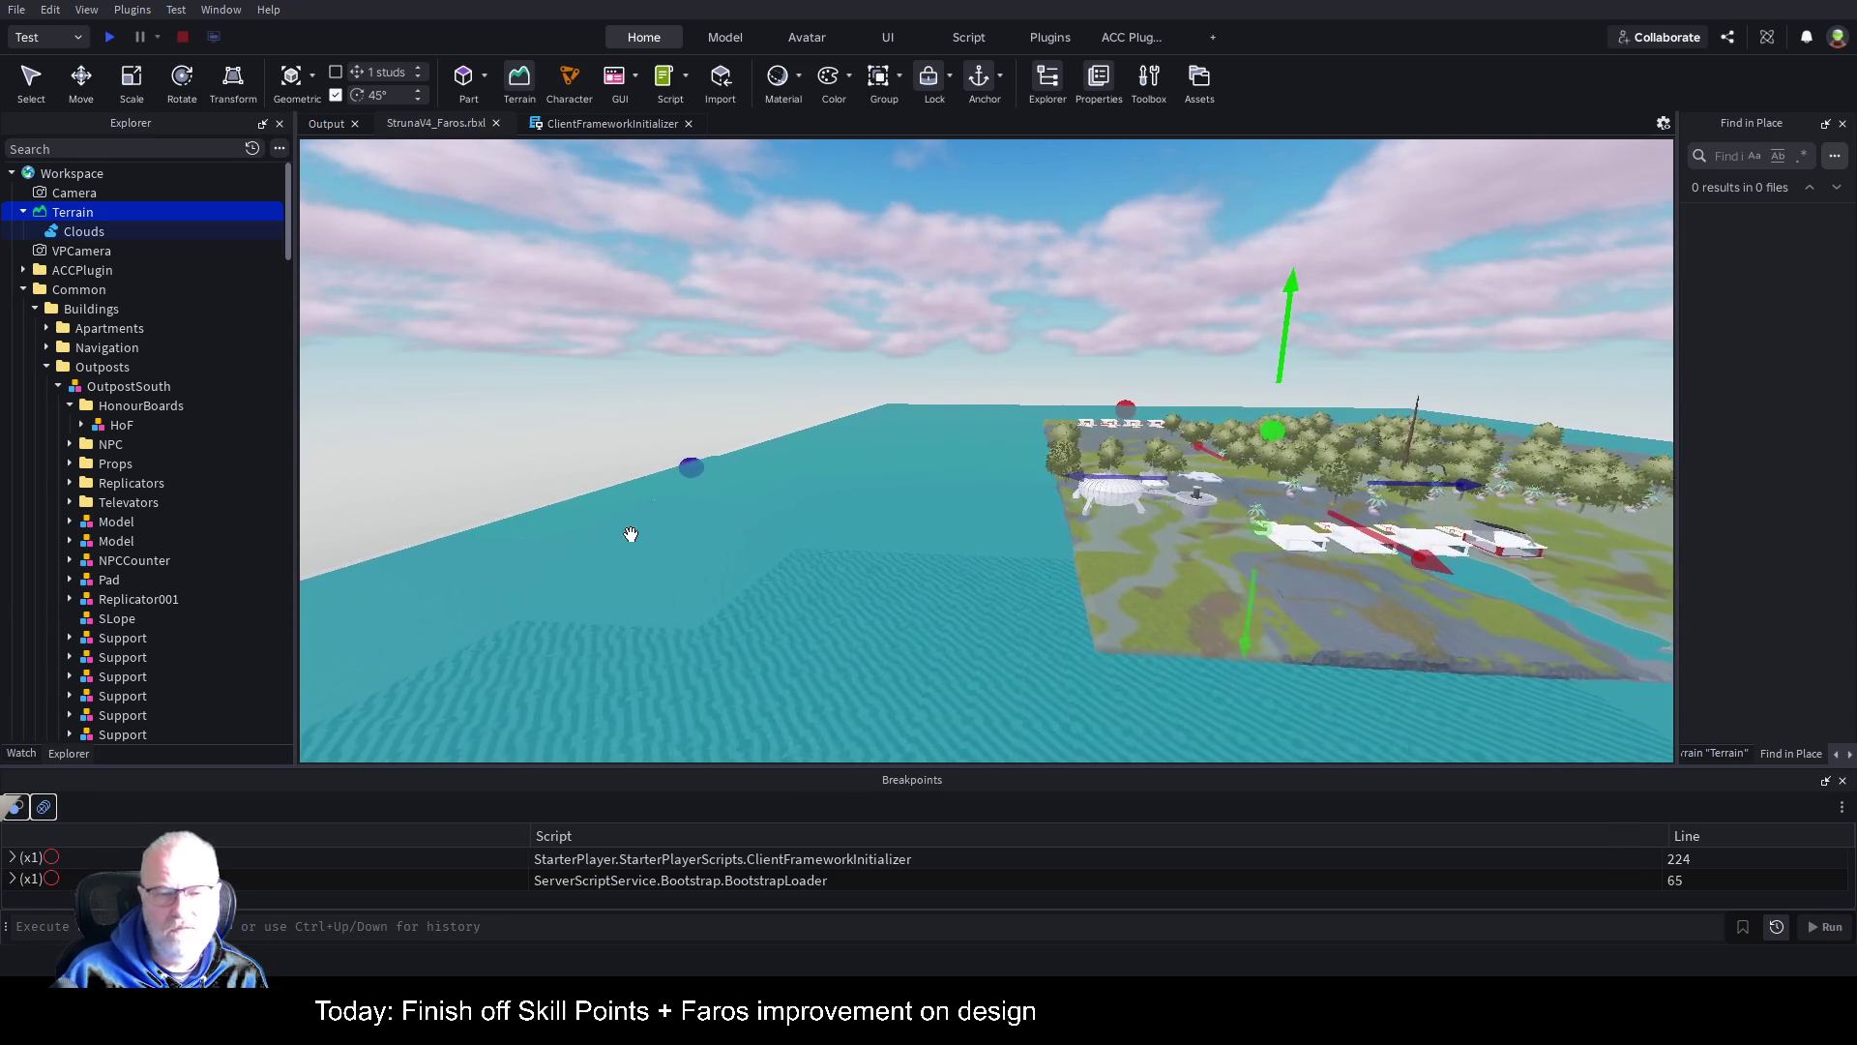
scroll(680, 469, up, 3)
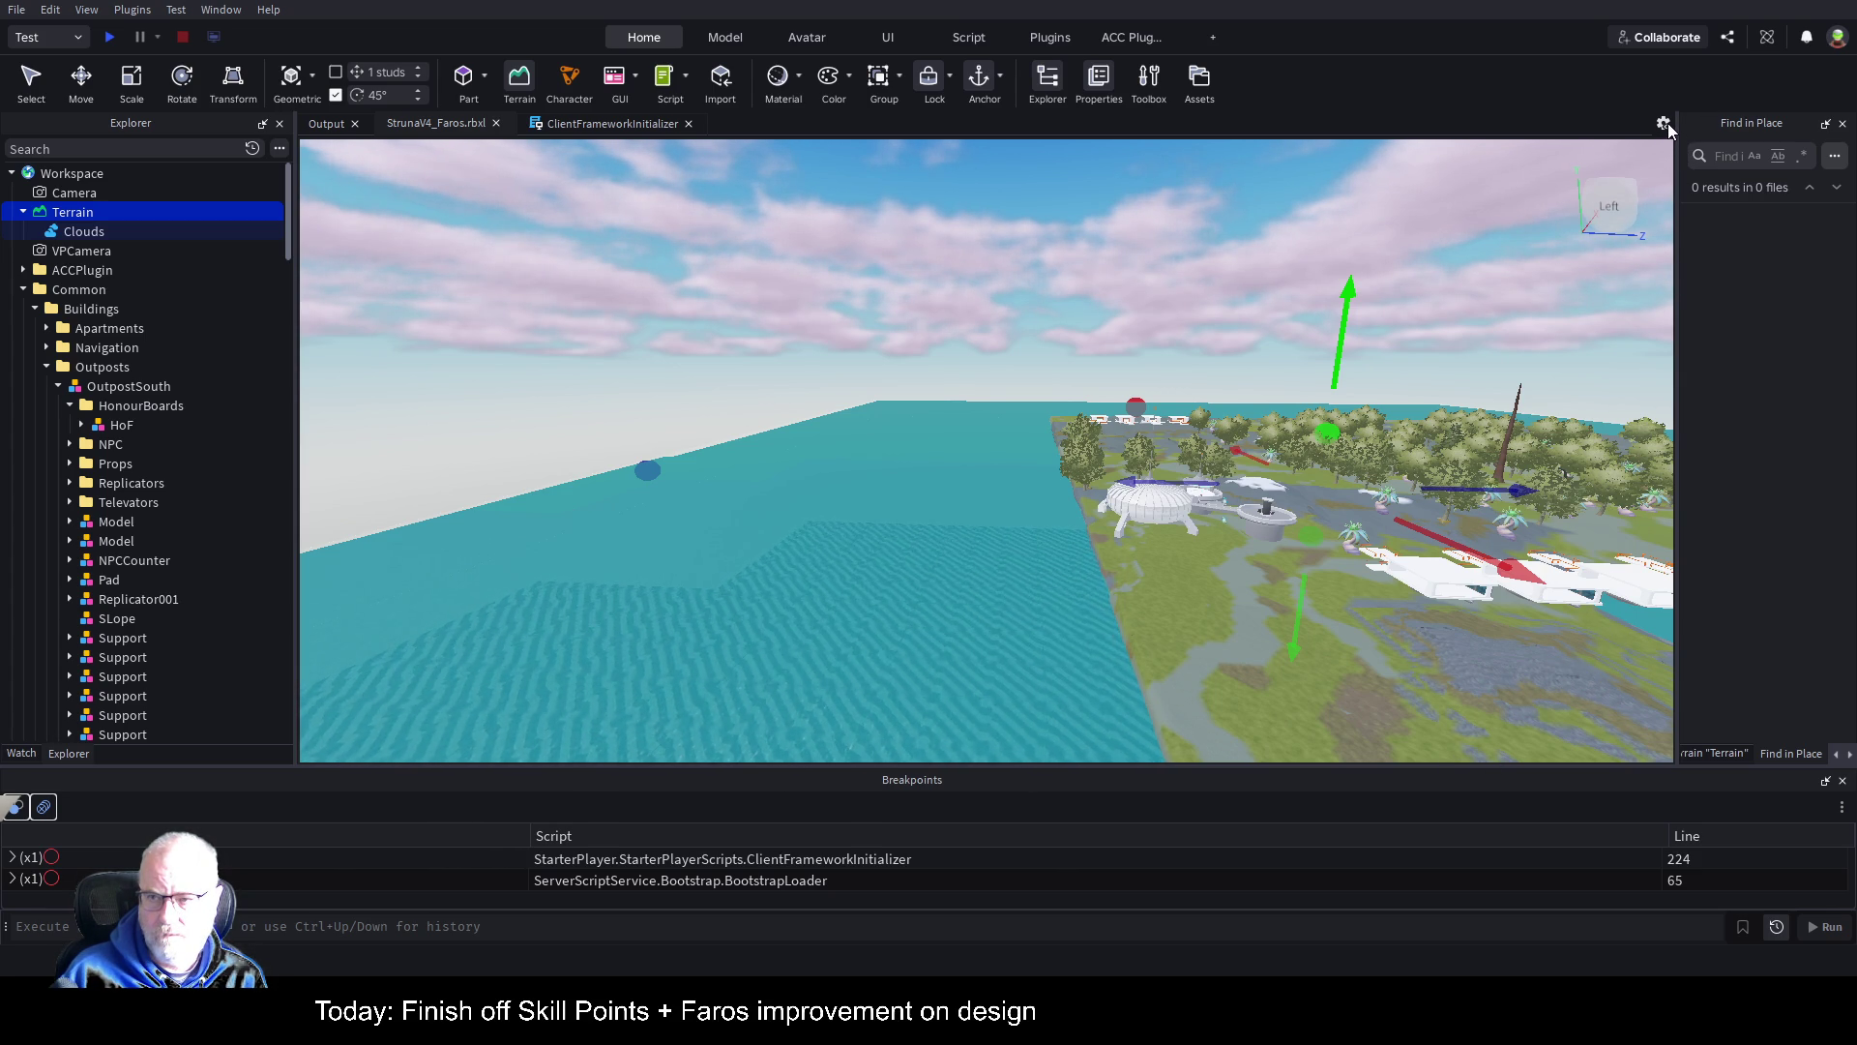
Step: Fly the camera along the coast until the grassy shore and white dome are in view
mouse_move(1667, 124)
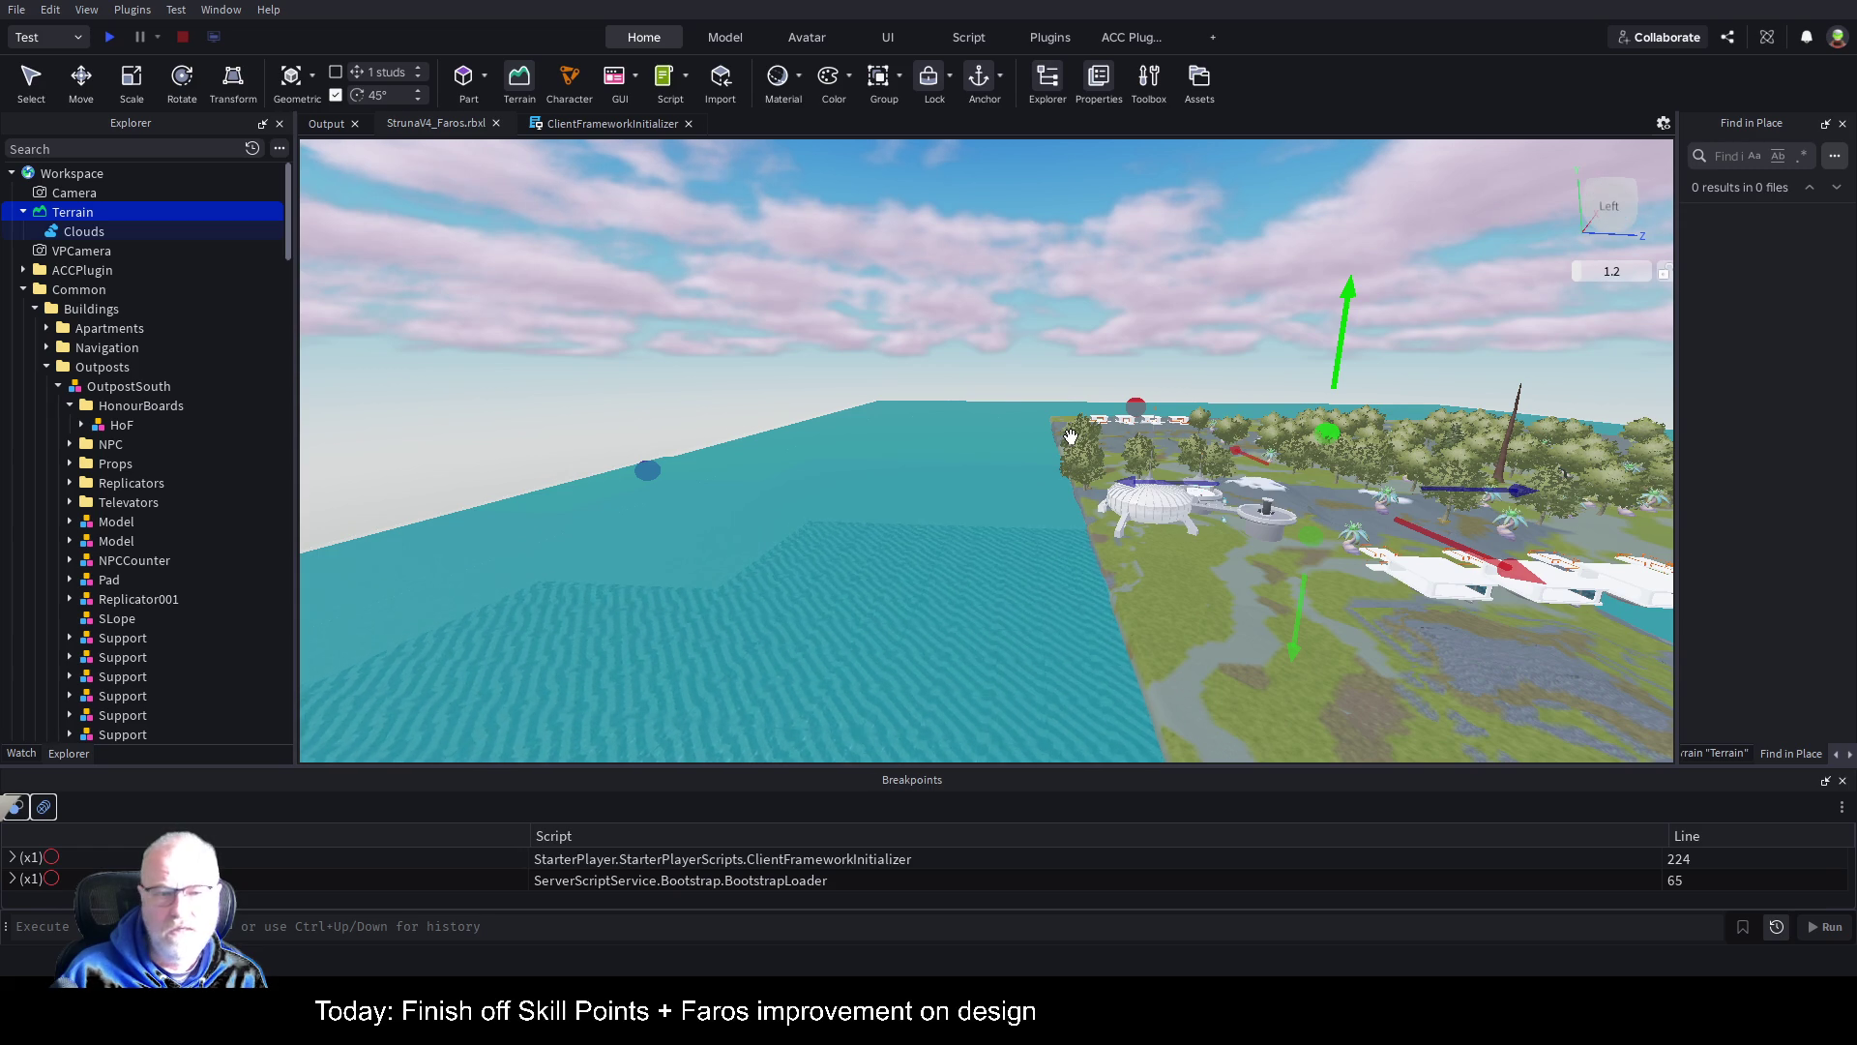
key(d)
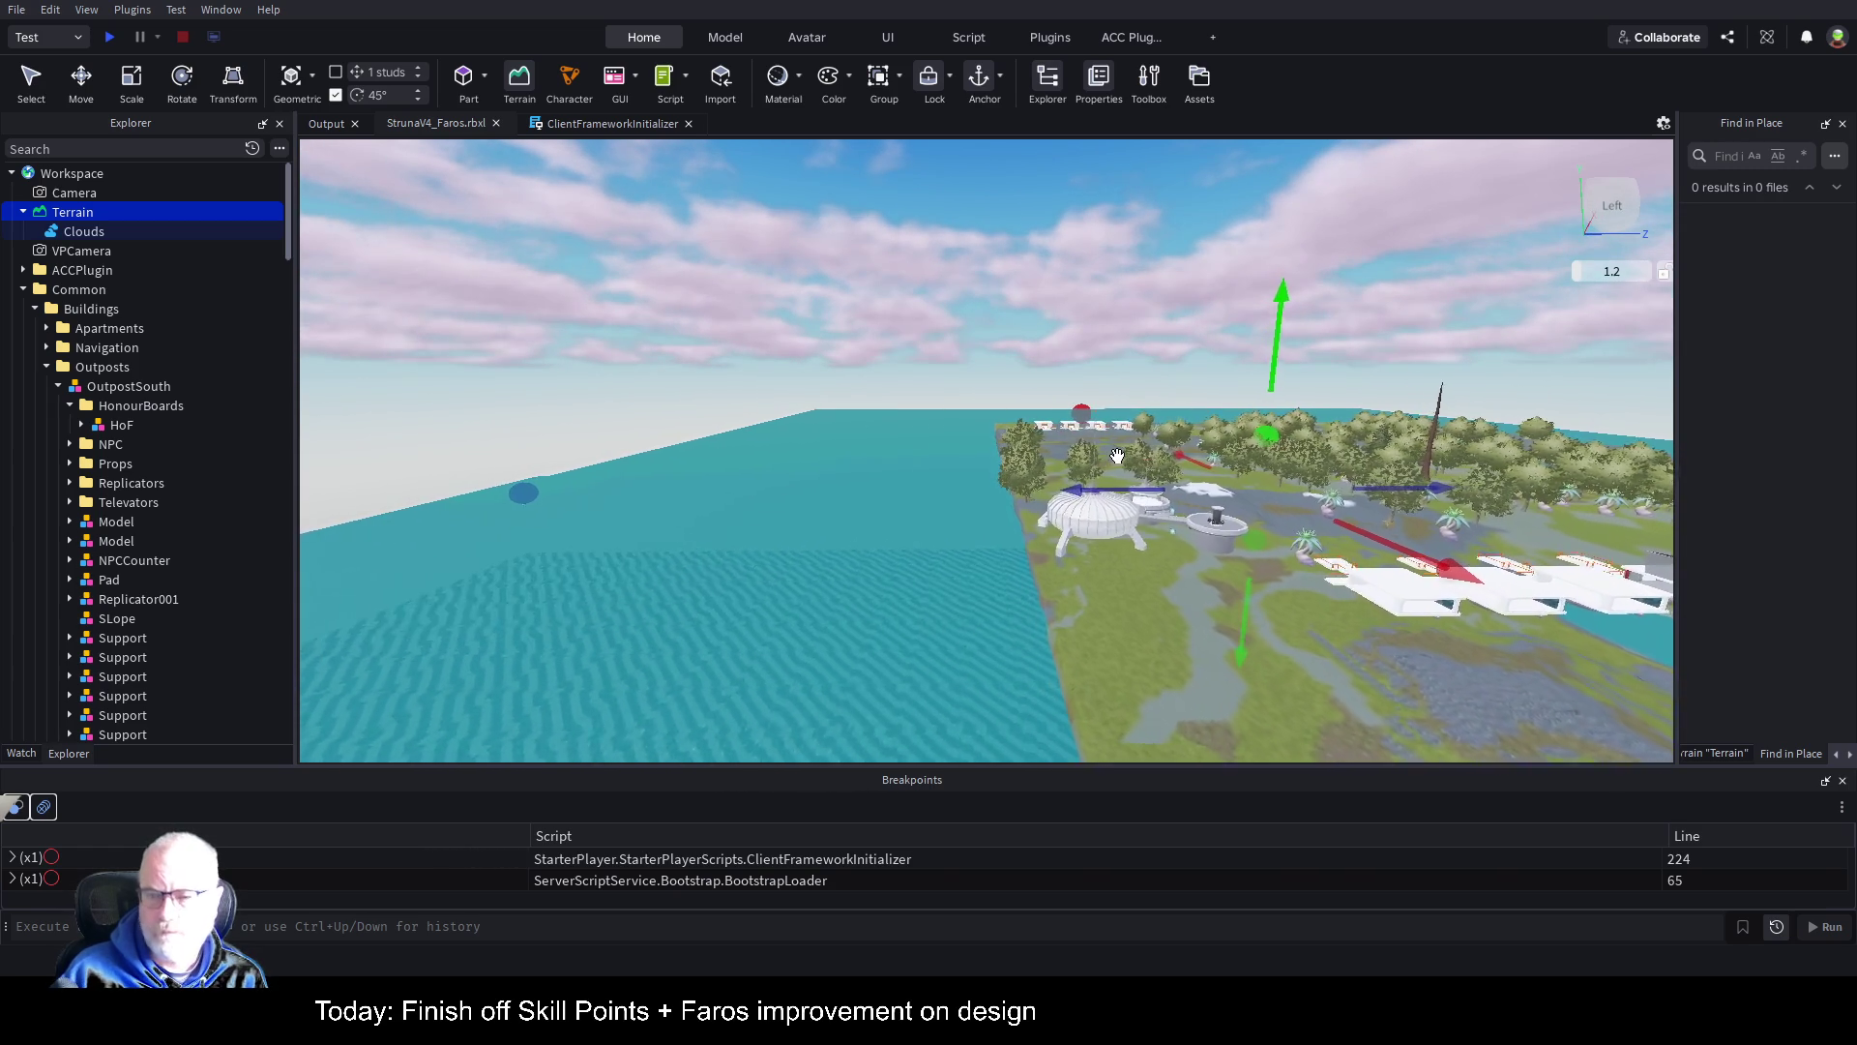
key(a)
key(w)
key(s)
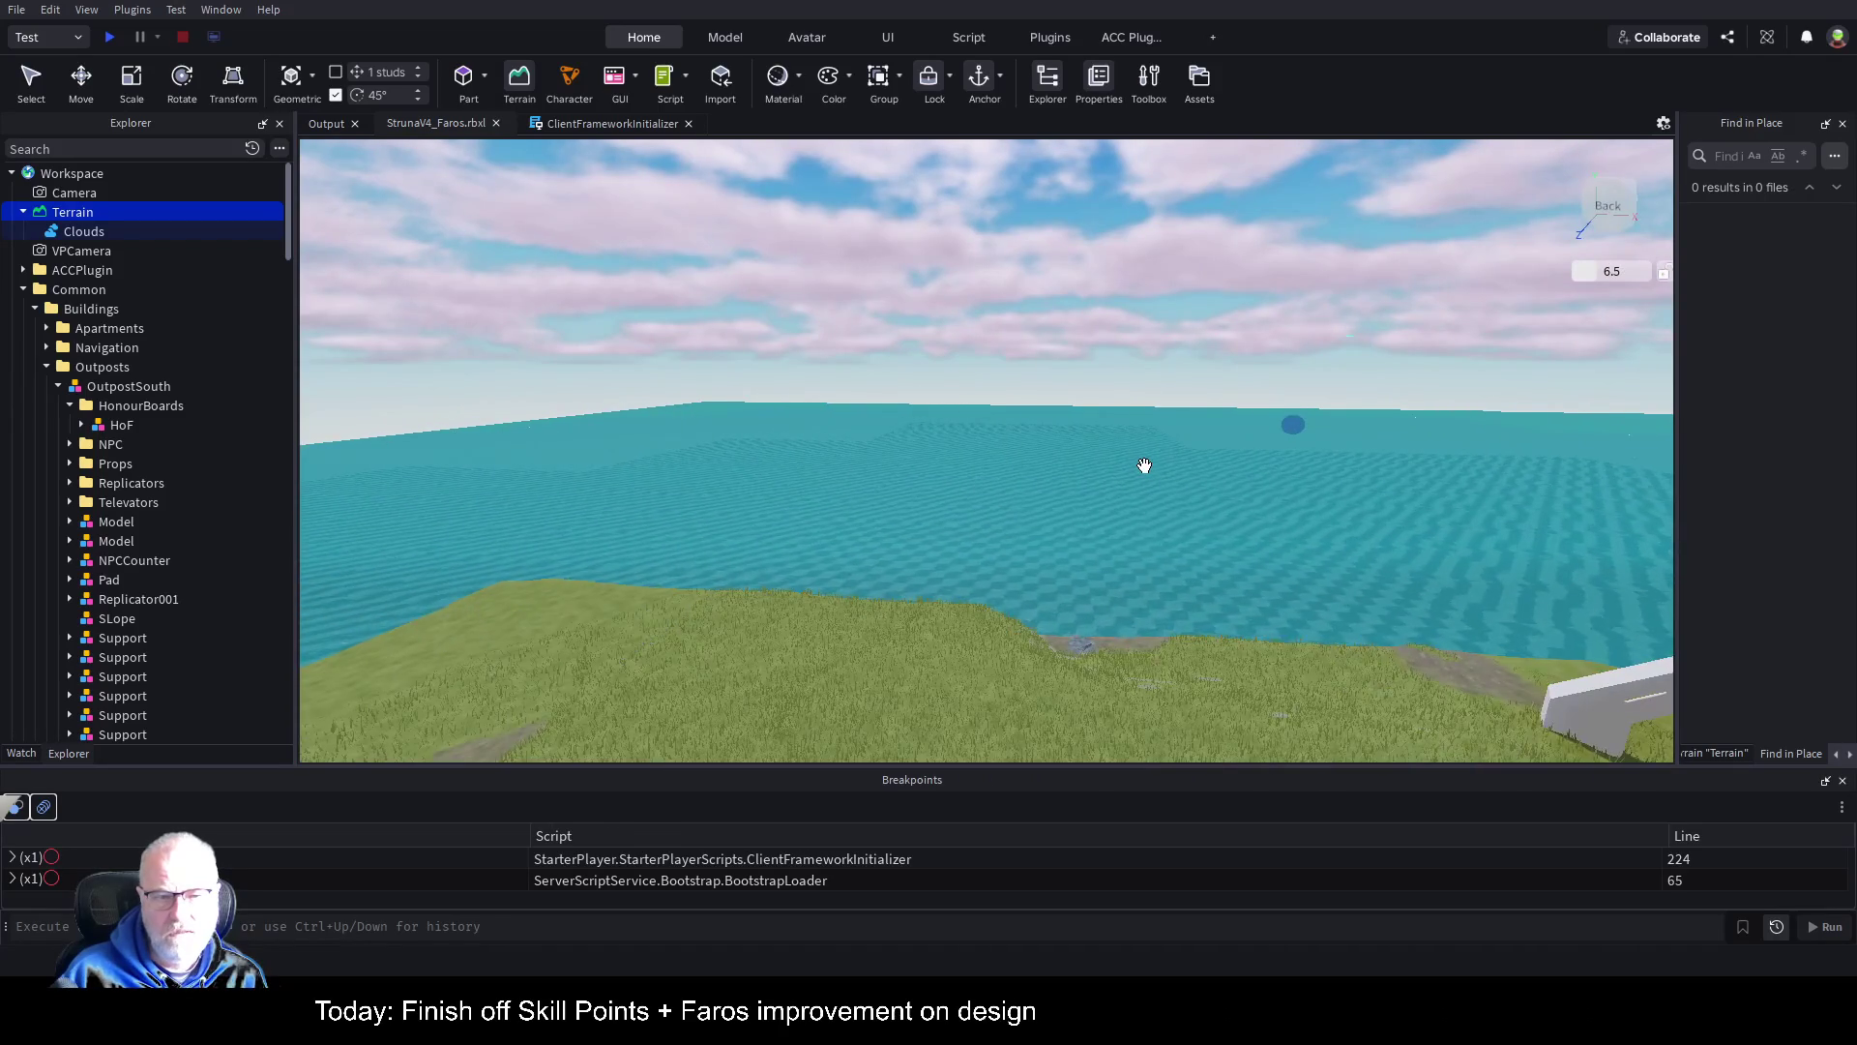
key(s)
key(d)
key(w)
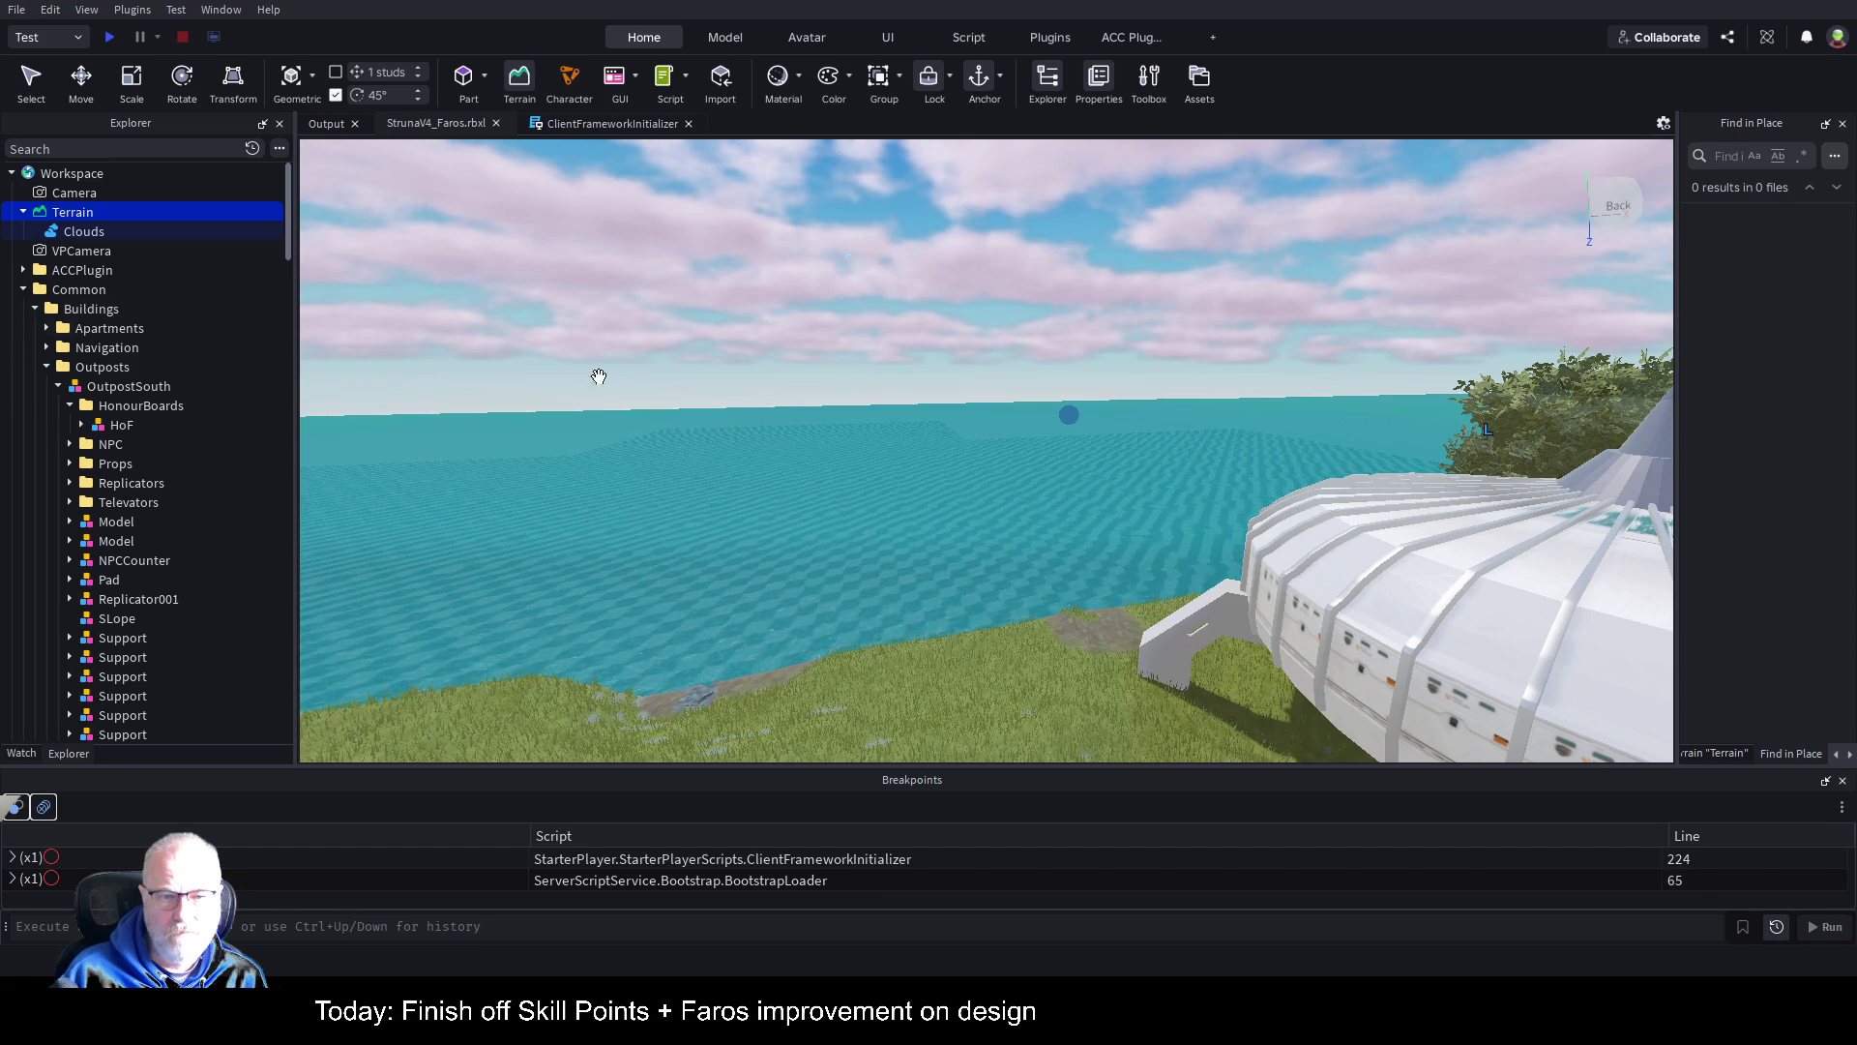
scroll(115, 418, down, 3)
Step: Collapse the Common and WorldEdges folders in Explorer
scroll(114, 411, down, 9)
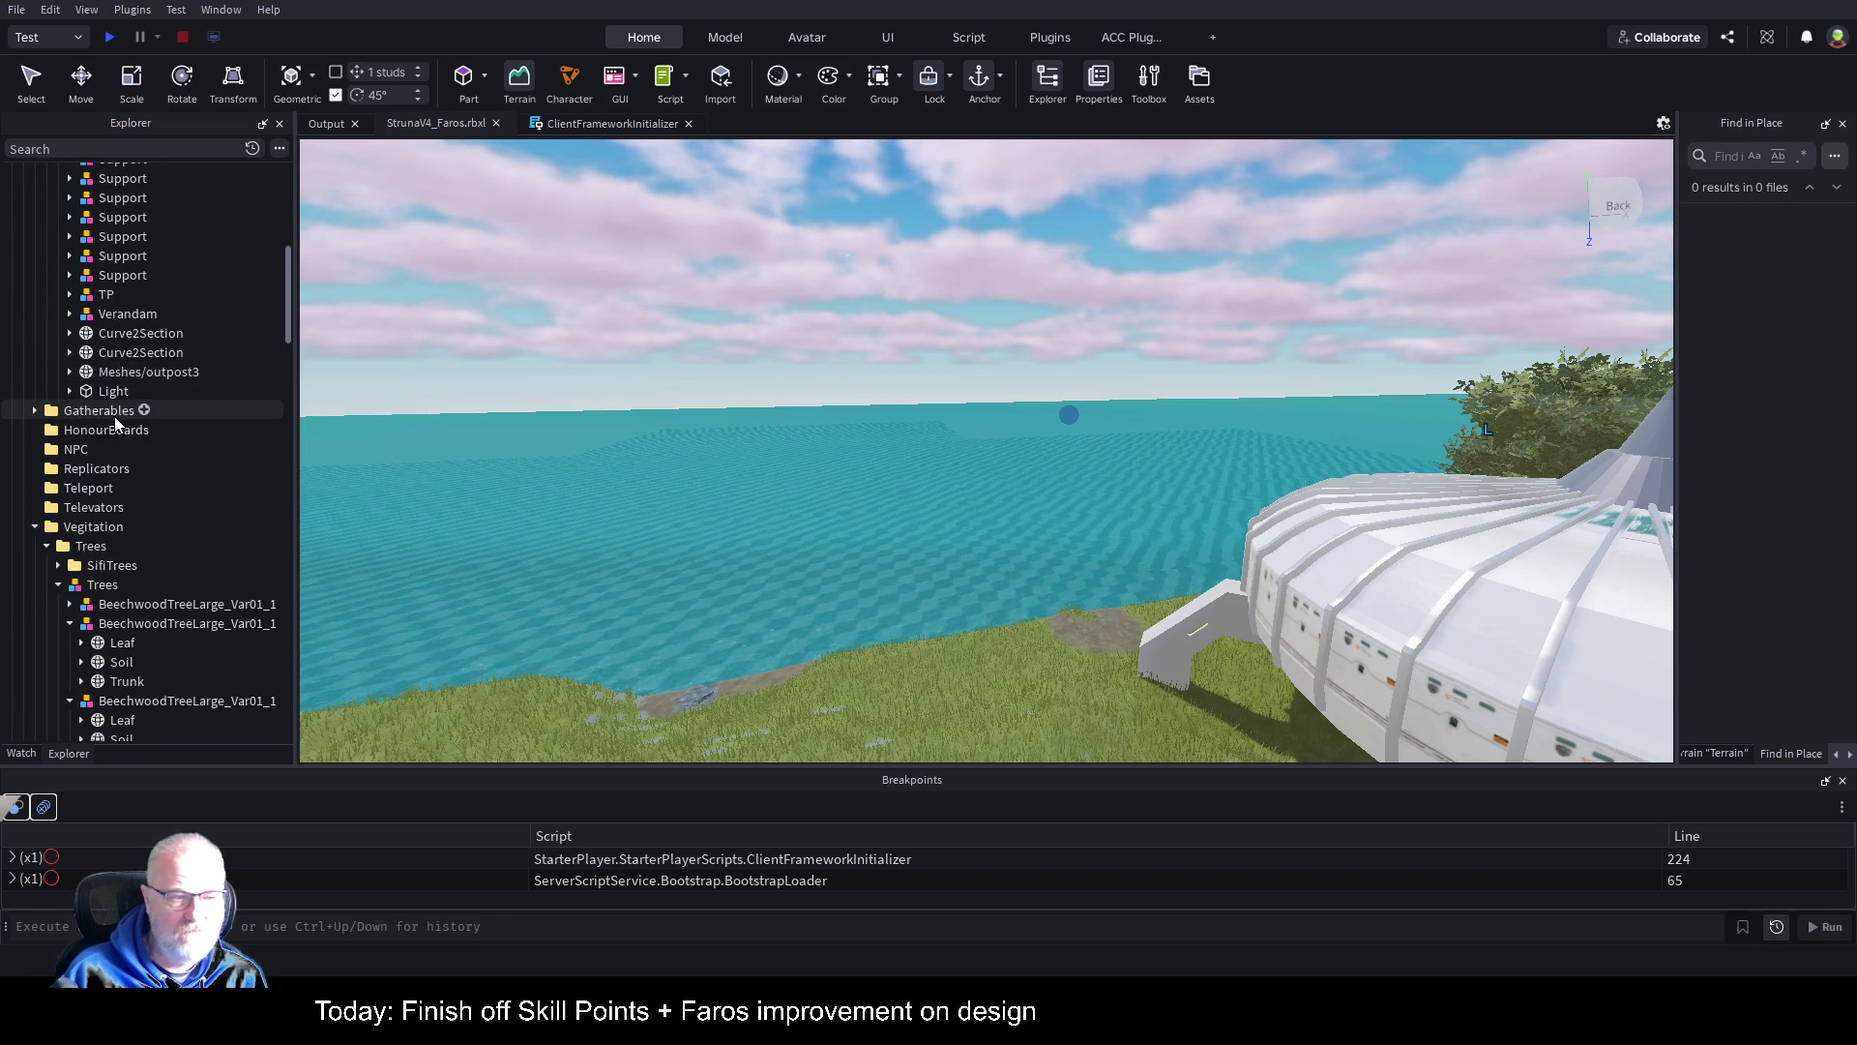
scroll(118, 426, up, 6)
scroll(130, 382, up, 6)
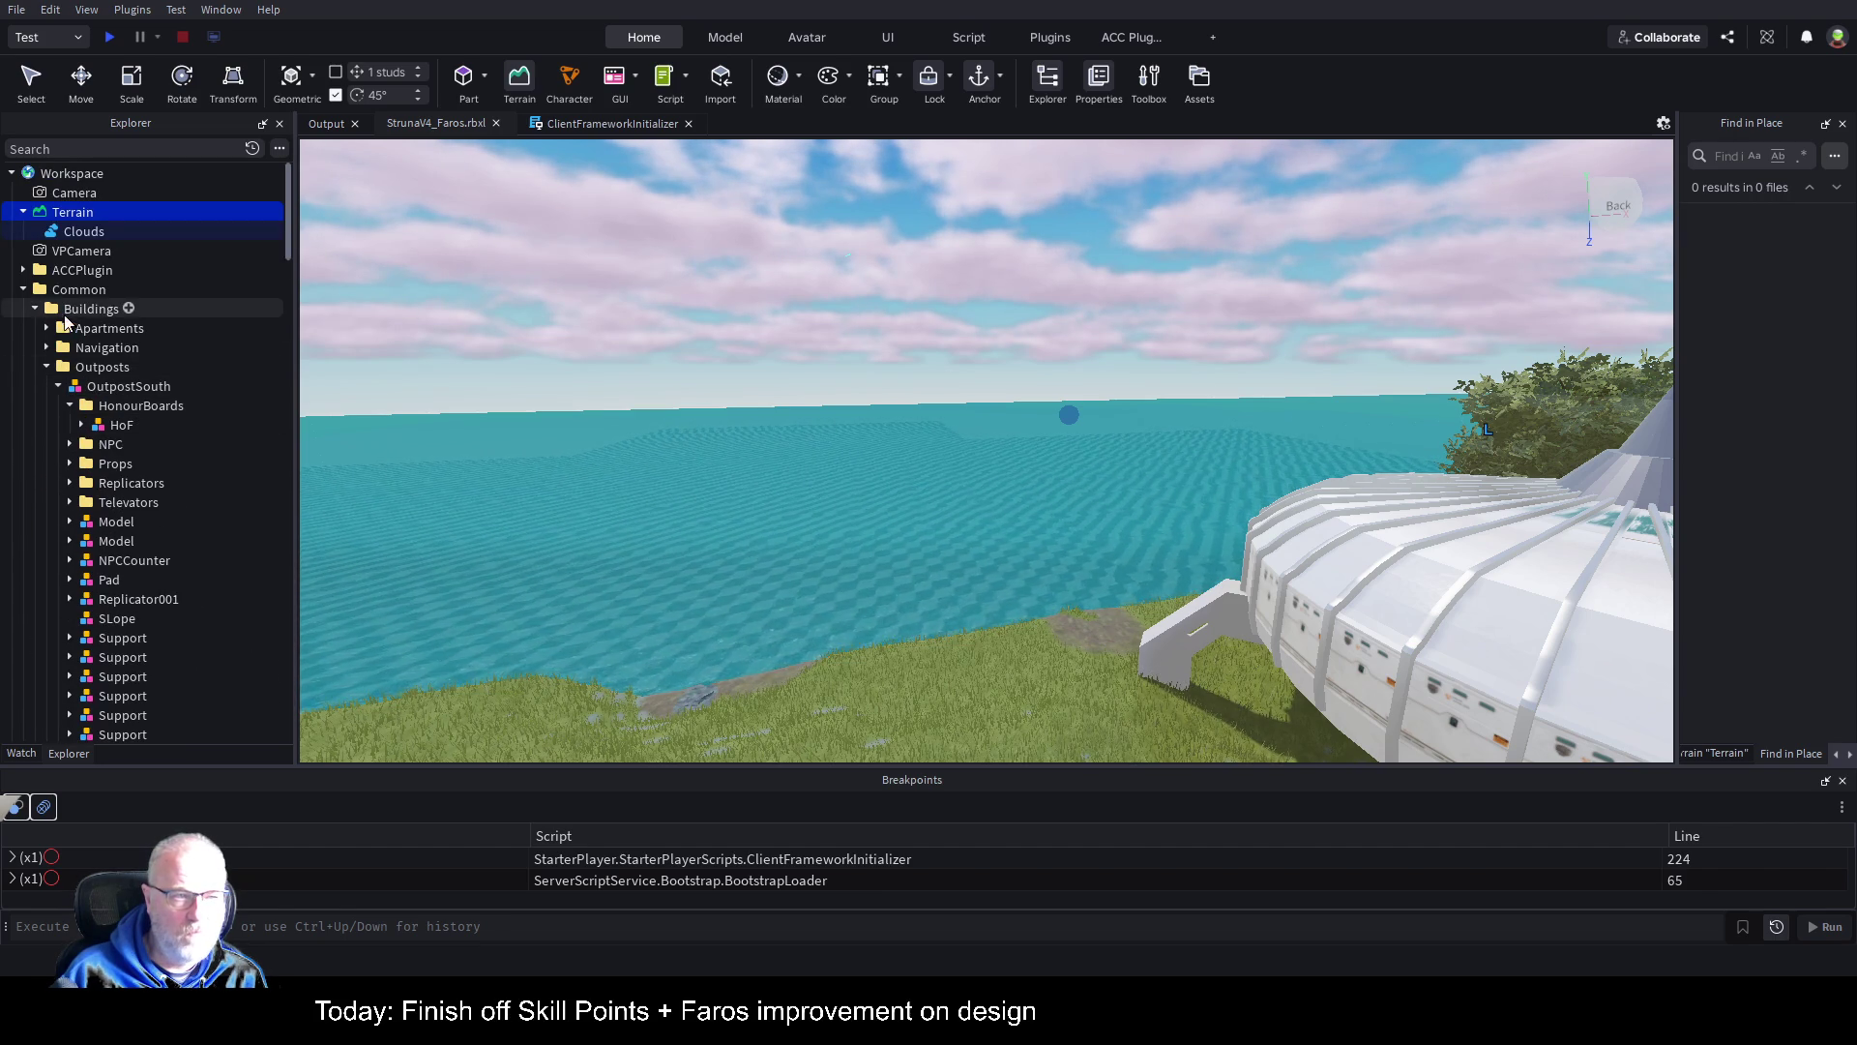
click(23, 289)
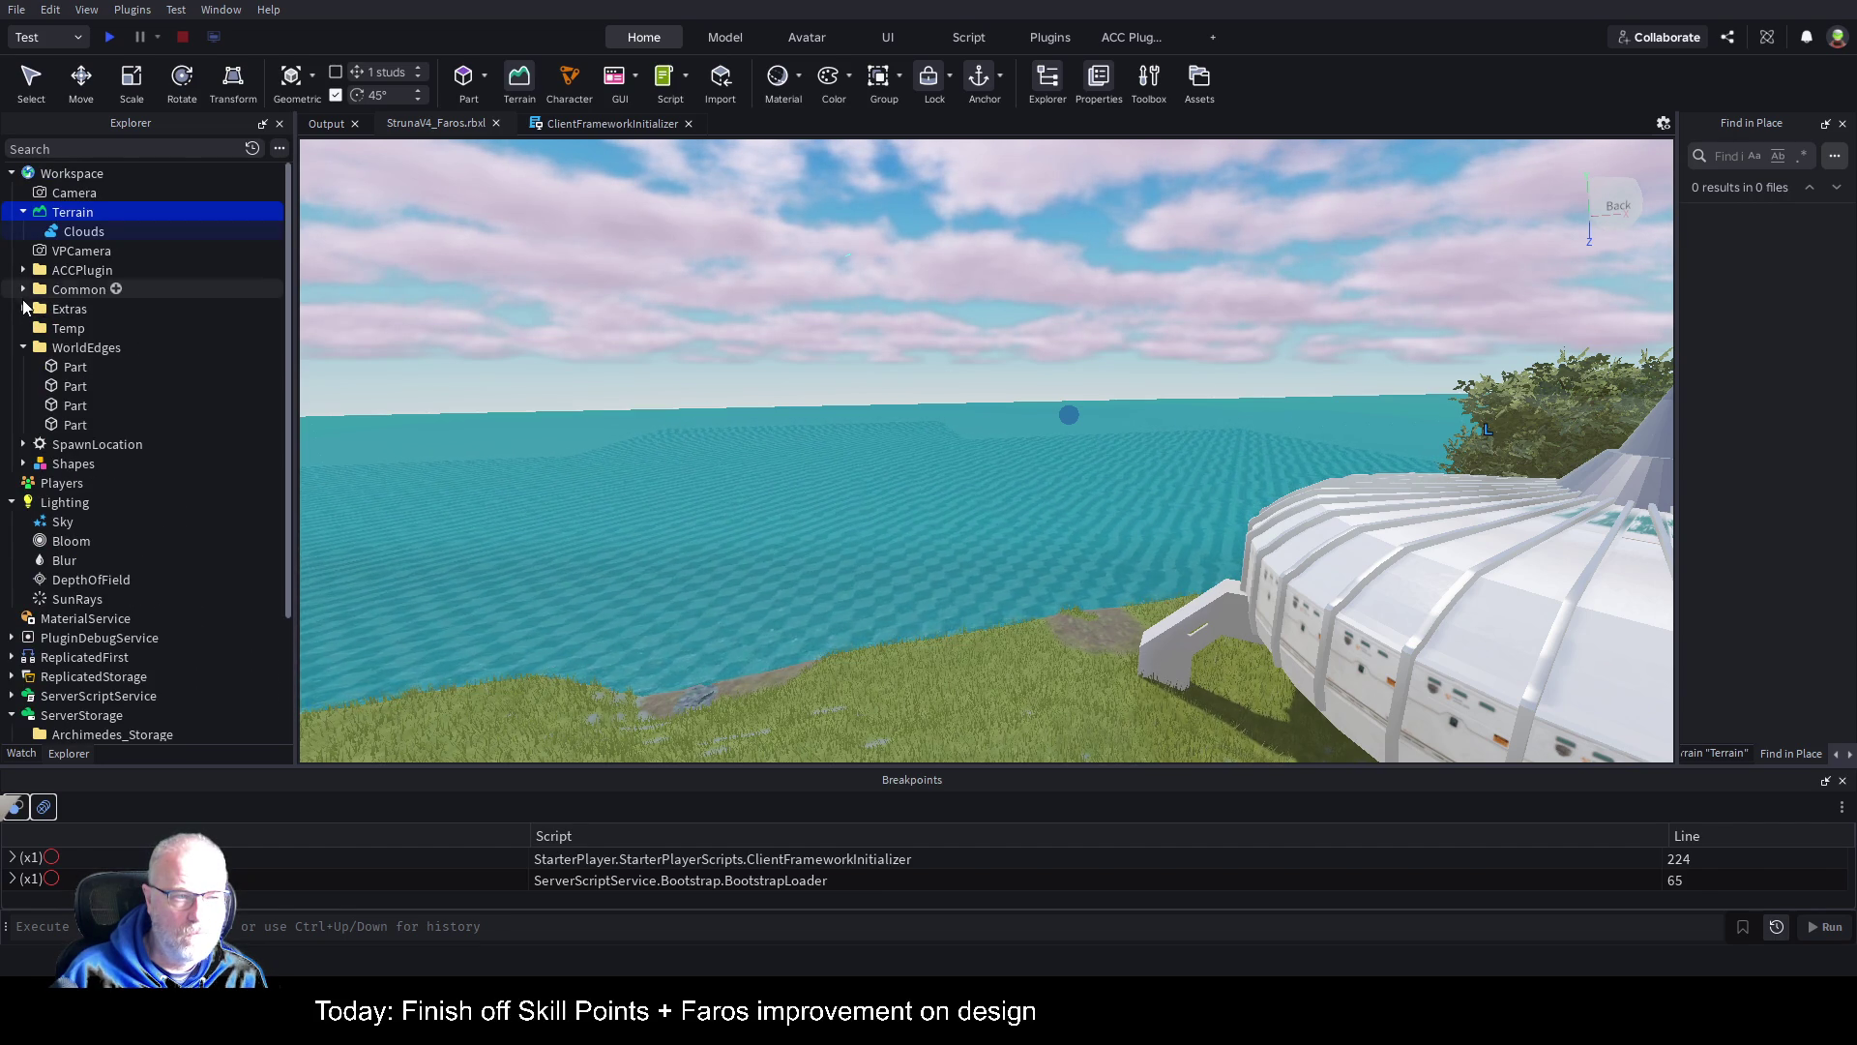
click(23, 349)
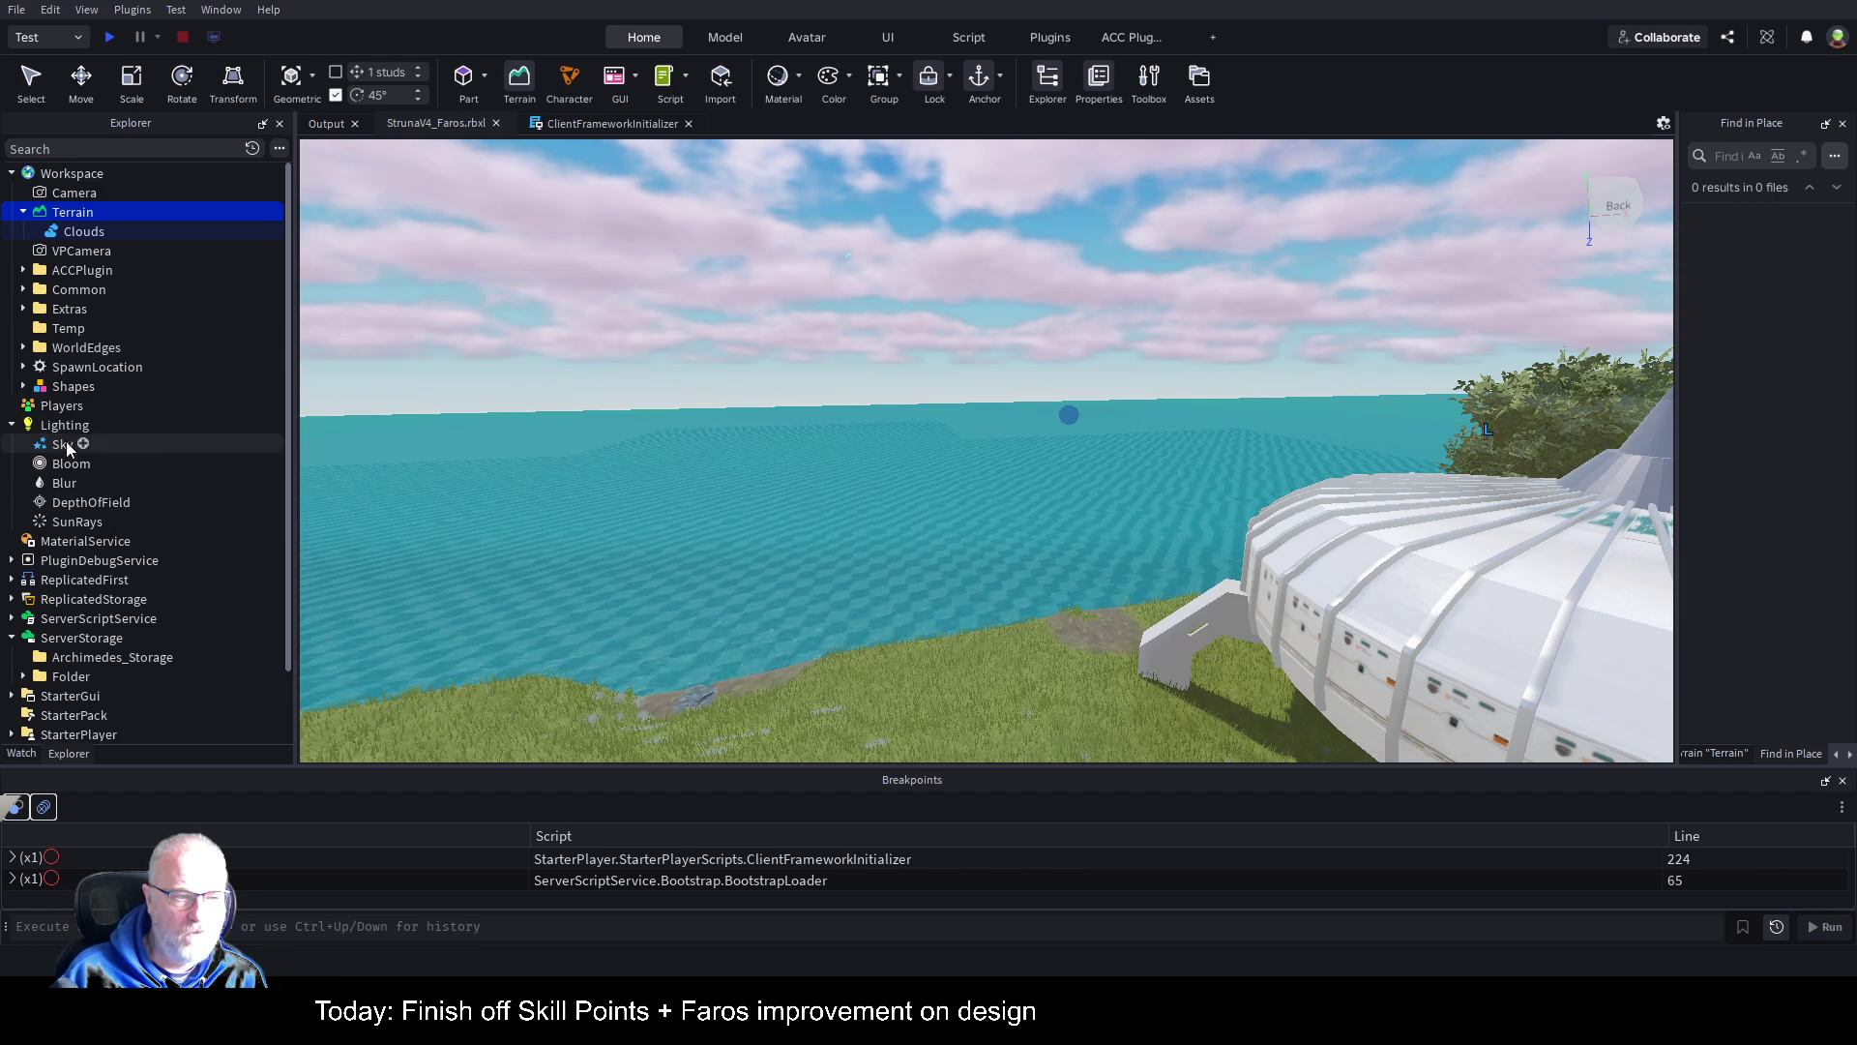
Step: Add an Atmosphere object under Lighting and widen the side panel
click(91, 426)
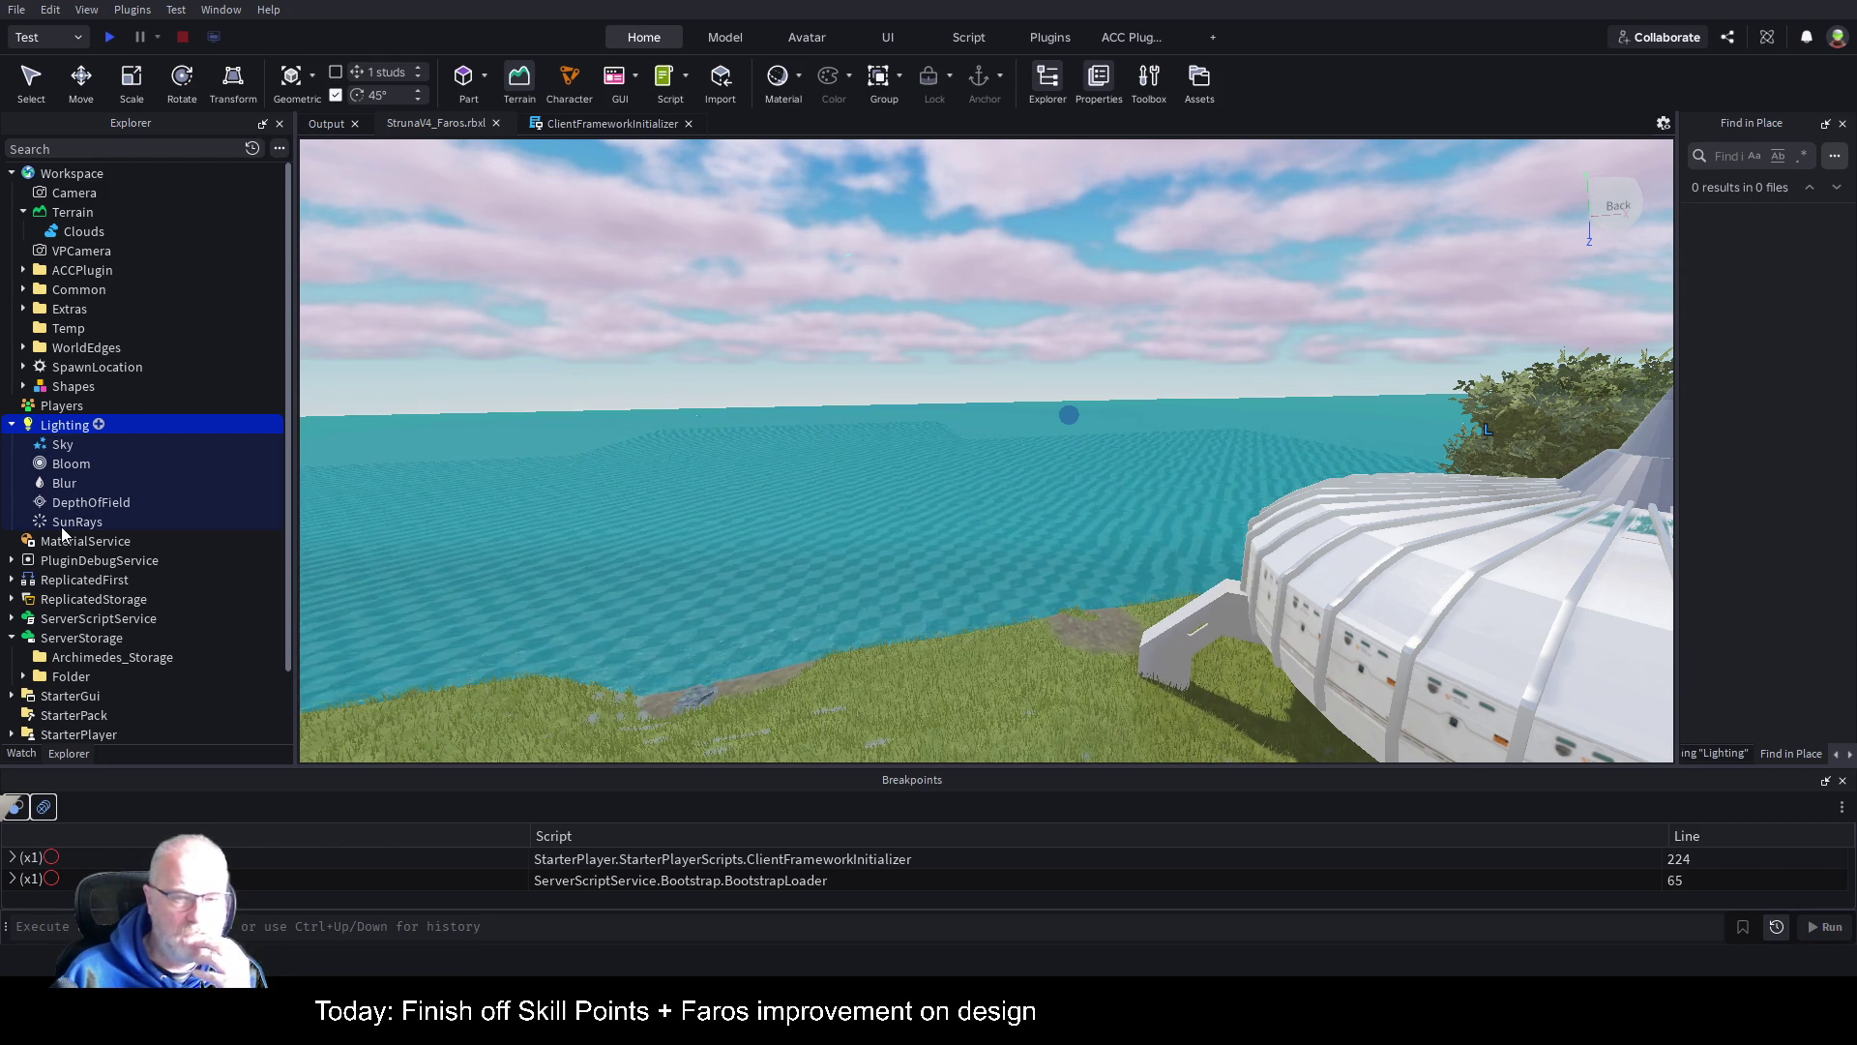
key(ctrl+v)
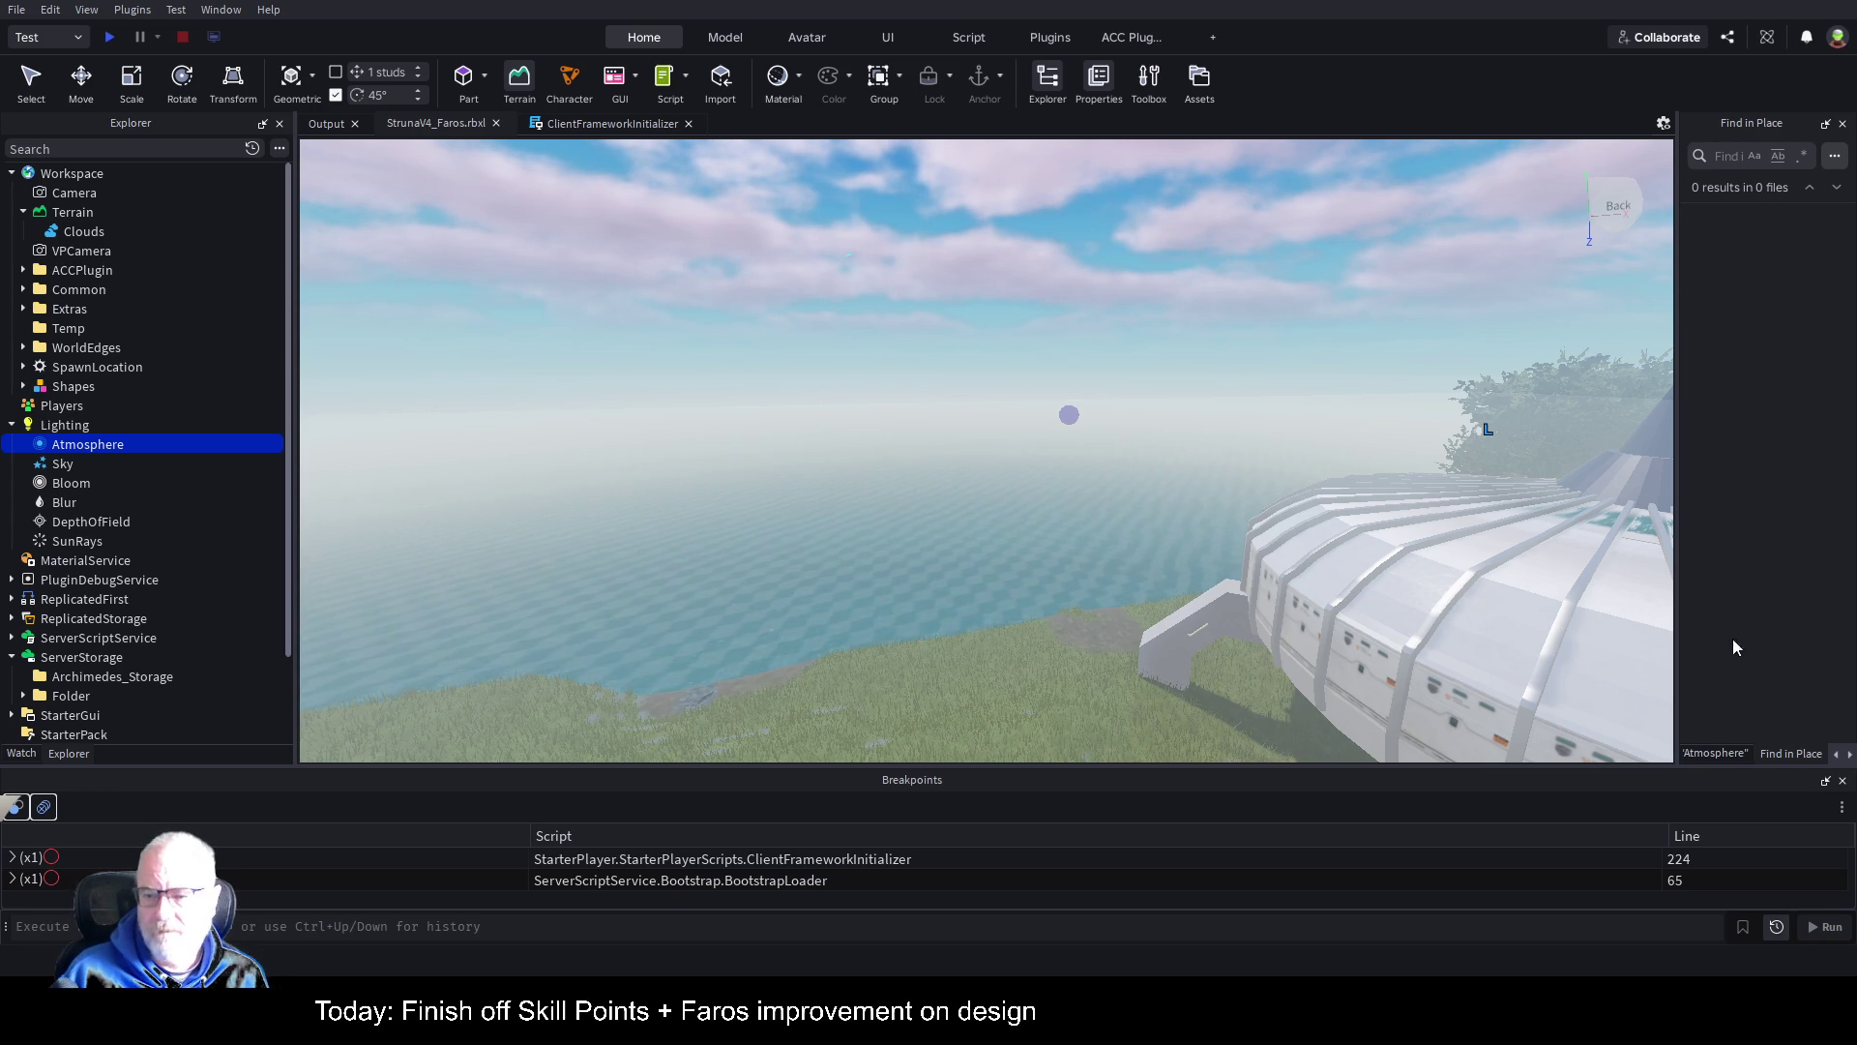
drag(1678, 602, 1536, 602)
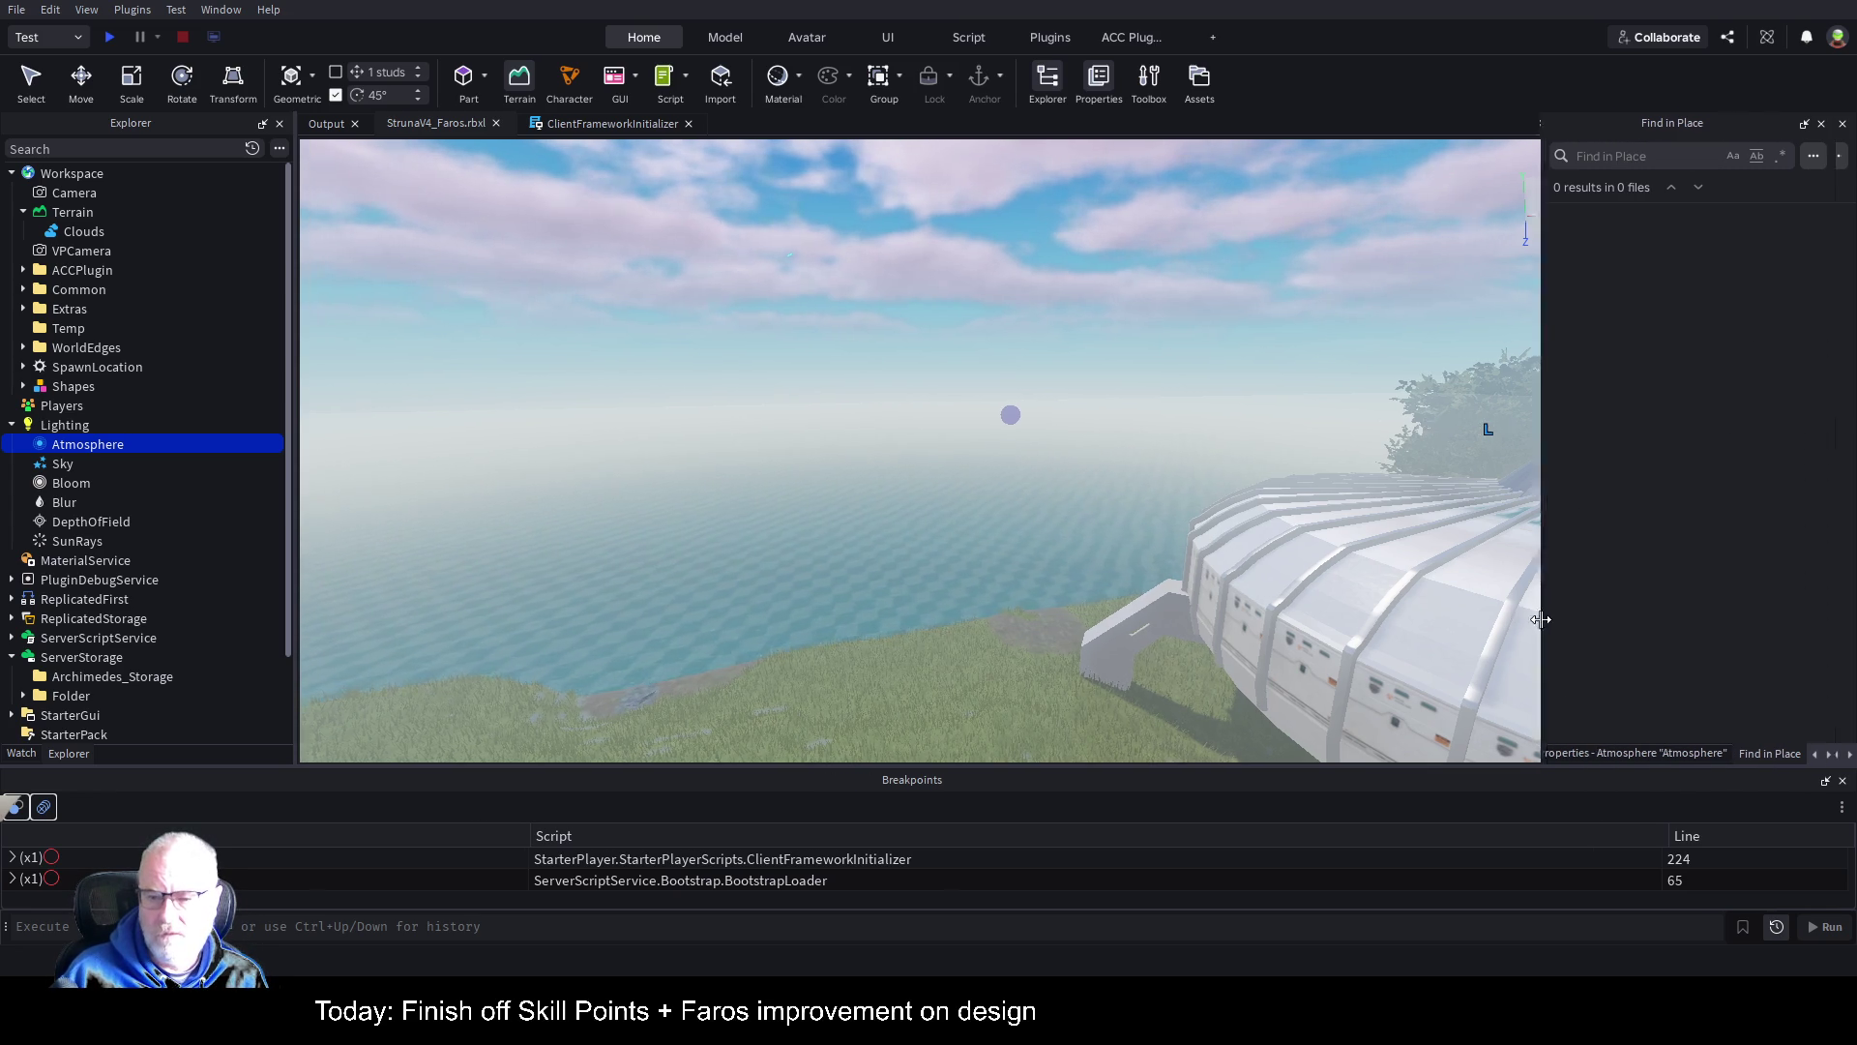
scroll(1173, 663, up, 5)
scroll(1174, 663, down, 5)
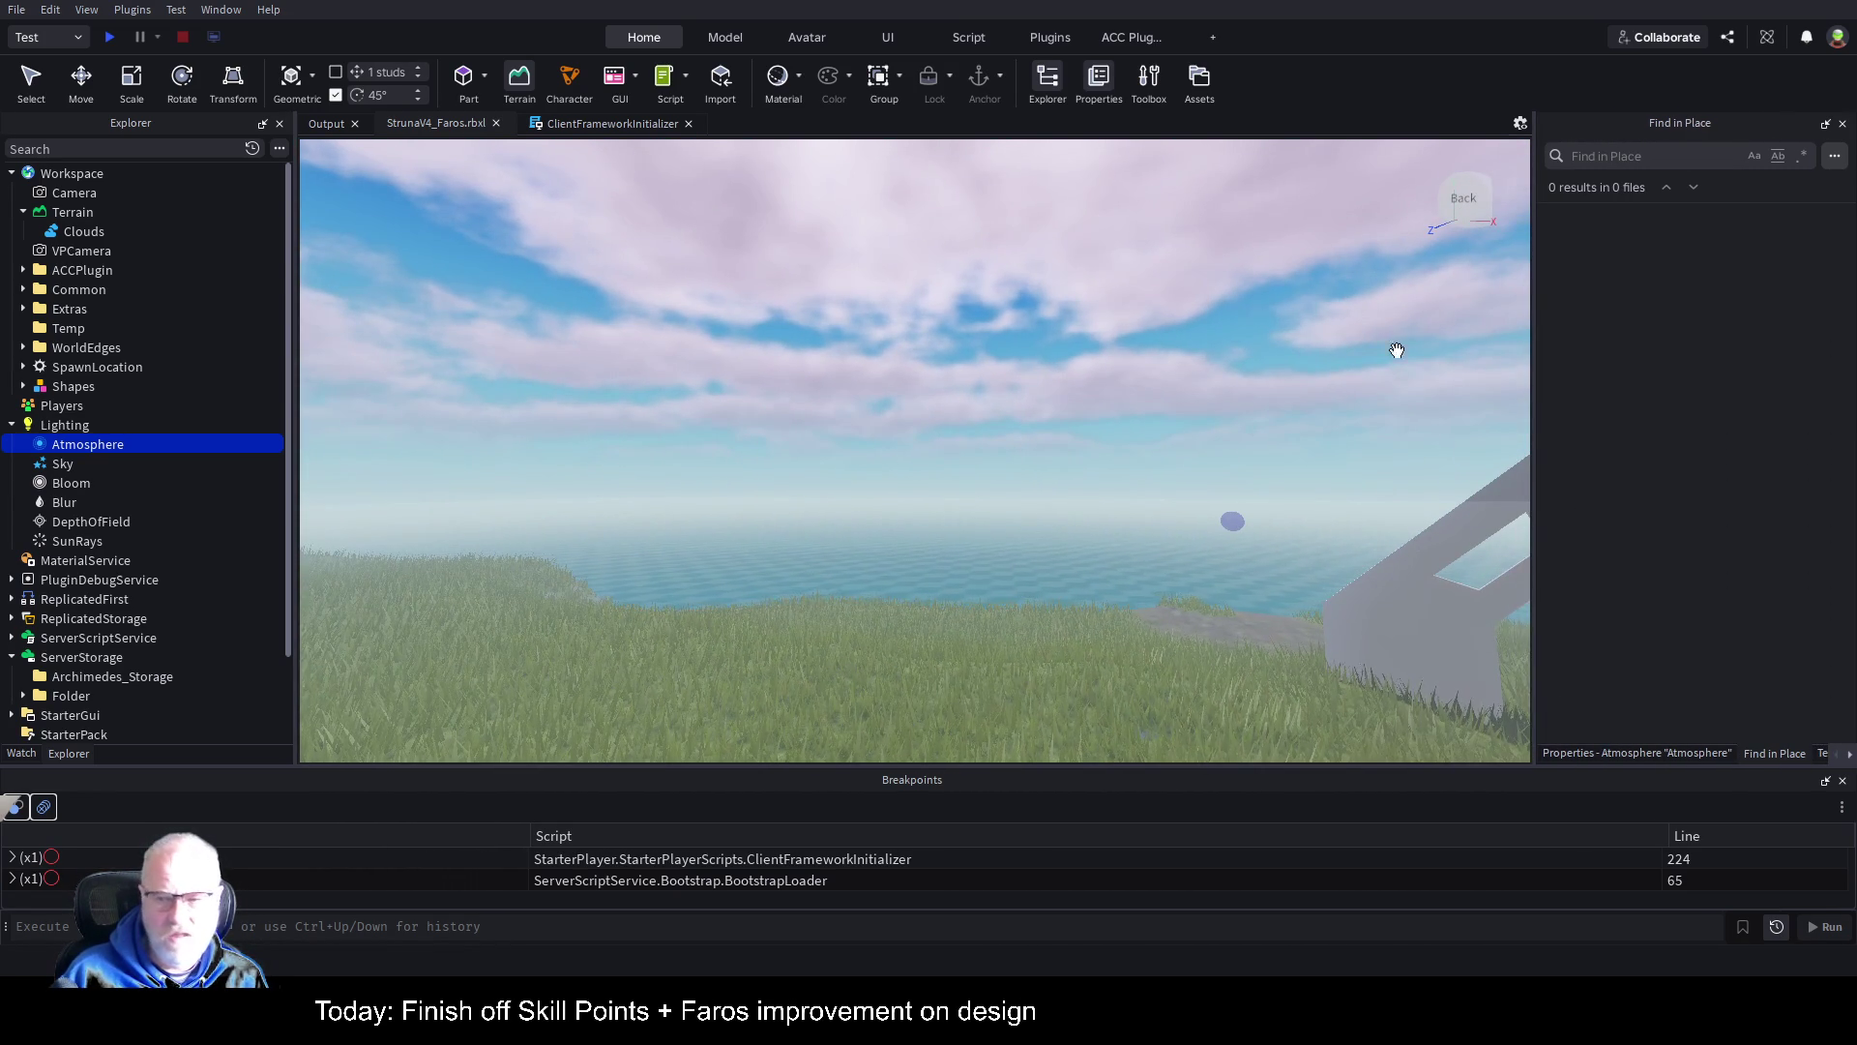
Step: Show the Atmosphere's properties and drag its Density down from 0.395
click(1637, 753)
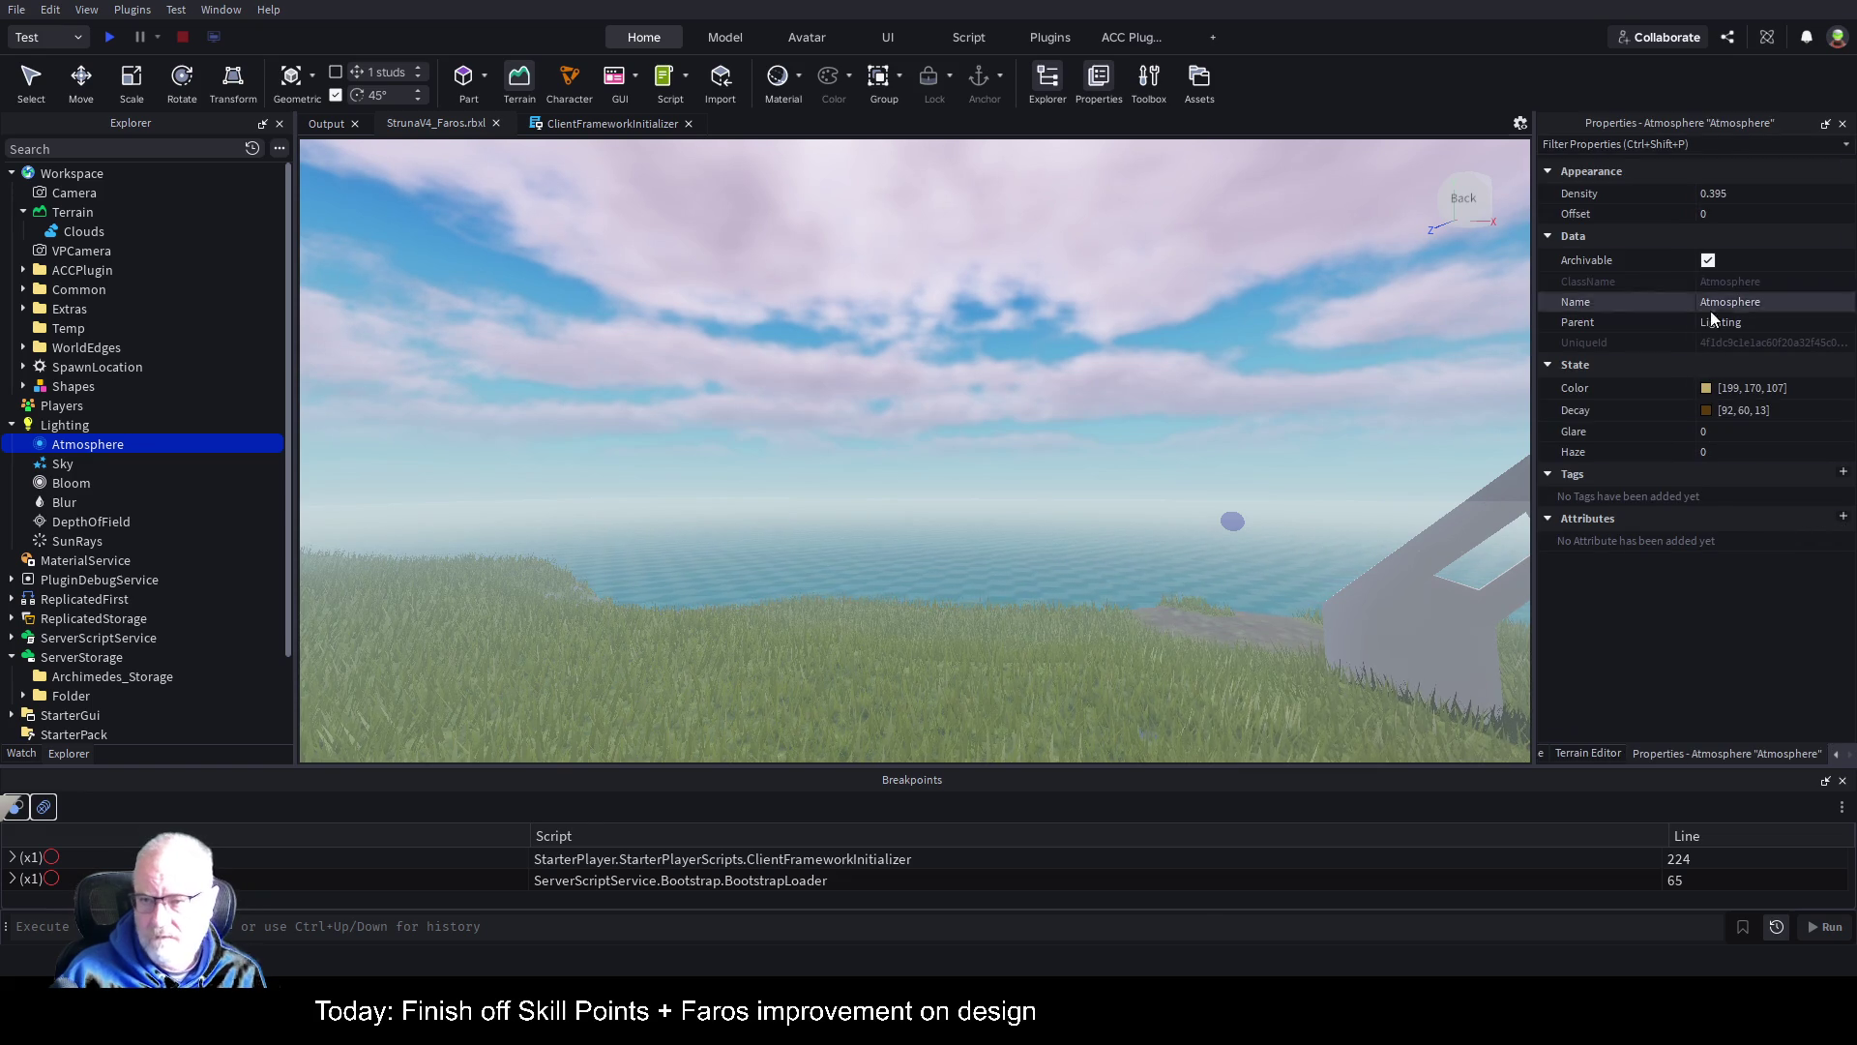
click(1759, 194)
mouse_move(1801, 198)
mouse_down()
mouse_move(1780, 198)
mouse_move(1795, 198)
mouse_up()
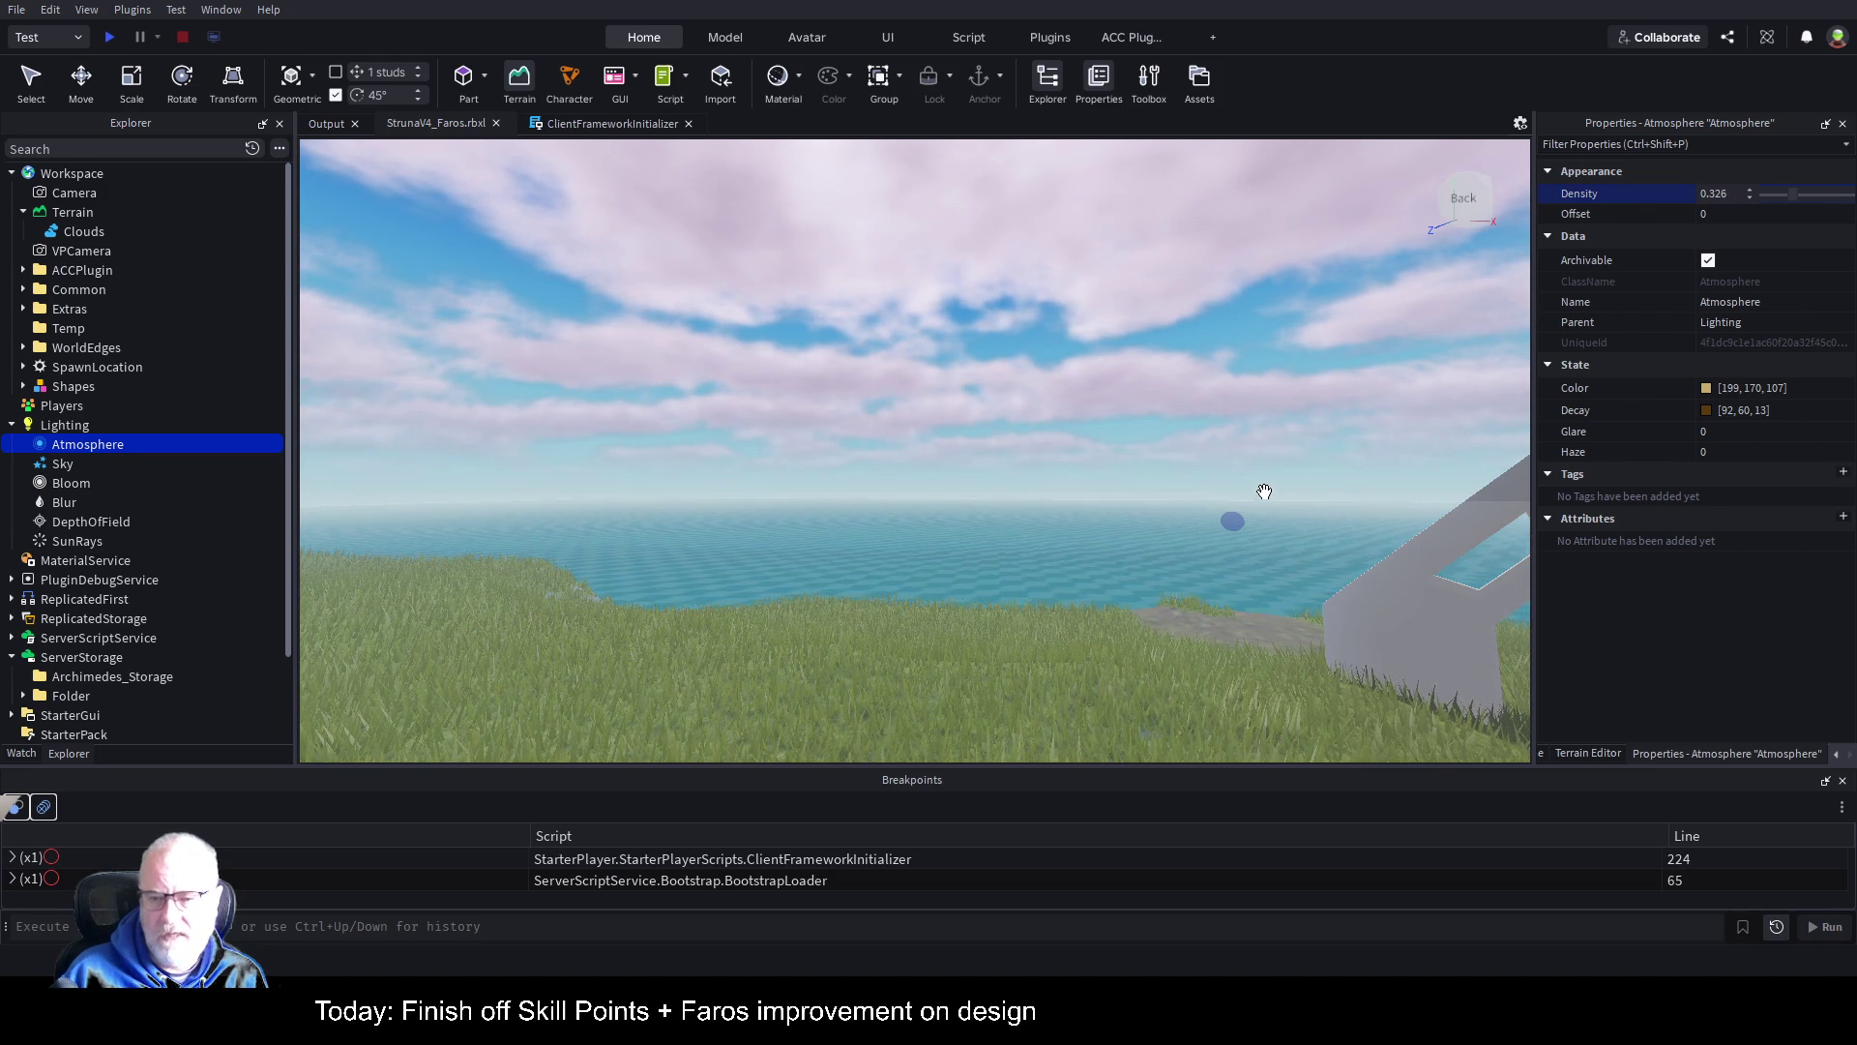
scroll(1259, 496, down, 5)
scroll(1263, 497, up, 5)
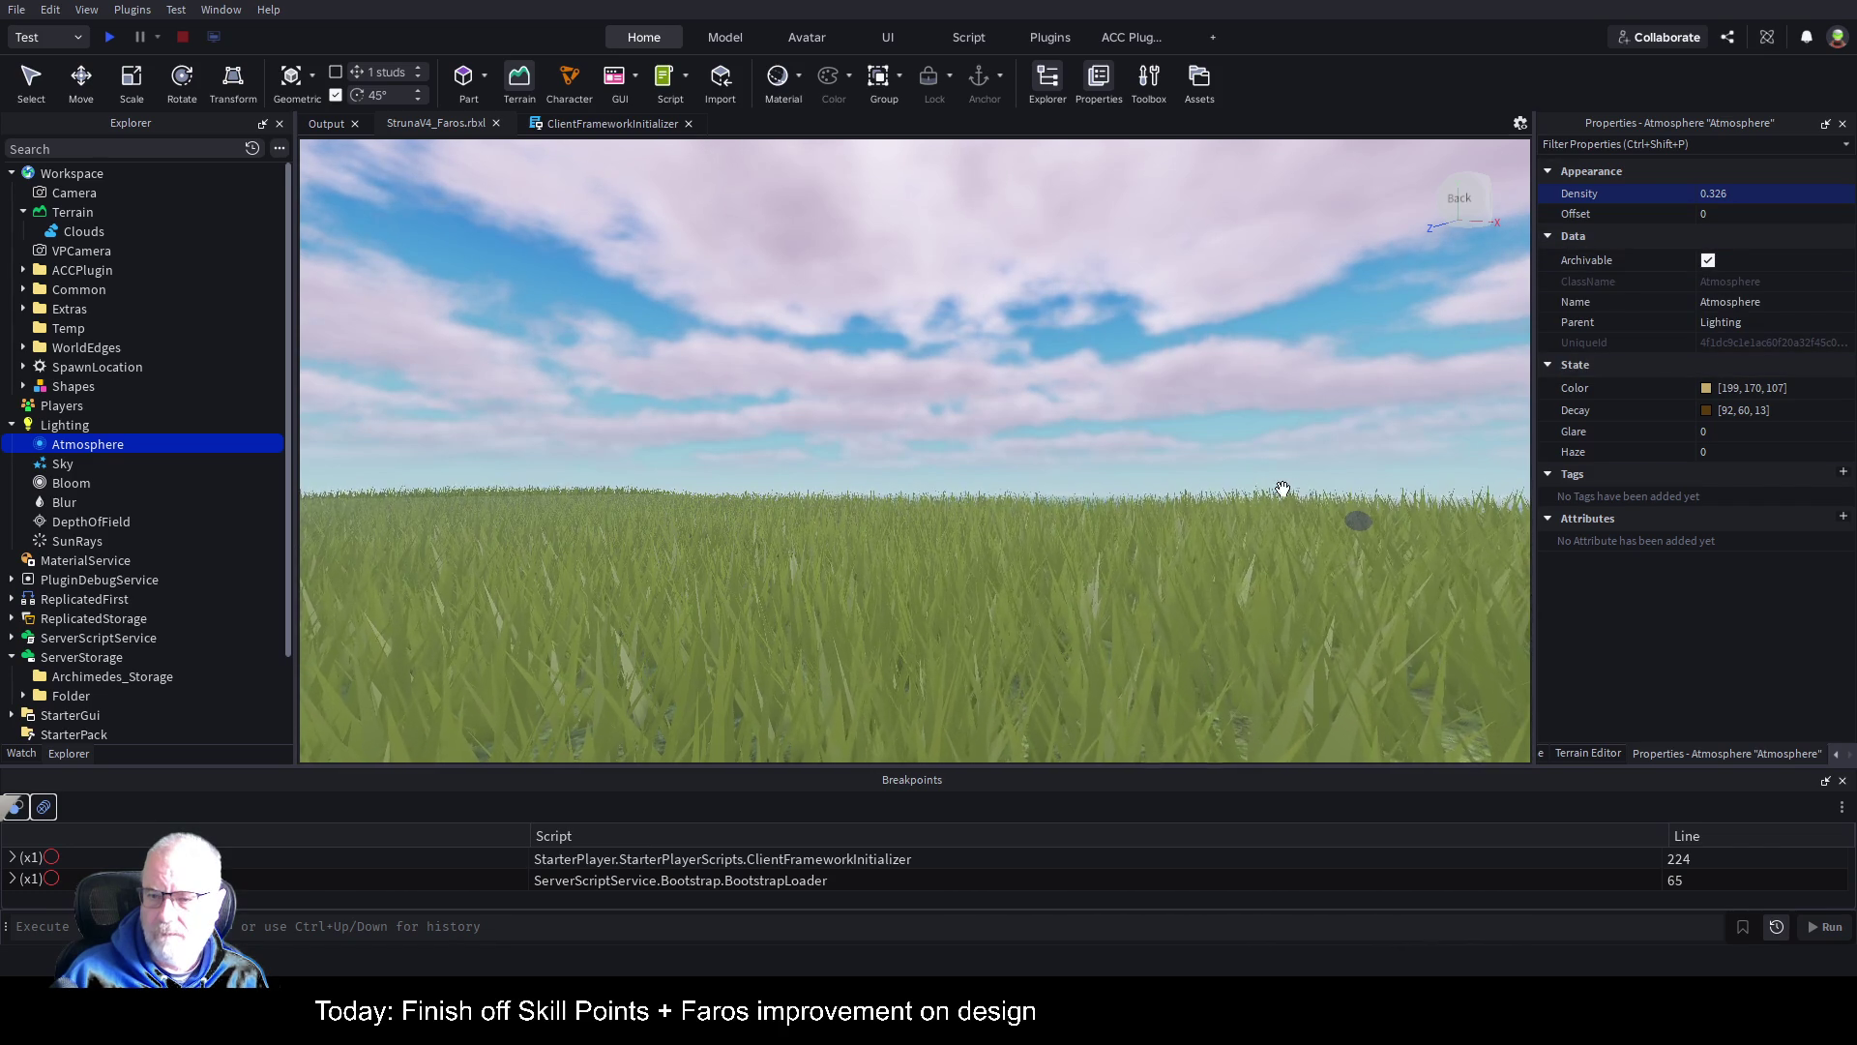
scroll(1242, 525, down, 5)
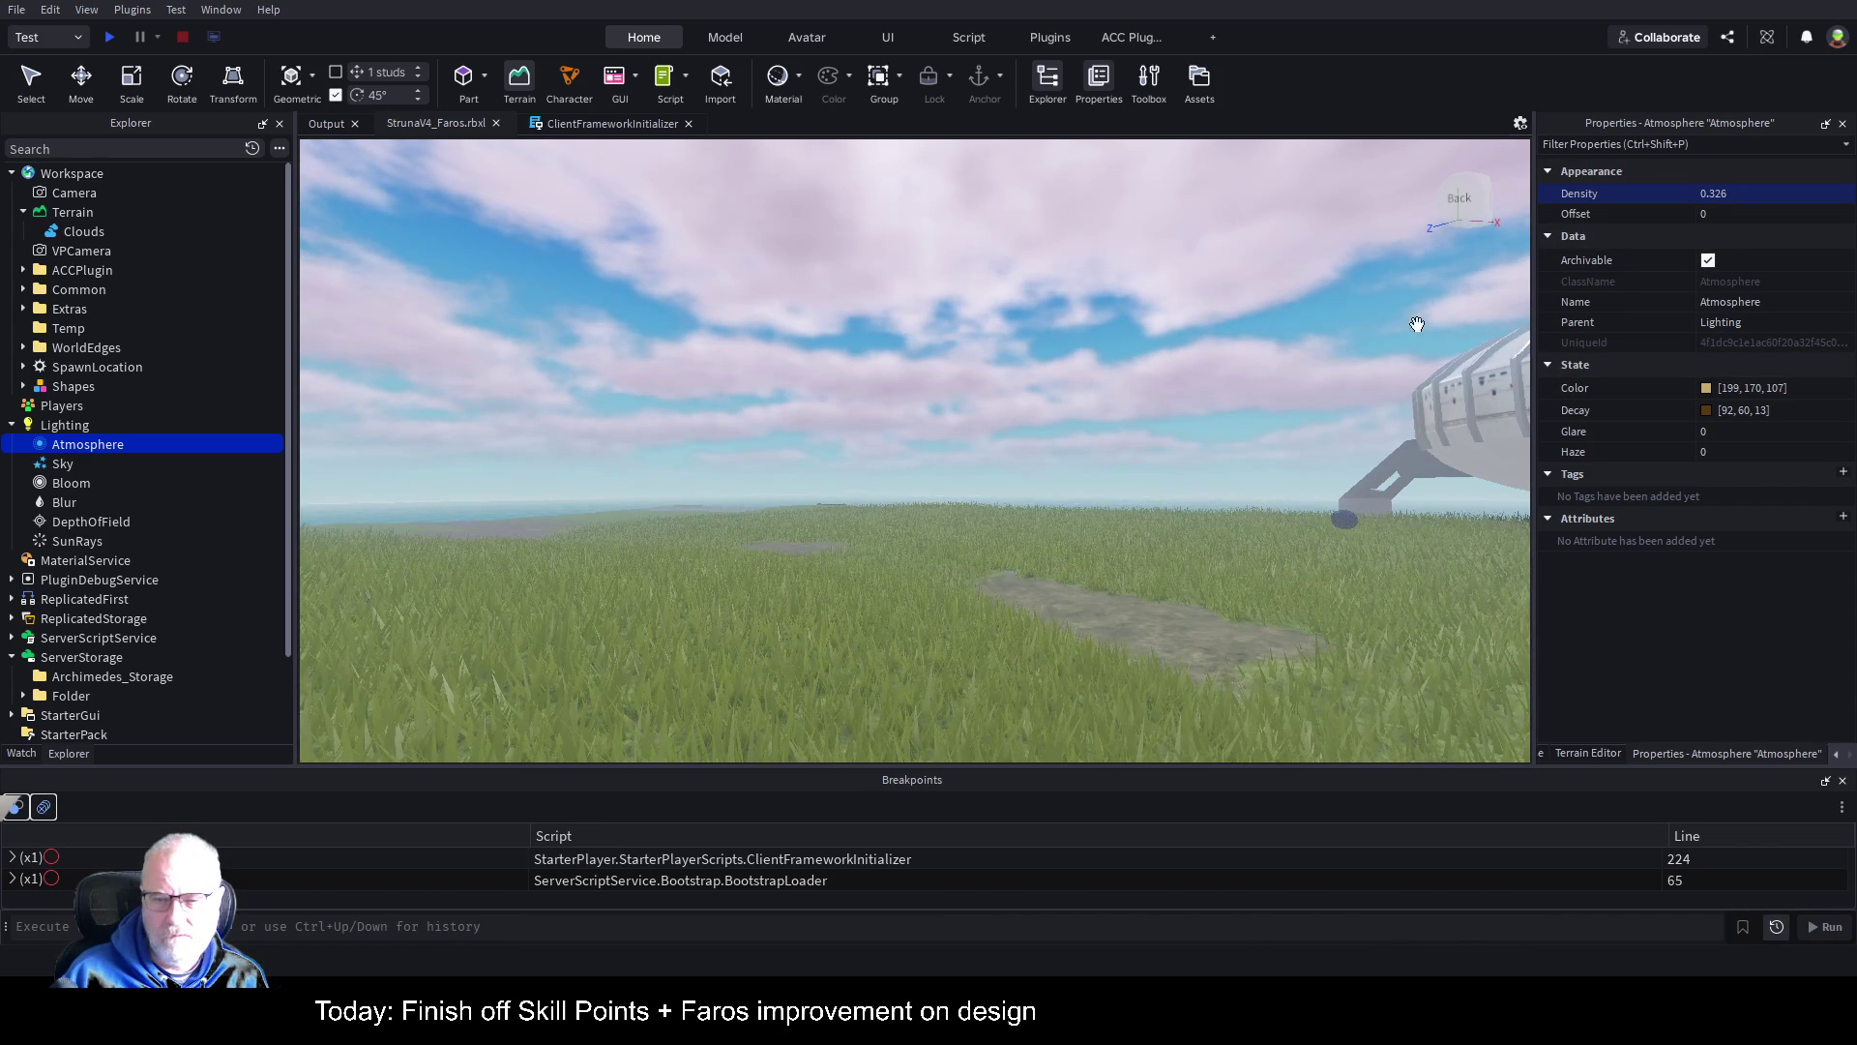
Step: Fine-tune the Density slider down and back up, settling on 0.337
mouse_move(1768, 200)
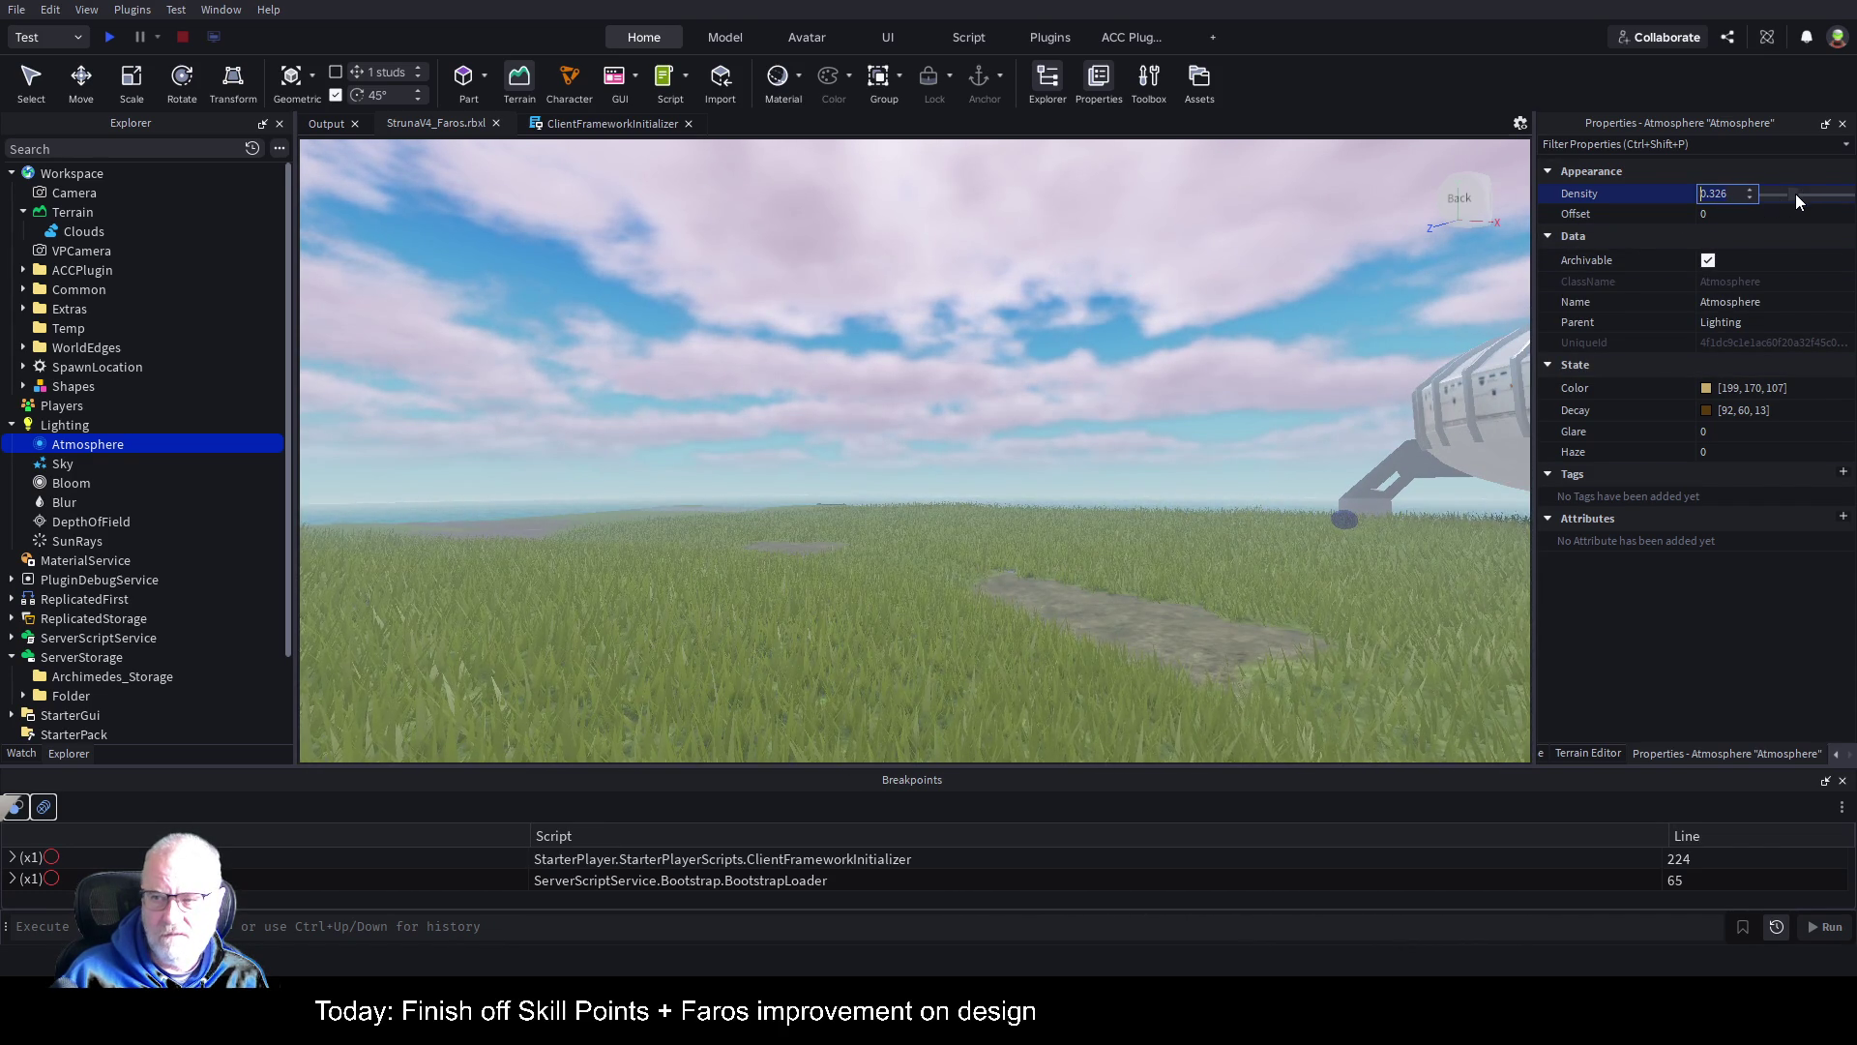
drag(1795, 194, 1780, 194)
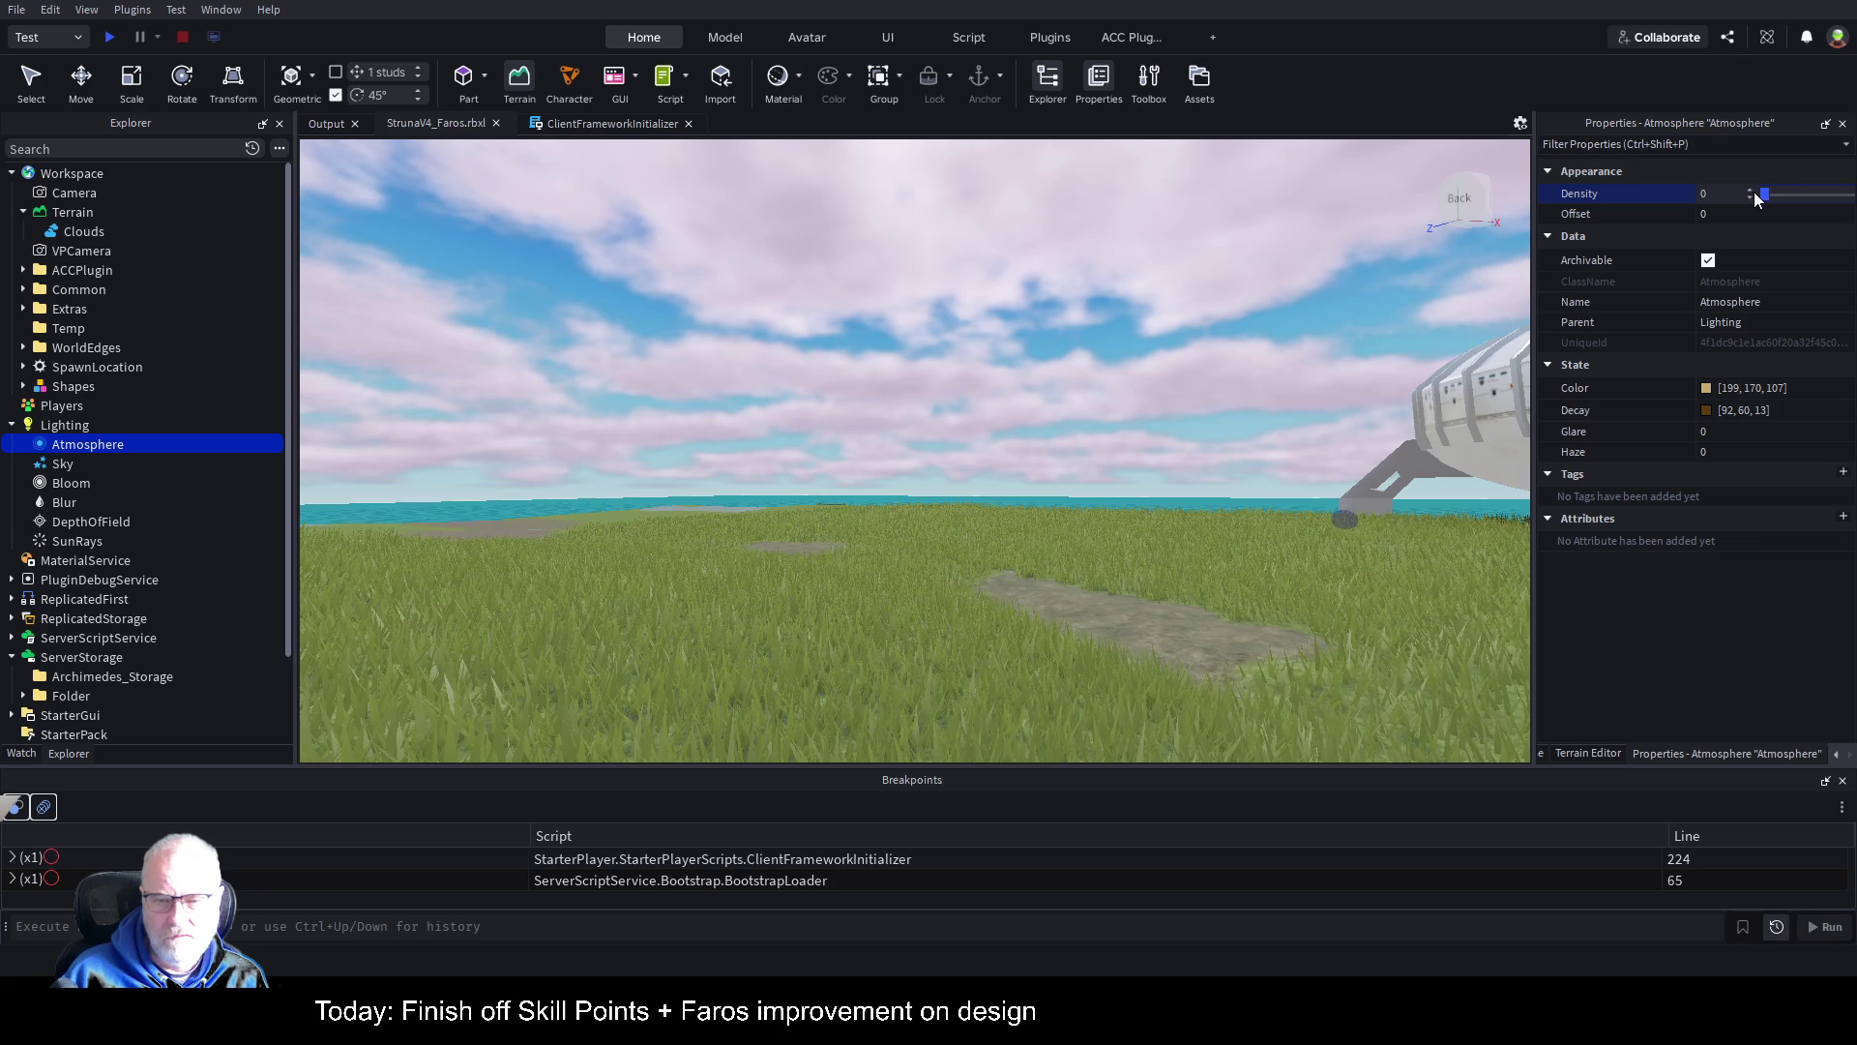
drag(1774, 196, 1796, 196)
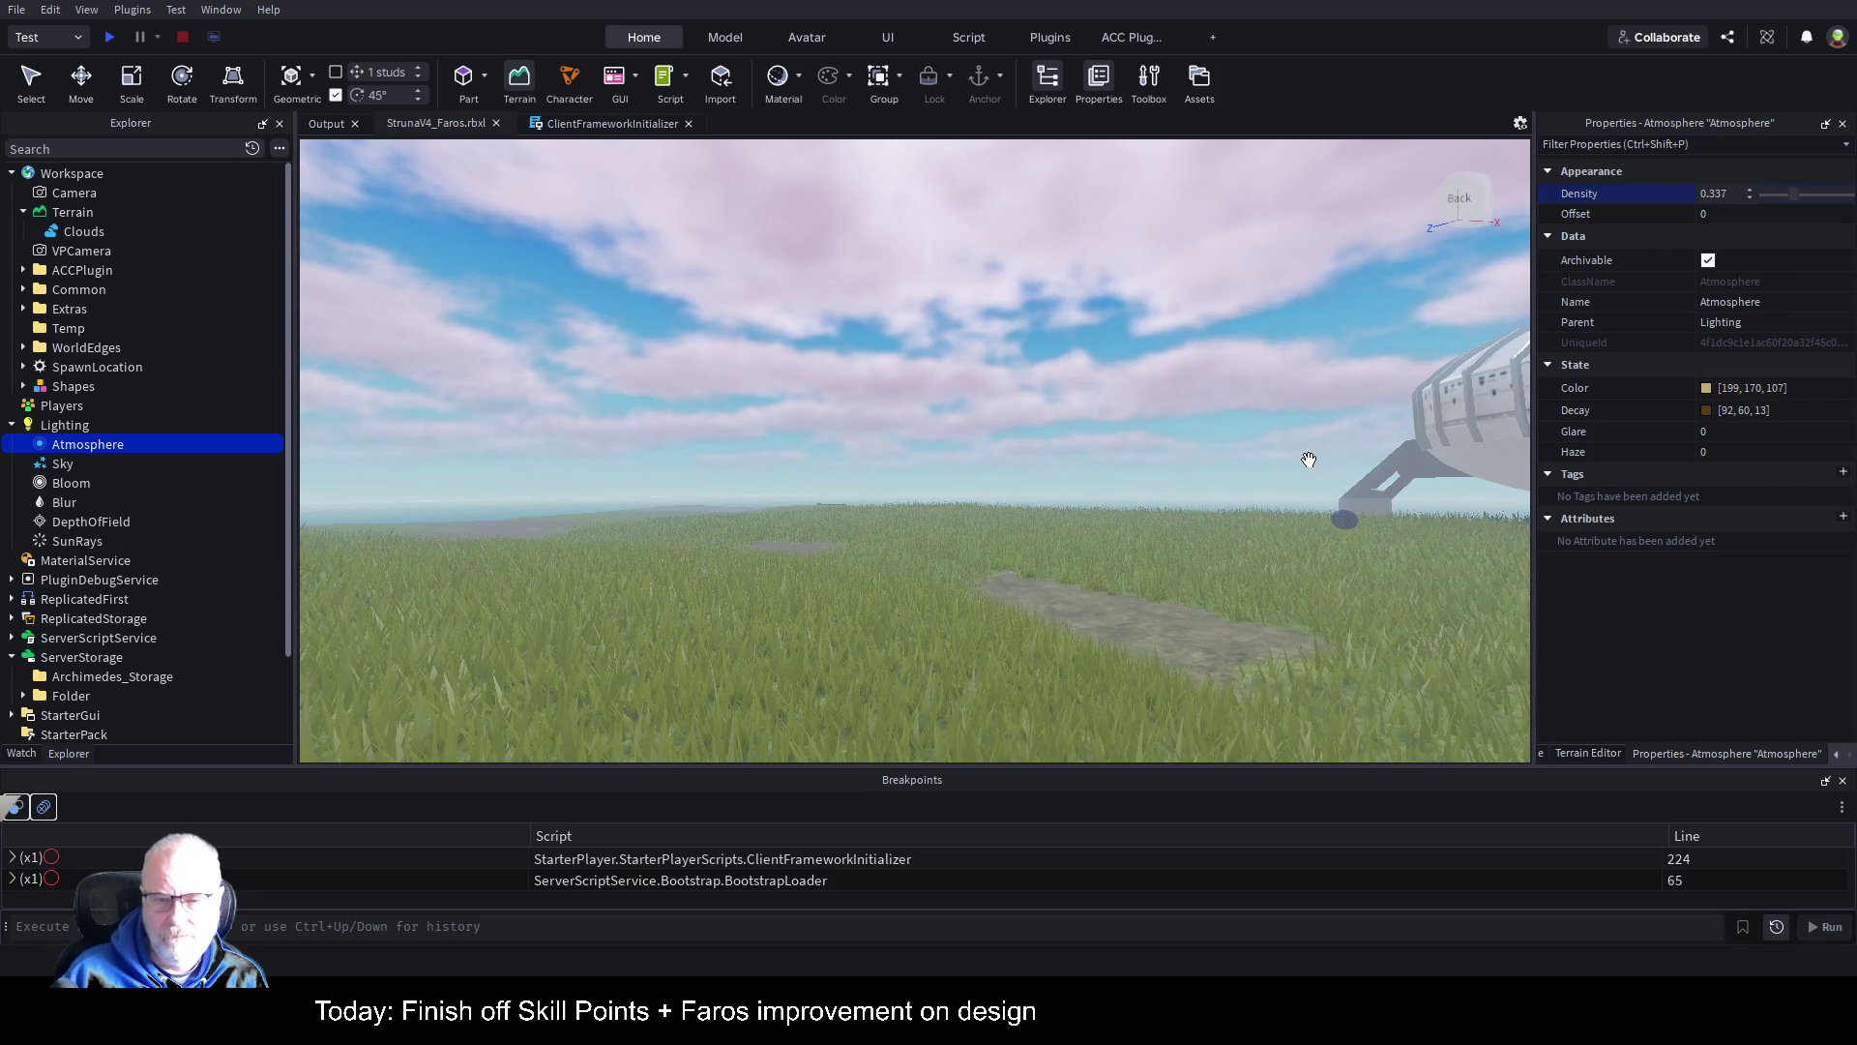
scroll(1338, 290, up, 1)
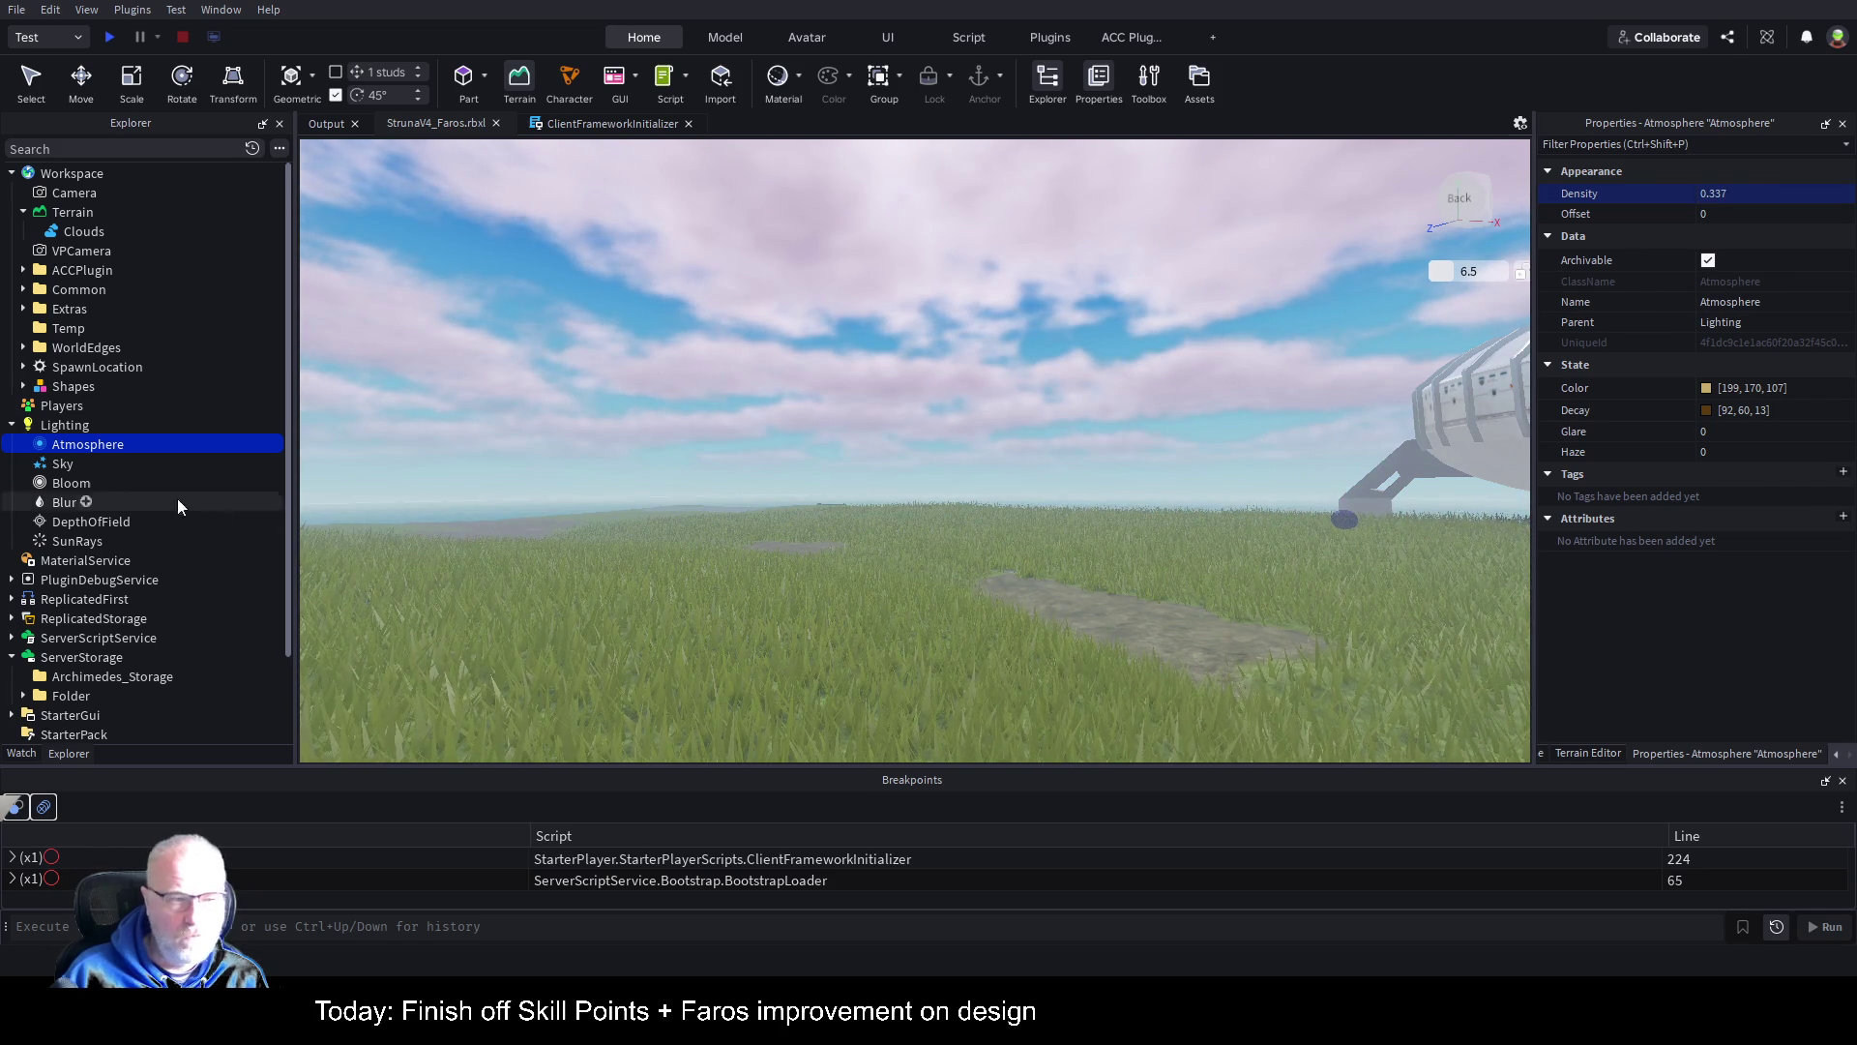
click(66, 501)
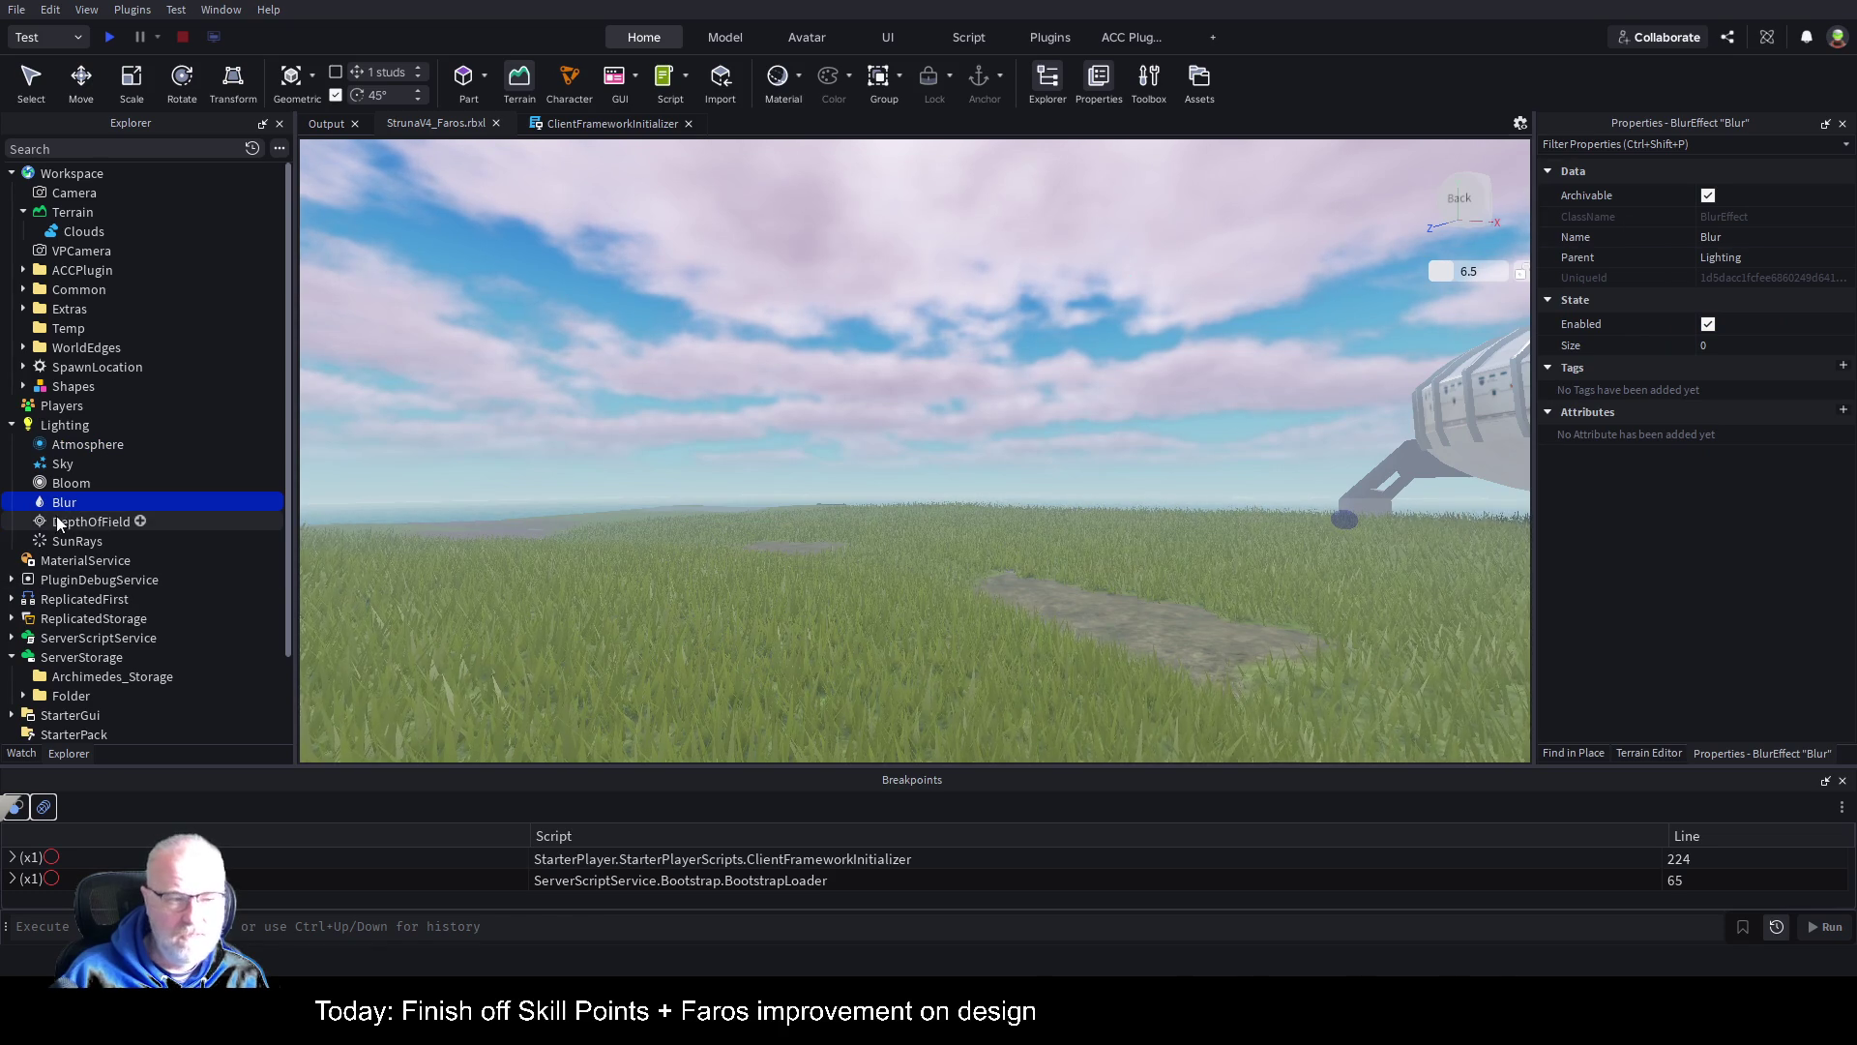
Step: Enable the DepthOfField effect and launch a new play test
click(90, 523)
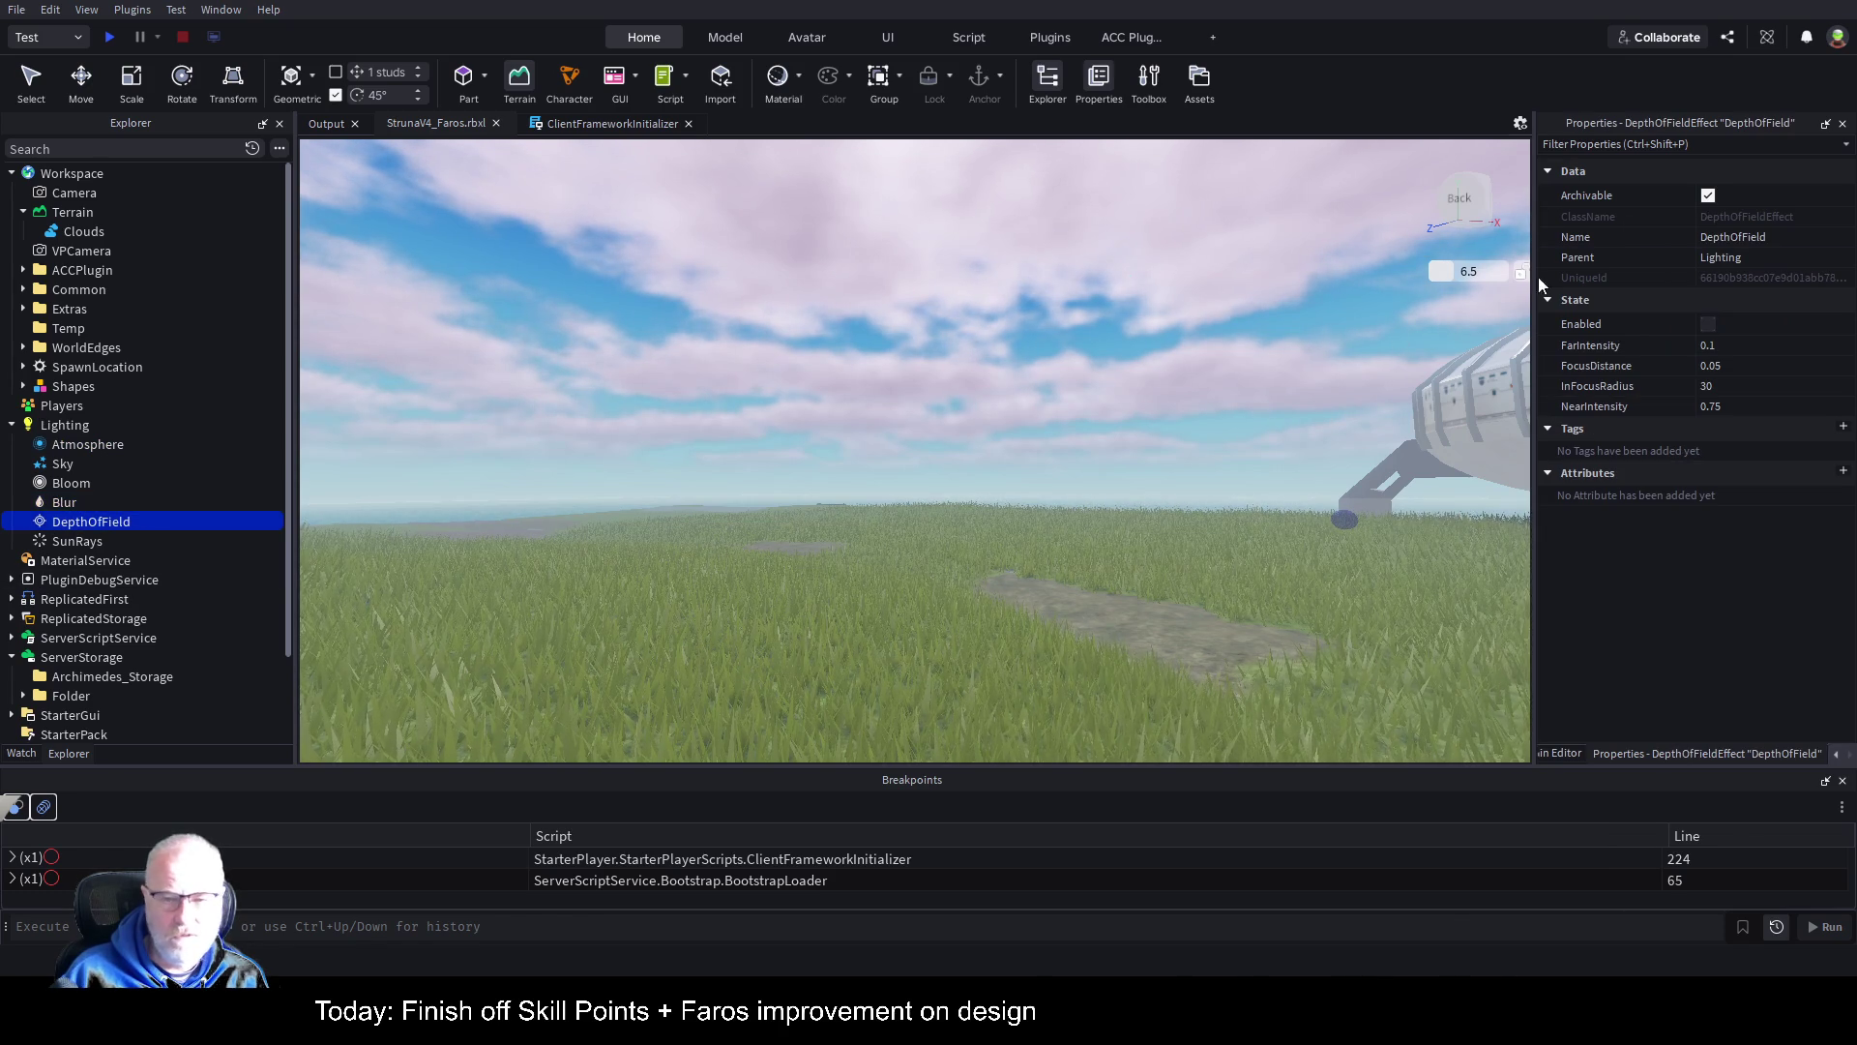
click(1709, 326)
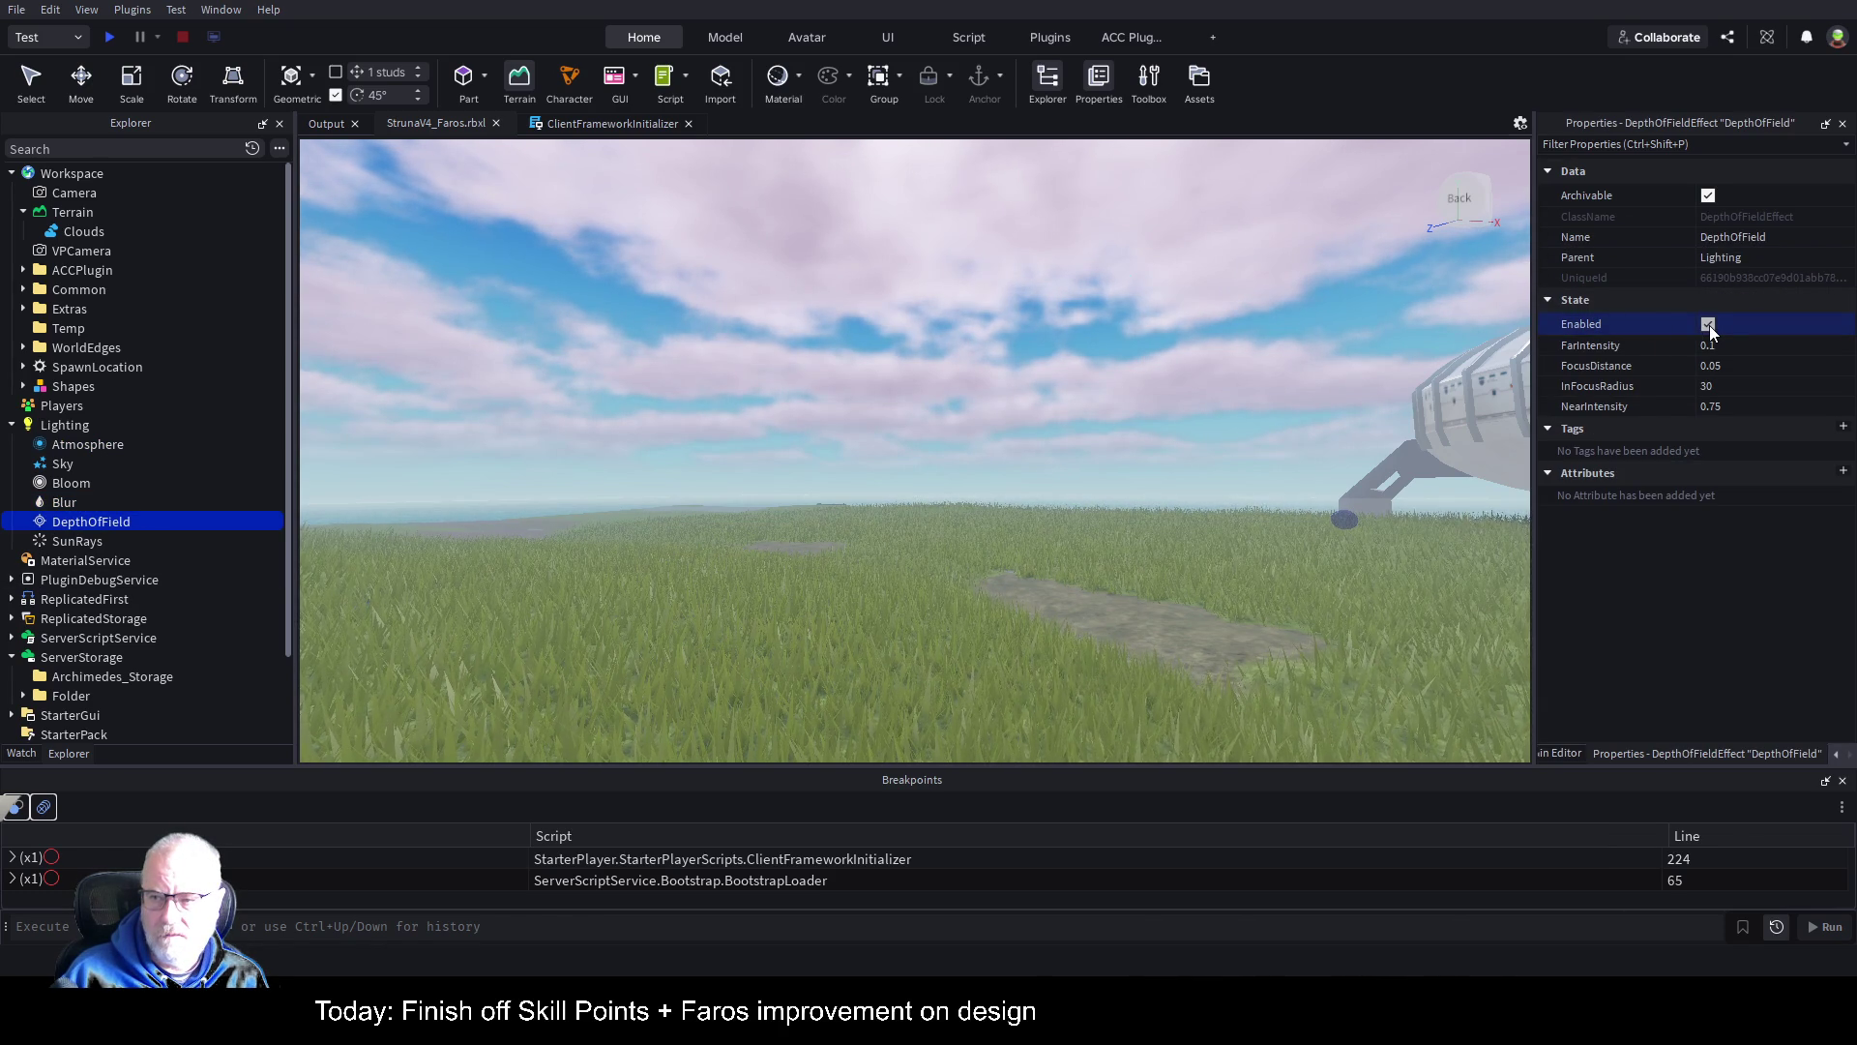
click(105, 42)
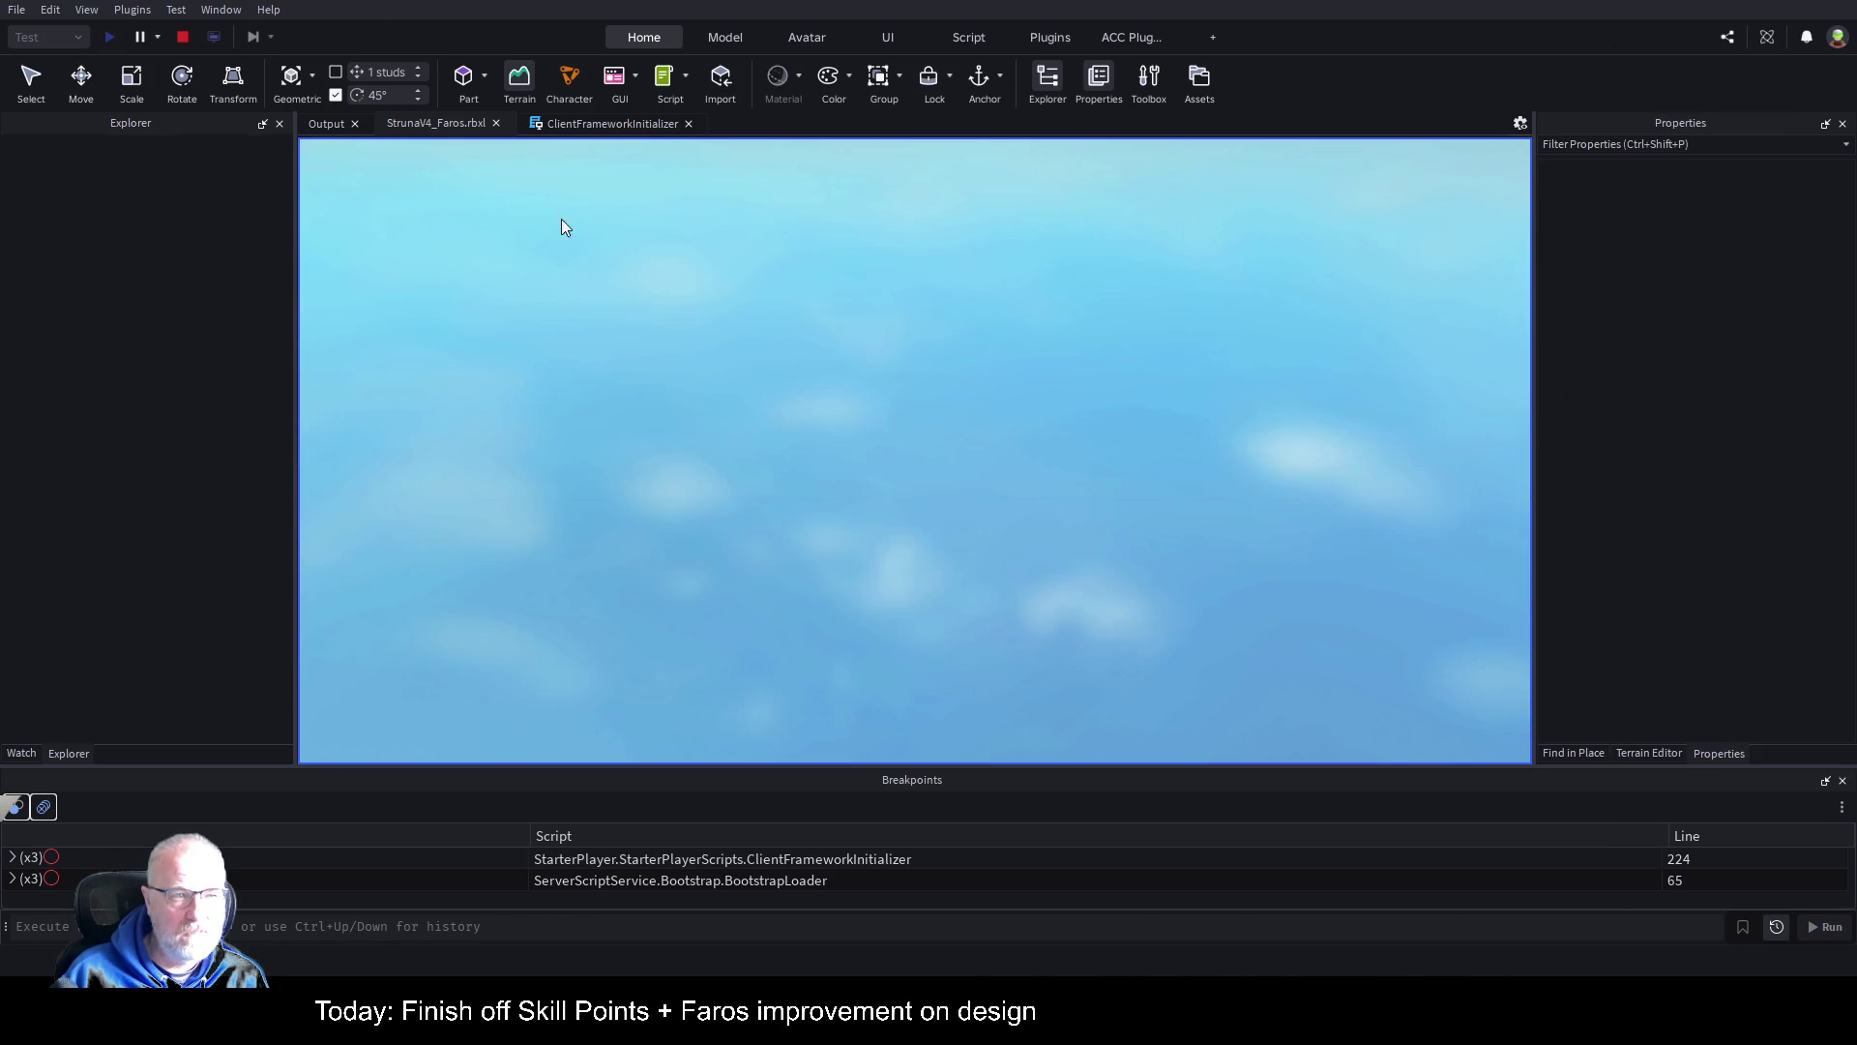
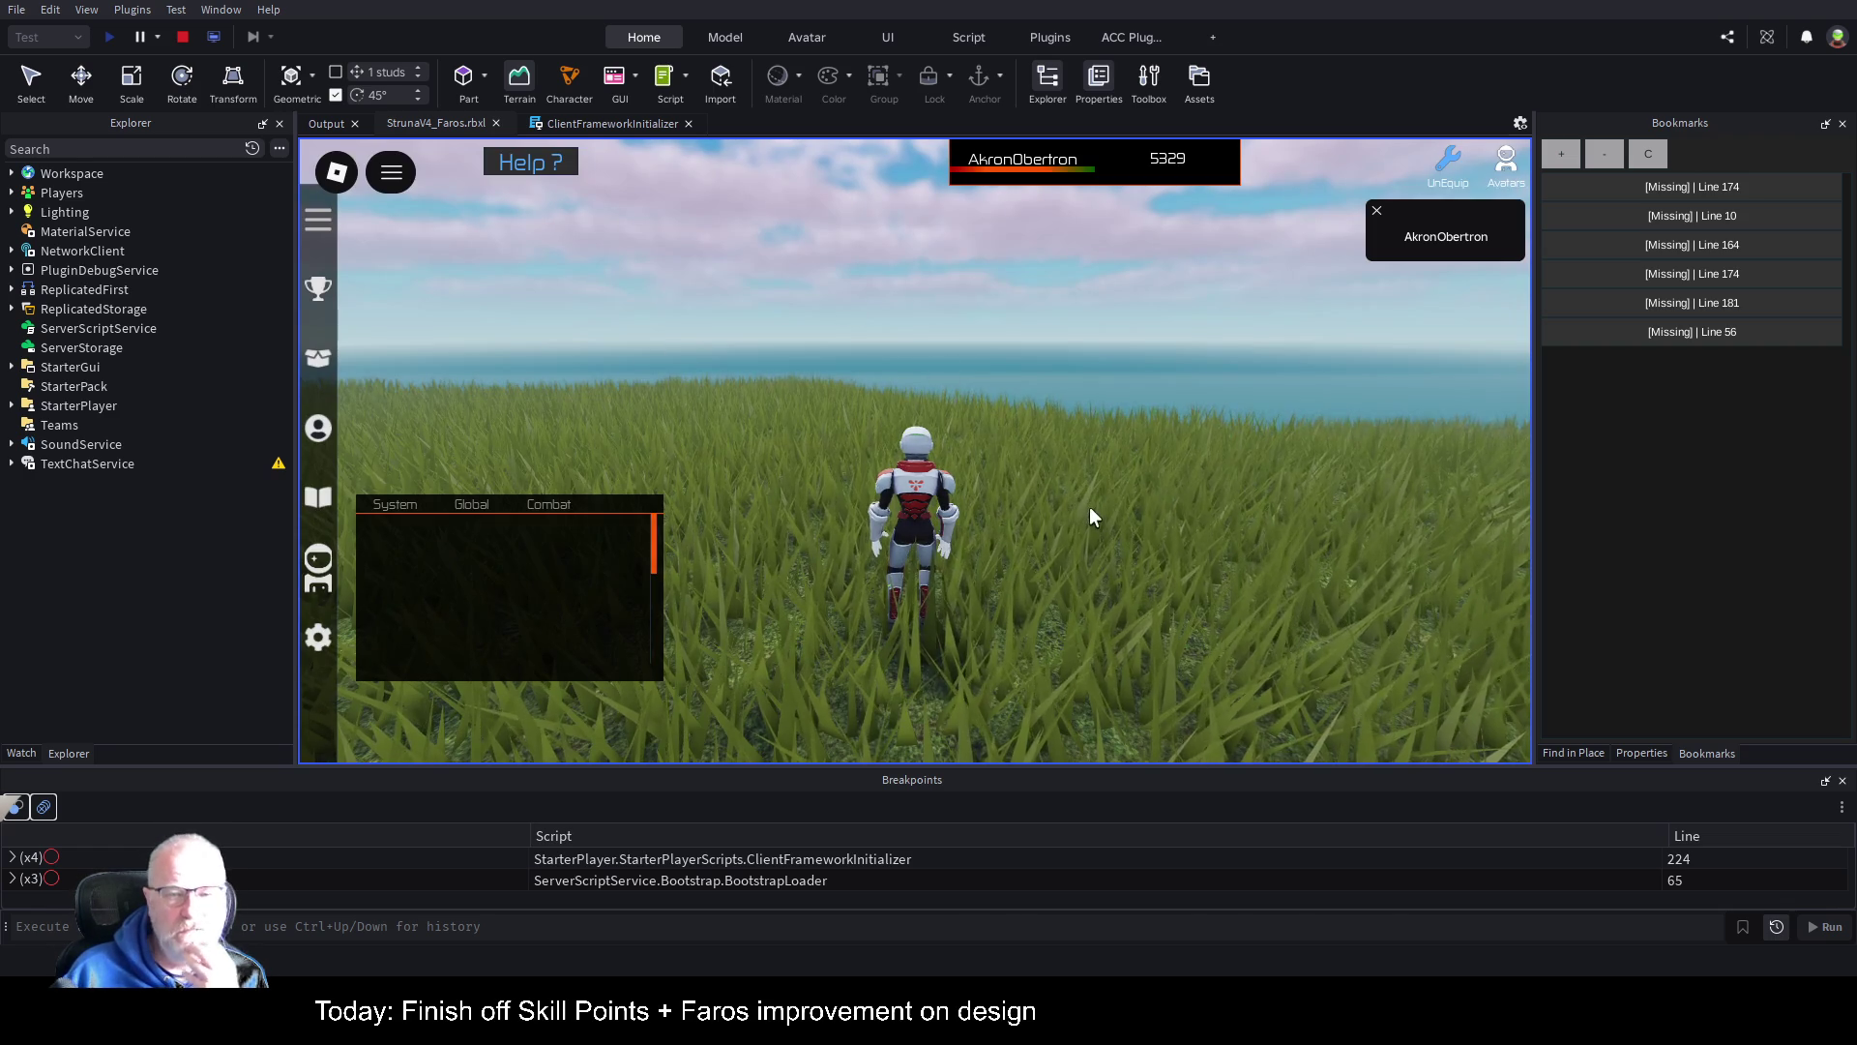
Step: Walk the character toward the sea, then bring up the DepthOfField effect's properties under Lighting
key(w)
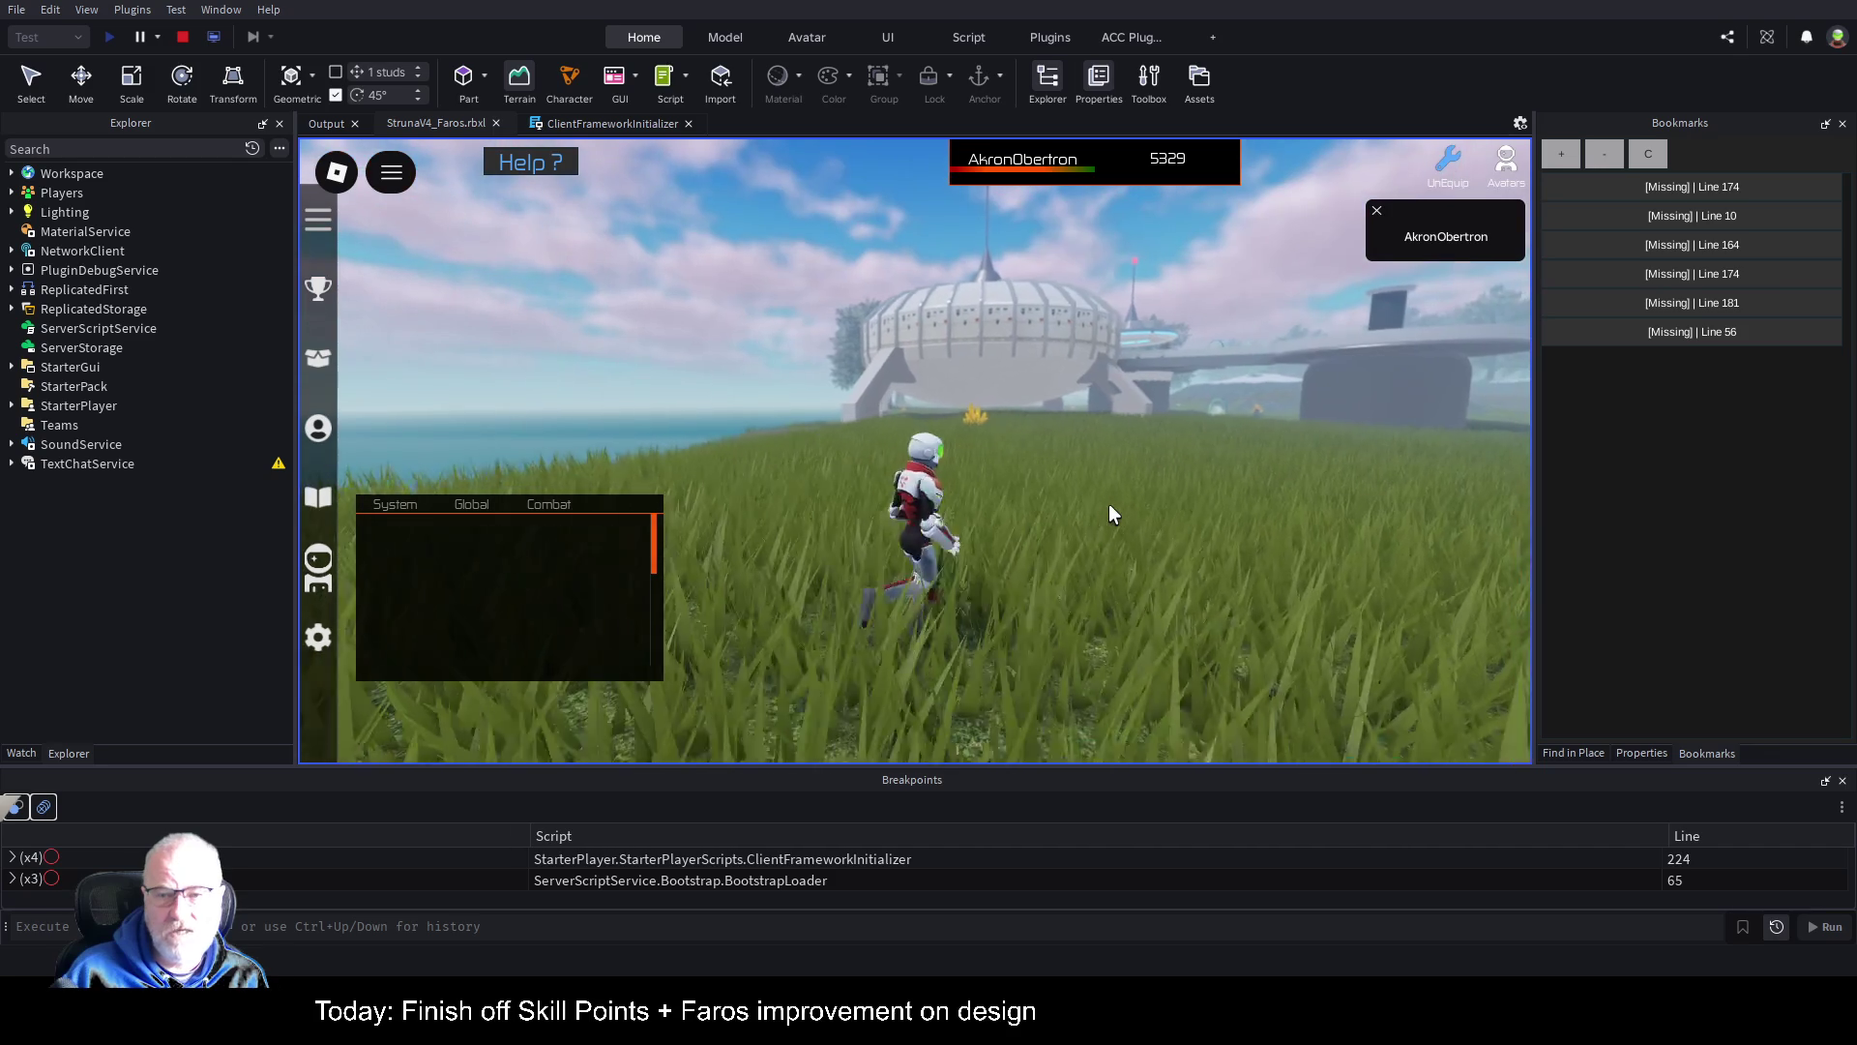
key(a)
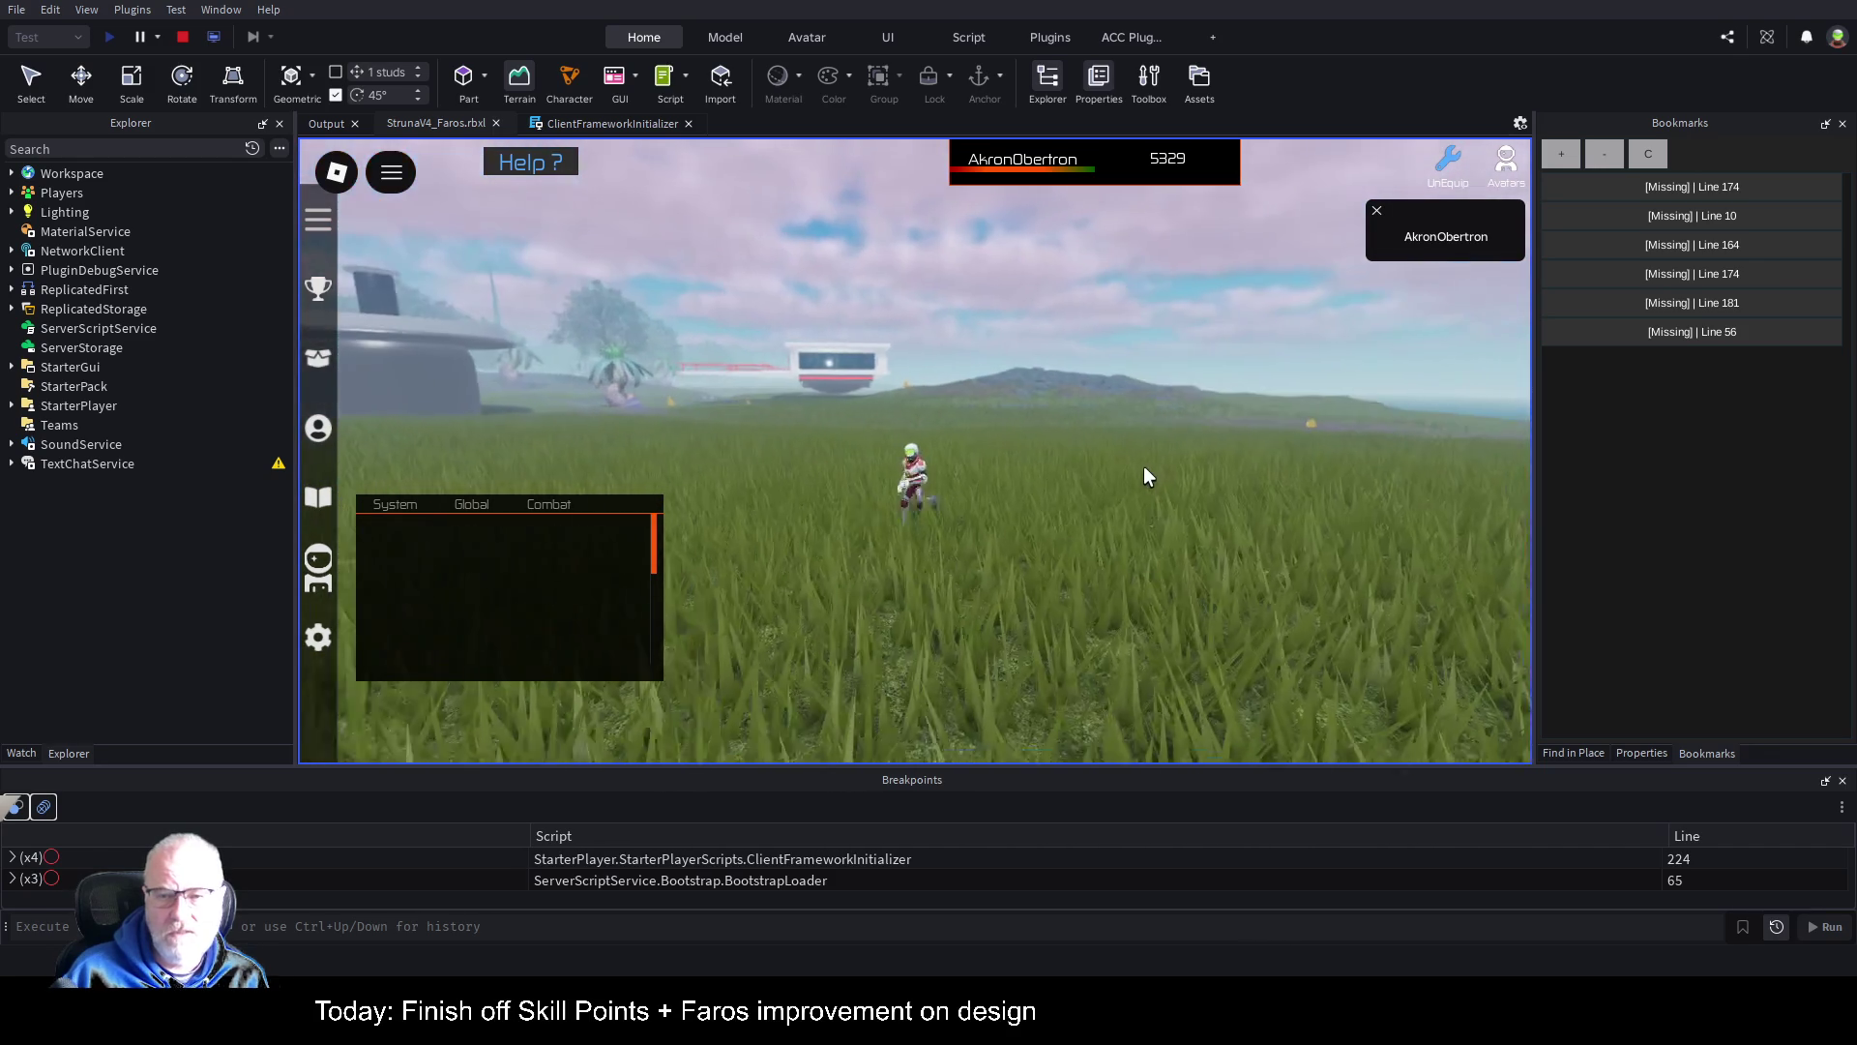
key(w)
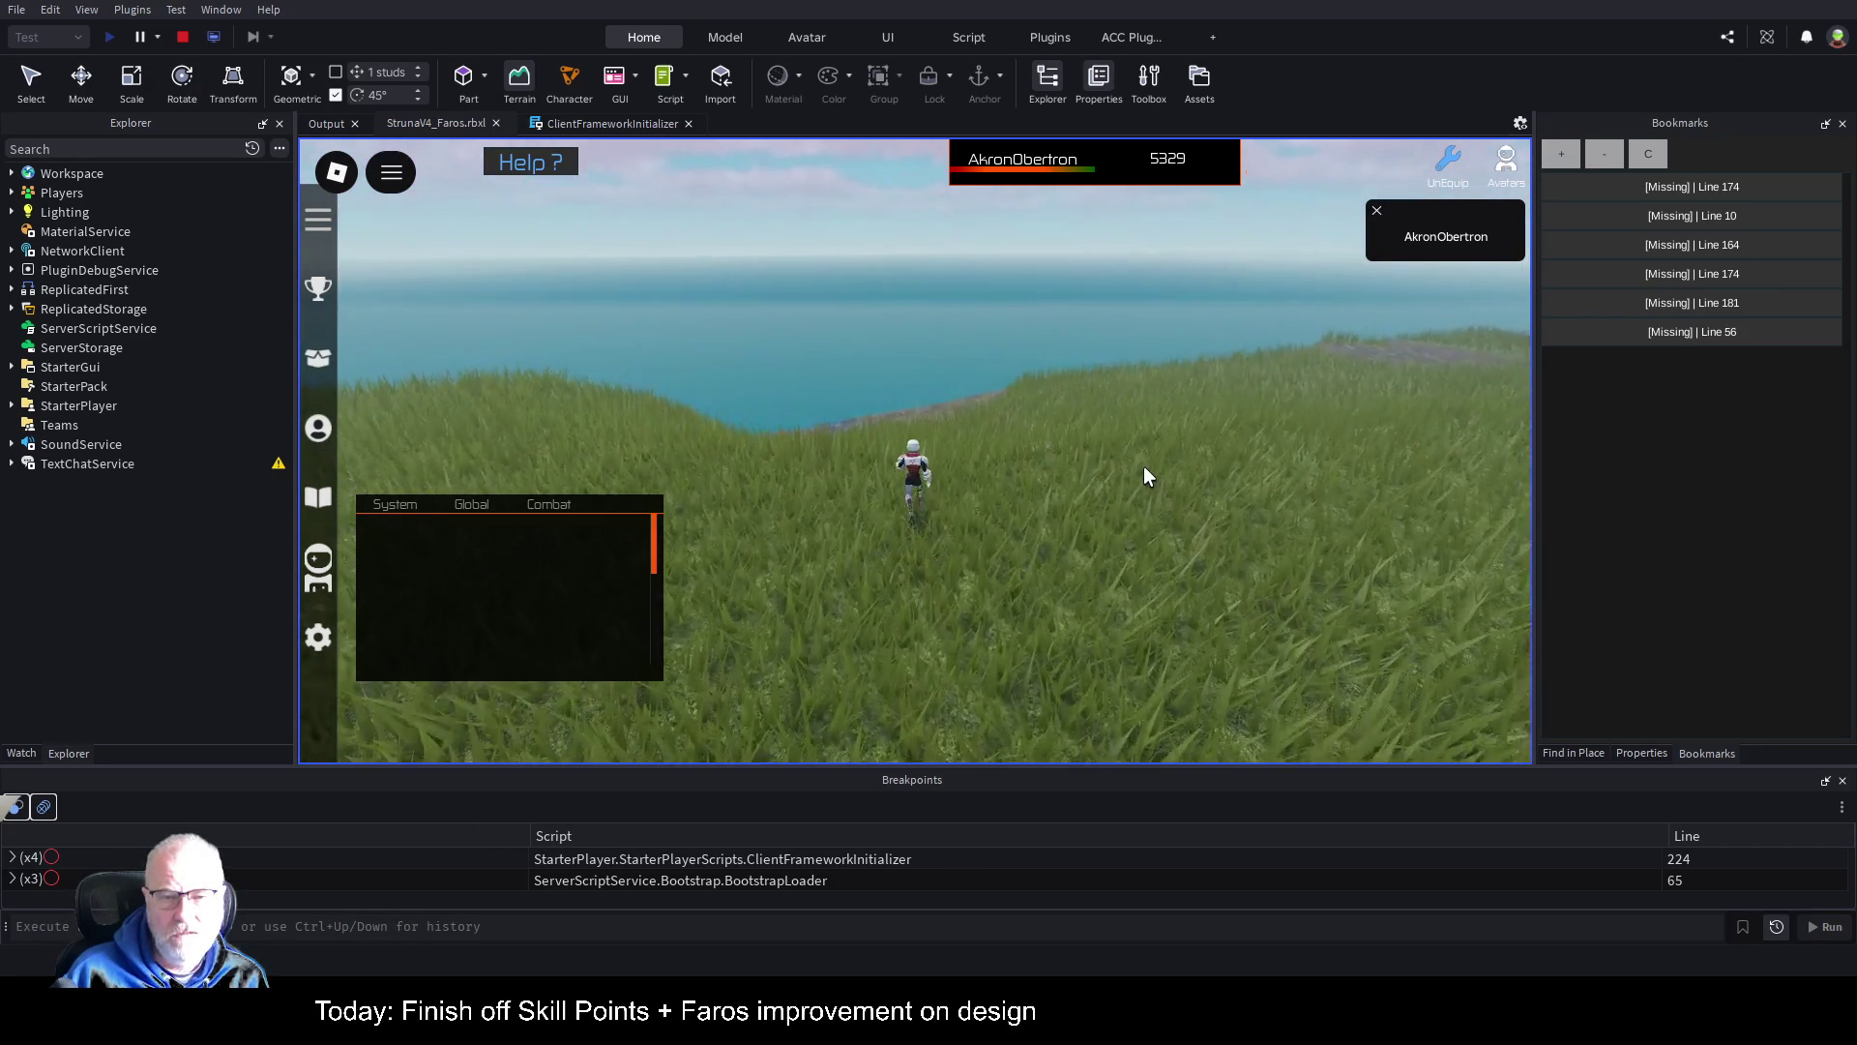
key(w)
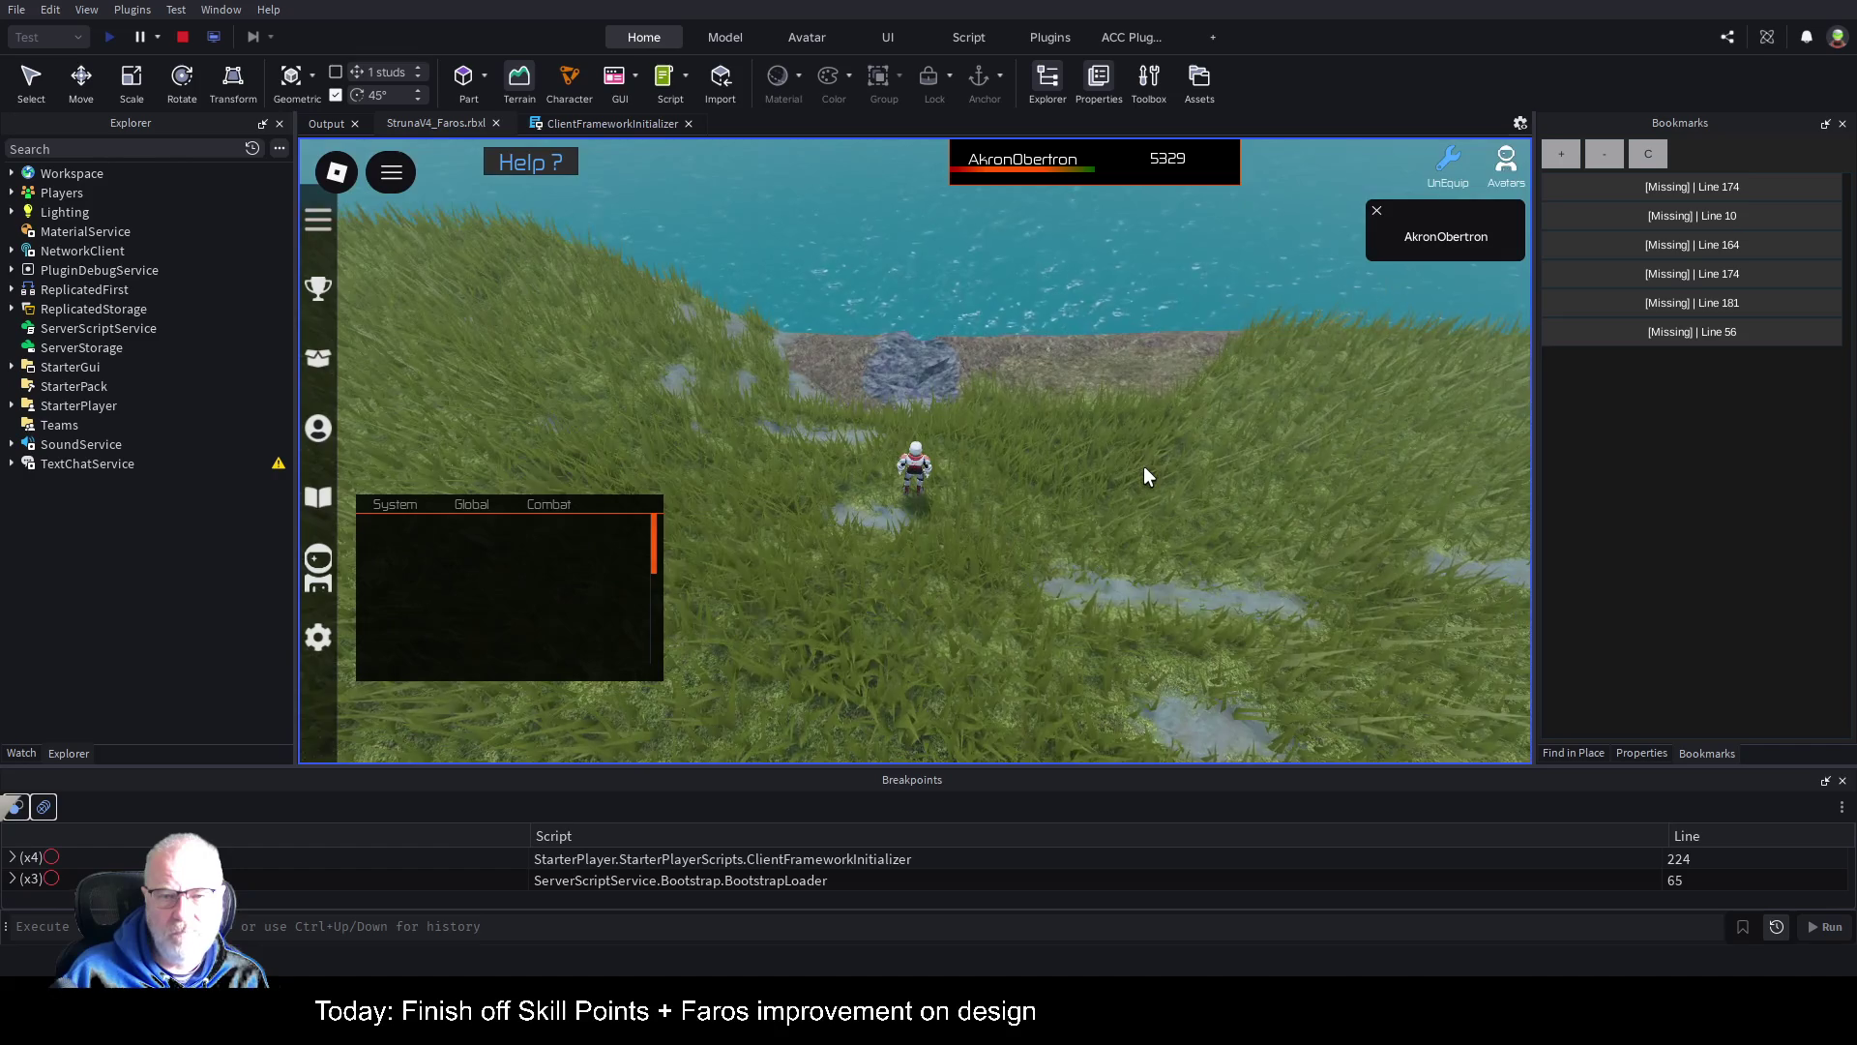
key(d)
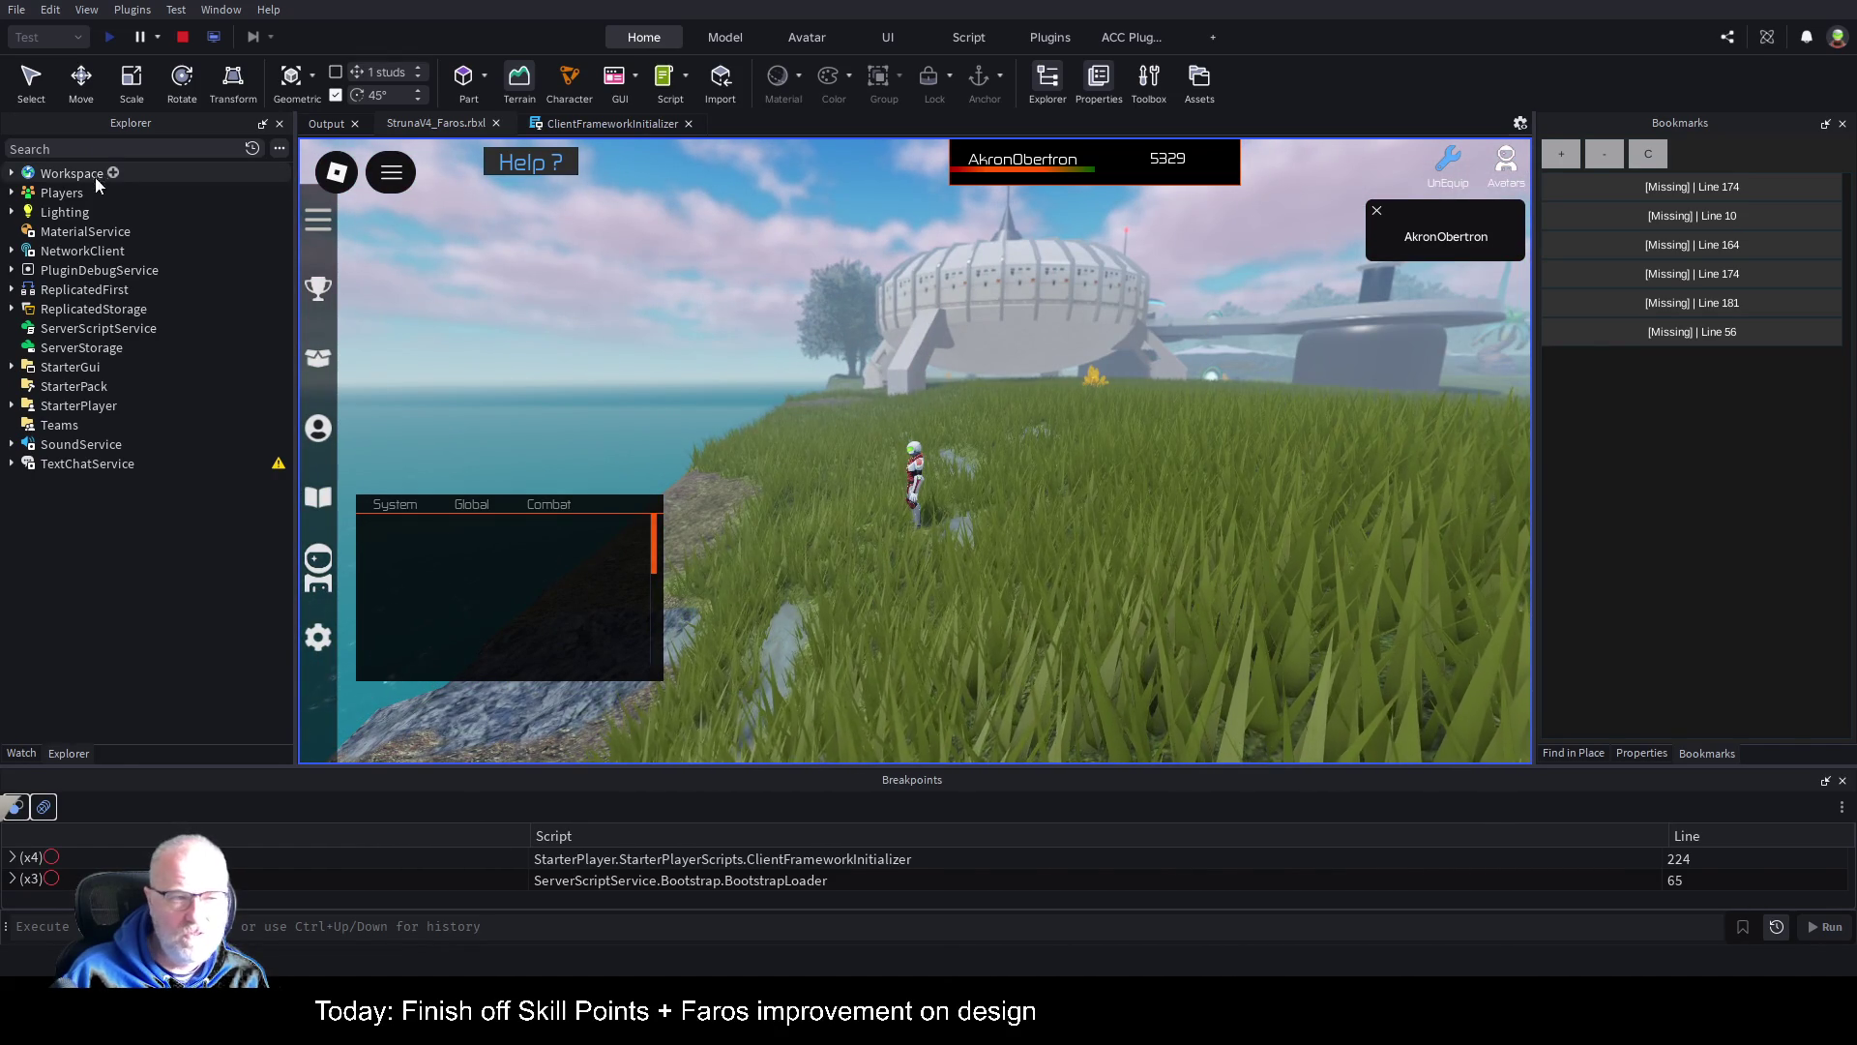
click(15, 213)
click(91, 309)
scroll(1091, 428, up, 5)
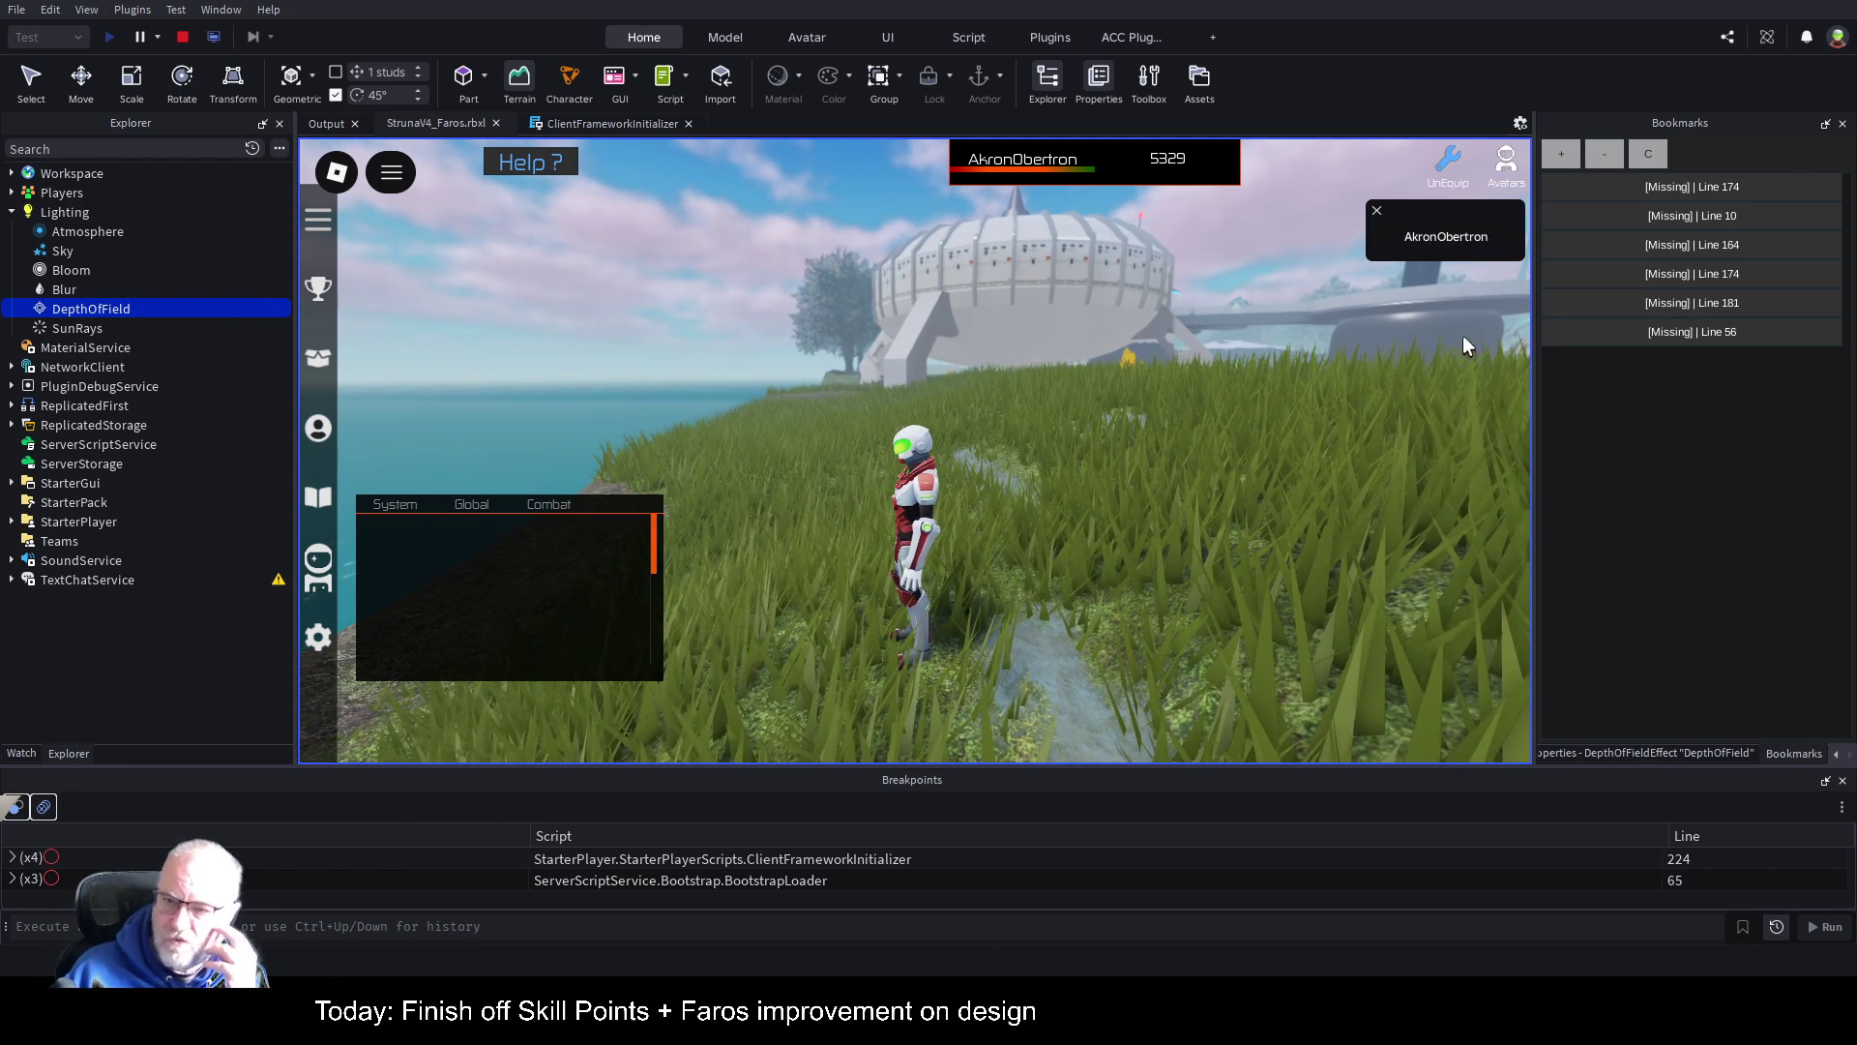
click(1600, 753)
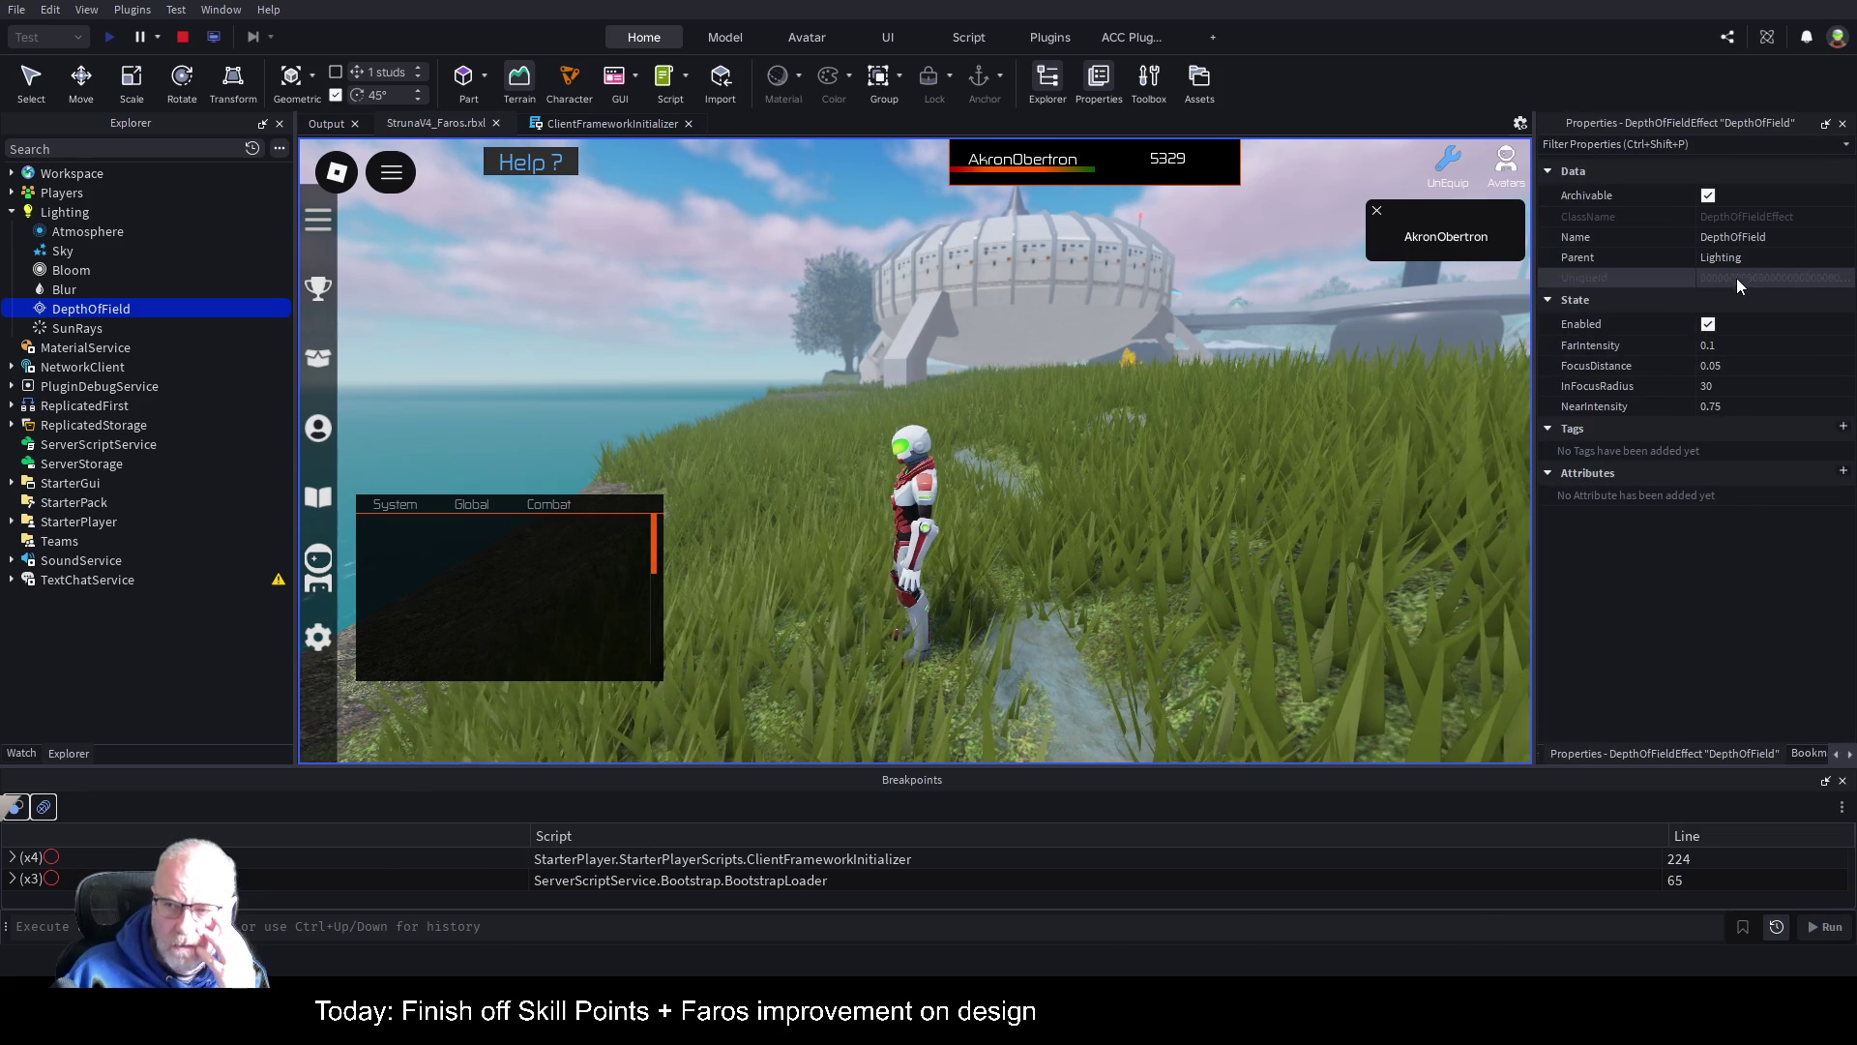
Step: Drag FarIntensity up and down to preview stronger far blur, committing 0.2
click(1757, 353)
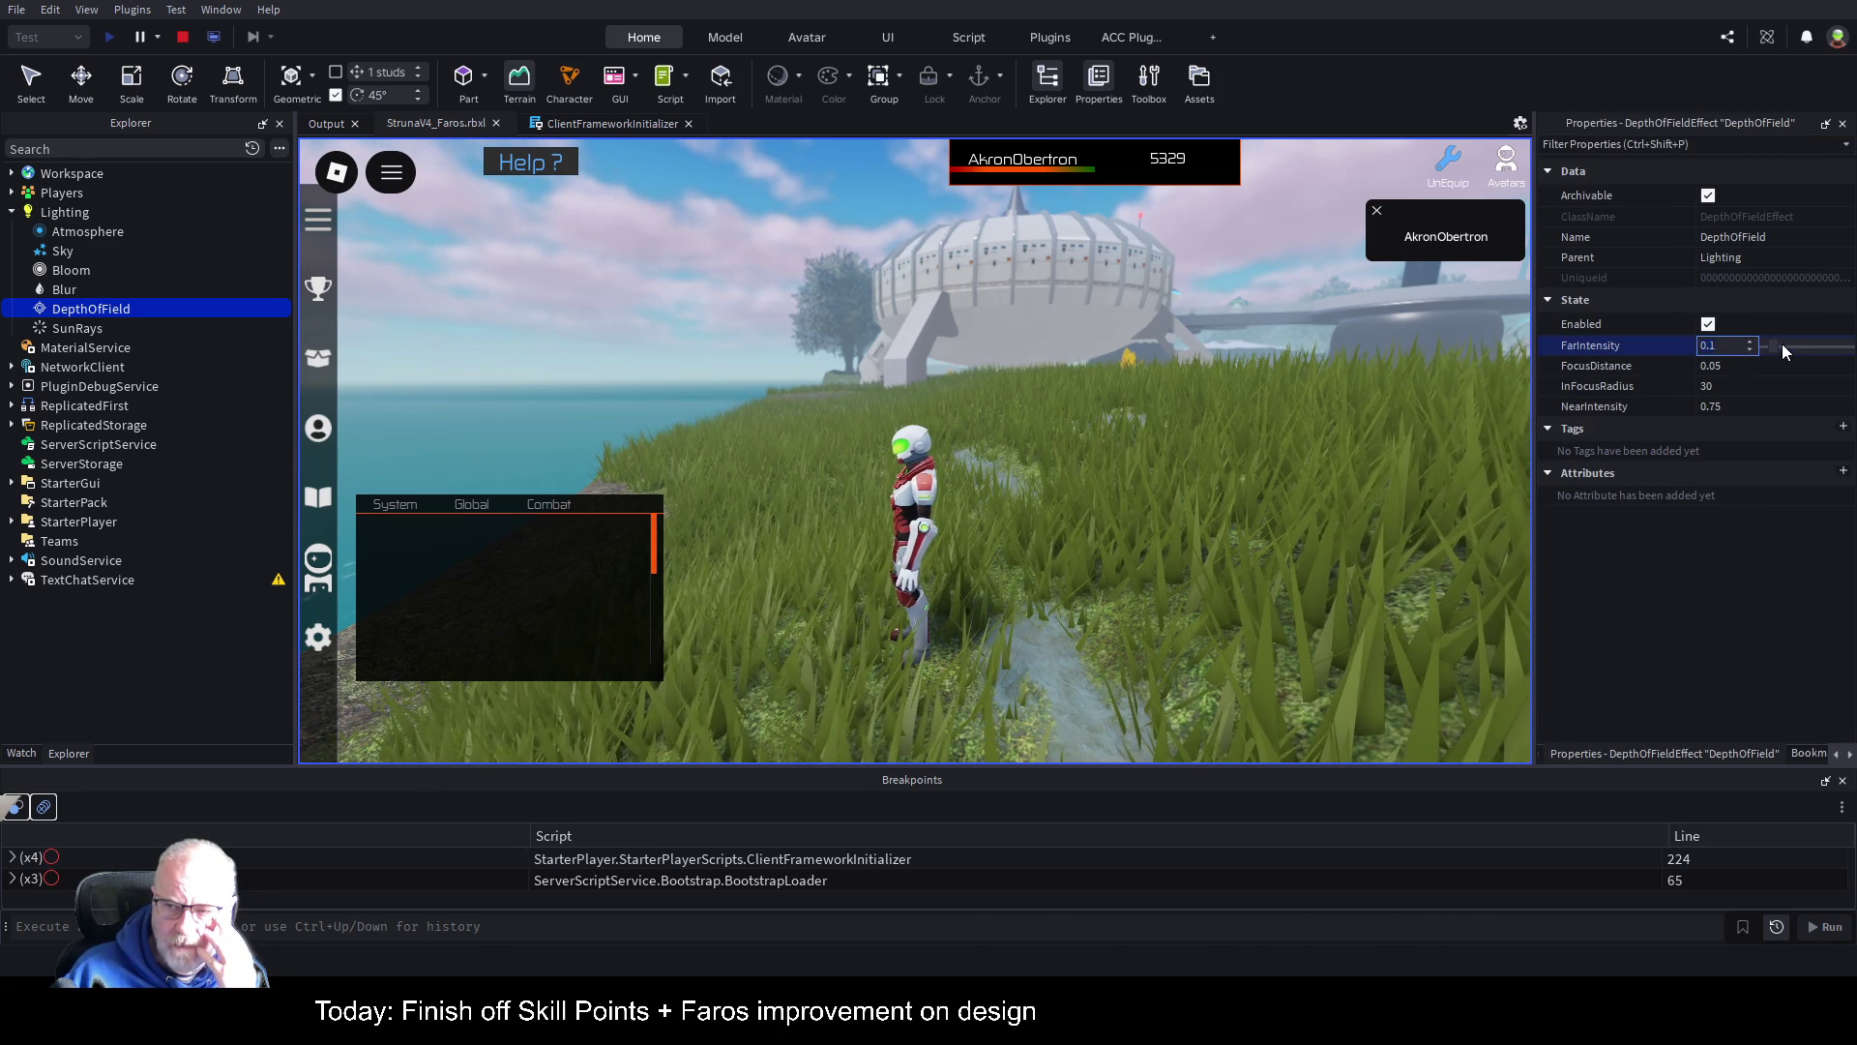
drag(1778, 346, 1796, 348)
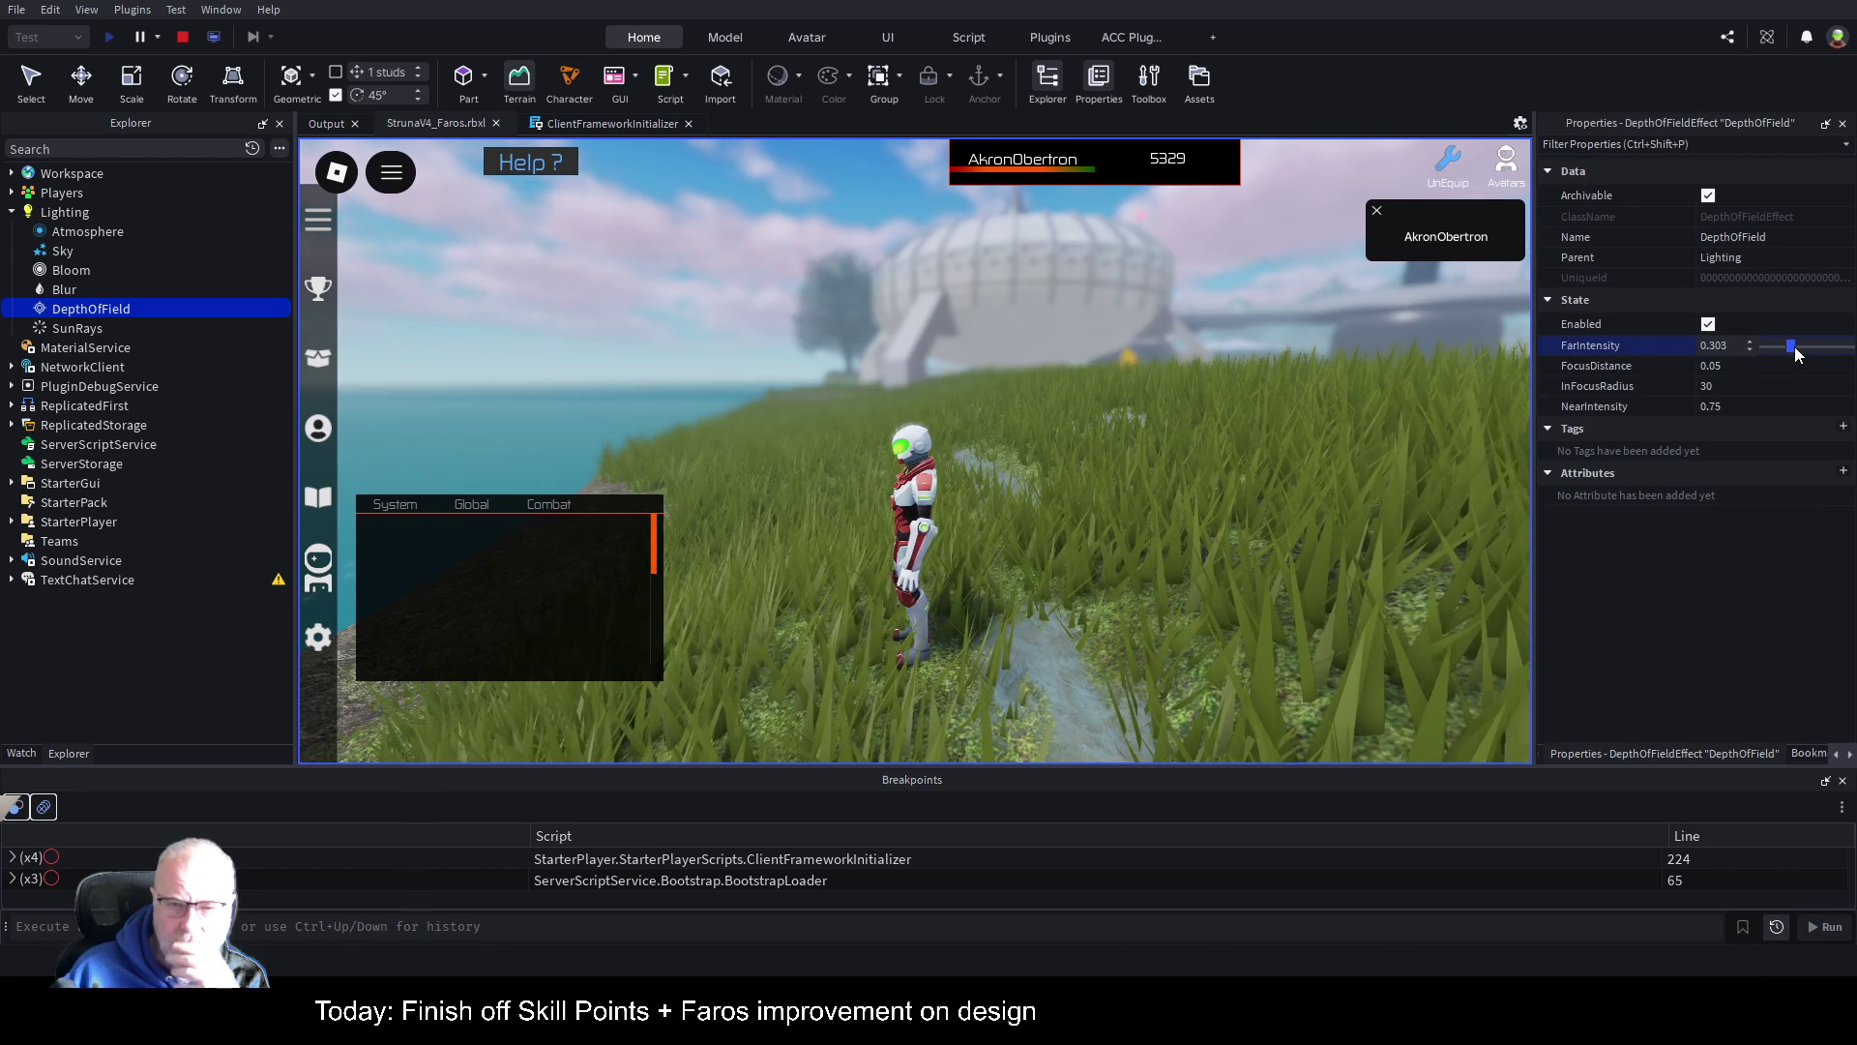
drag(1796, 348, 1768, 351)
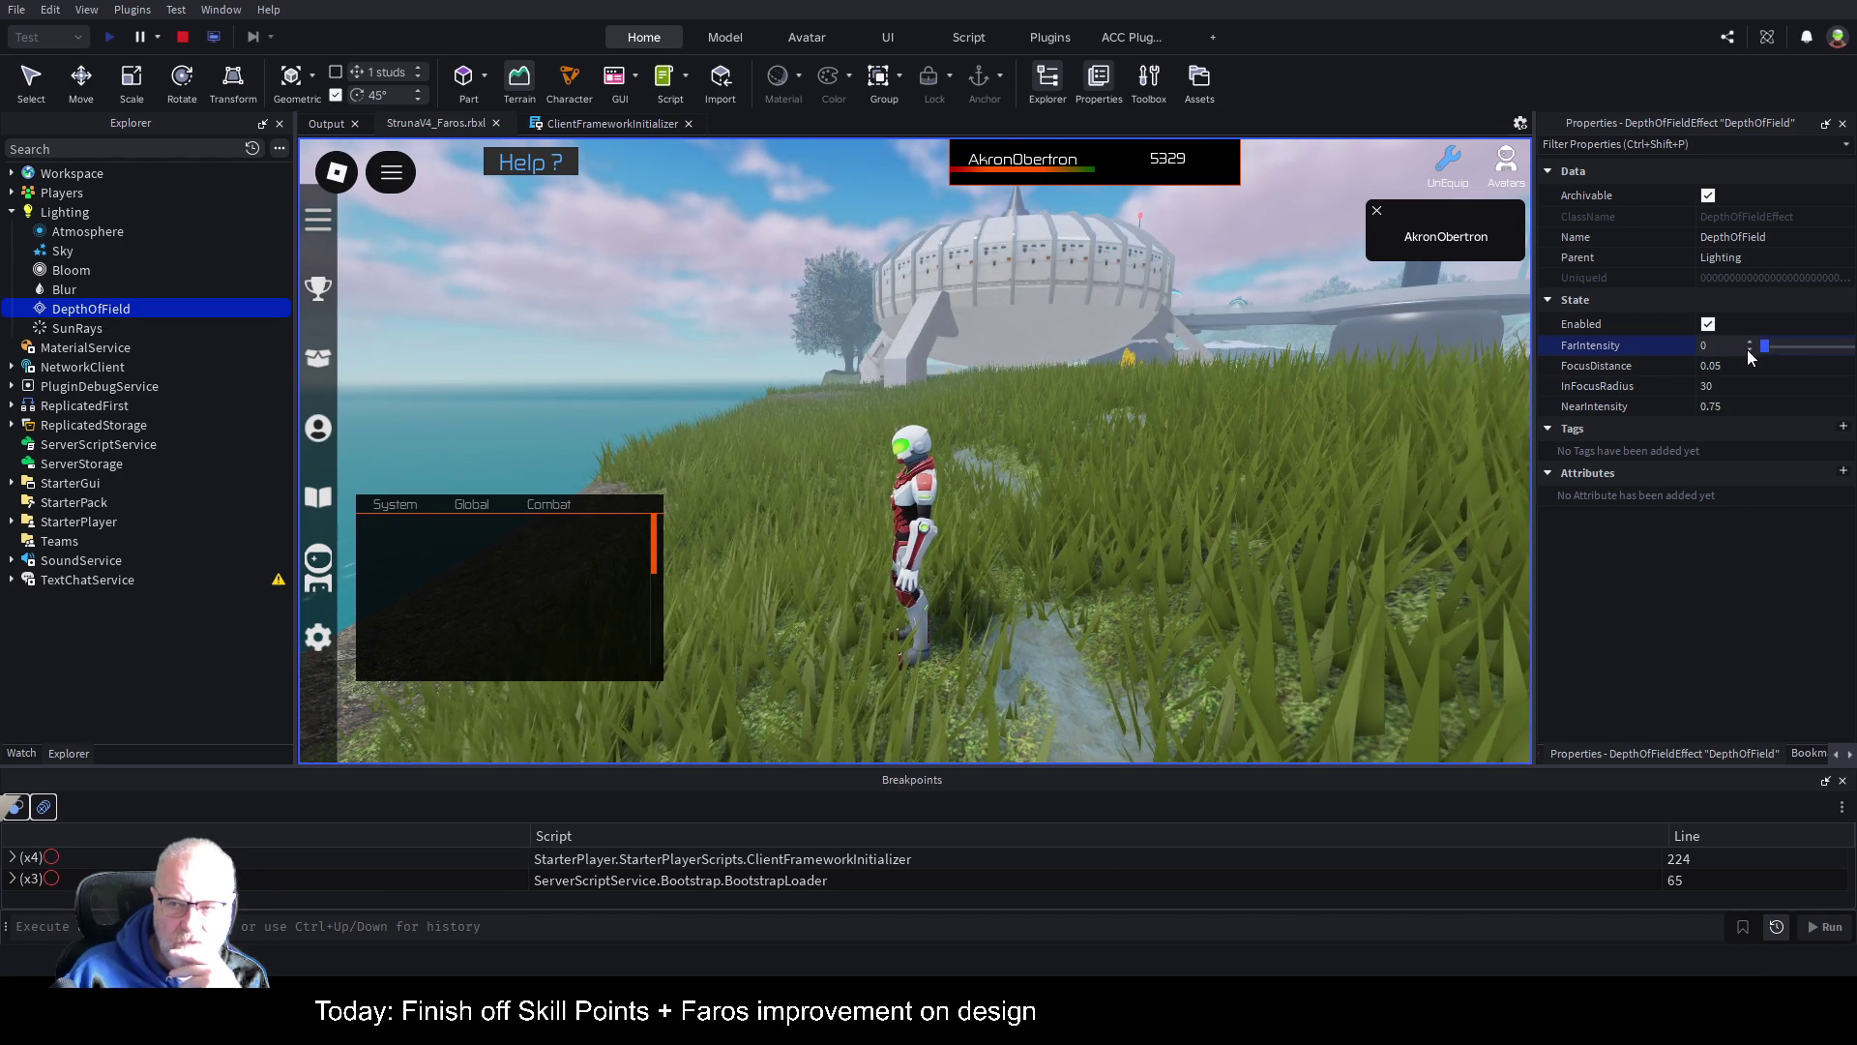
drag(1778, 358, 1786, 352)
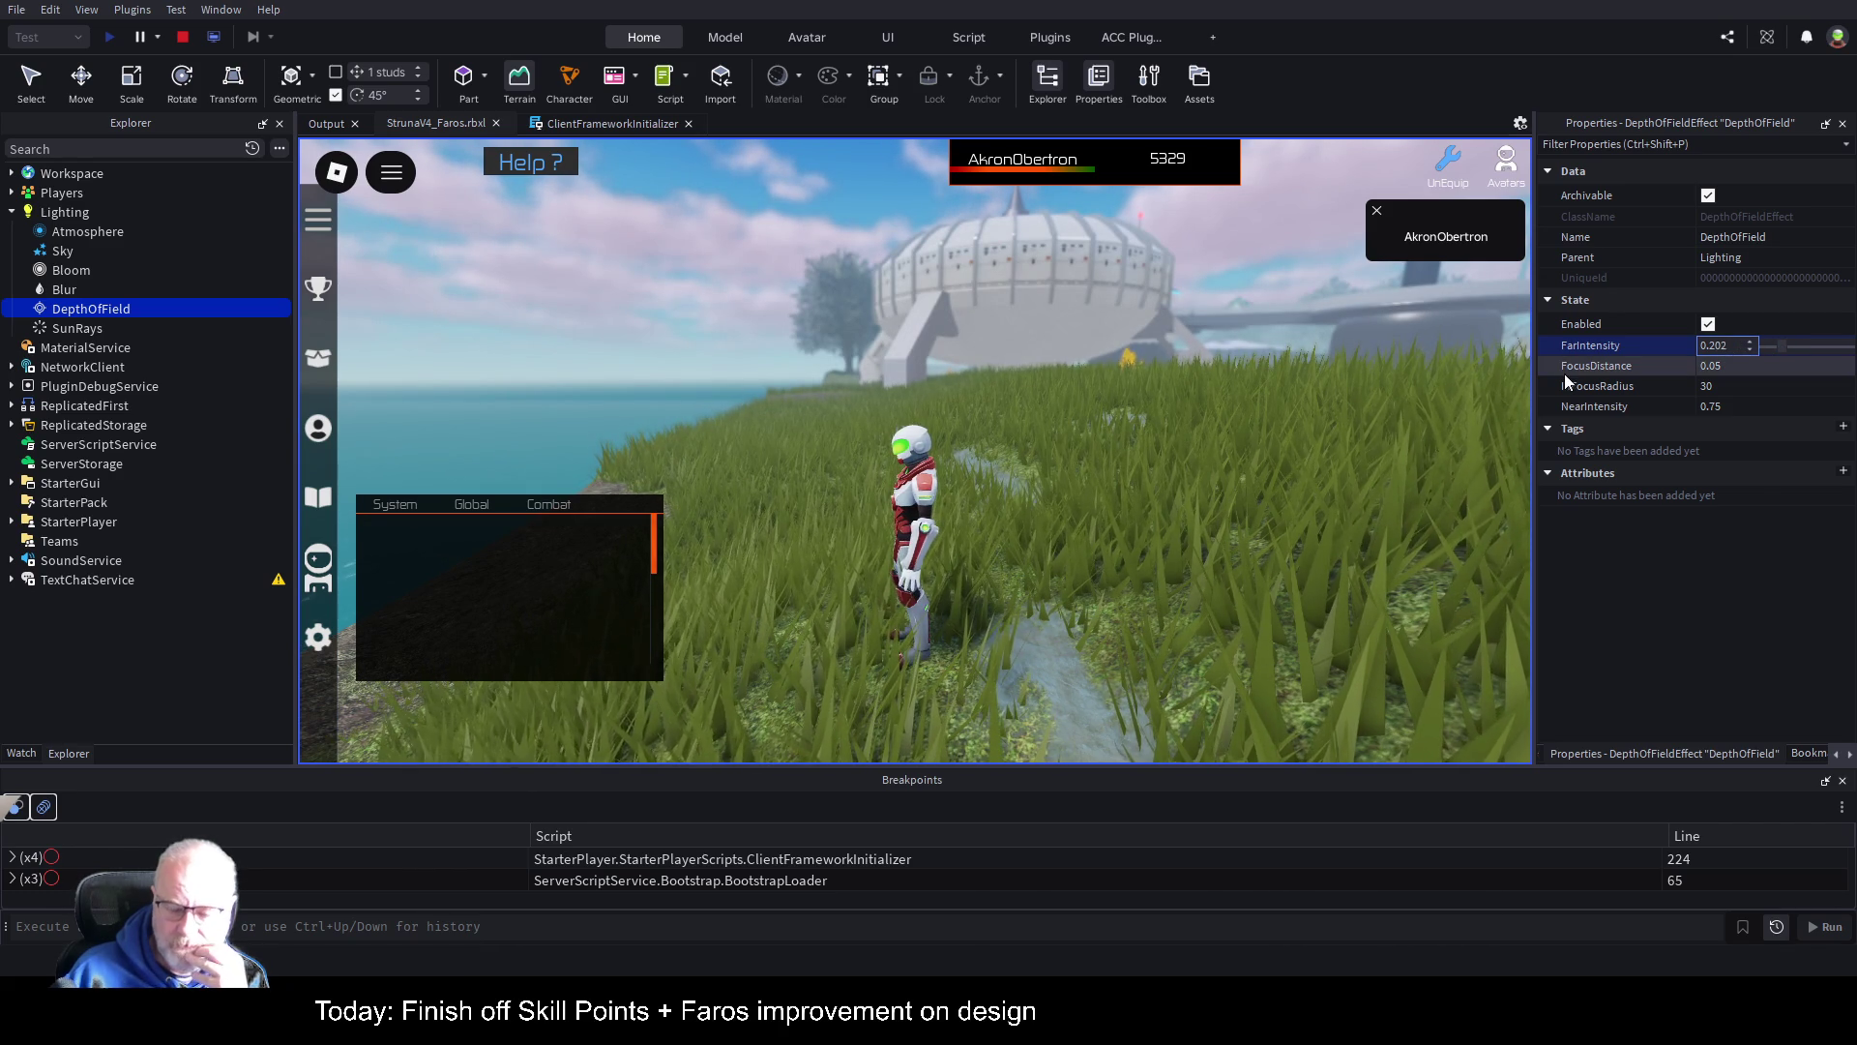
key(BackSpace)
key(Return)
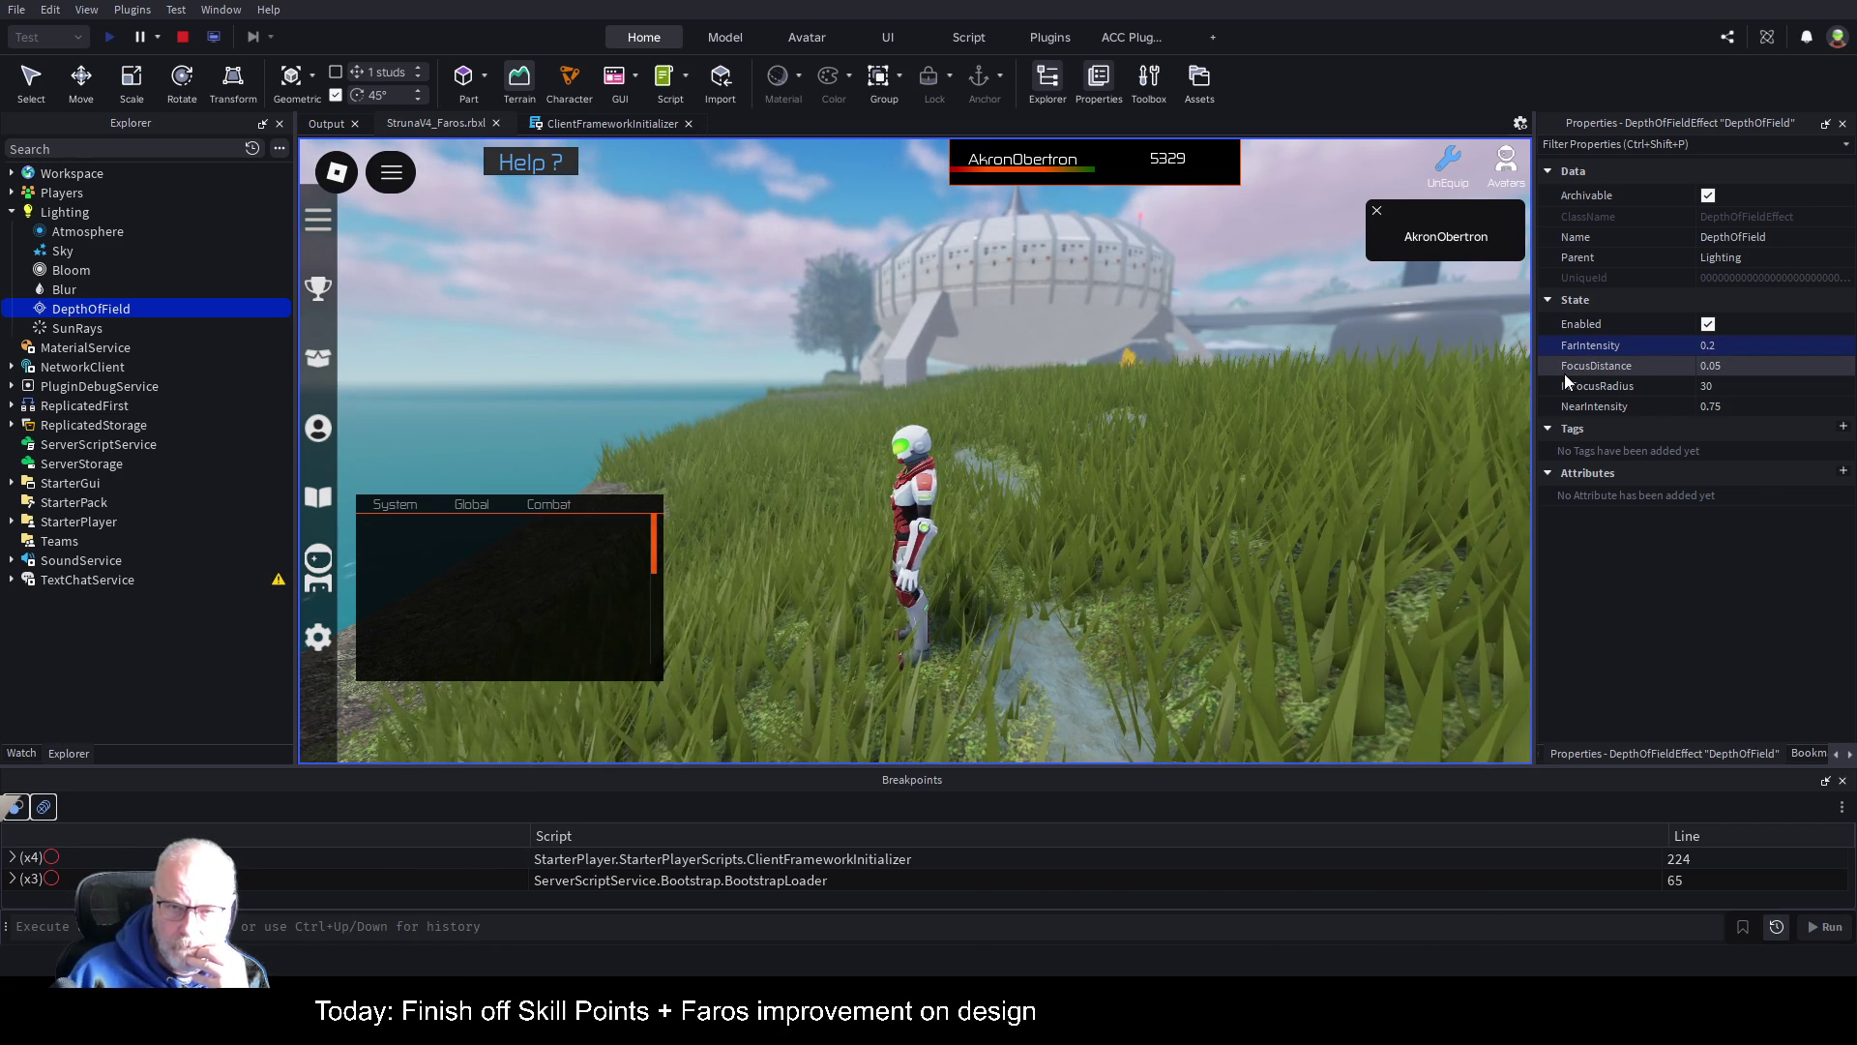
Step: Set DepthOfField FarIntensity back to 0.1
scroll(1043, 454, down, 5)
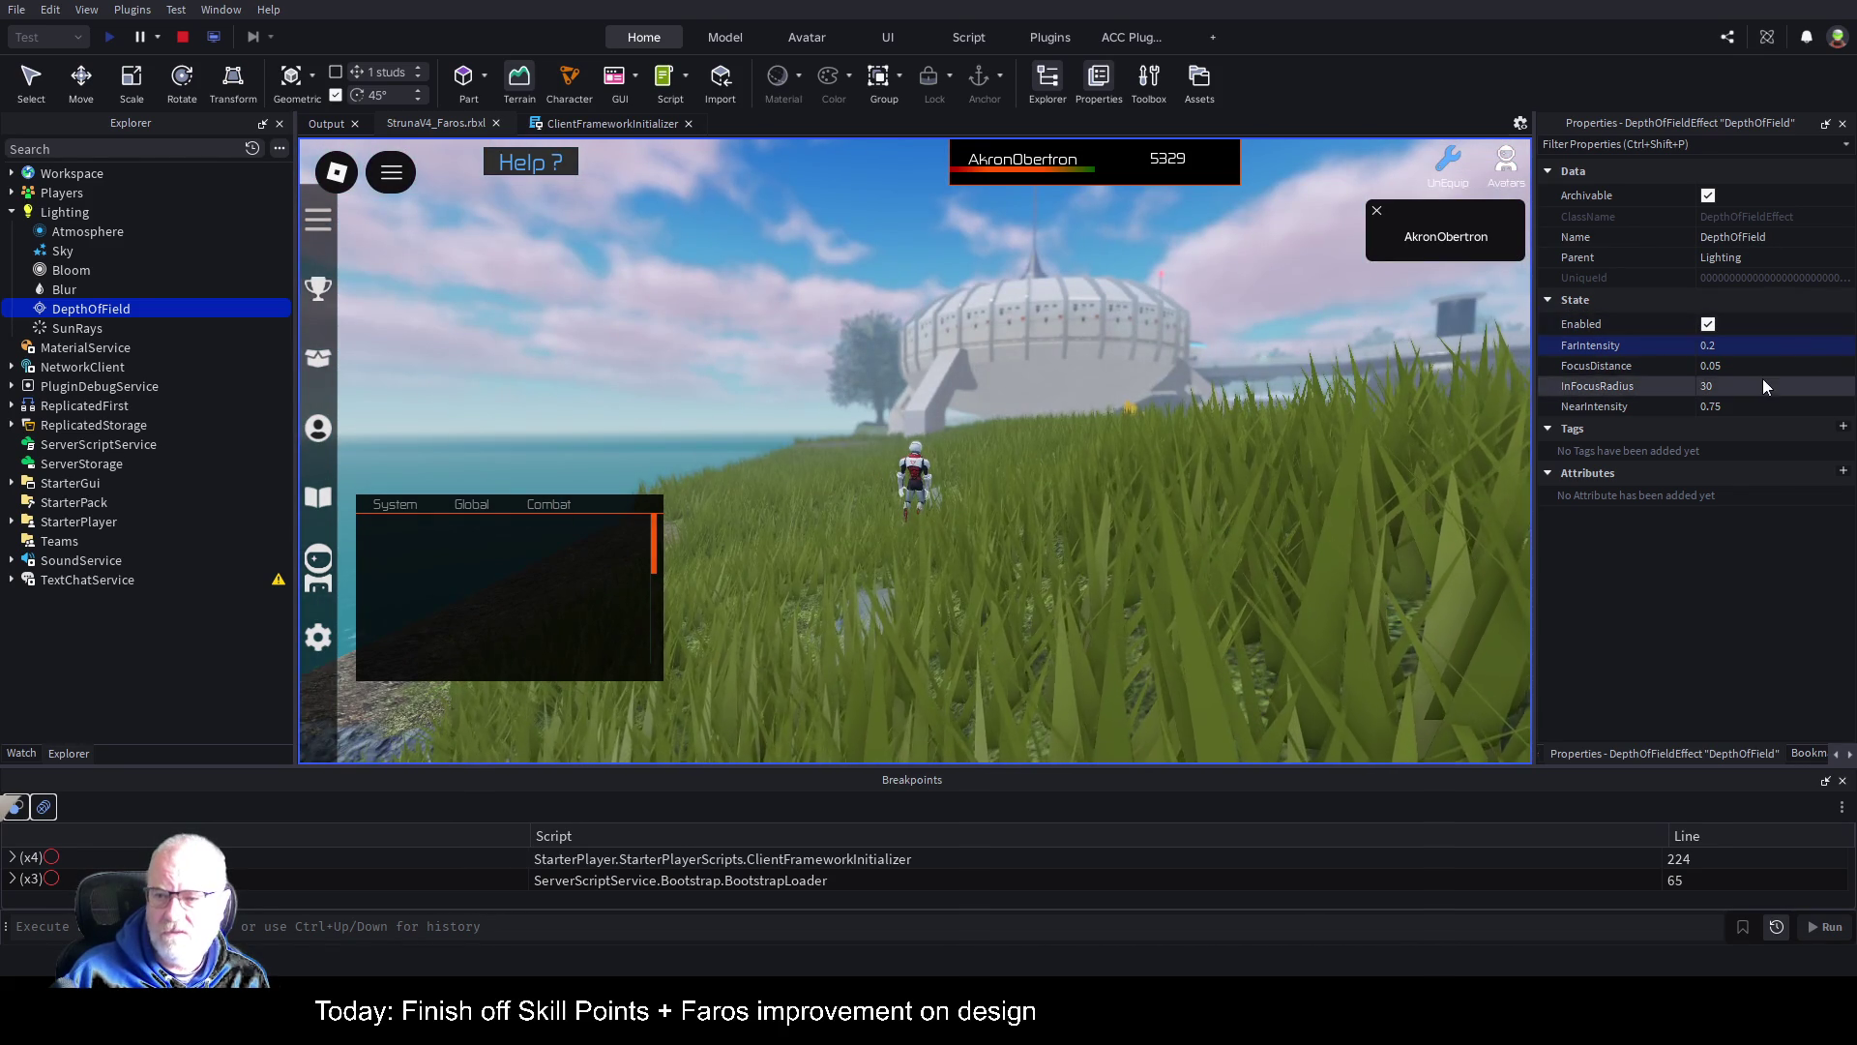
click(1772, 346)
text(0)
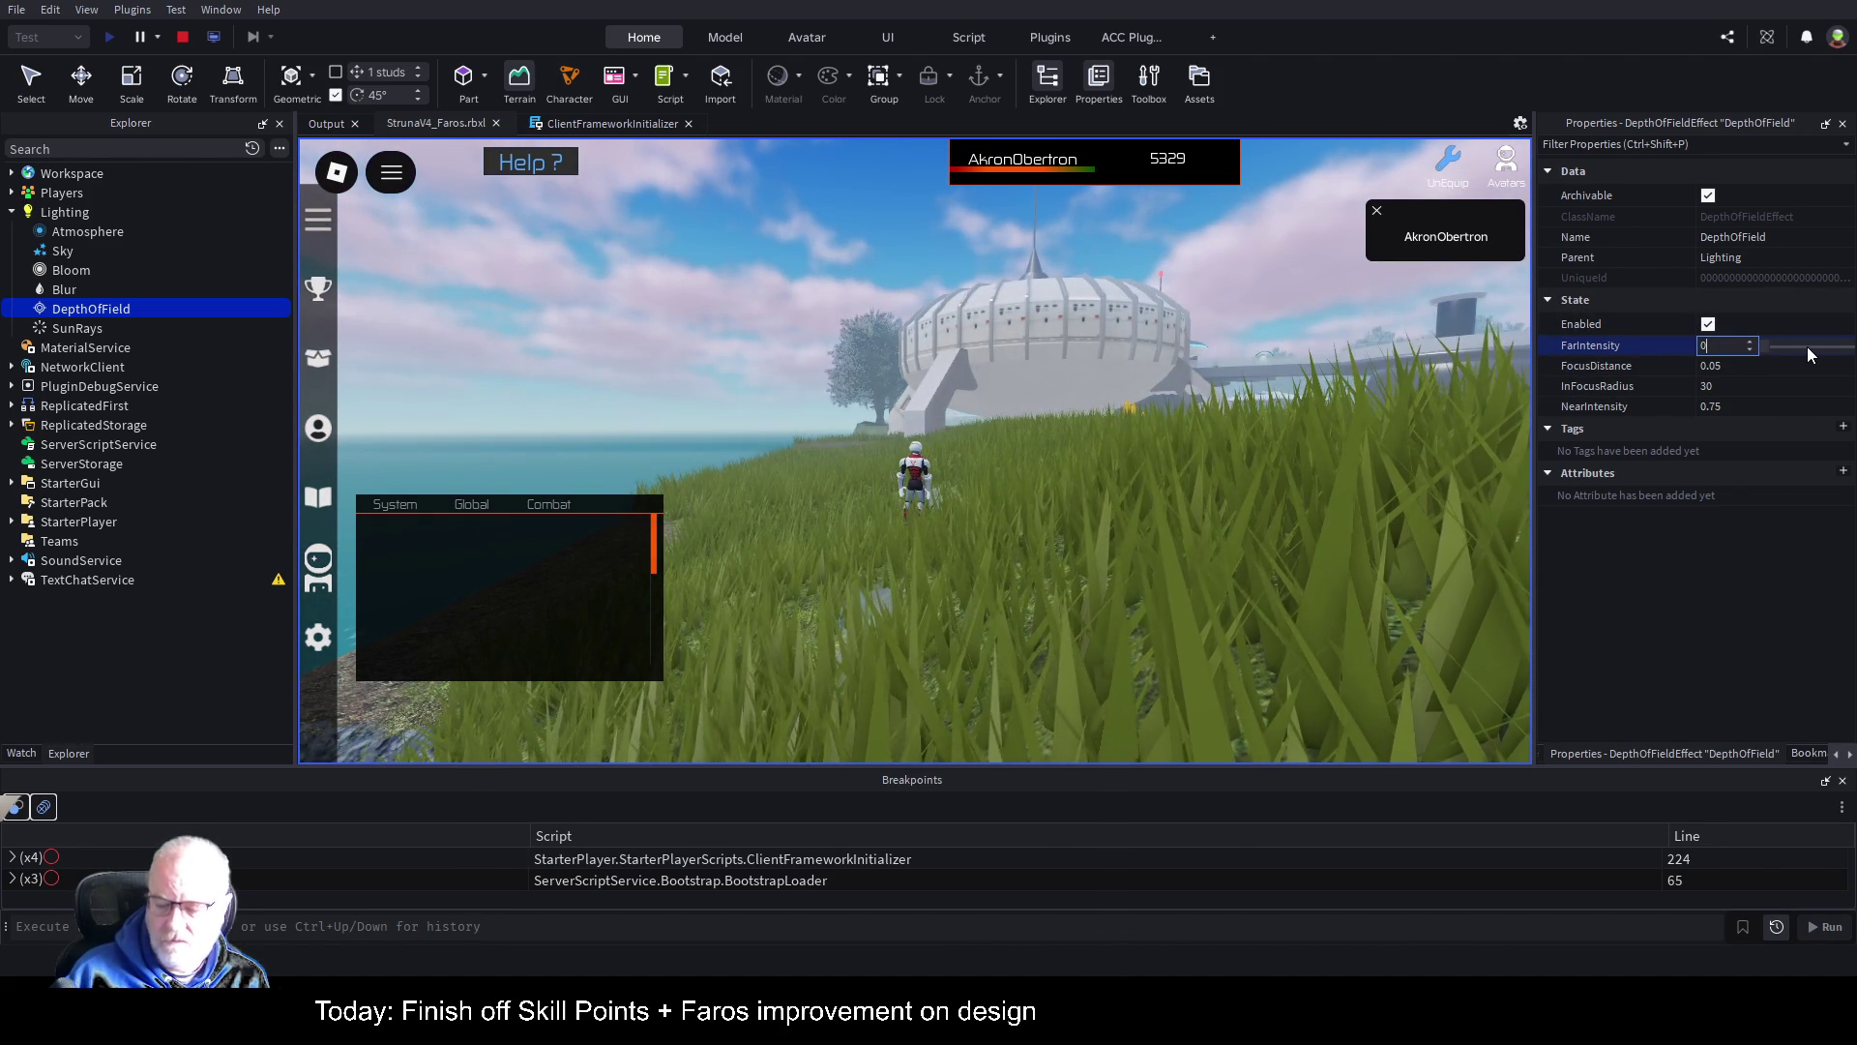
text(.1)
key(Return)
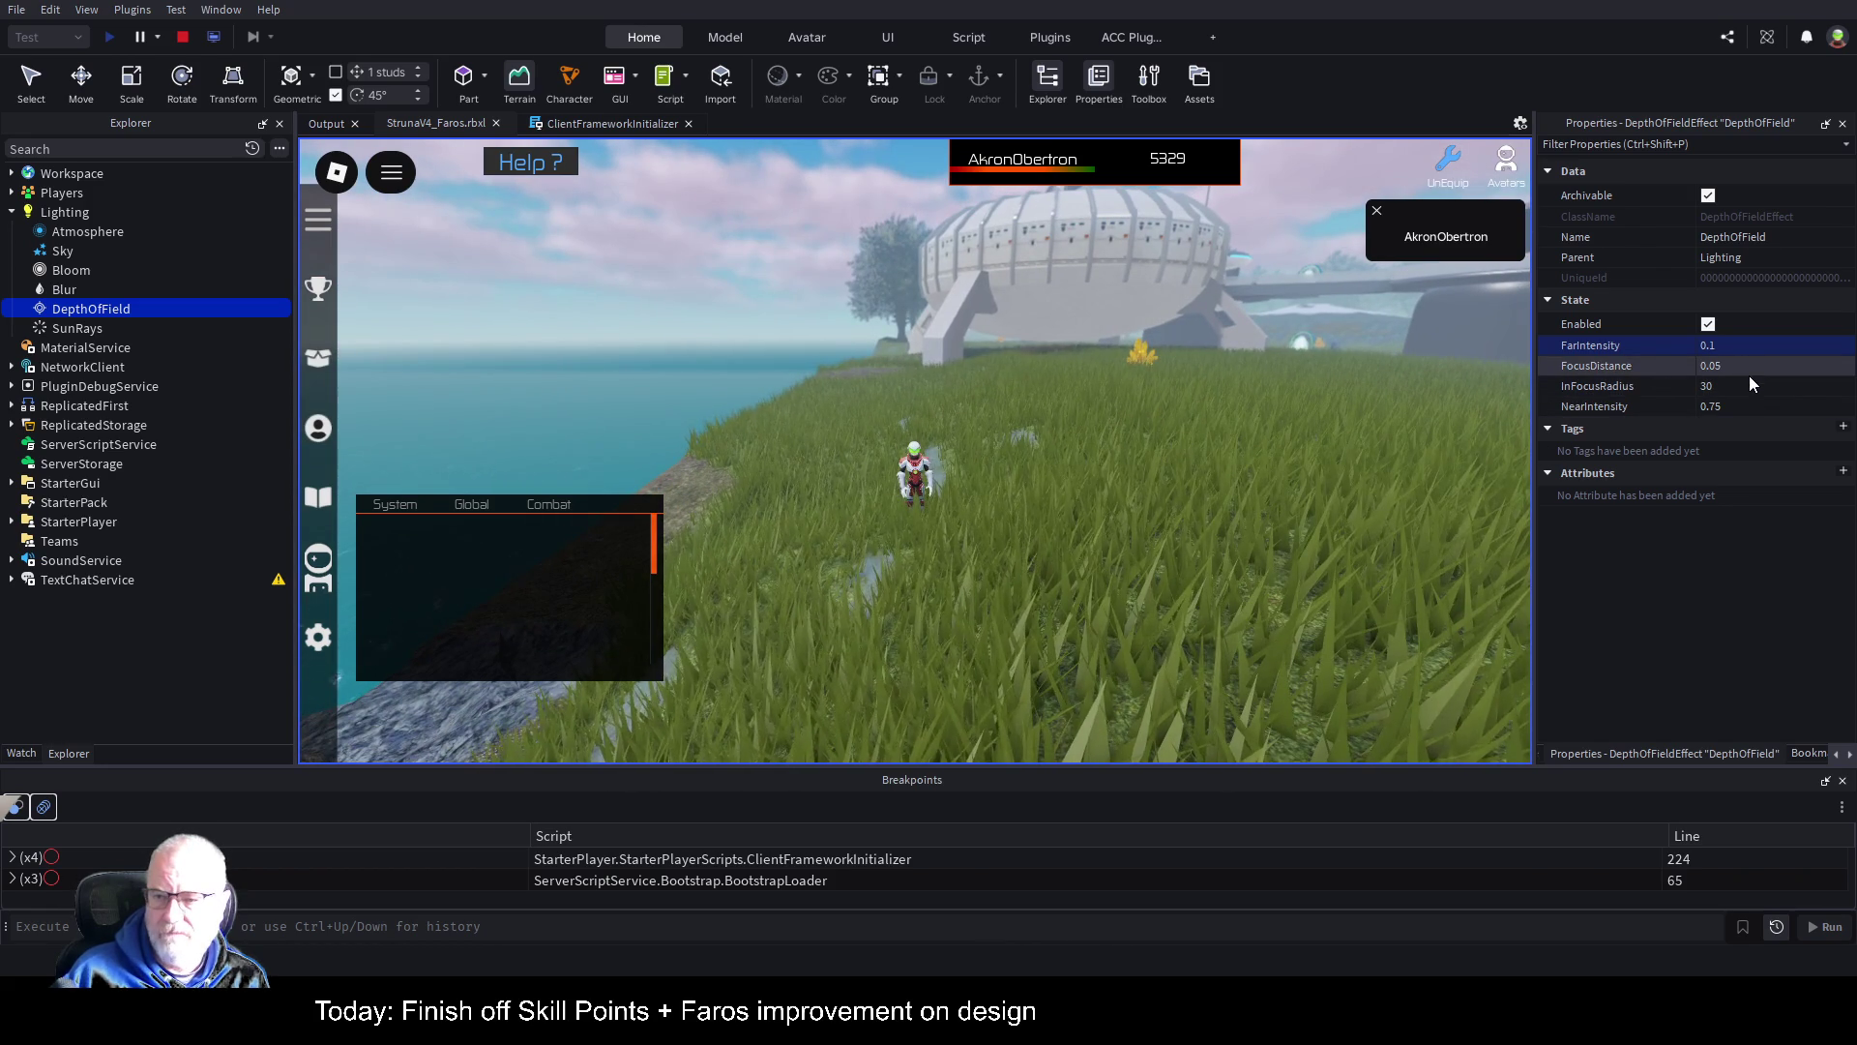
Step: Preview FocusDistance near 200, InFocusRadius 50 then about 9.55, and NearIntensity 1
click(1749, 376)
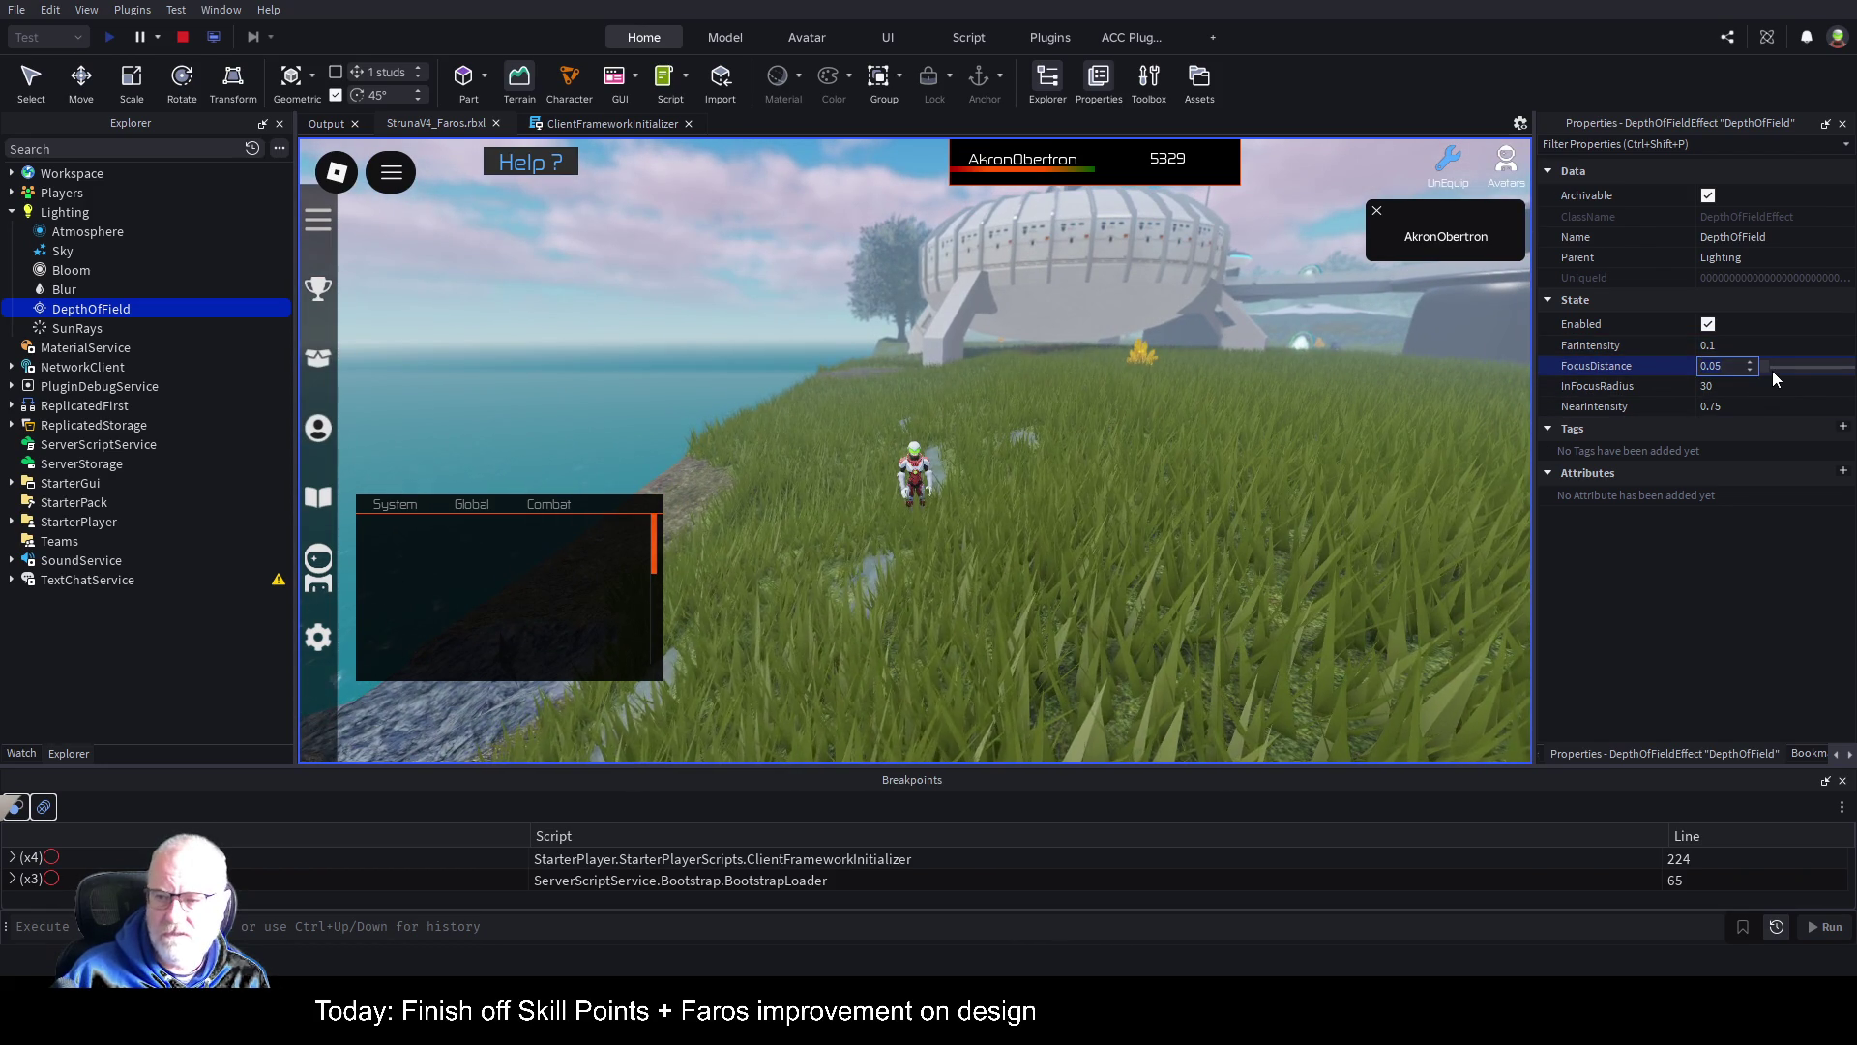
click(1769, 366)
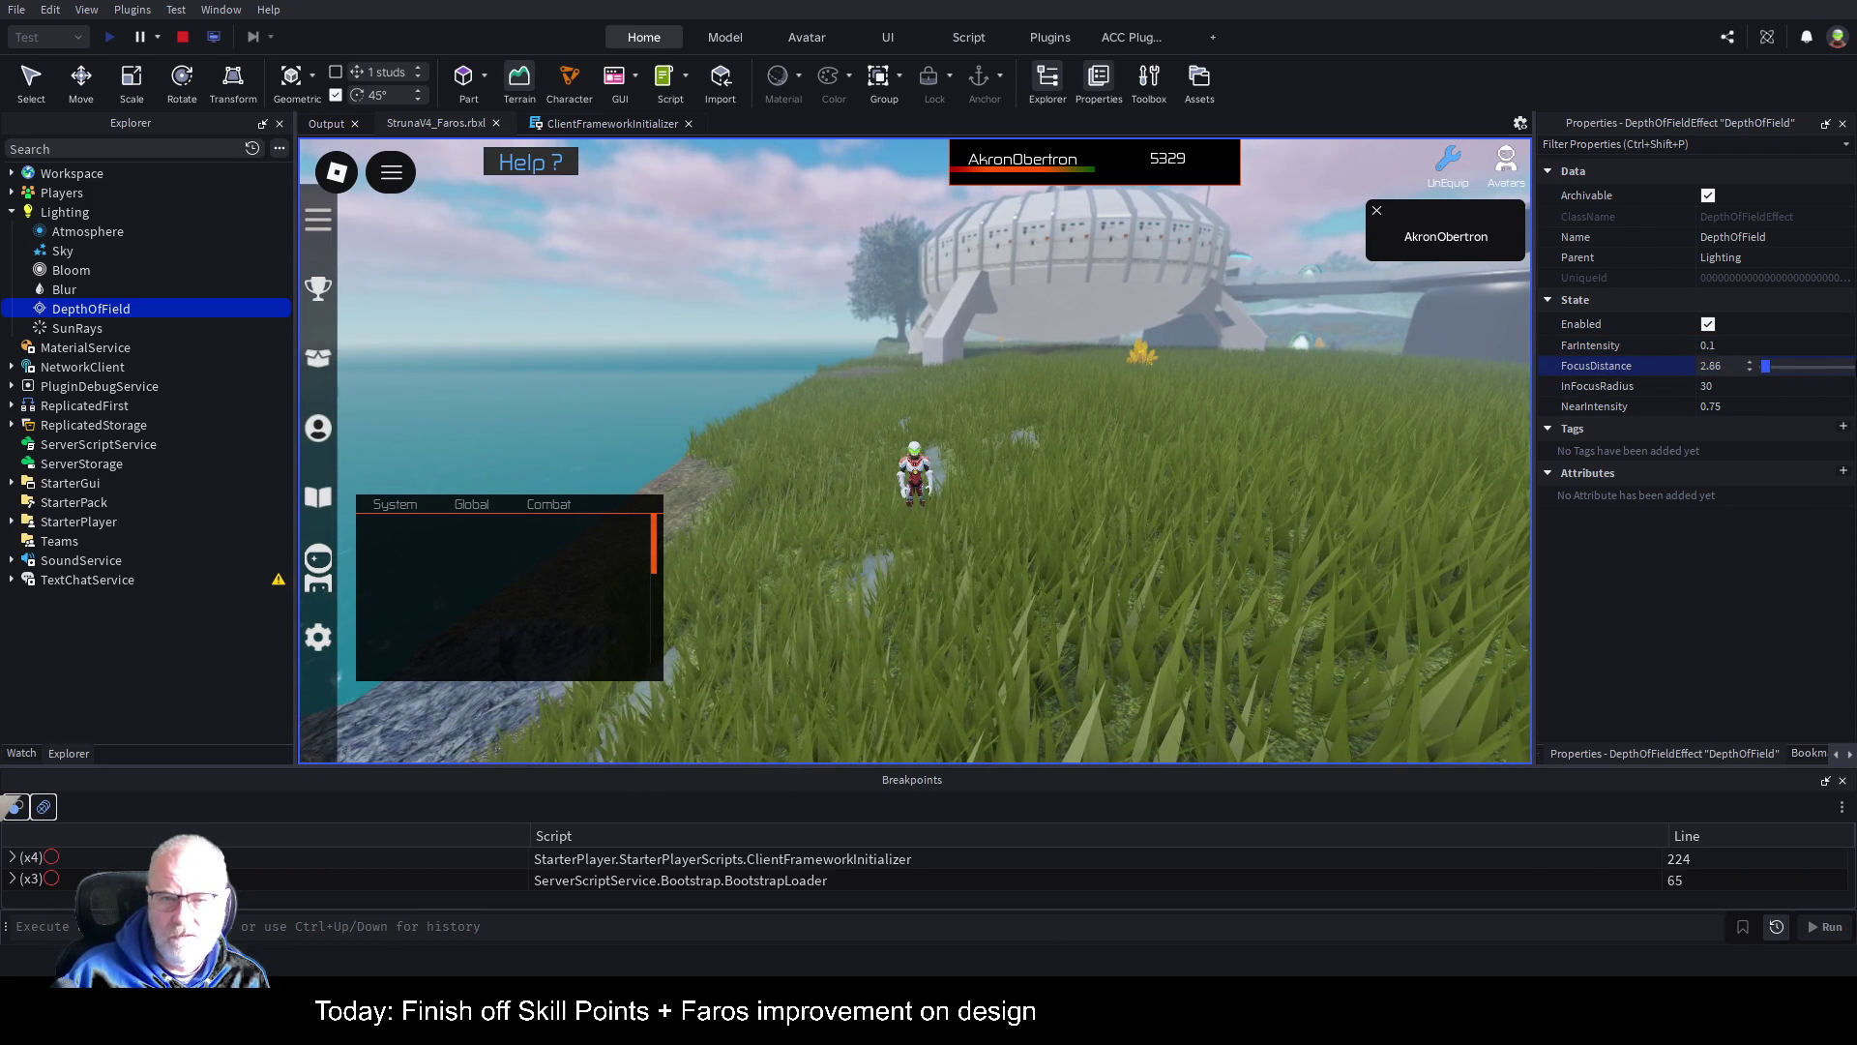
mouse_move(1771, 363)
mouse_down()
mouse_move(1849, 366)
mouse_move(1739, 363)
mouse_up()
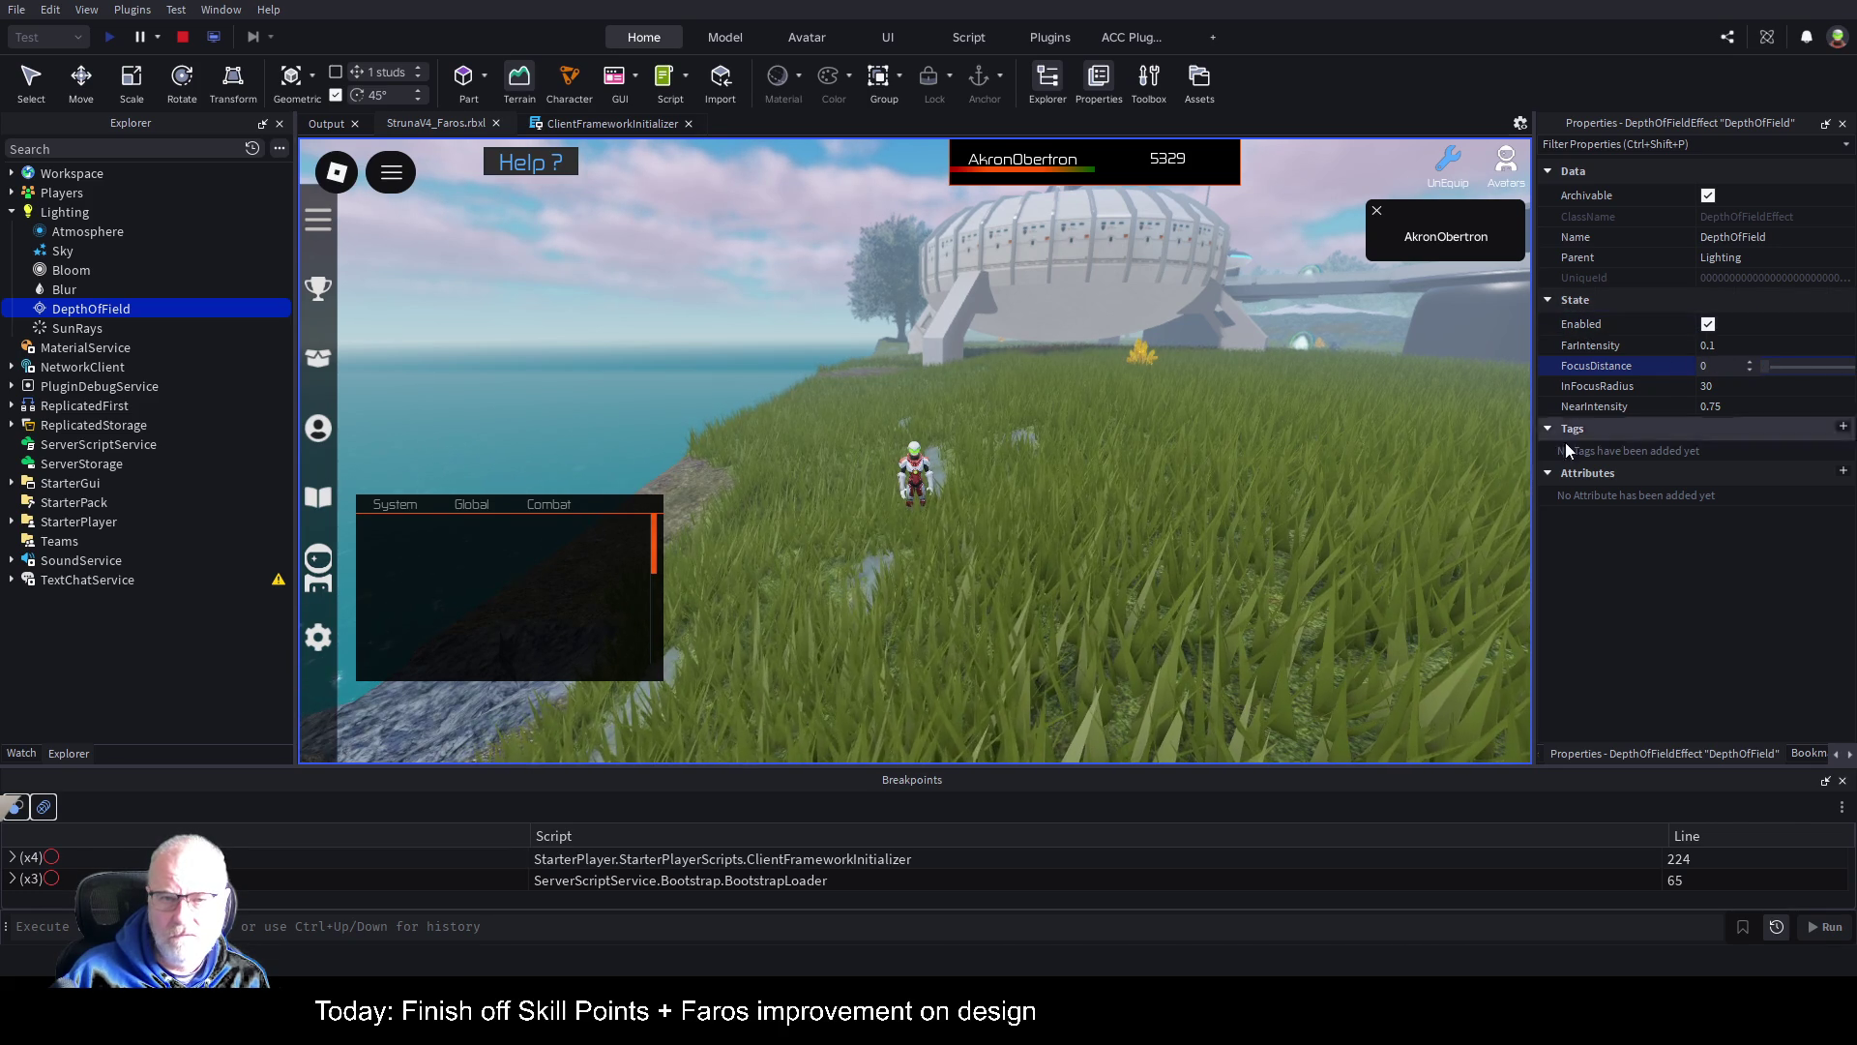
click(1803, 386)
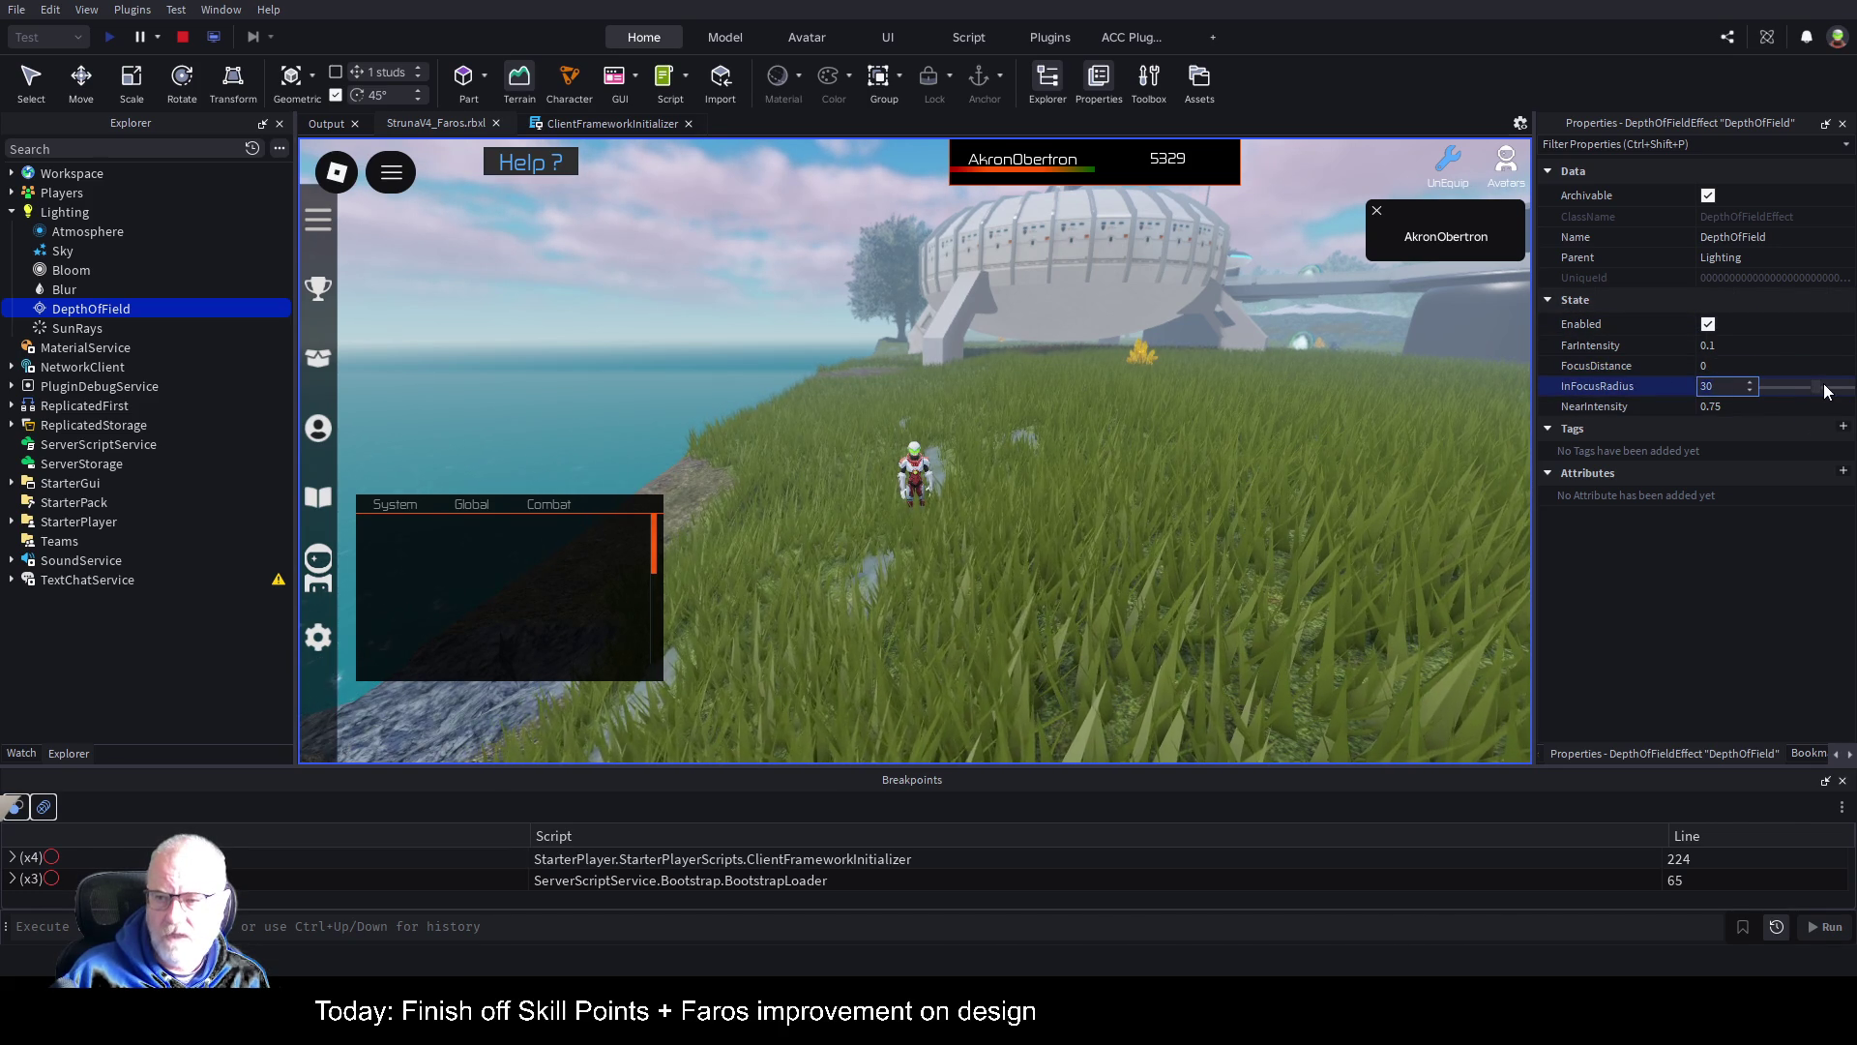
click(1728, 386)
text(0)
drag(1812, 387, 1852, 387)
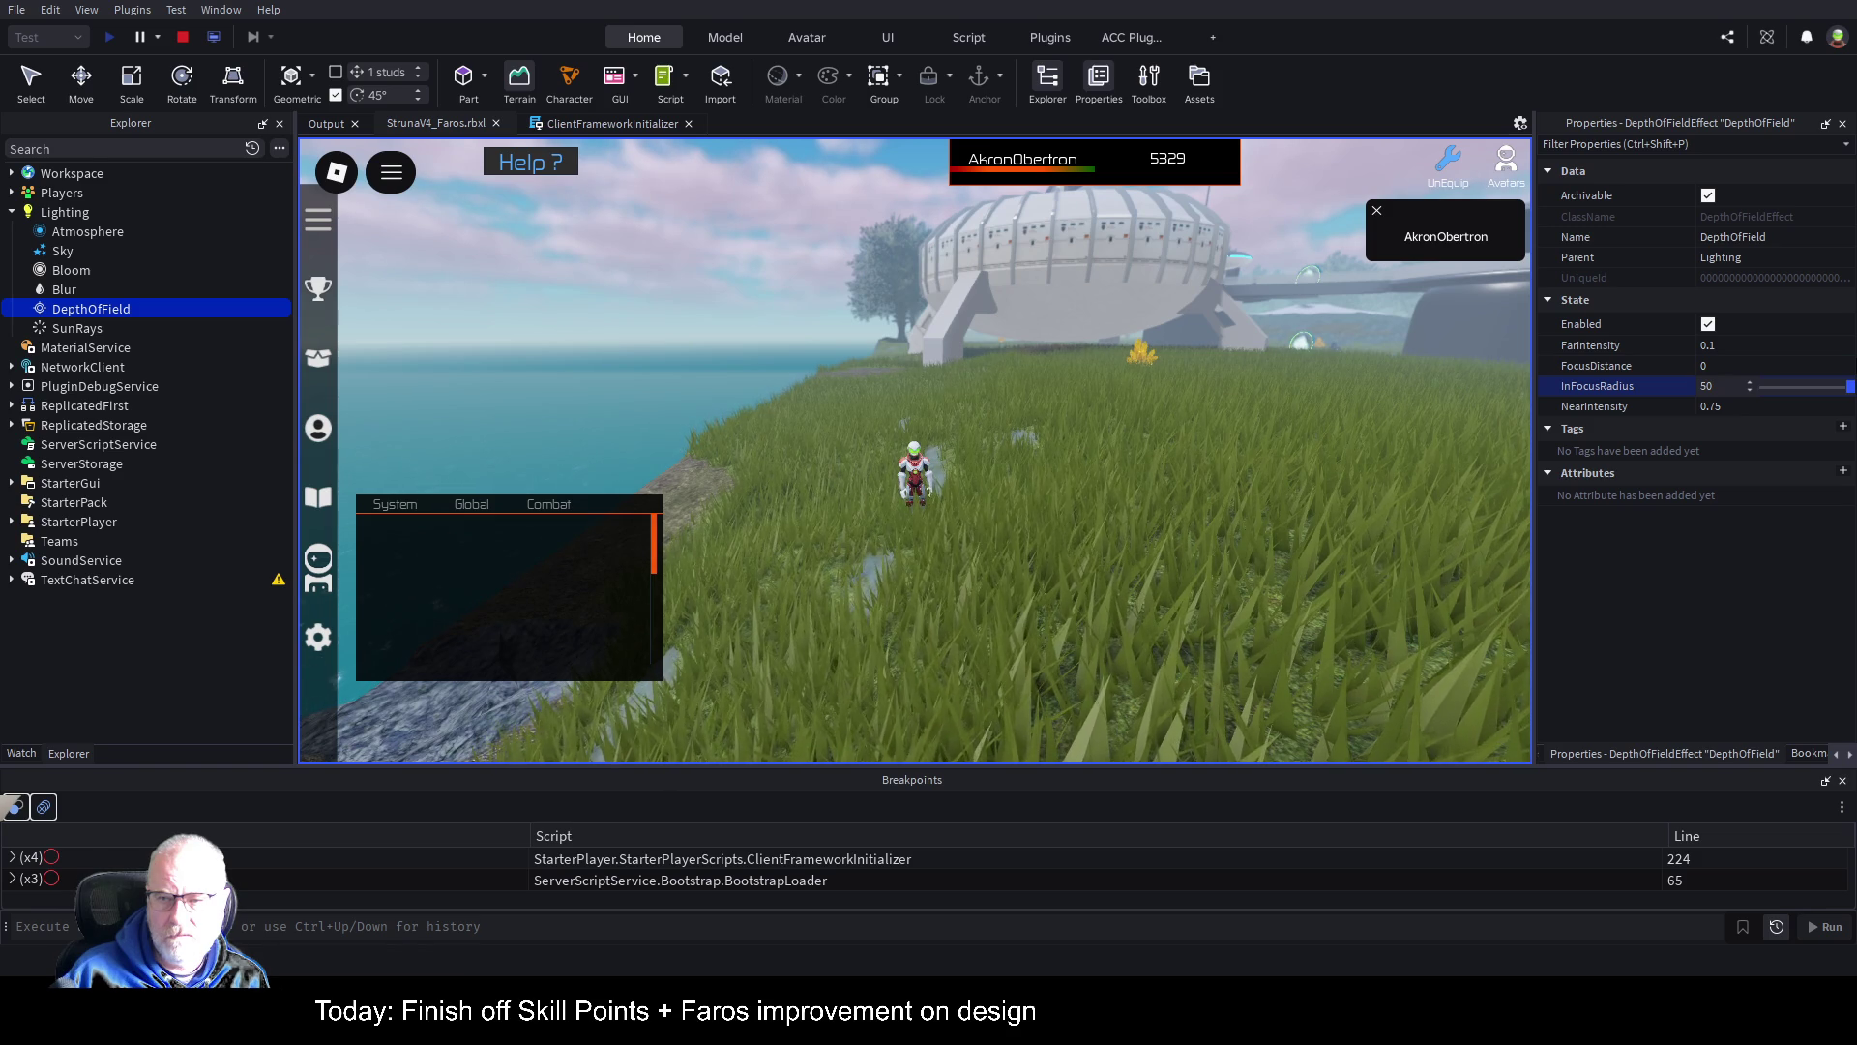
drag(1849, 386, 1781, 386)
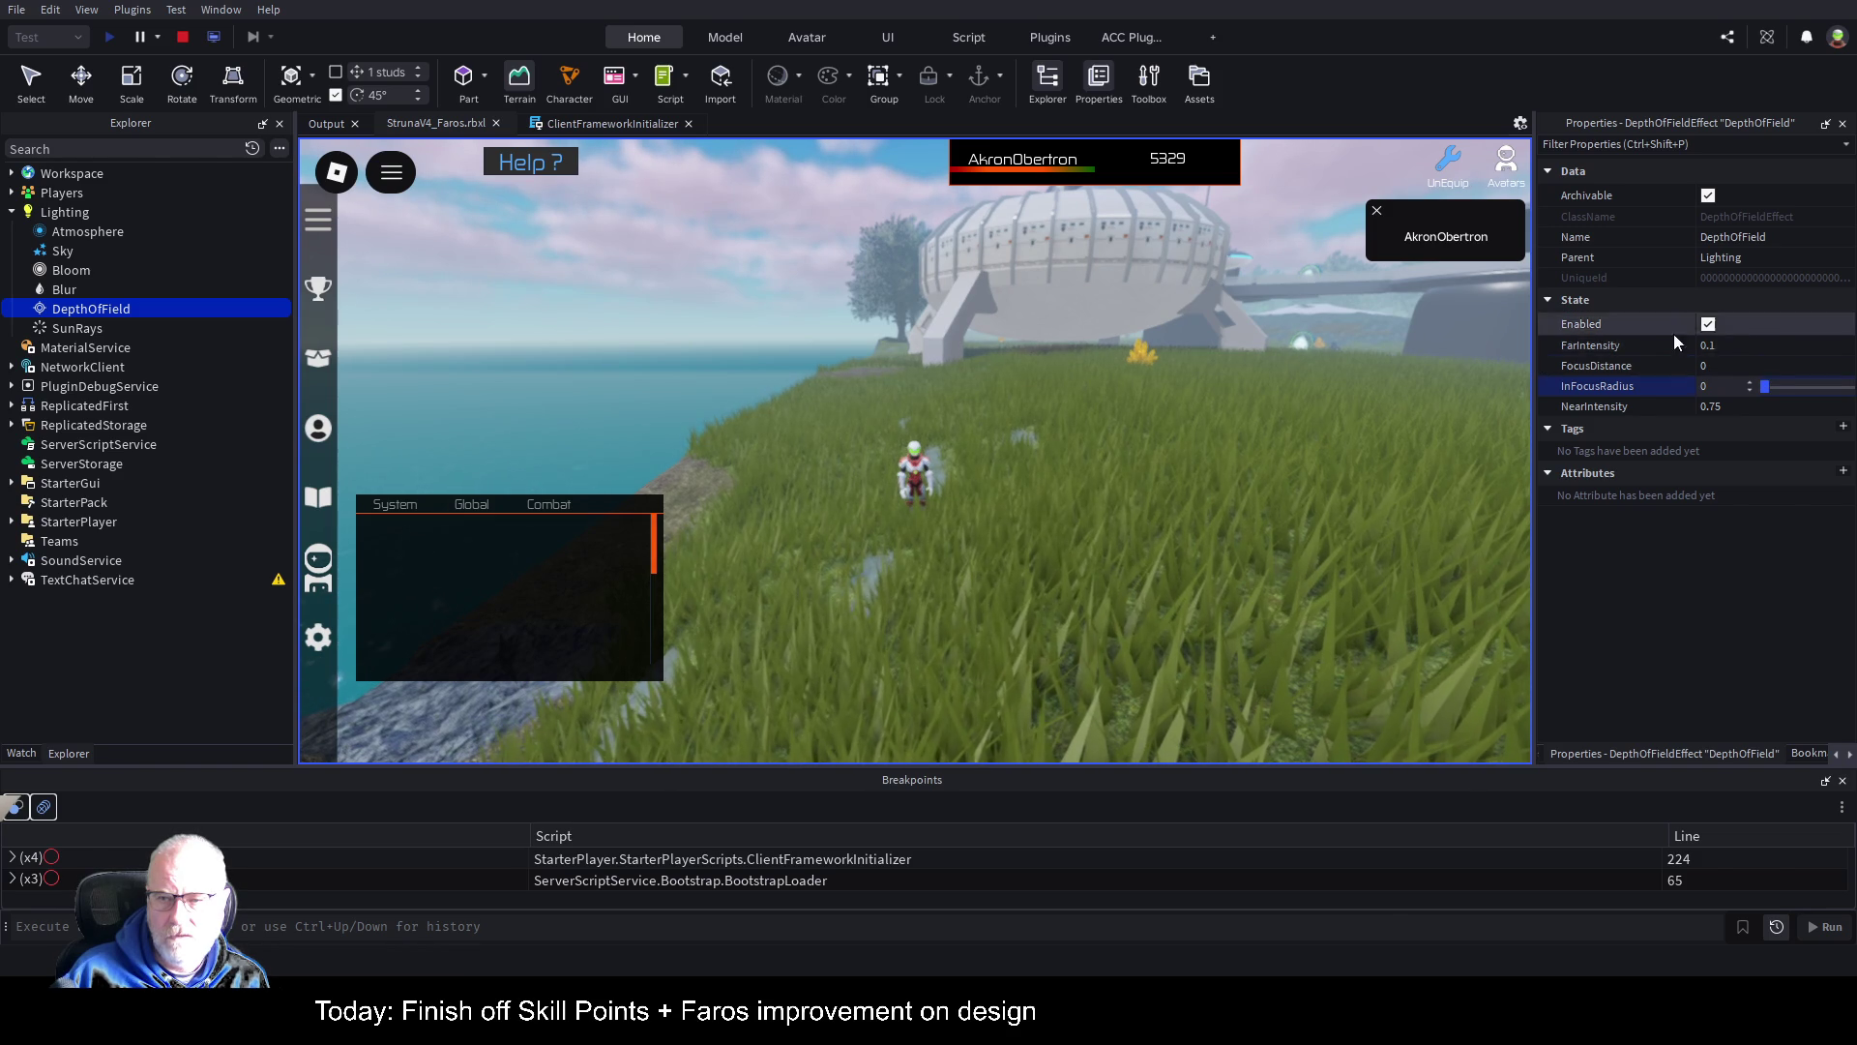
click(1738, 407)
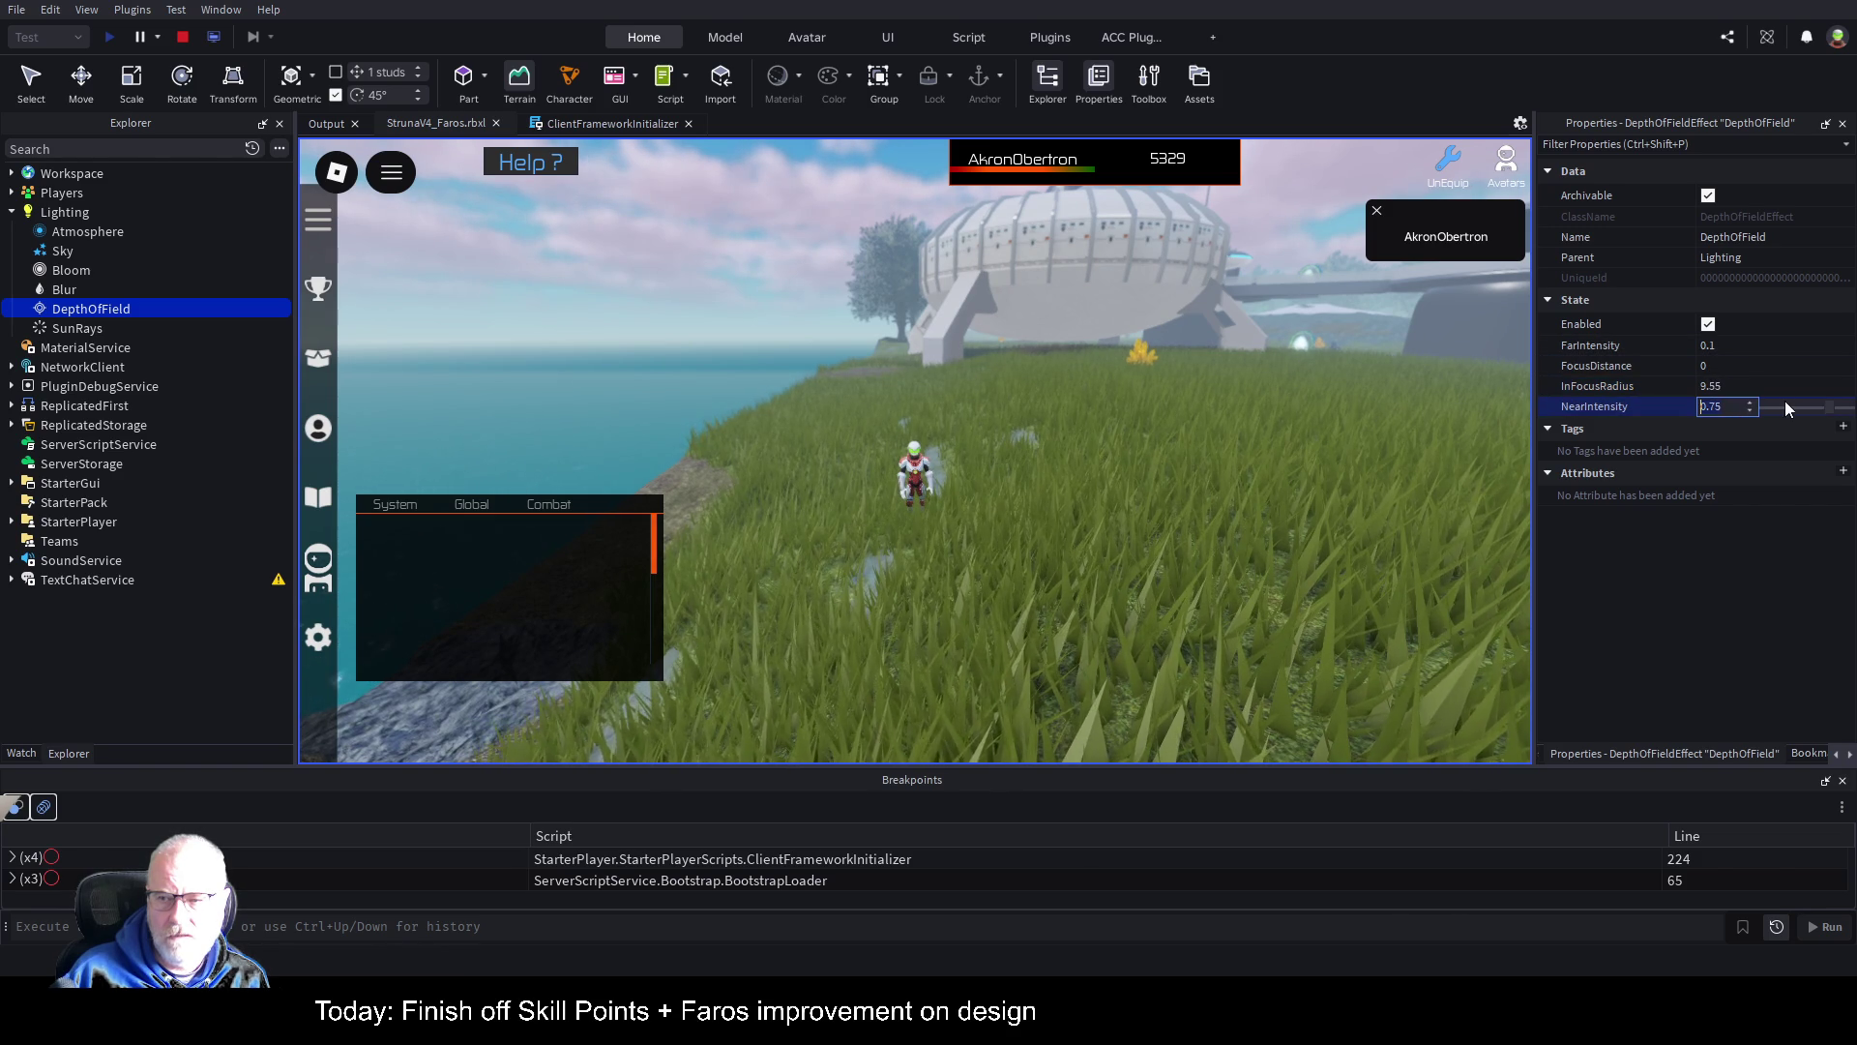
drag(1830, 408, 1850, 408)
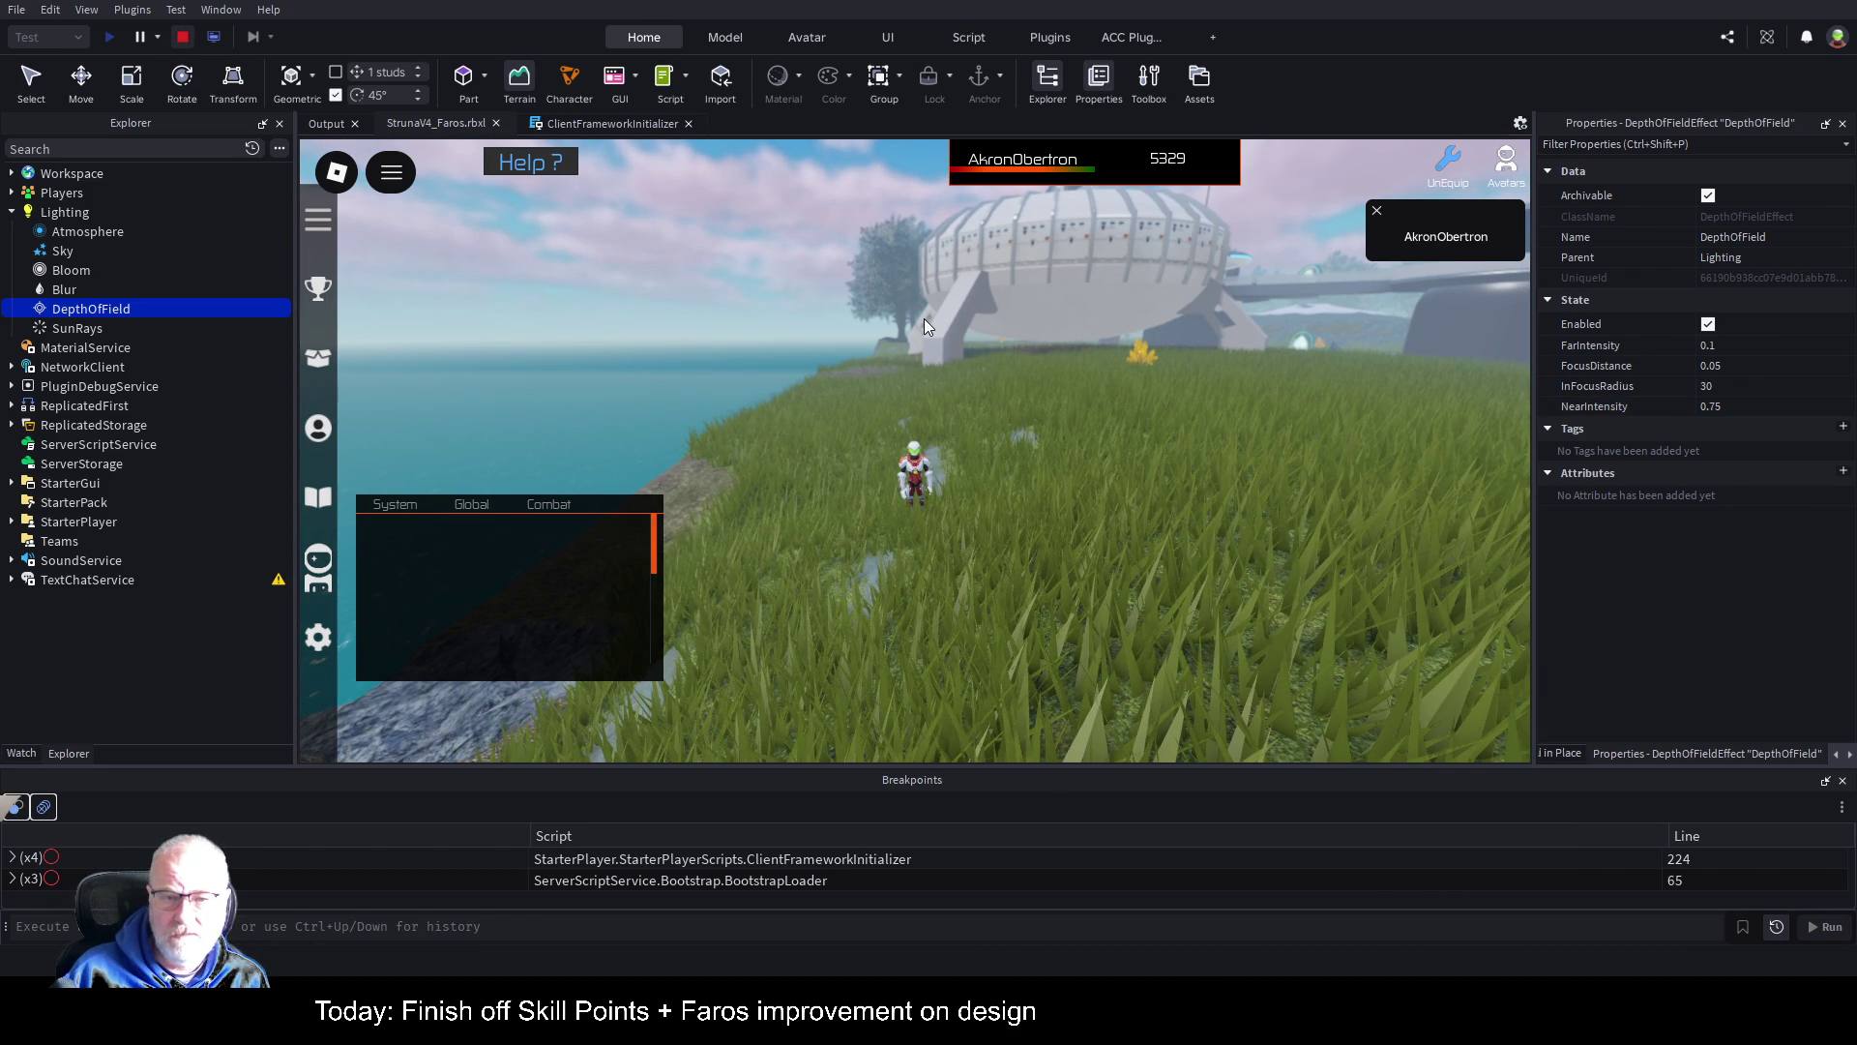
Step: Stop the play-test, save the place, and frame the Terrain in view
key(shift+F5)
key(ctrl+s)
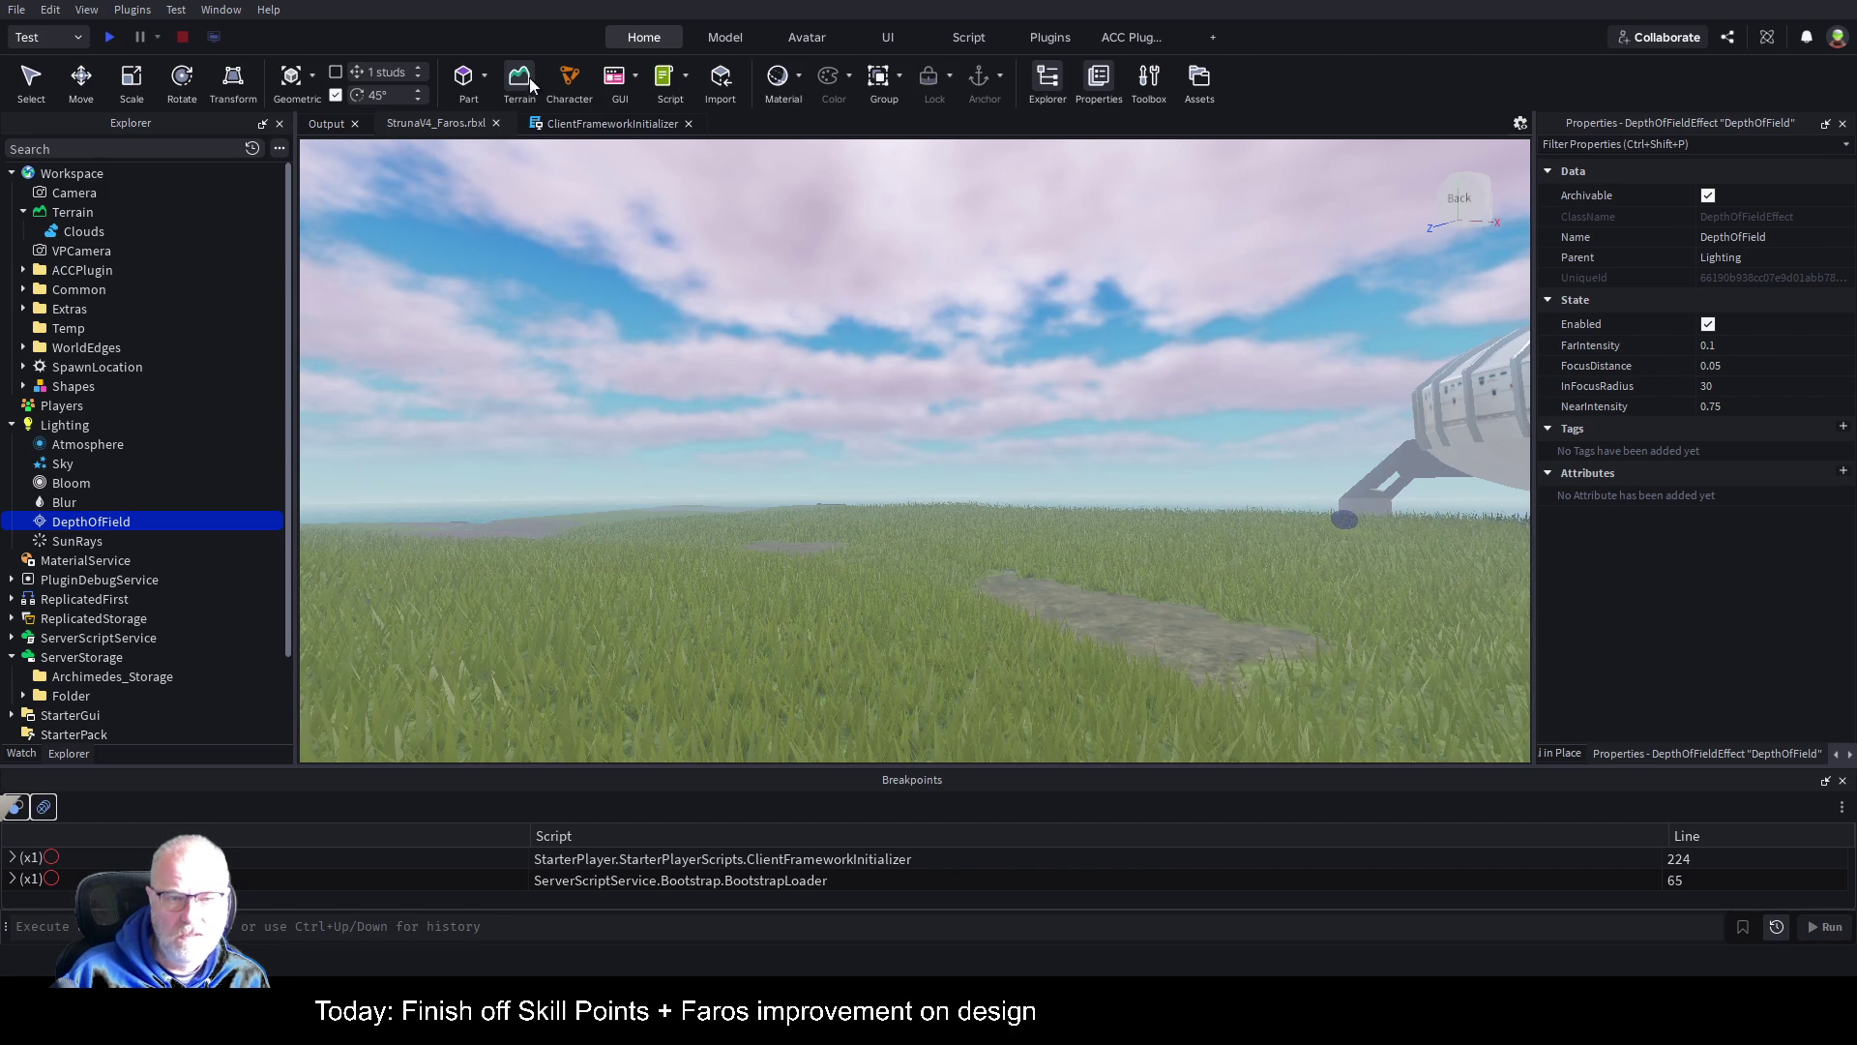
click(62, 214)
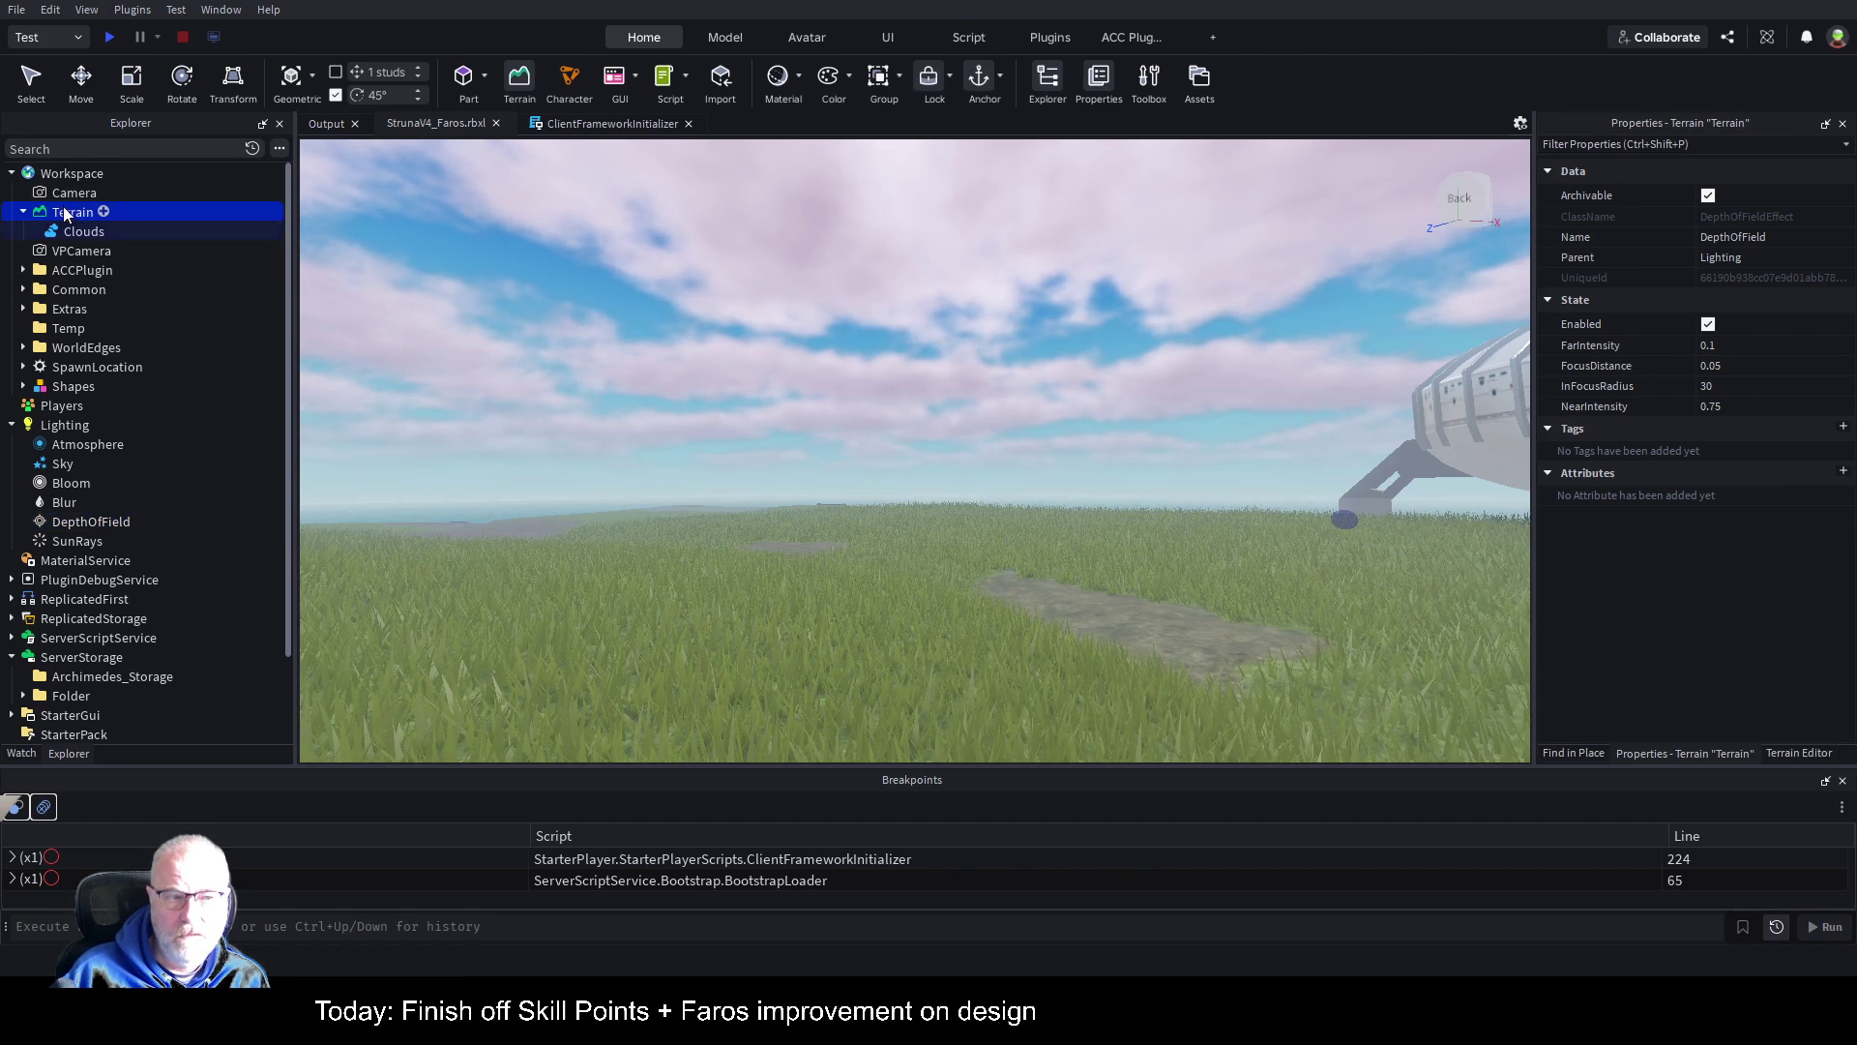
key(f)
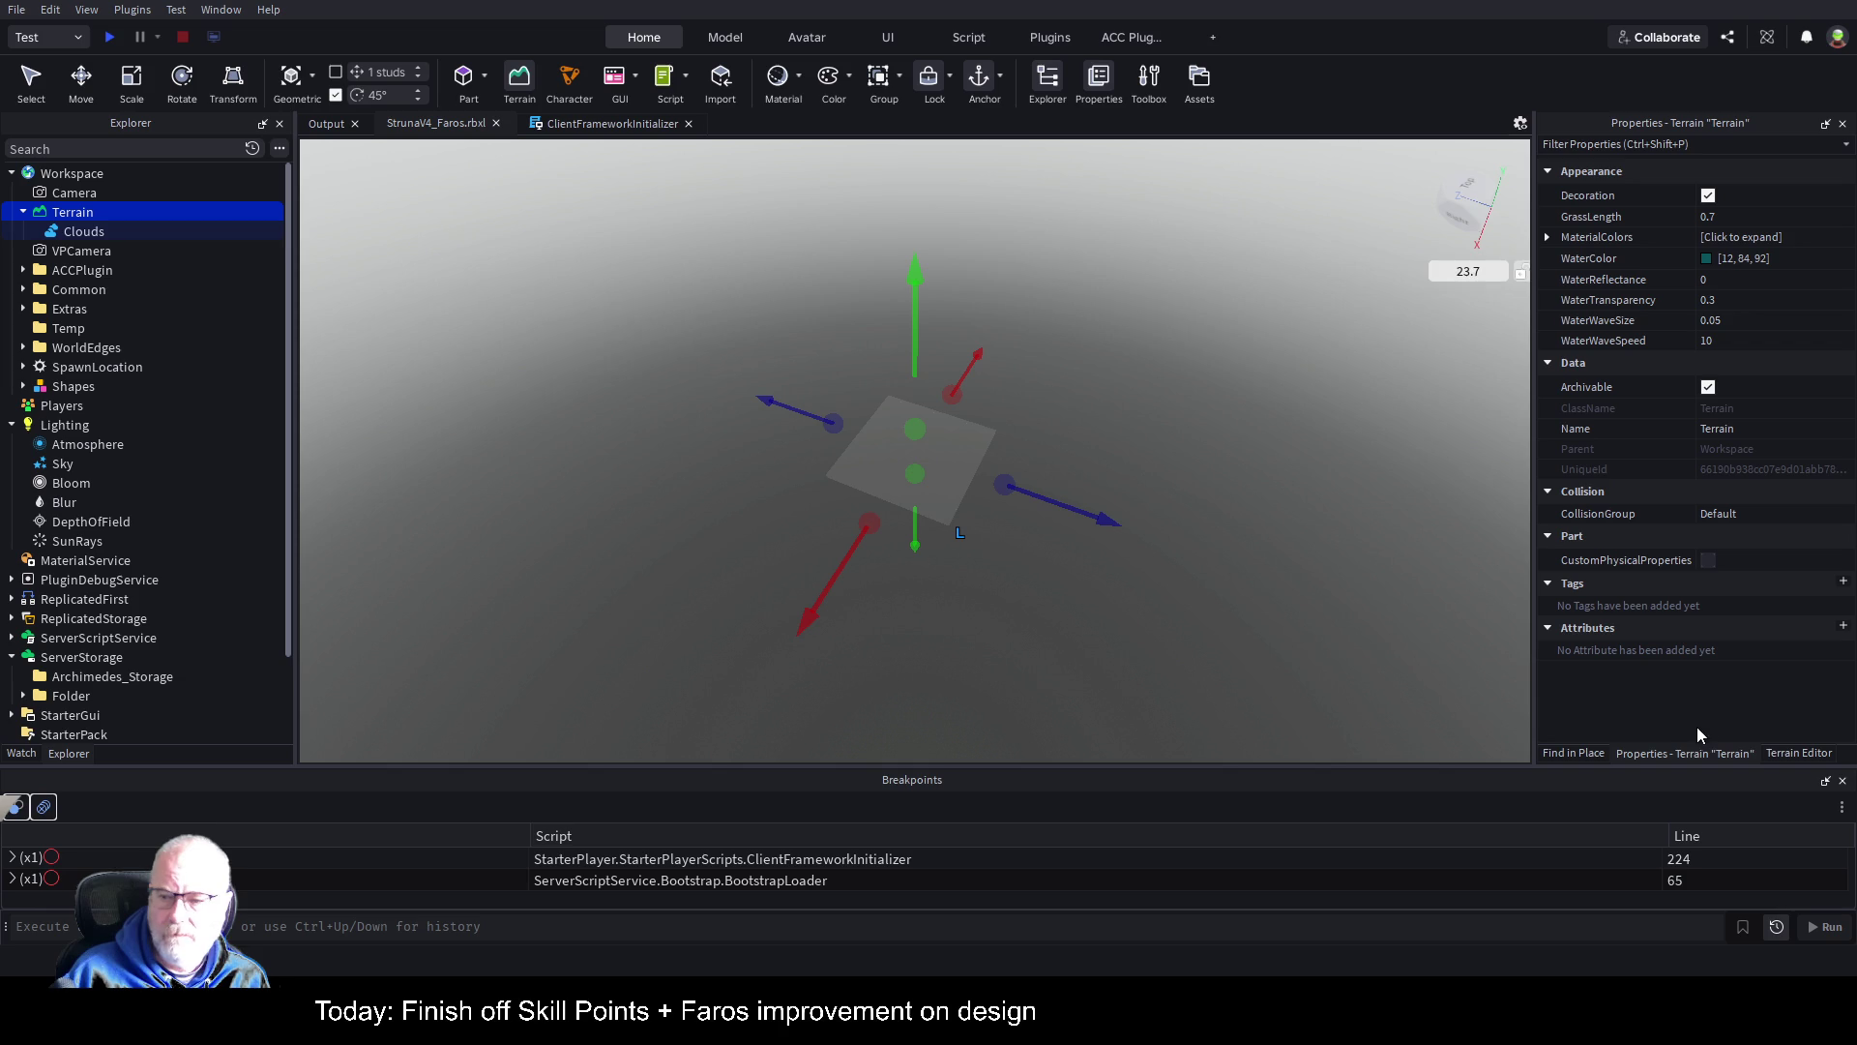
Step: Show the Terrain Editor's Sea Level settings and select the Shapes model
click(1784, 753)
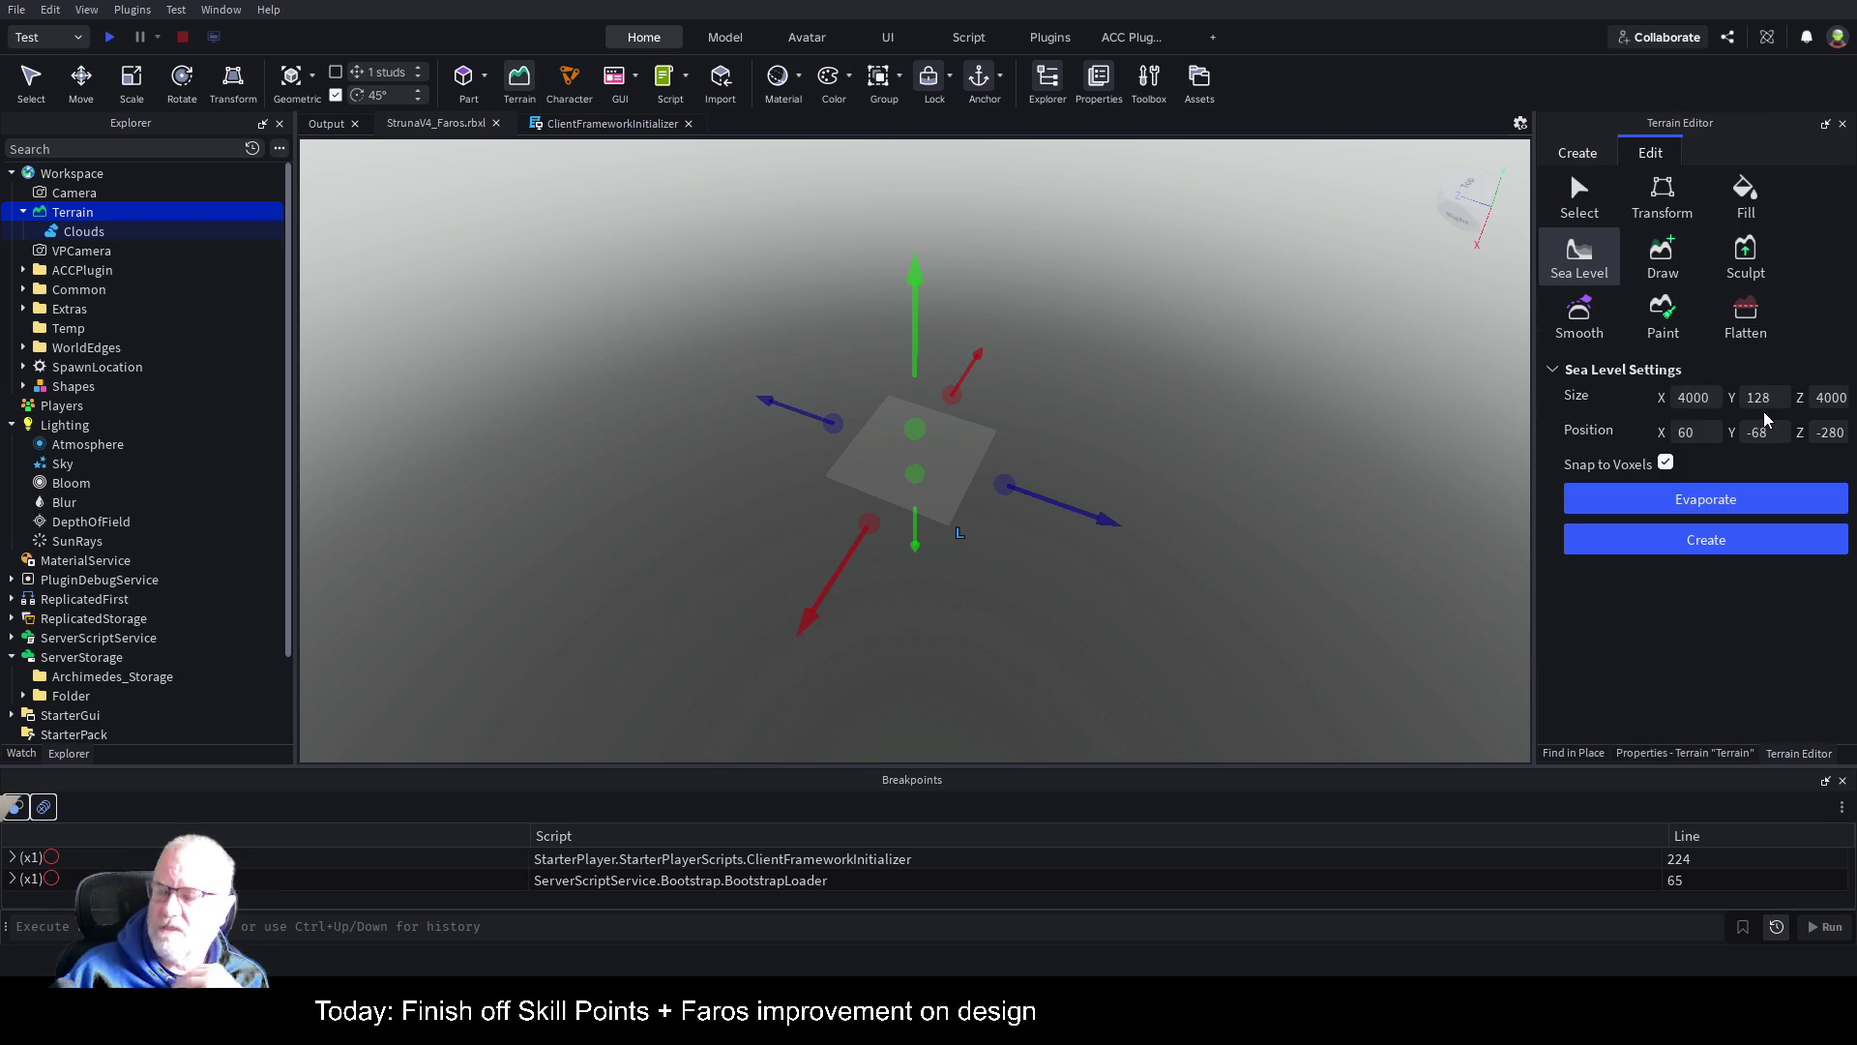
scroll(1127, 416, down, 1)
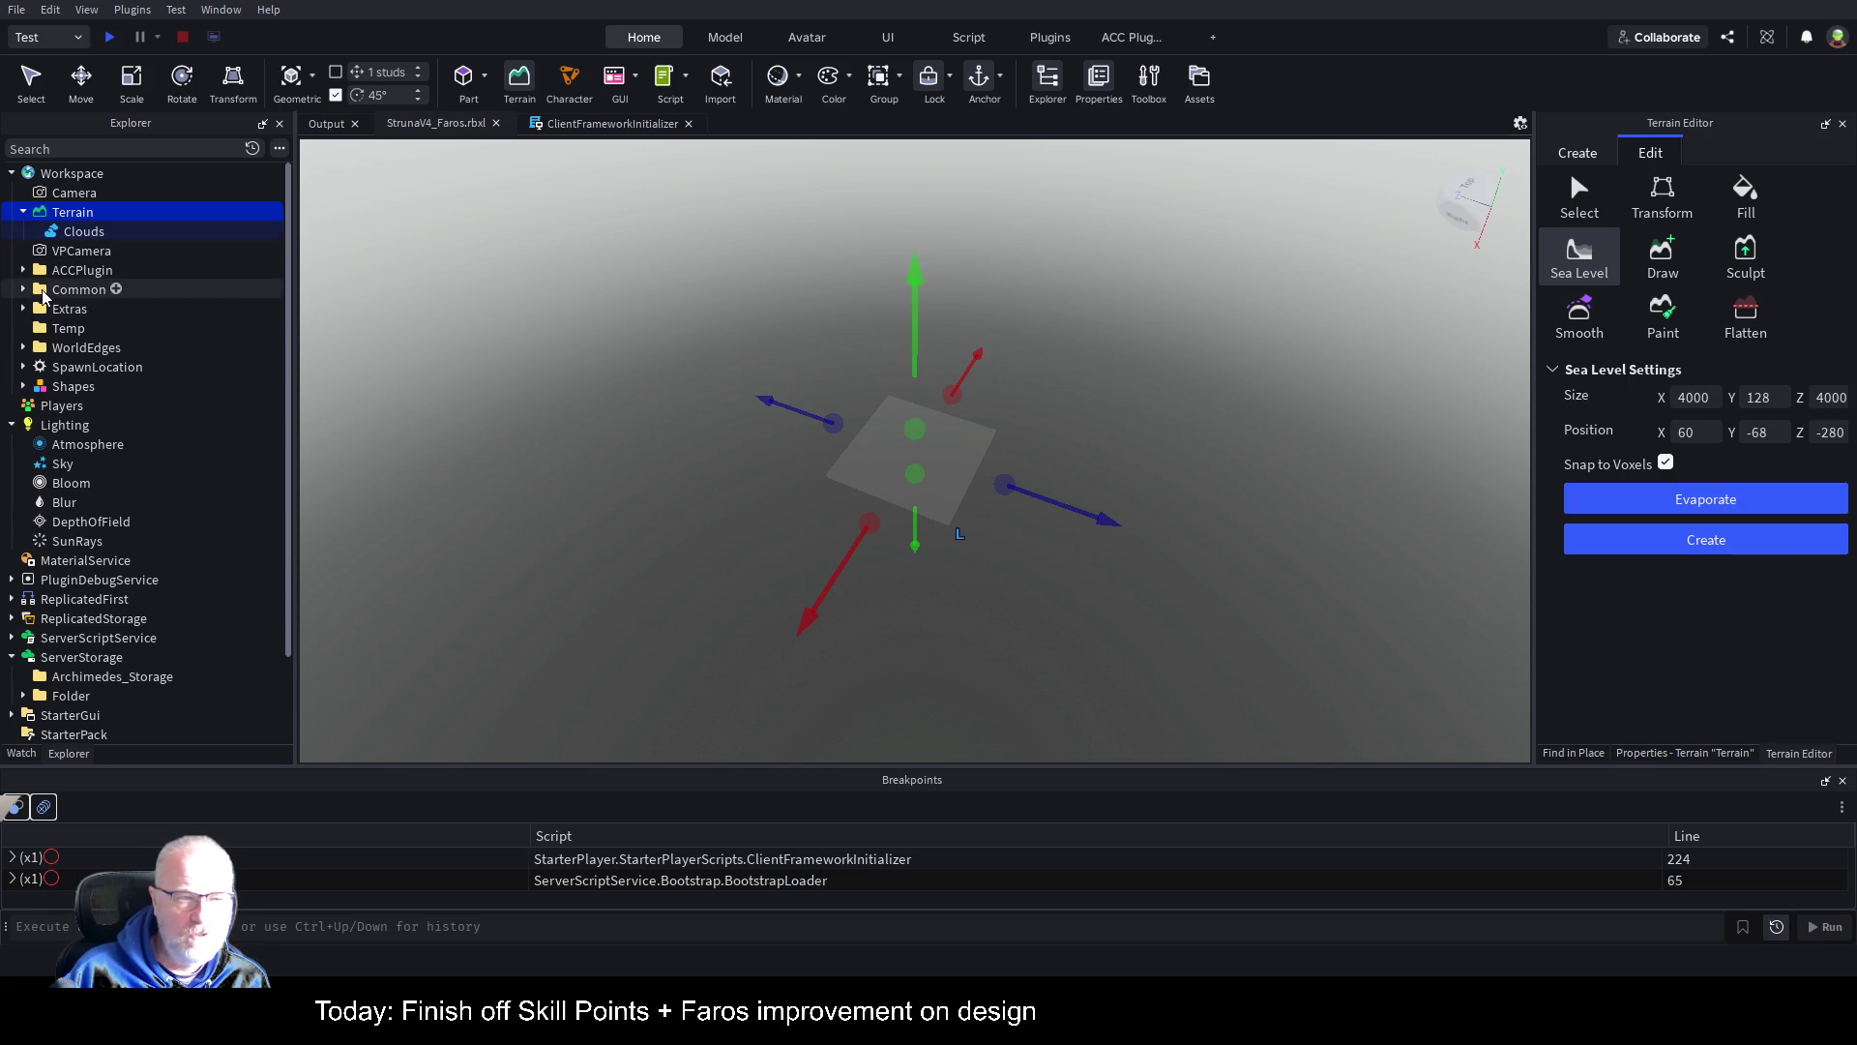
click(73, 386)
scroll(539, 432, up, 3)
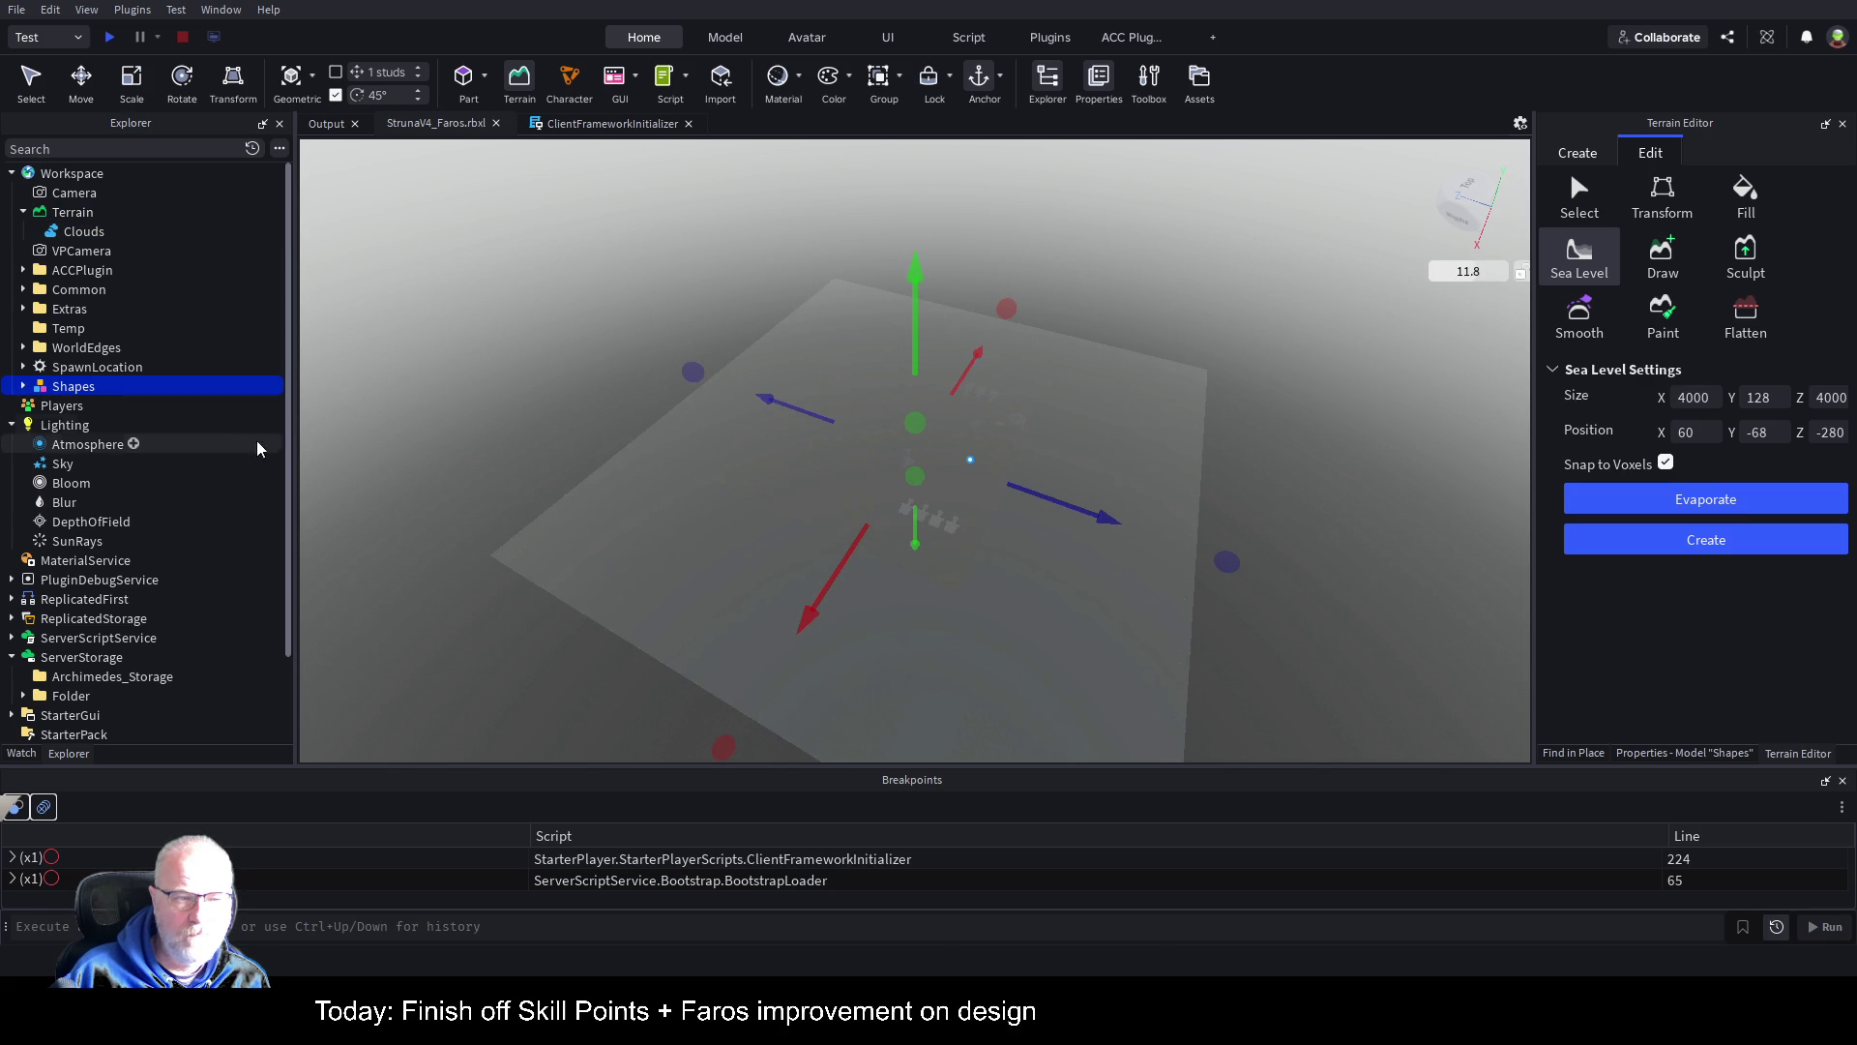
Step: Leave terrain editing and focus the camera on the HoF honour board
click(23, 386)
click(84, 405)
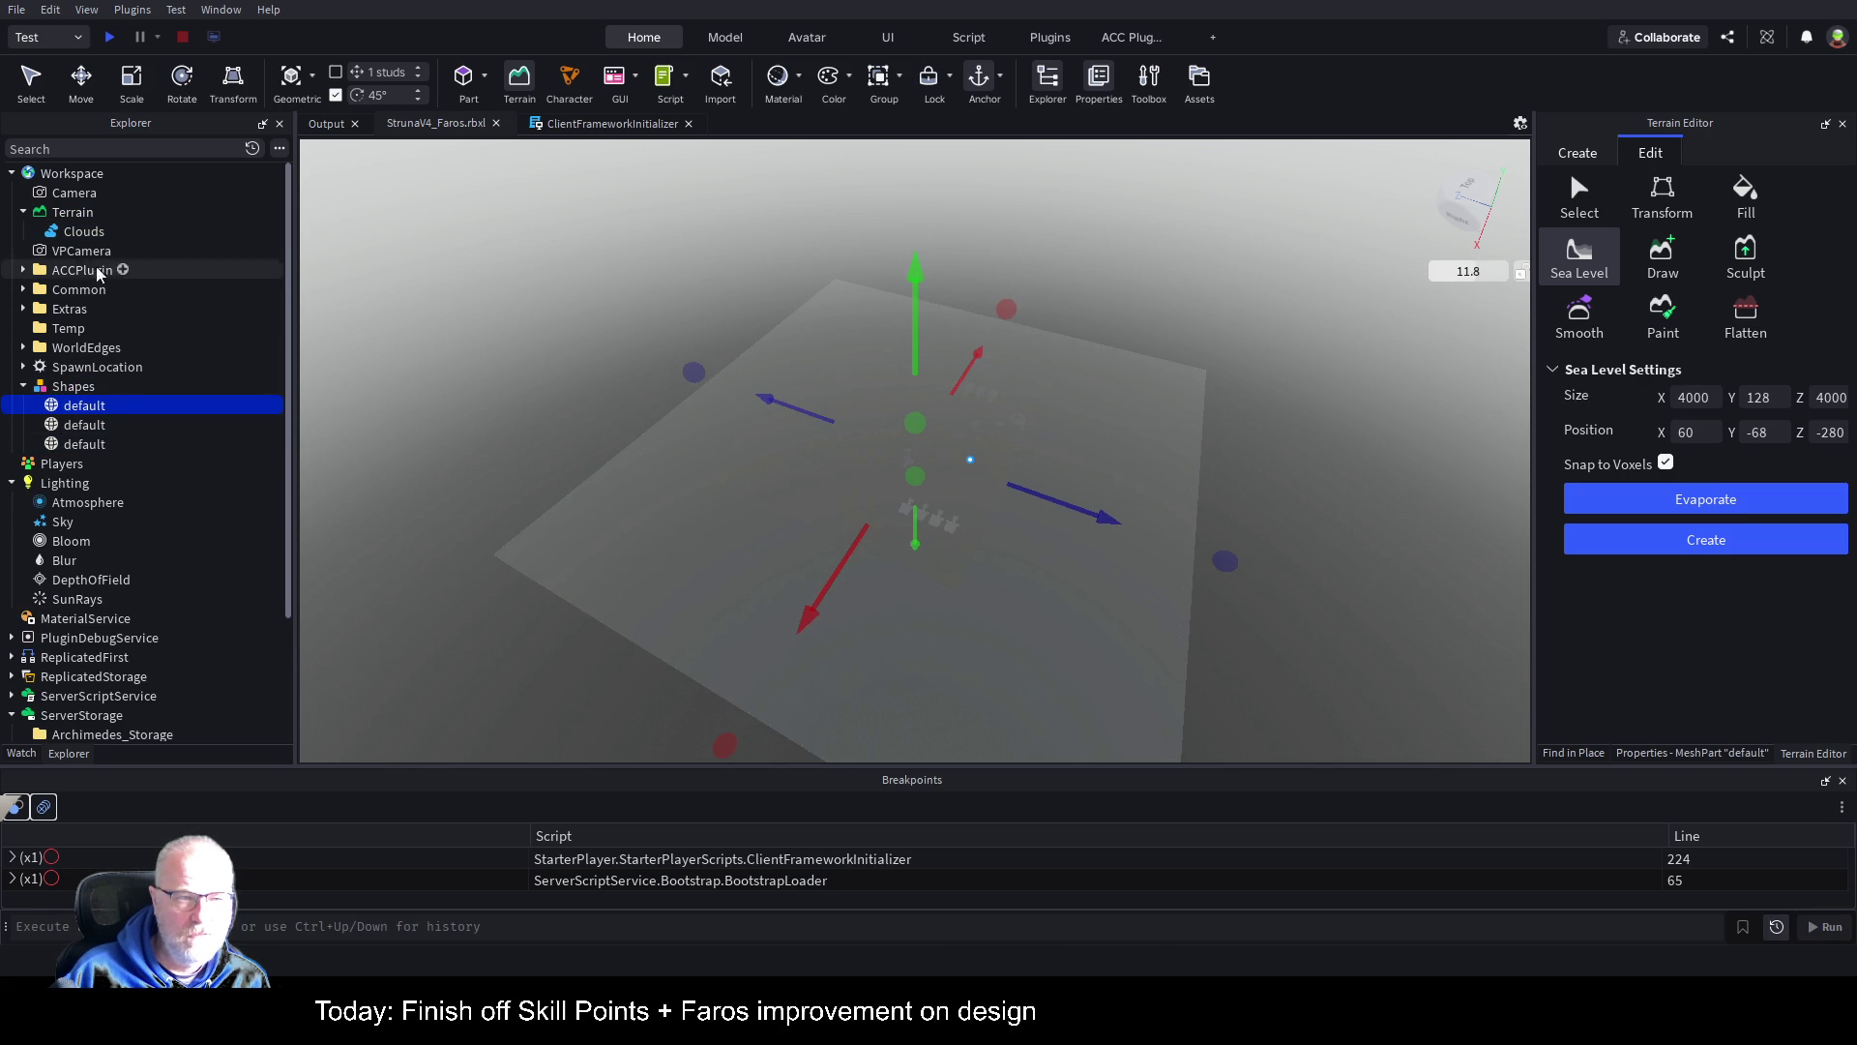
click(23, 289)
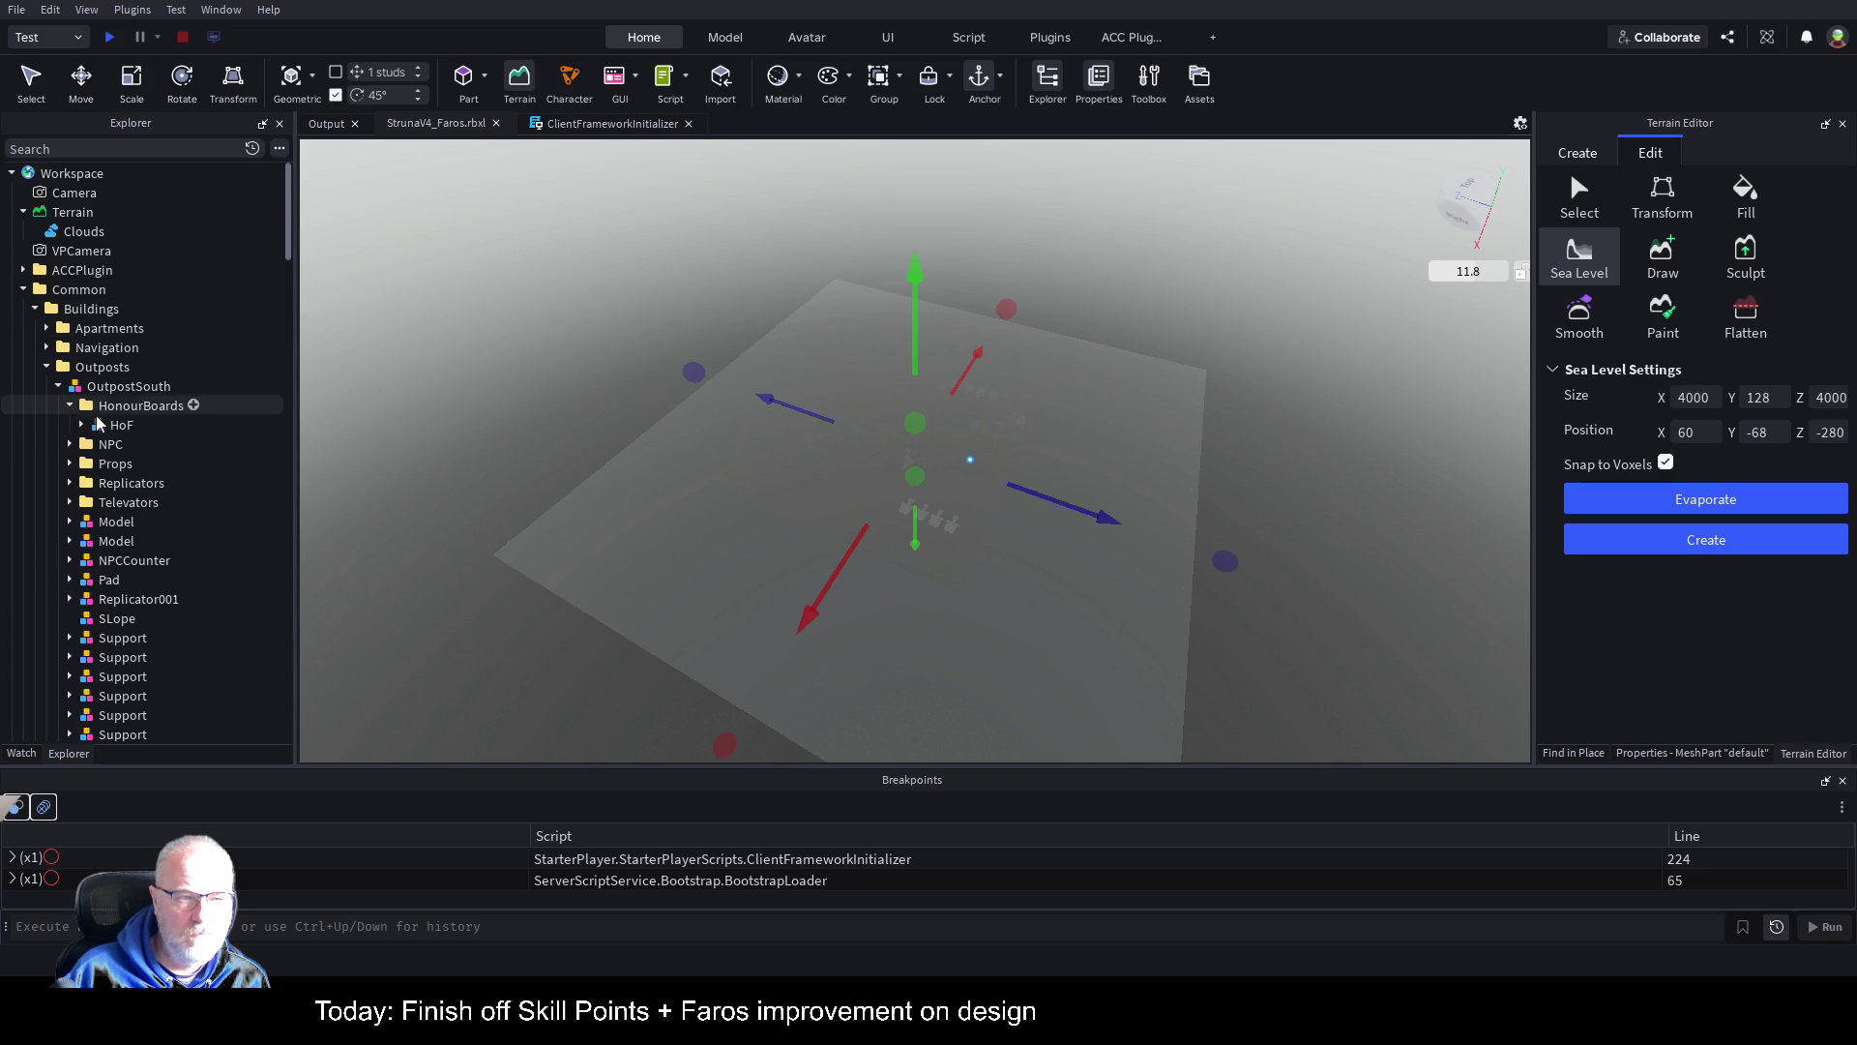
click(121, 424)
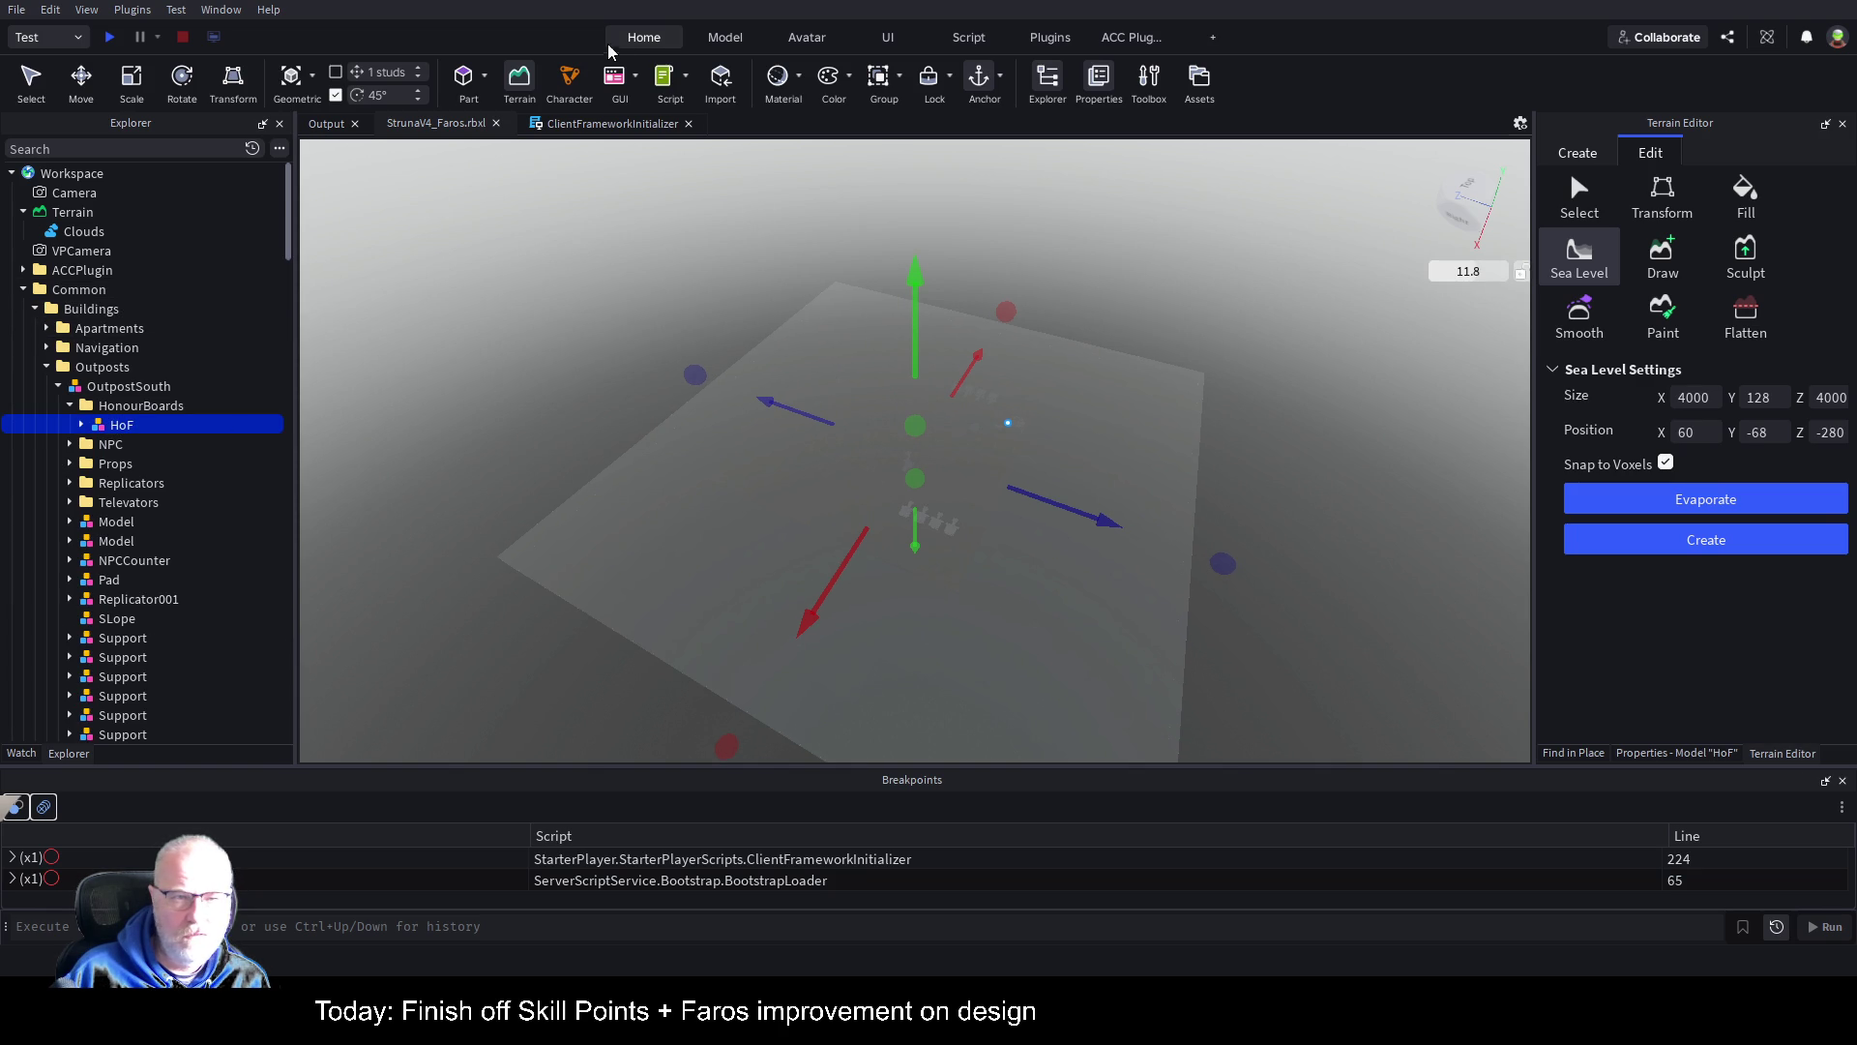
click(520, 78)
key(f)
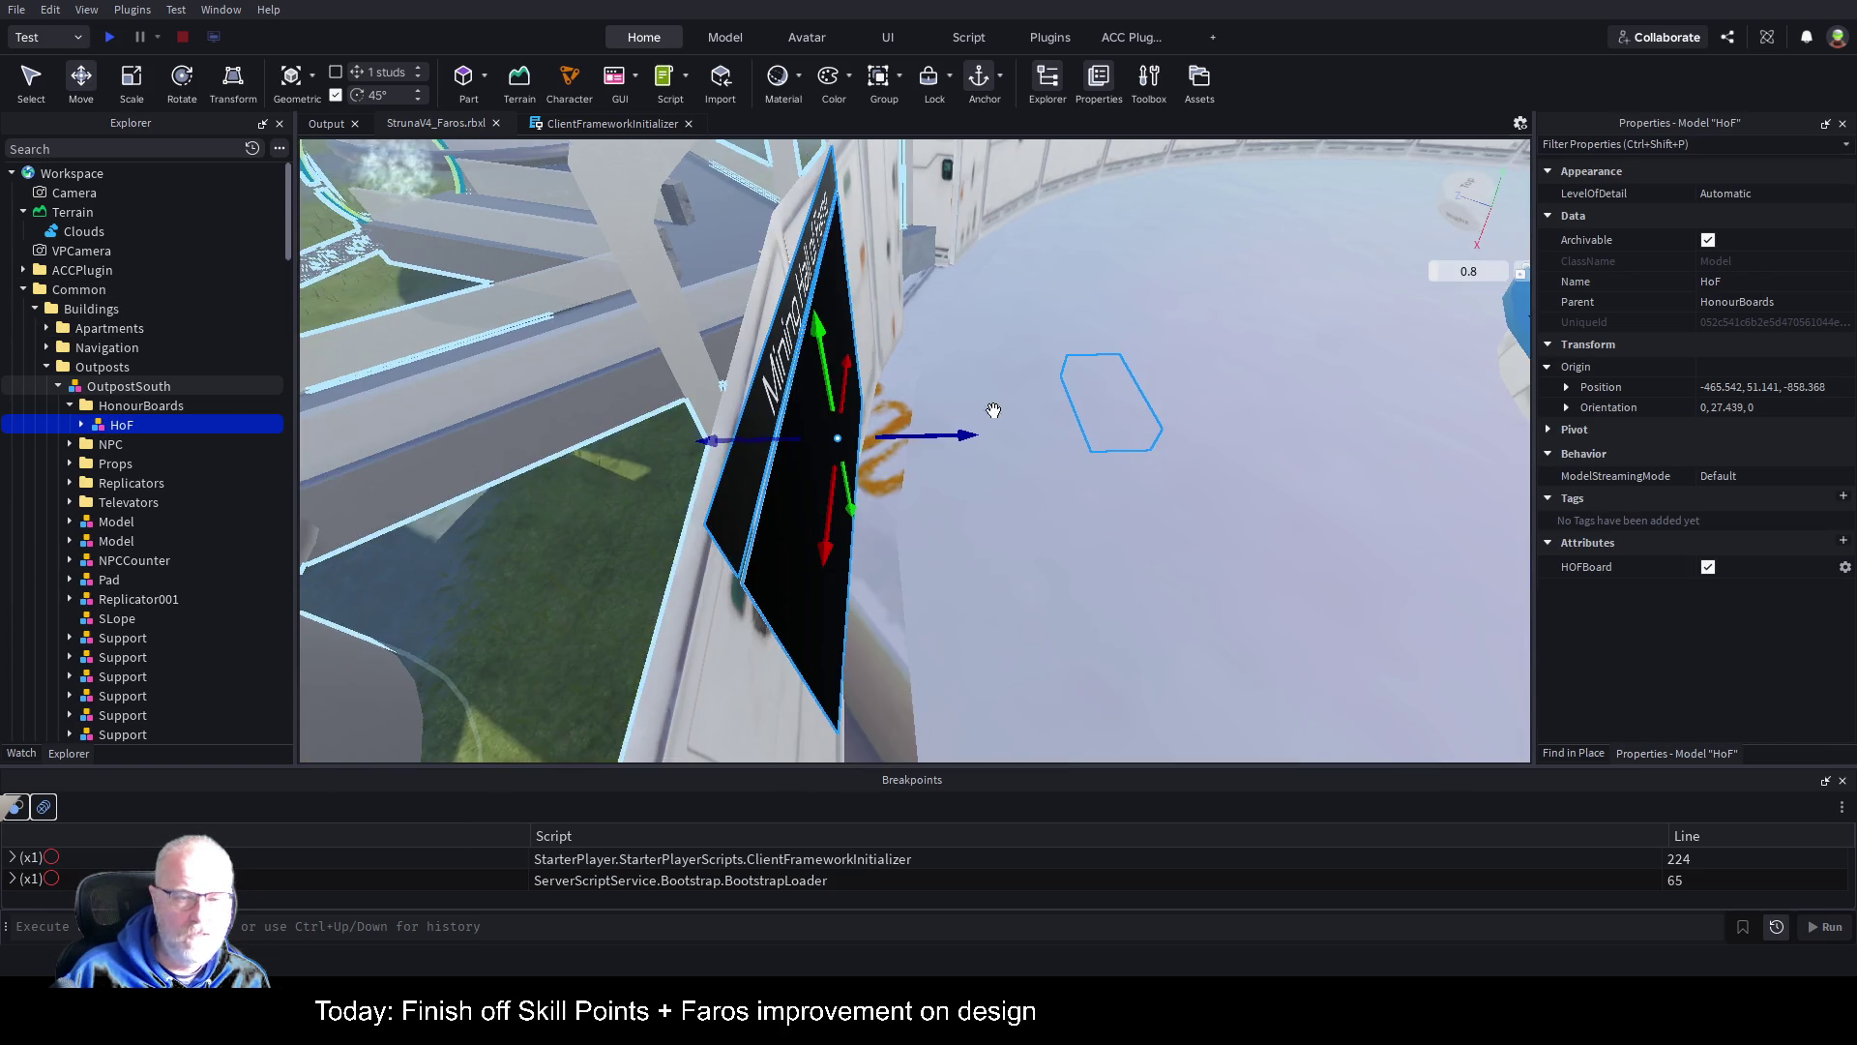
Step: Fly the camera to the shoreline and select Terrain to see water transparency 0.3, wave speed 10
key(s)
key(s)
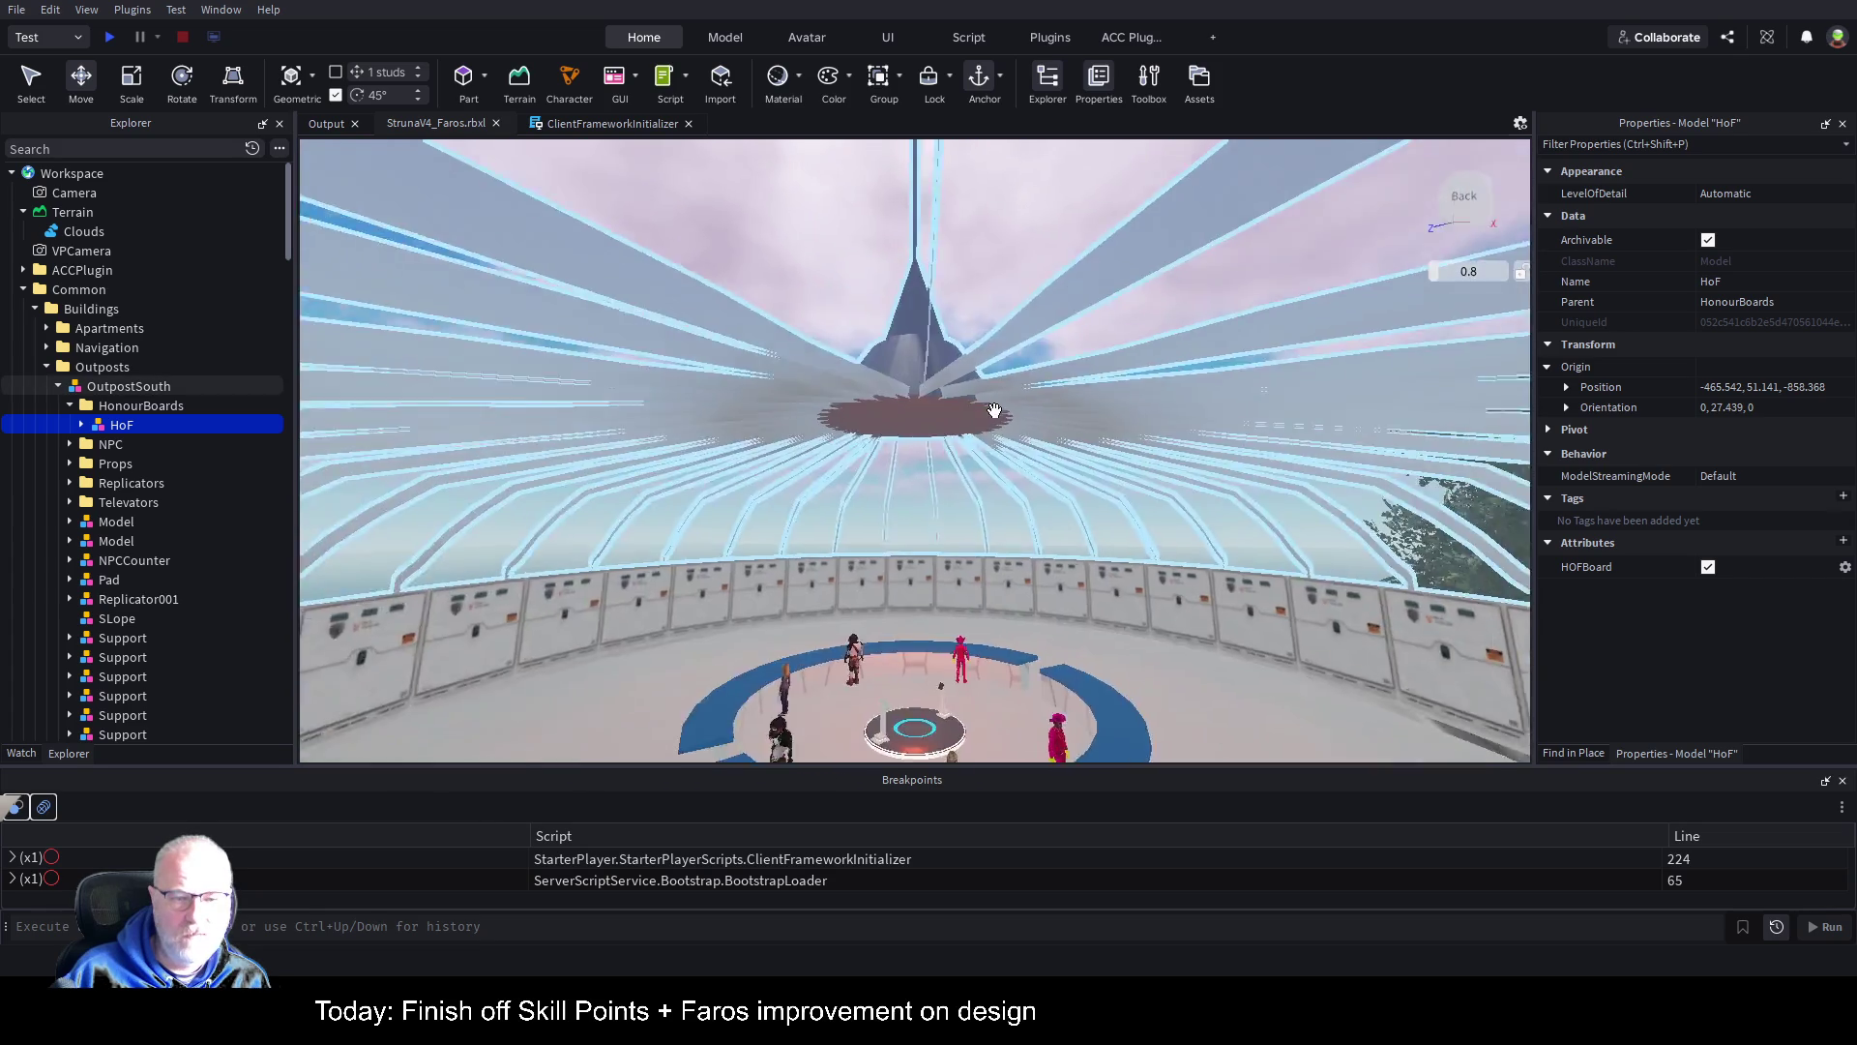
drag(994, 410, 996, 420)
key(s)
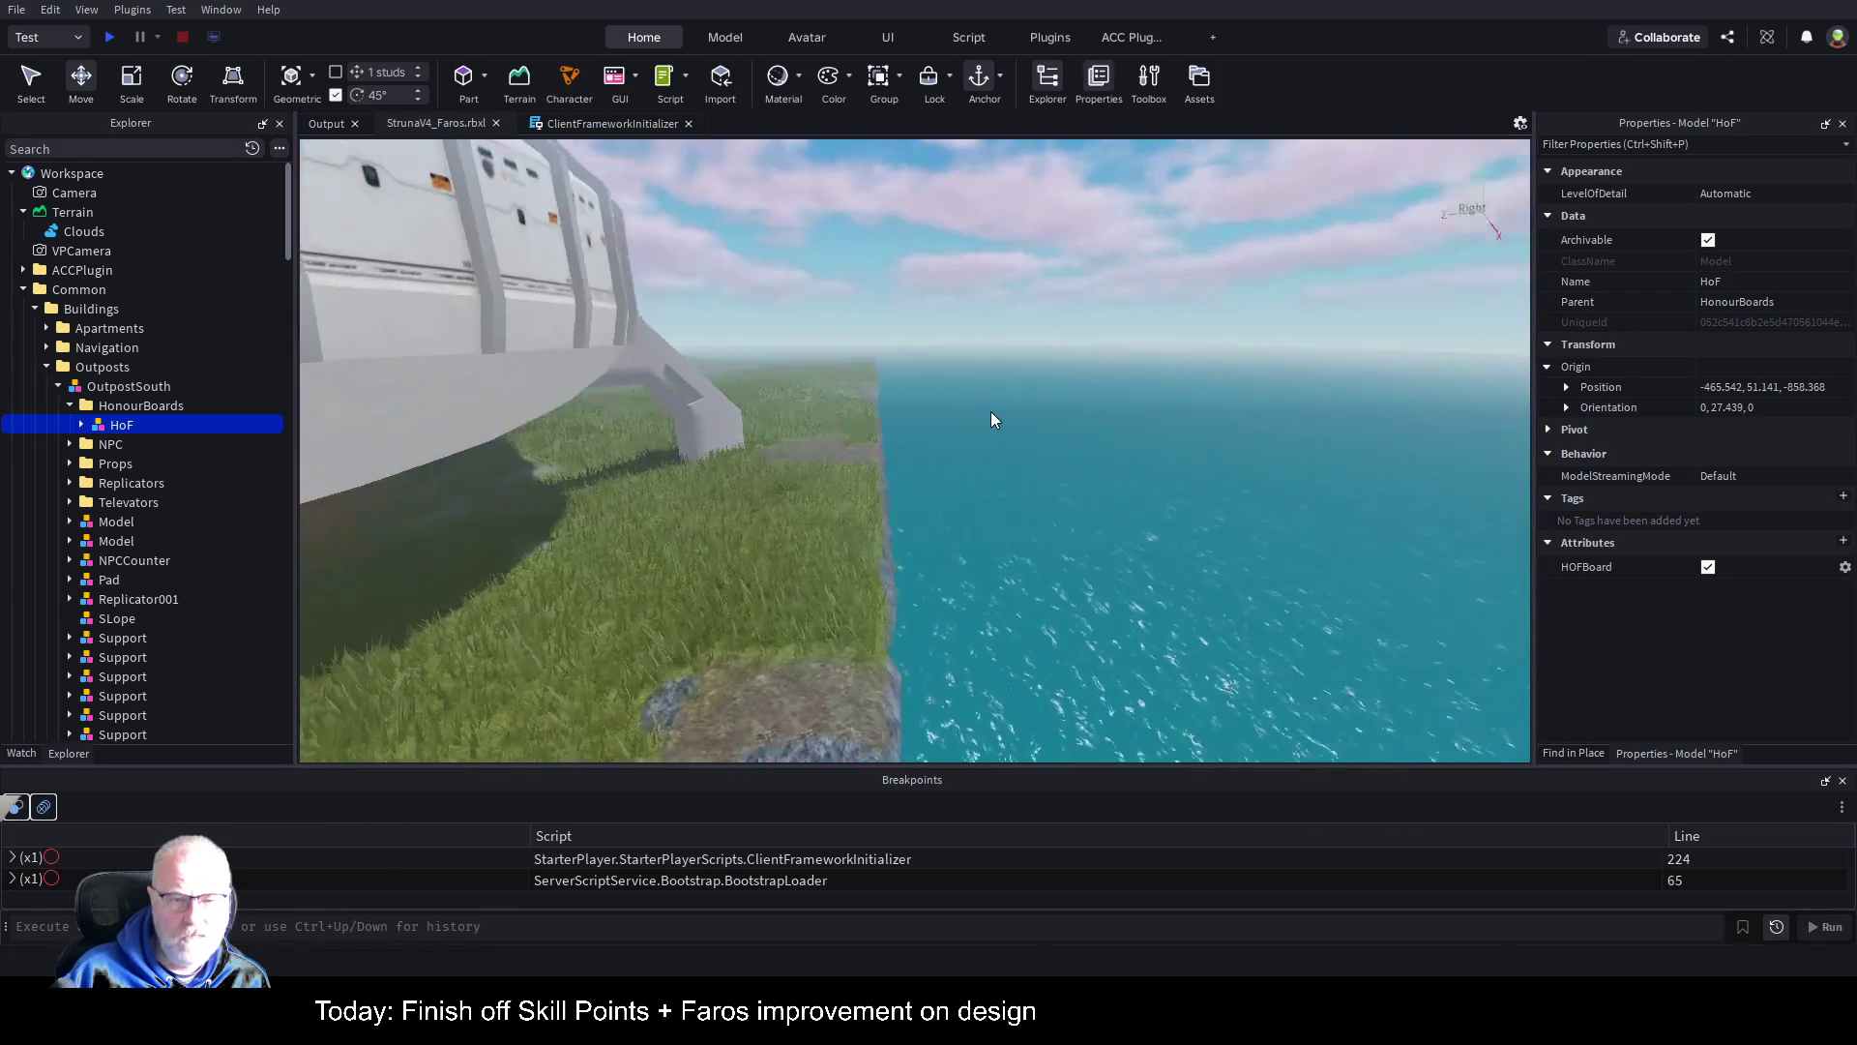
key(s)
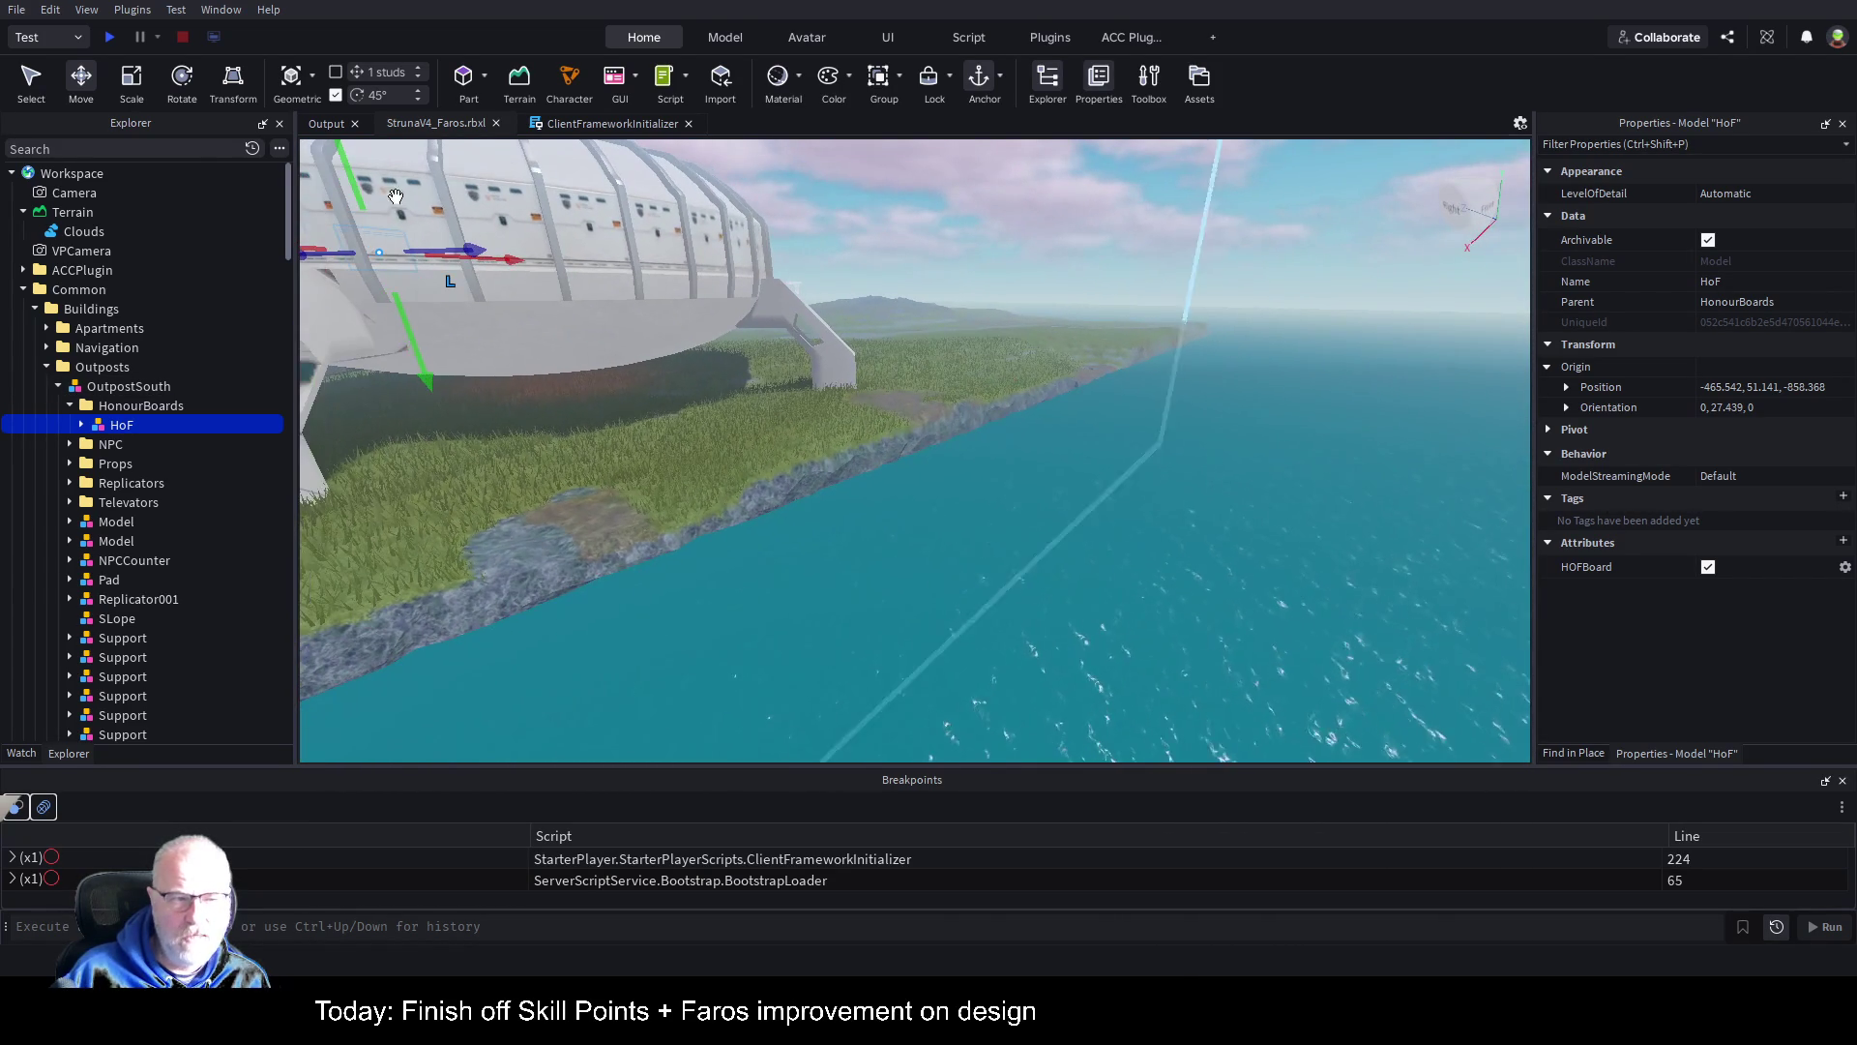
click(72, 212)
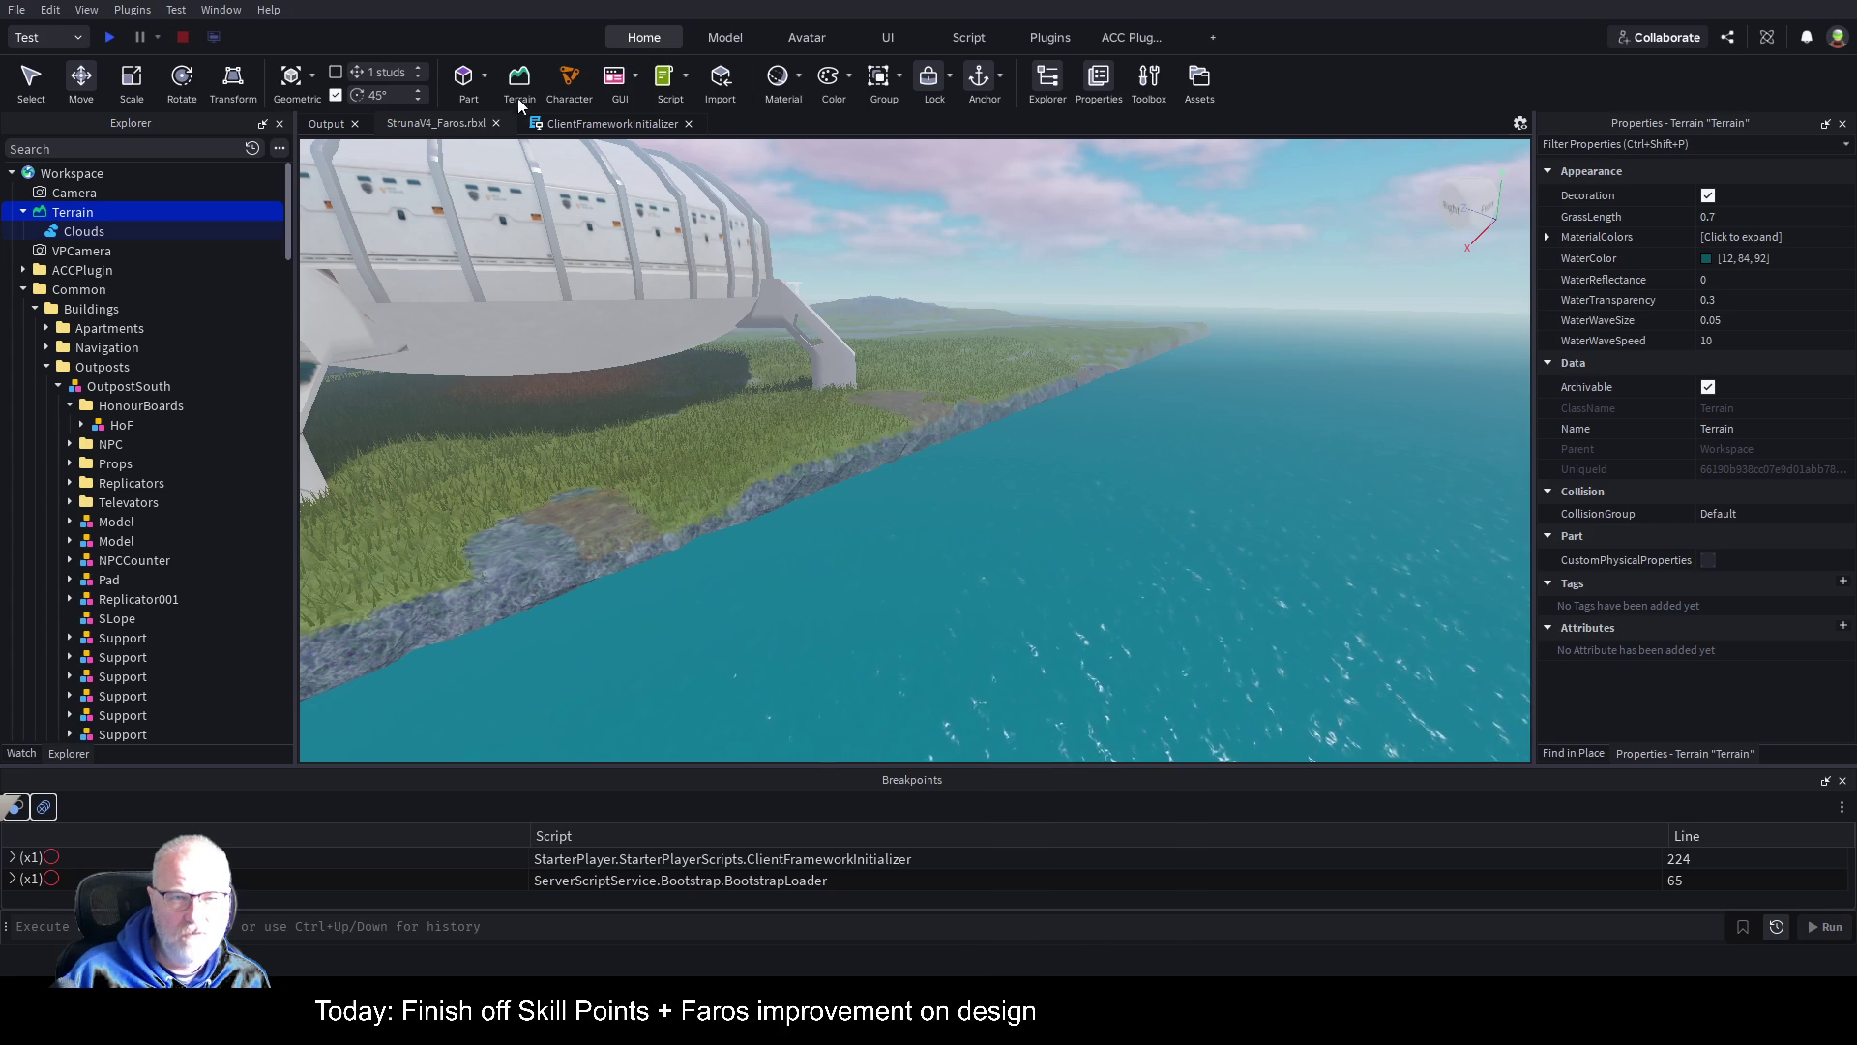
Step: Evaporate the old sea, try an 8-stud-high water layer, then evaporate it again
click(519, 87)
click(1739, 501)
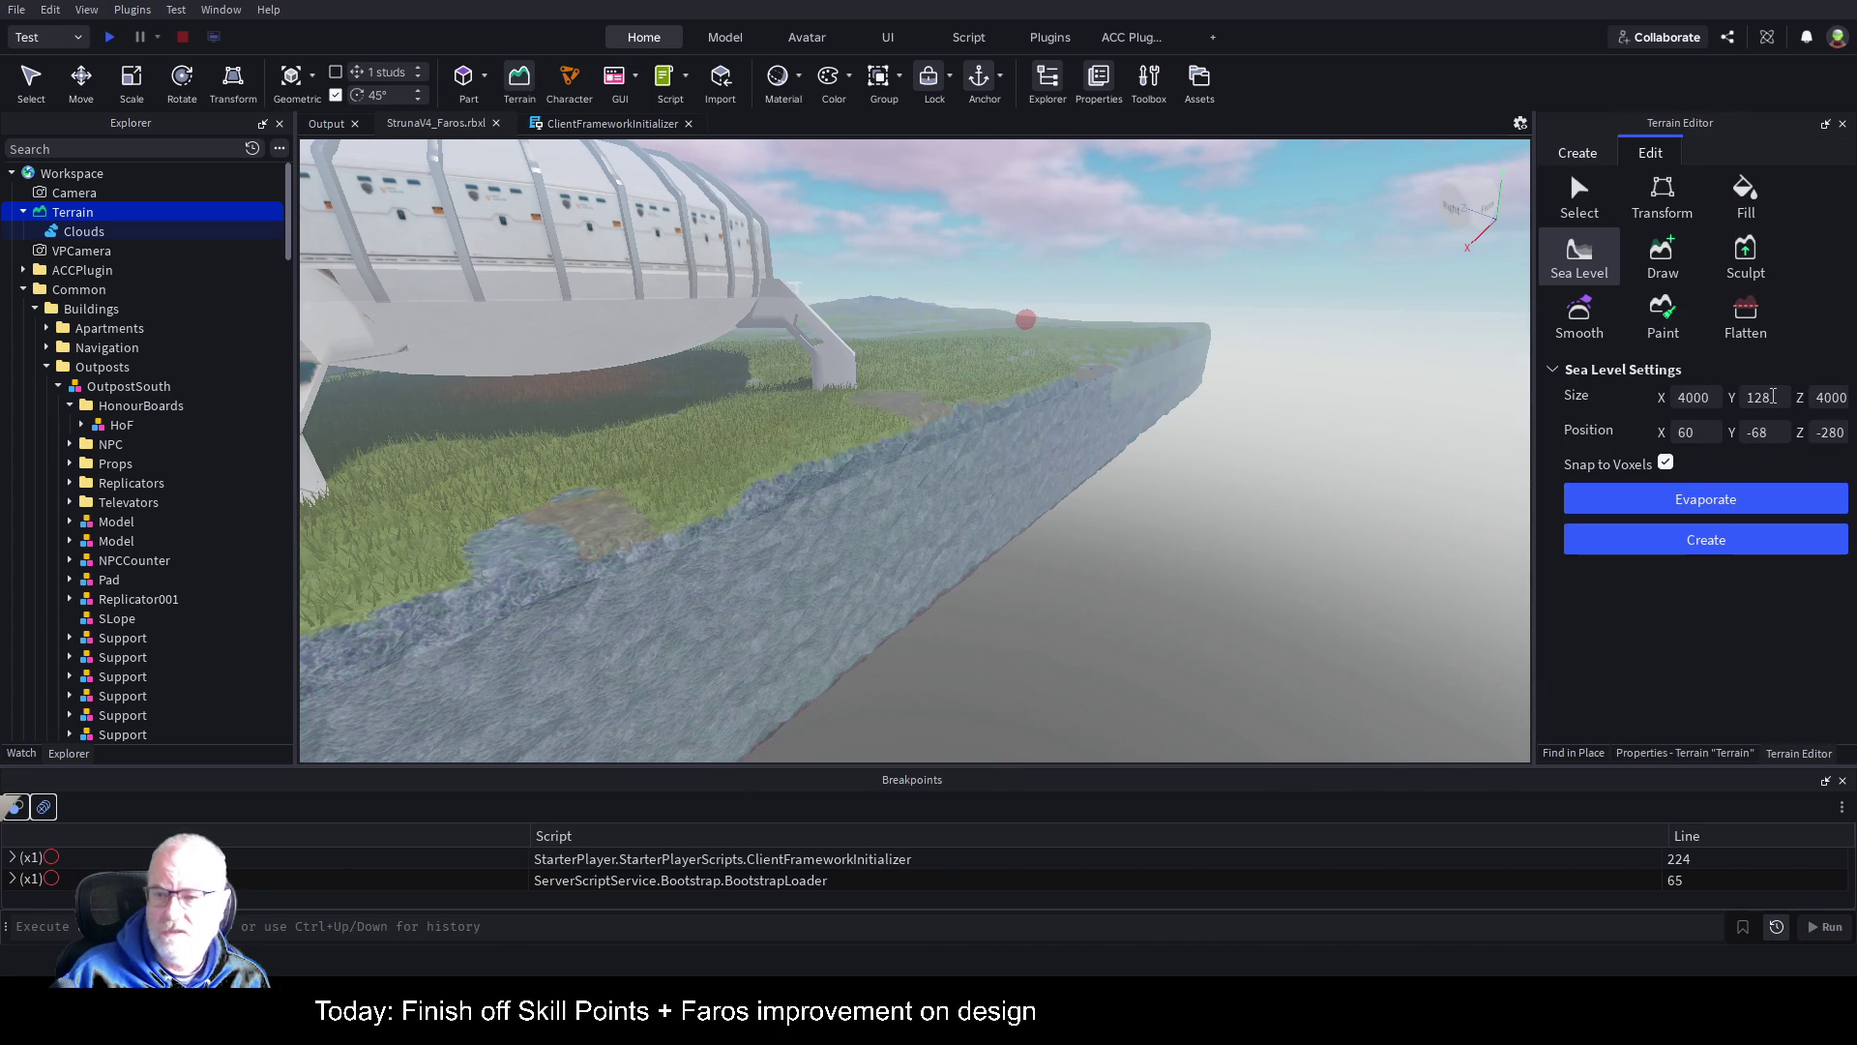
double_click(1773, 396)
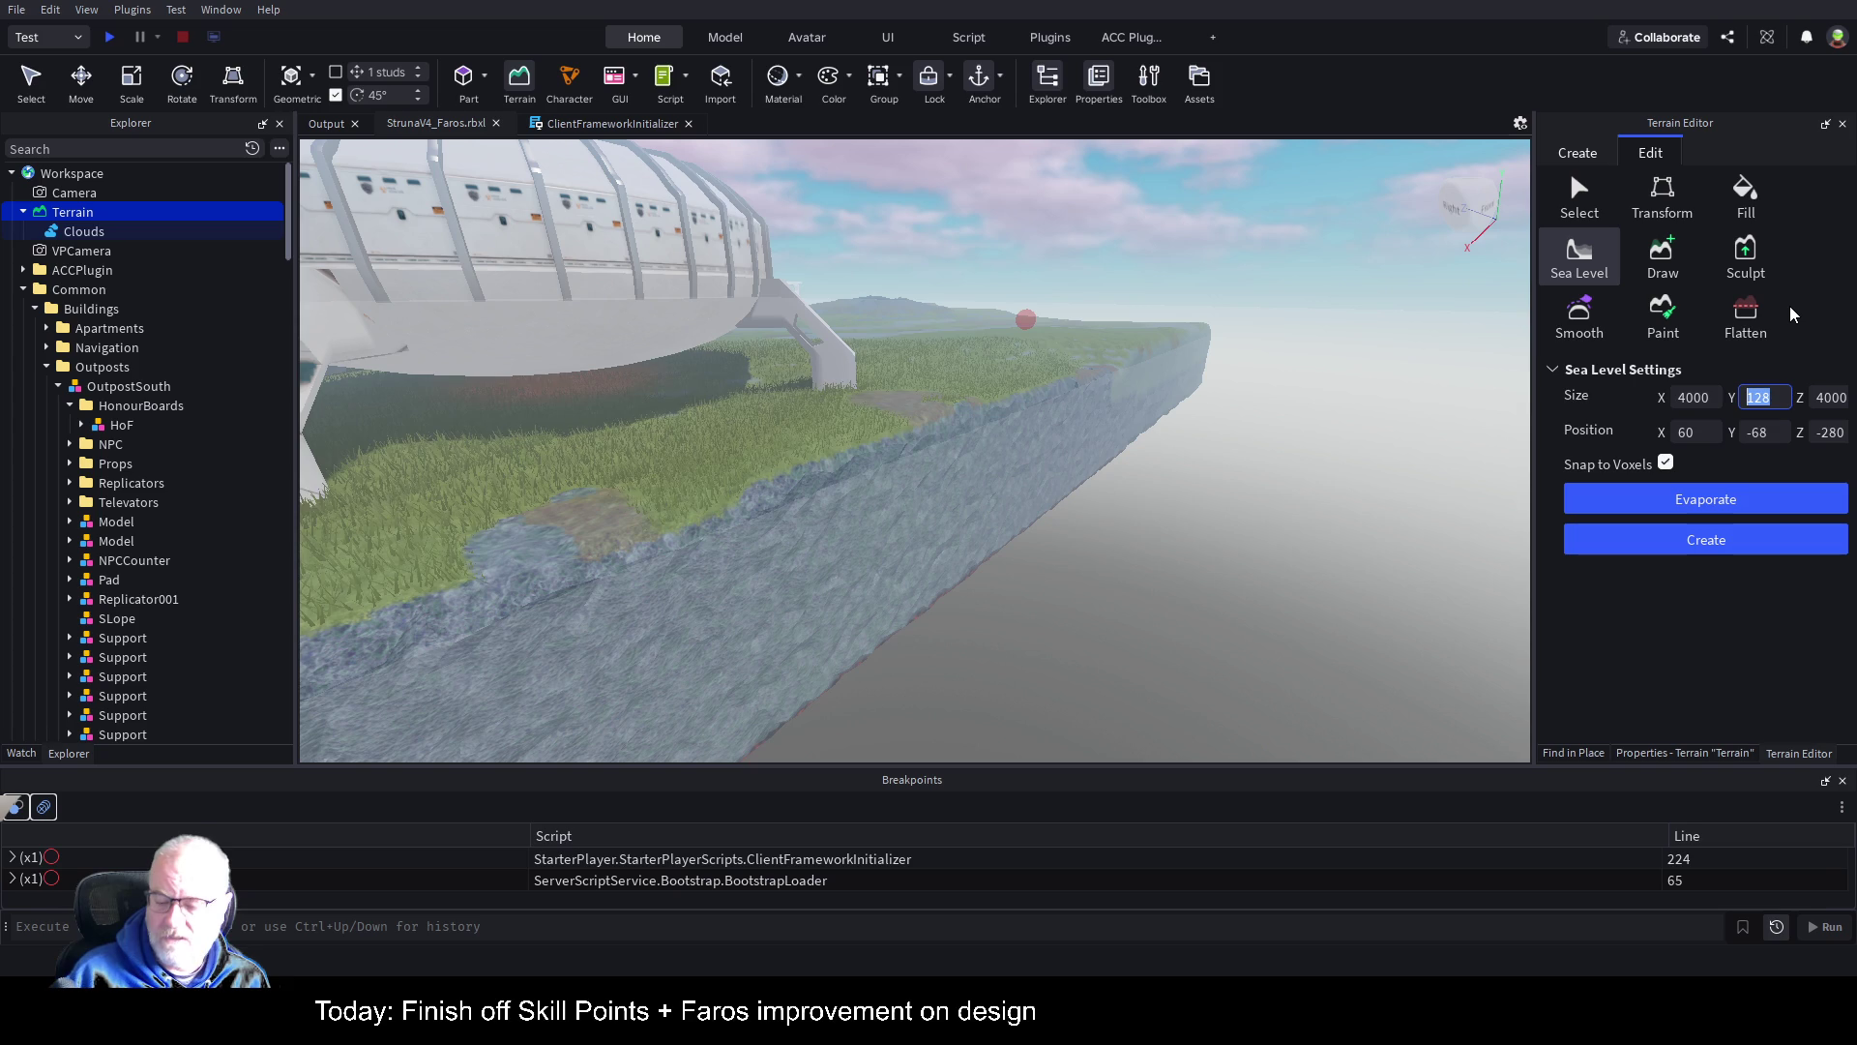
text(8)
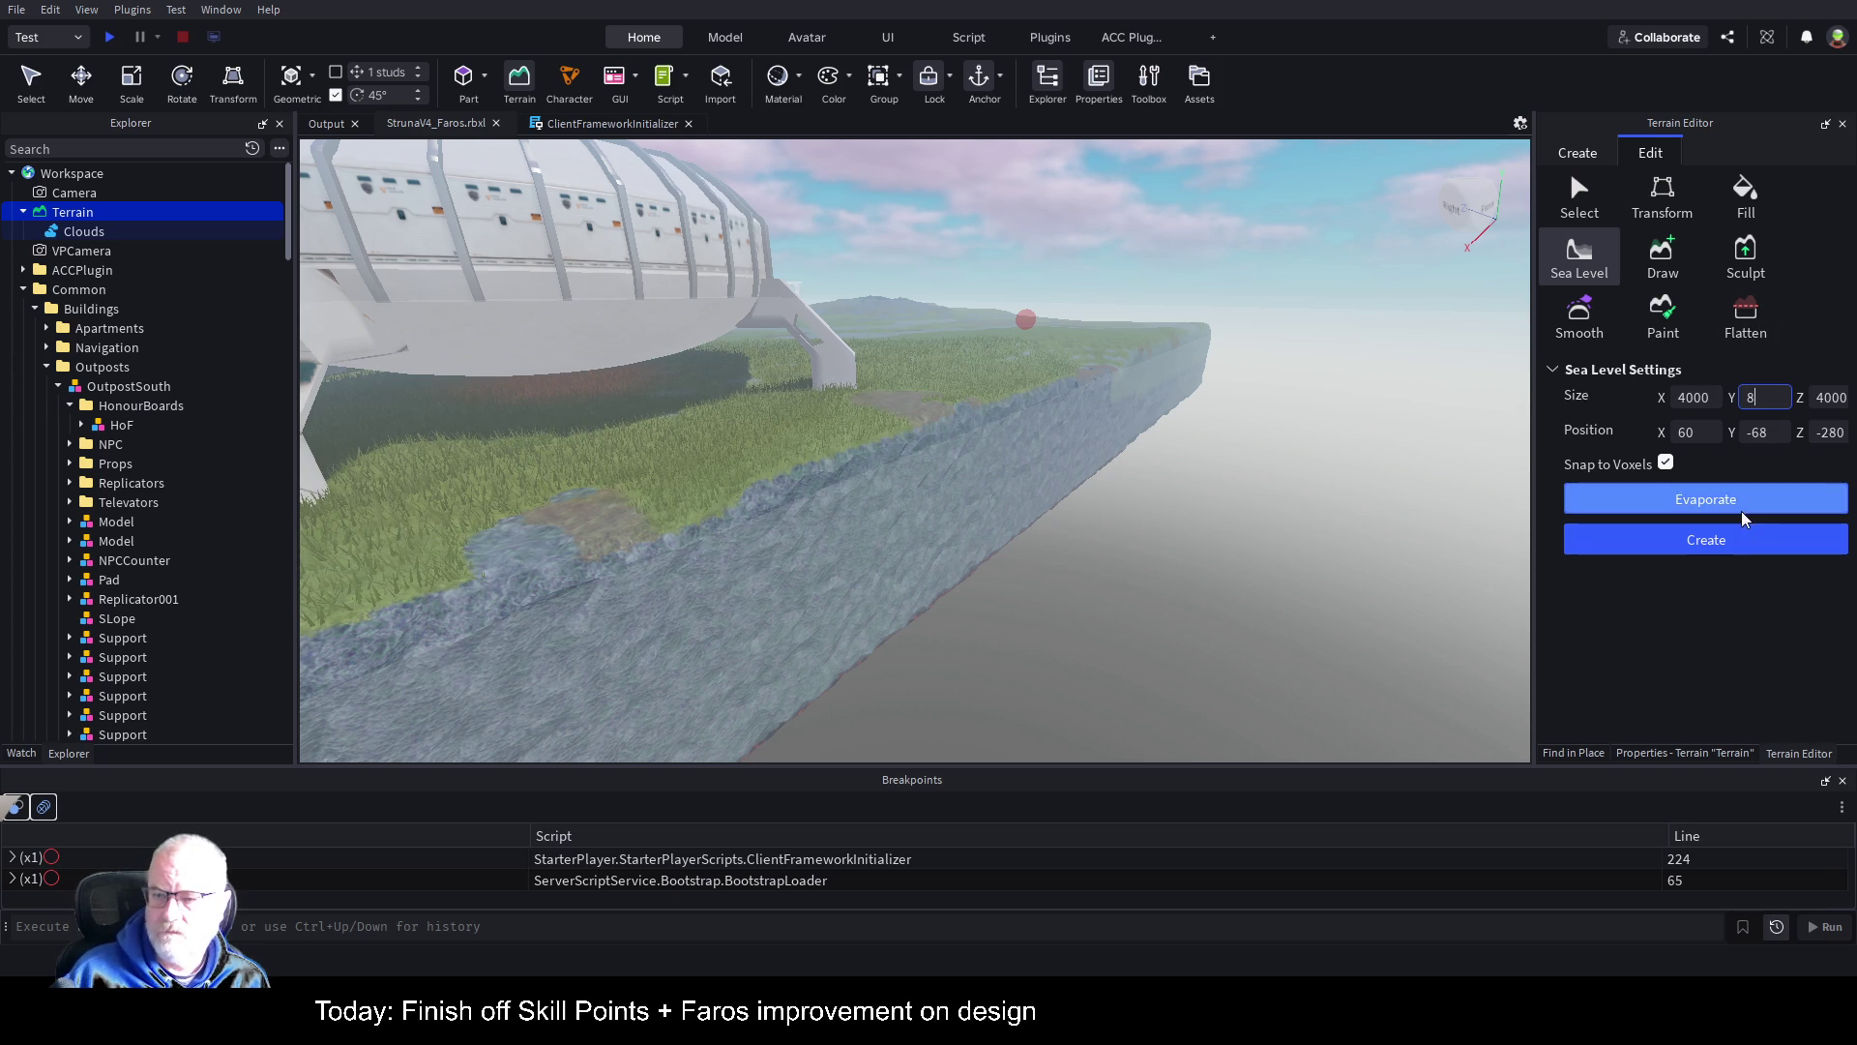
click(1686, 542)
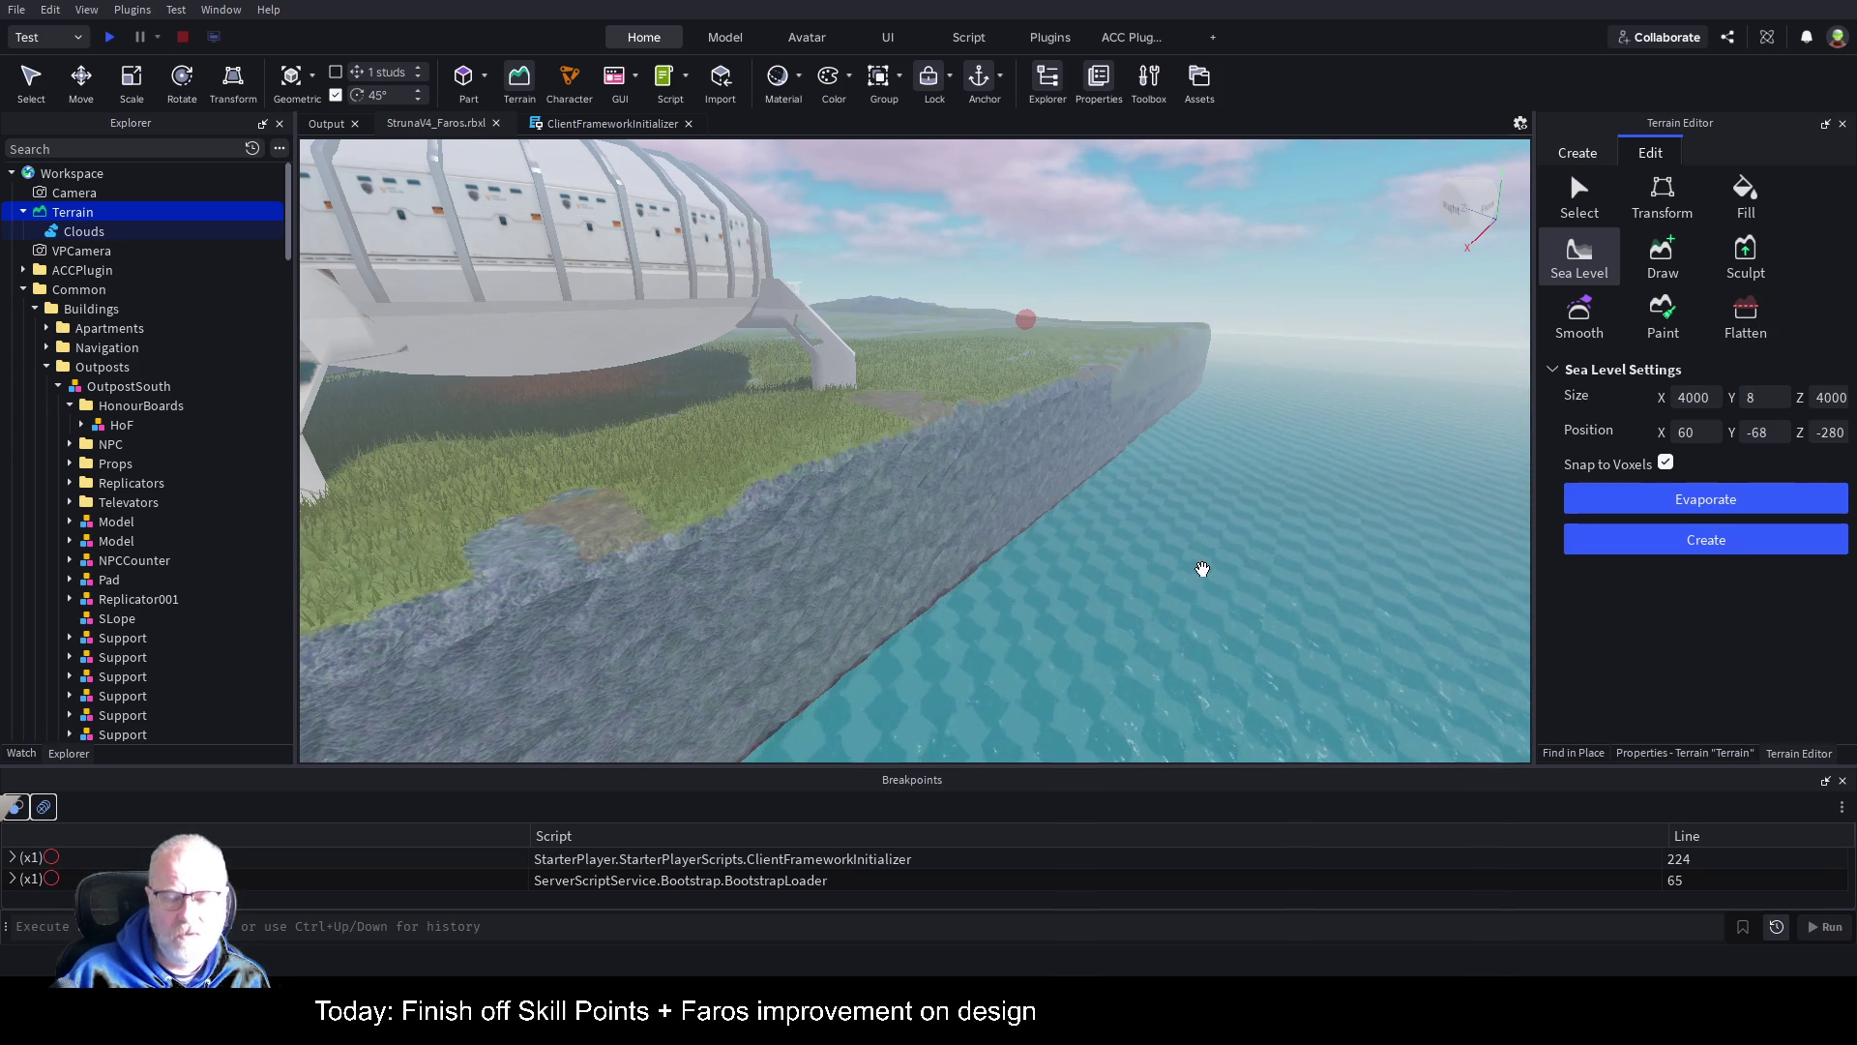
click(1622, 509)
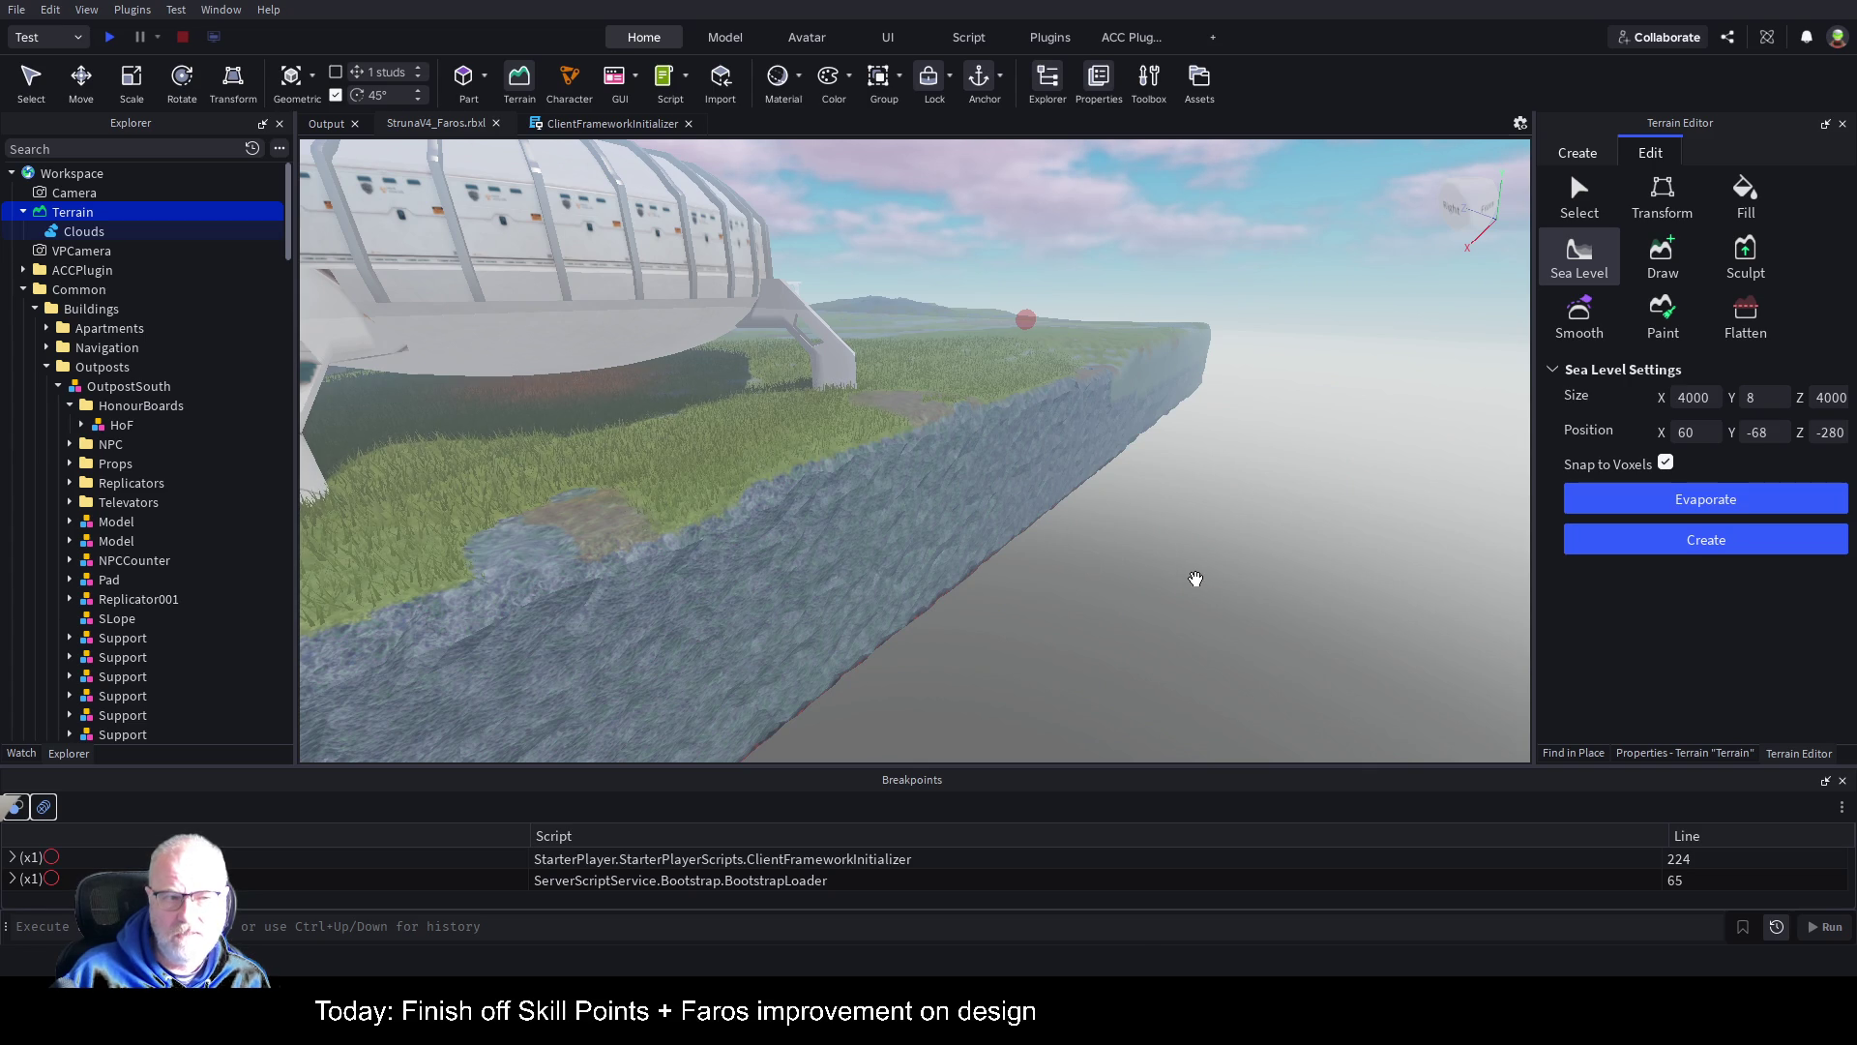
Step: Shift the sea-level region vertically while viewing the cliff base from several angles
key(Left)
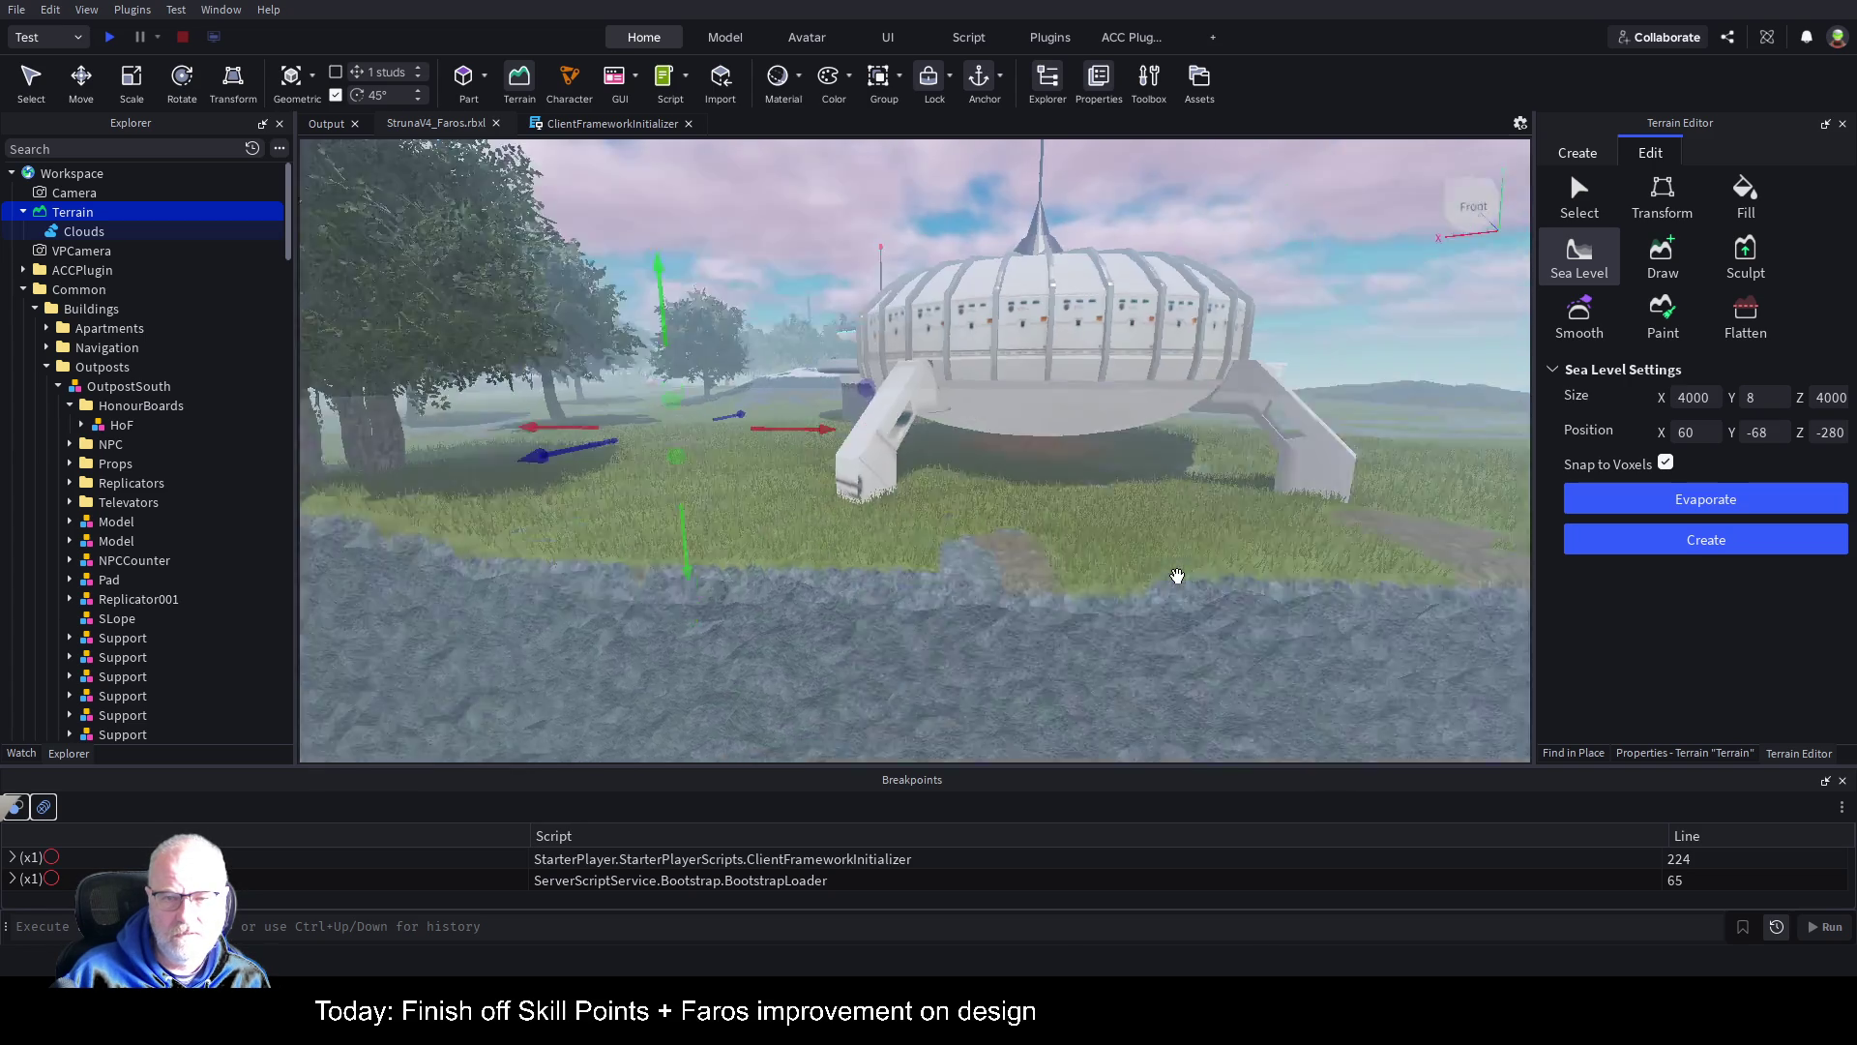
key(Up)
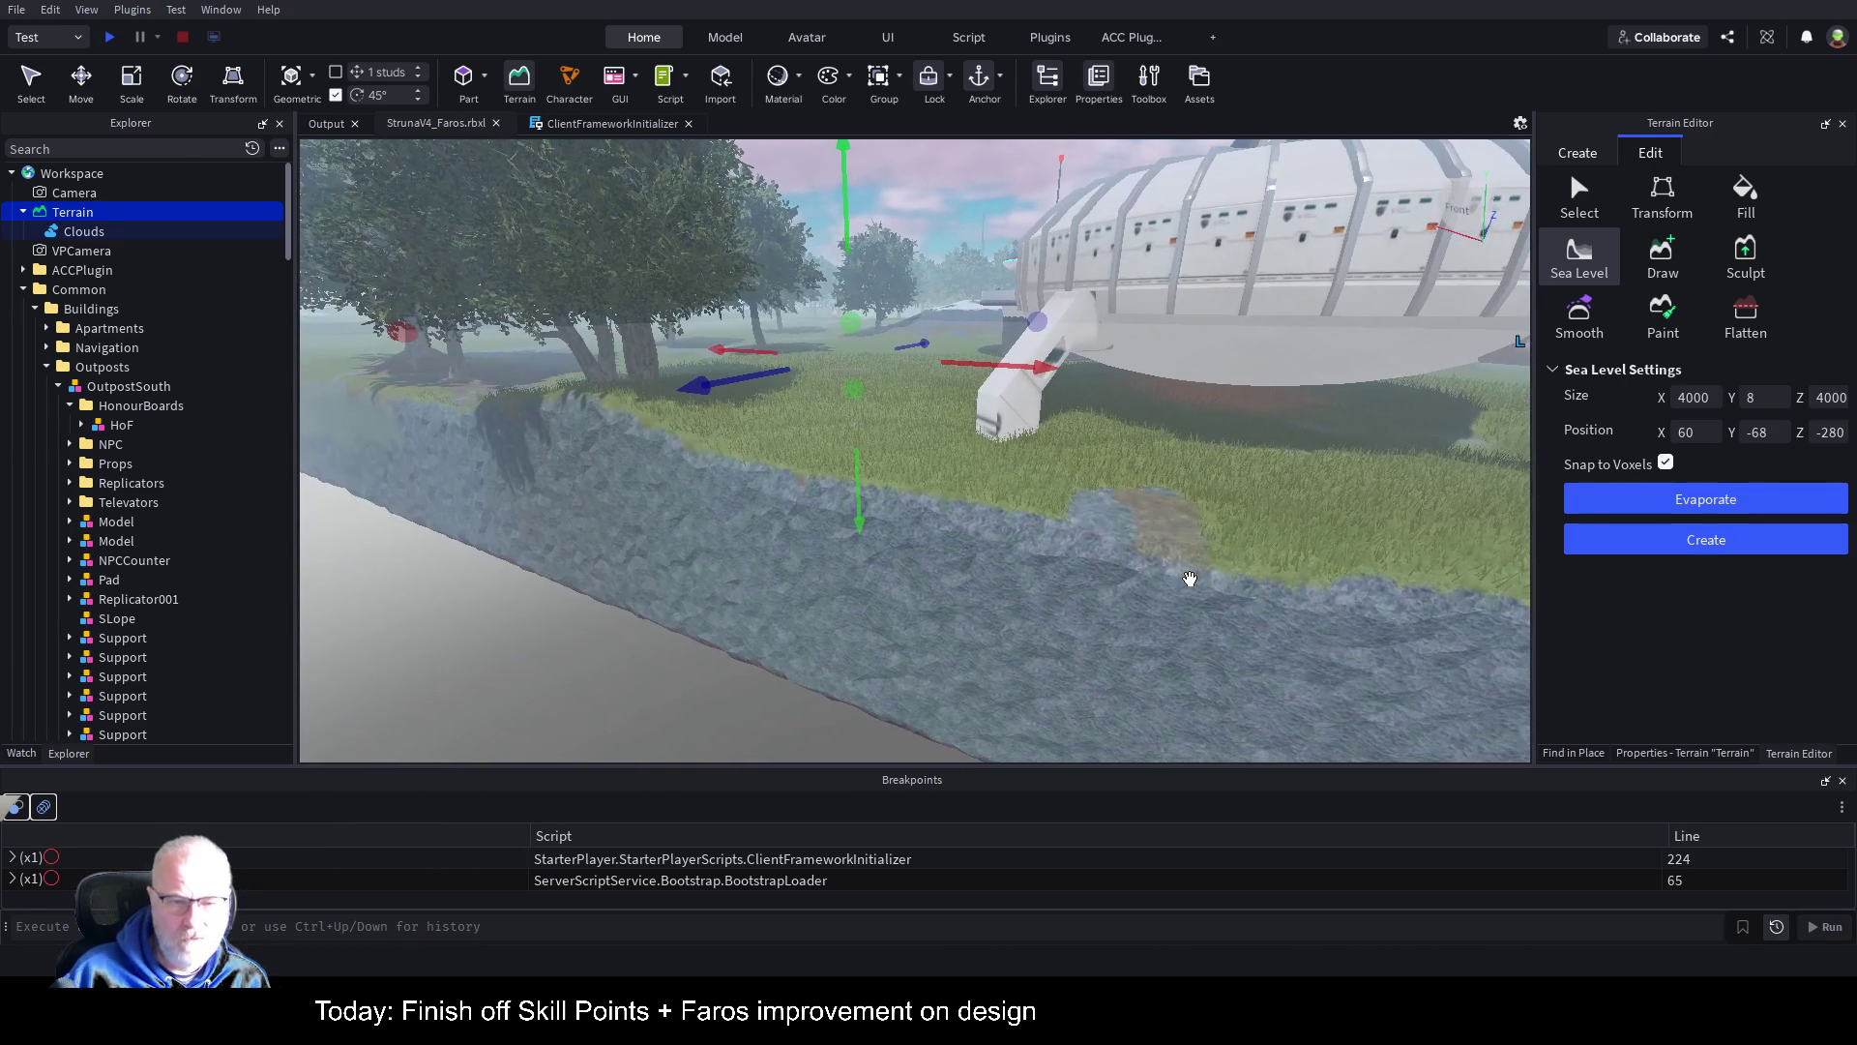
mouse_move(855, 505)
mouse_down()
mouse_move(864, 476)
mouse_move(867, 497)
mouse_up()
key(a)
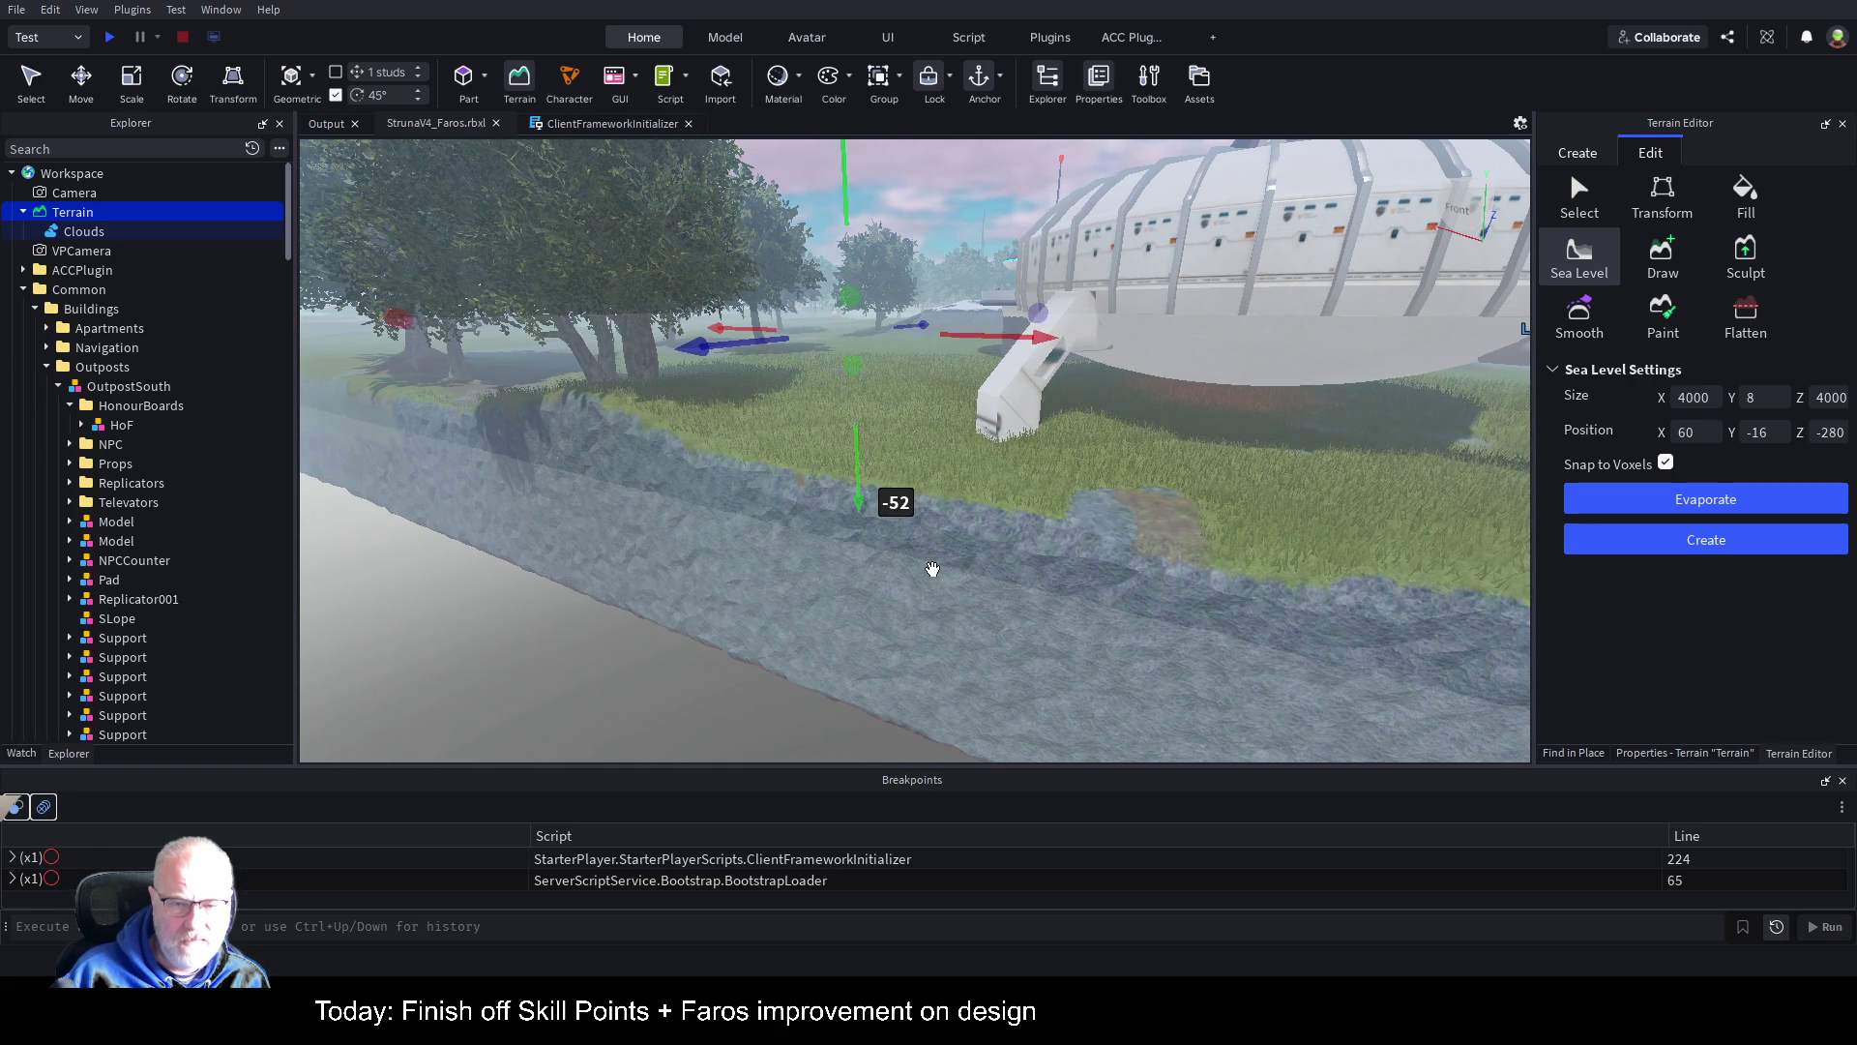
key(q)
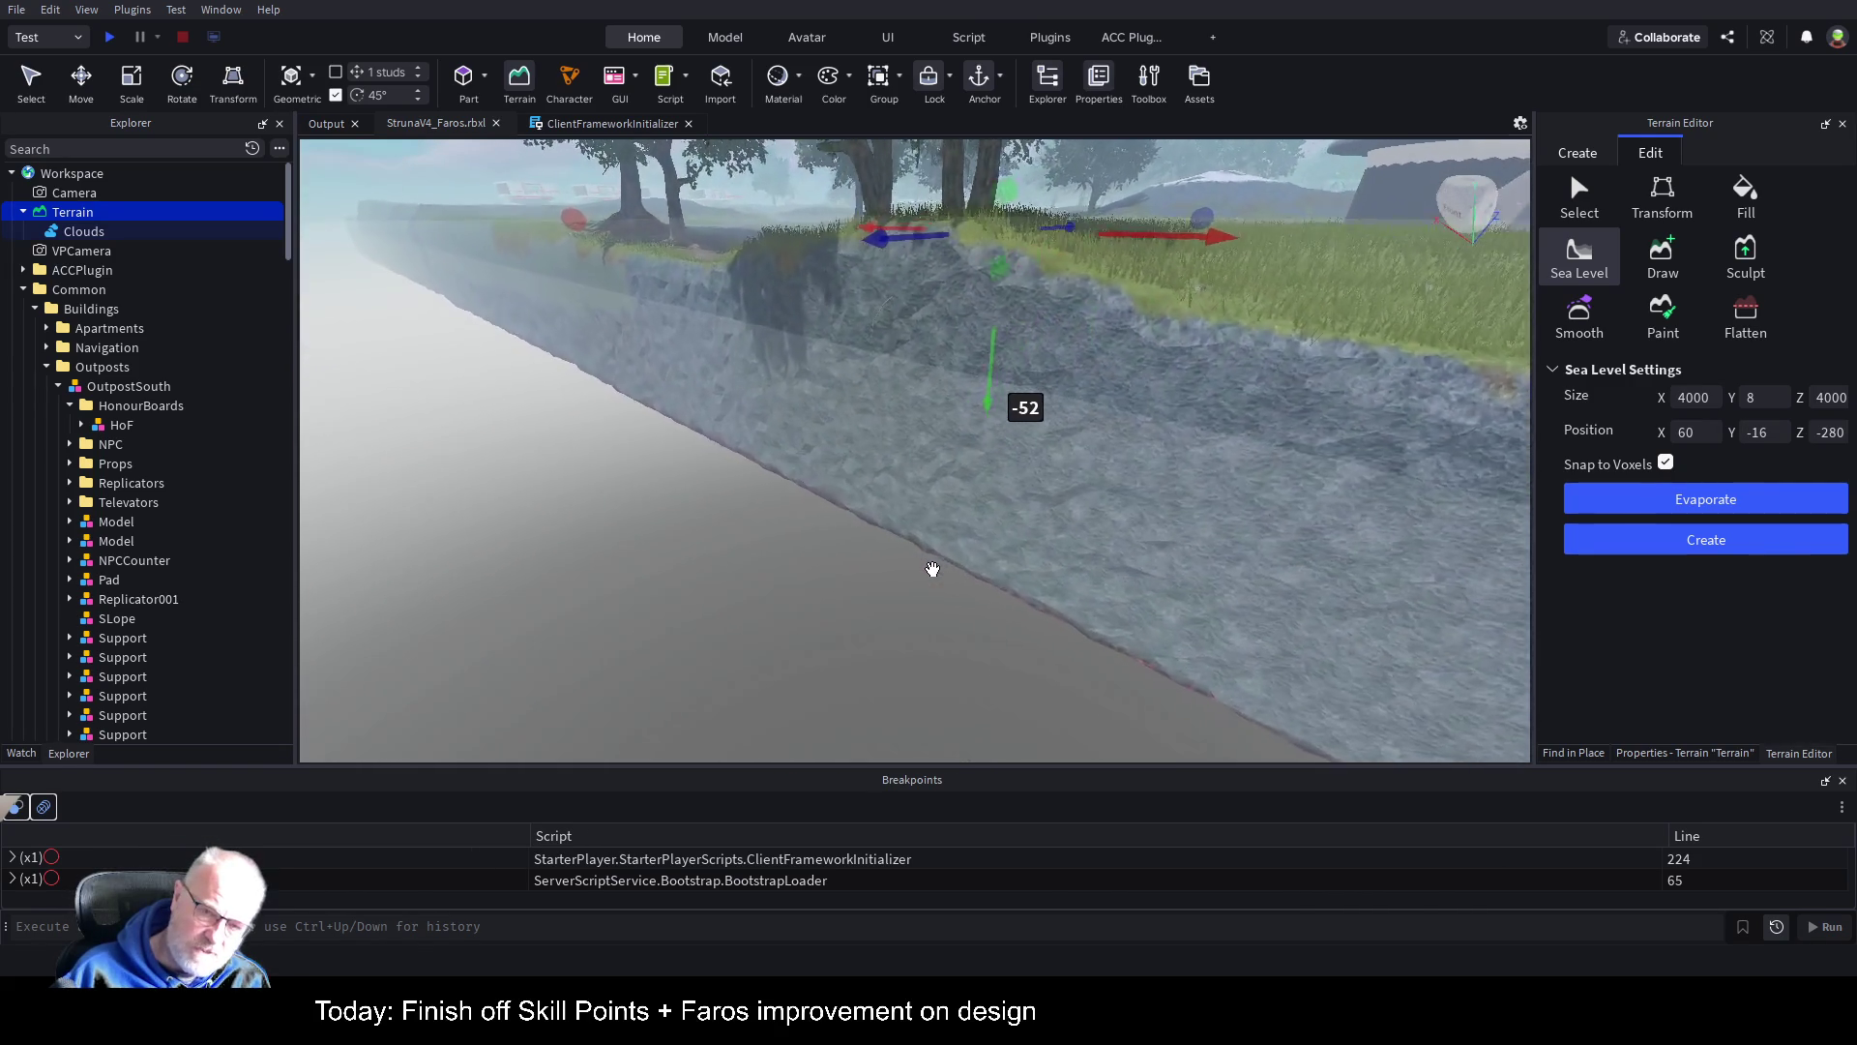
key(q)
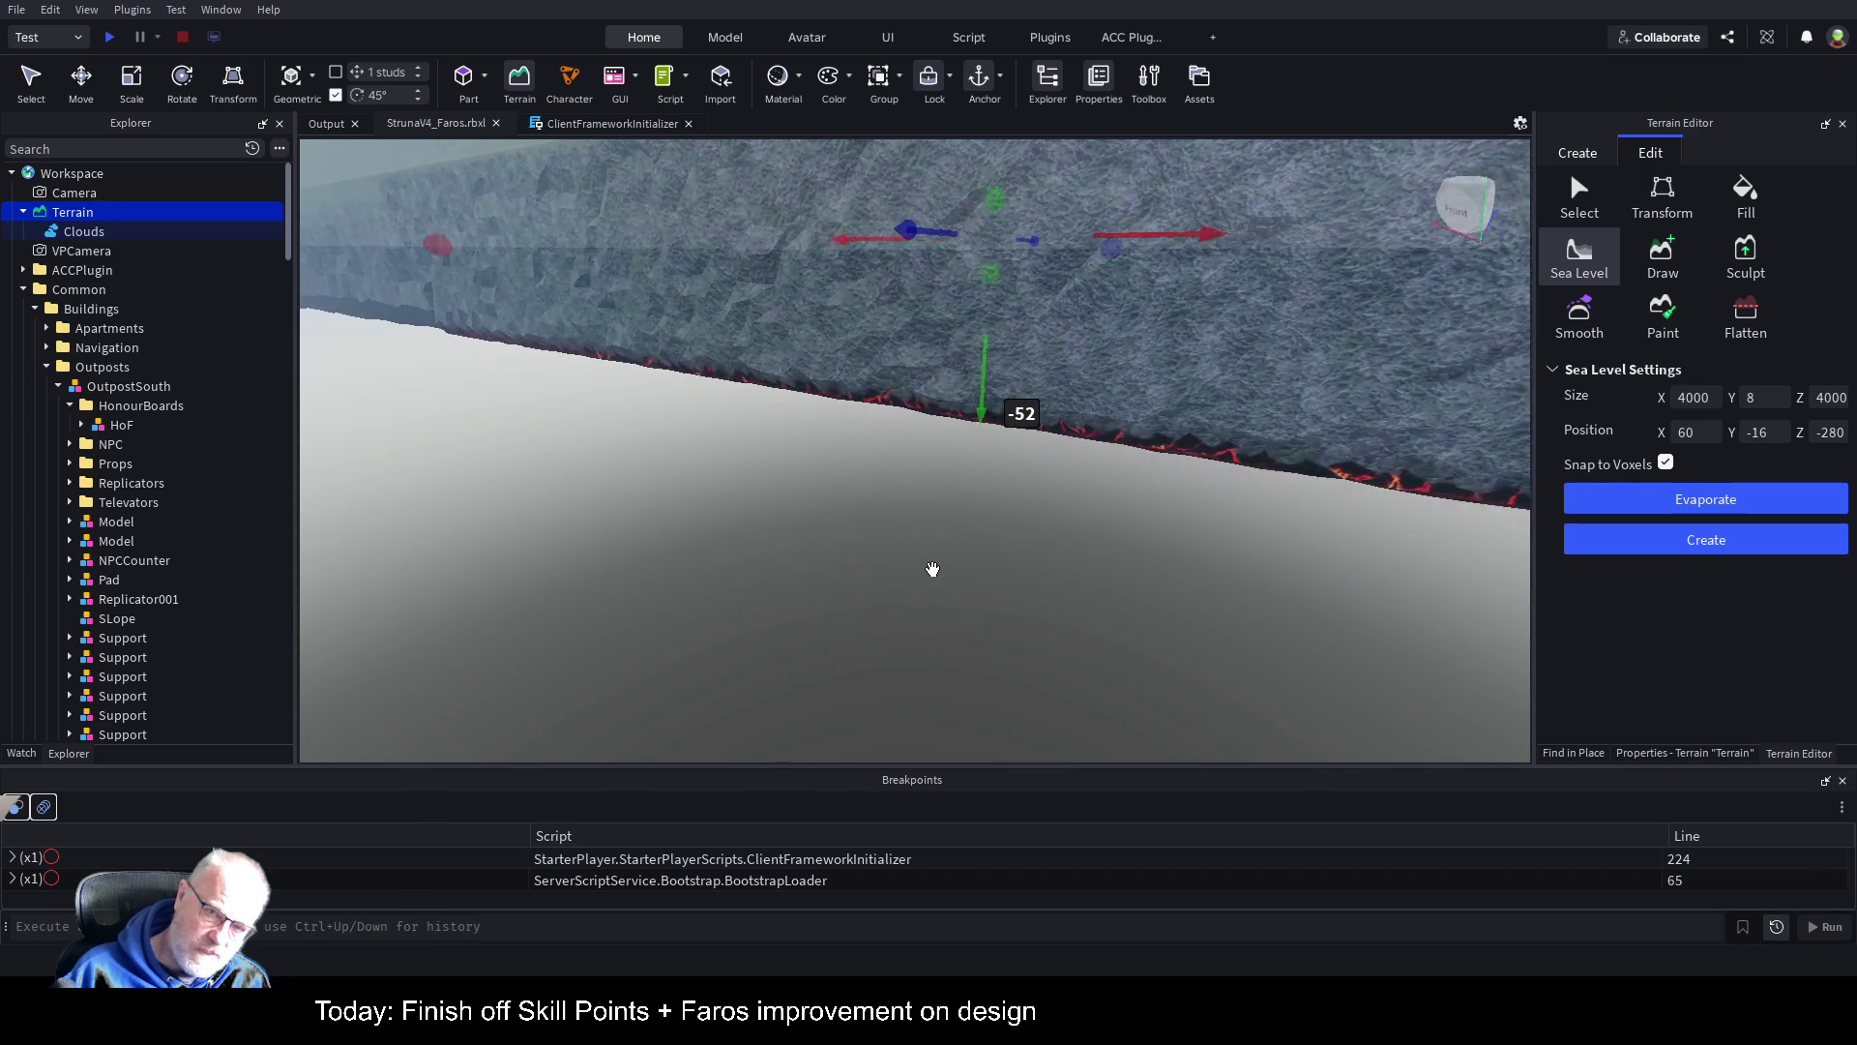
key(s)
key(e)
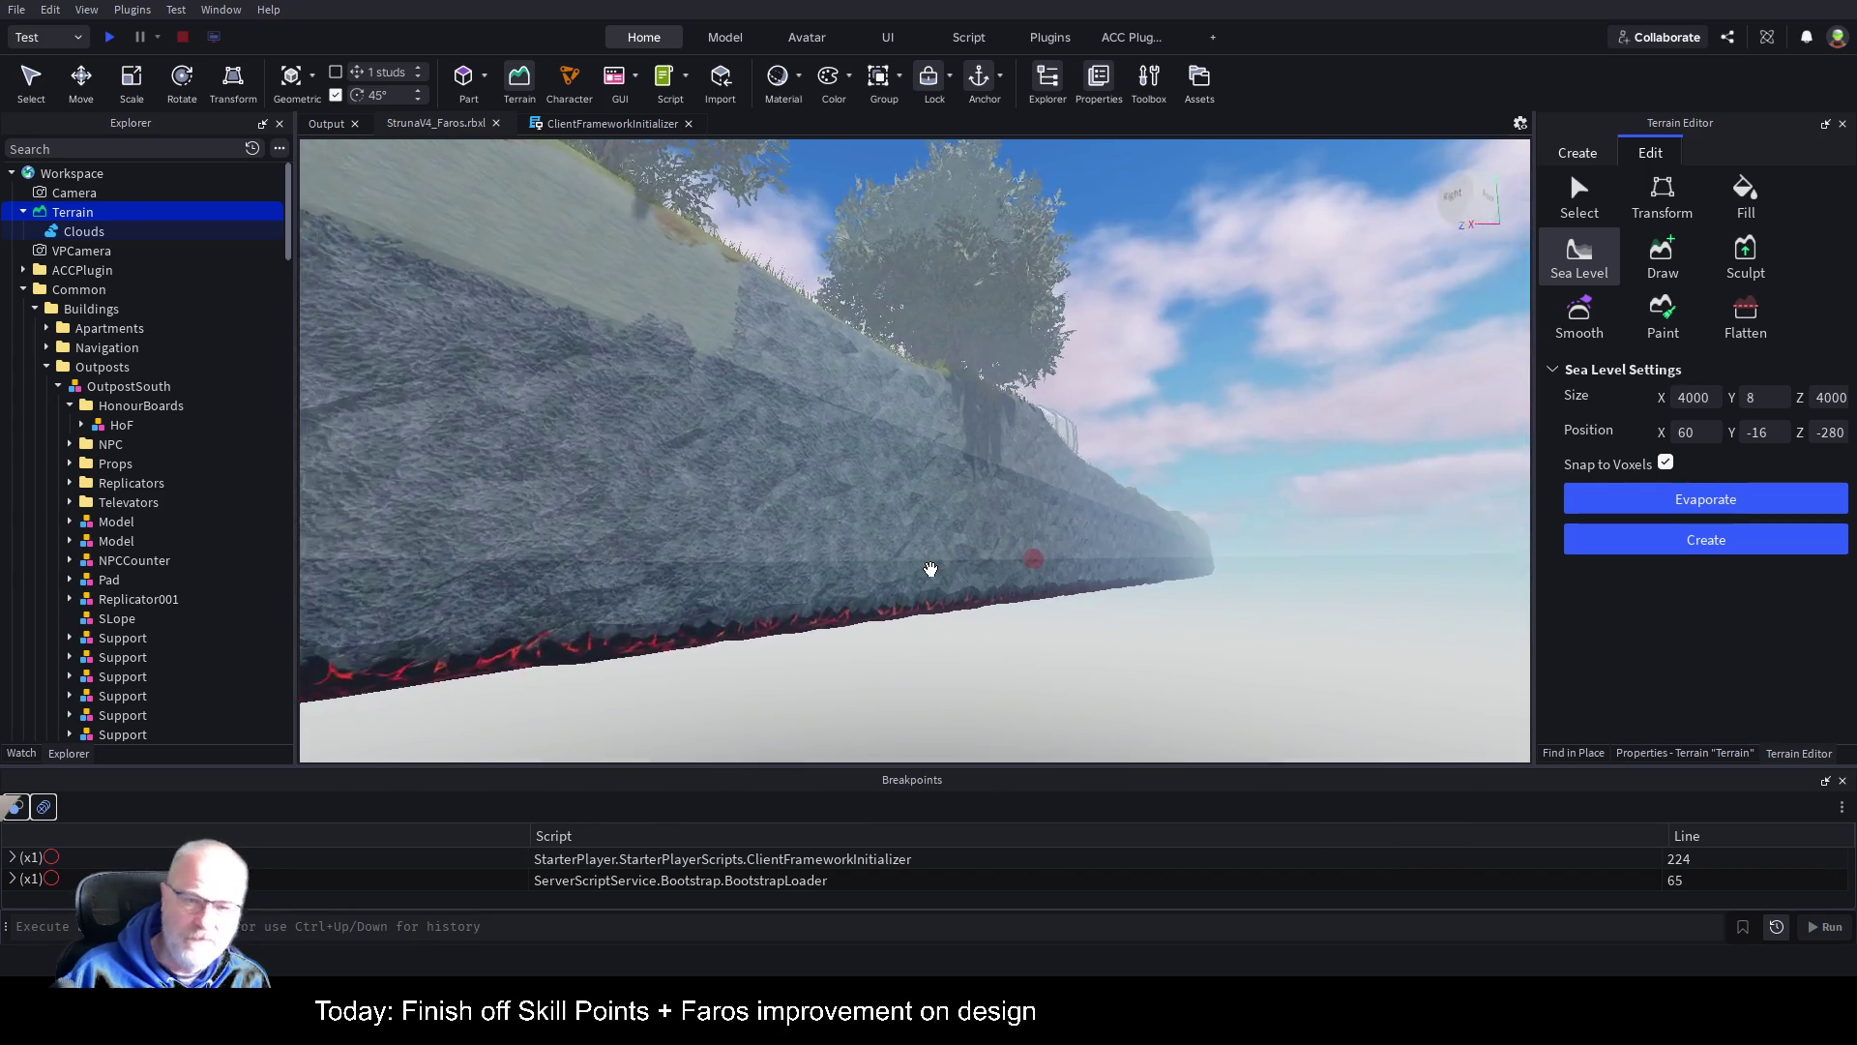
key(w)
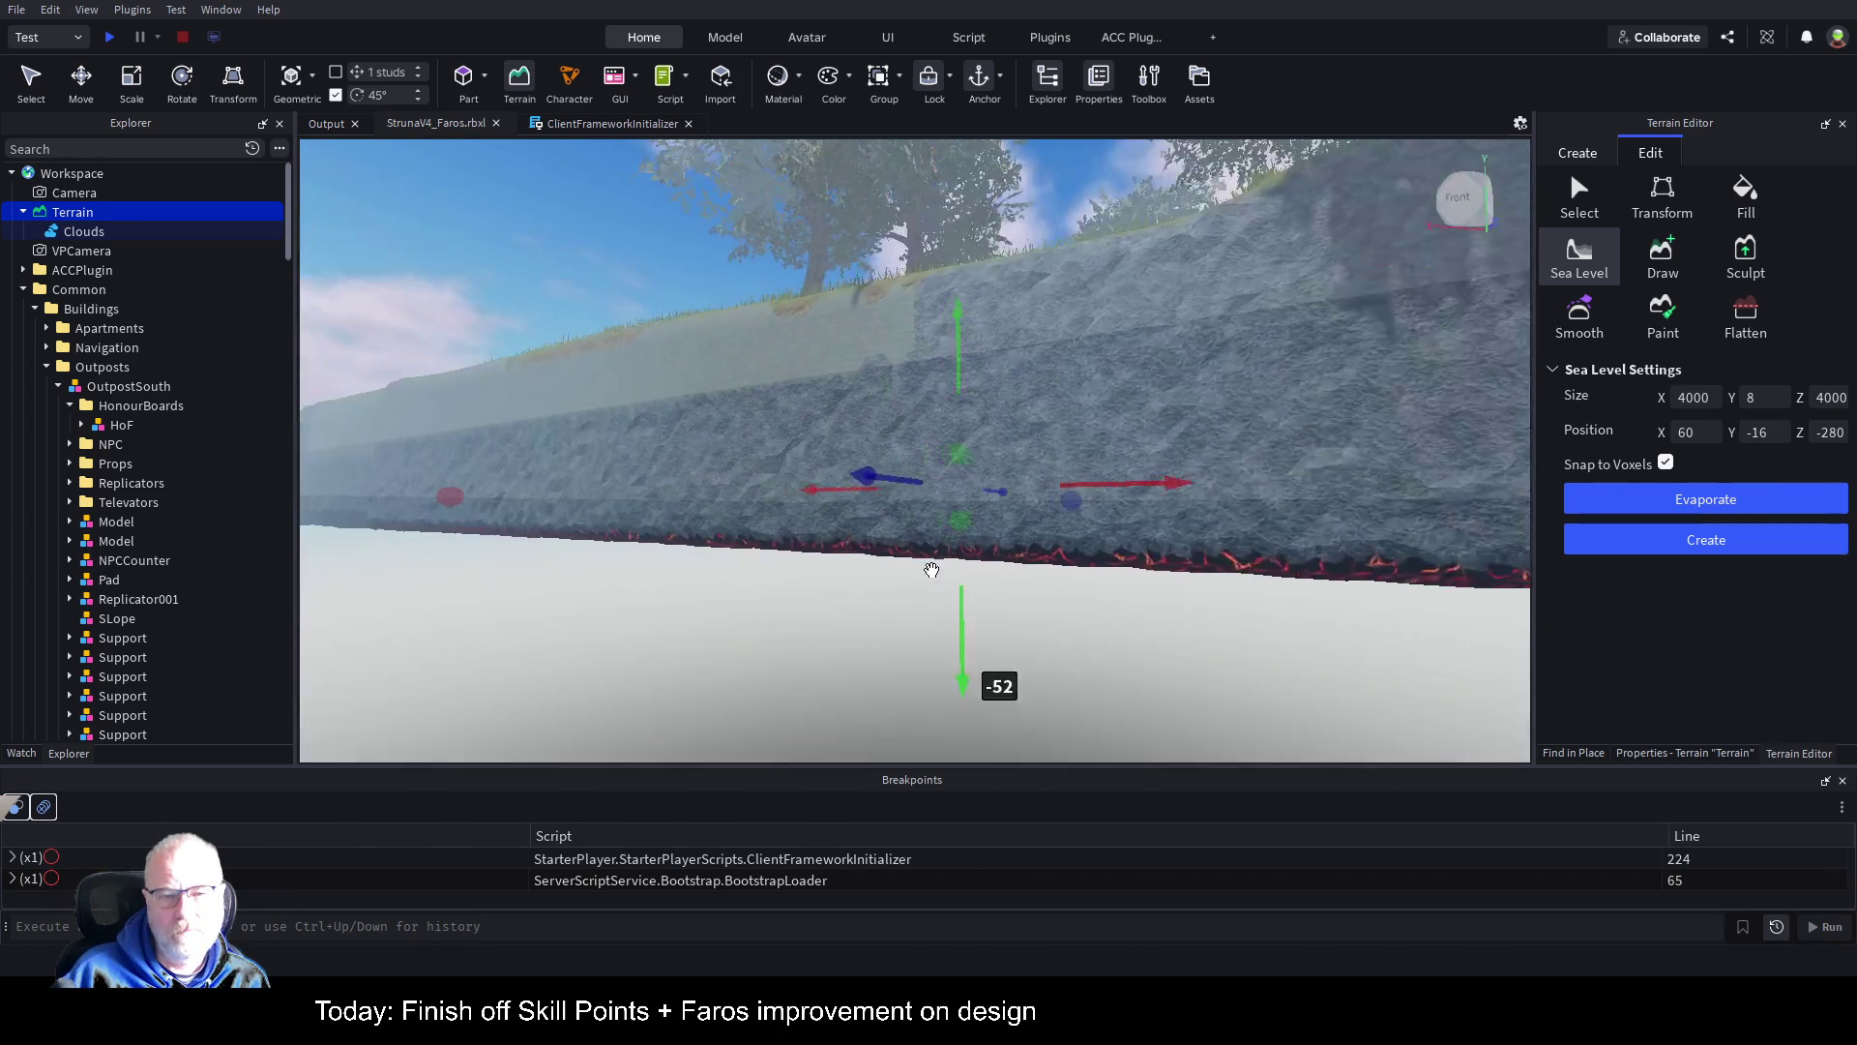
Step: Set the sea region to height 4 at Y position -18 and place it against the cliff
double_click(1763, 403)
text(4)
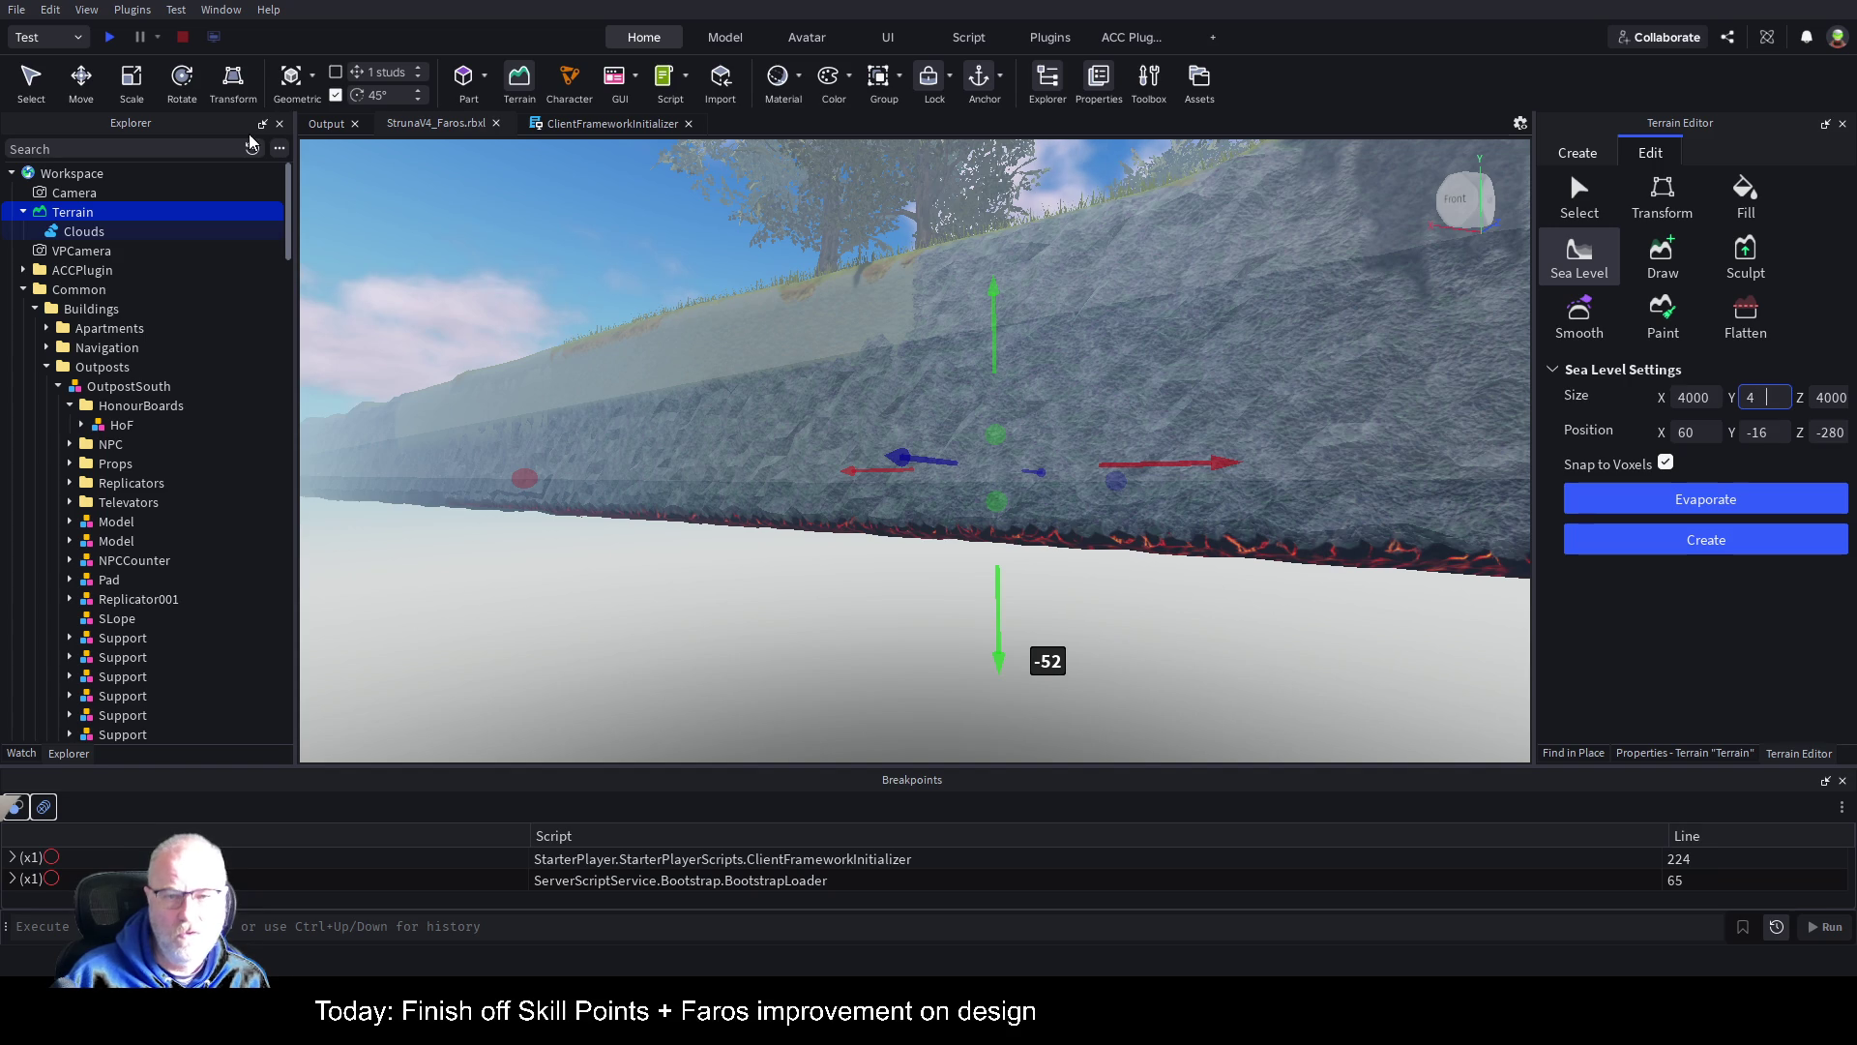
click(1772, 433)
text(-18)
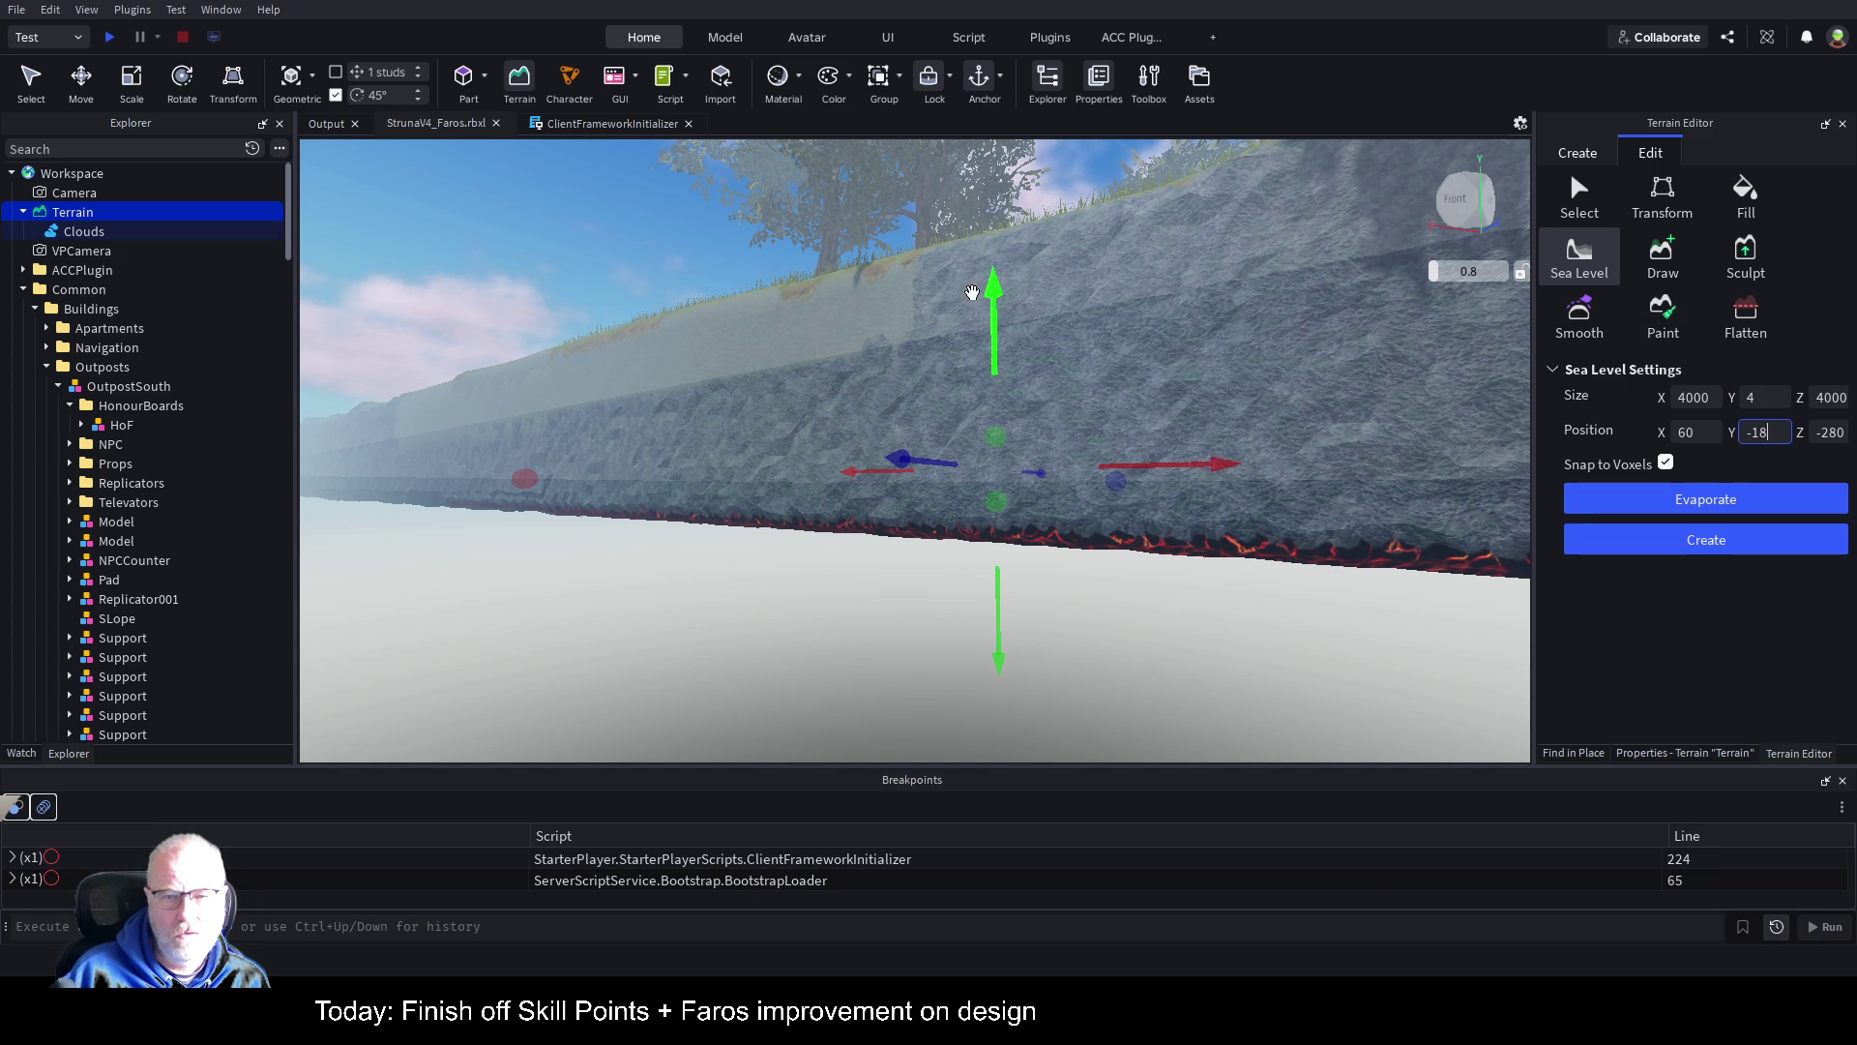
click(989, 305)
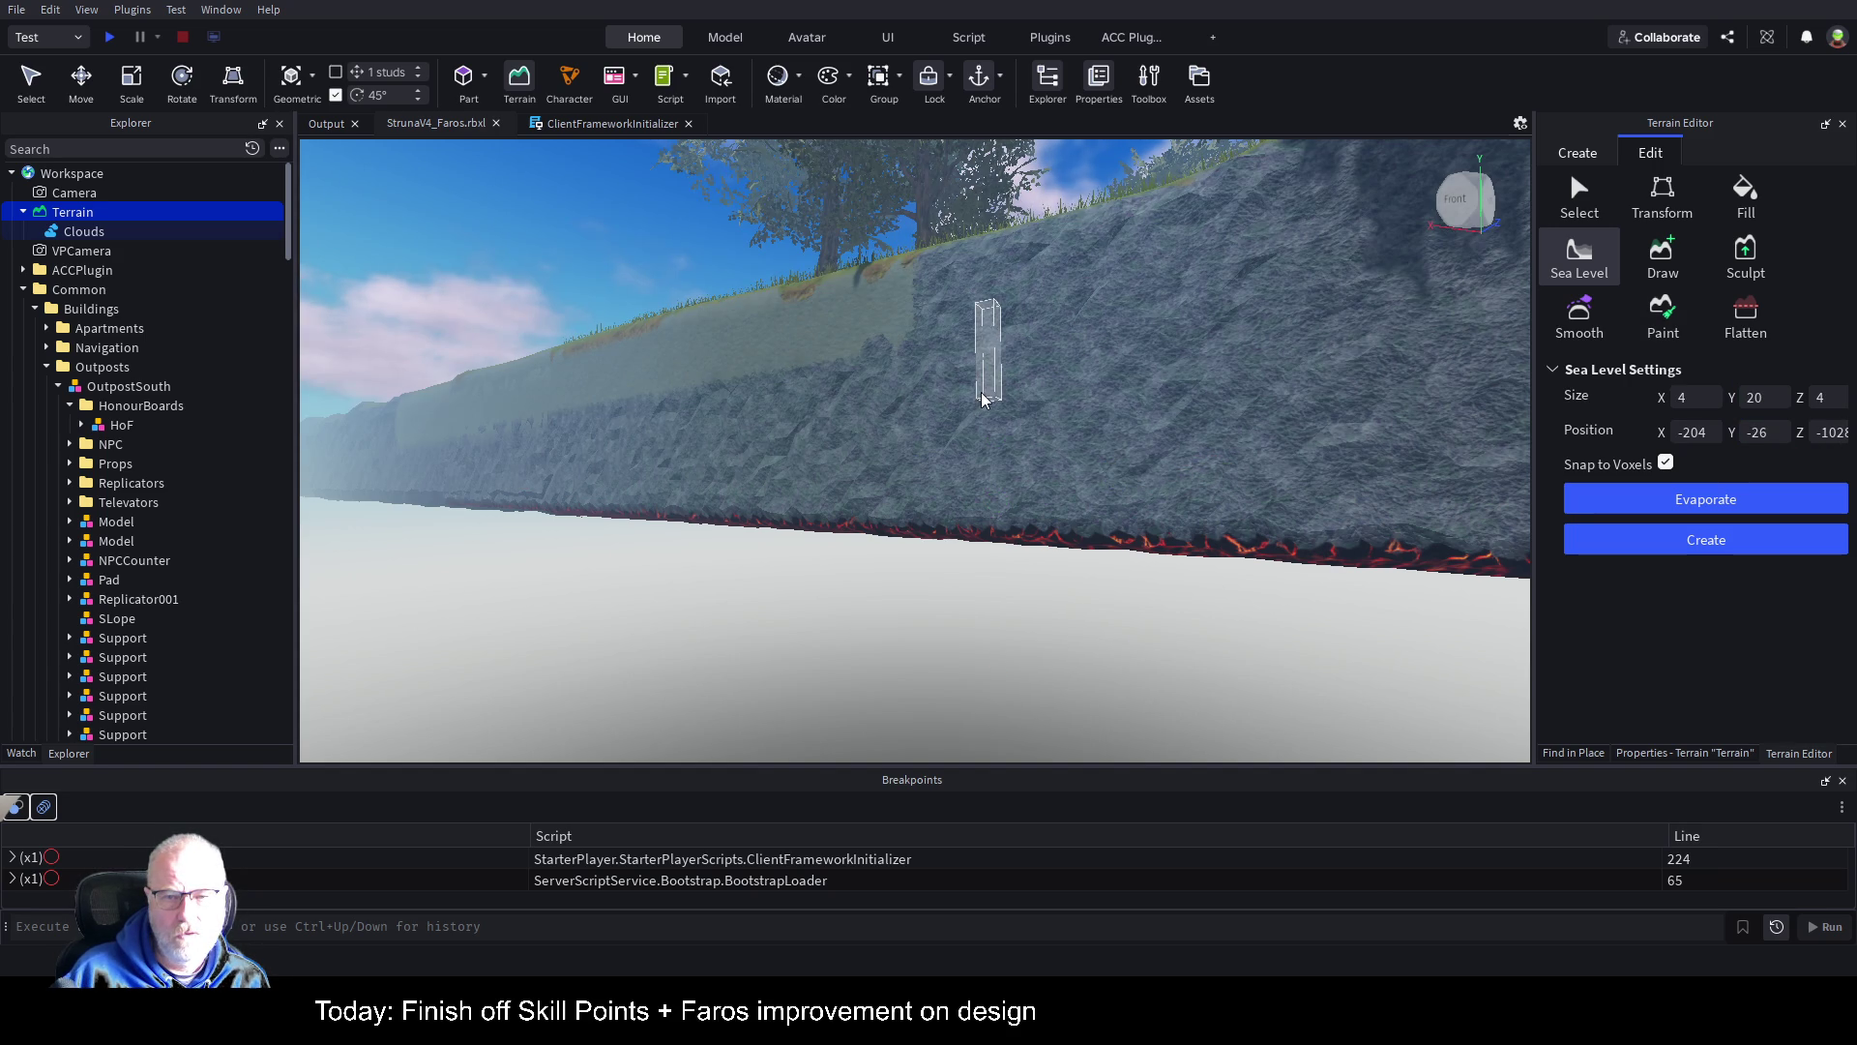
click(982, 398)
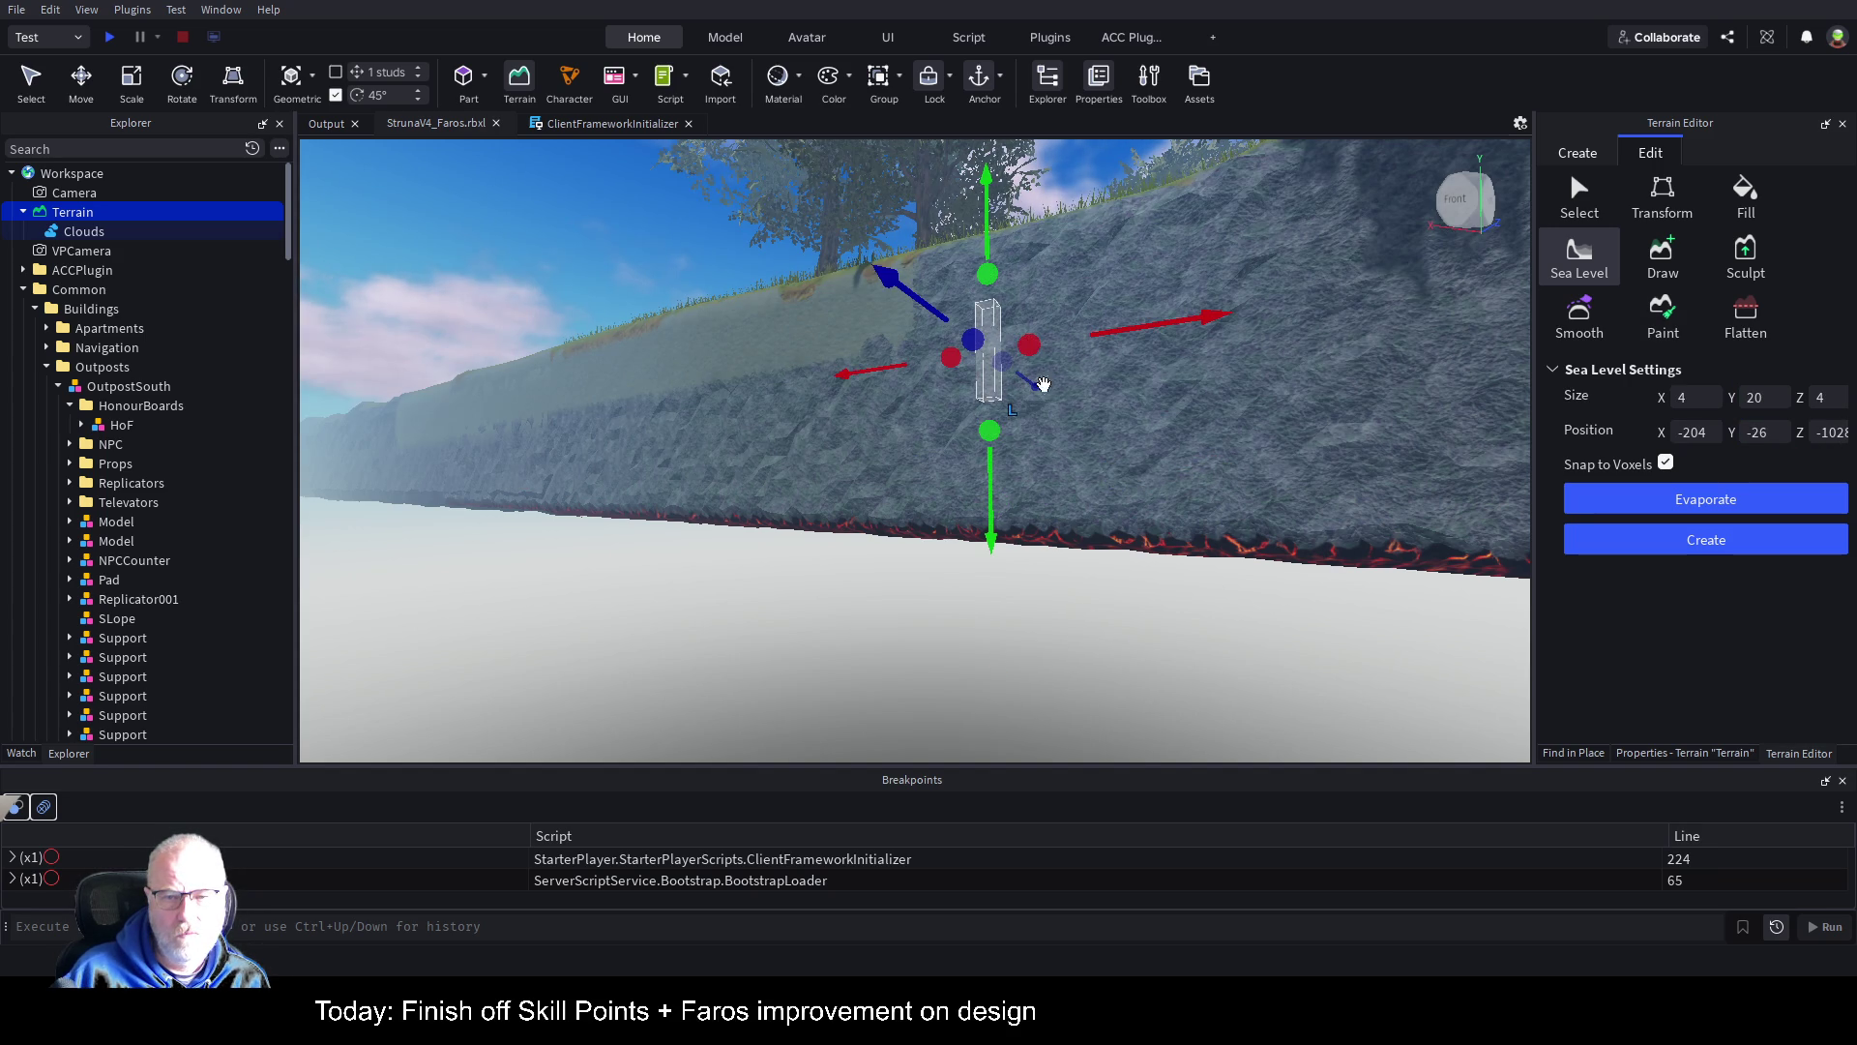
click(87, 194)
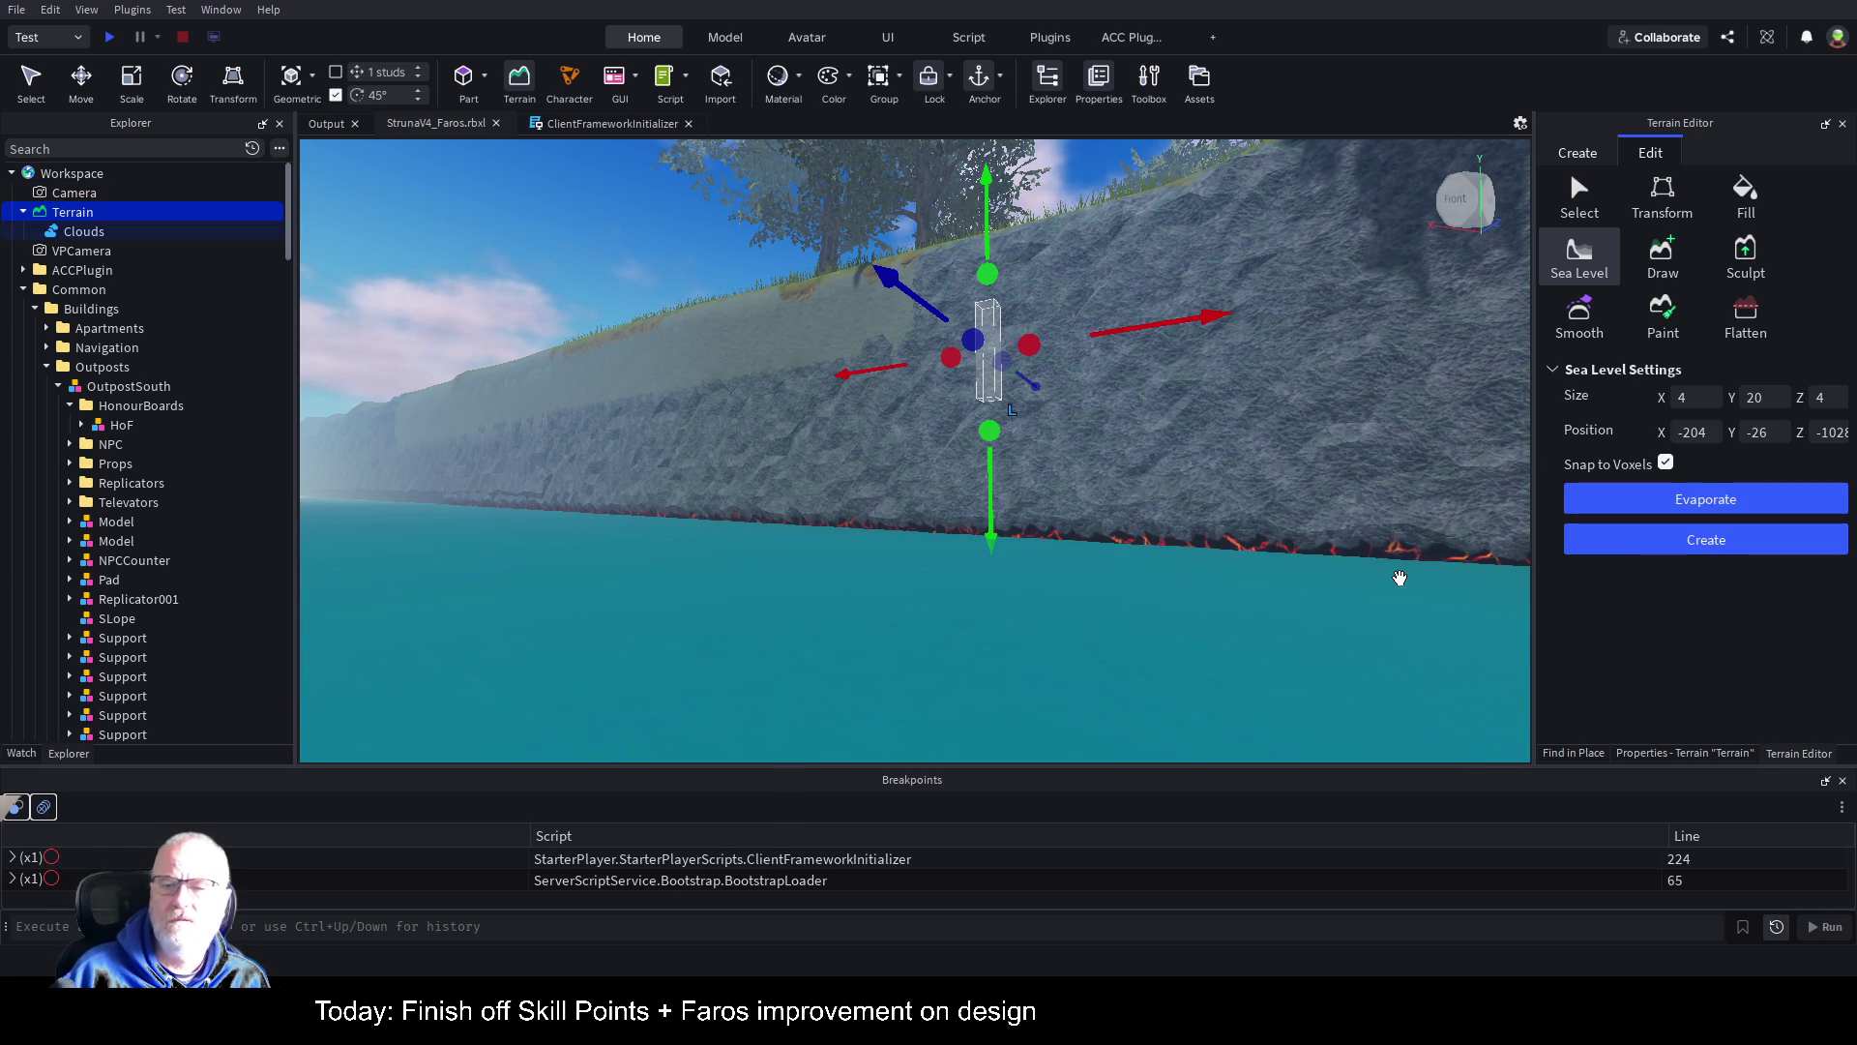
key(a)
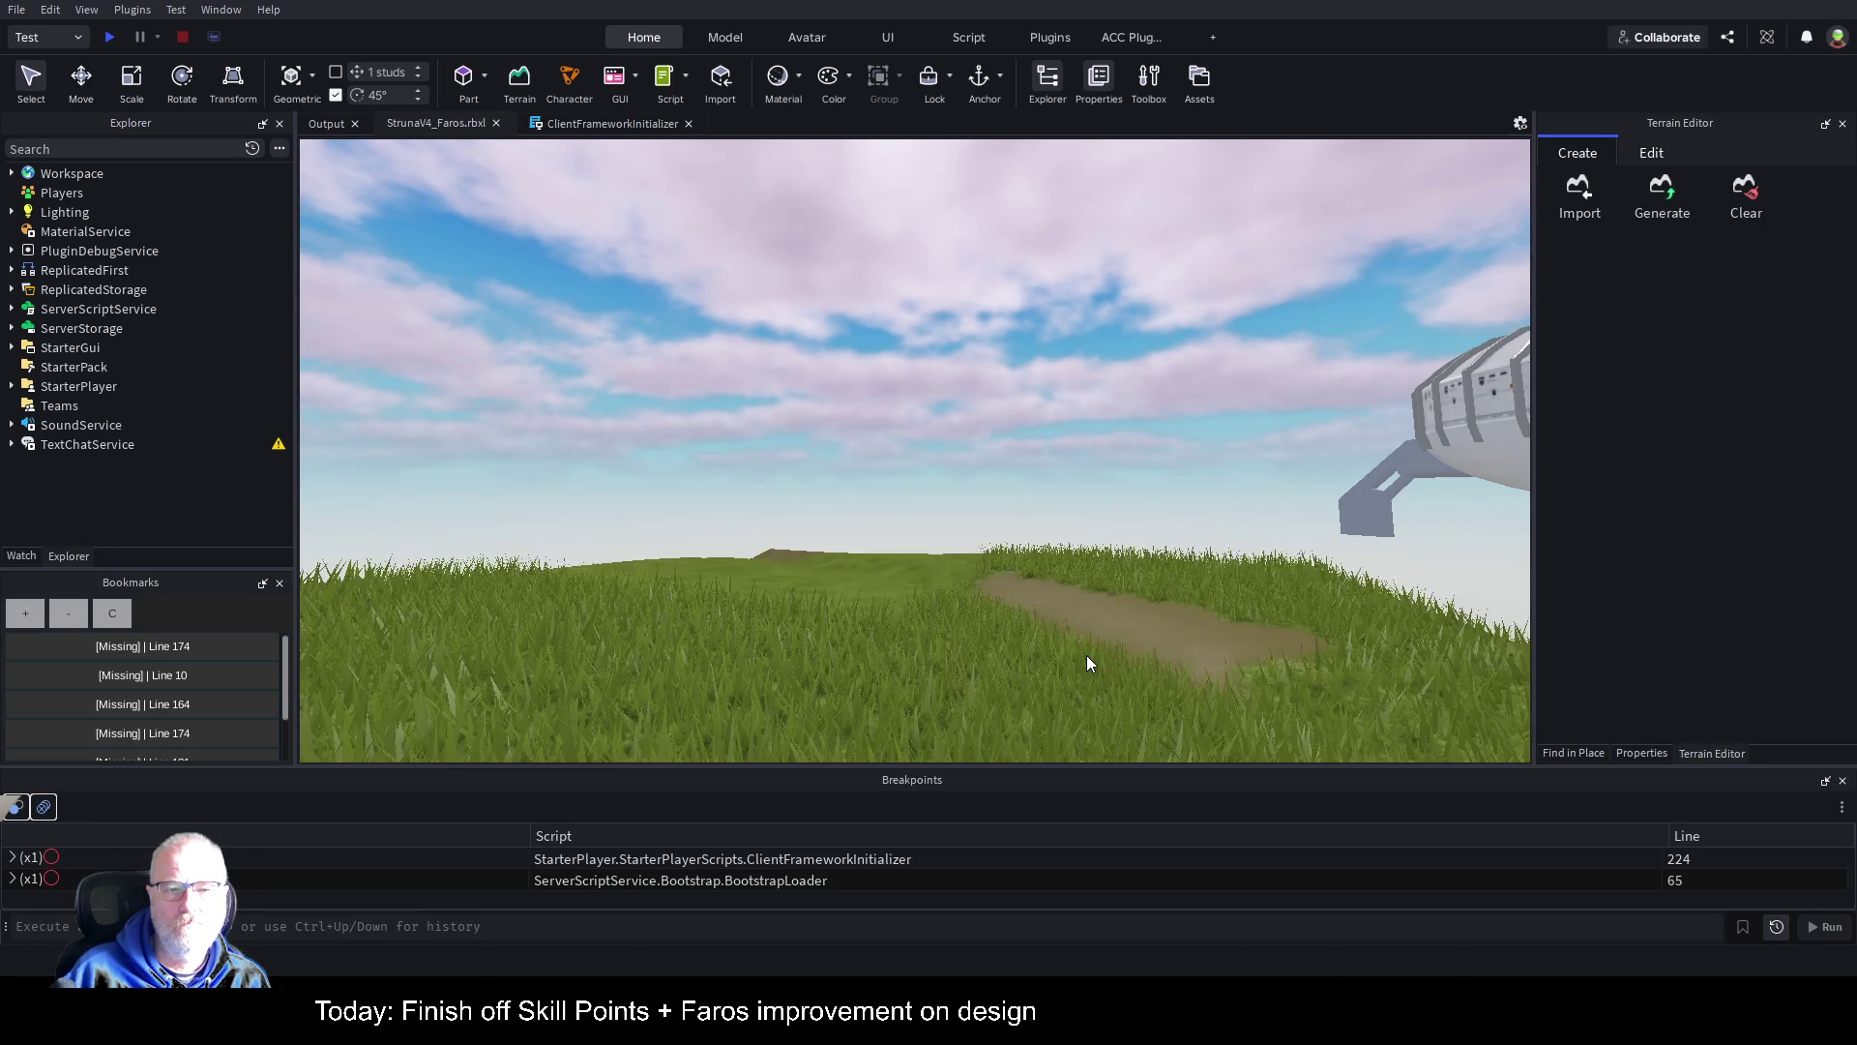
Step: Focus on the Faros building and zoom in to view the water from above and below
click(1129, 489)
key(f)
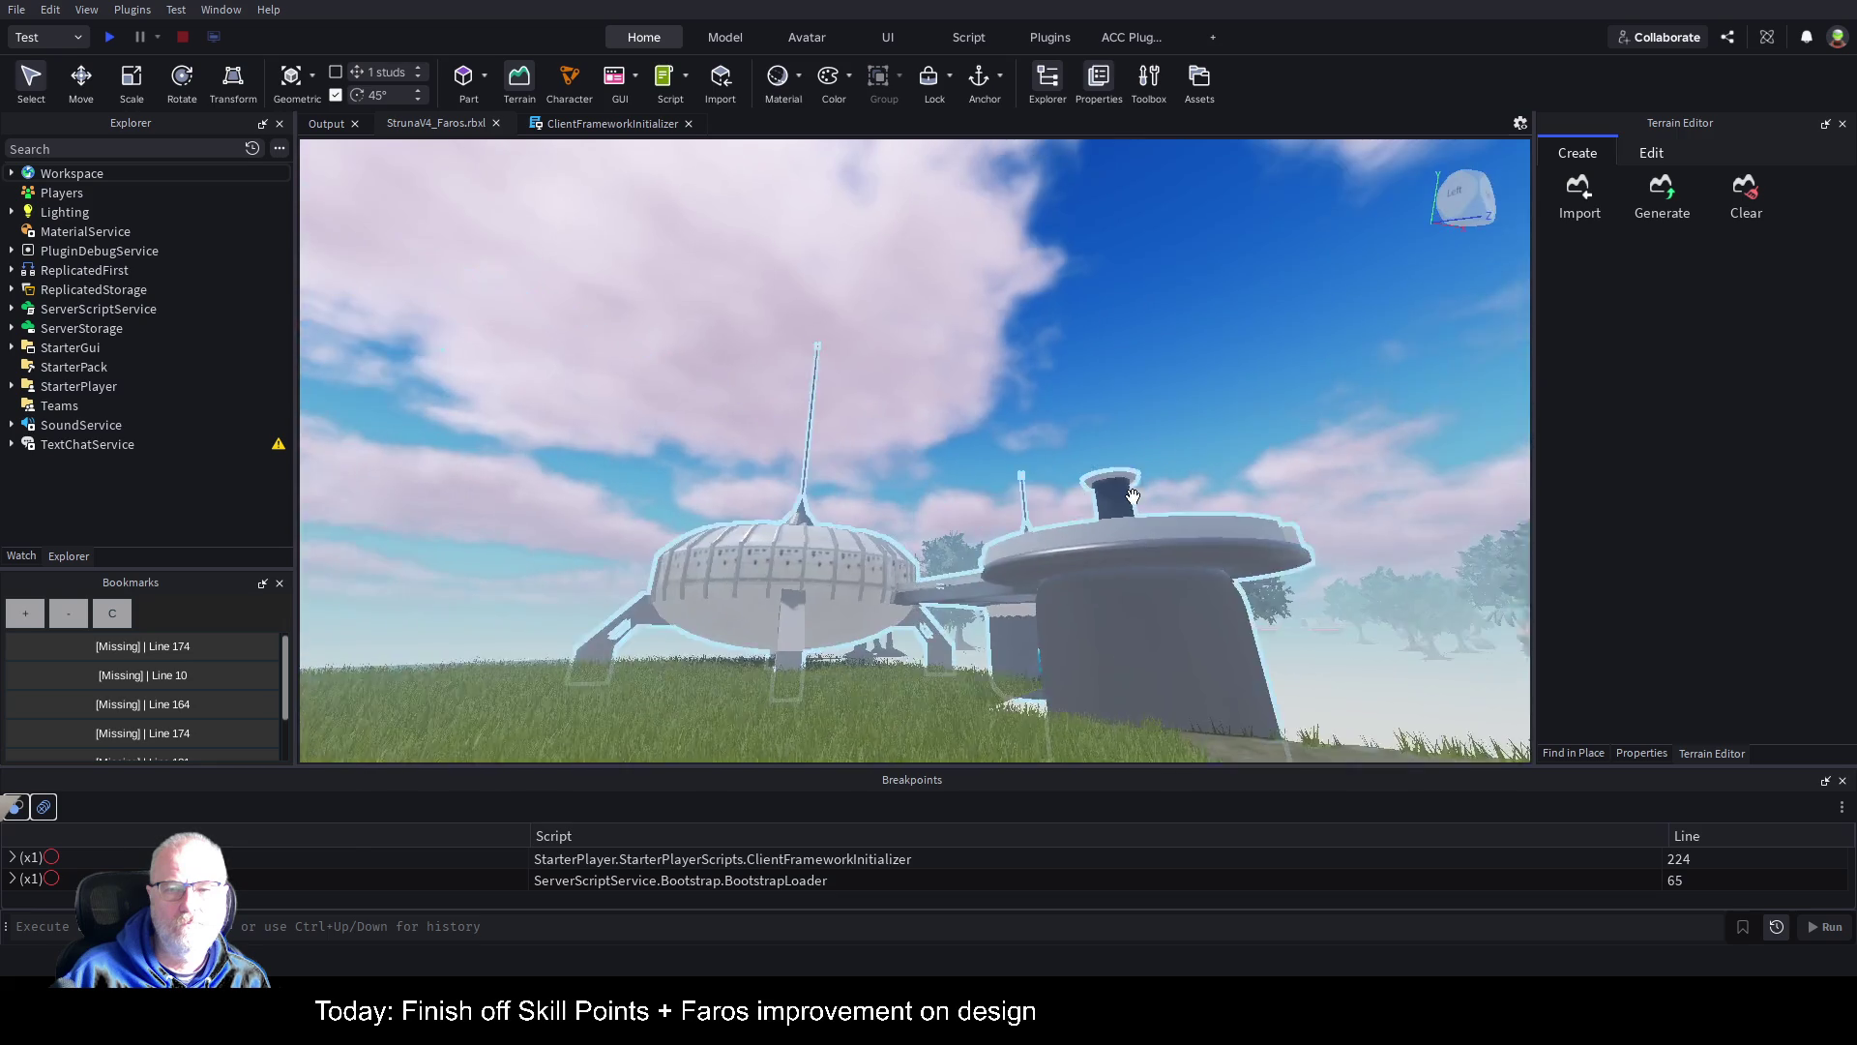
scroll(1122, 497, up, 10)
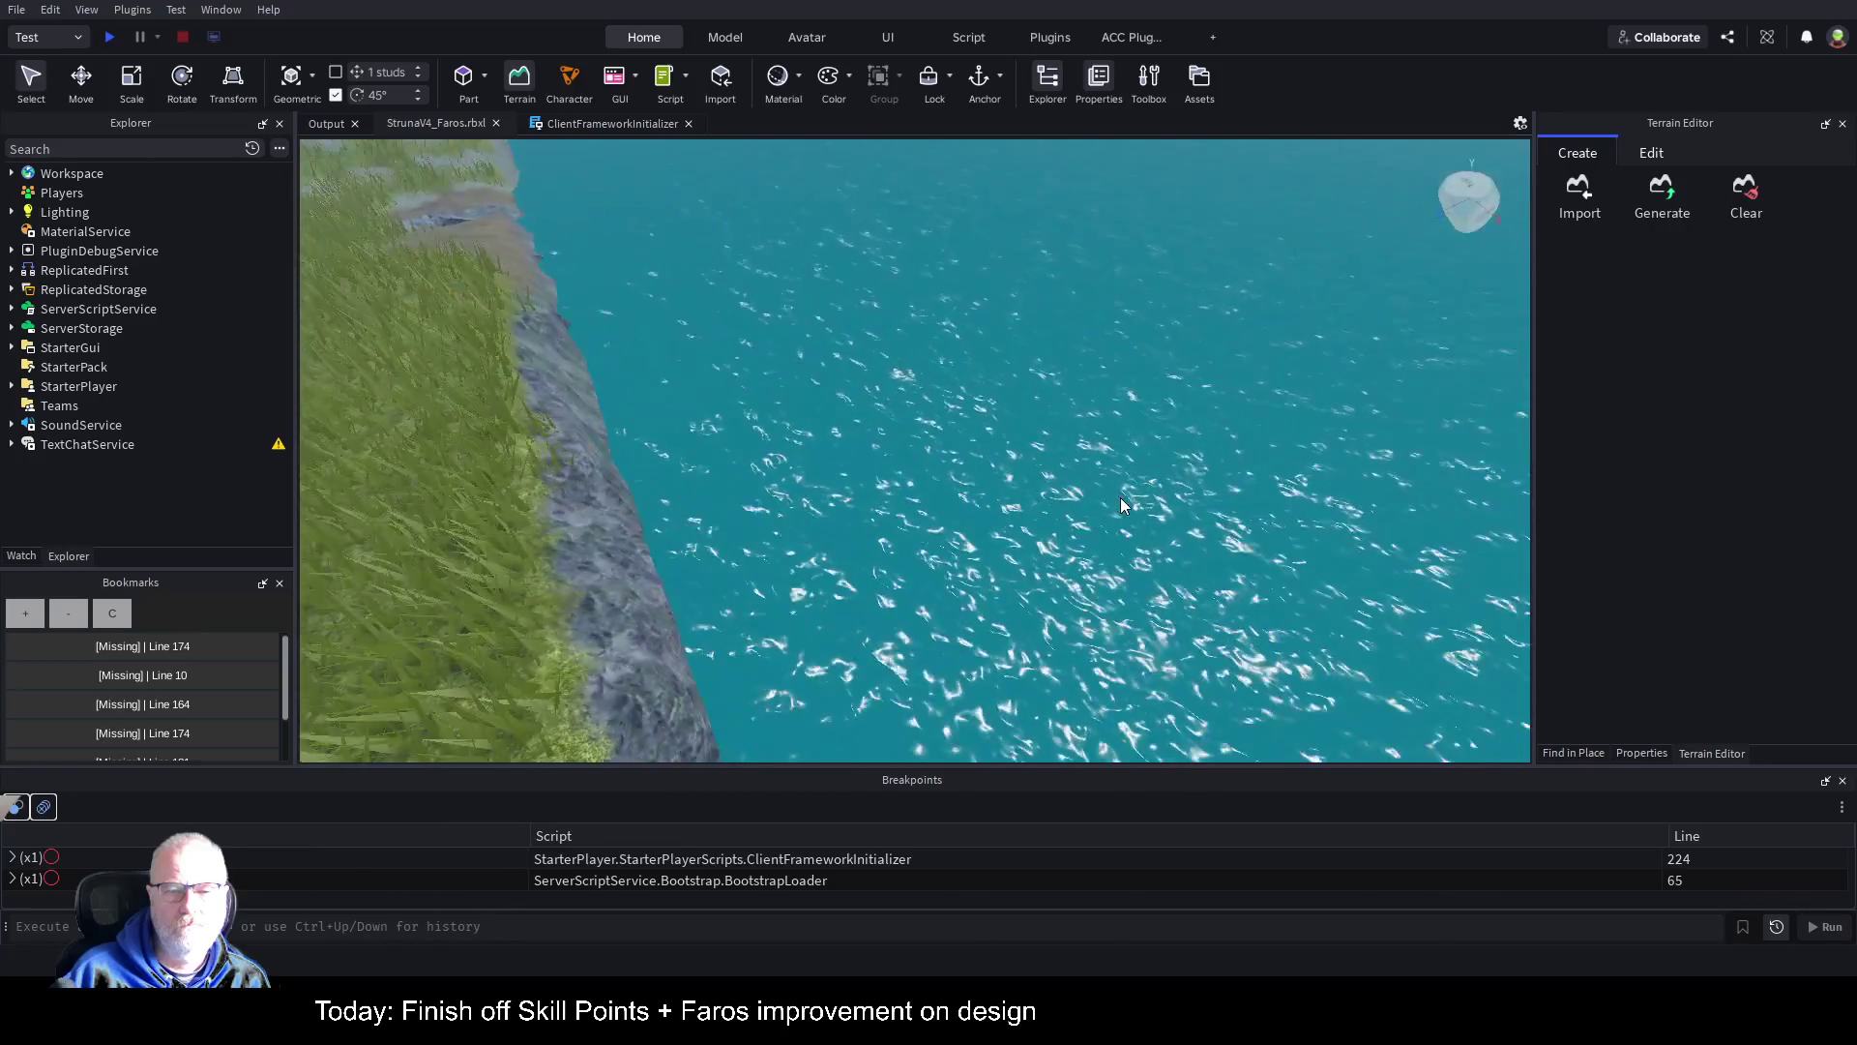
scroll(1122, 497, up, 8)
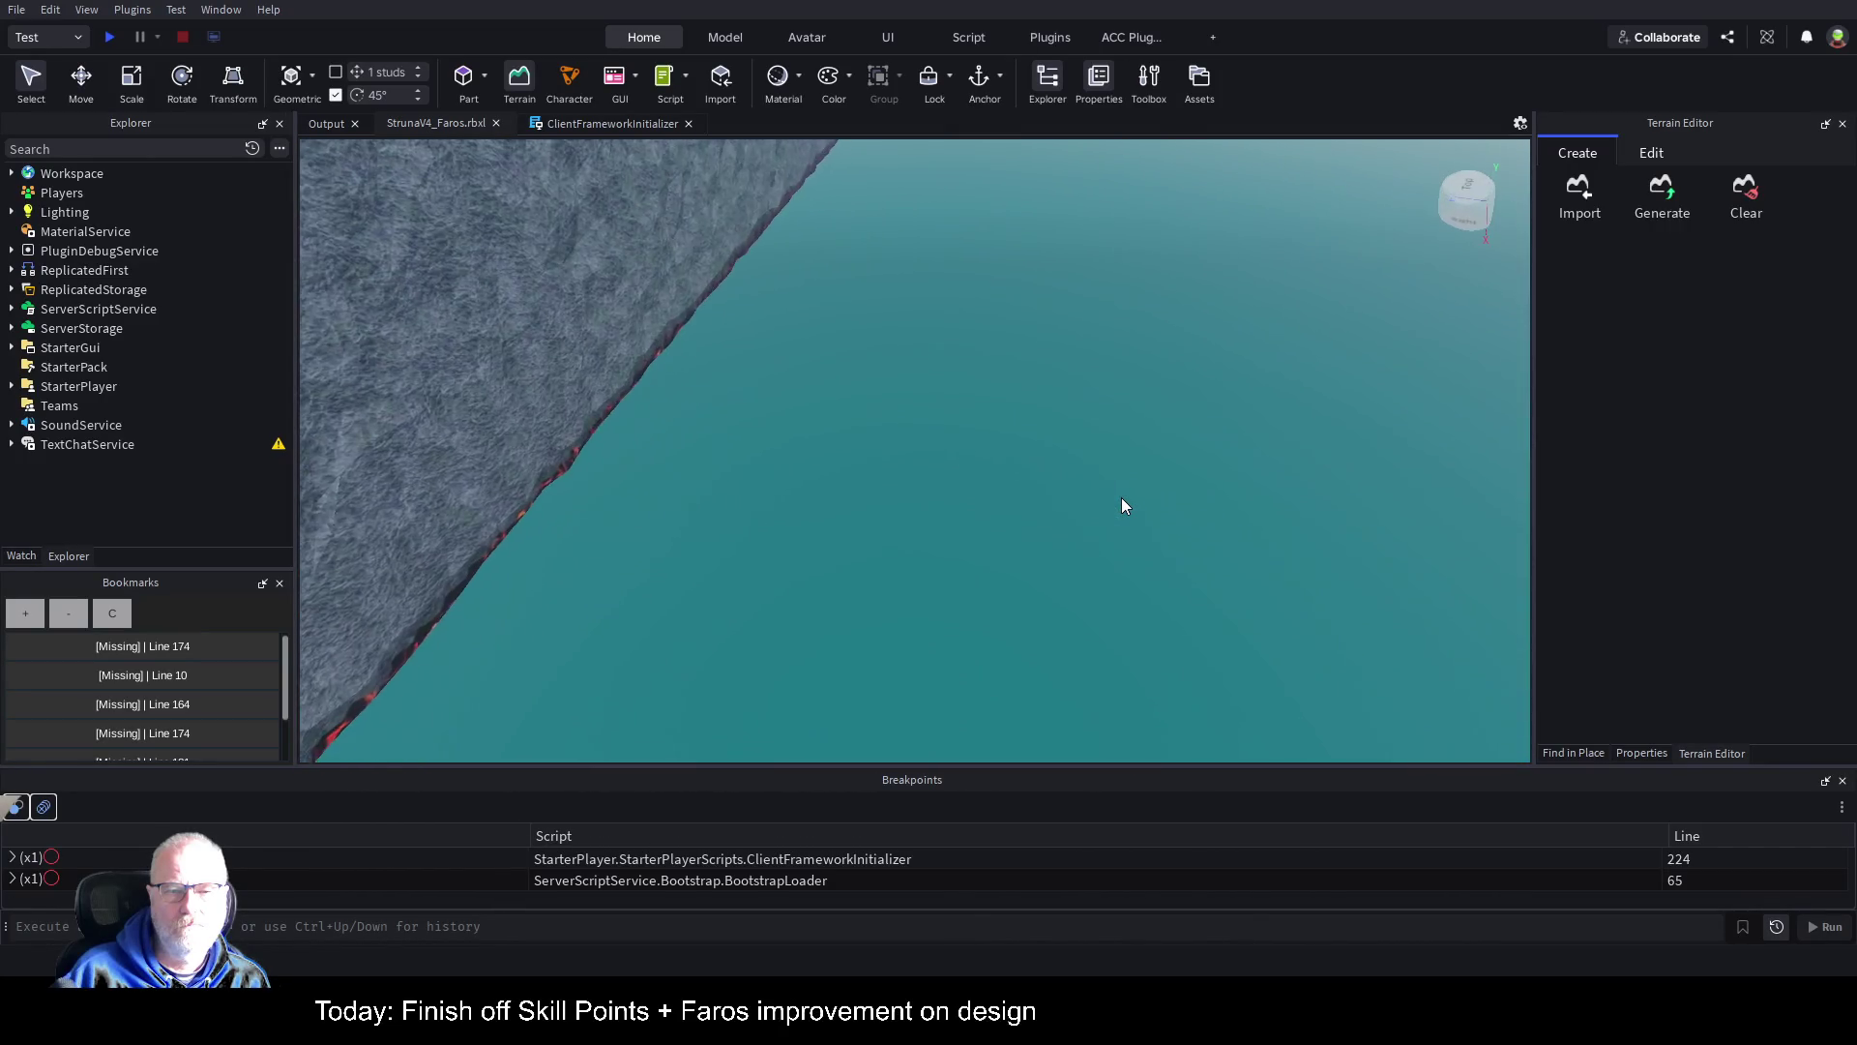
drag(1123, 497, 1123, 497)
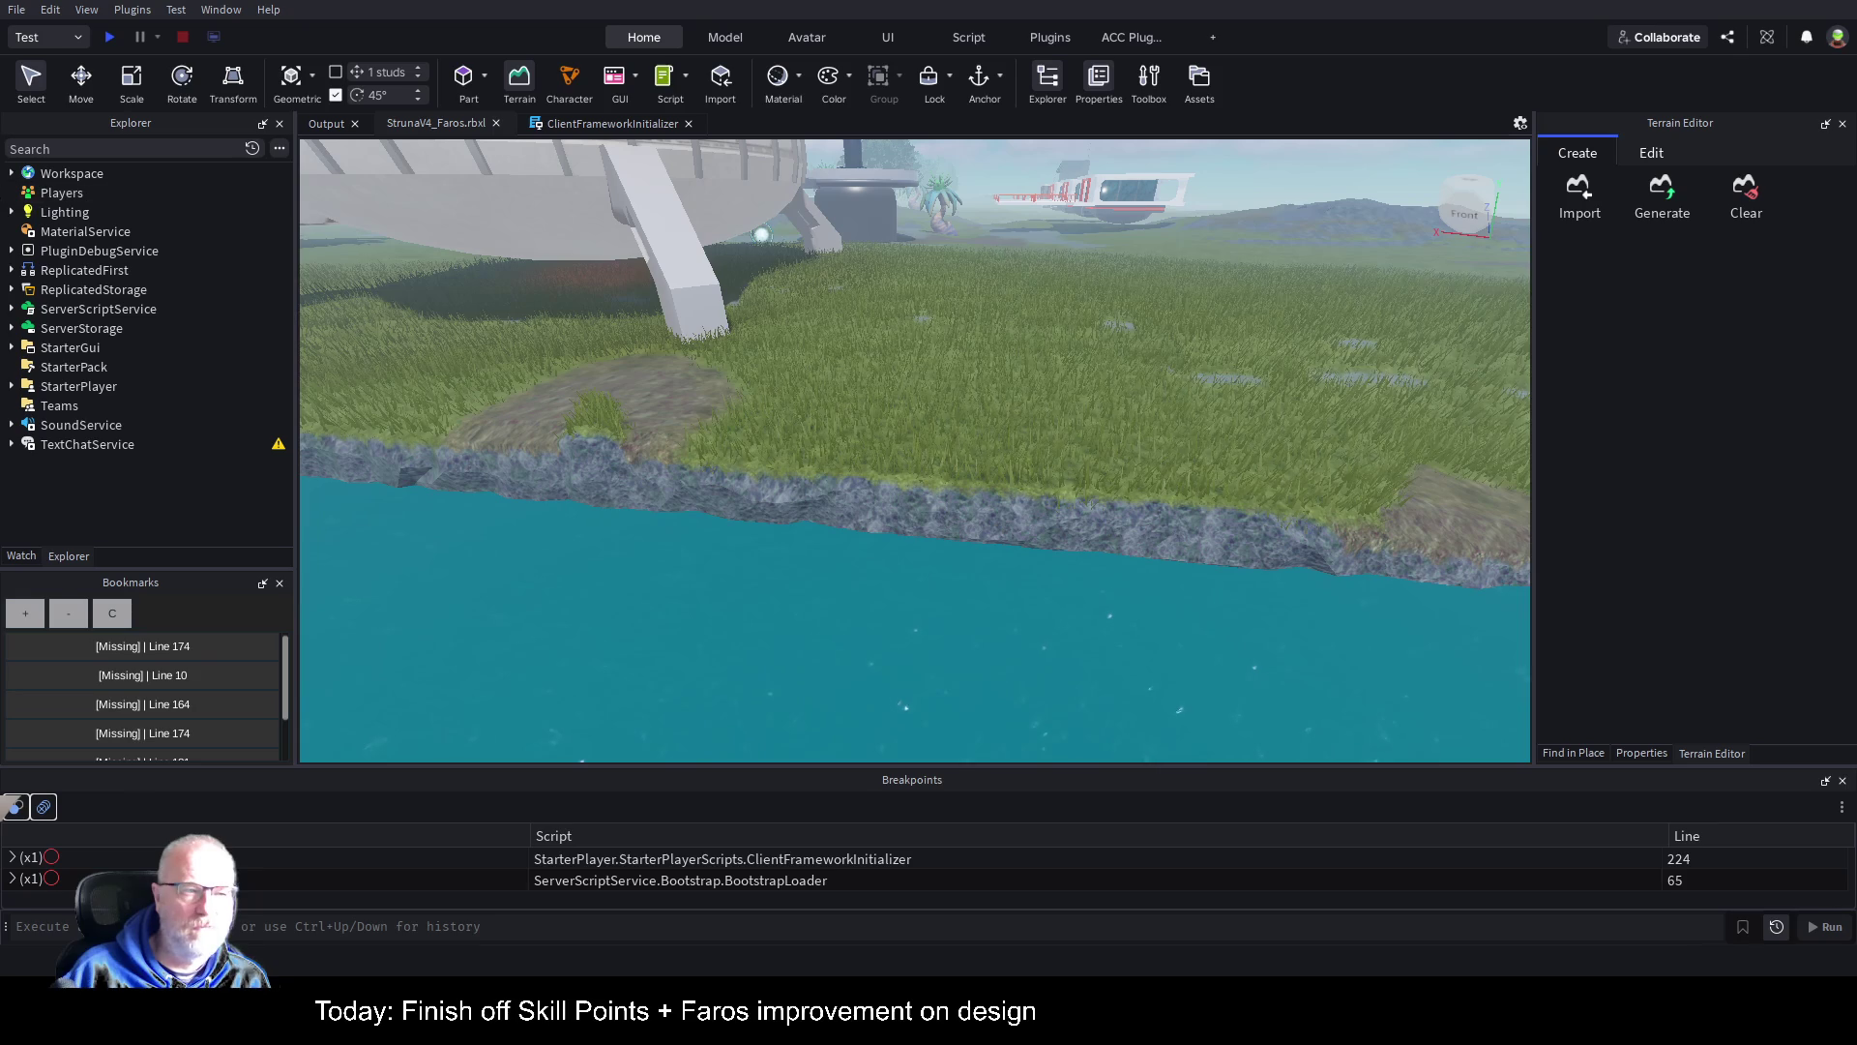
Step: Select Terrain, bring up the Sea Level tool, and set the region's X and Z sizes to 4000
click(12, 173)
click(49, 212)
click(24, 212)
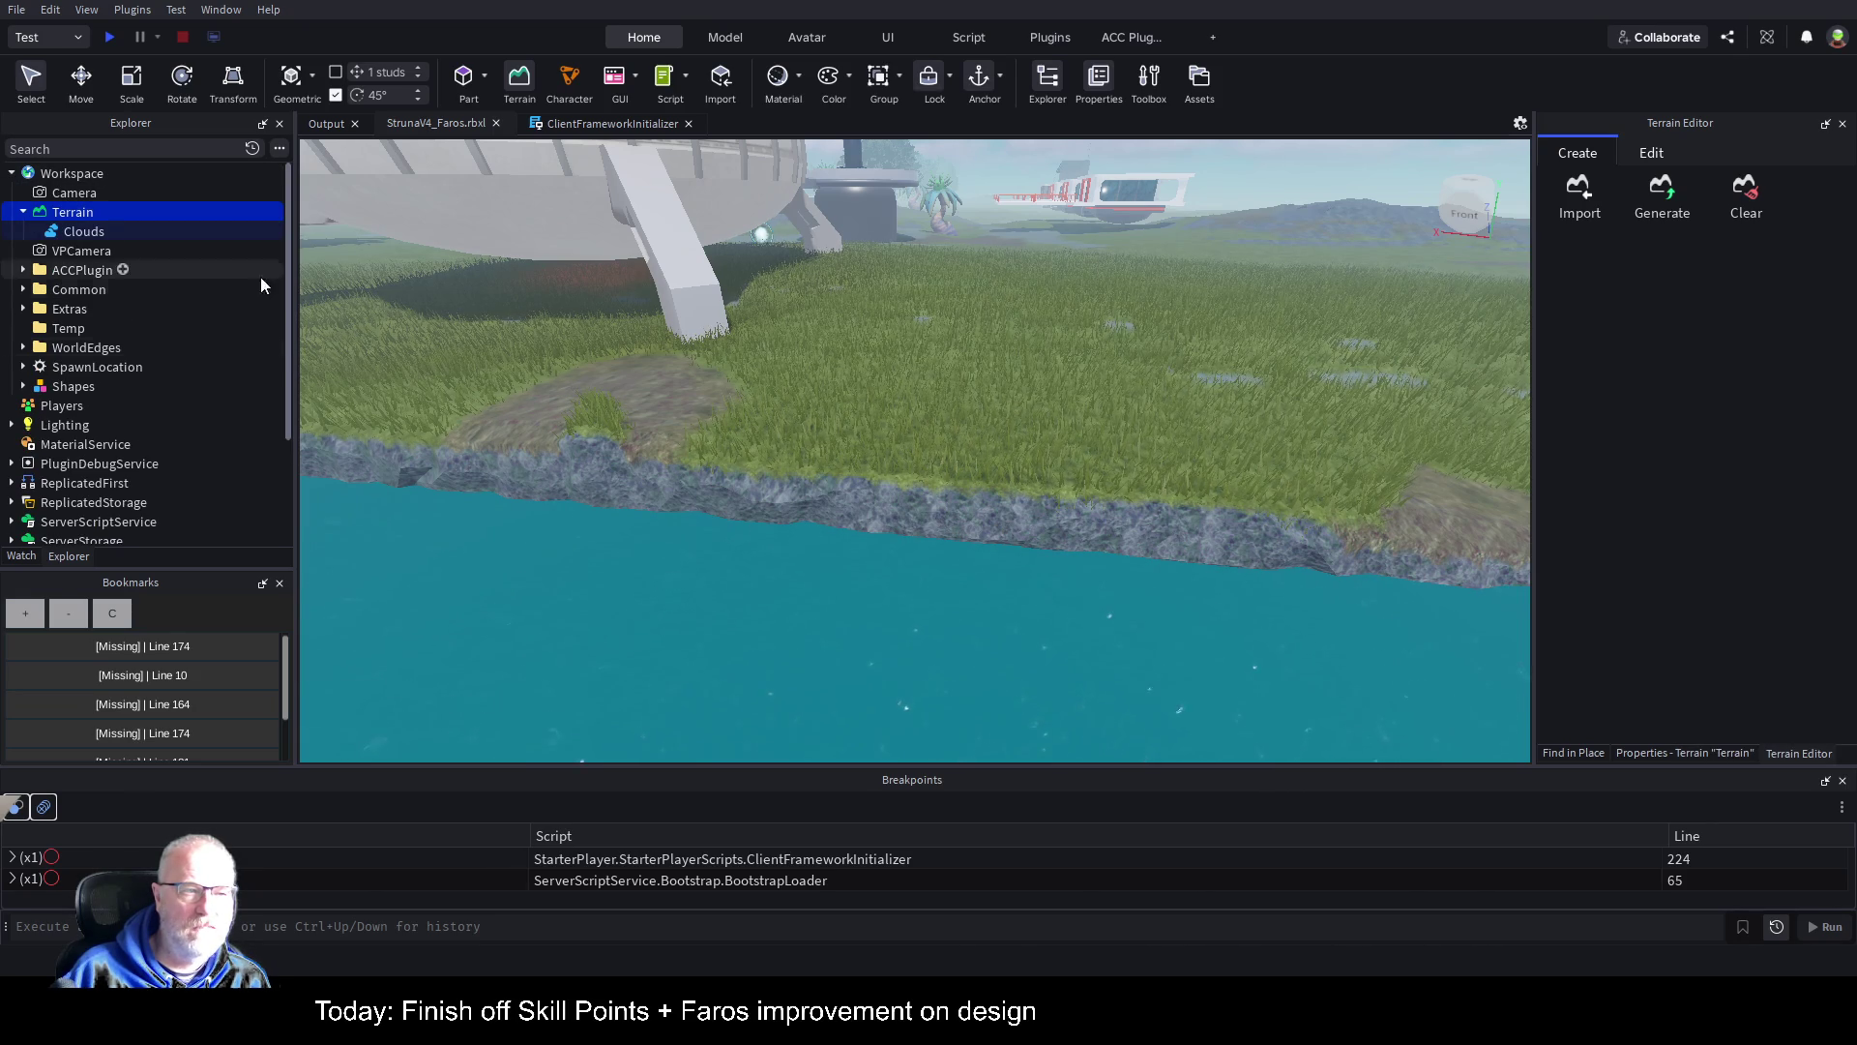
click(1650, 152)
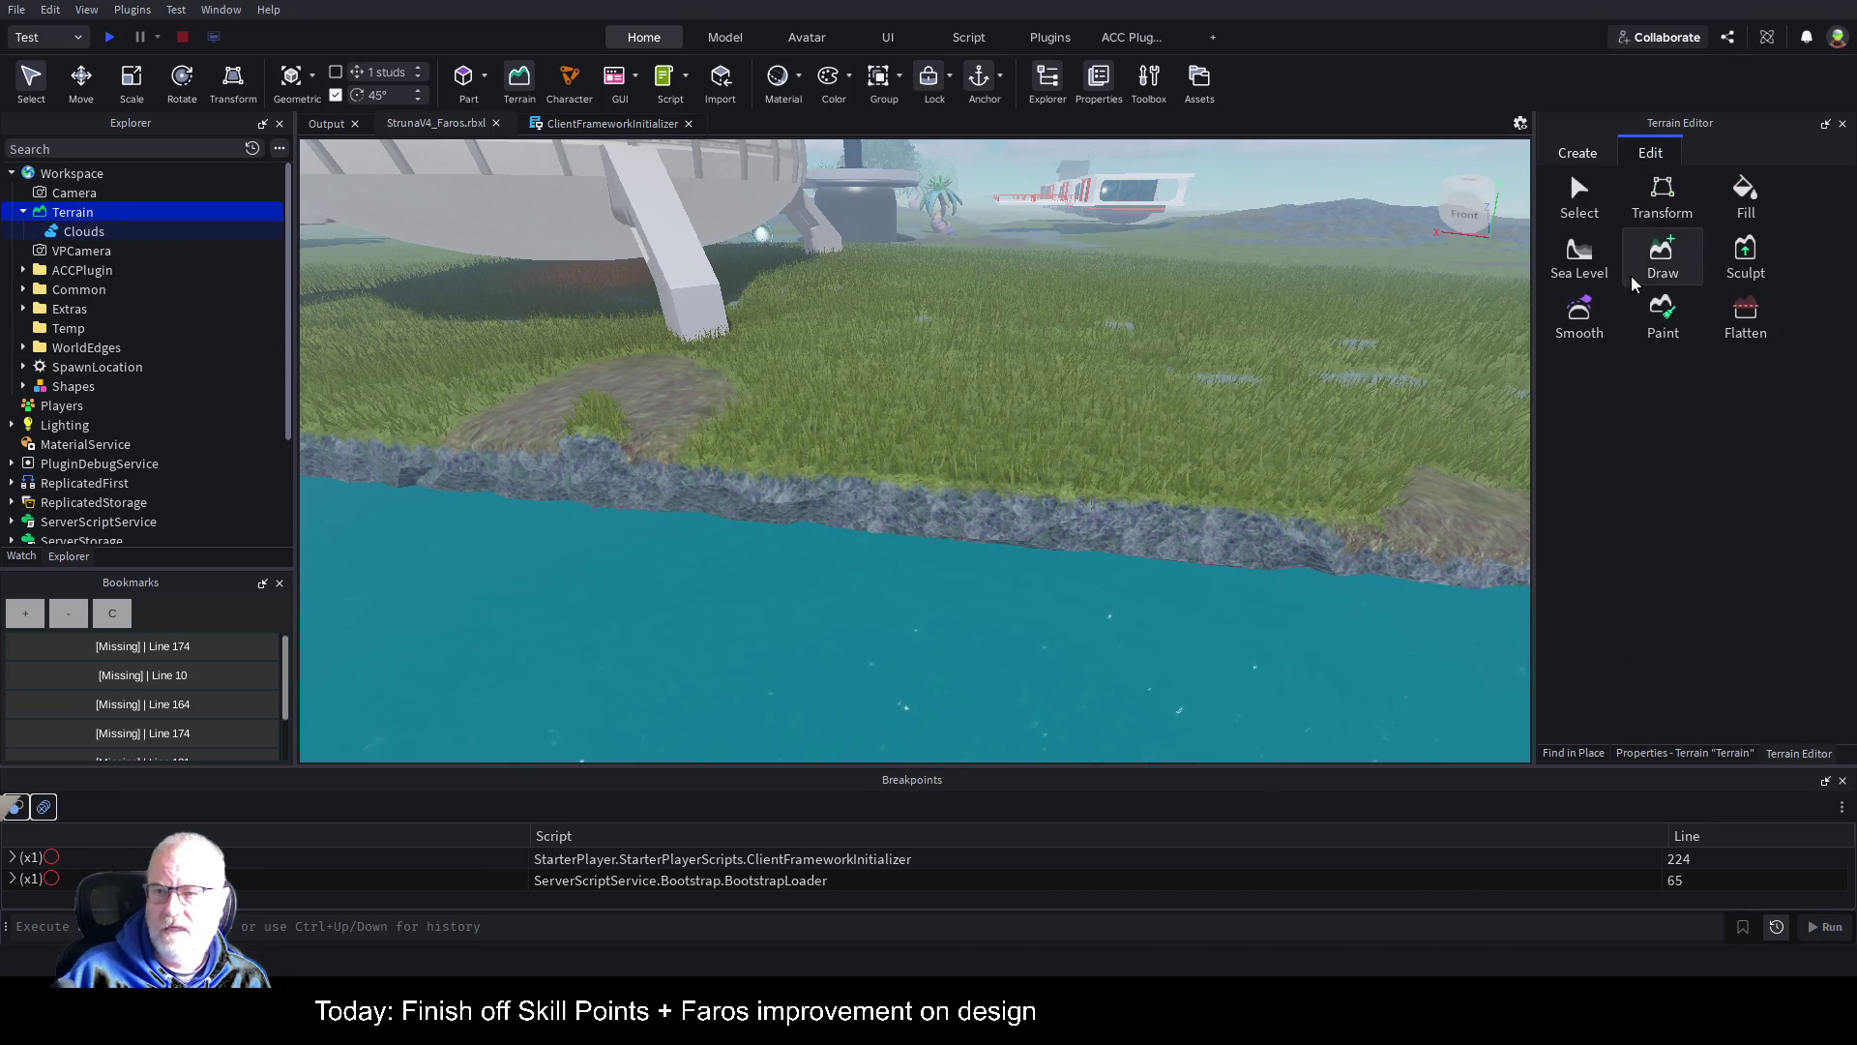
click(1597, 263)
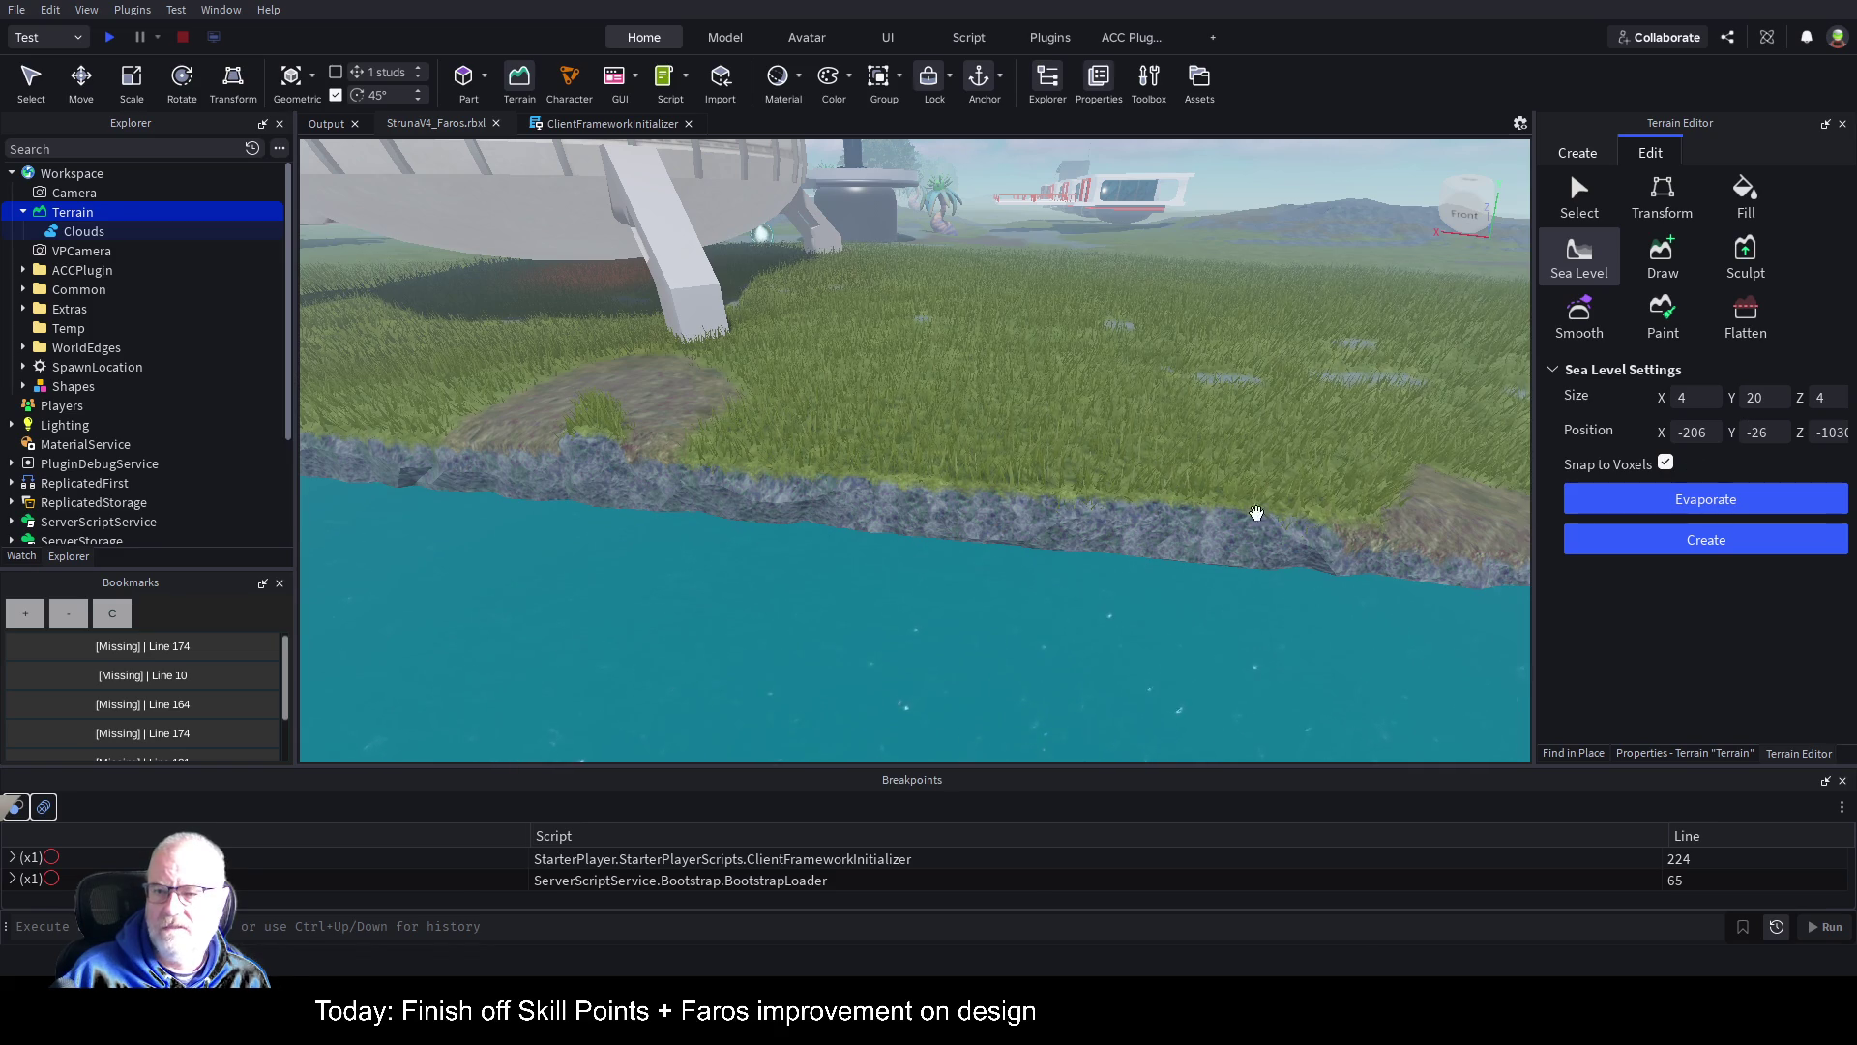
scroll(1064, 435, down, 10)
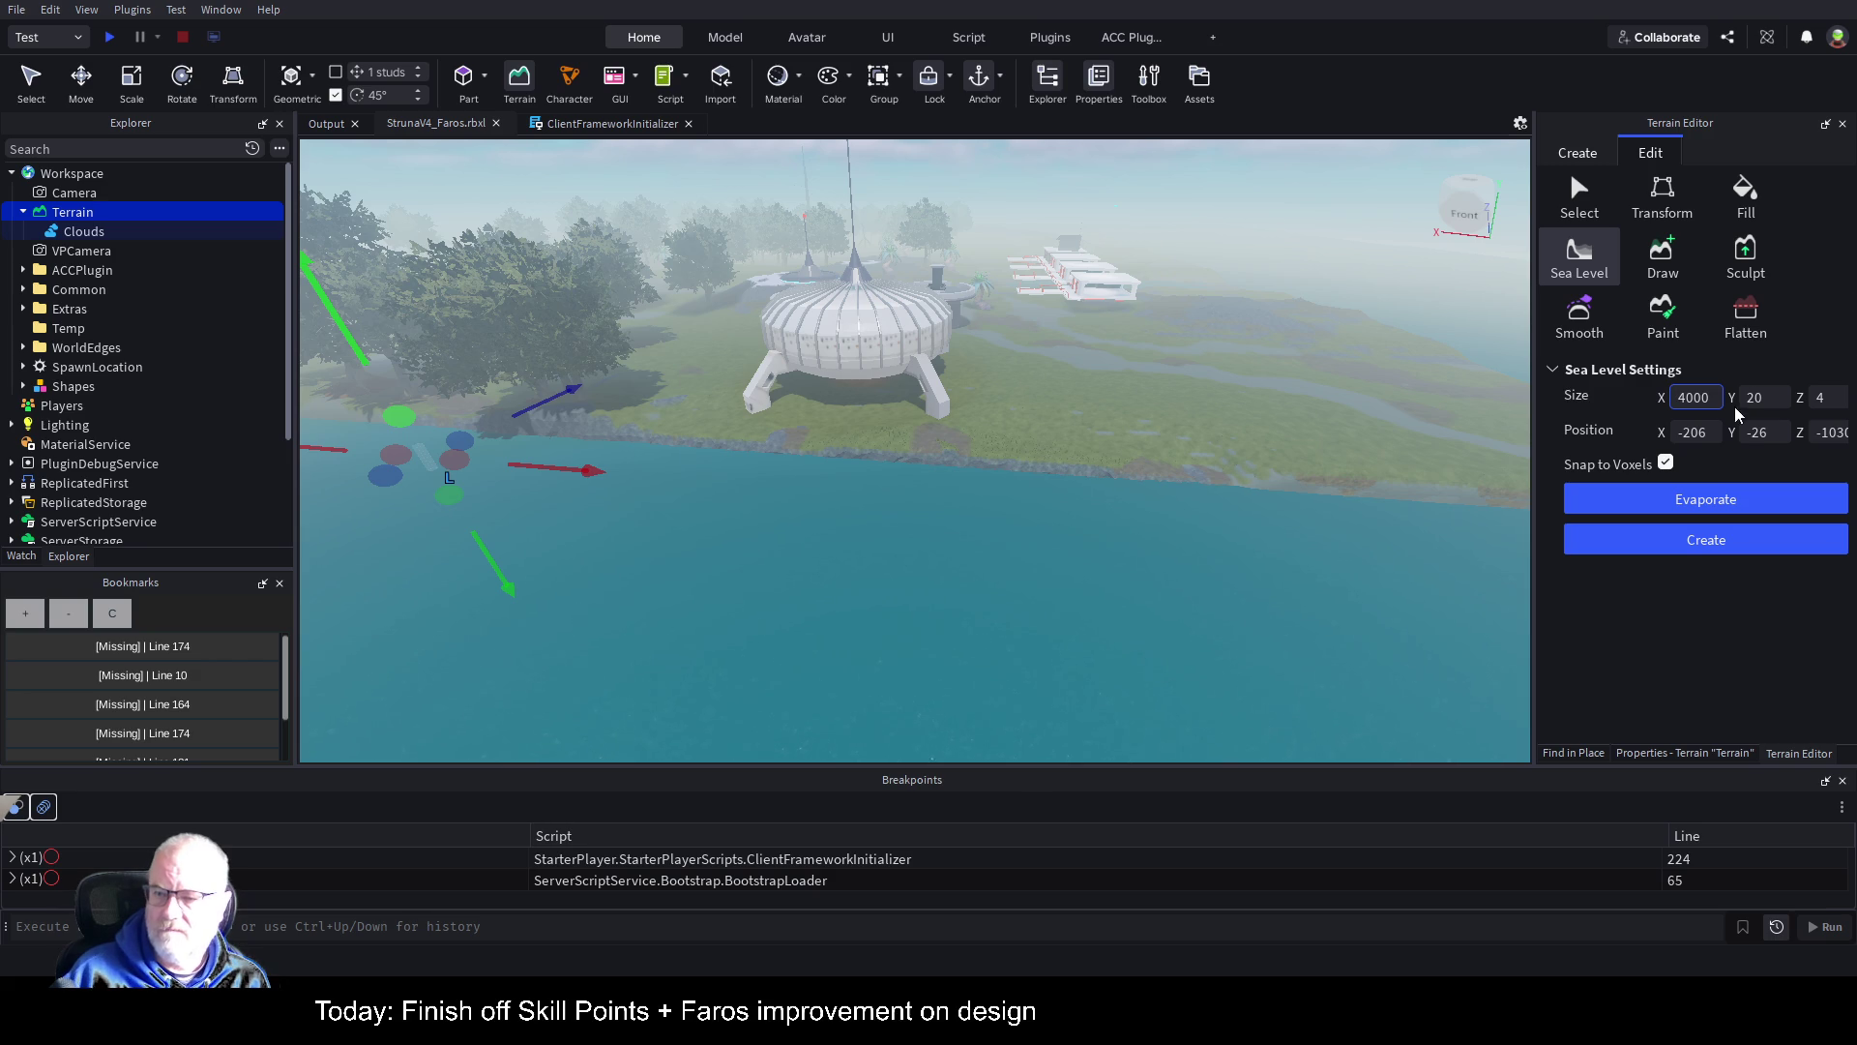
click(1843, 398)
text(000)
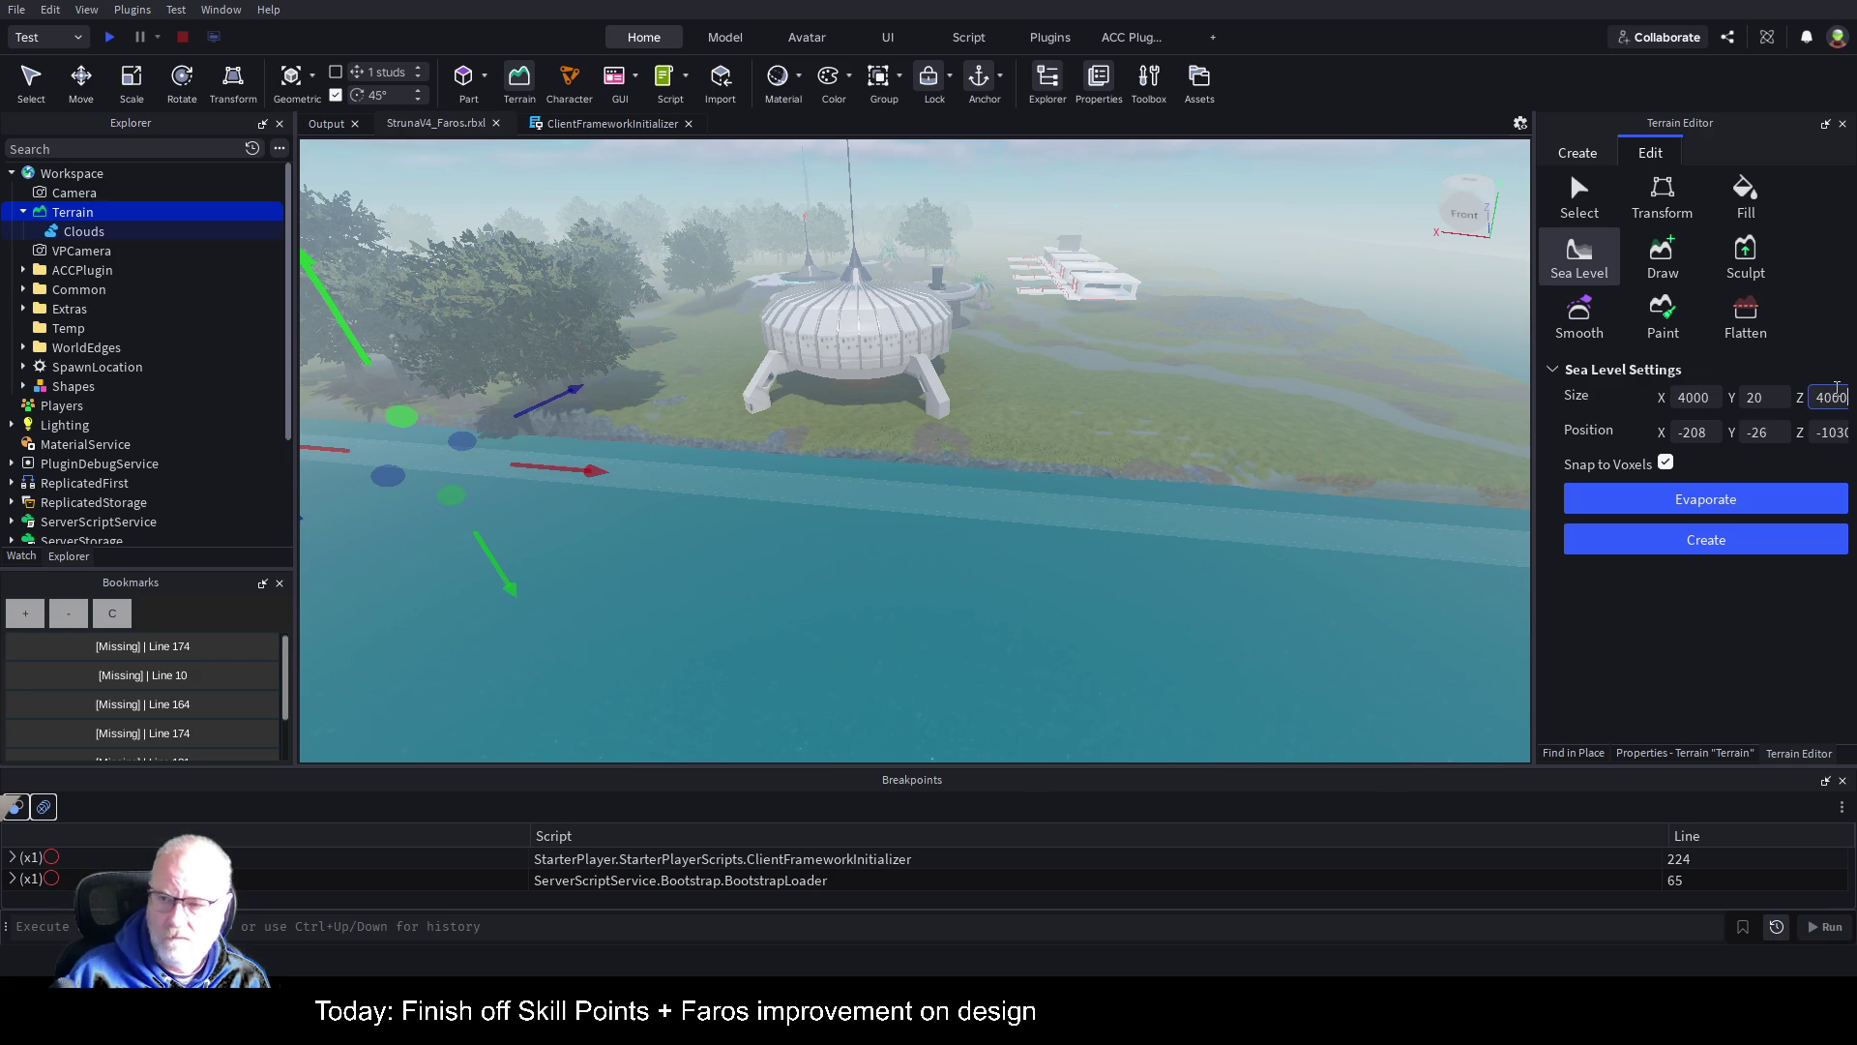
key(Return)
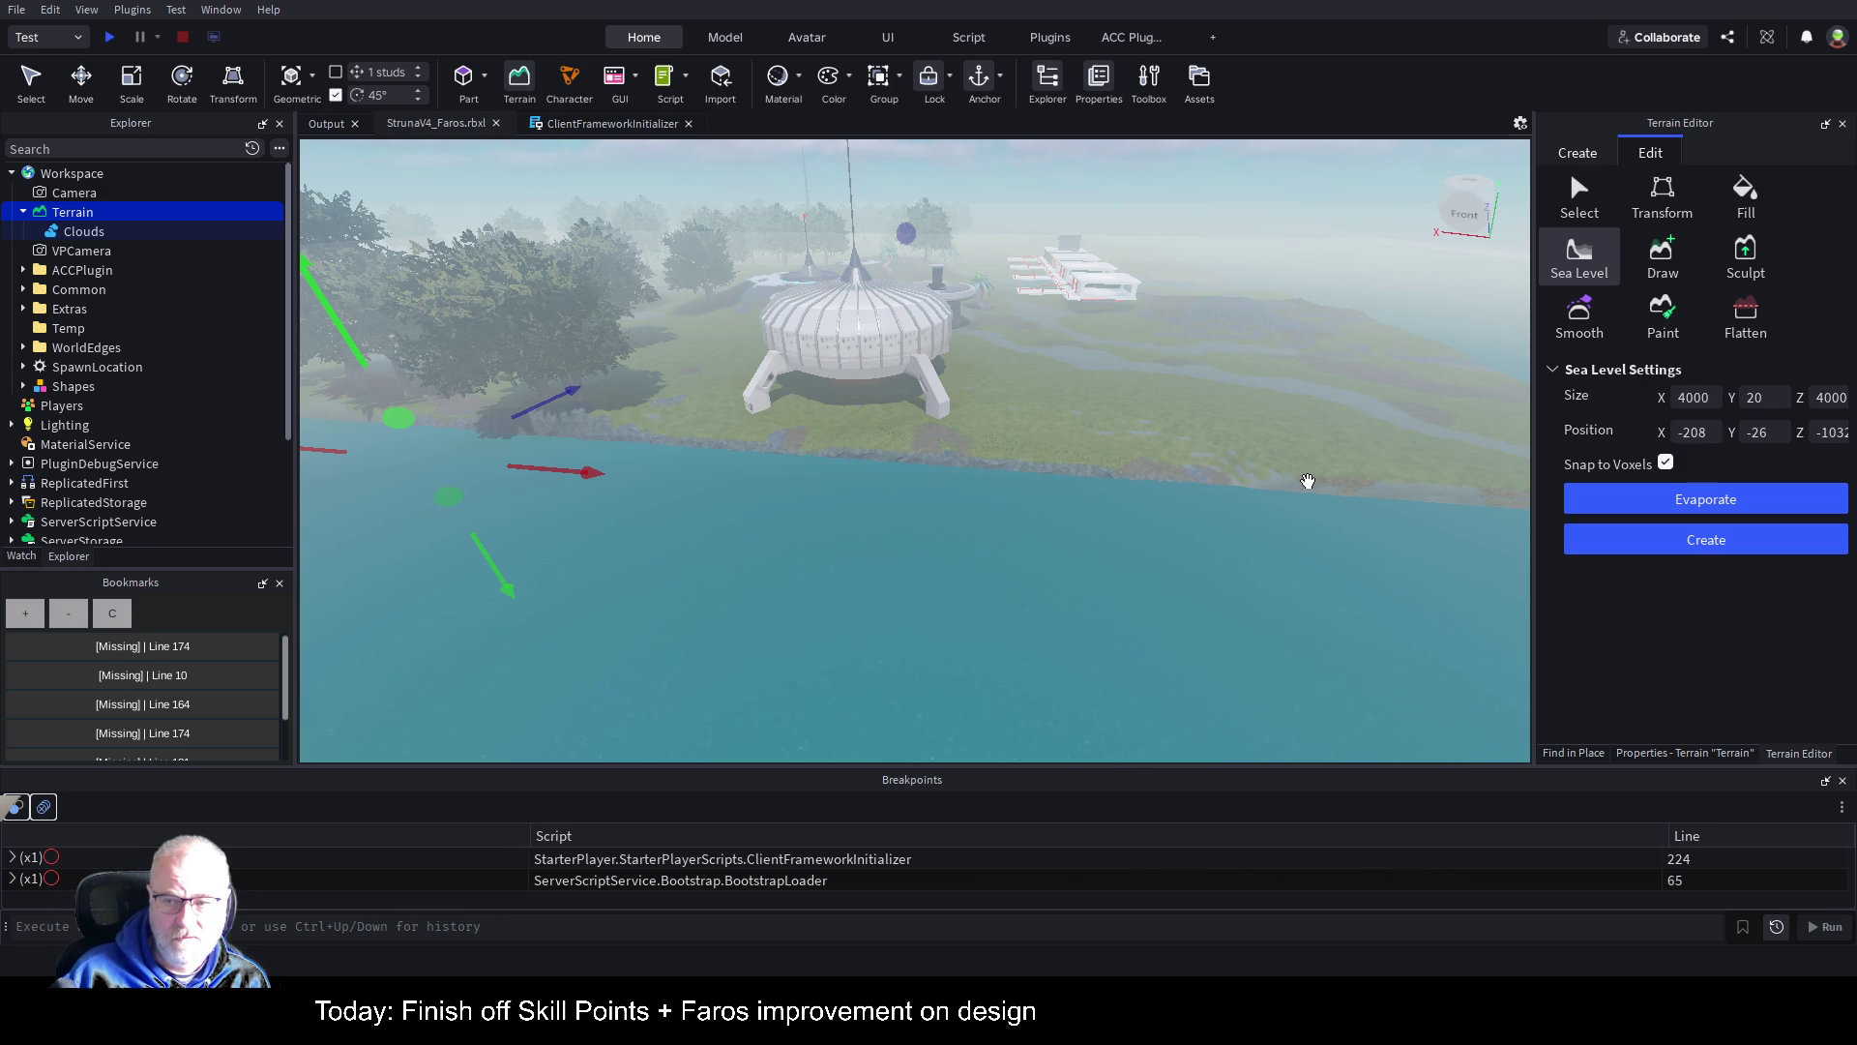
Step: Drag the sea region down below the shoreline
mouse_move(484, 557)
mouse_down()
mouse_move(523, 677)
mouse_move(513, 604)
mouse_move(566, 736)
mouse_up()
mouse_move(488, 532)
mouse_down()
mouse_move(535, 775)
mouse_move(606, 535)
mouse_move(367, 233)
mouse_move(909, 477)
mouse_up()
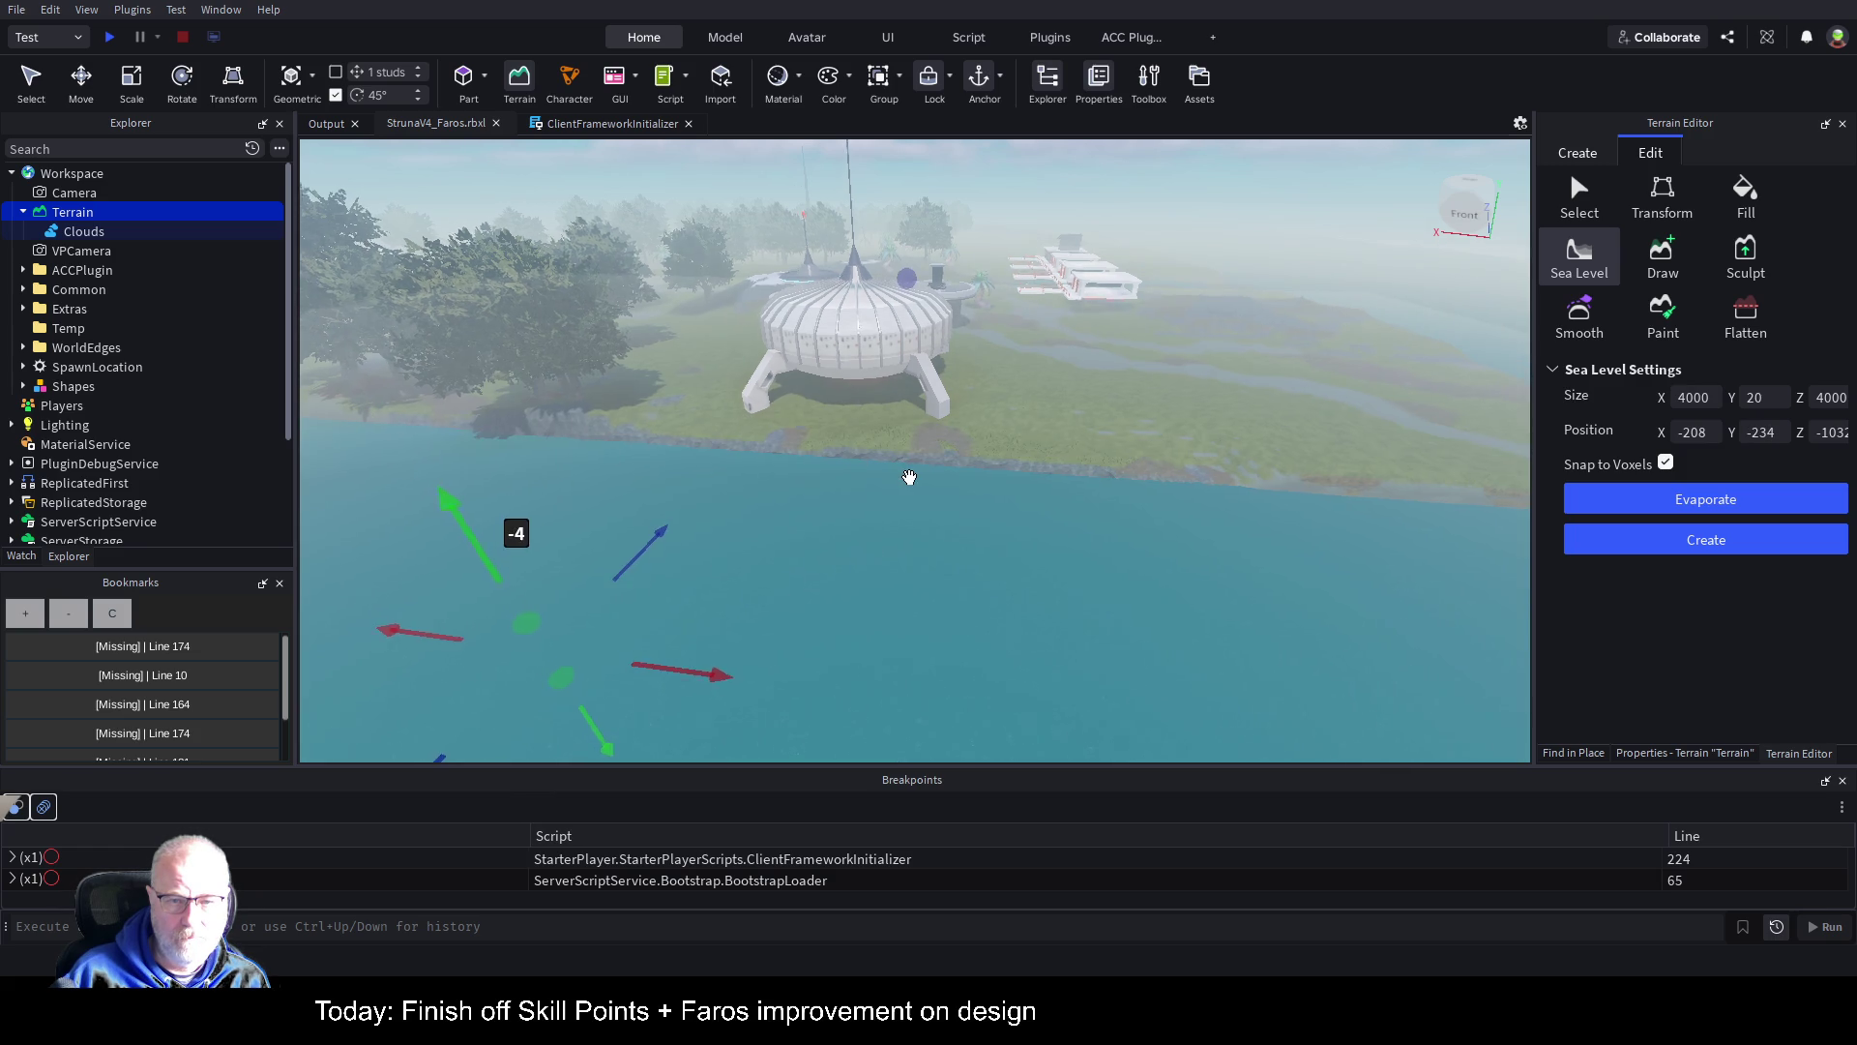
scroll(908, 477, down, 3)
scroll(908, 477, down, 5)
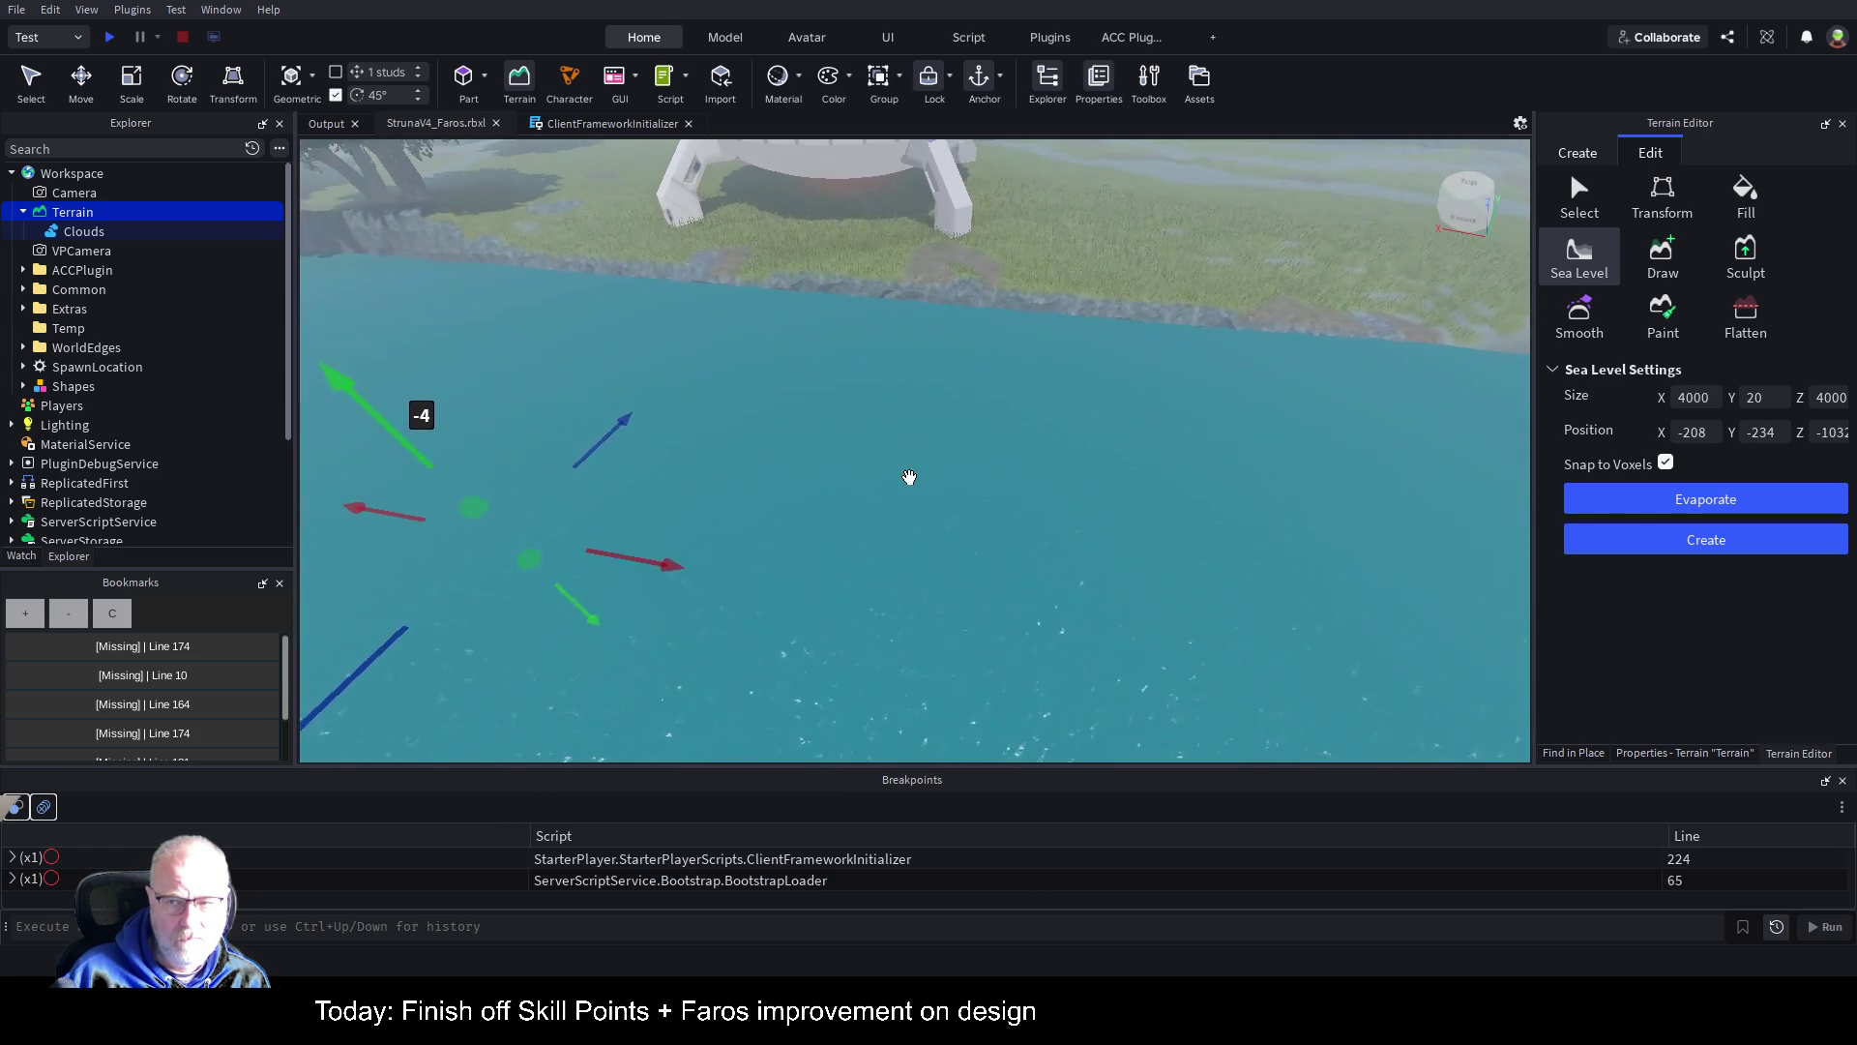
key(Left)
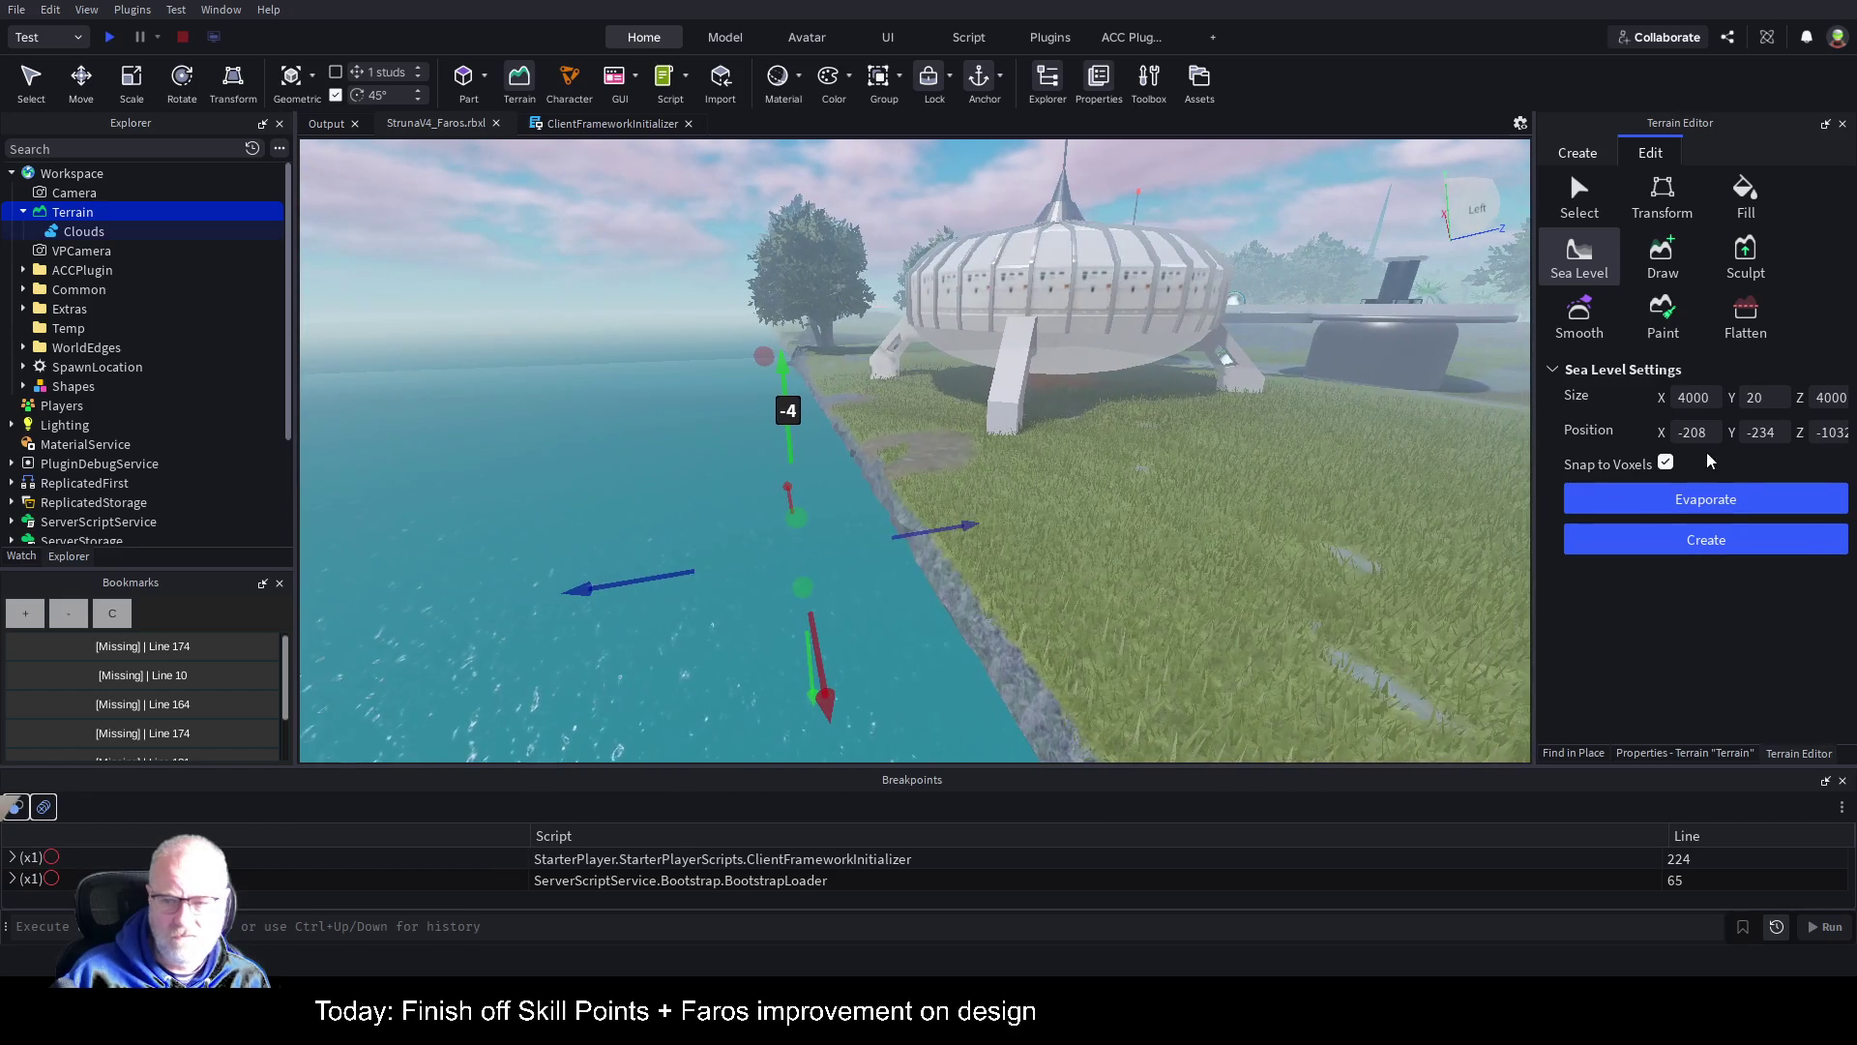
Step: Centre the sea region at X 0, Z 0, with Y temporarily -2
key(ctrl+a)
key(BackSpace)
text(0 0)
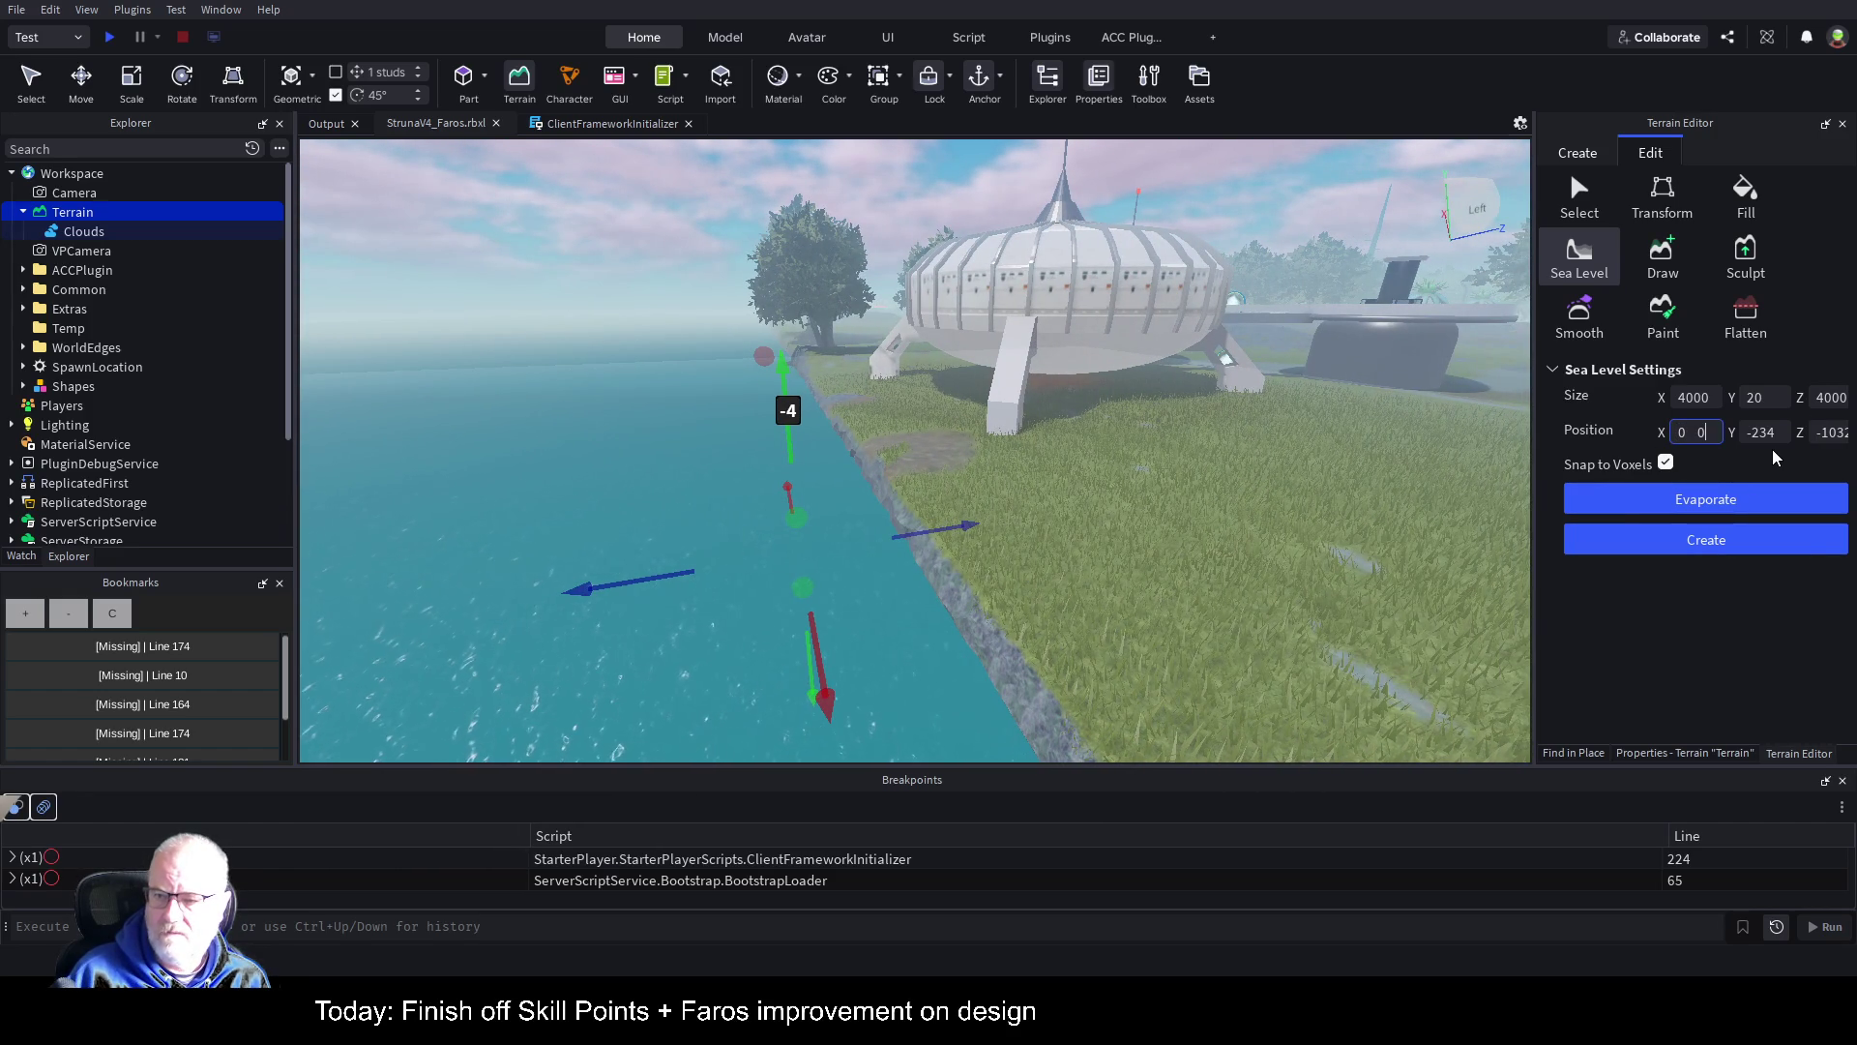
key(BackSpace)
key(BackSpace)
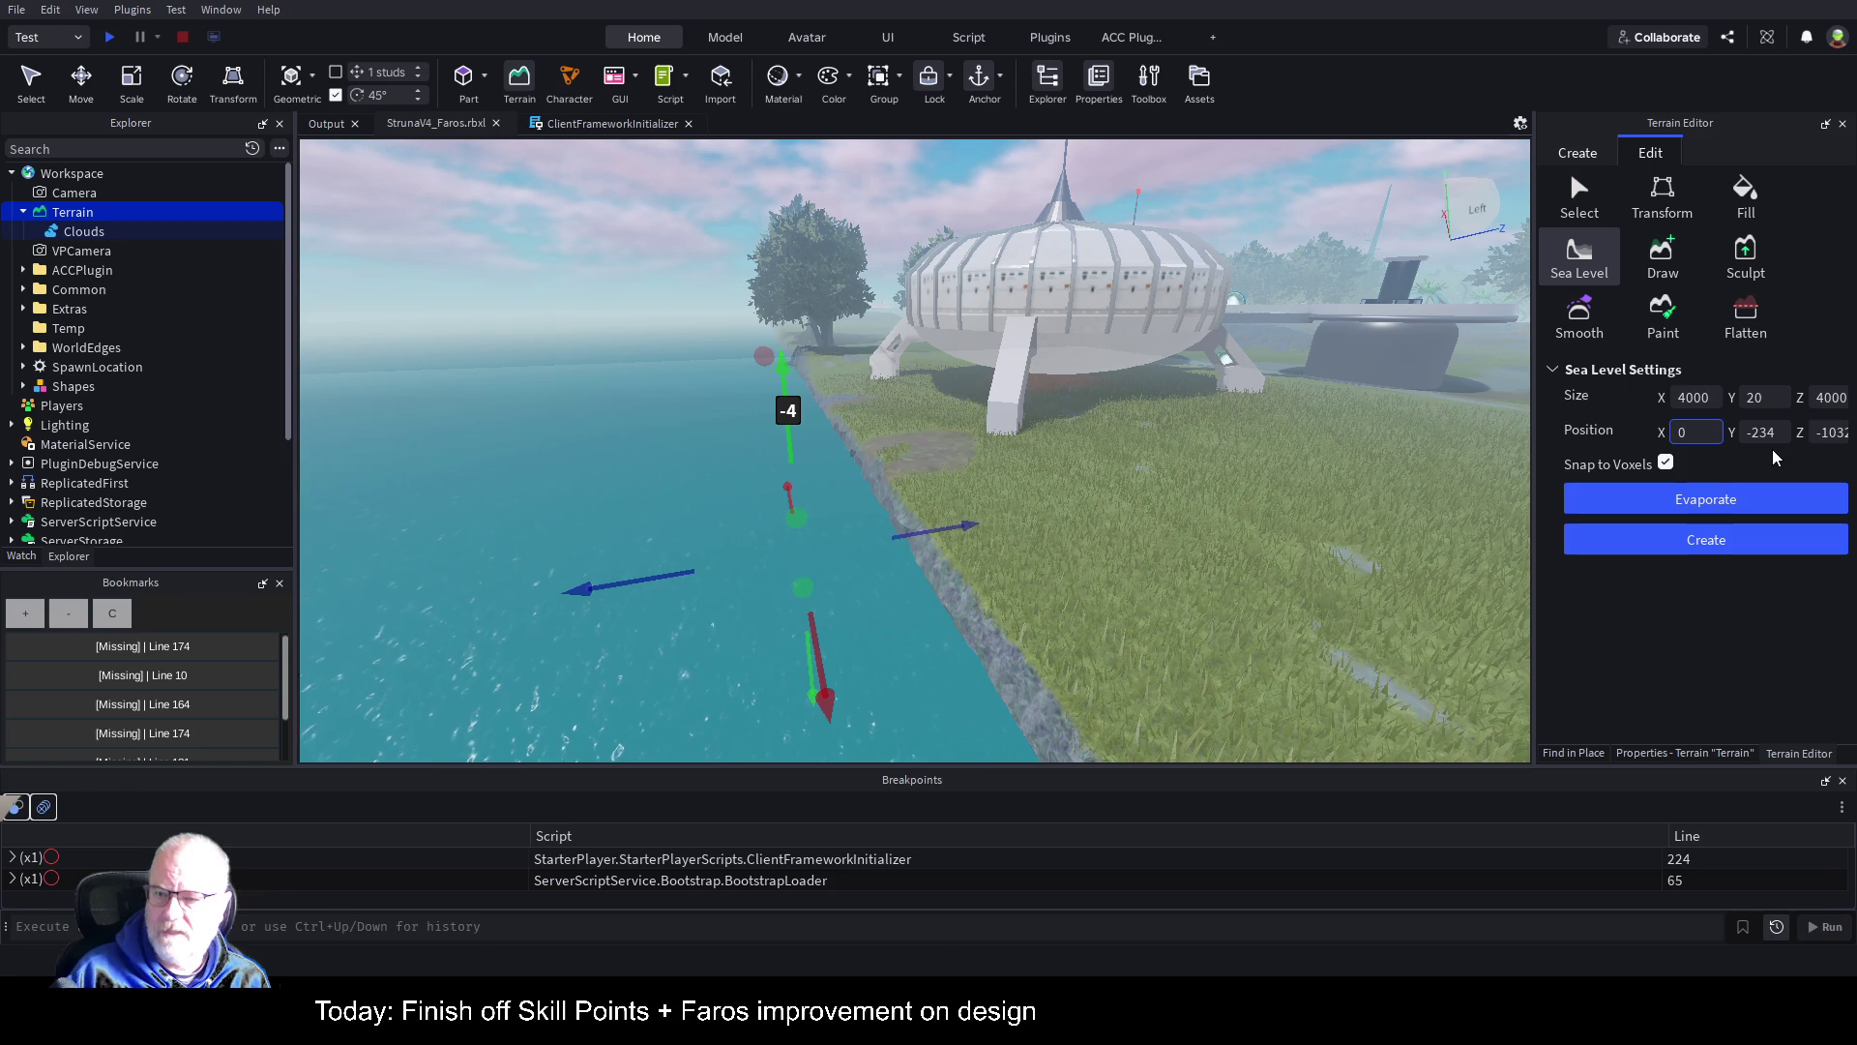
key(Return)
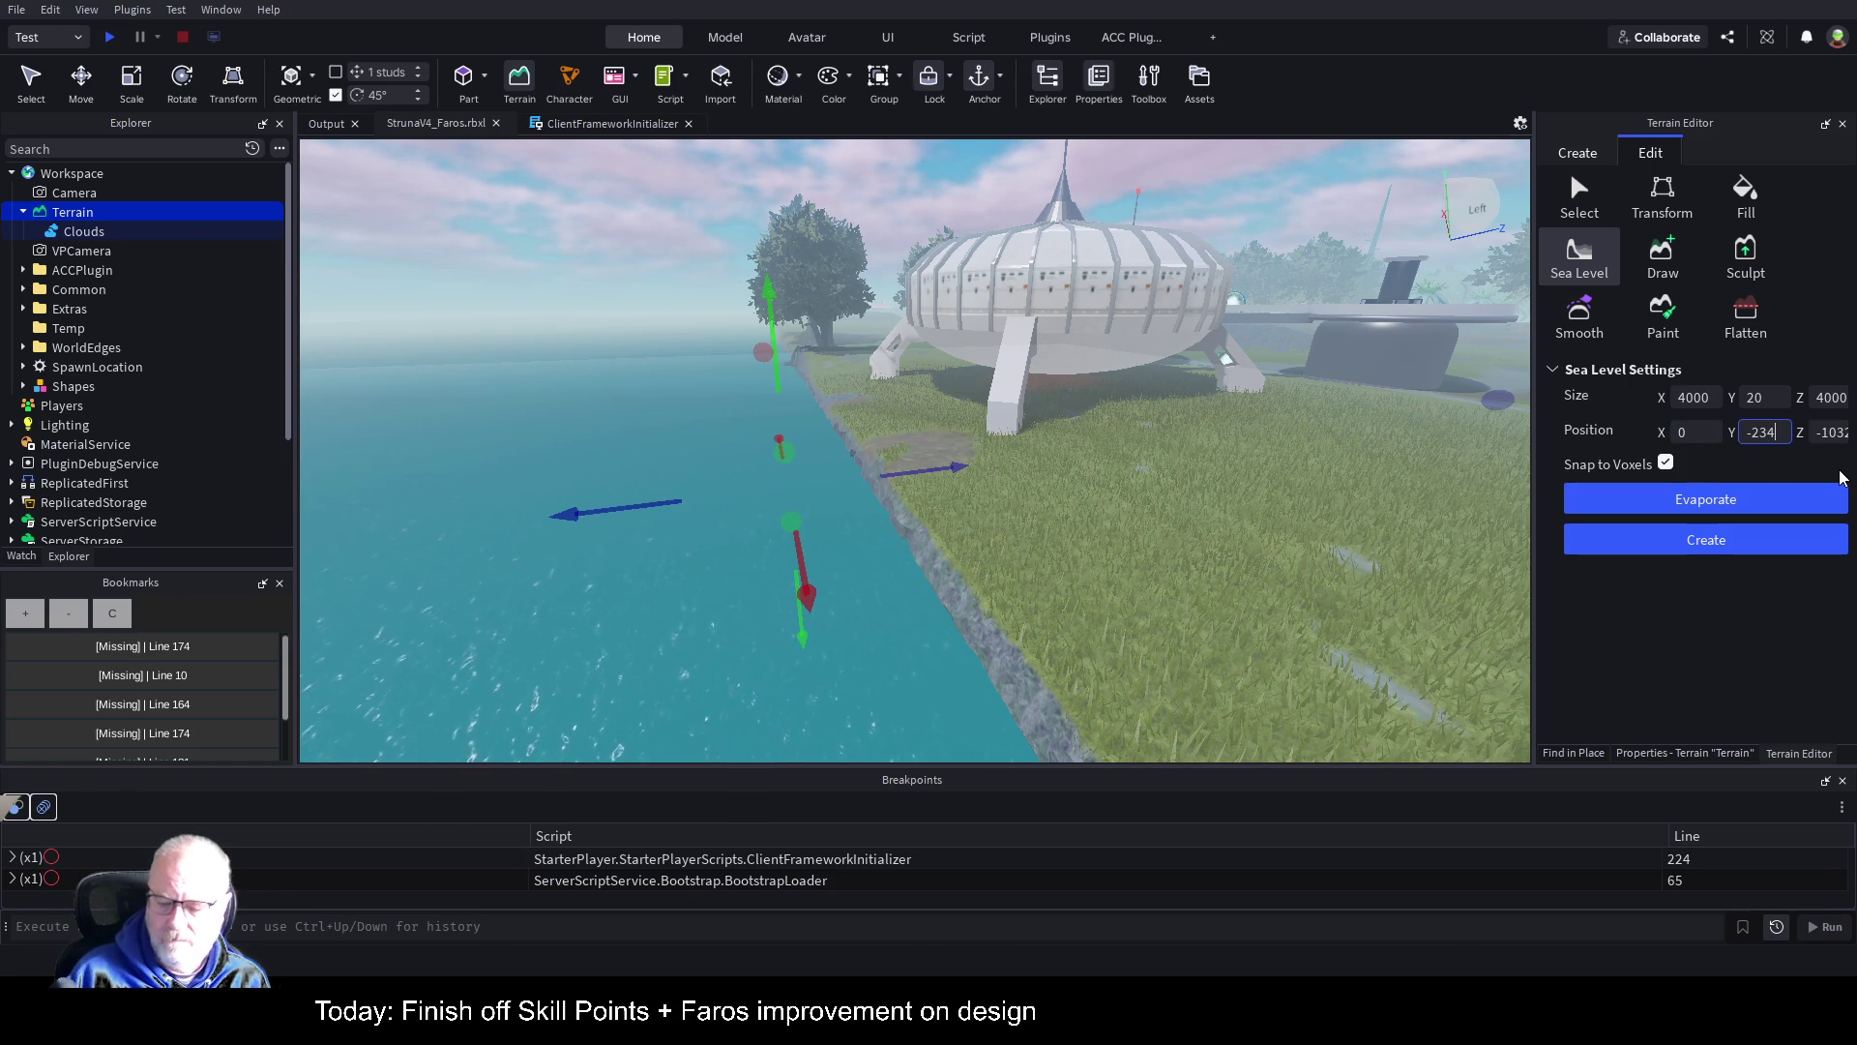
text(0-2)
key(Return)
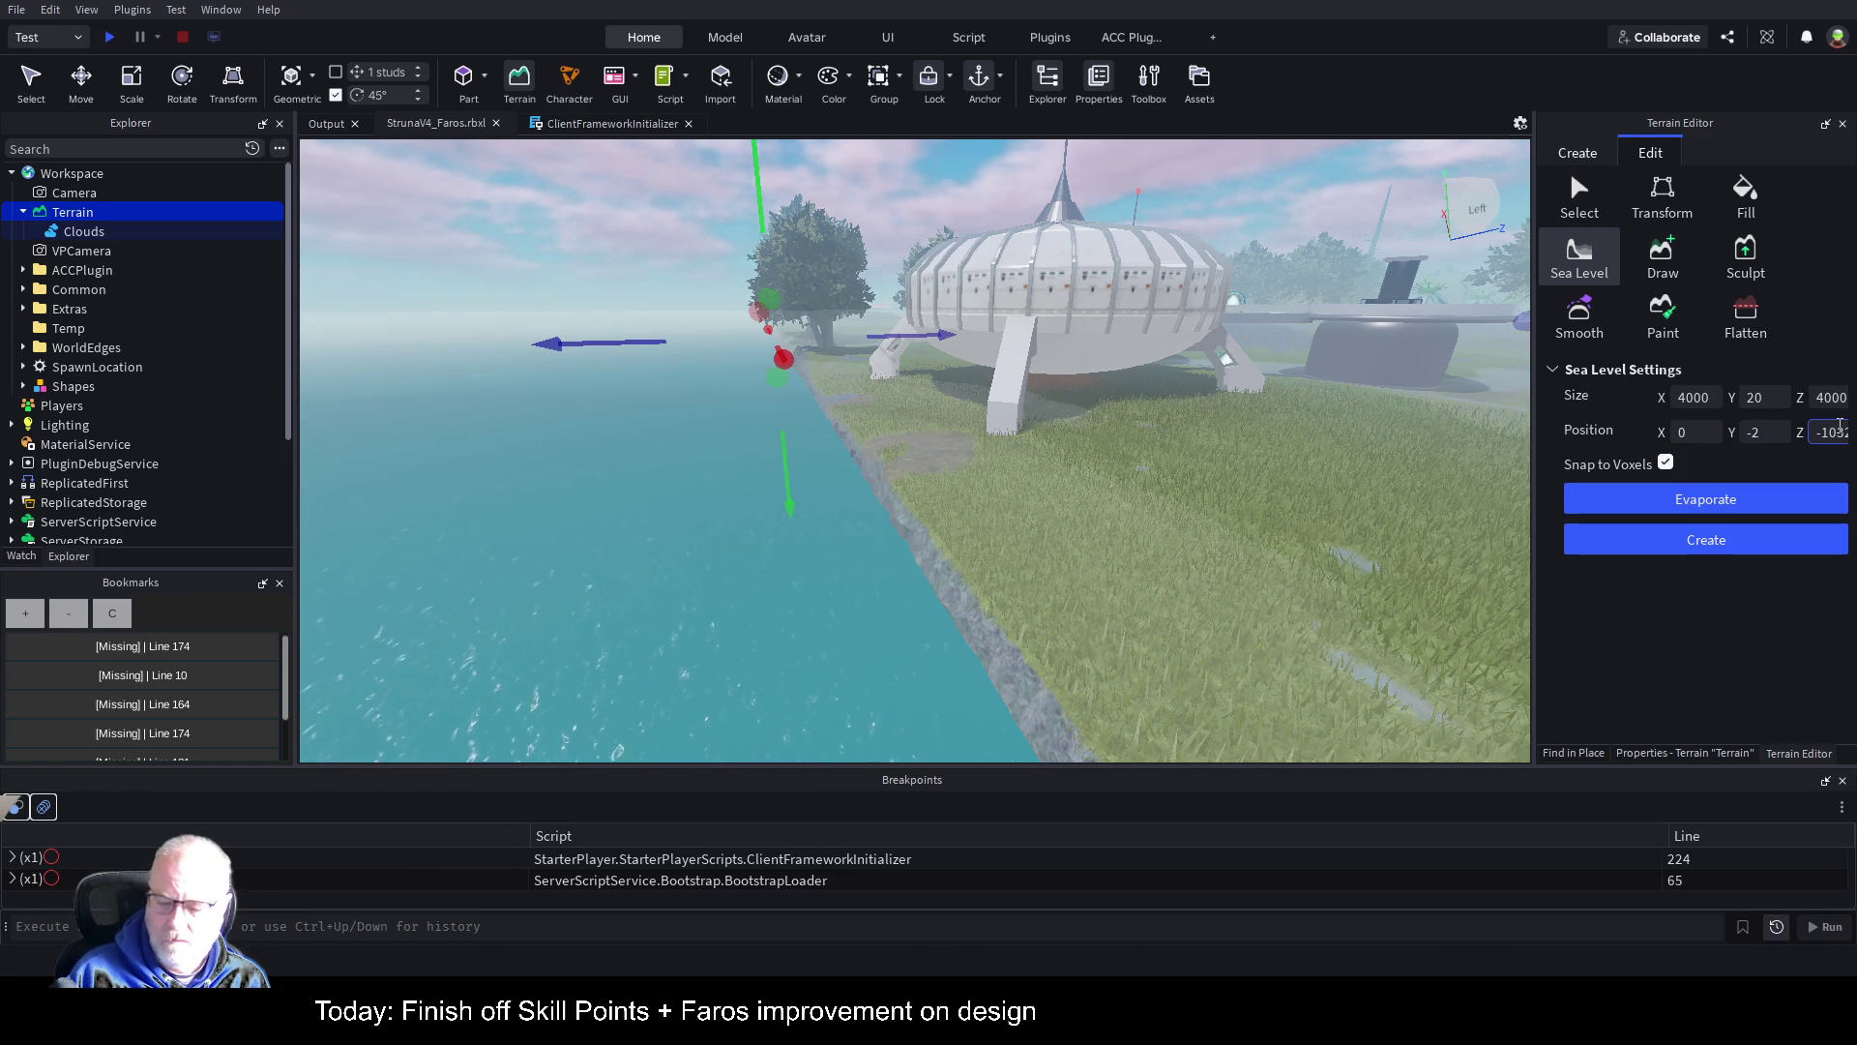
text(0)
key(Return)
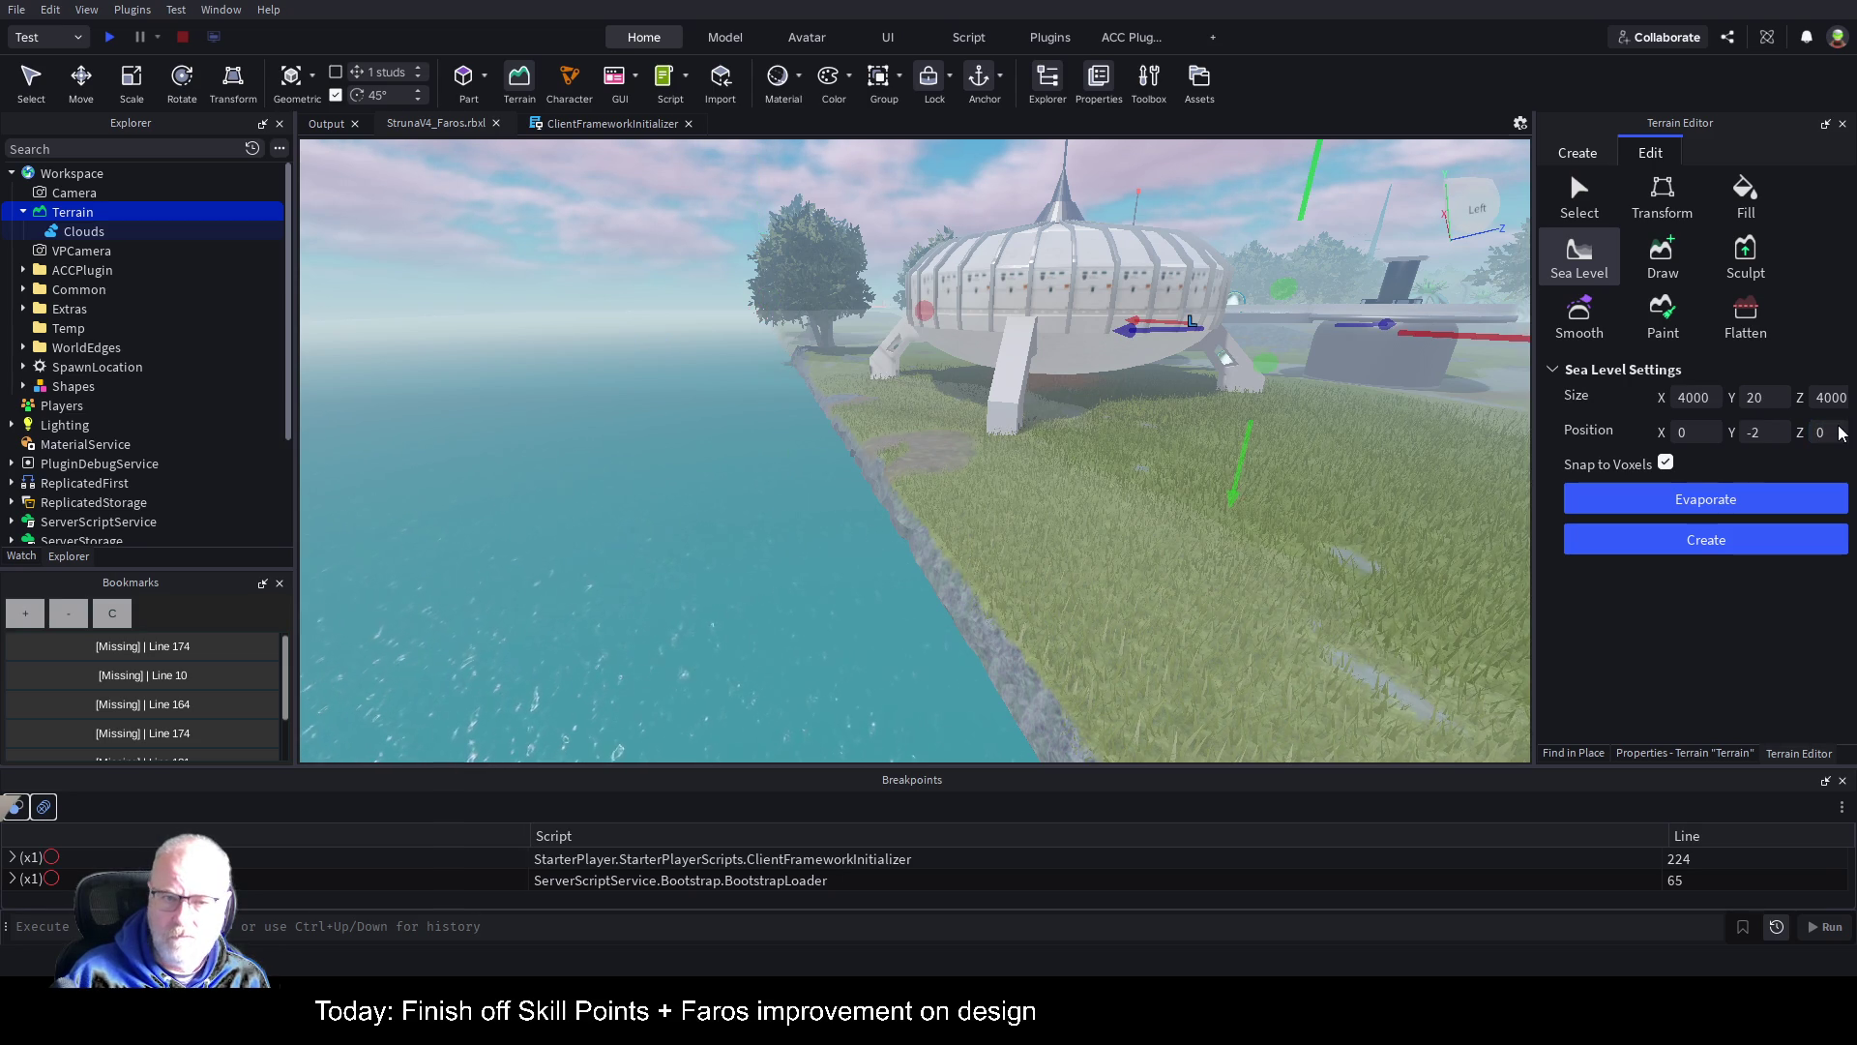
Step: Sink the region to Y -262 beneath the shore and evaporate its water
mouse_move(1470, 308)
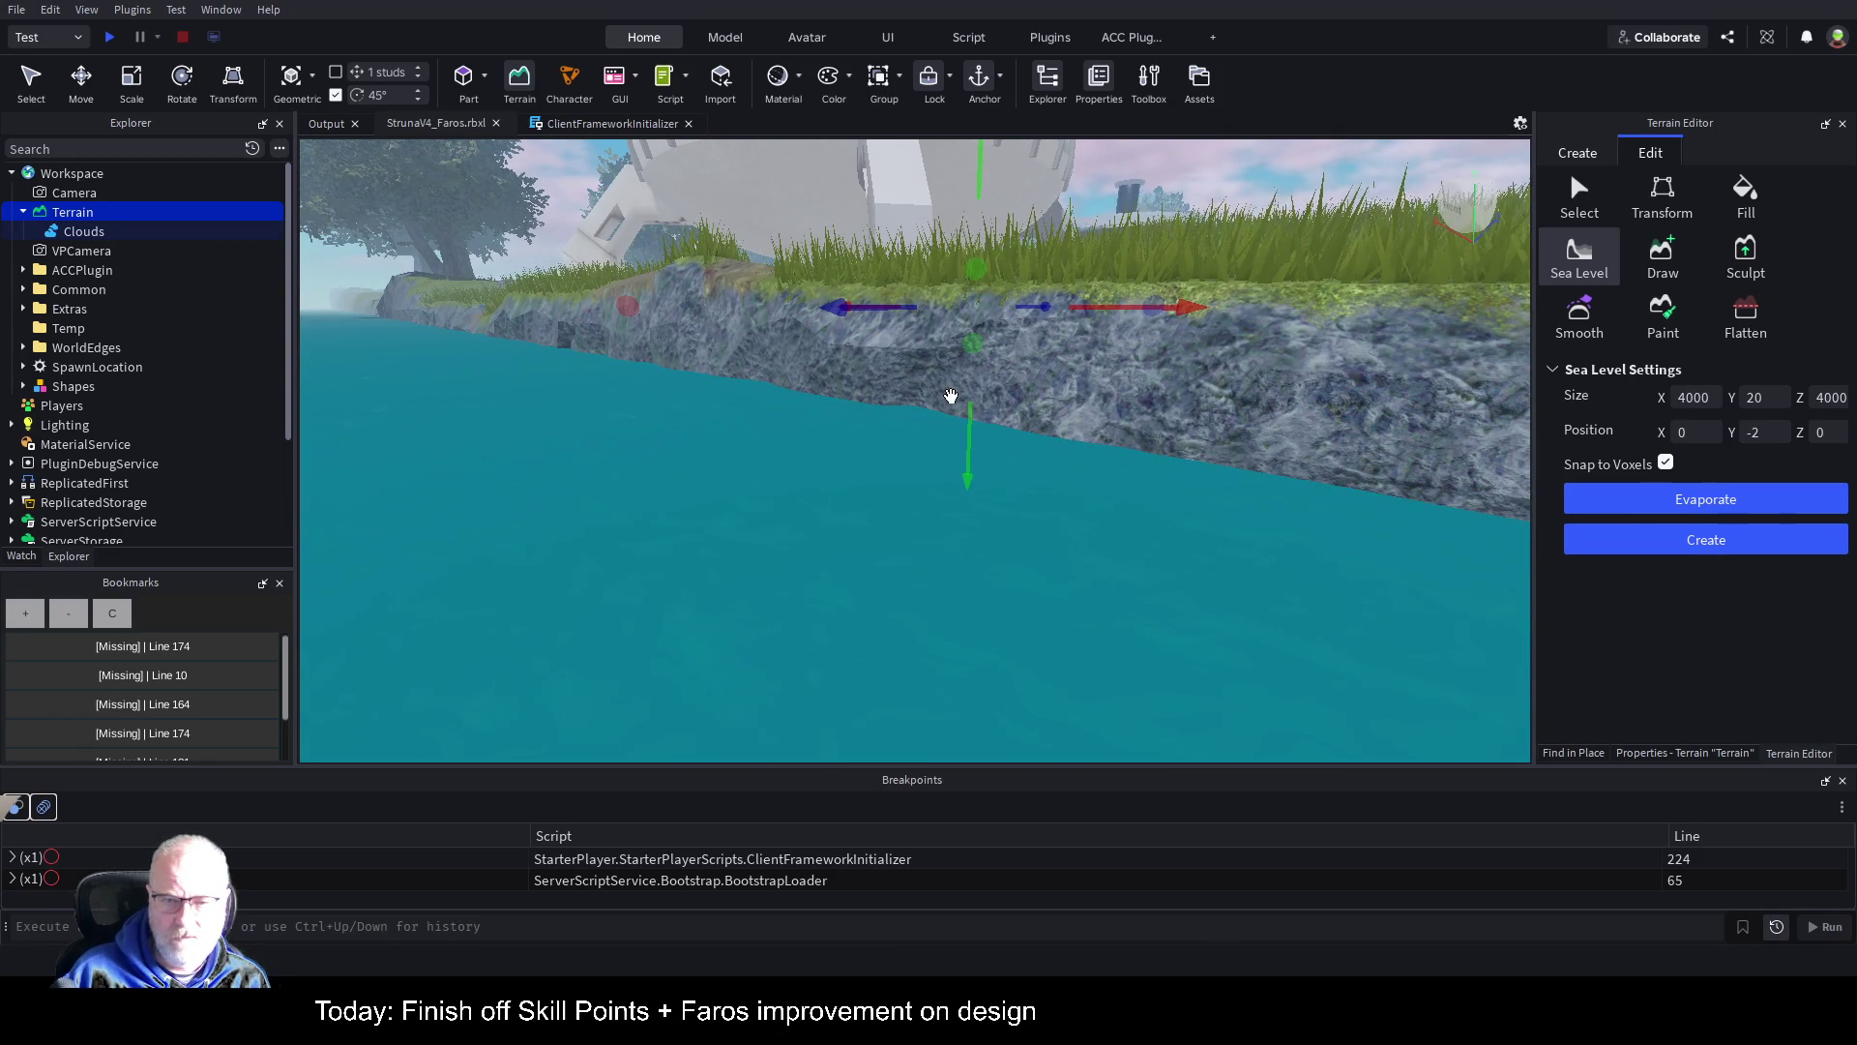
drag(969, 430, 971, 537)
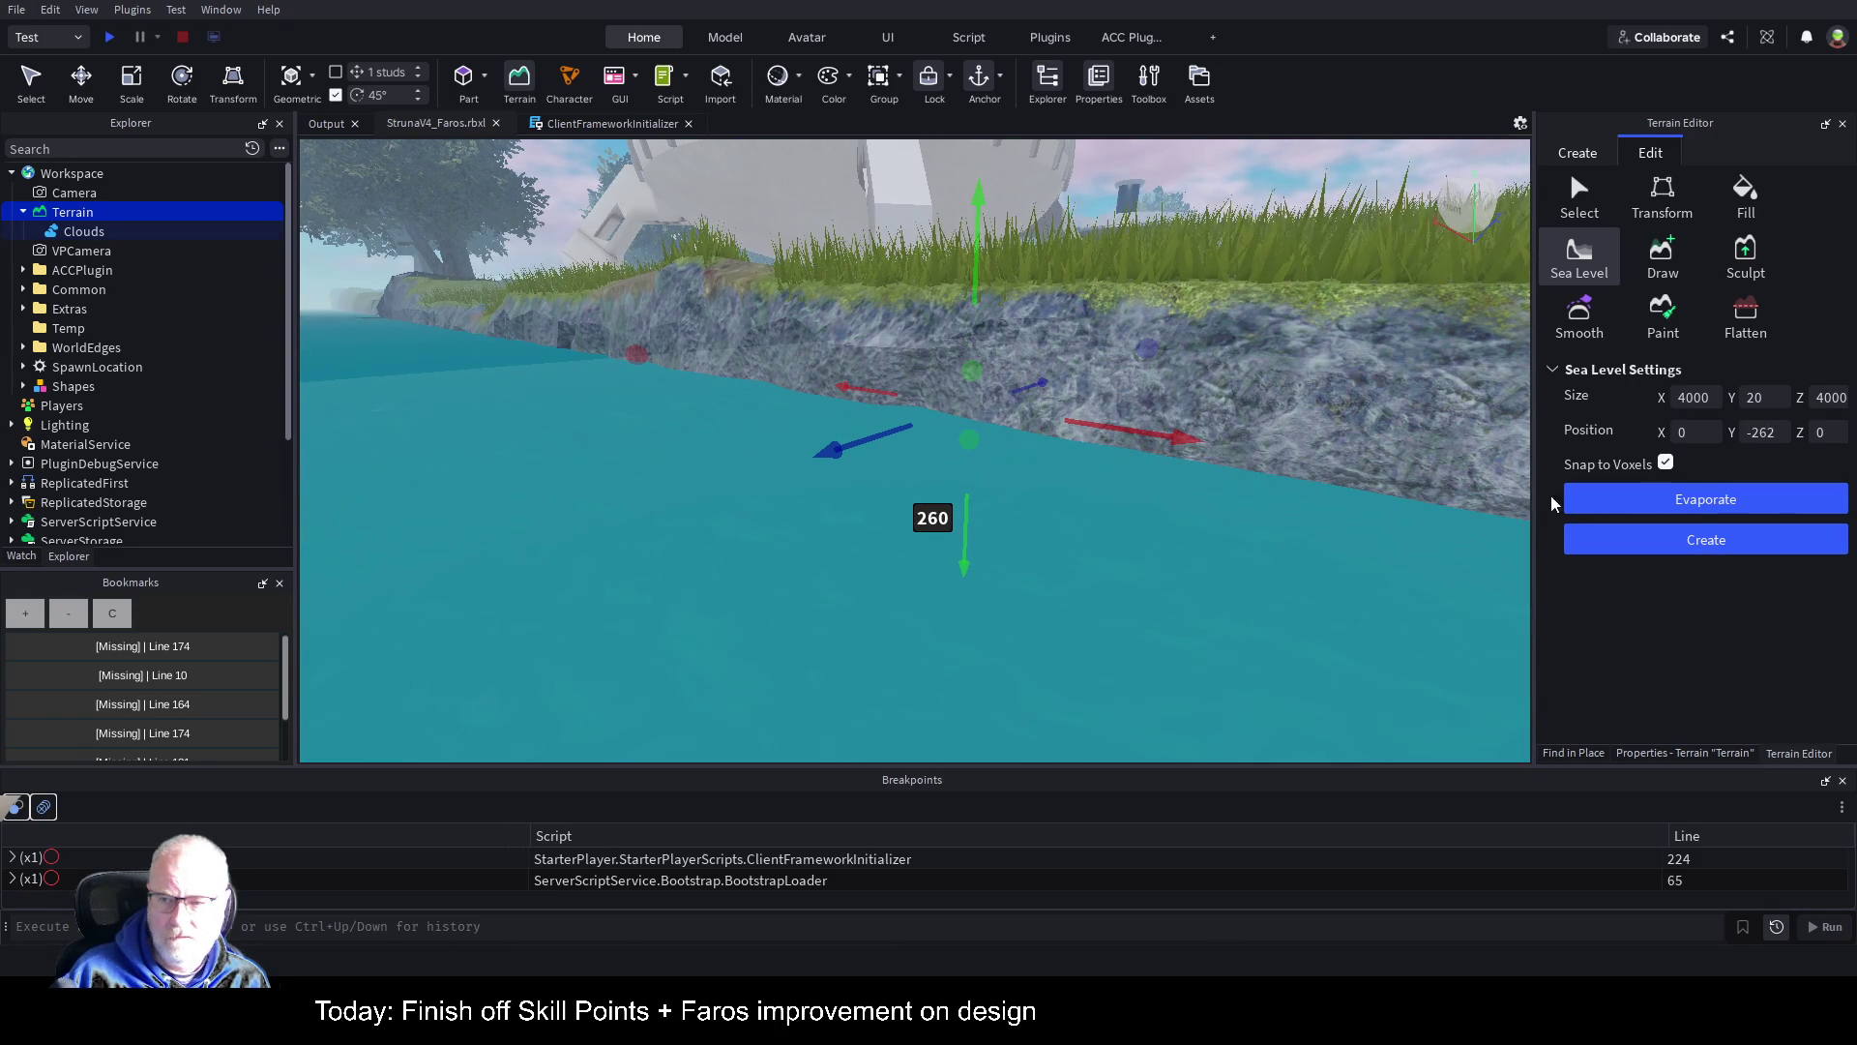
click(1660, 508)
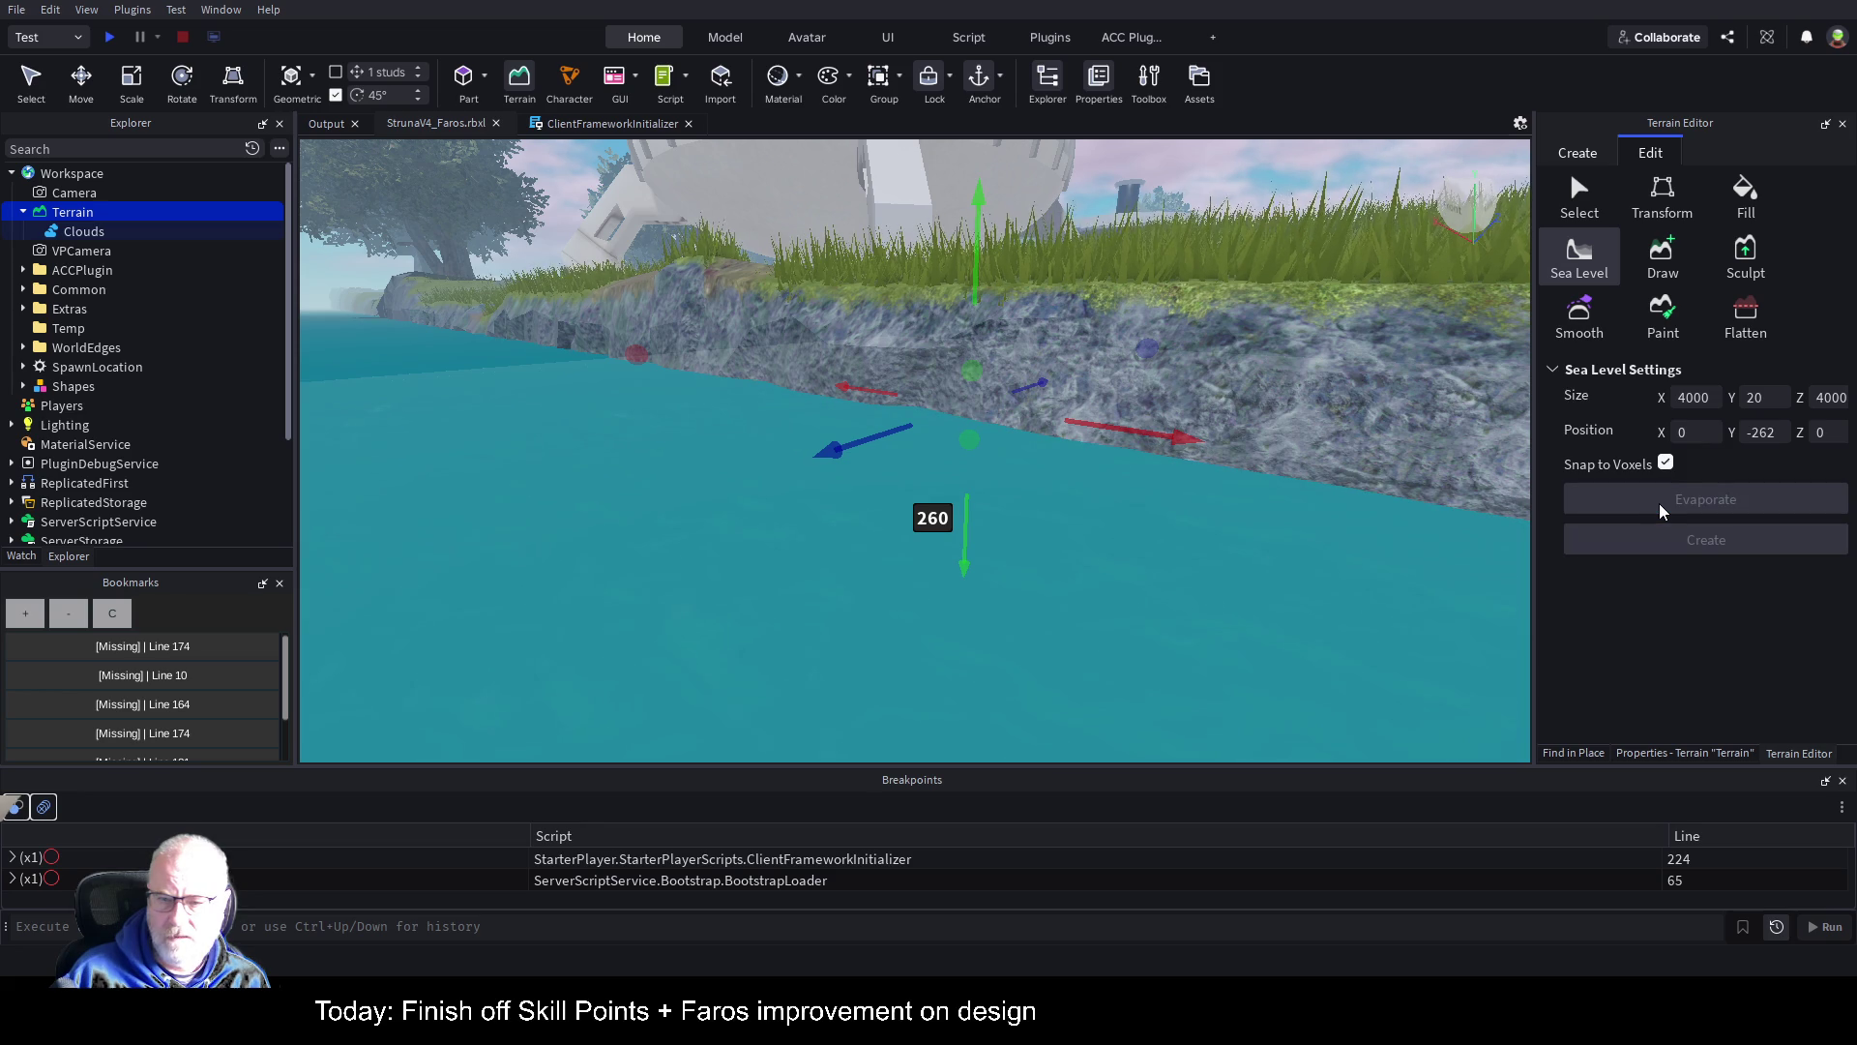
Step: Fly along the island's rocky edge toward the domed building to confirm the water is gone
drag(1061, 468, 1103, 441)
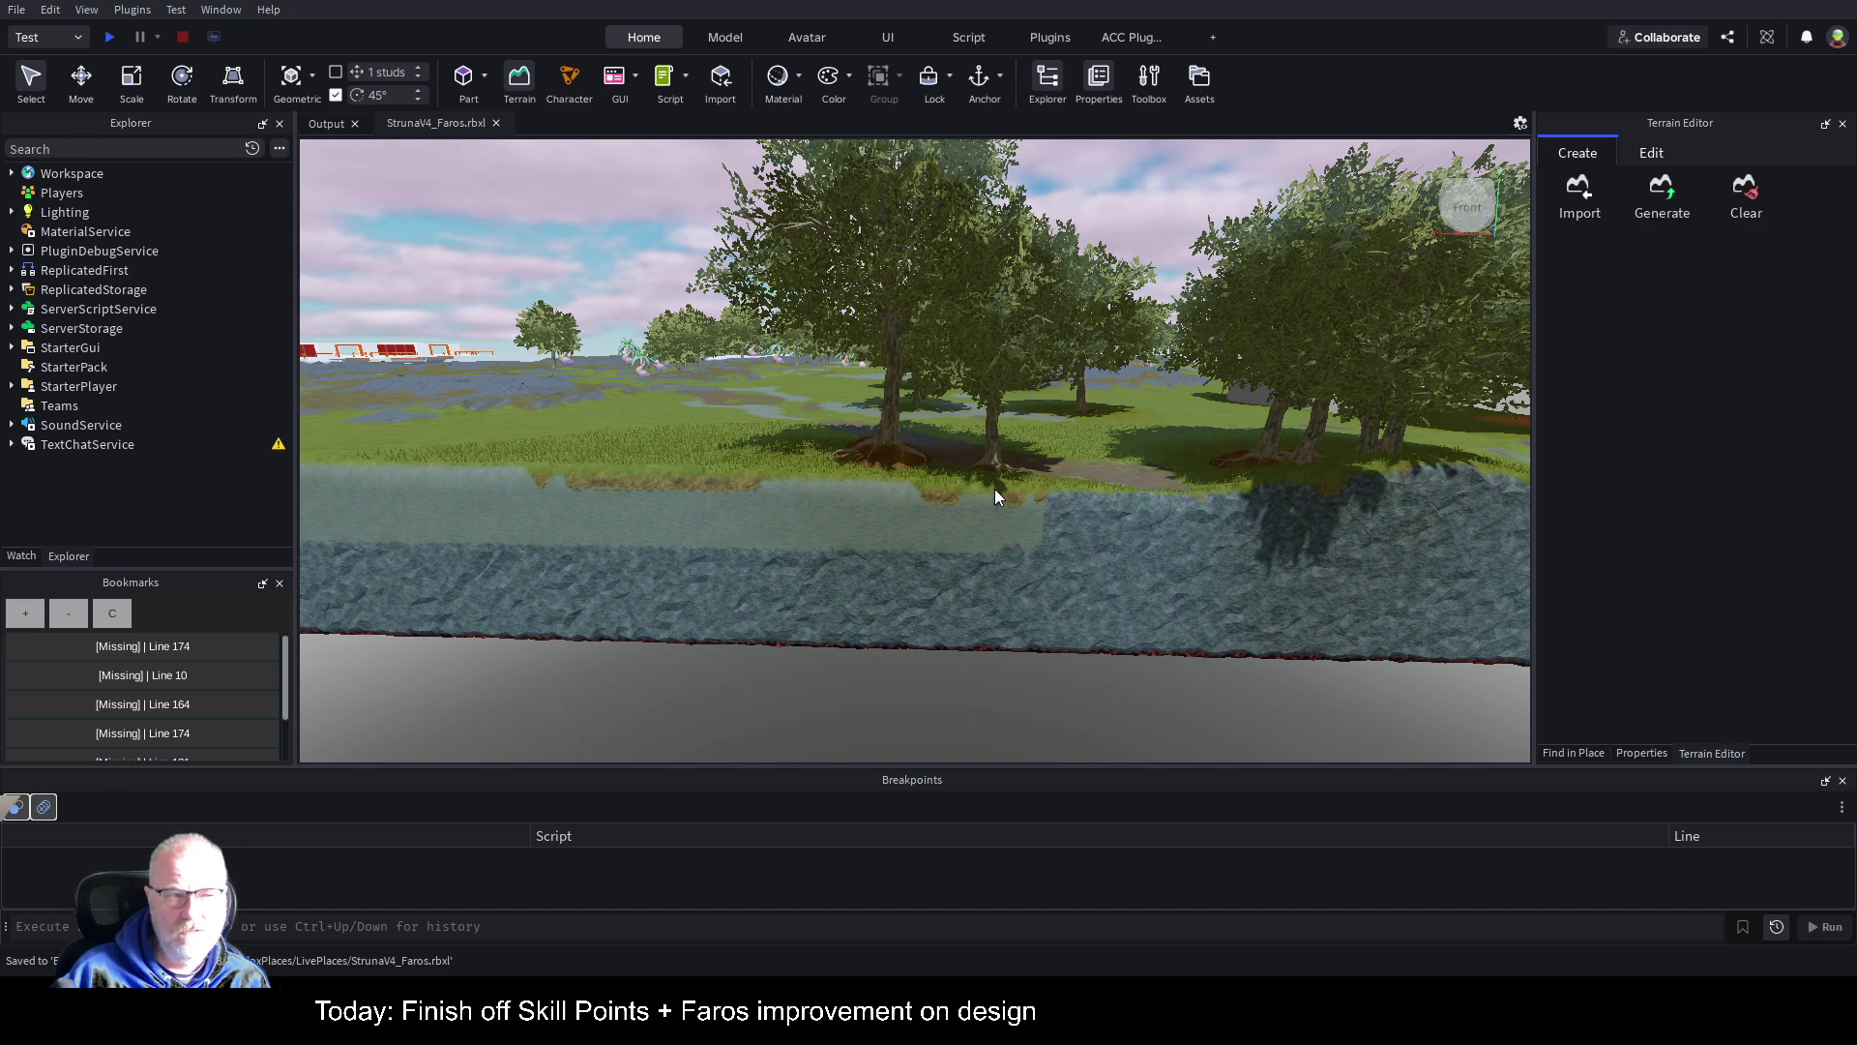
key(d)
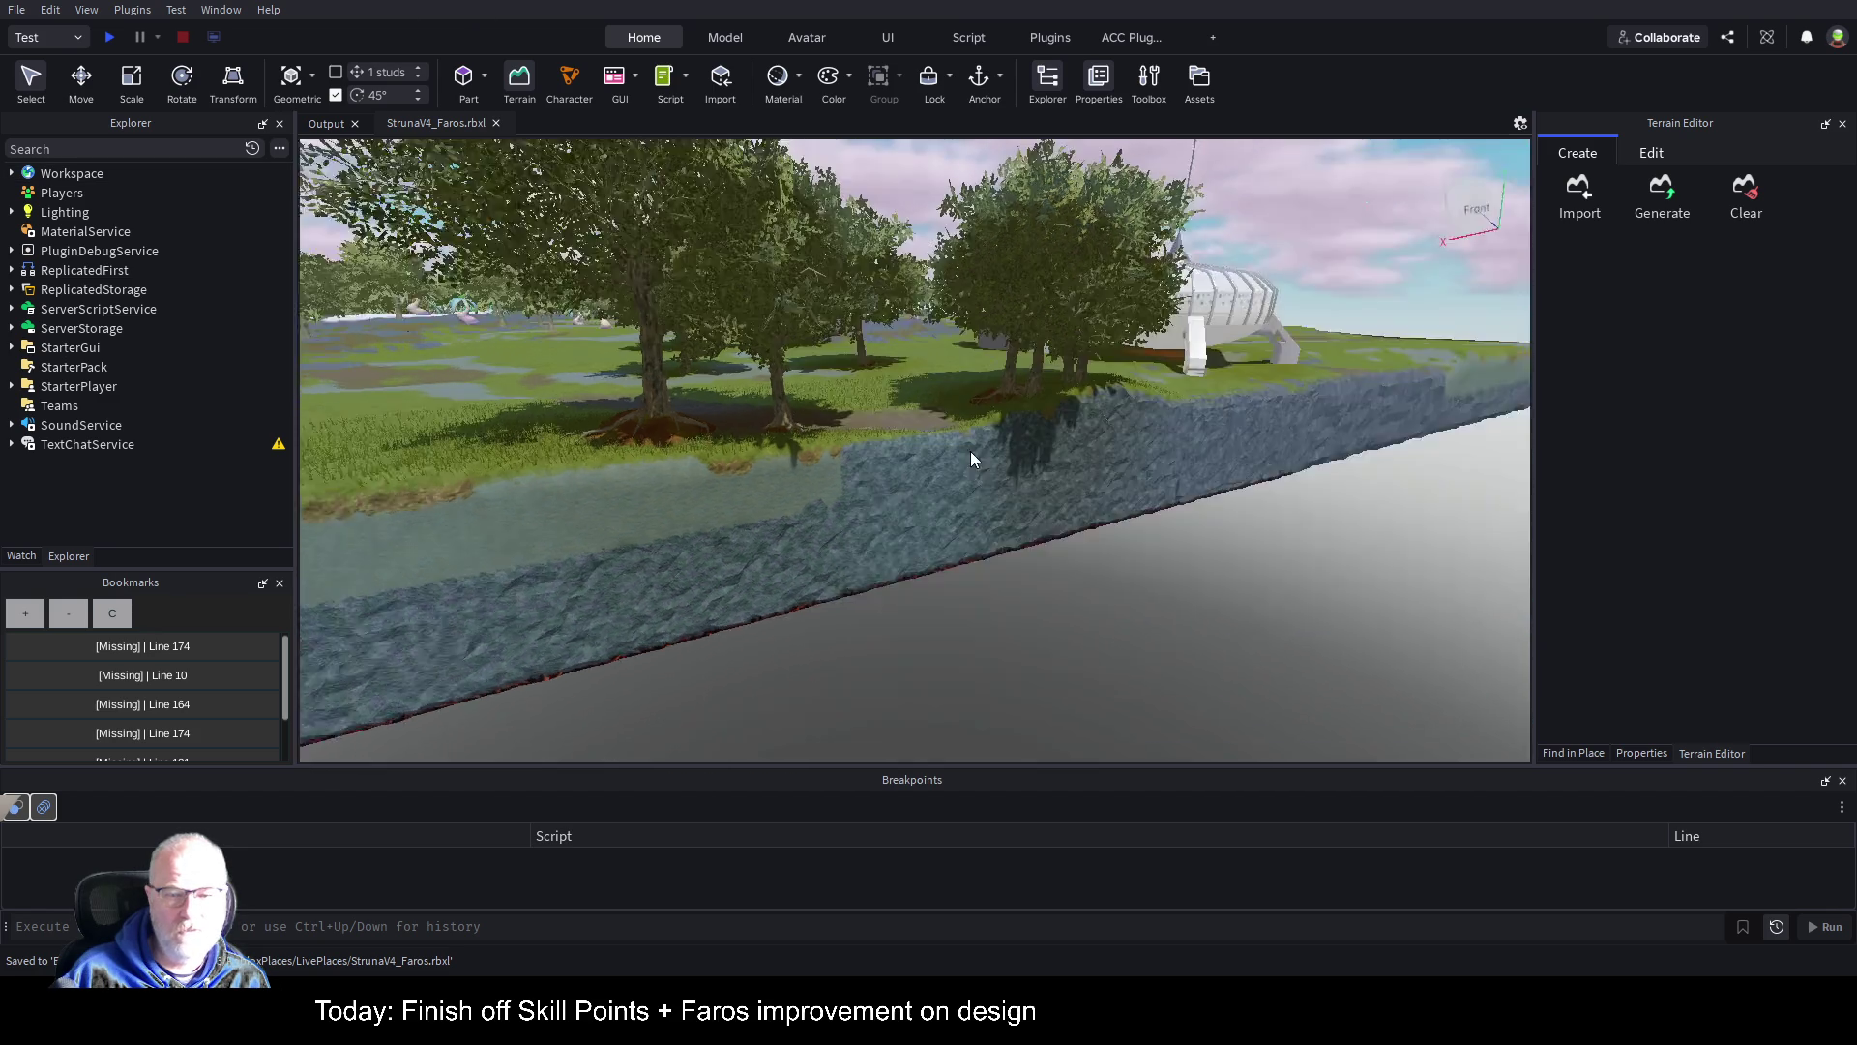
key(d)
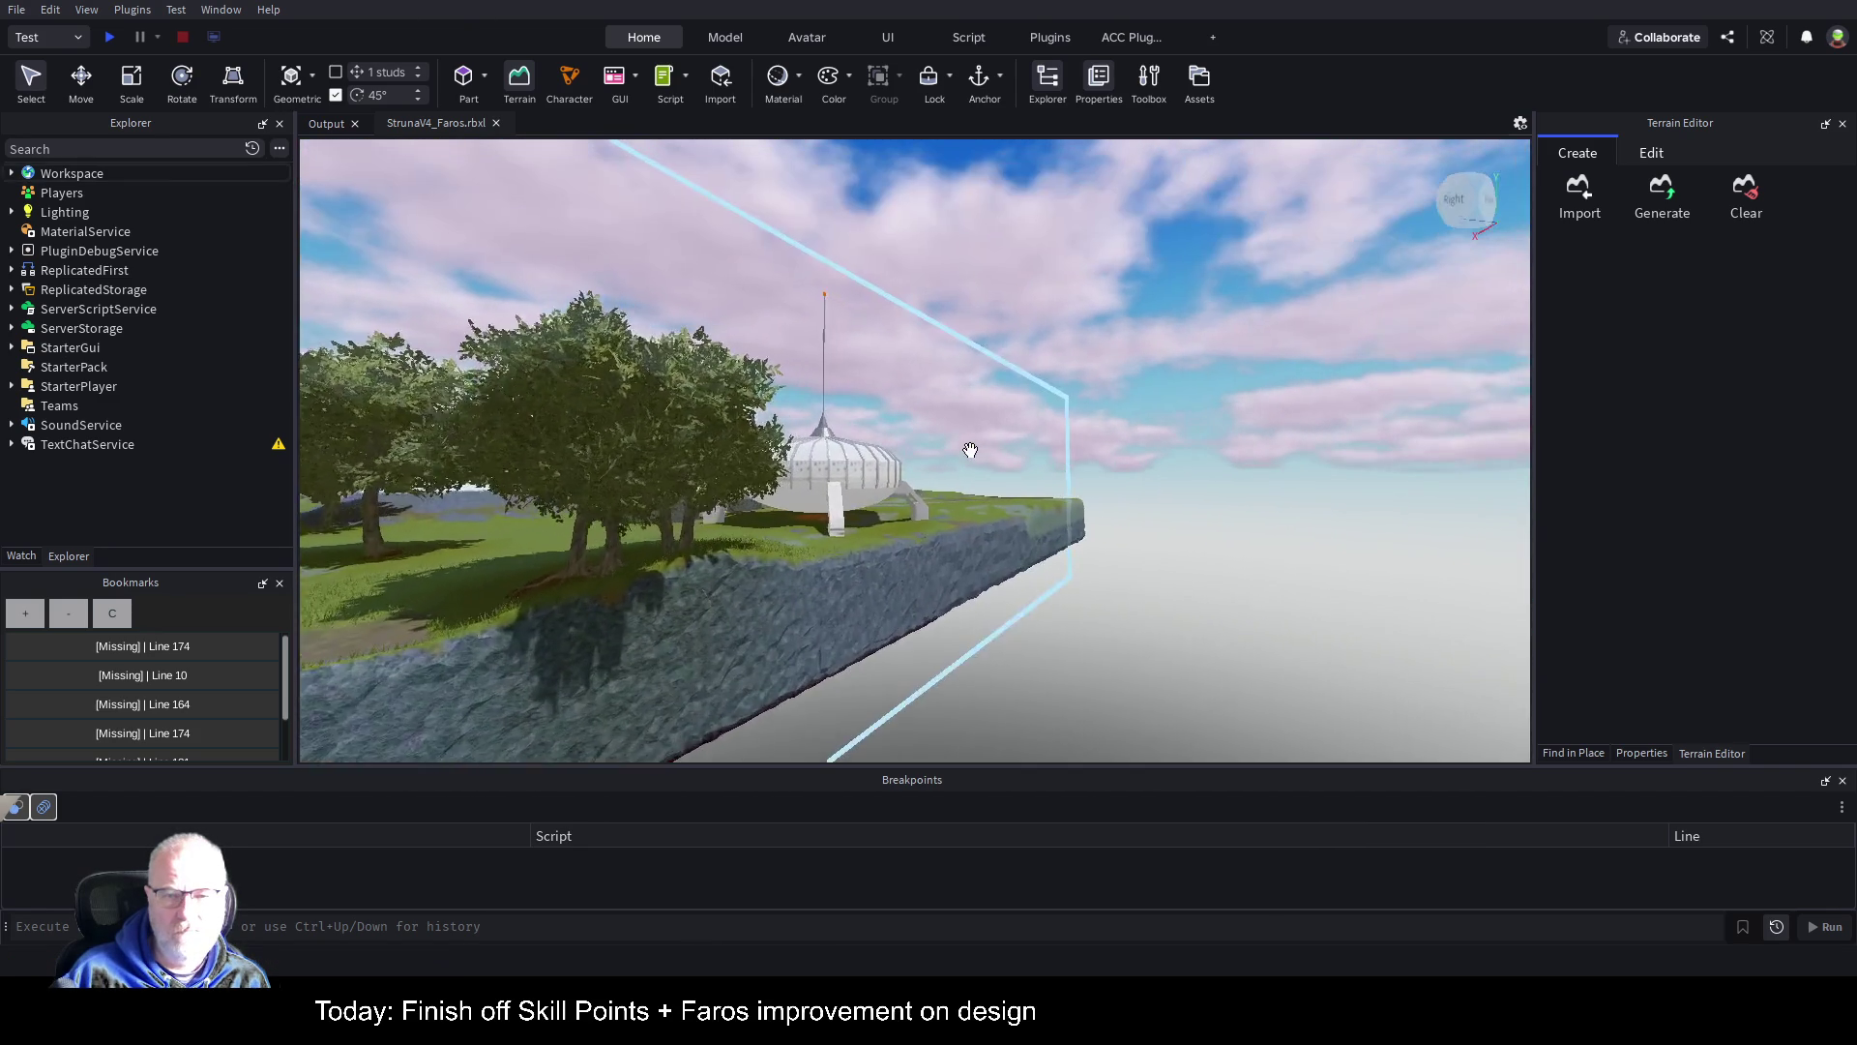
key(d)
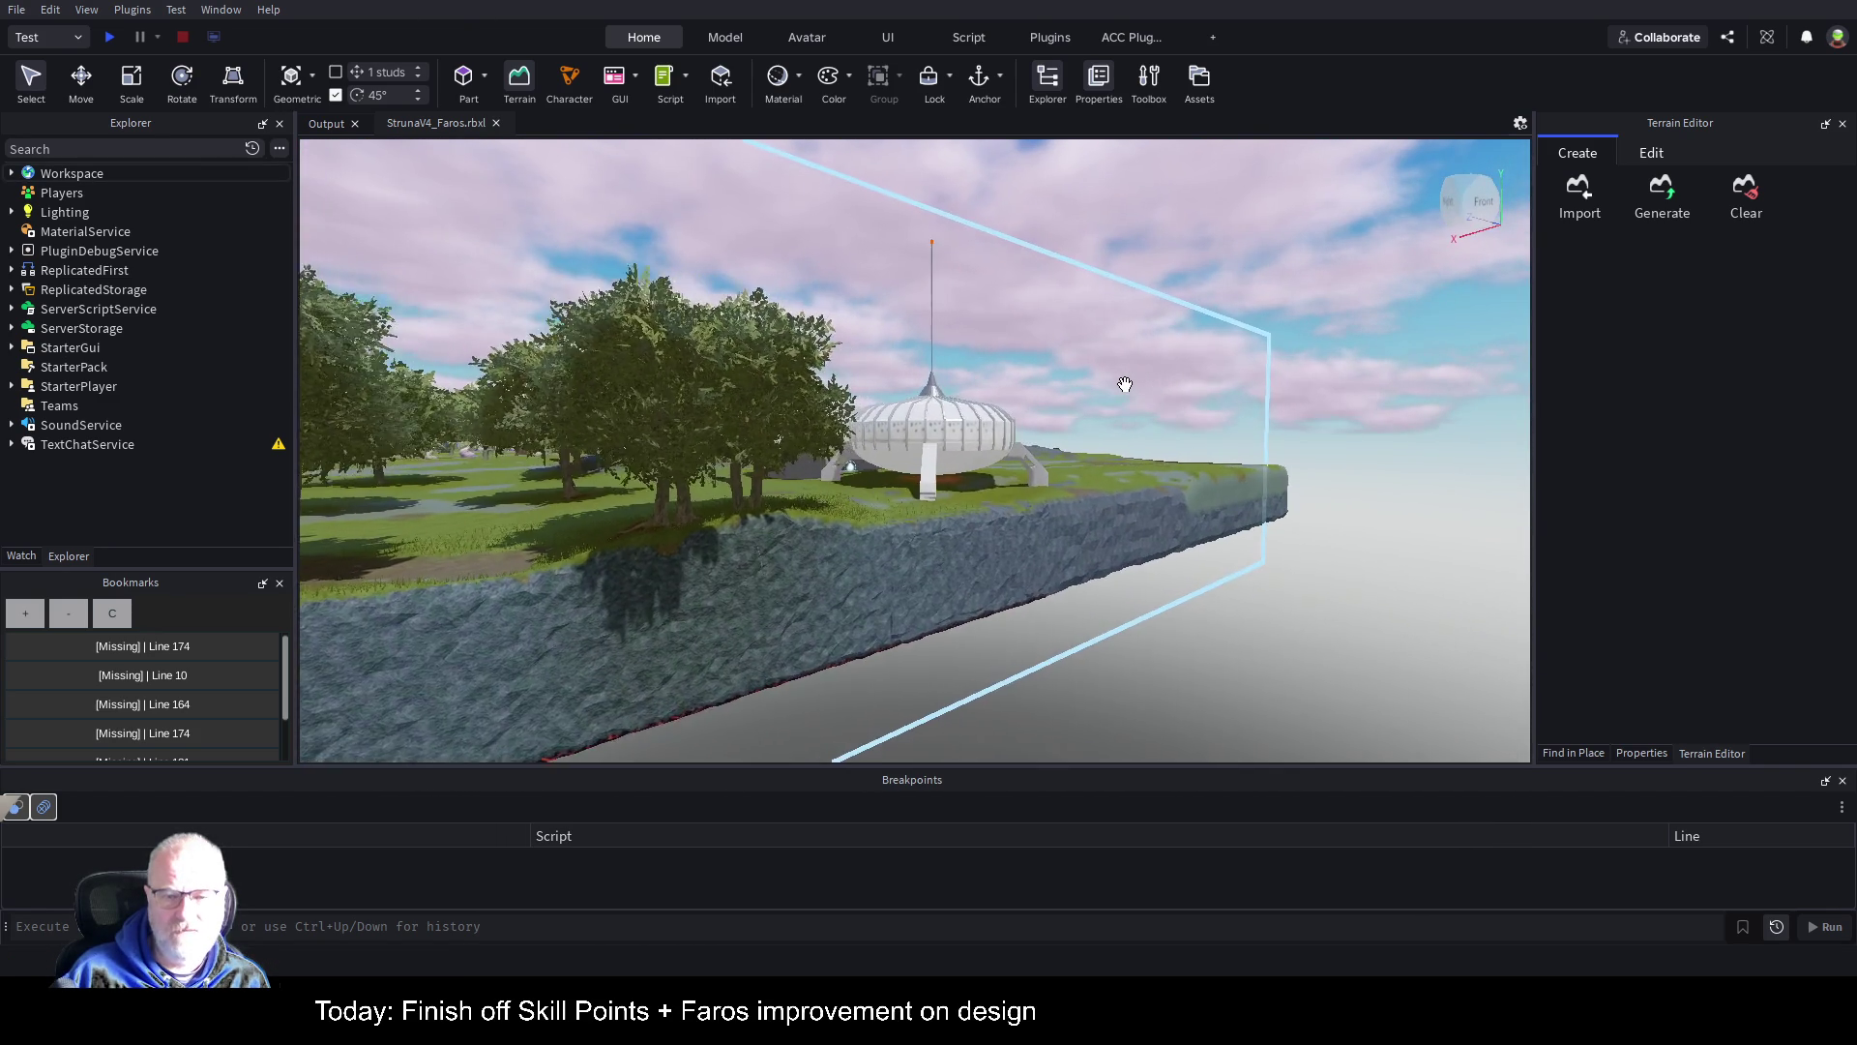
Step: Return to the Sea Level settings and fly the view to the island's water edge
click(1650, 153)
click(1583, 255)
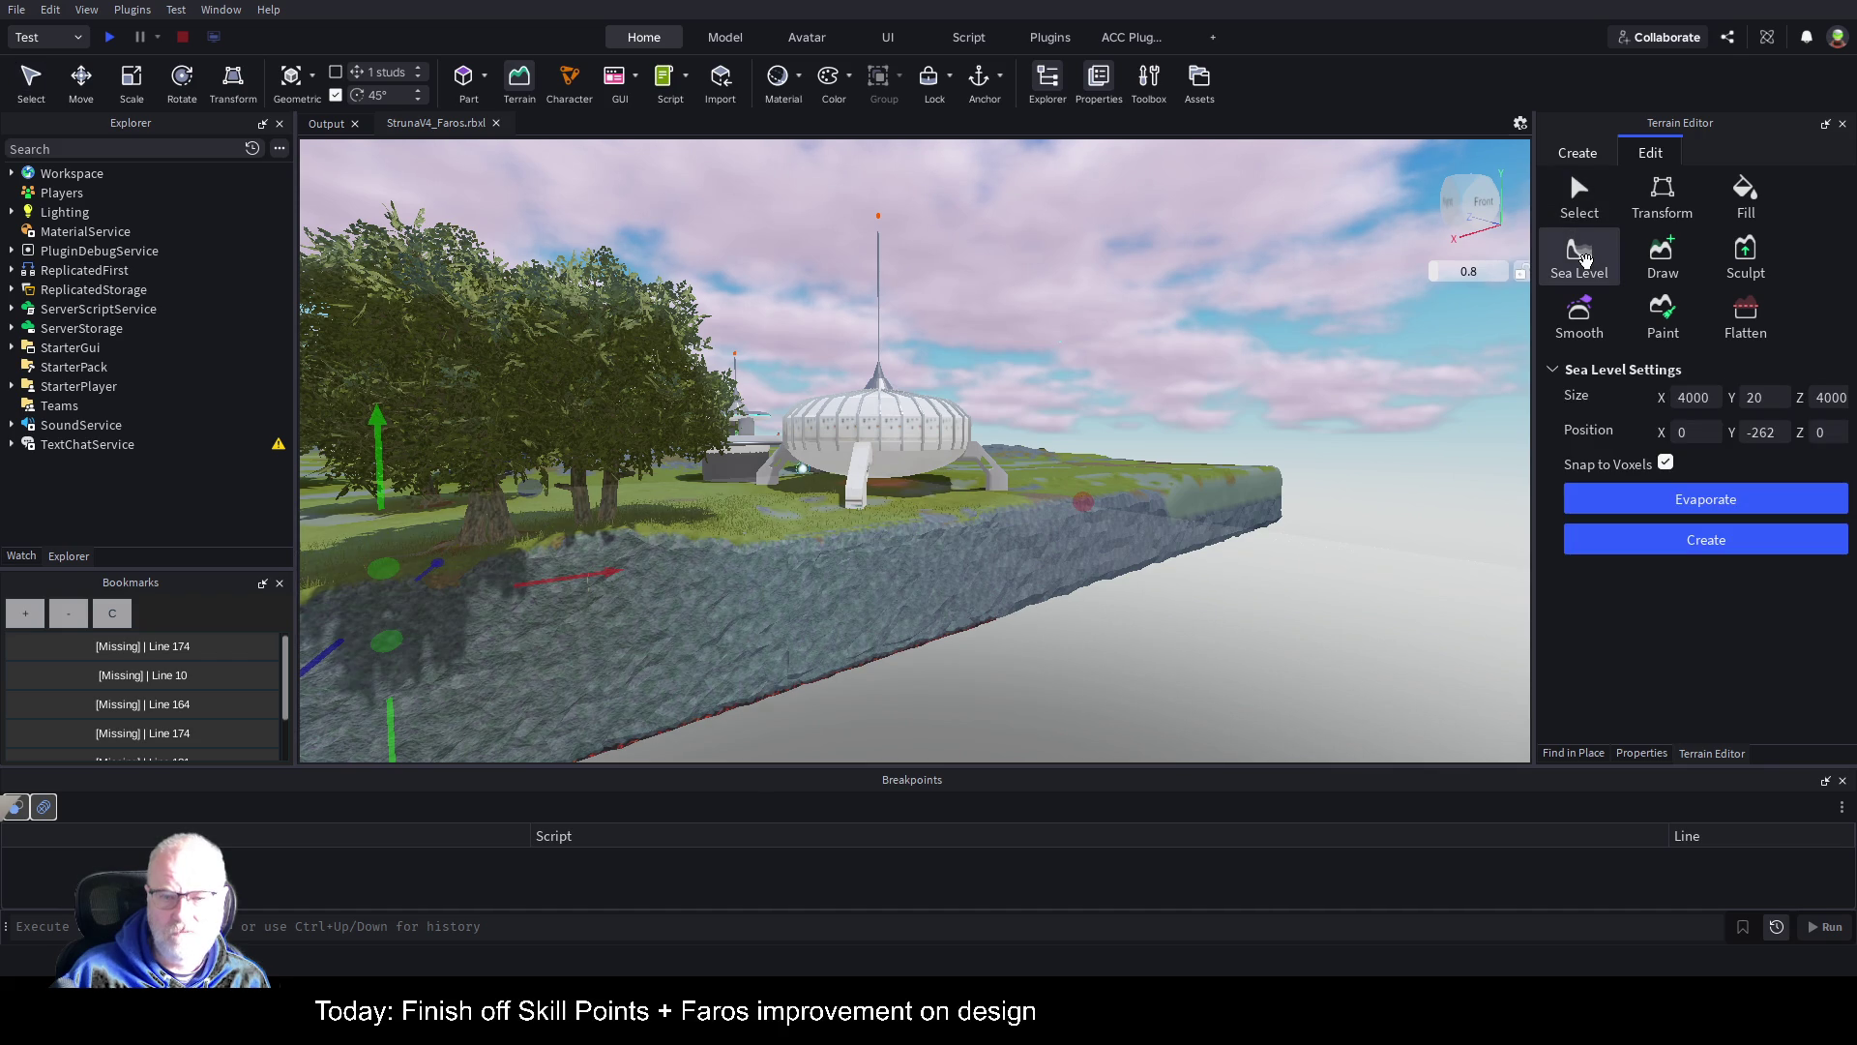
key(w)
key(a)
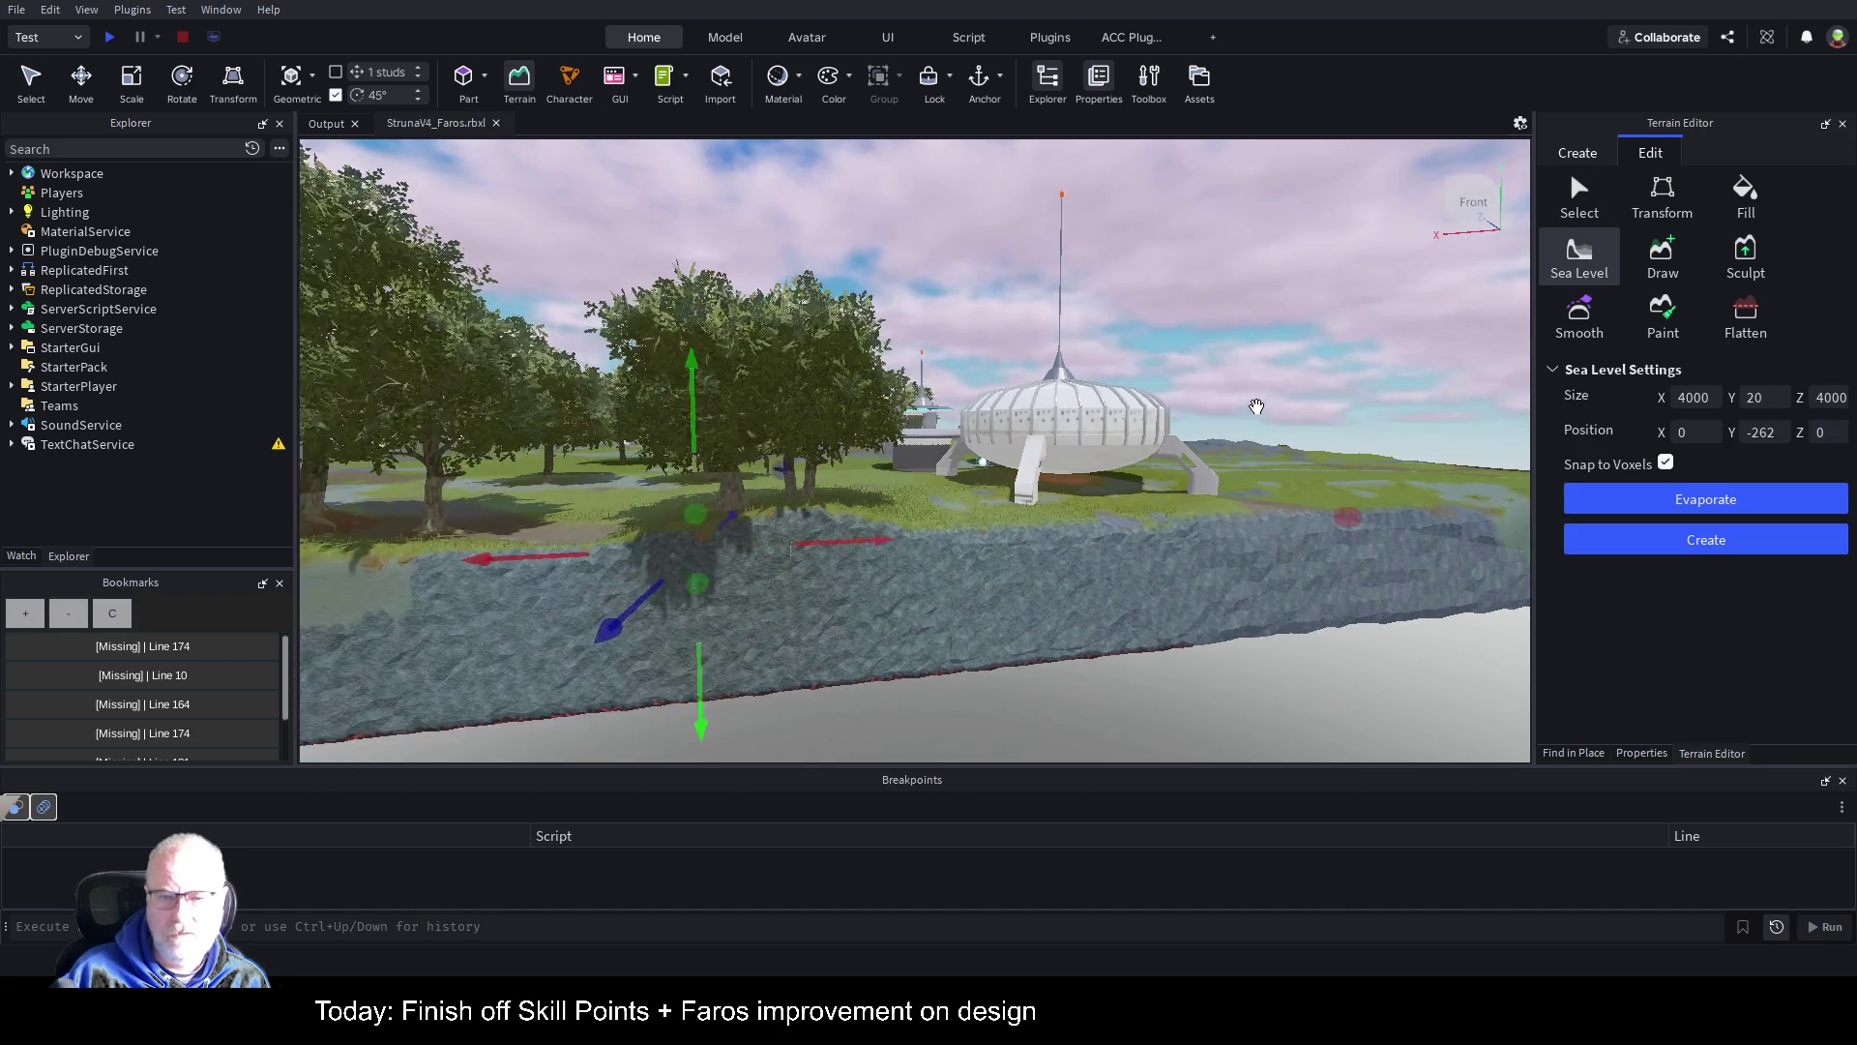
key(w)
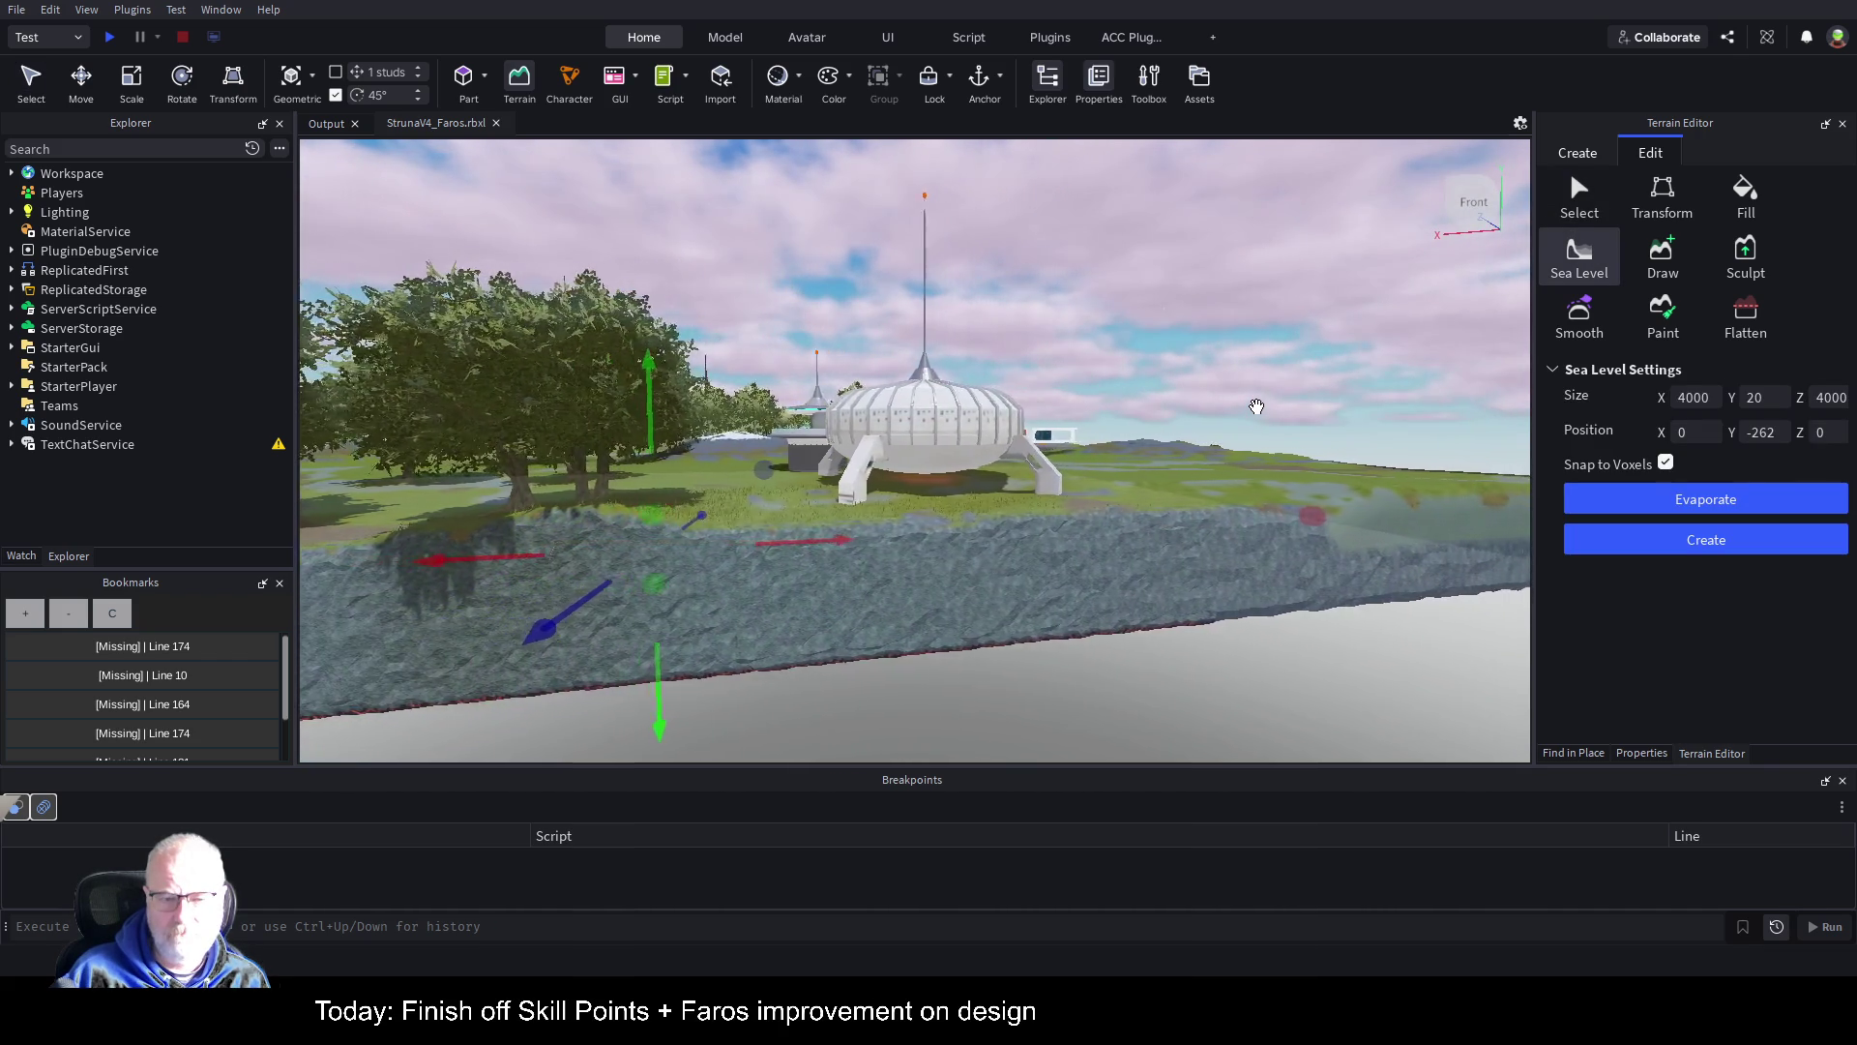
key(d)
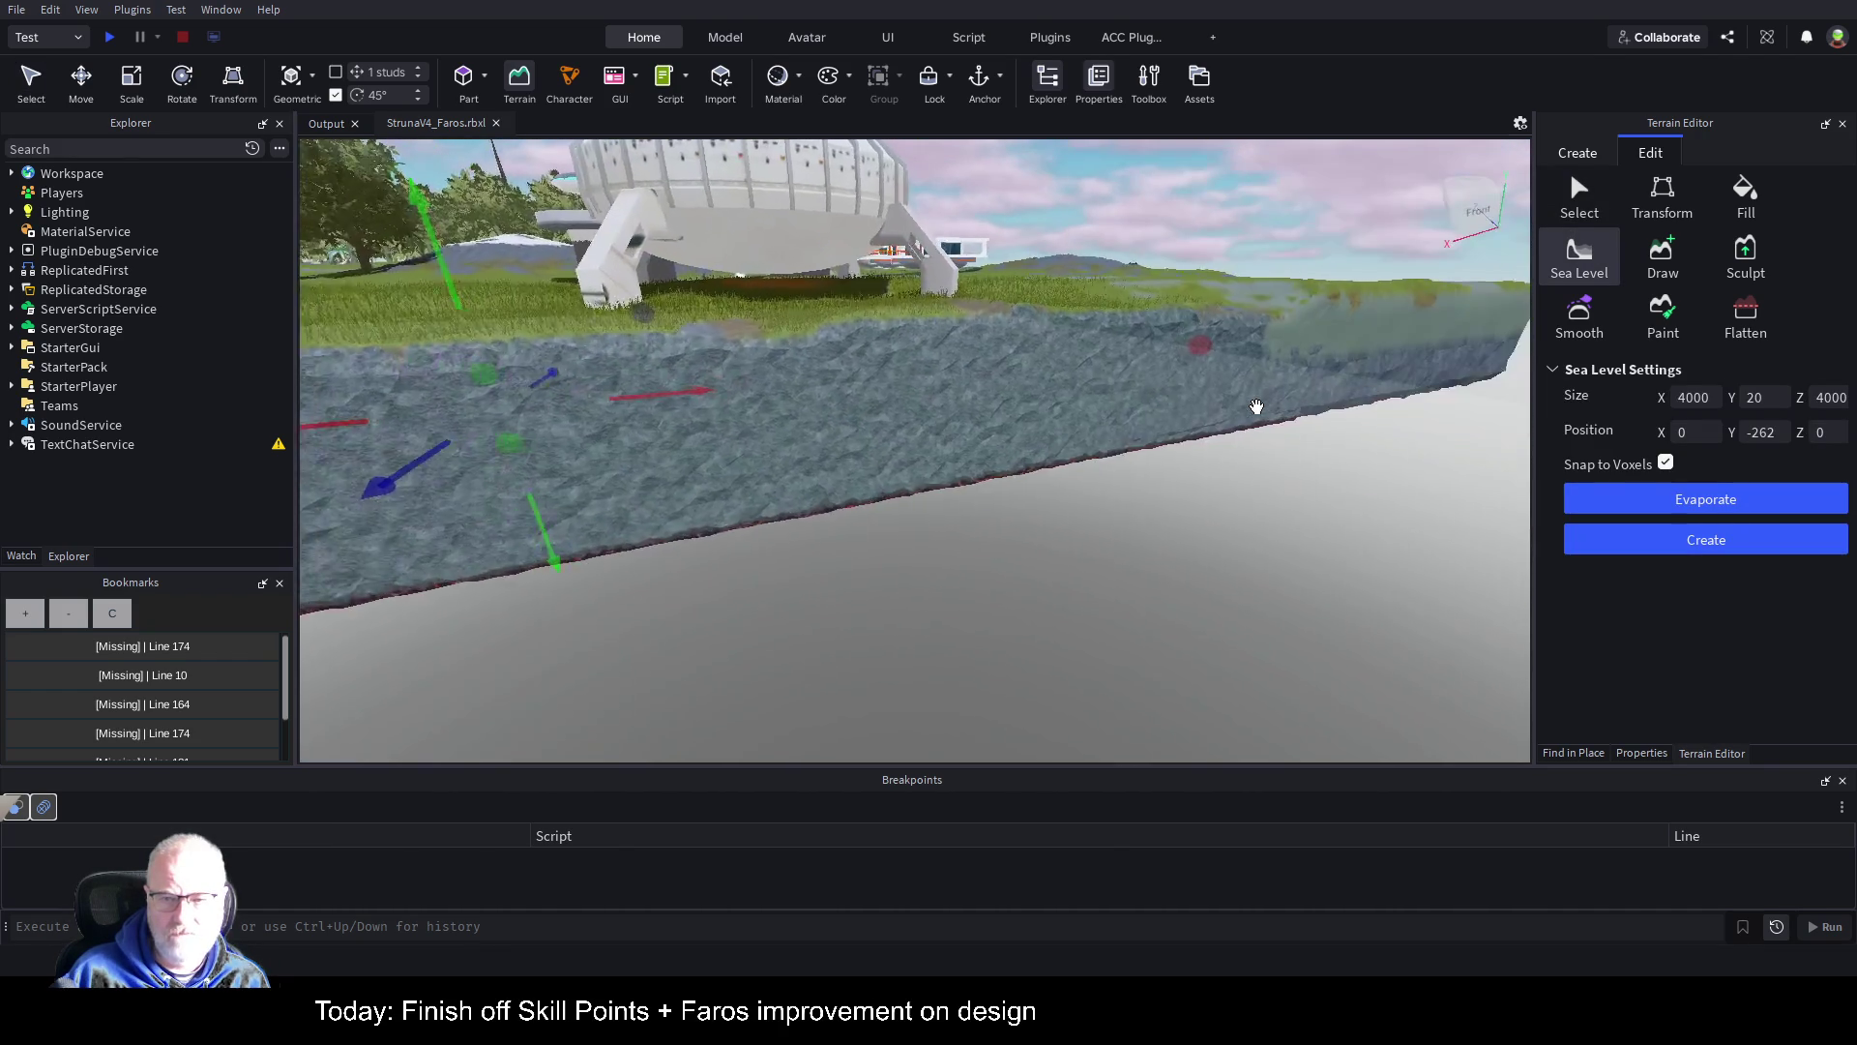
key(w)
key(a)
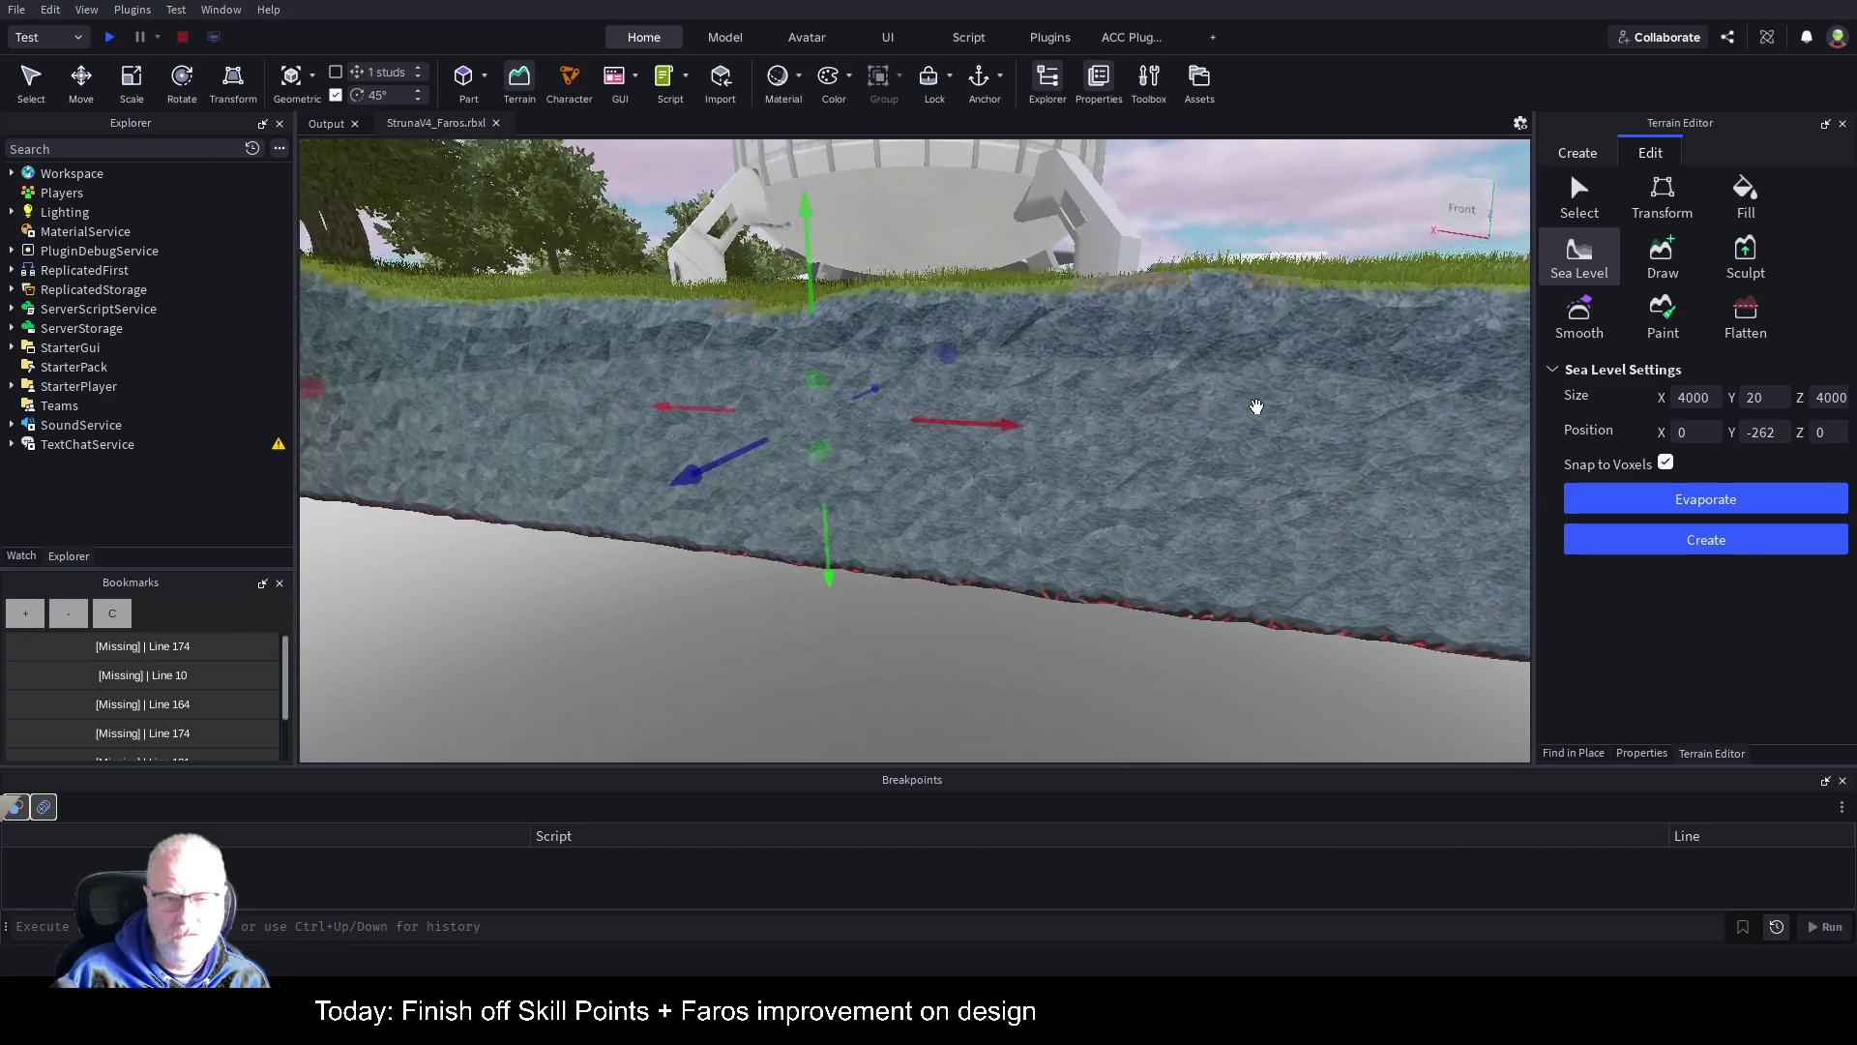
Step: Drag the sea region above the island and back down, checking the cliff edge
mouse_move(816, 579)
mouse_down()
mouse_move(885, 568)
mouse_move(882, 173)
mouse_move(895, 382)
mouse_up()
right_click(988, 263)
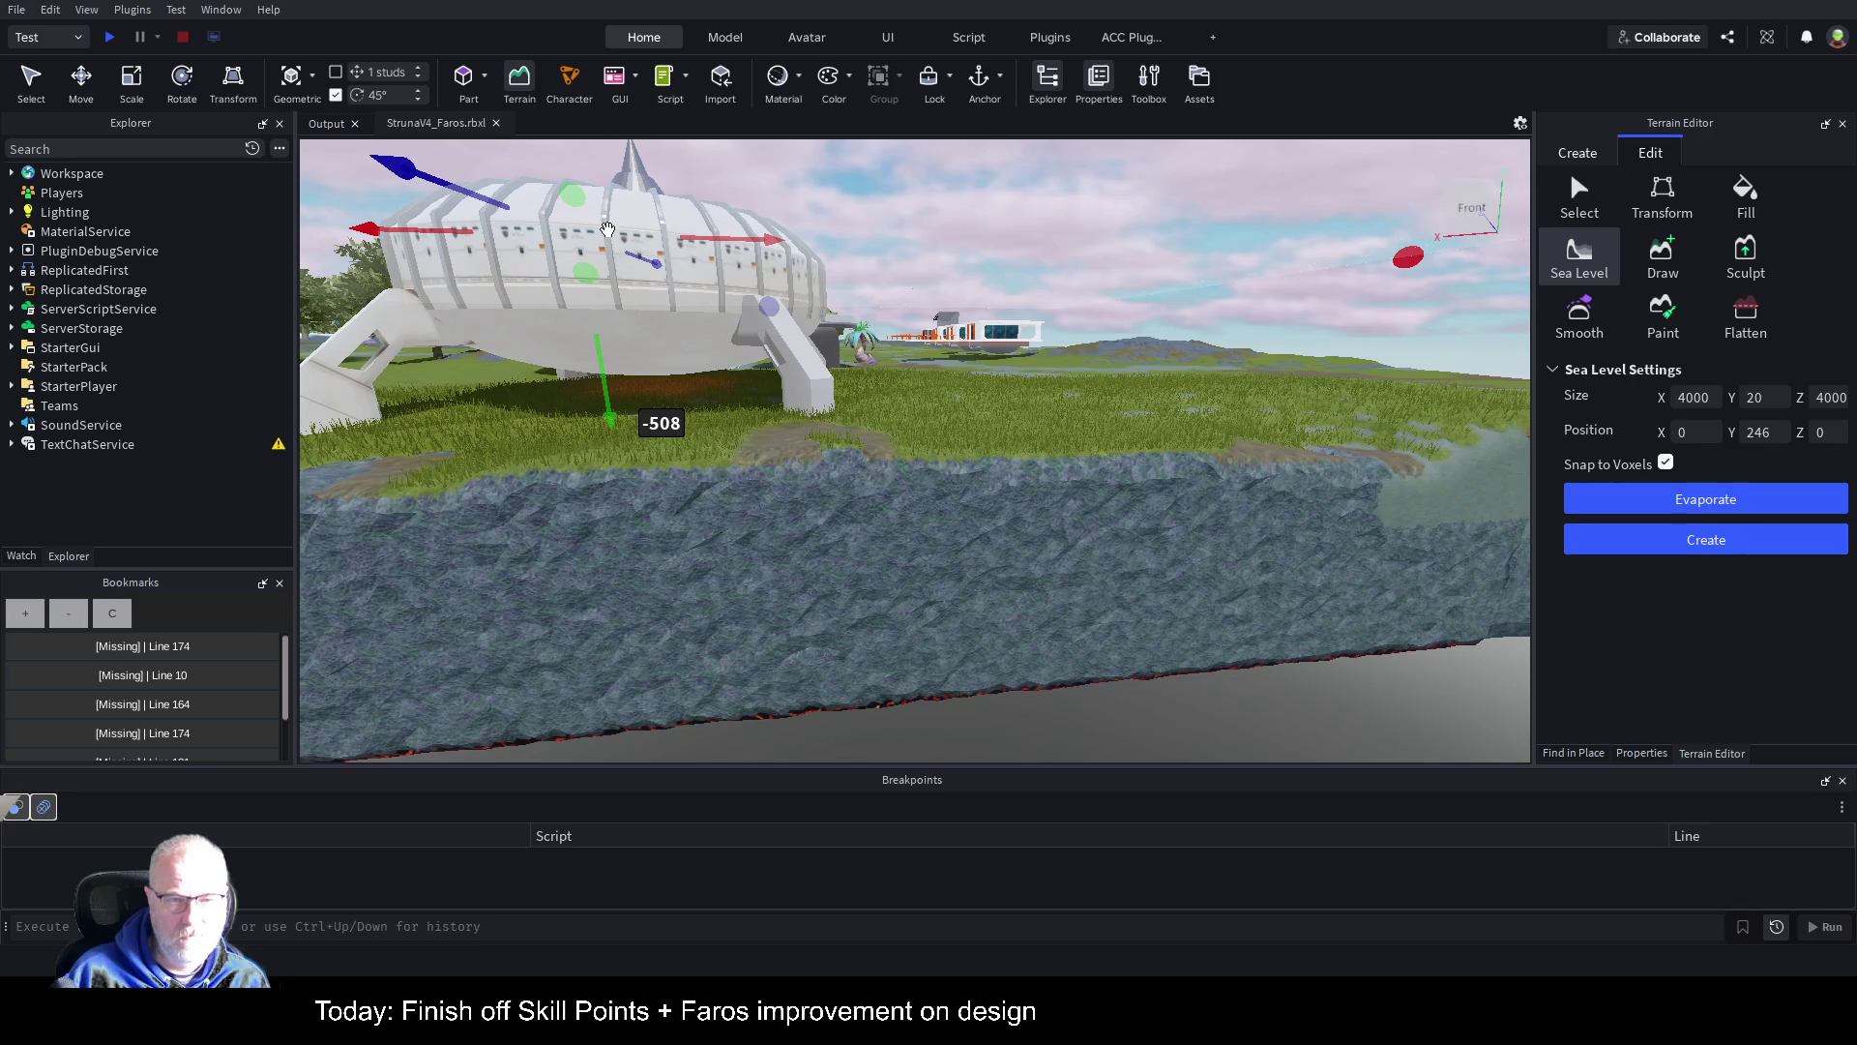
mouse_move(593, 340)
mouse_down()
mouse_move(703, 724)
mouse_move(808, 635)
mouse_move(937, 460)
mouse_move(978, 357)
mouse_move(964, 418)
mouse_up()
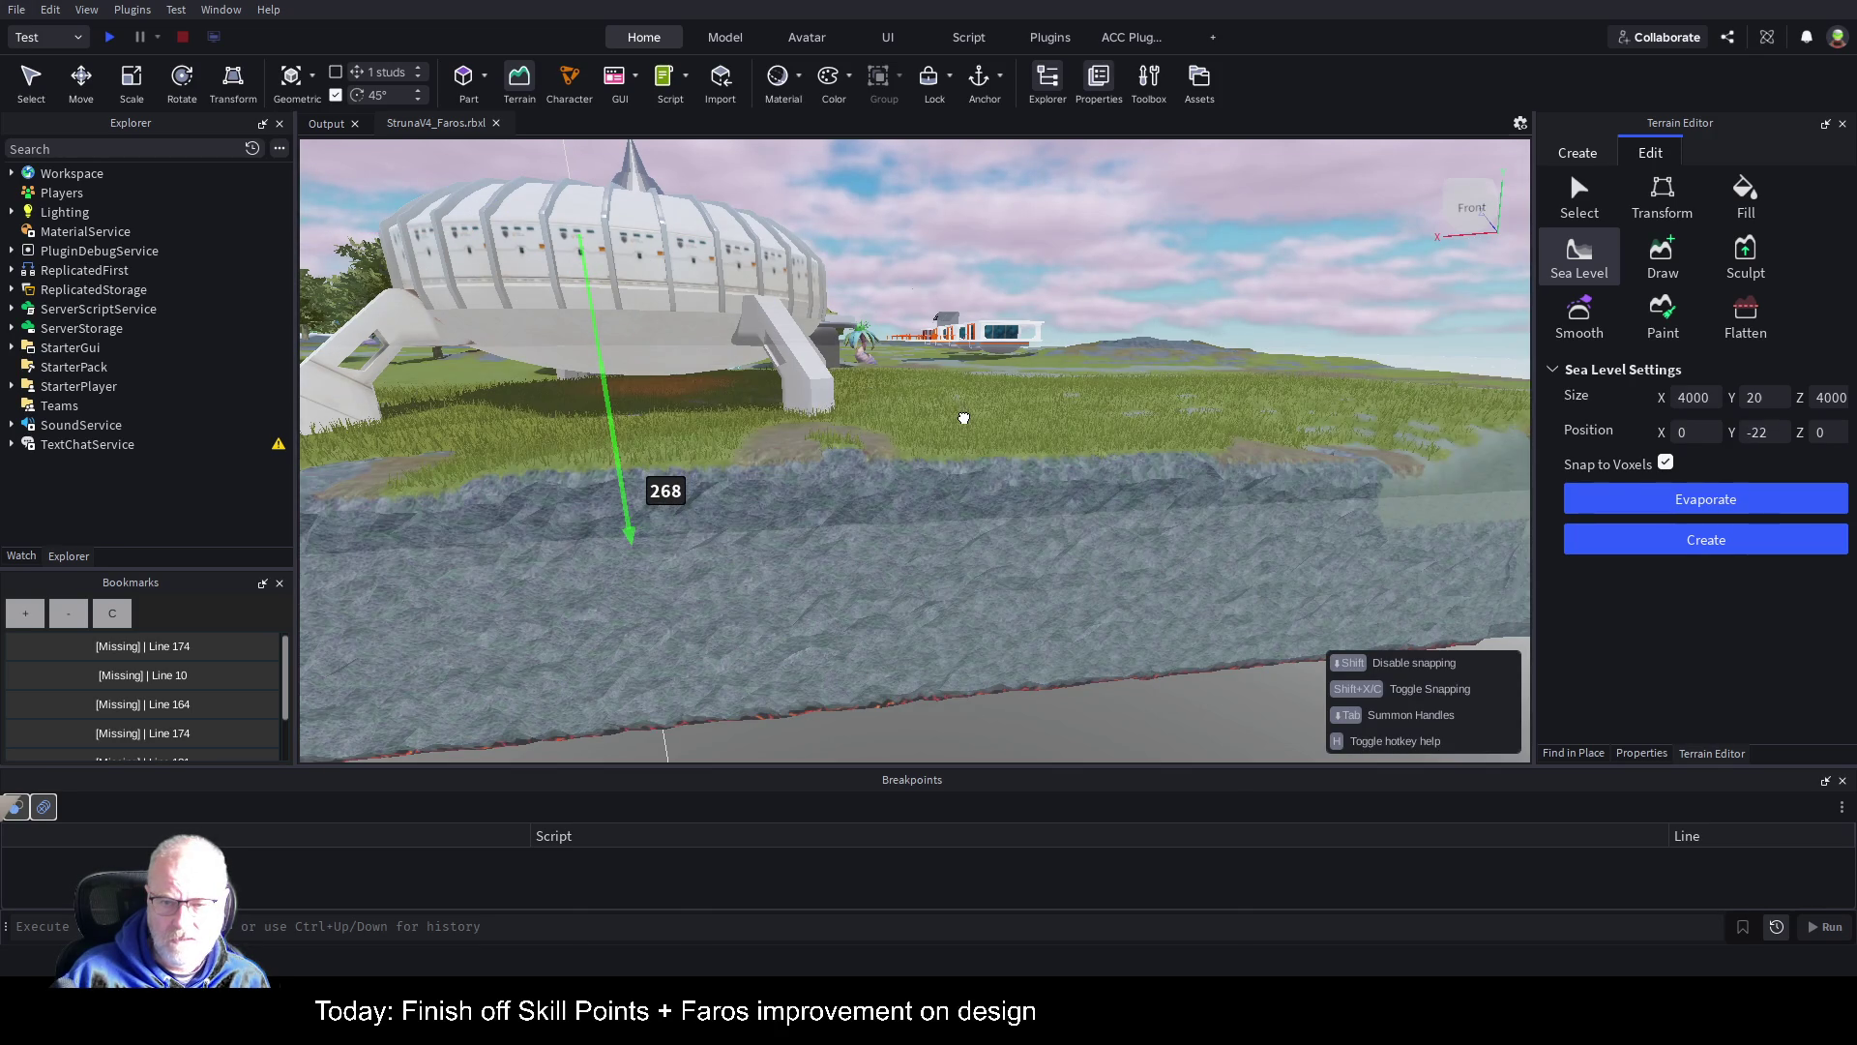
drag(1083, 442, 1083, 443)
Step: Set the sea region's height to 4 and its vertical position to -10
click(1769, 398)
text(8)
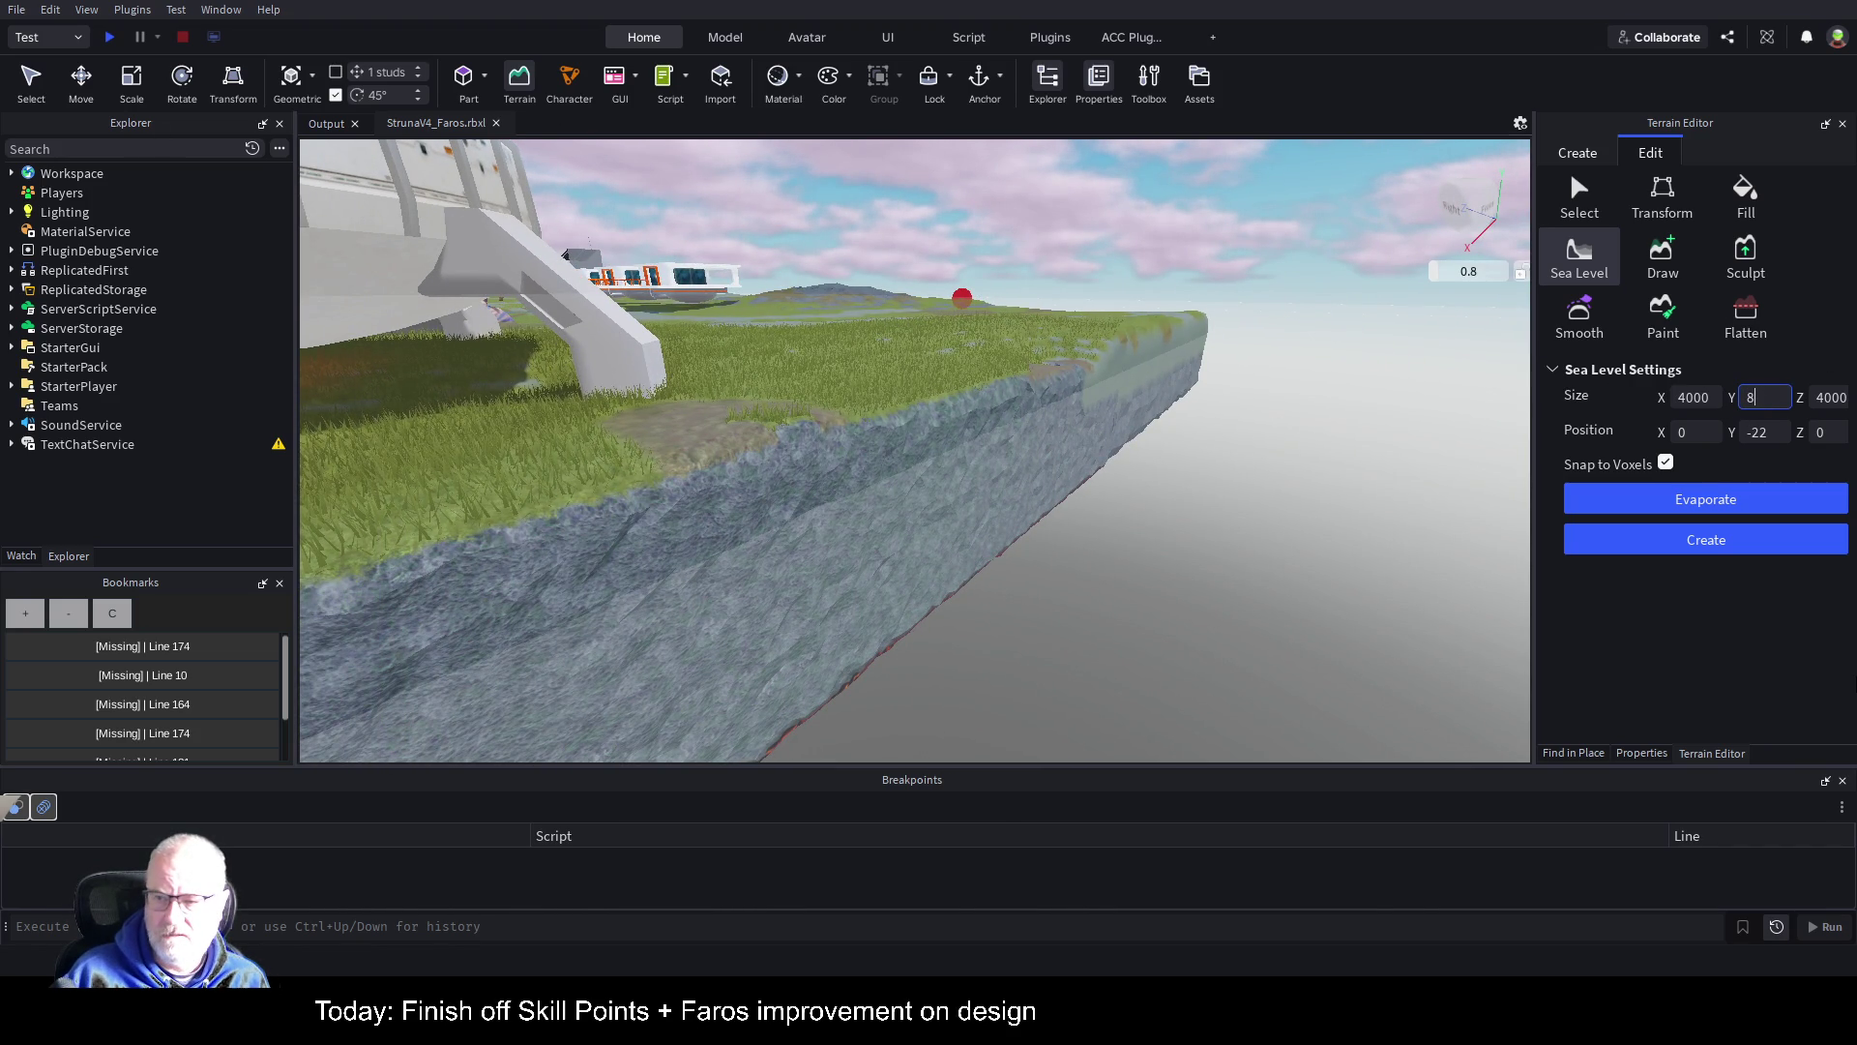
click(1754, 433)
text(-24)
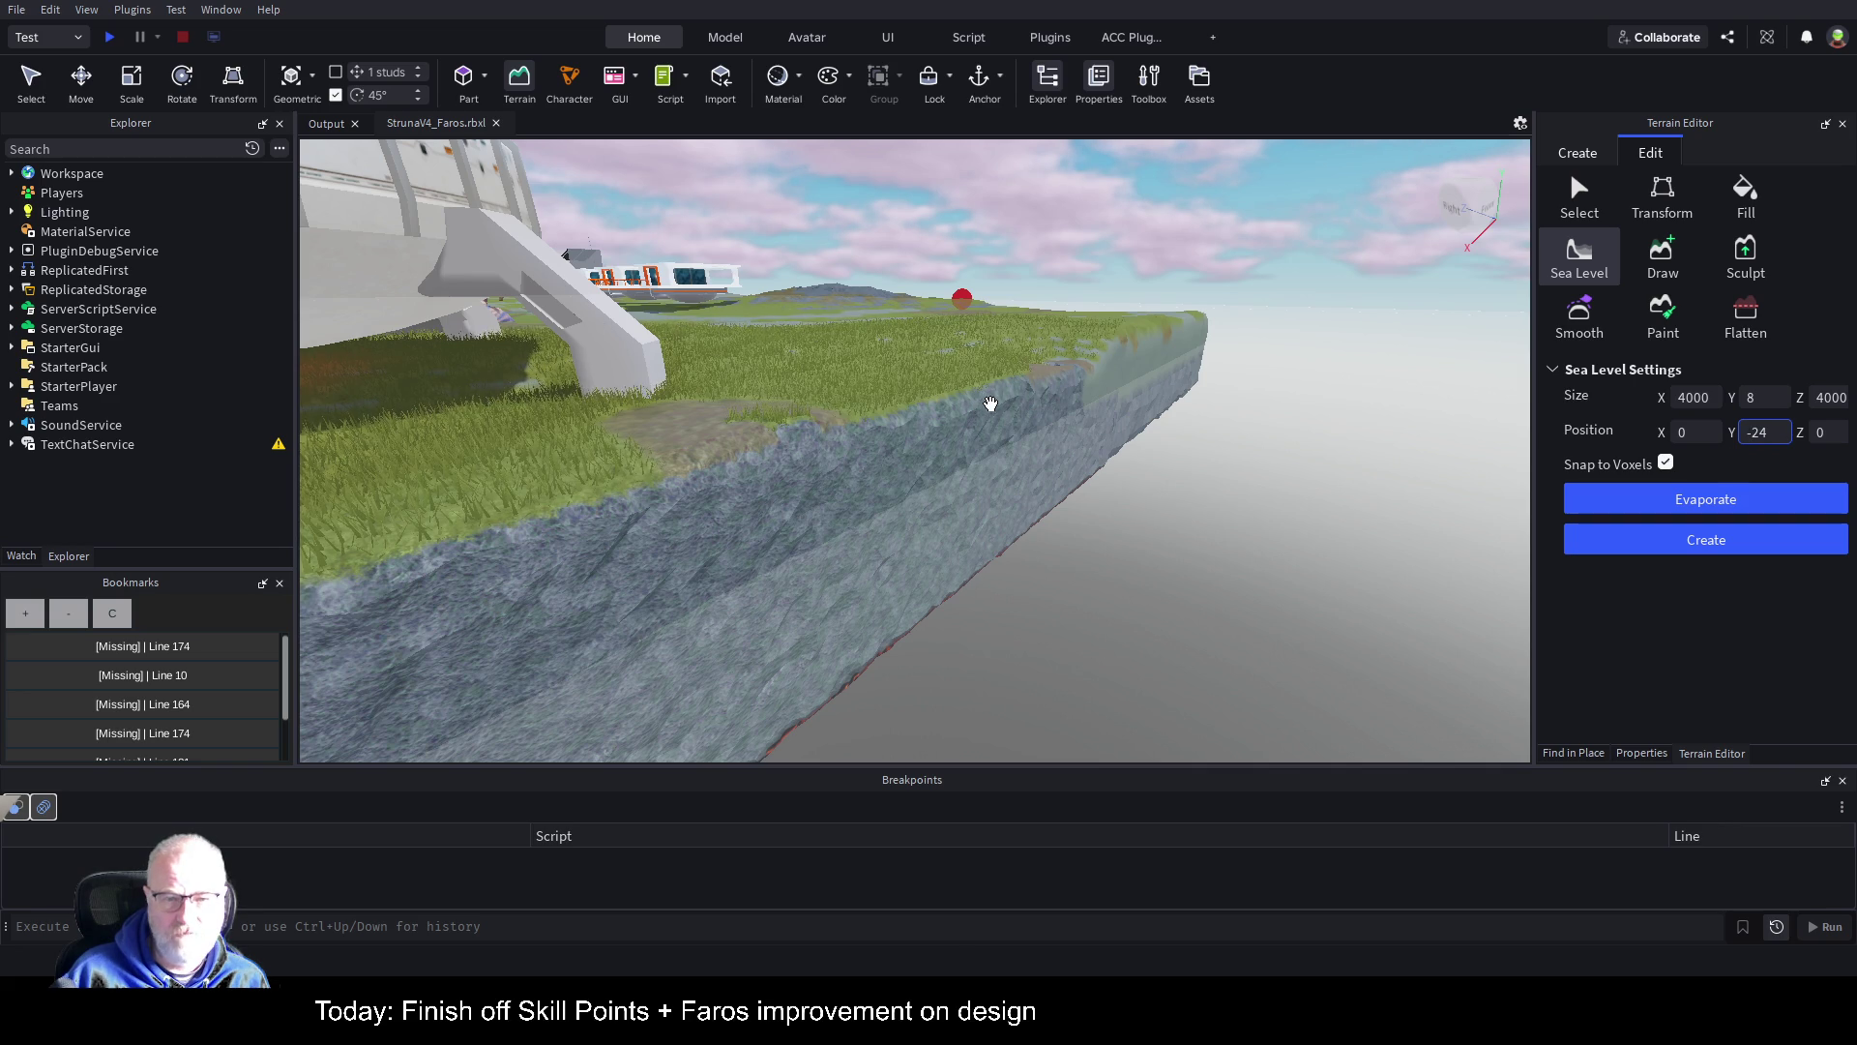
click(1764, 401)
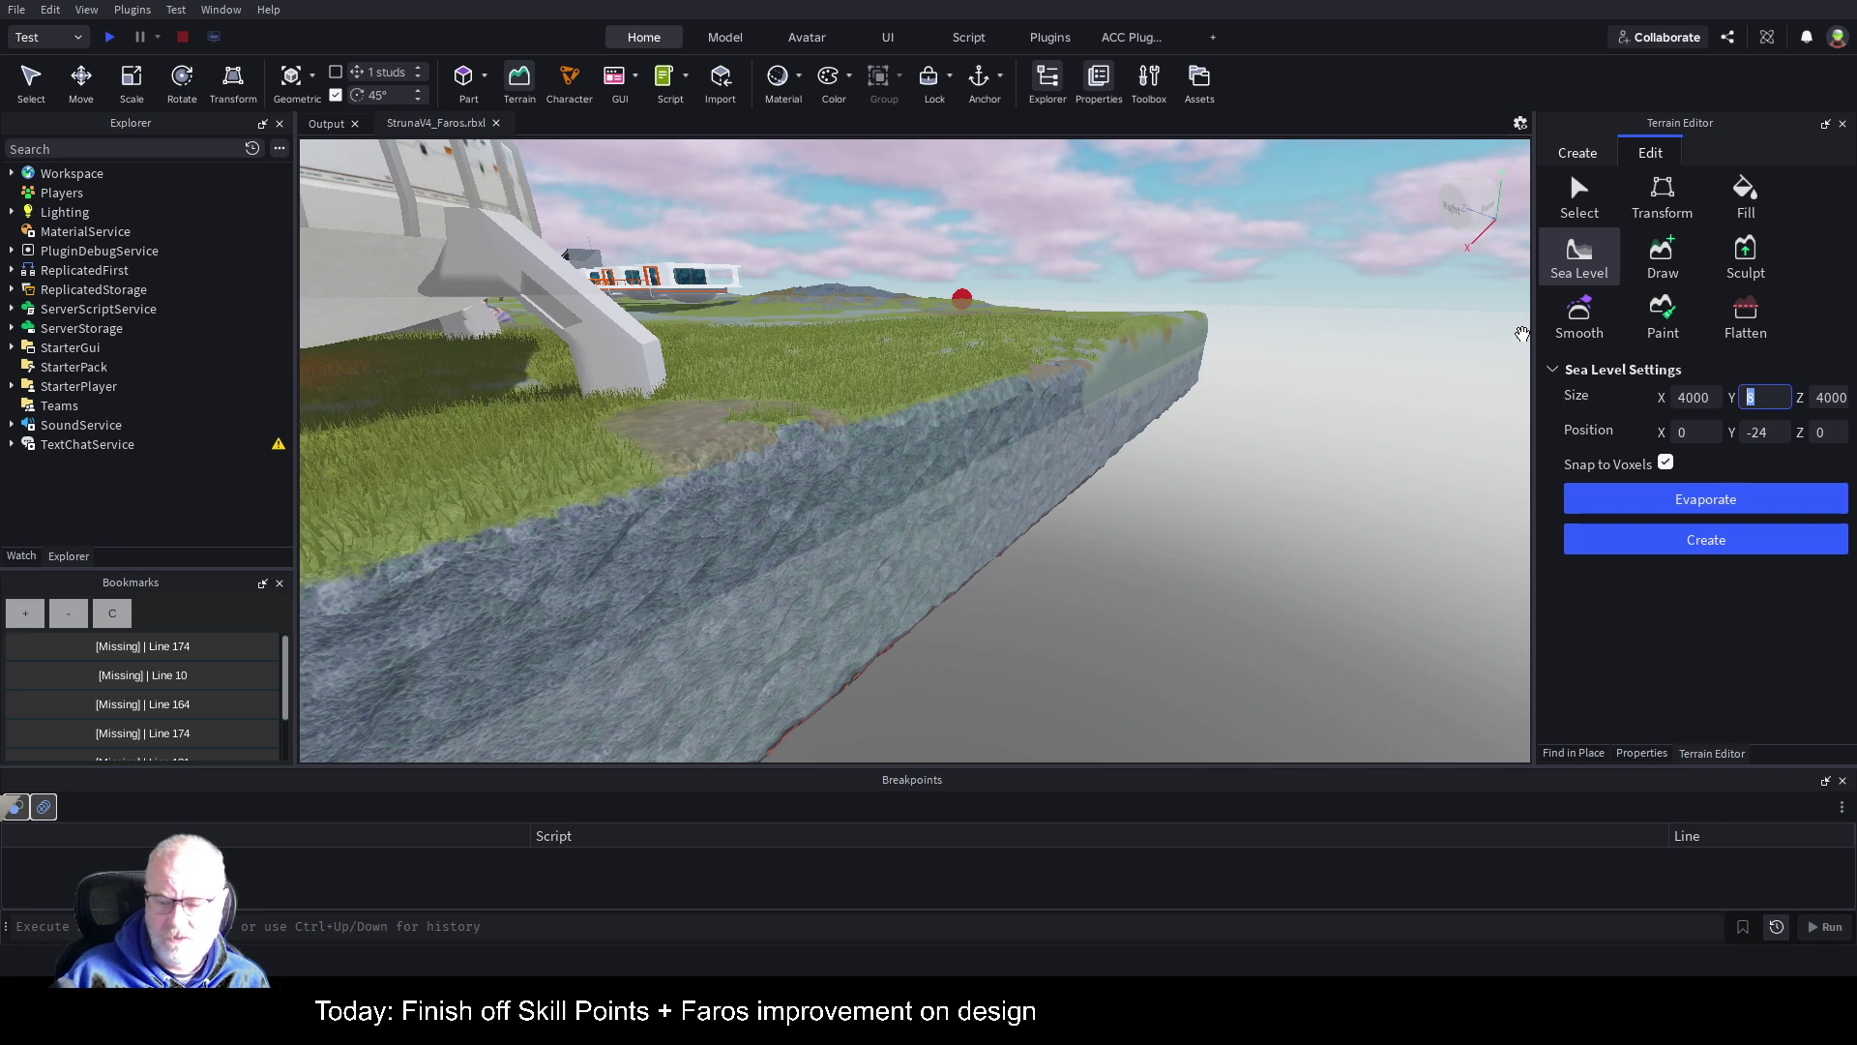
text(4)
key(Return)
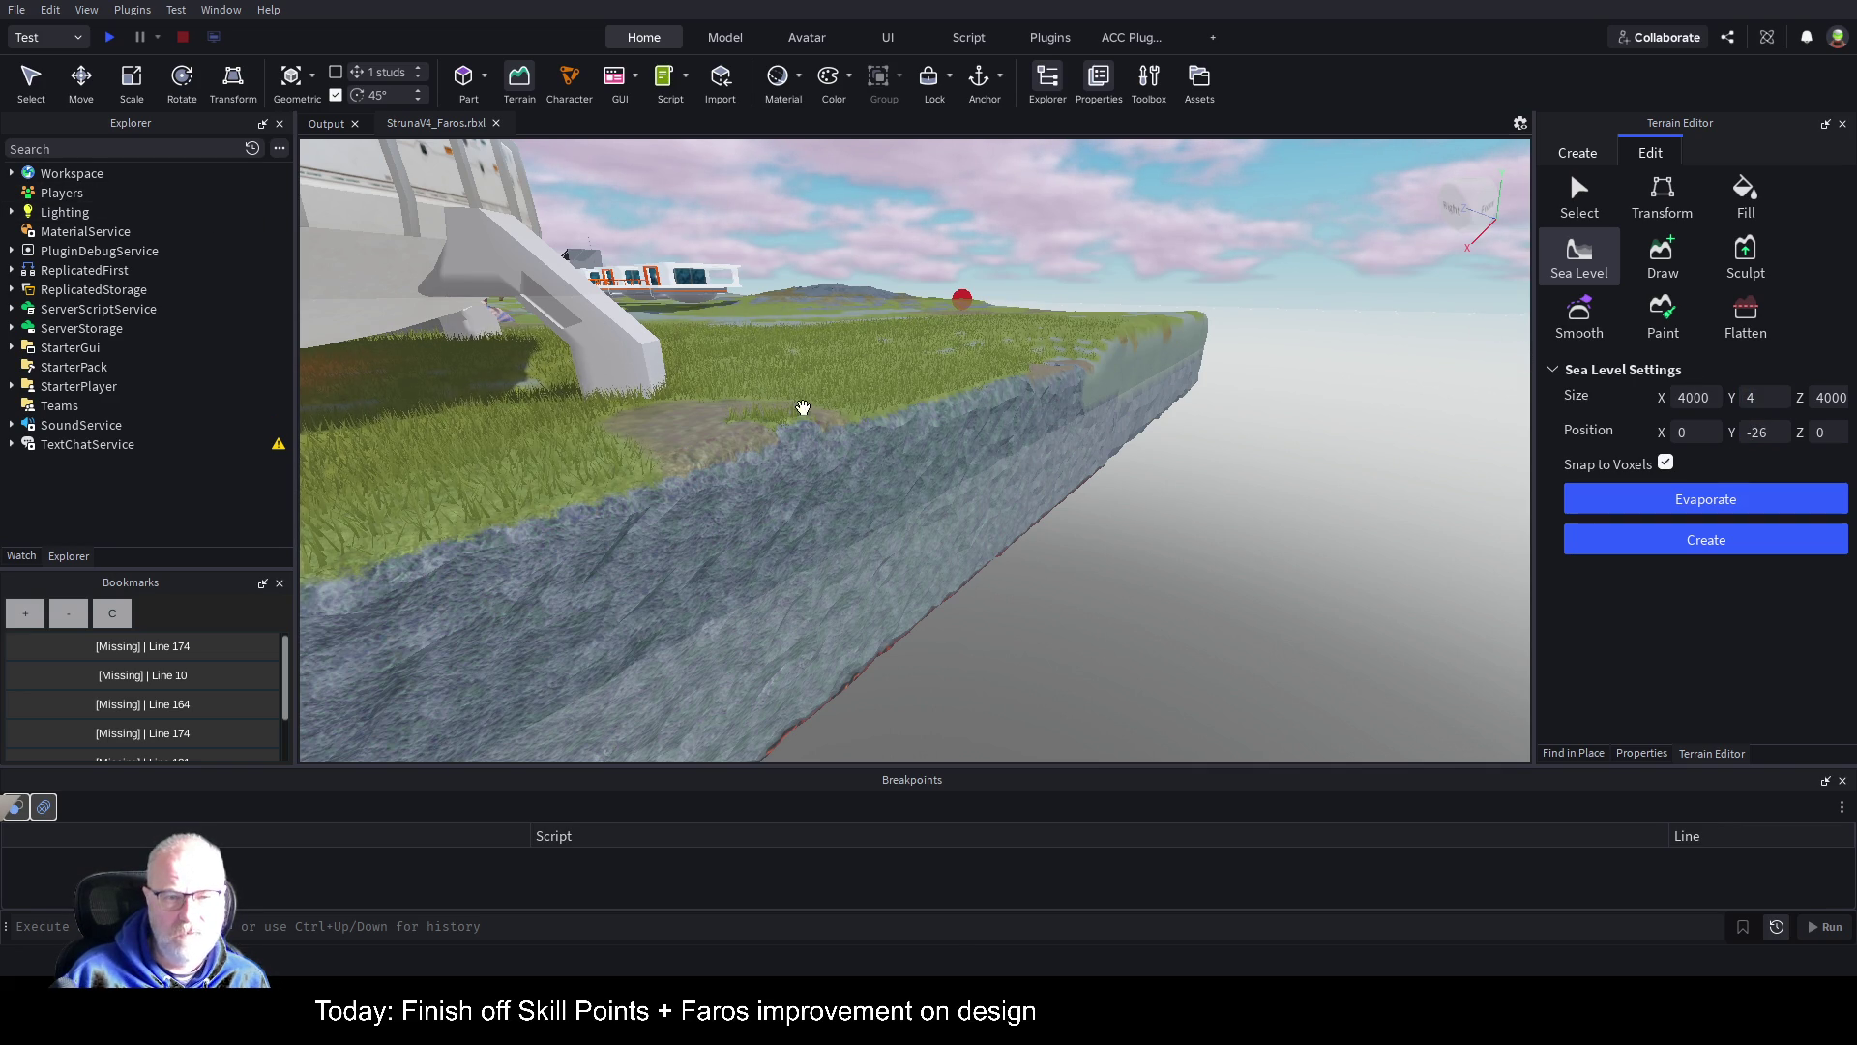
click(1771, 440)
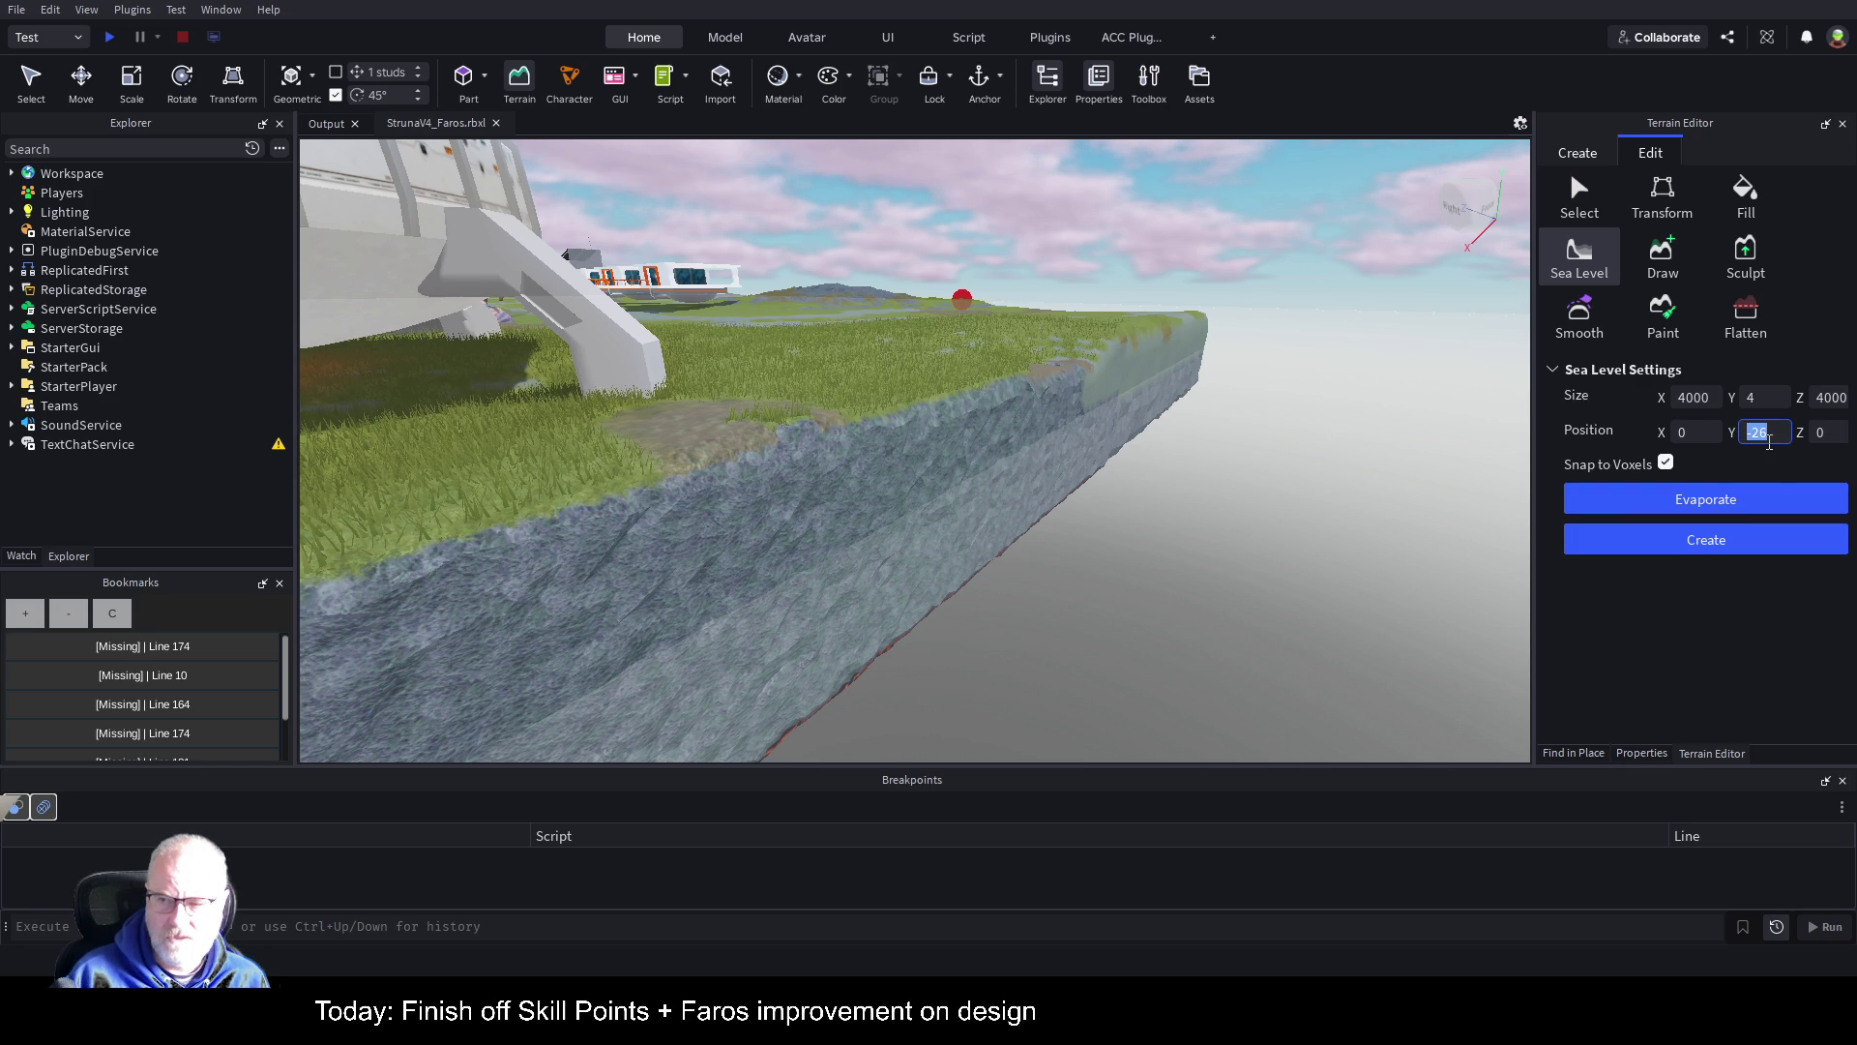
text(-20)
key(Return)
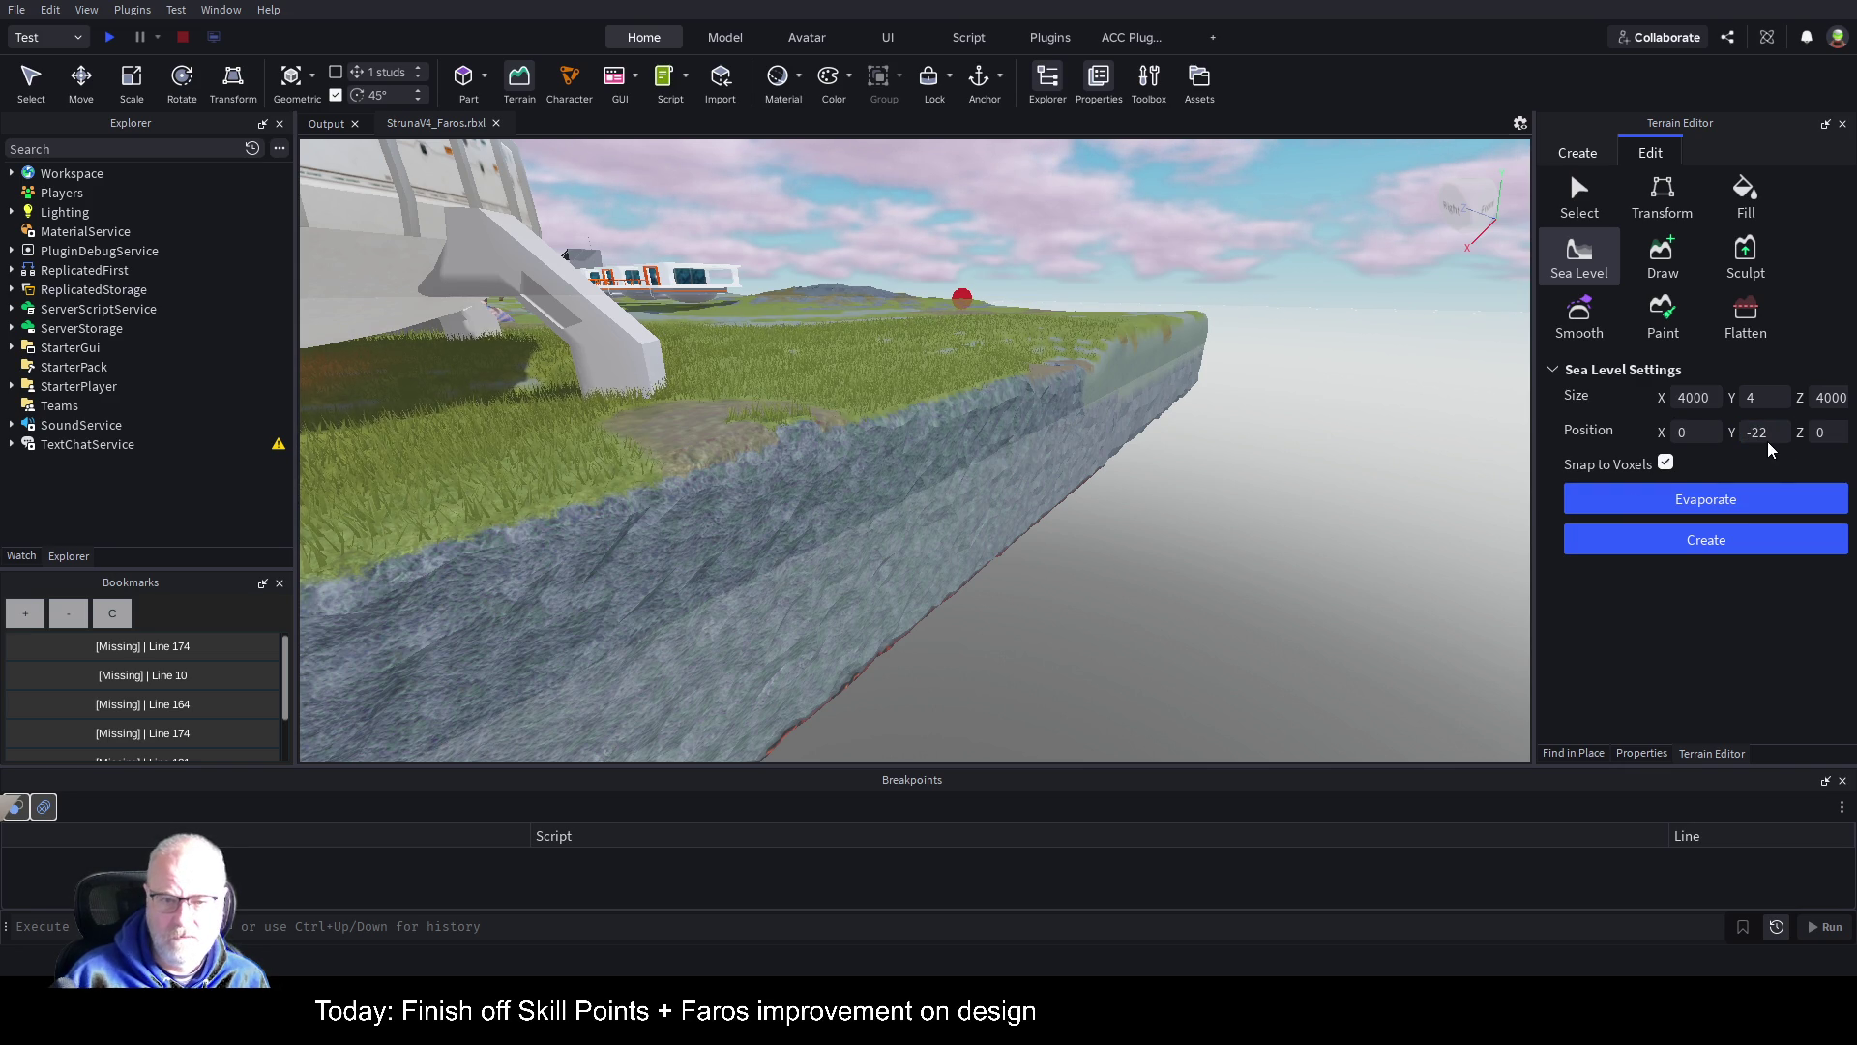
click(1769, 440)
text(-8)
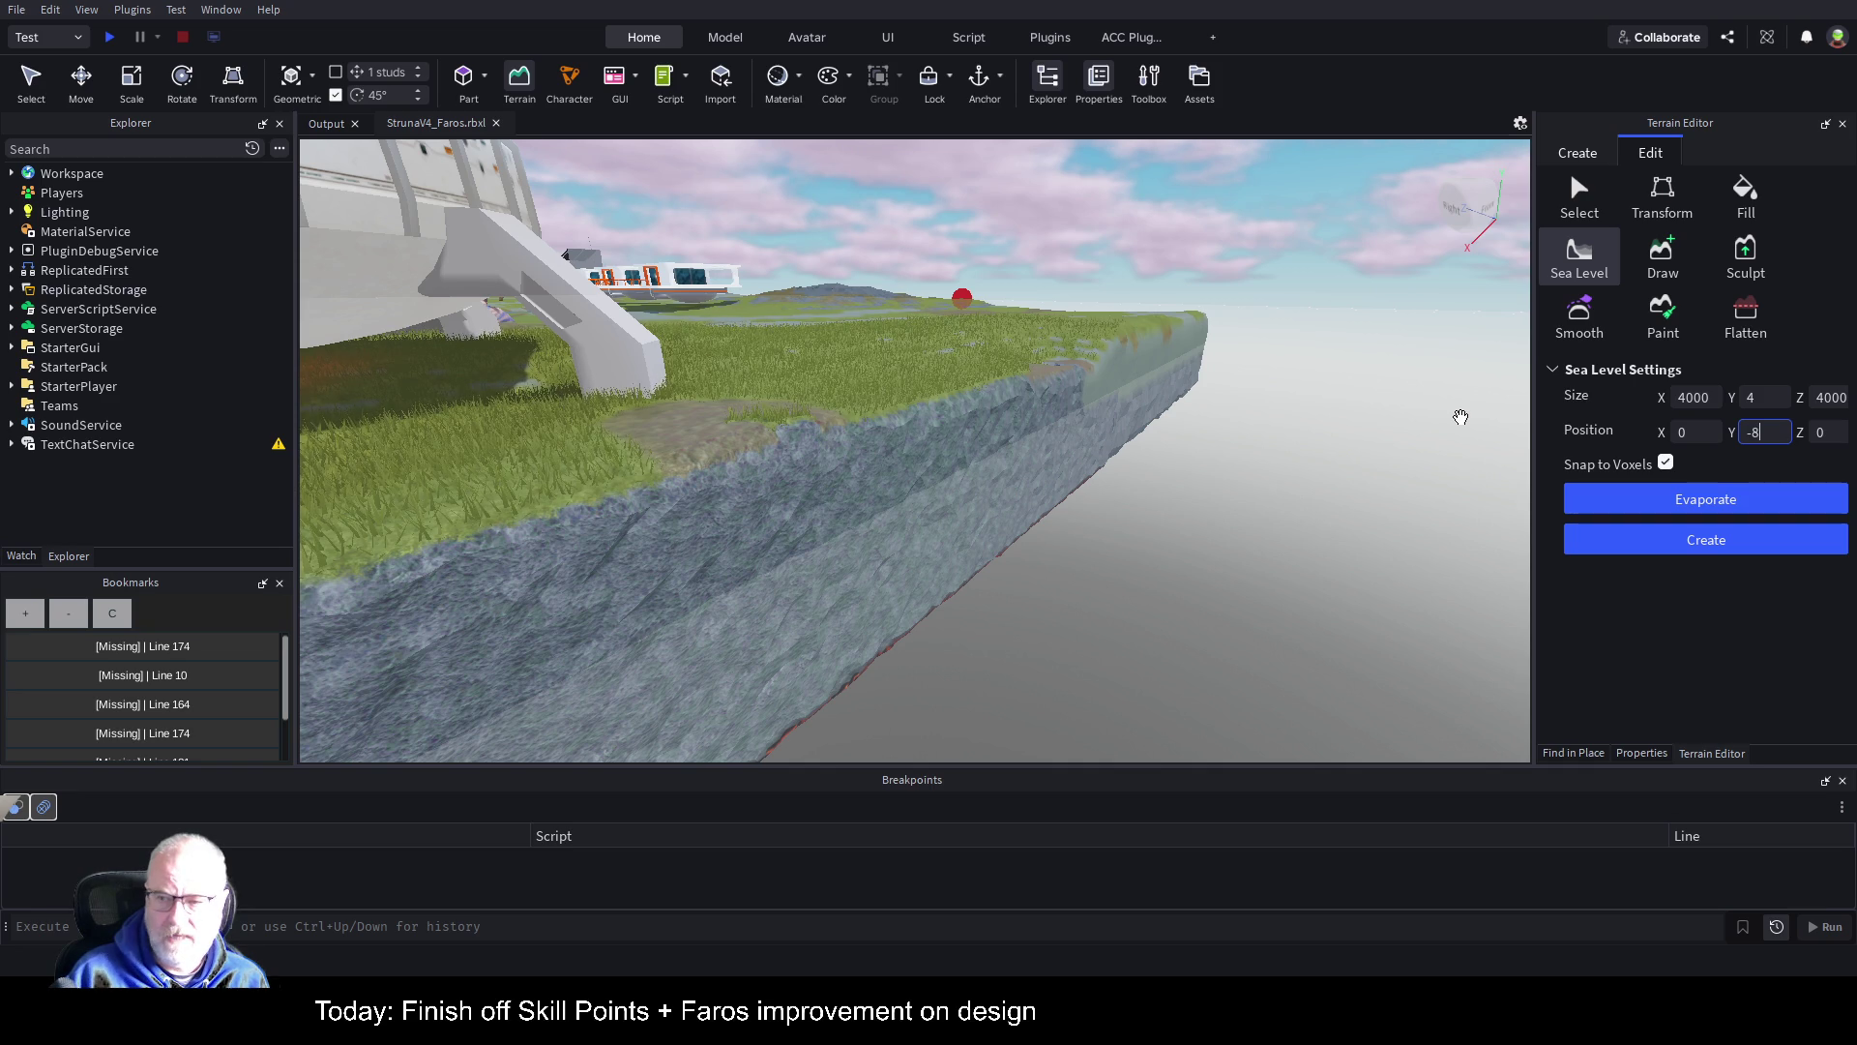
key(Return)
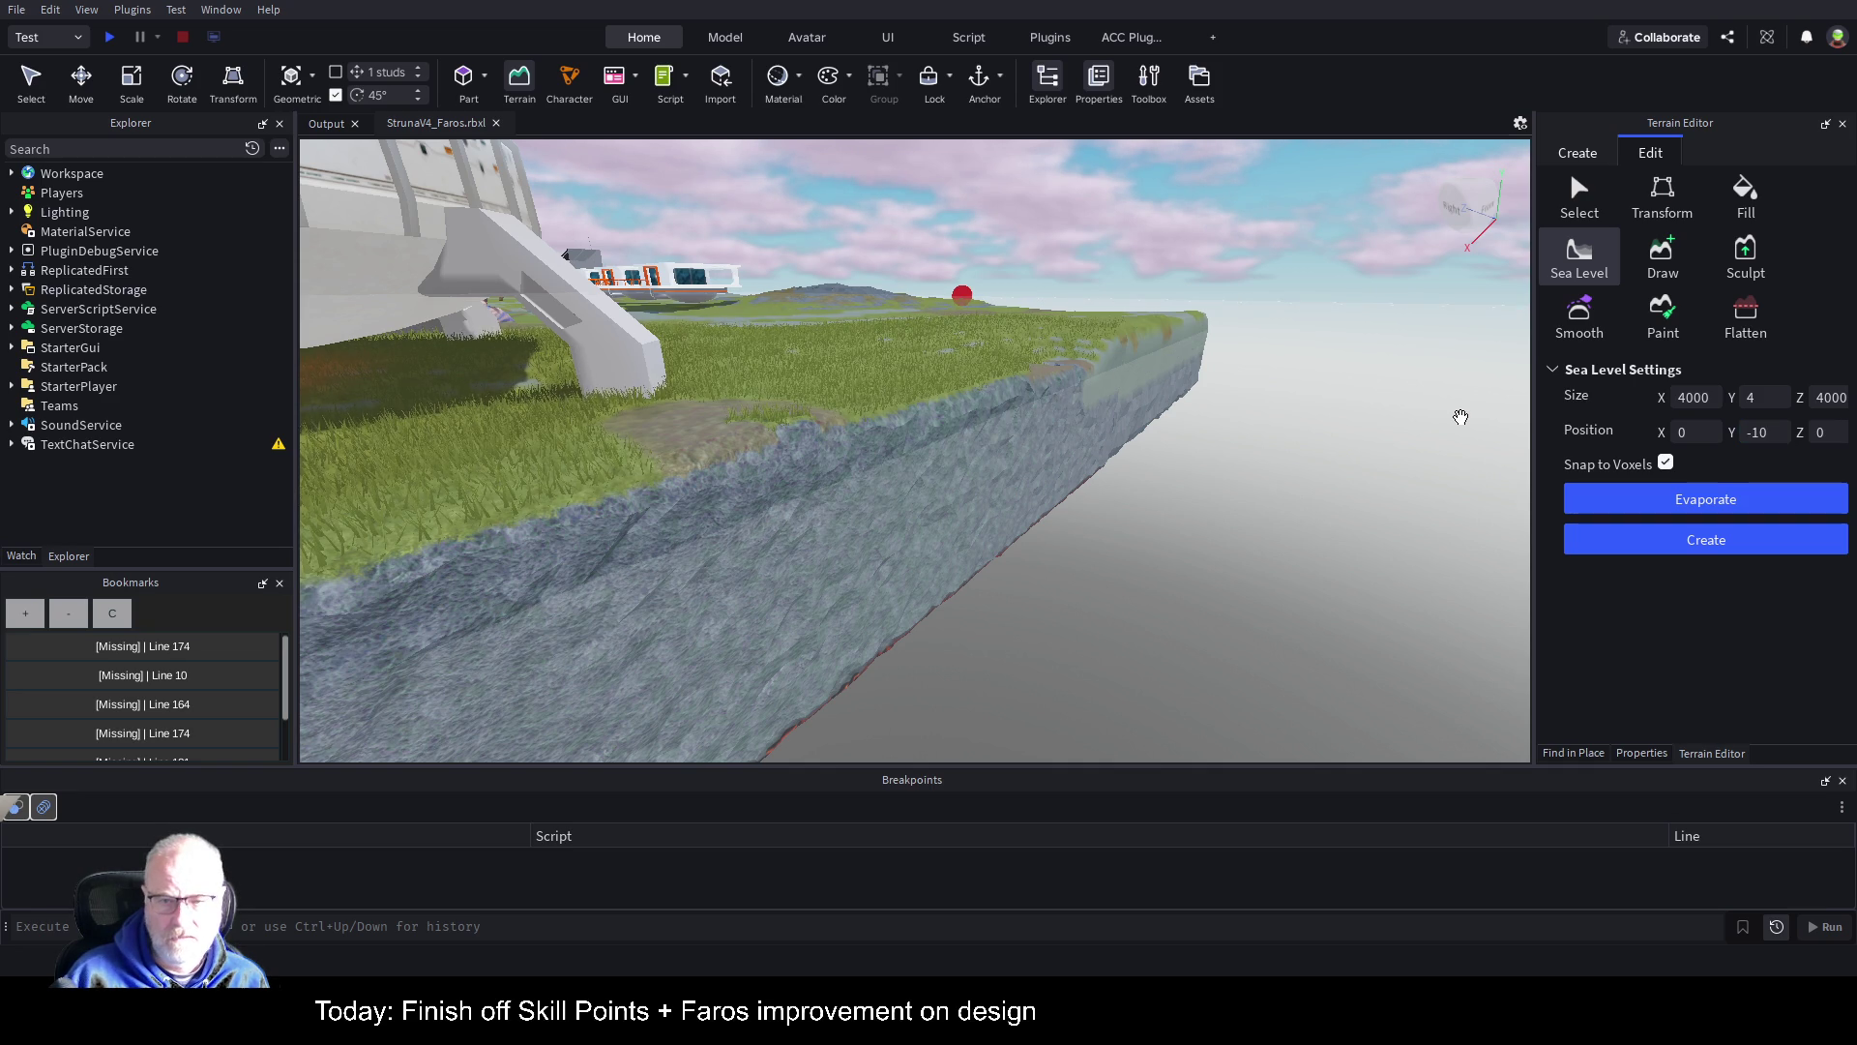
Step: Save the place, then fill the 4000×4×4000 region with sea water along the coastline
scroll(1197, 448, down, 3)
key(ctrl+s)
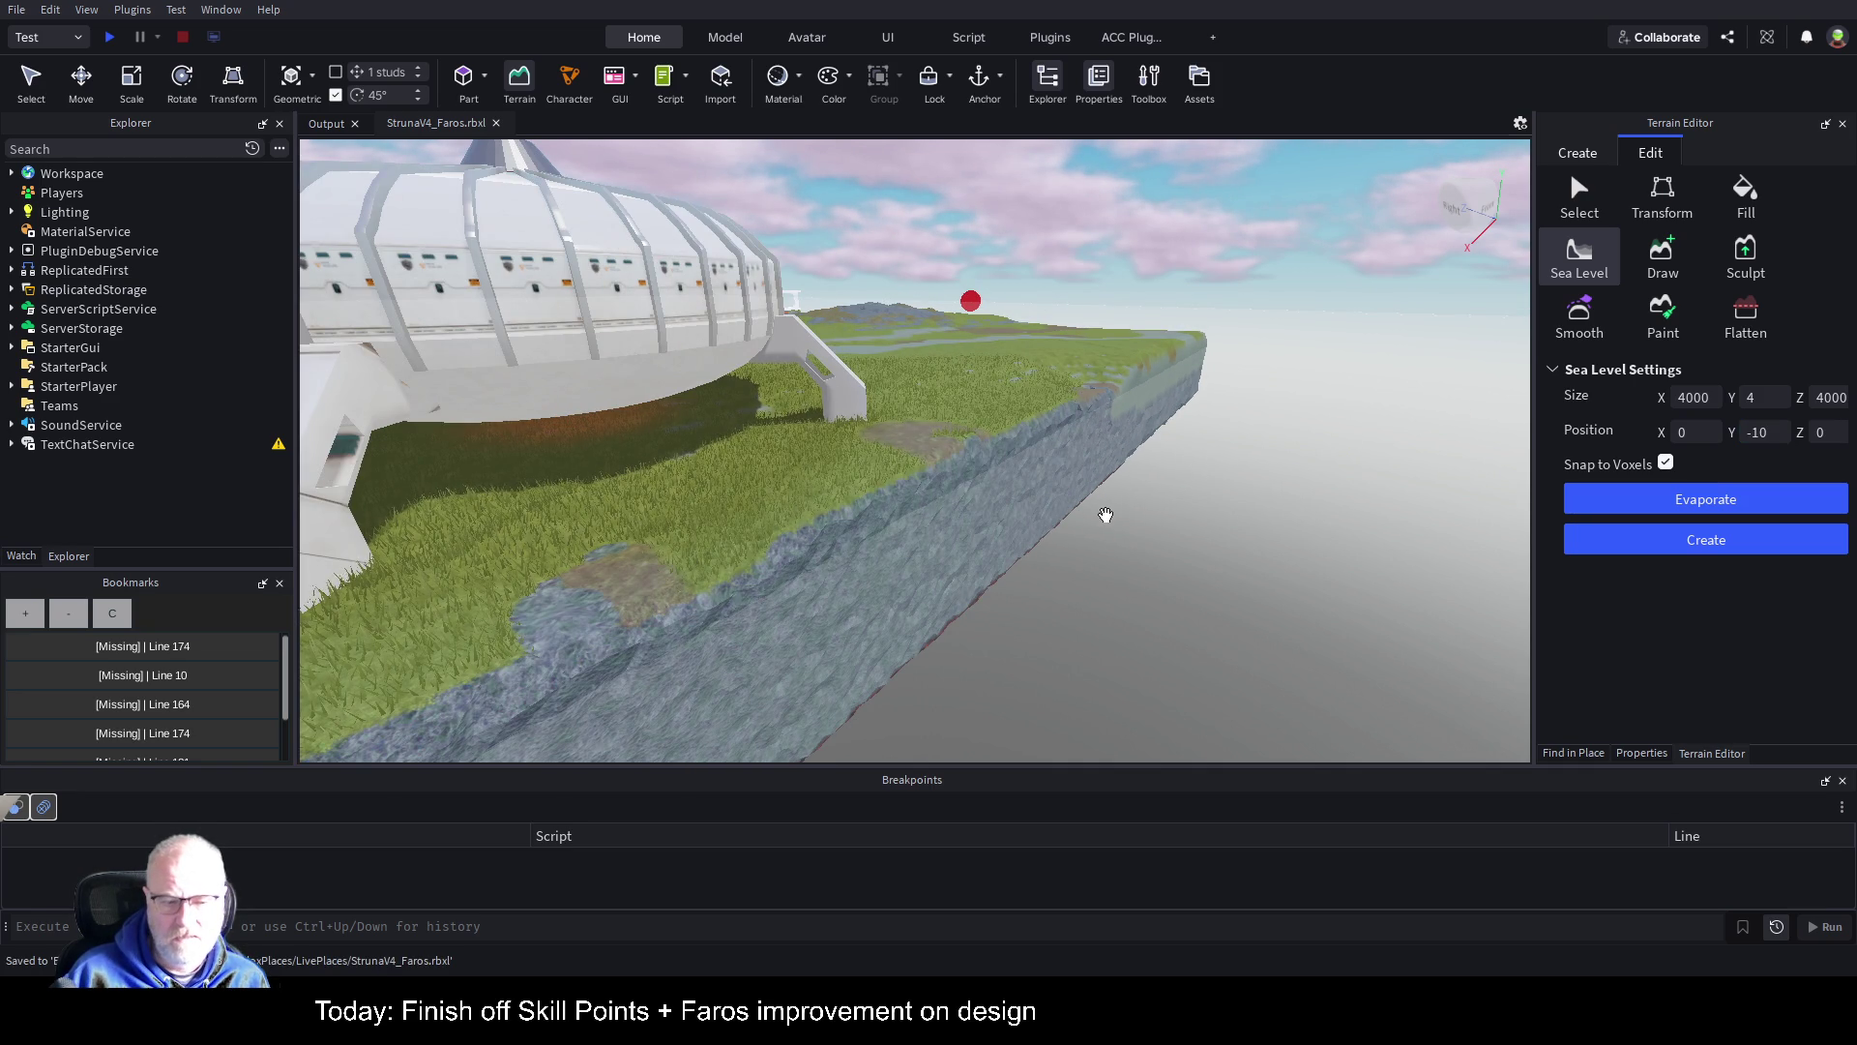
key(a)
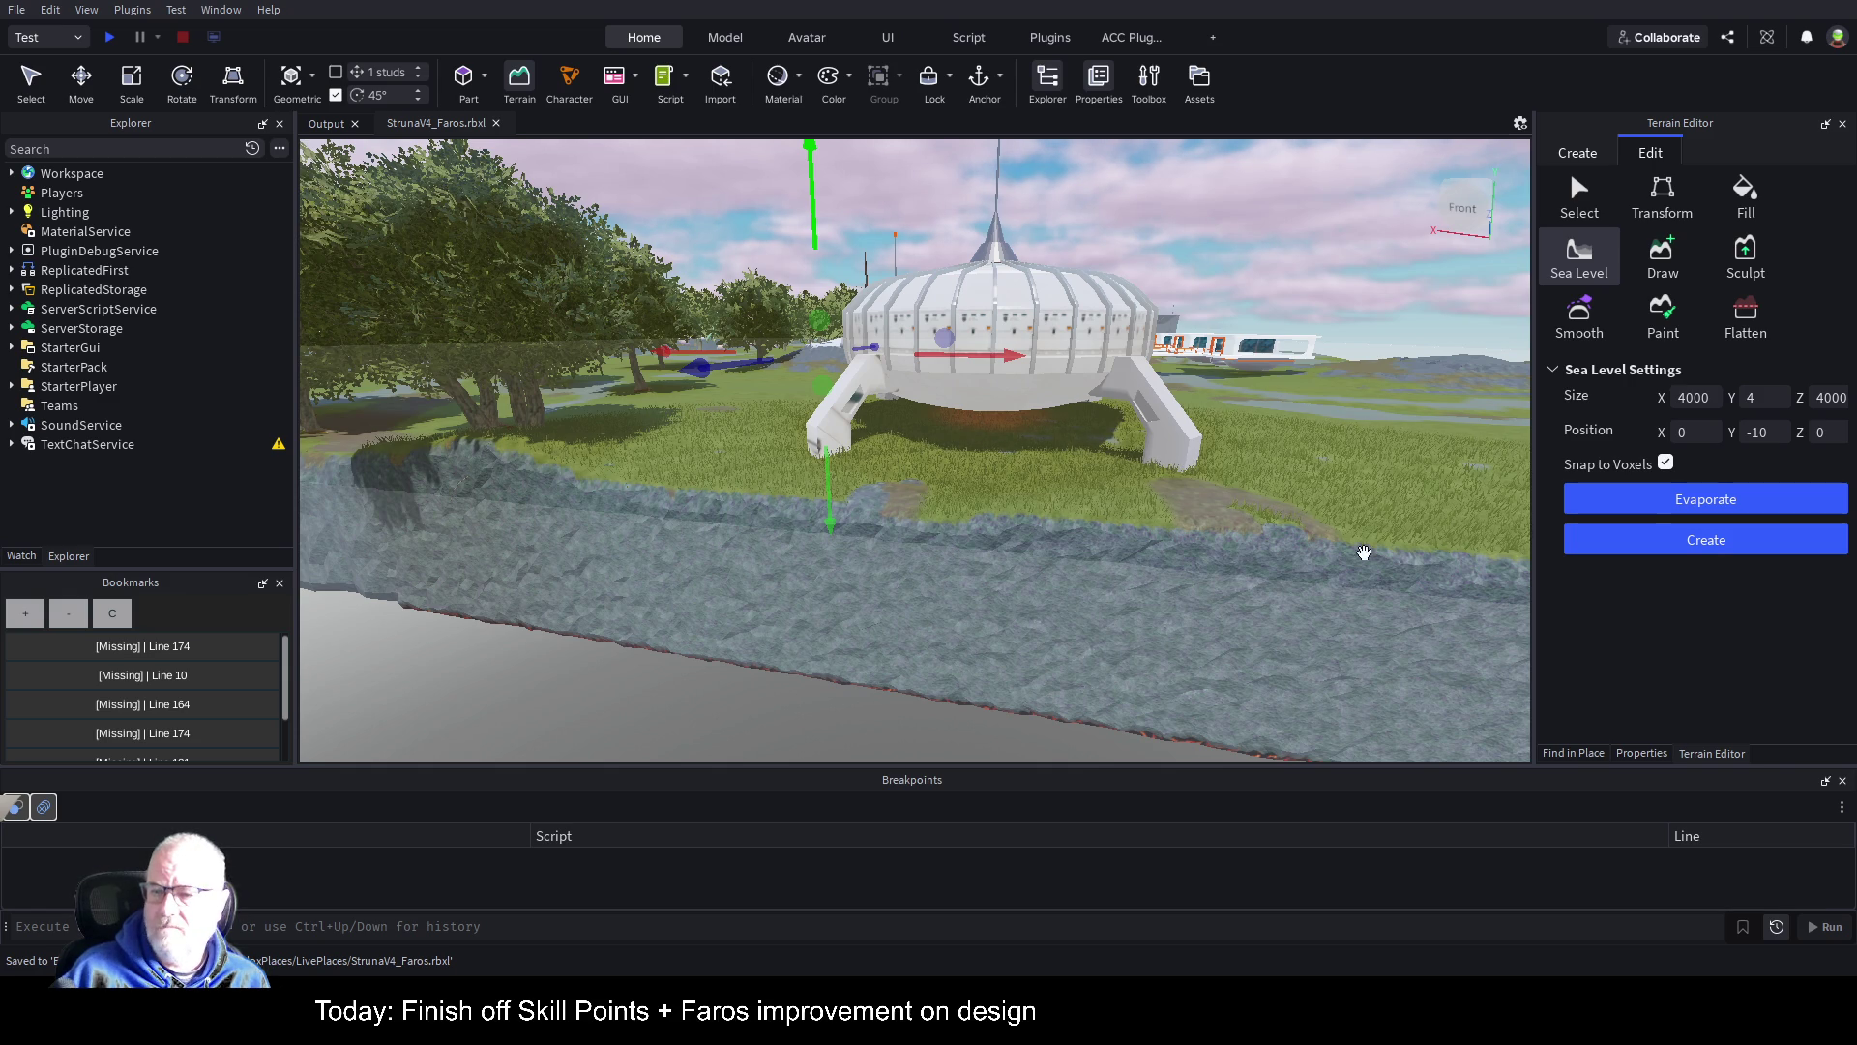
drag(1311, 537, 1547, 670)
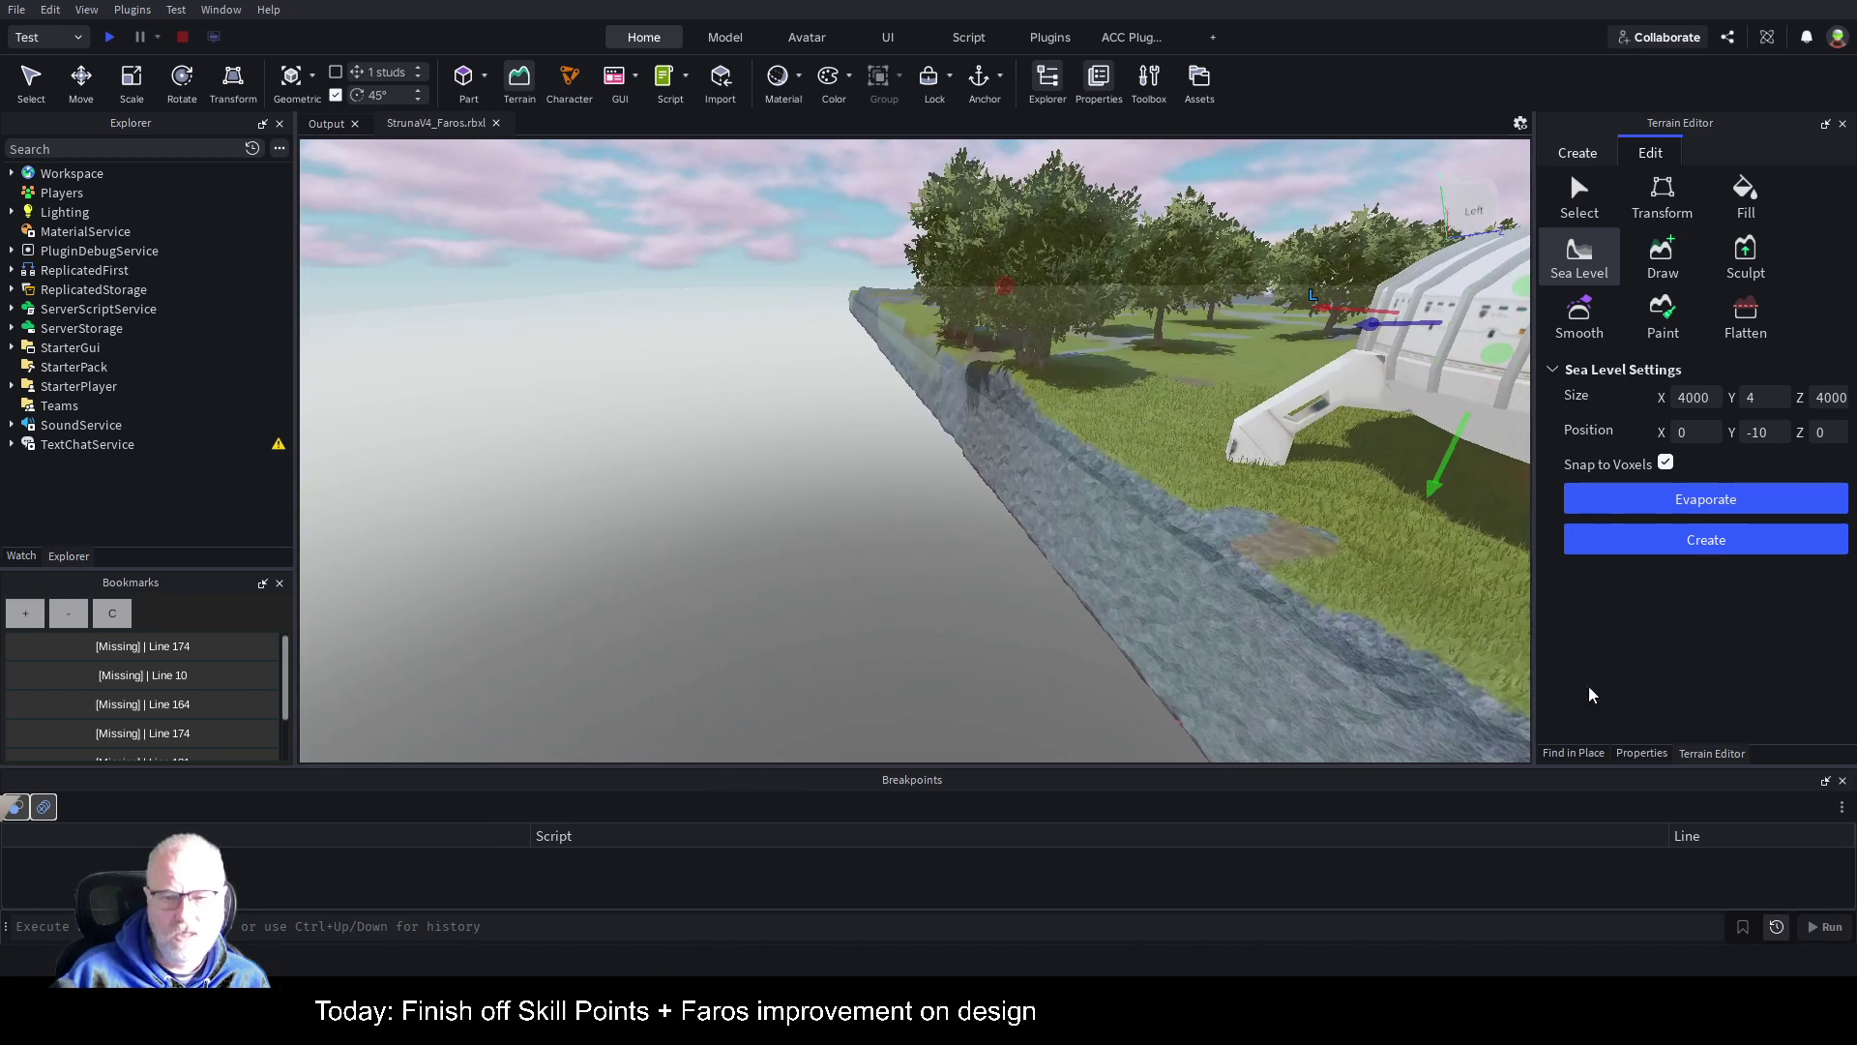
click(1753, 544)
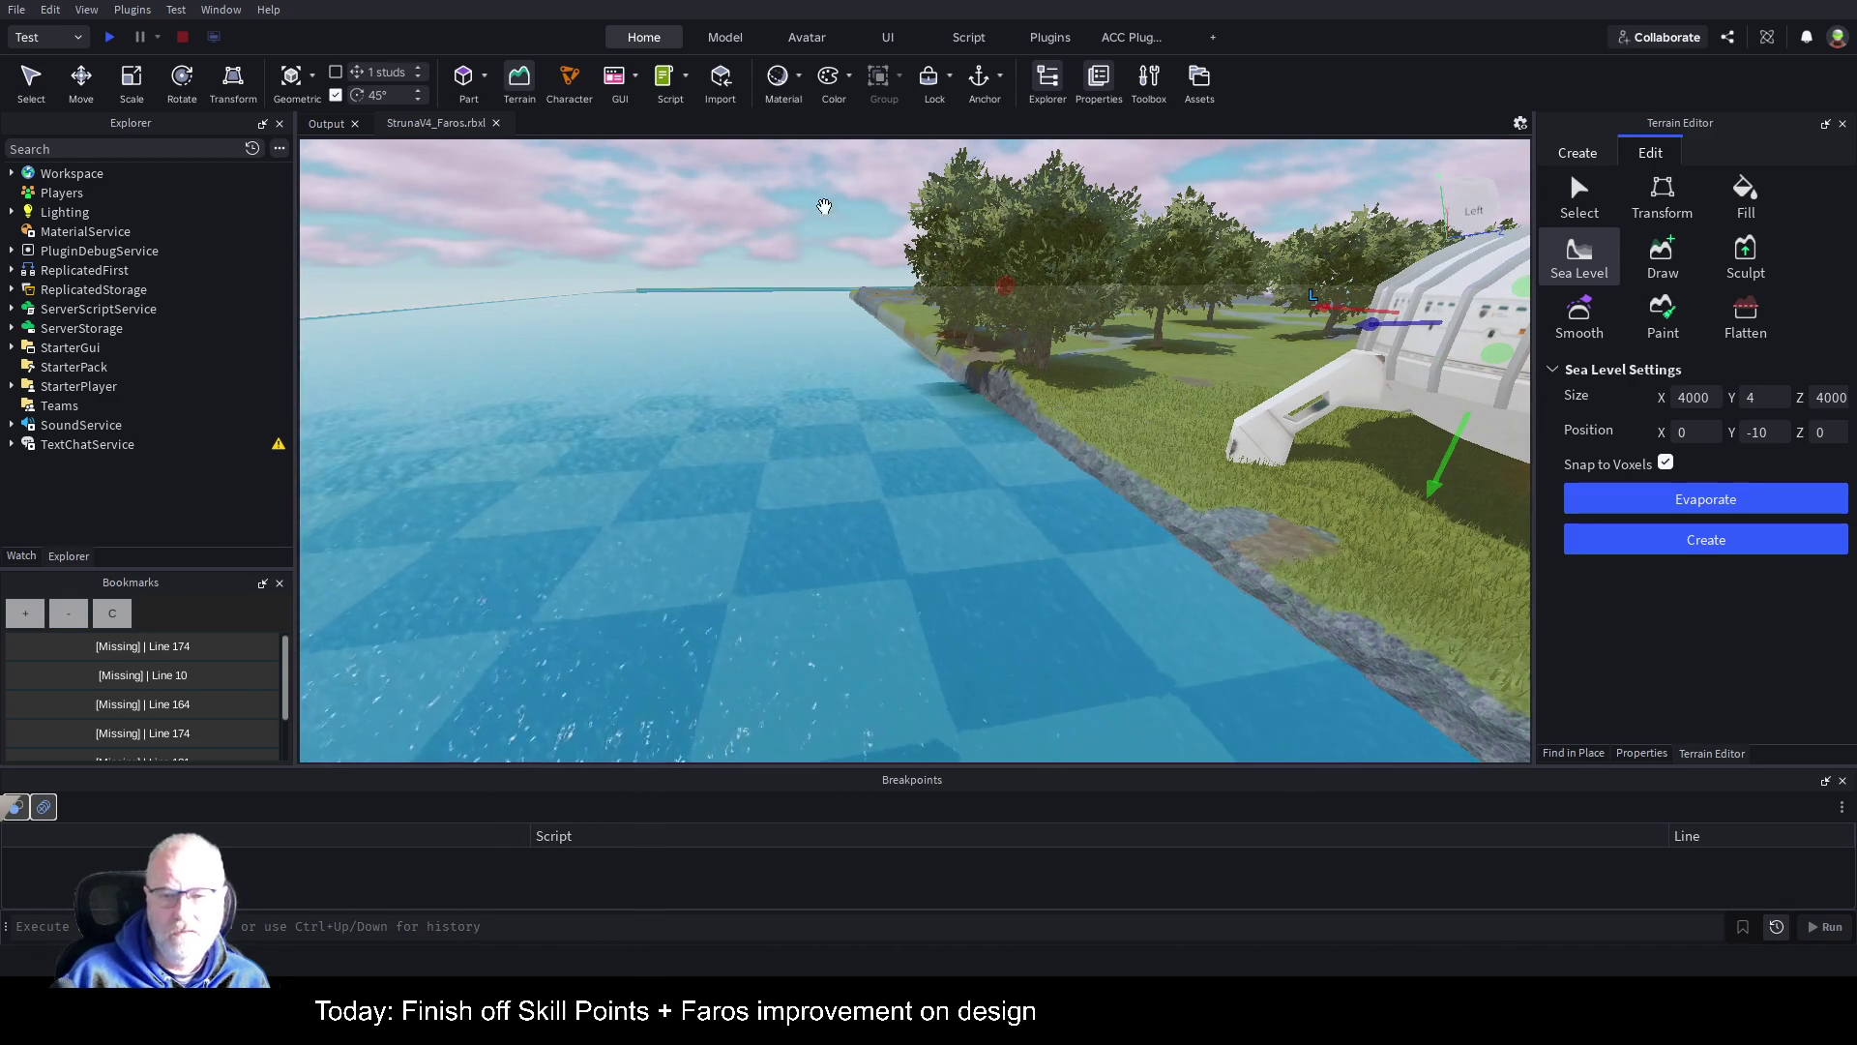
Step: Start a playtest of the place to see the newly filled sea
click(110, 37)
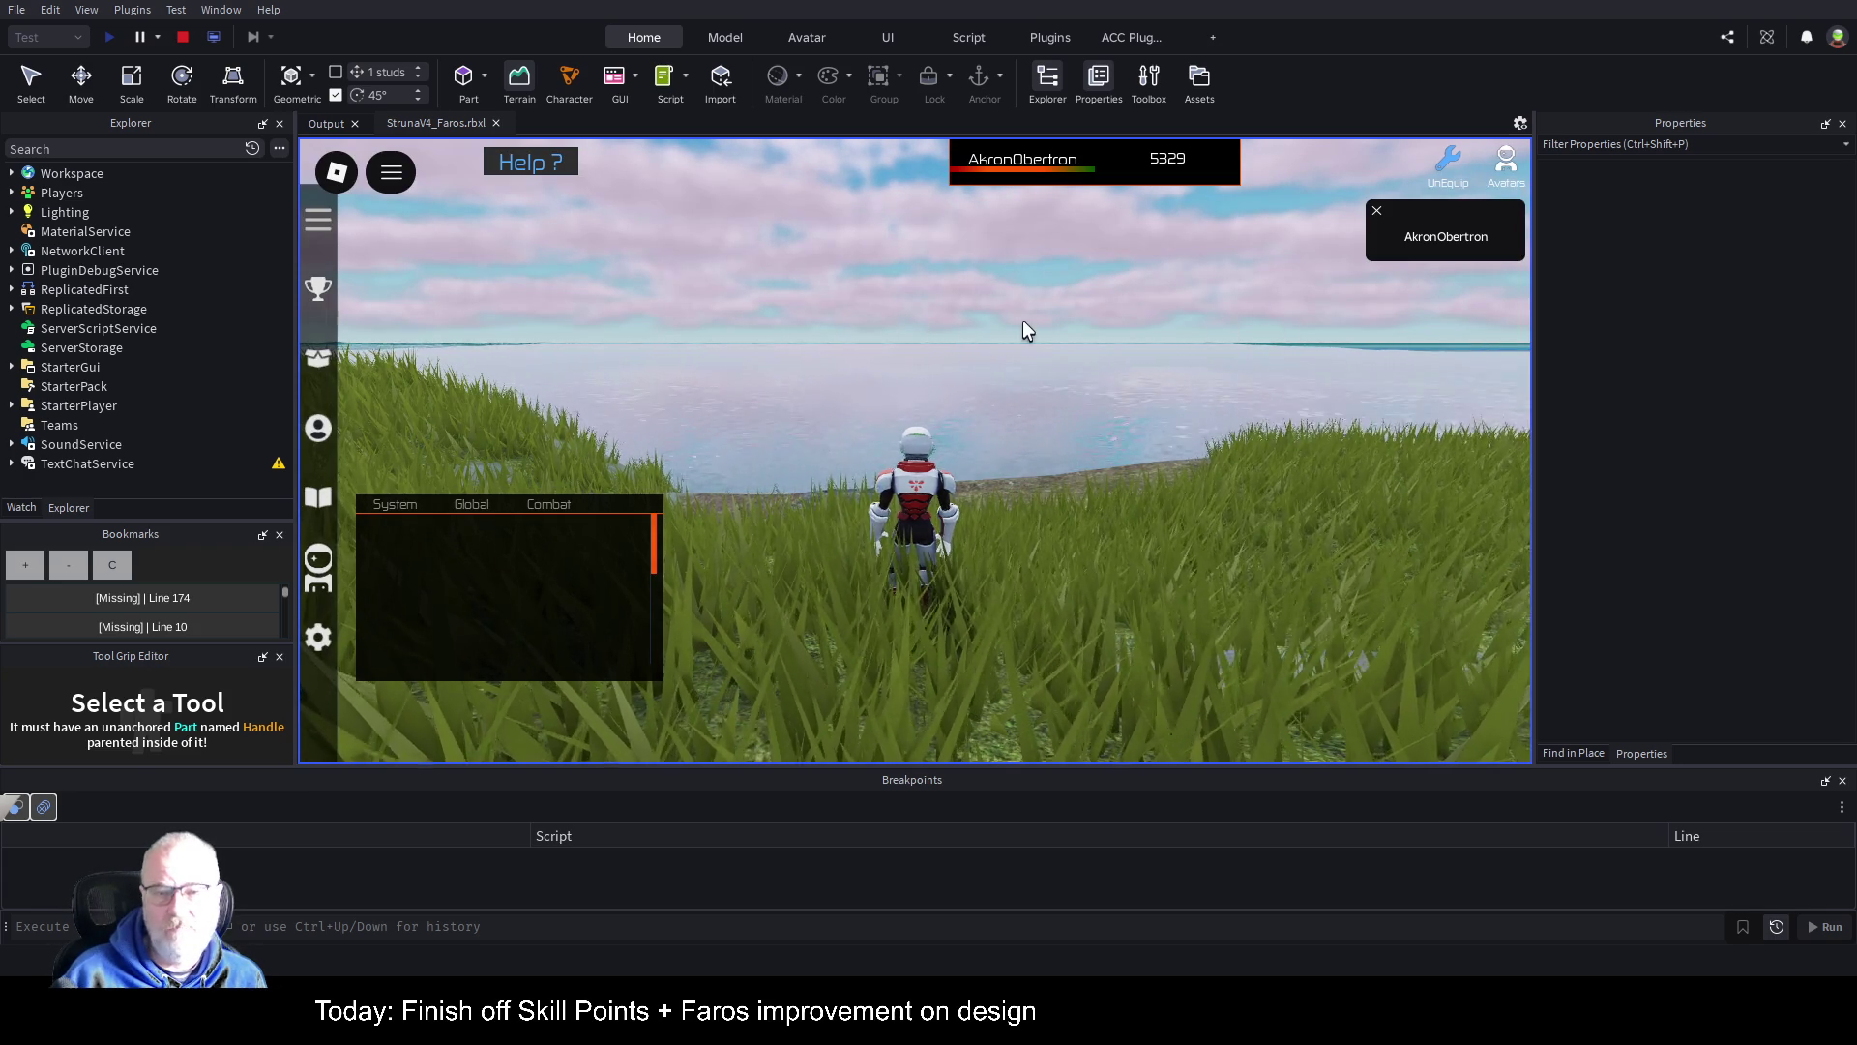
Step: Walk the character through the grass to inspect the shoreline and sea, then expand Lighting in Explorer
key(d)
key(w)
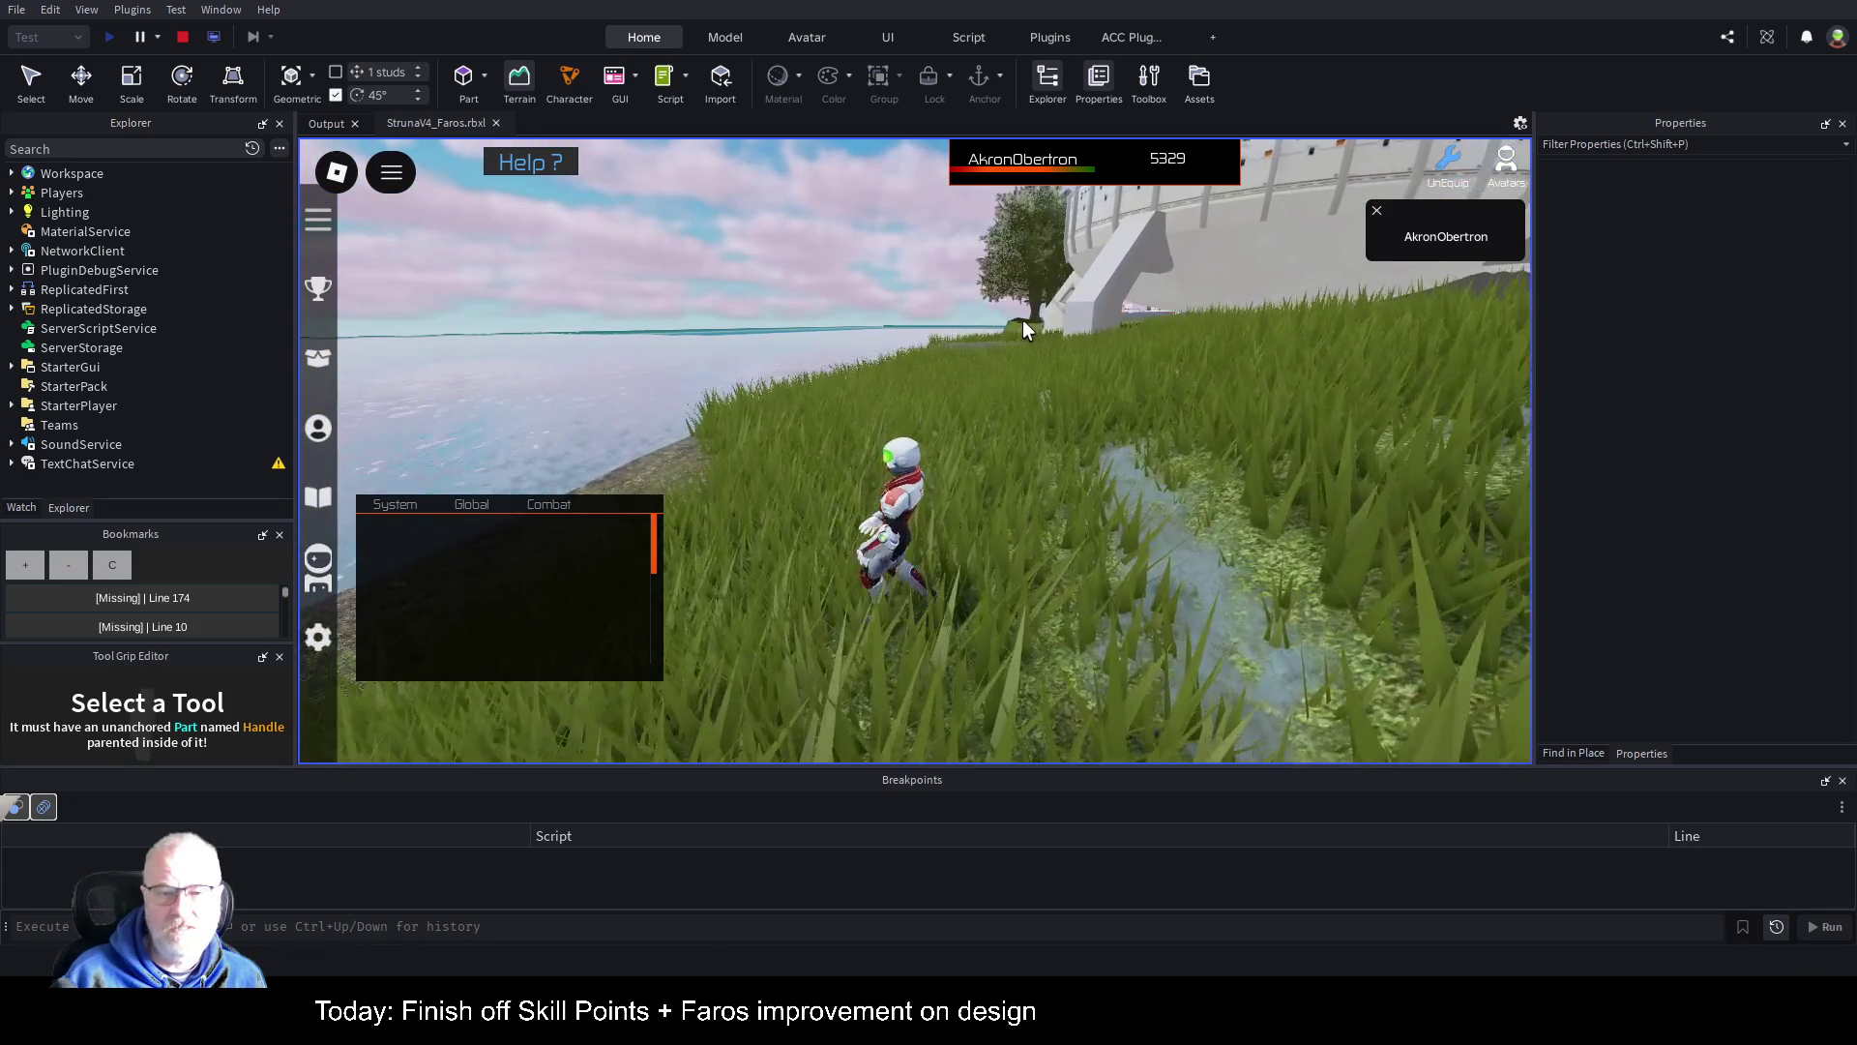
scroll(1024, 319, down, 3)
key(w)
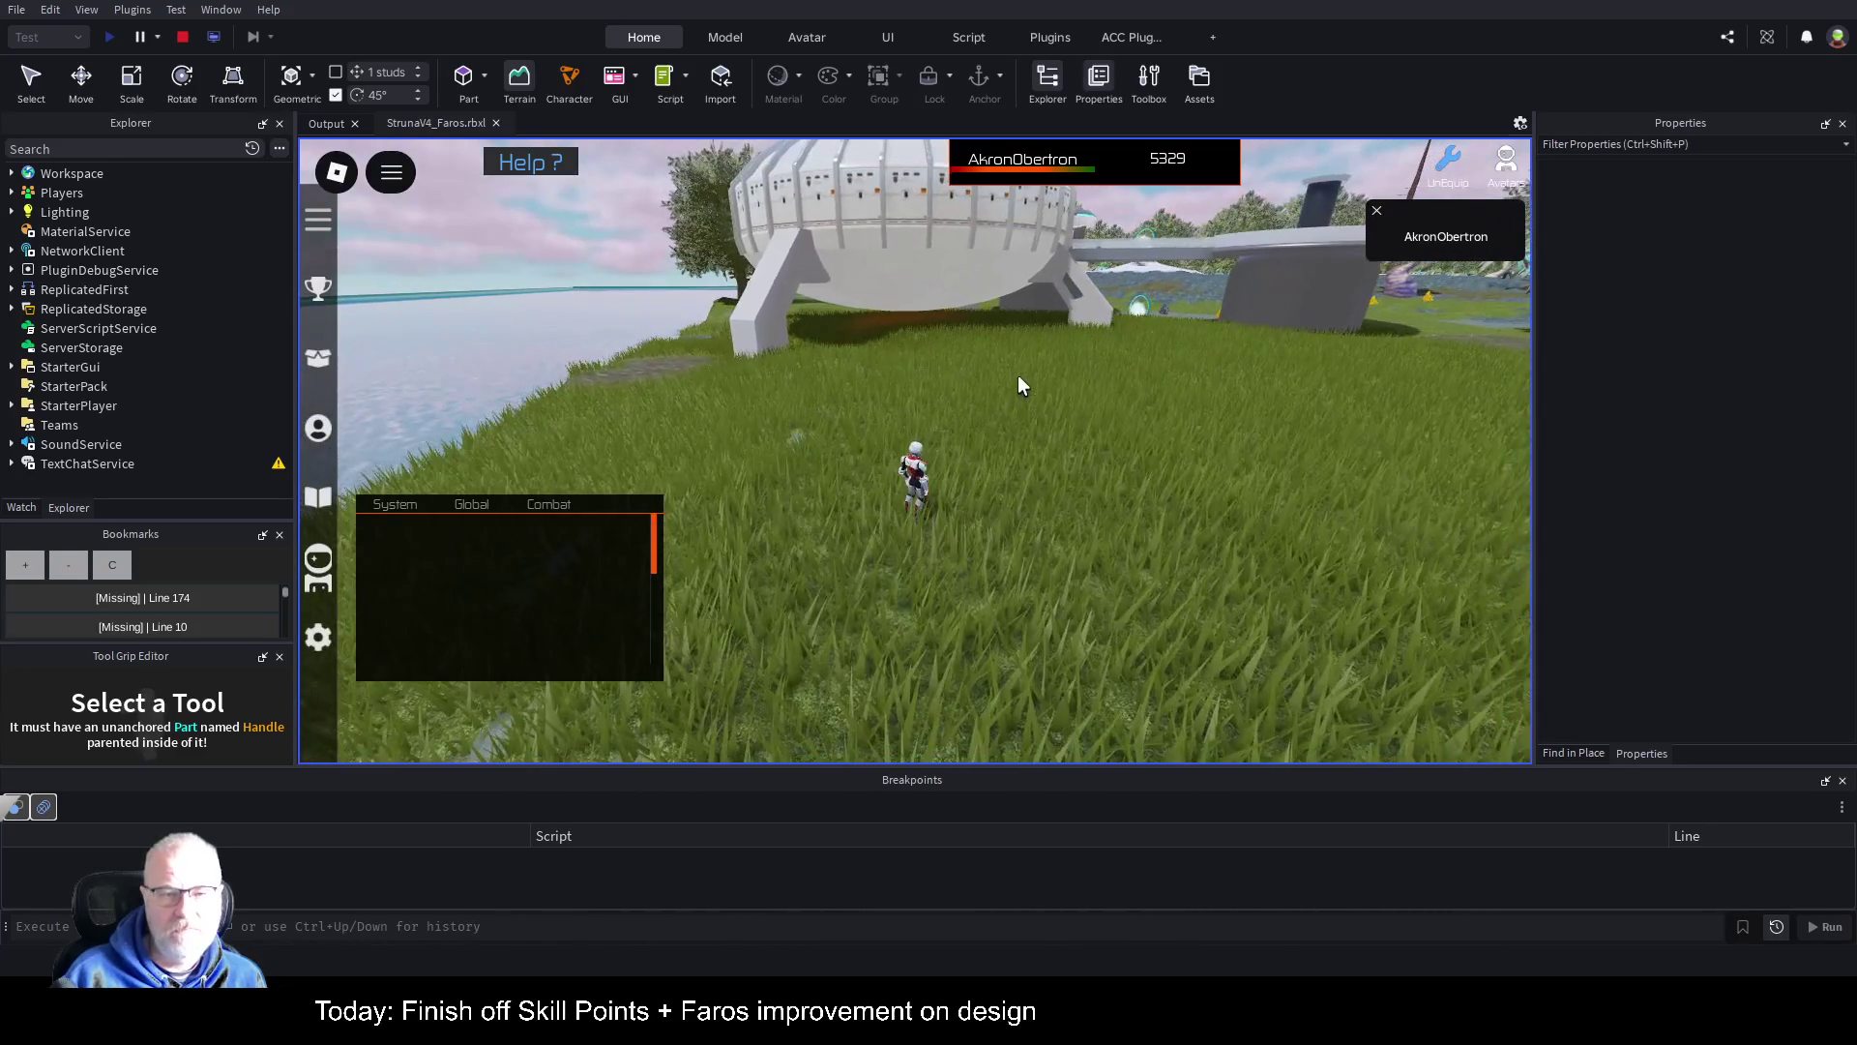
key(Left)
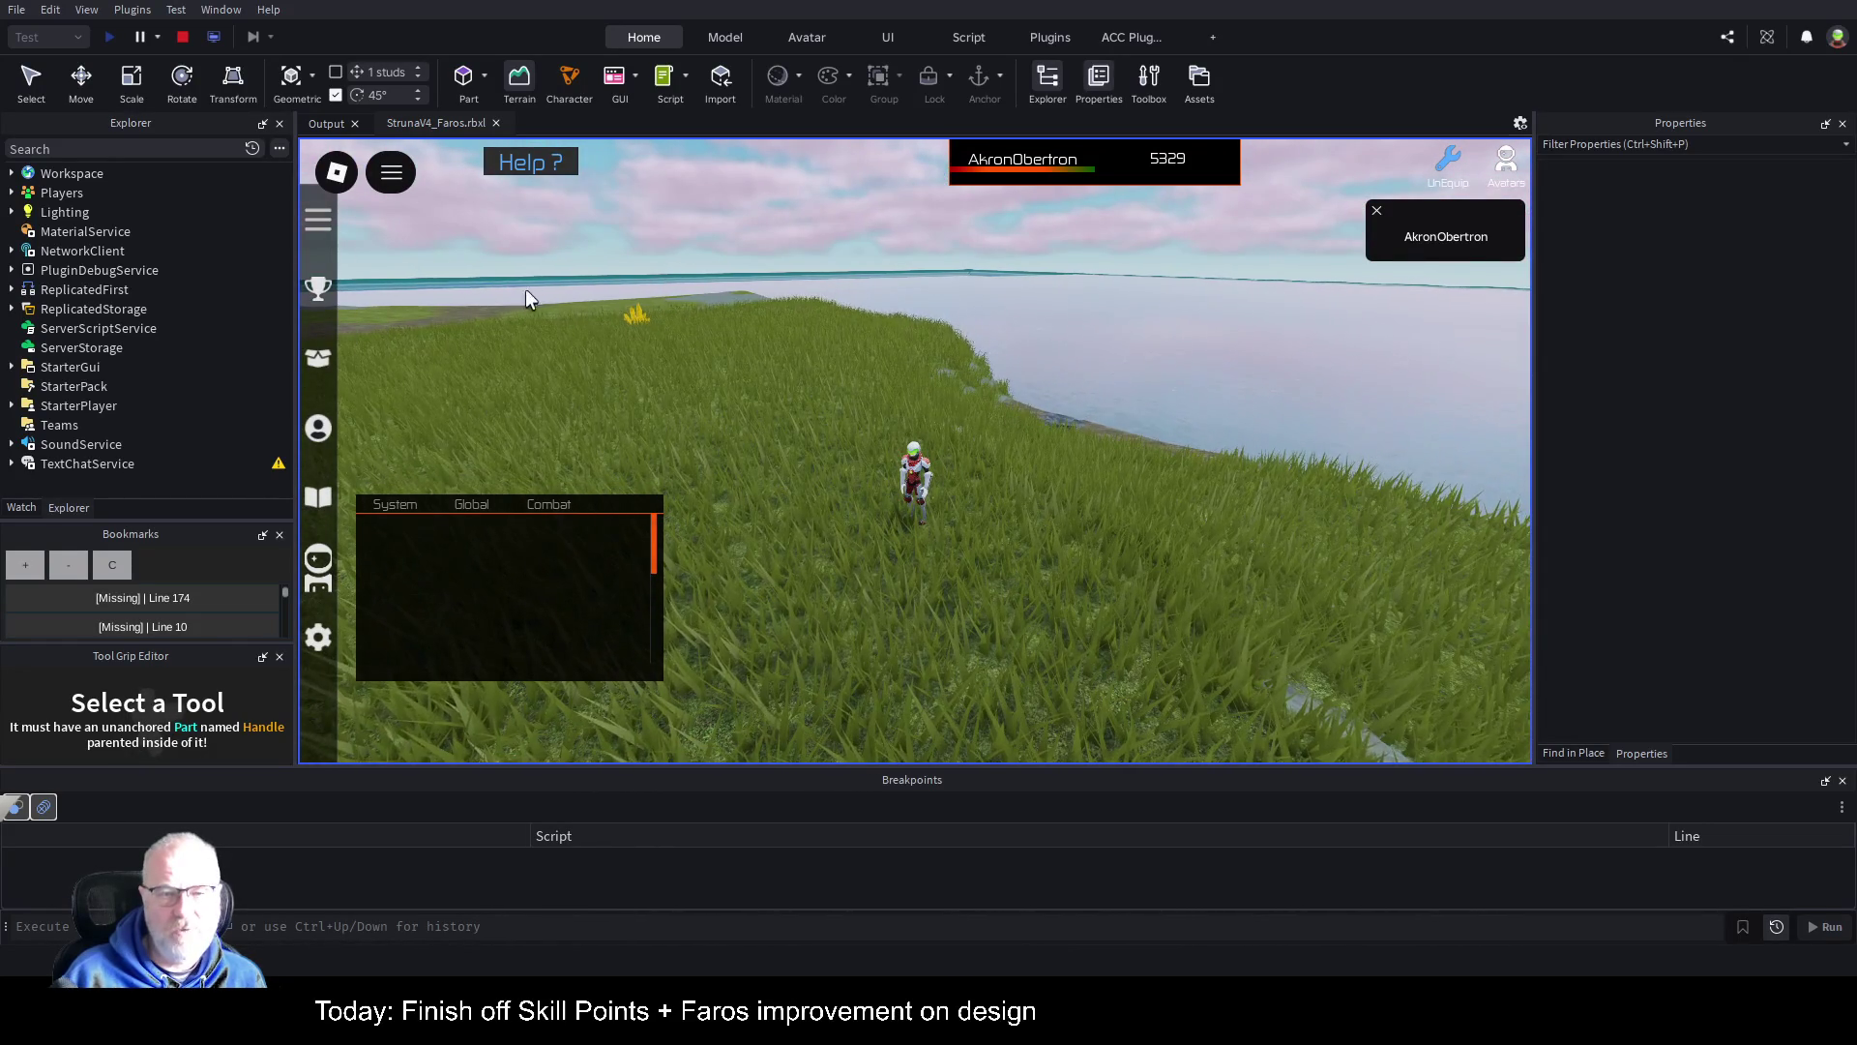
key(Left)
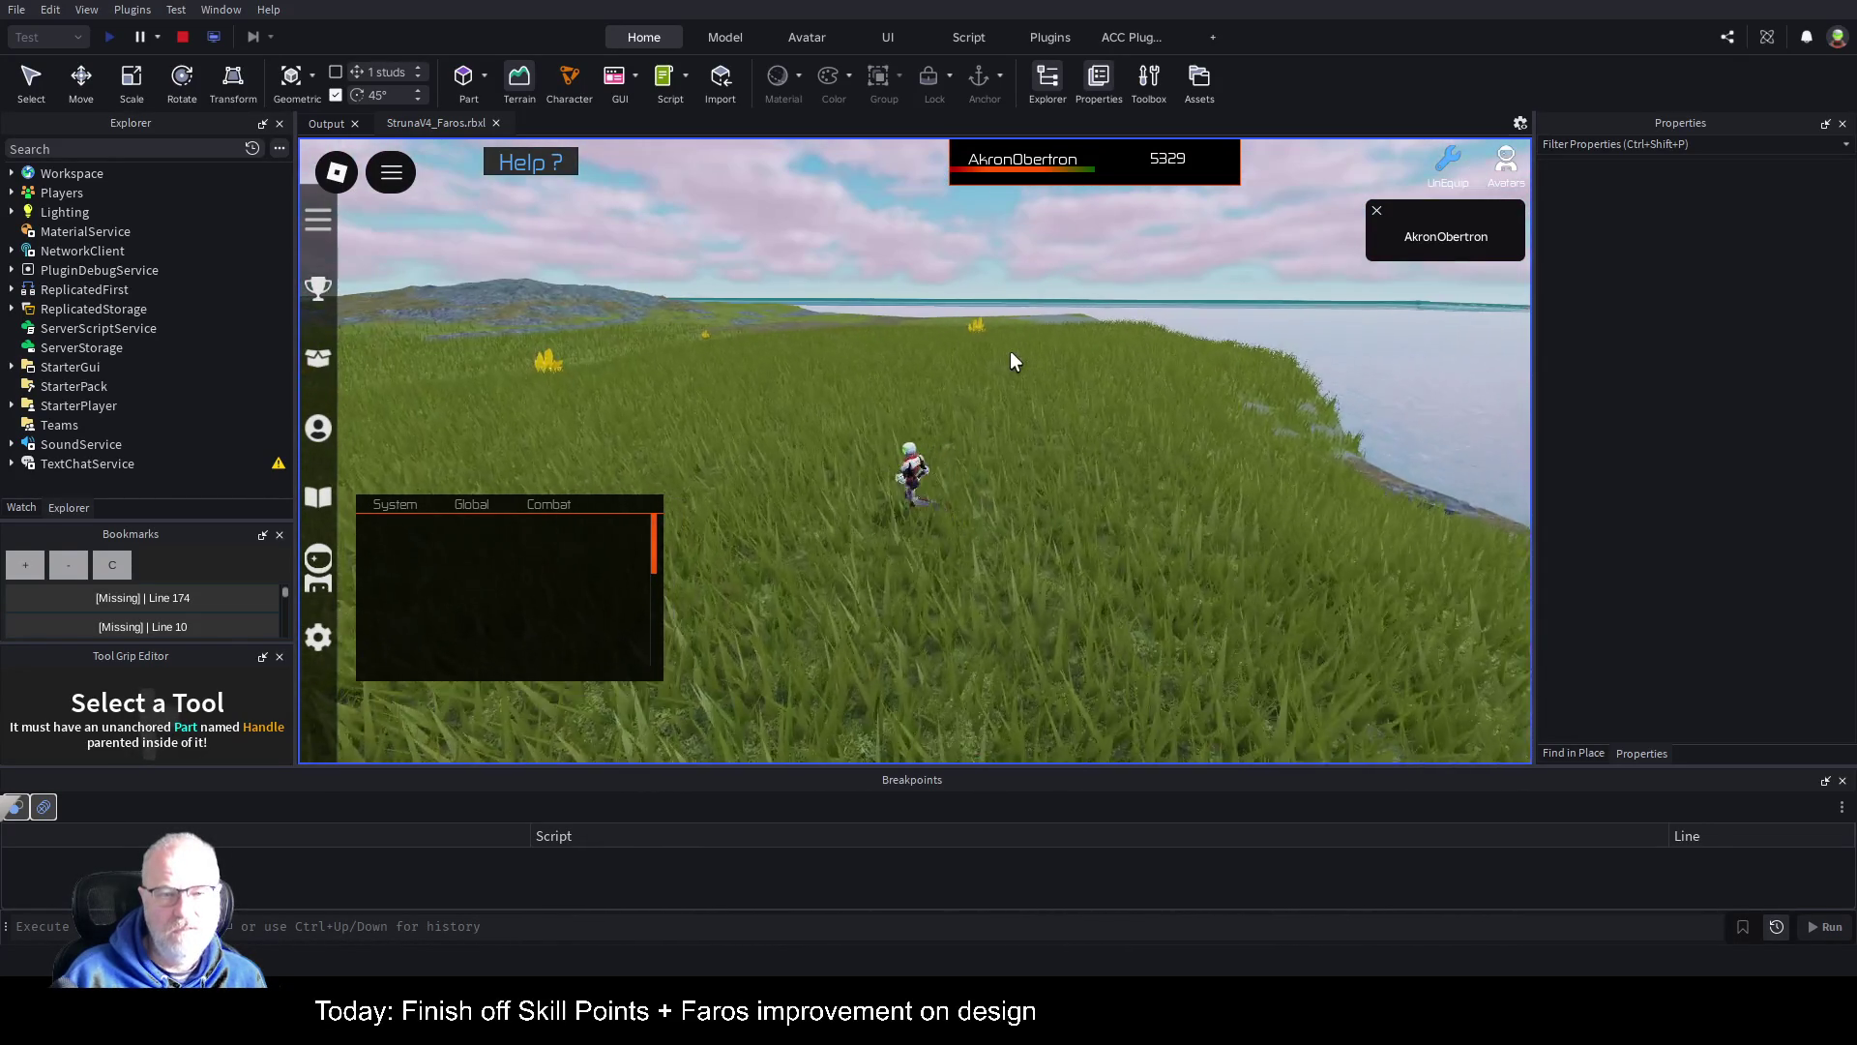
key(Right)
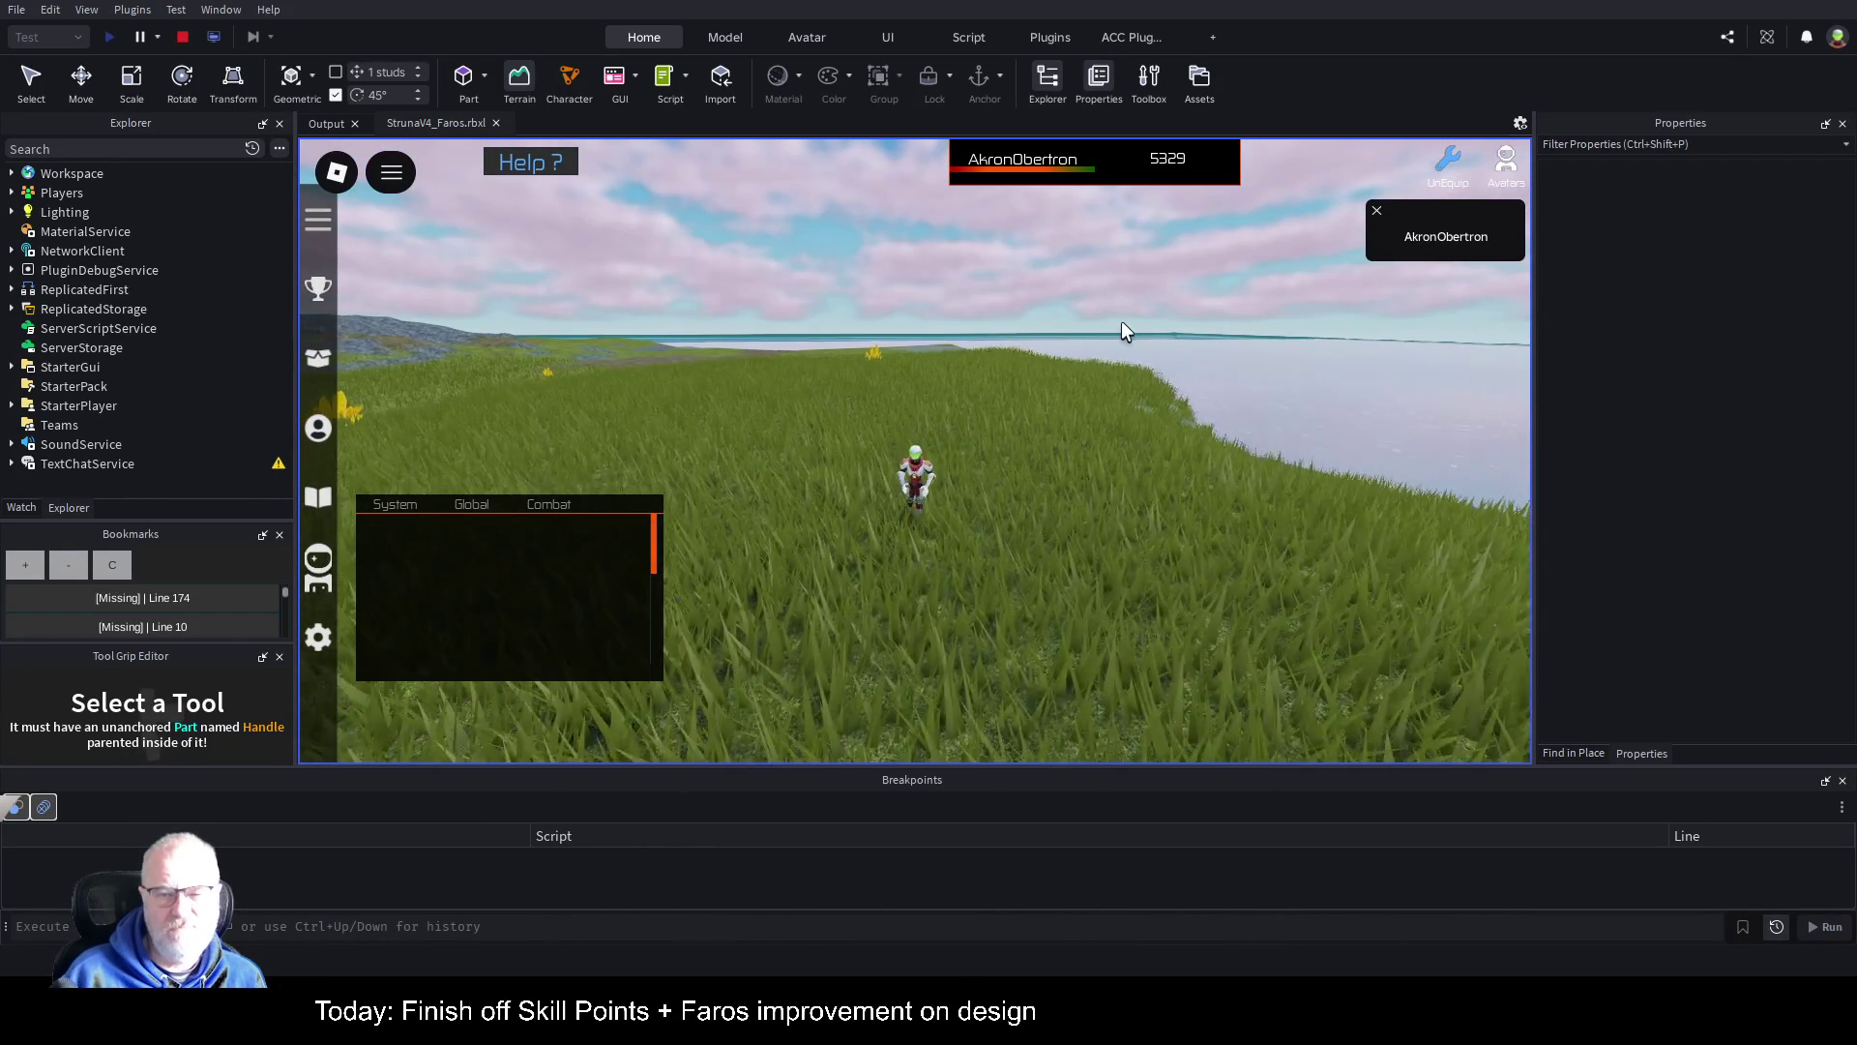
key(Right)
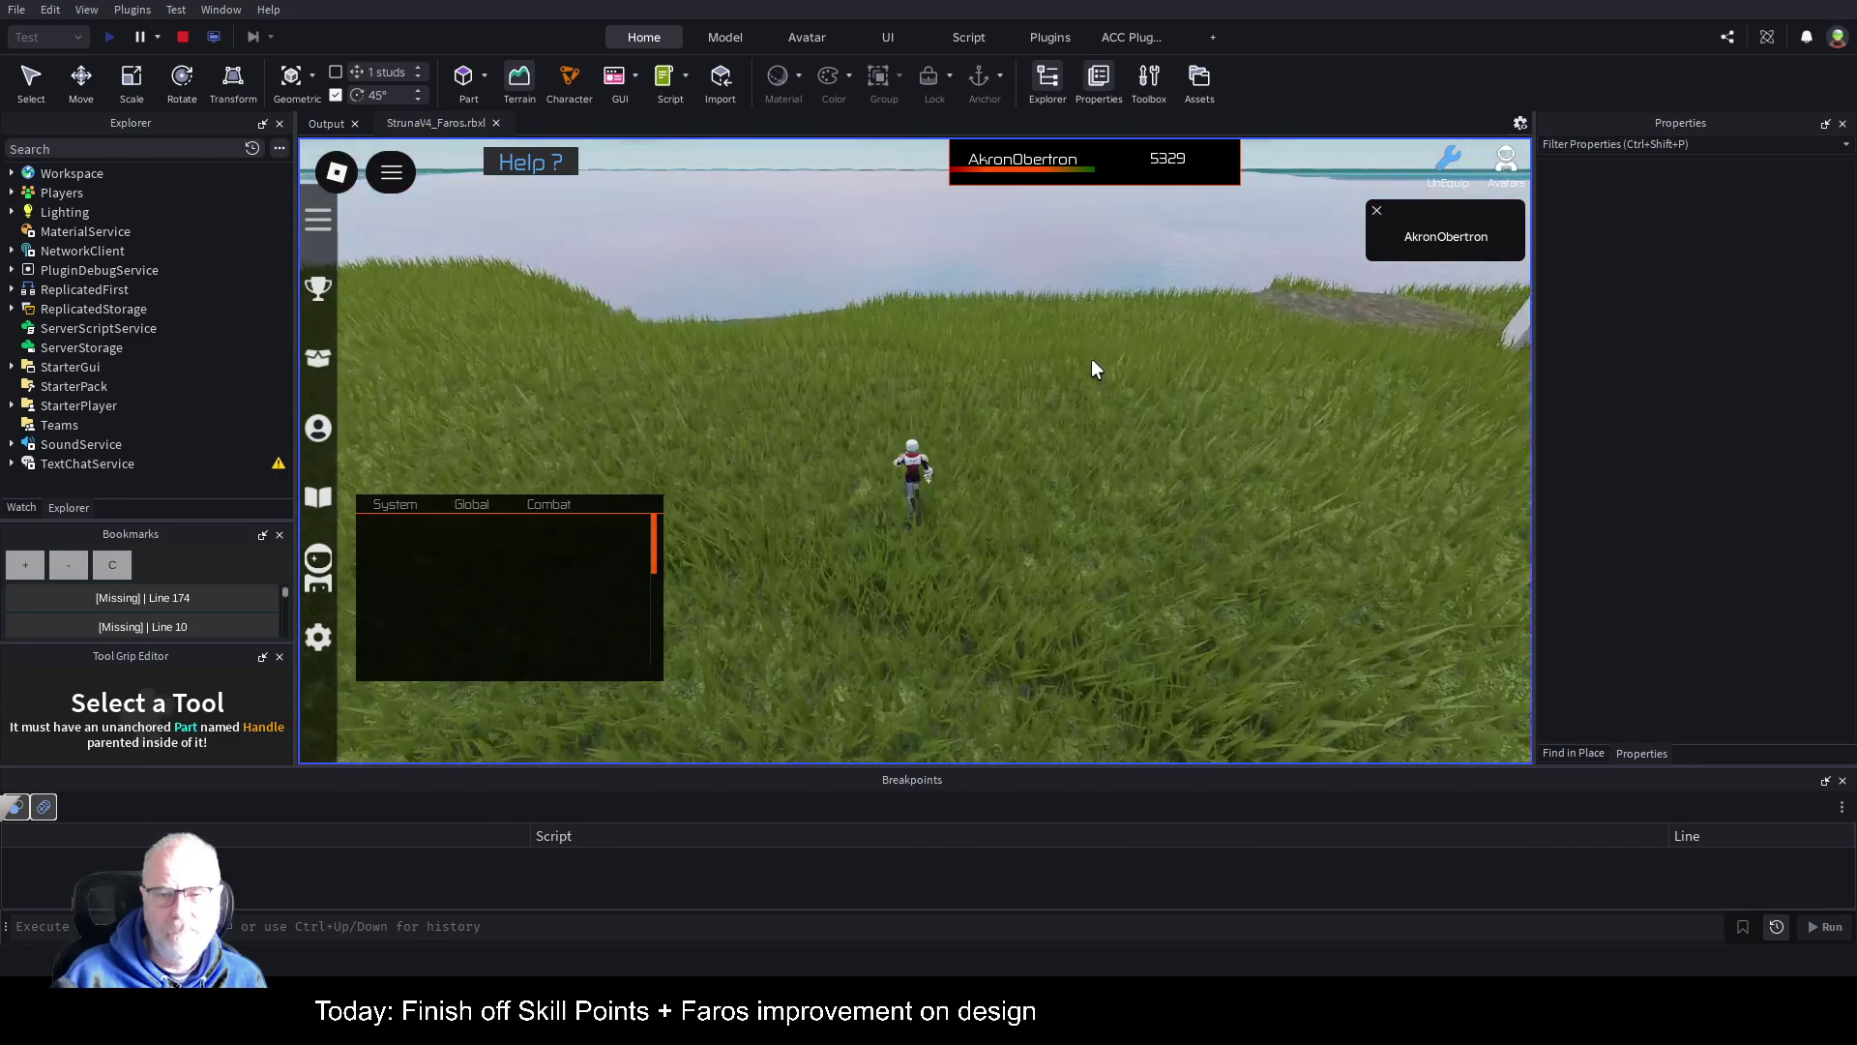
key(Up)
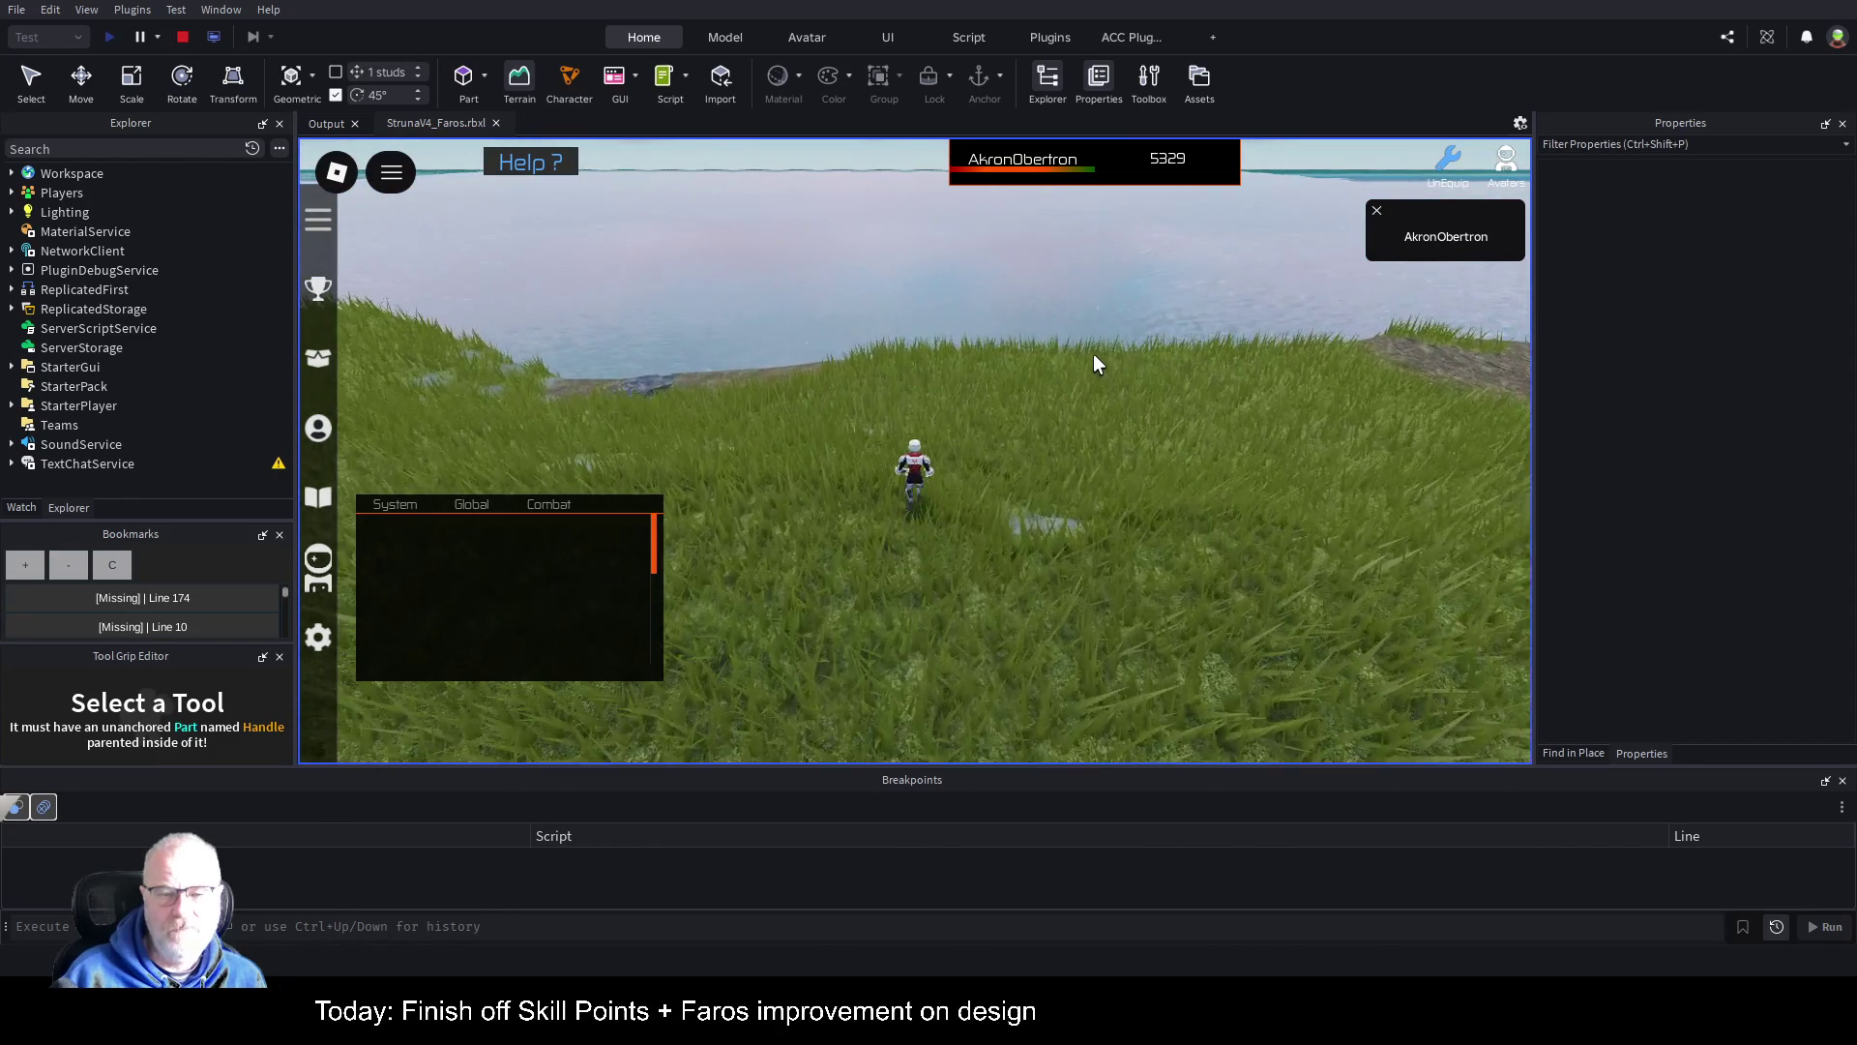
key(Down)
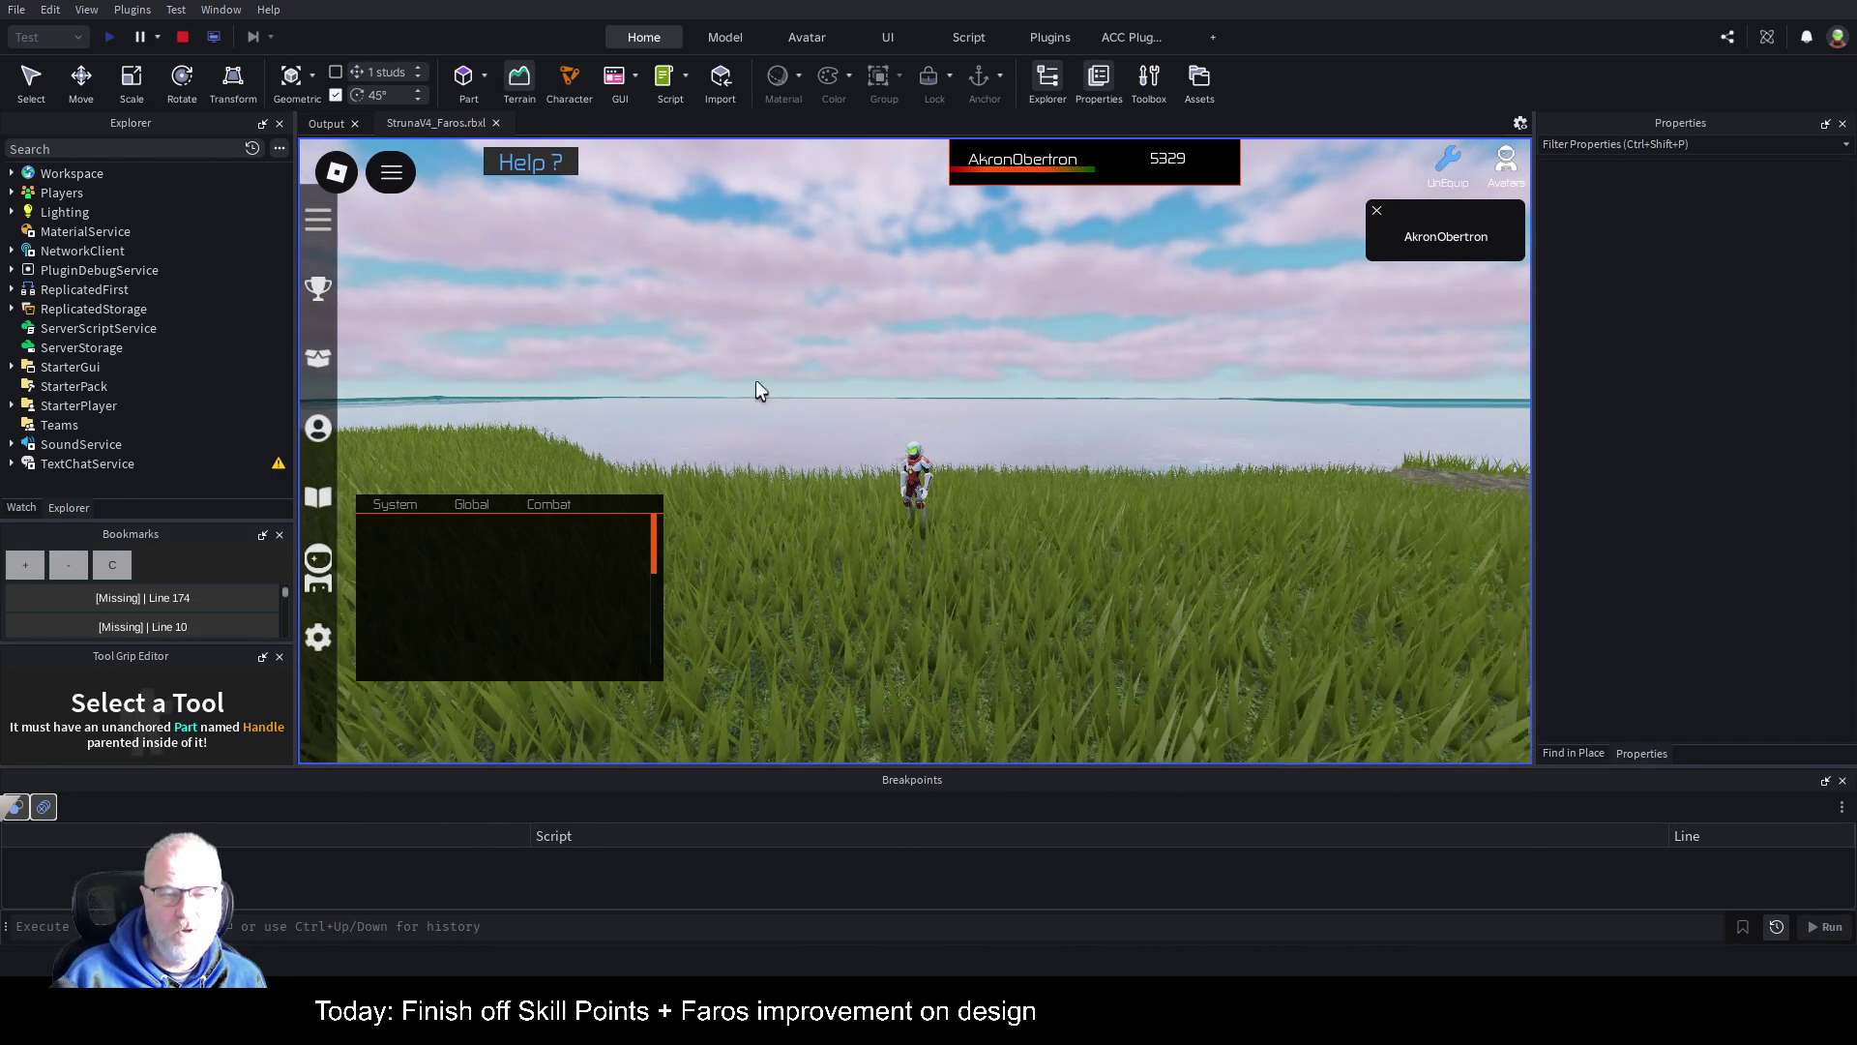
key(Left)
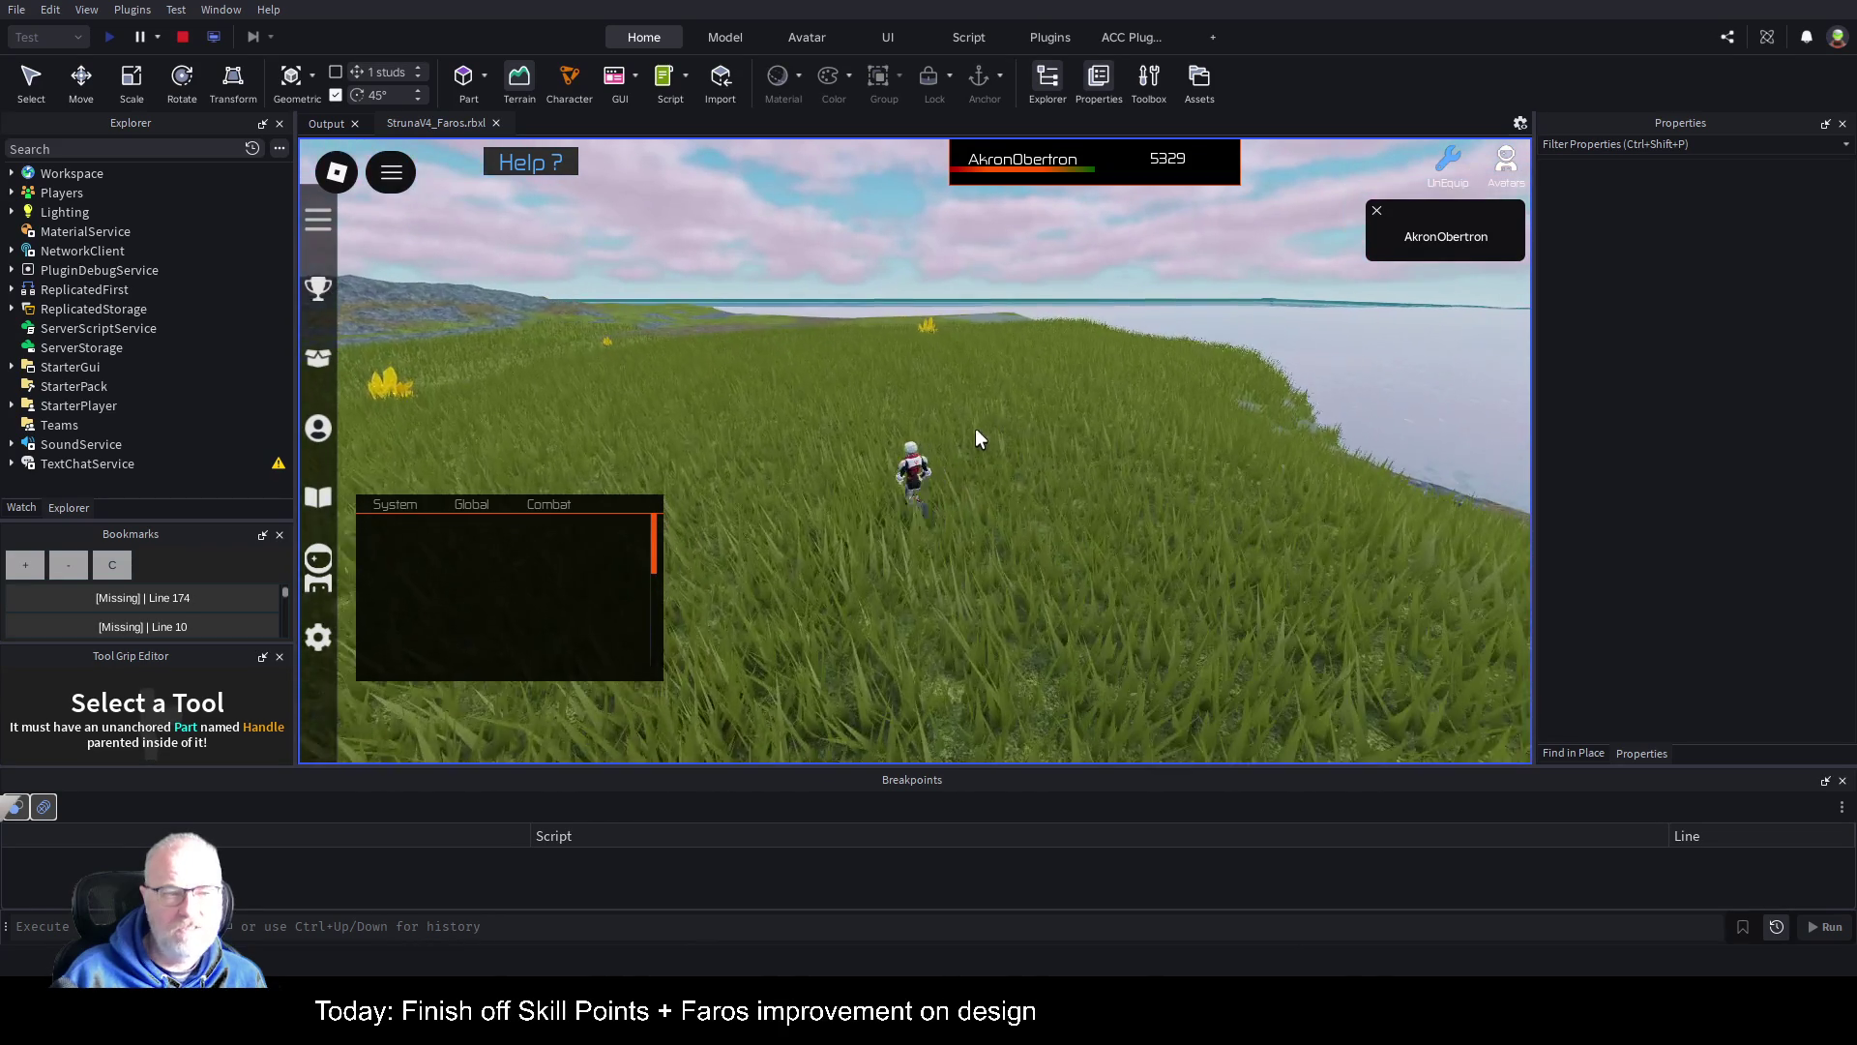
click(12, 211)
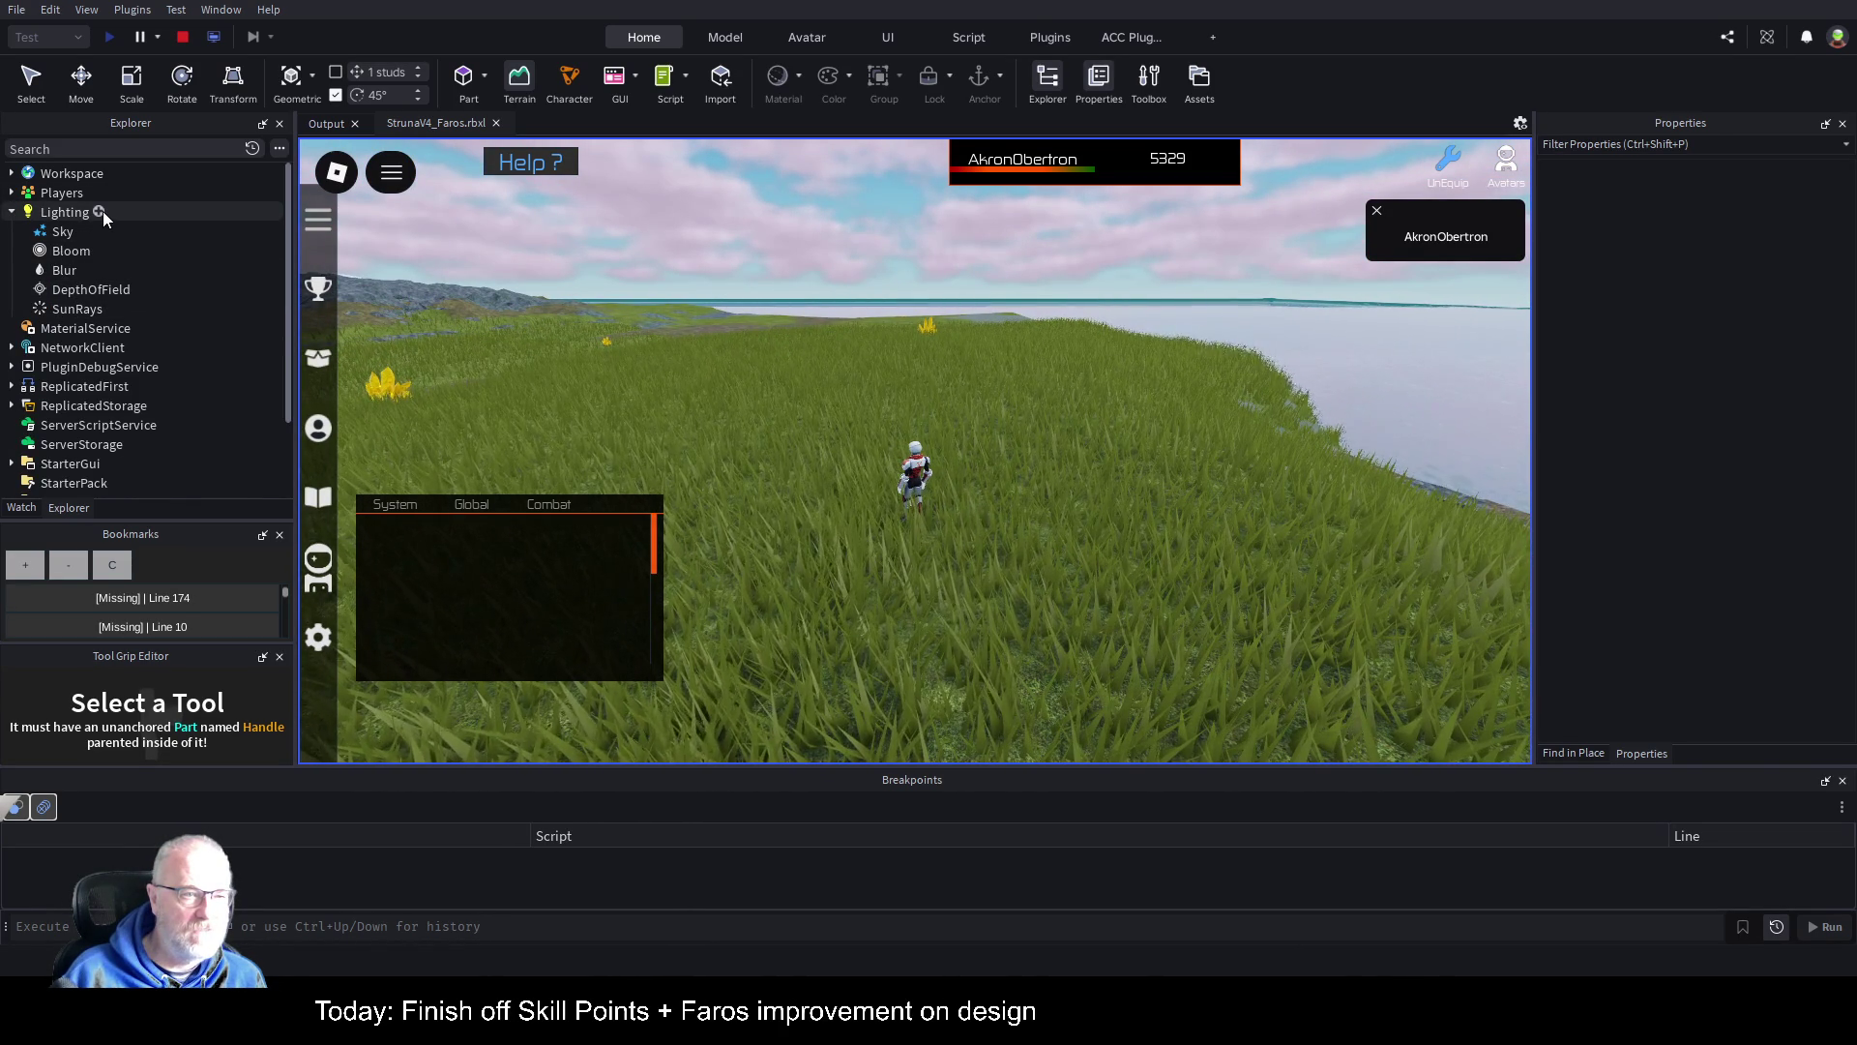
Step: Insert an Atmosphere under Lighting and settle its Density at 0.26
click(102, 210)
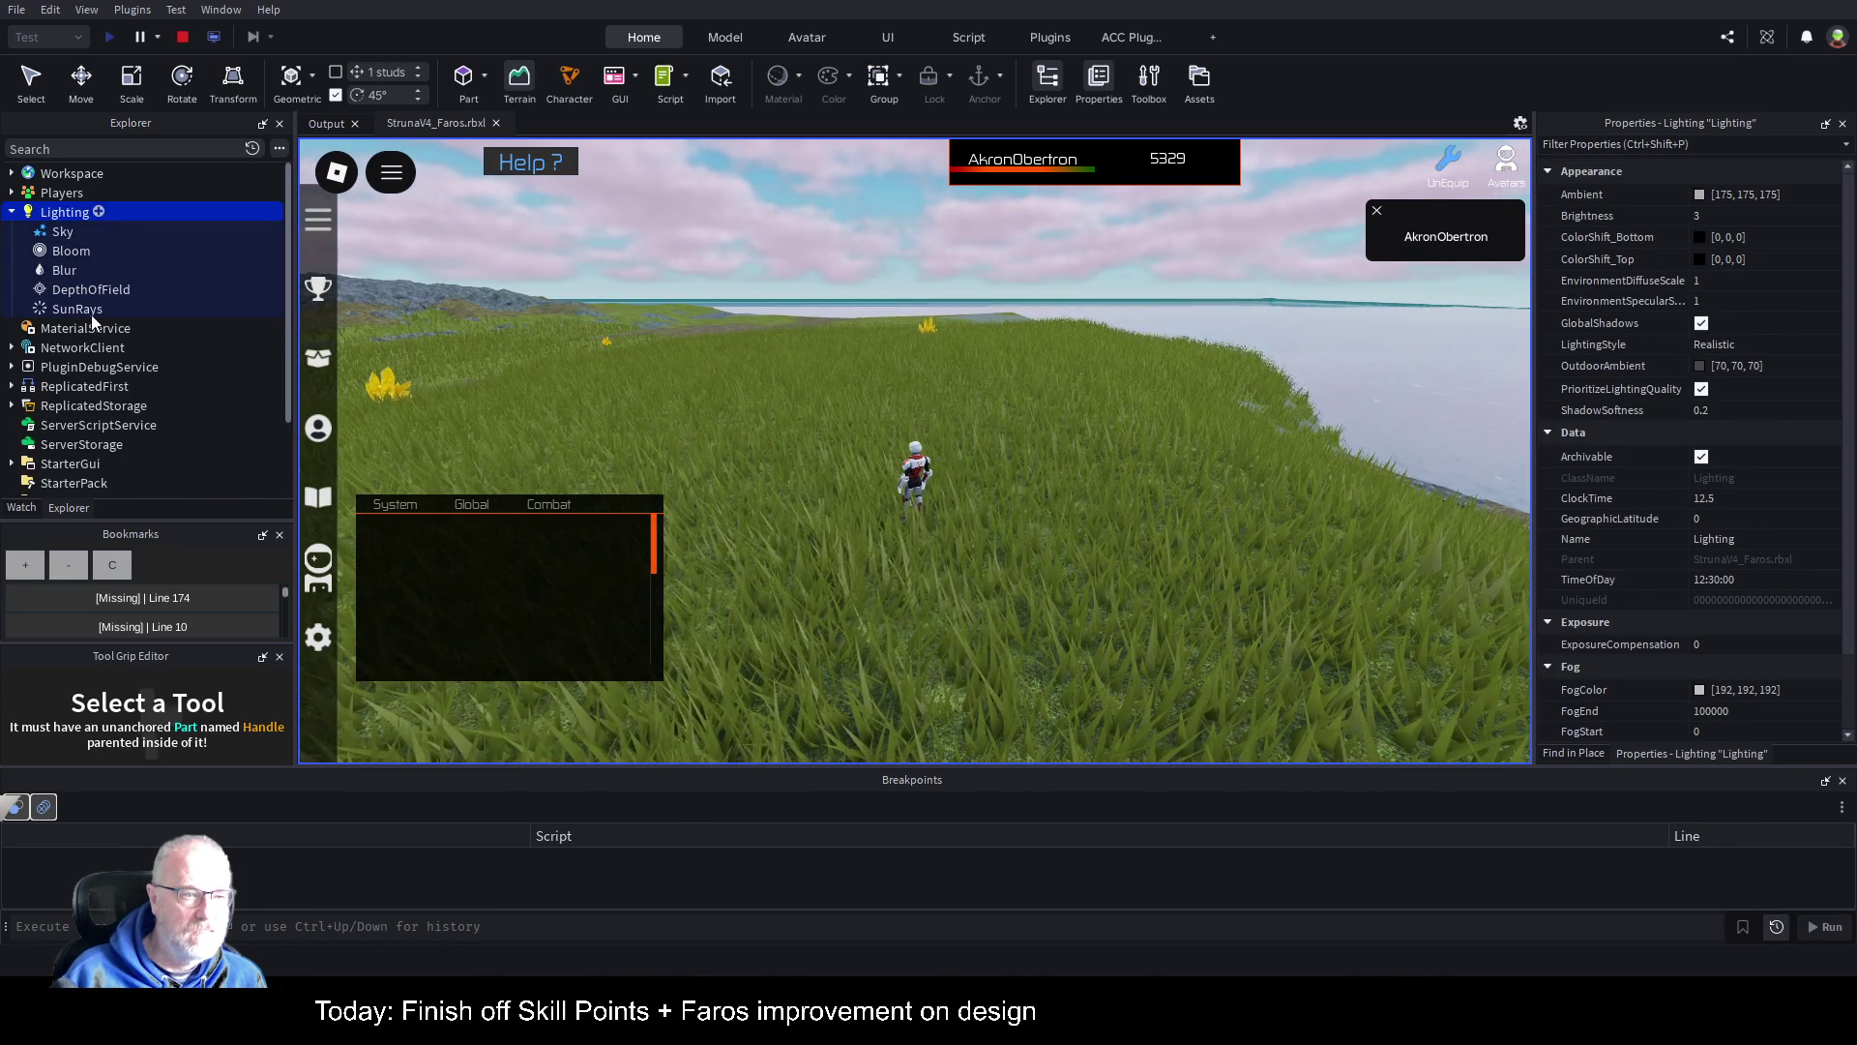
key(ctrl+shift+v)
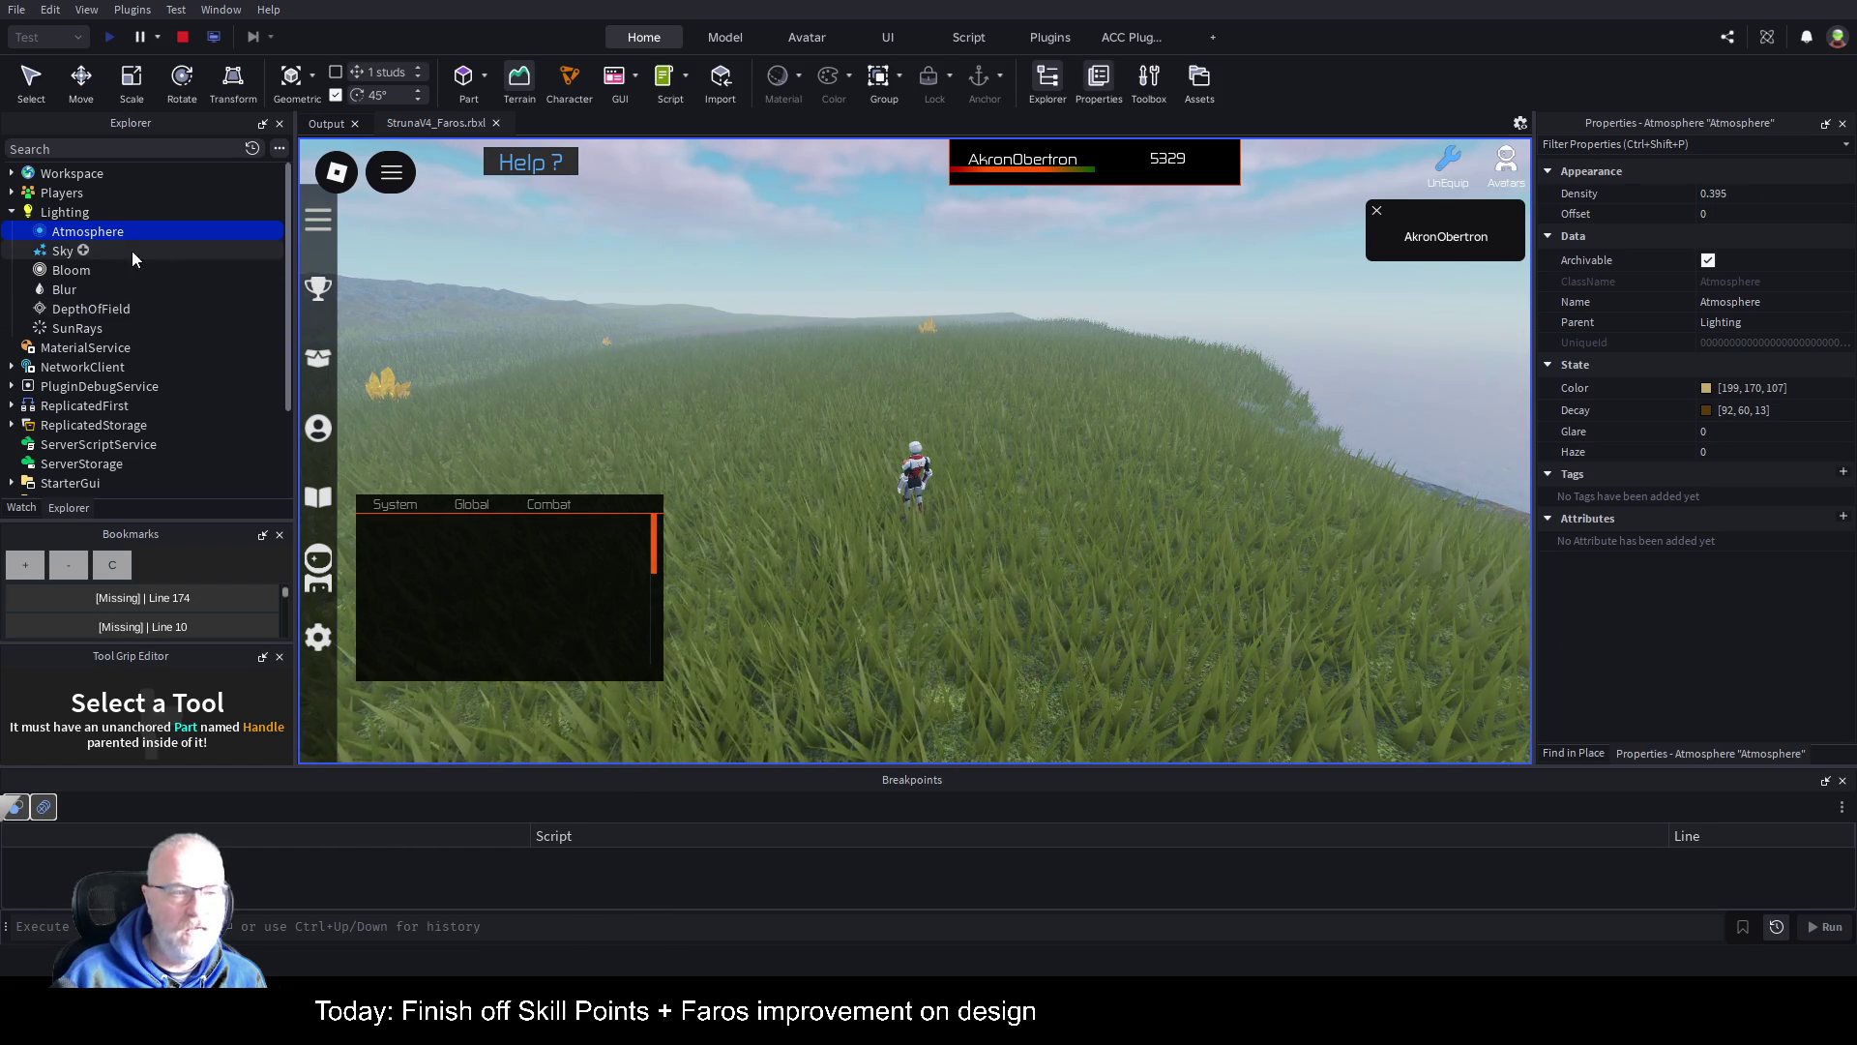
click(1747, 197)
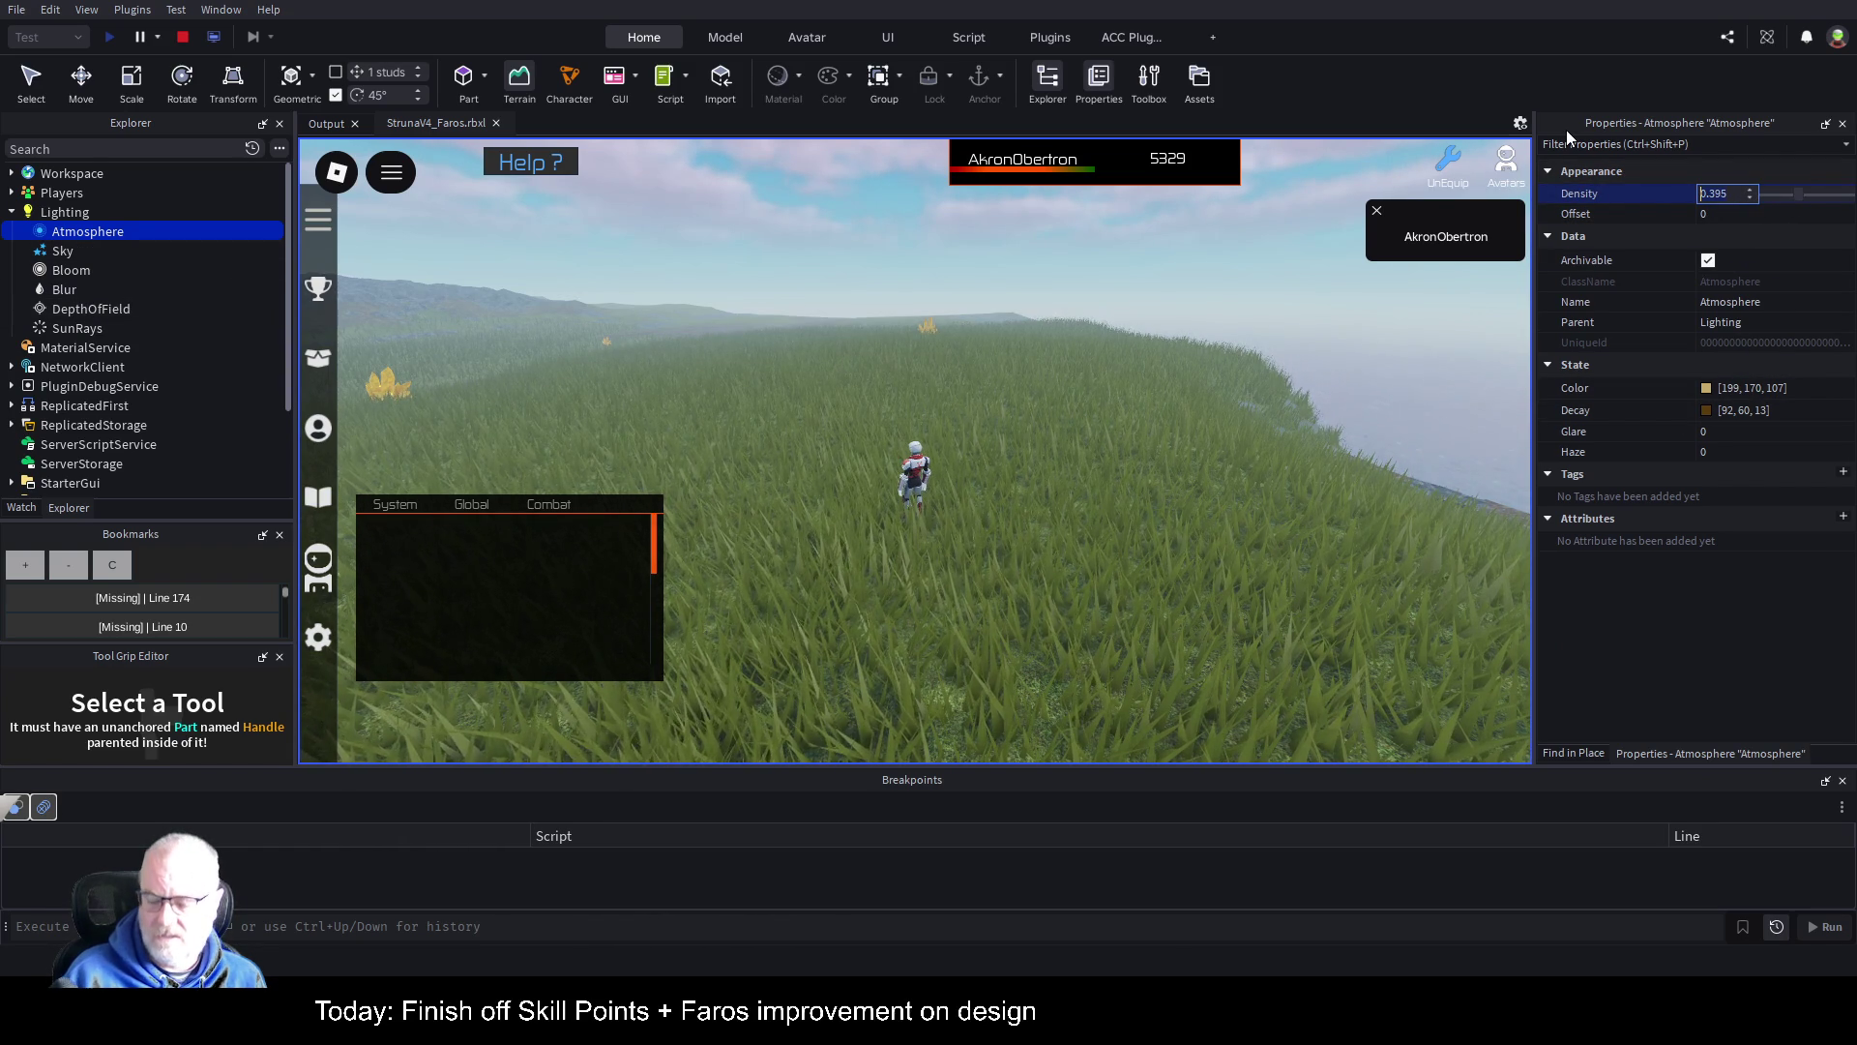
text(0.1)
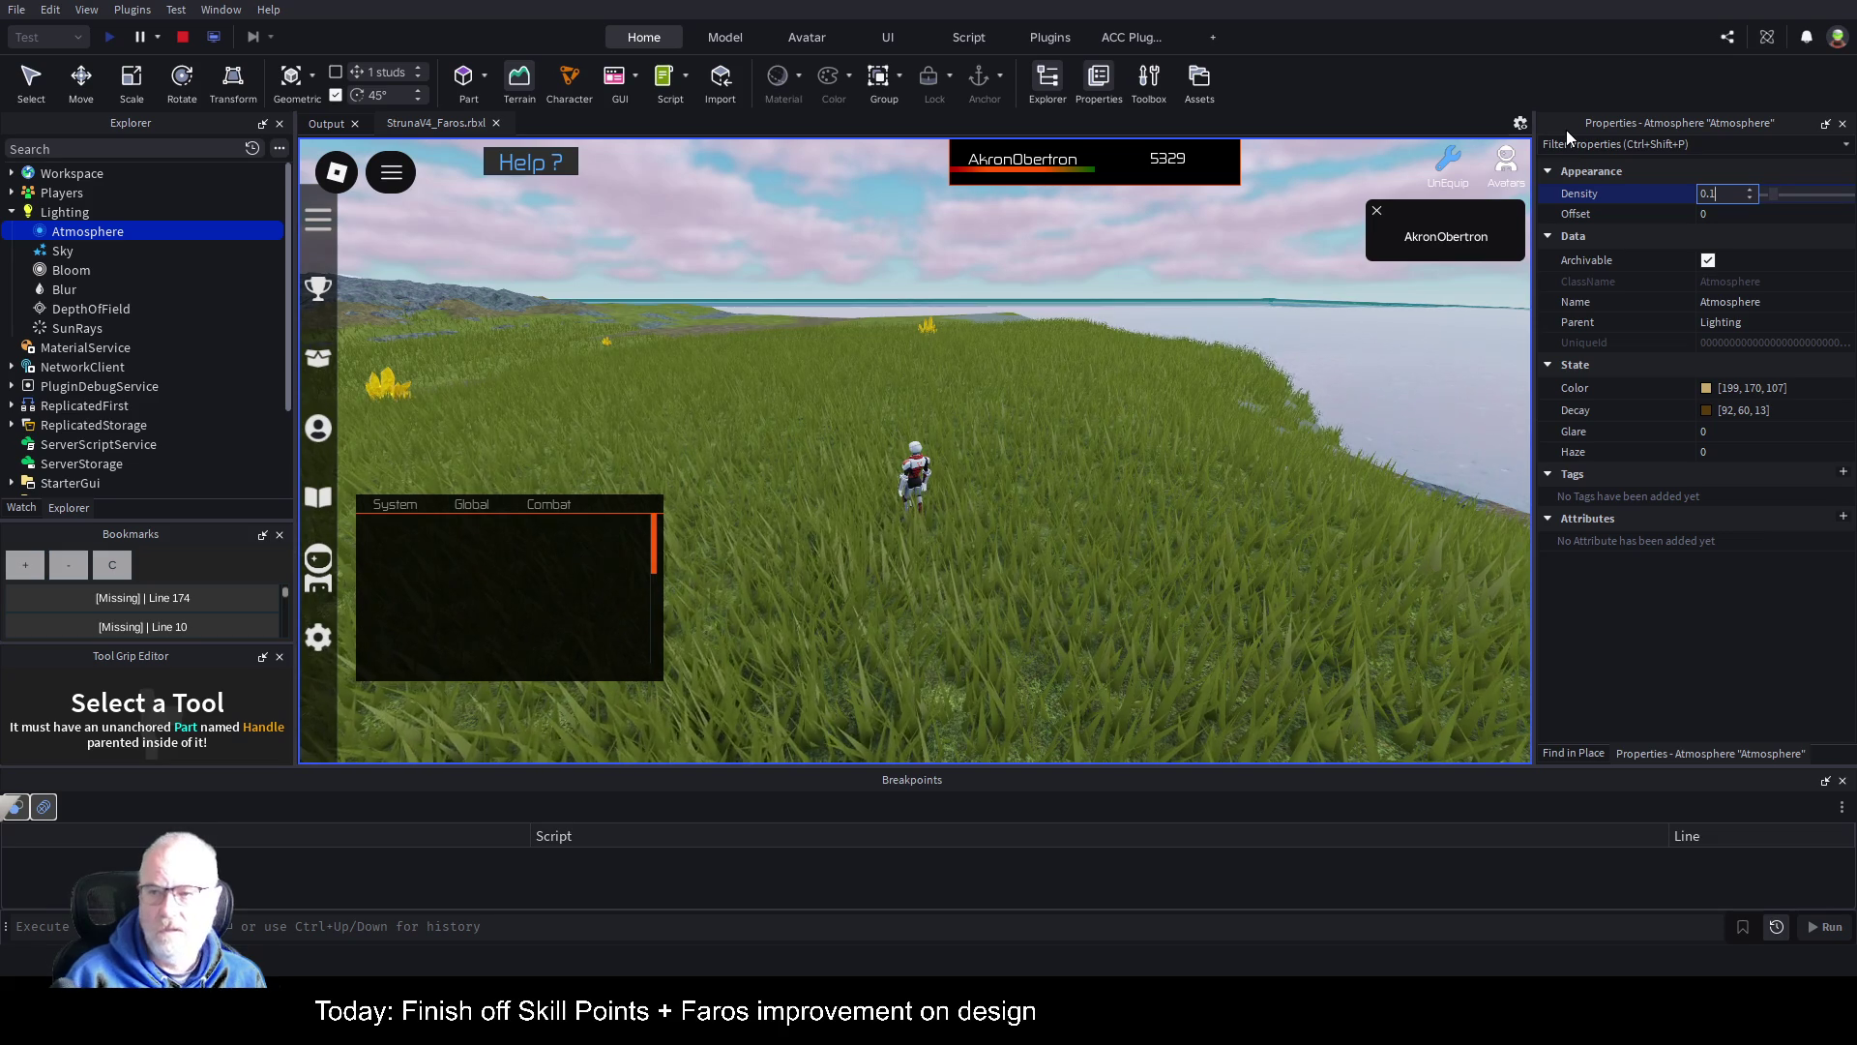
text(2)
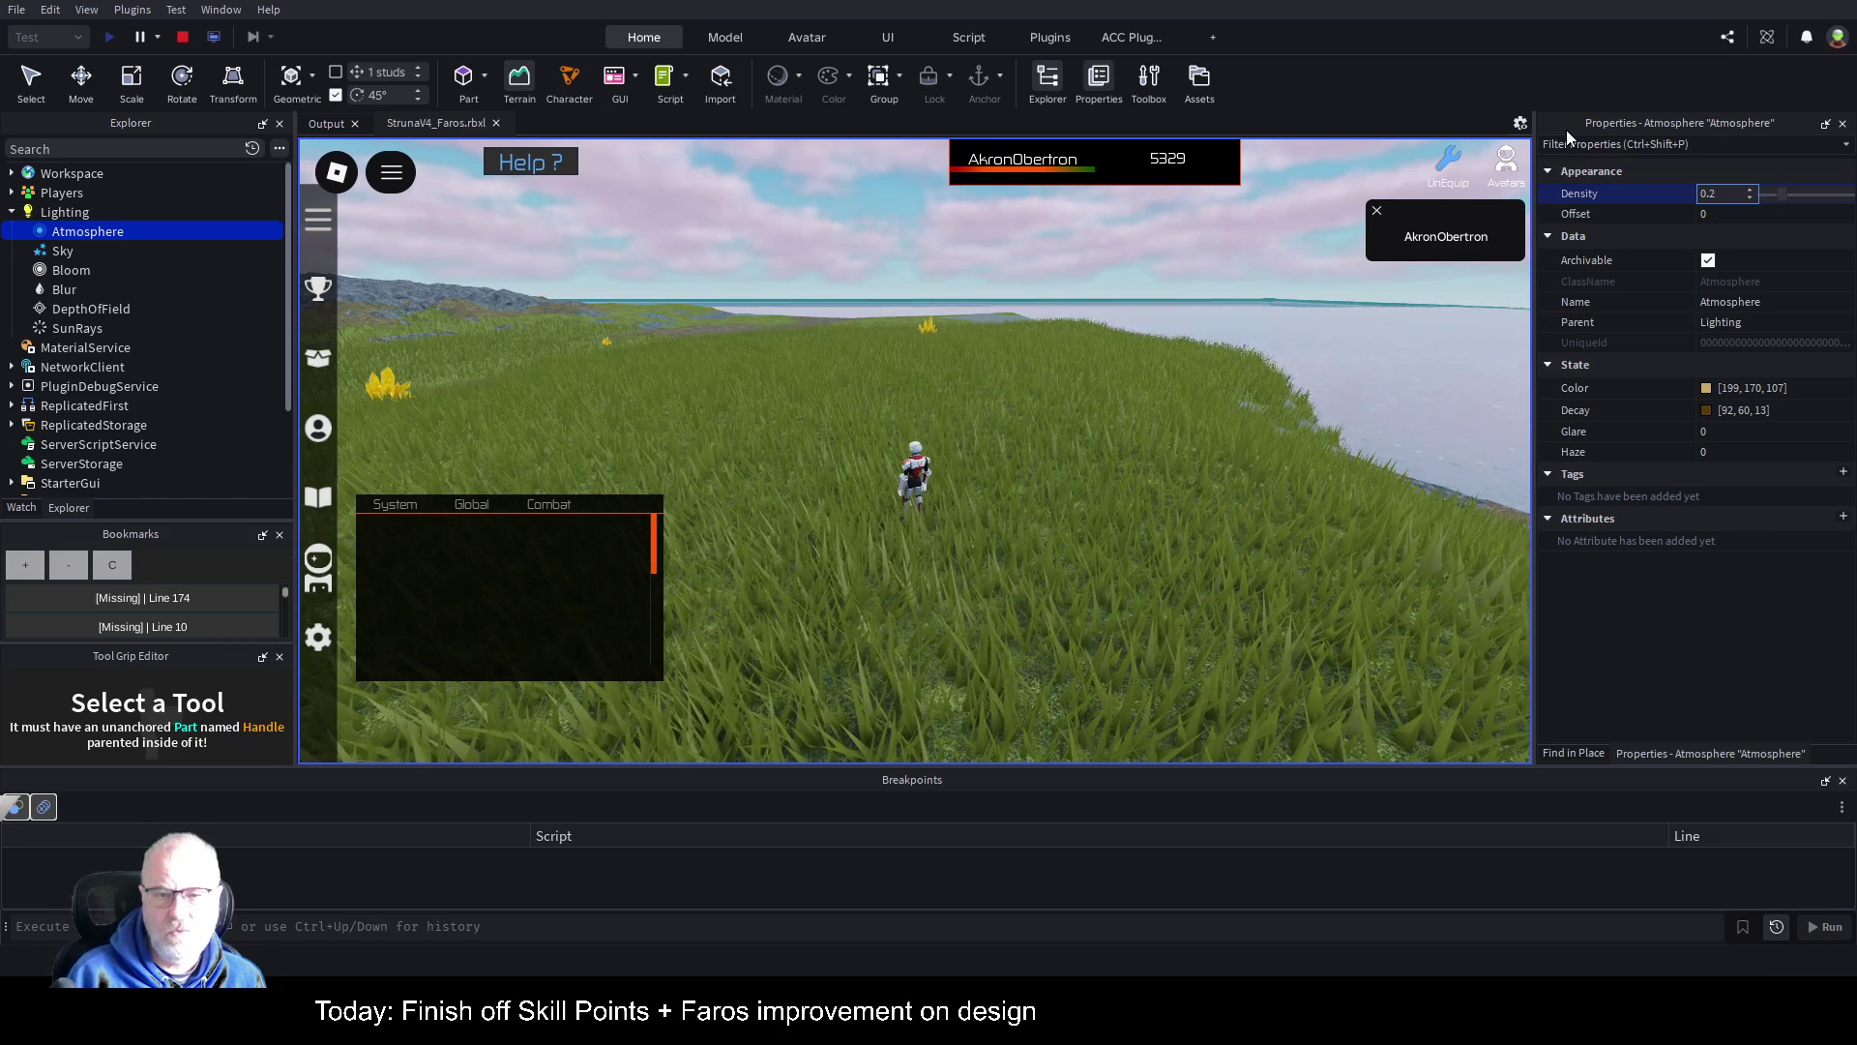
key(BackSpace)
text(3)
key(BackSpace)
text(25)
key(BackSpace)
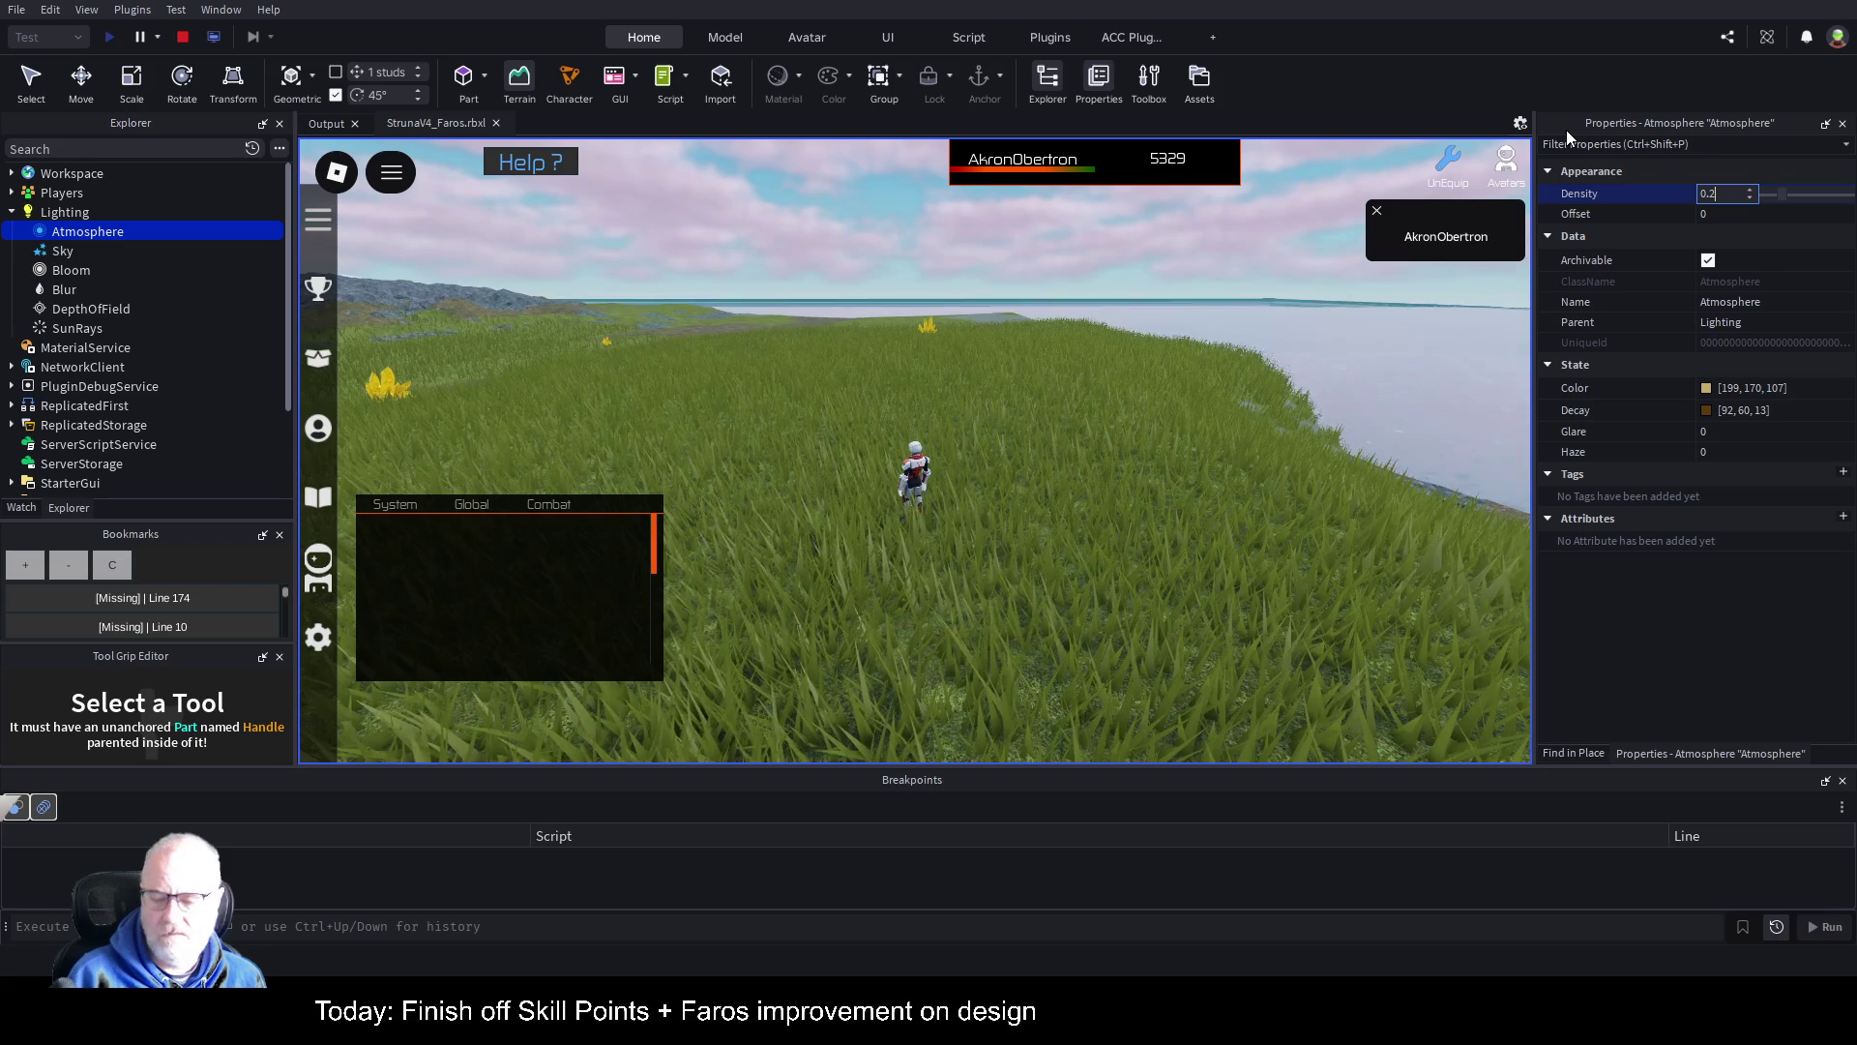
text(7)
key(BackSpace)
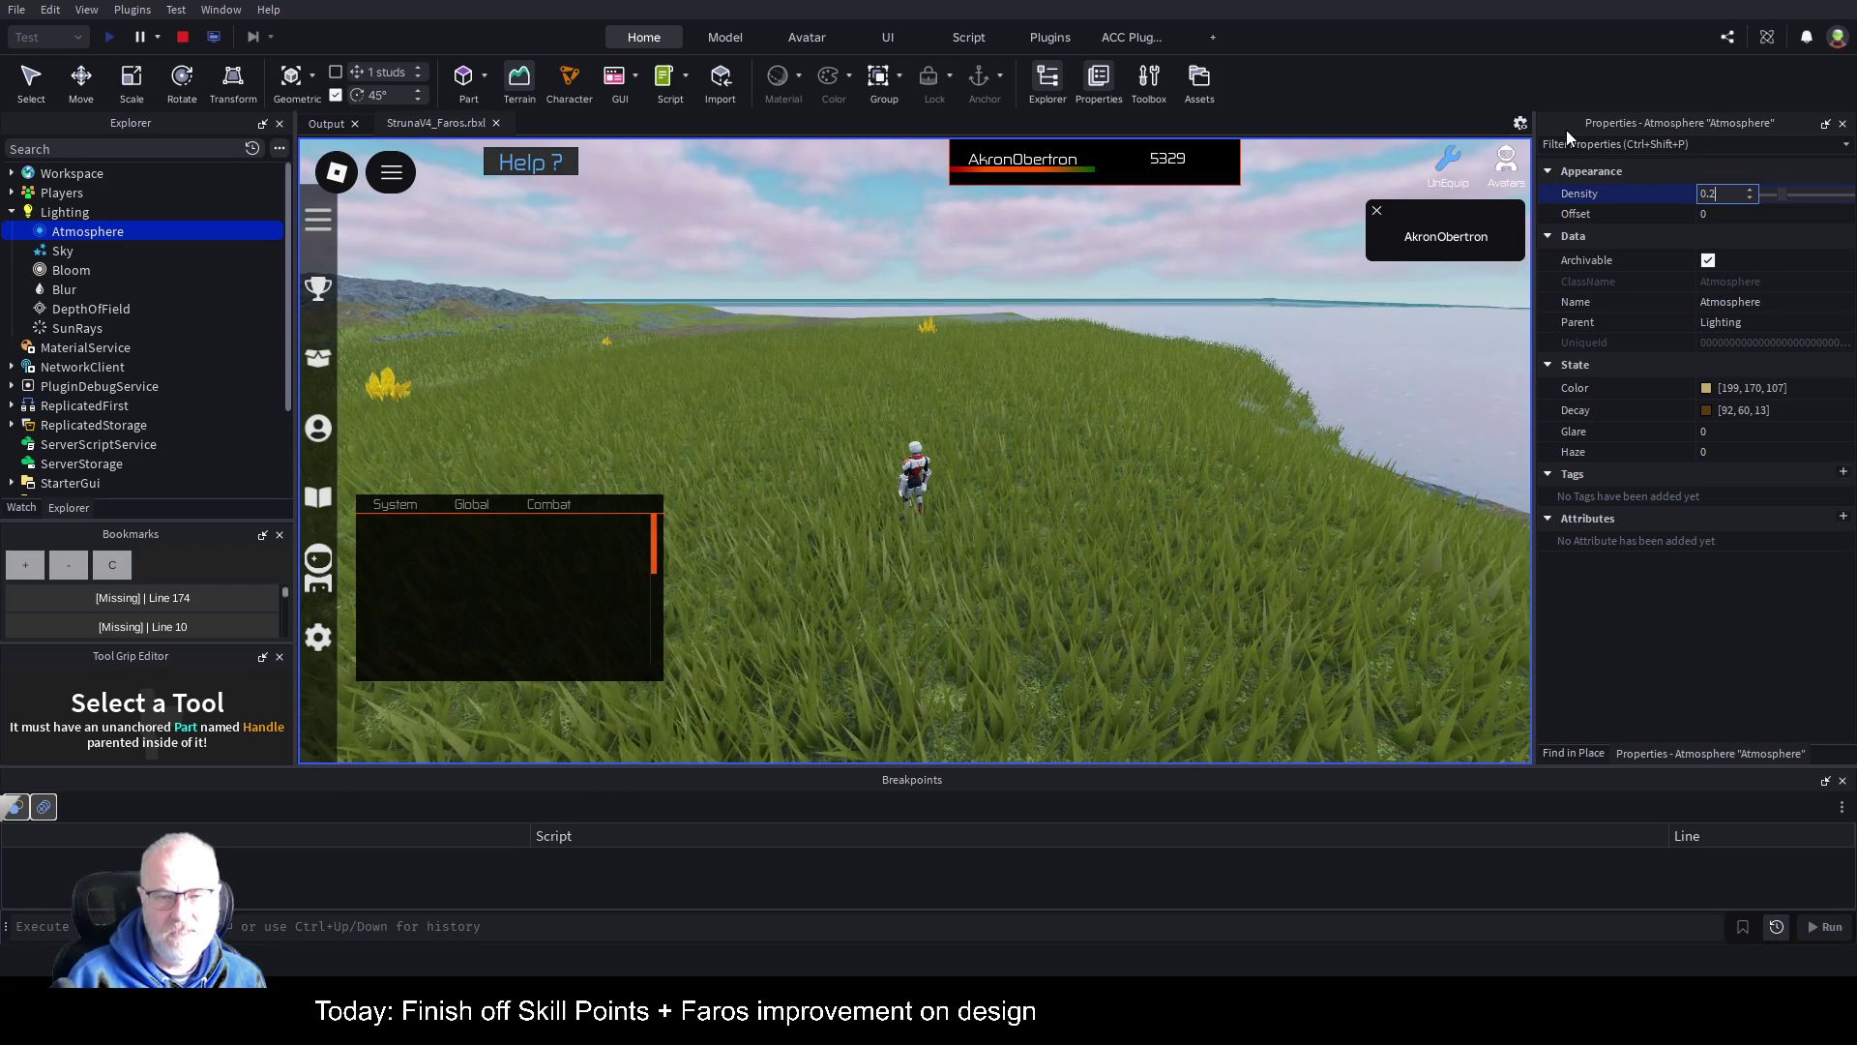
text(6)
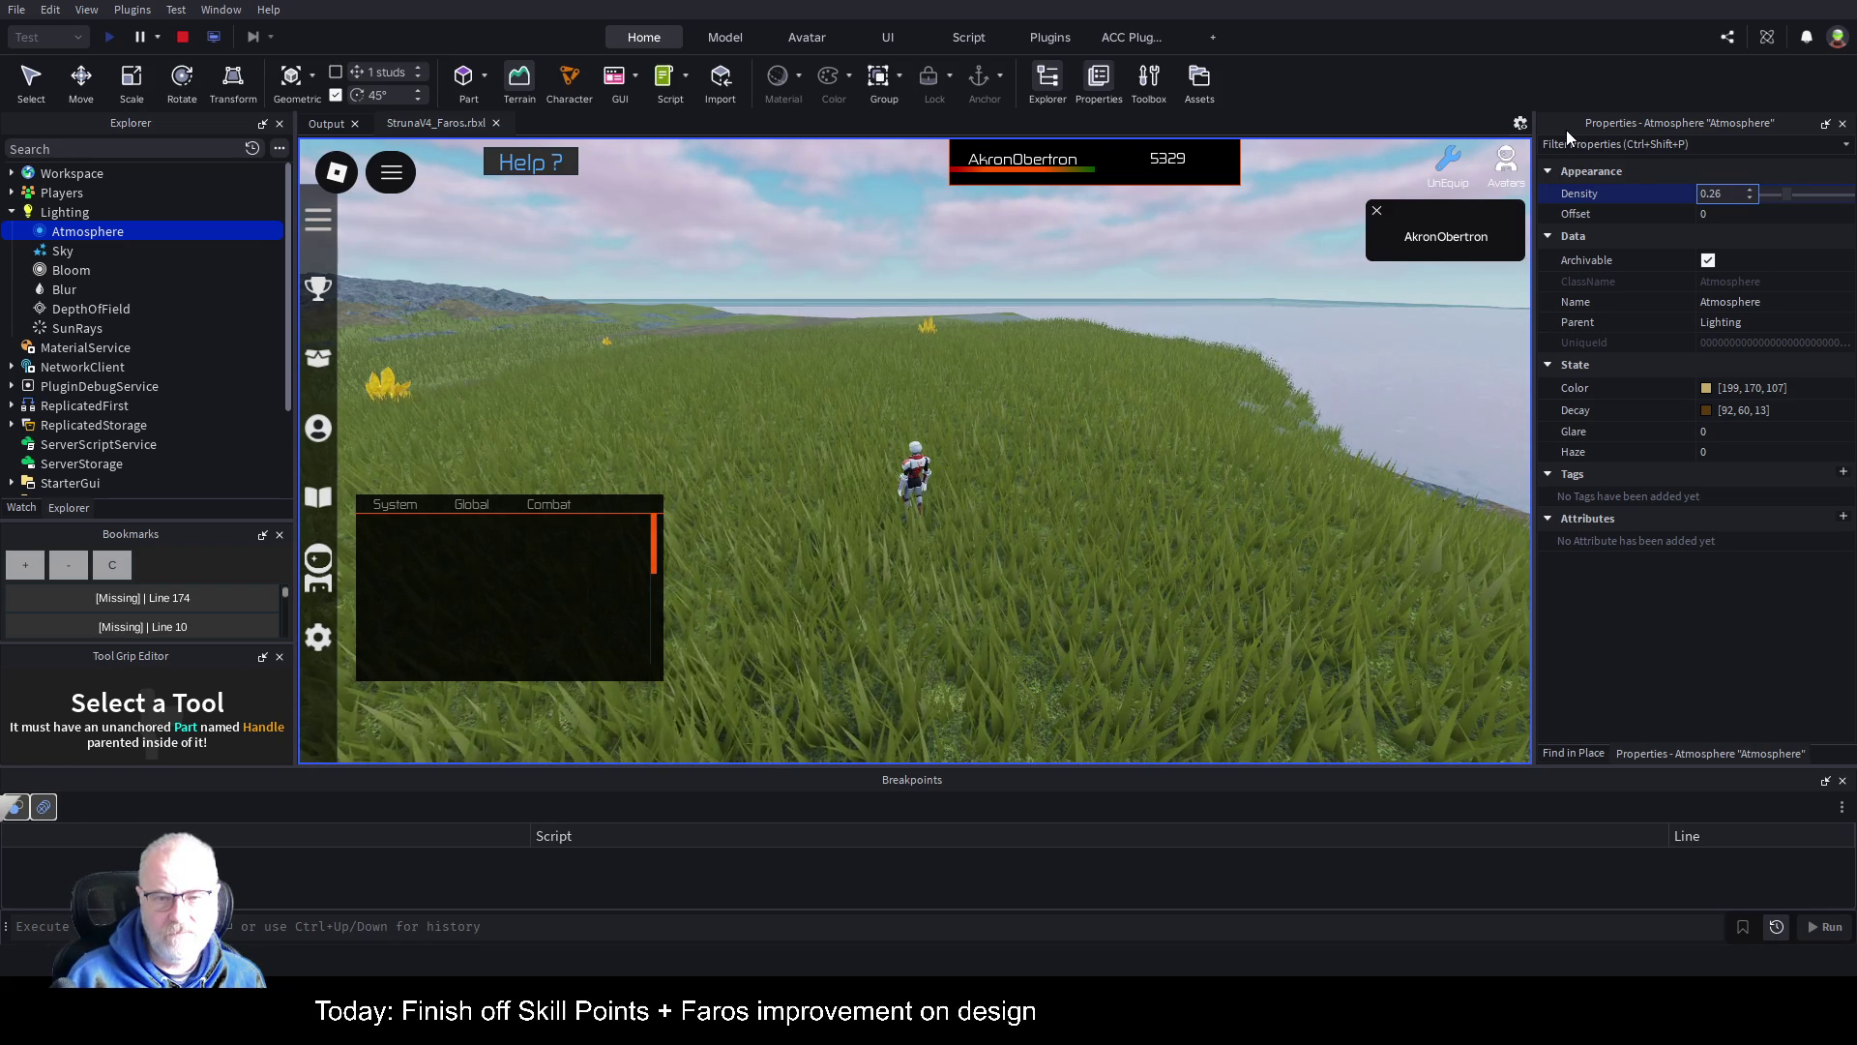
key(Return)
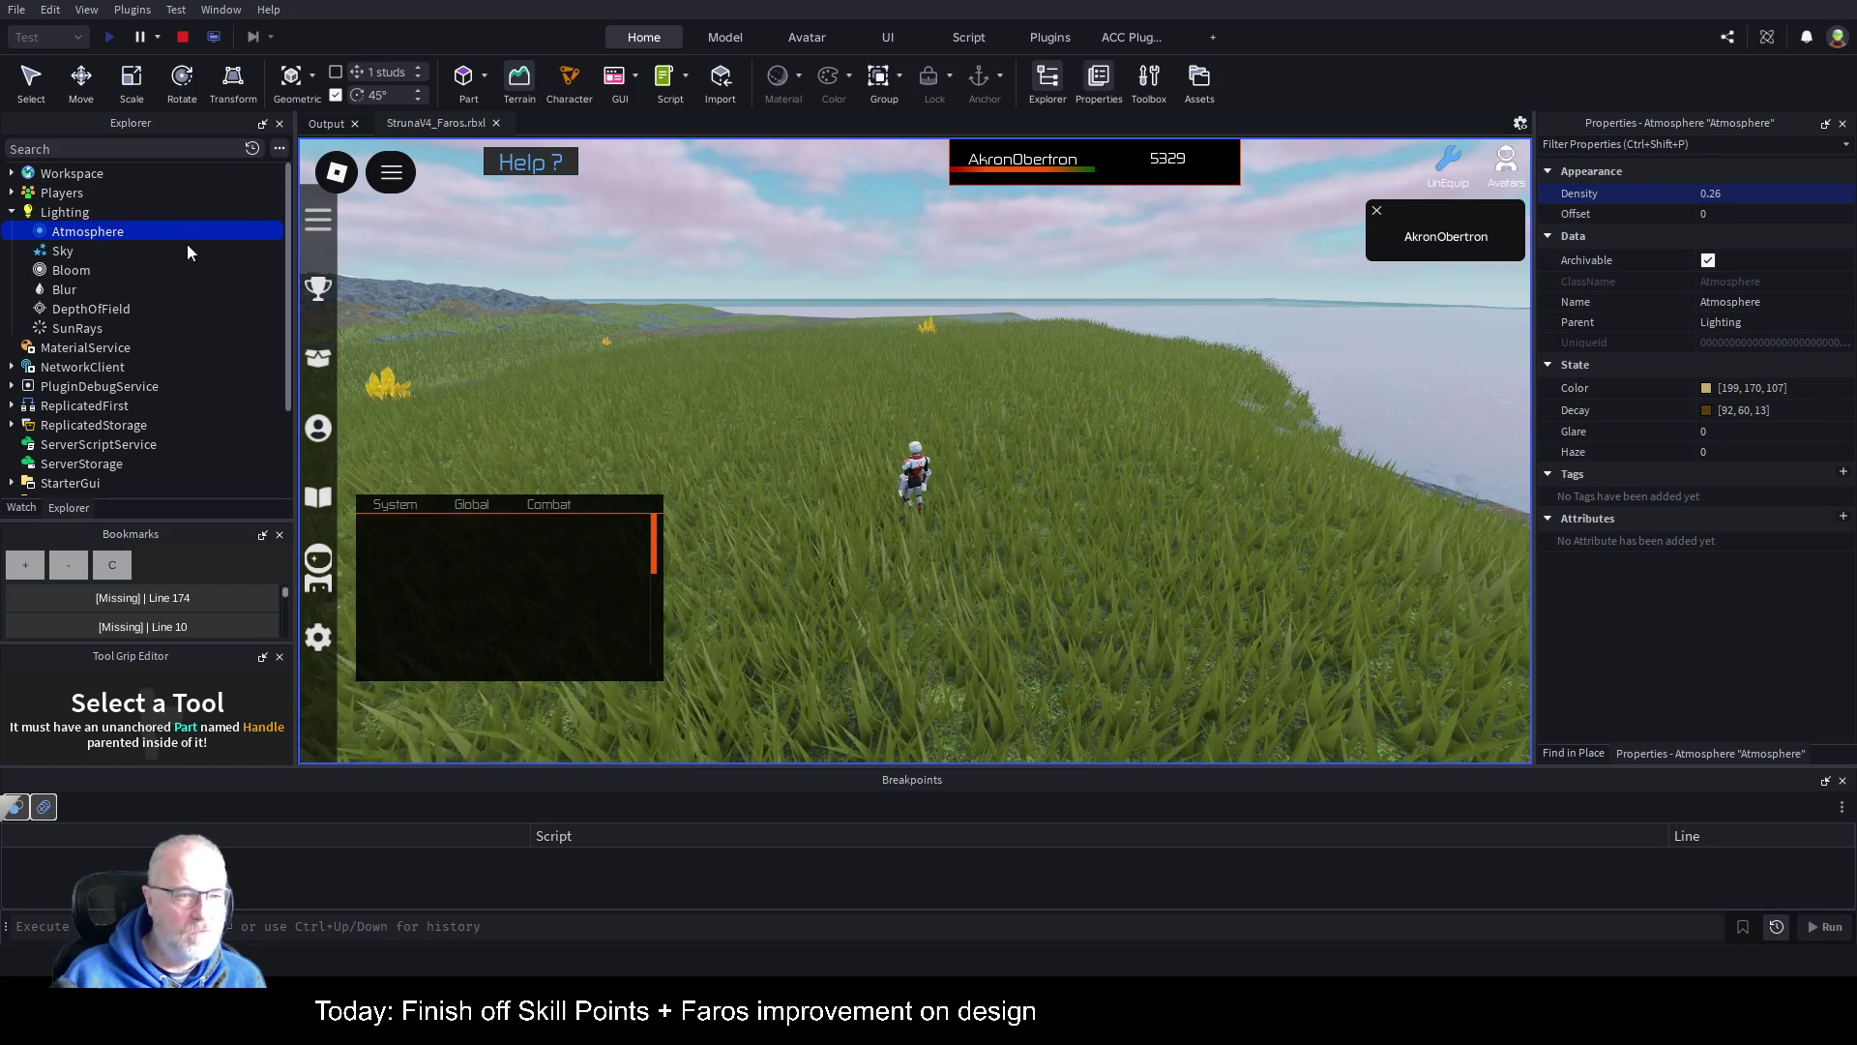
Step: Stop the playtest and add an Atmosphere to Lighting in edit mode
click(184, 37)
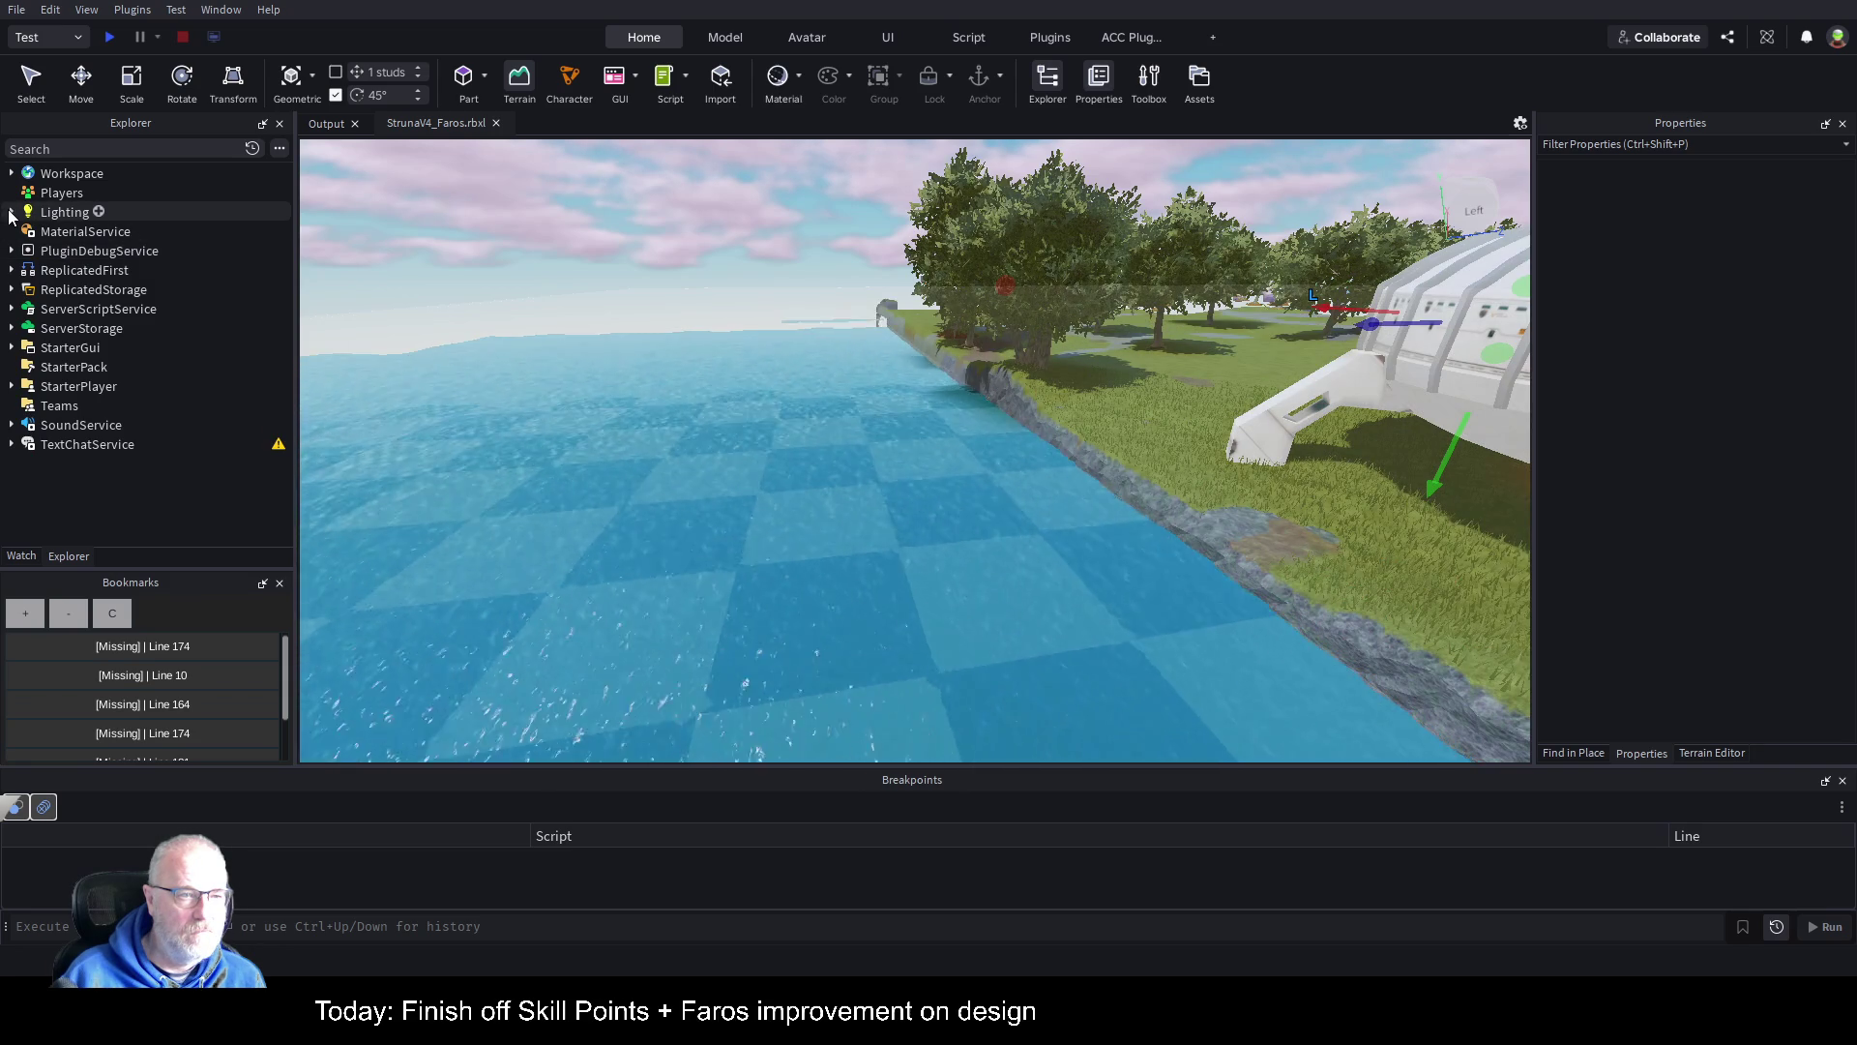
click(11, 212)
click(63, 212)
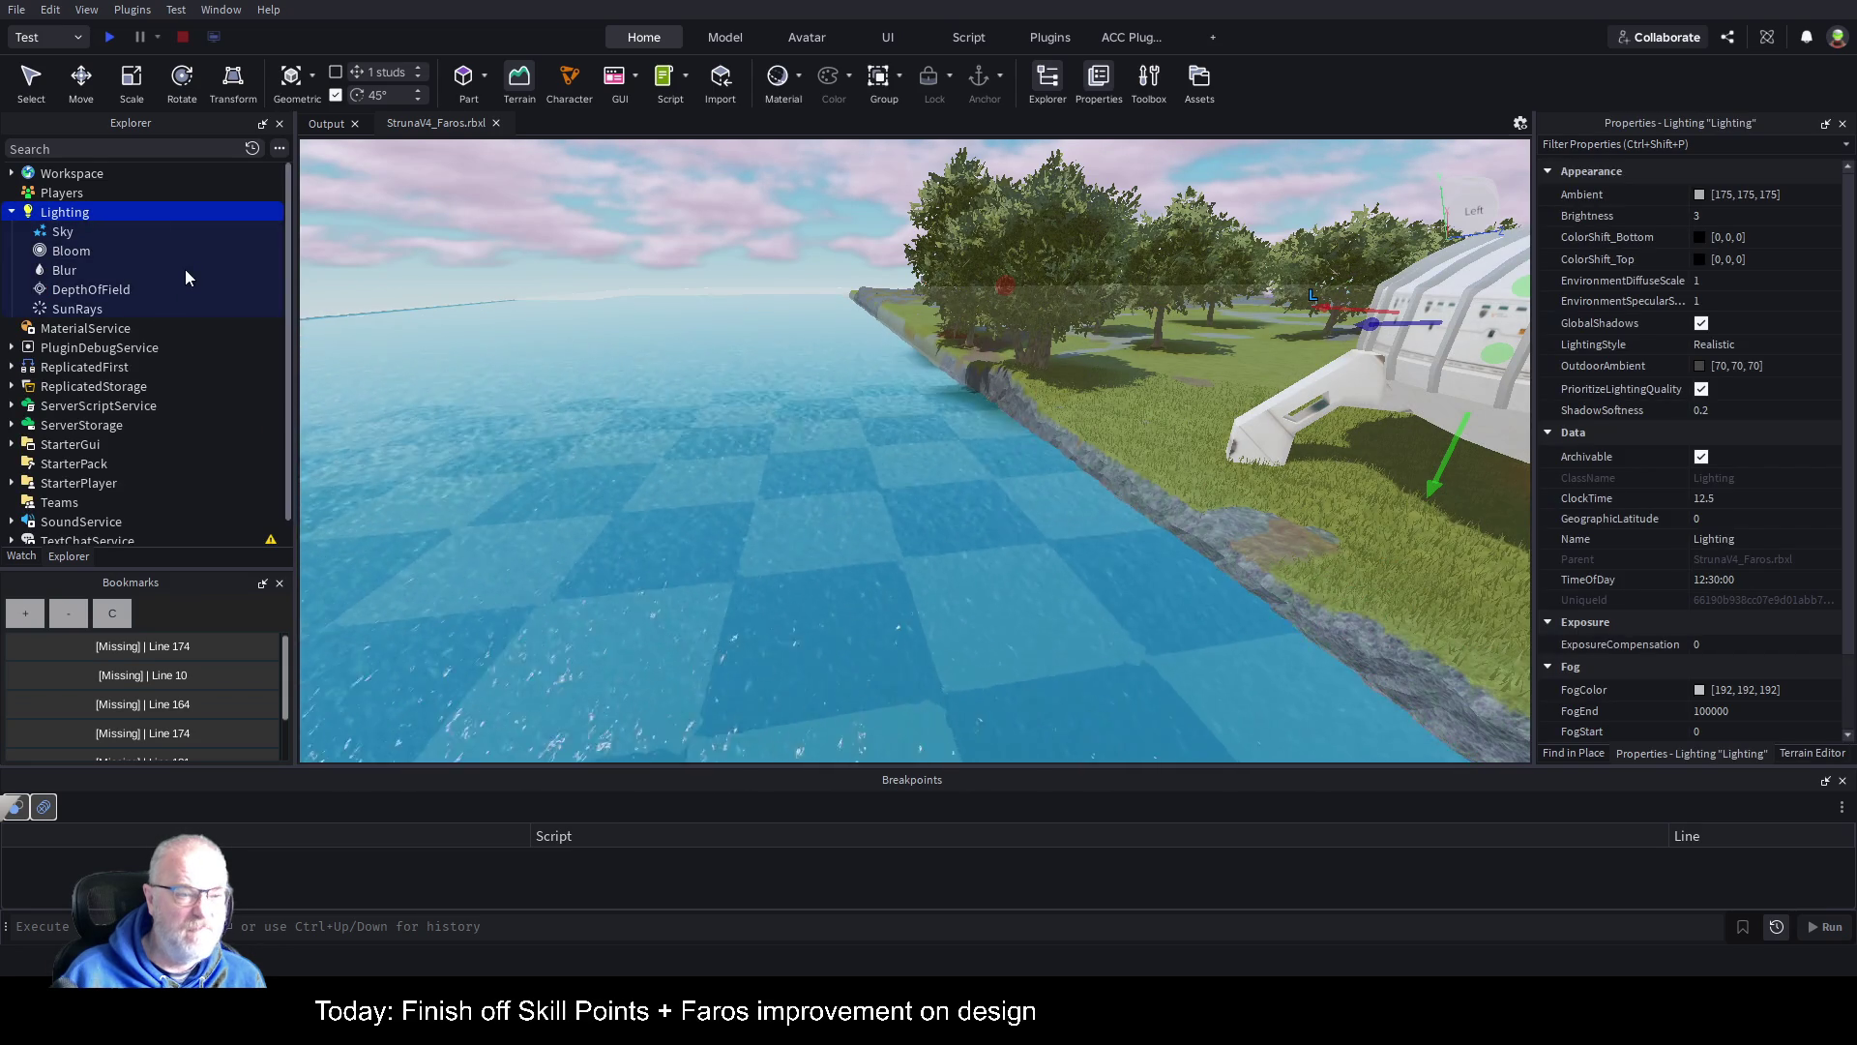
key(ctrl+shift+v)
Step: Fly the camera back over the sea and island, deselect the Atmosphere, and open the Terrain Editor
key(w)
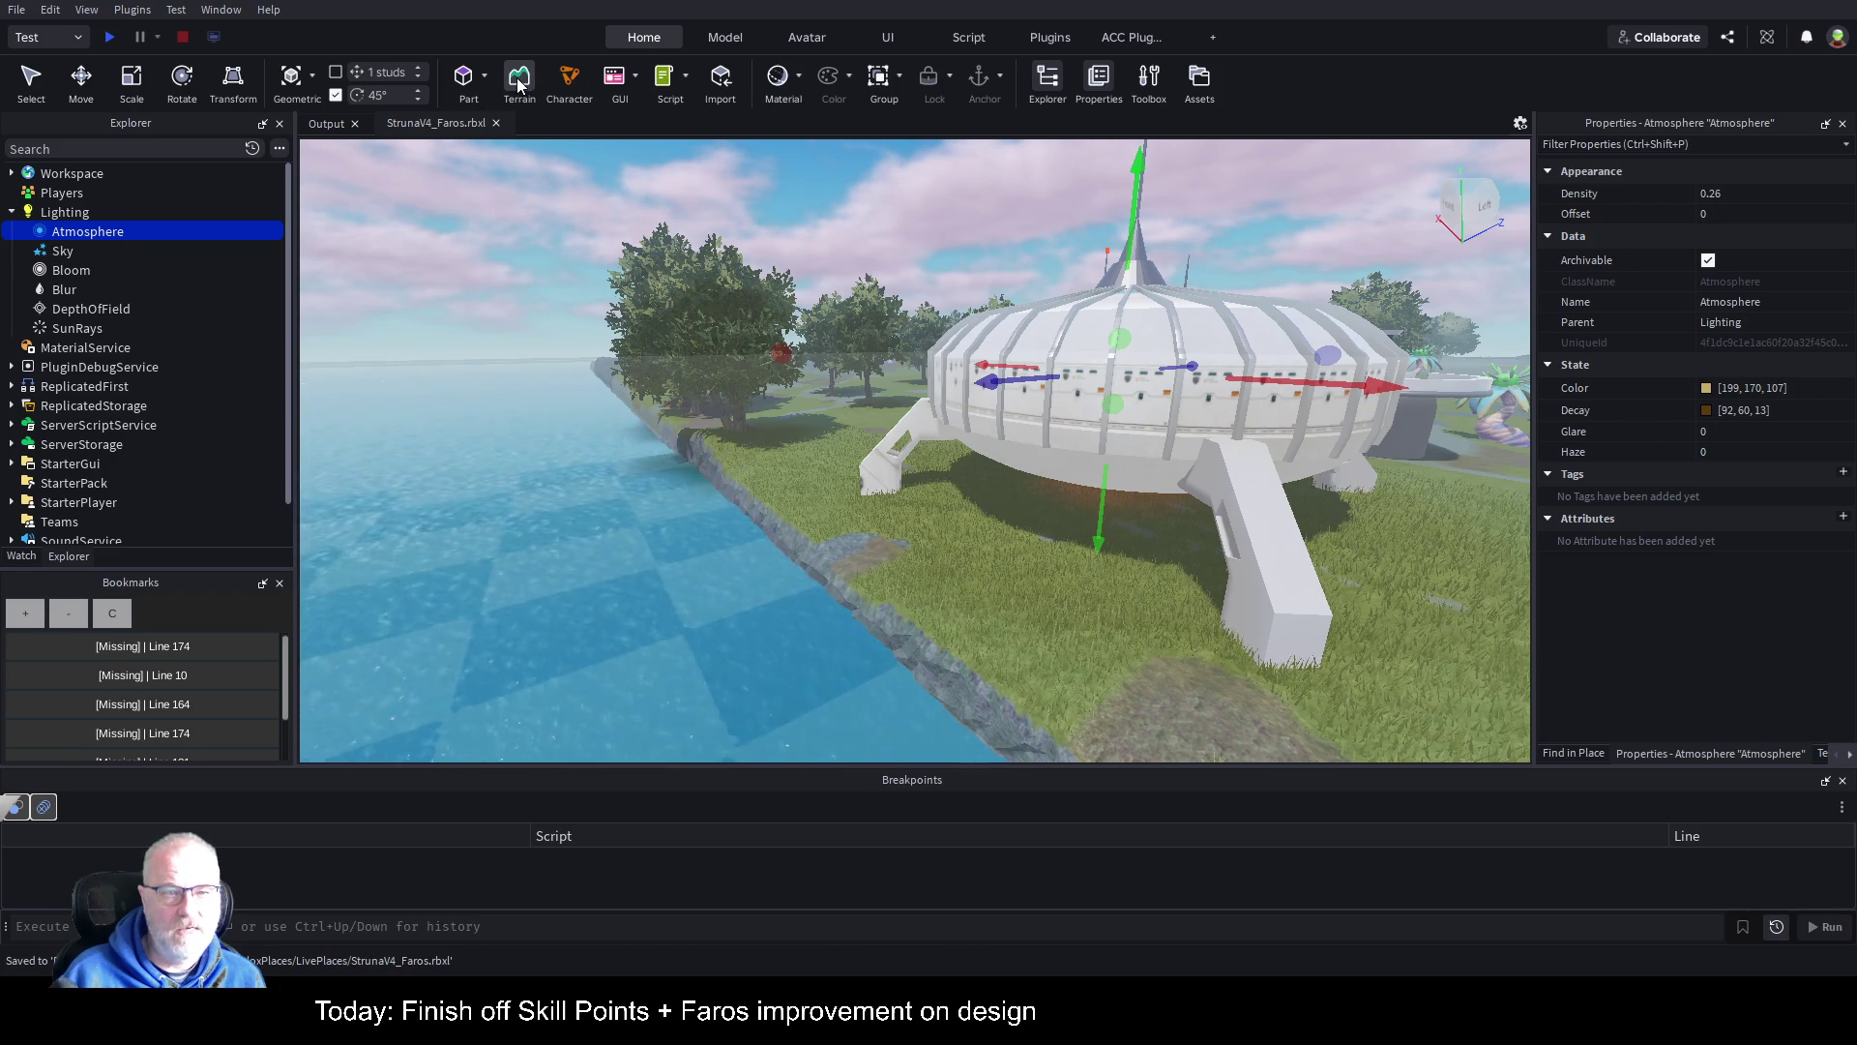
key(s)
key(Left)
key(Left)
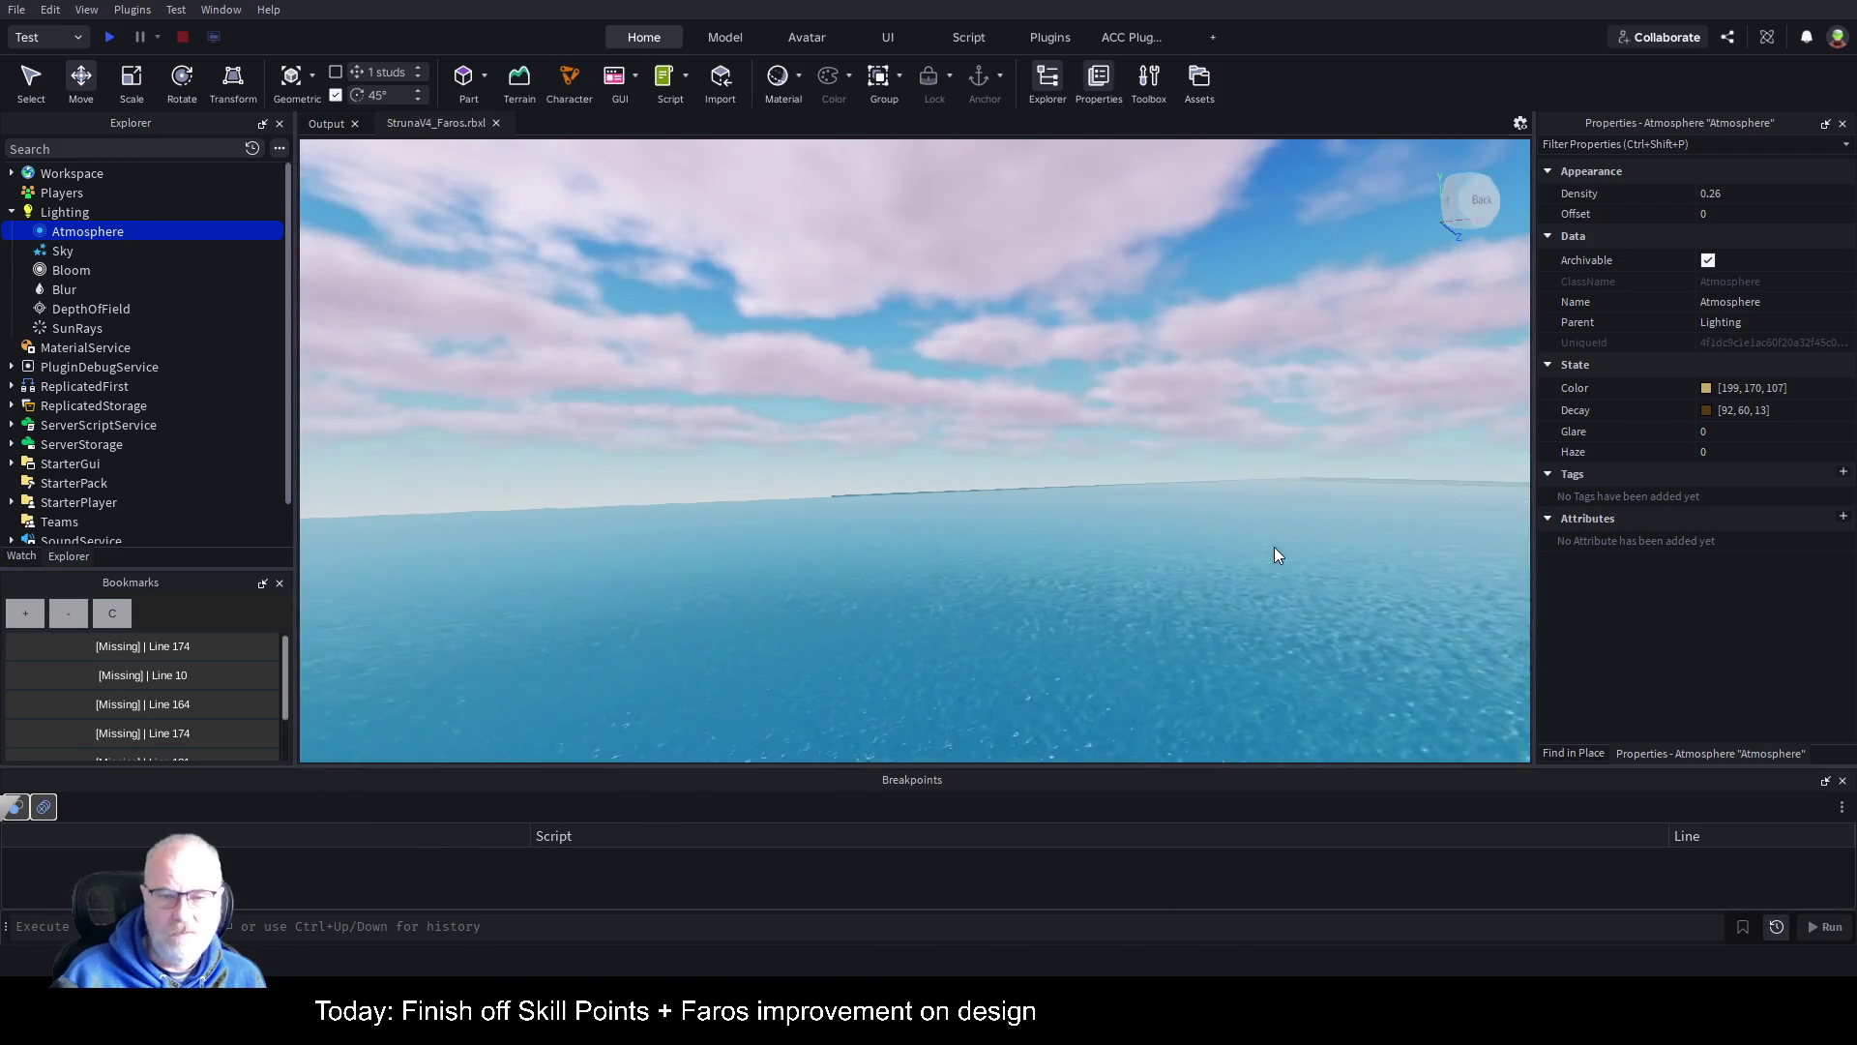
scroll(1274, 548, up, 2)
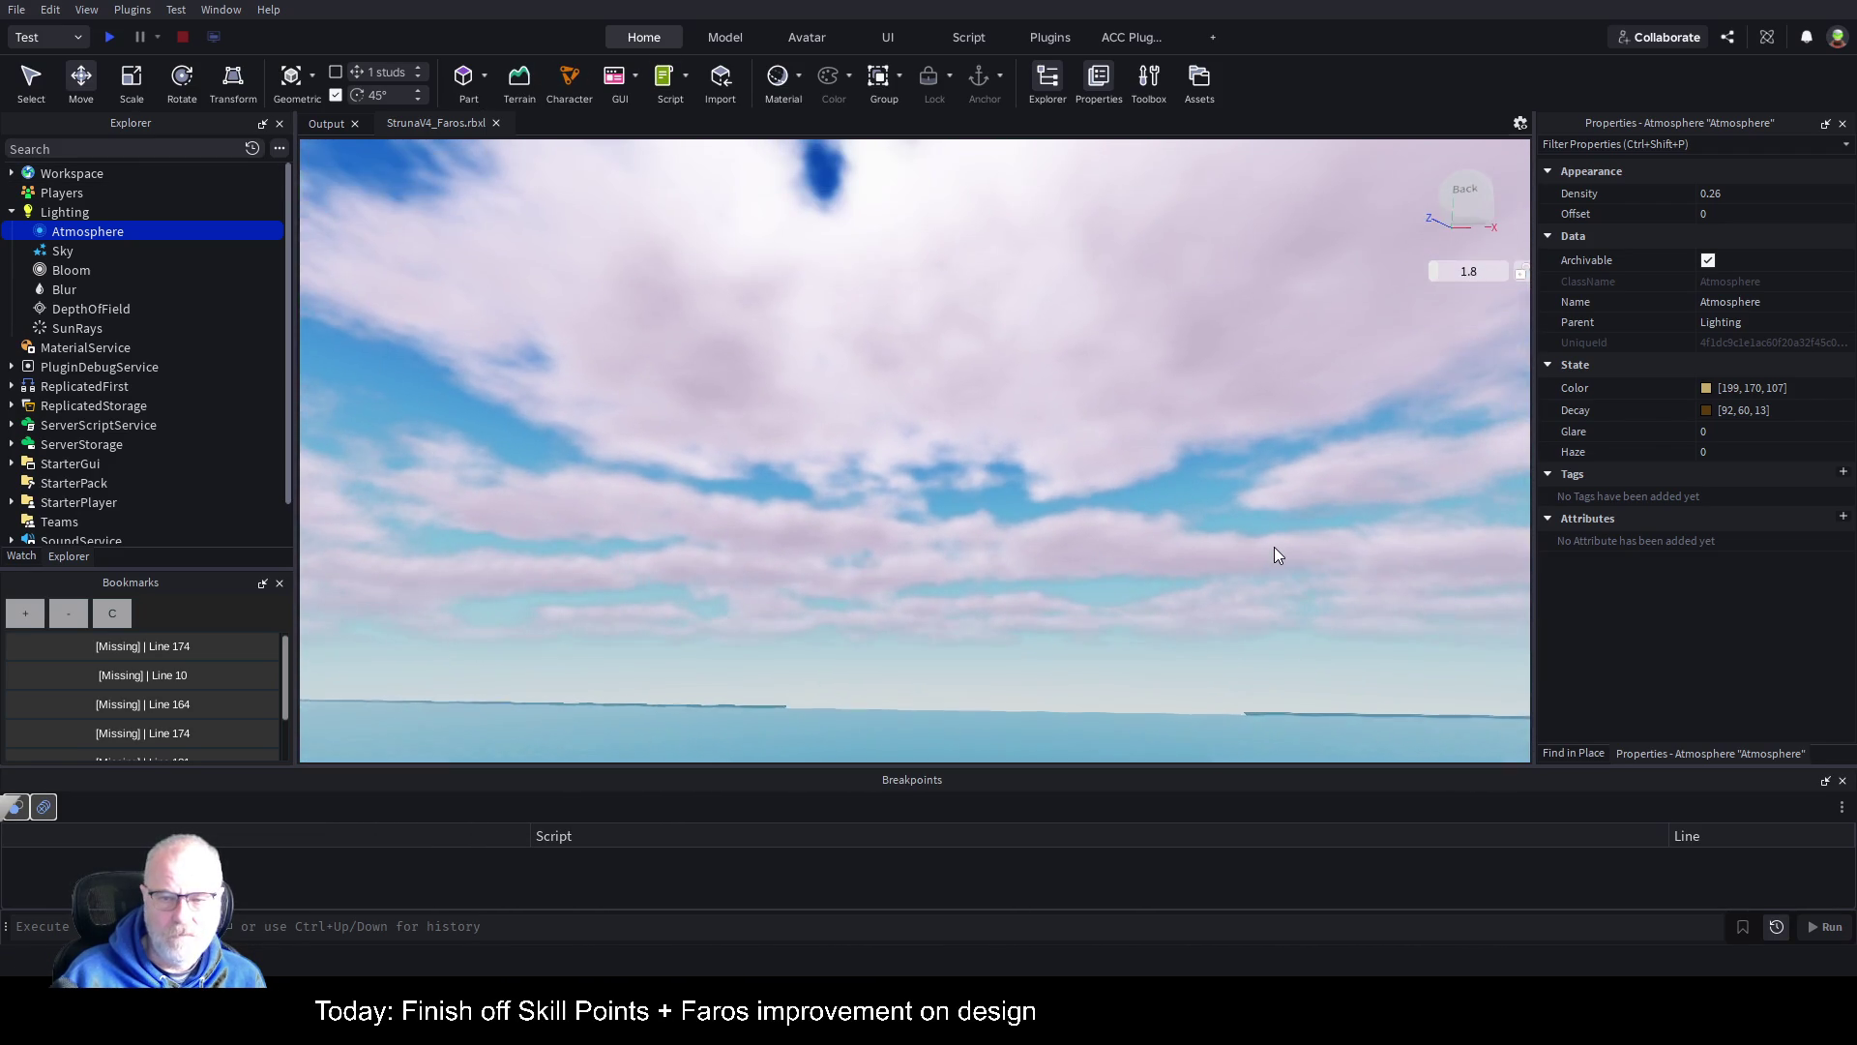
key(q)
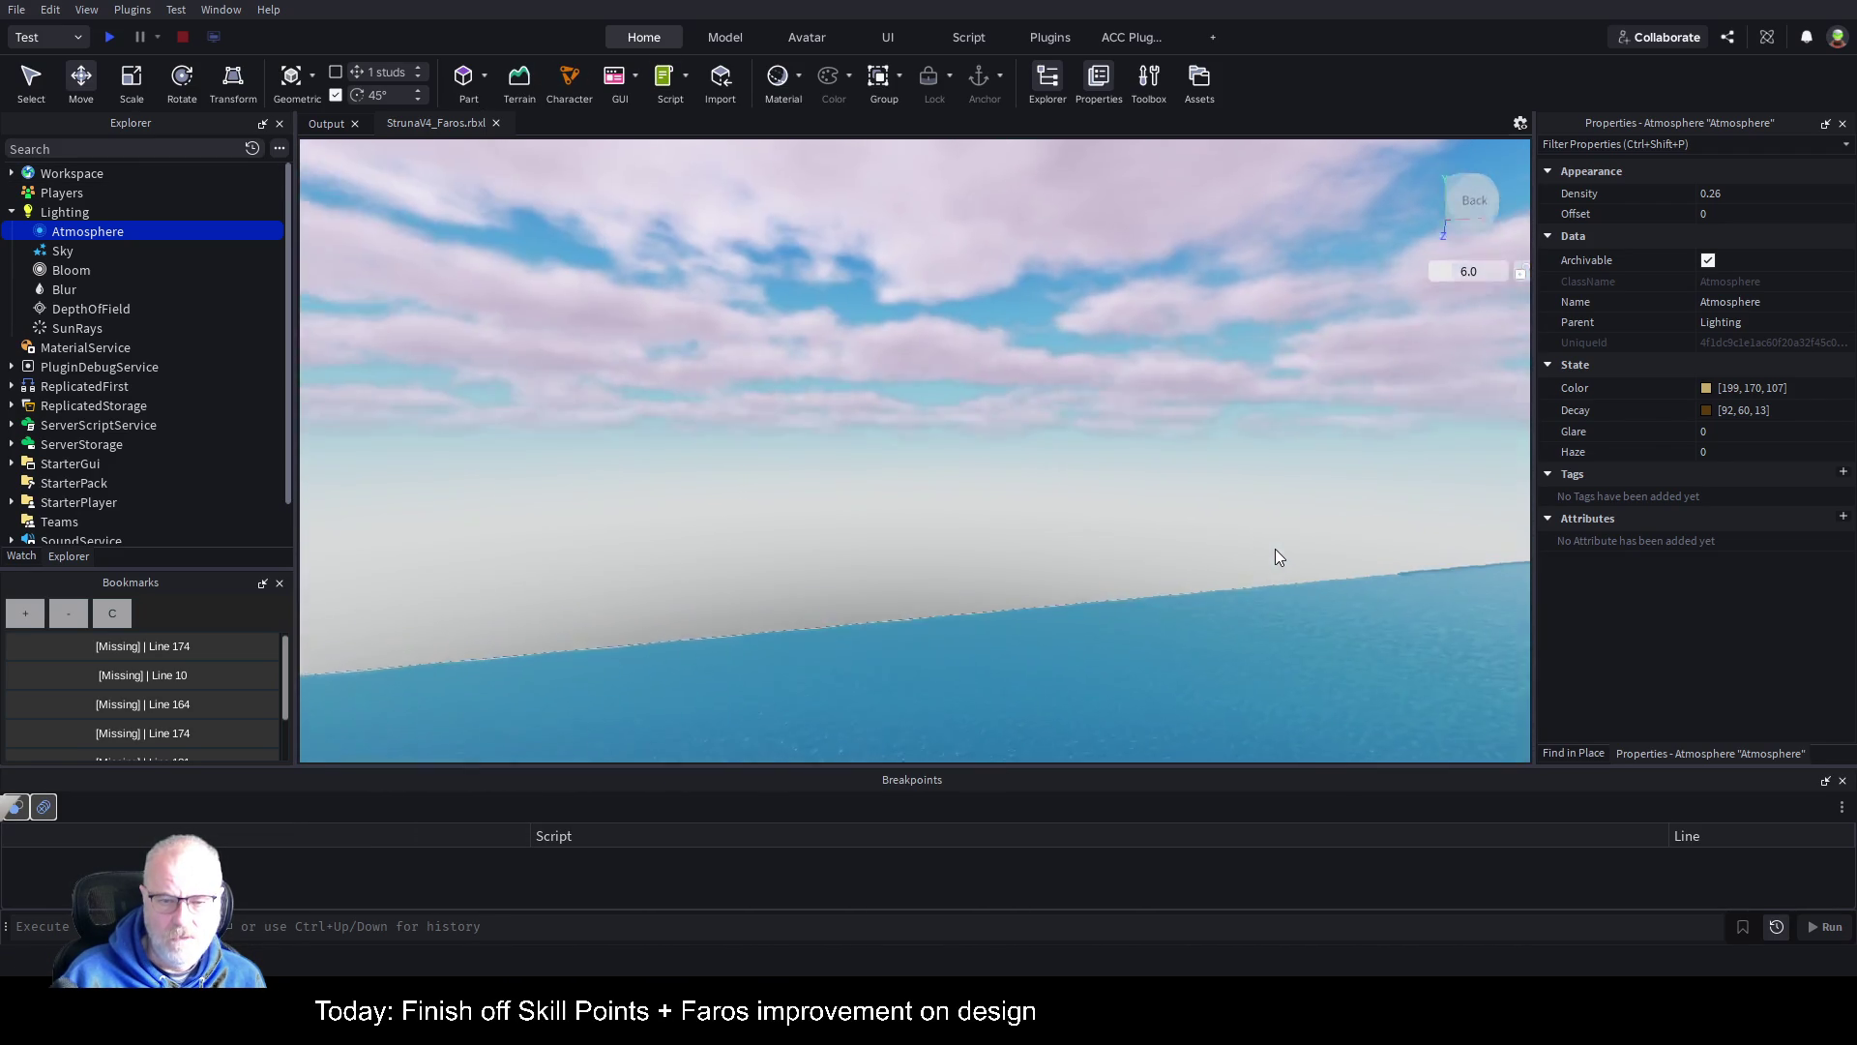
key(e)
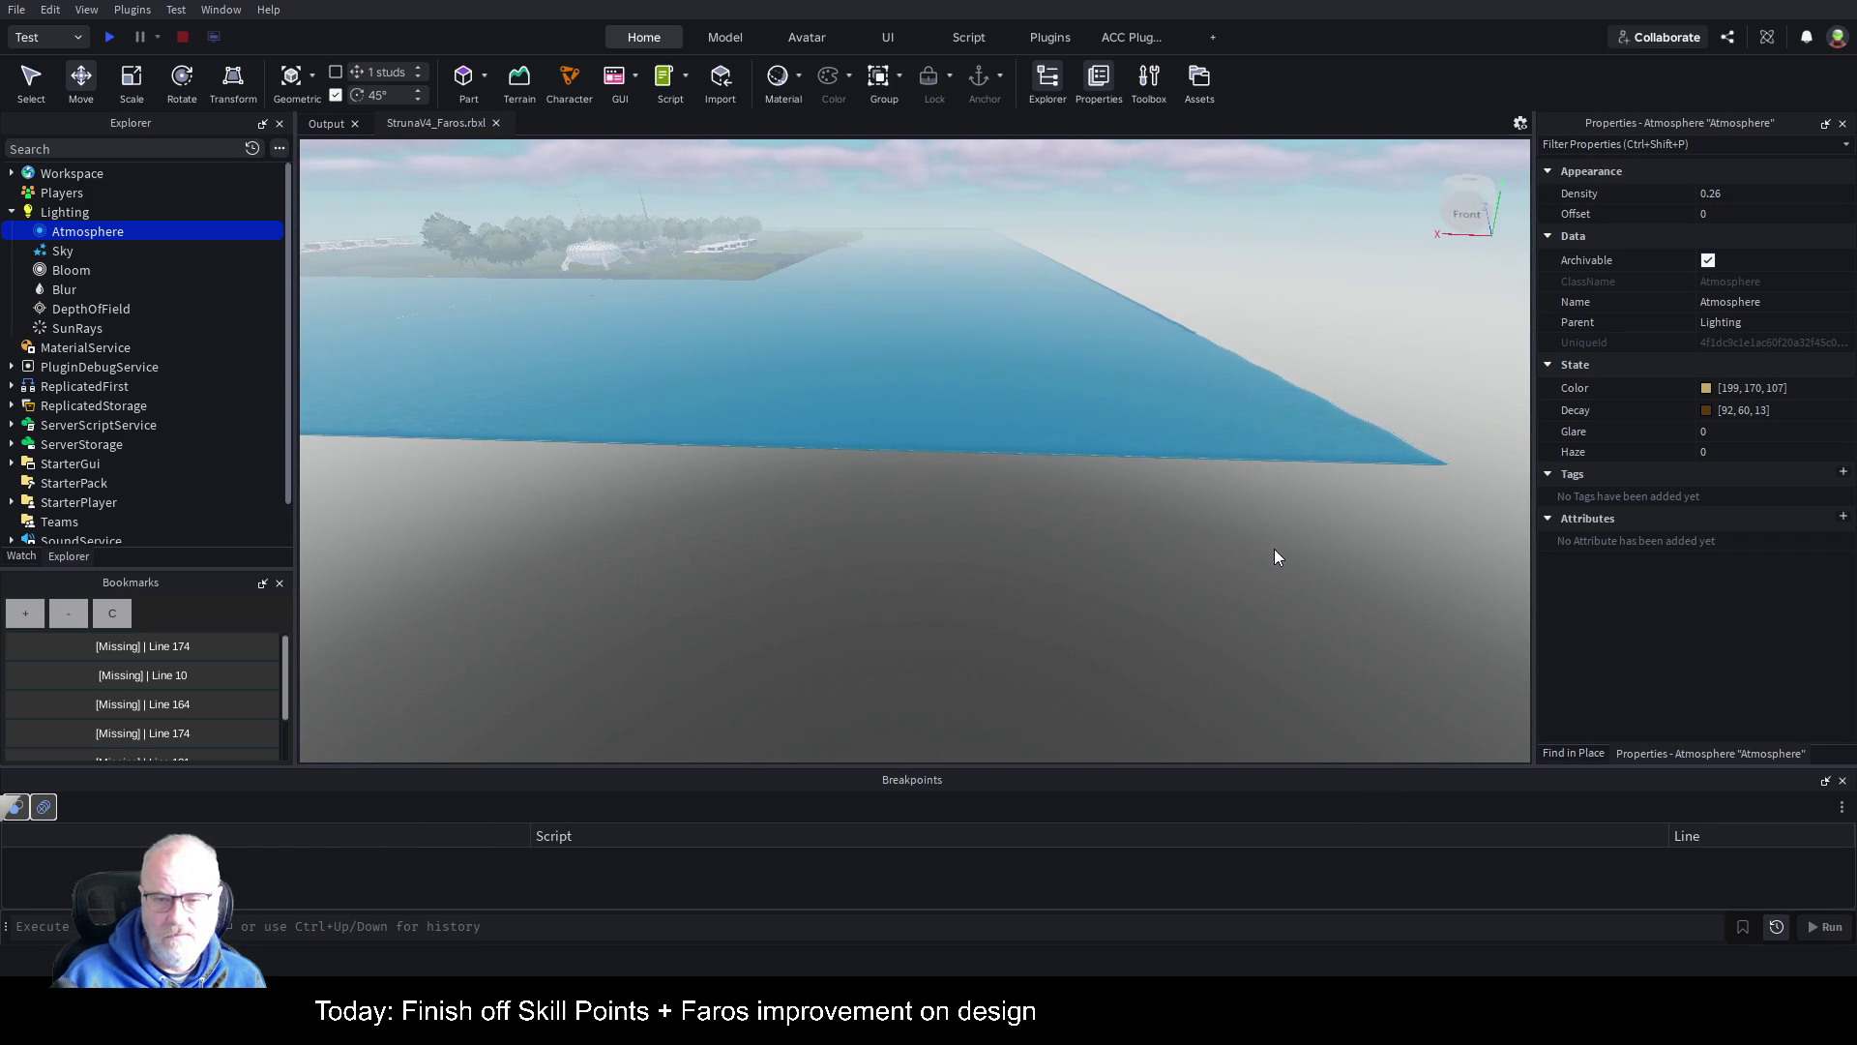
click(1223, 616)
click(520, 82)
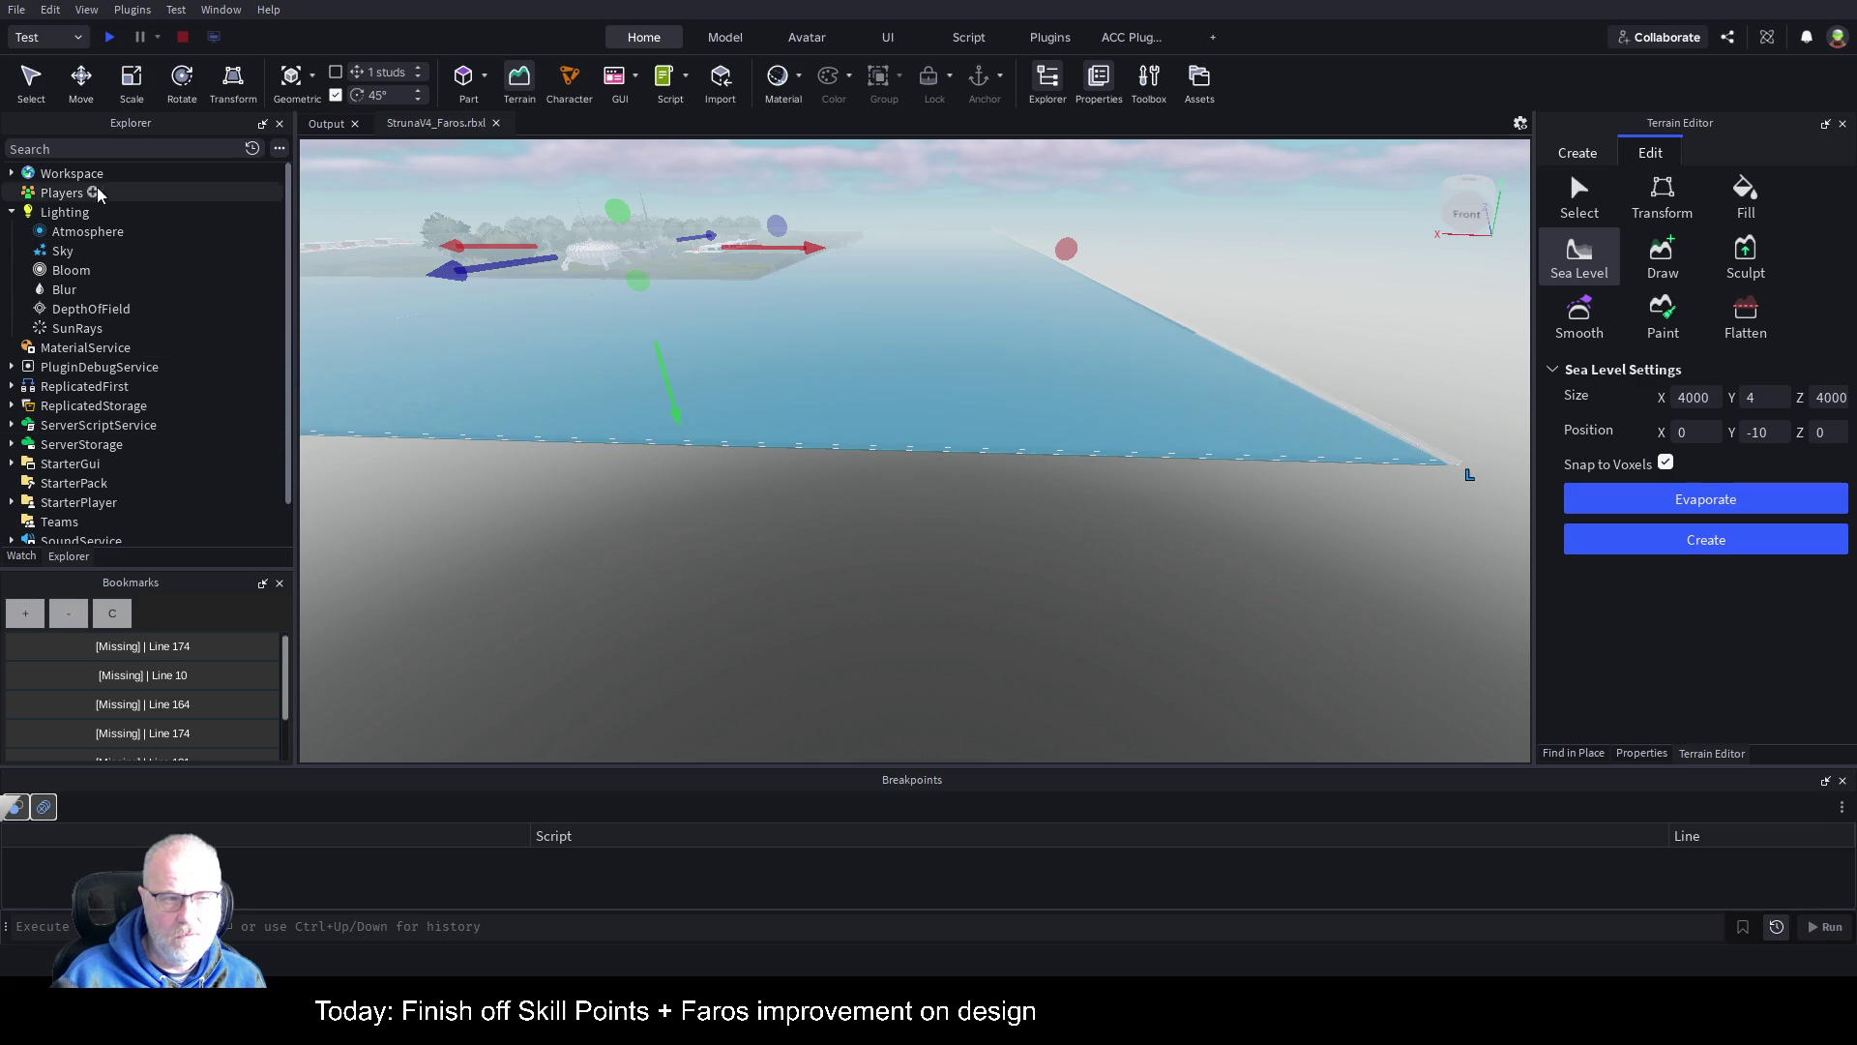
Step: Select the Terrain object and choose the Select tool on the Terrain Editor's Edit tab
click(73, 212)
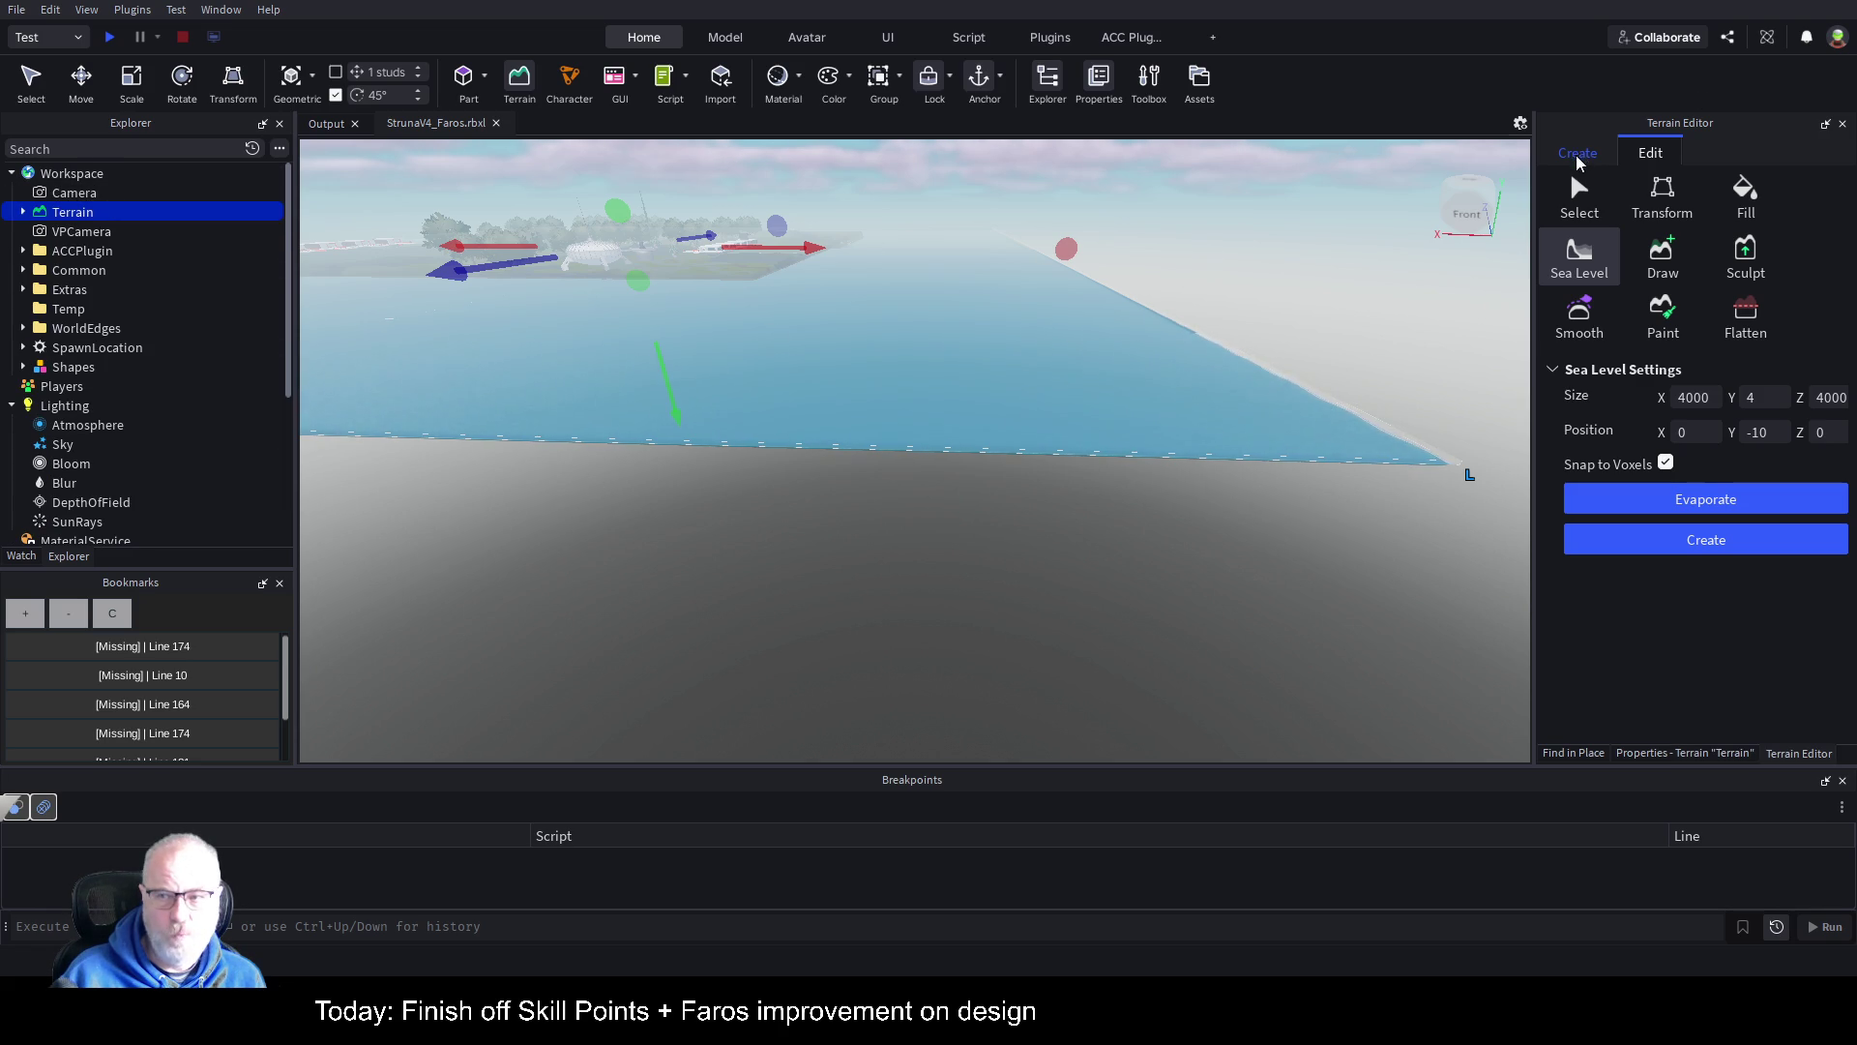
click(1578, 155)
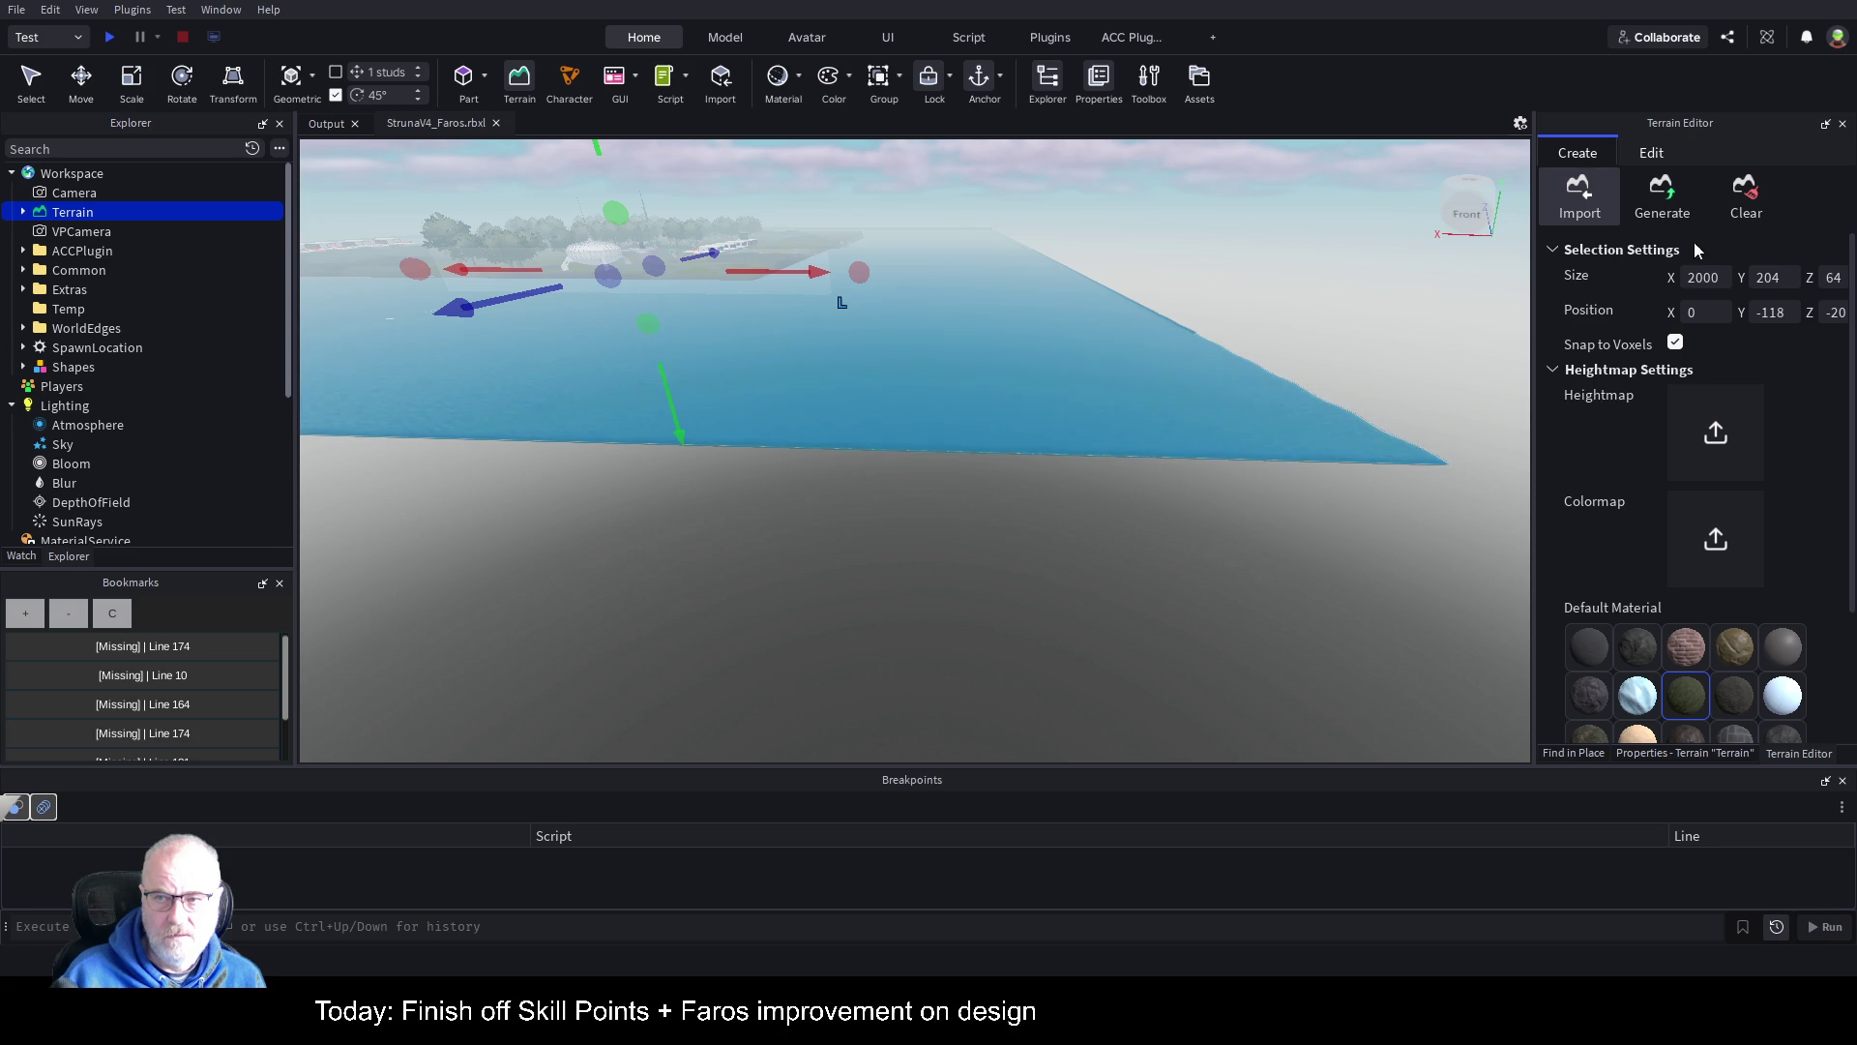
click(1652, 153)
click(1595, 207)
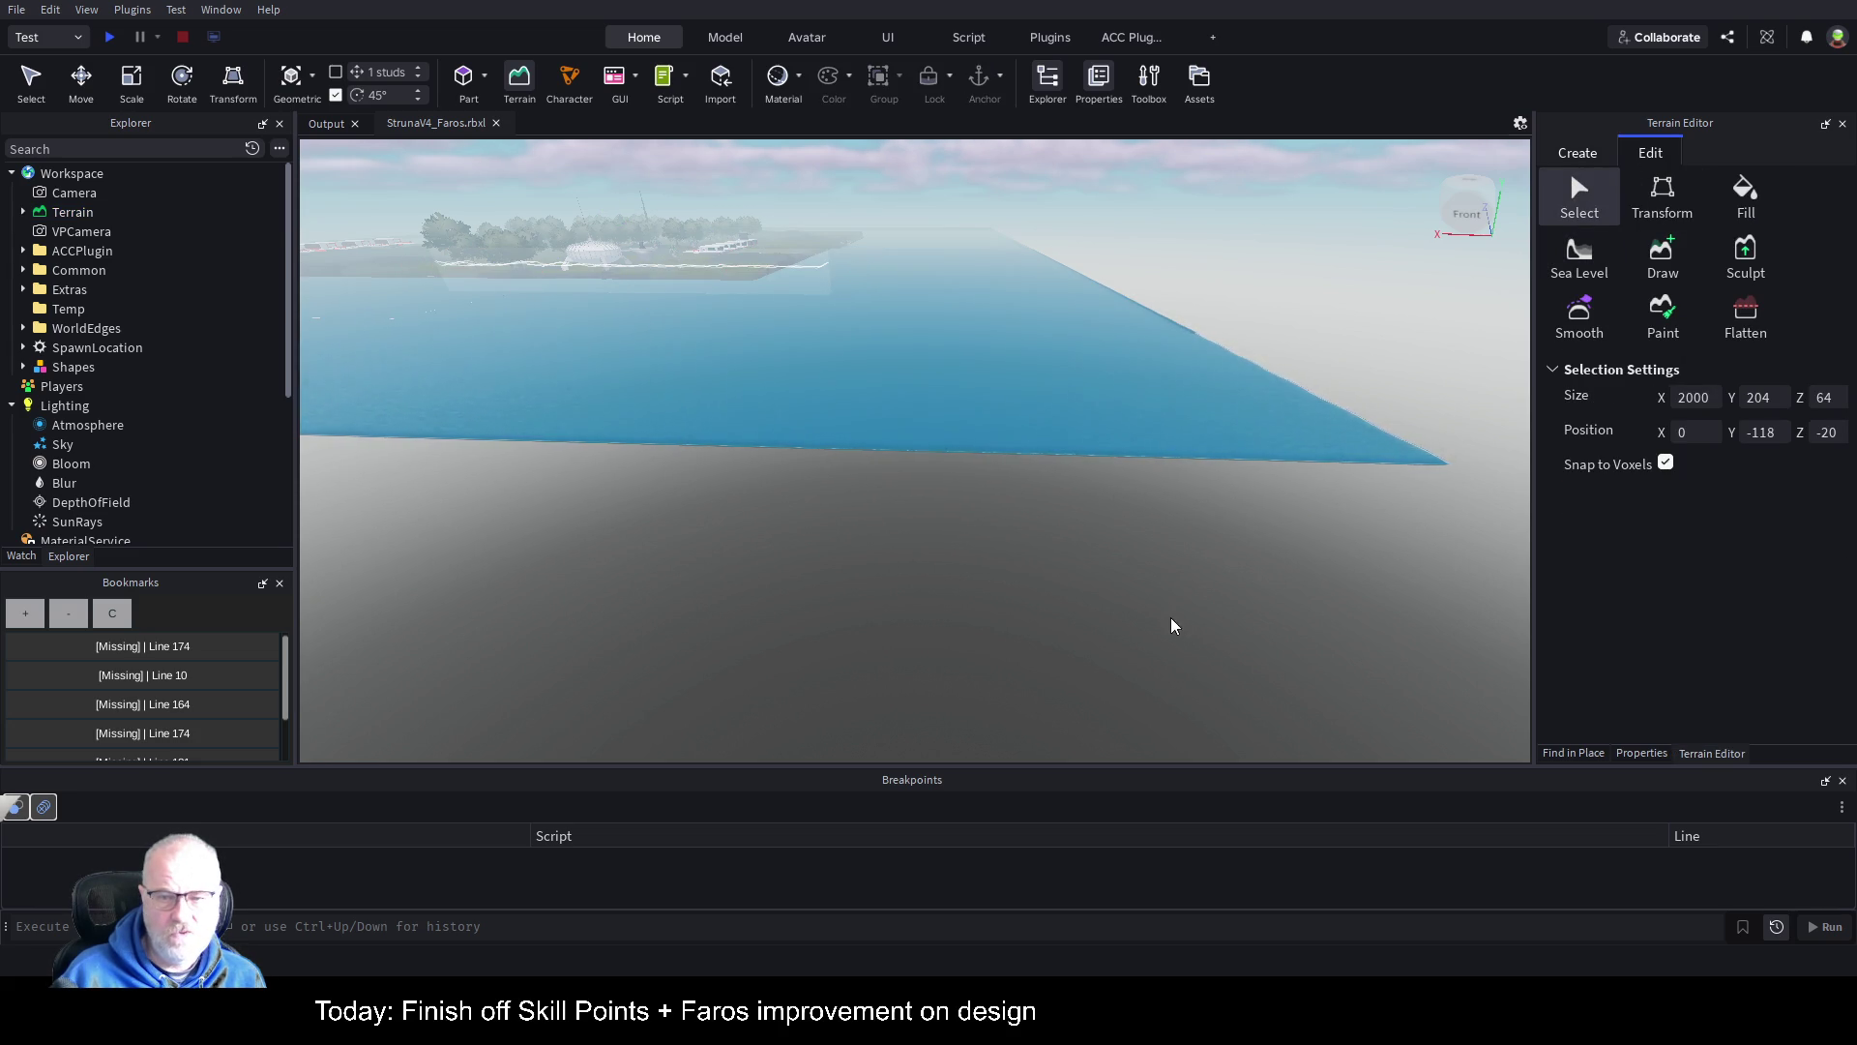
Step: Drag out a terrain region at the sea edge, then stretch it taller and along the map edge
drag(1077, 435, 1164, 497)
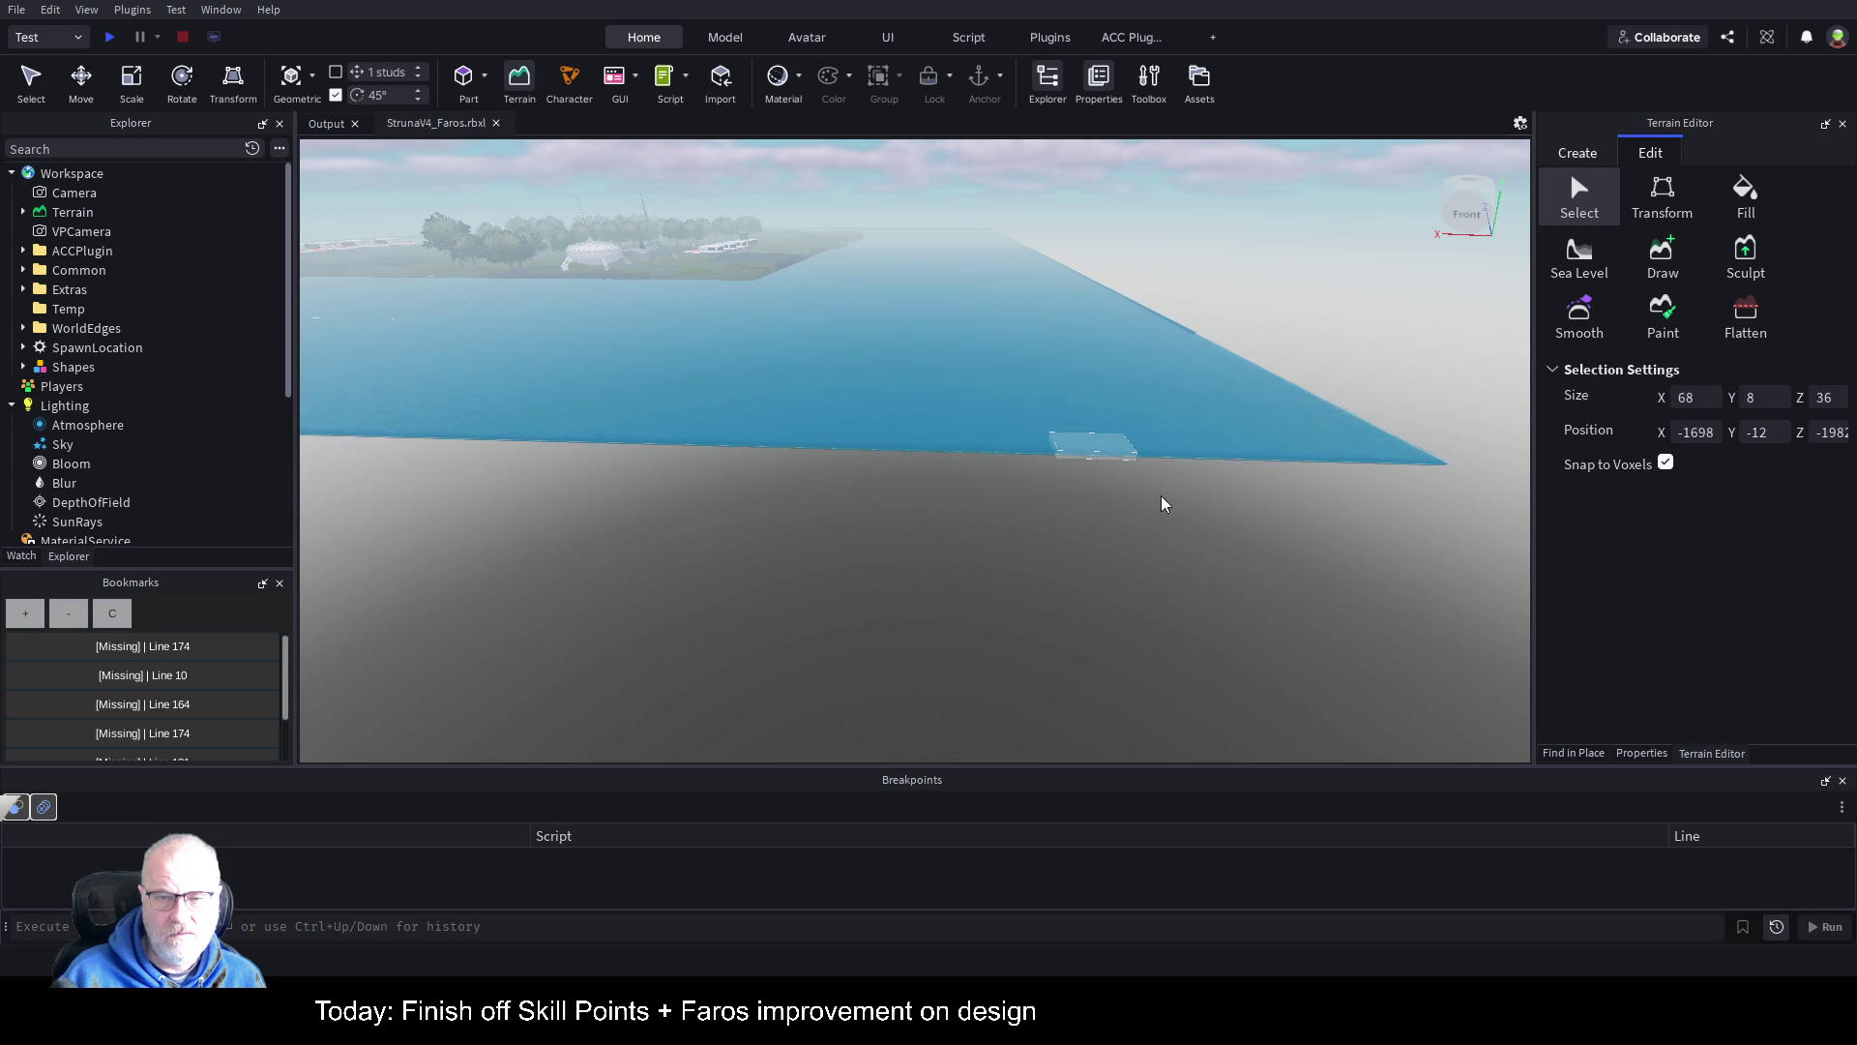
mouse_move(1327, 539)
mouse_down()
mouse_move(1343, 526)
mouse_move(1277, 468)
mouse_move(1235, 469)
mouse_move(1252, 523)
mouse_move(1260, 502)
mouse_up()
drag(1161, 414, 1422, 474)
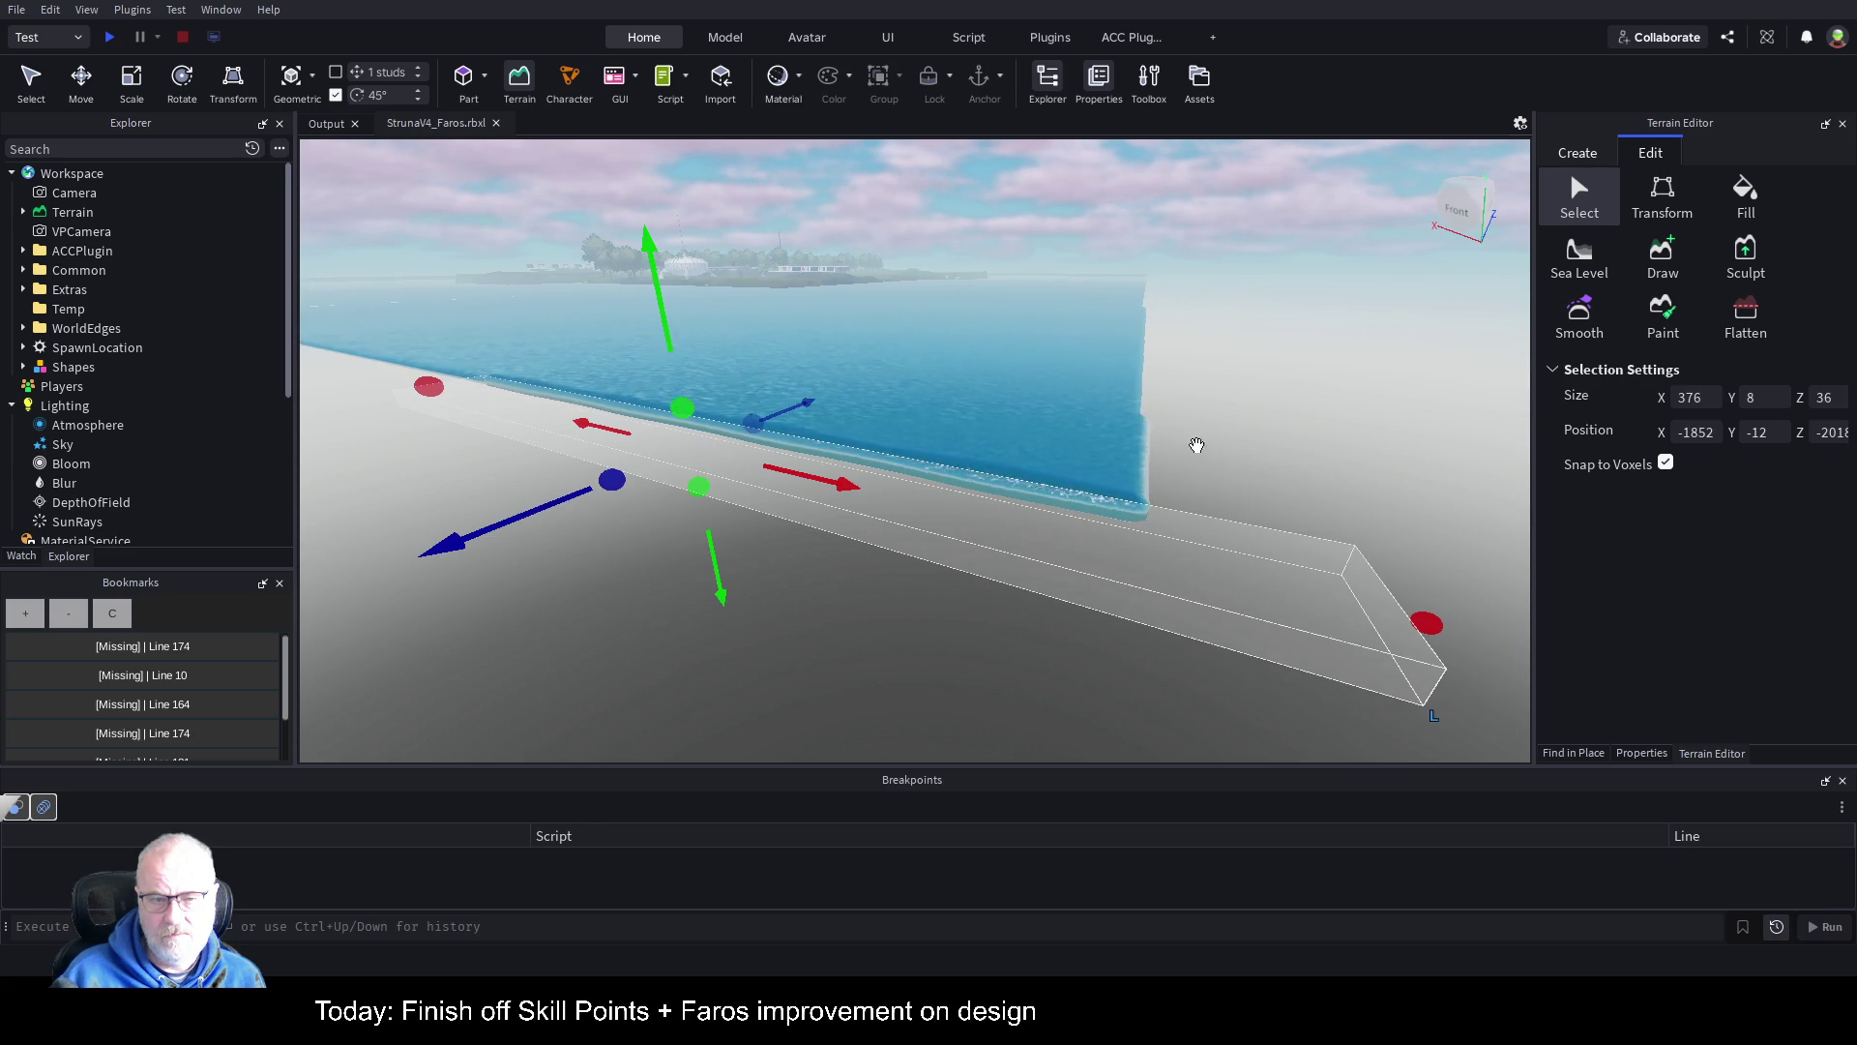
drag(683, 407, 663, 319)
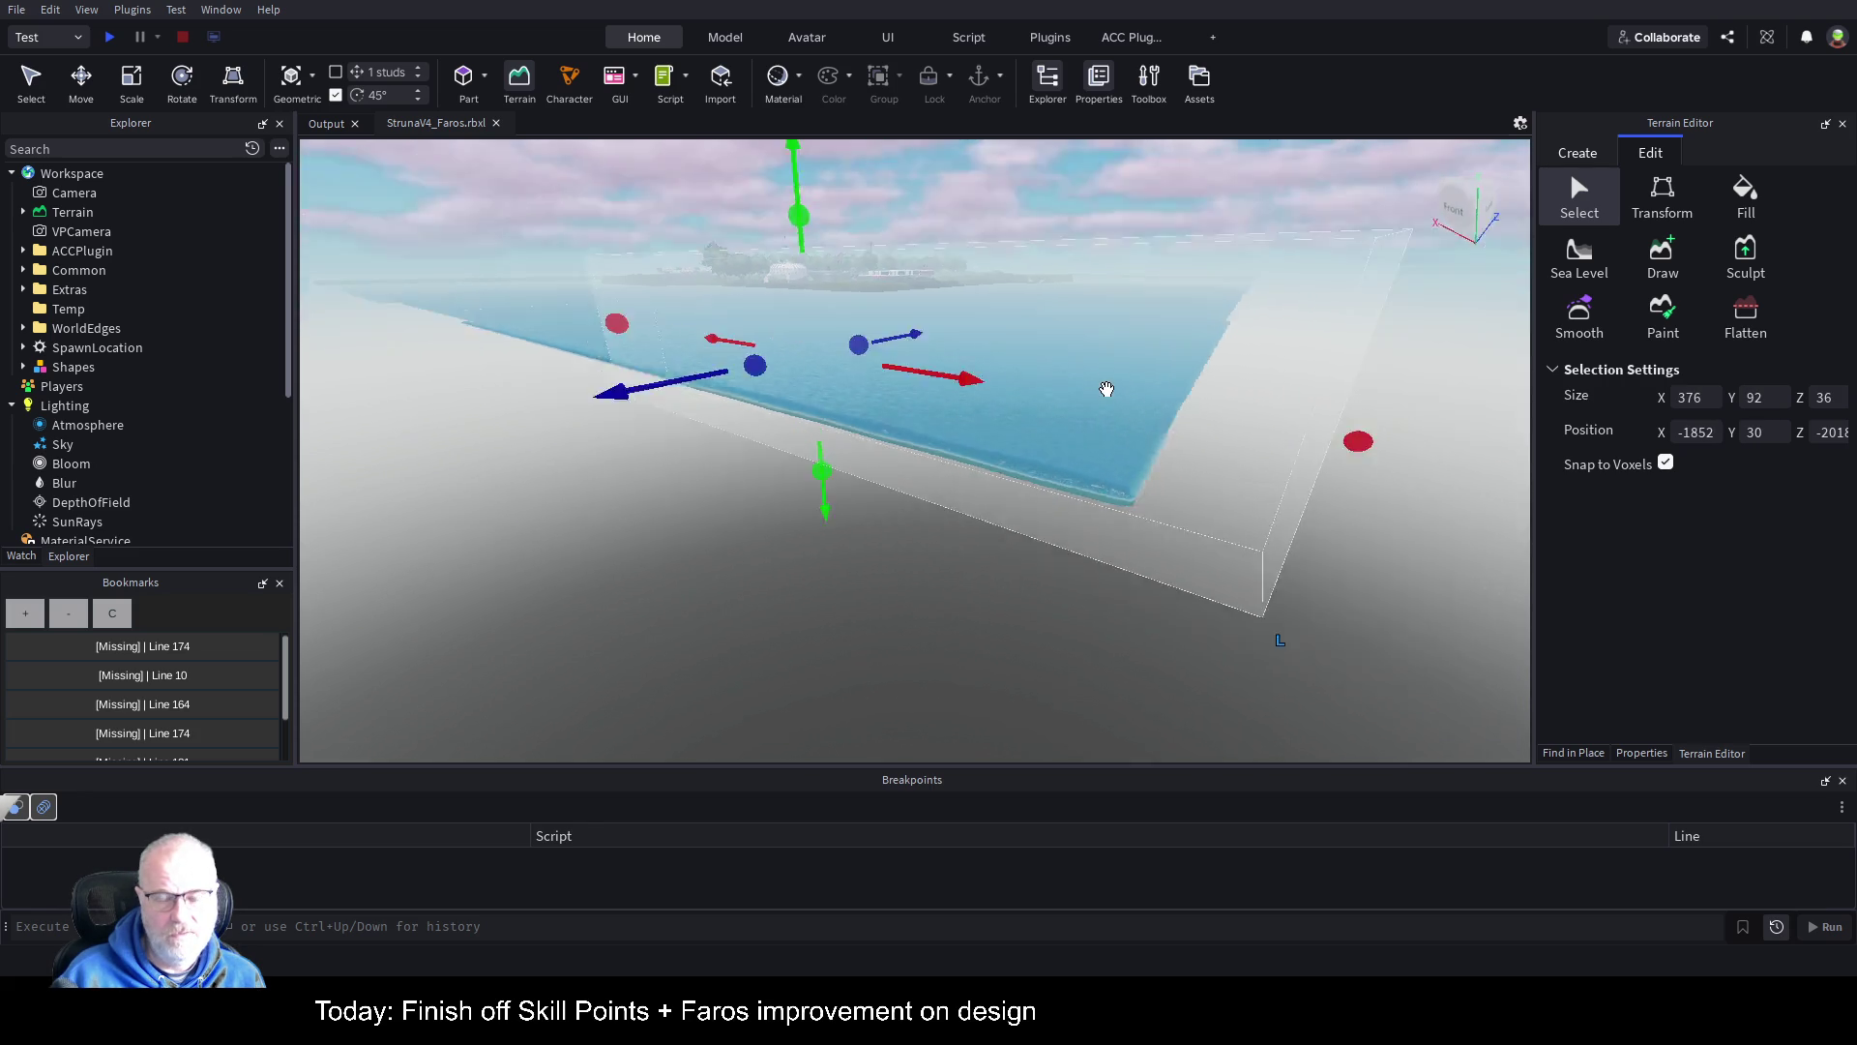
mouse_move(902, 369)
mouse_down()
mouse_move(923, 282)
mouse_move(1447, 407)
mouse_up()
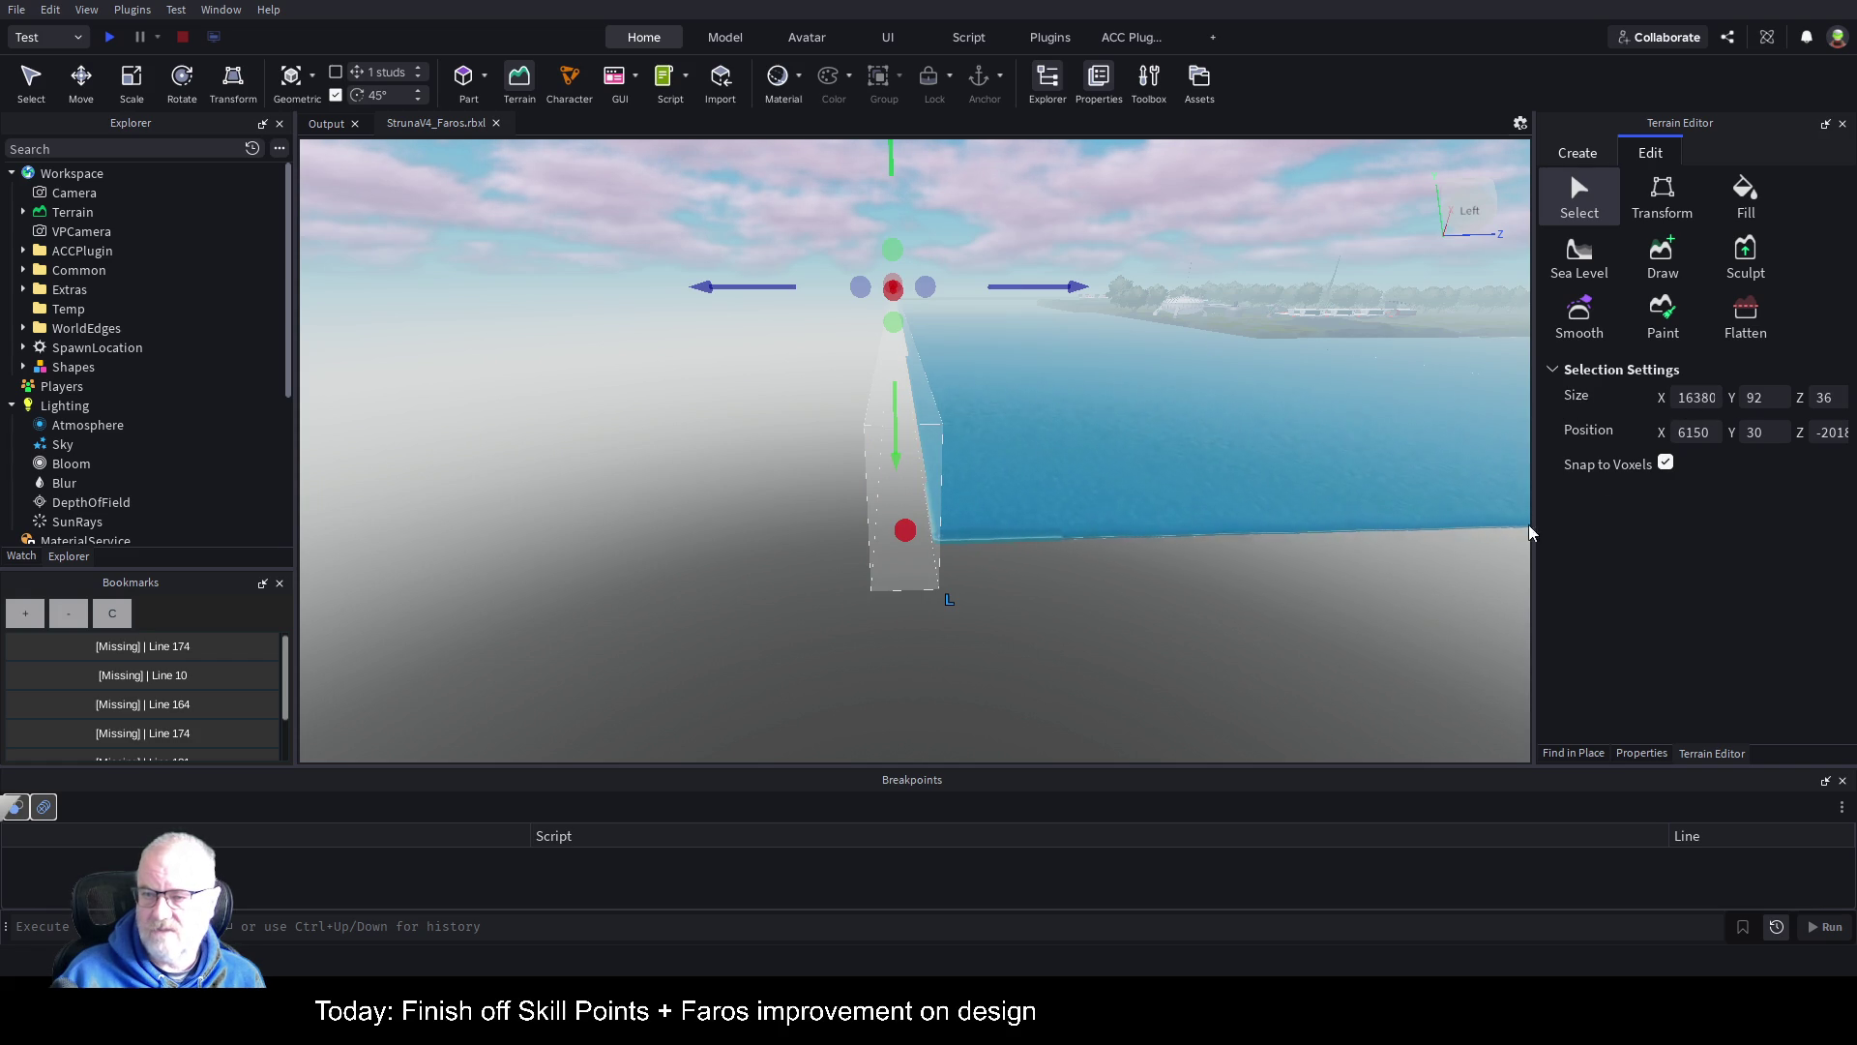
Step: Thin the region to 4 studs deep, shorten it, and raise its top to reach 604×212×4
drag(1535, 426, 1348, 418)
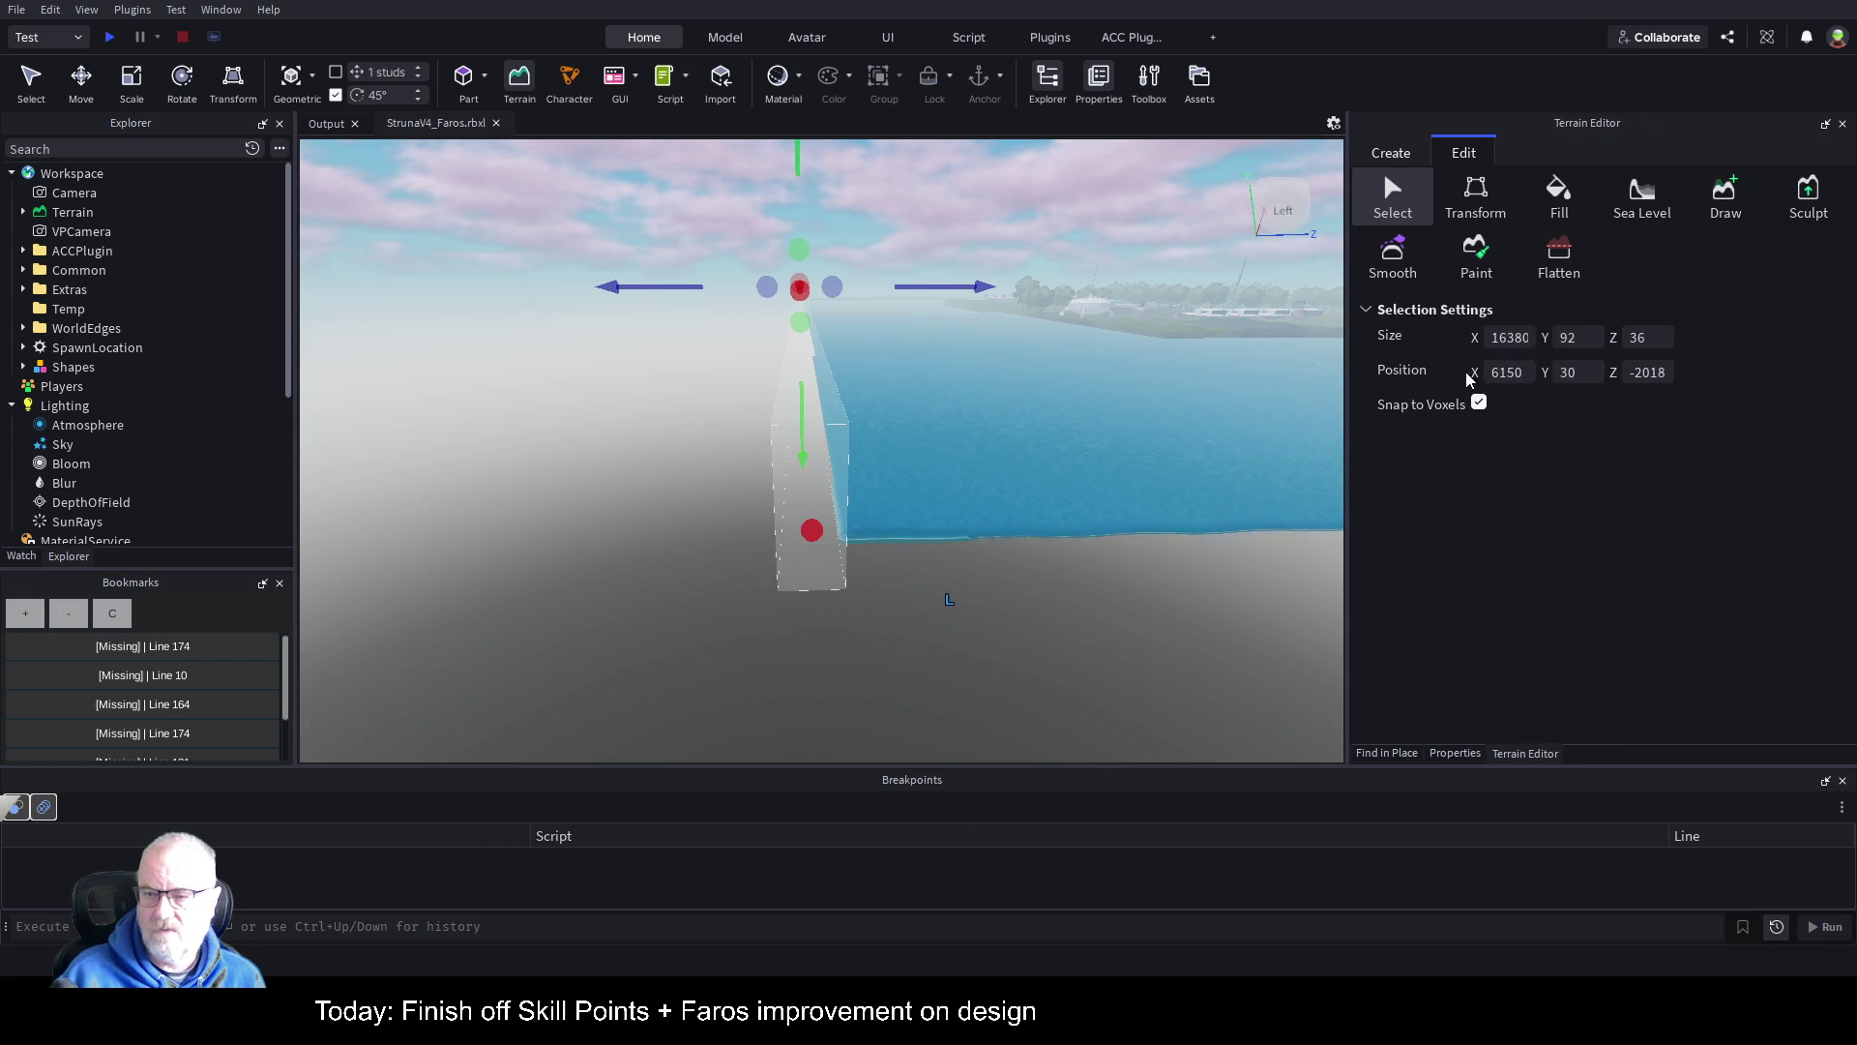
key(a)
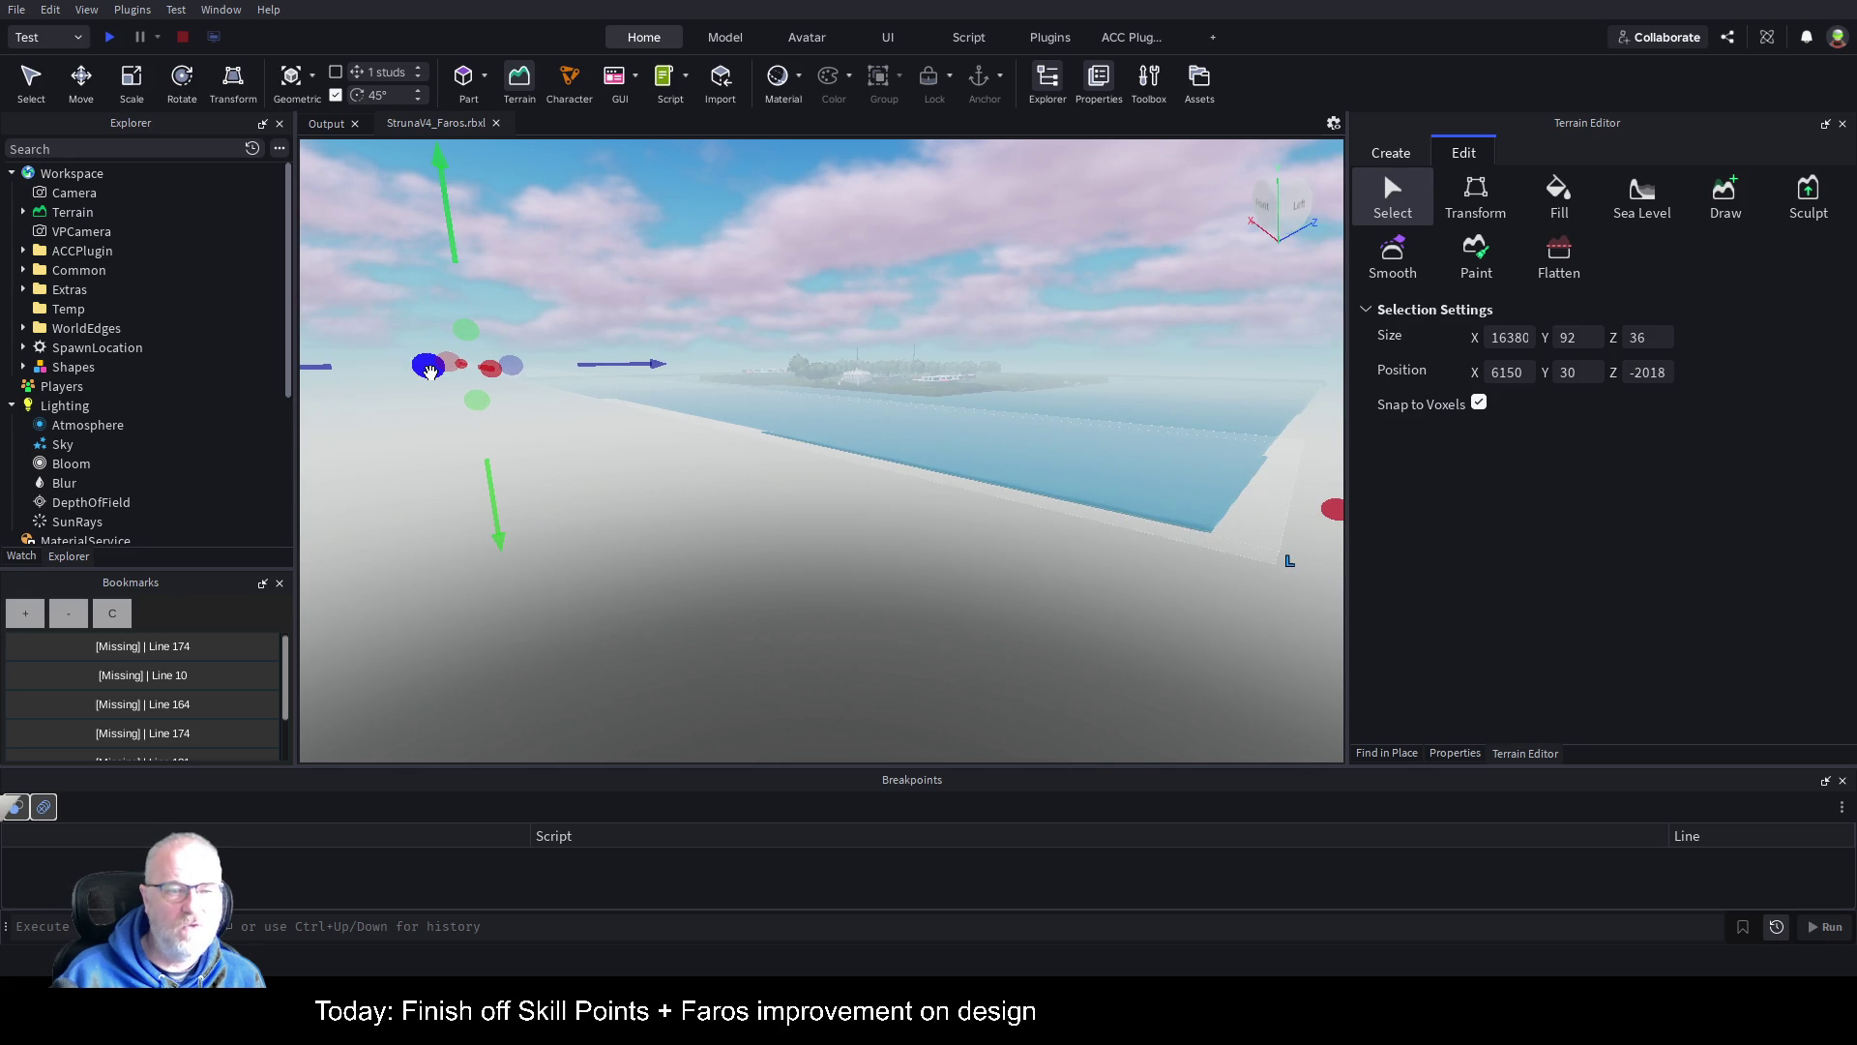
drag(427, 373, 531, 391)
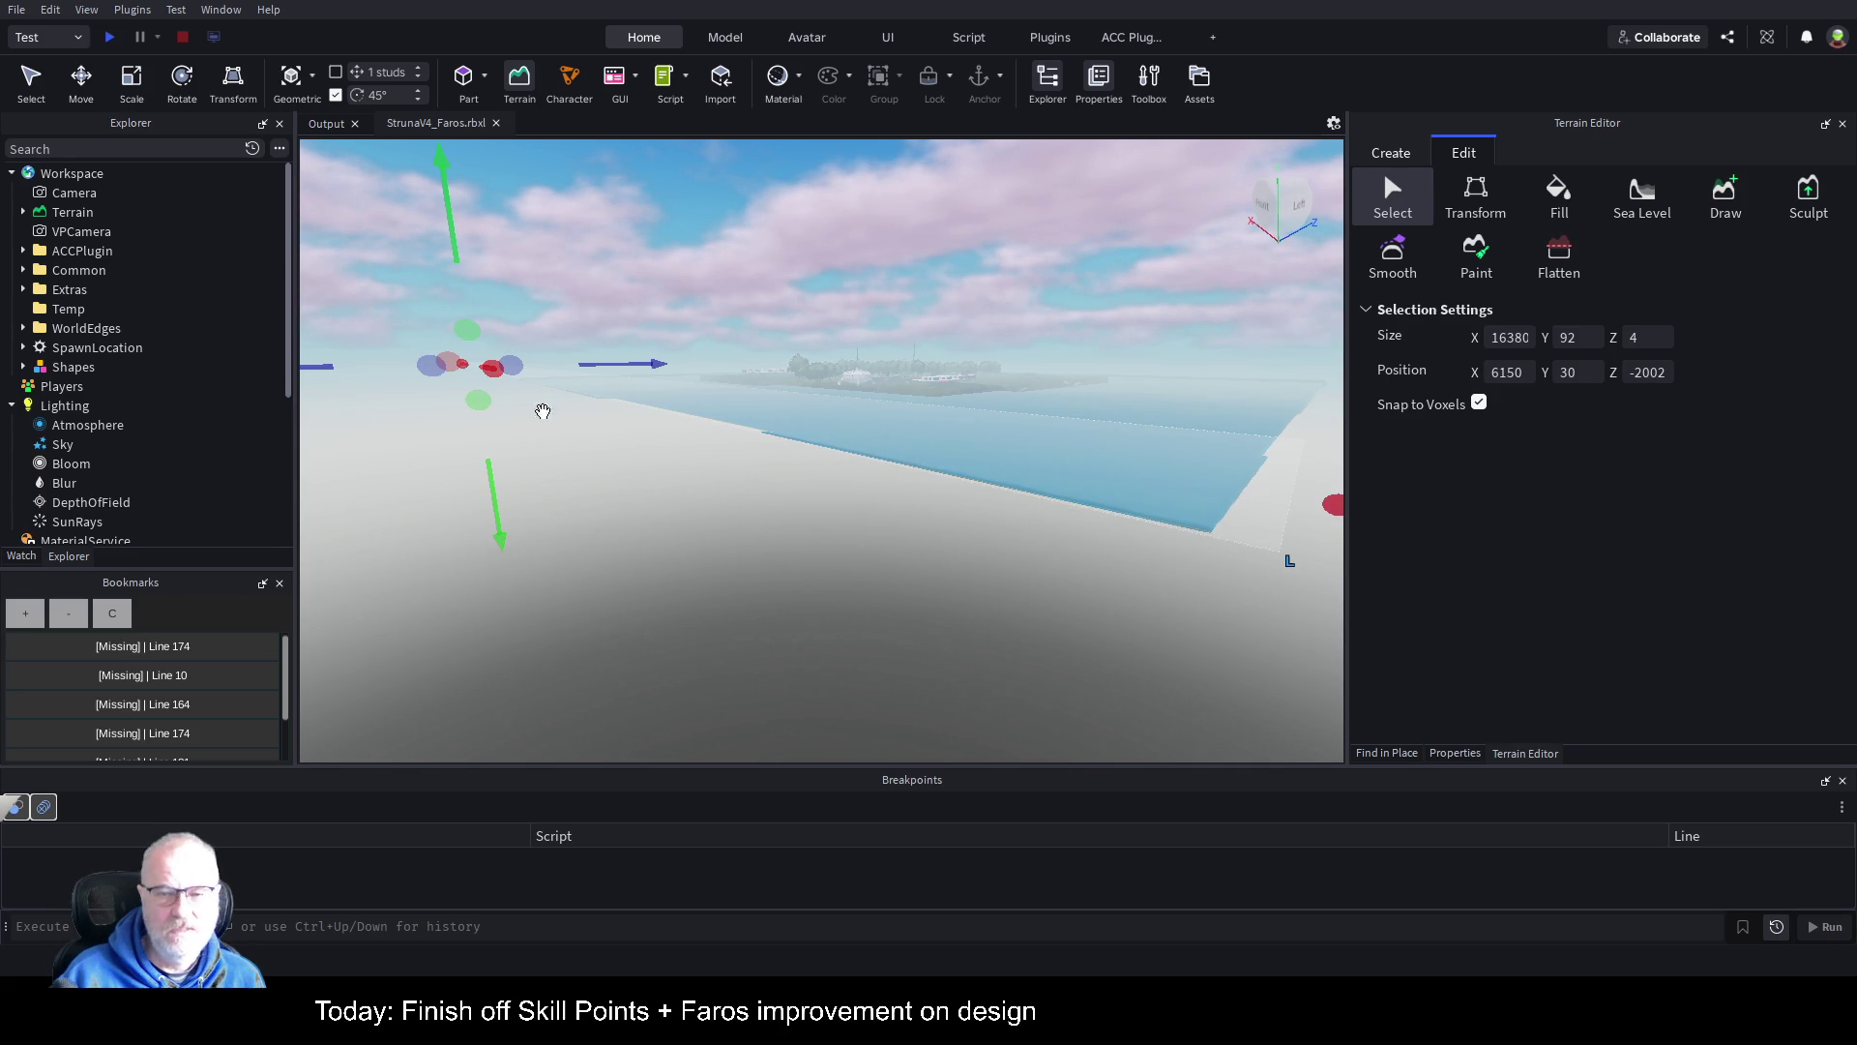
mouse_move(448, 367)
mouse_down()
mouse_move(1201, 529)
mouse_move(910, 462)
mouse_up()
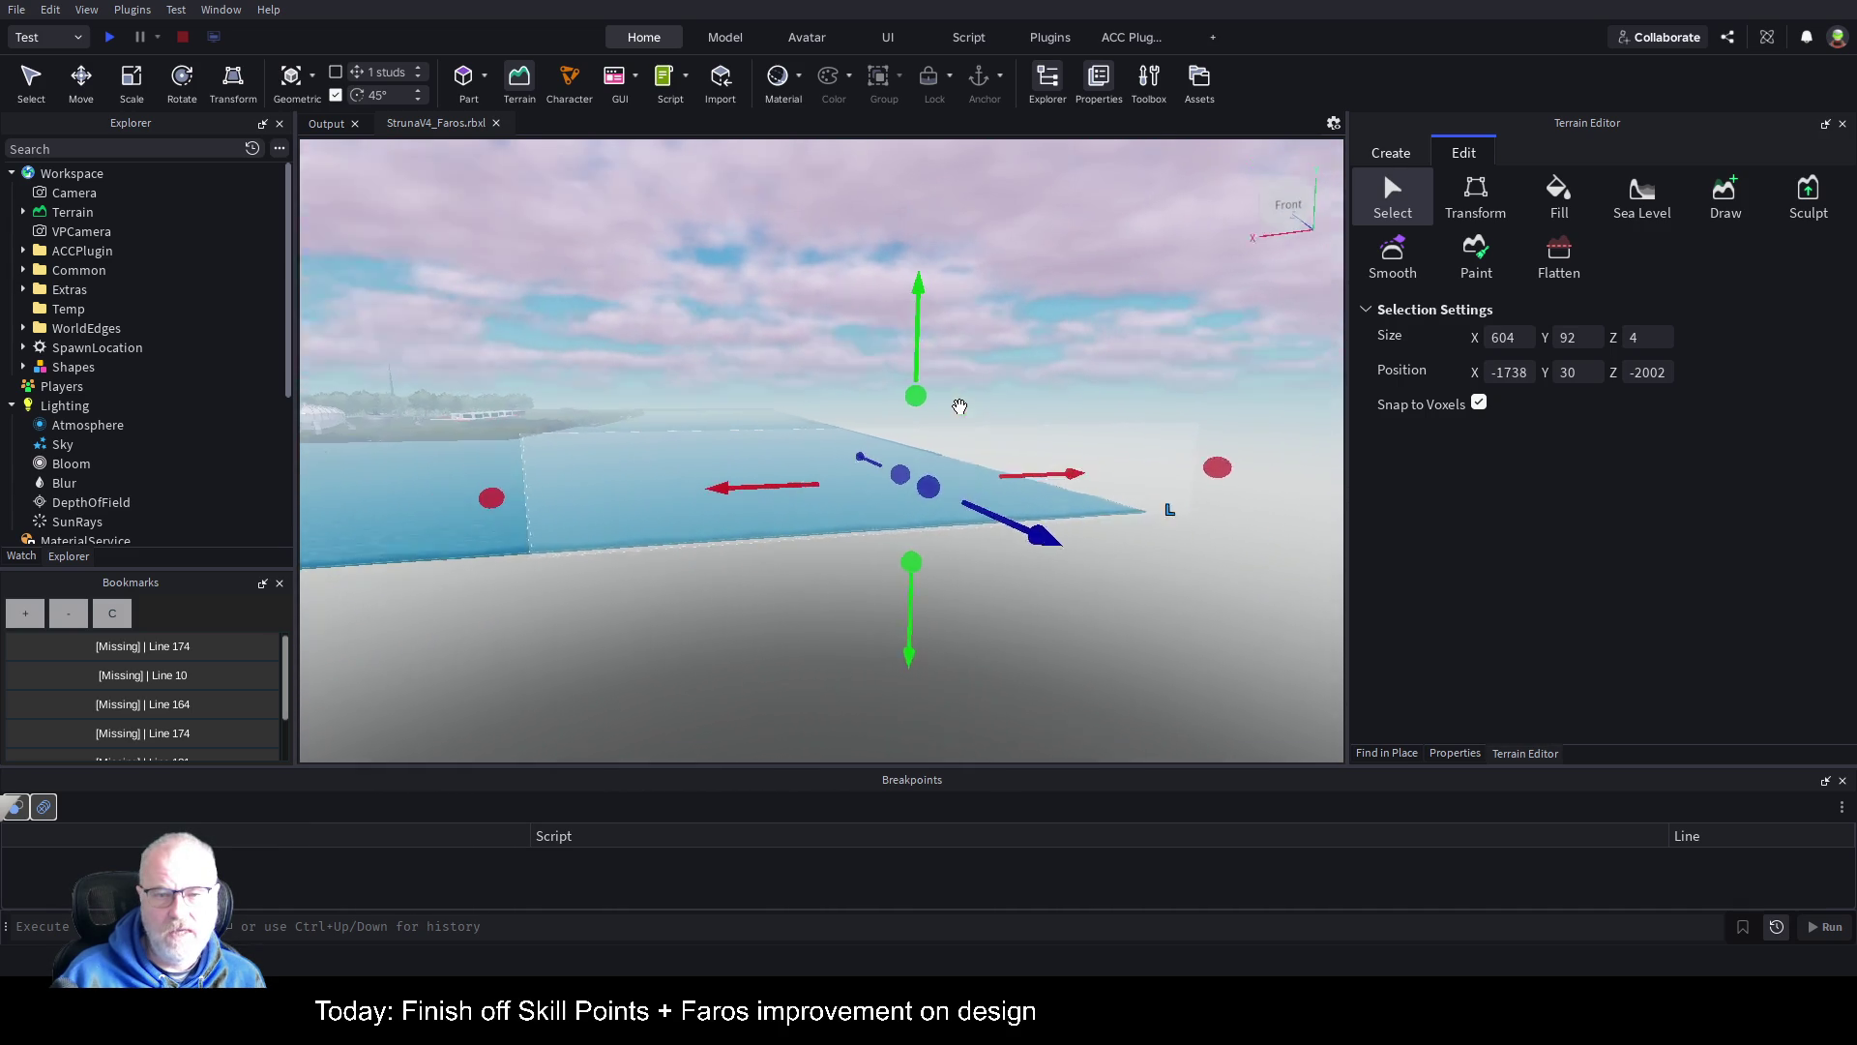
drag(954, 414, 956, 269)
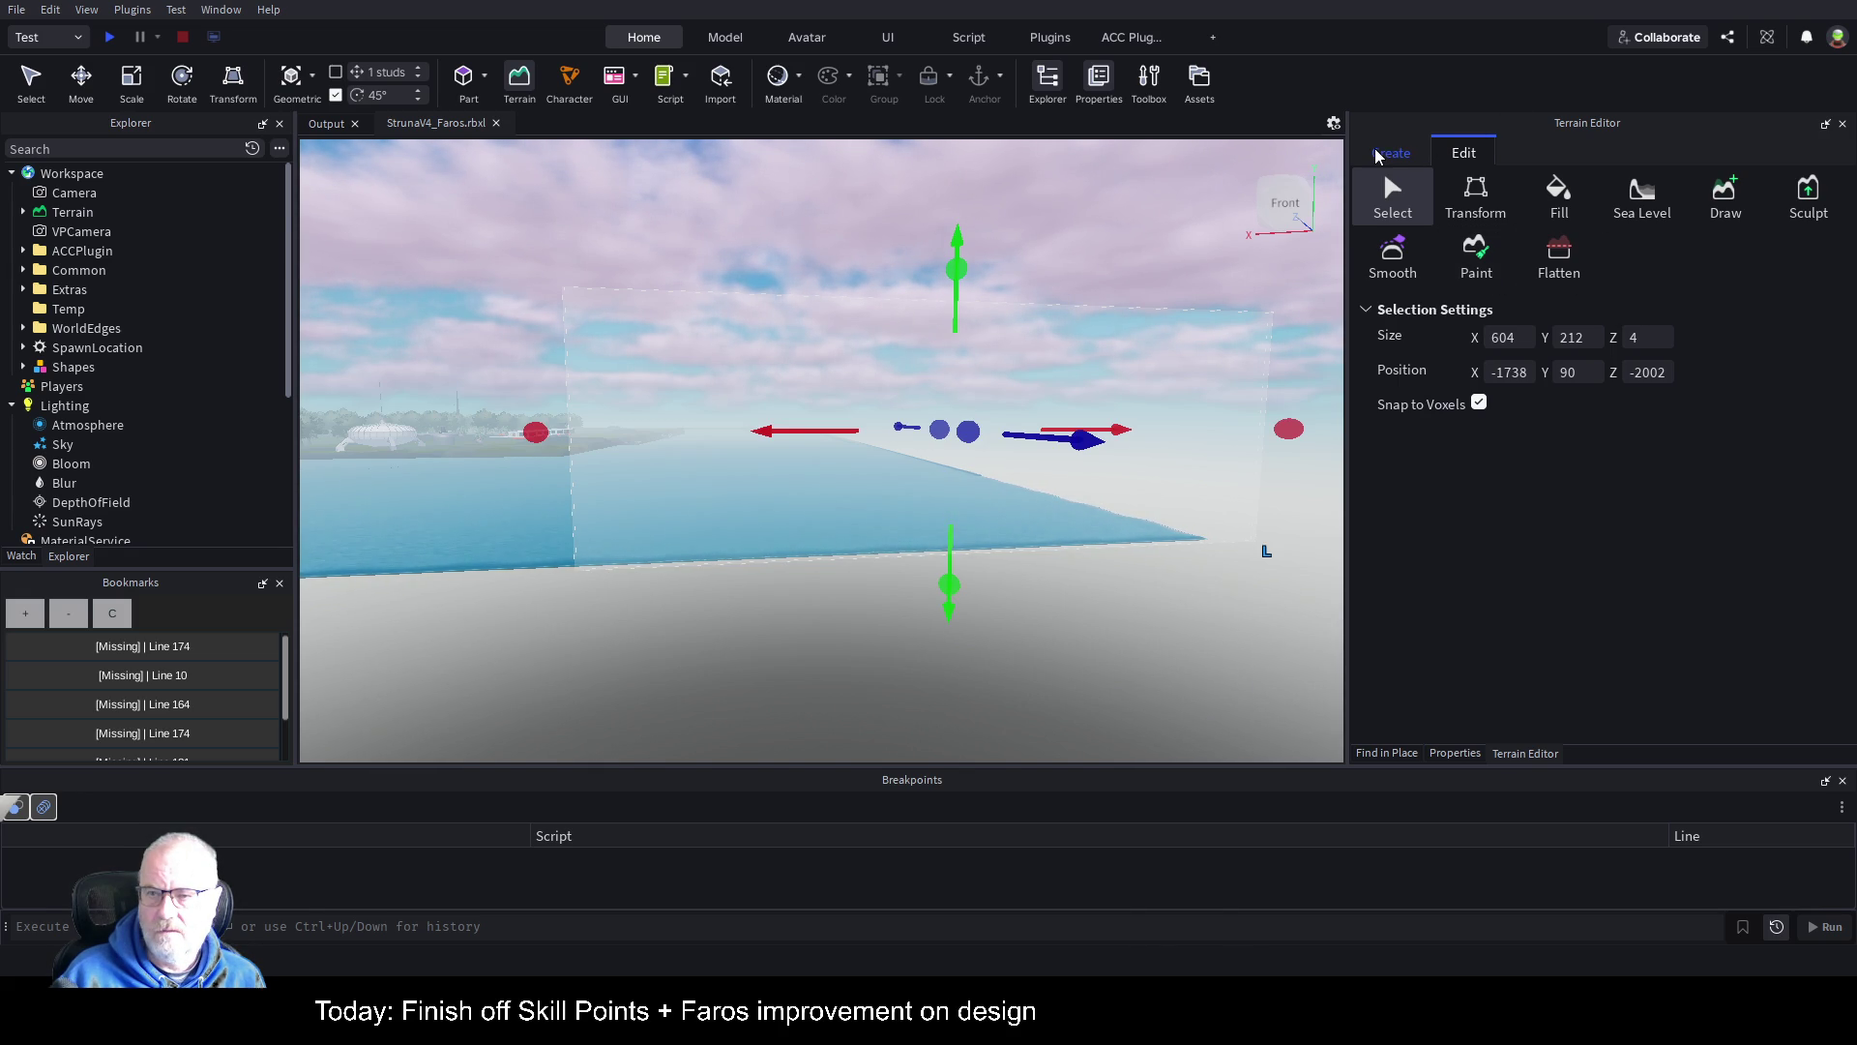
Step: Set terrain generation to Mountains only with 0.444 blending, test-generating and removing the result
click(1386, 150)
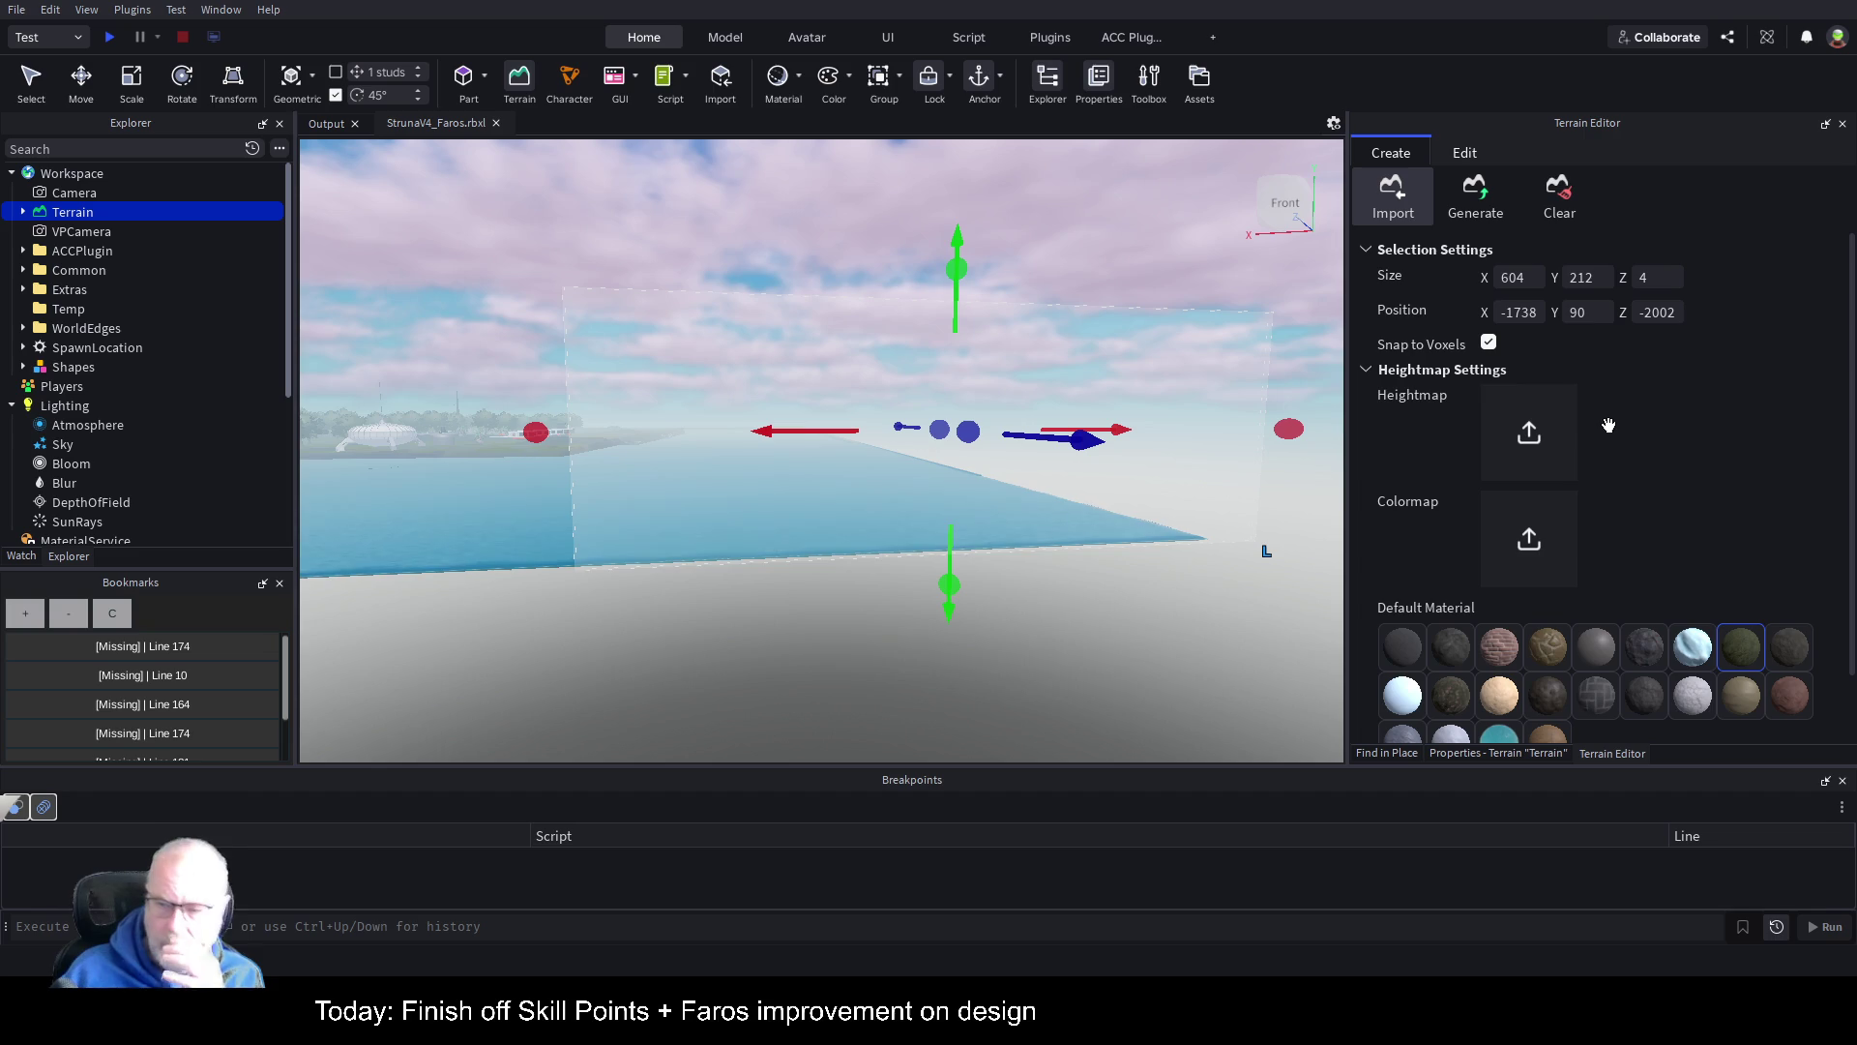
click(1490, 200)
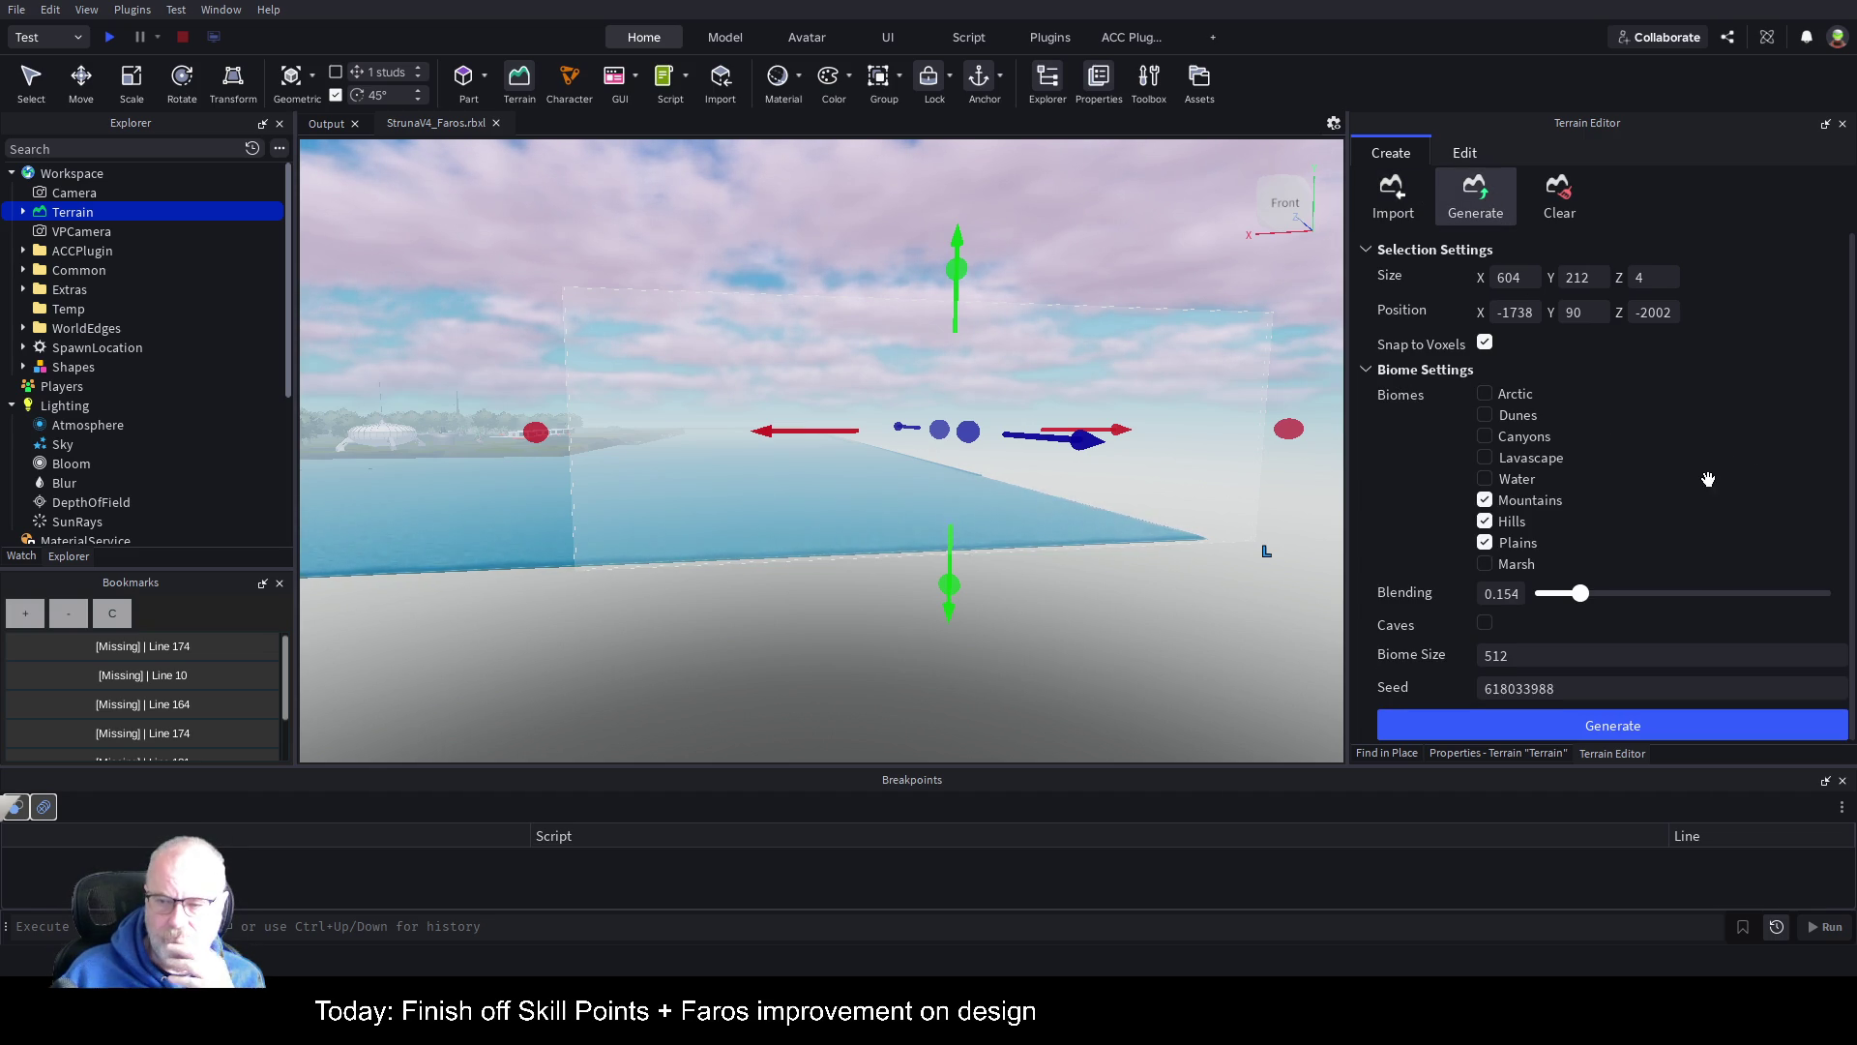
scroll(1712, 474, down, 1)
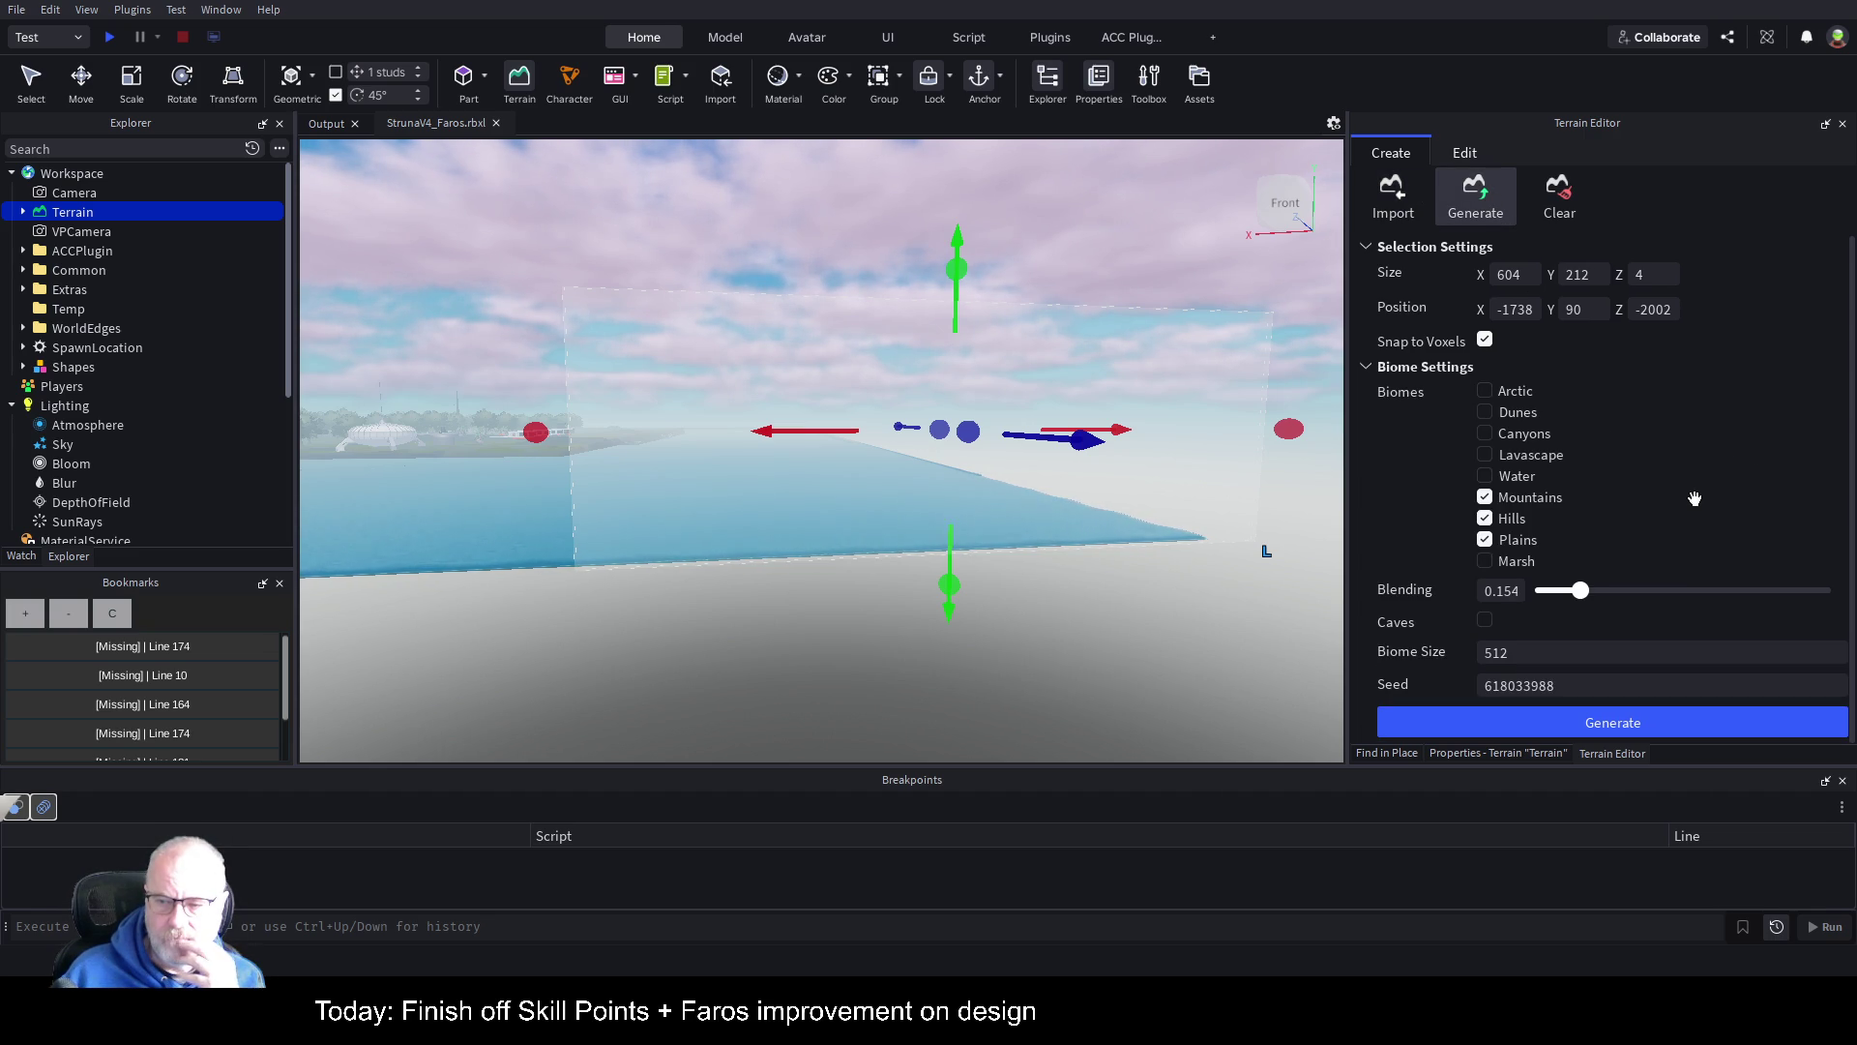
click(1614, 724)
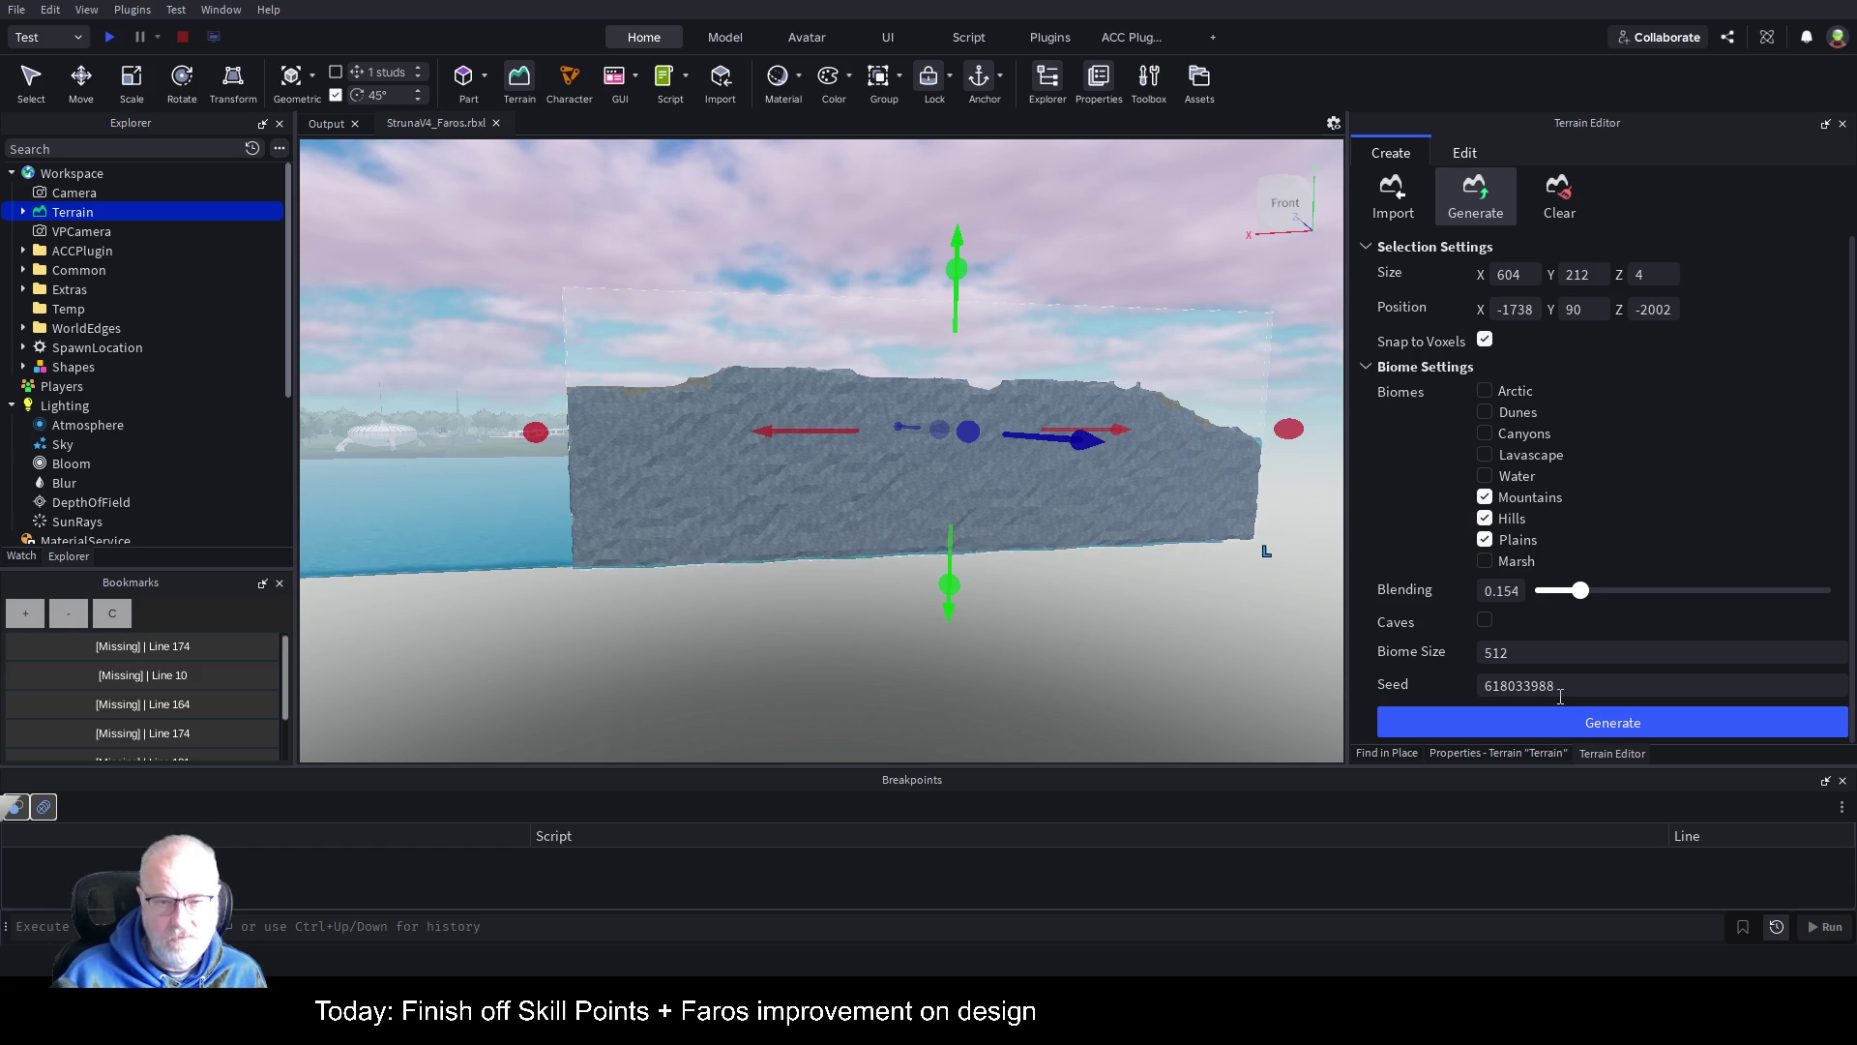
key(ctrl+z)
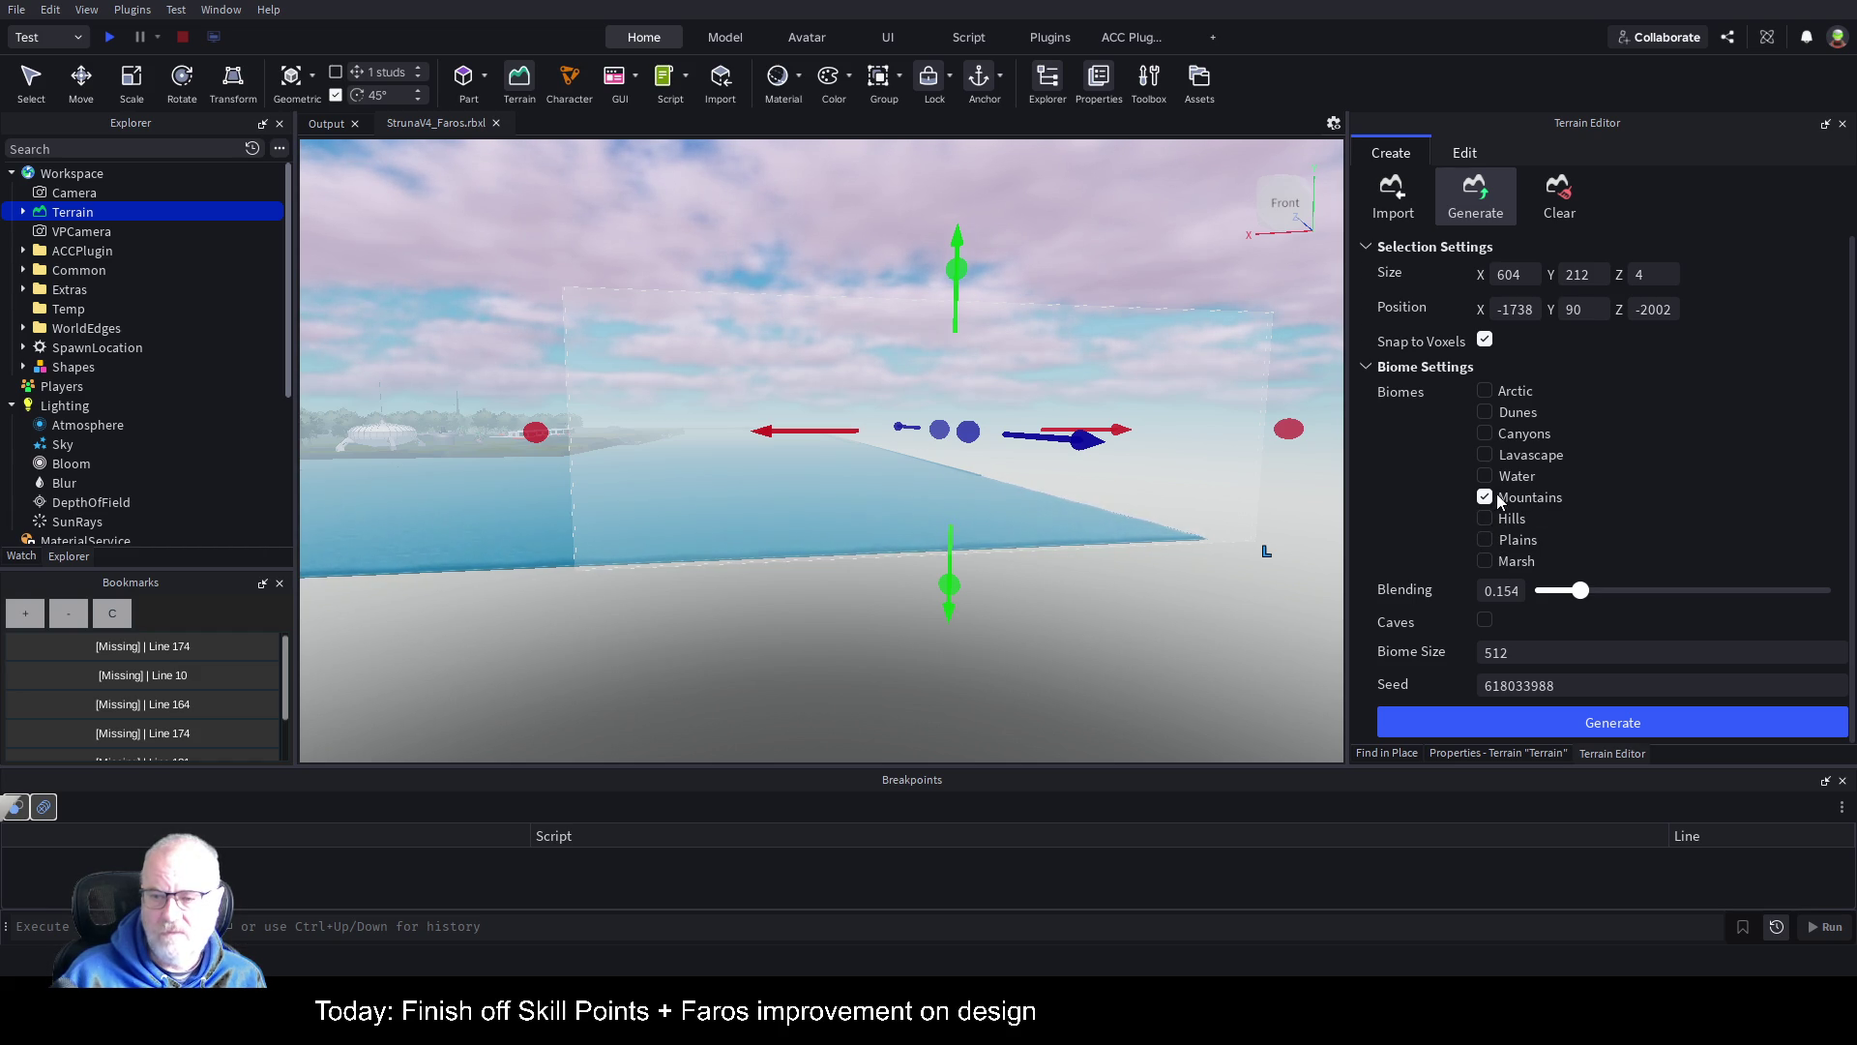
drag(1591, 598, 1674, 587)
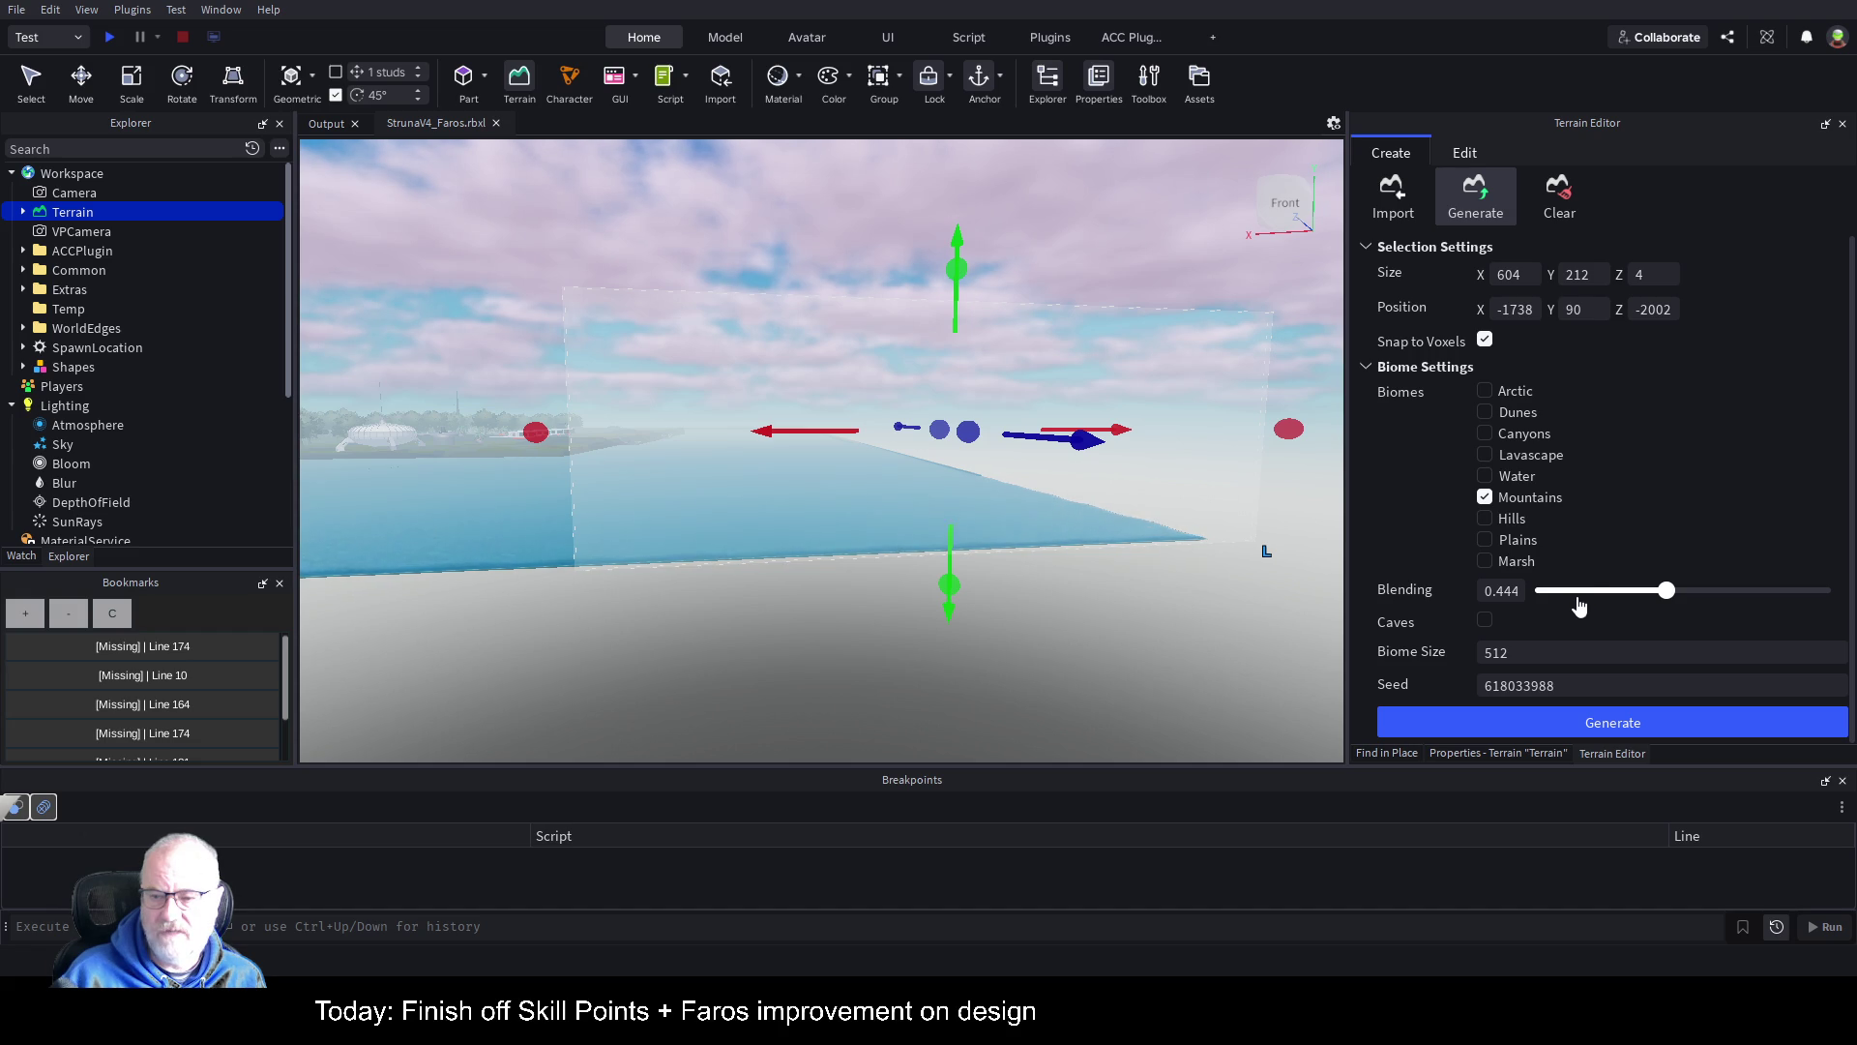
click(1612, 726)
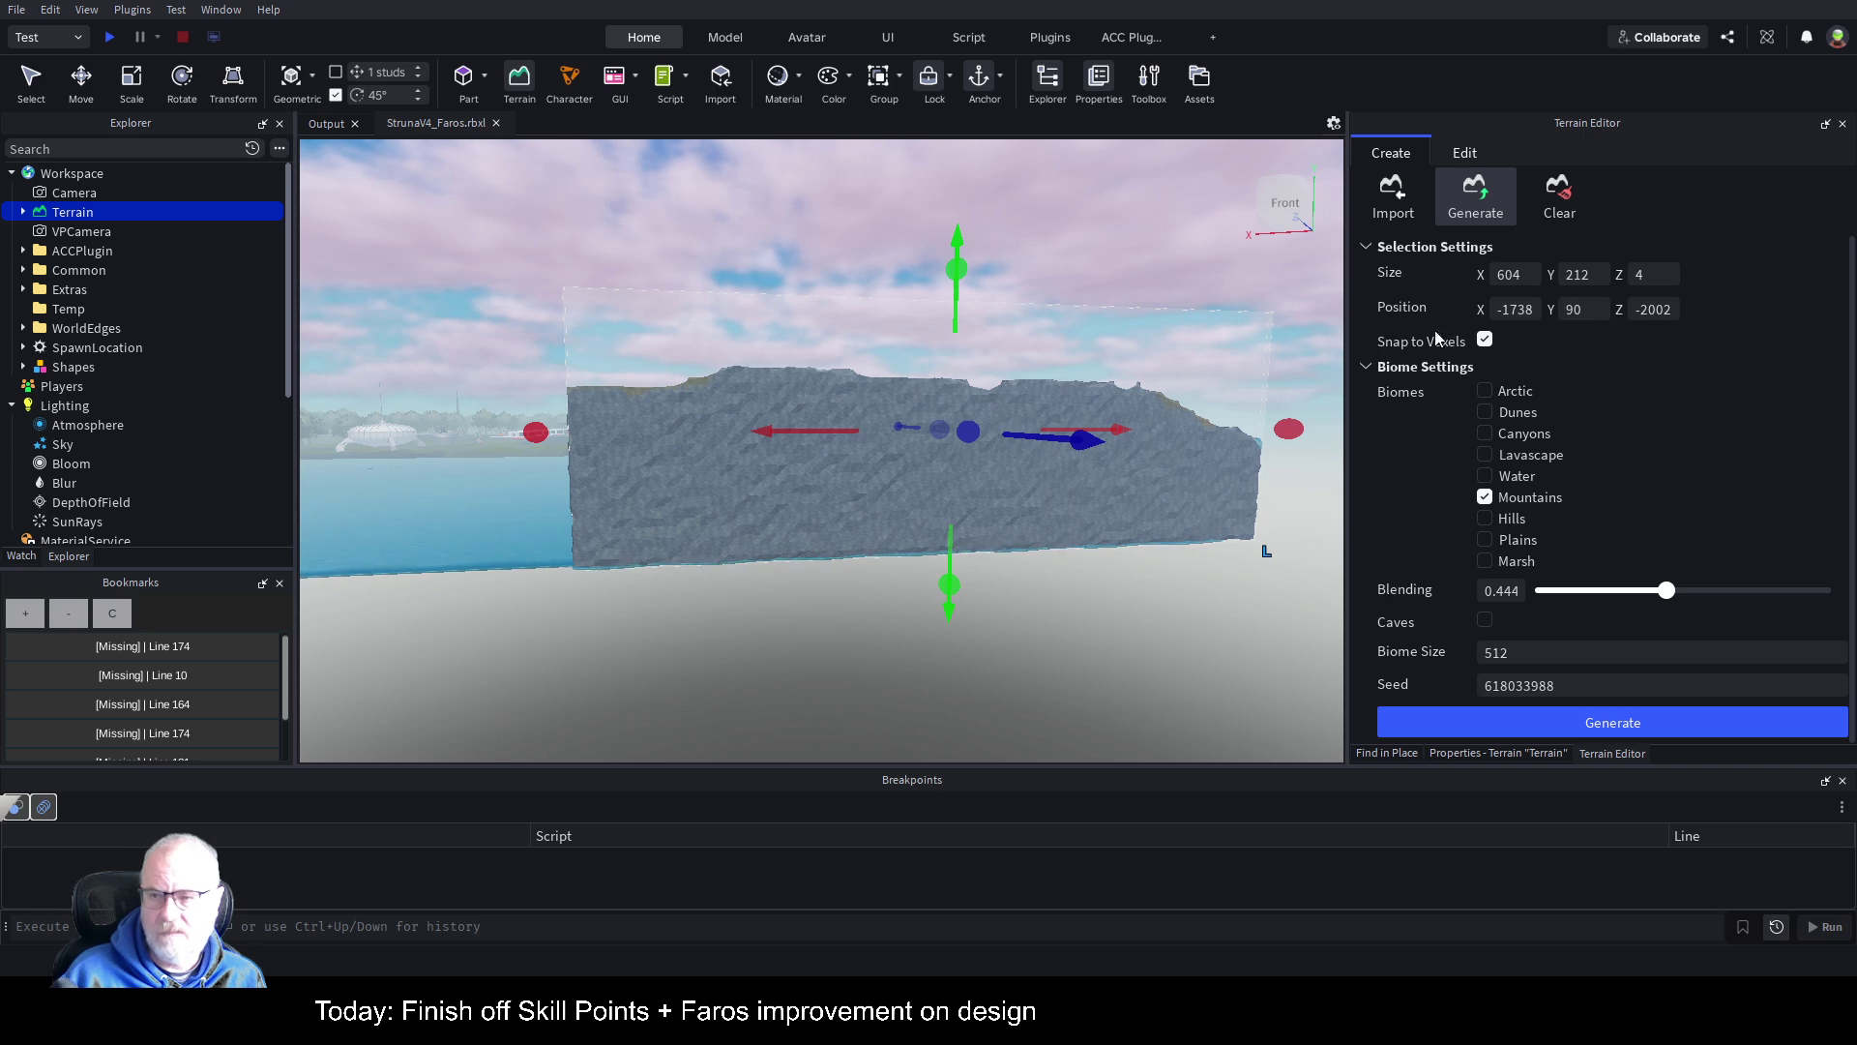
click(1473, 721)
Step: Deepen the terrain region to 36 studs along Z
drag(1131, 494, 1099, 465)
drag(852, 426, 884, 421)
mouse_move(1018, 335)
mouse_down()
mouse_move(1059, 376)
mouse_move(995, 377)
mouse_move(958, 290)
mouse_up()
Step: Stretch the region to 4220 studs wide and generate the 484-tall mountain wall along the sea
click(1567, 726)
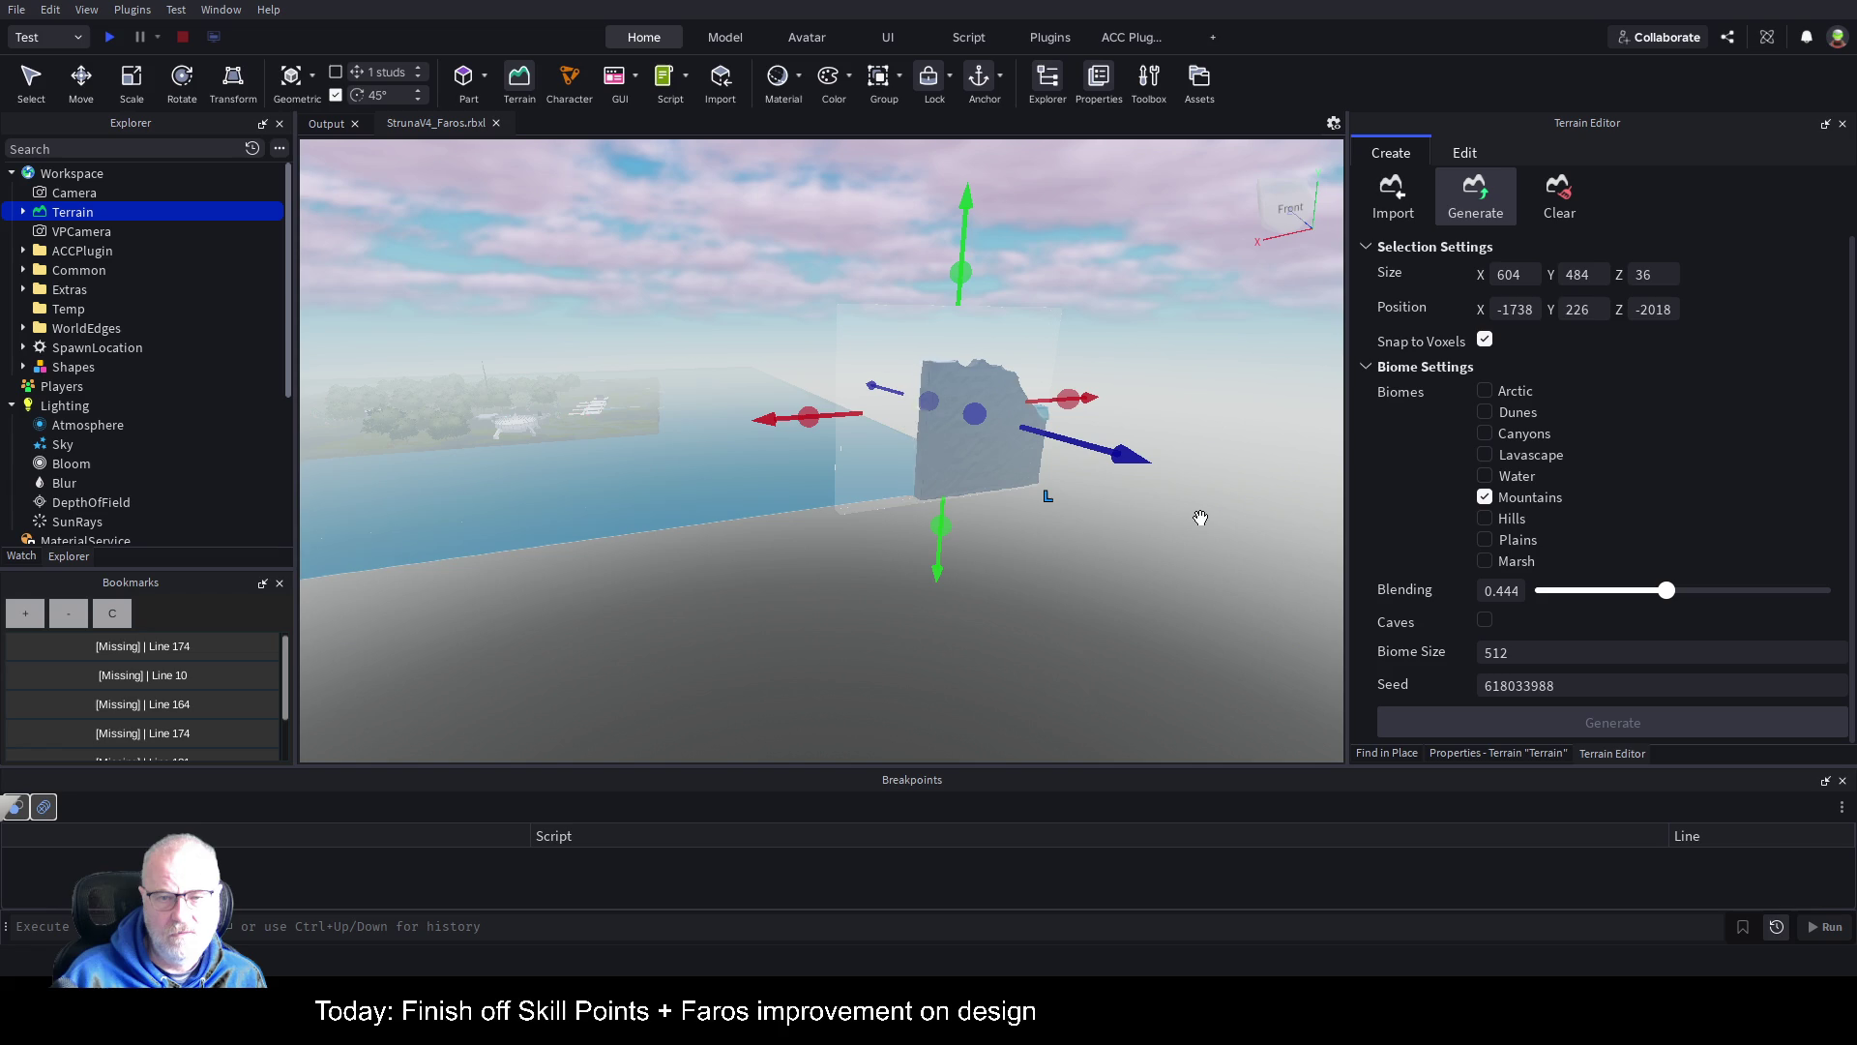
key(w)
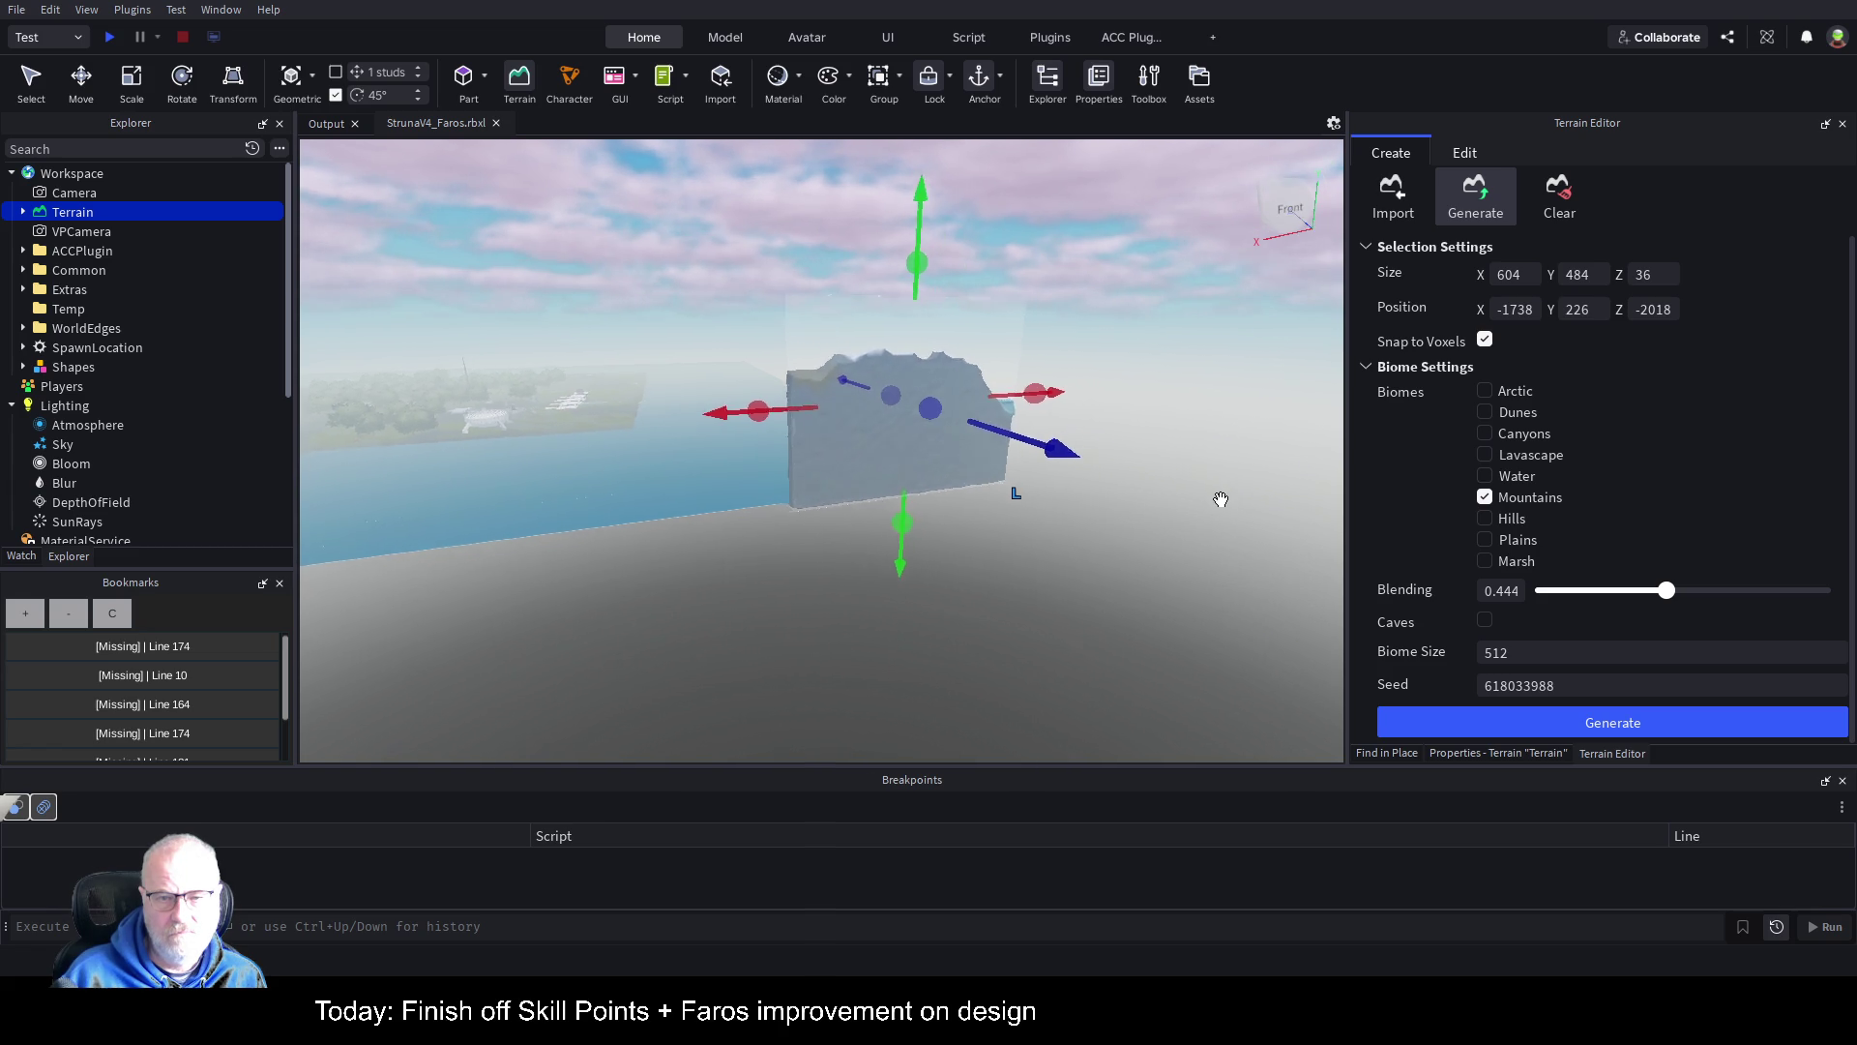
mouse_move(813, 435)
mouse_down()
mouse_move(824, 424)
mouse_move(793, 416)
mouse_up()
key(ctrl+z)
click(1581, 716)
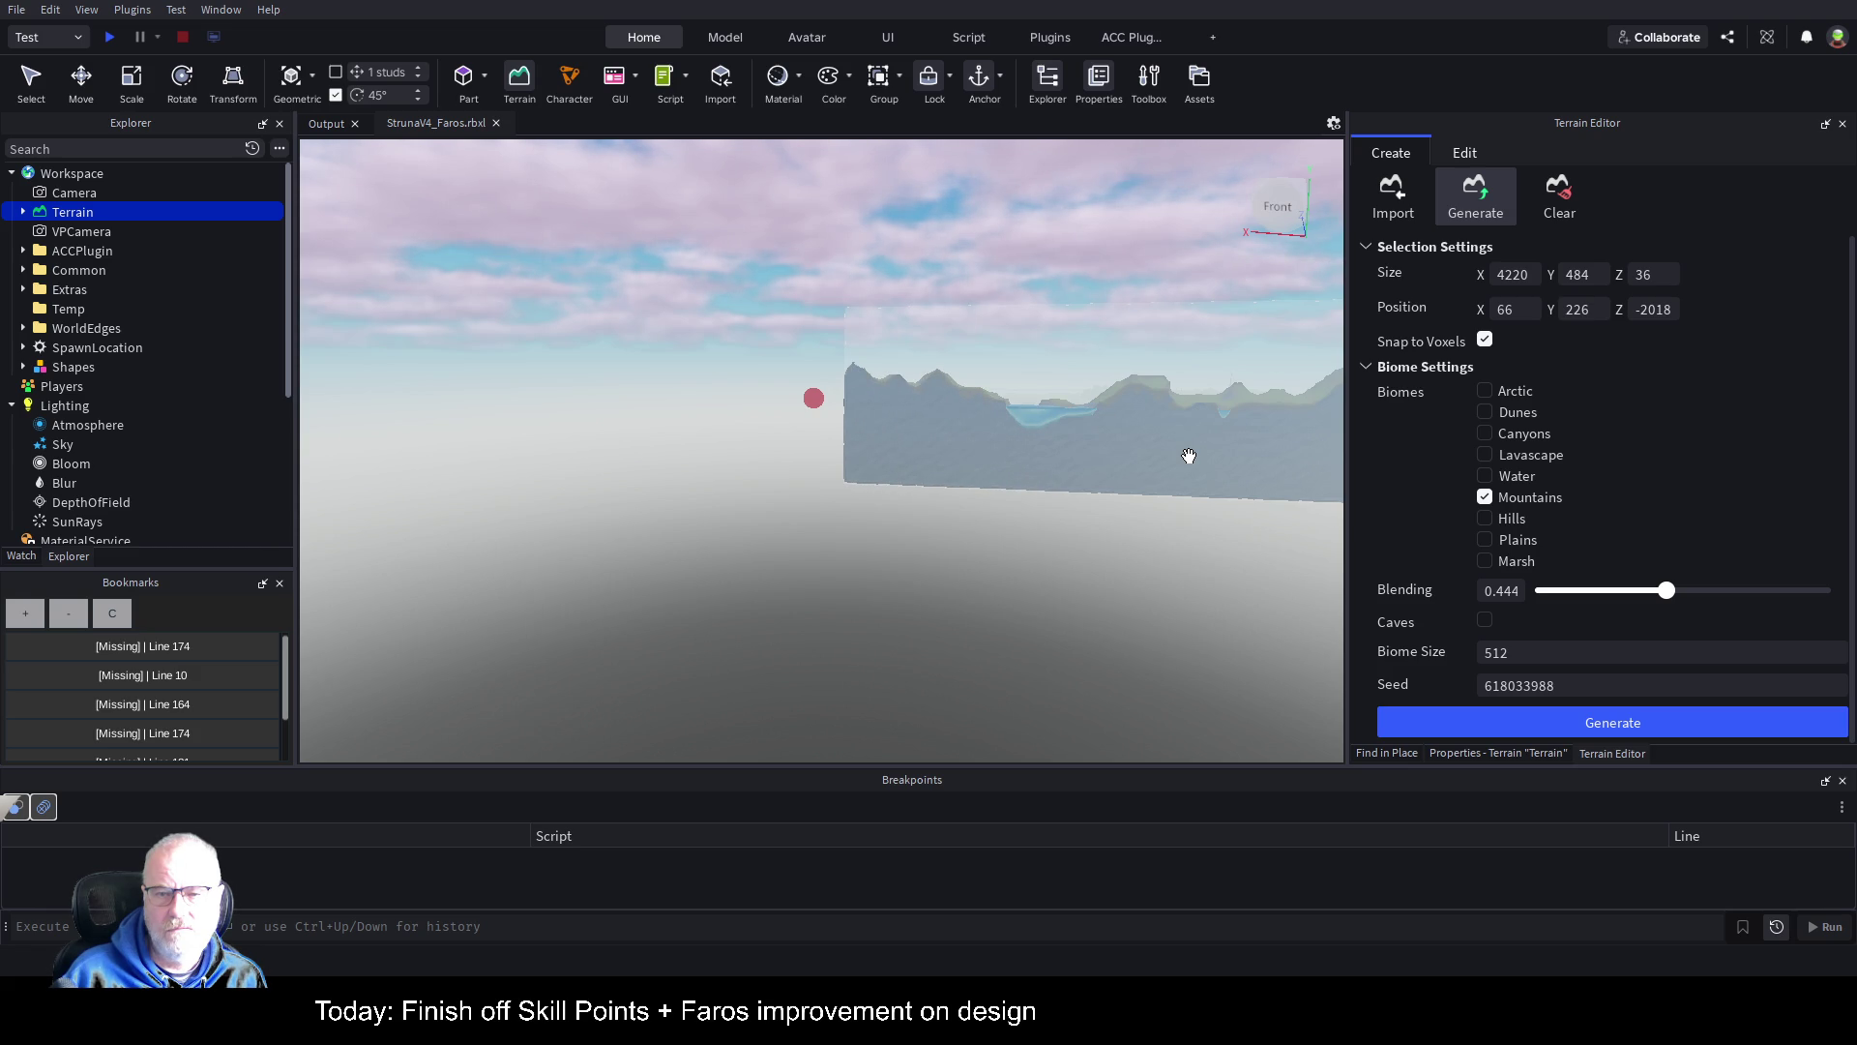
scroll(897, 423, up, 10)
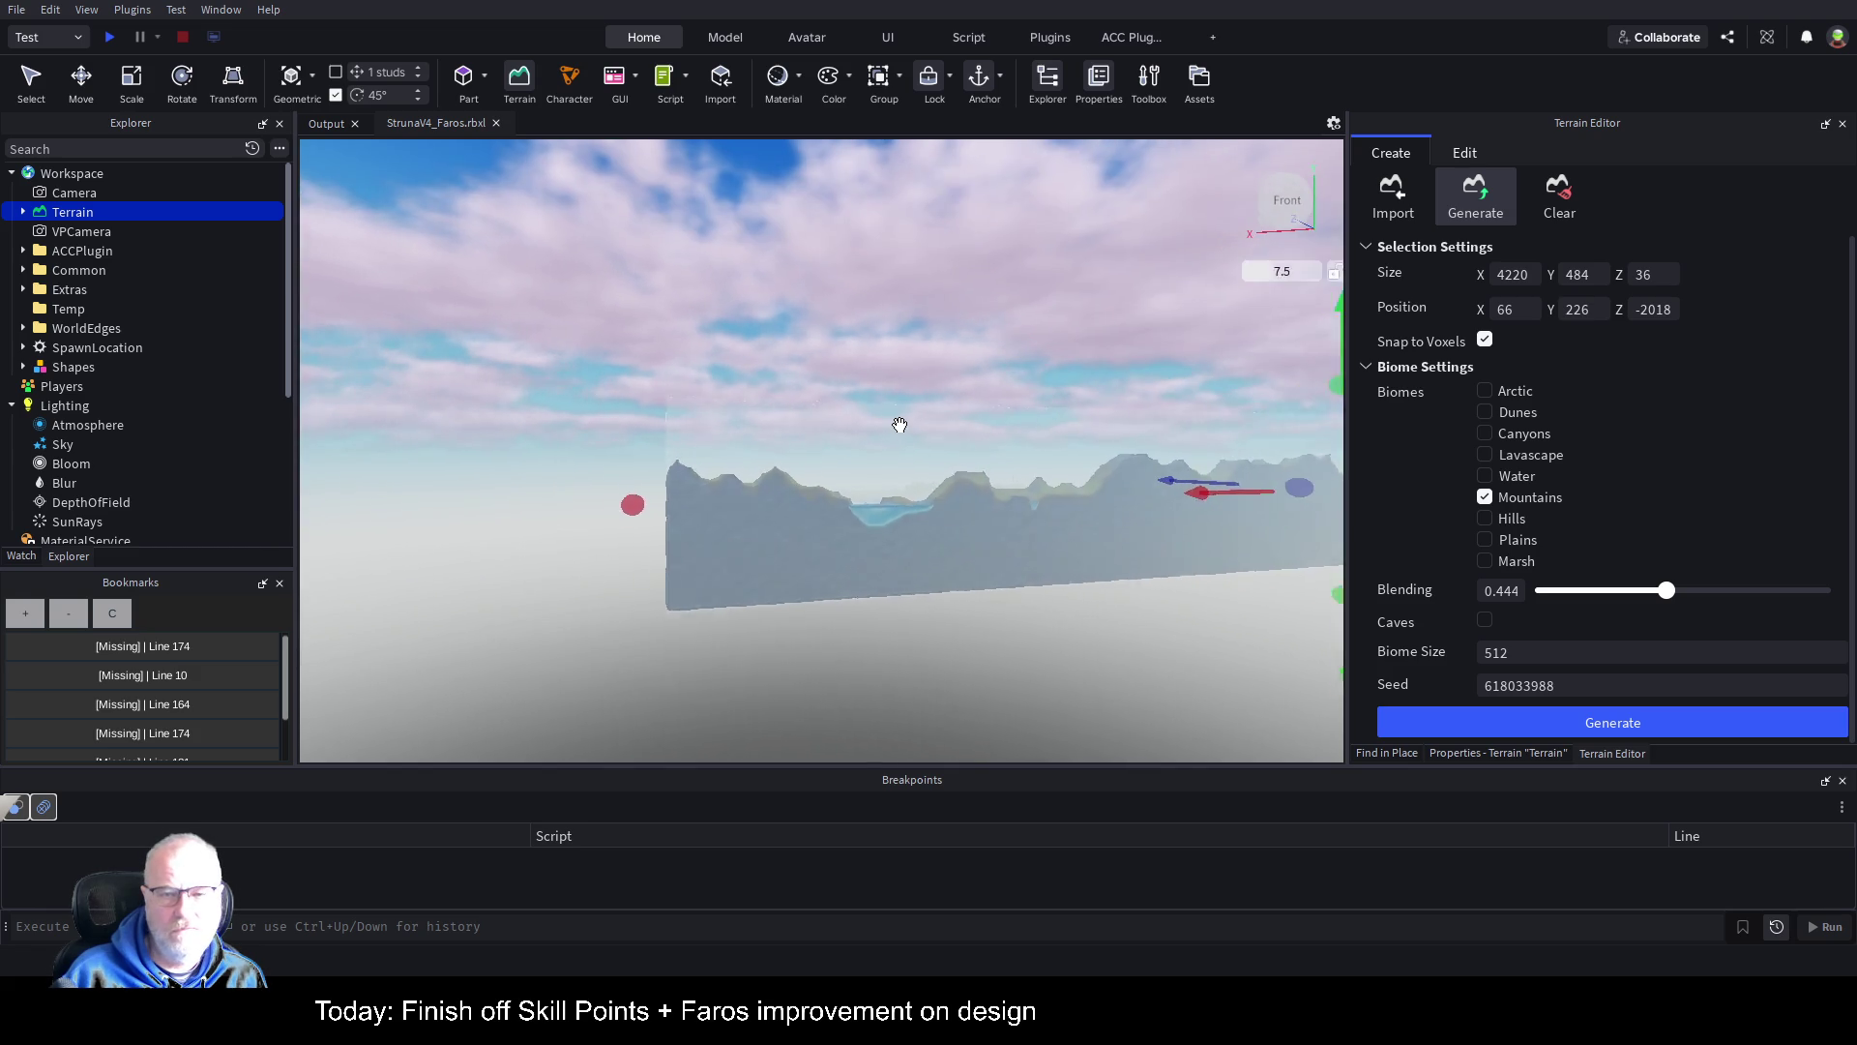
Step: Survey the island and its new mountain ridge from the air, then start a playtest
scroll(899, 426, down, 15)
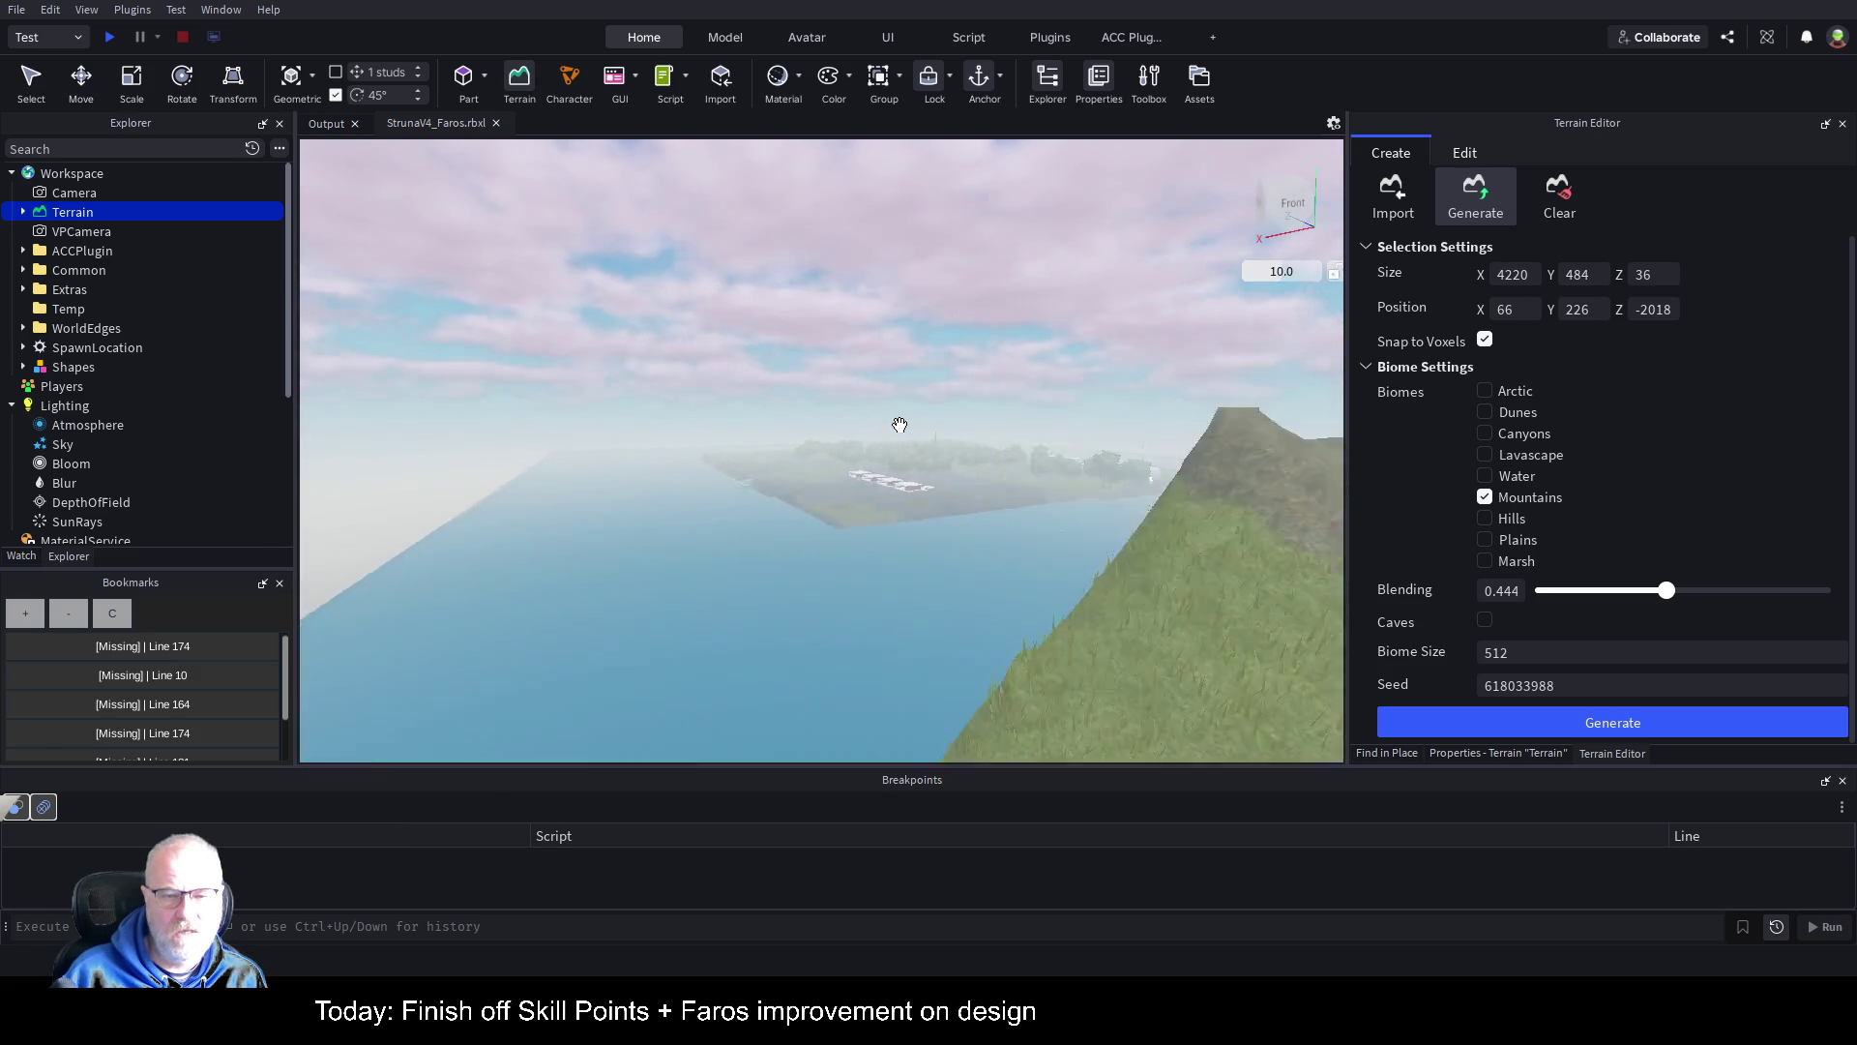
scroll(900, 426, up, 15)
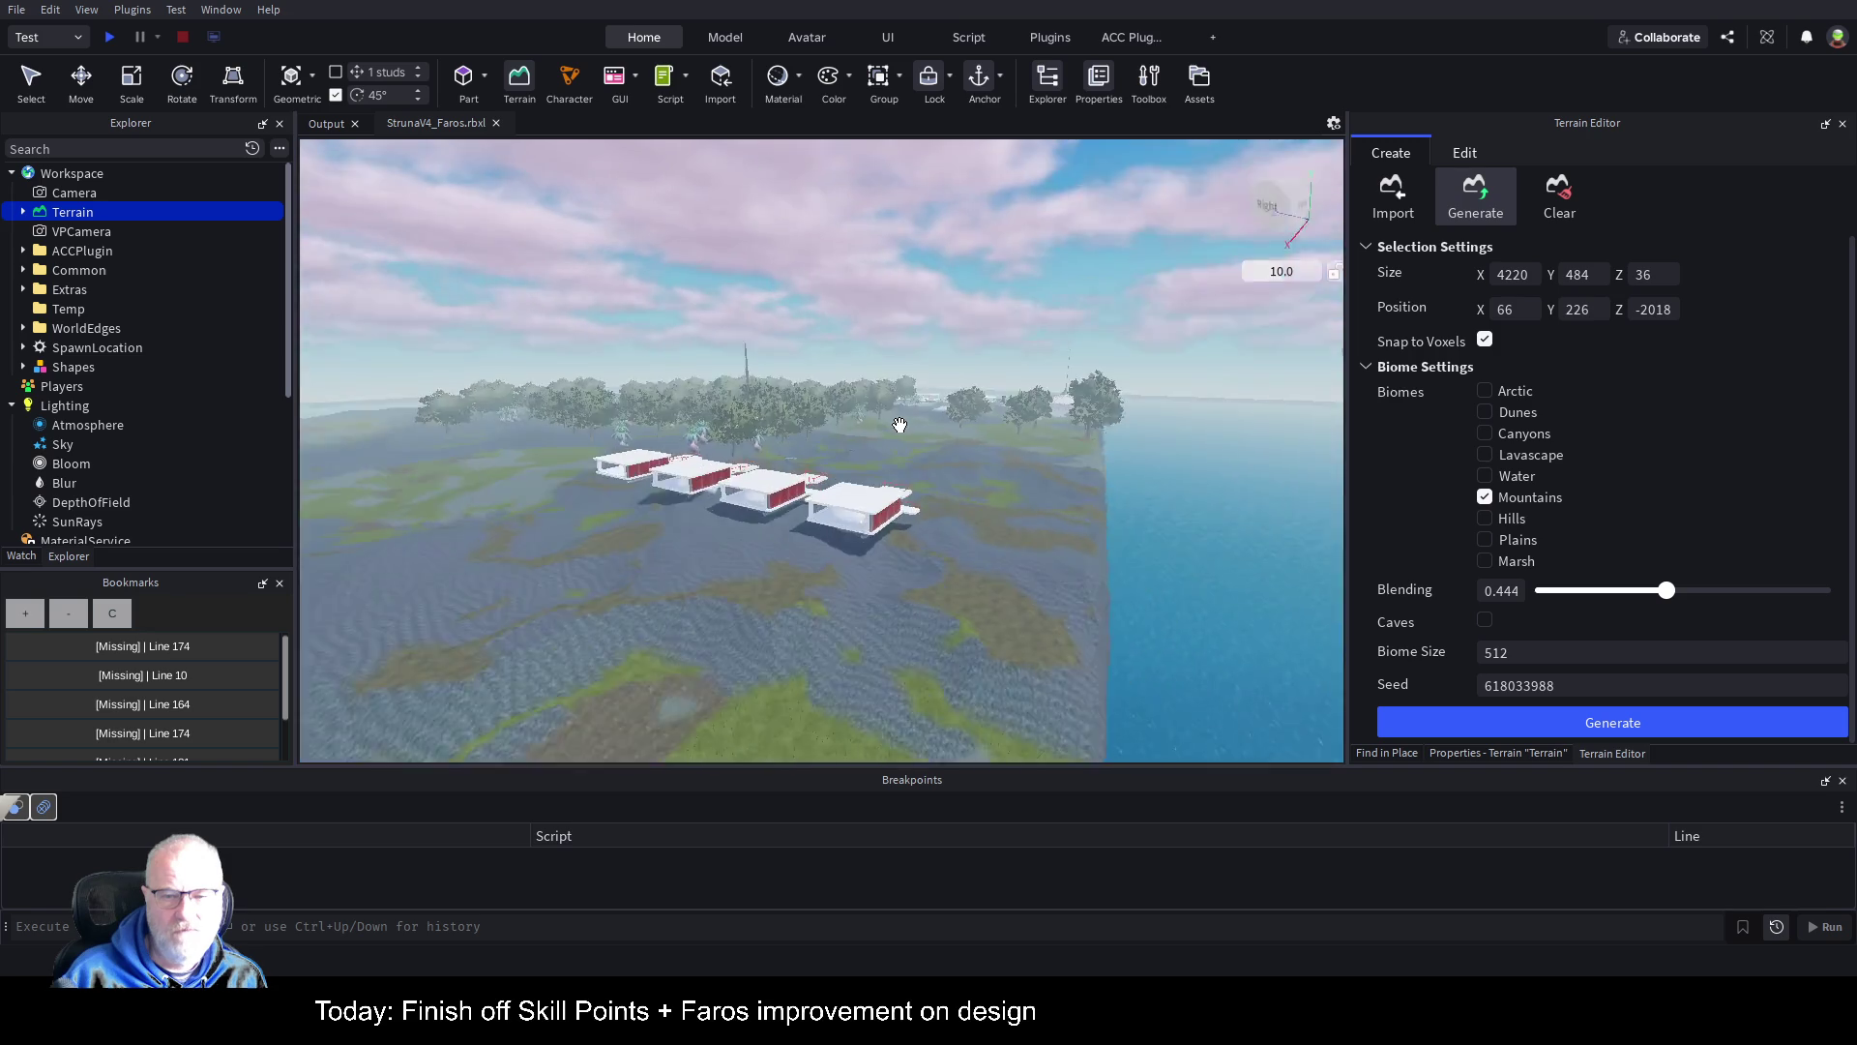
scroll(899, 426, up, 15)
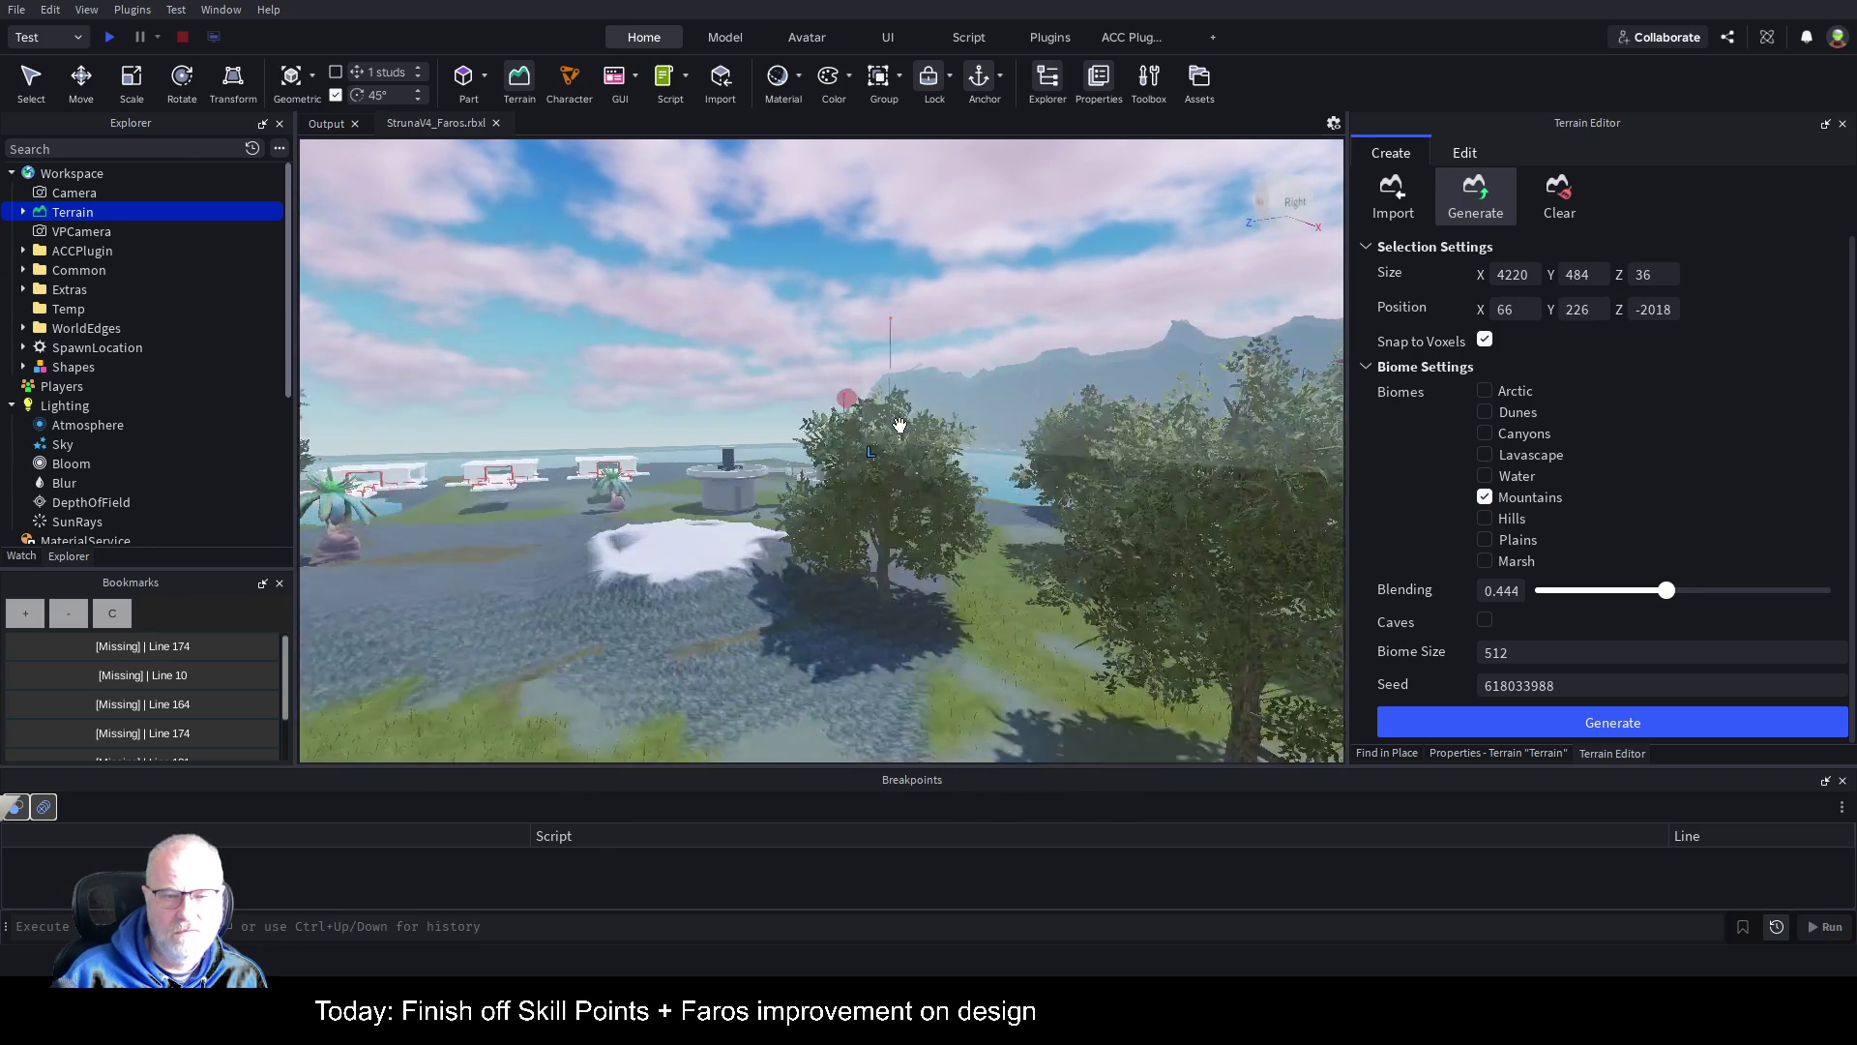
scroll(900, 425, up, 15)
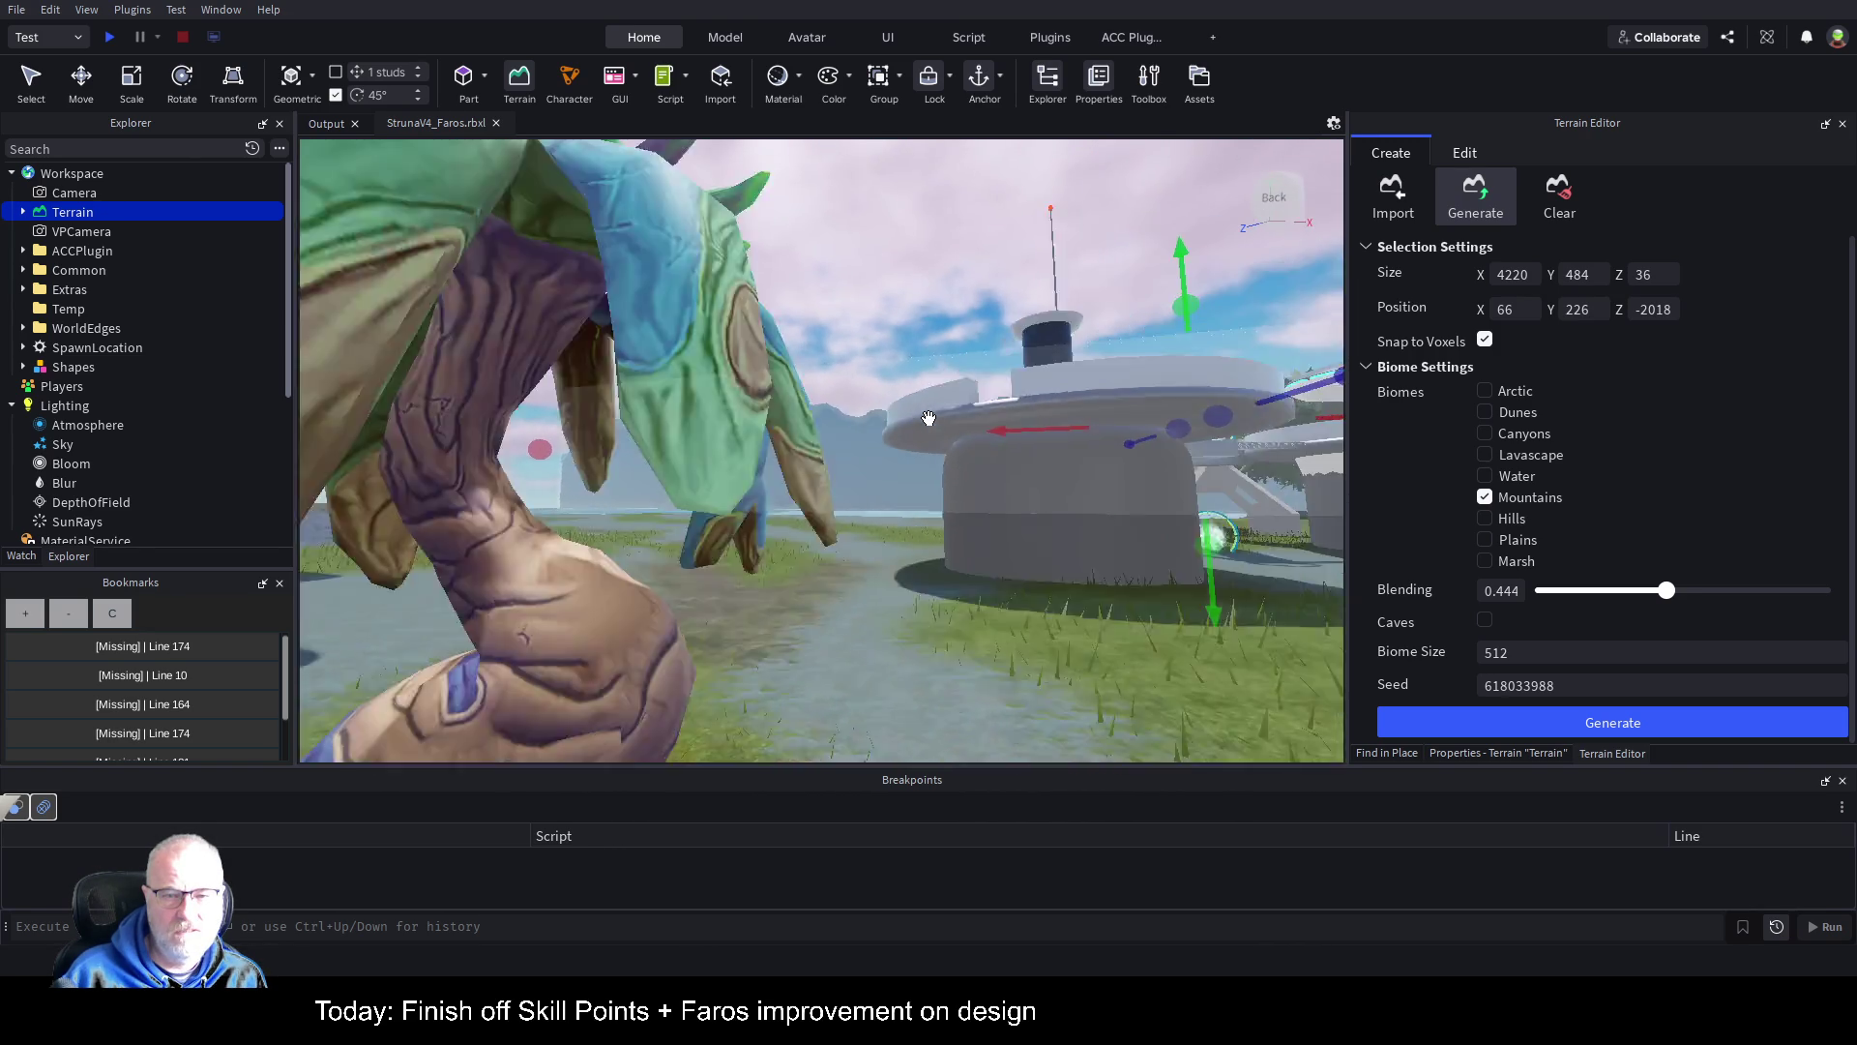
scroll(929, 417, up, 15)
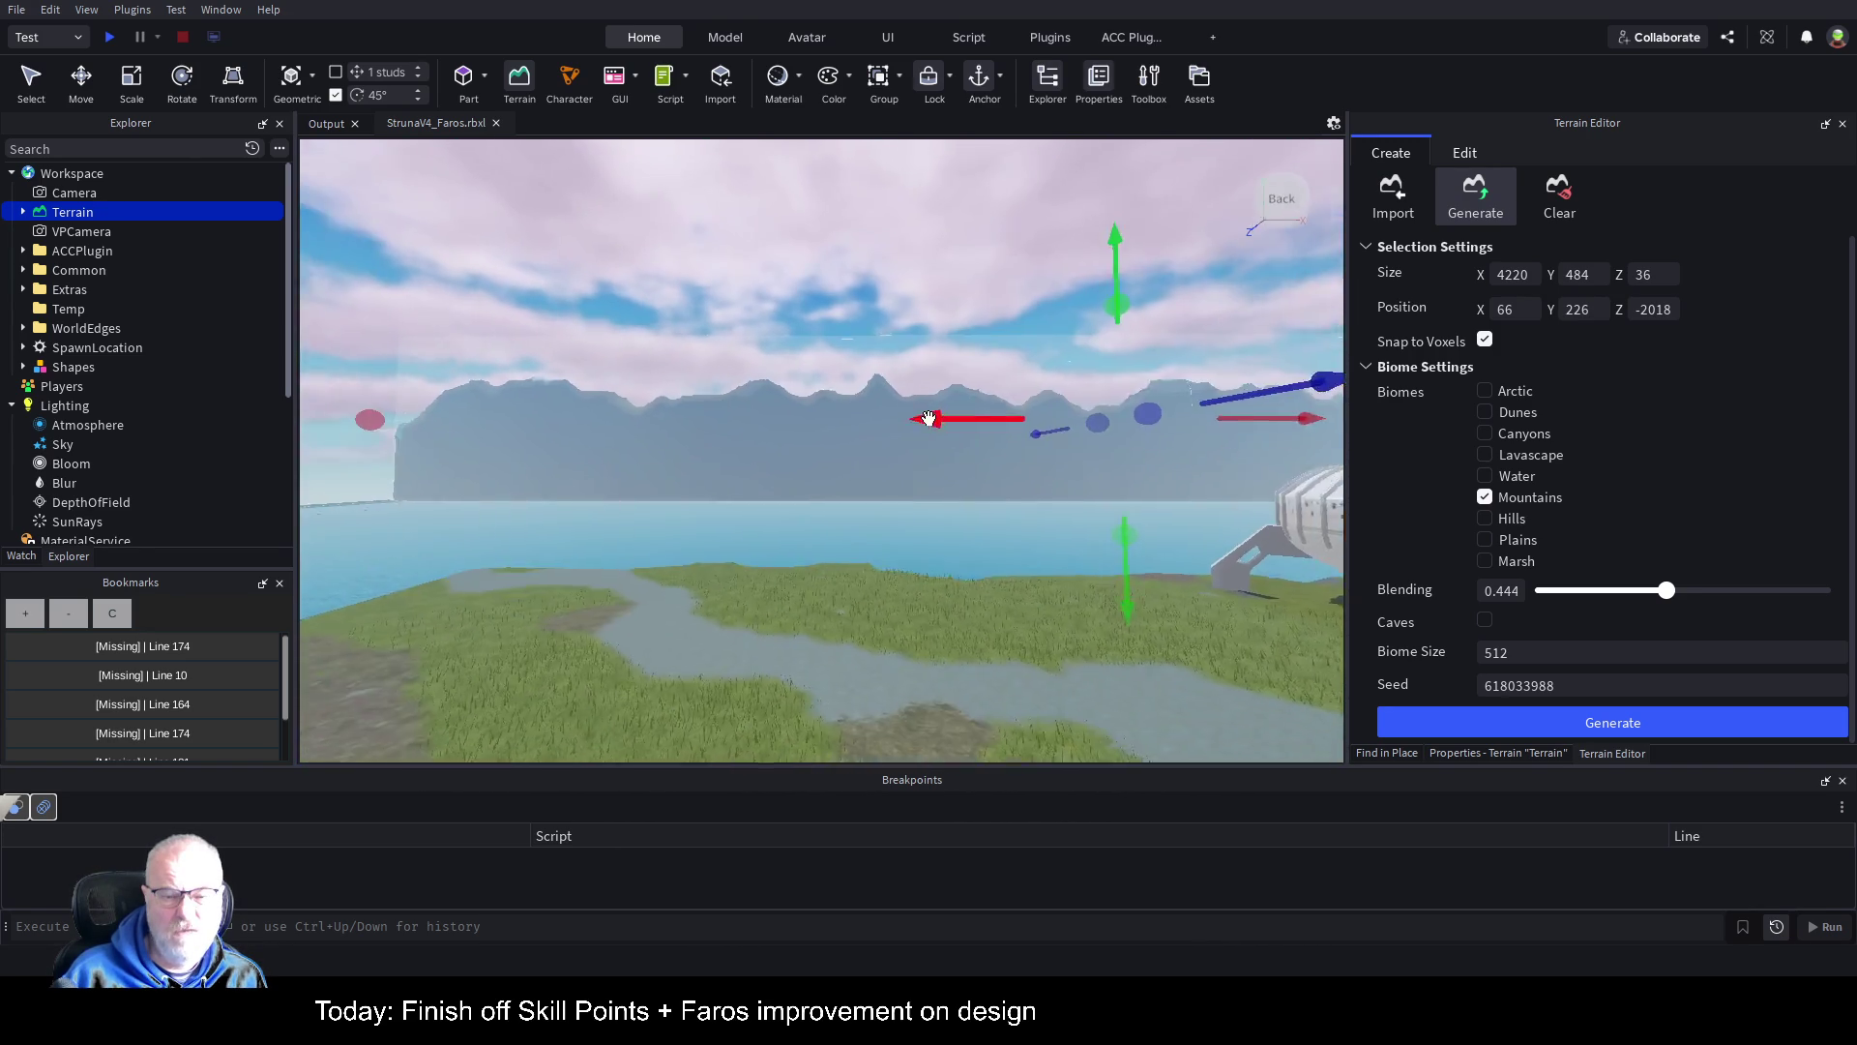
scroll(929, 418, up, 15)
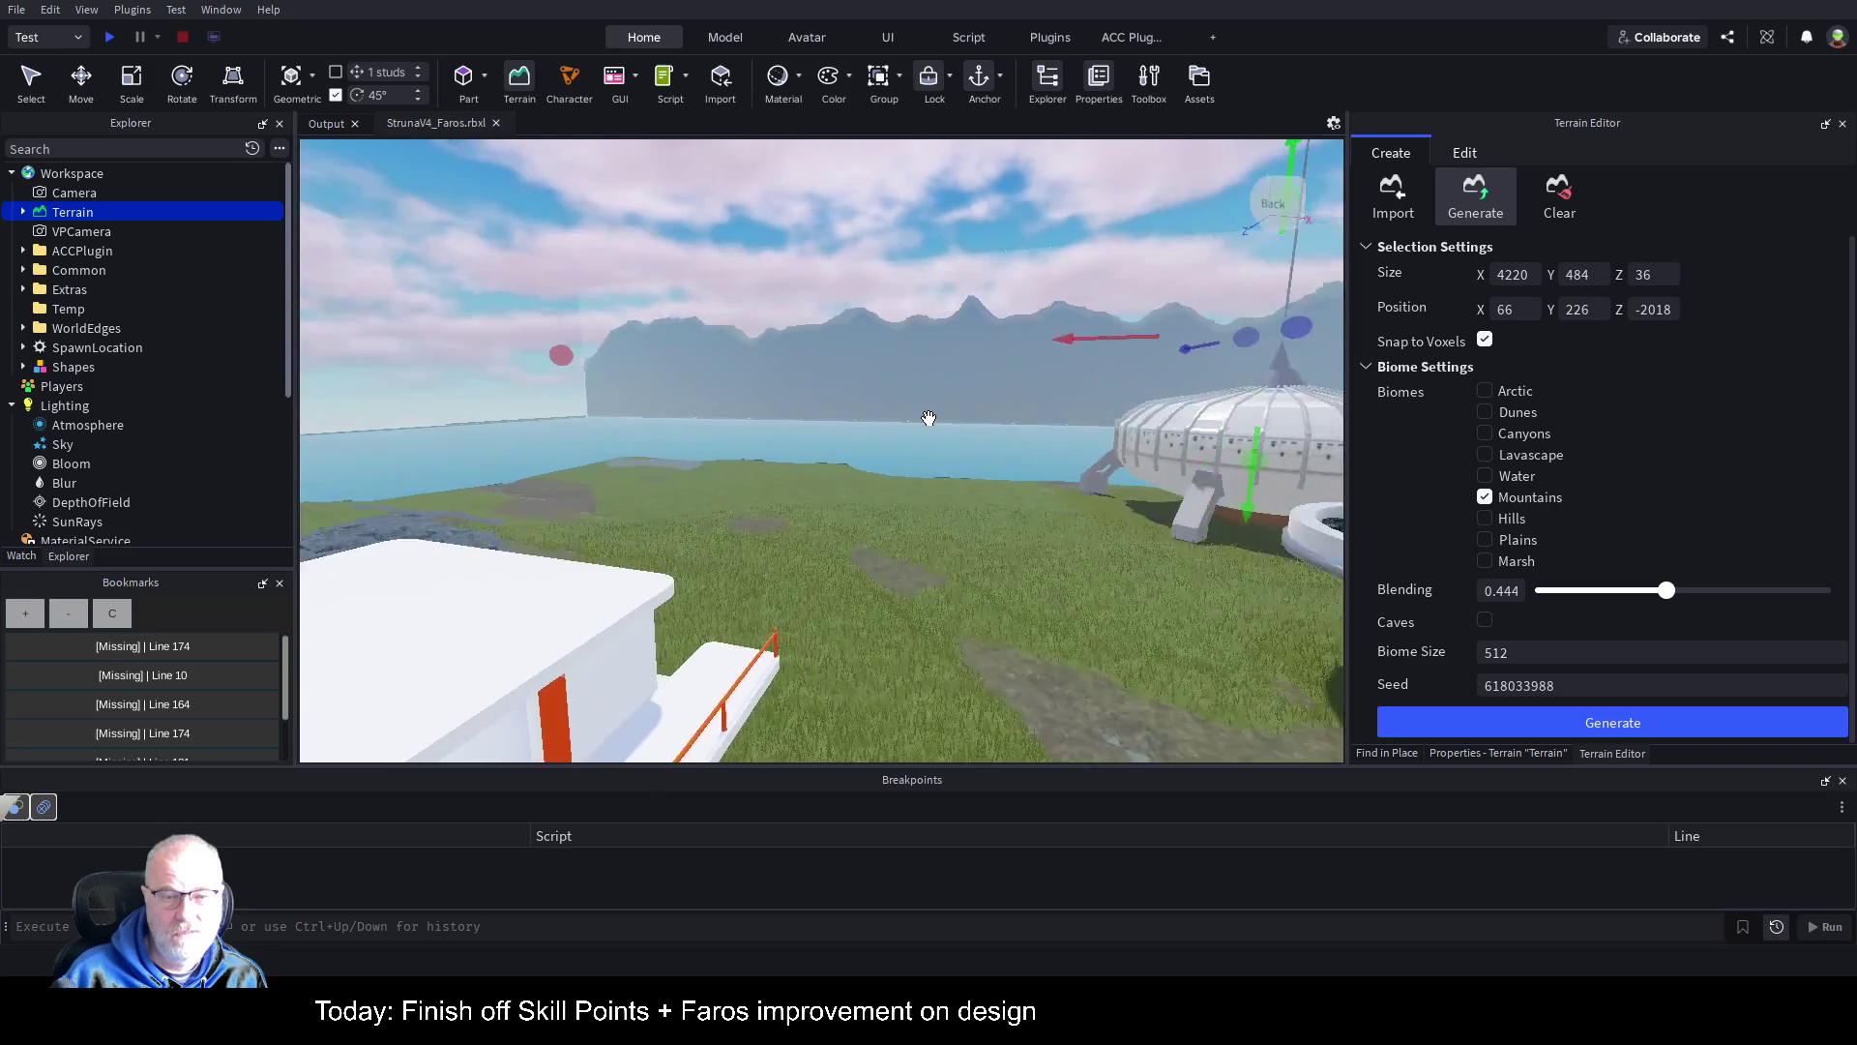
scroll(928, 418, up, 5)
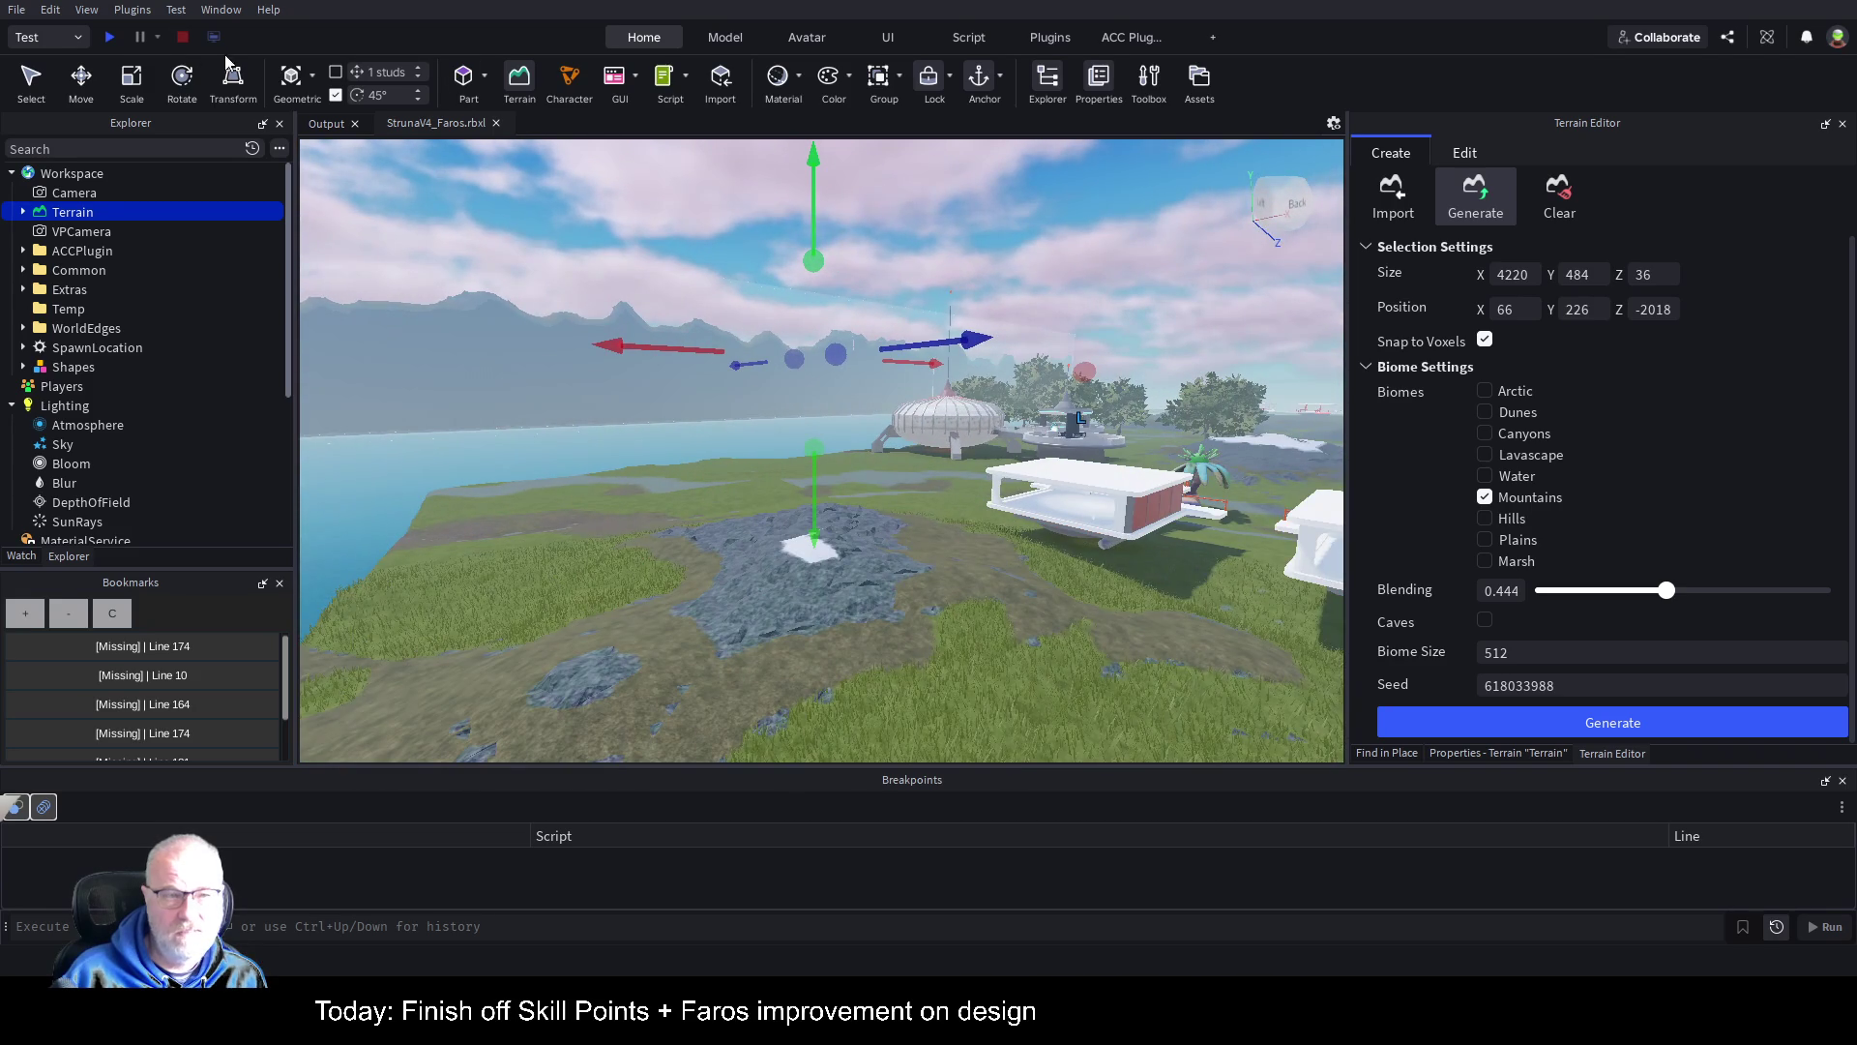
click(111, 38)
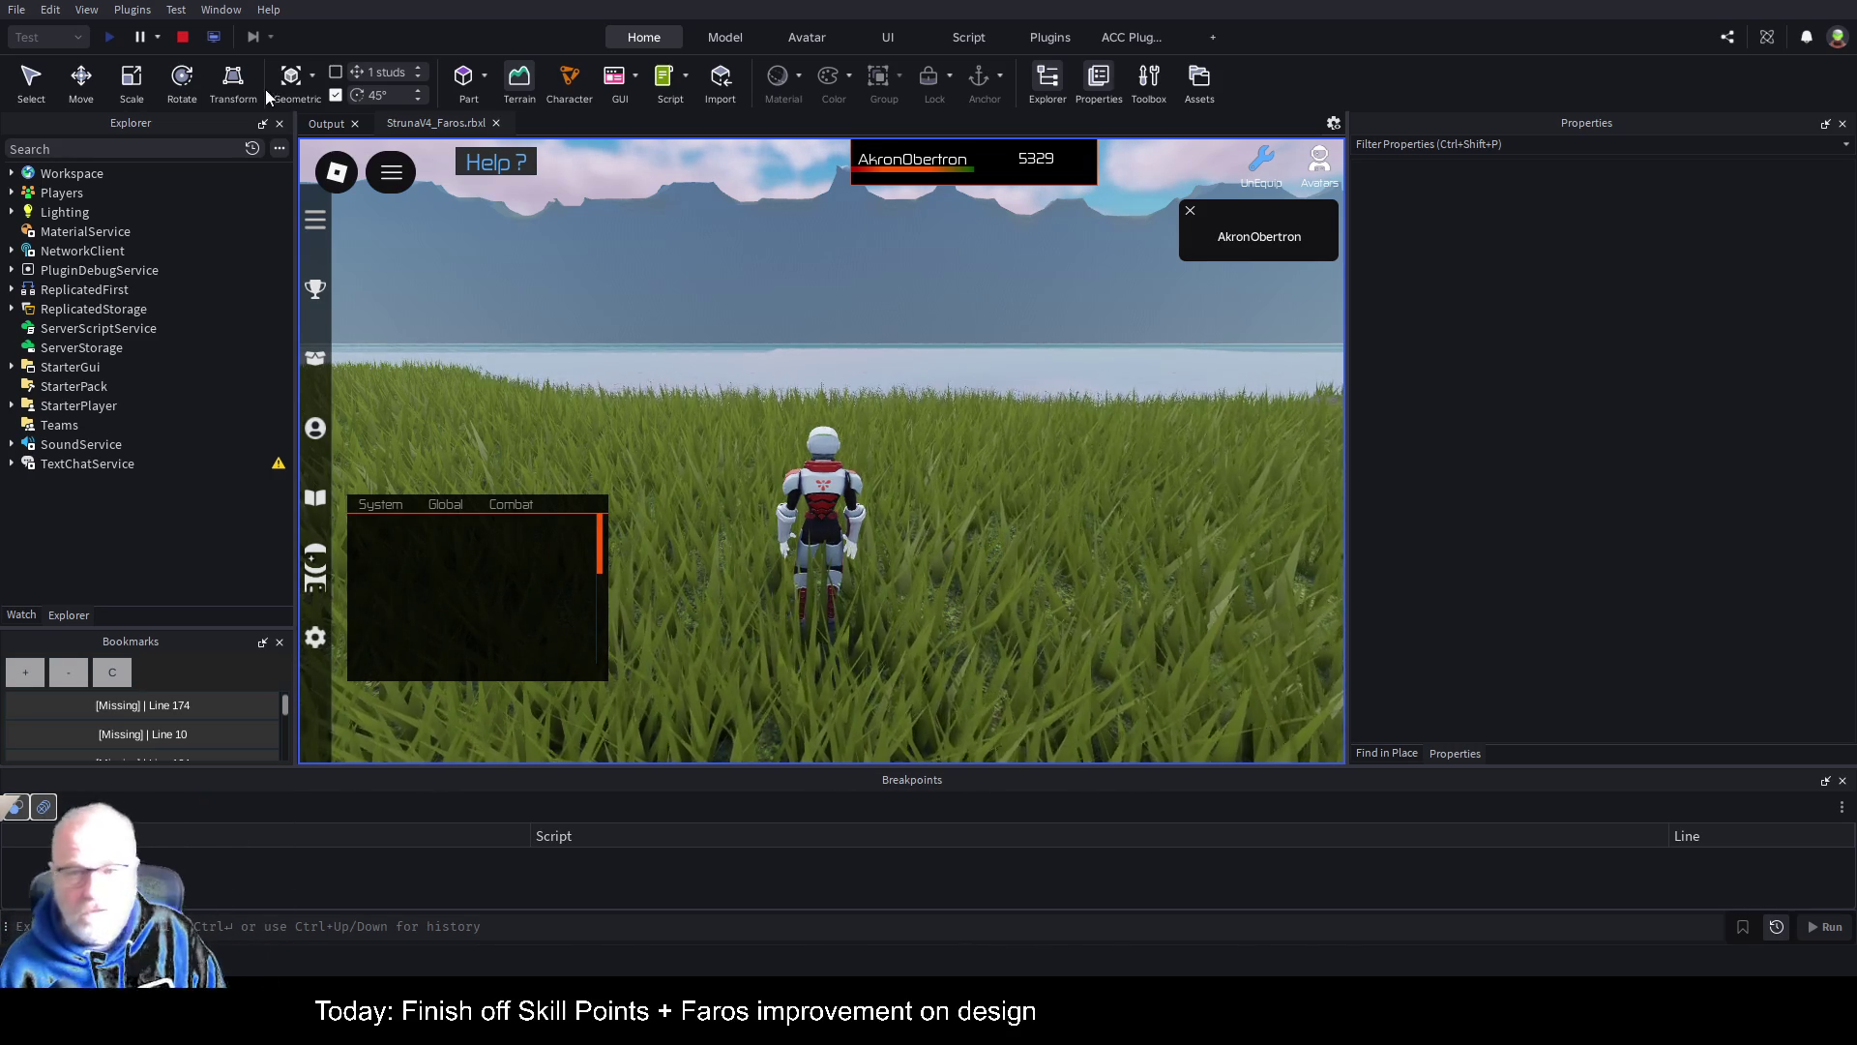
Step: Run the character toward the water to view the mountain ridge, then stop the playtest
drag(714, 403, 903, 391)
key(Left)
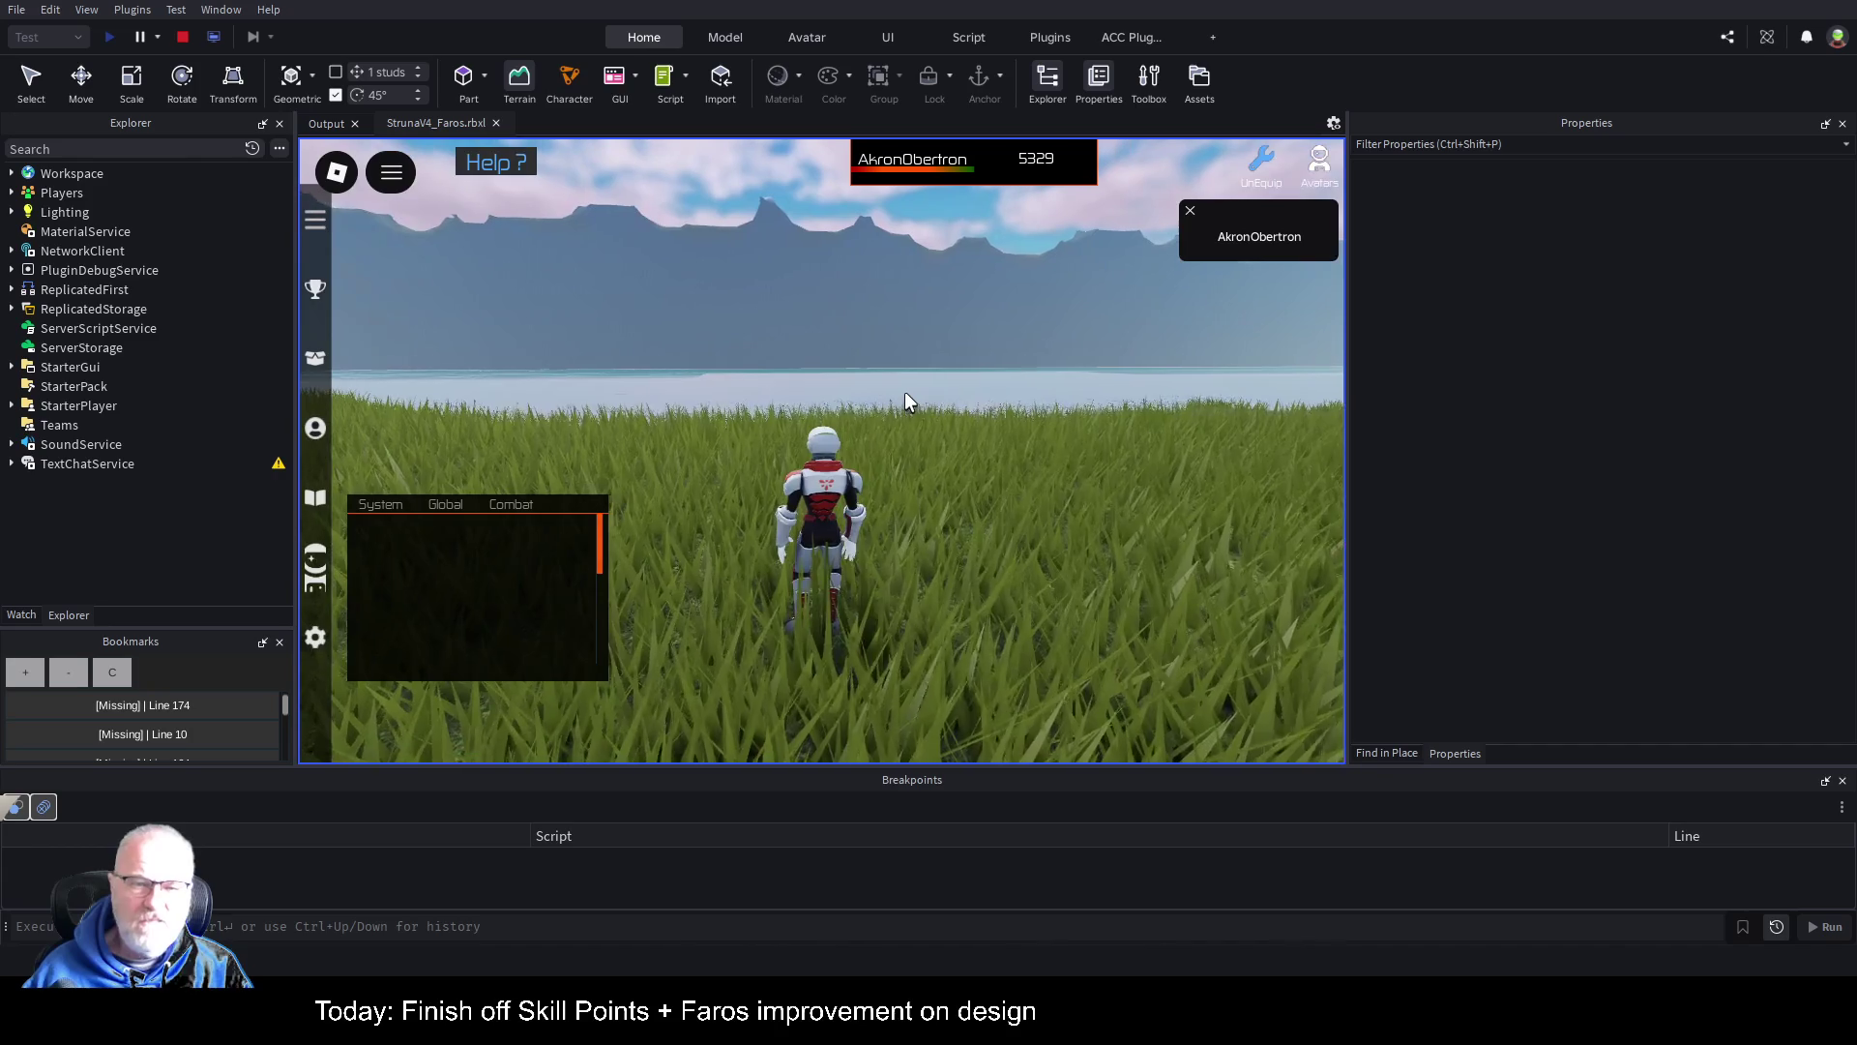
key(w)
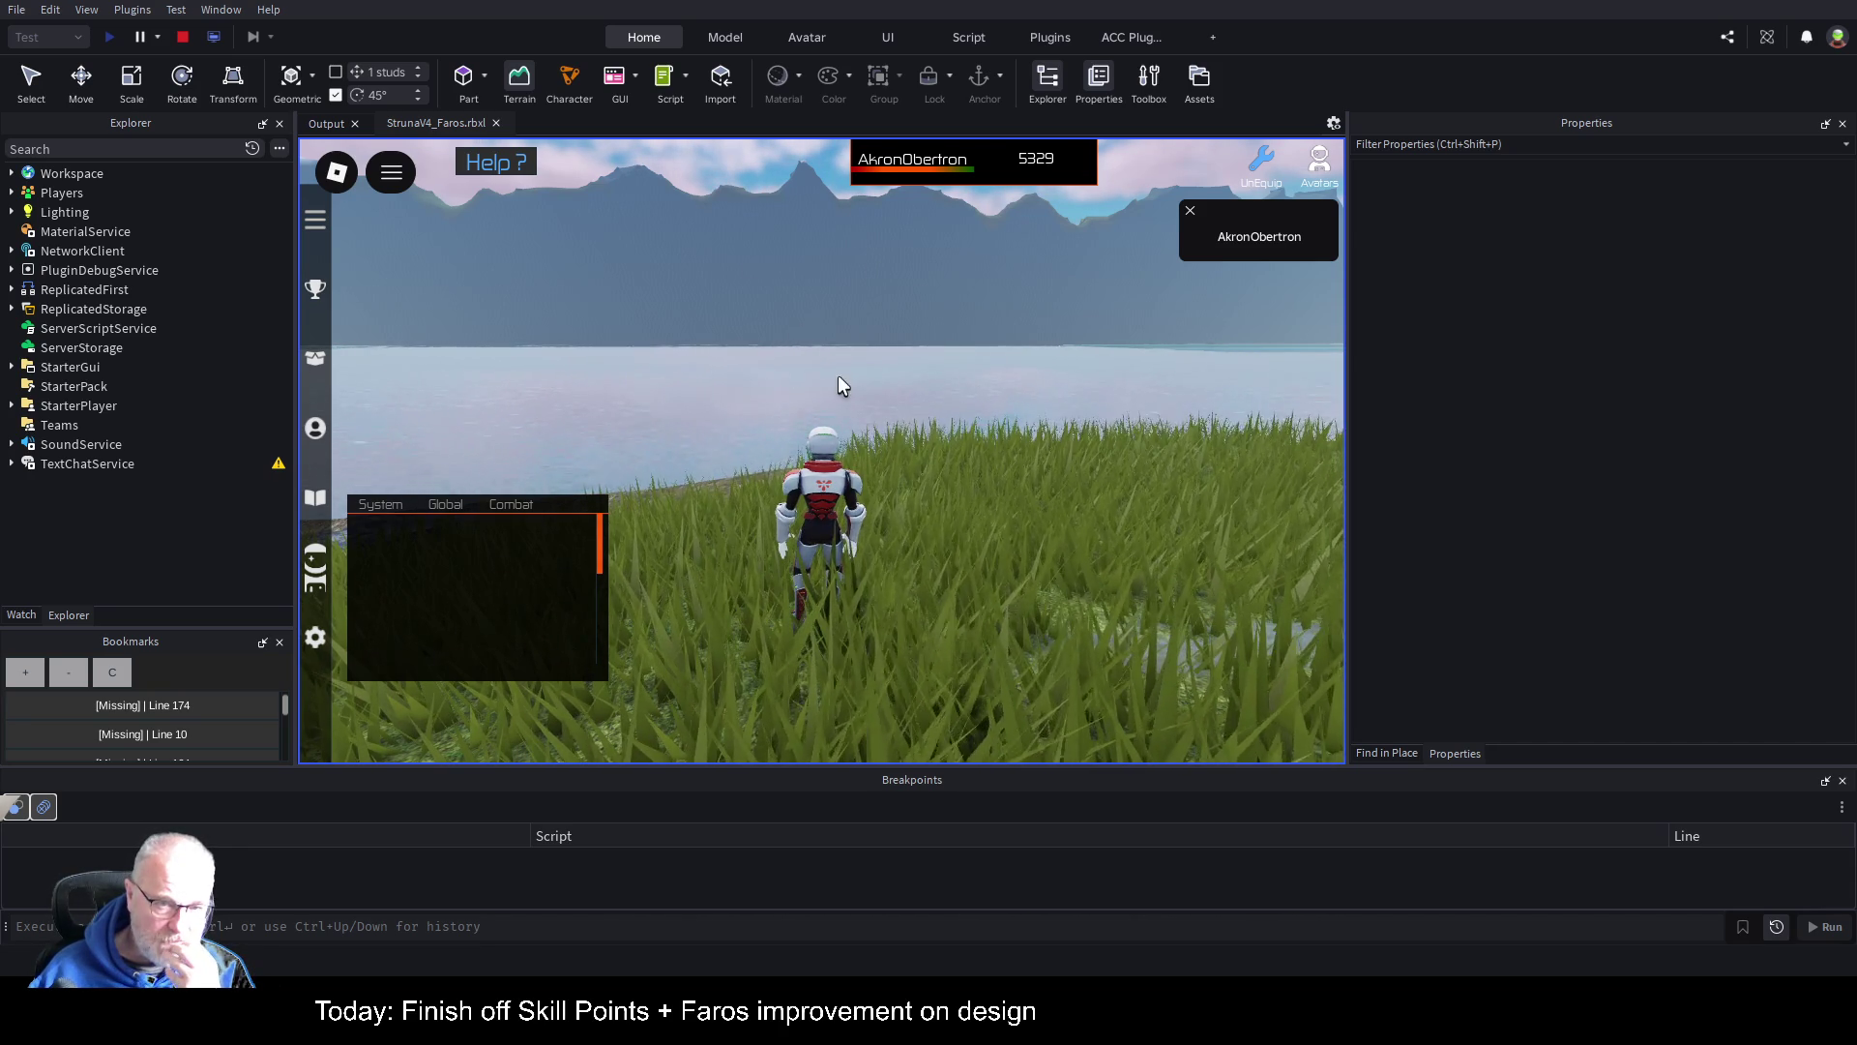
click(178, 37)
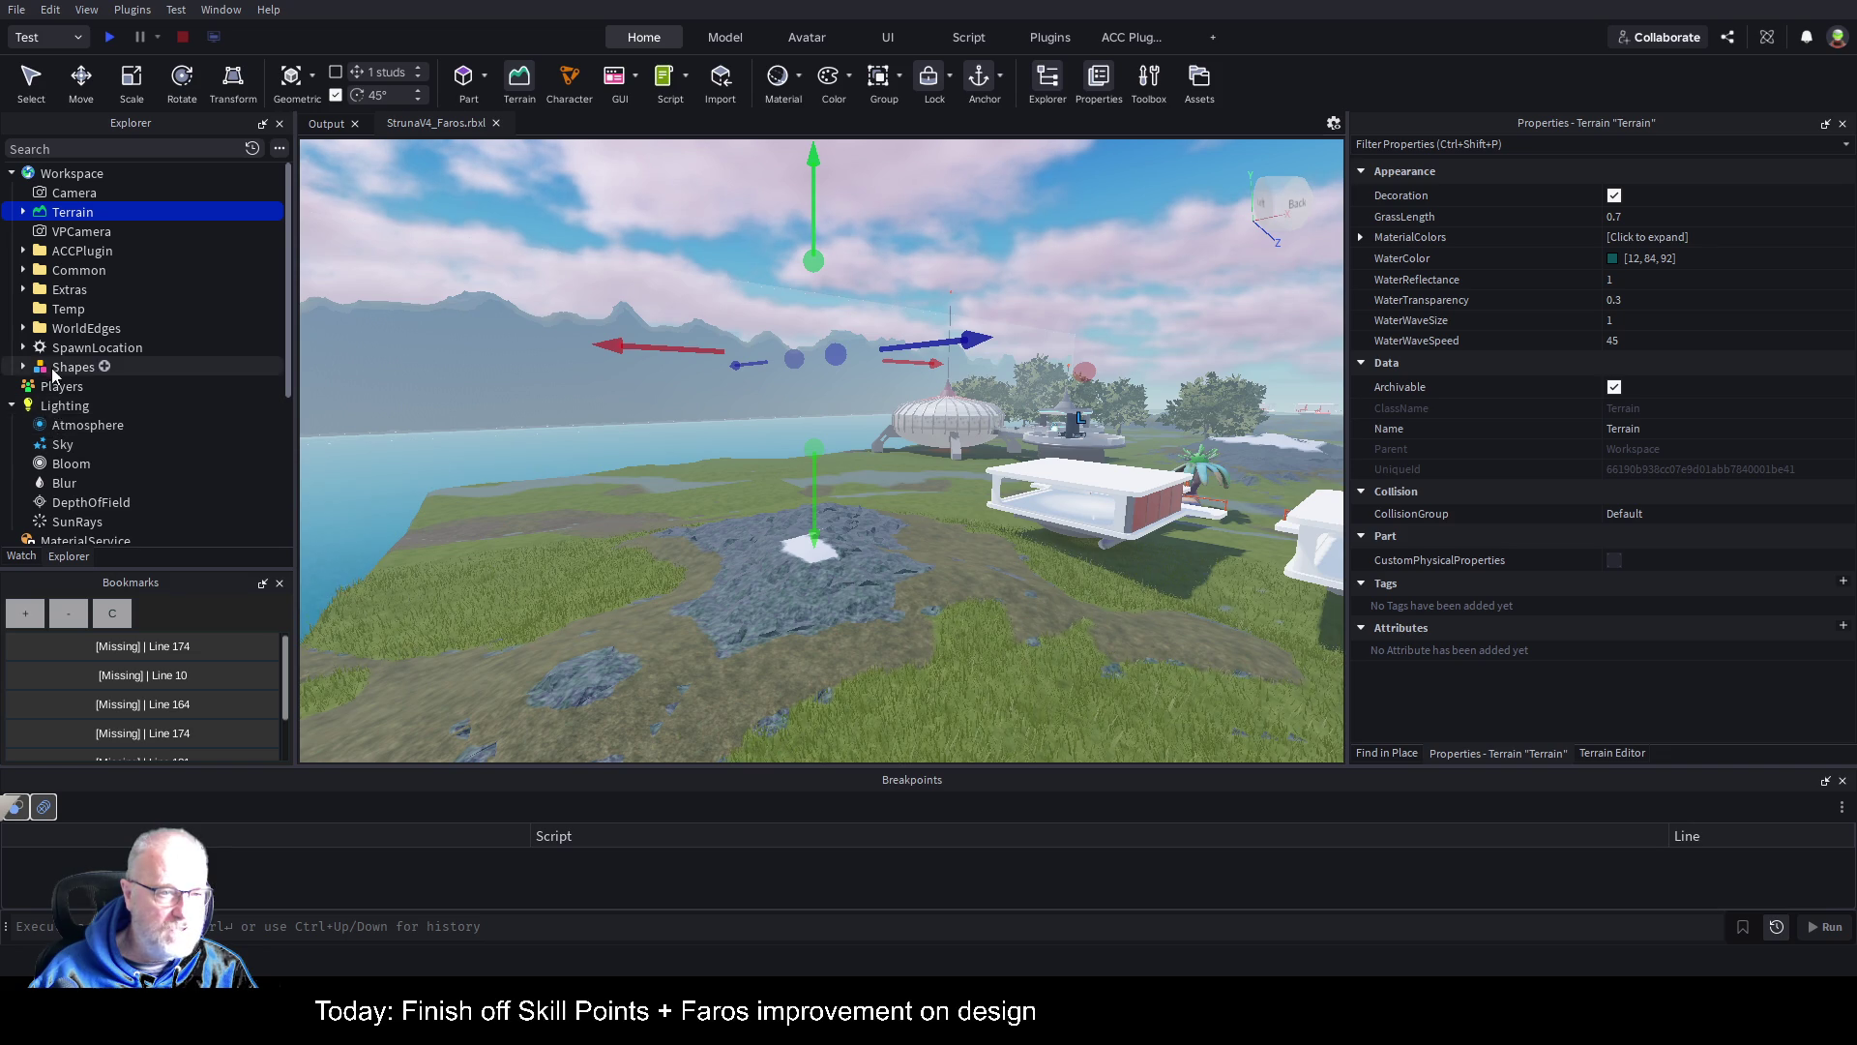
Step: Move the Folder from ServerStorage into Workspace and expand it to list its meshes
scroll(96, 392, down, 3)
scroll(95, 392, down, 1)
click(12, 471)
mouse_move(56, 518)
mouse_down()
mouse_move(107, 193)
mouse_move(146, 395)
mouse_move(8, 136)
mouse_move(74, 175)
mouse_up()
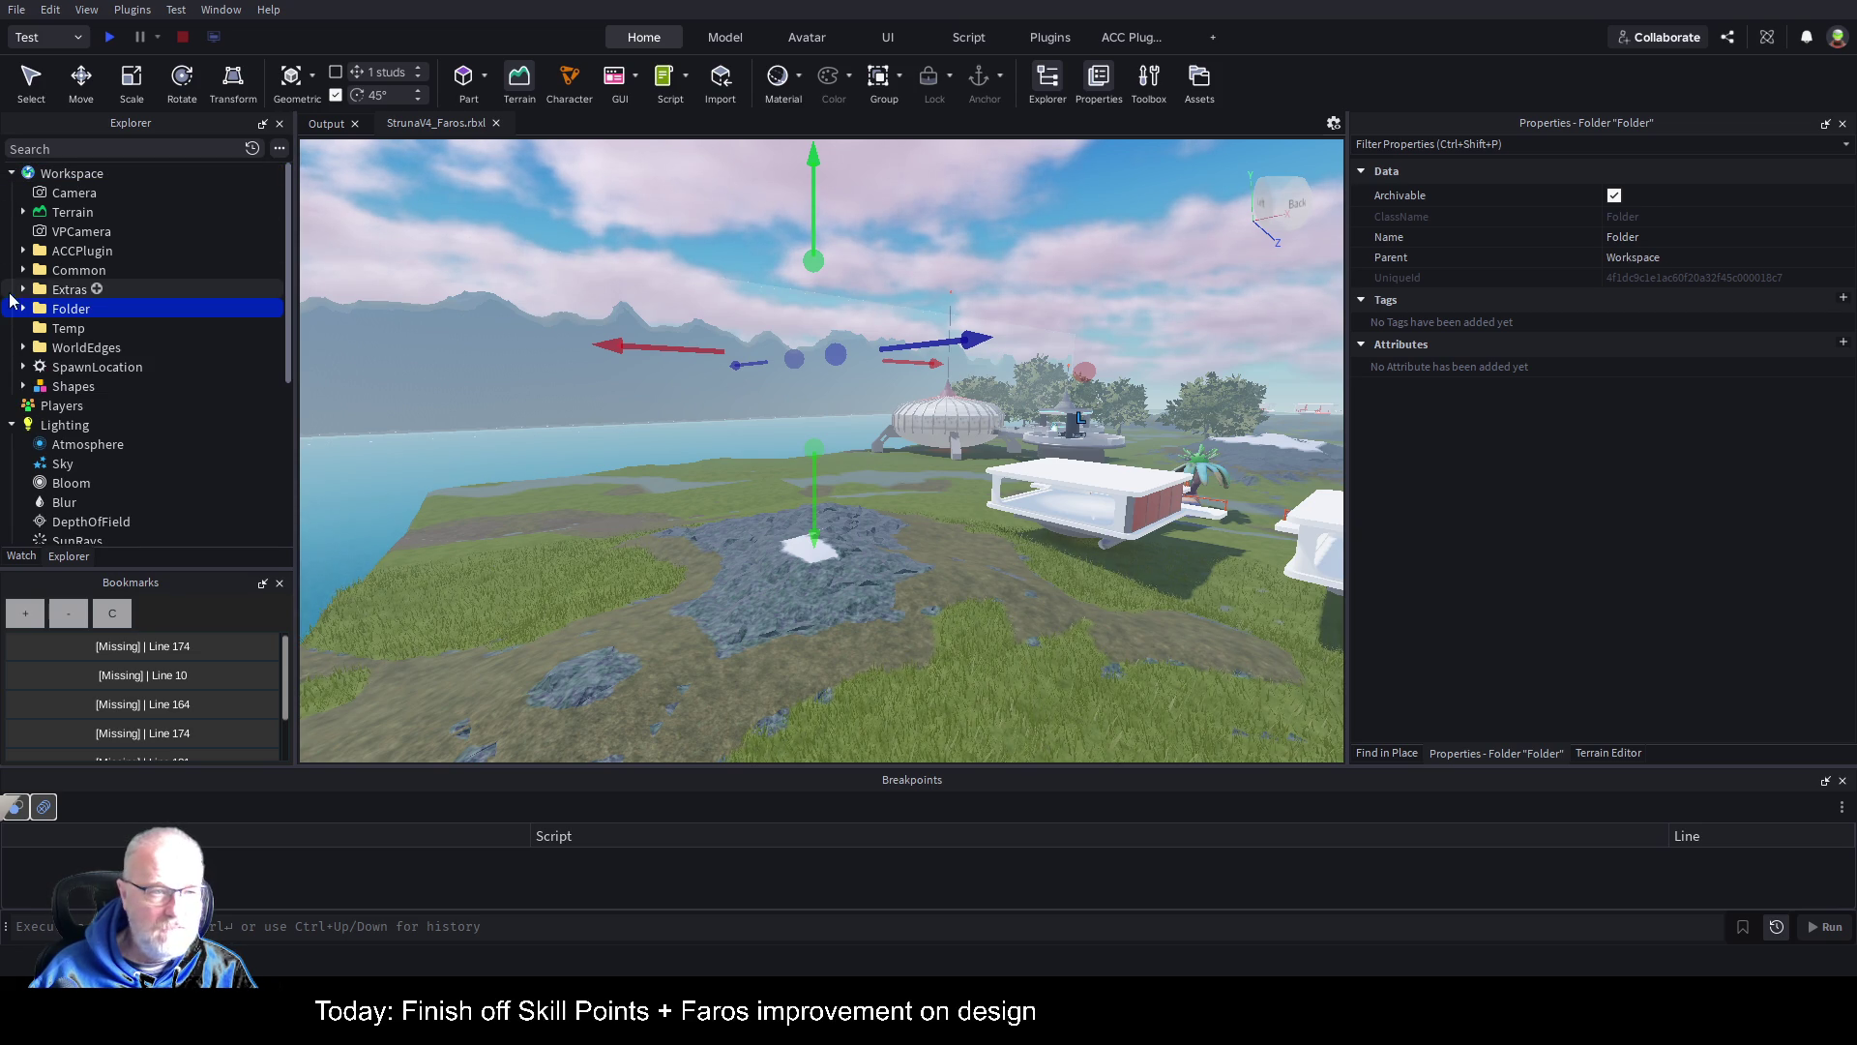
double_click(83, 312)
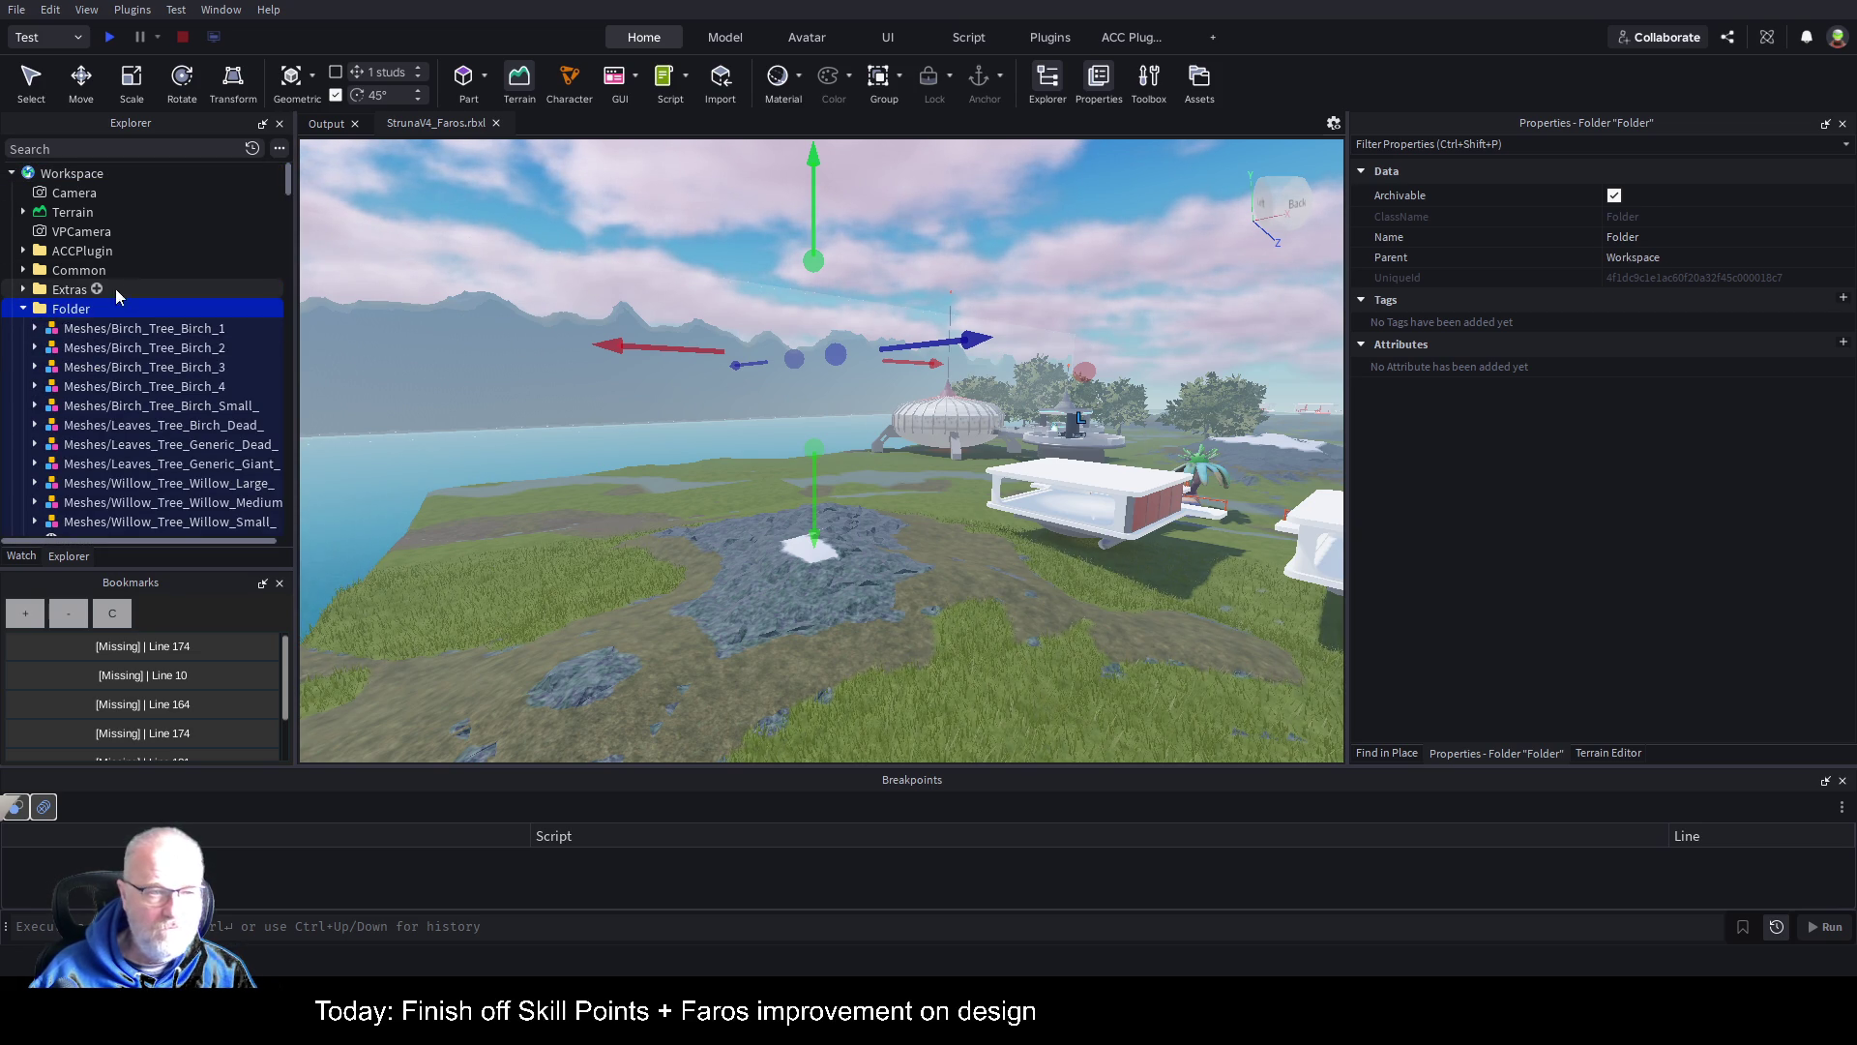
Step: Frame the camera on the two birch tree models and close the Terrain Editor
click(111, 329)
key(f)
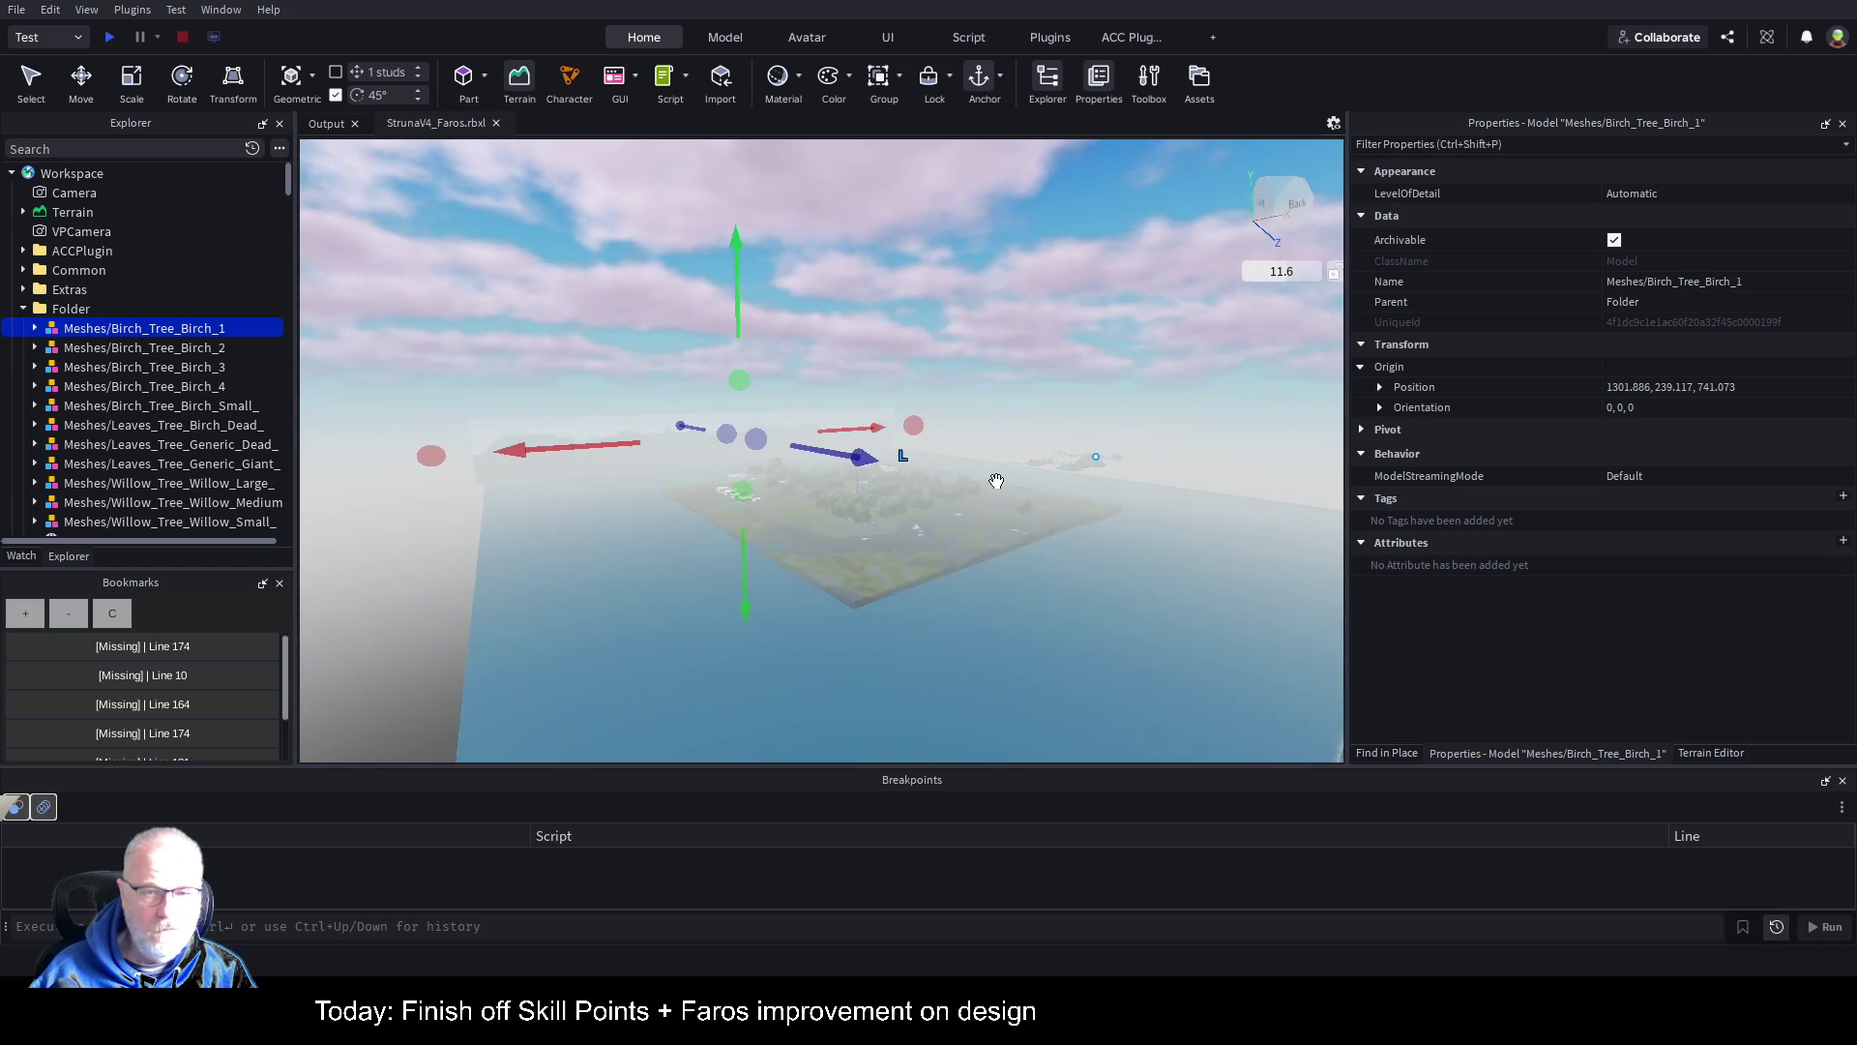
key(f)
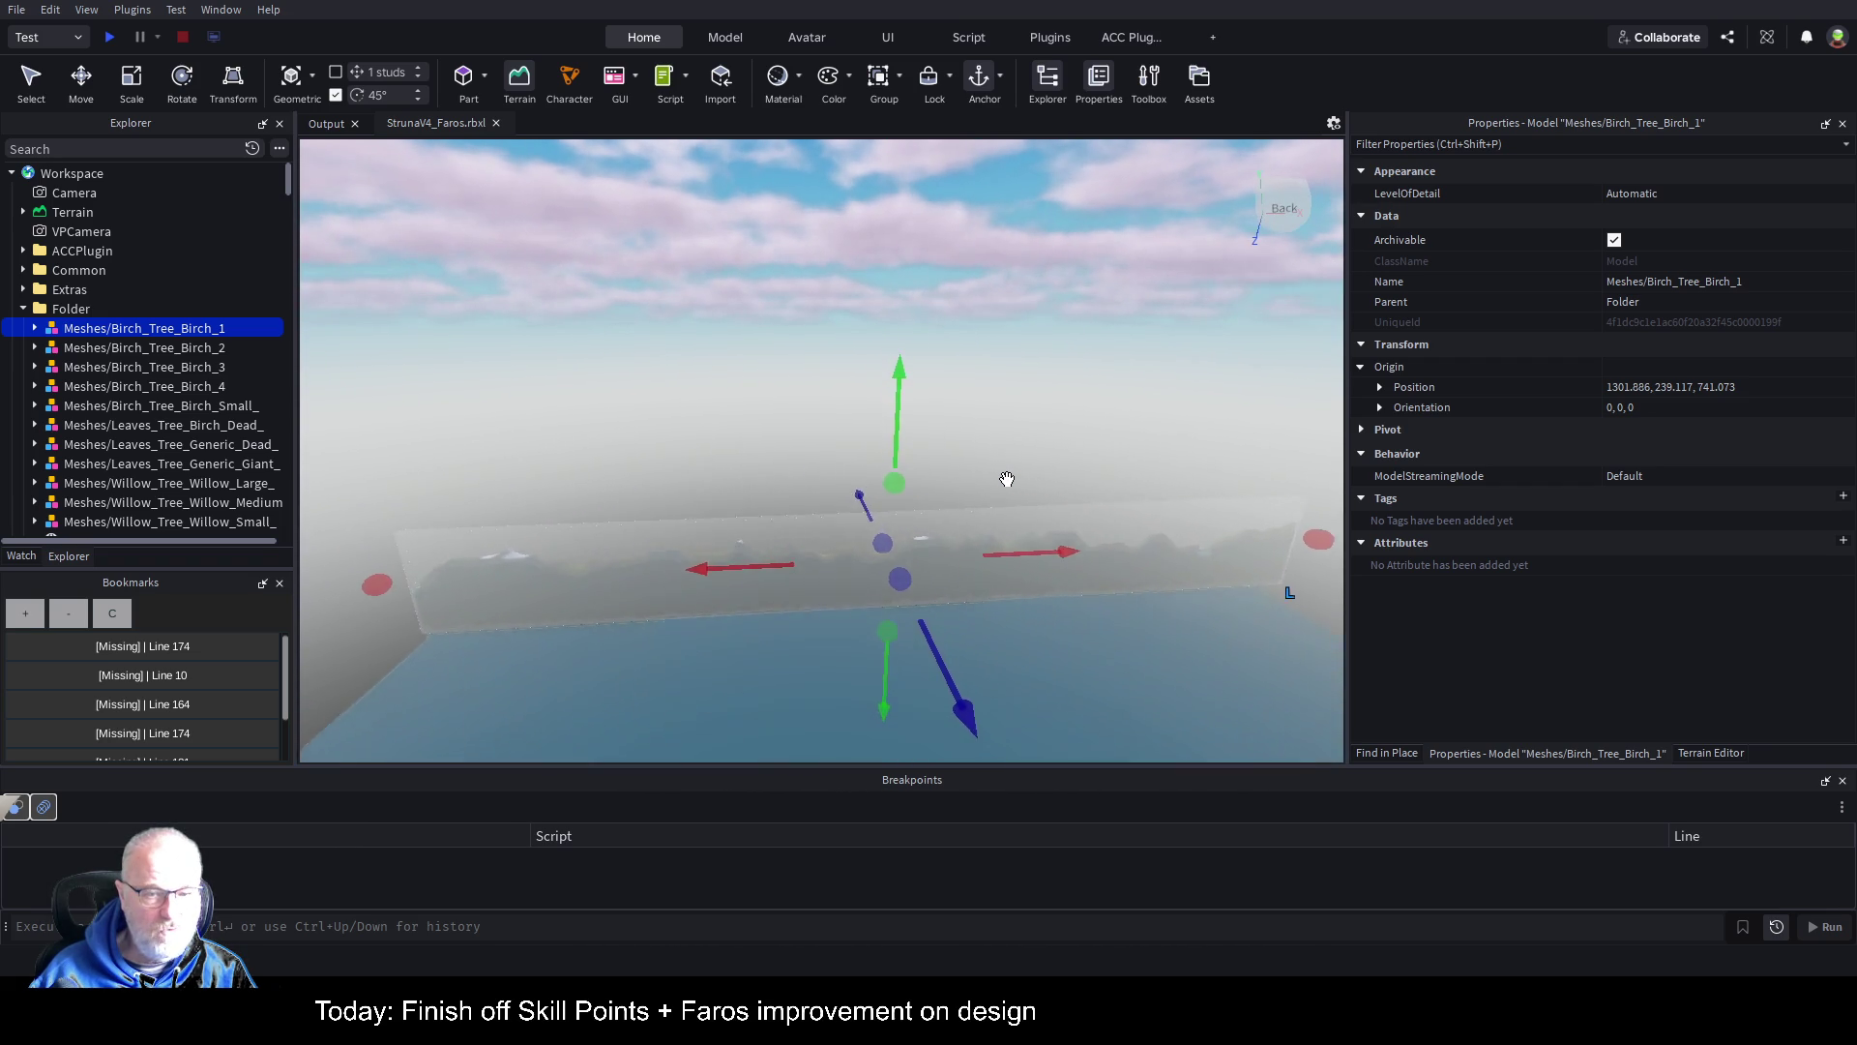
click(519, 85)
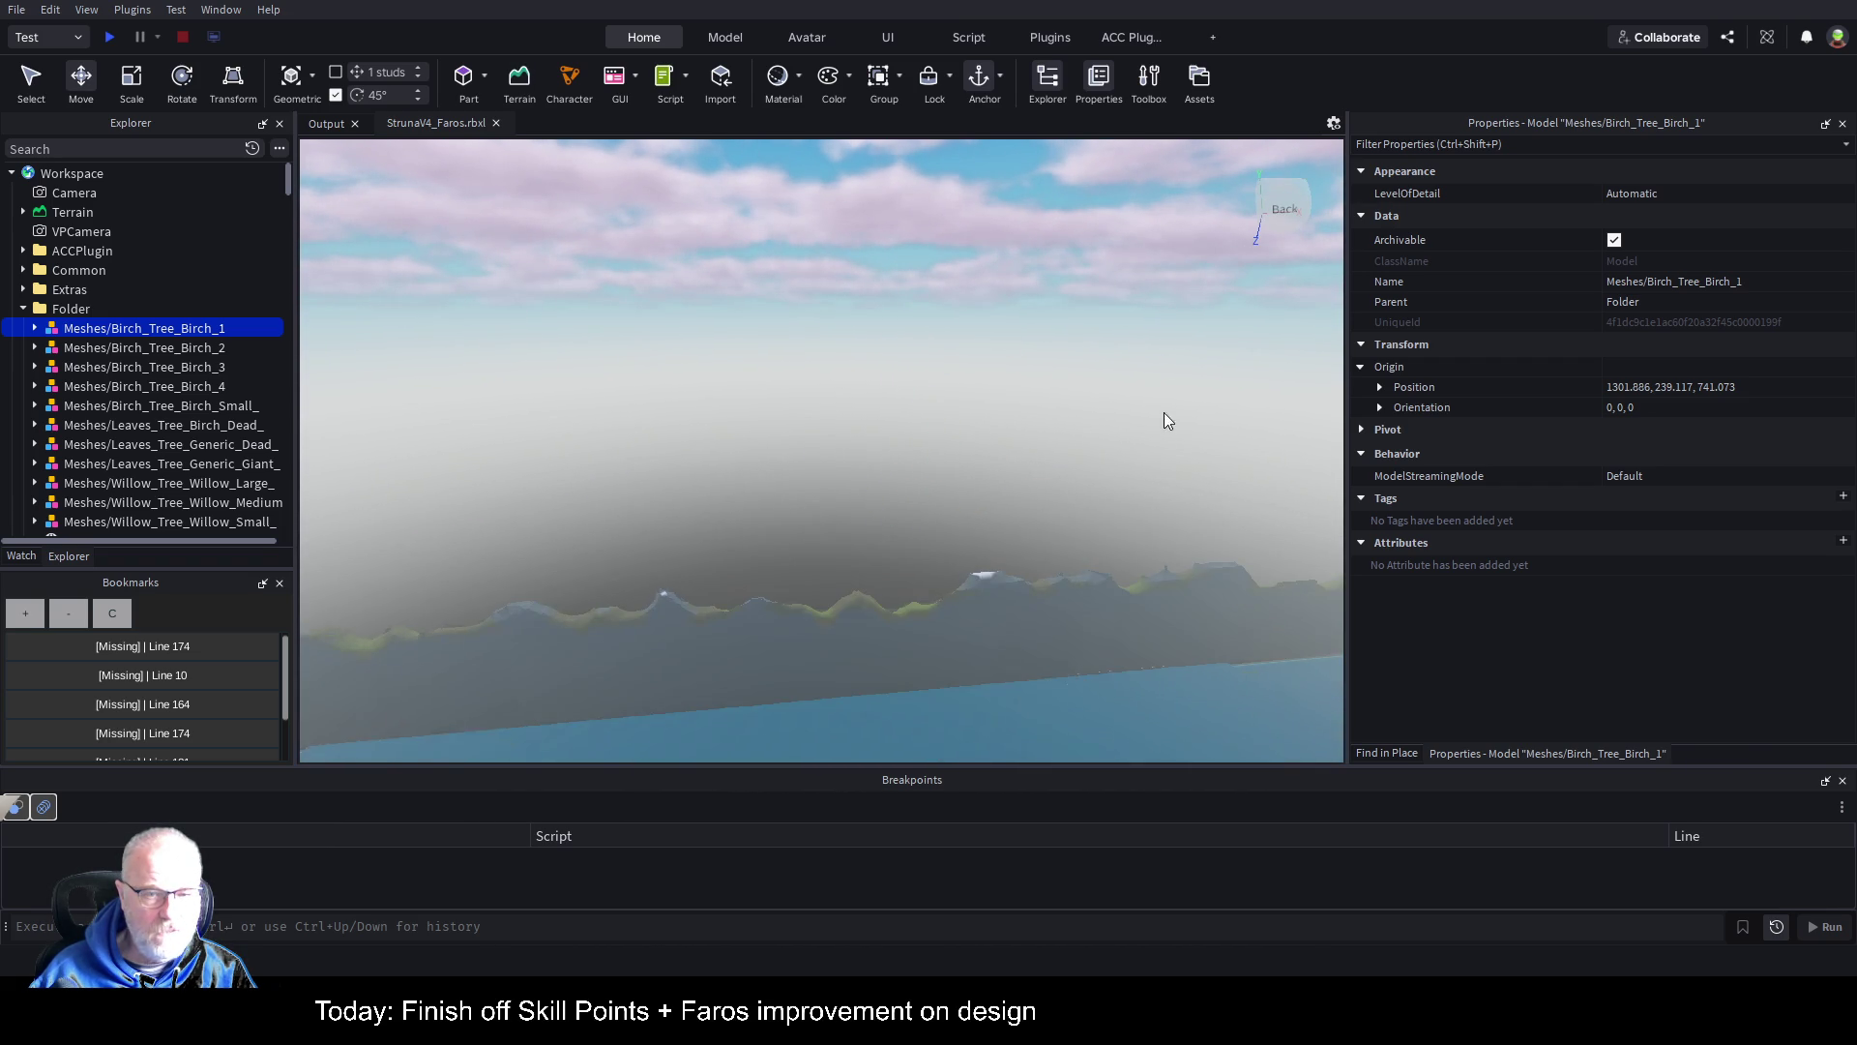
click(167, 350)
key(f)
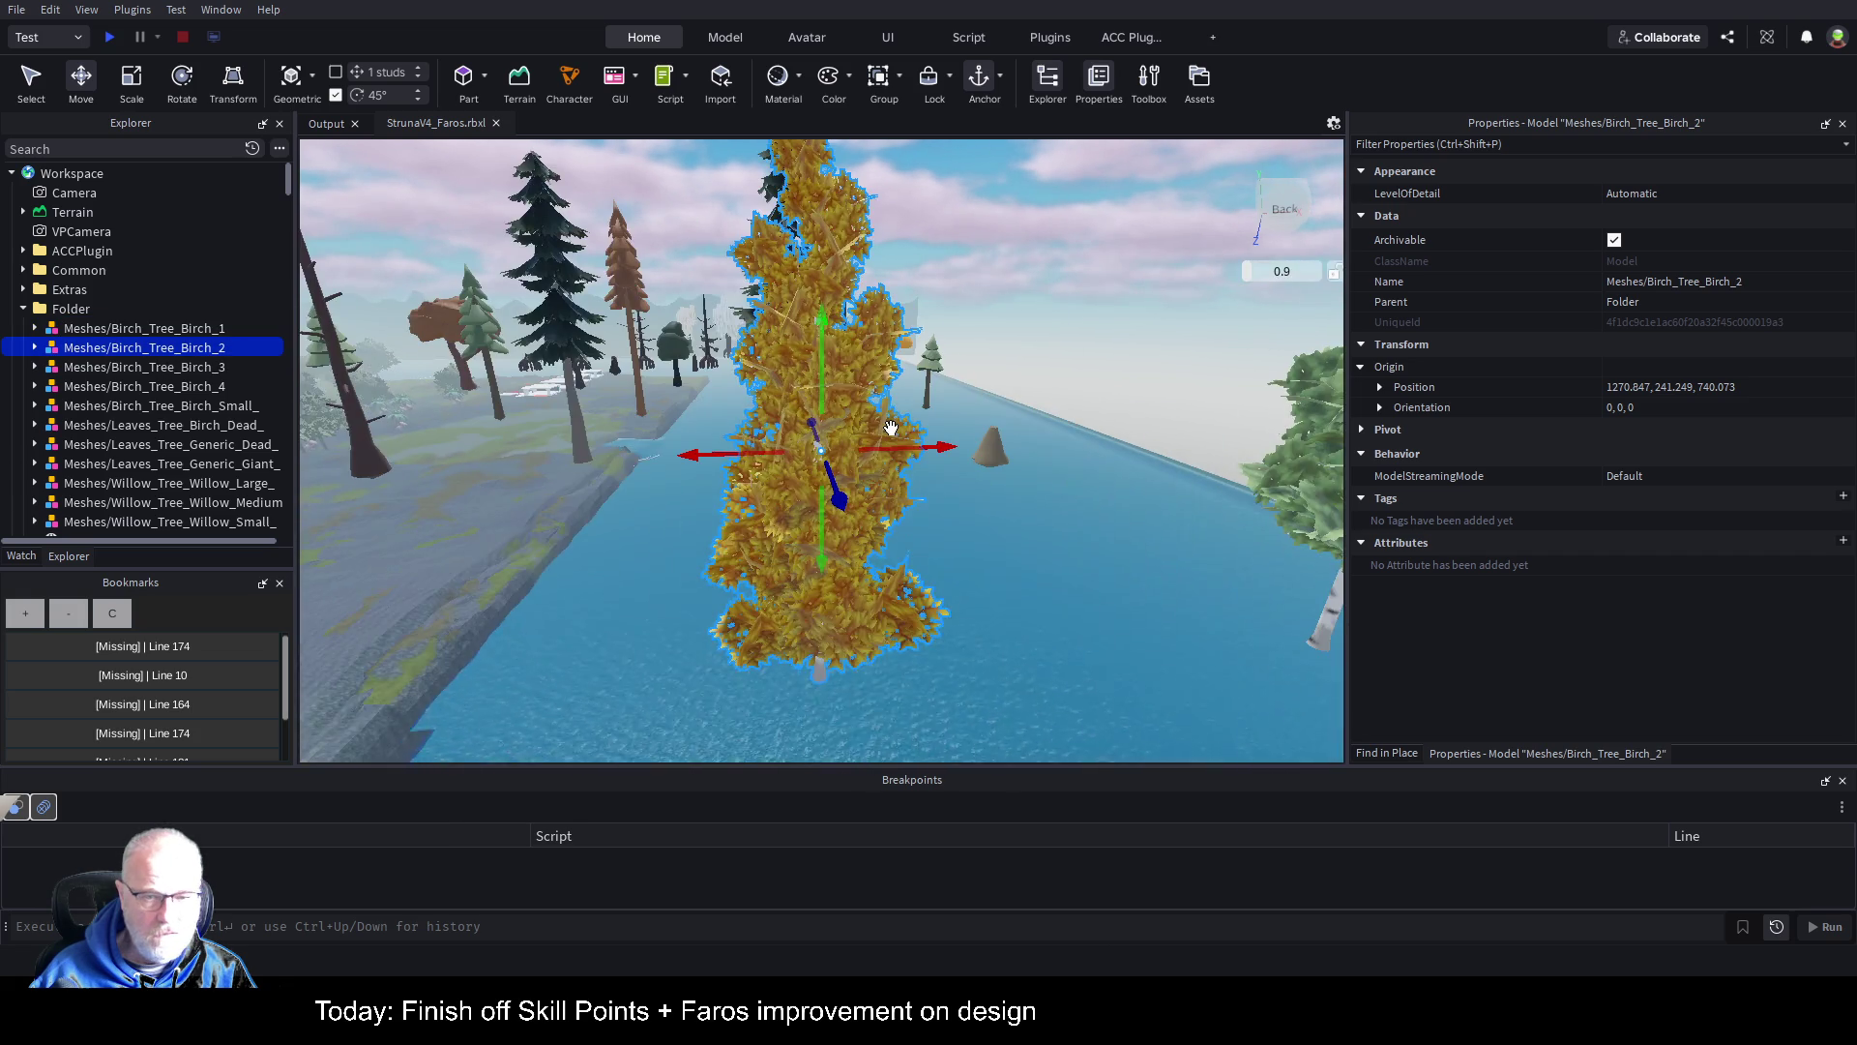
key(w)
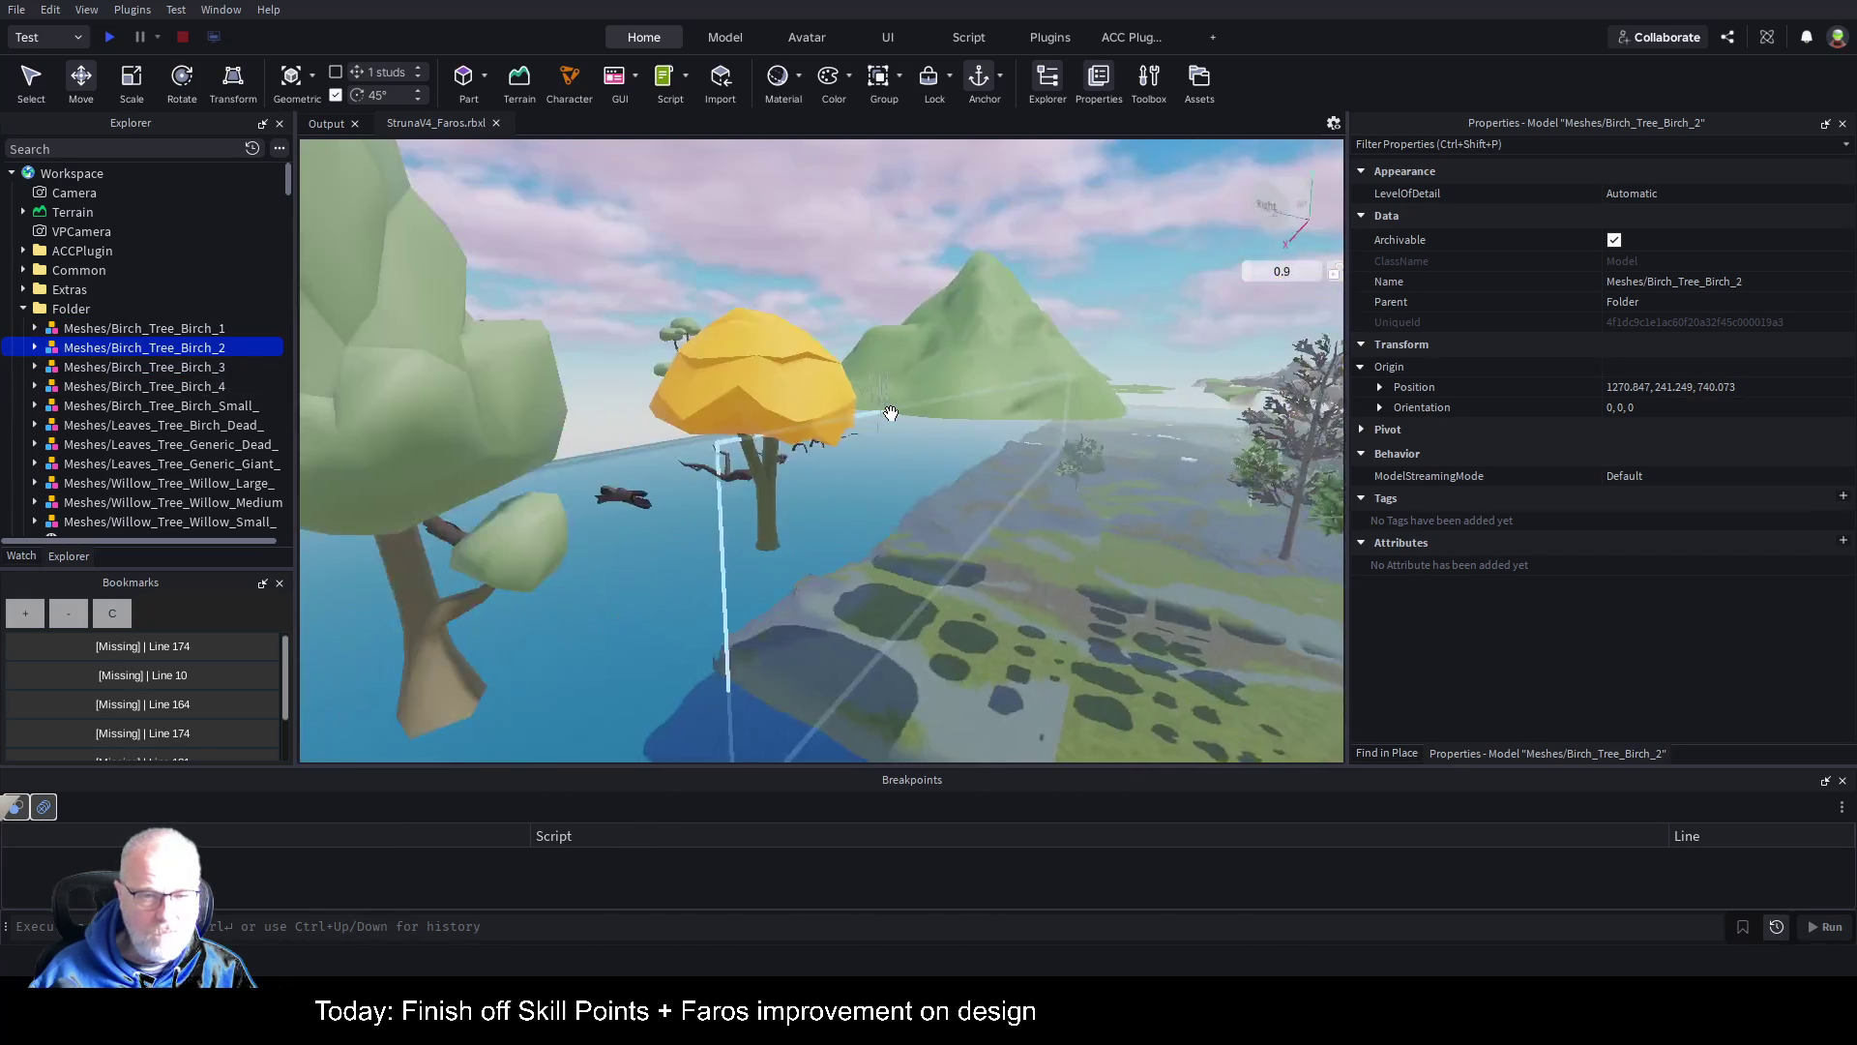
key(w)
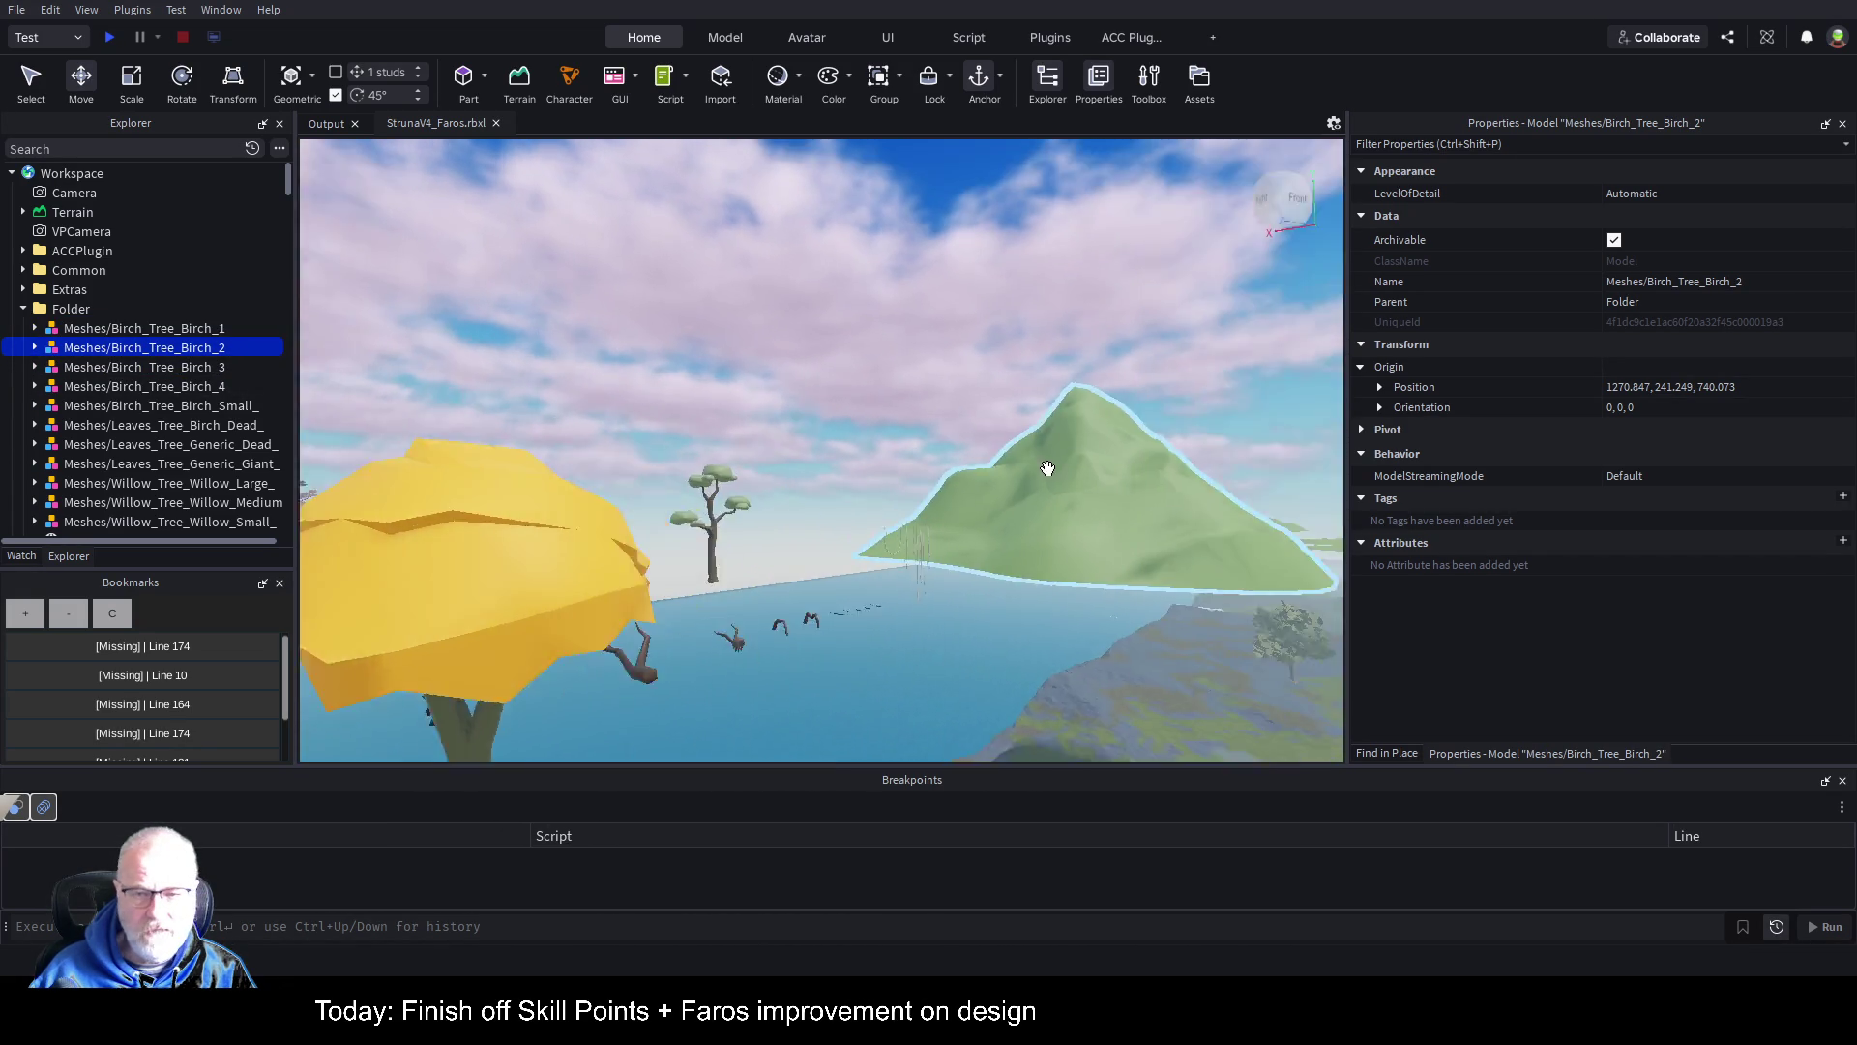
Step: Select the green mountain mesh, then fly the camera over the island toward the mountains
click(970, 512)
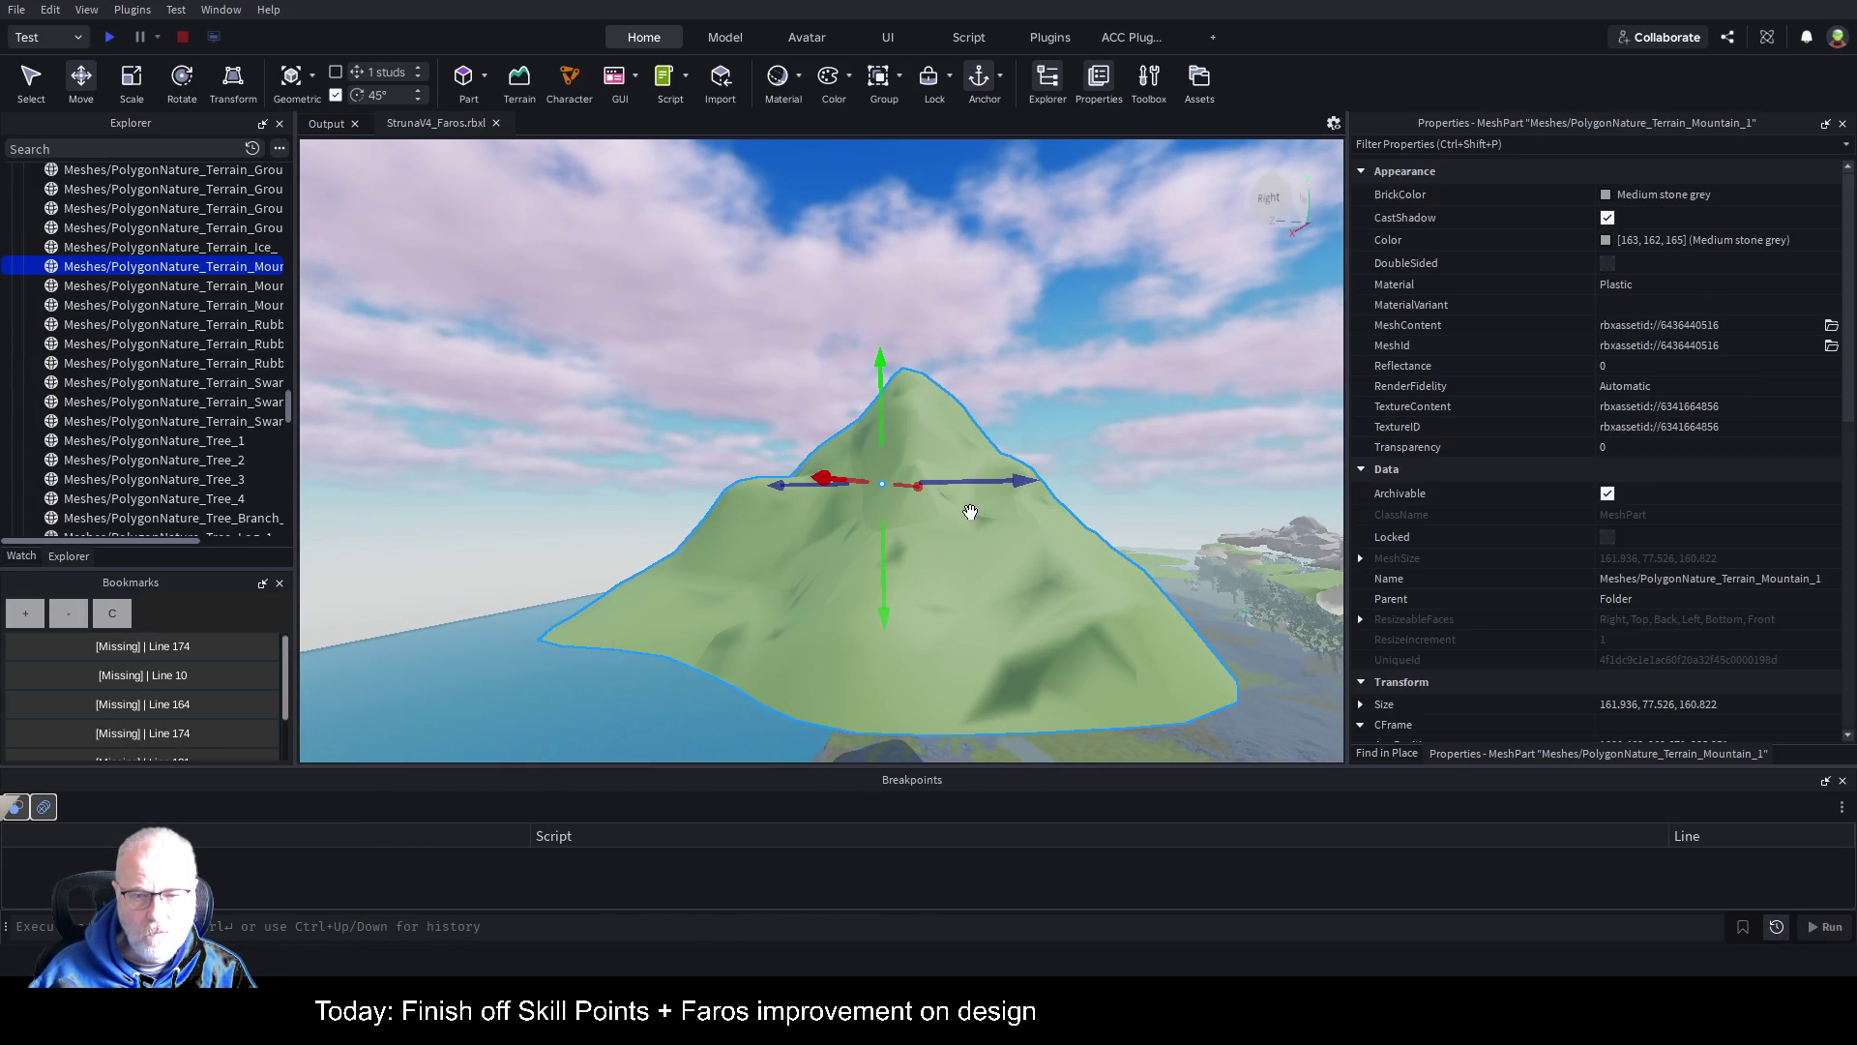
key(d)
key(d)
key(w)
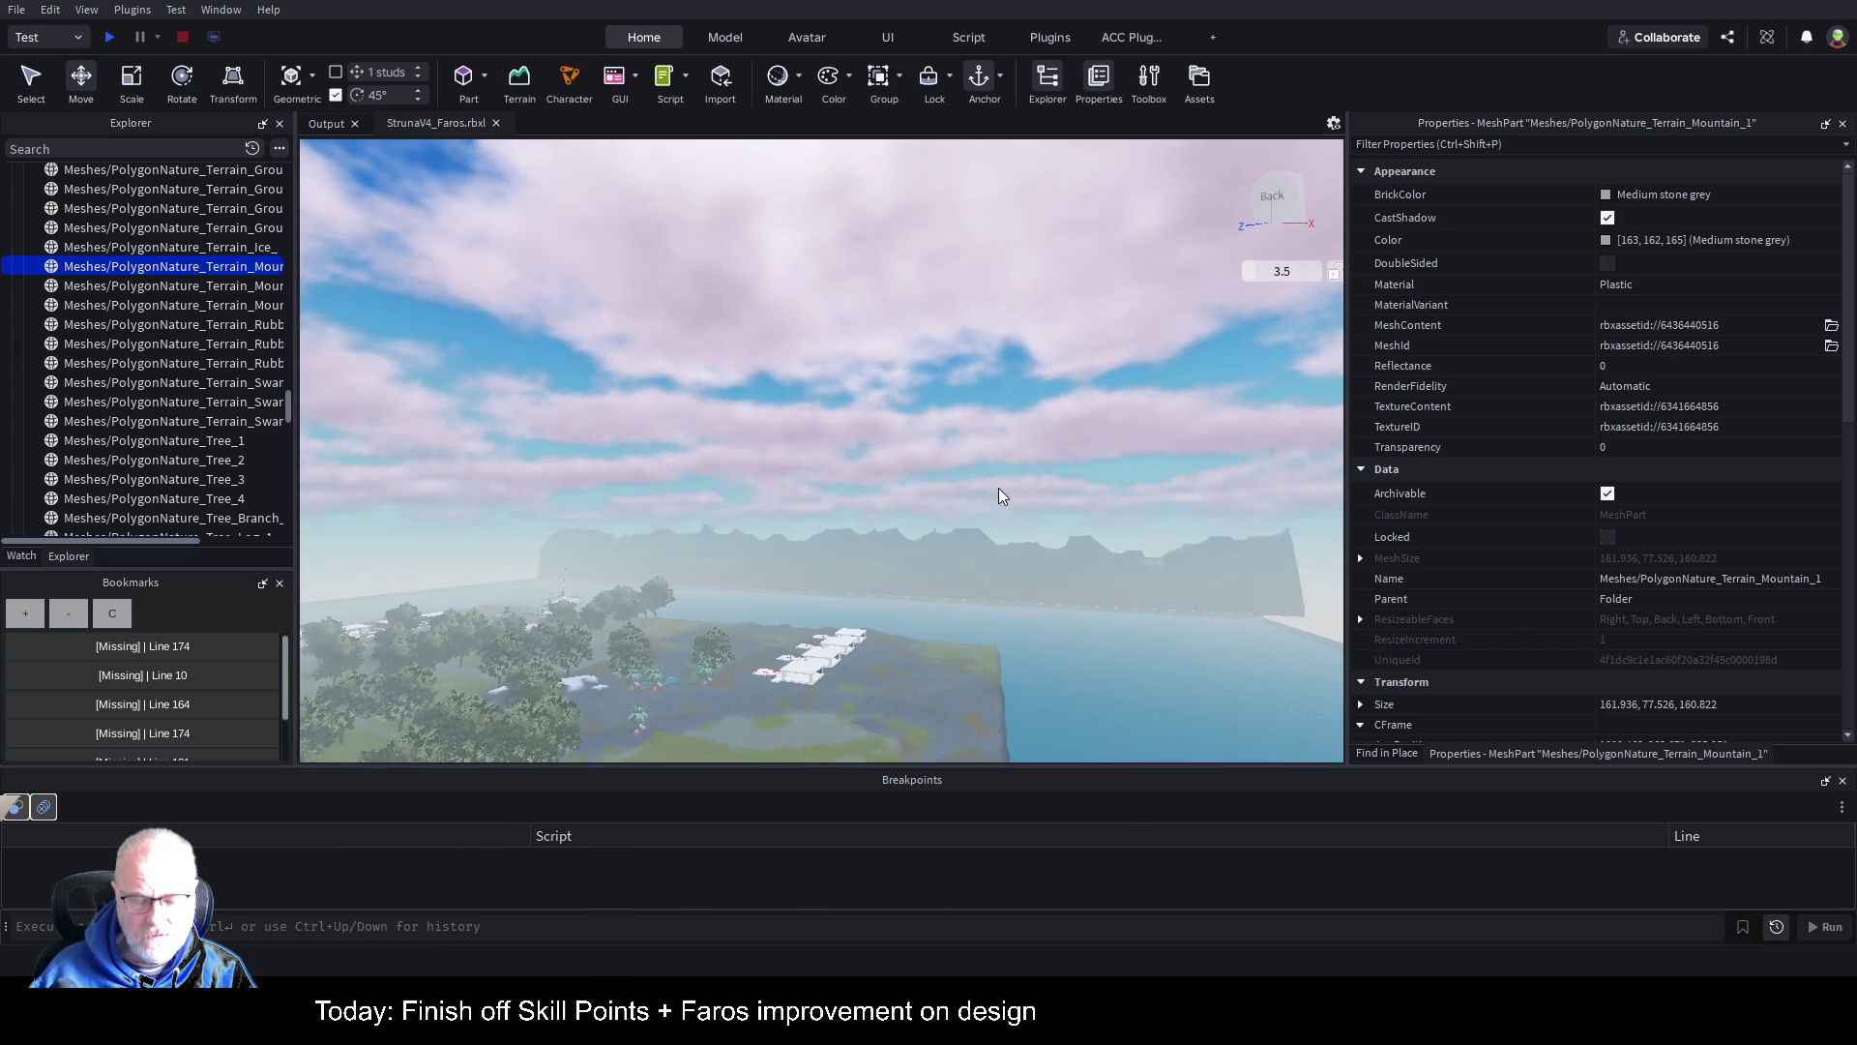
key(w)
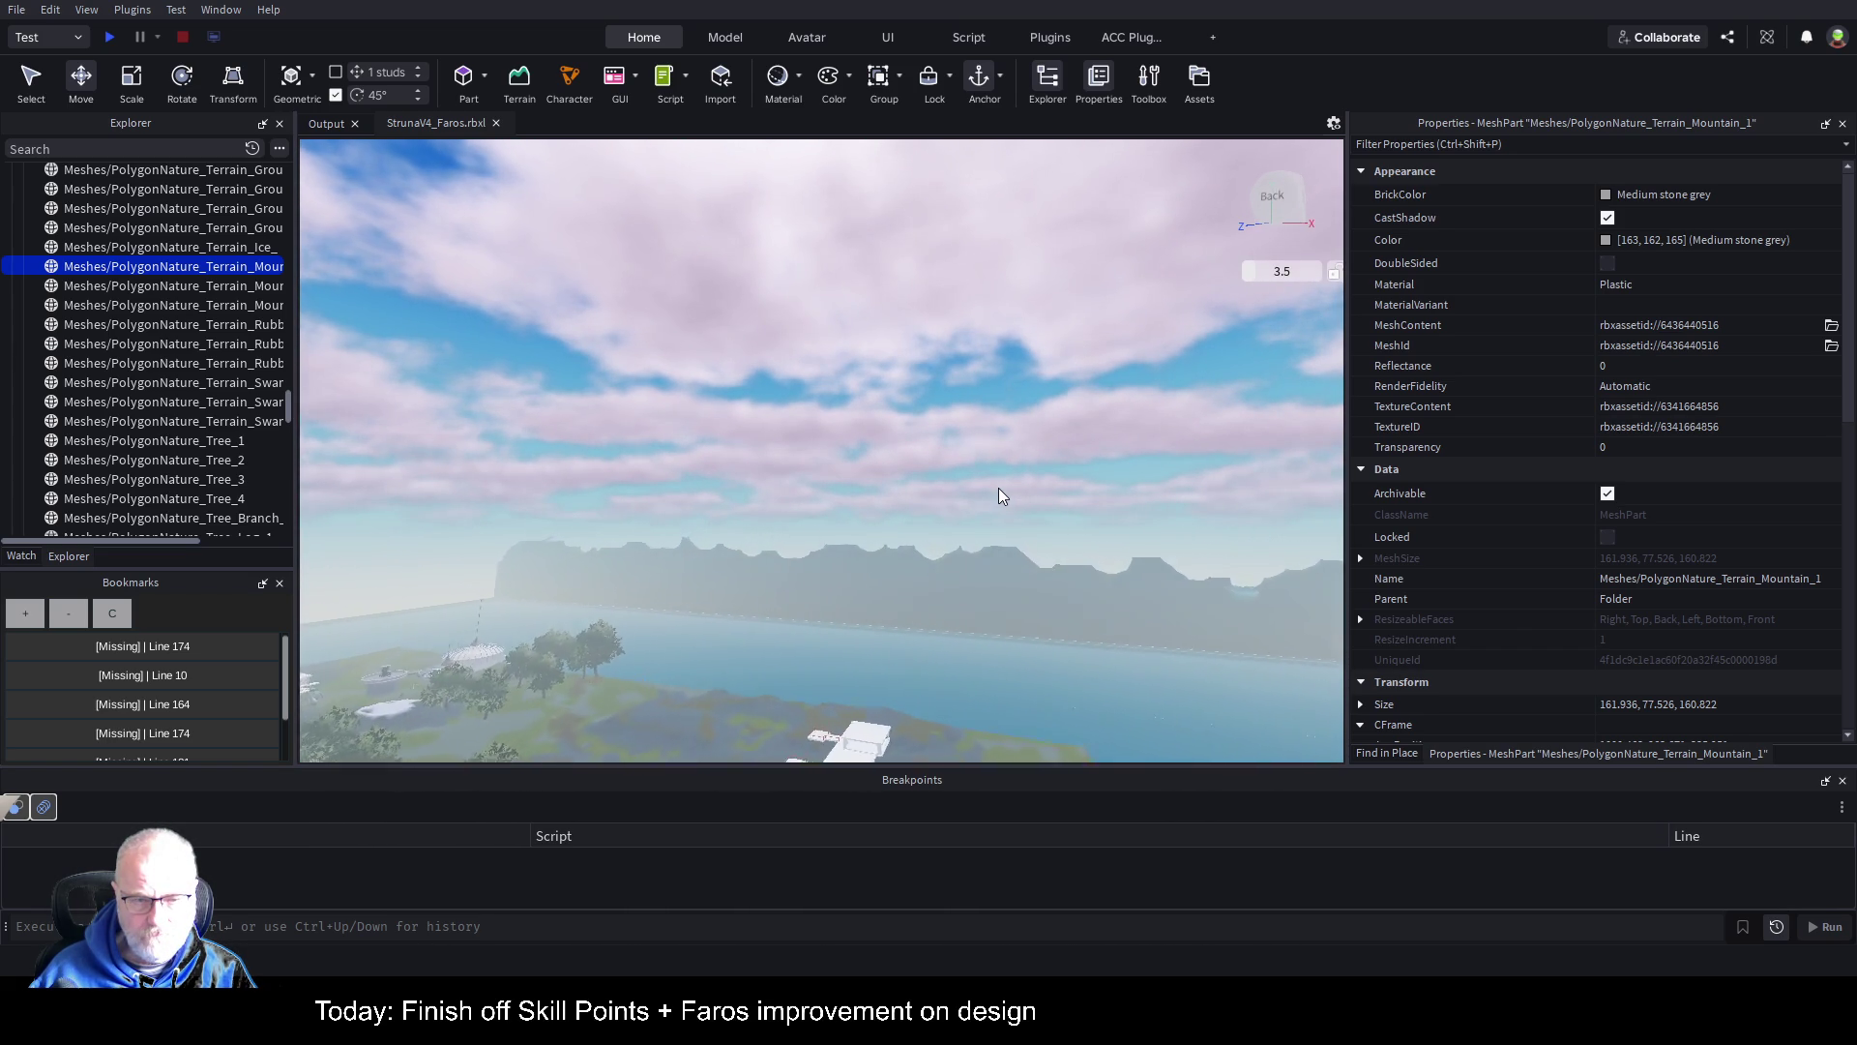
drag(999, 487, 999, 486)
key(w)
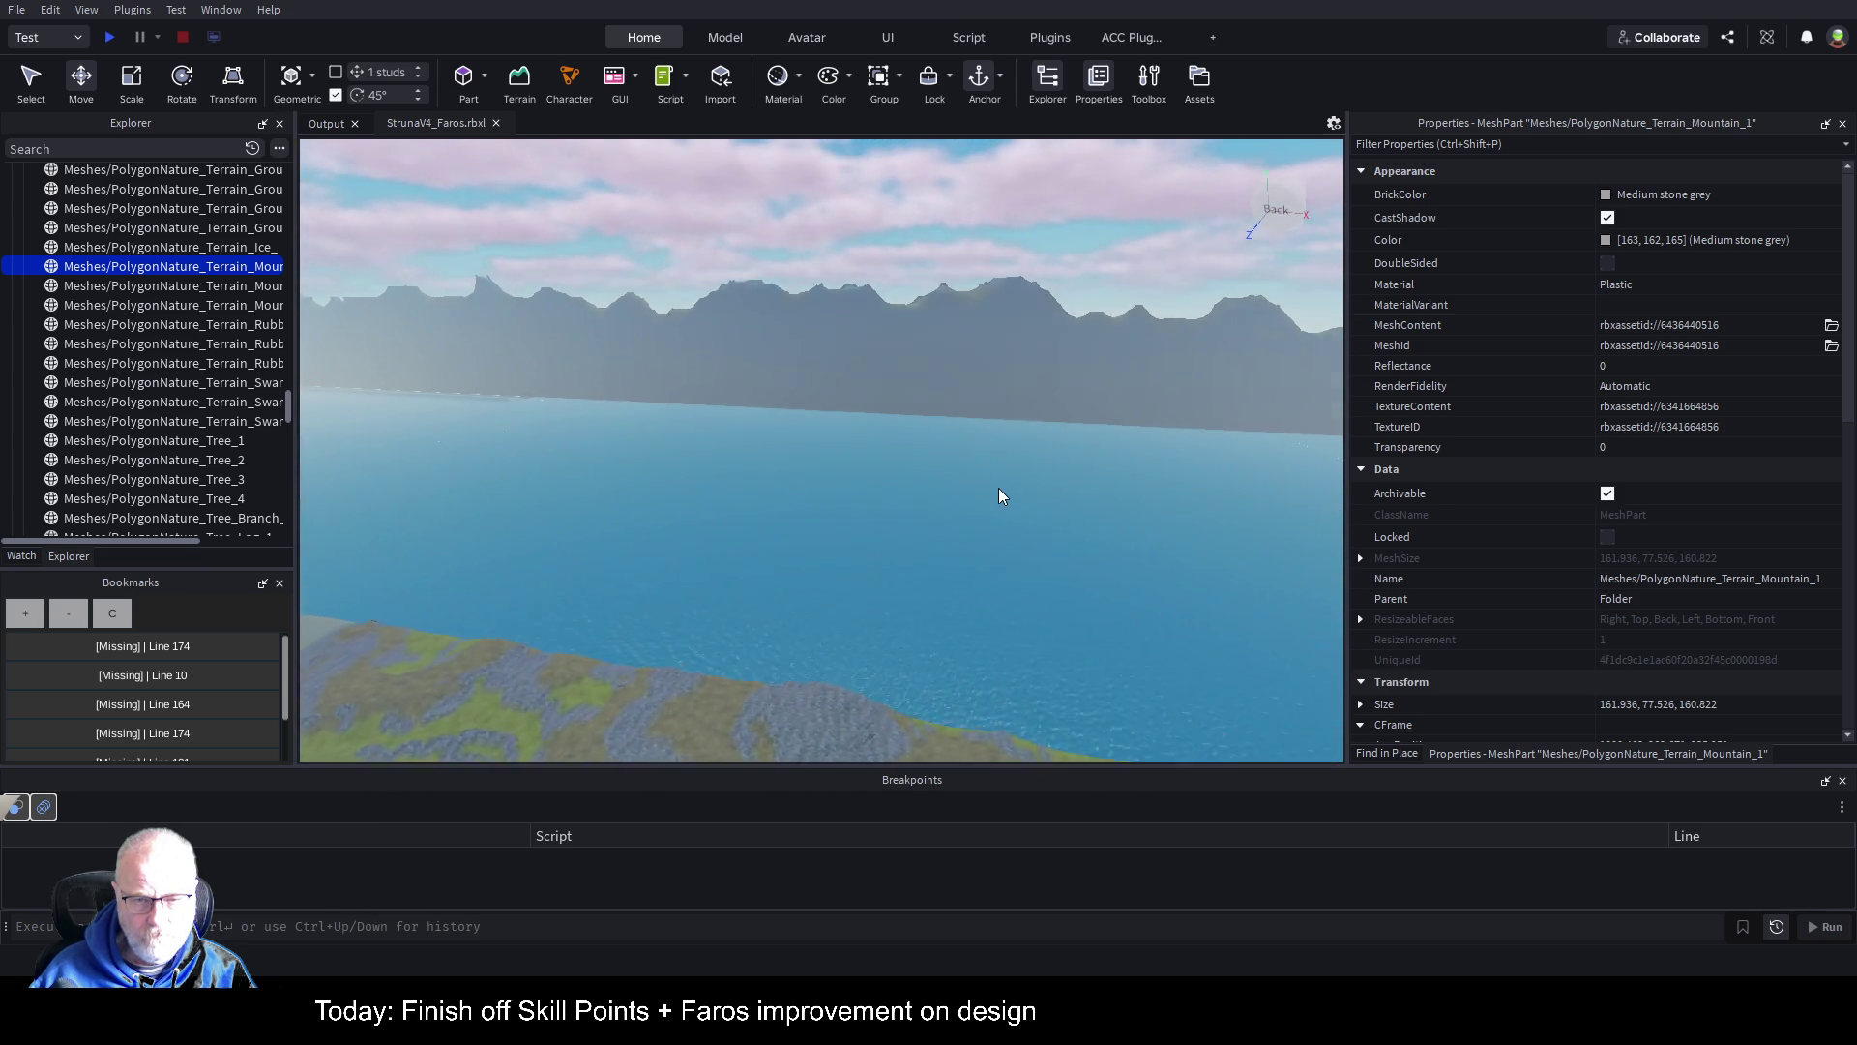
key(w)
key(w)
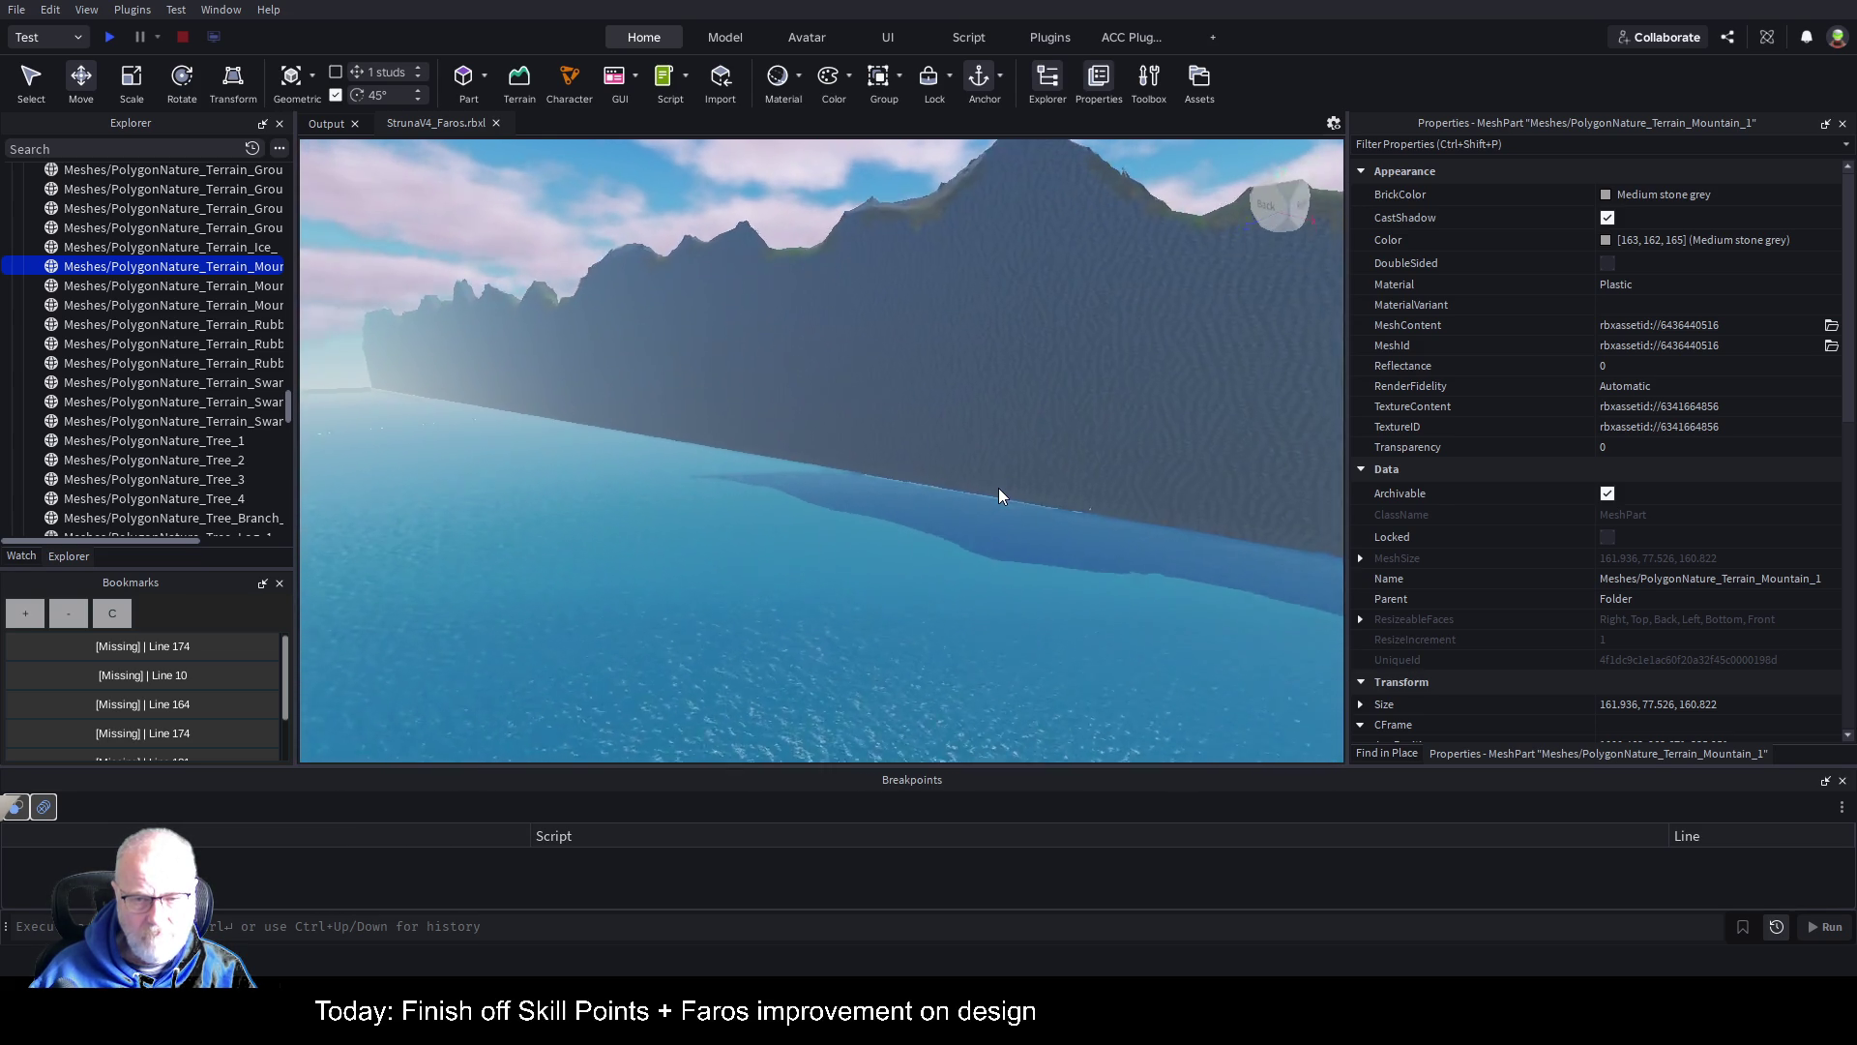
click(964, 571)
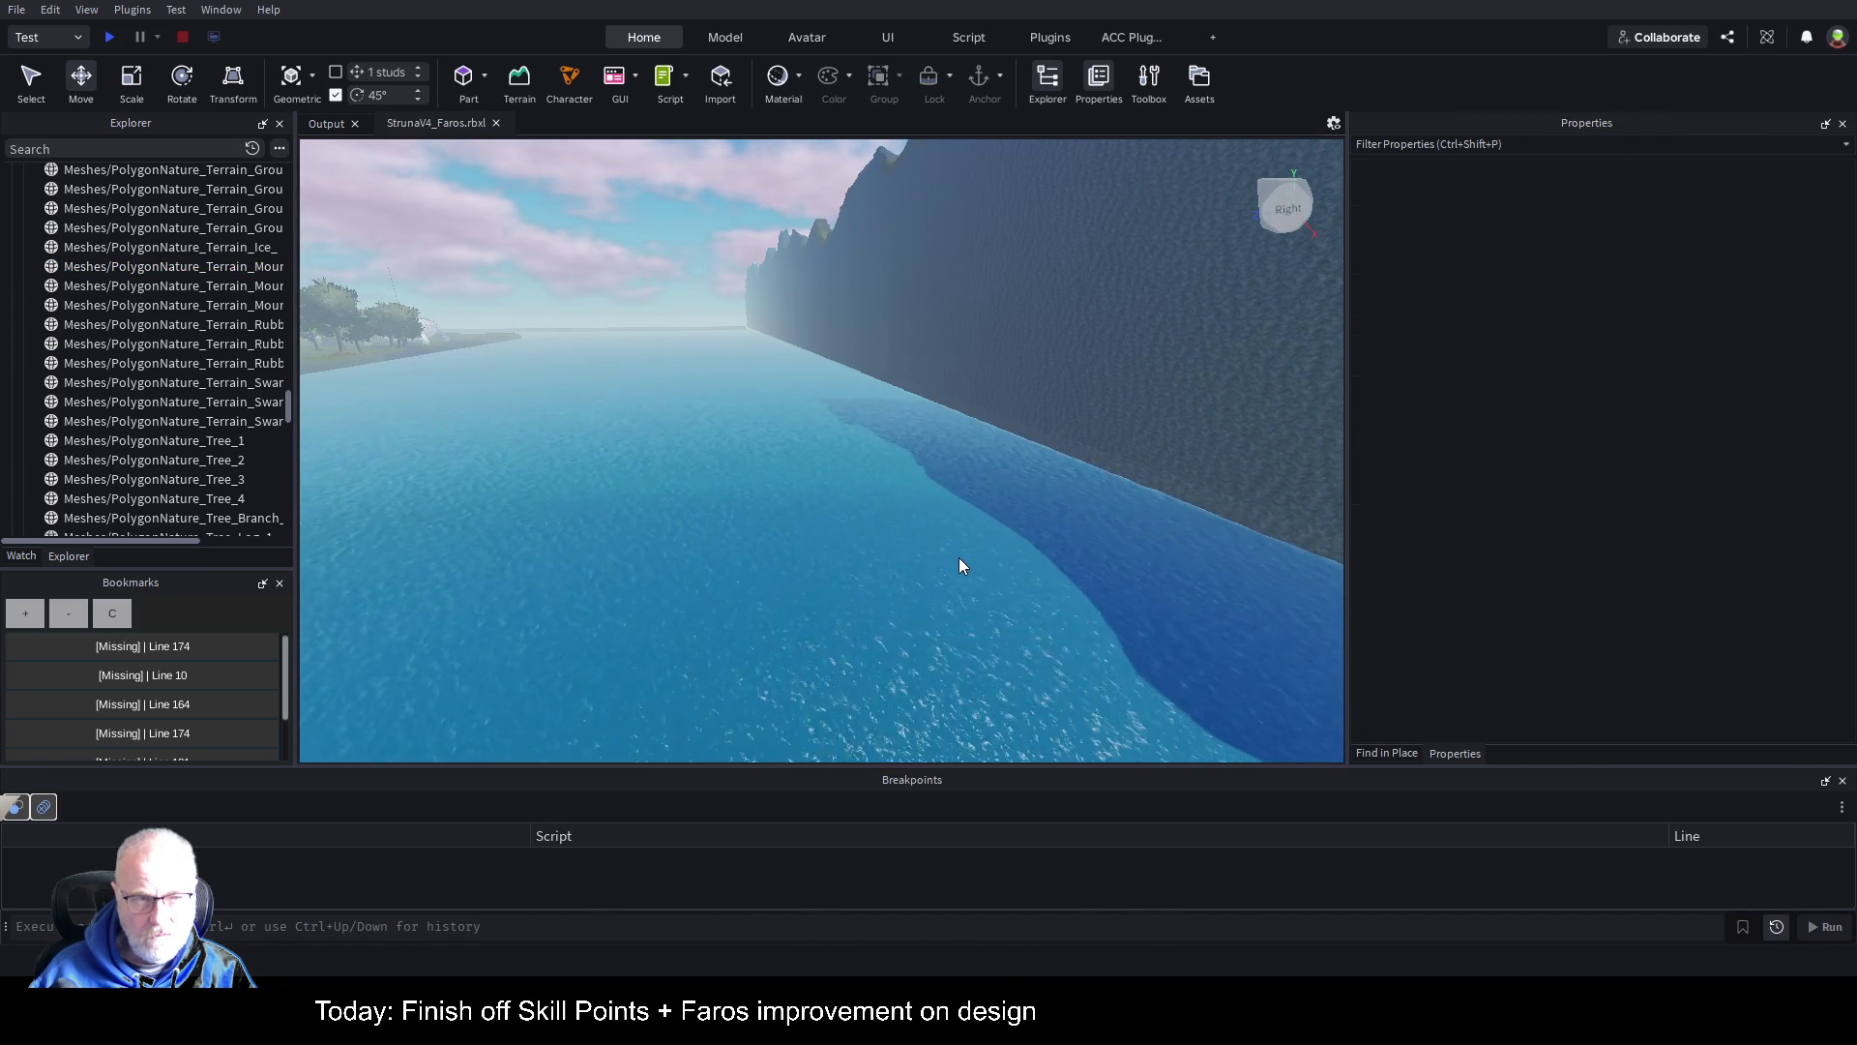
Step: Paste a copy of the mountain mesh into a new part and raise it out of the water
key(ctrl+v)
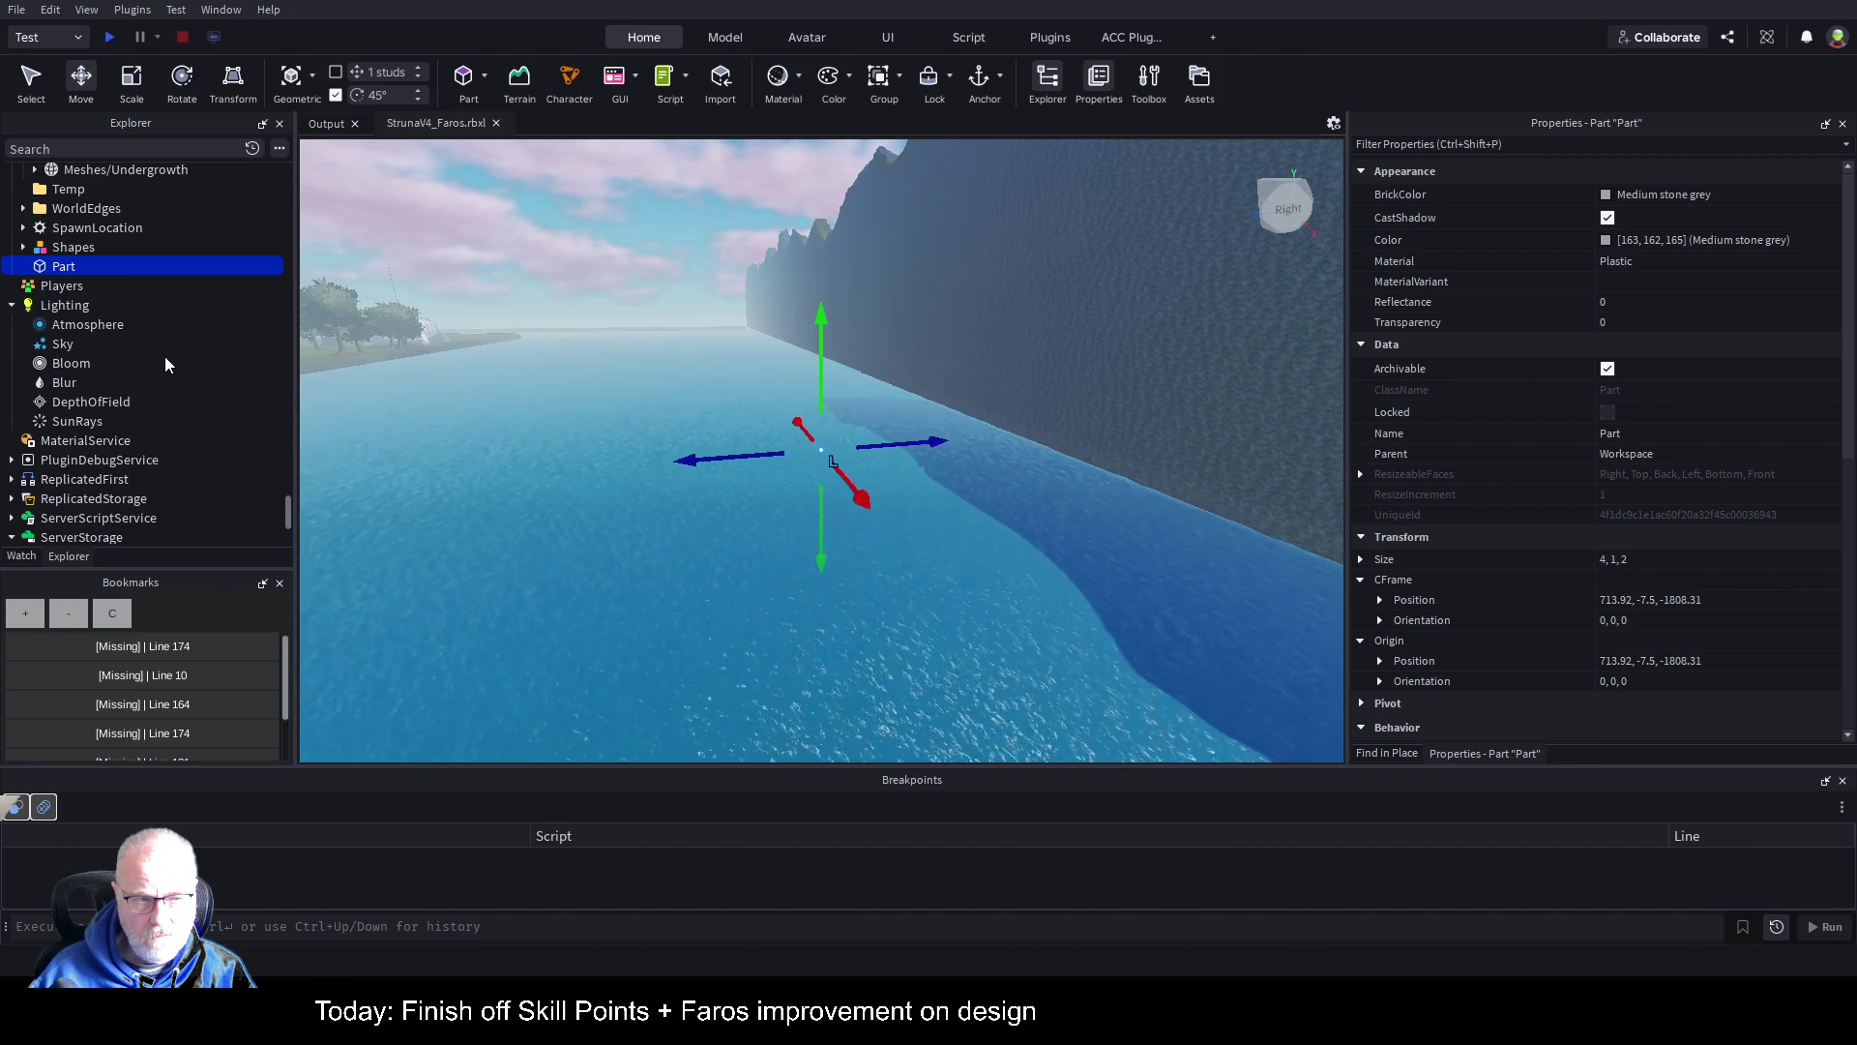
key(ctrl+shift+v)
drag(816, 394, 821, 327)
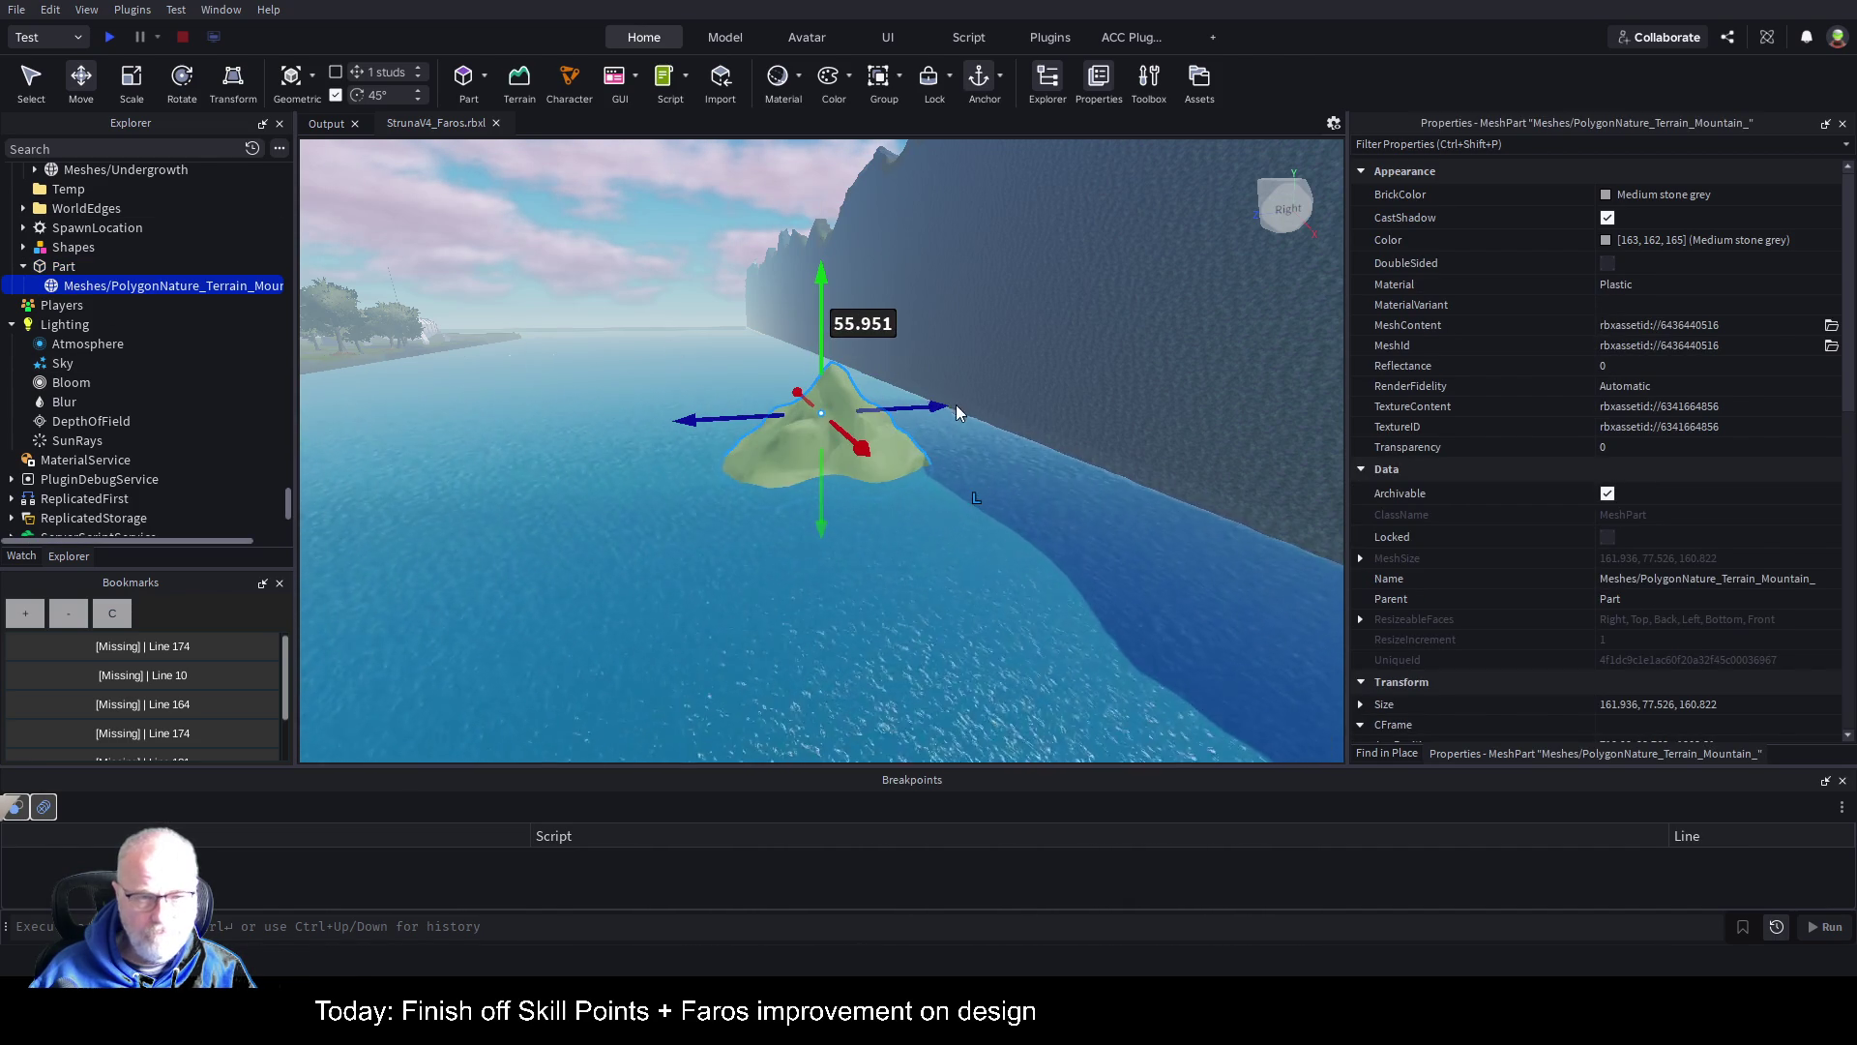
mouse_move(938, 407)
mouse_down()
mouse_move(1081, 380)
mouse_move(971, 399)
mouse_up()
Step: Fly the camera around the small mountain island, trees and dome, then deselect the mesh
key(a)
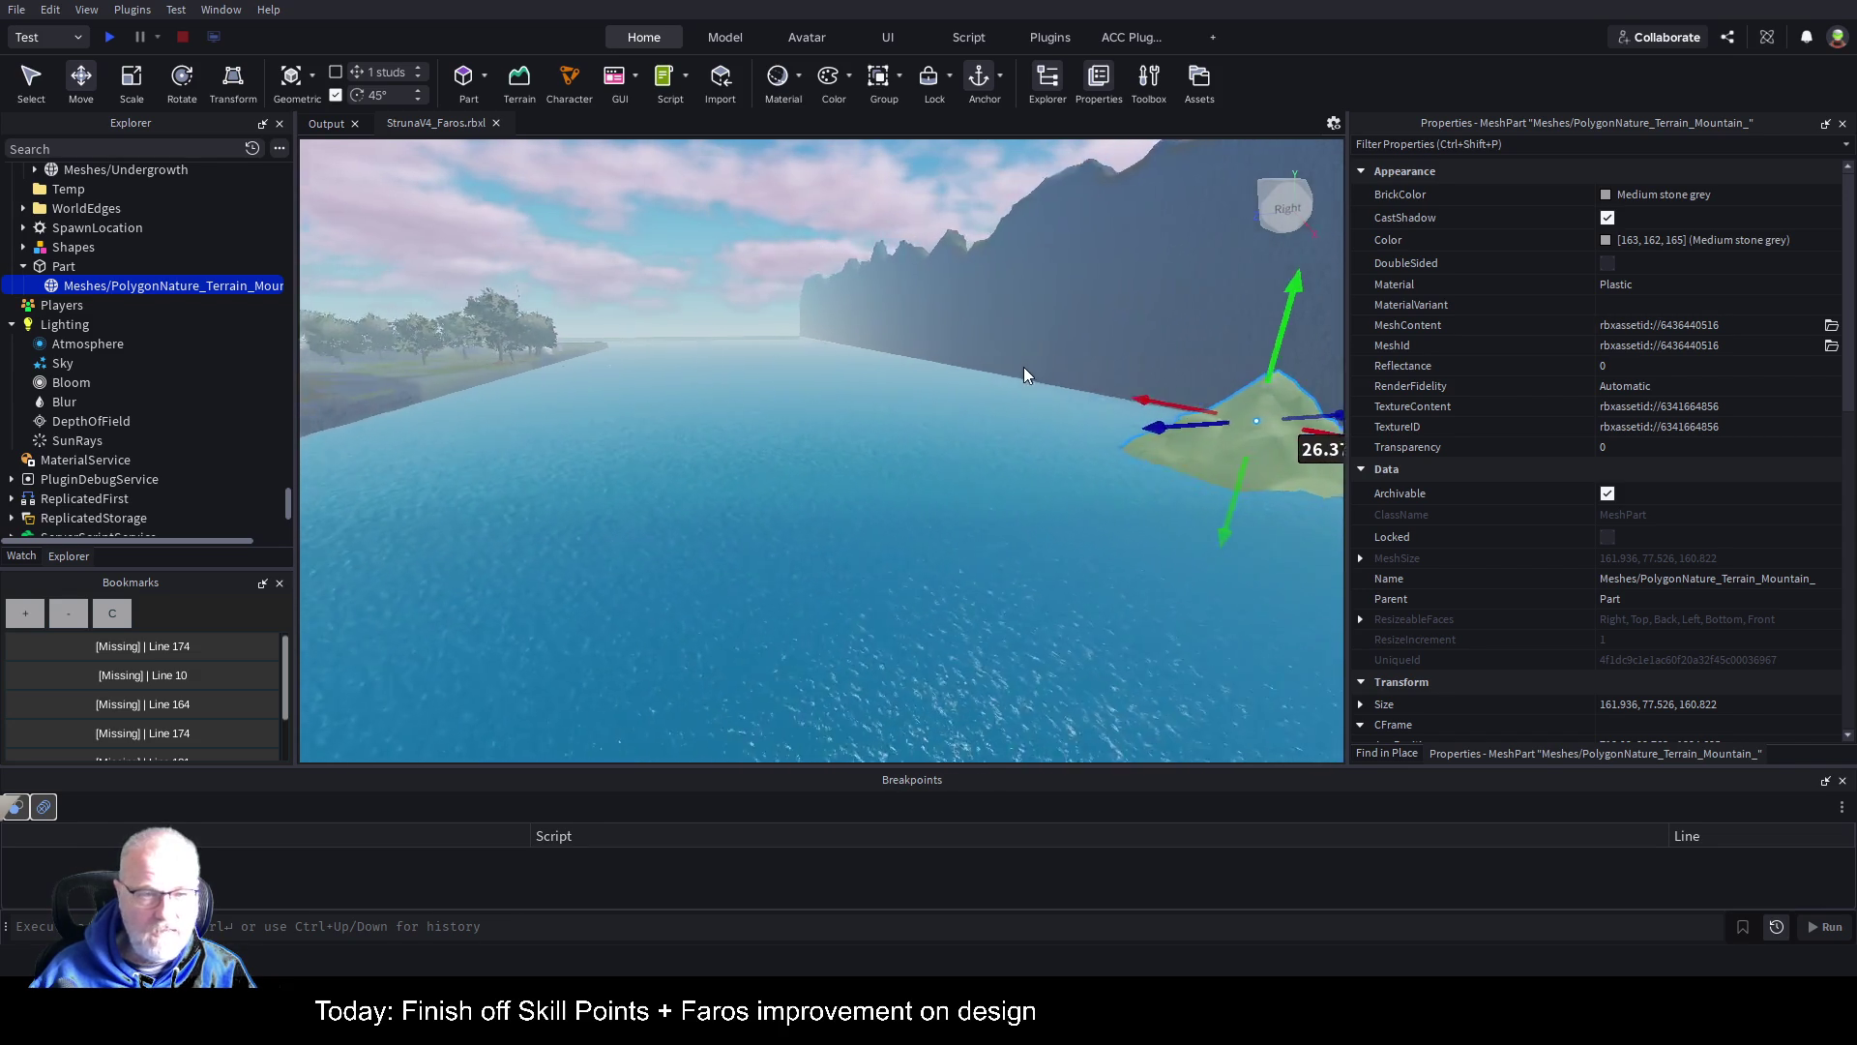
key(f)
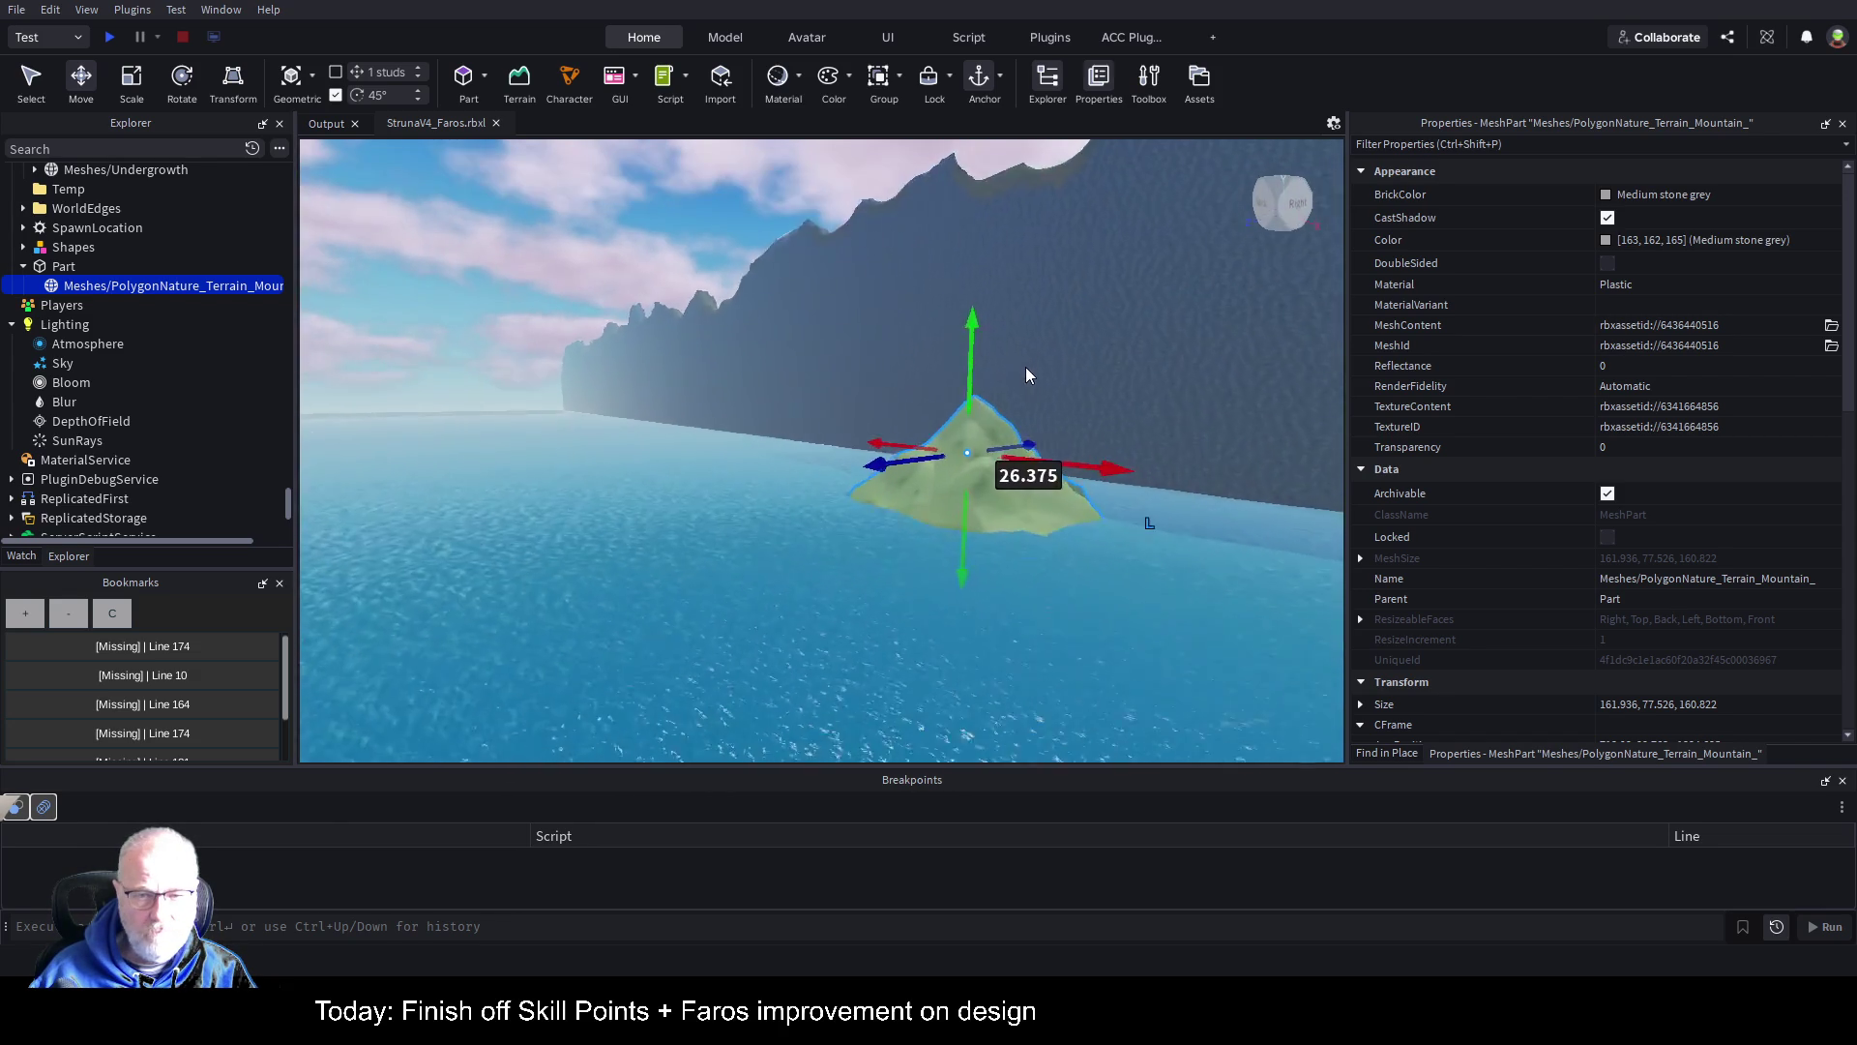
key(a)
key(a)
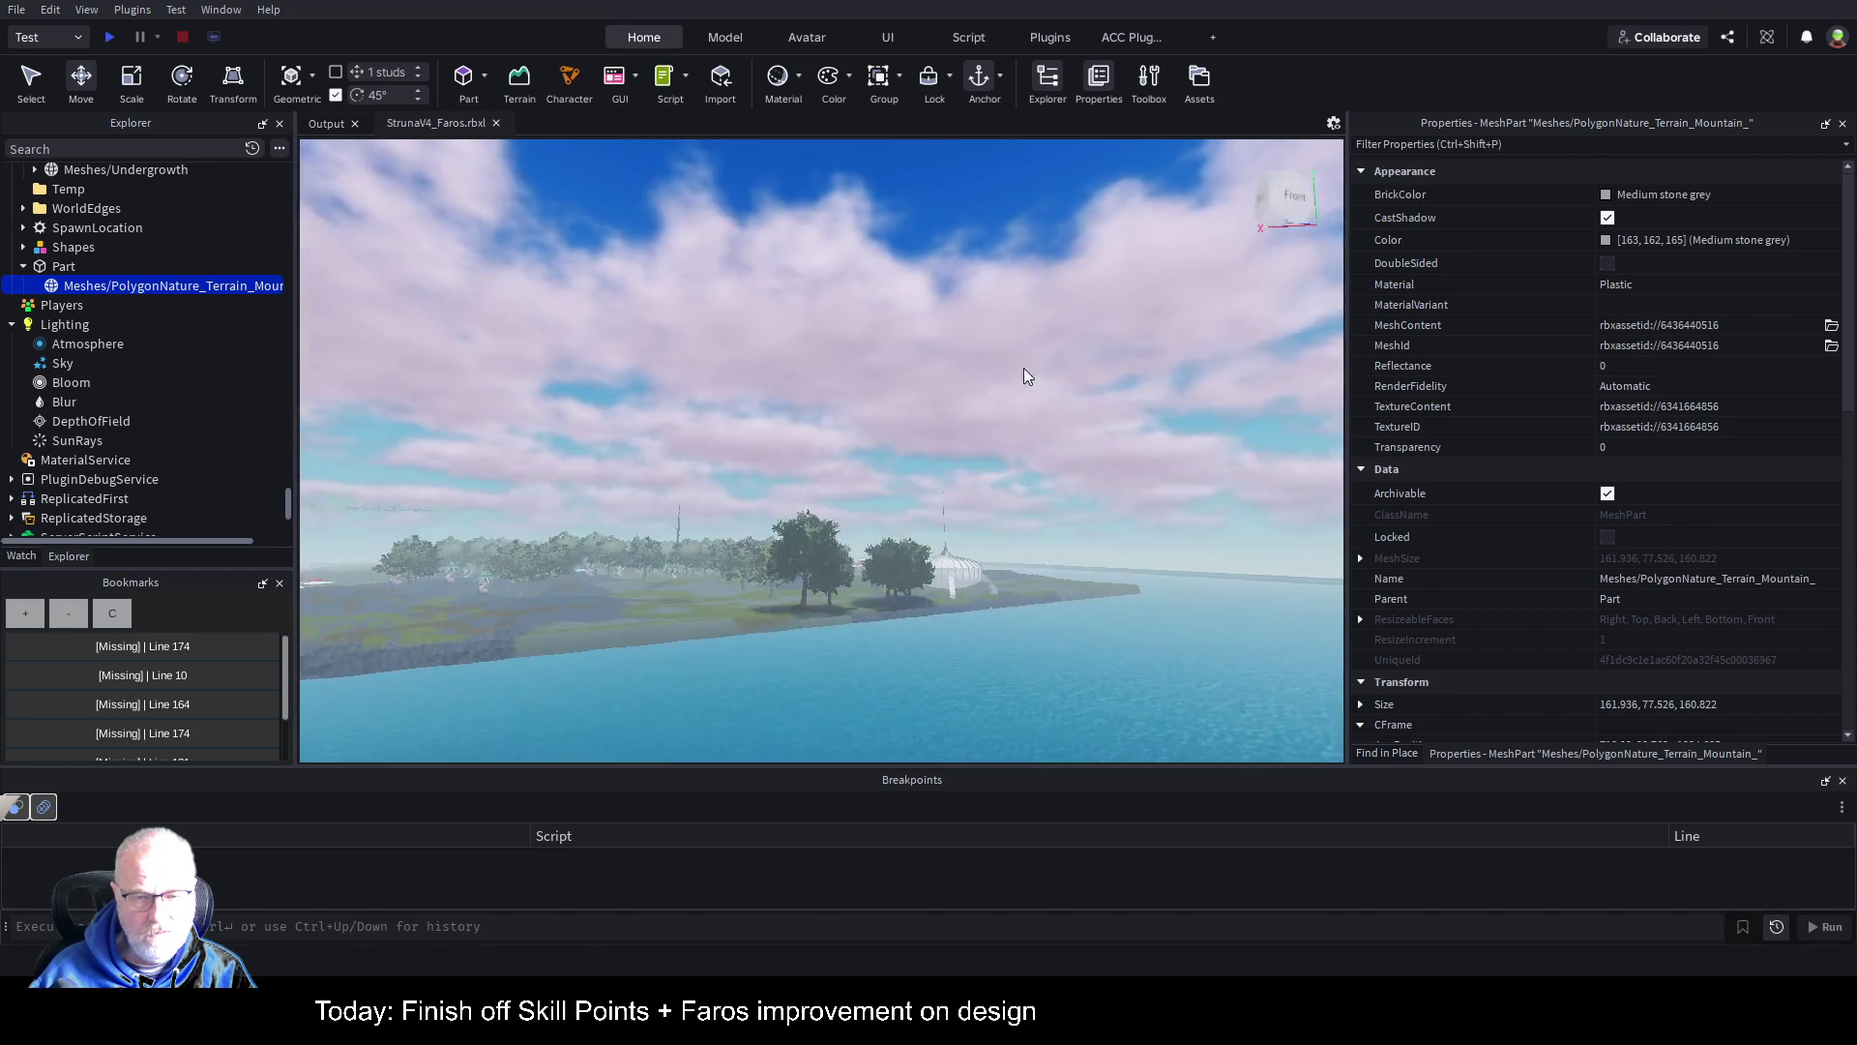
key(w)
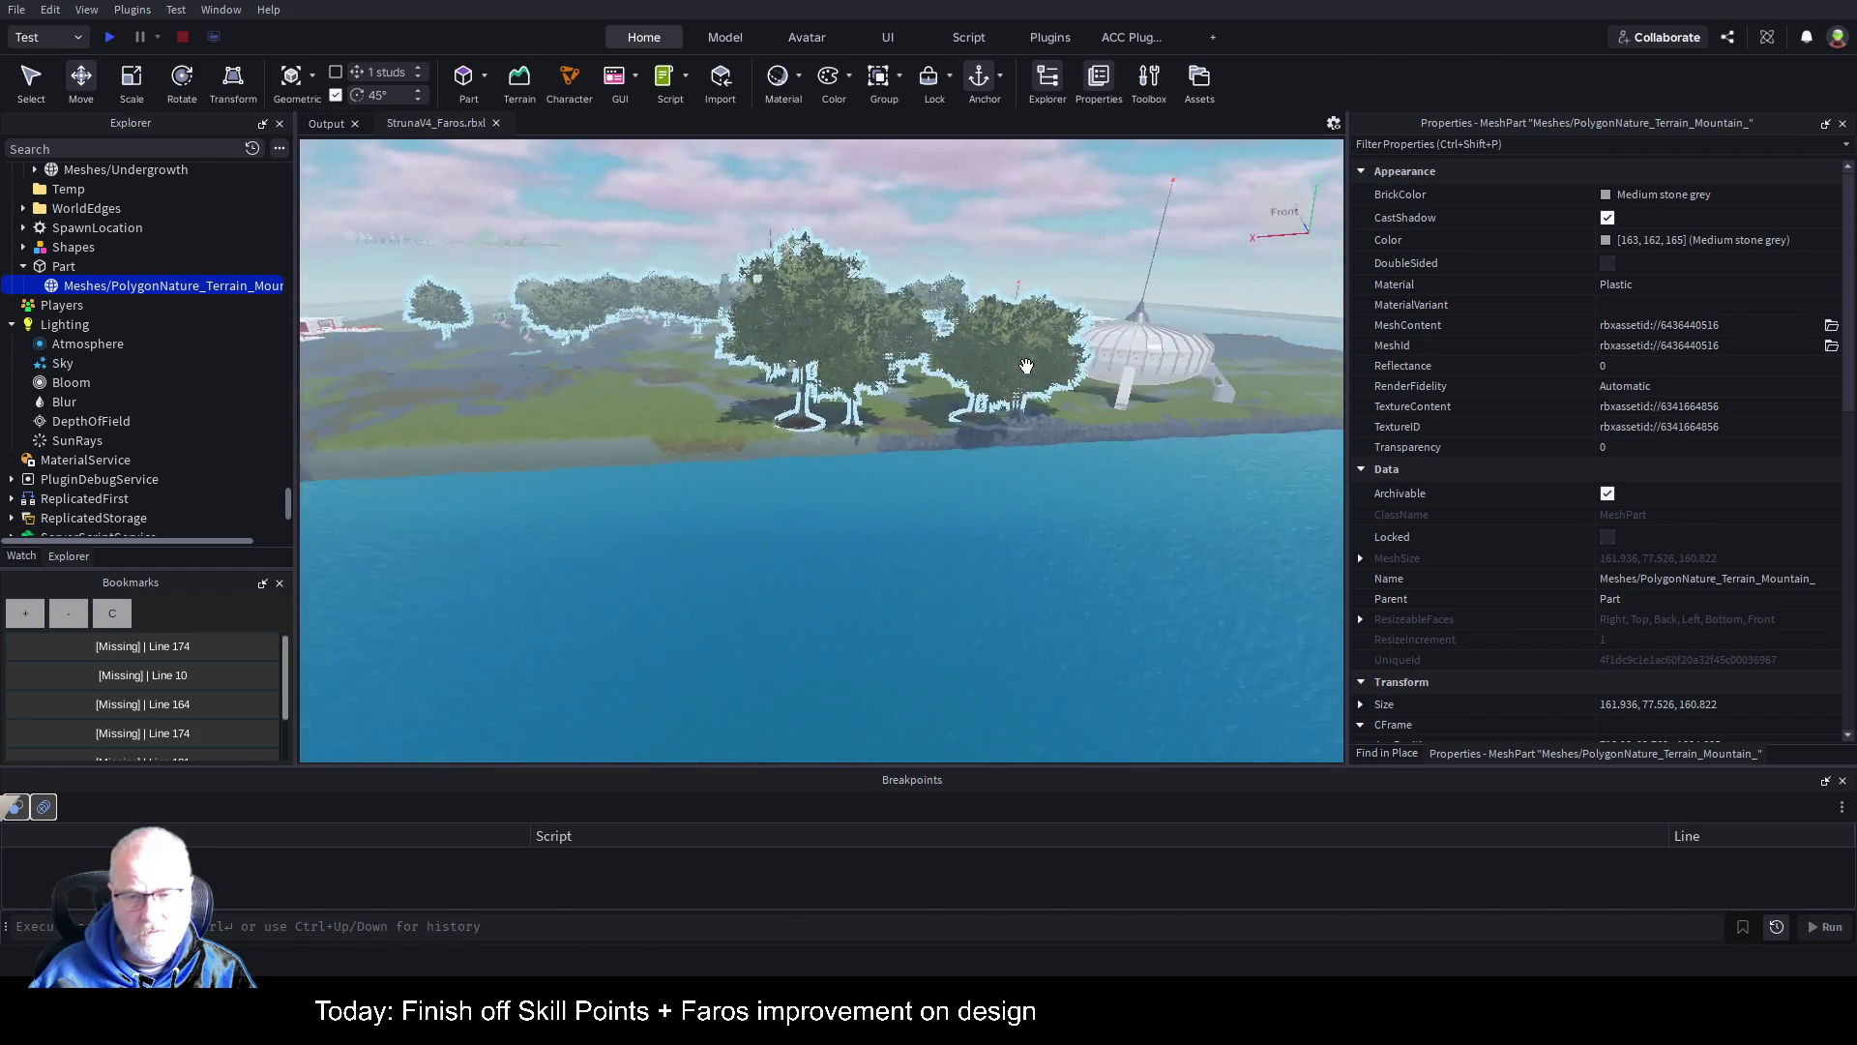
key(w)
key(d)
key(w)
key(a)
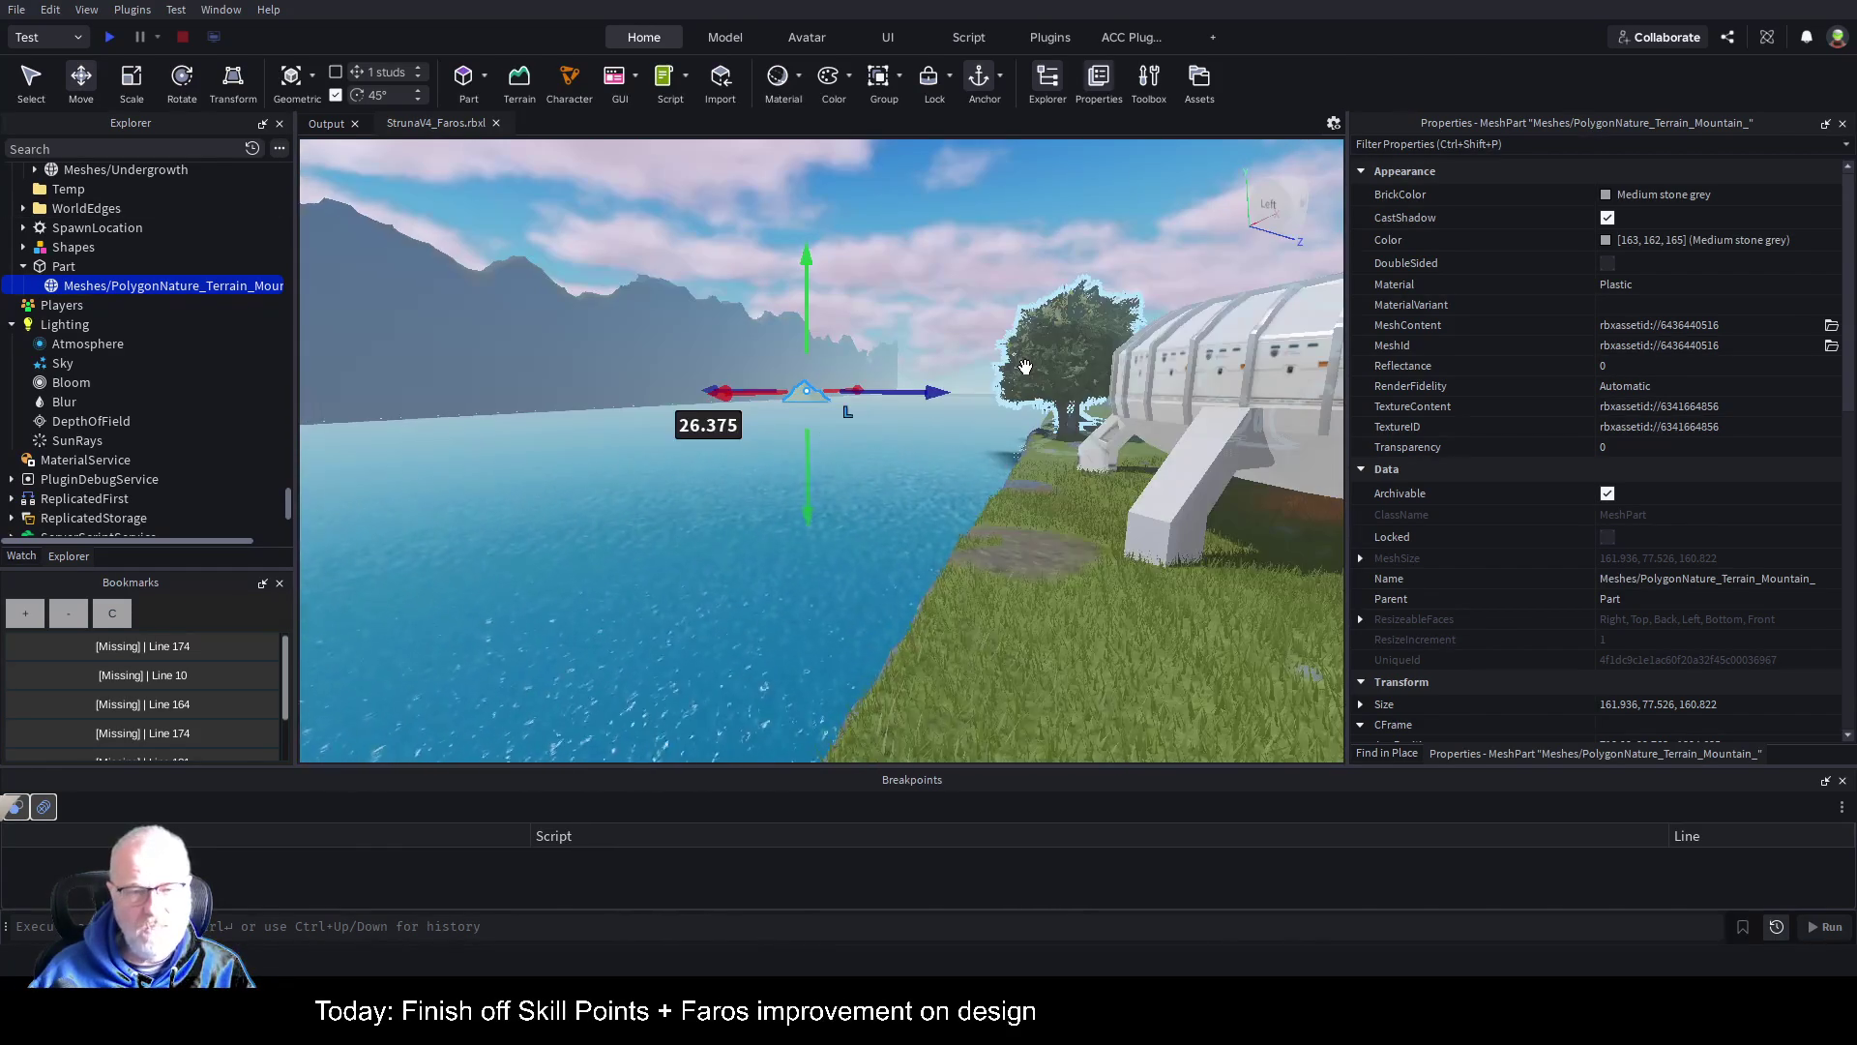
key(d)
click(1257, 634)
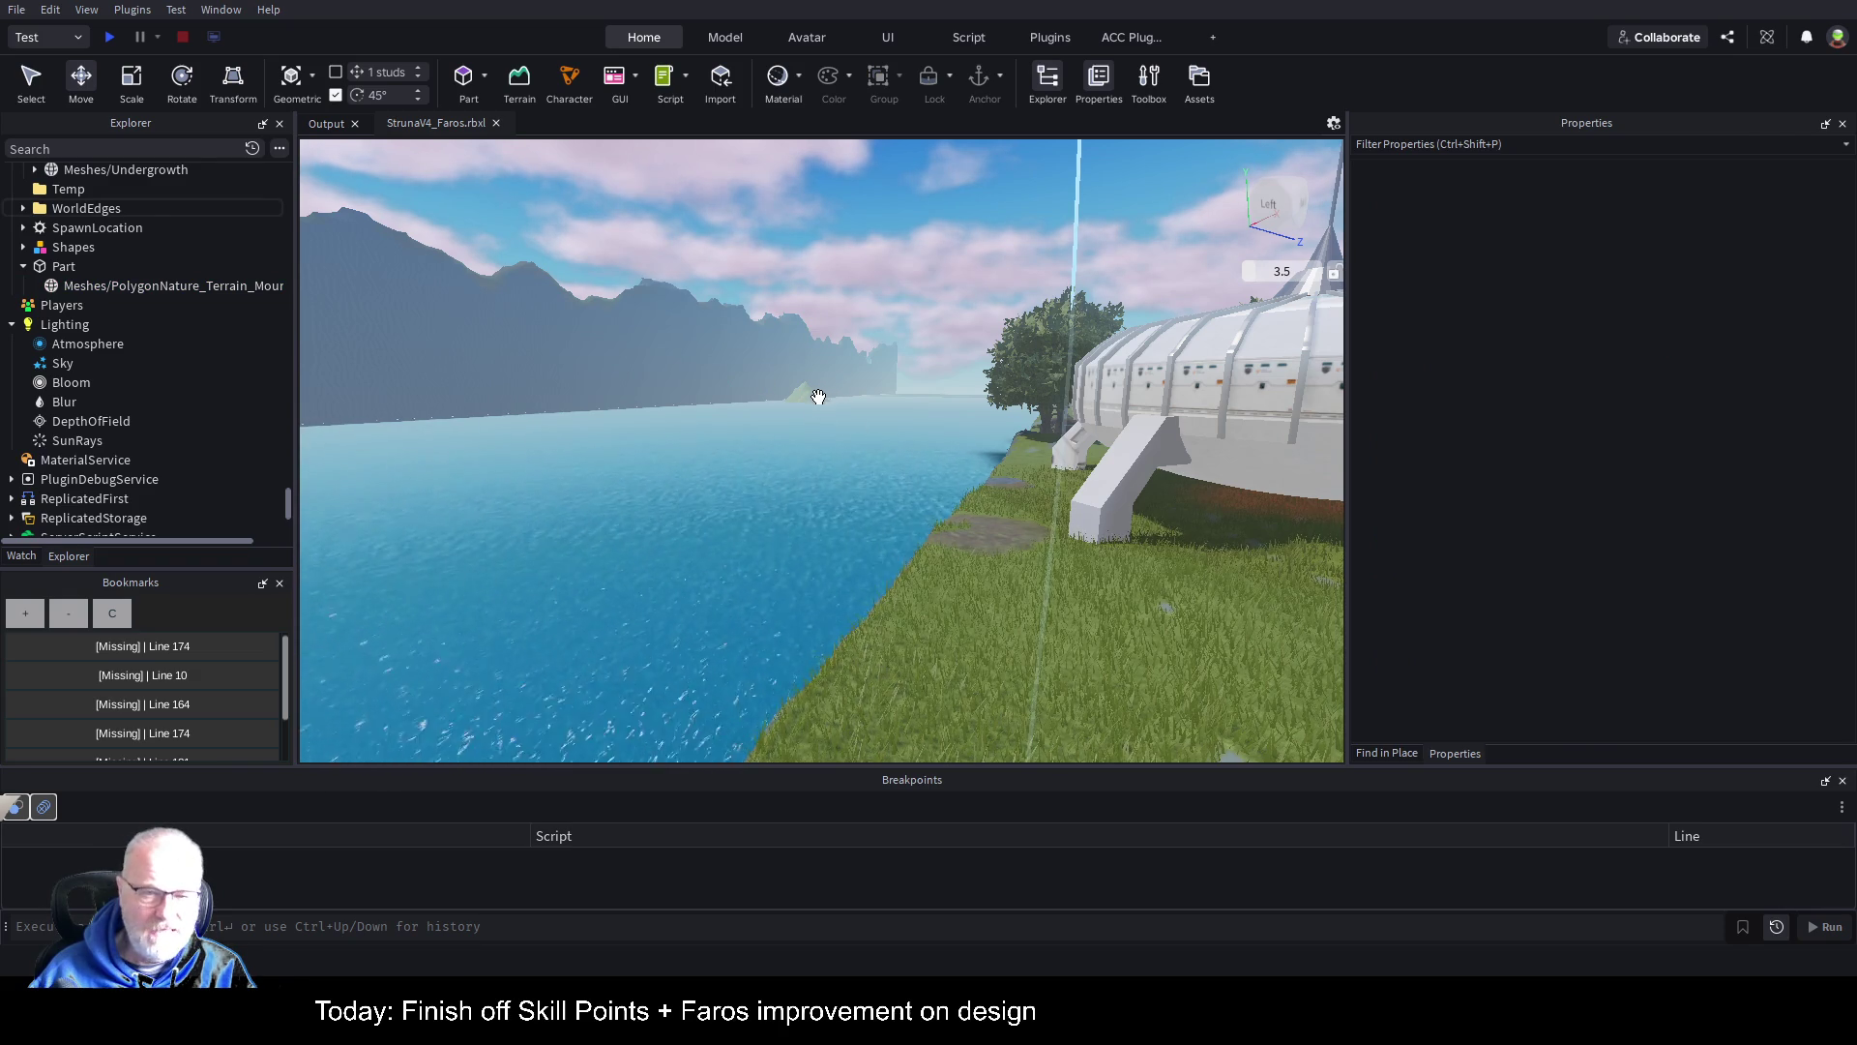
Step: Reselect the mountain mesh, collapse Folder, and drag the mesh under Terrain in Explorer
click(77, 287)
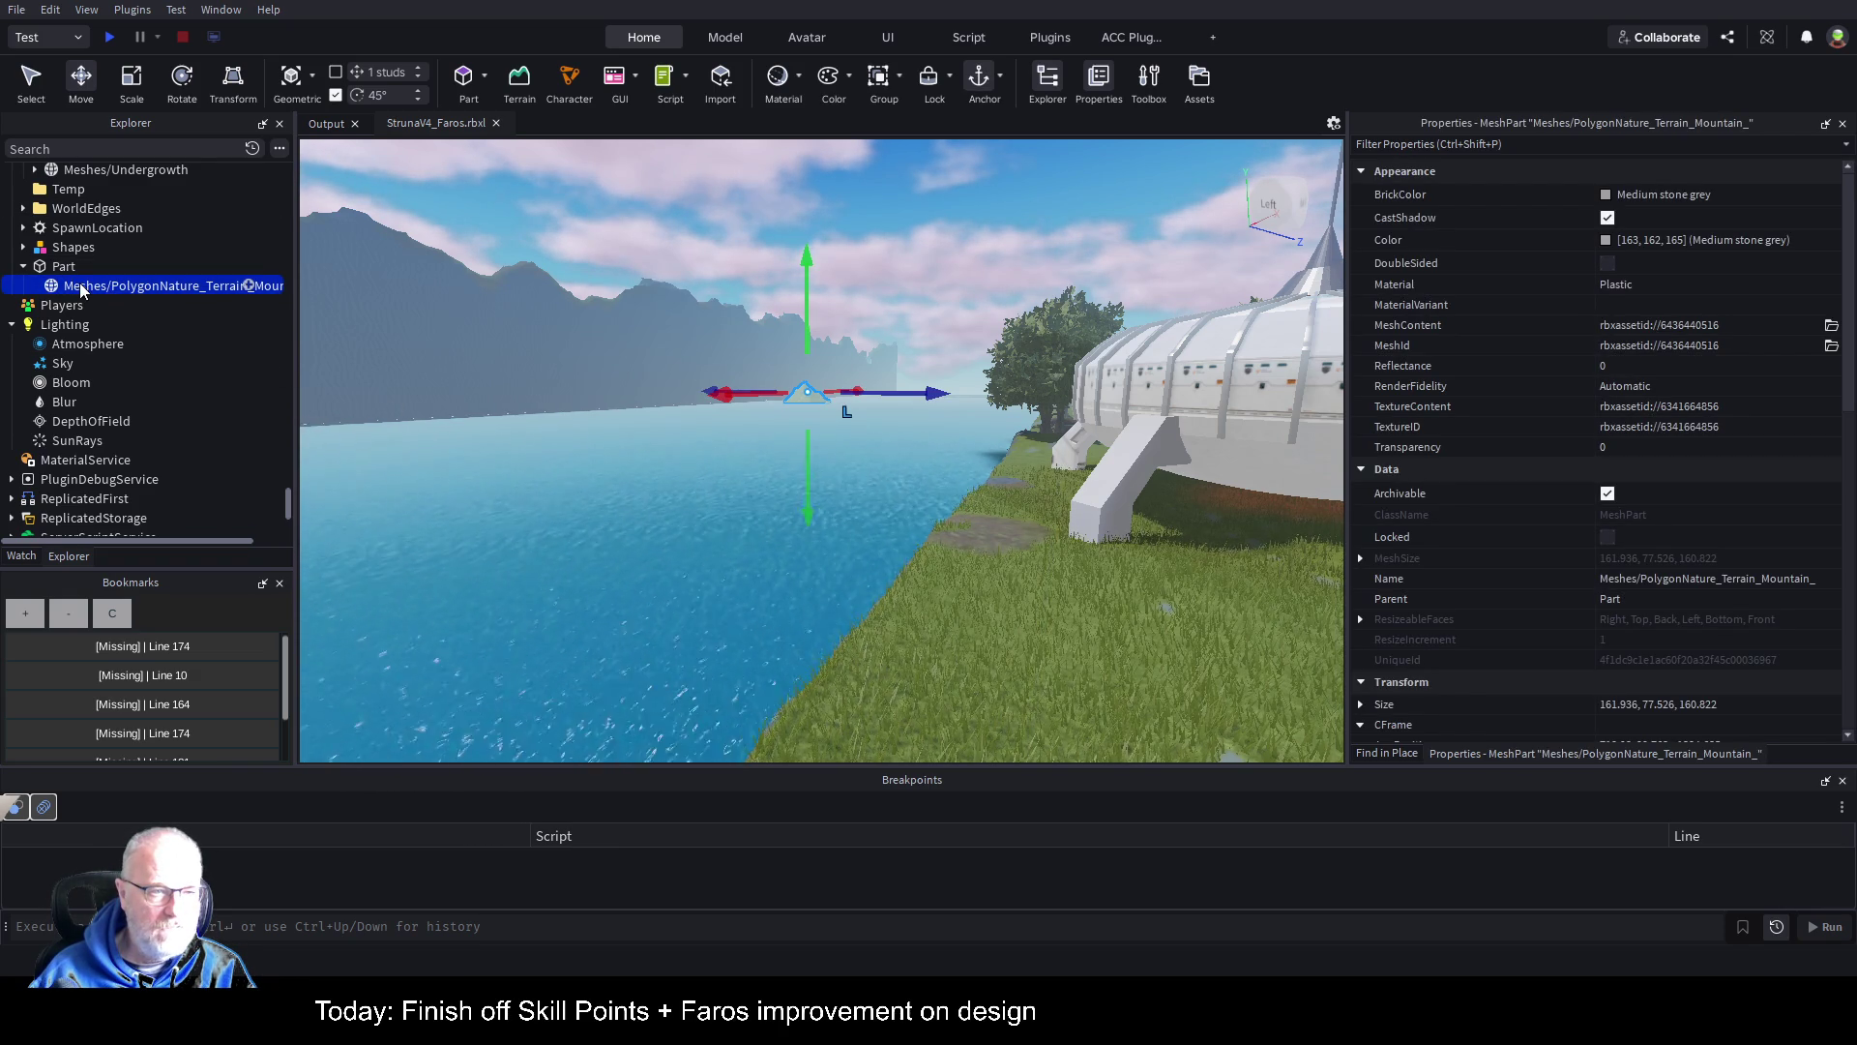
scroll(106, 280, up, 3)
scroll(194, 278, up, 3)
scroll(185, 283, up, 3)
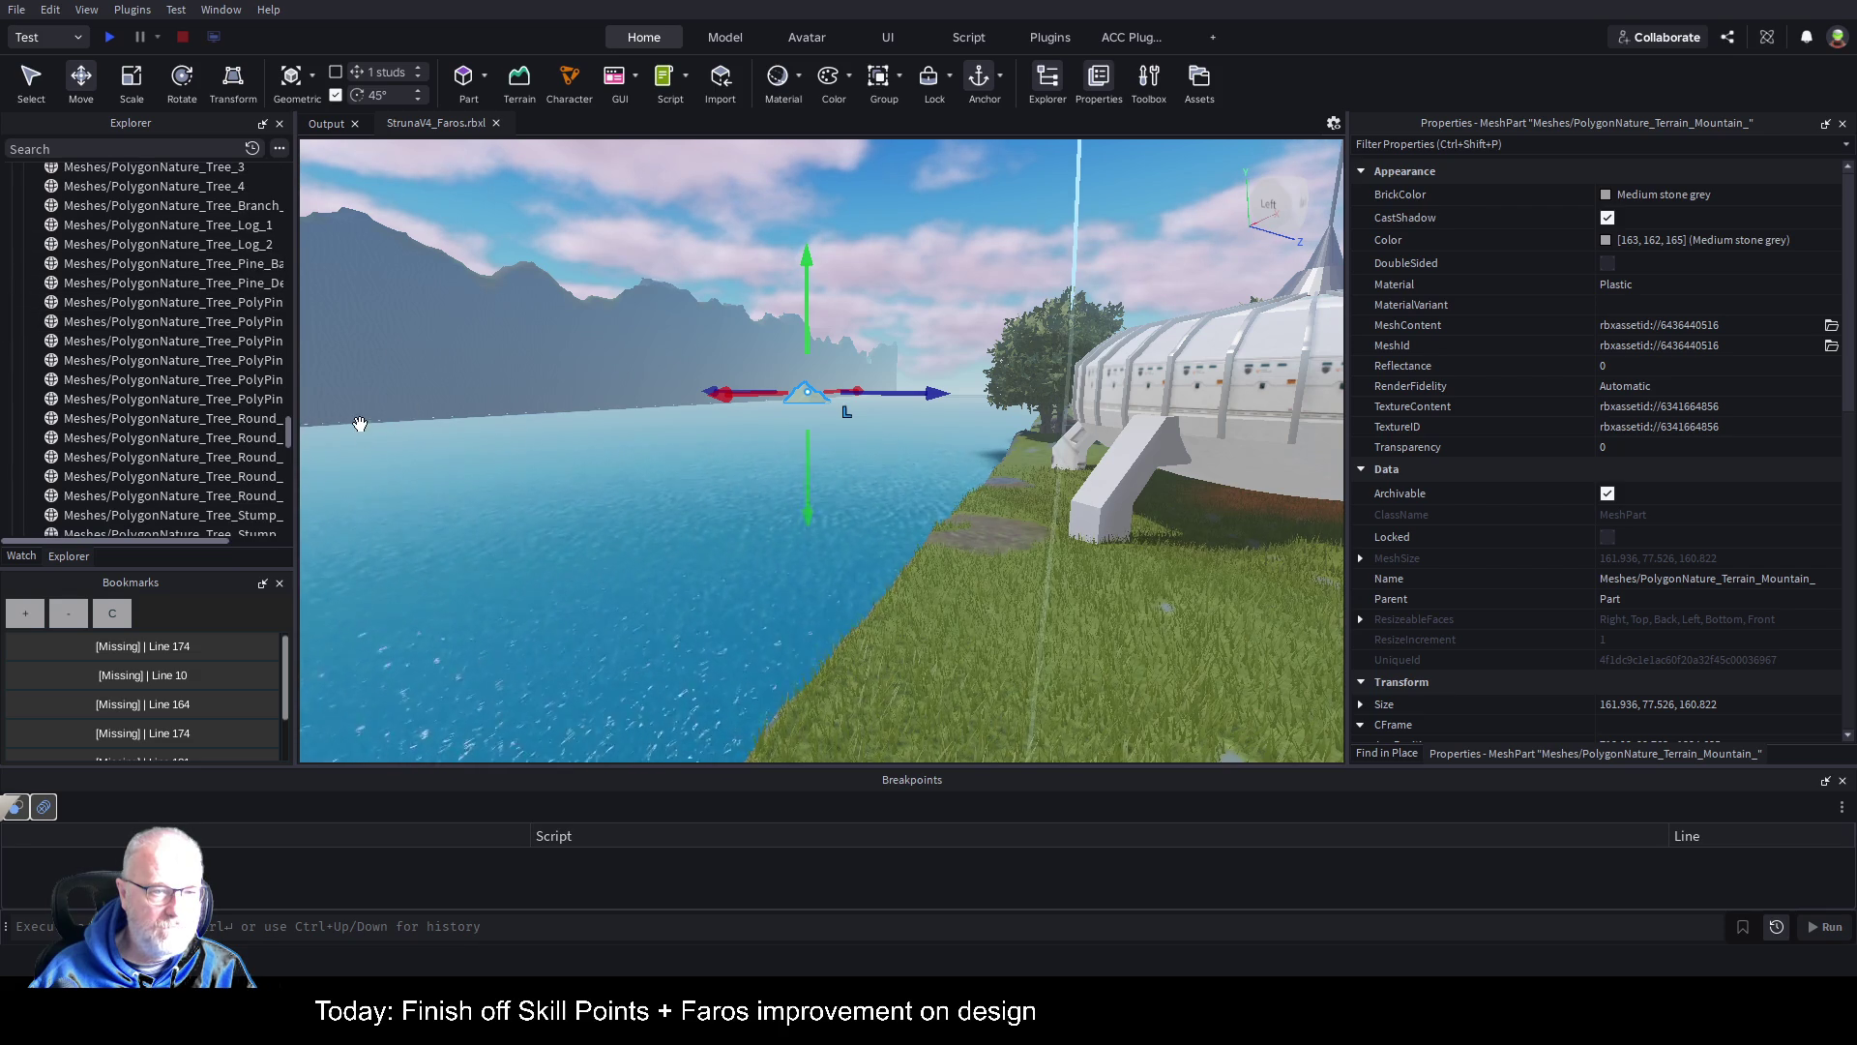
drag(289, 433, 286, 177)
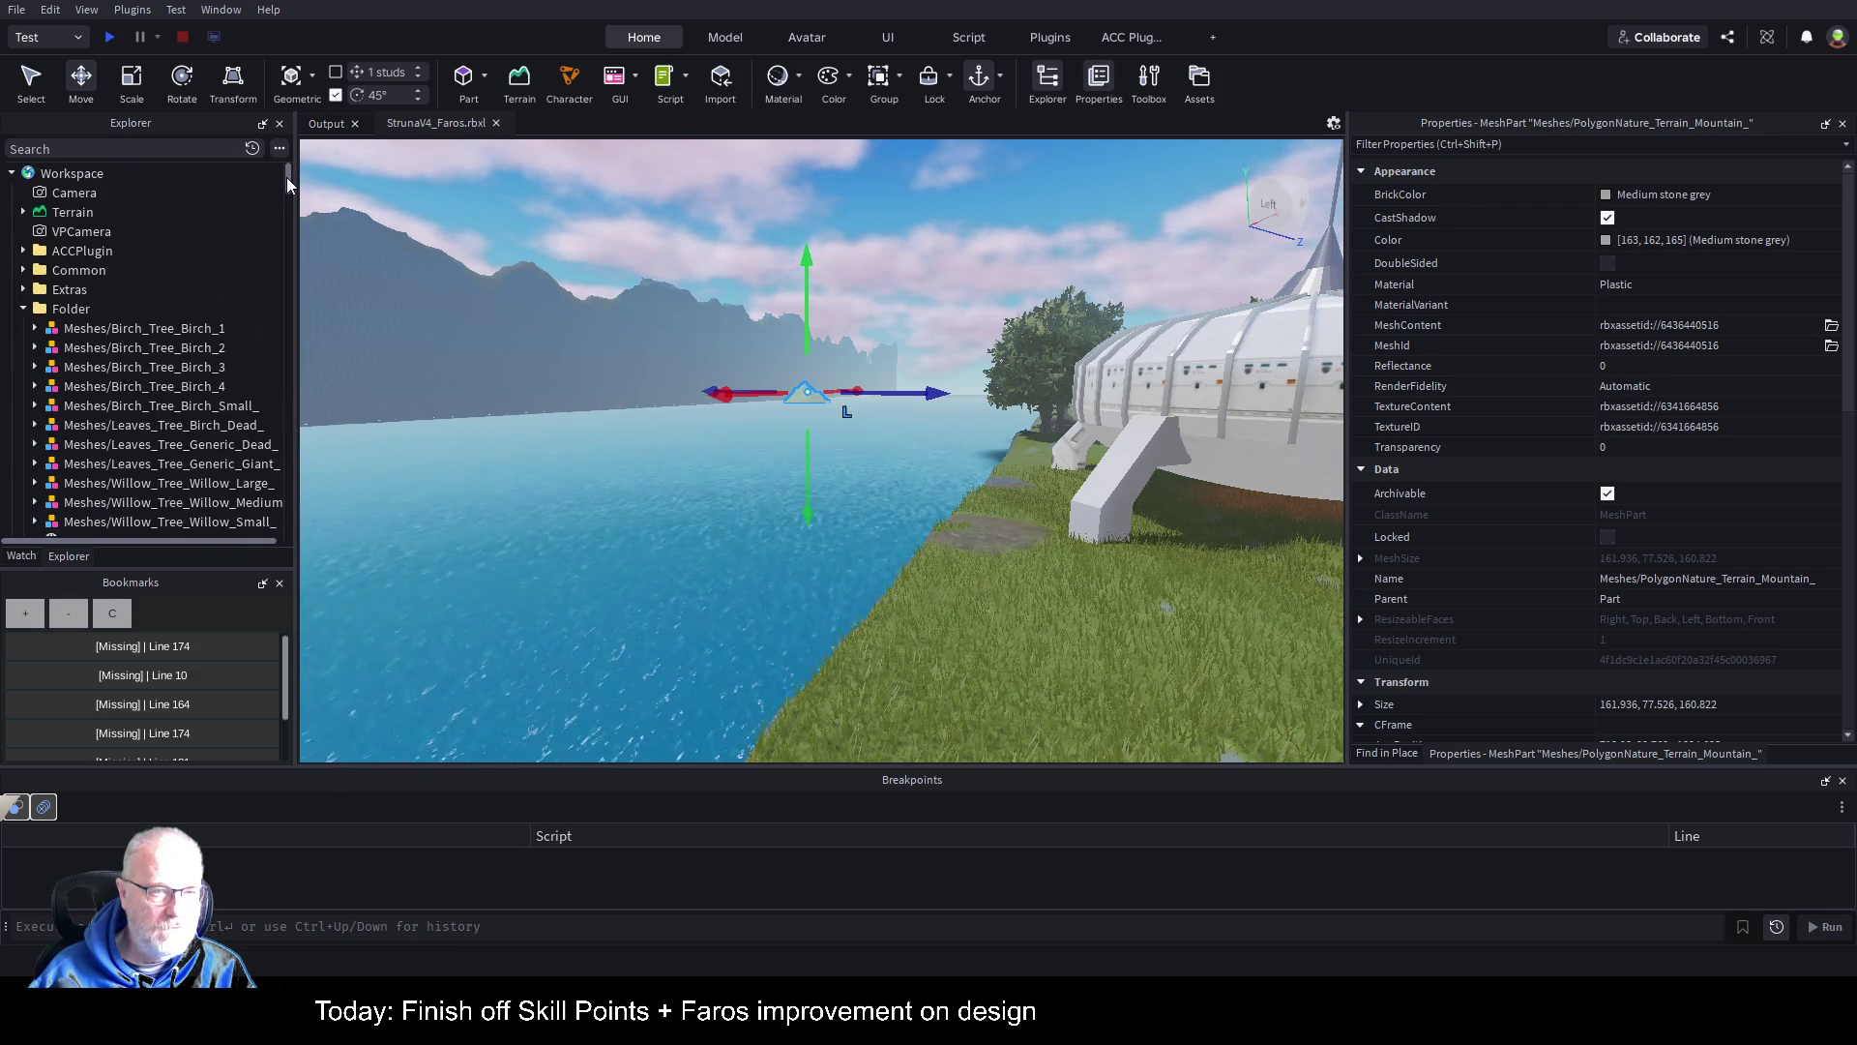
click(23, 309)
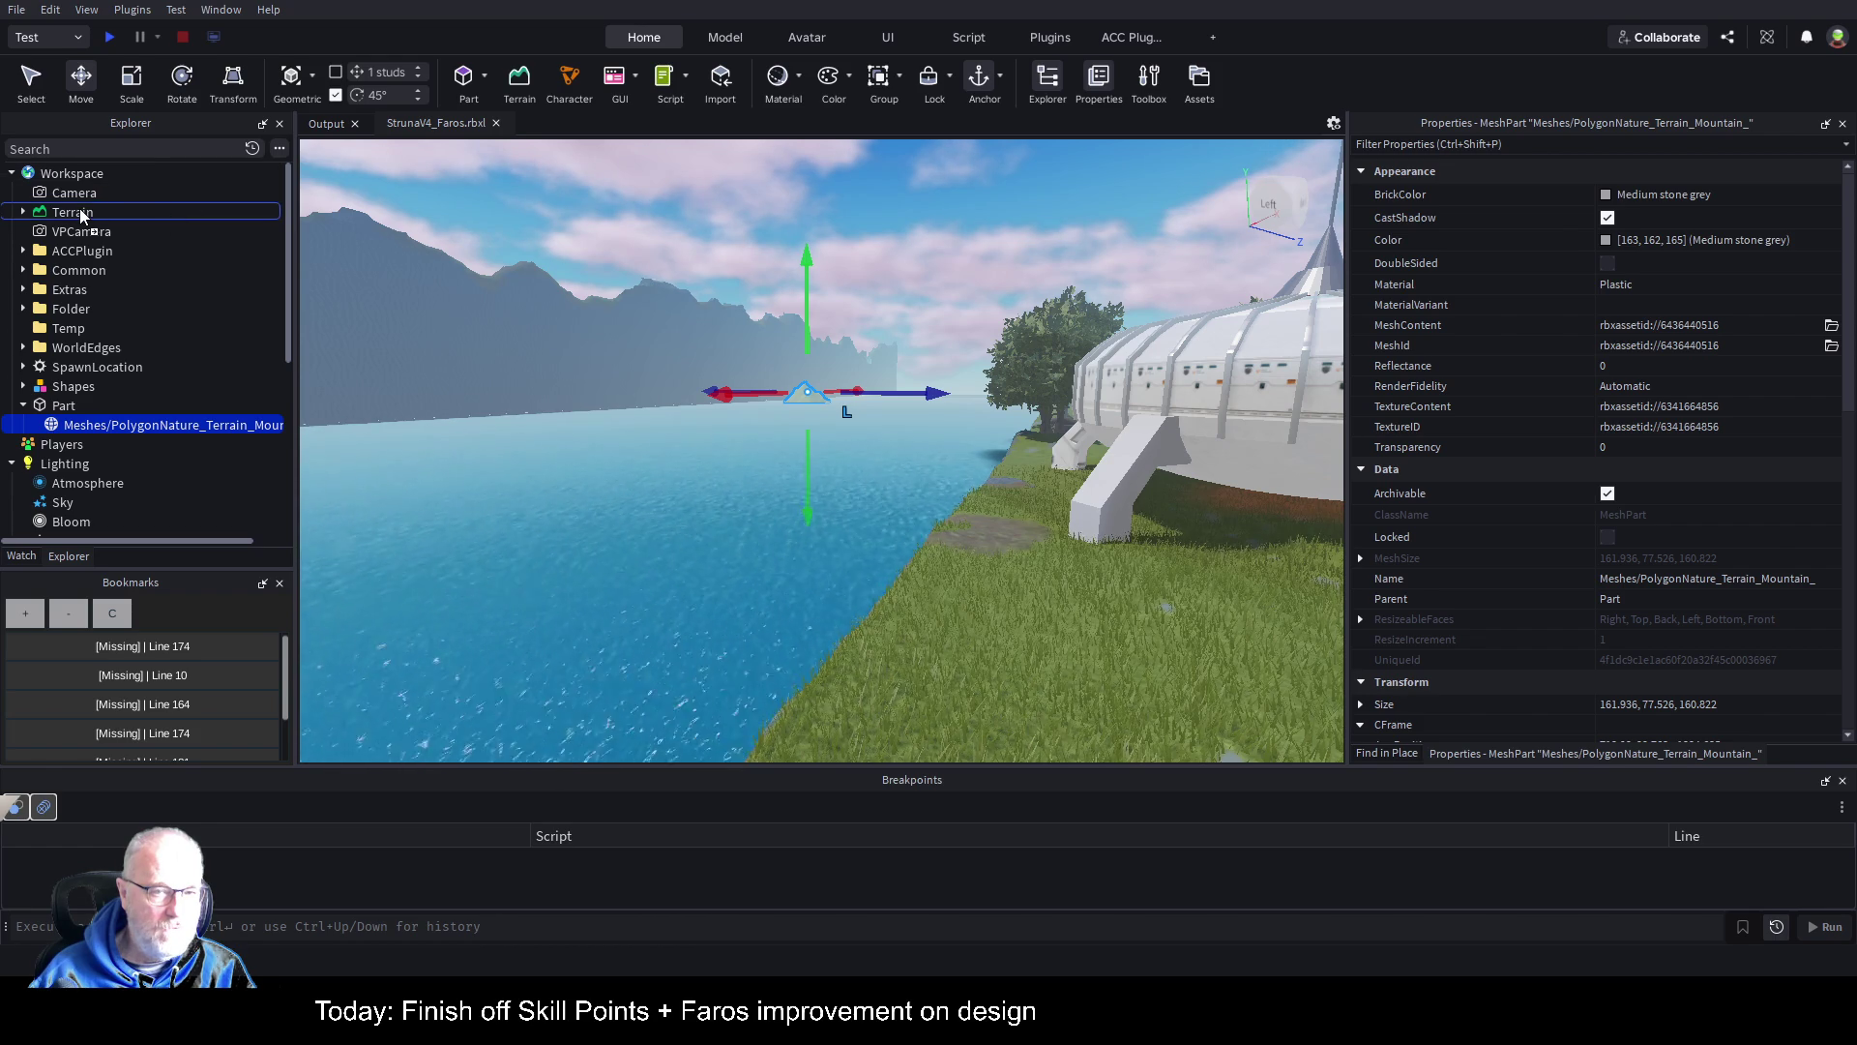
drag(81, 213, 82, 213)
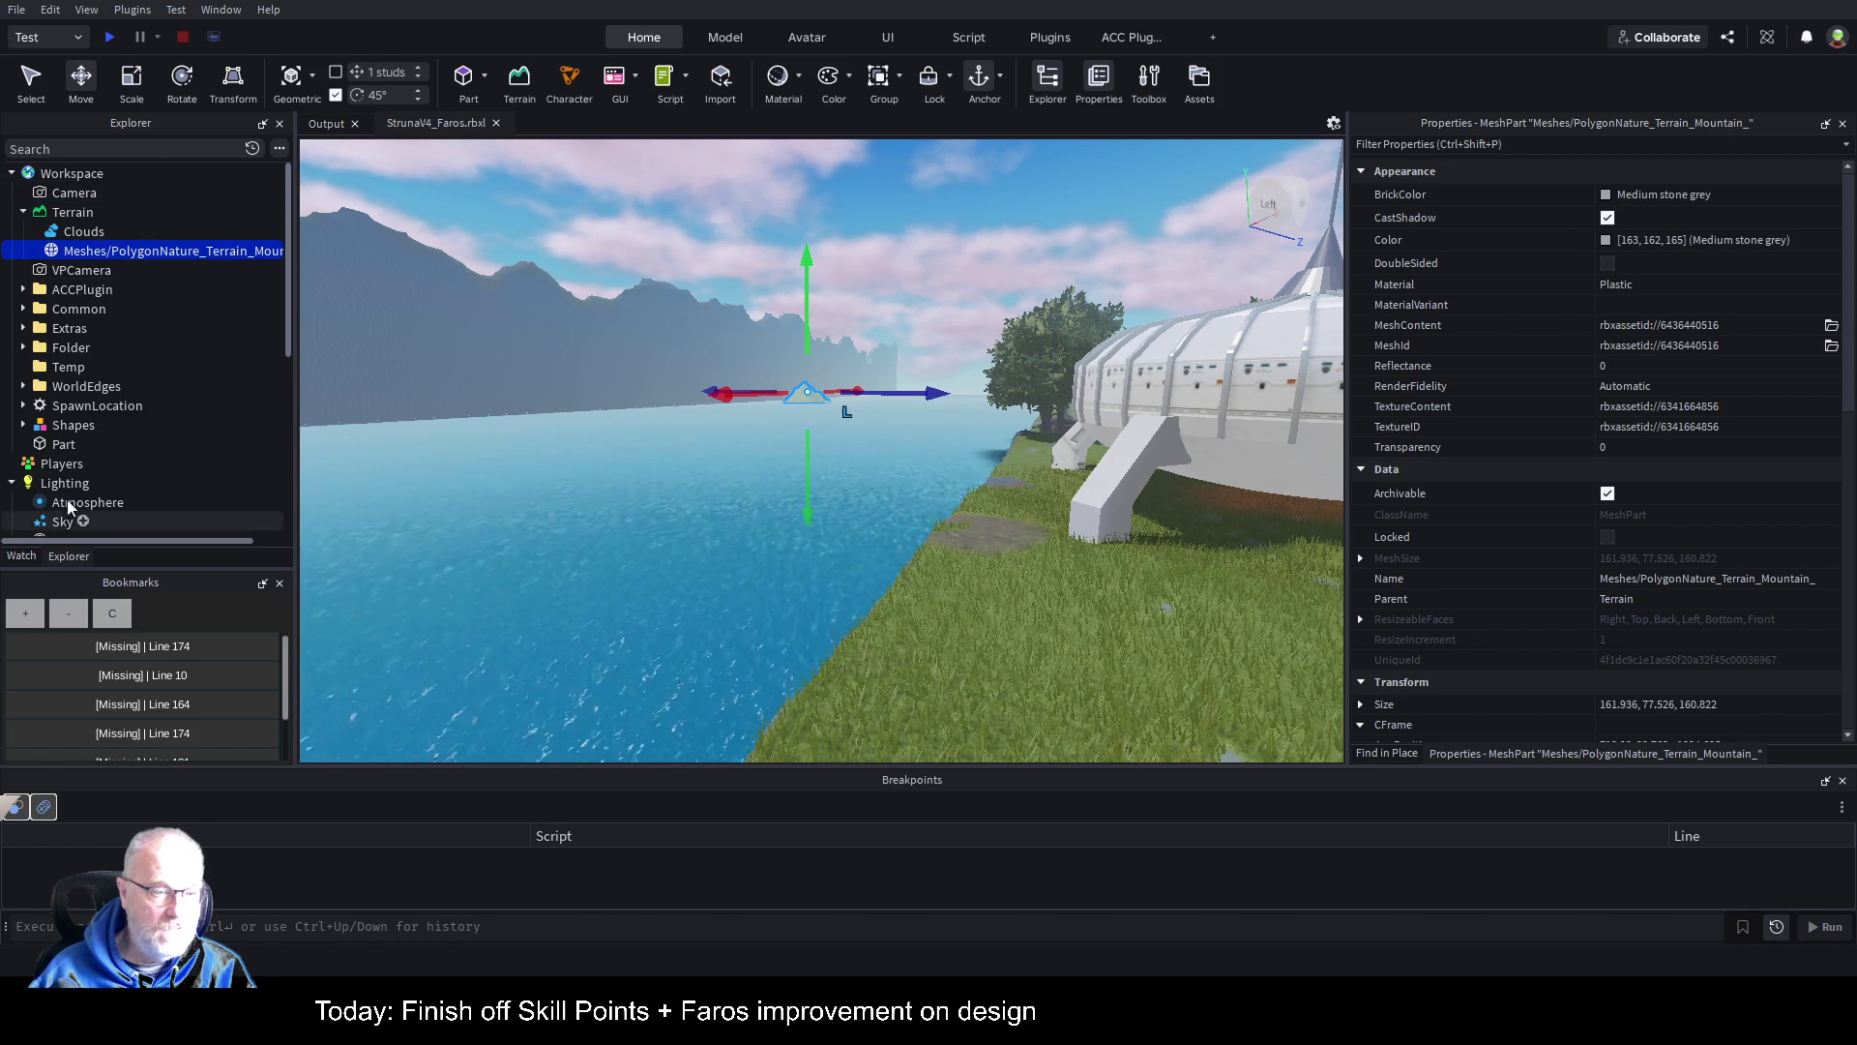
Step: Delete the leftover empty Part from Workspace
scroll(163, 404, down, 1)
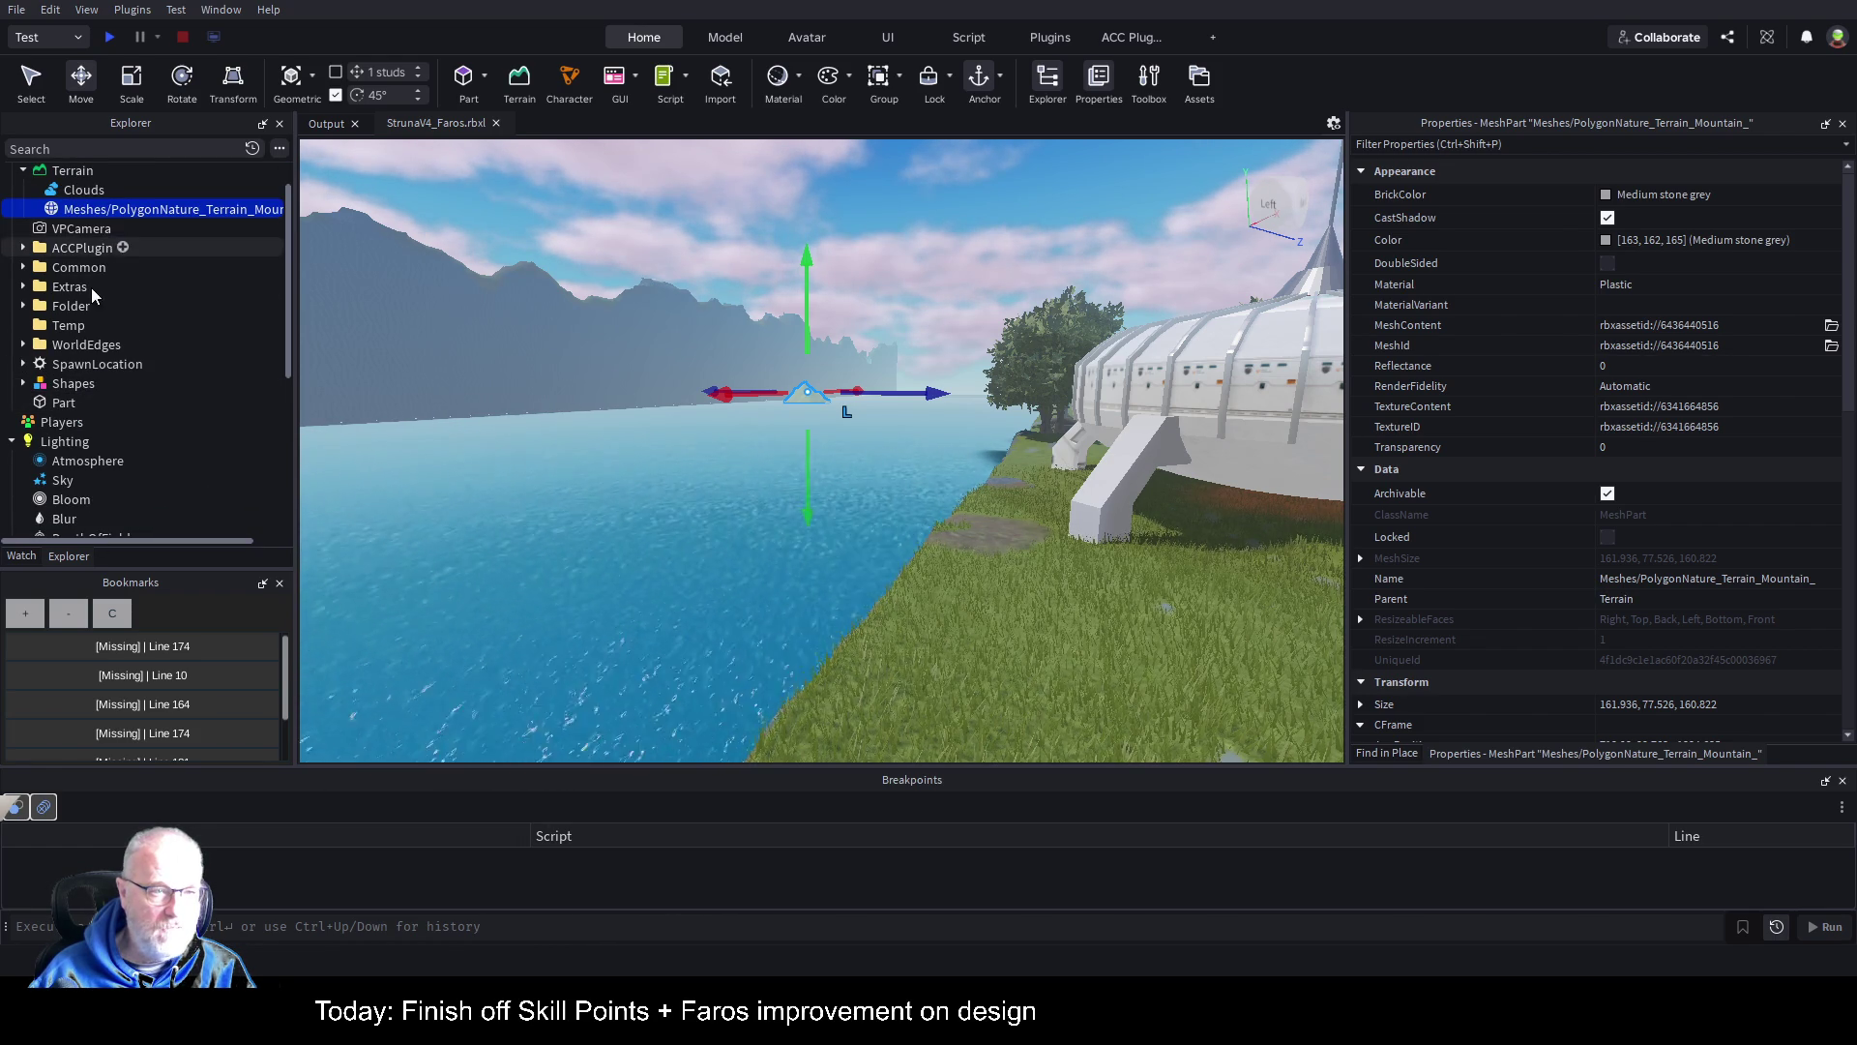
click(66, 402)
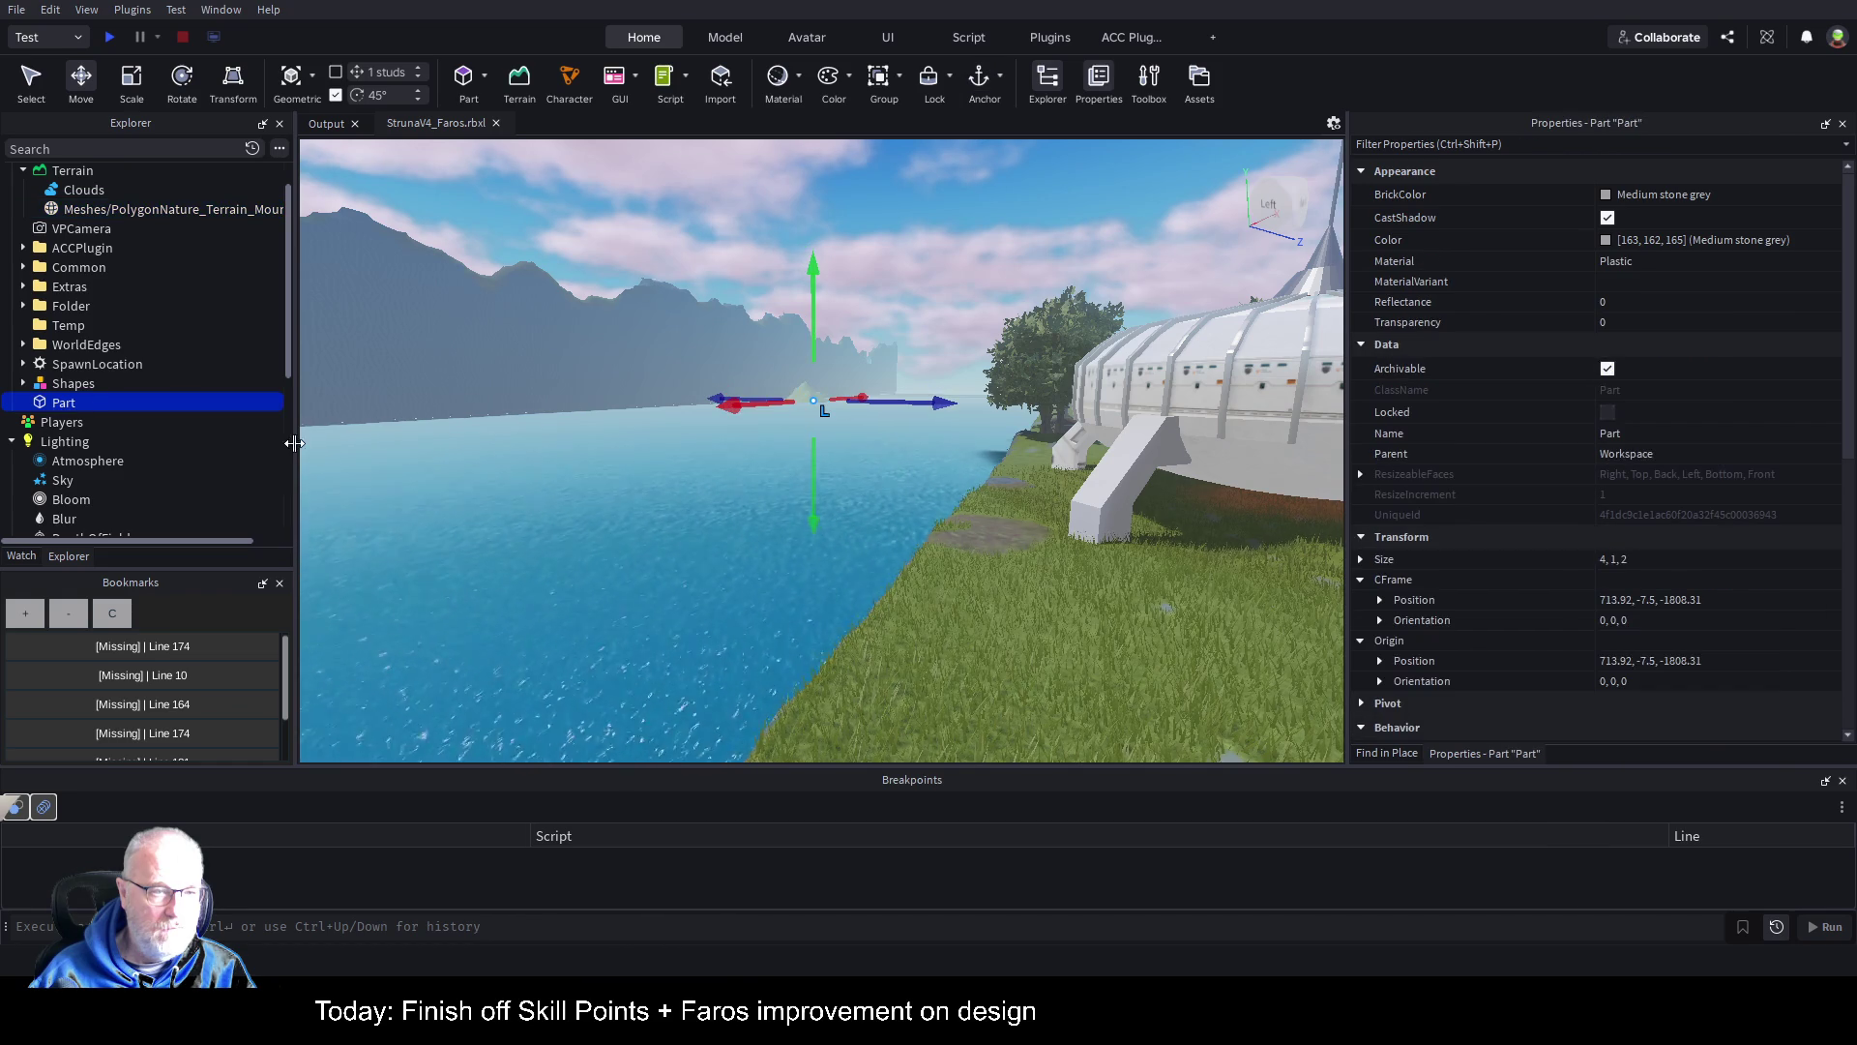
key(Delete)
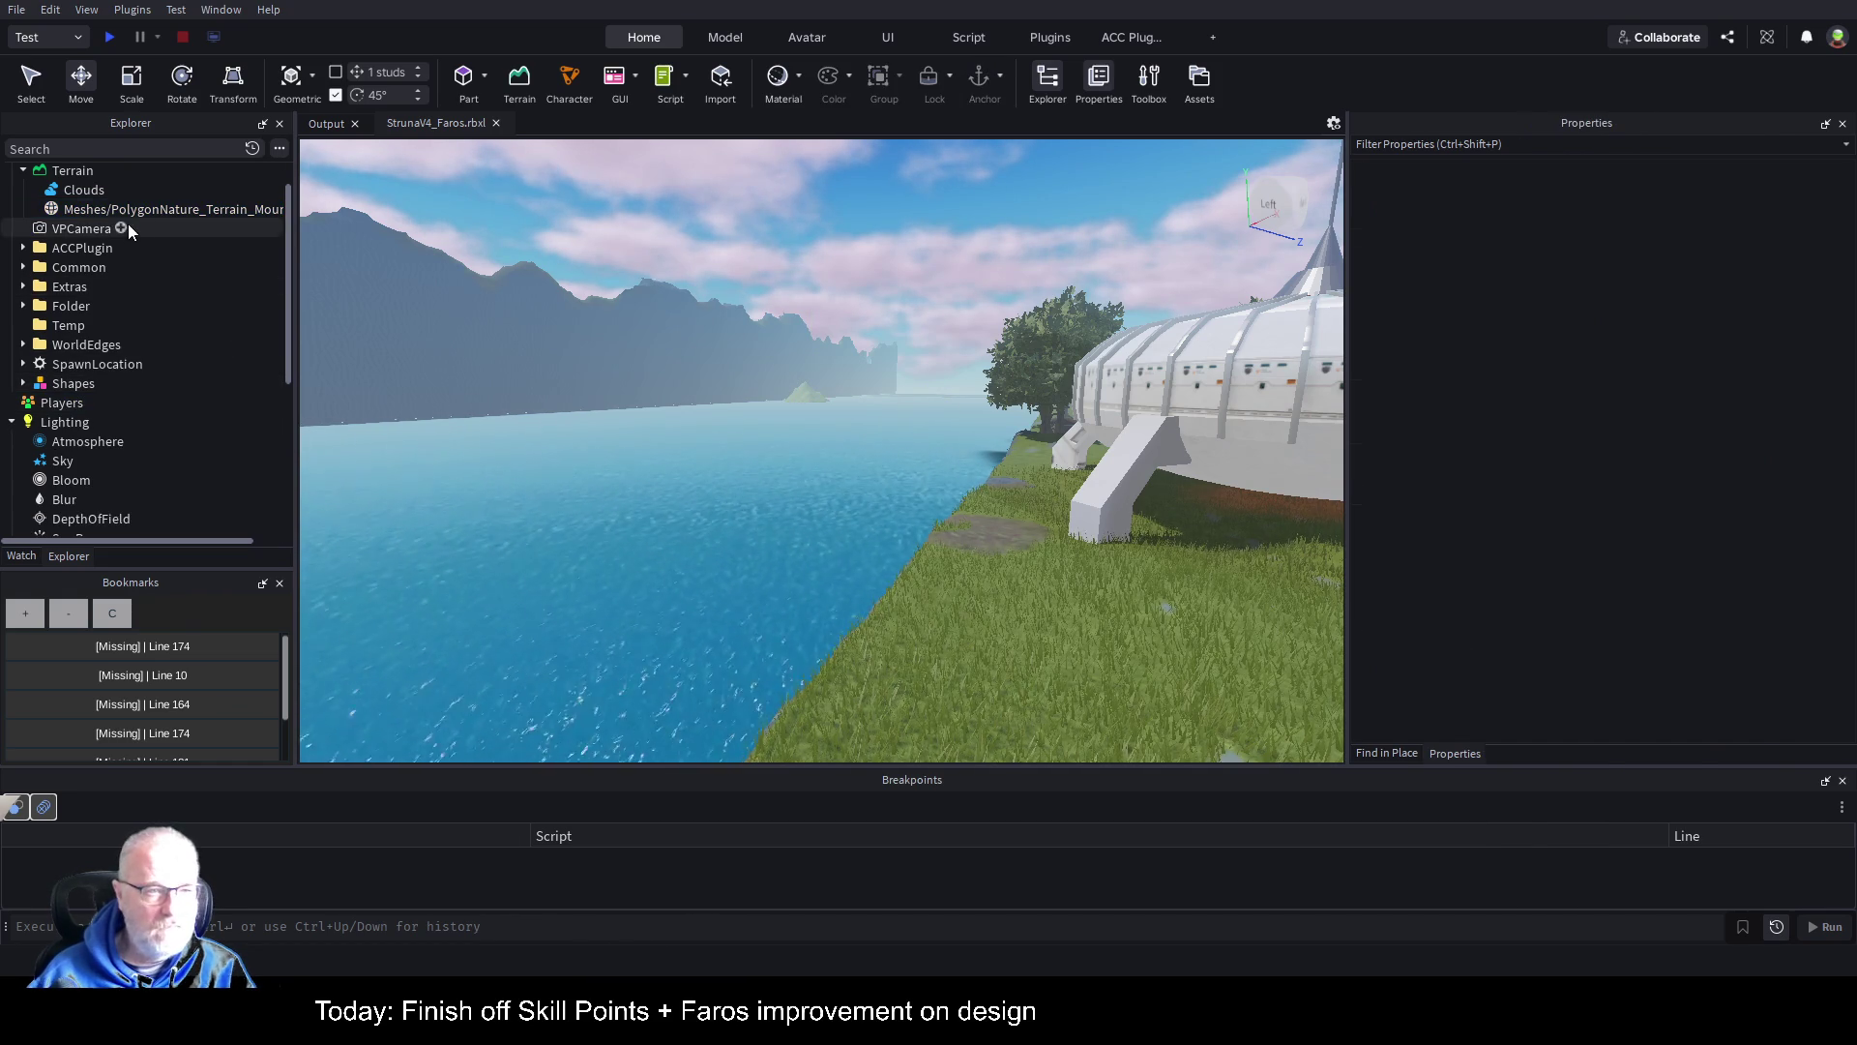
Step: Duplicate the mountain mesh, move the copy out into the sea and rotate it 90 degrees
click(136, 209)
key(ctrl+d)
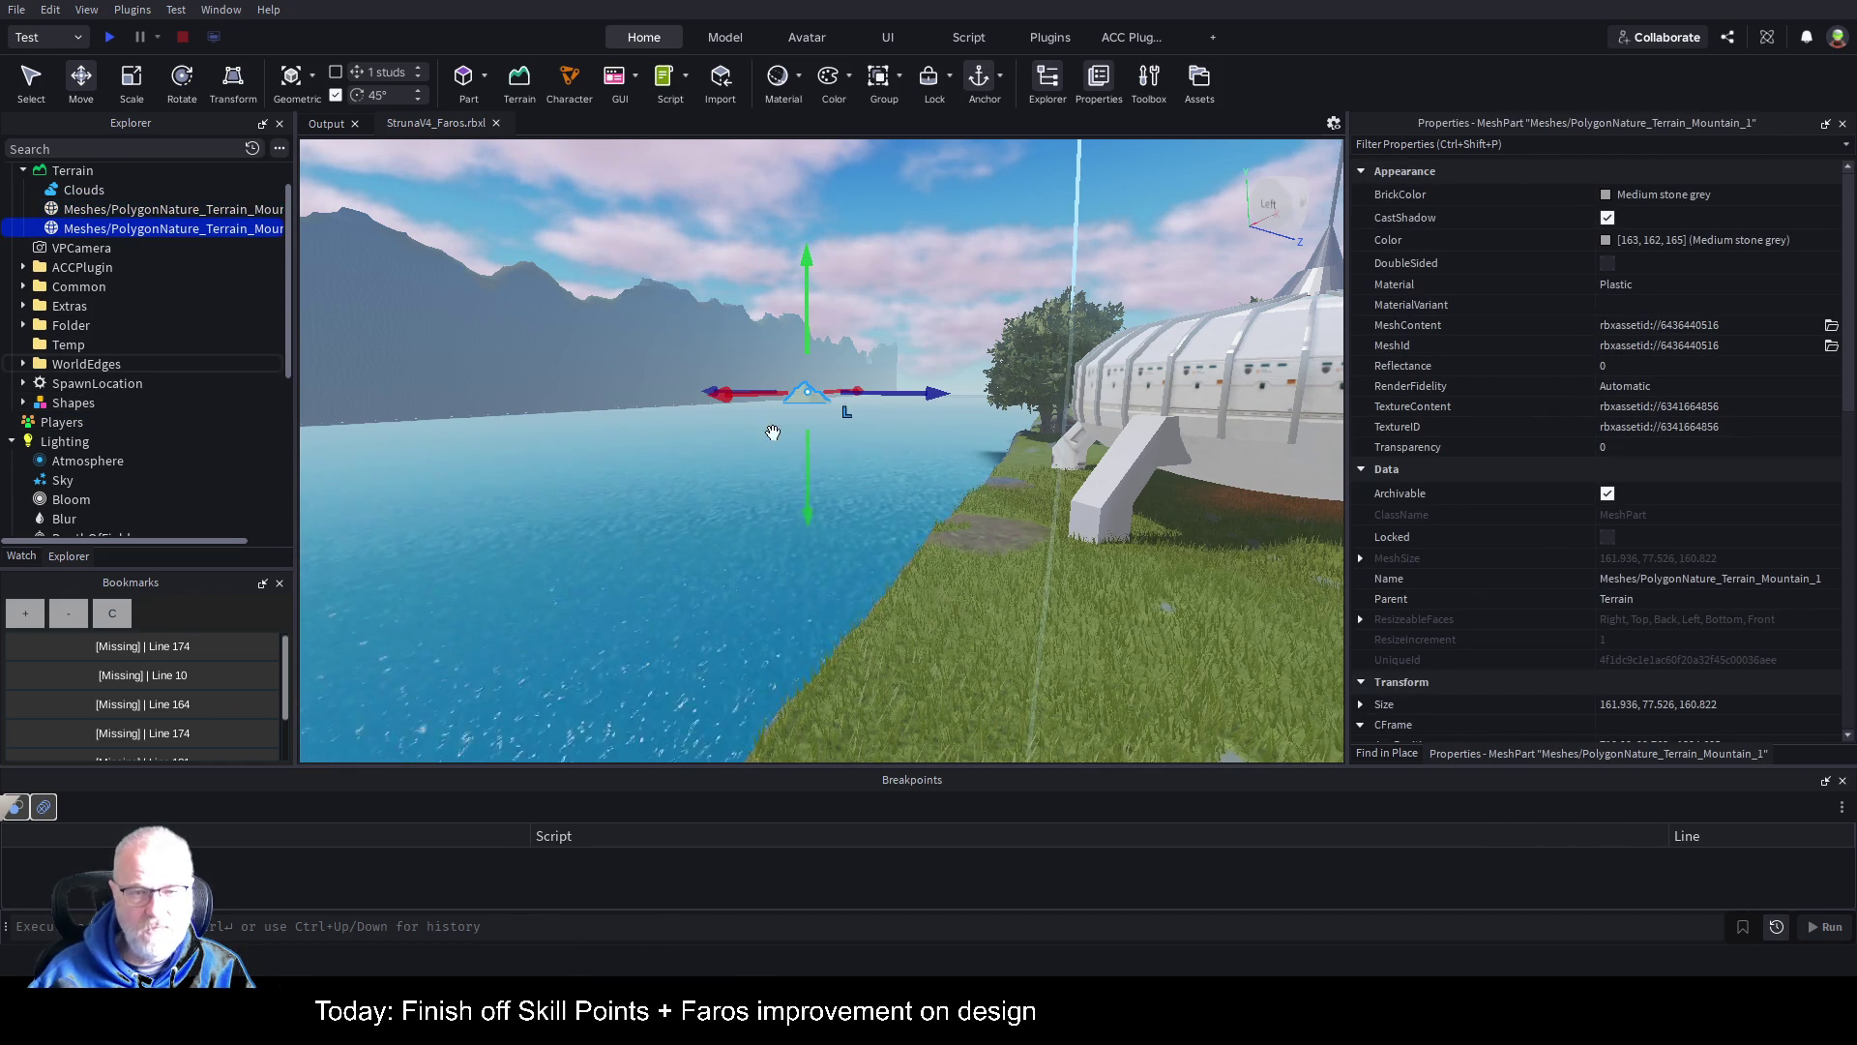
mouse_move(746, 404)
mouse_down()
mouse_move(319, 489)
mouse_move(378, 416)
mouse_up()
key(ctrl+r)
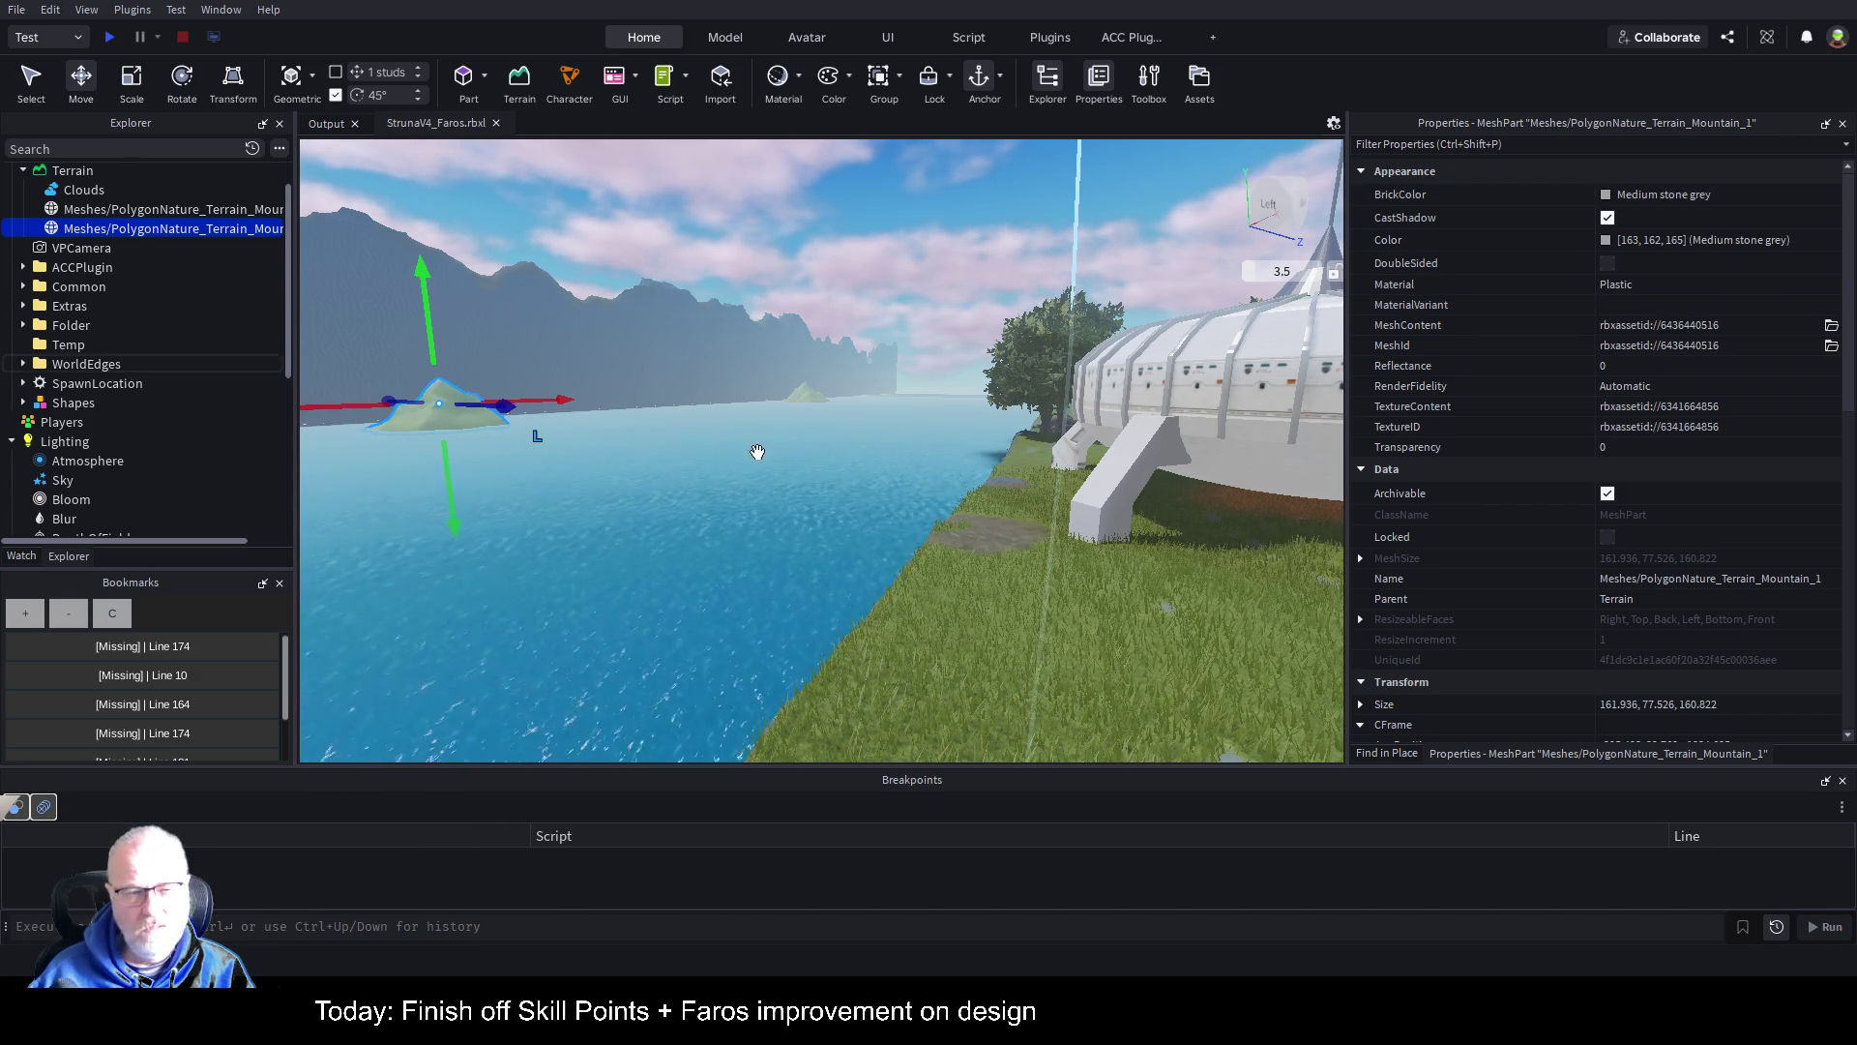
click(130, 209)
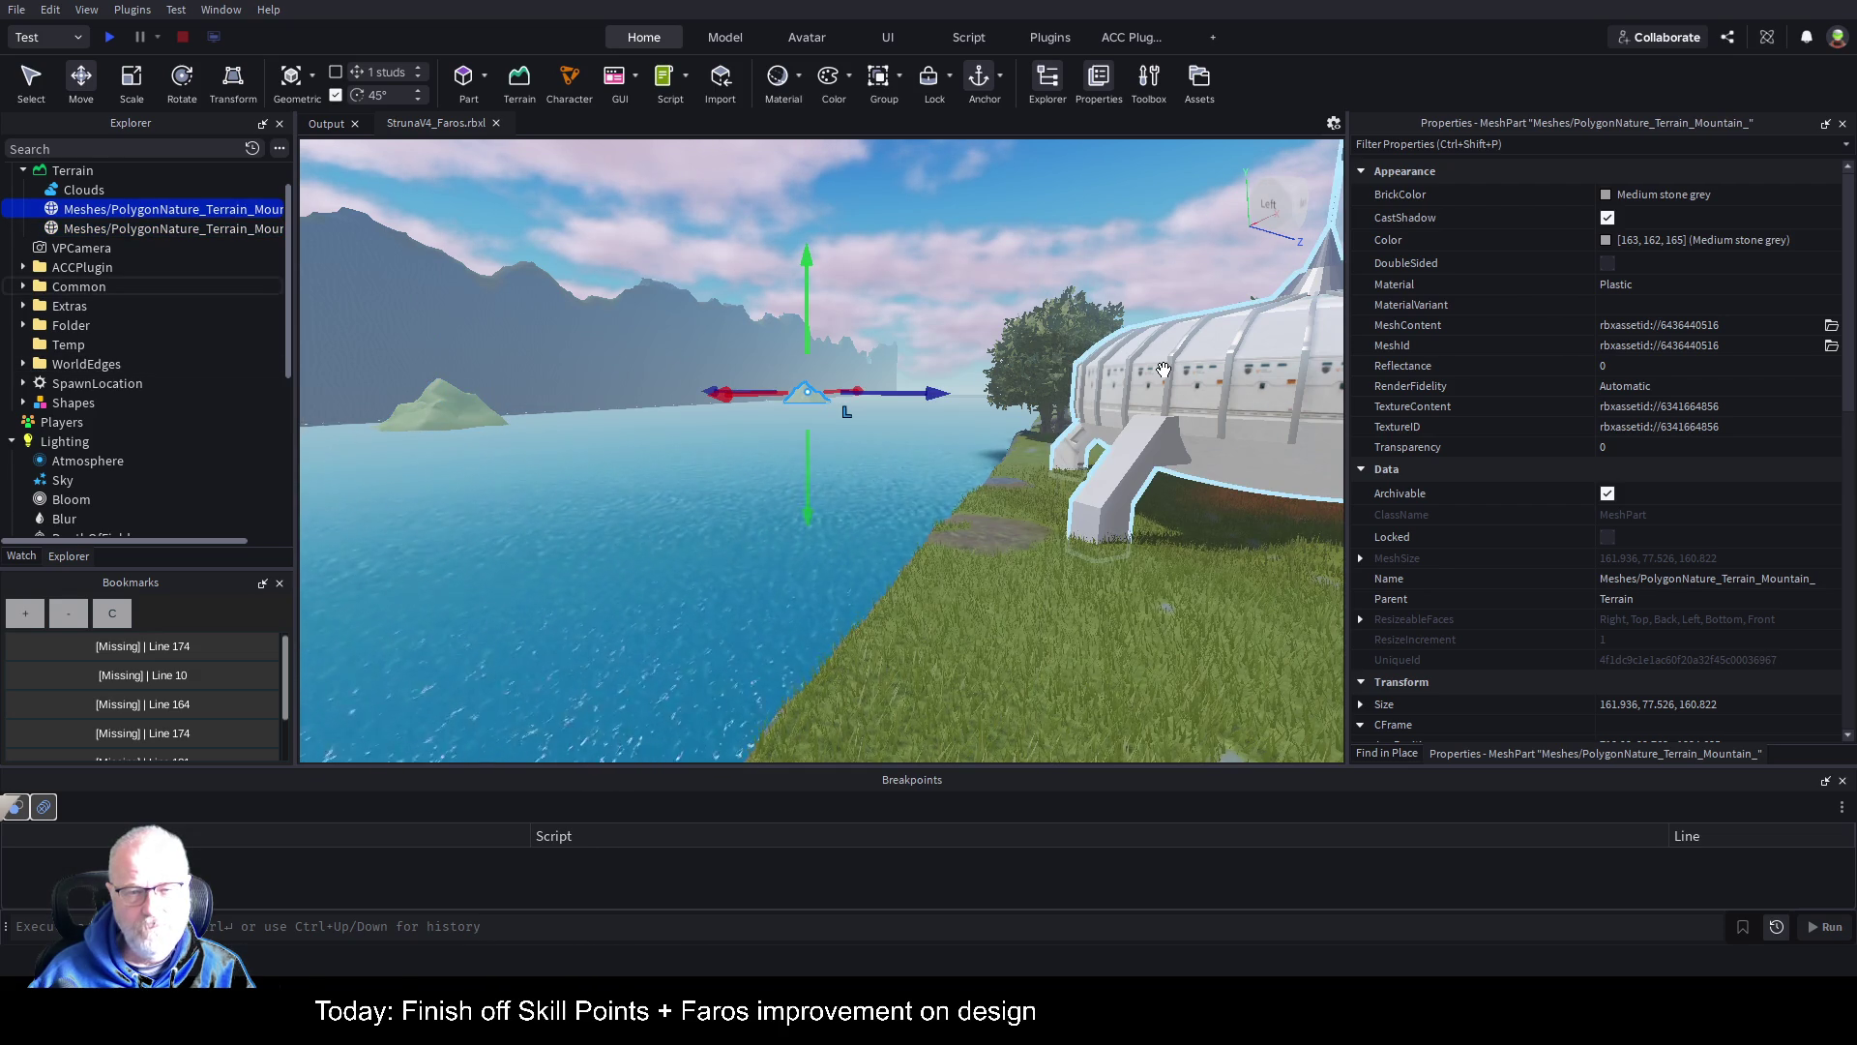
drag(1126, 408, 1128, 408)
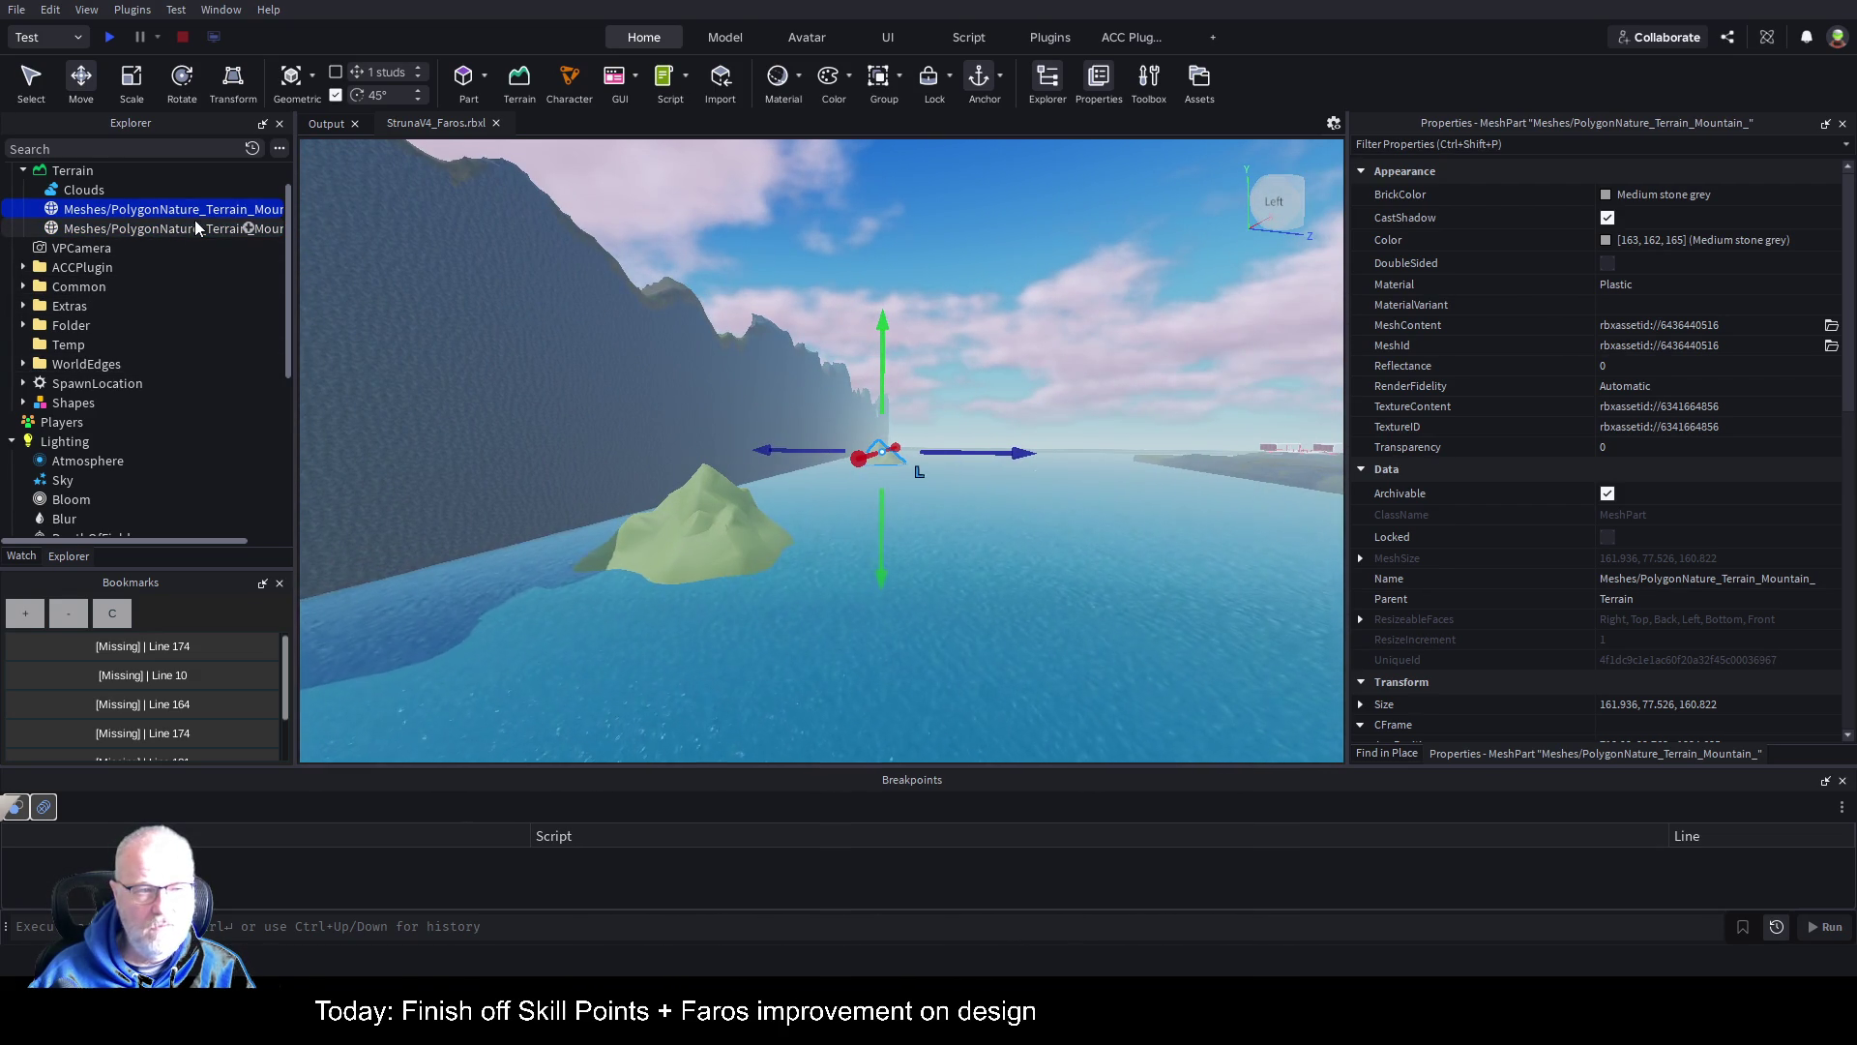
click(194, 228)
Step: Move the copied island farther out to sea and scale it up to about 373×177×371 studs
drag(792, 506, 628, 492)
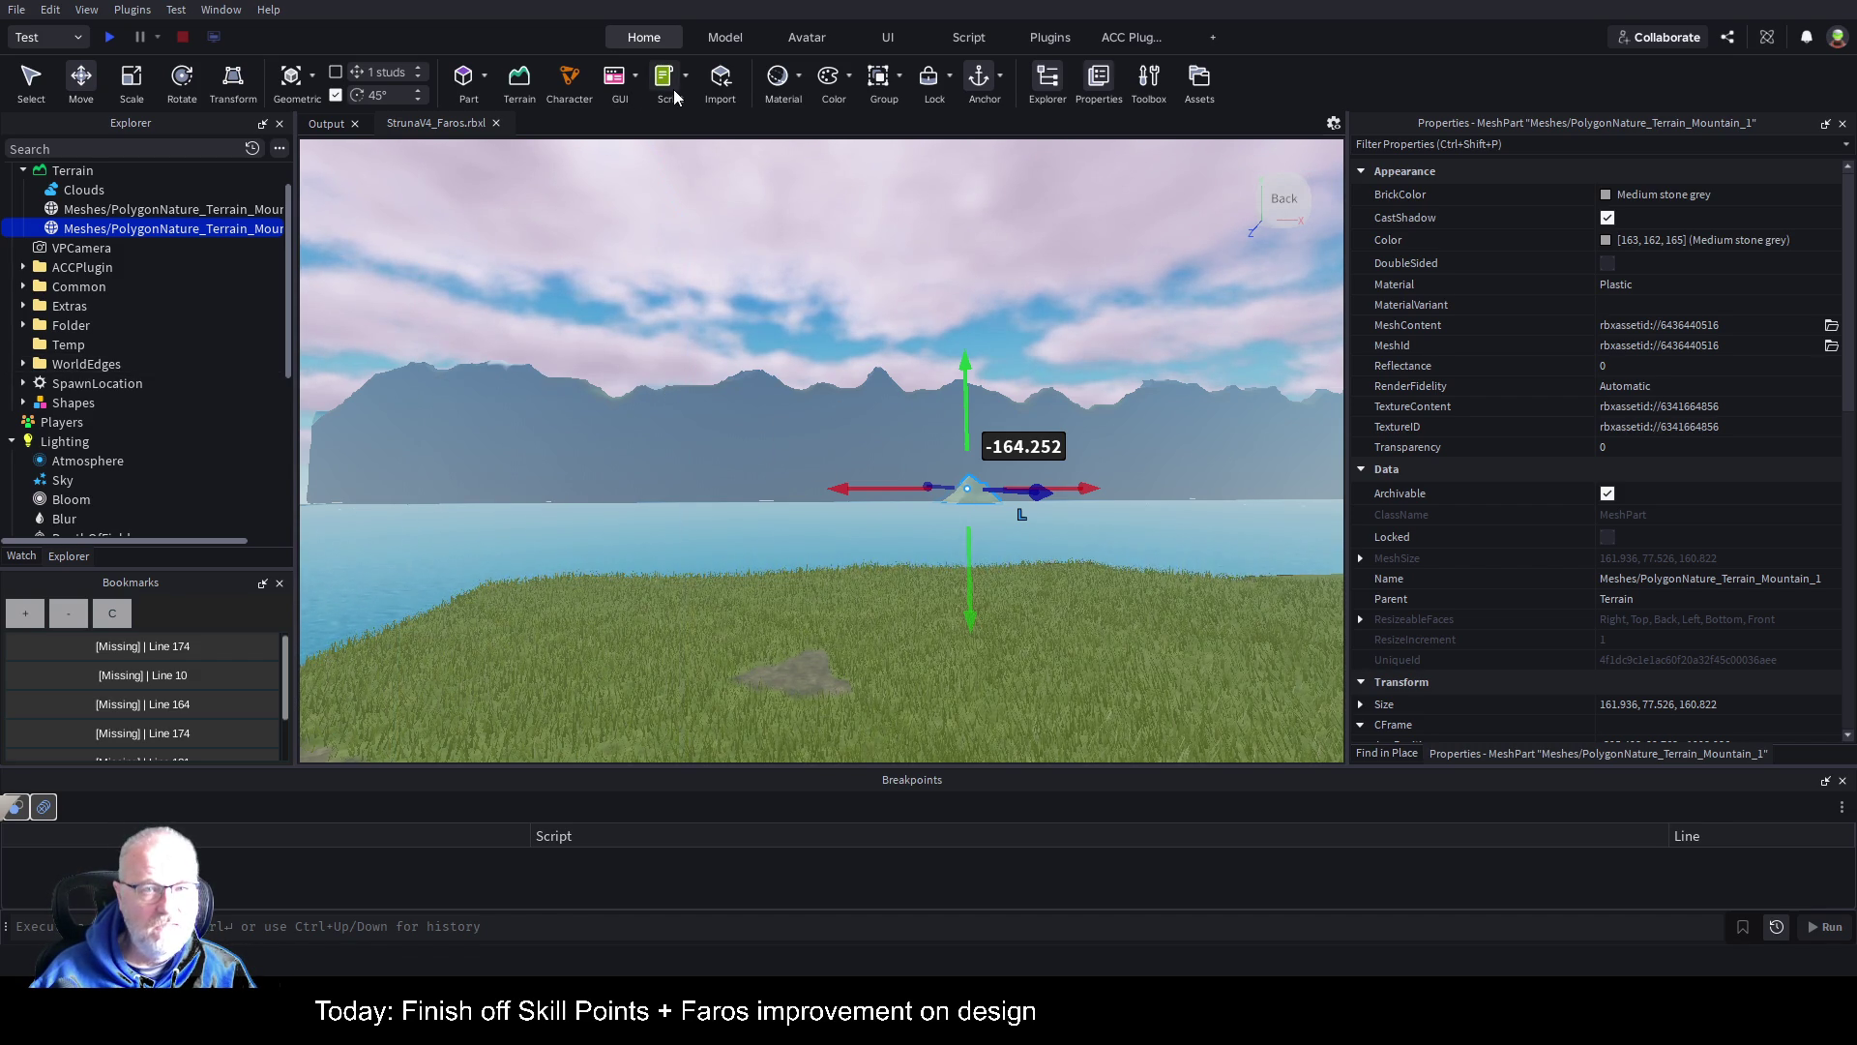
click(130, 85)
mouse_move(987, 440)
mouse_down()
mouse_move(991, 399)
mouse_move(1064, 377)
mouse_up()
key(ctrl+z)
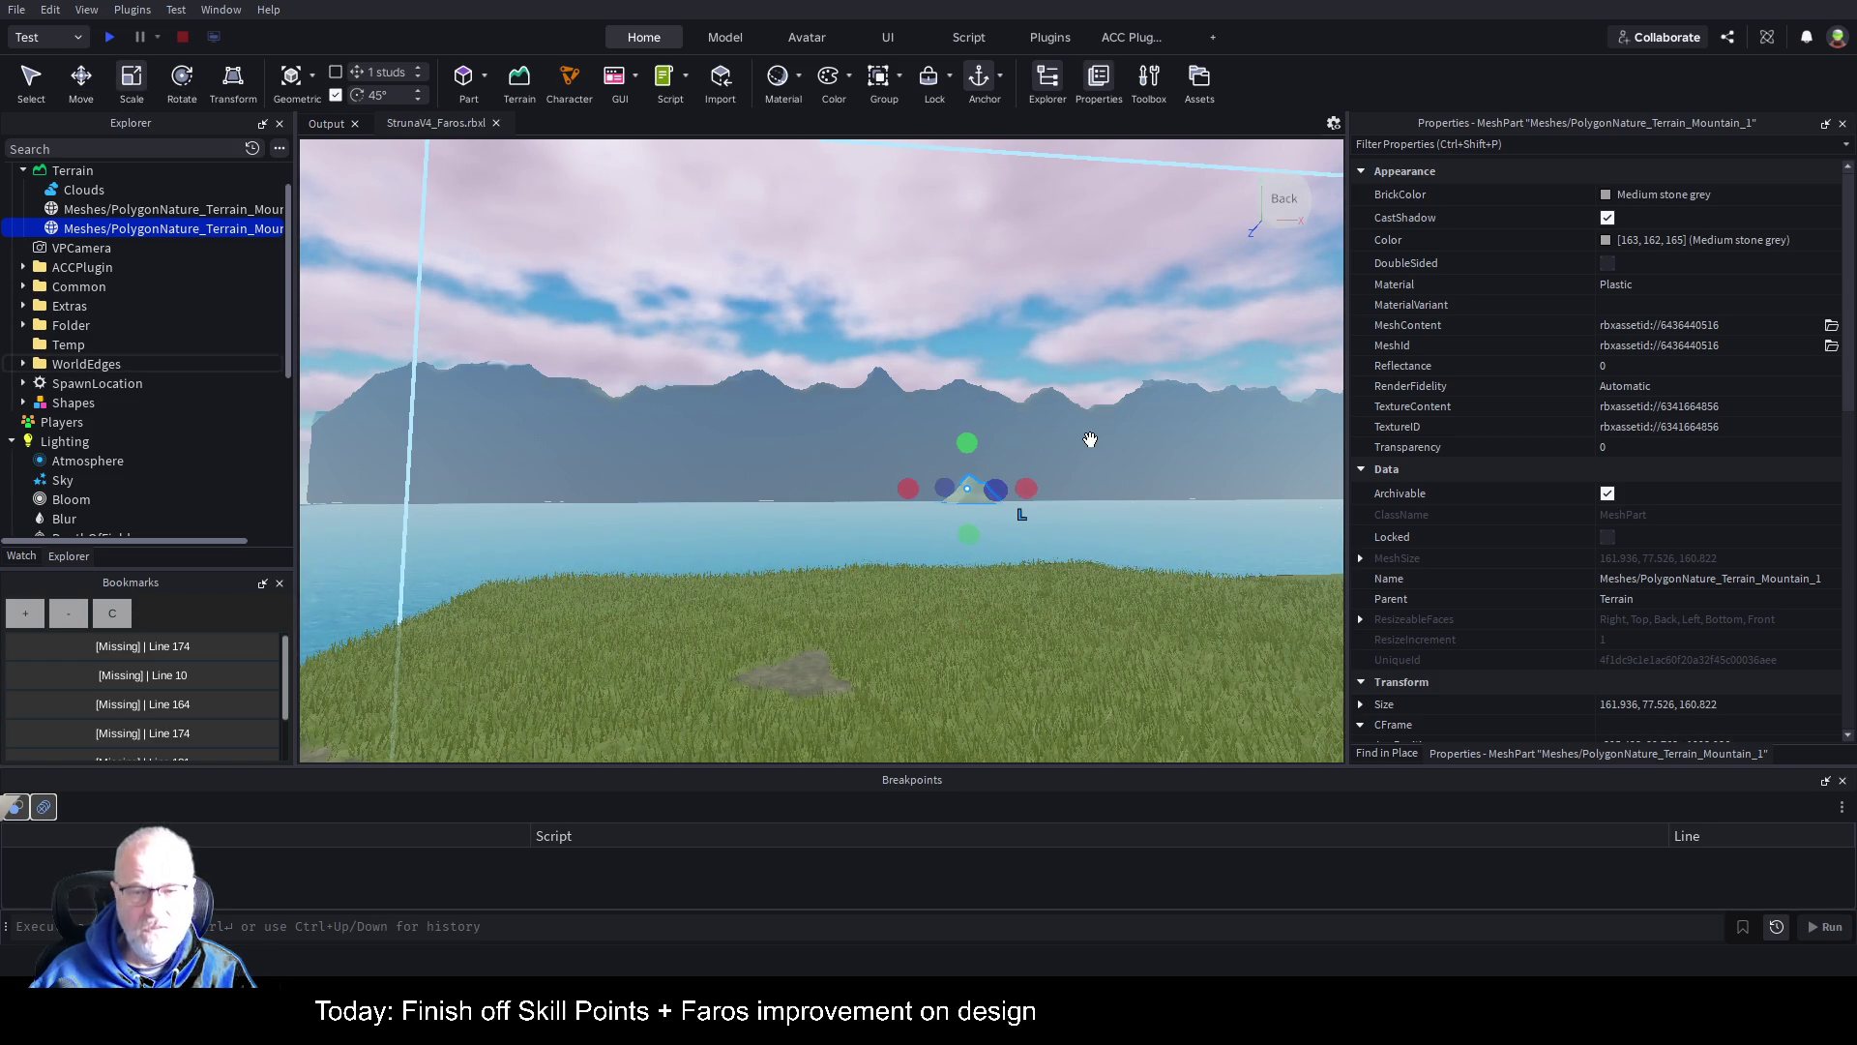
drag(967, 443, 1056, 386)
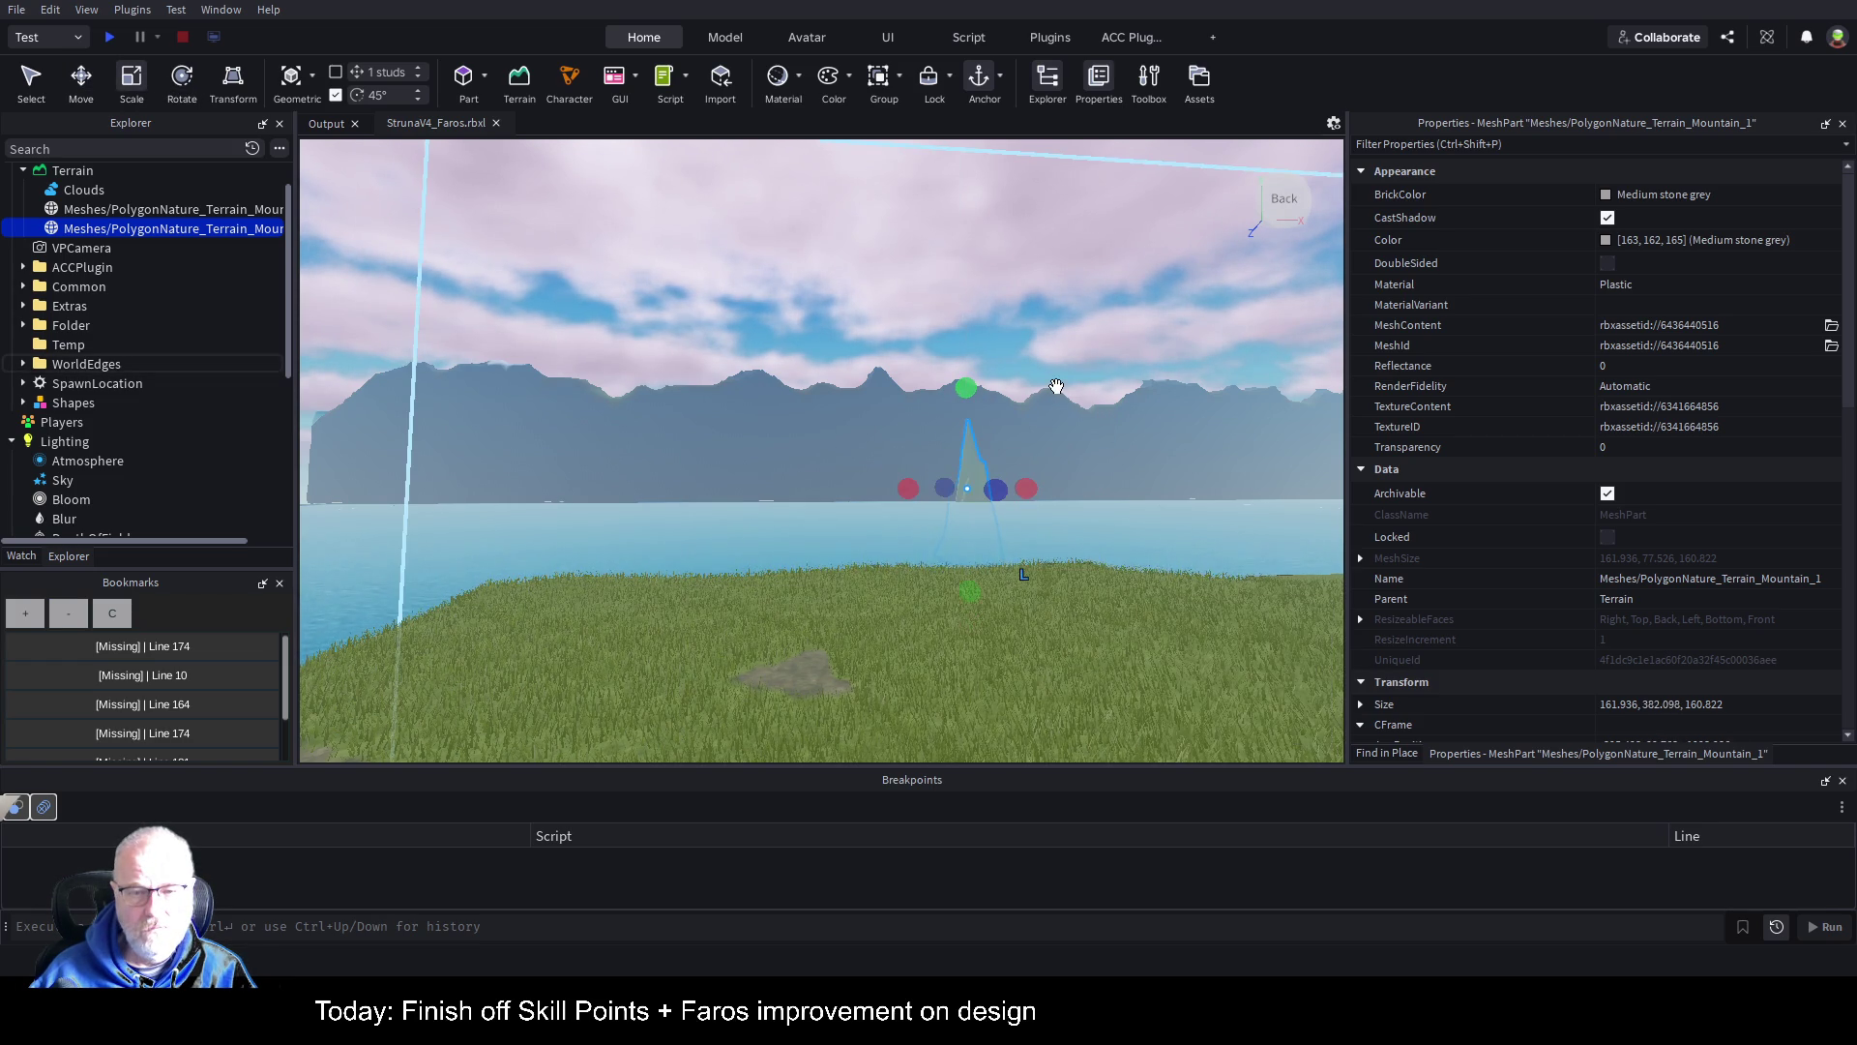
key(ctrl+z)
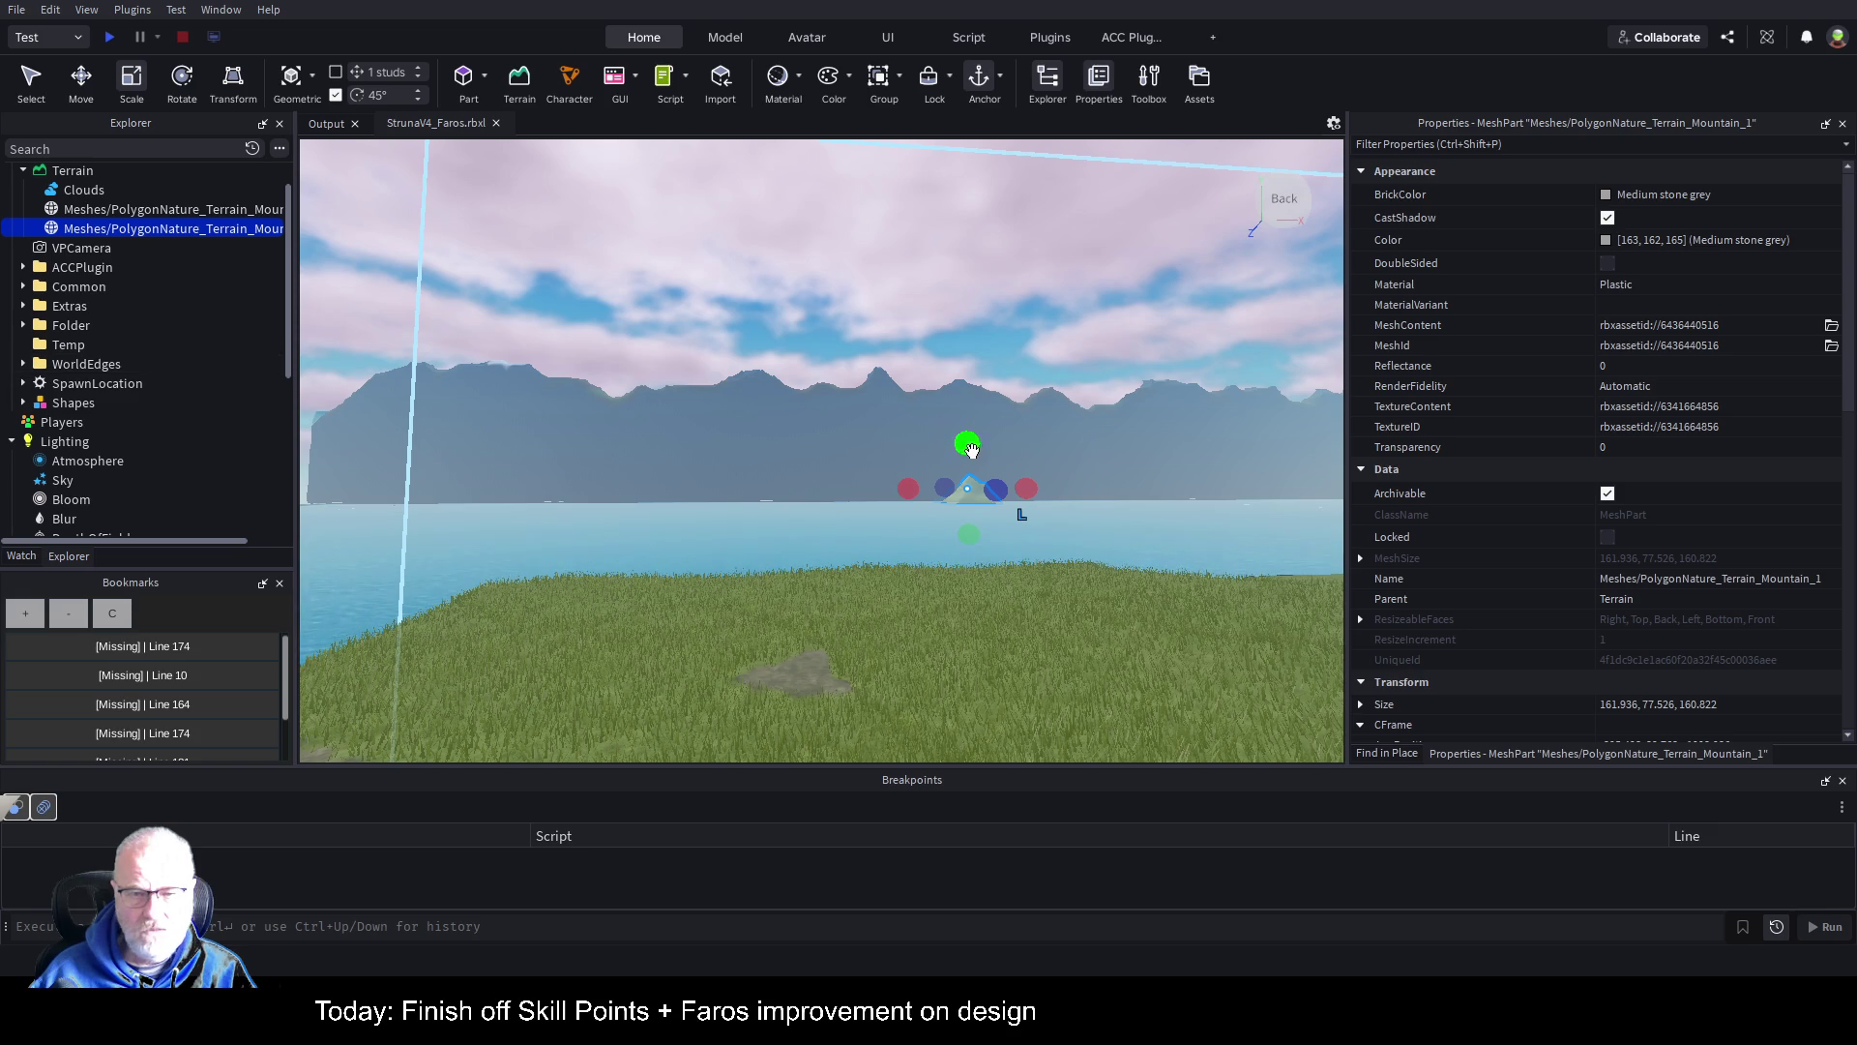
mouse_move(974, 447)
mouse_down()
mouse_move(999, 398)
mouse_move(1016, 414)
mouse_up()
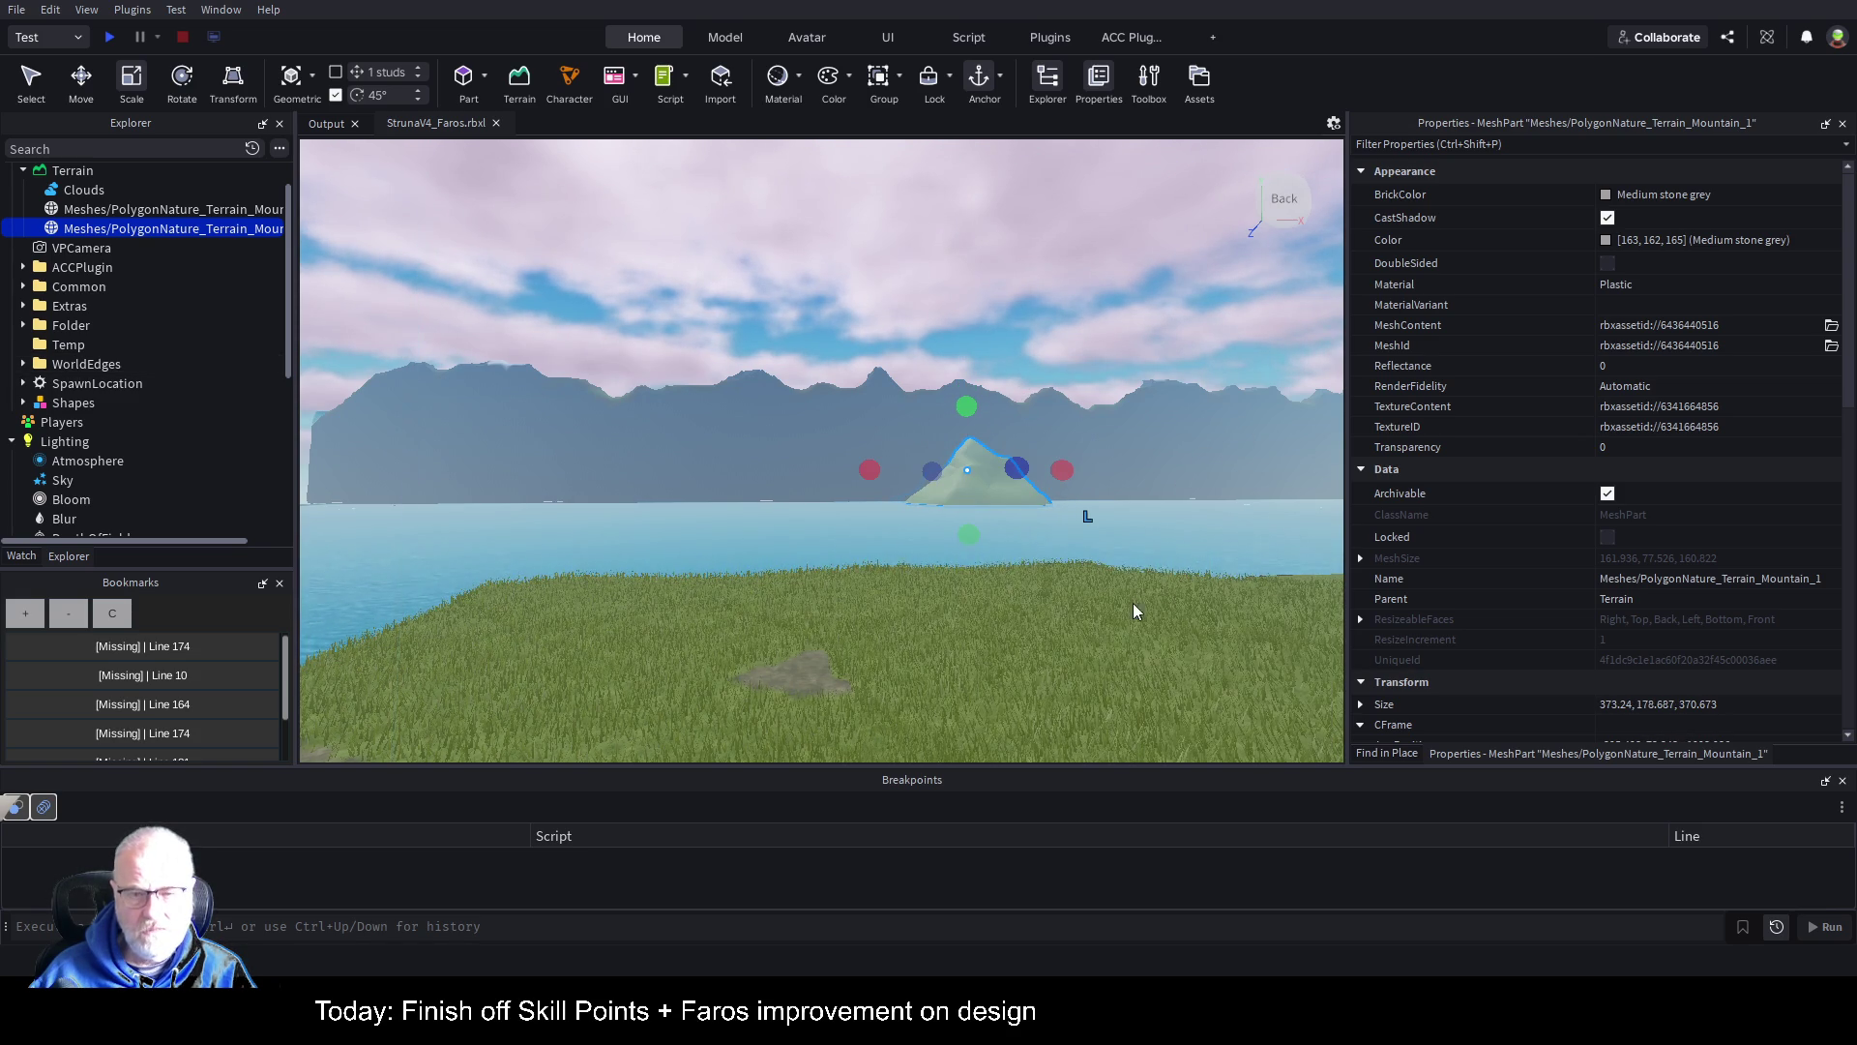
click(1112, 624)
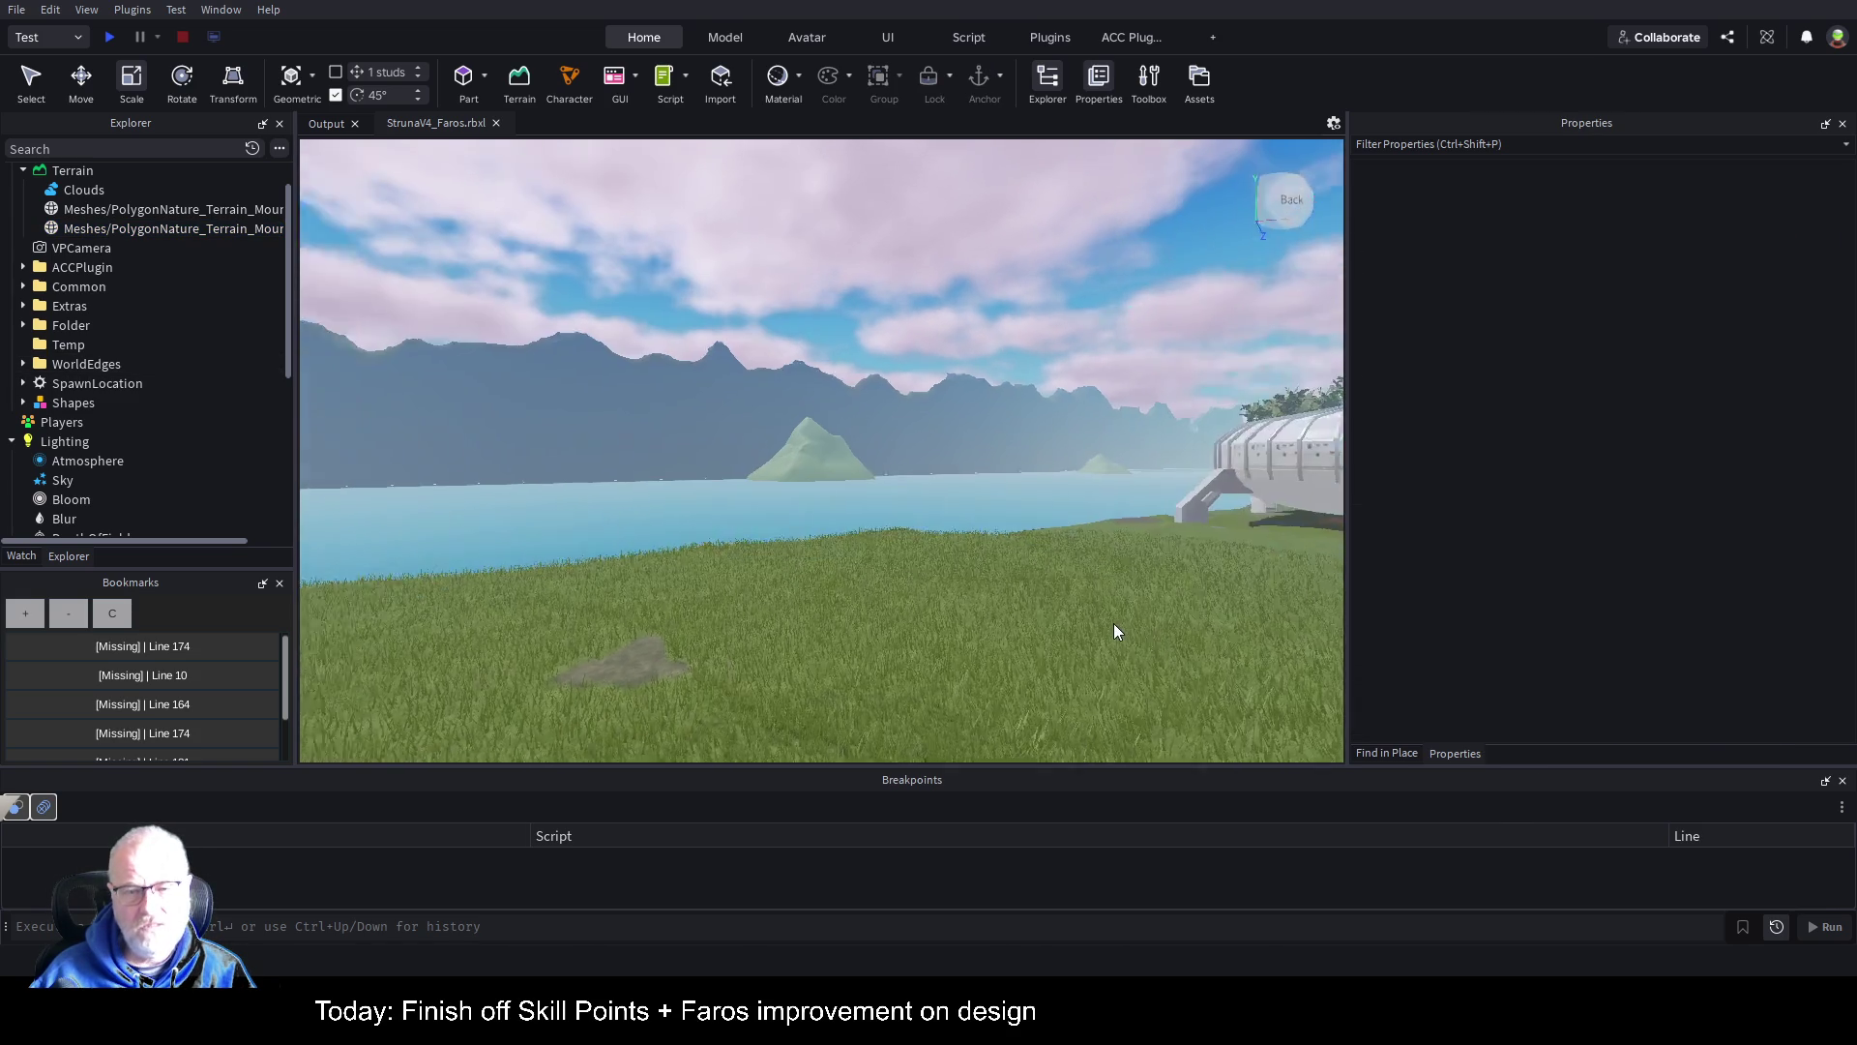
click(1053, 623)
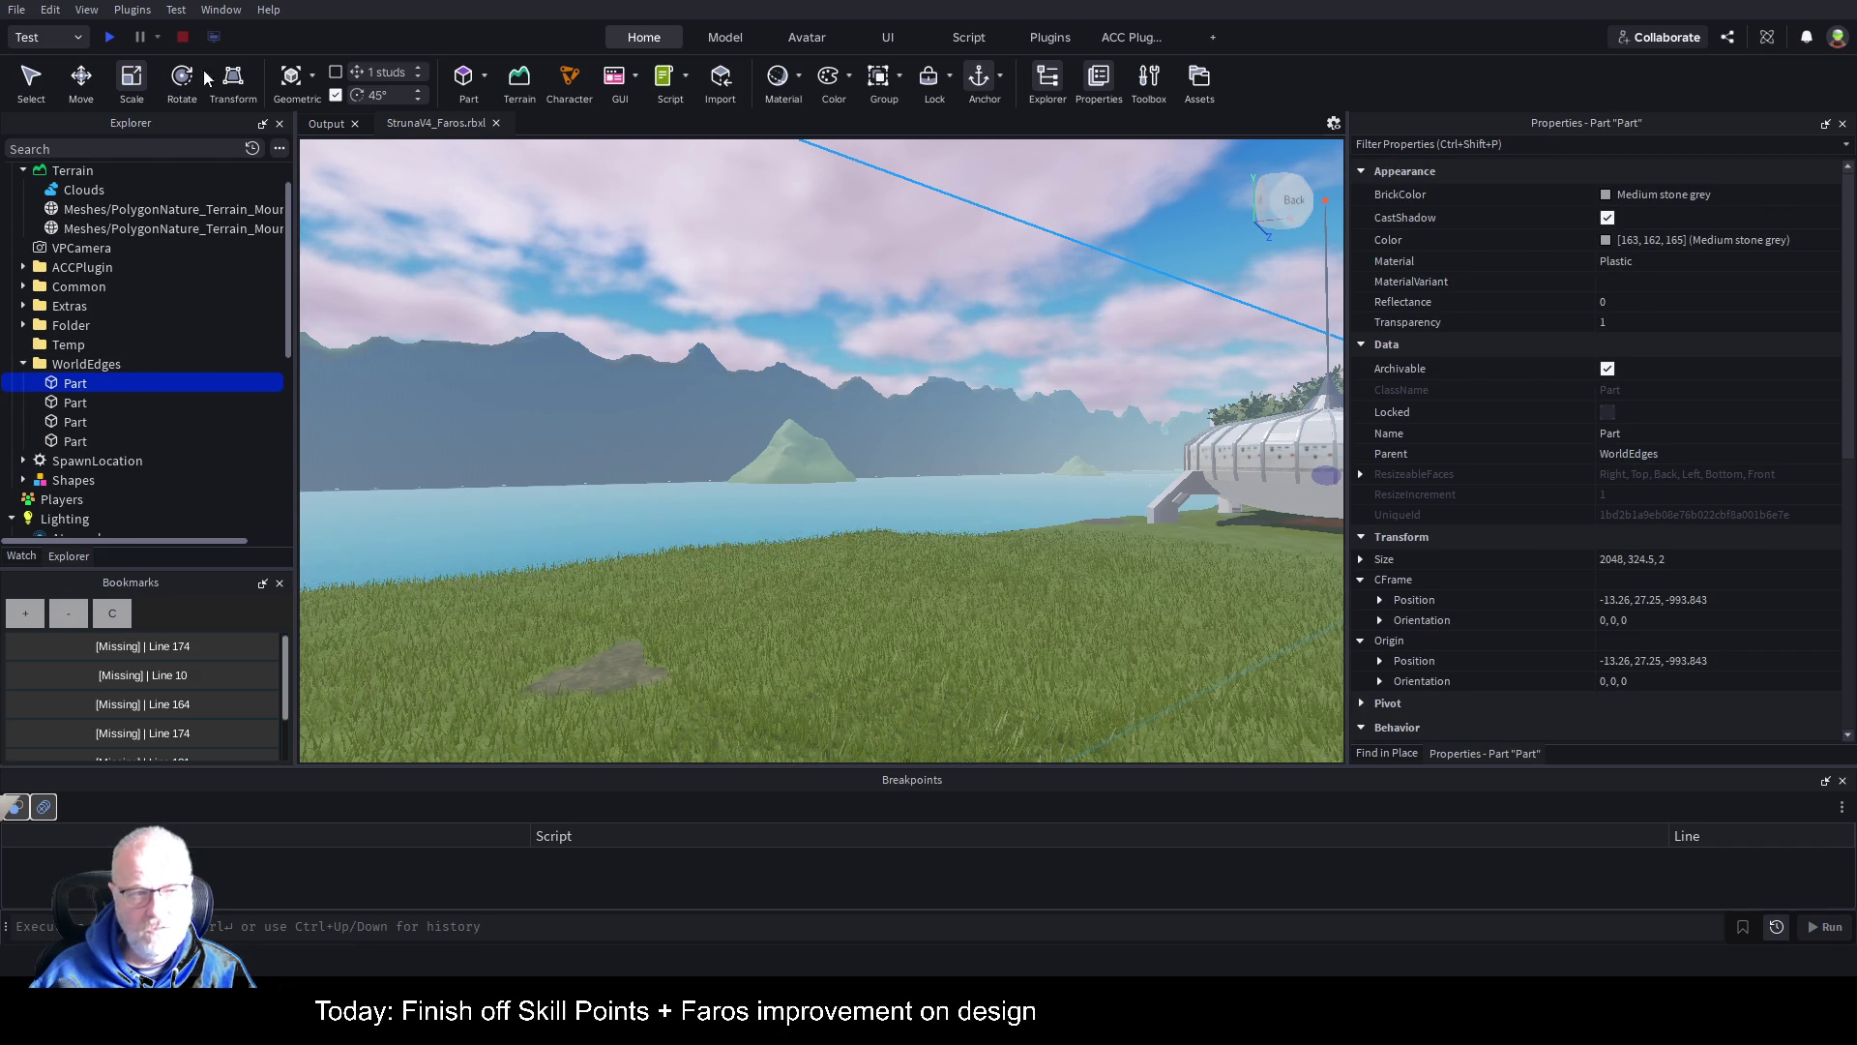
Step: Duplicate the enlarged mountain island and slide the copy left and back across the sea
click(743, 425)
key(ctrl+d)
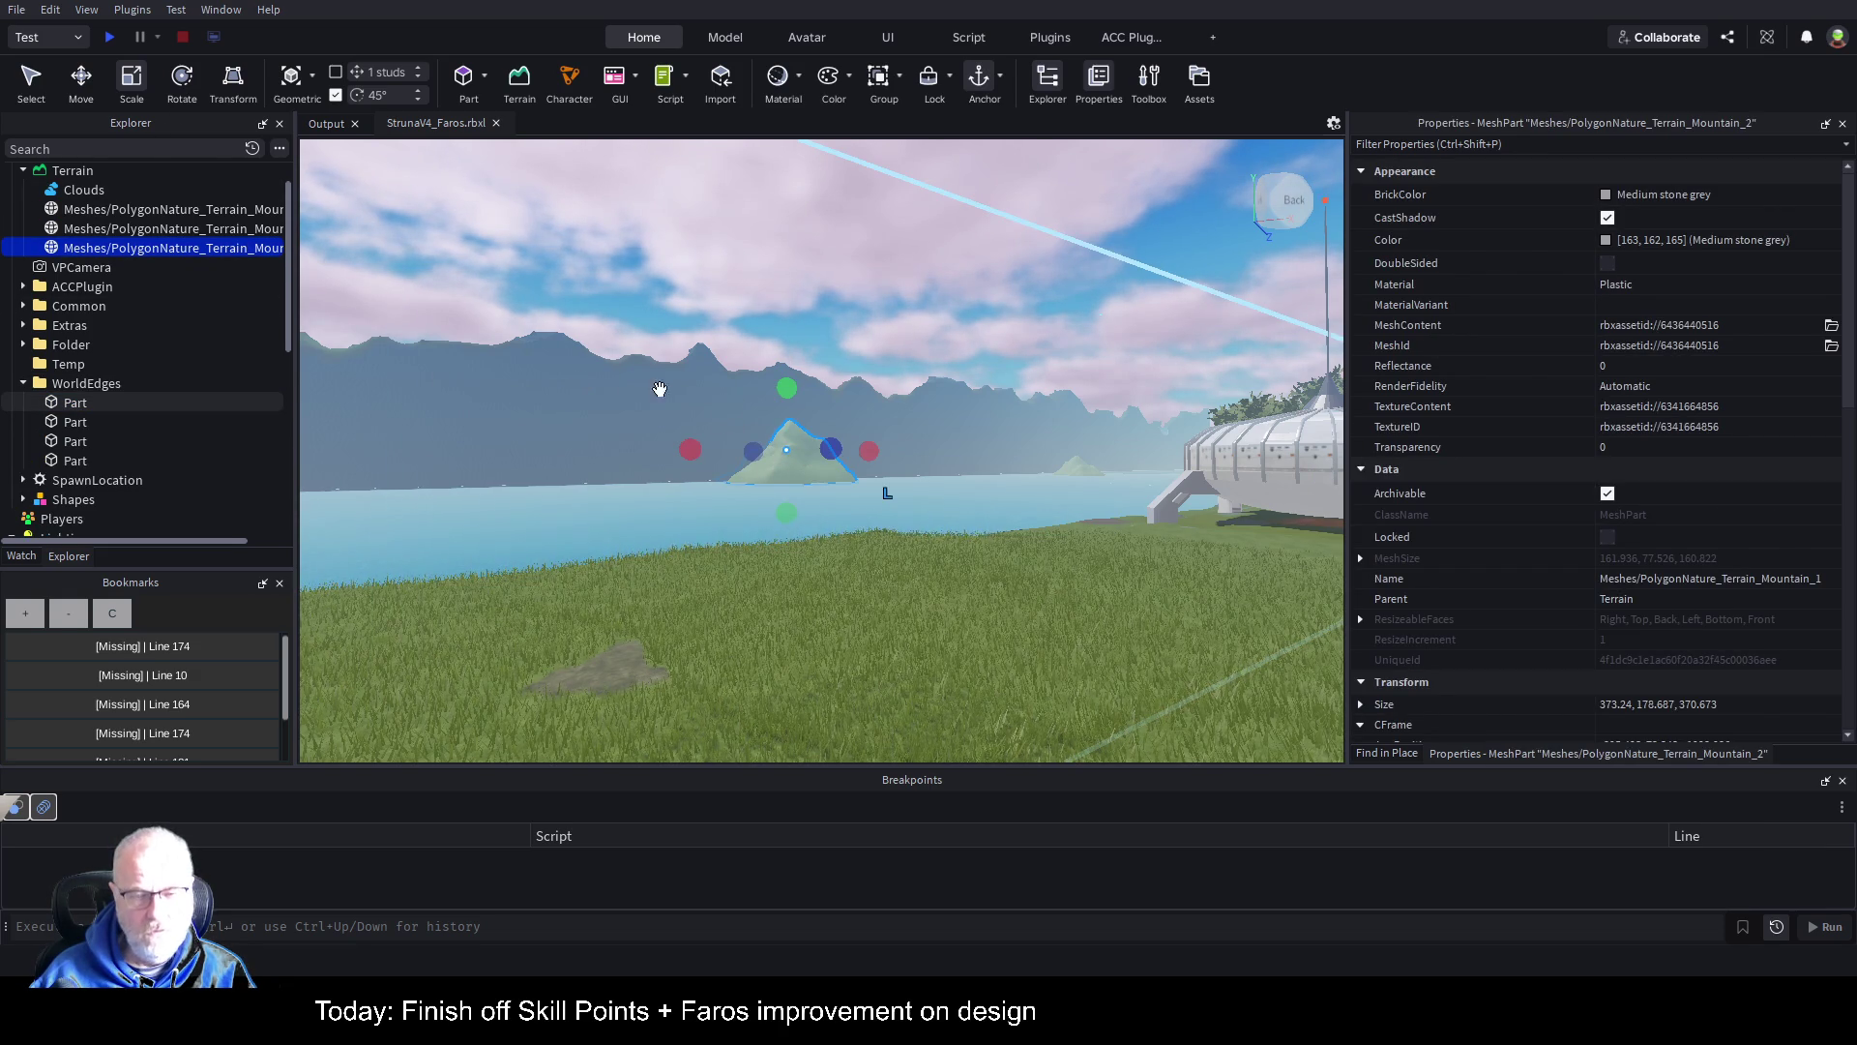
key(ctrl+2)
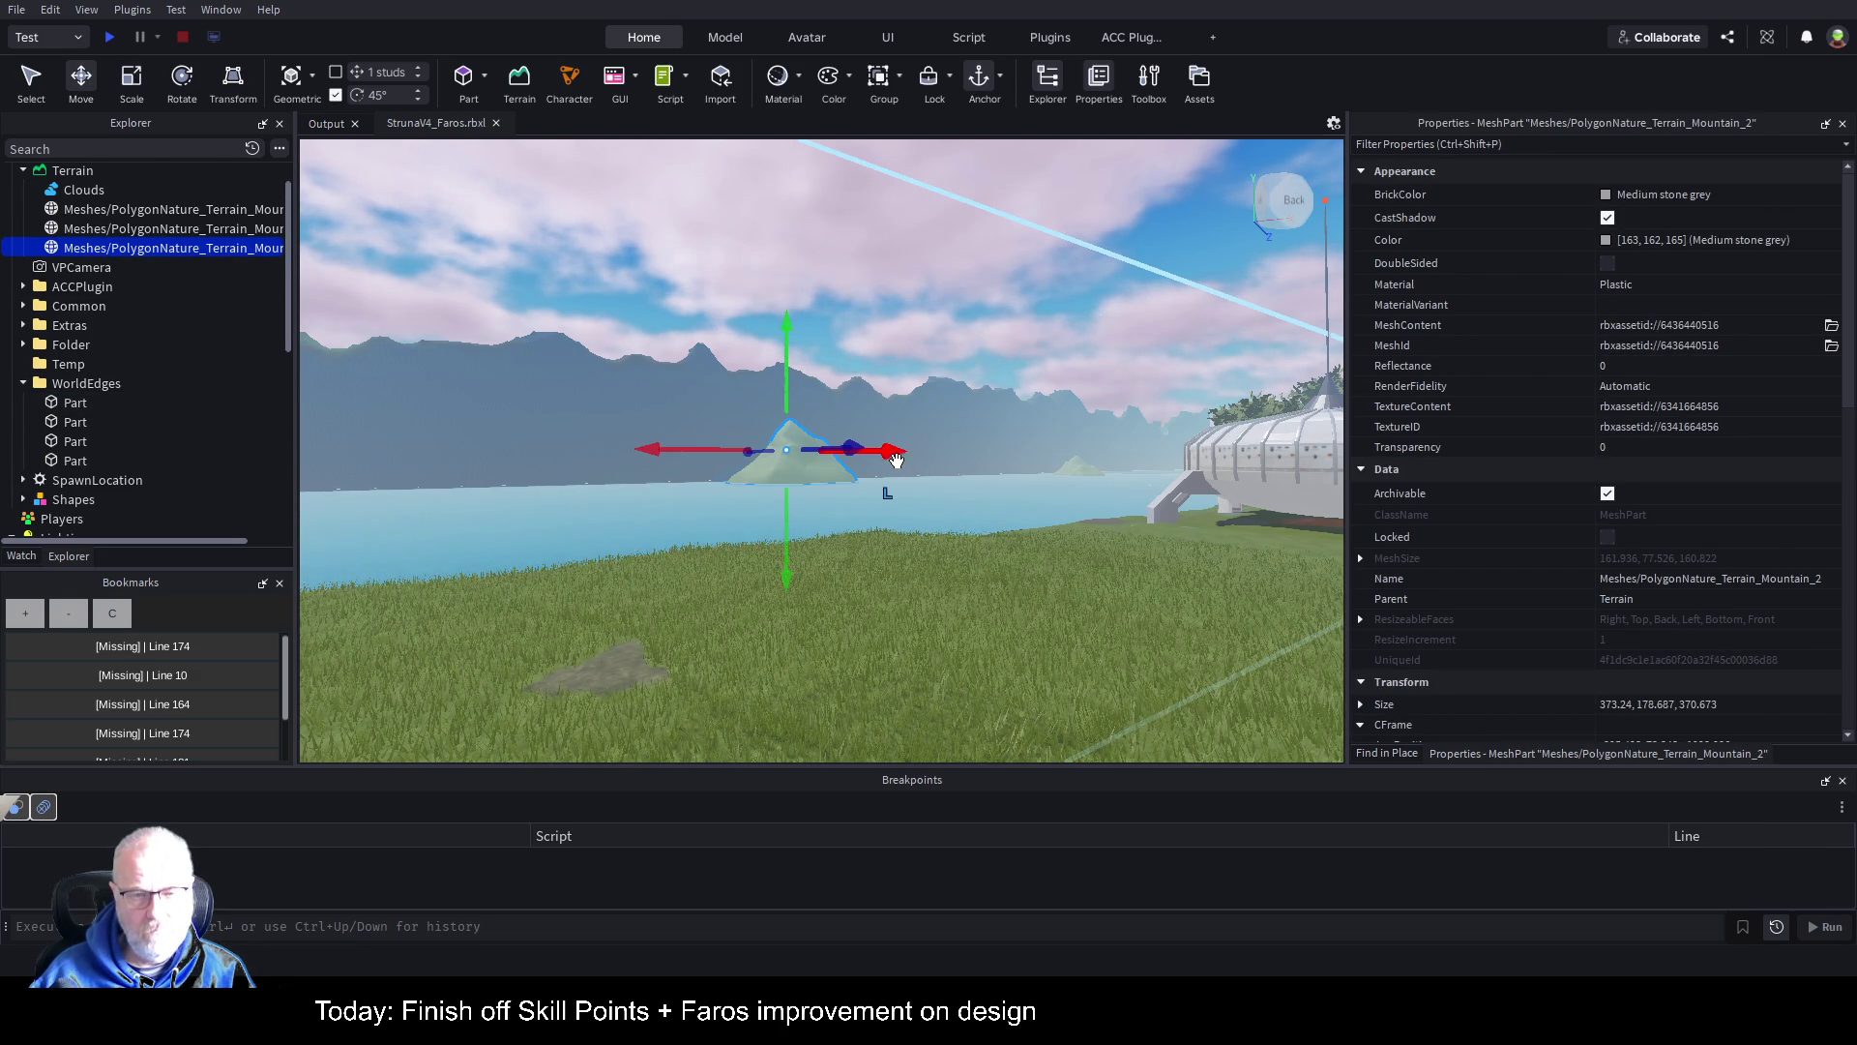
drag(898, 462, 433, 449)
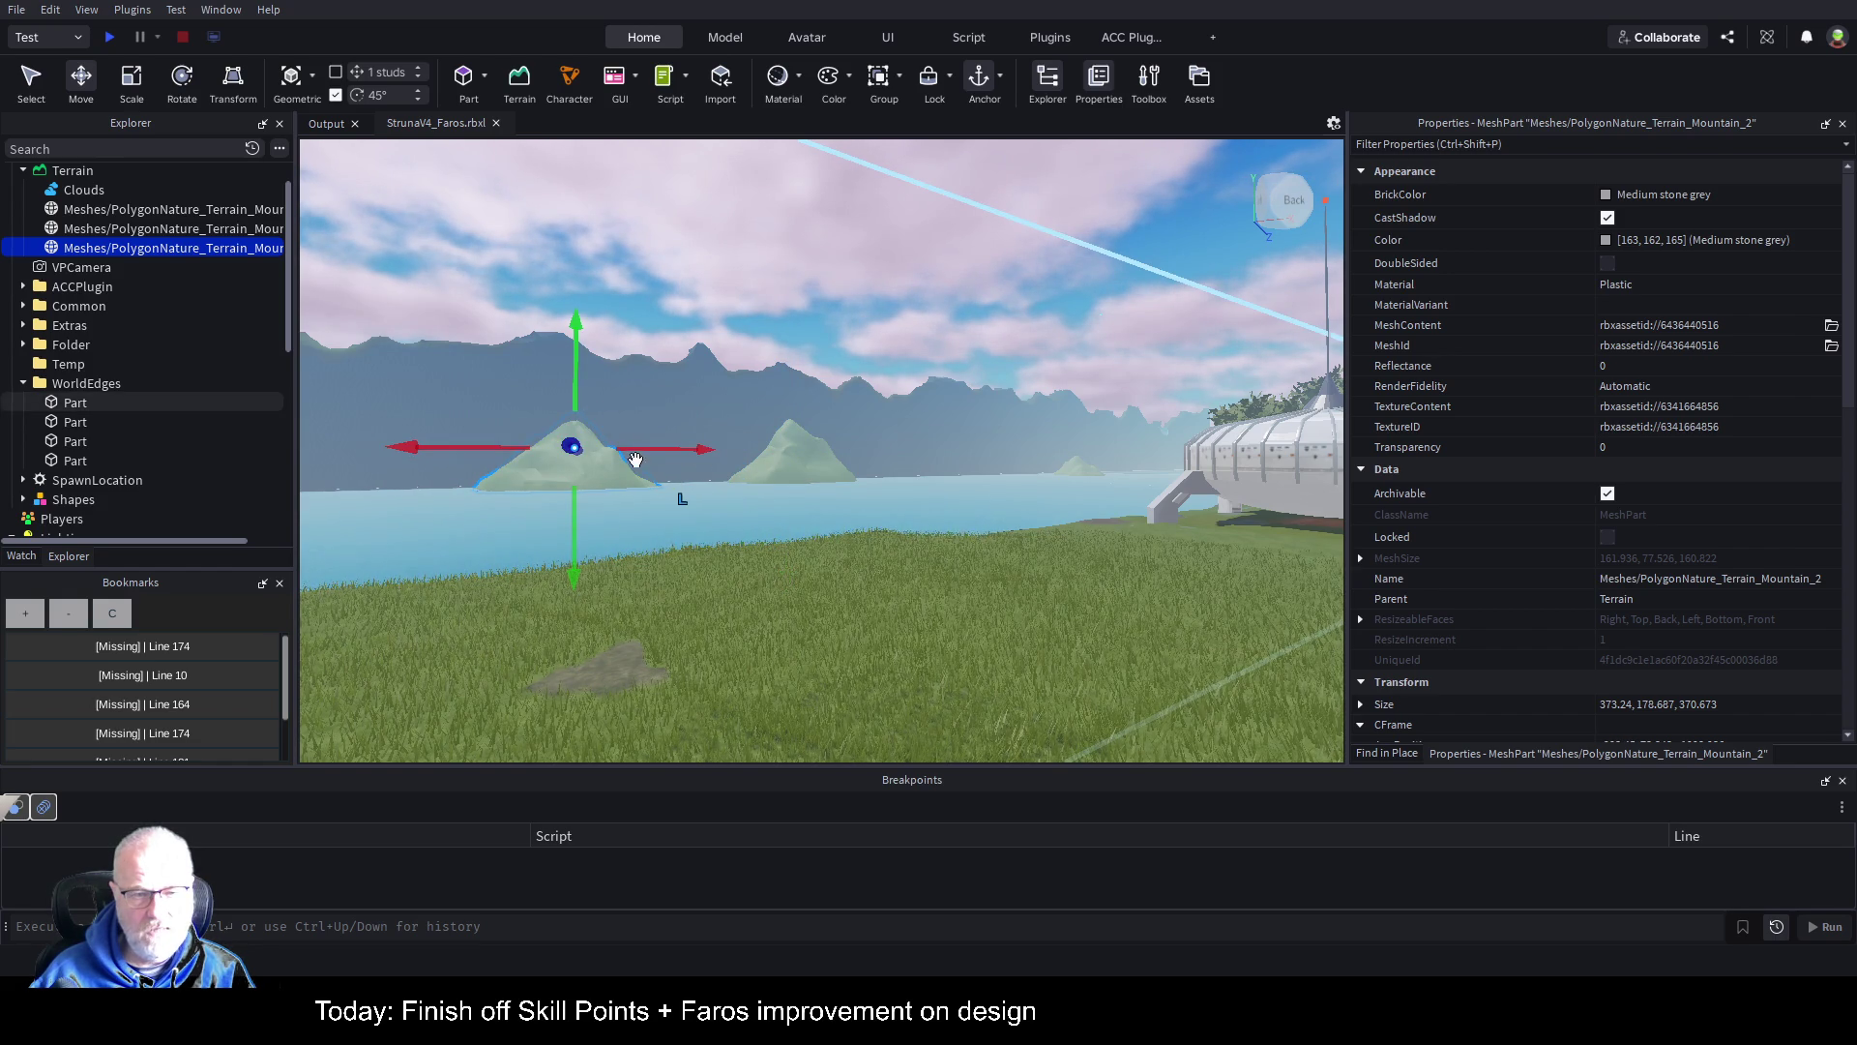
drag(862, 423, 485, 426)
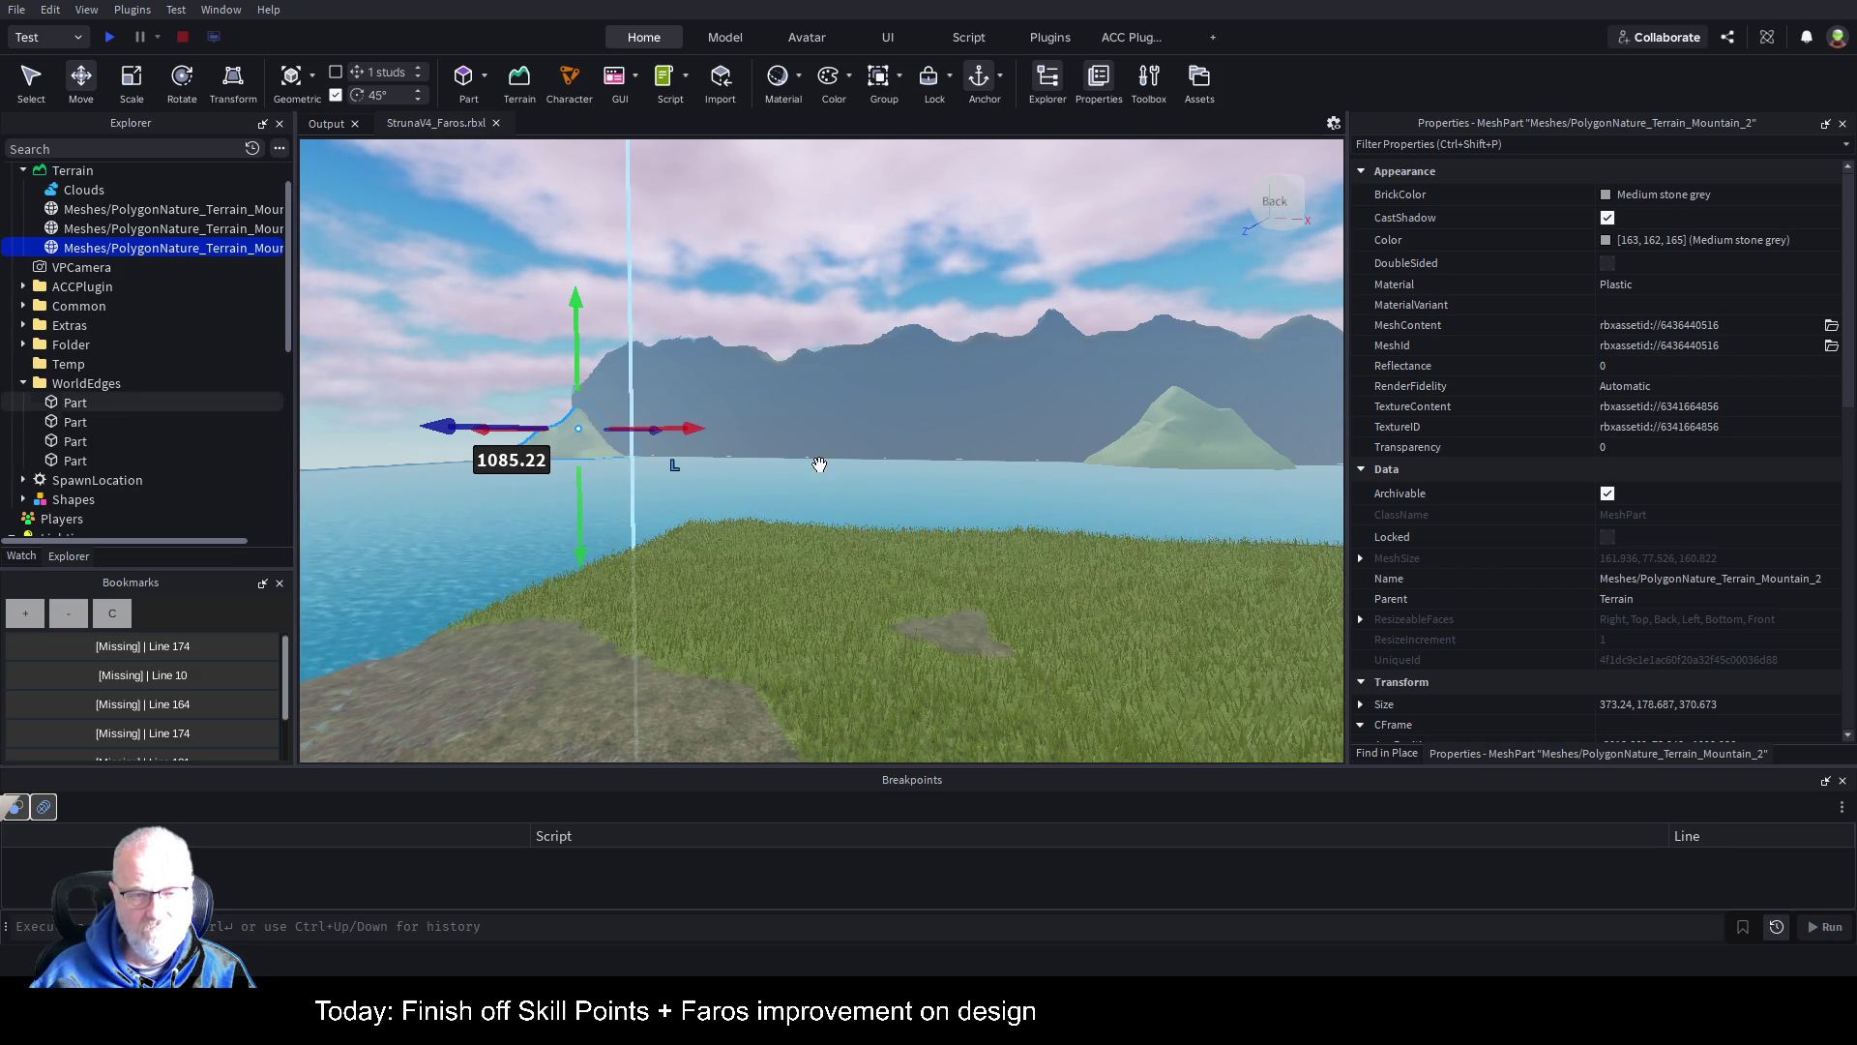
drag(439, 428, 354, 426)
click(992, 559)
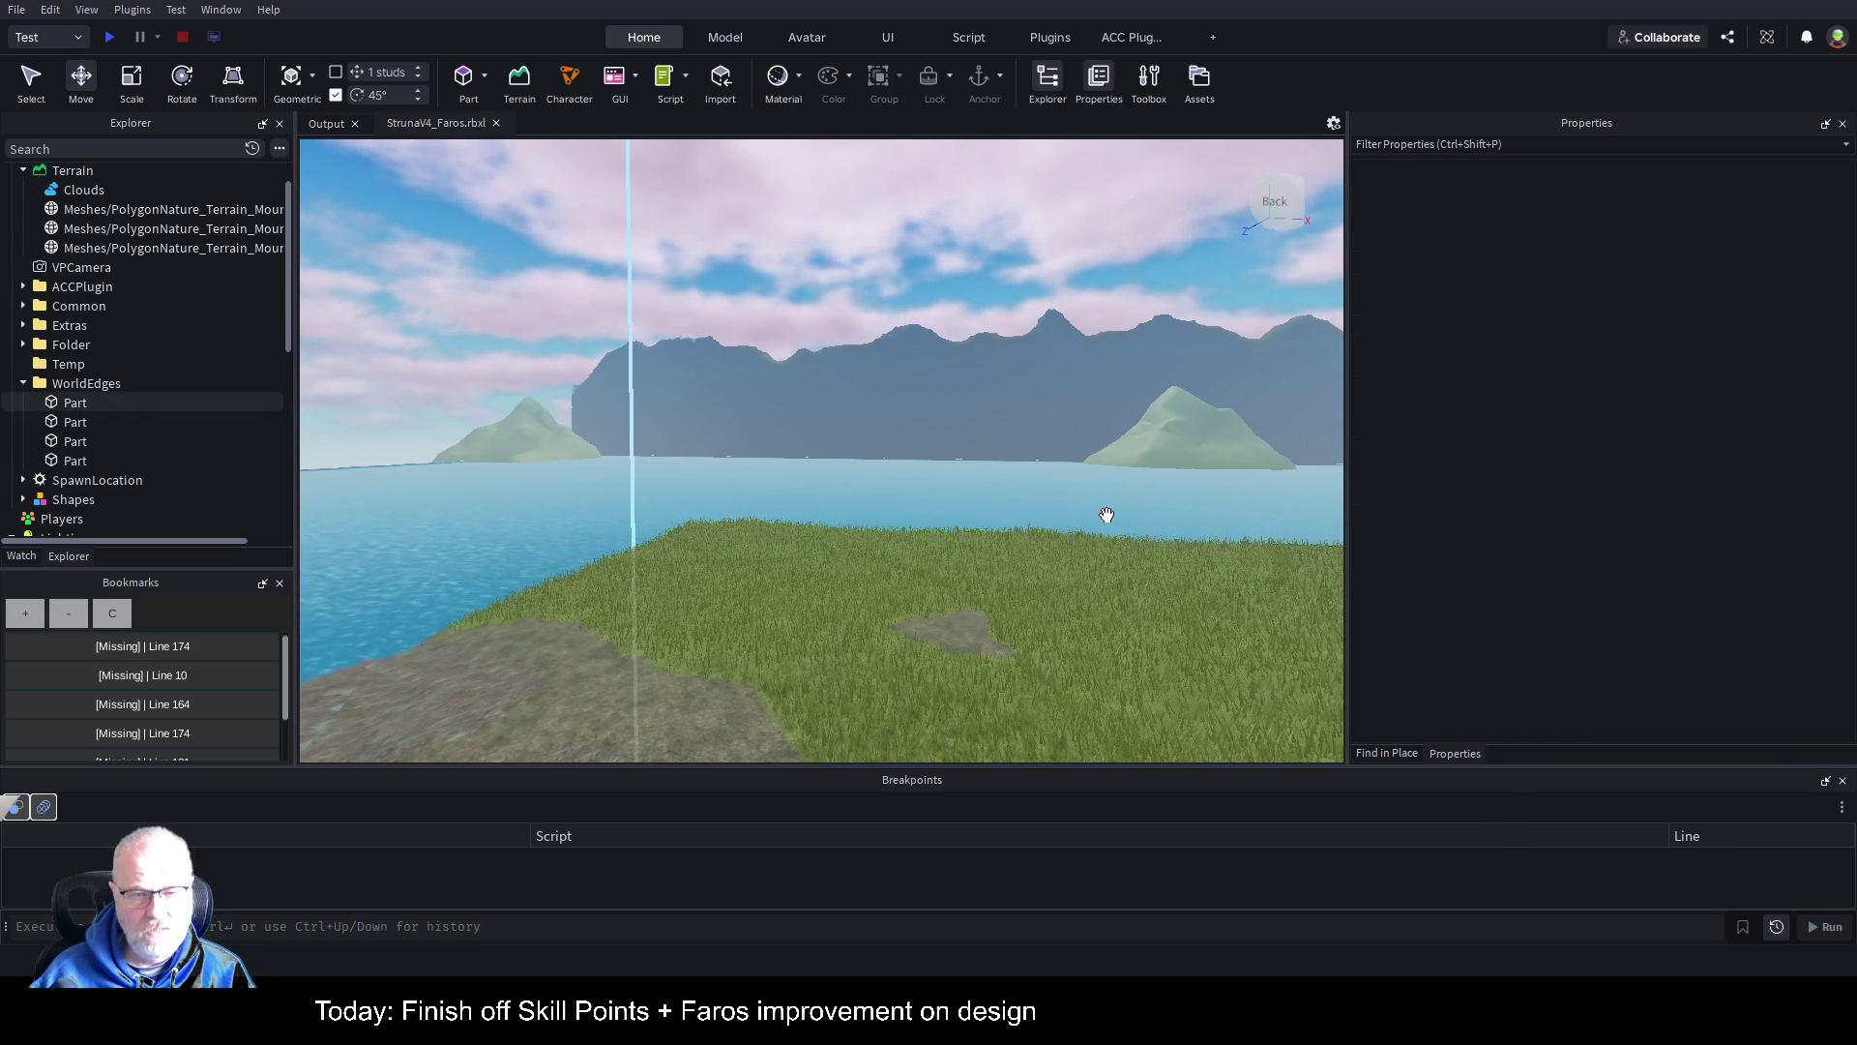
Step: Fly the camera along the coast past the shoreline buildings to the cliffs, reopening the Terrain Editor
scroll(1107, 514, up, 5)
key(w)
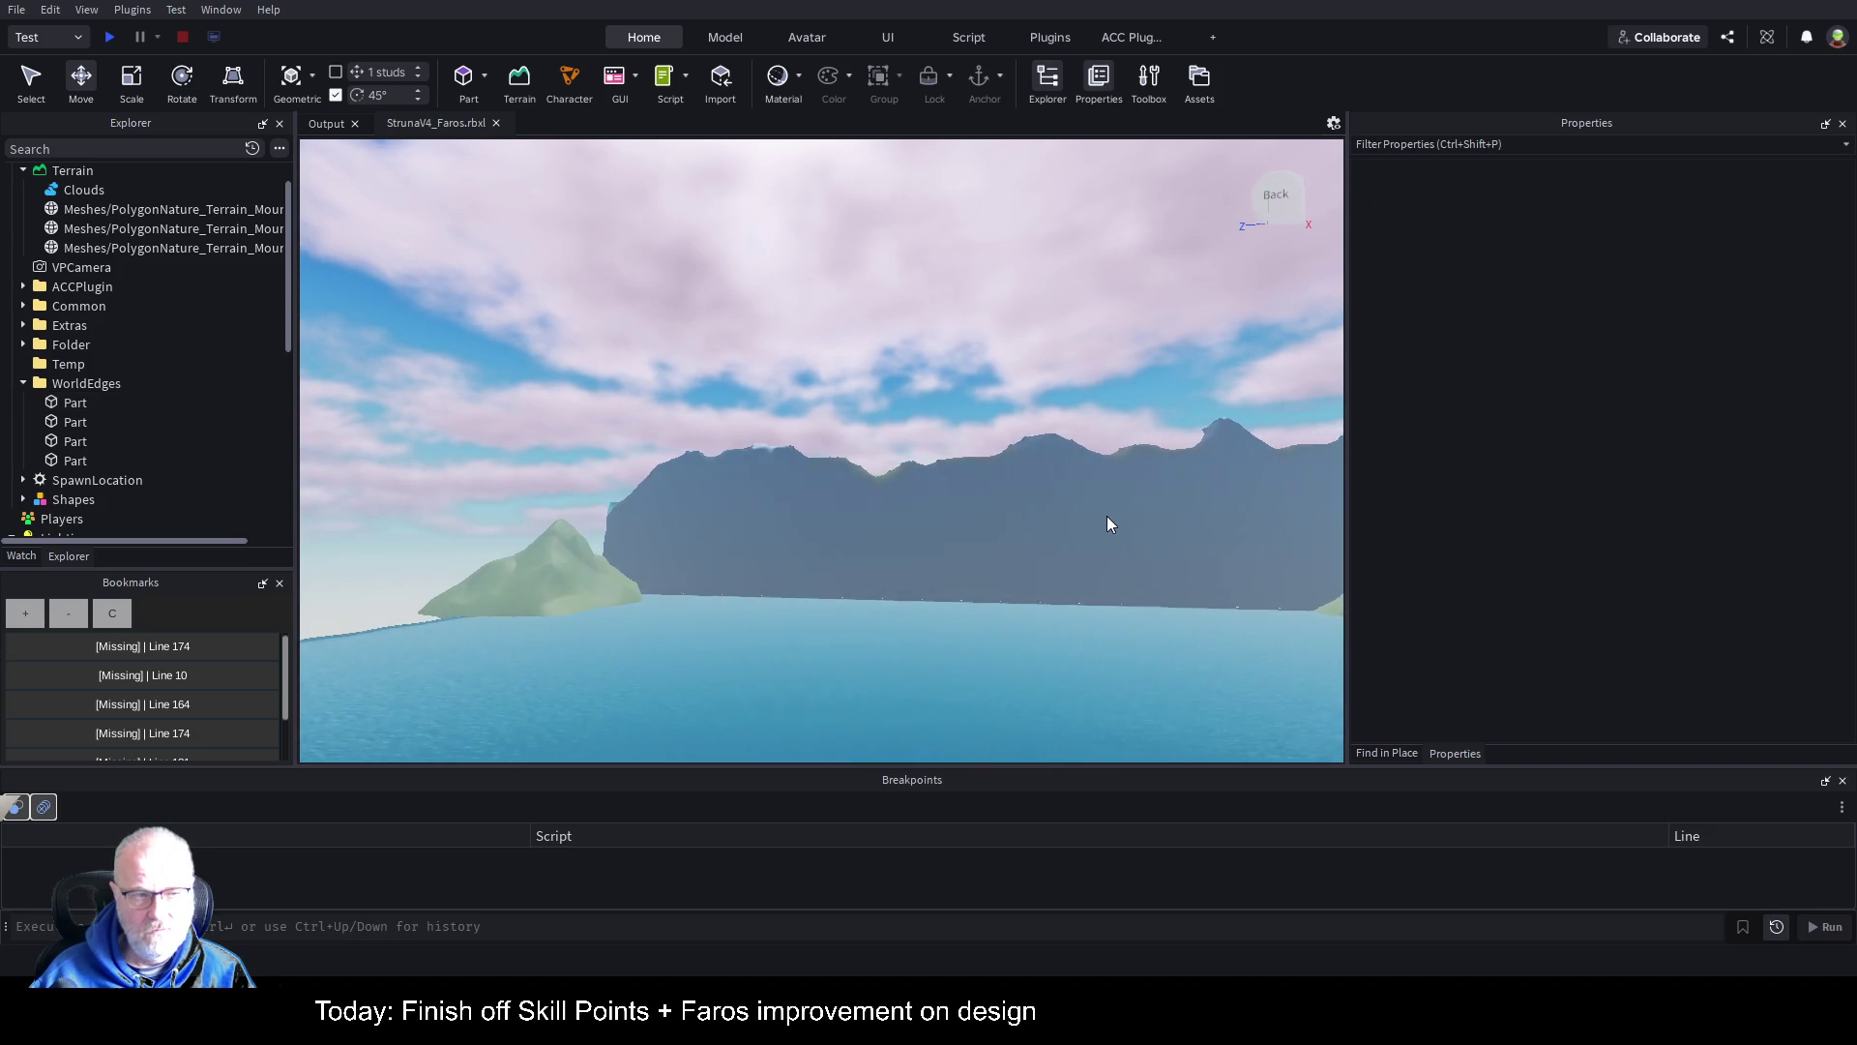
key(Right)
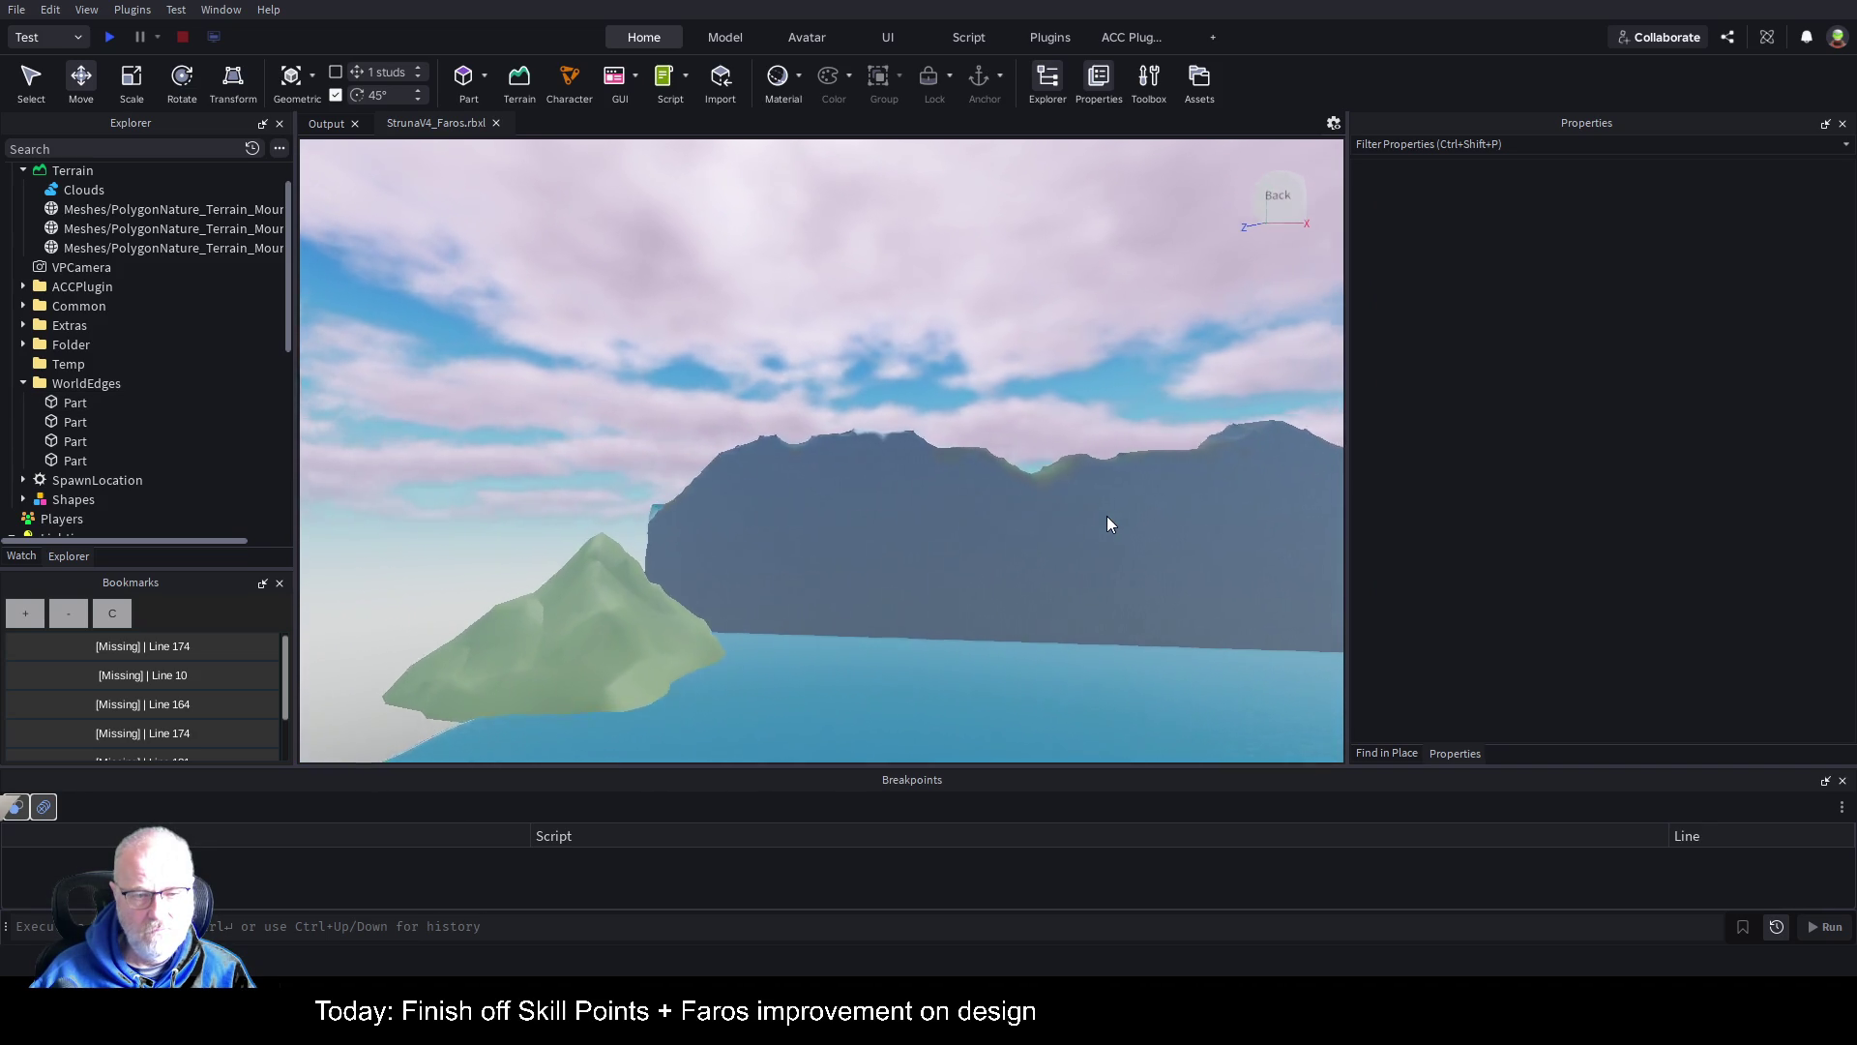
key(w)
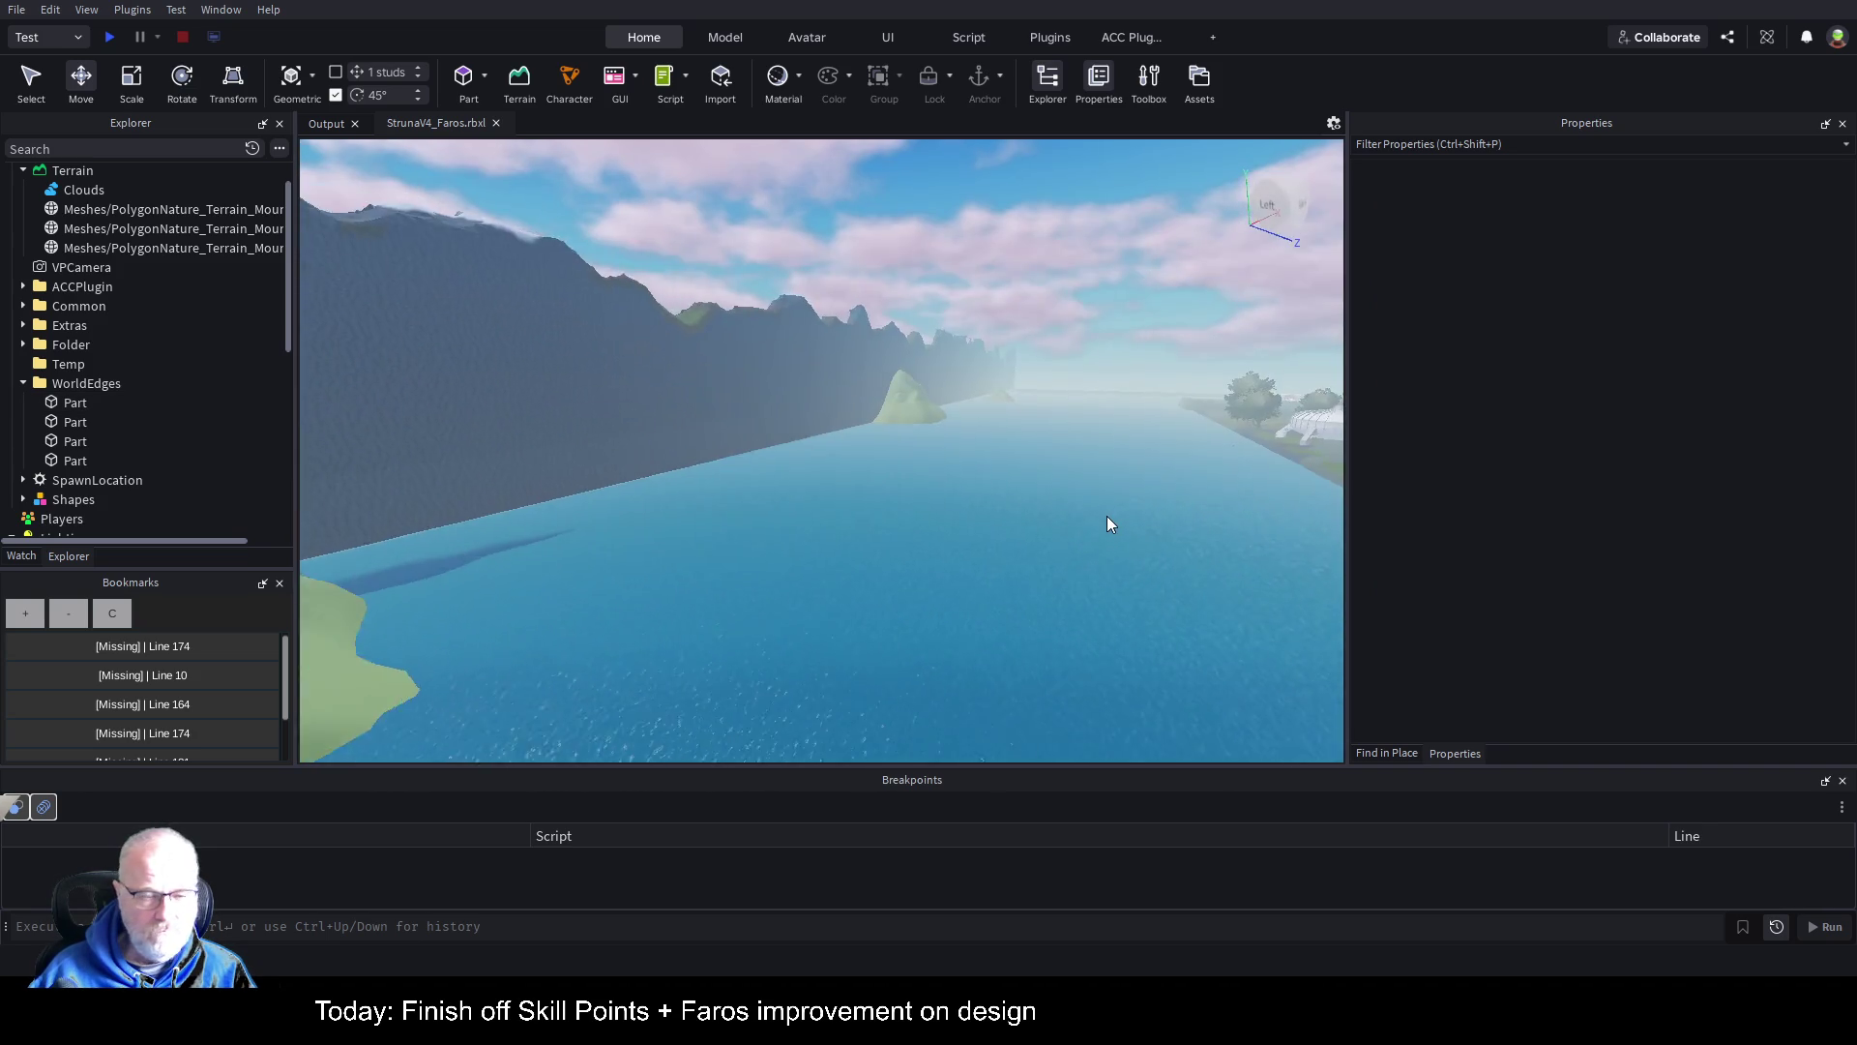
key(Right)
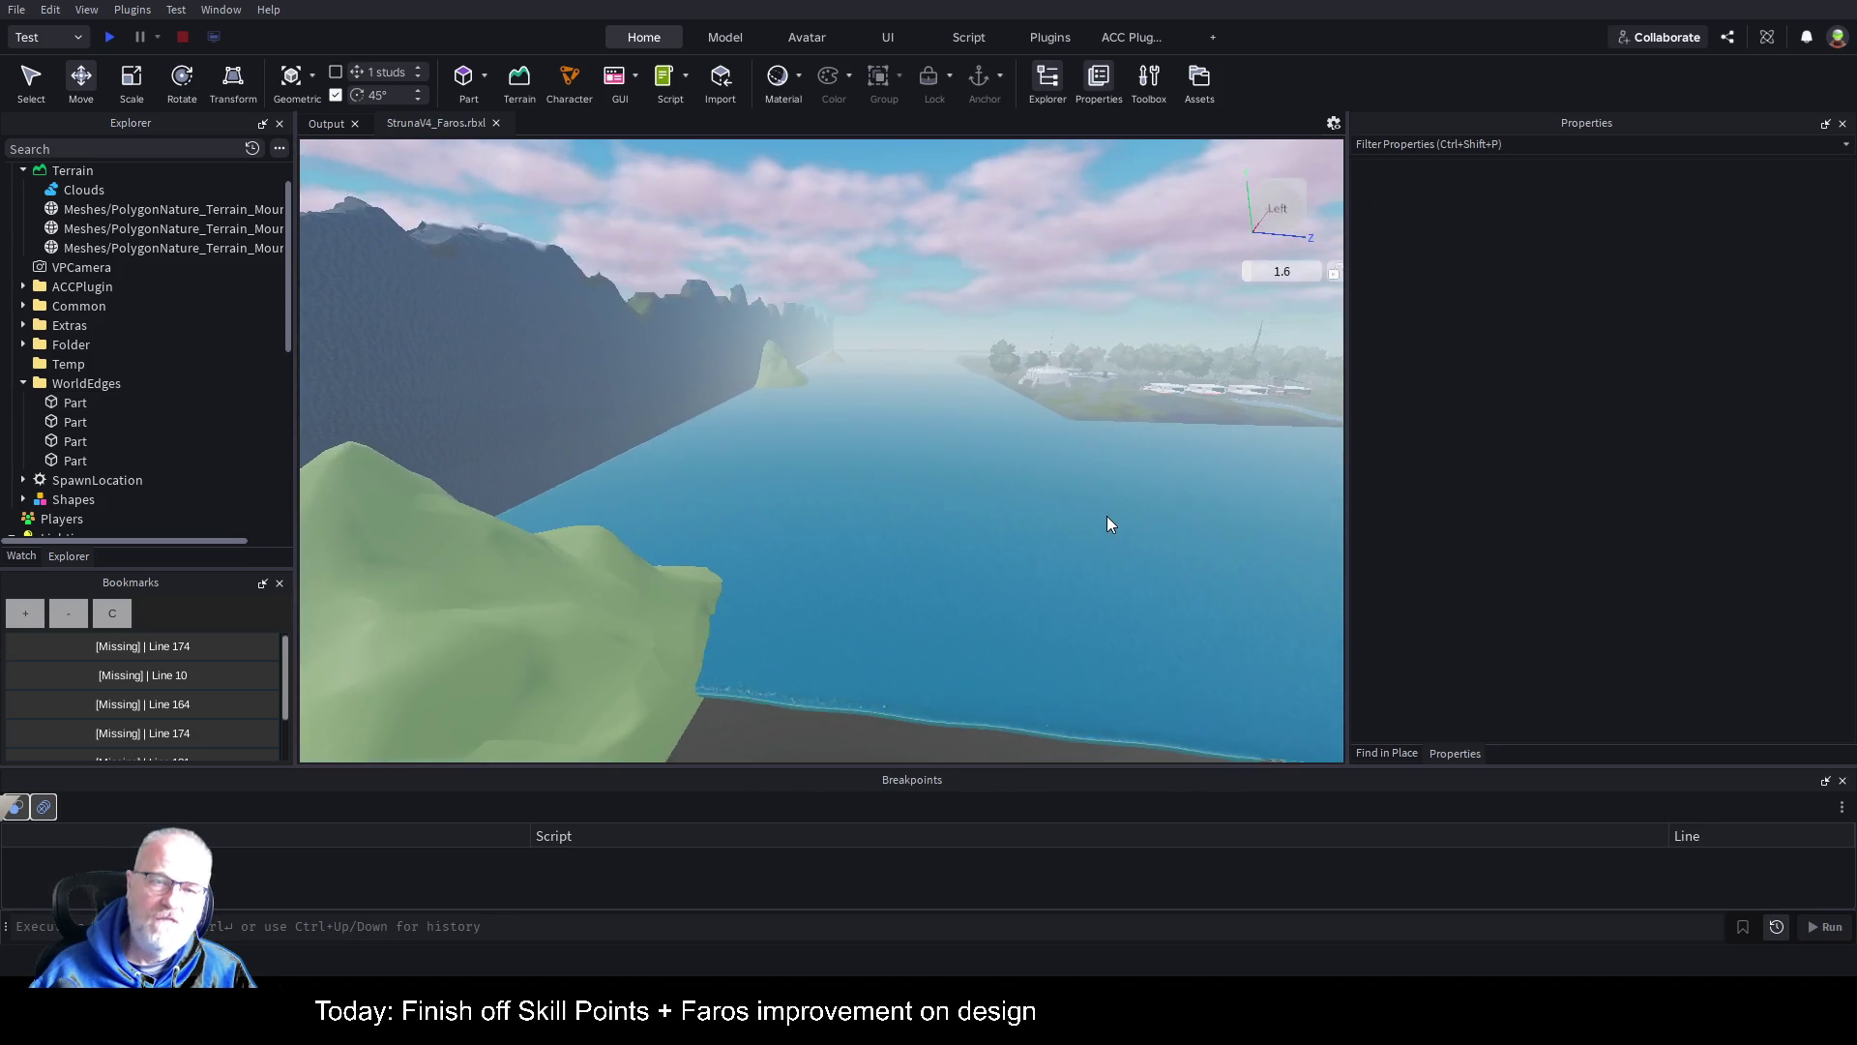
key(a)
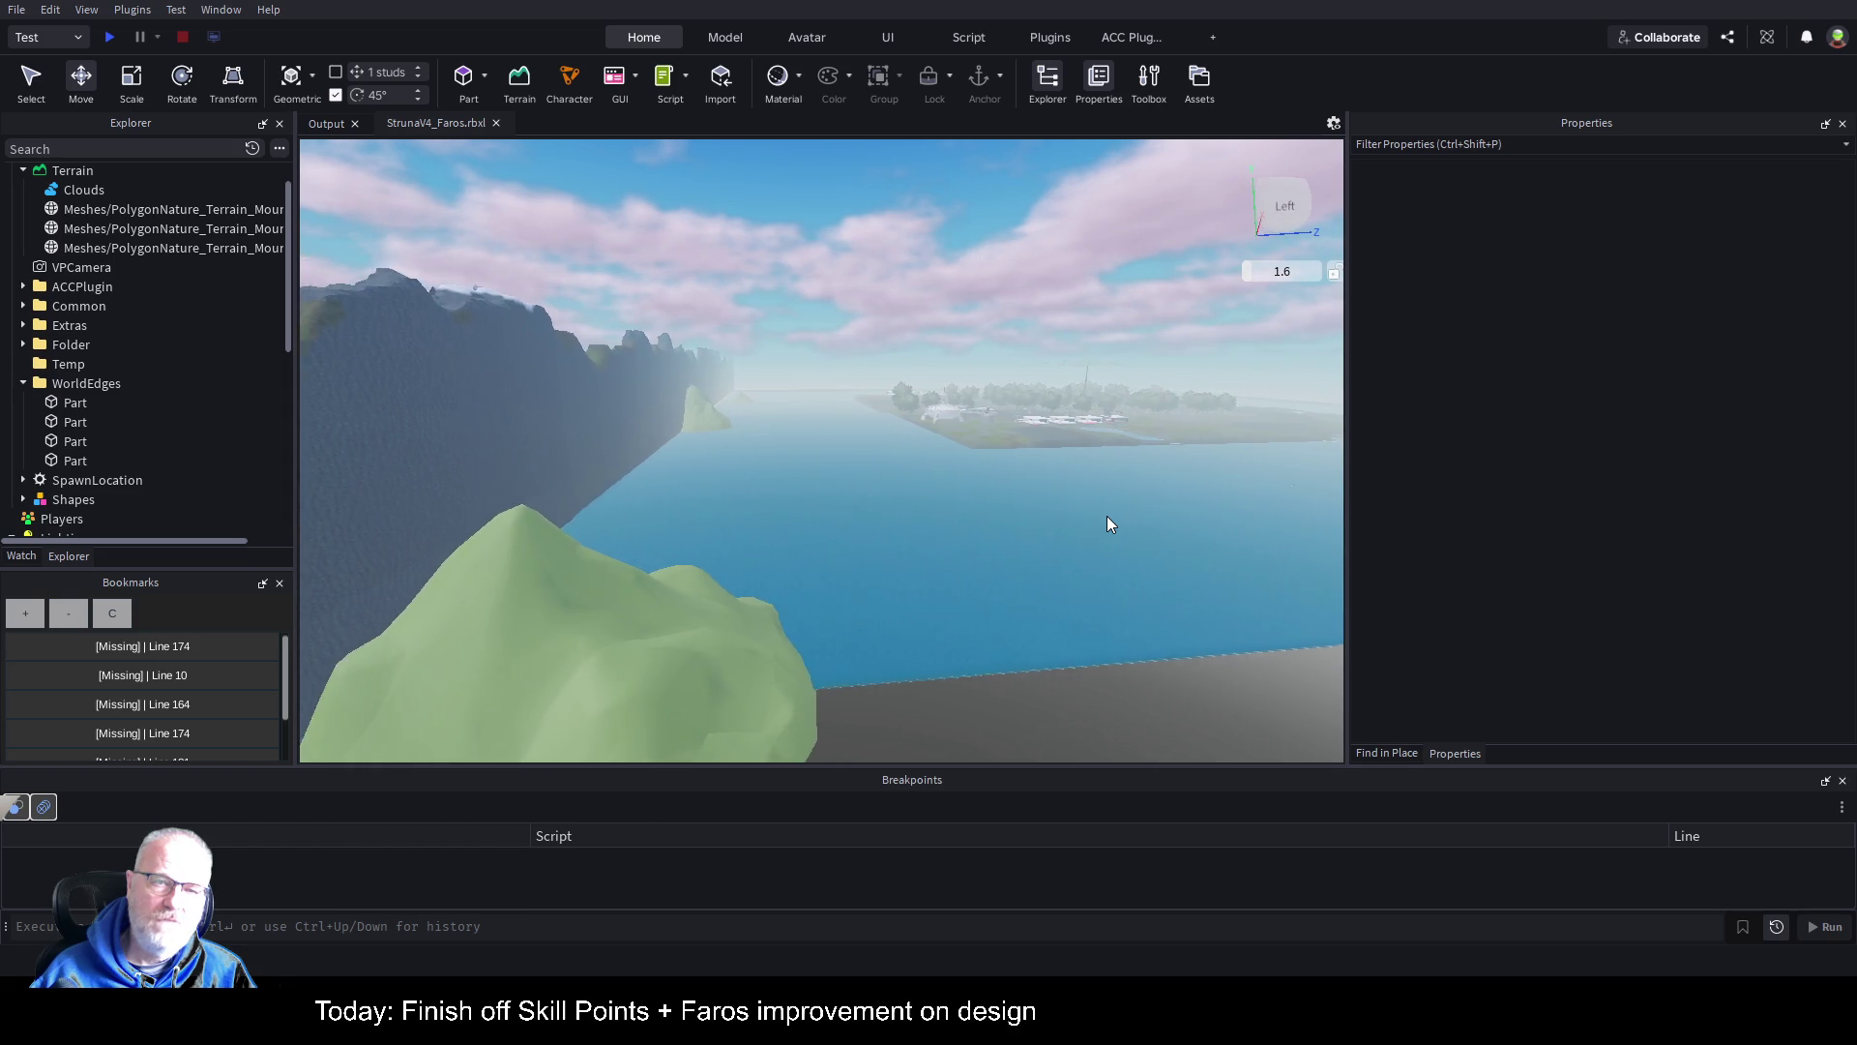
key(a)
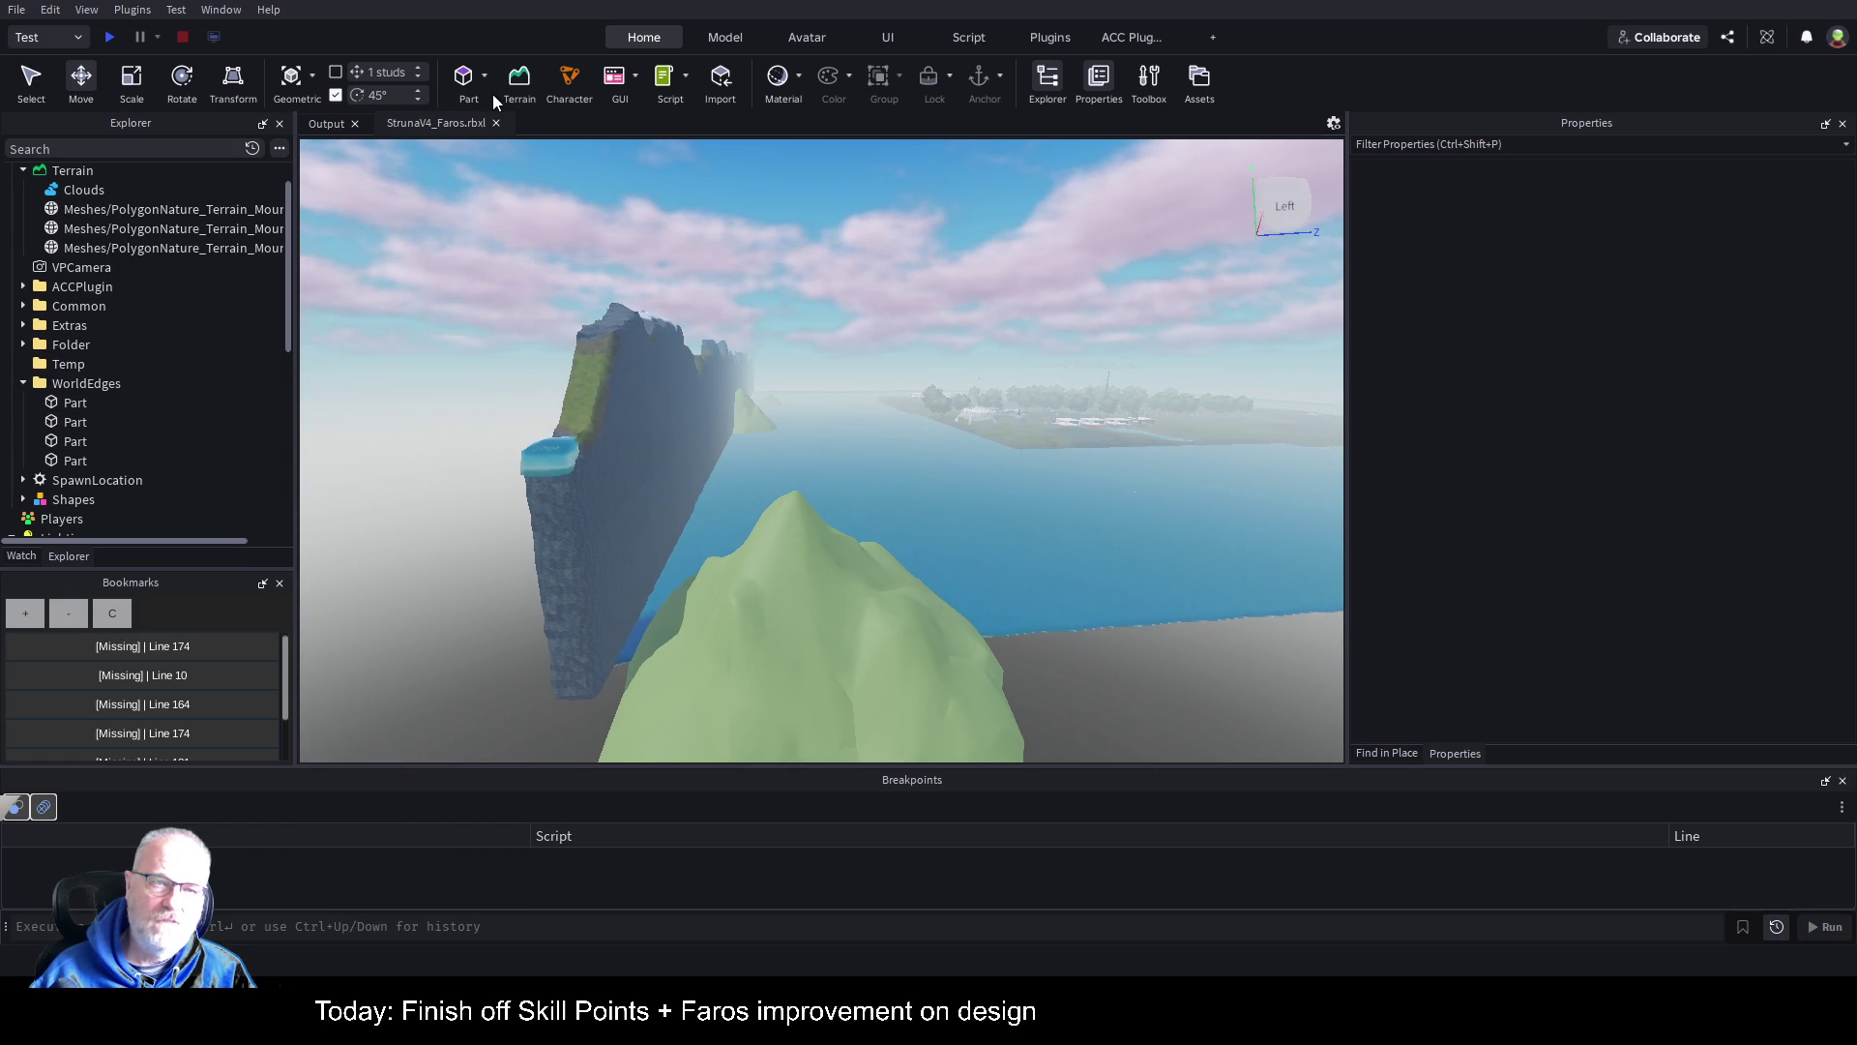
click(520, 77)
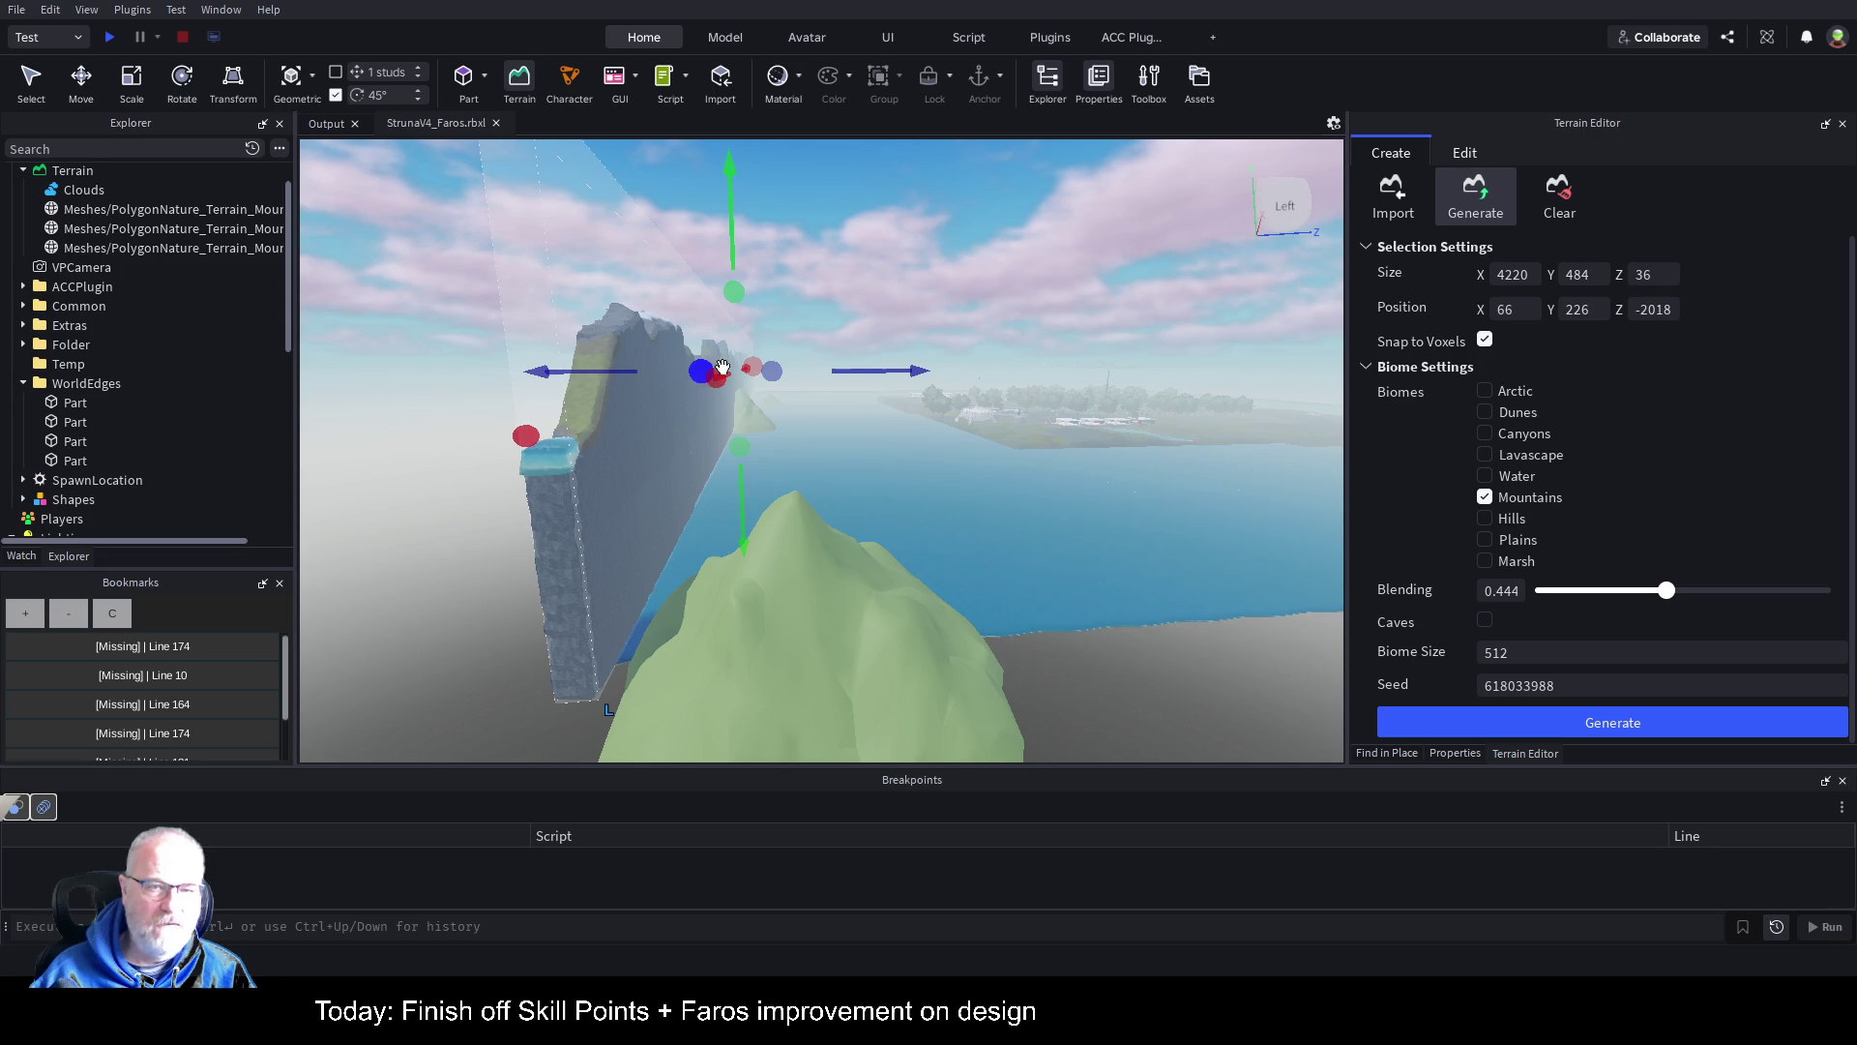
Step: Activate Edit > Transform on the 4220×484×36 mountain-wall region and orbit around it
key(a)
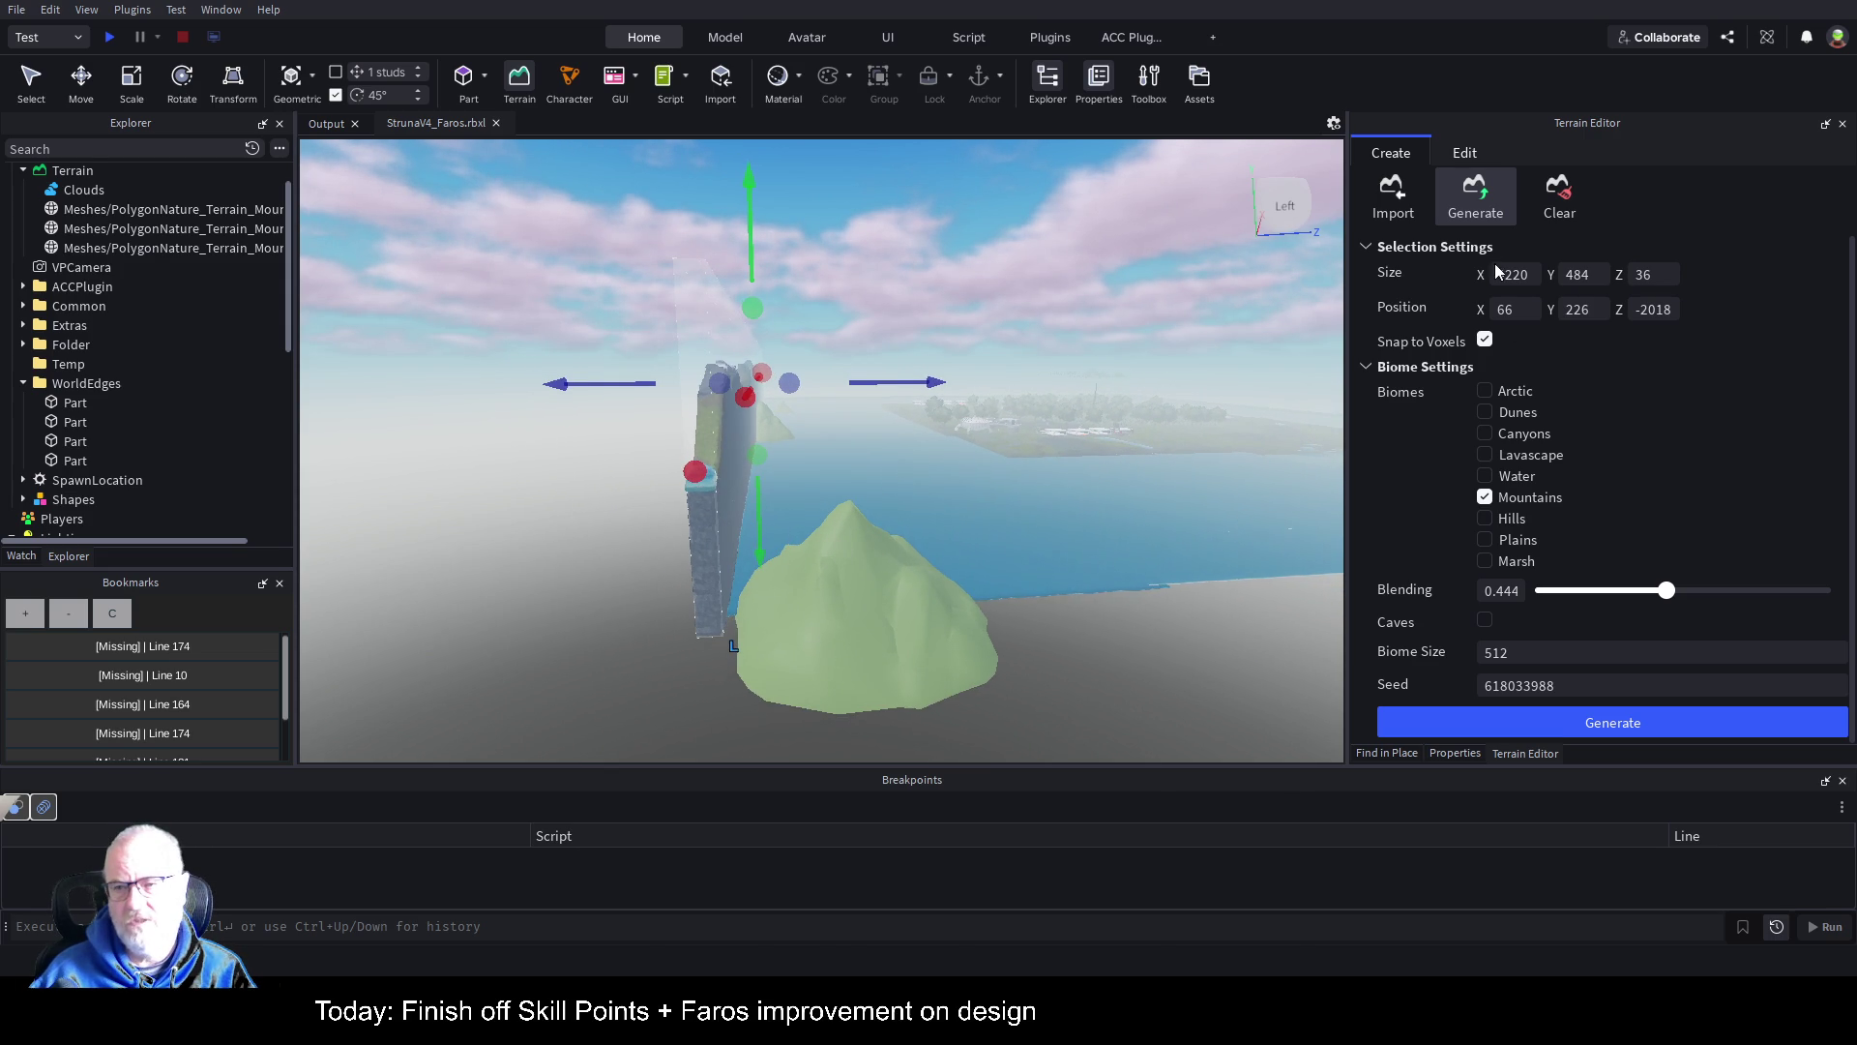
click(1464, 155)
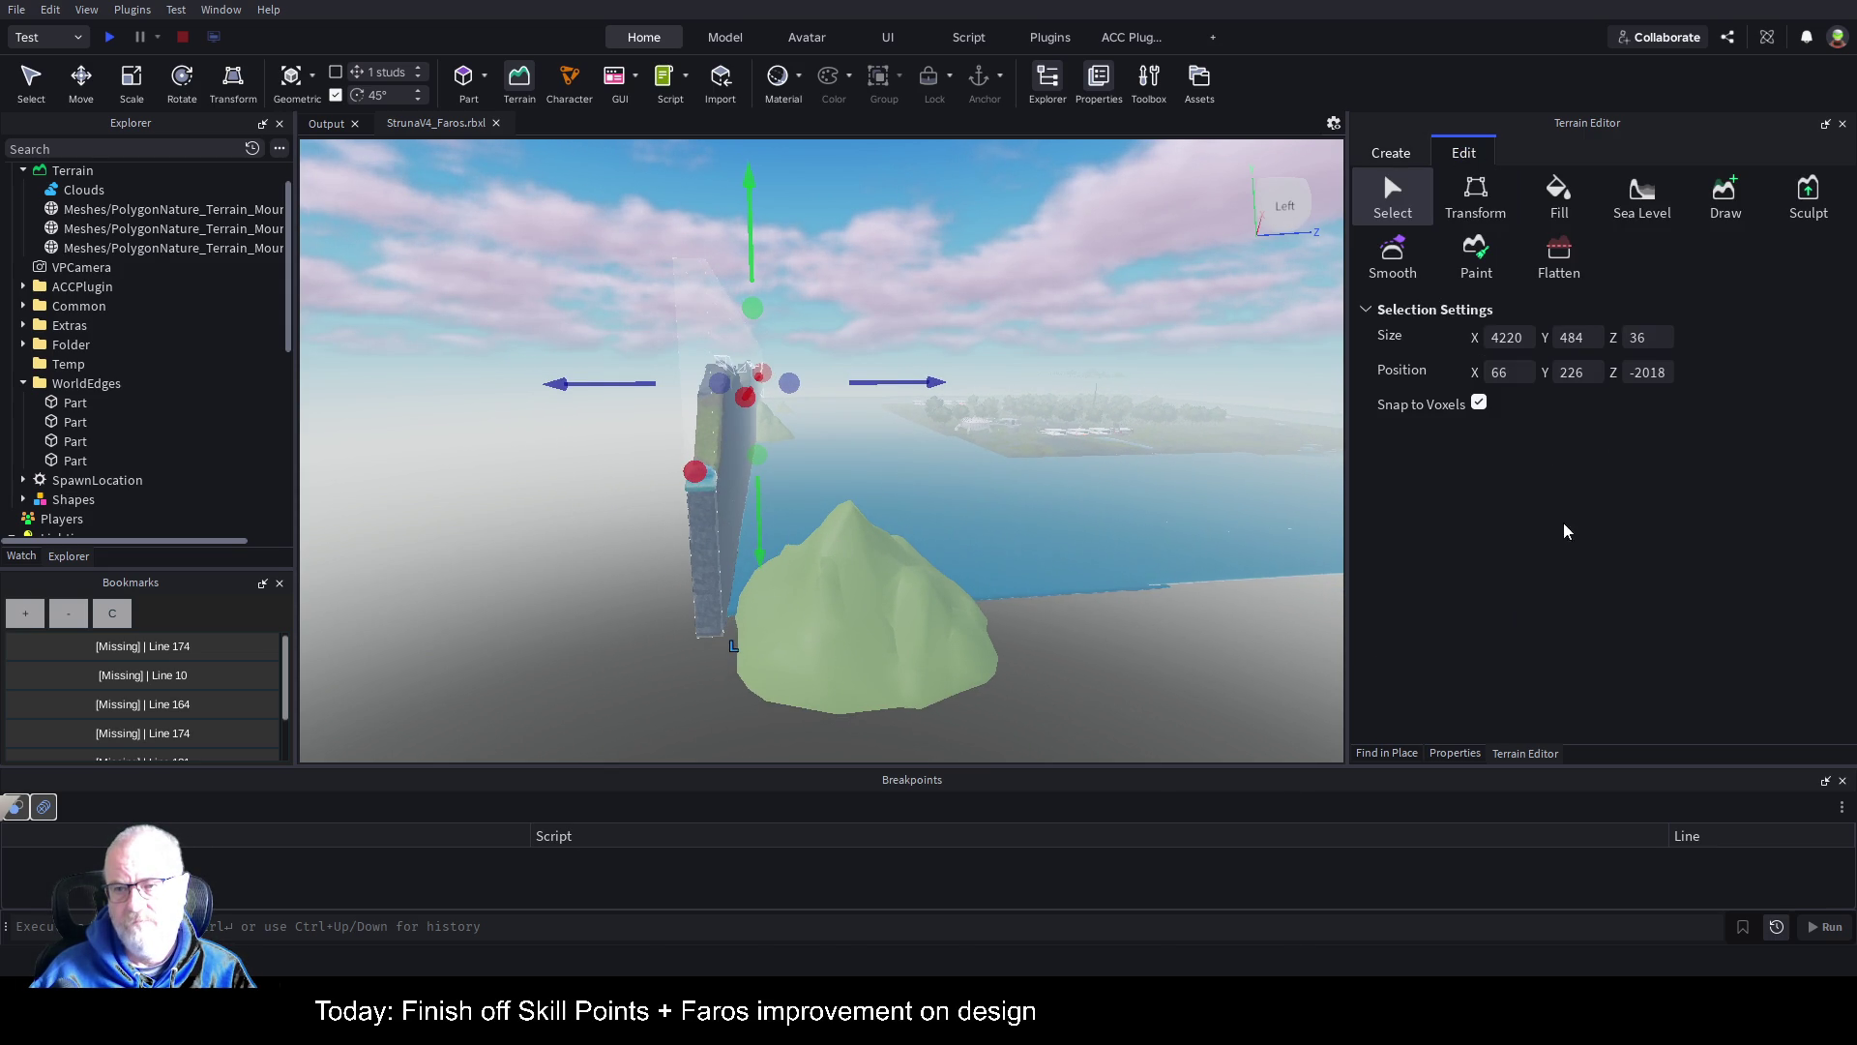
click(1487, 208)
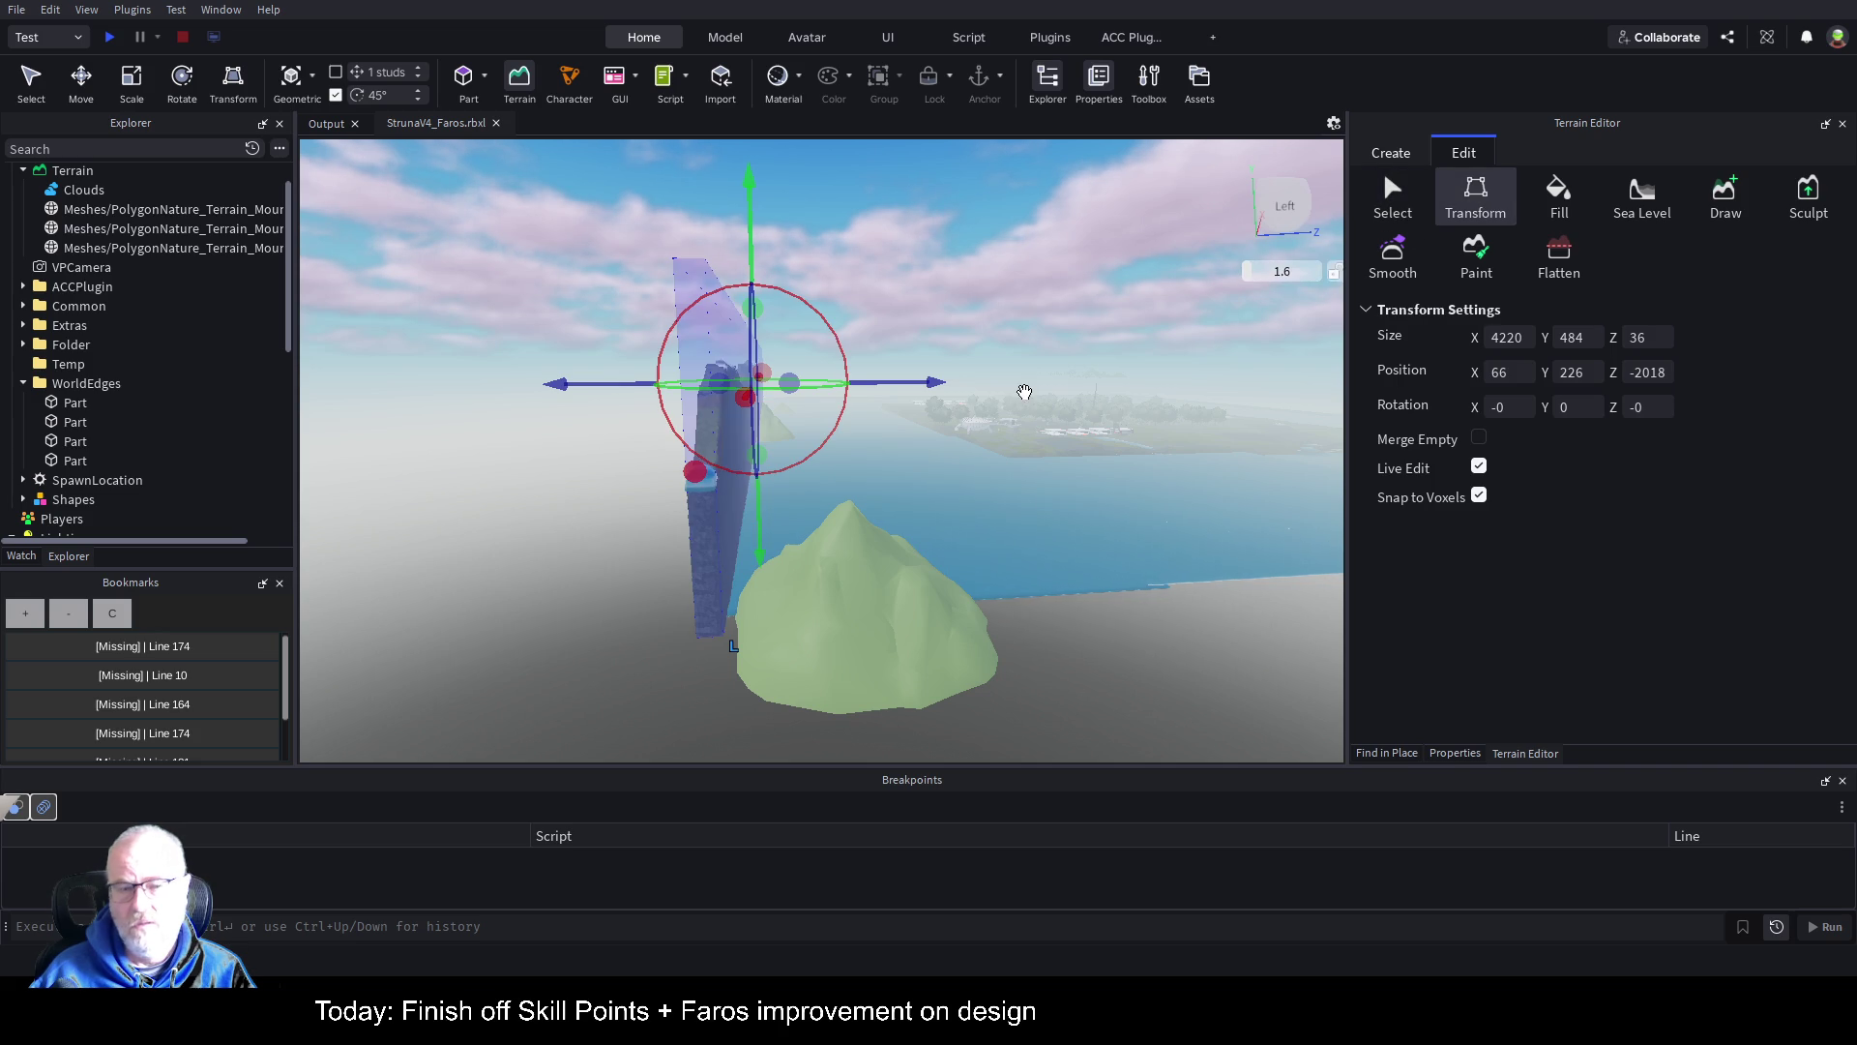
right_click(1002, 405)
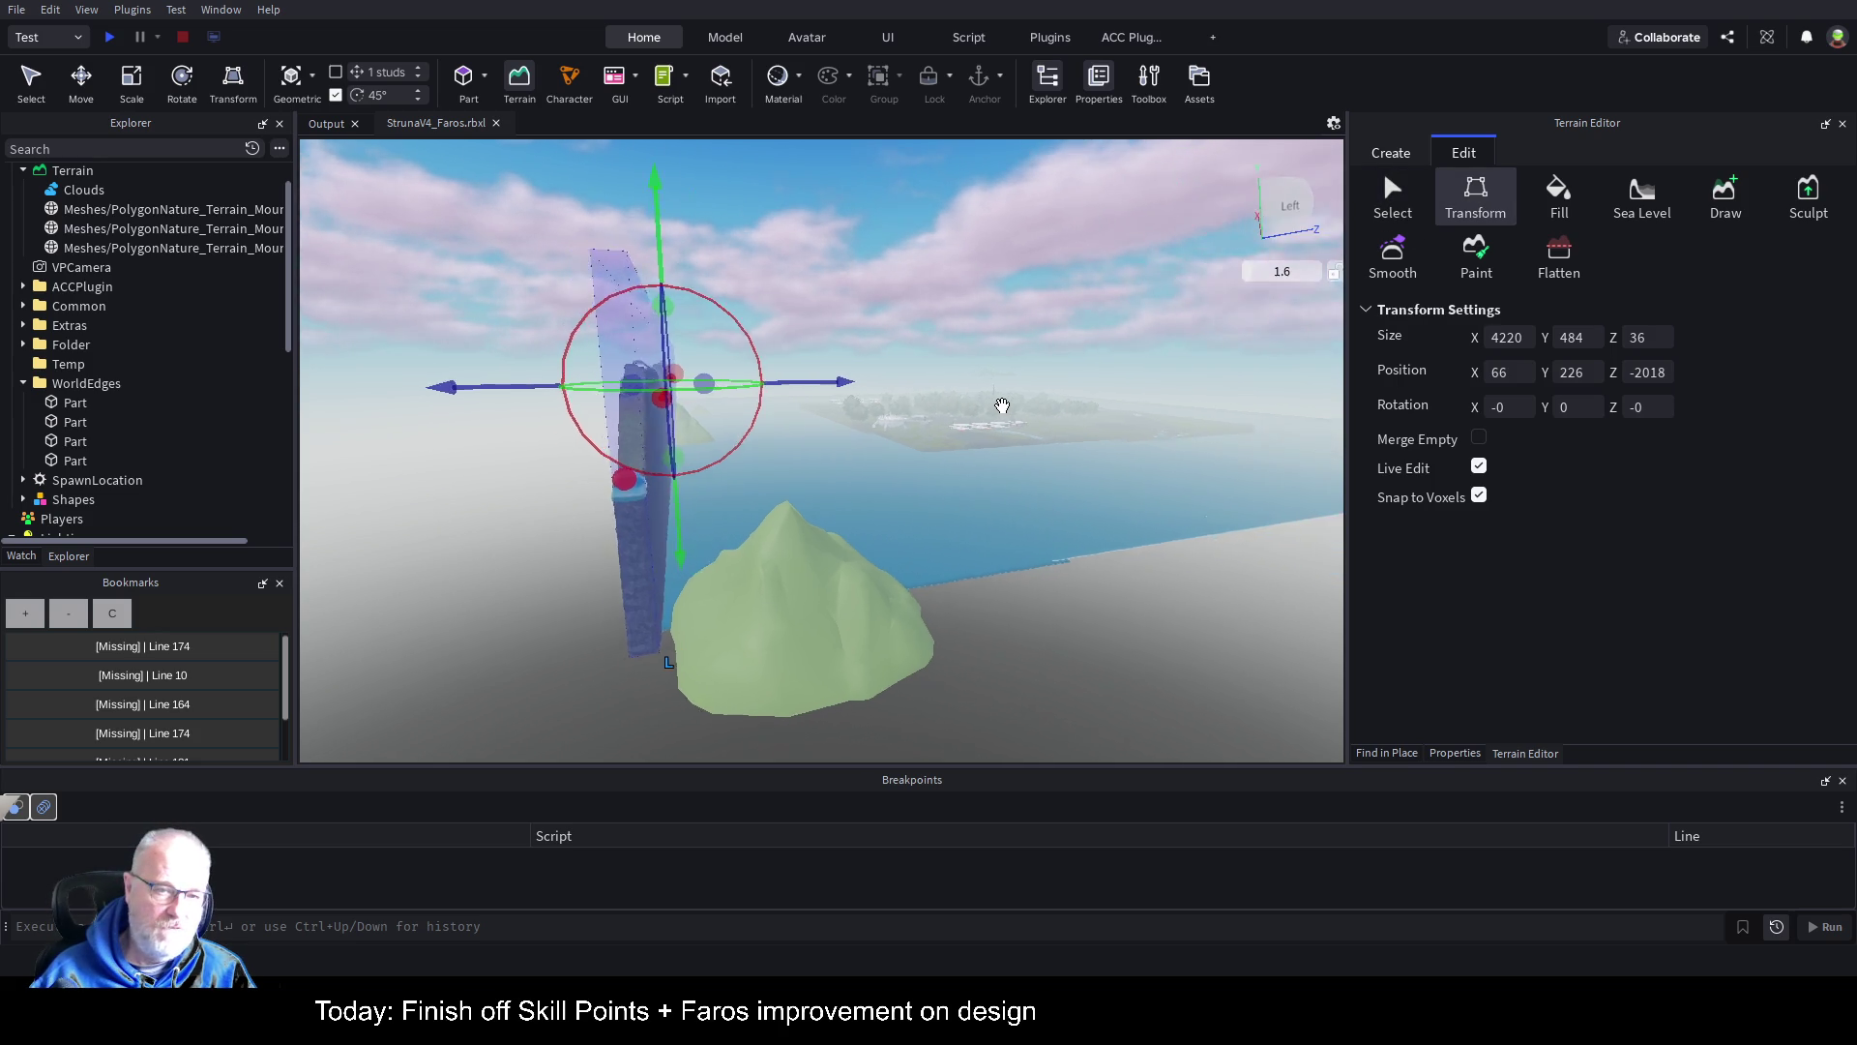
right_click(1002, 406)
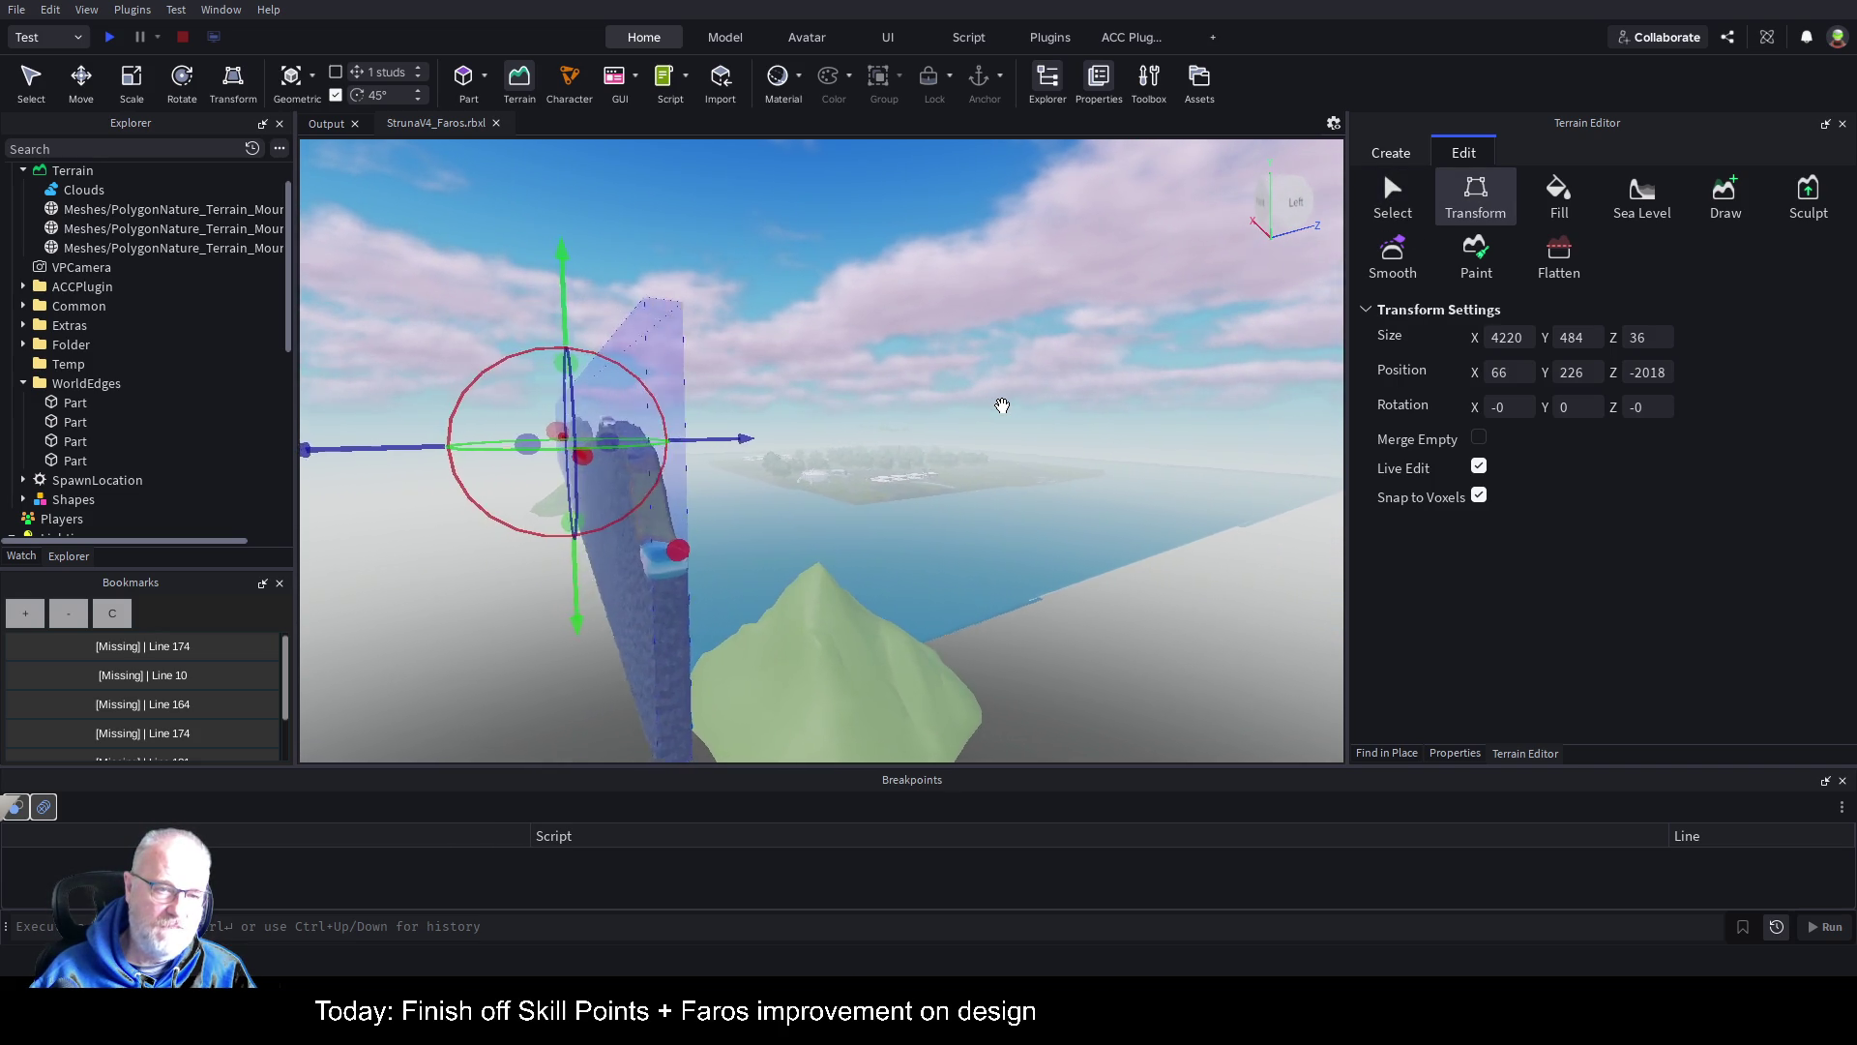
right_click(1003, 406)
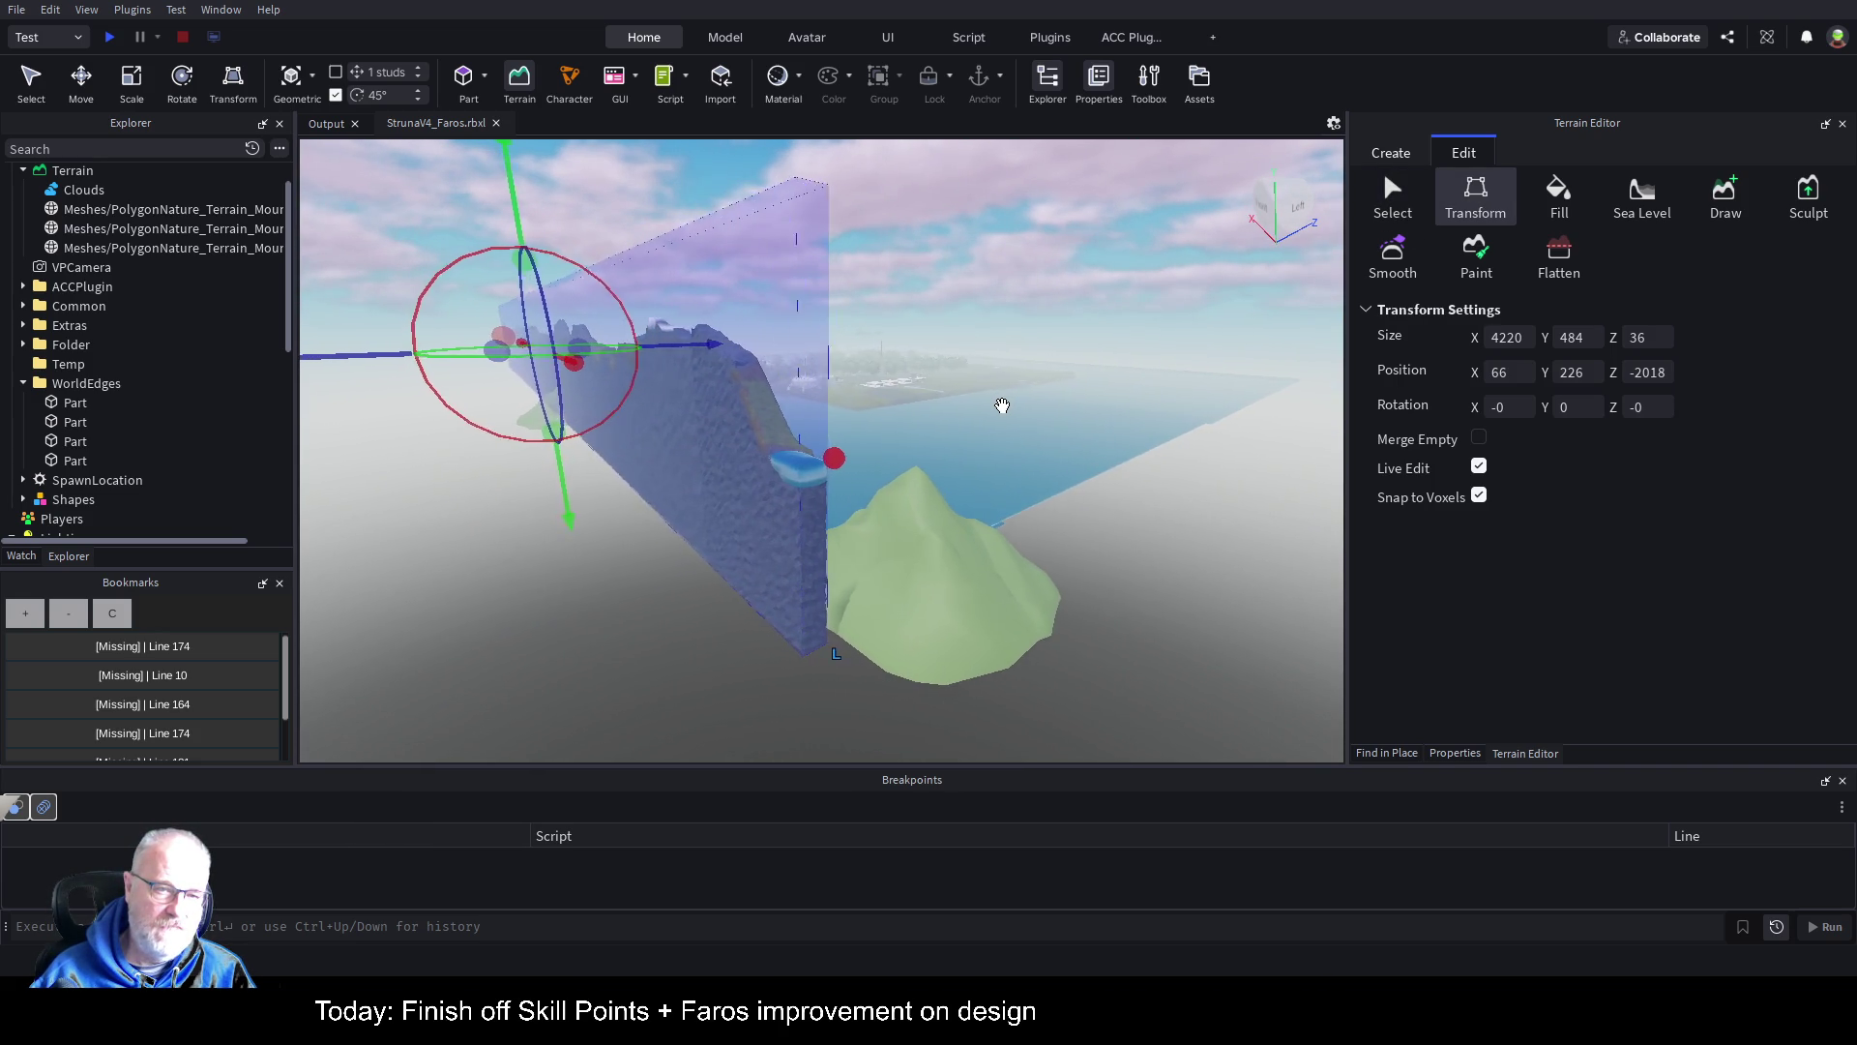
drag(1002, 405, 1029, 419)
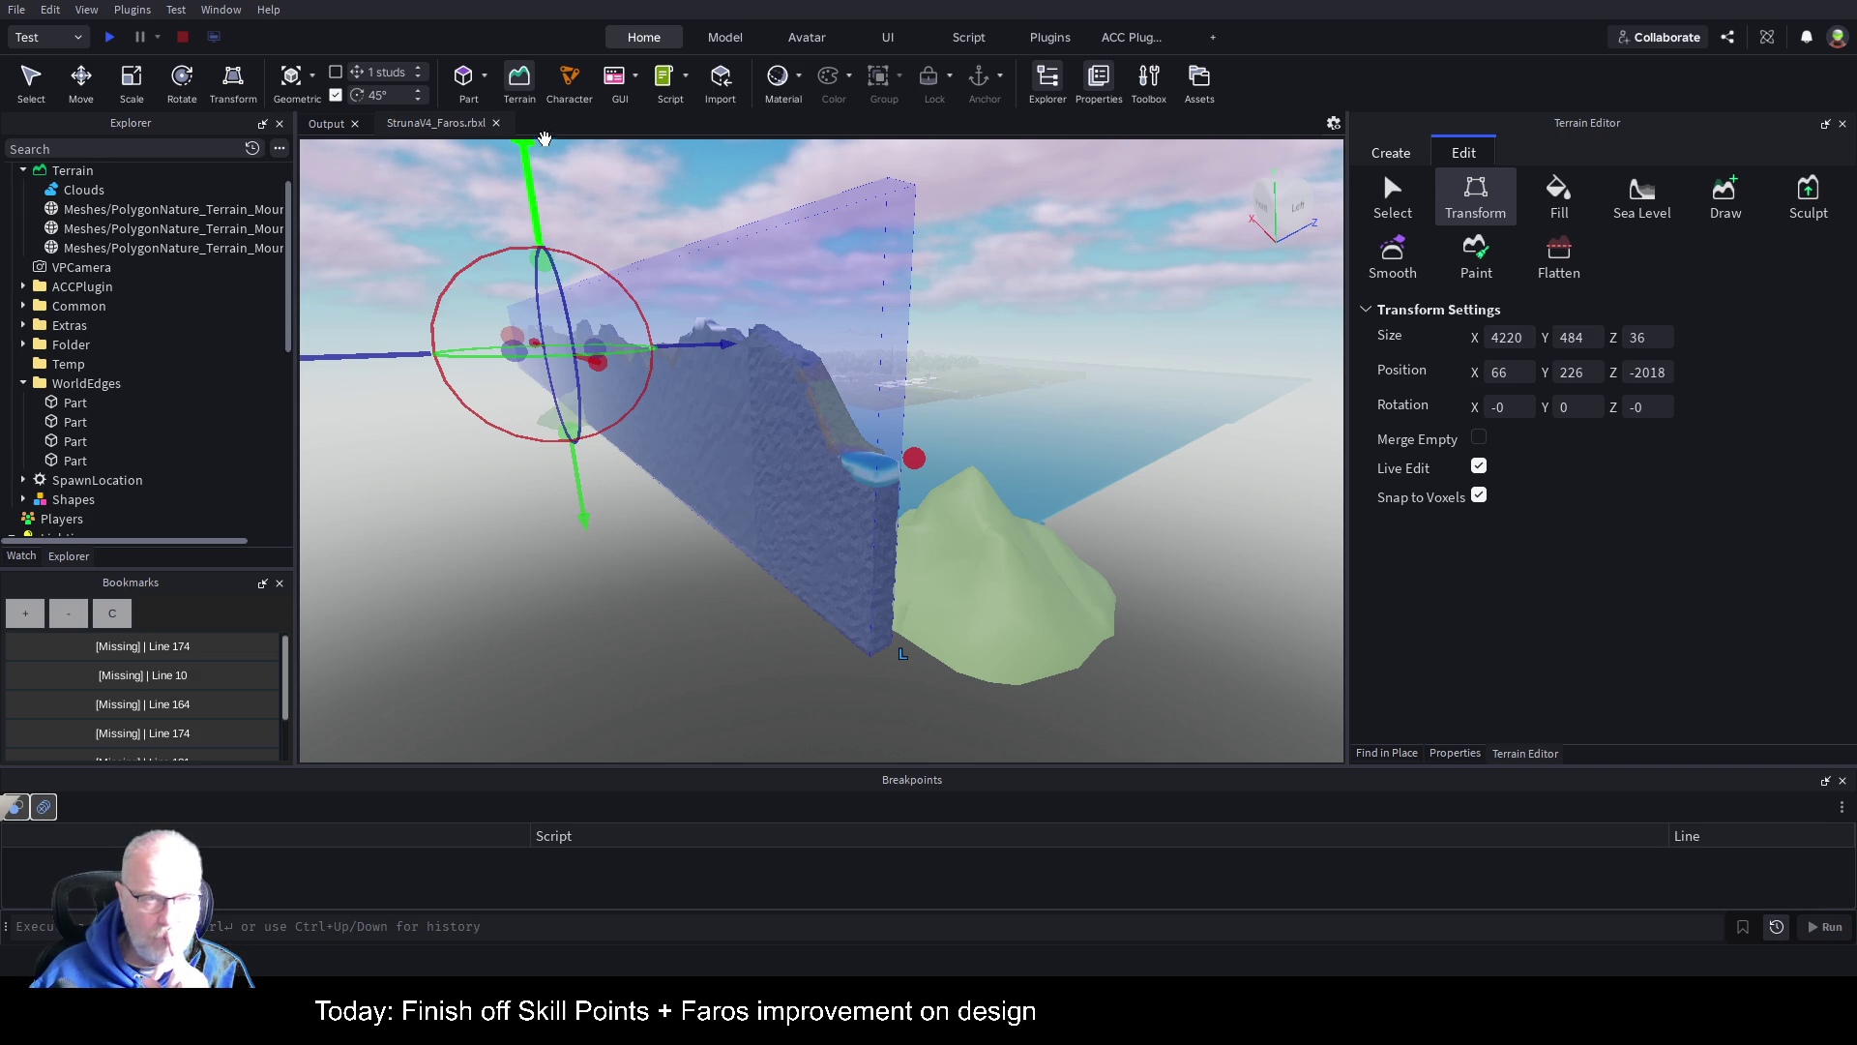
click(735, 39)
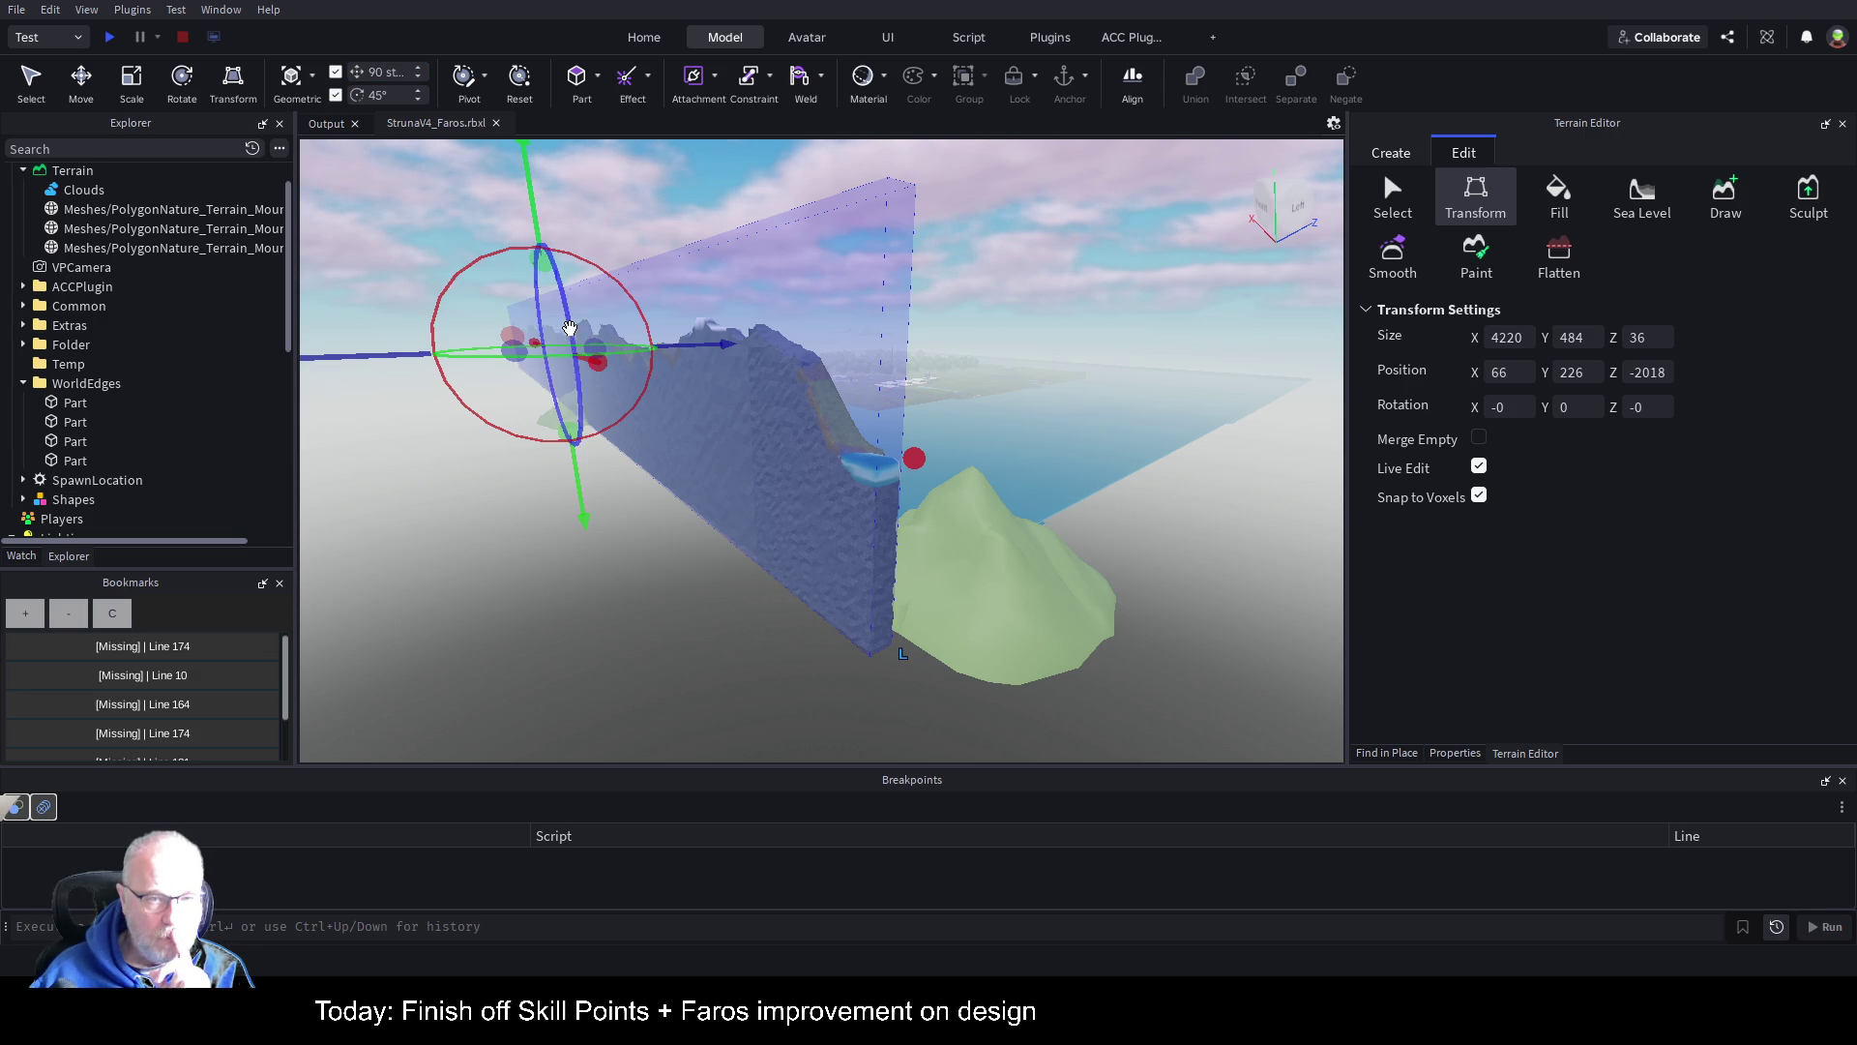
Step: Rotate the mountain-wall region around its vertical axis, inspect it, then revert to rotation 0
mouse_move(479, 350)
mouse_down()
mouse_move(590, 334)
mouse_move(610, 416)
mouse_move(891, 531)
mouse_move(945, 589)
mouse_move(1038, 631)
mouse_move(982, 598)
mouse_move(1003, 584)
mouse_up()
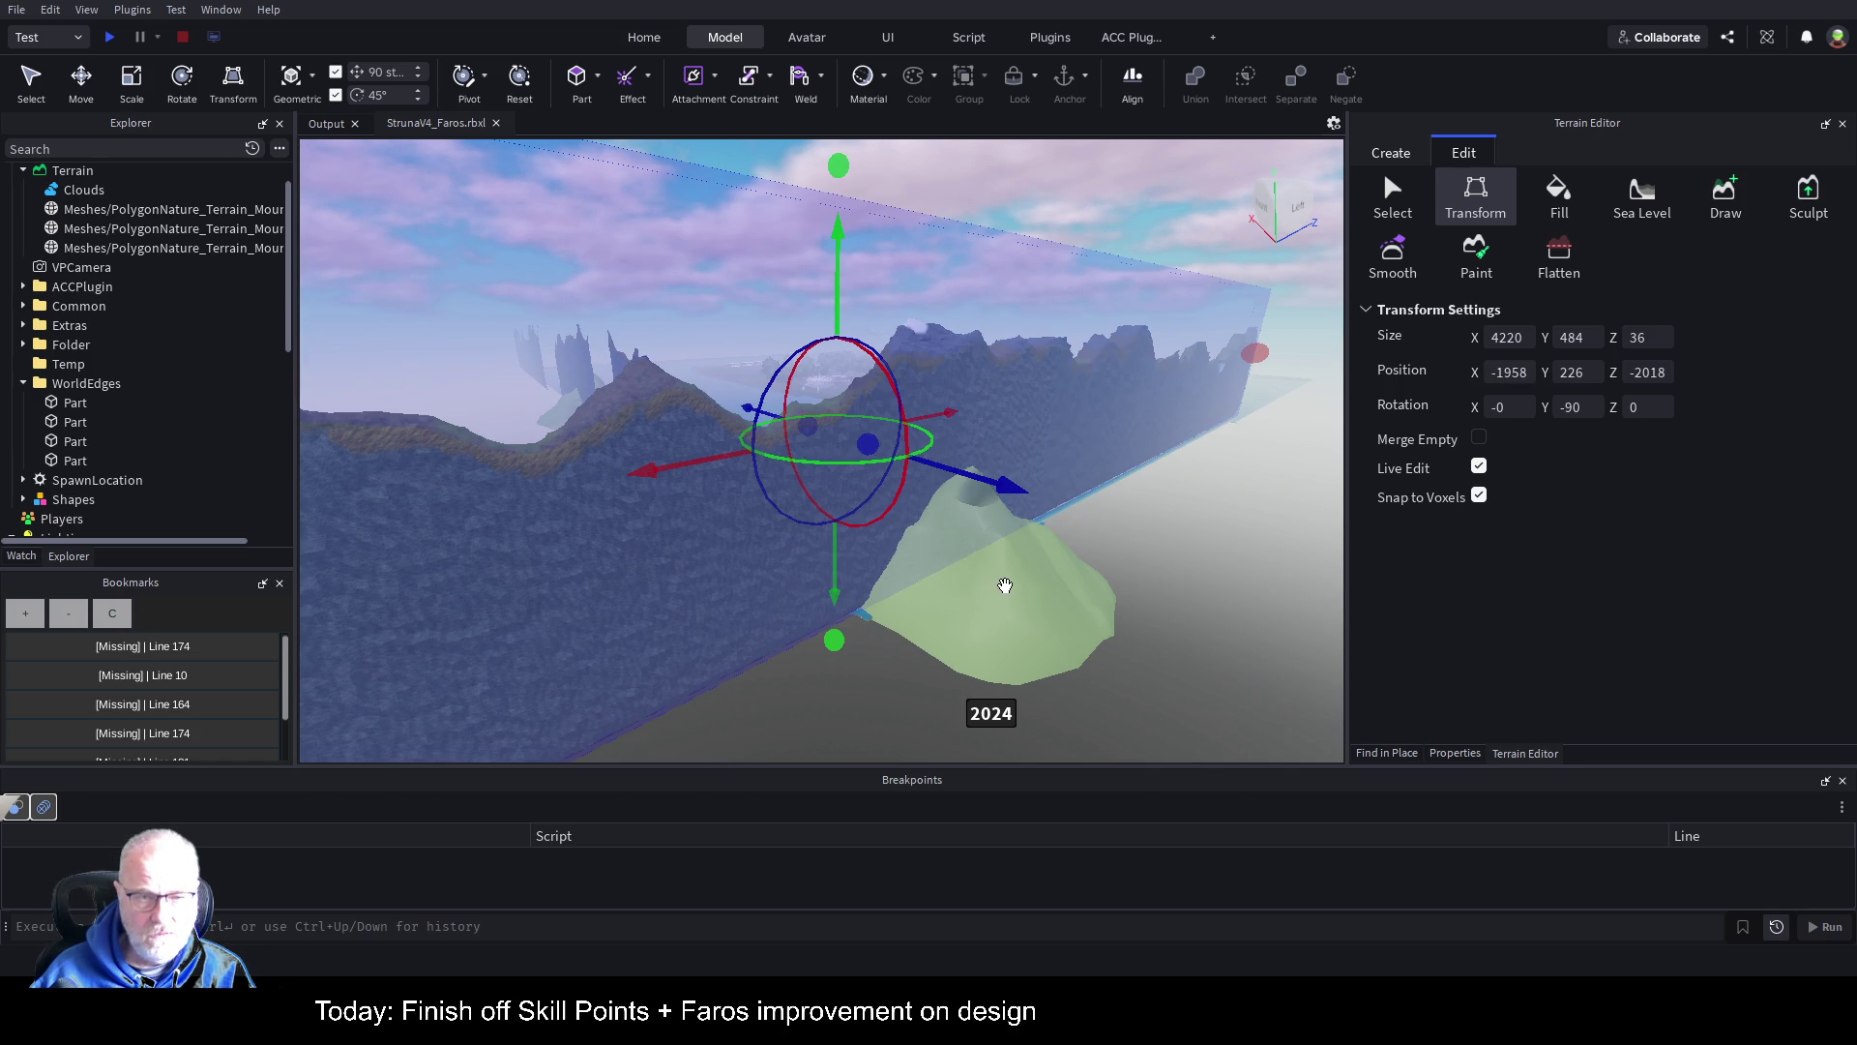
scroll(1006, 577, down, 5)
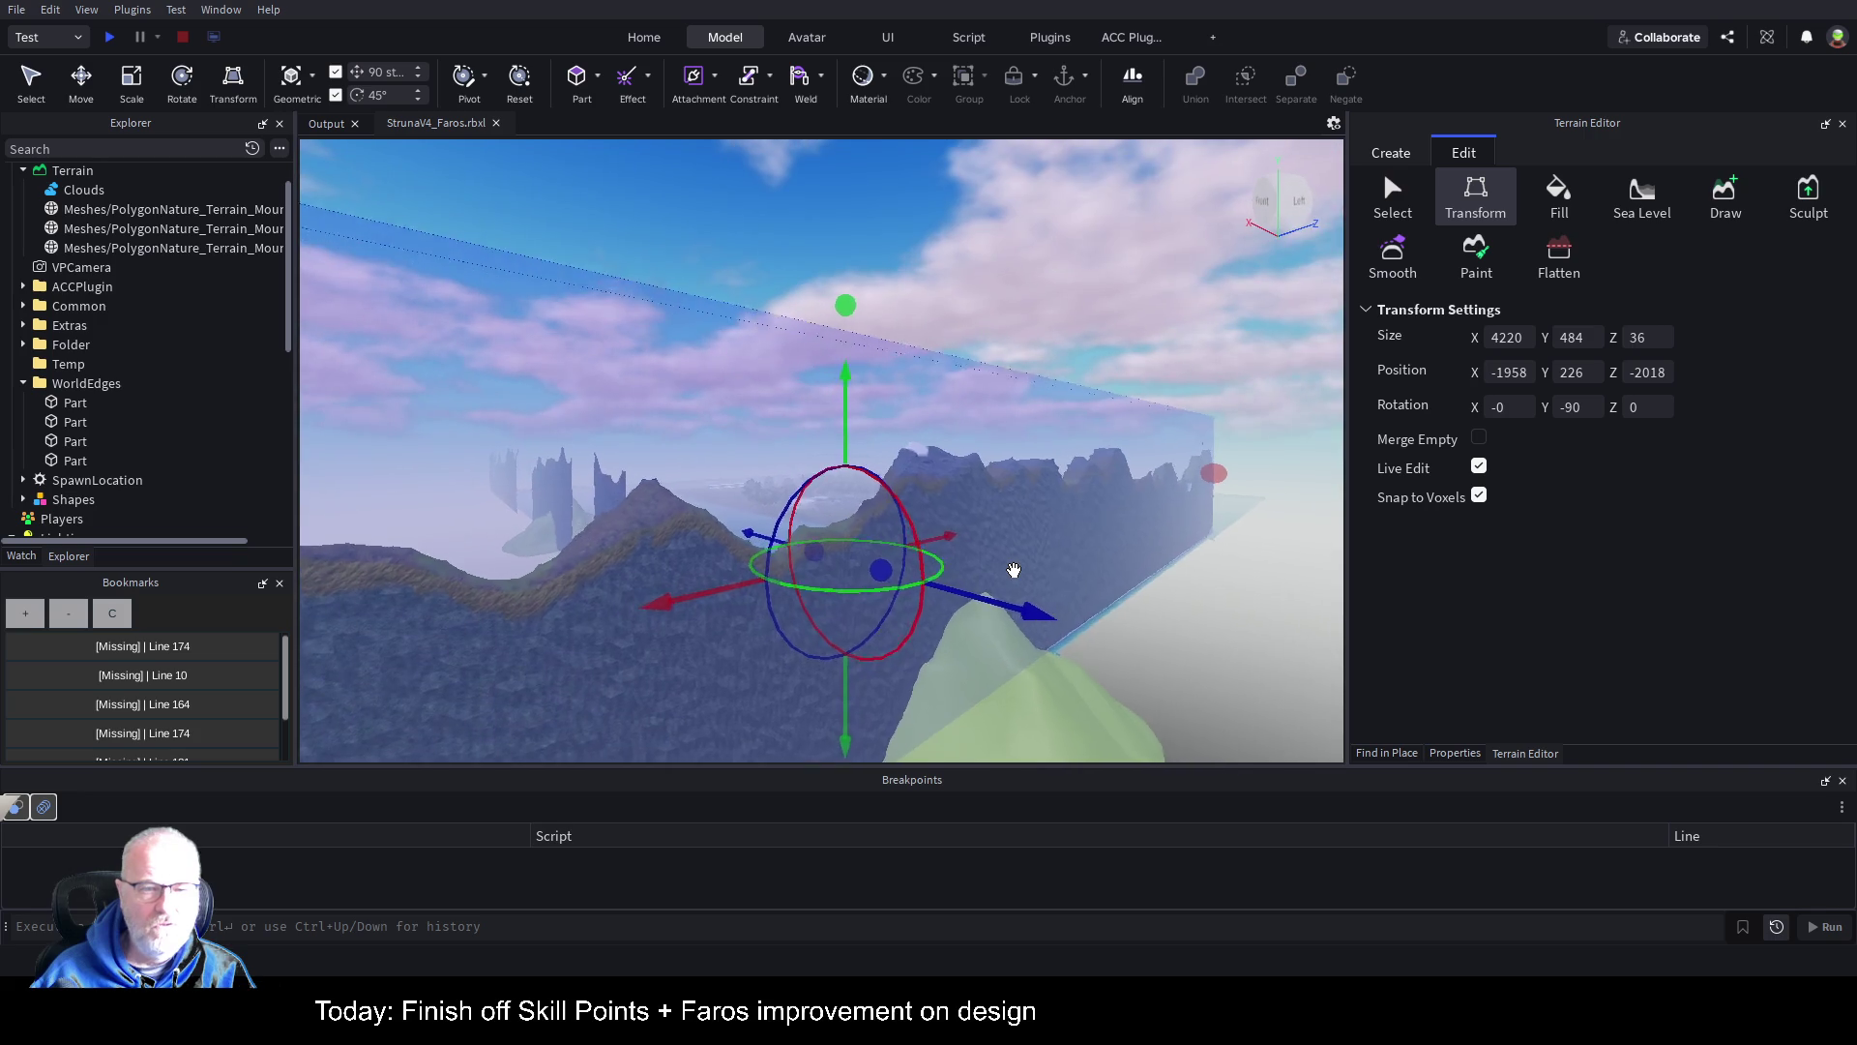
key(a)
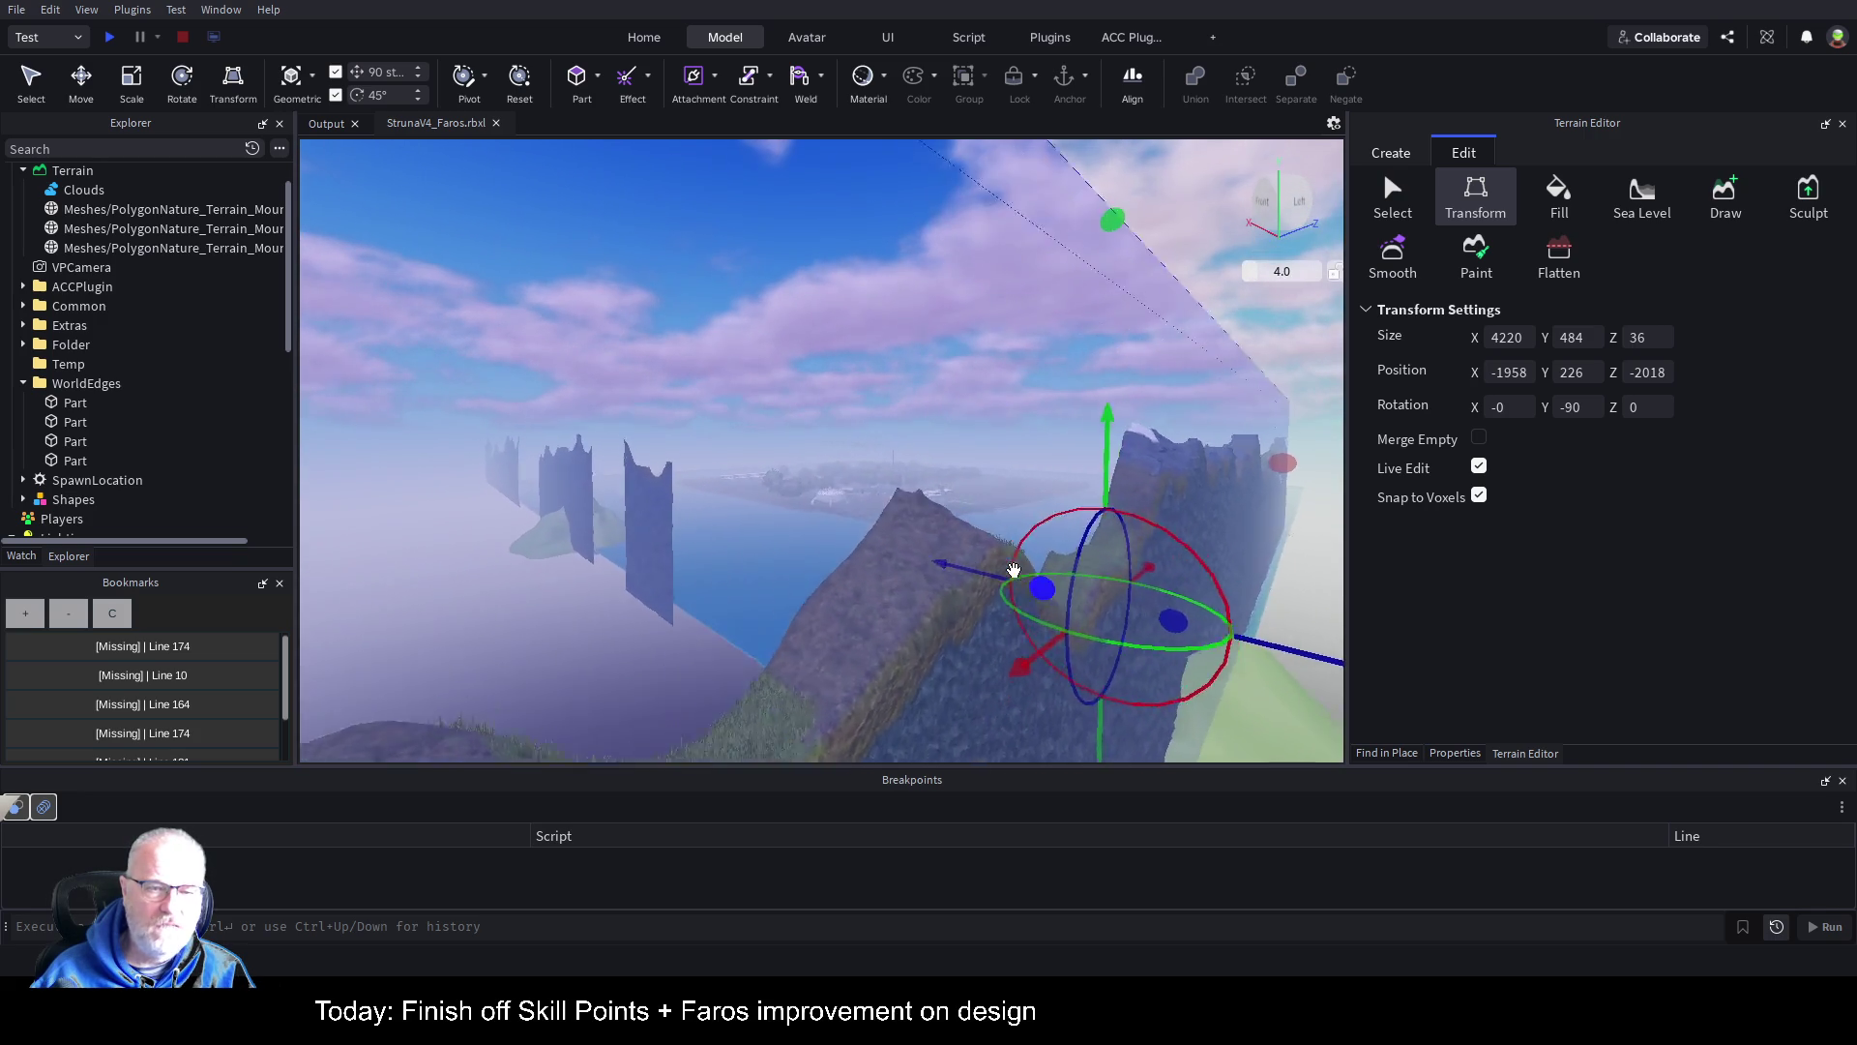
key(a)
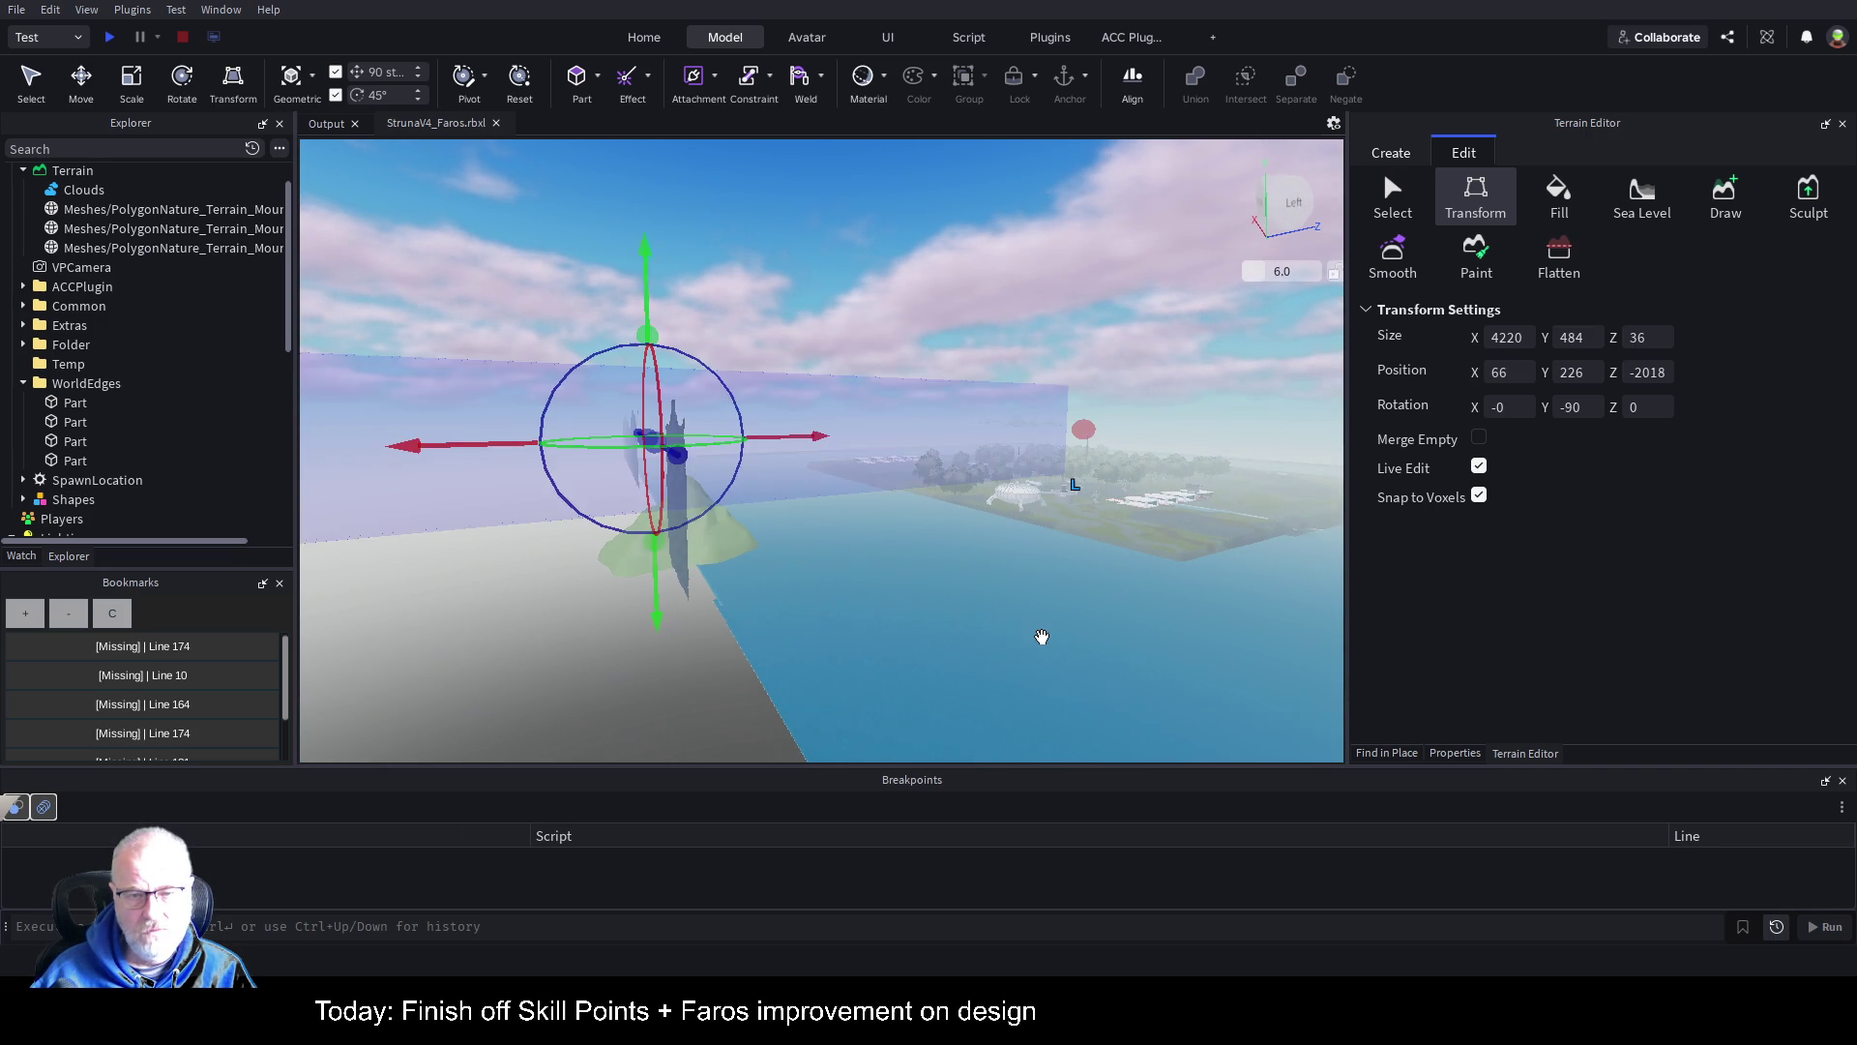
key(ctrl+r)
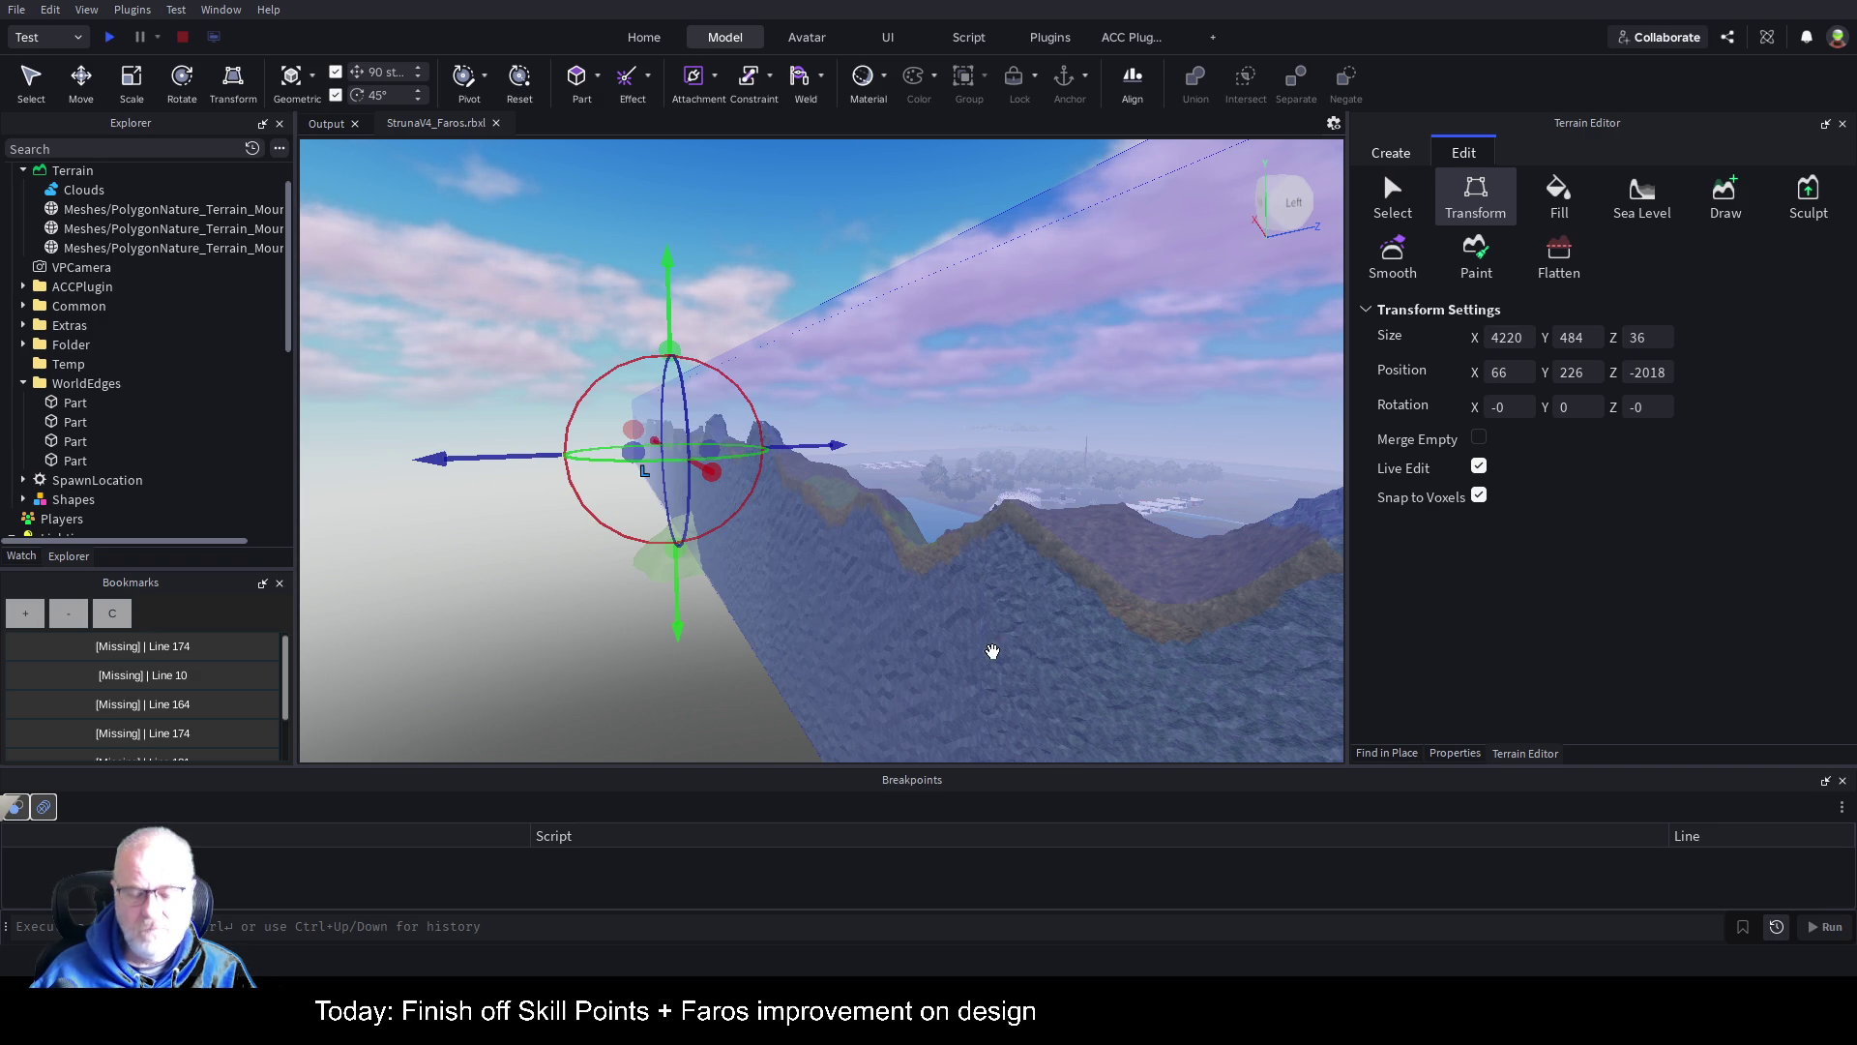
mouse_move(979, 614)
mouse_down()
mouse_move(1006, 607)
mouse_move(1152, 410)
mouse_move(1236, 473)
mouse_move(1018, 523)
mouse_move(1029, 514)
mouse_up()
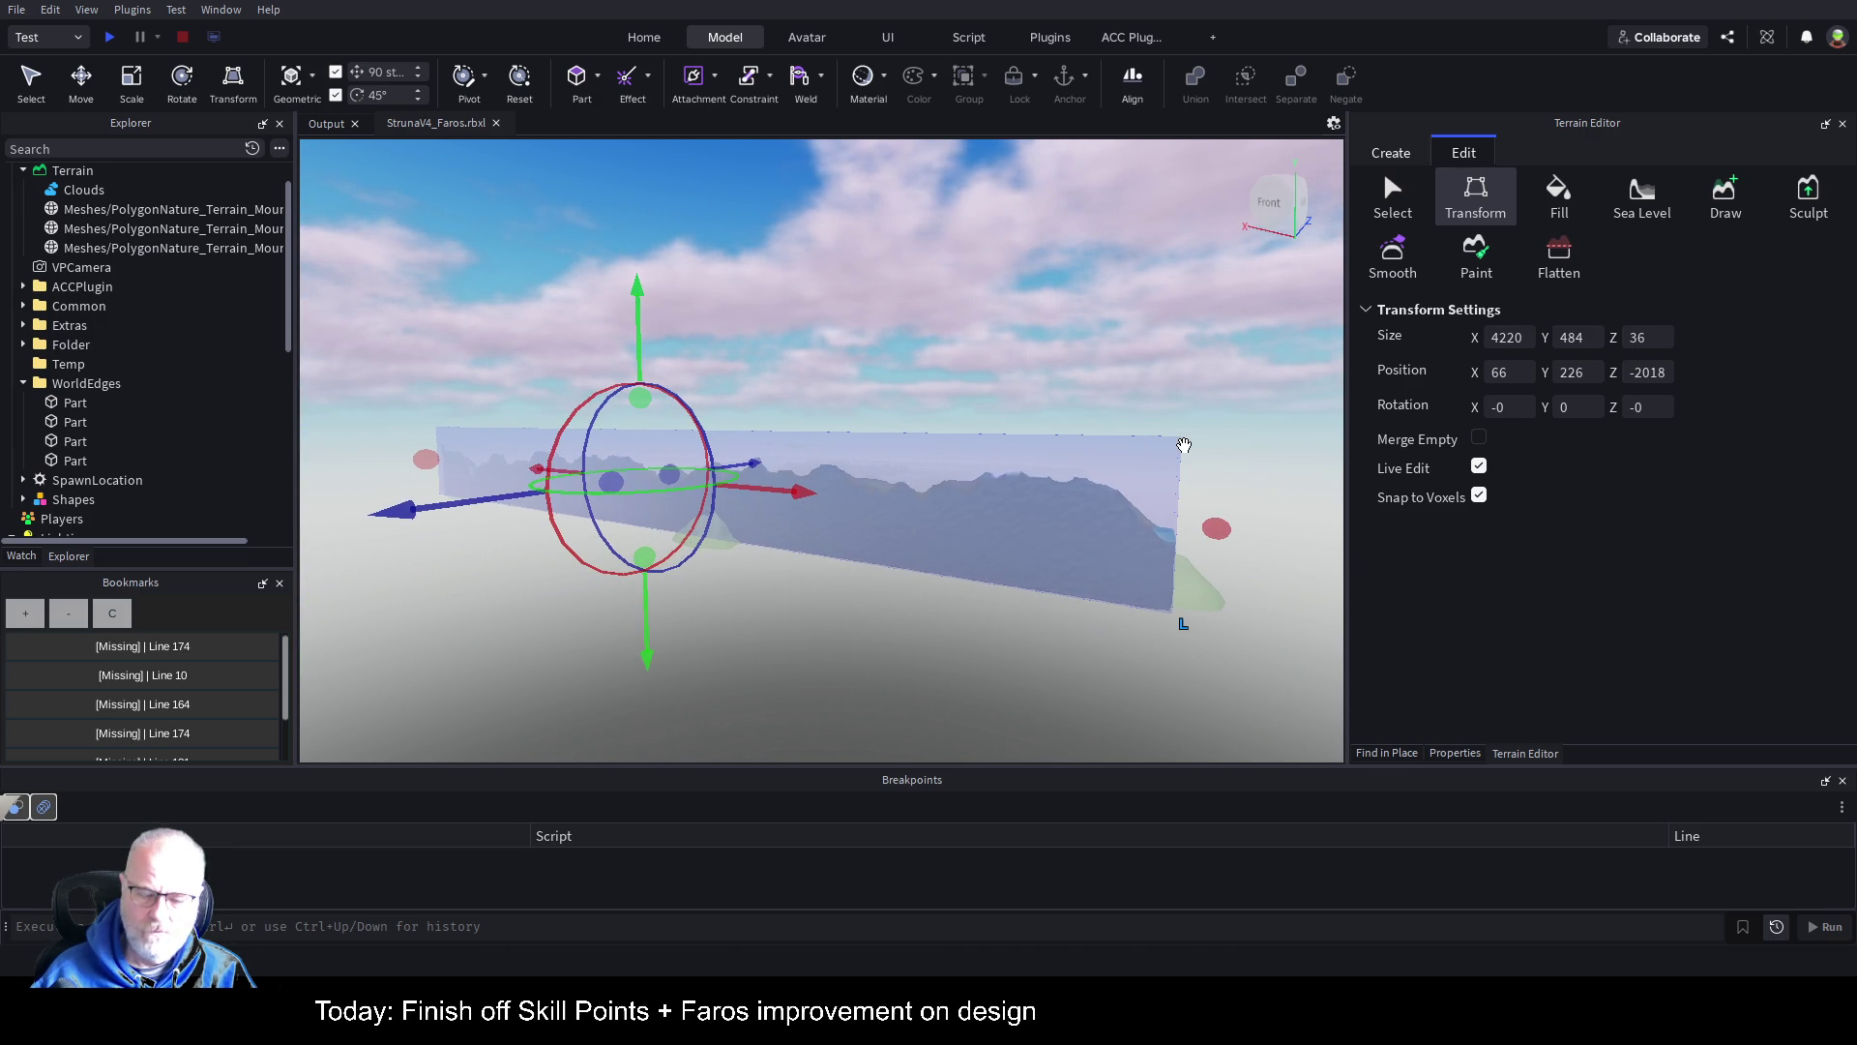
Step: Check the mountain mesh and unrotated wall from the side, then save StrunaV4_Faros.rbxl
click(868, 488)
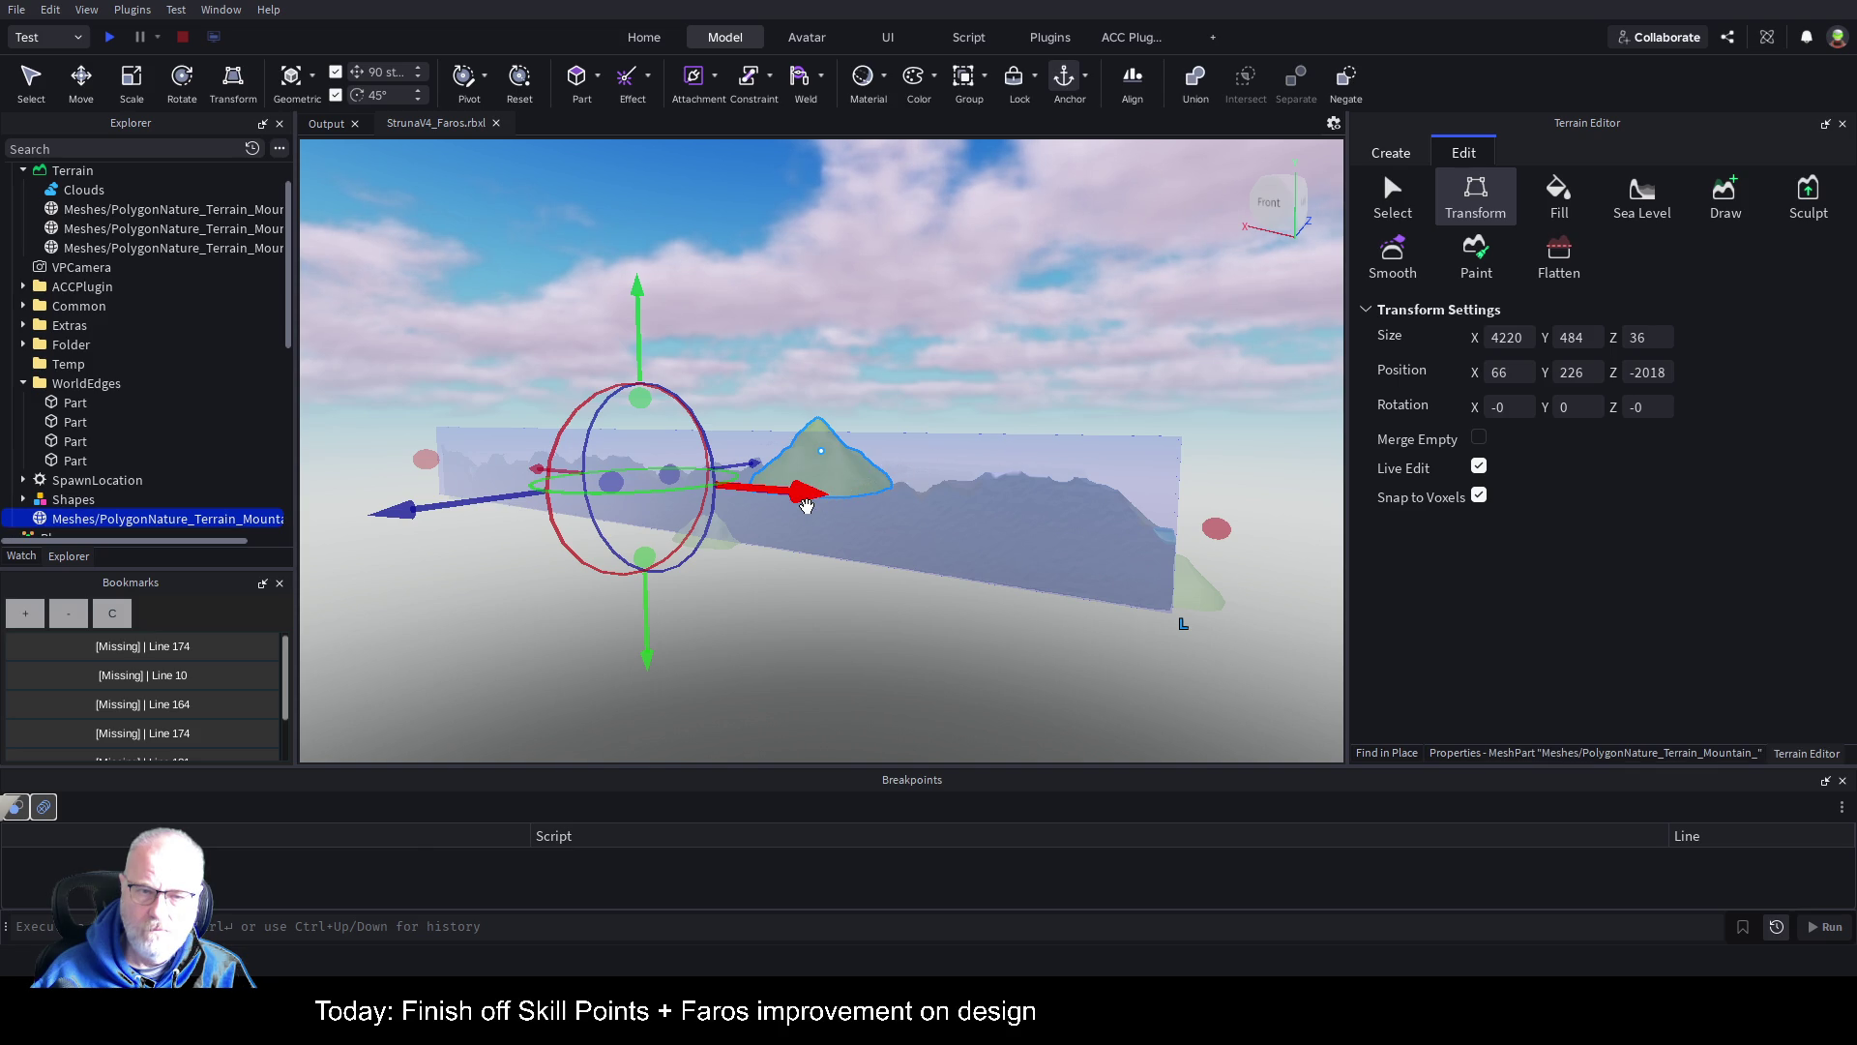
click(807, 502)
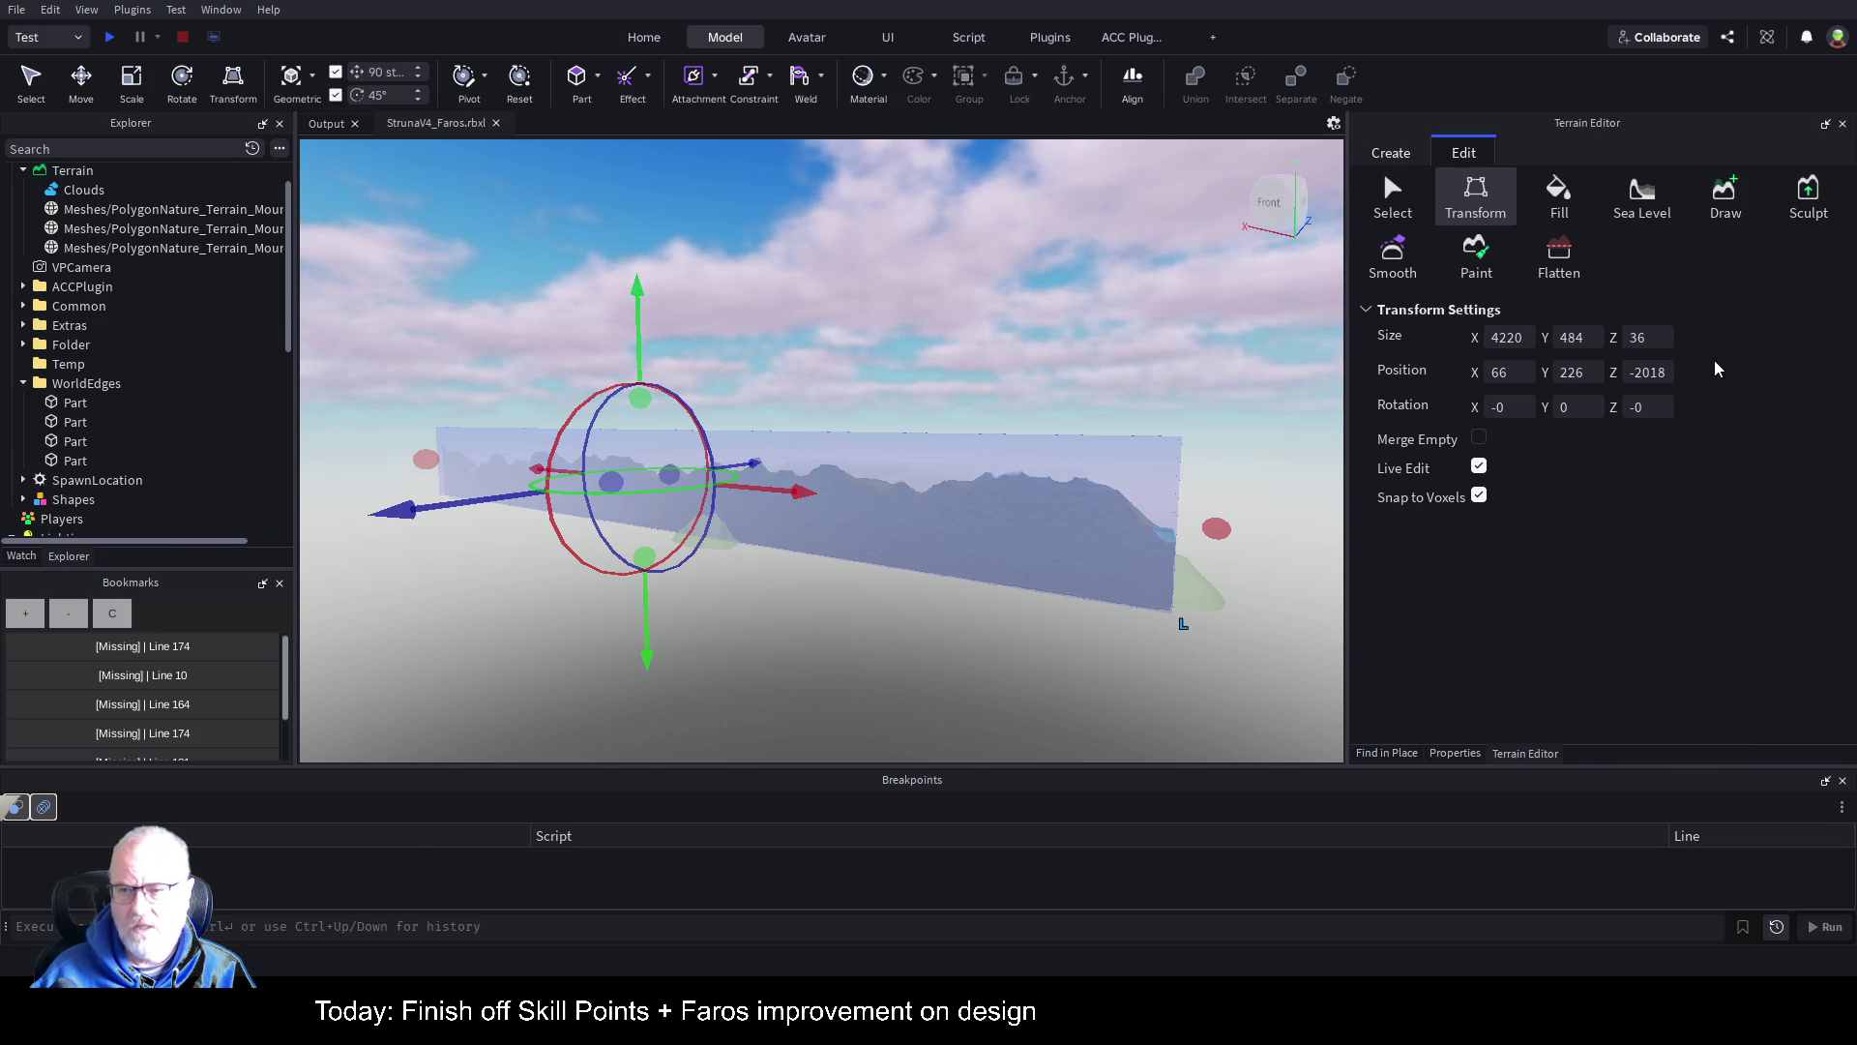
scroll(1265, 566, up, 5)
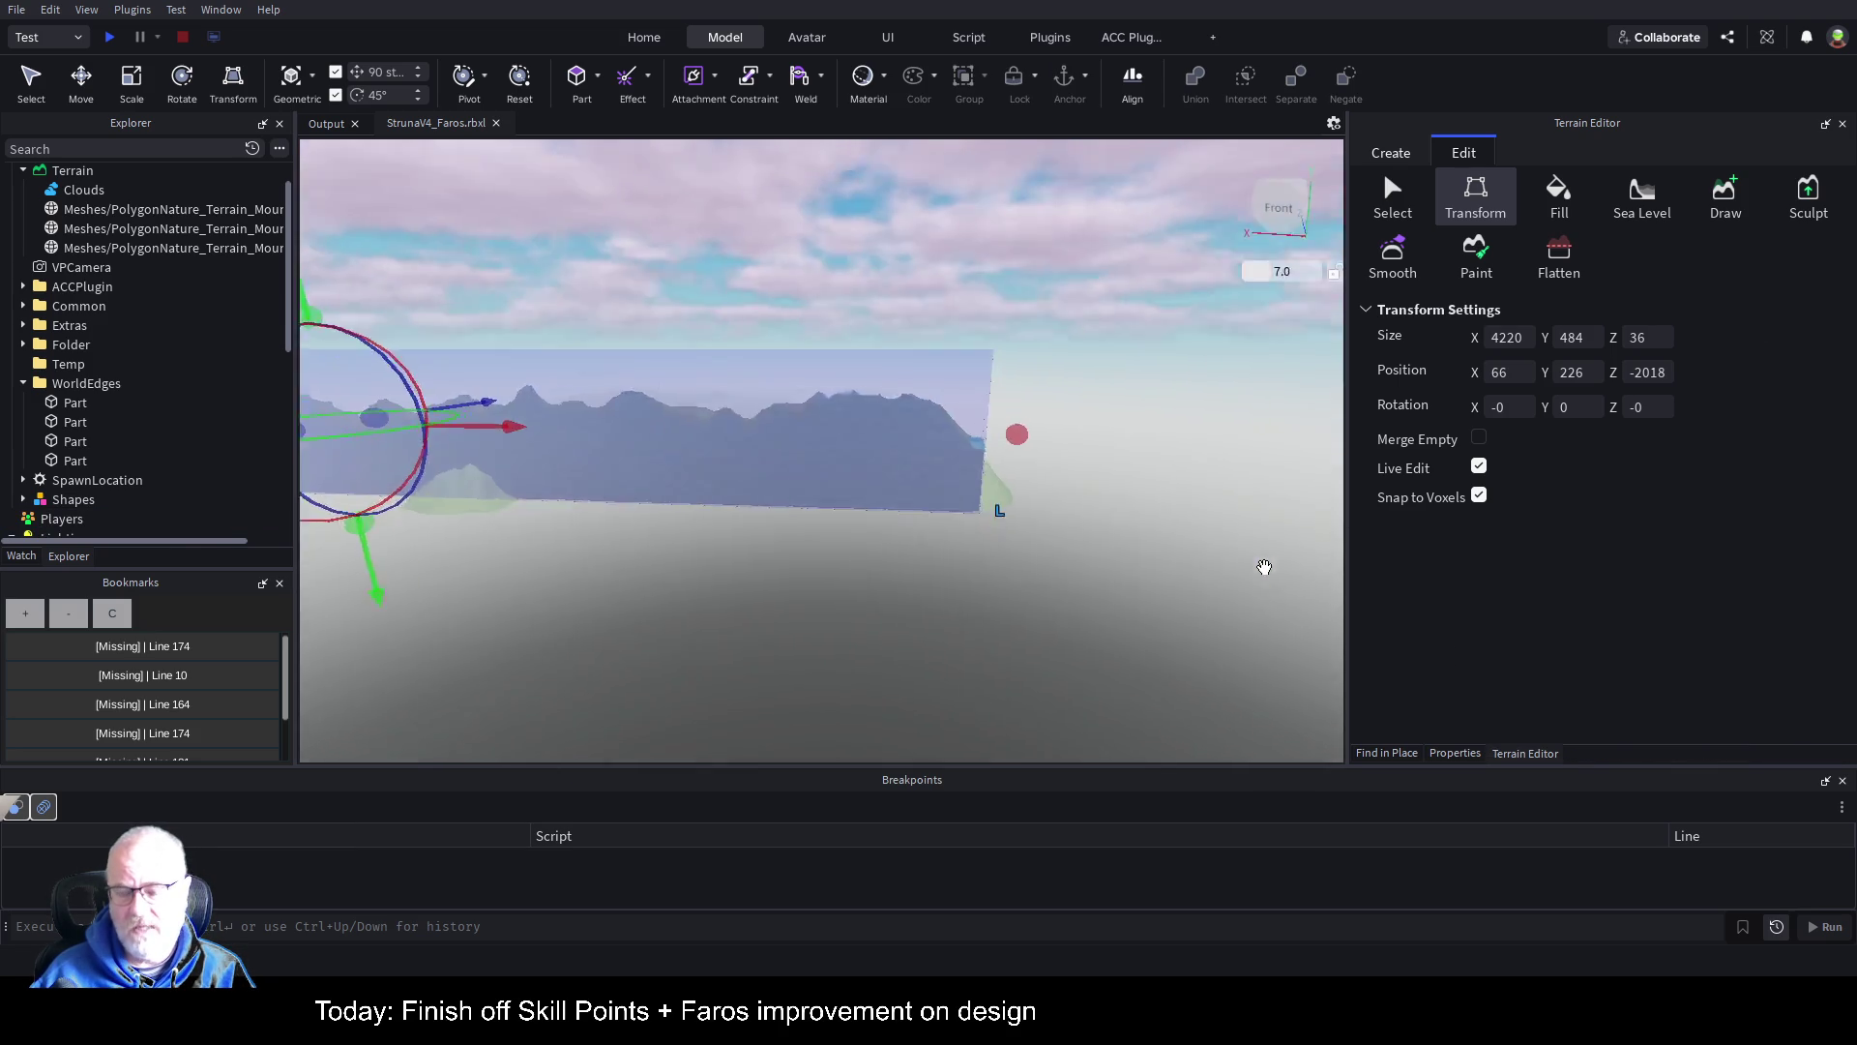
scroll(1265, 566, up, 10)
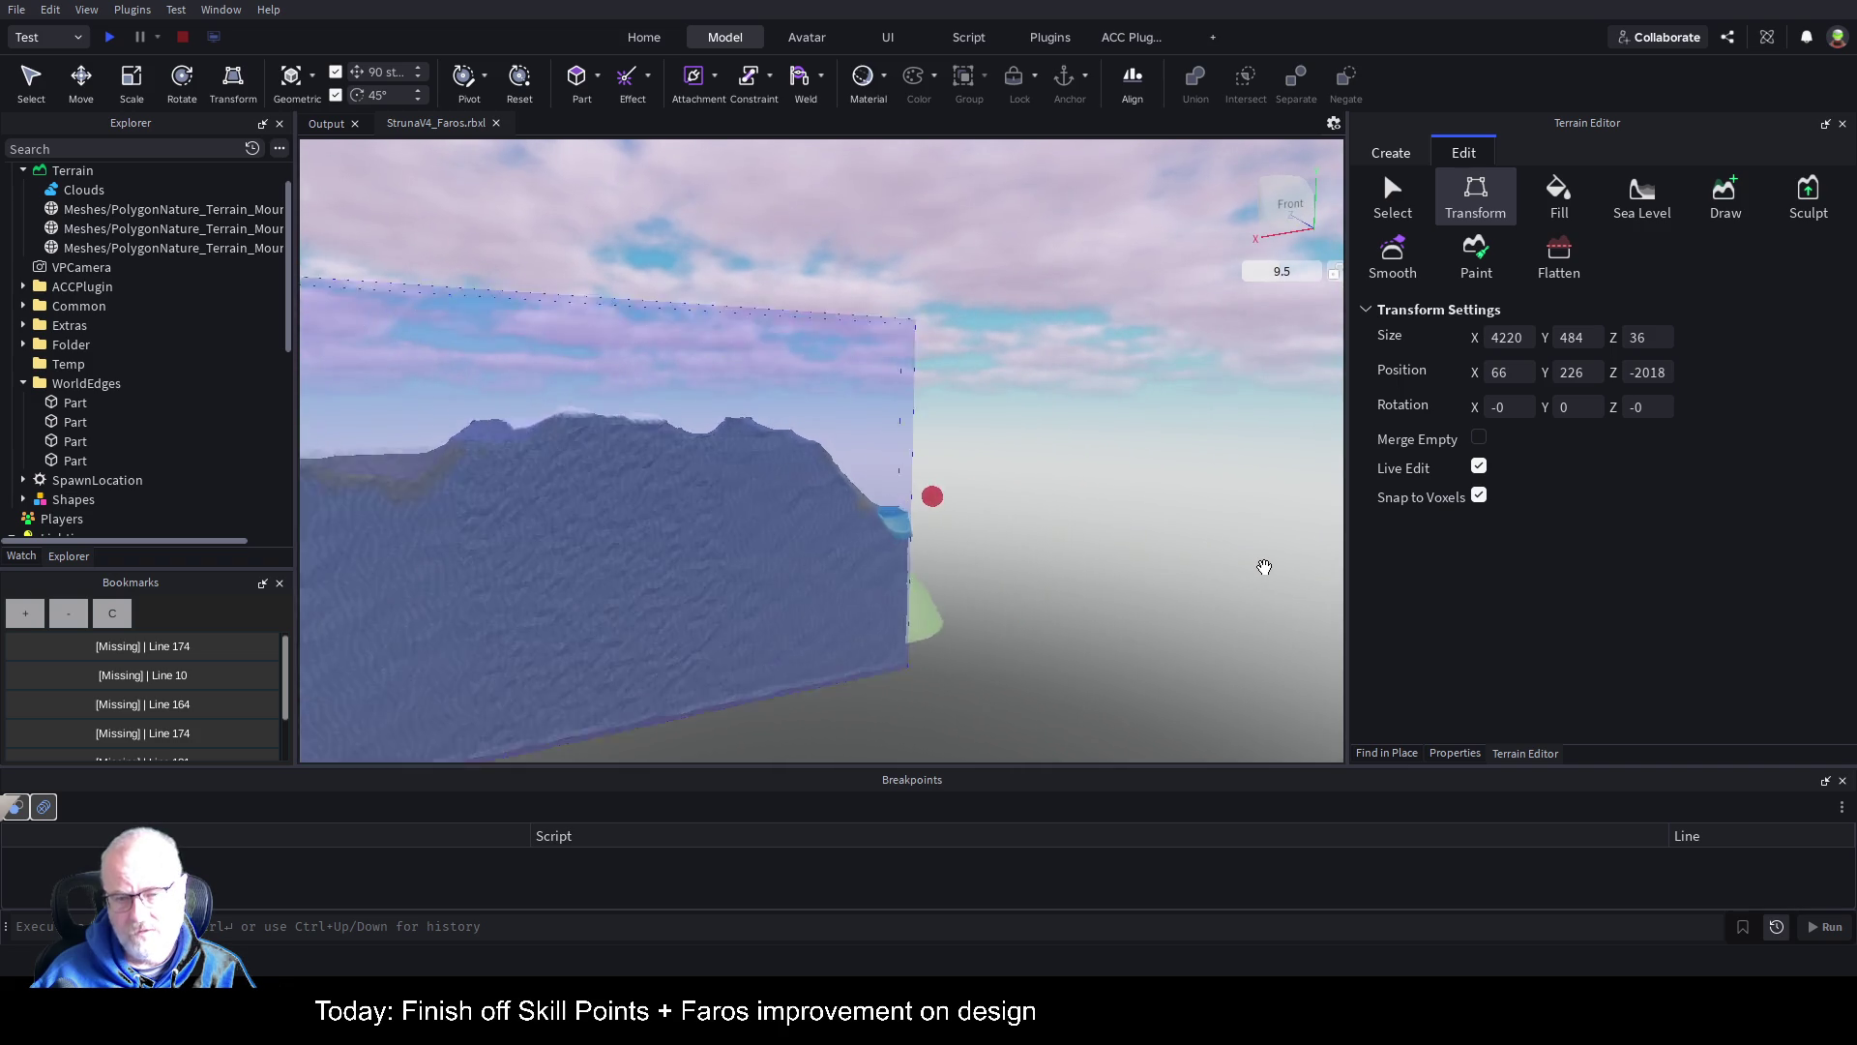
key(s)
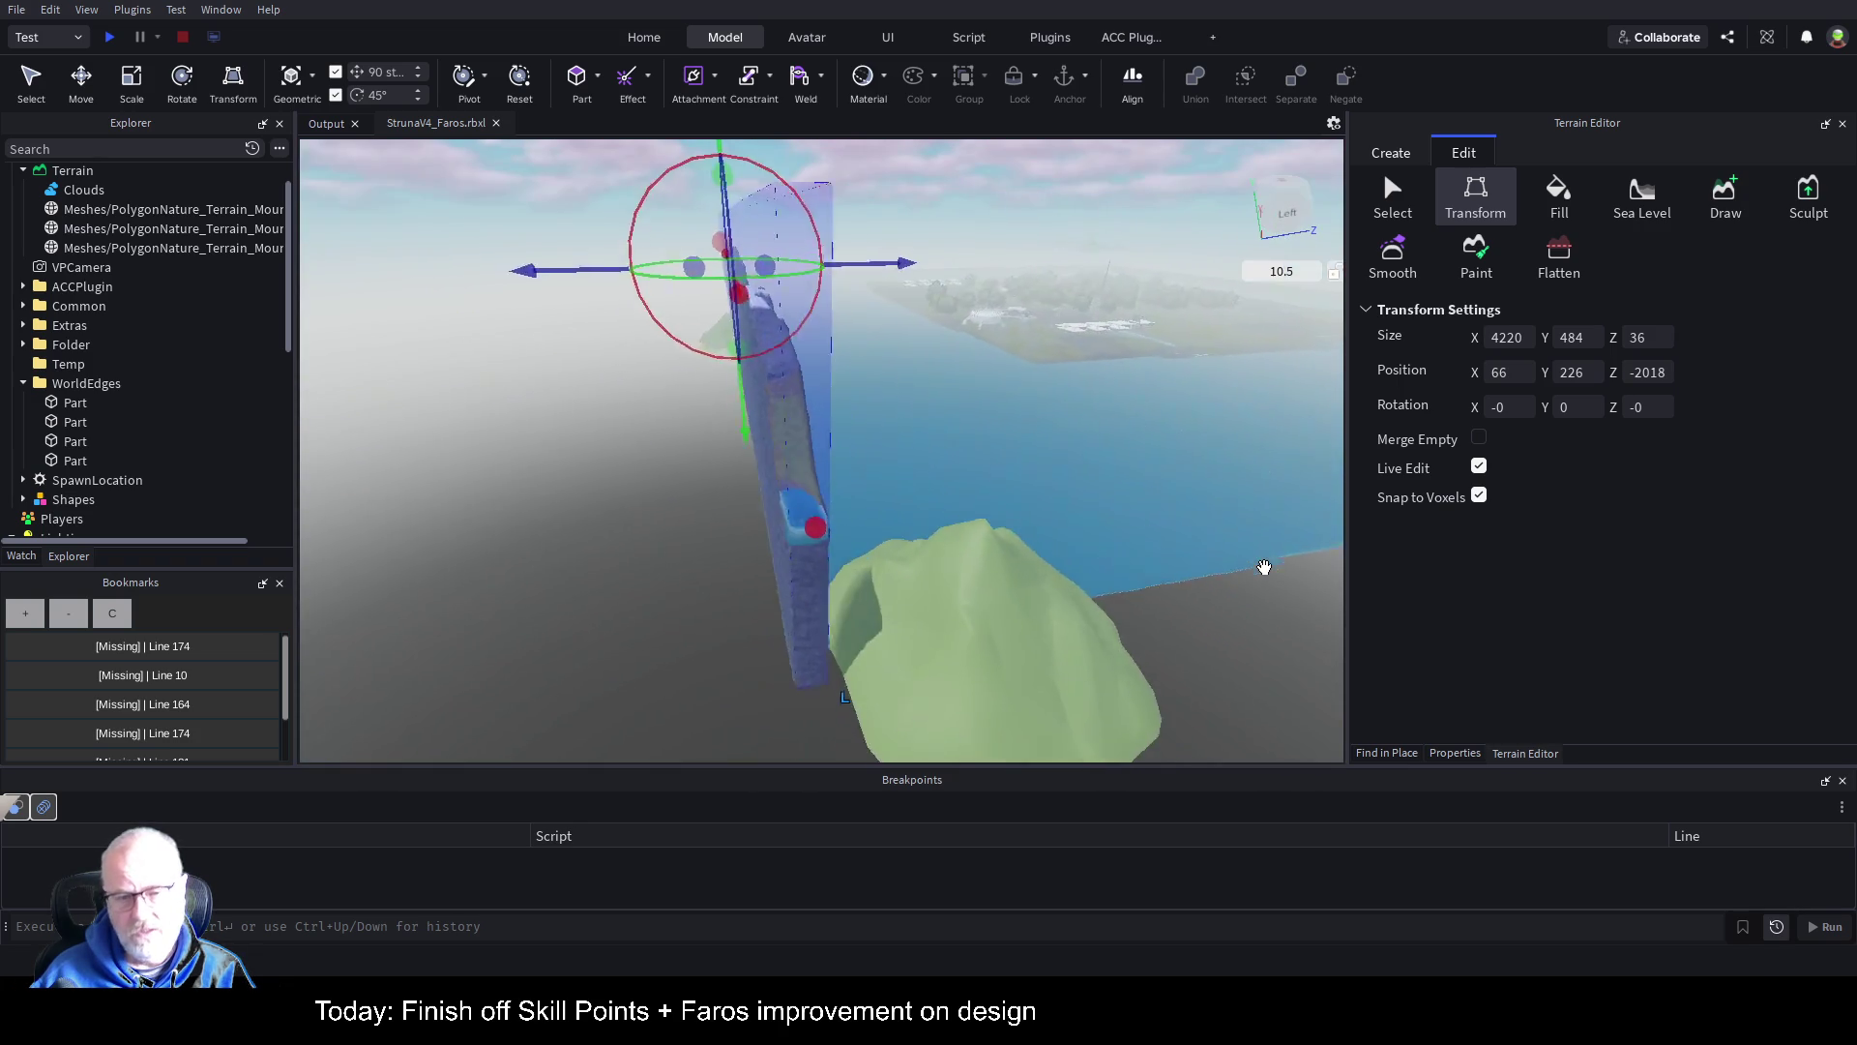
key(ctrl+s)
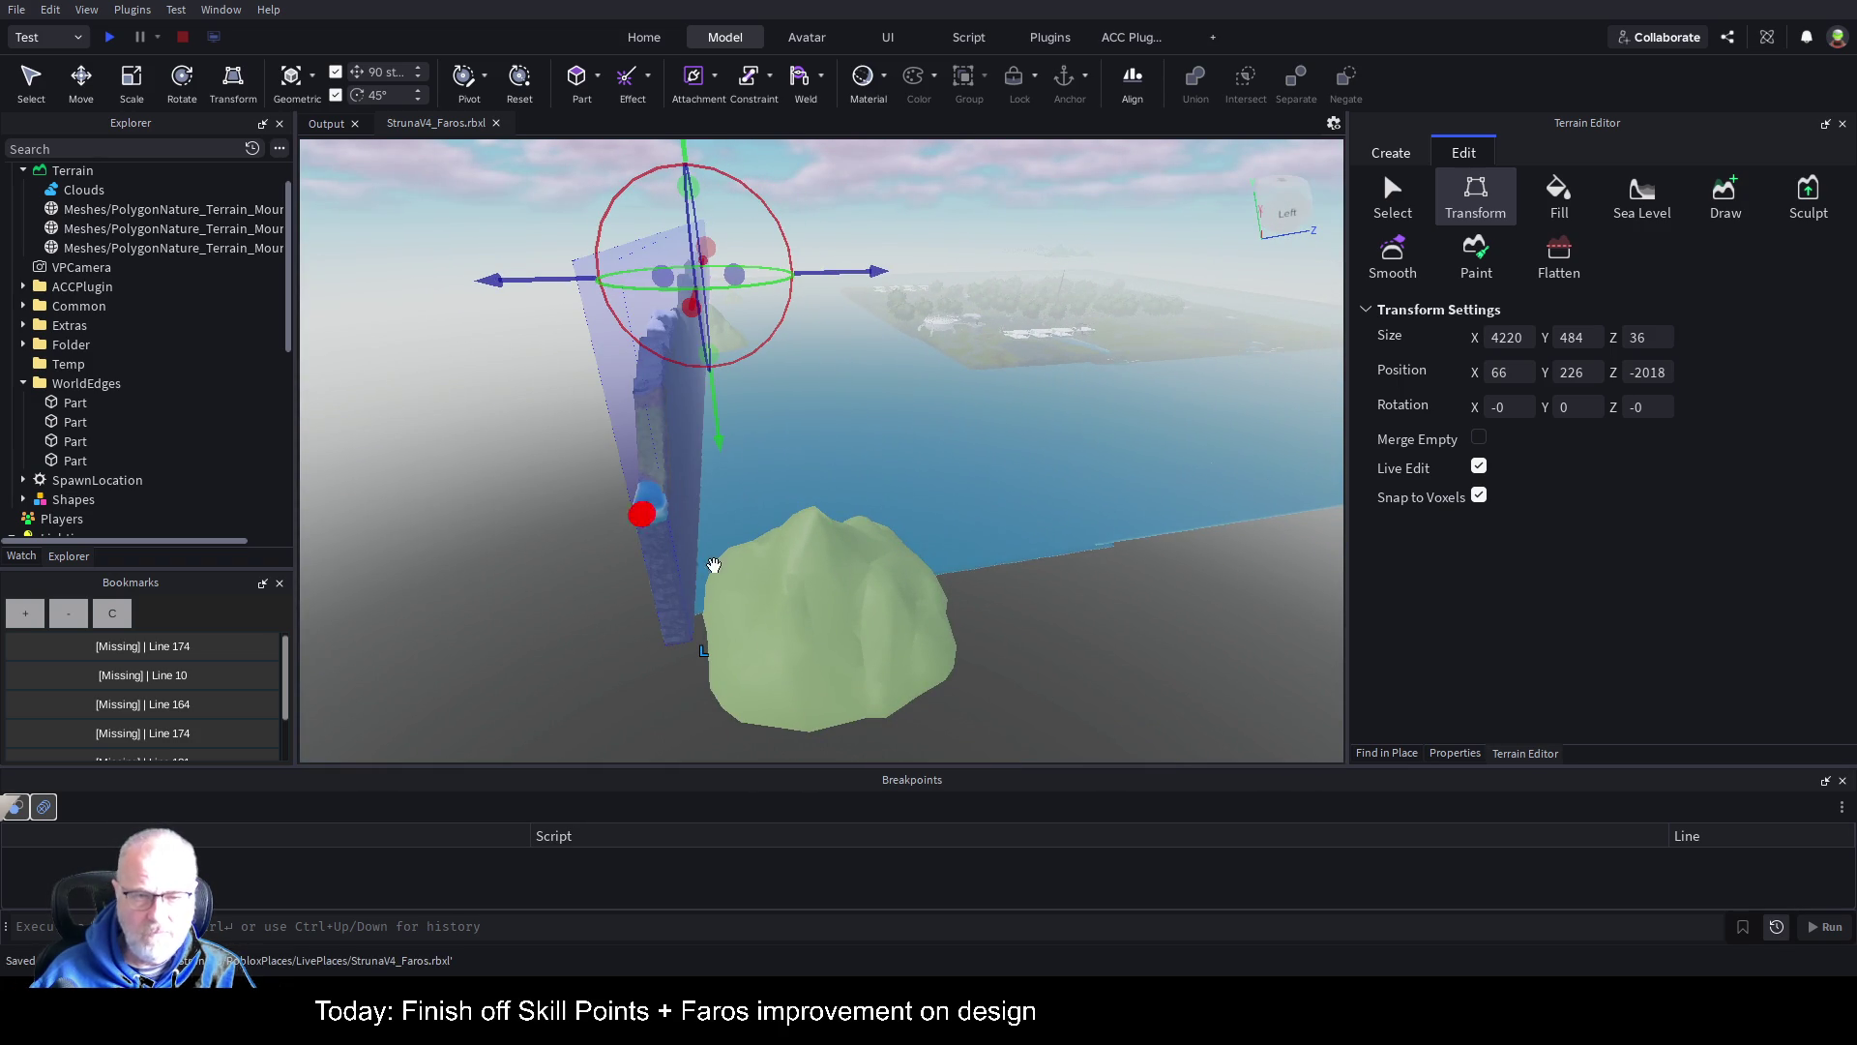
key(s)
drag(998, 606, 782, 612)
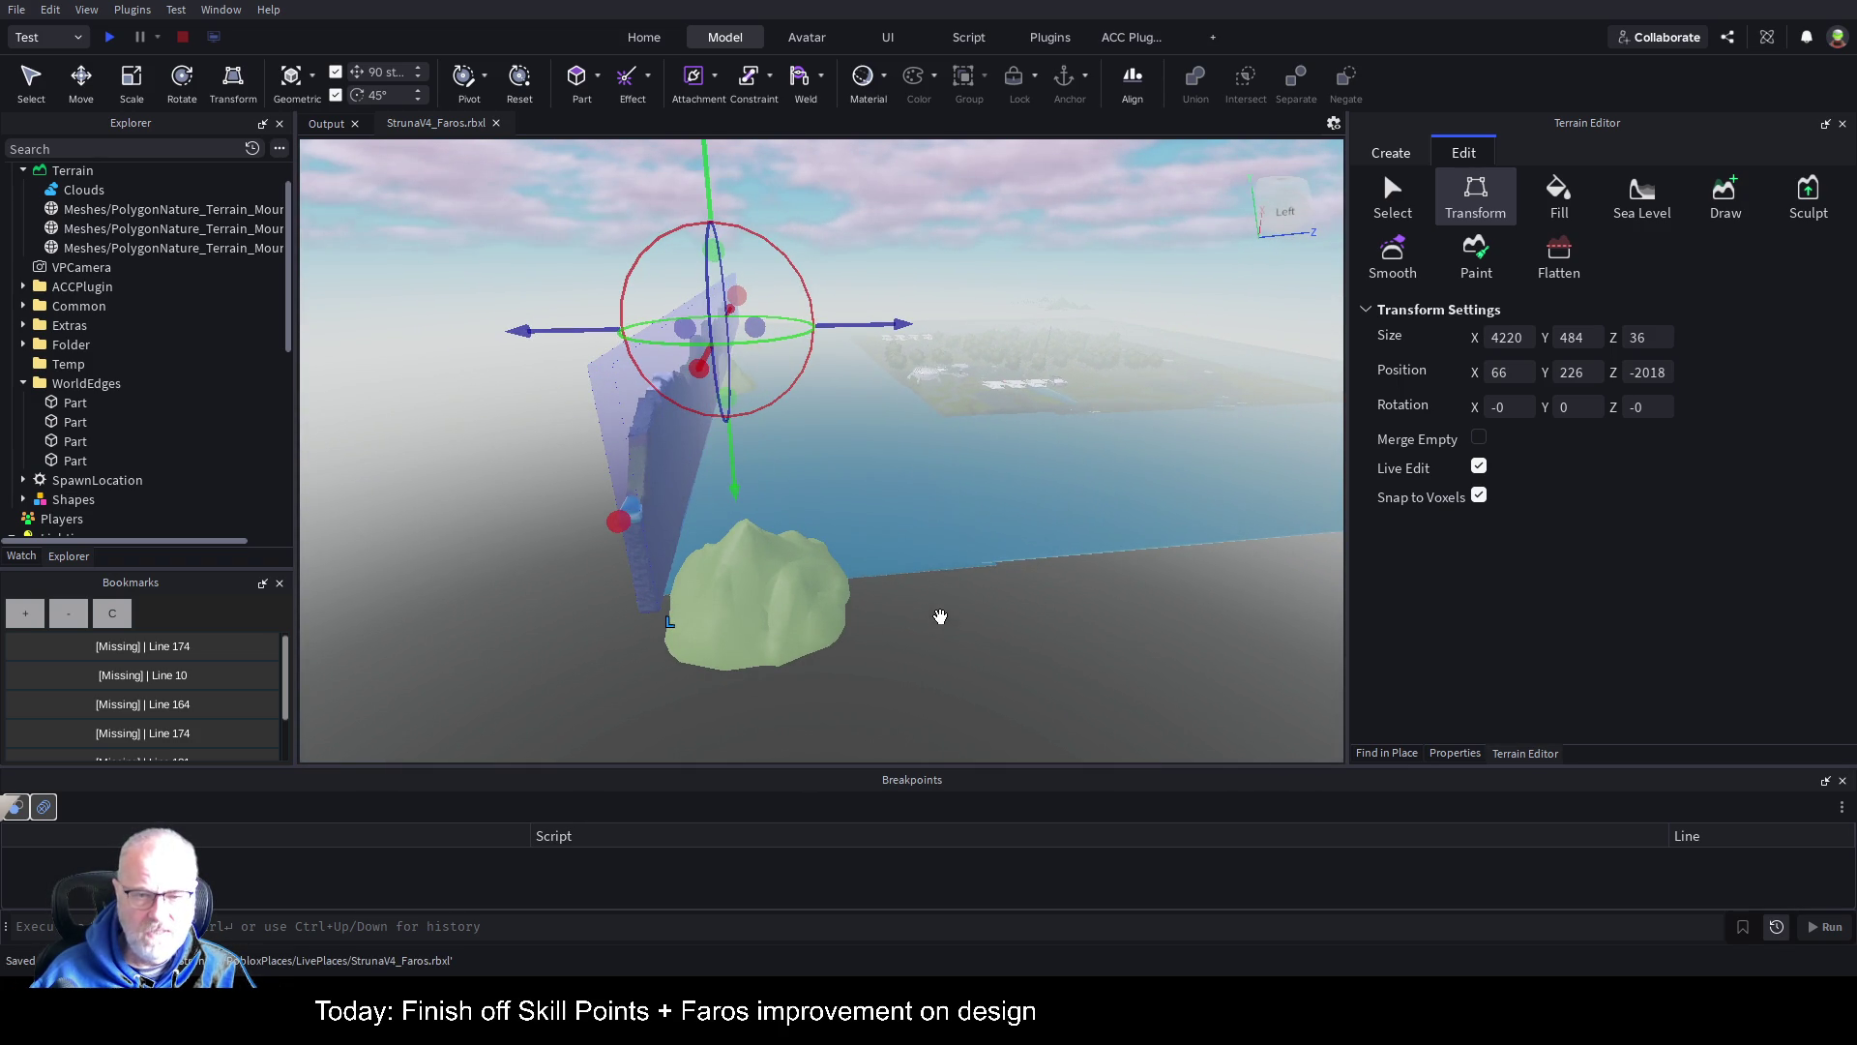
Step: Select a new terrain region narrowed to 80 studs and extended to 4452 (80×484×4452)
click(1393, 194)
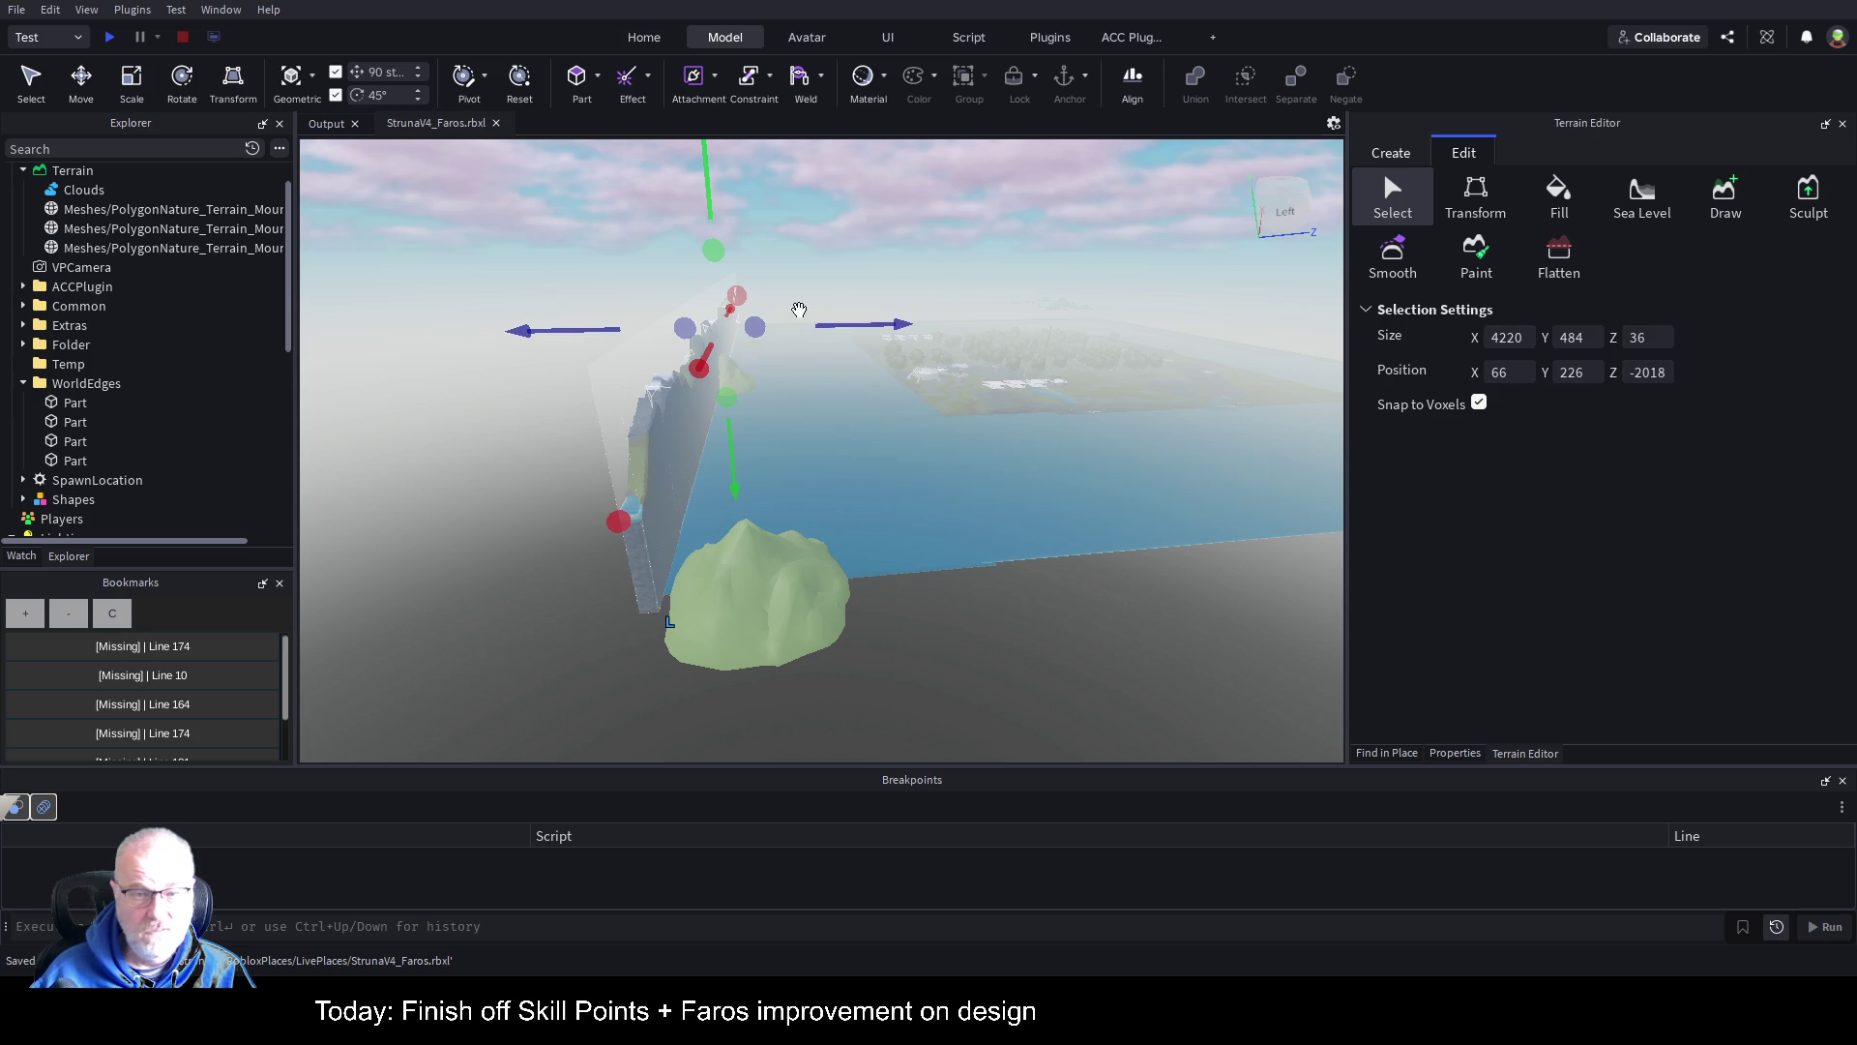
mouse_move(750, 300)
mouse_down()
mouse_move(713, 381)
mouse_move(713, 493)
mouse_move(1011, 425)
mouse_move(1140, 308)
mouse_move(1108, 307)
mouse_move(1159, 309)
mouse_up()
drag(1184, 404, 1179, 408)
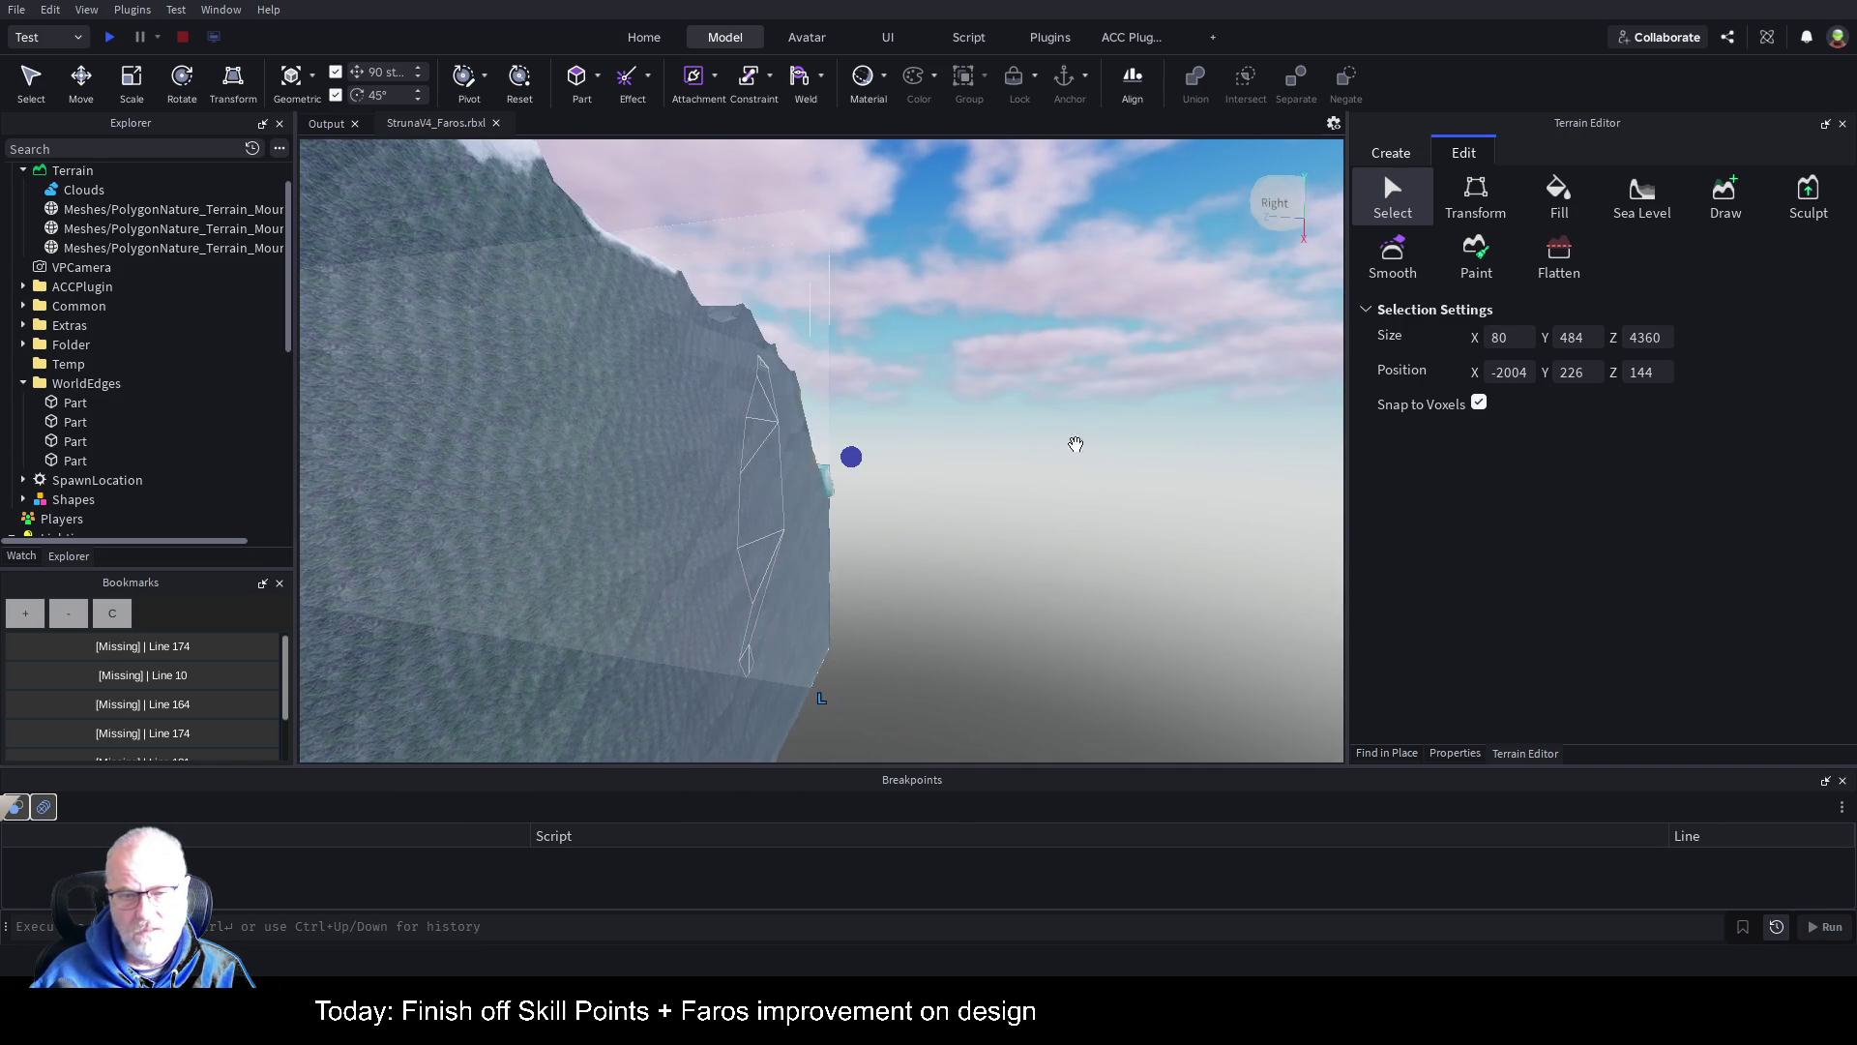
drag(852, 458, 938, 461)
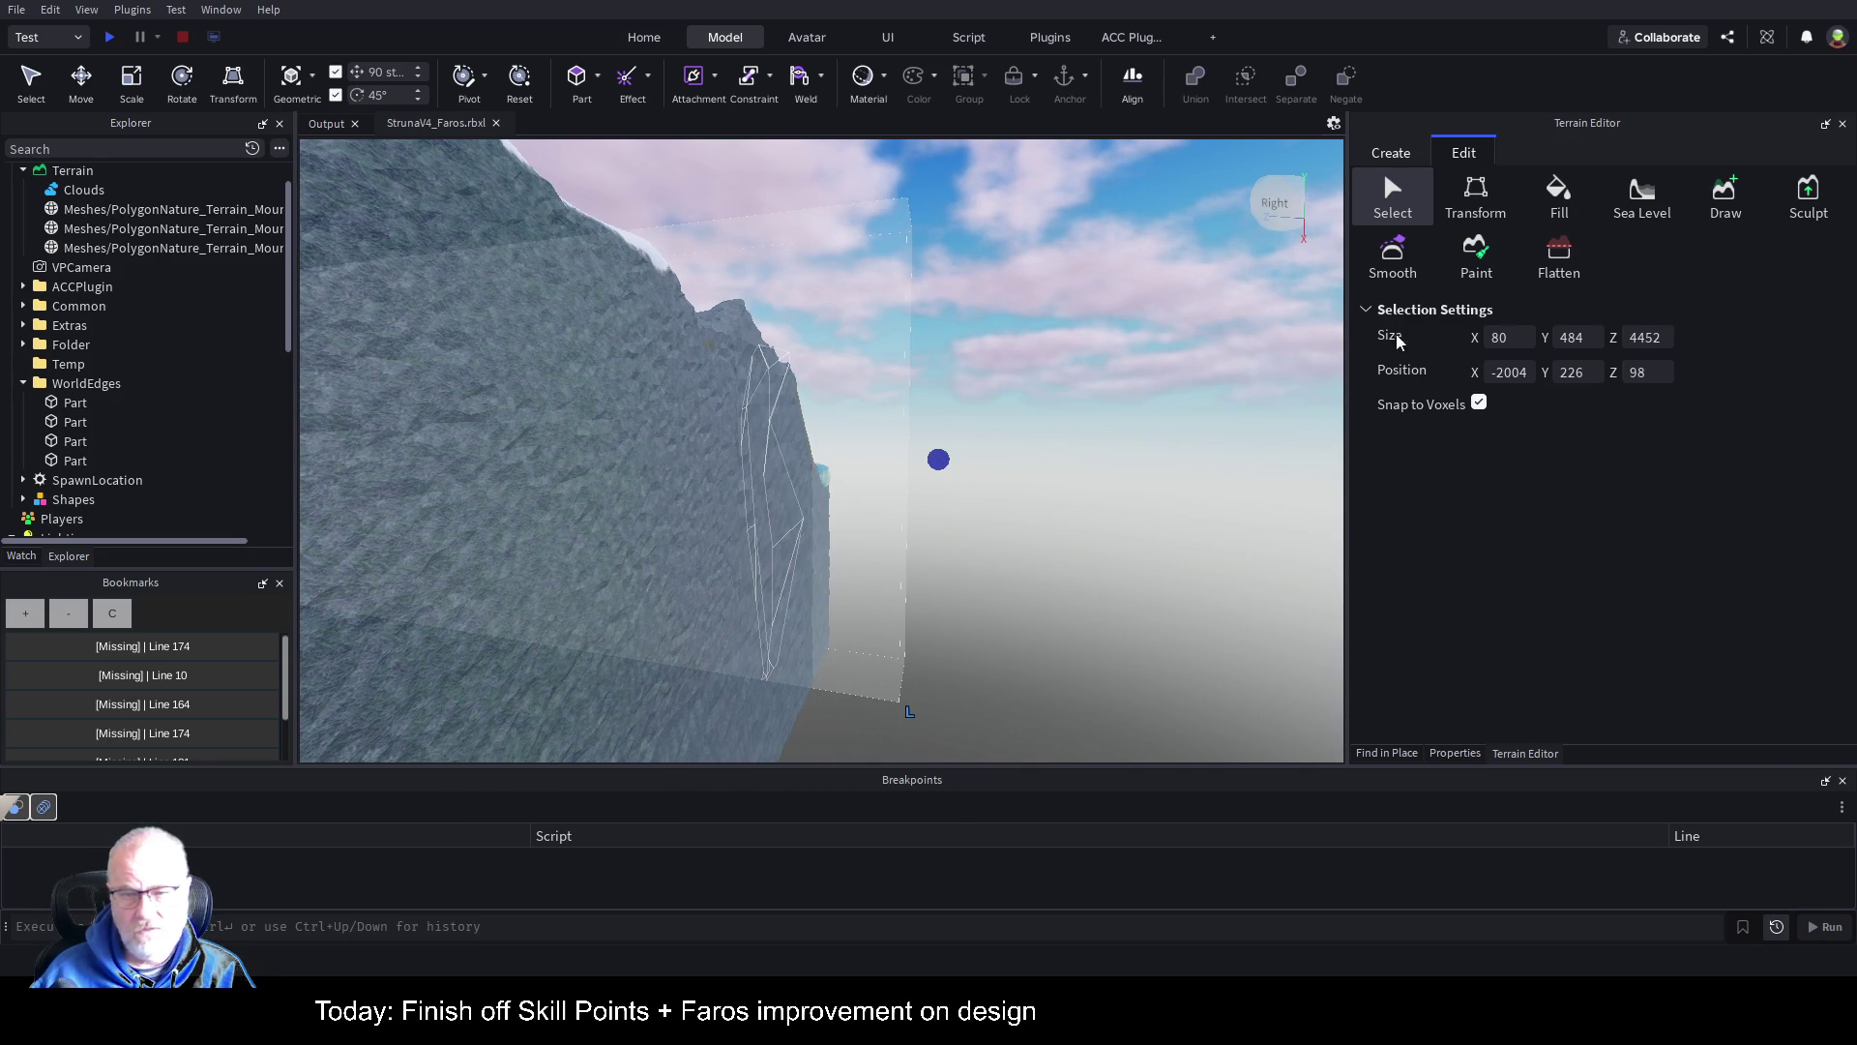
click(1402, 155)
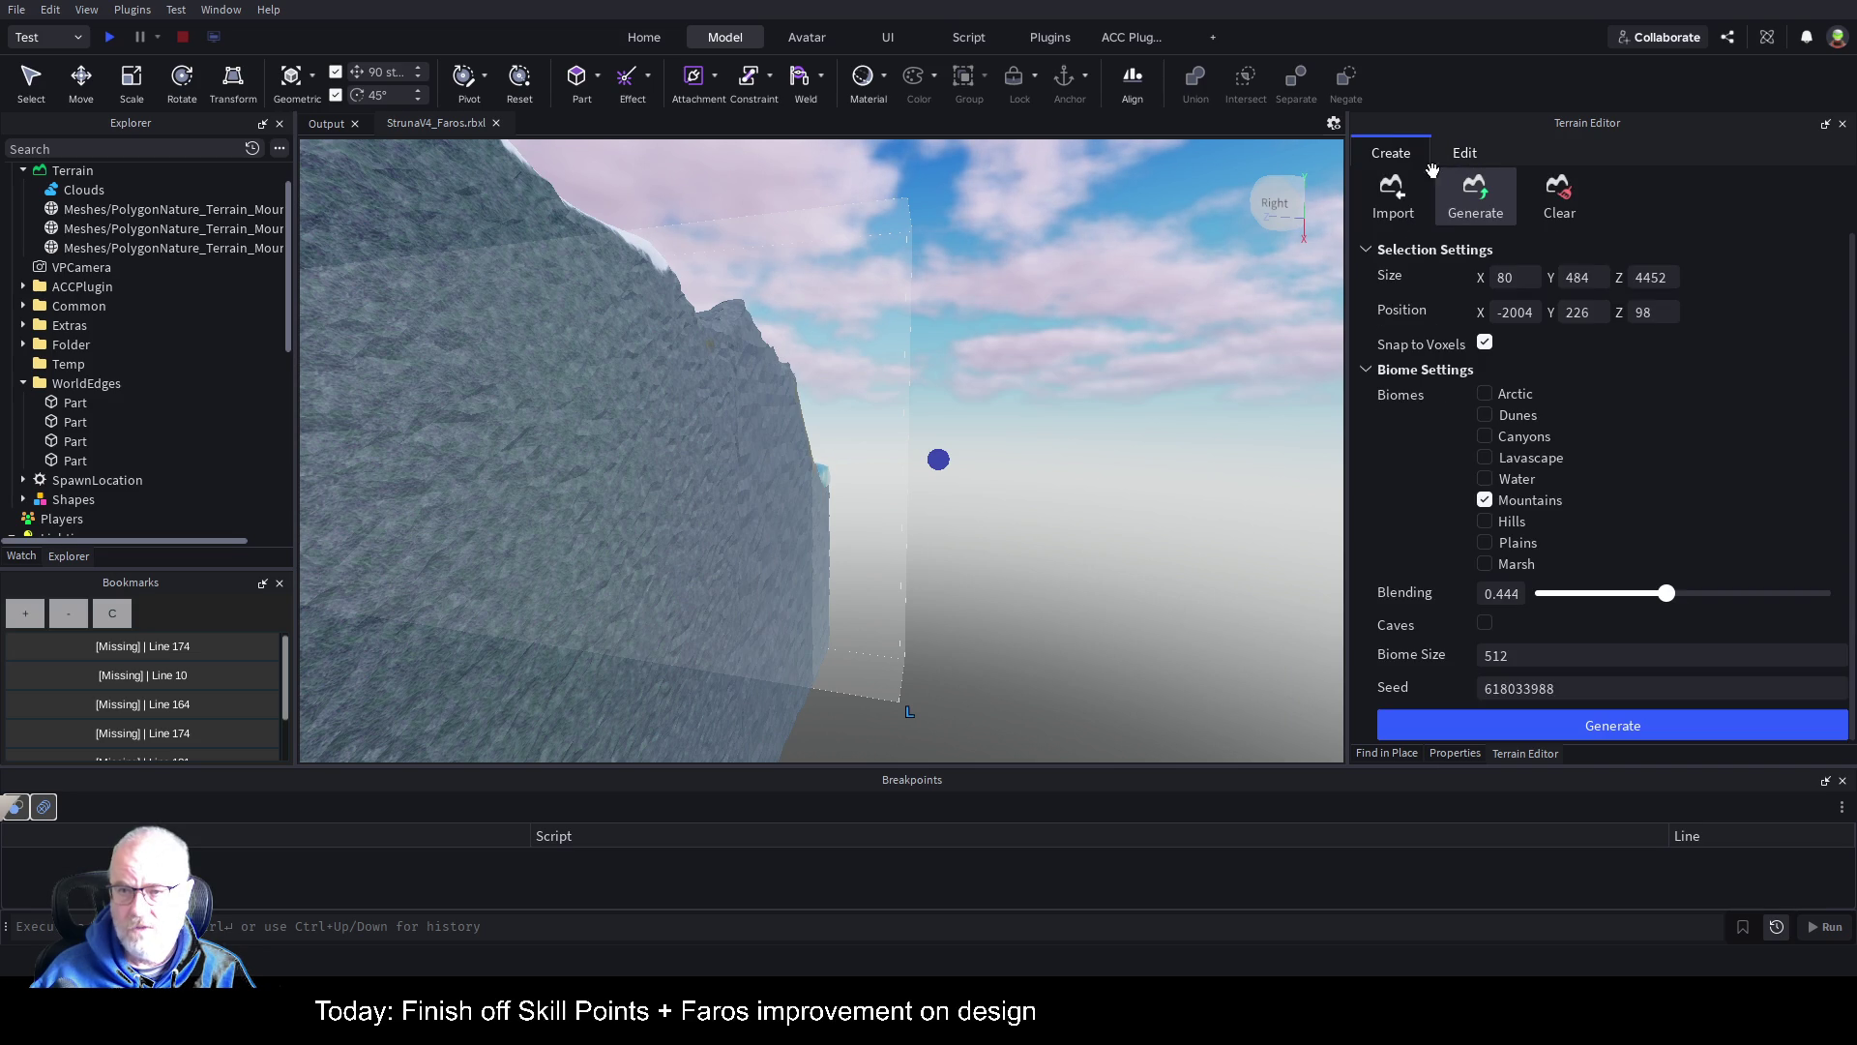
Step: Generate Mountains terrain in the selected region and fly along the new mountain wall
click(1506, 716)
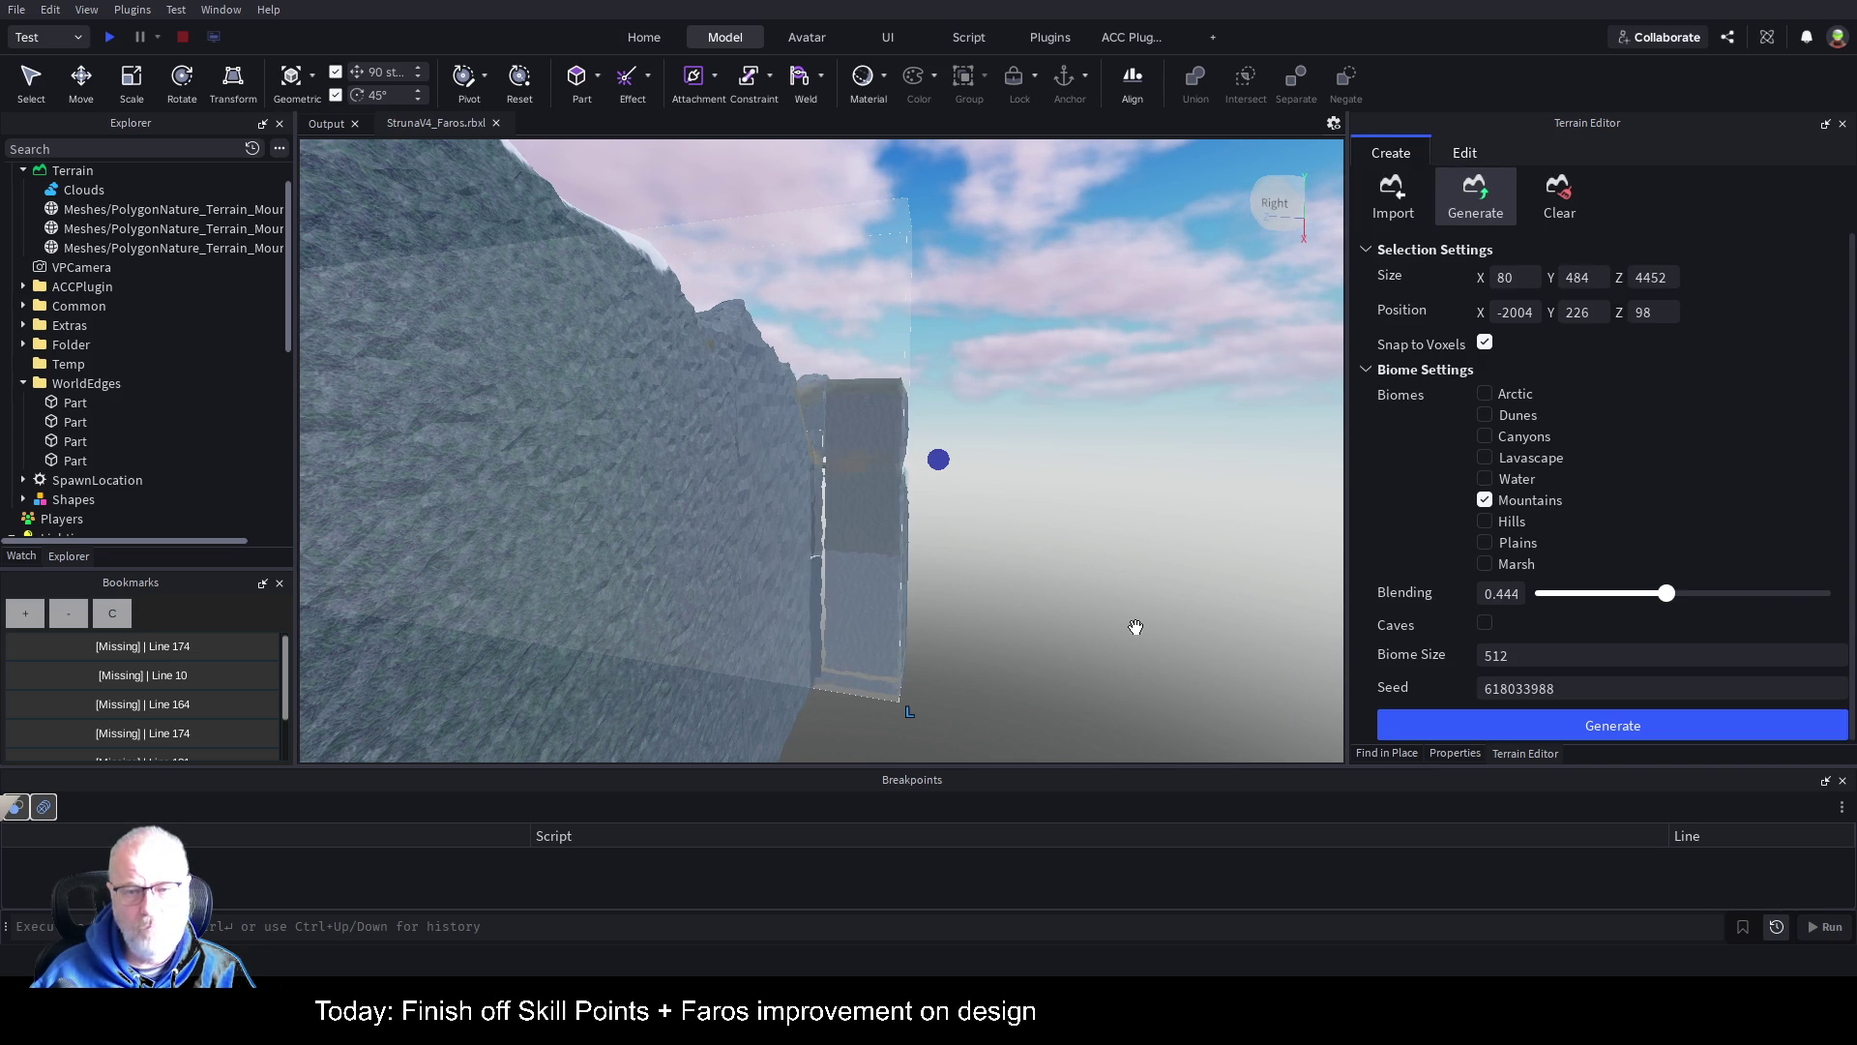
key(a)
key(a)
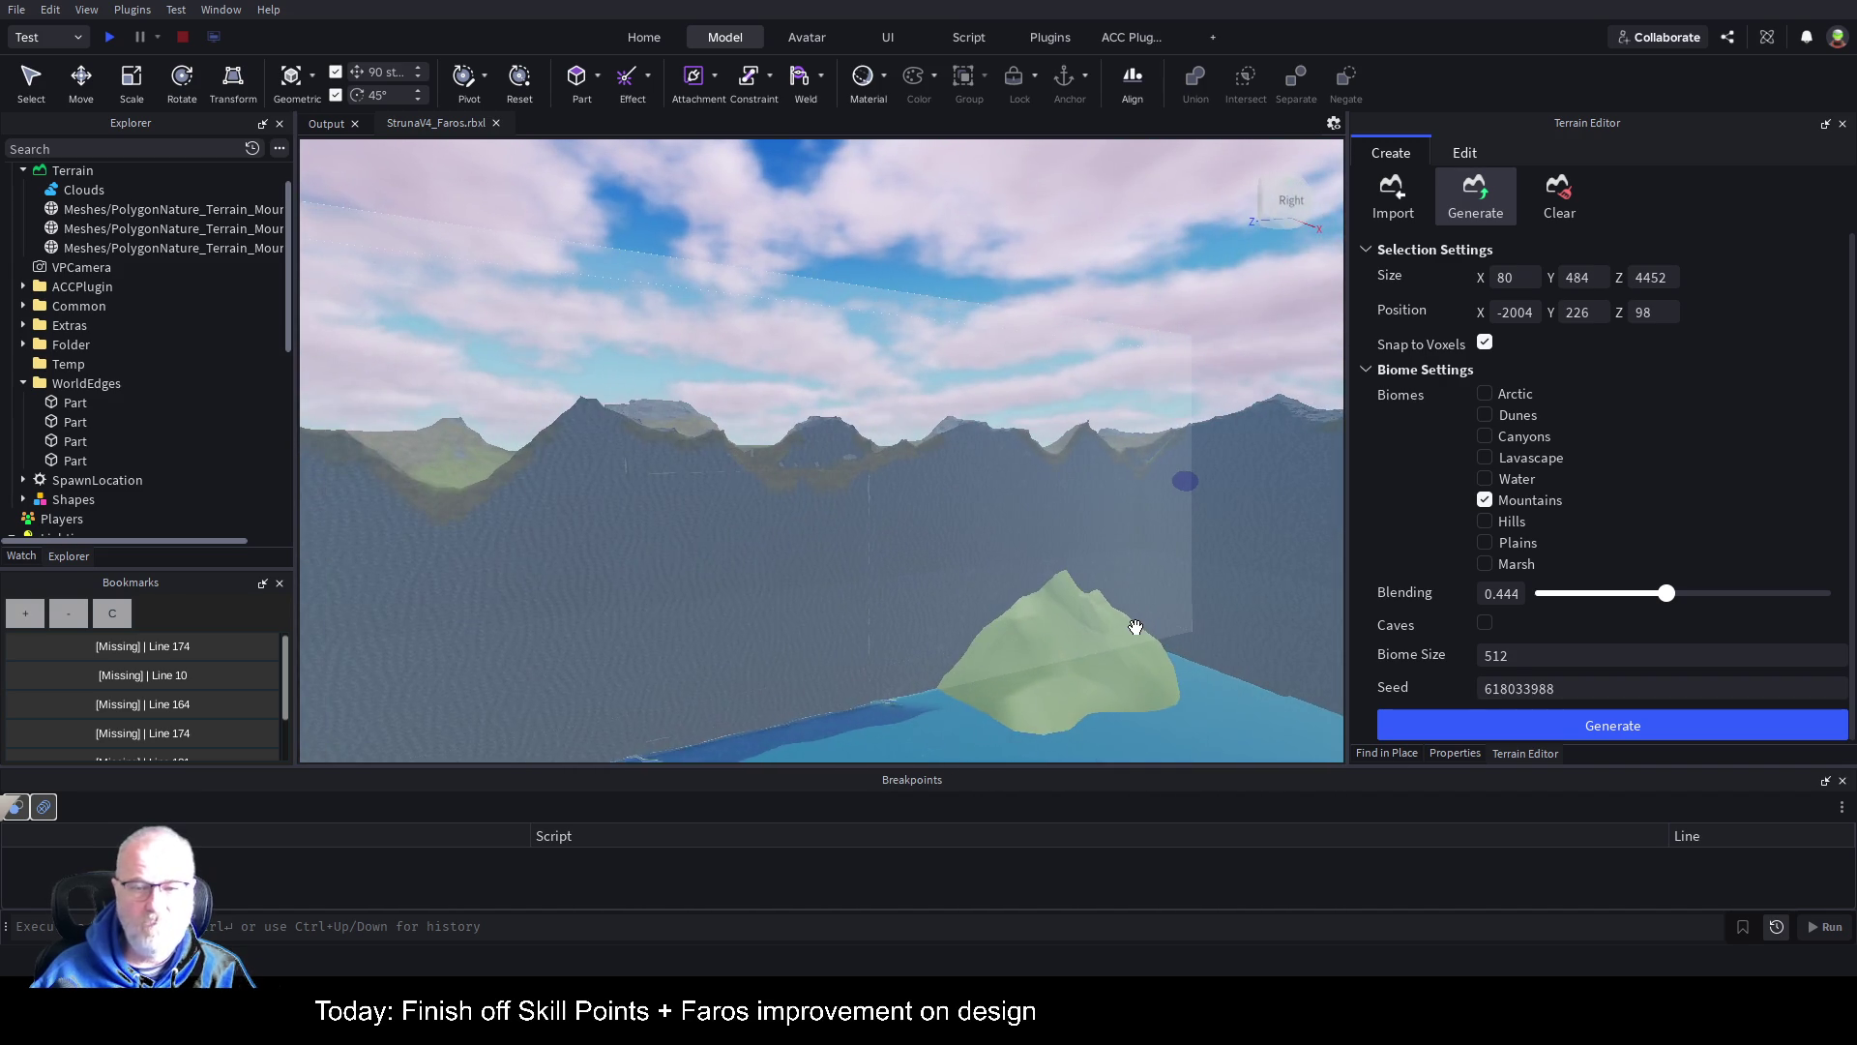
key(a)
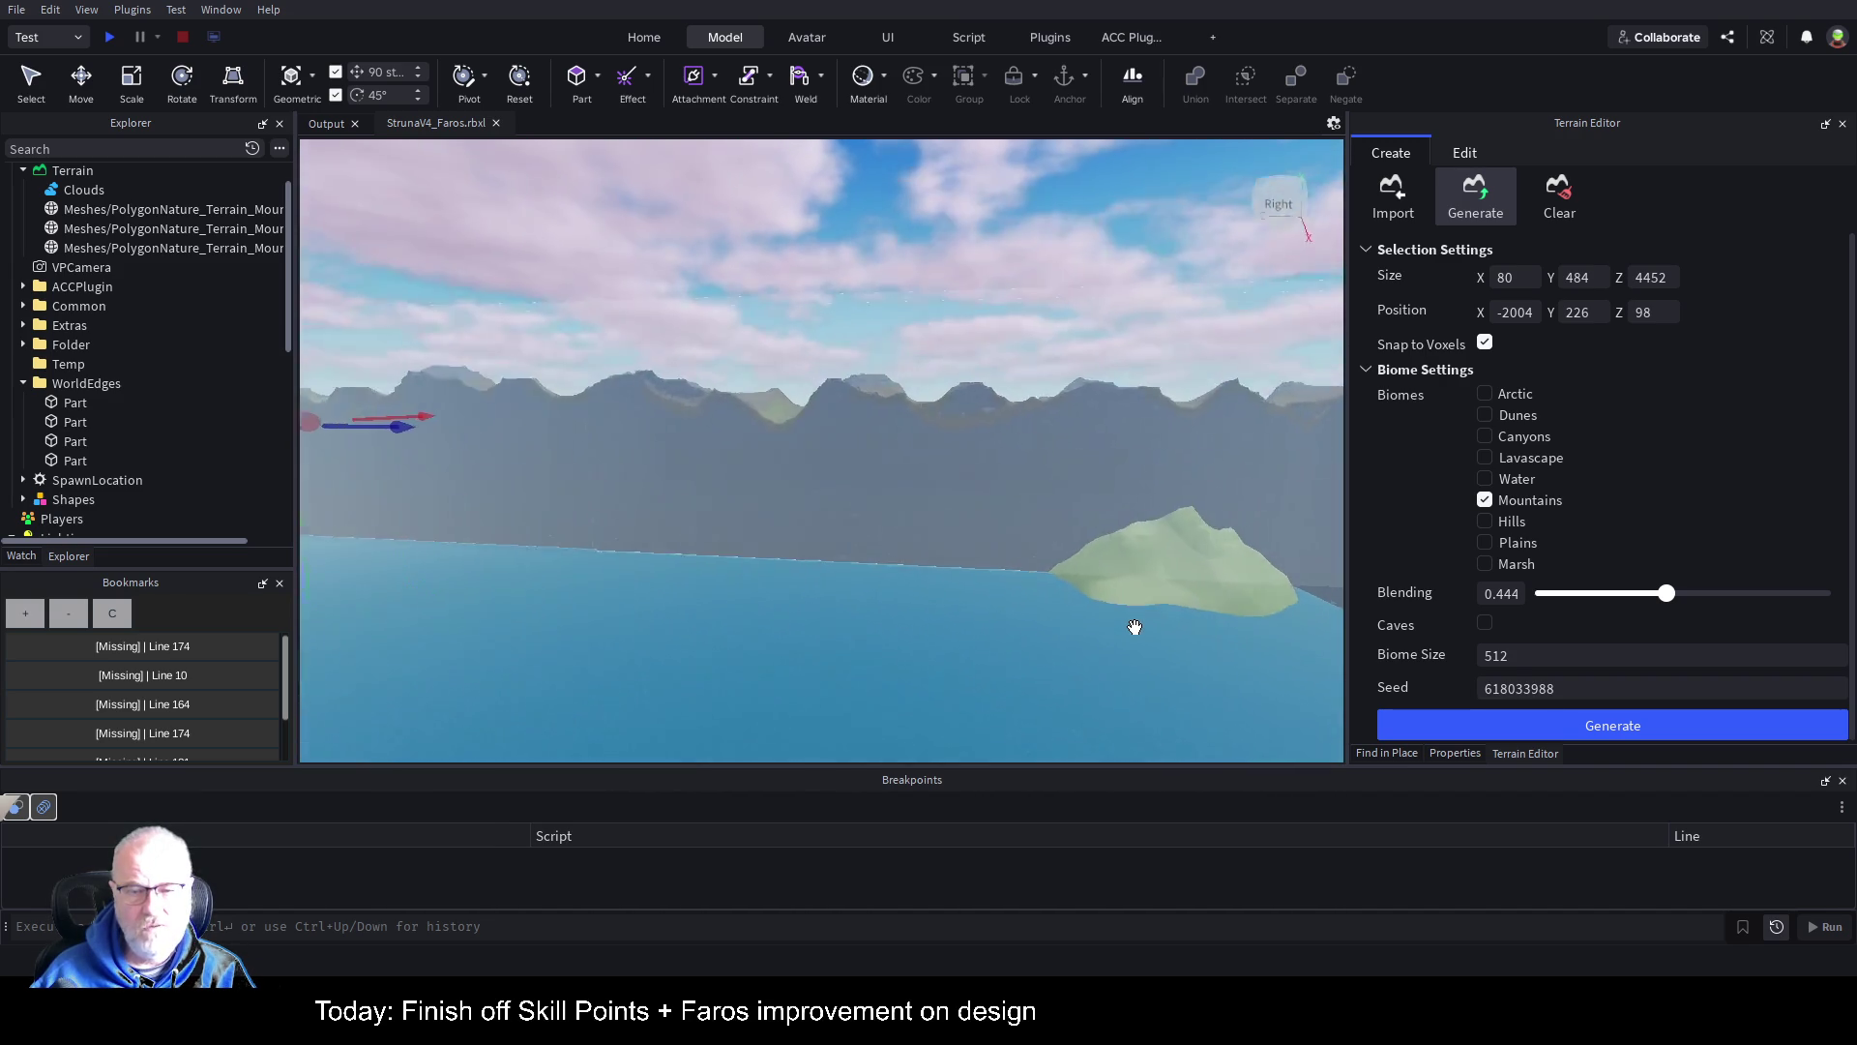
key(a)
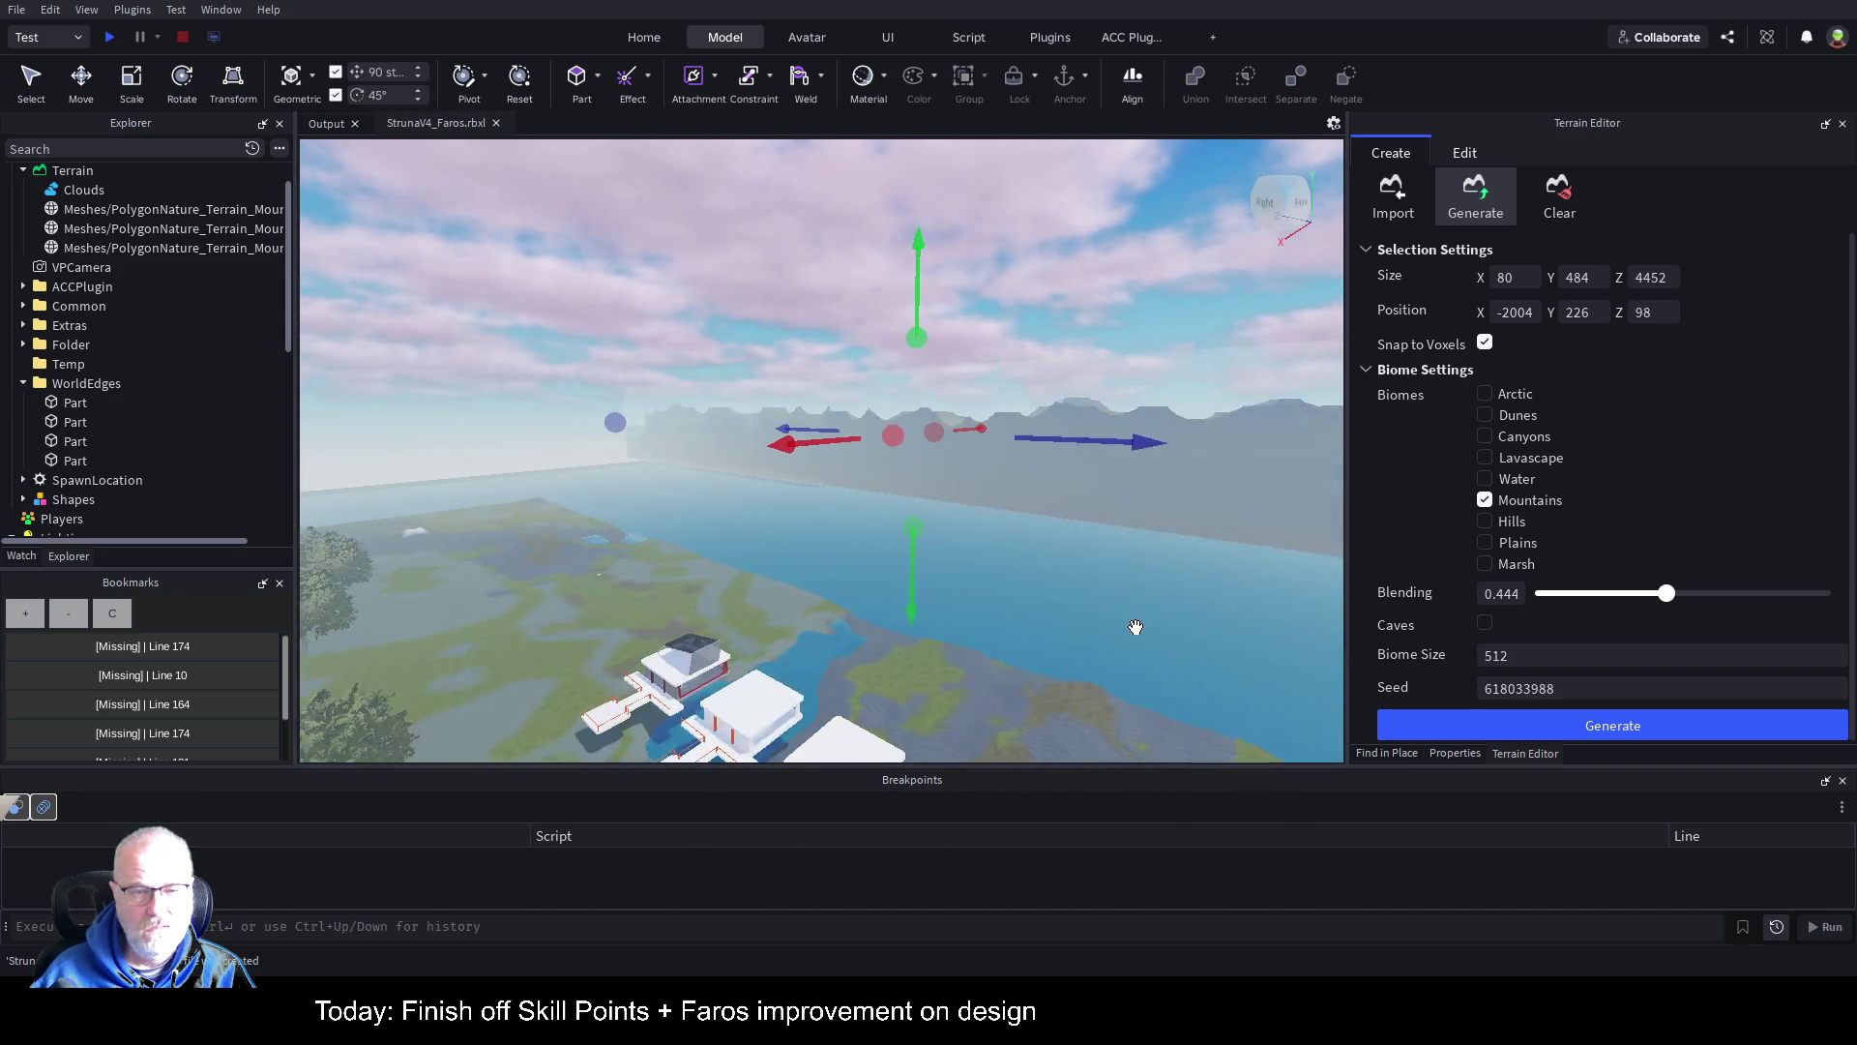
key(a)
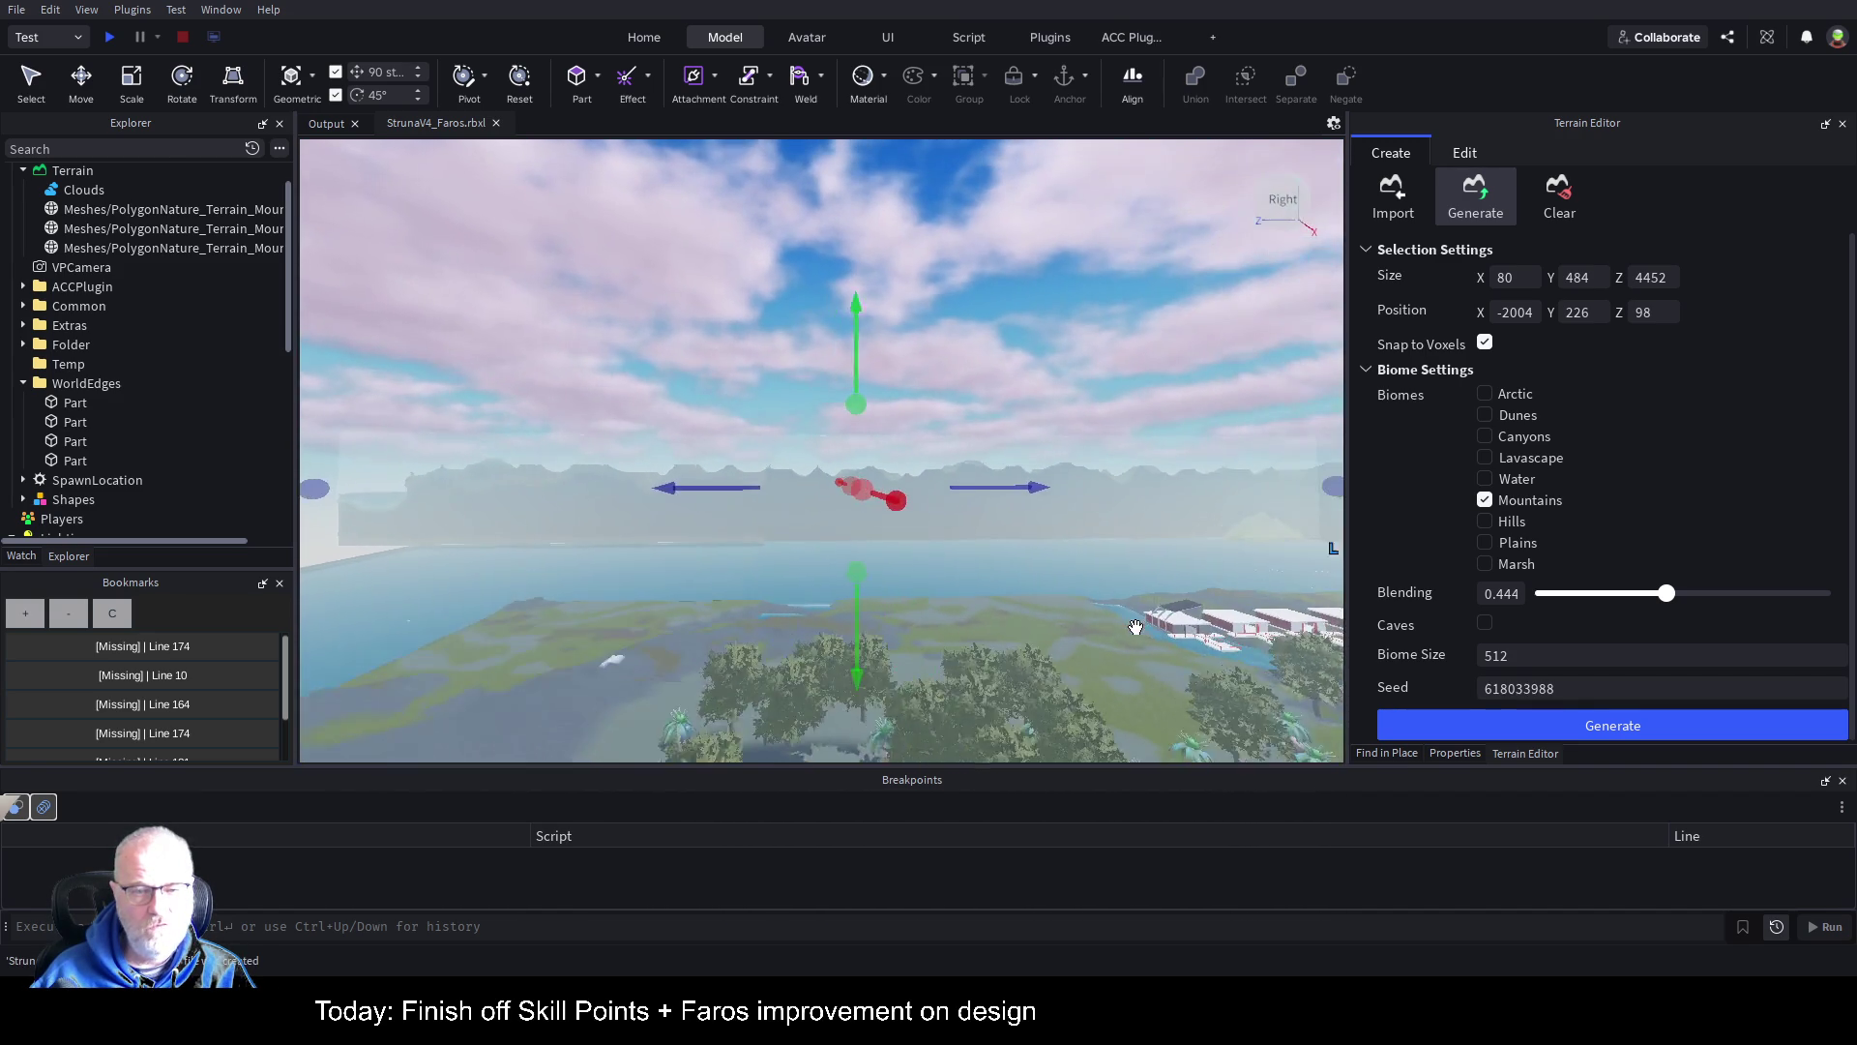
key(d)
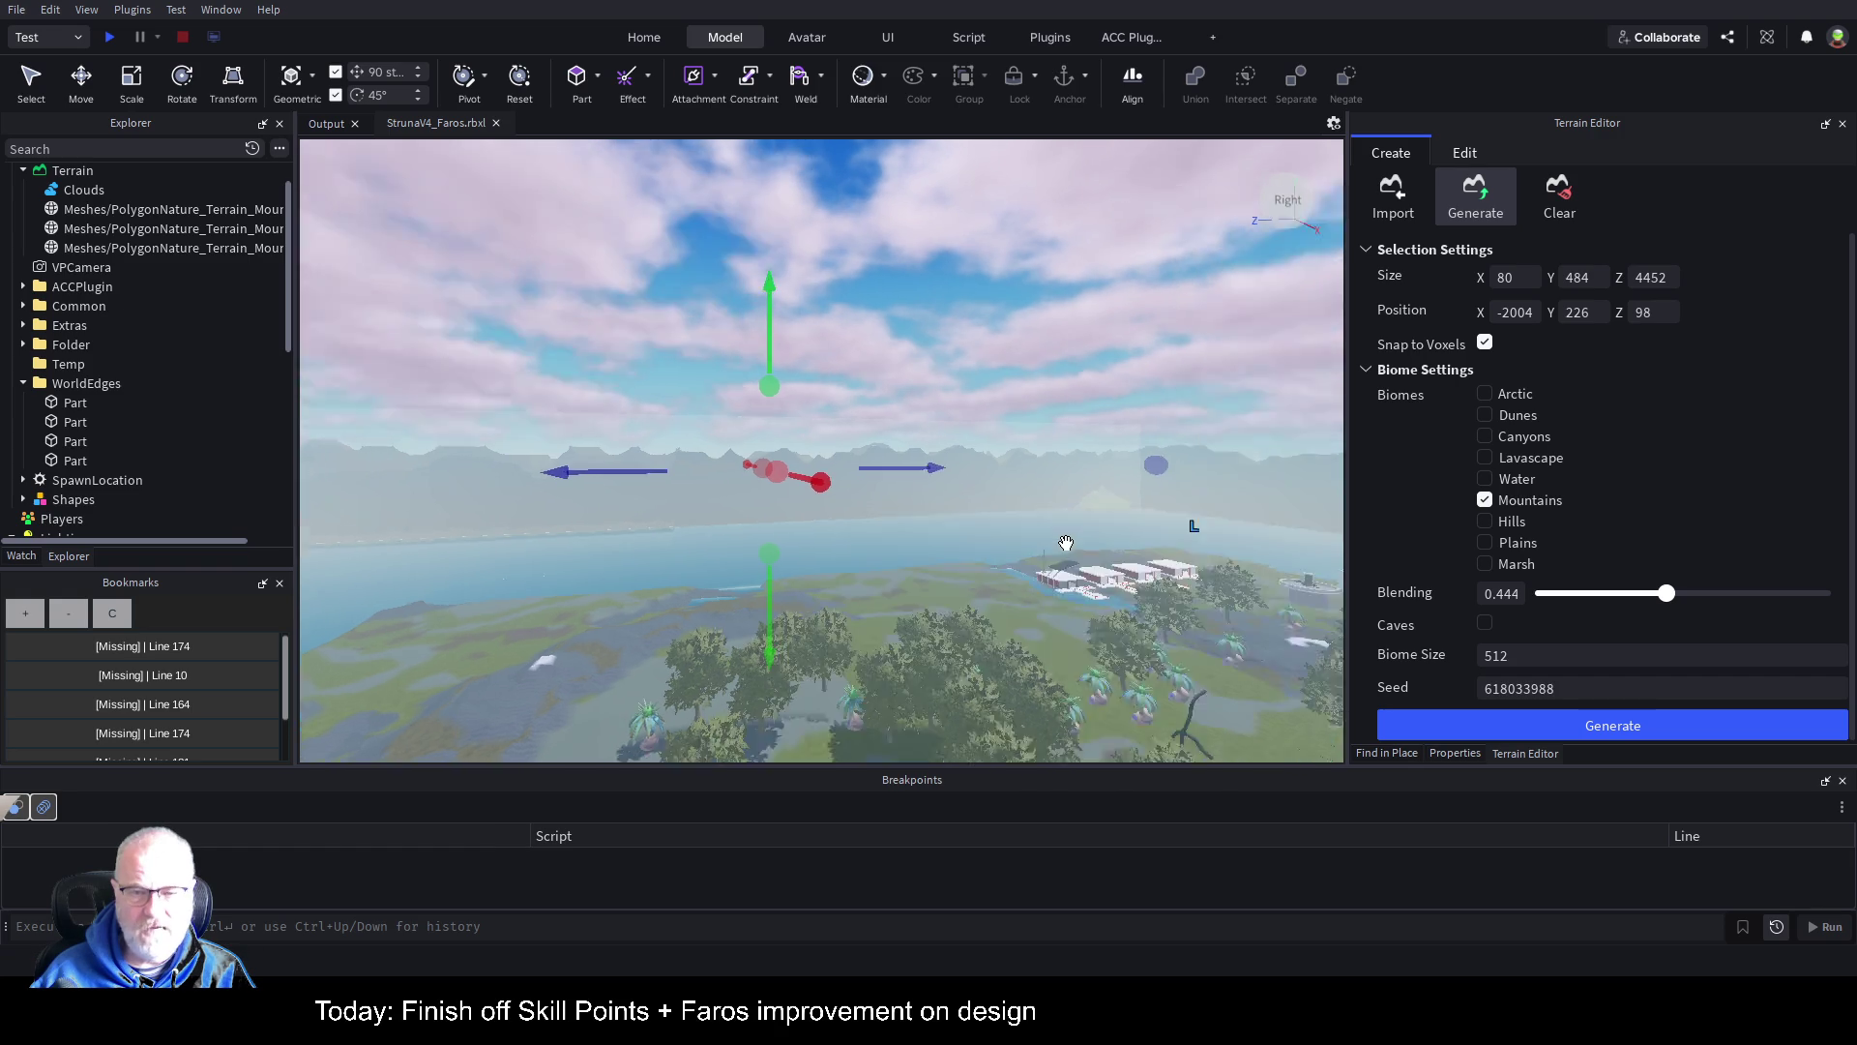
Step: Fly the camera along the shoreline and across the sea toward the terrain island
key(a)
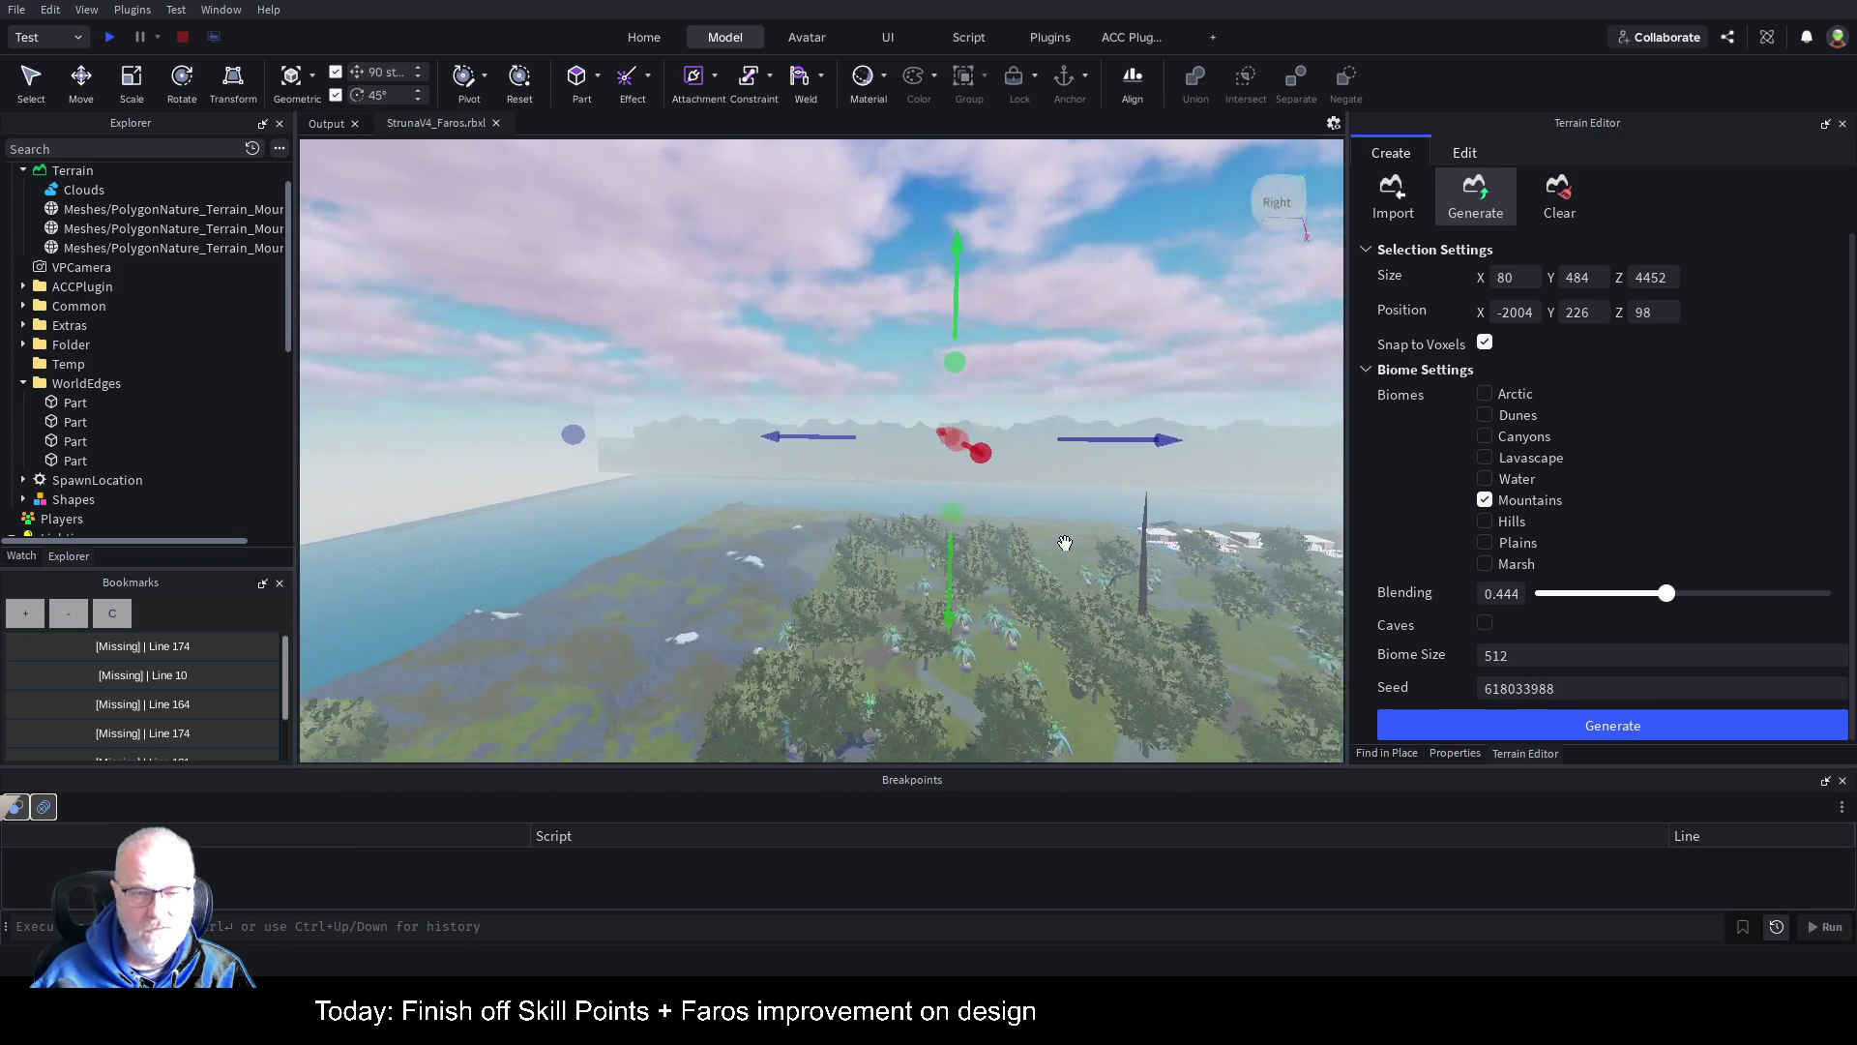
key(a)
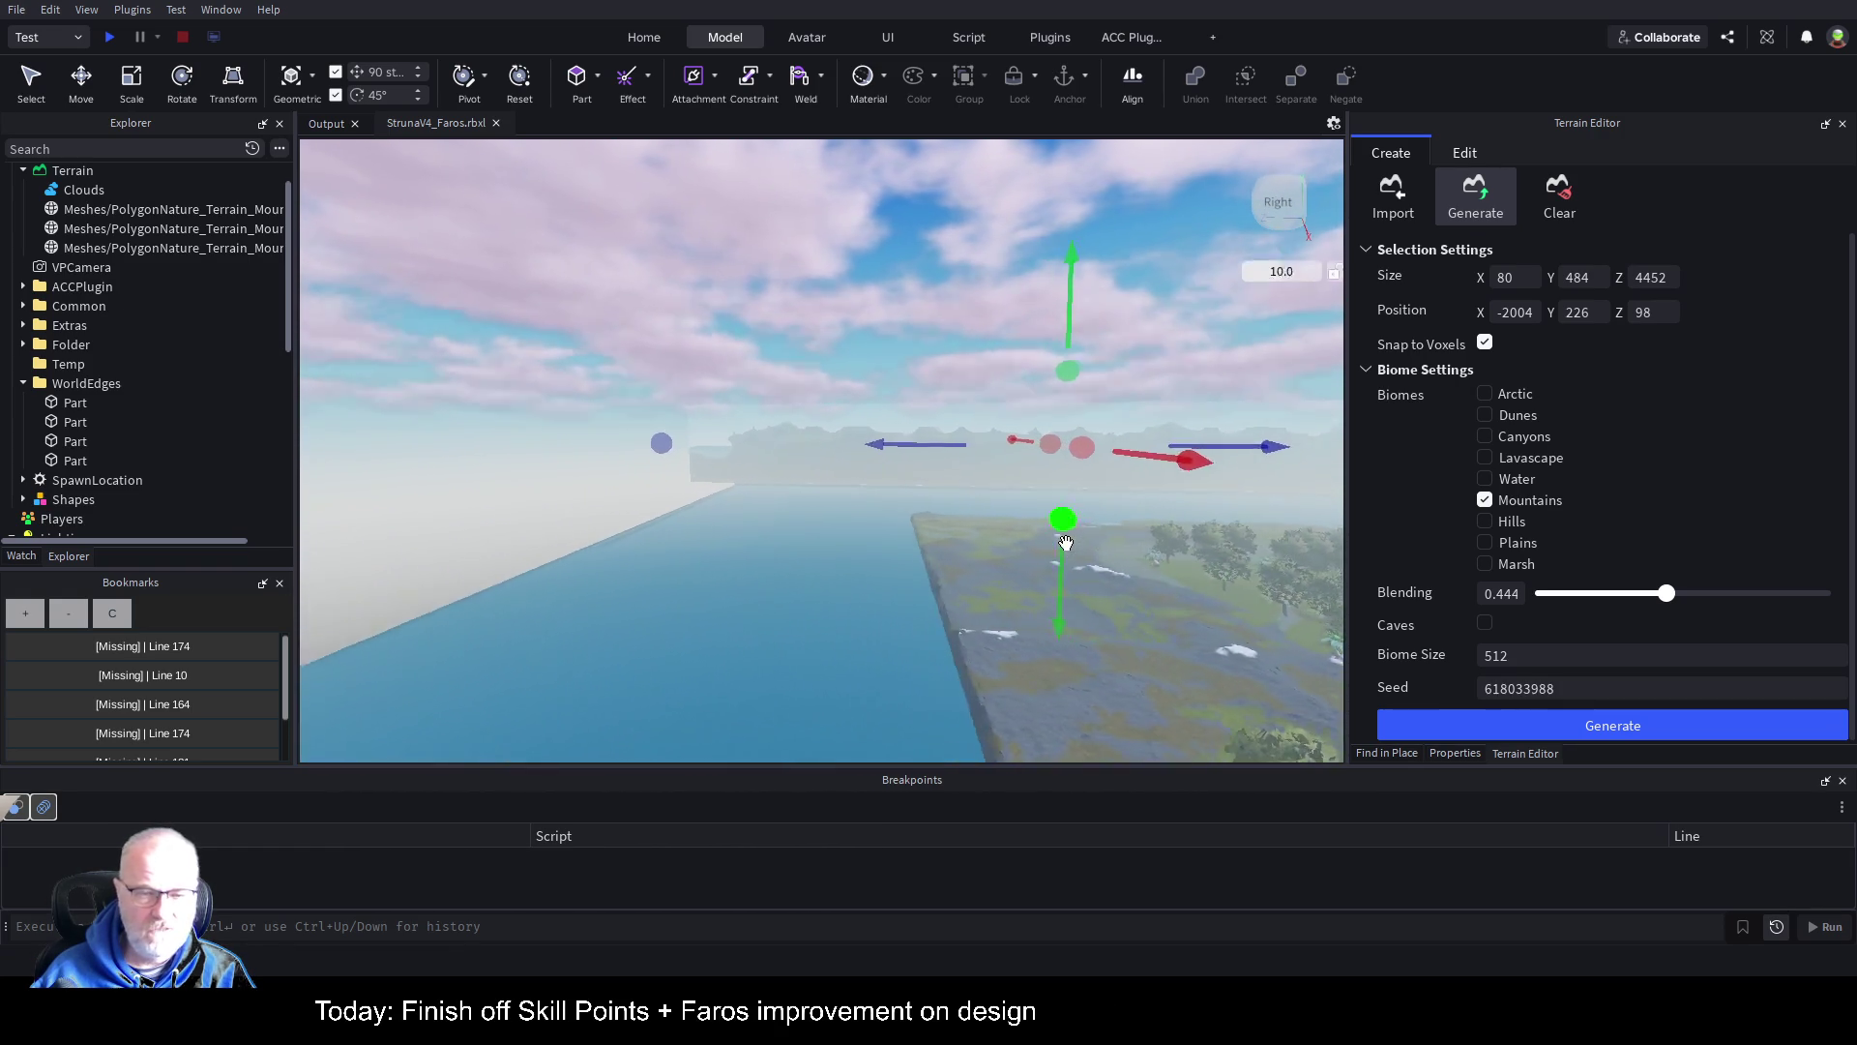
key(d)
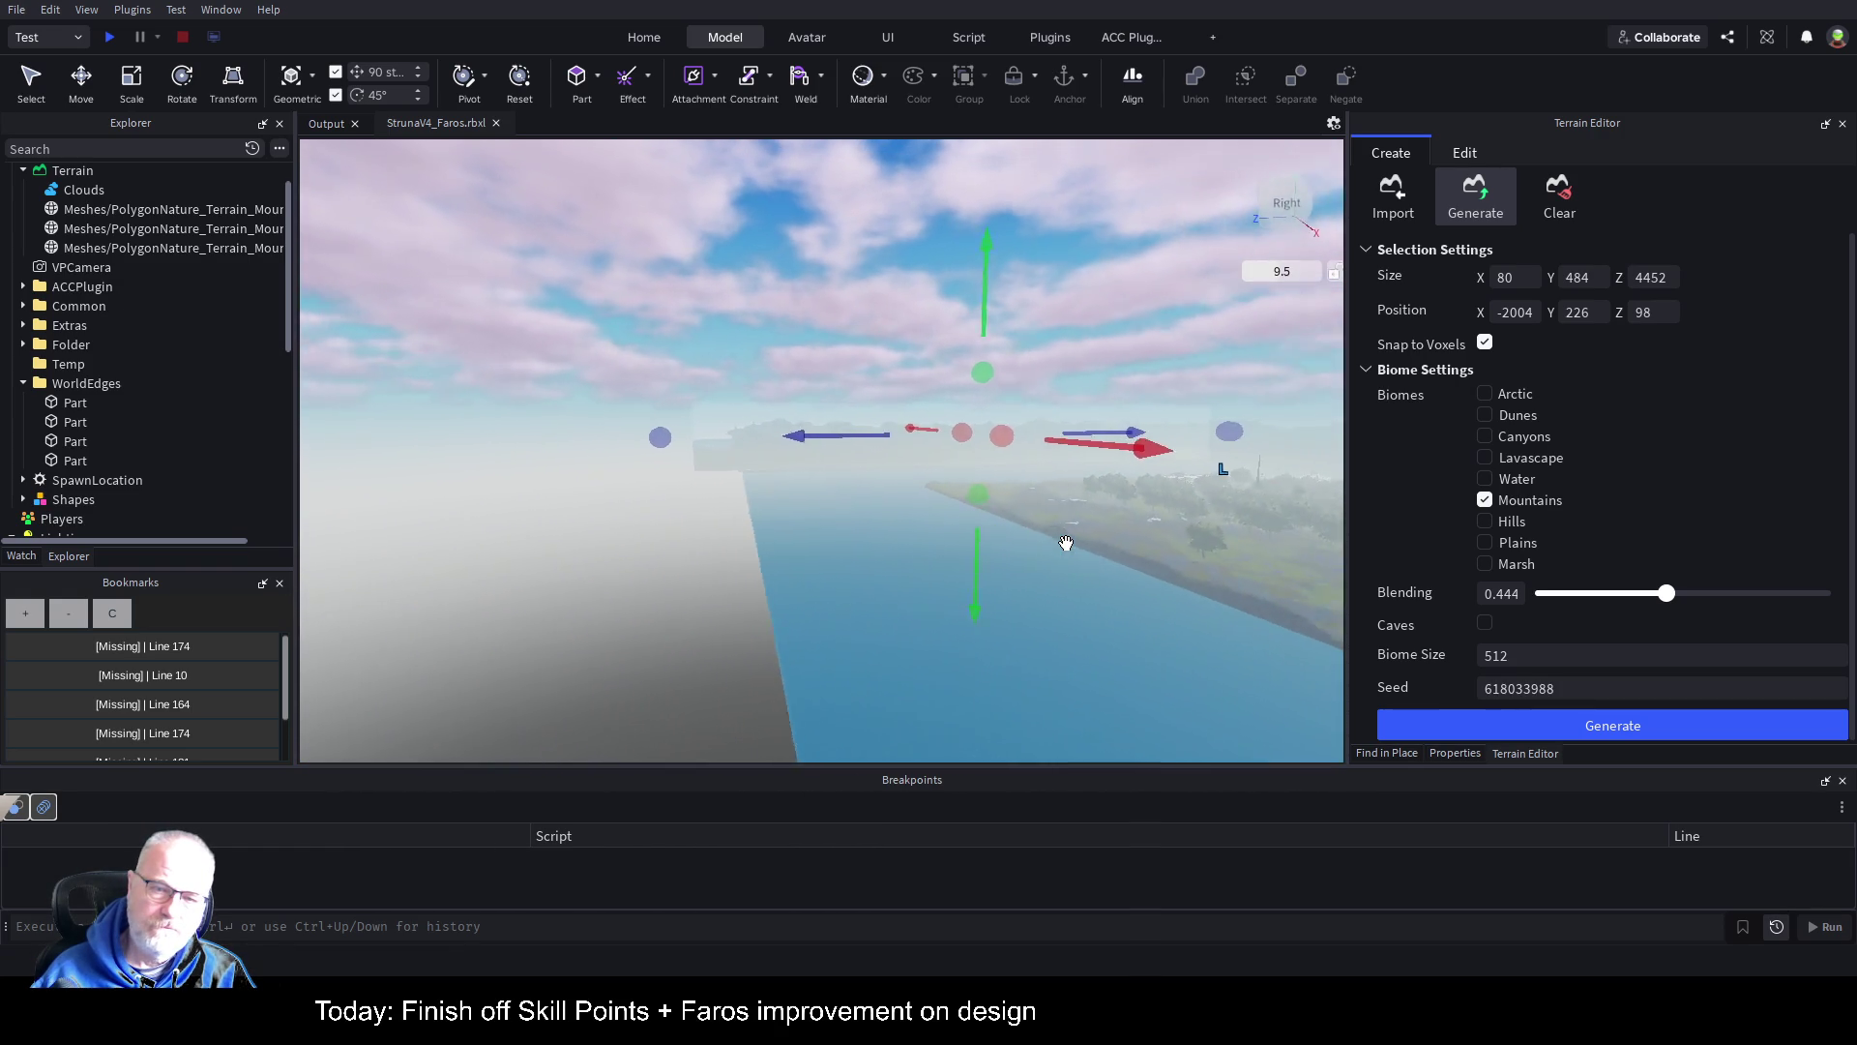
key(d)
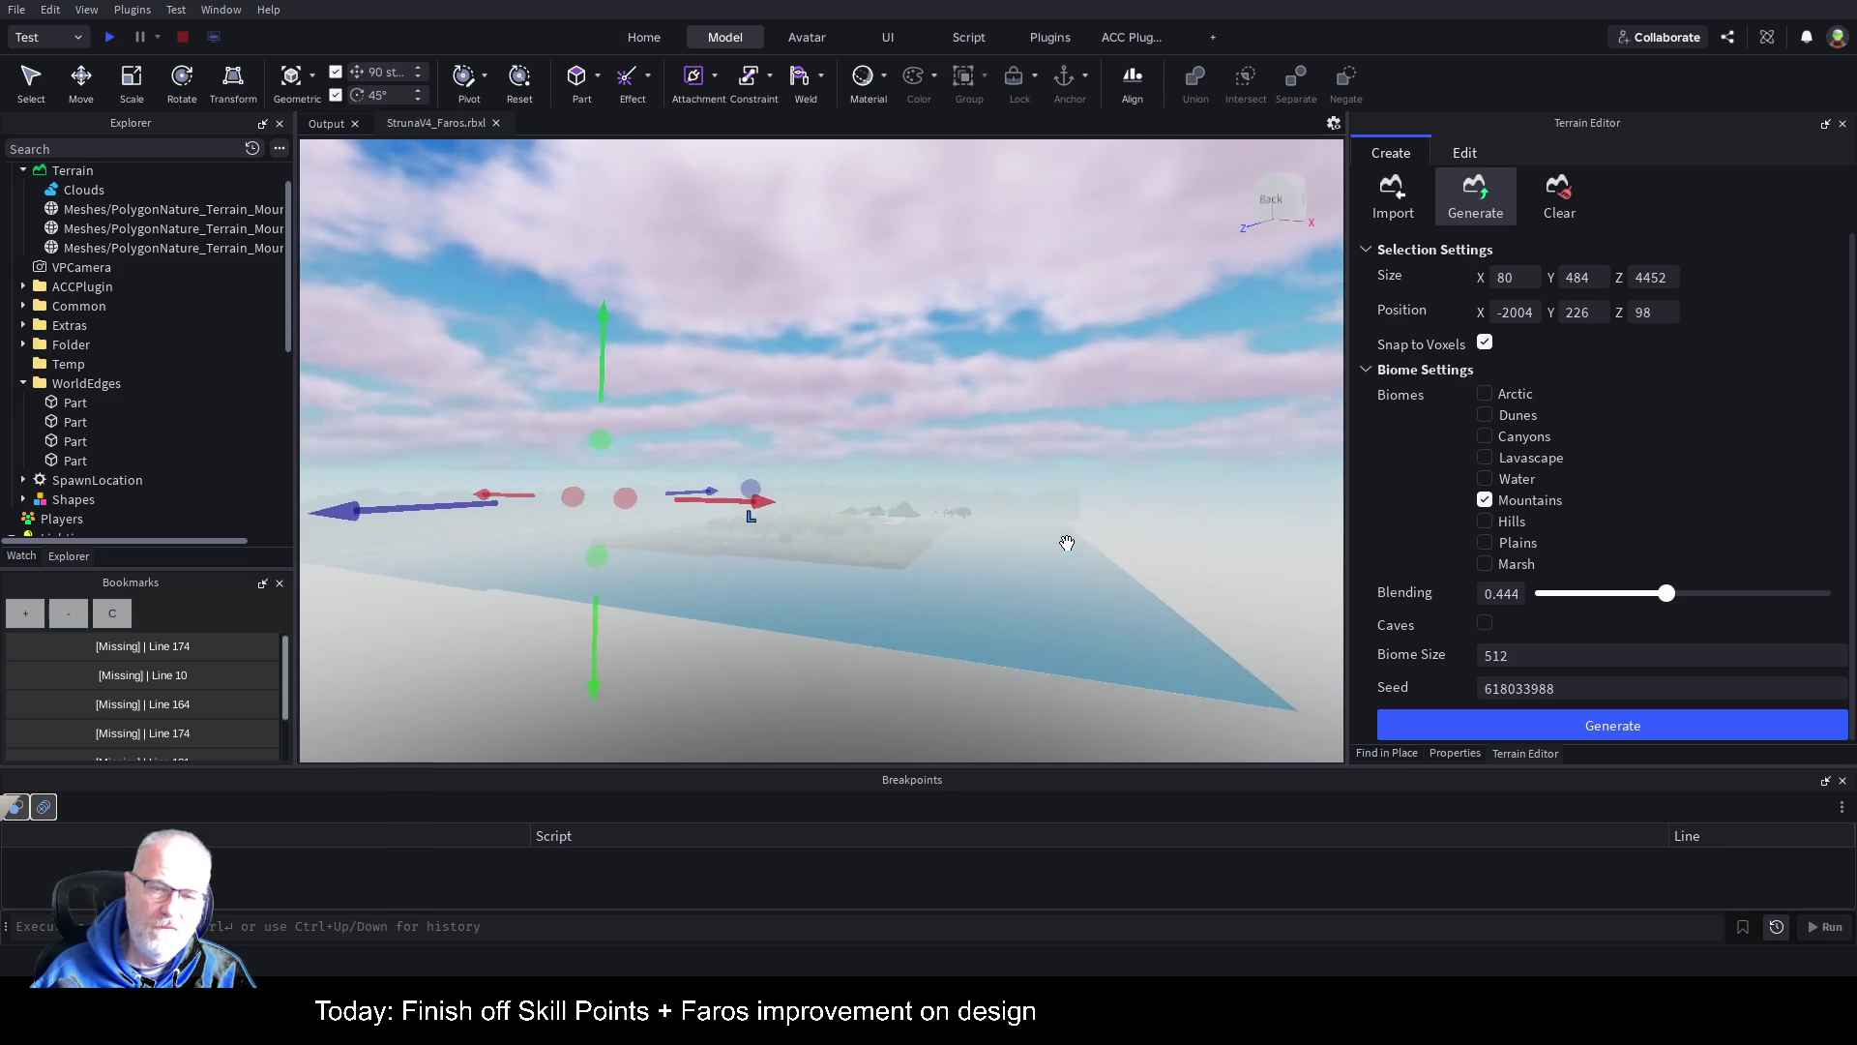
key(w)
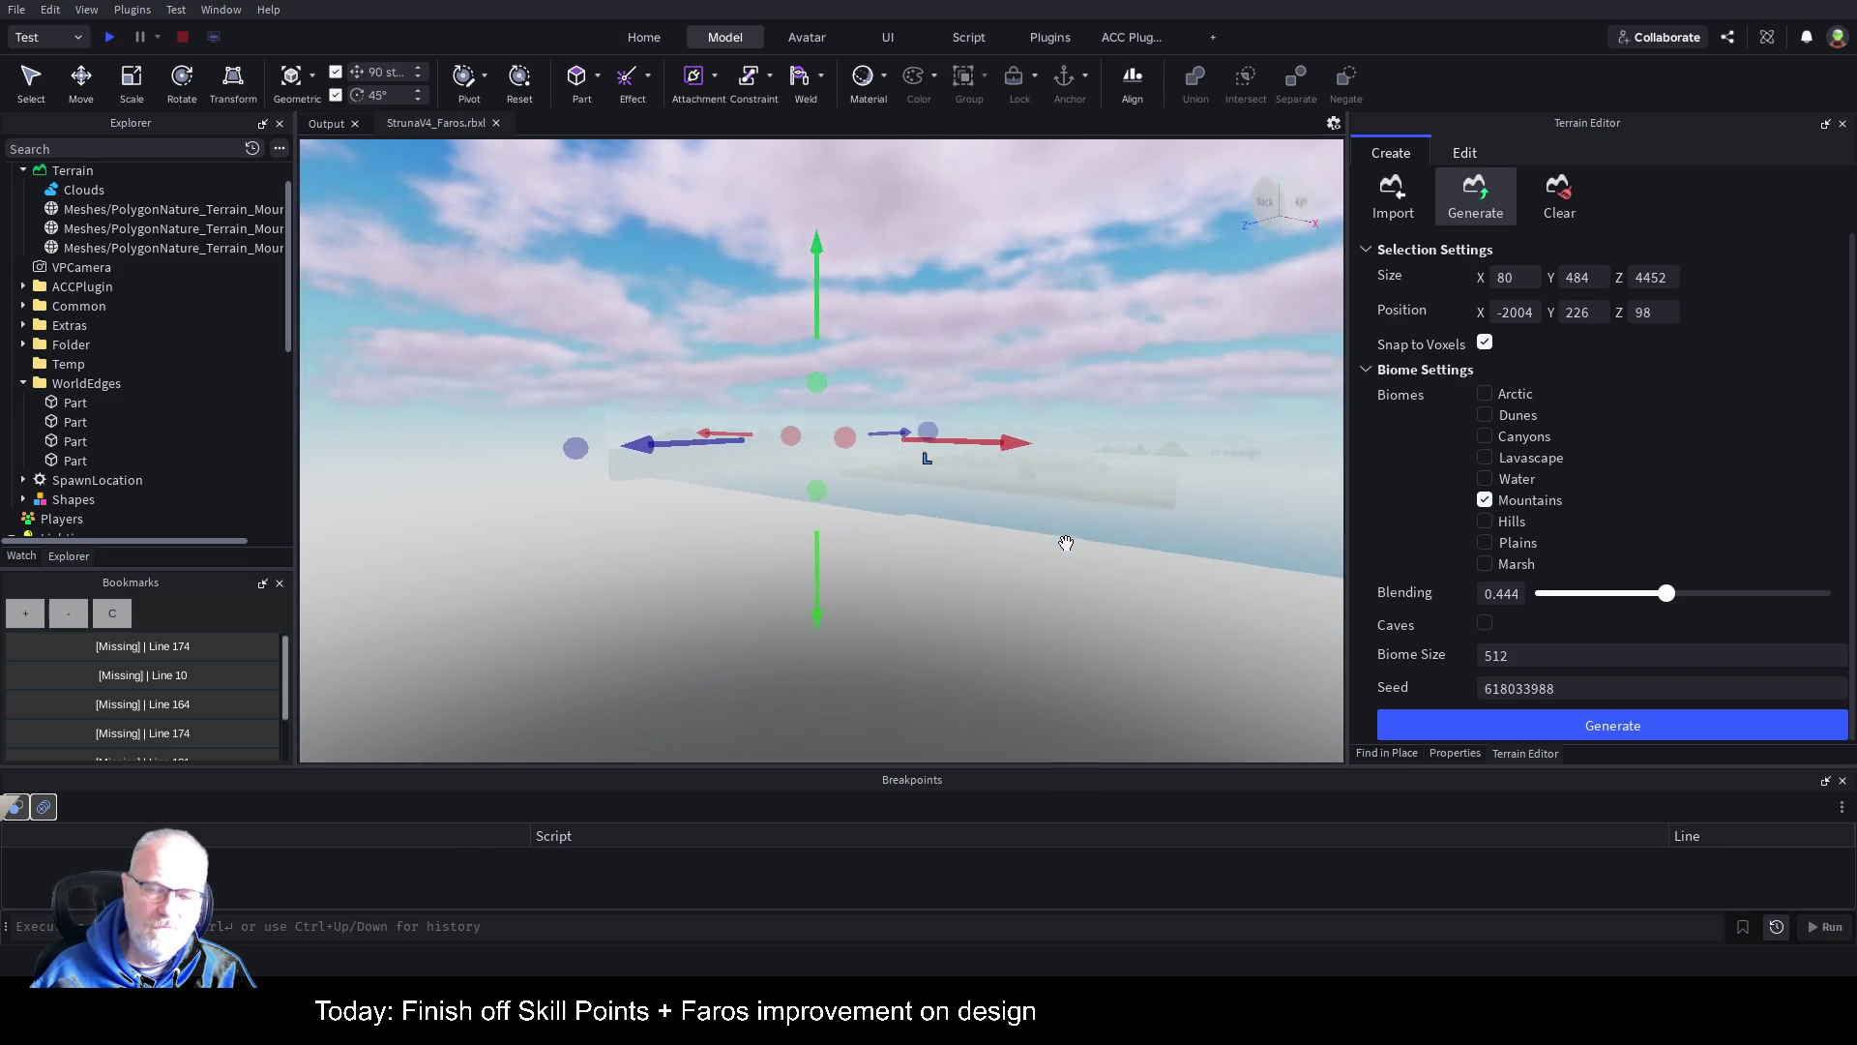
key(w)
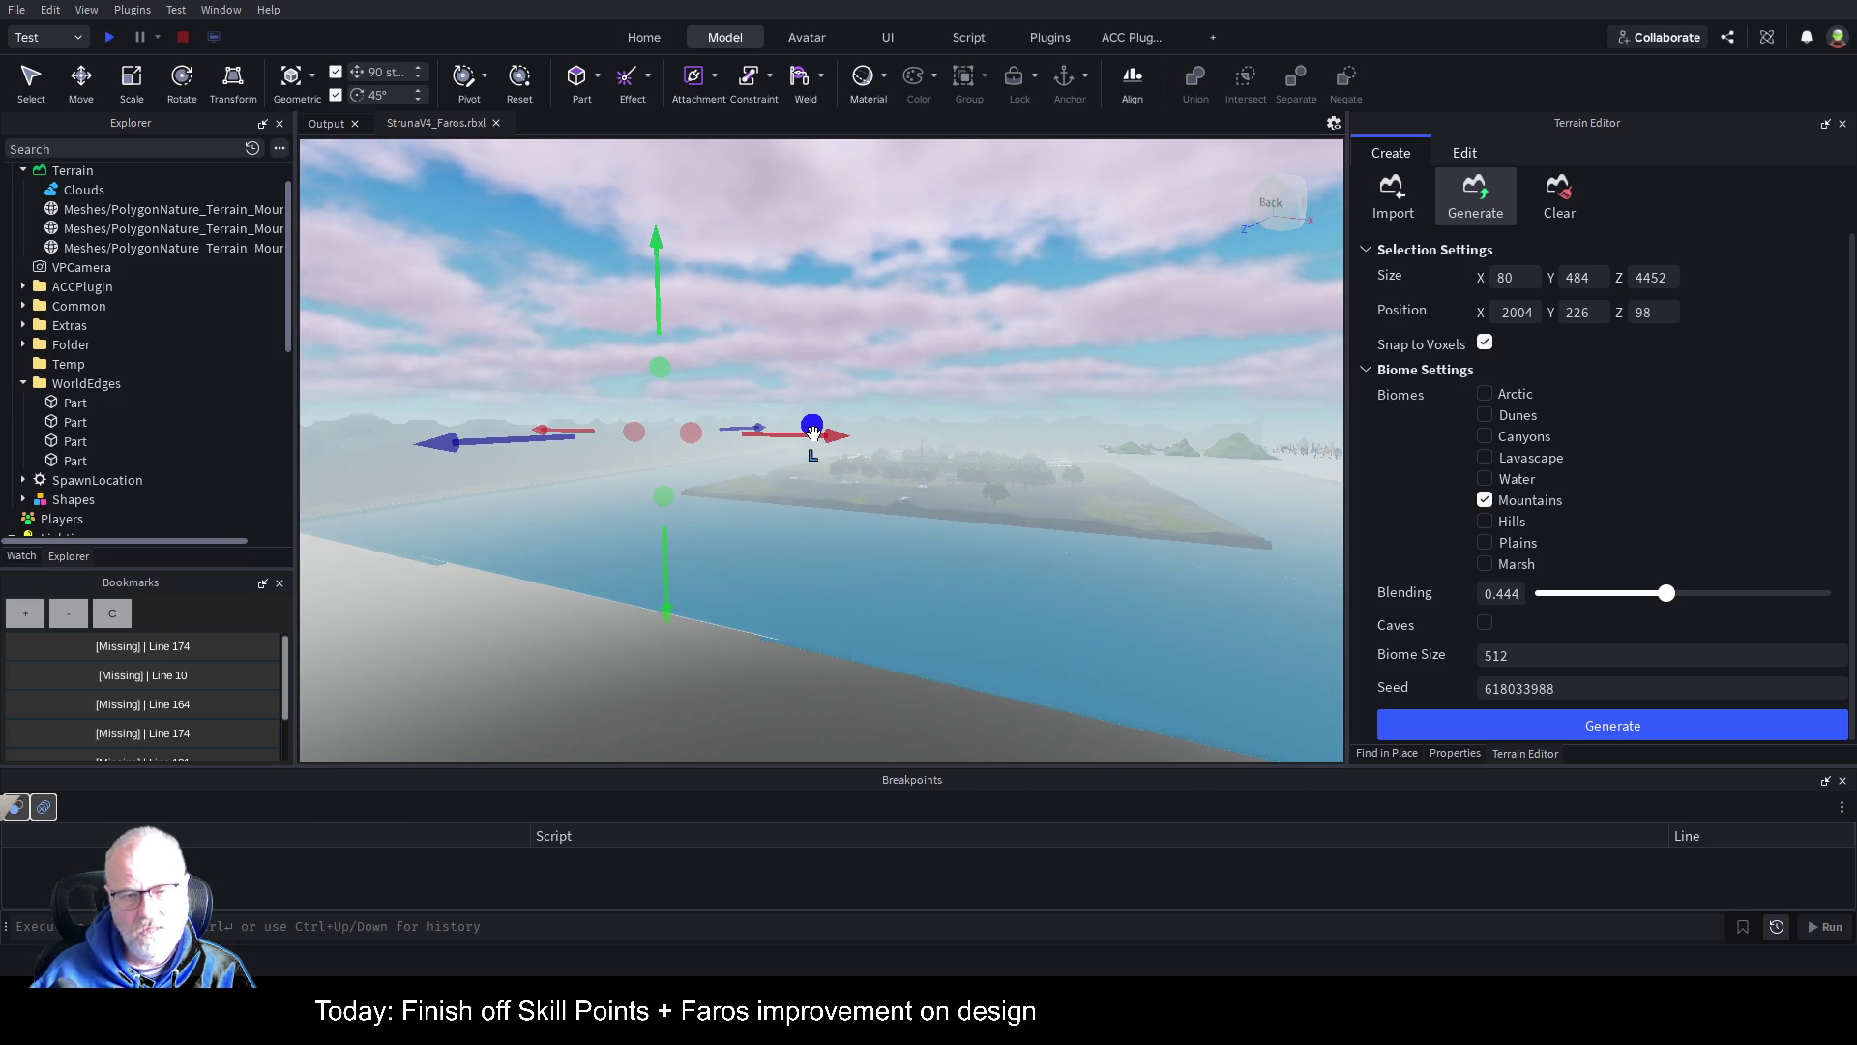
drag(812, 433, 813, 432)
Step: Shrink the region to a 92-stud footprint, stretch it to 2116 along X, and set Size Z to 92
drag(537, 478, 485, 502)
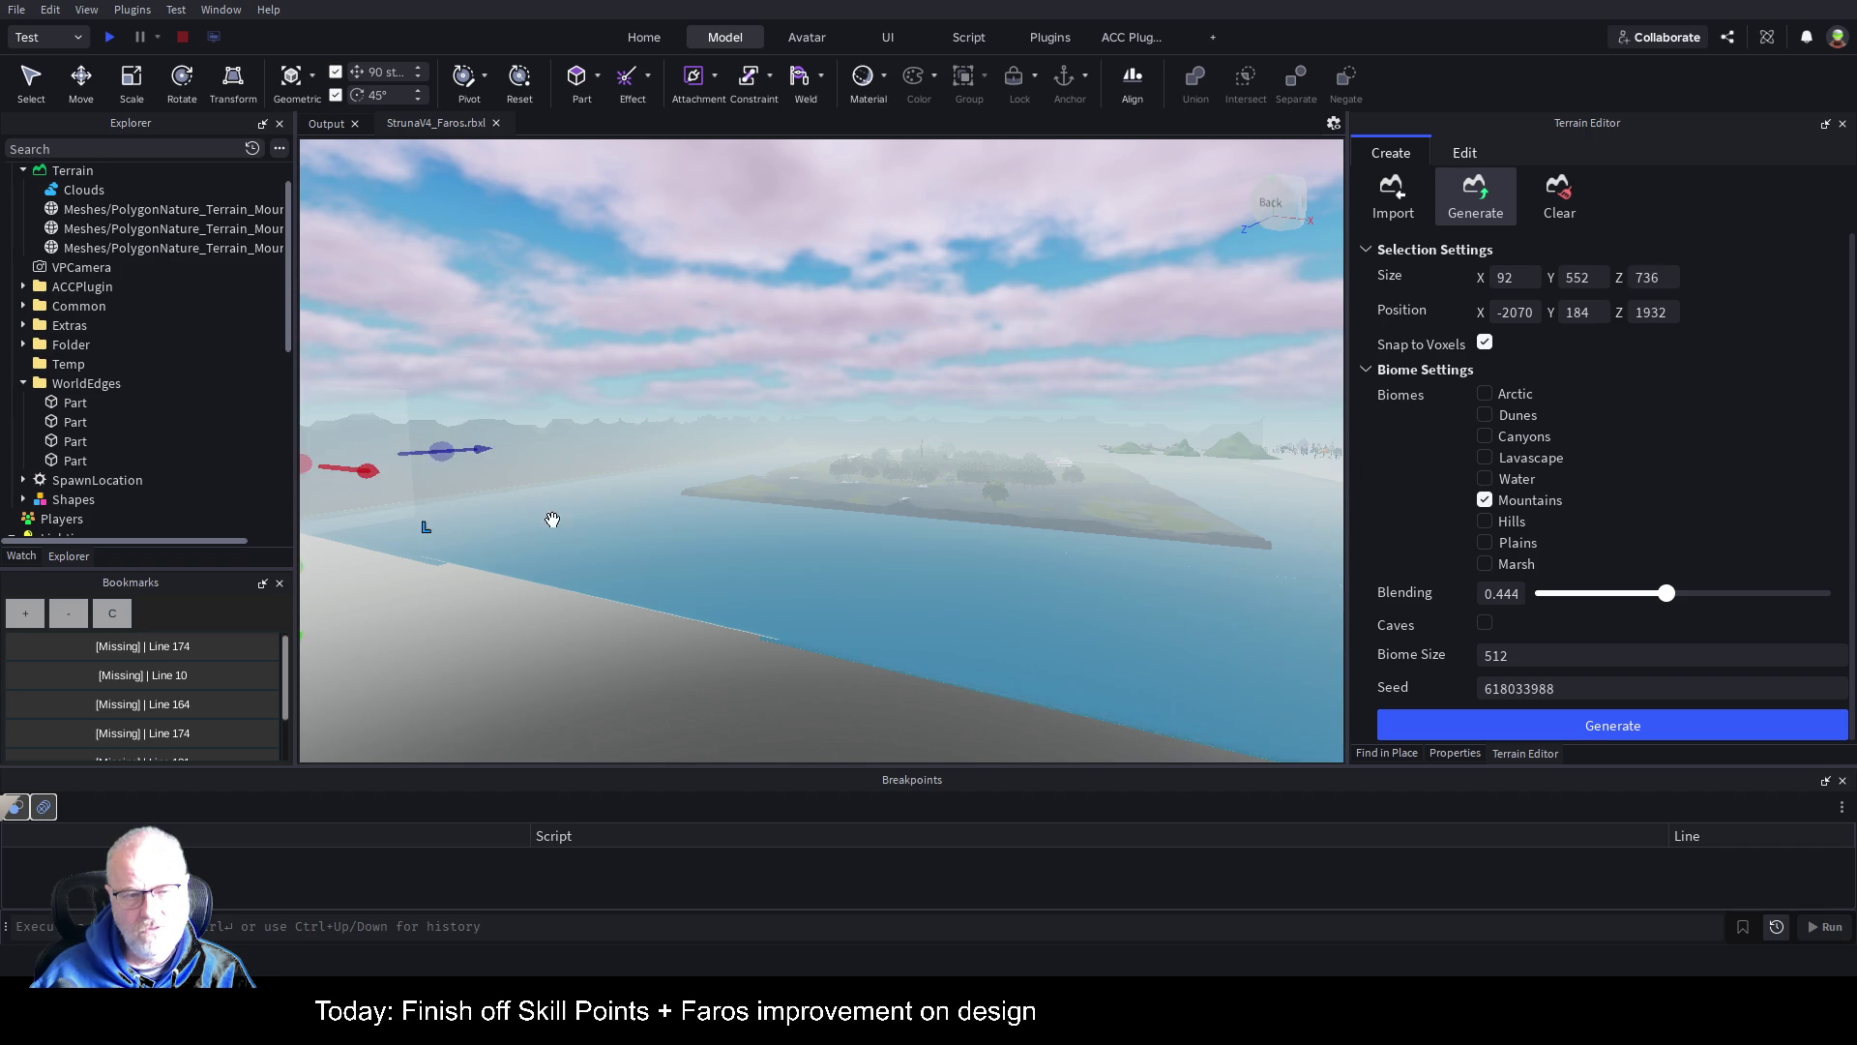
key(w)
drag(703, 448, 654, 451)
drag(453, 448, 490, 443)
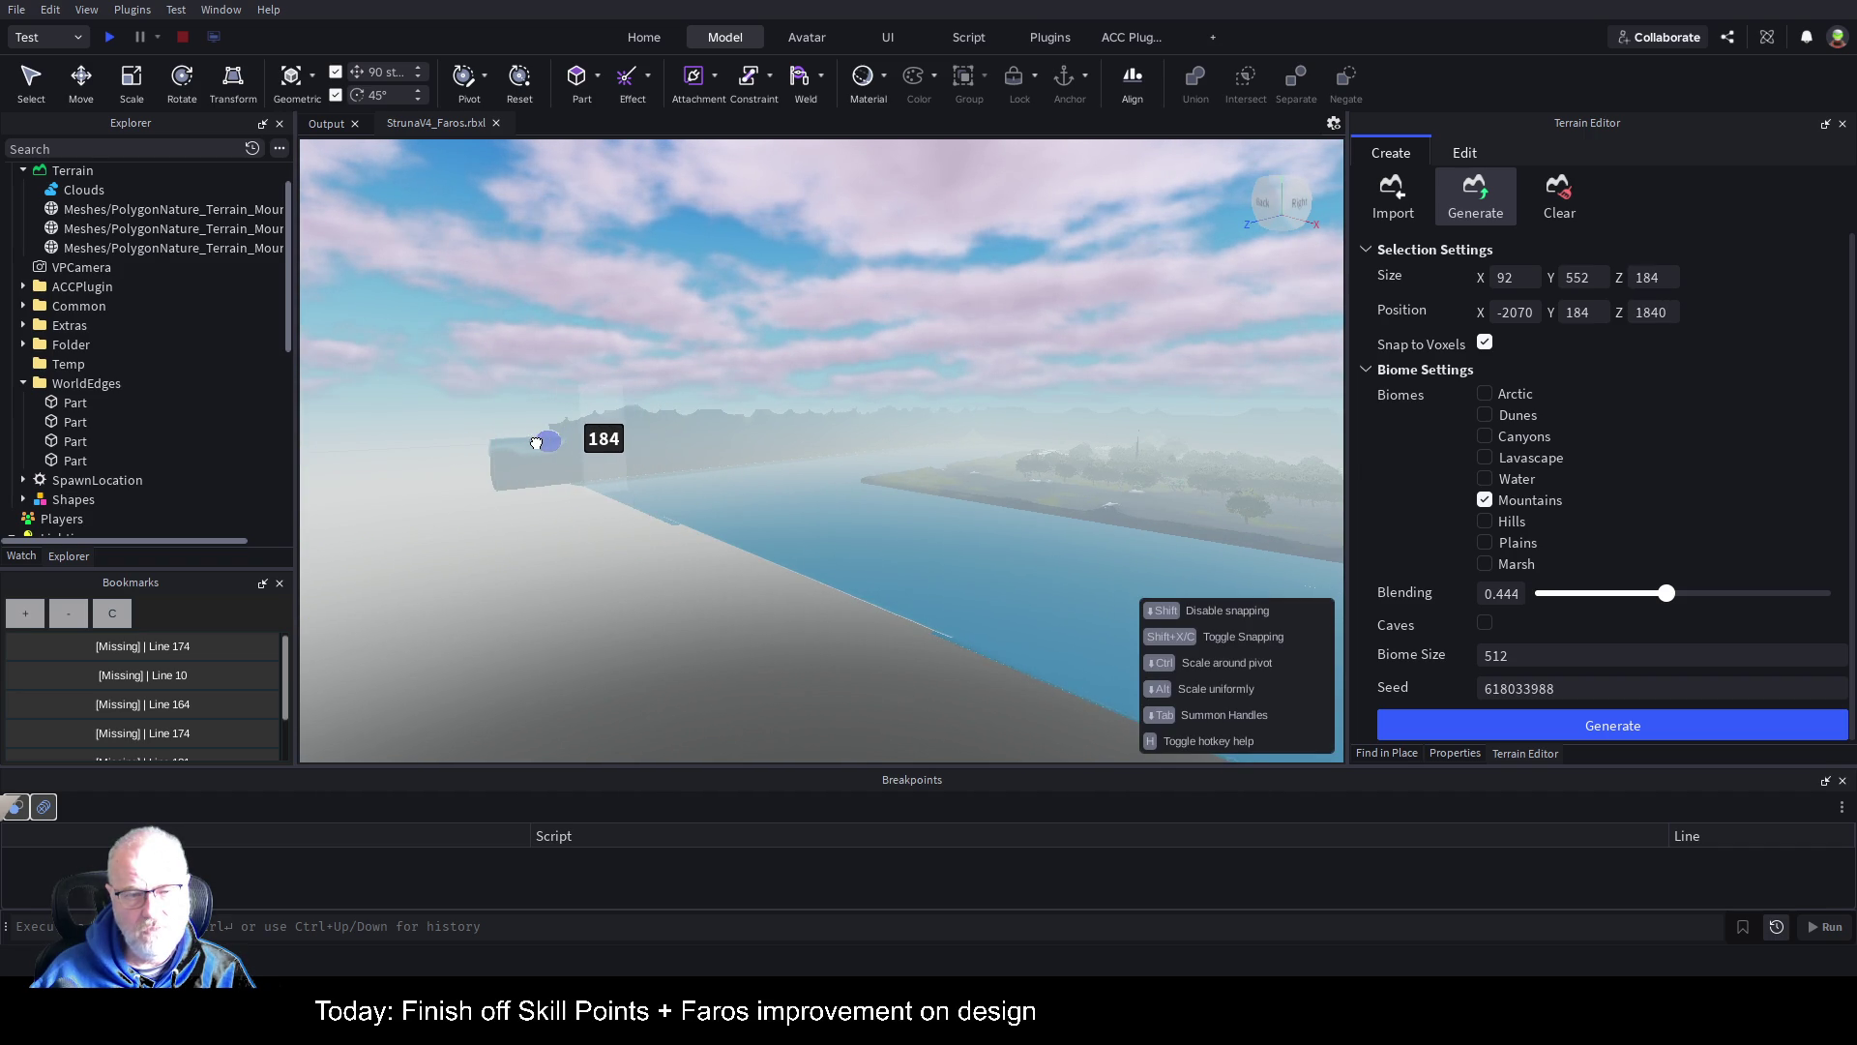
drag(523, 446, 523, 446)
drag(647, 440, 647, 440)
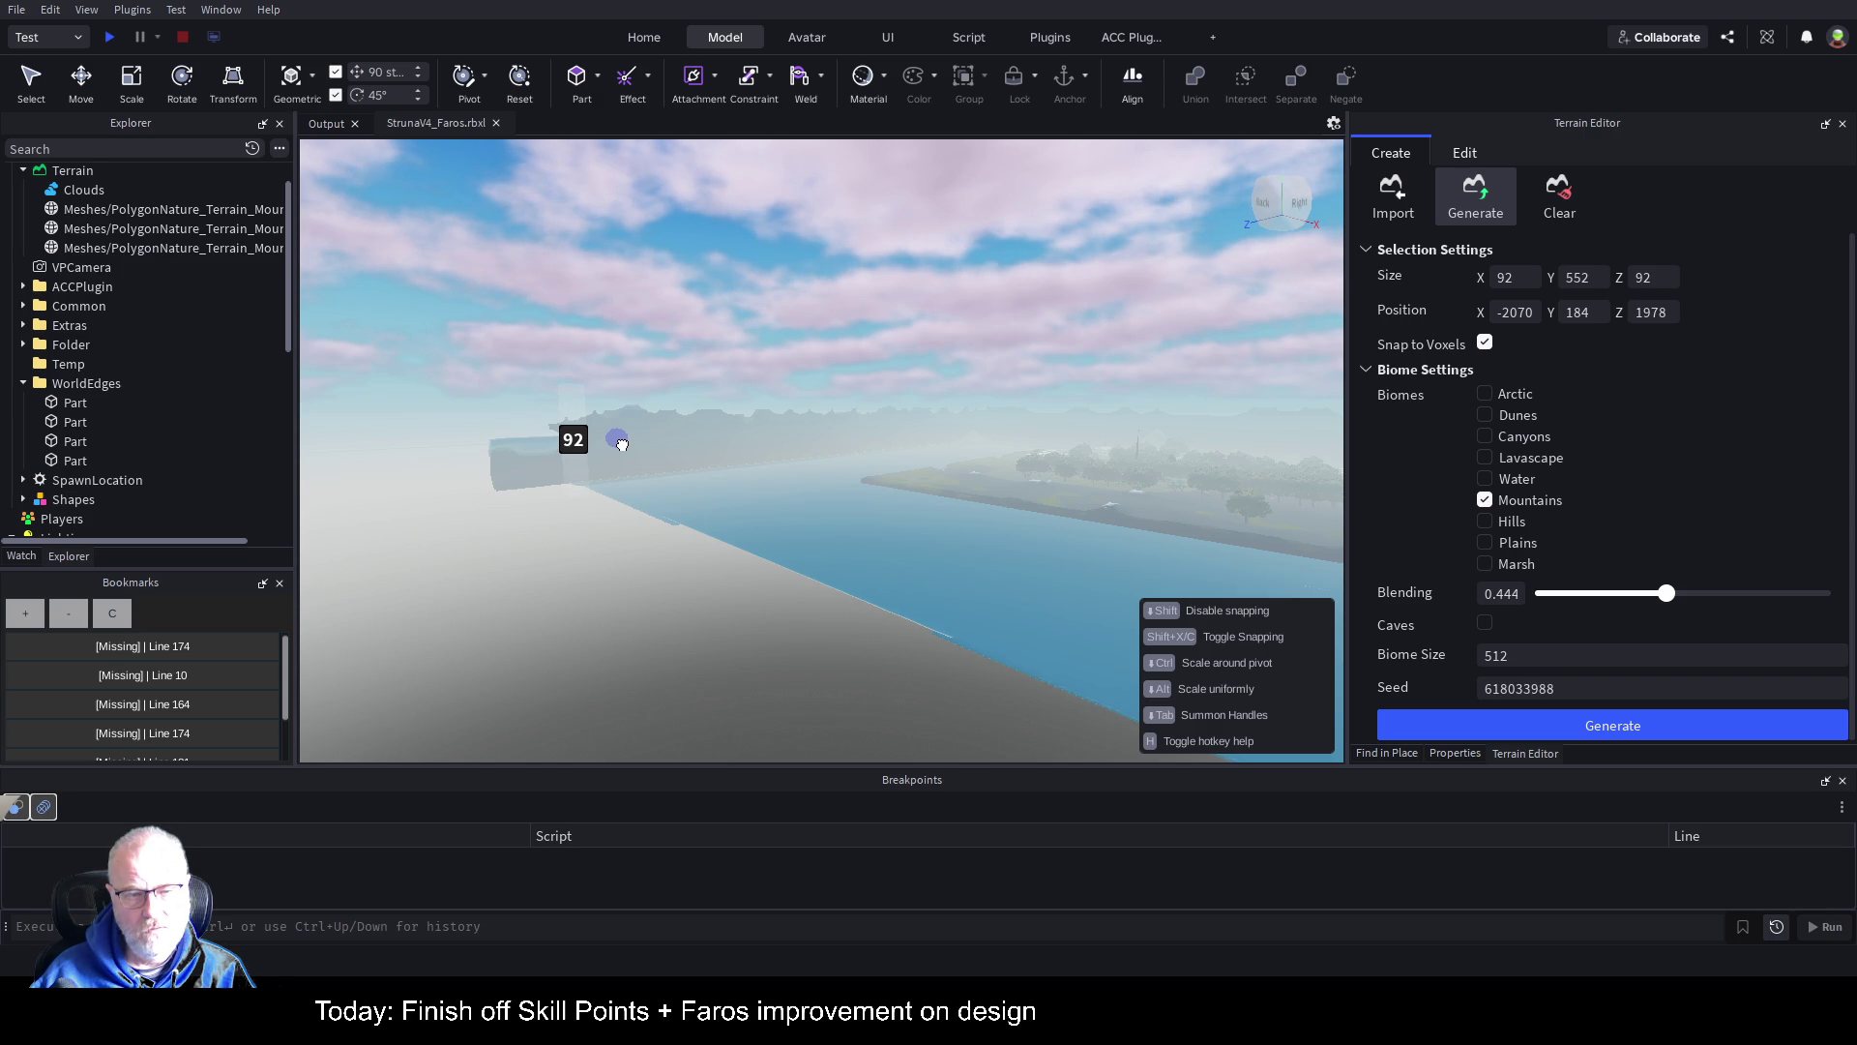
mouse_move(622, 444)
mouse_down()
mouse_move(585, 443)
mouse_move(951, 622)
mouse_up()
text(8)
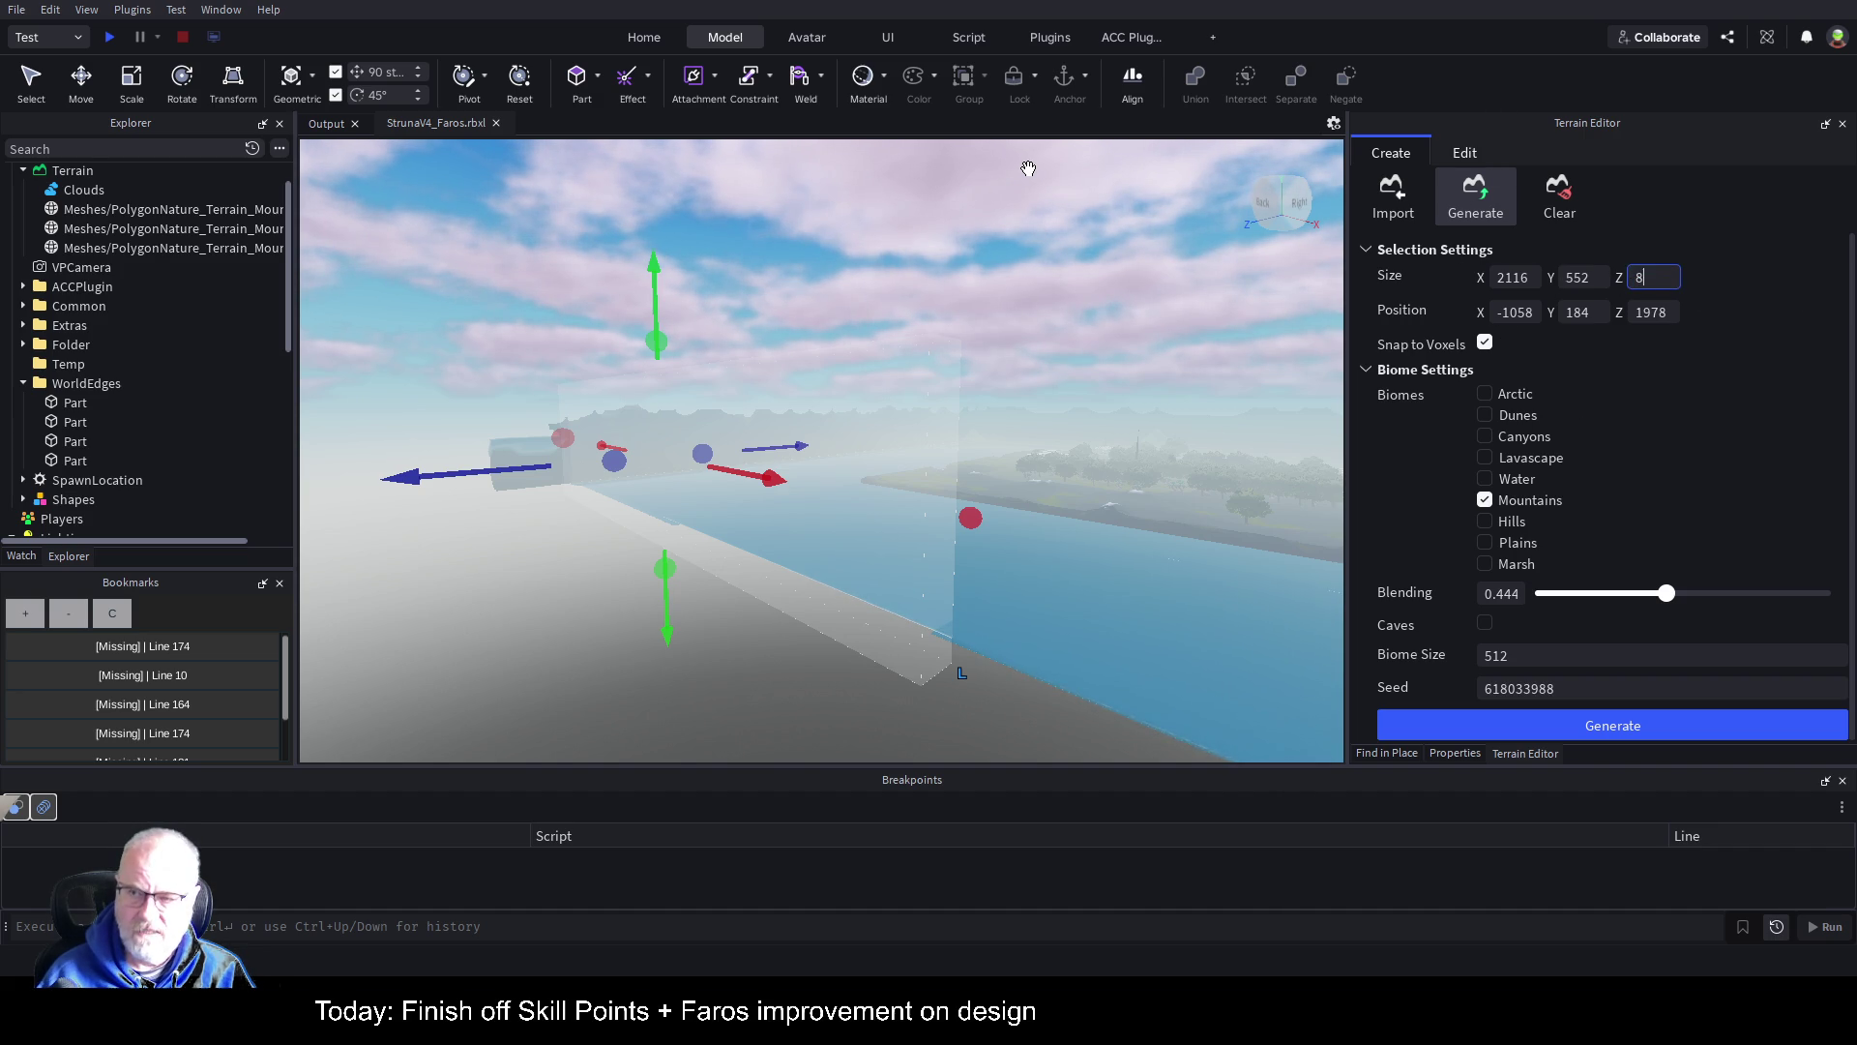
text(2)
key(Return)
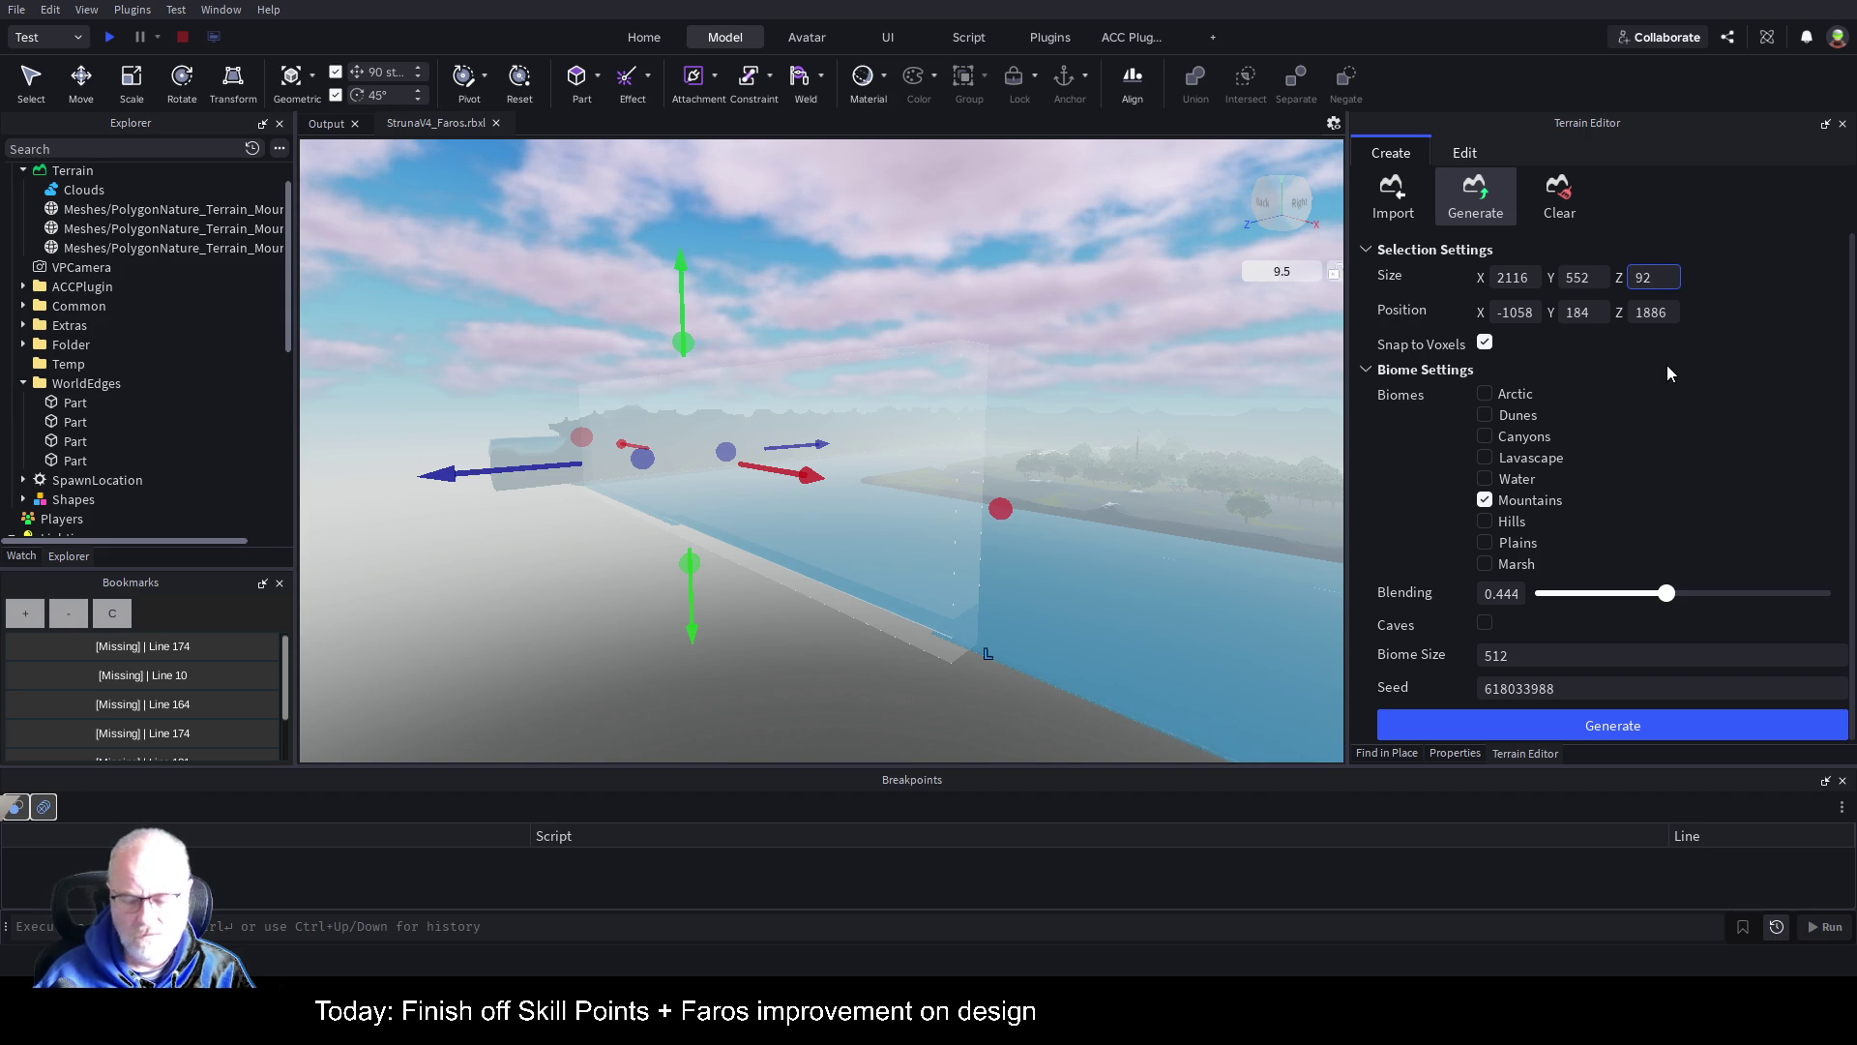
Step: Slide the region to the map edge, keep depth 92, and stretch it to 4324 along X
drag(1265, 633, 1043, 446)
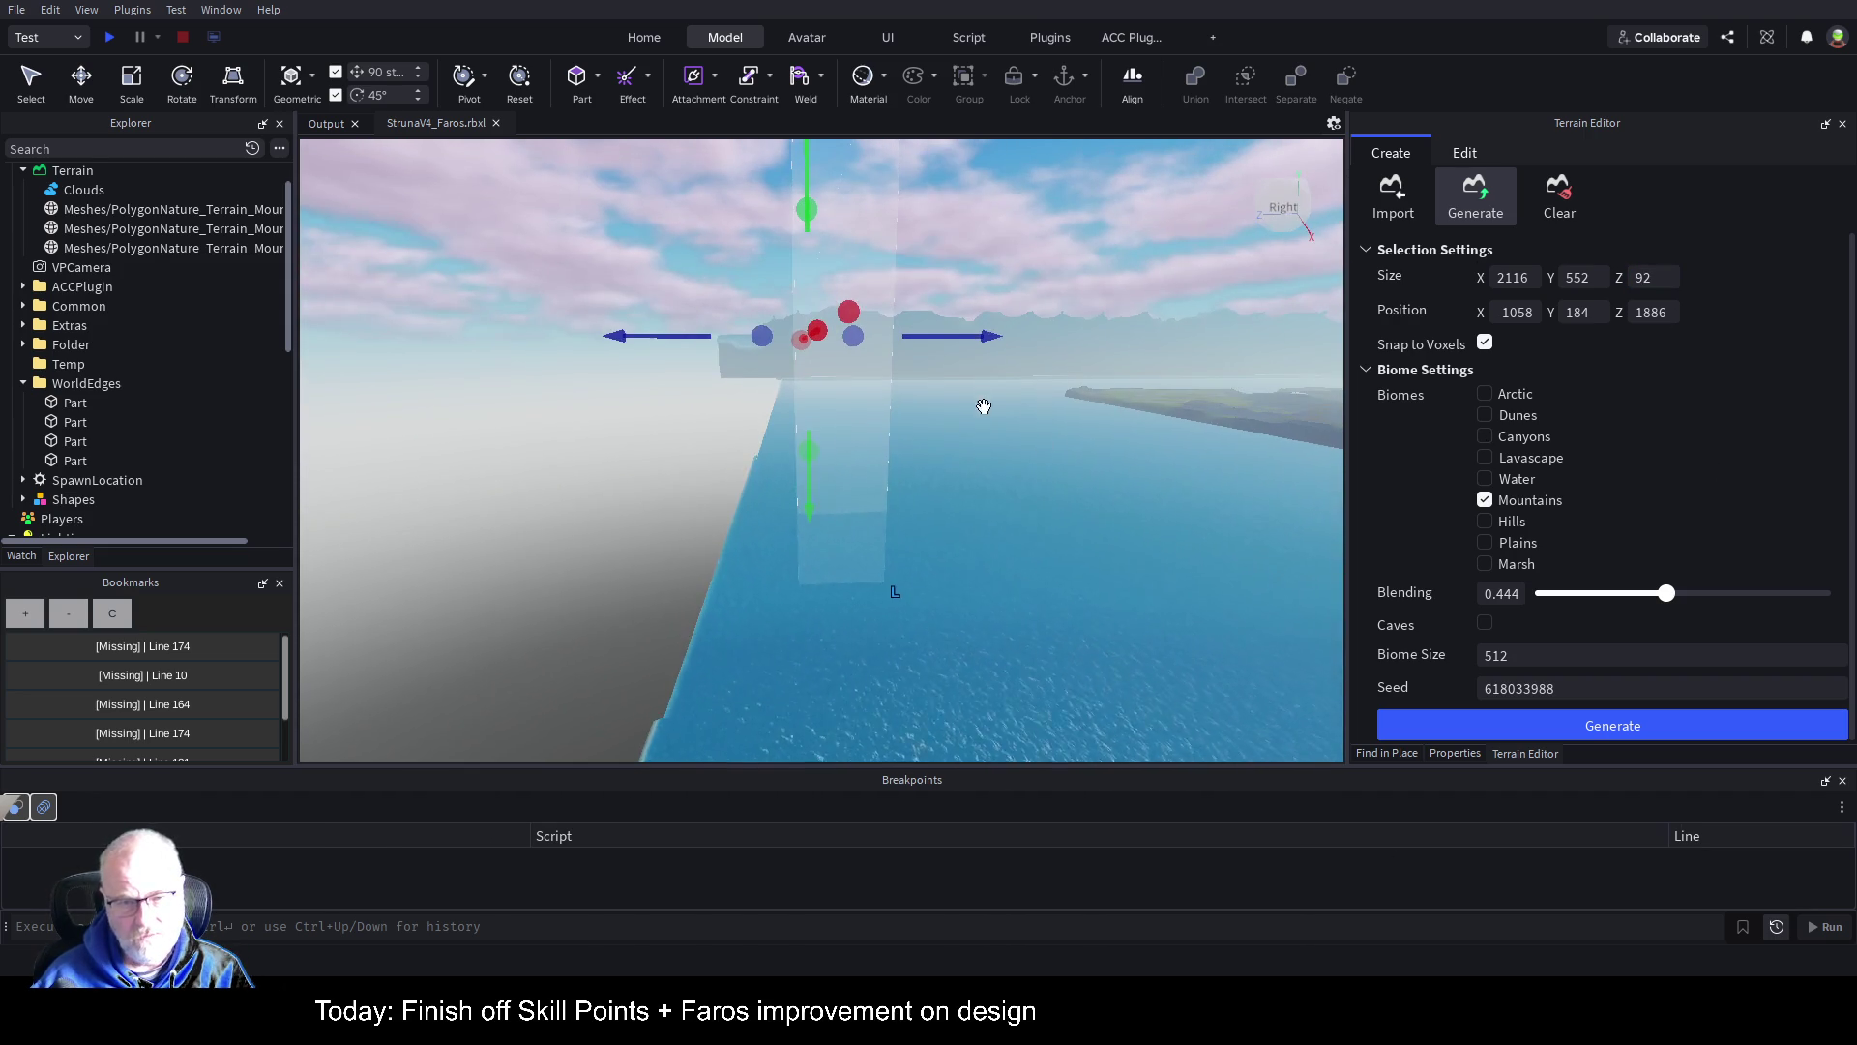
mouse_move(988, 345)
mouse_down()
mouse_move(904, 341)
mouse_move(957, 344)
mouse_move(937, 352)
mouse_up()
key(f)
text(8)
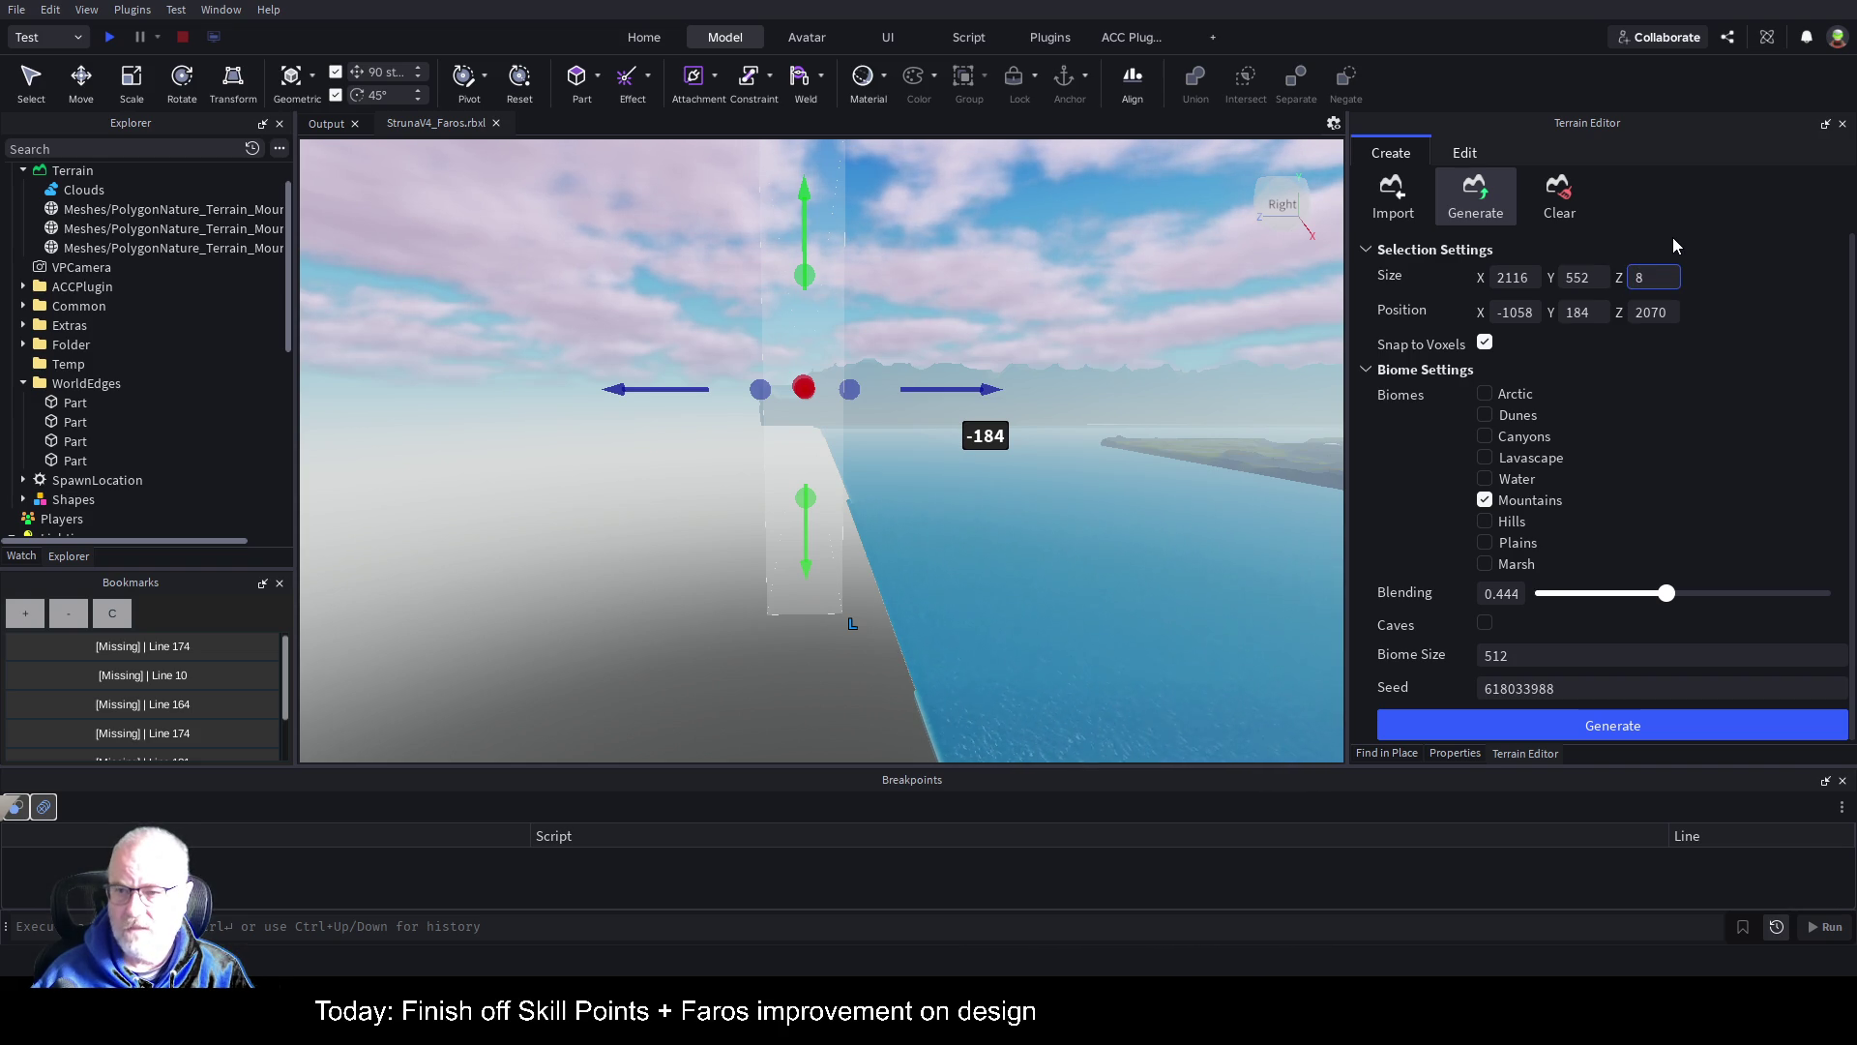
text(2)
key(Return)
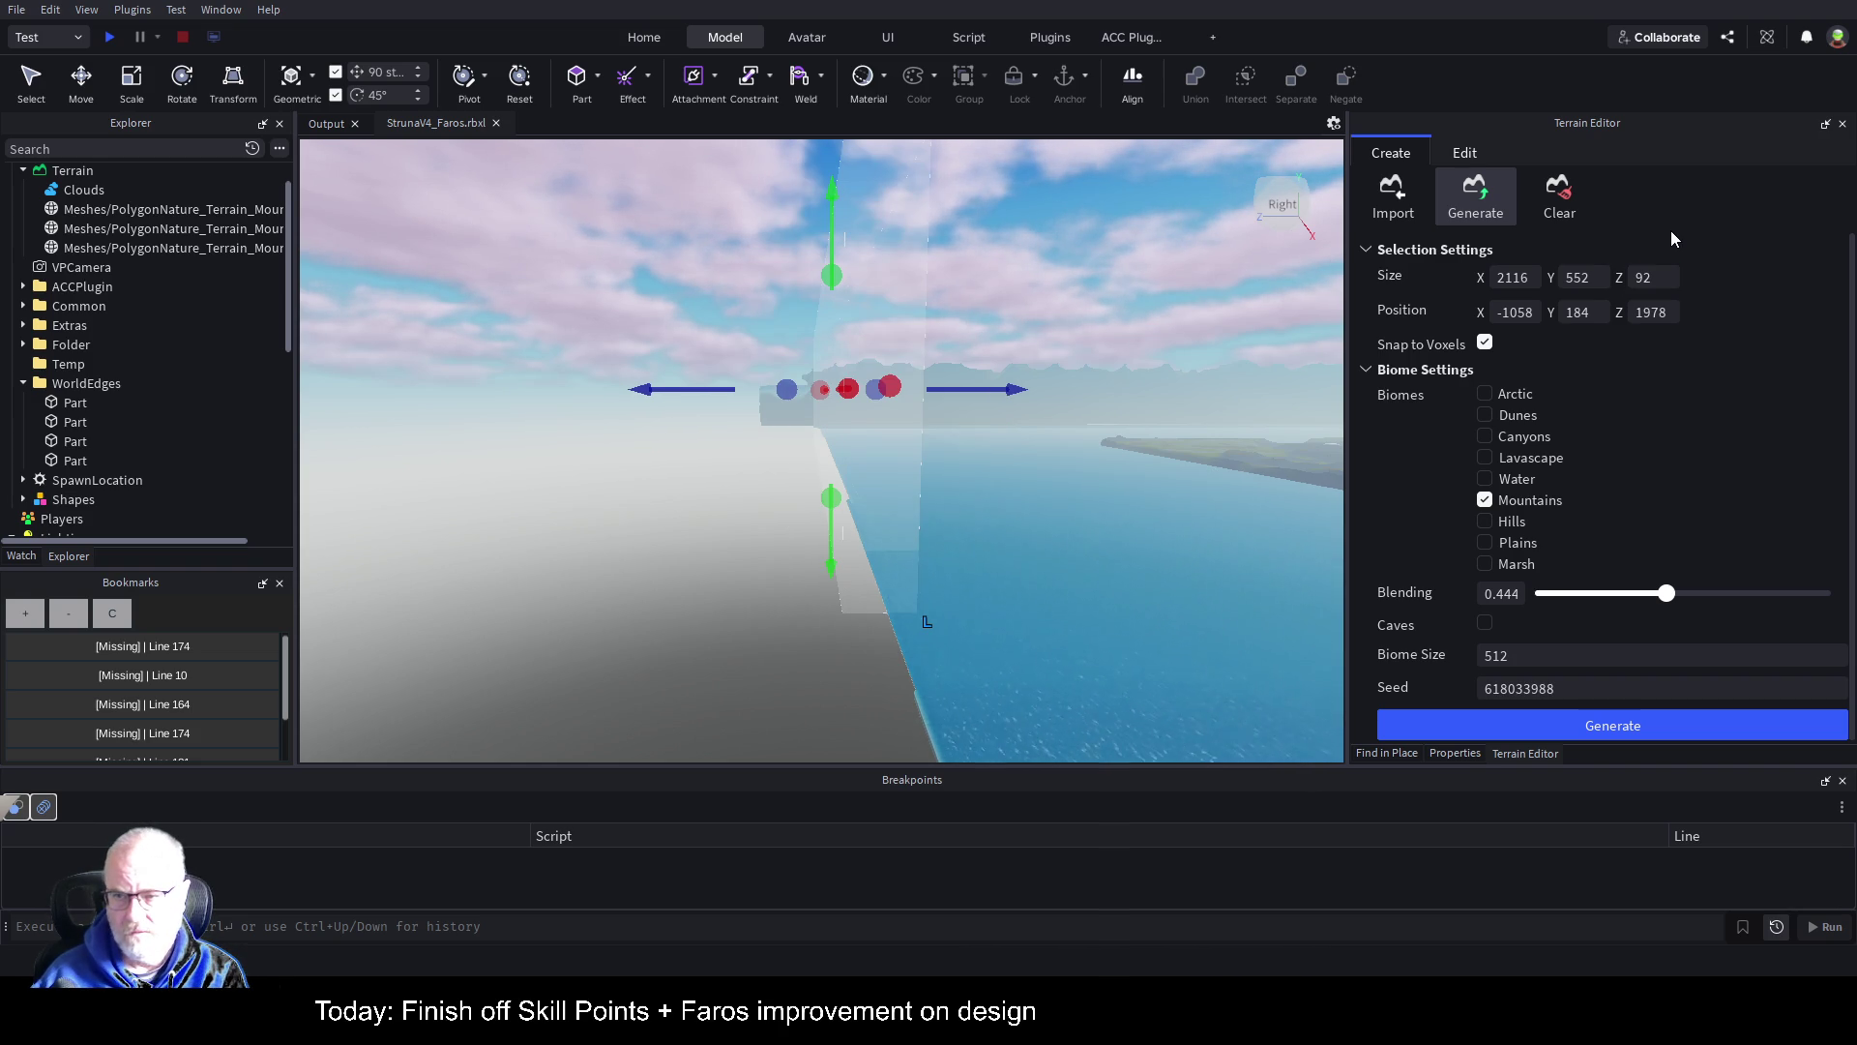
mouse_move(1023, 395)
mouse_down()
mouse_move(1000, 395)
mouse_move(1022, 396)
mouse_up()
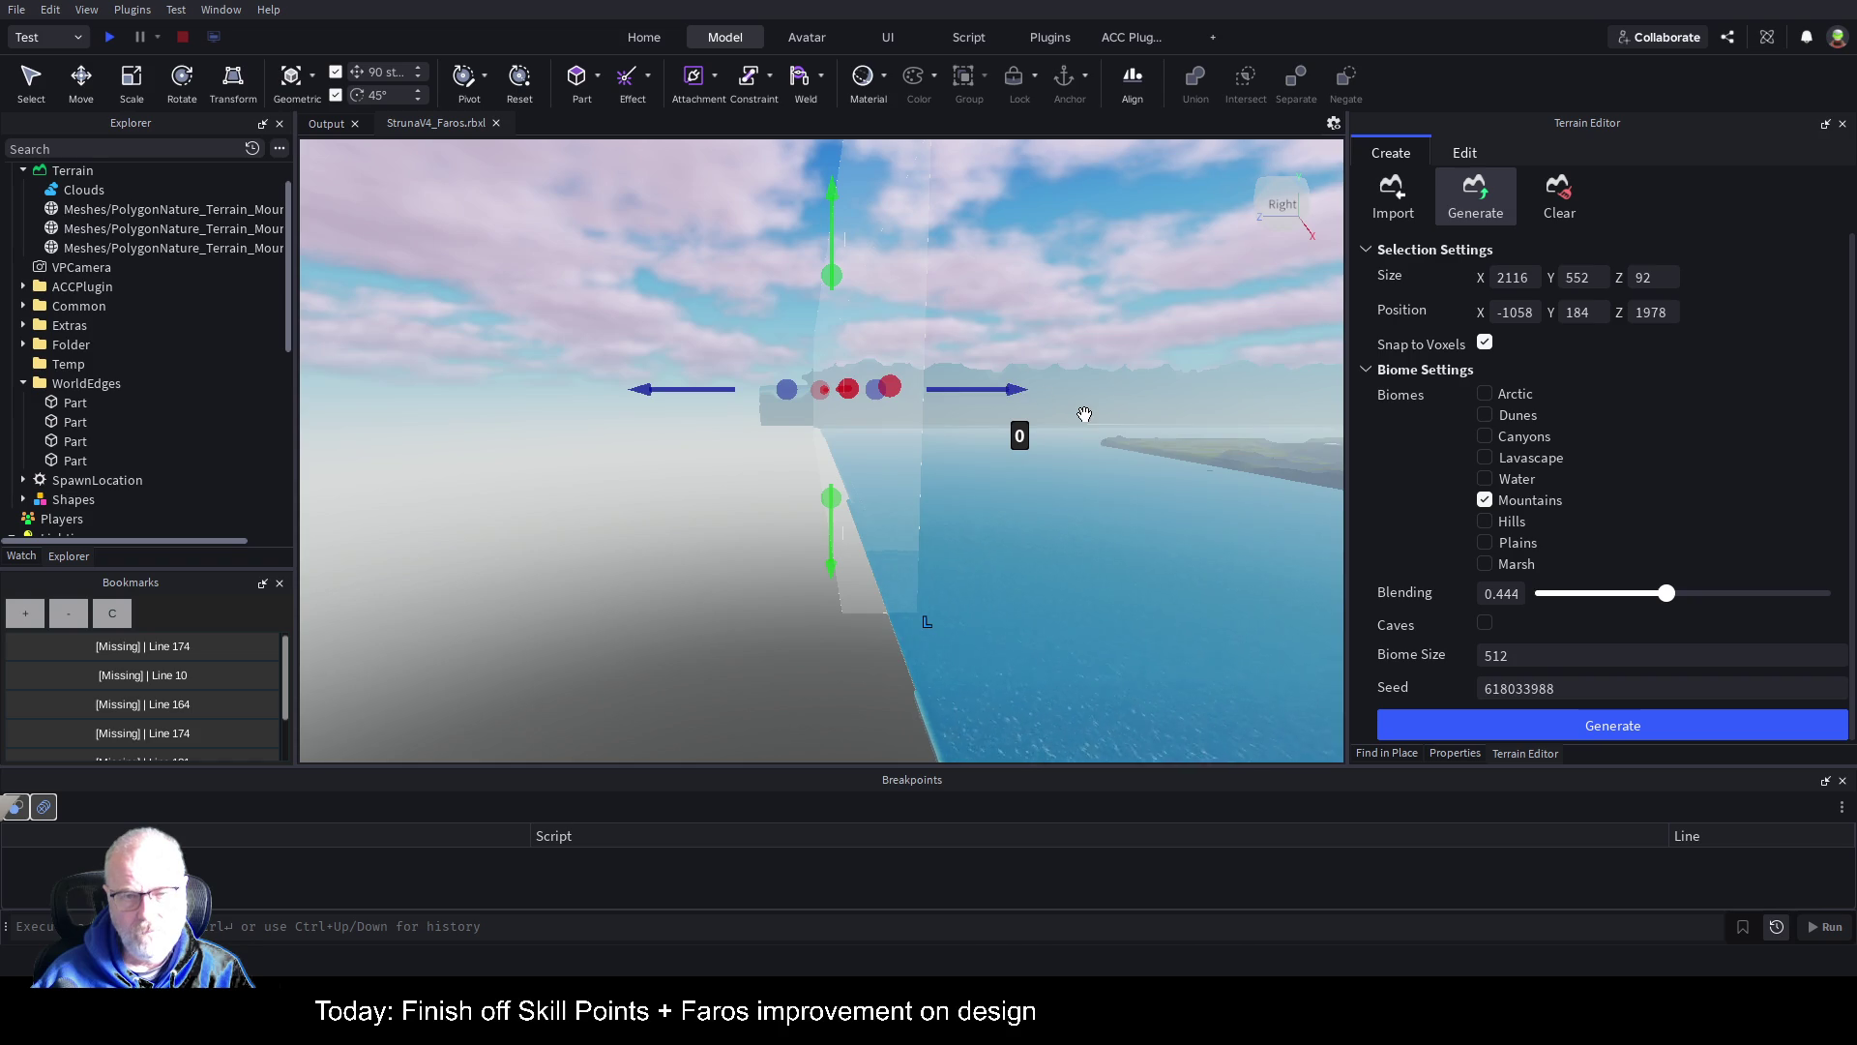
key(Right)
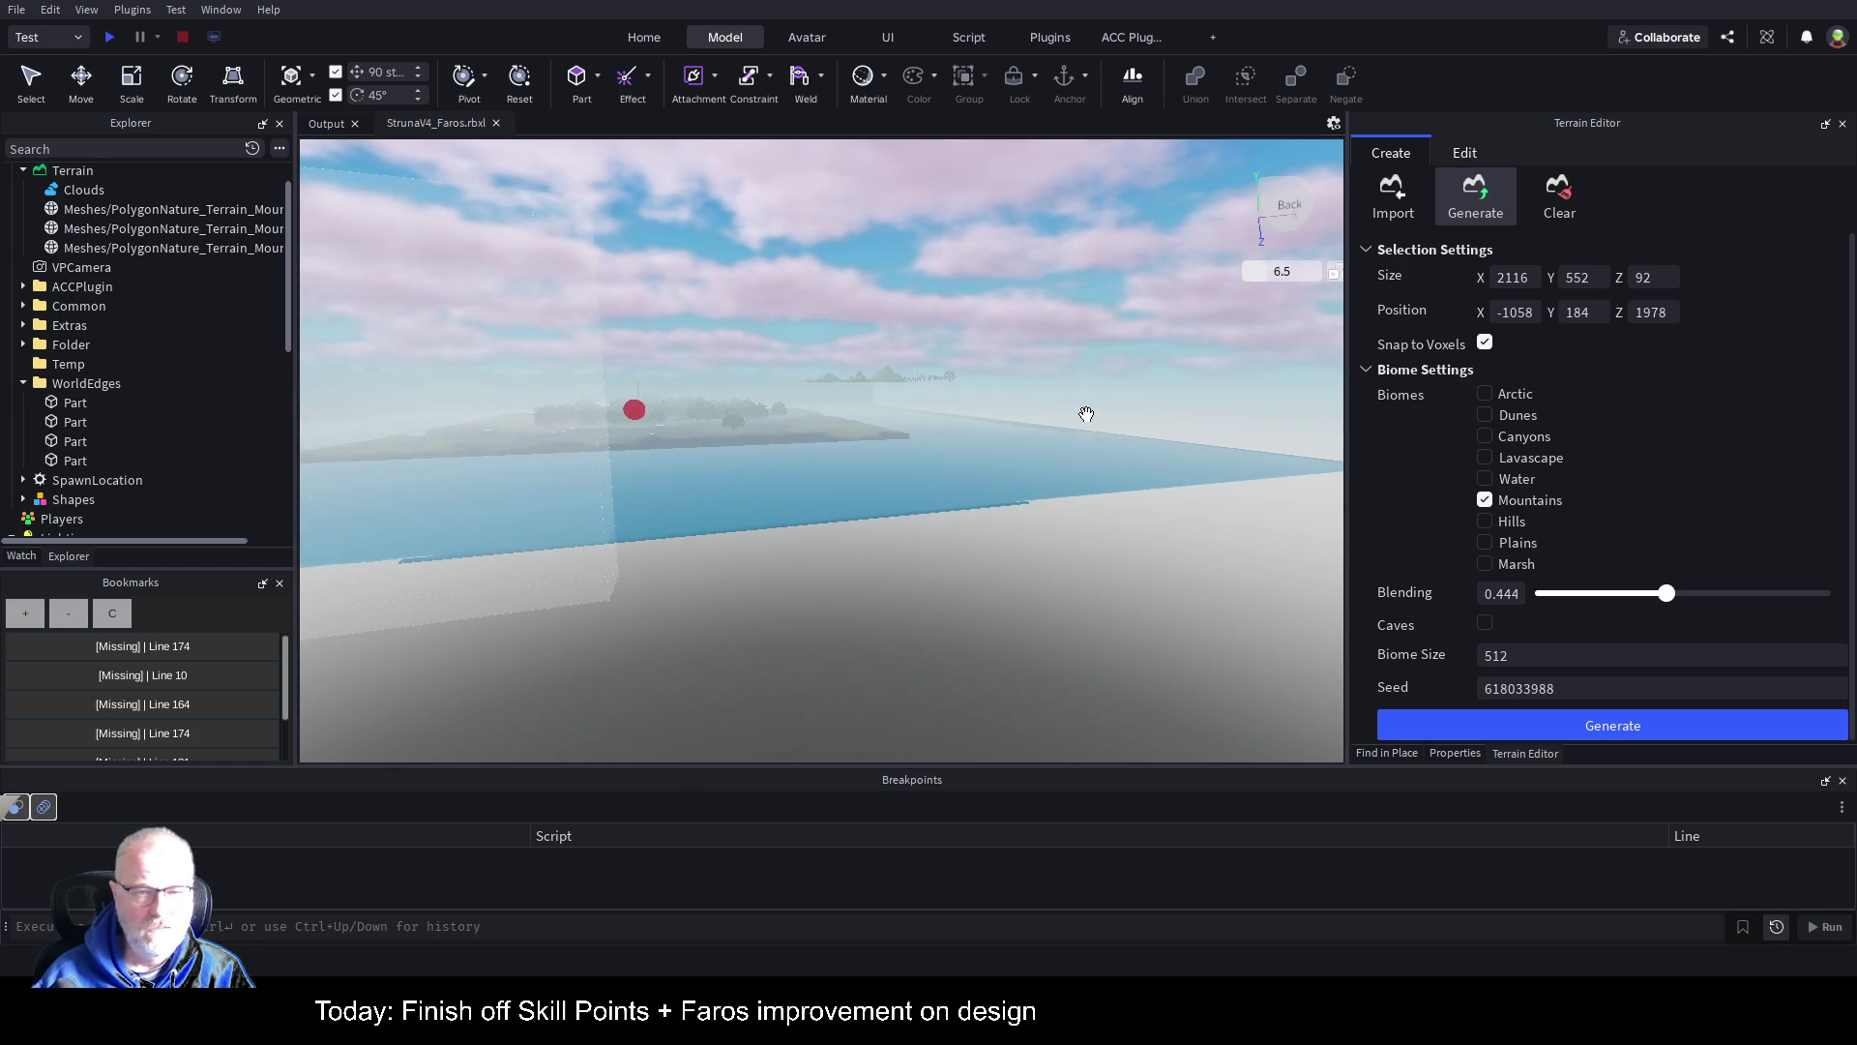
drag(539, 408, 1198, 383)
key(Right)
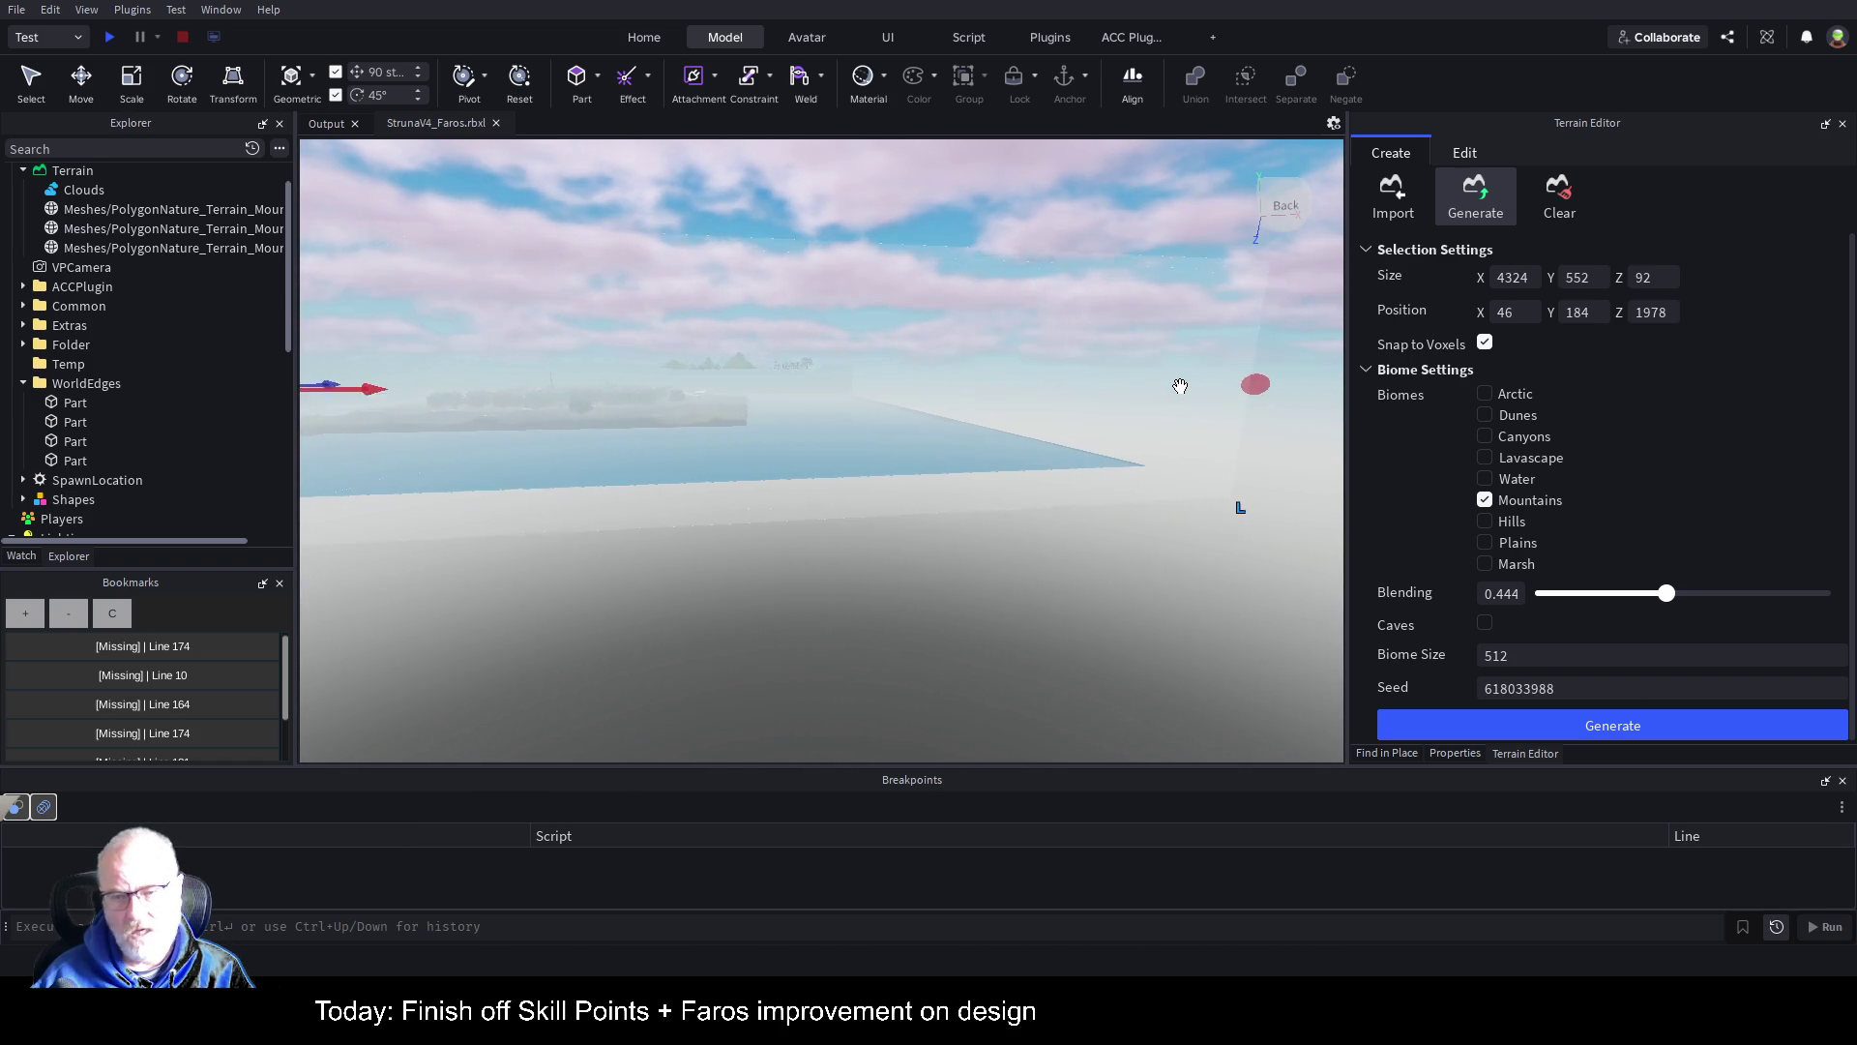
Step: Fly the camera to the map corner to inspect the existing mountain wall next to the strip
key(Right)
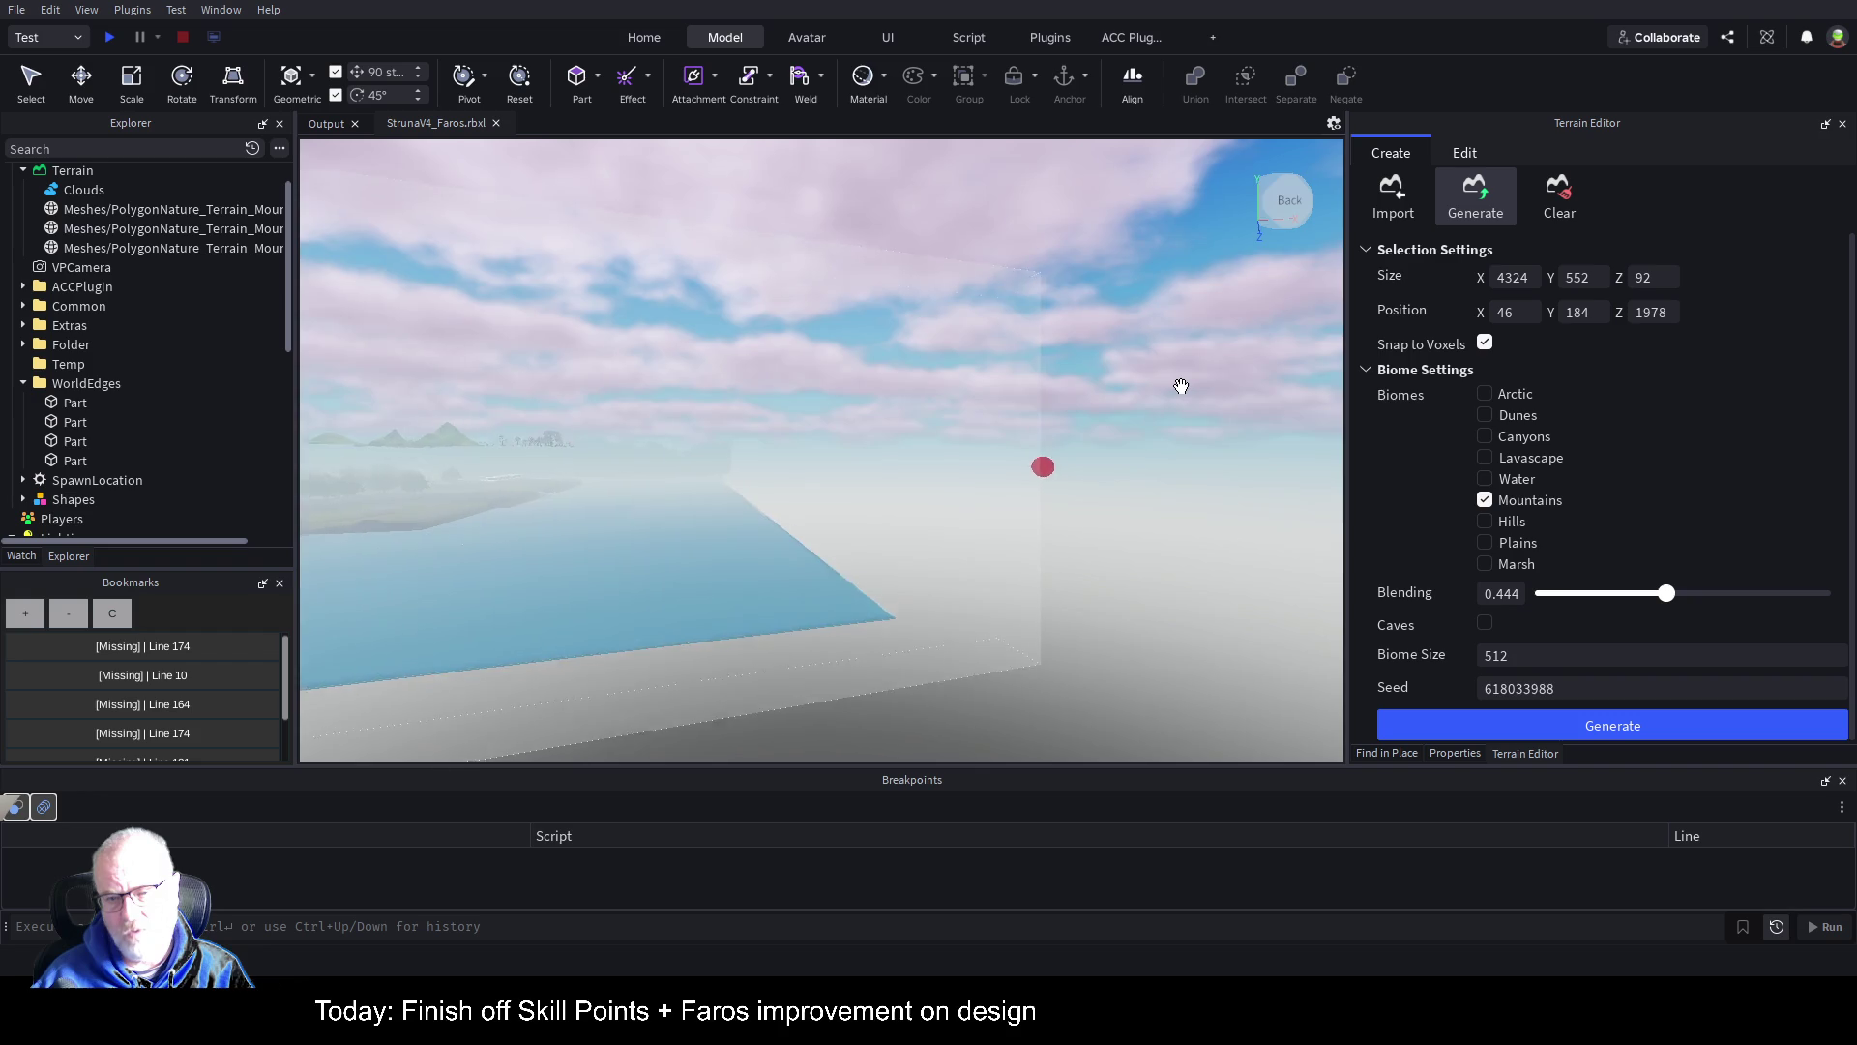
key(Right)
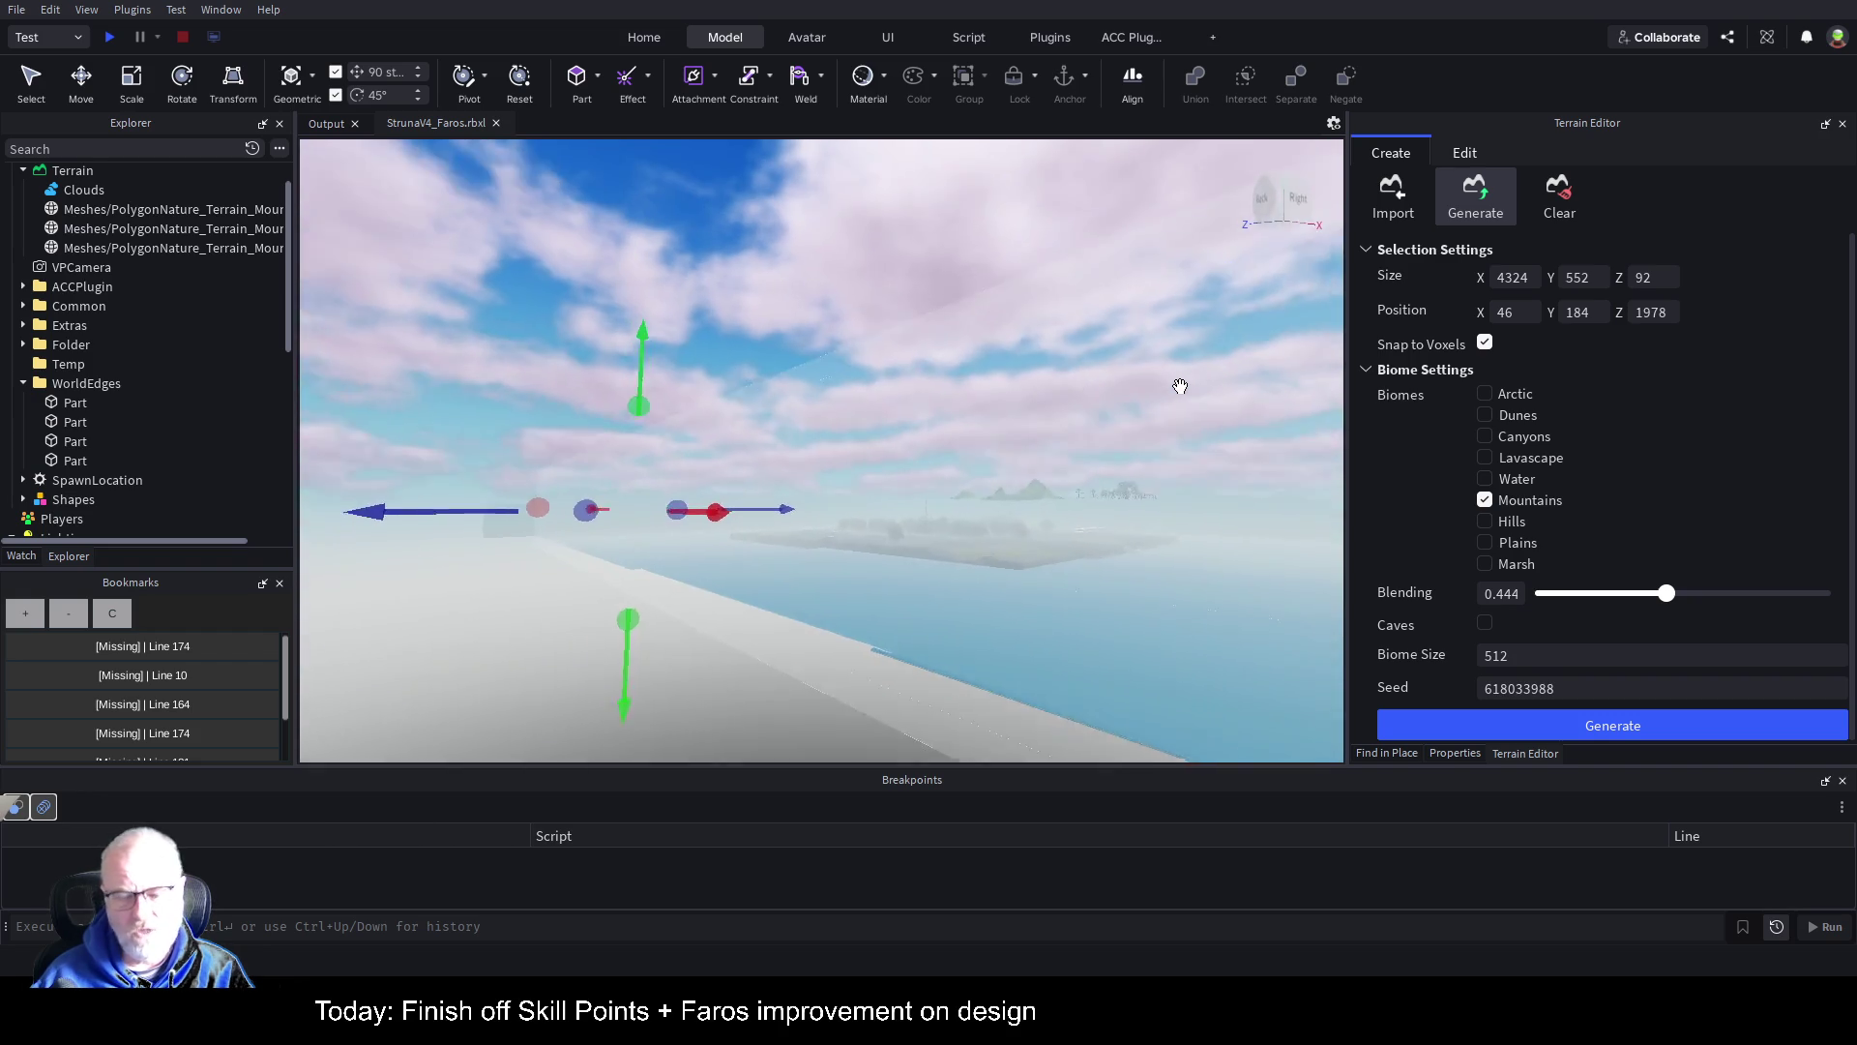
key(Right)
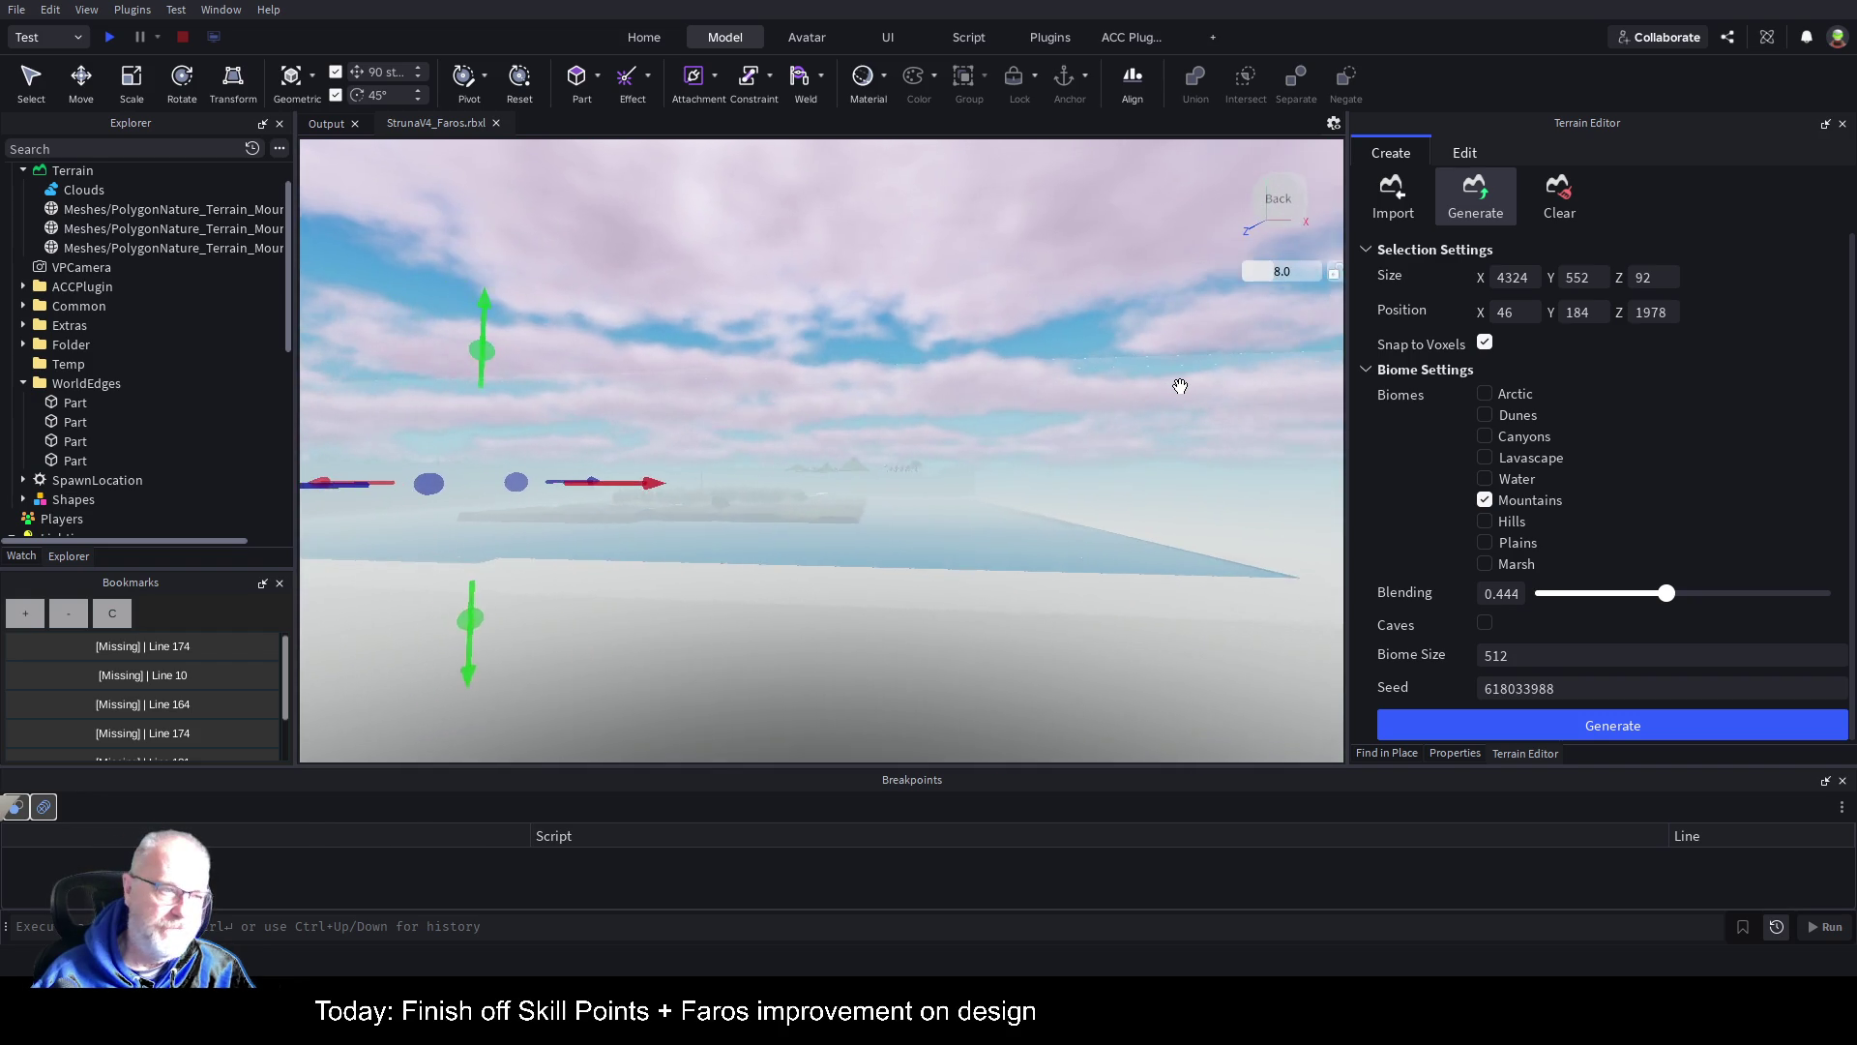
key(Right)
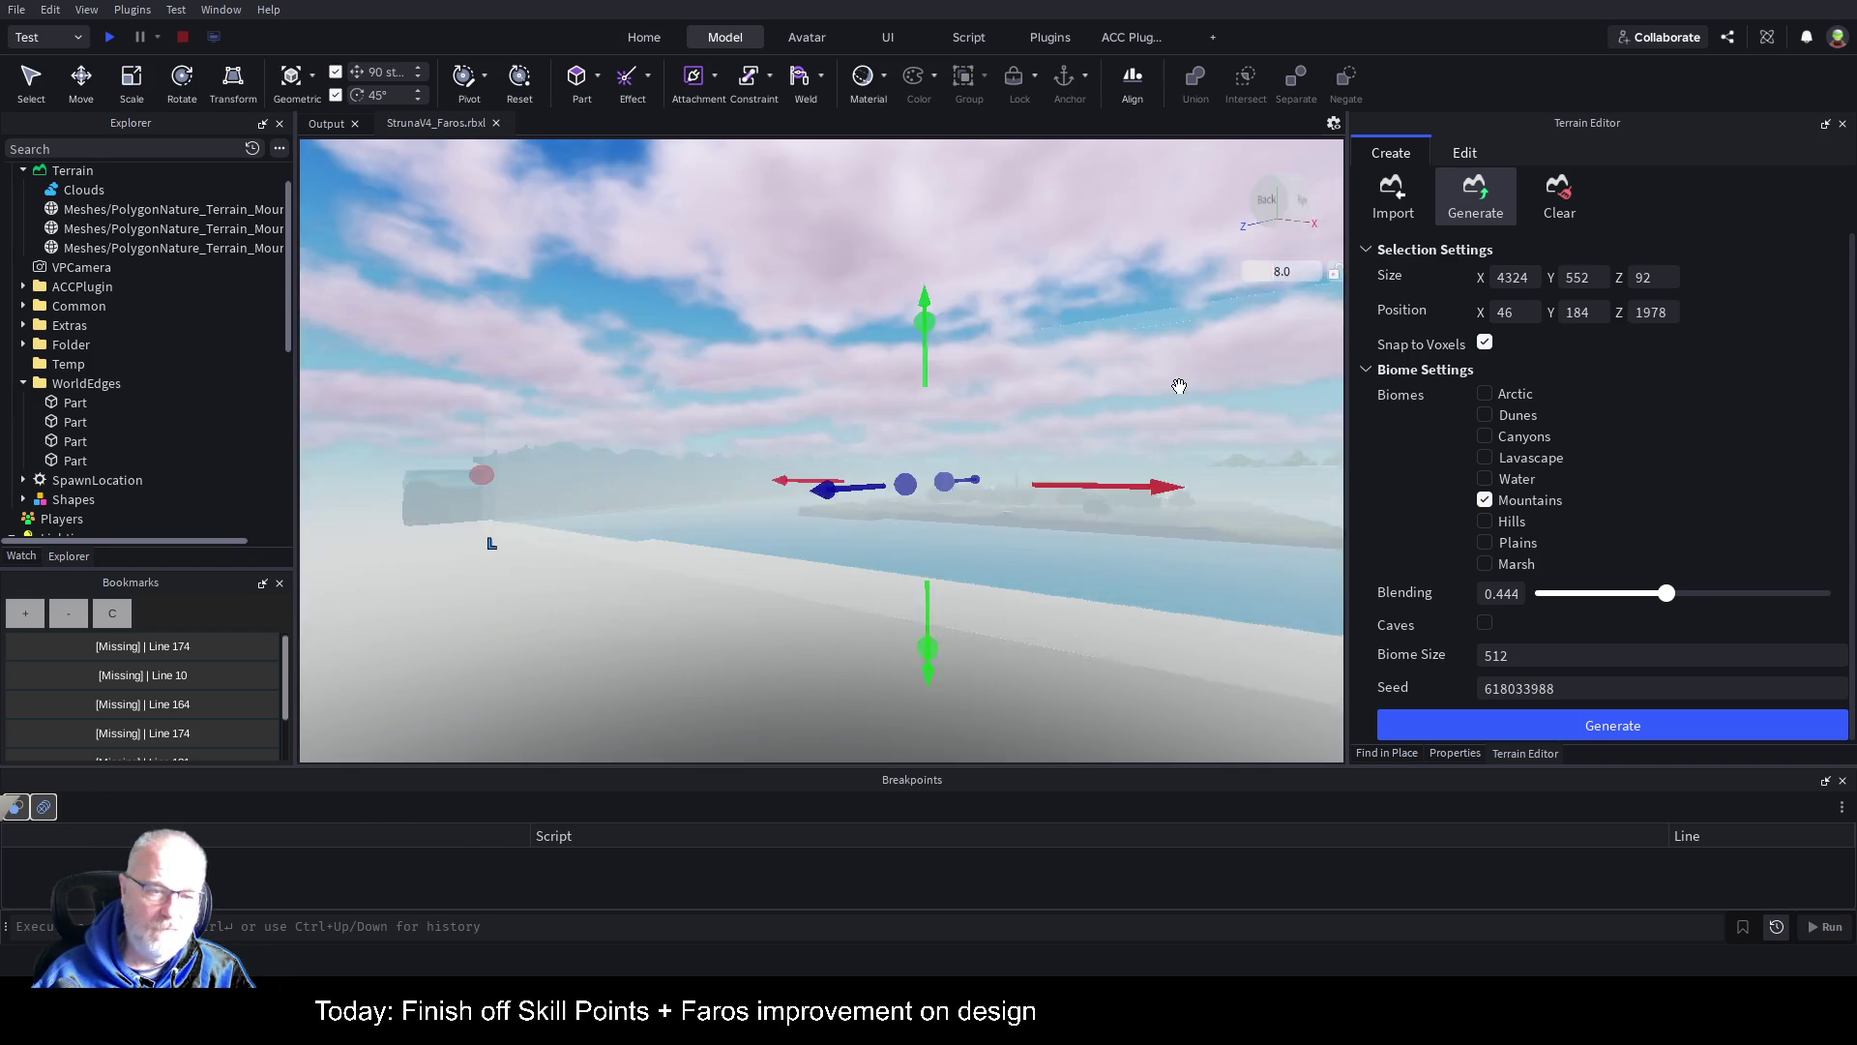
key(w)
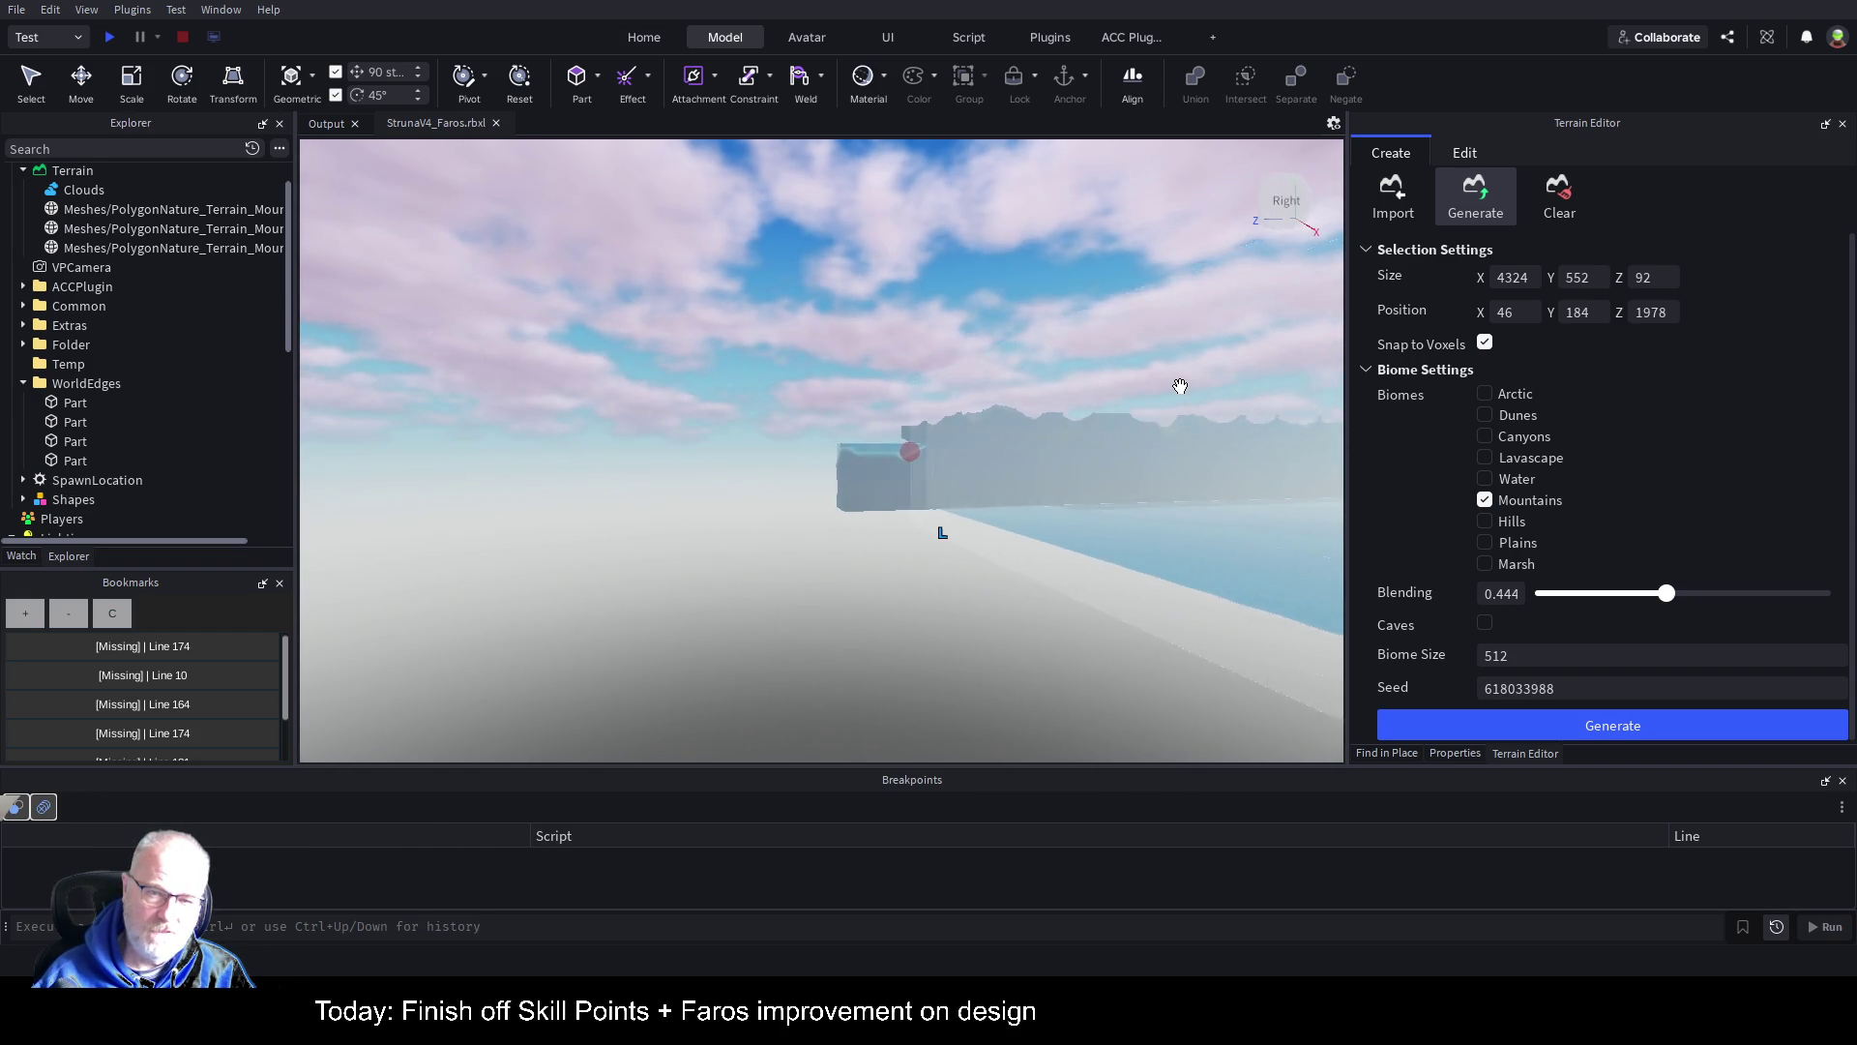
key(Left)
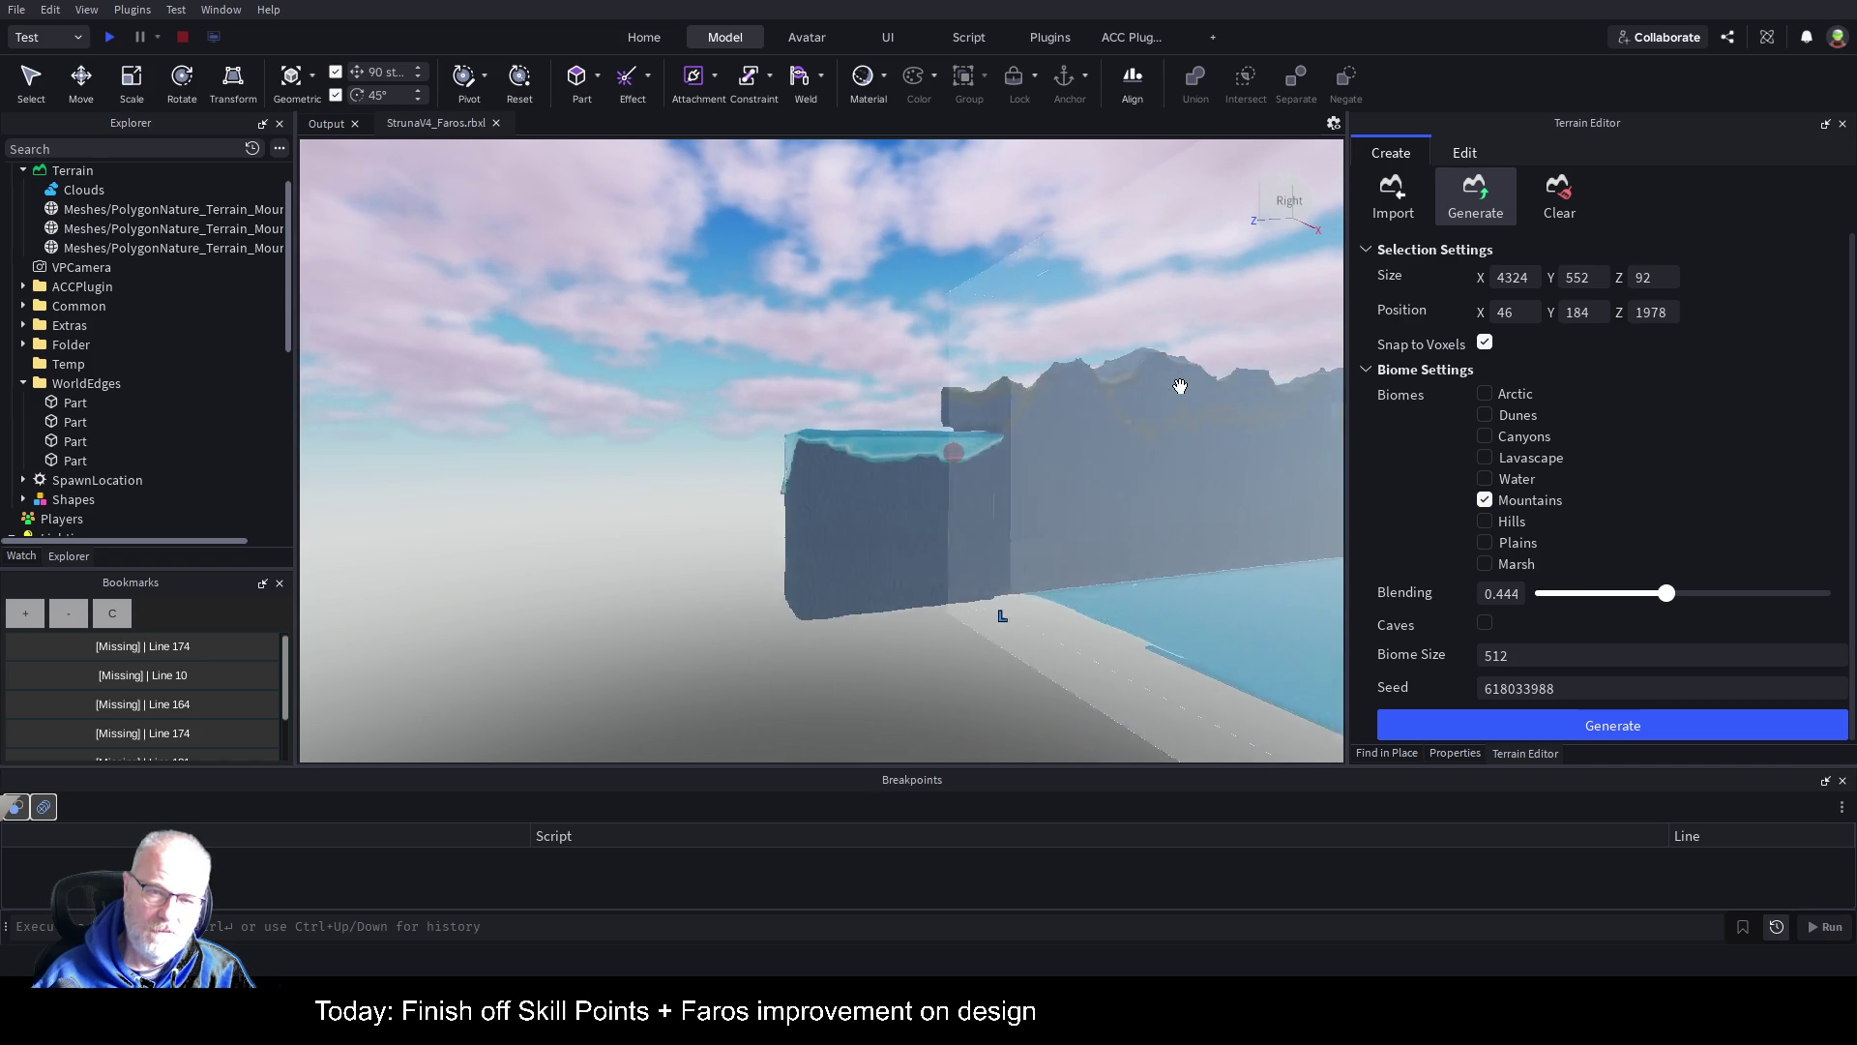
key(s)
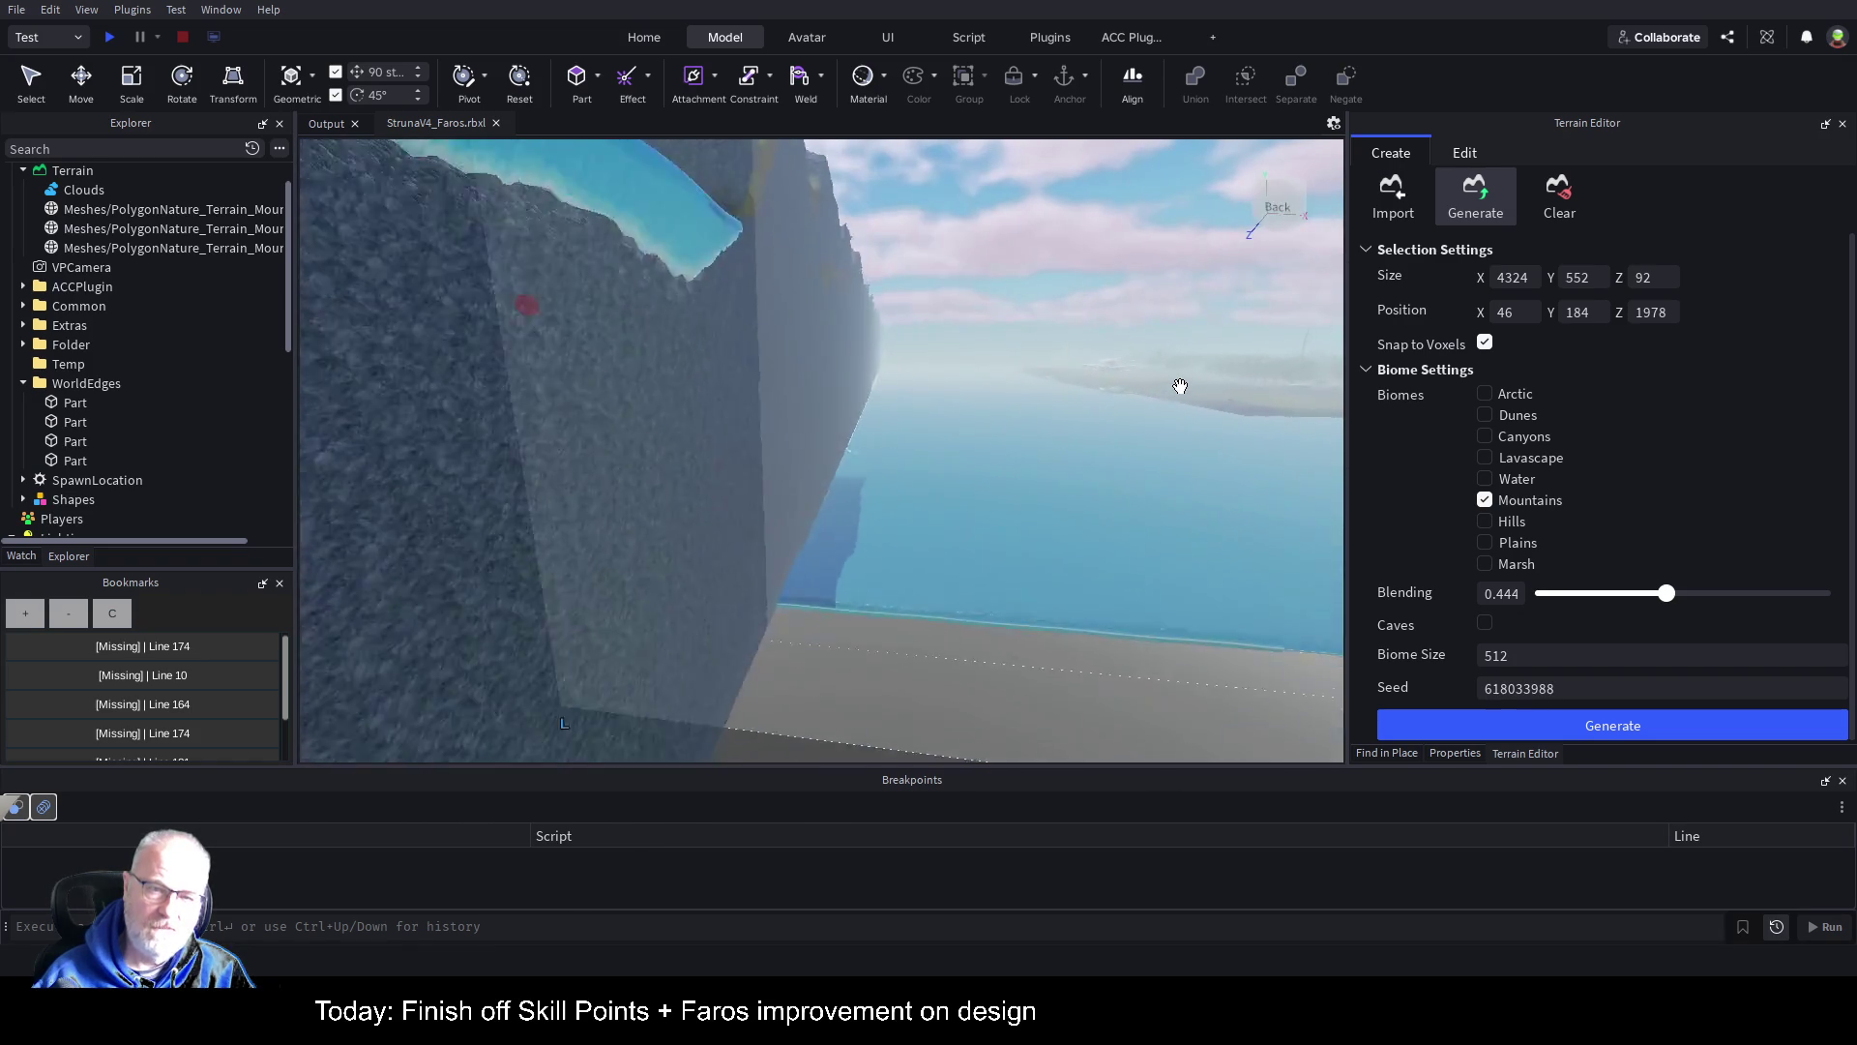
key(s)
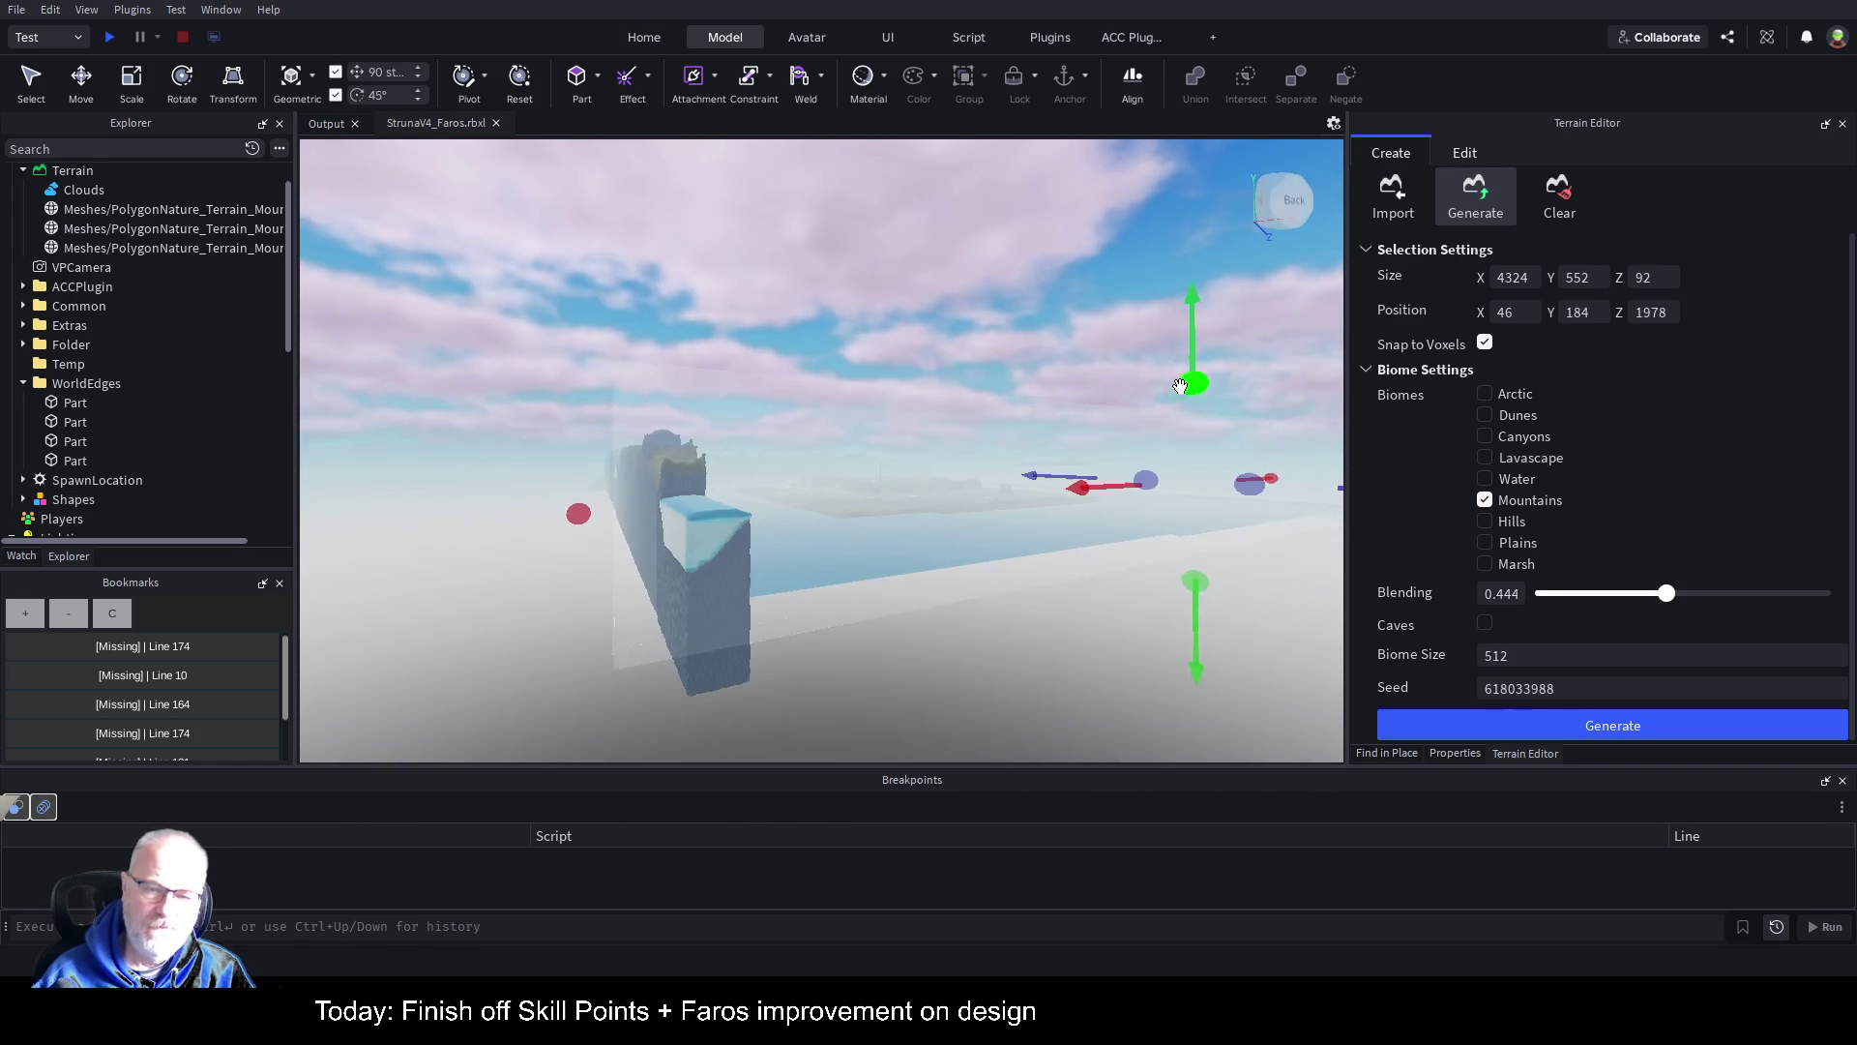
Step: Adjust the region's height handle so it sits at Position Y 180 with Size Y 552
drag(1239, 571, 1242, 539)
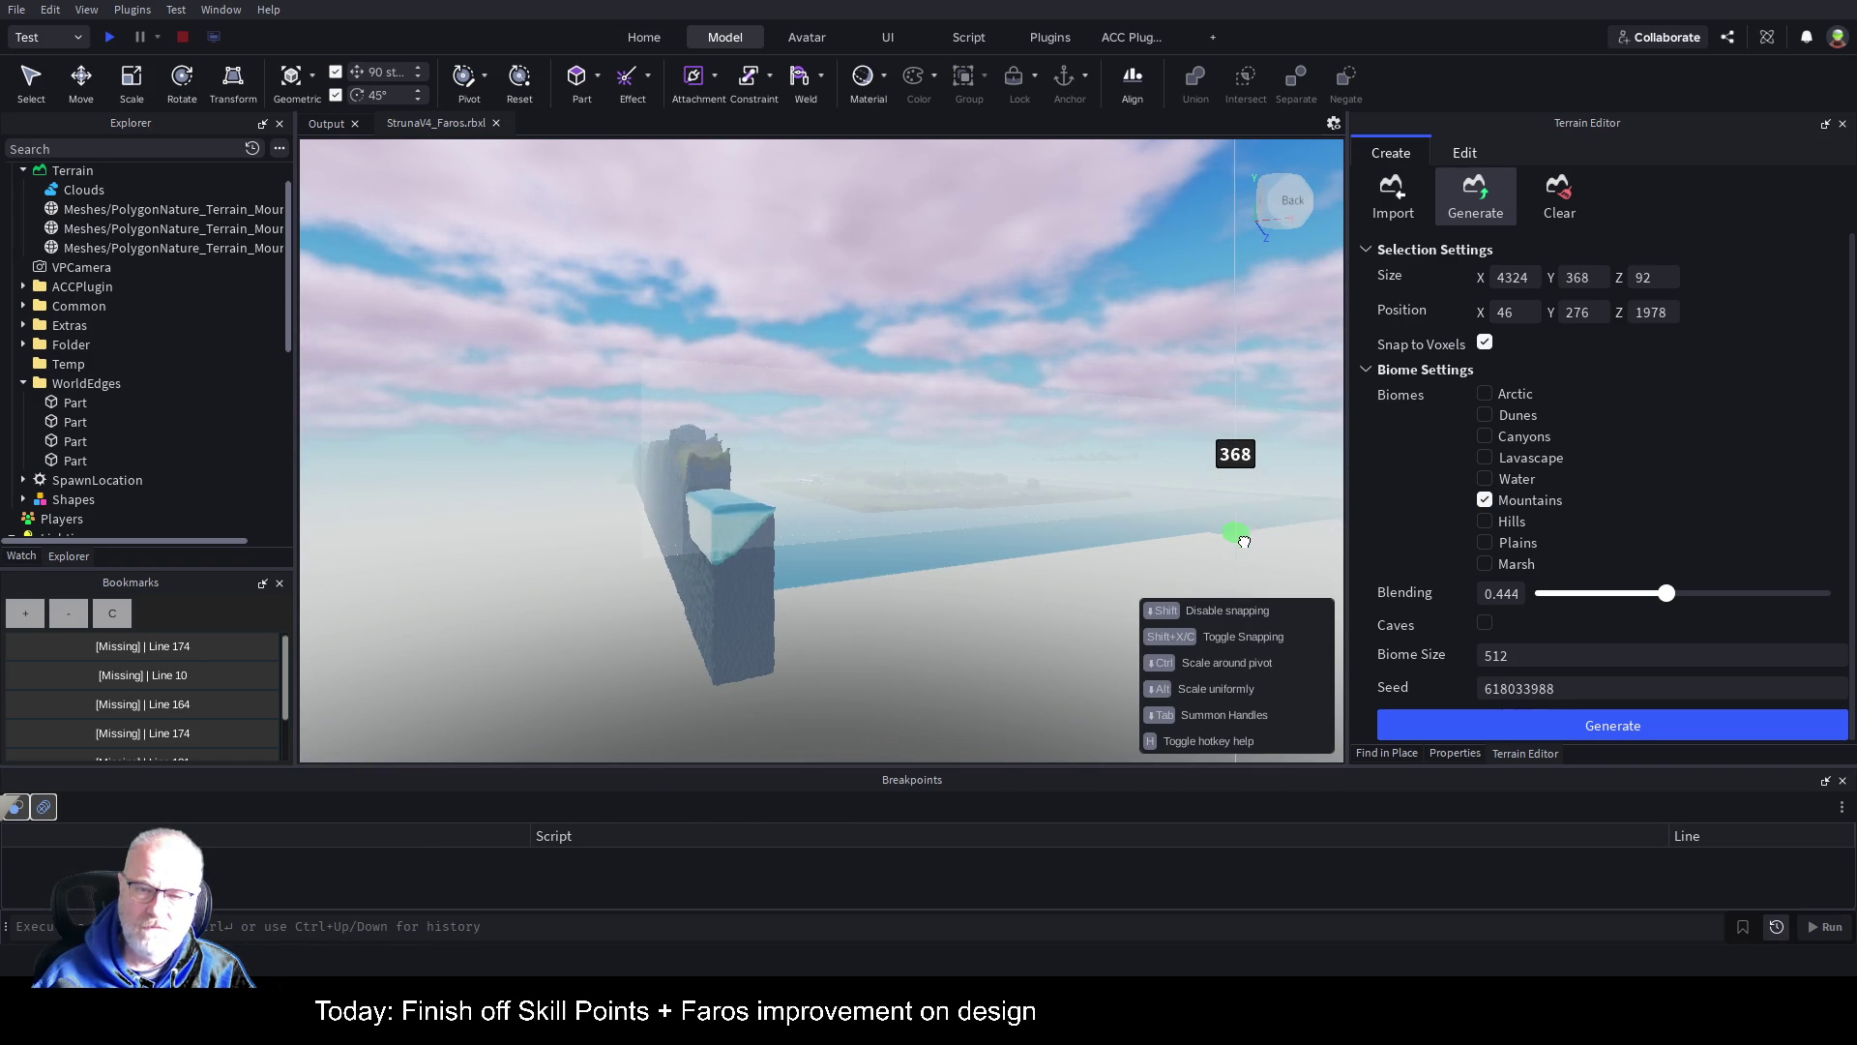
key(w)
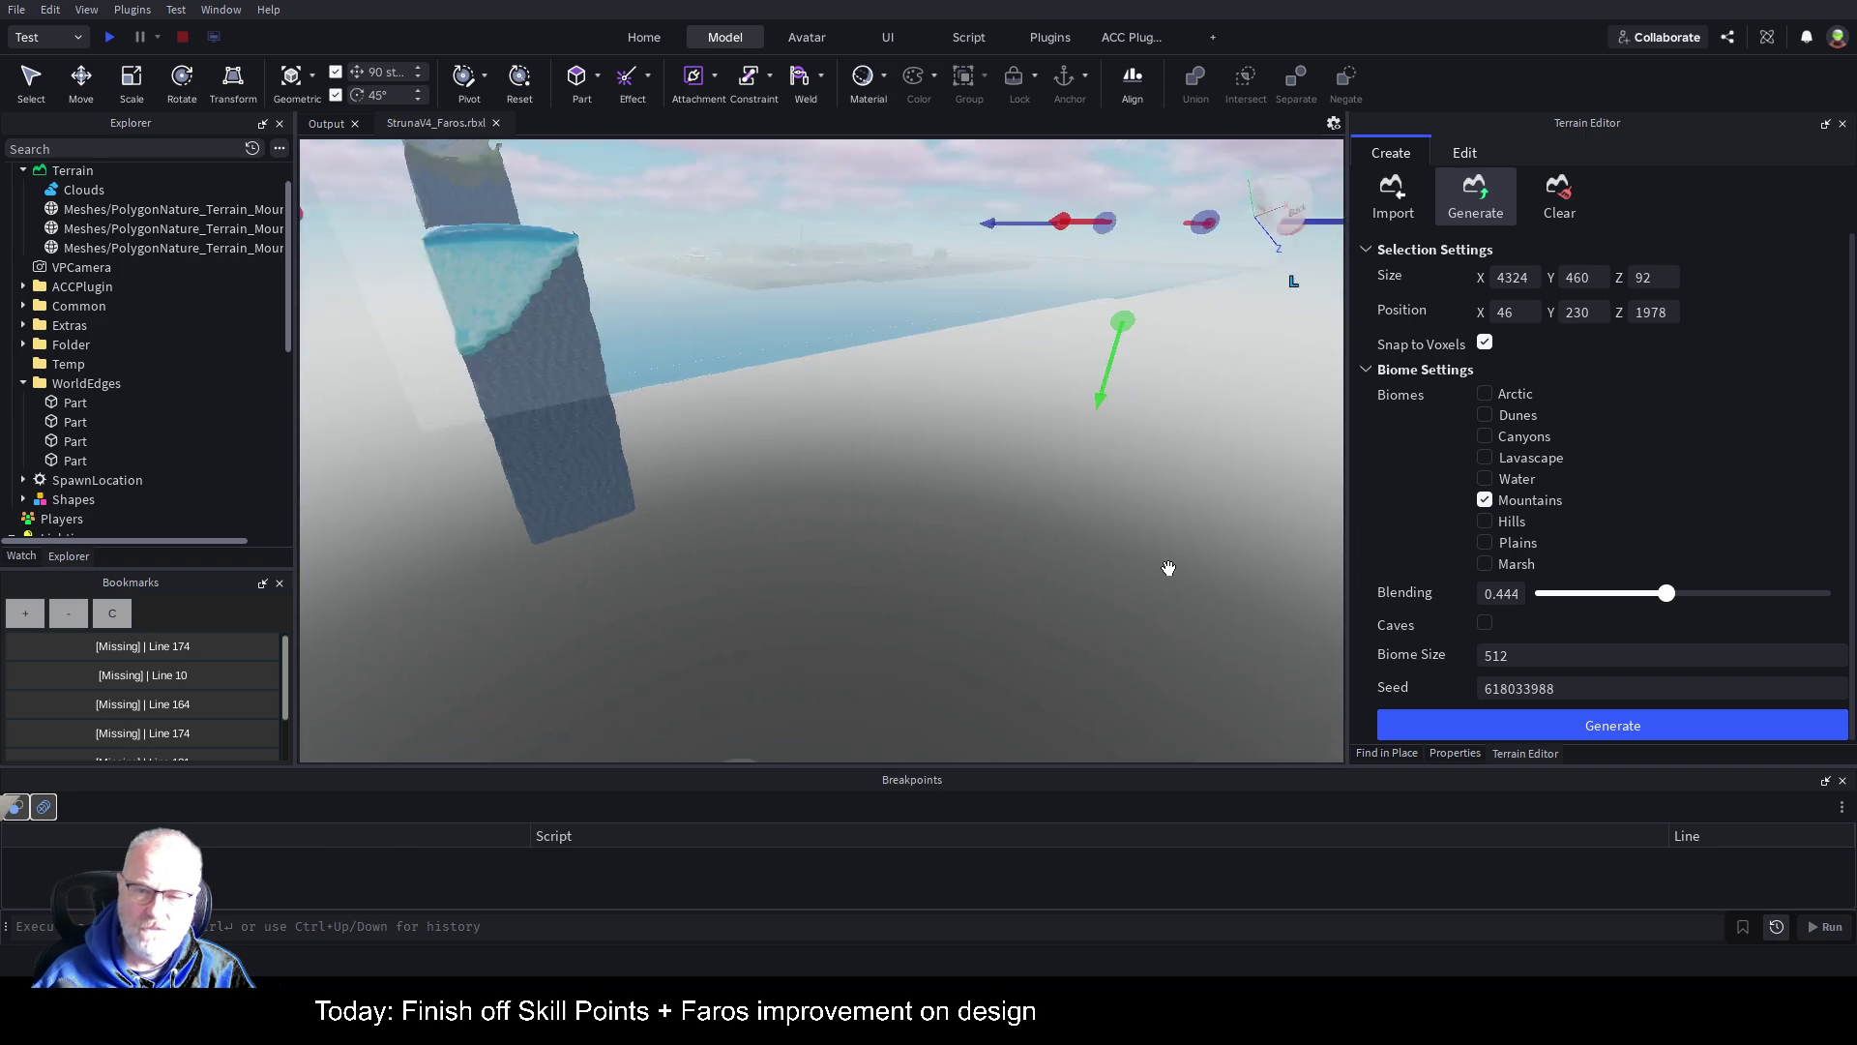
key(w)
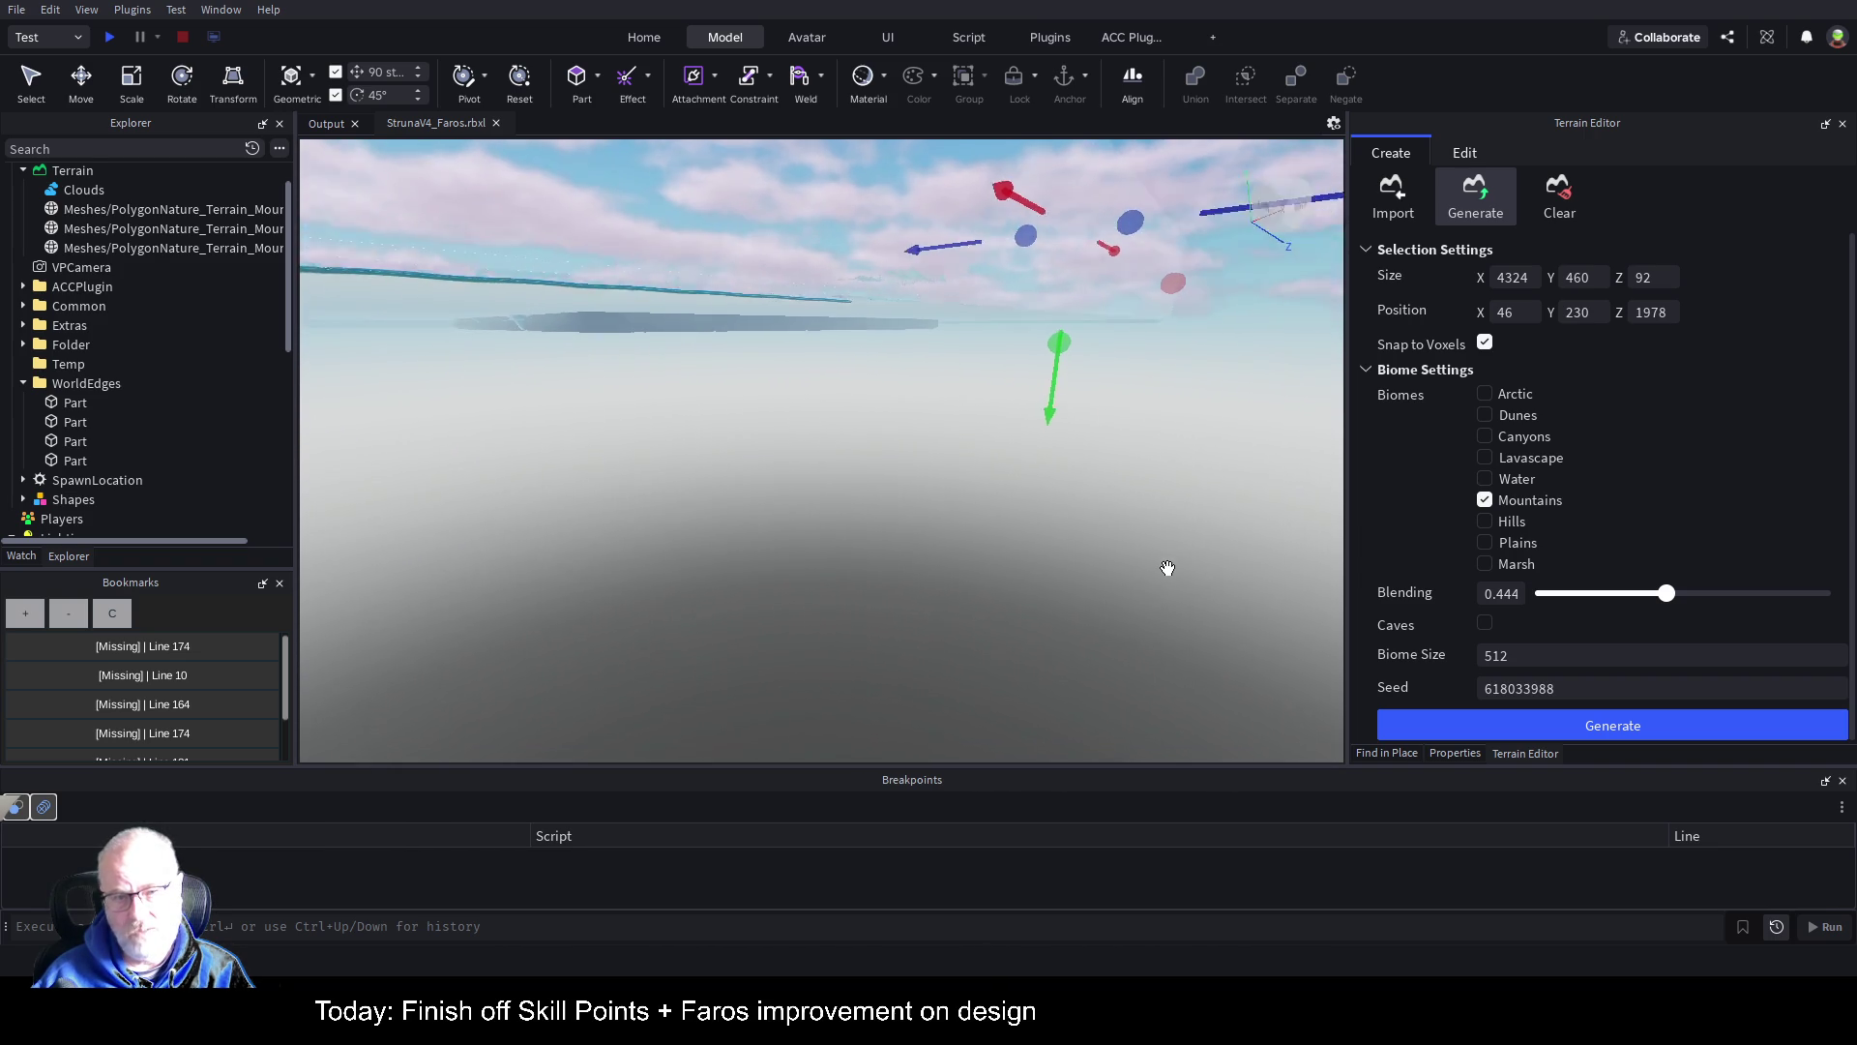
drag(1117, 308, 1116, 337)
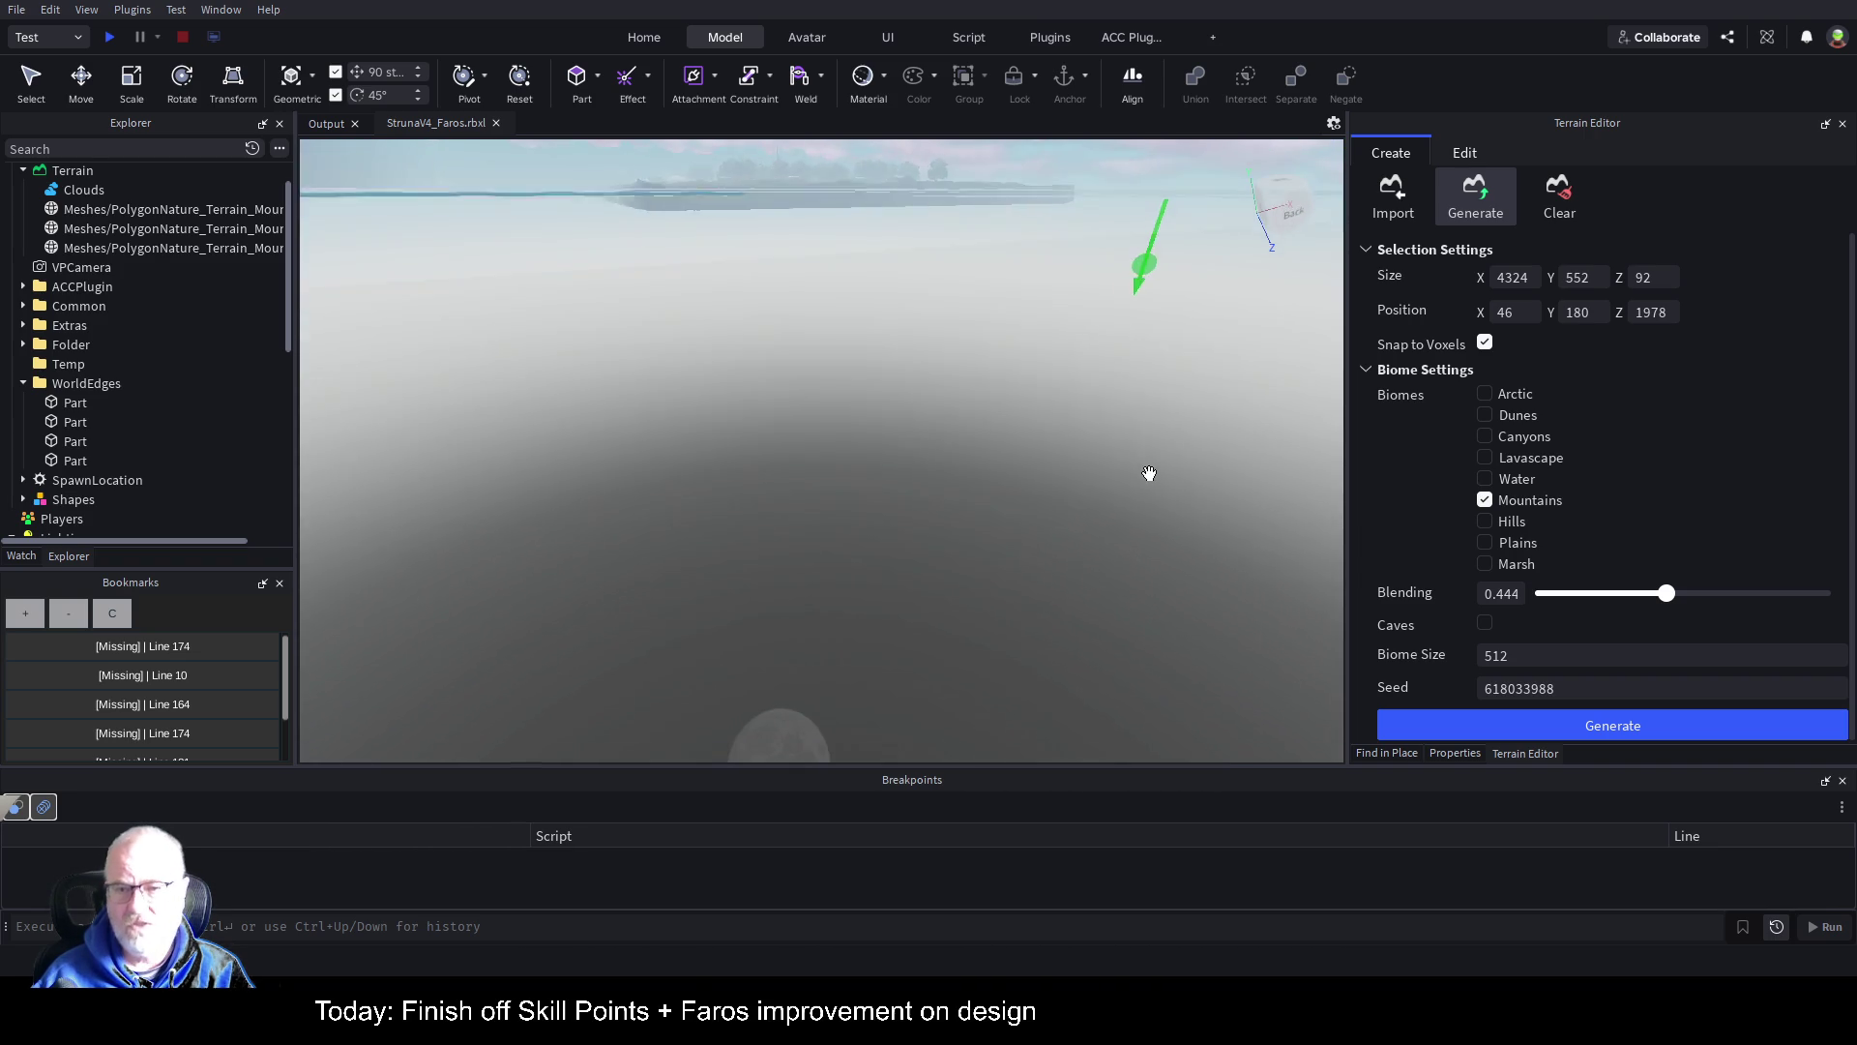
key(s)
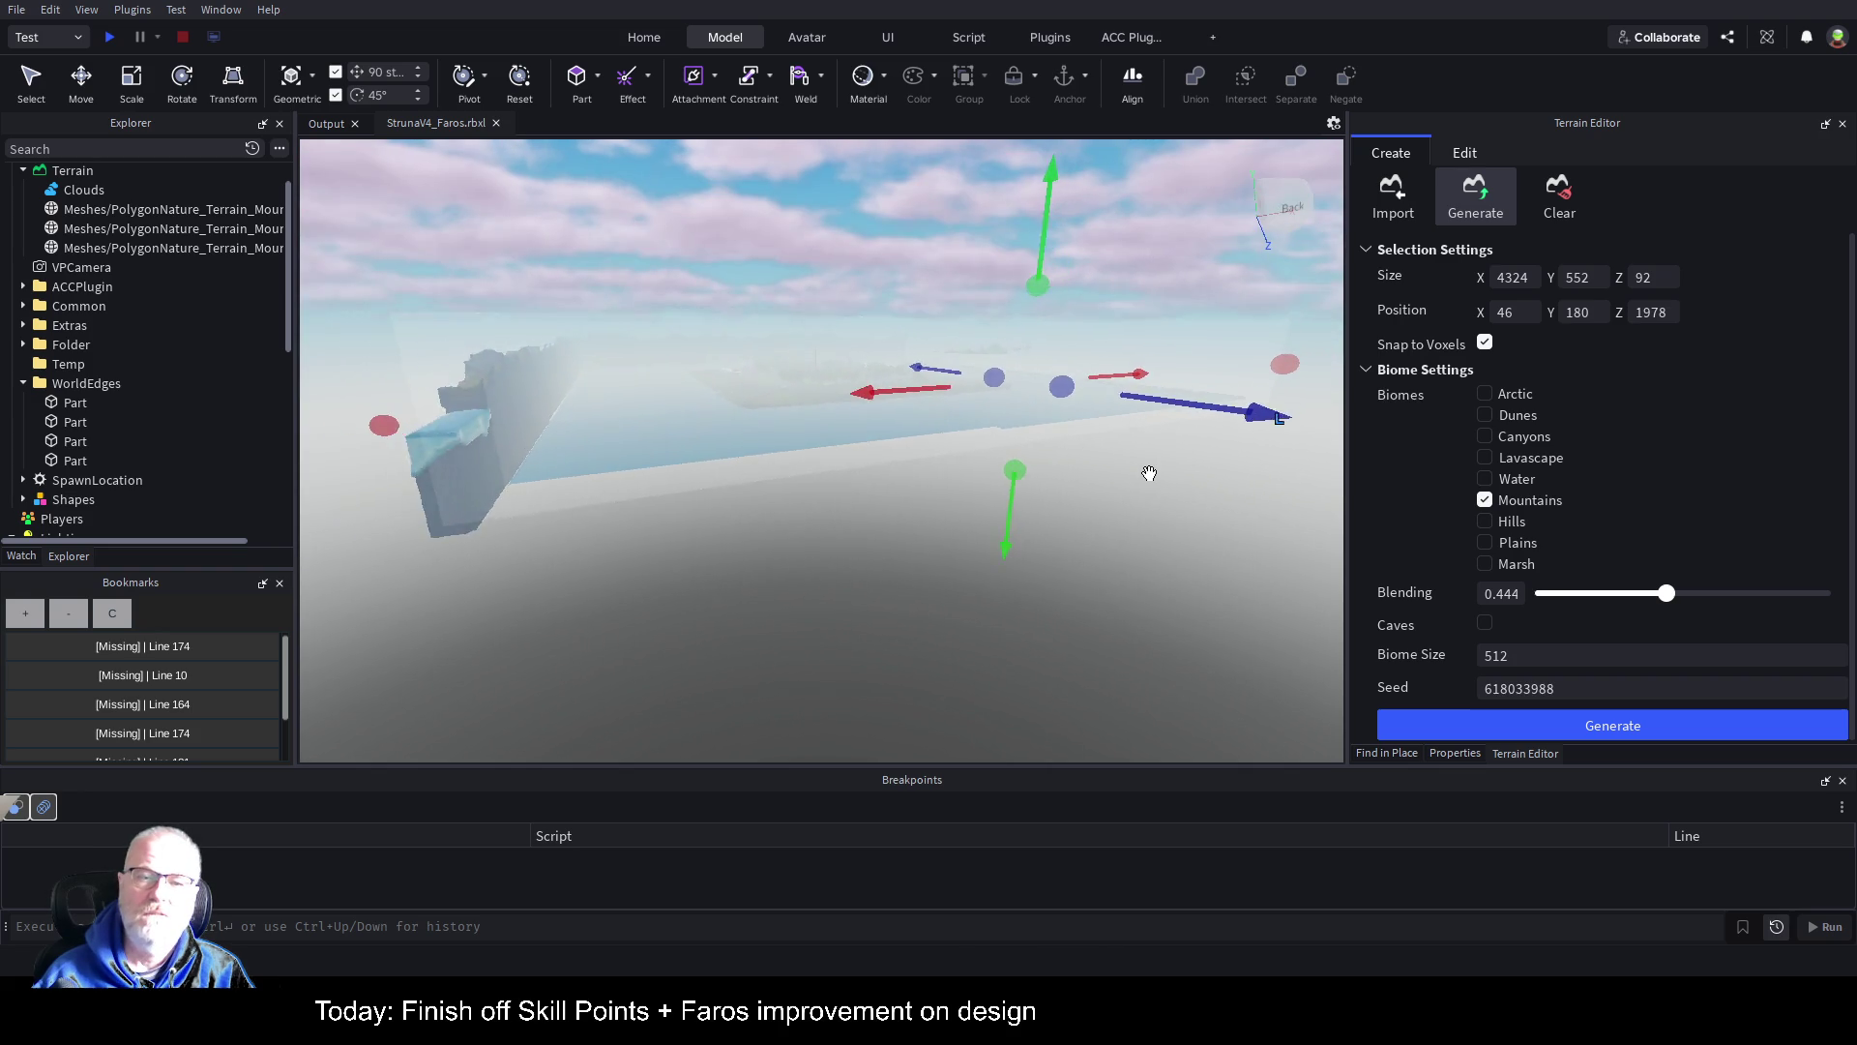
key(s)
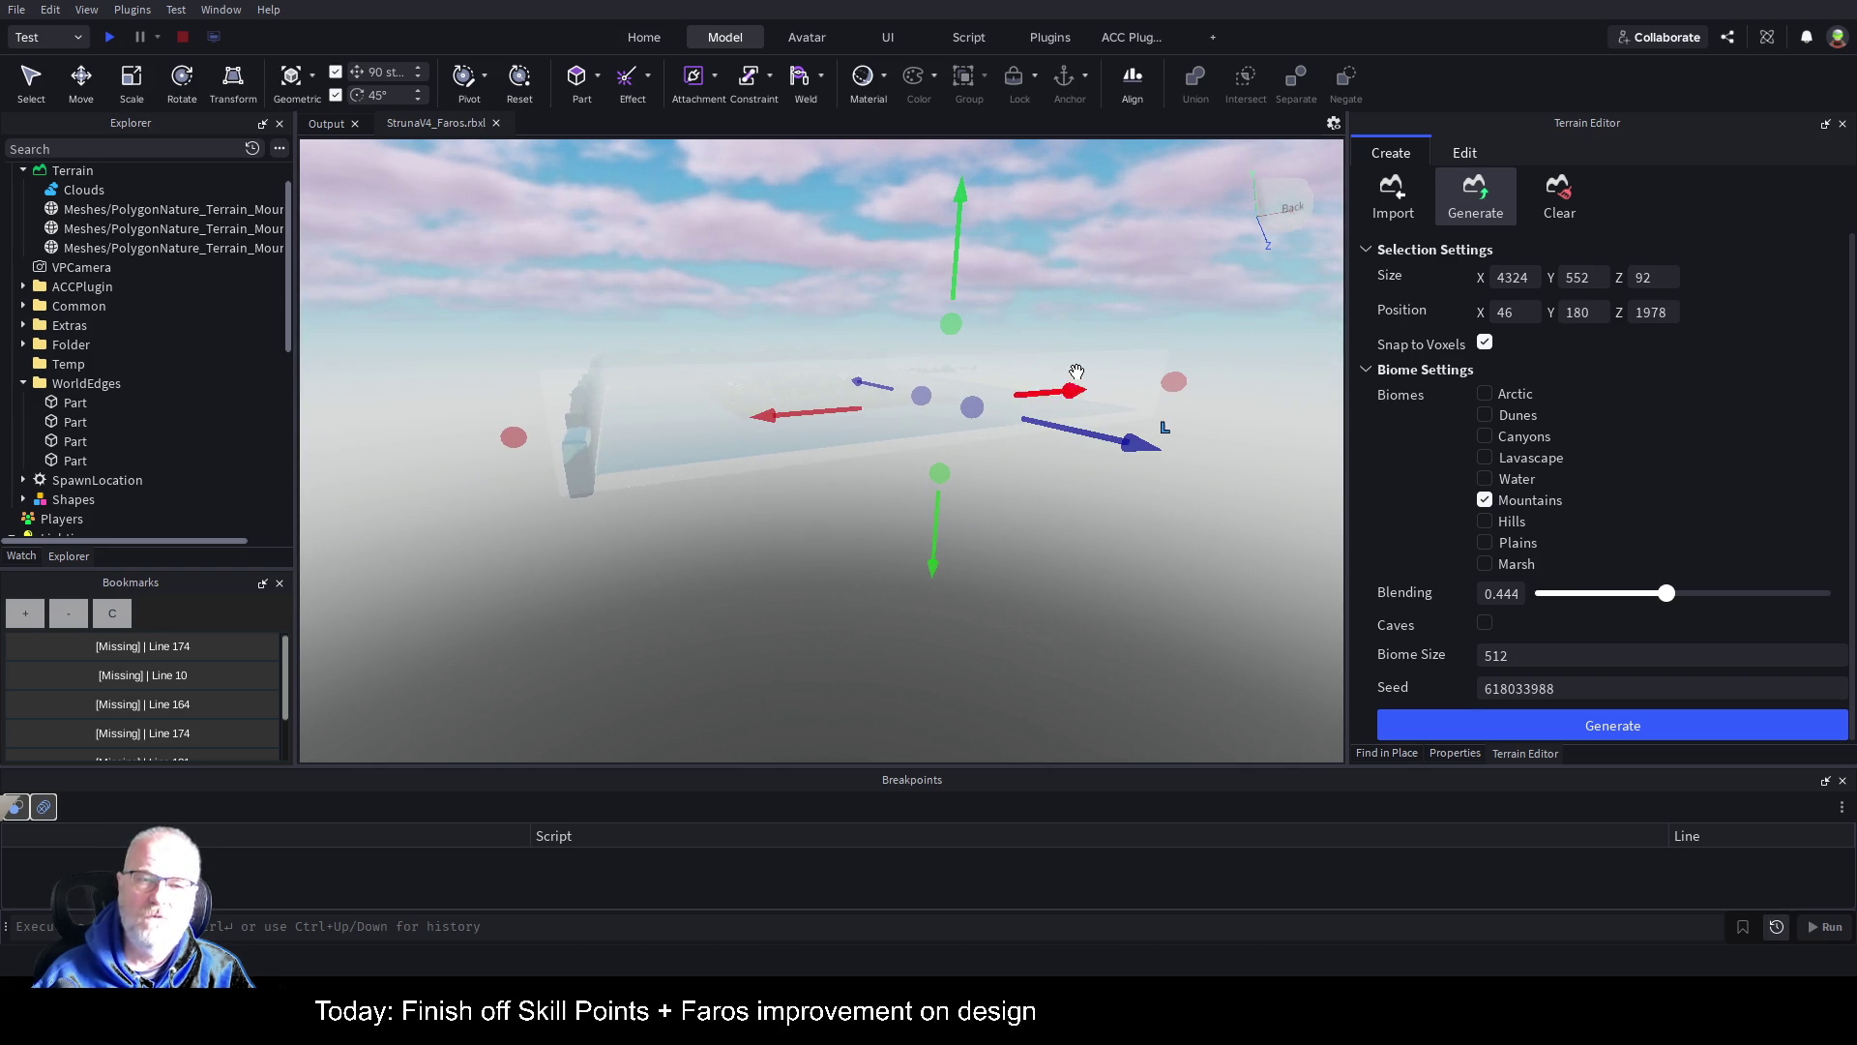
key(q)
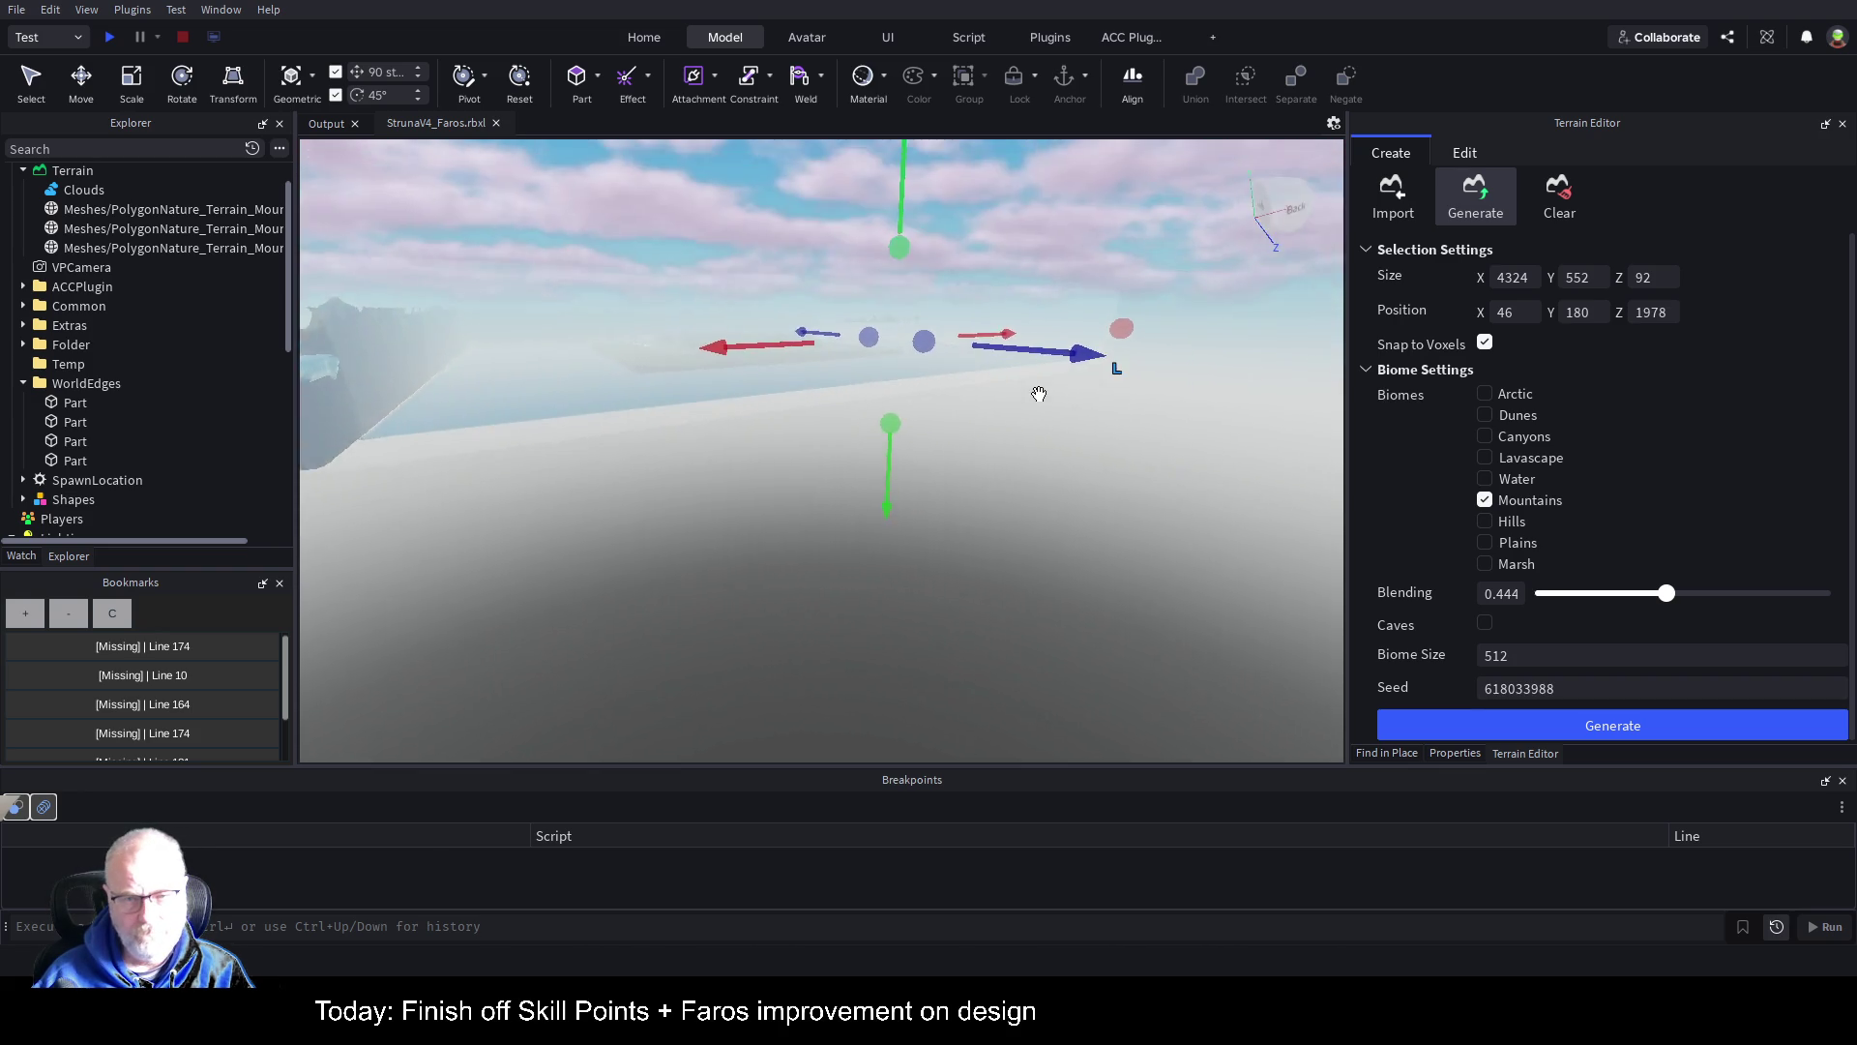
key(e)
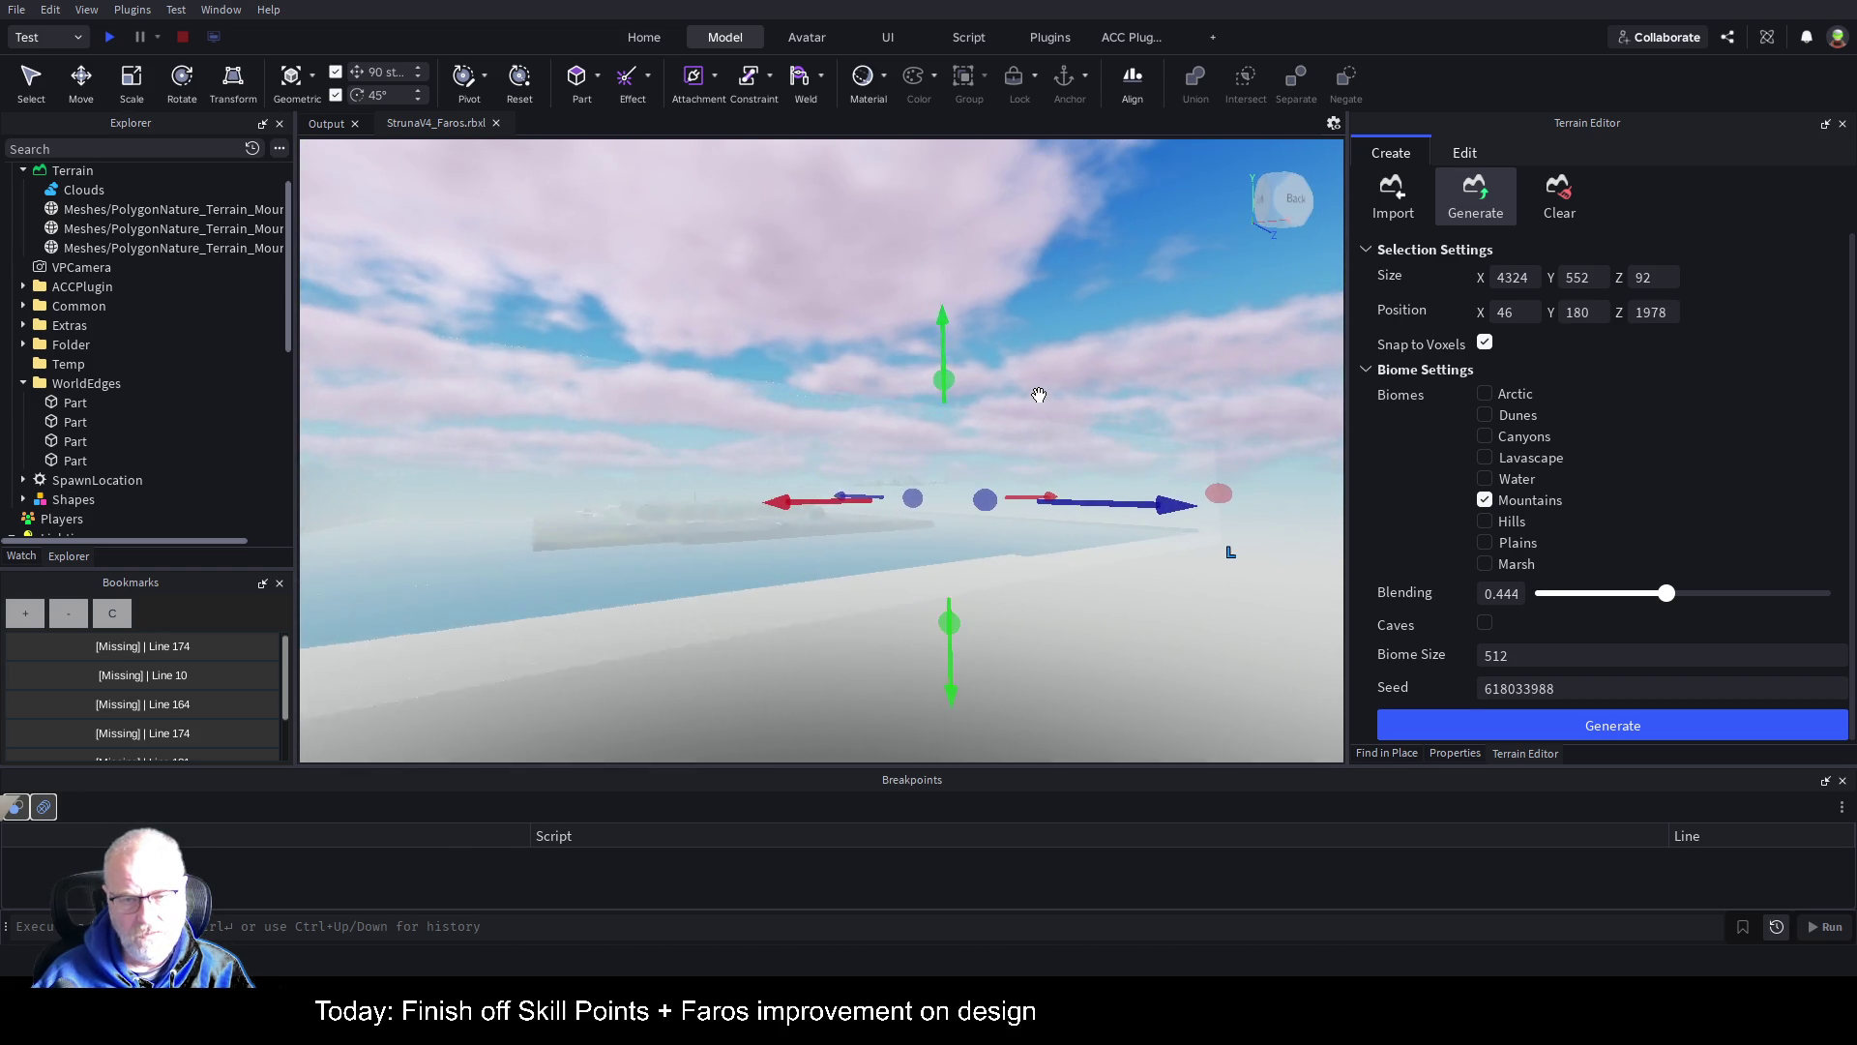